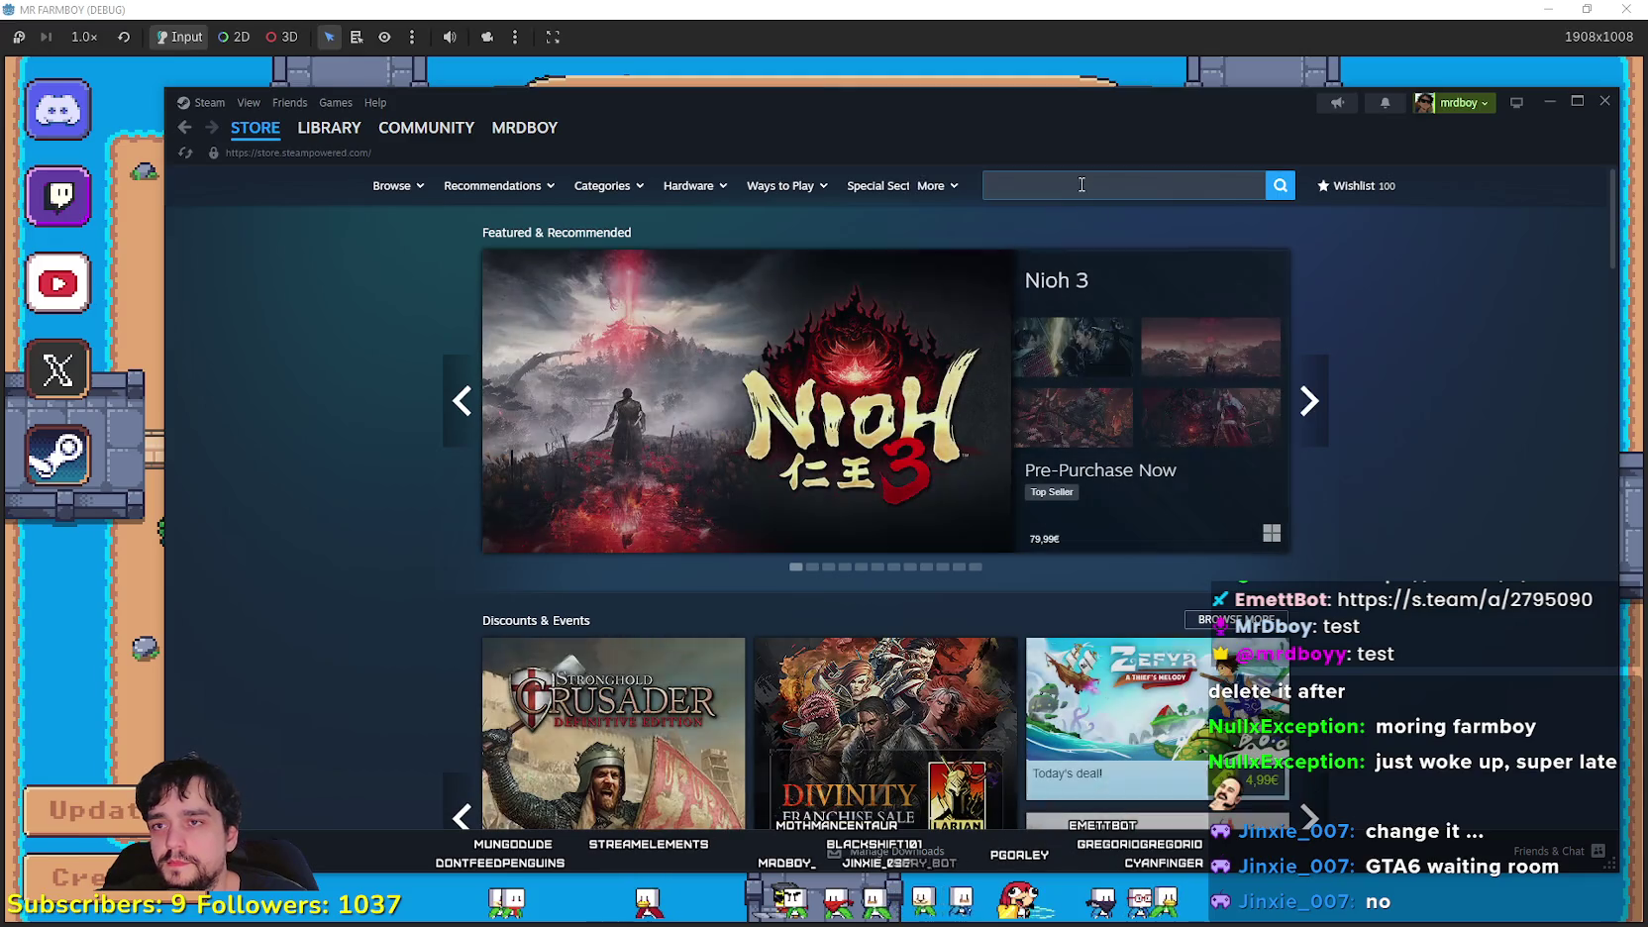
- Search the Steam store for 'MR FARM' and open the MR FARMBOY store page
click(1073, 188)
text(MR FARM)
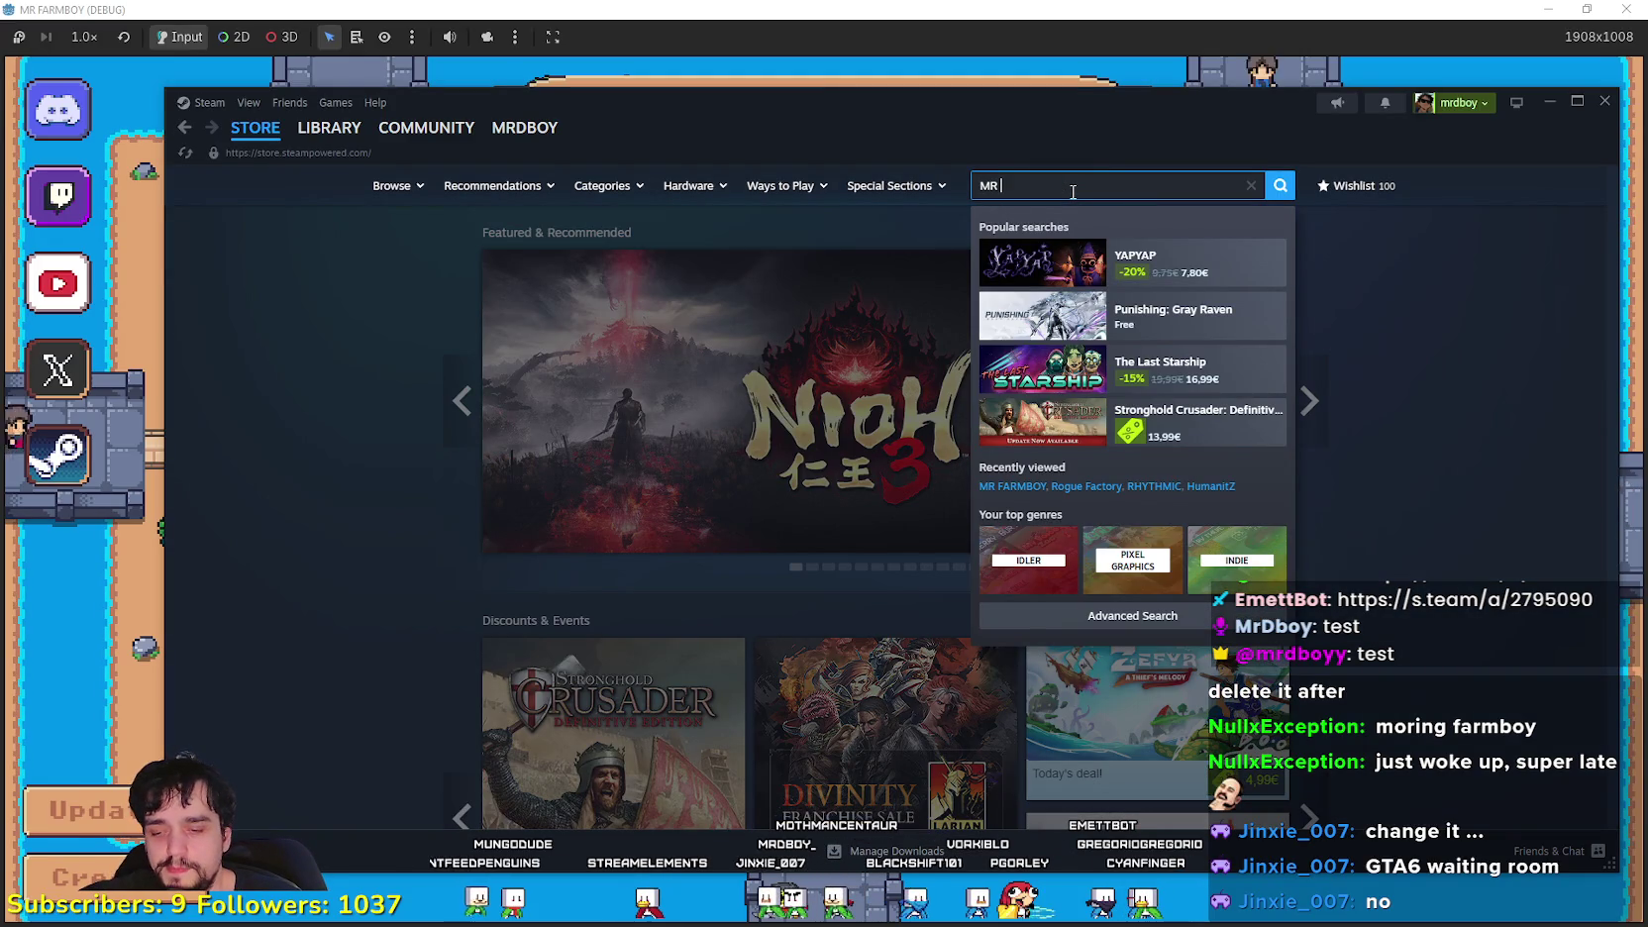
click(1169, 269)
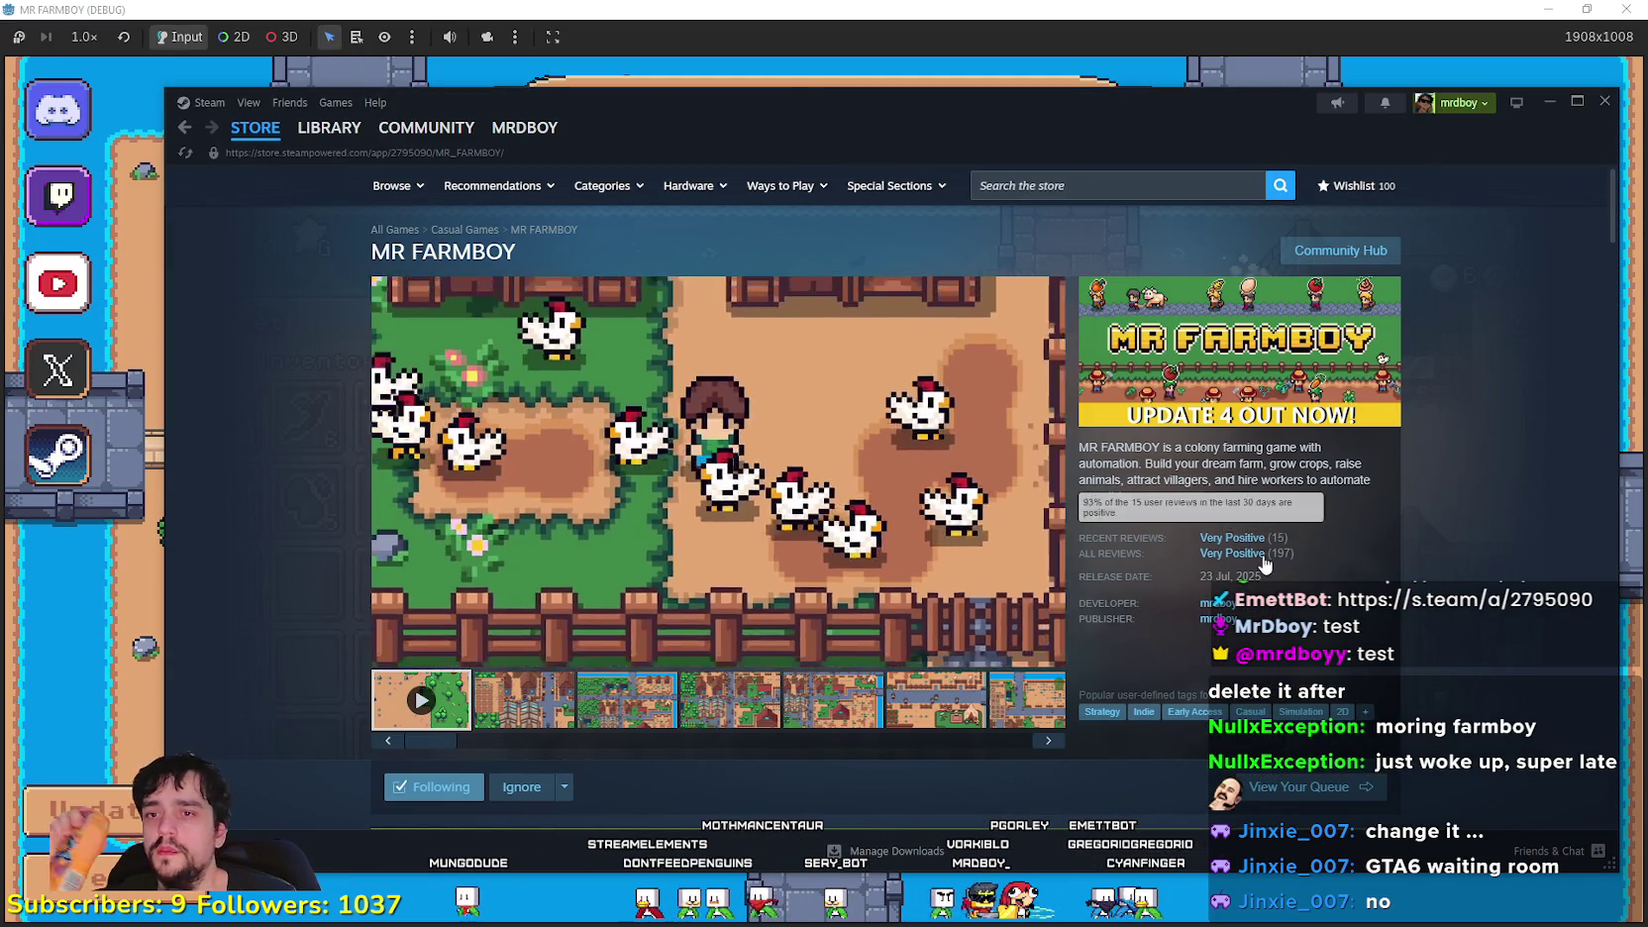
- Browse the MR FARMBOY community hub discussions, then return to the game window
click(1349, 255)
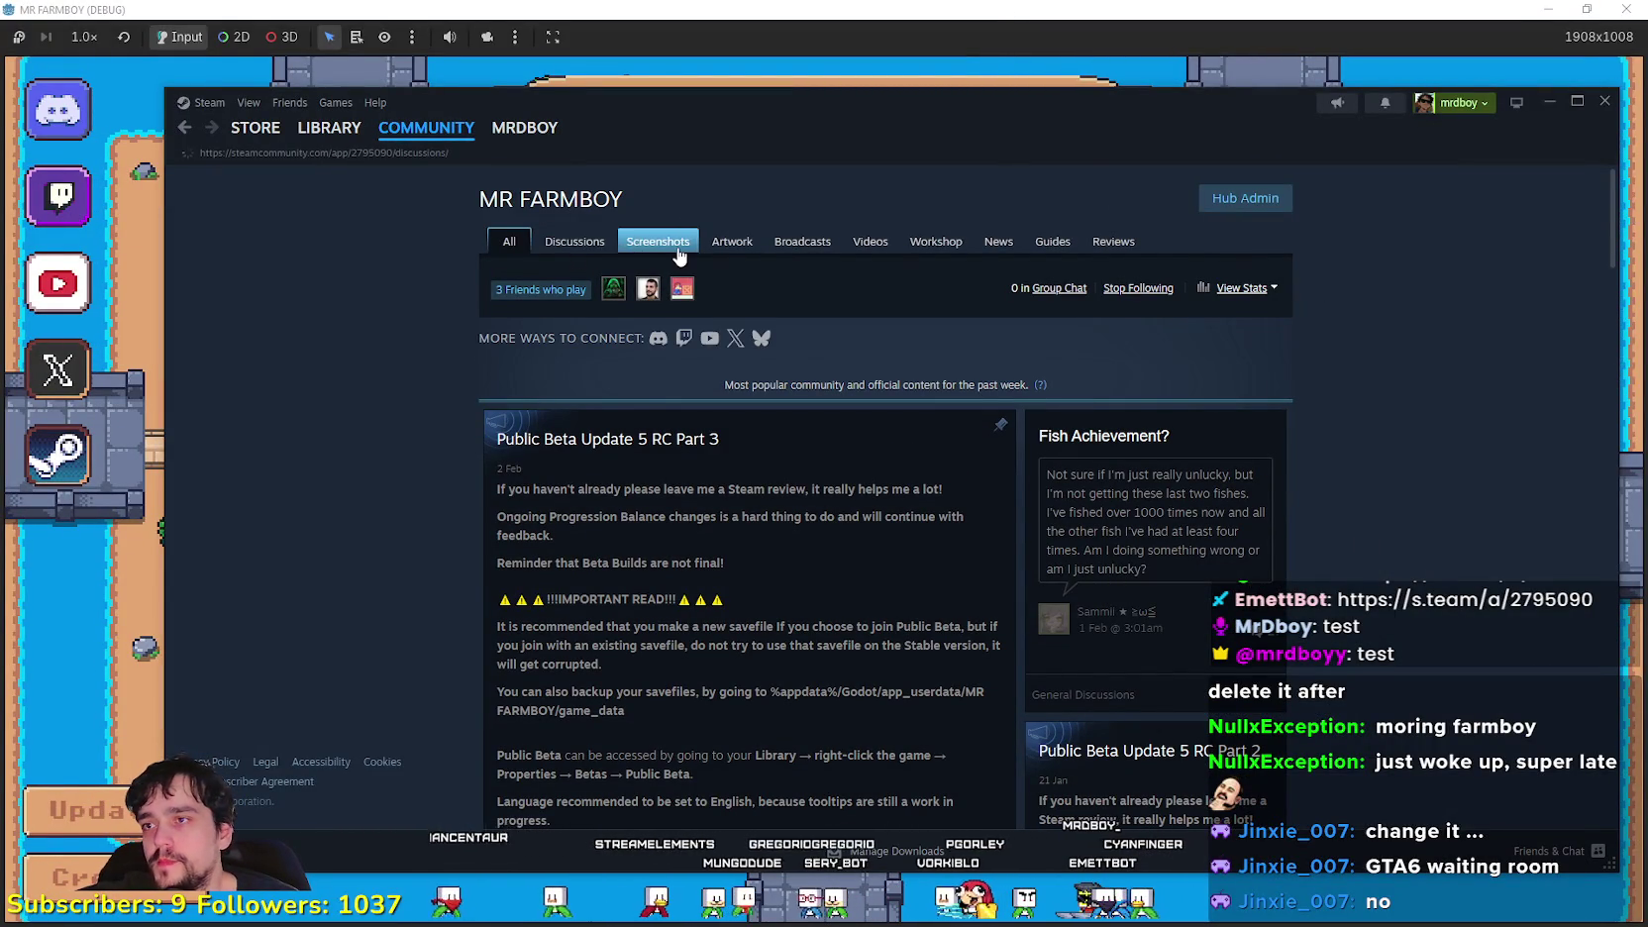
click(574, 241)
scroll(753, 445, down, 3)
click(821, 8)
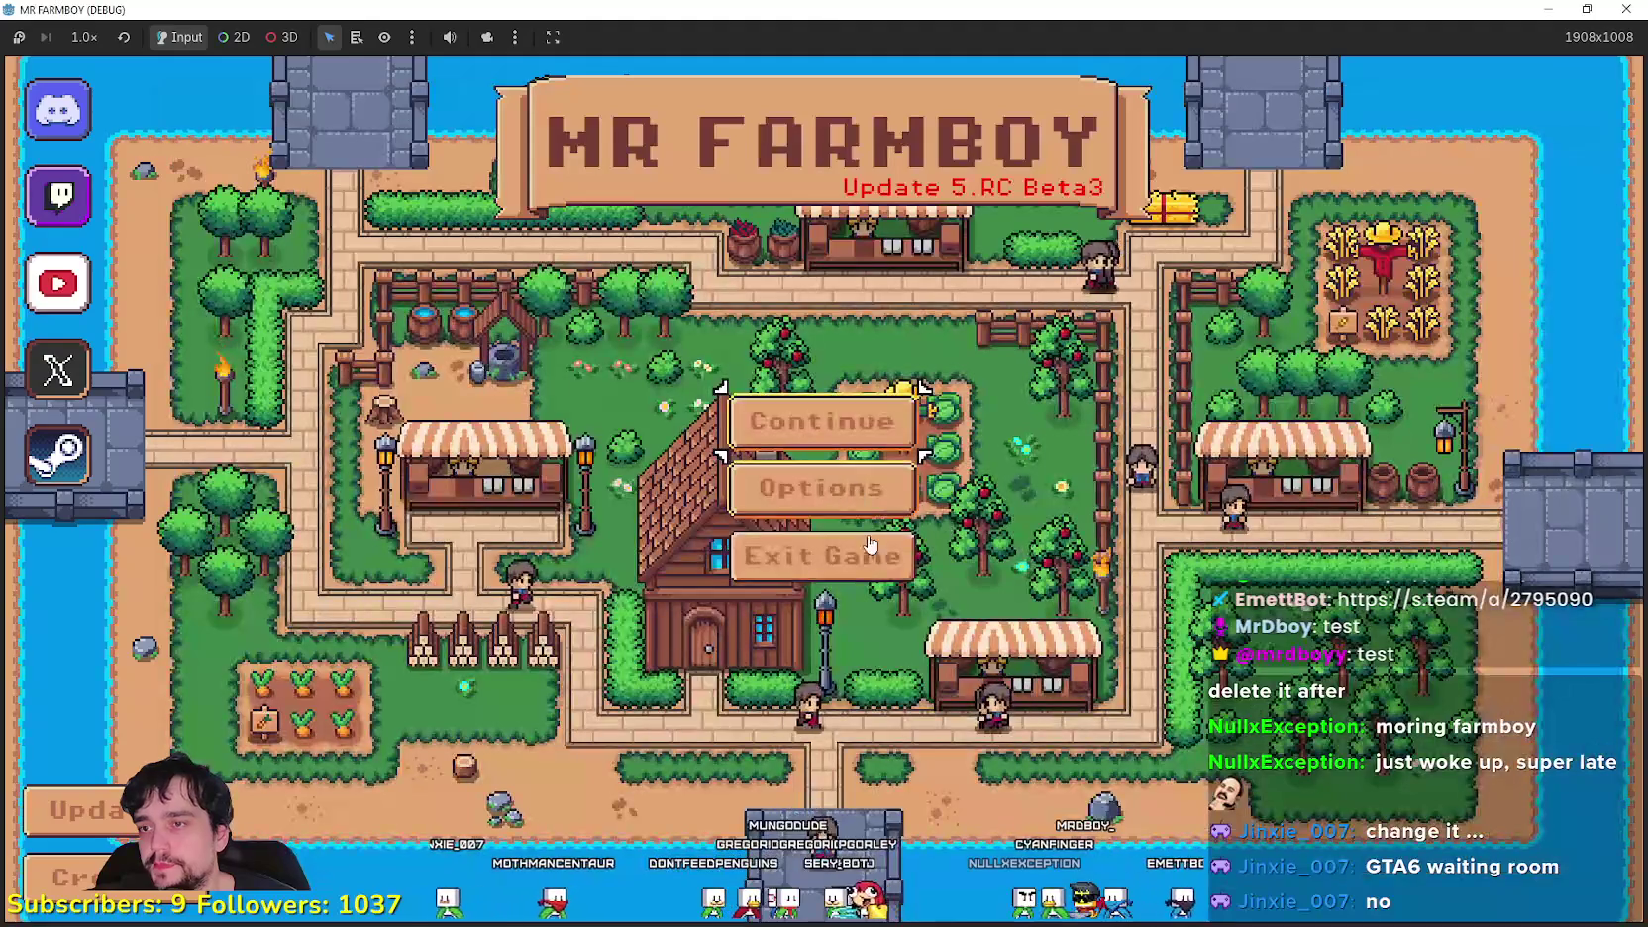
- Delete save slot 4 from the save game selection
click(861, 422)
right_click(887, 469)
click(717, 544)
- Create a new Endless save in slot 4 and resume the game from the debugger breakpoint
click(931, 557)
click(1119, 562)
click(740, 715)
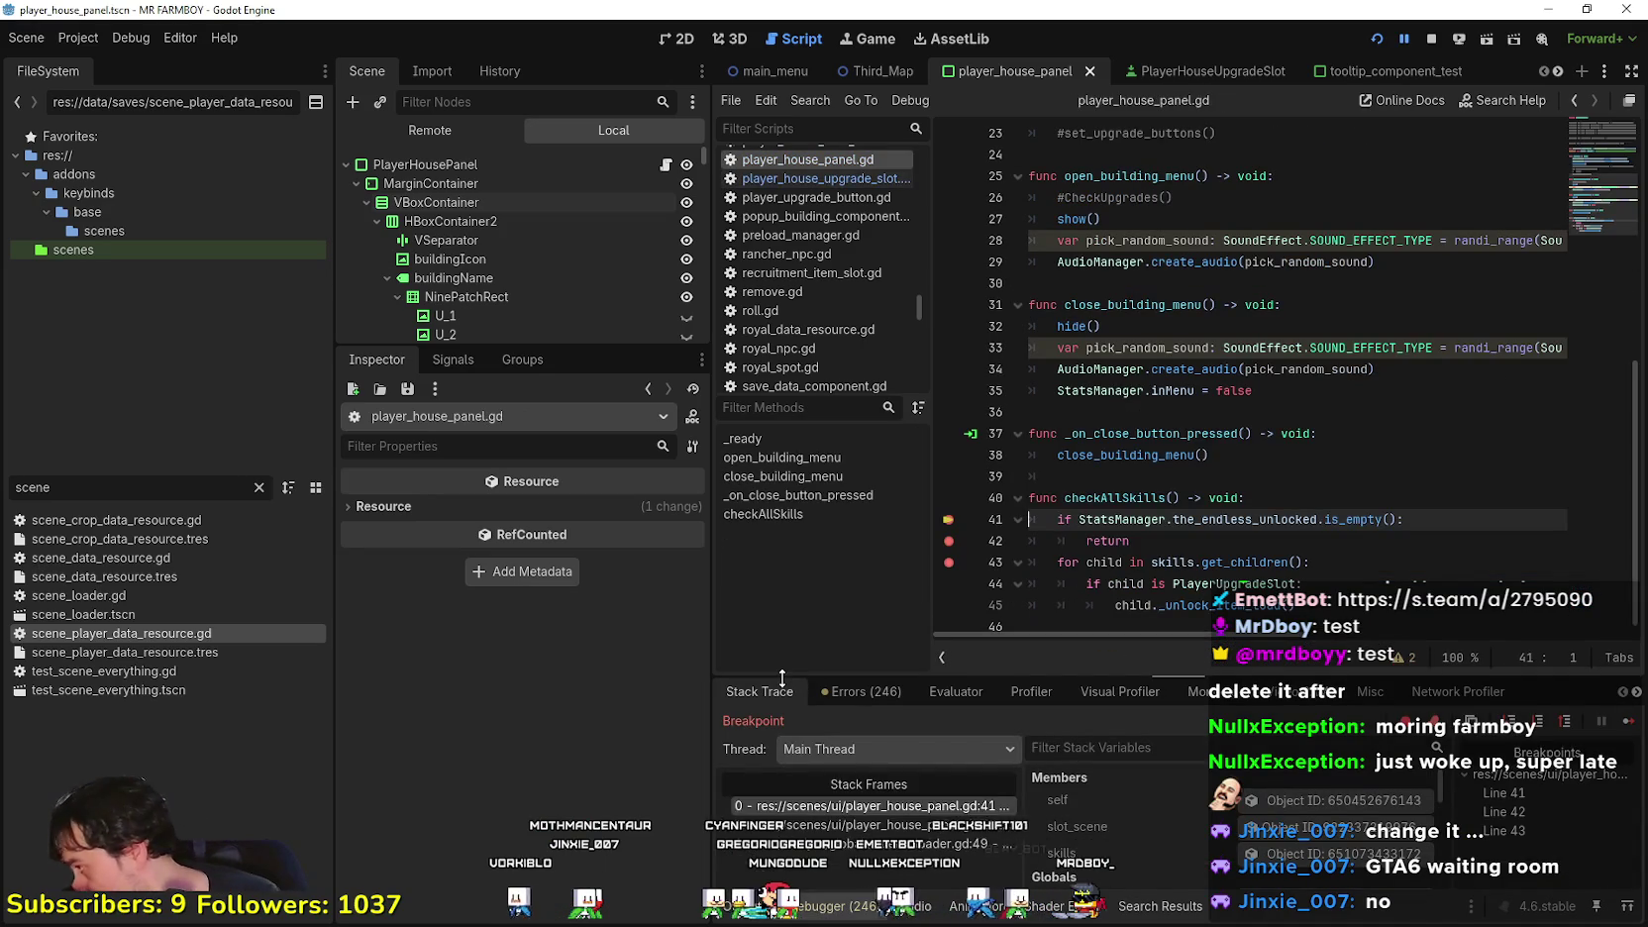
click(1625, 730)
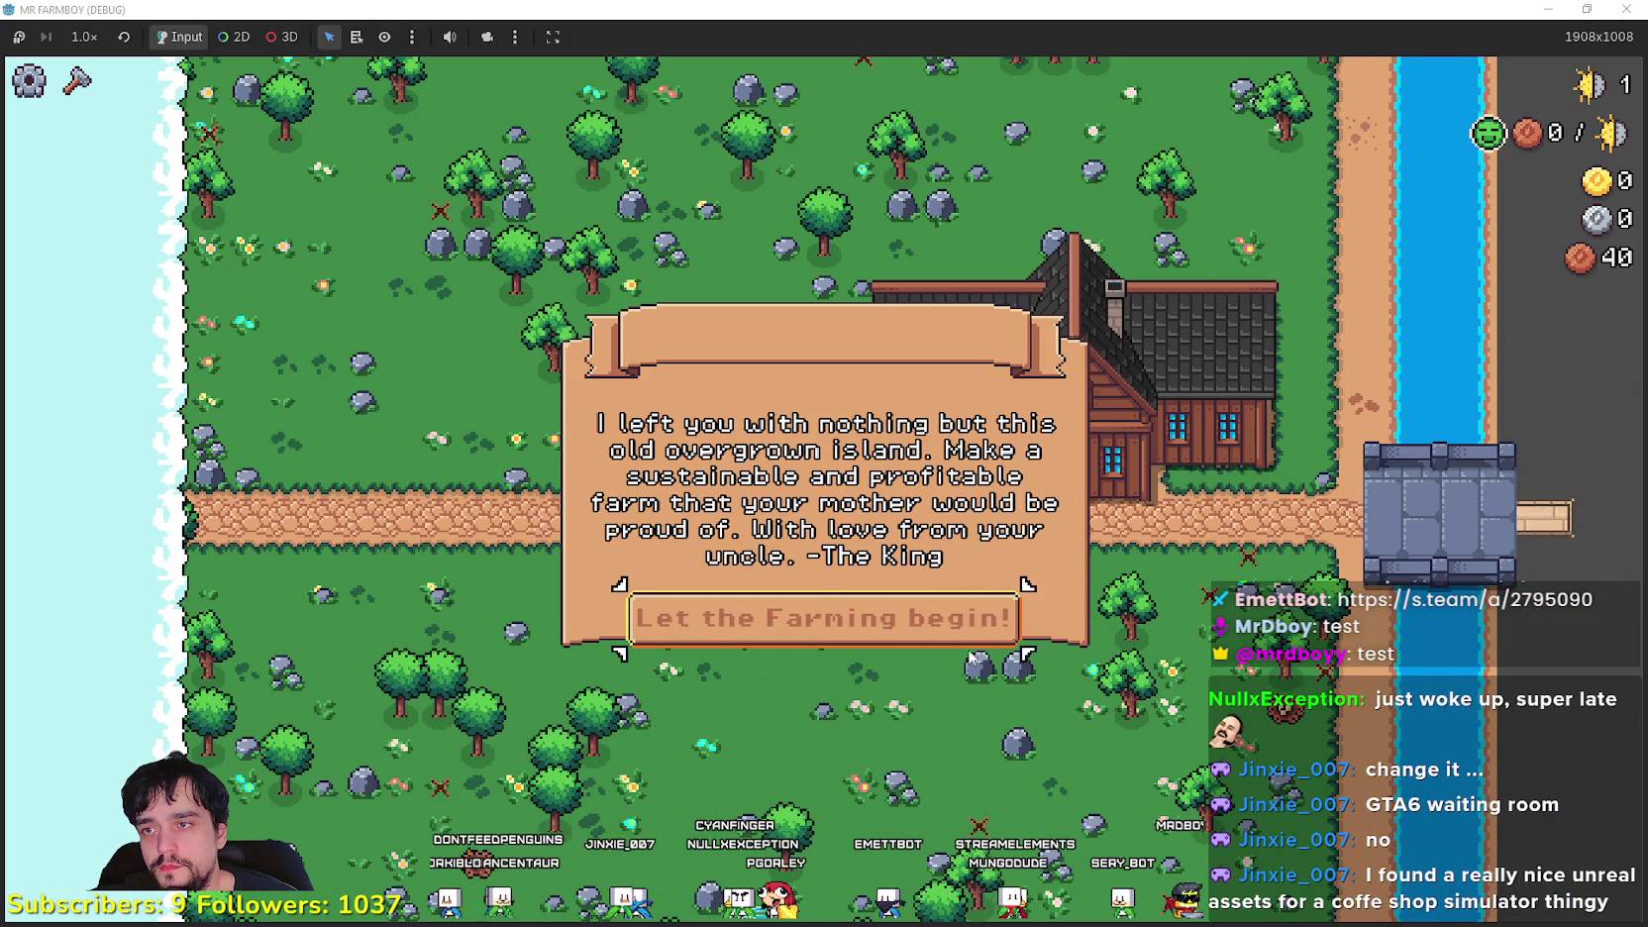
- Dismiss the intro letter and make the game window fill the screen
click(947, 618)
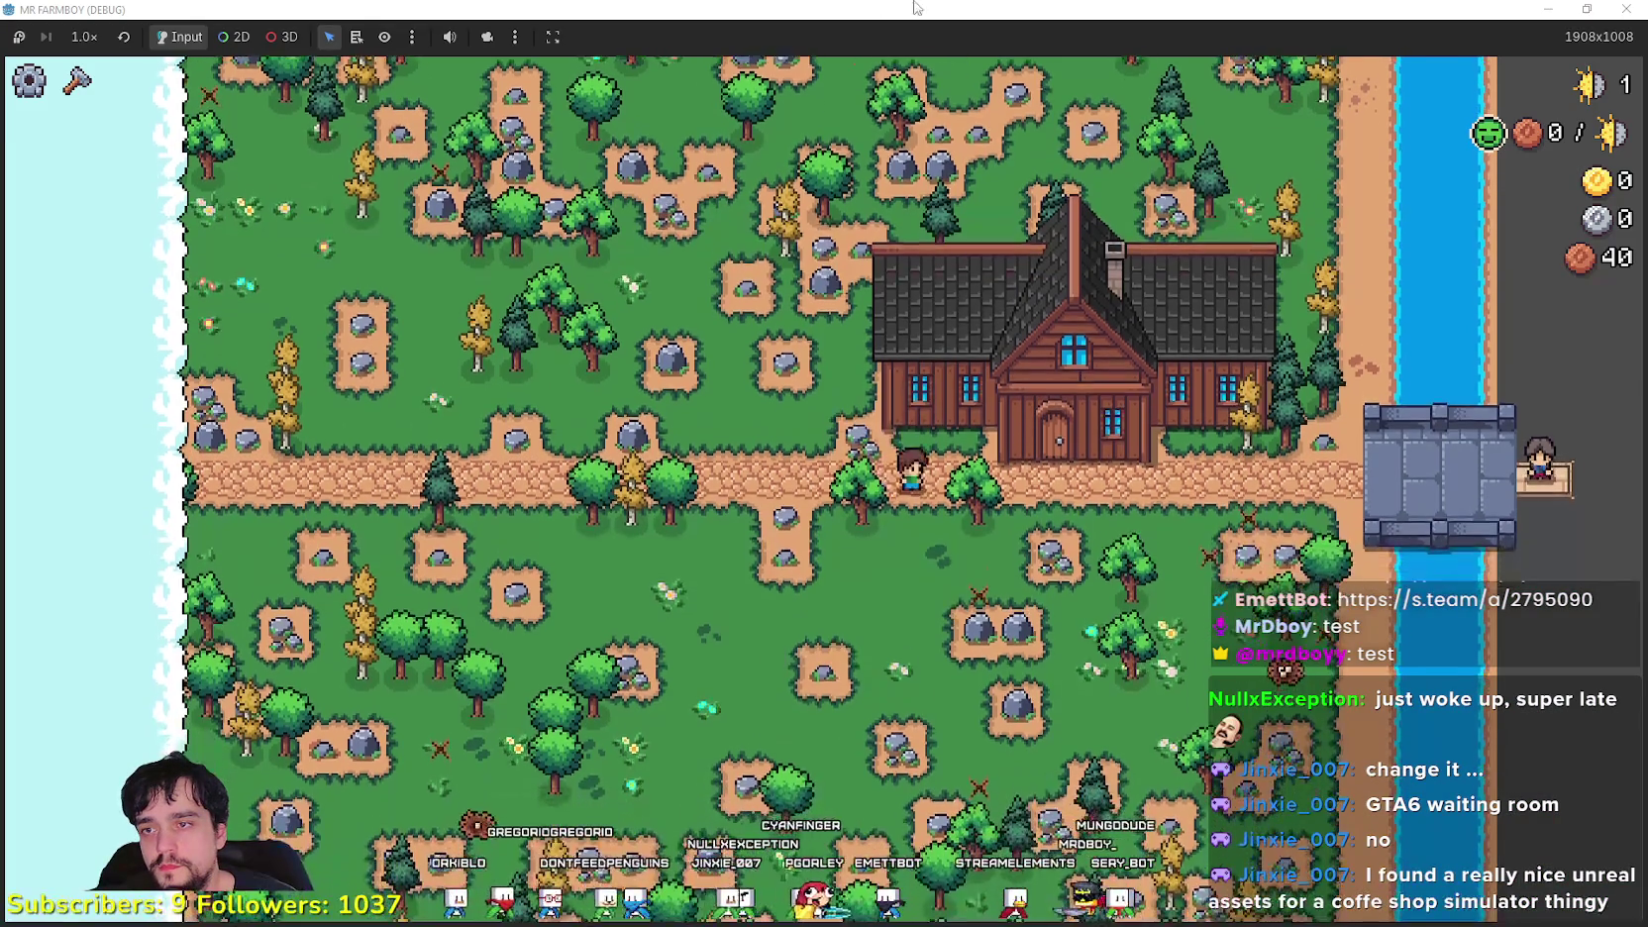
key(super+Down)
click(1366, 67)
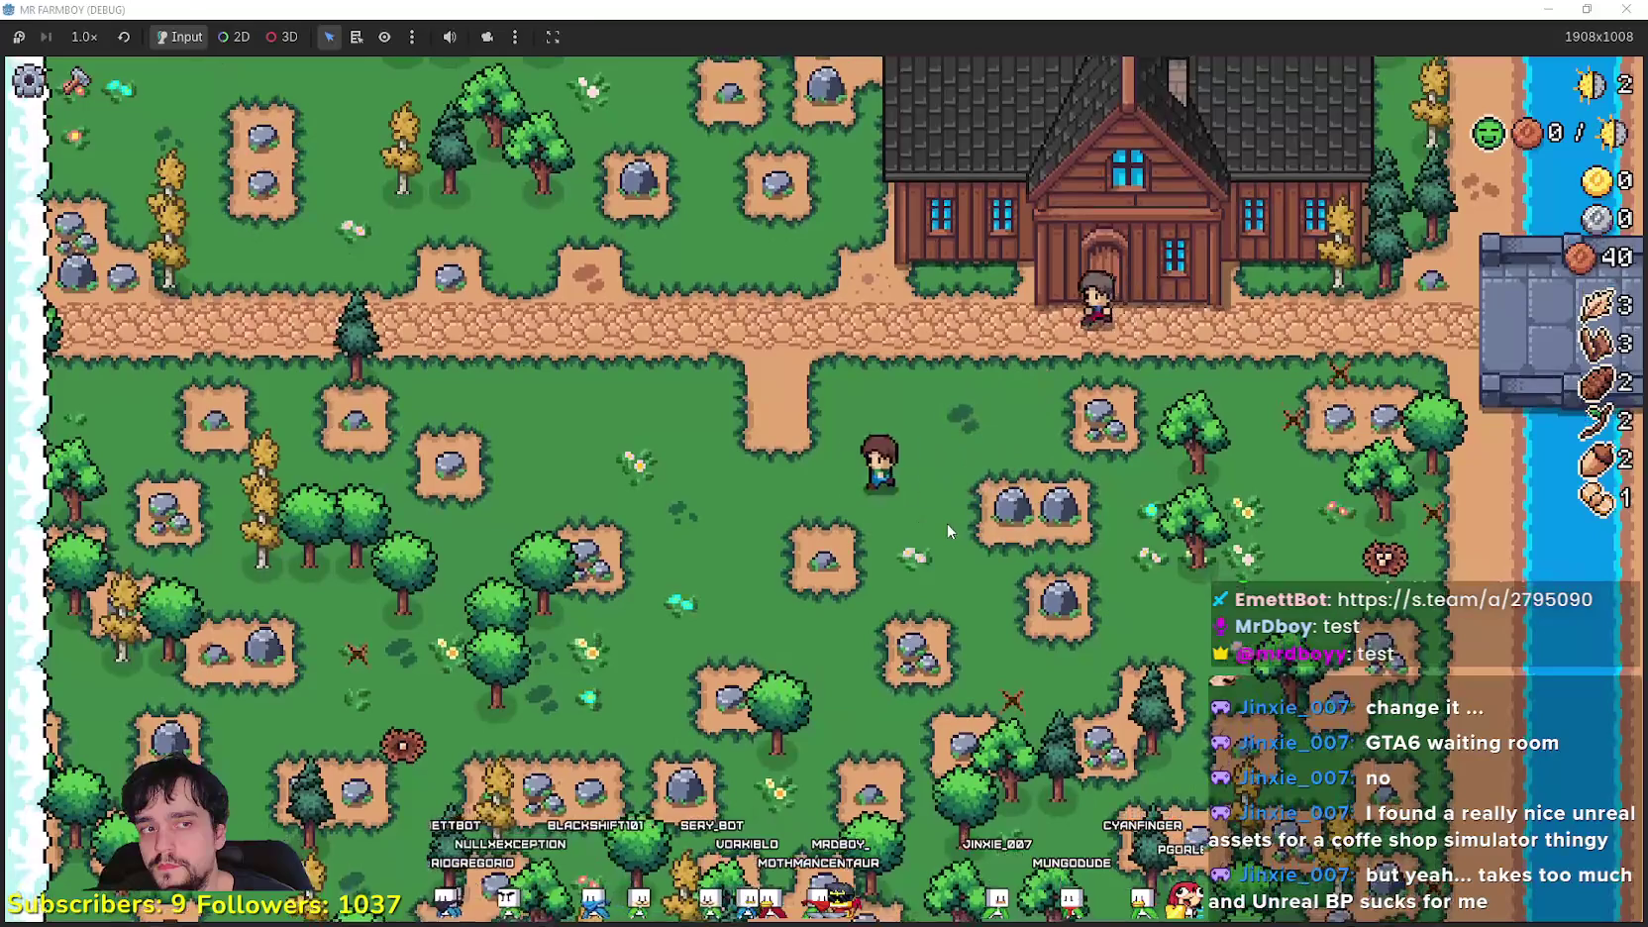
- Unlock the Market advancement in Player House and build the Market beside the road
key(c)
key(c)
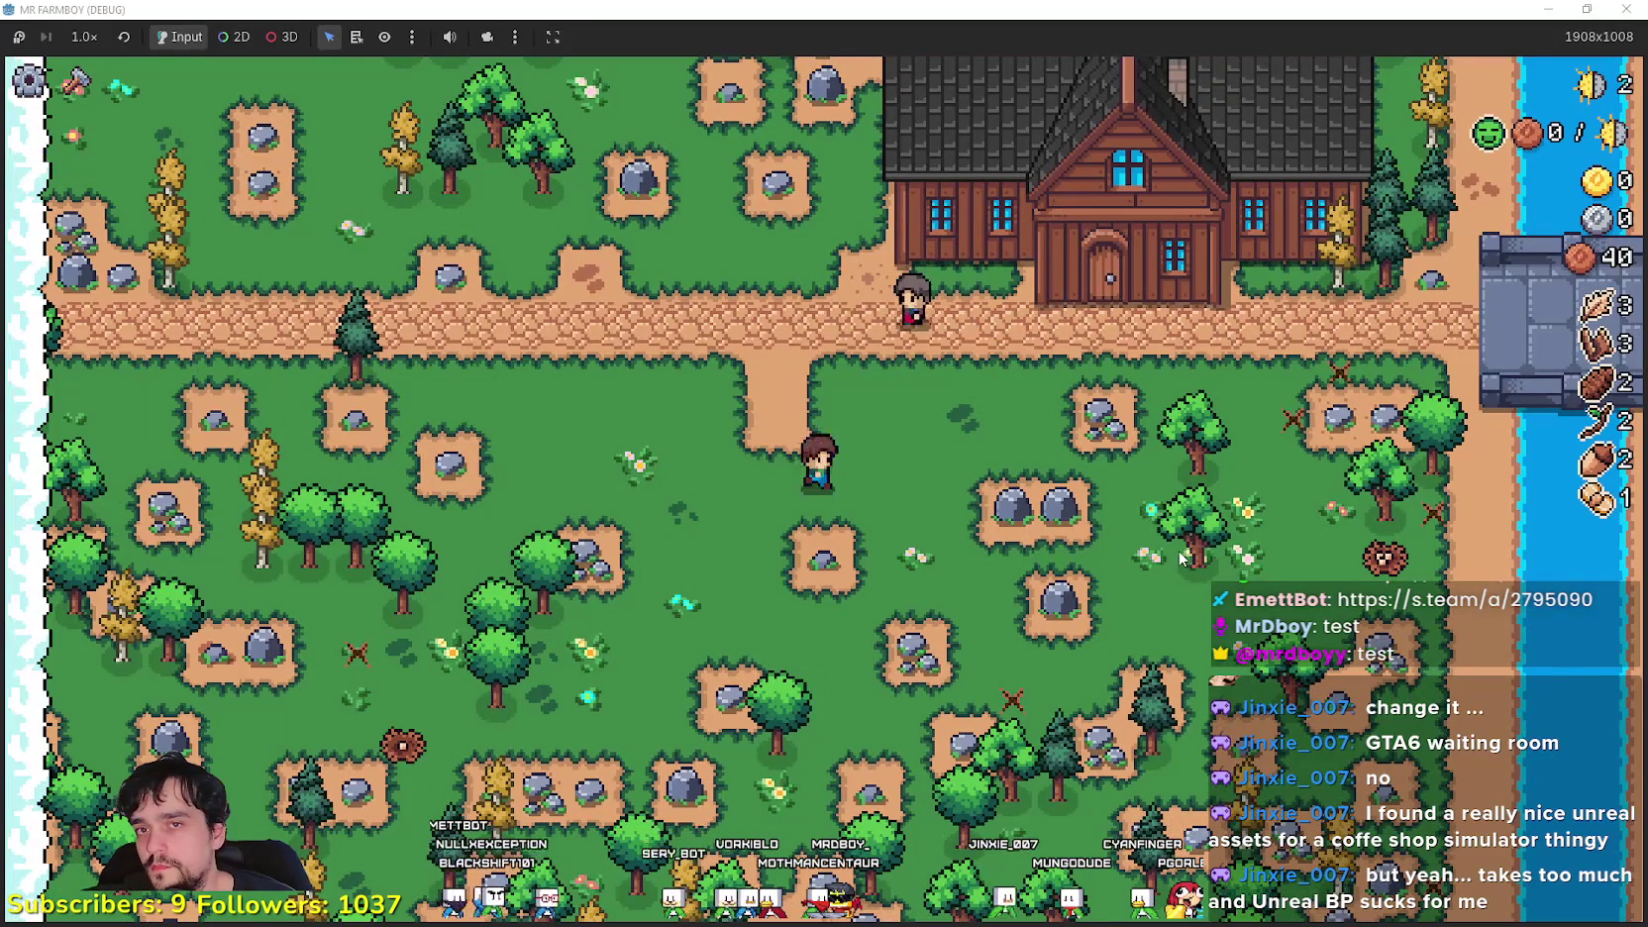
click(1169, 558)
click(279, 401)
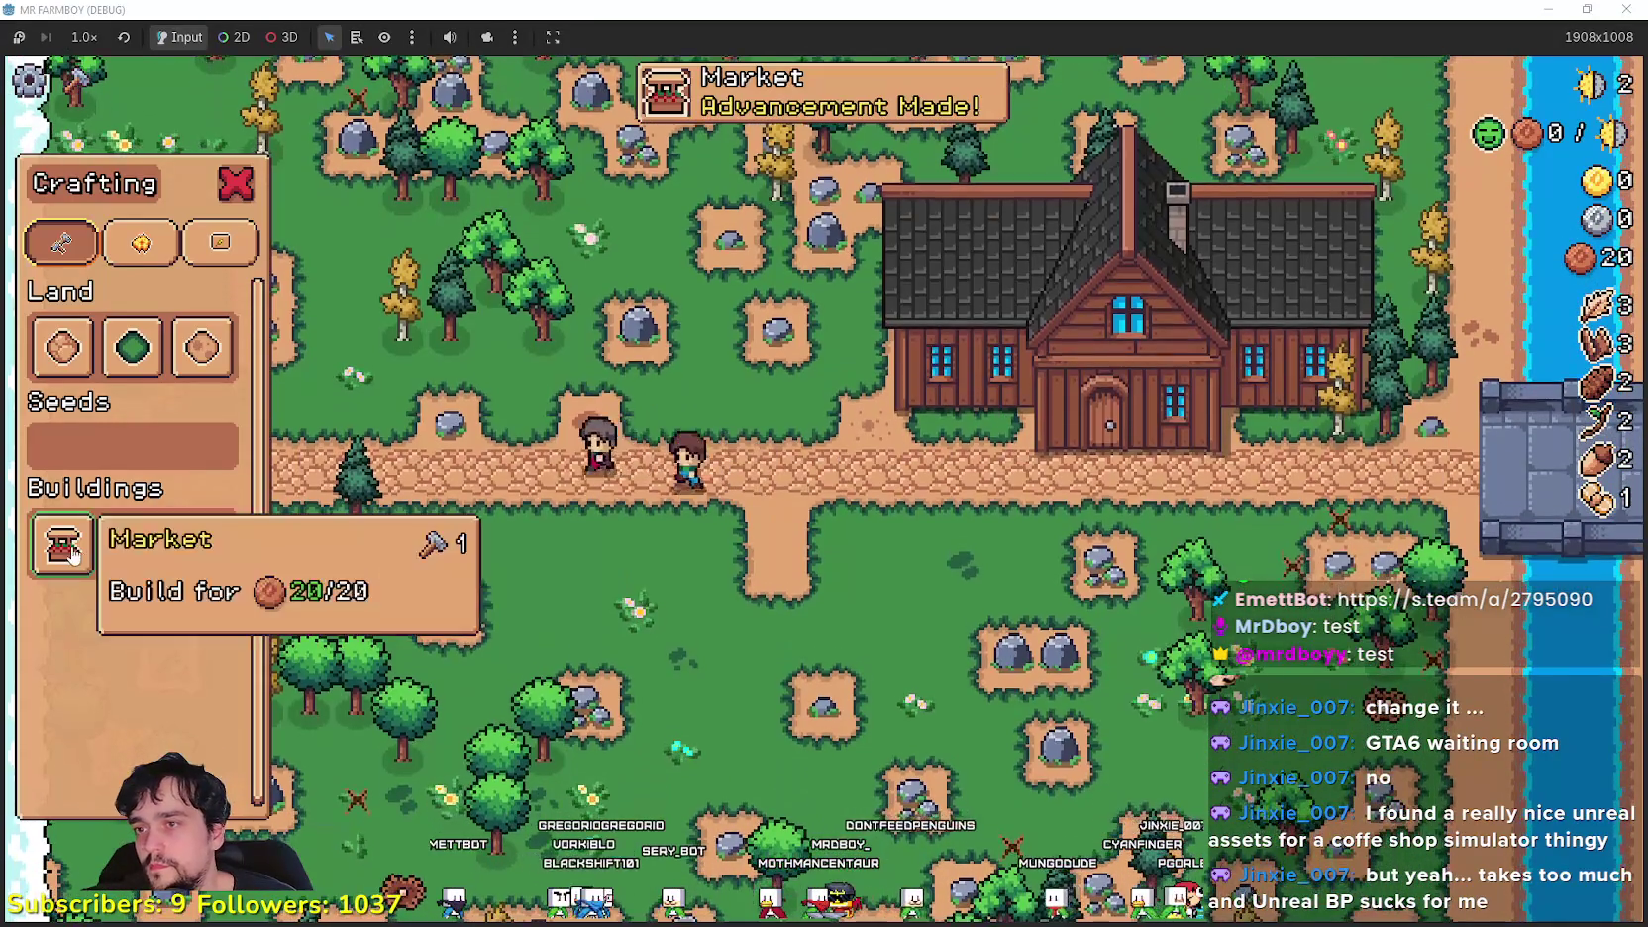
click(64, 547)
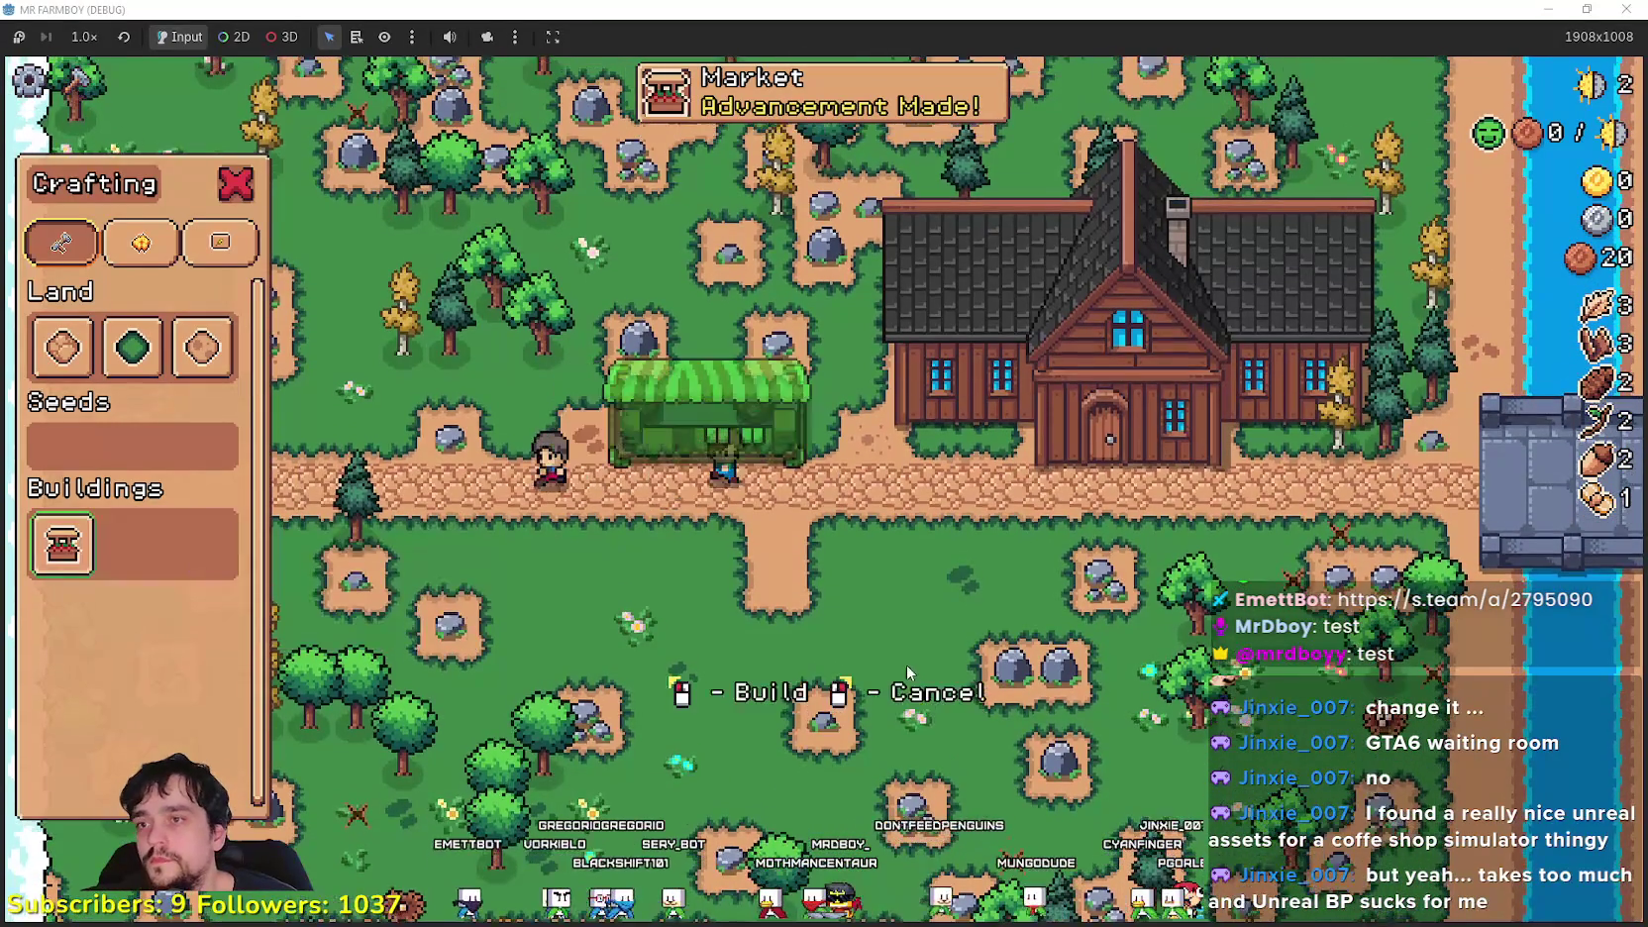
click(904, 662)
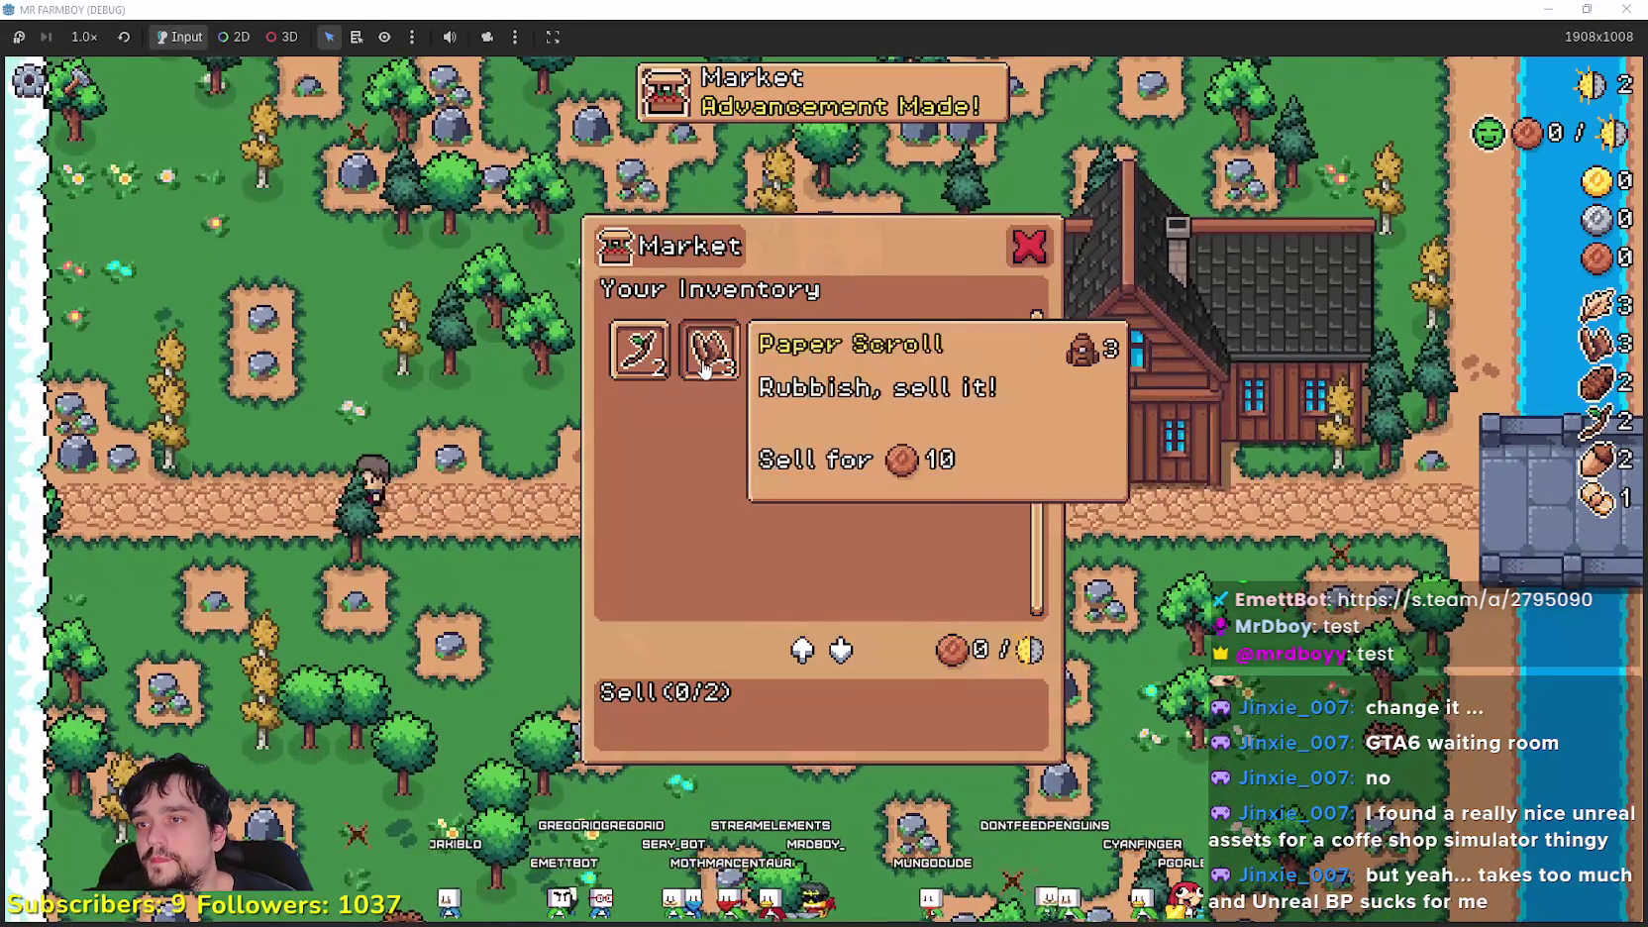
- Sell the paper scroll at the market, then switch back to the Godot editor
click(699, 349)
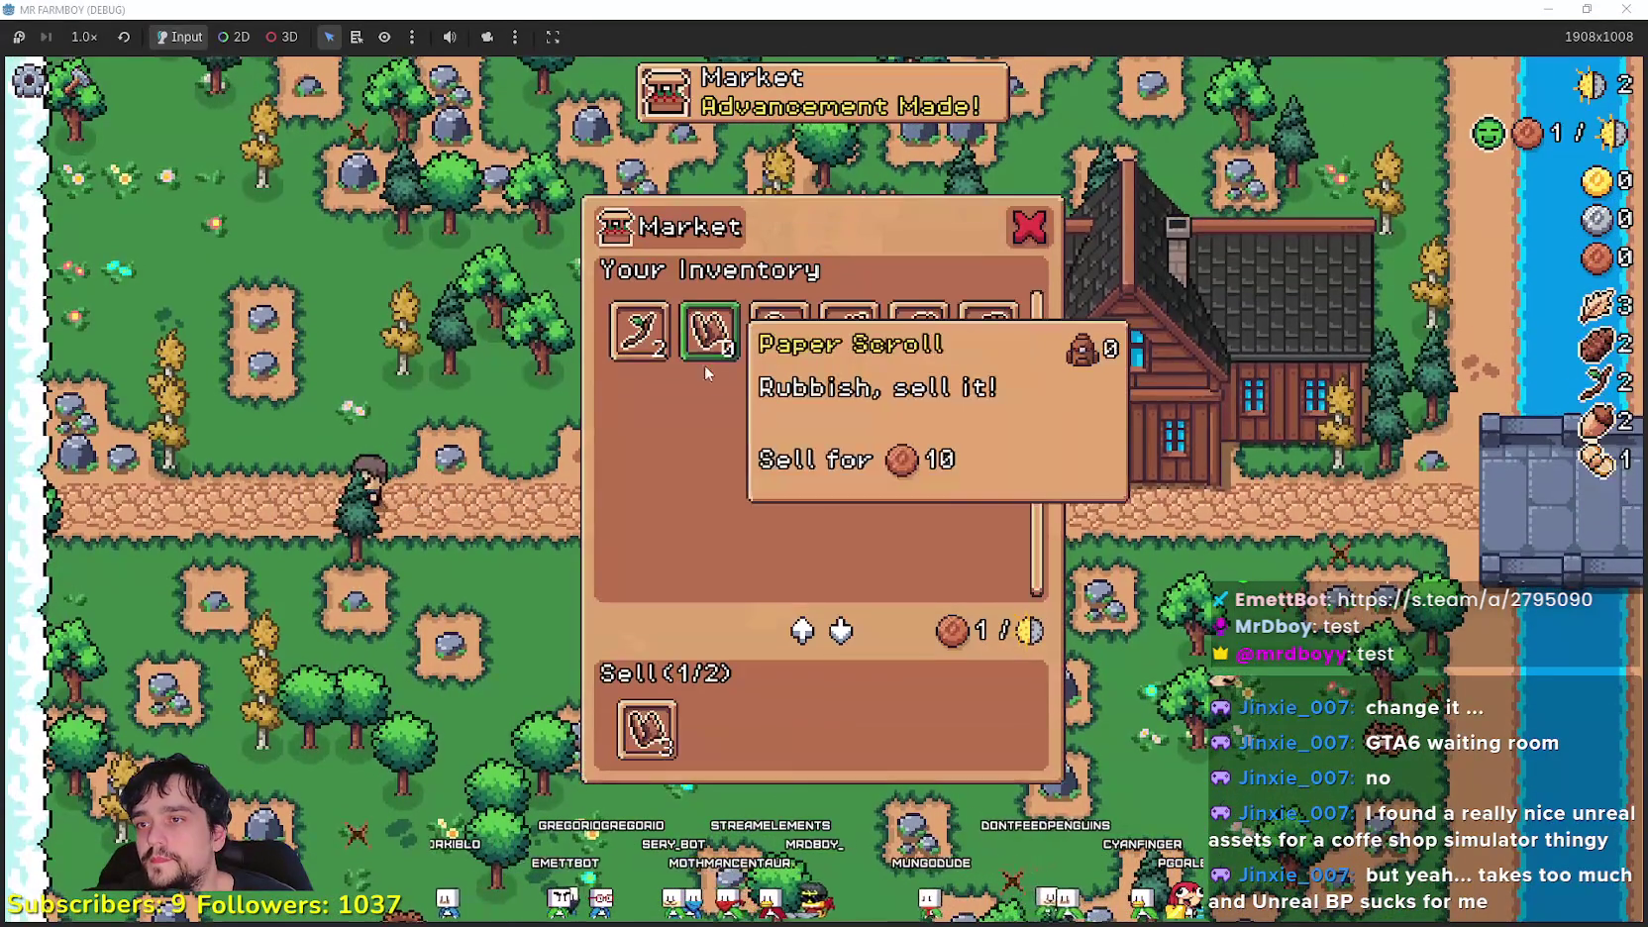
key(Escape)
click(1248, 536)
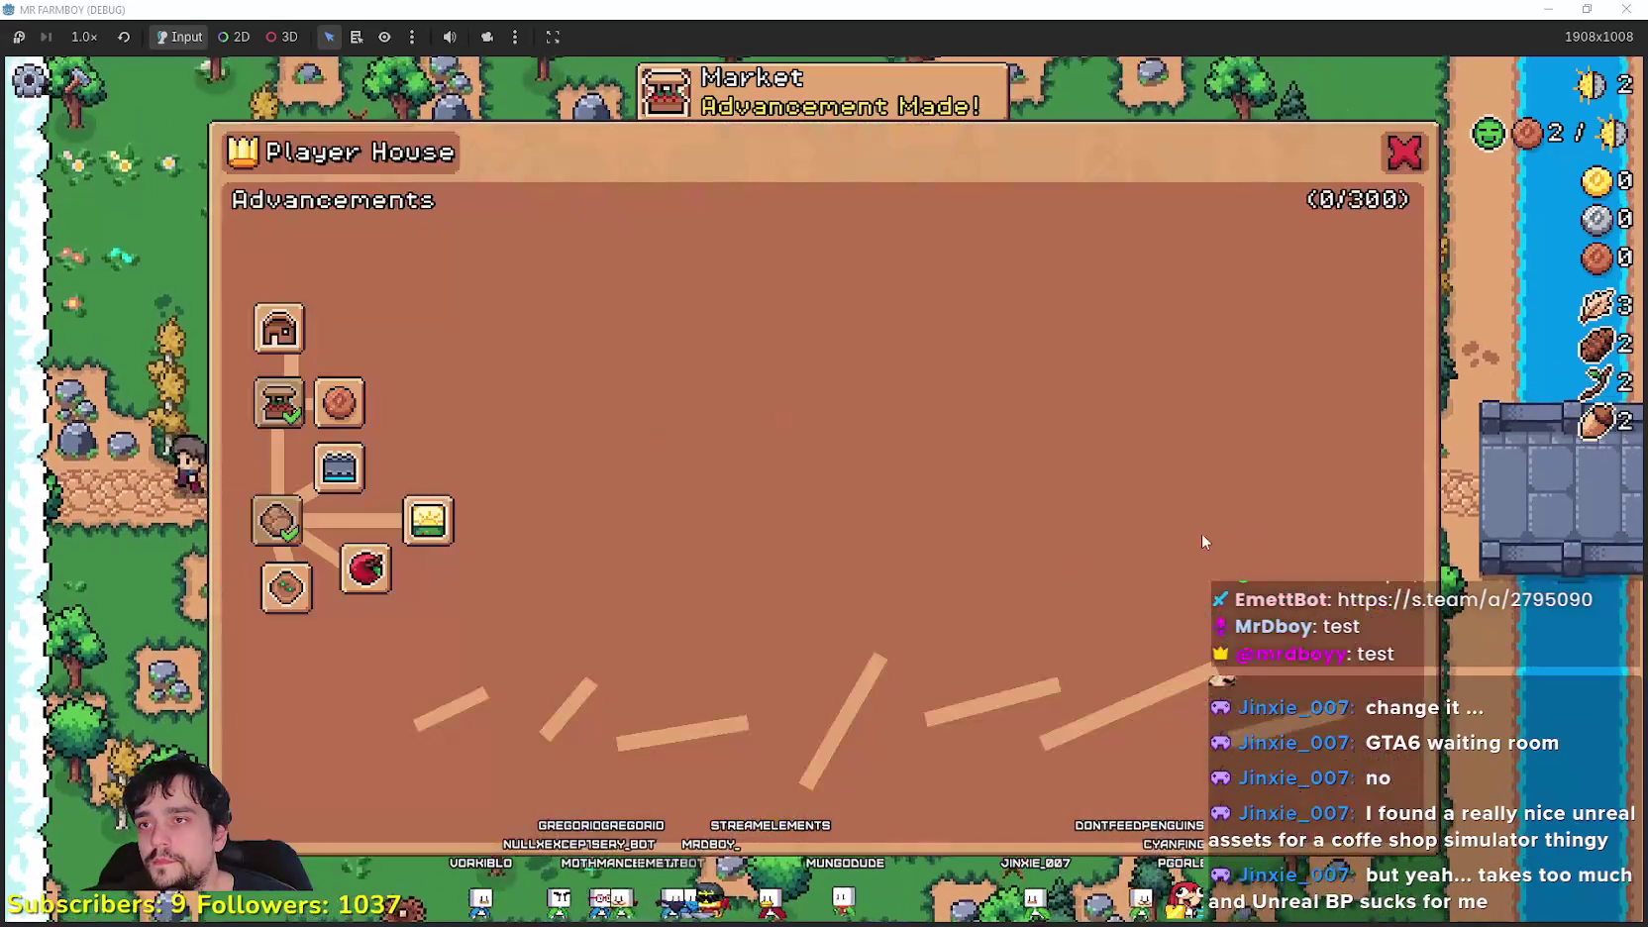
key(Escape)
click(74, 79)
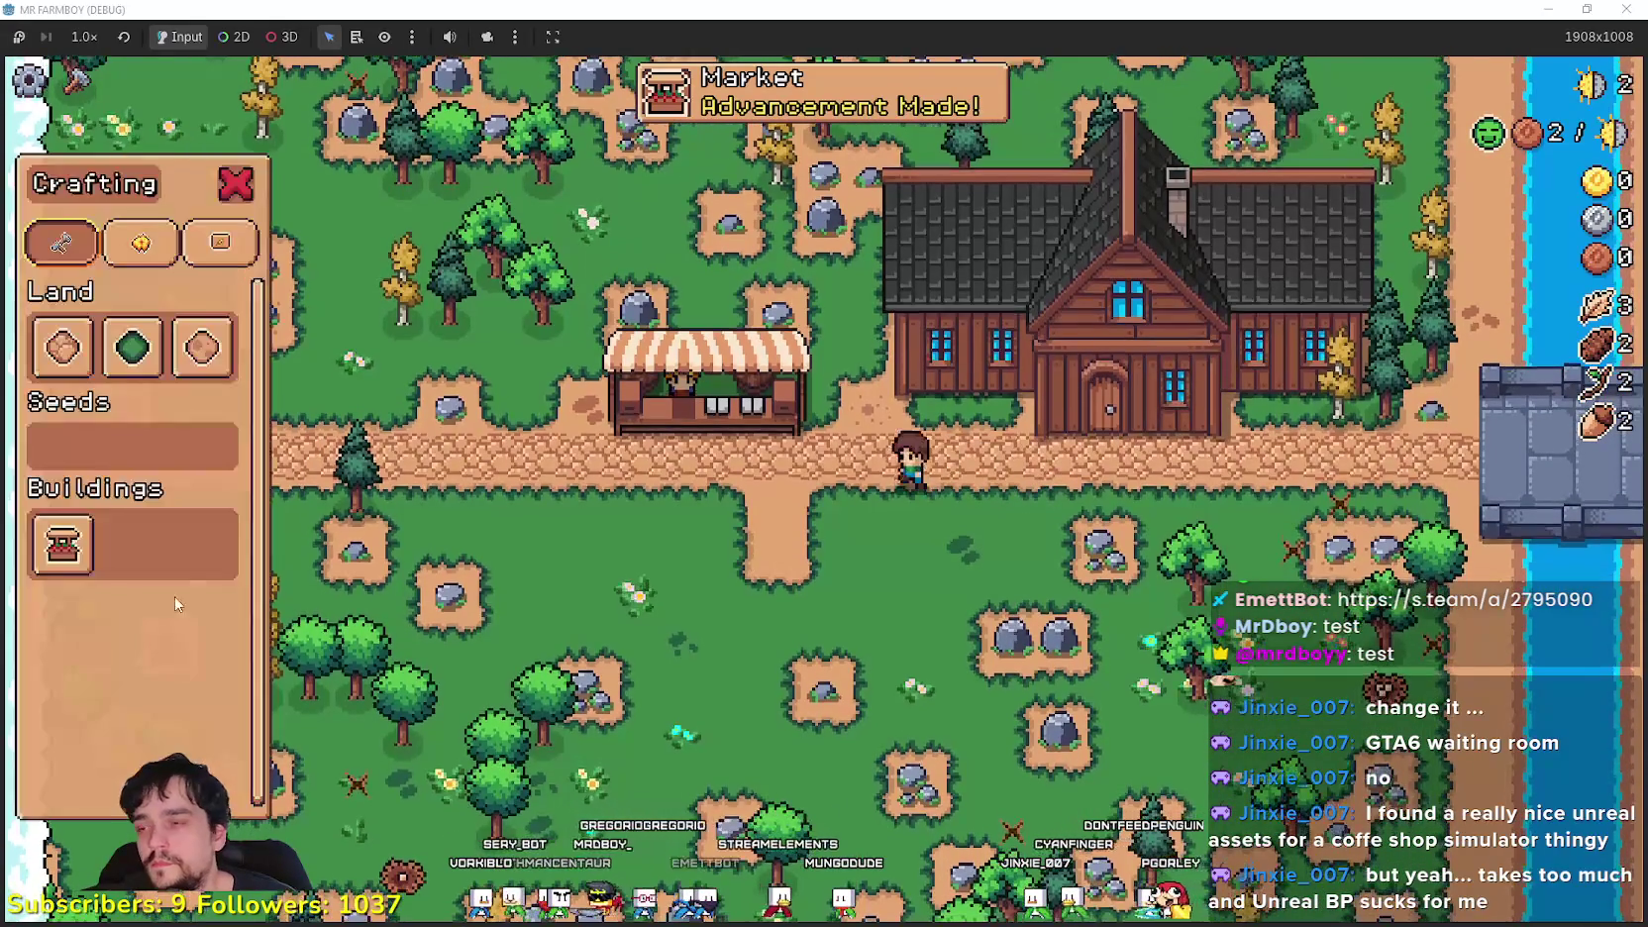
key(d)
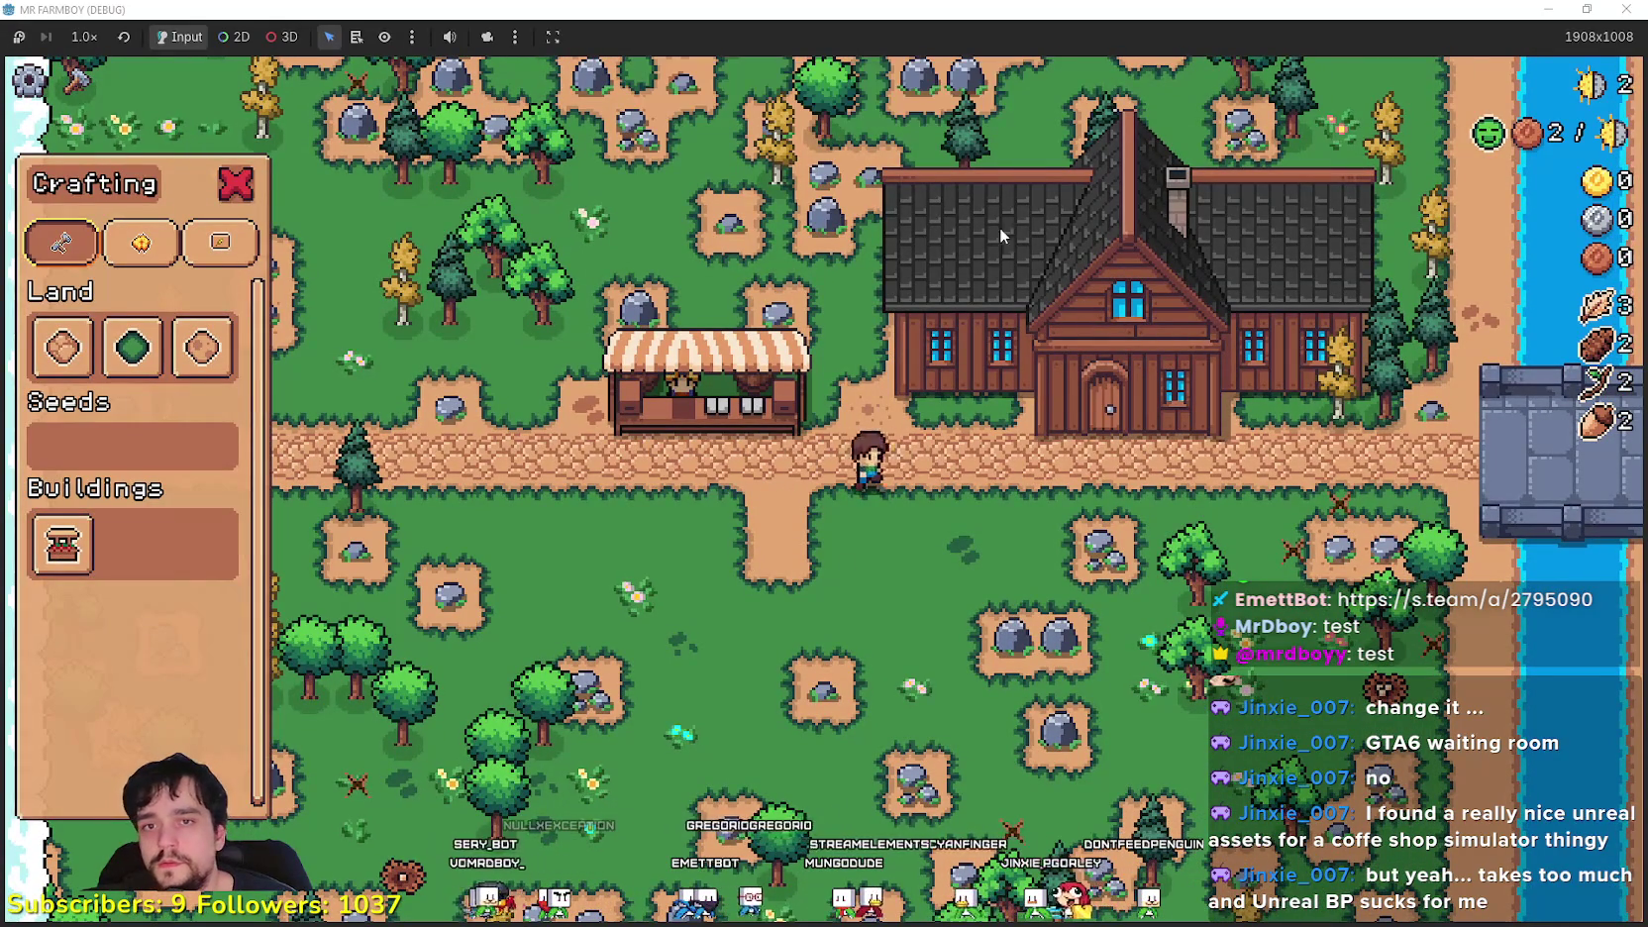
key(alt+Tab)
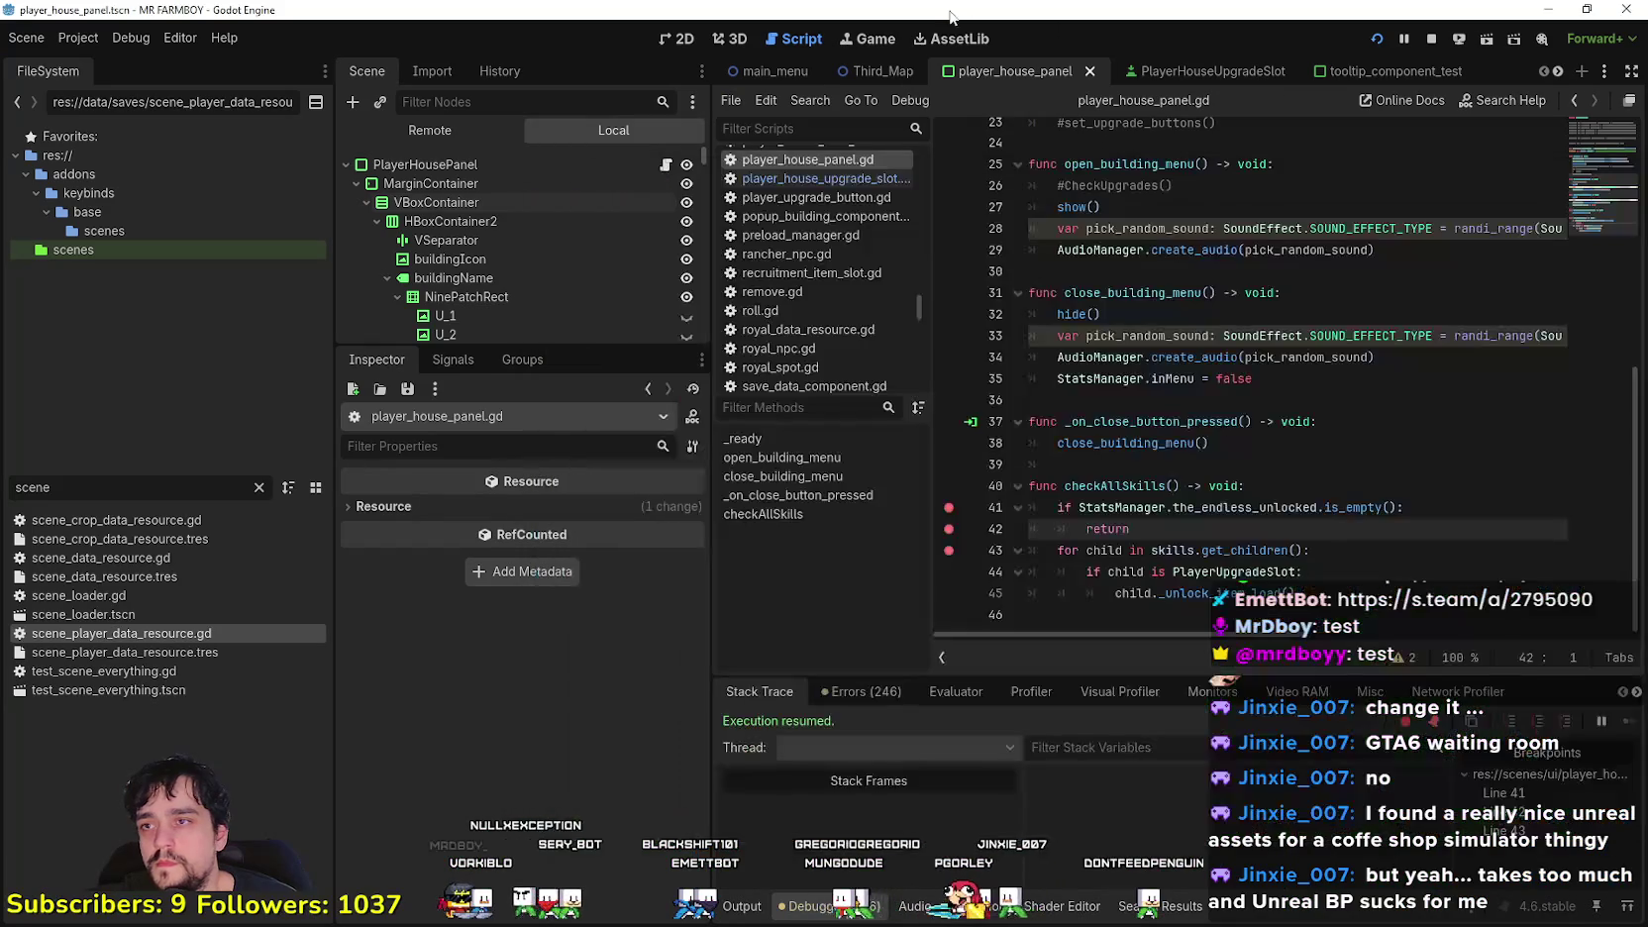
- In the Remote scene tree, set InventoryManager's inventory key 57 to 34
click(466, 139)
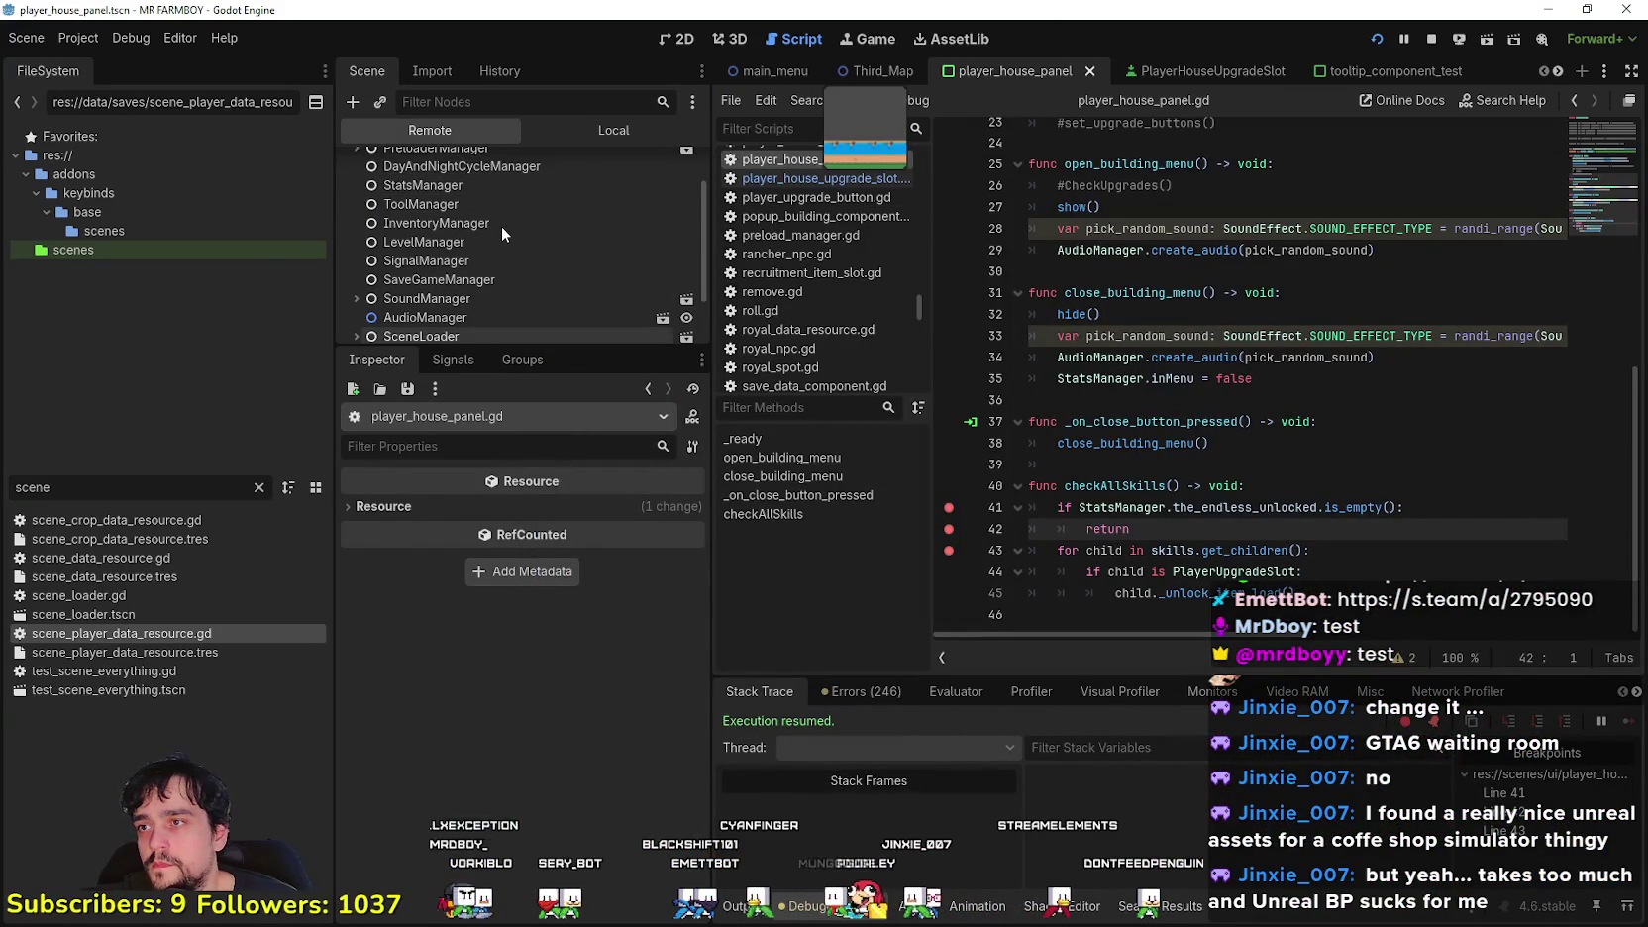
click(501, 226)
click(599, 505)
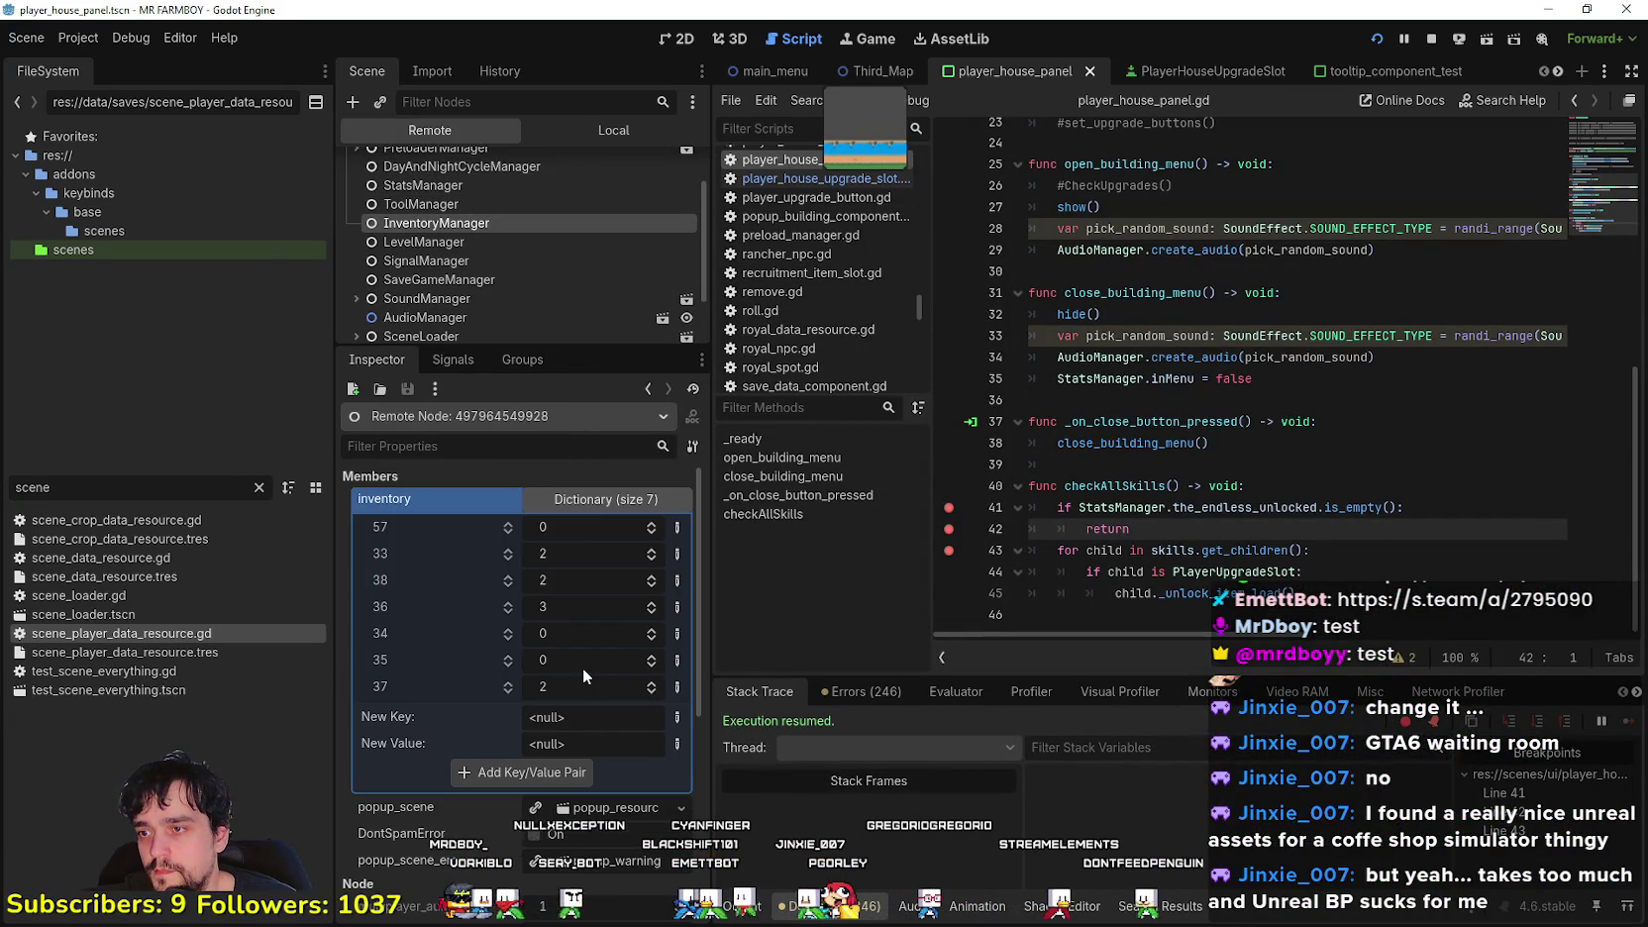
click(572, 528)
text(3434324234)
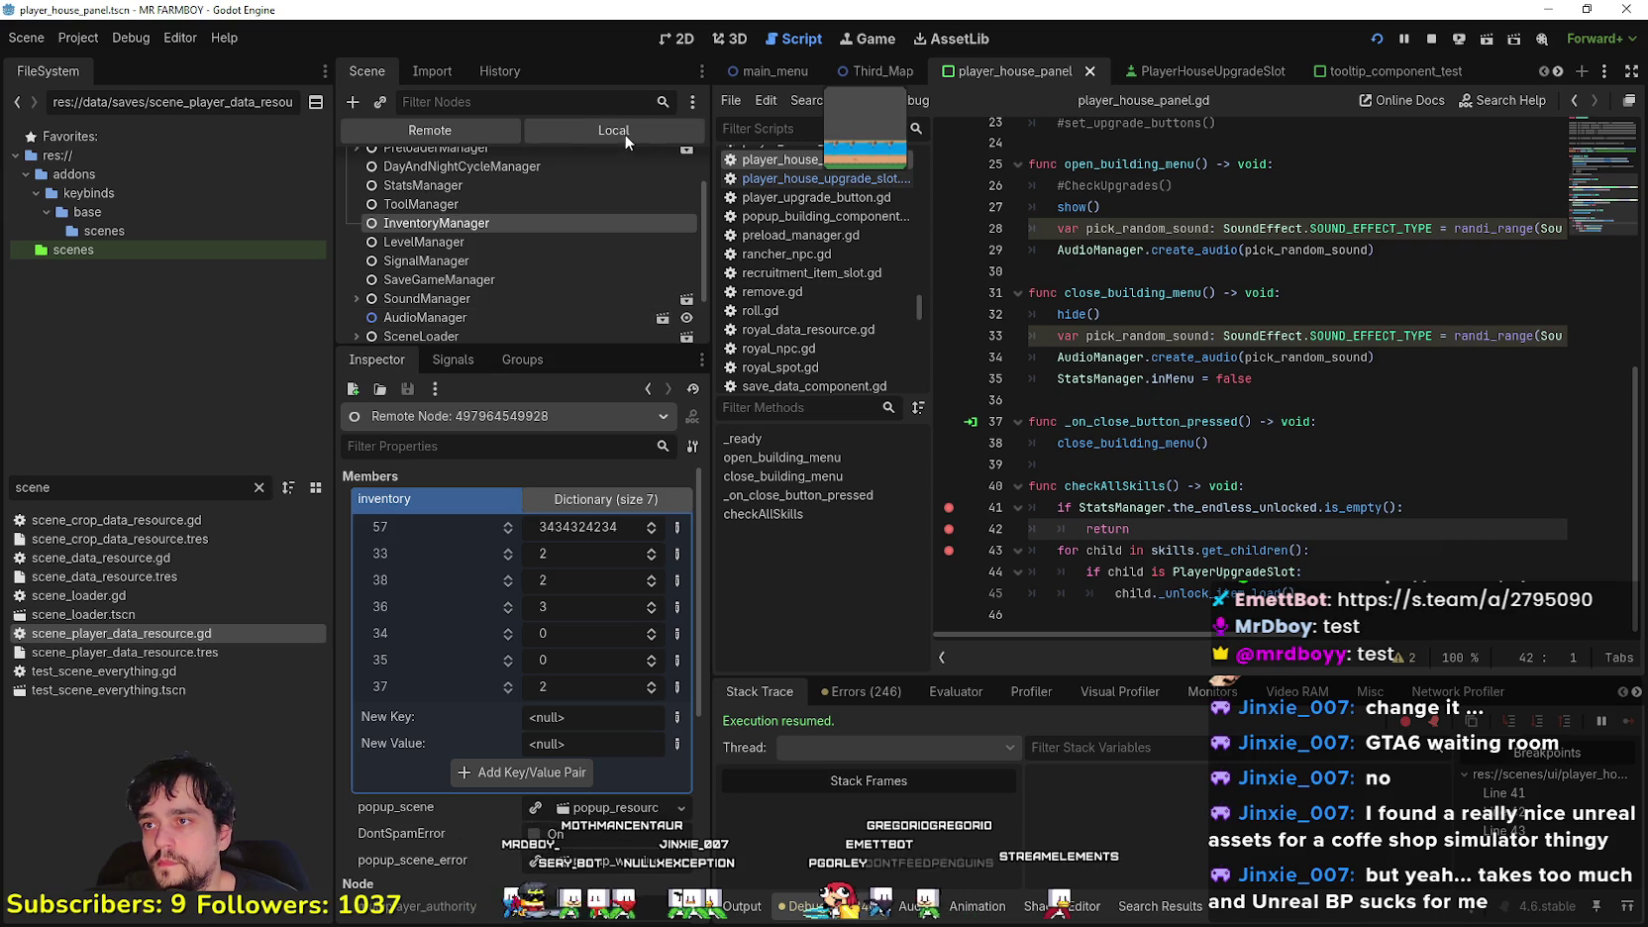
- Switch the Scene dock back to Local and bring the game window back full-screen
click(623, 134)
click(597, 223)
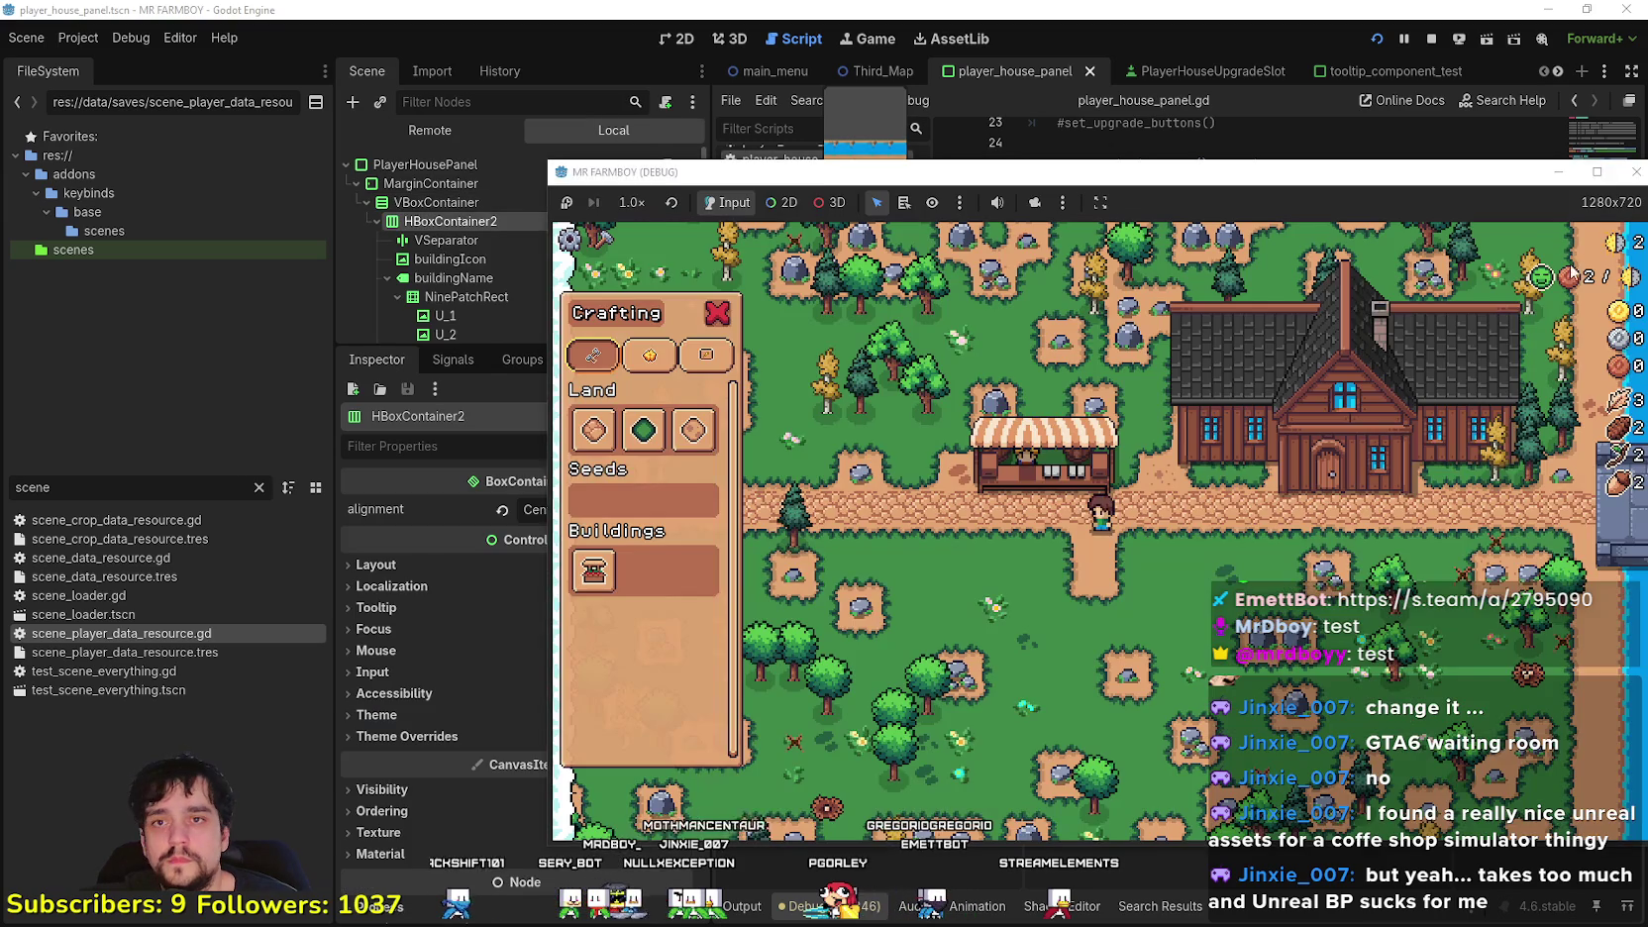
click(1595, 173)
- Walk to the house and unlock the tr_map_1 and tr_map_2 advancements to enlarge the island
key(d)
click(234, 183)
key(d)
key(e)
click(428, 524)
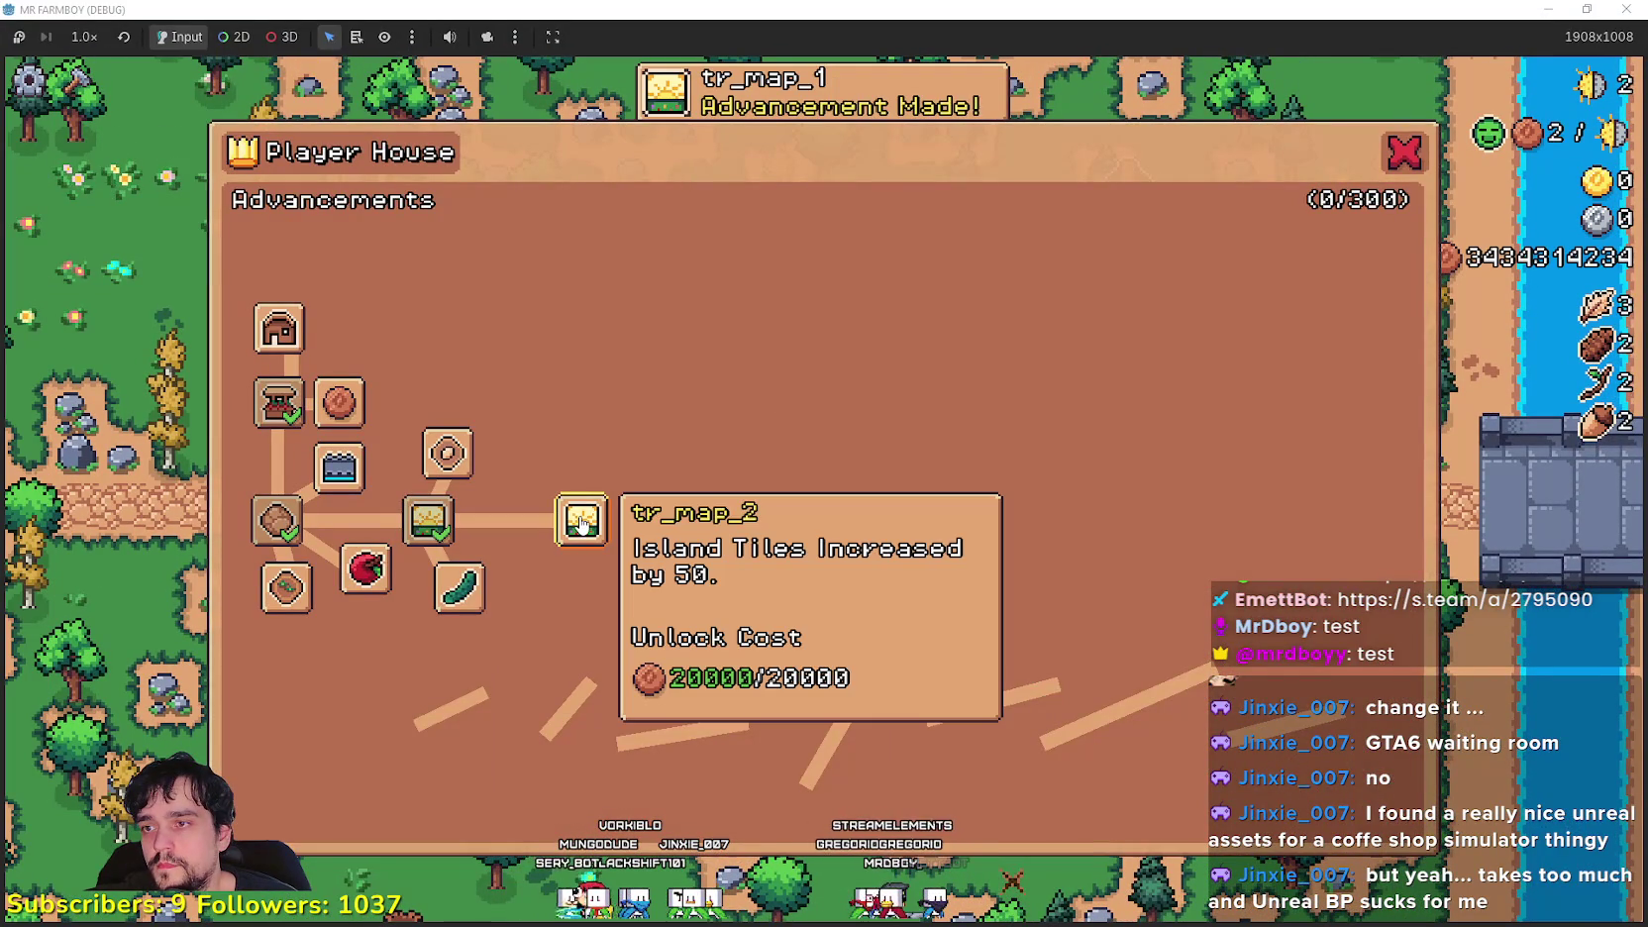
mouse_move(571, 517)
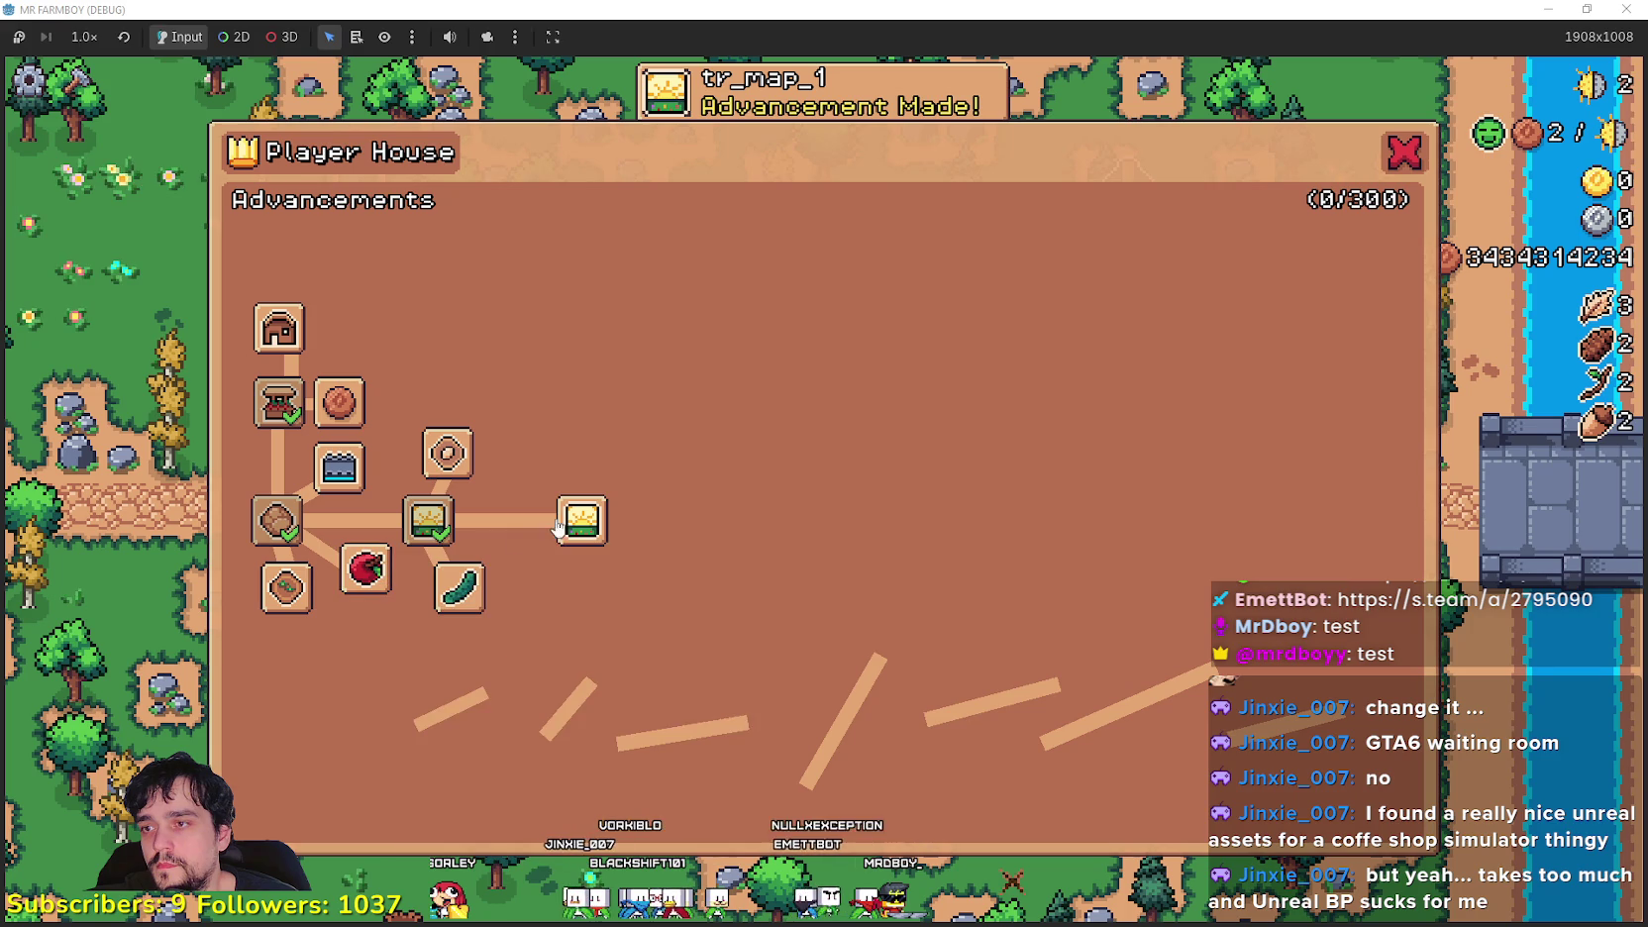
click(580, 520)
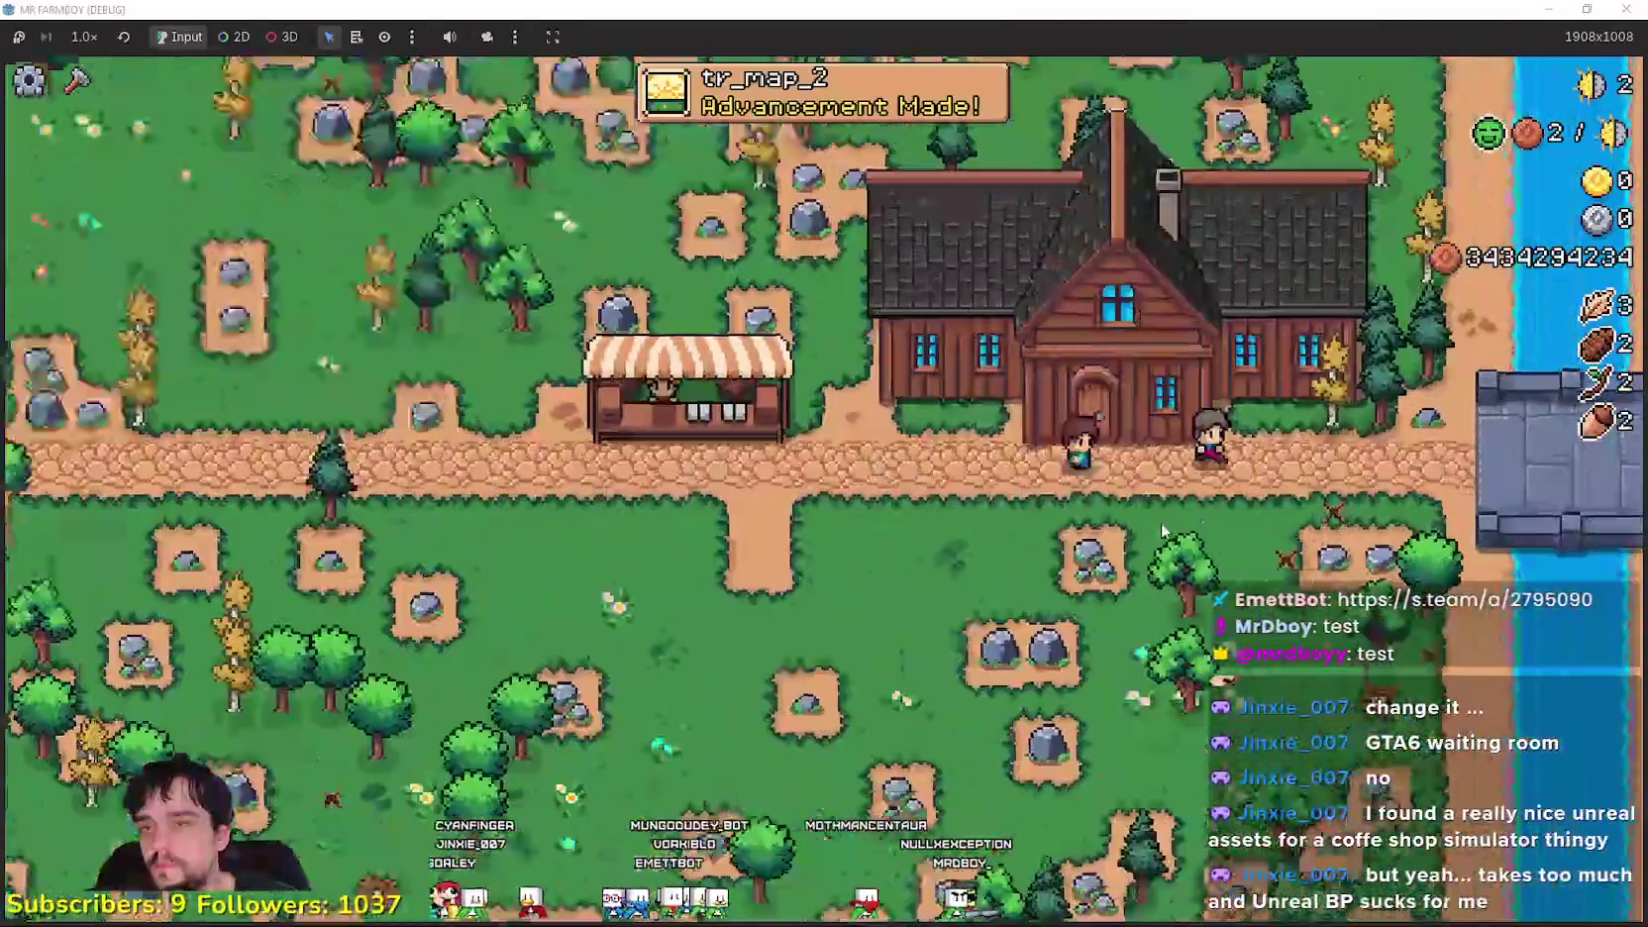
- Unlock the House, Upkeep, Farm Tile, Wheat, Farmers and Gatherers Player House advancements
click(1162, 520)
click(279, 353)
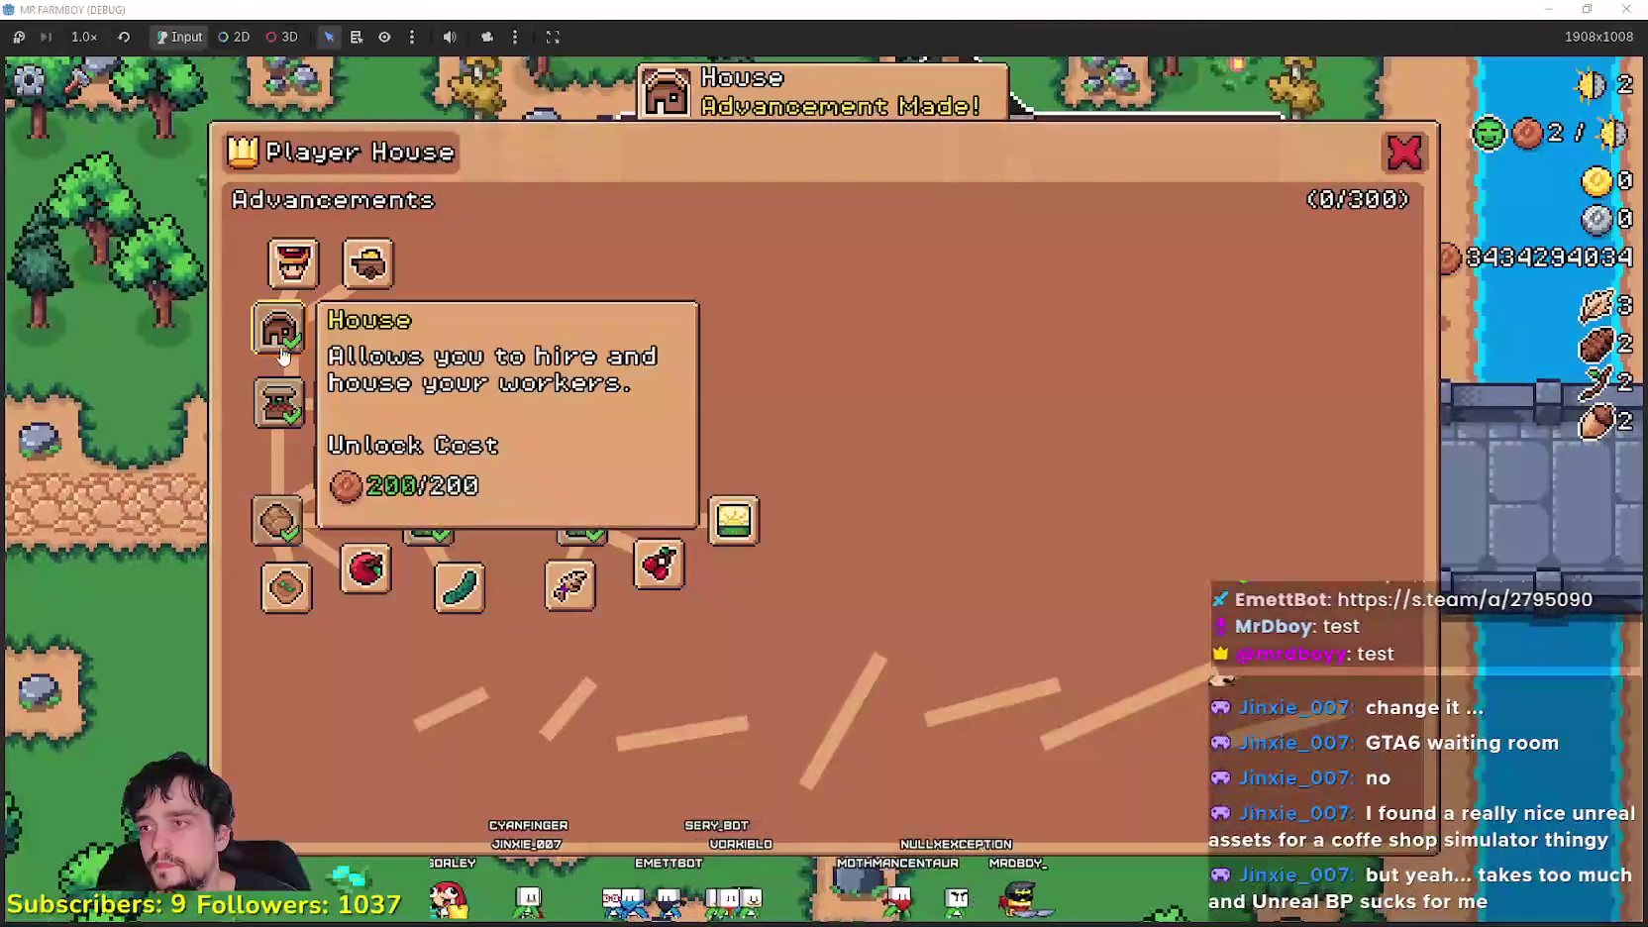
click(339, 401)
click(286, 587)
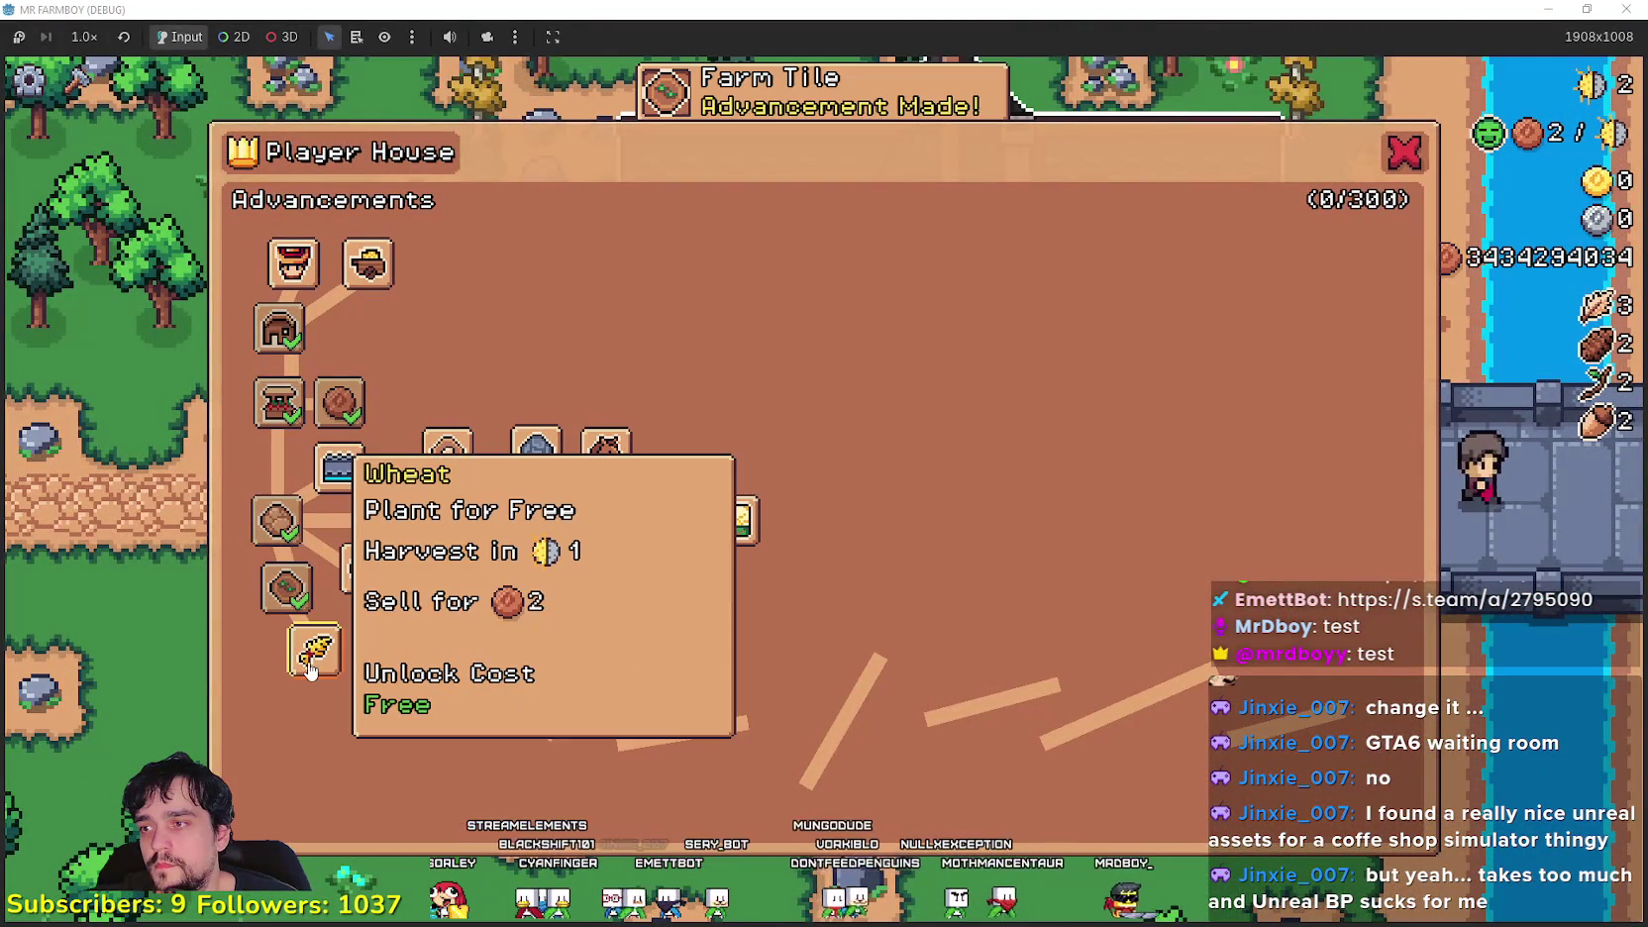
click(310, 665)
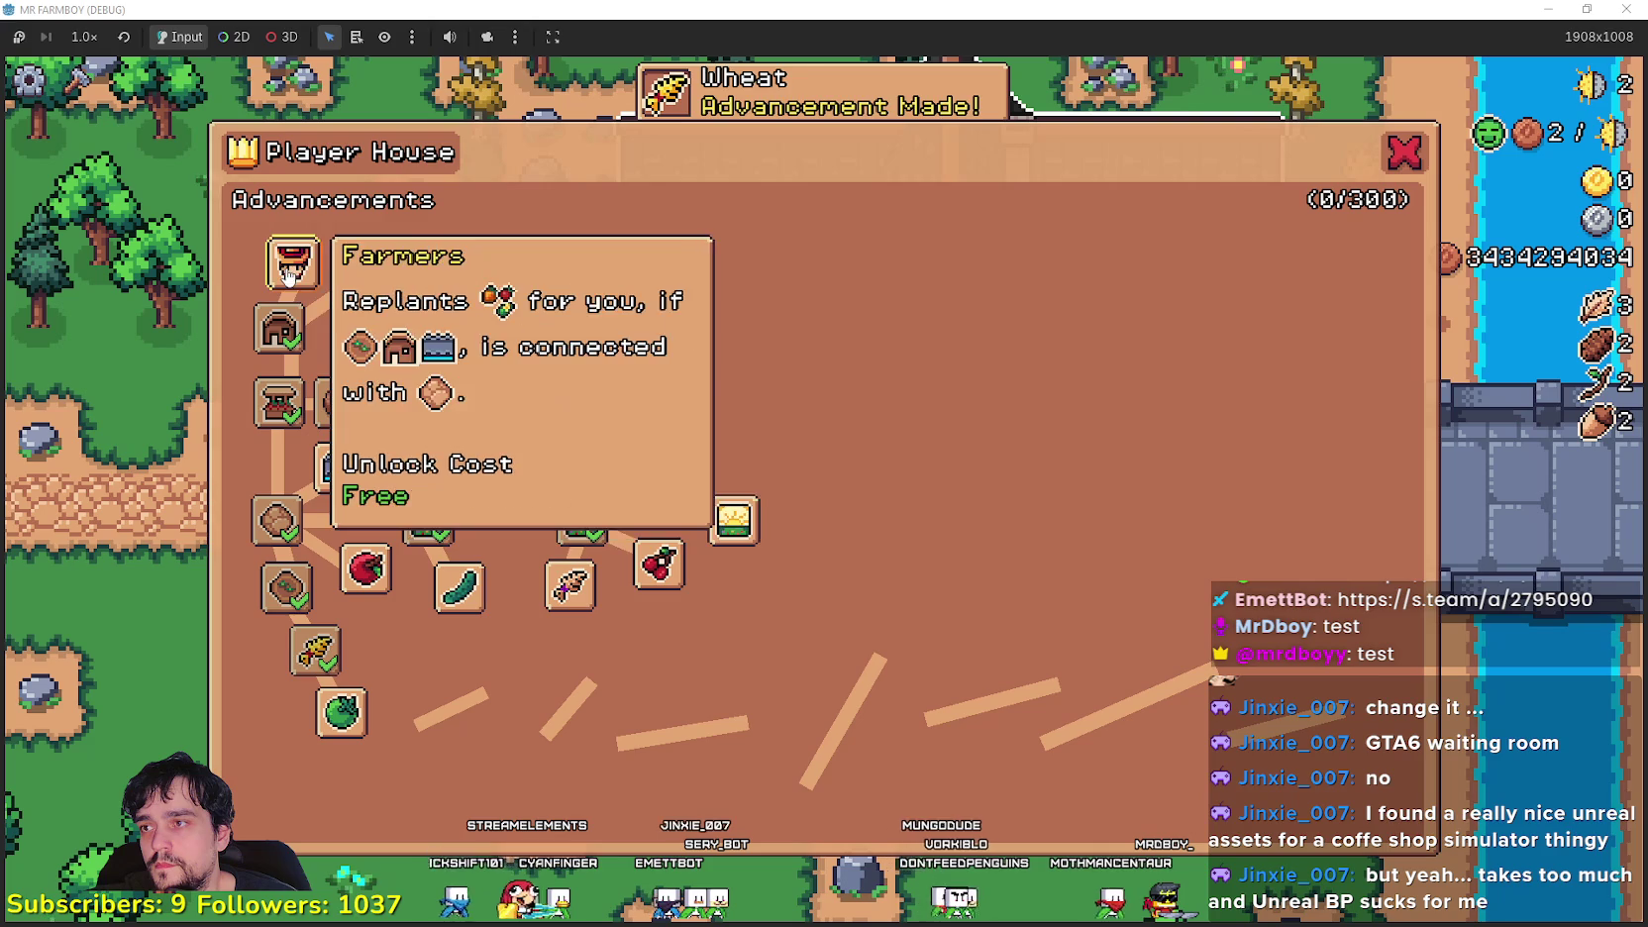
click(293, 262)
click(367, 263)
click(423, 262)
key(Escape)
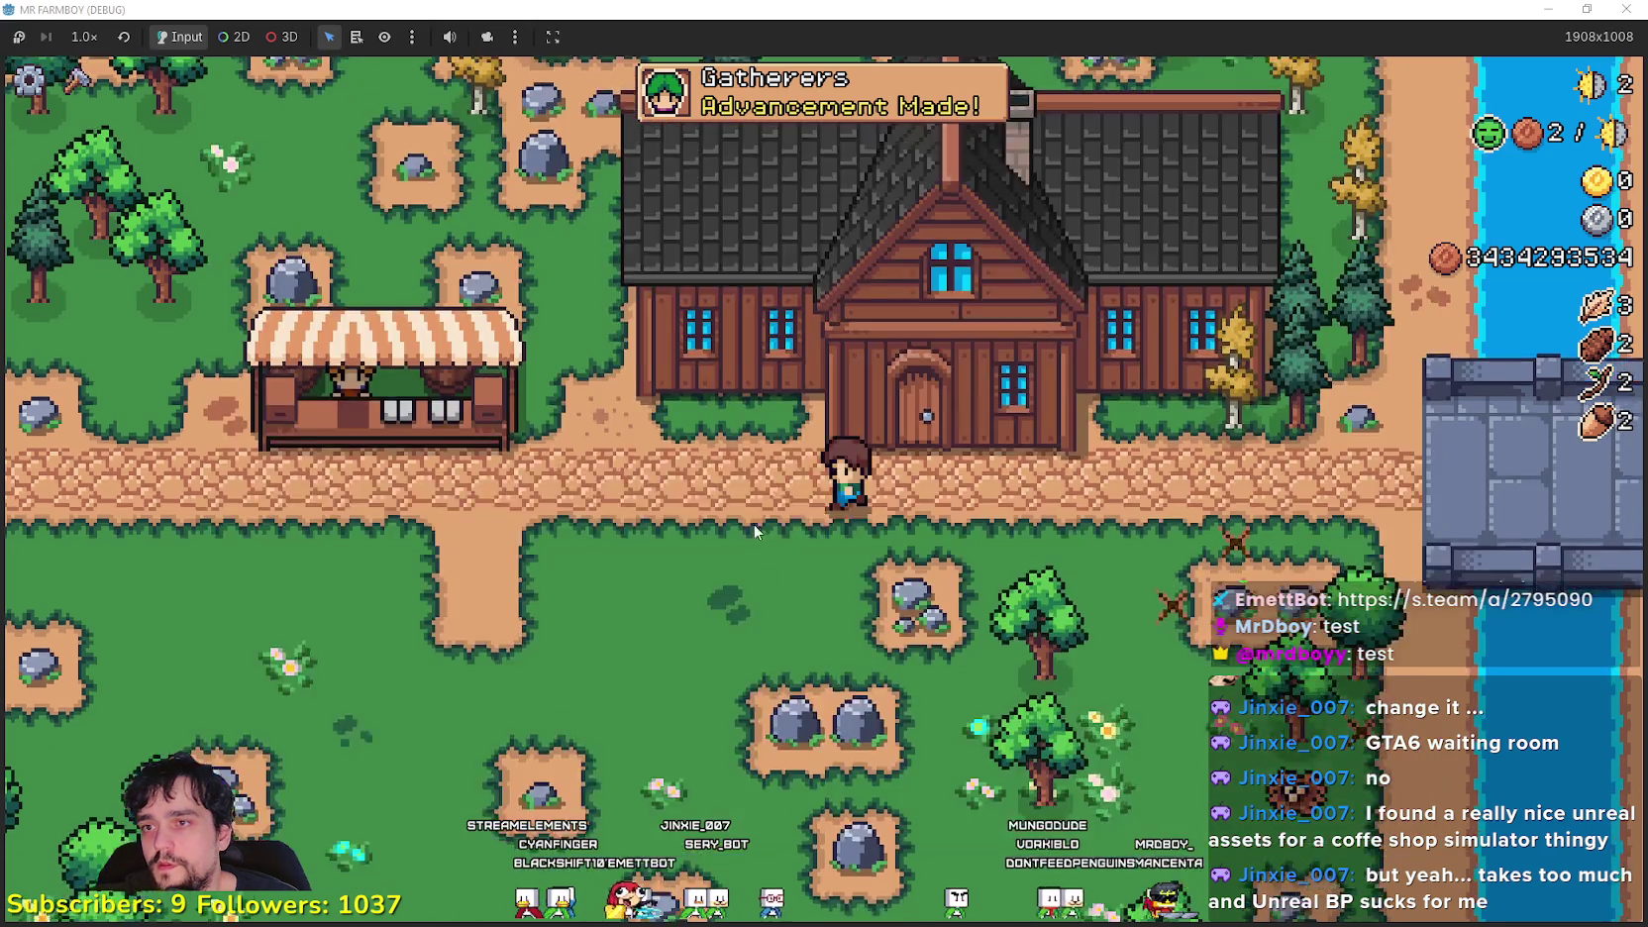
- Build a new House next to the farmer from the crafting panel
scroll(842, 579, down, 5)
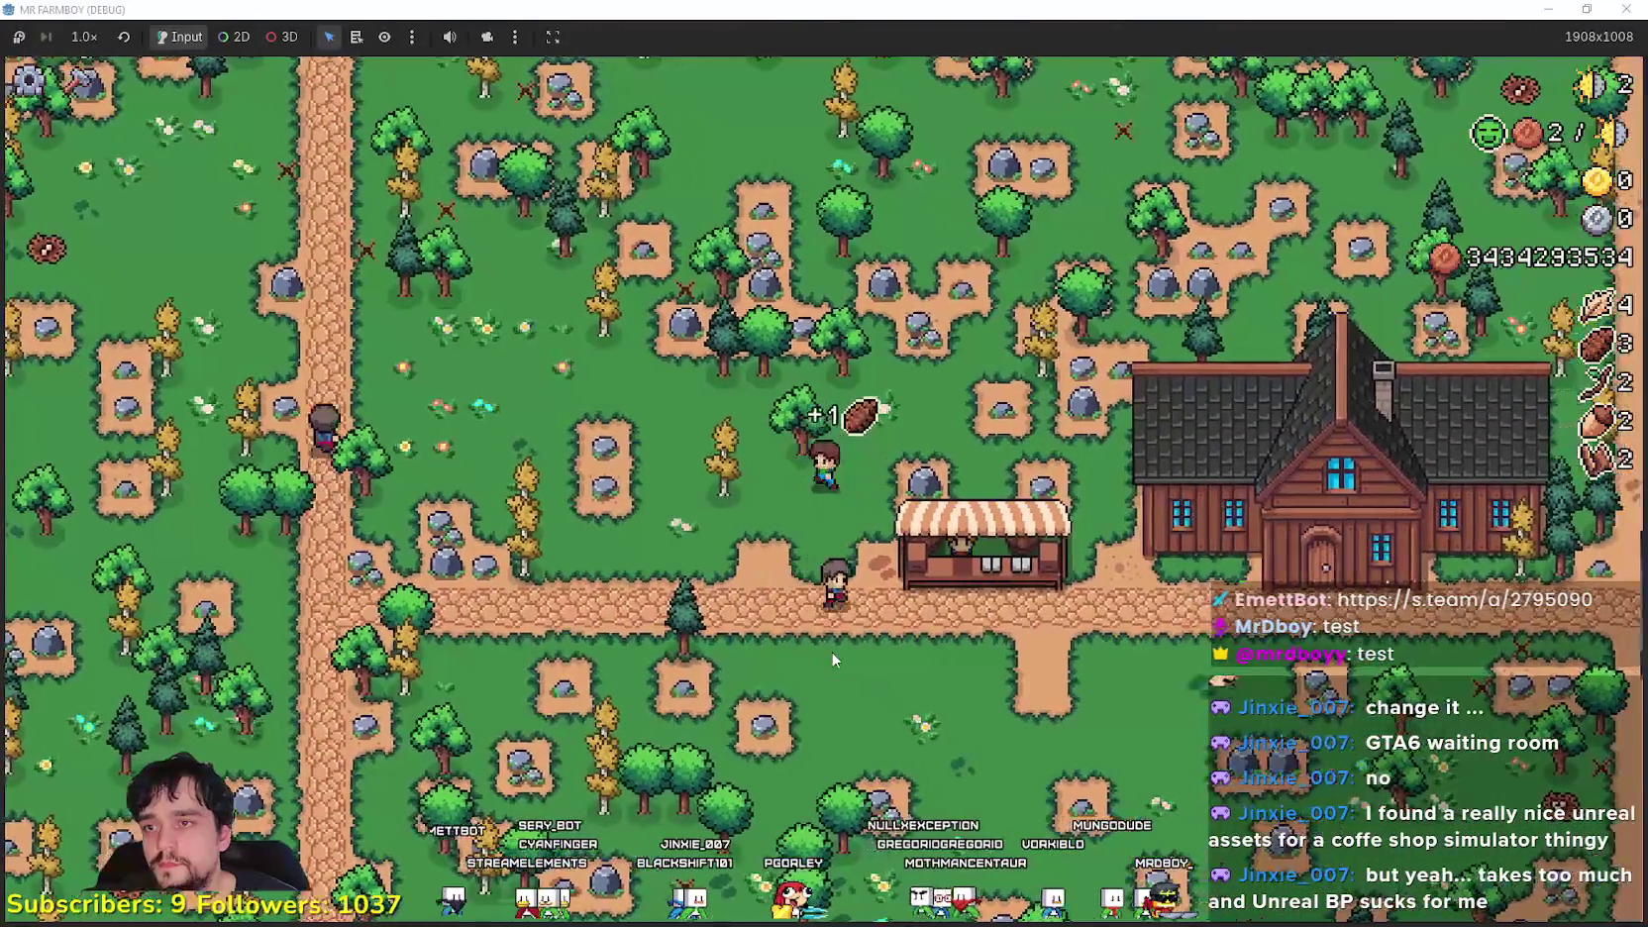
key(c)
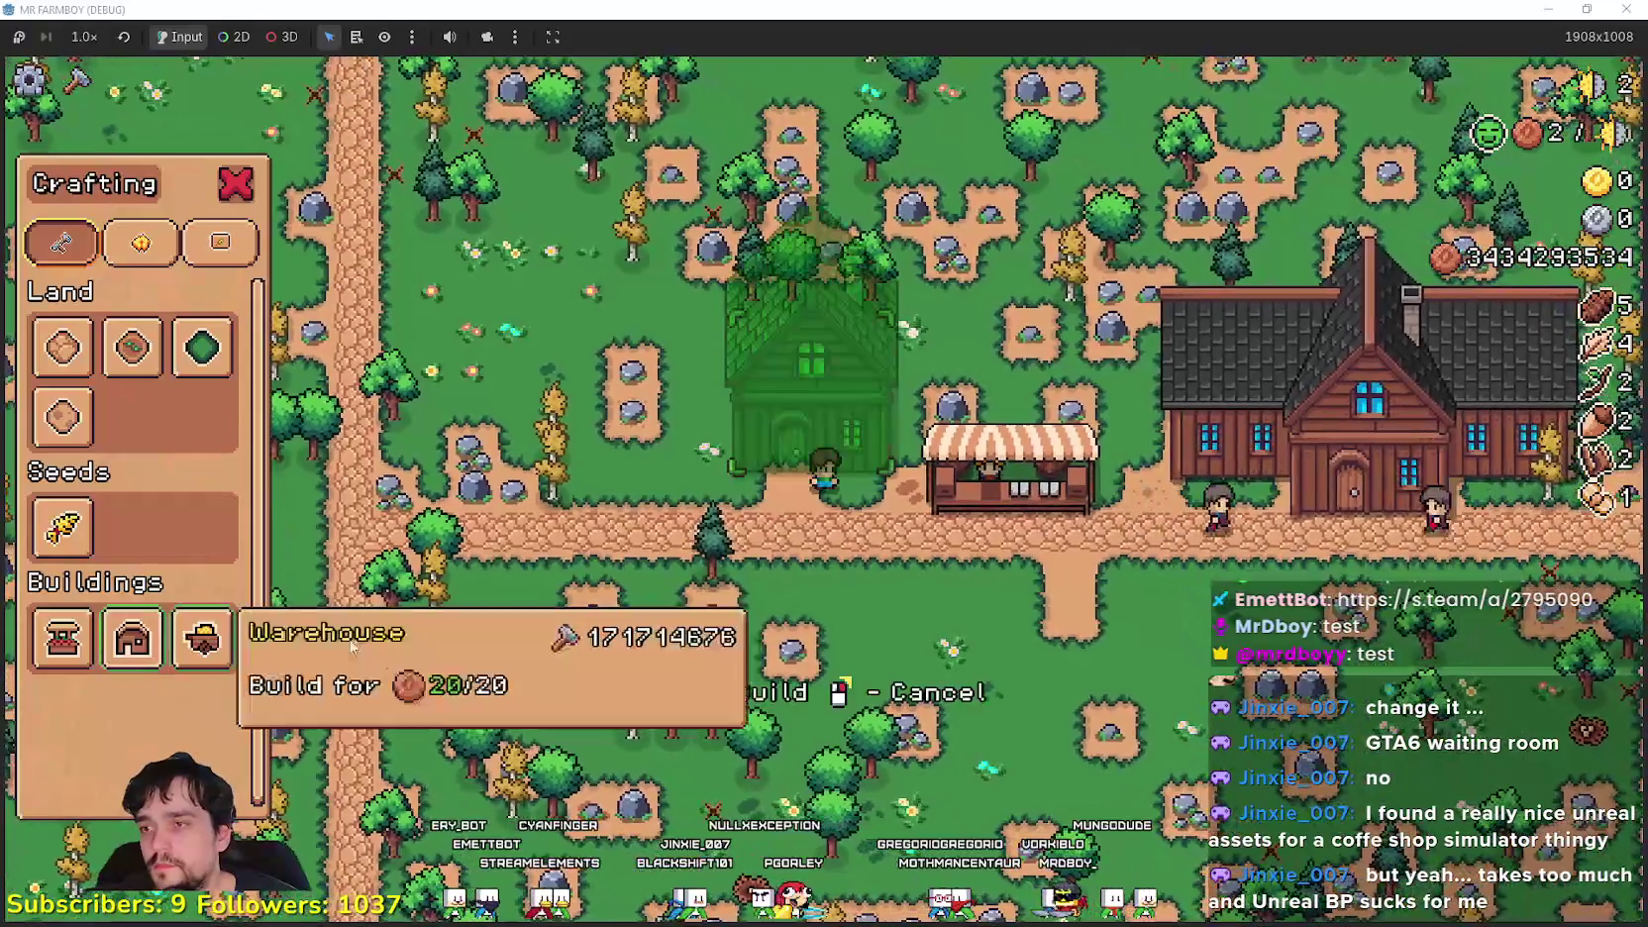
click(206, 629)
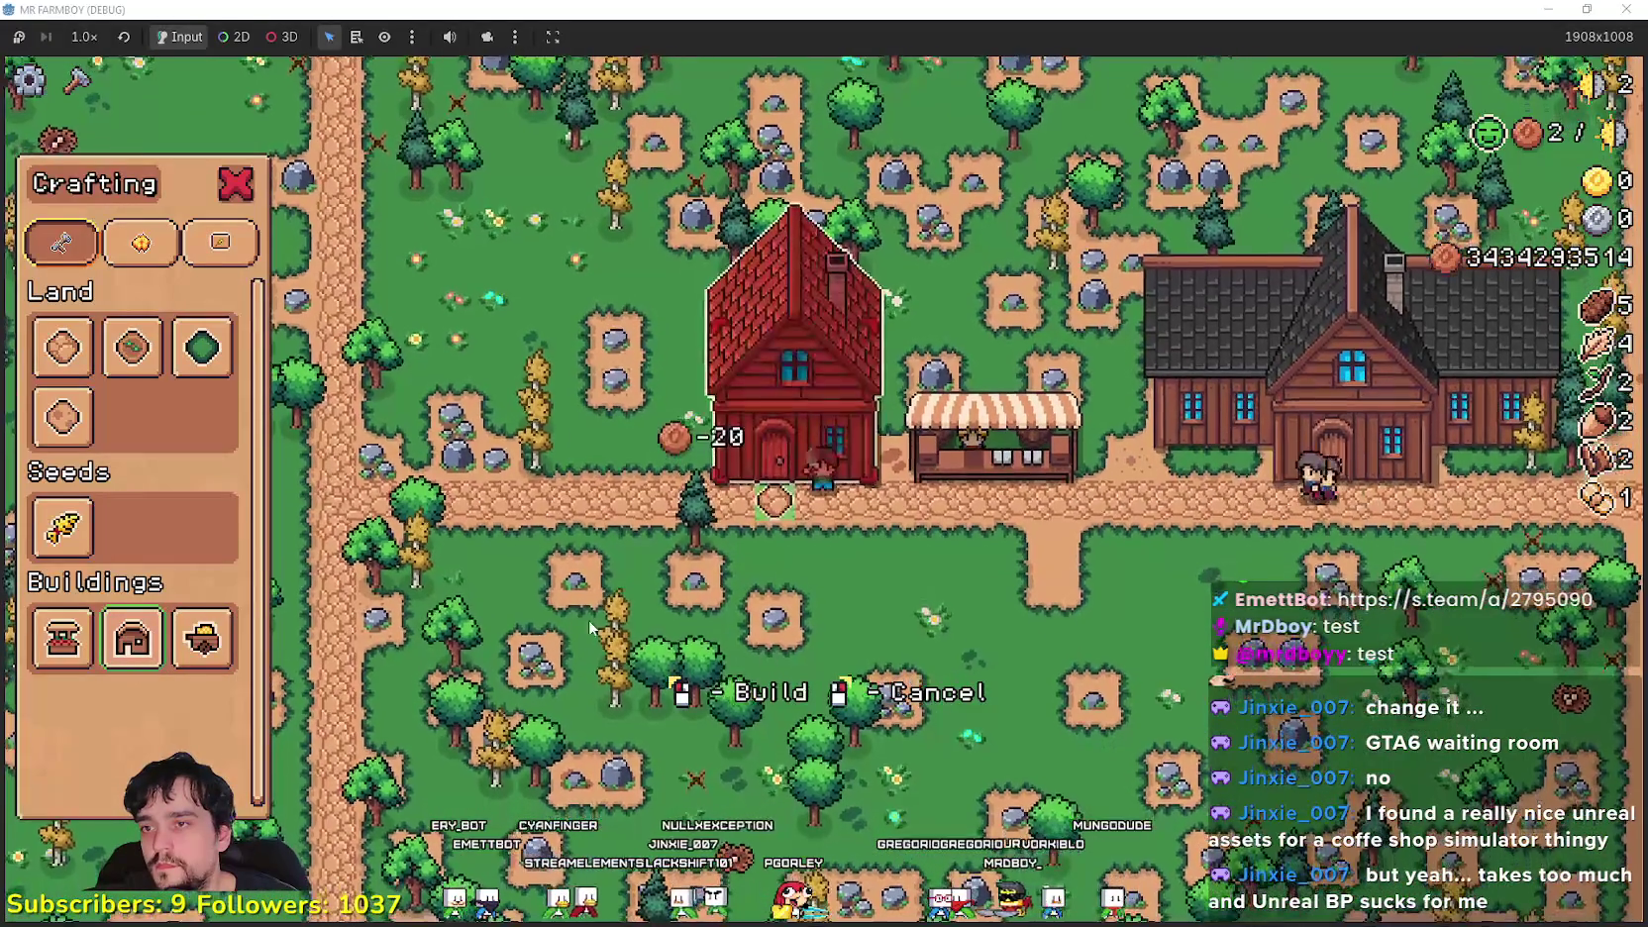
key(Escape)
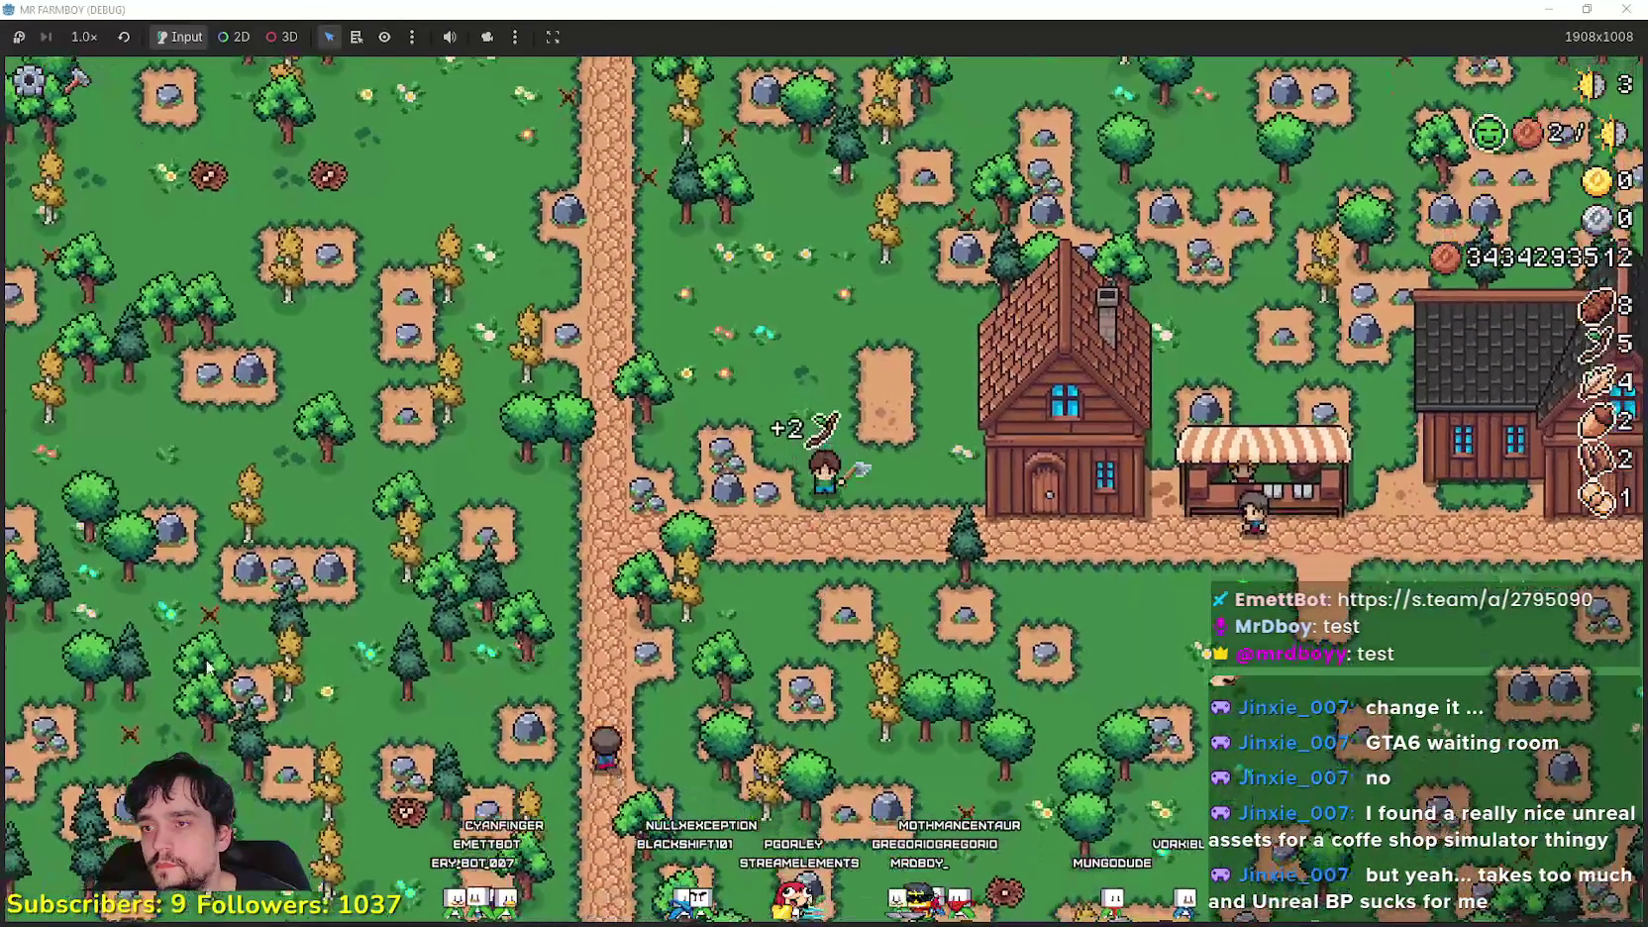
- Place a Warehouse beside the new house
key(c)
click(202, 637)
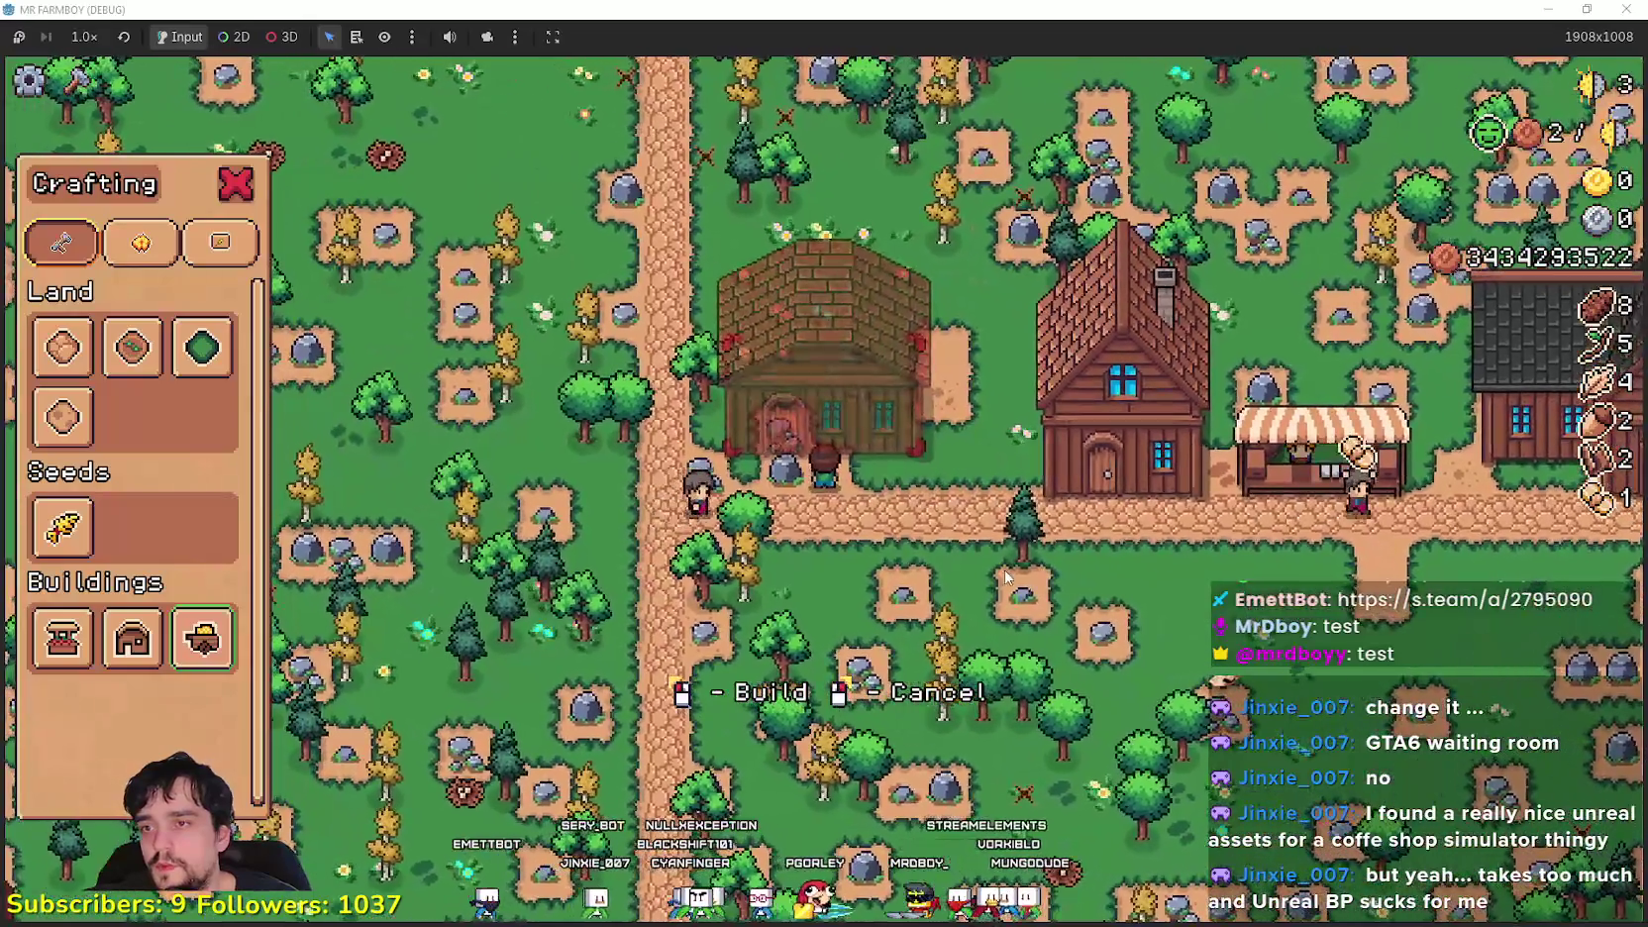
right_click(976, 629)
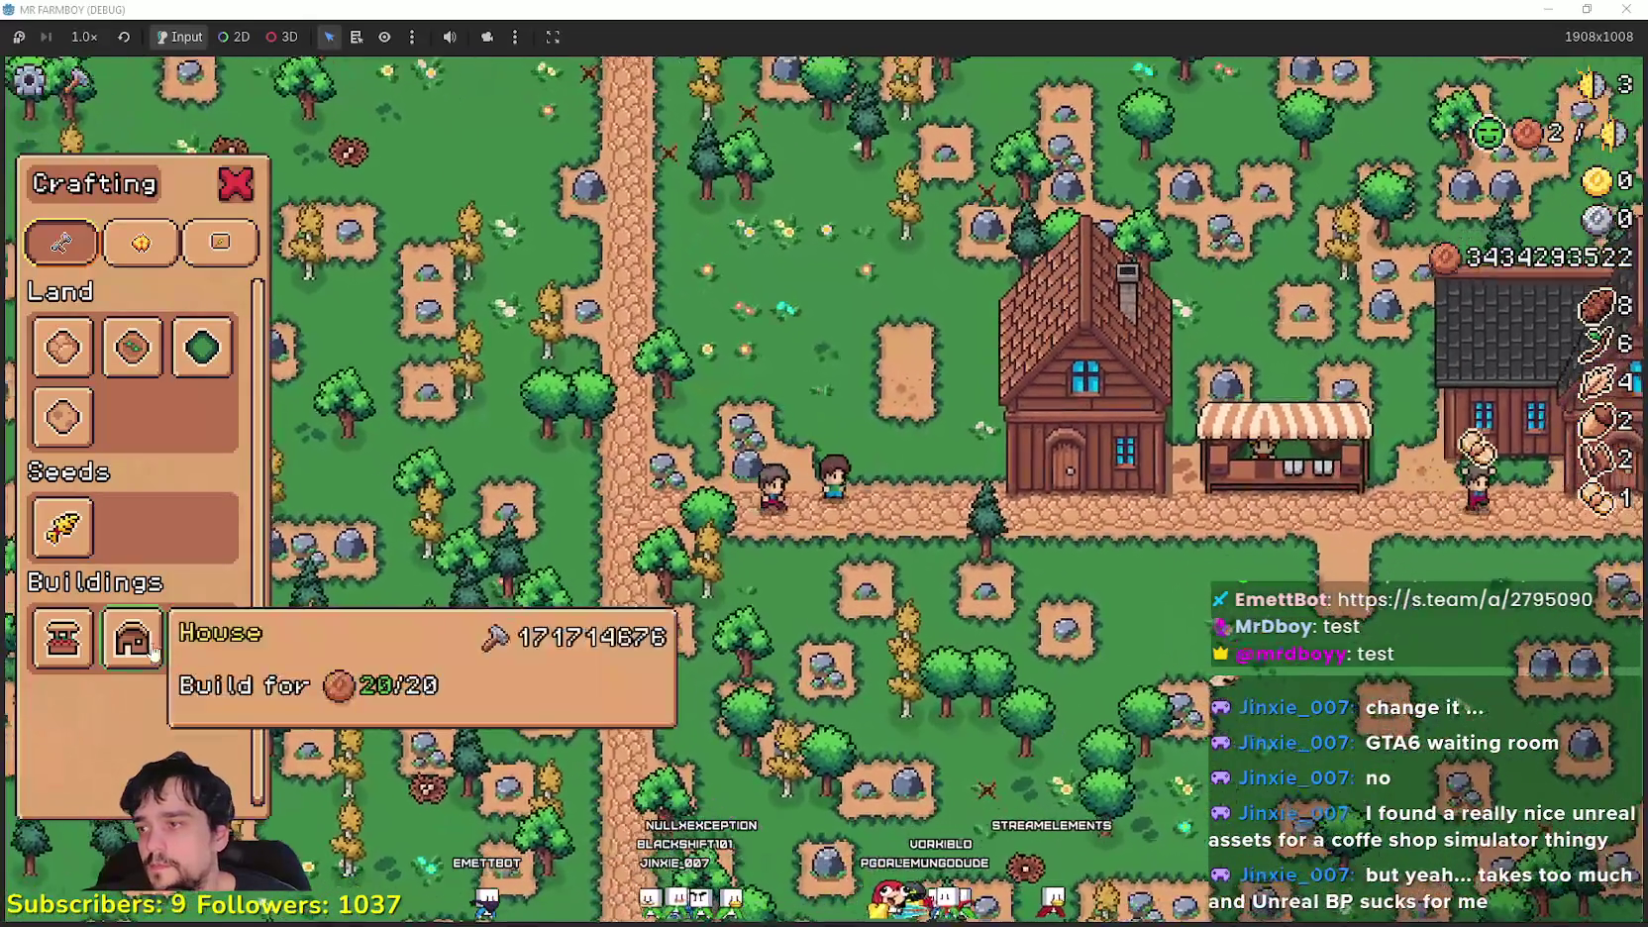
click(63, 637)
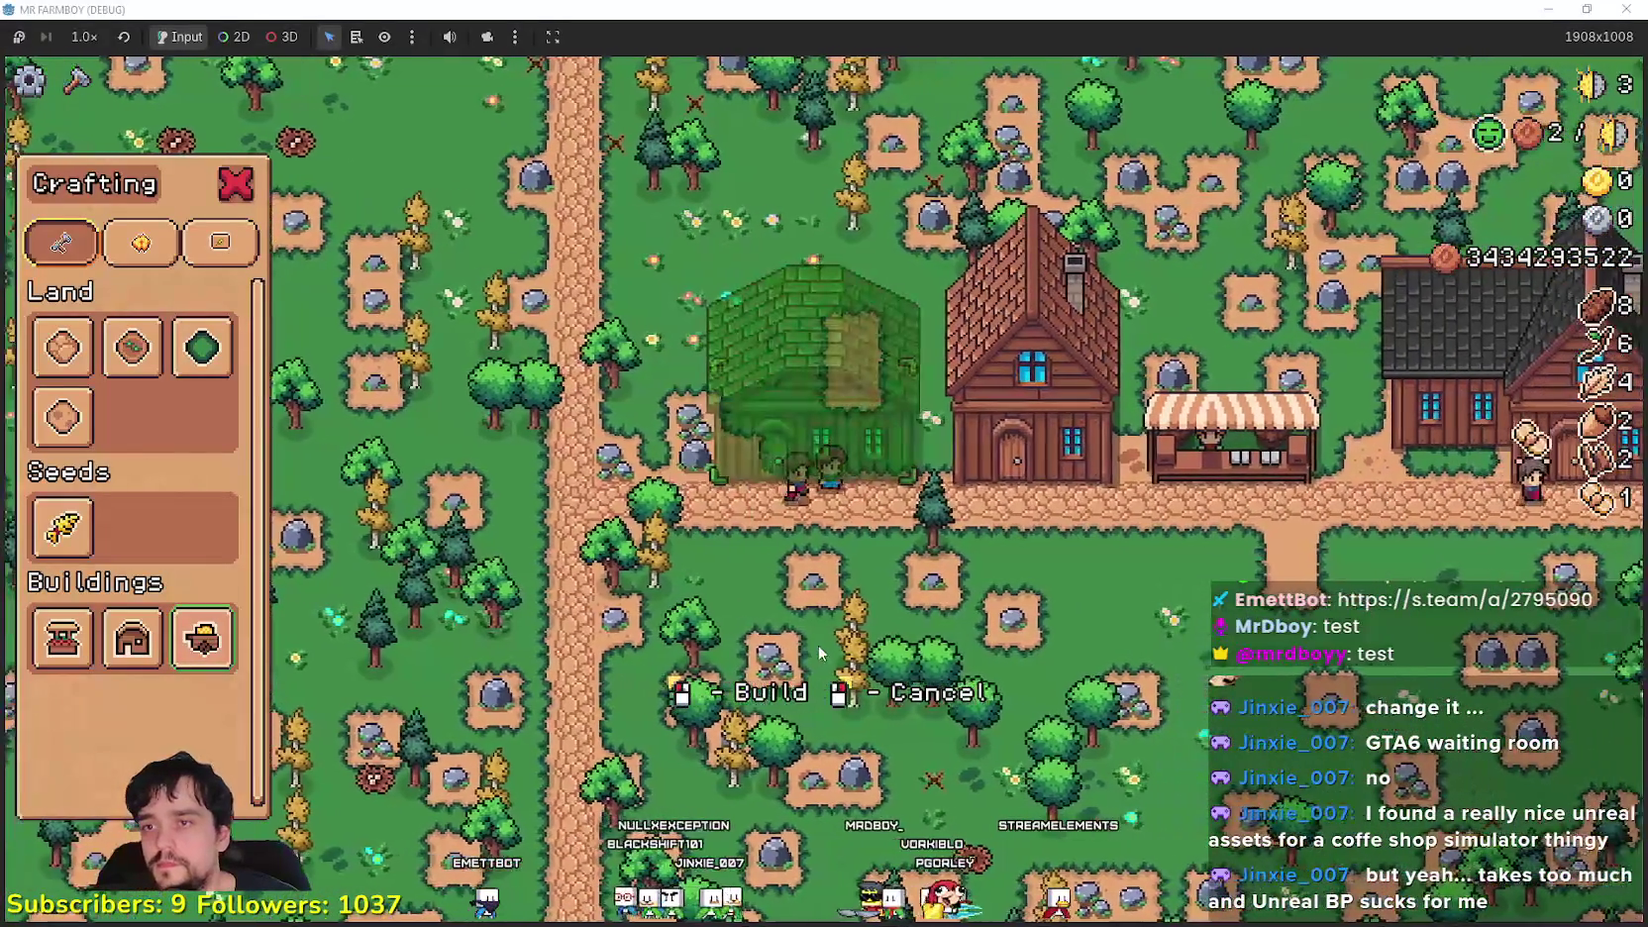
click(818, 645)
- Add wheat to the warehouse stock and check the house's item priority
click(637, 350)
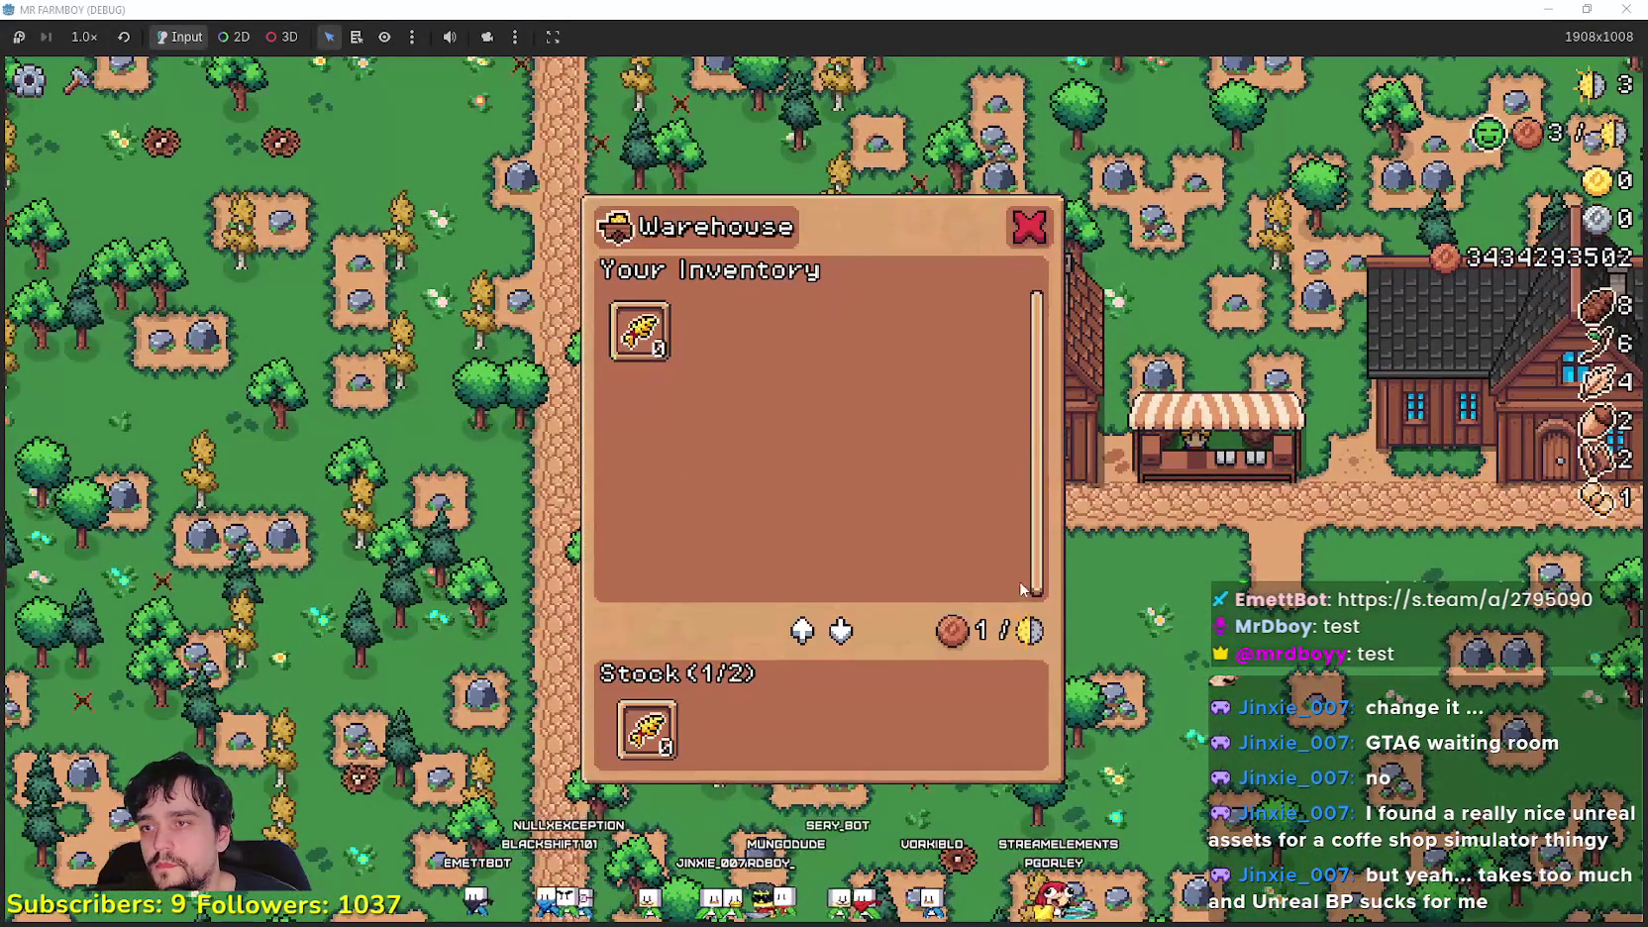
click(1188, 656)
click(941, 416)
click(588, 445)
click(930, 613)
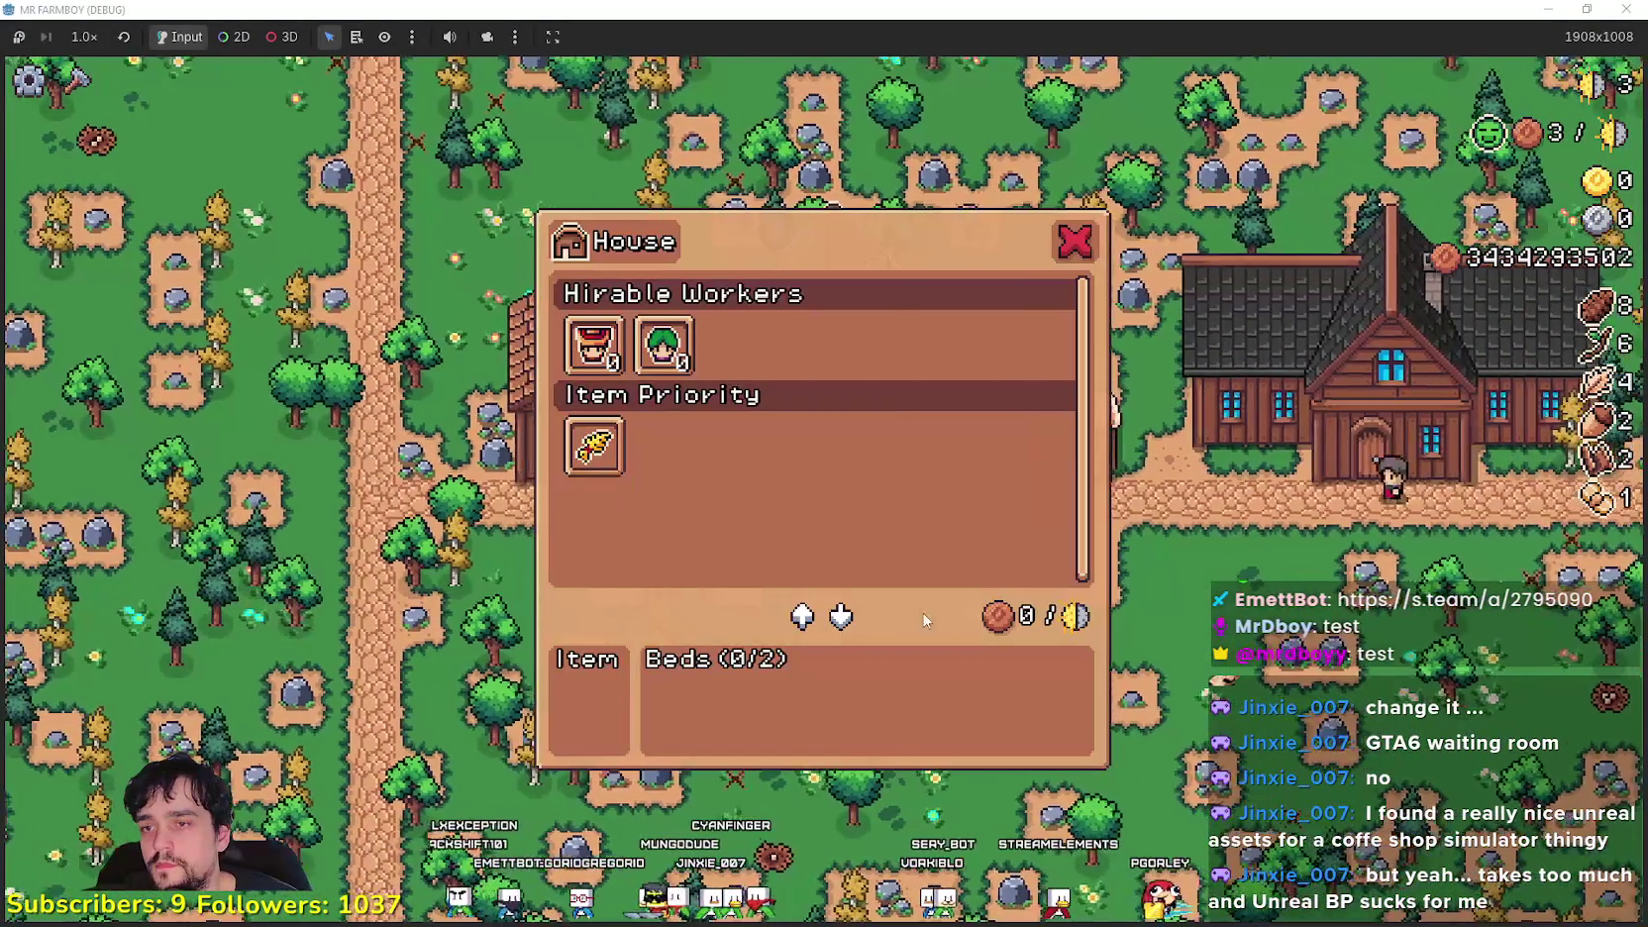
key(Escape)
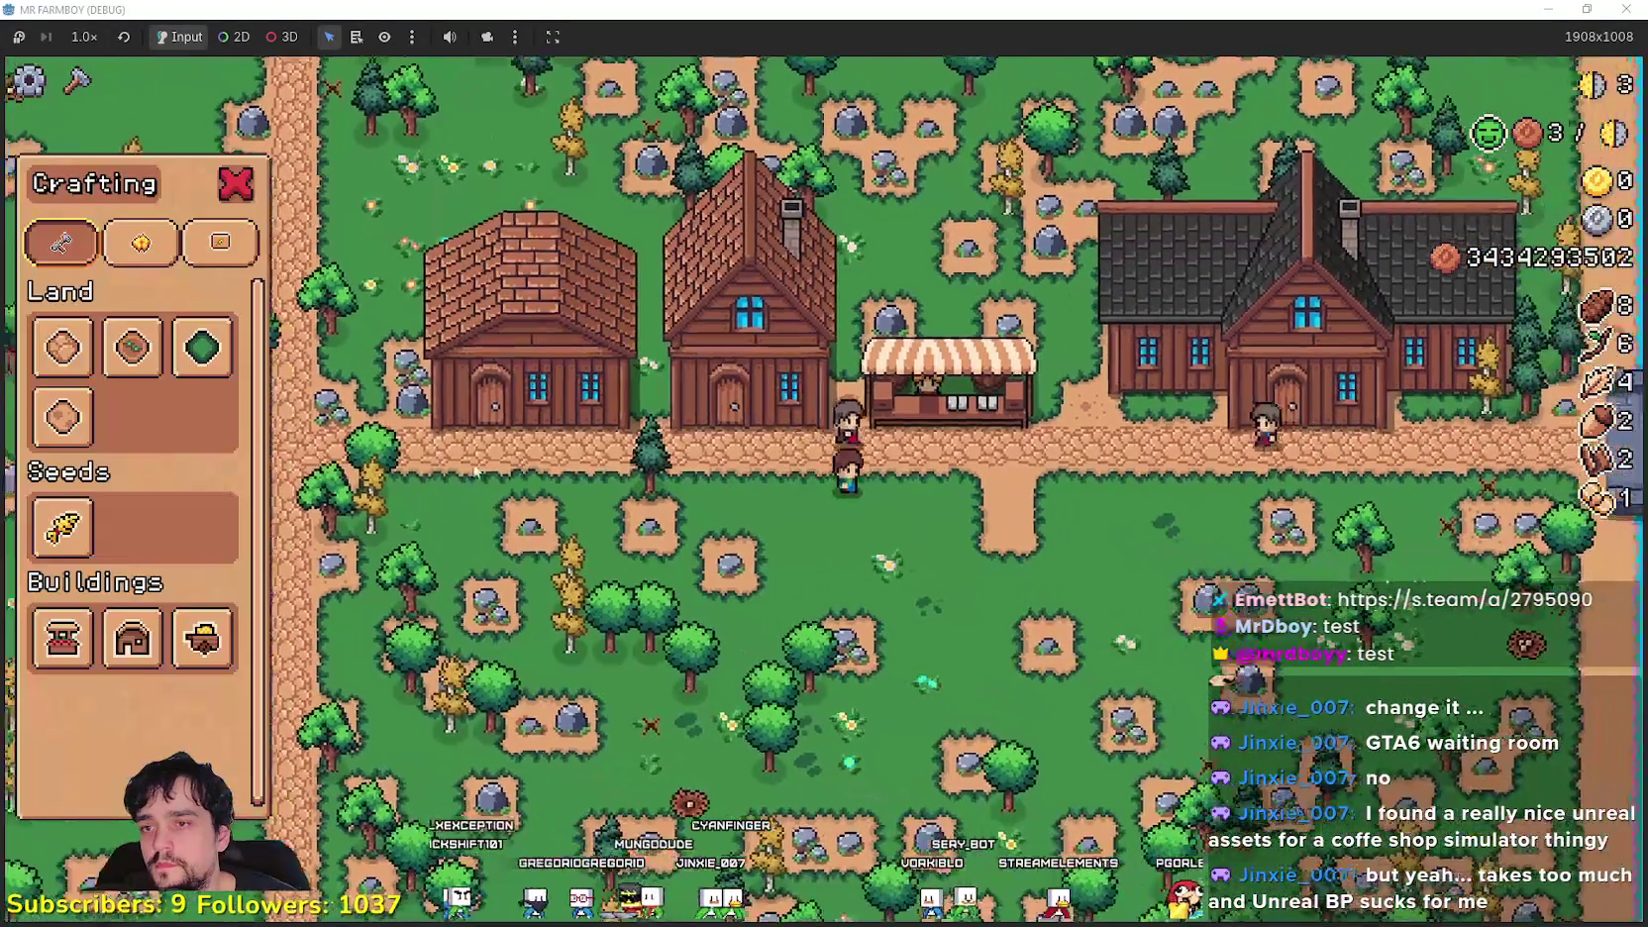
click(132, 346)
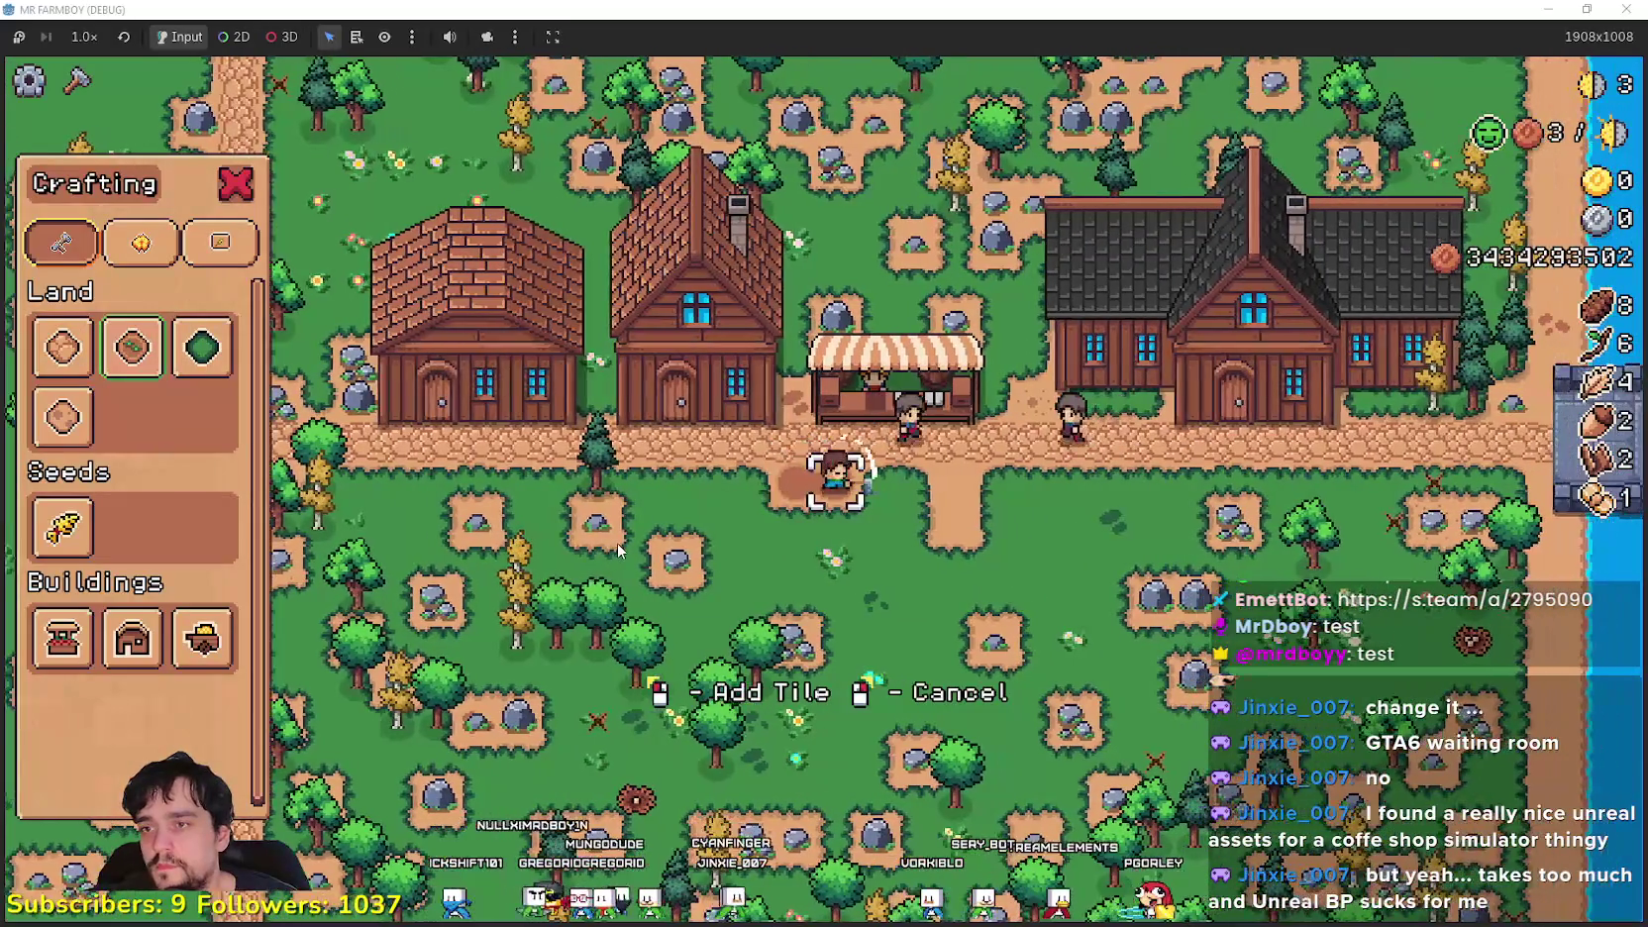
- Plant wheat seeds on the new farm plot
key(a)
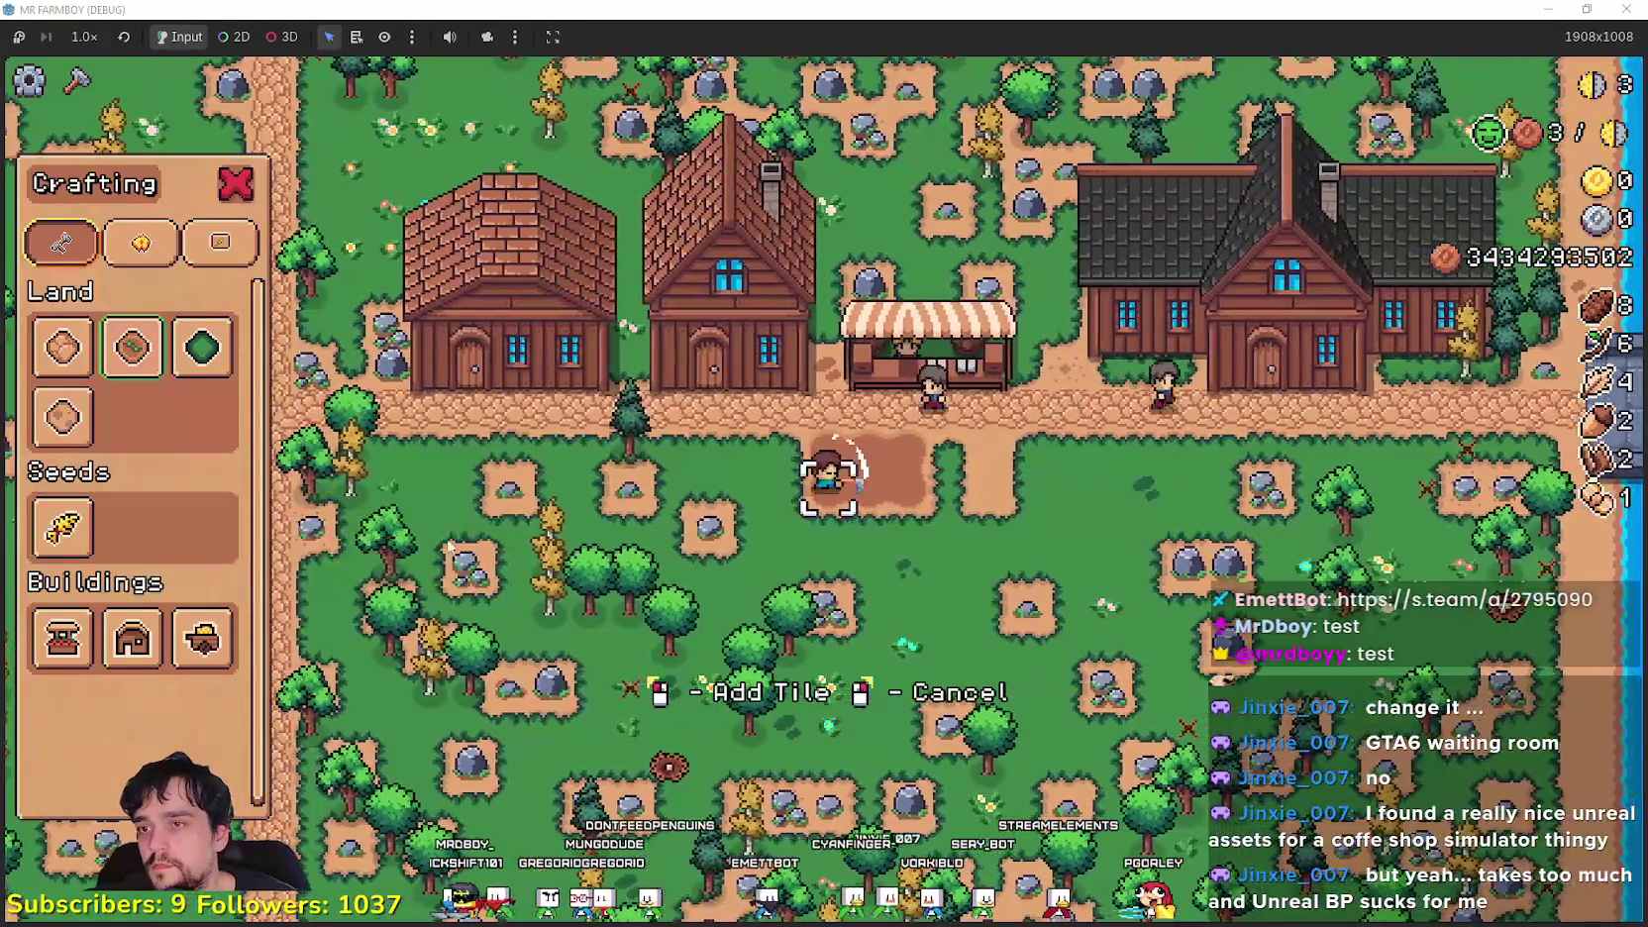
click(63, 525)
click(804, 544)
key(d)
key(w)
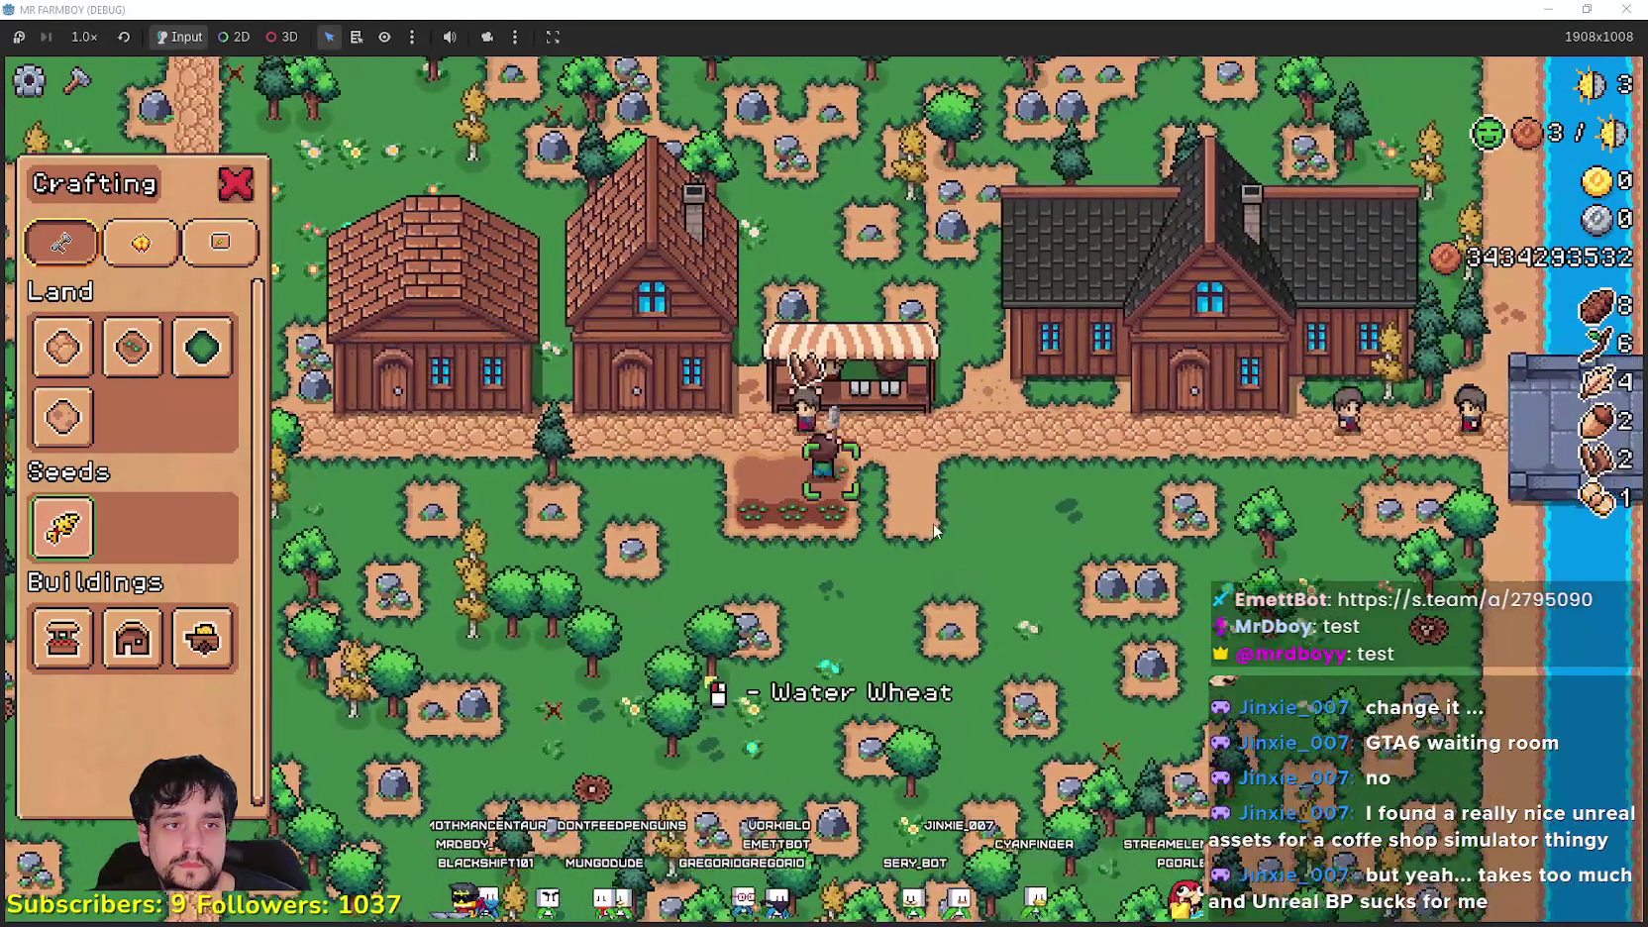
key(a)
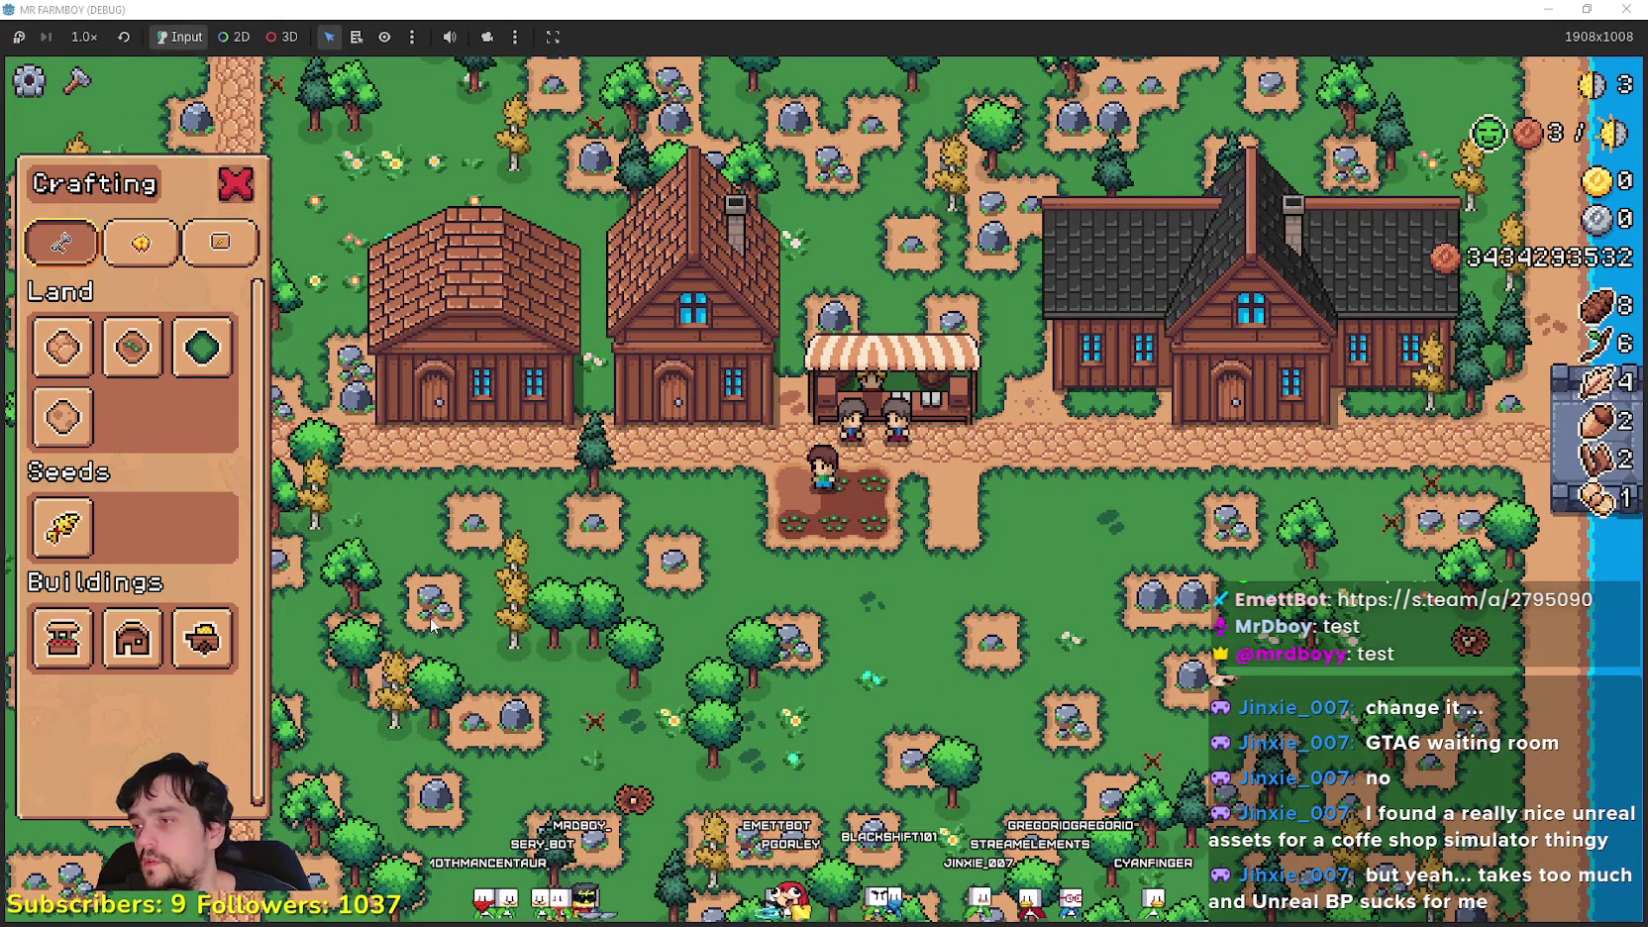
click(63, 526)
key(a)
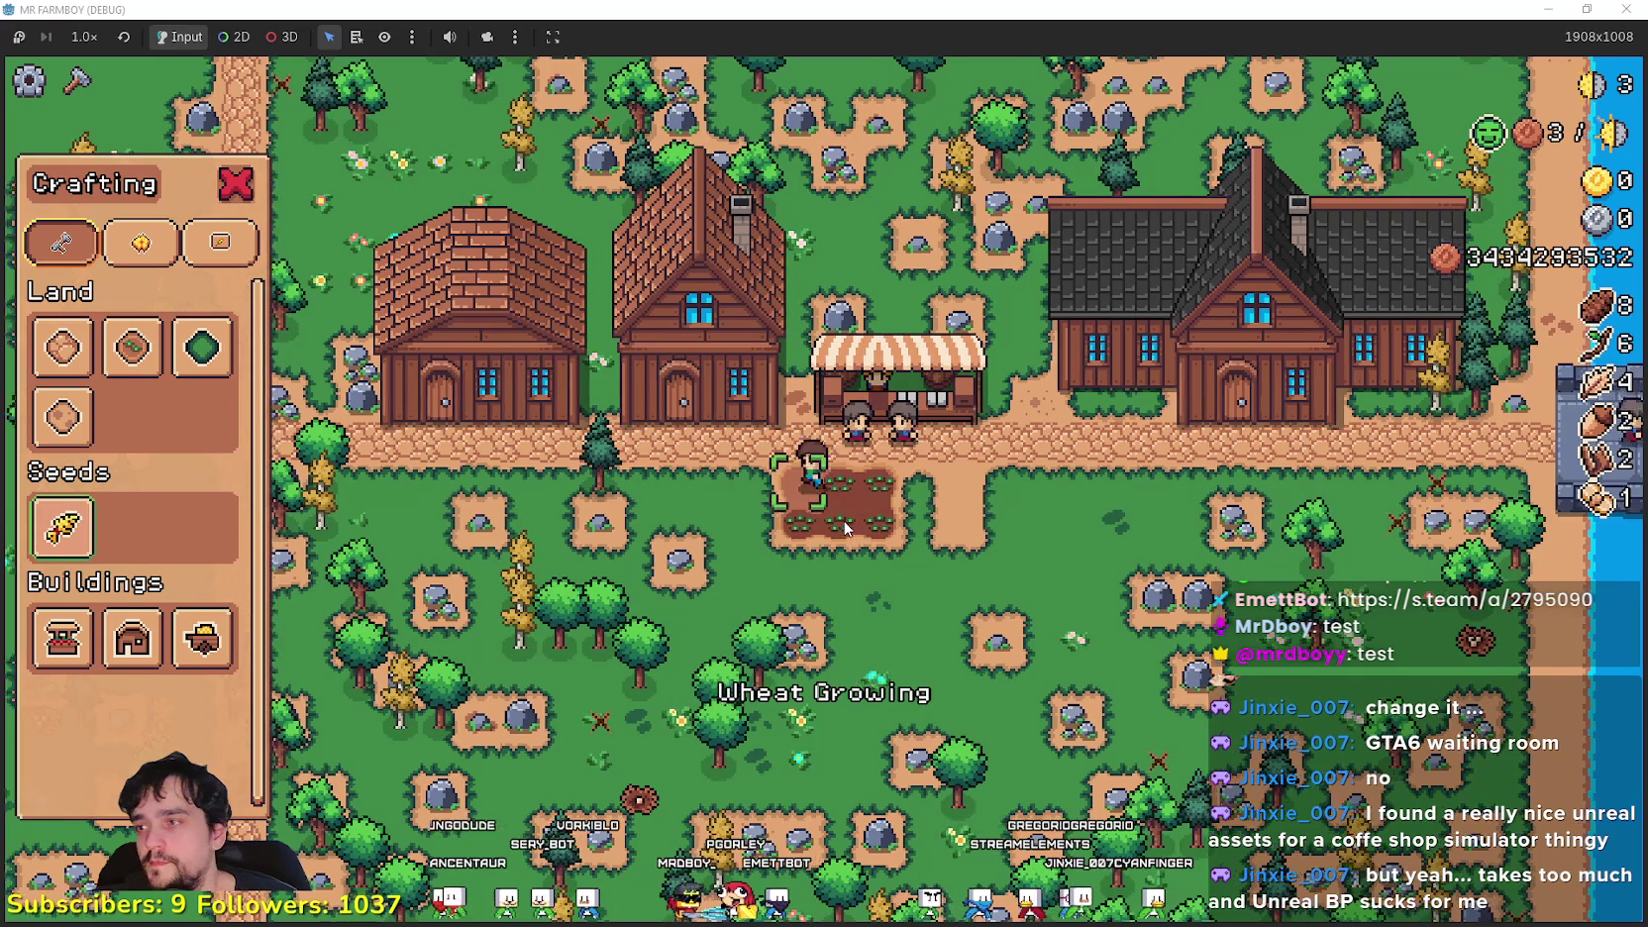
- Hire a worker from the new house
key(Escape)
key(e)
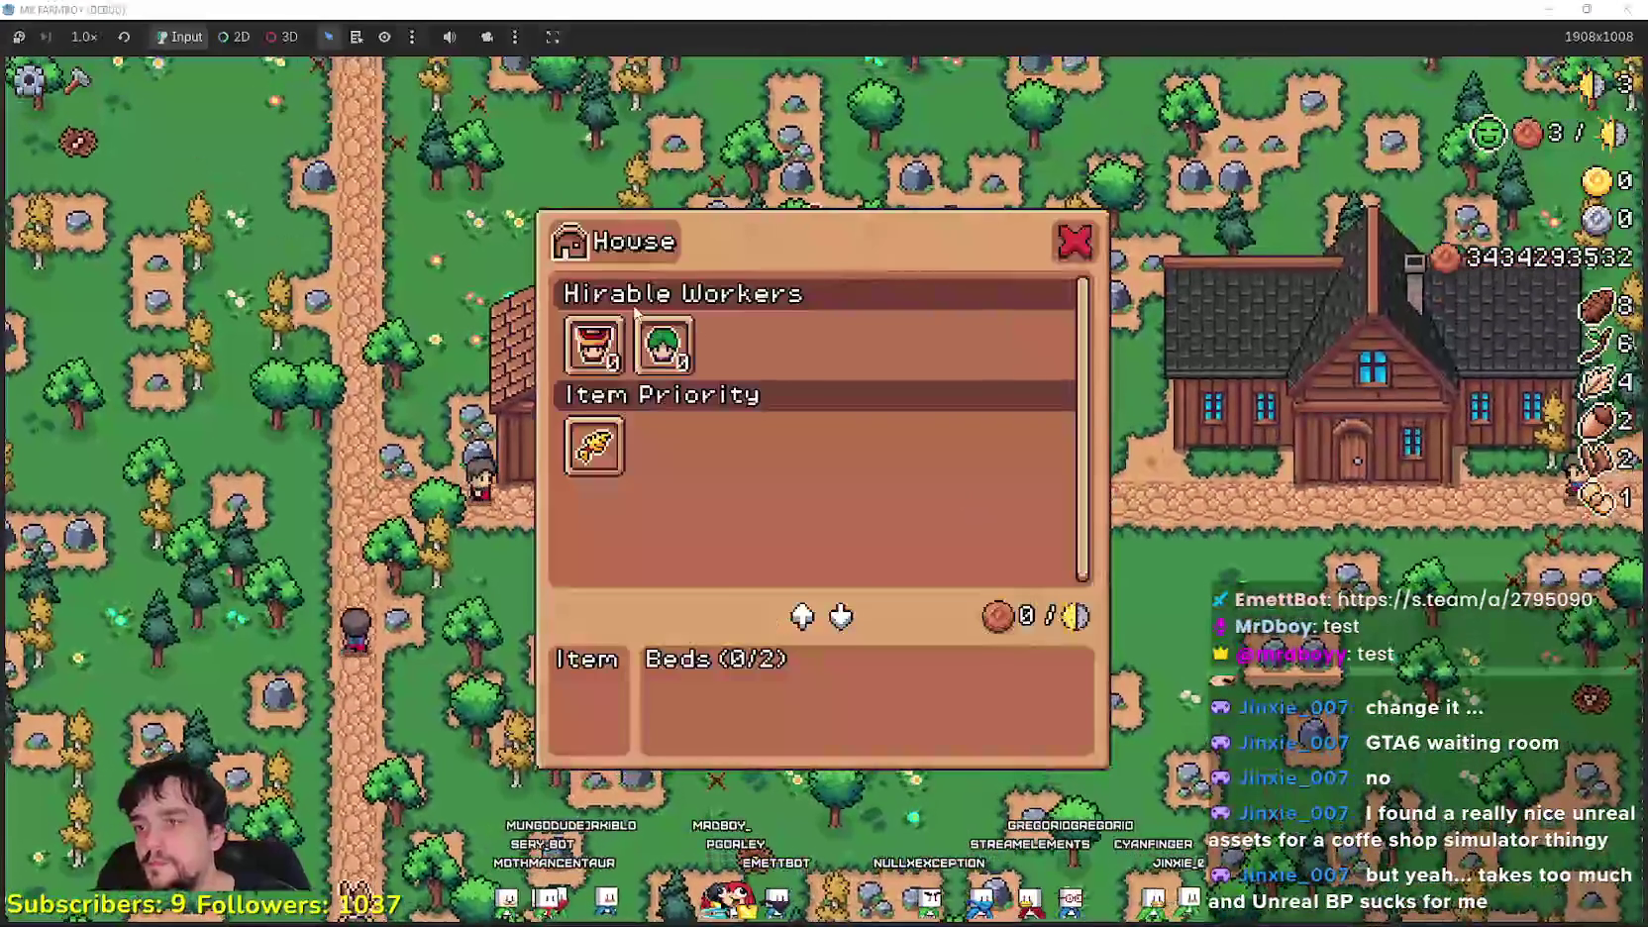
click(596, 341)
key(a)
key(a)
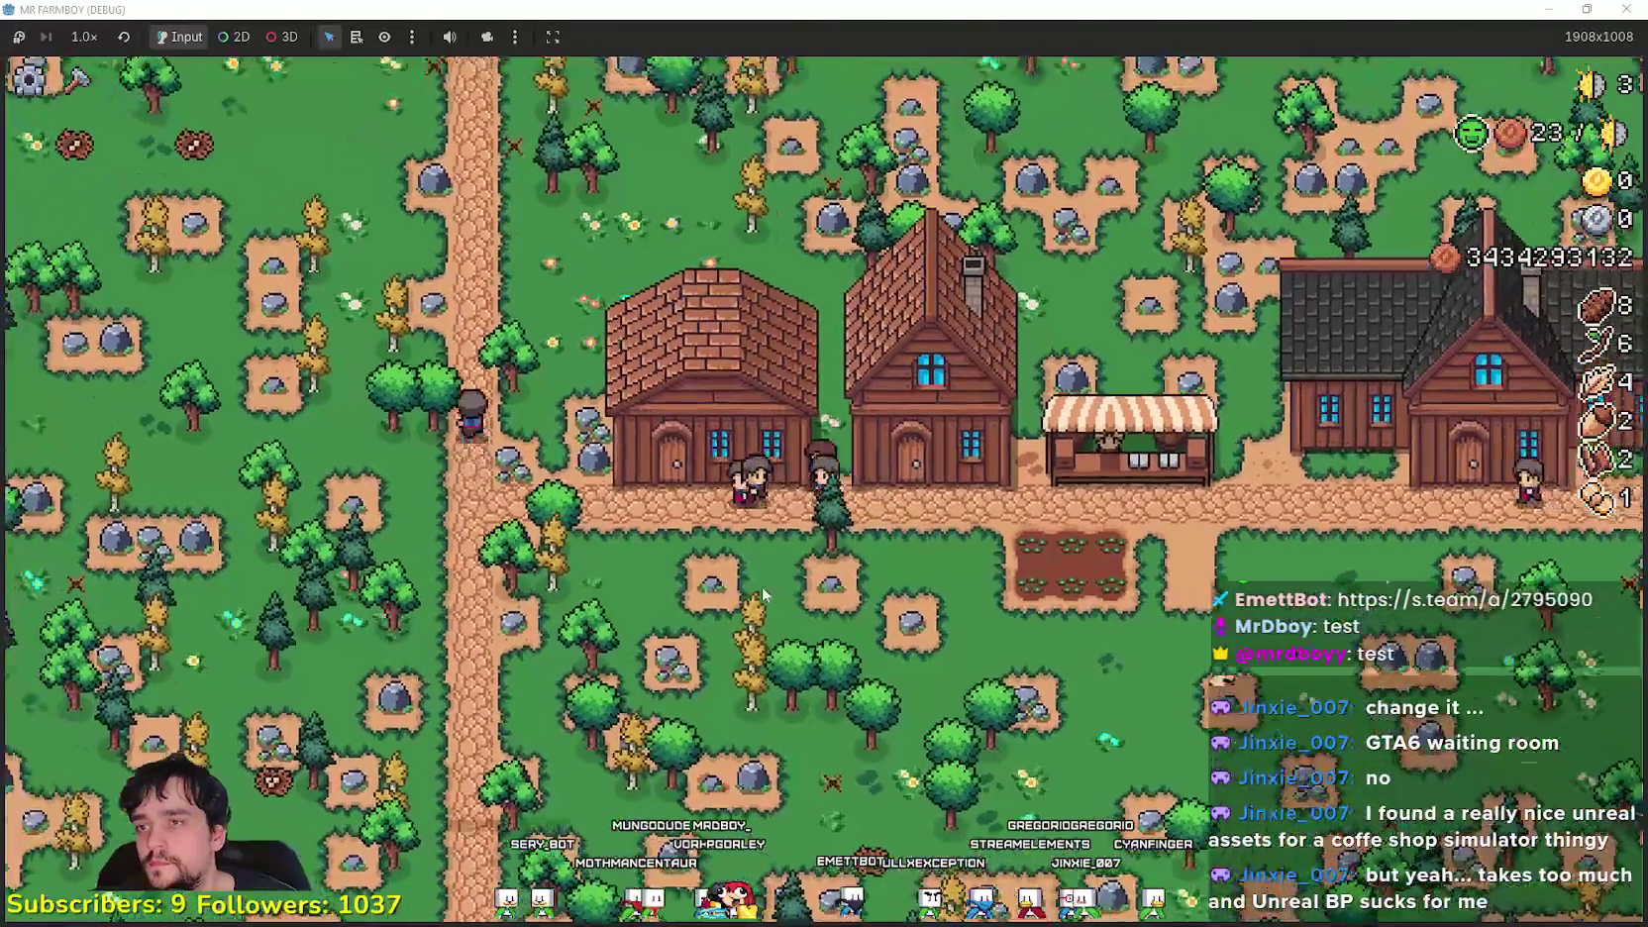
key(s)
key(e)
key(c)
key(Escape)
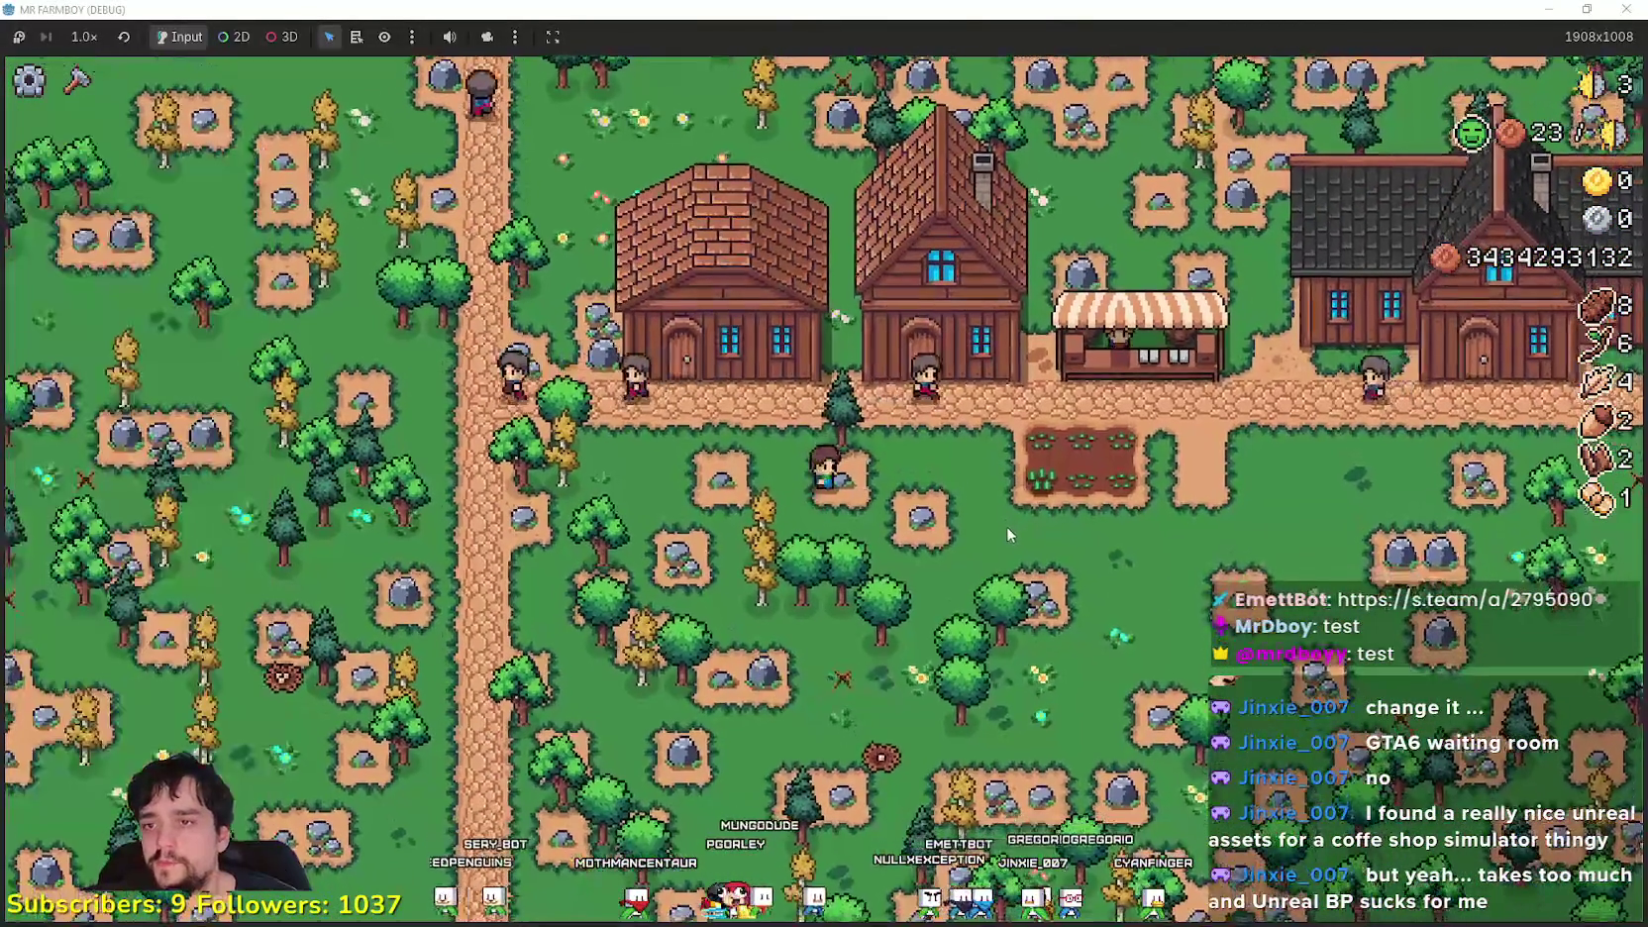
key(d)
- Pause the game and quit the debug run with F8
key(Escape)
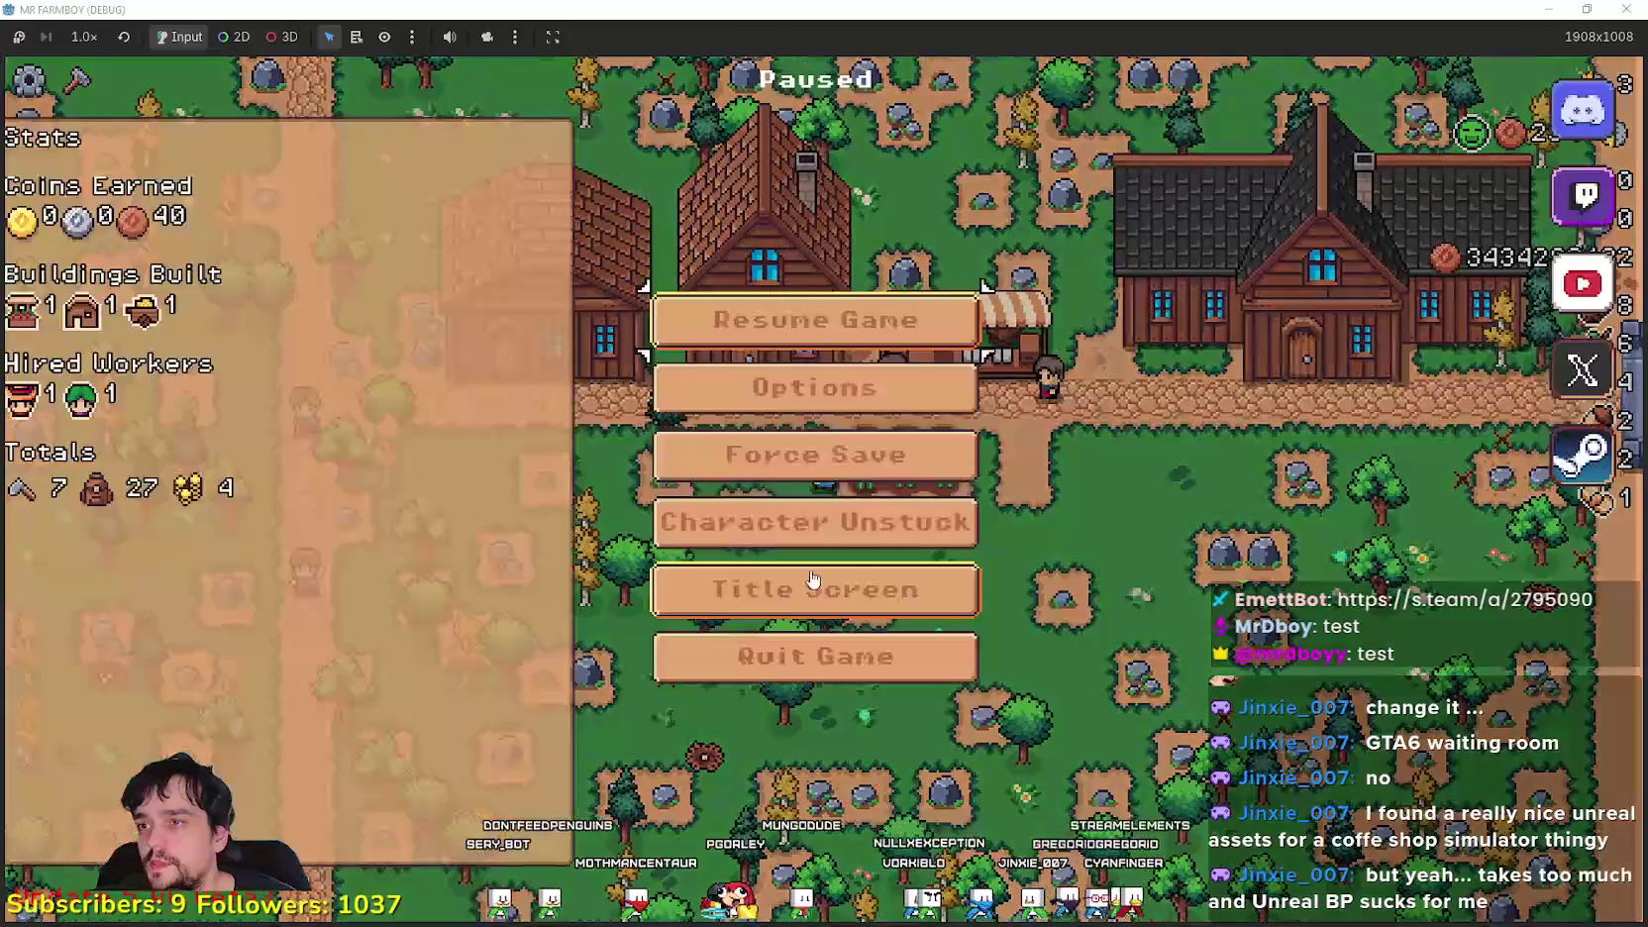
key(Escape)
scroll(872, 471, down, 4)
scroll(872, 470, up, 4)
key(Escape)
key(Escape)
key(F8)
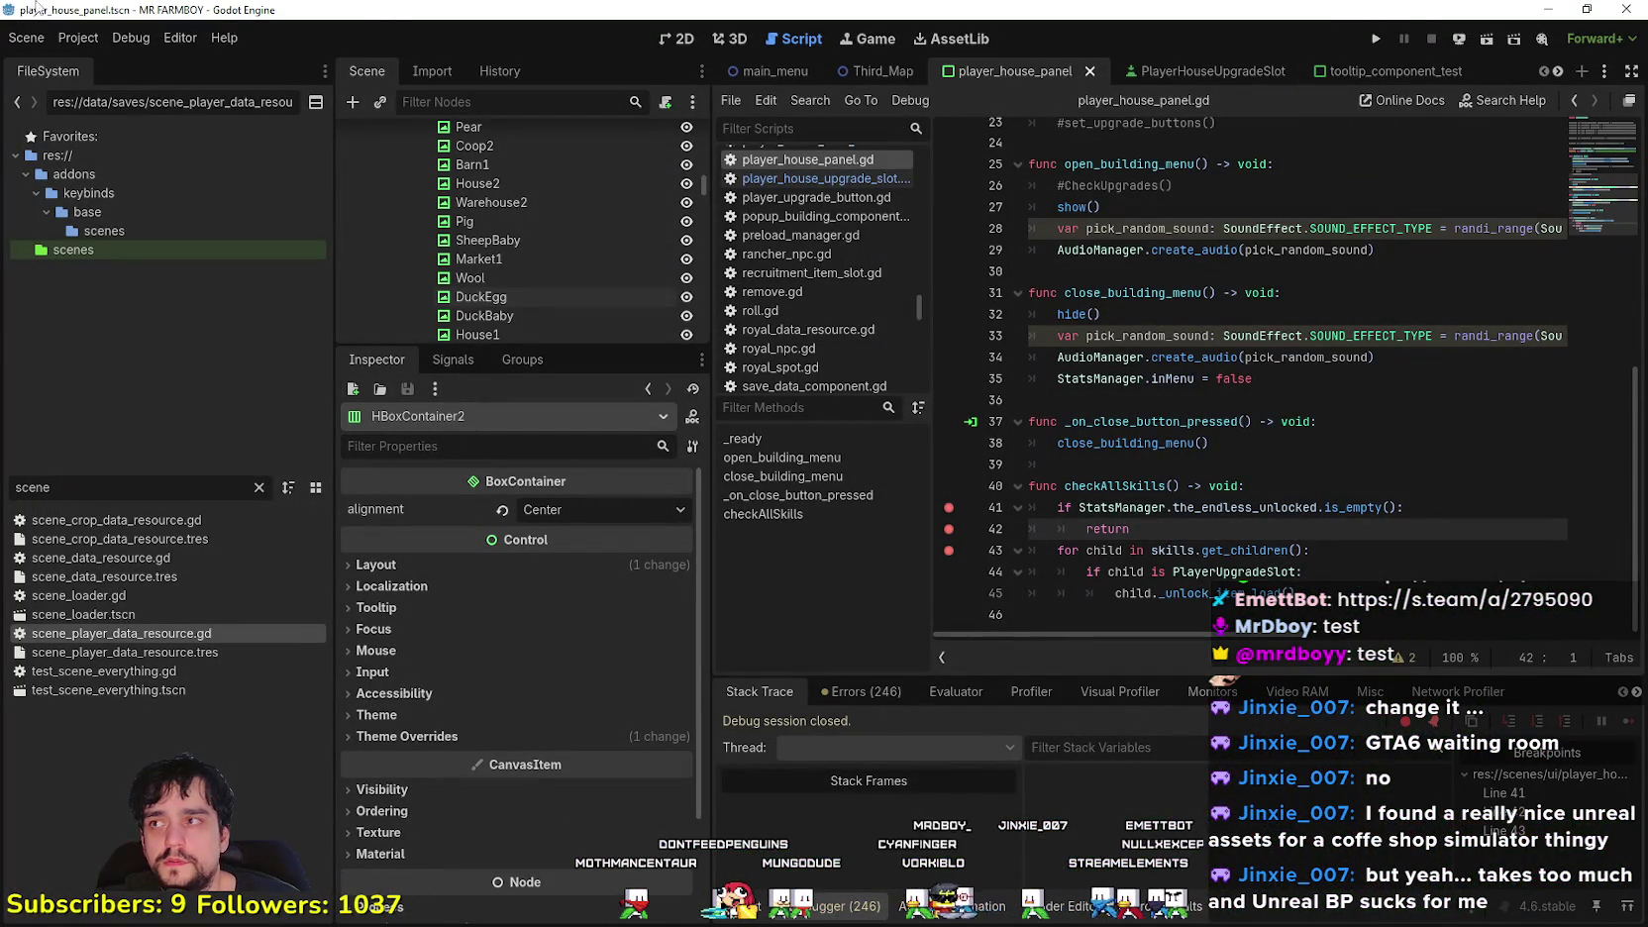
- Open the game's user data folder via Project > Open User Data Folder and enter game_data
click(99, 37)
click(131, 199)
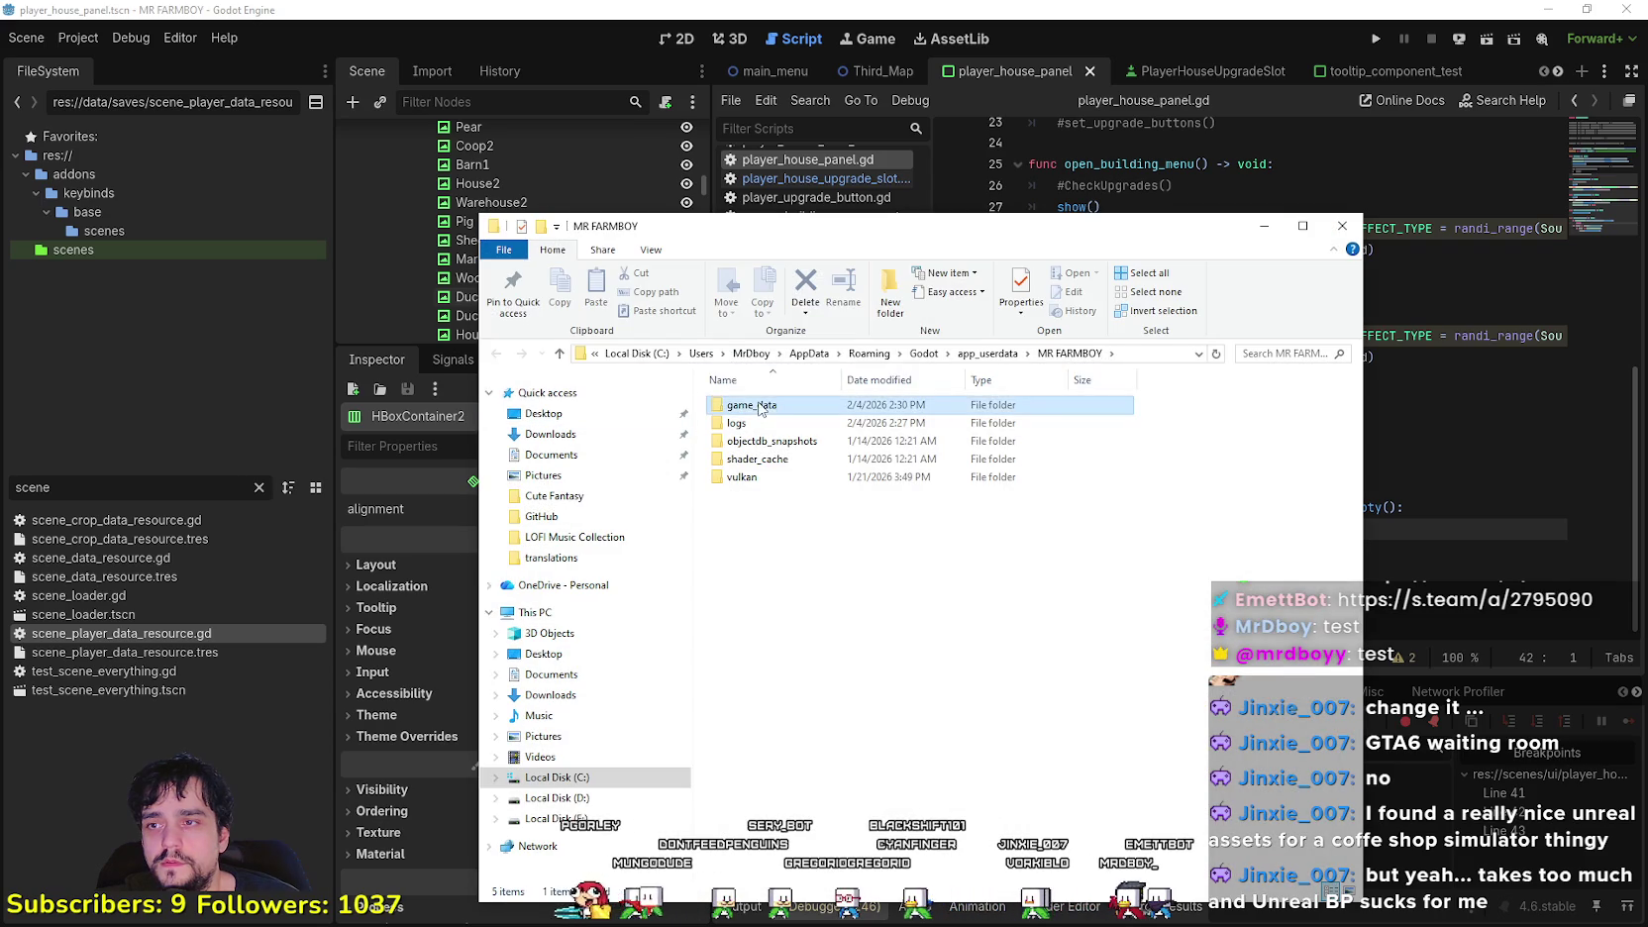
double_click(744, 406)
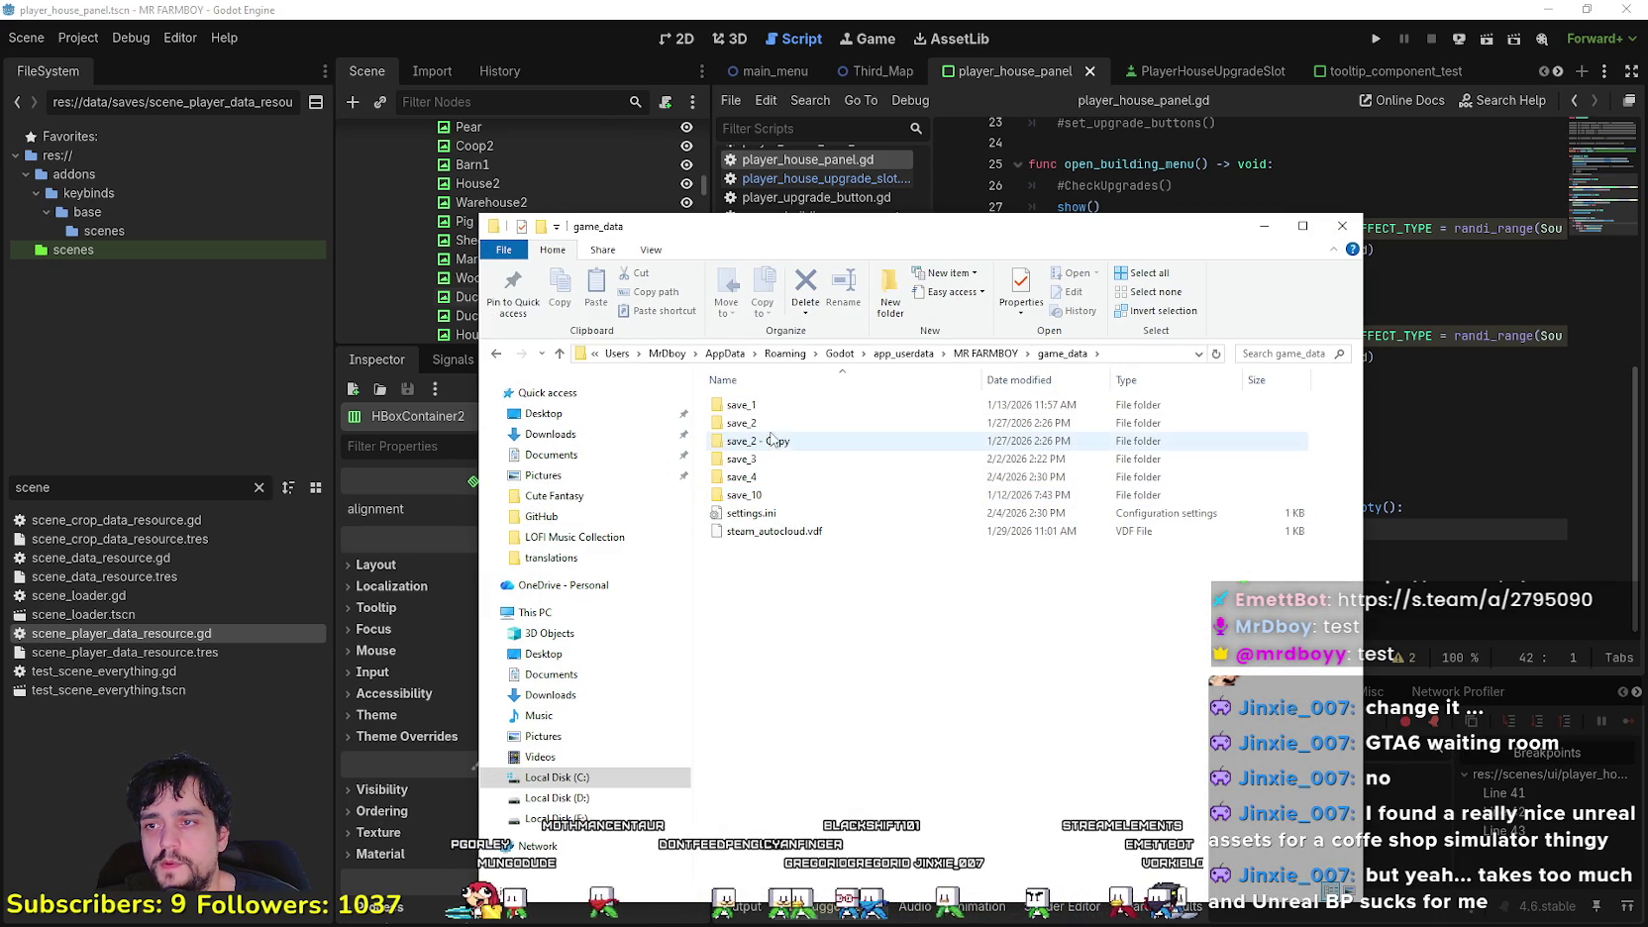
- Open MR FARMBOY's save_4 folder inside game_data in File Explorer
mouse_move(845, 237)
mouse_down()
mouse_move(436, 90)
mouse_move(807, 237)
mouse_up()
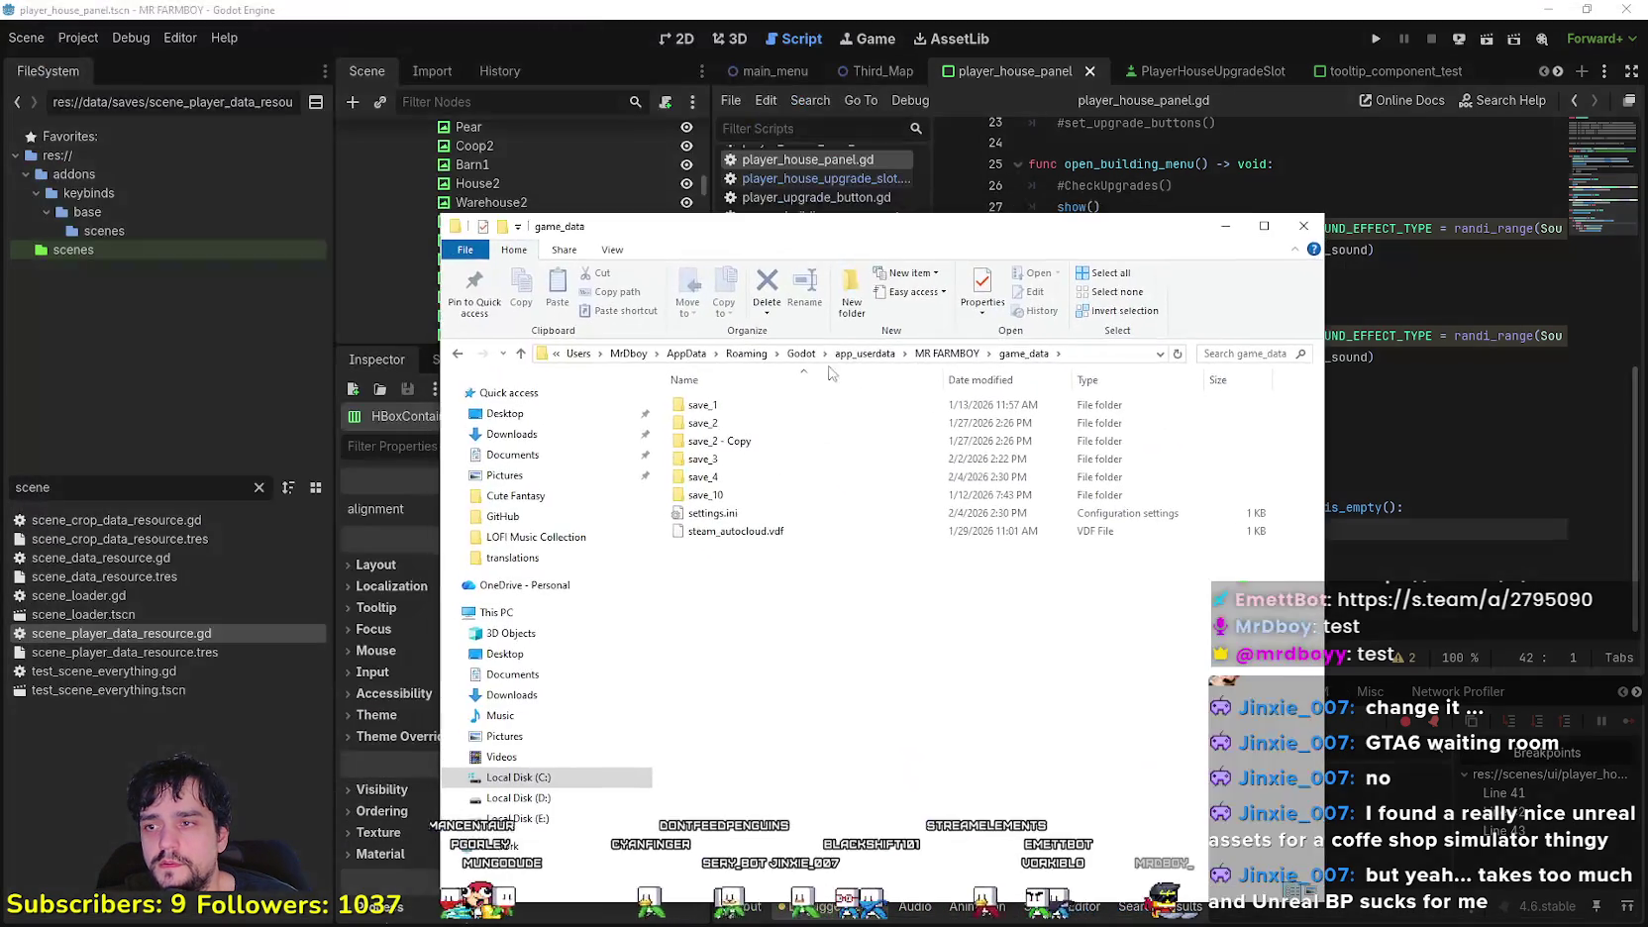
click(709, 480)
double_click(710, 477)
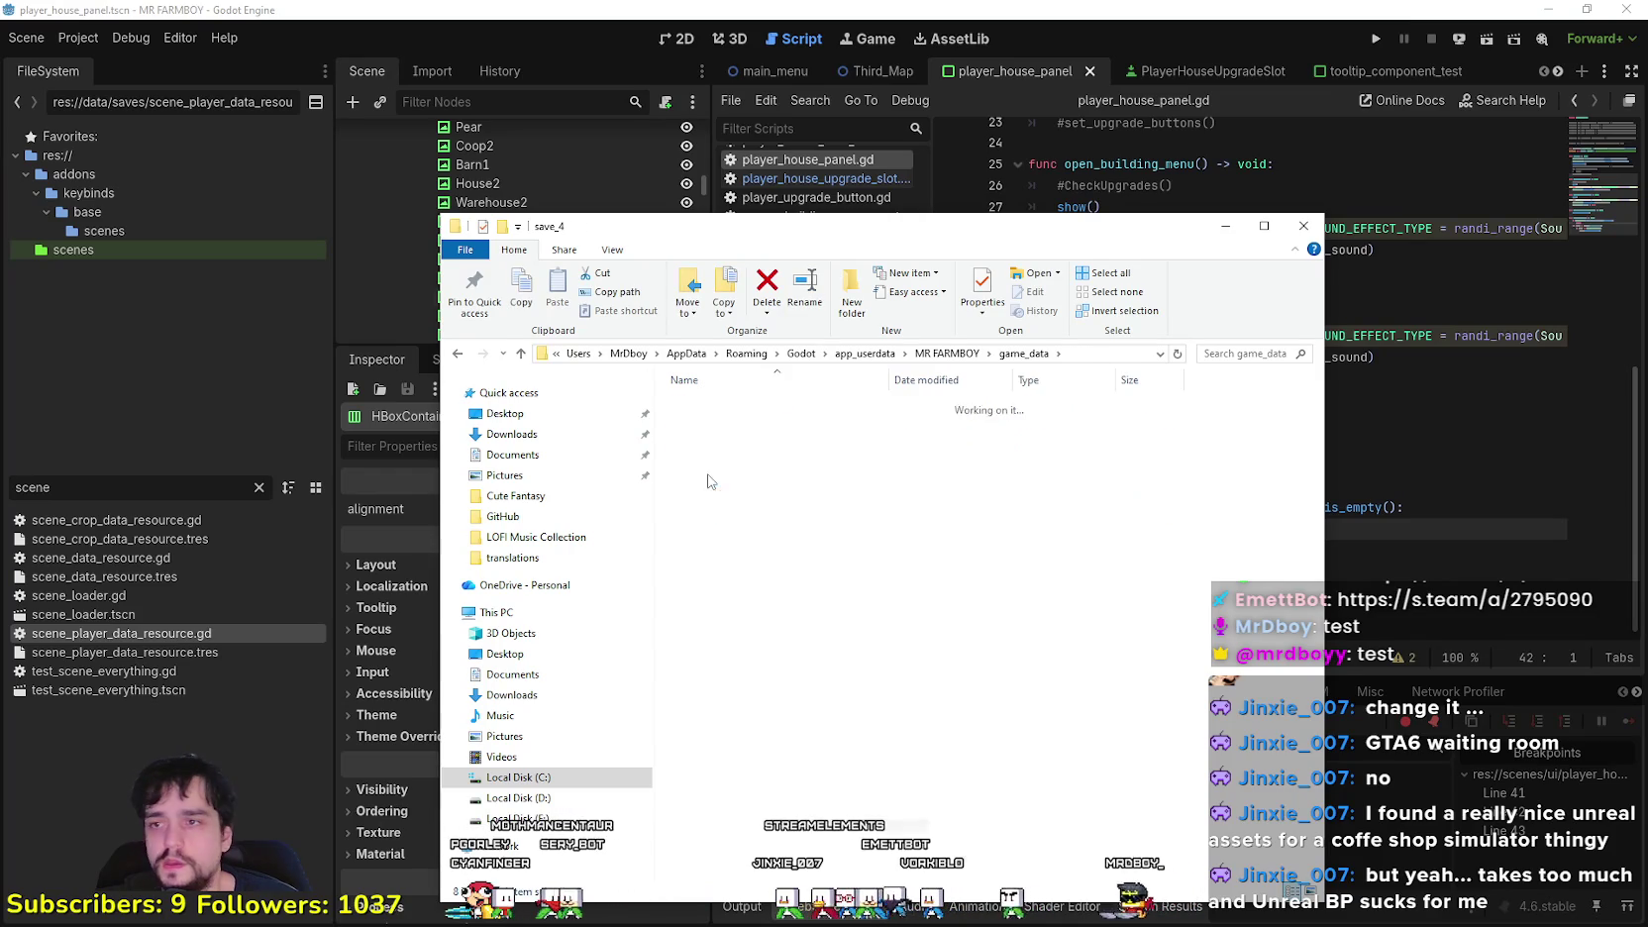
- Open save_4's player_data.tres in Notepad and scroll through its contents
double_click(723, 423)
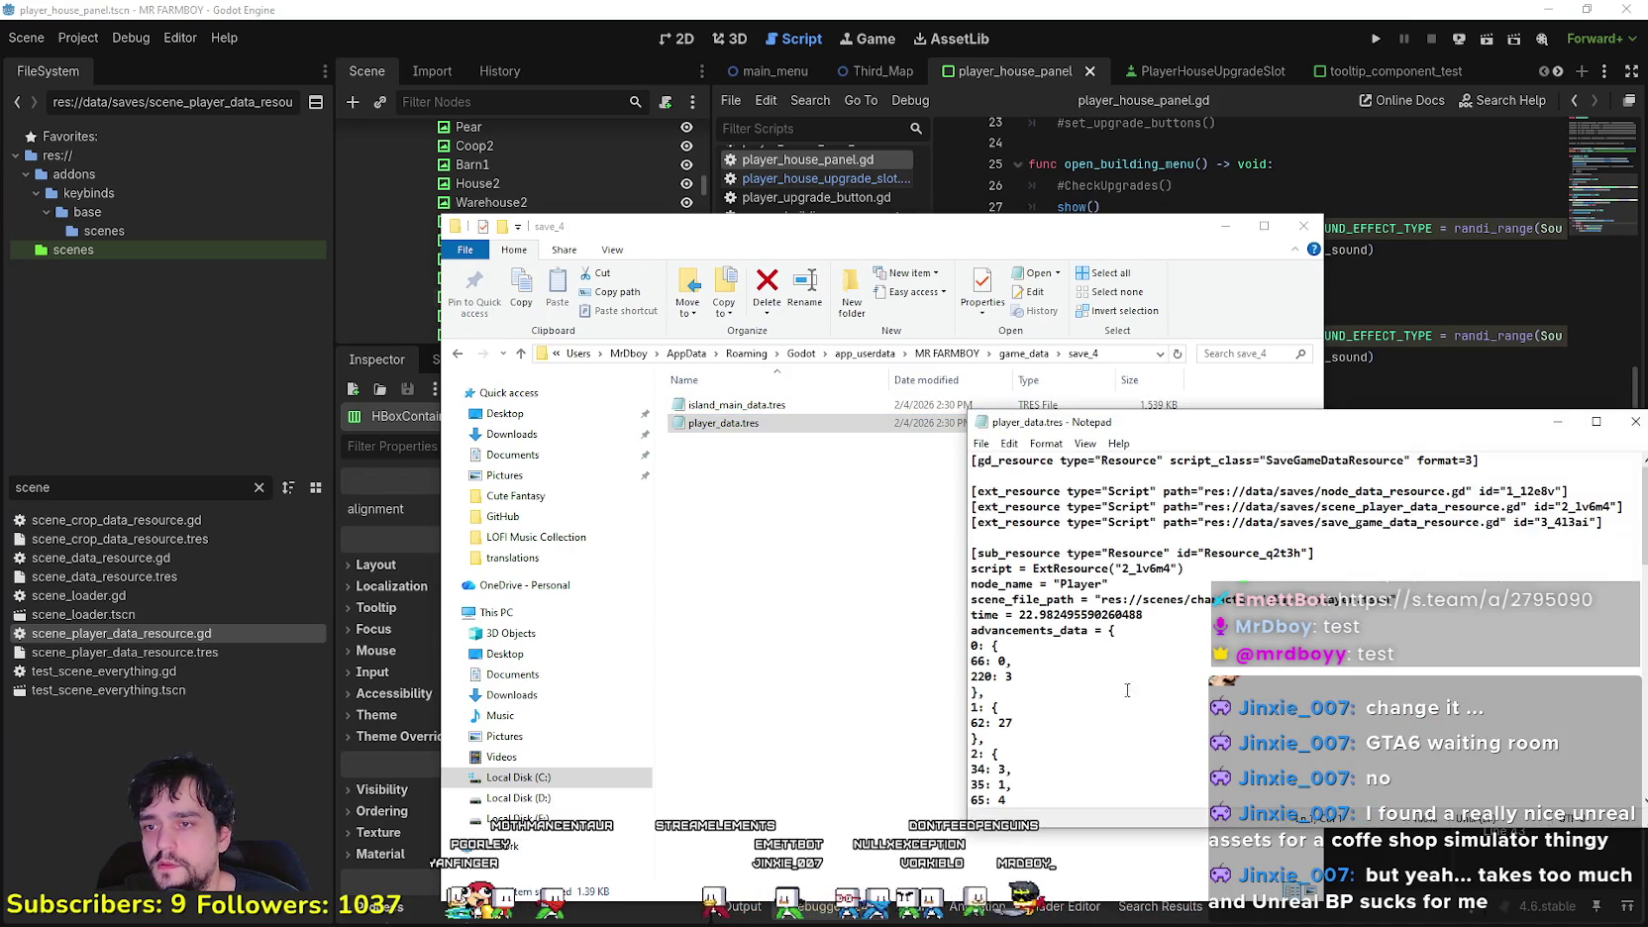
scroll(1134, 710, down, 7)
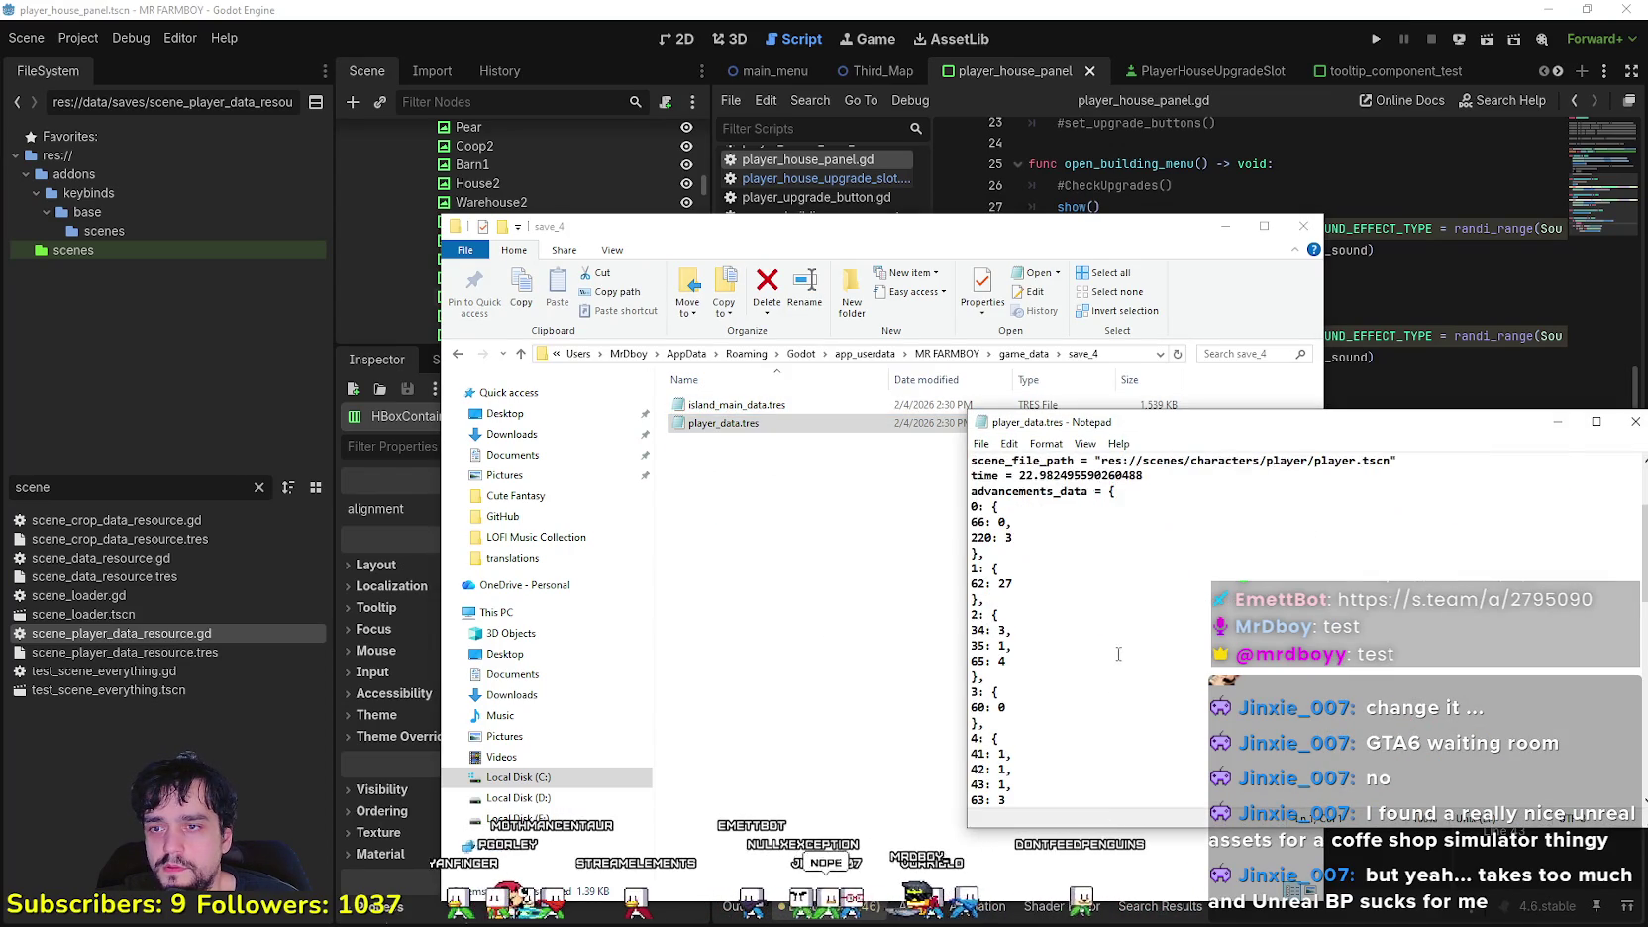
scroll(1113, 641, down, 6)
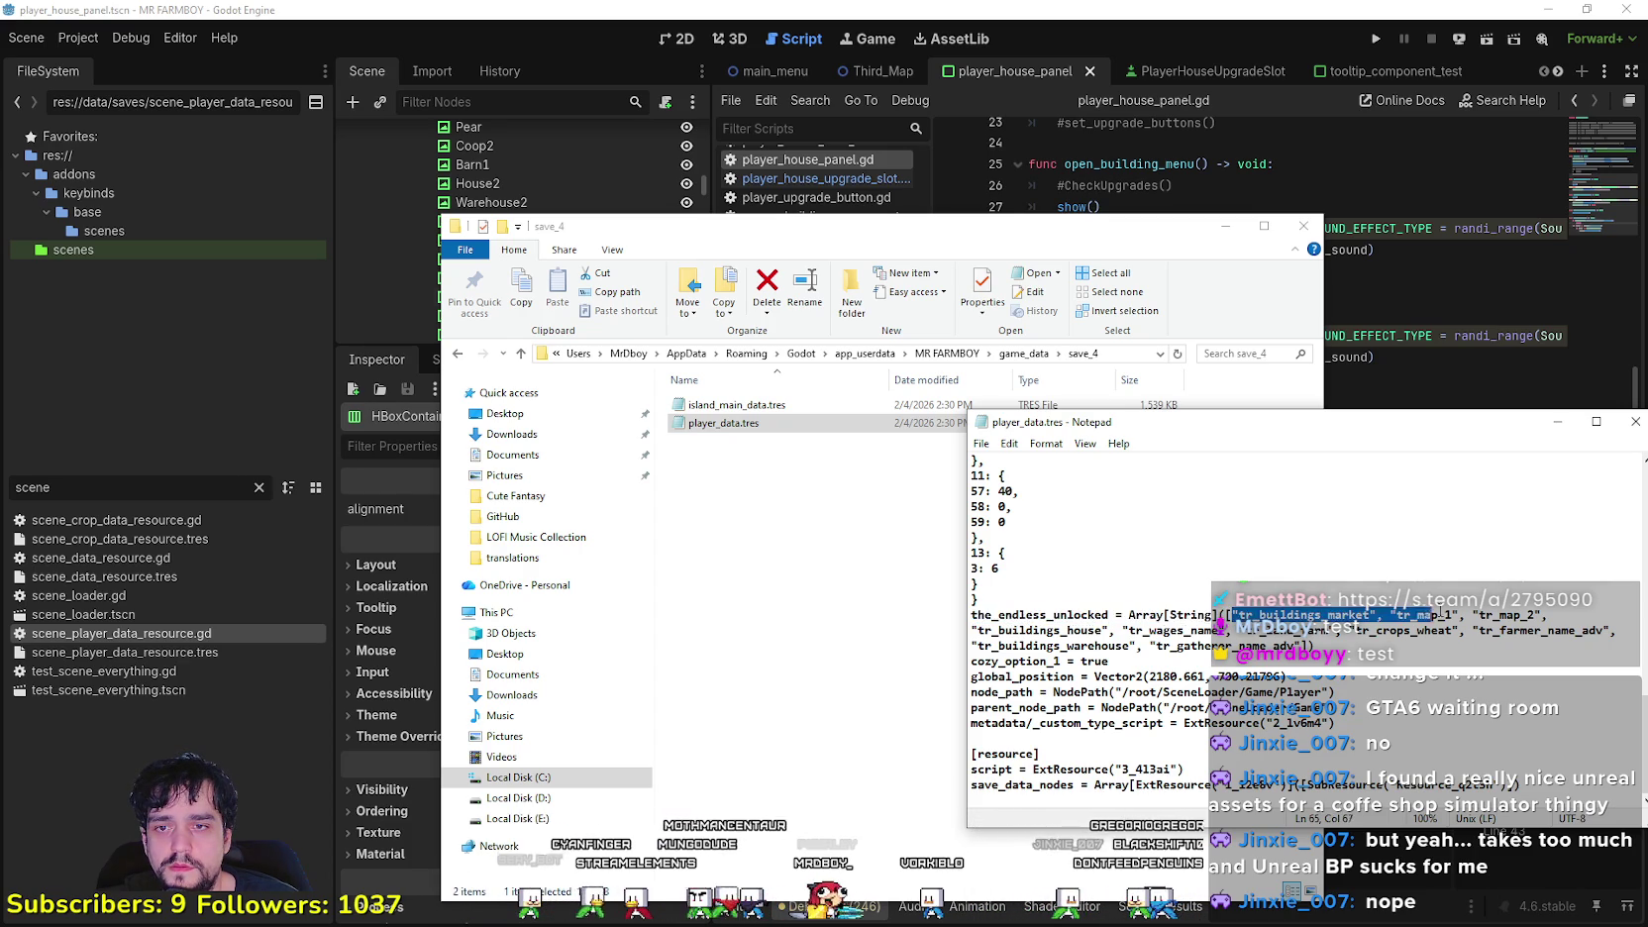
- Select the_endless_unlocked array, close Notepad, and relaunch the game from Godot with F5
drag(1523, 614, 1543, 615)
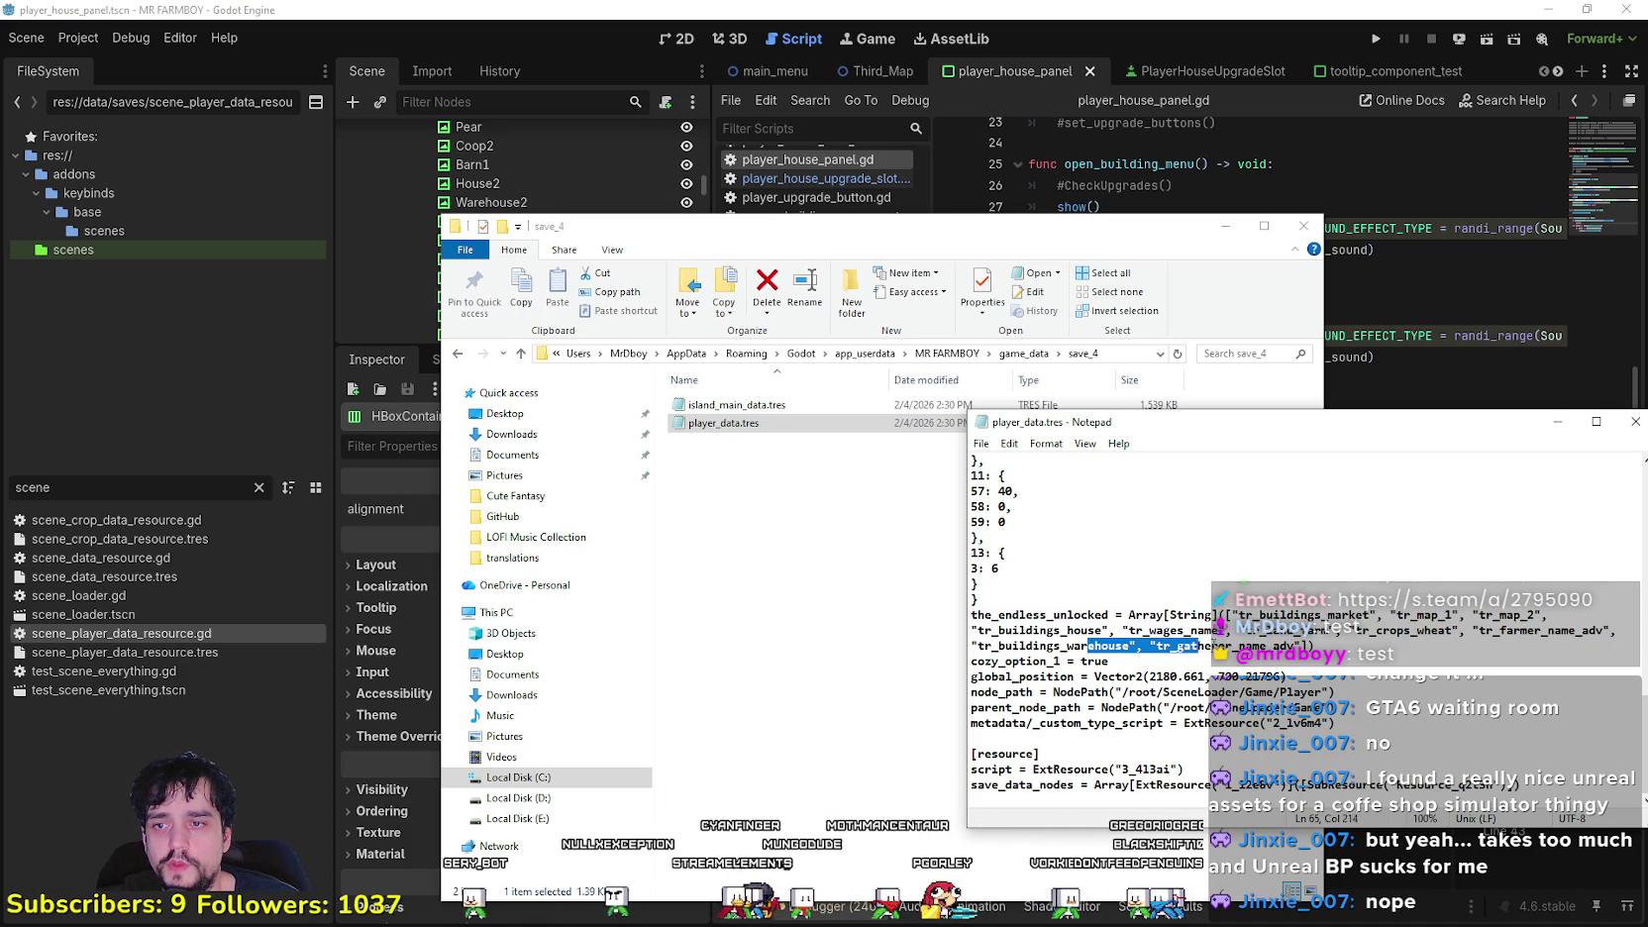
key(alt+F4)
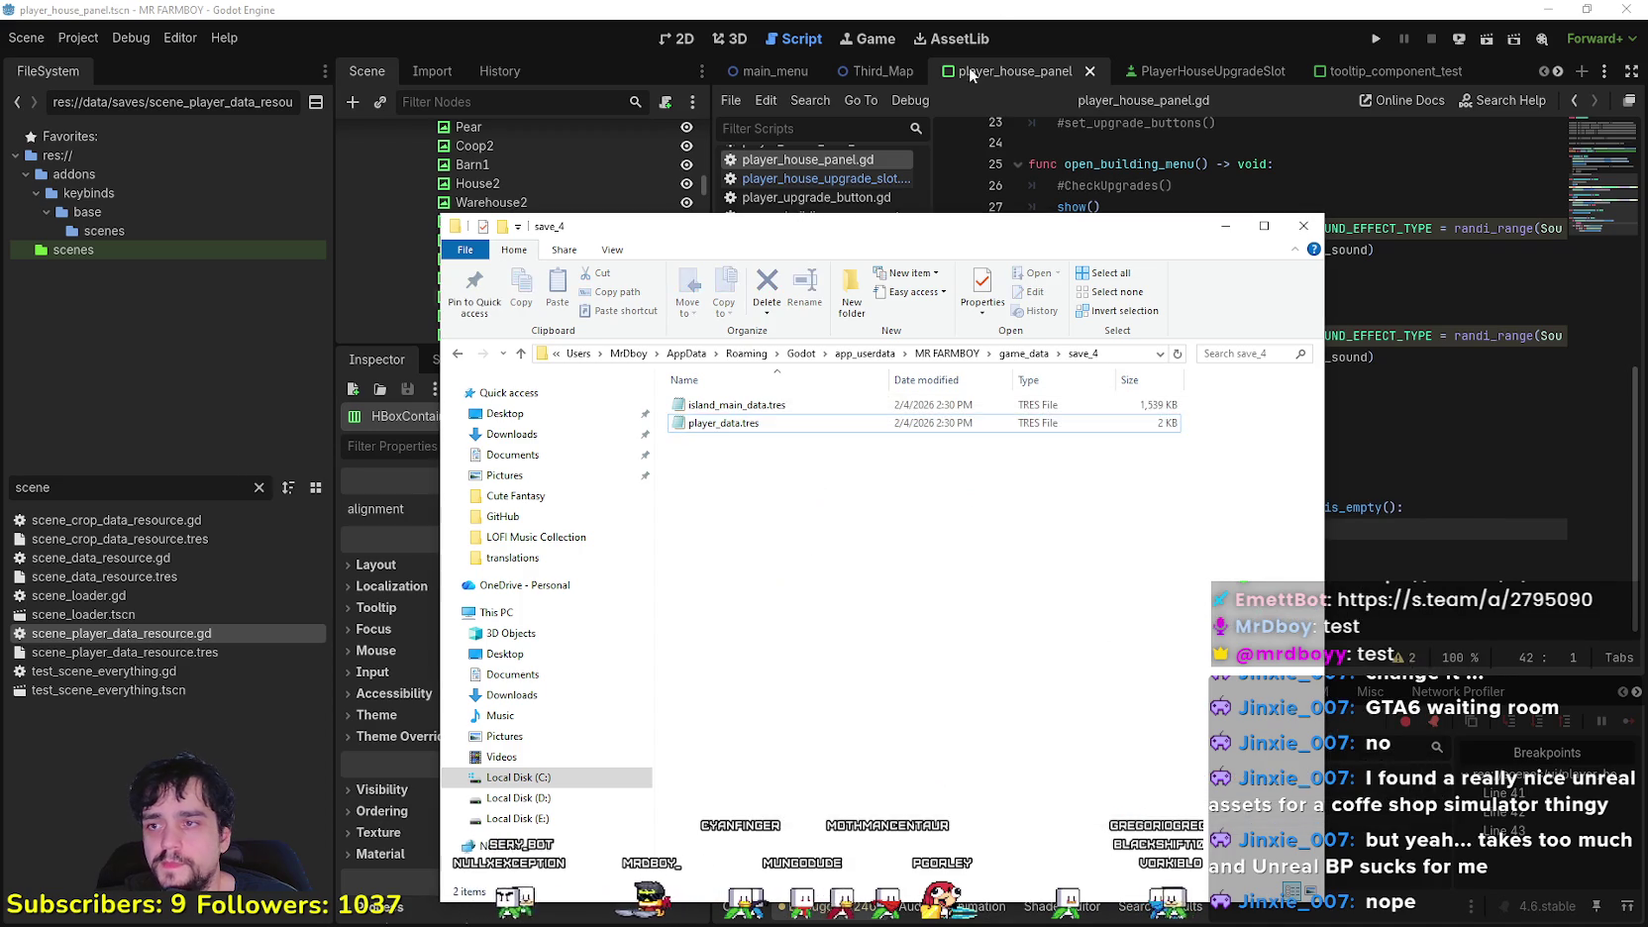
click(1052, 30)
key(F5)
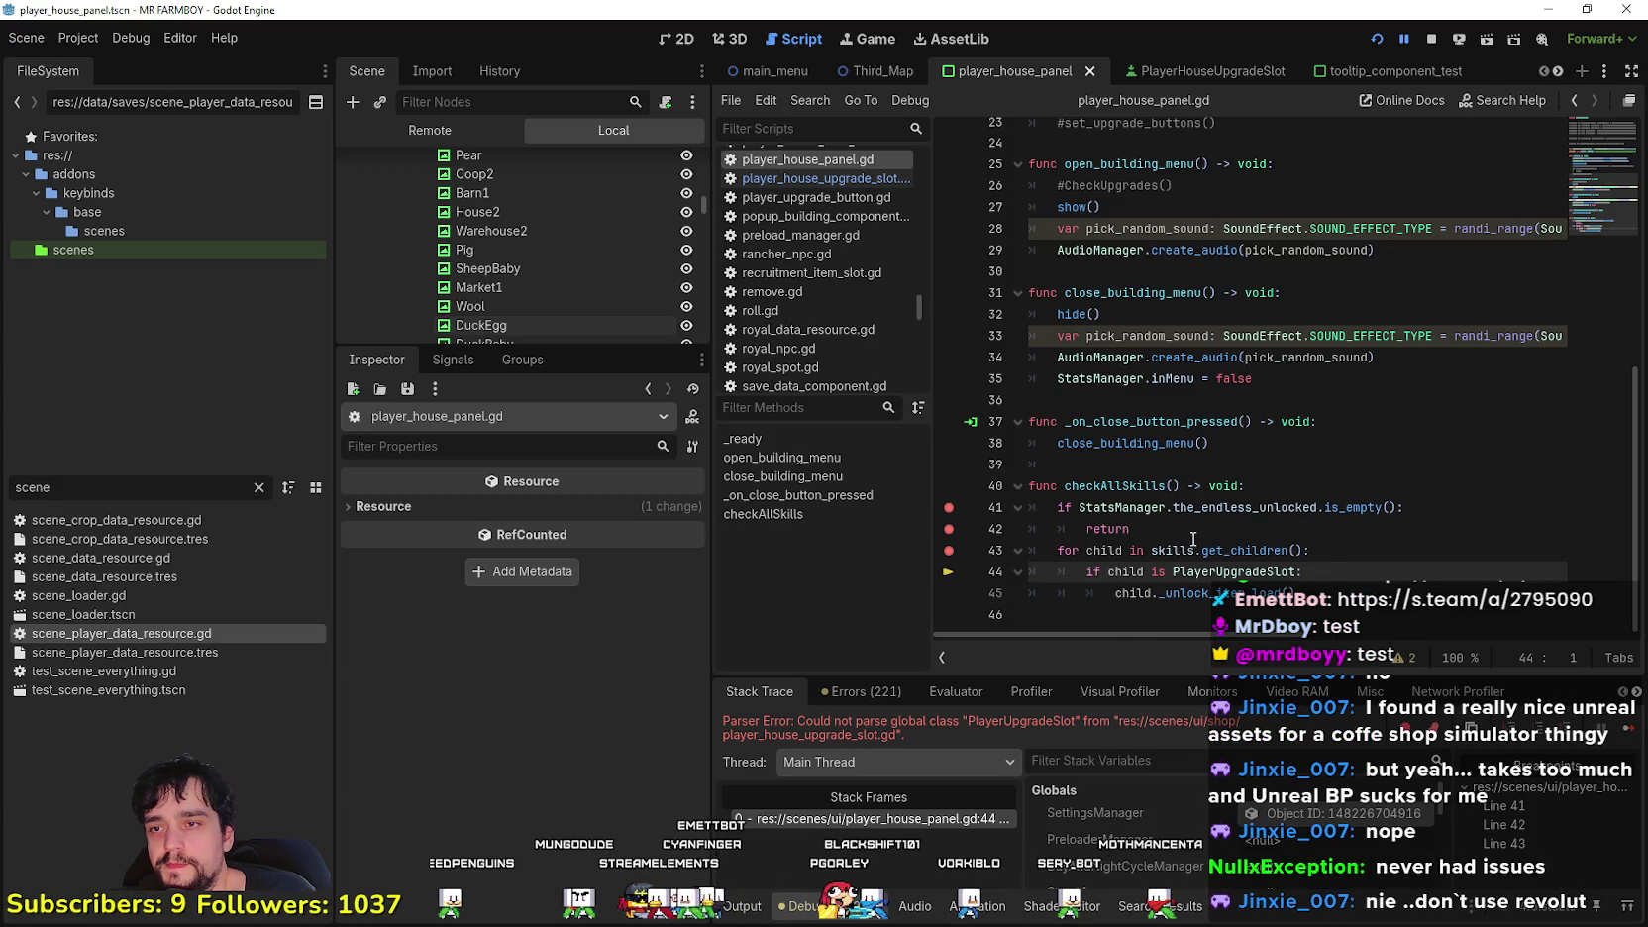
click(1195, 539)
click(1139, 616)
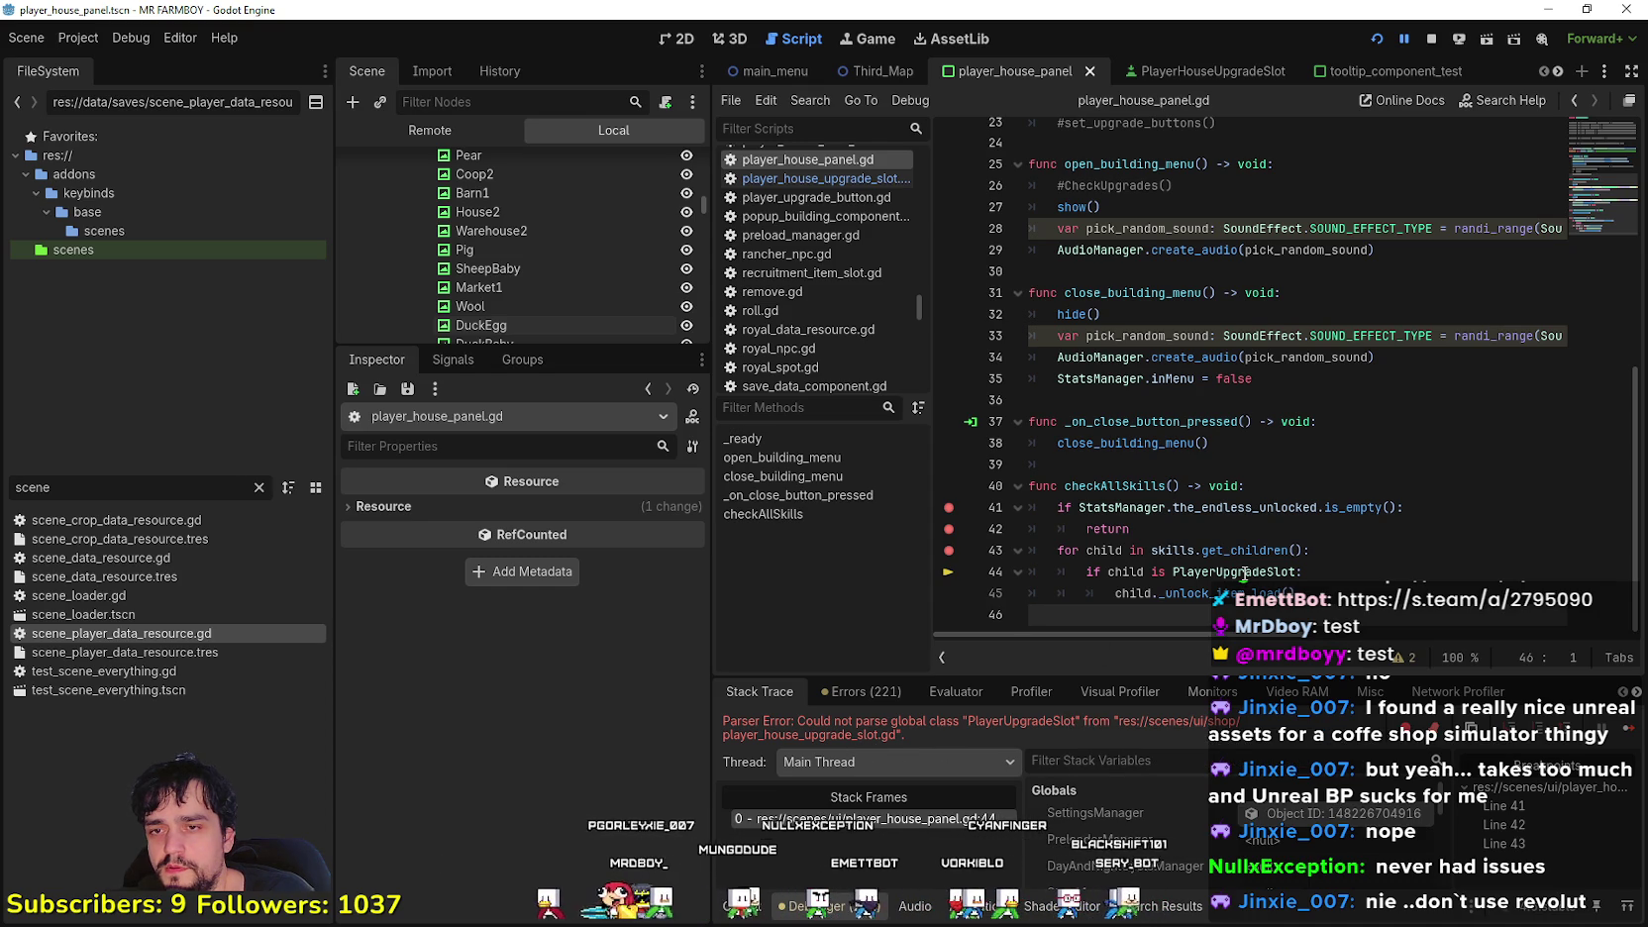
click(1245, 572)
double_click(1245, 572)
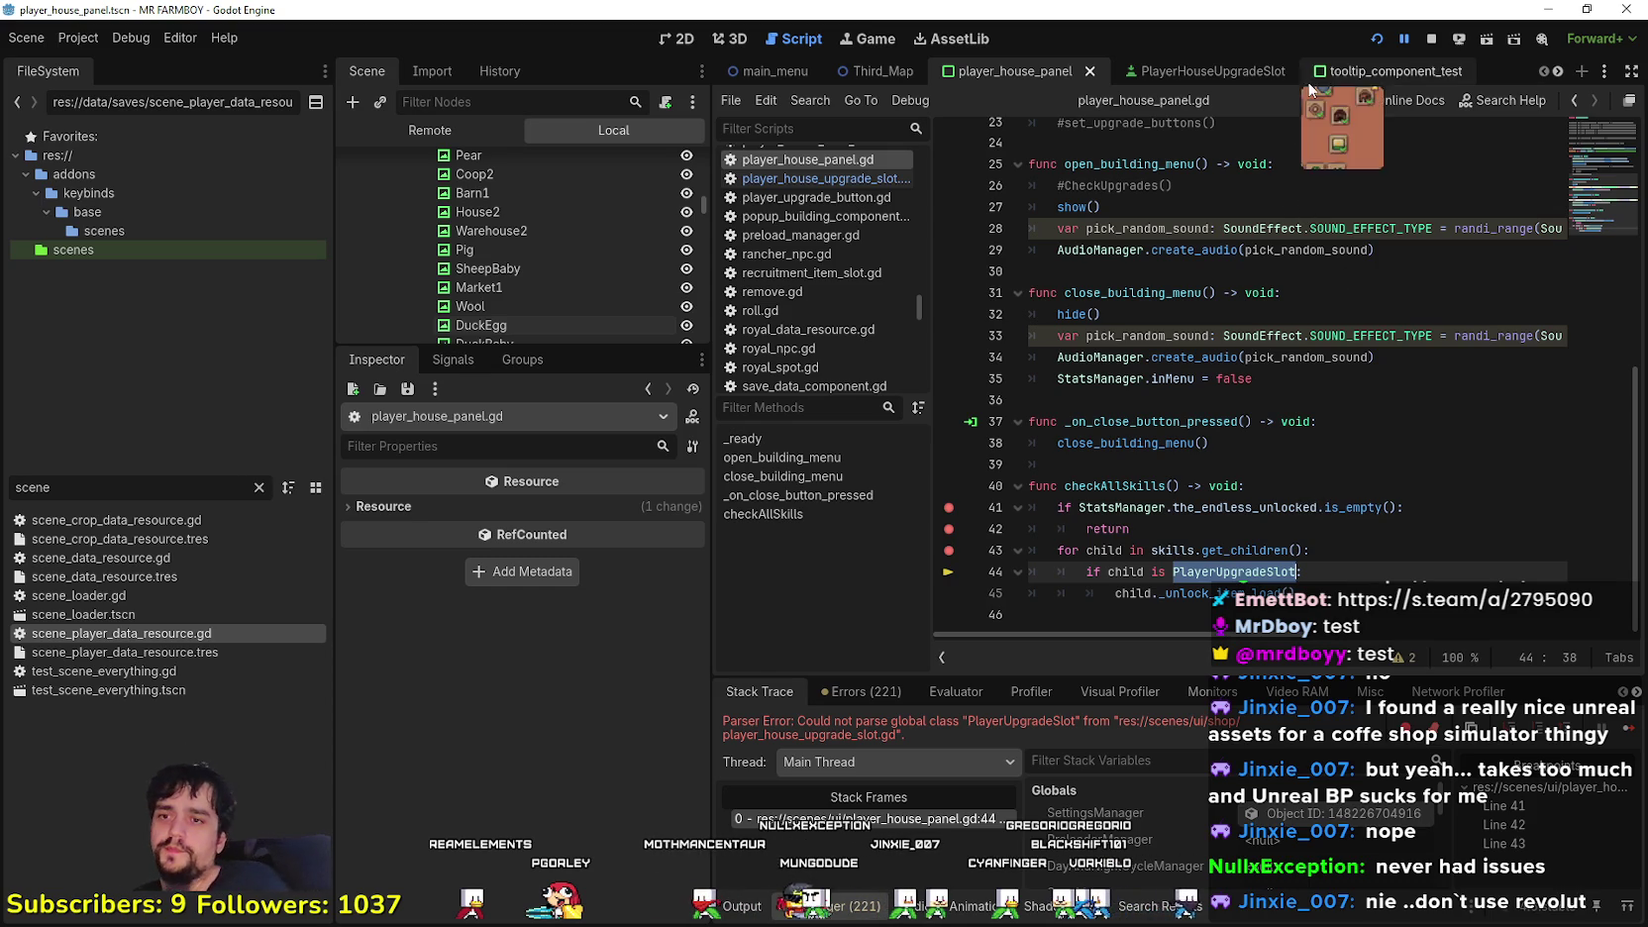
click(1299, 522)
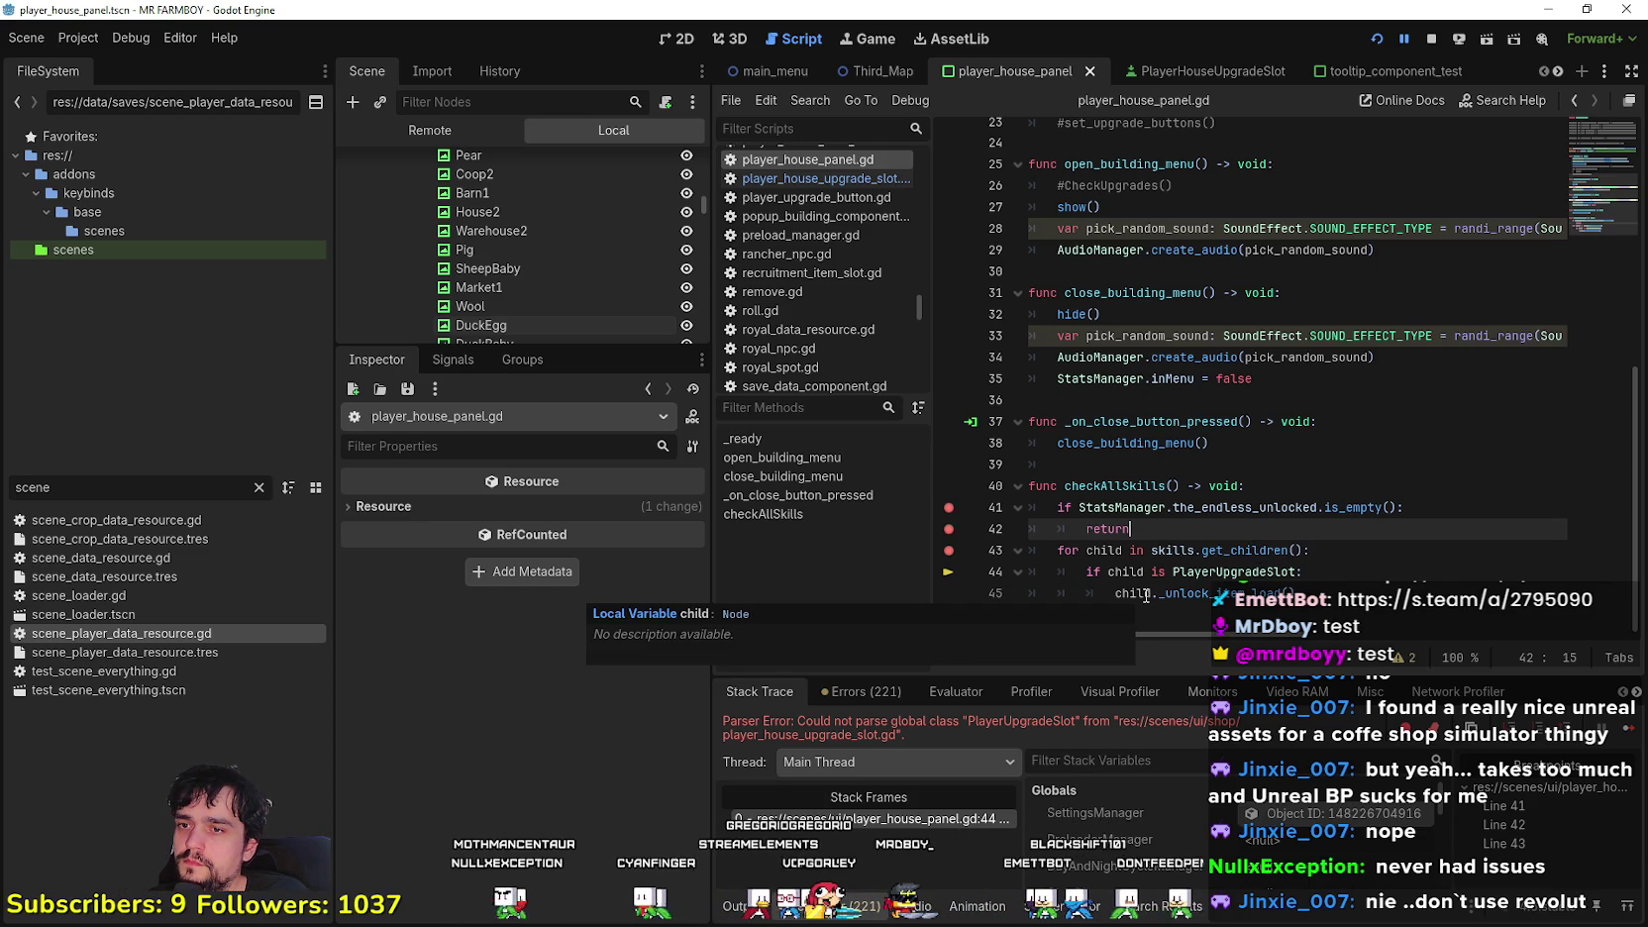
scroll(626, 296, down, 10)
scroll(626, 293, up, 10)
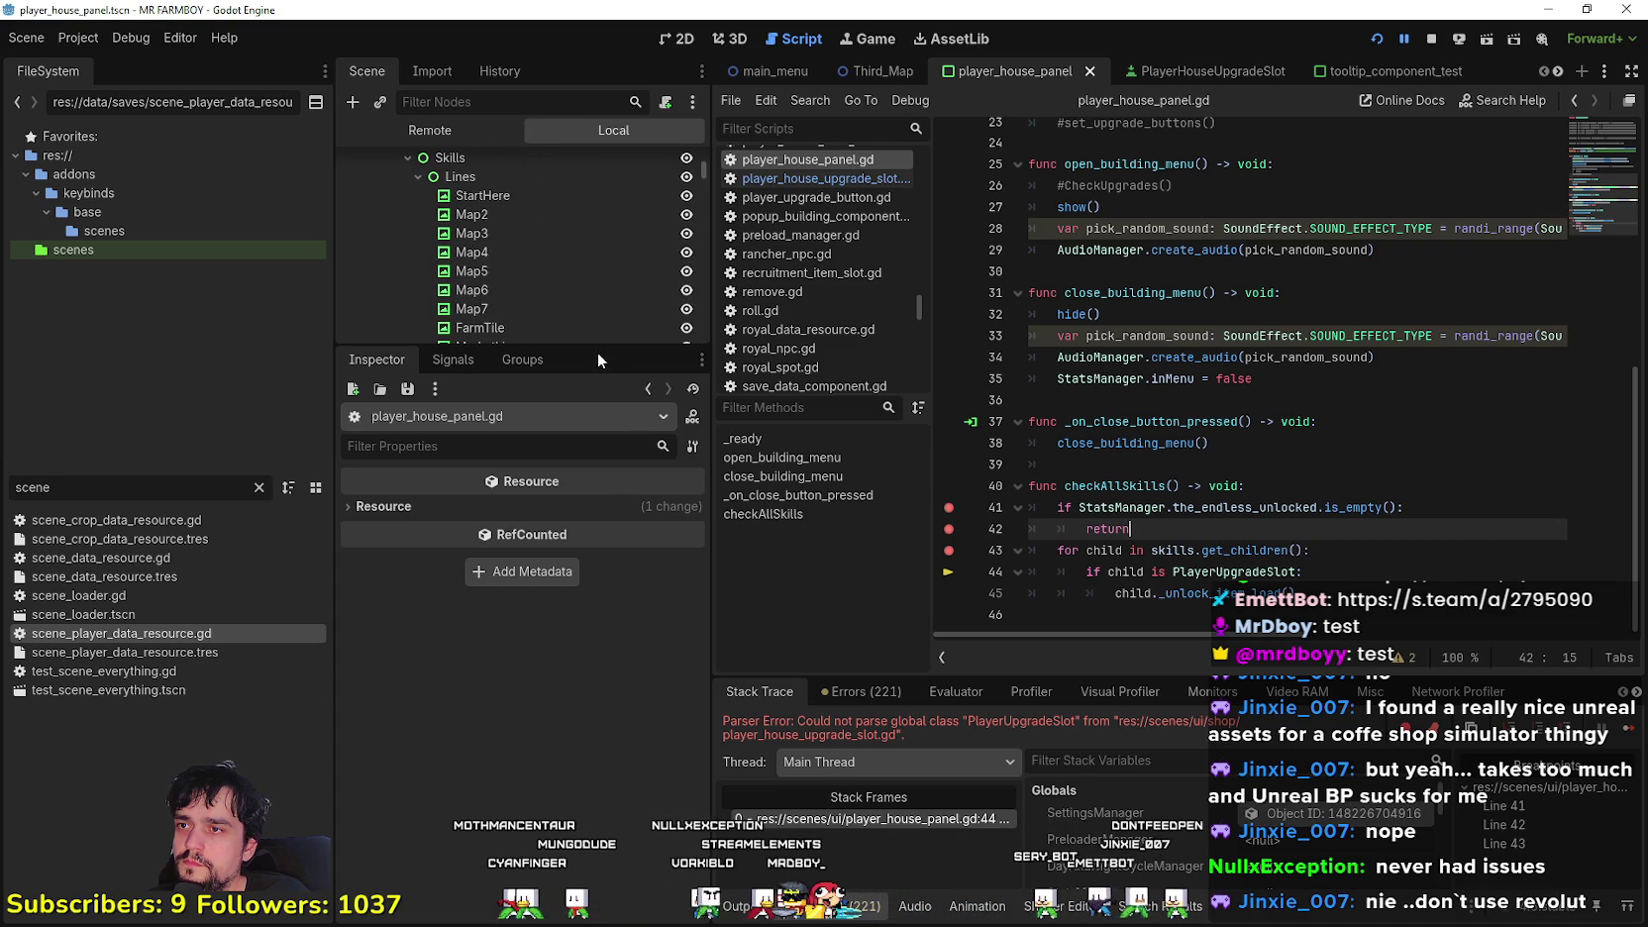
- Enlarge the Scene dock, browse the Skills node's skill tiles, and stop the debug session
drag(601, 345, 601, 576)
click(408, 465)
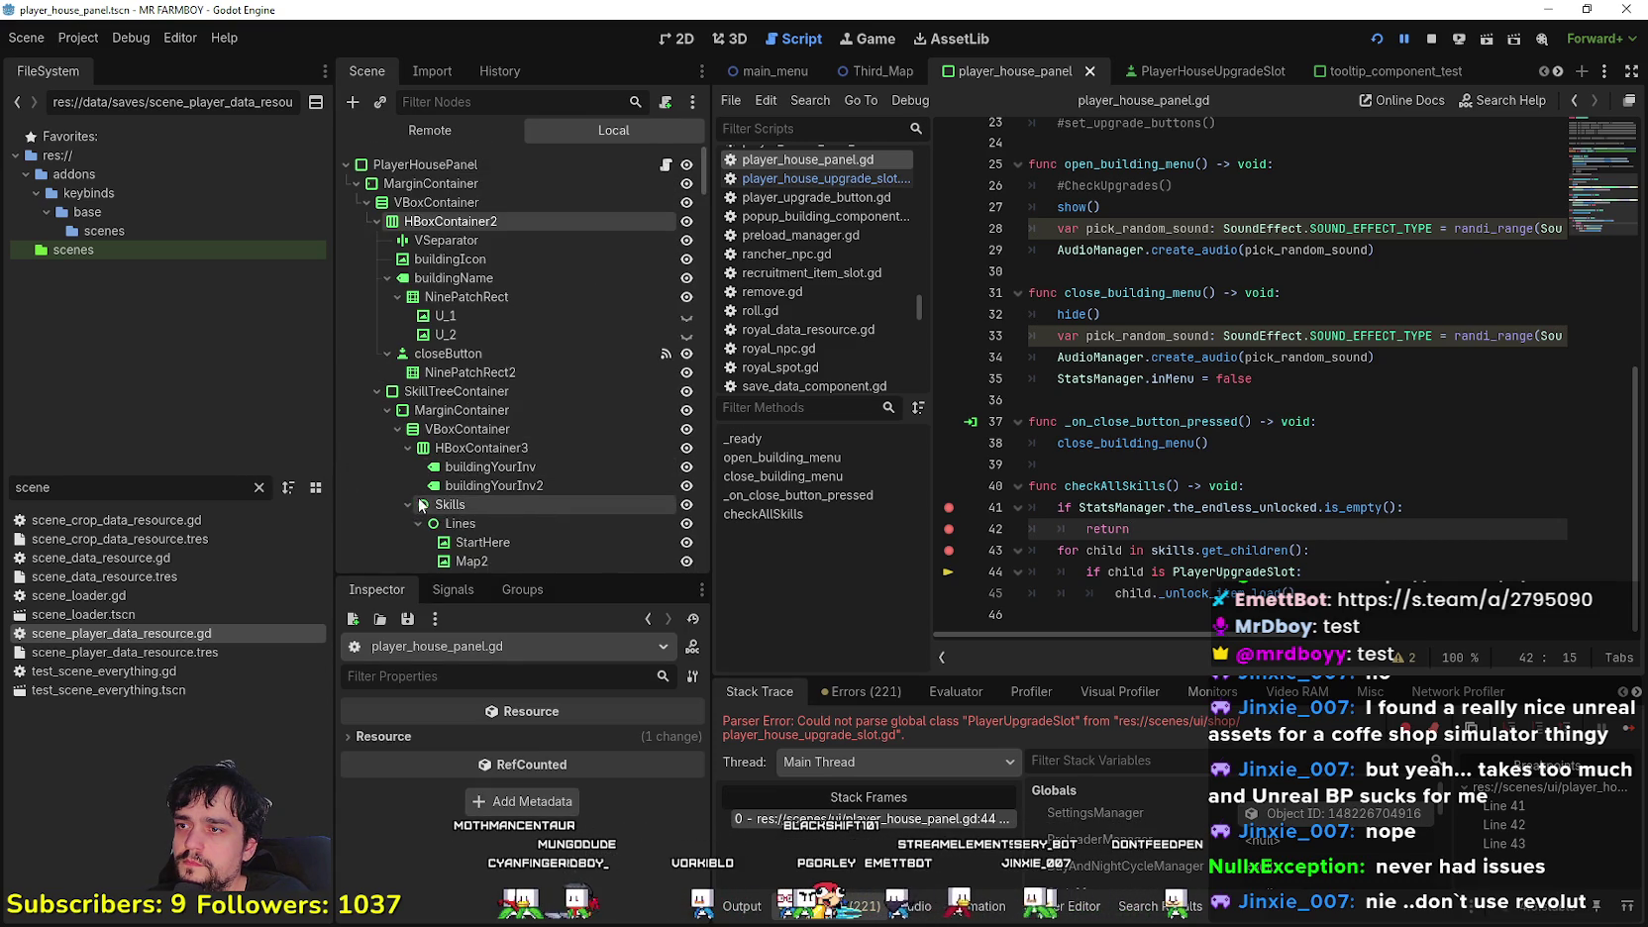
click(406, 505)
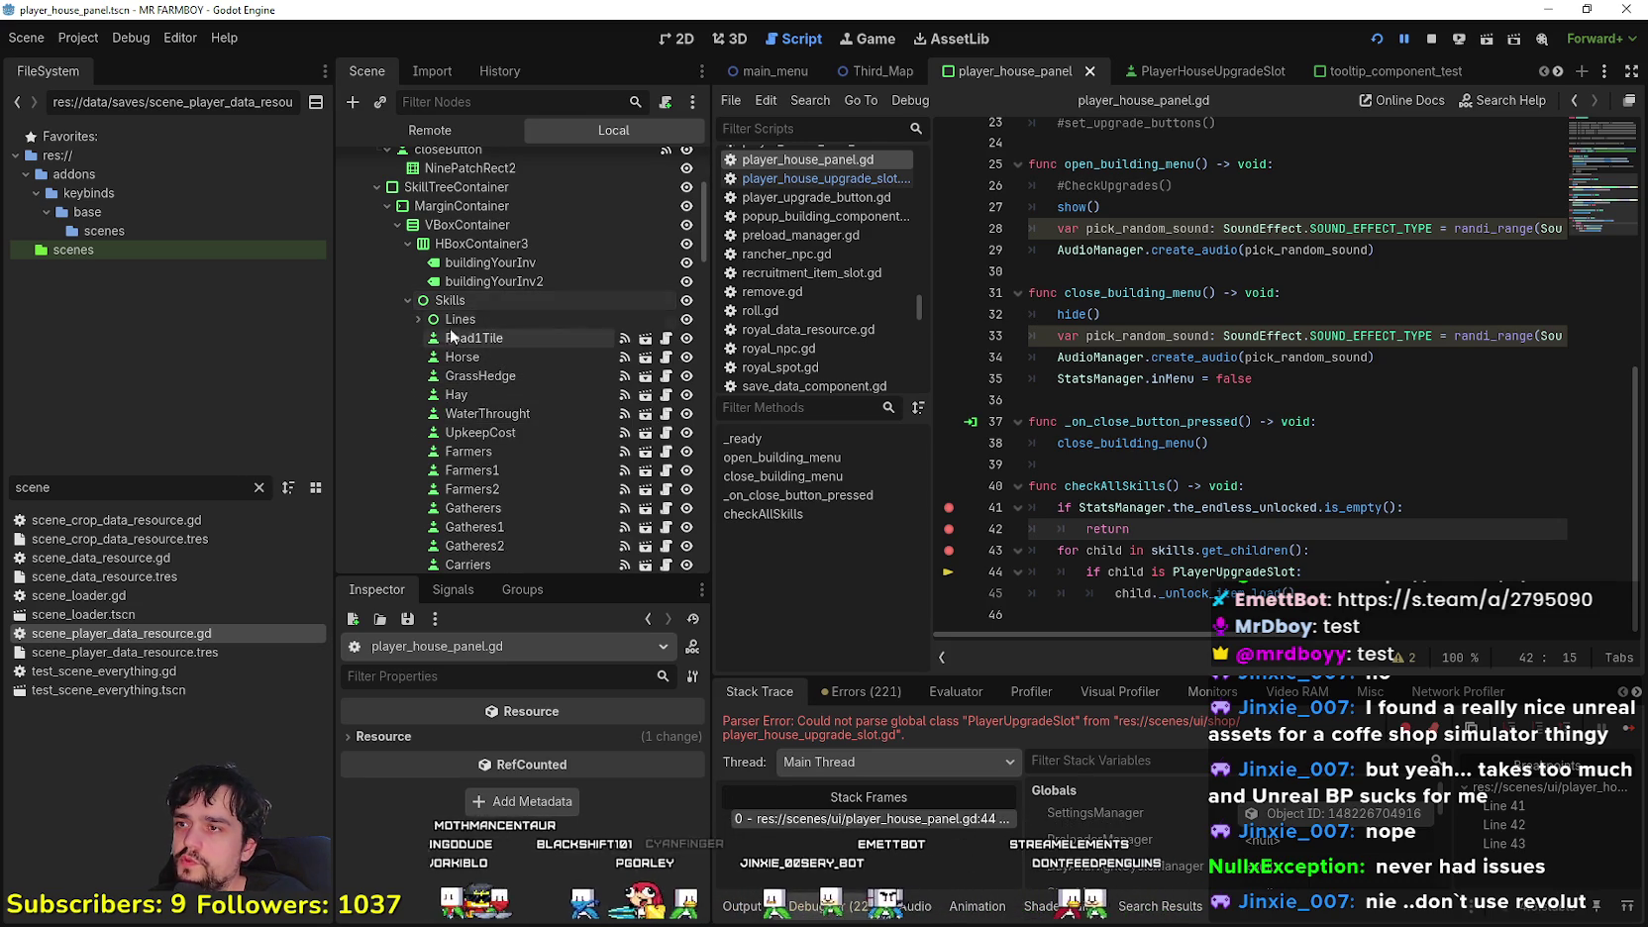
scroll(708, 270, down, 5)
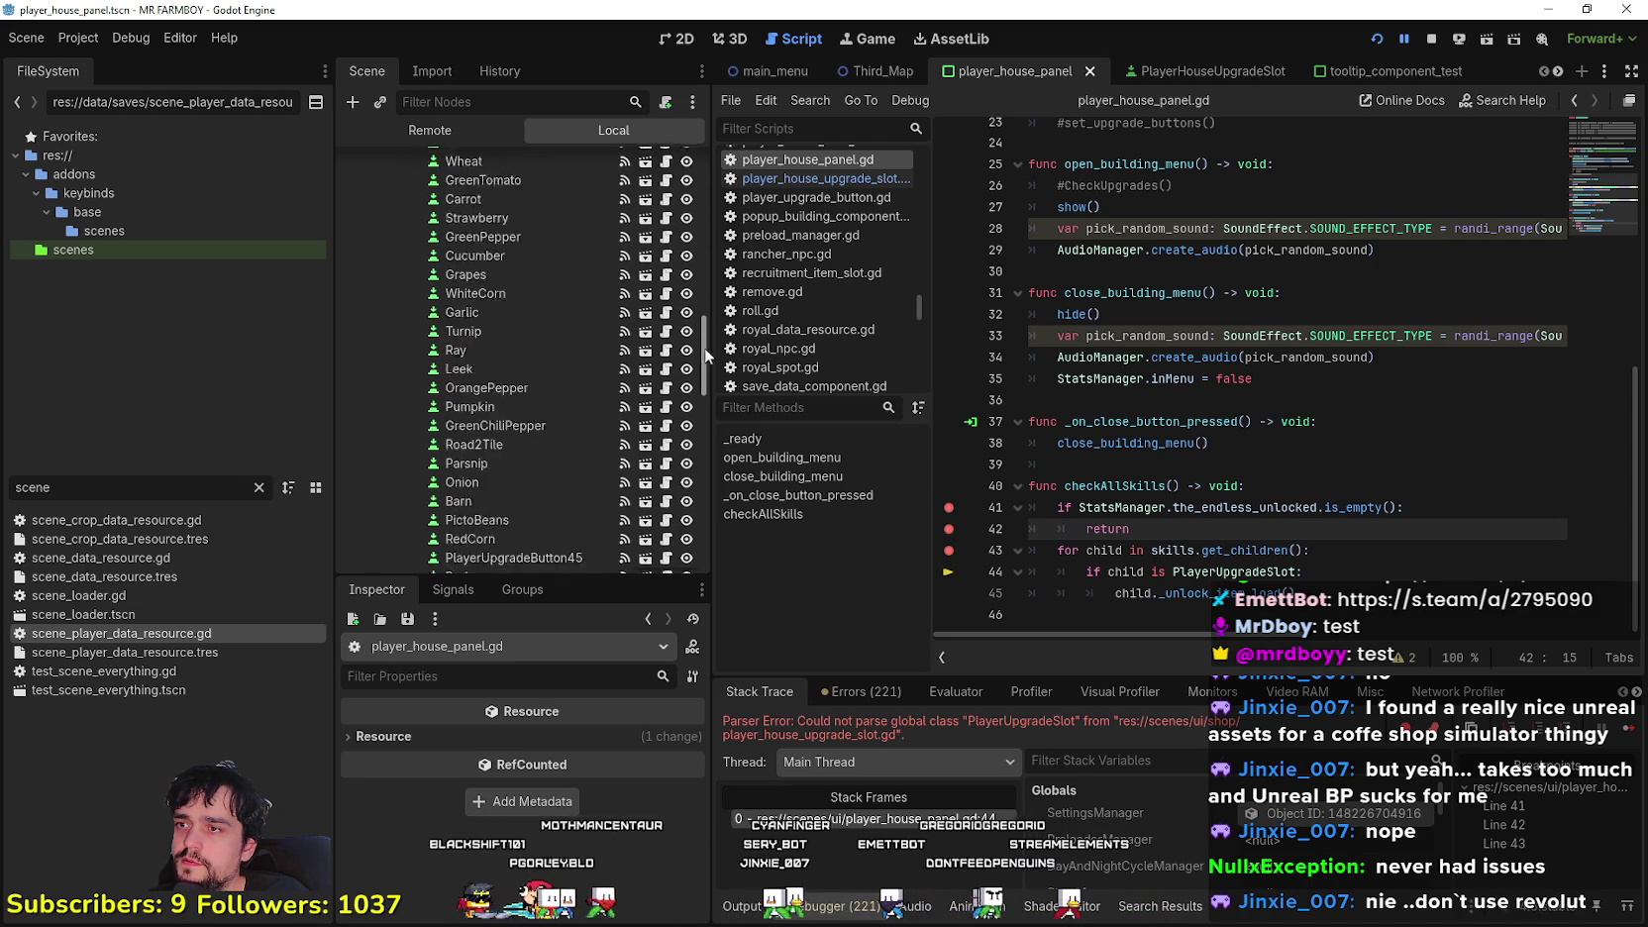
scroll(682, 547, down, 5)
scroll(683, 554, up, 10)
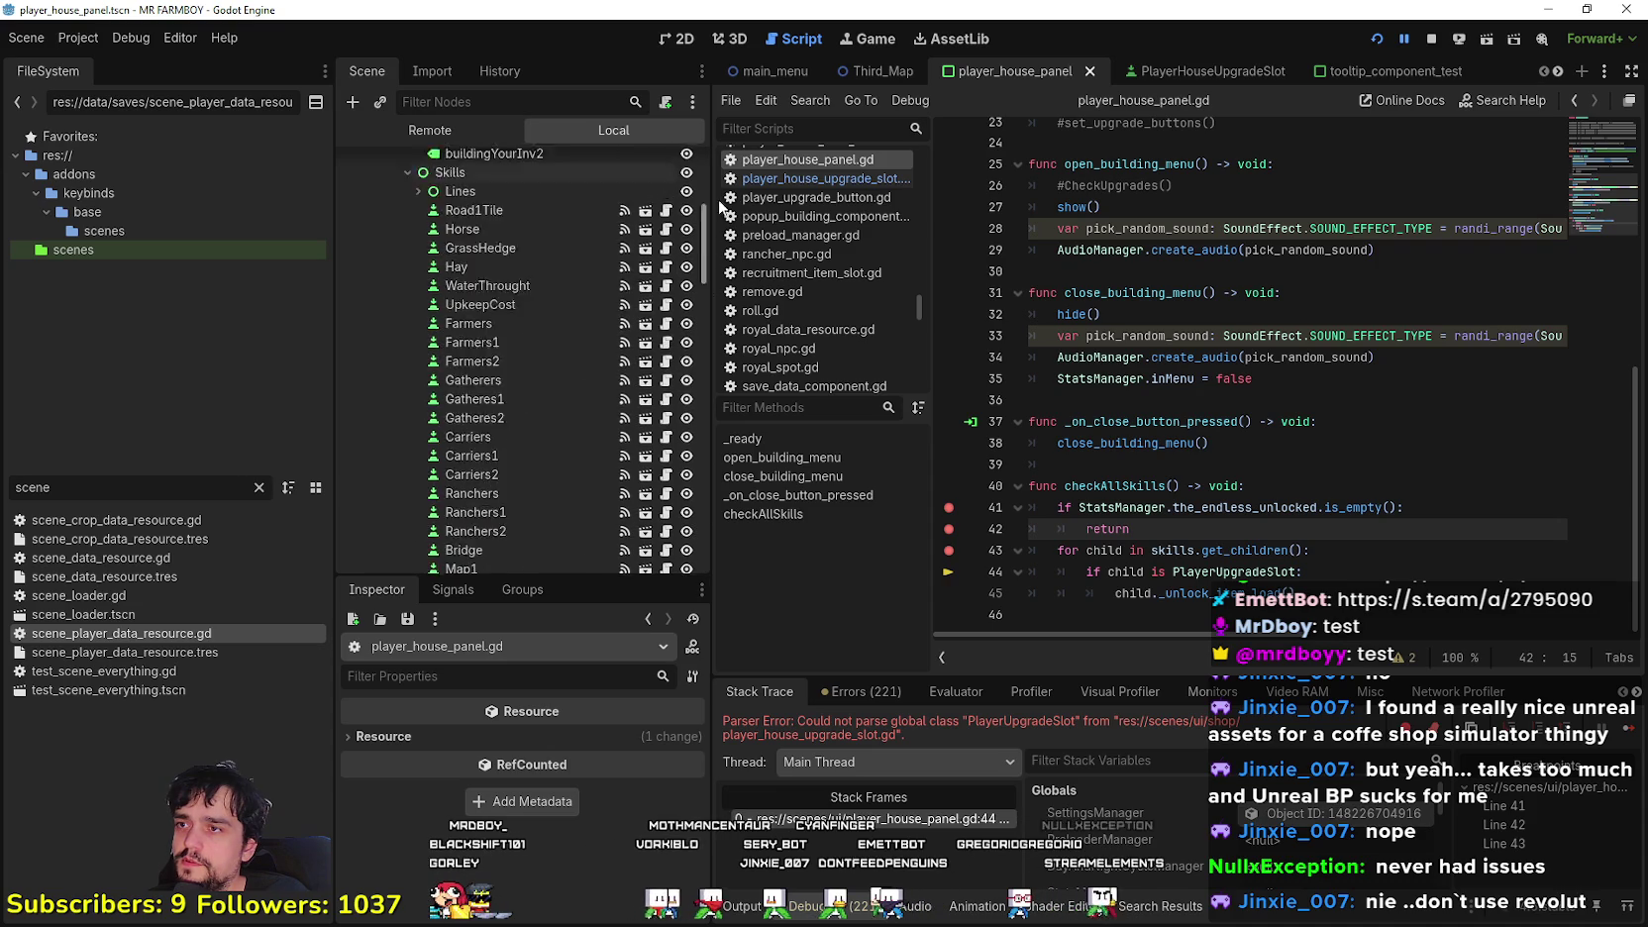
click(1433, 38)
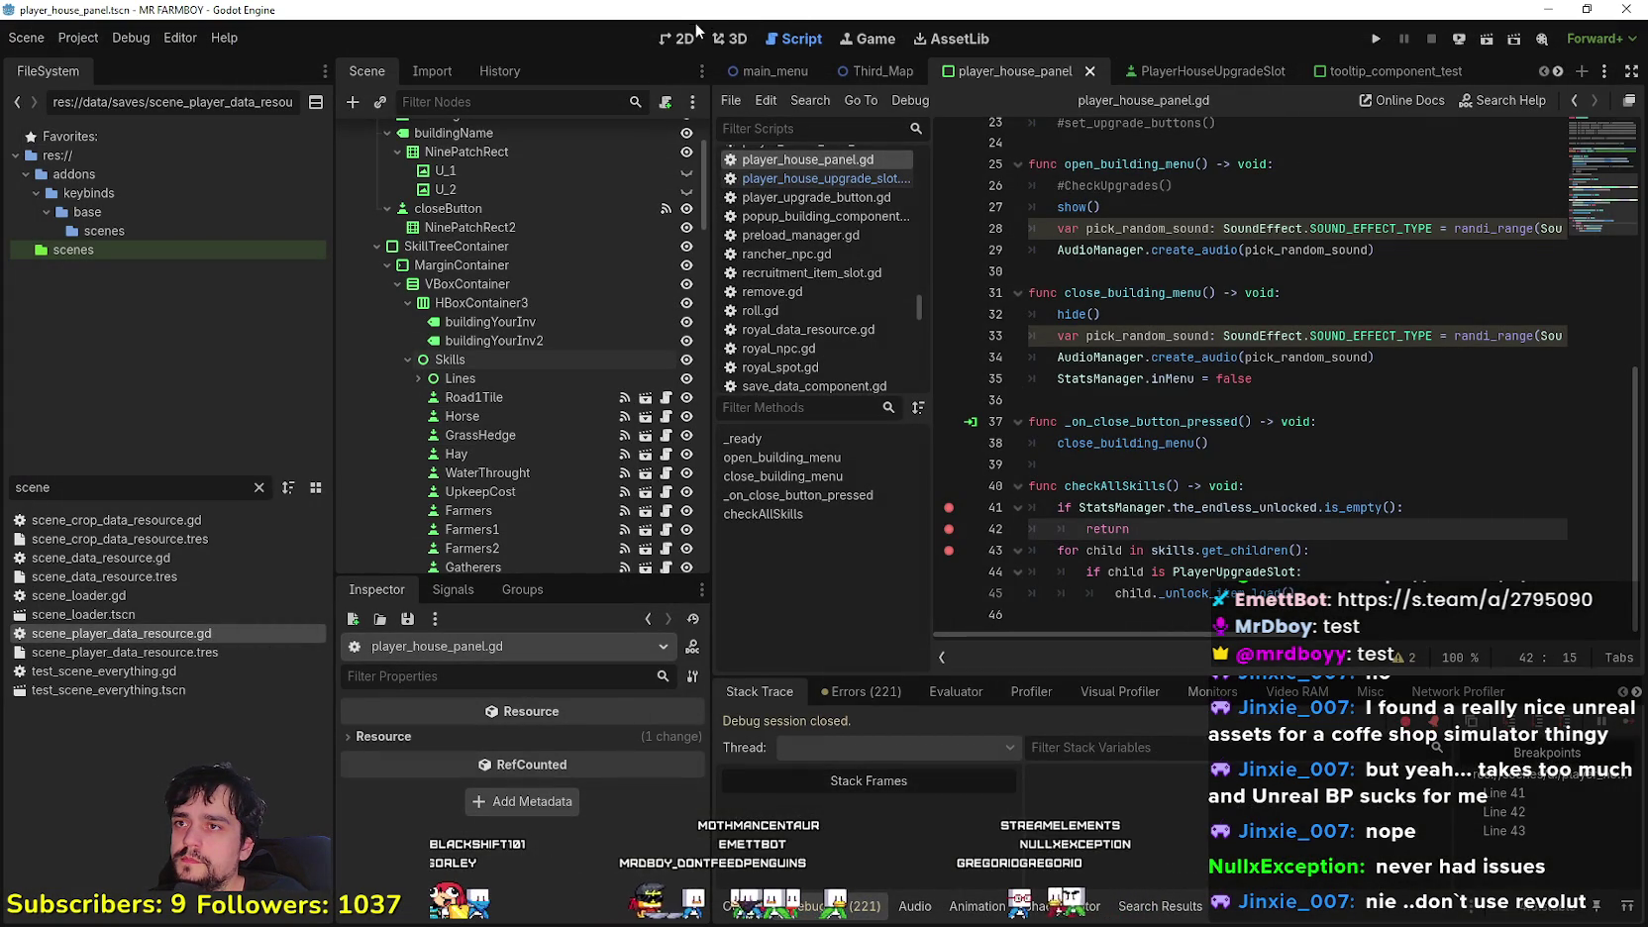
- In the 2D view of the Player House panel, move the Lines node above Skills
click(683, 39)
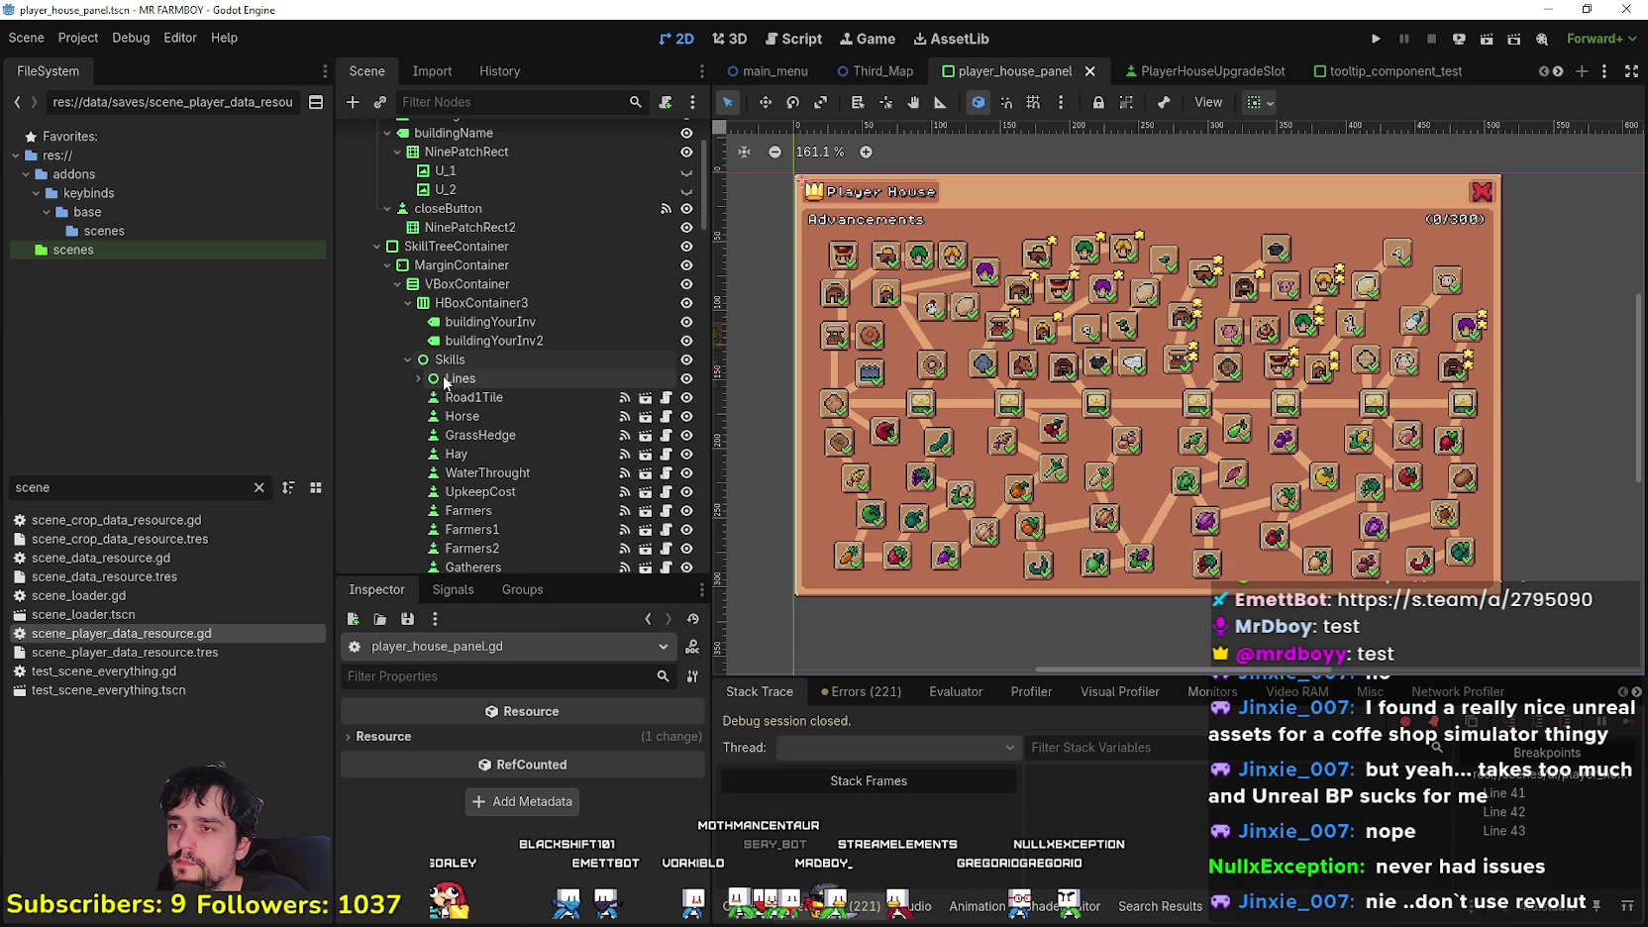
click(484, 379)
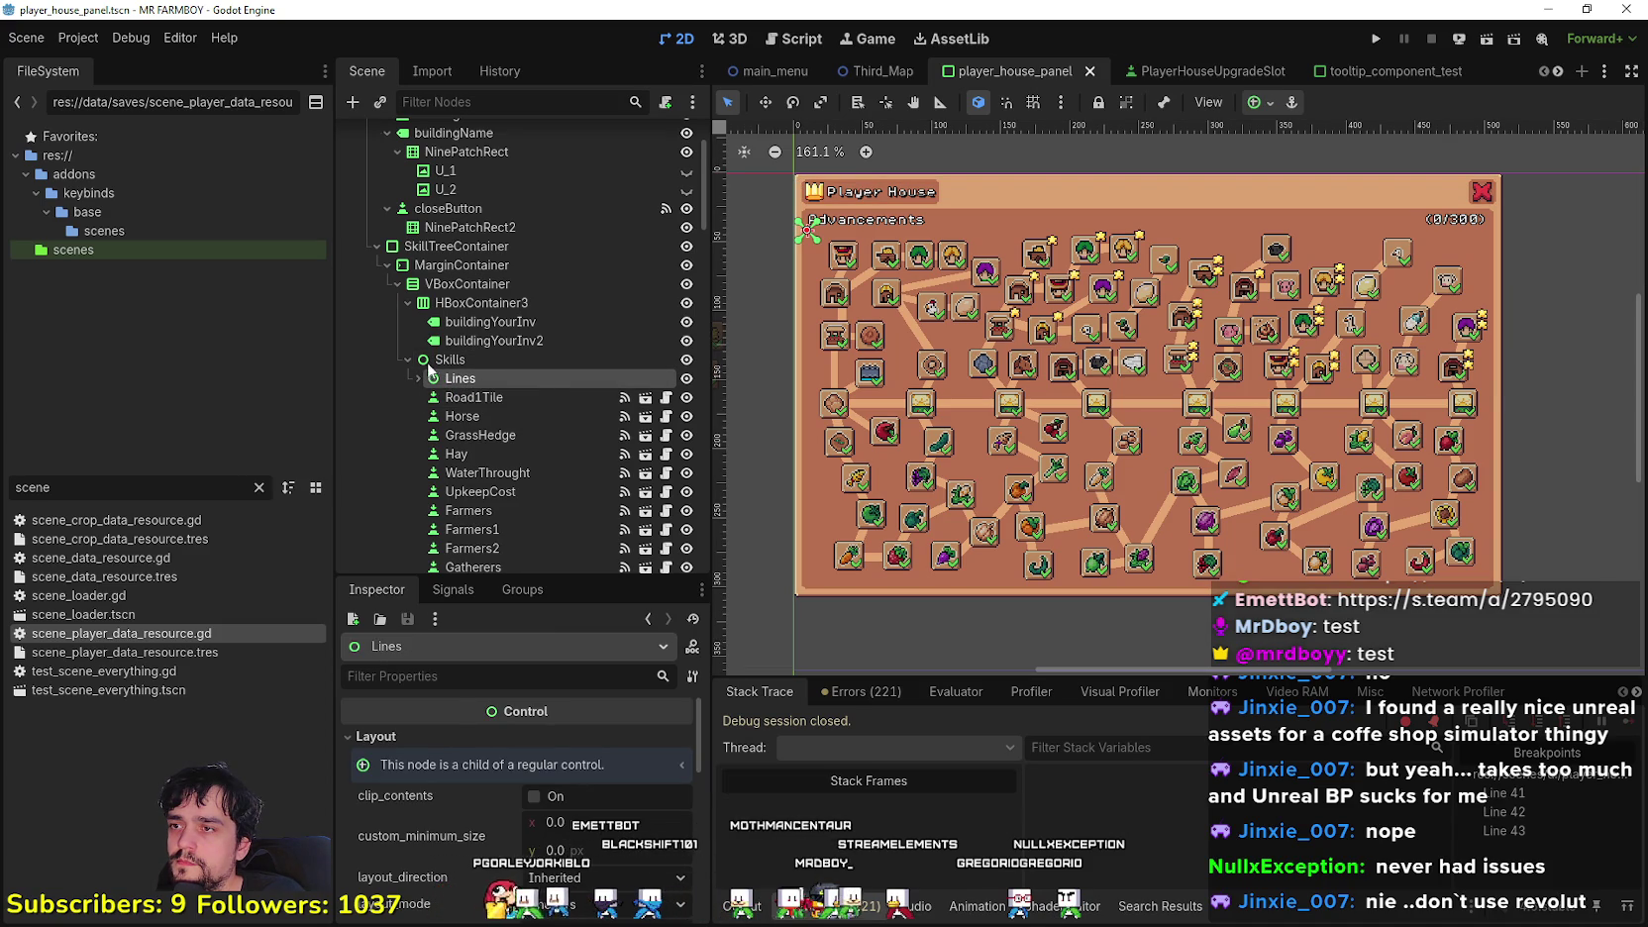
key(ctrl+Up)
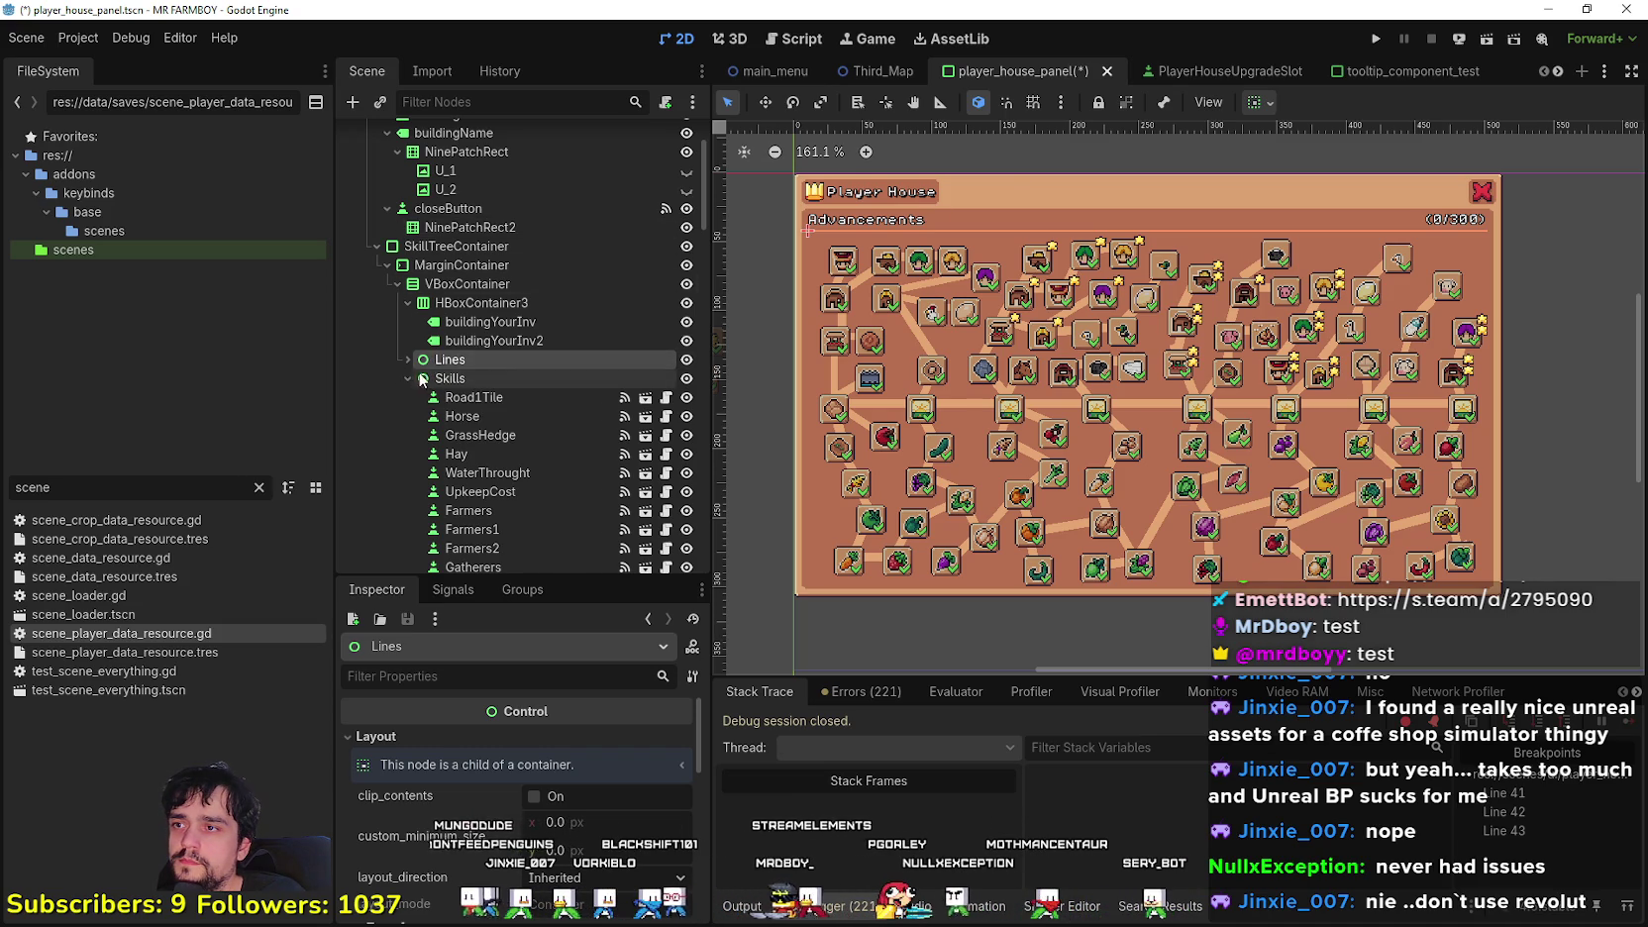
- Set the VBoxContainer's separation theme override to 0 and save the scene
scroll(453, 848, down, 5)
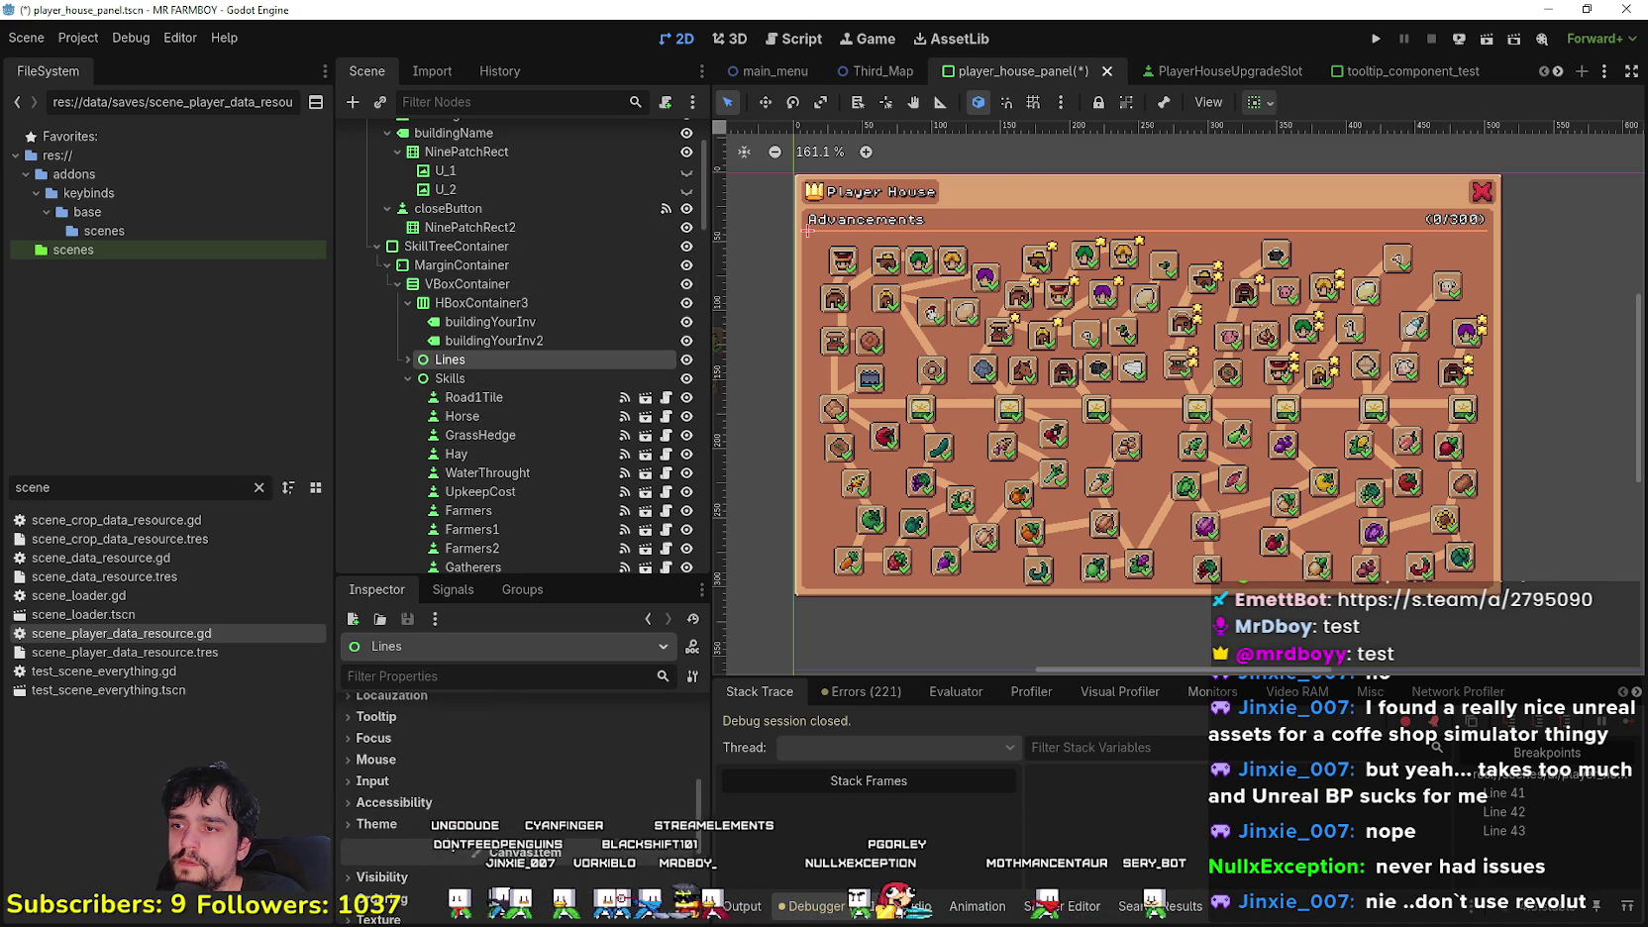
click(466, 283)
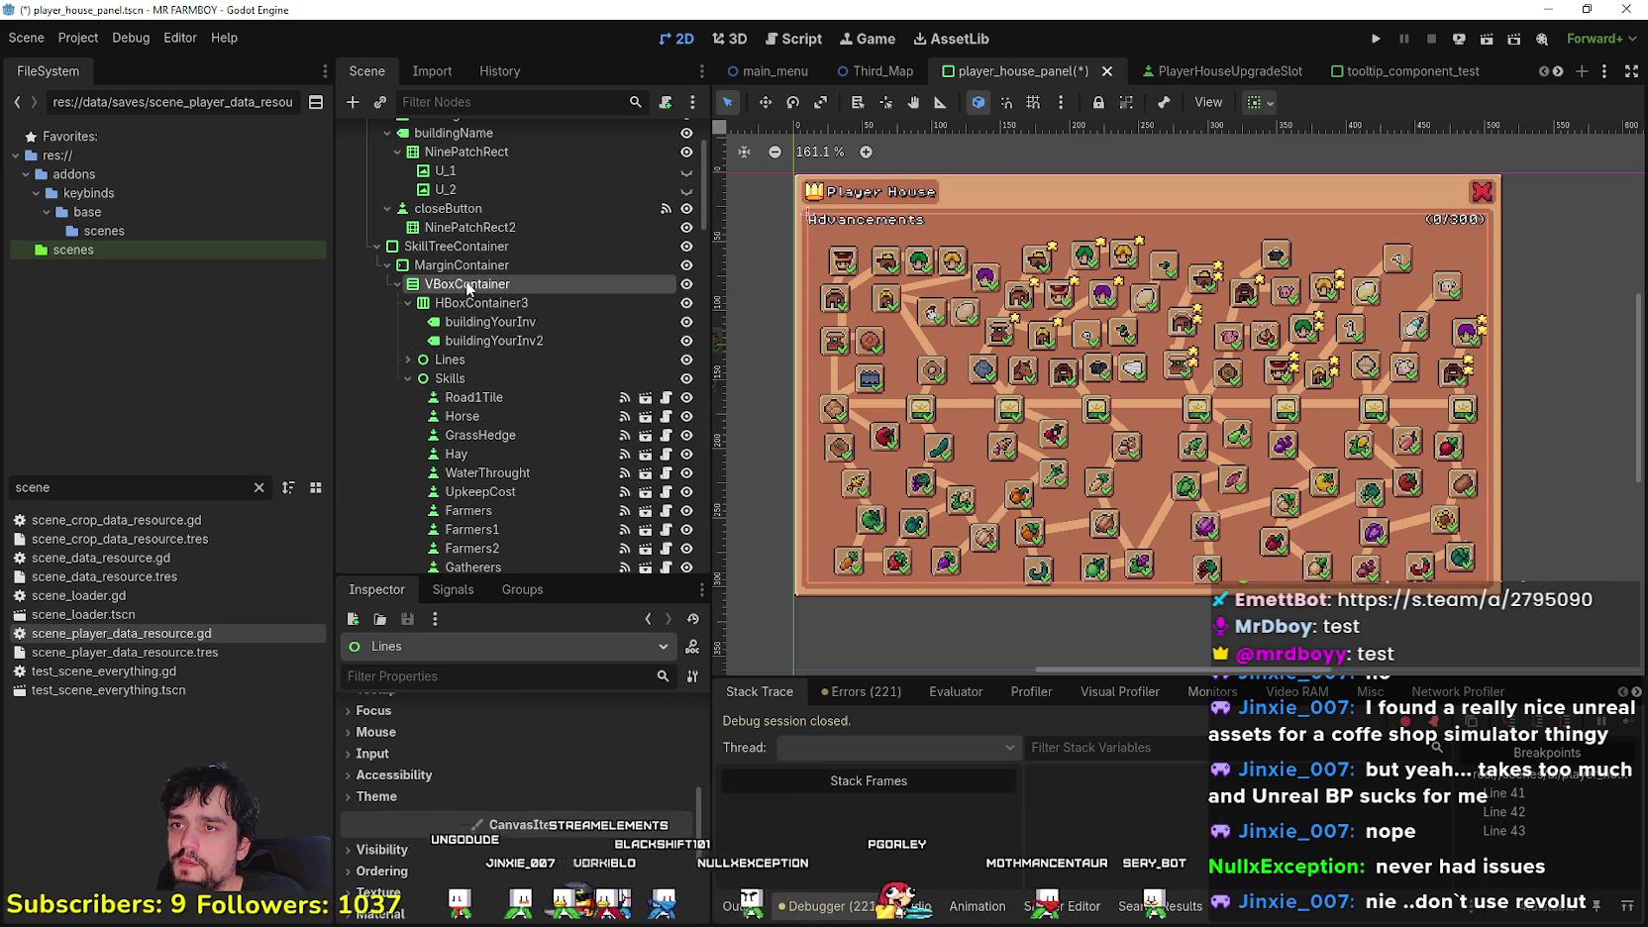
click(407, 829)
click(394, 849)
click(678, 874)
click(678, 876)
click(679, 877)
click(680, 878)
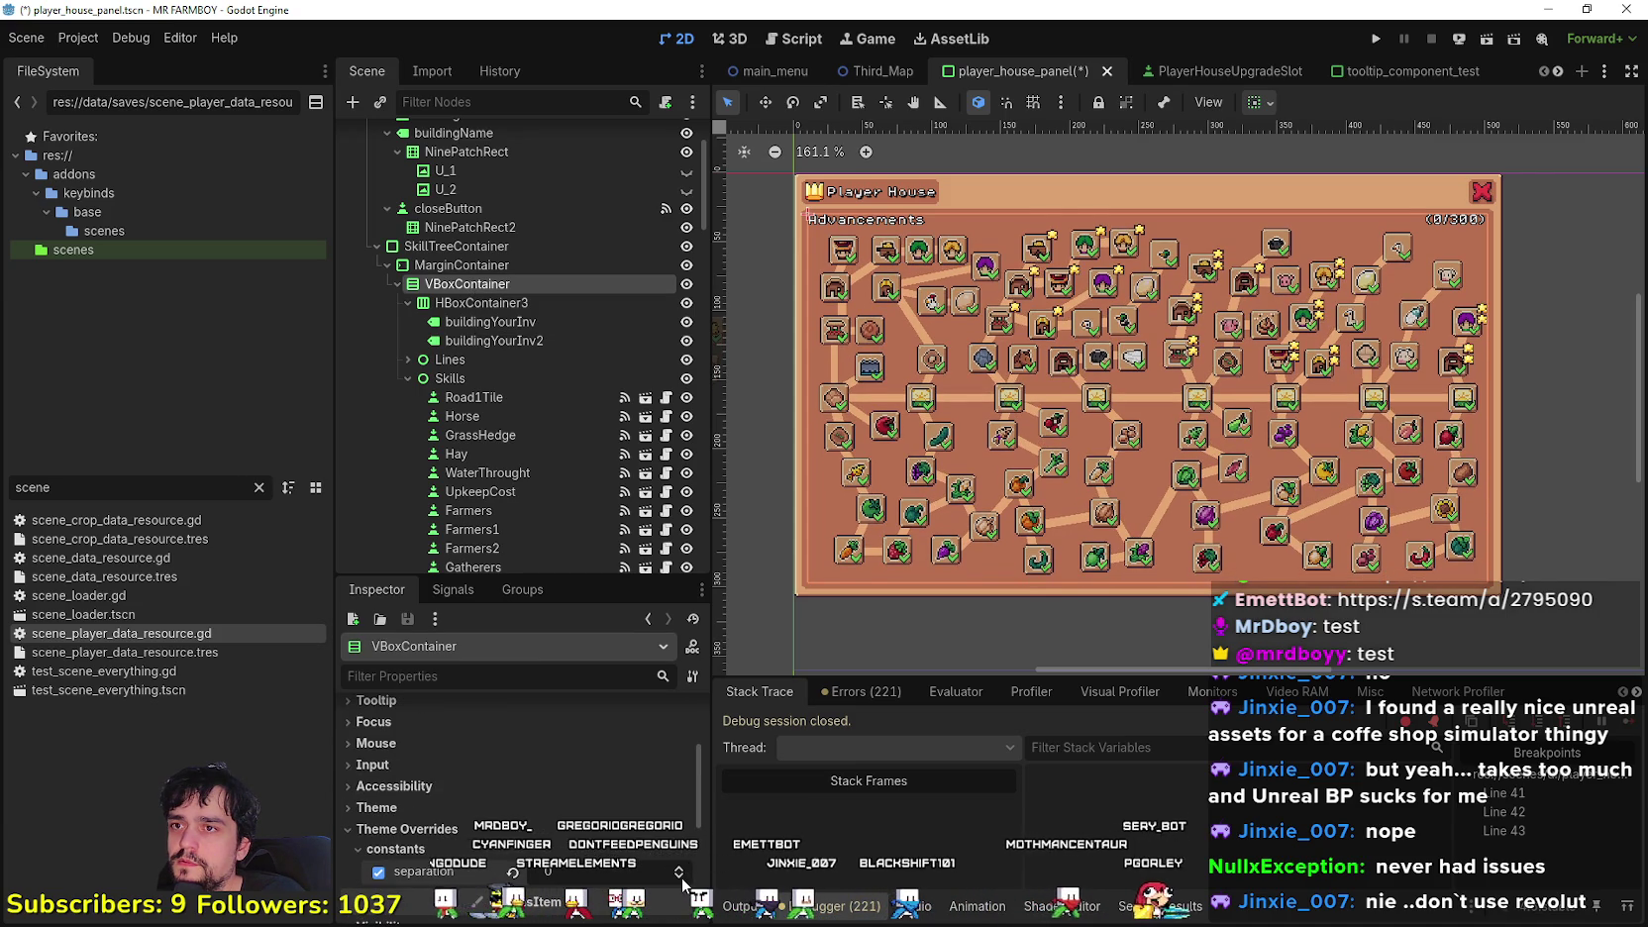
scroll(1322, 323, up, 2)
key(ctrl+s)
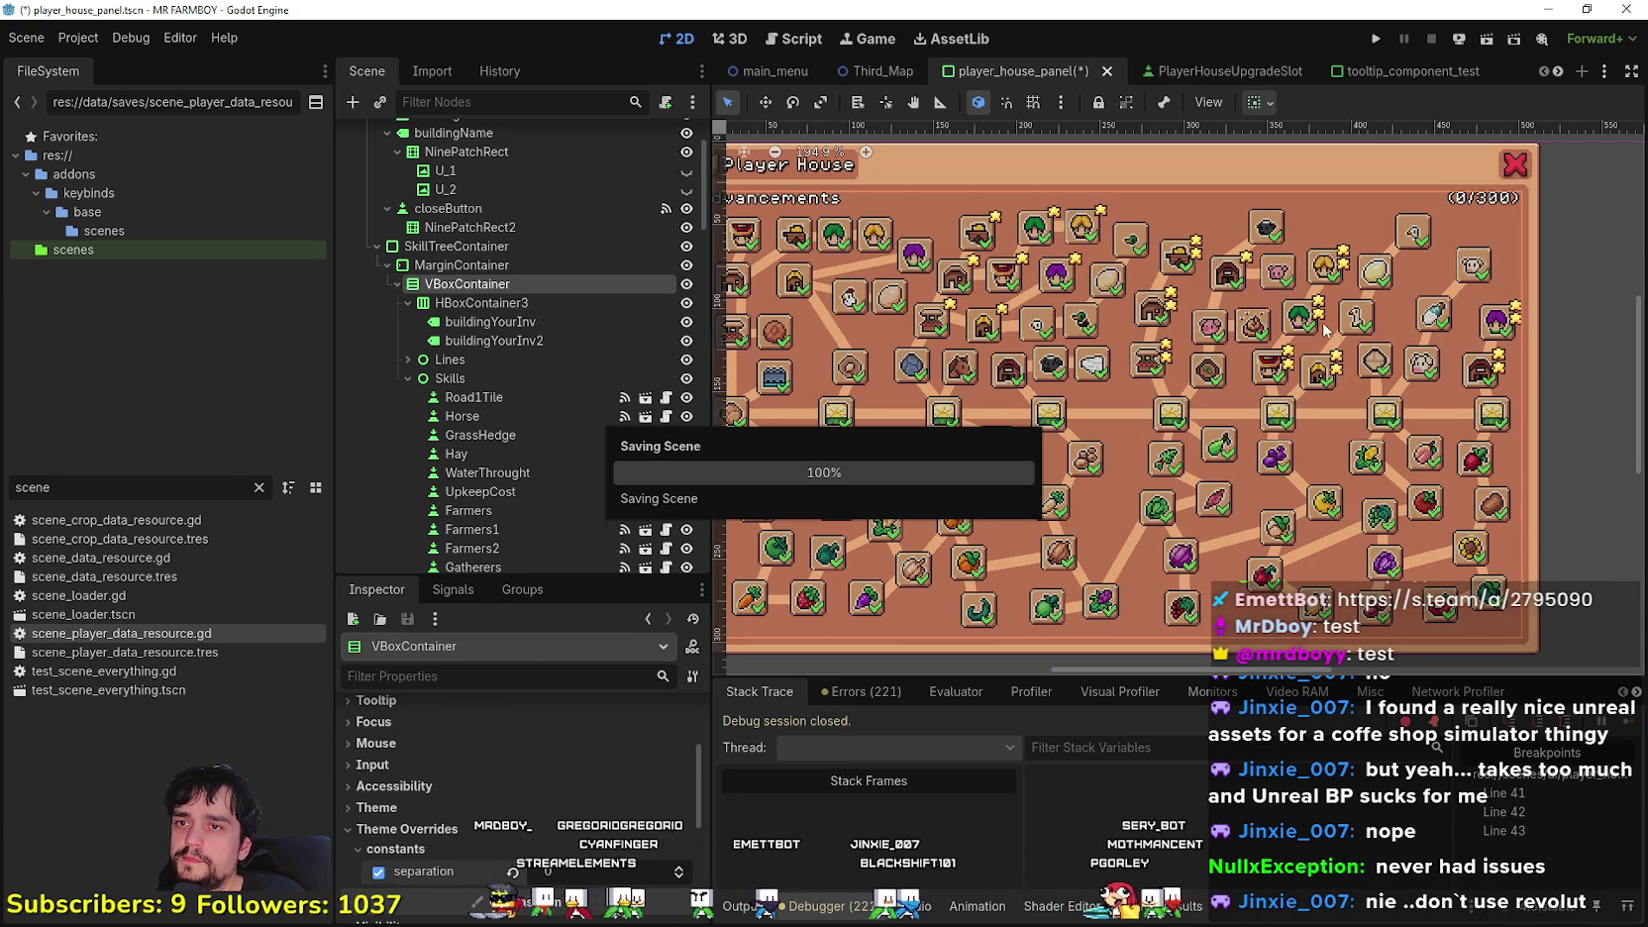
scroll(1324, 330, down, 2)
click(519, 392)
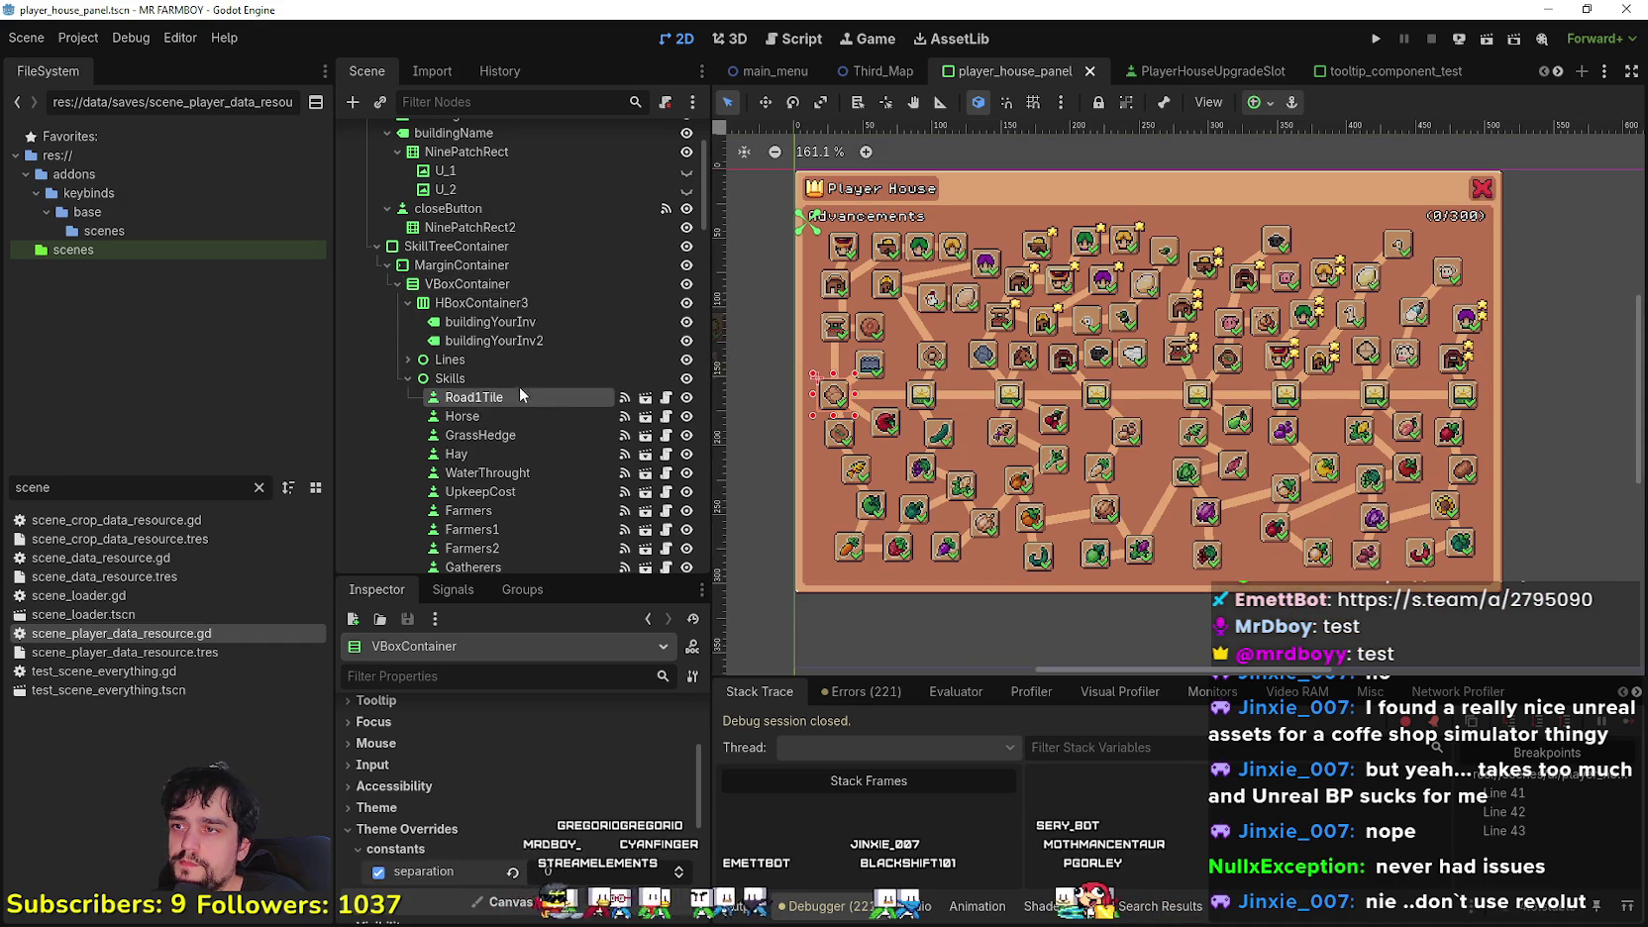
- Relaunch MR FARMBOY in debug and let it break at line 44 of checkAllSkills
scroll(540, 444, down, 3)
drag(704, 218, 713, 415)
scroll(693, 562, down, 3)
scroll(688, 262, up, 10)
click(1375, 38)
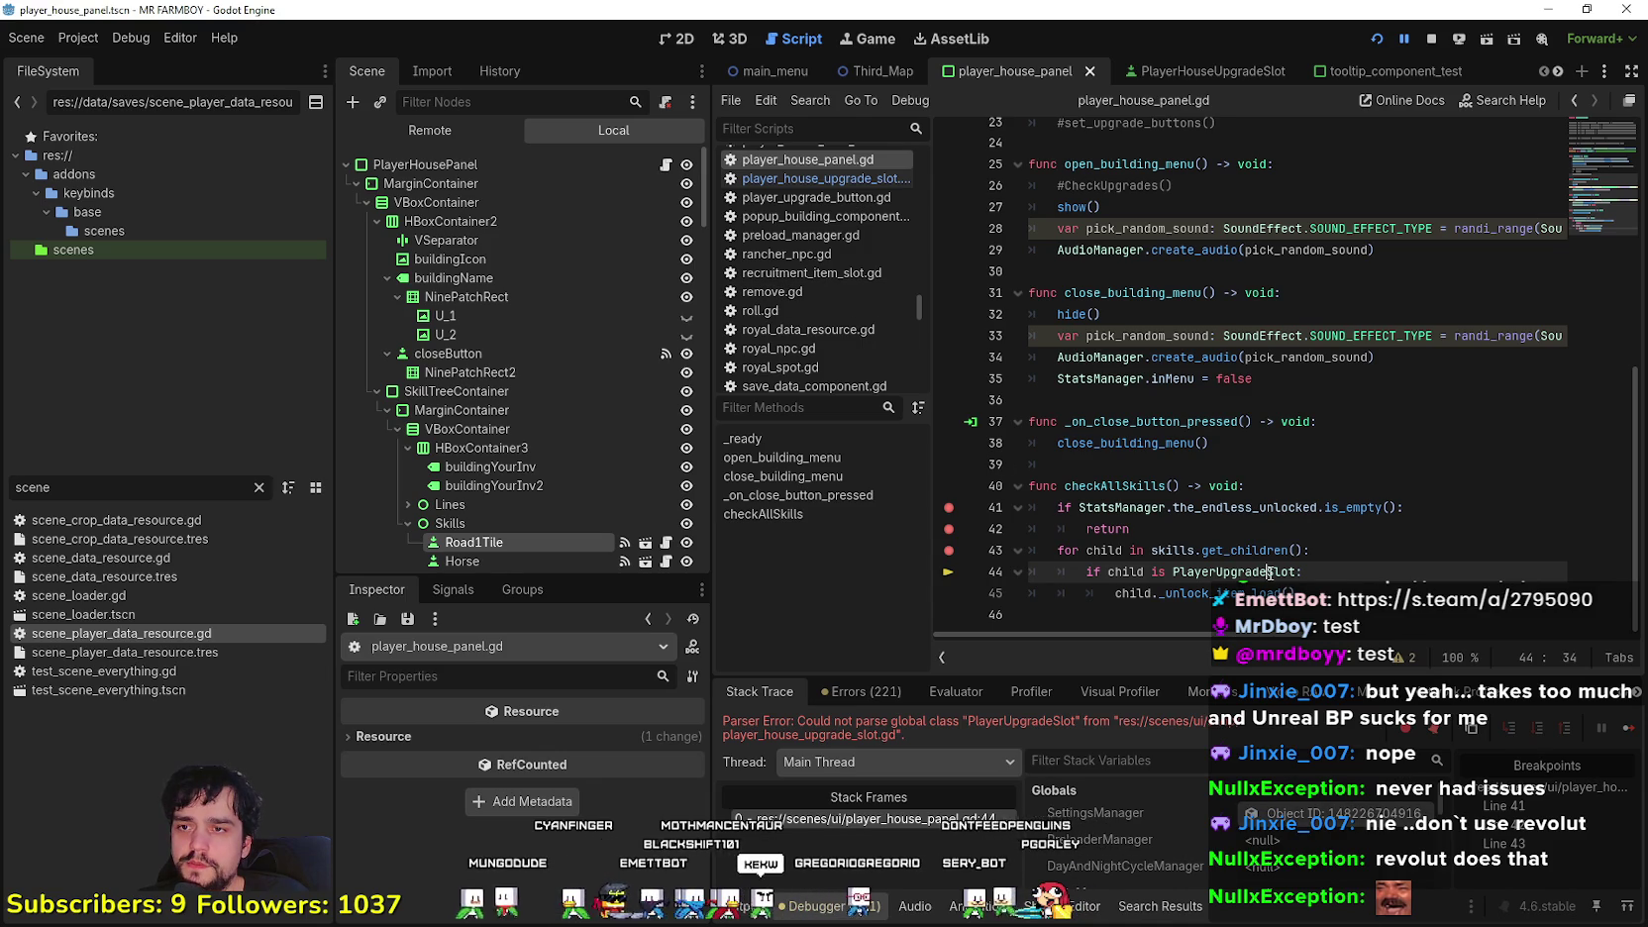
click(1431, 572)
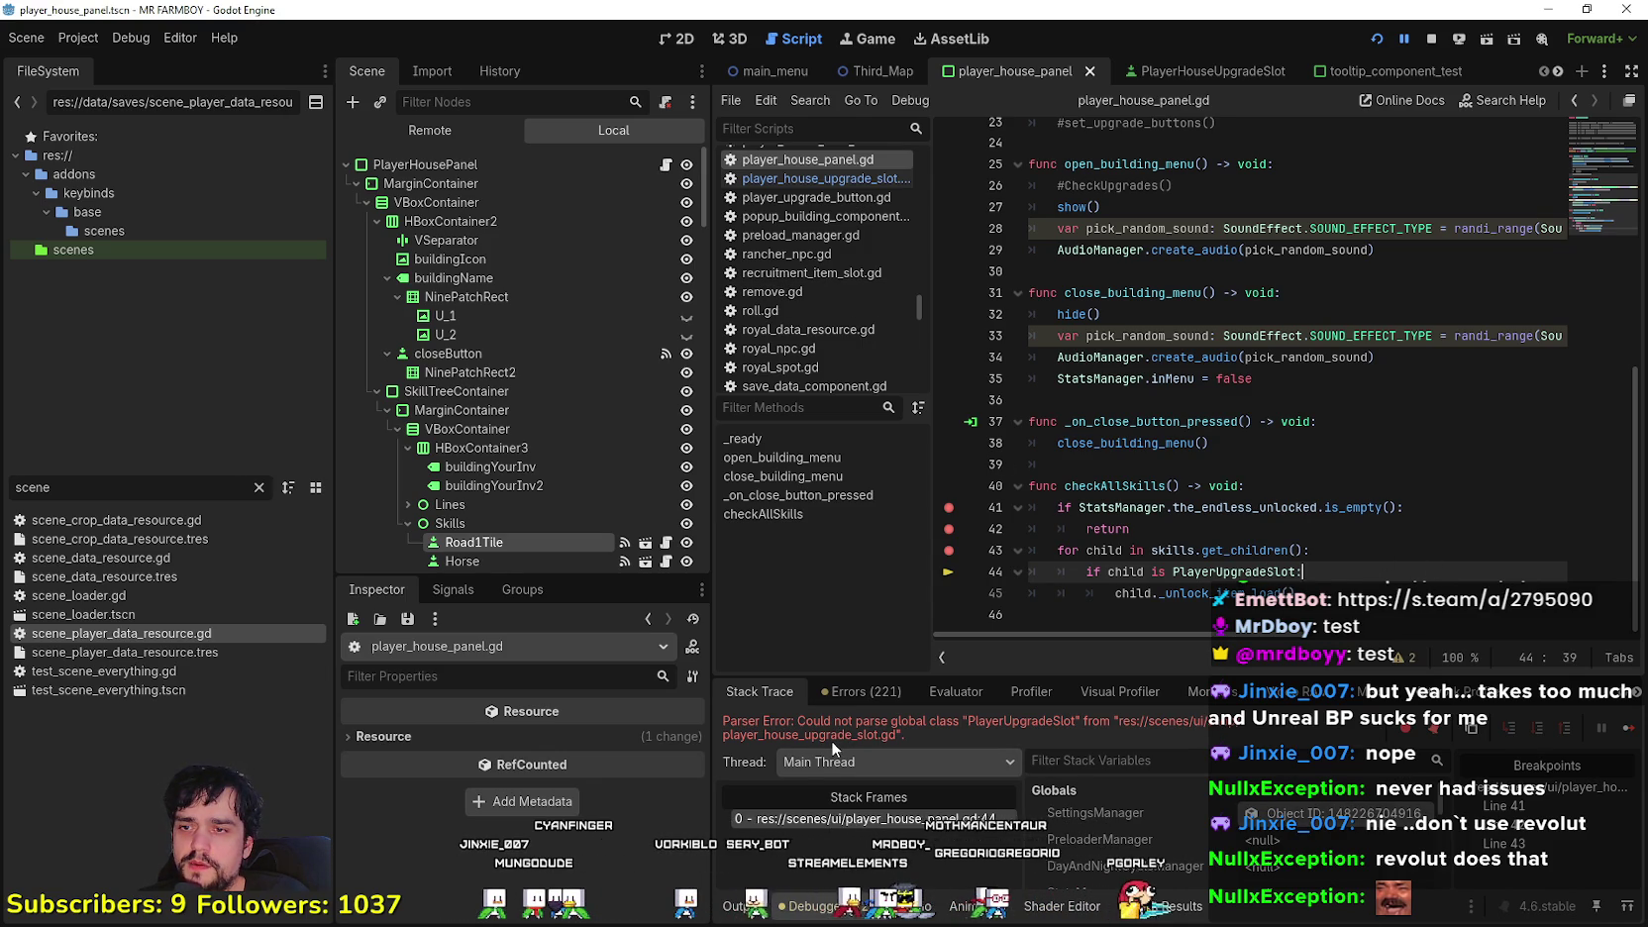
- Inspect the child variable on line 44 of checkAllSkills
click(1130, 571)
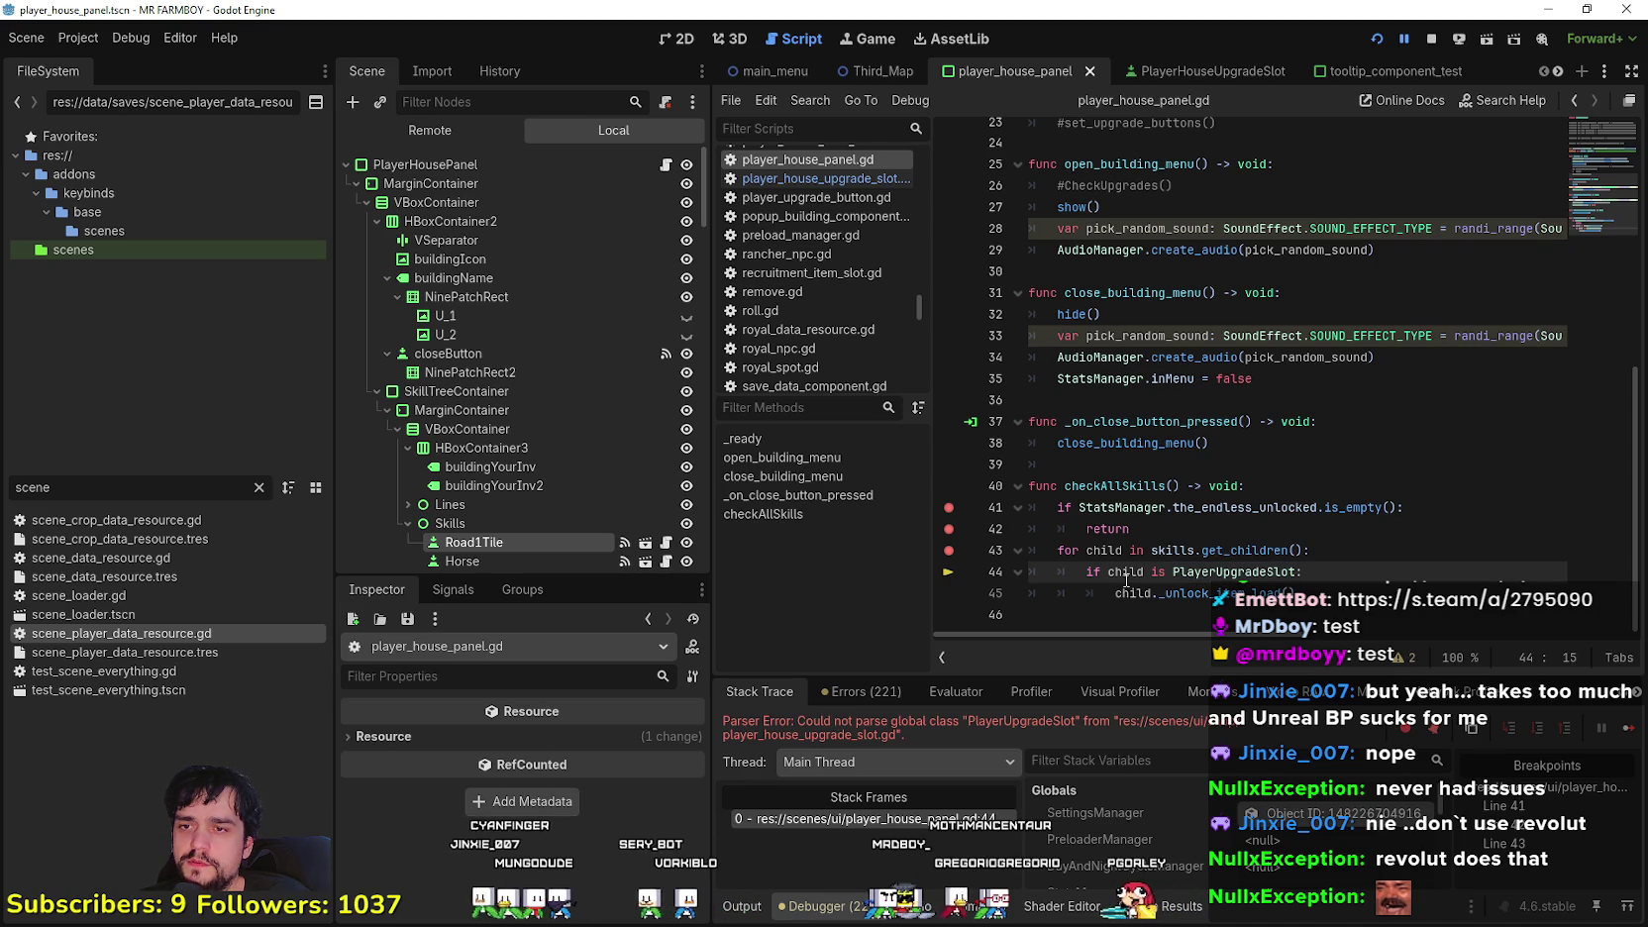
mouse_move(1126, 581)
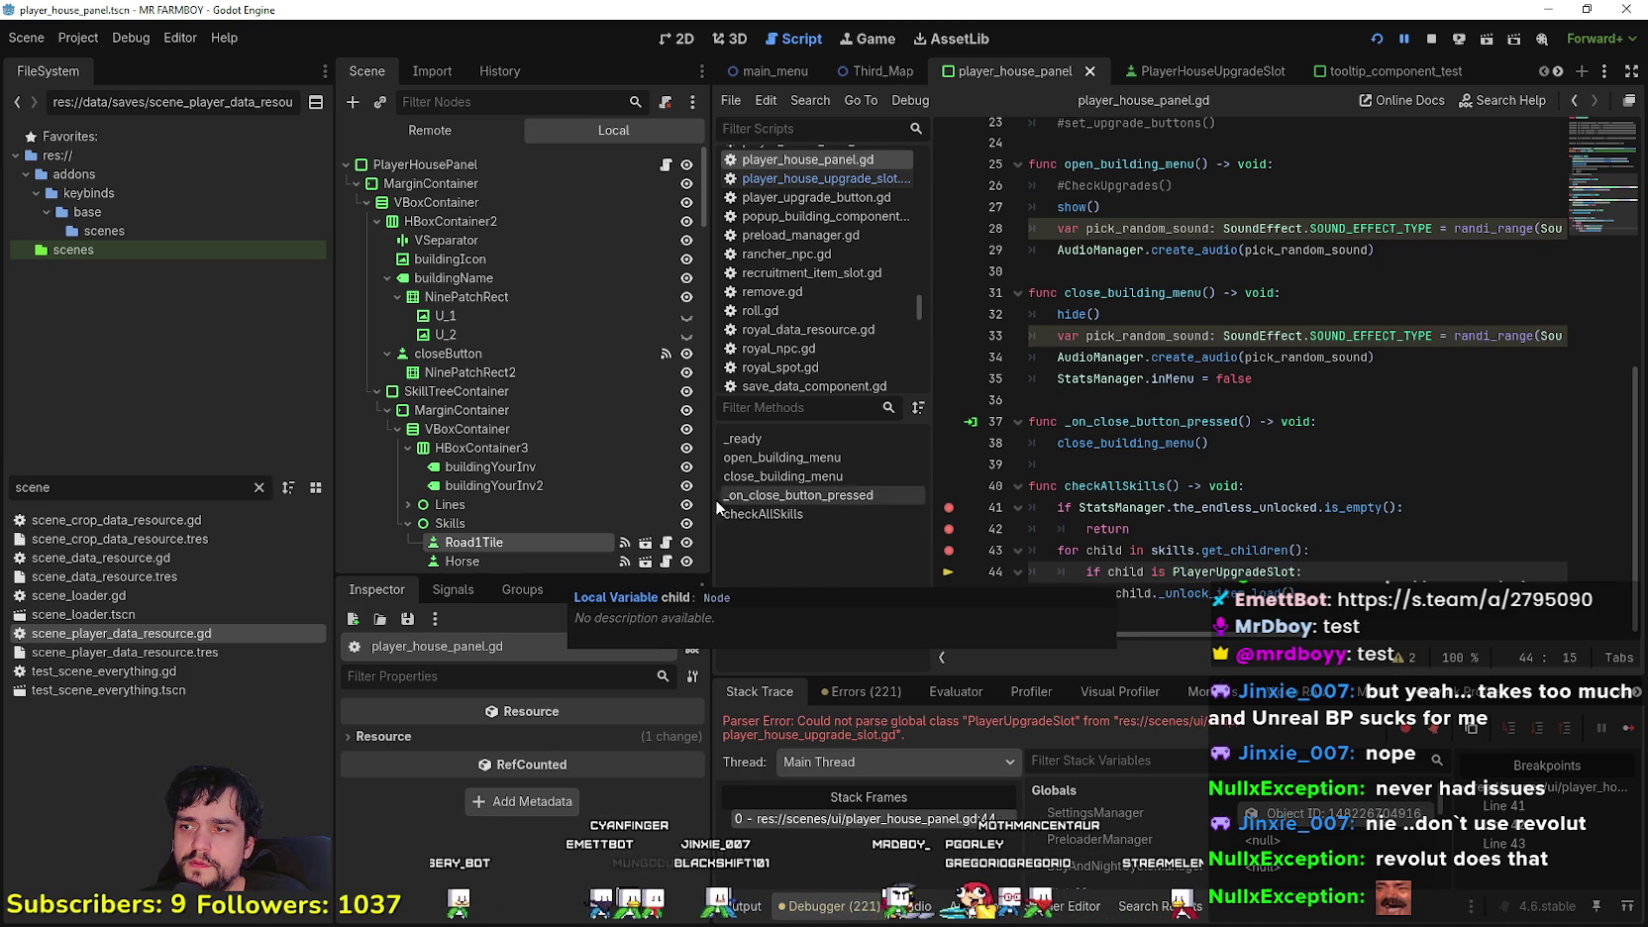
mouse_move(547, 536)
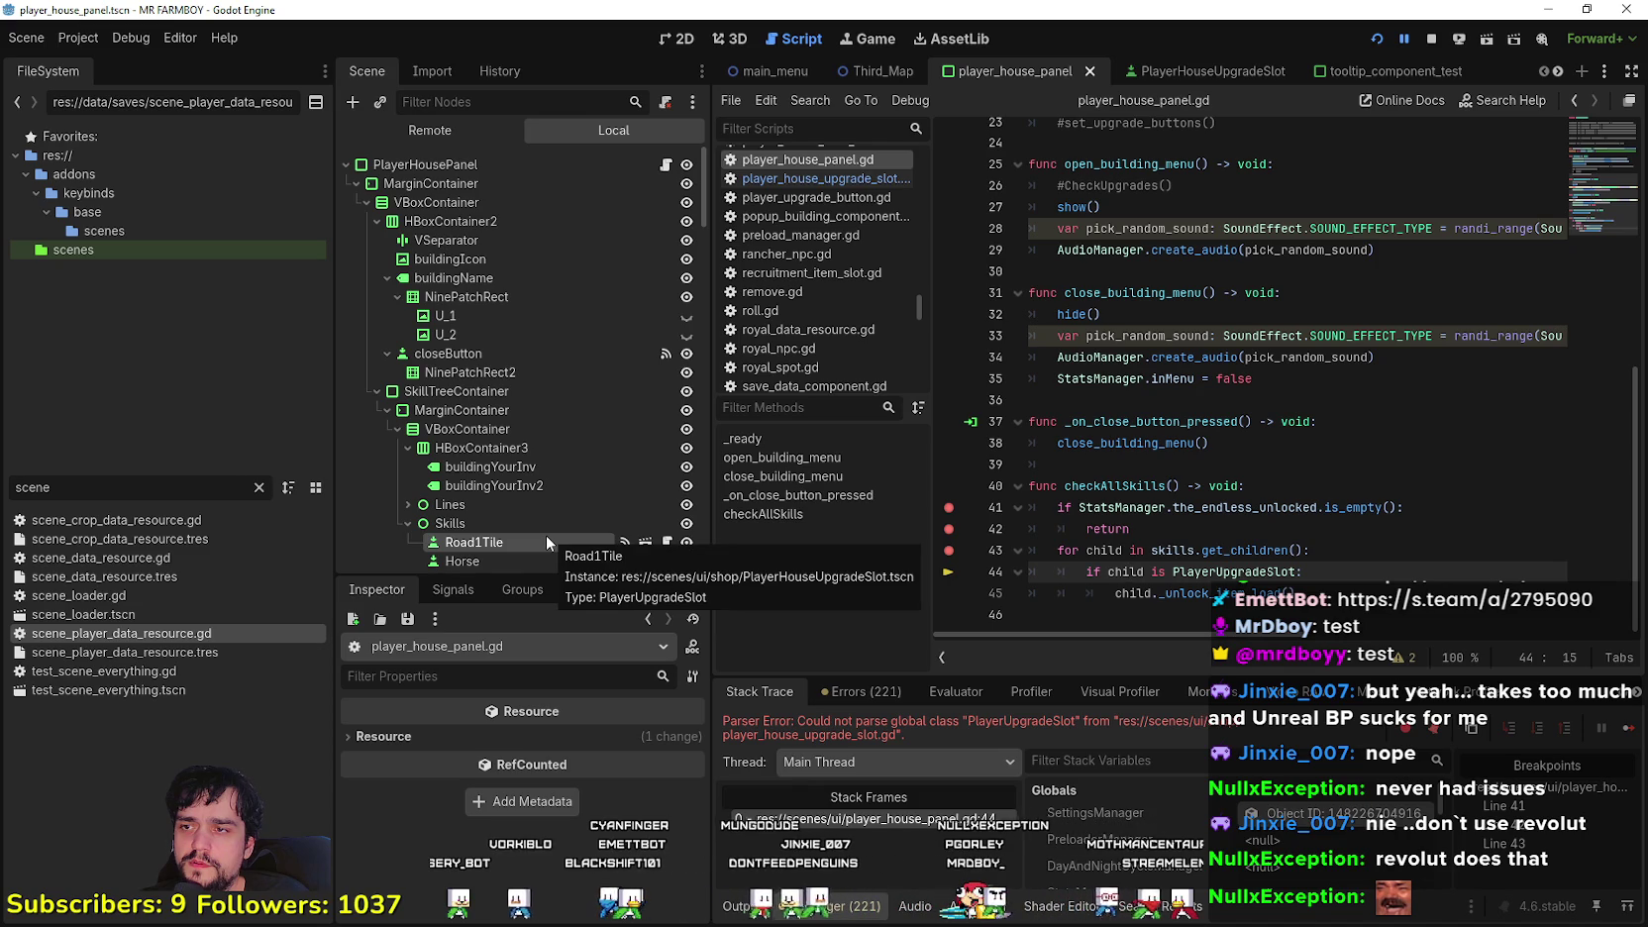
scroll(515, 465, down, 3)
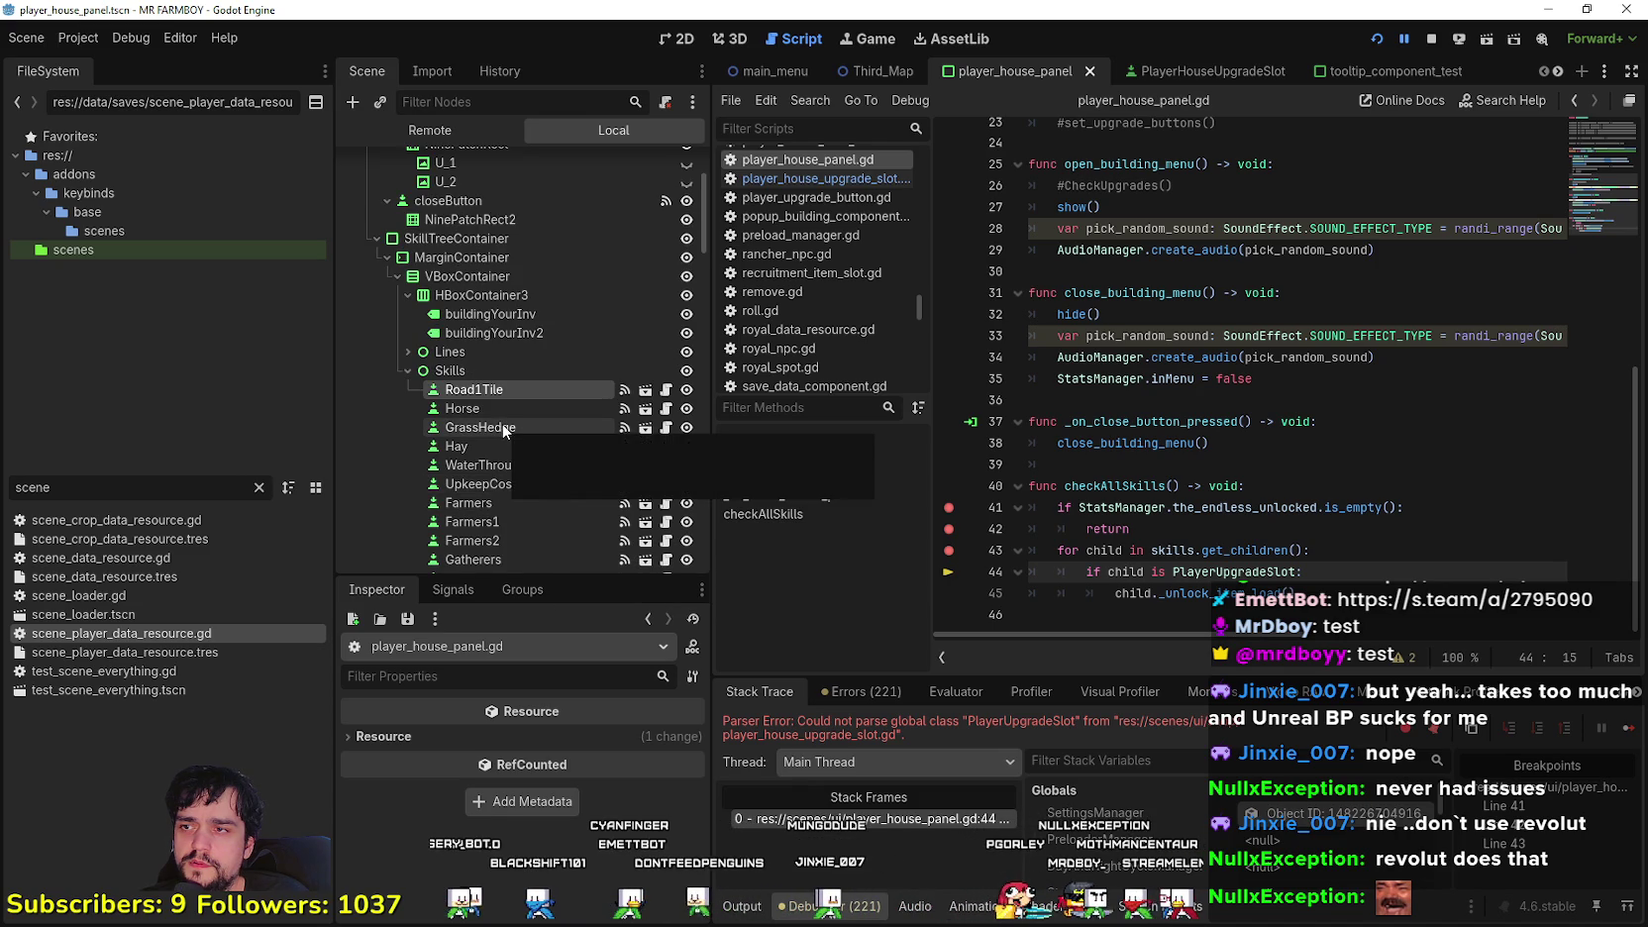
mouse_move(502, 368)
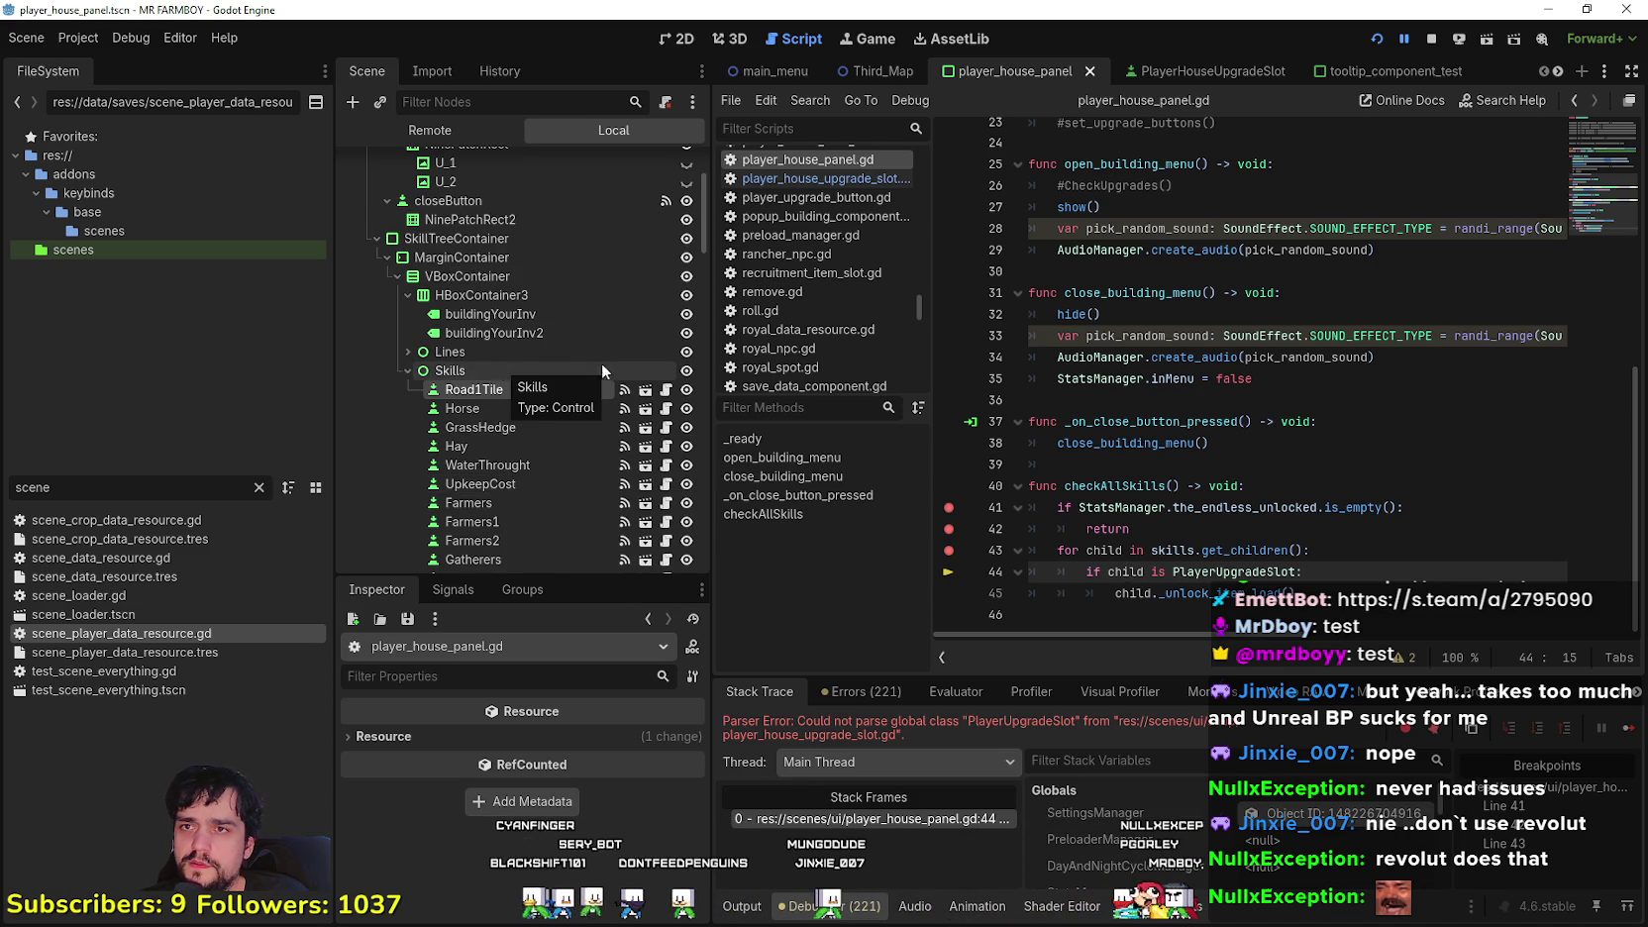
scroll(1369, 469, up, 7)
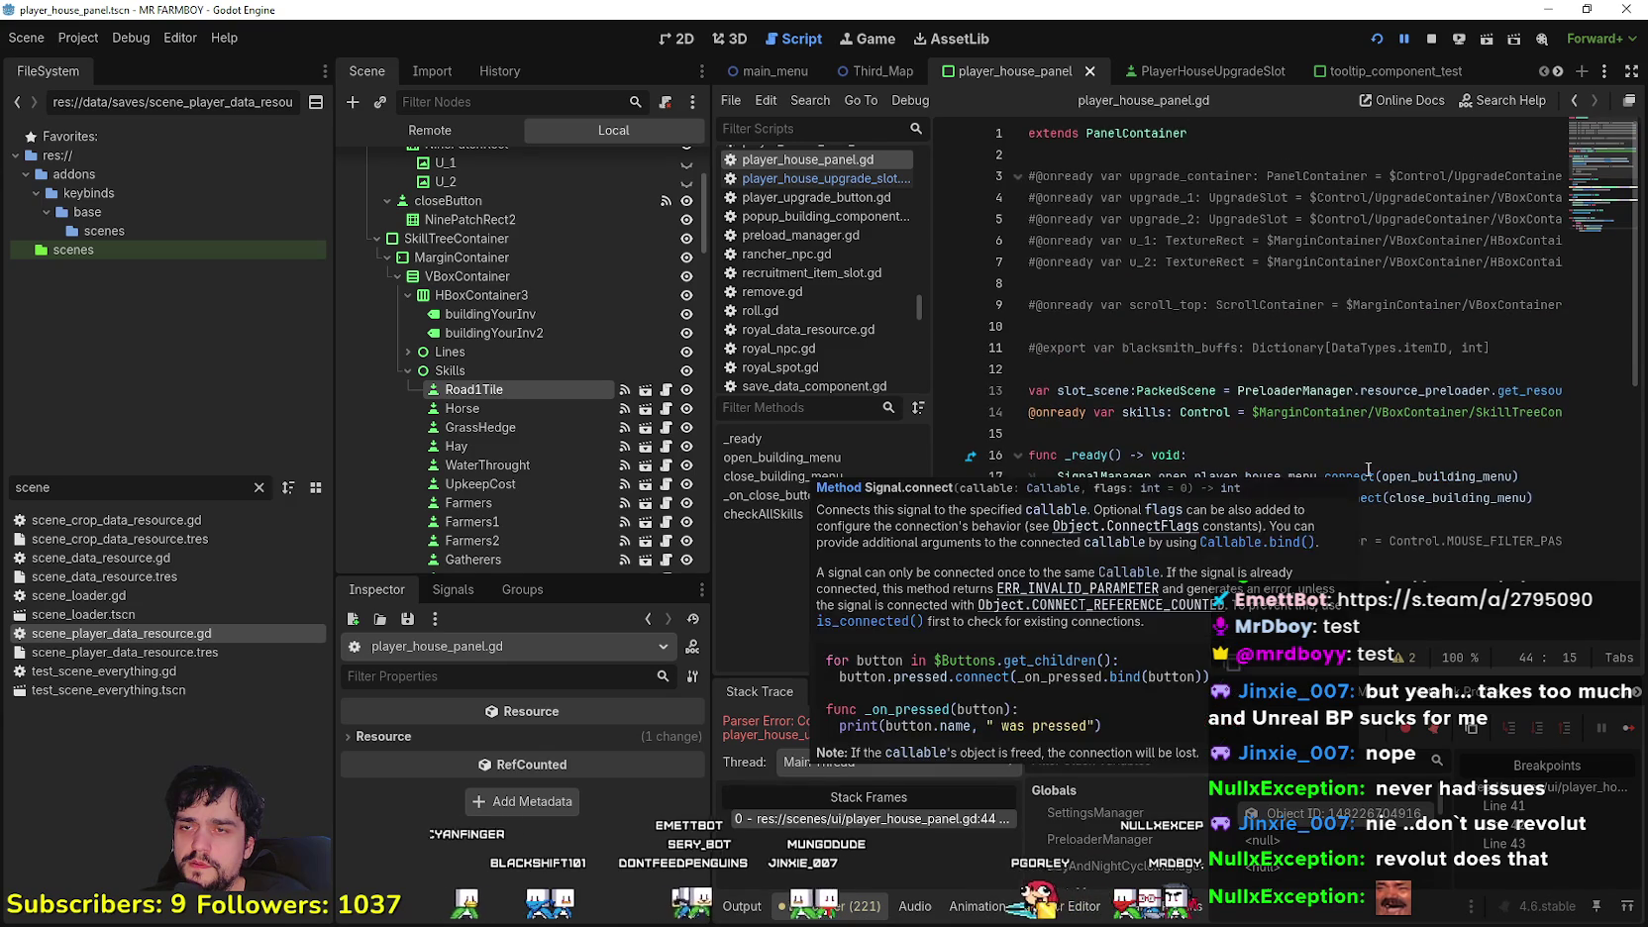
scroll(666, 170, up, 5)
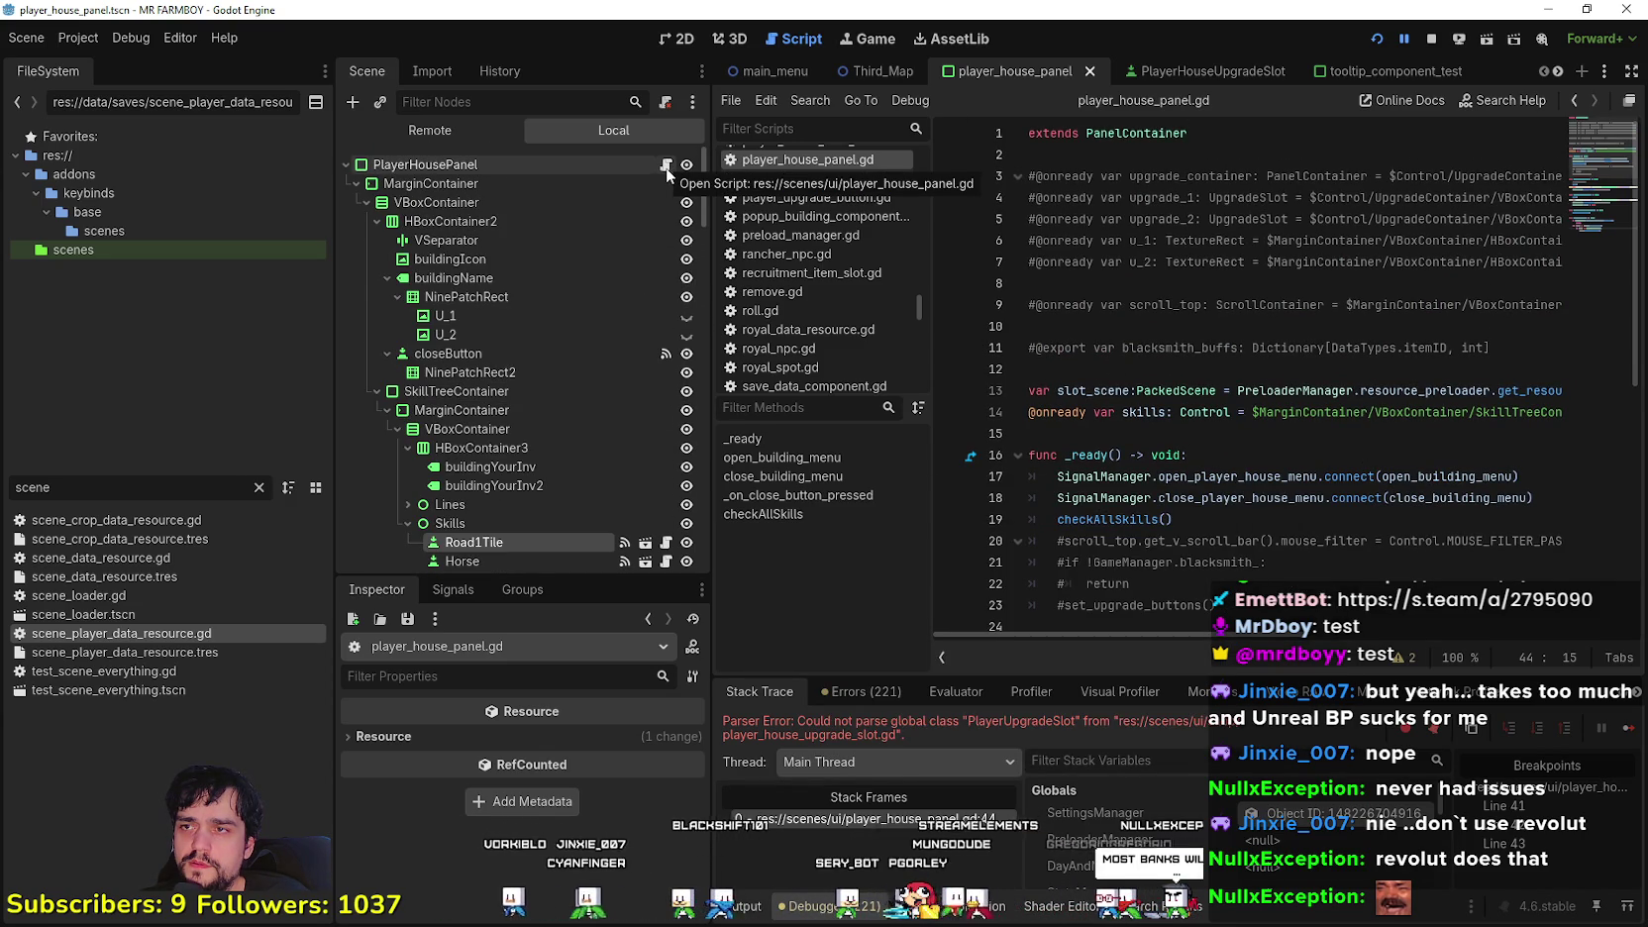
scroll(1165, 479, down, 5)
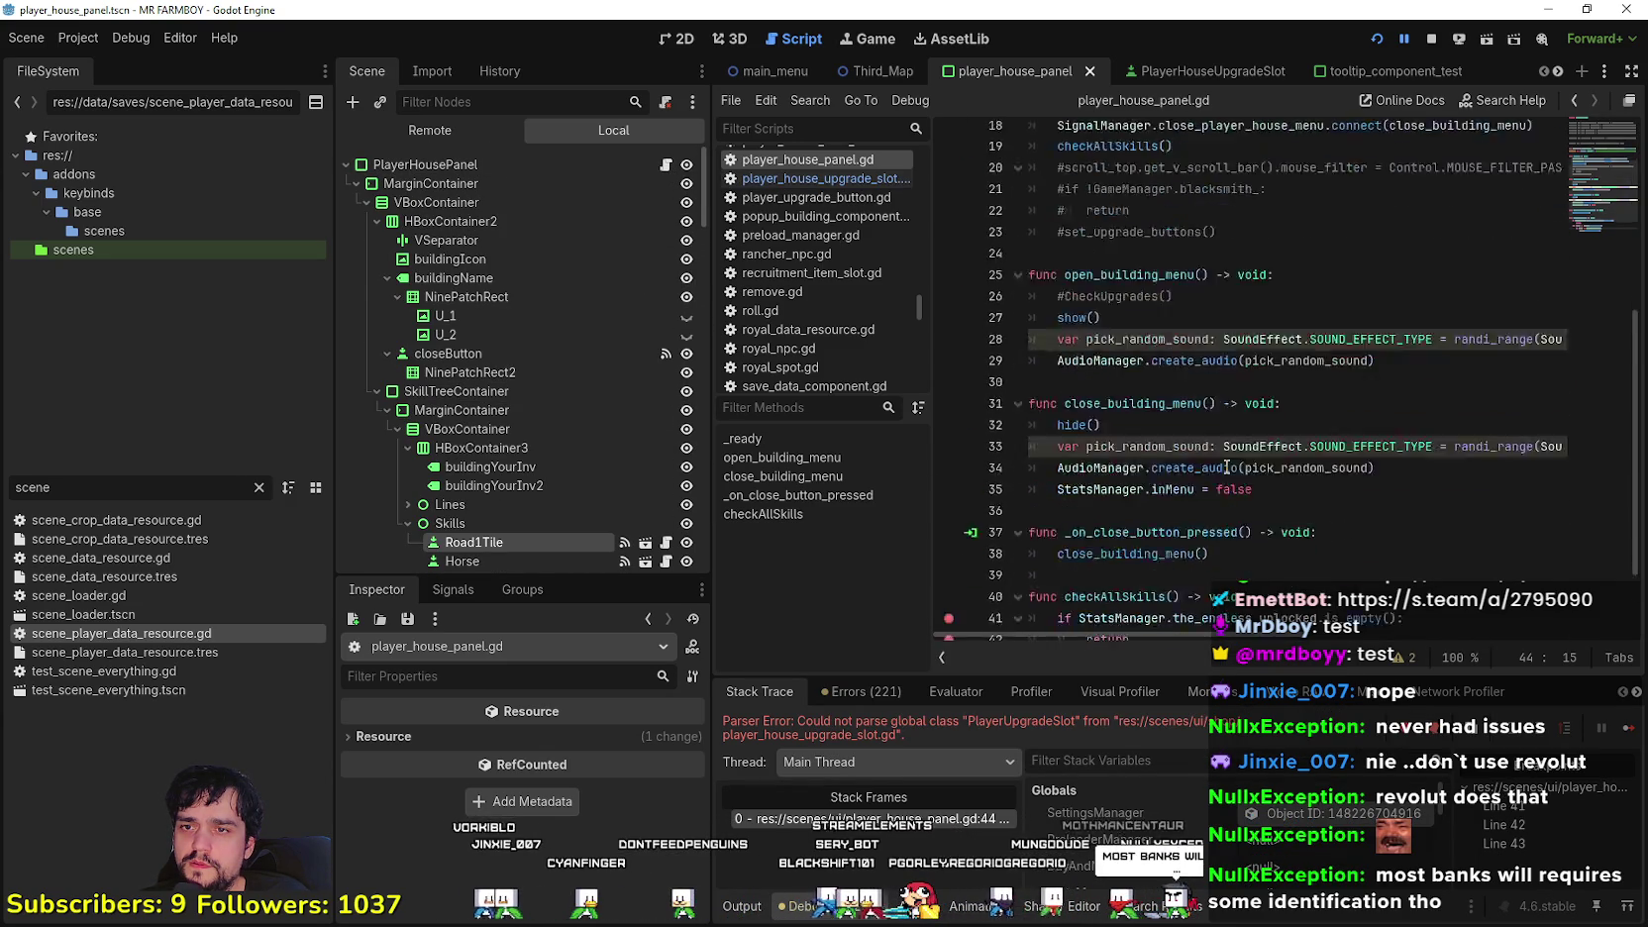
scroll(1165, 480, up, 1)
scroll(1167, 465, up, 2)
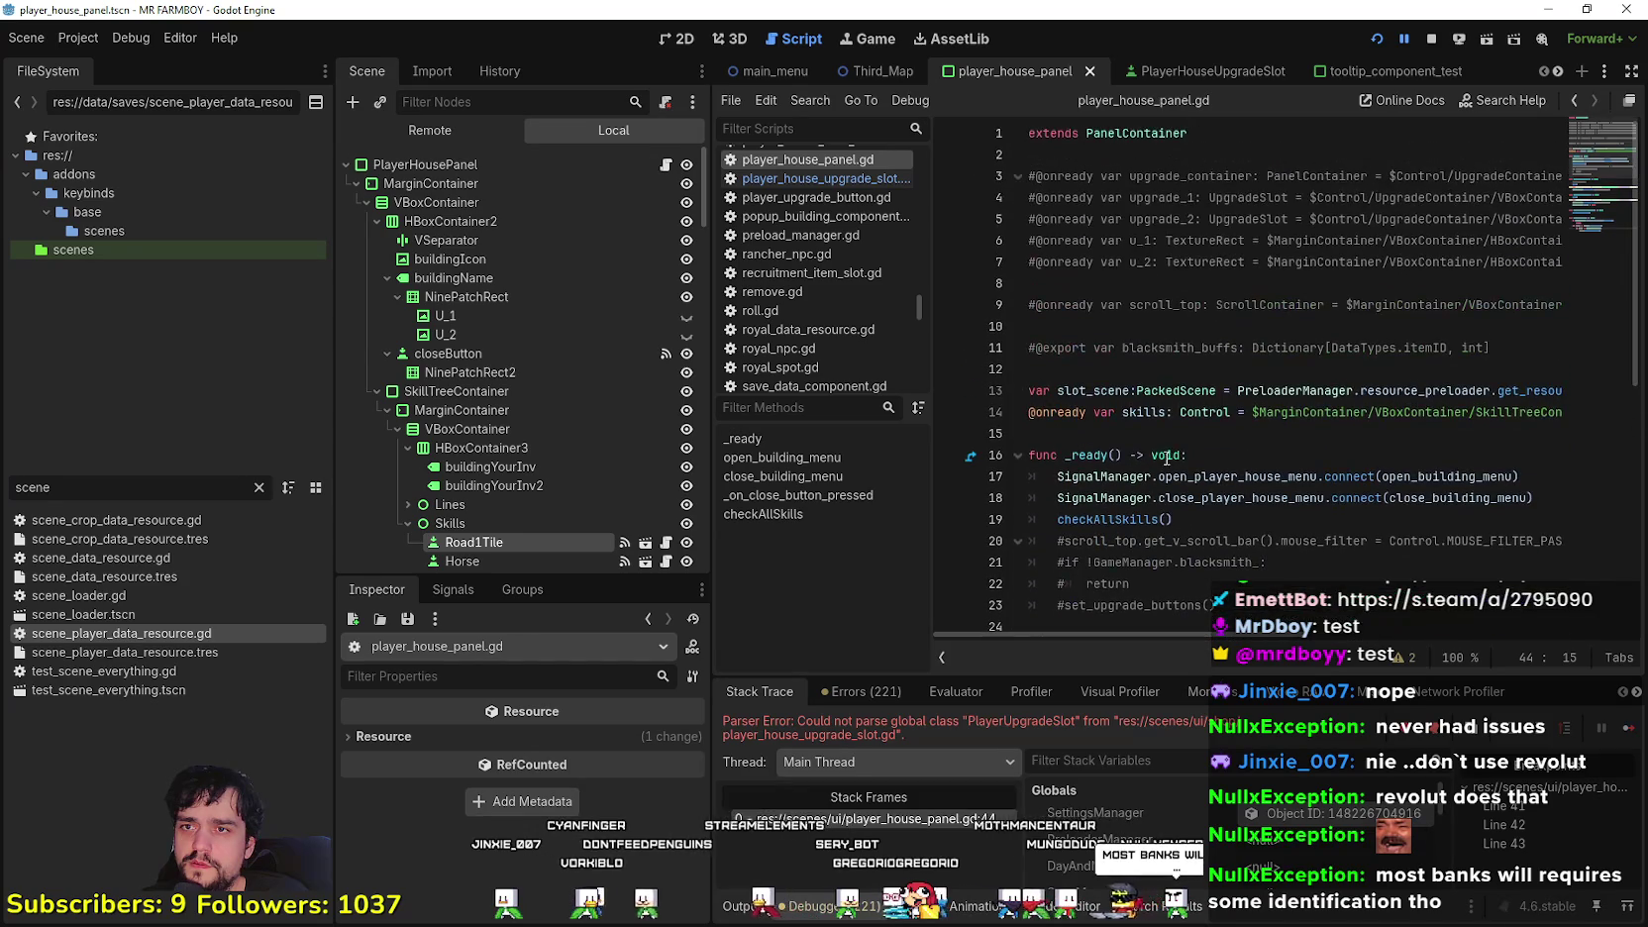
- Trace the skills variable and the PlayerUpgradeSlot type check on lines 43–44
double_click(1137, 412)
scroll(1214, 545, down, 7)
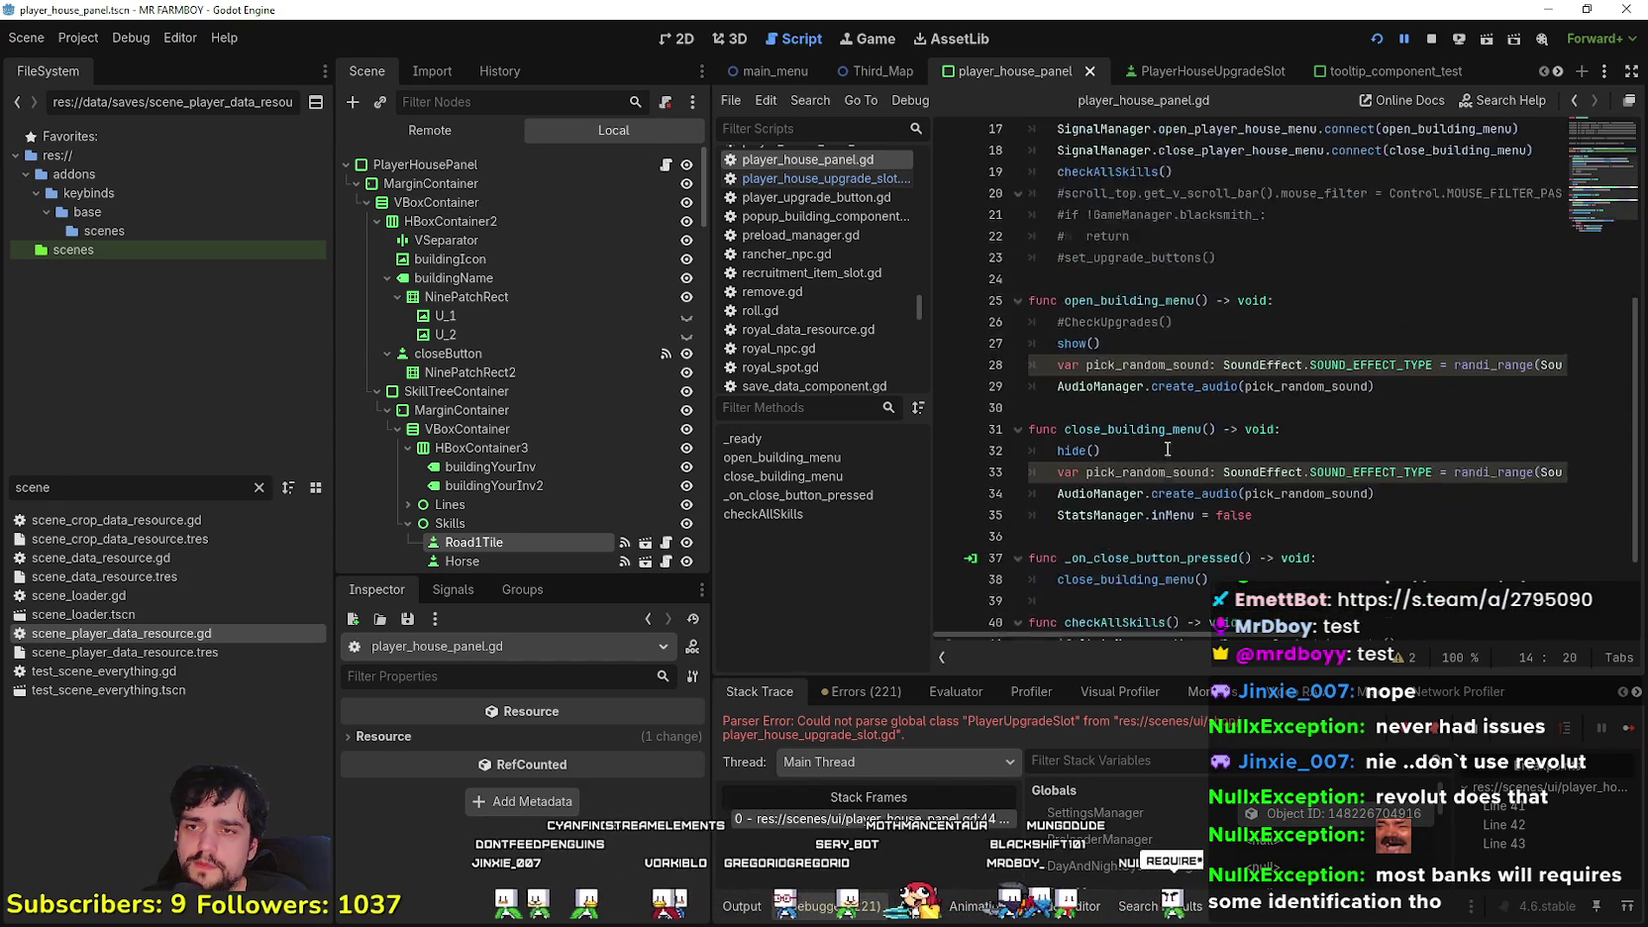
drag(1196, 551, 1085, 551)
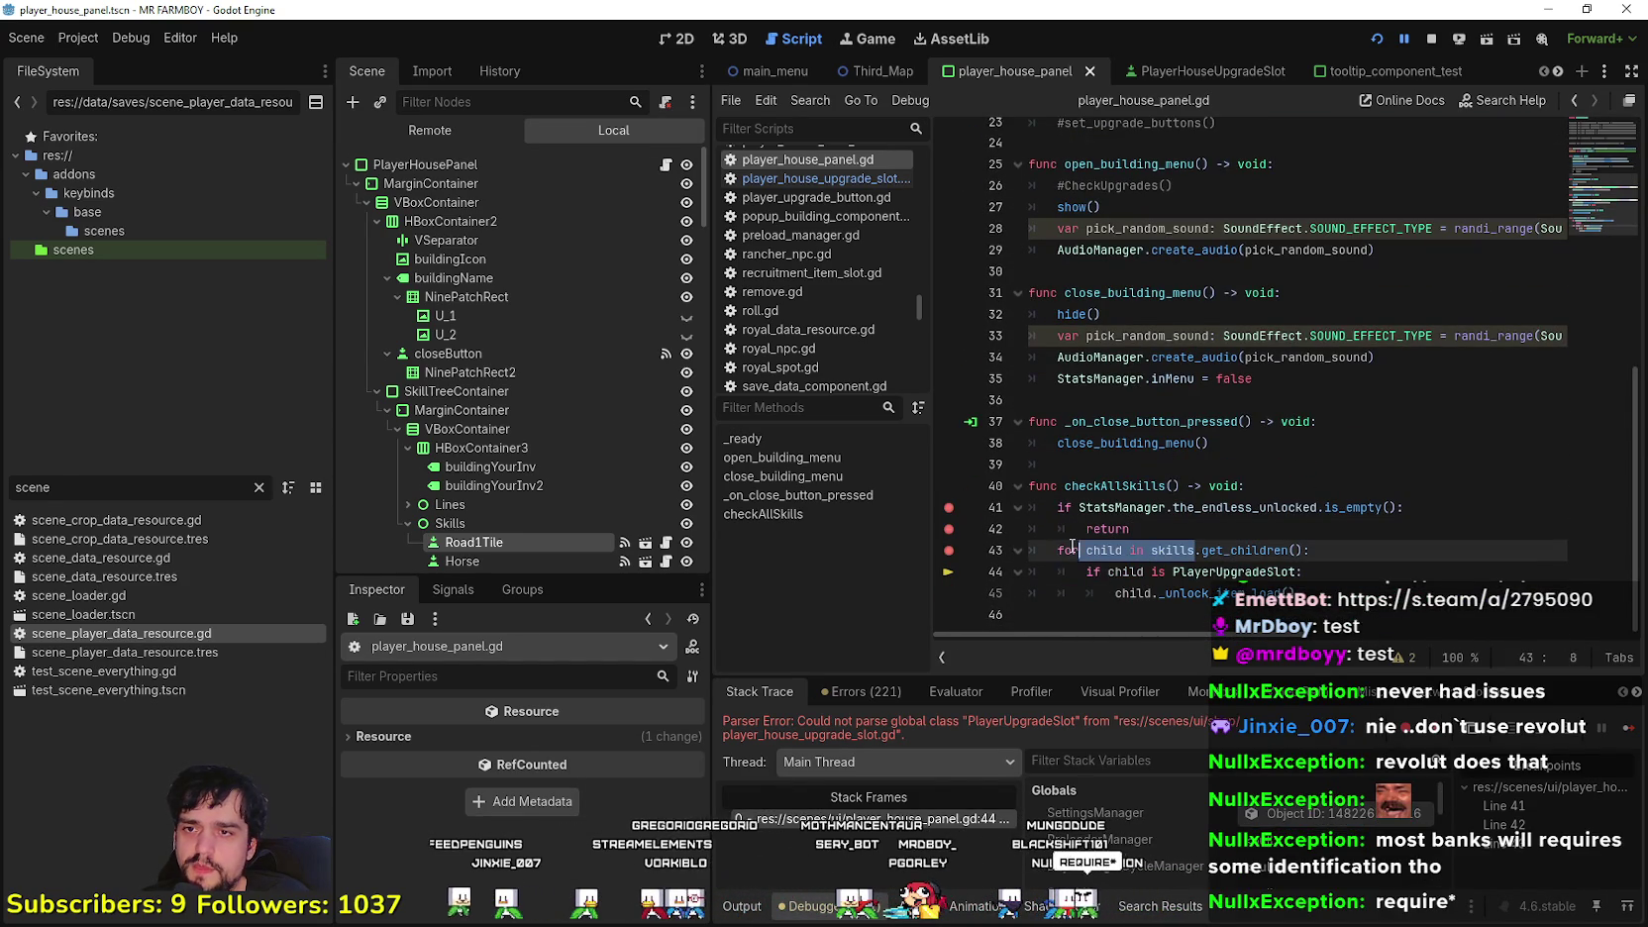
scroll(1206, 842, down, 3)
scroll(1207, 837, down, 2)
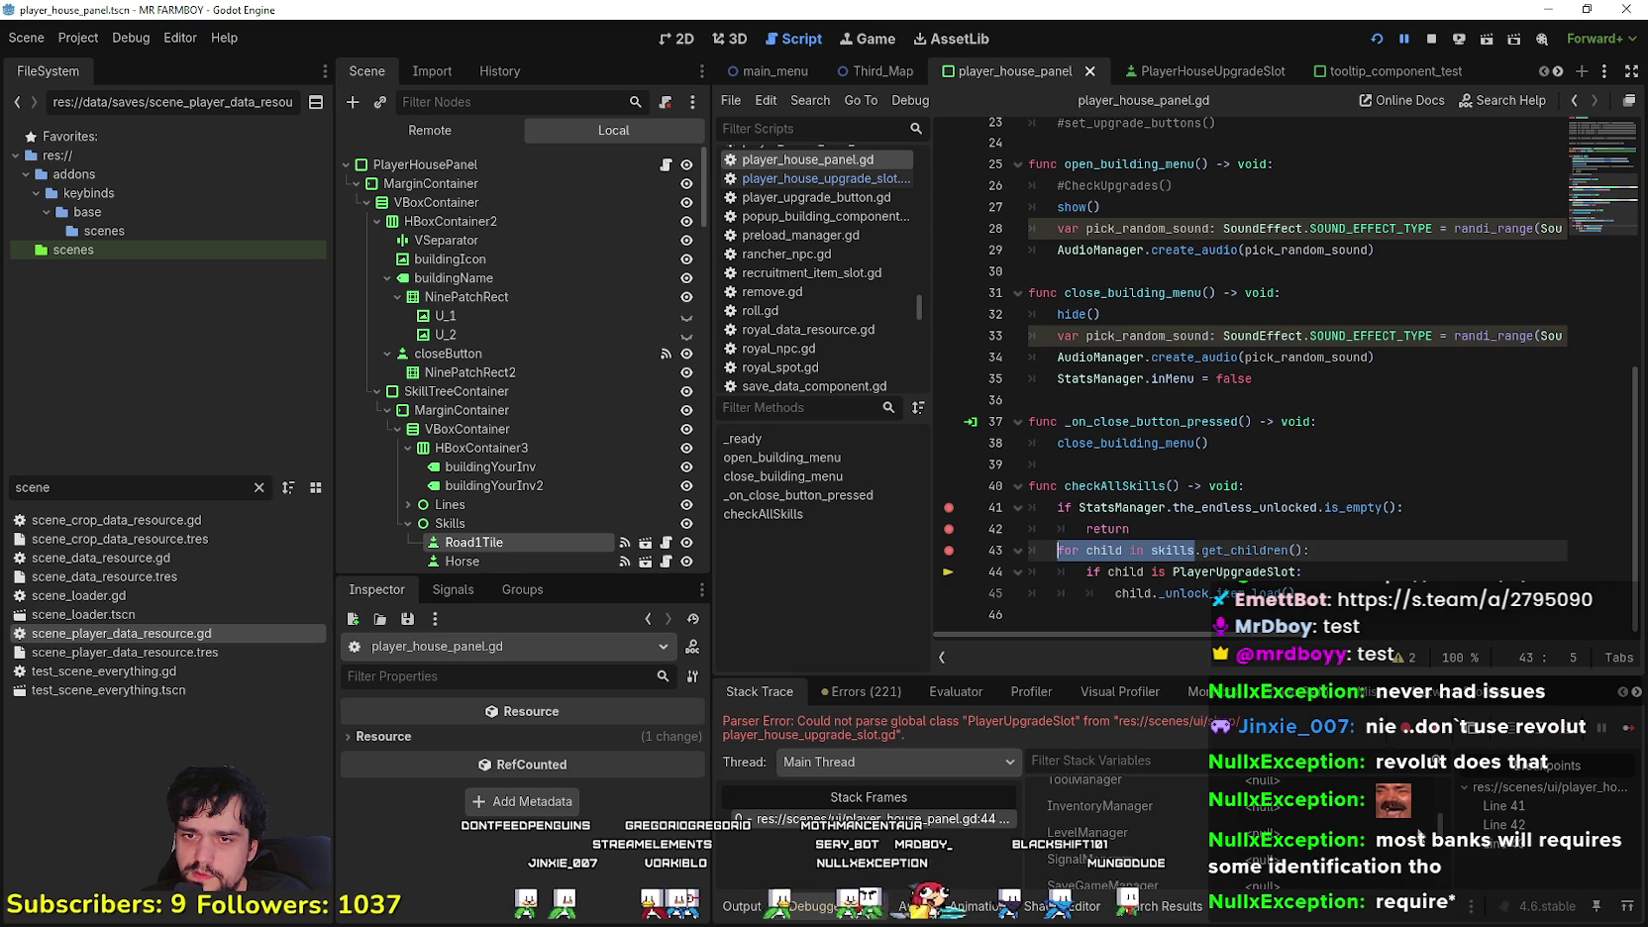
scroll(1436, 807, up, 5)
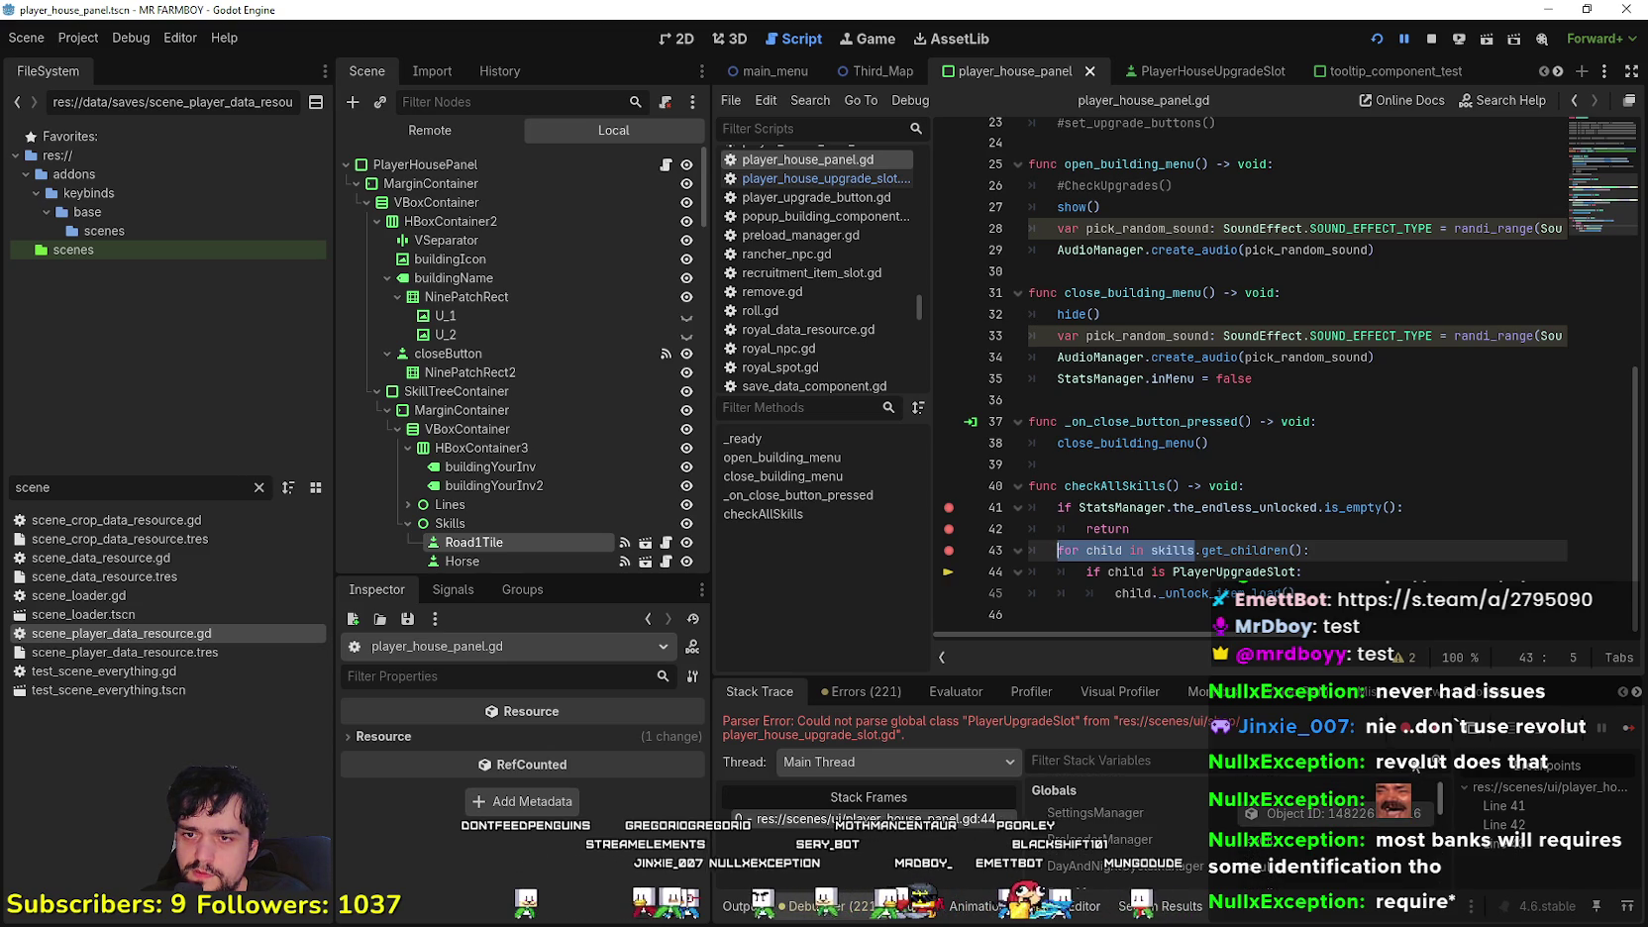
click(1223, 572)
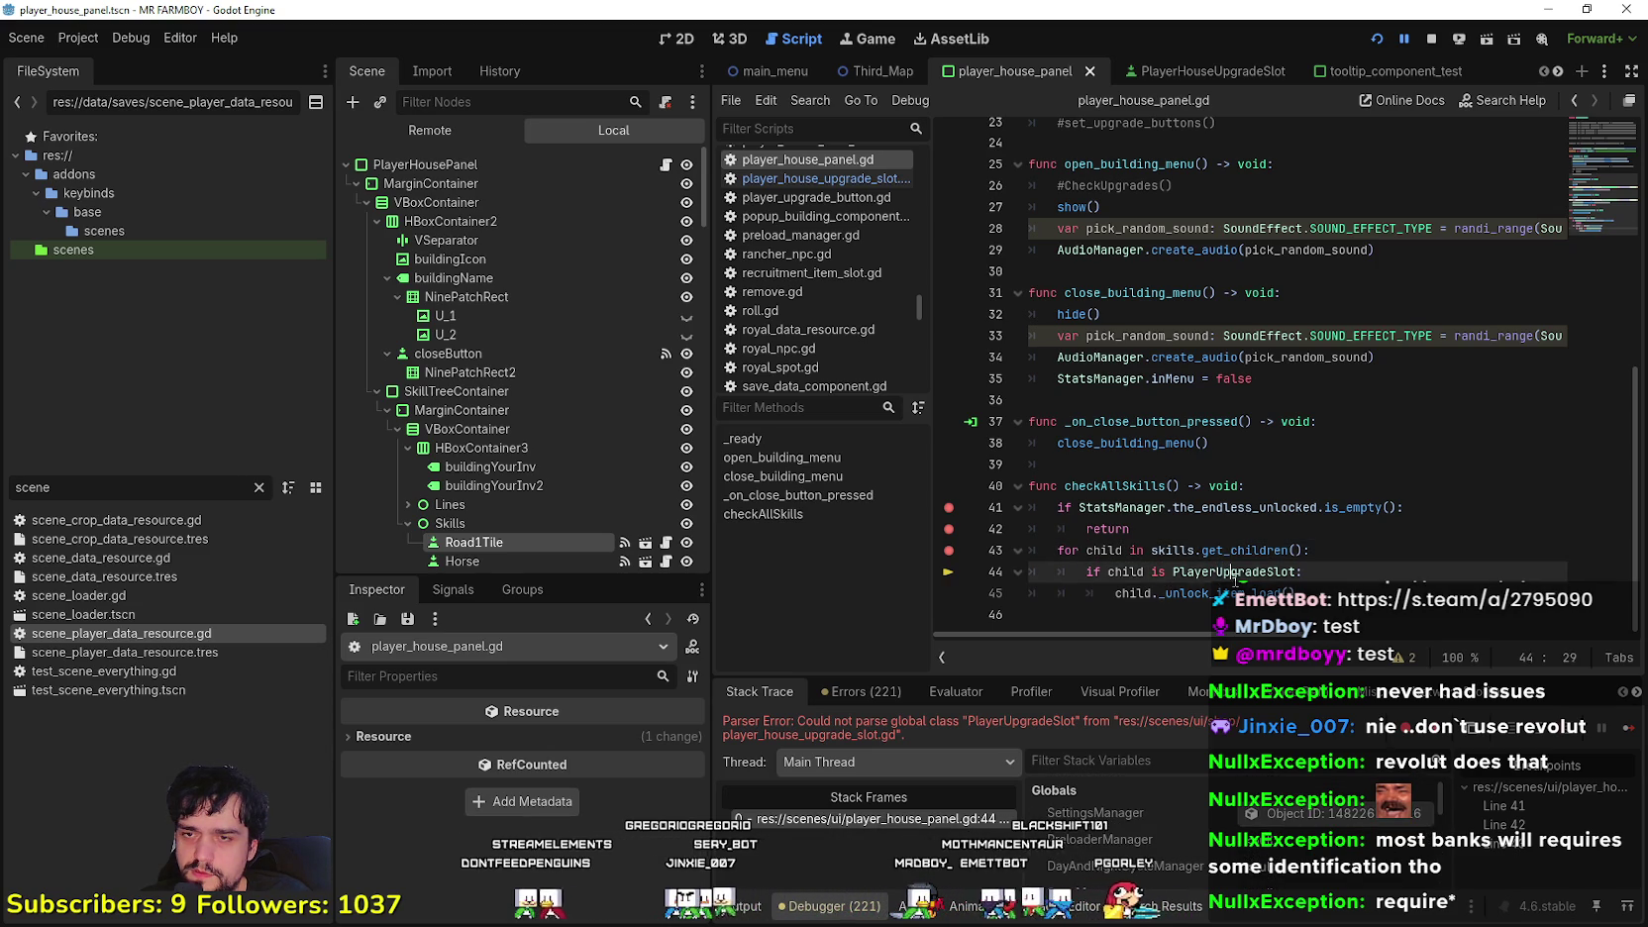
drag(1303, 571, 1057, 572)
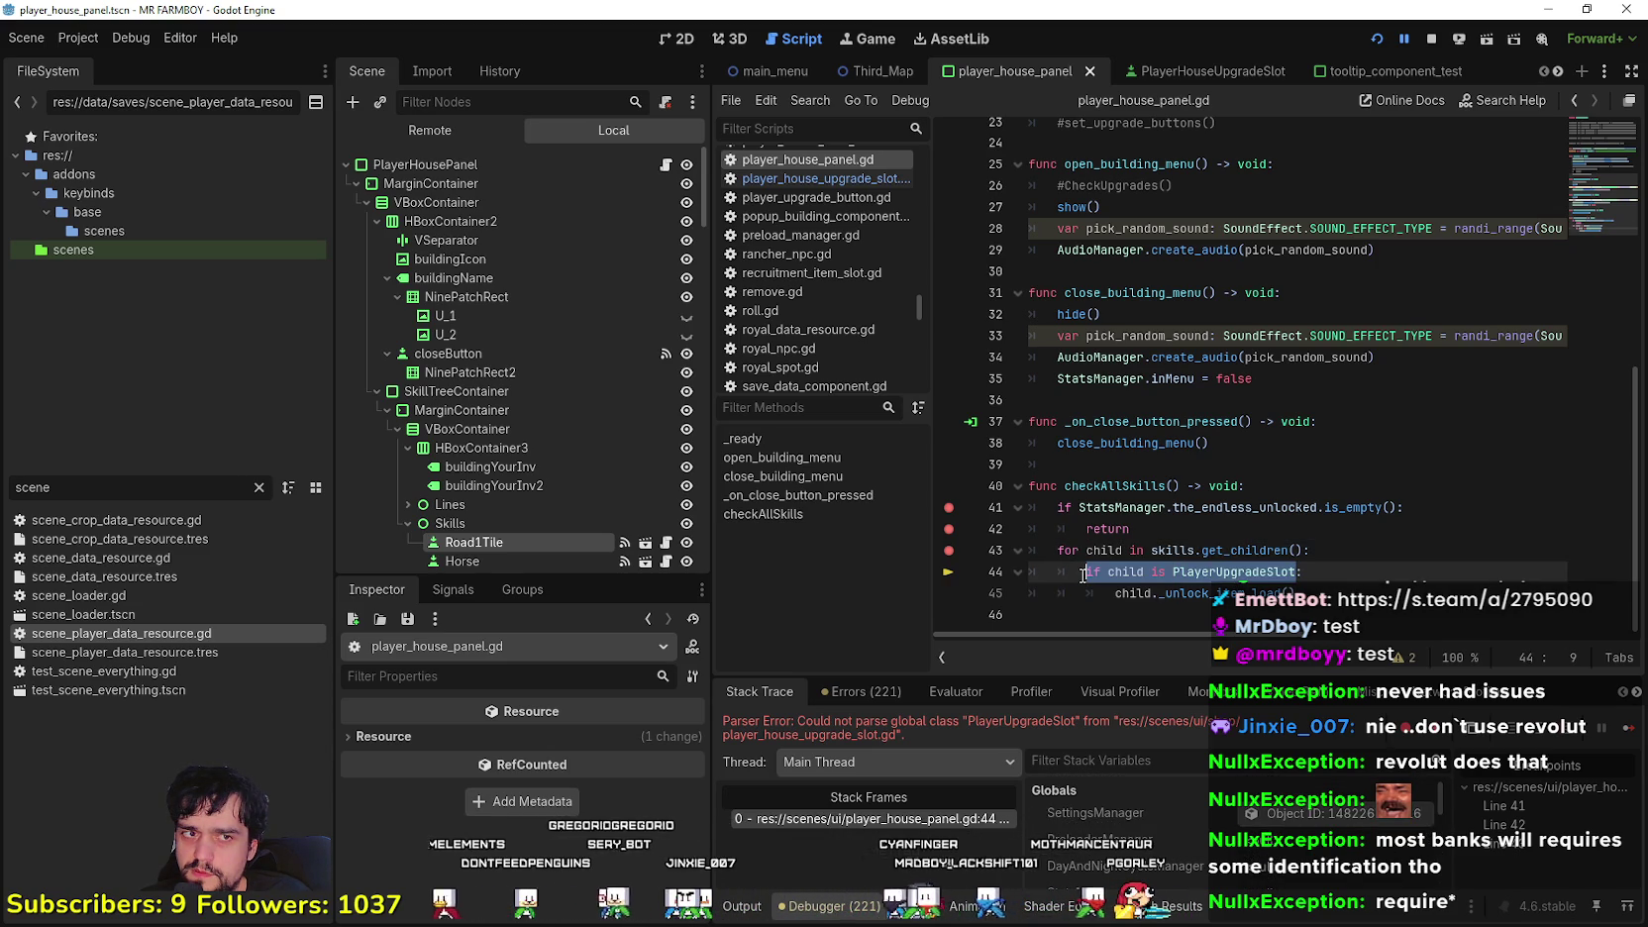
click(1288, 572)
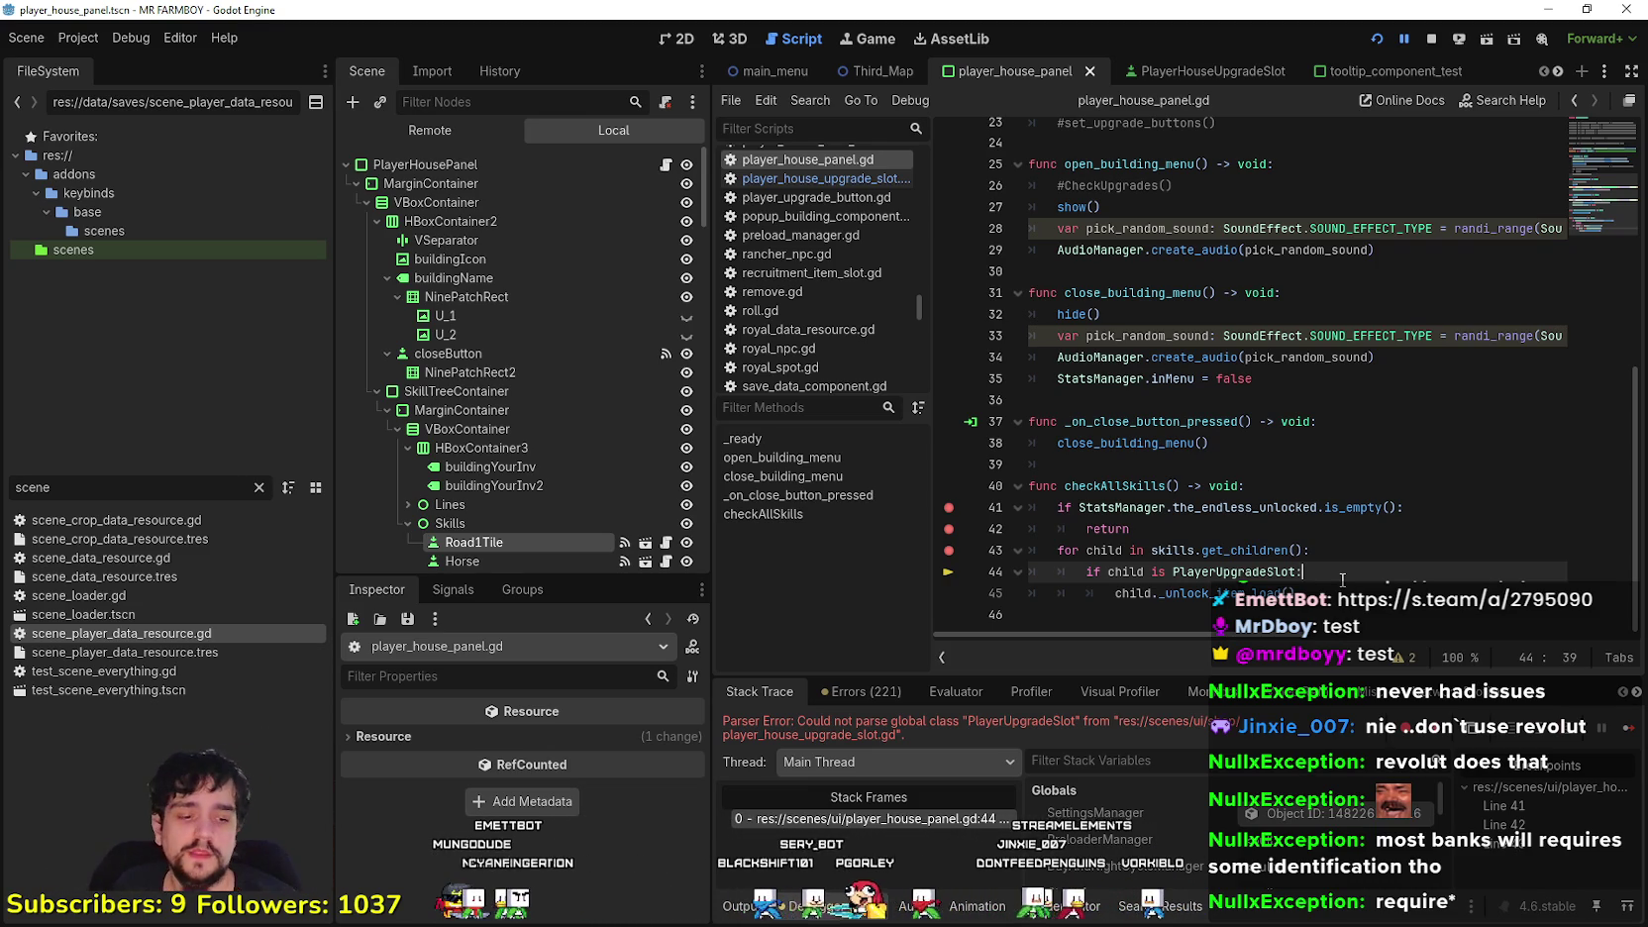
- Review the for-loop, the return on line 42, and the Horse and Road1Tile skill nodes
click(1353, 555)
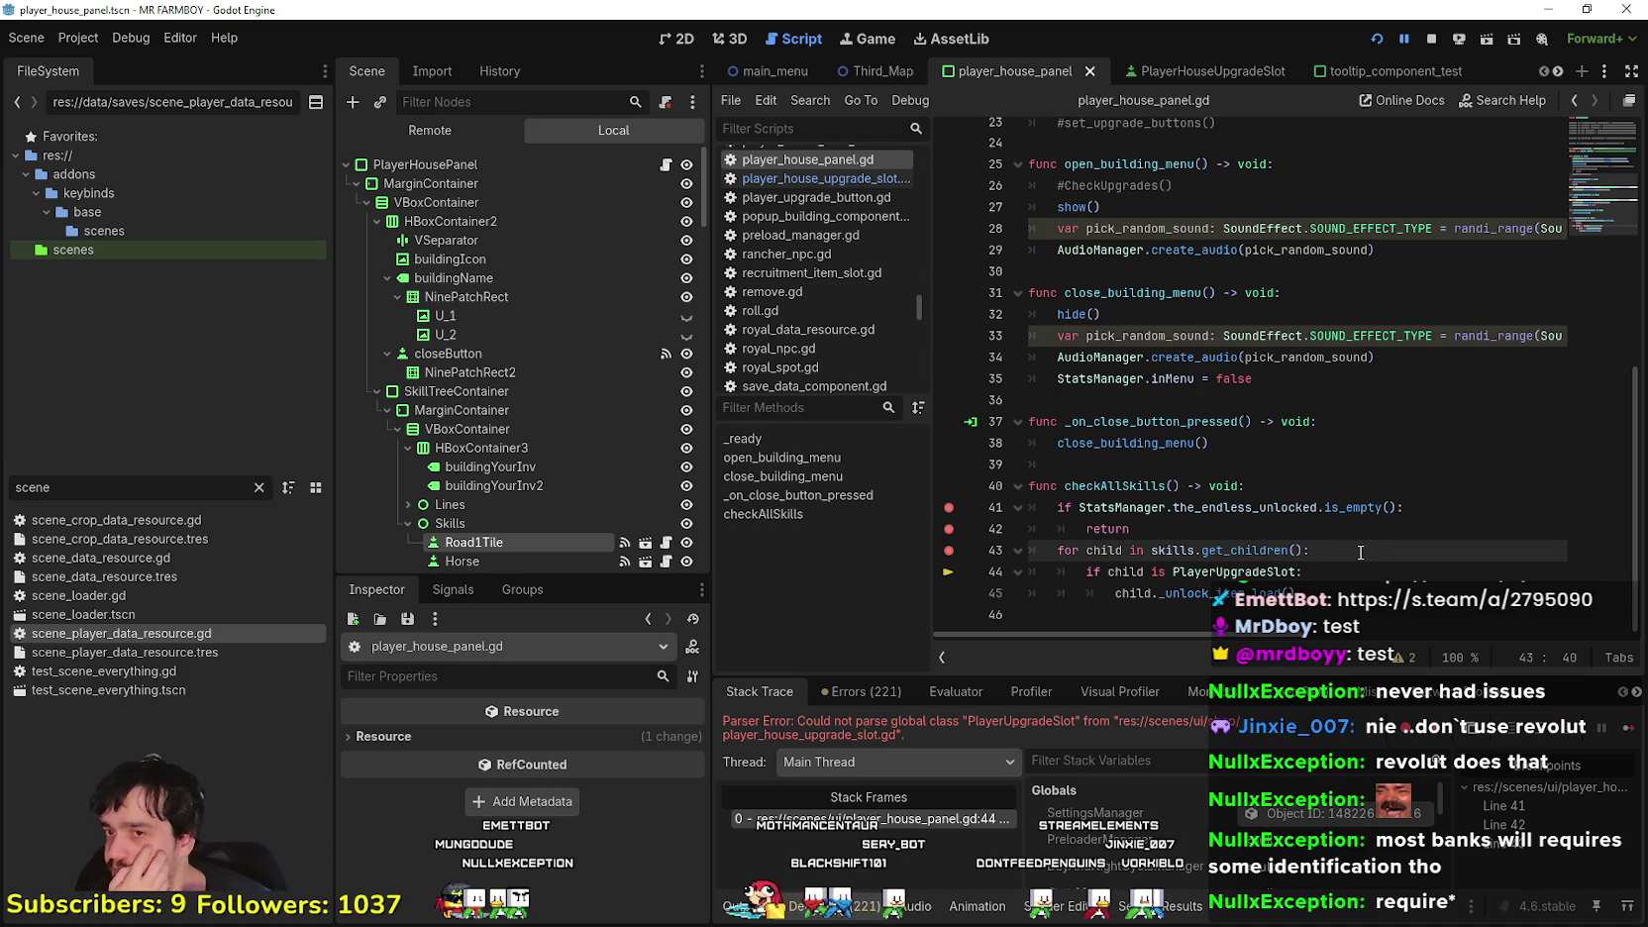
click(1330, 572)
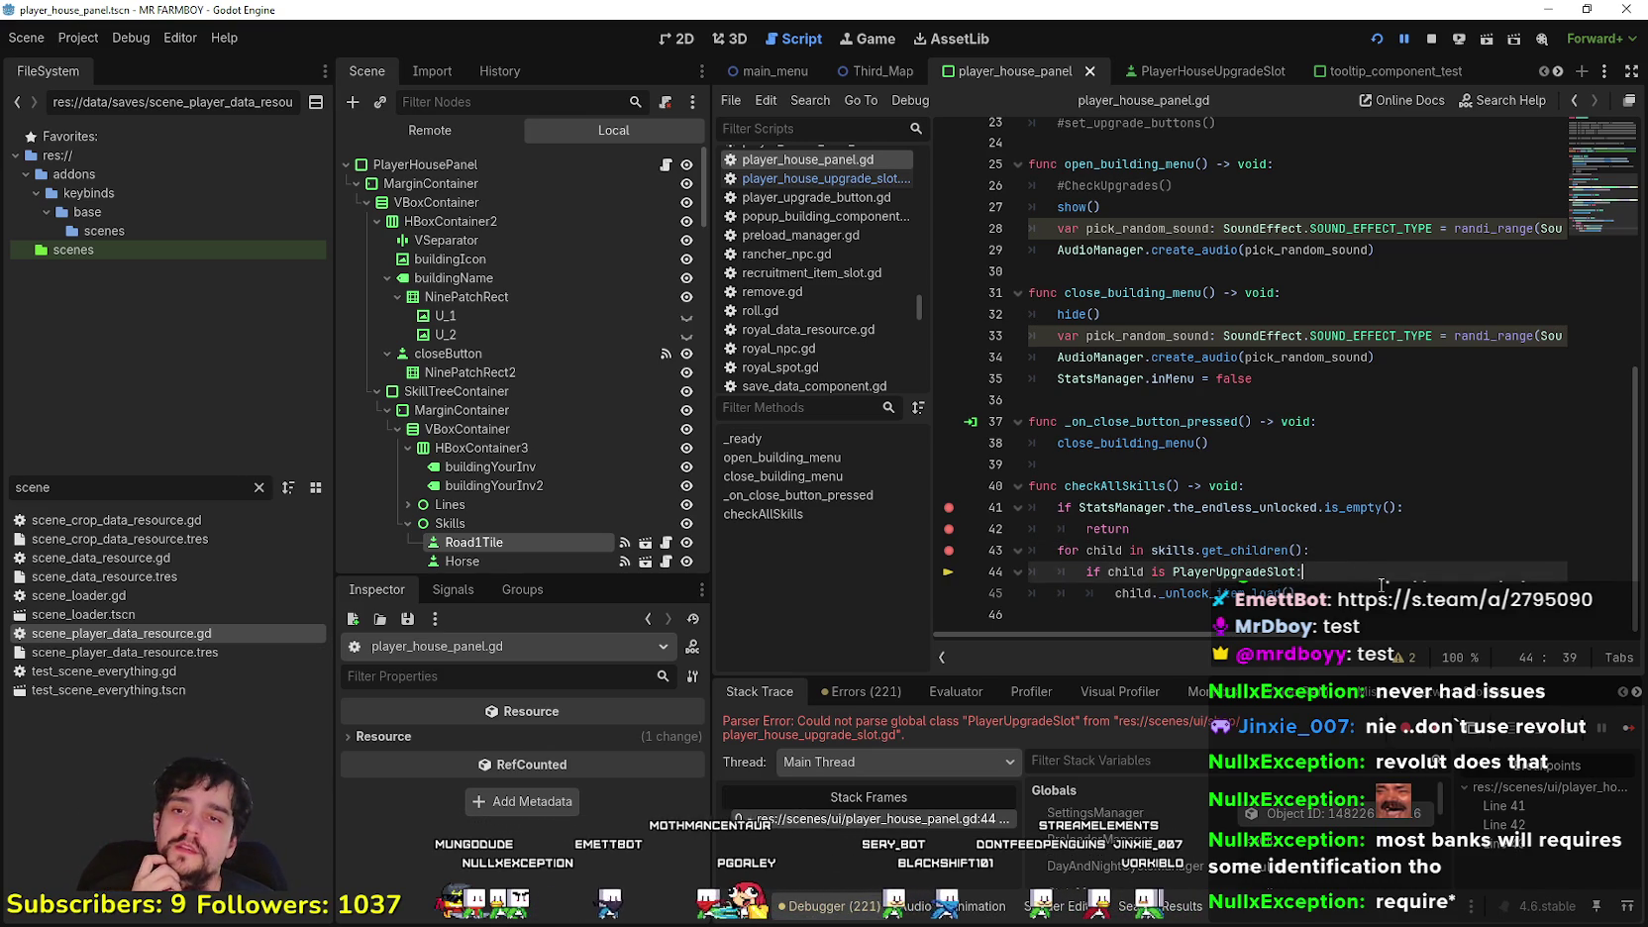
scroll(509, 464, down, 4)
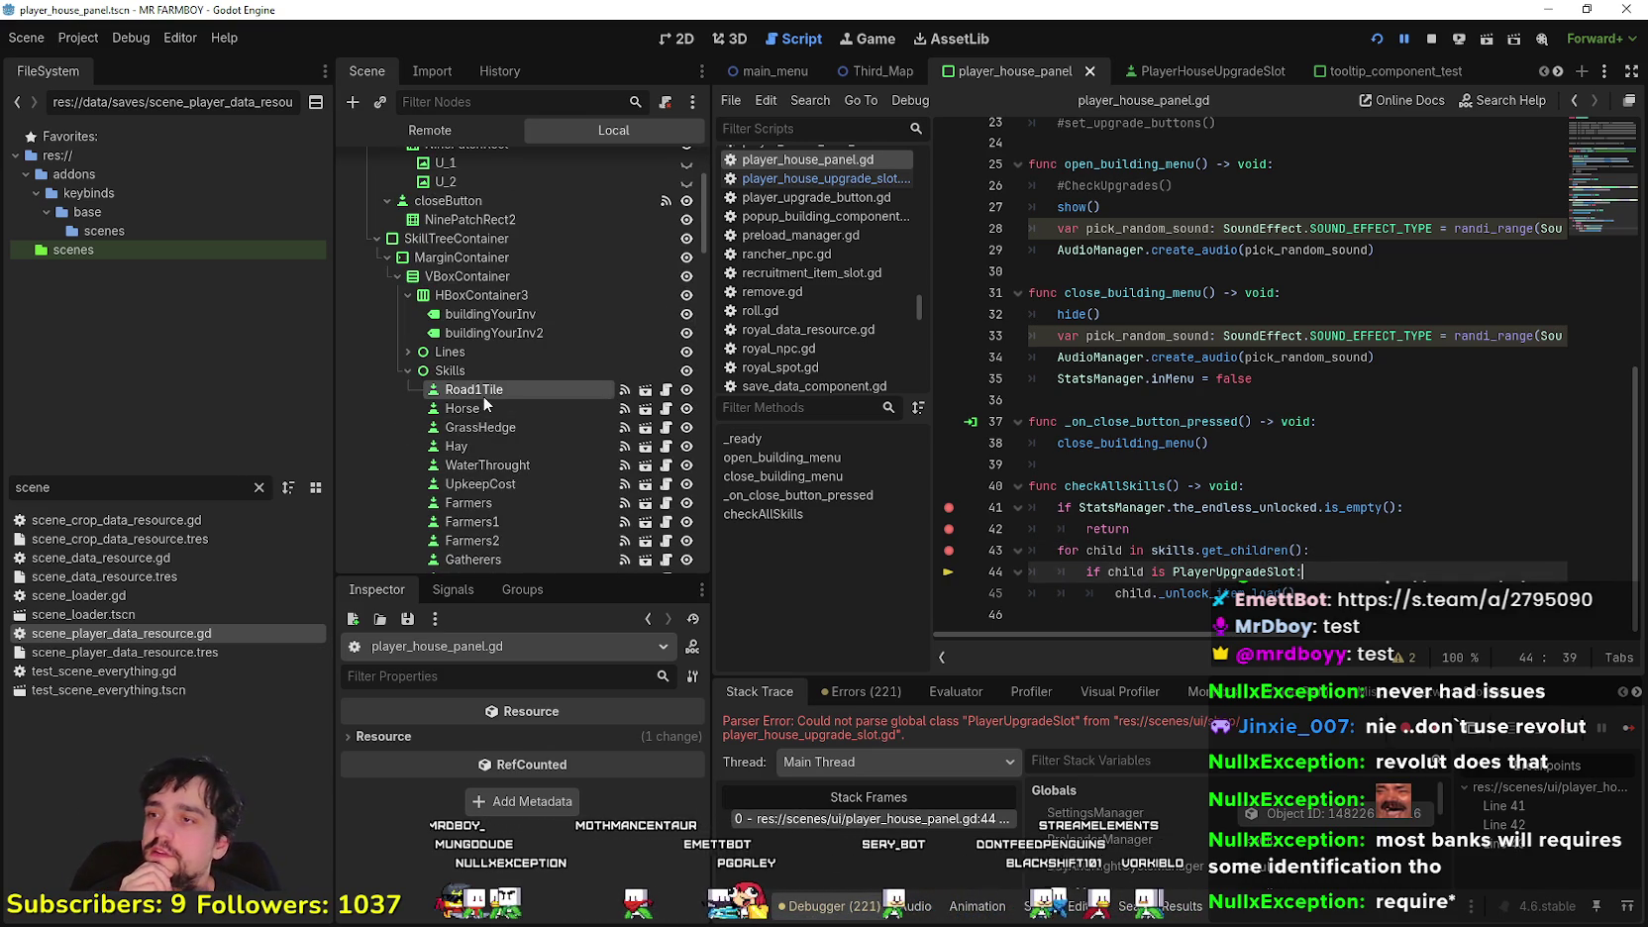
click(509, 410)
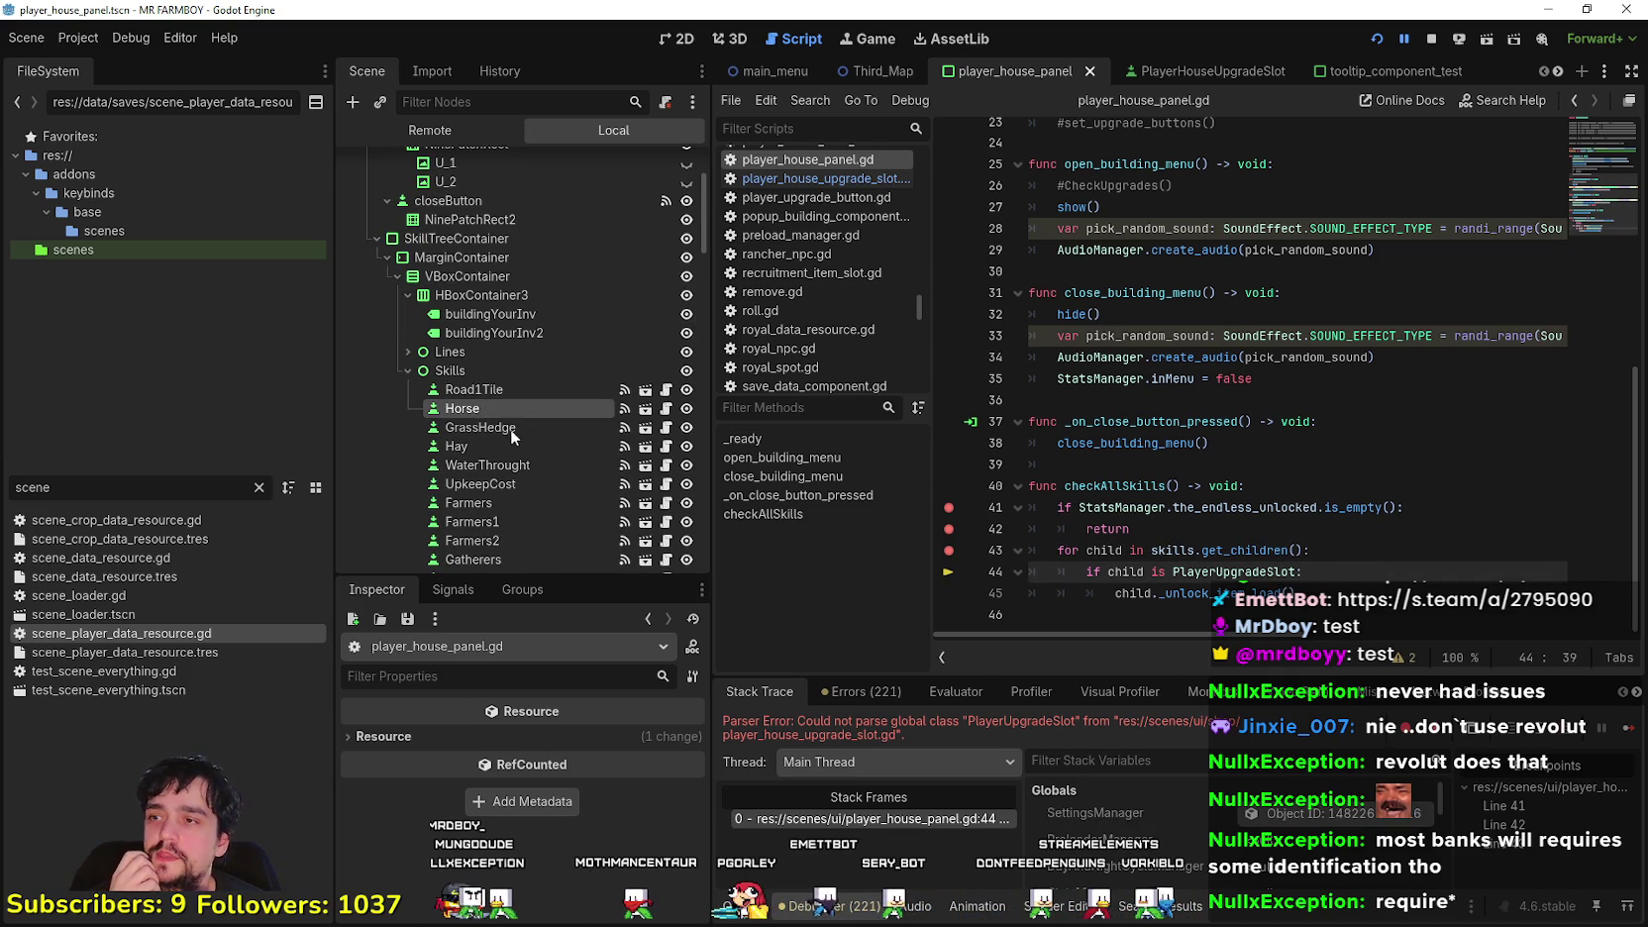
click(512, 391)
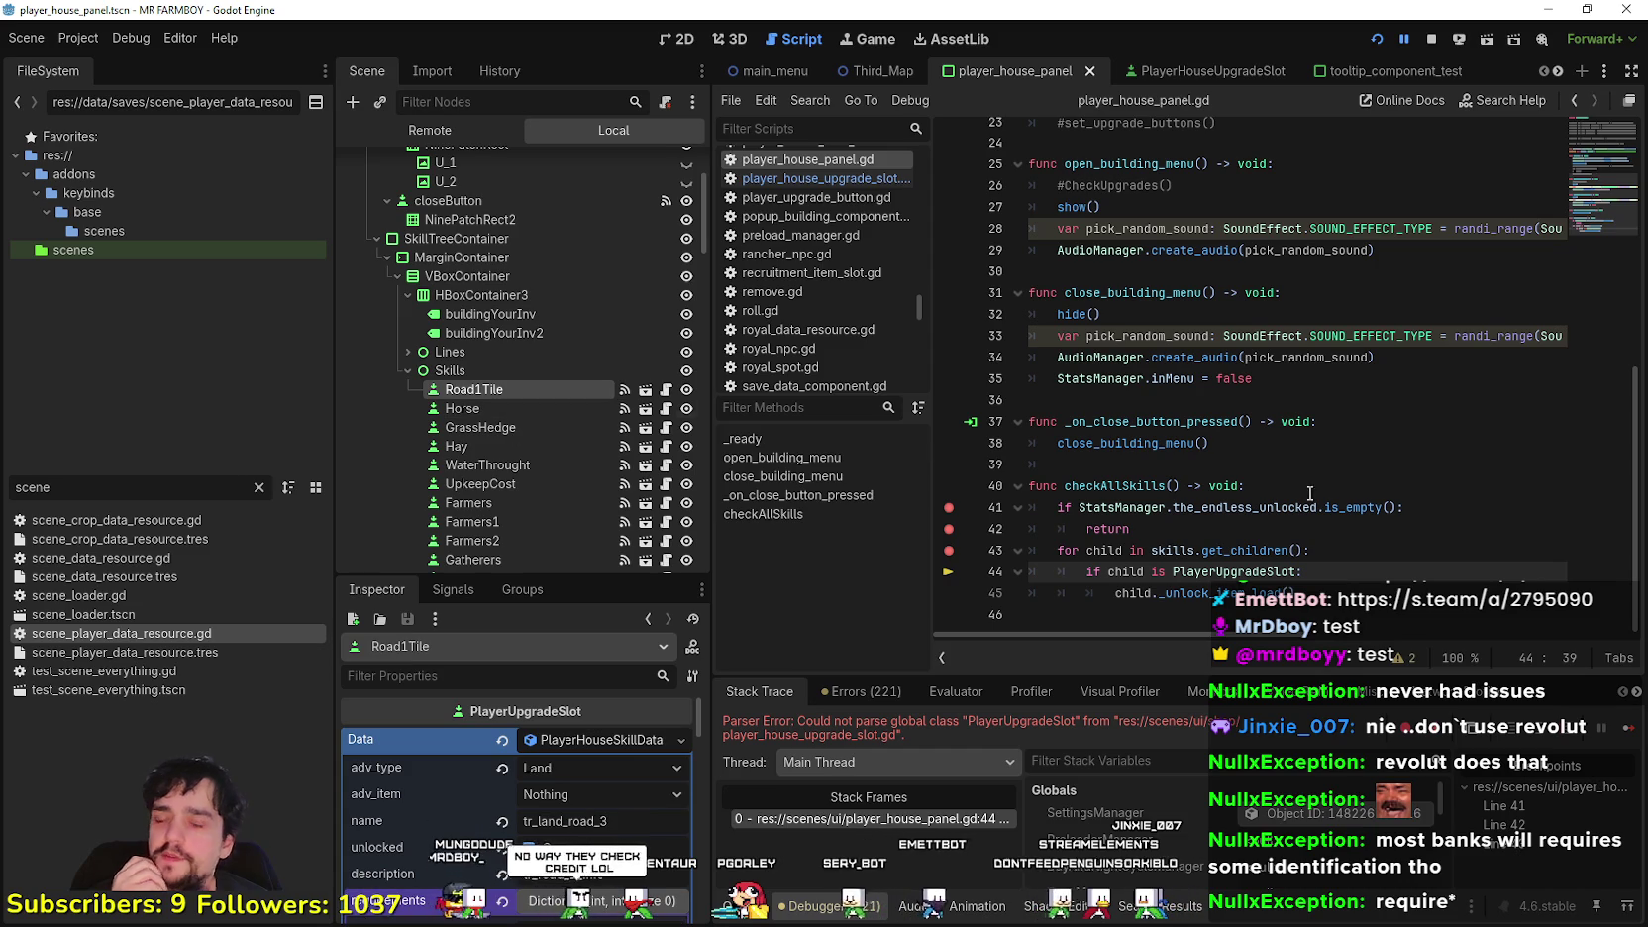
click(1281, 530)
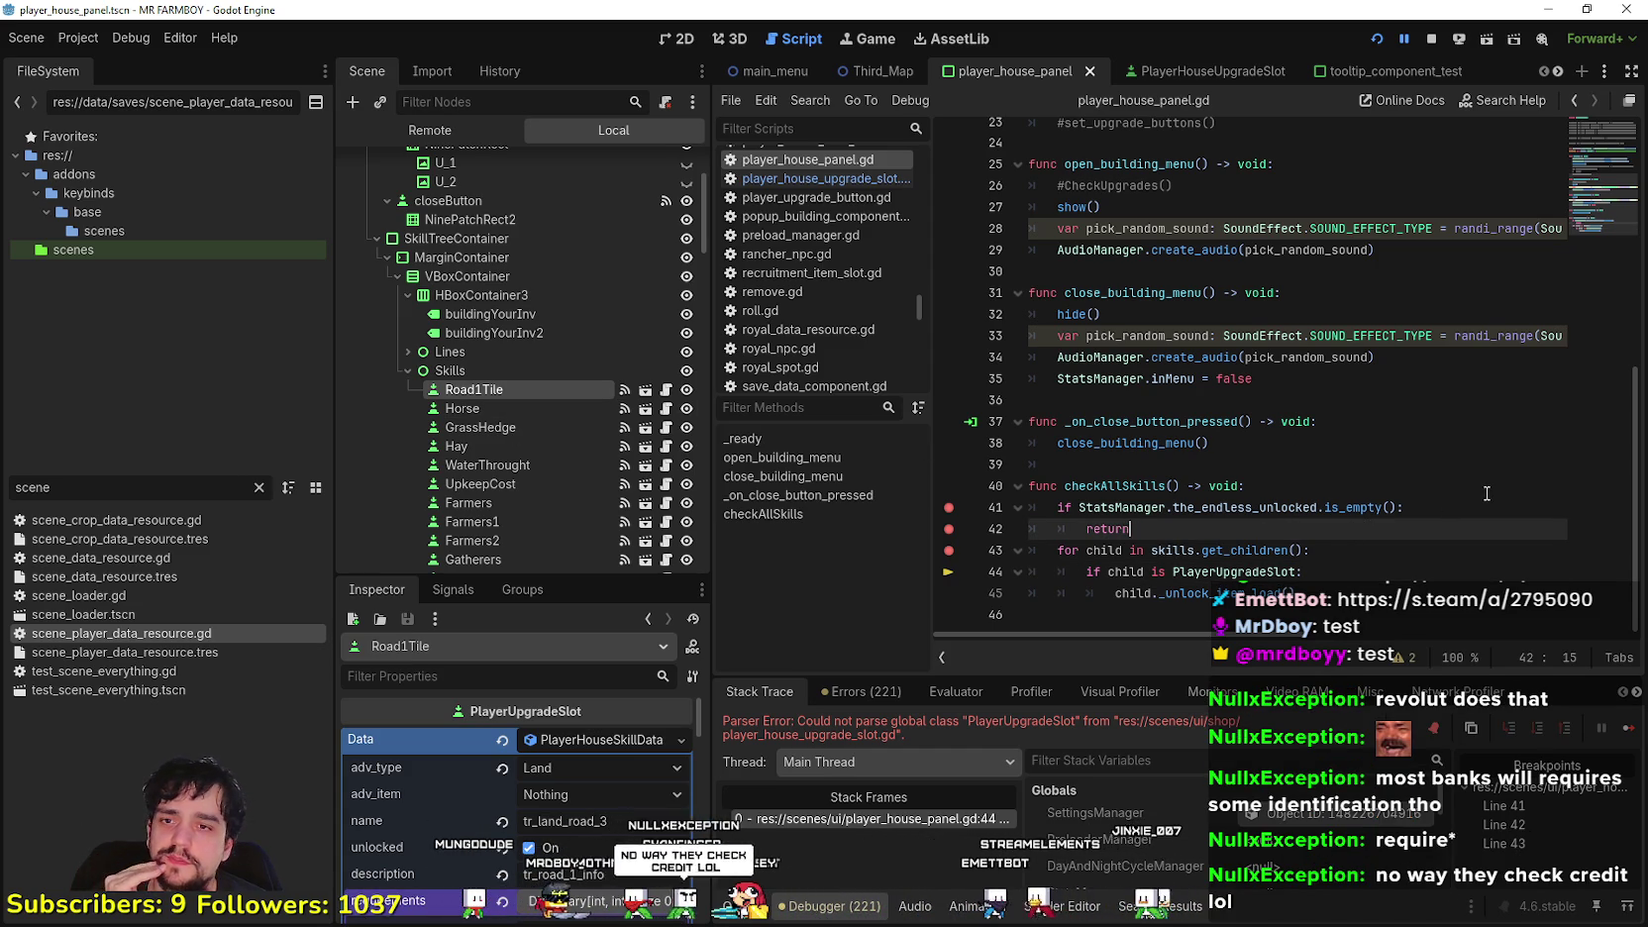
click(1372, 588)
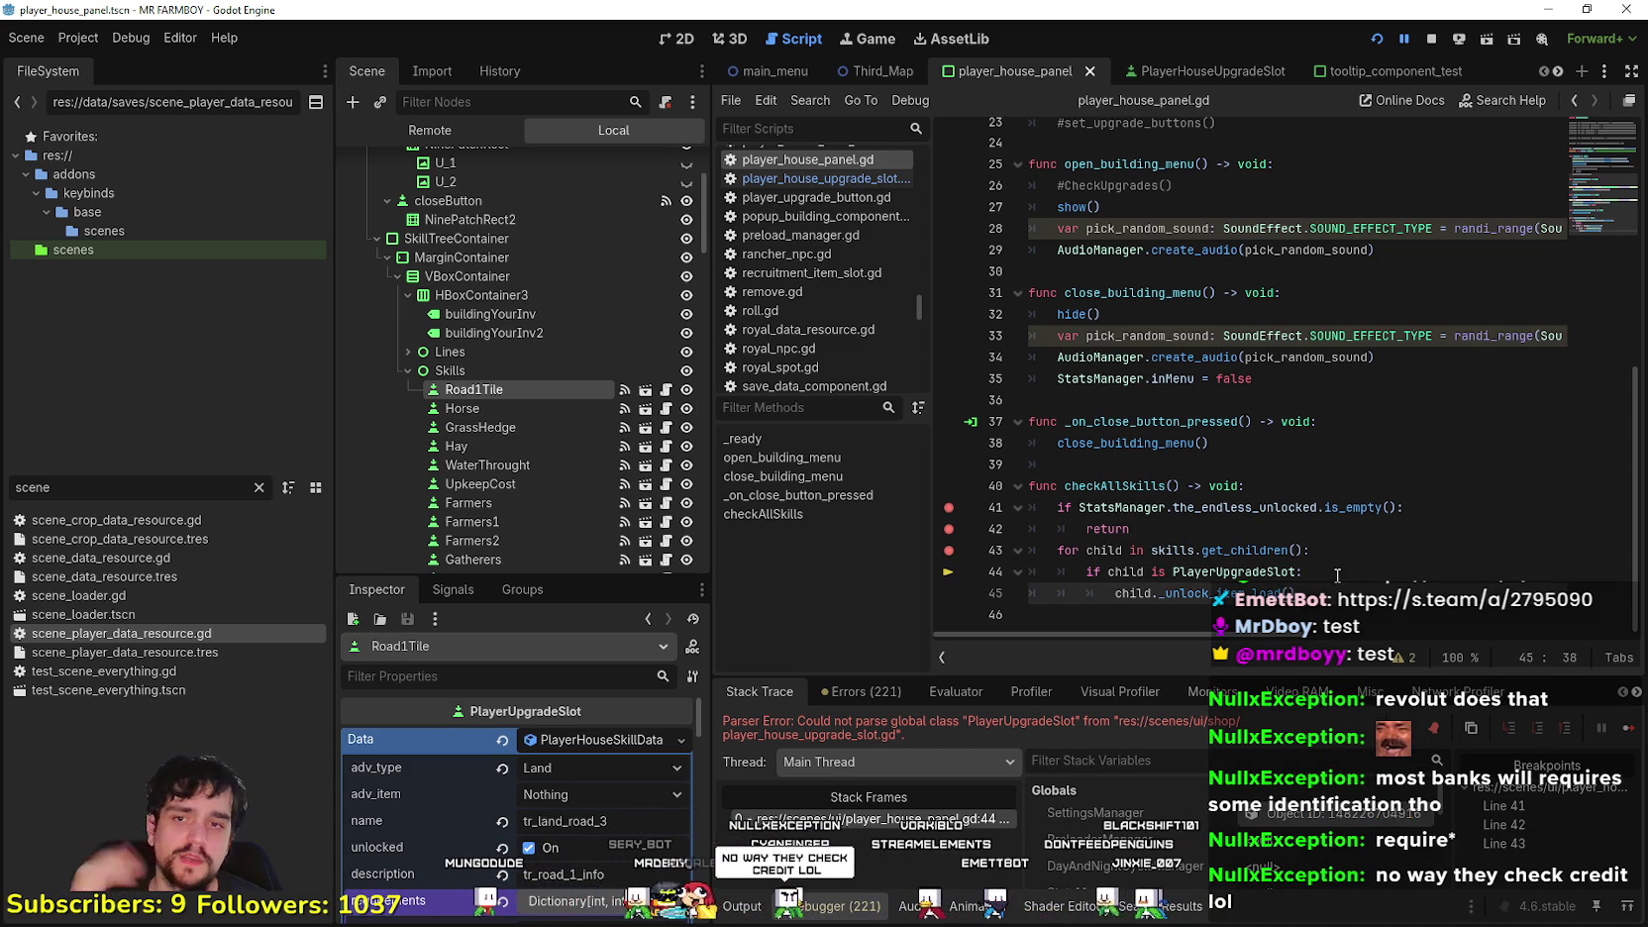
click(1327, 578)
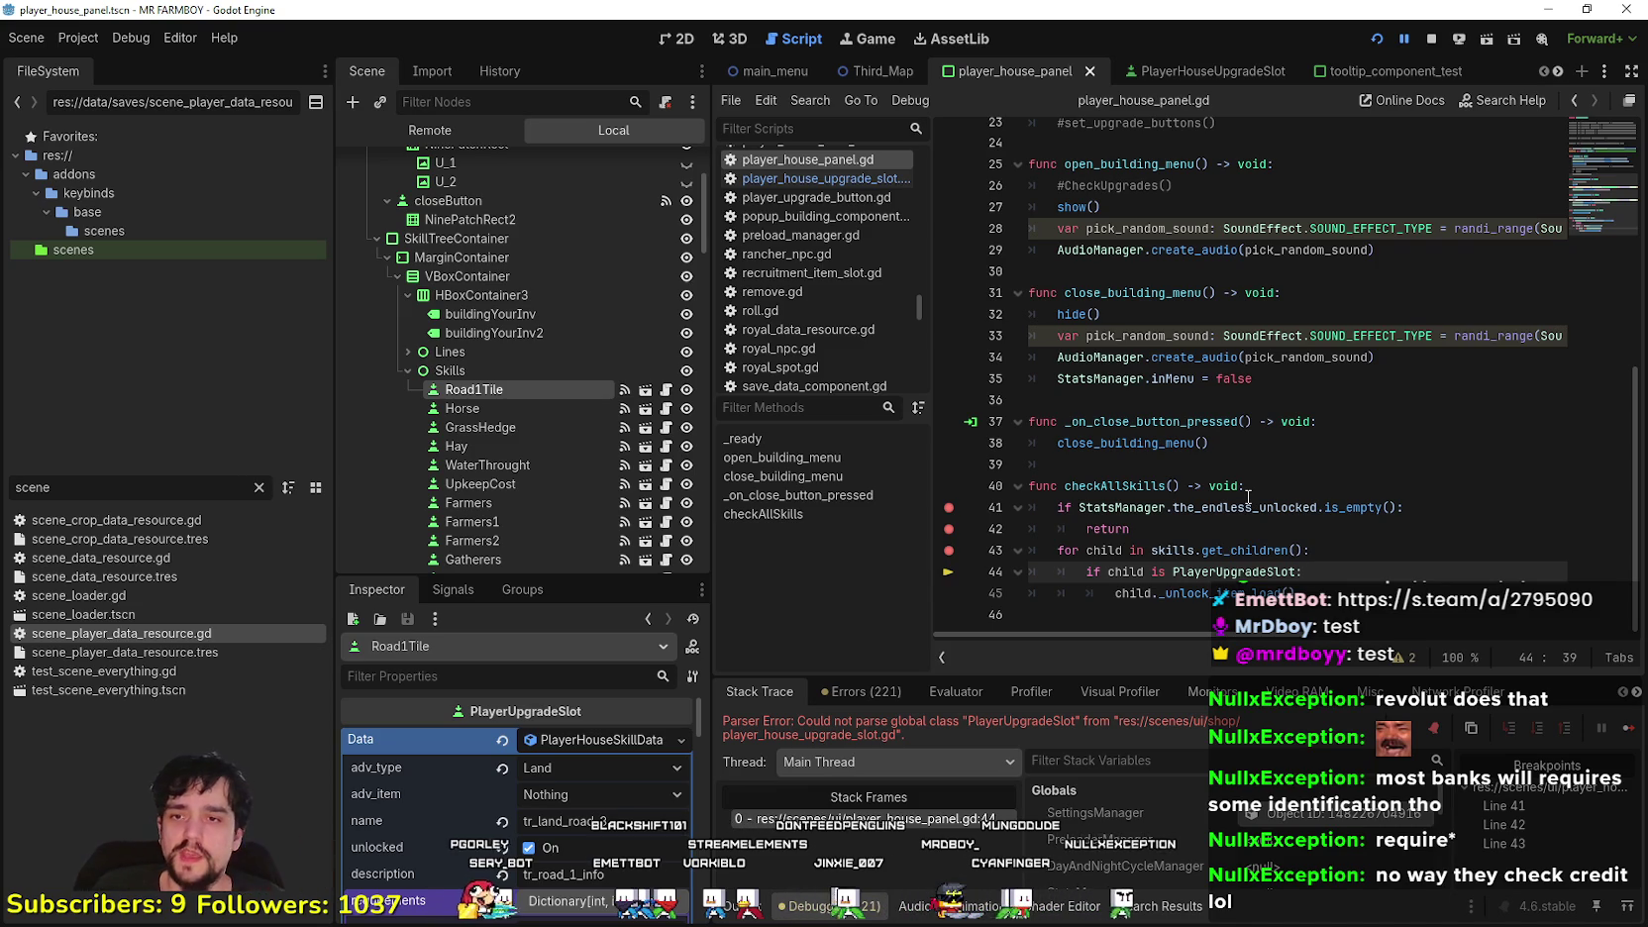
- Delete the empty trailing line 46 at the end of the script
click(1238, 464)
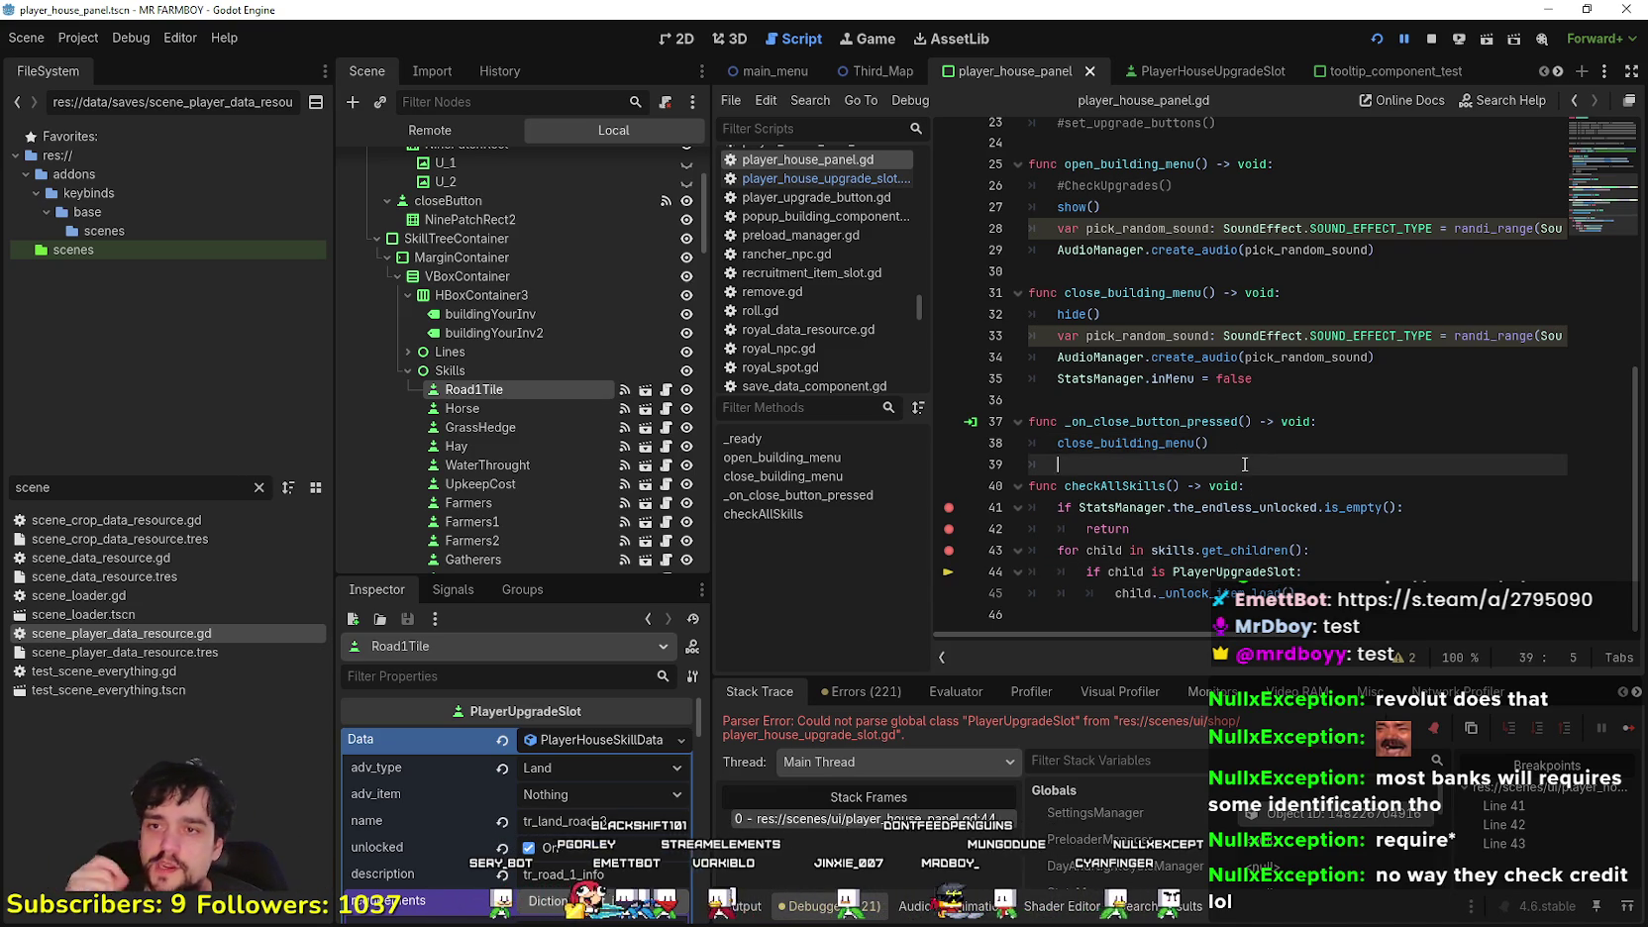
click(1238, 528)
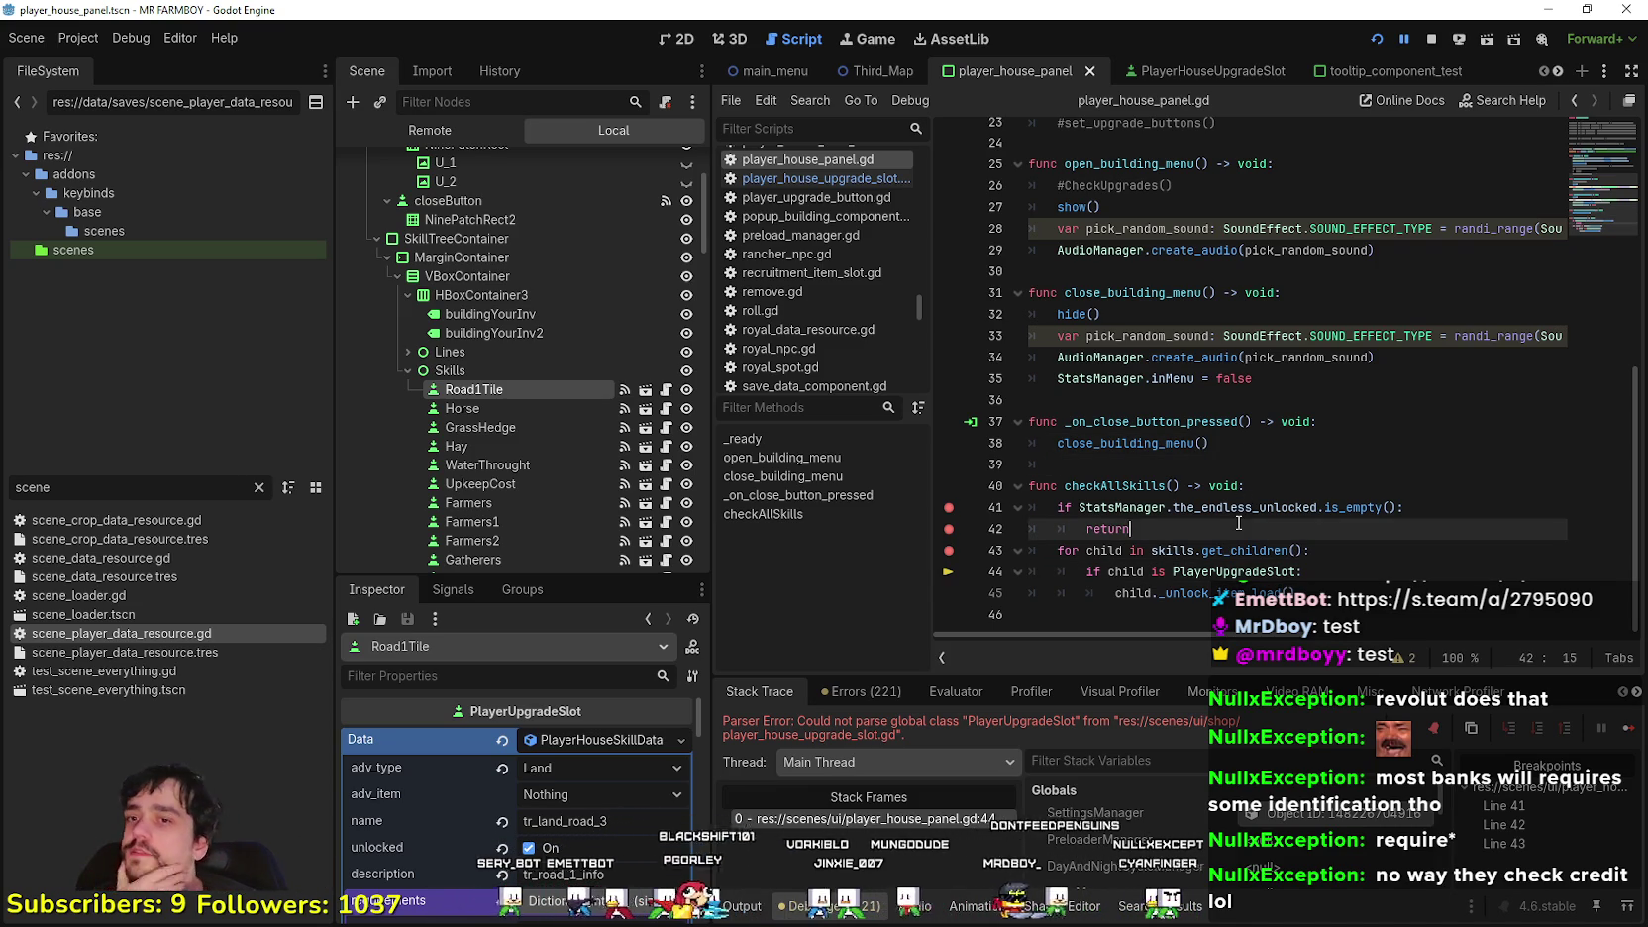
click(1347, 588)
click(1268, 614)
mouse_move(1169, 634)
mouse_down()
mouse_move(1262, 639)
mouse_move(1092, 619)
mouse_up()
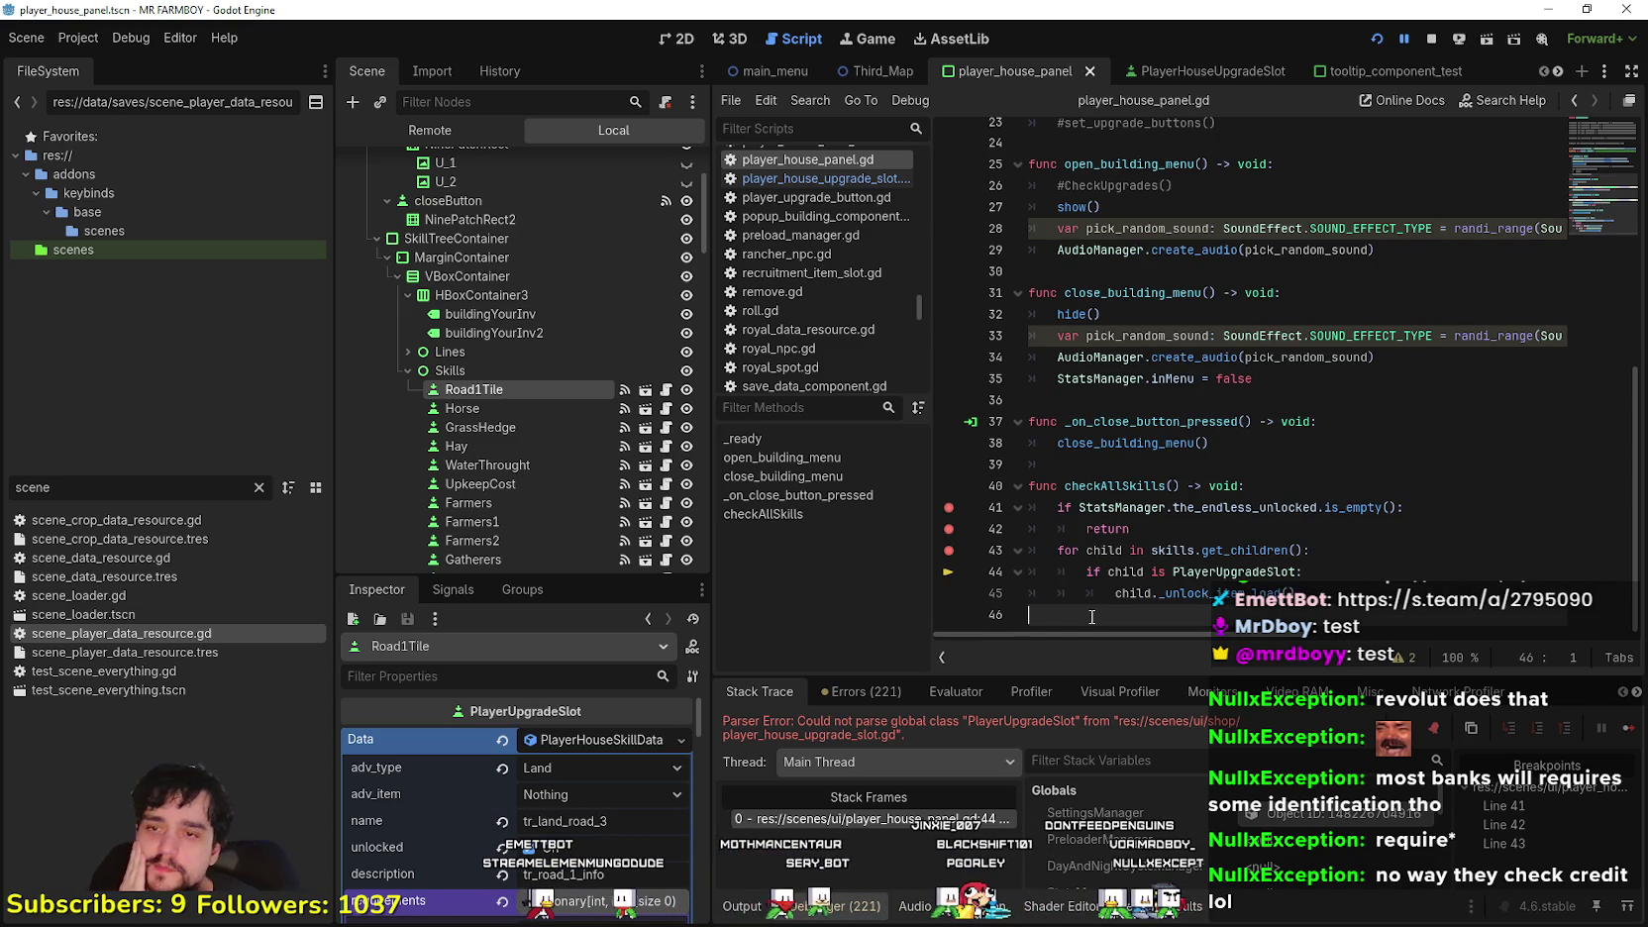
key(BackSpace)
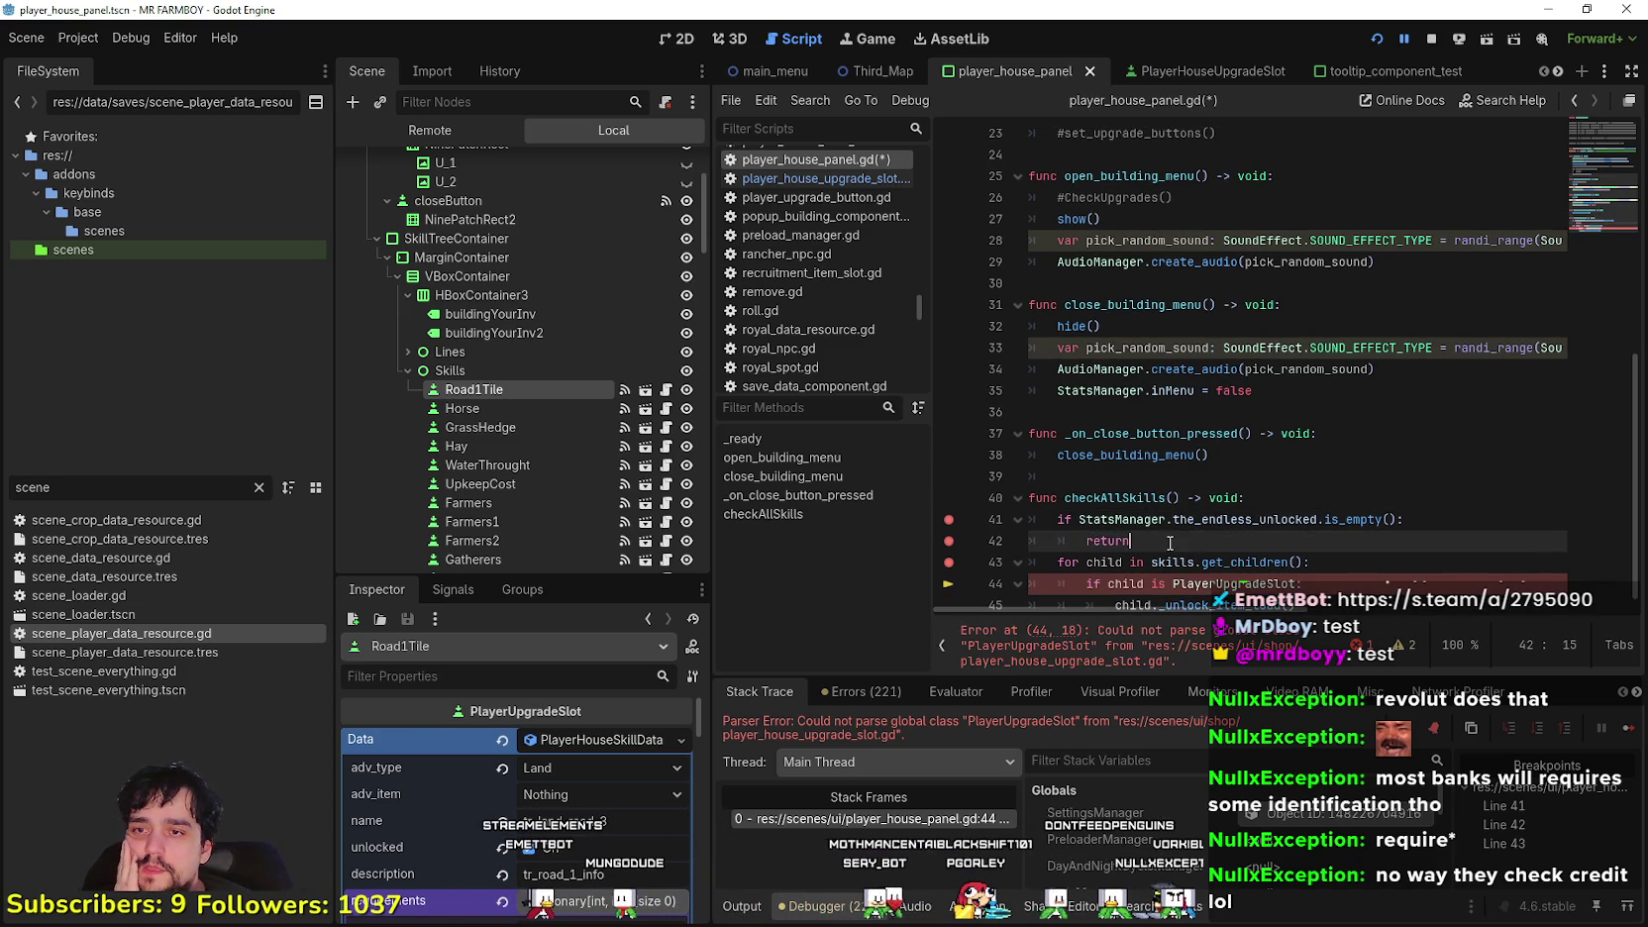
- Stop the paused debug session
click(1393, 569)
click(1334, 592)
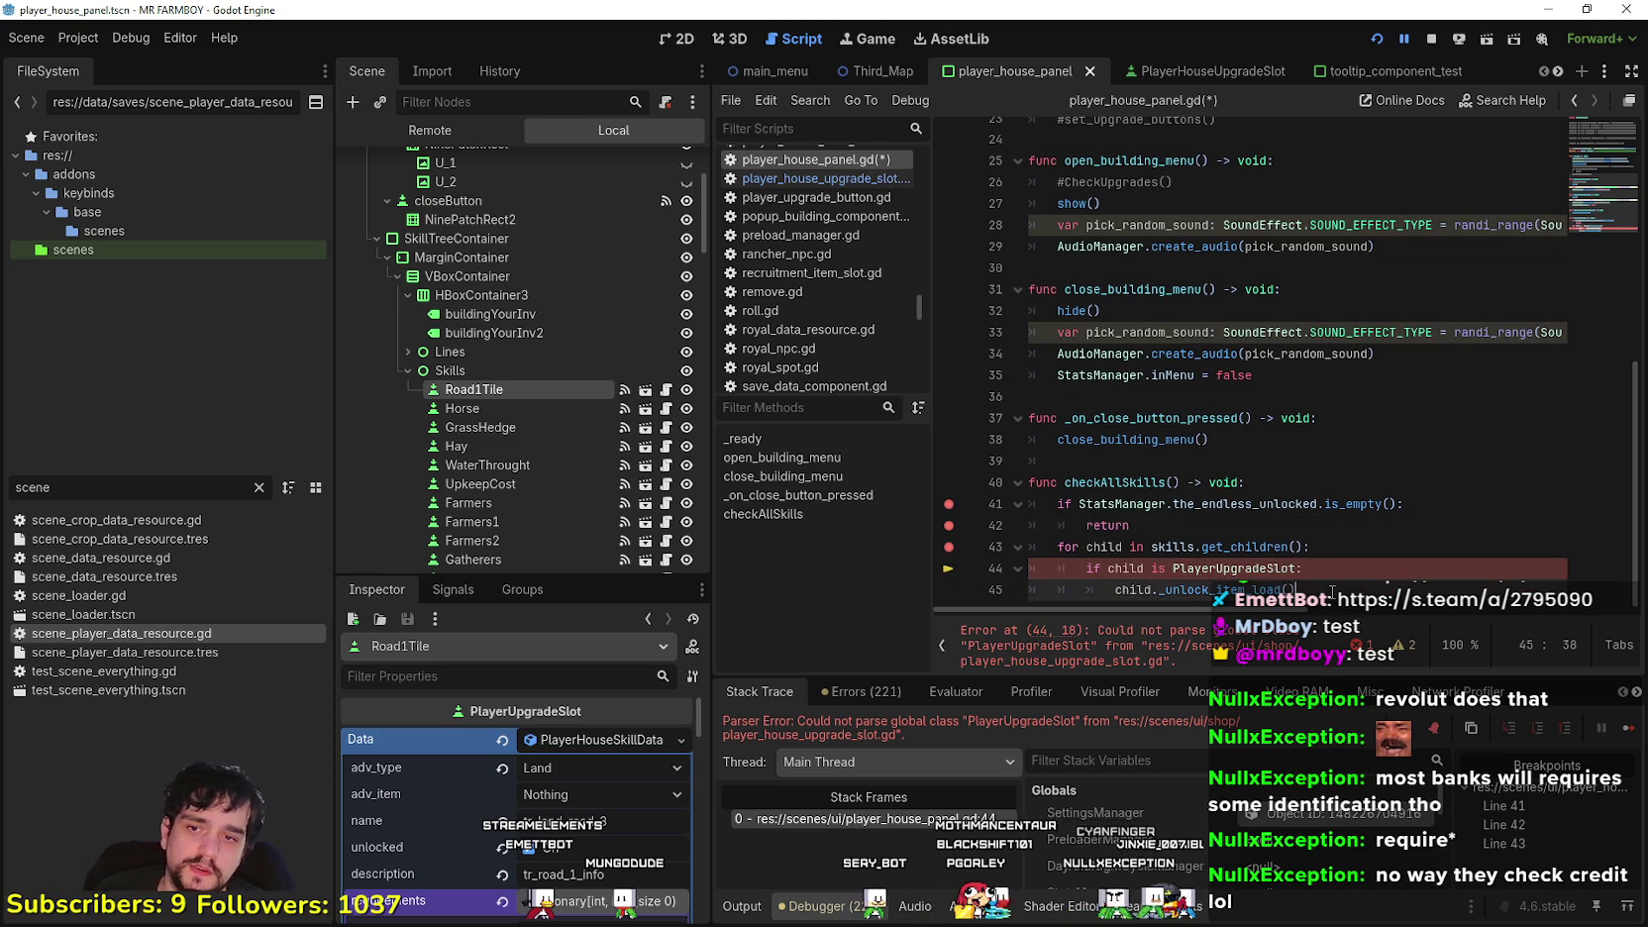
click(1339, 570)
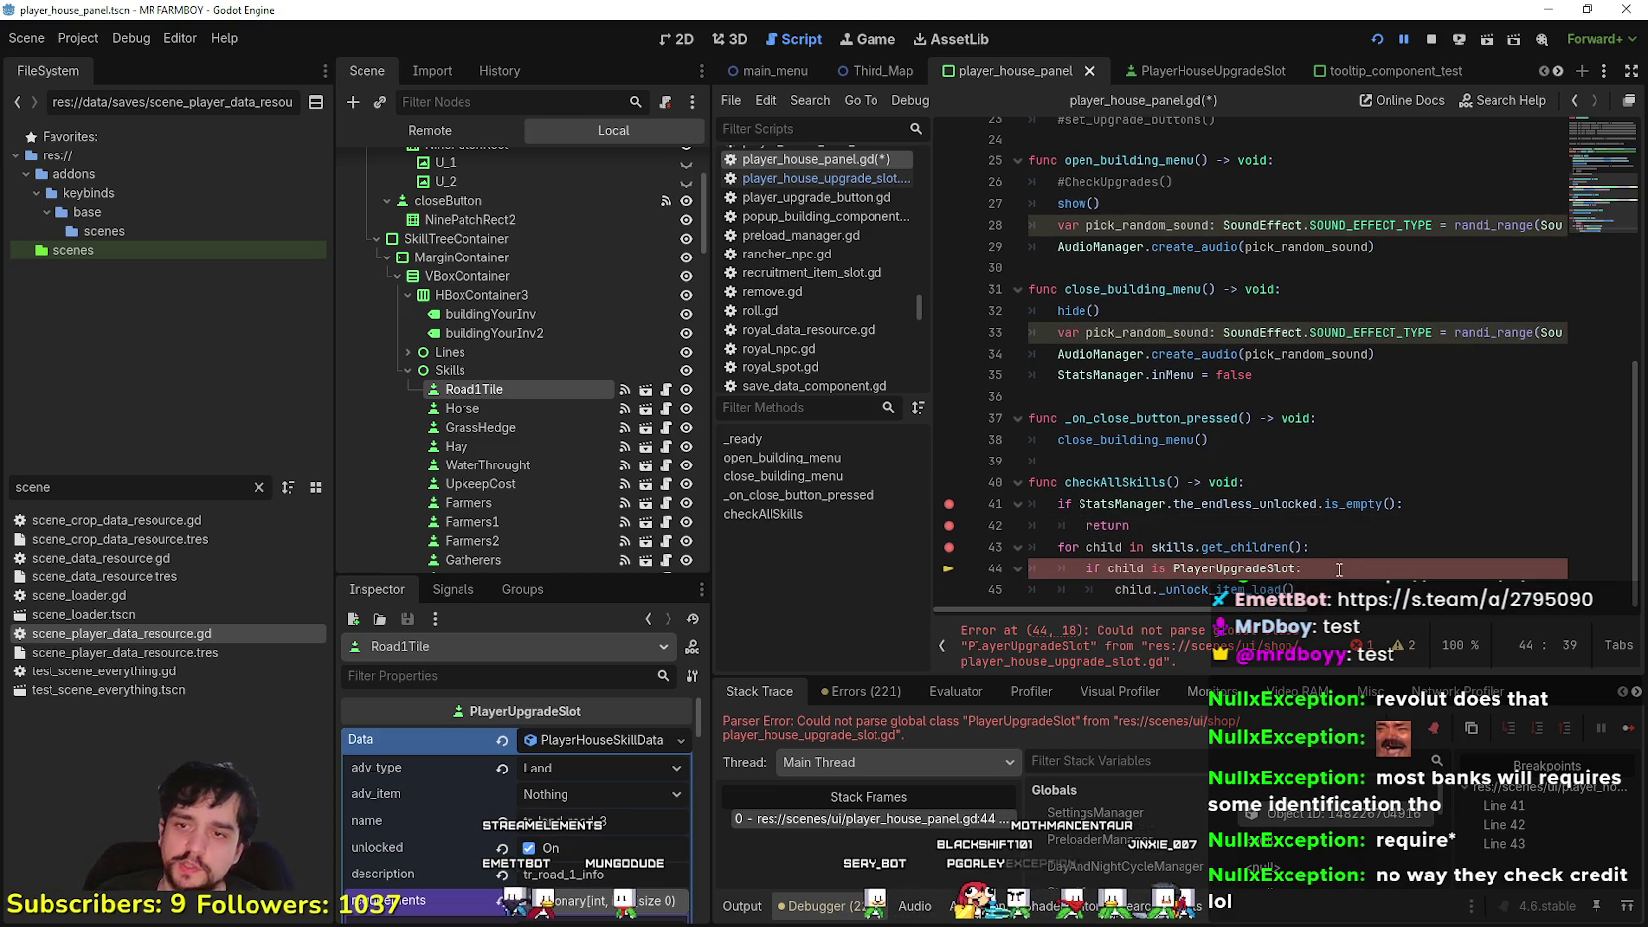
click(1431, 38)
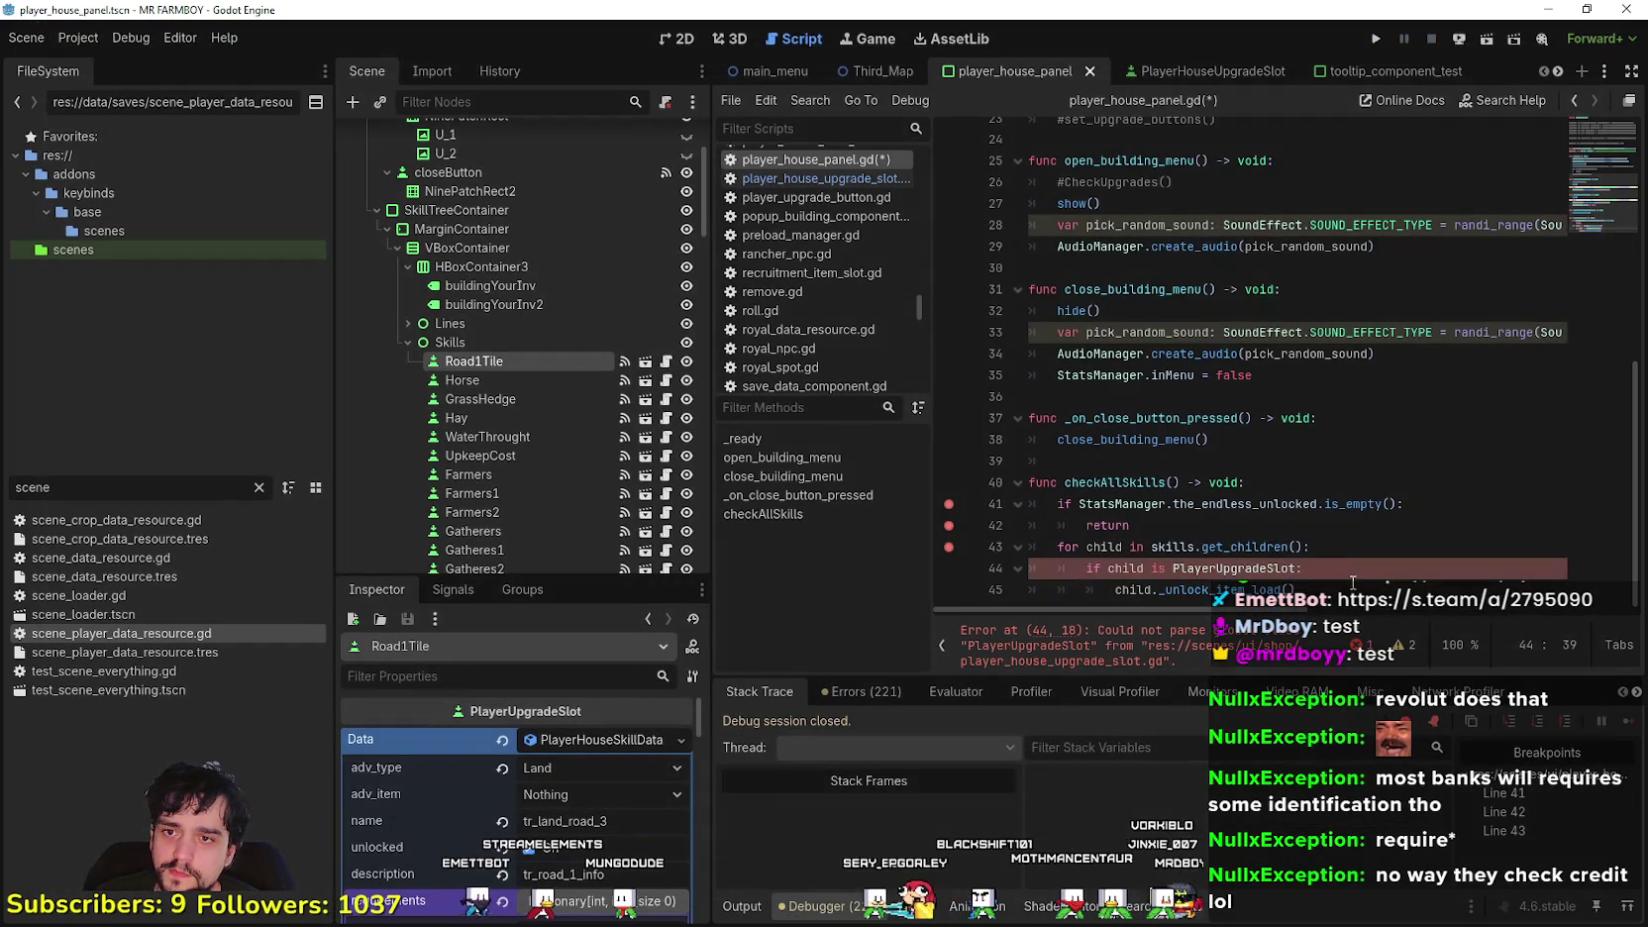
- Undo the early return and the colon after the is_empty() check
click(1320, 531)
click(1345, 569)
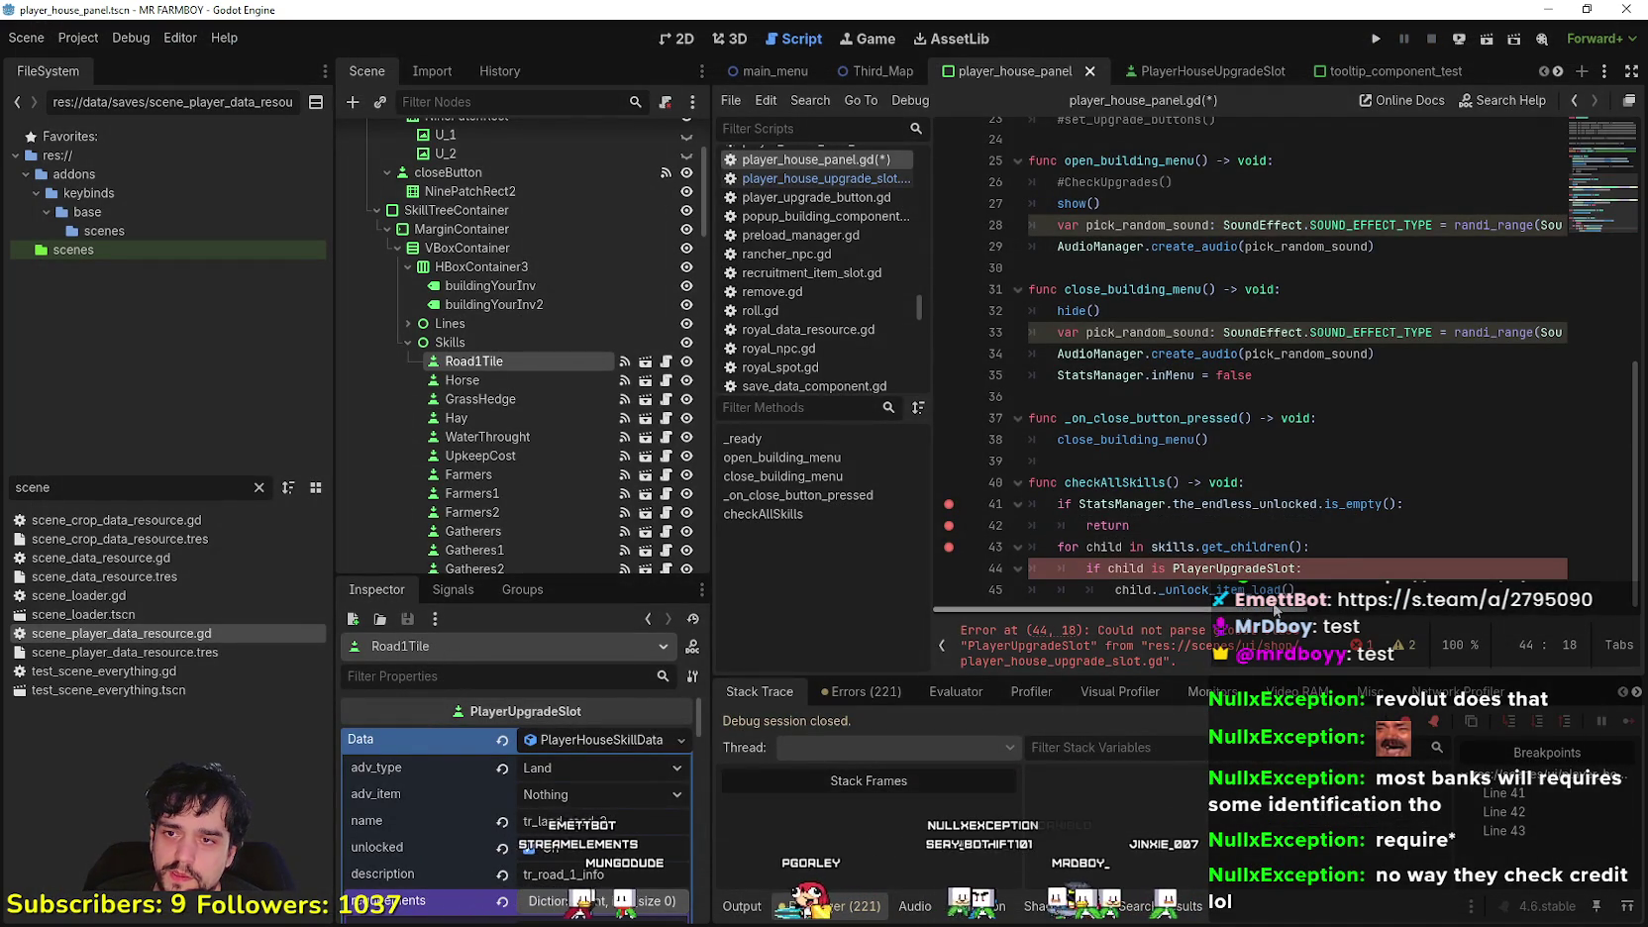
scroll(1337, 565, up, 5)
click(1336, 565)
scroll(1327, 565, down, 5)
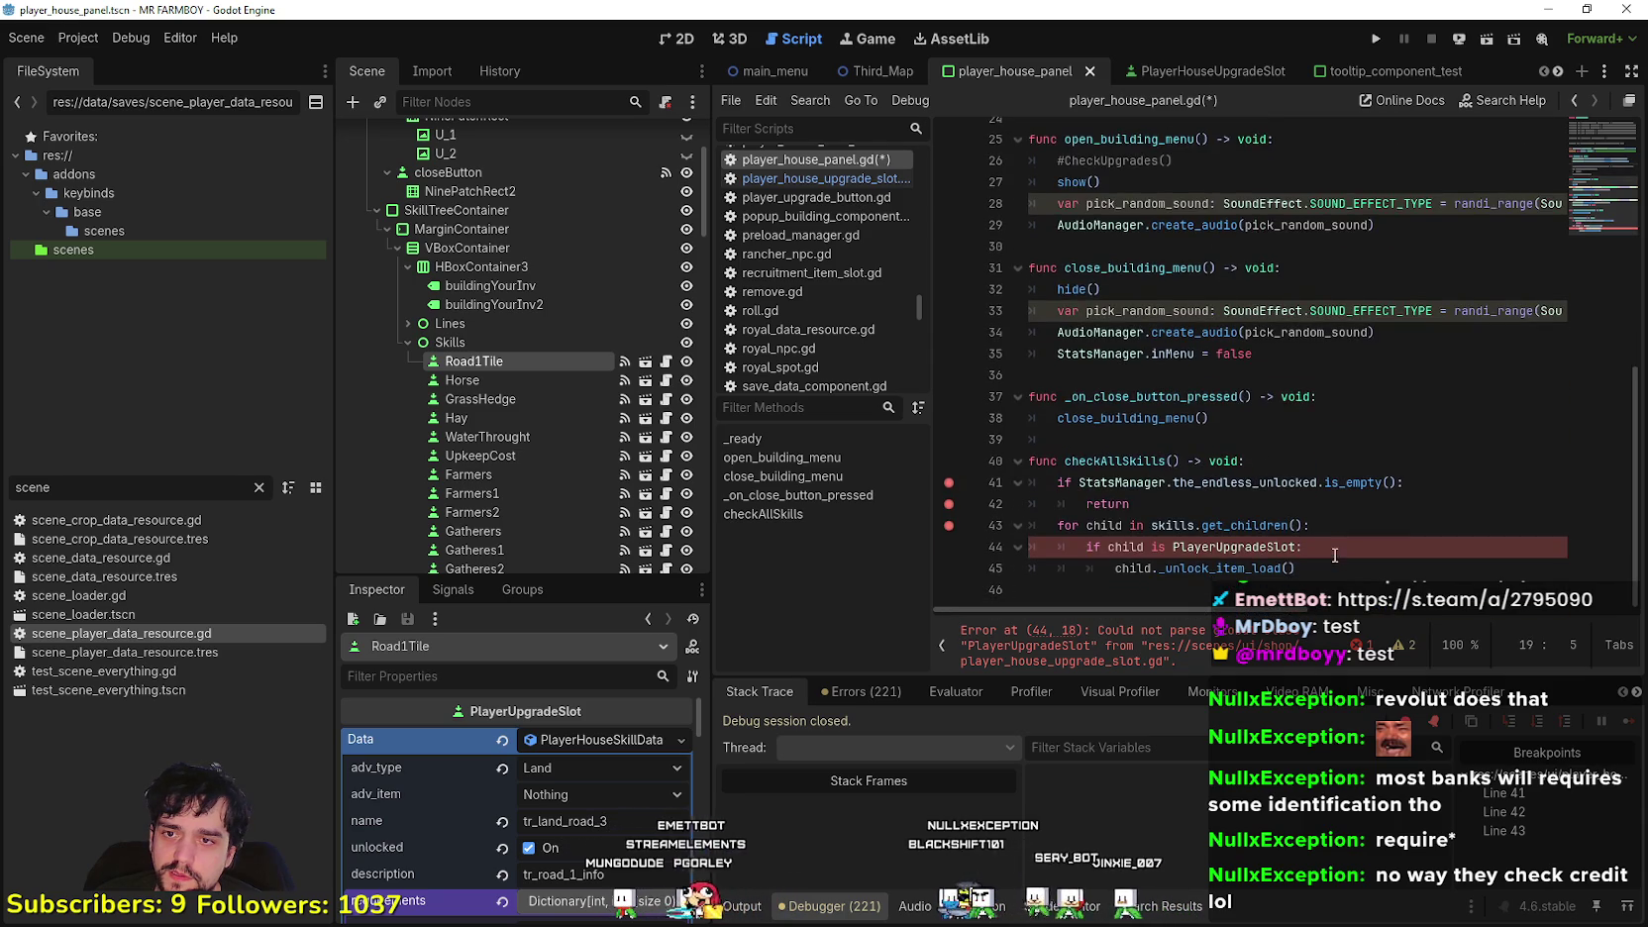
key(ctrl+z)
key(ctrl+z)
key(ctrl+z)
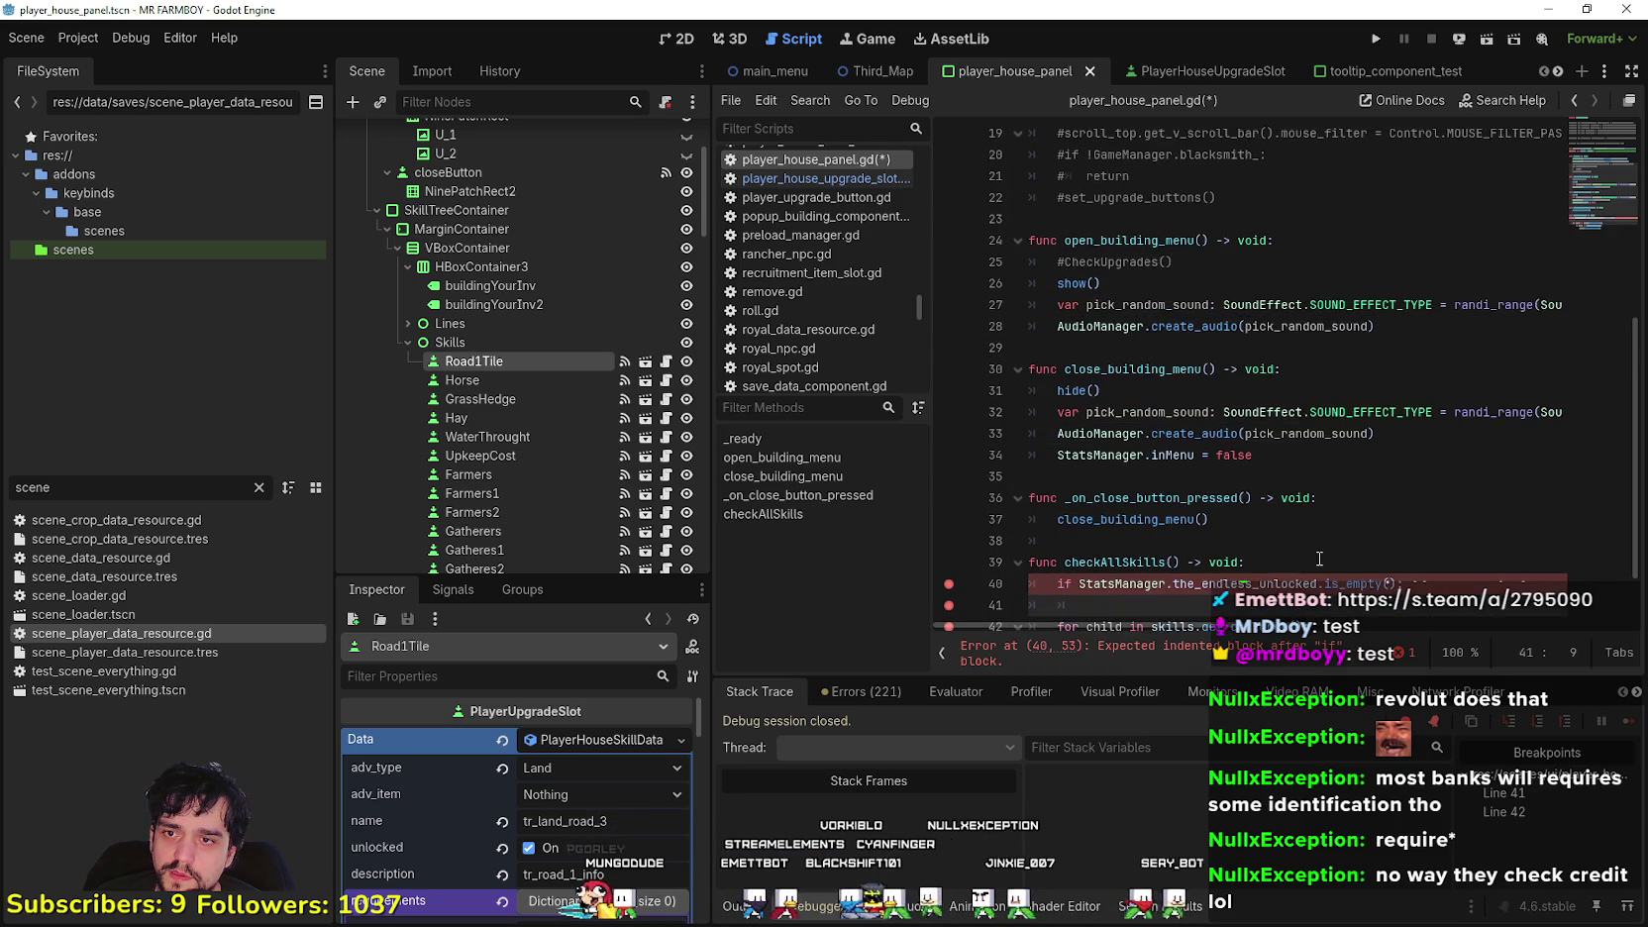
key(ctrl+z)
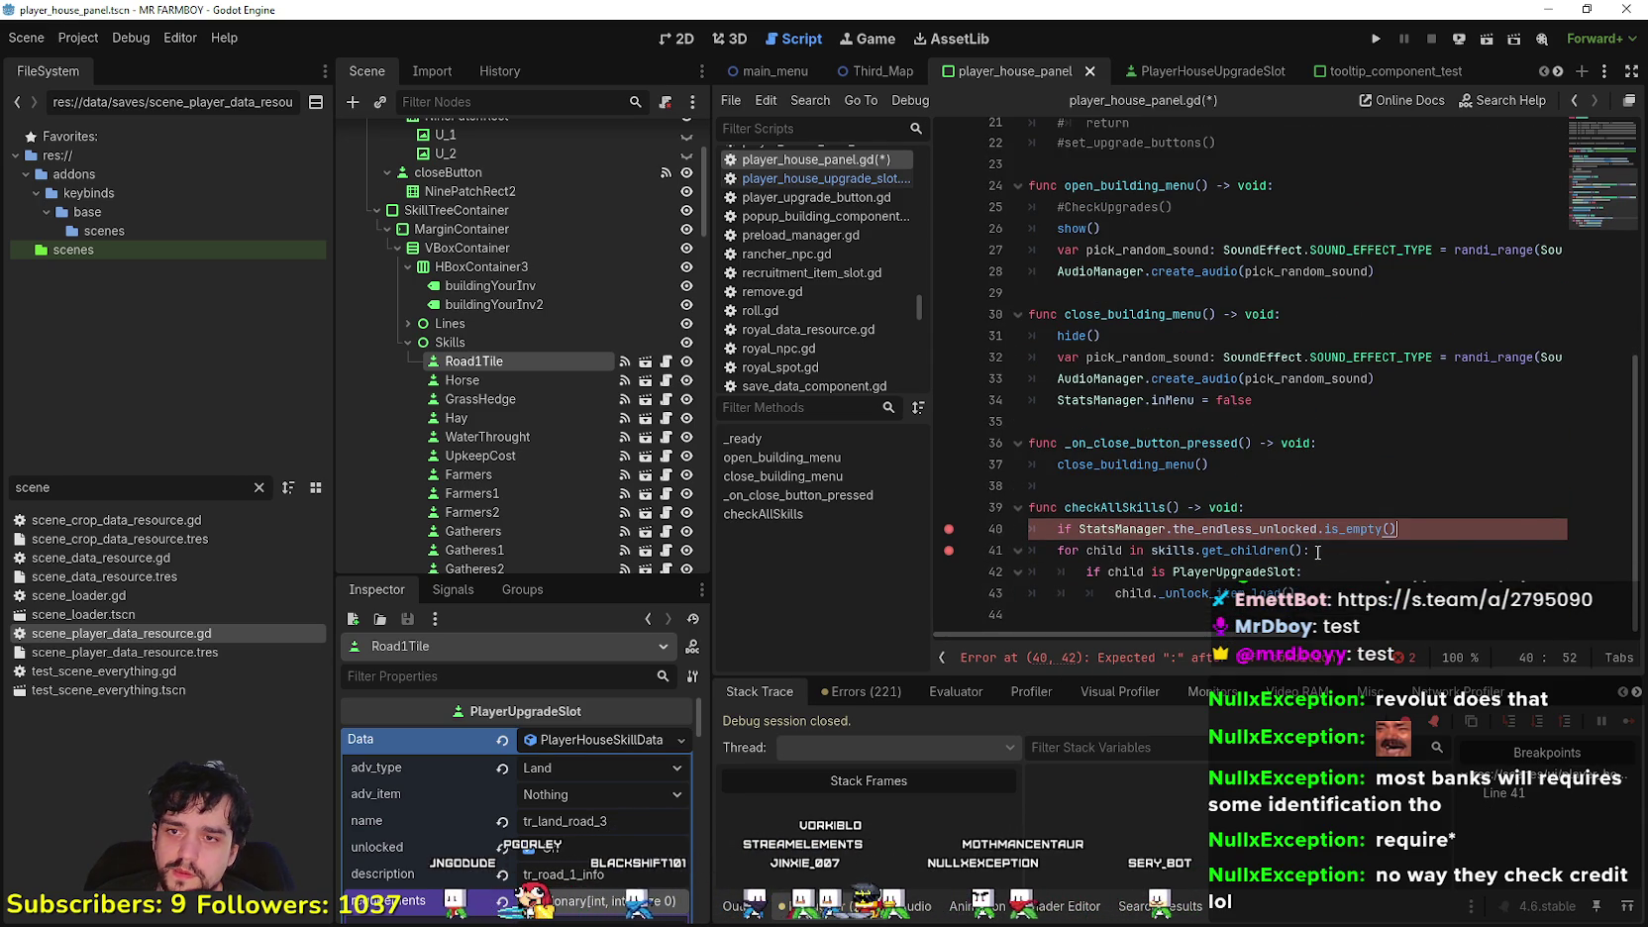
- Re-add the colon and an early 'return' under the is_empty() check on line 40
click(1384, 585)
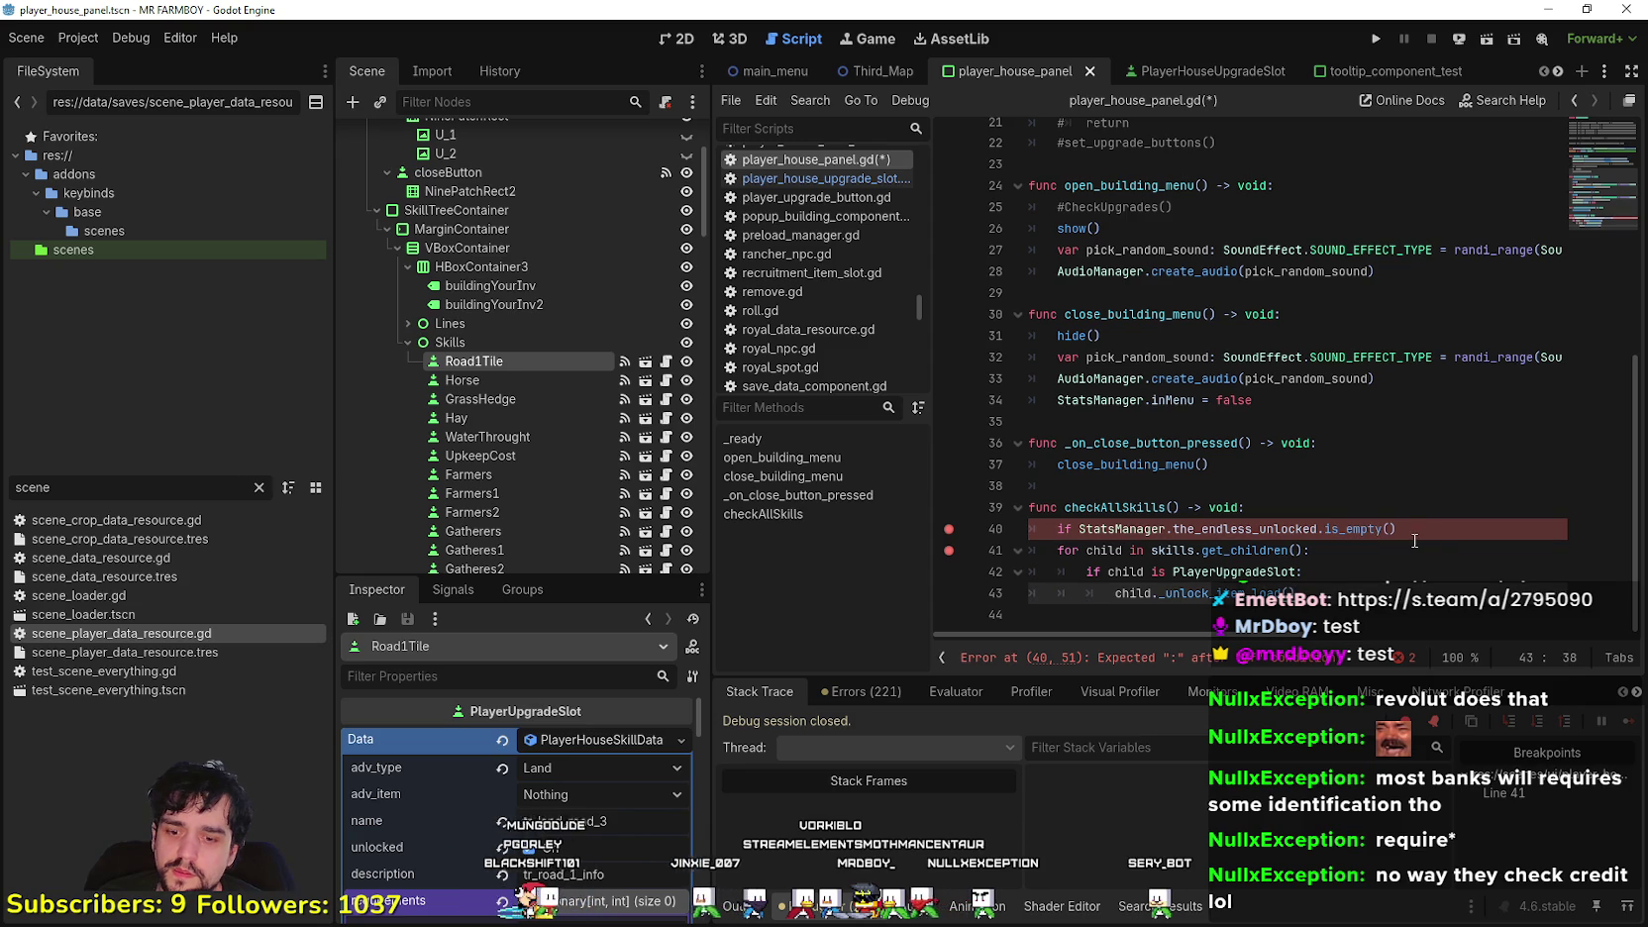
click(1415, 541)
text(:)
click(1371, 594)
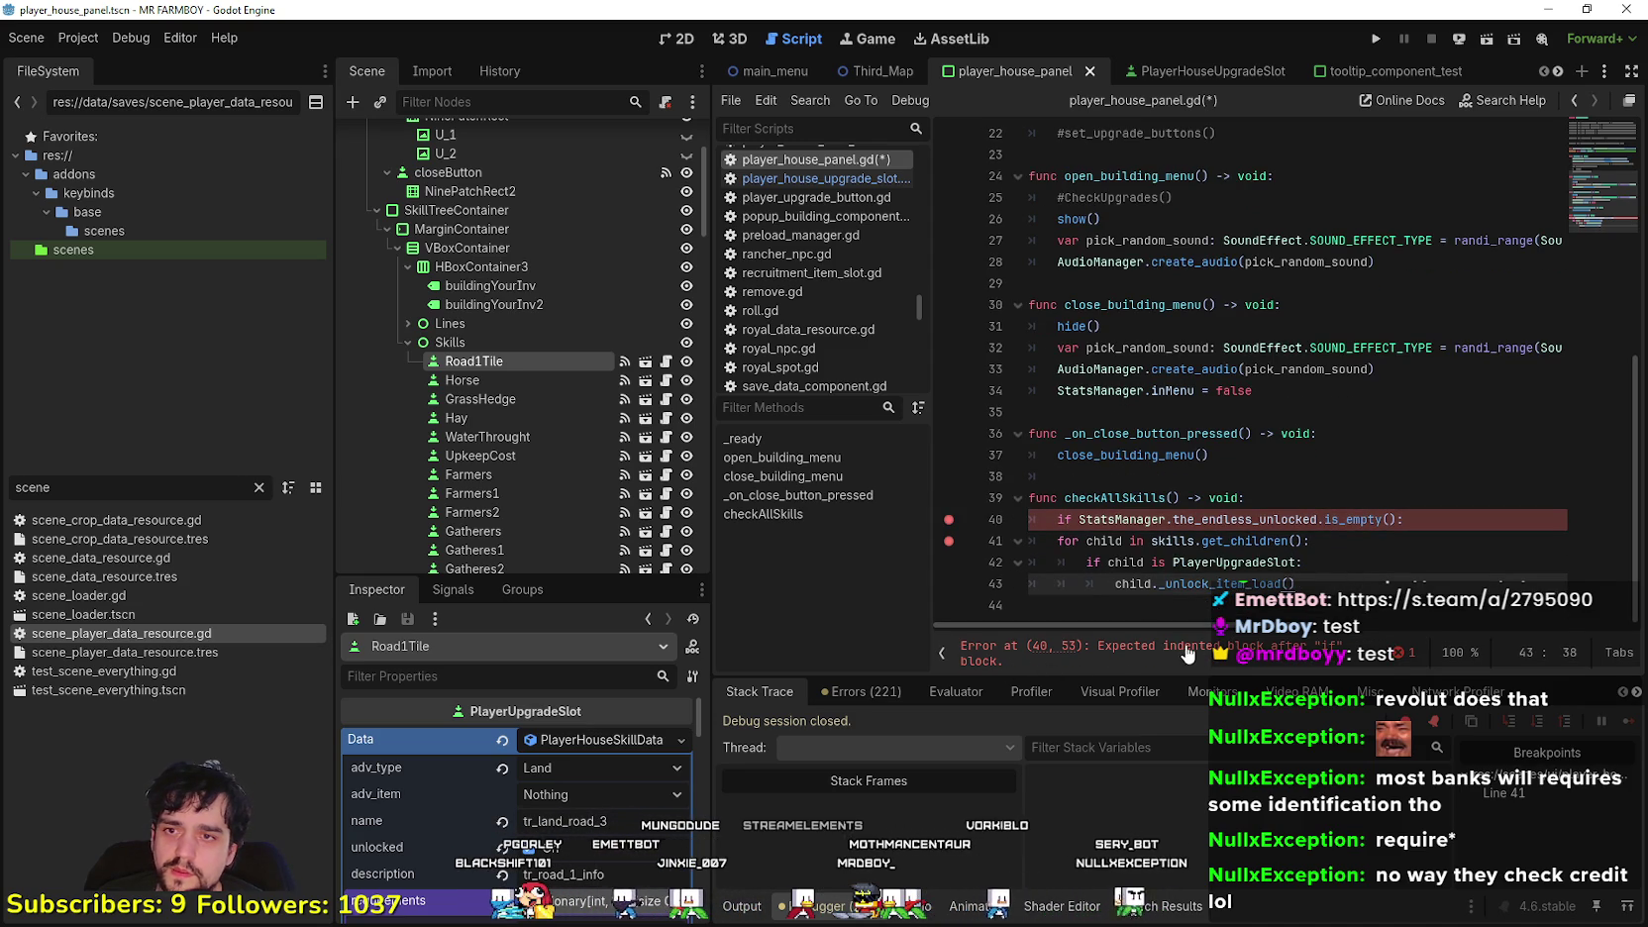
click(1131, 599)
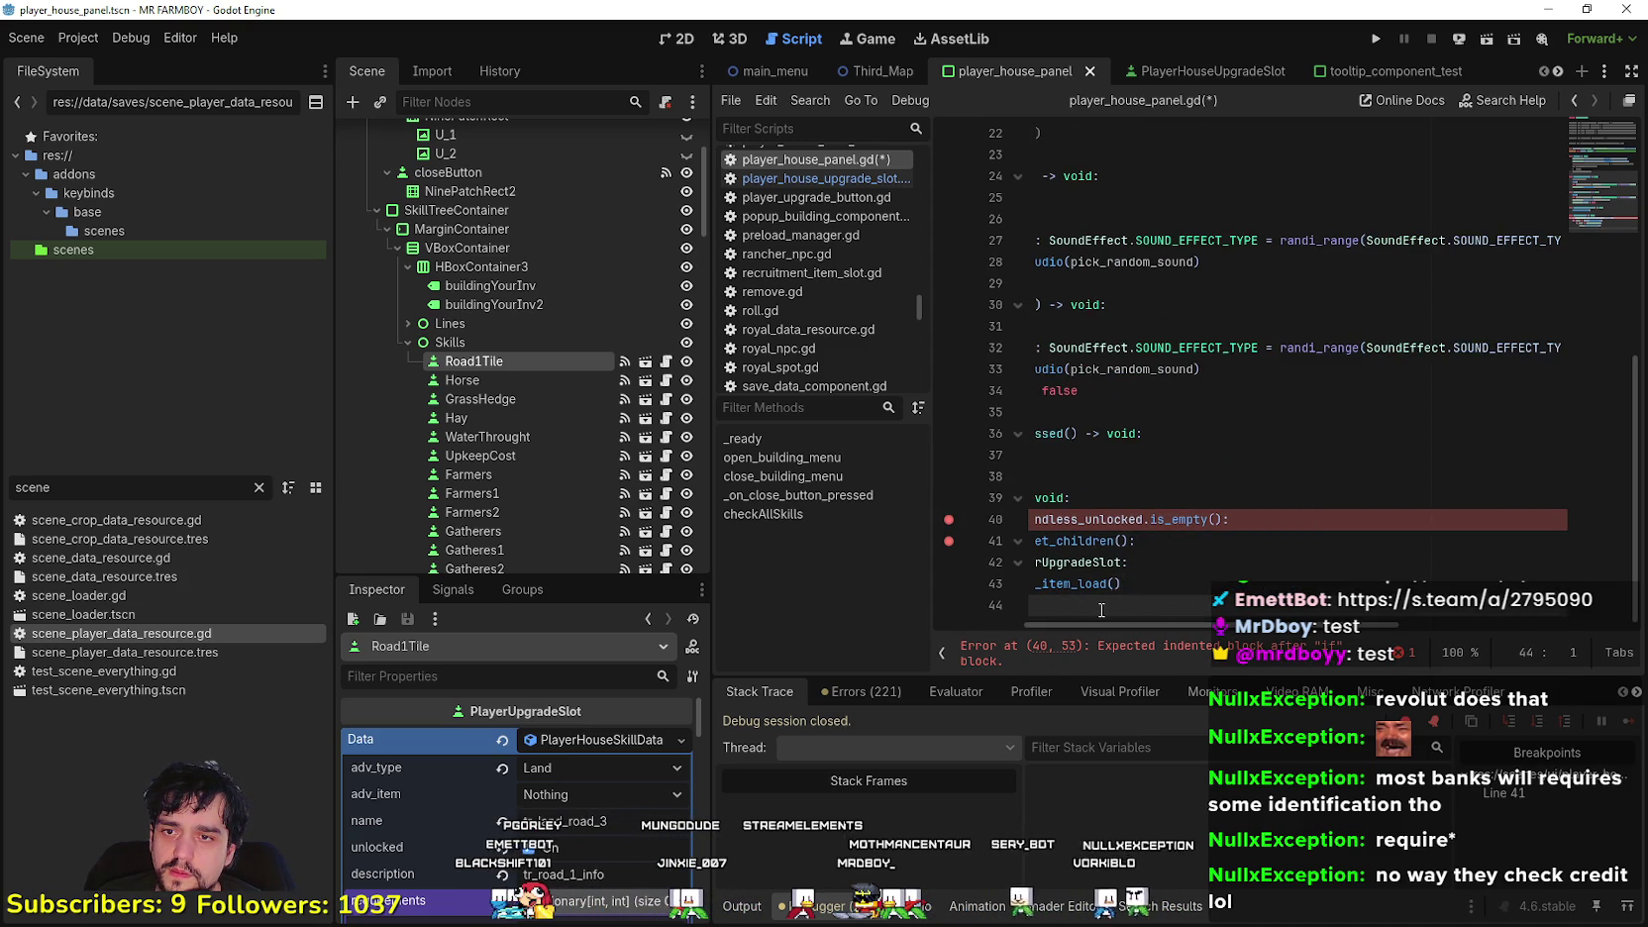
mouse_move(711, 544)
mouse_down()
mouse_move(584, 544)
mouse_move(782, 548)
mouse_up()
click(1445, 605)
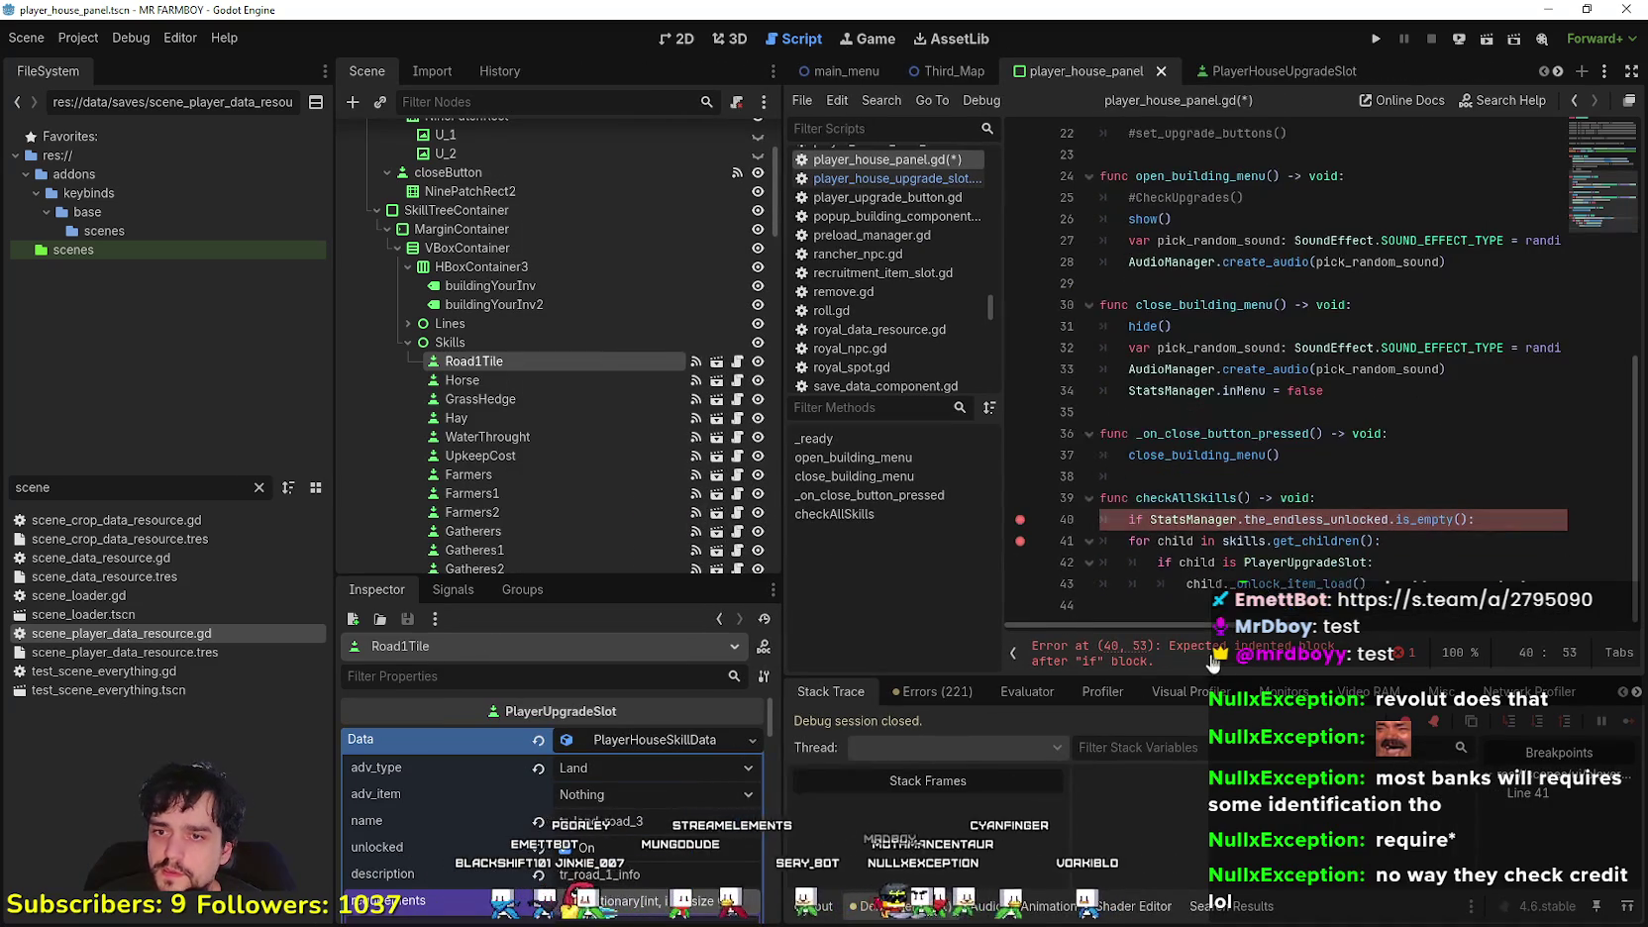
click(1478, 516)
text(:)
key(Return)
text(return)
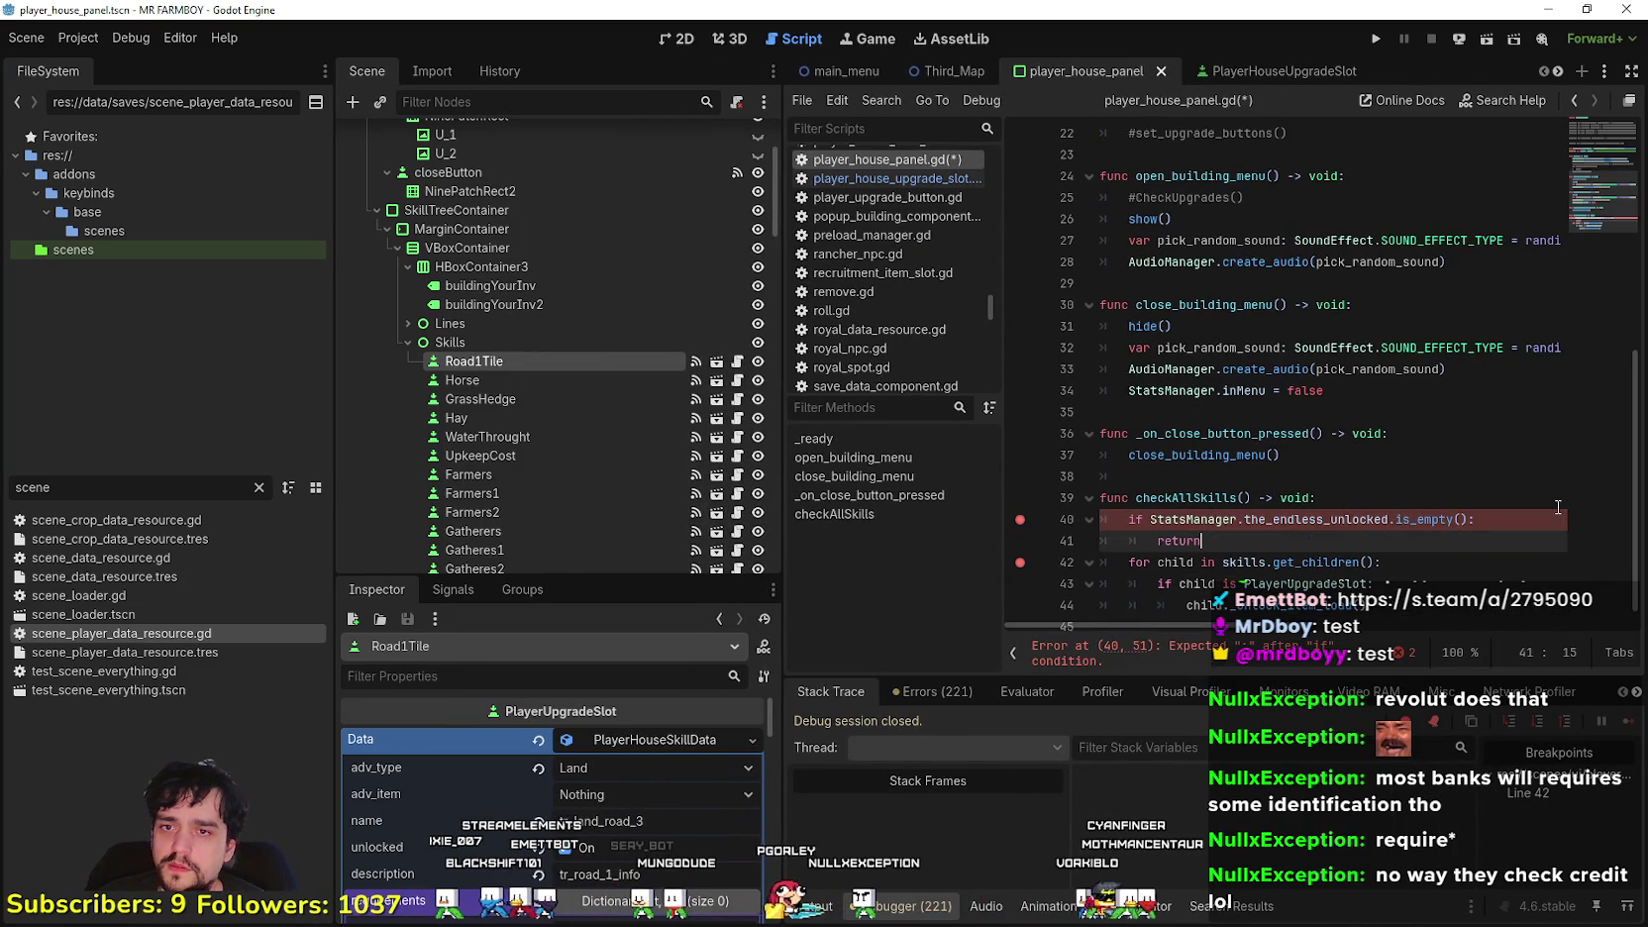
click(1376, 569)
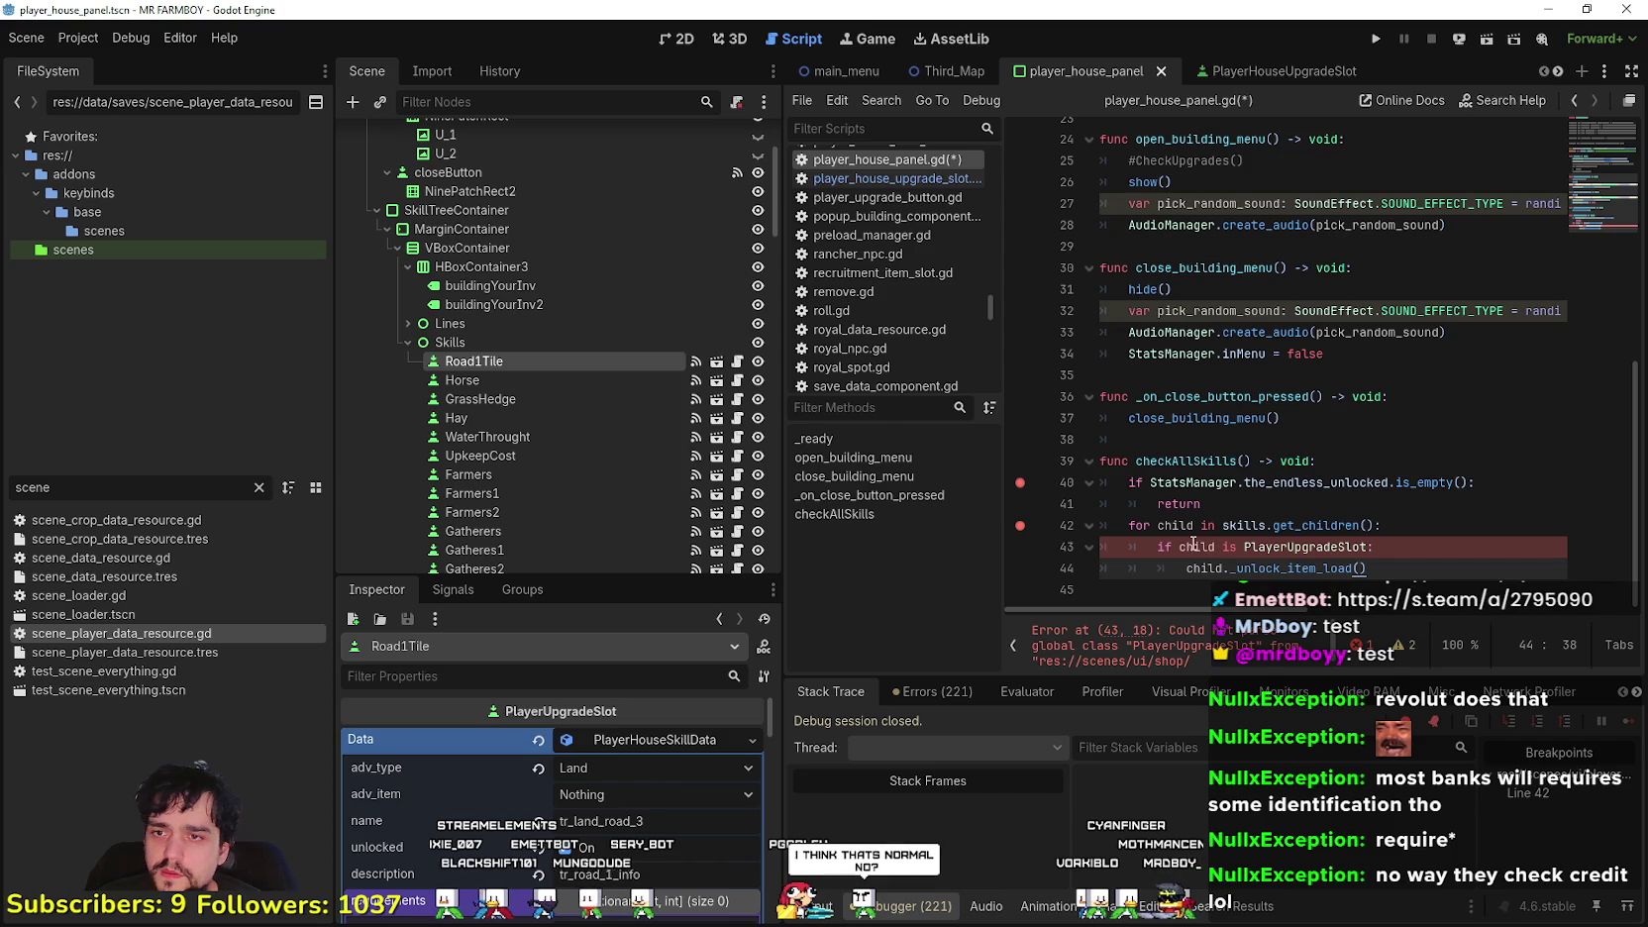
- Jump to the parse error, select lines 41–43, and widen the code view
click(1193, 661)
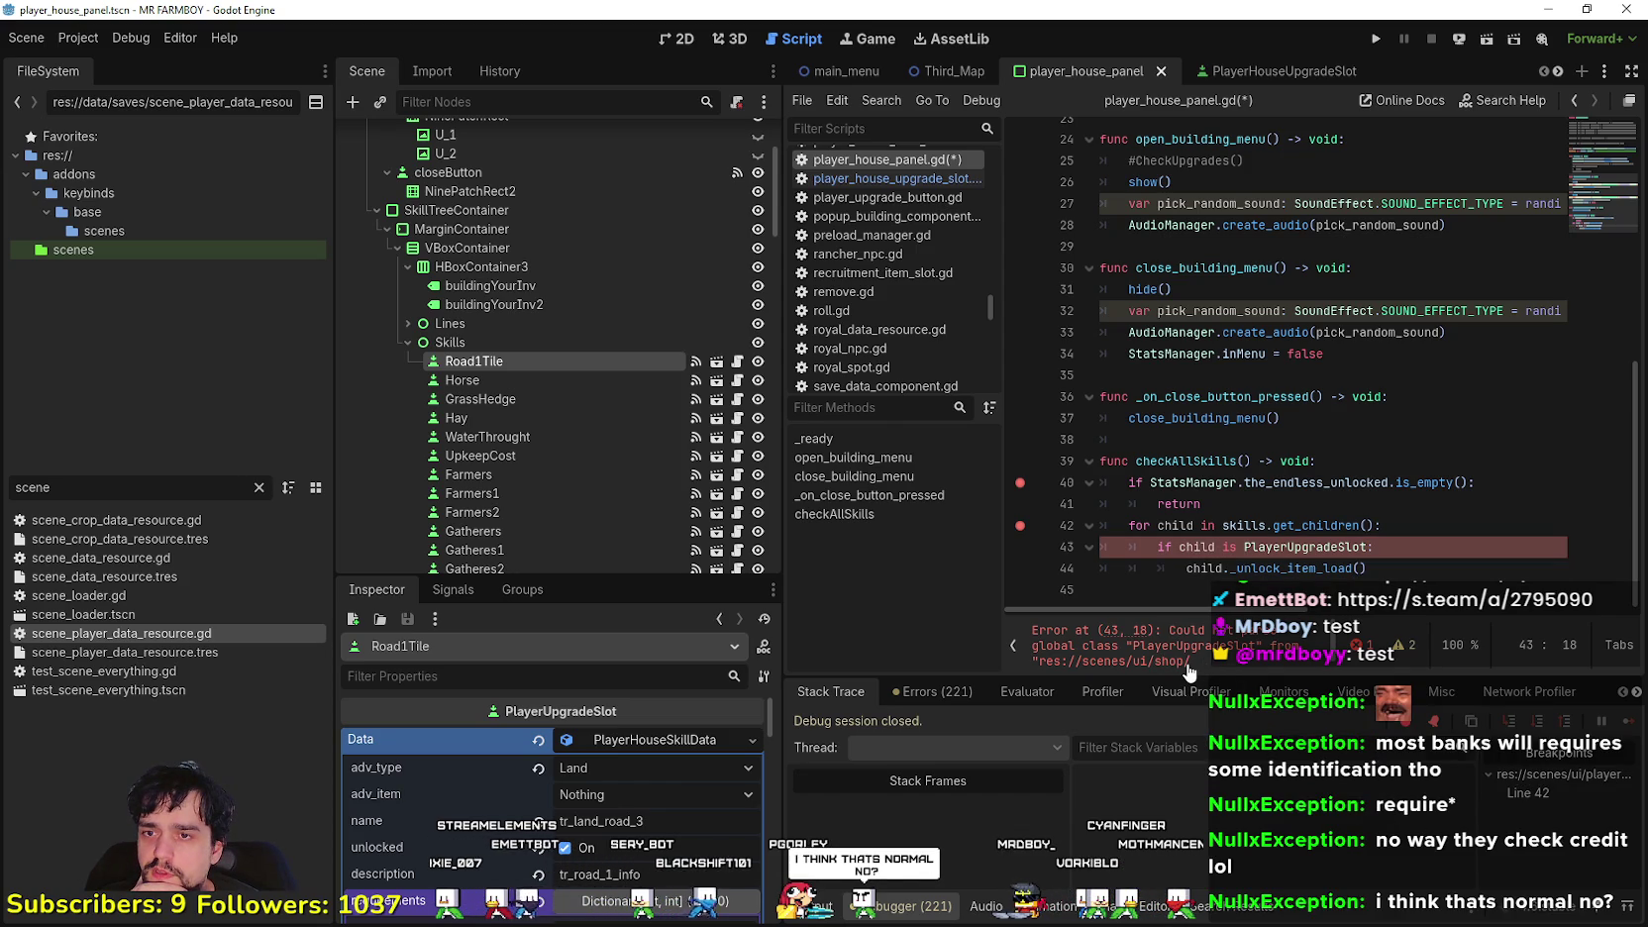
click(1397, 537)
drag(1396, 536, 1098, 503)
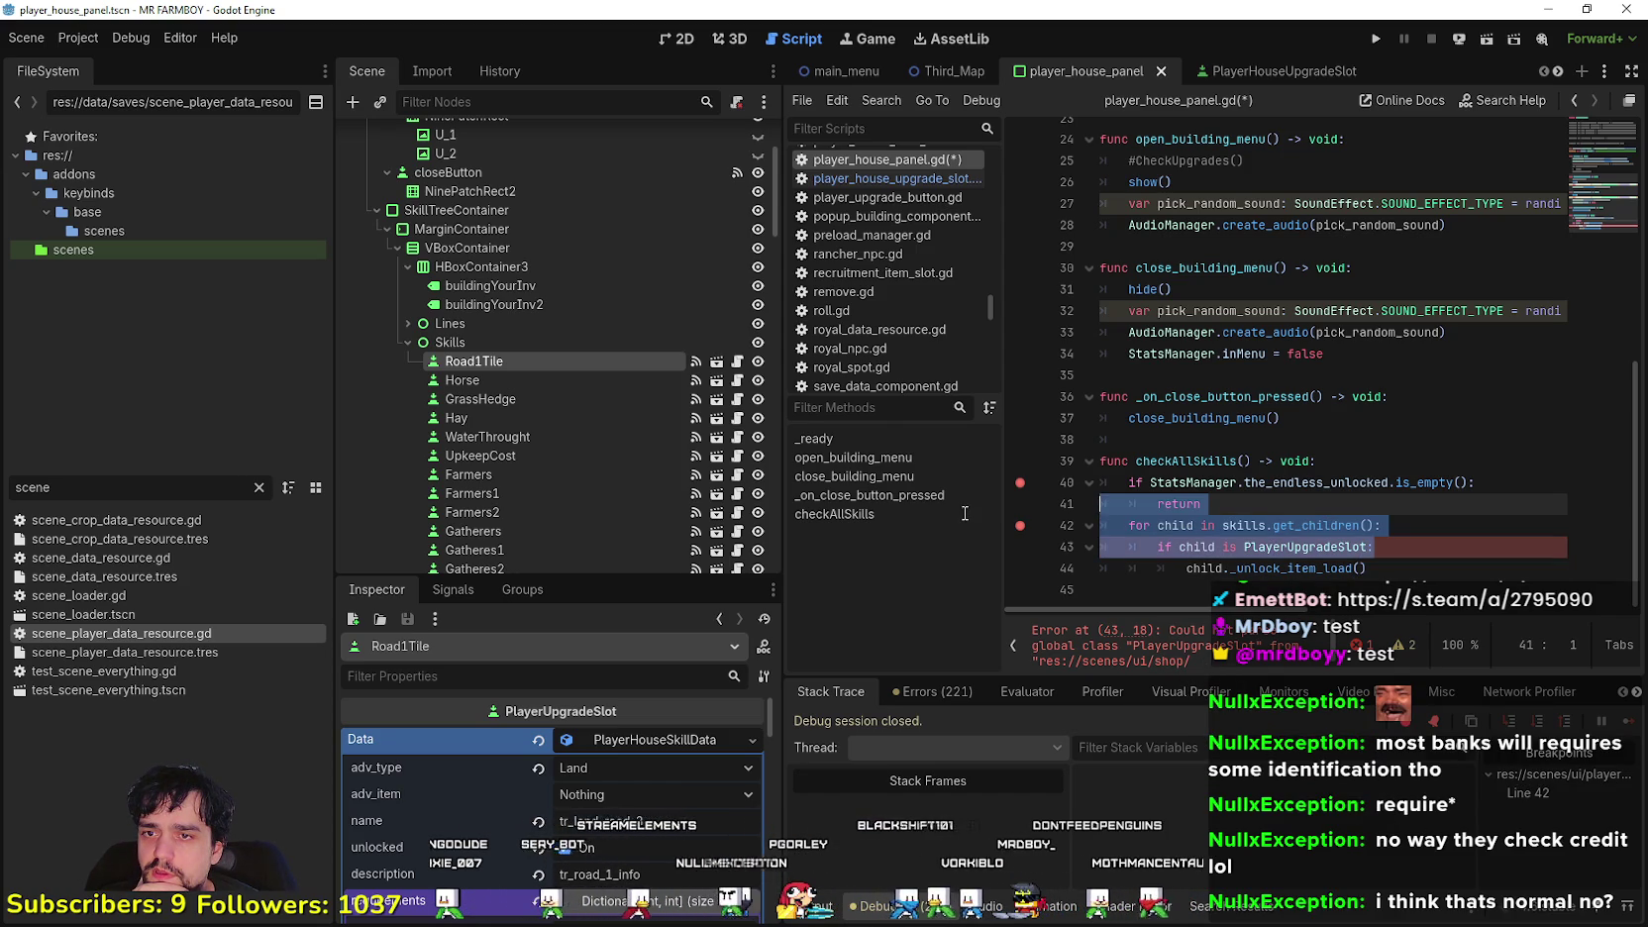
drag(781, 570, 384, 533)
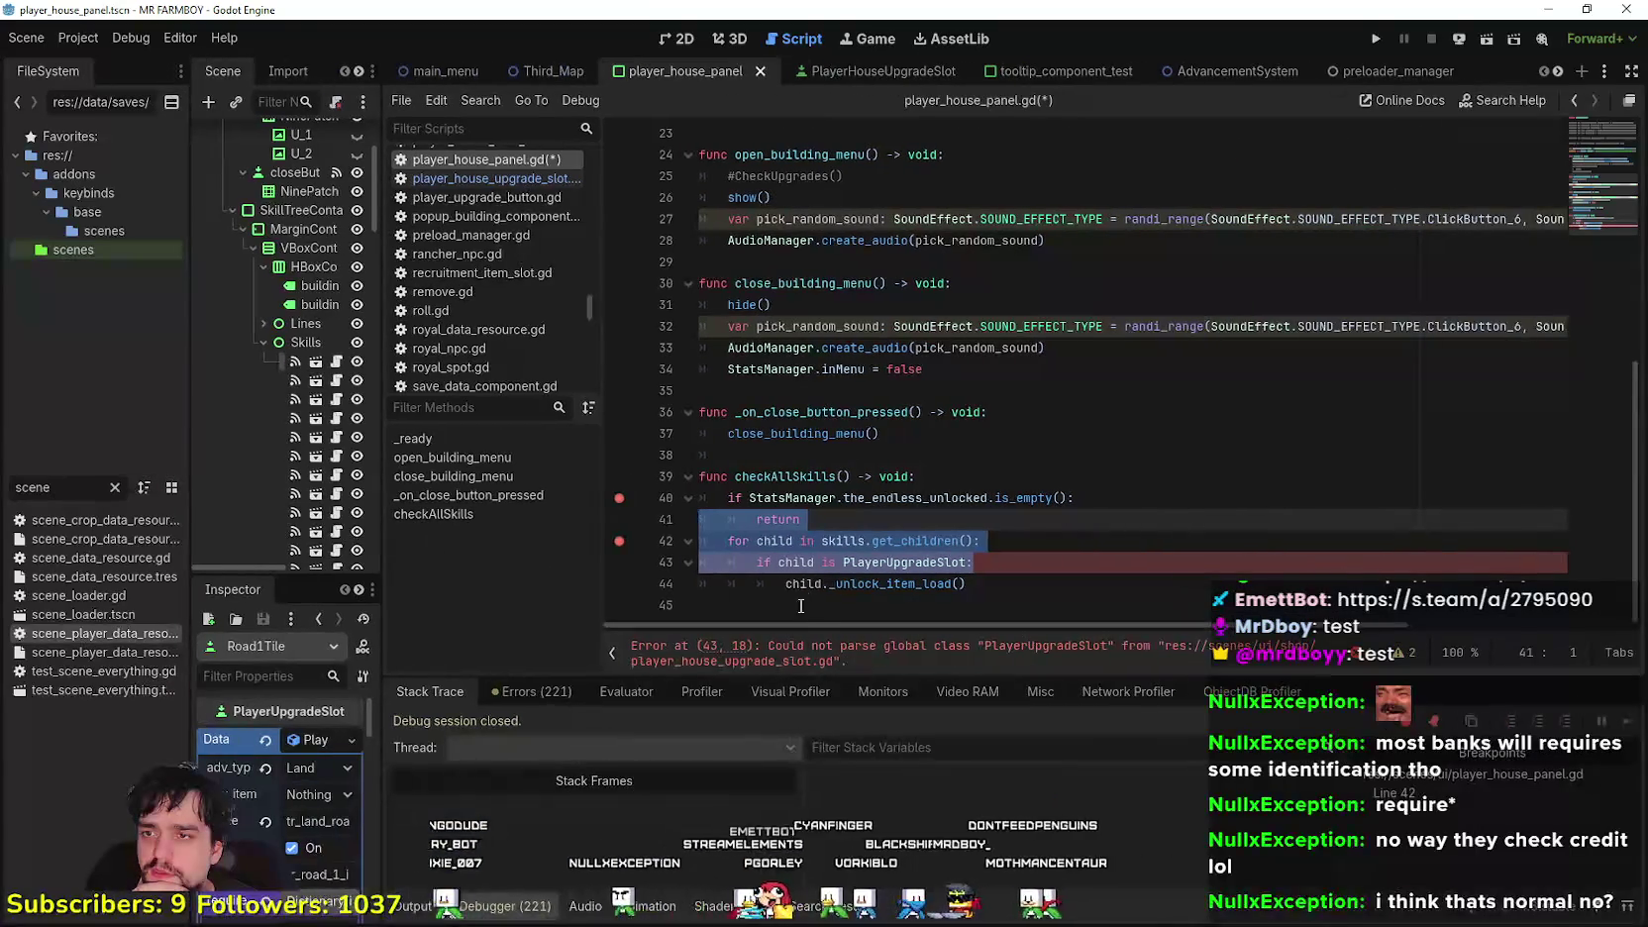
- Retype 'child is PlayerUpgradeSlot' on line 43, accepting PlayerUpgradeSlot from autocomplete
drag(712, 628, 976, 600)
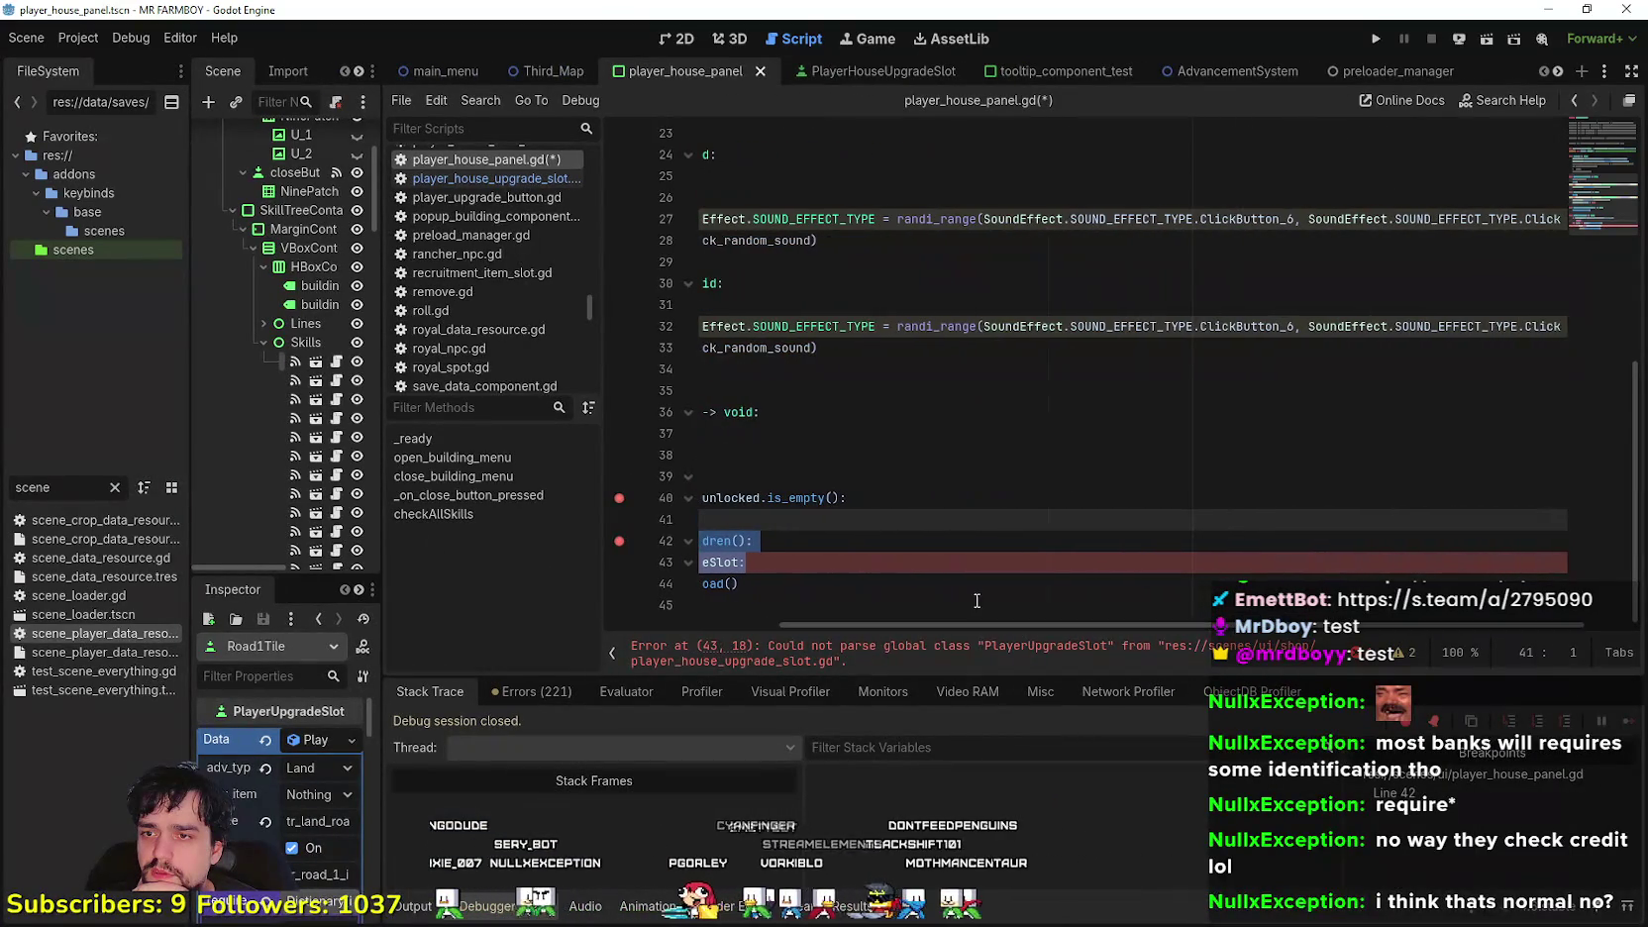
click(943, 644)
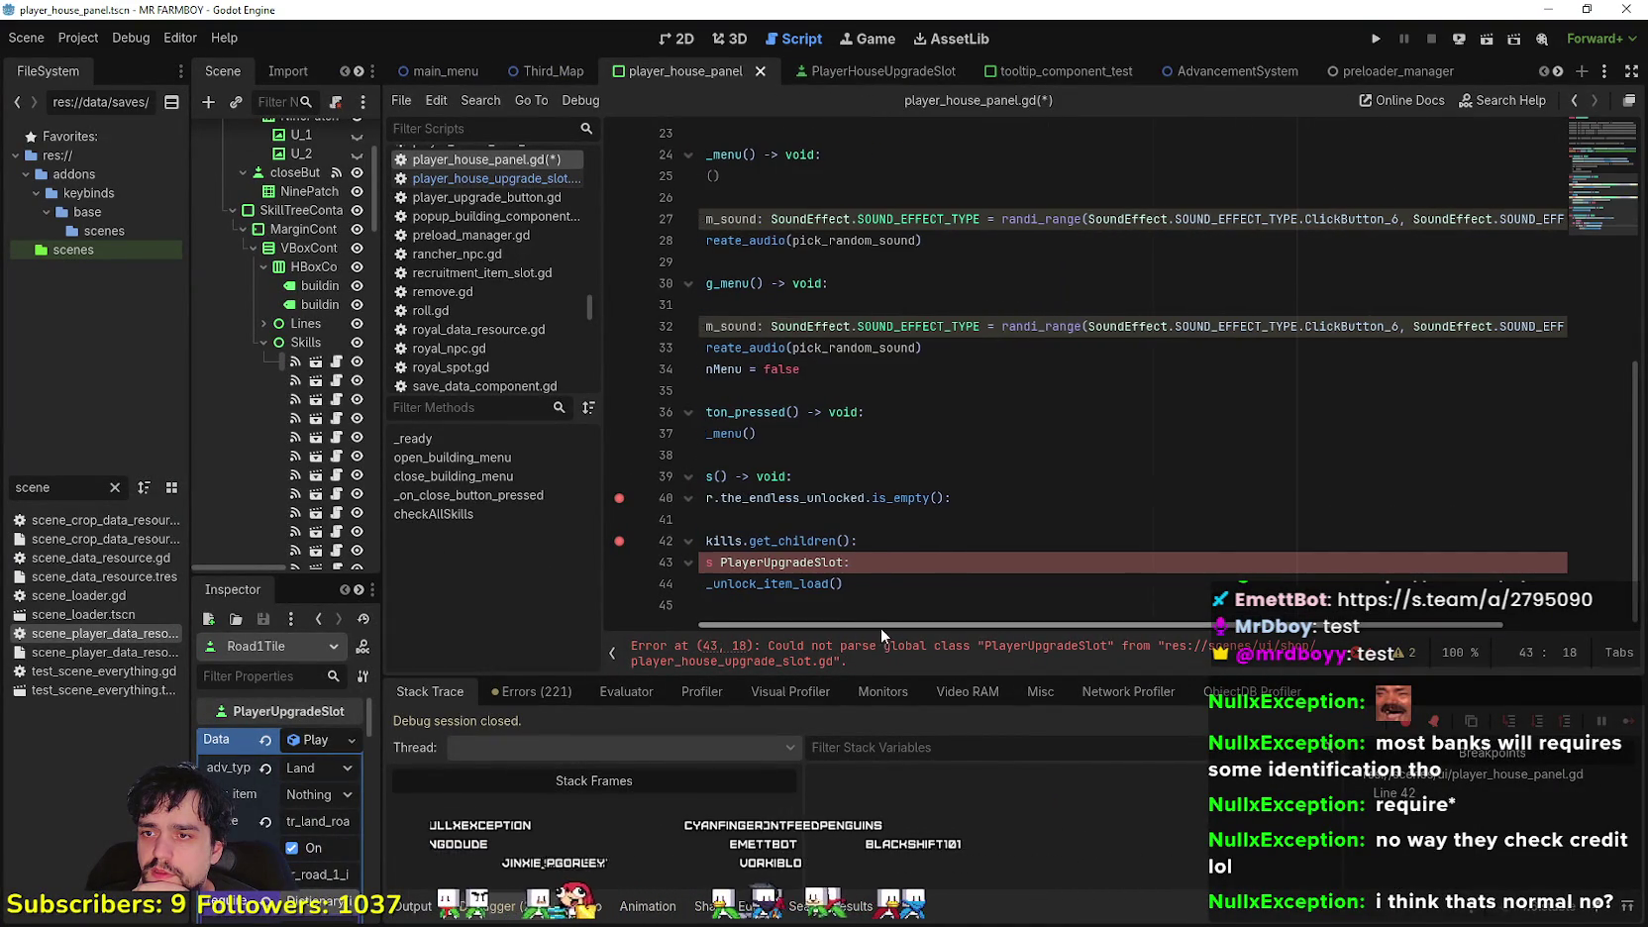
scroll(880, 628, left, 3)
drag(887, 561, 778, 562)
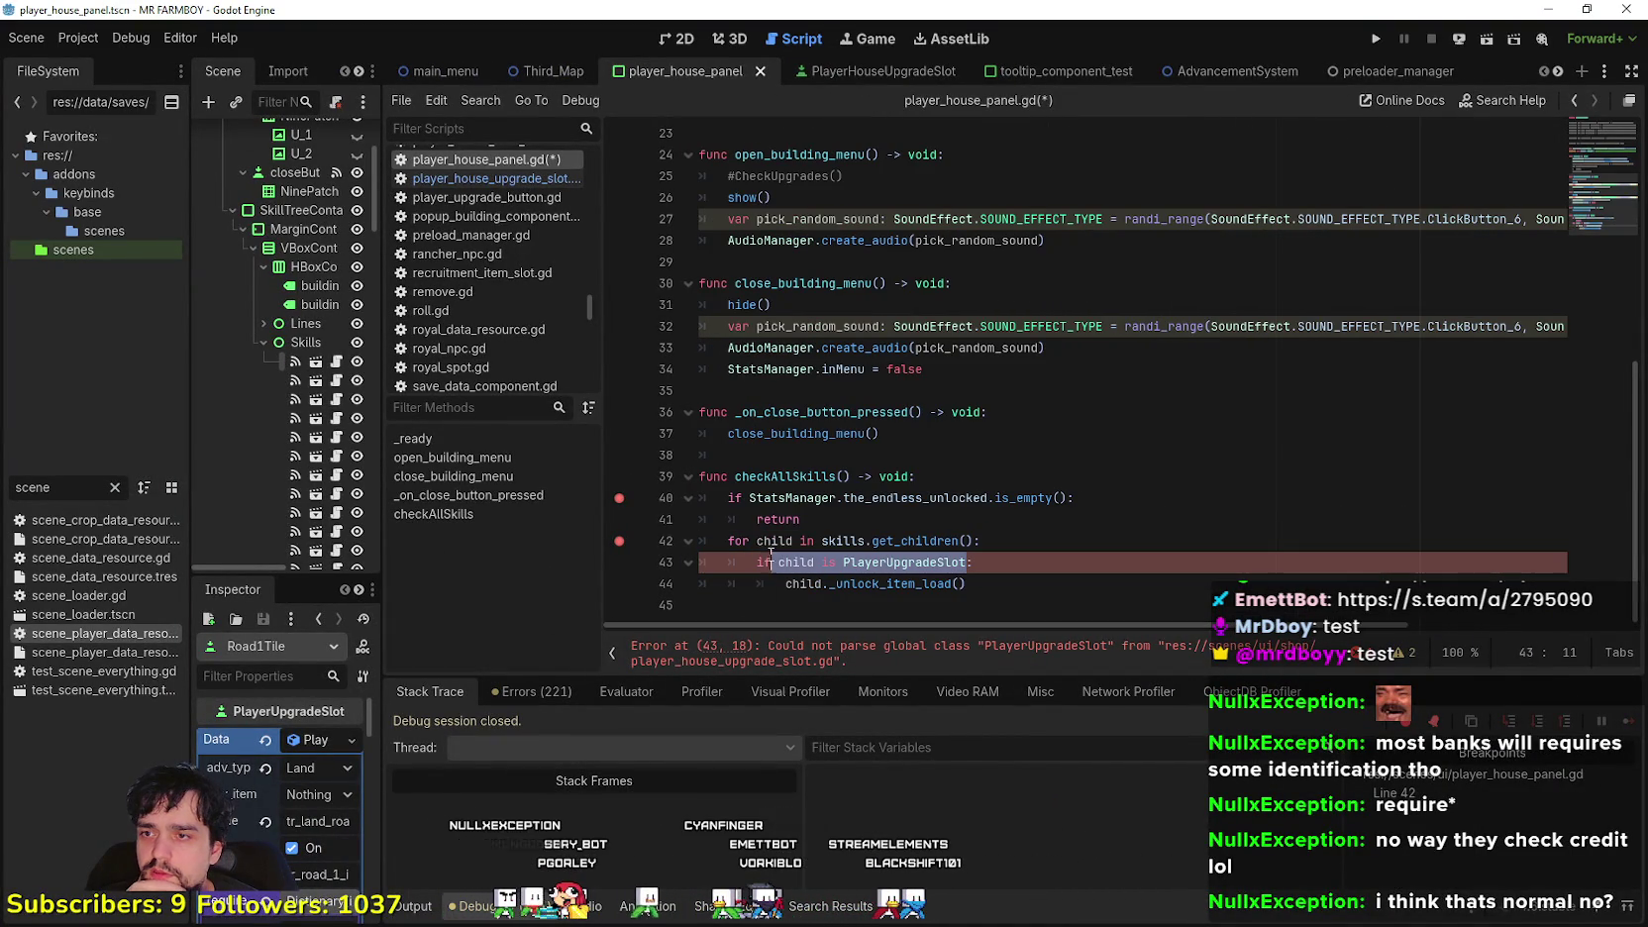
text(child)
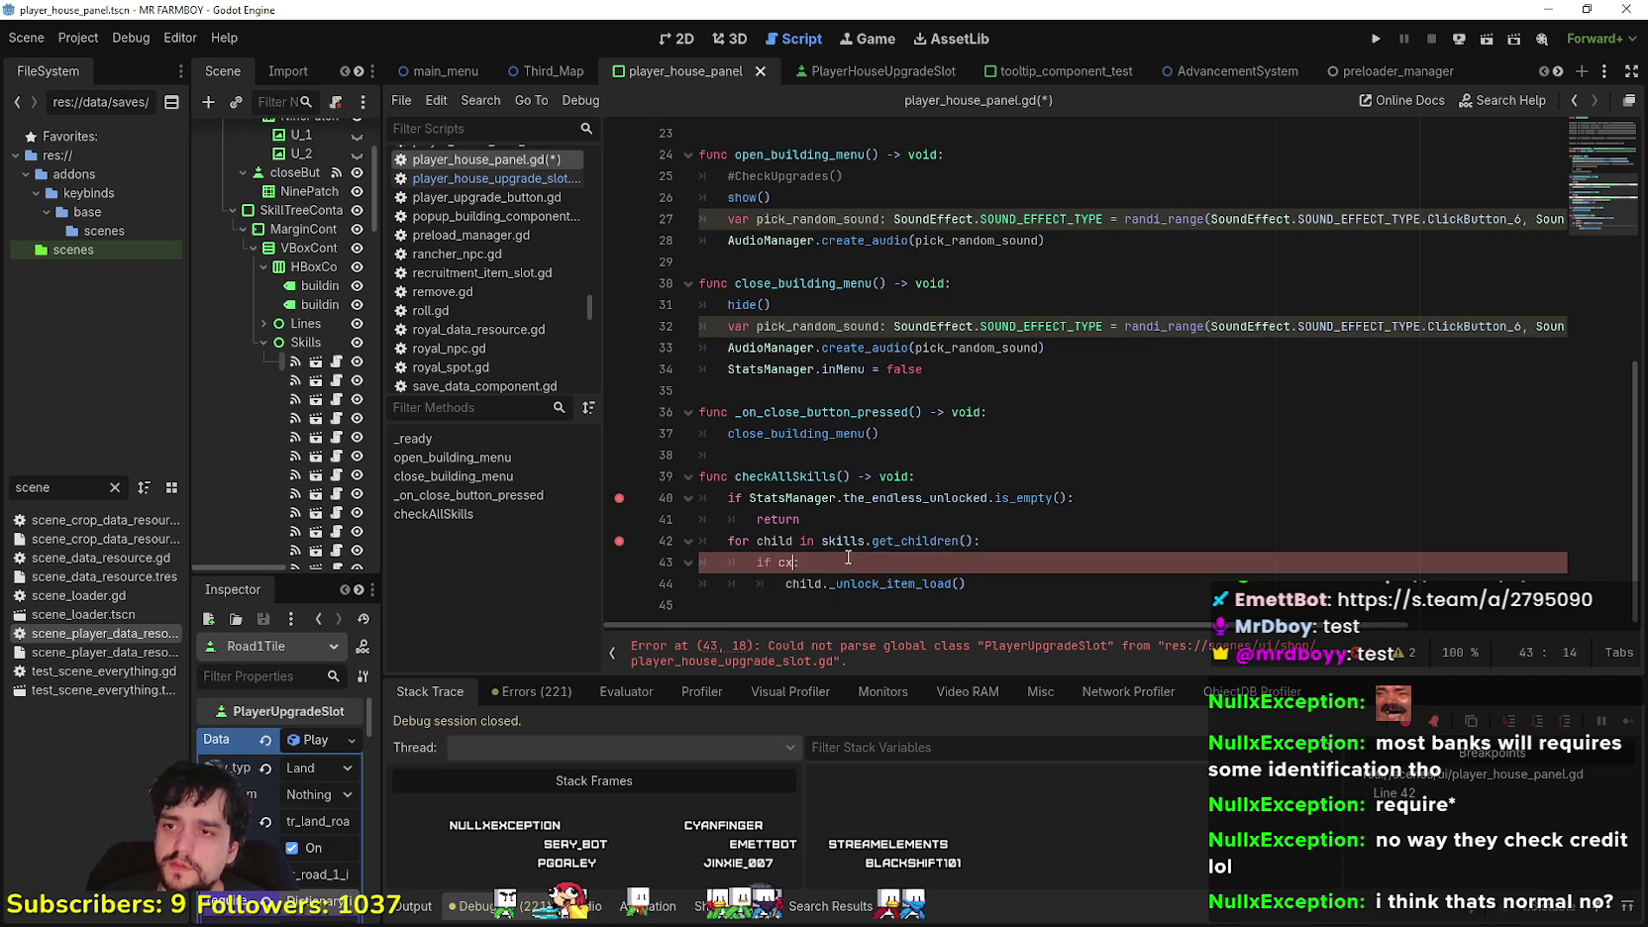
text( is )
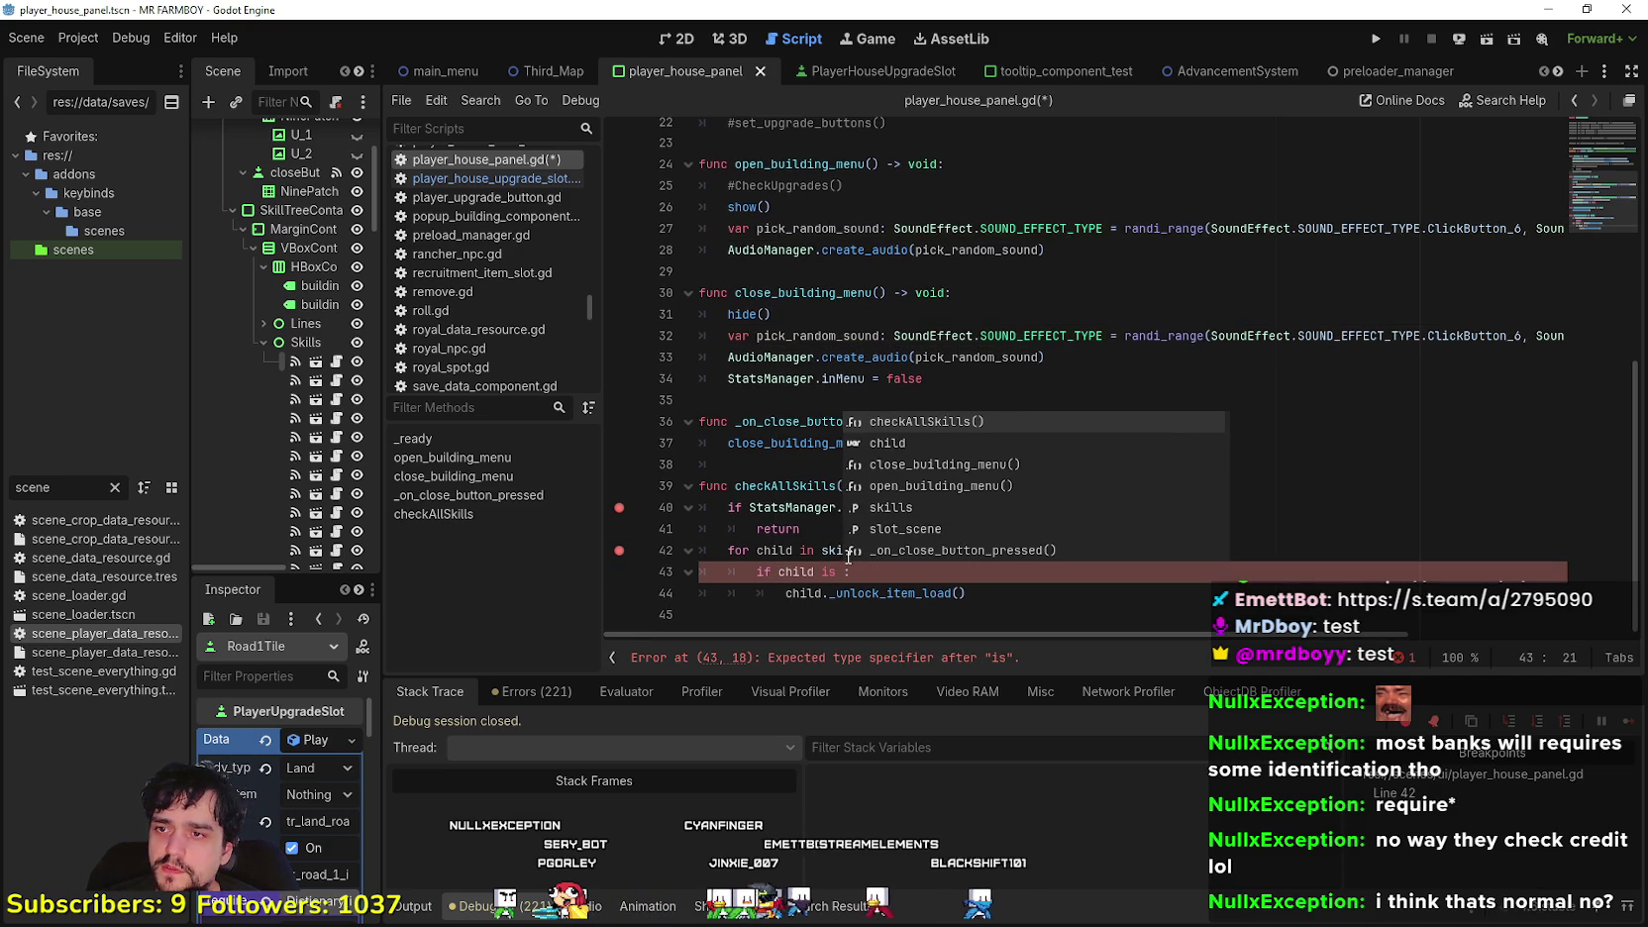
text(Player)
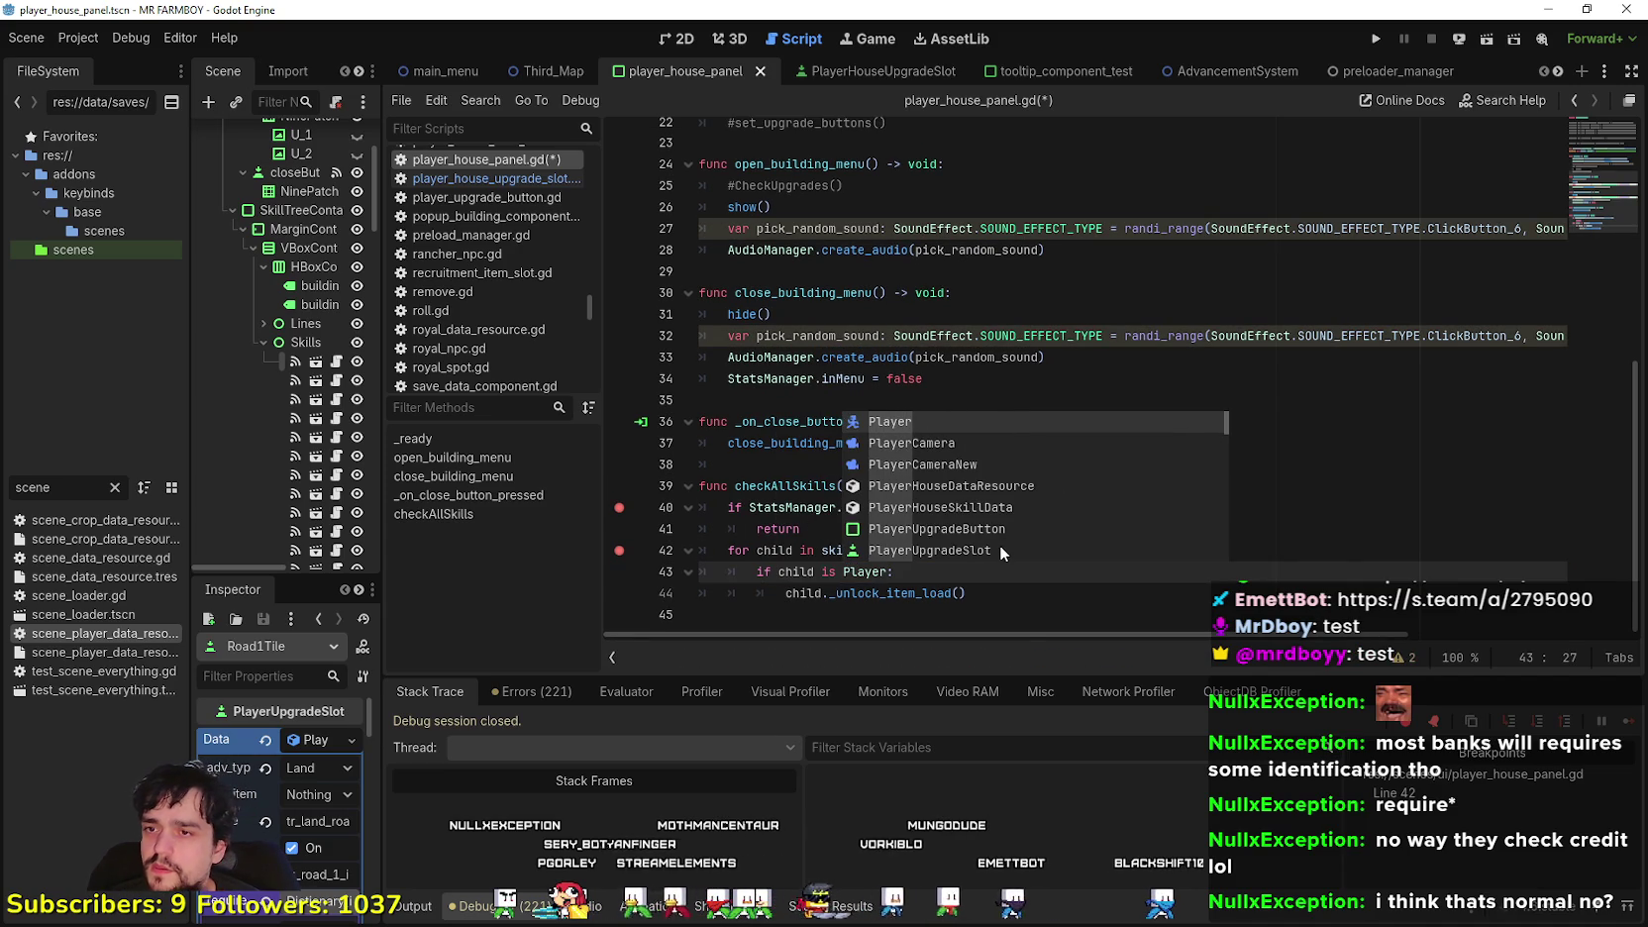
key(Down)
key(Down)
key(Down)
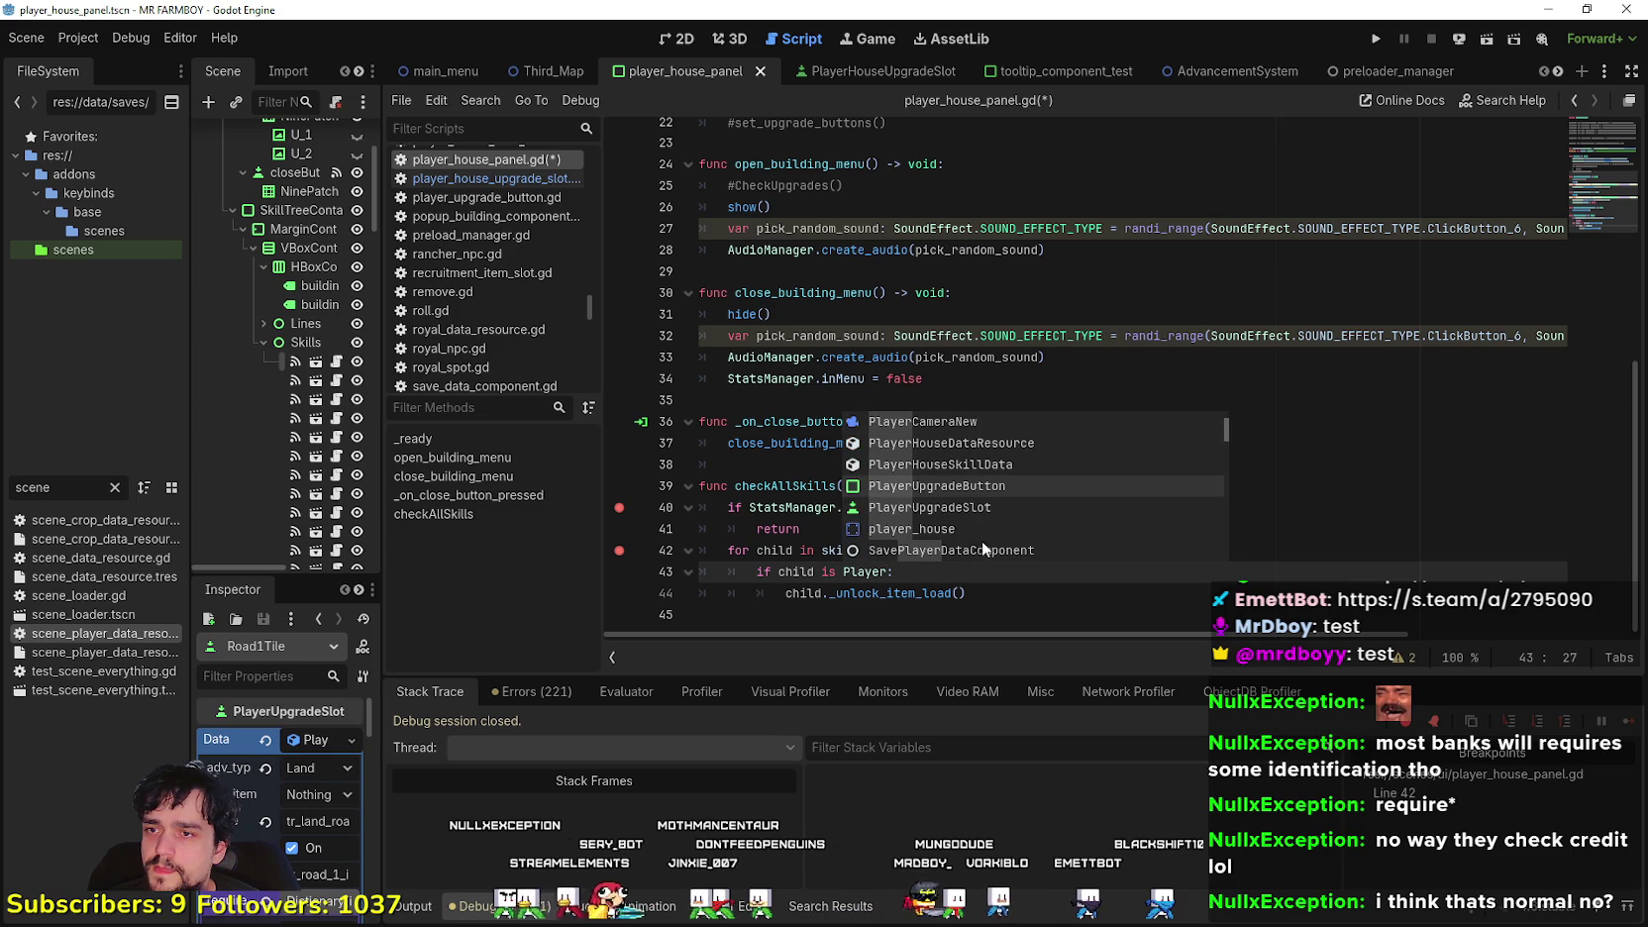
key(Up)
key(Return)
- Add line 43's colon, remove the stray letter on line 267 of player_house_upgrade_slot.gd, and save
text(:)
drag(388, 421, 630, 424)
click(630, 418)
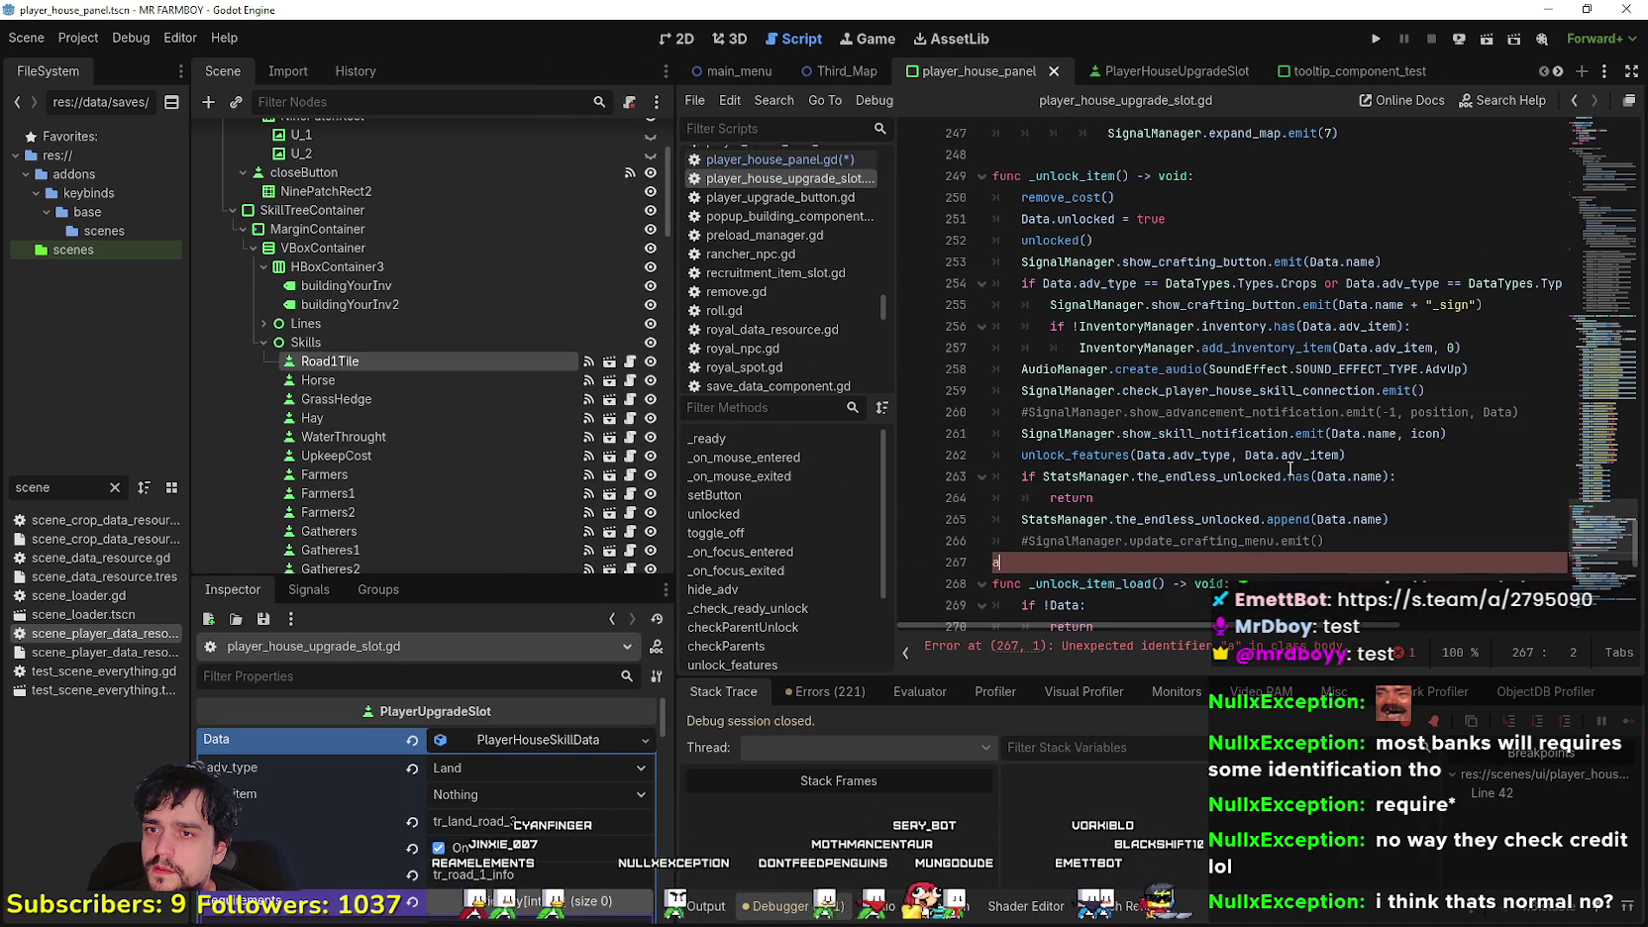
click(1277, 563)
text(a)
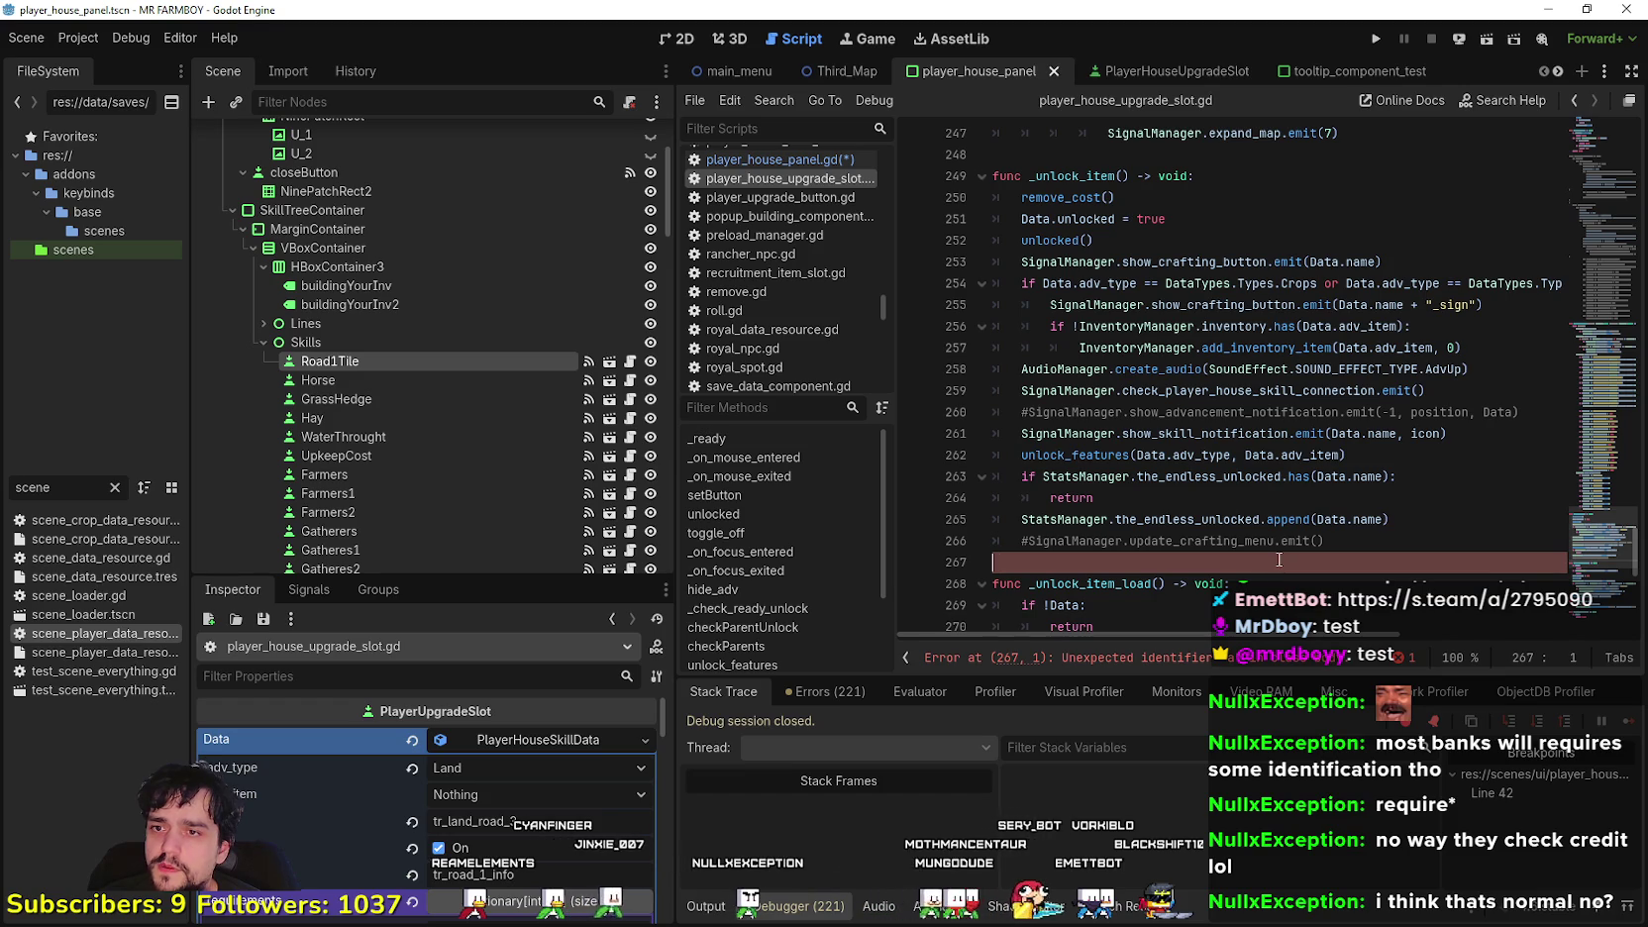
key(BackSpace)
key(ctrl+s)
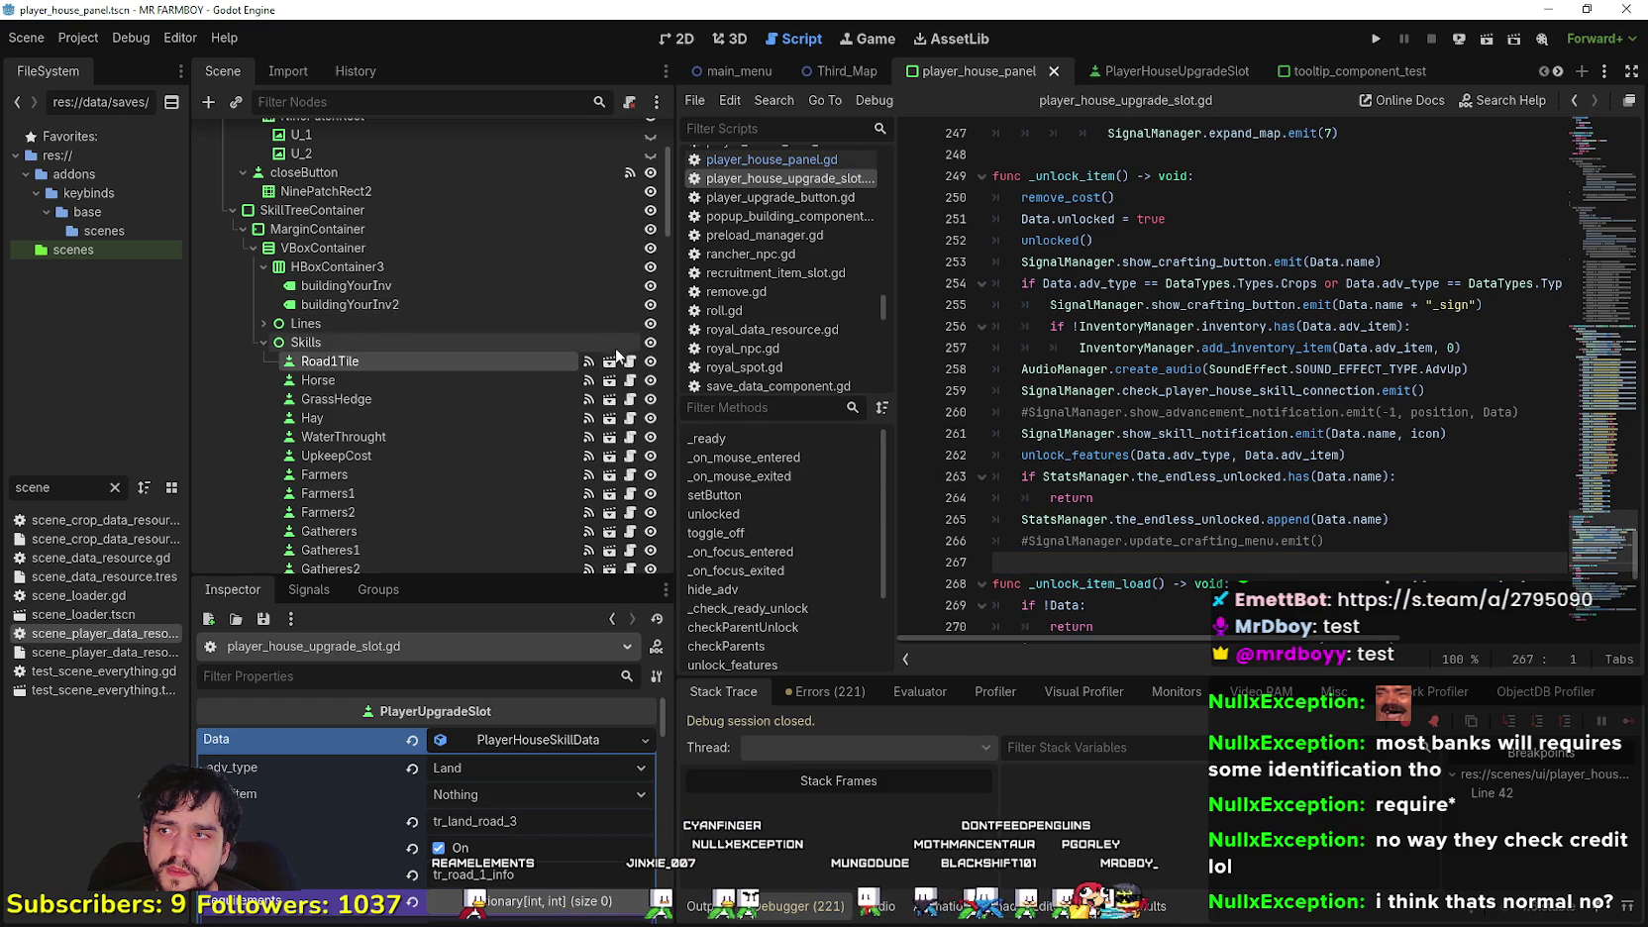
- Compare the GrassHedge, WaterThrought and UpkeepCost skill nodes, then open the root script and save
click(399, 395)
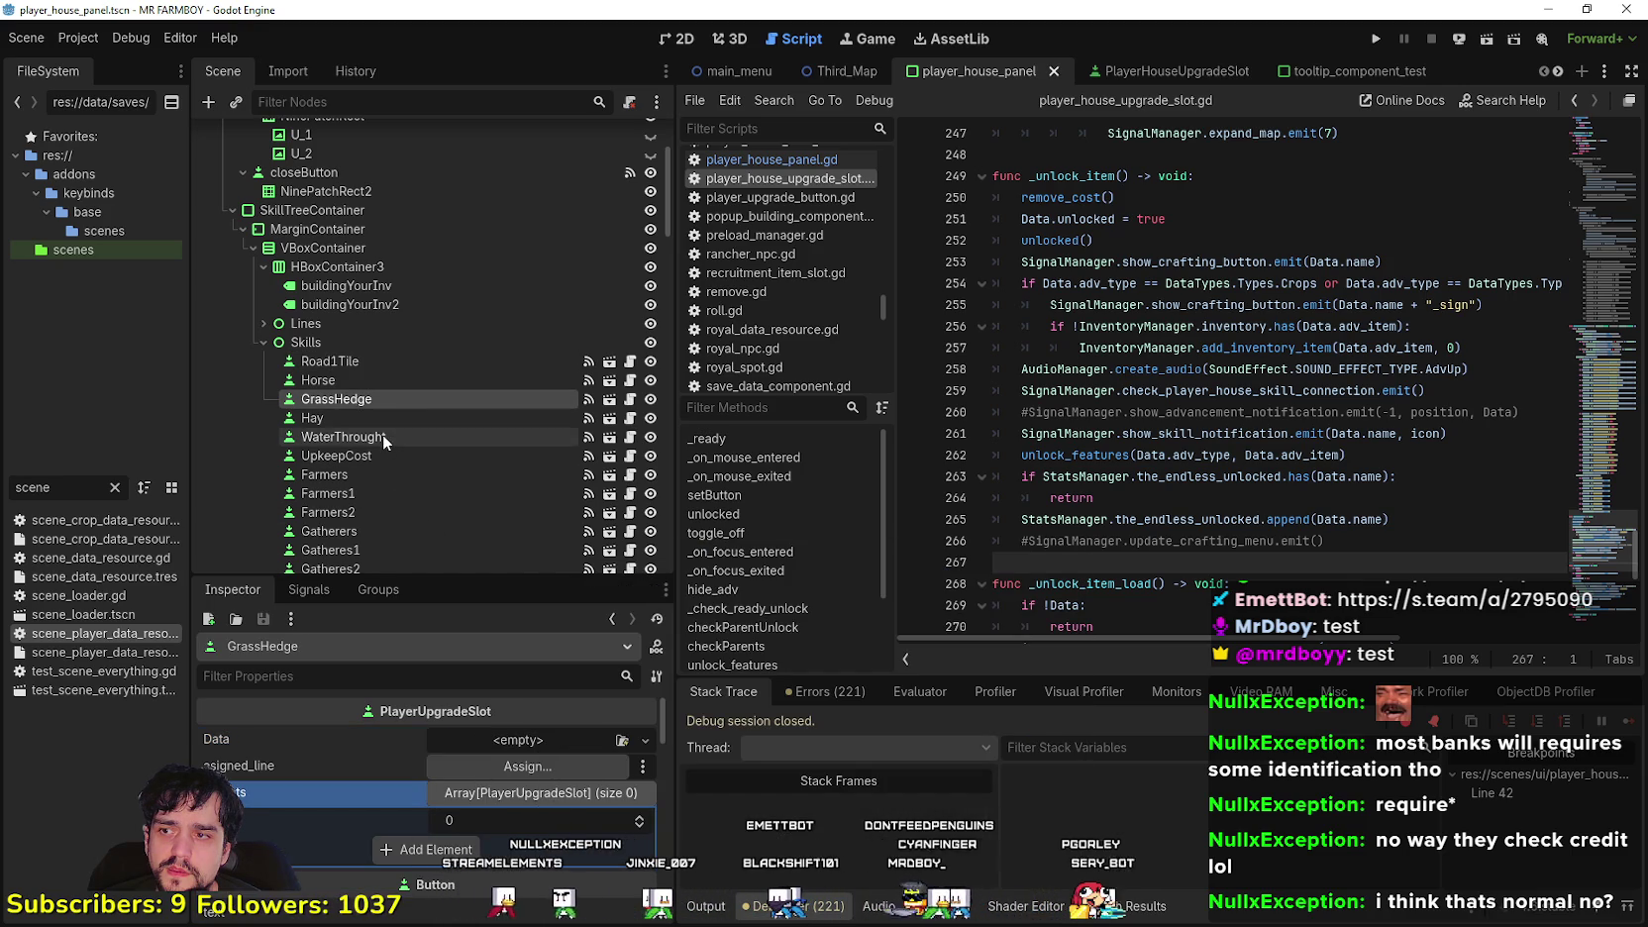
click(383, 434)
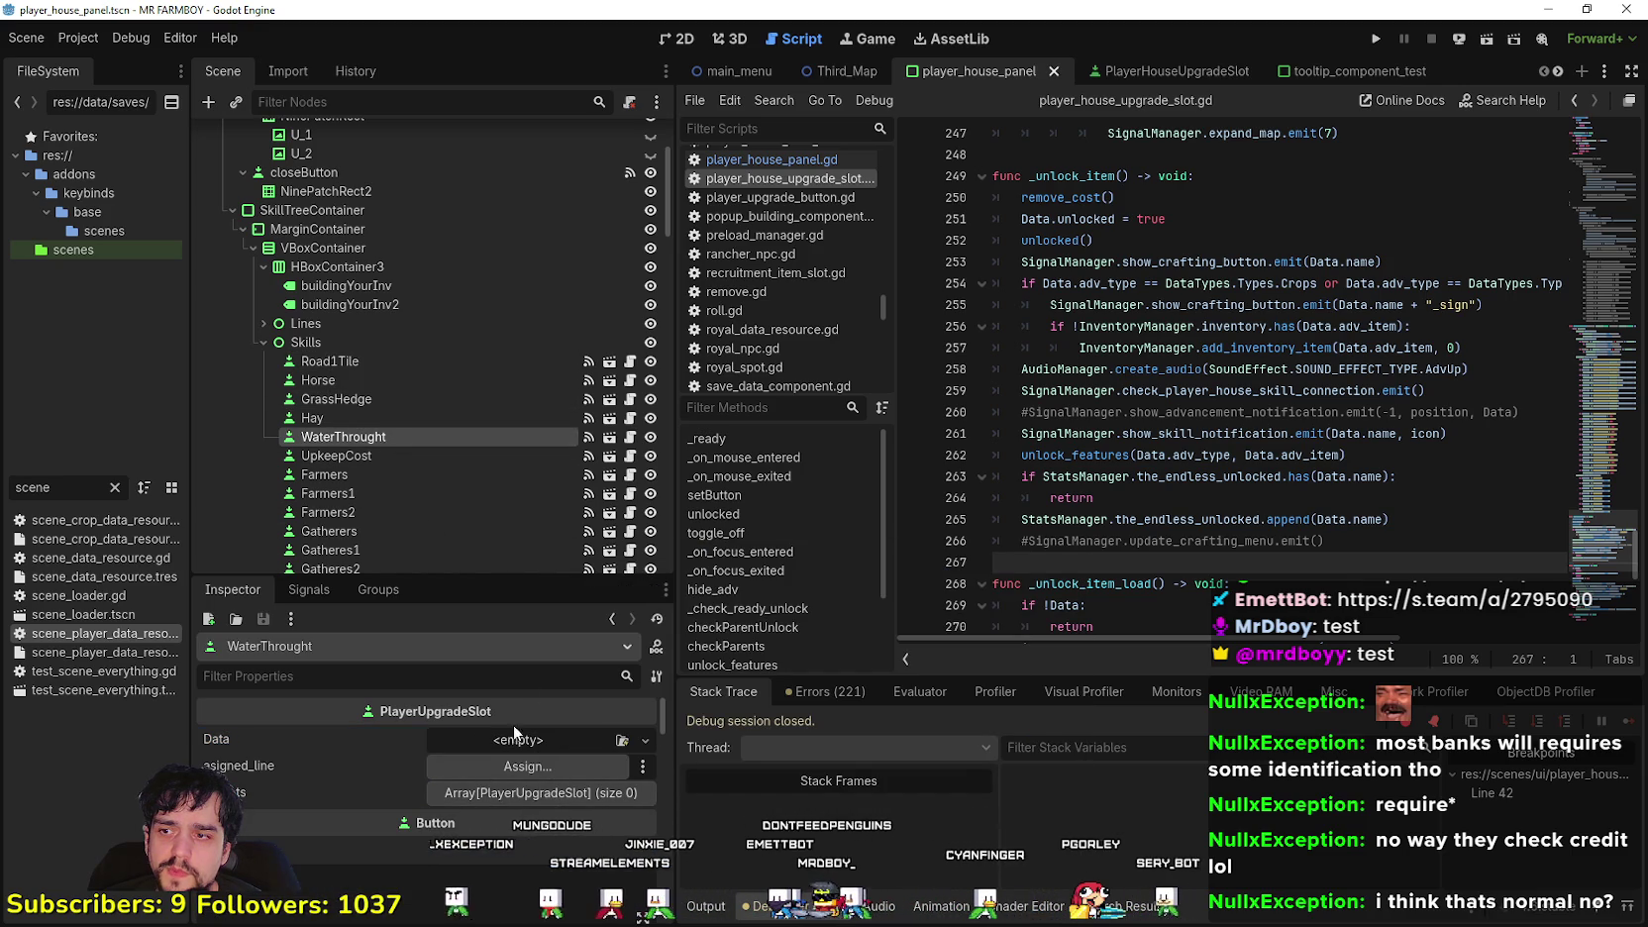
click(396, 454)
click(485, 742)
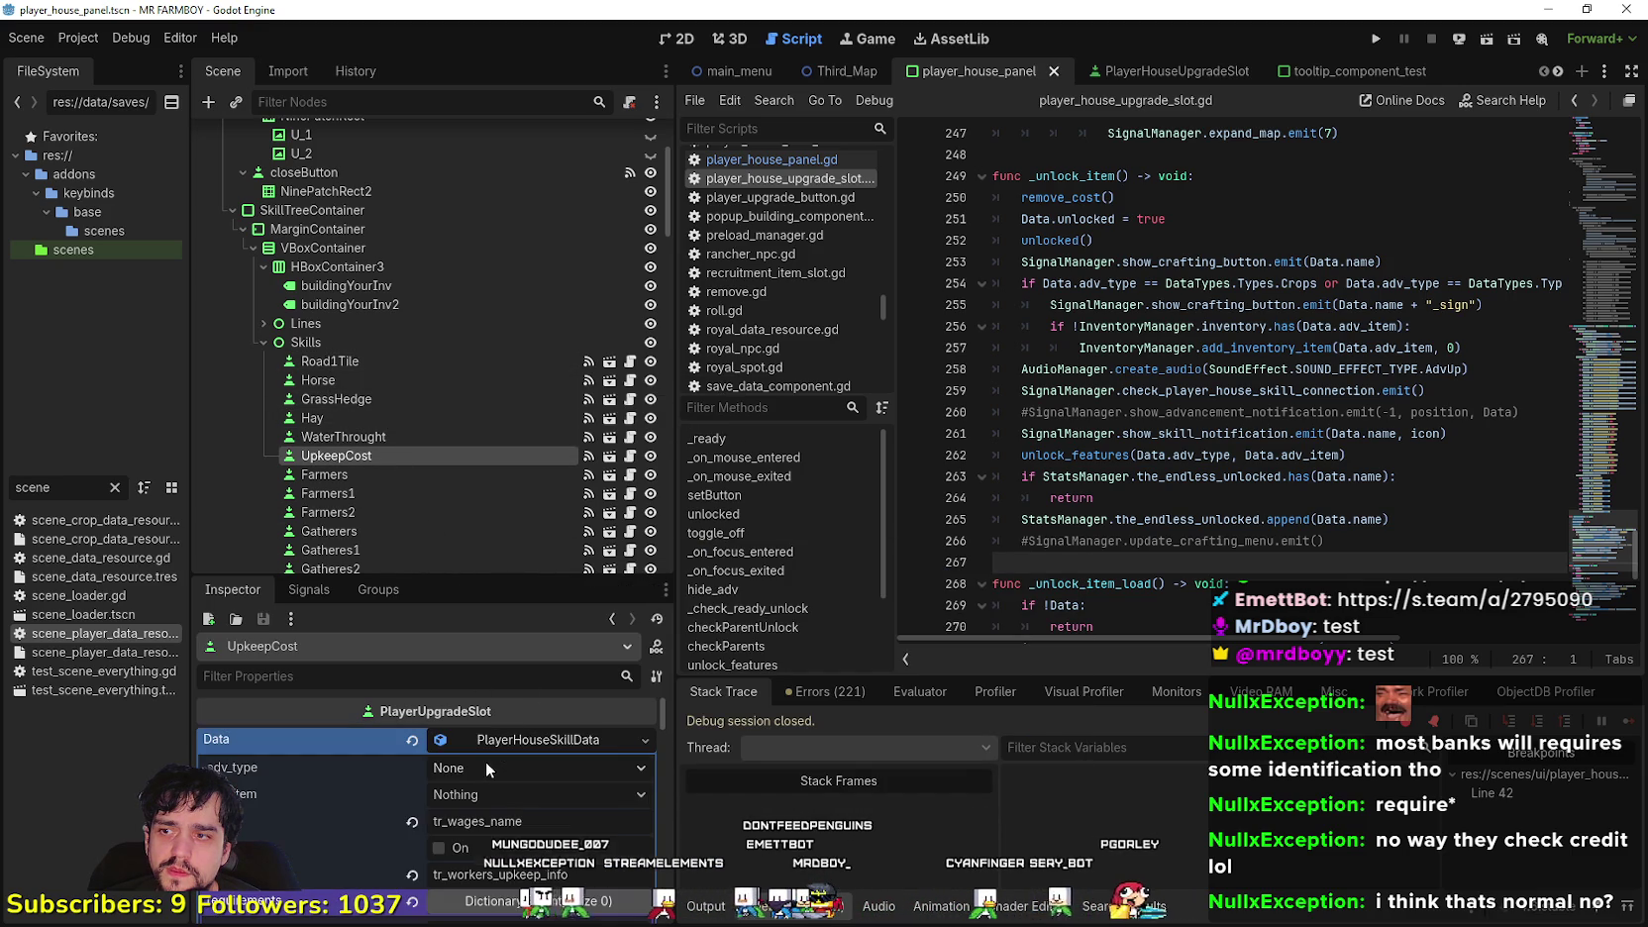
click(364, 442)
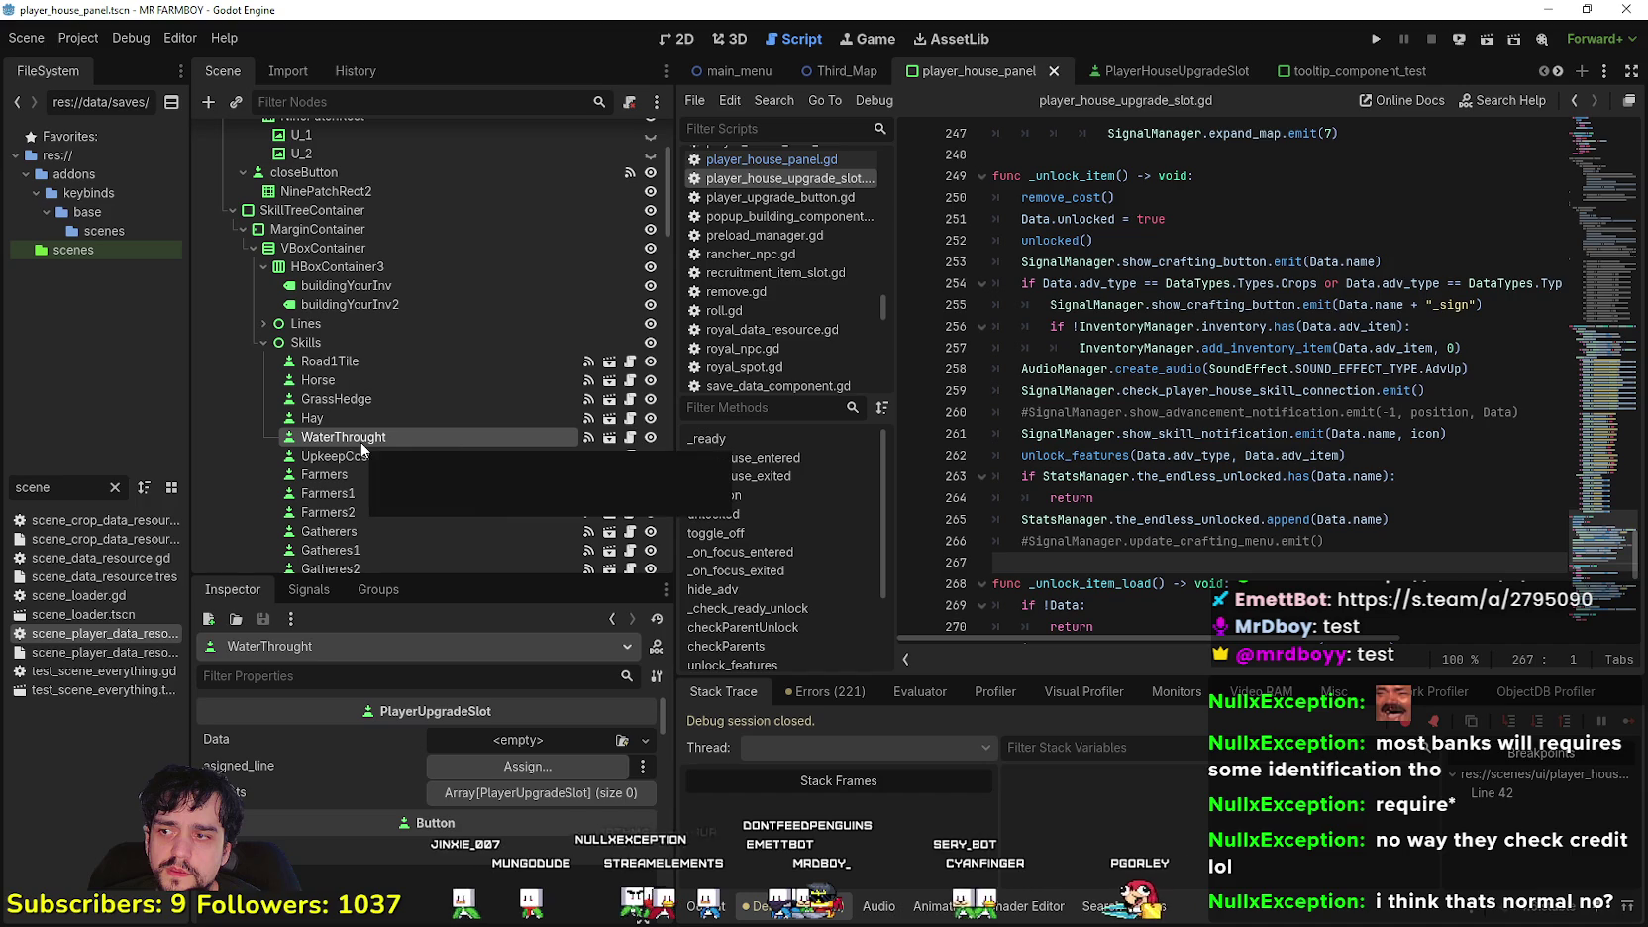
scroll(614, 376, up, 5)
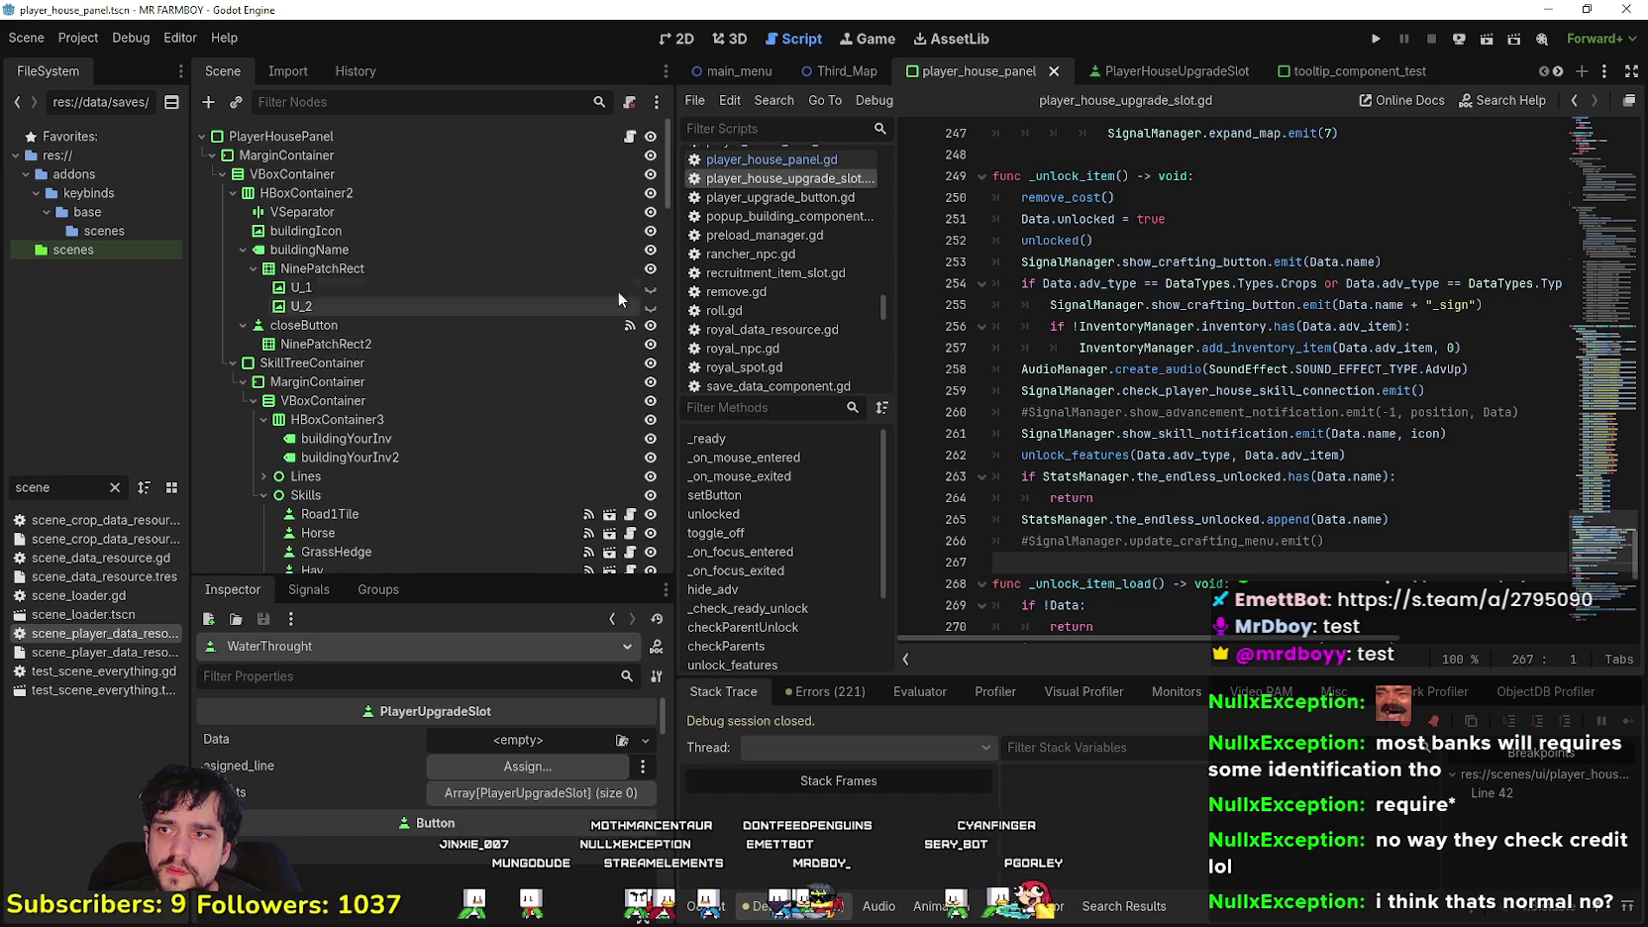
click(629, 136)
key(ctrl+s)
- Run the game, load Save 4 from Continue, then shrink the game window
key(F5)
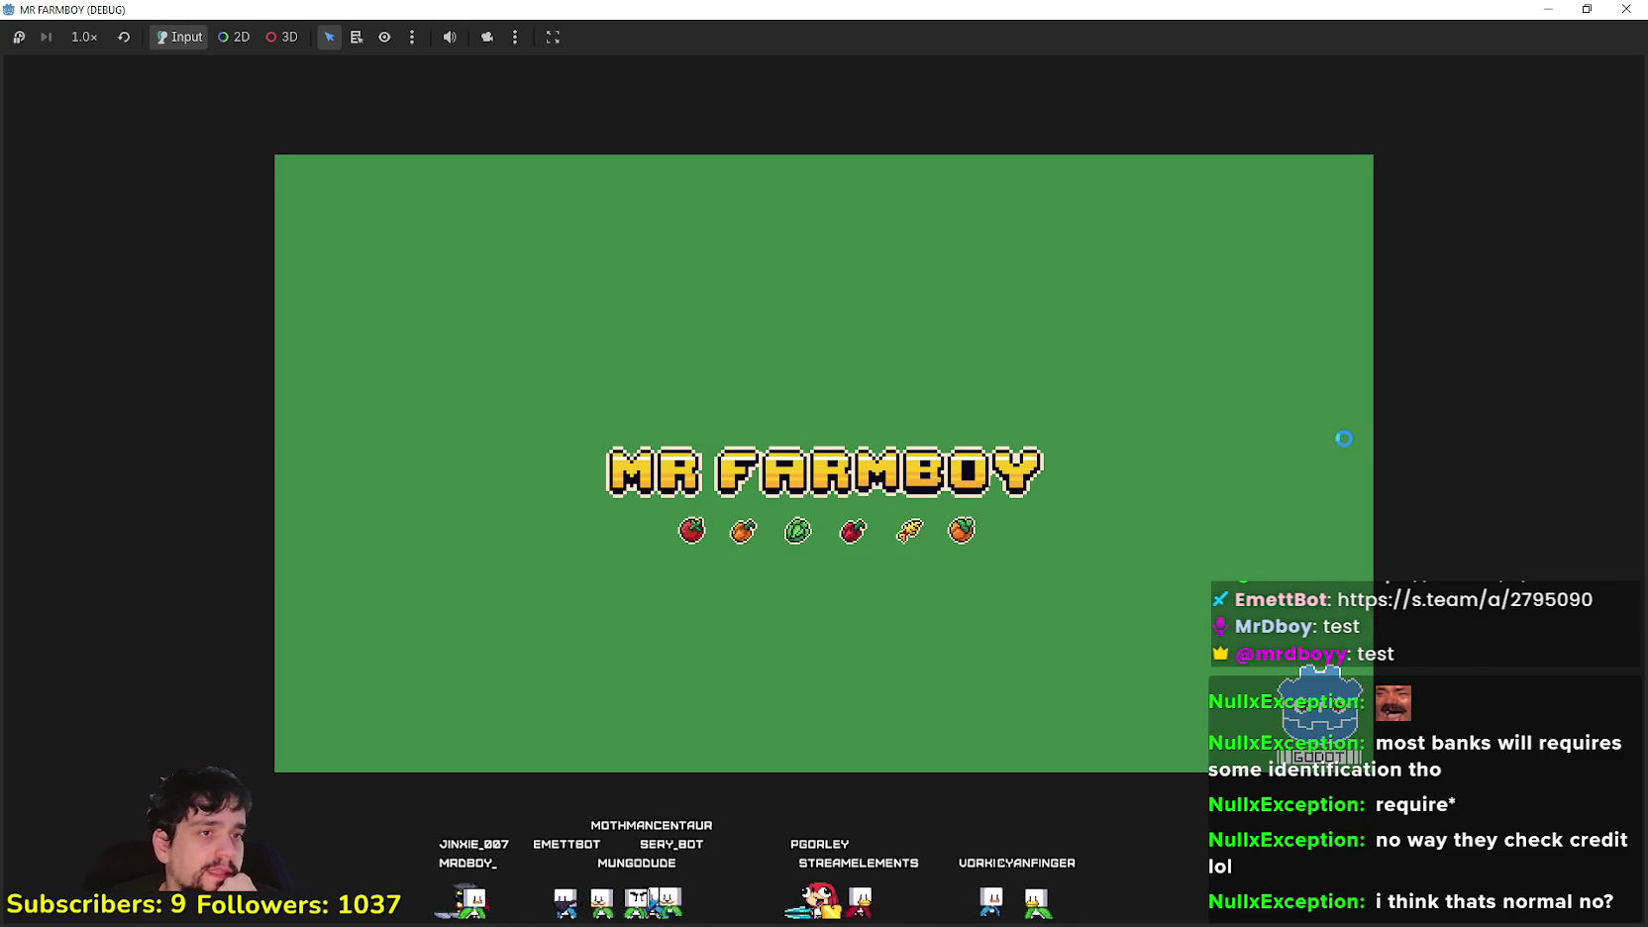
click(1626, 9)
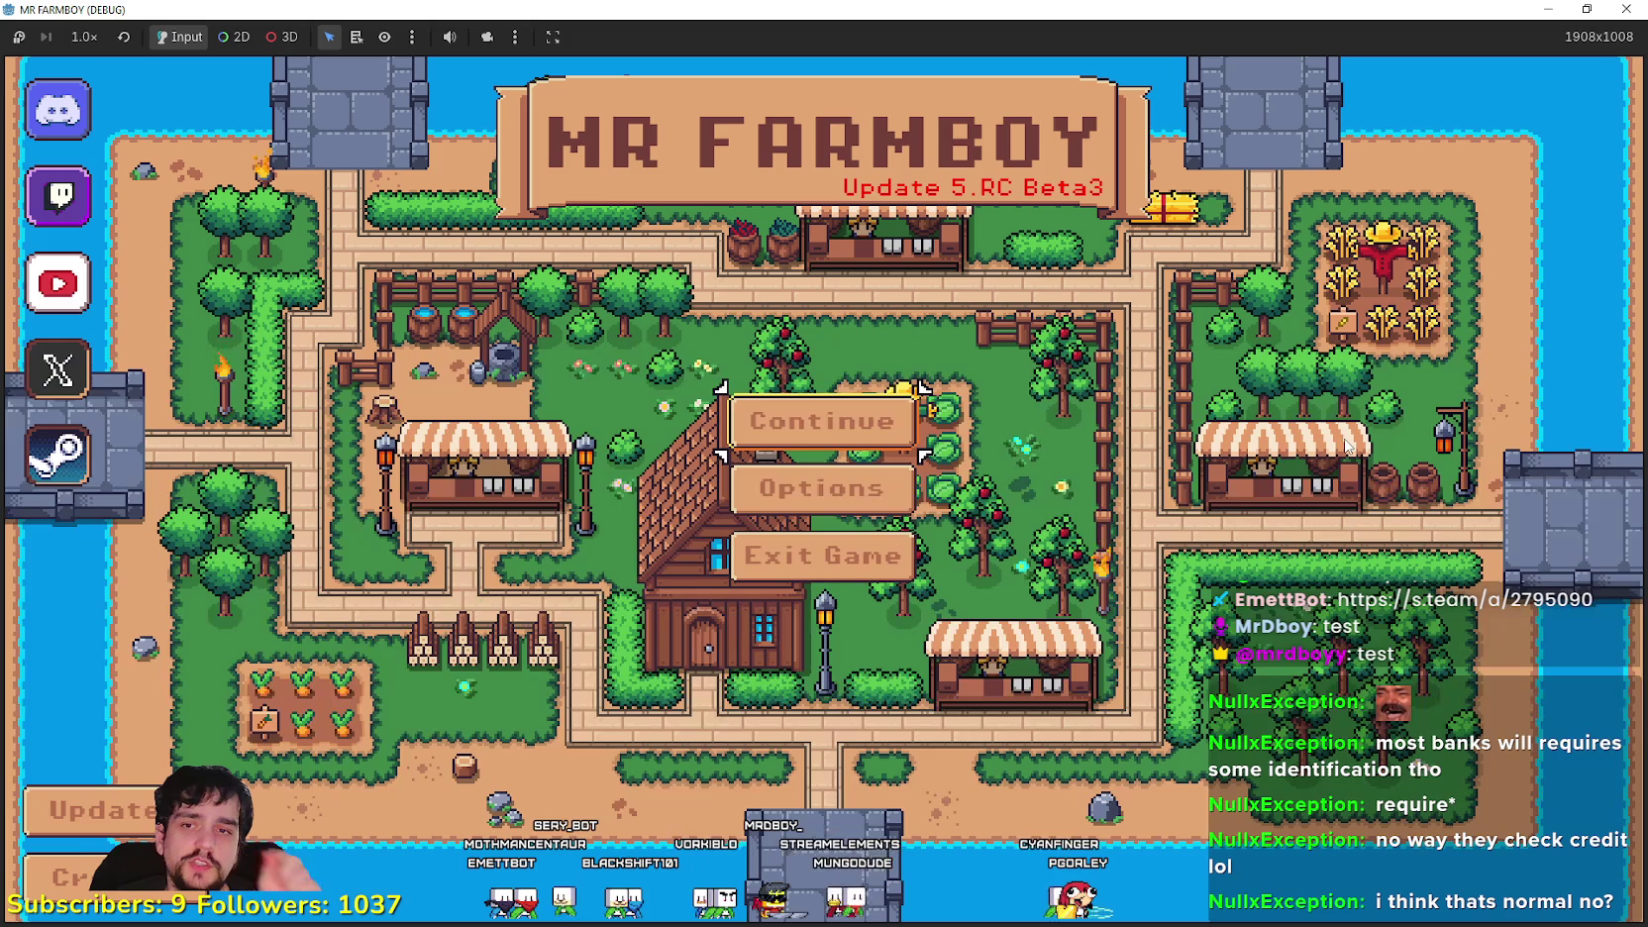
click(771, 426)
scroll(814, 515, down, 2)
click(905, 483)
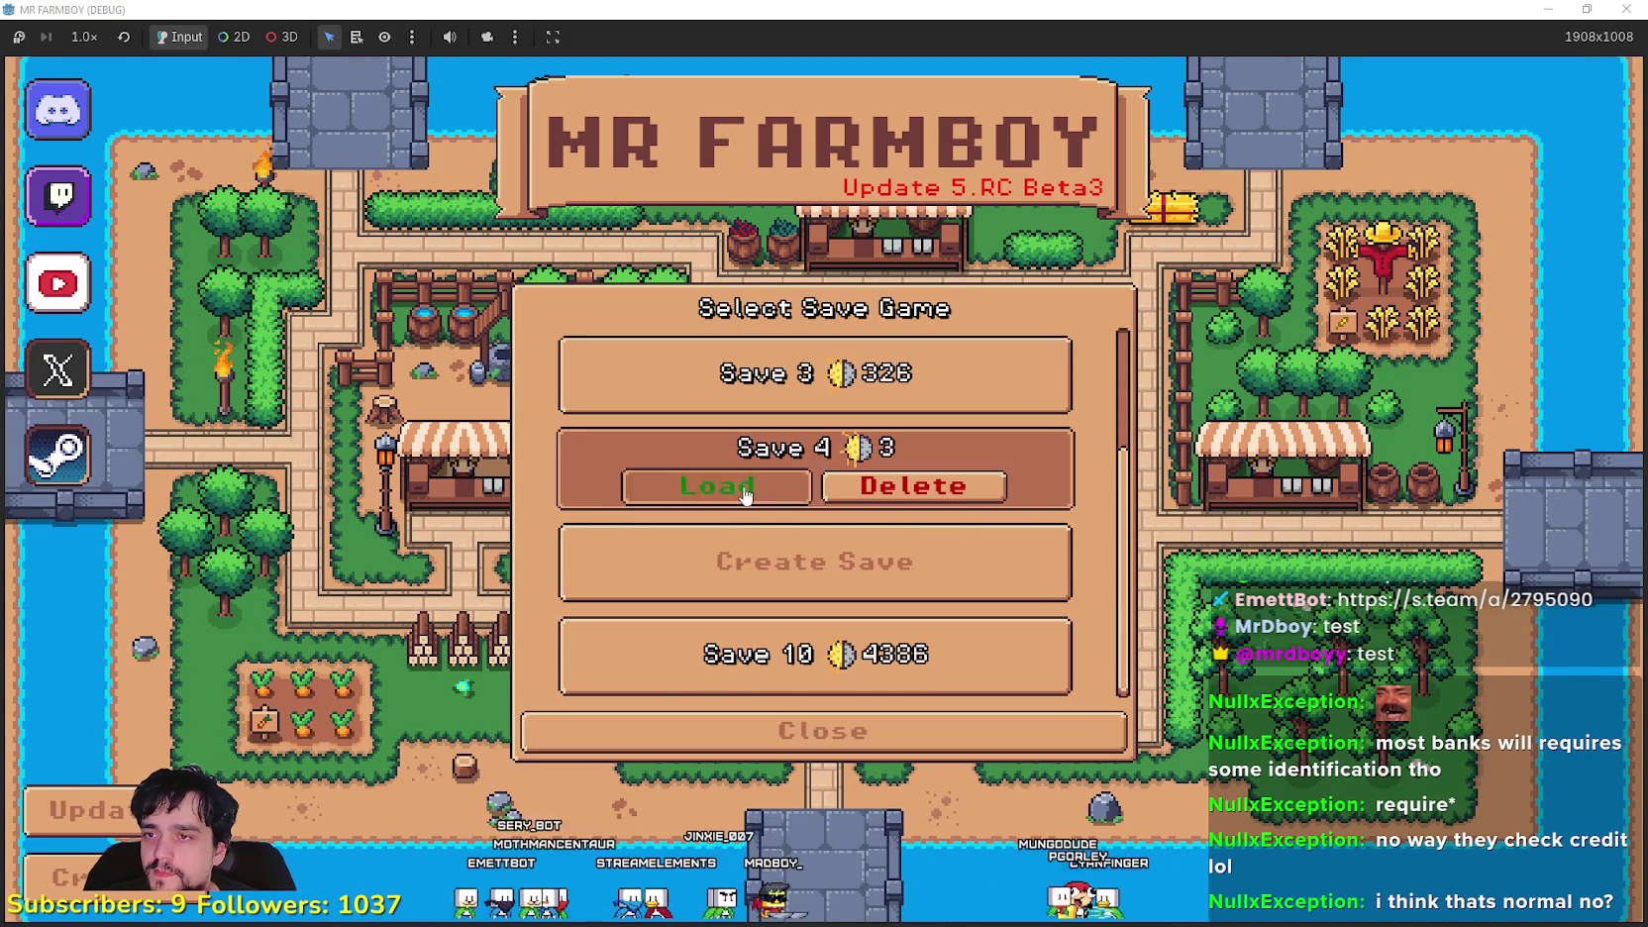
click(788, 510)
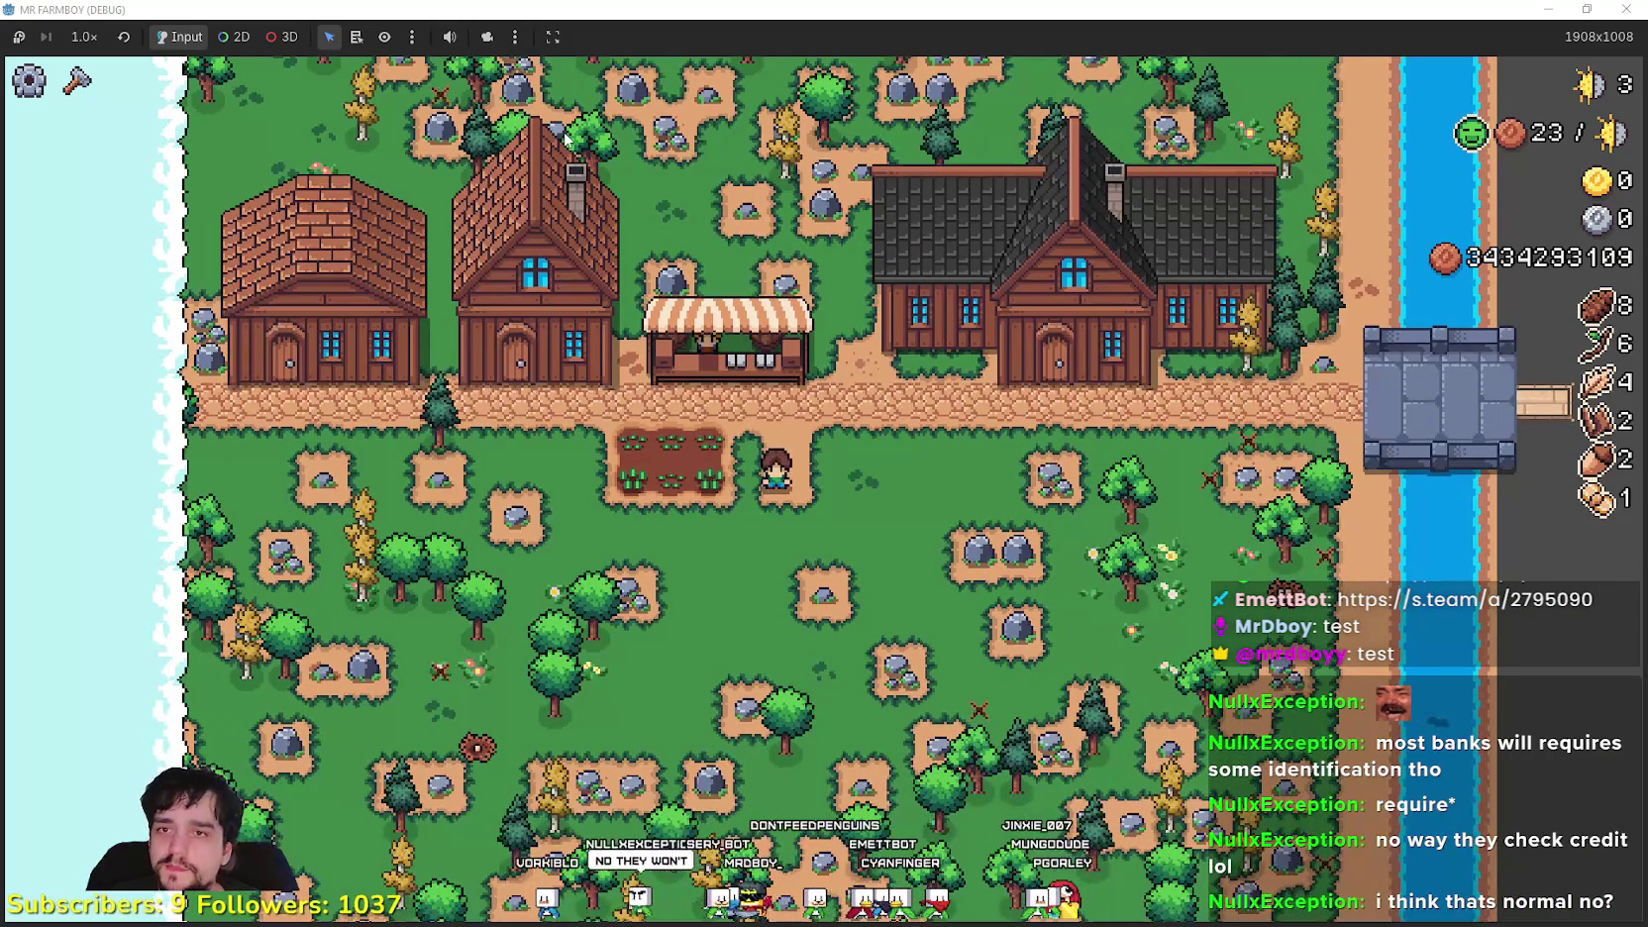
double_click(772, 12)
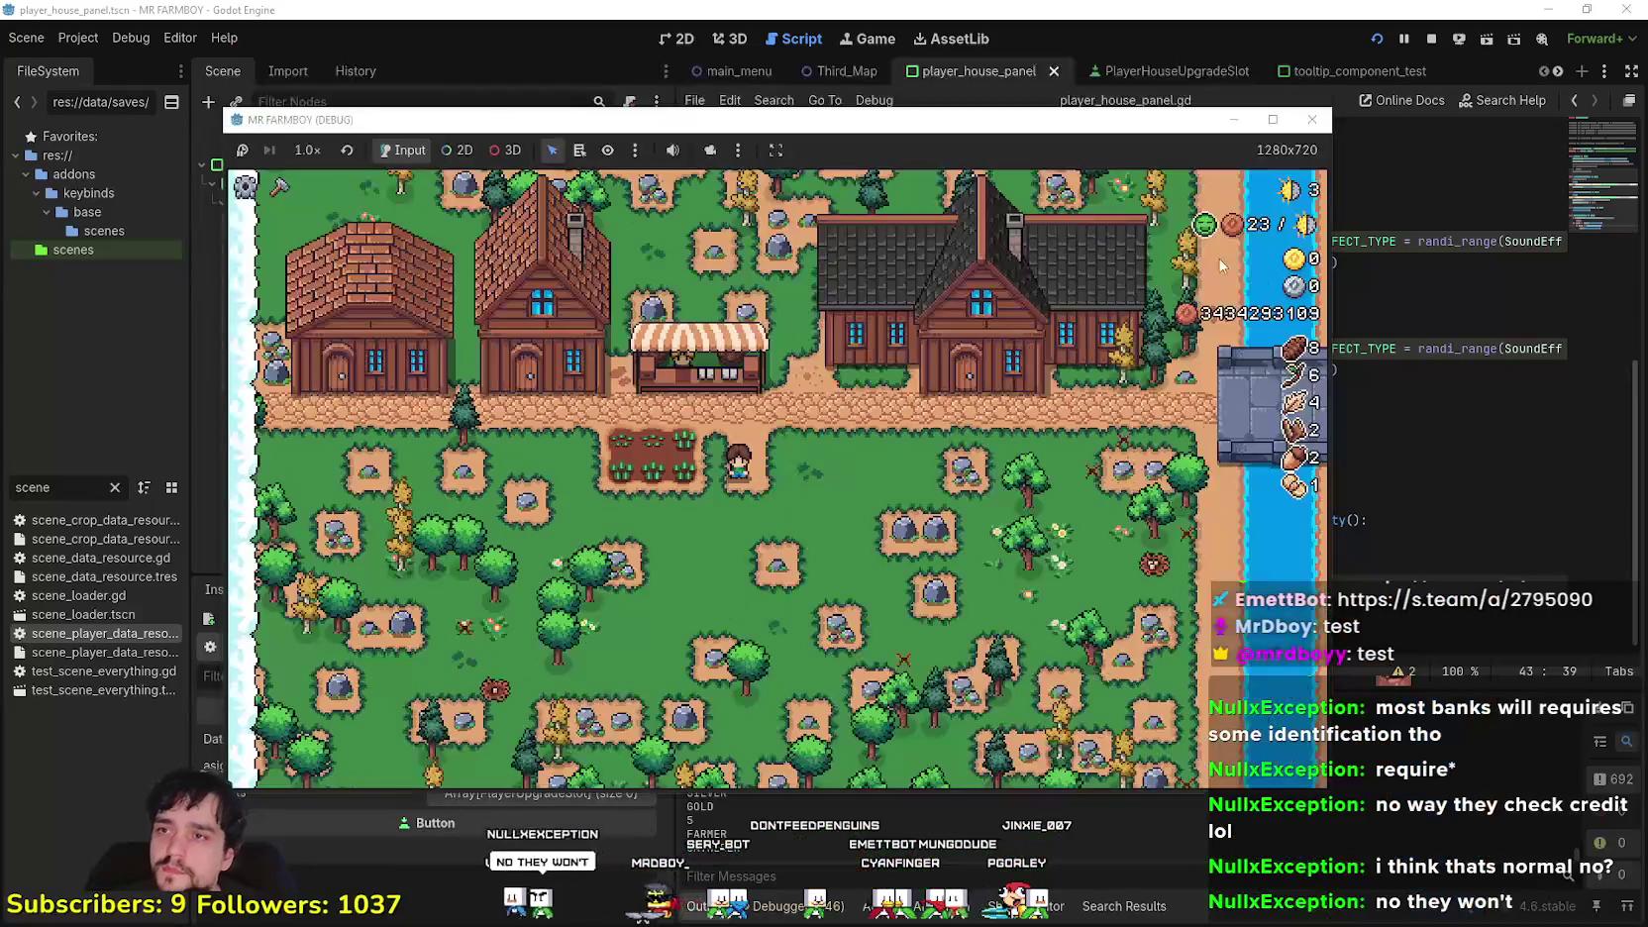
- Back in player_house_panel.gd, check the ends of lines 43 and 44 and save it
key(d)
key(alt+Tab)
key(Escape)
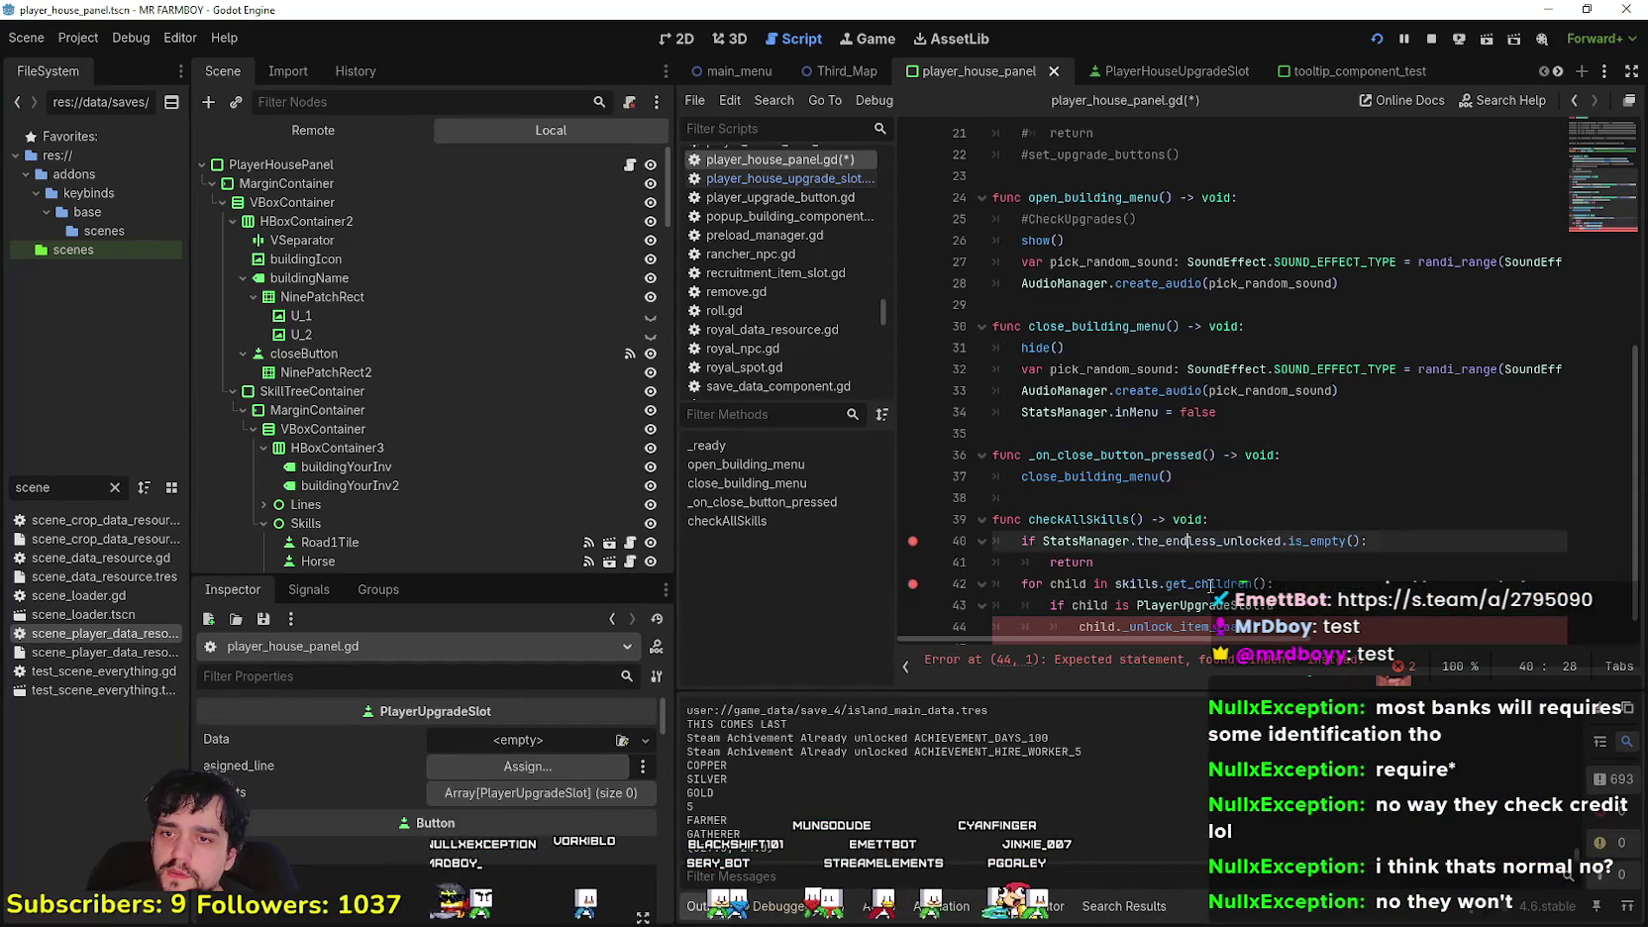
key(Down)
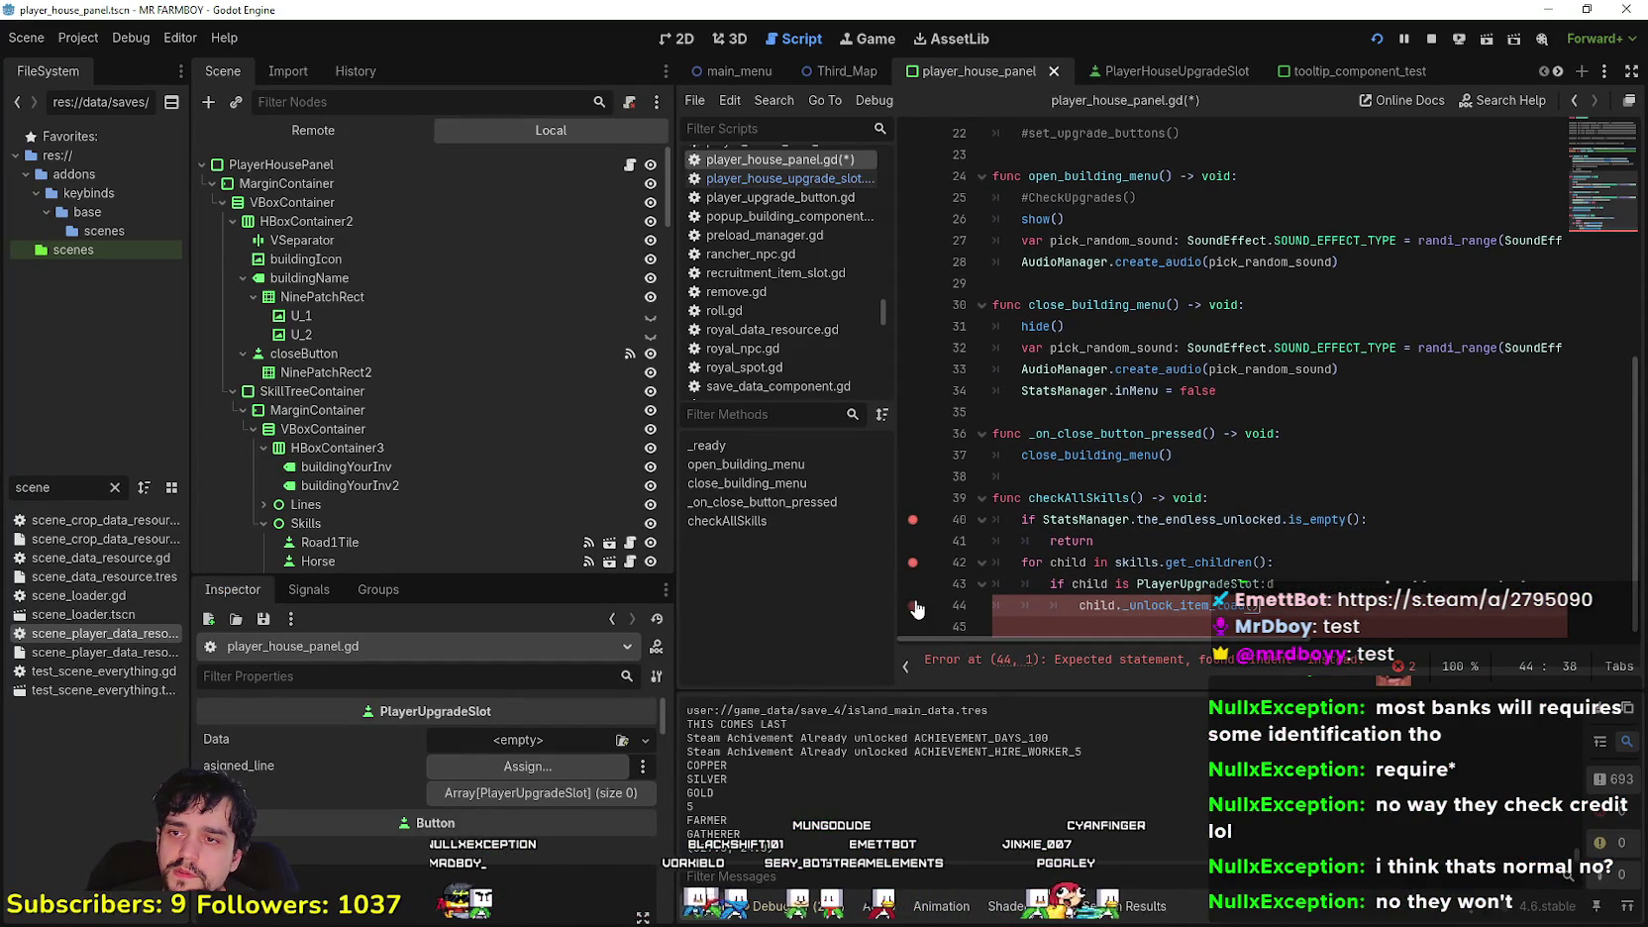
click(1297, 585)
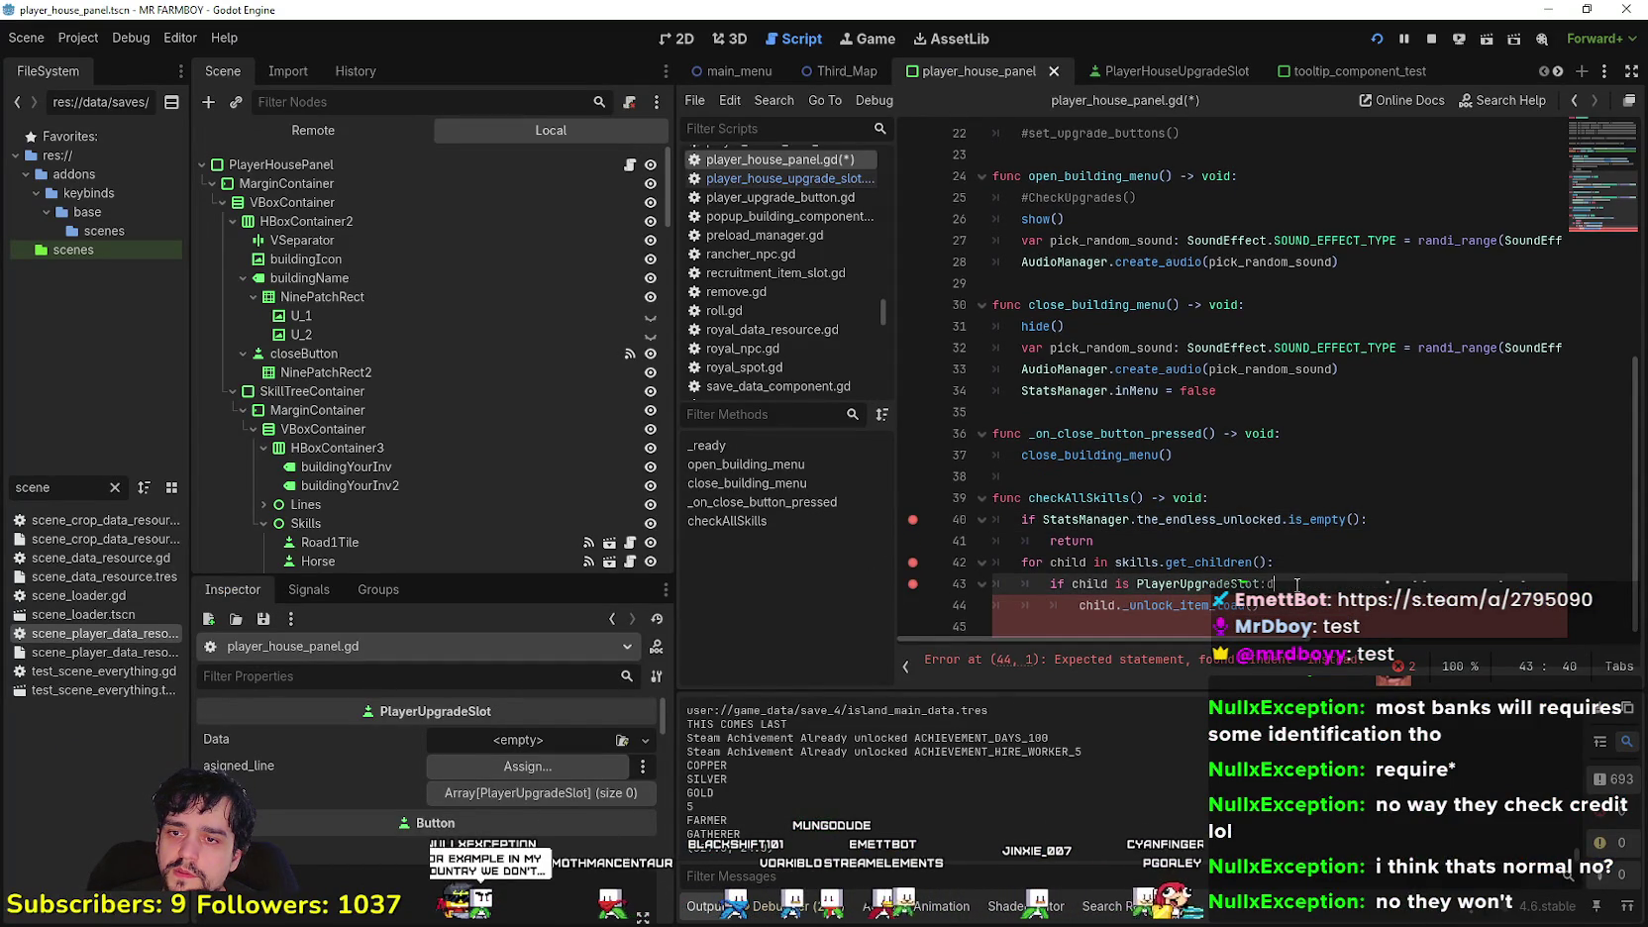
click(1307, 606)
key(ctrl+s)
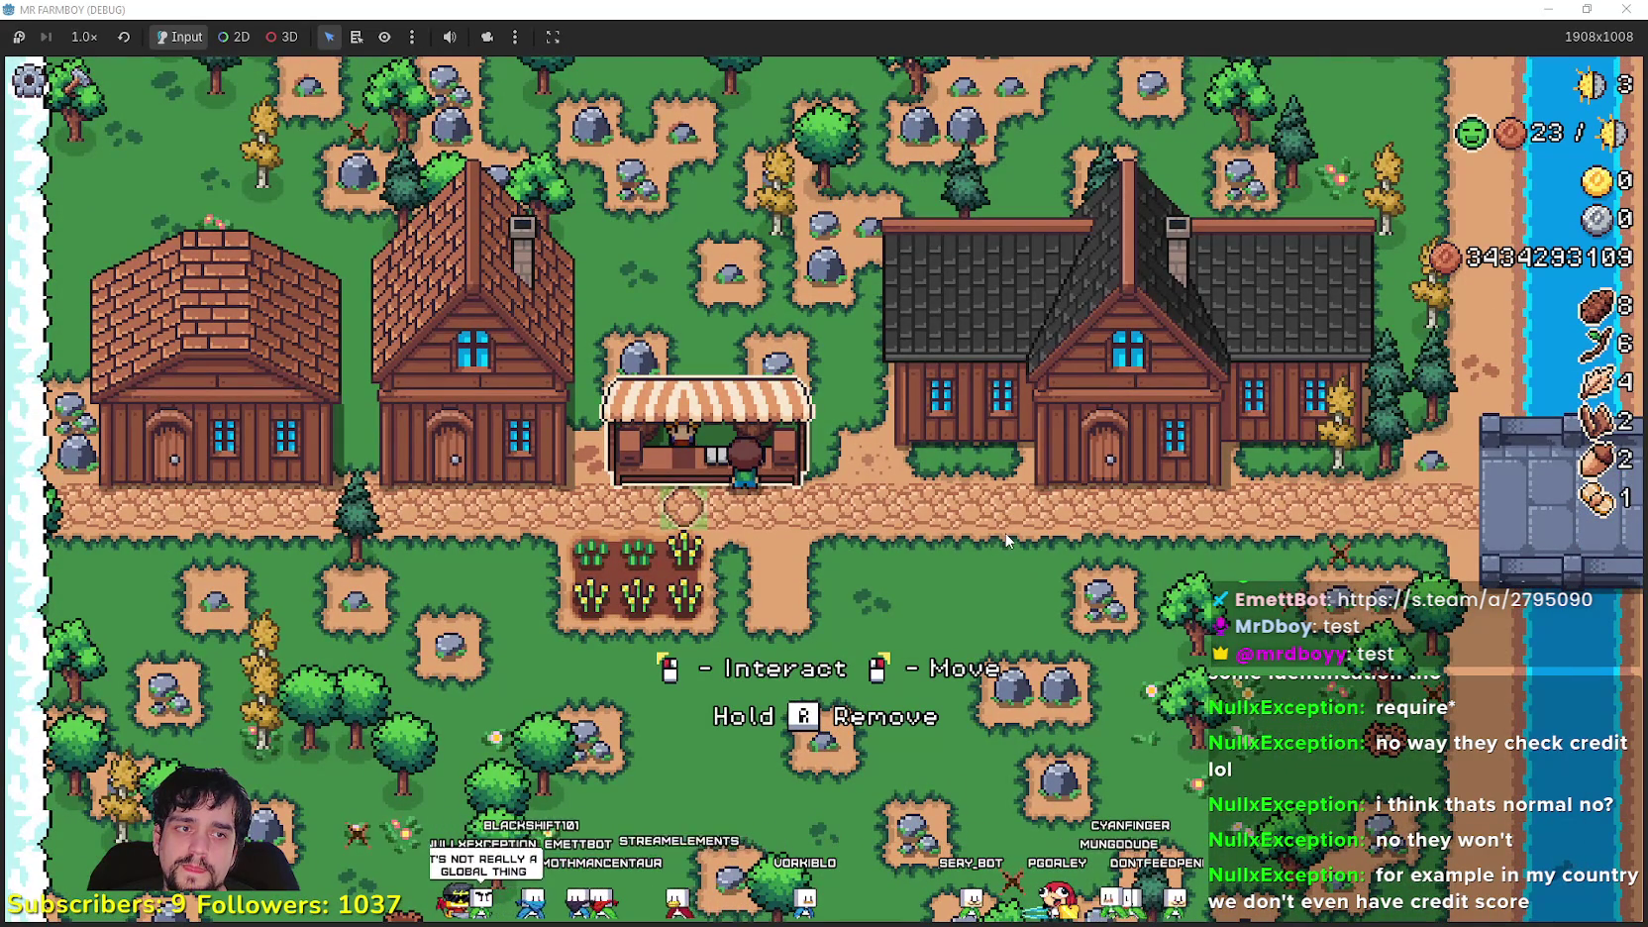
- Visit the market stall, then walk to the river and catch a fish
click(1002, 532)
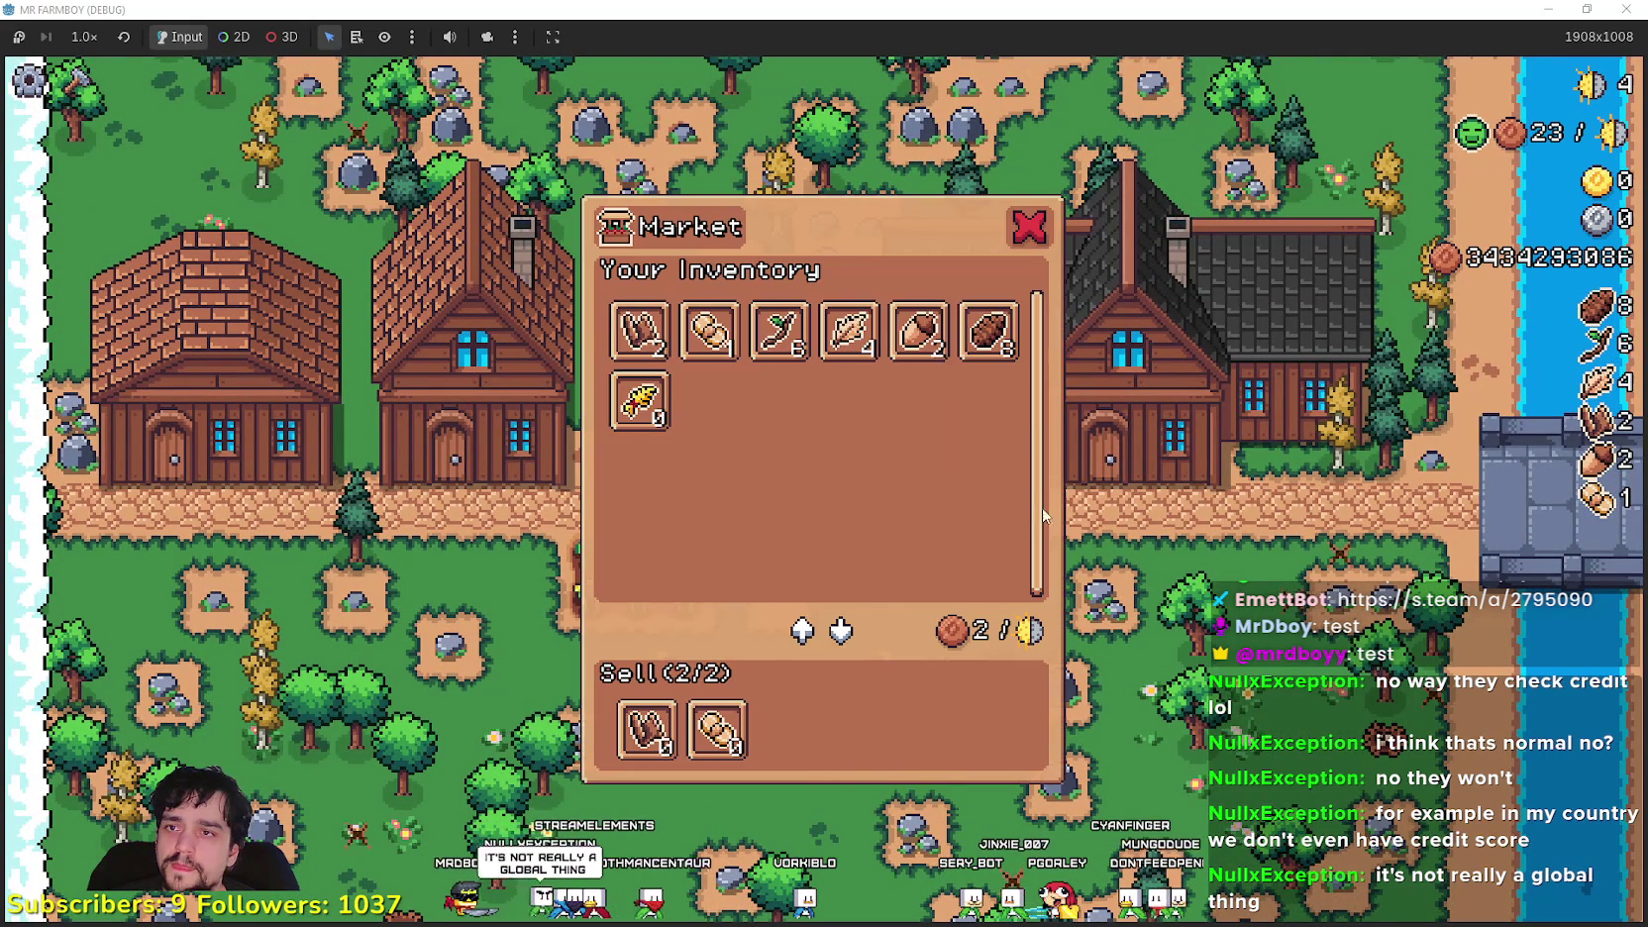
key(Escape)
key(d)
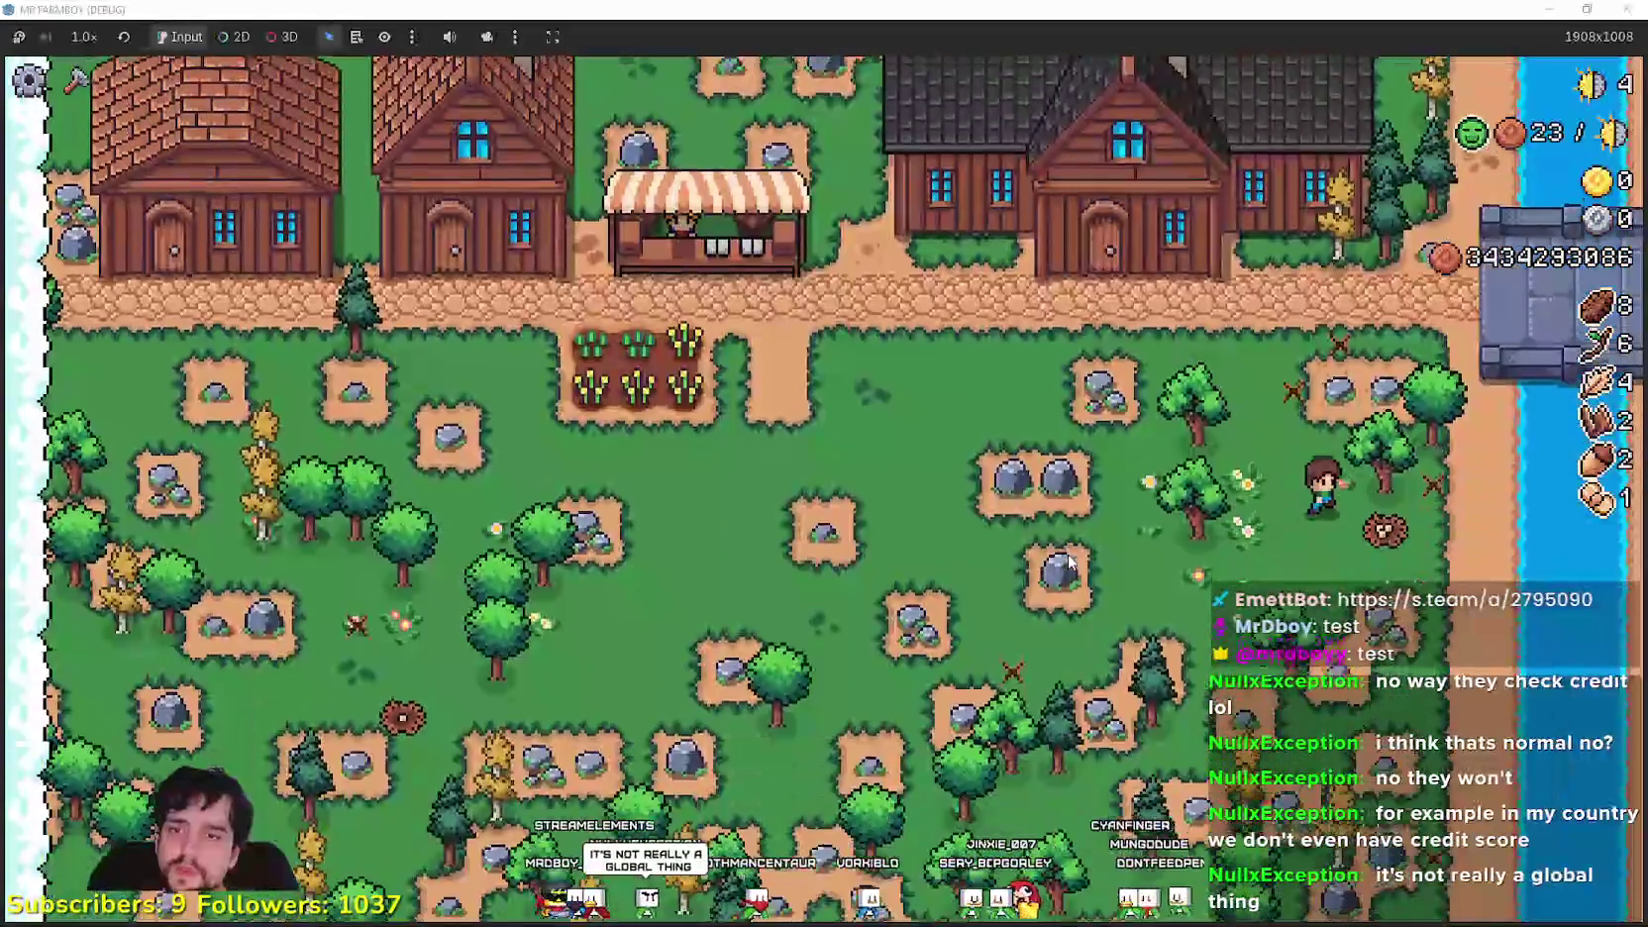
key(s)
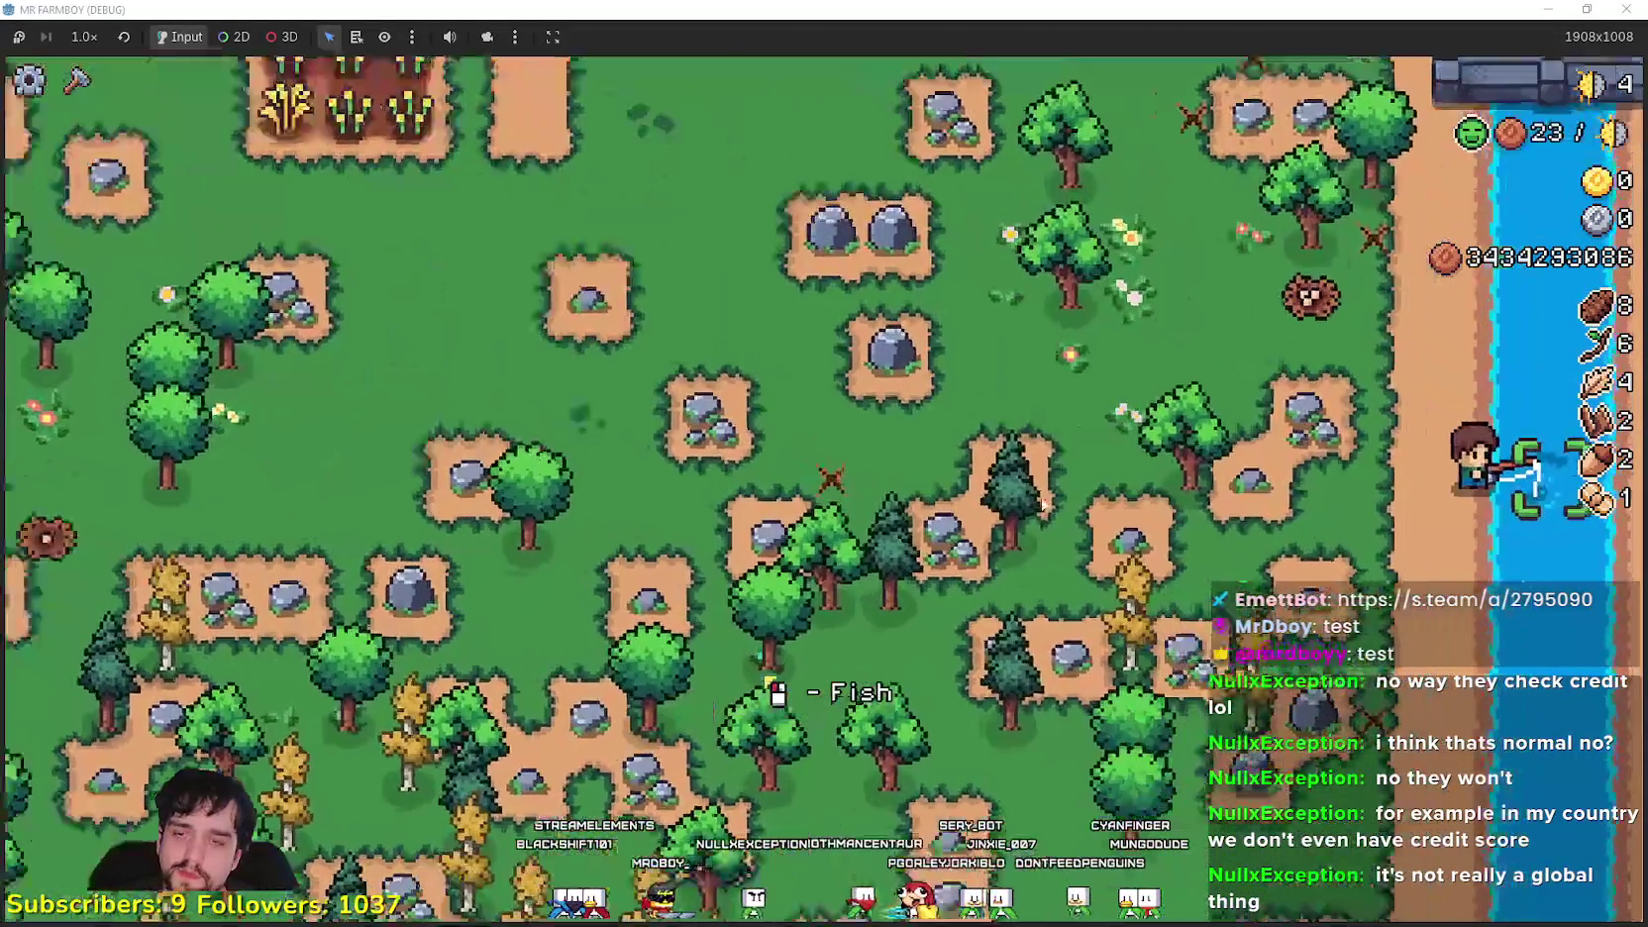
click(1042, 505)
- Break the rocks on the patch and walk the farmer to the big house door
key(w)
key(a)
key(a)
key(s)
click(930, 425)
key(a)
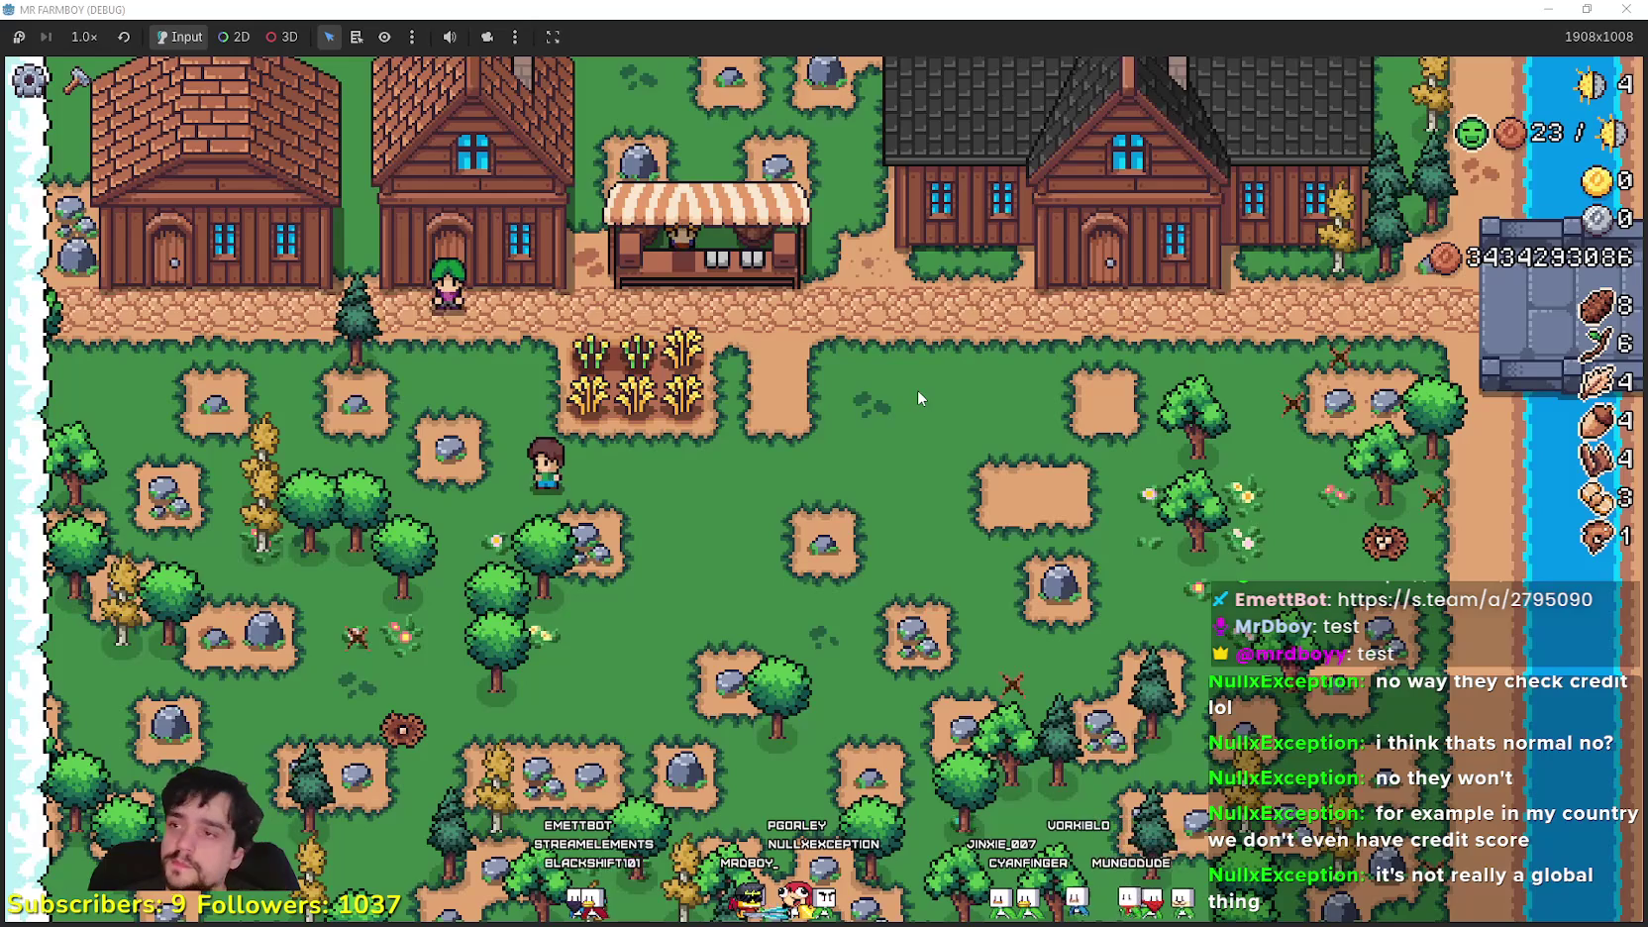
key(w)
key(d)
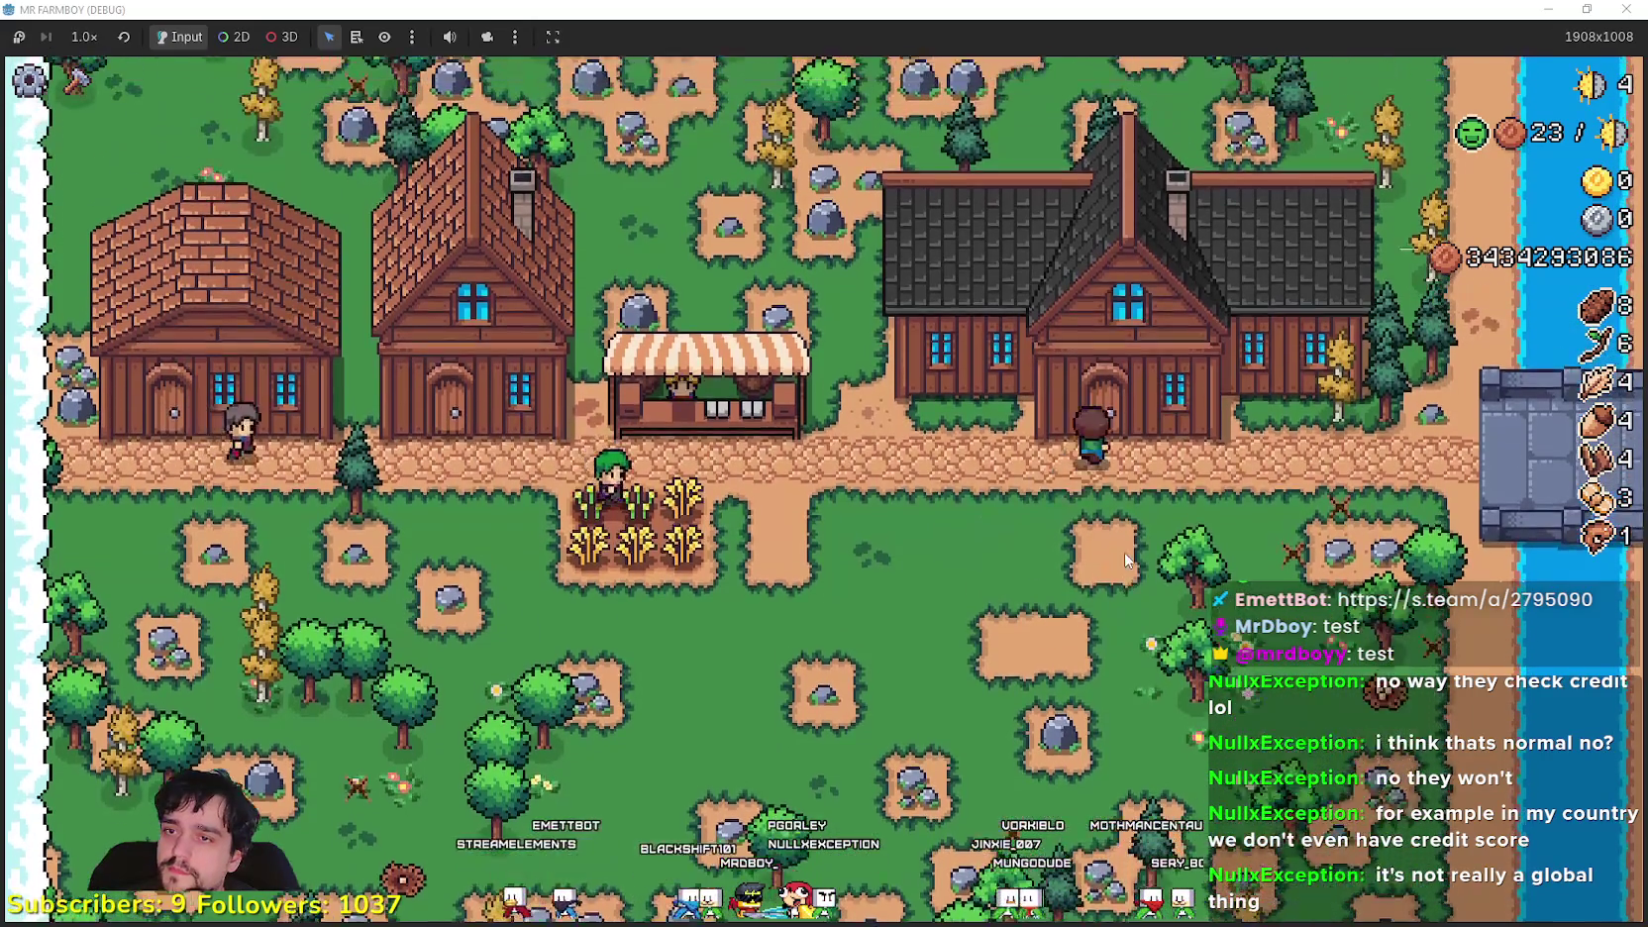
- Quit the game from the pause menu and save the script
key(Escape)
key(Escape)
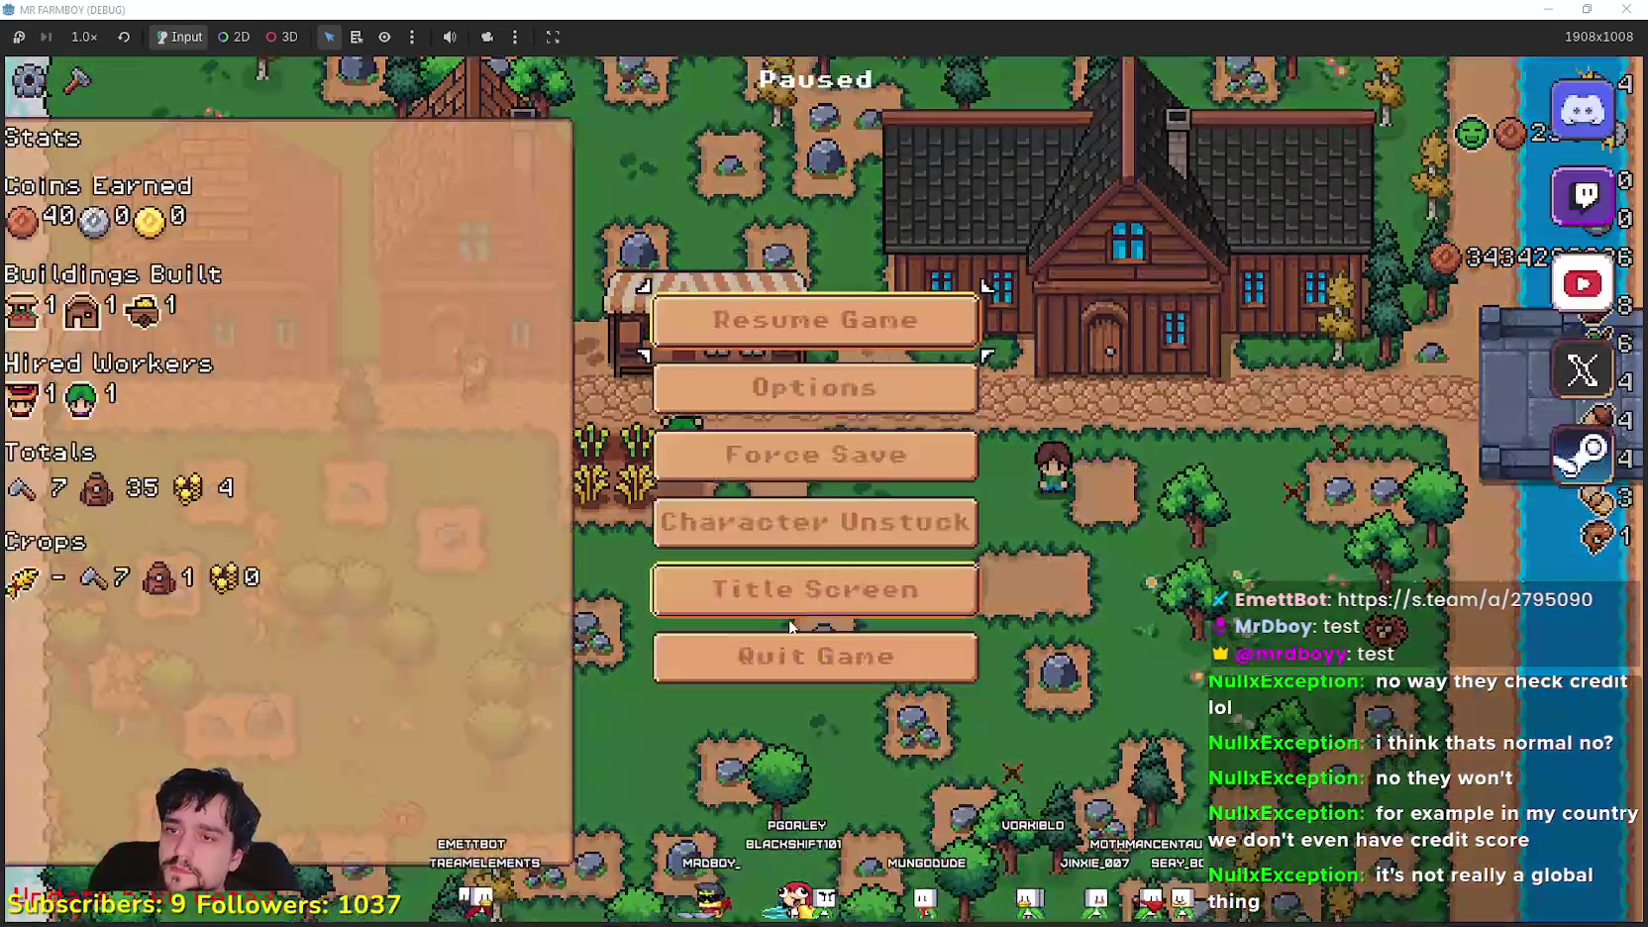
click(827, 656)
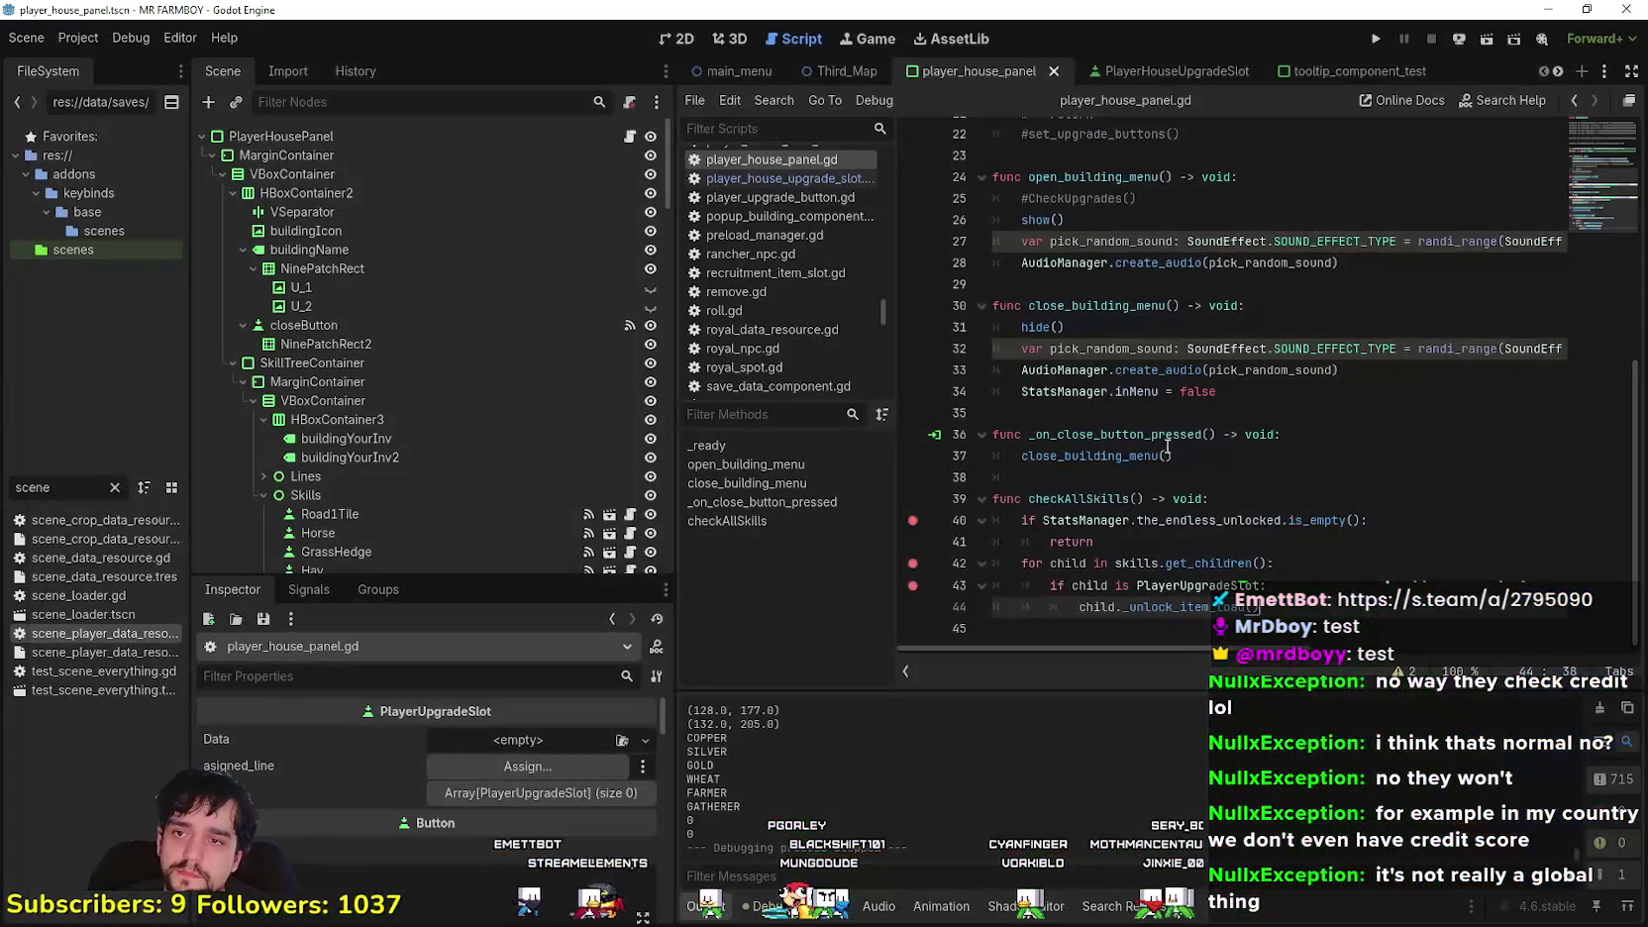
click(1164, 436)
key(ctrl+s)
click(1170, 479)
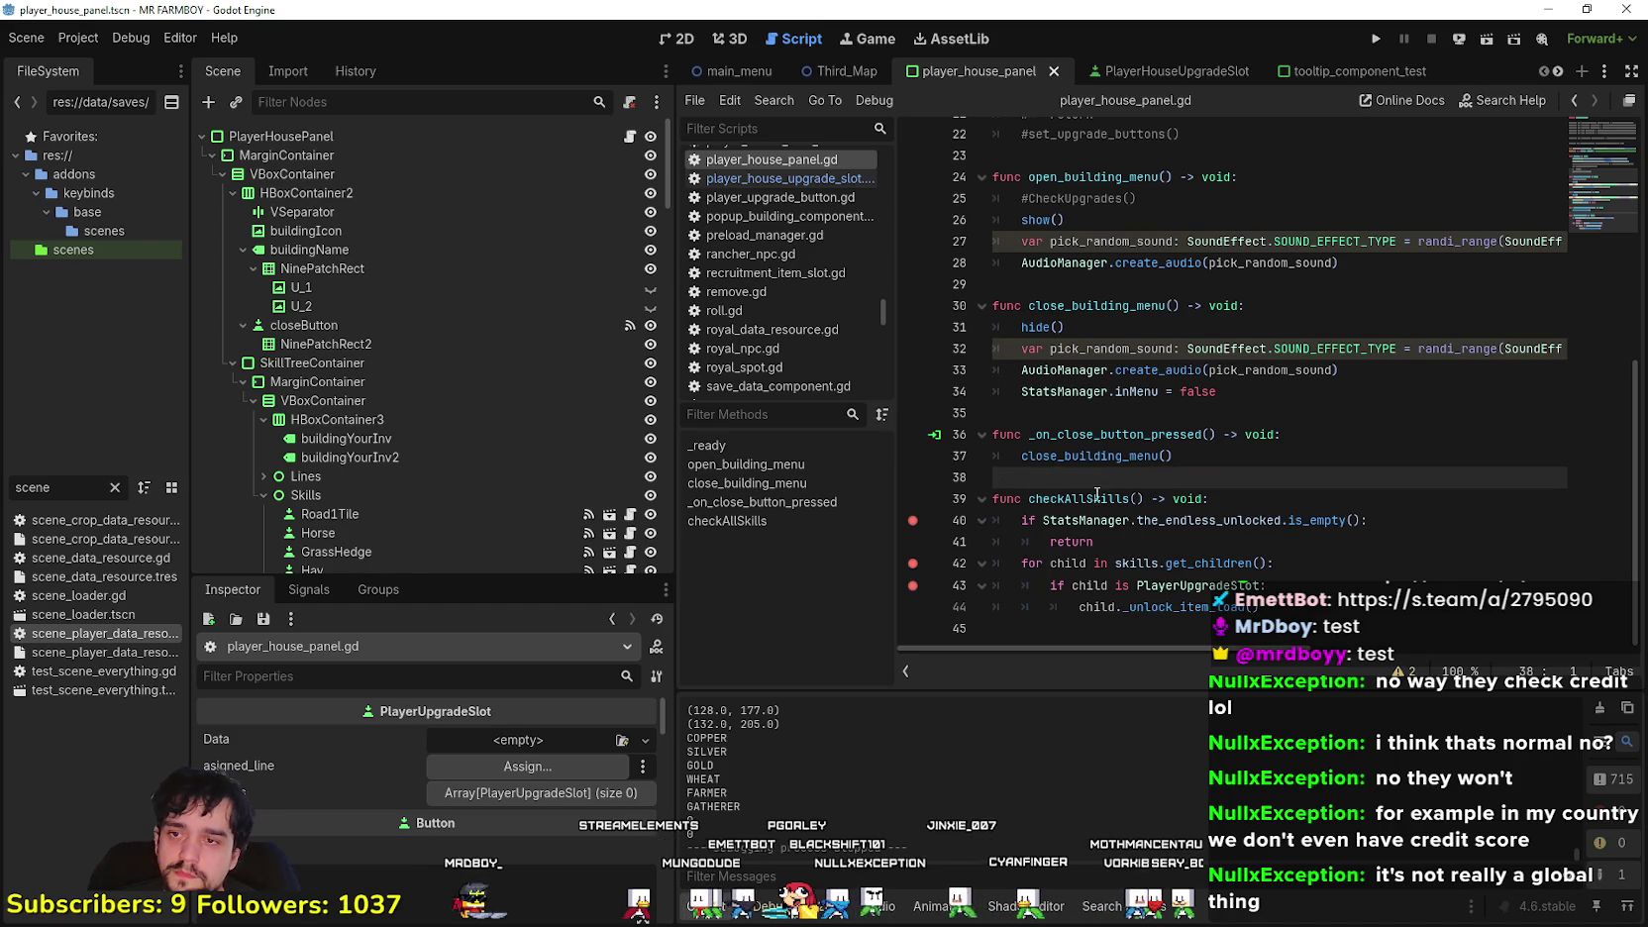
- Place the caret at the end of line 39 and run the project again with F5
click(1101, 541)
click(1331, 498)
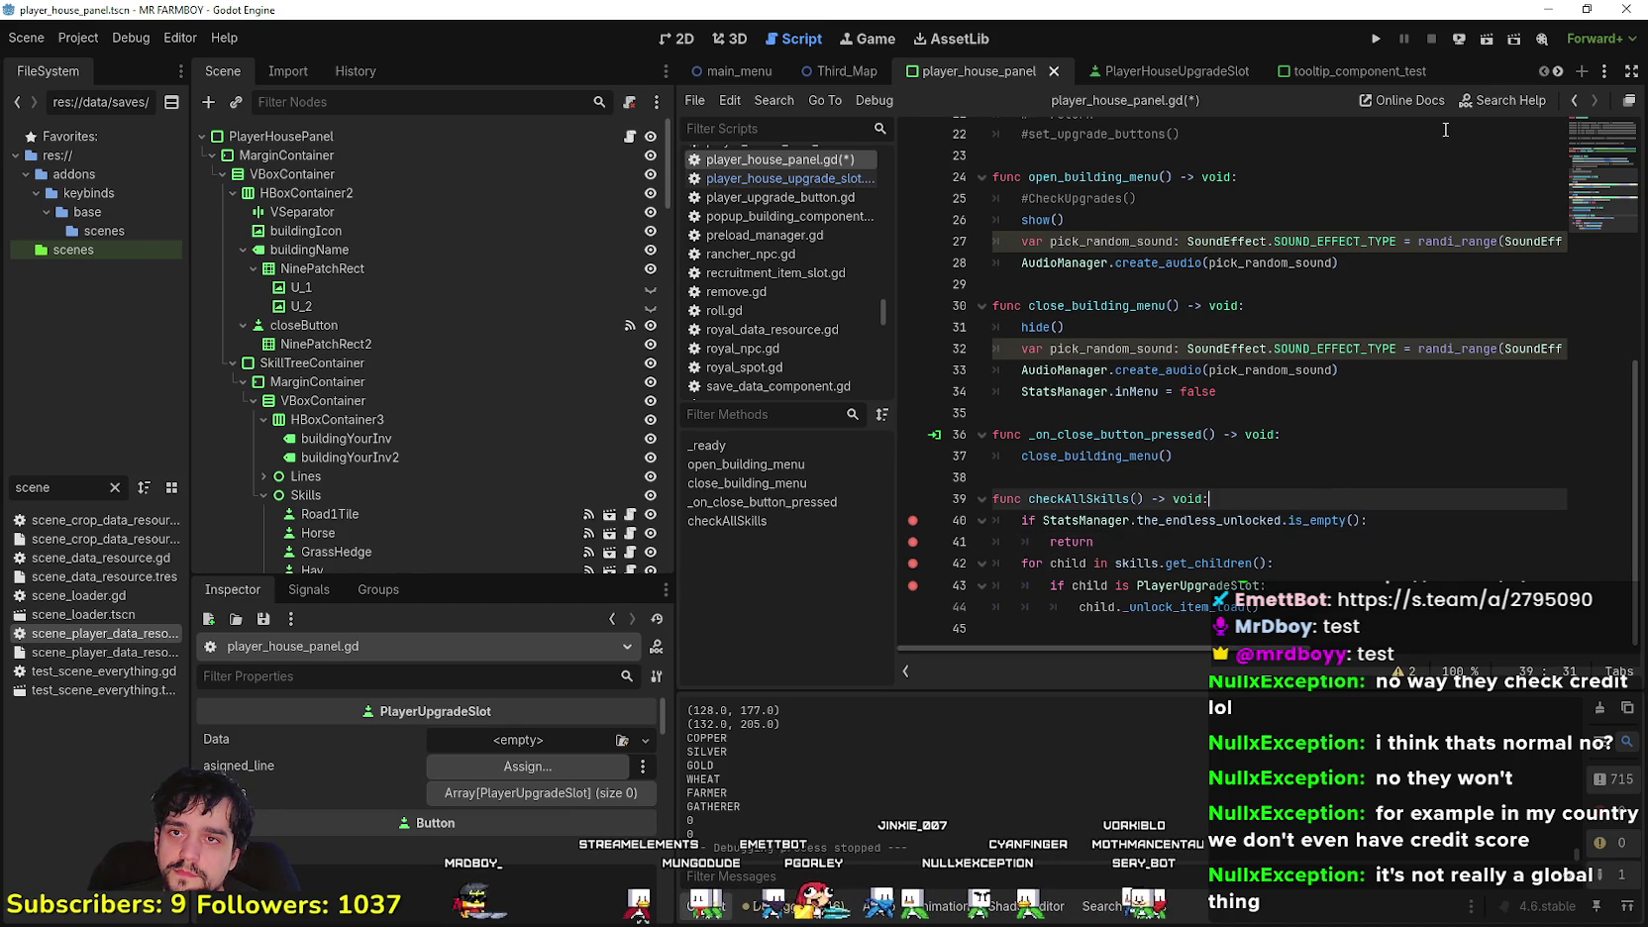
key(F5)
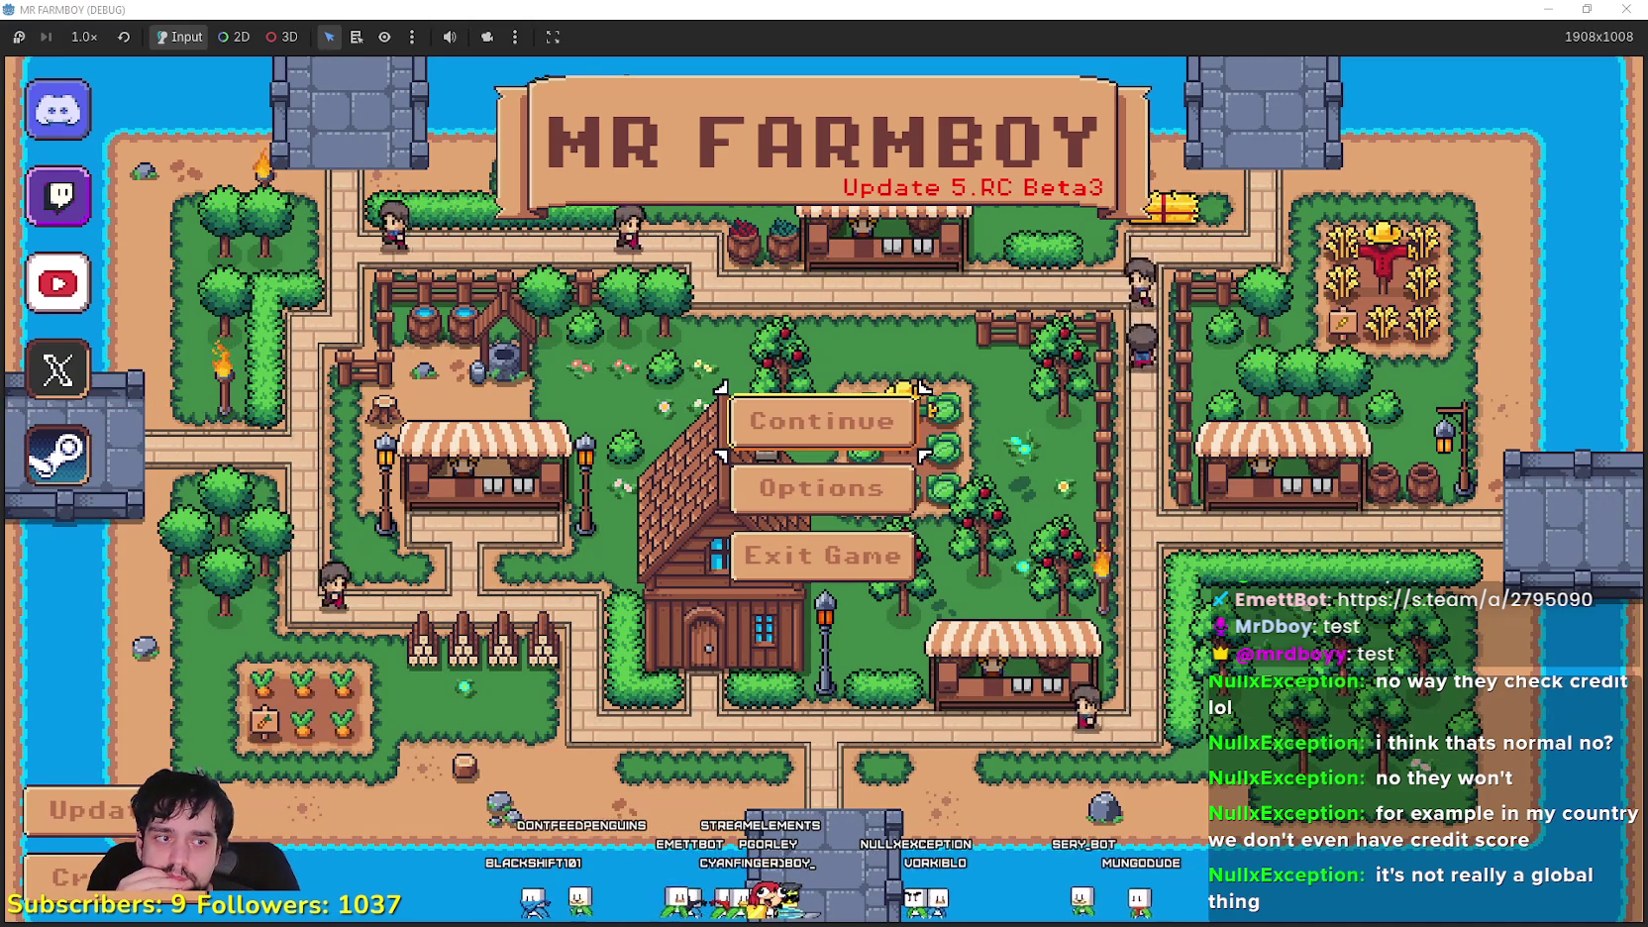
- Load Save 4 from the game's save list
click(887, 448)
scroll(887, 454, down, 2)
click(783, 507)
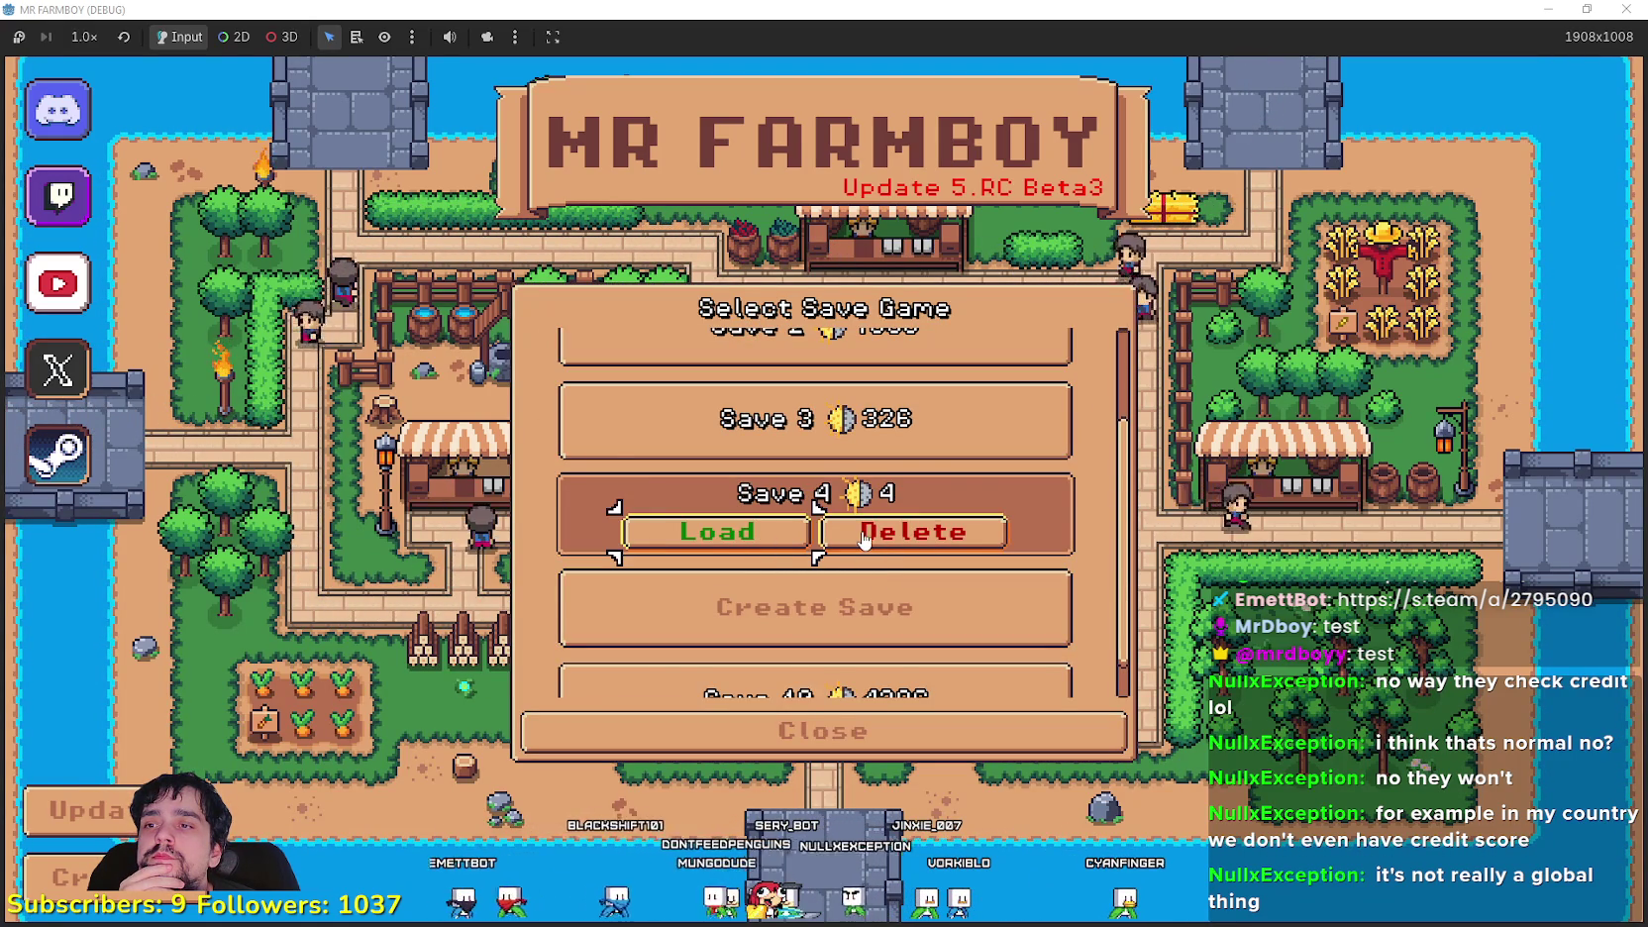
click(779, 536)
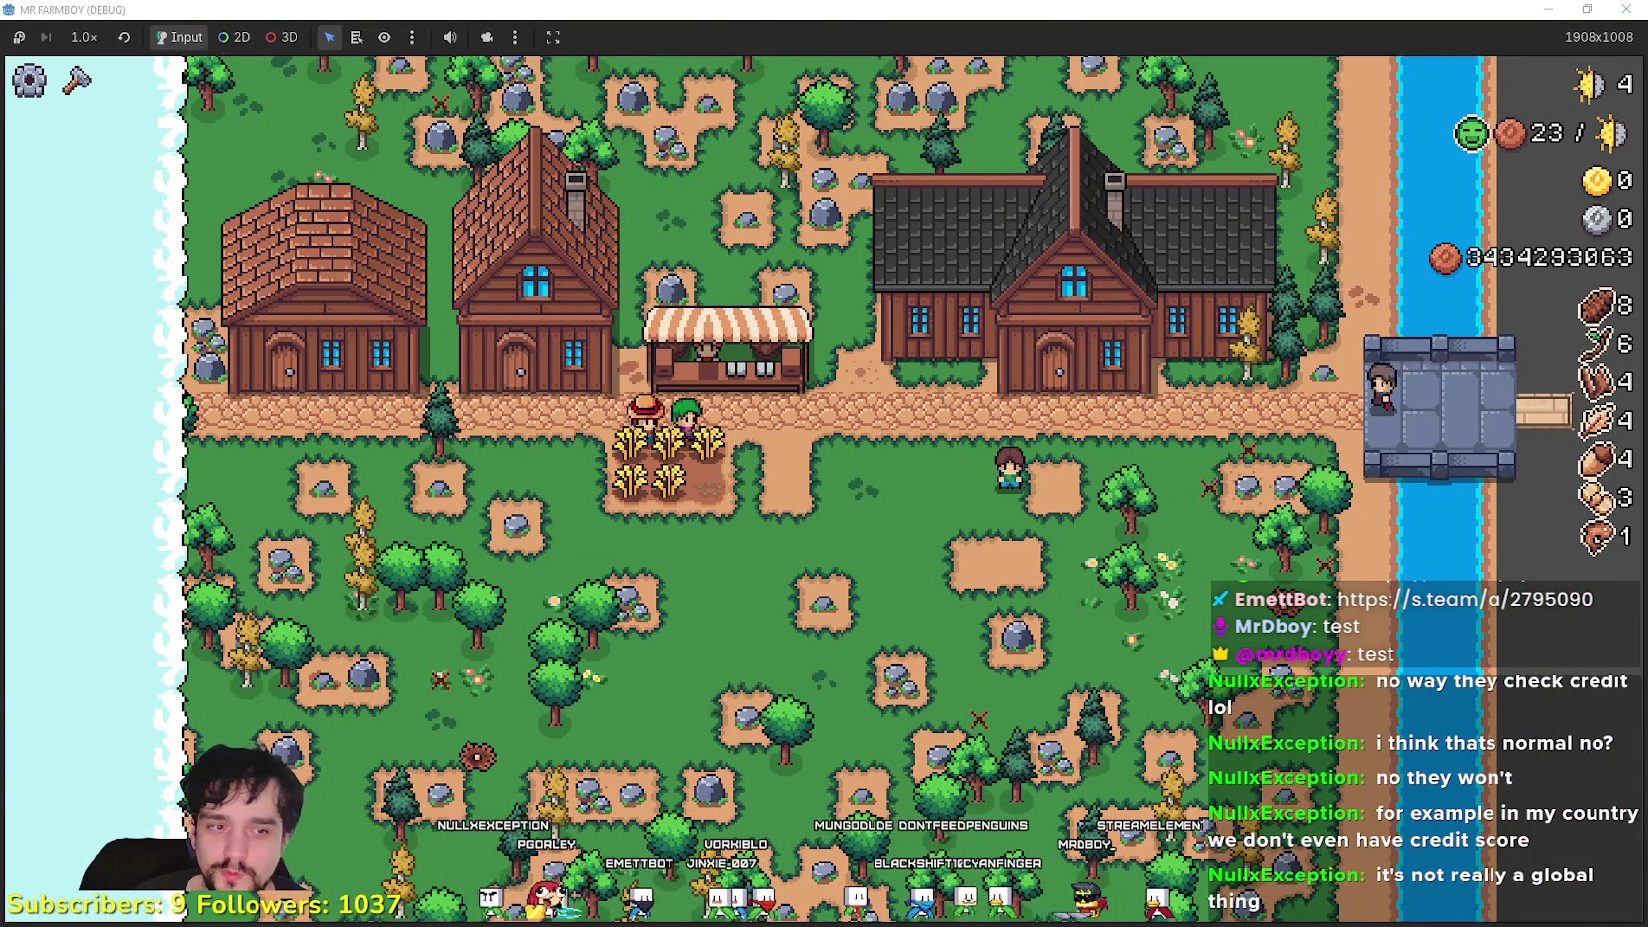
- Return to the Godot script editor and place the caret in the checkAllSkills name
key(alt+Tab)
click(1056, 499)
scroll(1056, 499, up, 7)
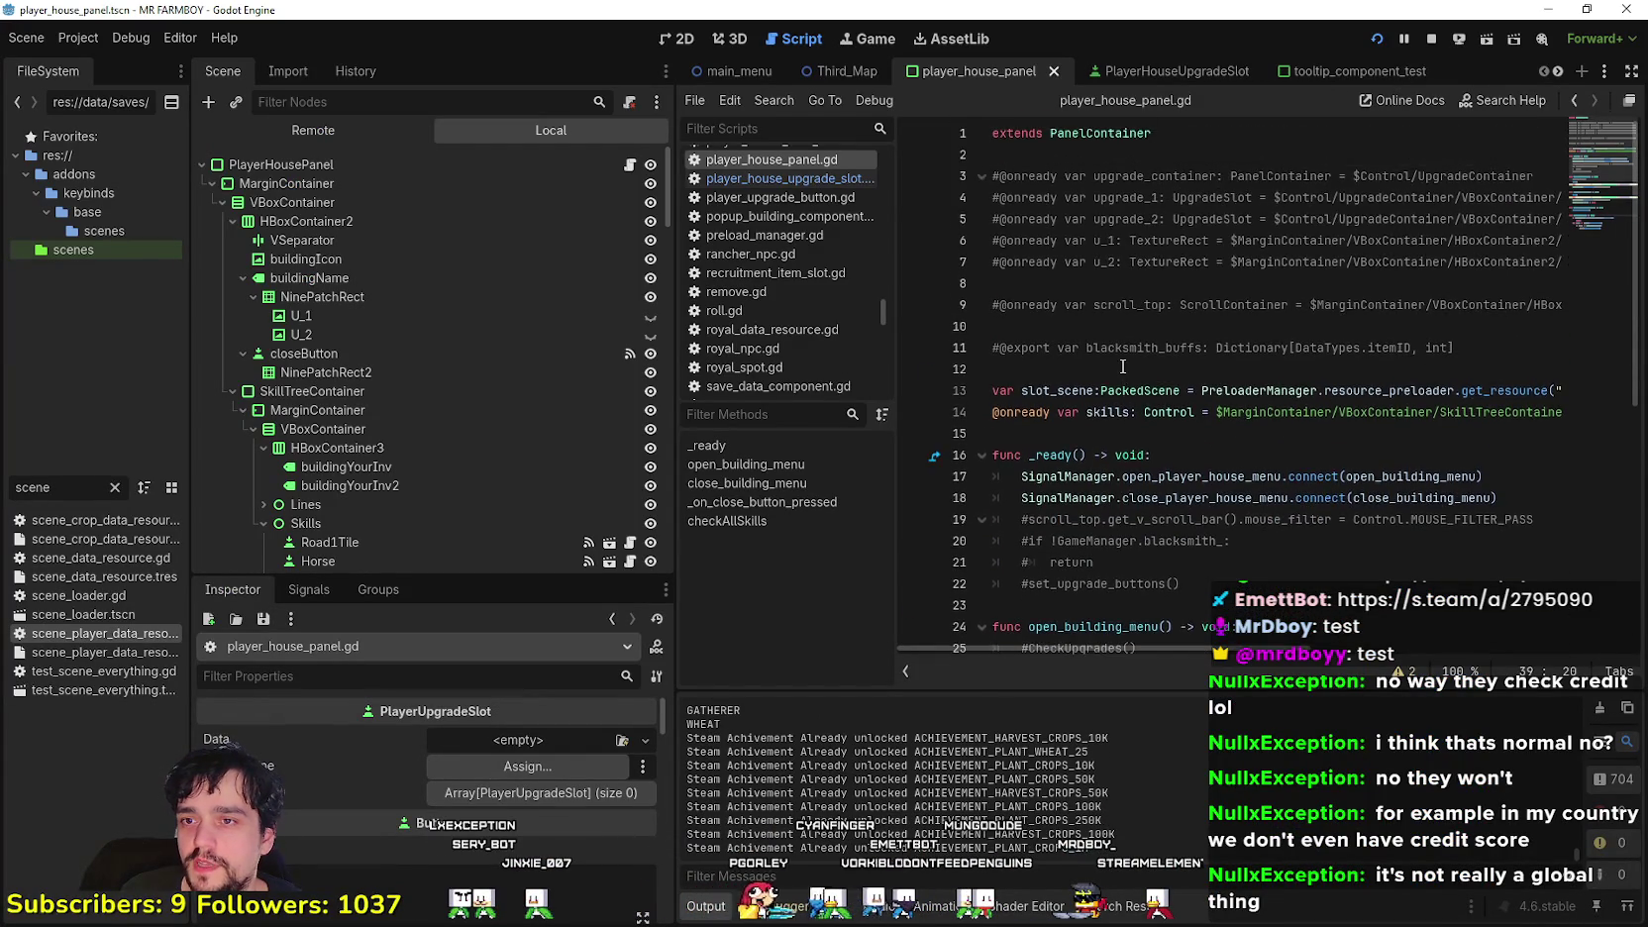
- Paste a checkAllSkills() call after line 18 in _ready, save, and run the project
scroll(1122, 367, down, 7)
scroll(1215, 486, up, 7)
scroll(1128, 497, down, 7)
drag(1114, 490, 1162, 501)
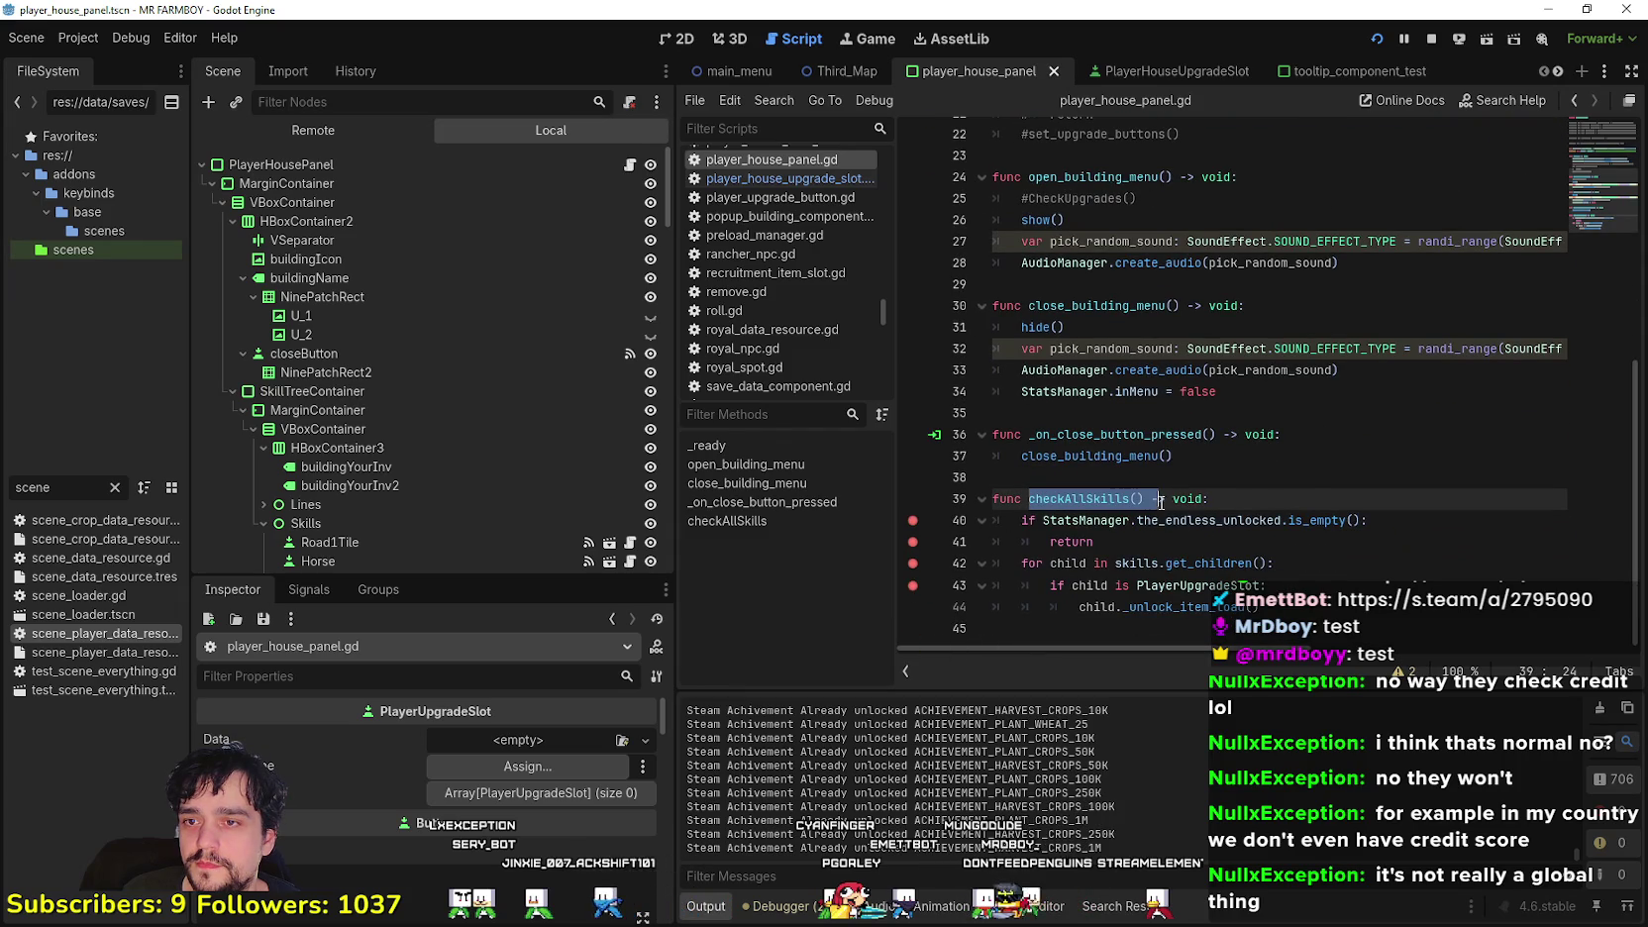
scroll(1146, 502, up, 3)
click(1522, 241)
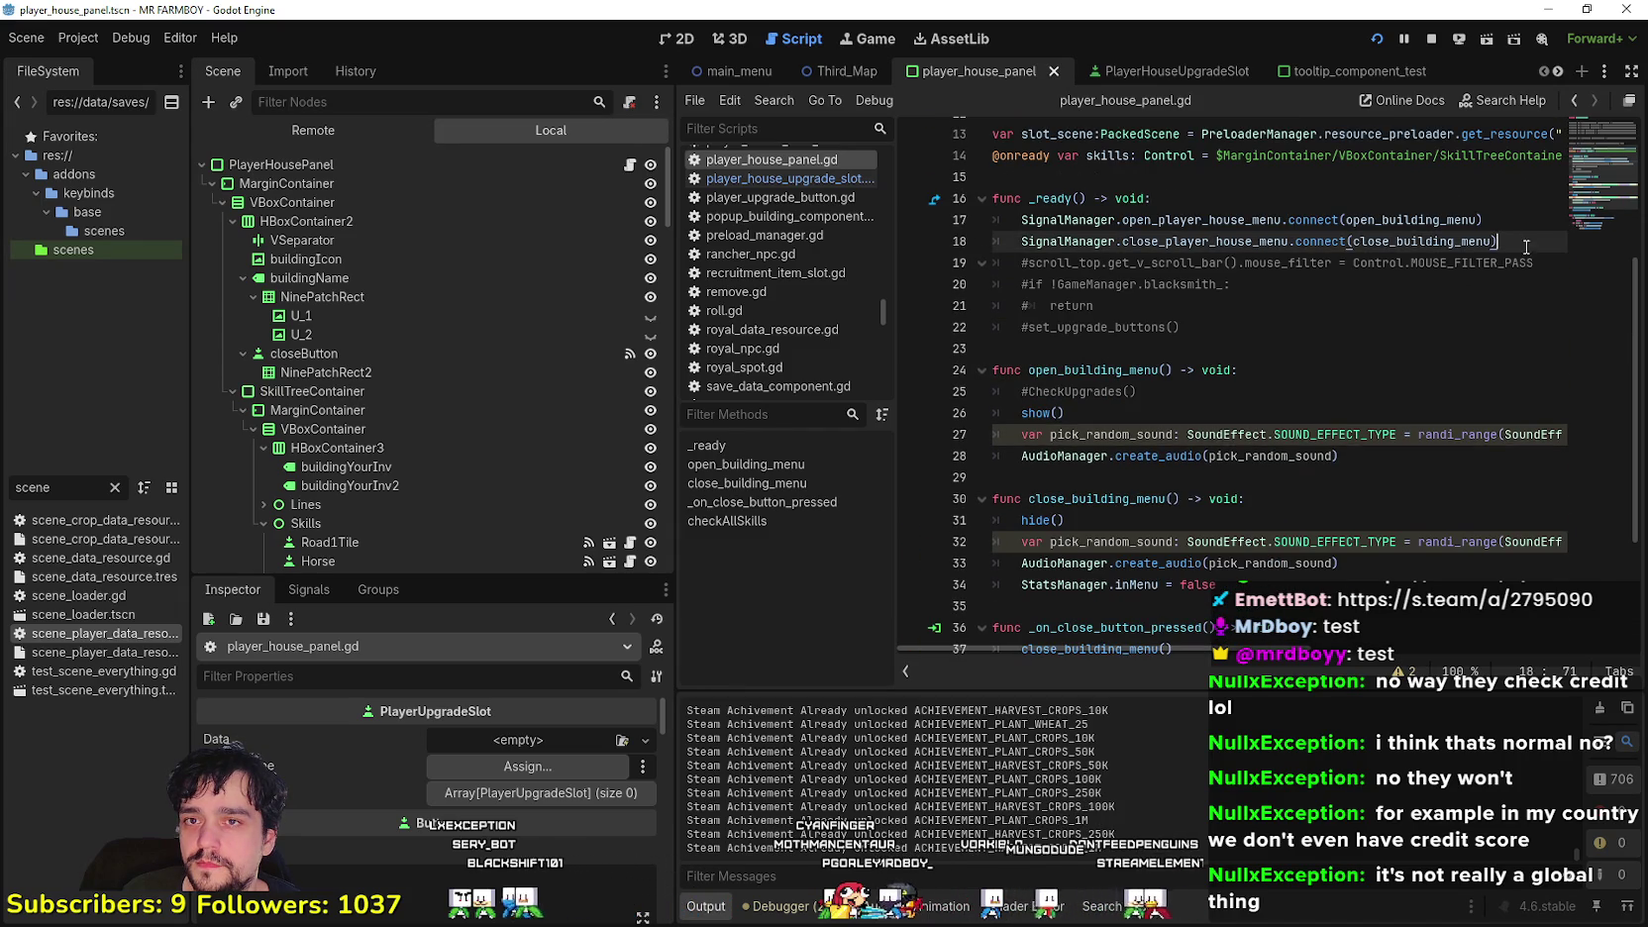
key(Return)
text(checkAllSkills())
key(ctrl+s)
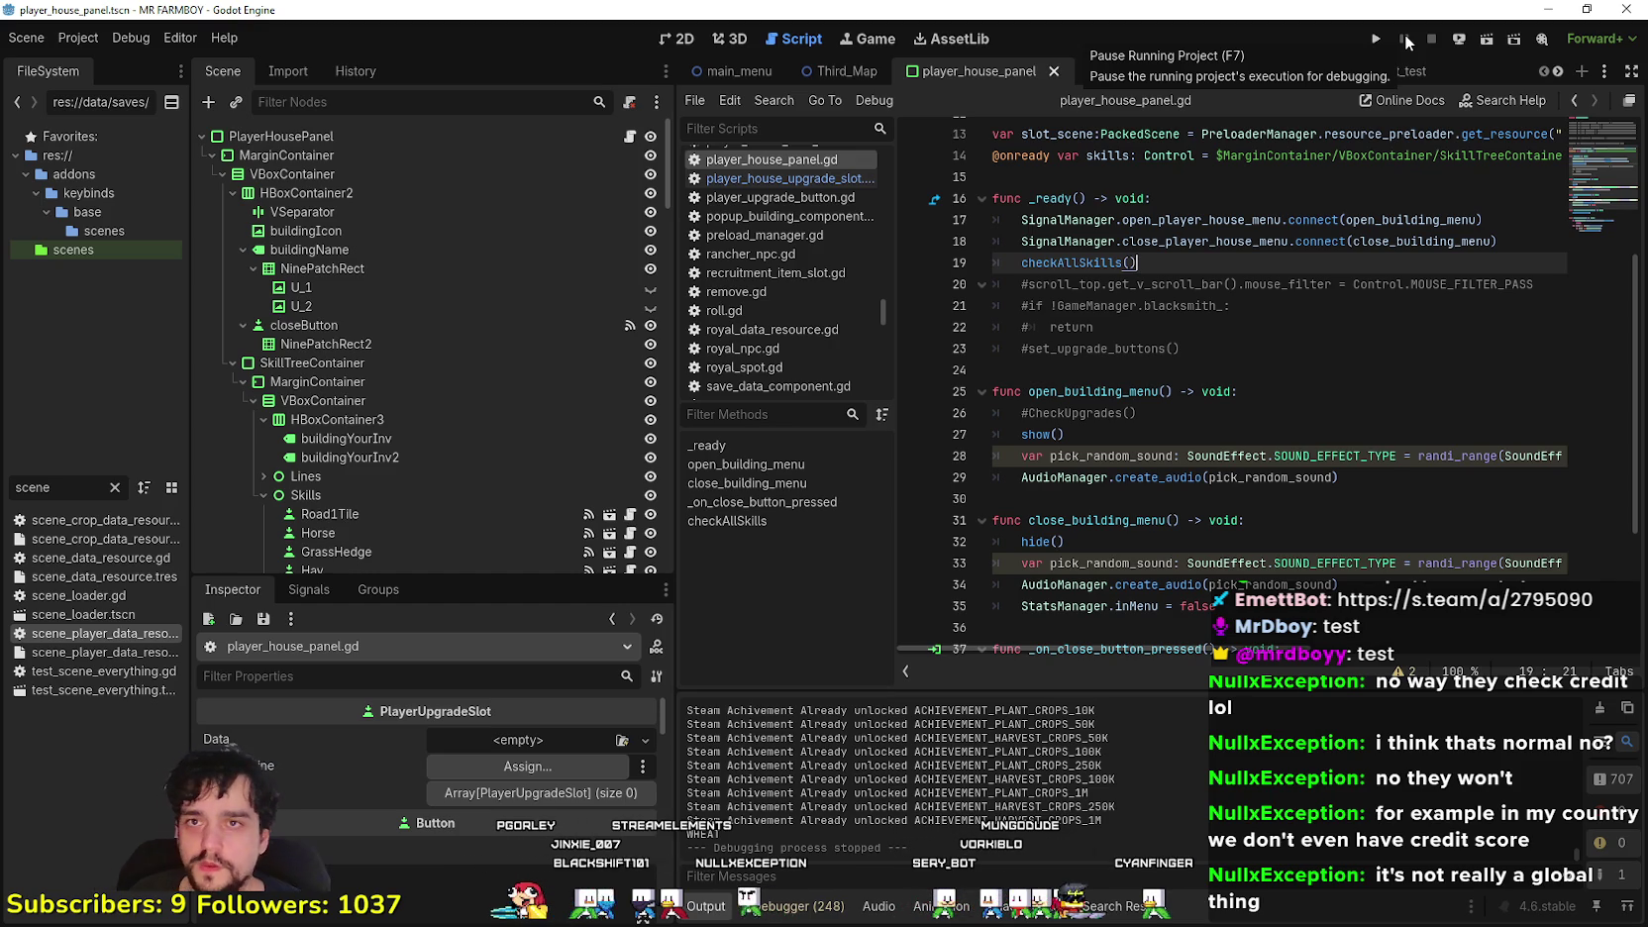
click(1373, 37)
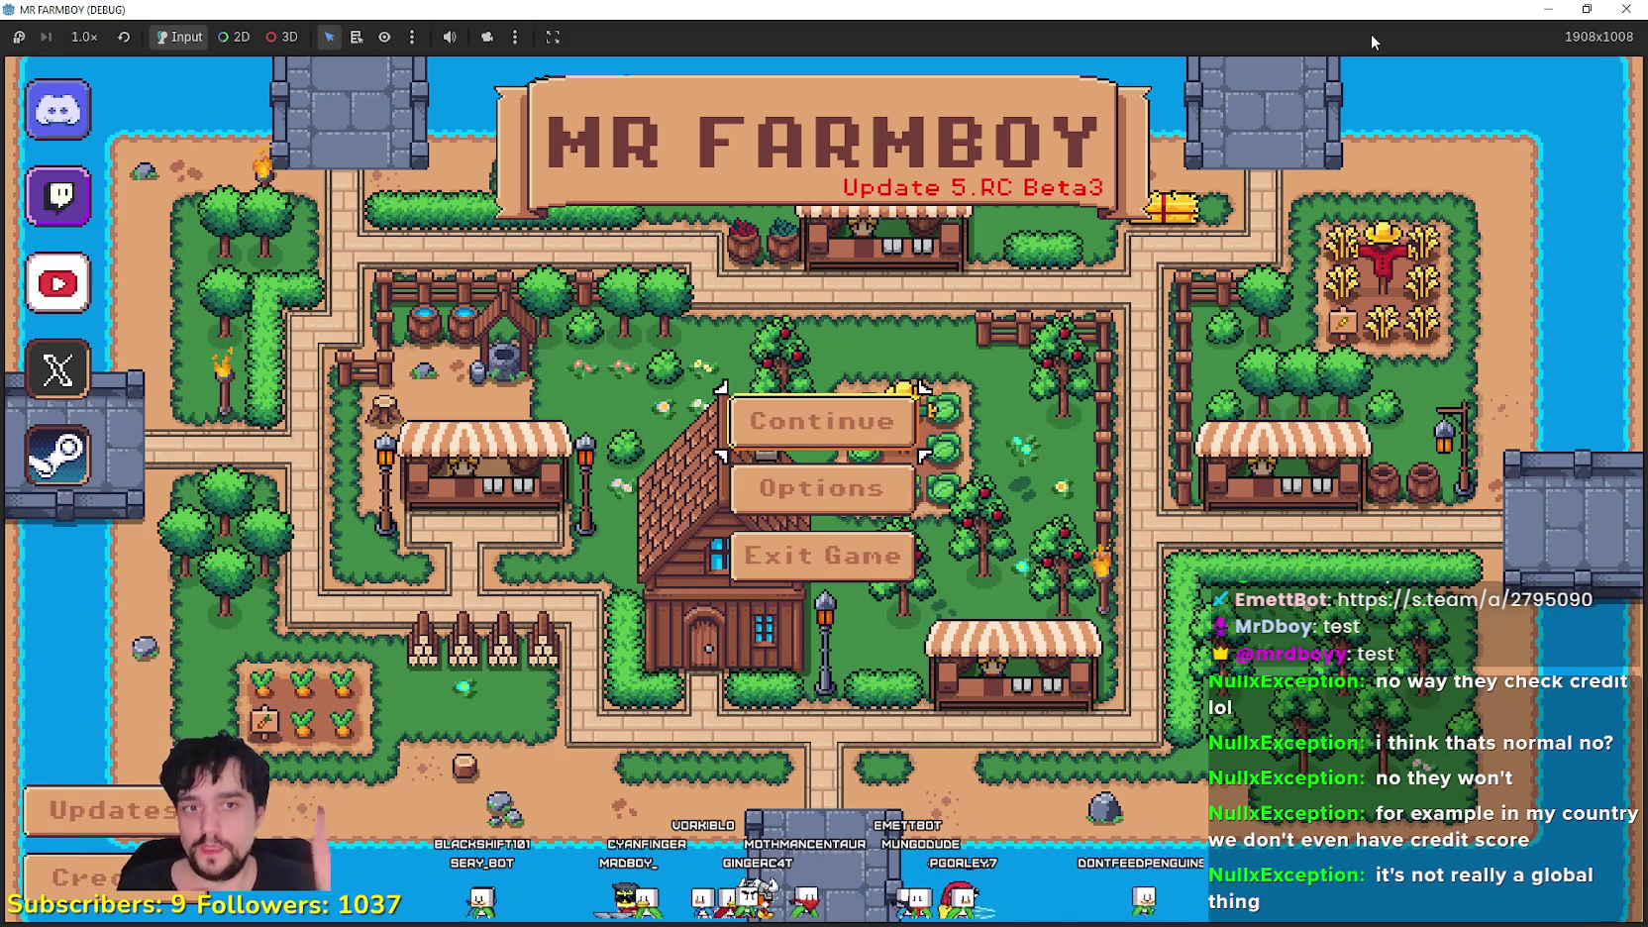
- Load Save 4 so the game stops at the checkAllSkills breakpoint
click(822, 421)
scroll(807, 465, down, 2)
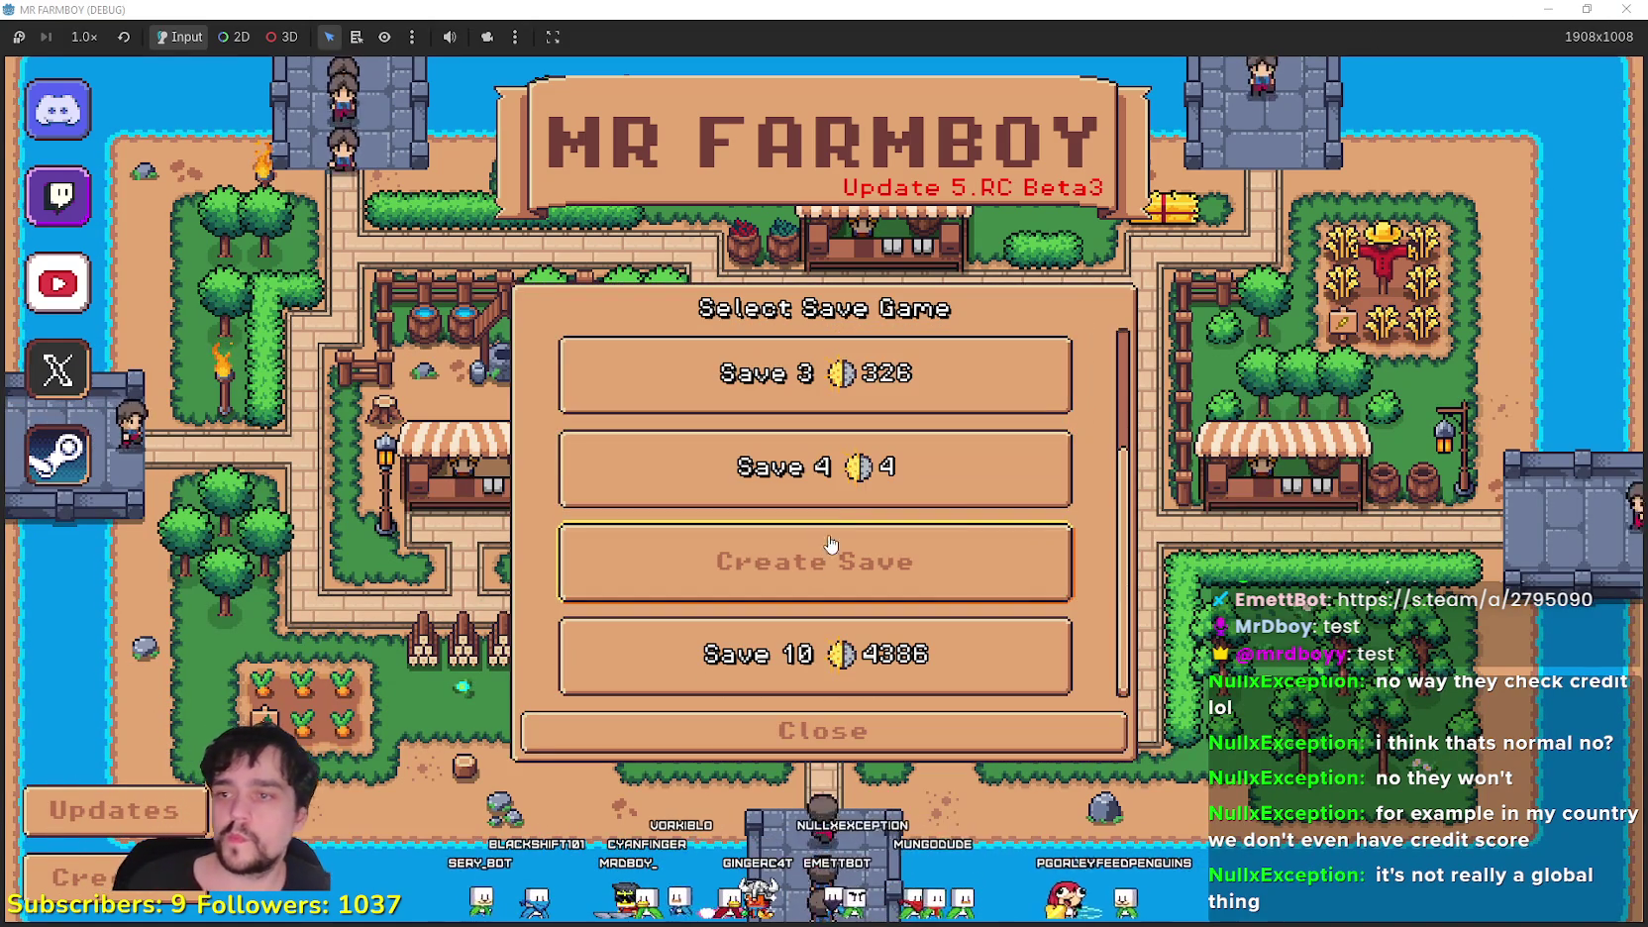
click(808, 464)
click(804, 485)
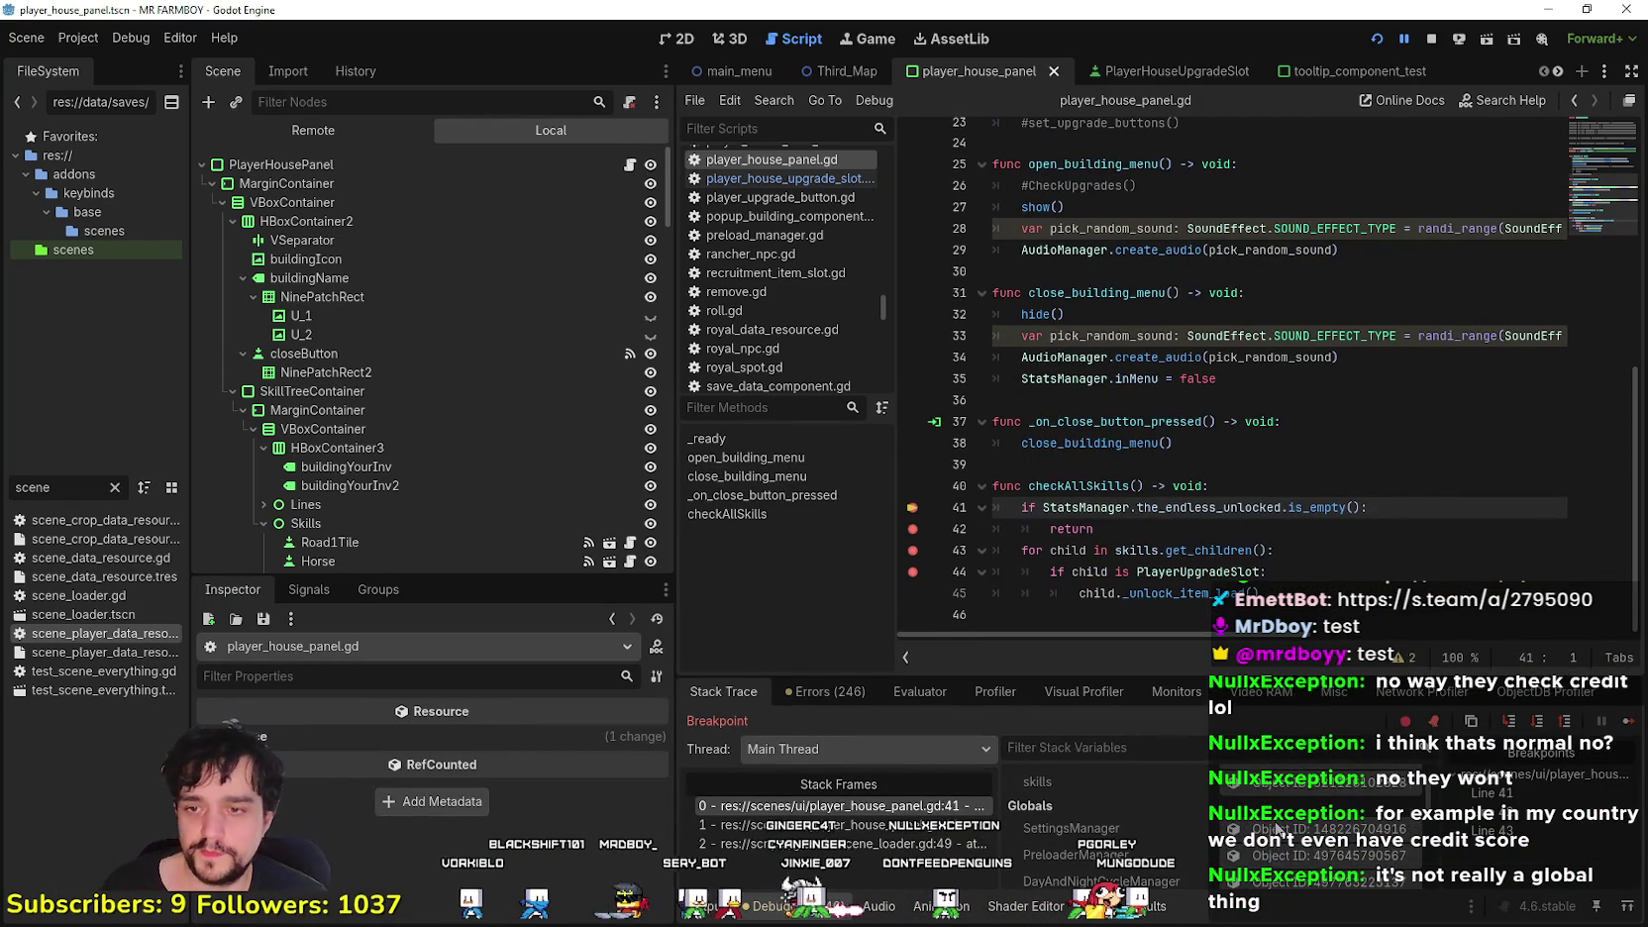
- Inspect the paused remote nodes and expand advancements_data entry 0 in the Inspector
scroll(1287, 822, down, 2)
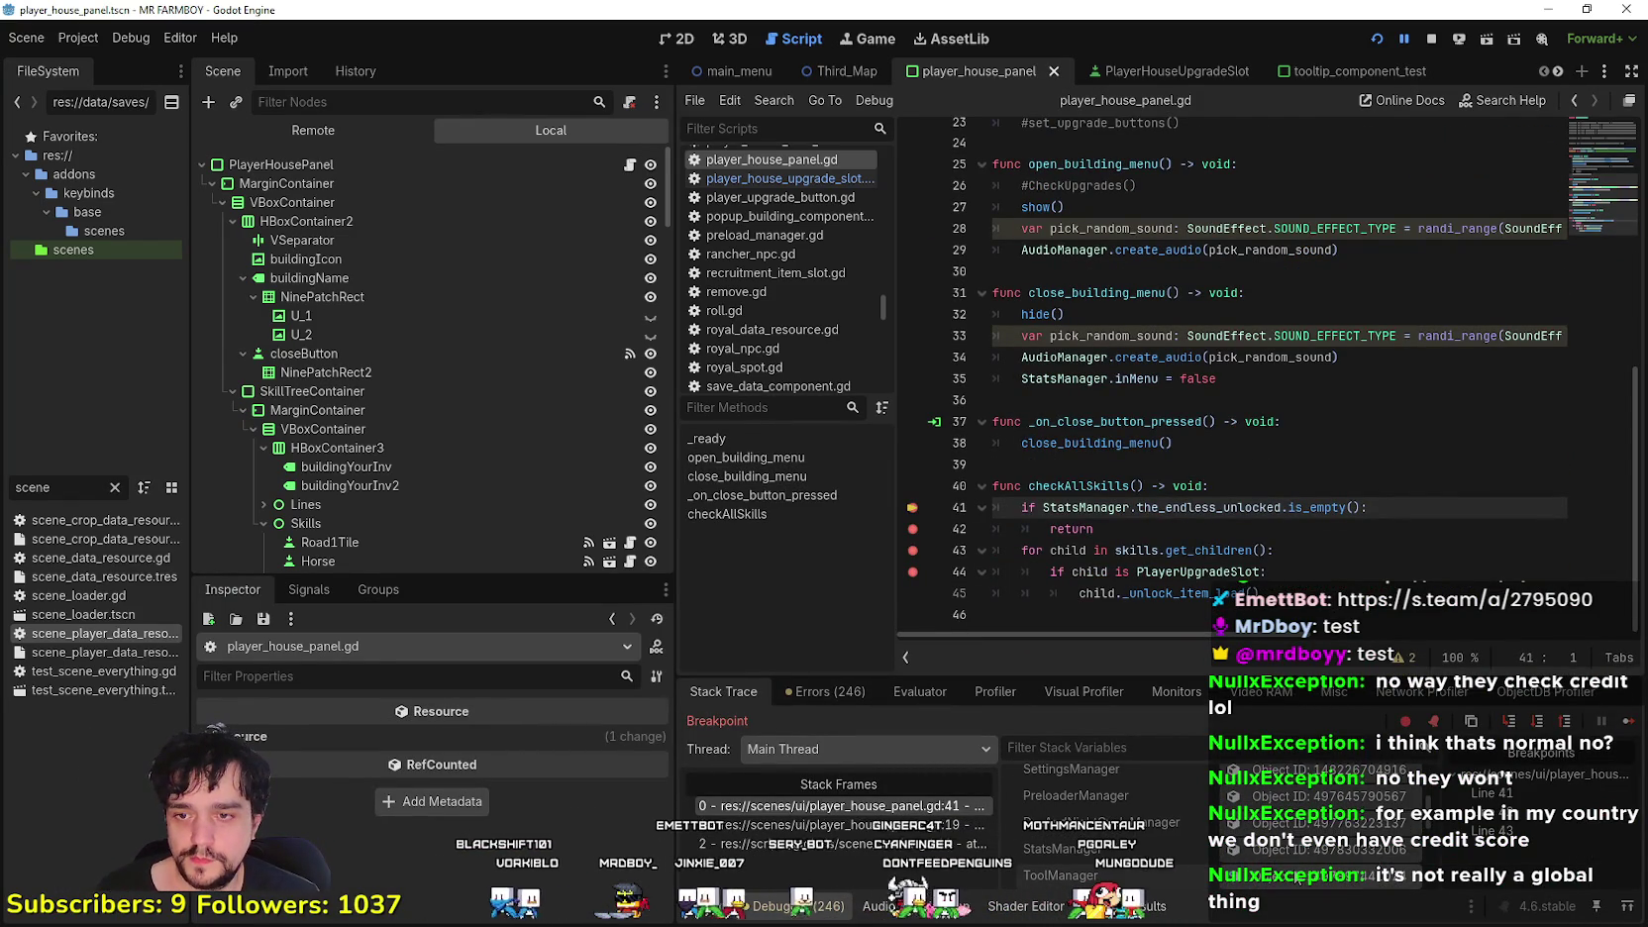
click(1294, 852)
click(1294, 852)
scroll(538, 786, down, 5)
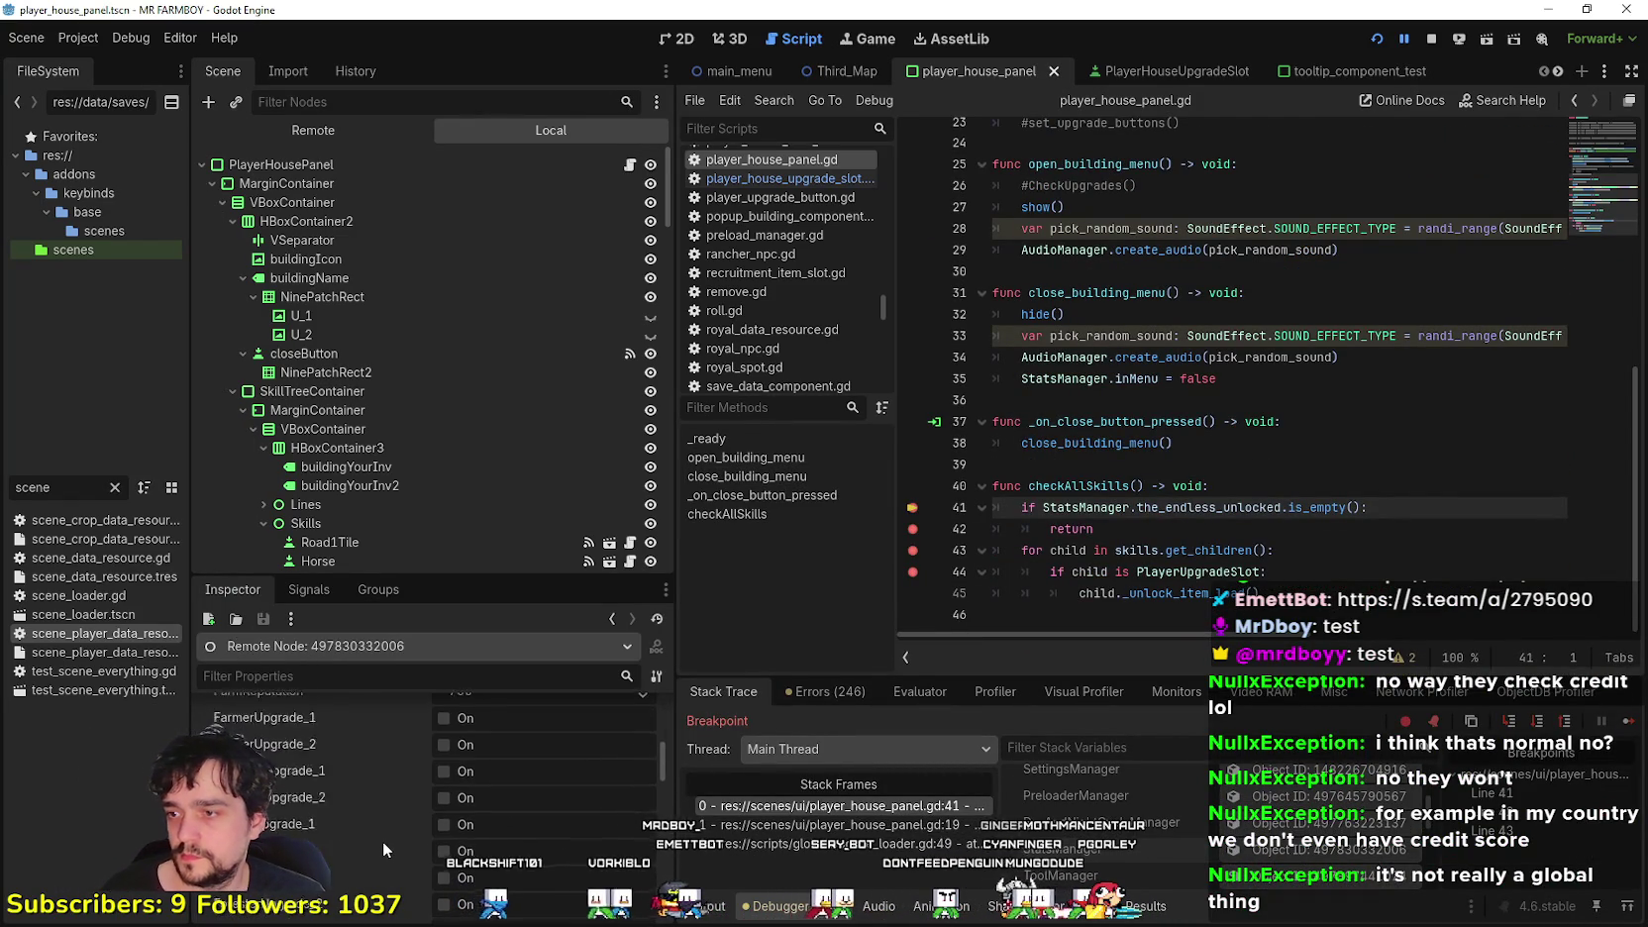
scroll(376, 838, down, 3)
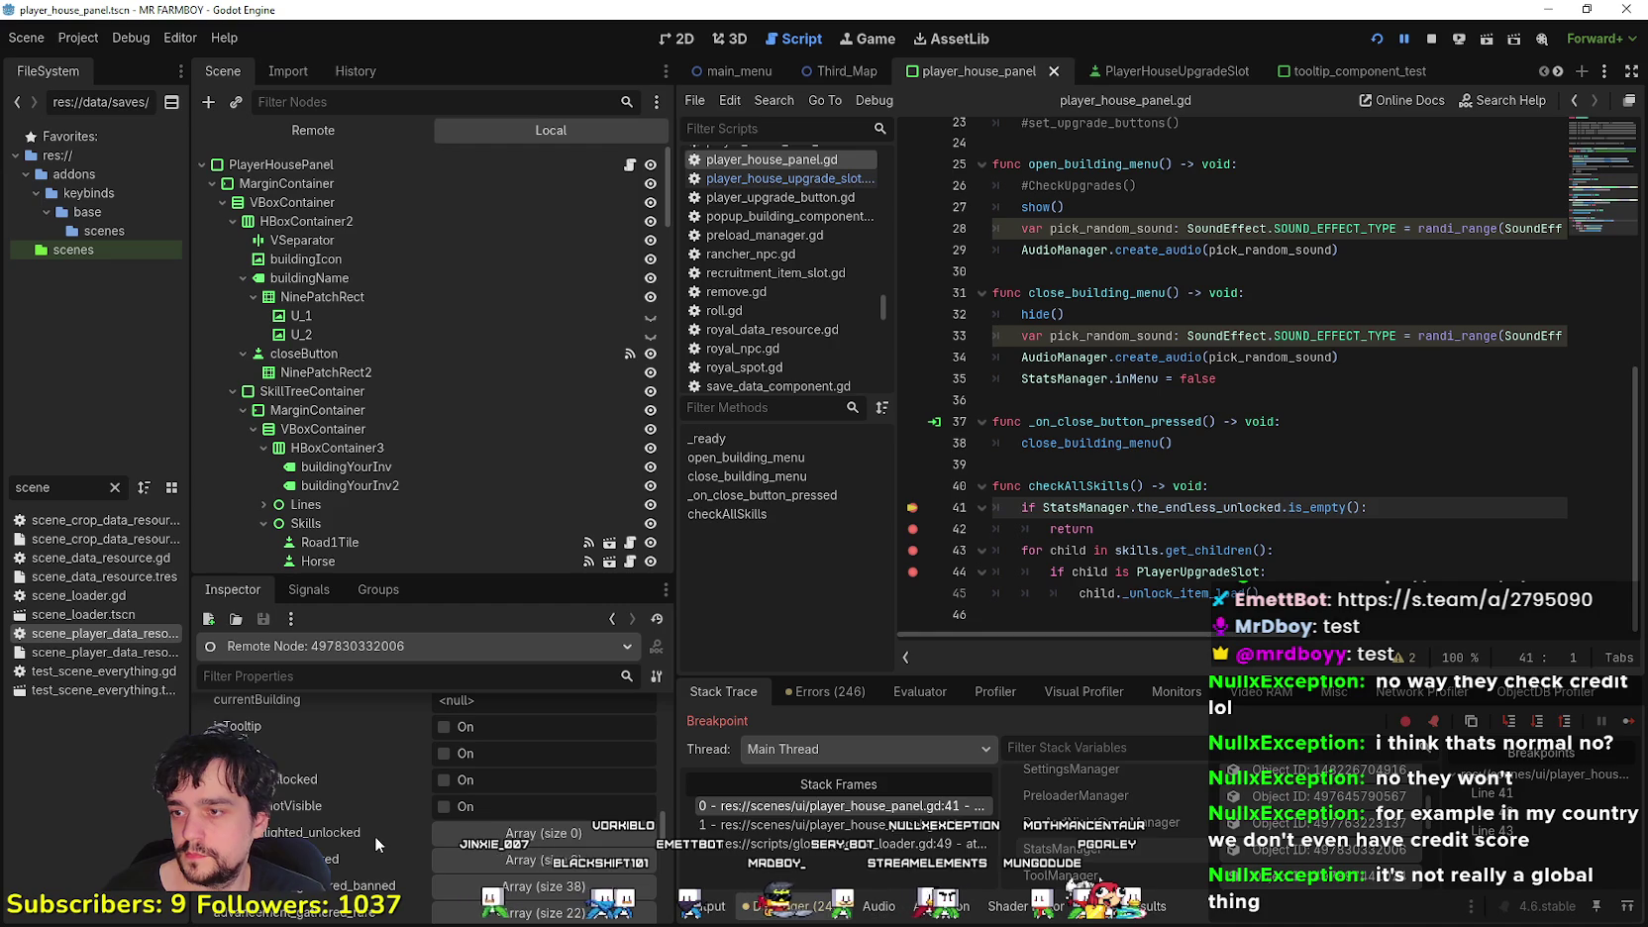
scroll(375, 853, down, 1)
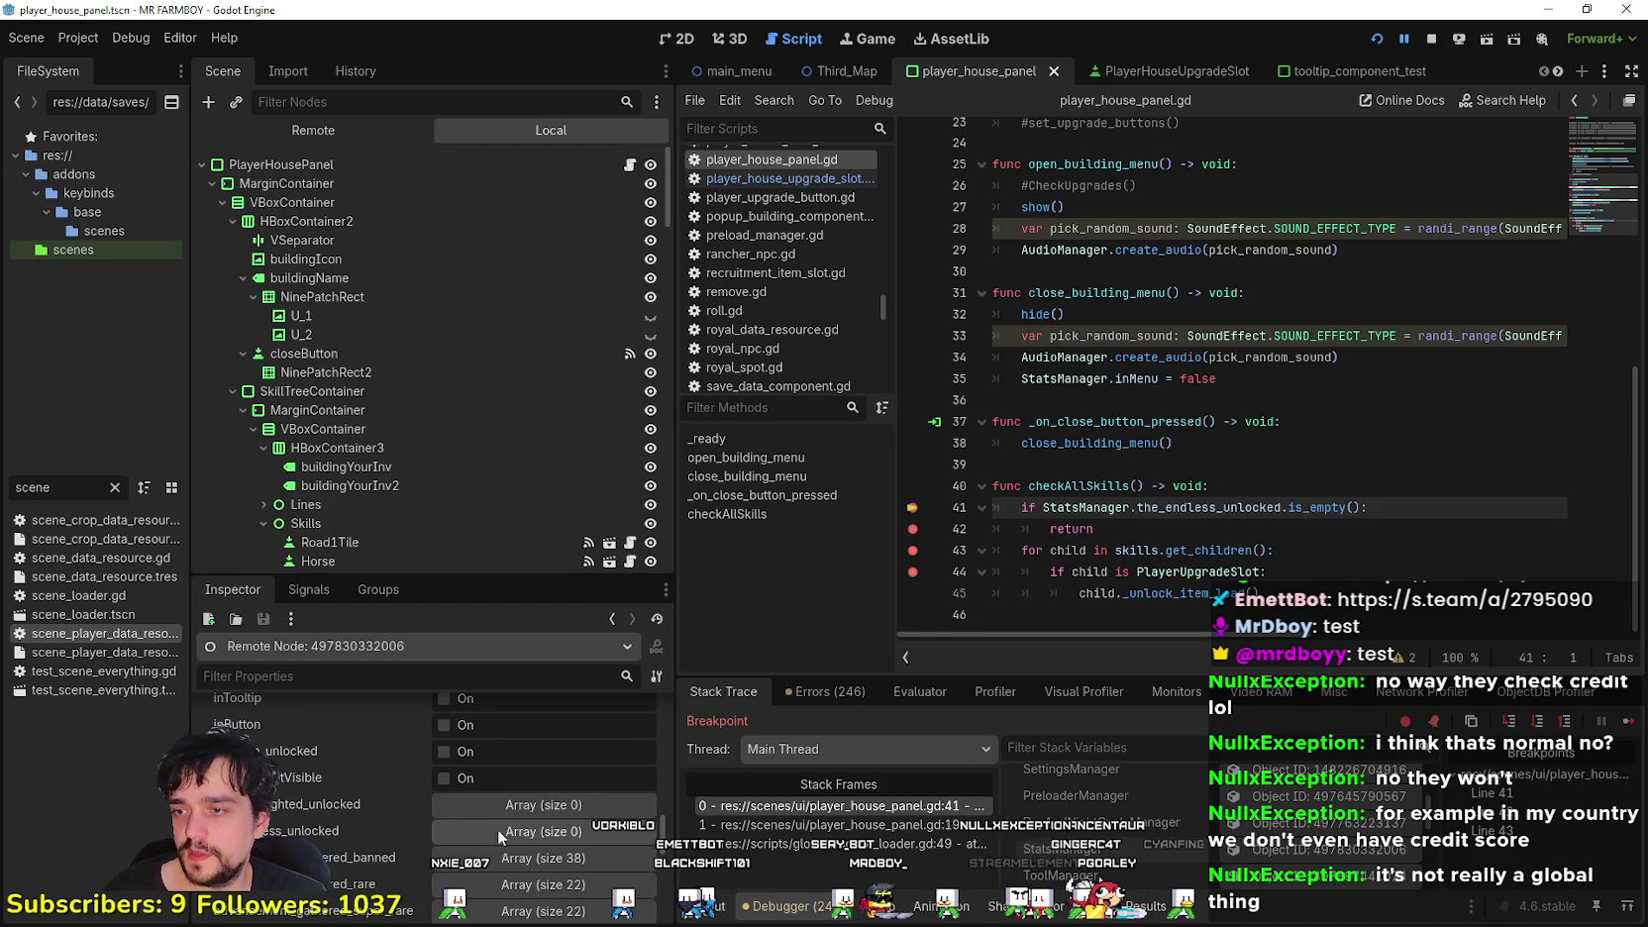
drag(661, 846, 655, 728)
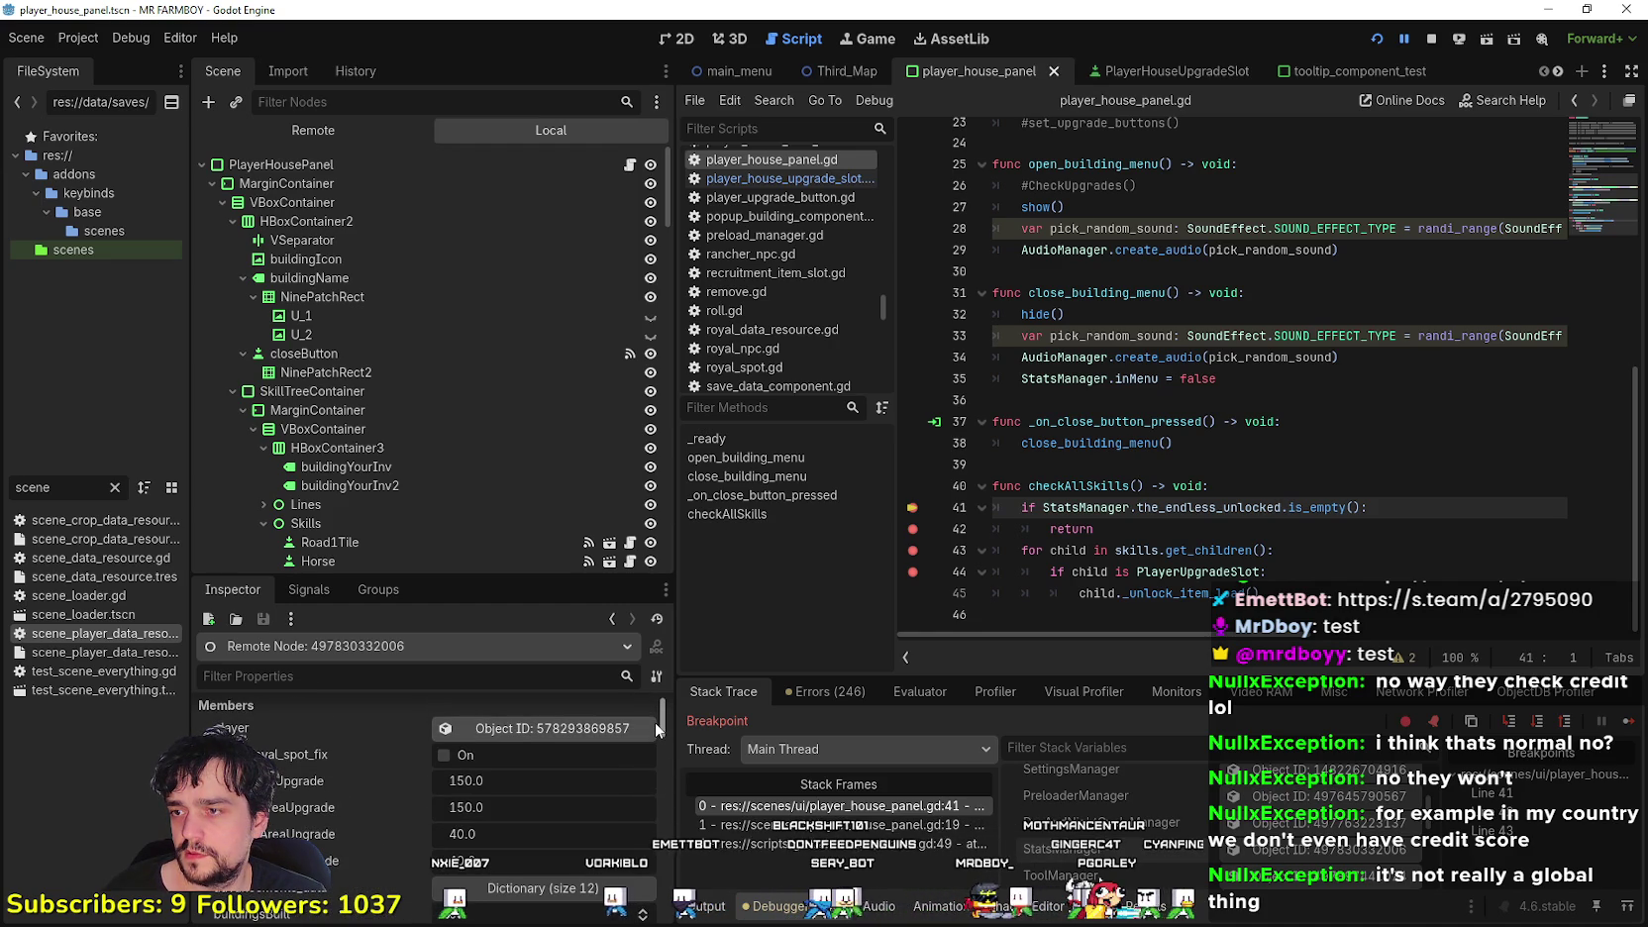
scroll(656, 734, down, 5)
click(537, 760)
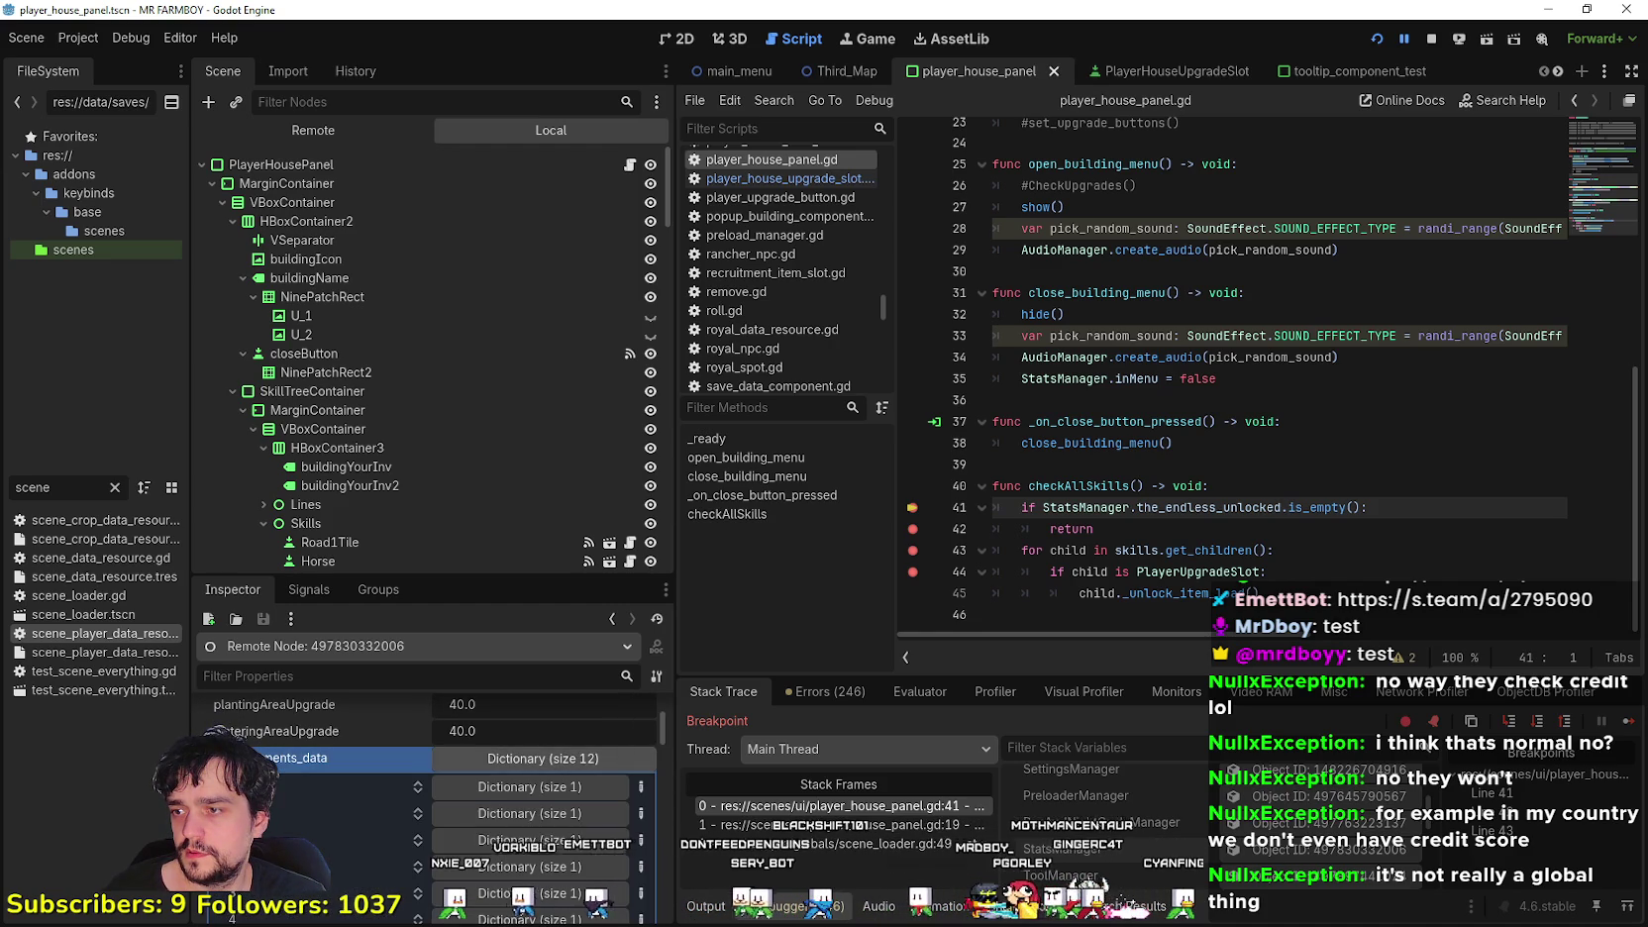
scroll(528, 752, down, 2)
click(527, 735)
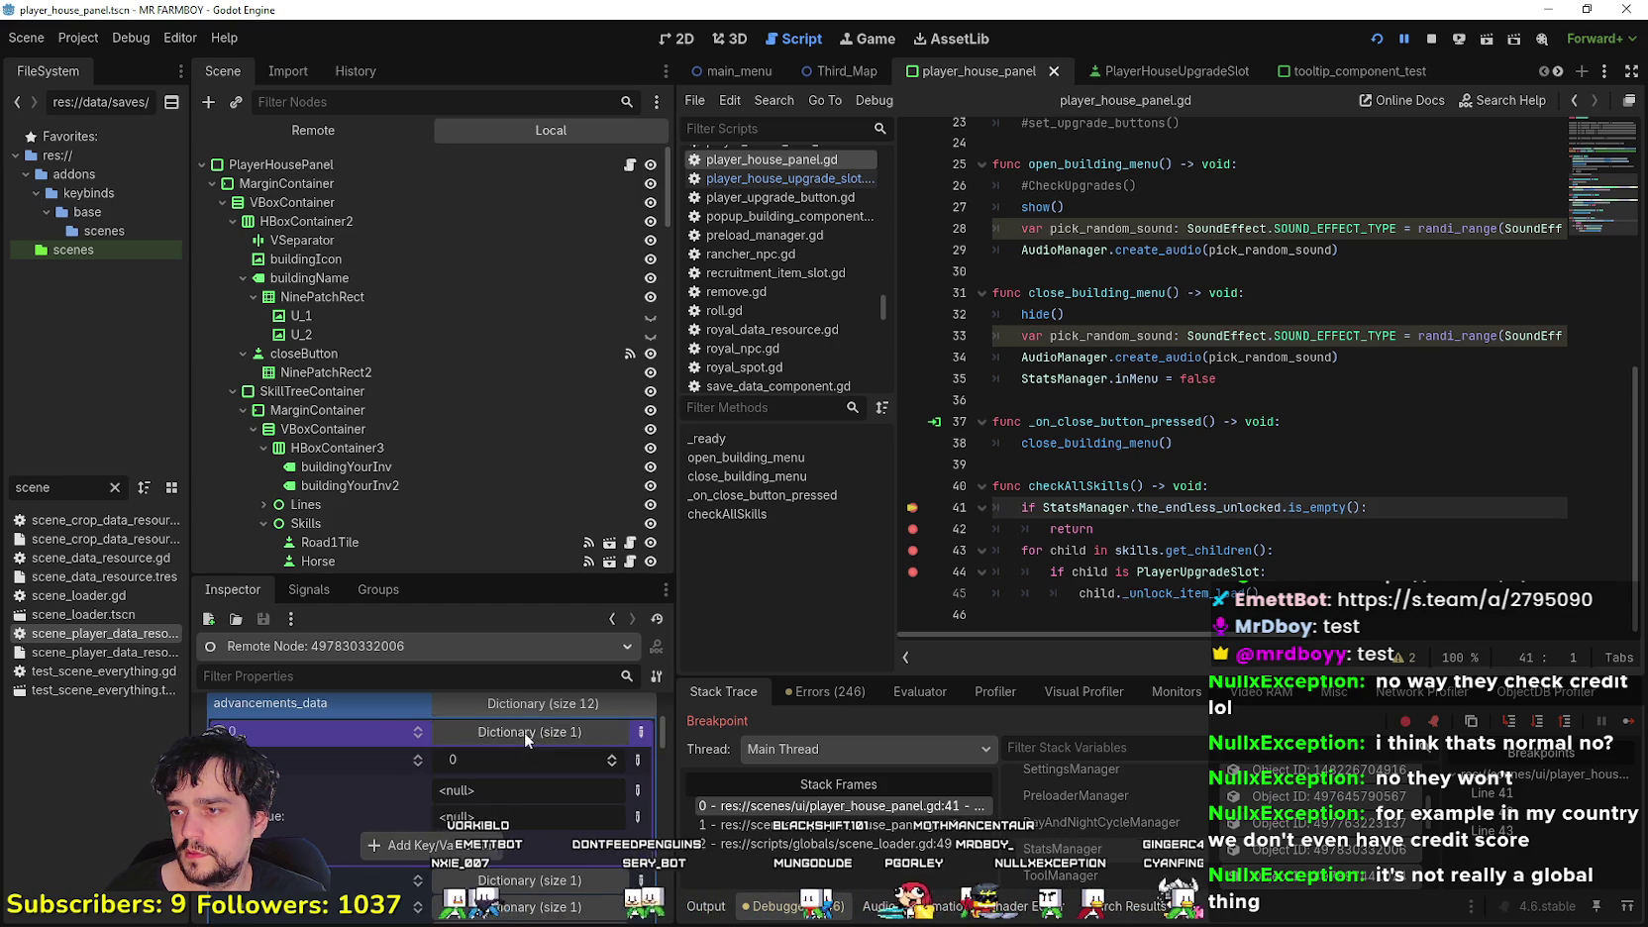
click(524, 731)
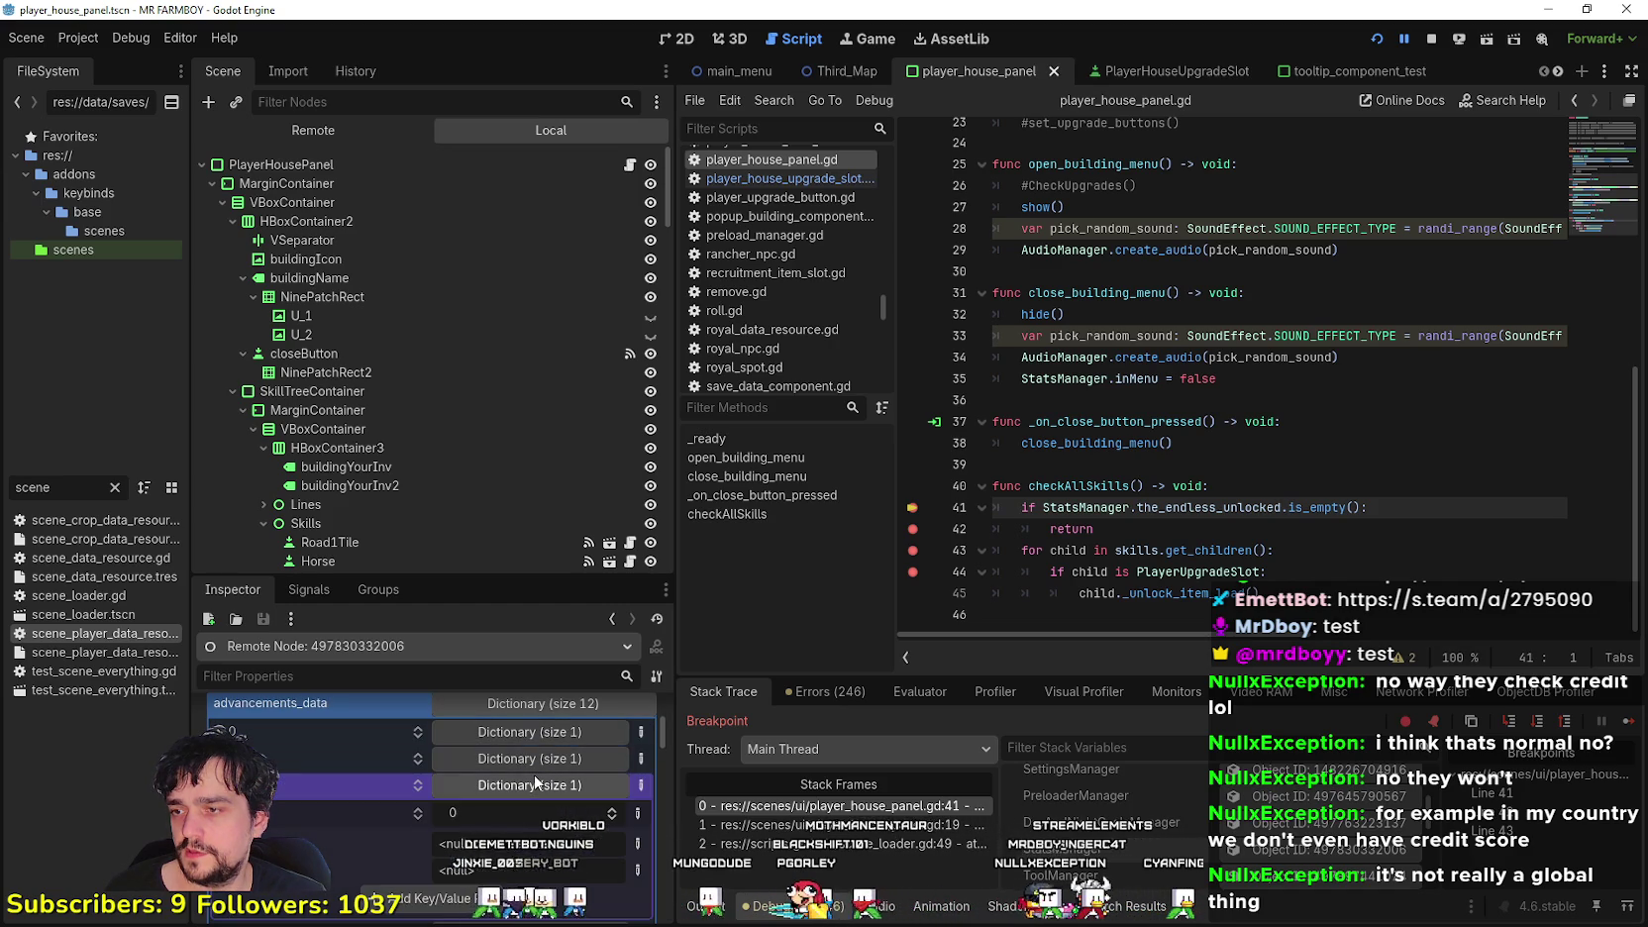
scroll(540, 784, down, 2)
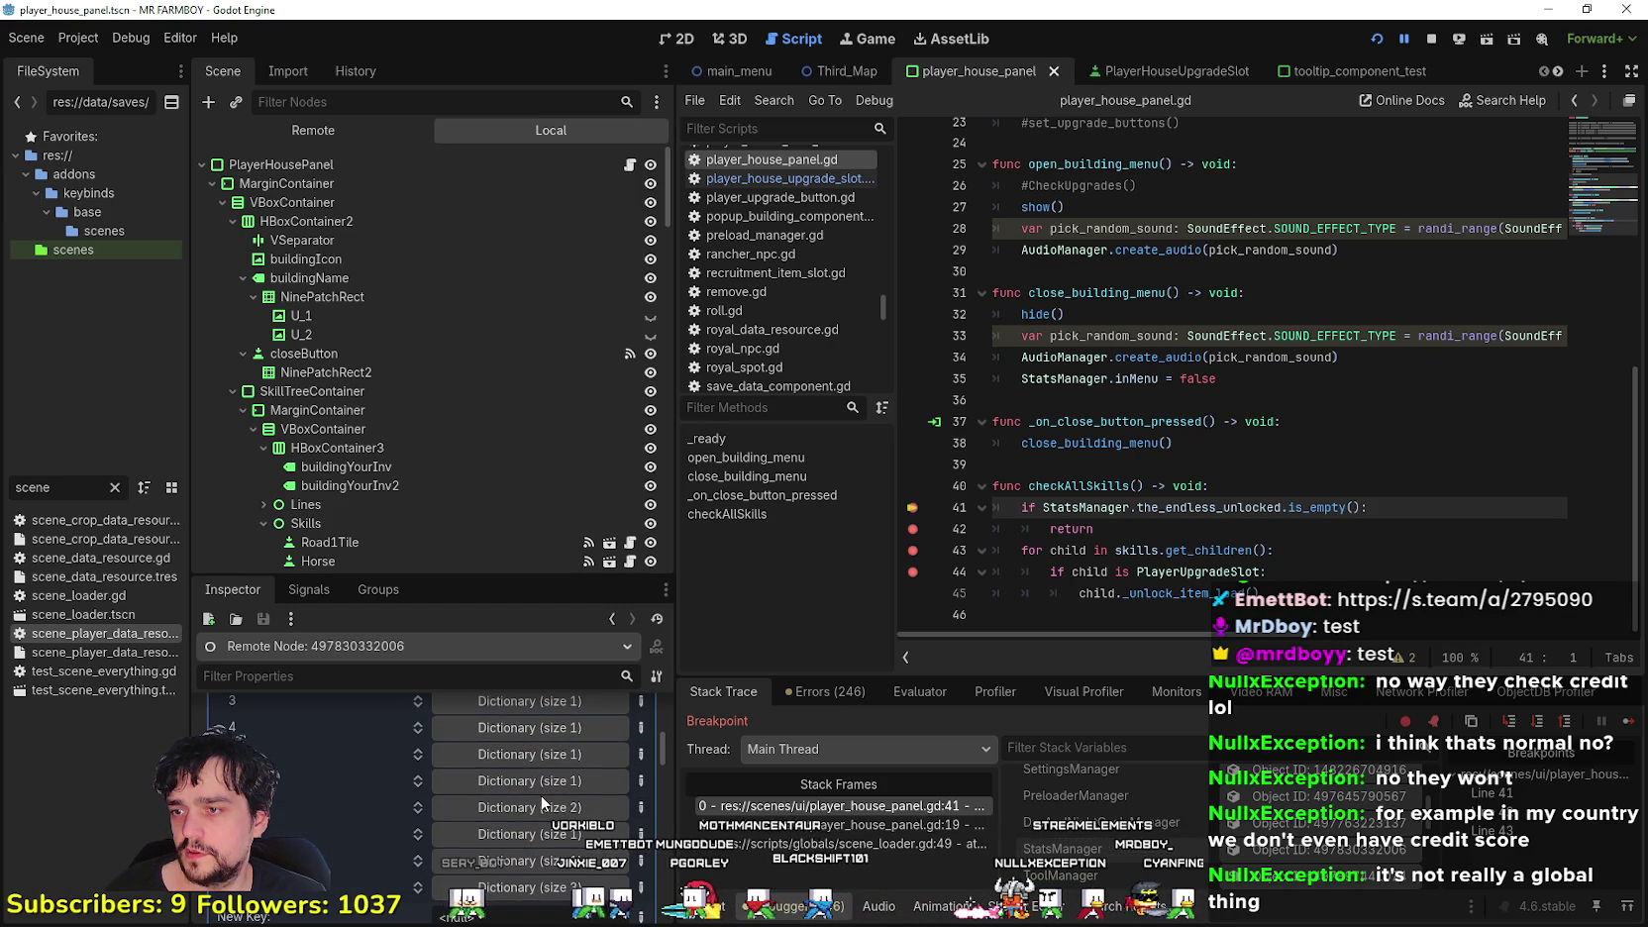
scroll(542, 789, down, 5)
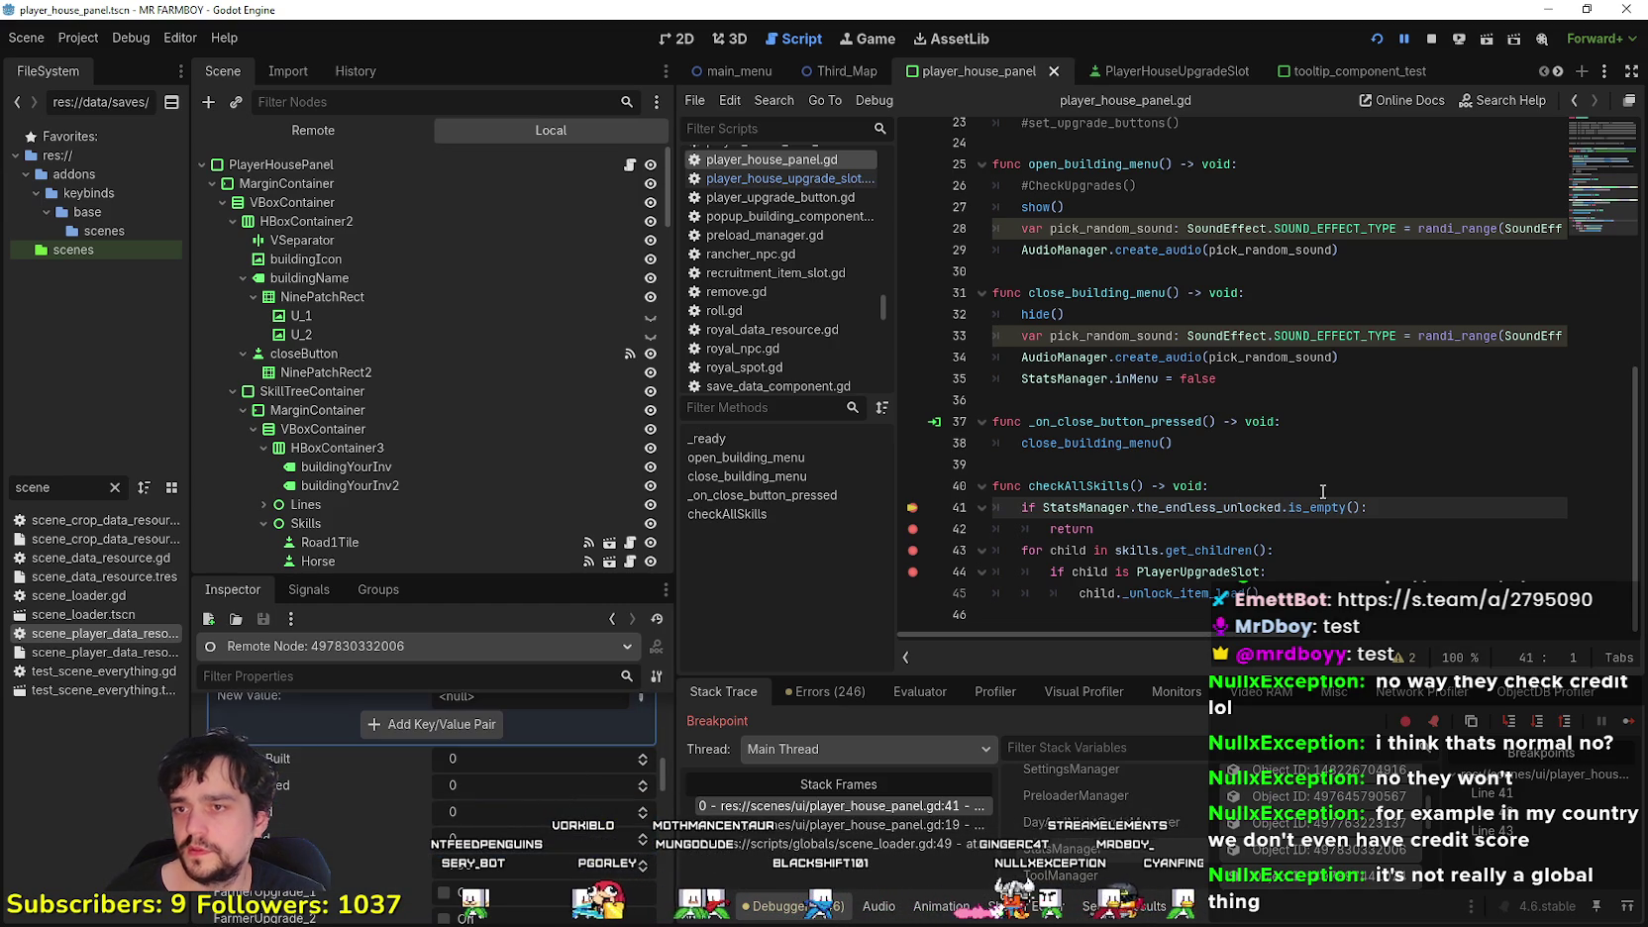
- Select the scene player data resource file and switch to the Third_Map scene
click(1289, 554)
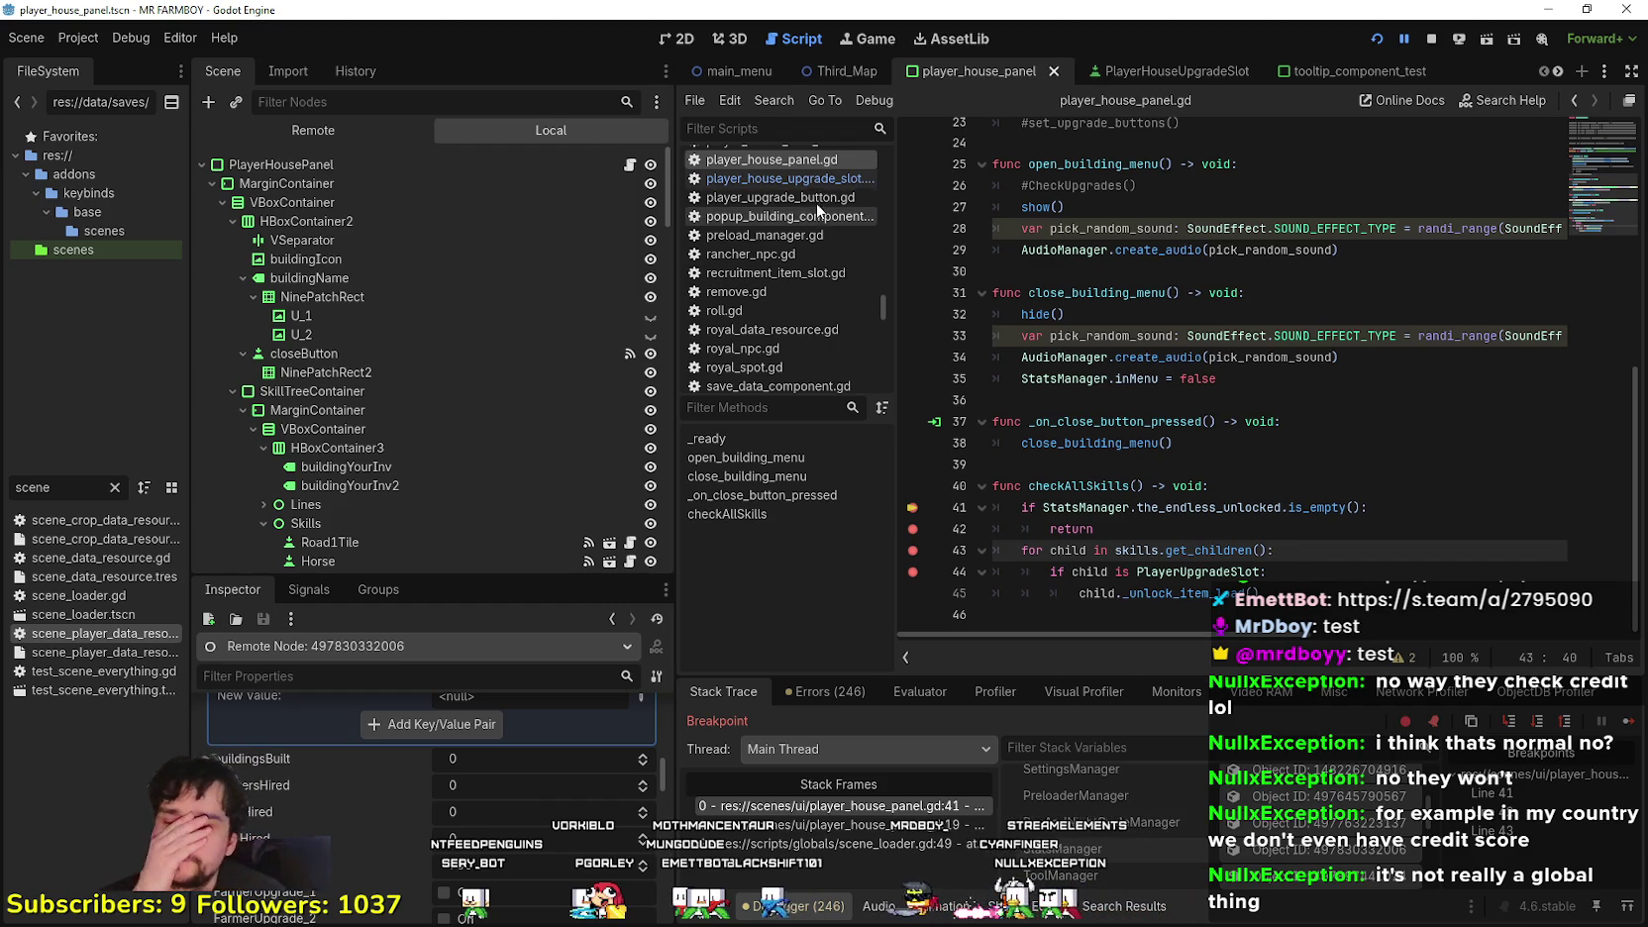
click(1307, 401)
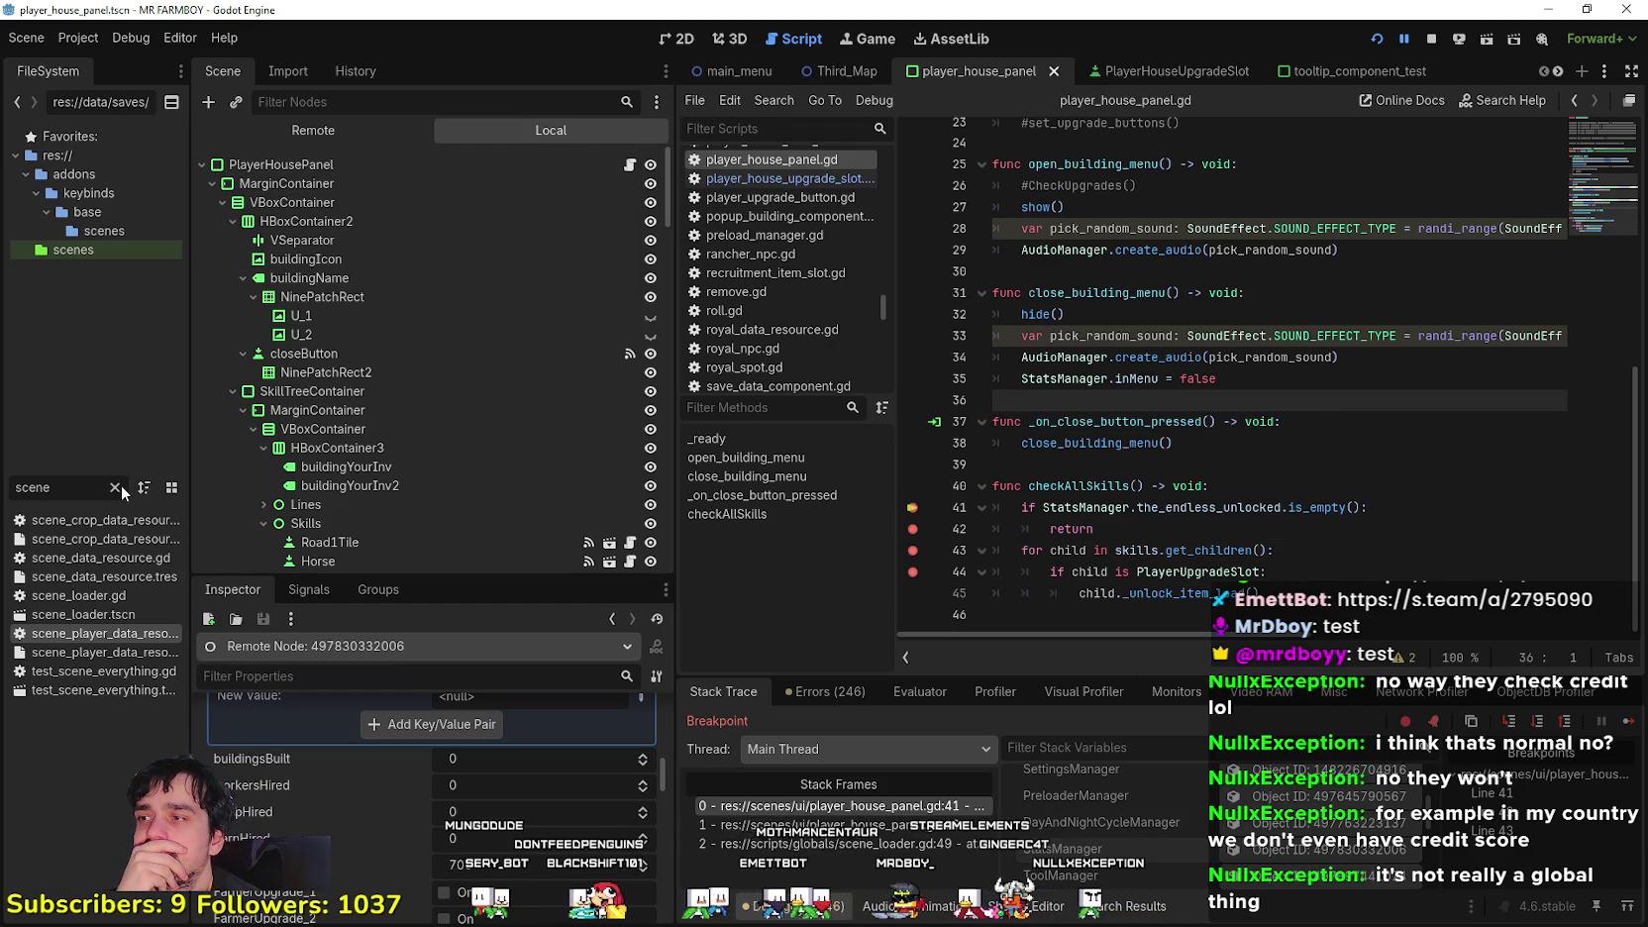
click(108, 630)
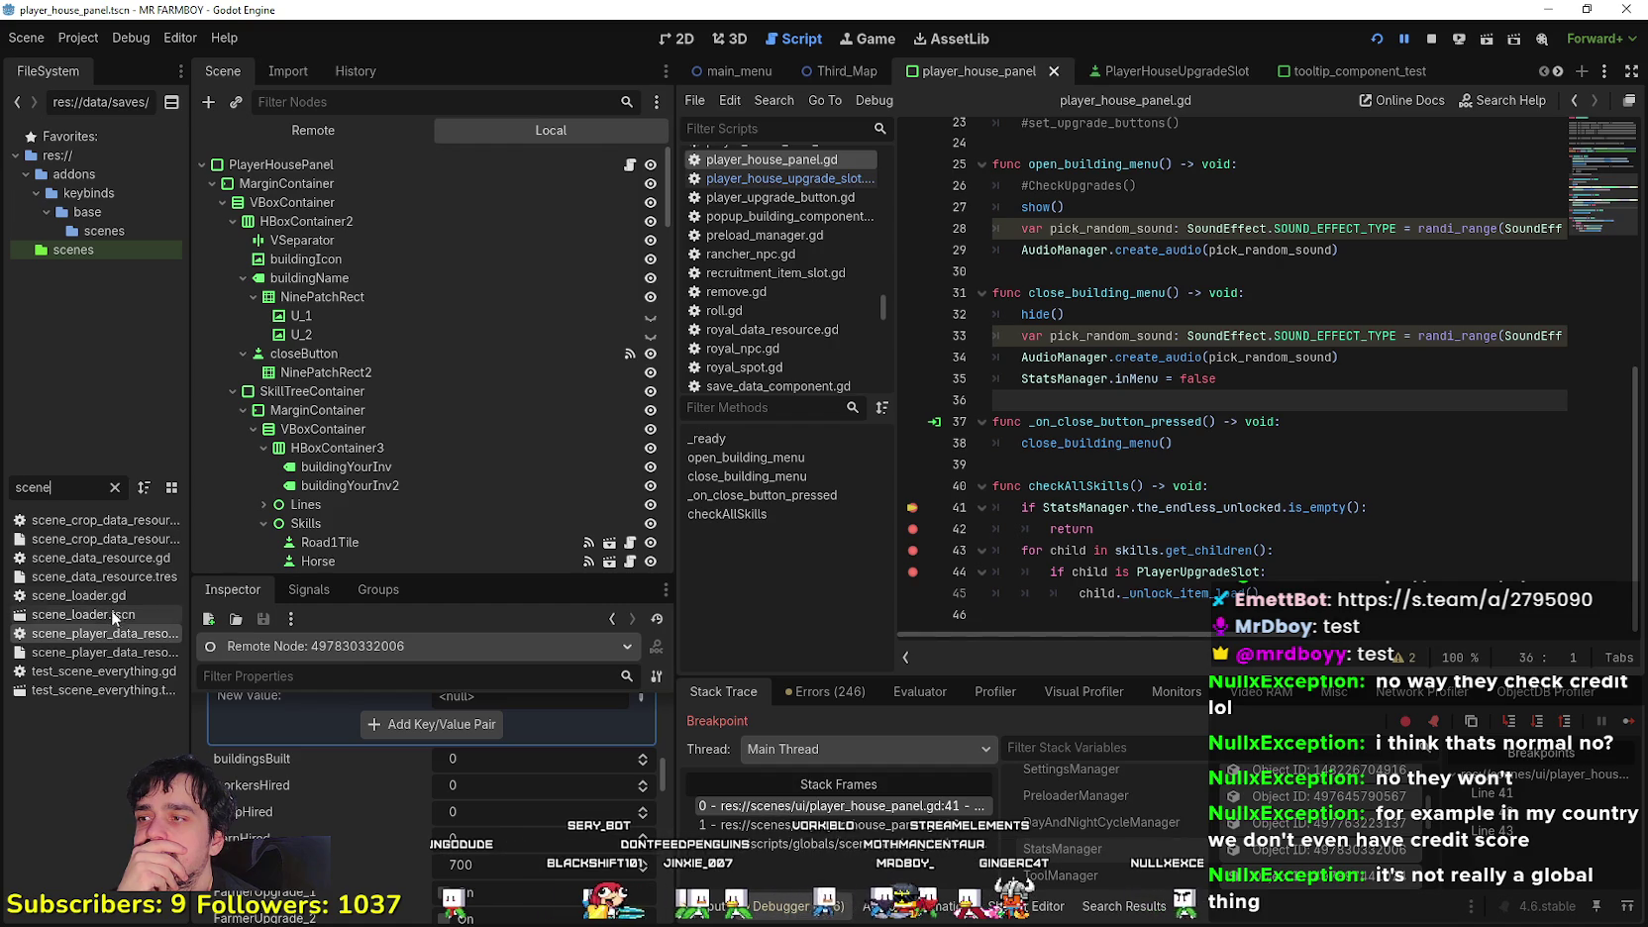
click(837, 71)
scroll(585, 347, up, 1)
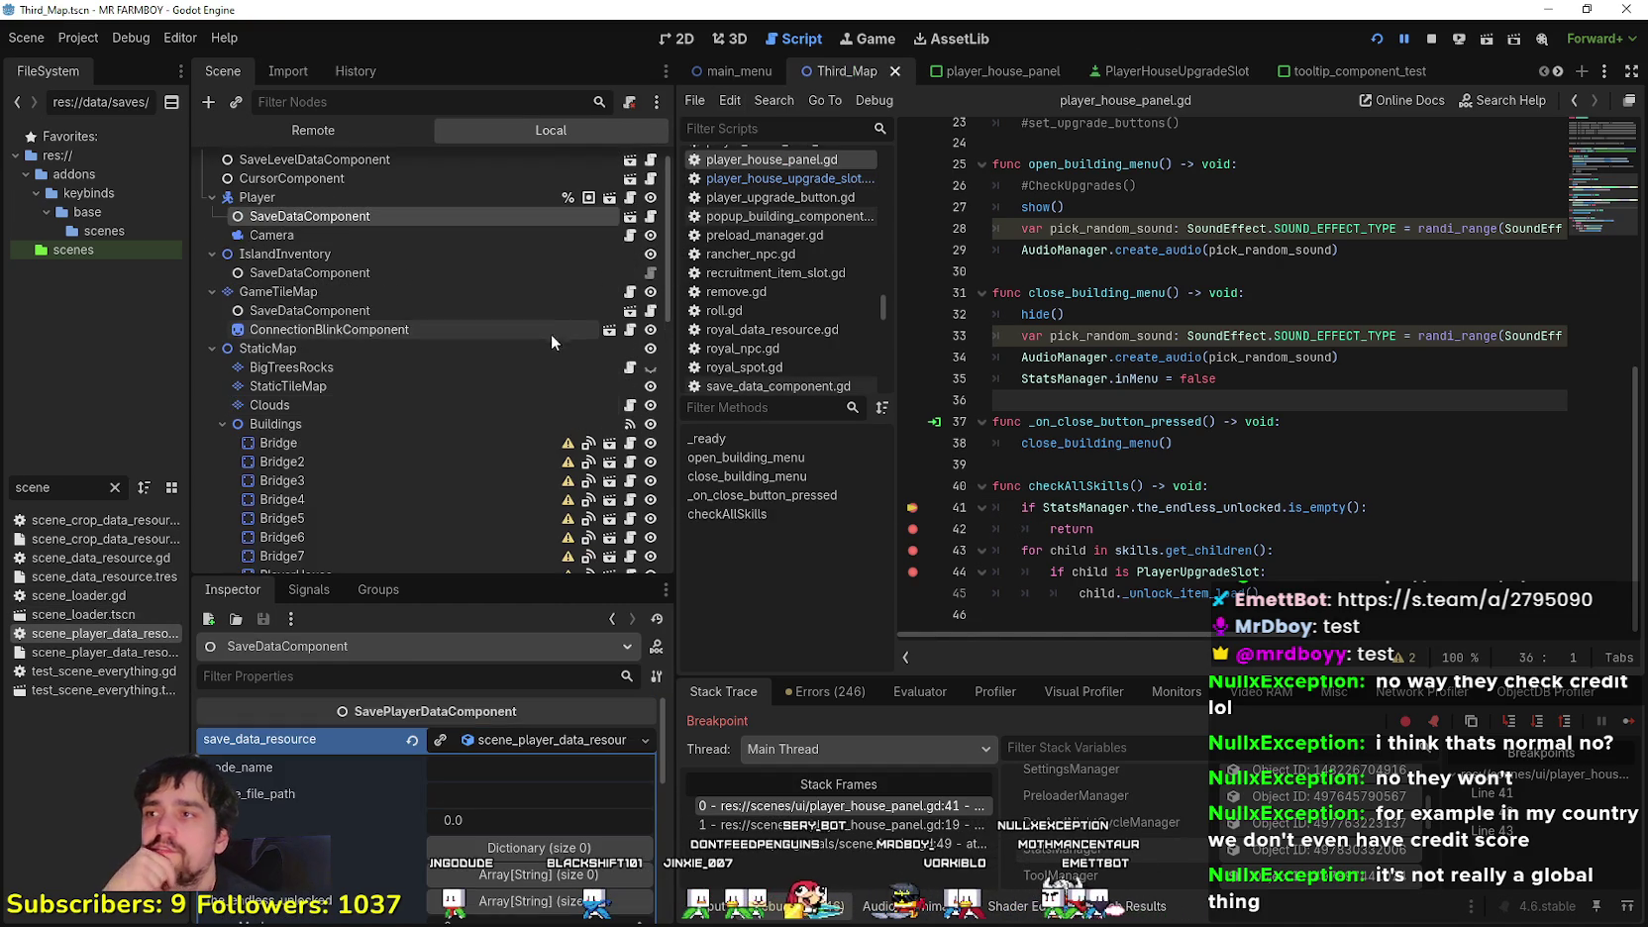
- Open scene_player_data_resource.gd and set a breakpoint on line 46 with F9
click(645, 220)
click(1309, 581)
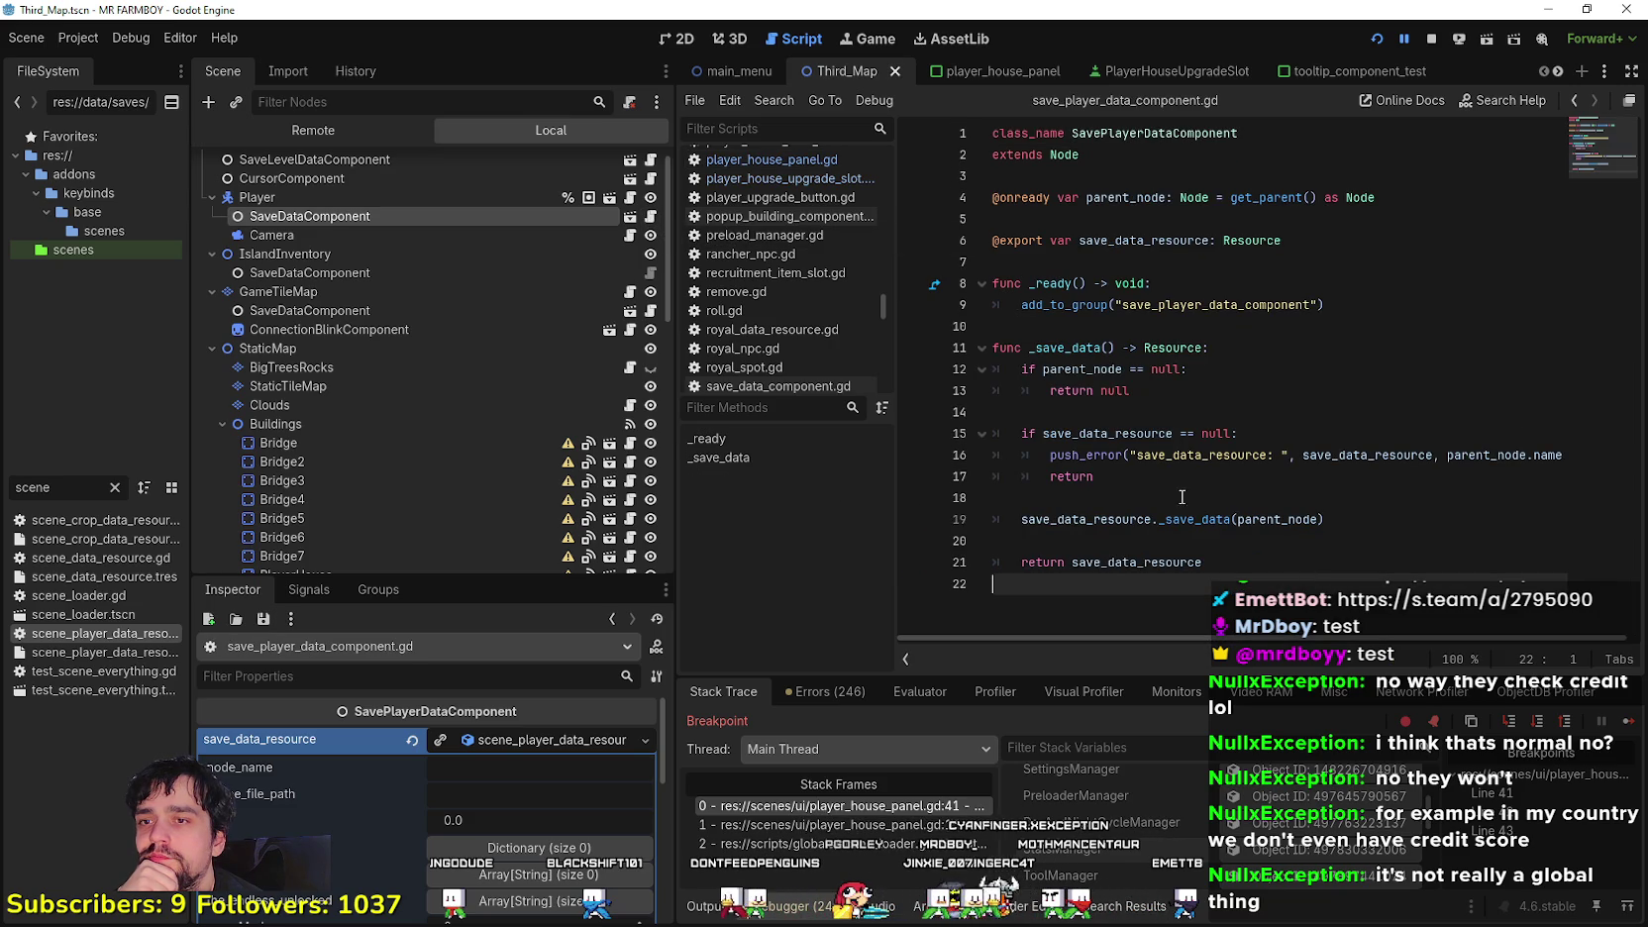
double_click(80, 632)
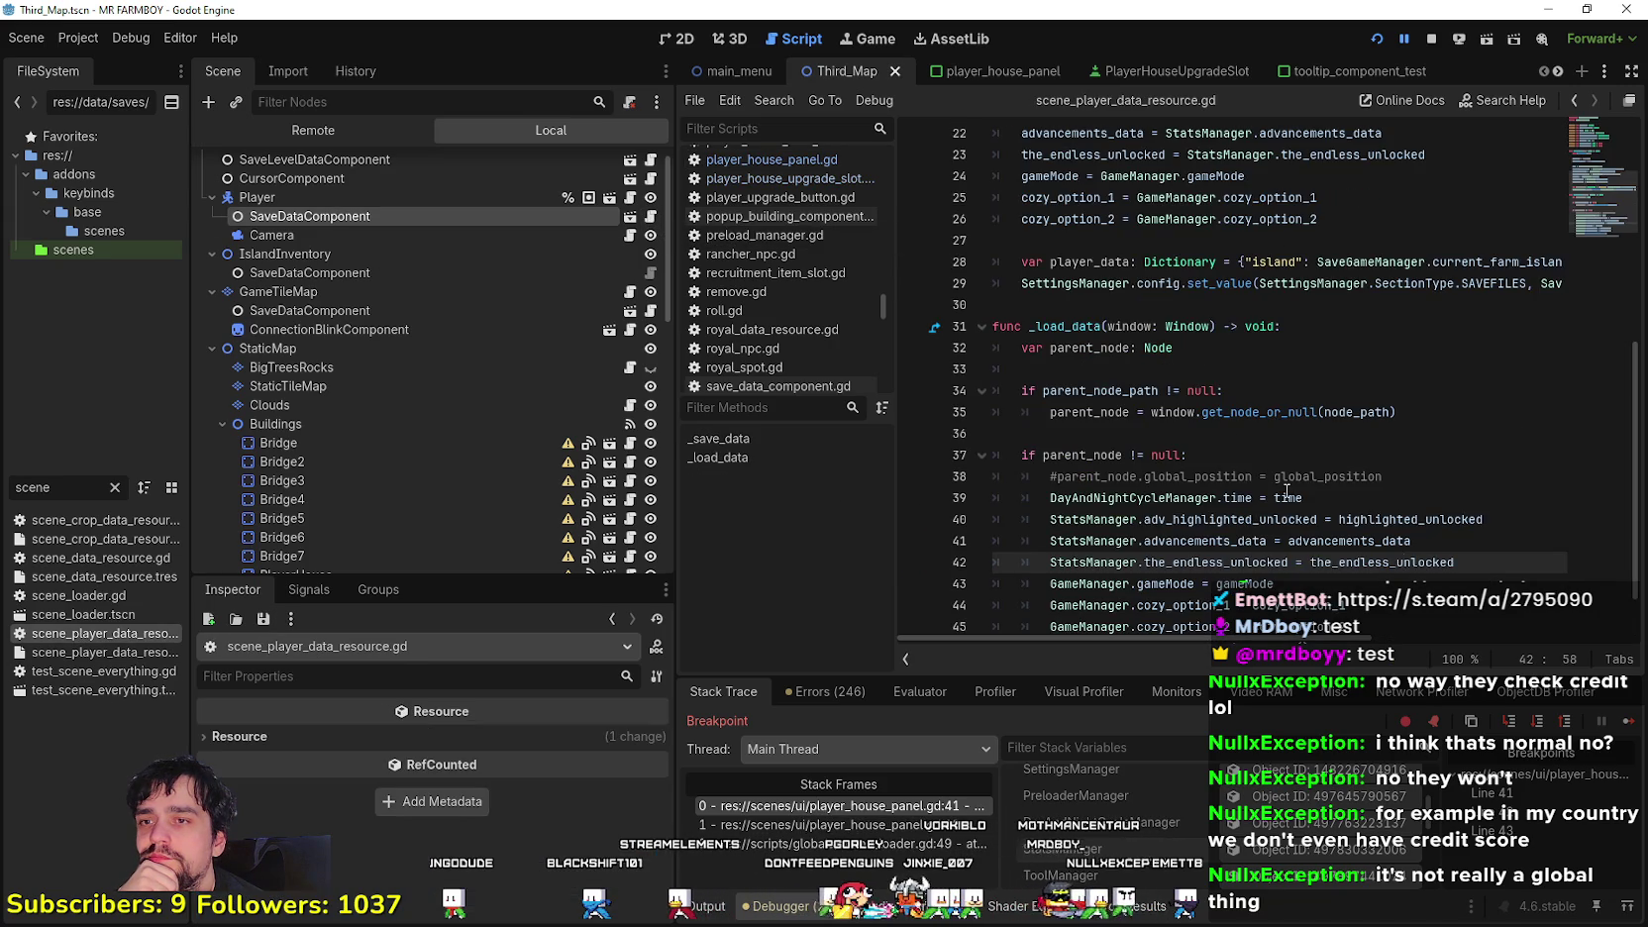
scroll(1285, 490, down, 1)
click(1349, 562)
click(1356, 579)
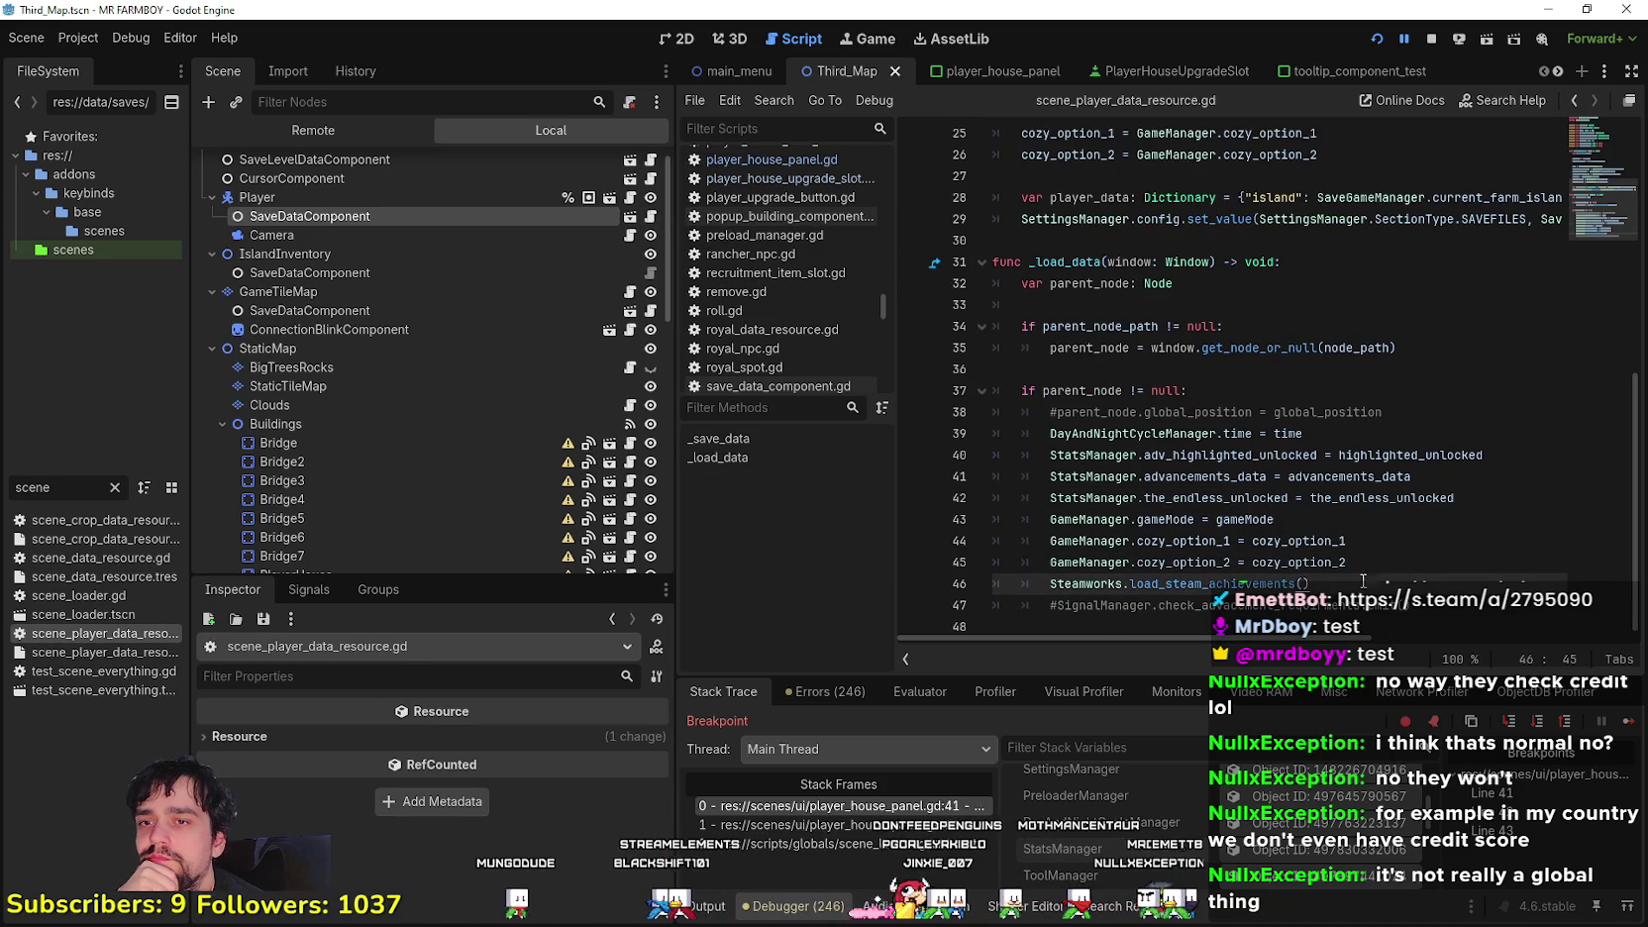
key(F9)
click(1443, 571)
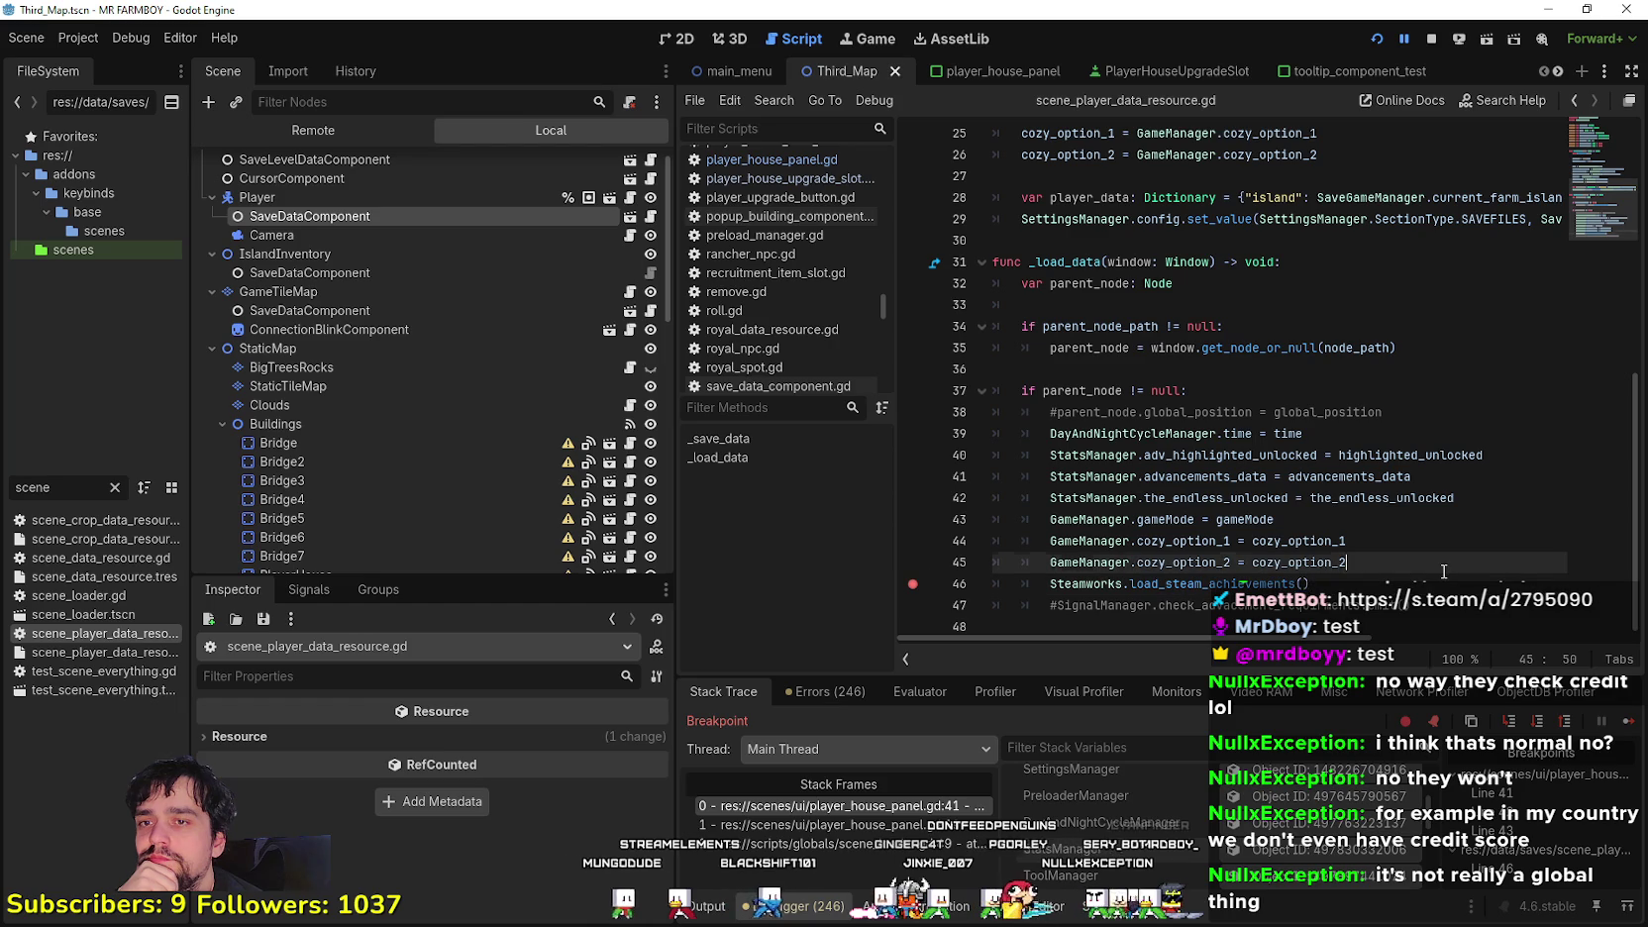
- Resume the game from the breakpoint and bring its window to the front
click(1625, 726)
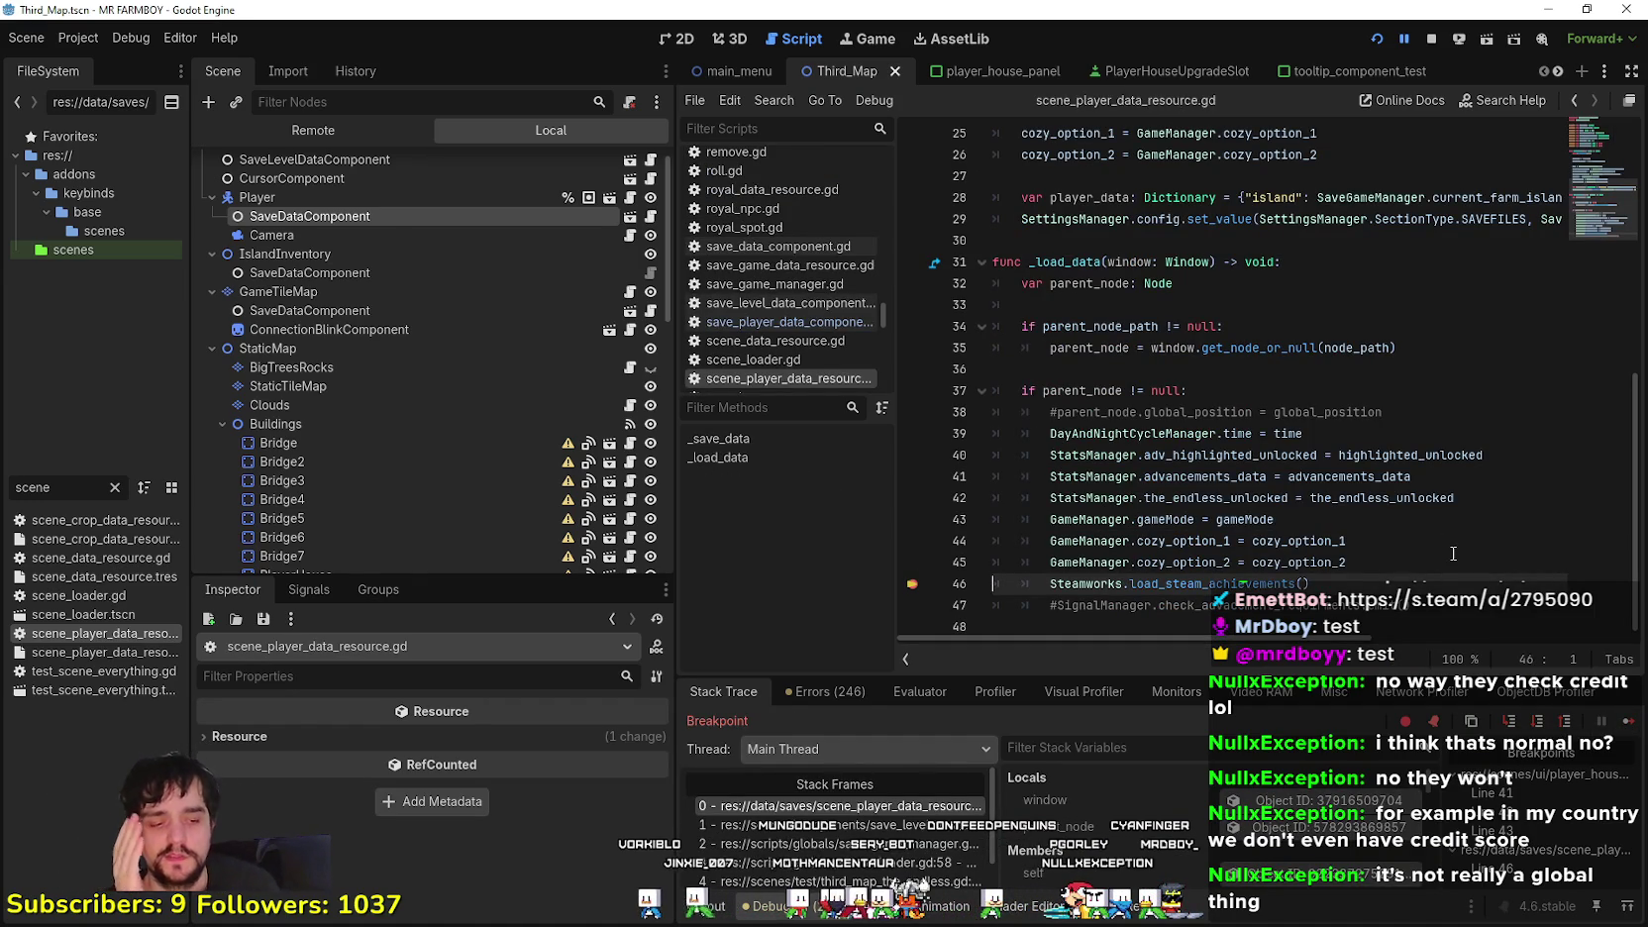
scroll(1352, 489, up, 5)
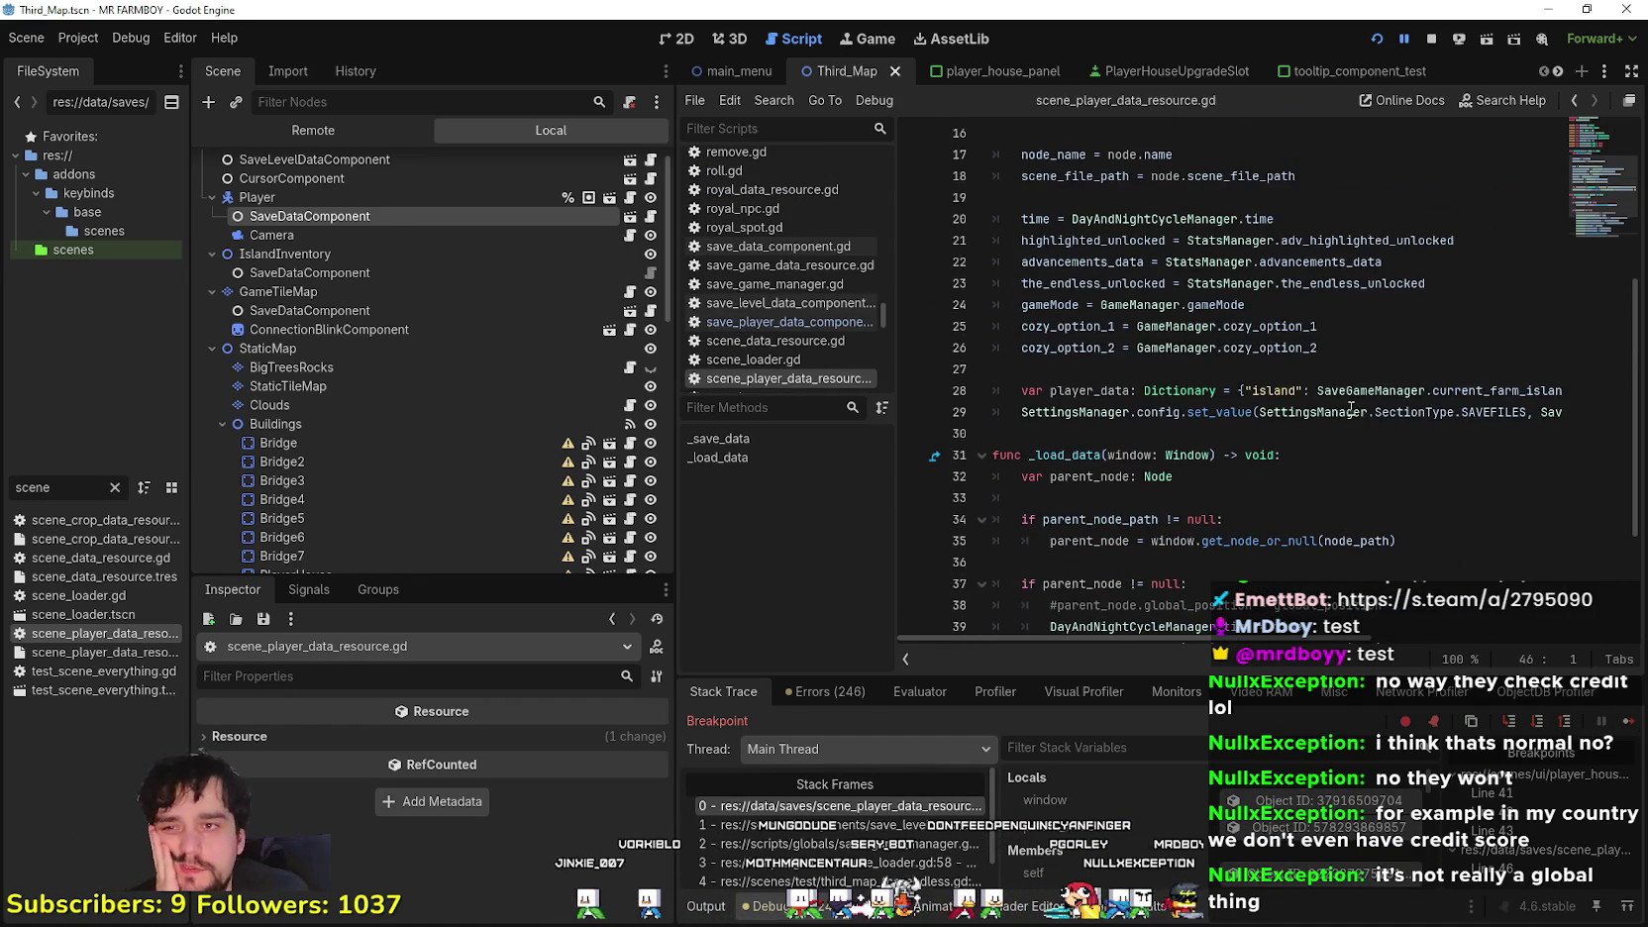
key(F12)
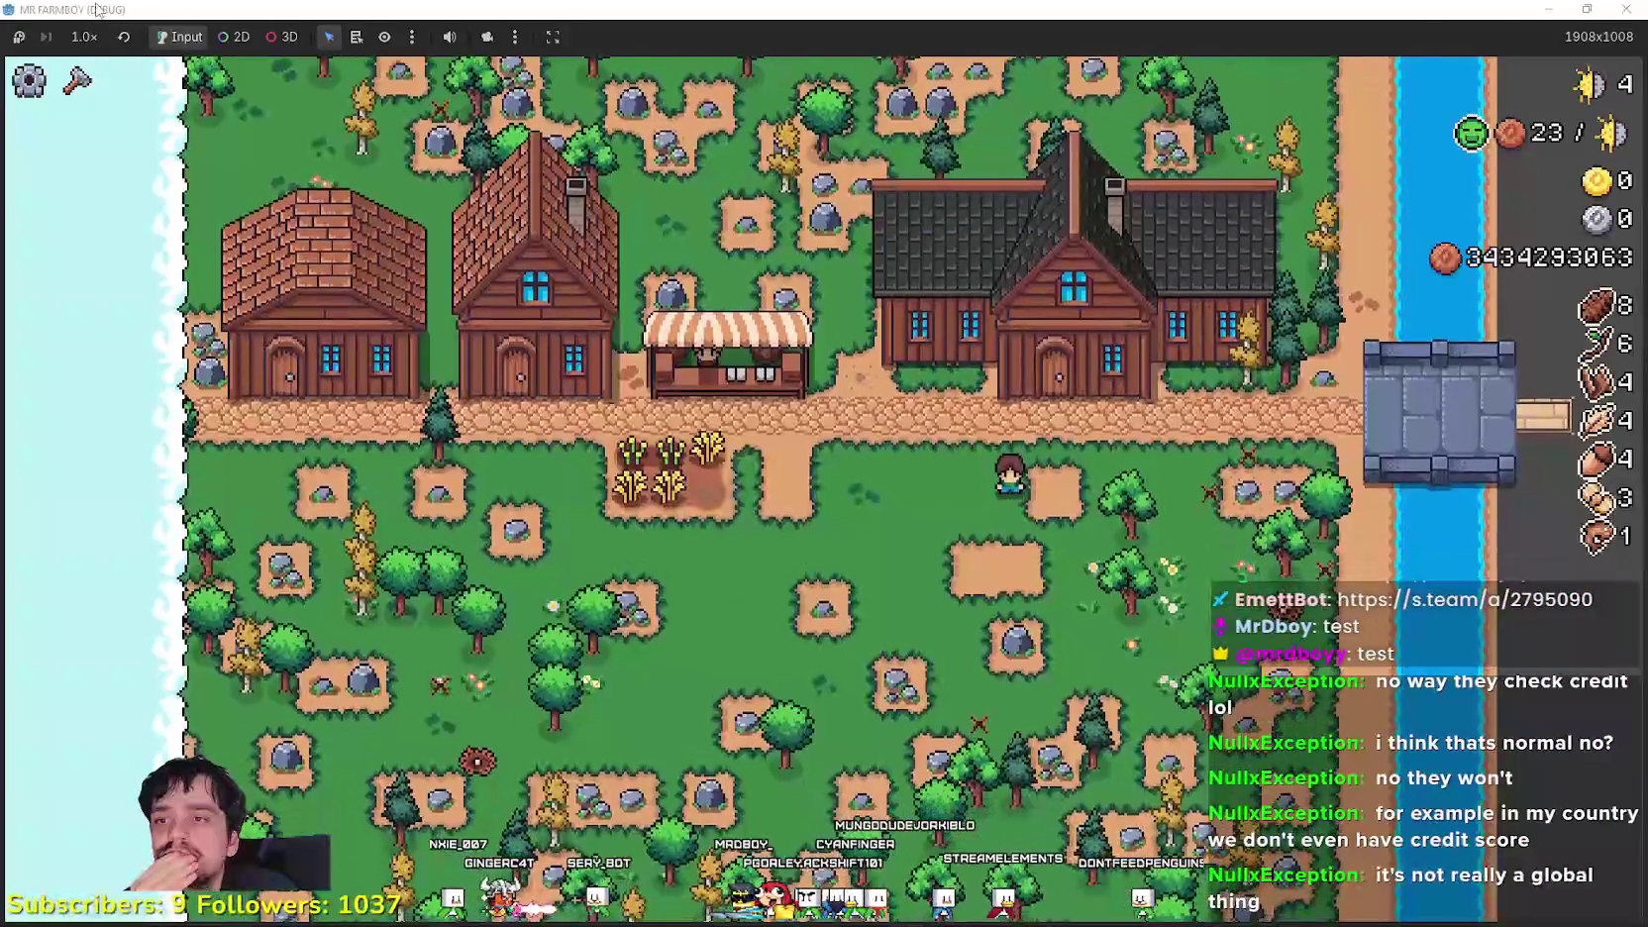
- Shrink the game window from full size and bring the editor back in front
double_click(92, 11)
click(1212, 115)
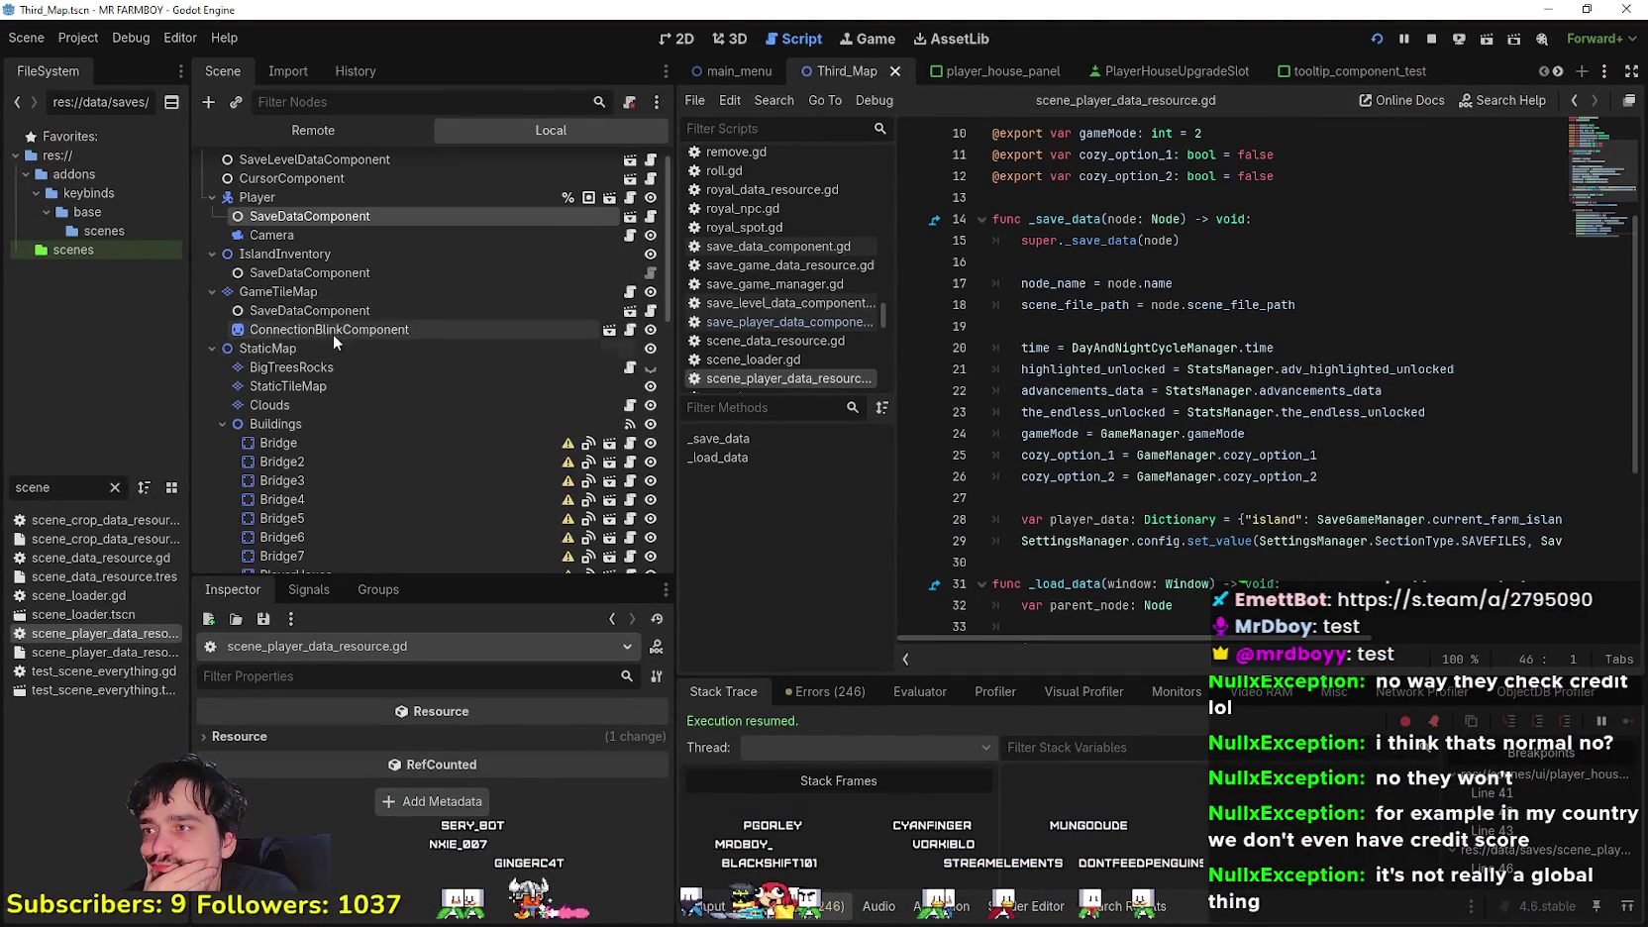
scroll(348, 338, down, 10)
scroll(330, 505, down, 5)
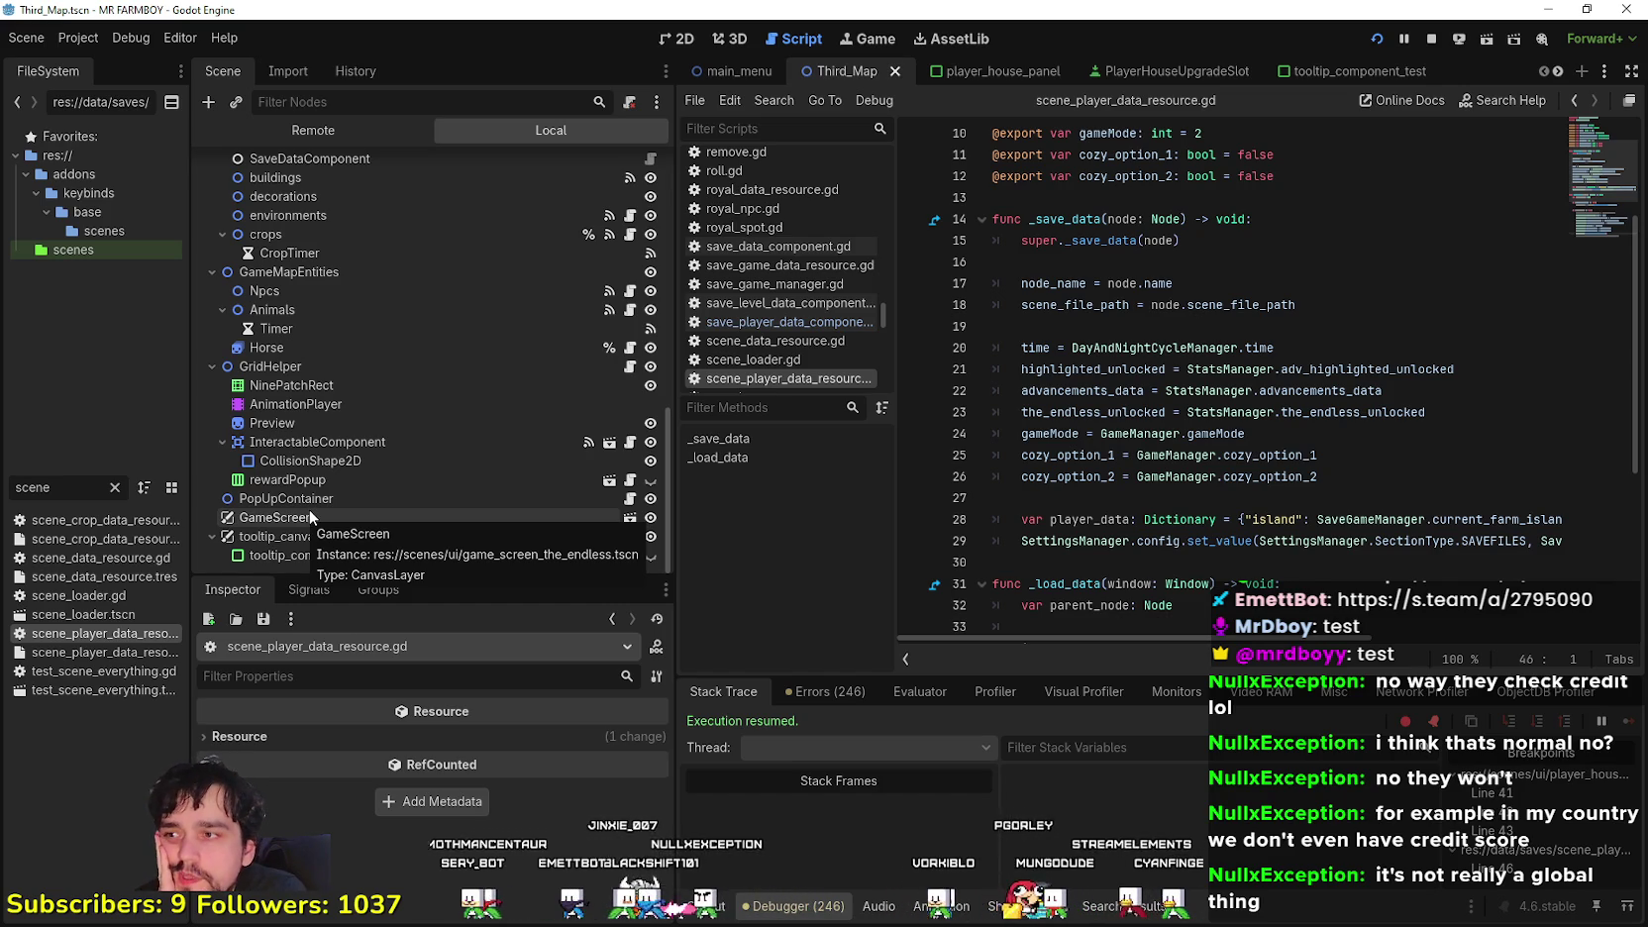
scroll(359, 428, up, 10)
scroll(360, 431, down, 4)
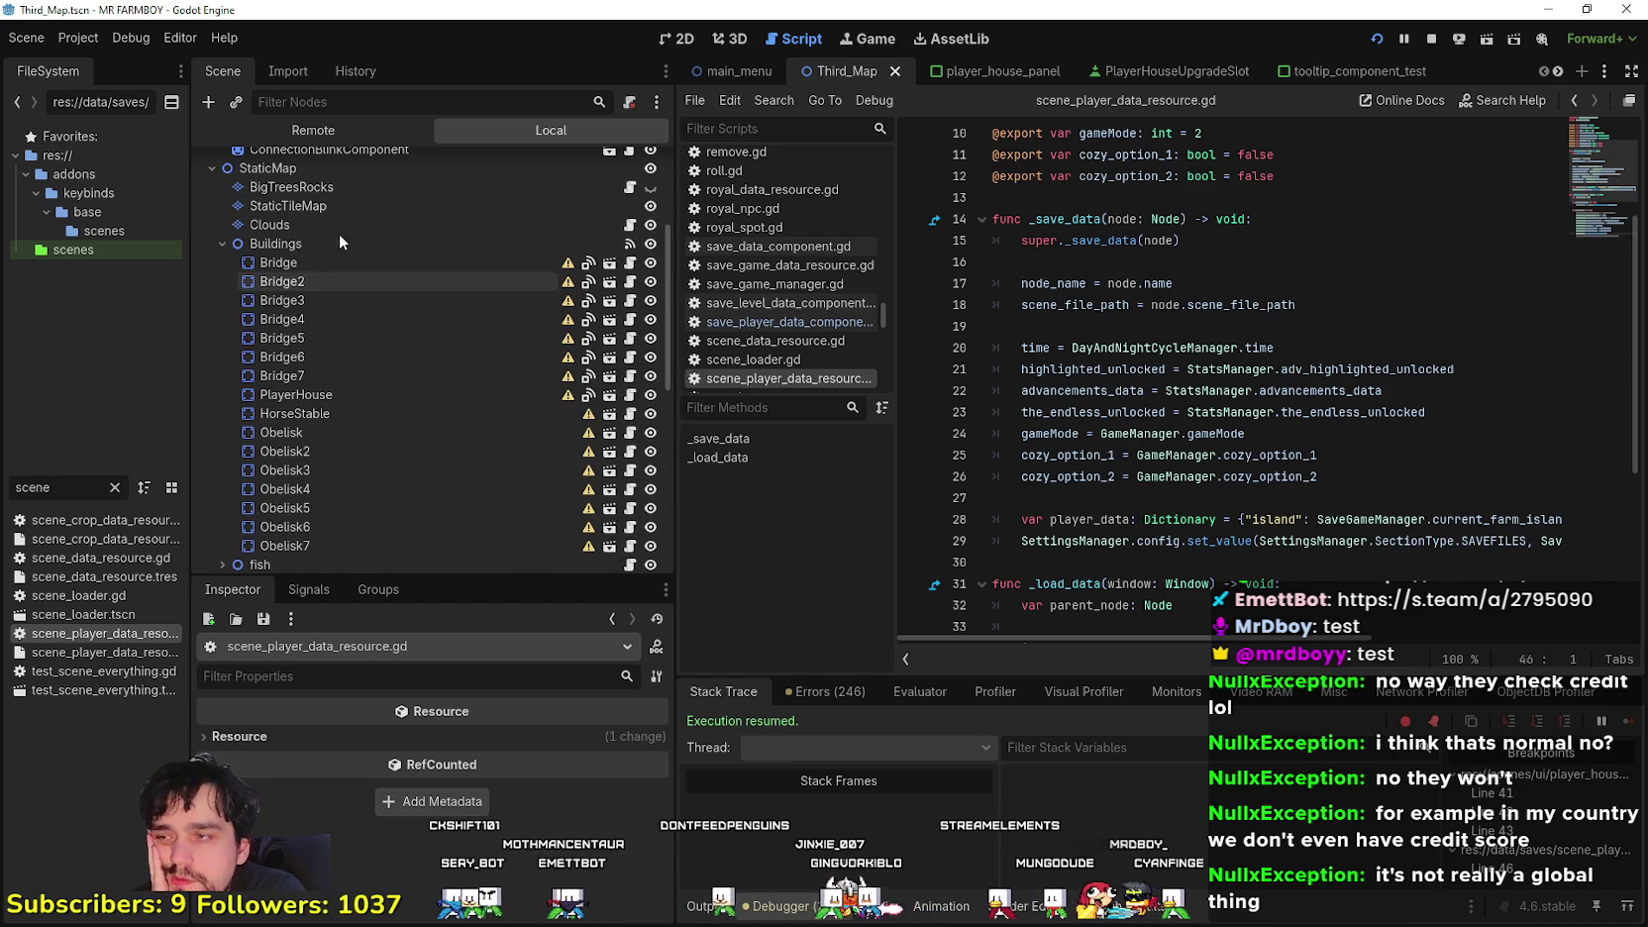
scroll(1019, 210, down, 3)
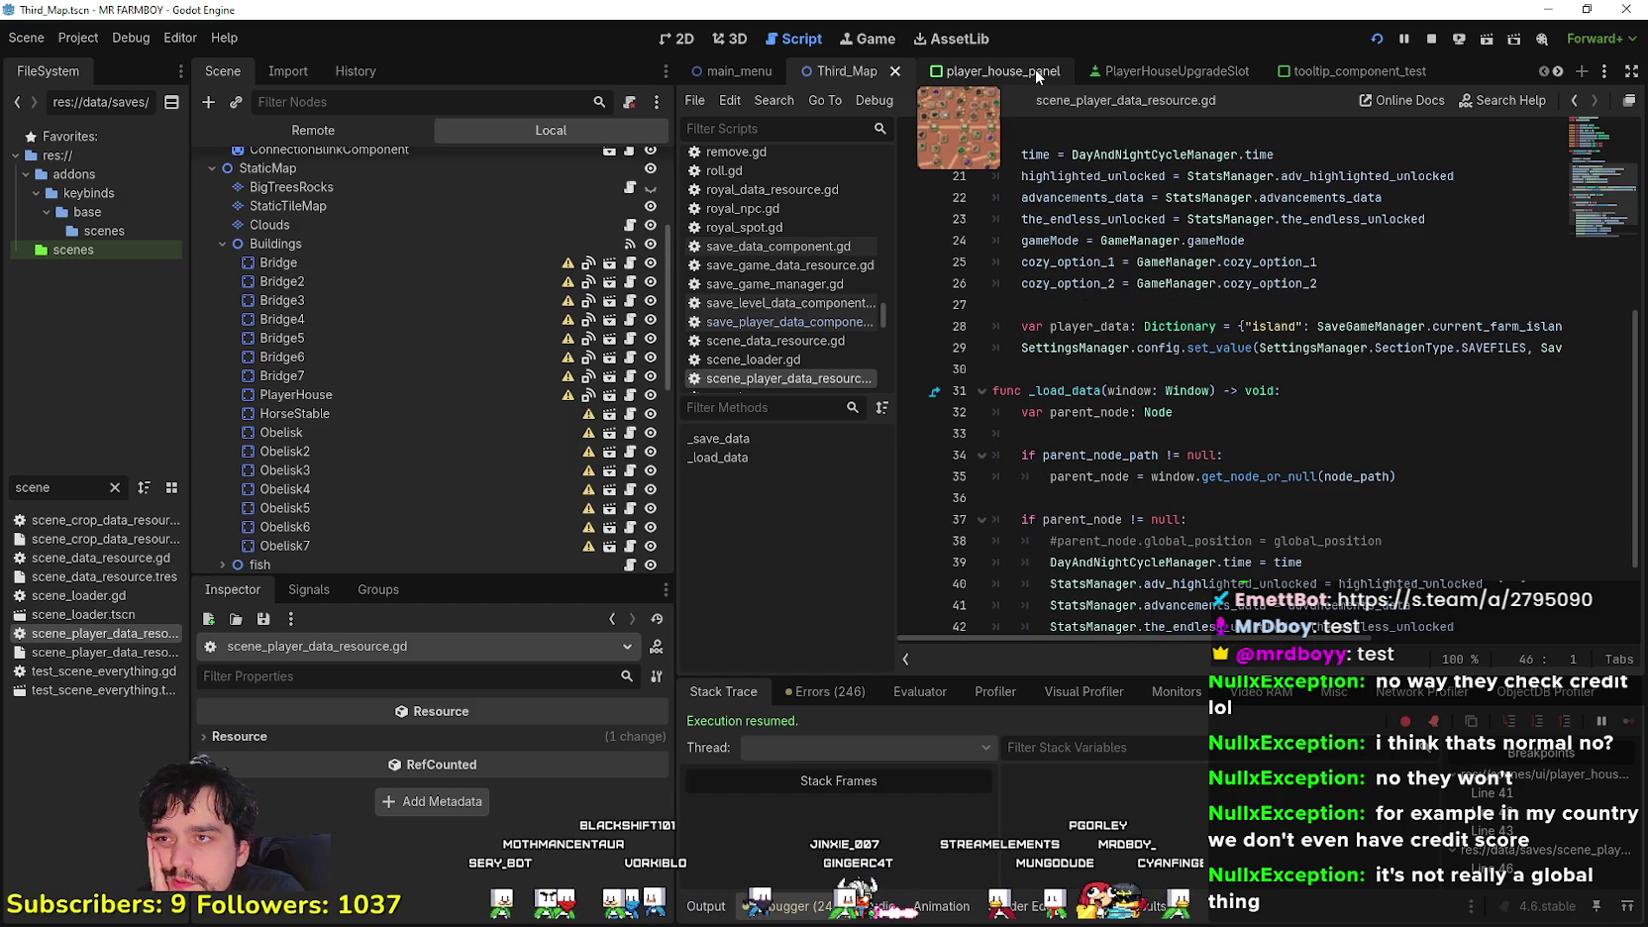
scroll(399, 535, down, 10)
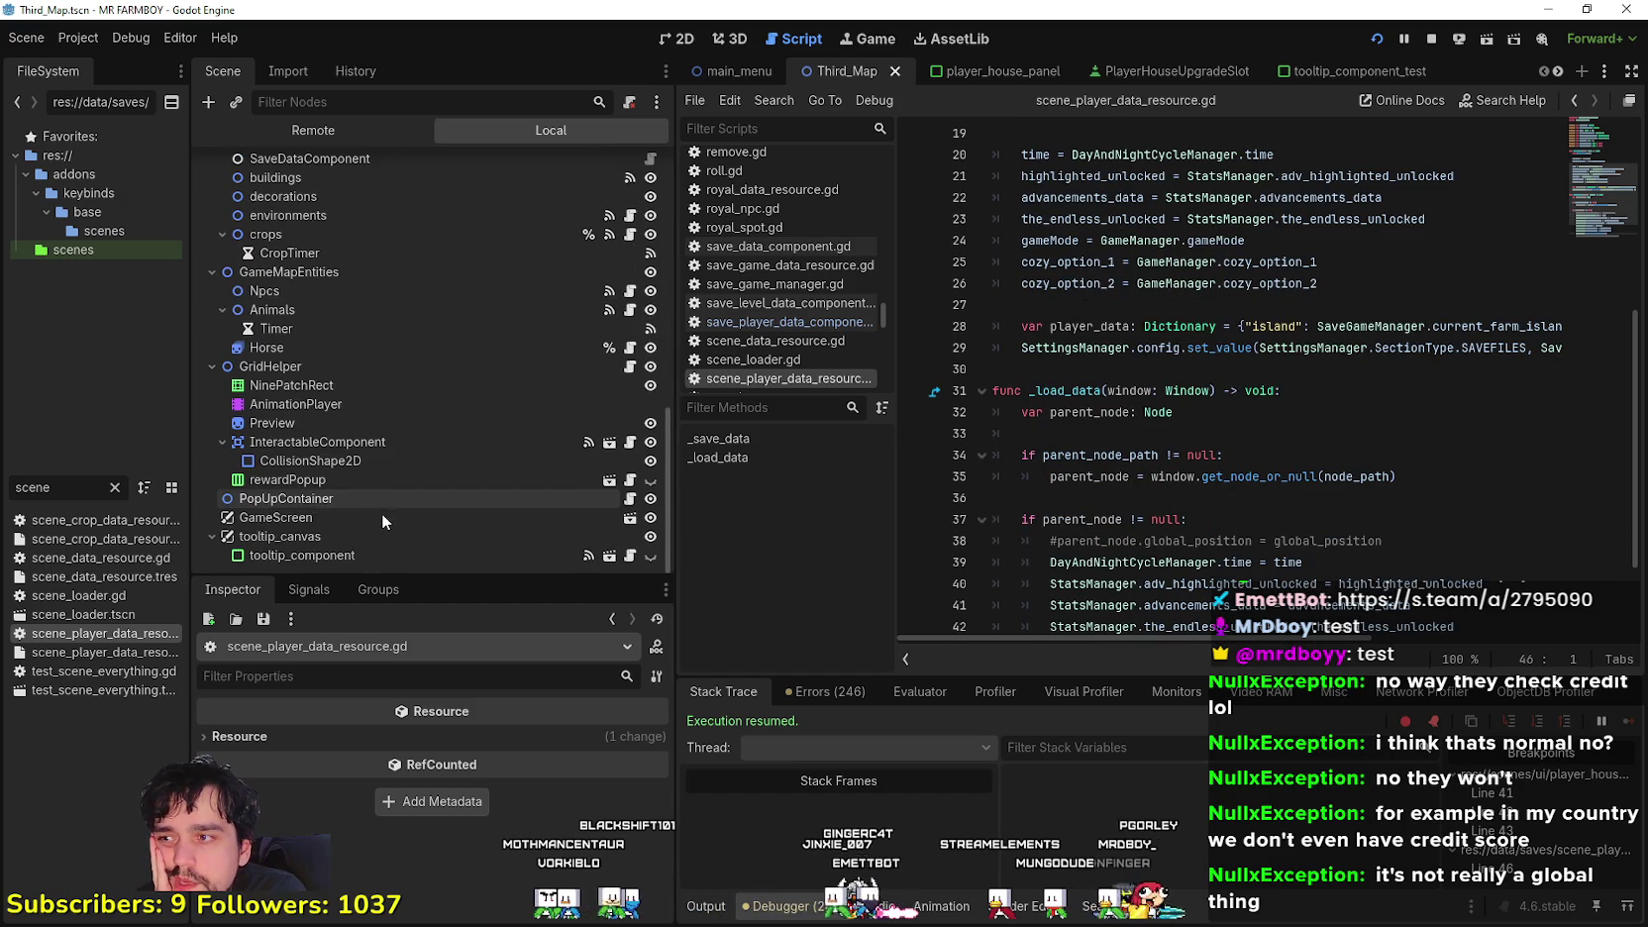
- Inspect the GameScreen node's properties, then return to line 30 of the script
click(459, 515)
scroll(342, 467, up, 5)
scroll(341, 464, up, 3)
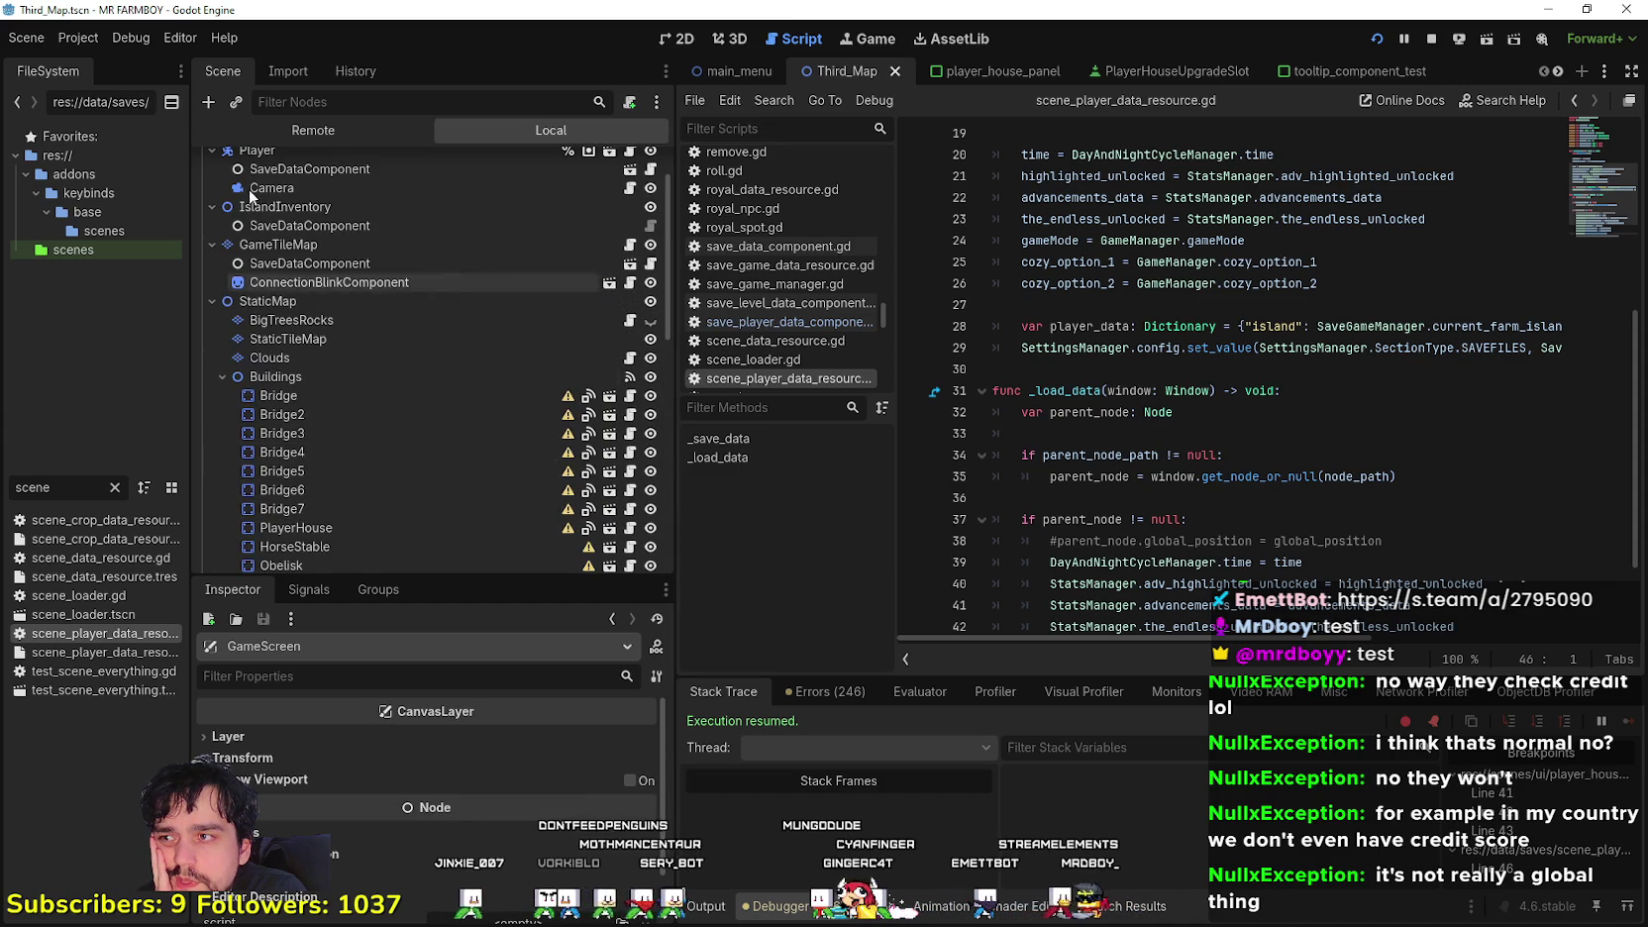
scroll(287, 238, up, 2)
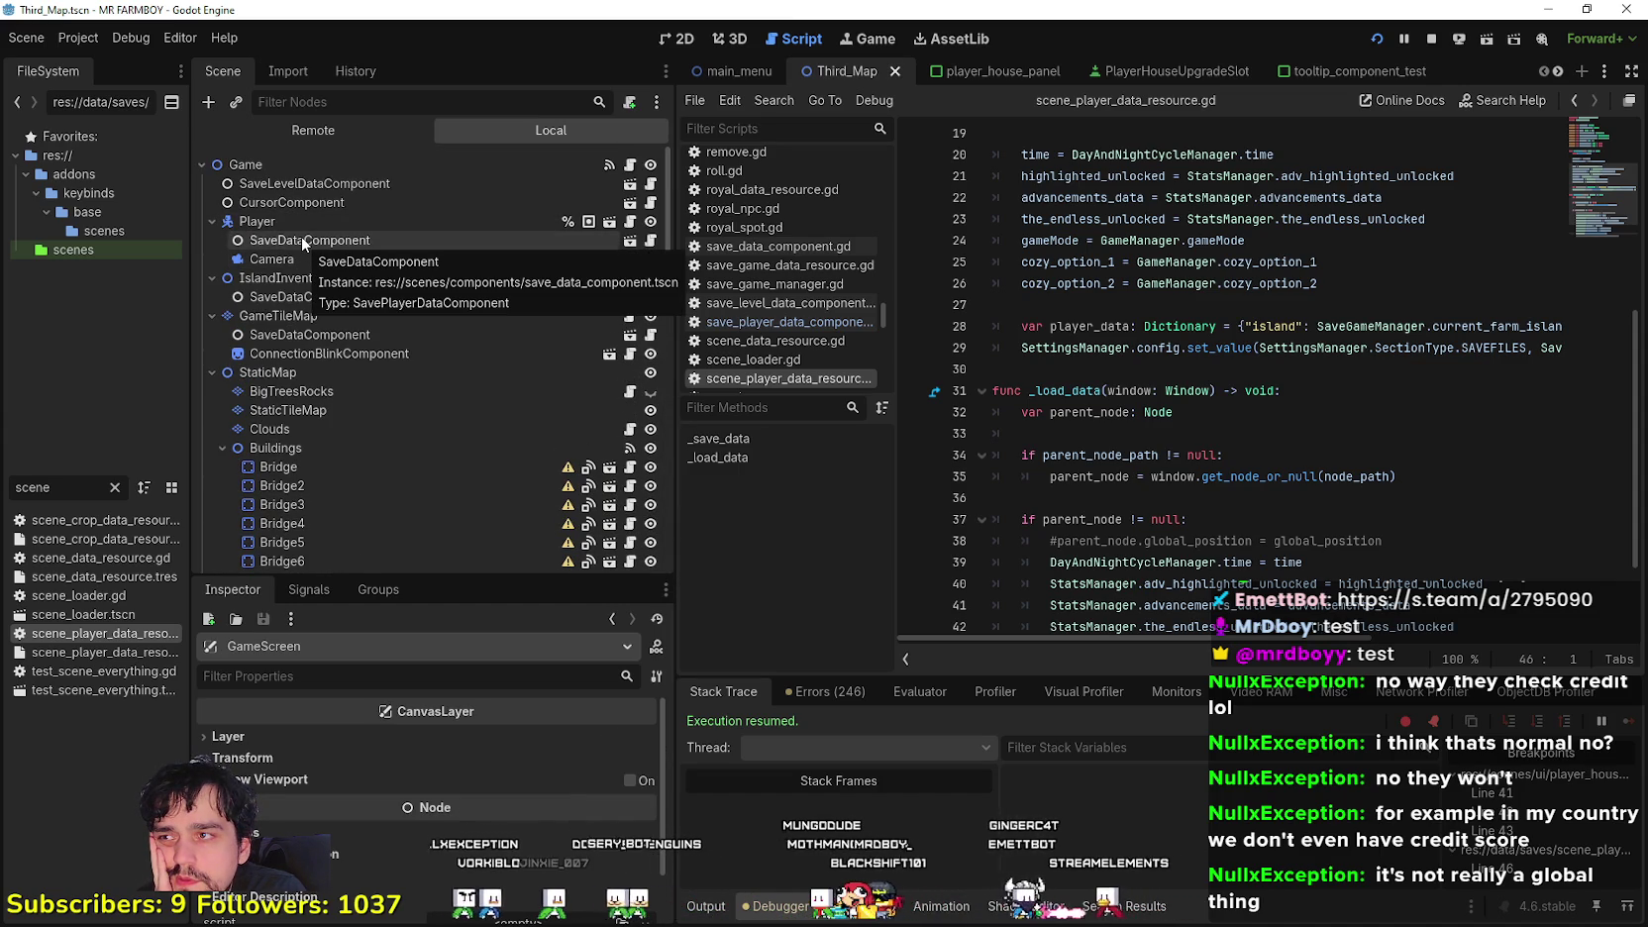
scroll(399, 554, down, 10)
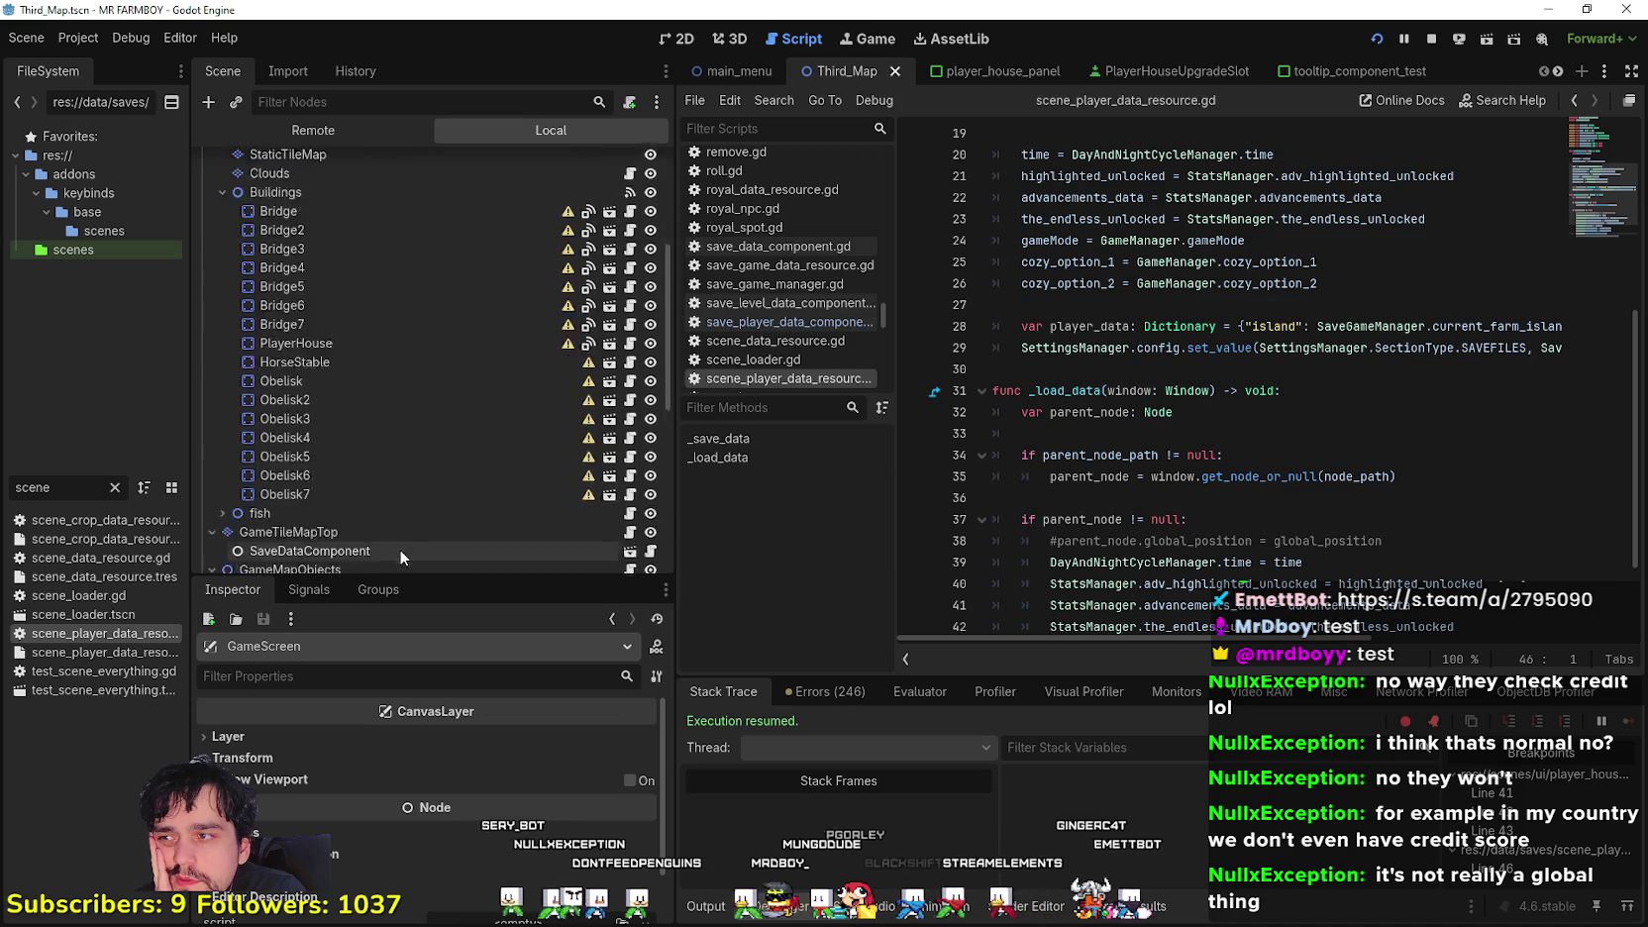
click(1236, 368)
scroll(1225, 377, down, 2)
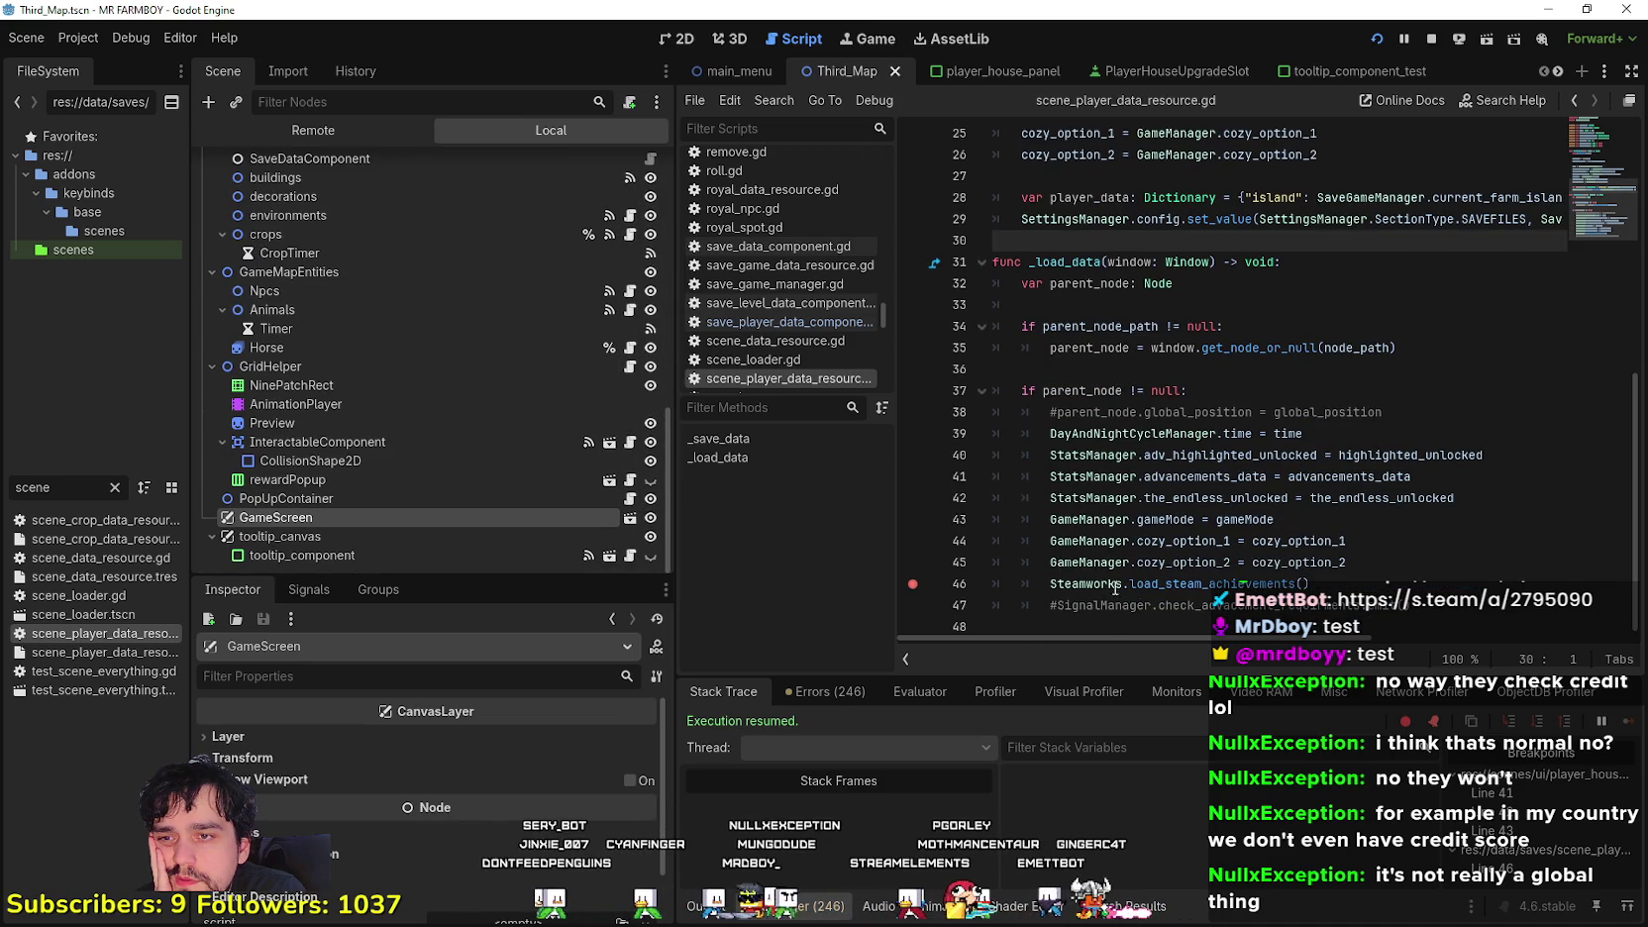
- Insert an empty line 47 after Steamworks.load_steam_achievements() in _load_data
double_click(1126, 587)
drag(1126, 587, 1330, 594)
click(1327, 585)
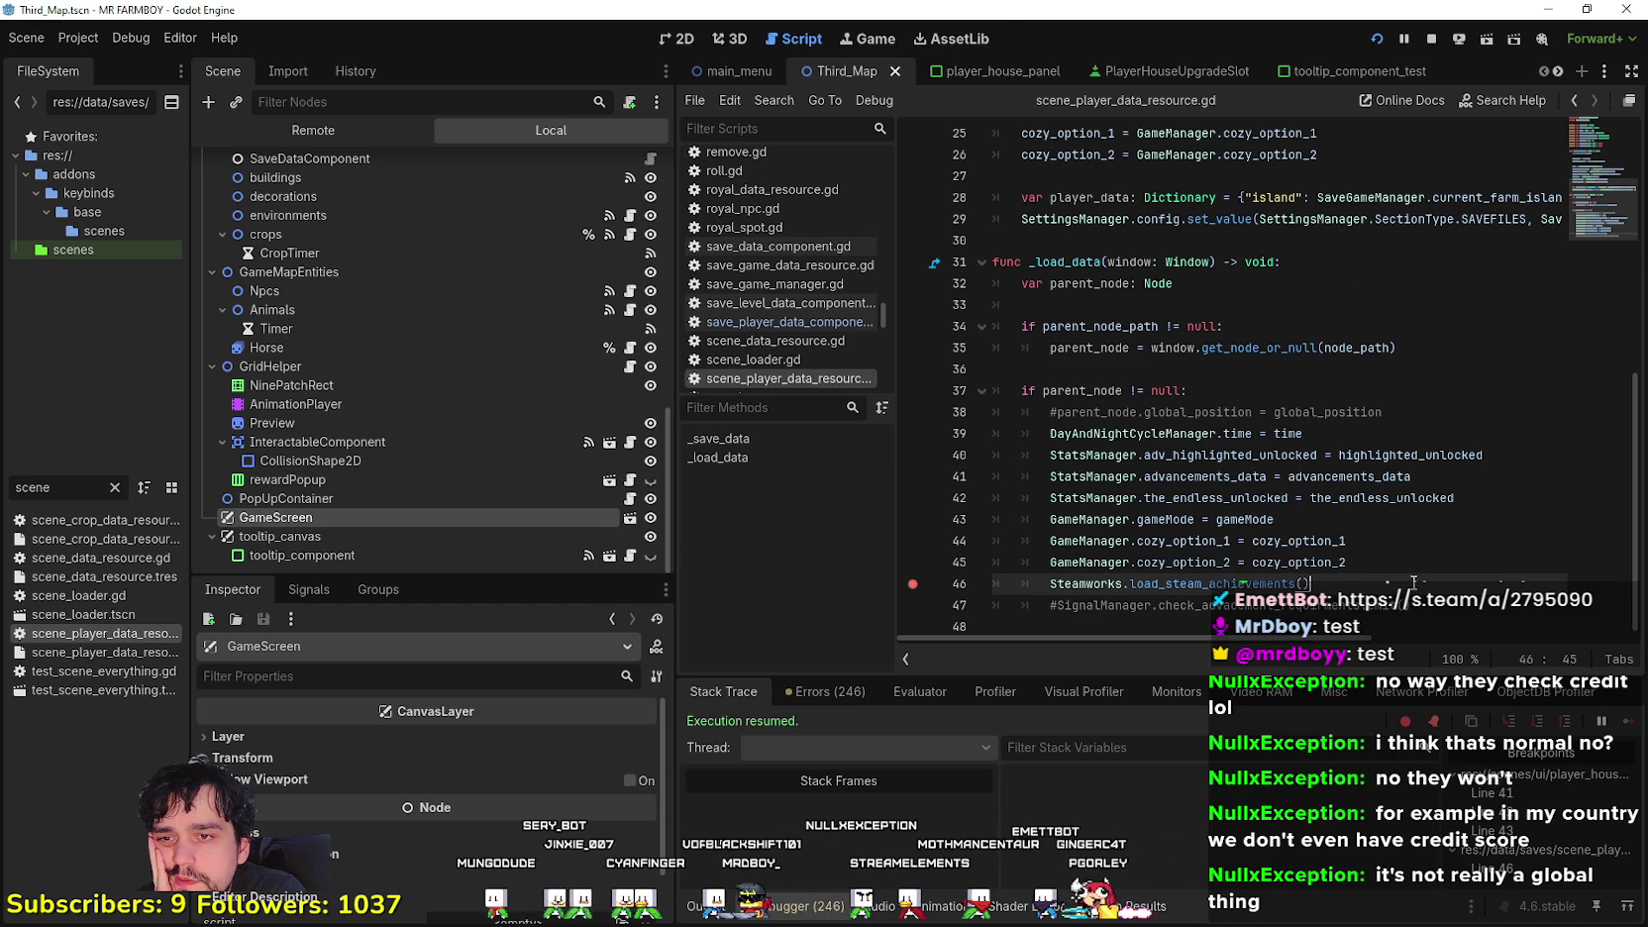
key(Return)
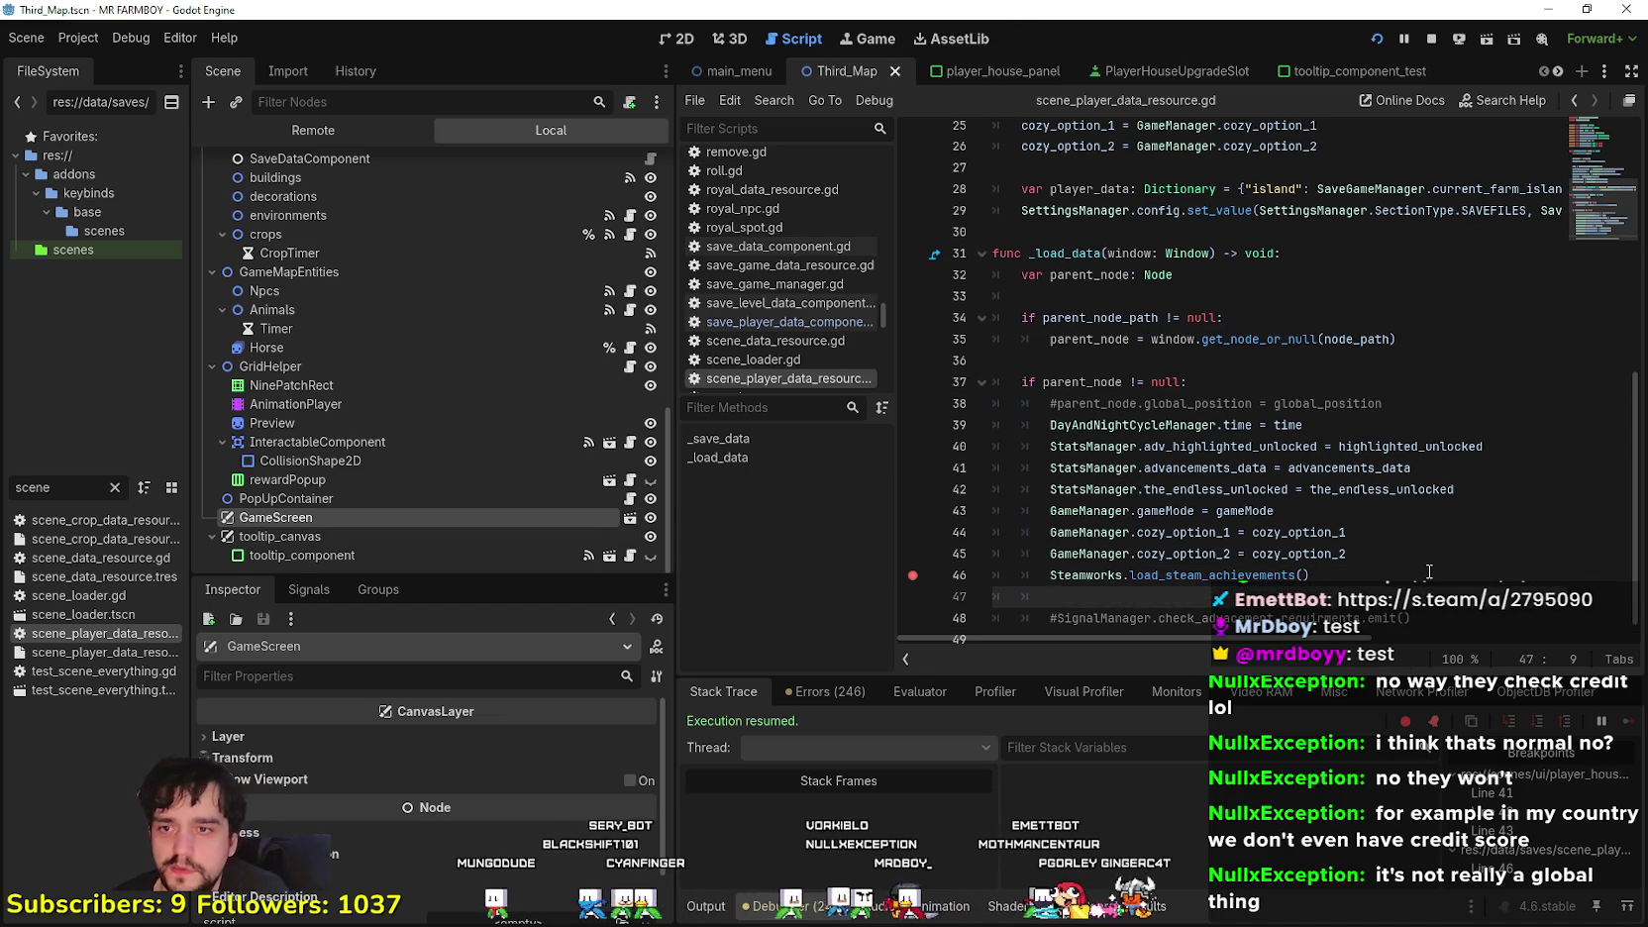
drag(1057, 620, 1320, 624)
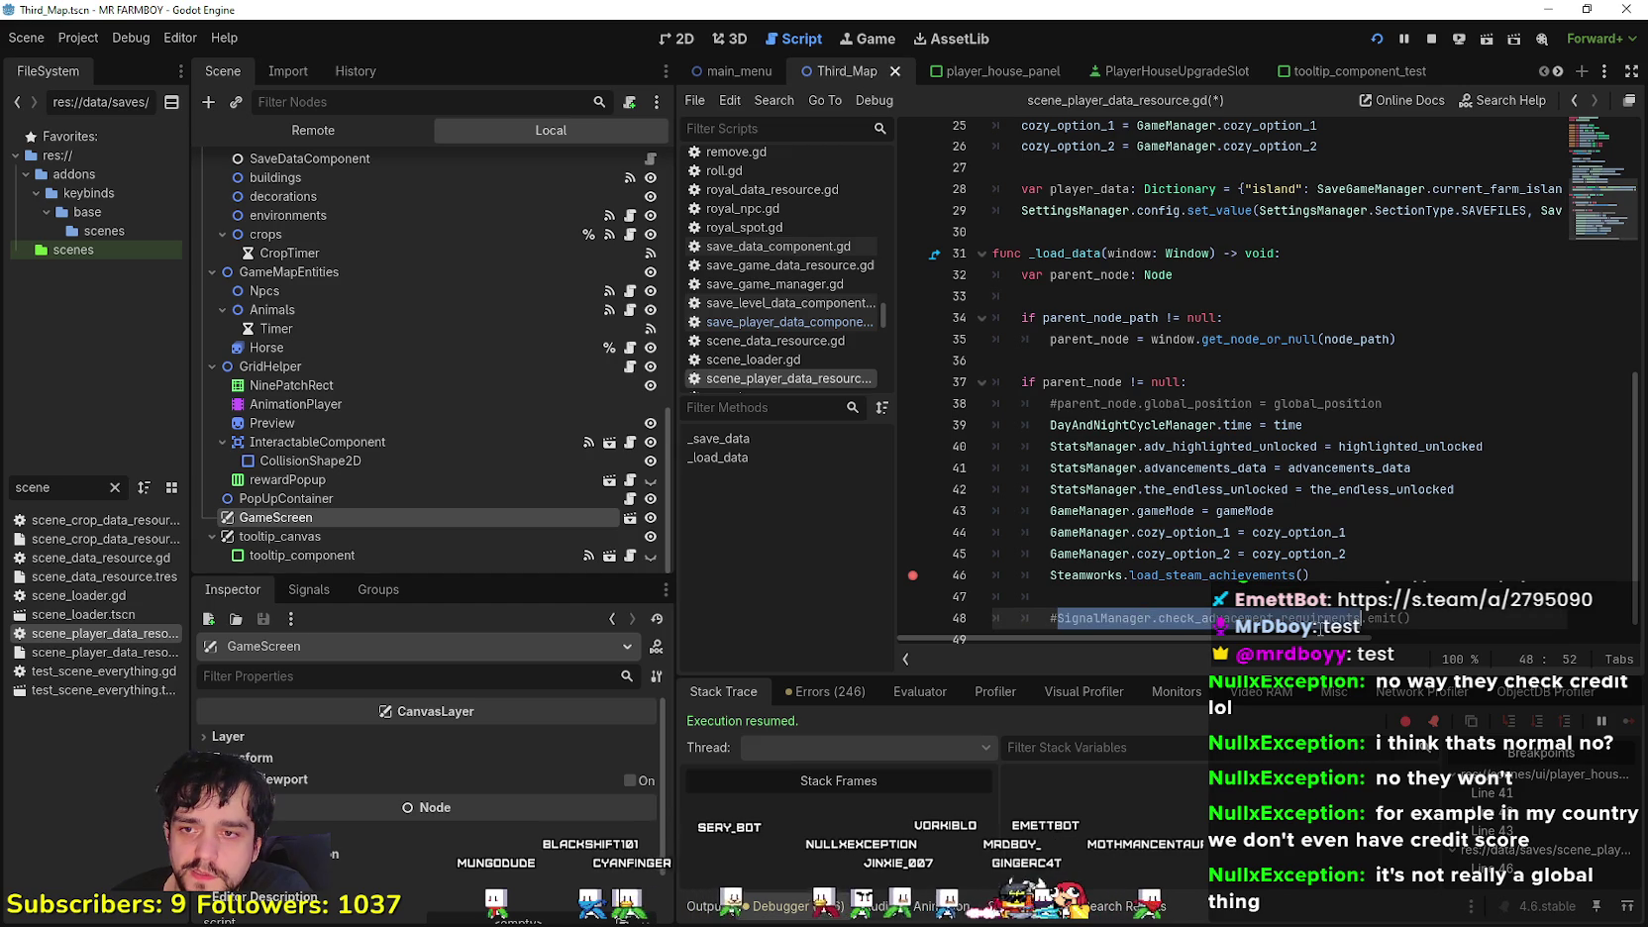
click(1286, 597)
scroll(1117, 427, up, 6)
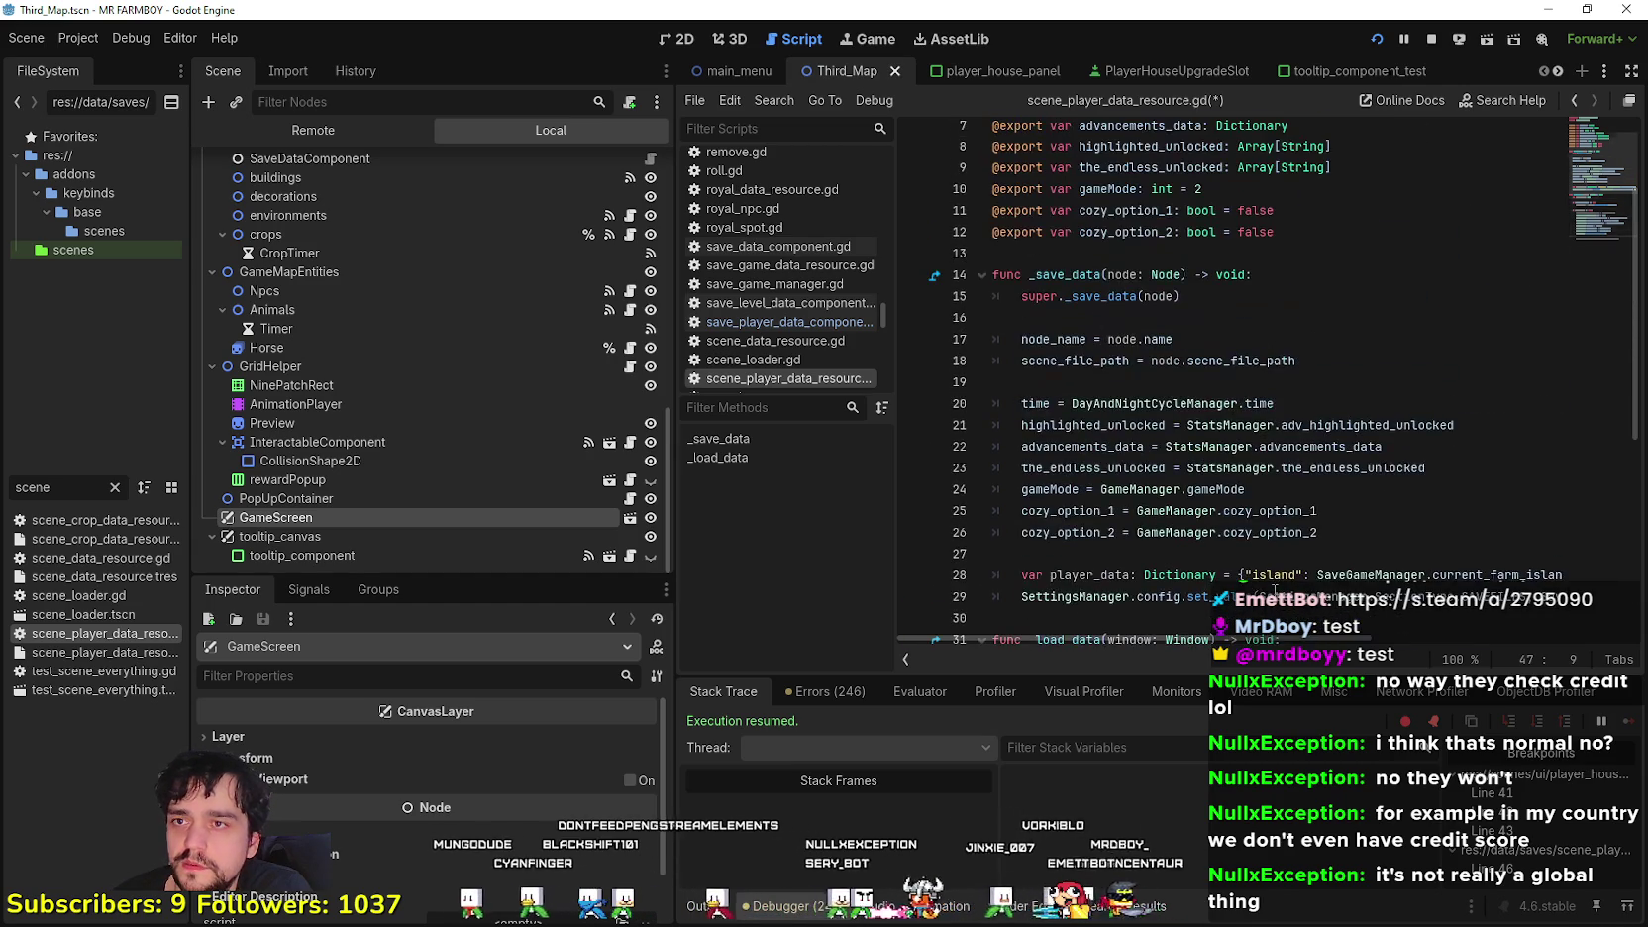
scroll(1117, 428, down, 6)
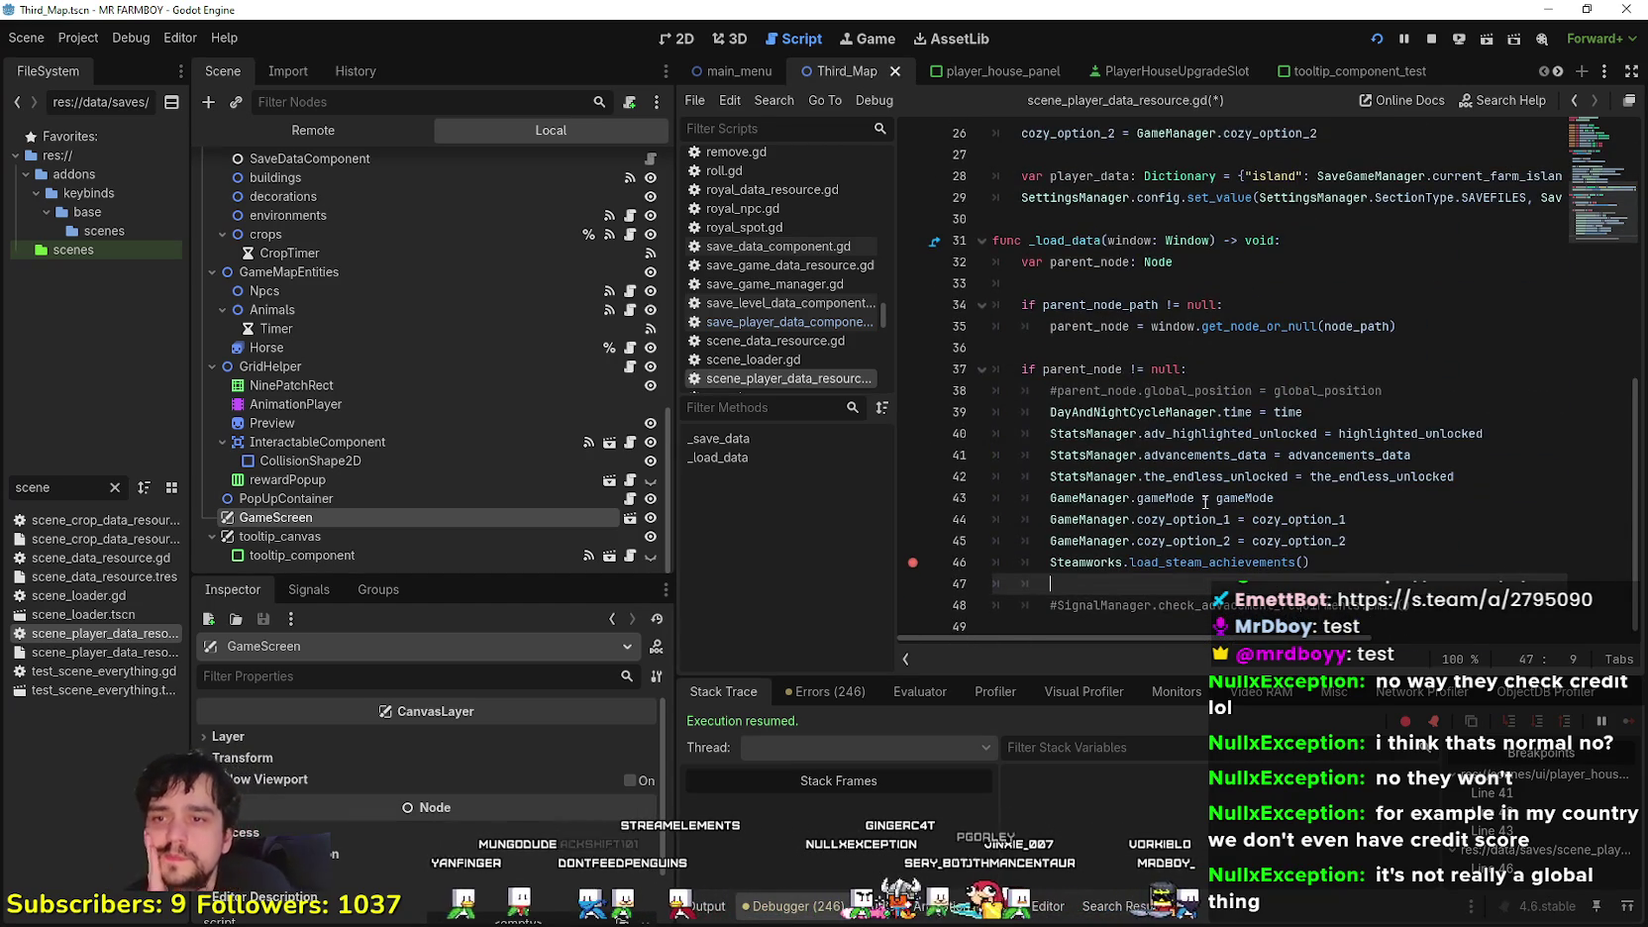
scroll(1167, 443, up, 5)
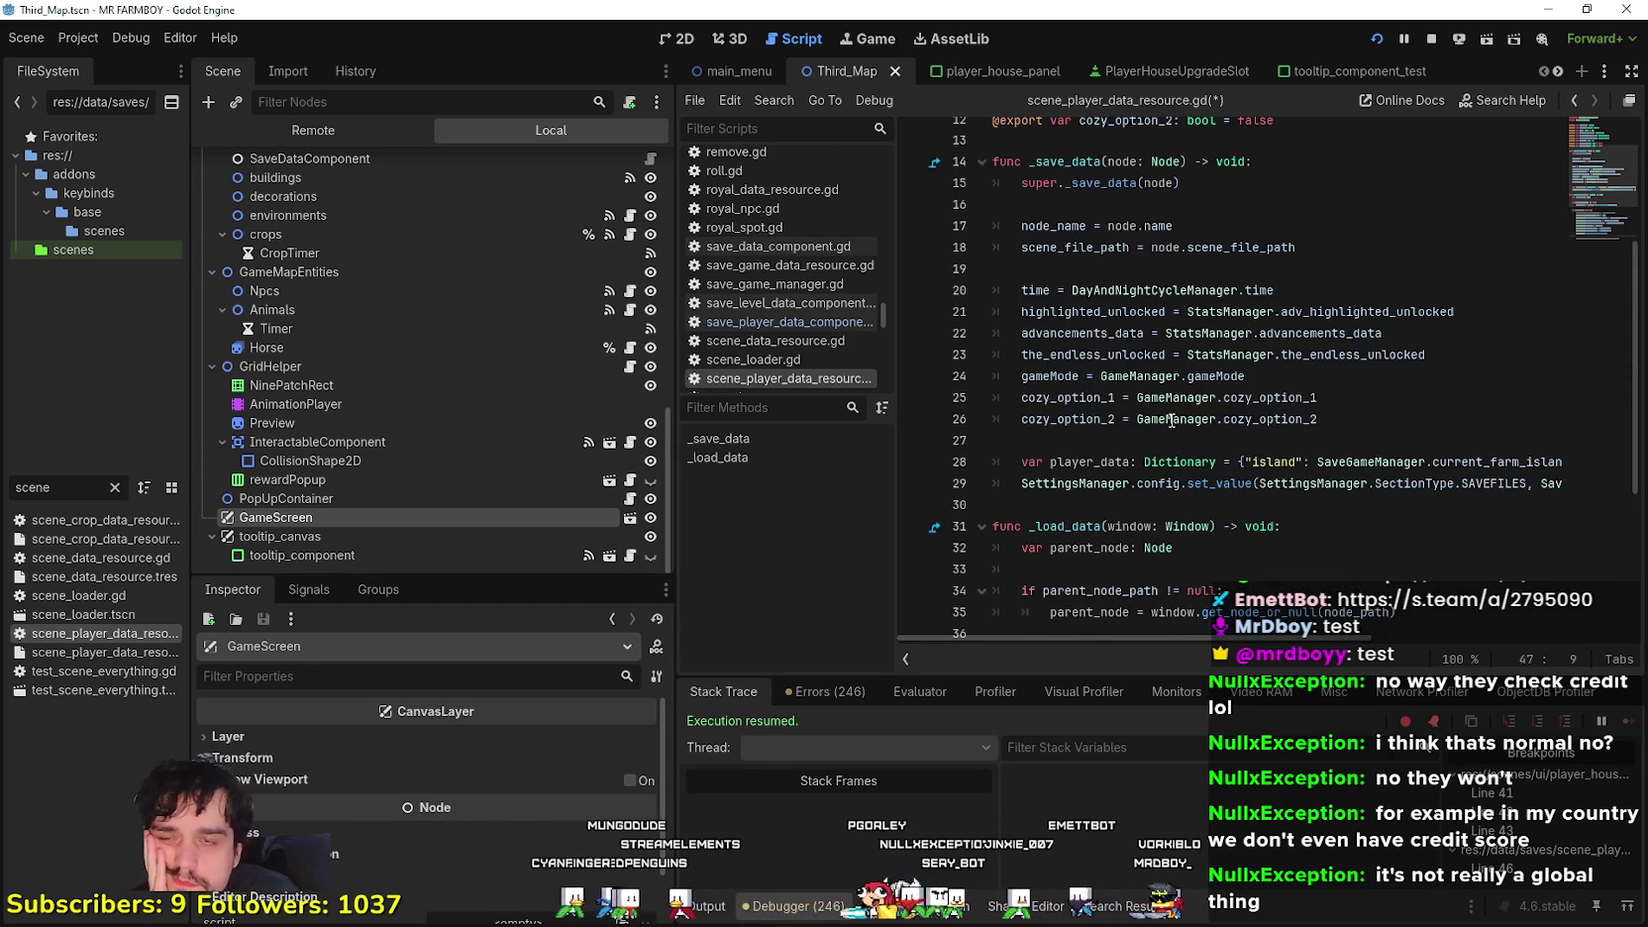
scroll(1158, 428, down, 5)
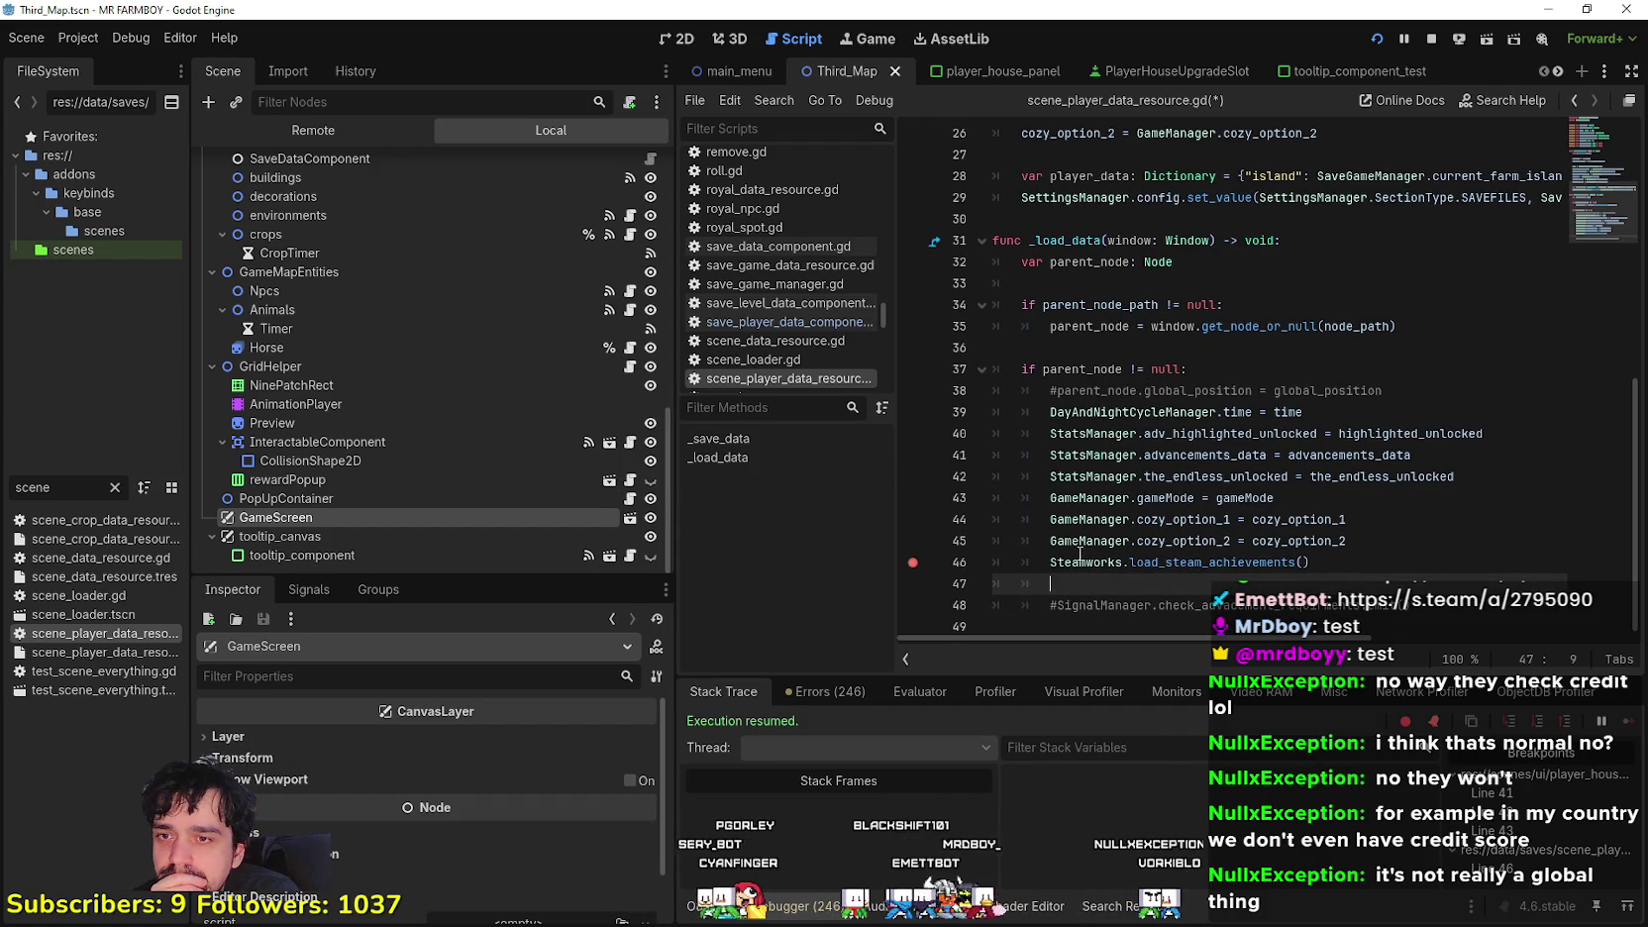
scroll(1079, 556, up, 3)
scroll(555, 272, up, 10)
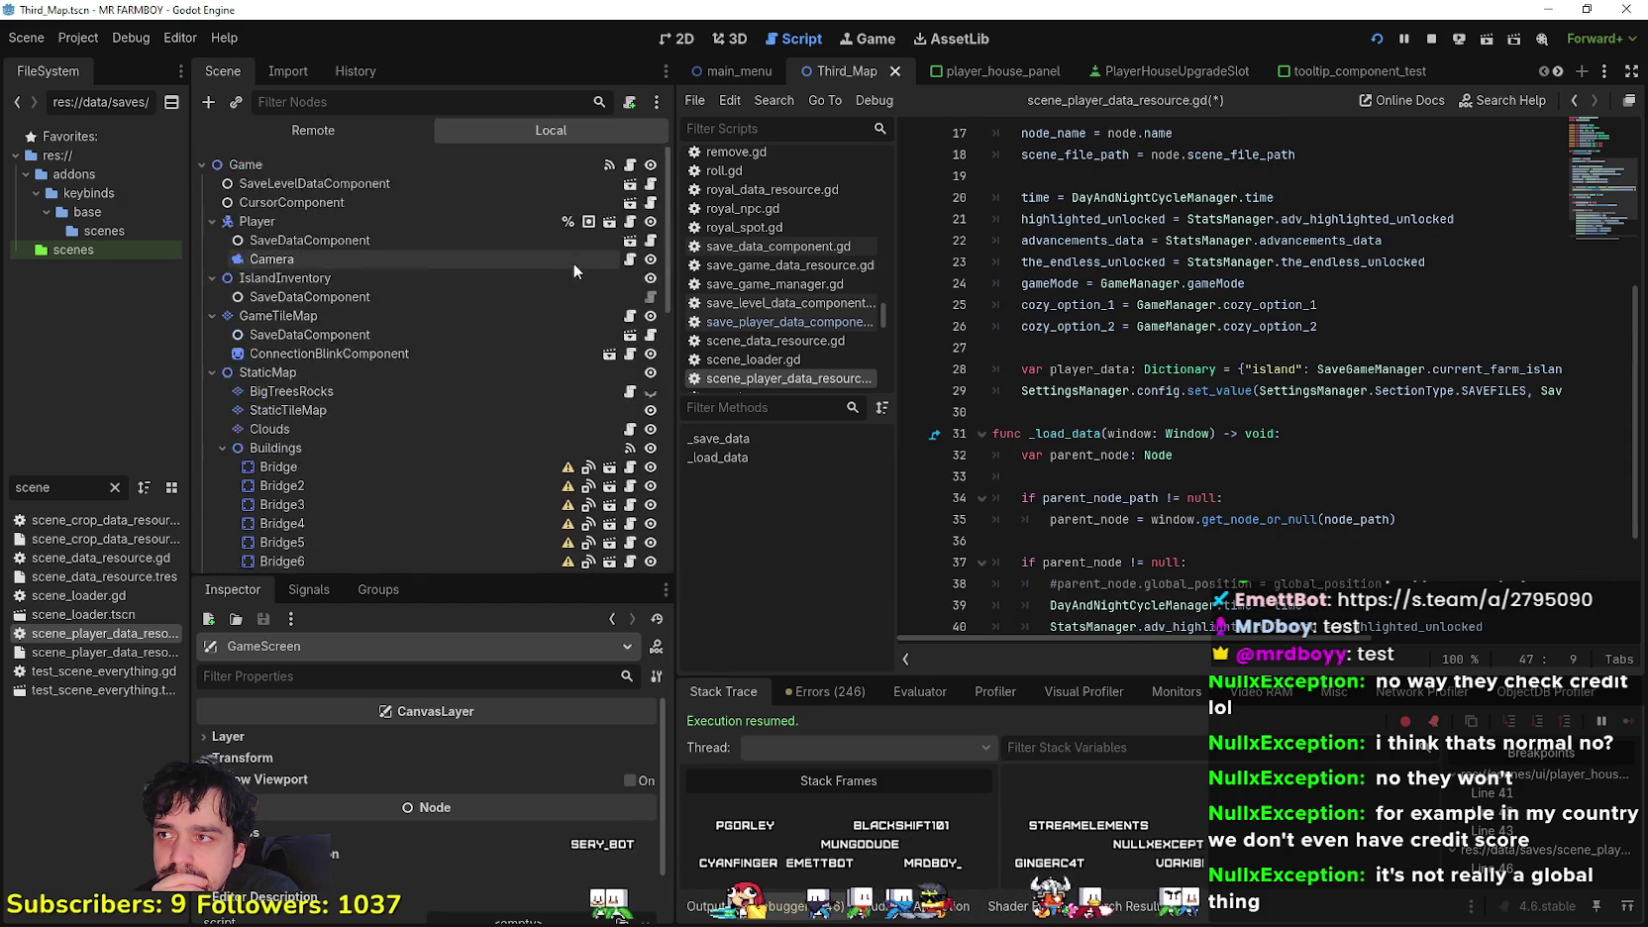
- Open the Game node's script third_map_the_endless.gd and find the map_loaded emit line
click(631, 164)
scroll(1231, 397, up, 4)
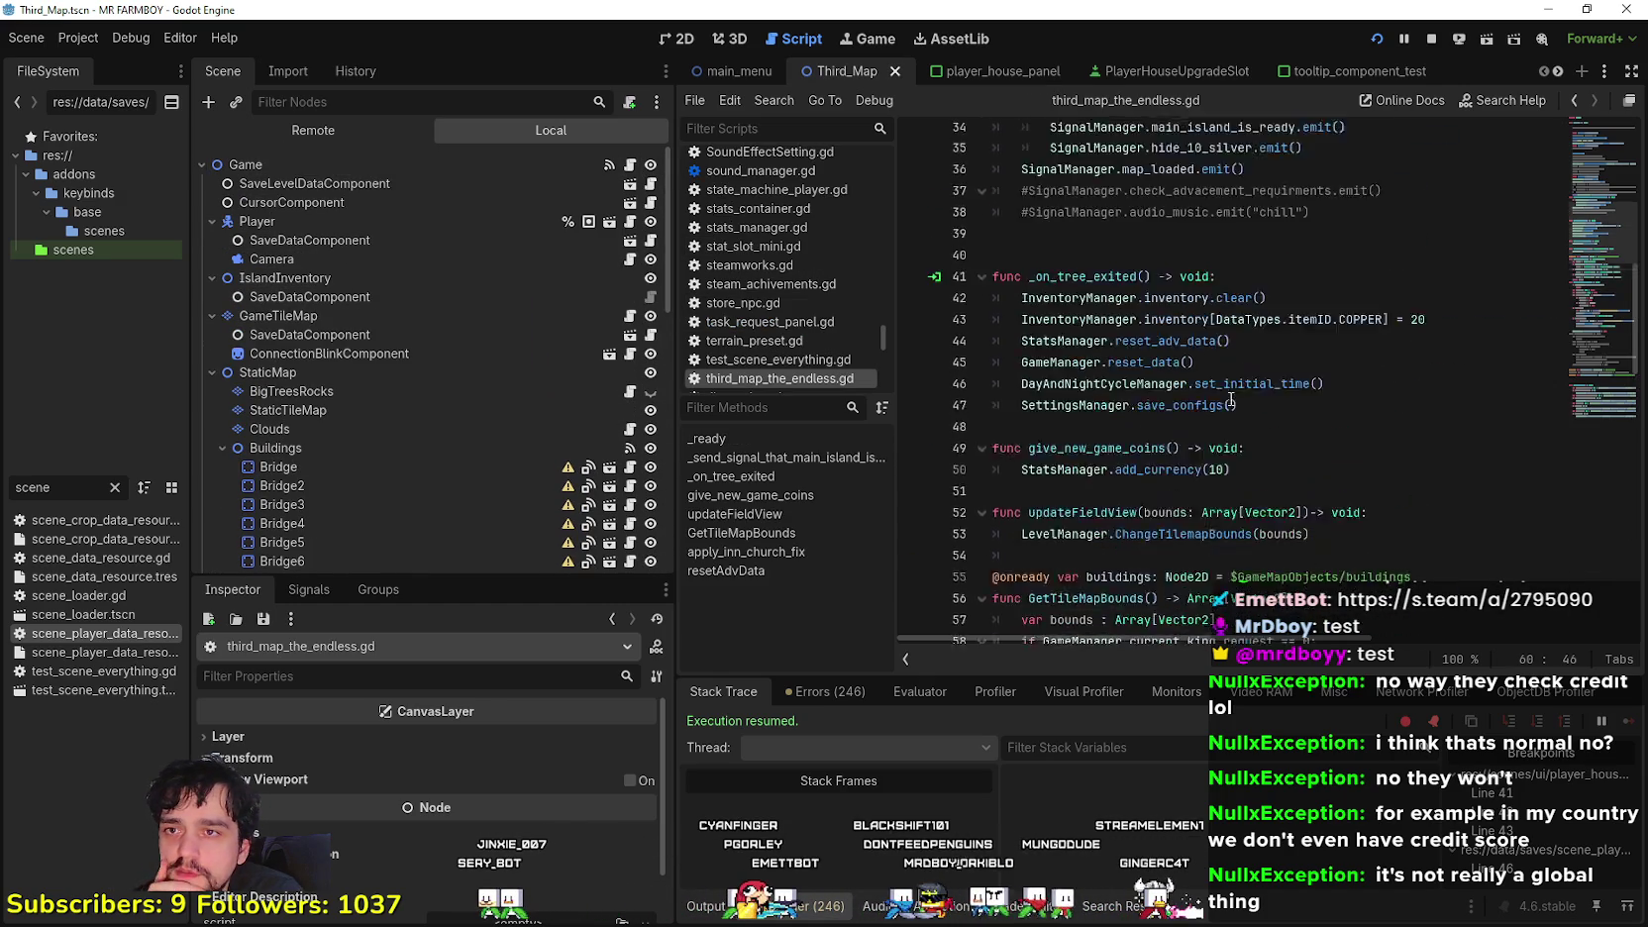
scroll(1231, 397, up, 4)
scroll(1299, 462, up, 6)
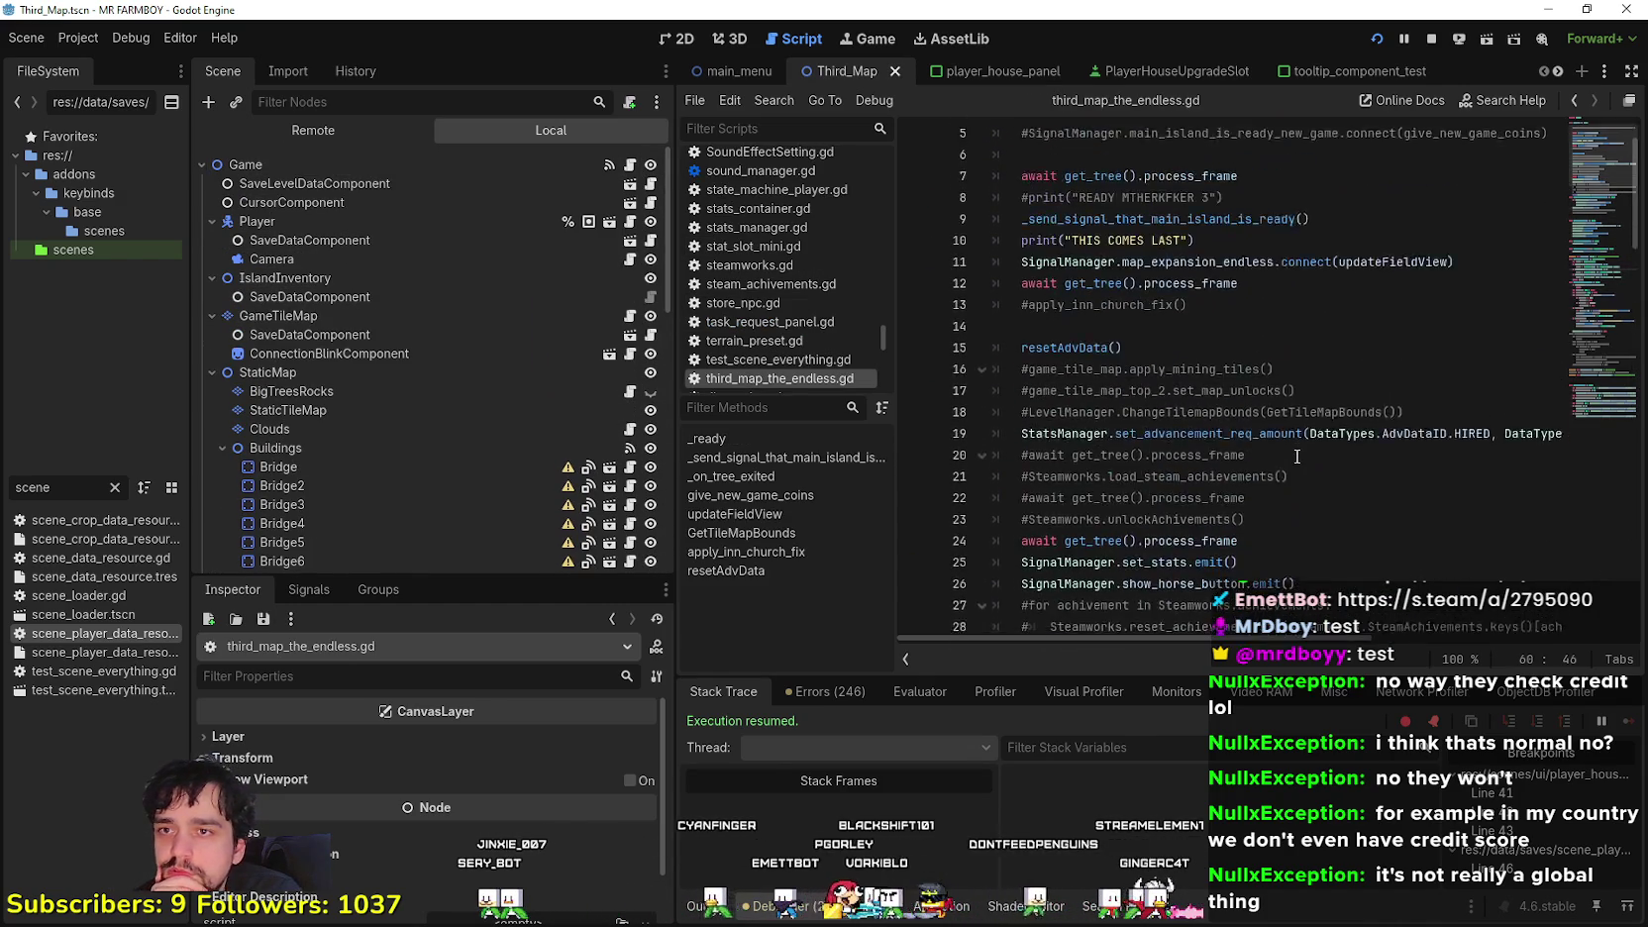
scroll(1295, 452, up, 1)
click(1310, 348)
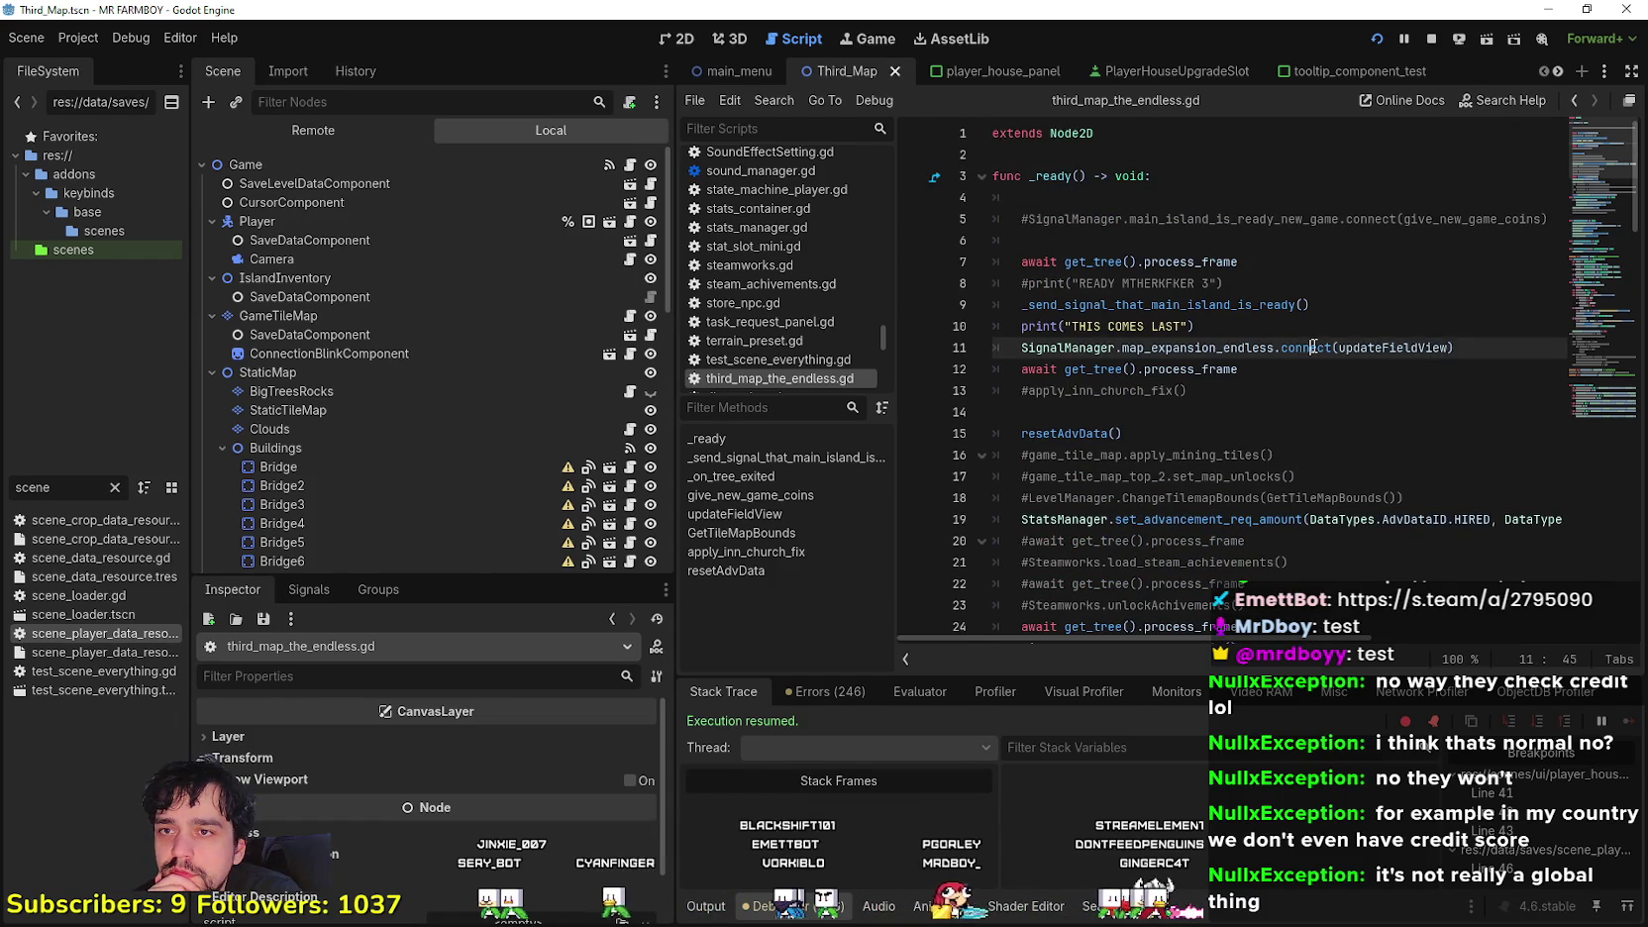
scroll(1015, 374, down, 3)
scroll(1015, 374, up, 2)
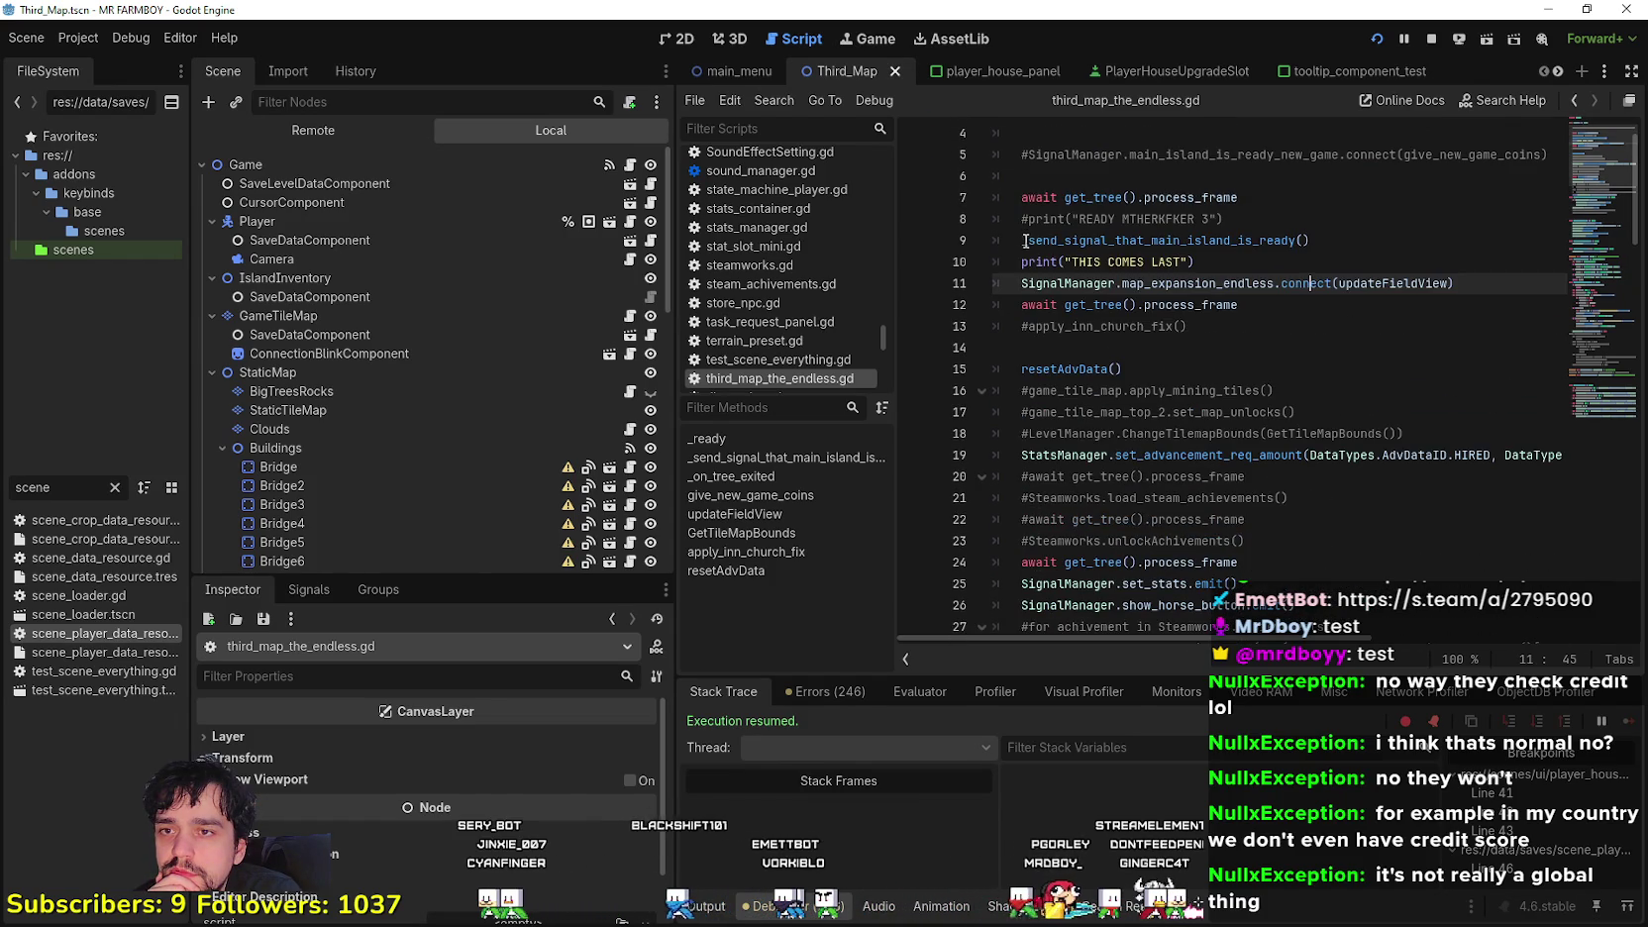
scroll(1029, 192, up, 1)
scroll(1035, 218, down, 3)
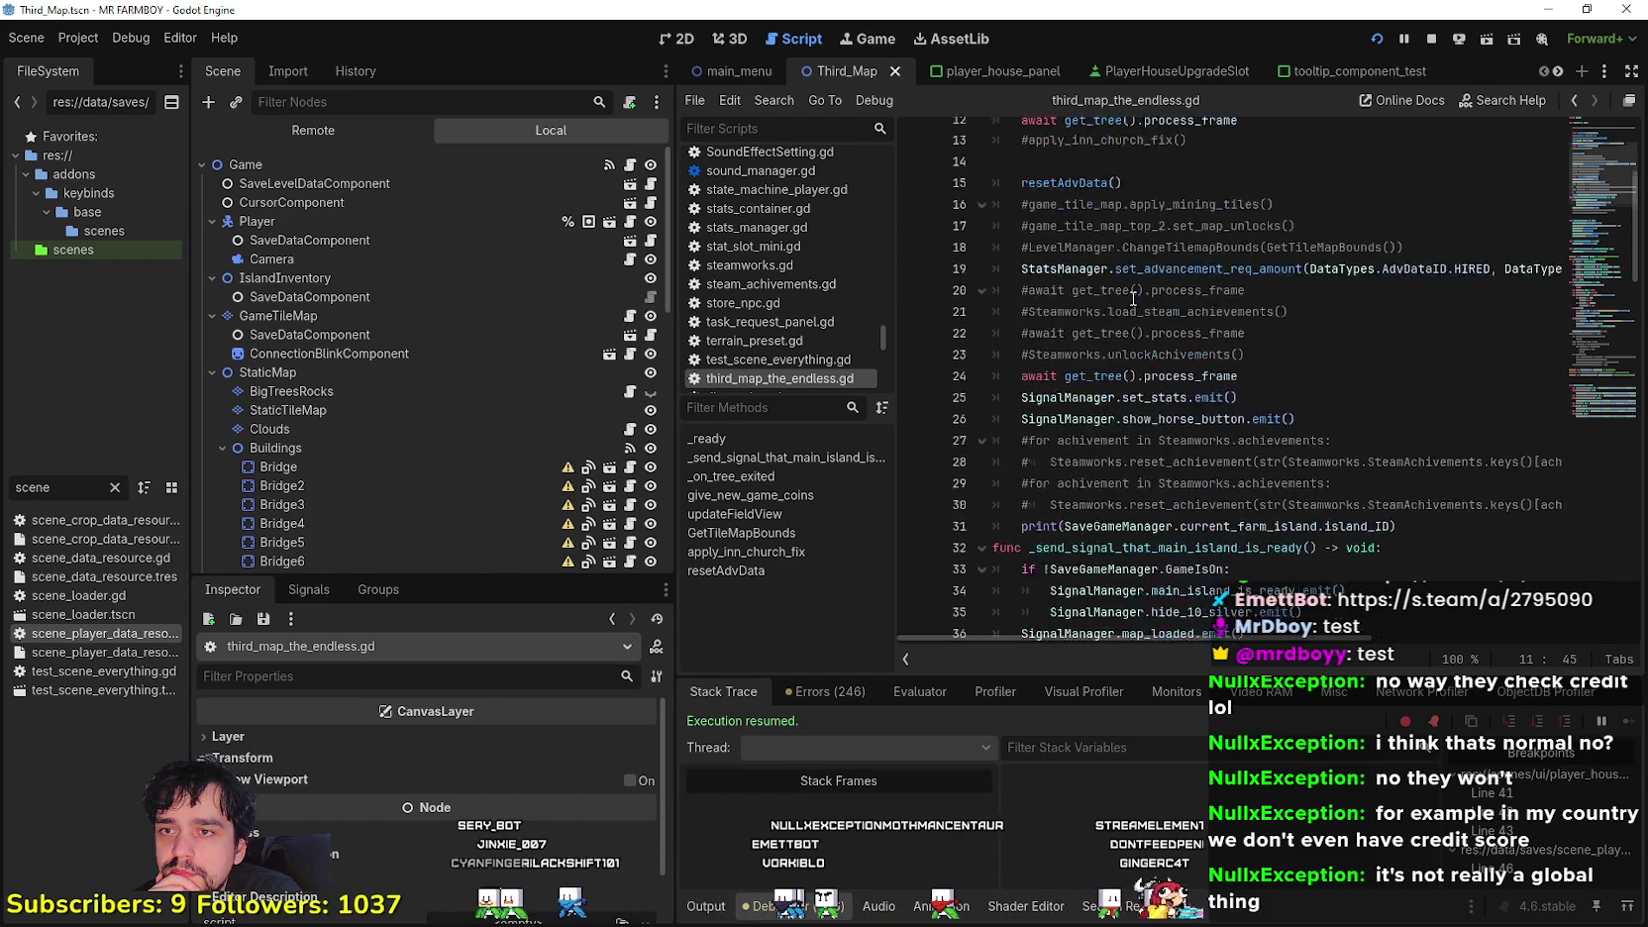
scroll(1048, 269, up, 3)
scroll(1089, 307, down, 8)
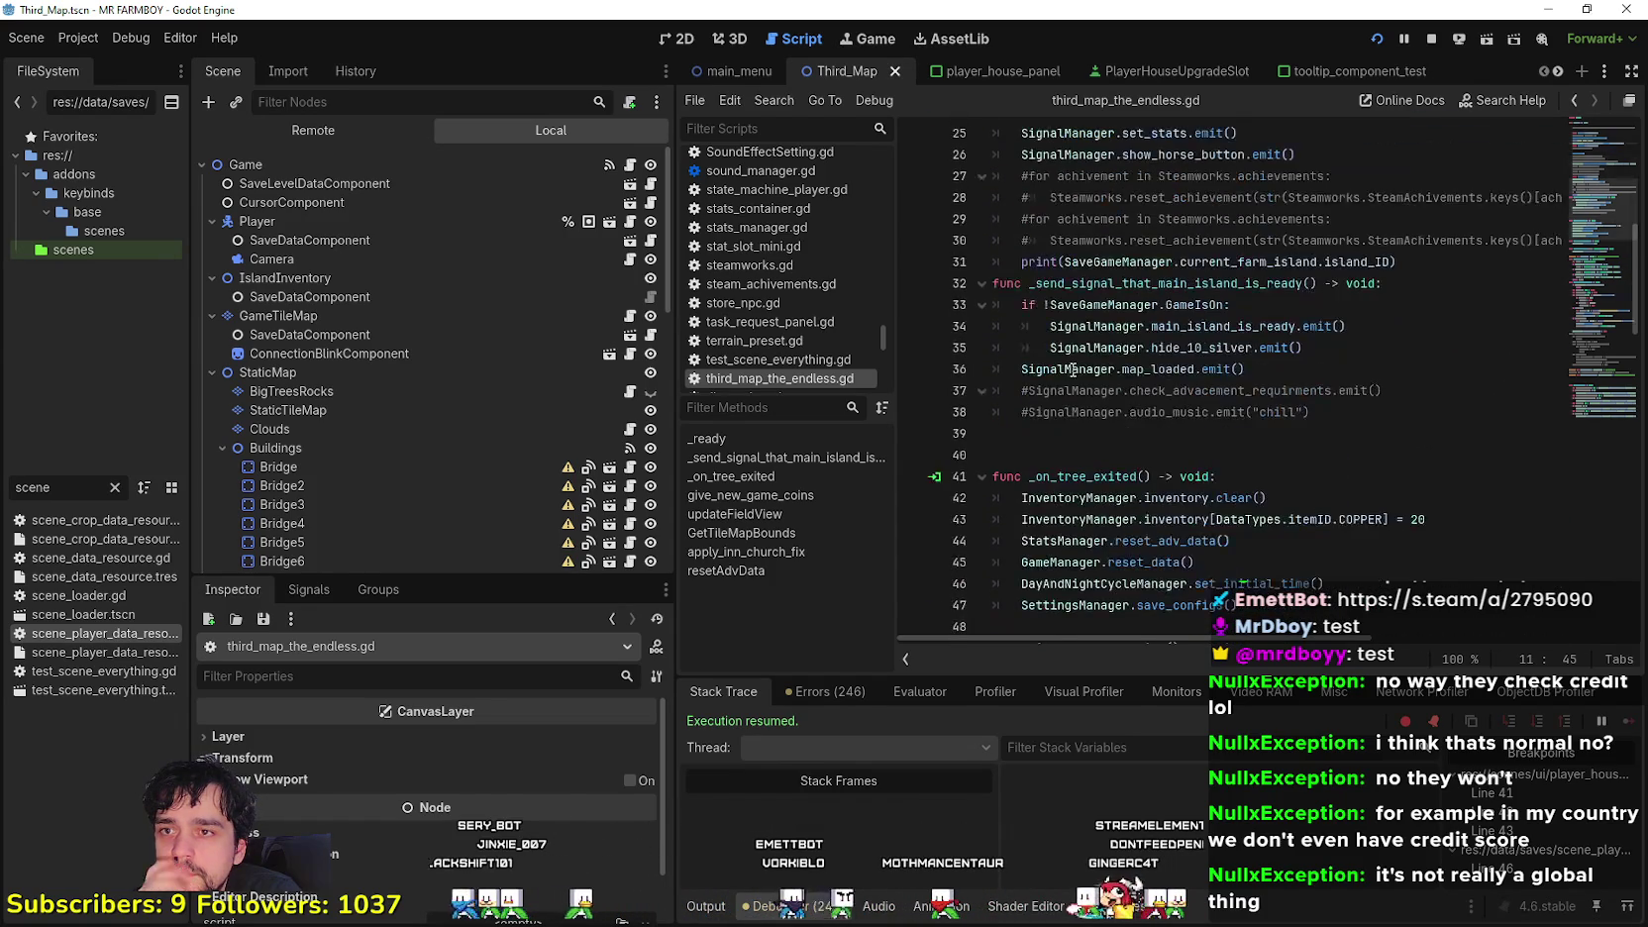
- Add SignalManager.check_the_endless_progression.emit() on new line 37 after map_loaded.emit()
click(1413, 384)
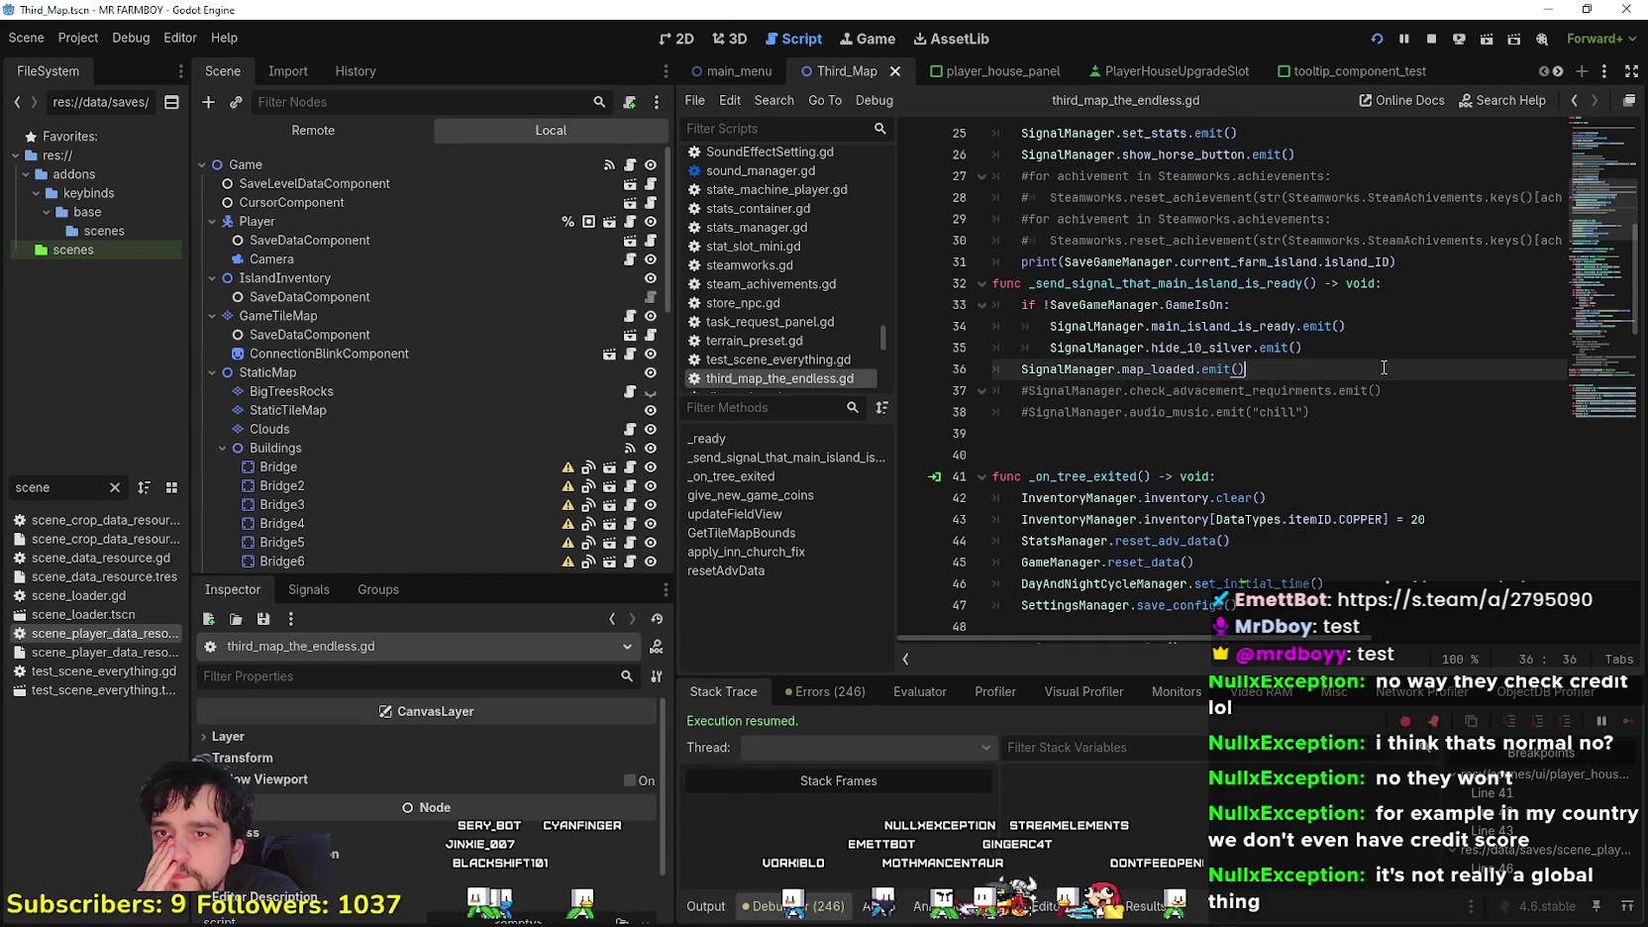
key(Up)
key(Return)
text(Signal)
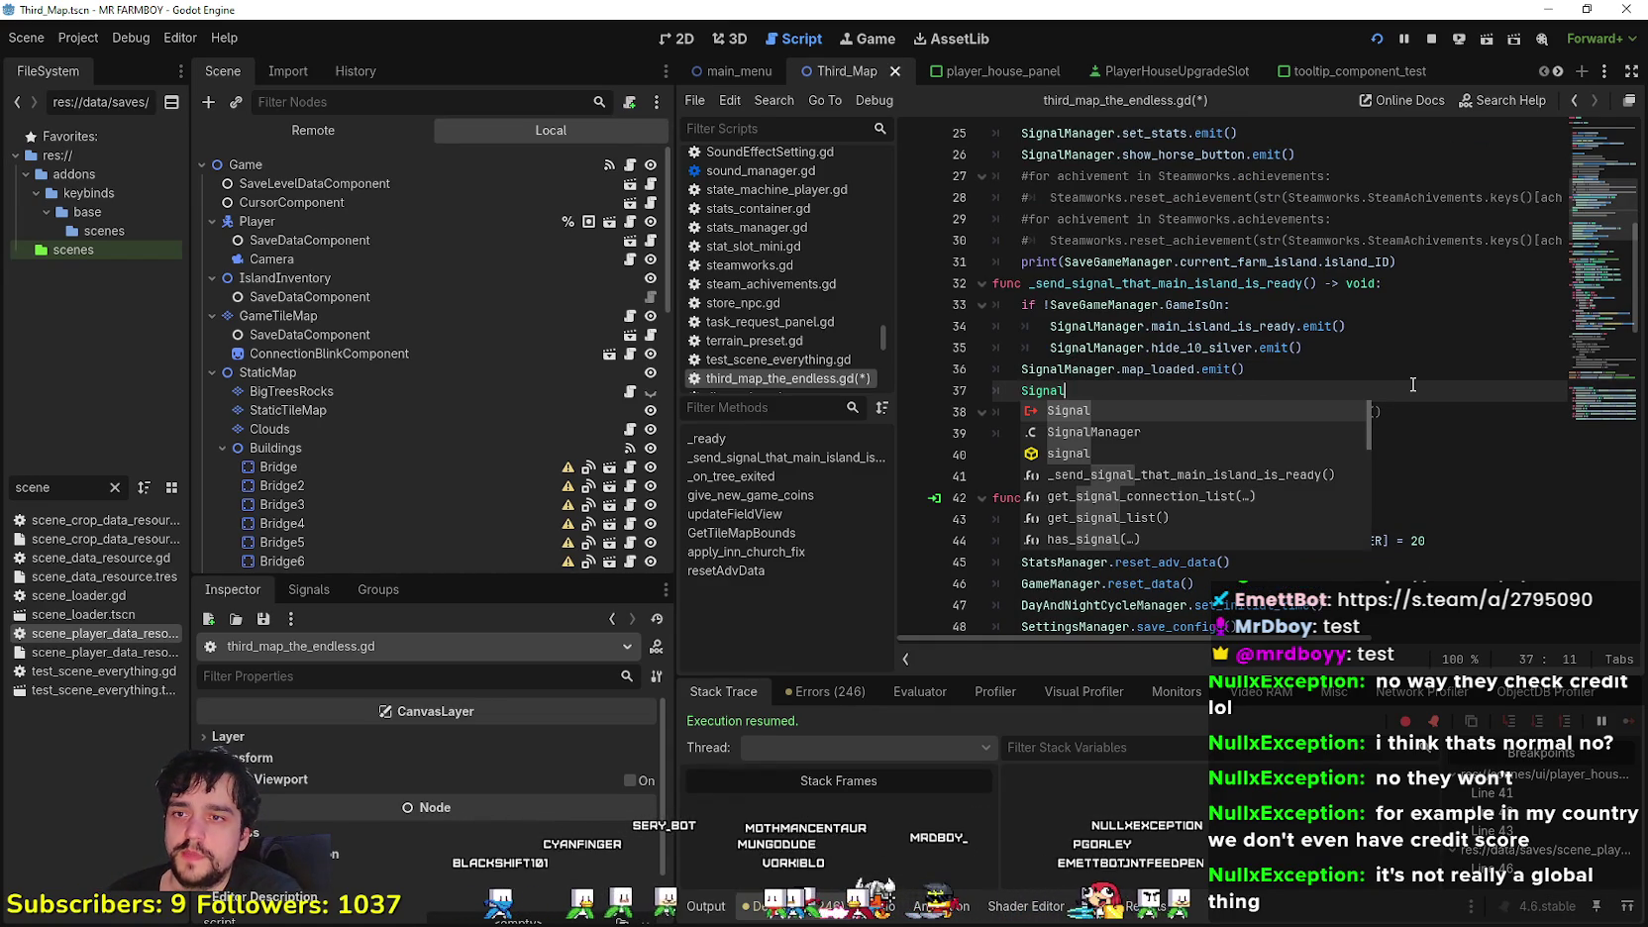
key(Down)
key(Return)
text(,.)
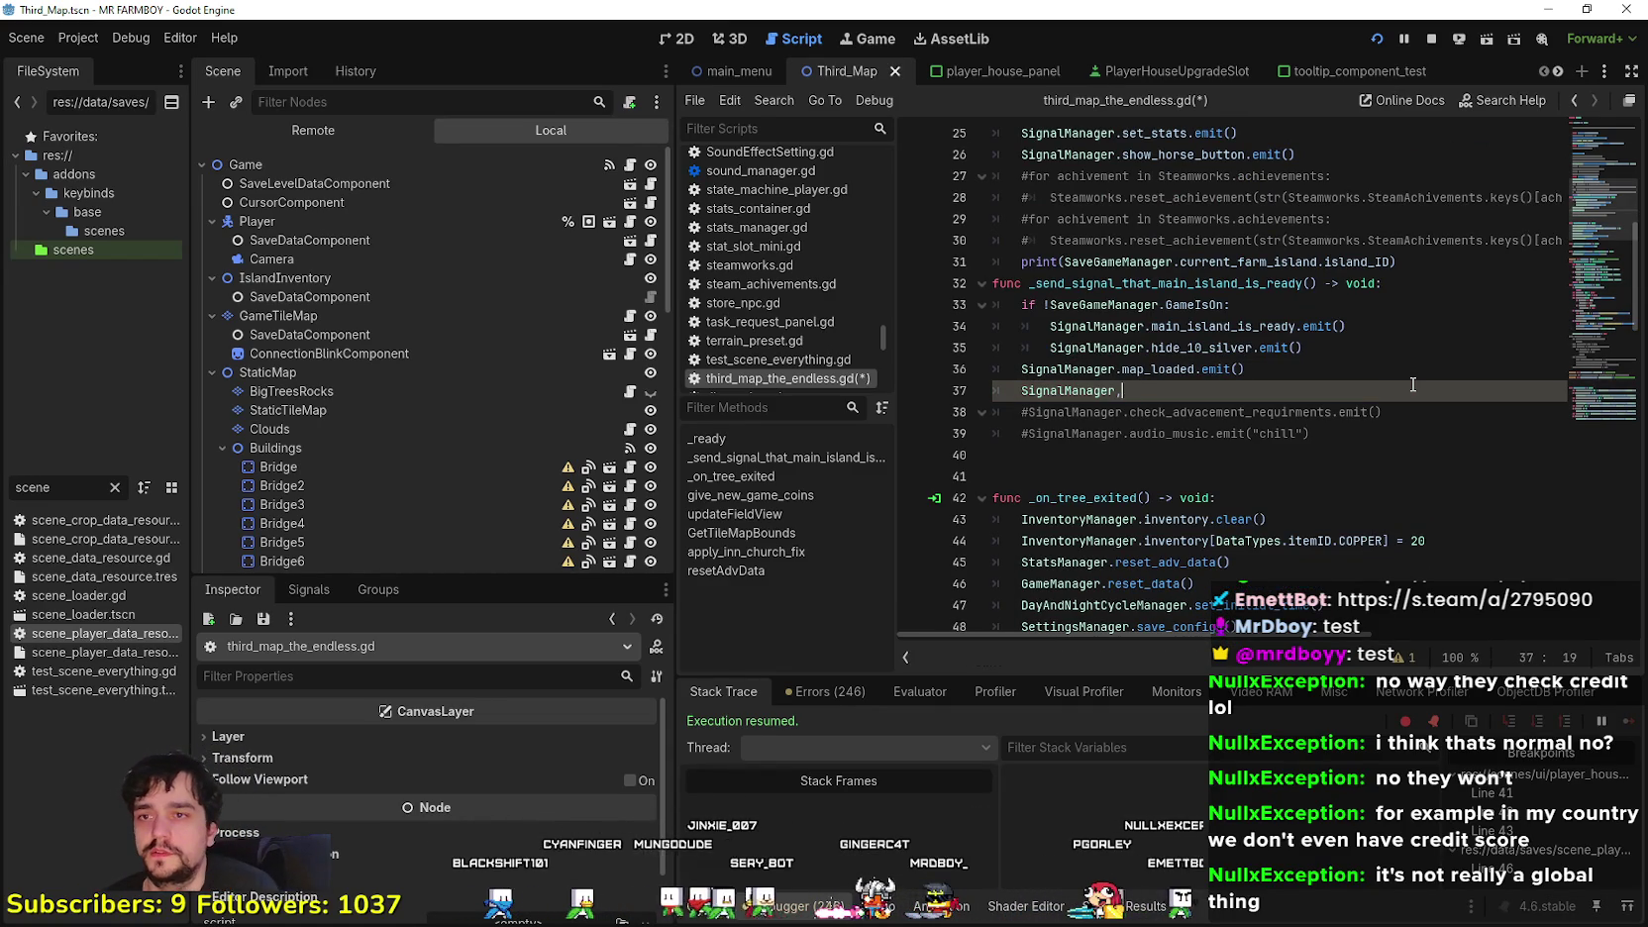
text(.check)
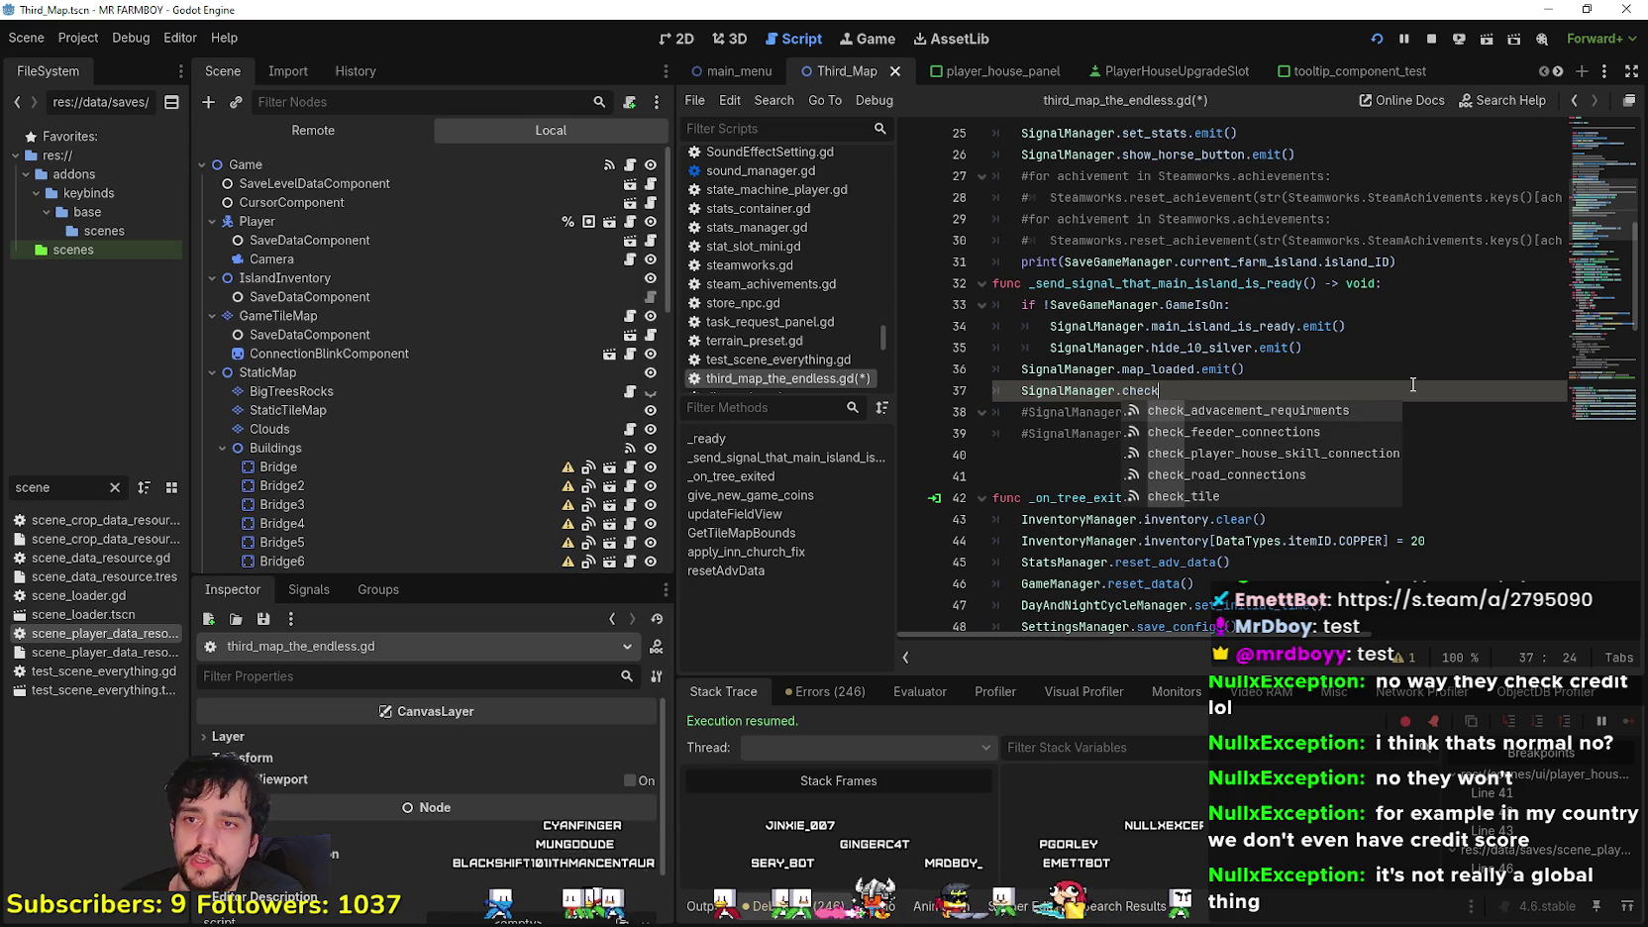
text(the_endless_progression.emit()
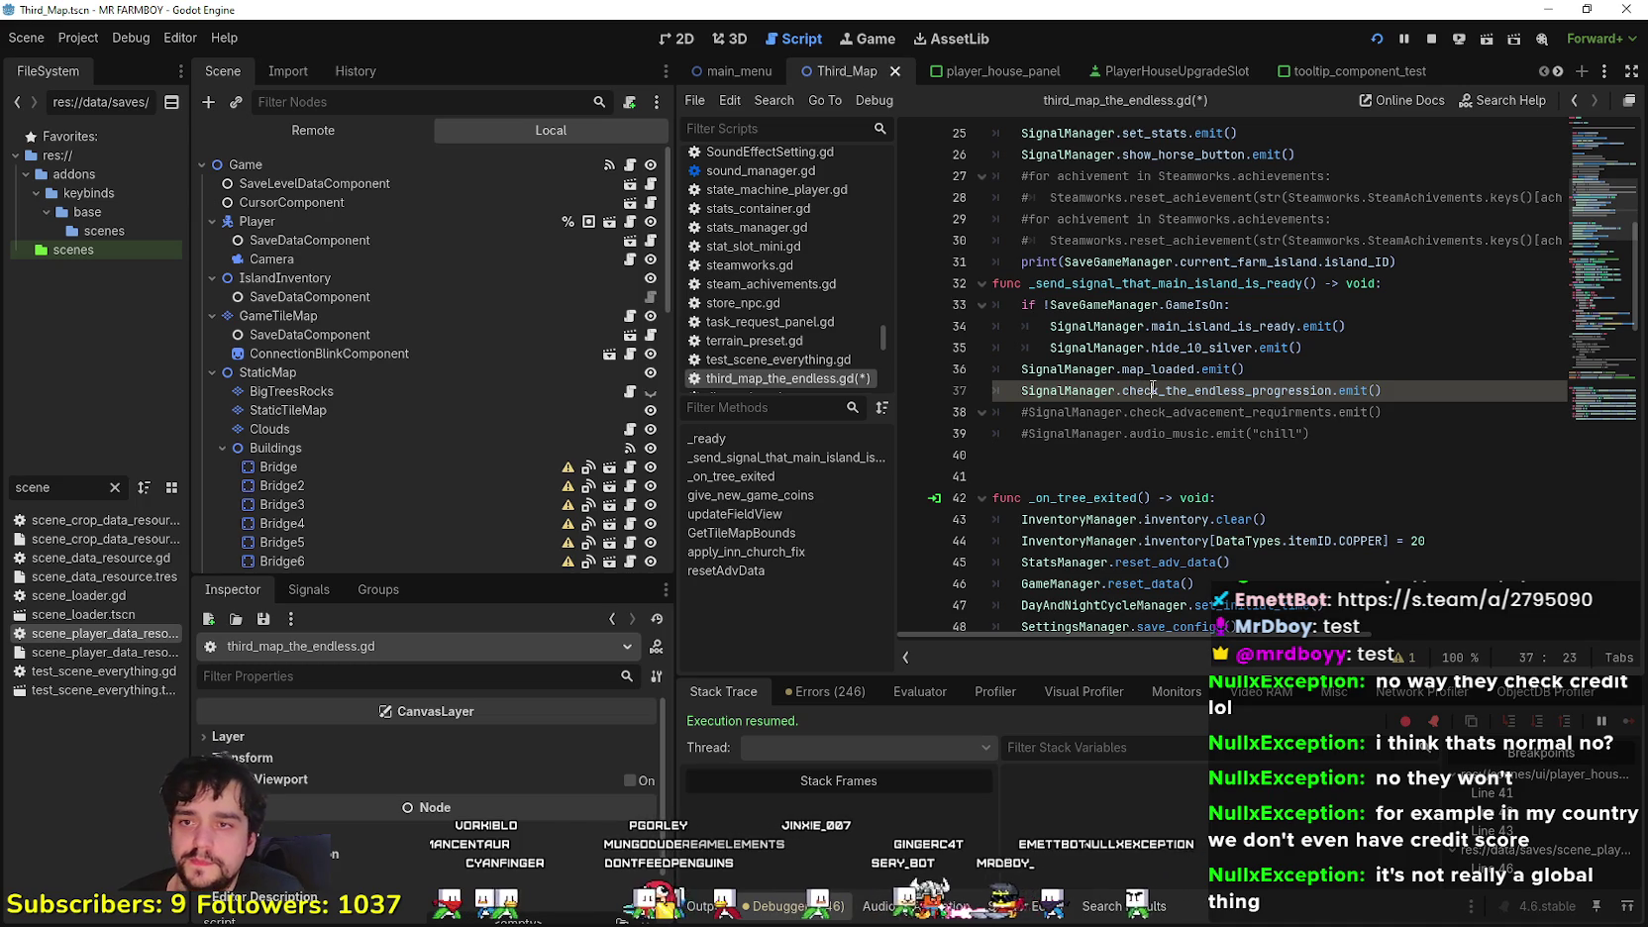
- Use Lookup Symbol on SignalManager to jump to signal_manager.gd
double_click(1093, 391)
click(1092, 390)
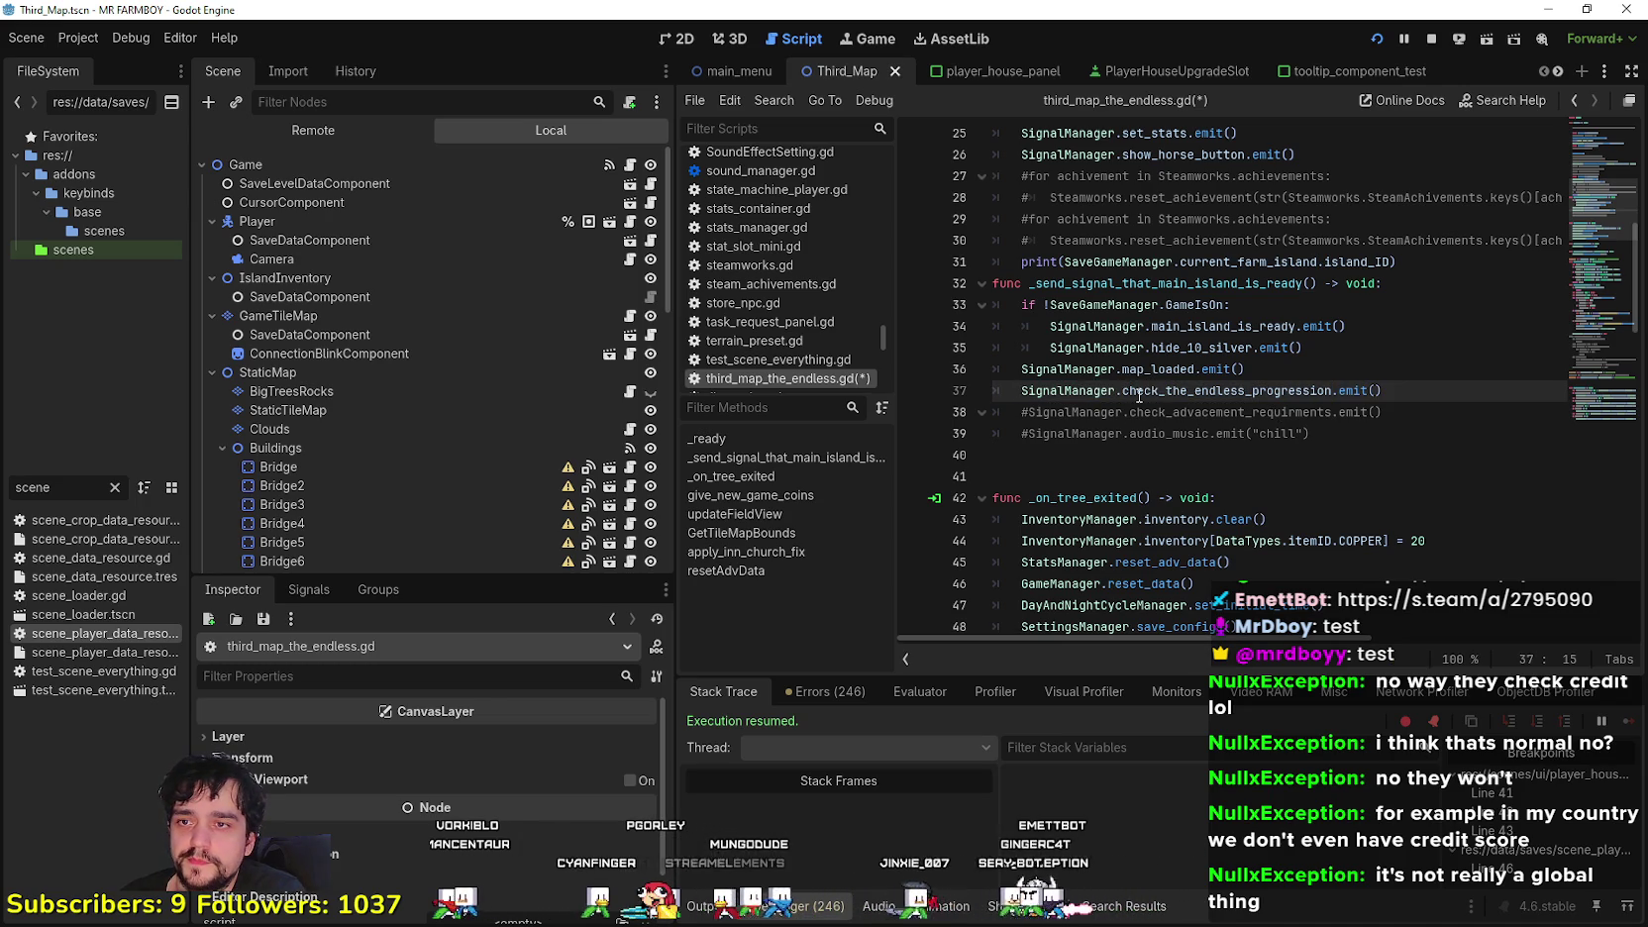
right_click(1169, 394)
click(1090, 424)
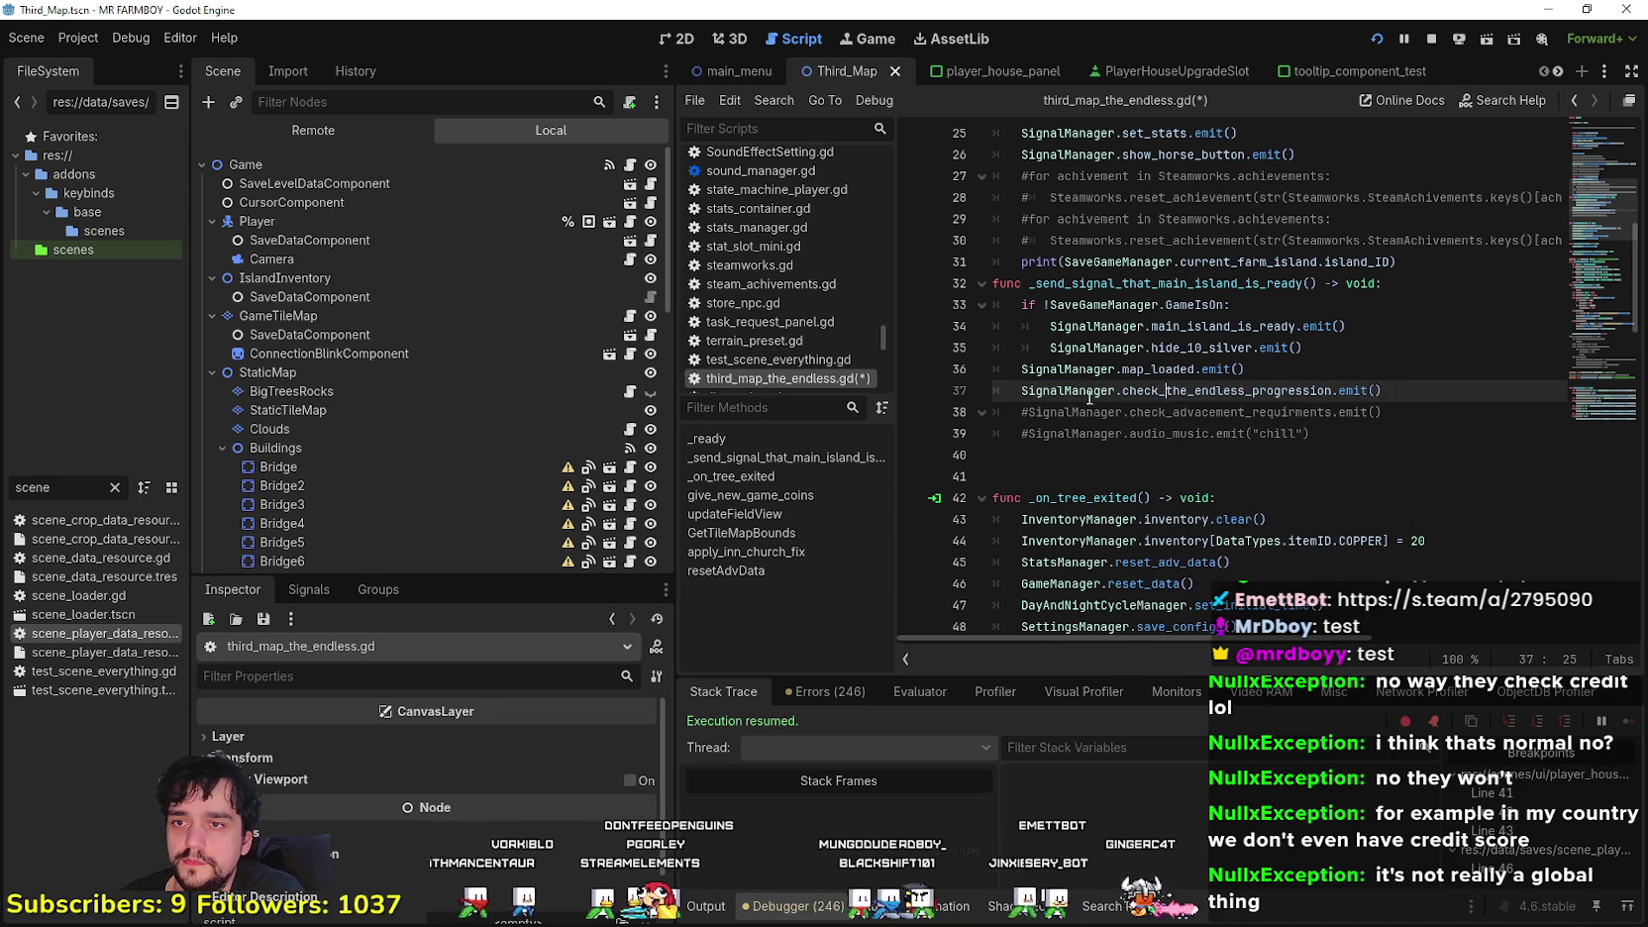
right_click(1087, 396)
click(1163, 681)
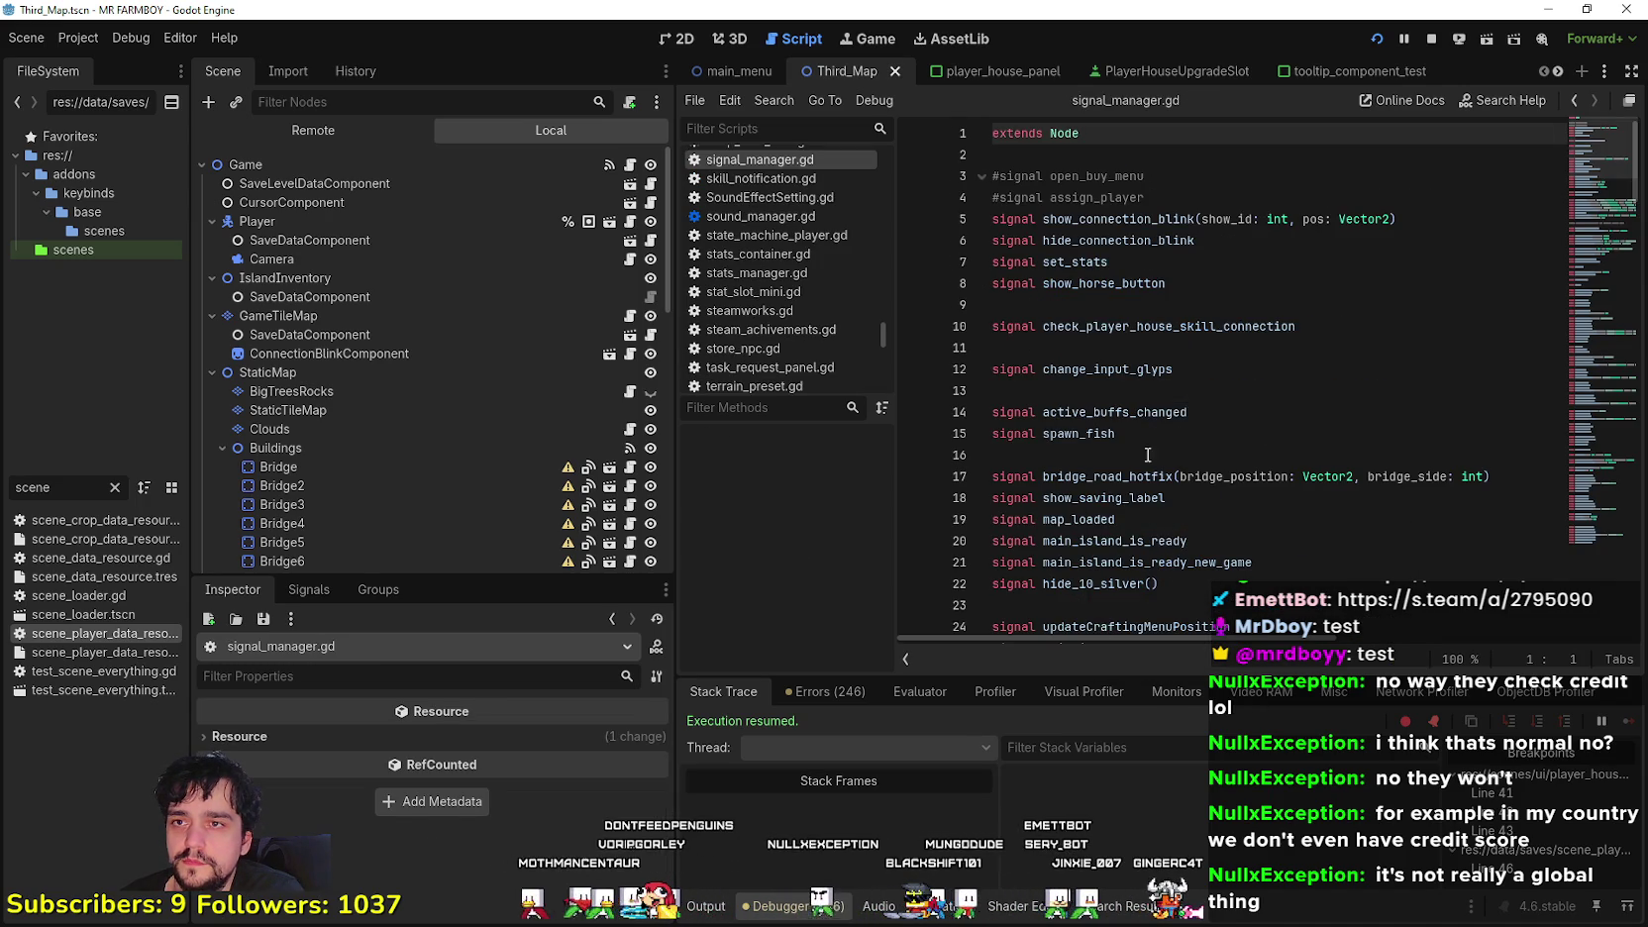
- Search signal_manager.gd for 'map' to find the expand_map signal
scroll(1148, 464, down, 8)
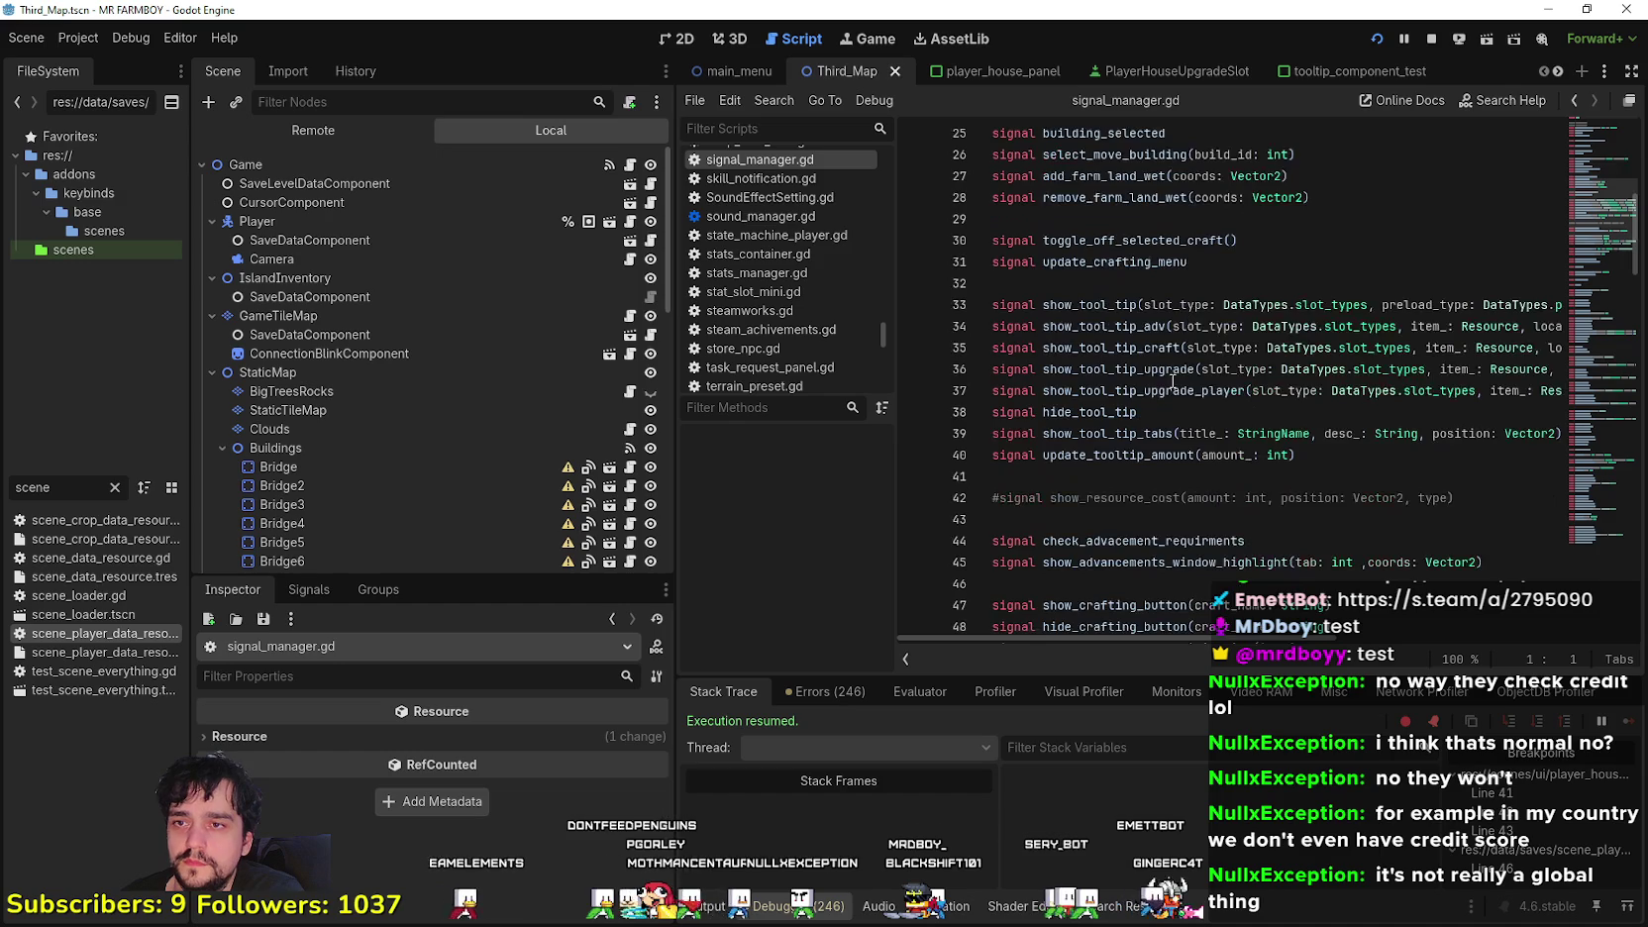
scroll(1176, 377, down, 7)
click(1175, 368)
key(ctrl+f)
text(t)
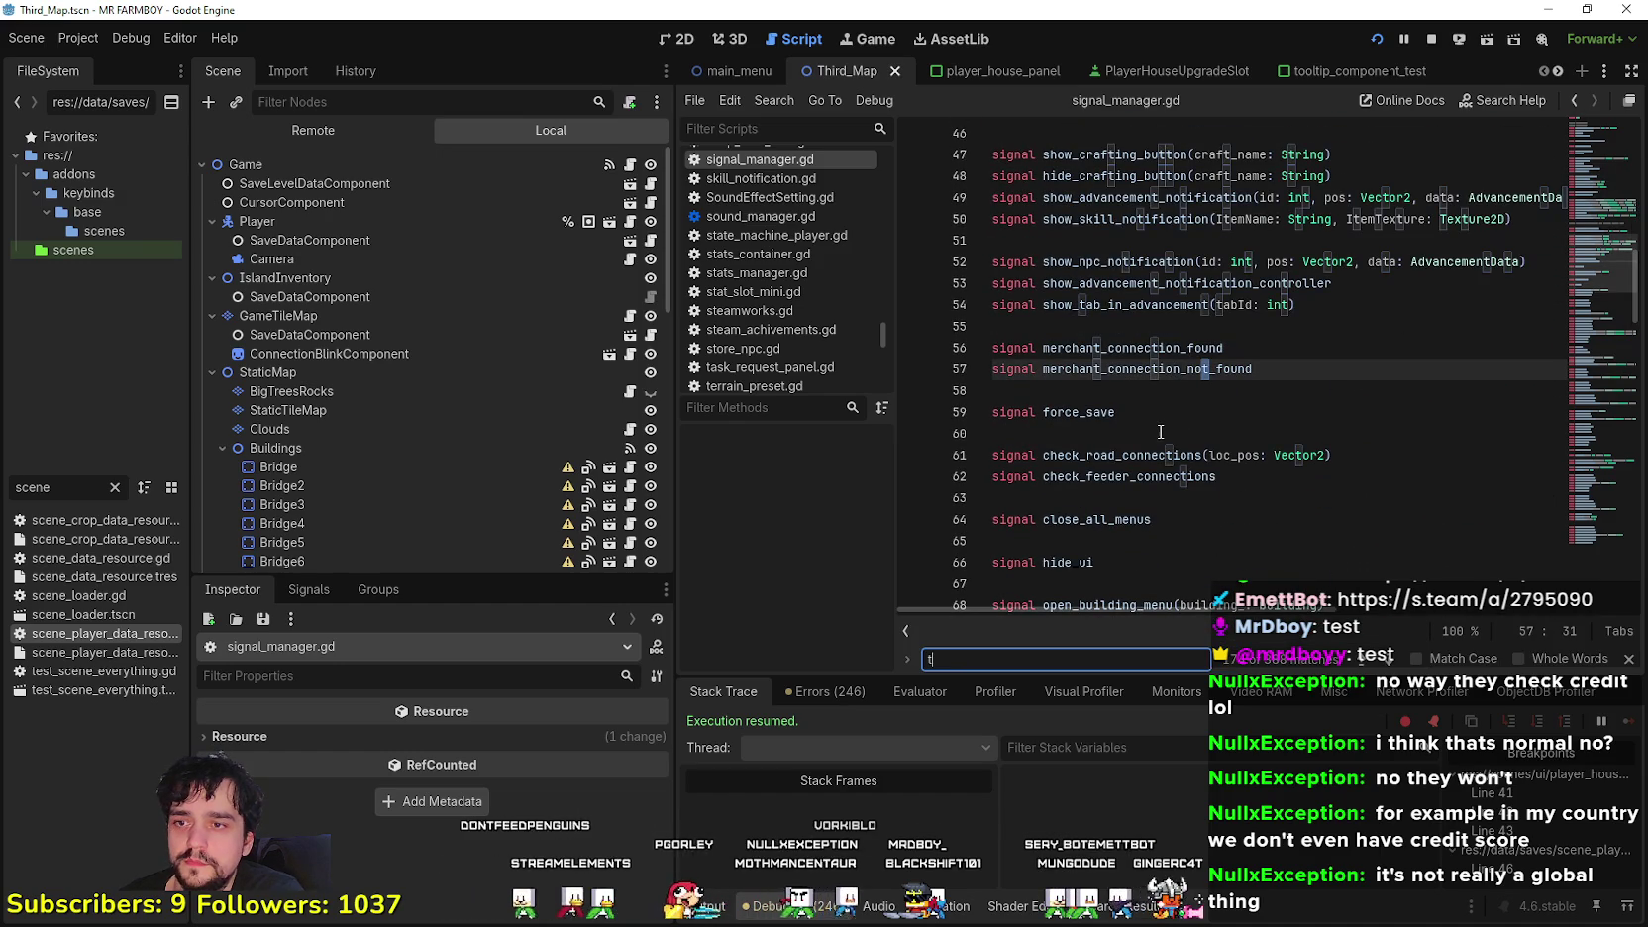
key(BackSpace)
text(map)
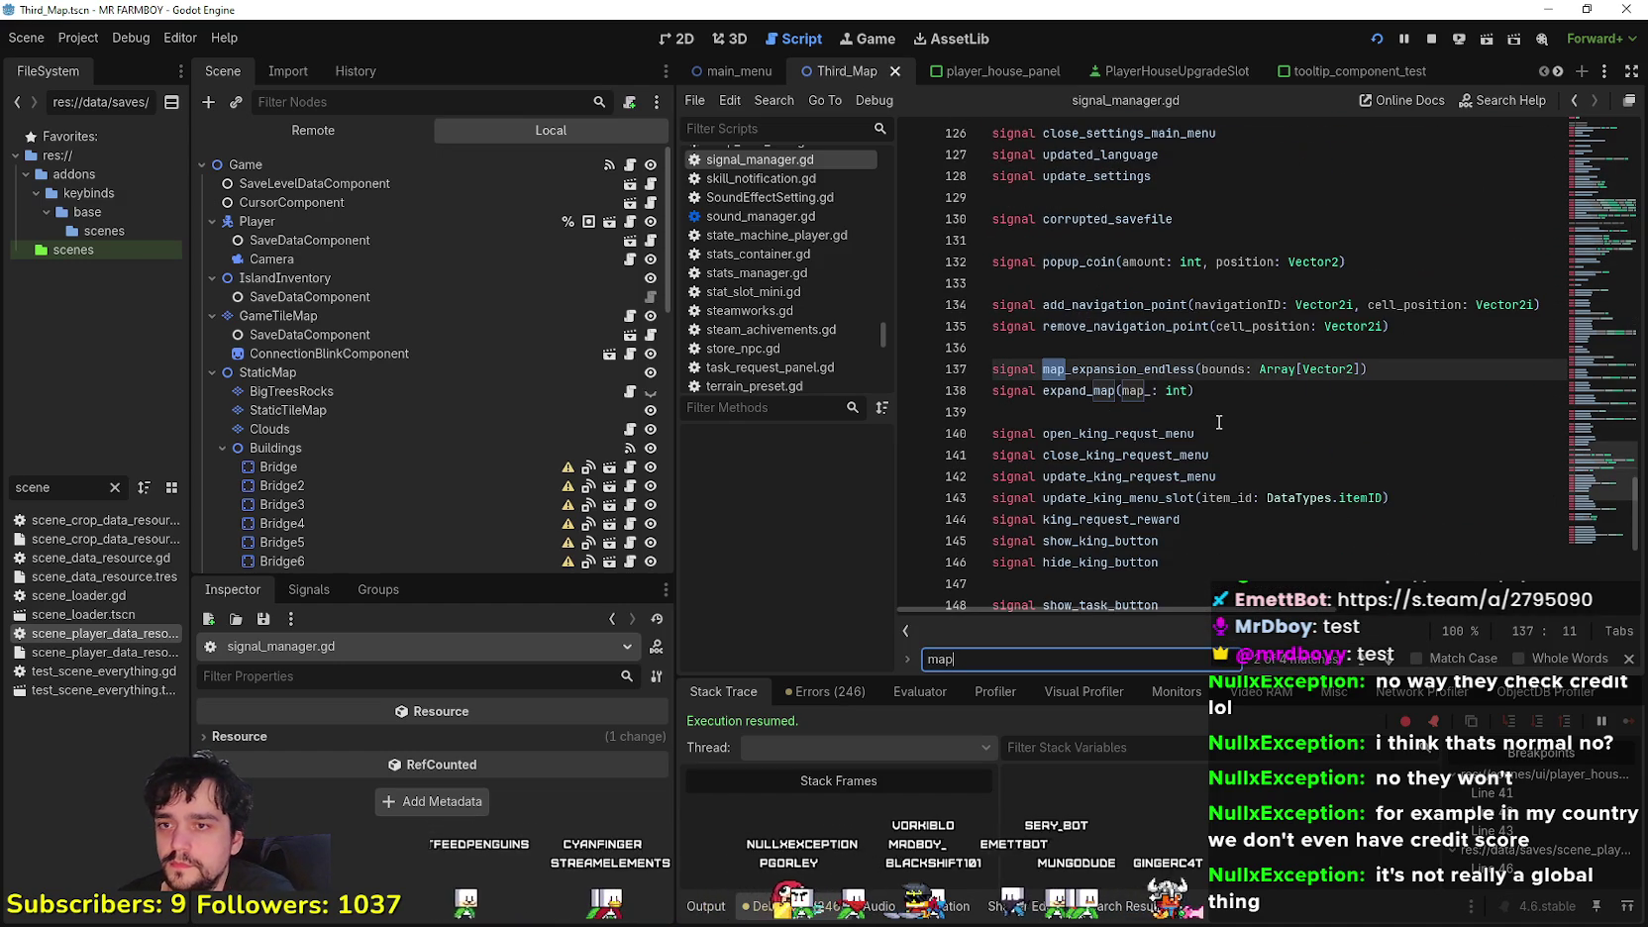
- Declare signal check_the_endless_progression on line 139 after expand_map and save
click(1219, 409)
text(ignal SignalManager.check_the_endless_progression)
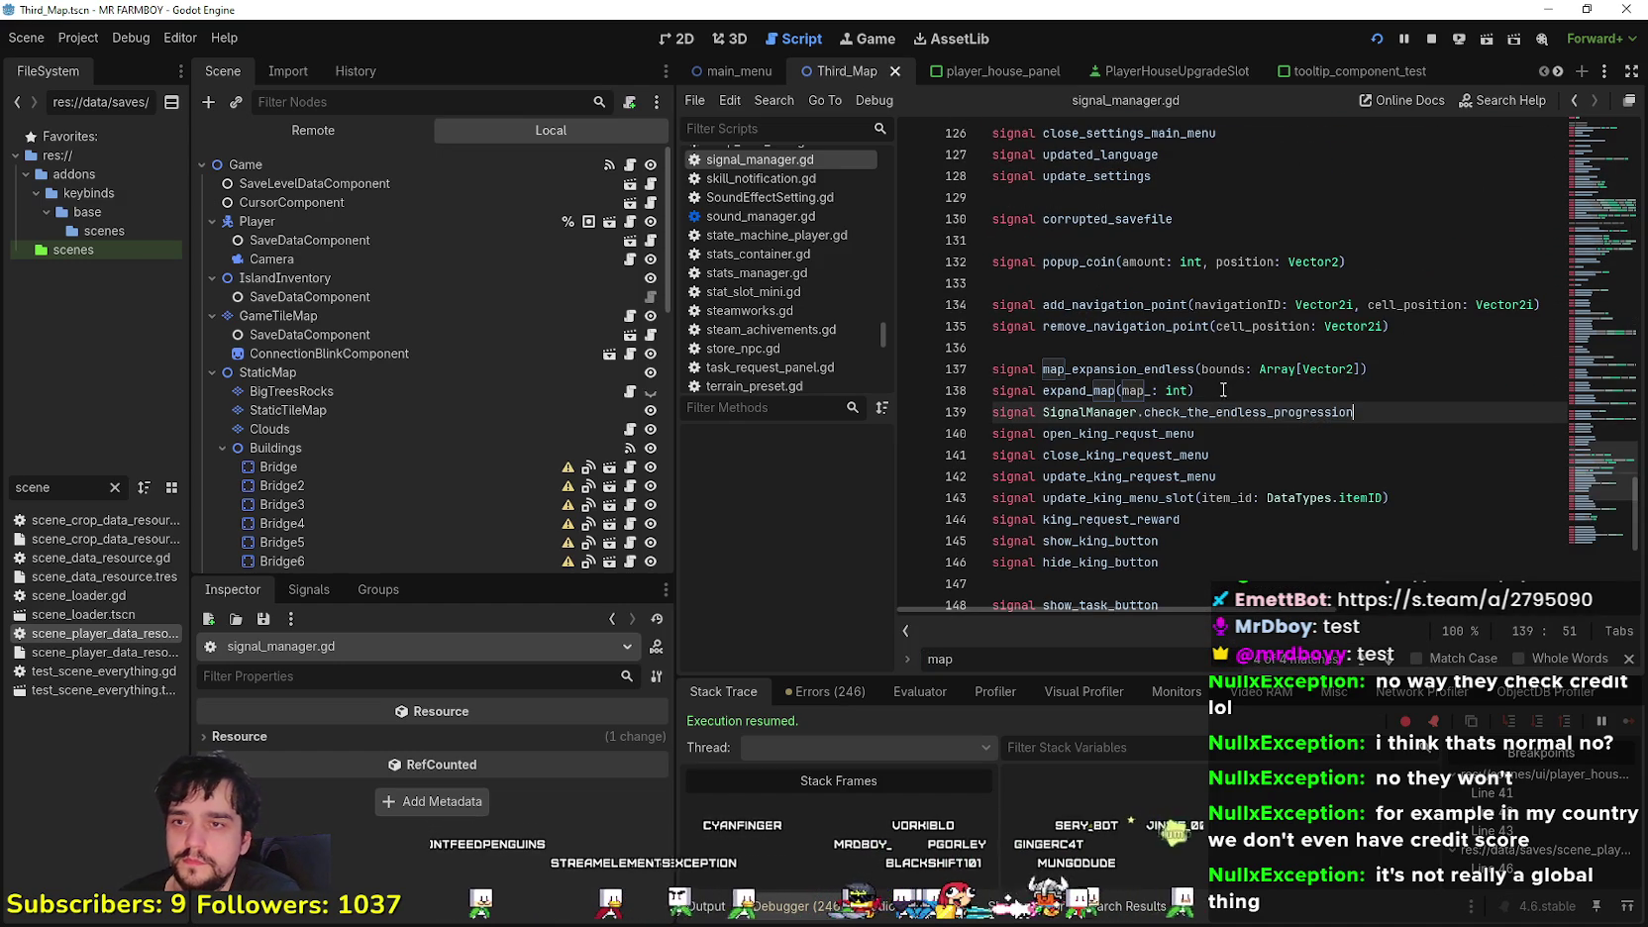
key(Return)
drag(1044, 412, 1143, 412)
key(BackSpace)
click(1091, 433)
key(ctrl+s)
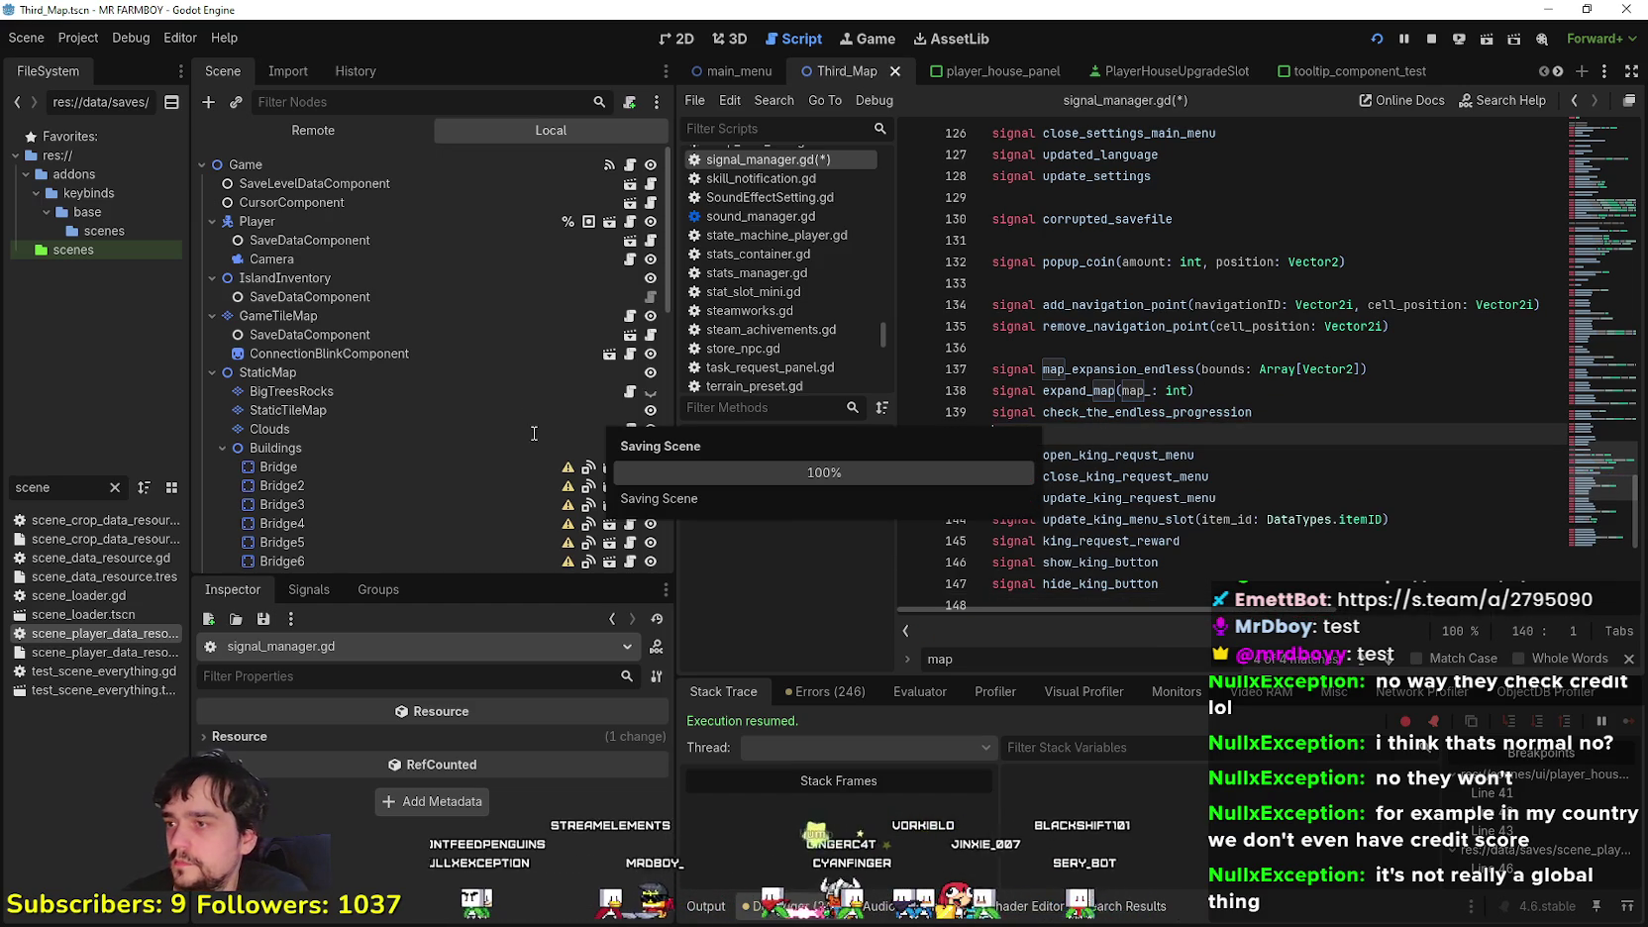
click(975, 71)
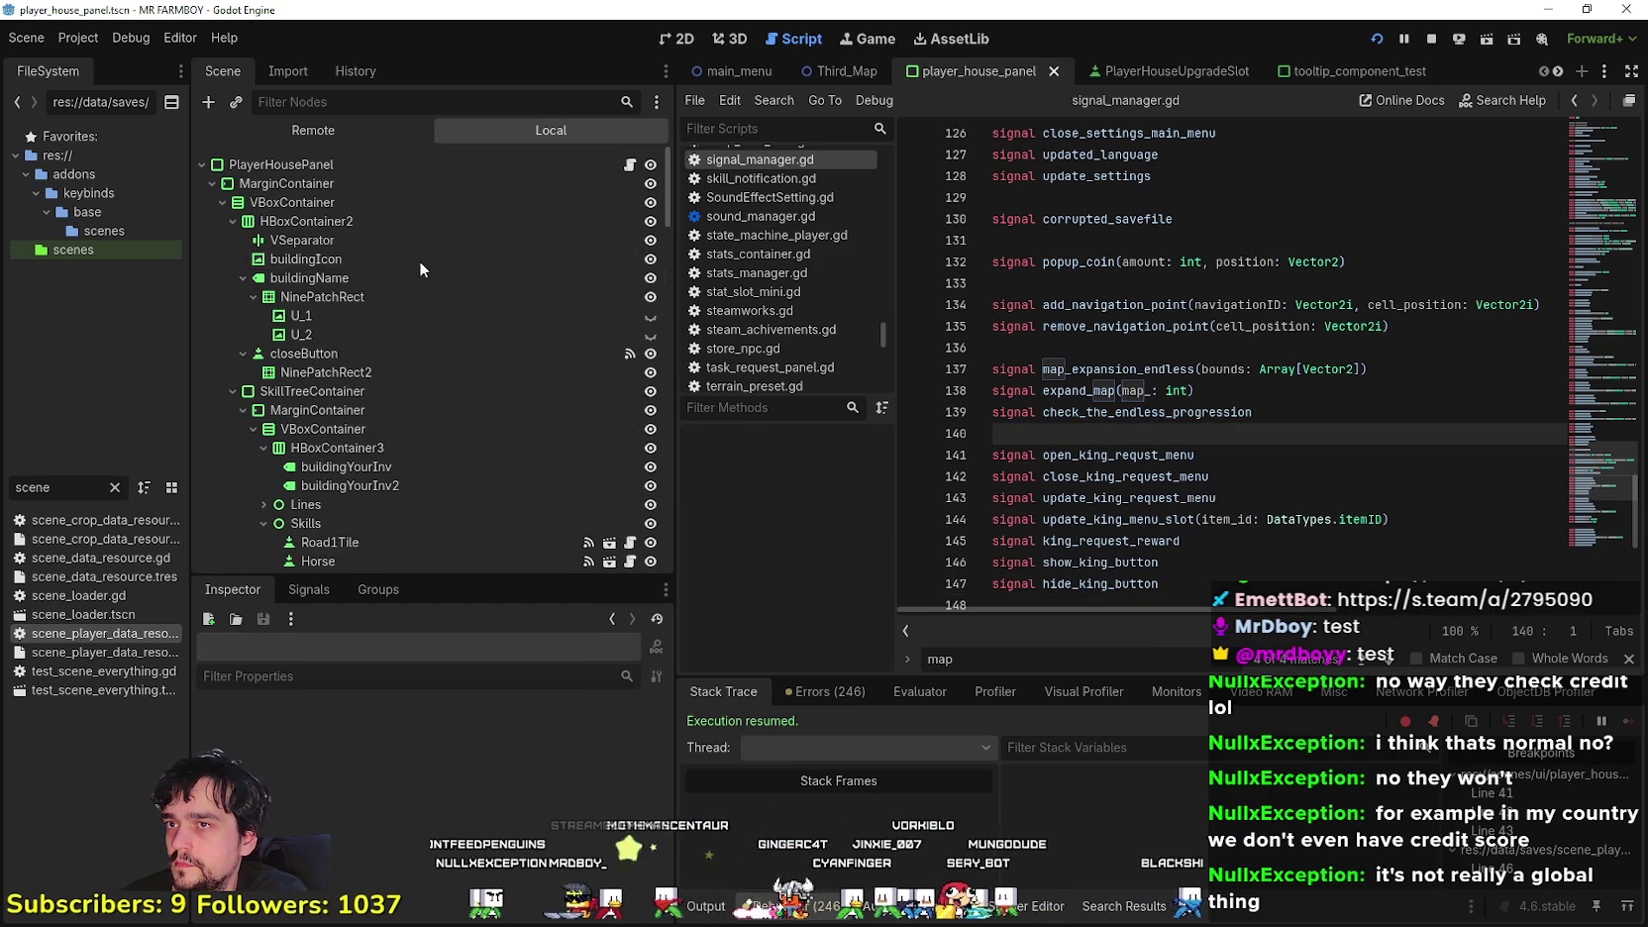
- Connect check_the_endless_progression to checkAllSkills in _ready and save the script
scroll(1259, 399, up, 5)
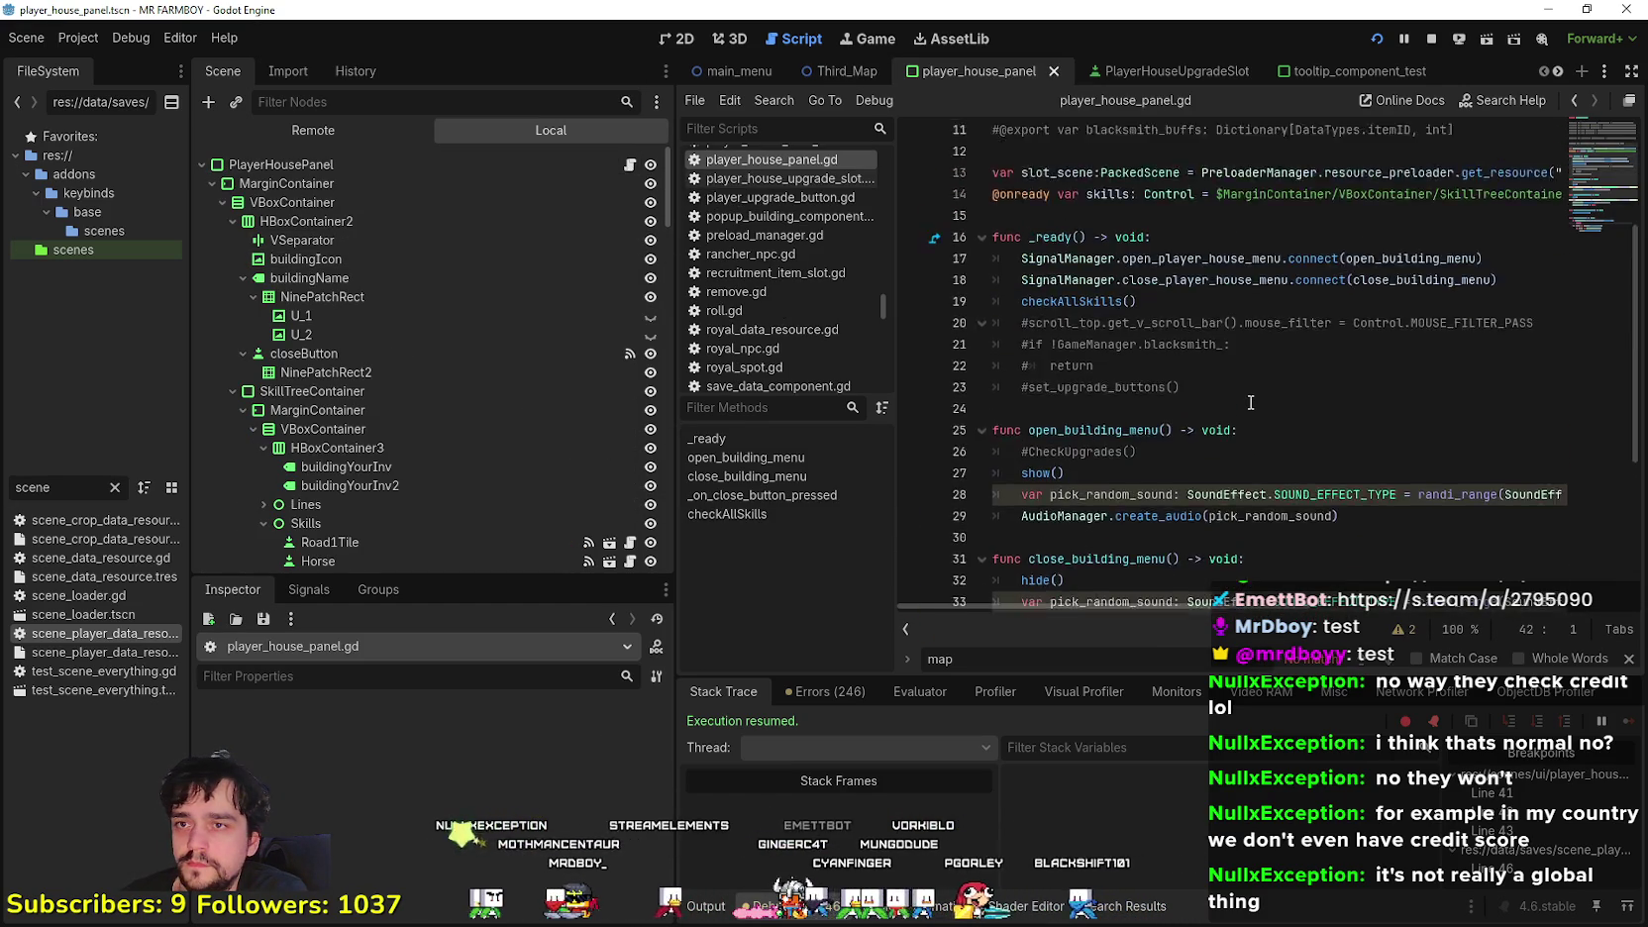
click(1505, 305)
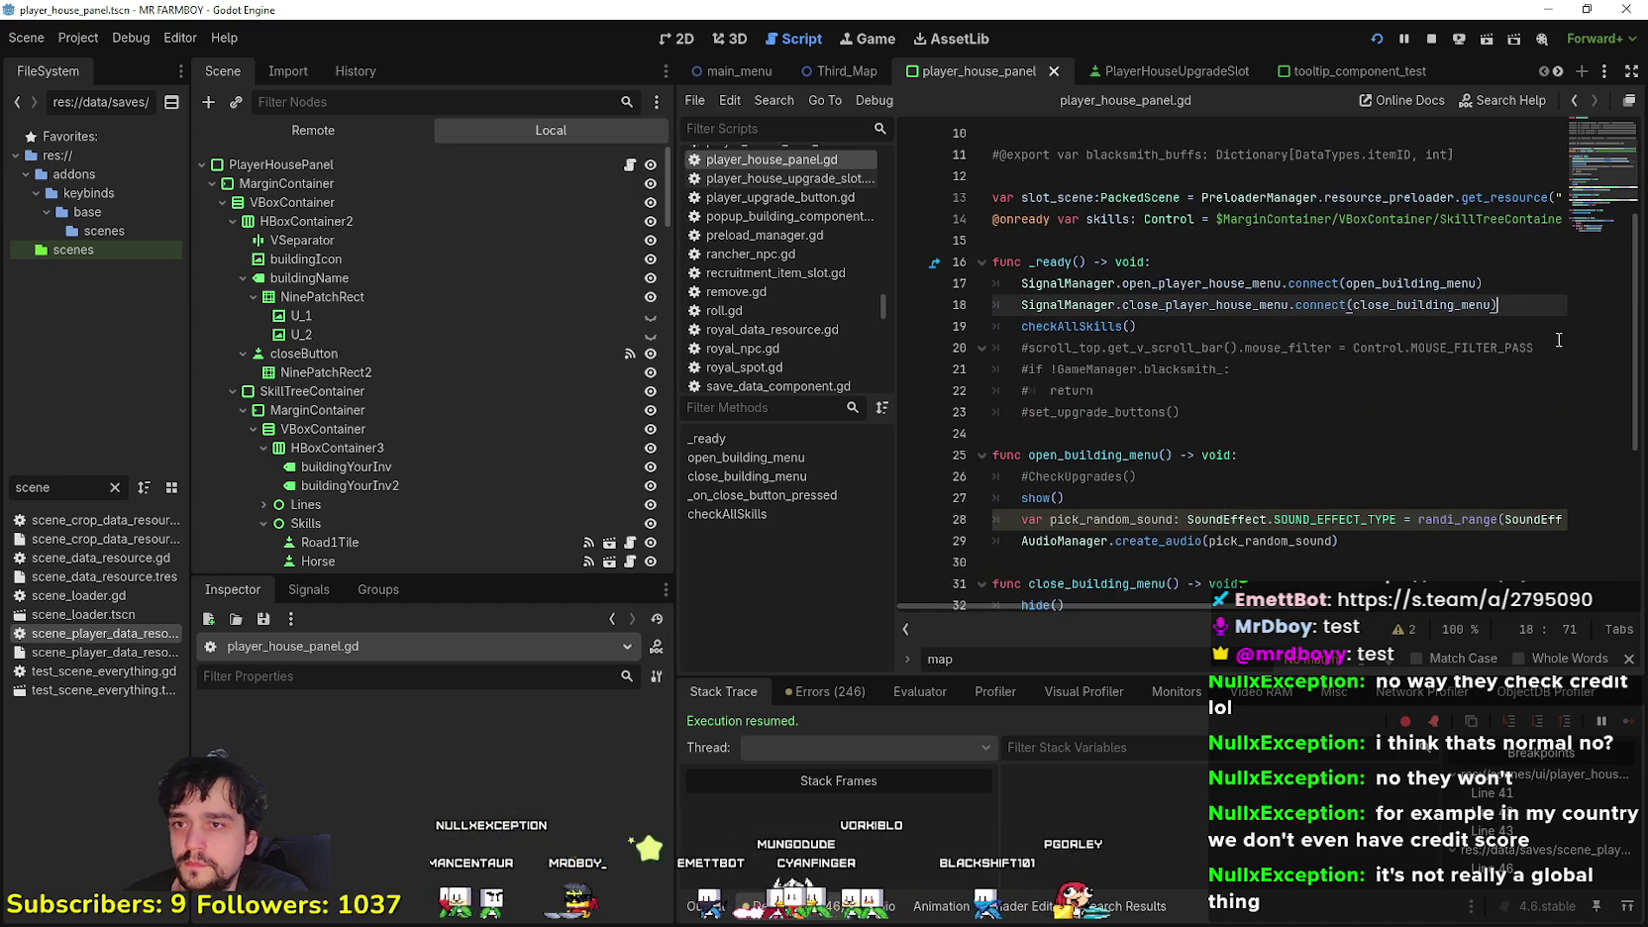
key(Return)
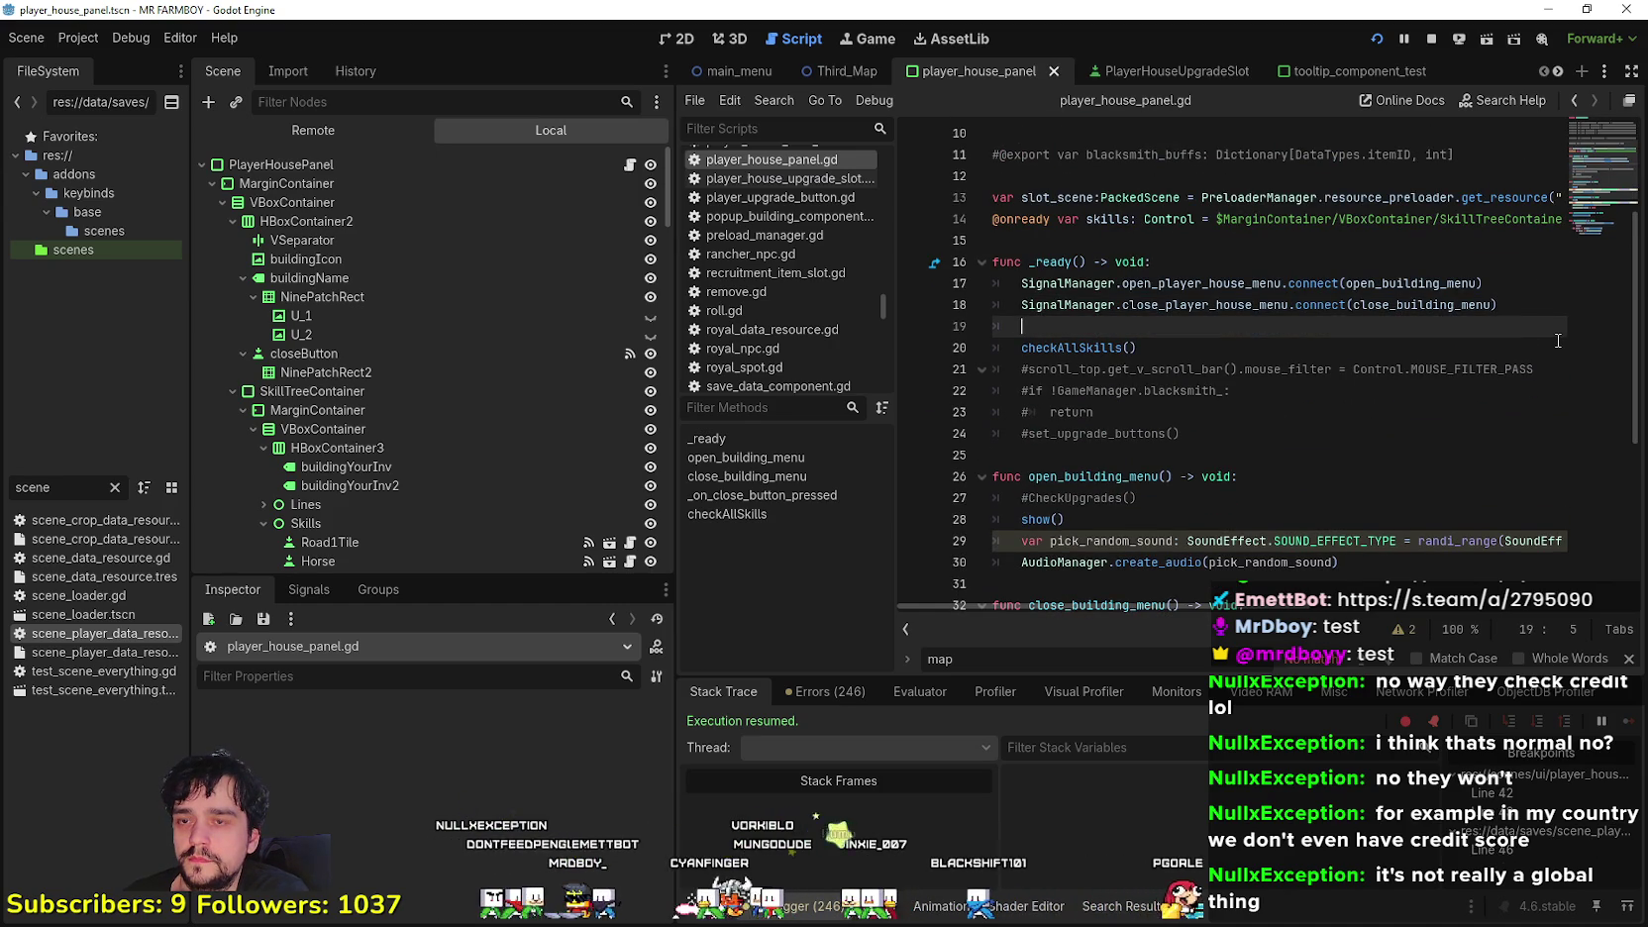
text(SignalManager.check_the_endless_progression)
text(connect()
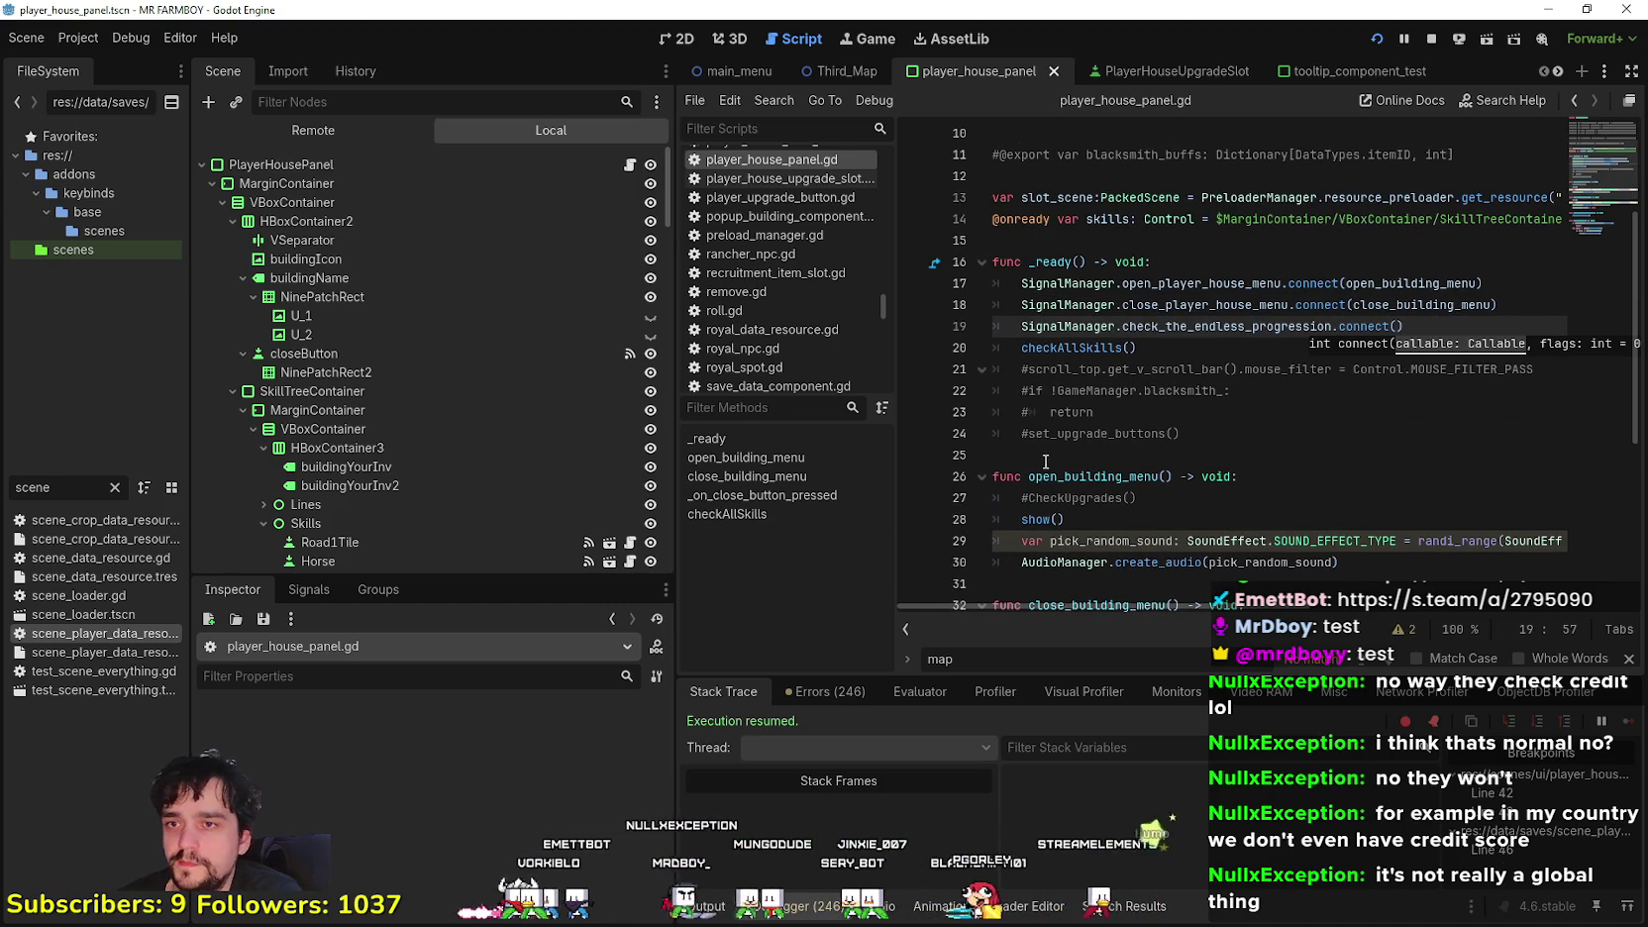
double_click(1070, 348)
key(ctrl+c)
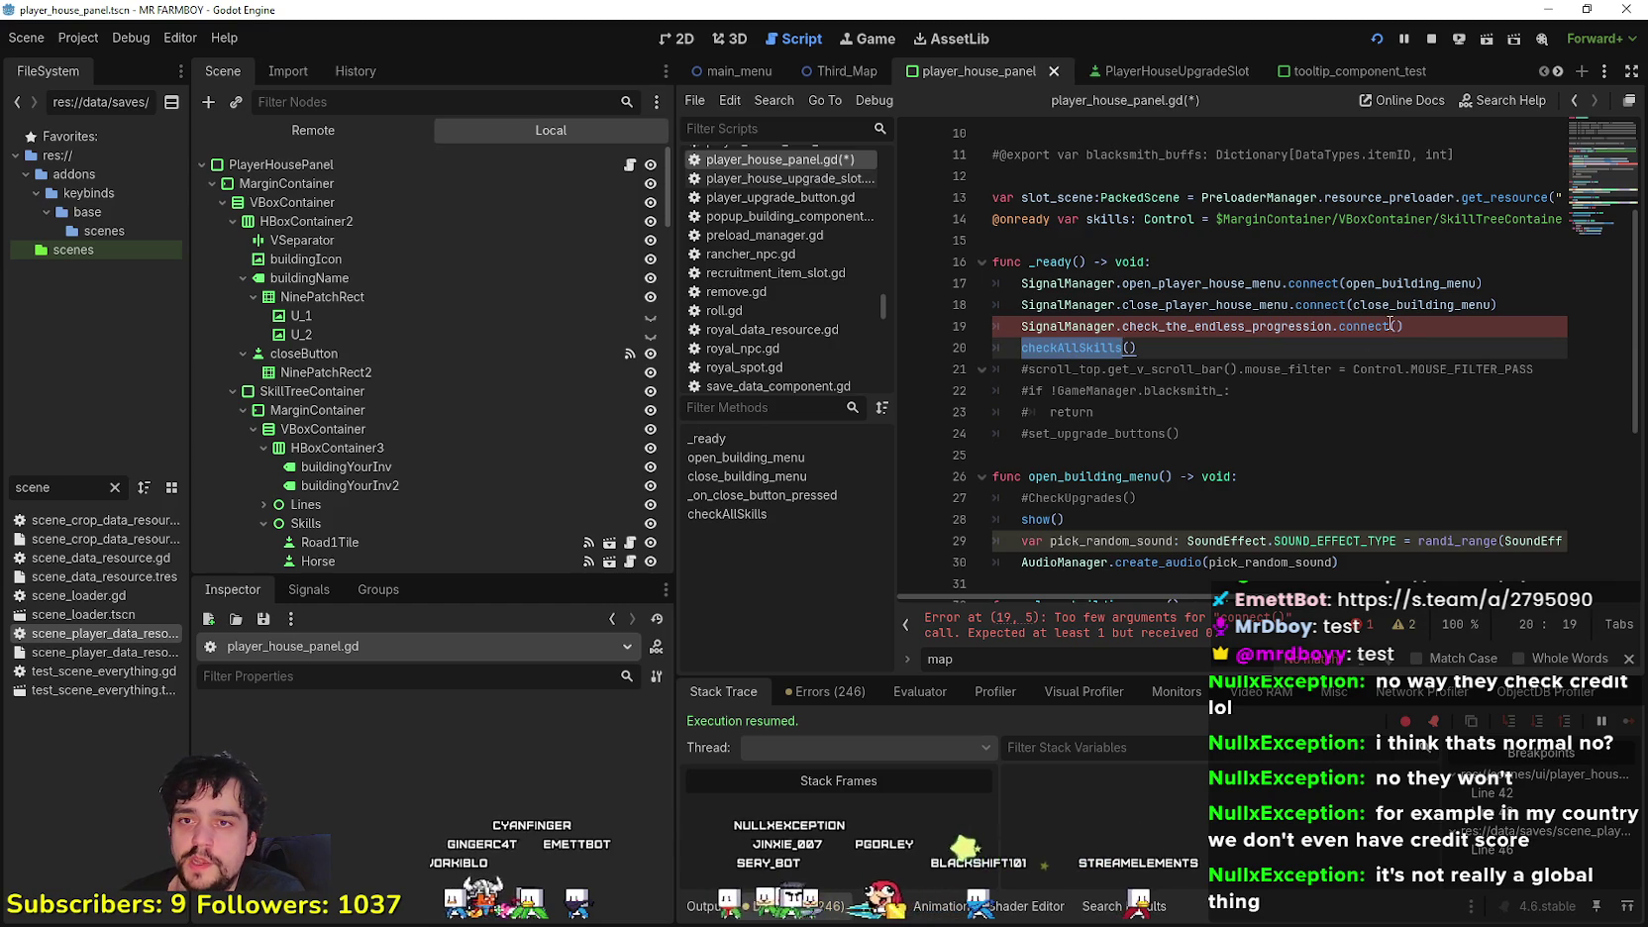
click(1393, 327)
click(1399, 327)
key(ctrl+v)
click(1178, 347)
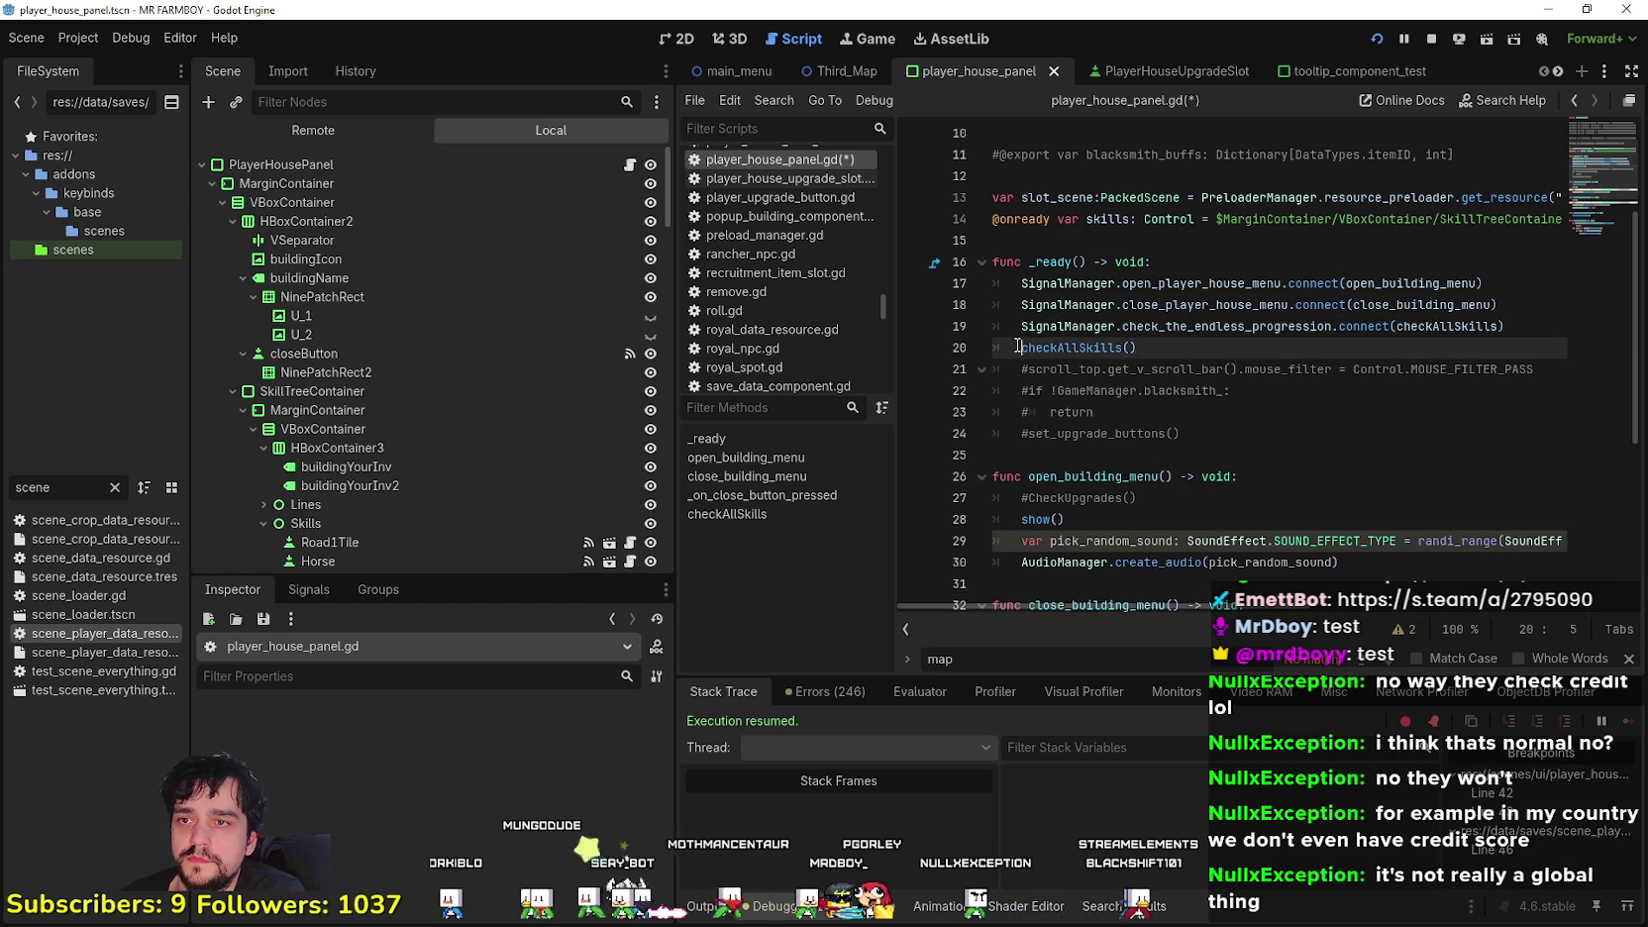
text(#)
click(1254, 427)
key(ctrl+s)
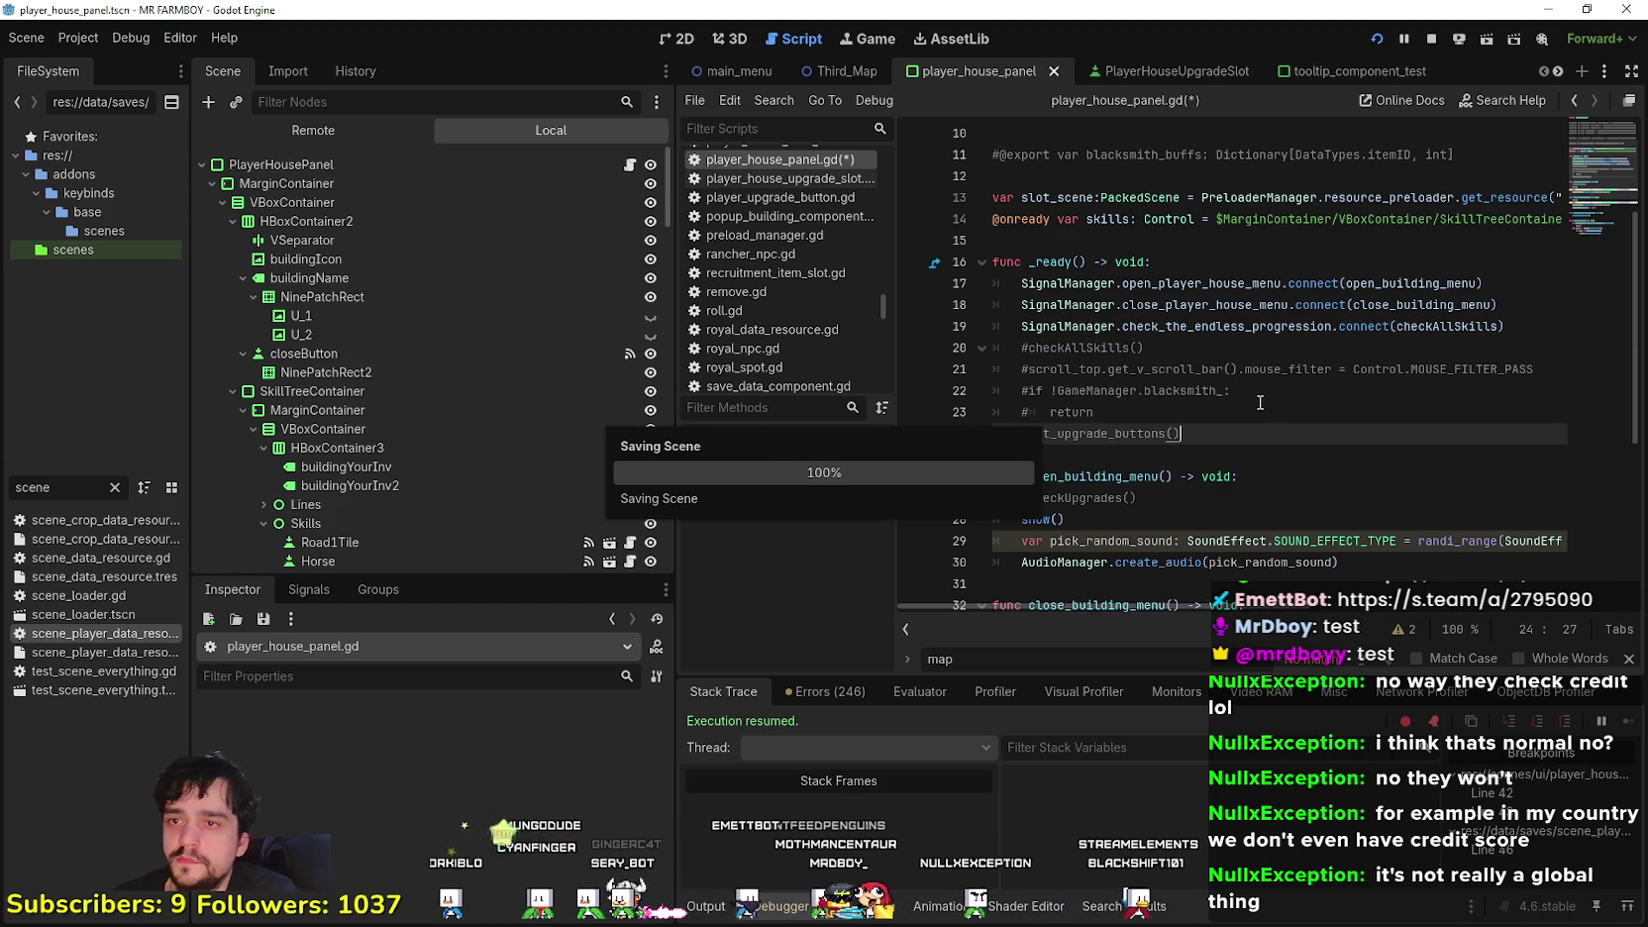
- Replace breakpoints on lines 42 and 44 with one on line 43, then stop the game
scroll(1126, 434, down, 5)
click(912, 478)
click(913, 522)
click(1050, 571)
click(1063, 587)
key(ctrl+s)
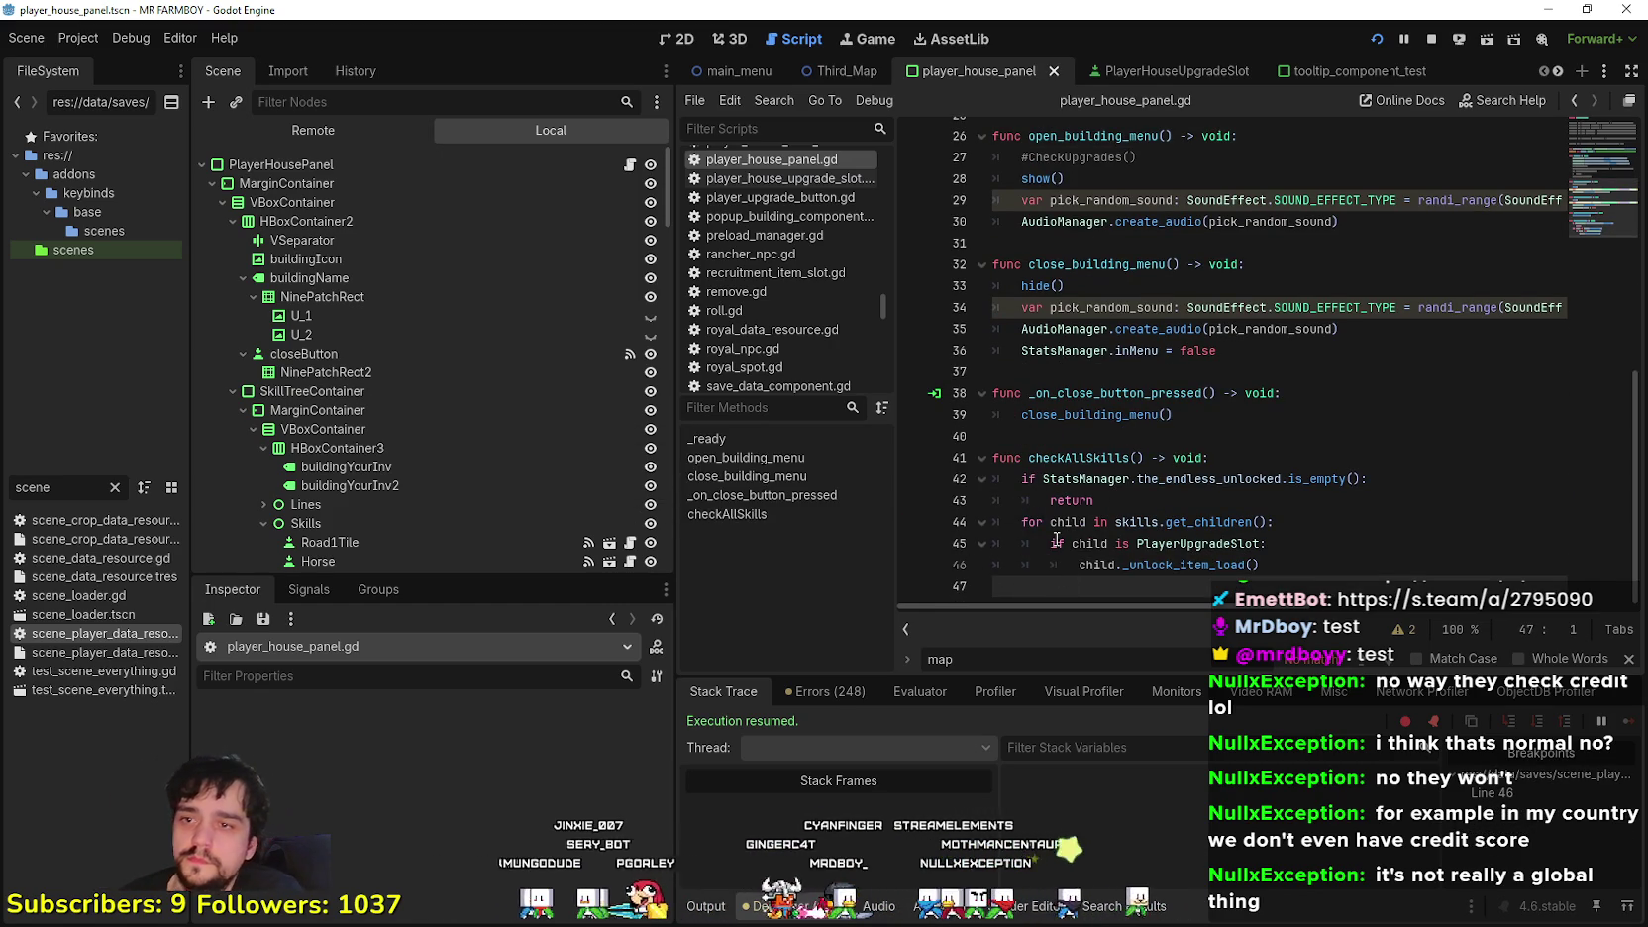
click(912, 500)
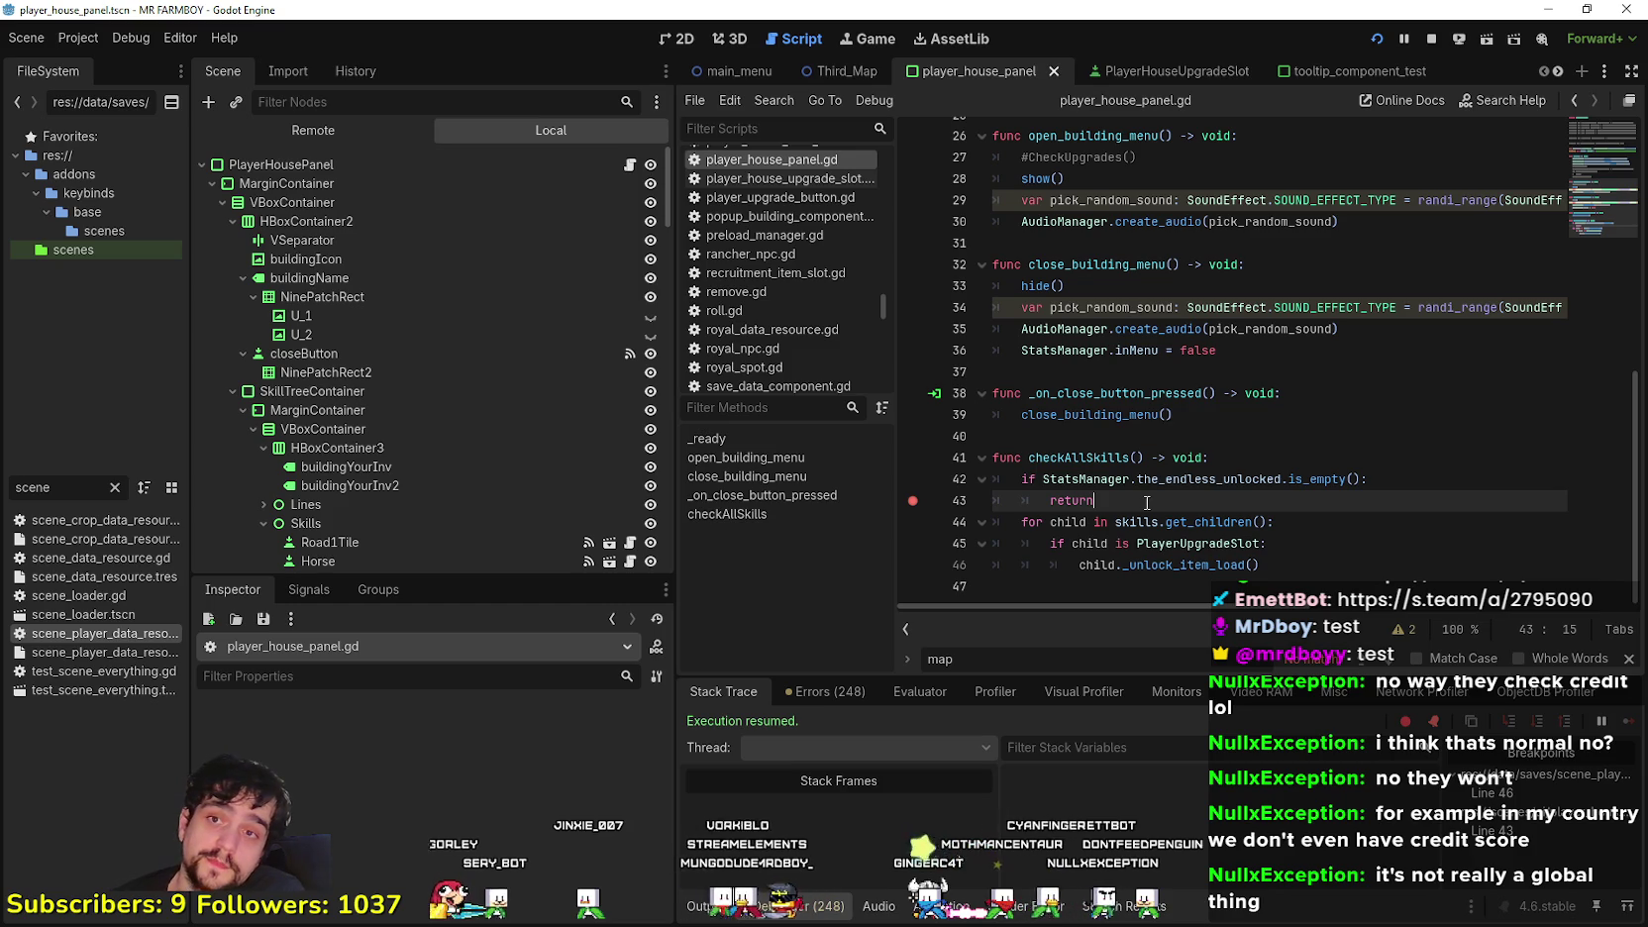
click(1429, 40)
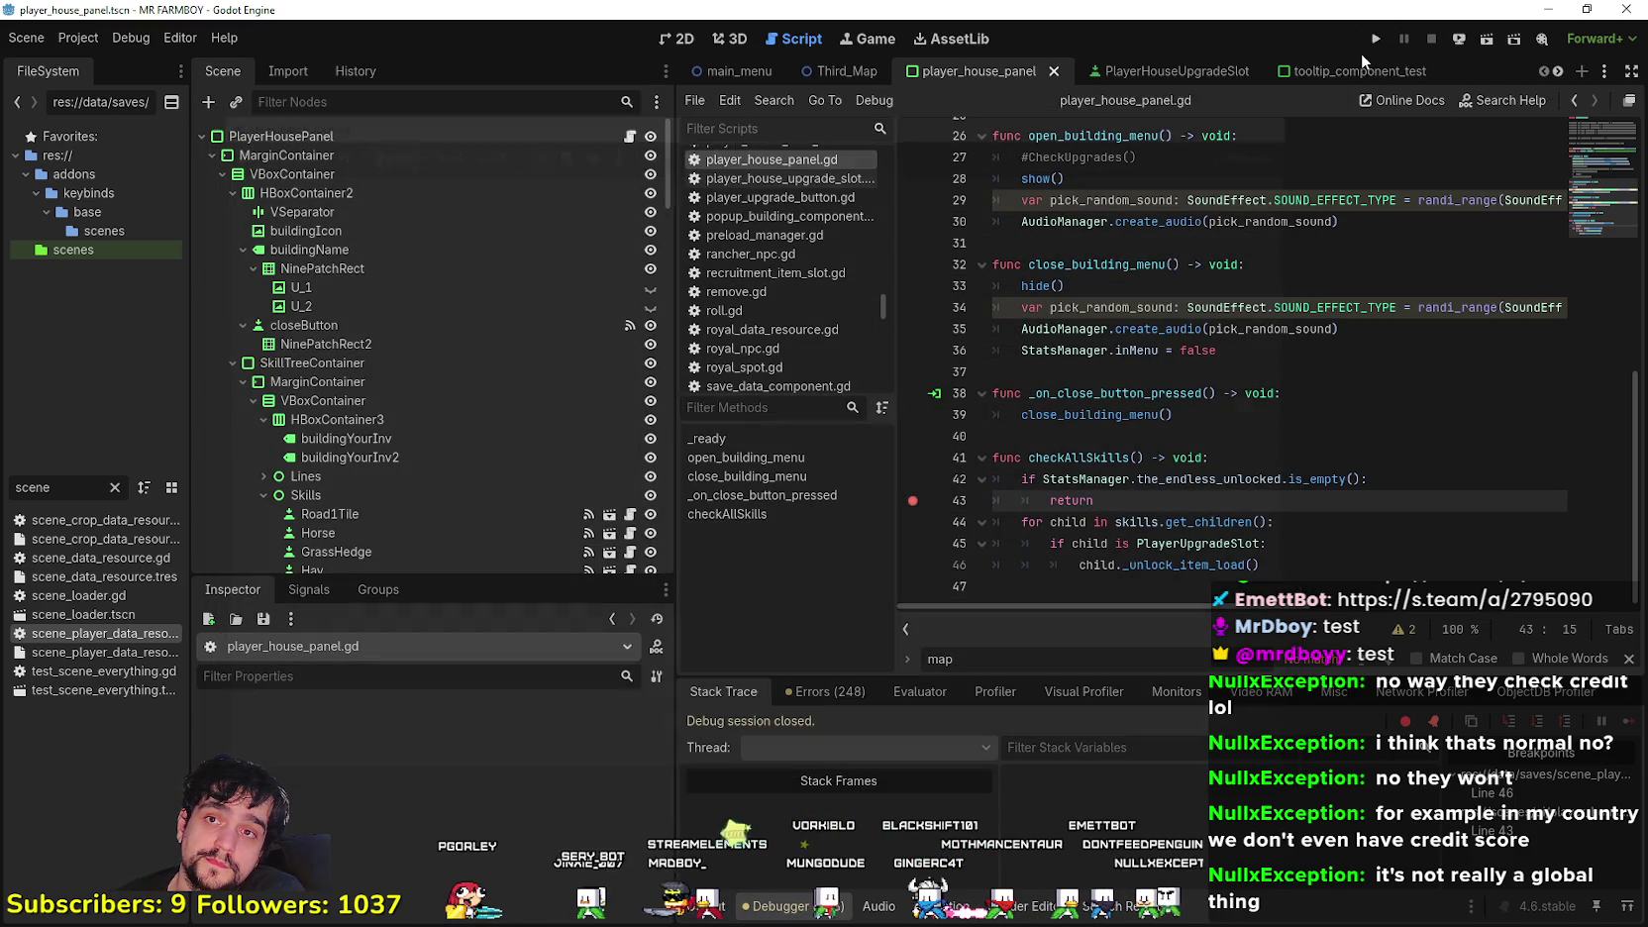
- Relaunch MR FARMBOY in its debug window, then close the game window
click(1378, 38)
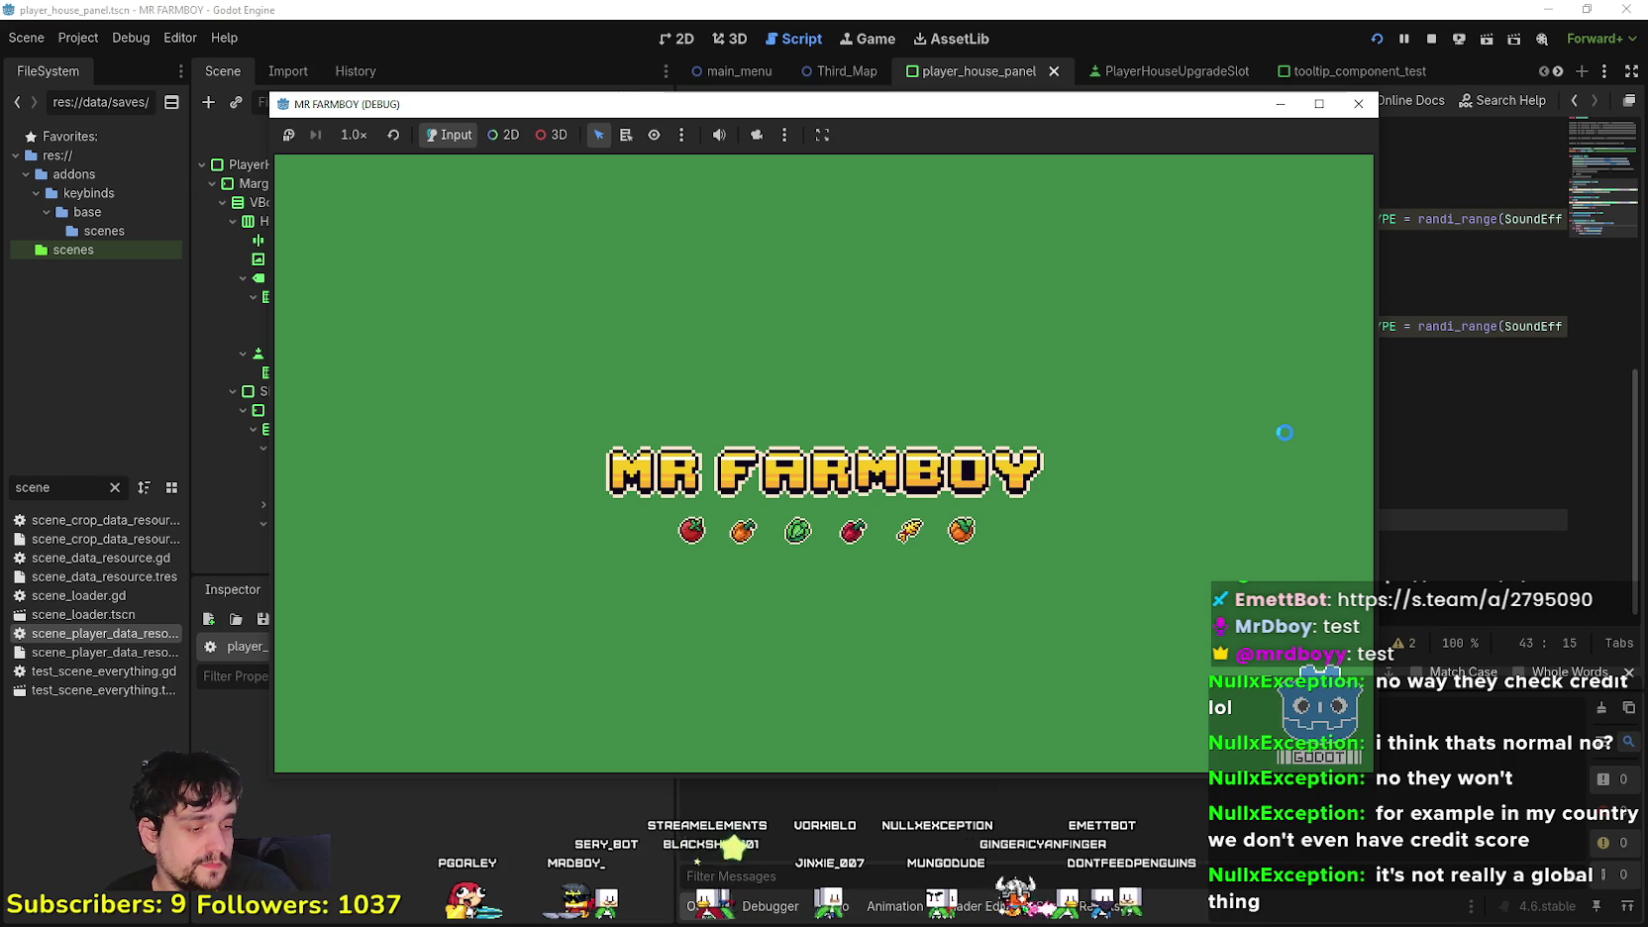
click(1358, 103)
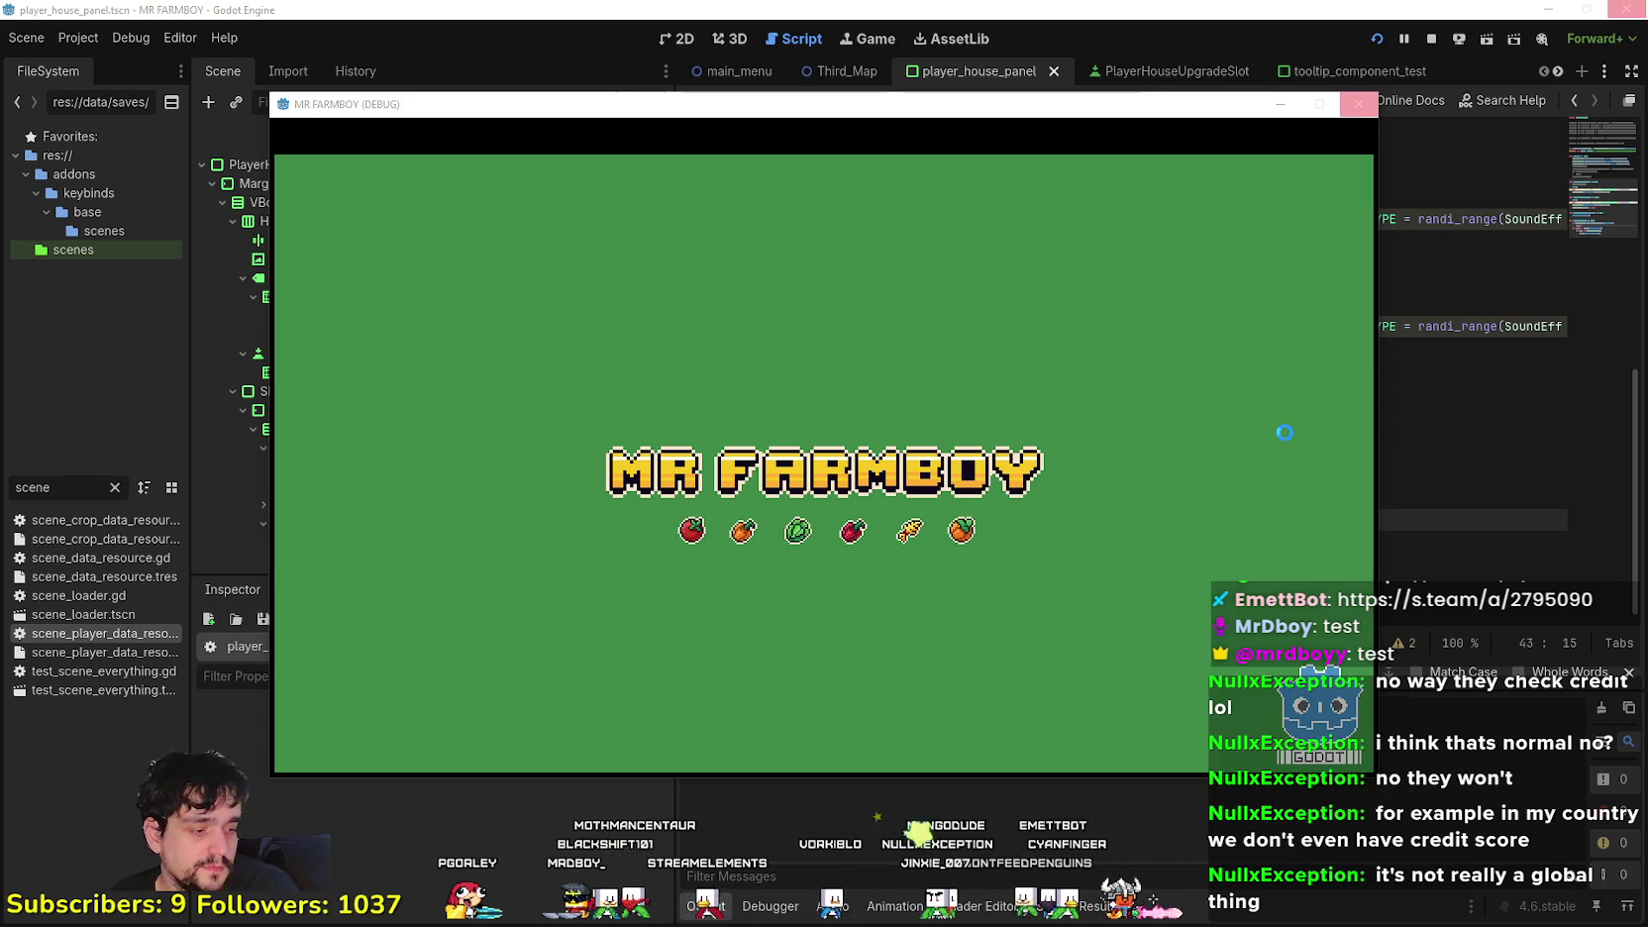
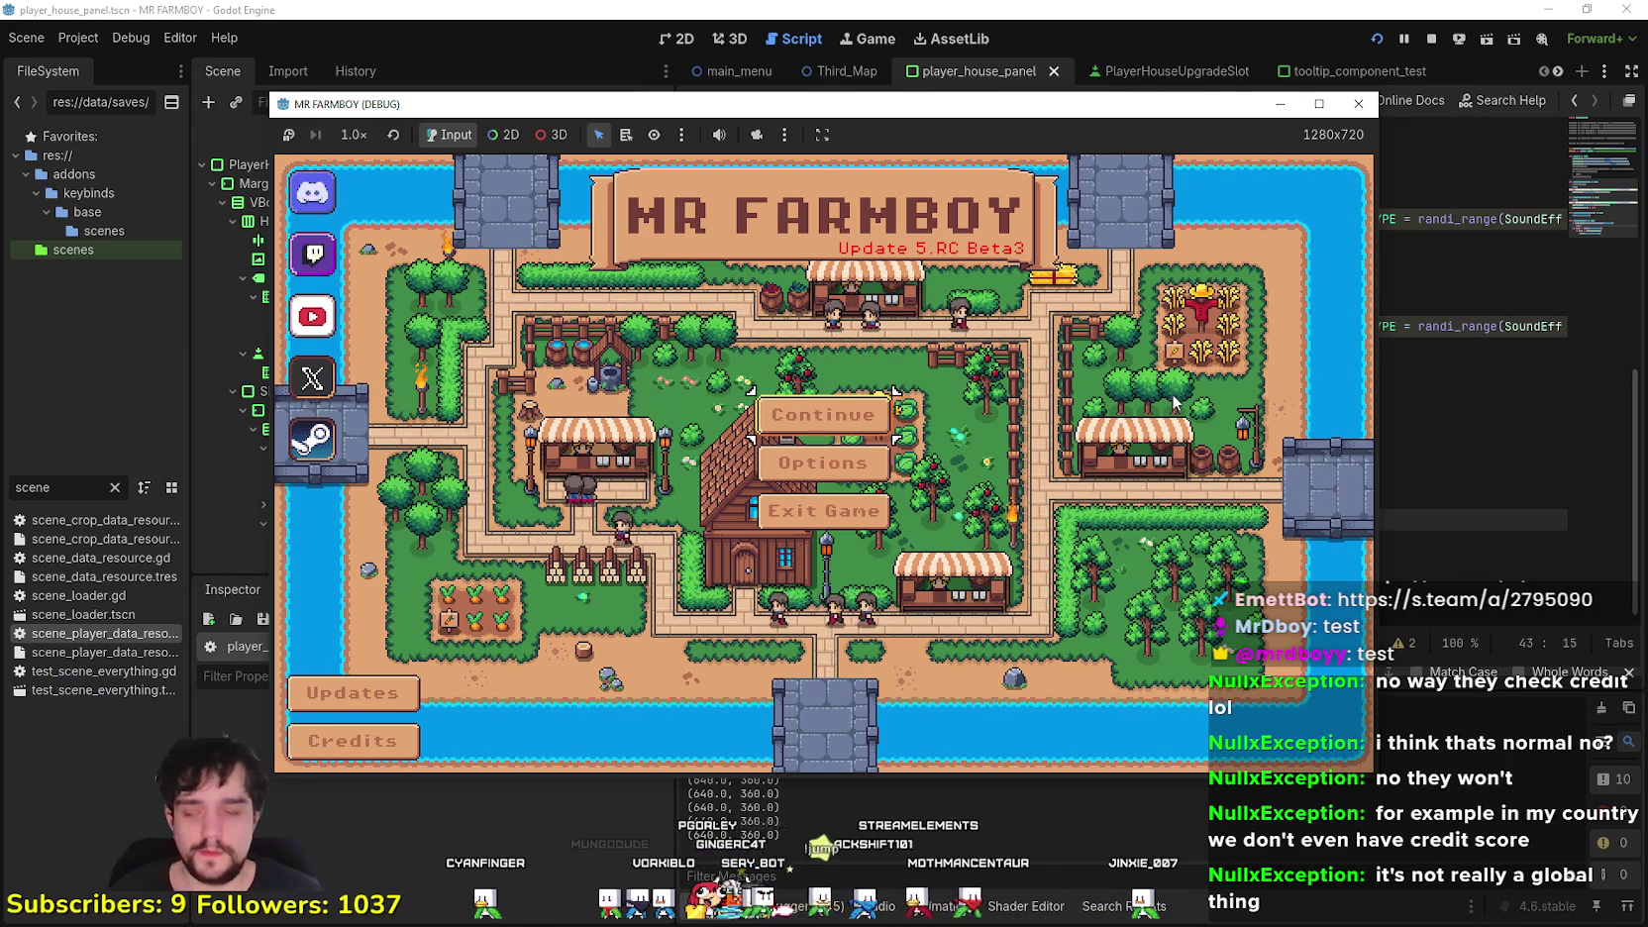
- Load Save 4 from the MR FARMBOY saved games list
click(768, 419)
scroll(738, 446, down, 1)
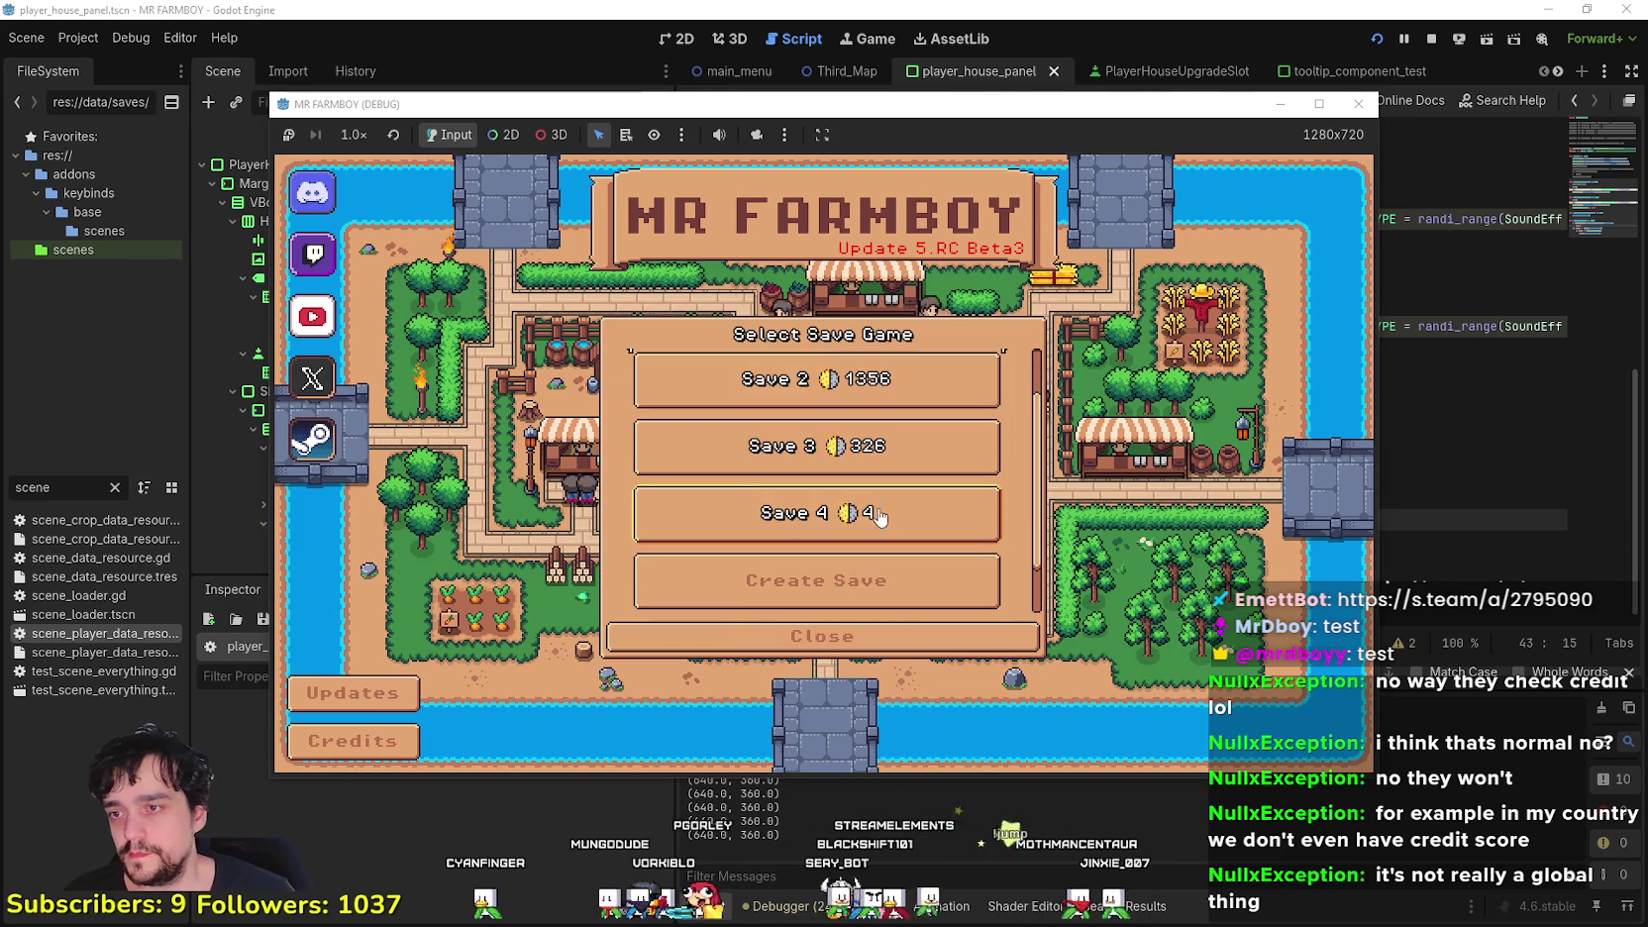
click(744, 516)
click(744, 528)
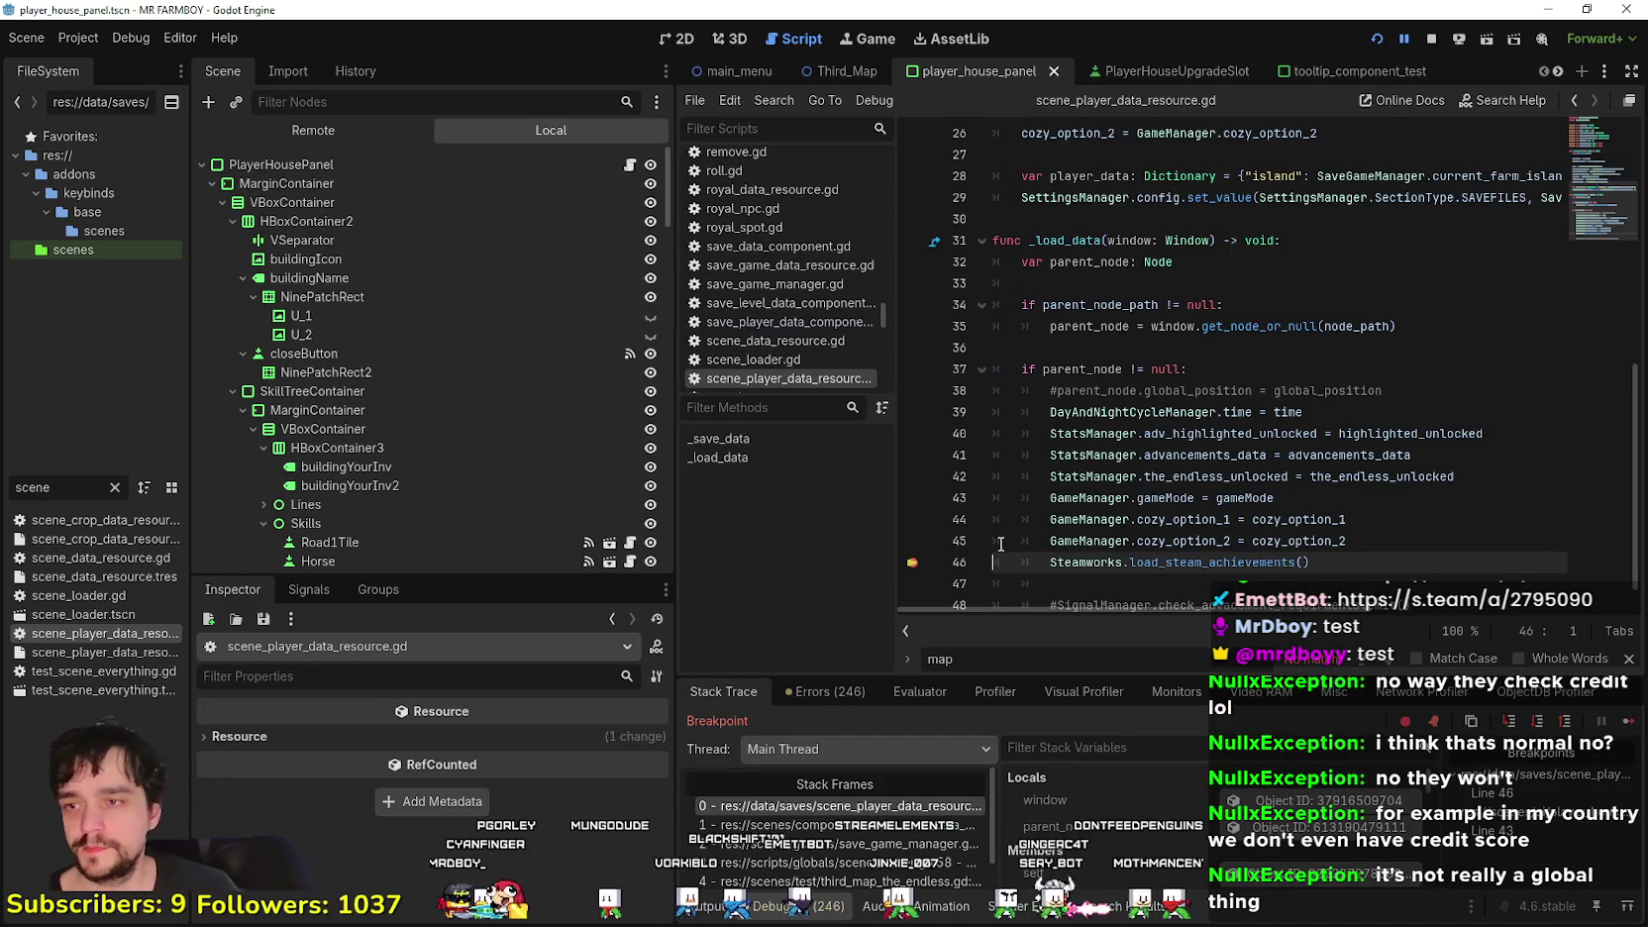
- Remove the line 46 breakpoint and resume the paused game from the debugger
scroll(1137, 580, down, 1)
click(912, 527)
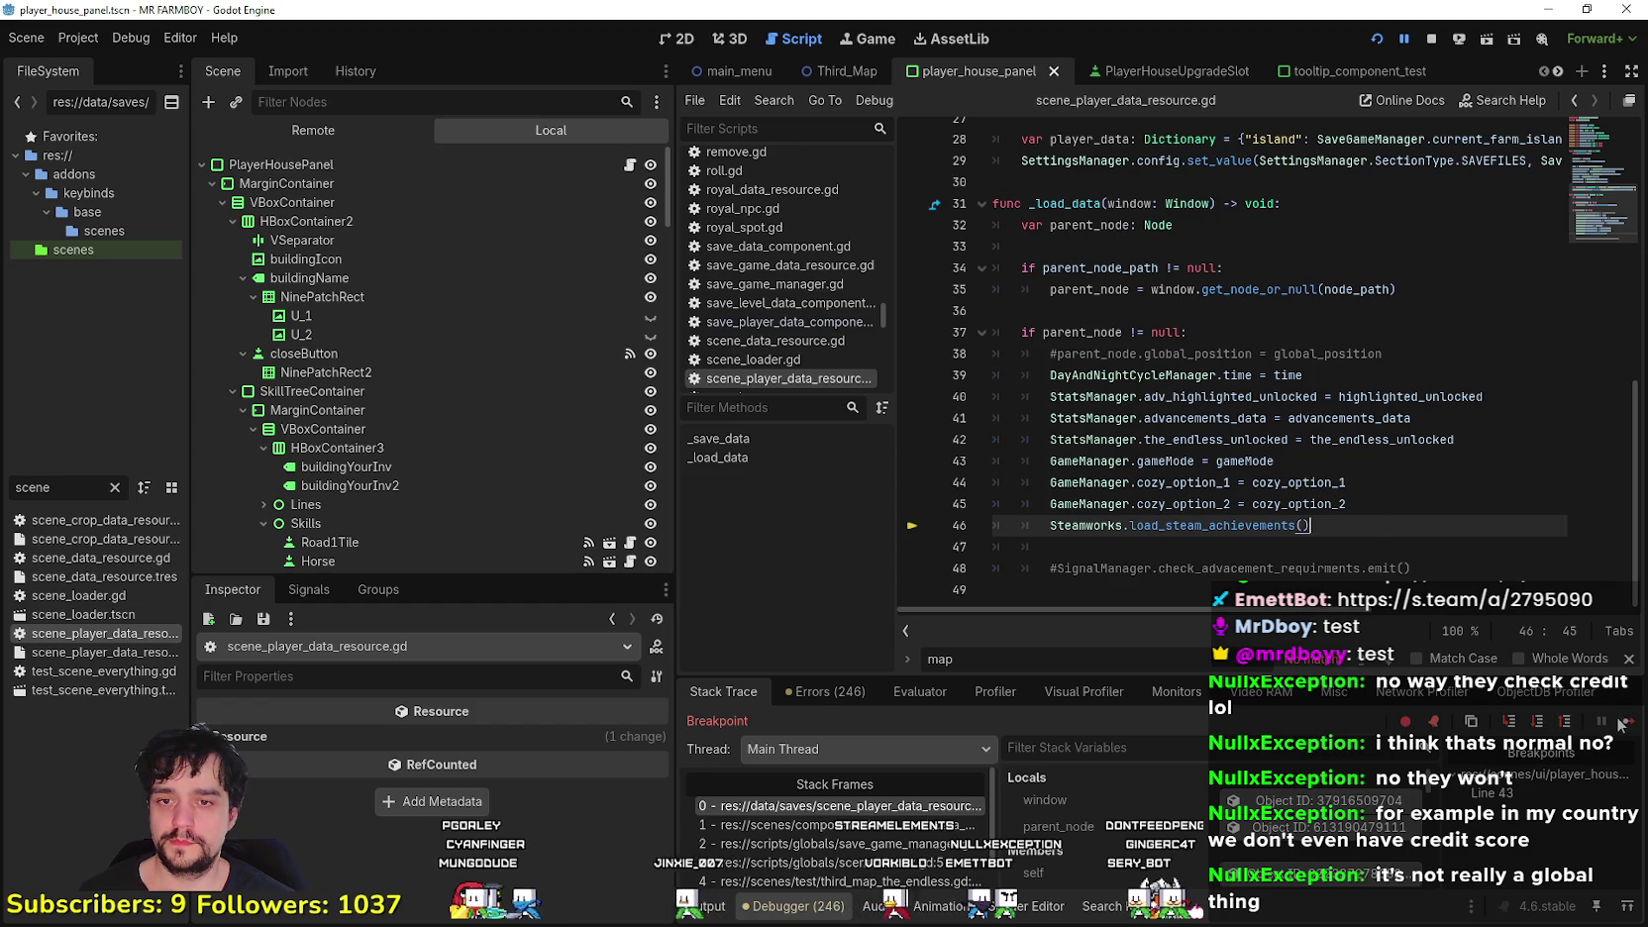
click(1622, 723)
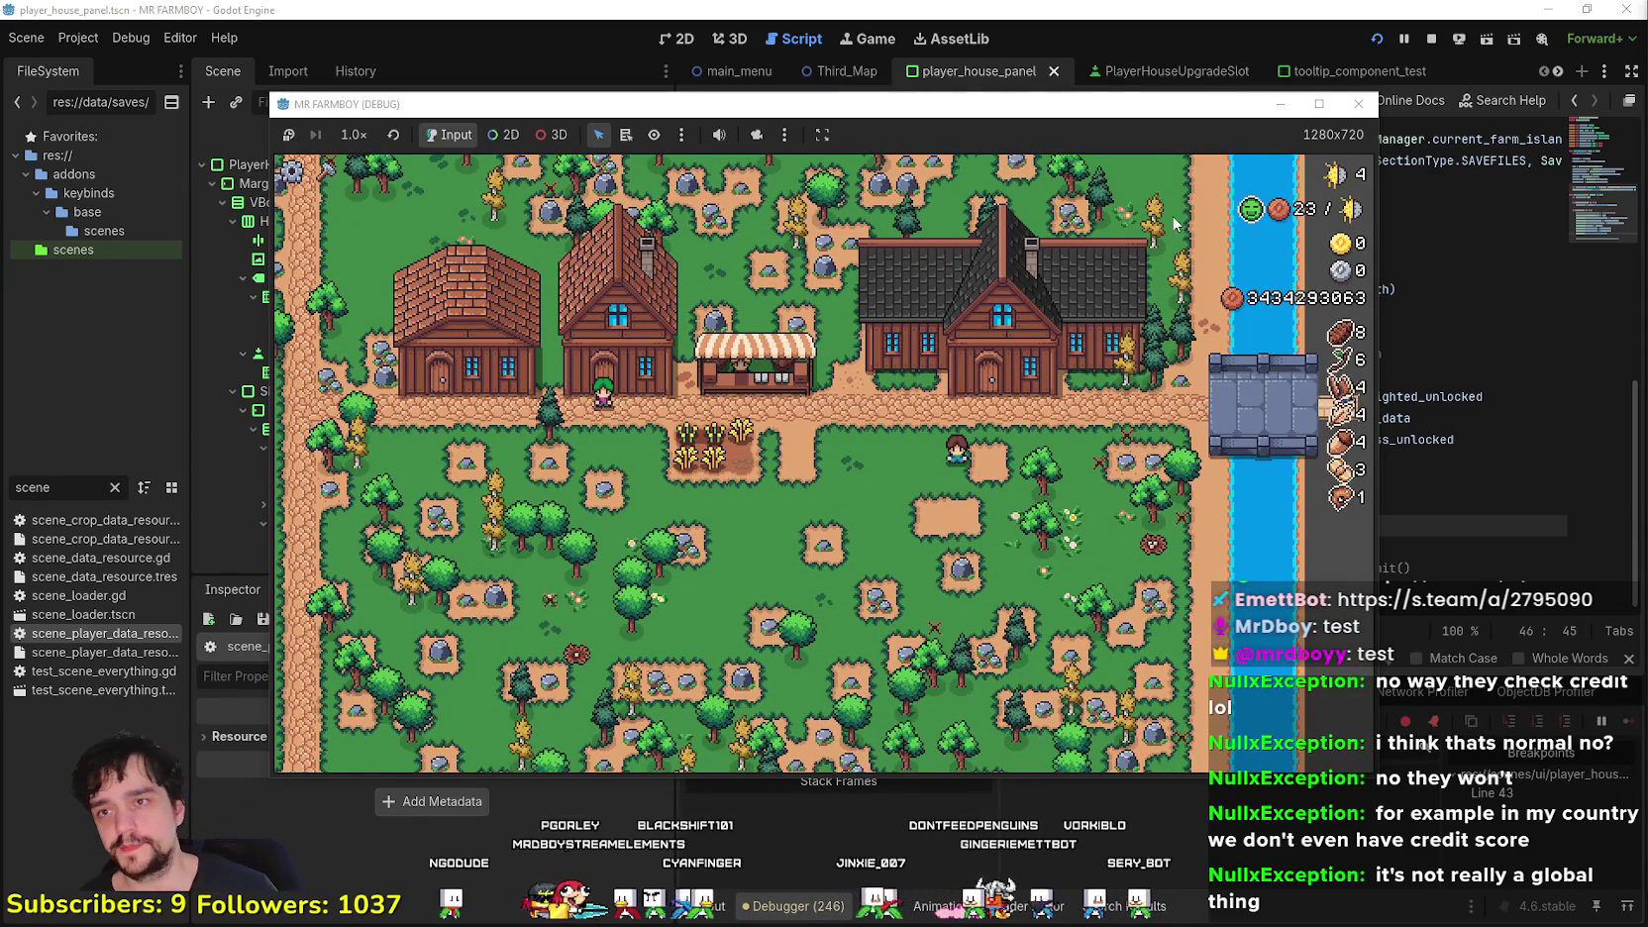
- Maximize the game window and view the Player House advancements panel
click(1319, 103)
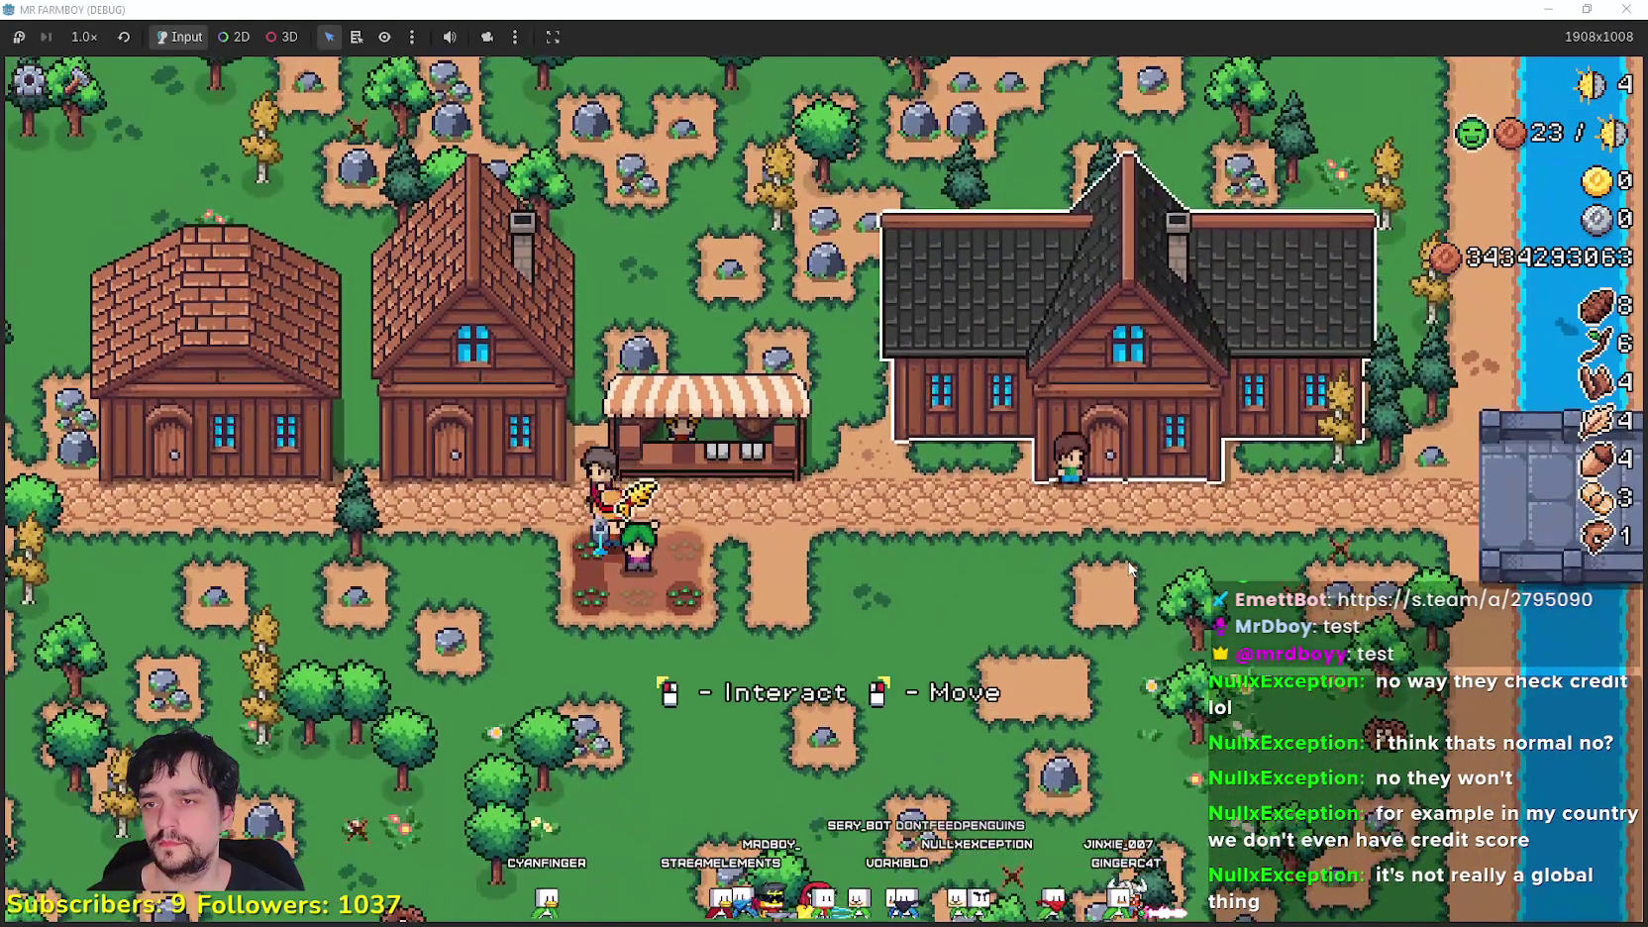
click(1128, 561)
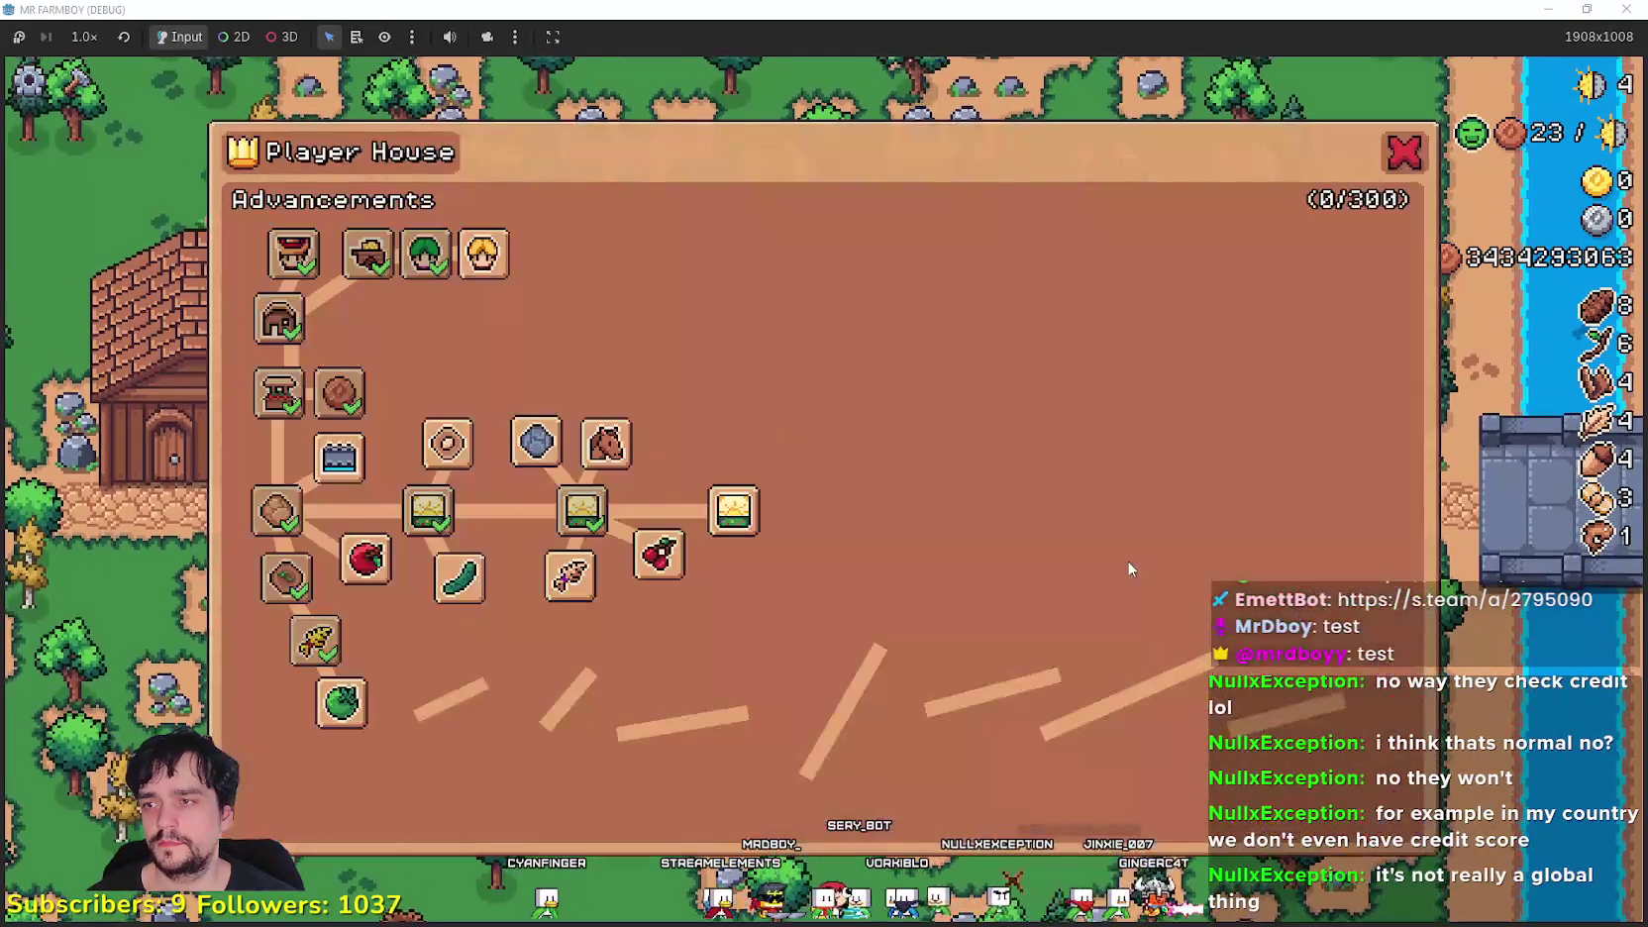
mouse_move(575, 518)
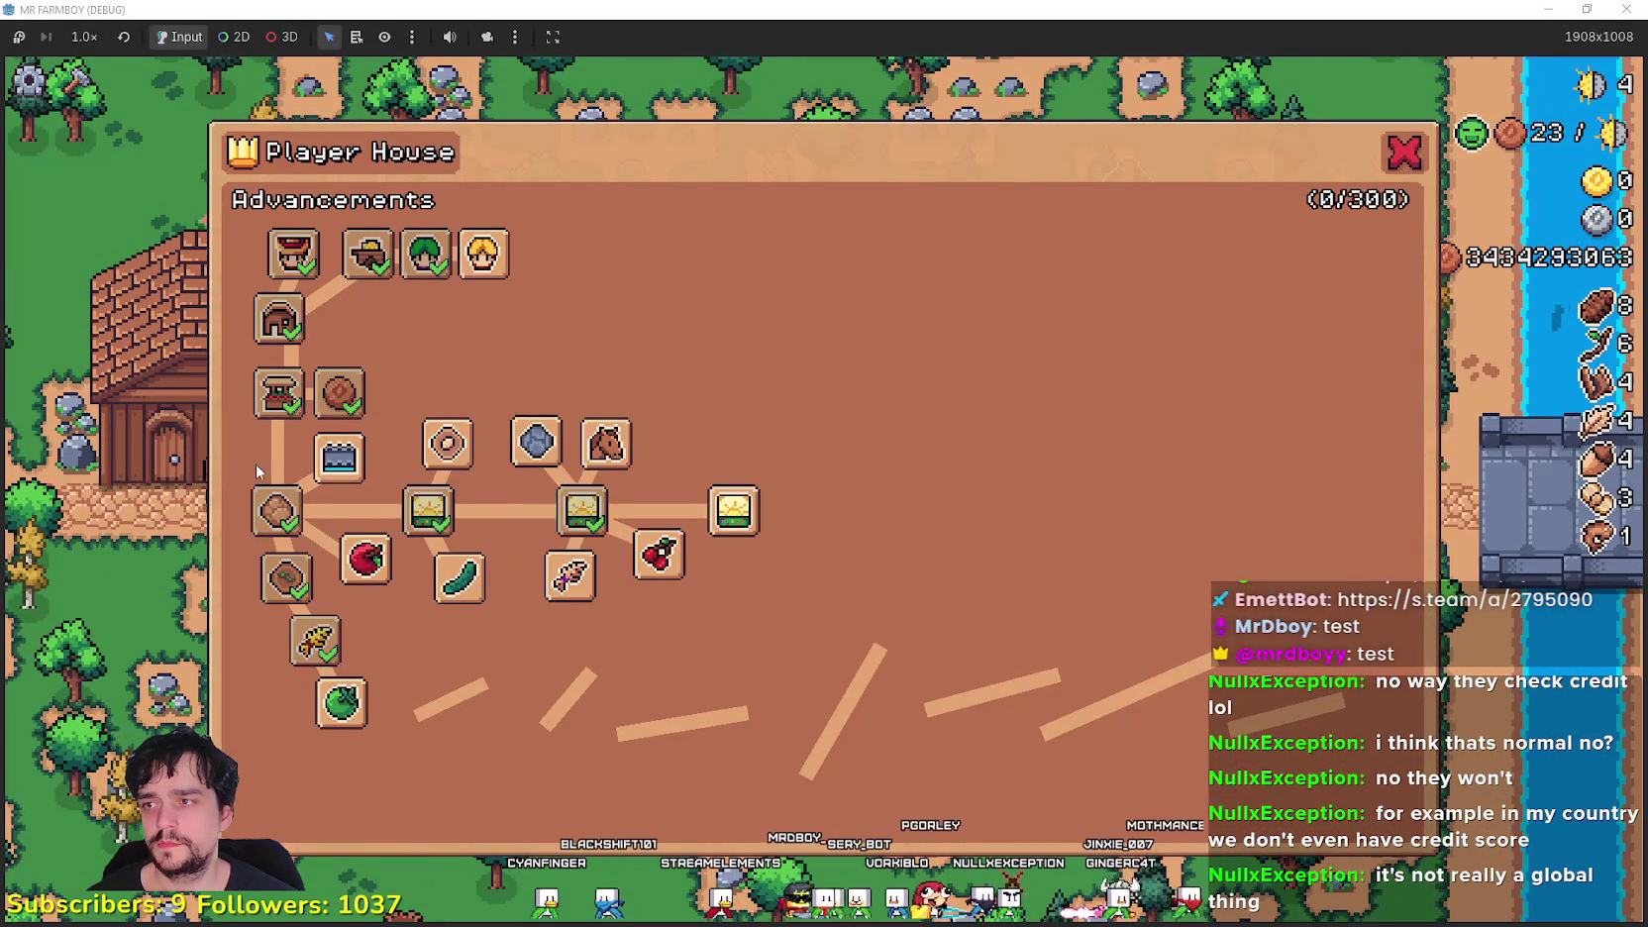
key(Escape)
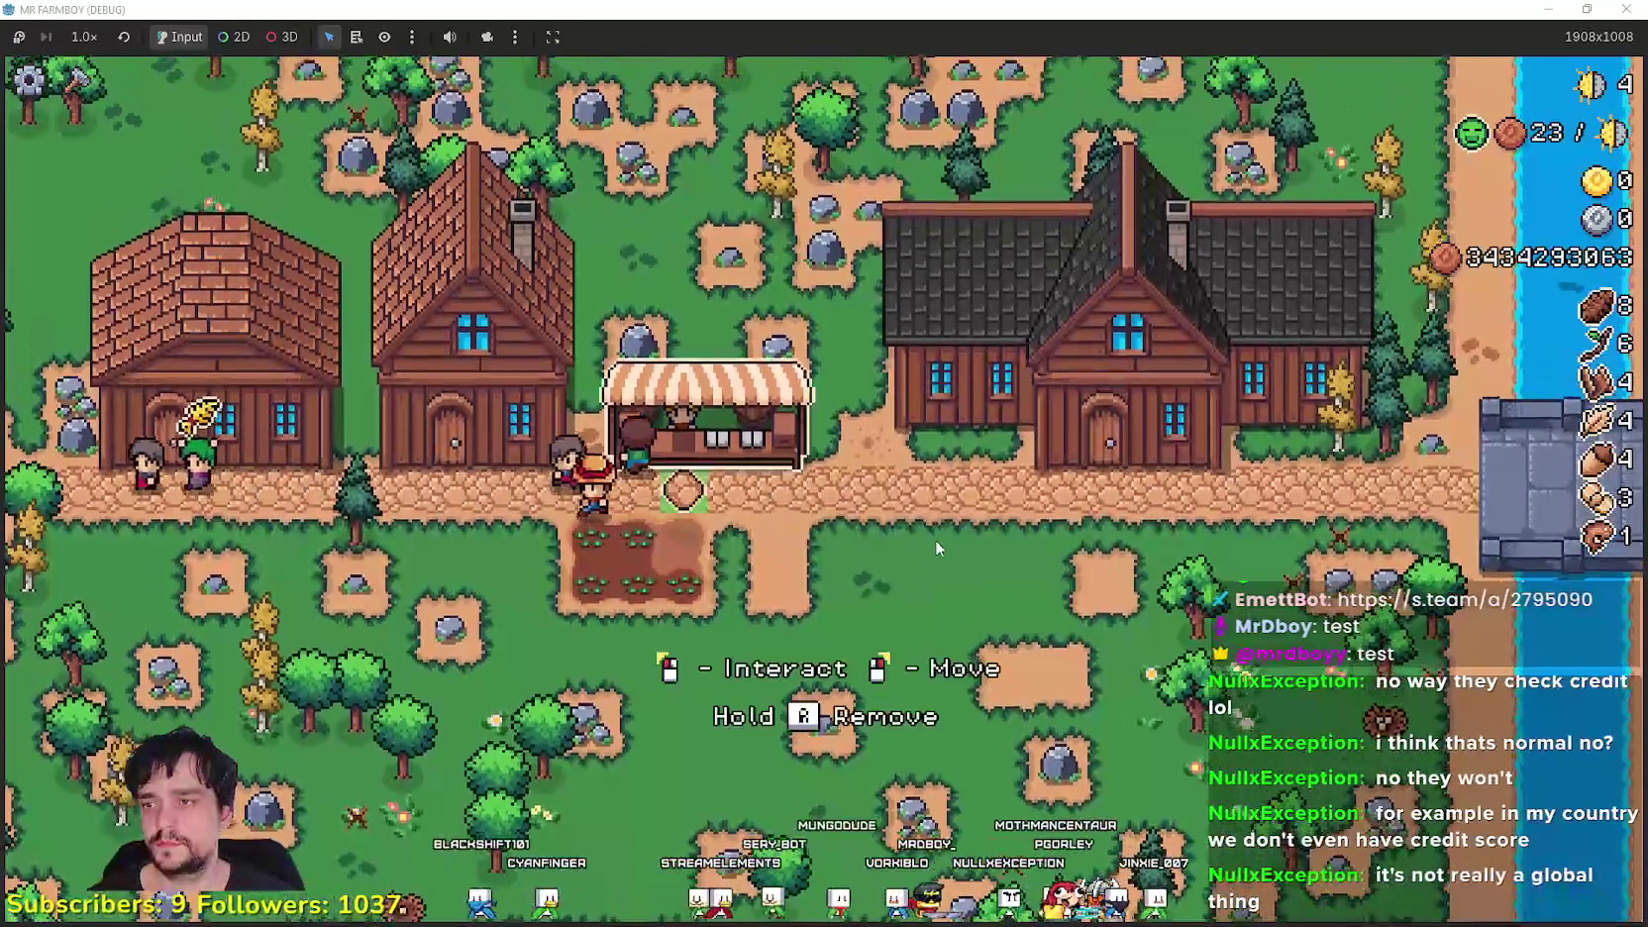
- Check the market, worker House and warehouse panels, then reopen advancements and restore the window
click(935, 540)
key(Escape)
click(922, 538)
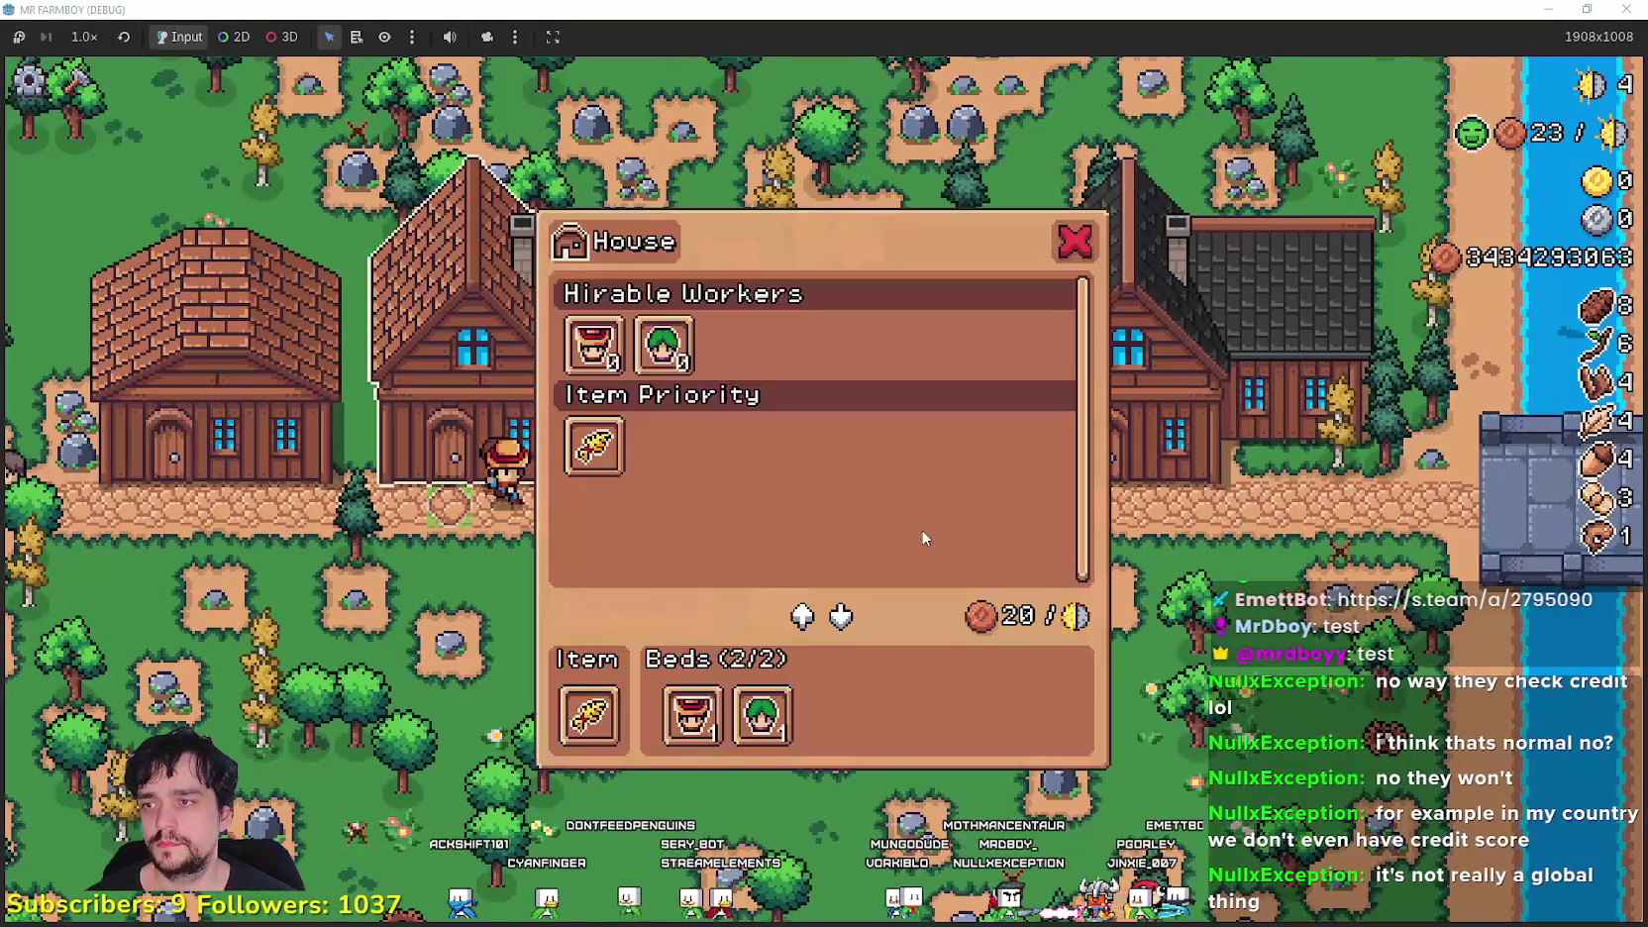
key(Escape)
click(683, 543)
key(Escape)
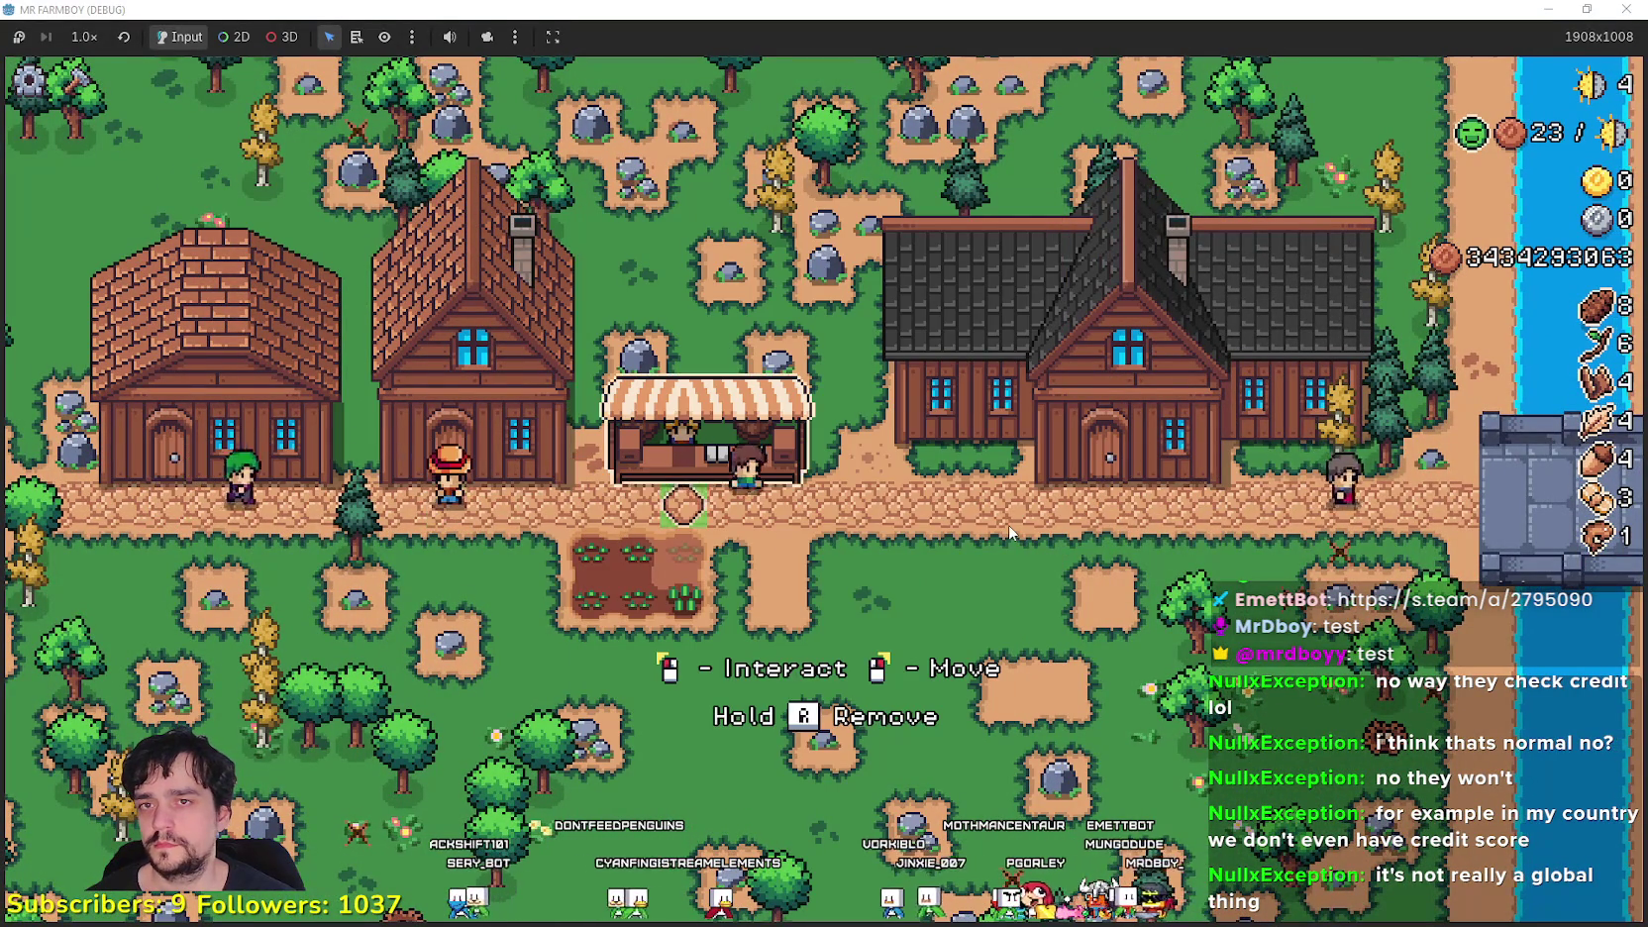
click(1082, 507)
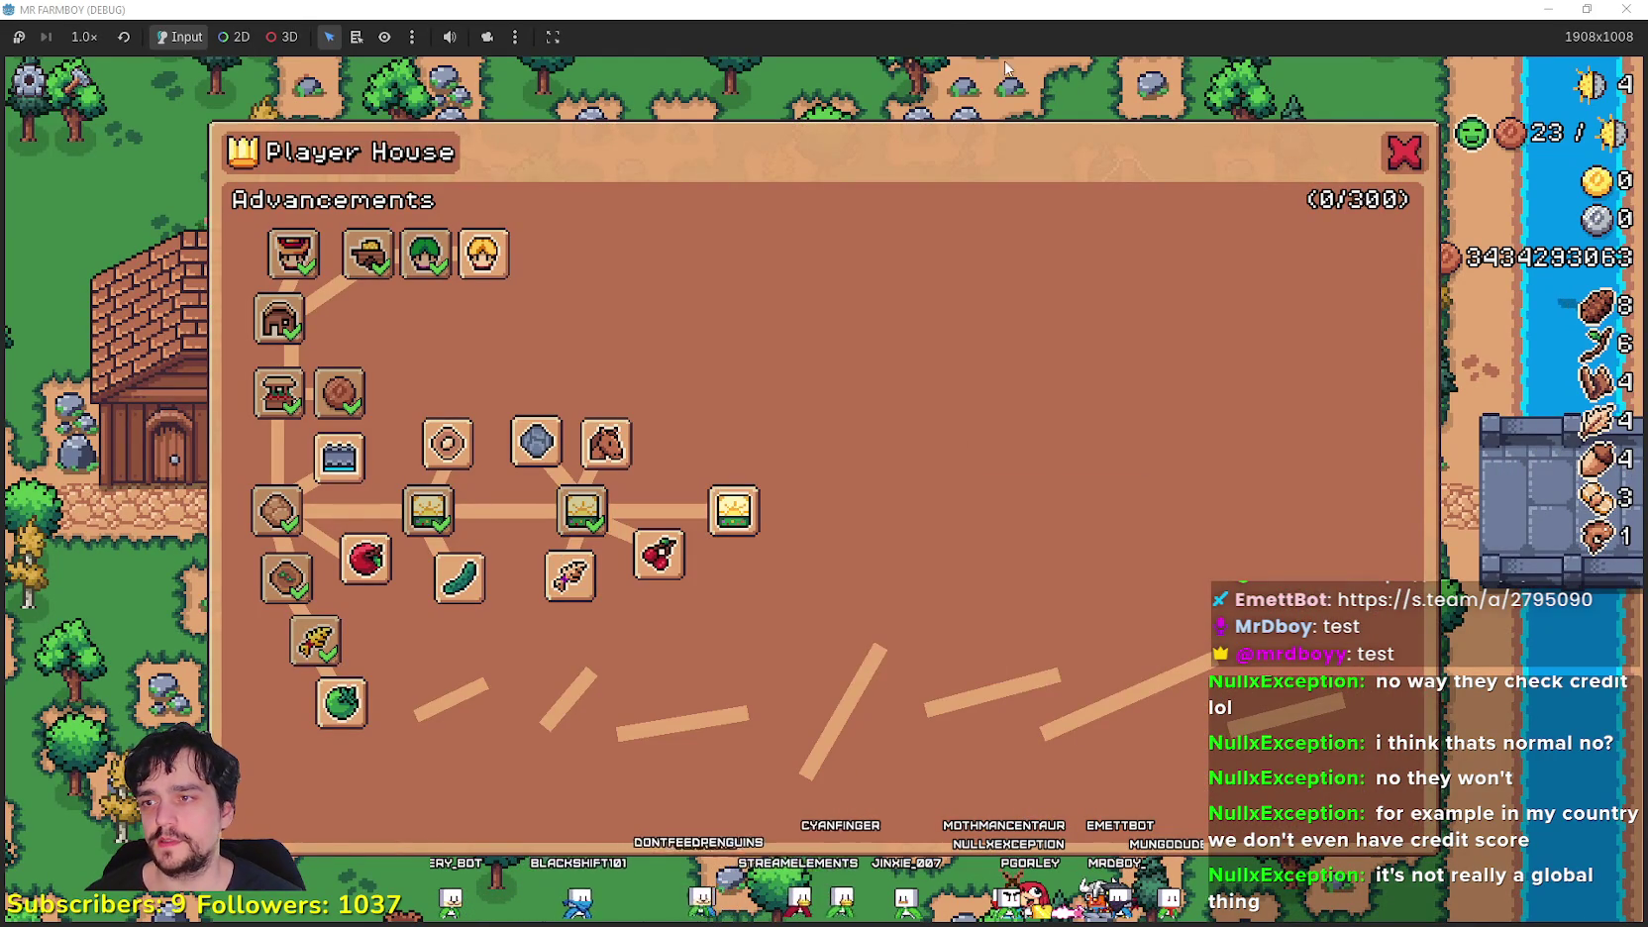
double_click(940, 9)
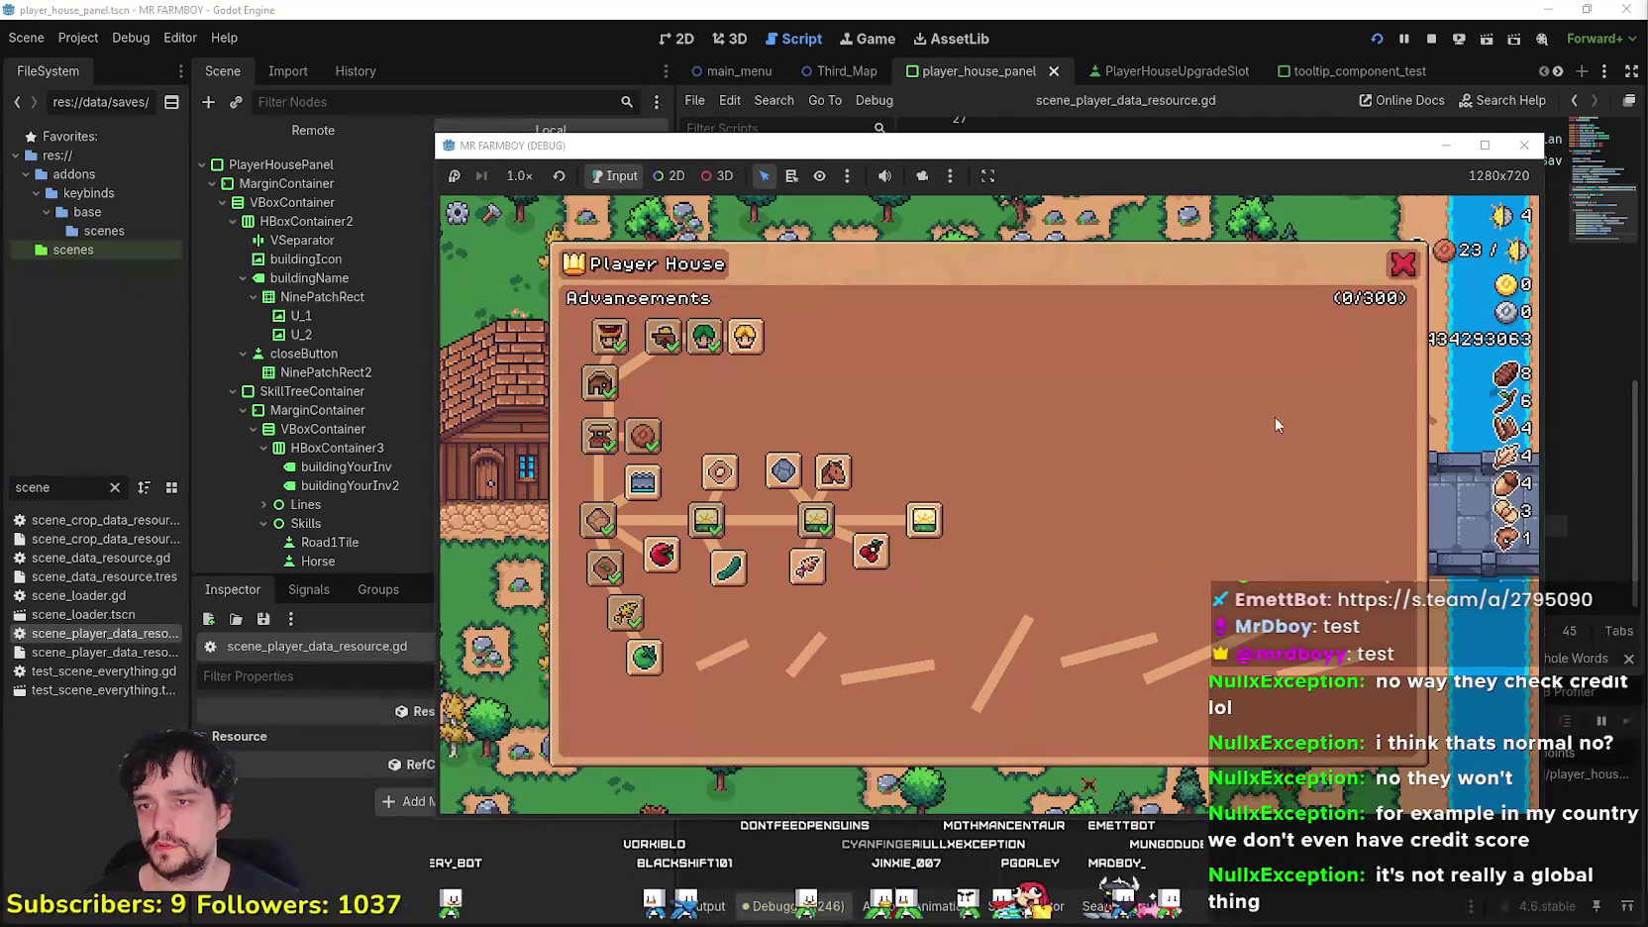
- Close the advancements panel and return to the script editor at the GameManager.gameMode line
click(1105, 517)
key(F8)
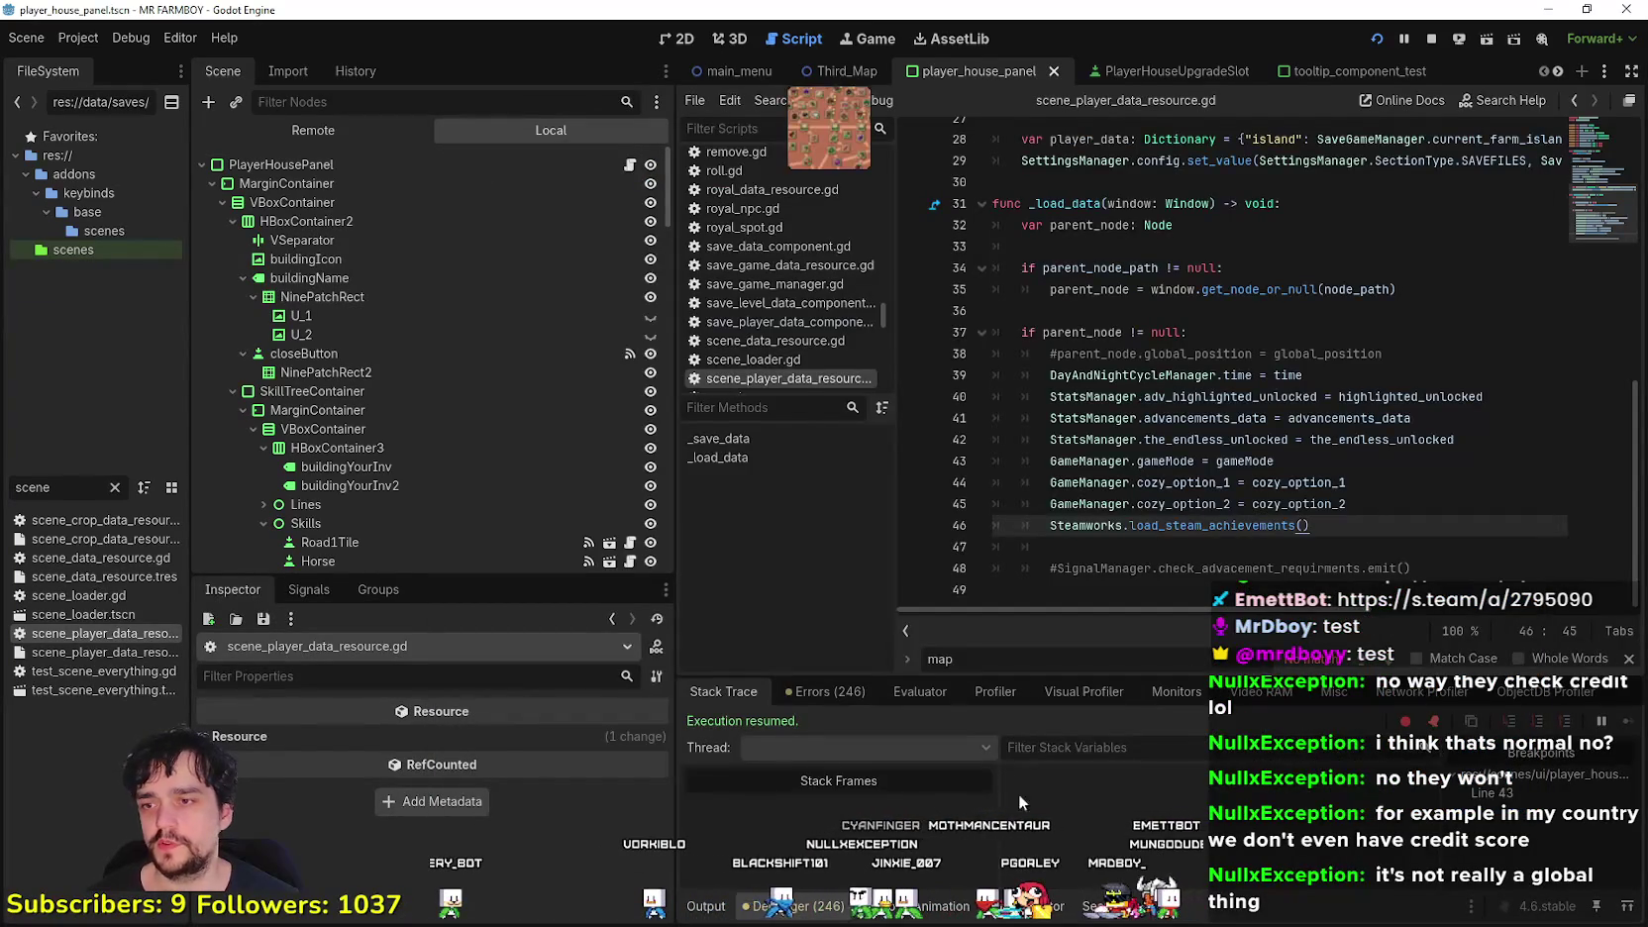
click(1114, 460)
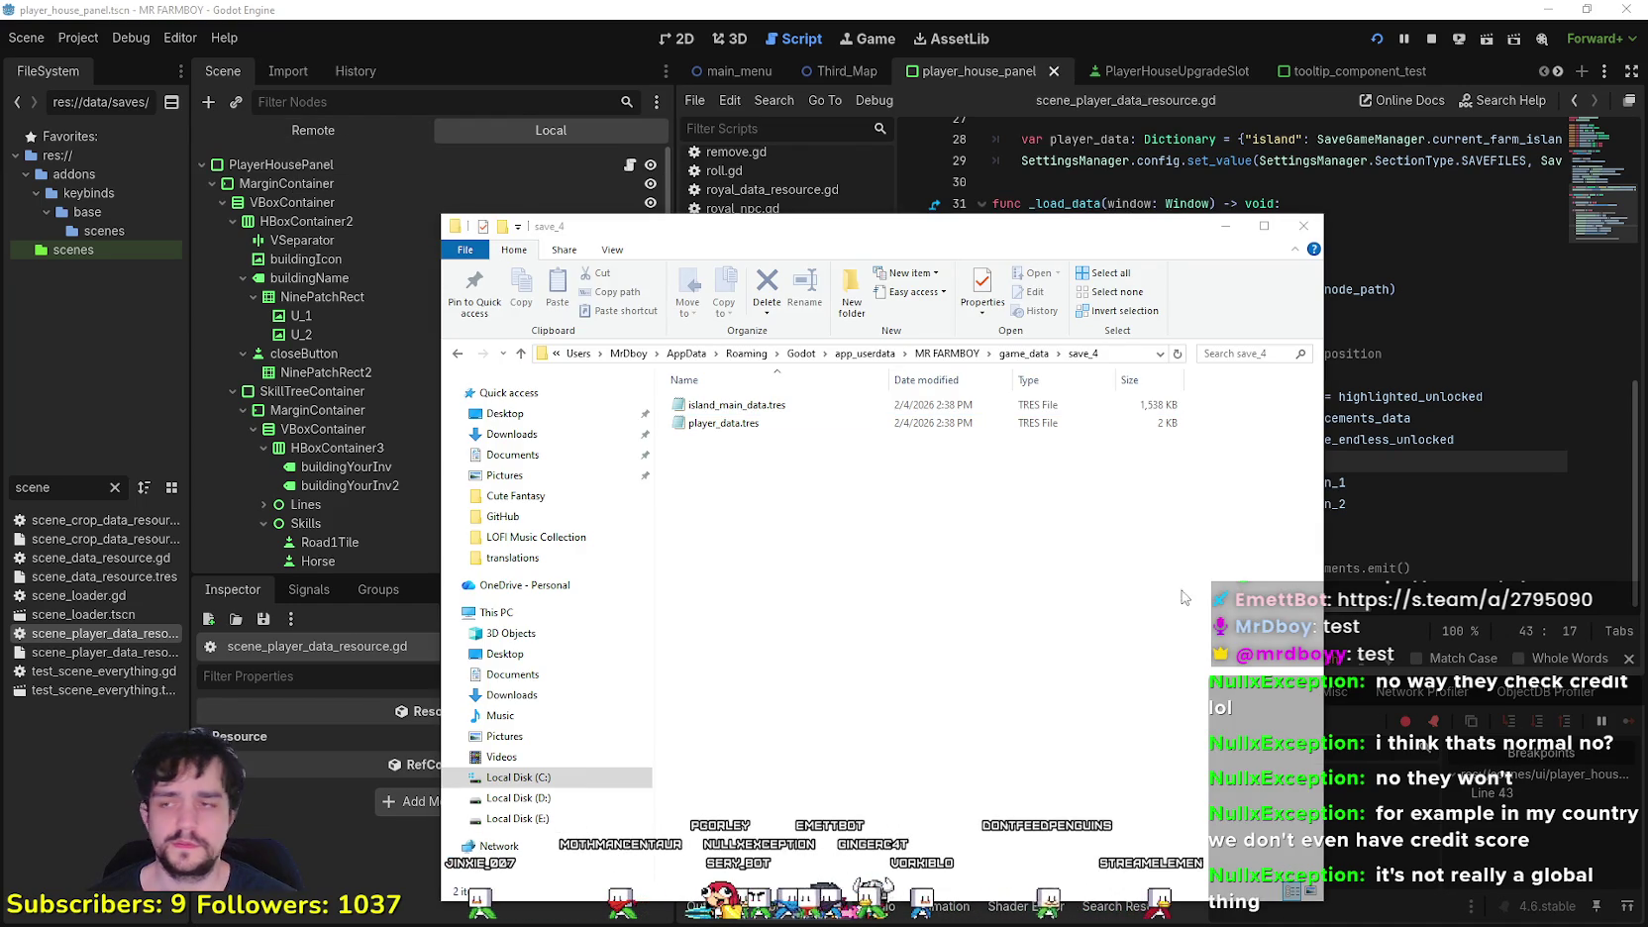
- Open save_4 player_data.tres in Notepad, inspect its the_endless_unlocked line, then return to Godot
double_click(717, 426)
scroll(969, 669, down, 15)
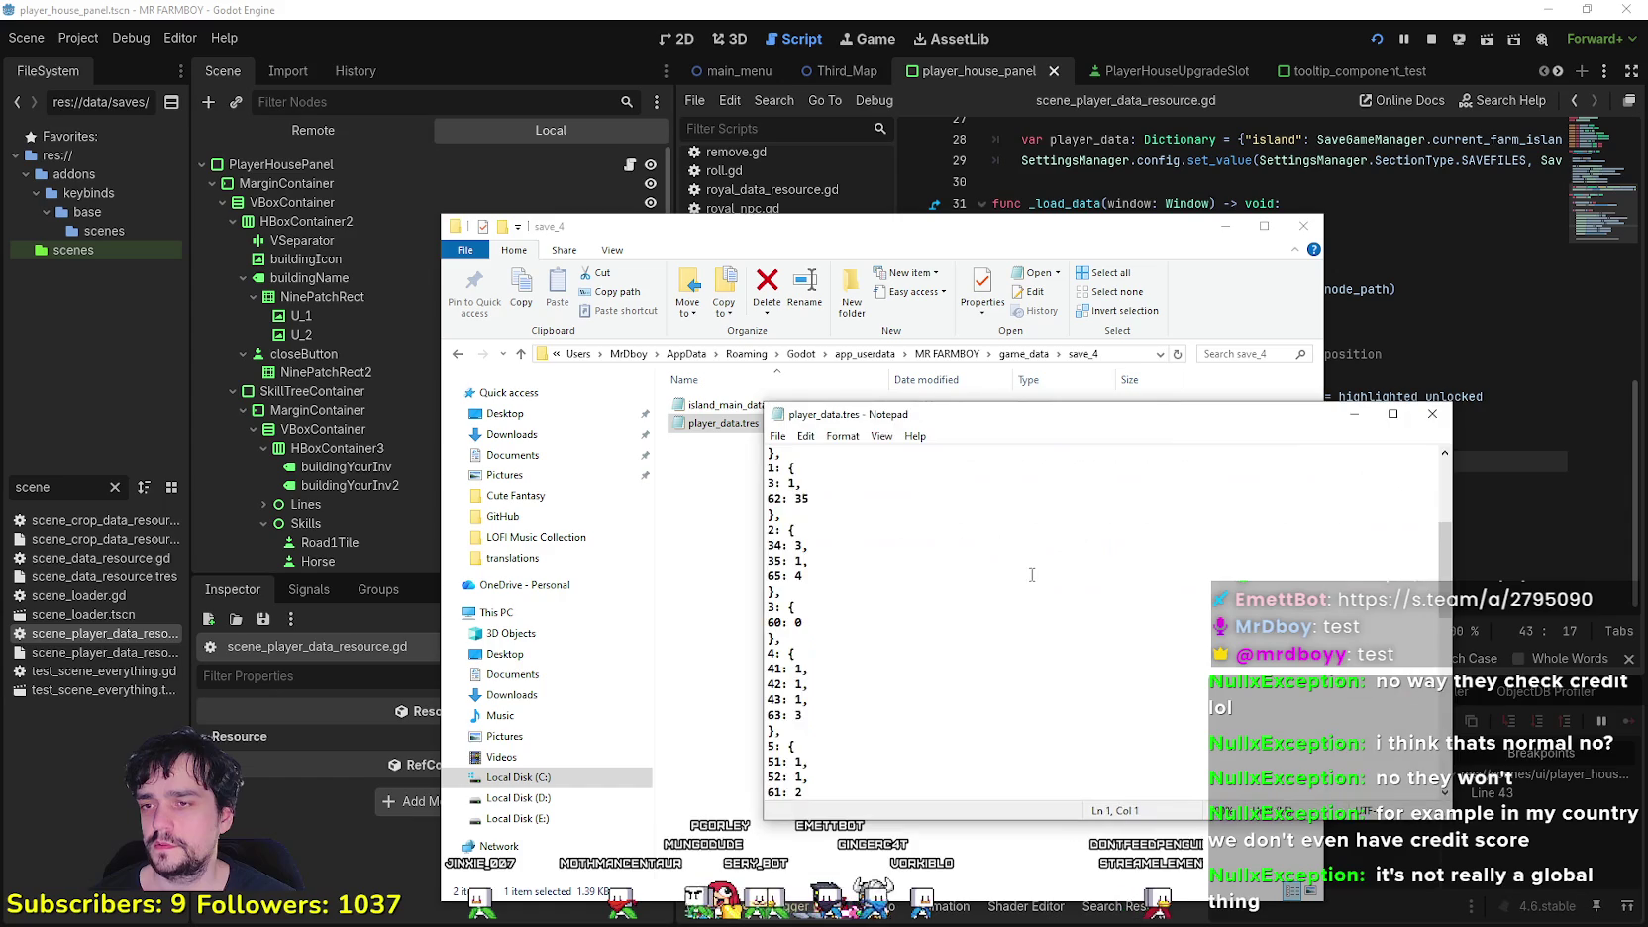
scroll(969, 669, down, 2)
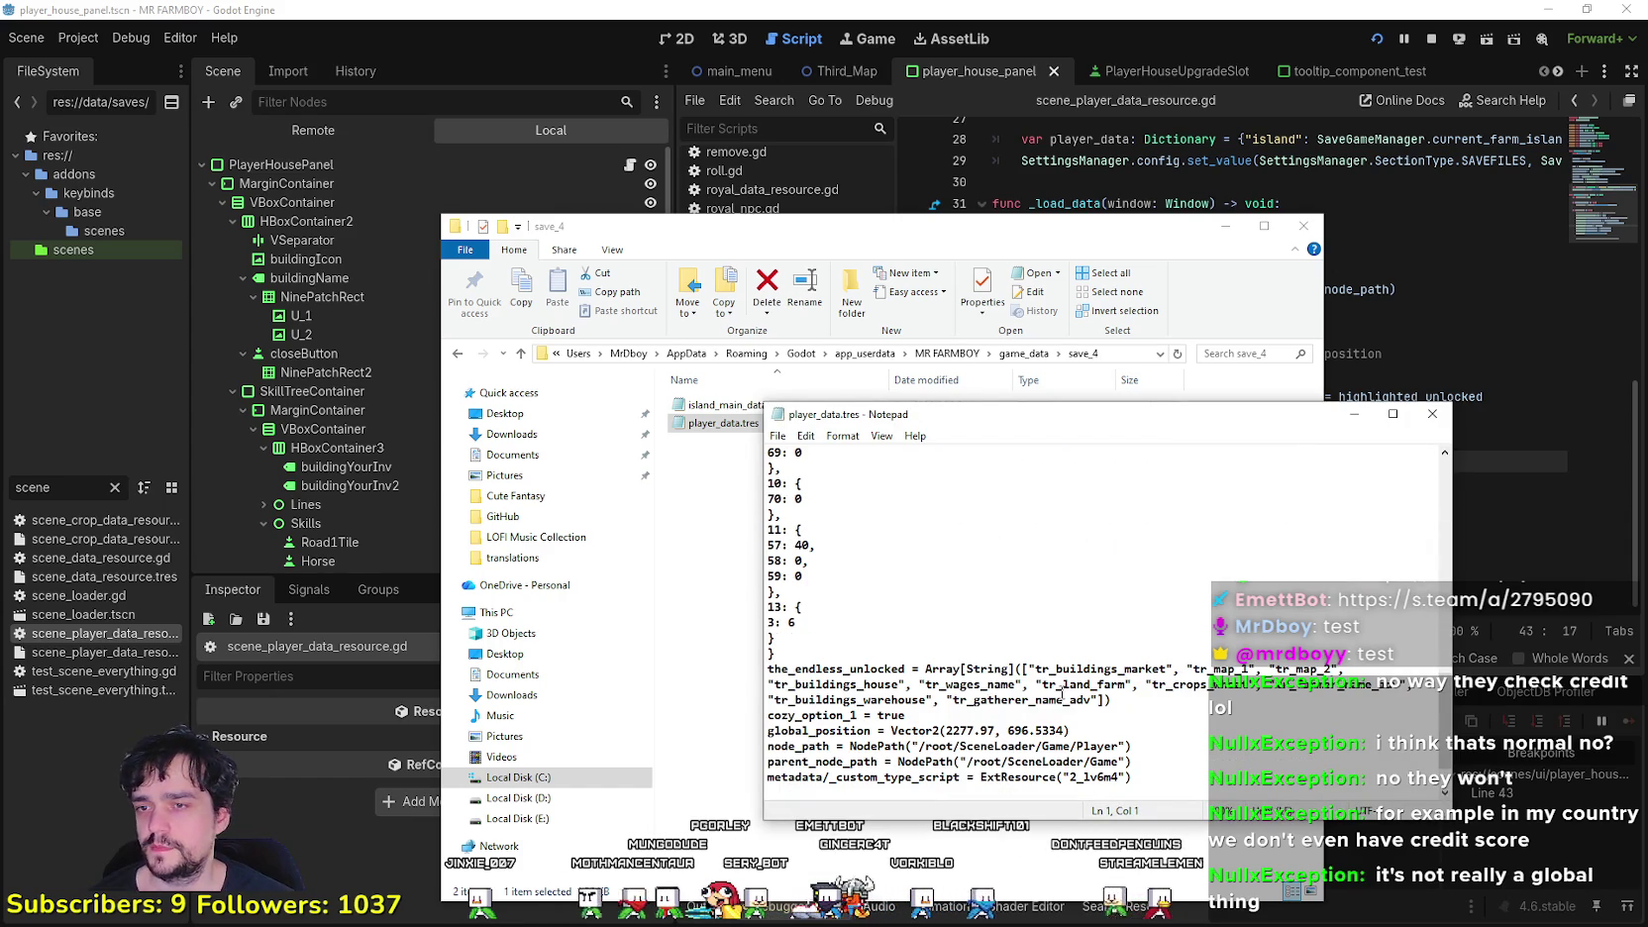
scroll(1061, 693, down, 2)
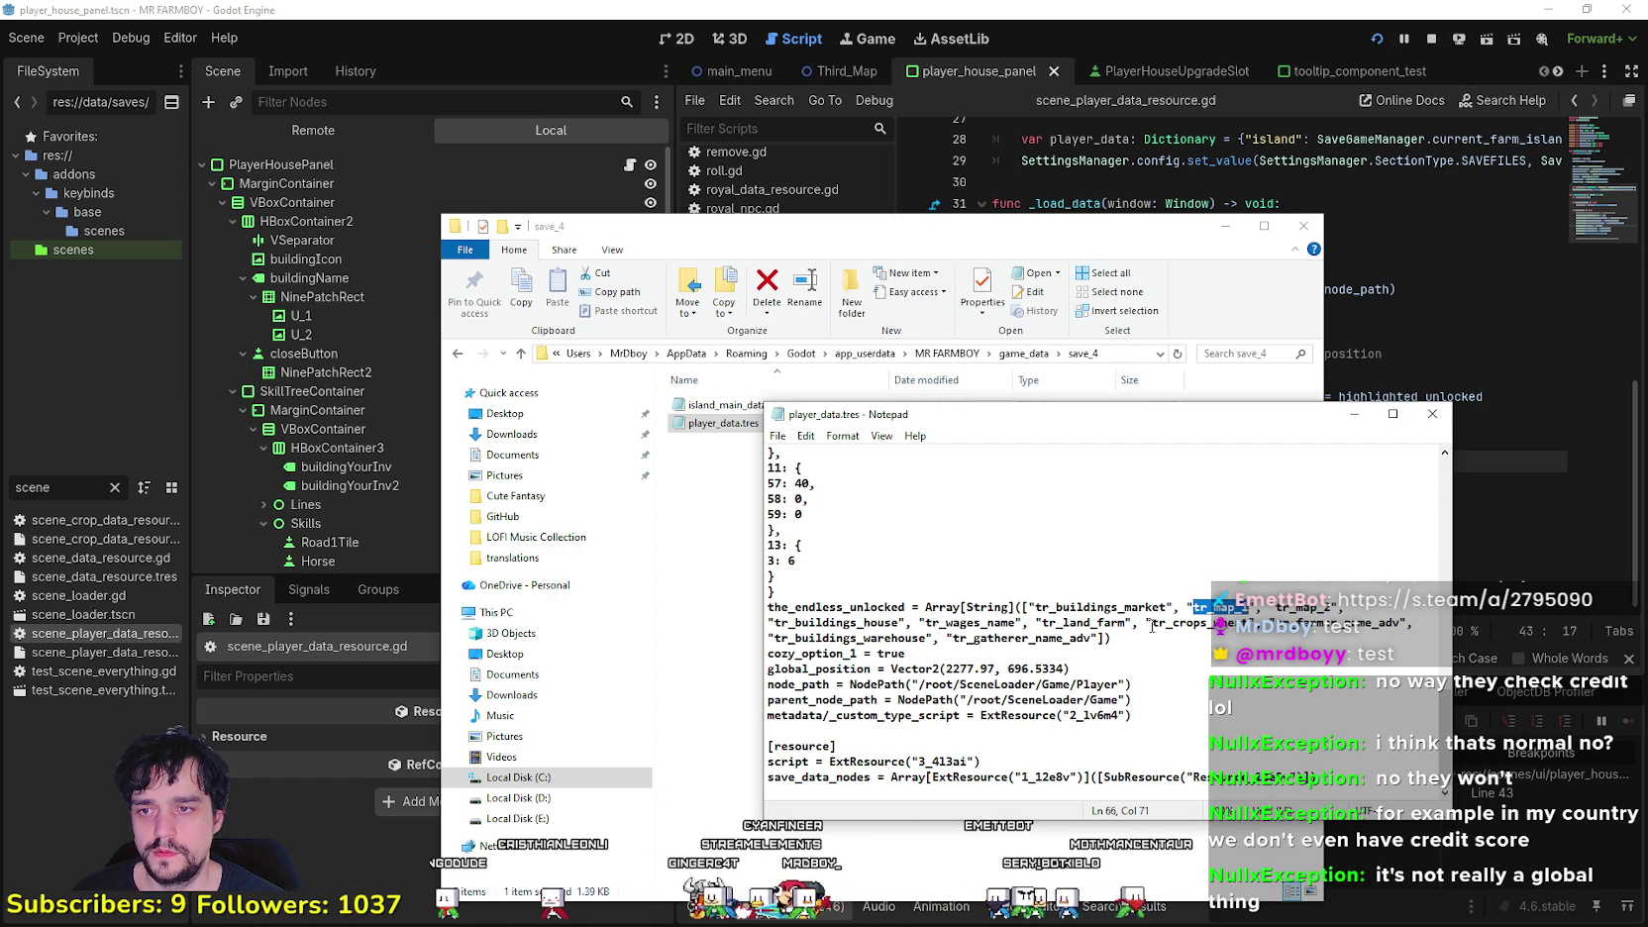
drag(1152, 631, 880, 596)
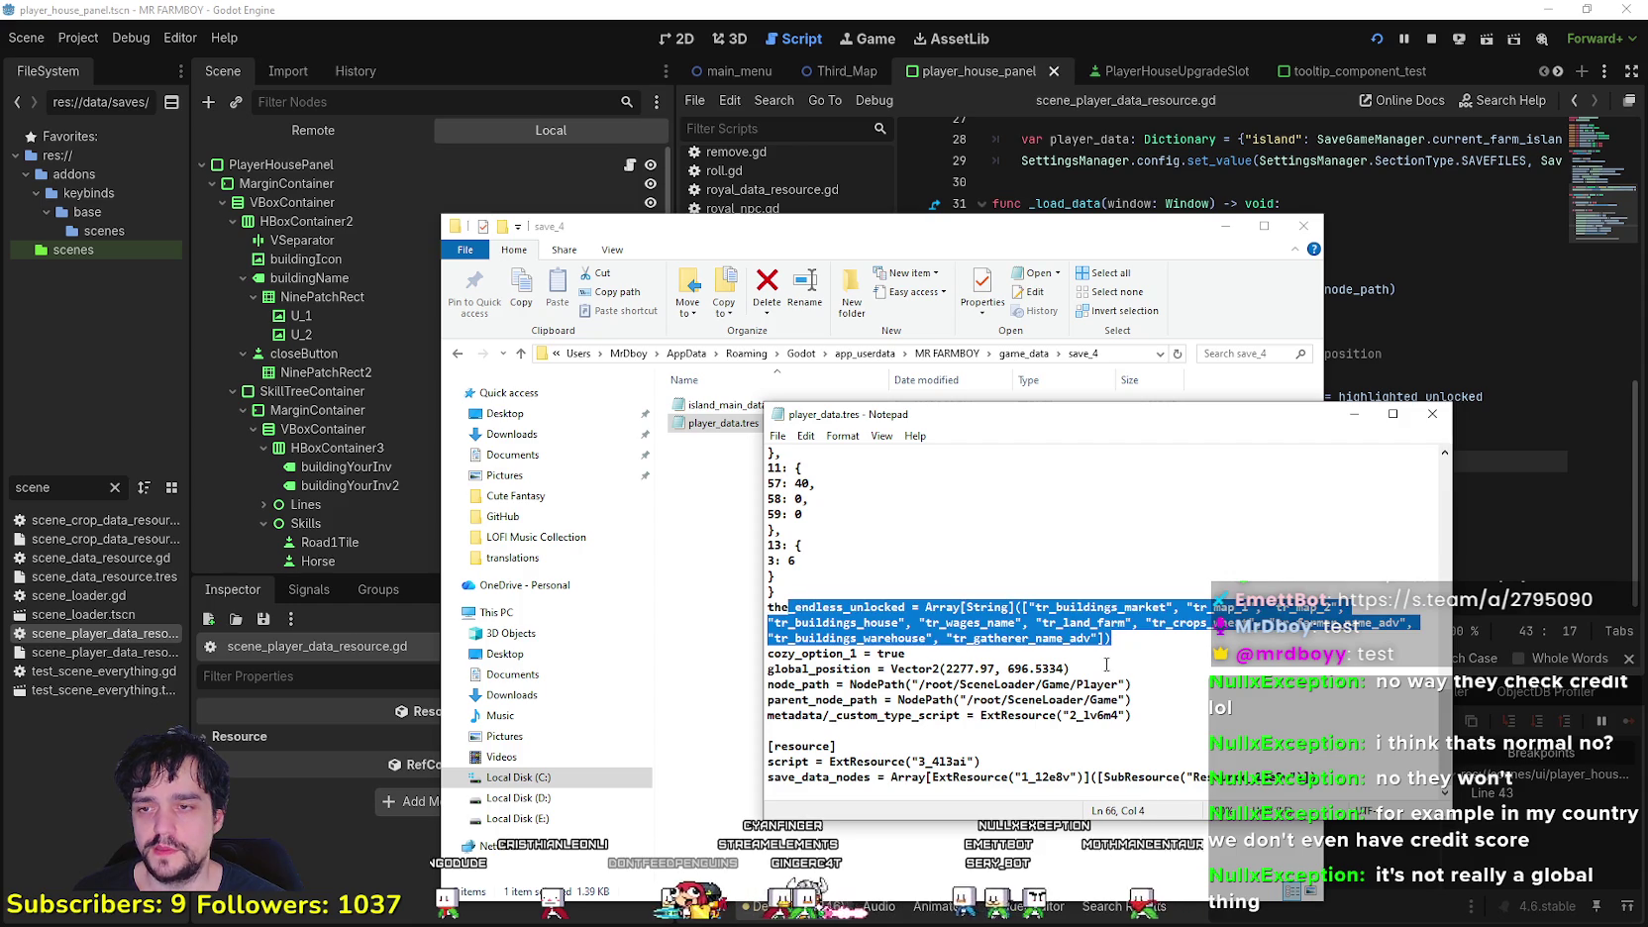
click(1134, 646)
click(1431, 42)
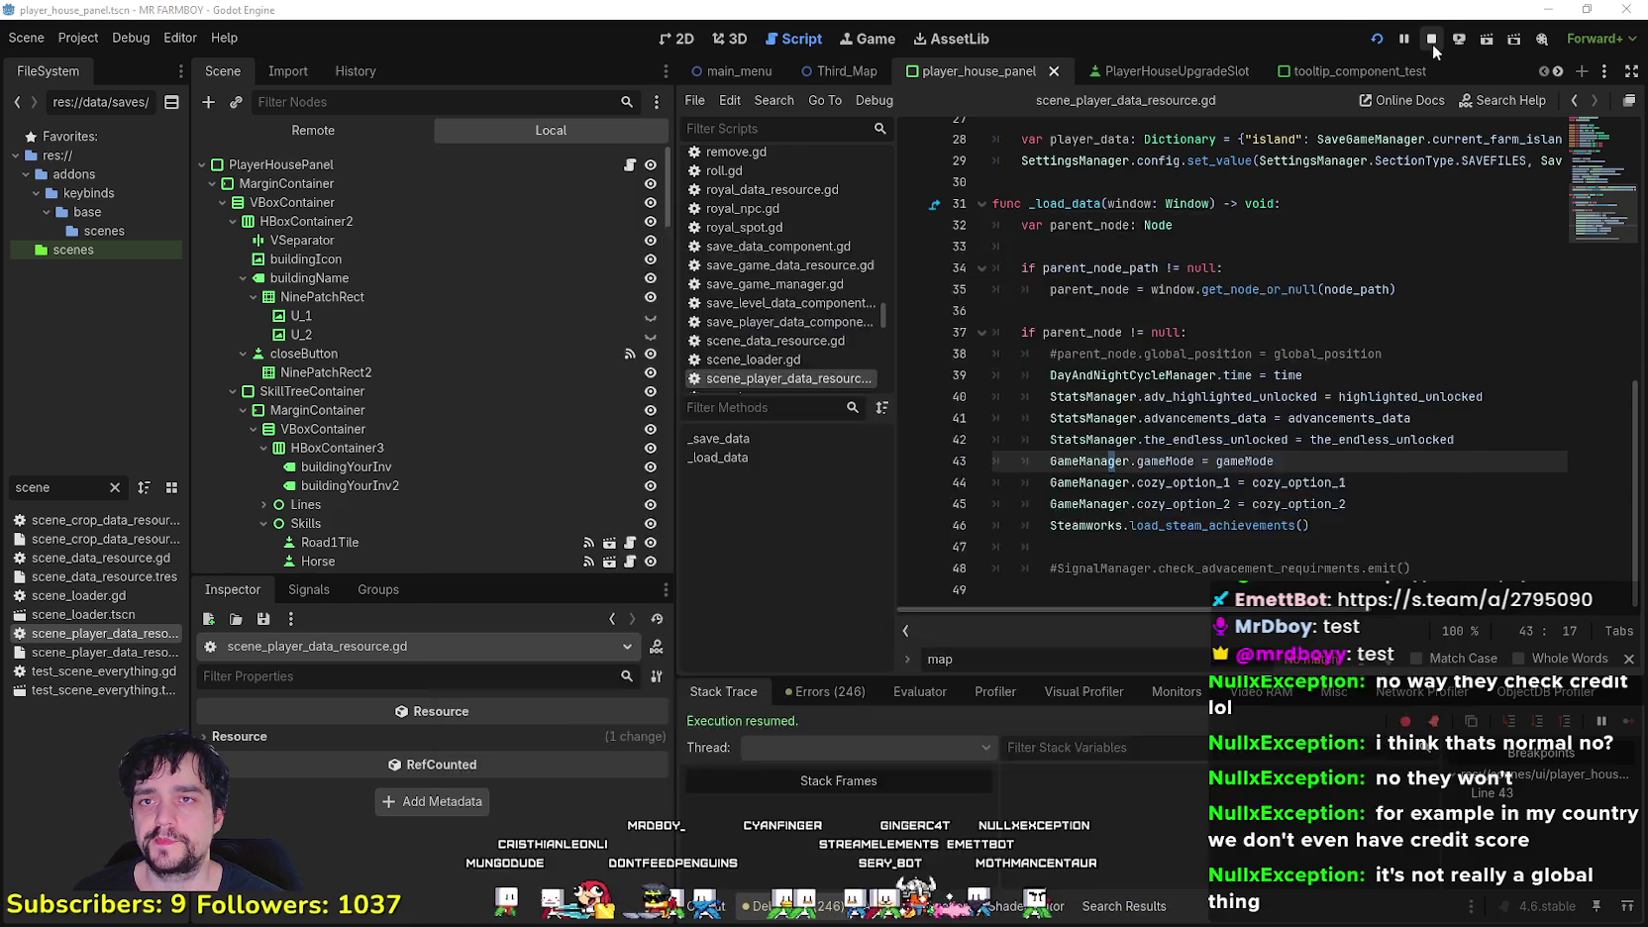
- Stop the debug run and open the PlayerHousePanel script player_house_panel.gd
click(1262, 526)
scroll(426, 475, down, 3)
scroll(446, 297, up, 3)
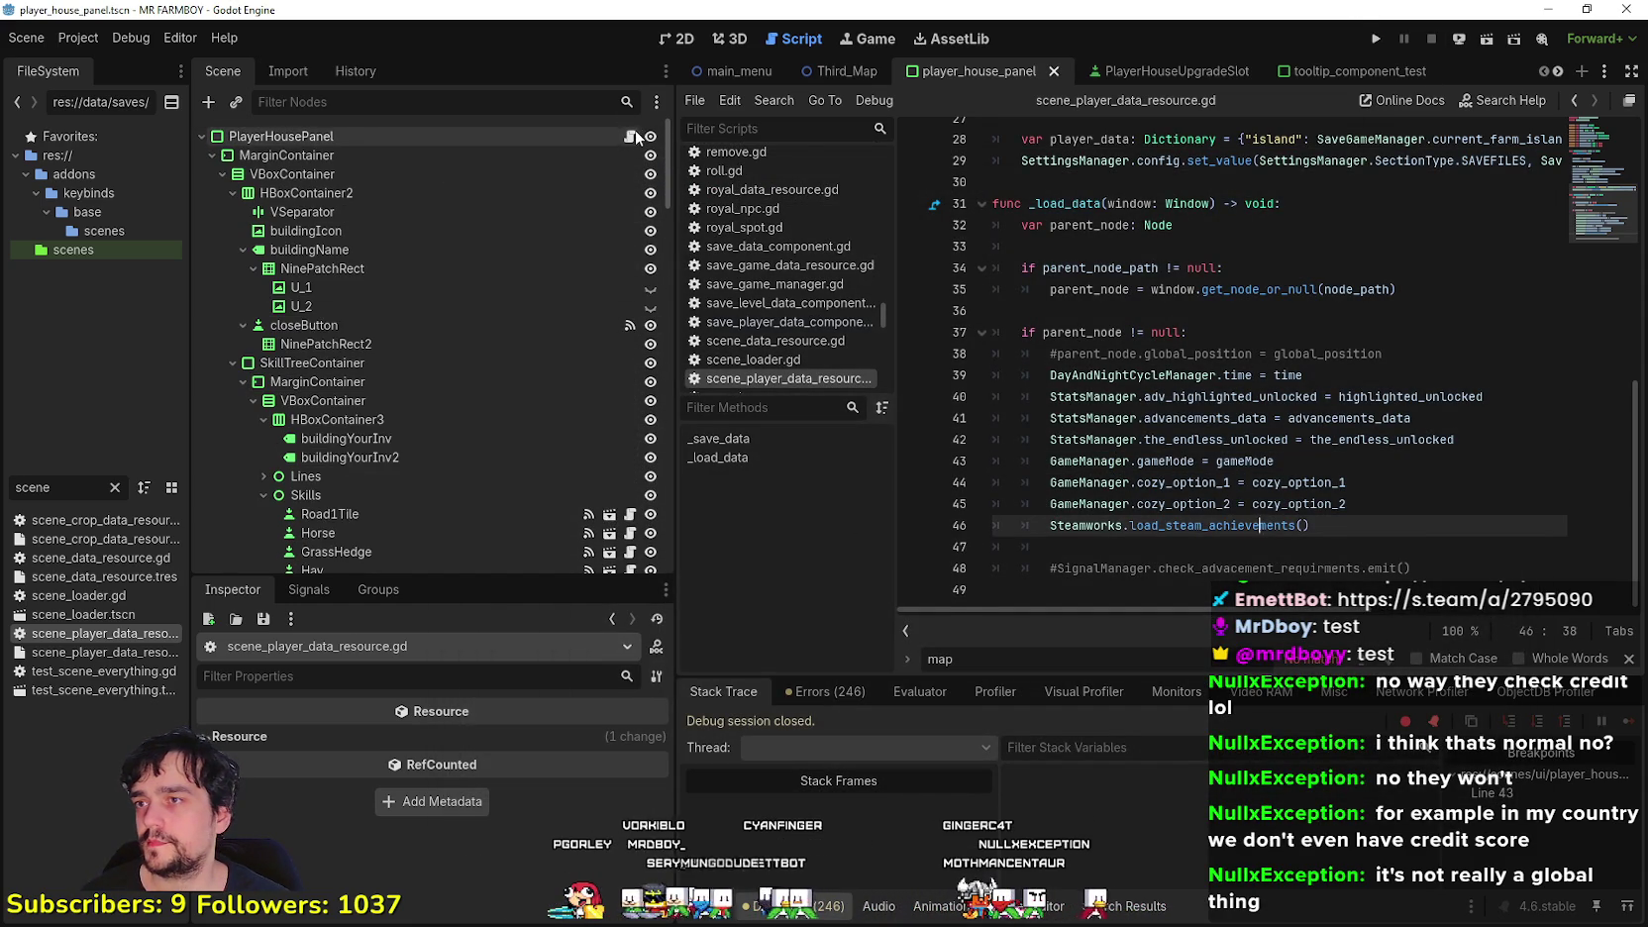
click(631, 136)
- Try a for loop over the_endless_unlocked after checkAllSkills' early return, then delete it
click(1141, 505)
drag(1141, 505, 1020, 478)
click(1207, 510)
key(Return)
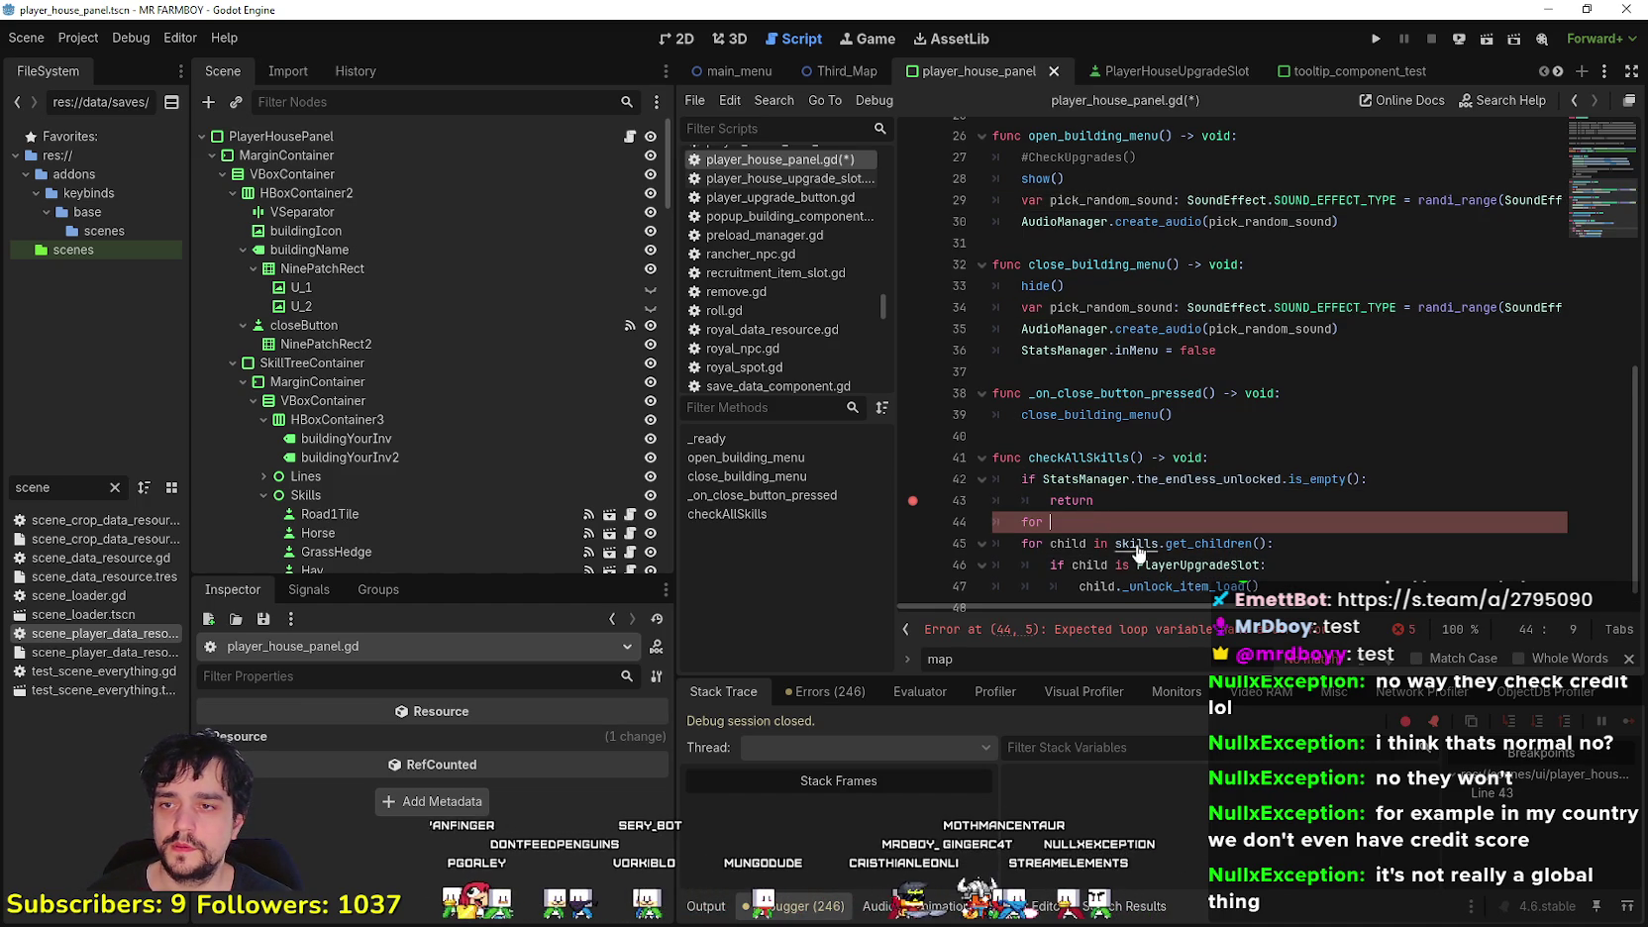
text(adv in StatsManager.the_endless_unlocked:)
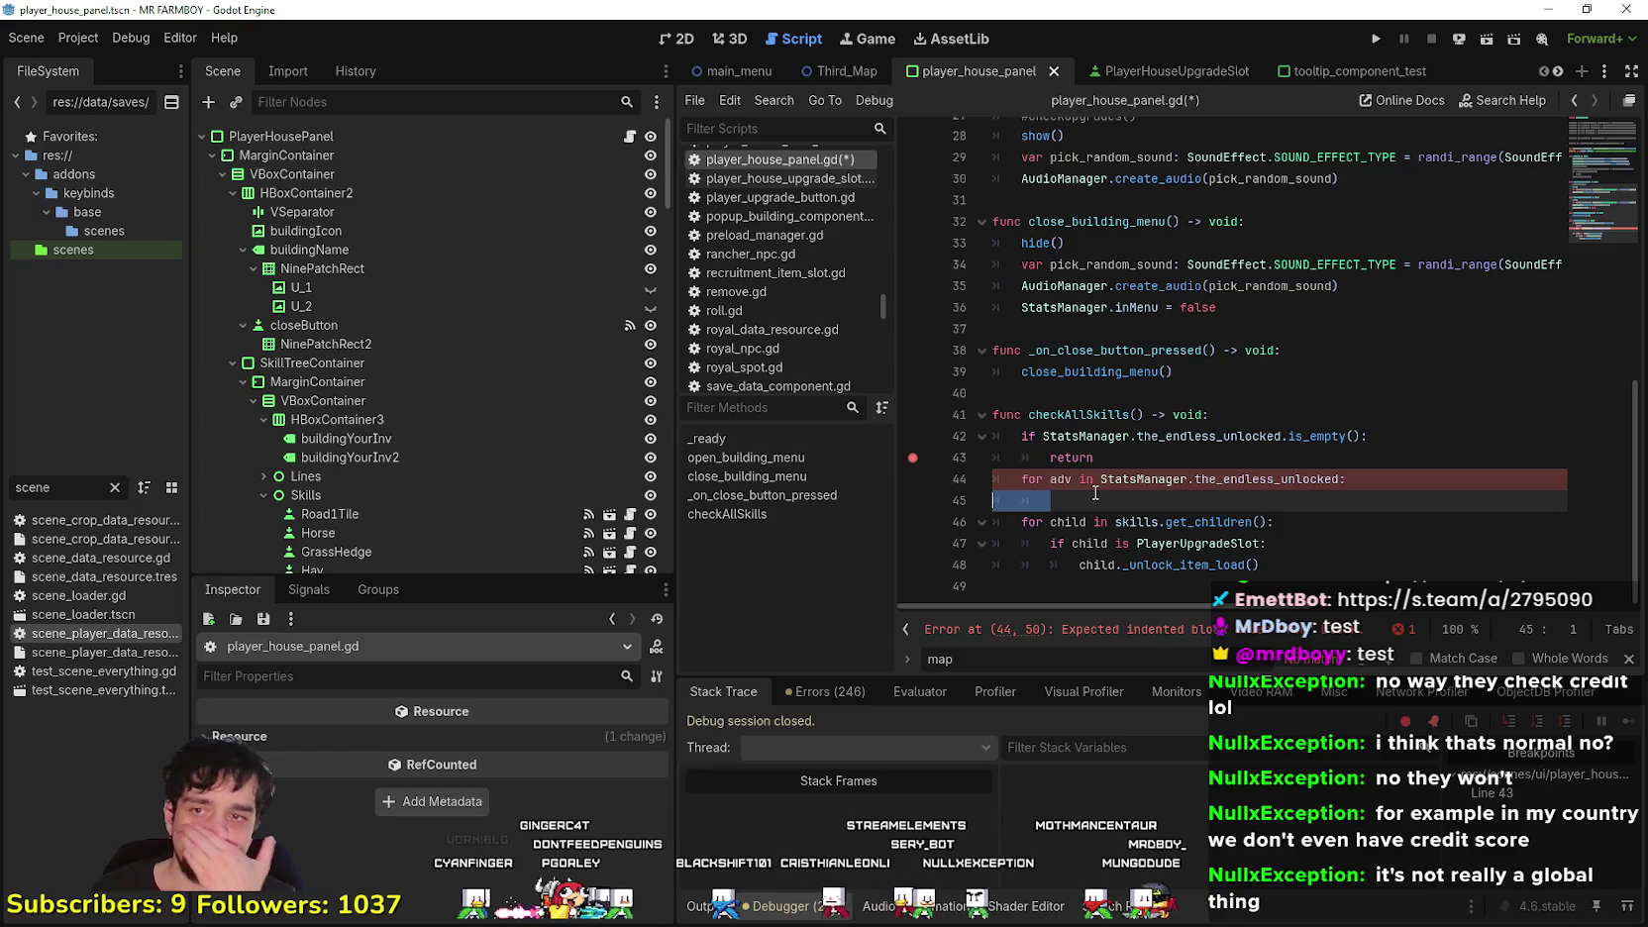
key(BackSpace)
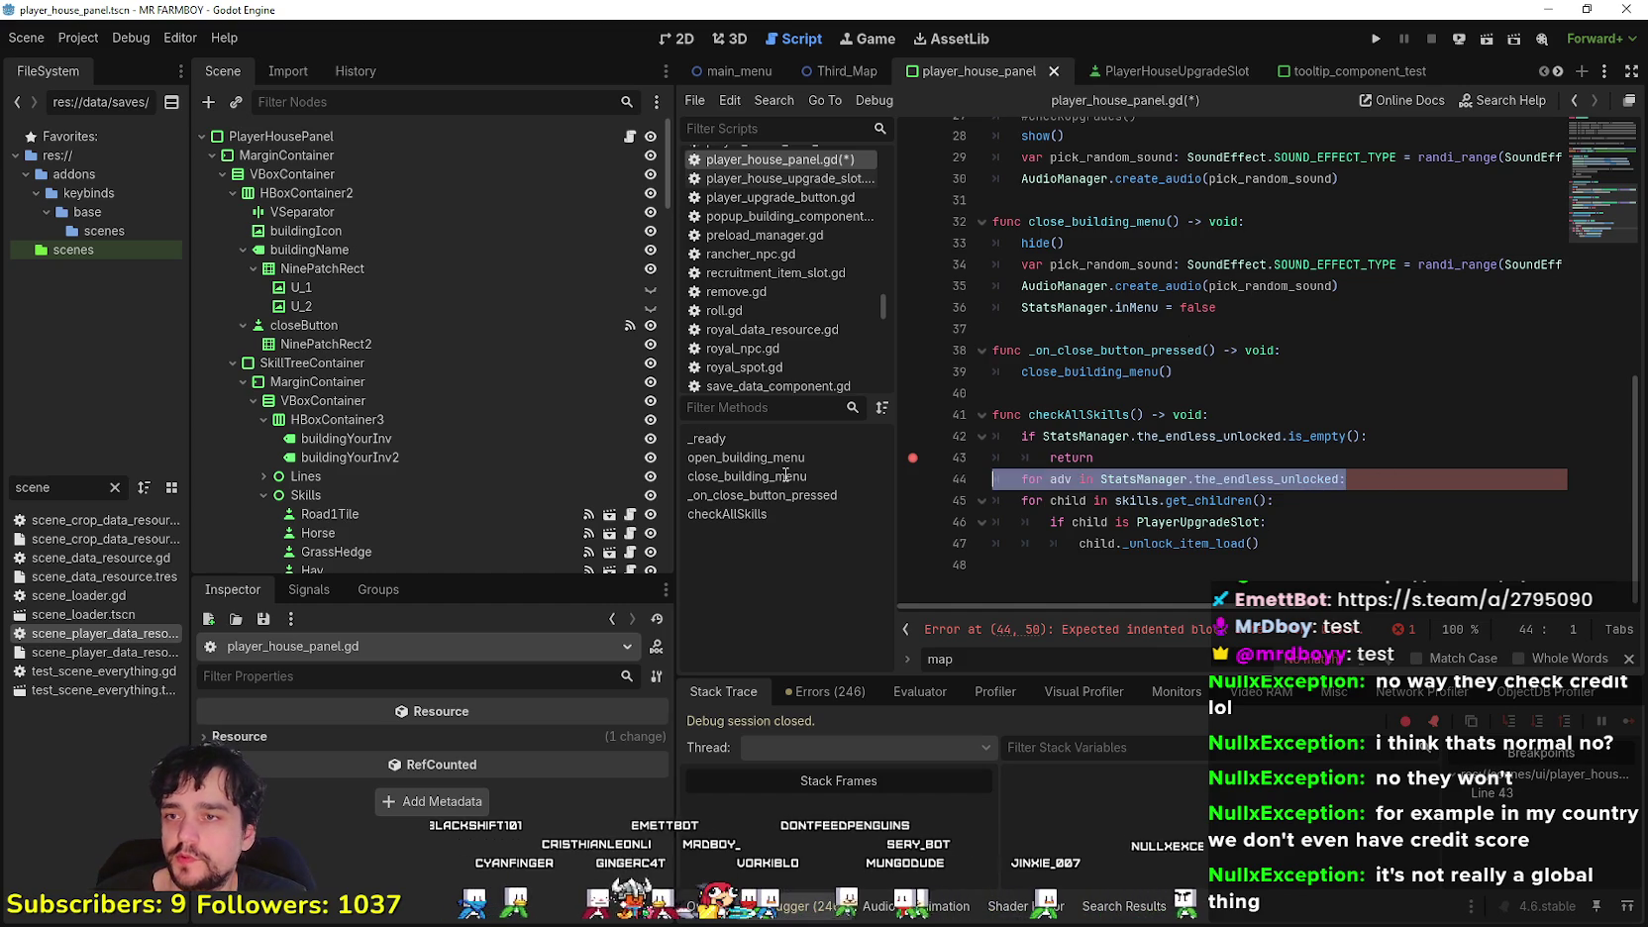
key(ctrl+shift+k)
key(Down)
key(Down)
key(Down)
scroll(538, 460, down, 10)
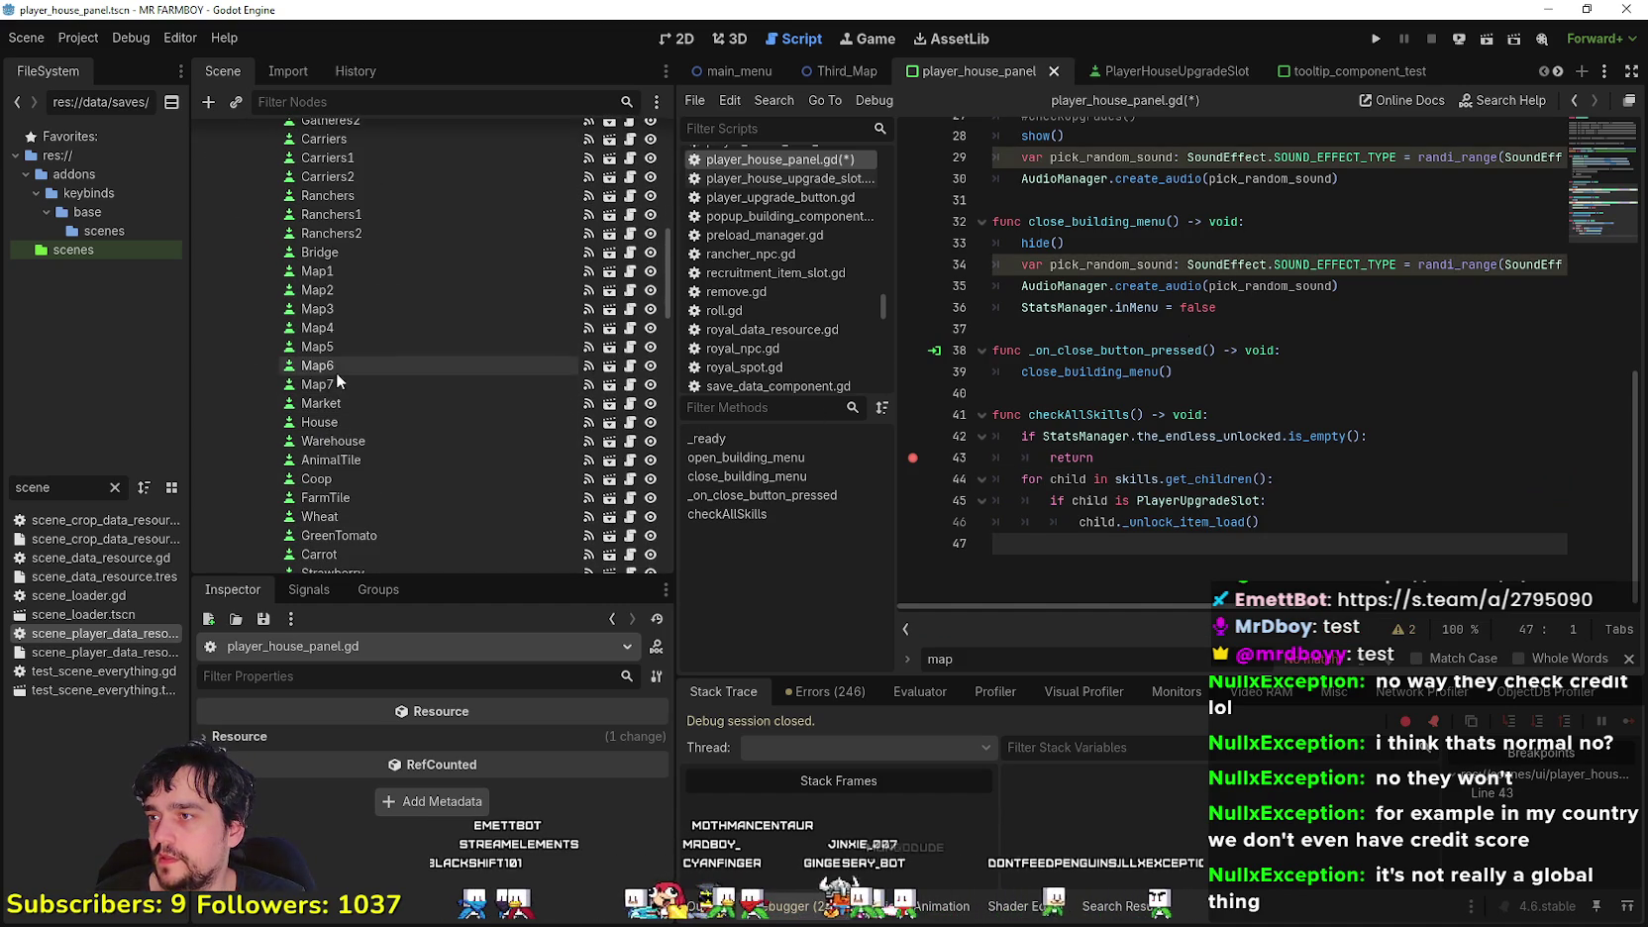
- Move Map7, Map6, Map5 and Map4 above Map1 in the Scene dock
click(321, 384)
mouse_move(349, 391)
mouse_down()
mouse_move(373, 346)
mouse_move(365, 258)
mouse_move(371, 276)
mouse_move(336, 265)
mouse_up()
mouse_move(341, 394)
mouse_down()
mouse_move(378, 330)
mouse_move(349, 286)
mouse_up()
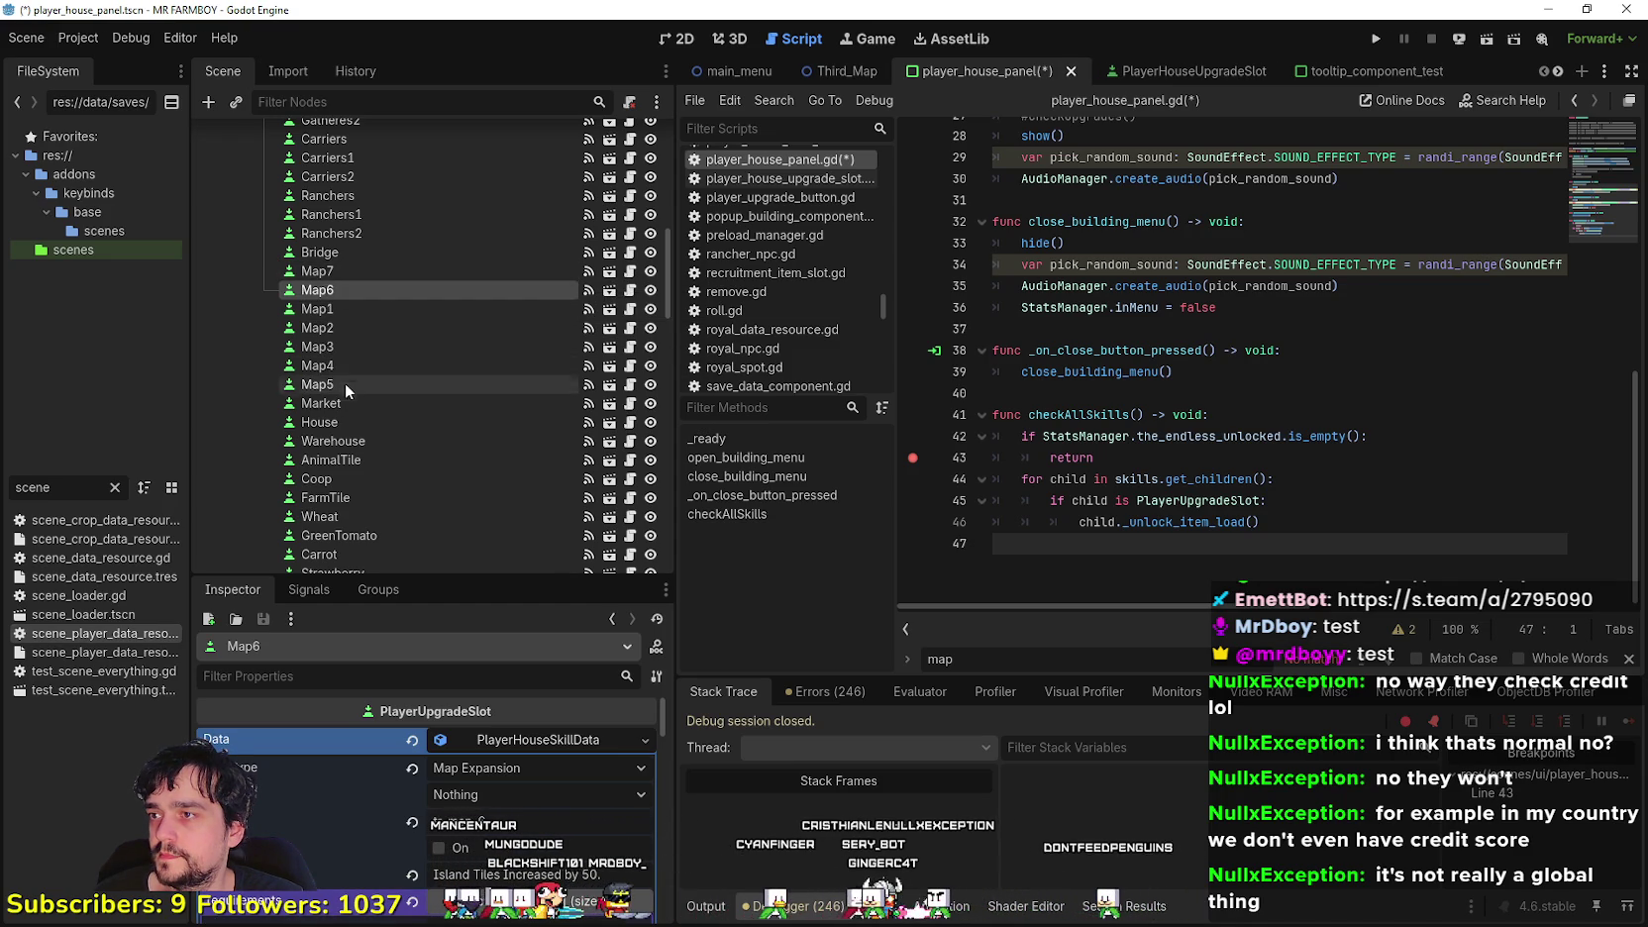
drag(350, 377, 350, 300)
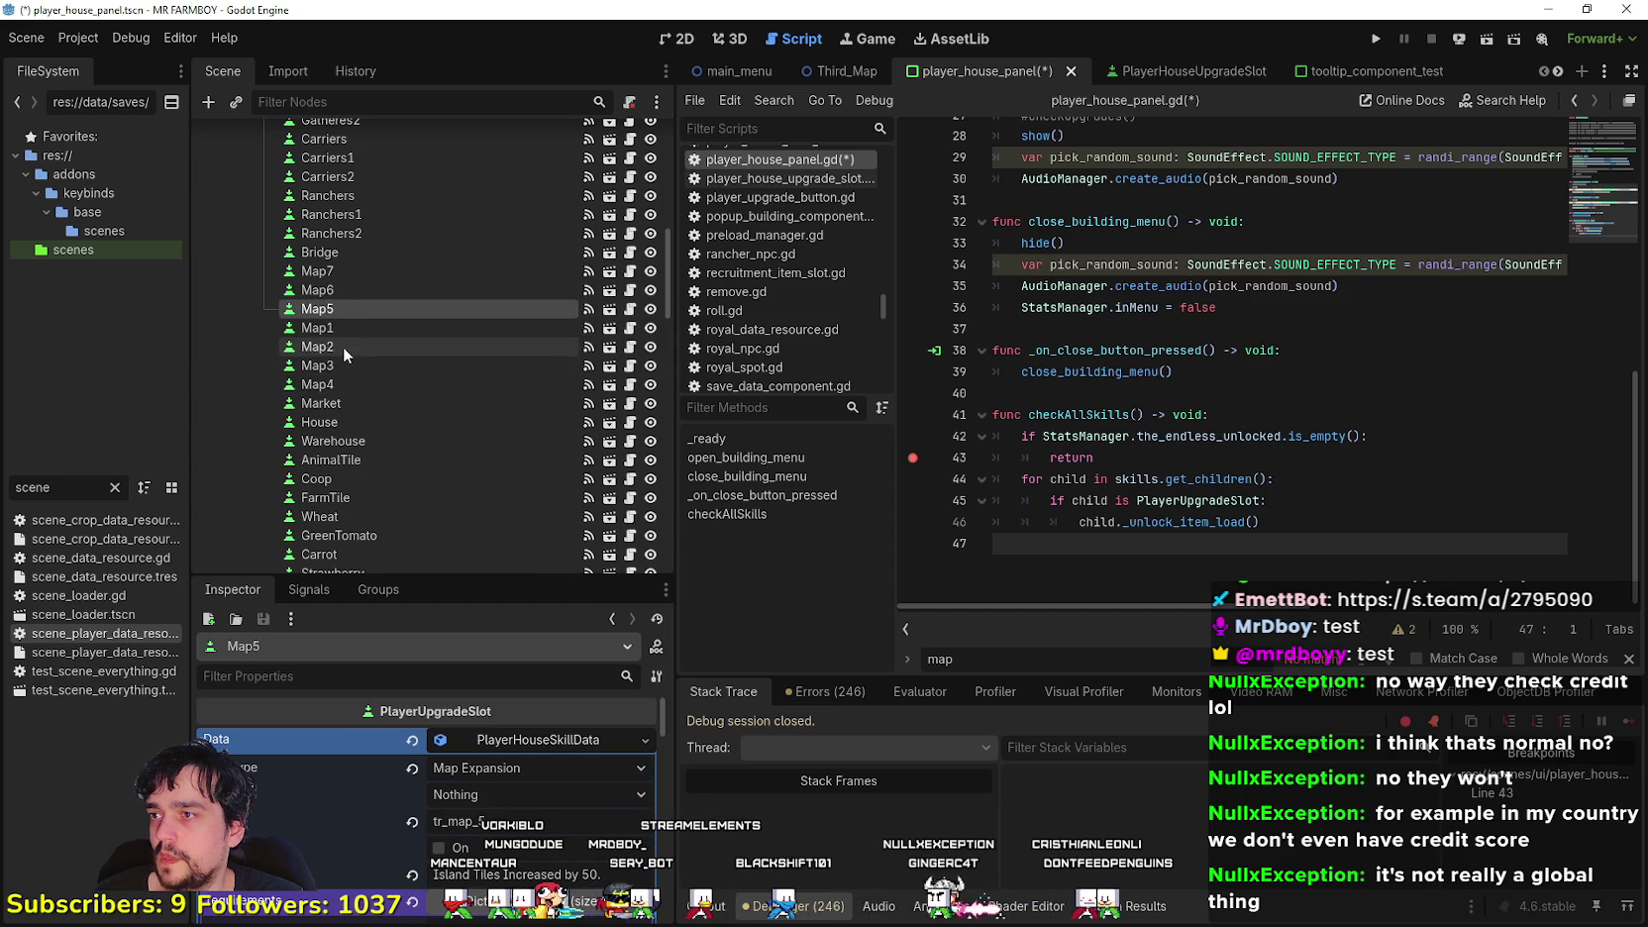
mouse_move(353, 383)
mouse_down()
mouse_move(359, 310)
mouse_move(364, 335)
mouse_up()
- Place Map3 and Map2 between Map4 and Map1, then show the scene in 2D view
click(344, 347)
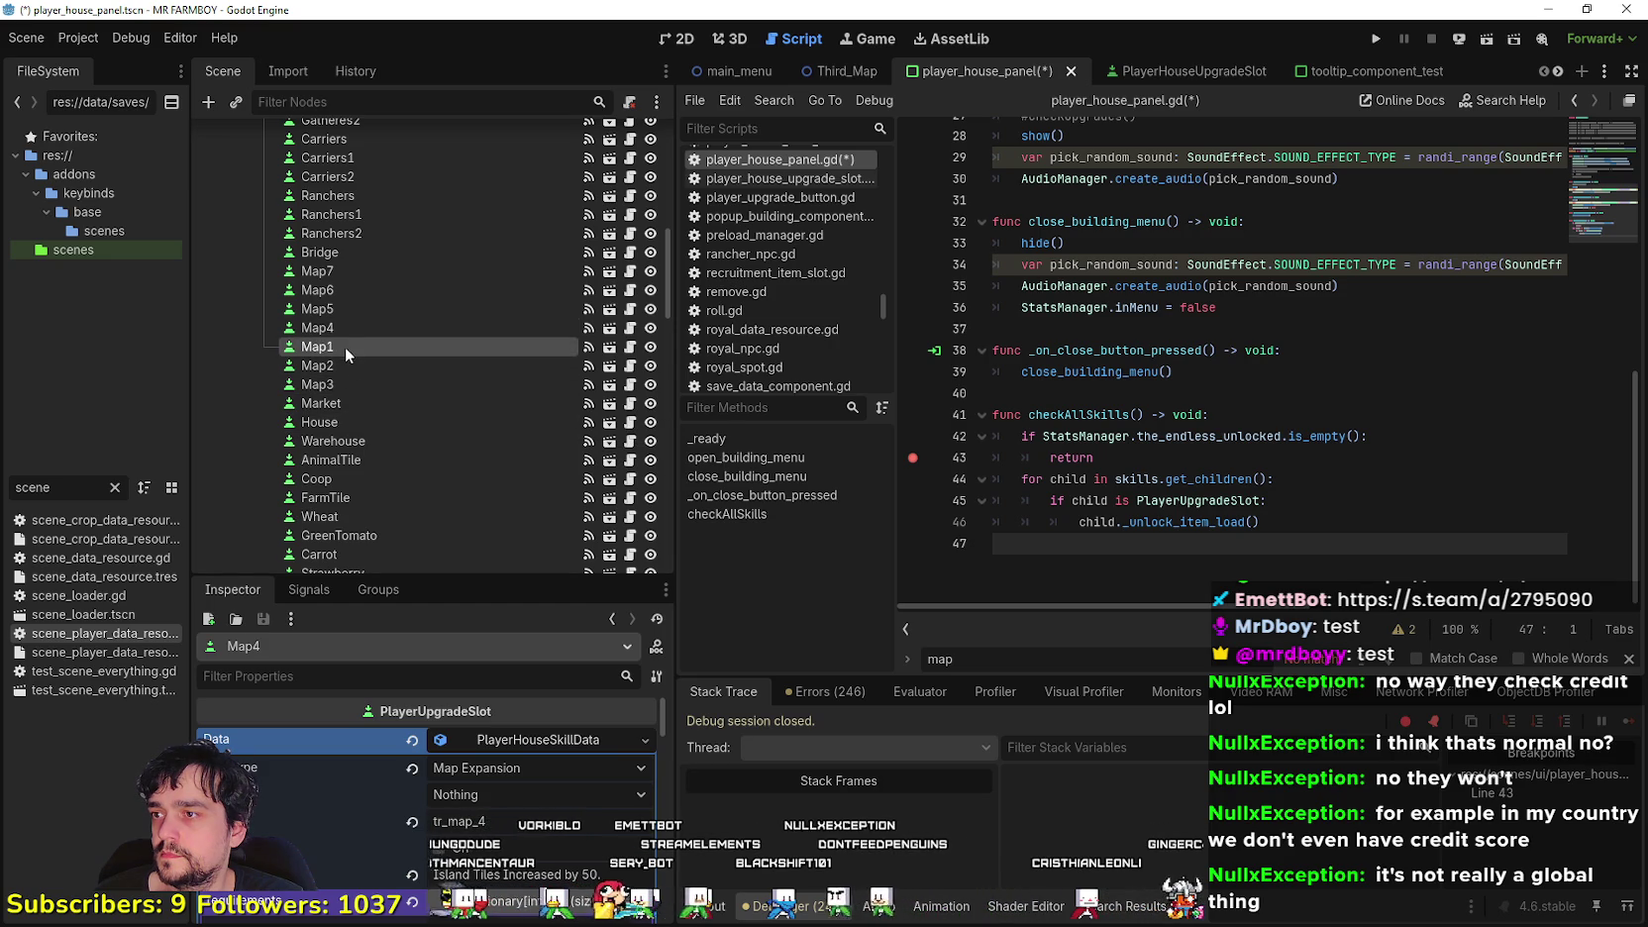
click(337, 366)
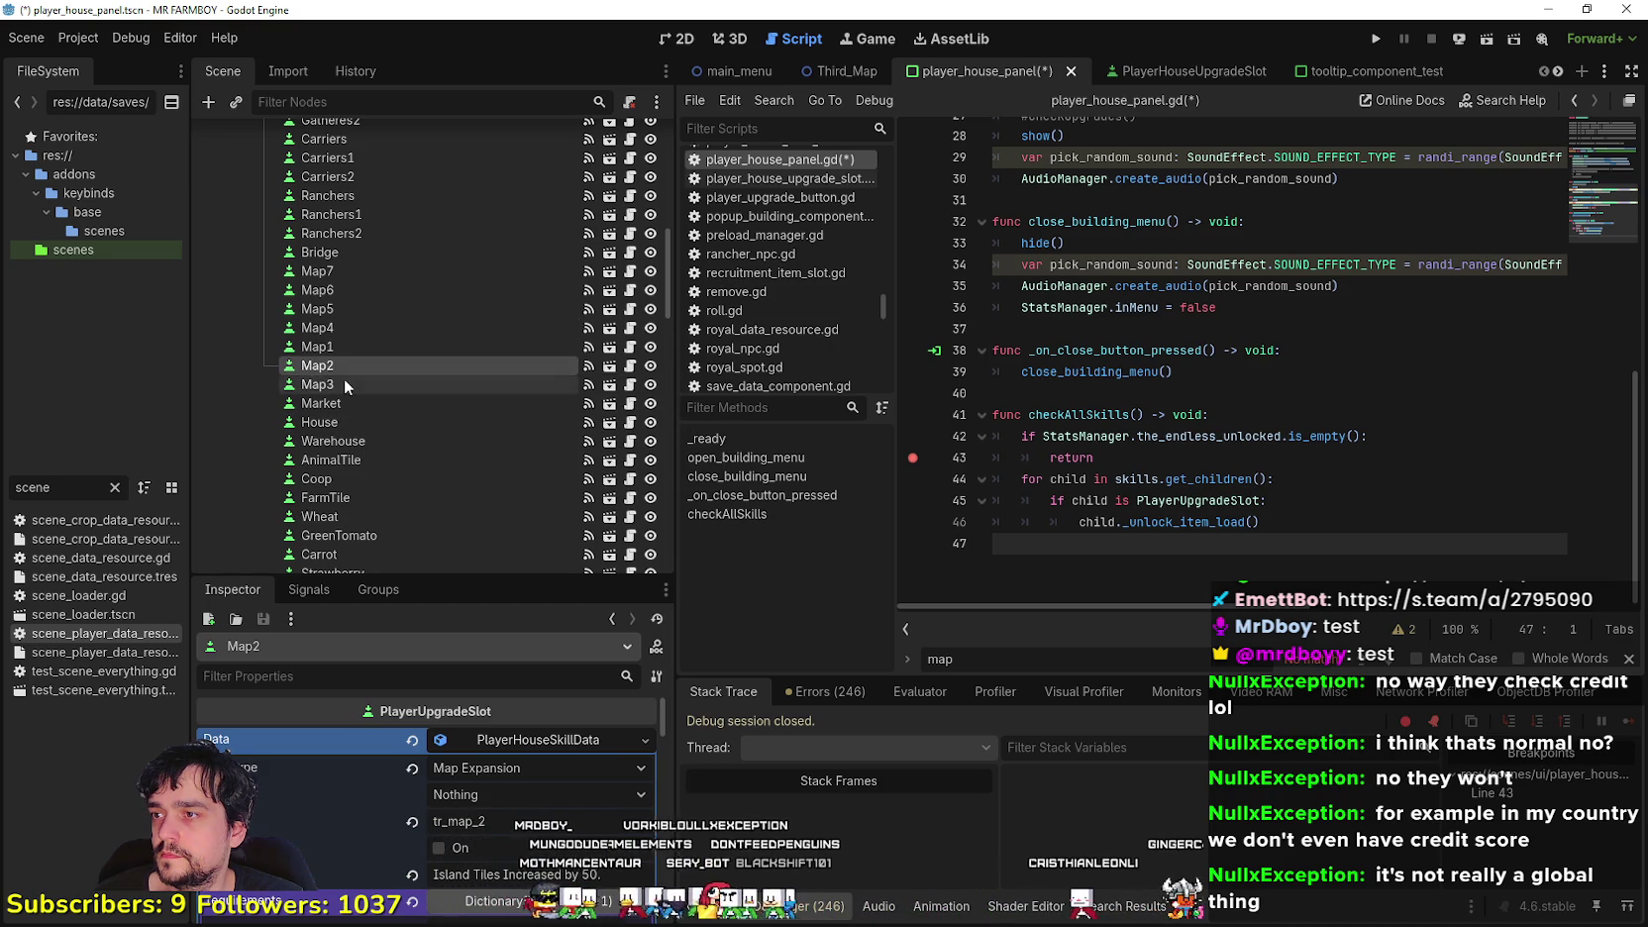
click(344, 380)
mouse_move(347, 385)
mouse_down()
mouse_move(356, 331)
mouse_move(353, 386)
mouse_up()
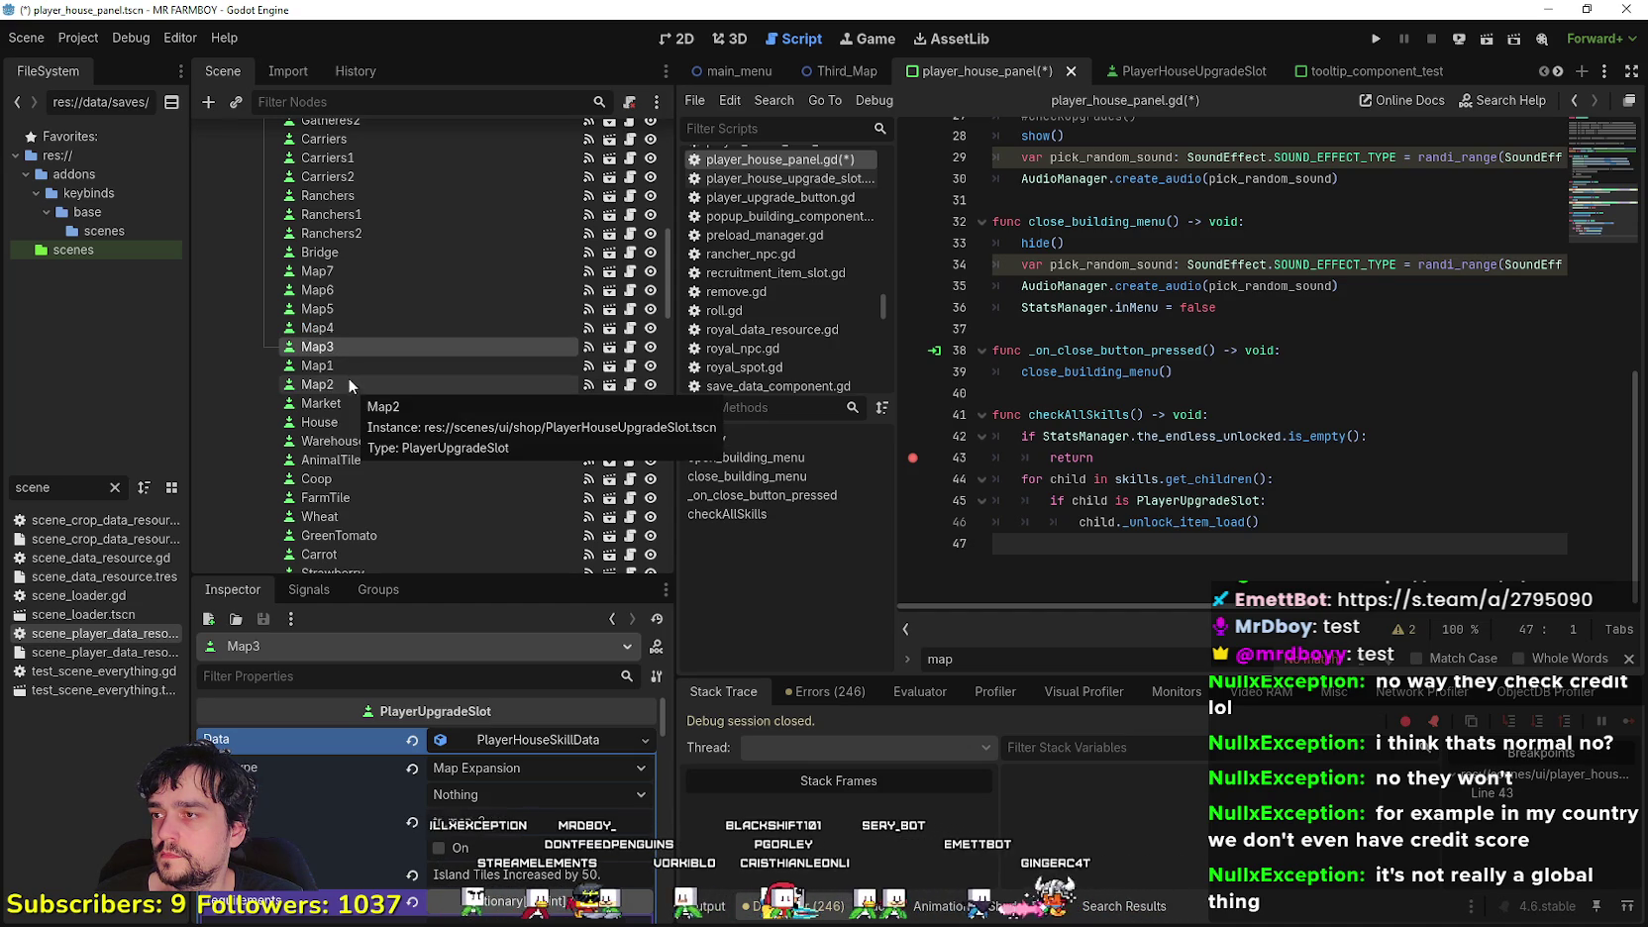
drag(348, 364, 348, 362)
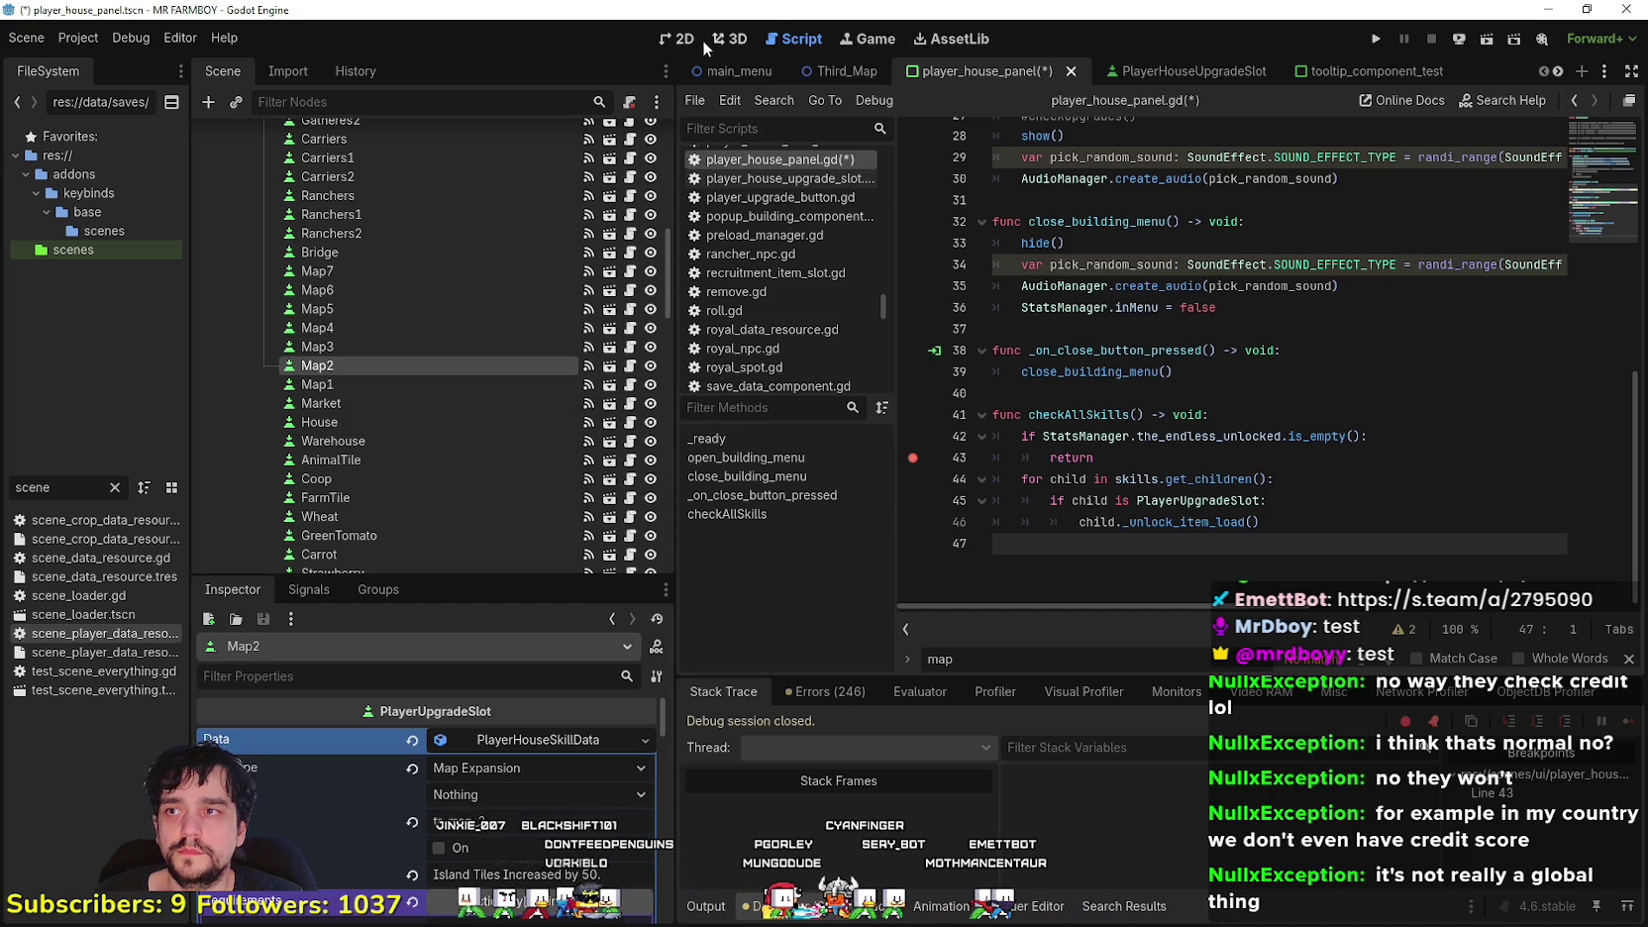
click(696, 40)
key(ctrl+a)
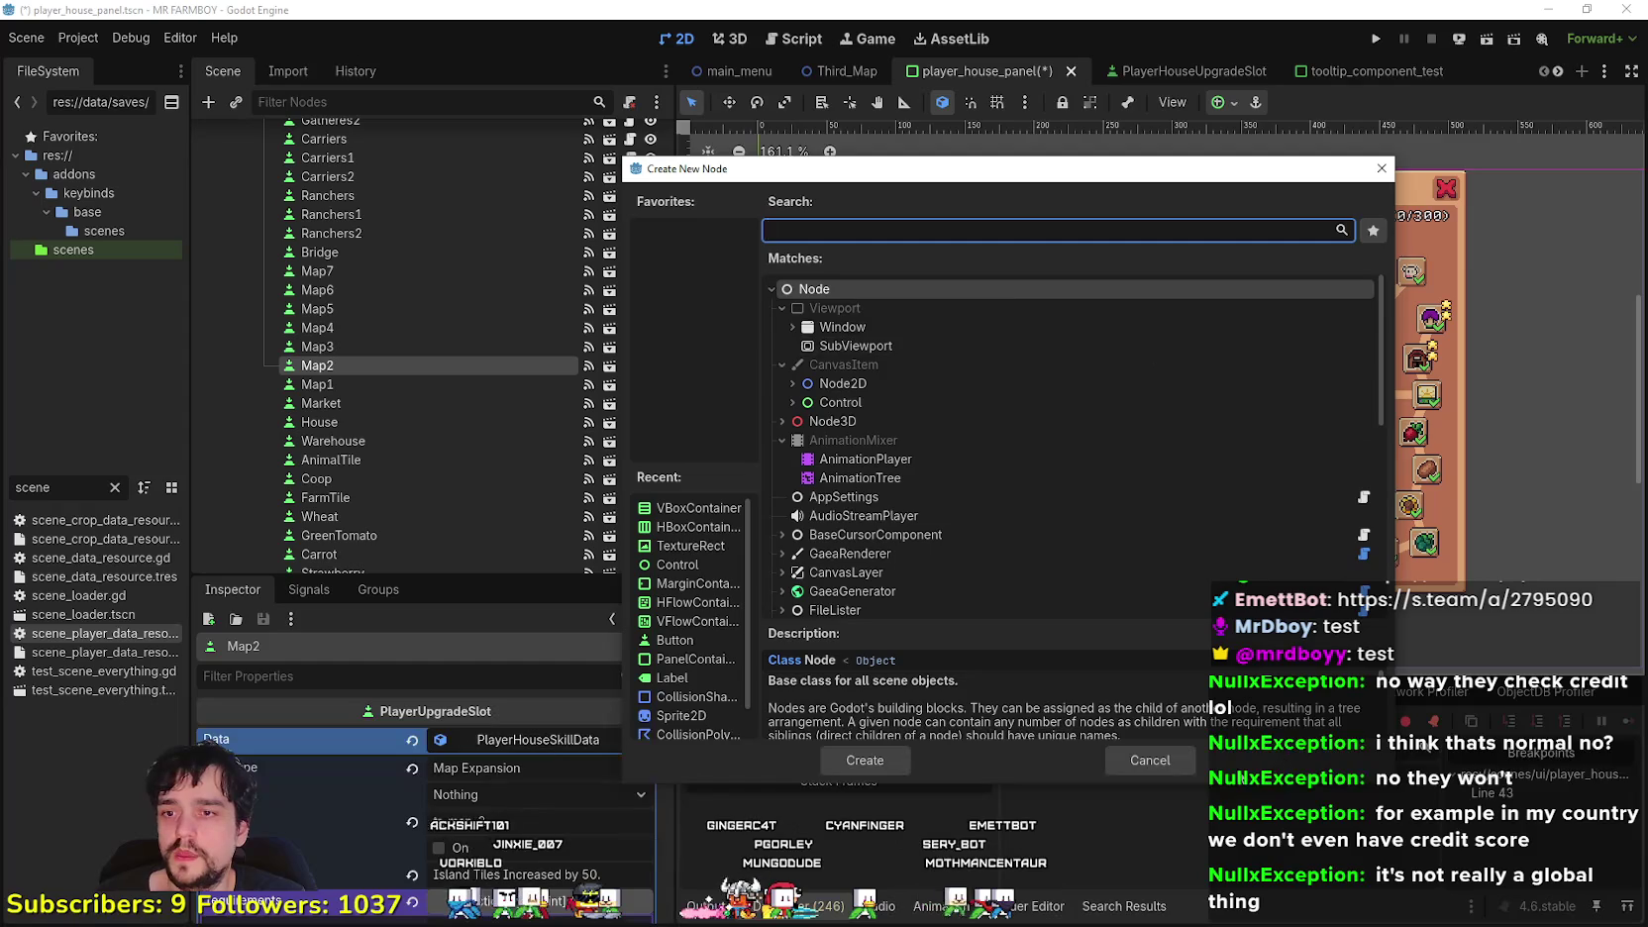
- Dismiss the node dialog, save the scene, and open player_house_upgrade_slot.gd's map expansion code
click(1178, 768)
key(ctrl+s)
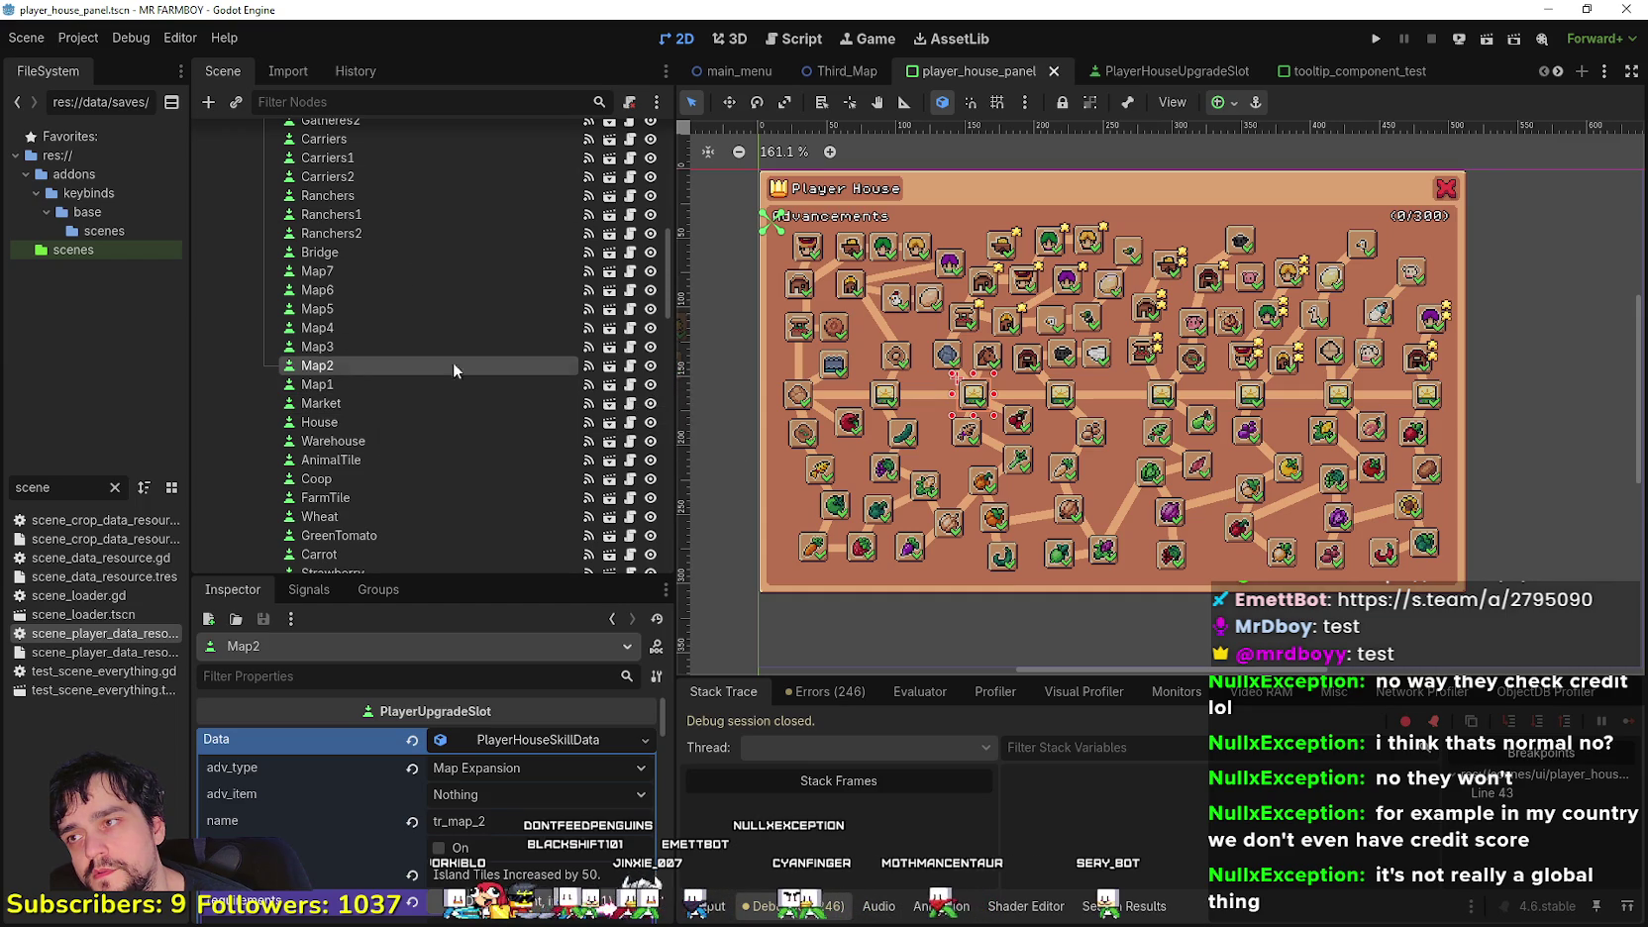
click(631, 273)
scroll(1159, 404, up, 10)
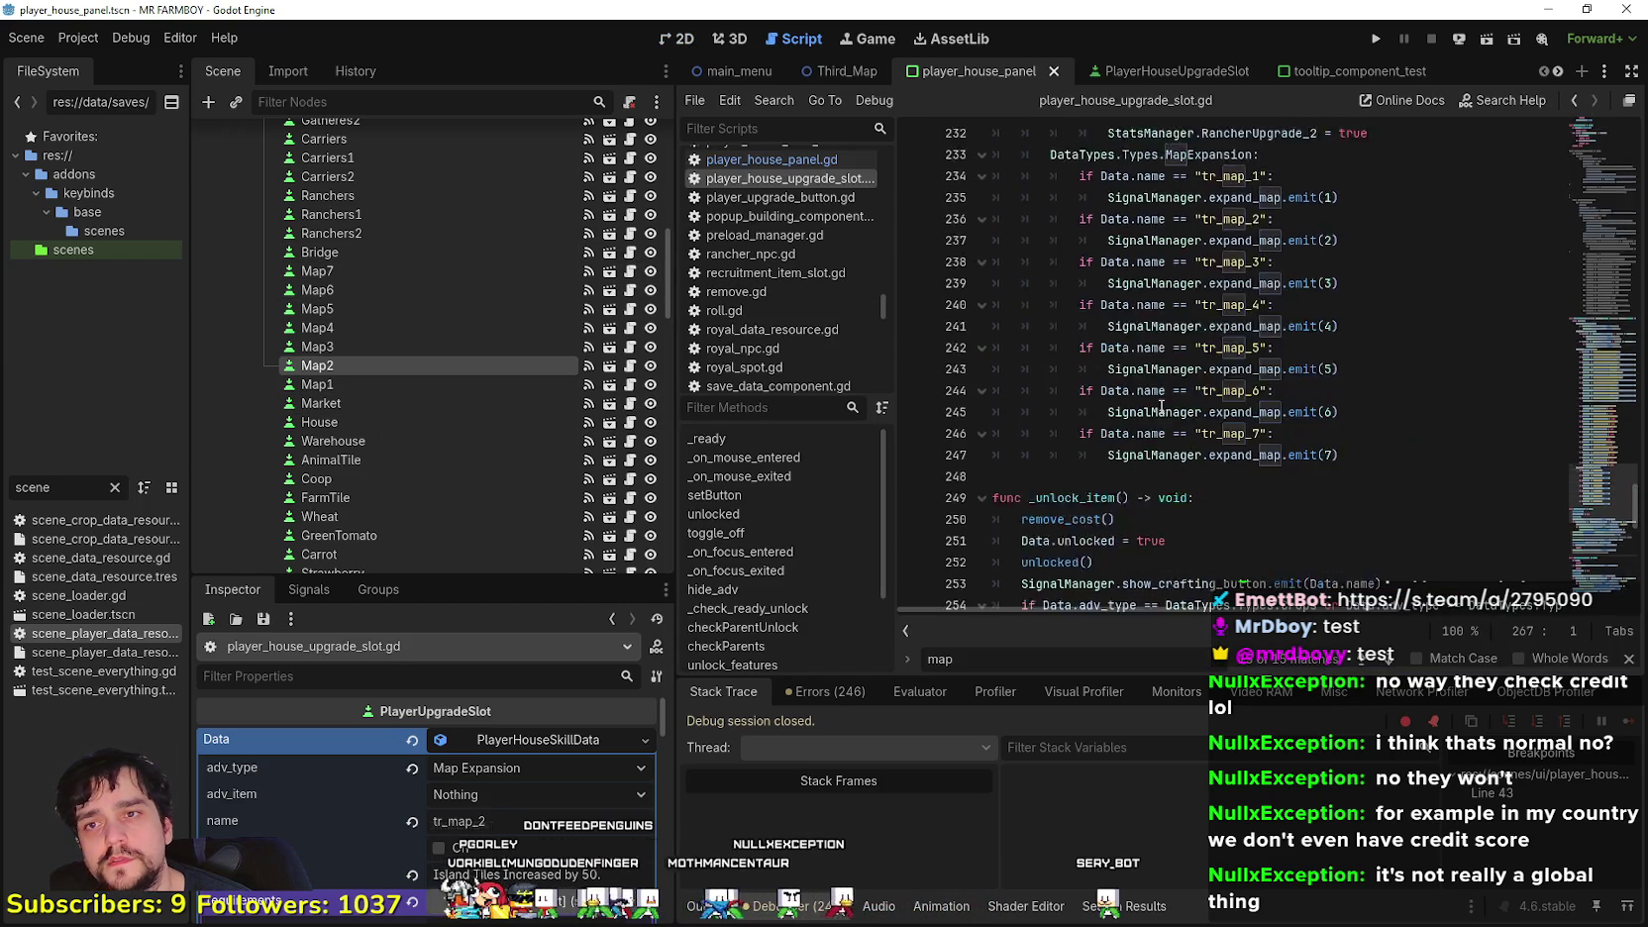
click(1250, 461)
scroll(1287, 475, down, 2)
click(1293, 495)
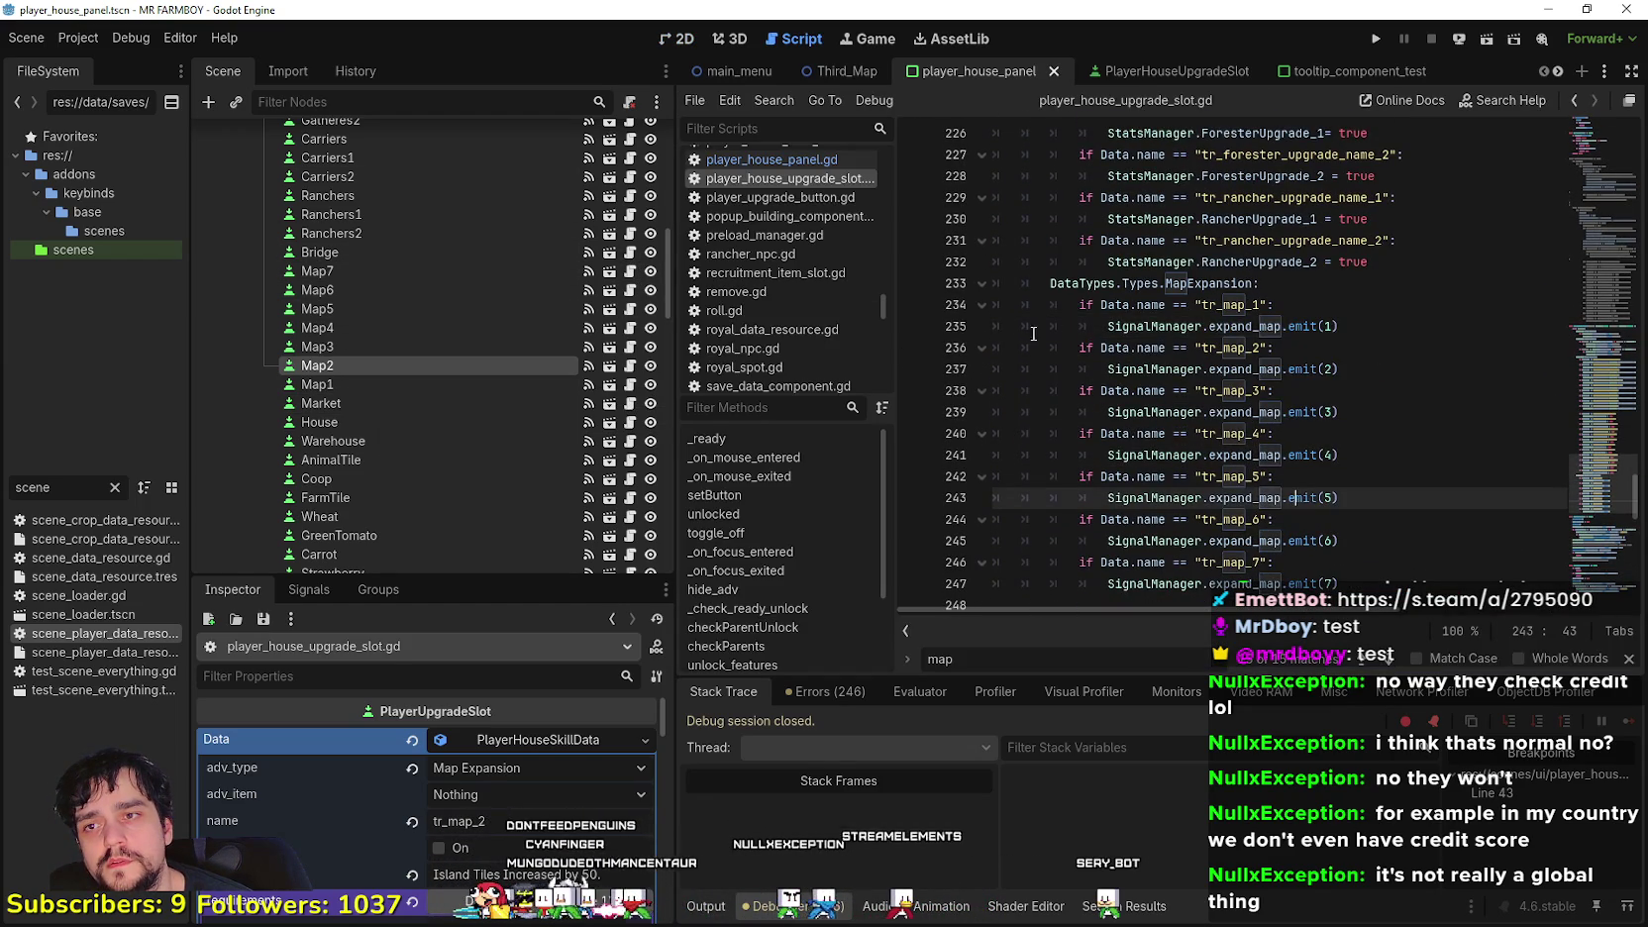
- Set breakpoints on expand_map emit lines 235, 237, 239, 241, 243 and 247, then run debug
click(912, 326)
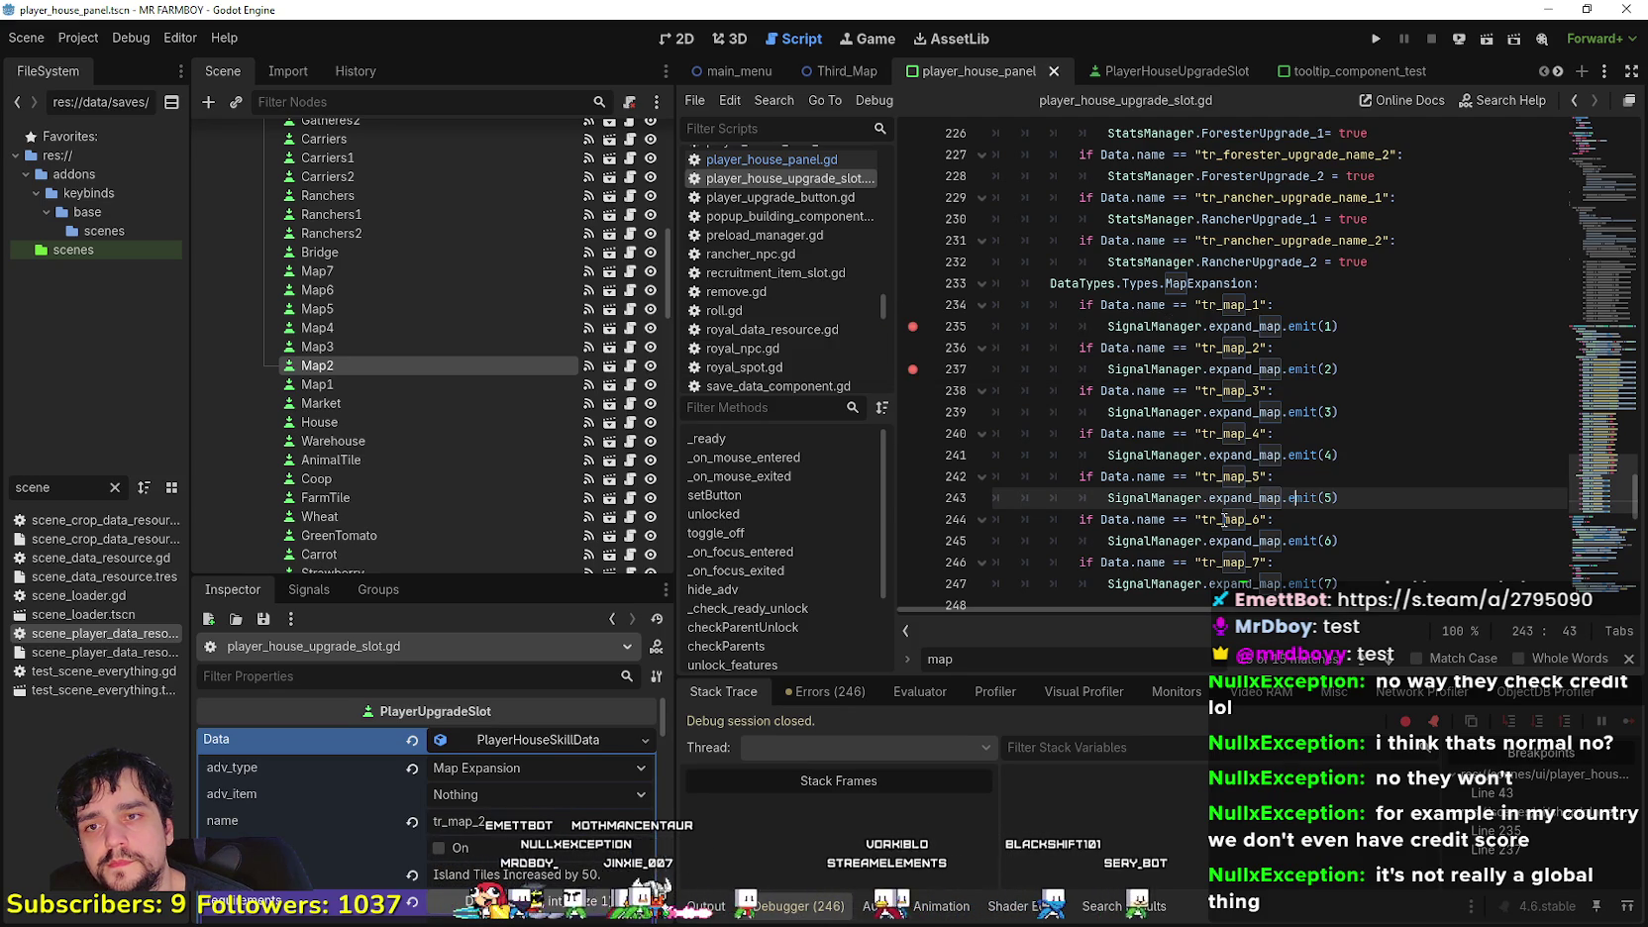
click(912, 369)
click(912, 412)
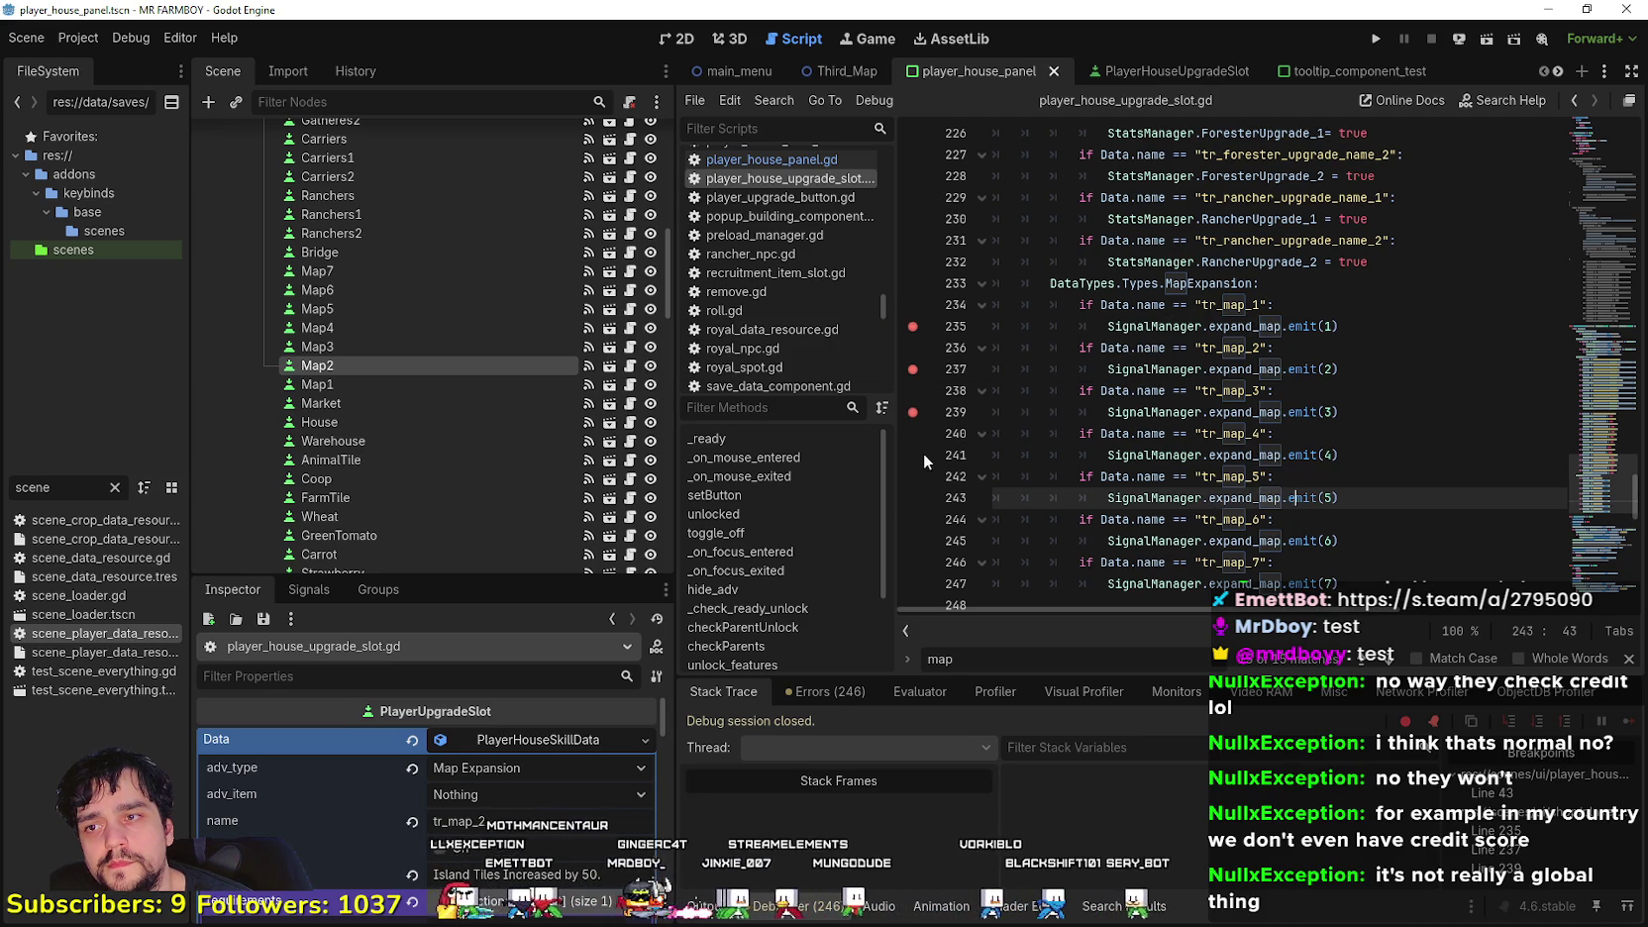
click(912, 454)
click(918, 500)
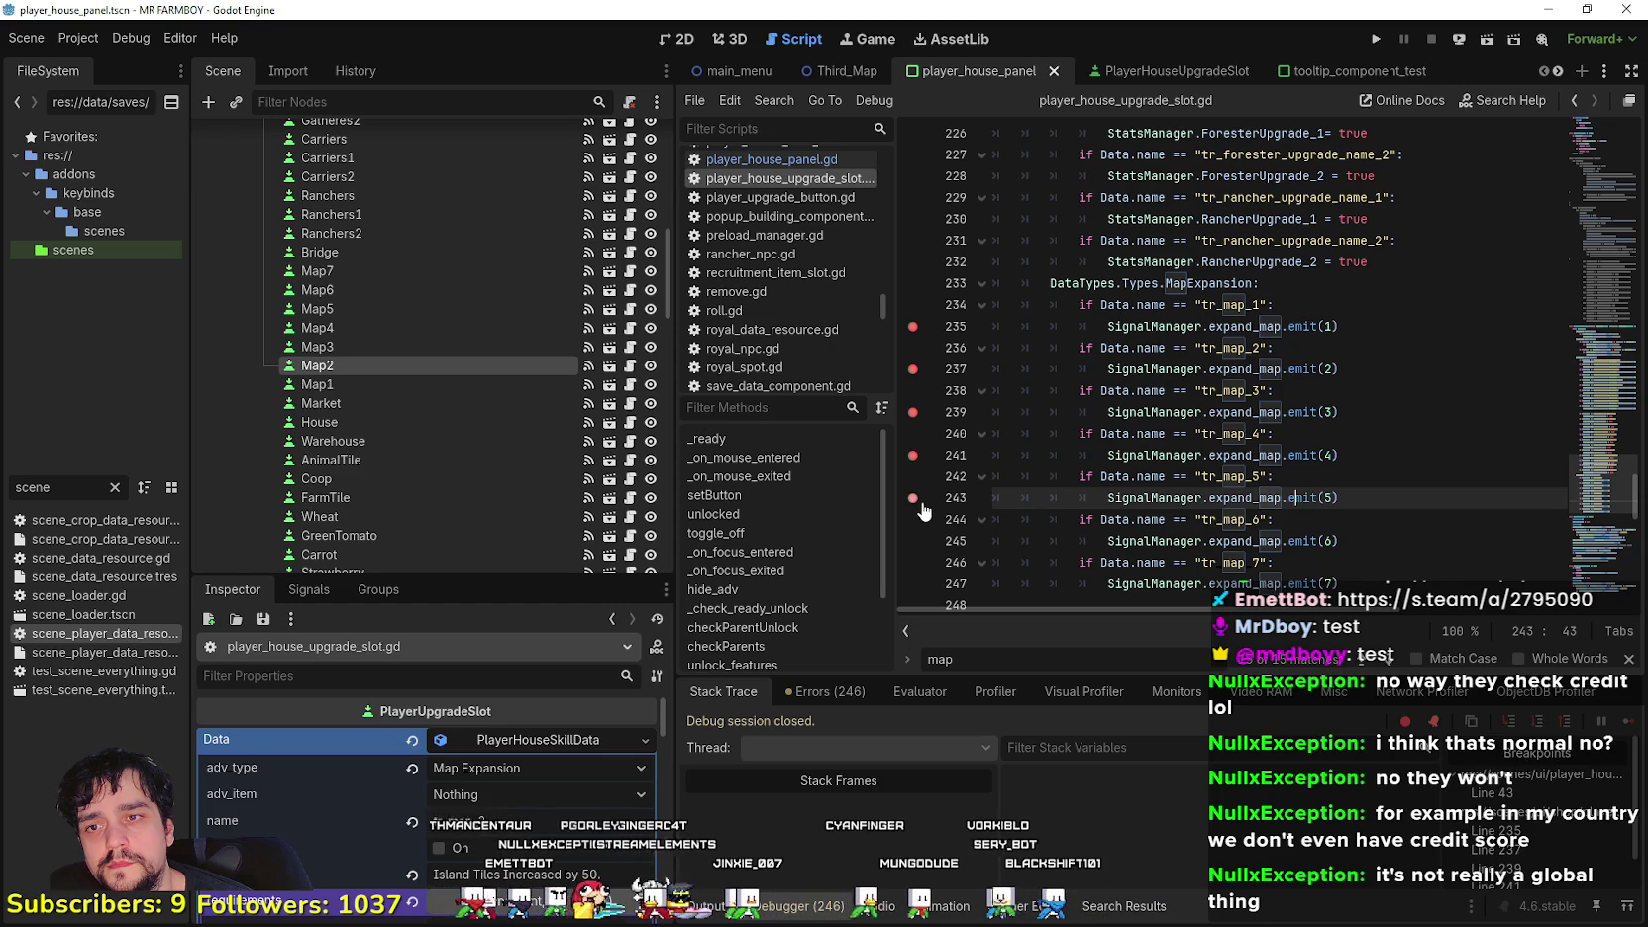
click(912, 584)
click(1376, 45)
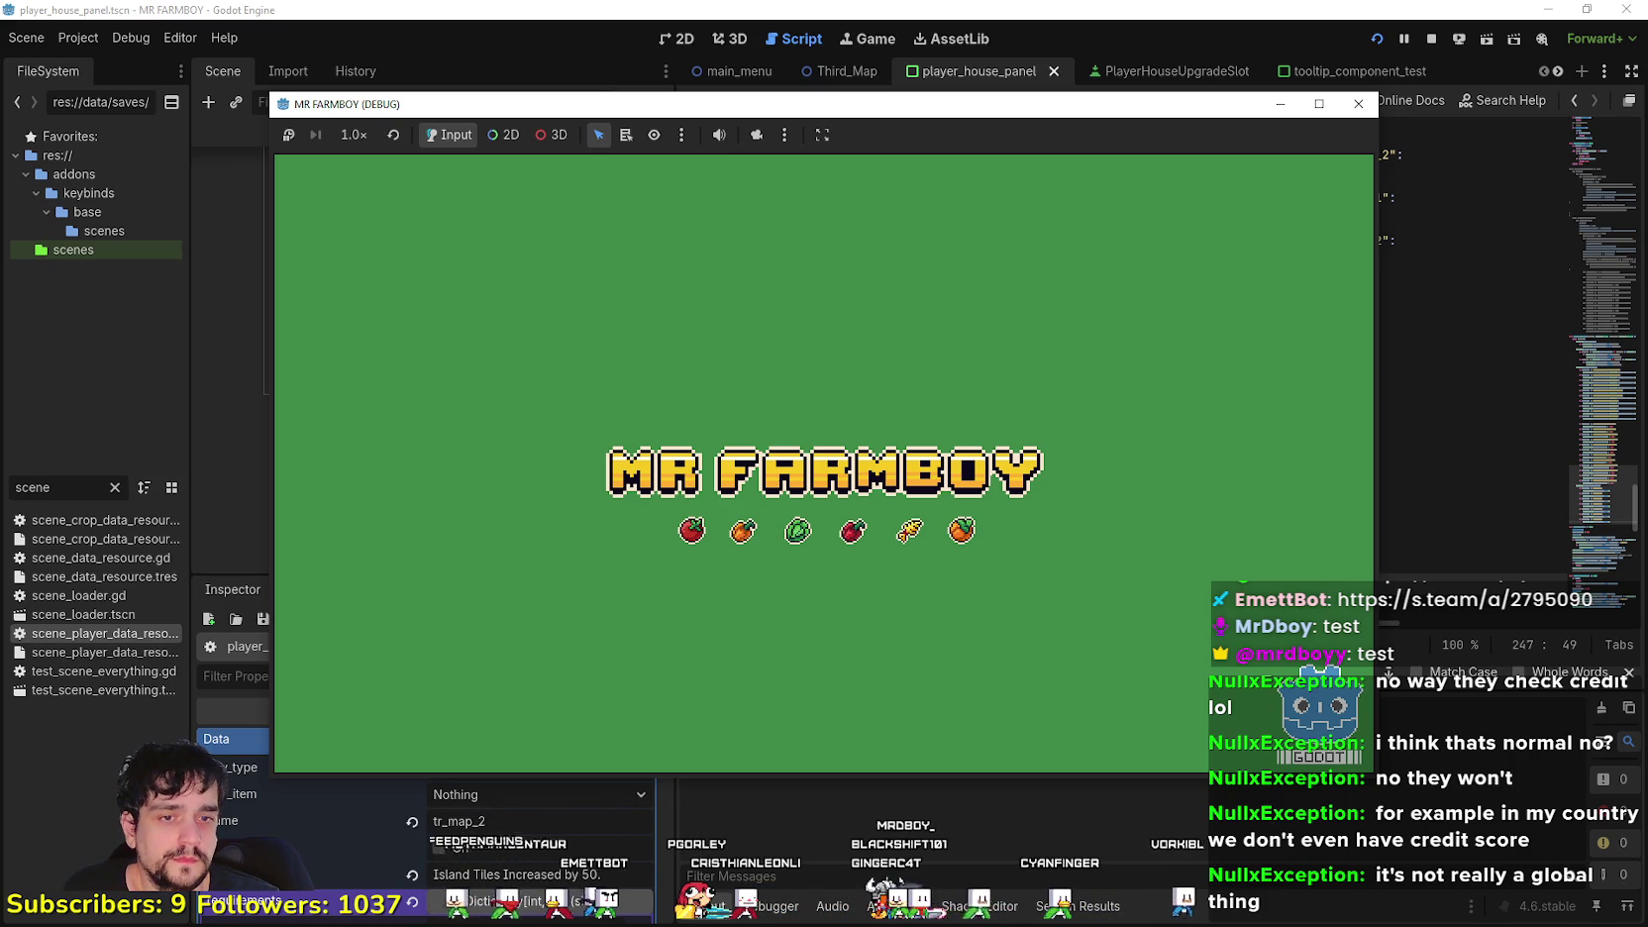
- Skip the splash screen in the debug game and load a save from the save list
click(1358, 103)
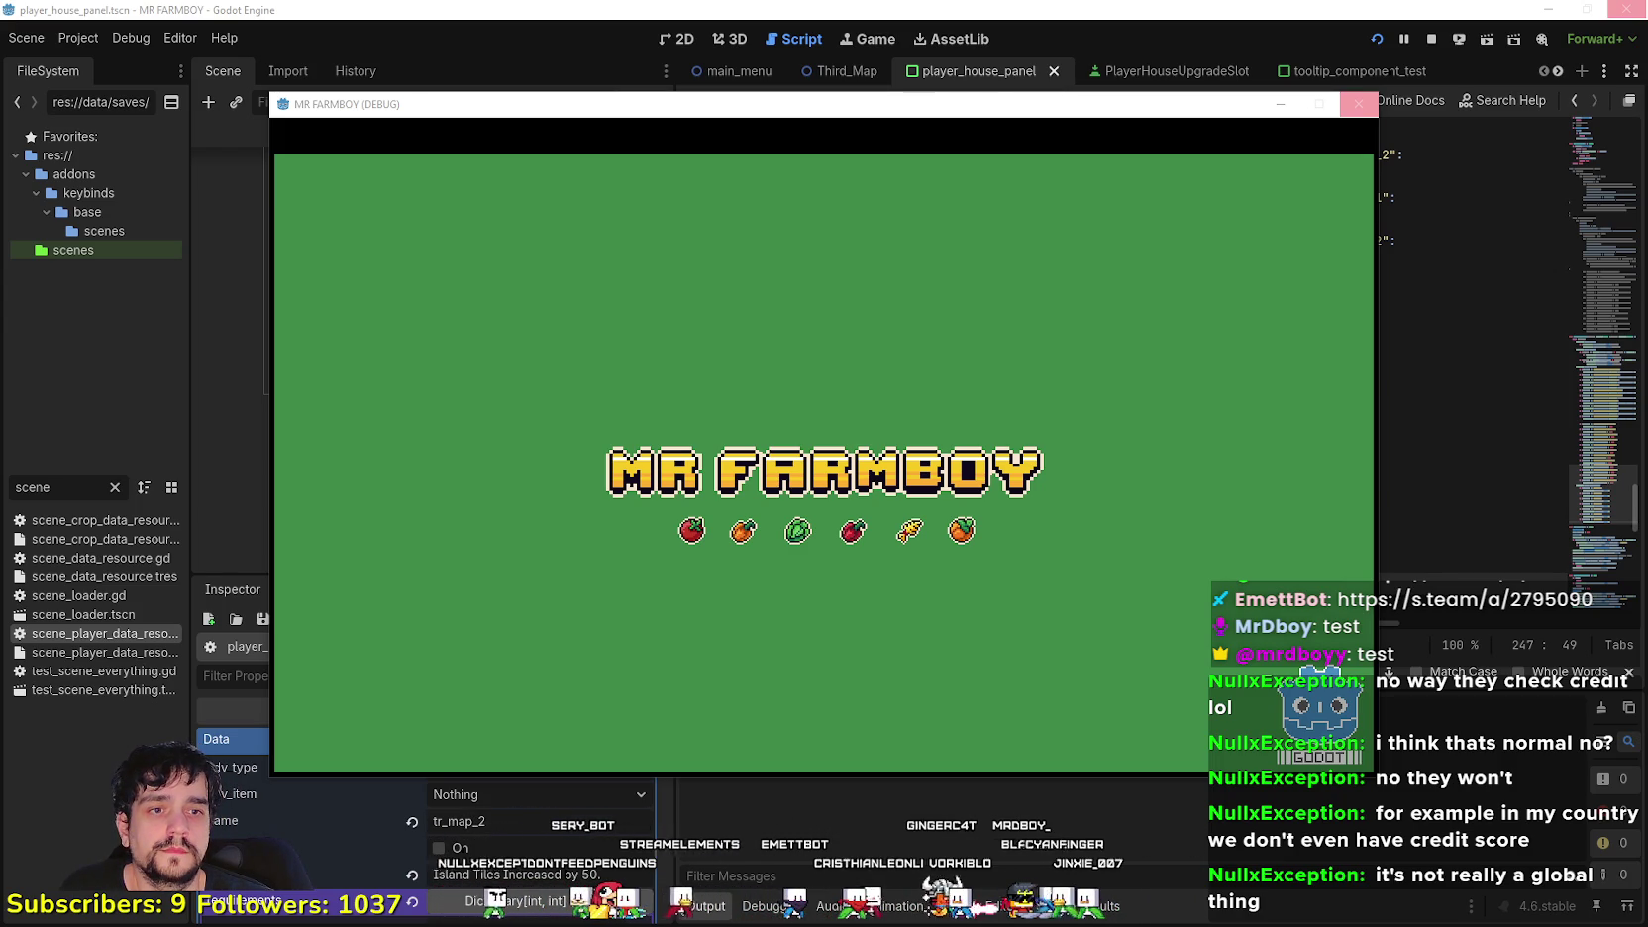
click(1358, 103)
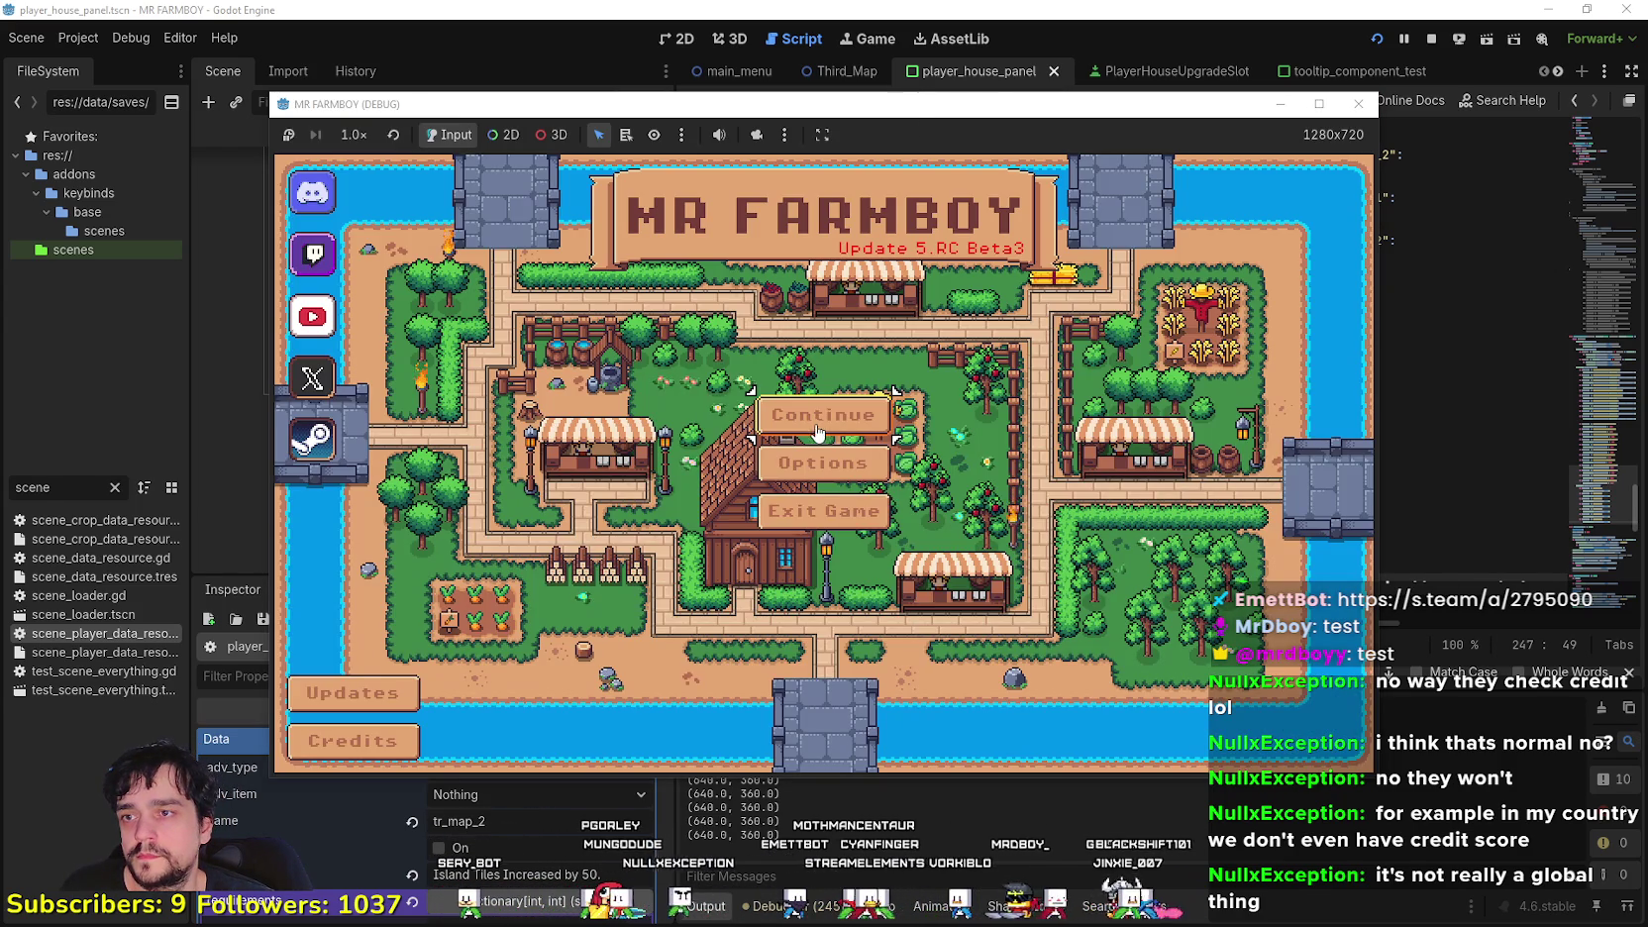
click(822, 421)
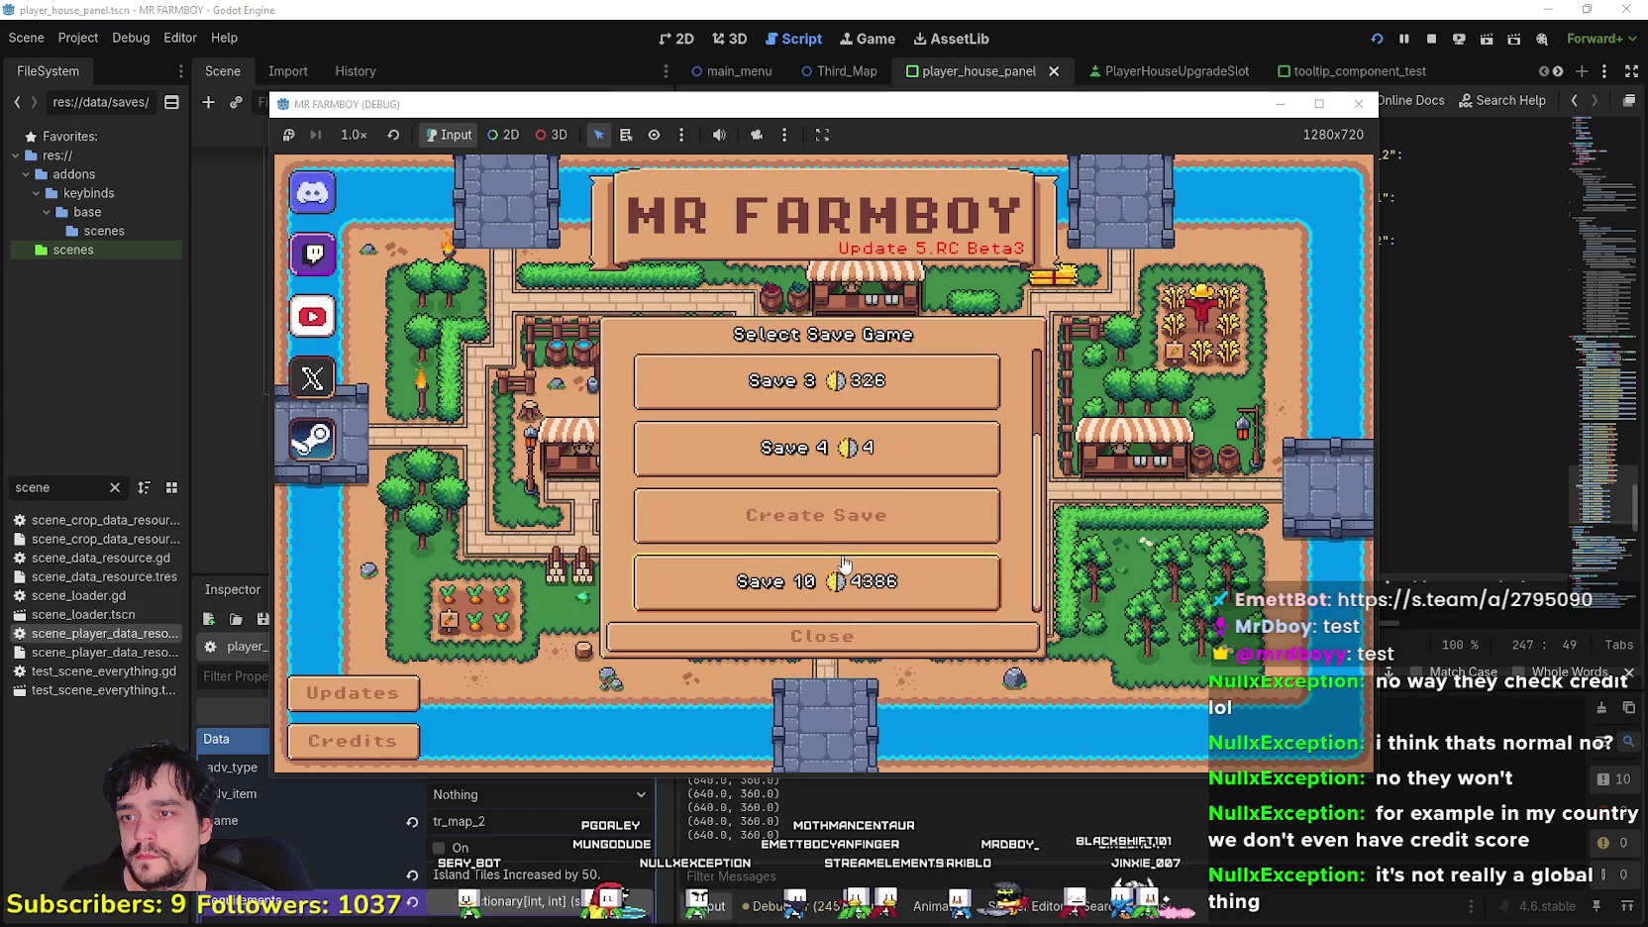
click(862, 463)
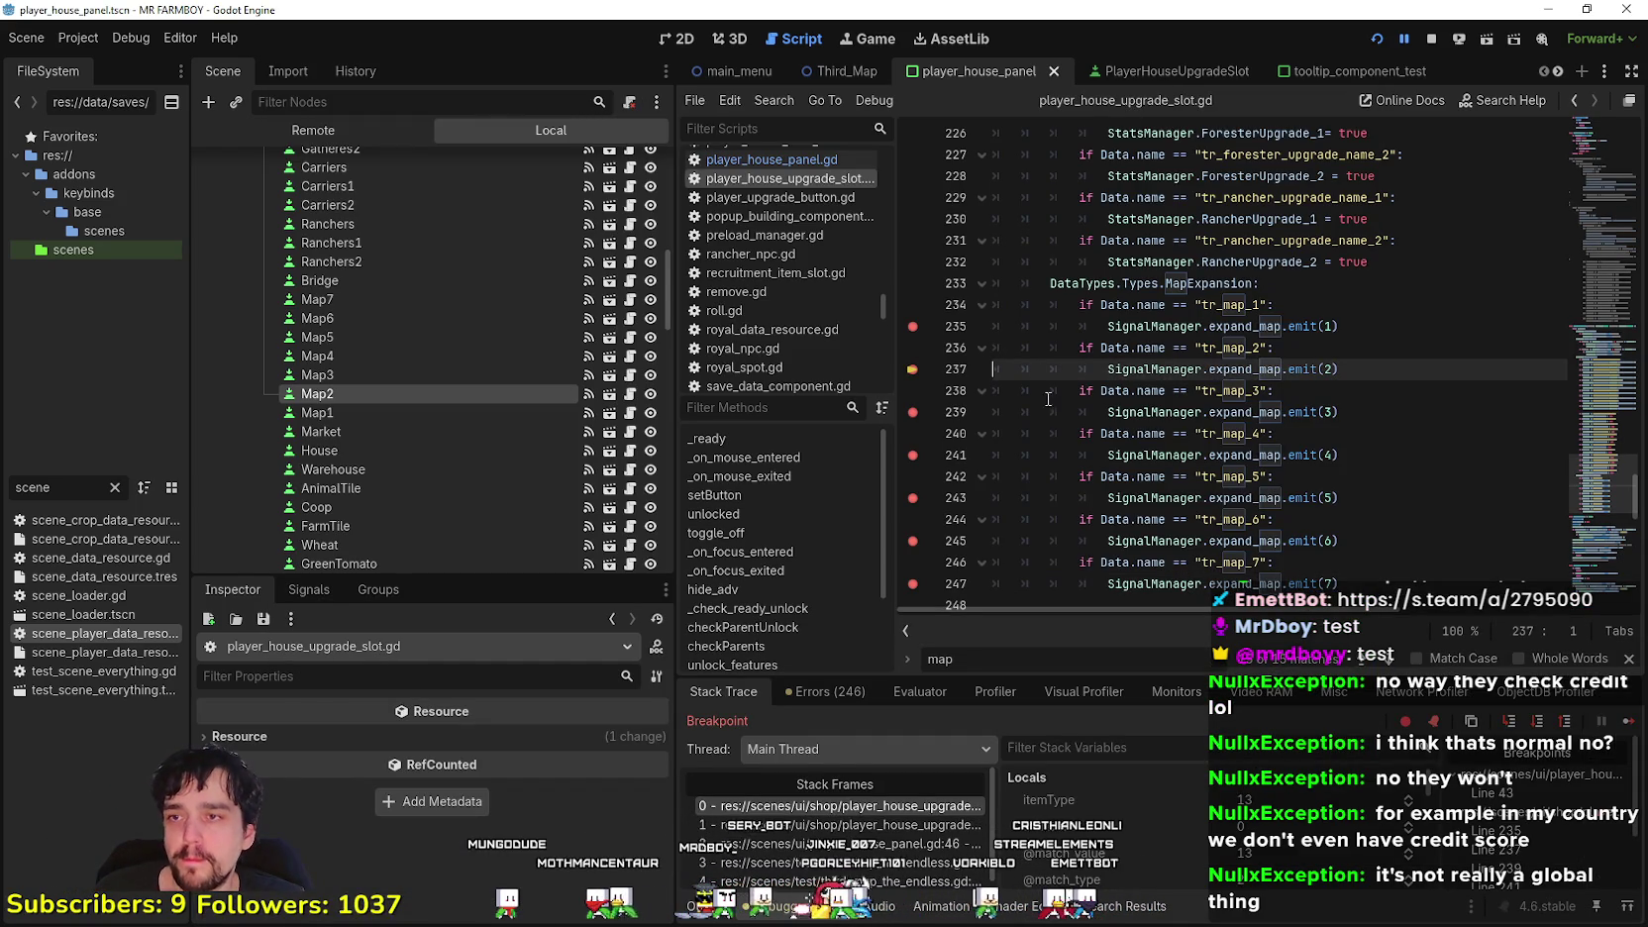
- Continue past the map breakpoints and camera zoom error, walk the farmer left, then stop with F8
click(1628, 726)
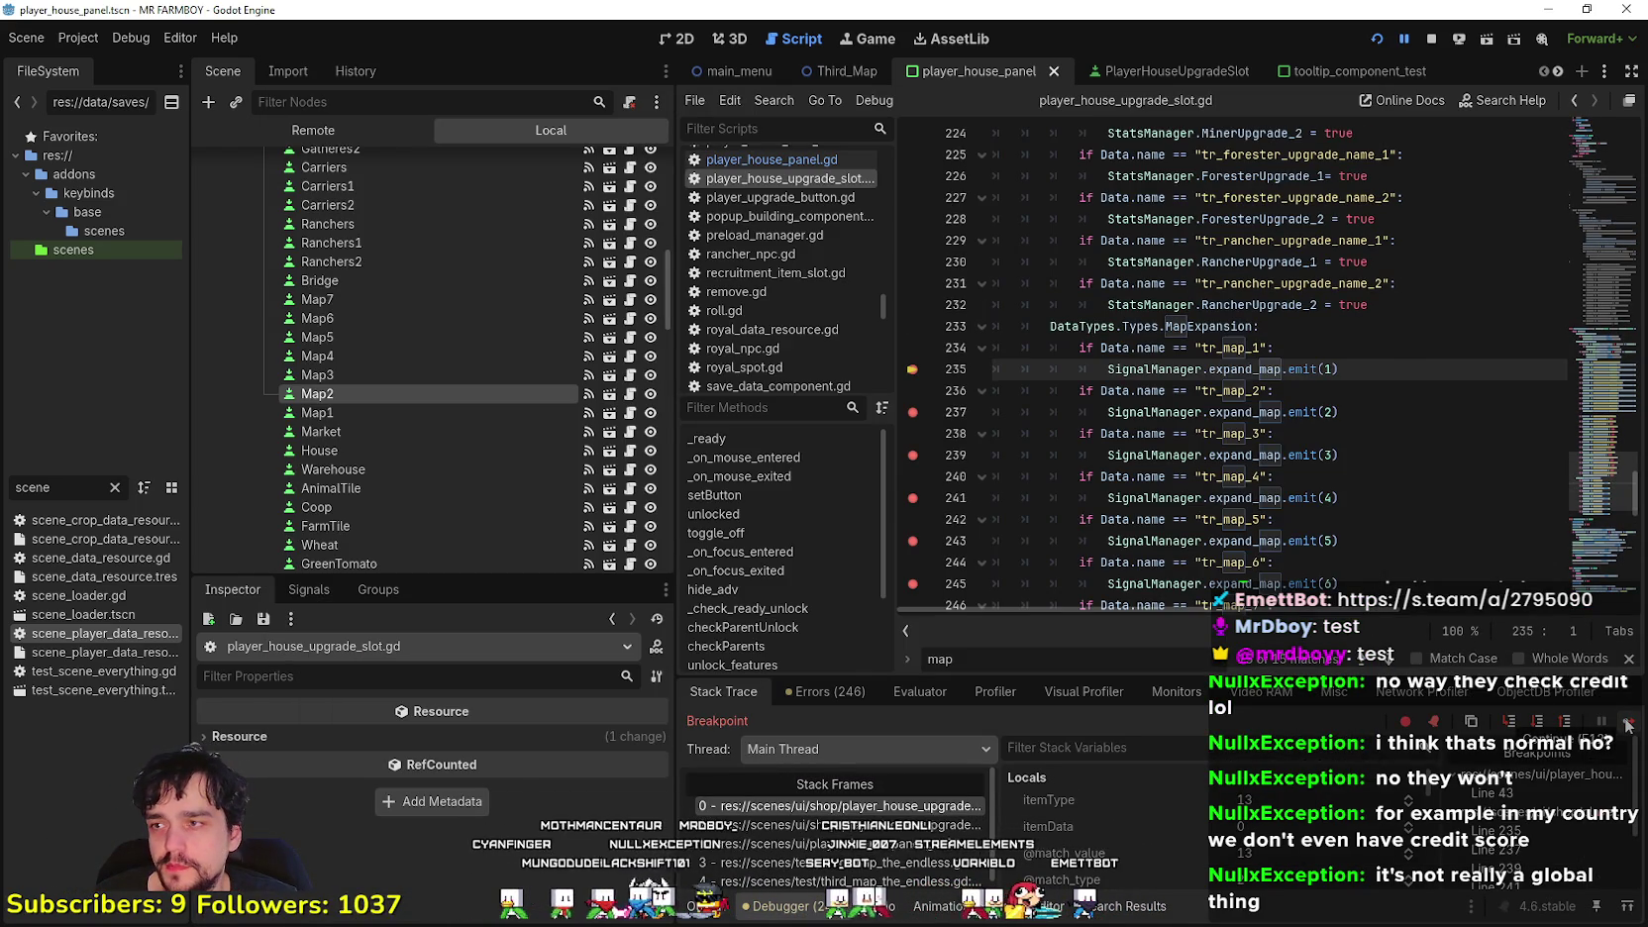
click(1627, 726)
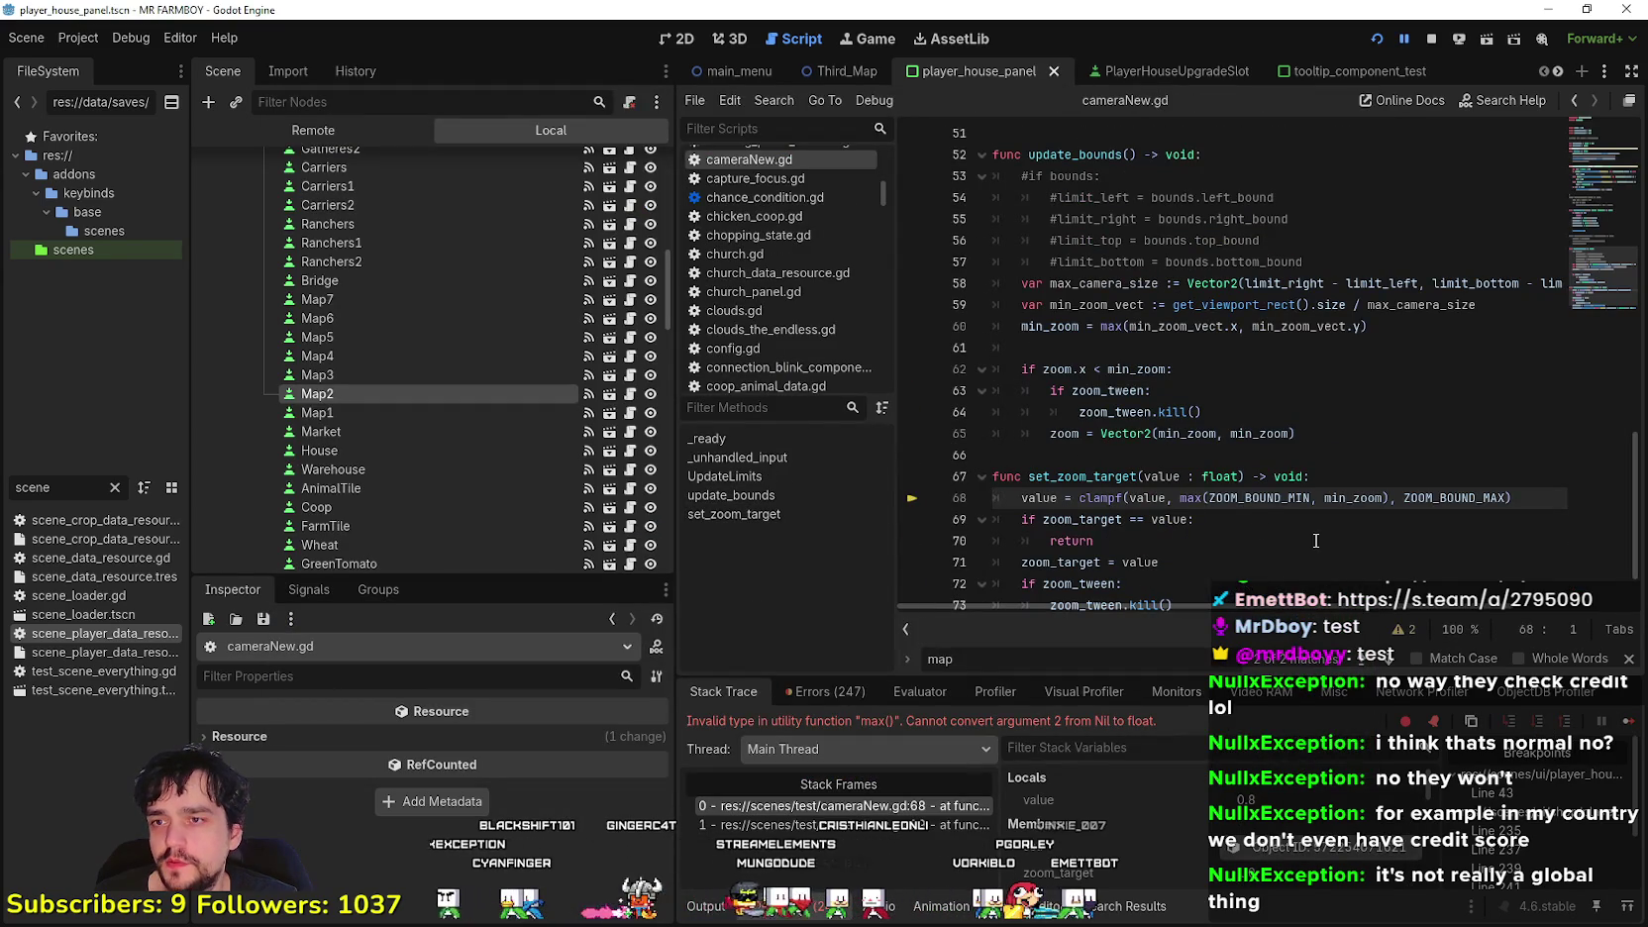
click(1631, 728)
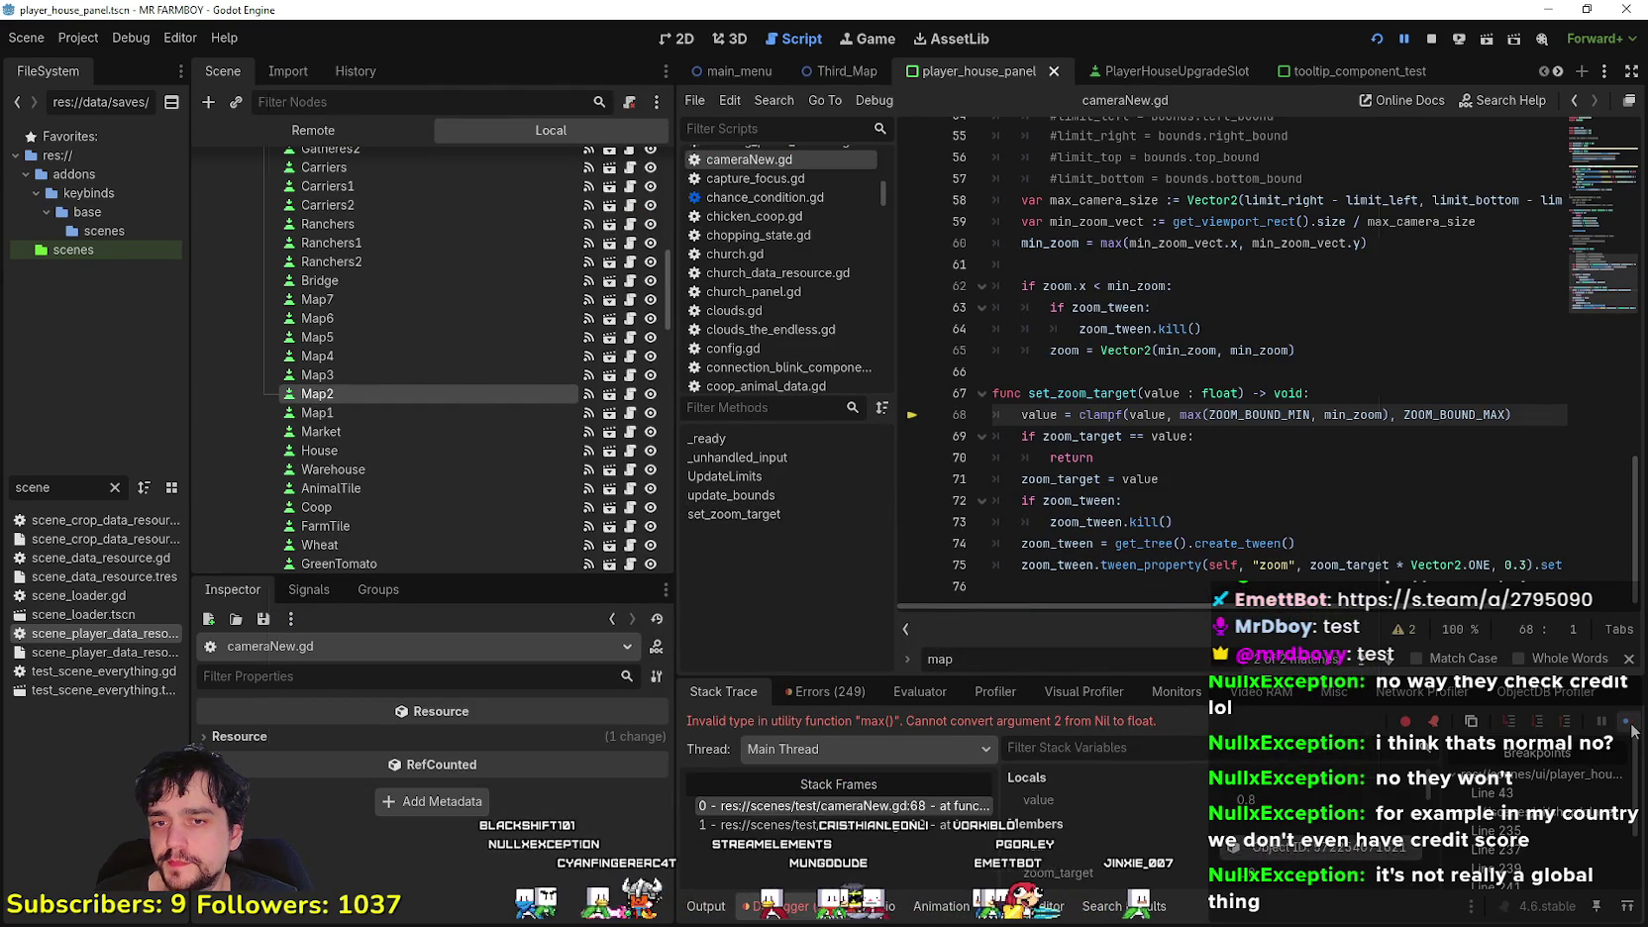
key(a)
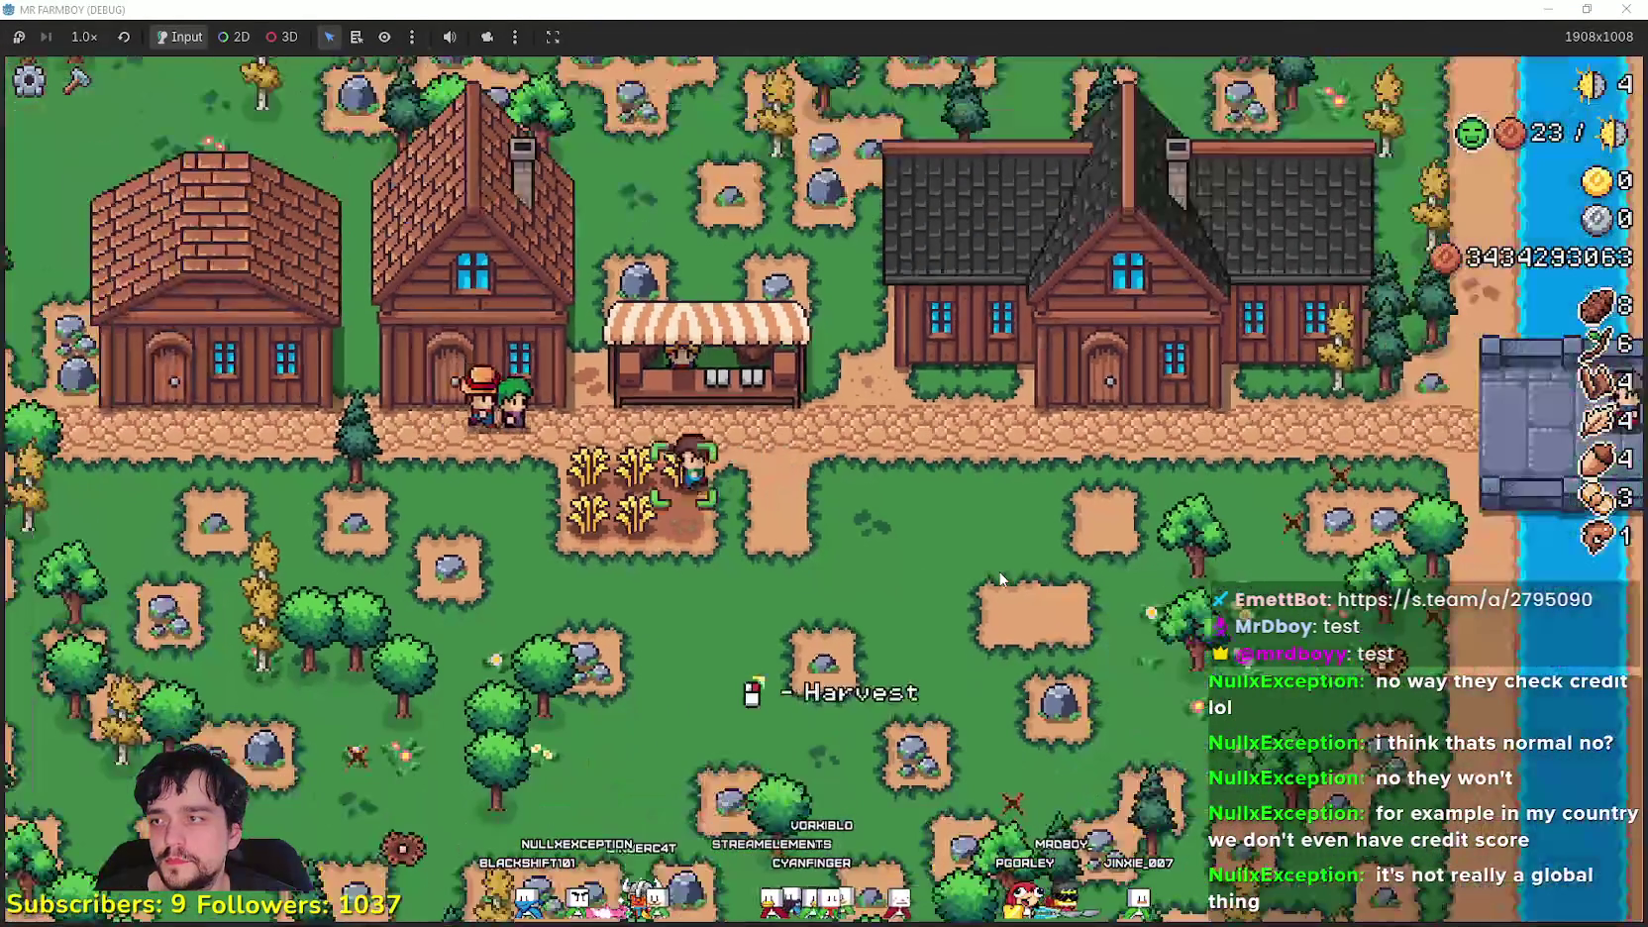
key(F8)
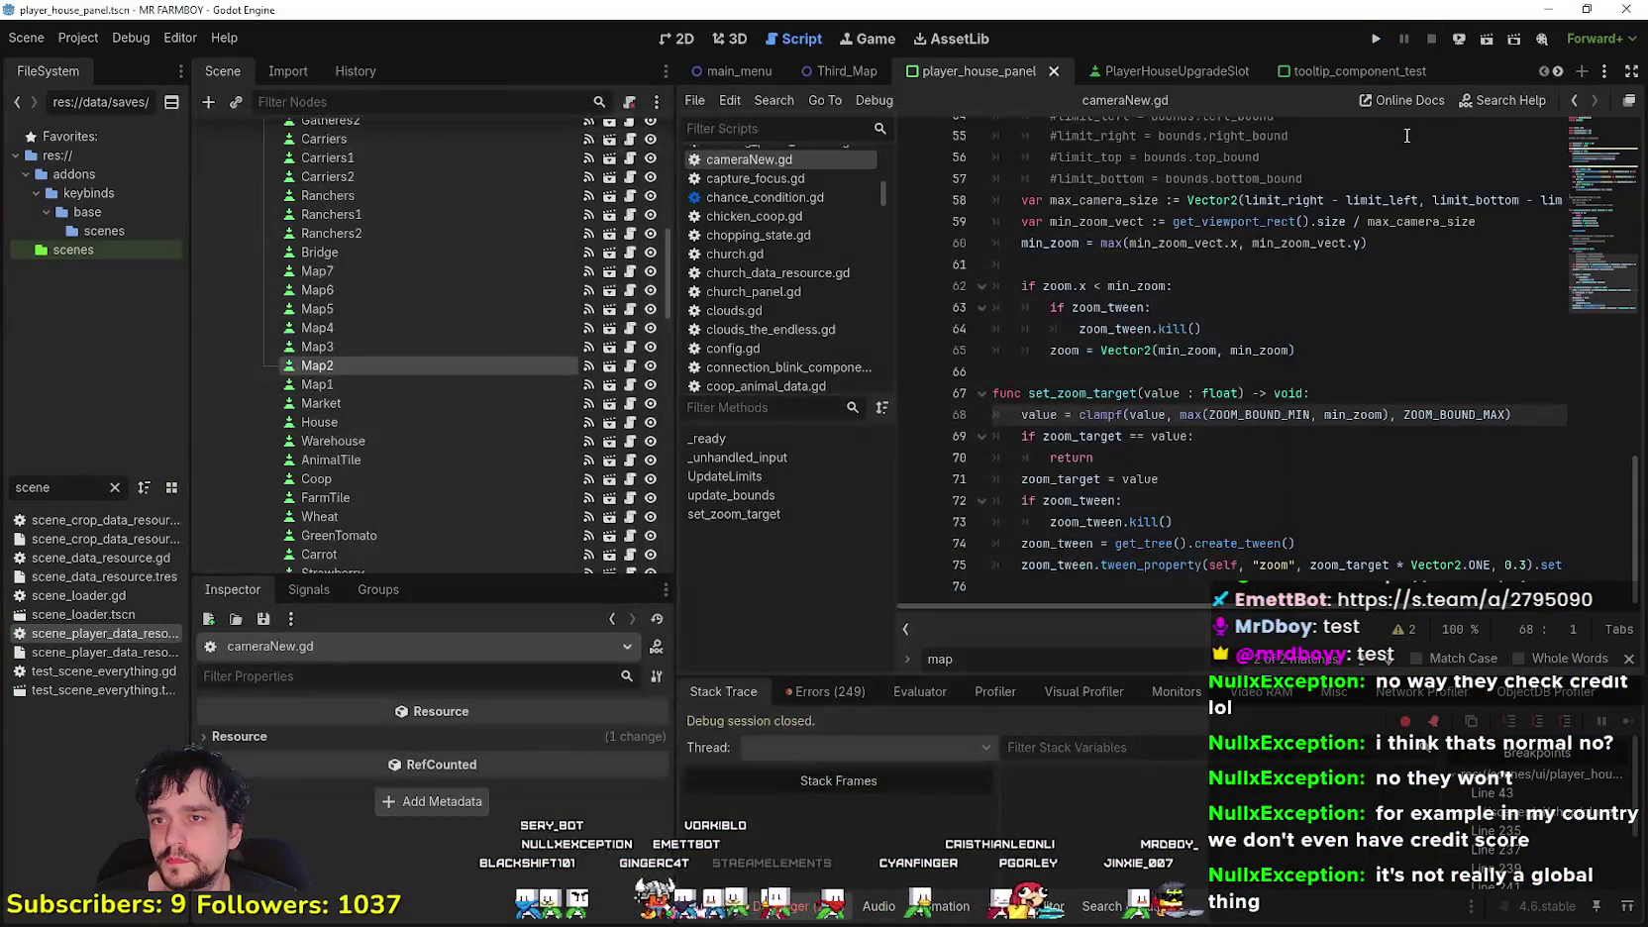
click(1287, 436)
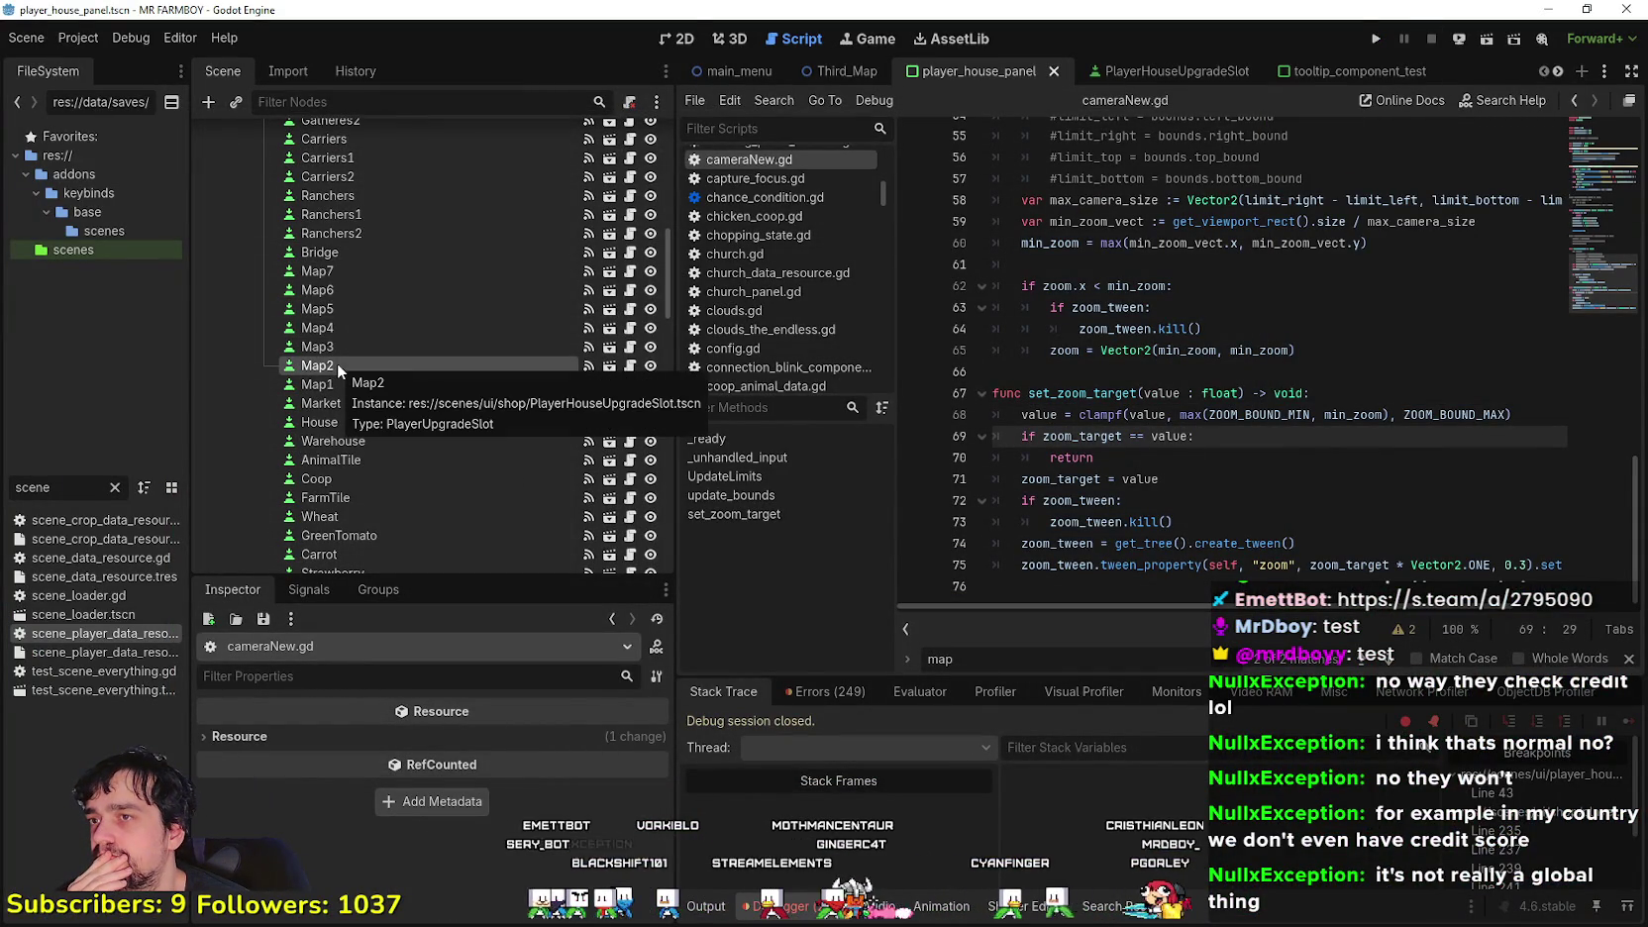
- In 2D view, move Map2, Map3 and Map4 in order directly below Map1
click(674, 39)
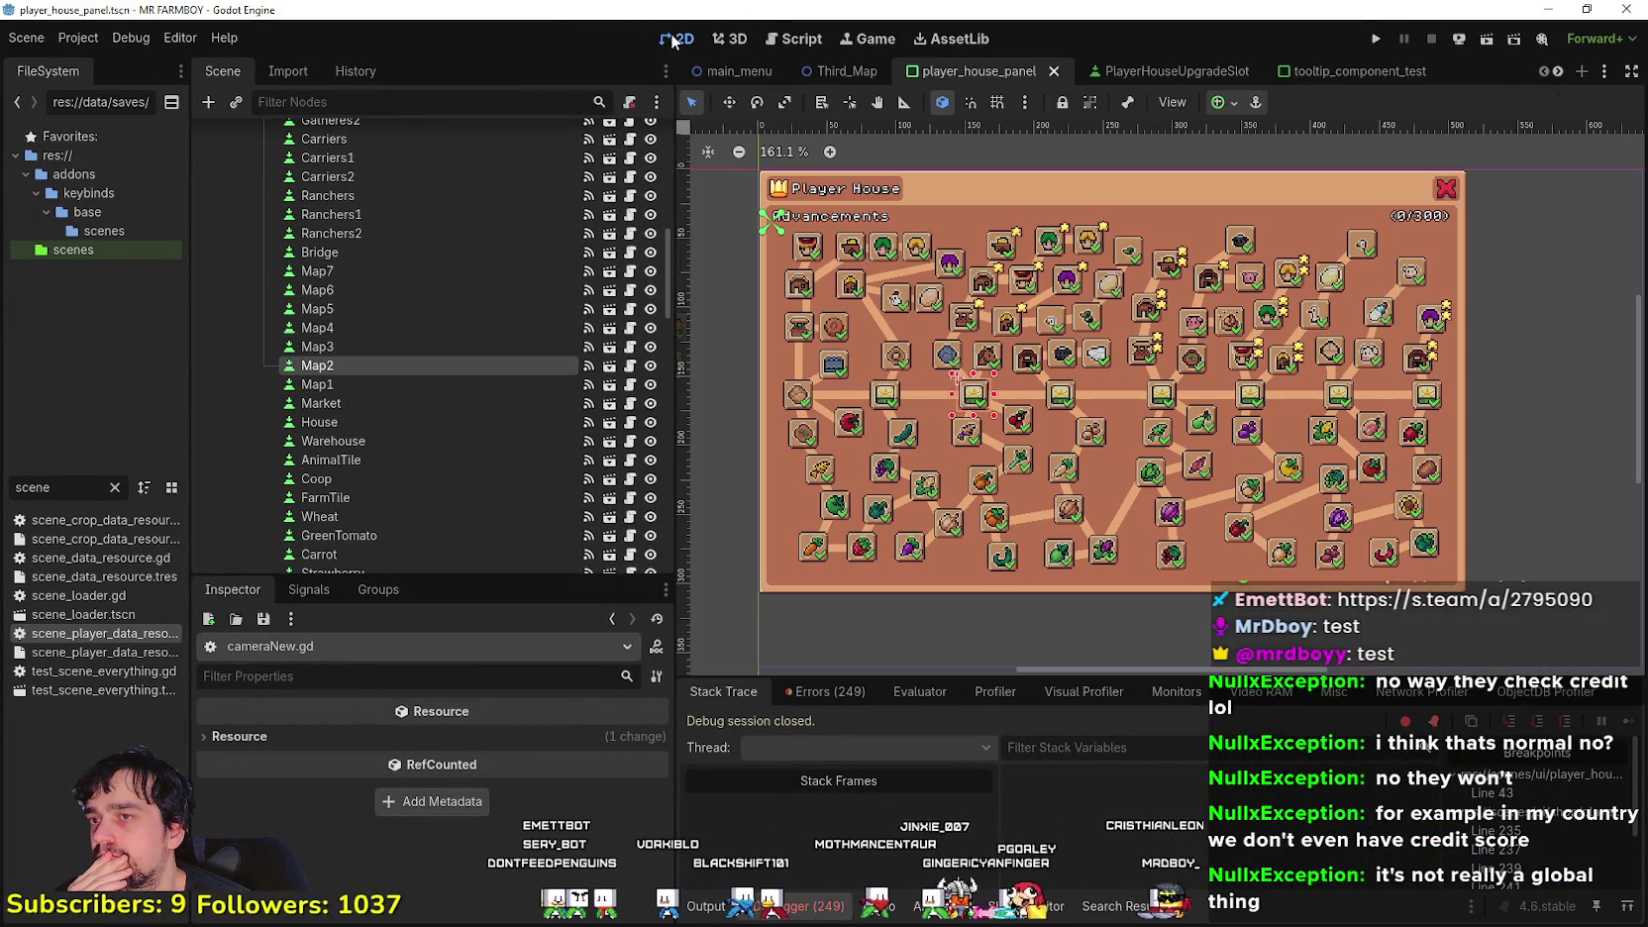
click(355, 384)
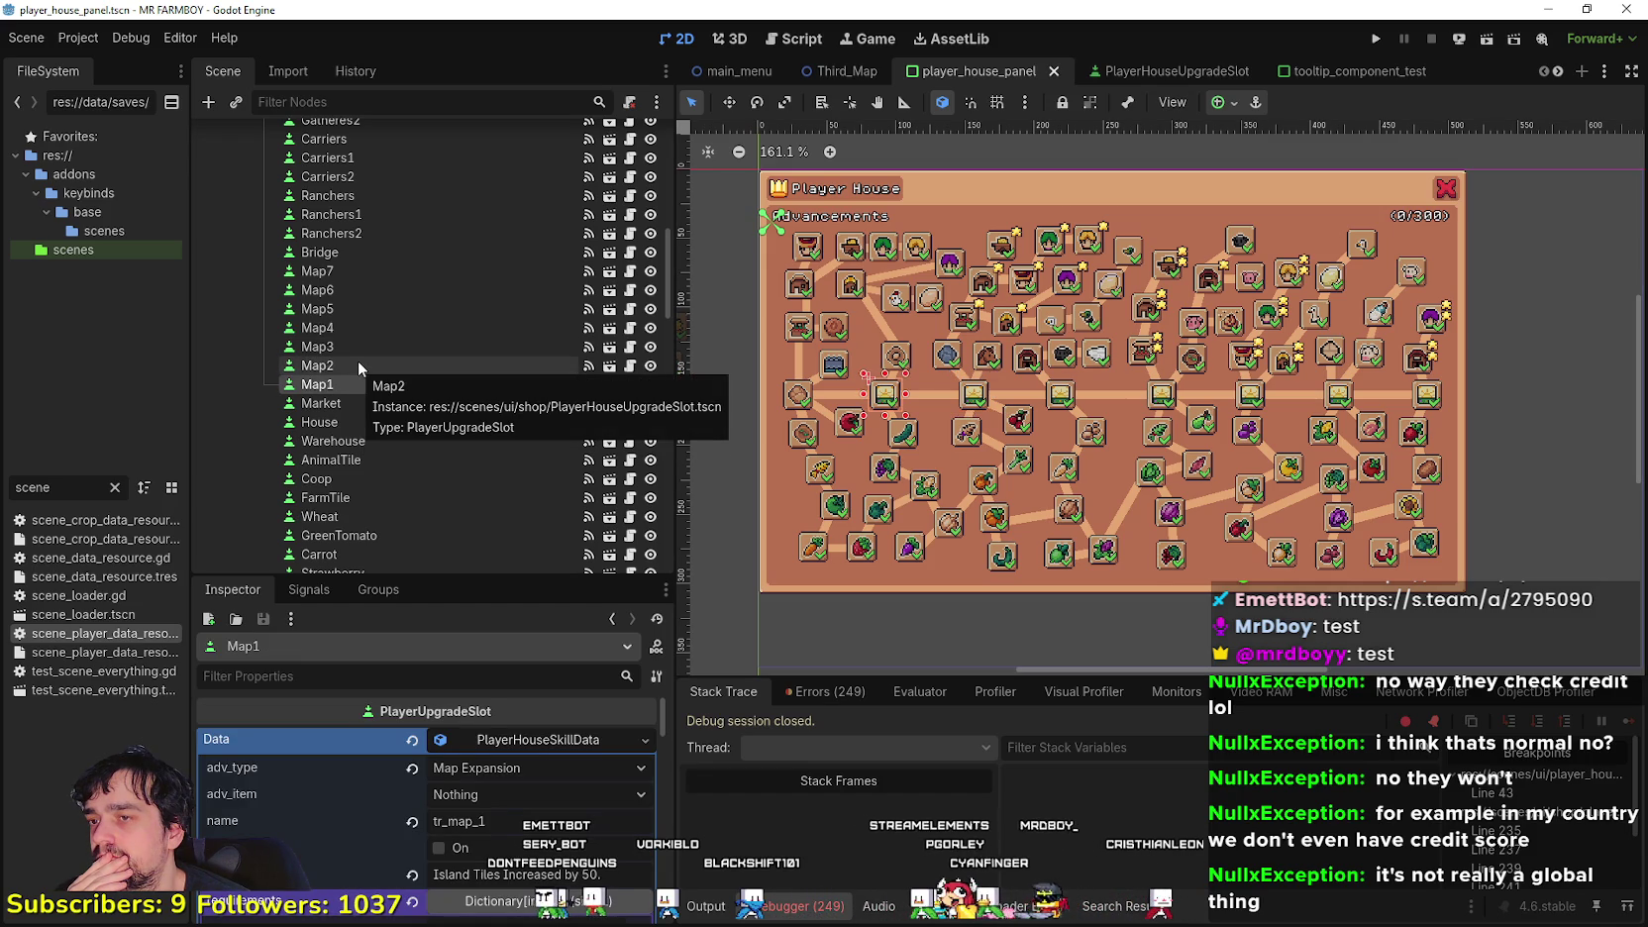
click(358, 362)
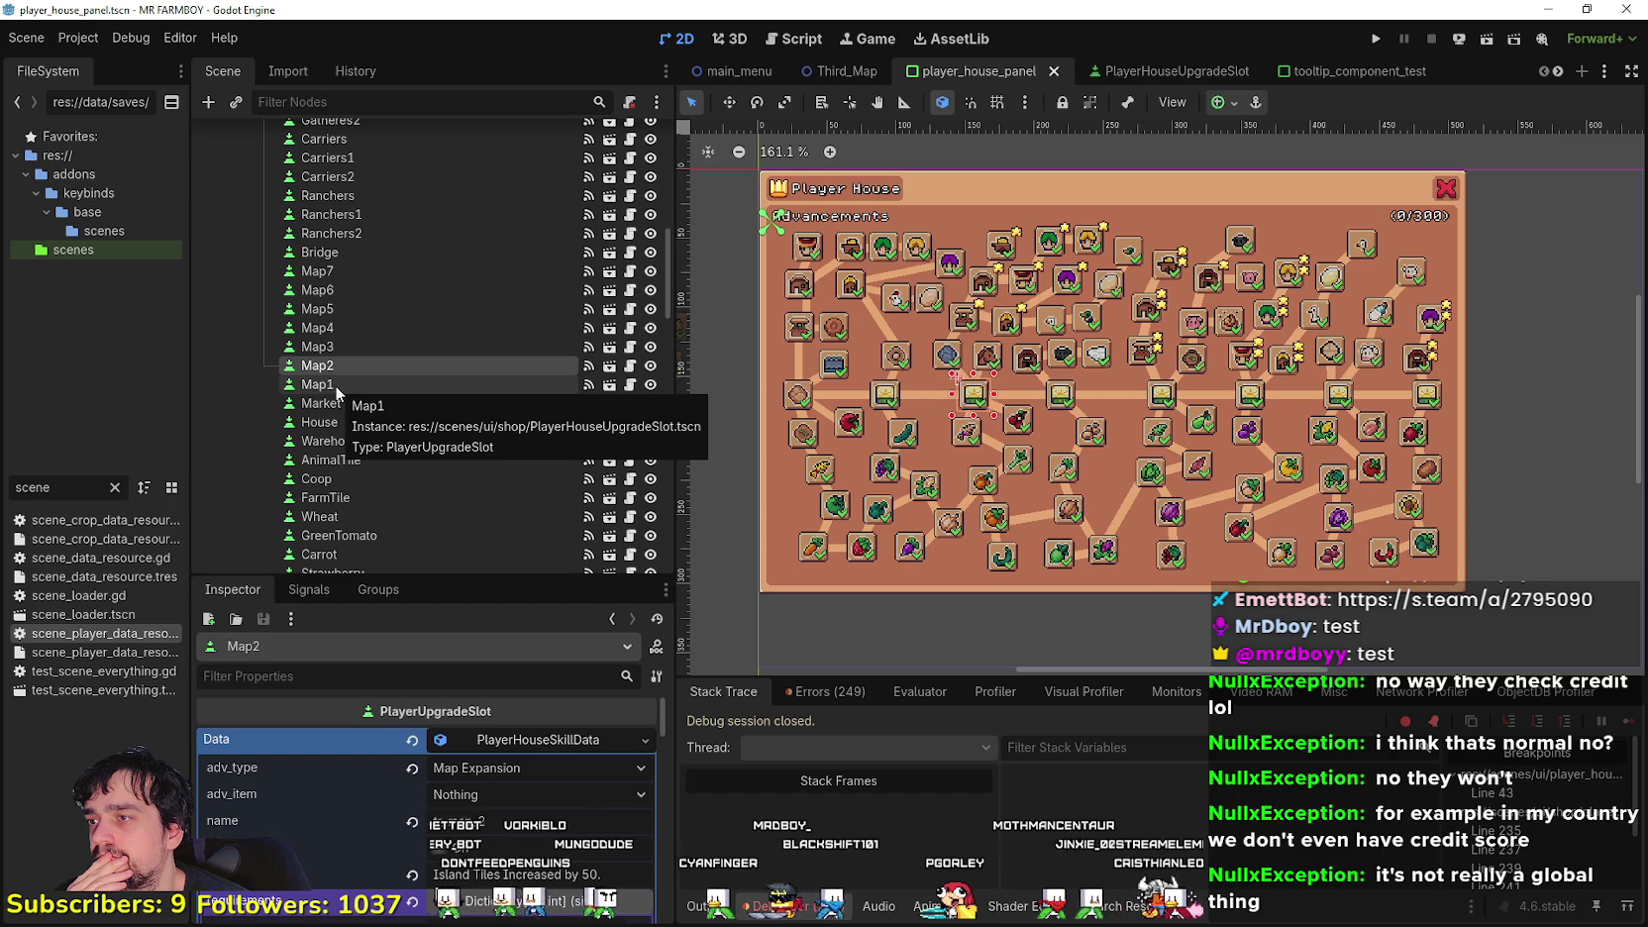
click(334, 383)
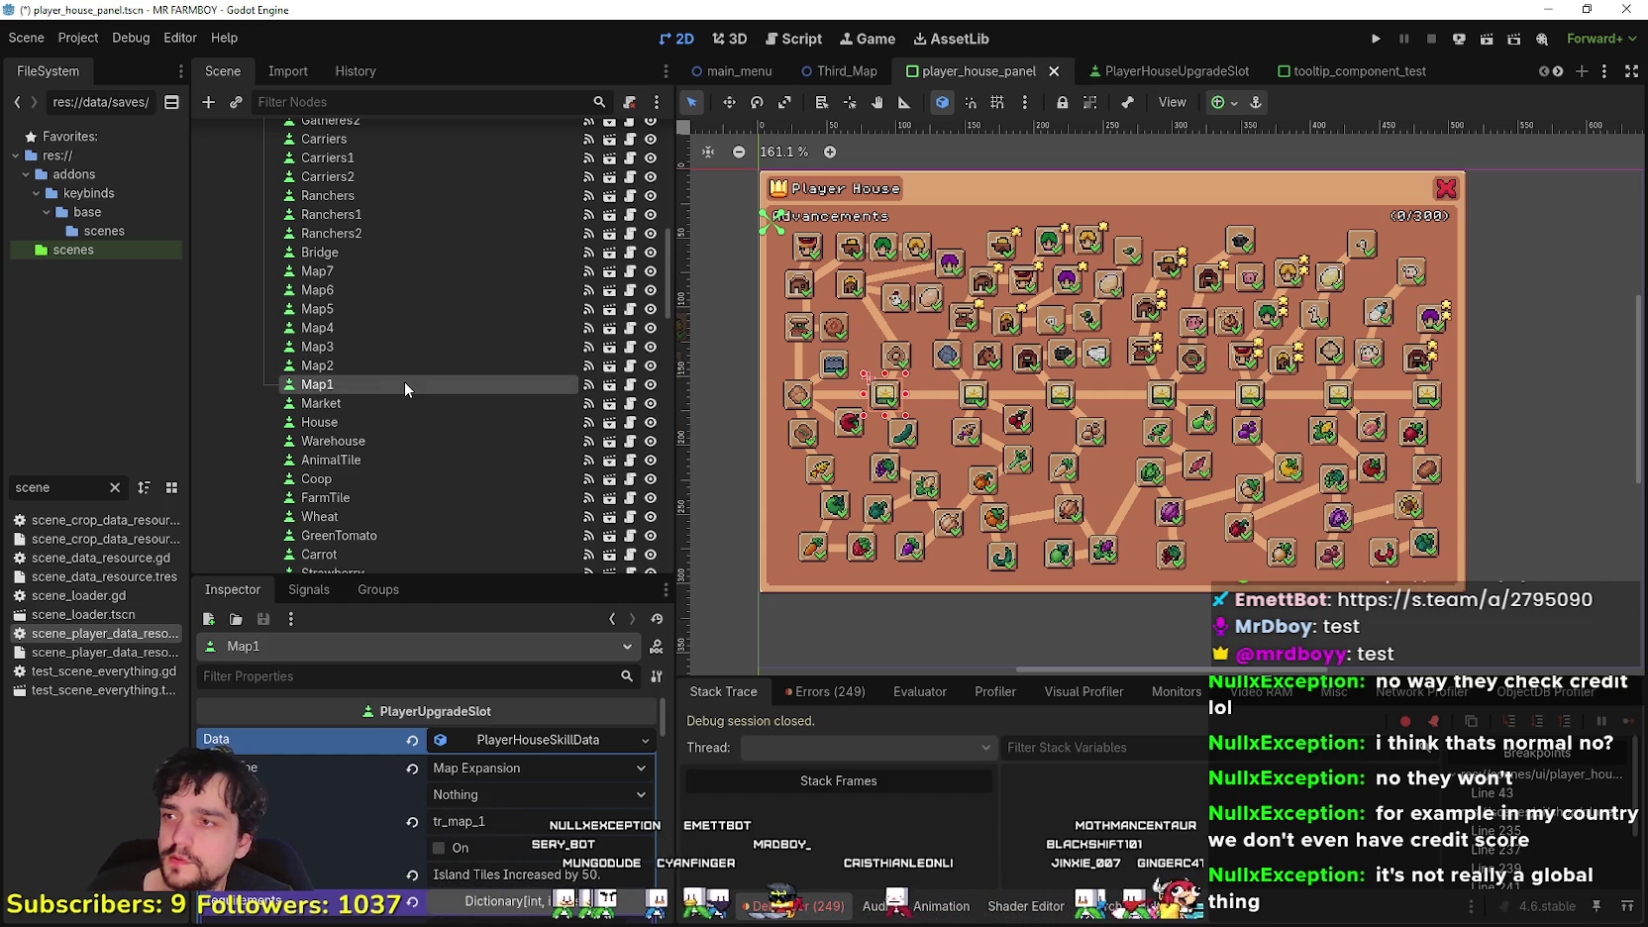
drag(322, 365, 389, 401)
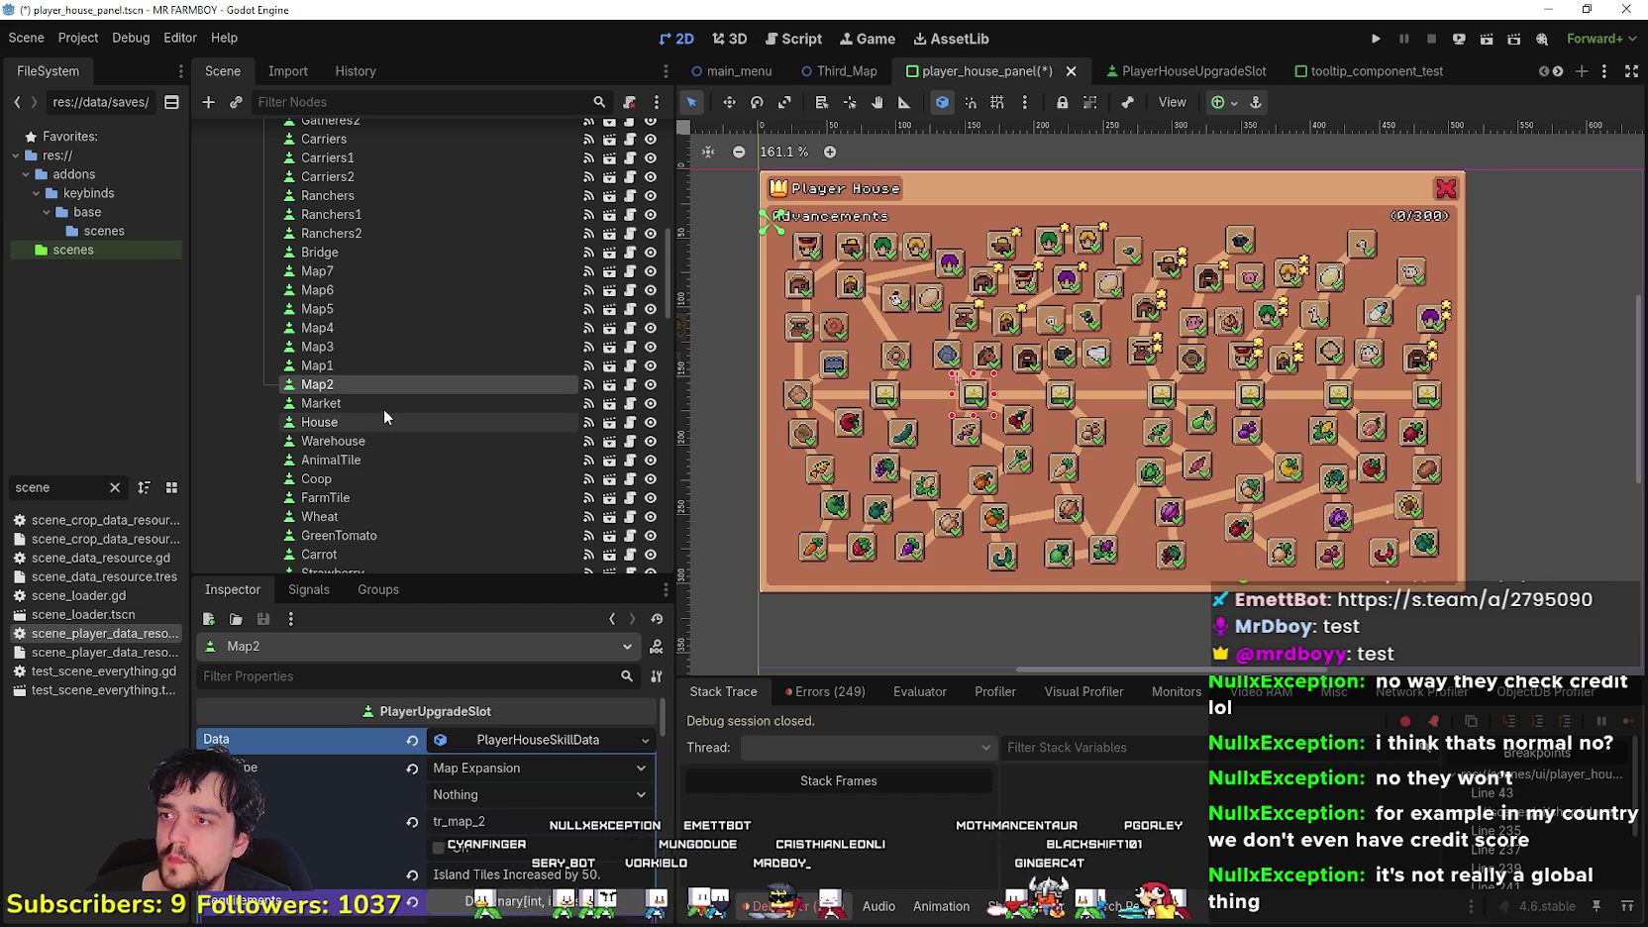
drag(317, 347, 382, 406)
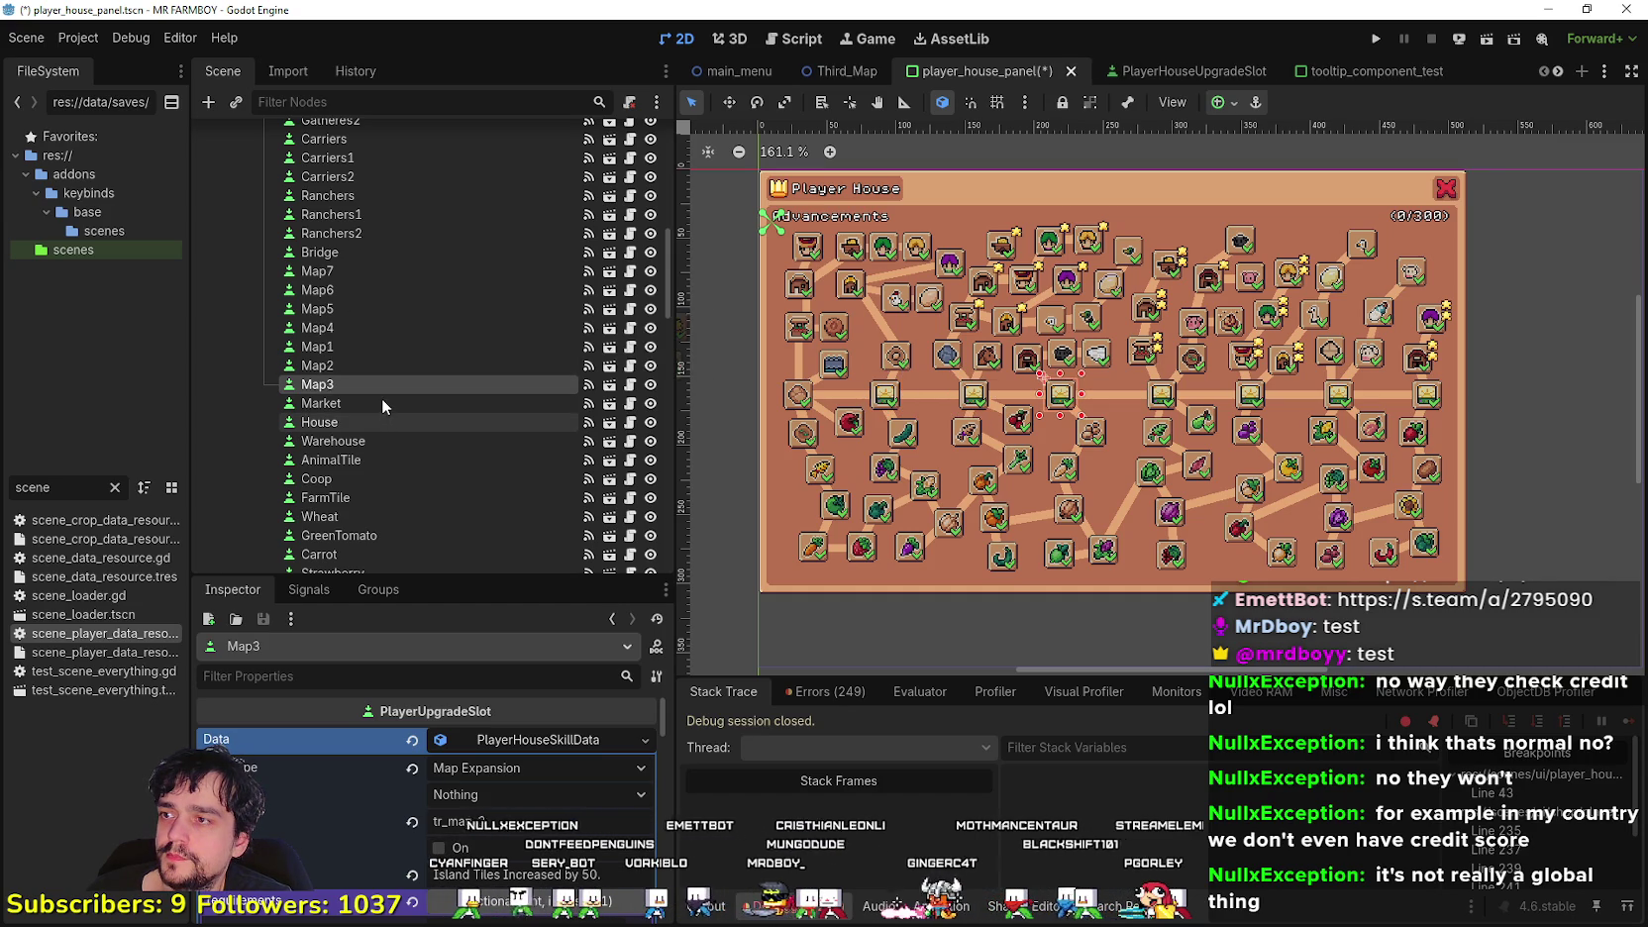
drag(317, 328, 380, 392)
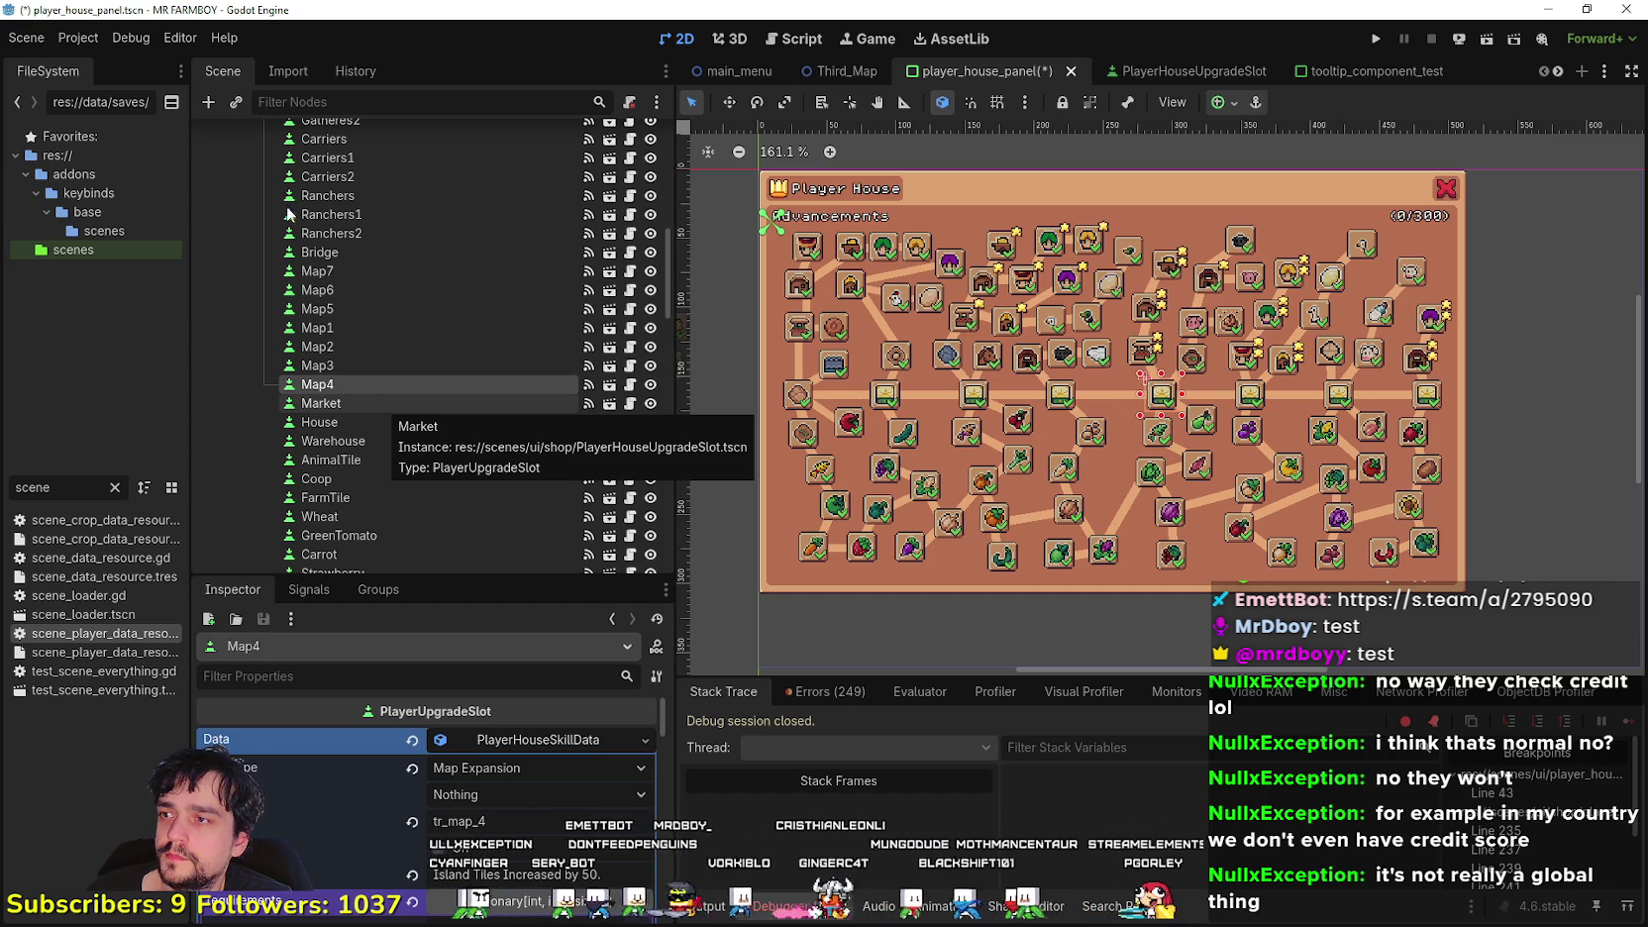
- Move Map5, Map6 and Map7 below Map4 in order, save the scene, and rerun the game
drag(317, 309, 347, 392)
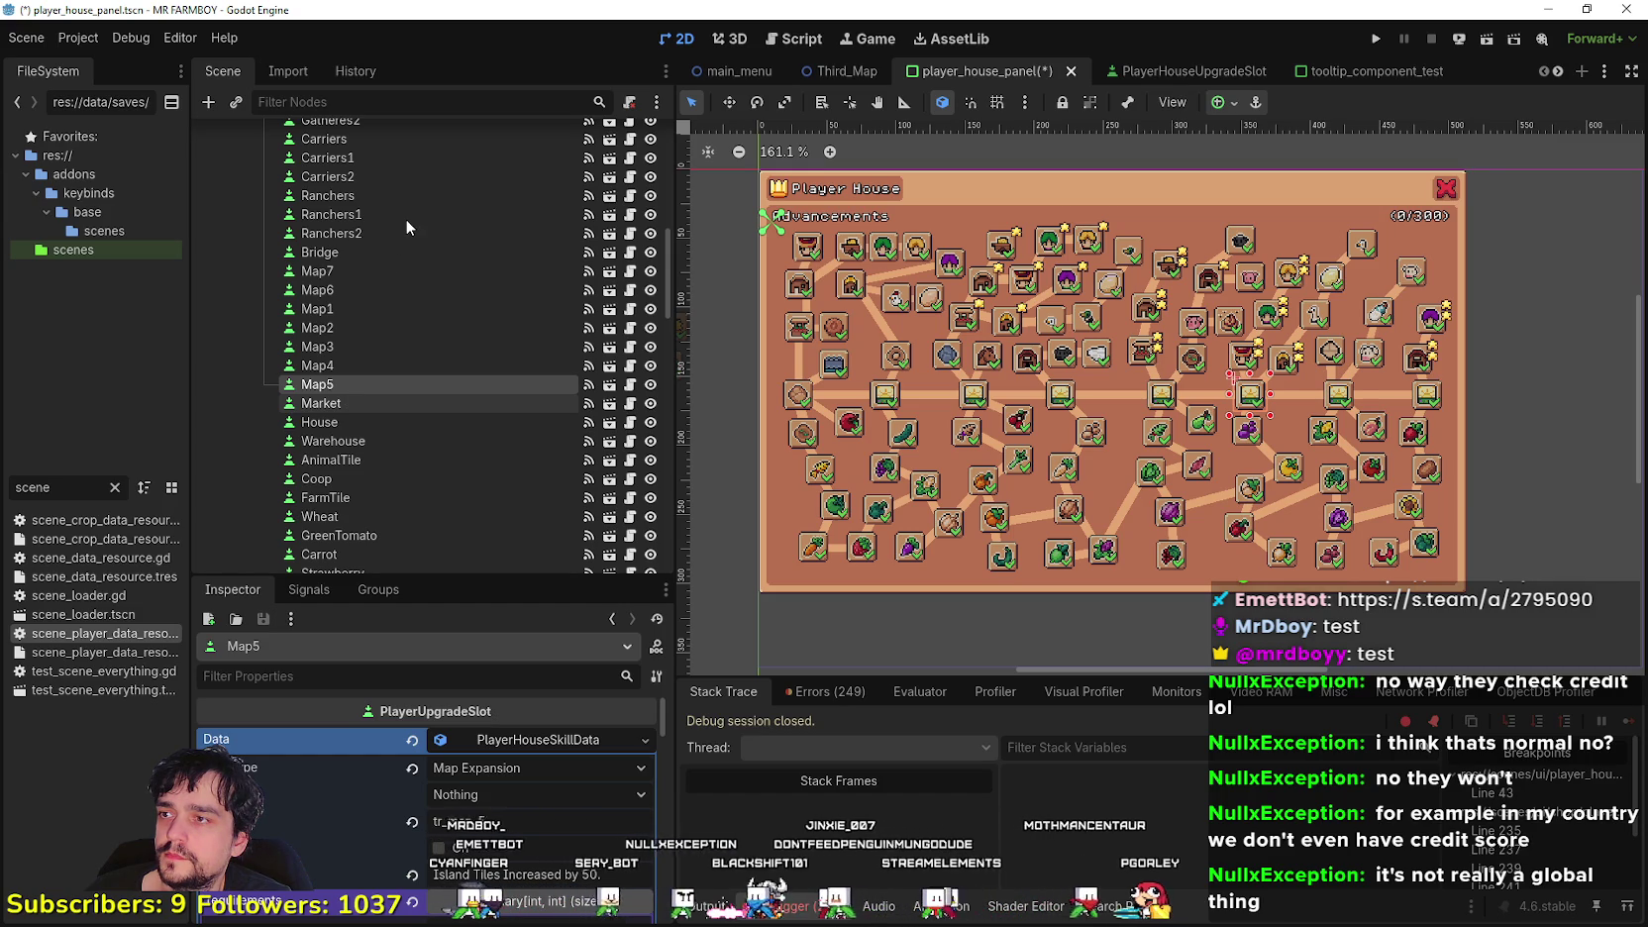
drag(316, 289, 346, 392)
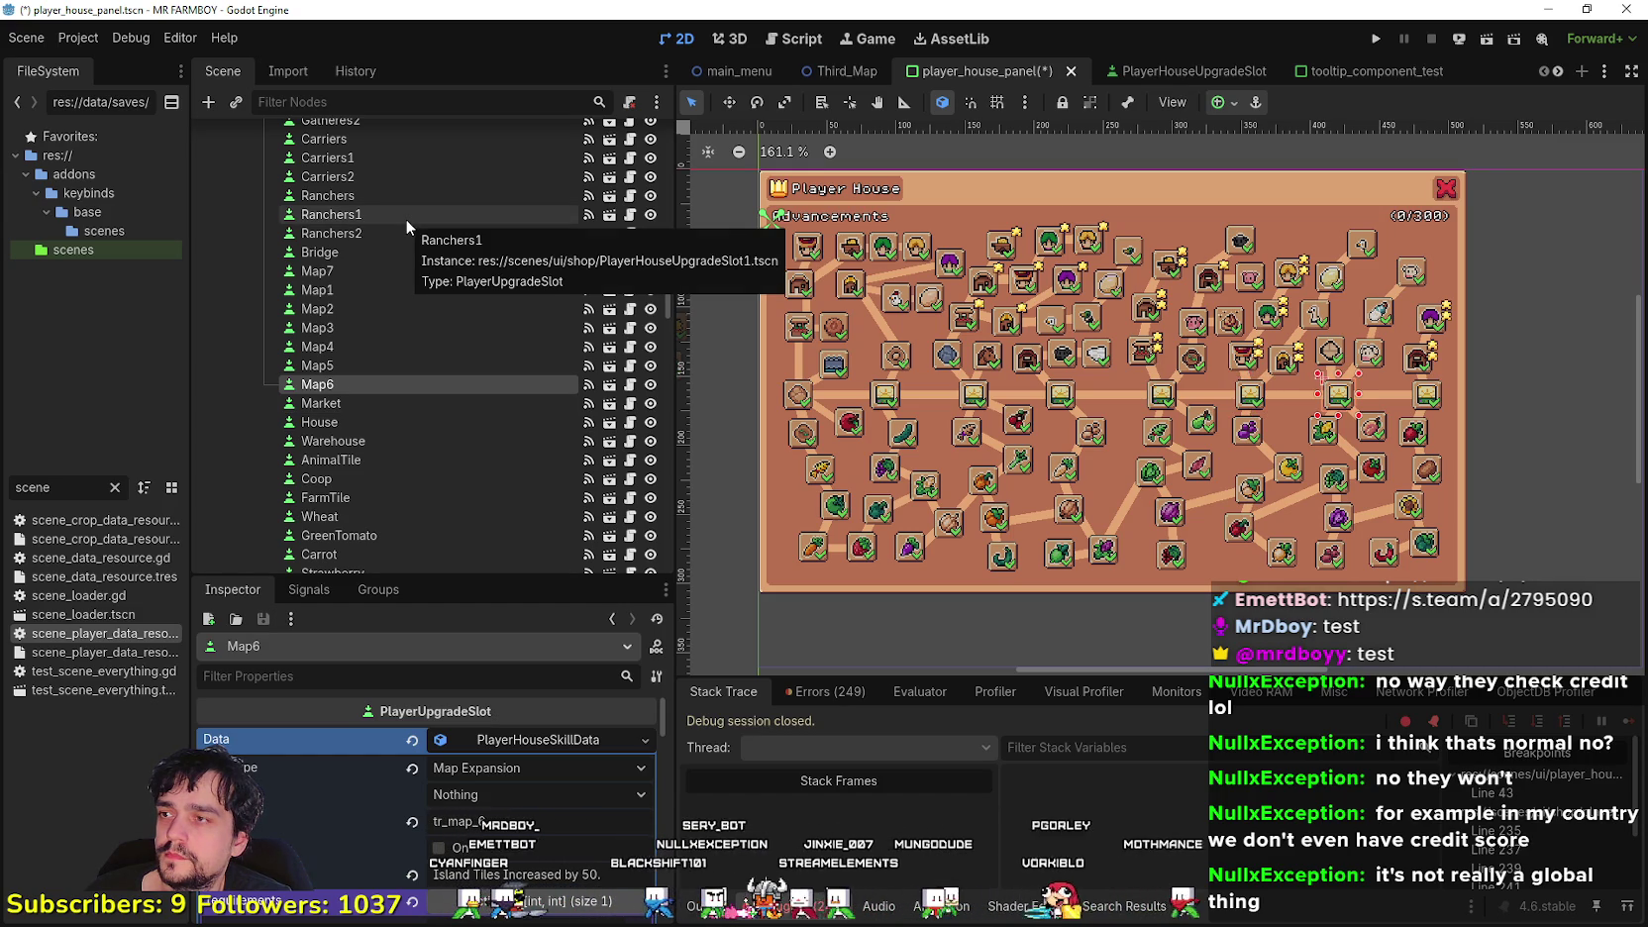
drag(317, 270, 346, 392)
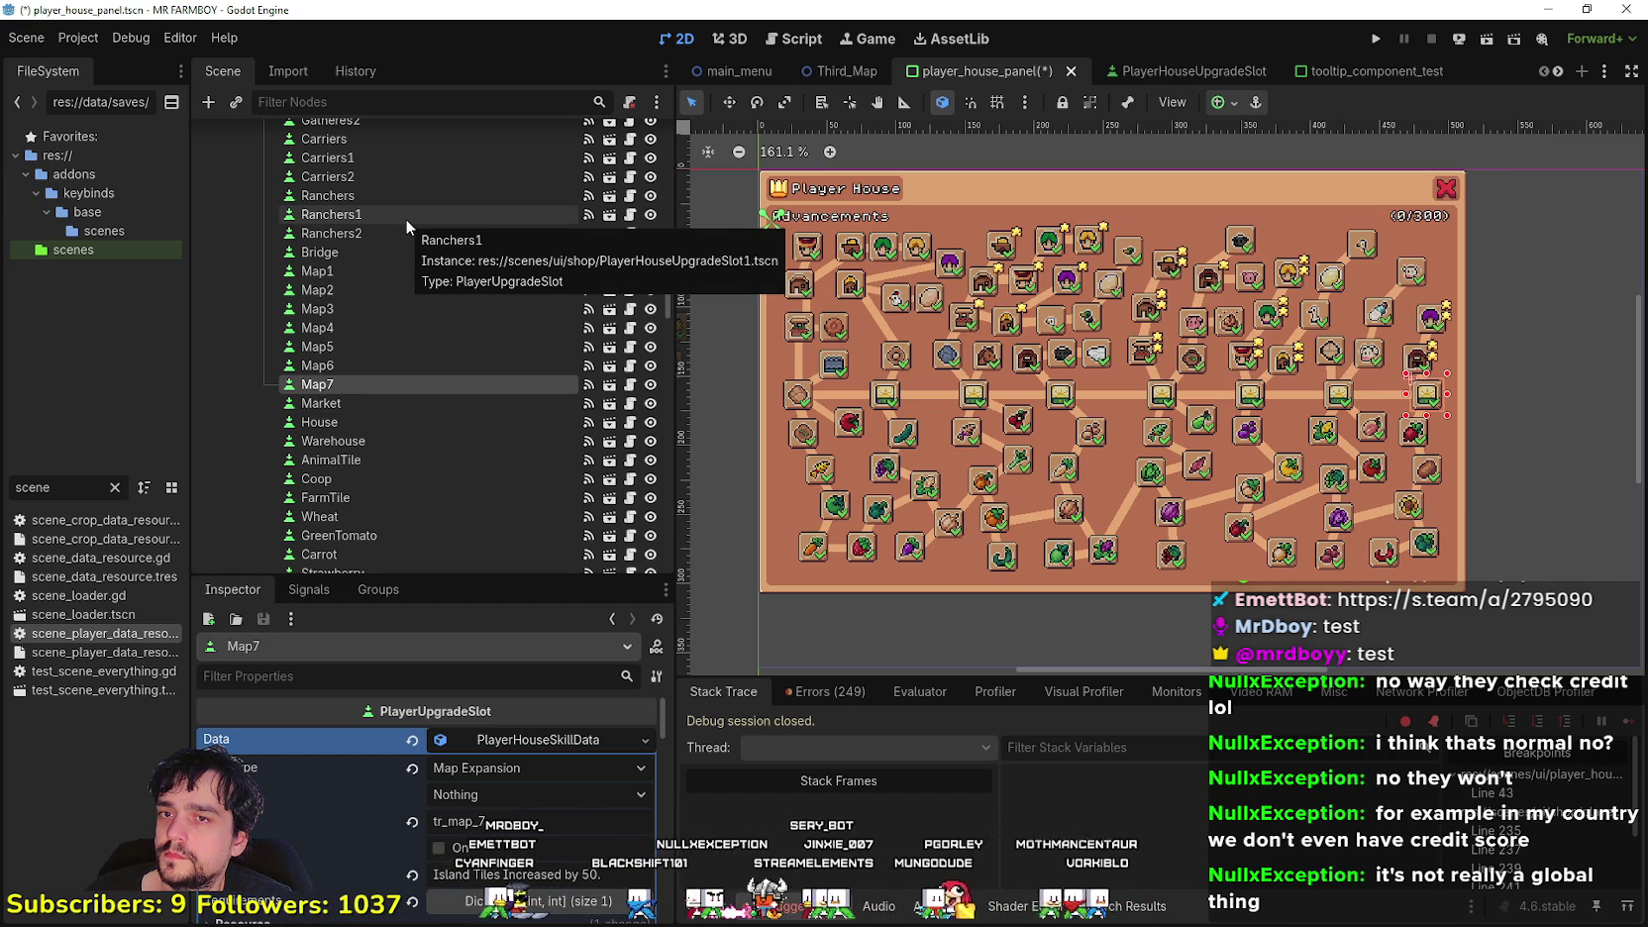
key(ctrl+s)
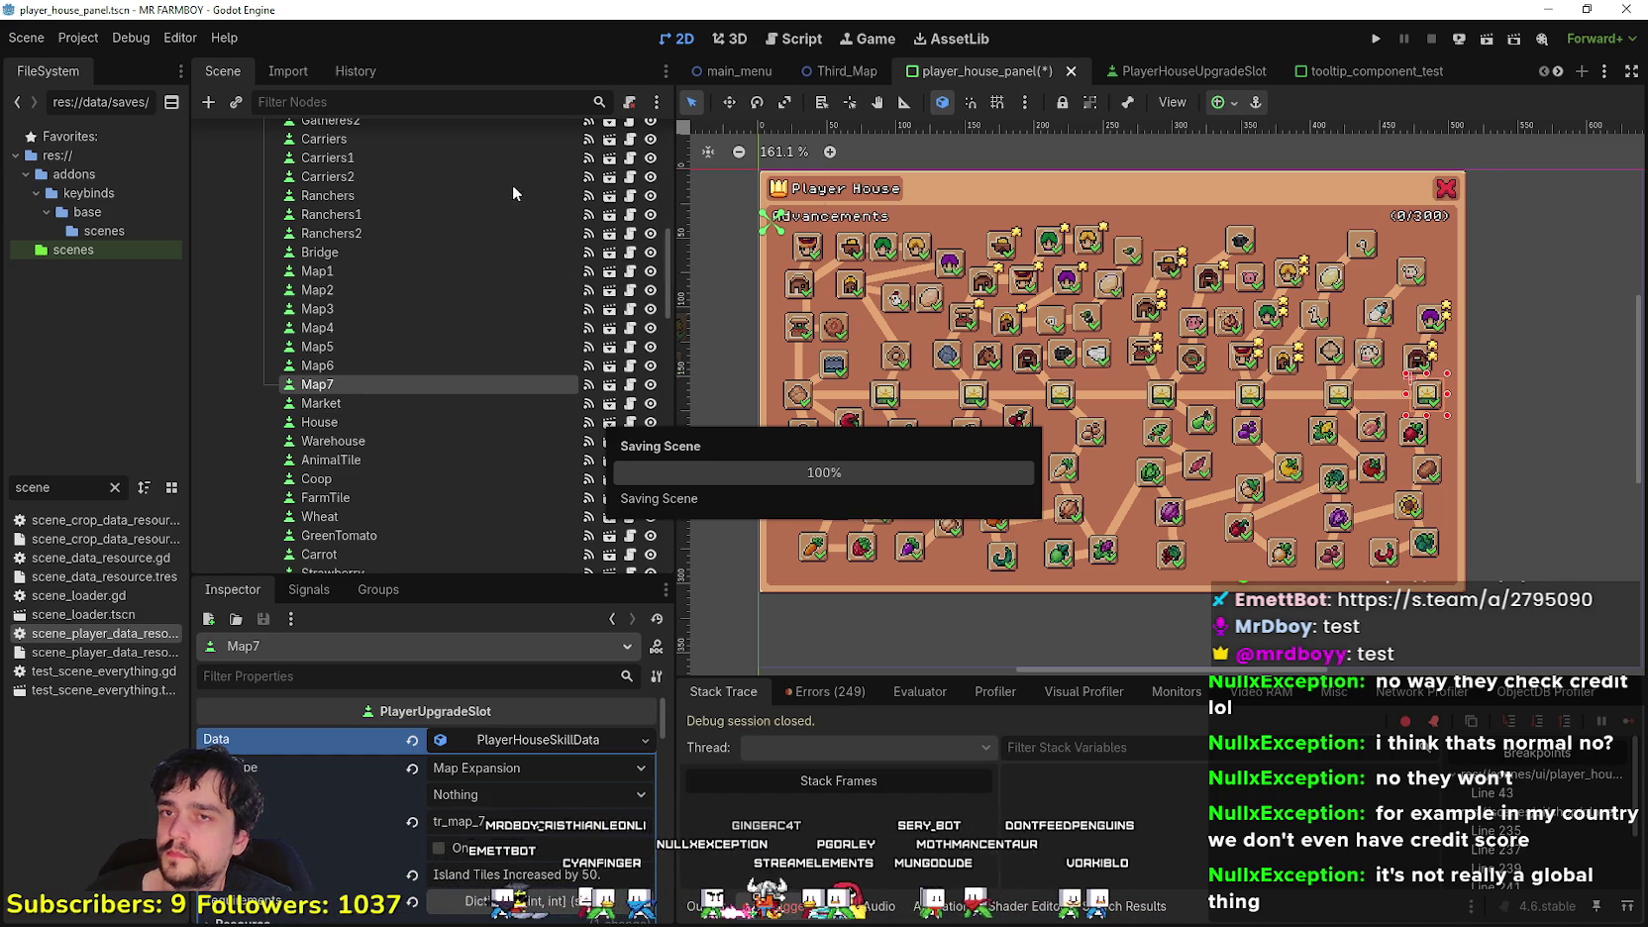
click(1386, 38)
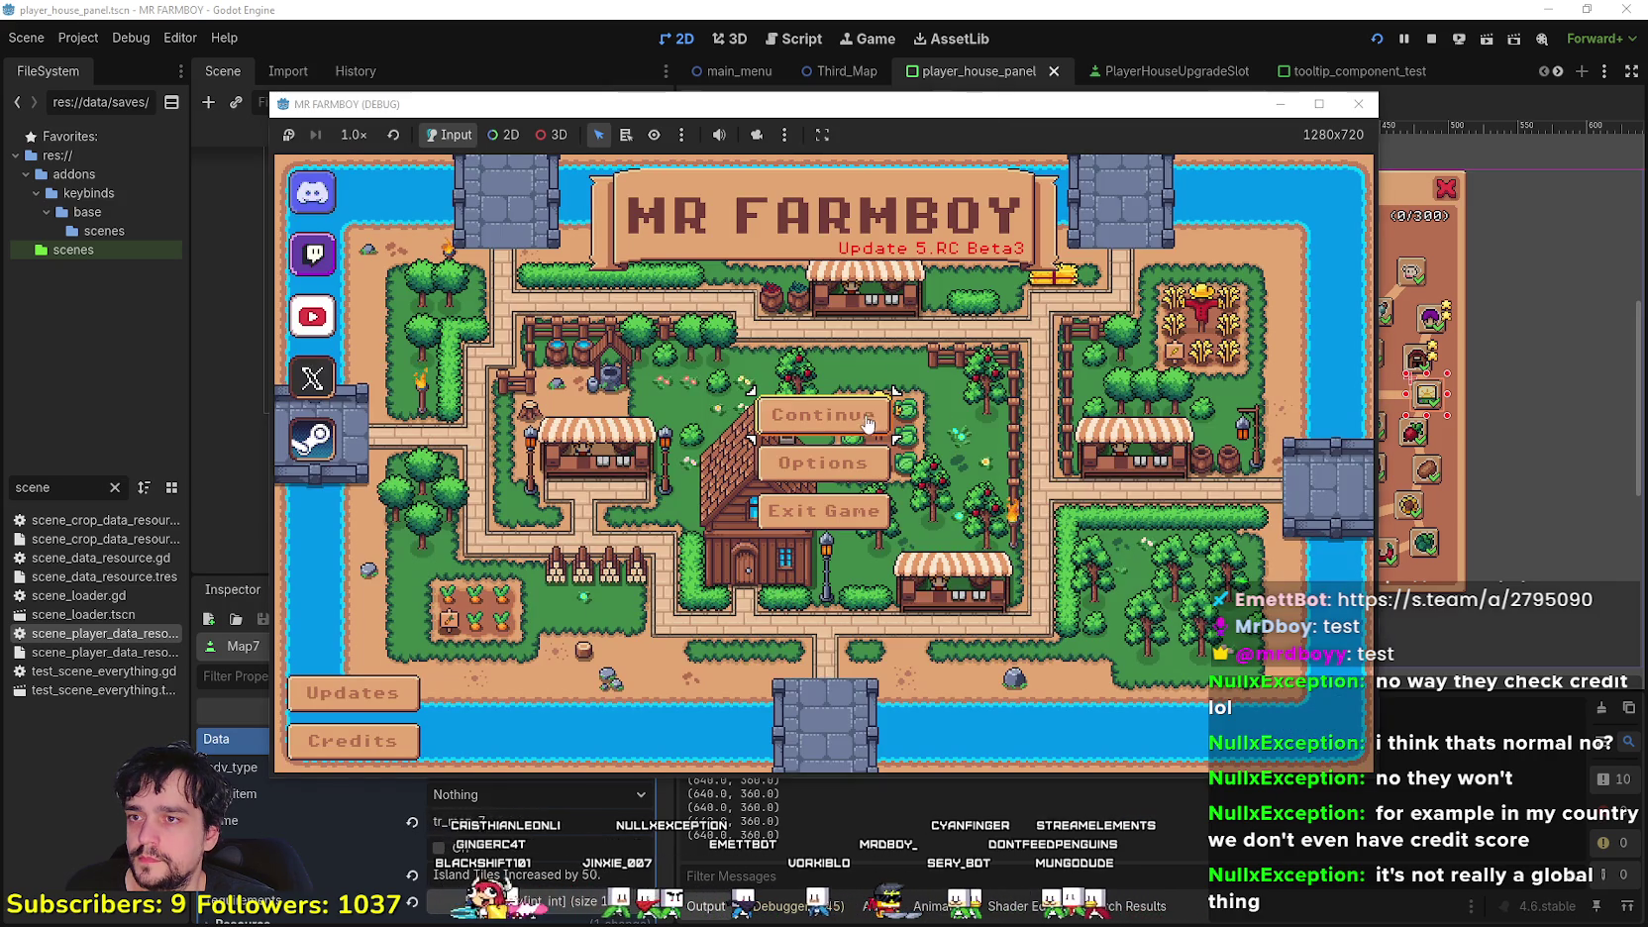
- From the title menu's save list, load Save 4 so the debugger halts at line 235
click(817, 415)
click(768, 448)
click(761, 468)
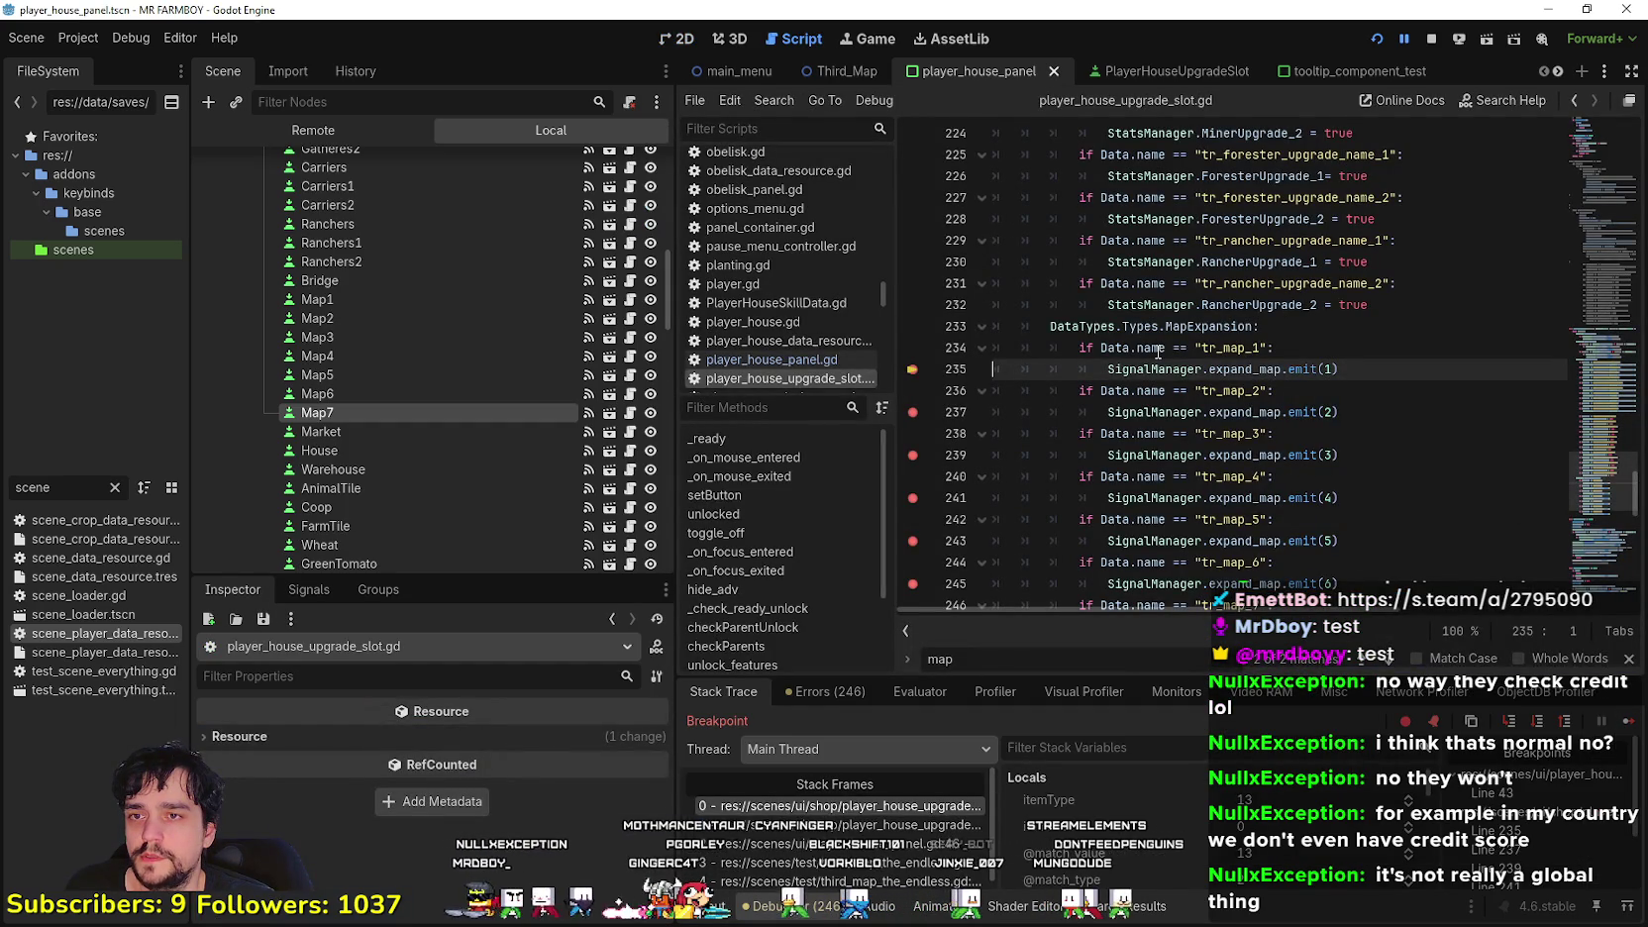
- Switch to the Third_Map scene and open the Clouds node's script, clouds_the_endless.gd
double_click(1259, 368)
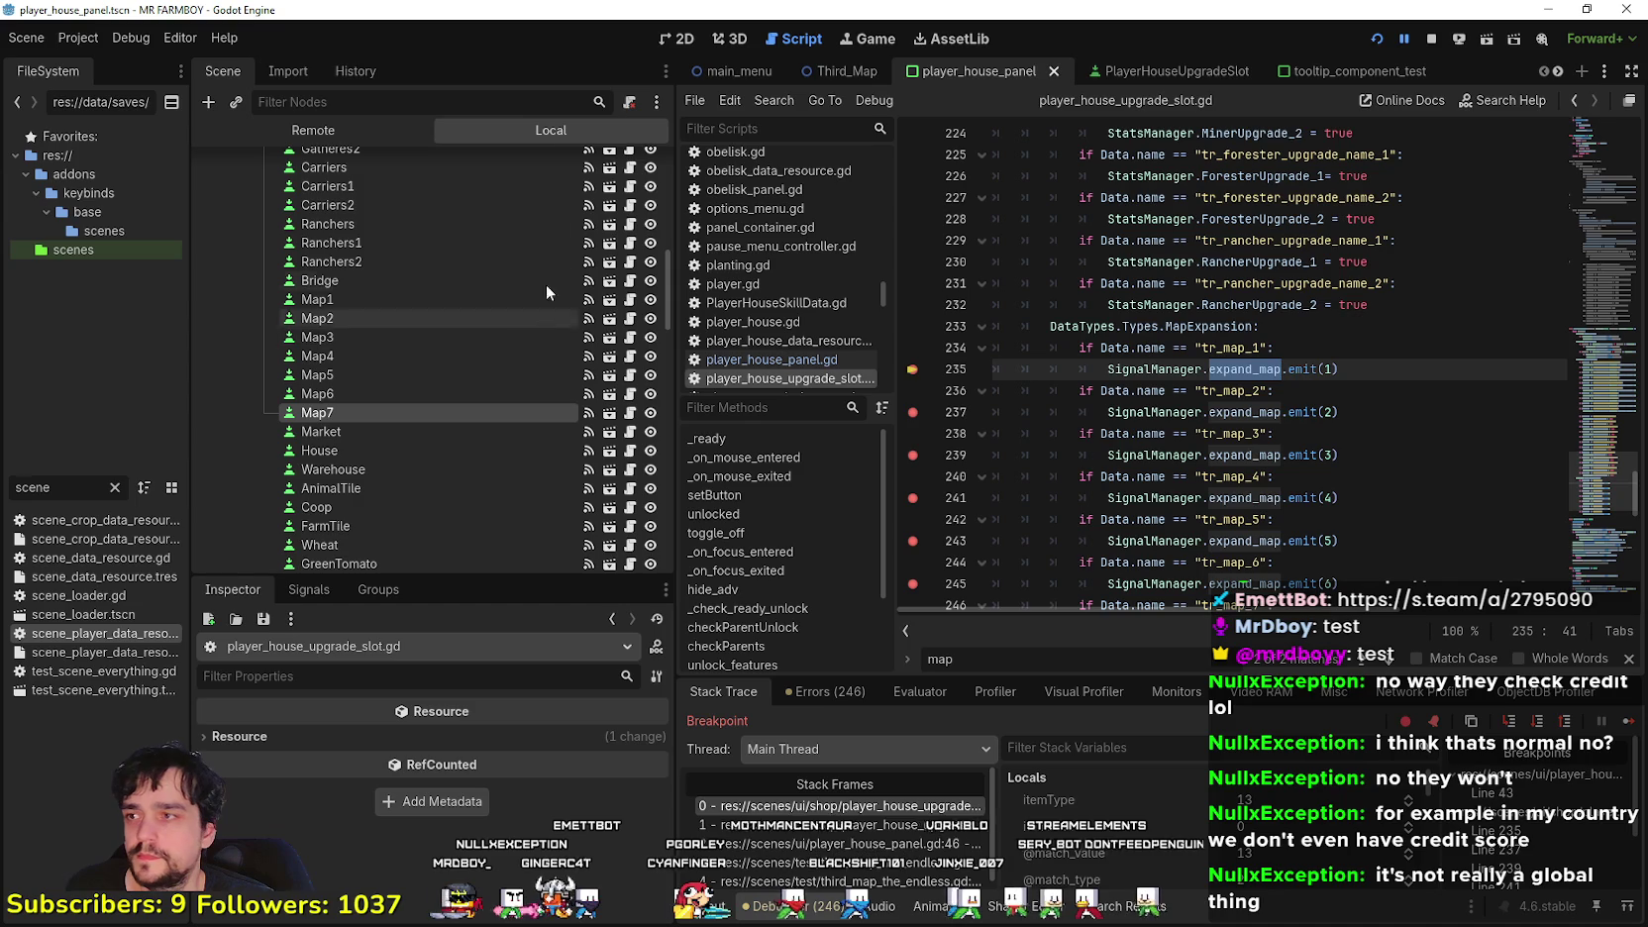
click(840, 71)
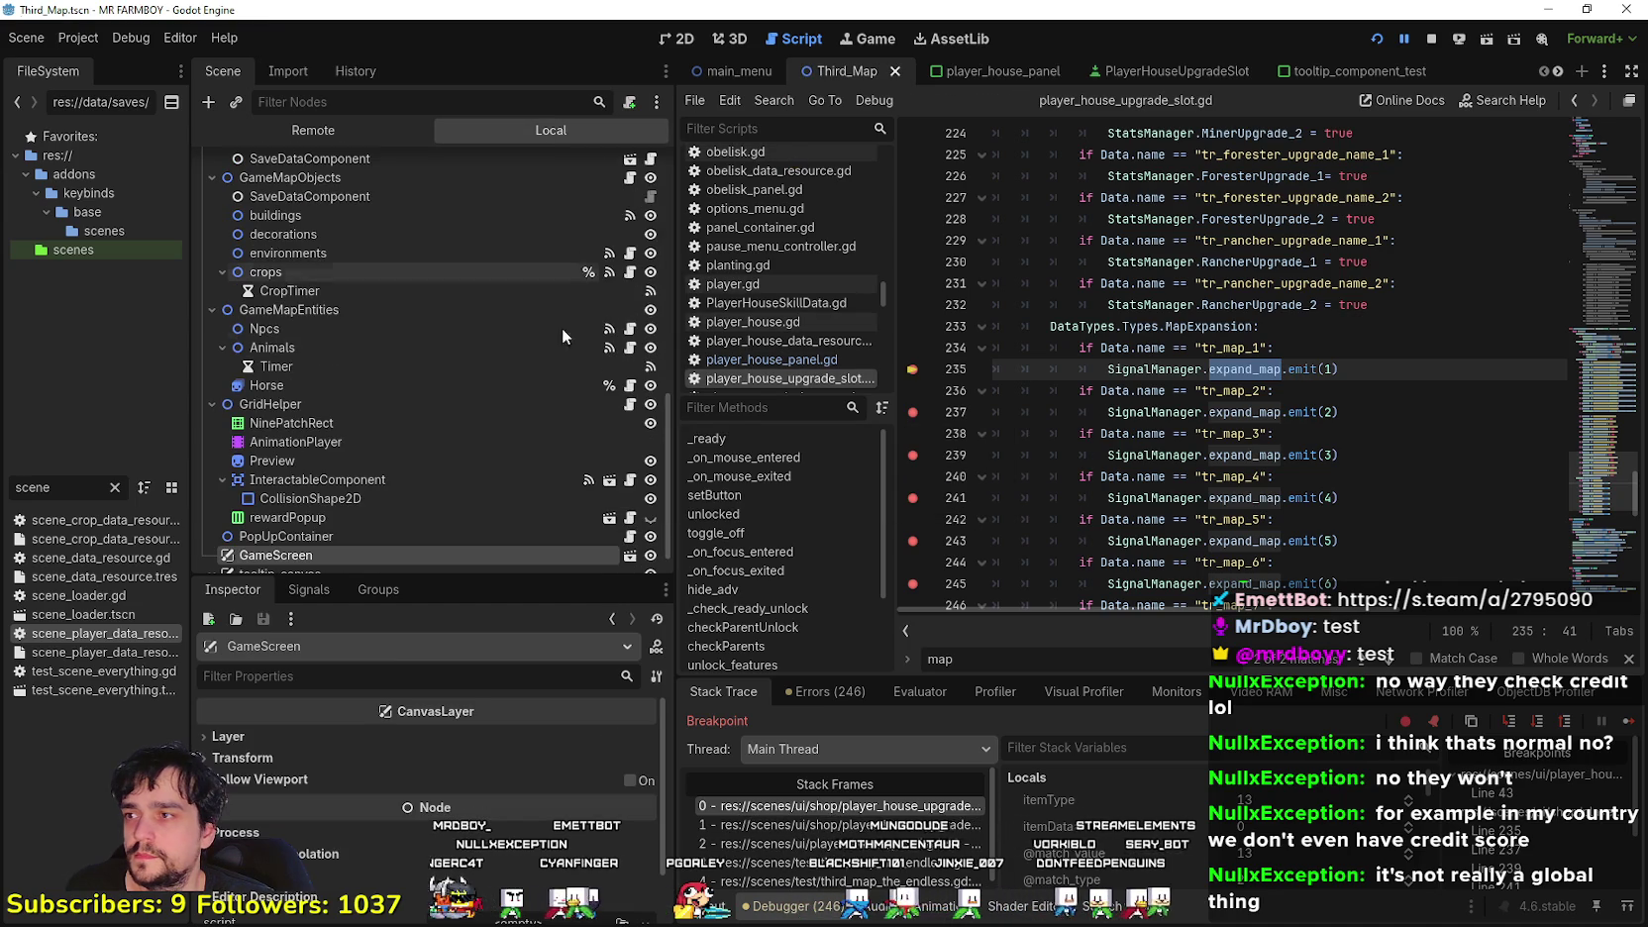
scroll(607, 377, up, 10)
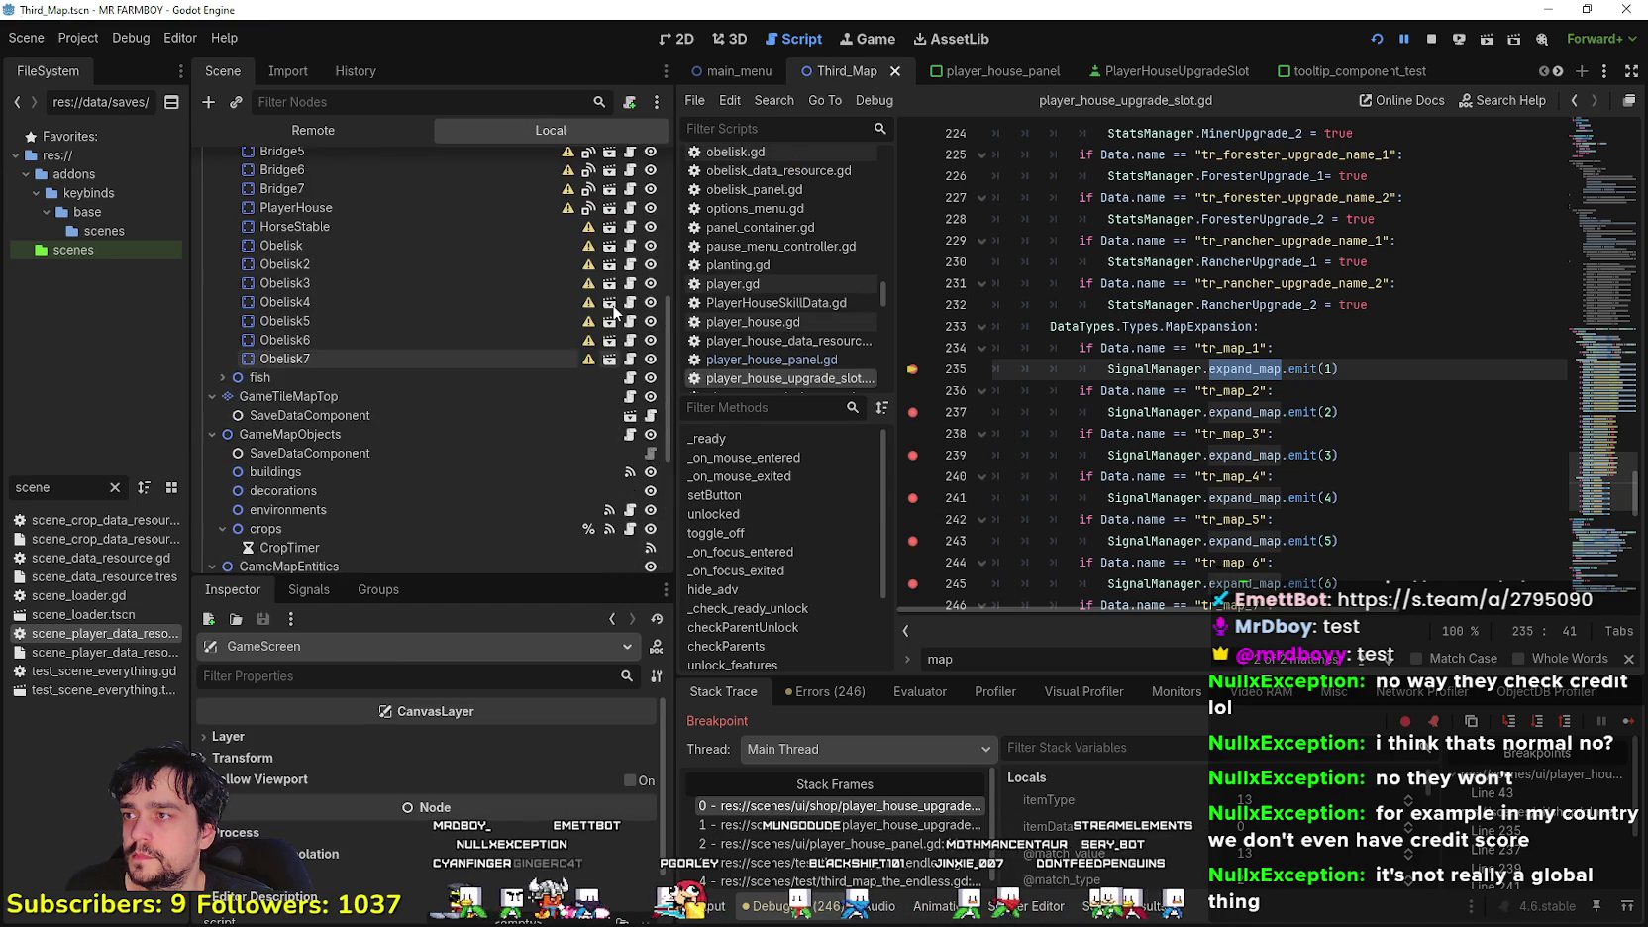
scroll(626, 362, down, 10)
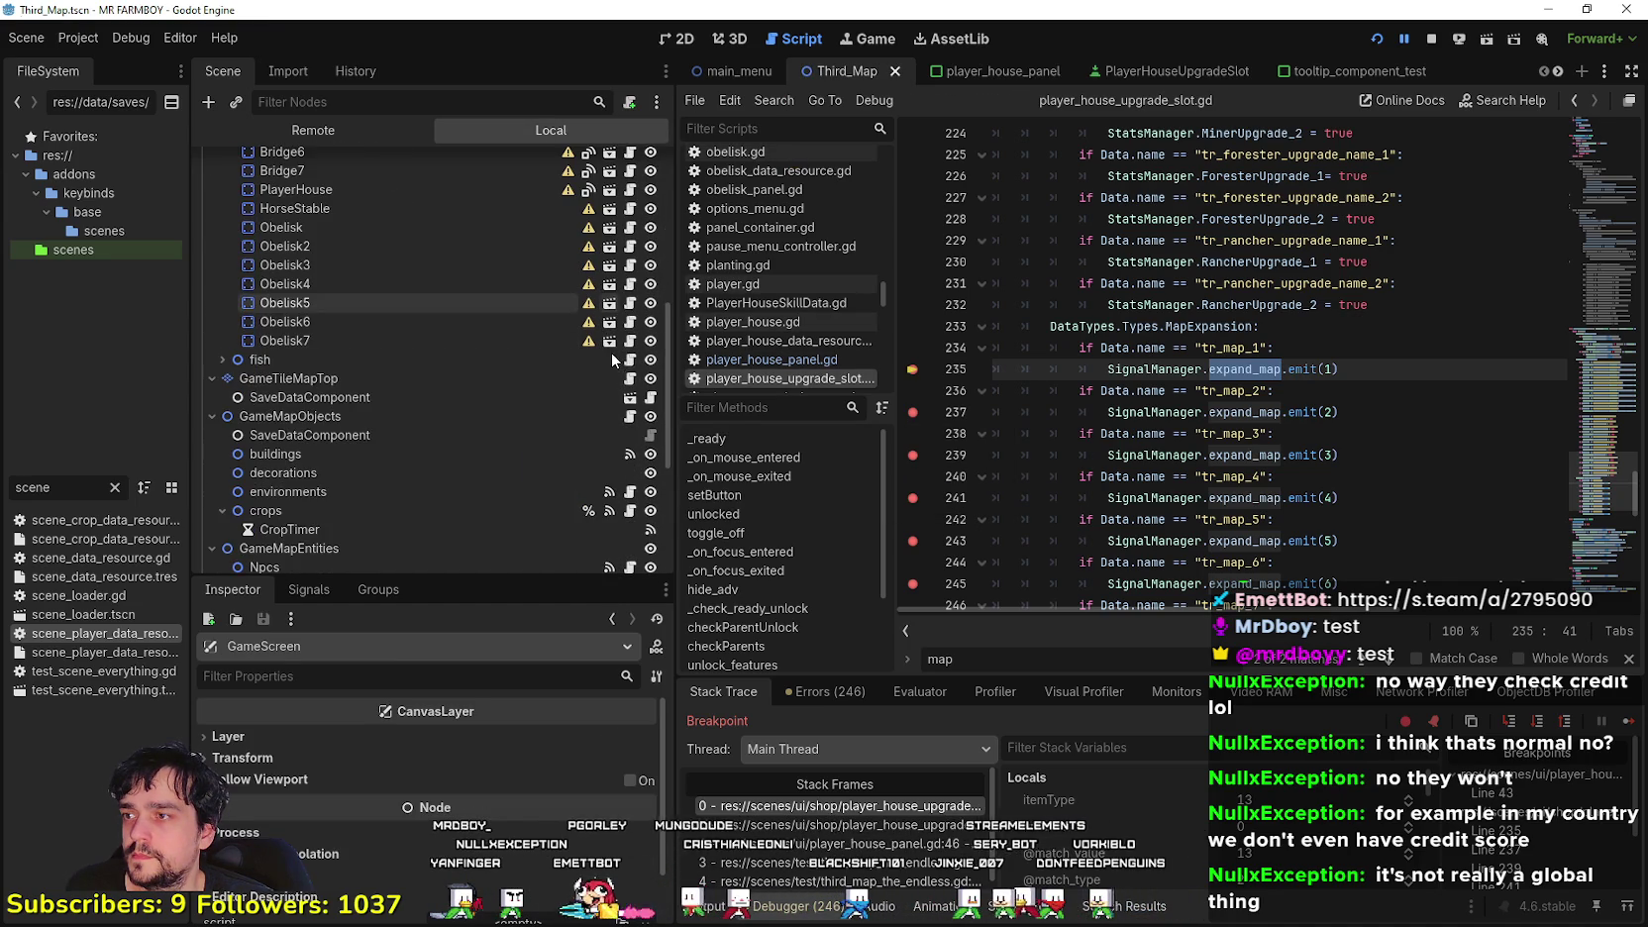
scroll(639, 434, down, 5)
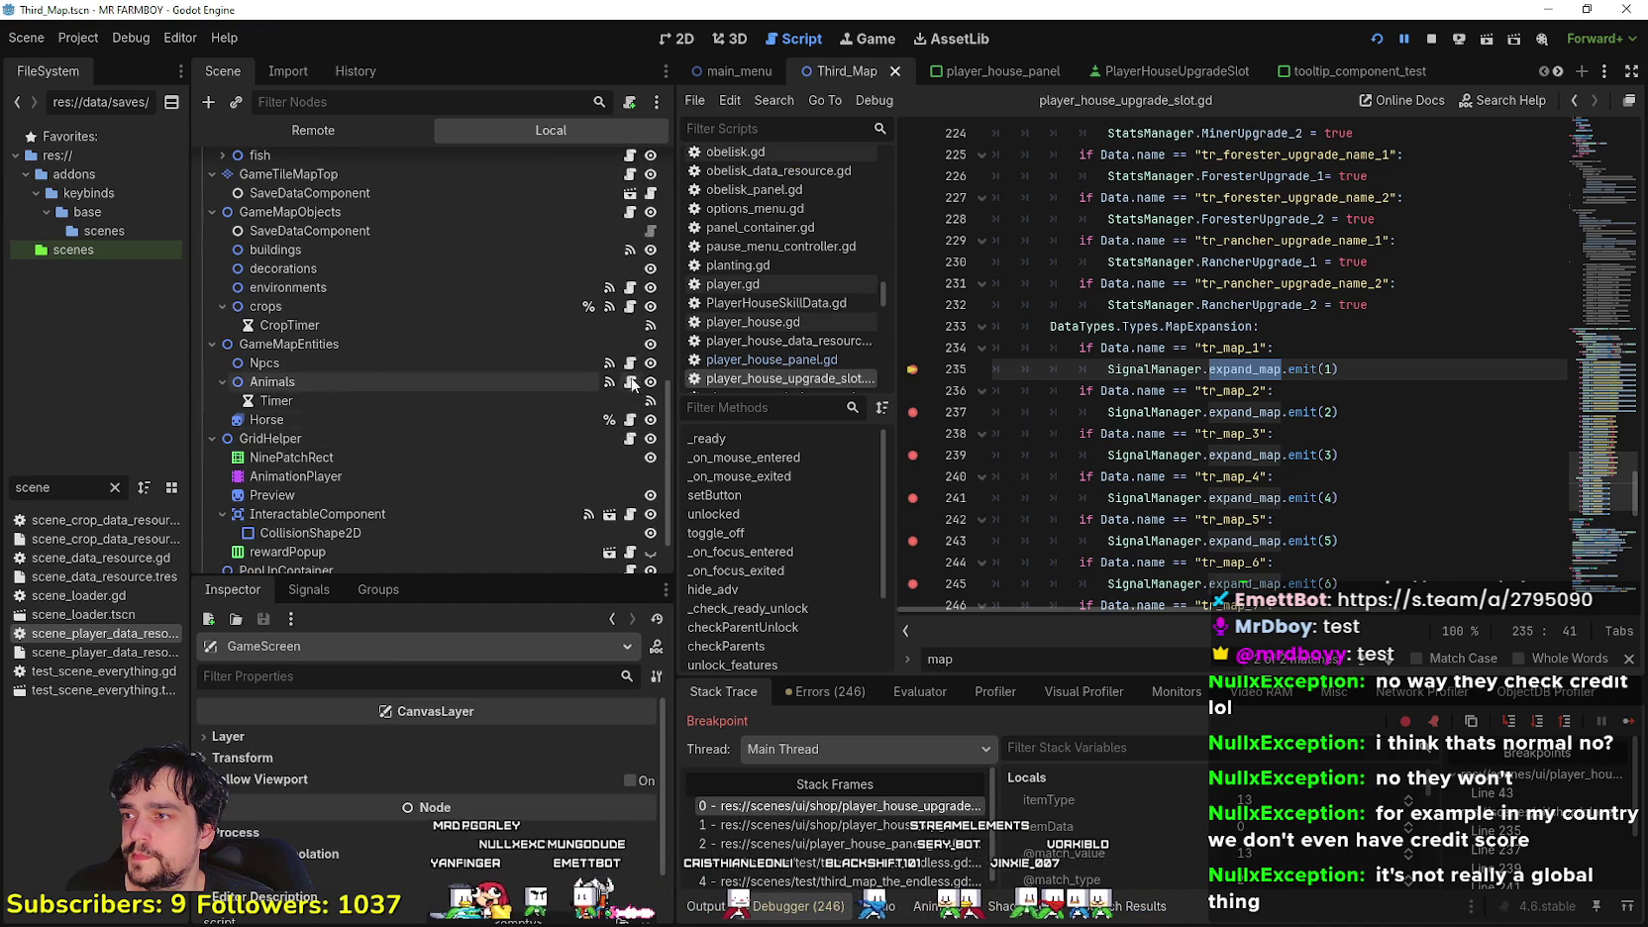
scroll(638, 419, up, 8)
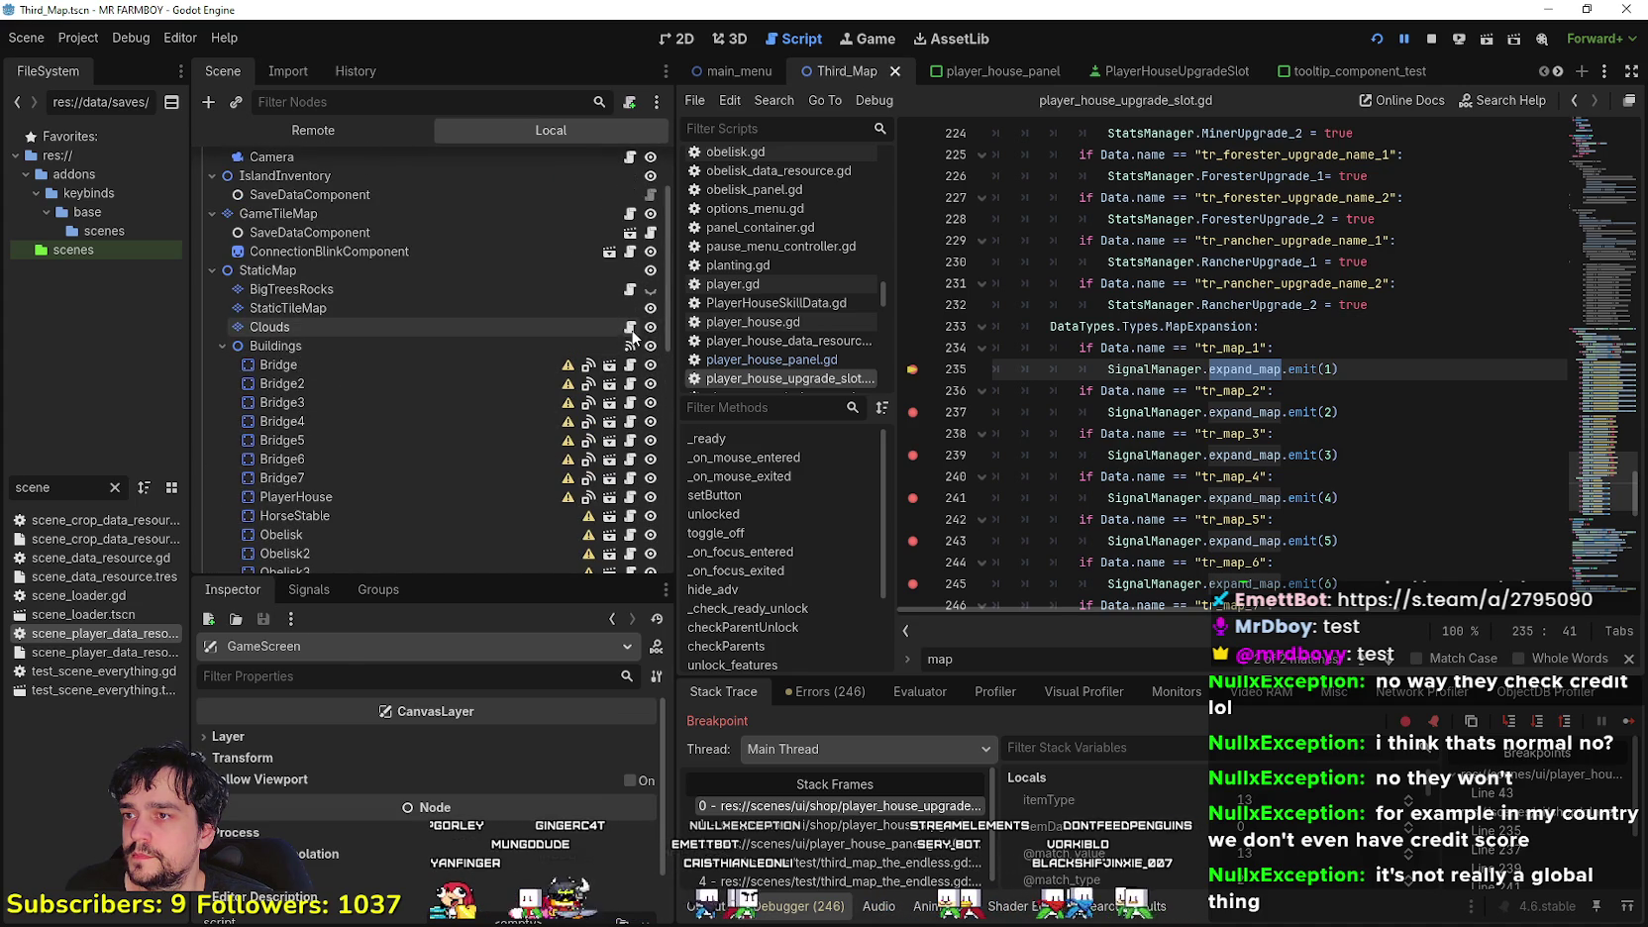
click(630, 327)
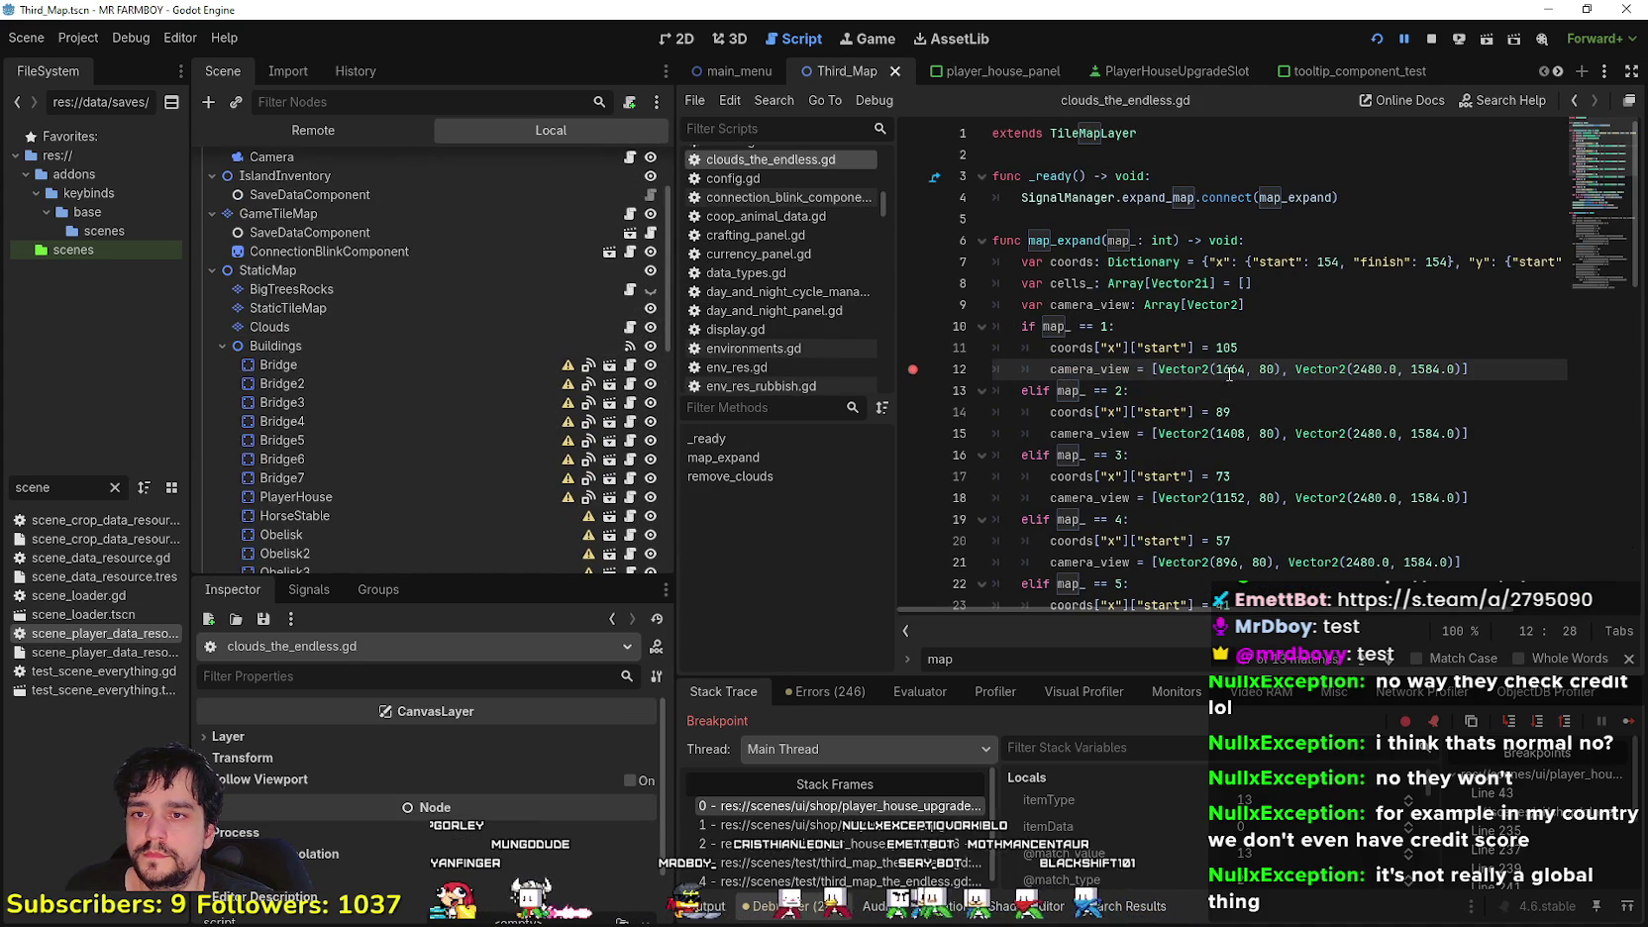
- Review the map 2 branch of clouds_the_endless.gd, then continue until it breaks at line 15
scroll(1272, 388, down, 2)
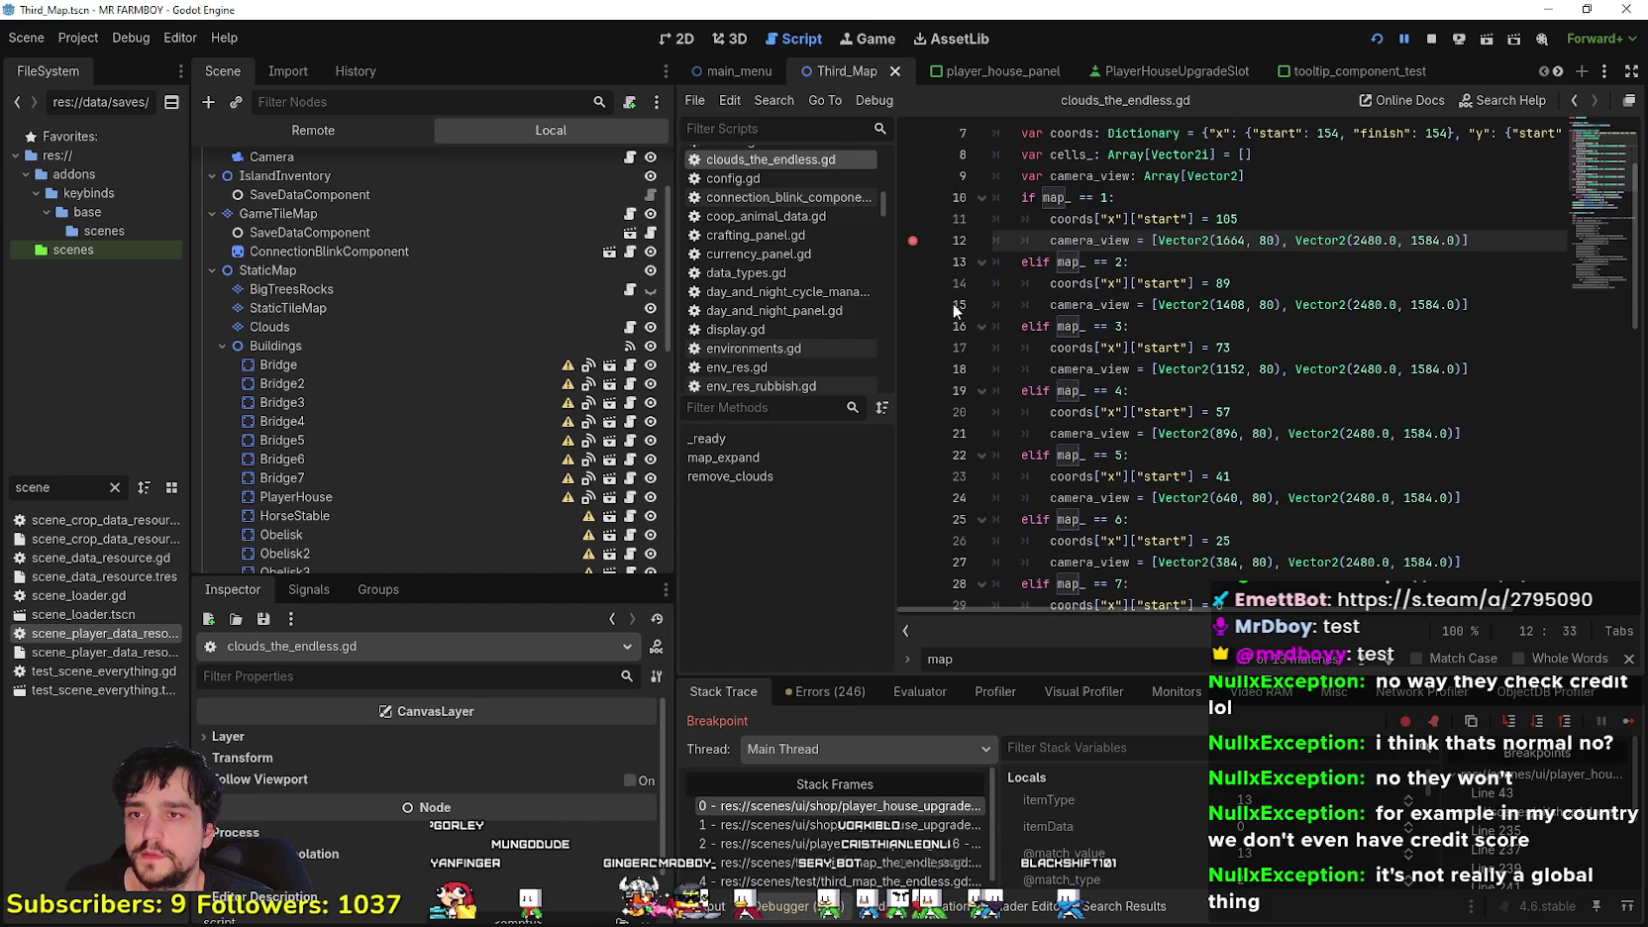
click(1098, 307)
scroll(1098, 307, down, 5)
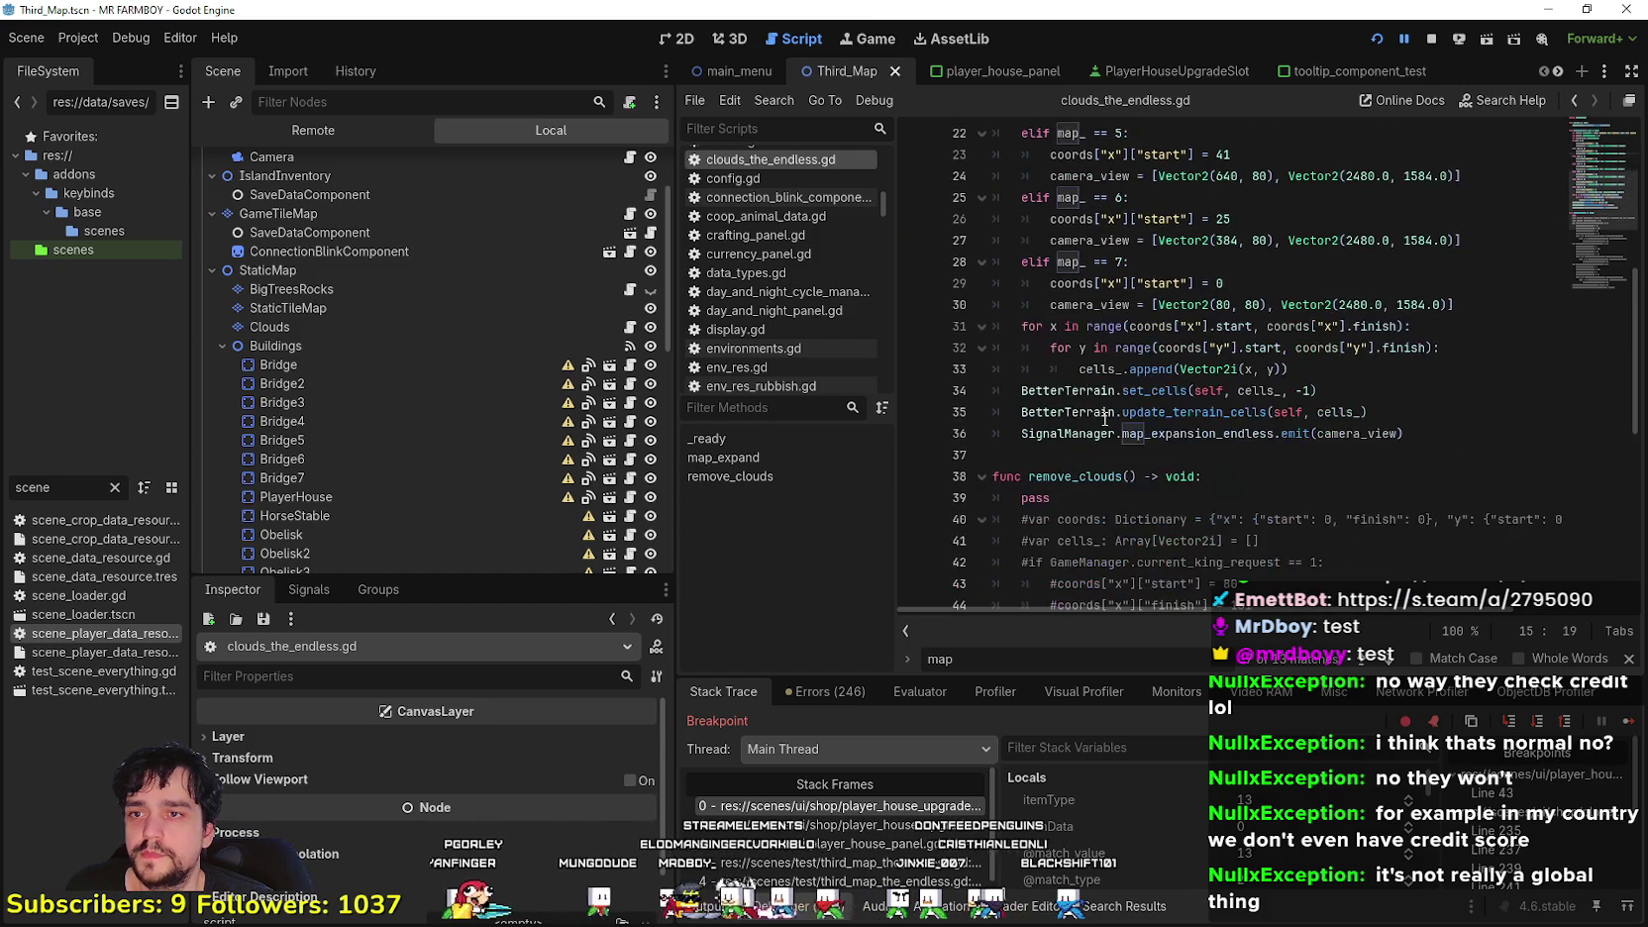
click(1255, 430)
click(1206, 452)
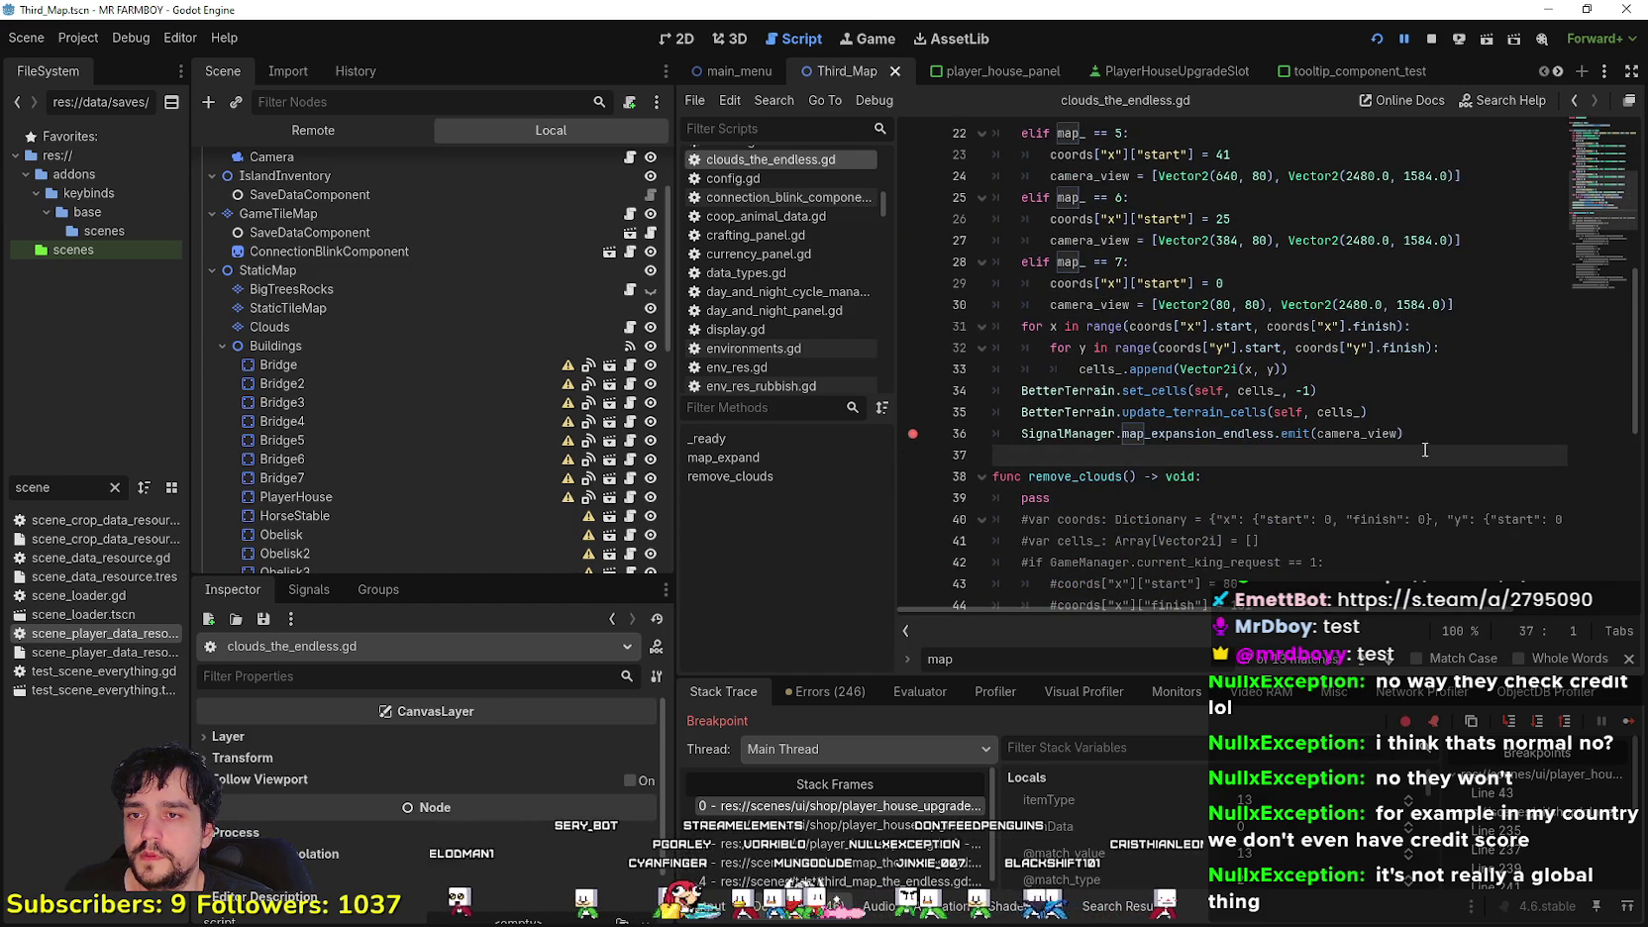
click(1629, 726)
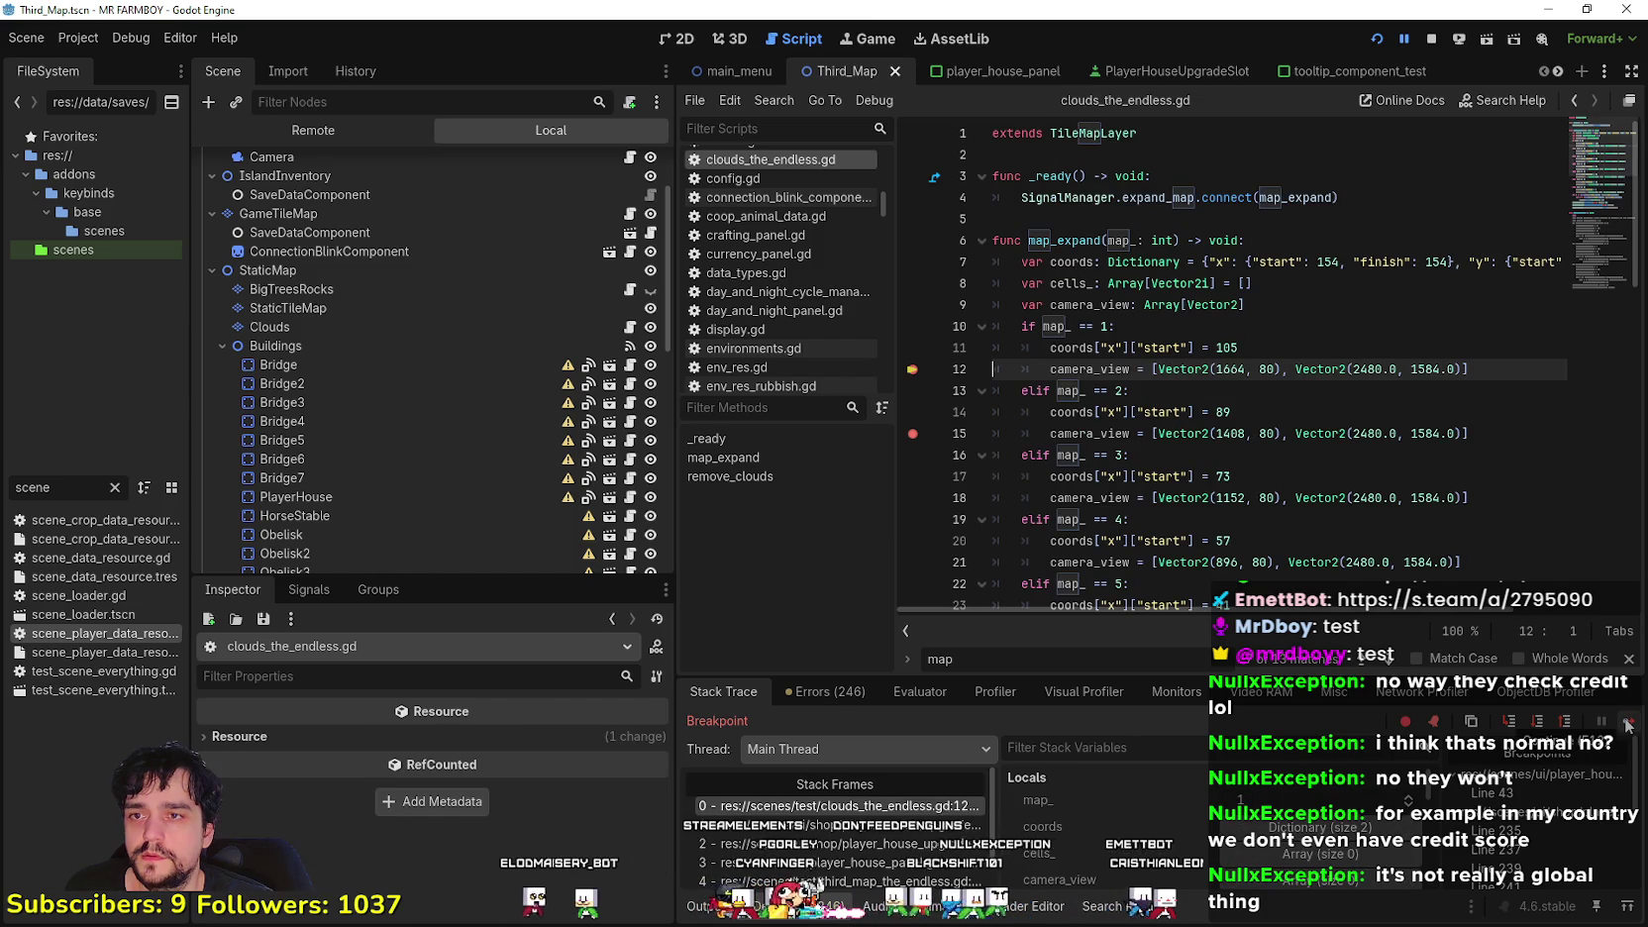
click(1629, 726)
click(1627, 725)
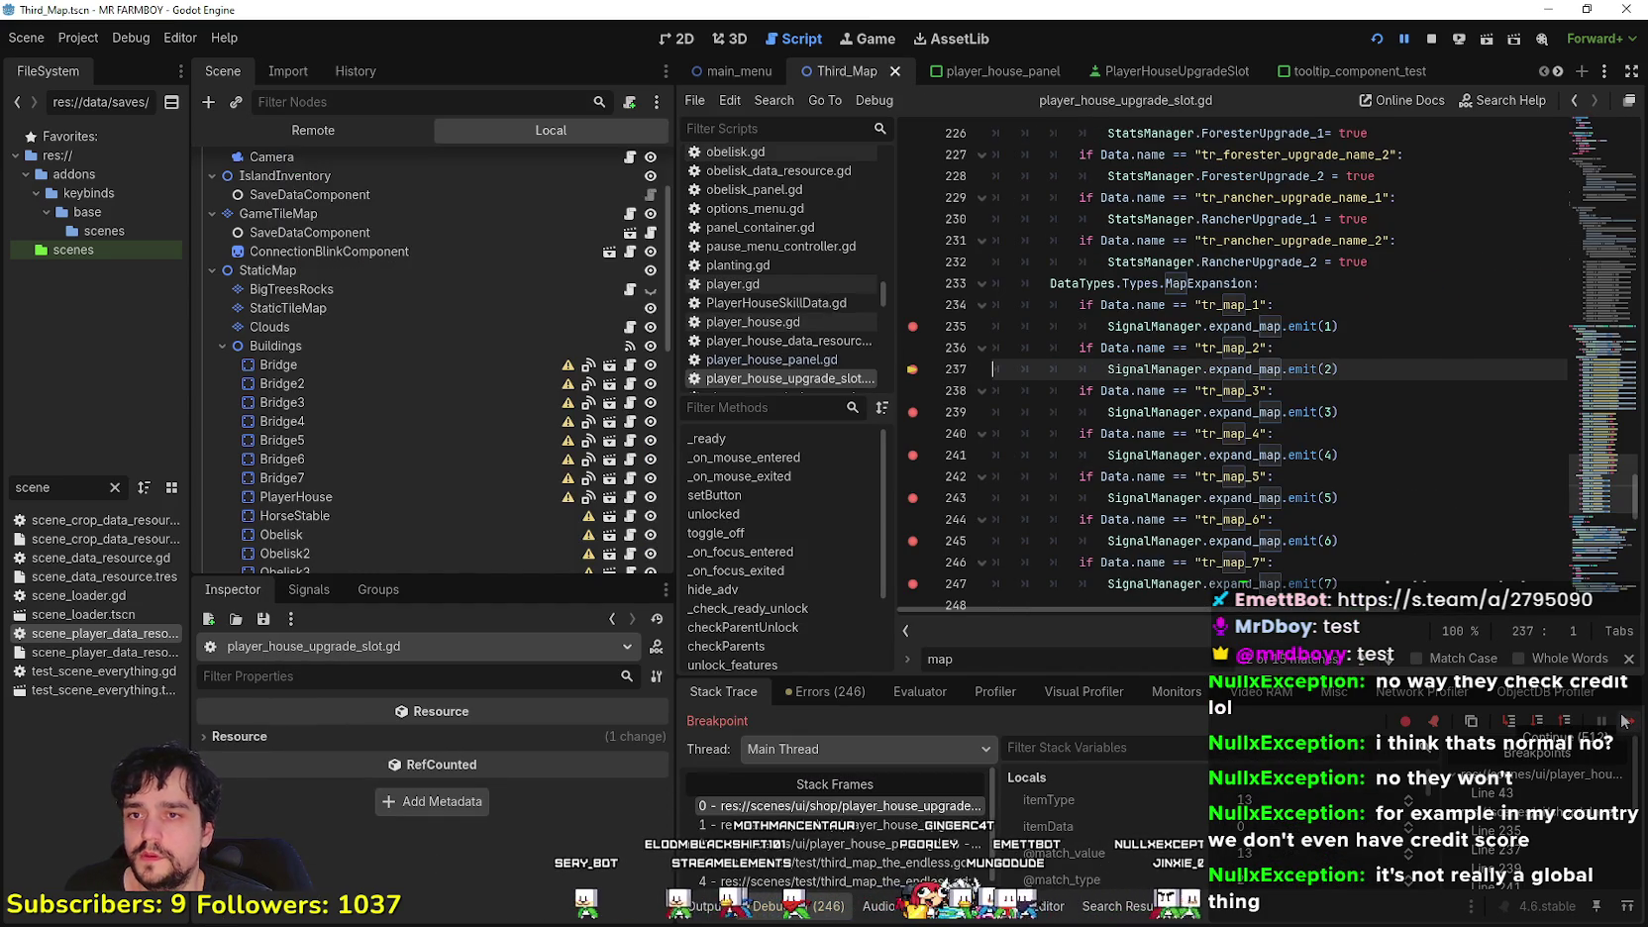
click(1628, 724)
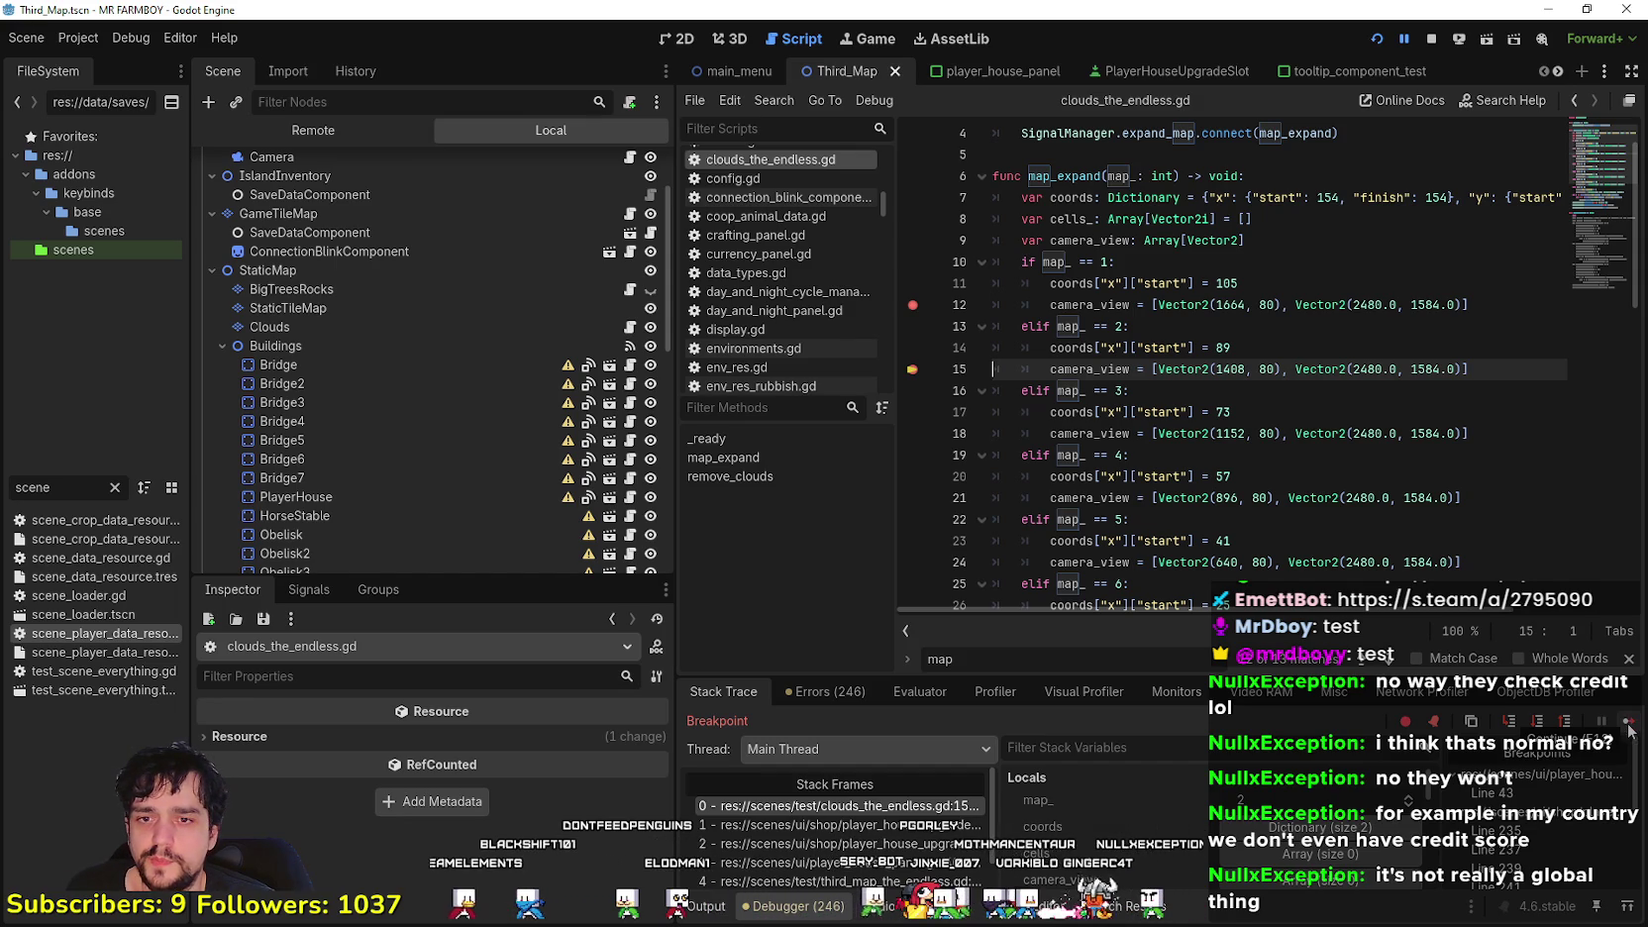
- Highlight uses of map_expansion_endless and open the Game node's script, third_map_the_endless.gd
scroll(1390, 510, down, 4)
double_click(1198, 562)
scroll(426, 313, up, 2)
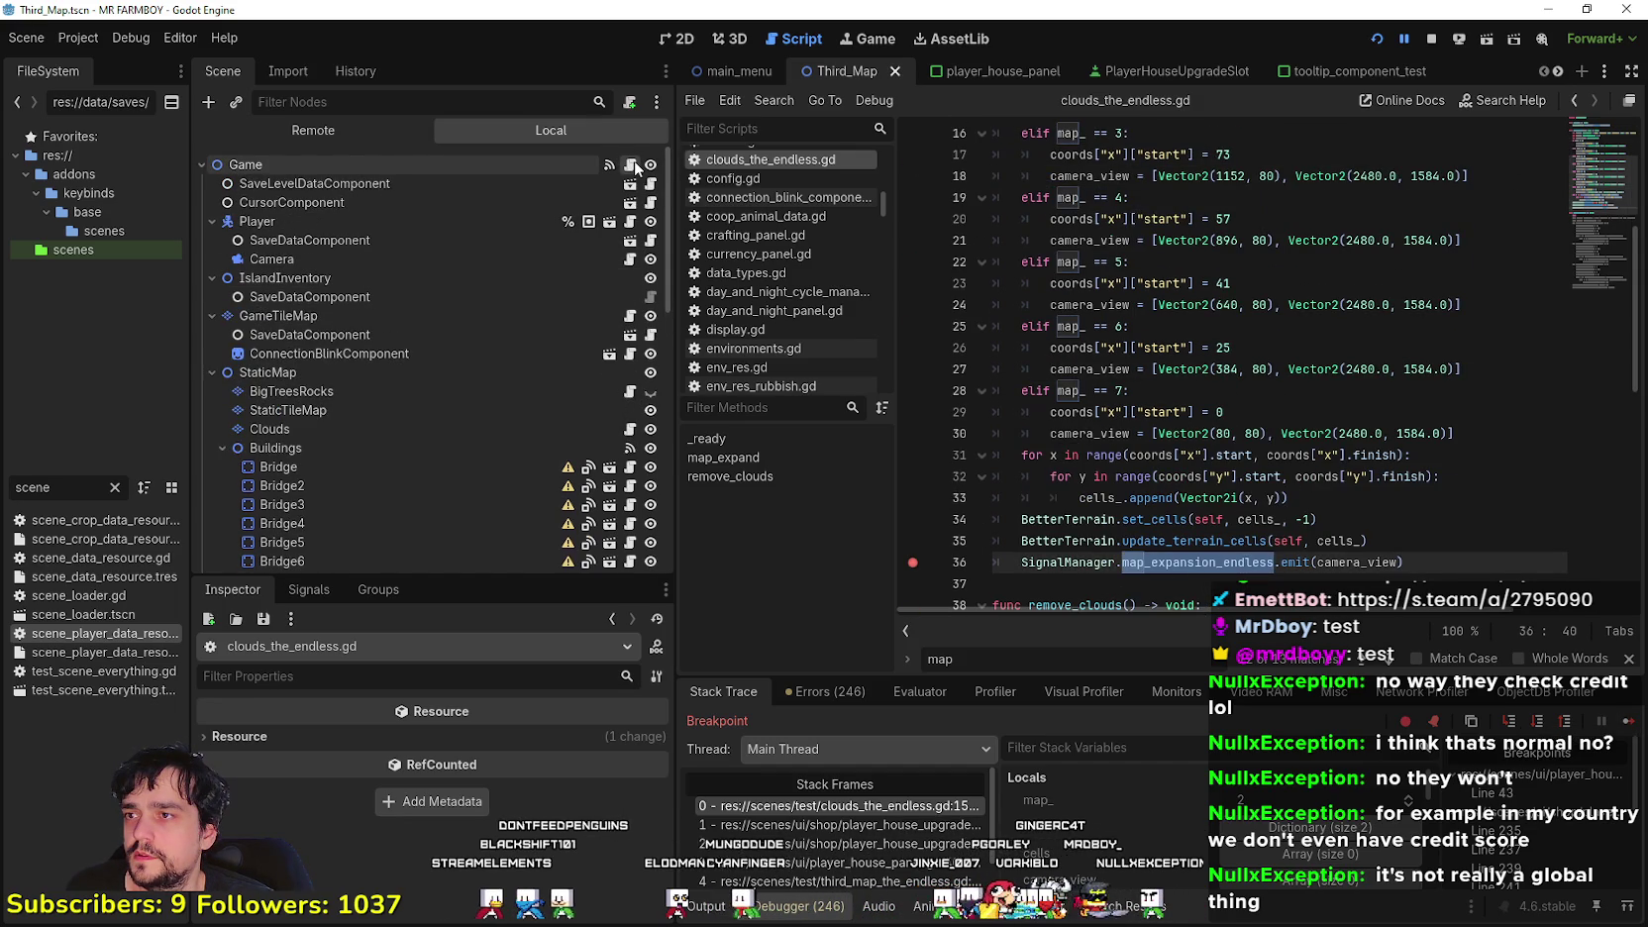
click(631, 164)
scroll(1256, 457, down, 11)
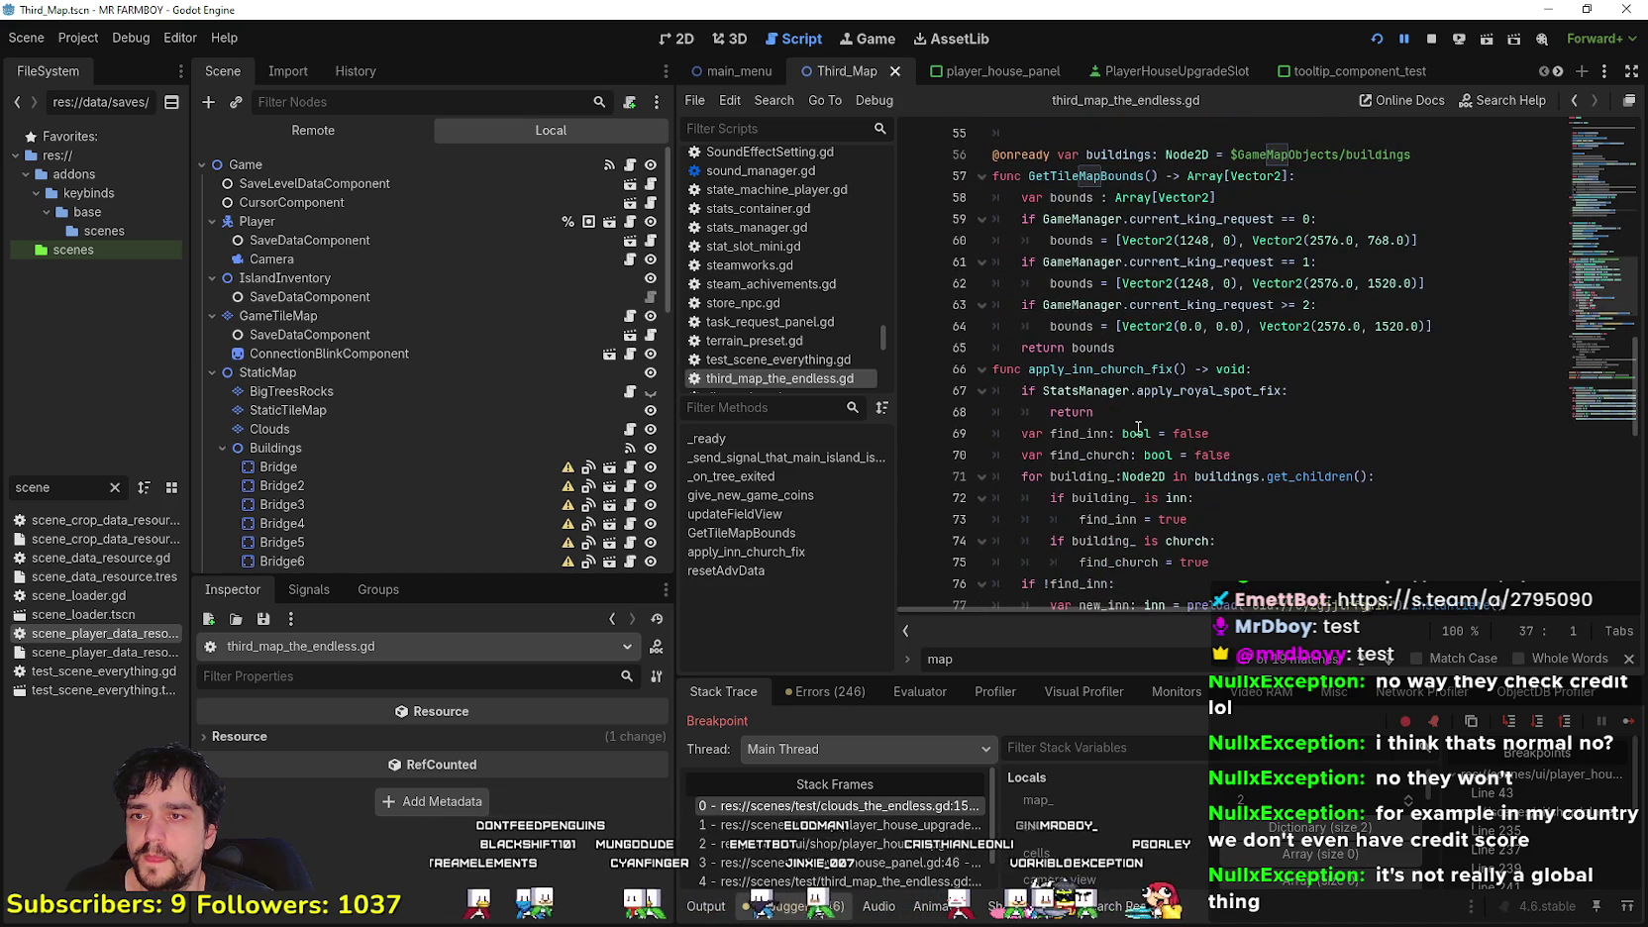
- Add a breakpoint on line 54 of third_map_the_endless.gd in updateFieldView
scroll(1124, 377, up, 2)
scroll(1140, 293, up, 2)
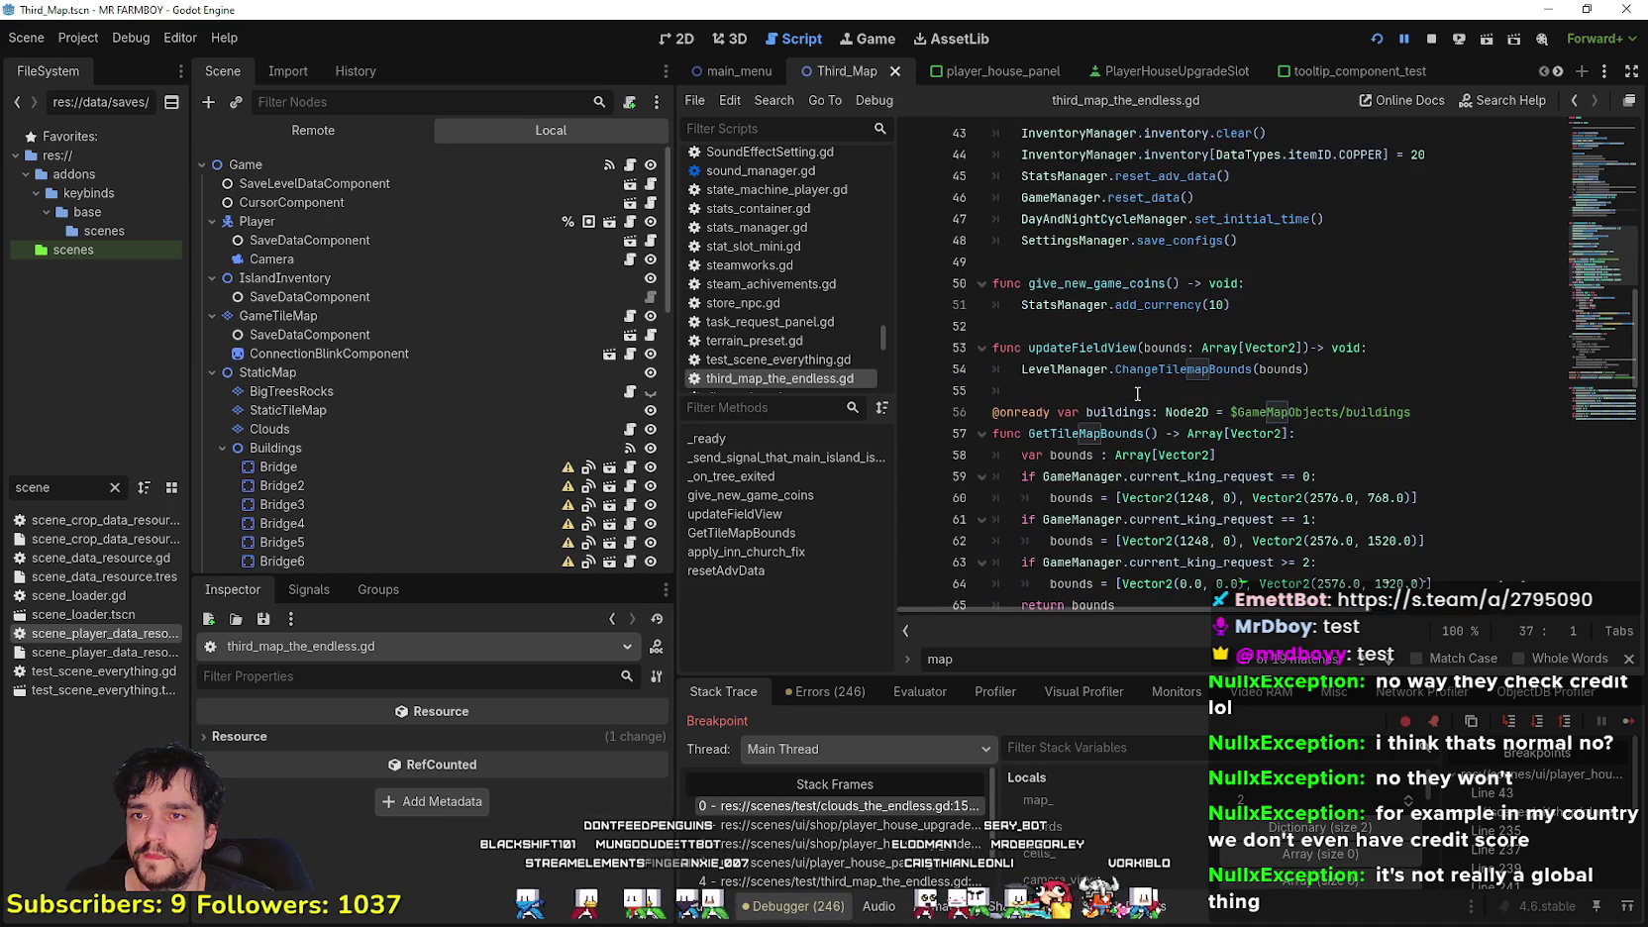
click(1129, 371)
click(913, 370)
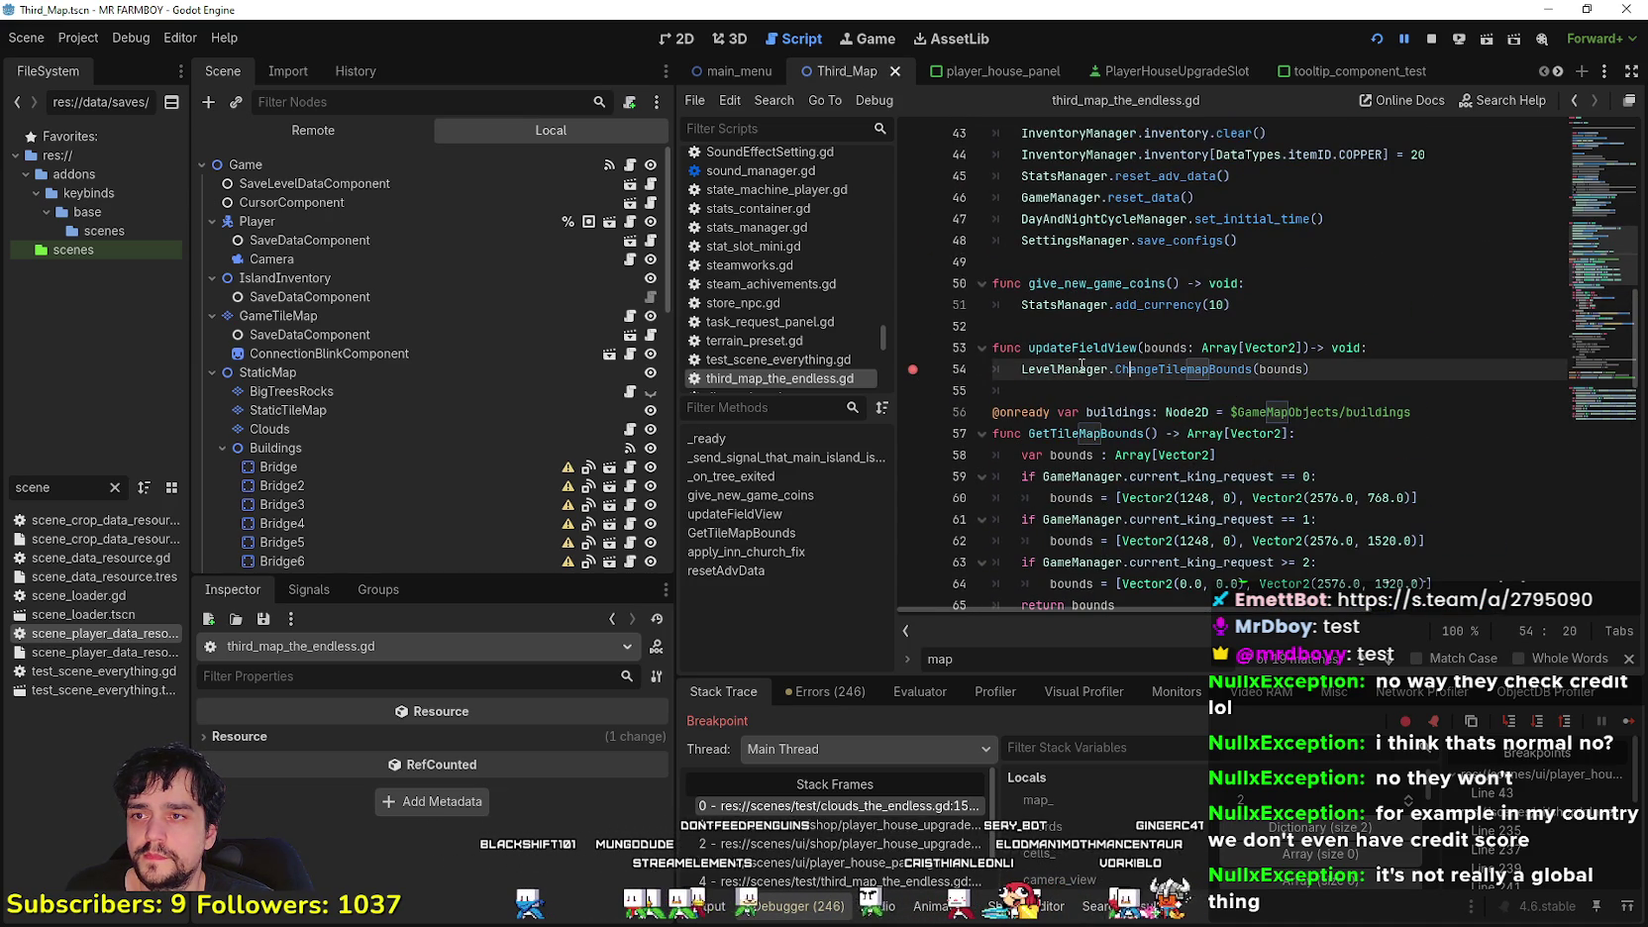
double_click(1286, 371)
click(1364, 375)
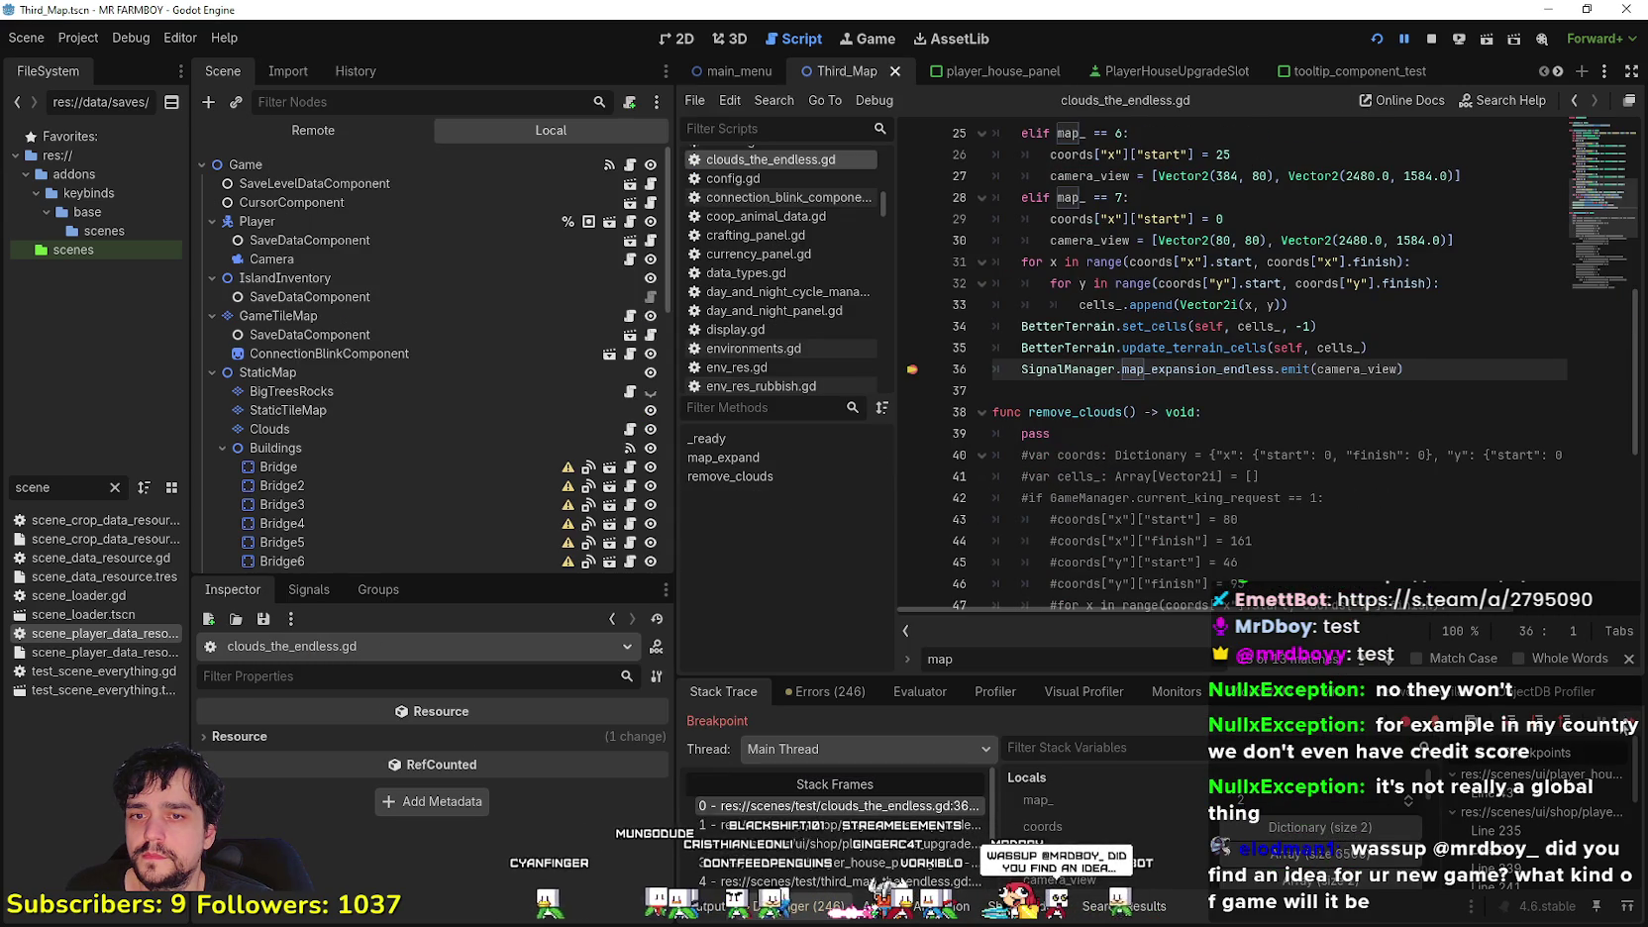
- Resume the game with F12, then reopen third_map_the_endless.gd at its top
key(F12)
click(1414, 380)
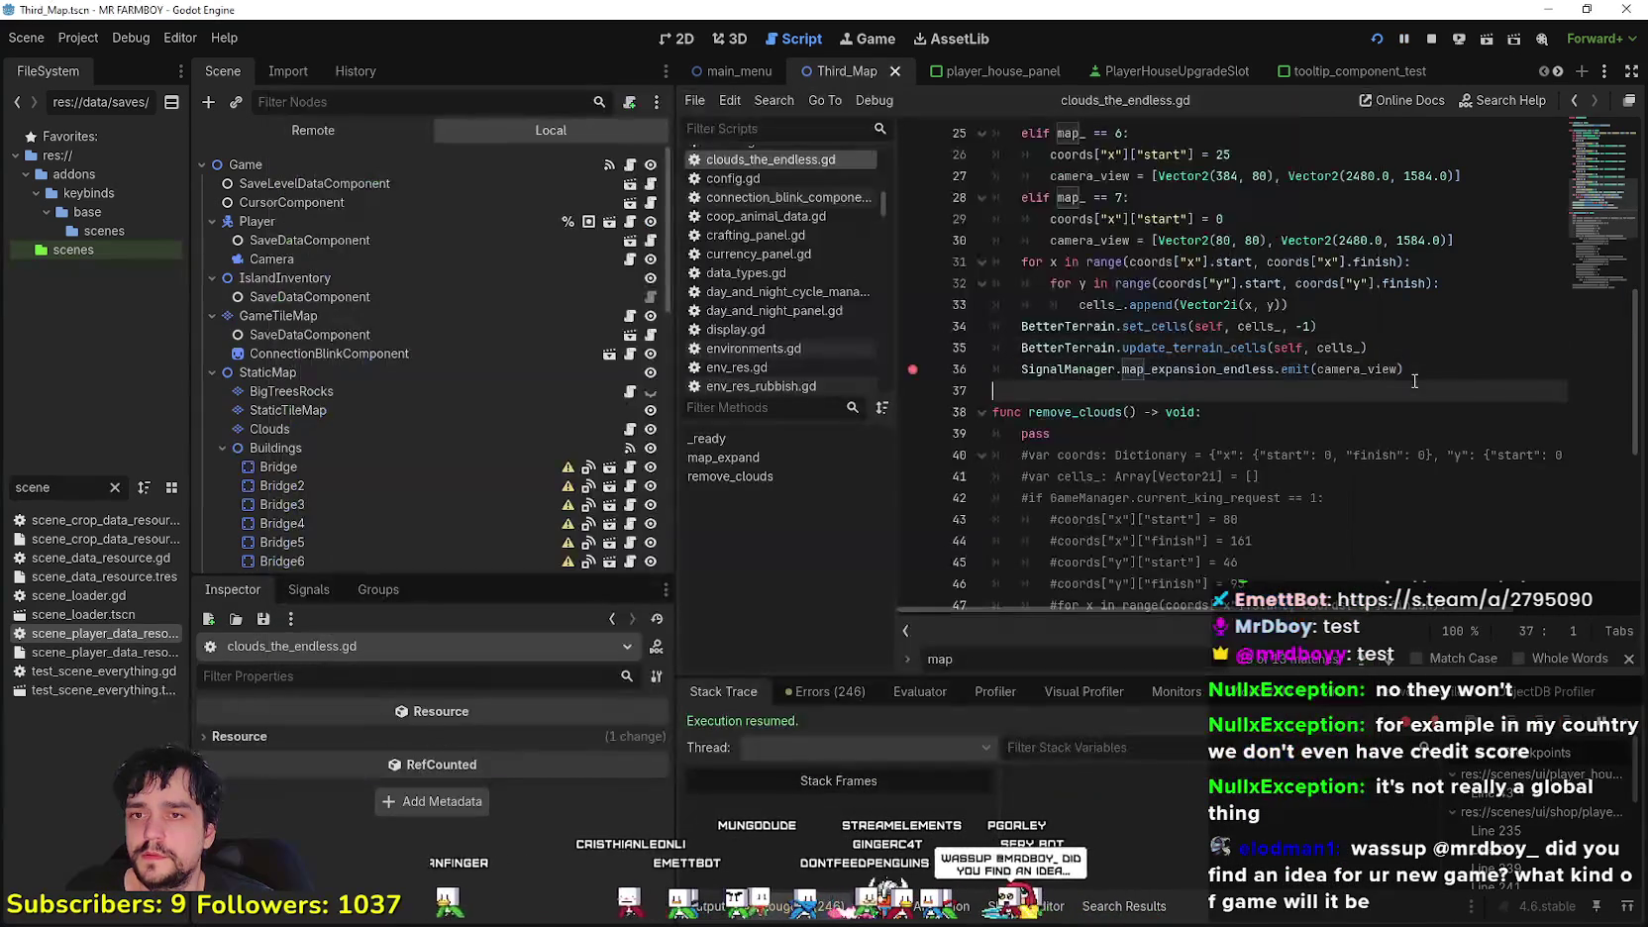
drag(1426, 370, 1021, 368)
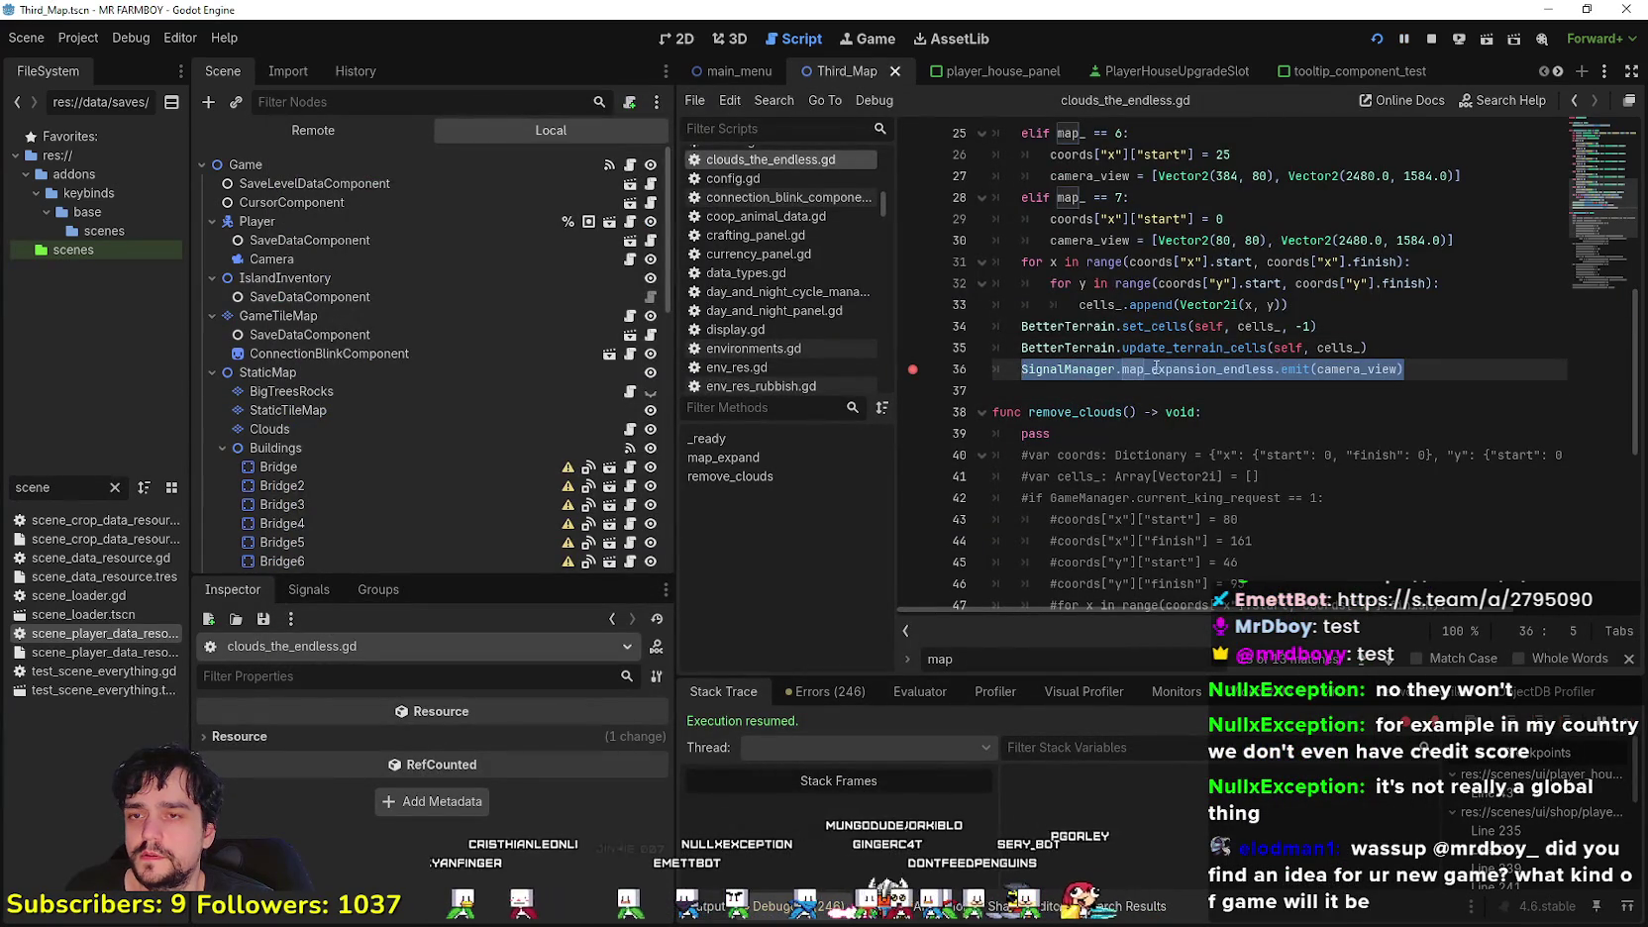
click(1237, 369)
double_click(1197, 369)
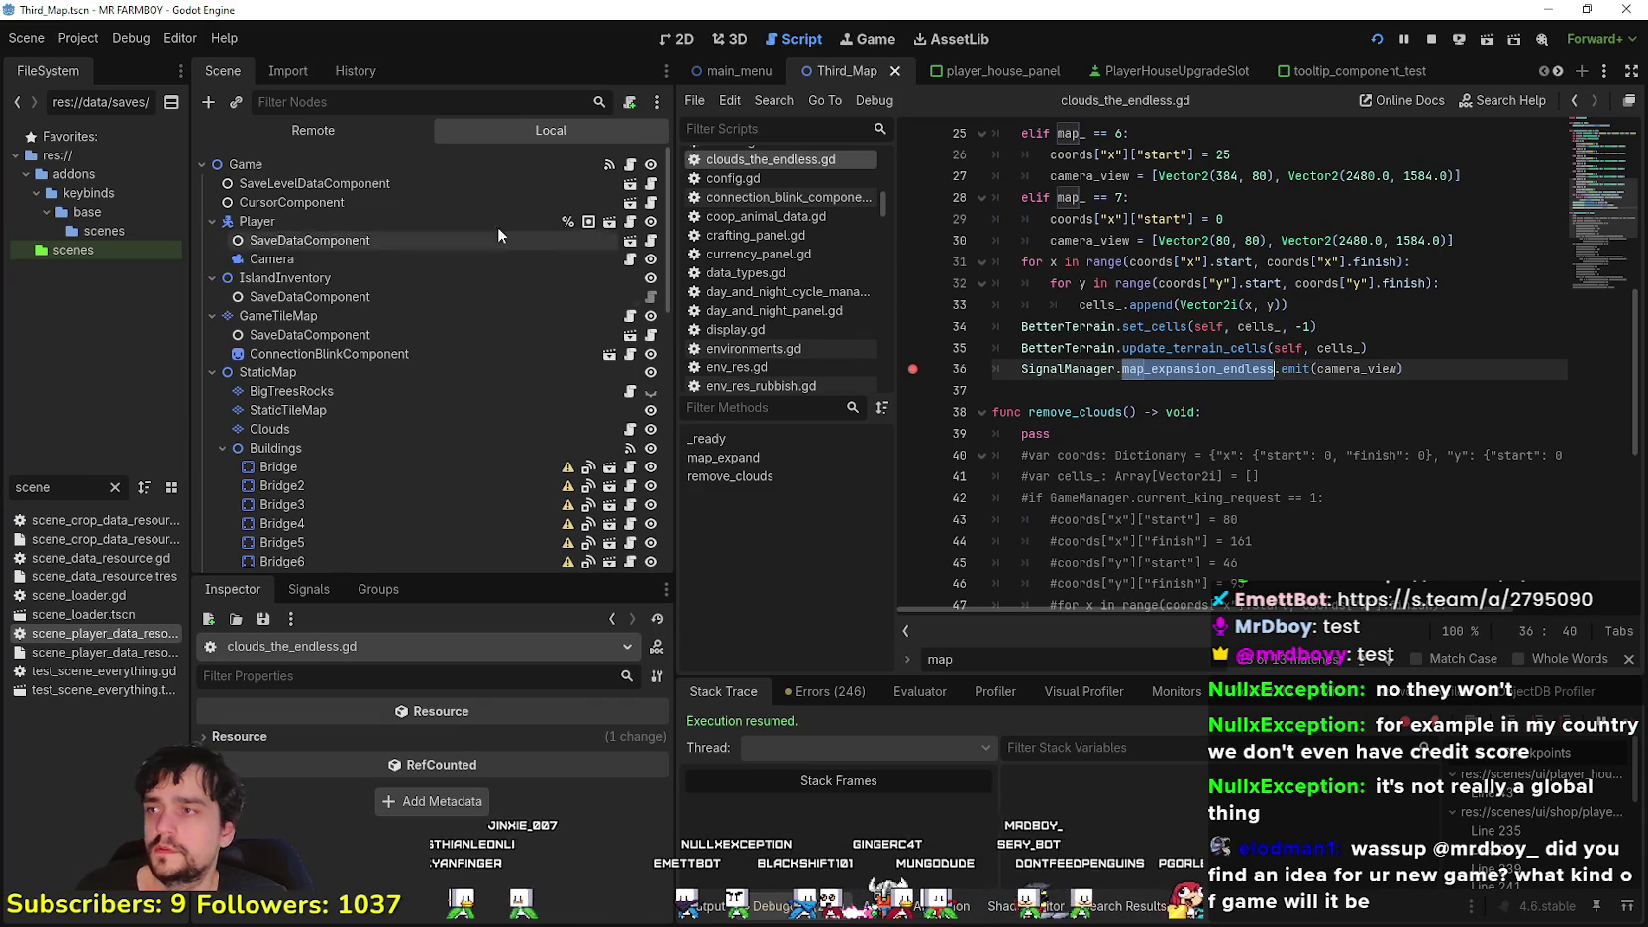
click(631, 165)
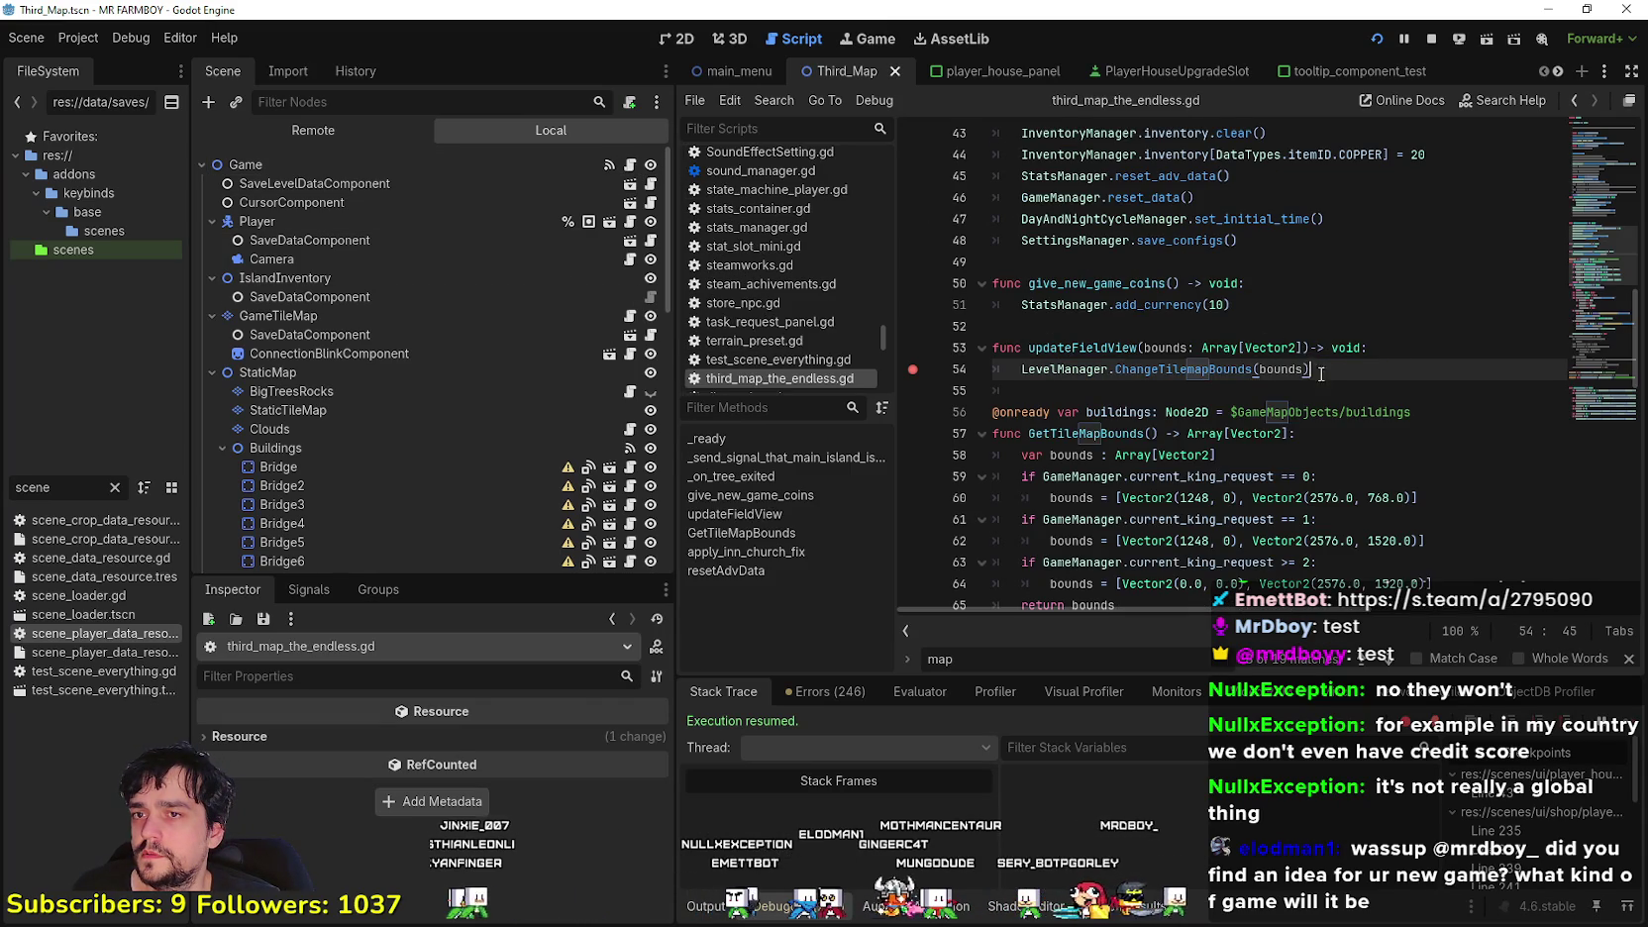
scroll(1411, 272, up, 3)
click(1594, 145)
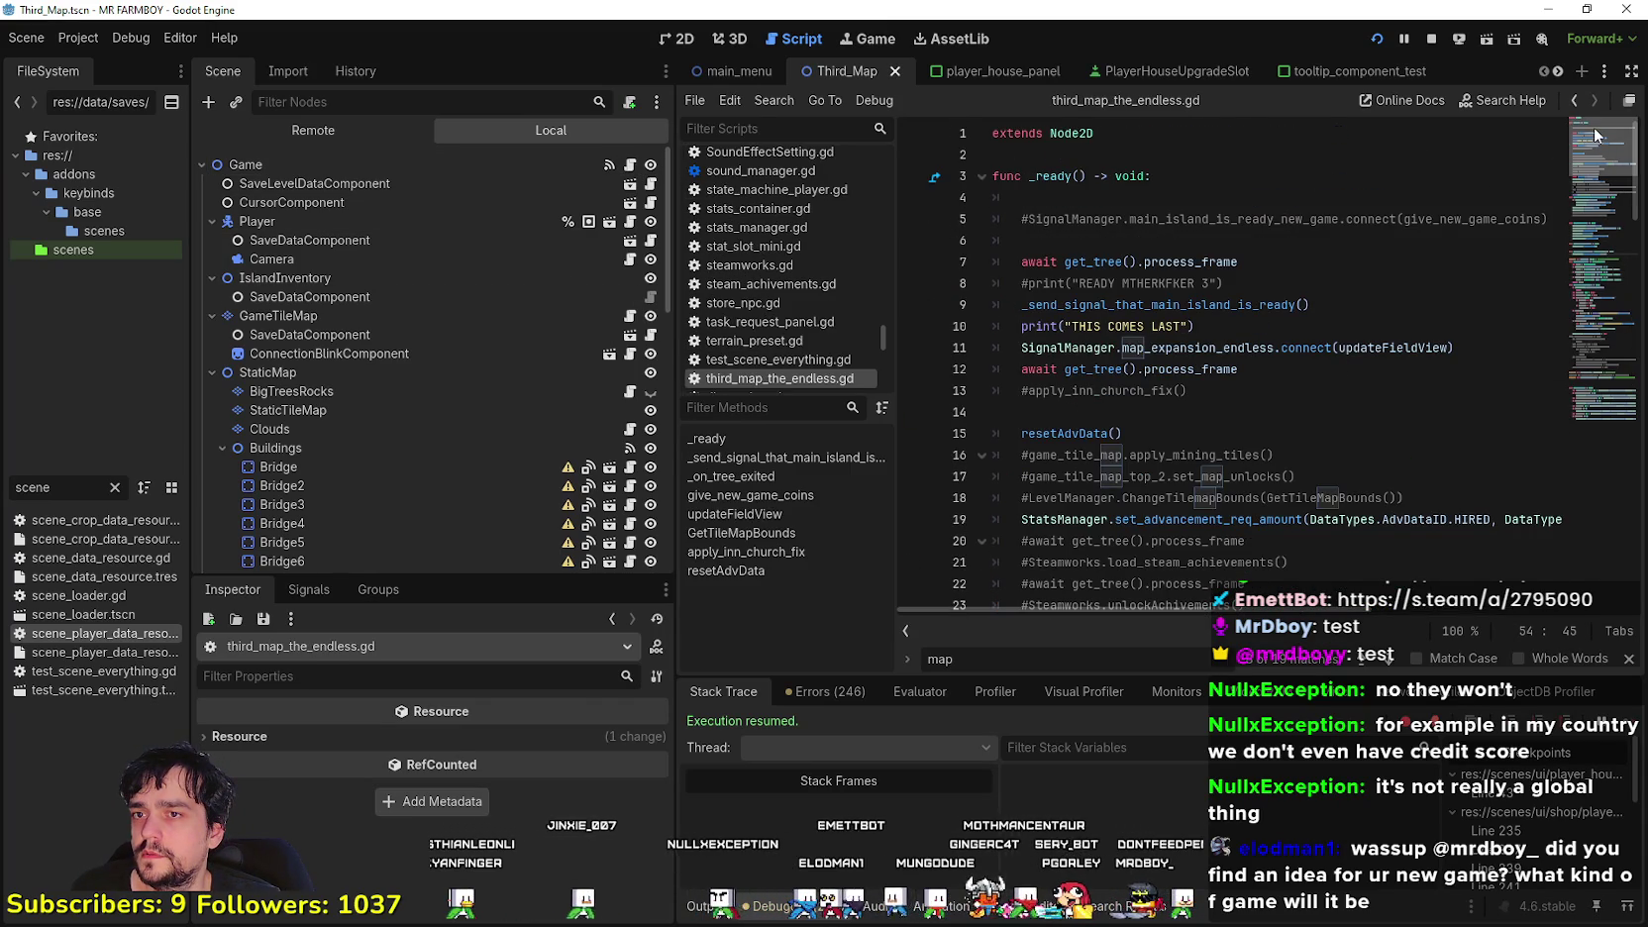
- Review _ready and select the map_expansion_endless connect line to copy it
drag(1089, 390, 1021, 325)
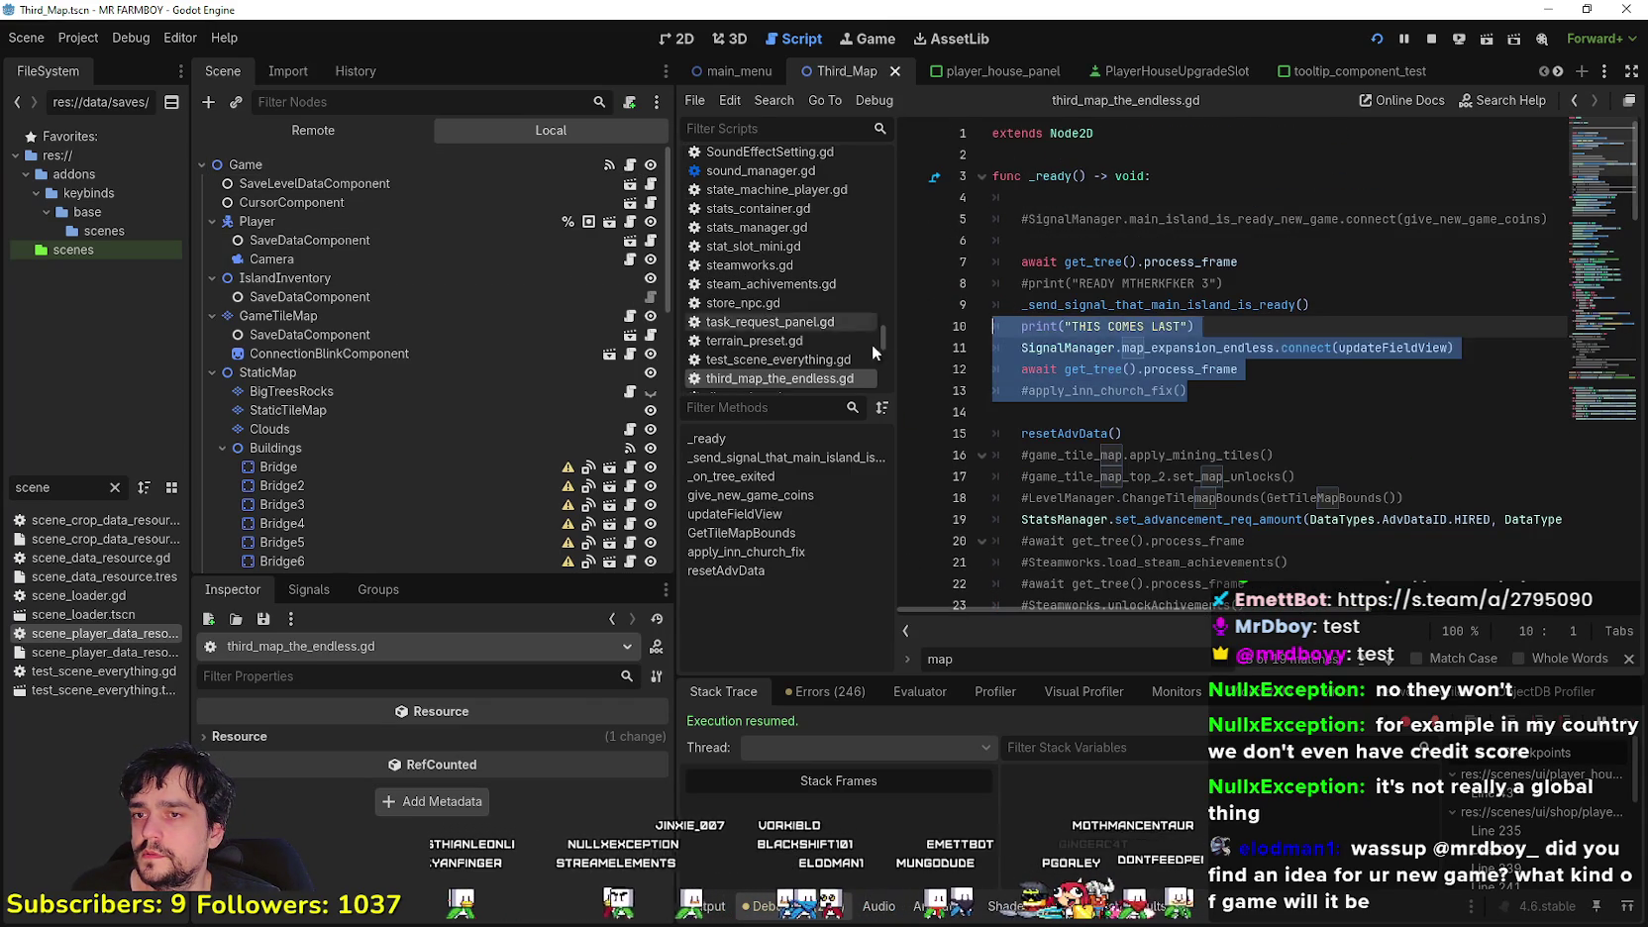
scroll(1067, 458, down, 7)
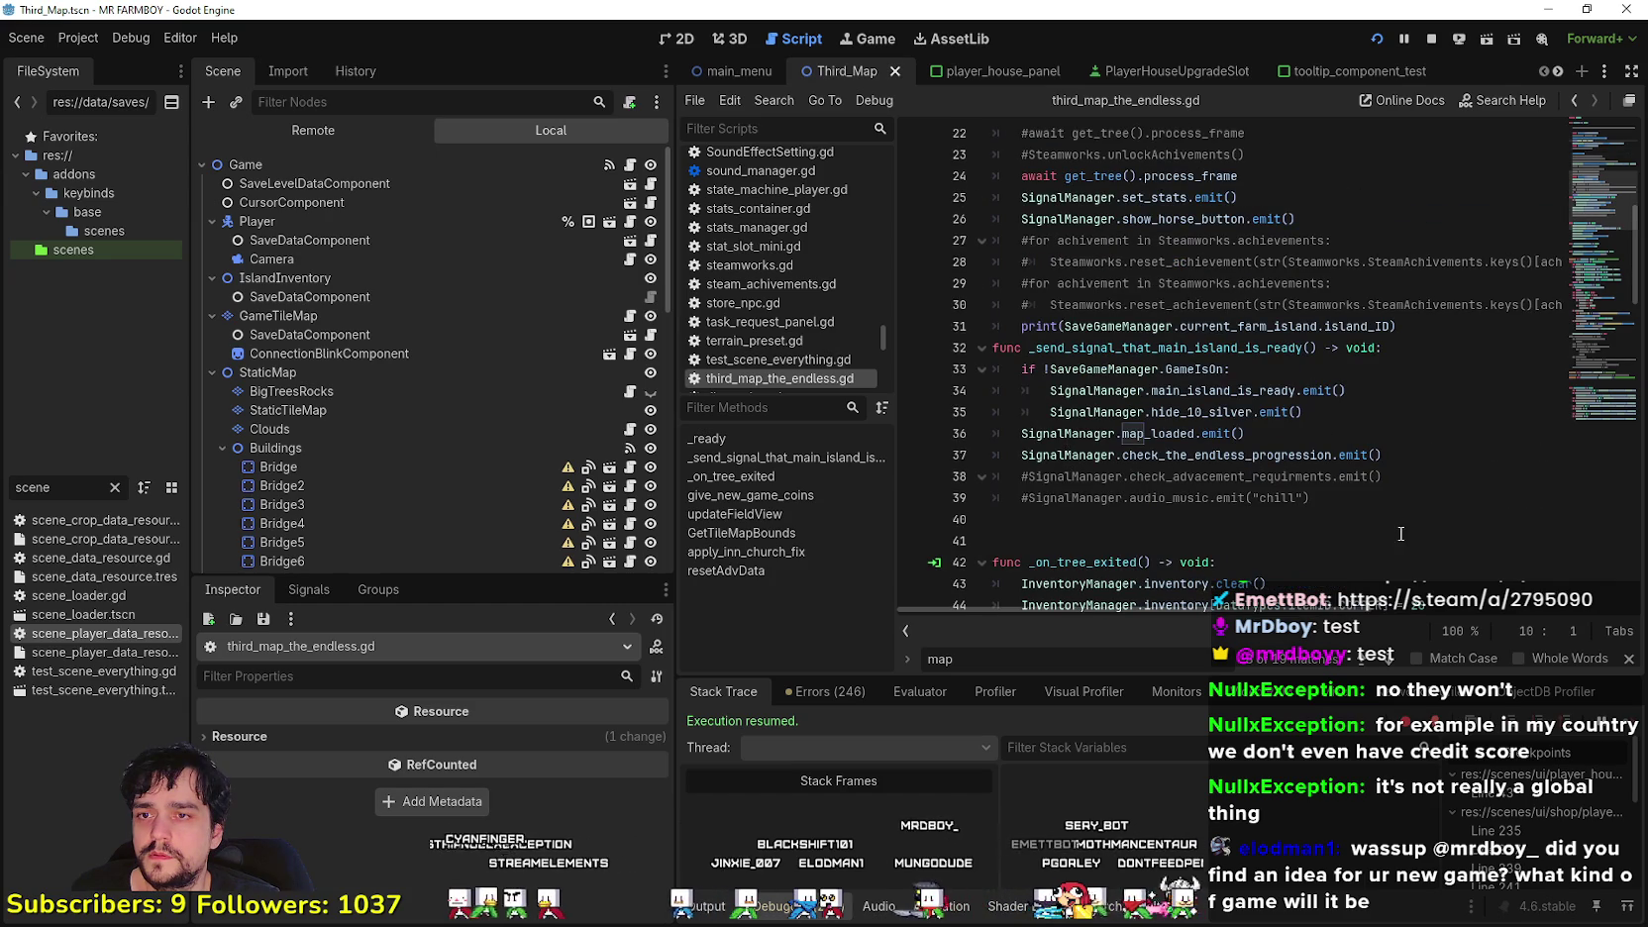
drag(1411, 461, 1019, 457)
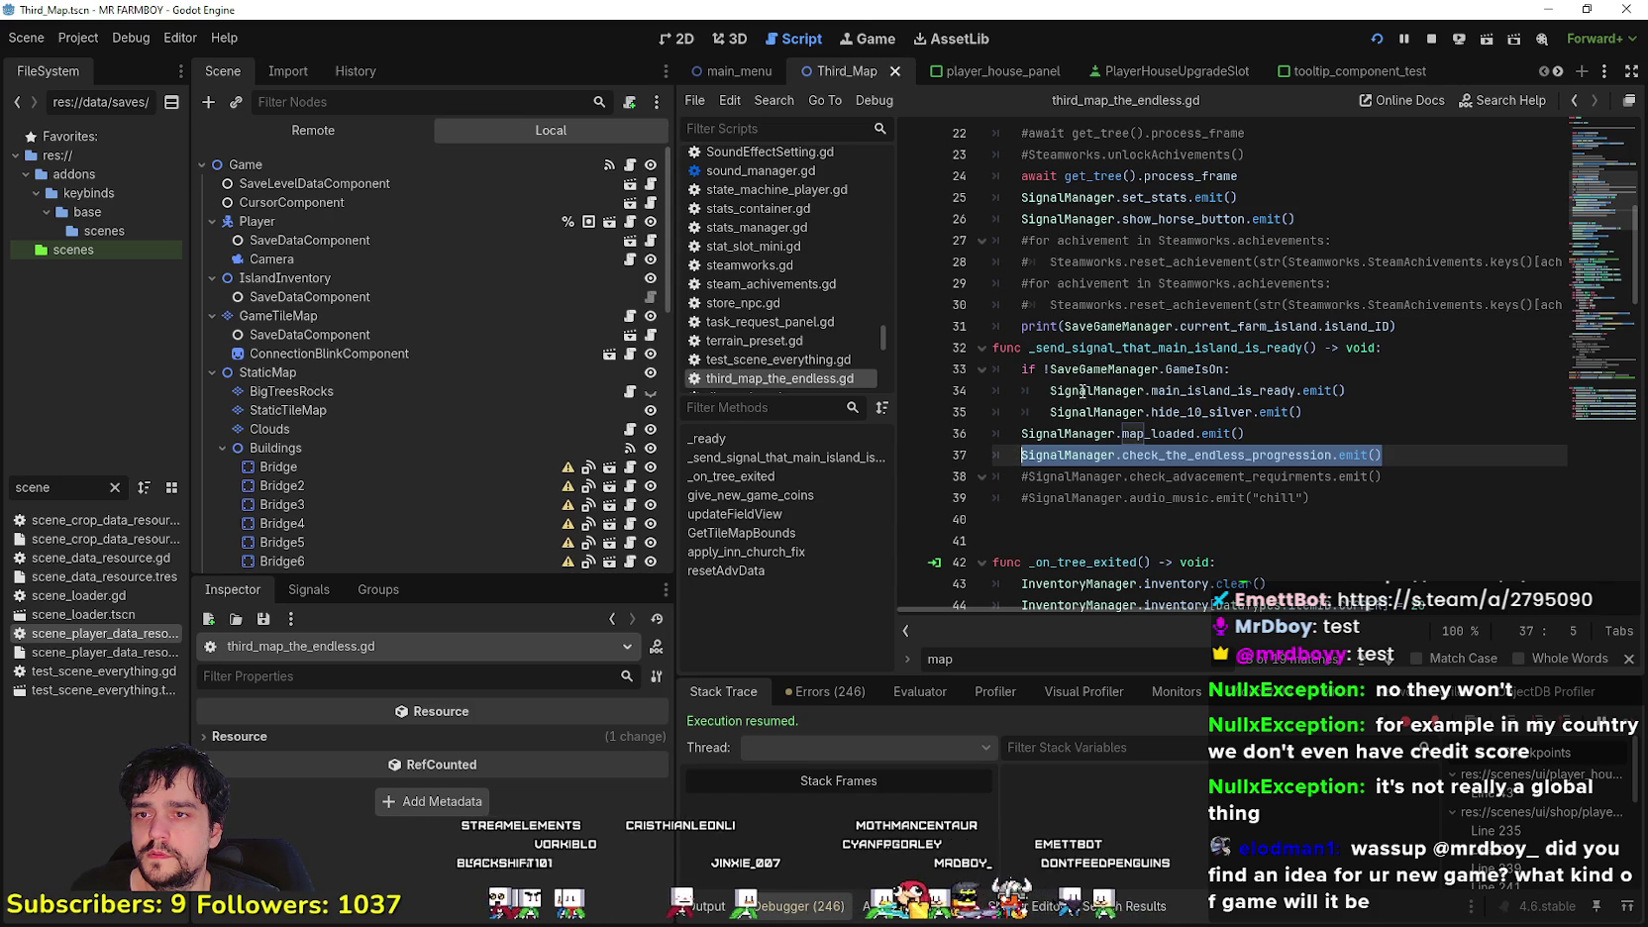
double_click(1096, 348)
scroll(1107, 435, up, 7)
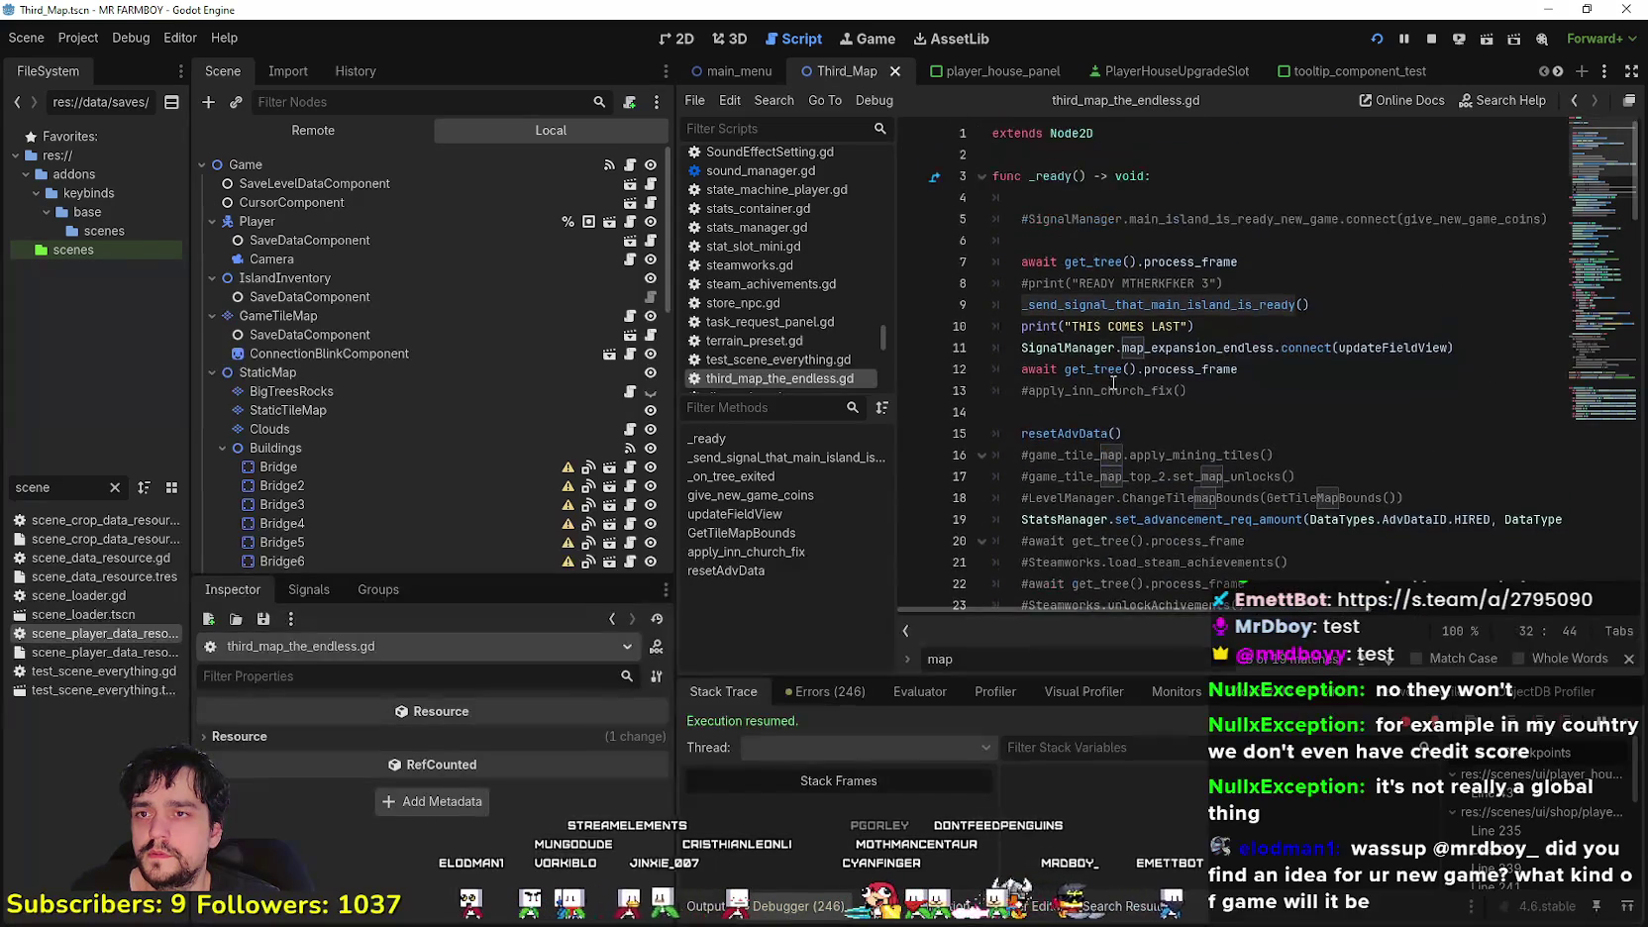
drag(1314, 304, 1022, 305)
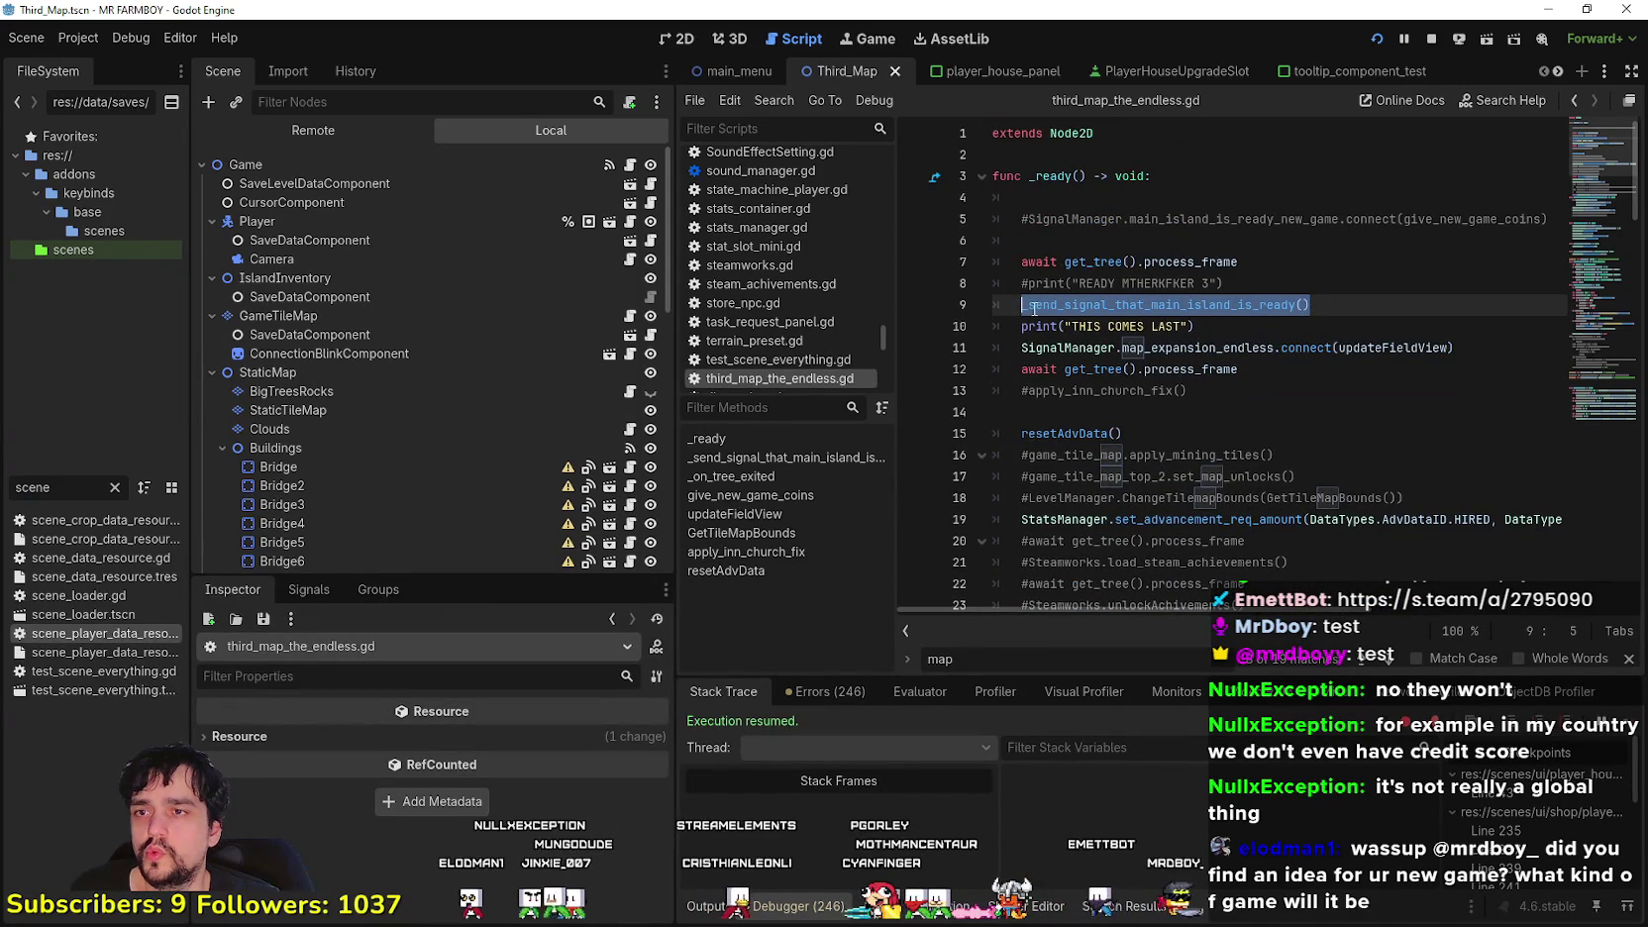
scroll(1202, 473, down, 6)
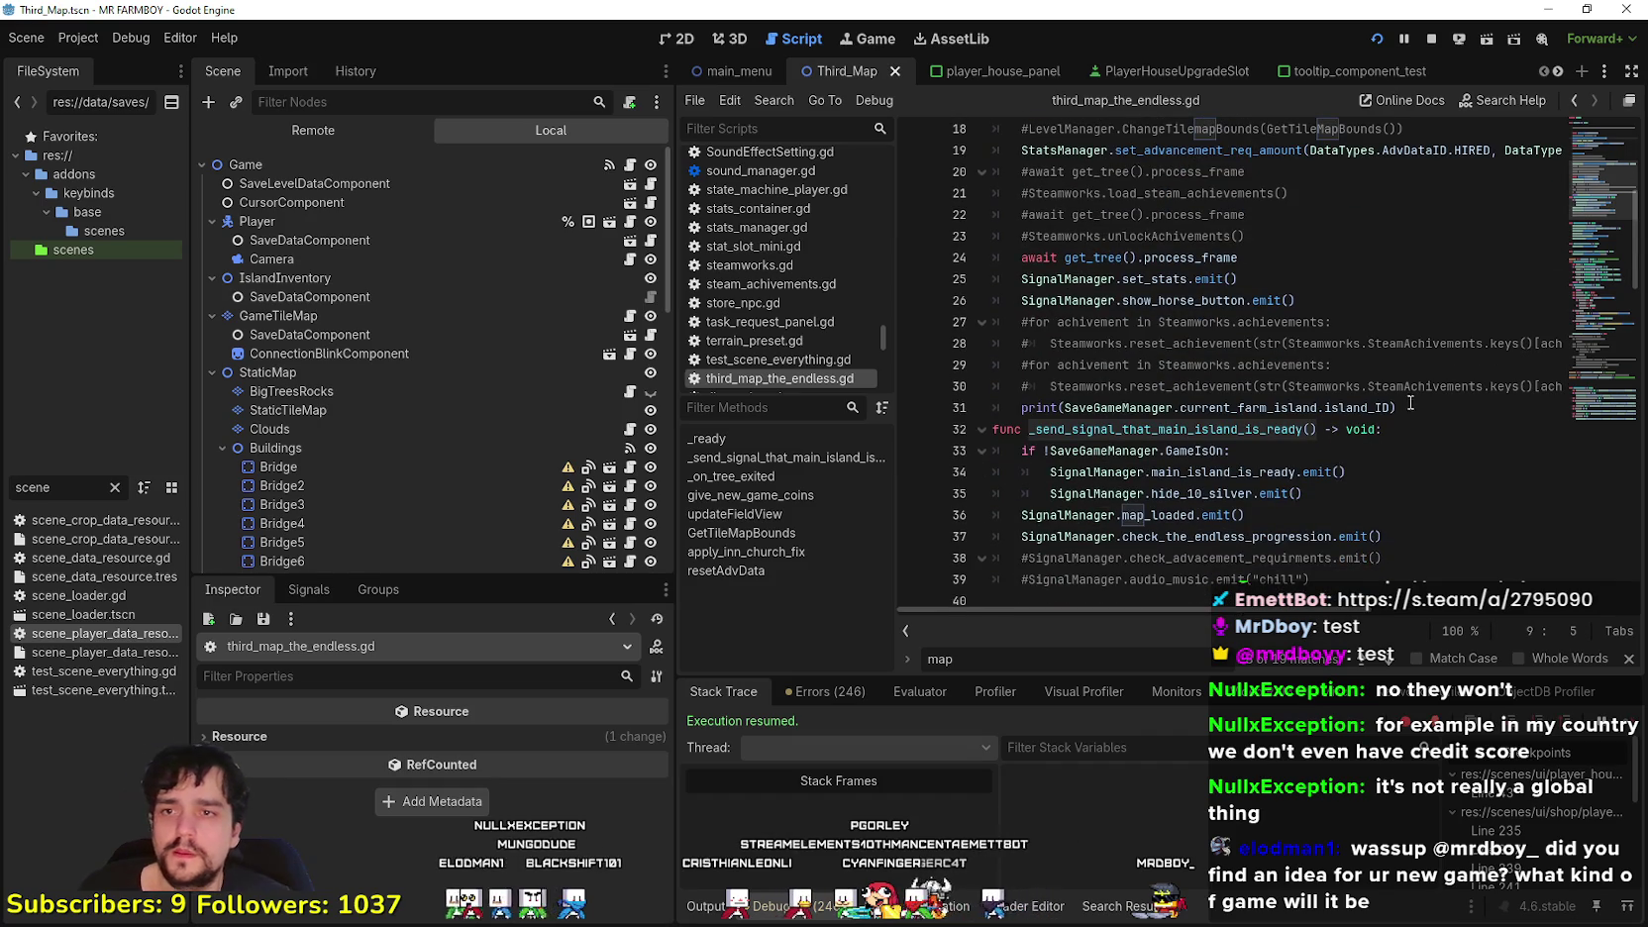
scroll(1343, 532, down, 1)
drag(1399, 465, 1022, 472)
scroll(1193, 451, up, 7)
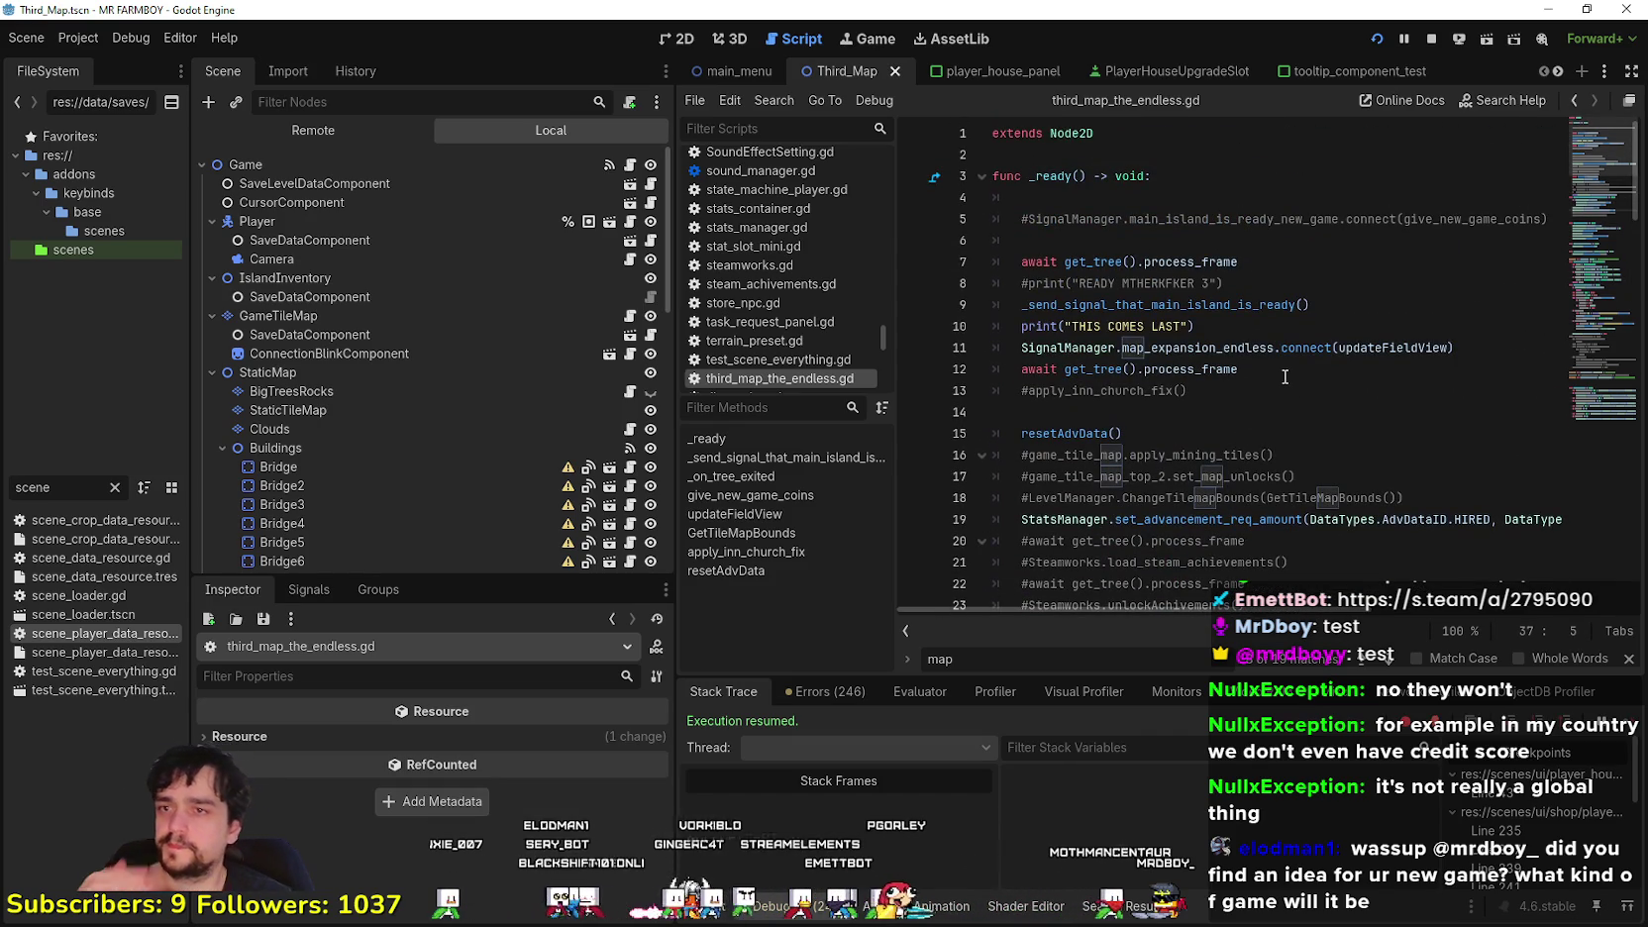
click(1494, 336)
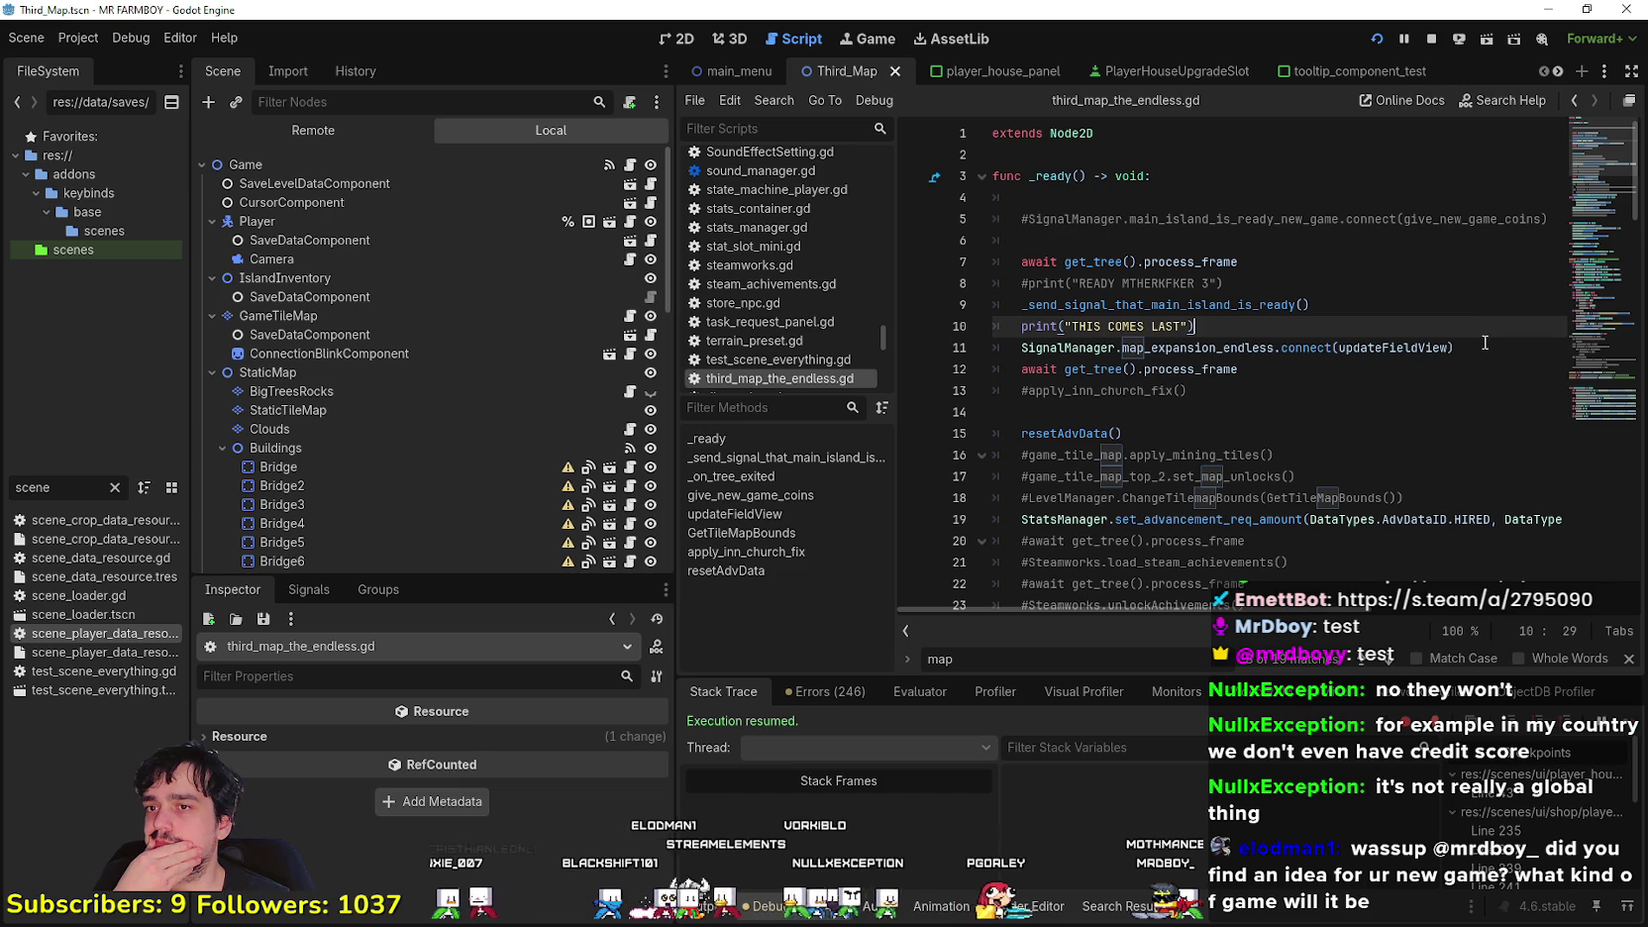
drag(1454, 348, 1020, 348)
key(ctrl+c)
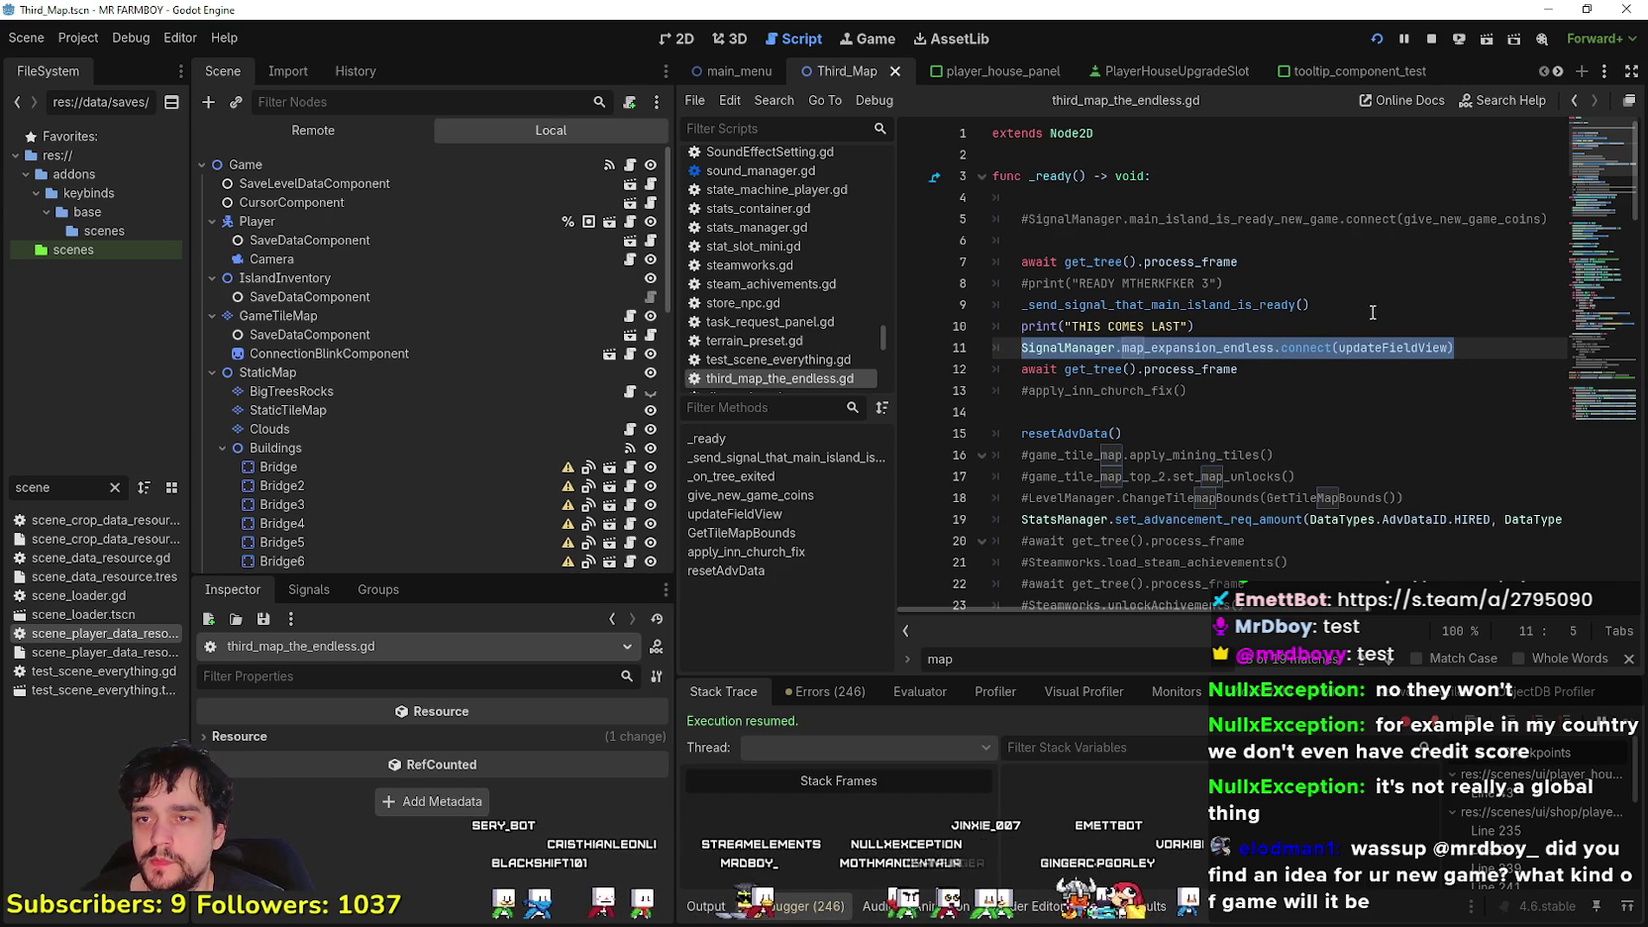
- Paste the connect call above _send_signal_that_main_island_is_ready(), comment out the original line, and save
click(1326, 305)
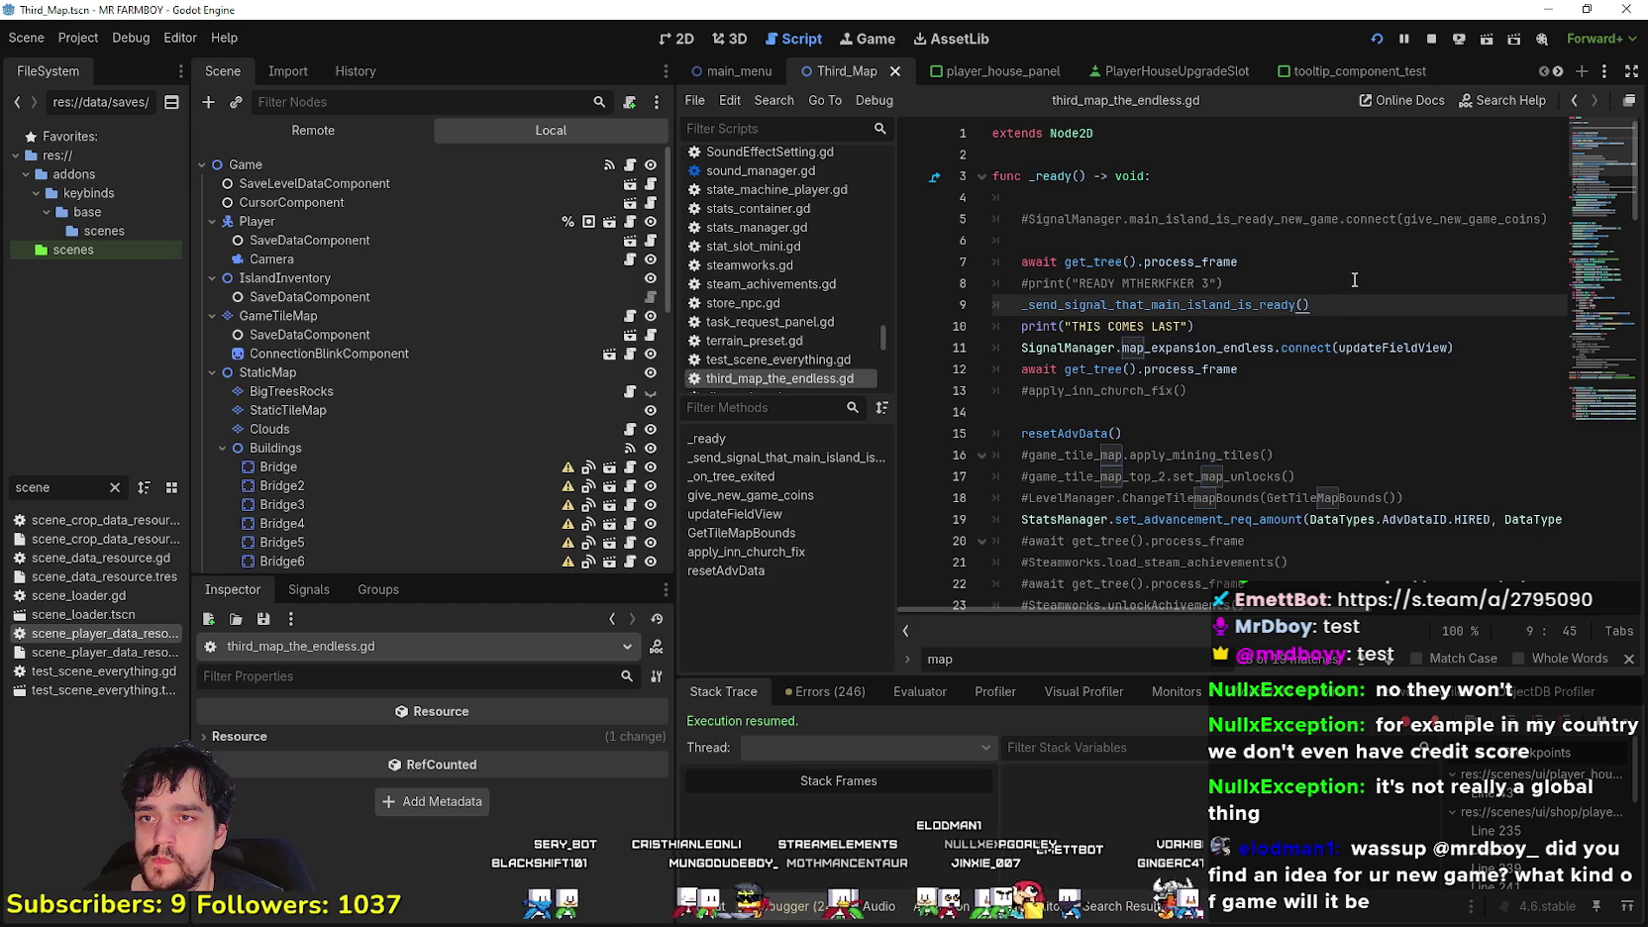
click(1344, 287)
key(Return)
key(ctrl+v)
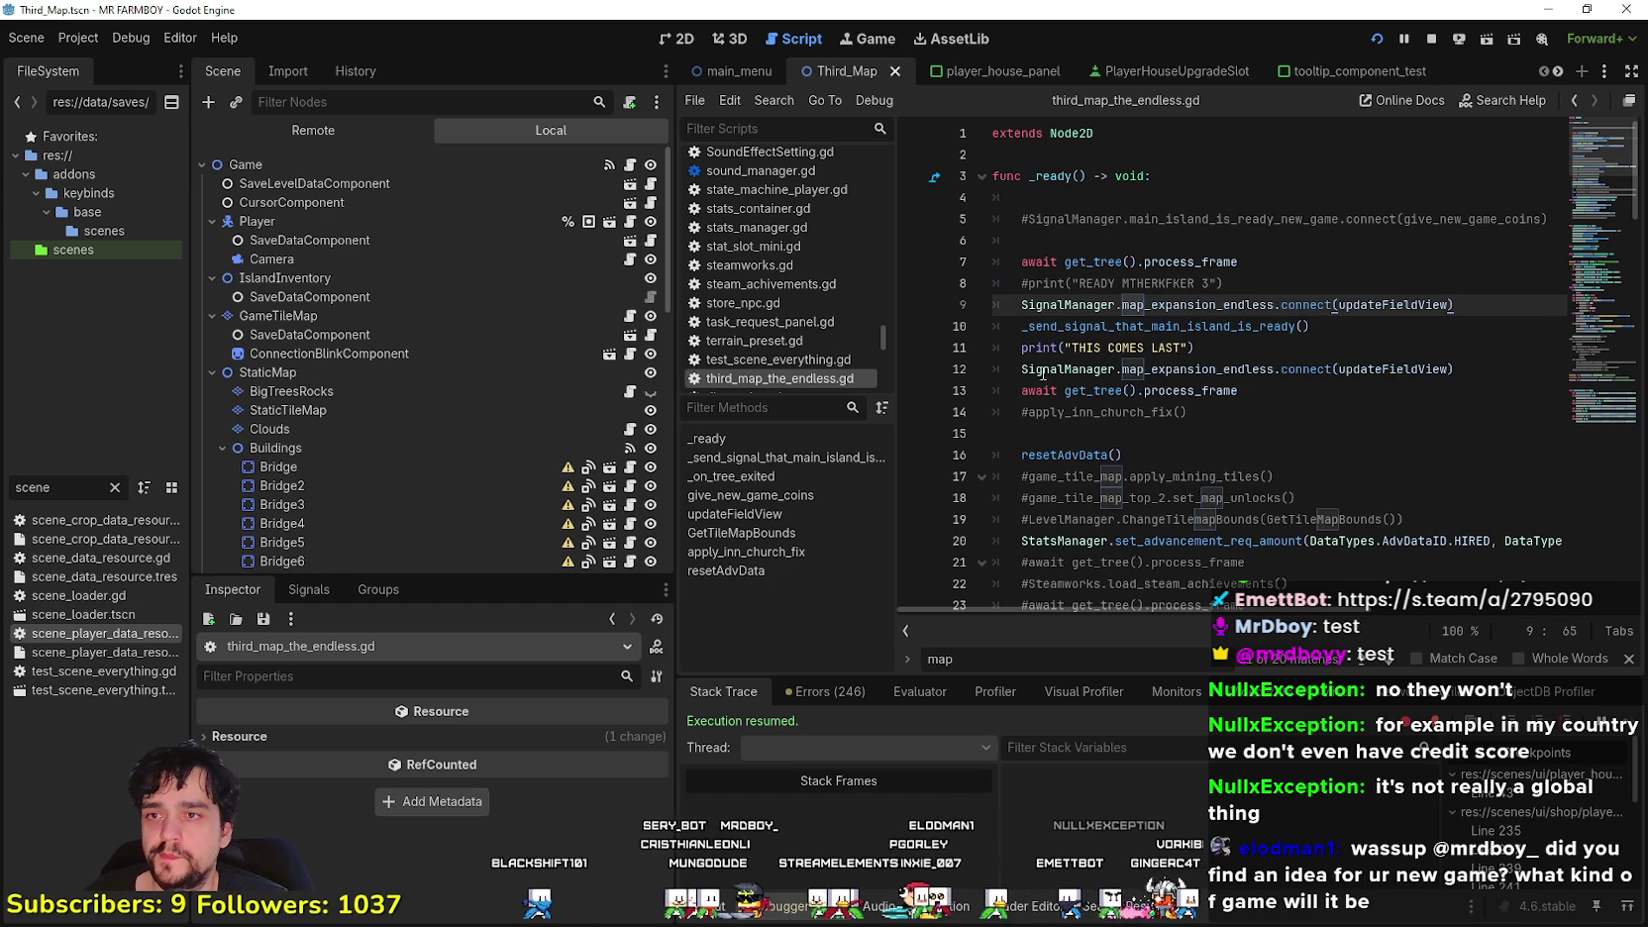
click(1030, 369)
click(1028, 366)
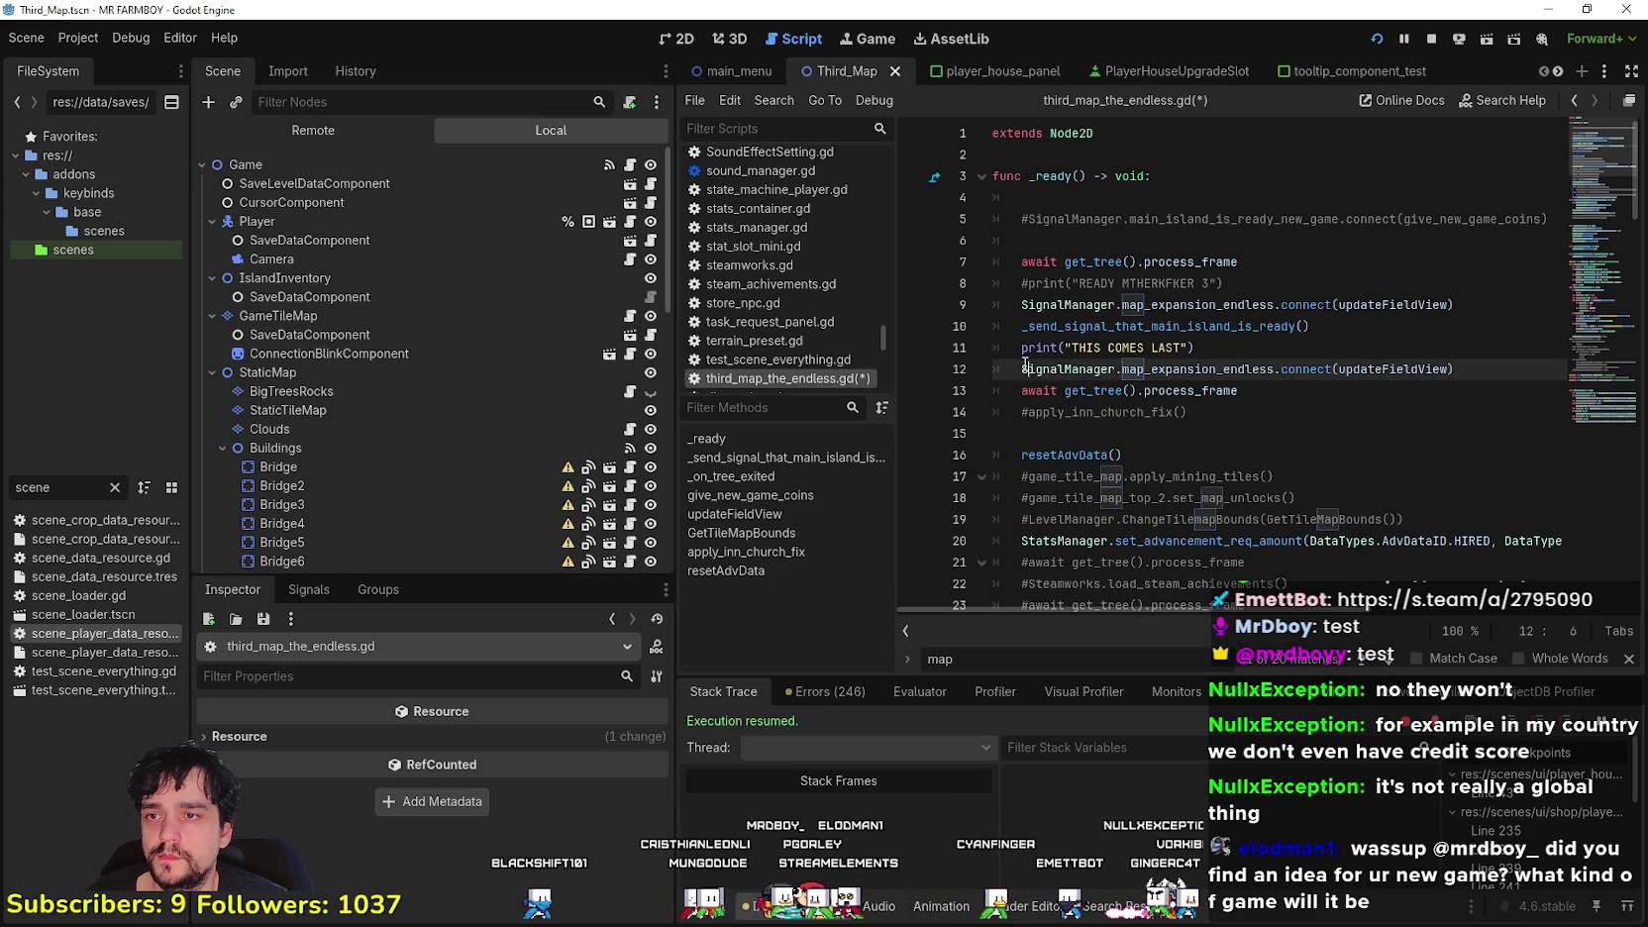
key(ctrl+k)
click(1284, 390)
key(ctrl+s)
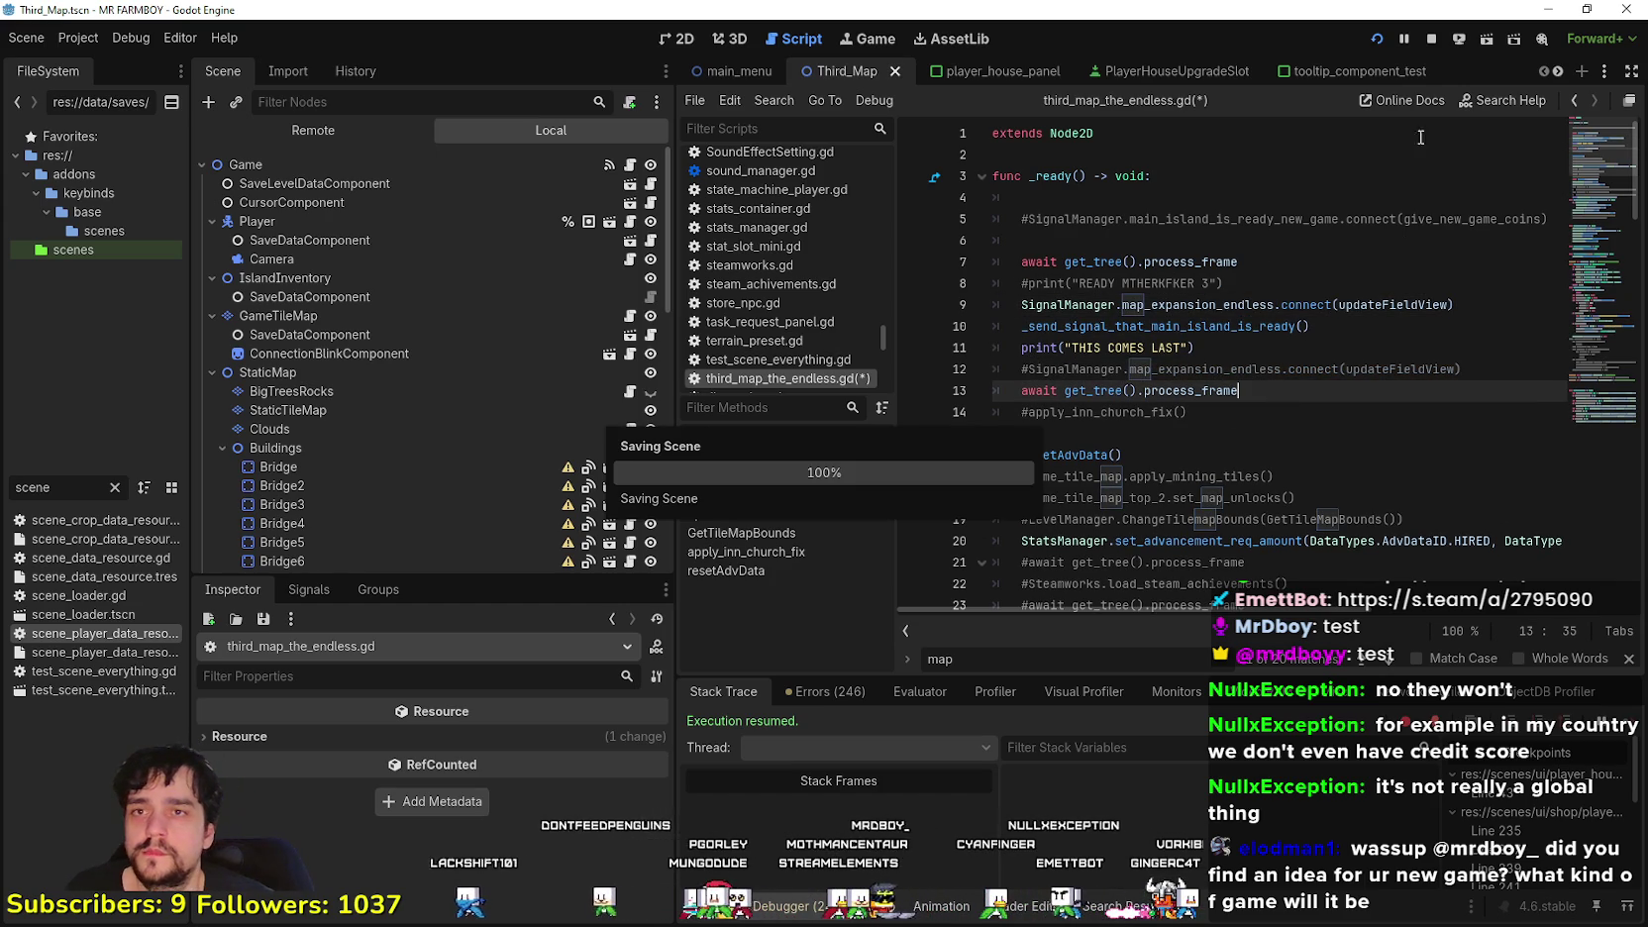
- Stop the game, relaunch it with F5, and resume the paused YouTube Music video
click(1431, 43)
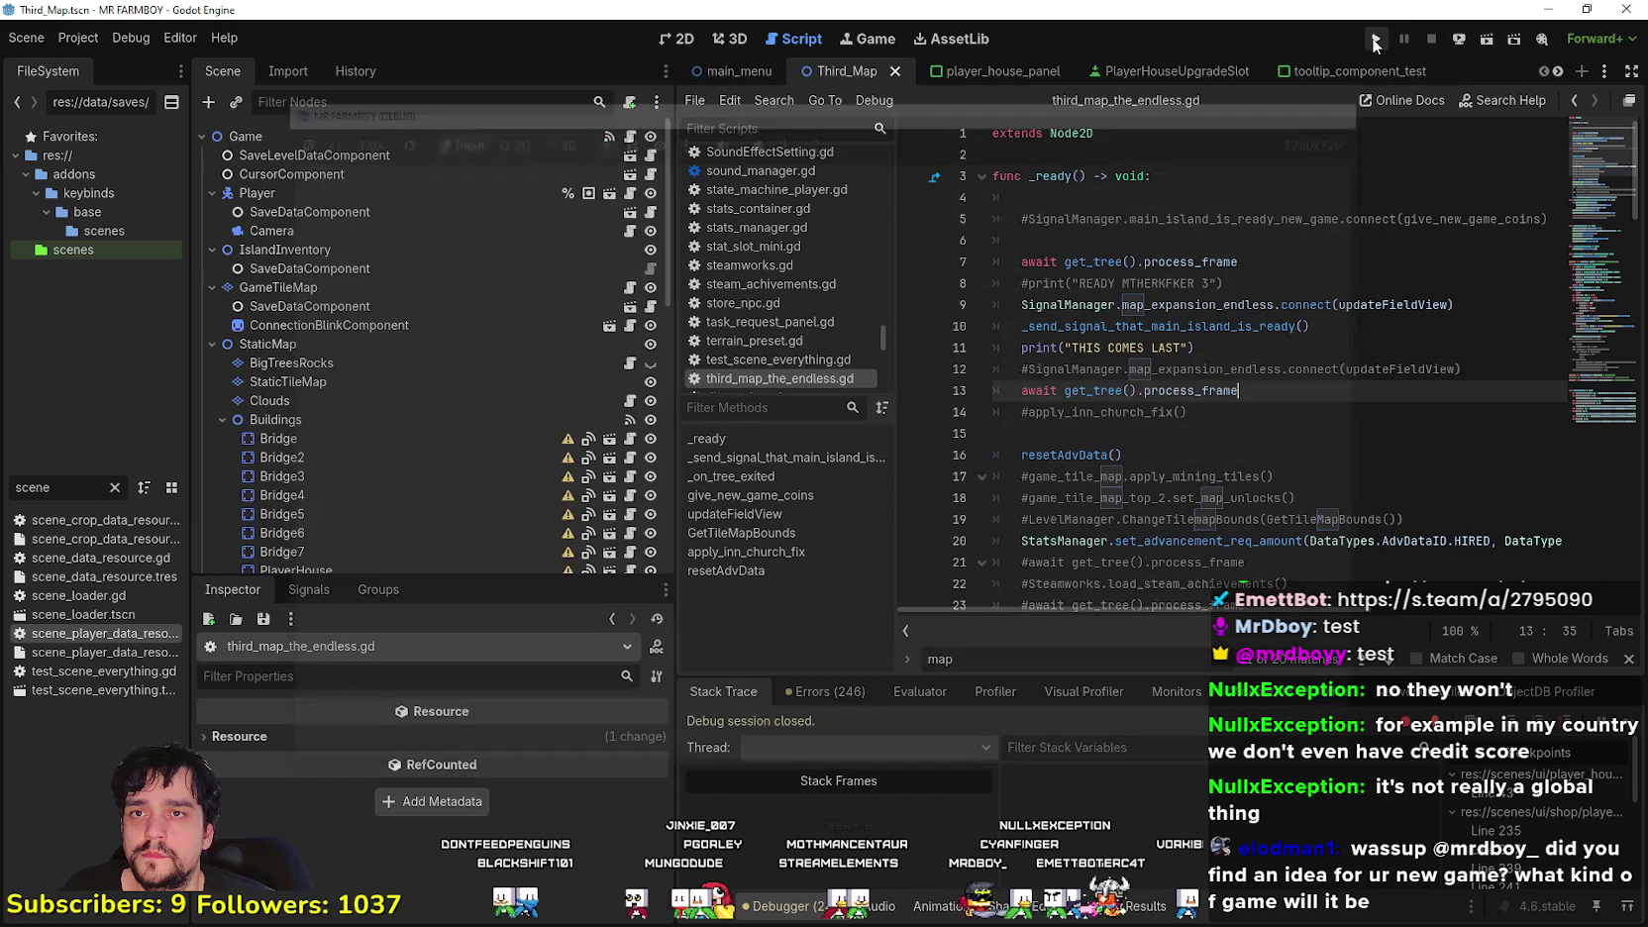
key(F5)
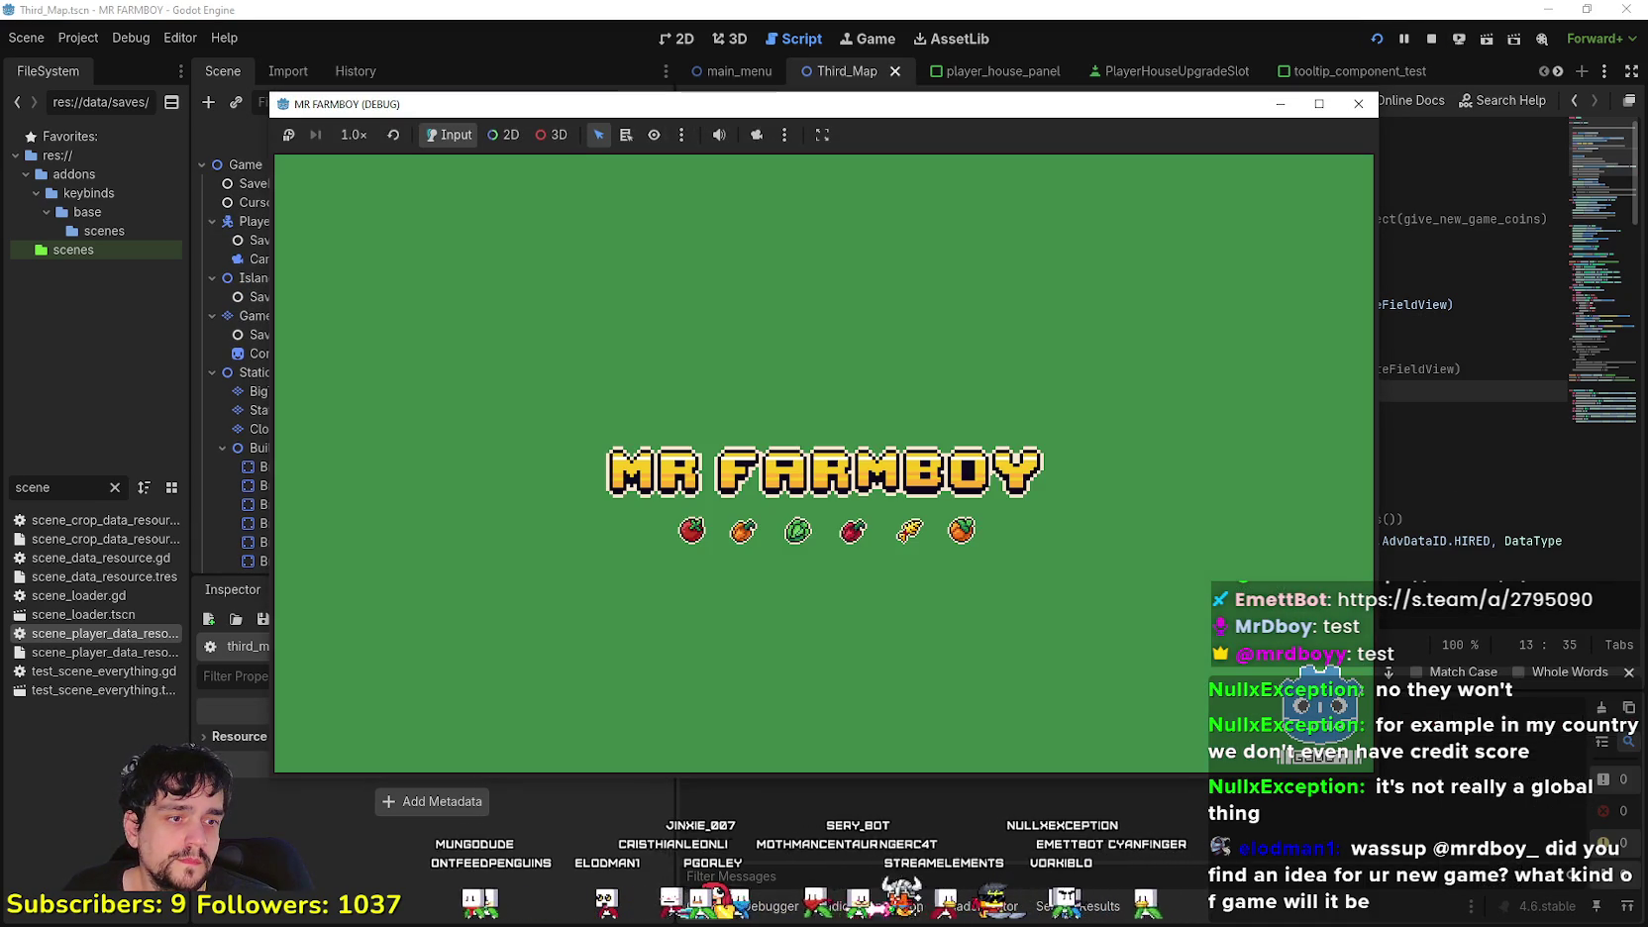
key(alt+Tab)
click(965, 529)
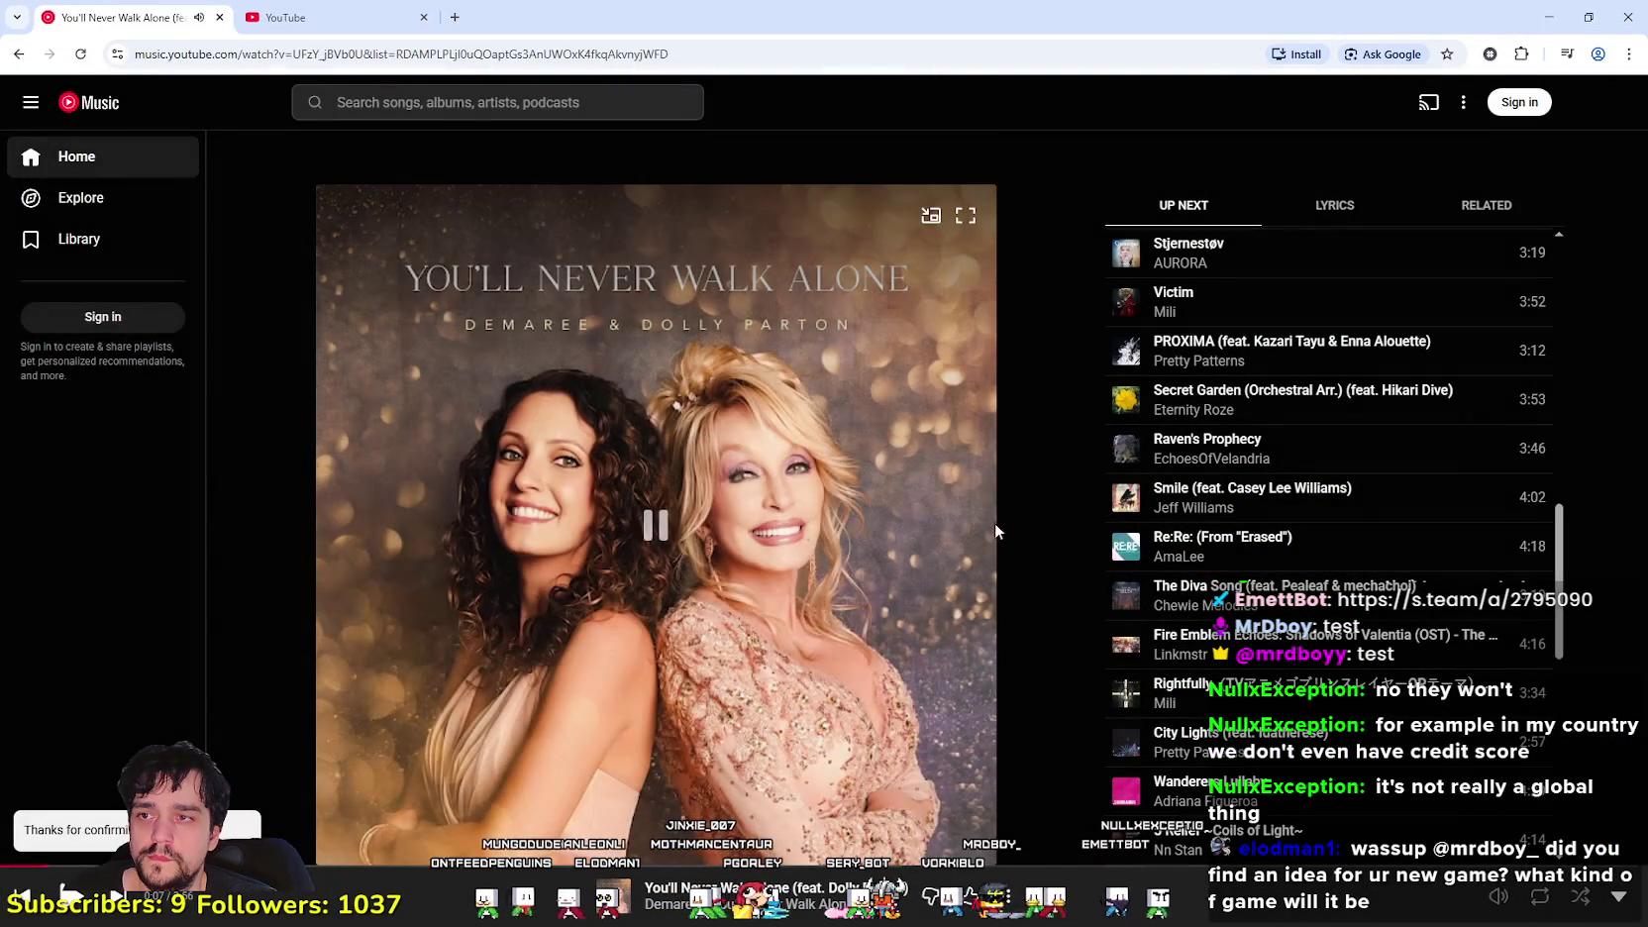
- Return from YouTube Music to the relaunched MR FARMBOY title menu
key(alt+Tab)
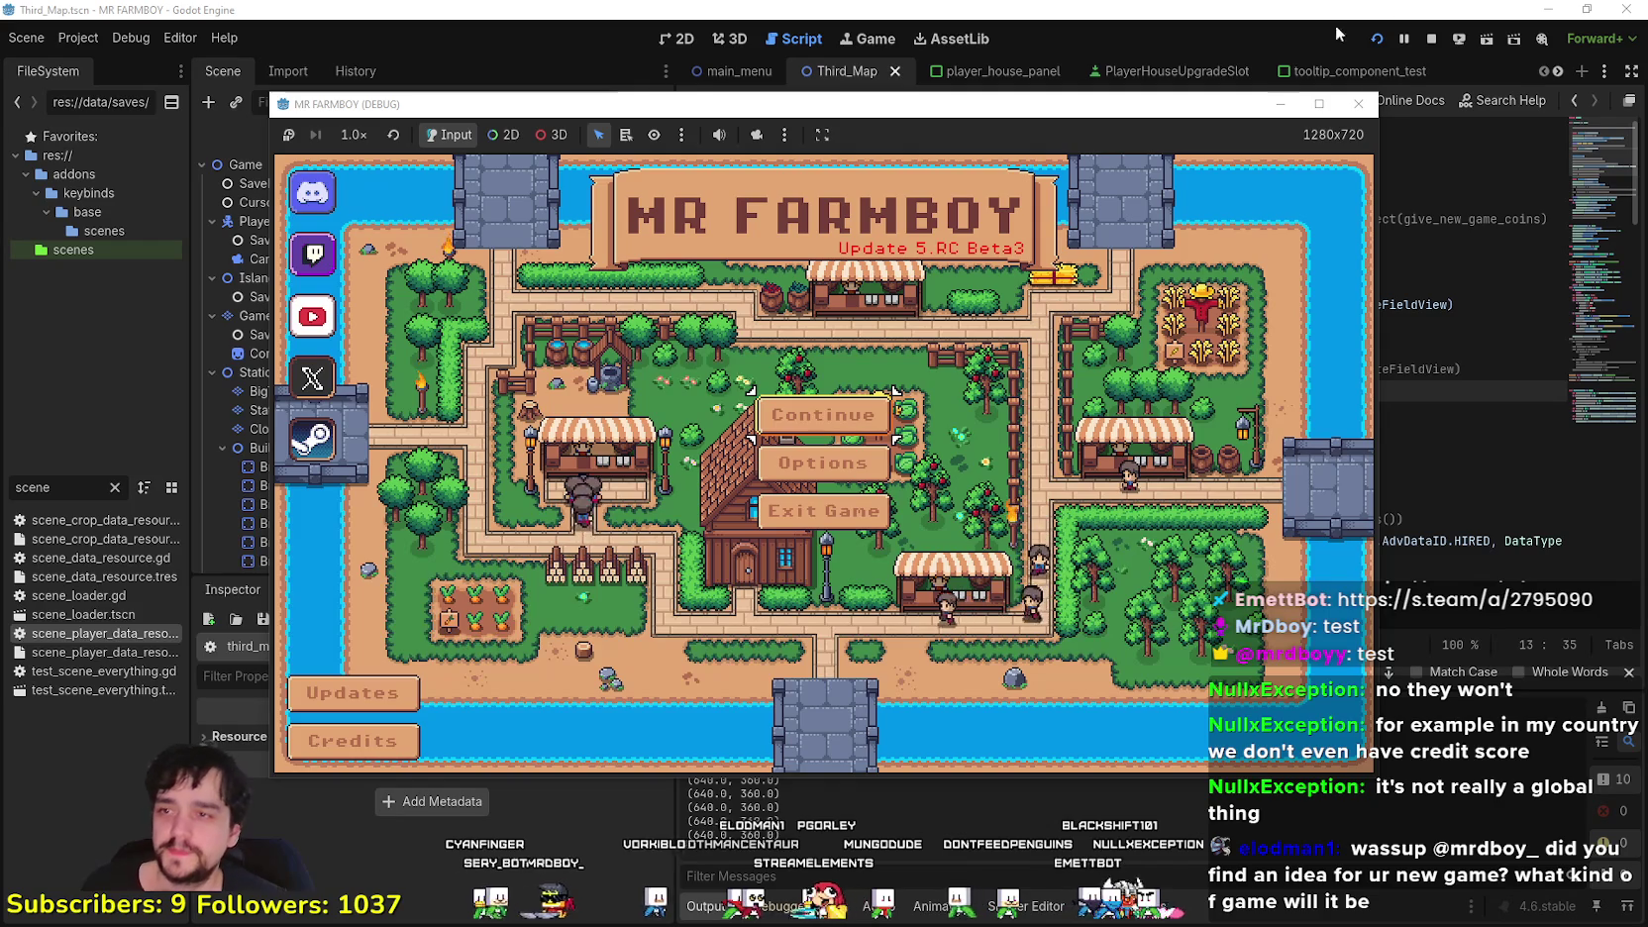
- Open the save game list, scroll to Save 4, and load it
click(823, 414)
scroll(977, 572, down, 2)
click(892, 486)
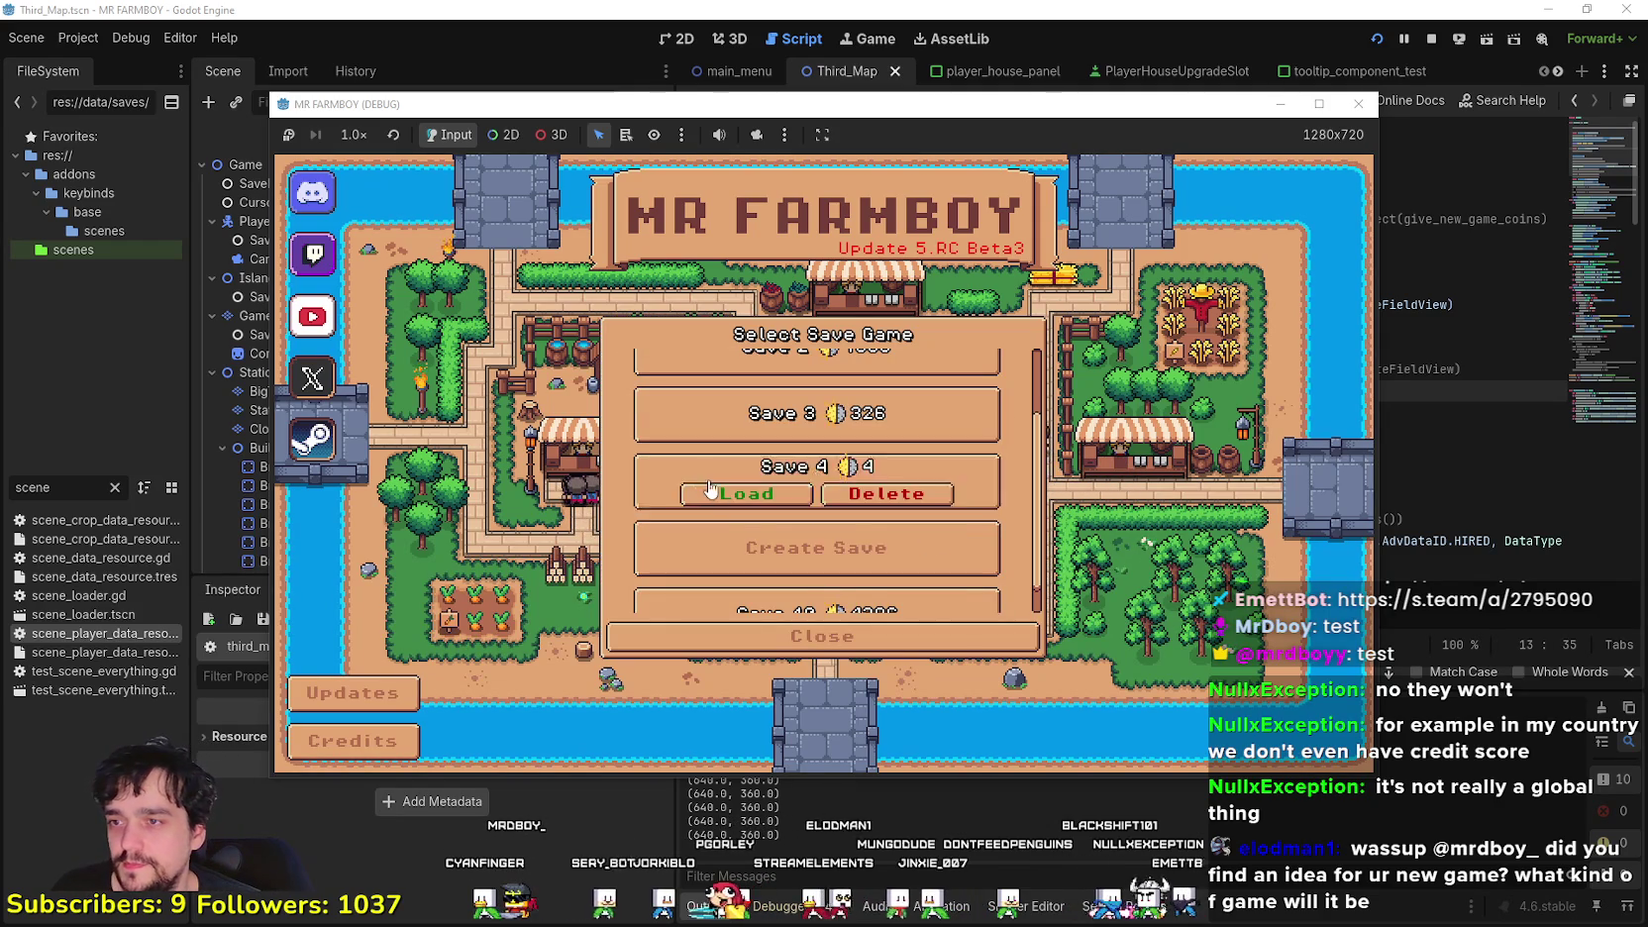
click(674, 489)
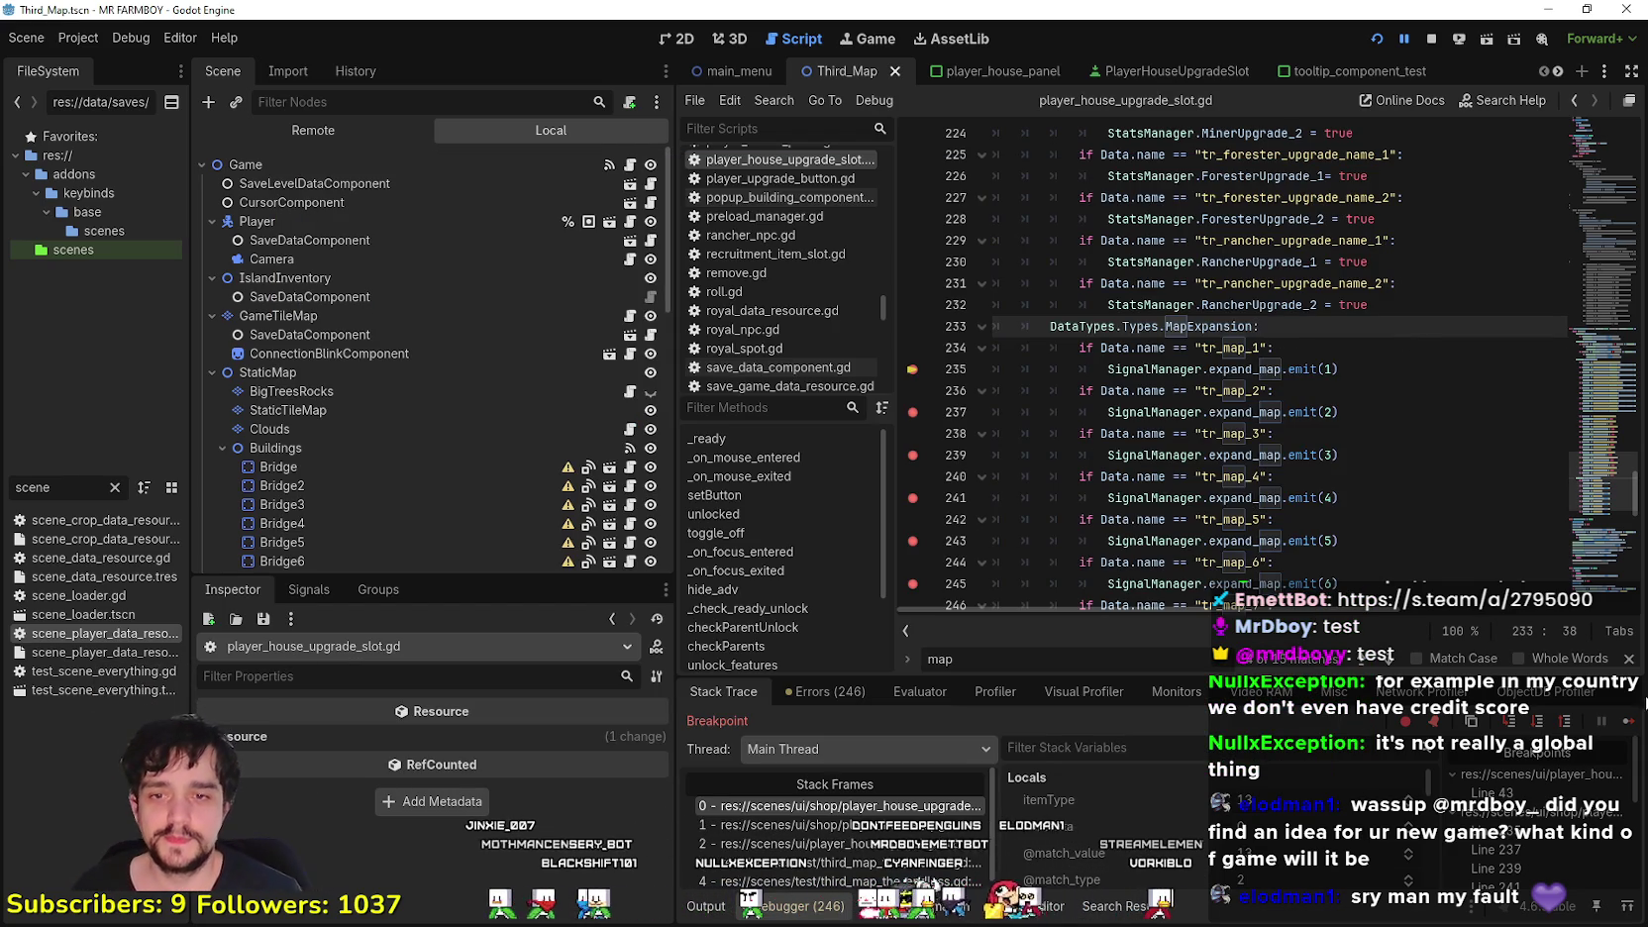
- Resume past the line 235, clouds script and line 36 breakpoints until Save 4's map appears
key(F12)
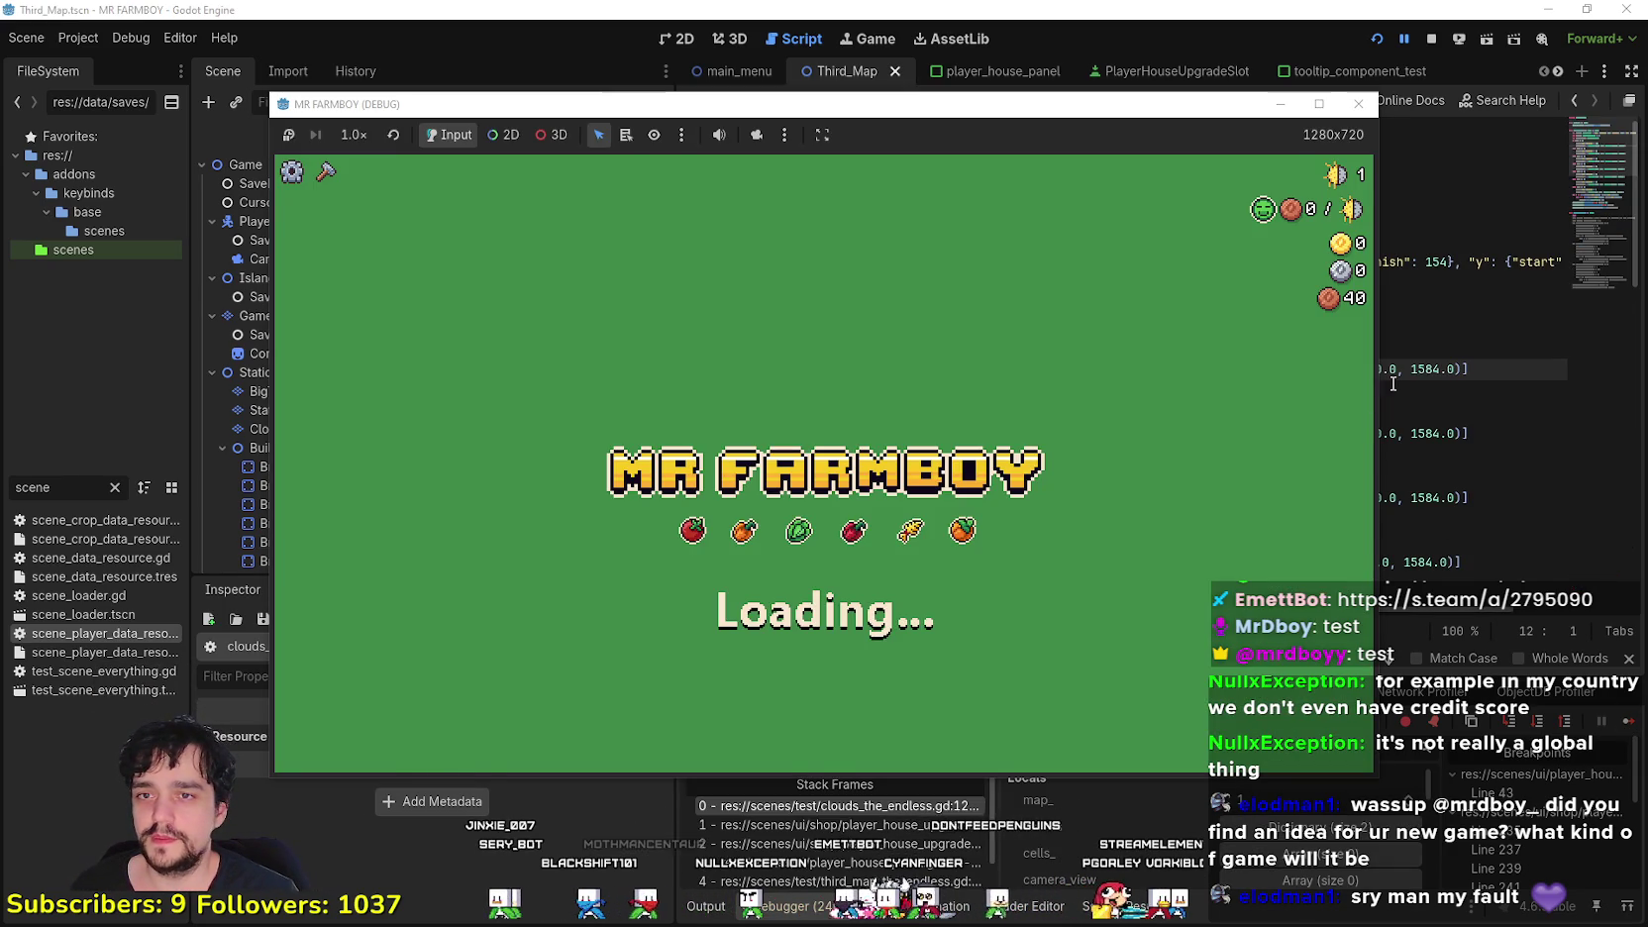
key(F12)
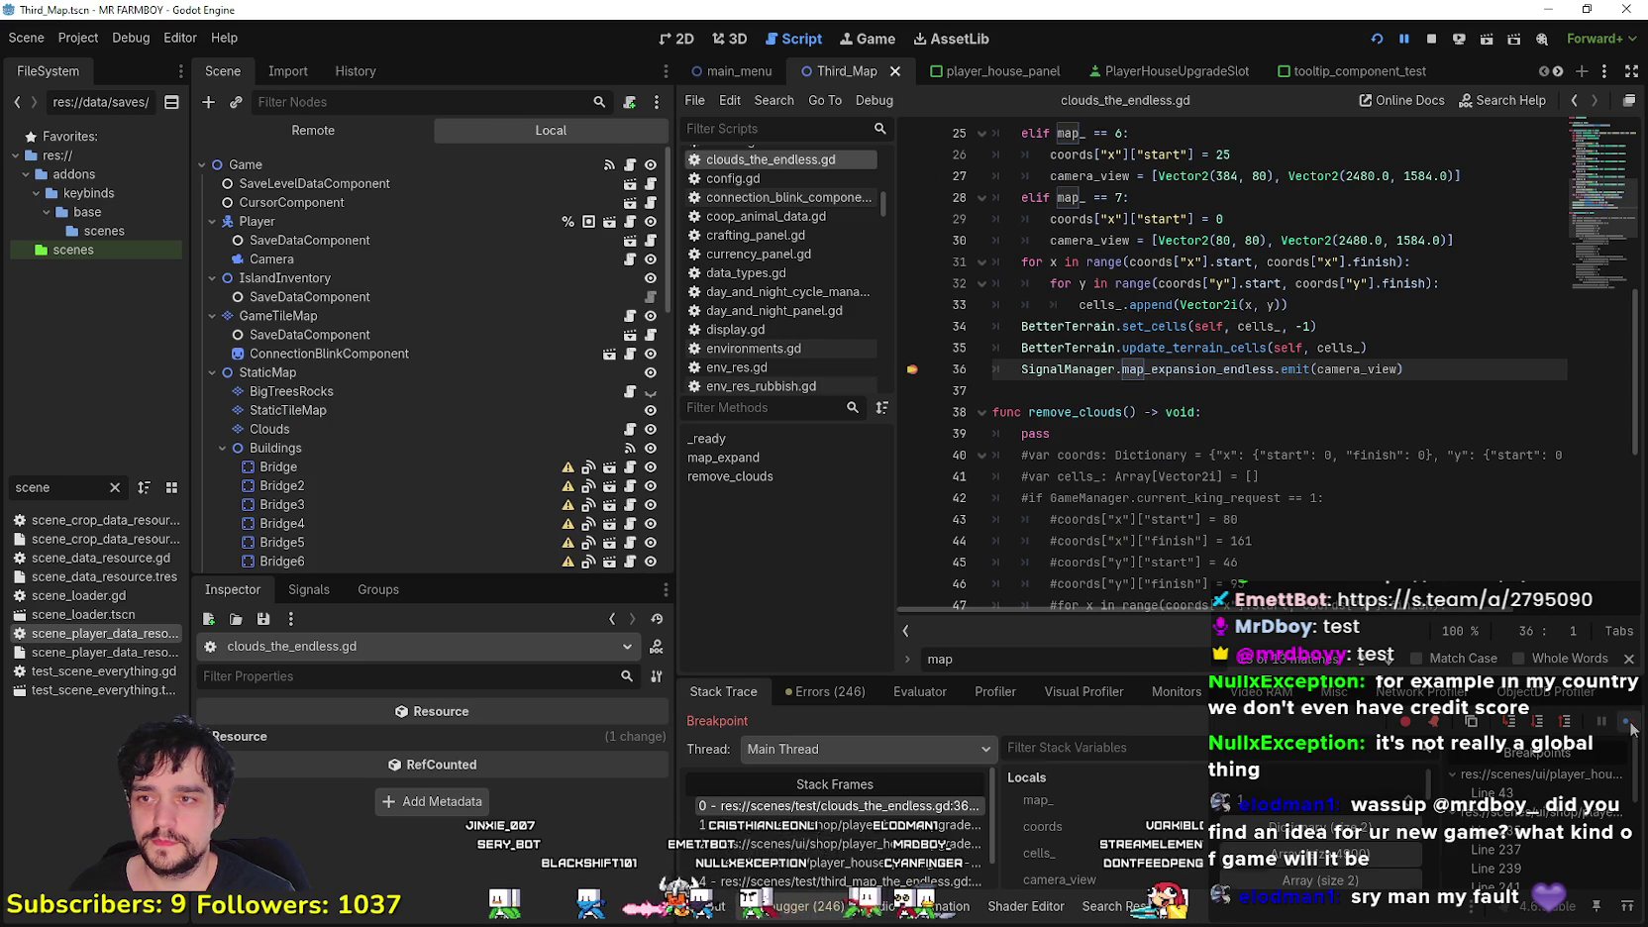
click(1628, 724)
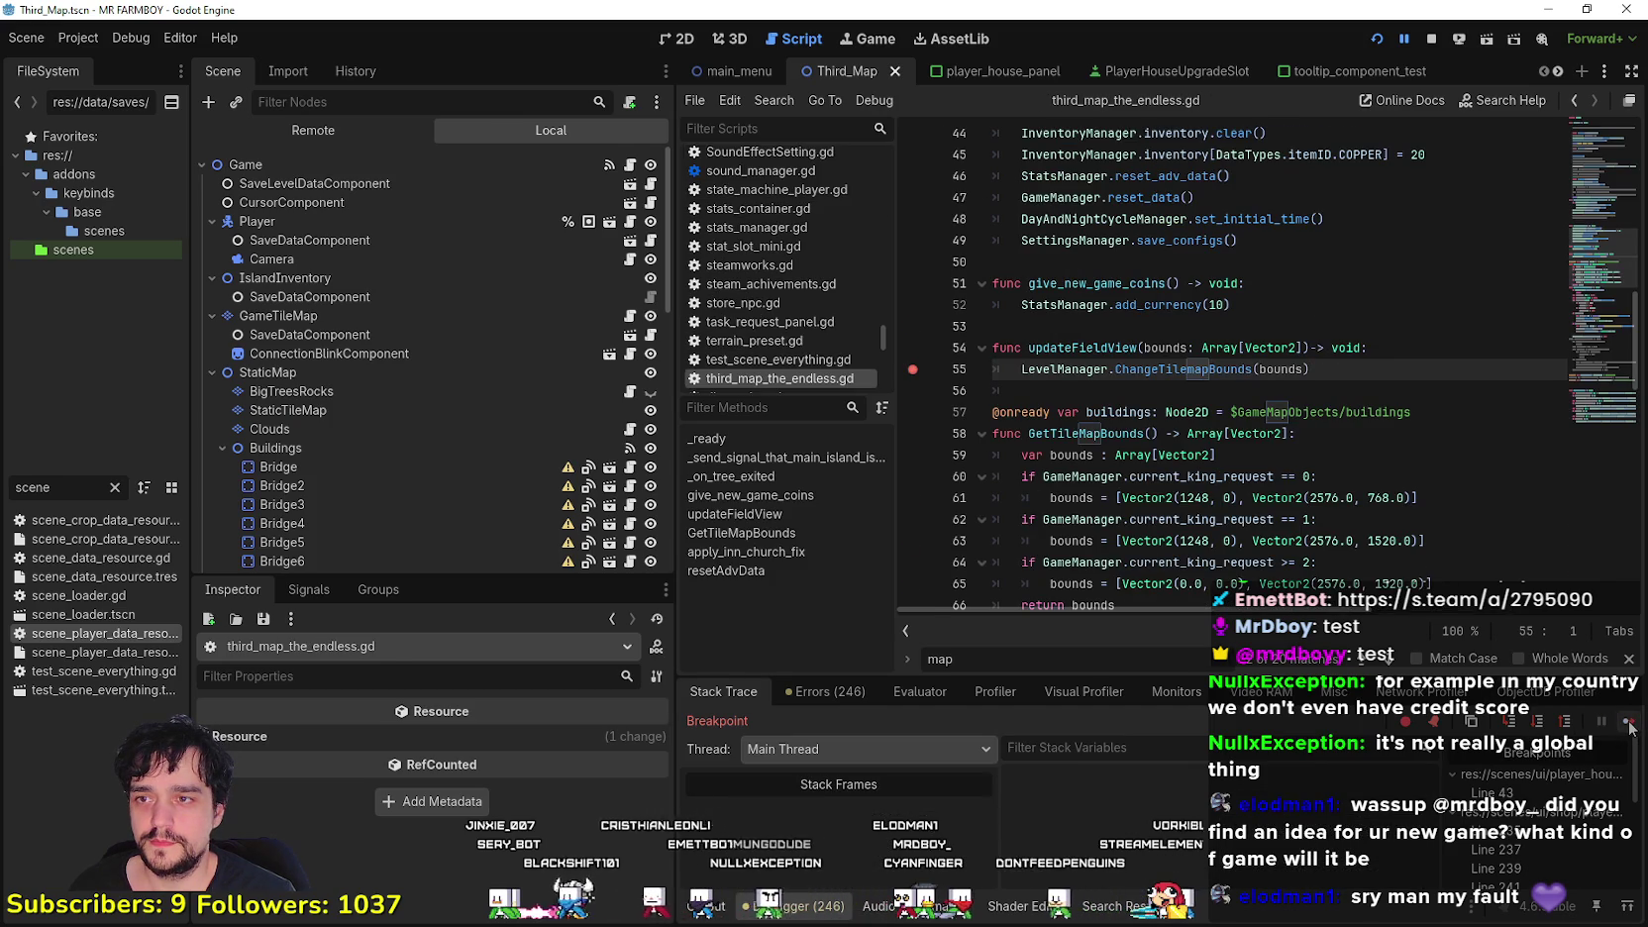
click(1628, 725)
click(1628, 725)
click(1627, 726)
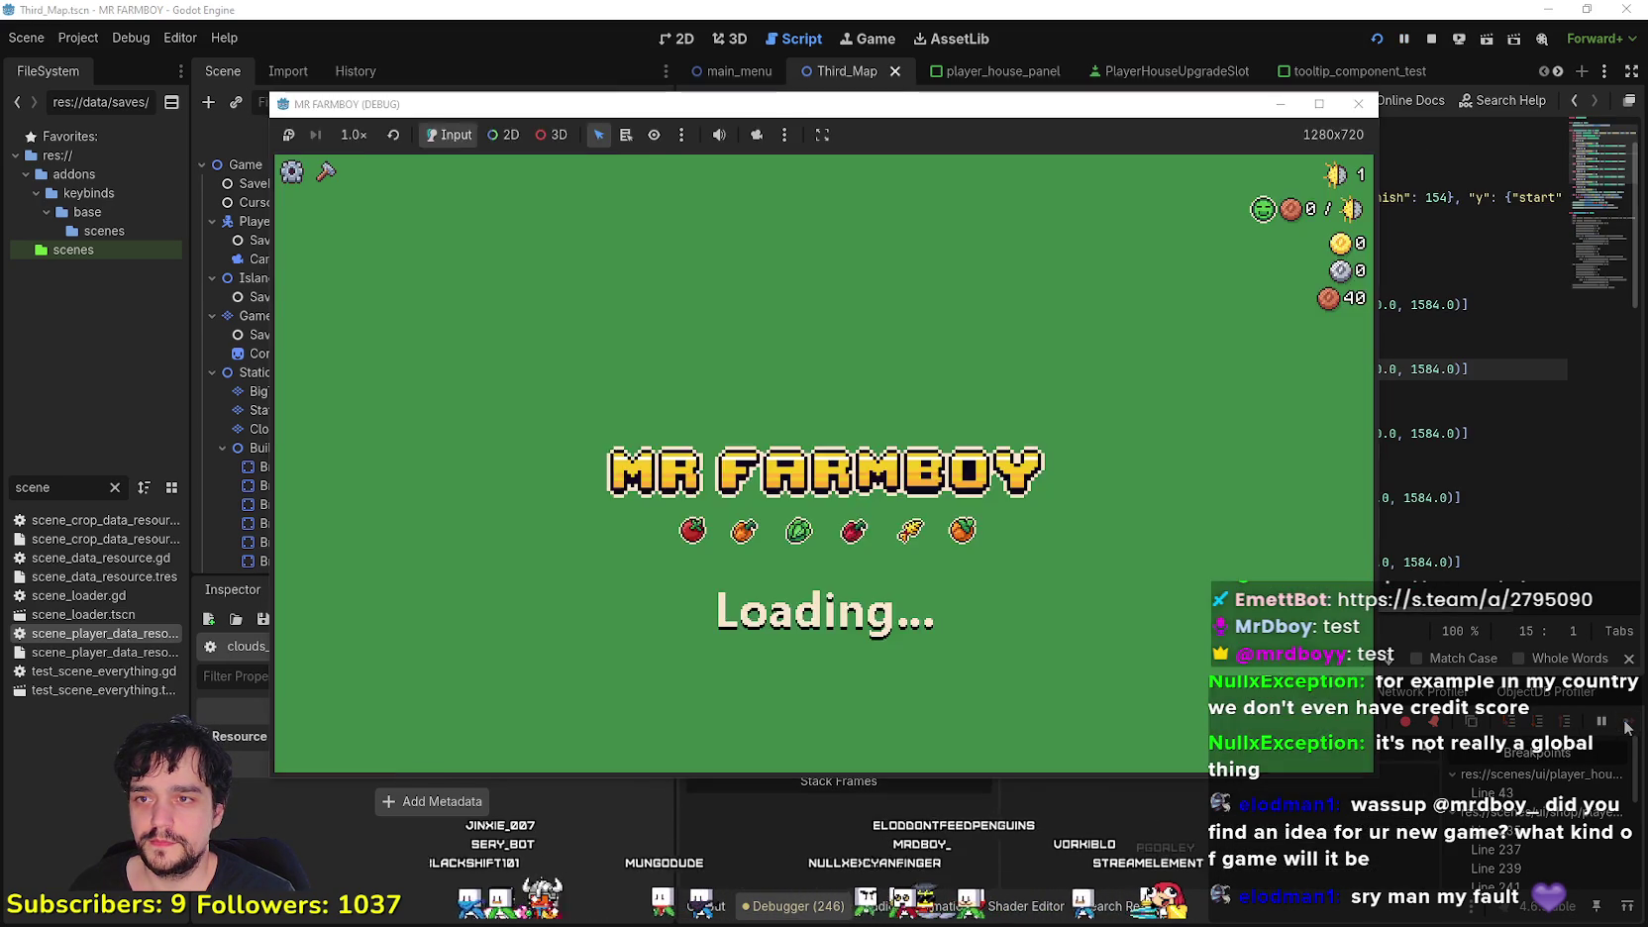
click(1626, 726)
click(1626, 726)
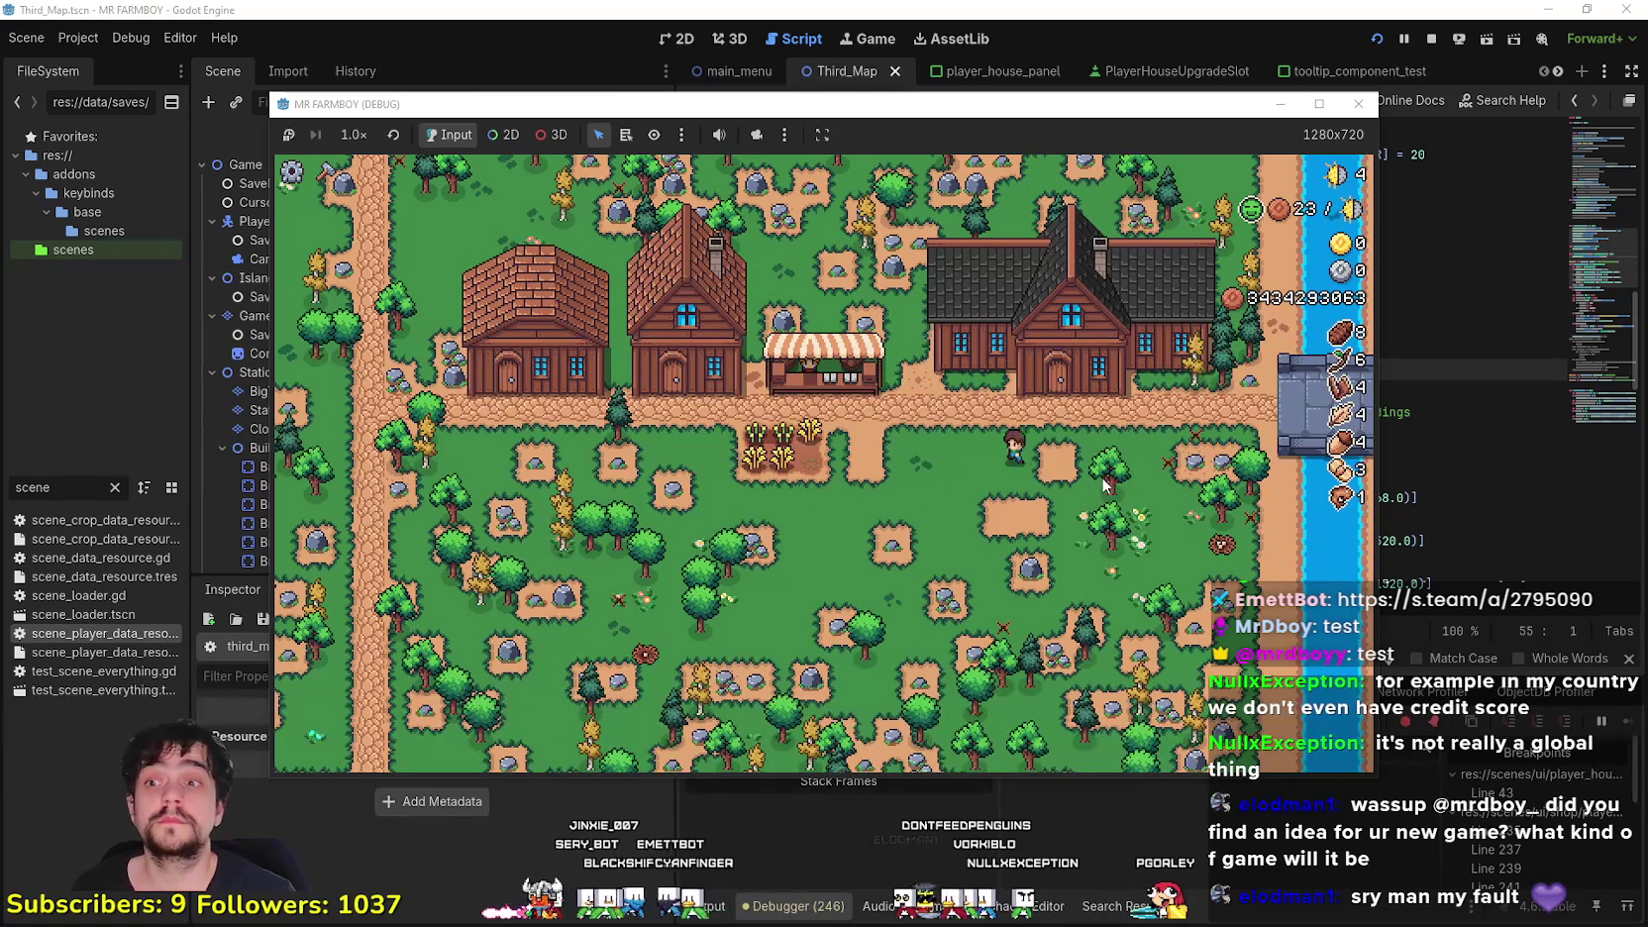
- Maximize the game window and buy the tr_map_3 expansion from the Player House advancements
scroll(1093, 468, down, 5)
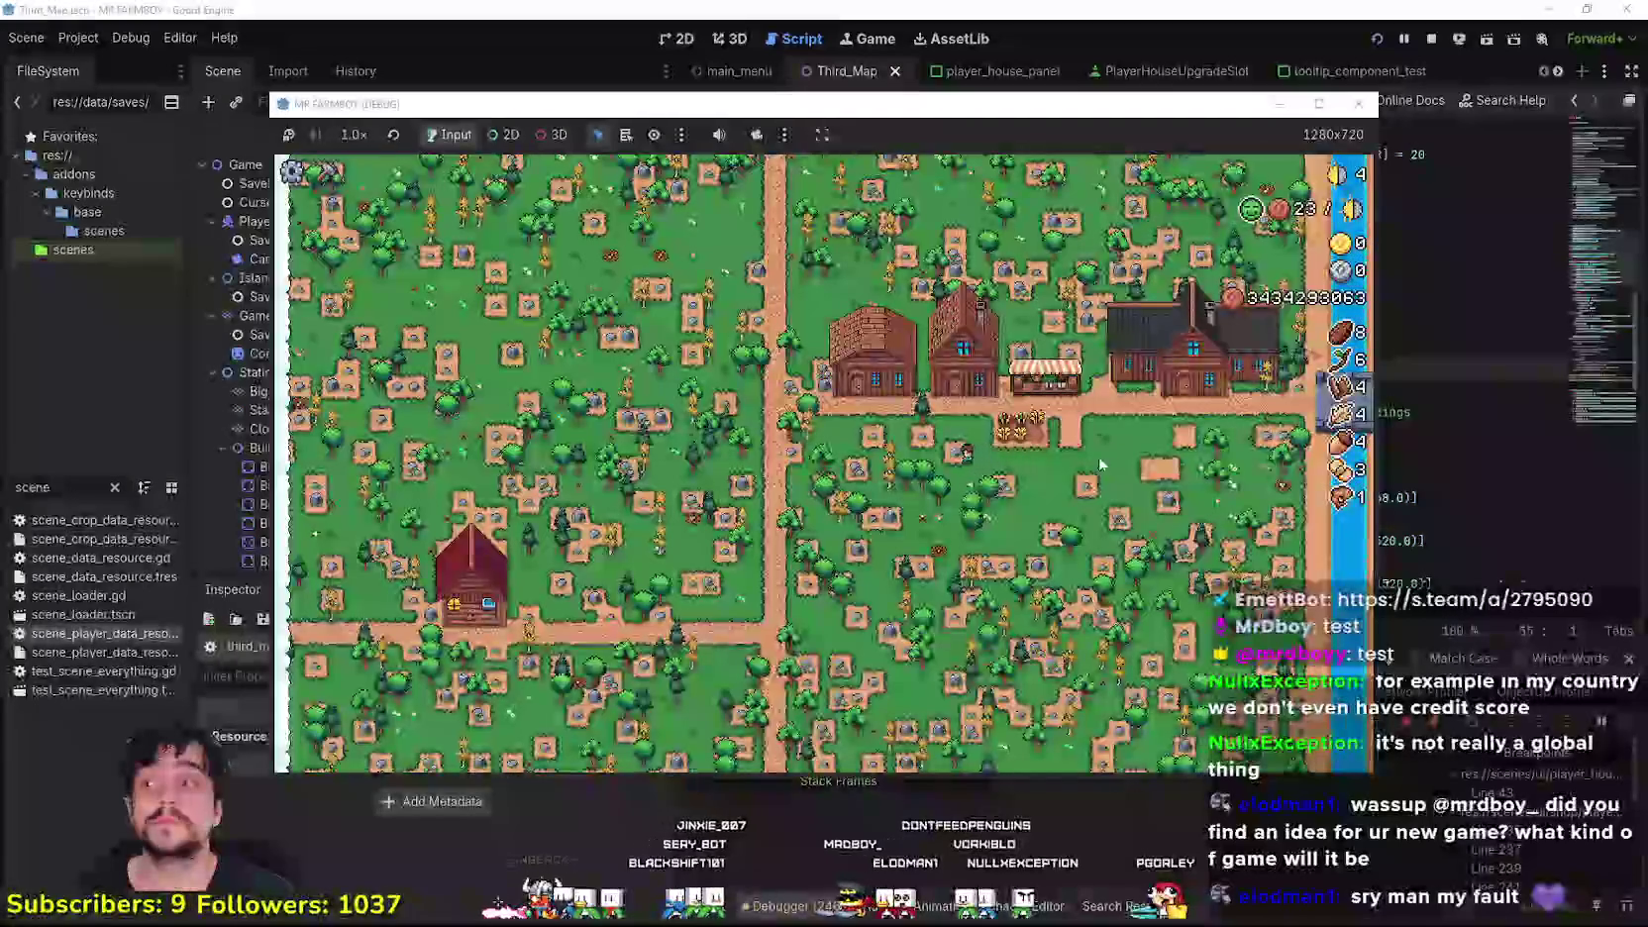
click(1318, 103)
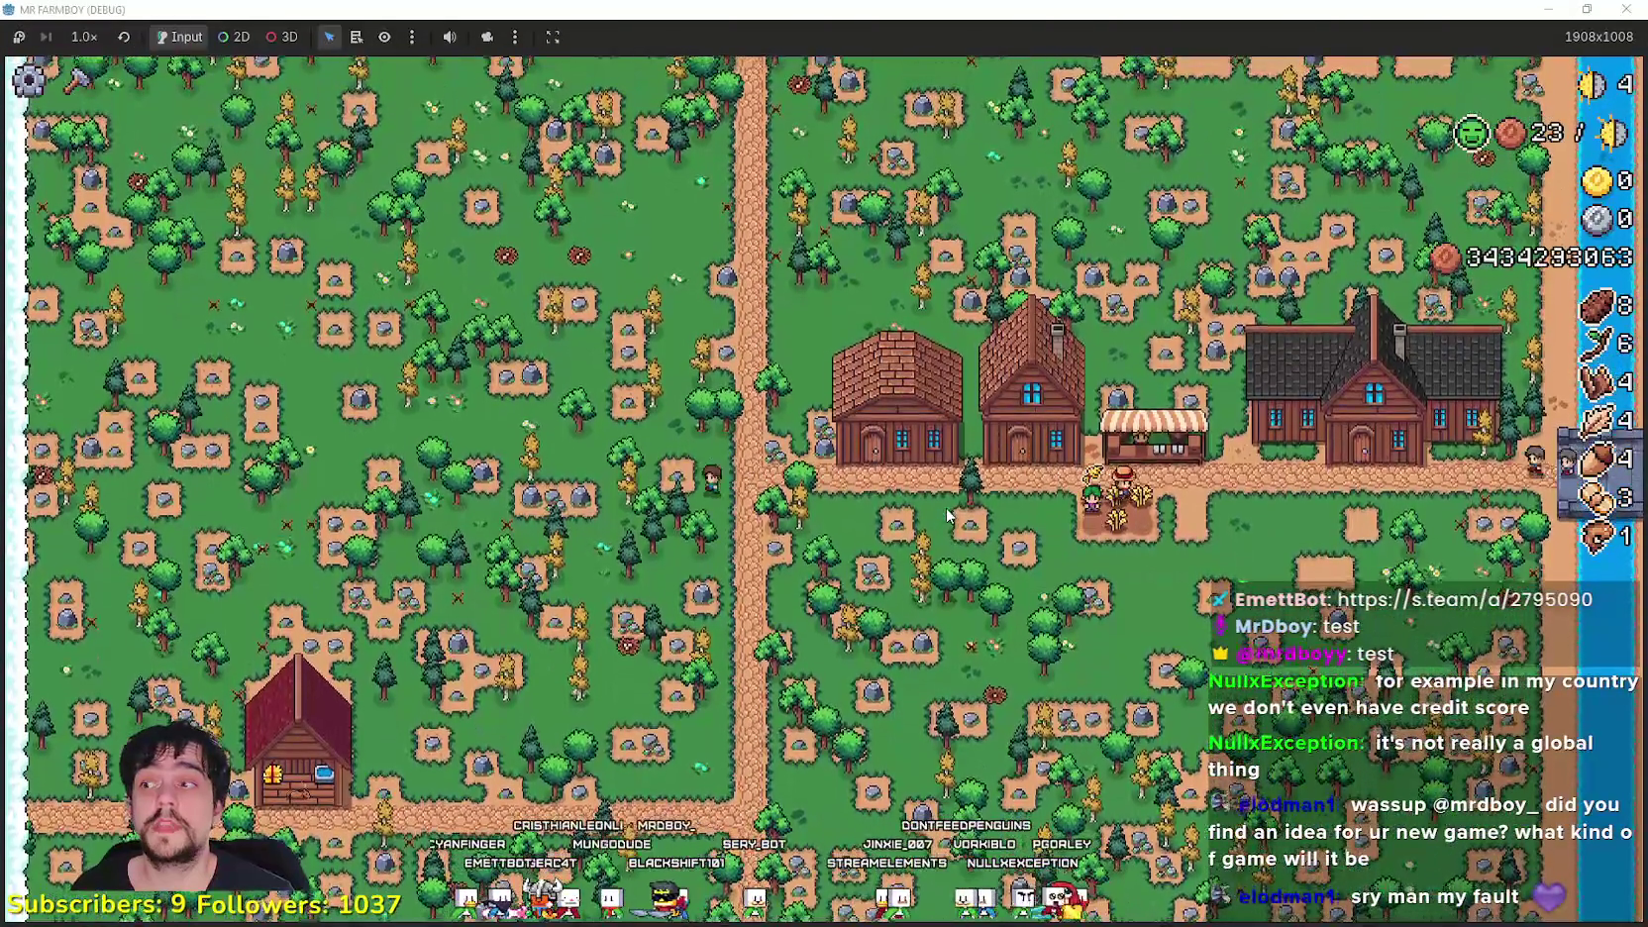
scroll(895, 518, up, 2)
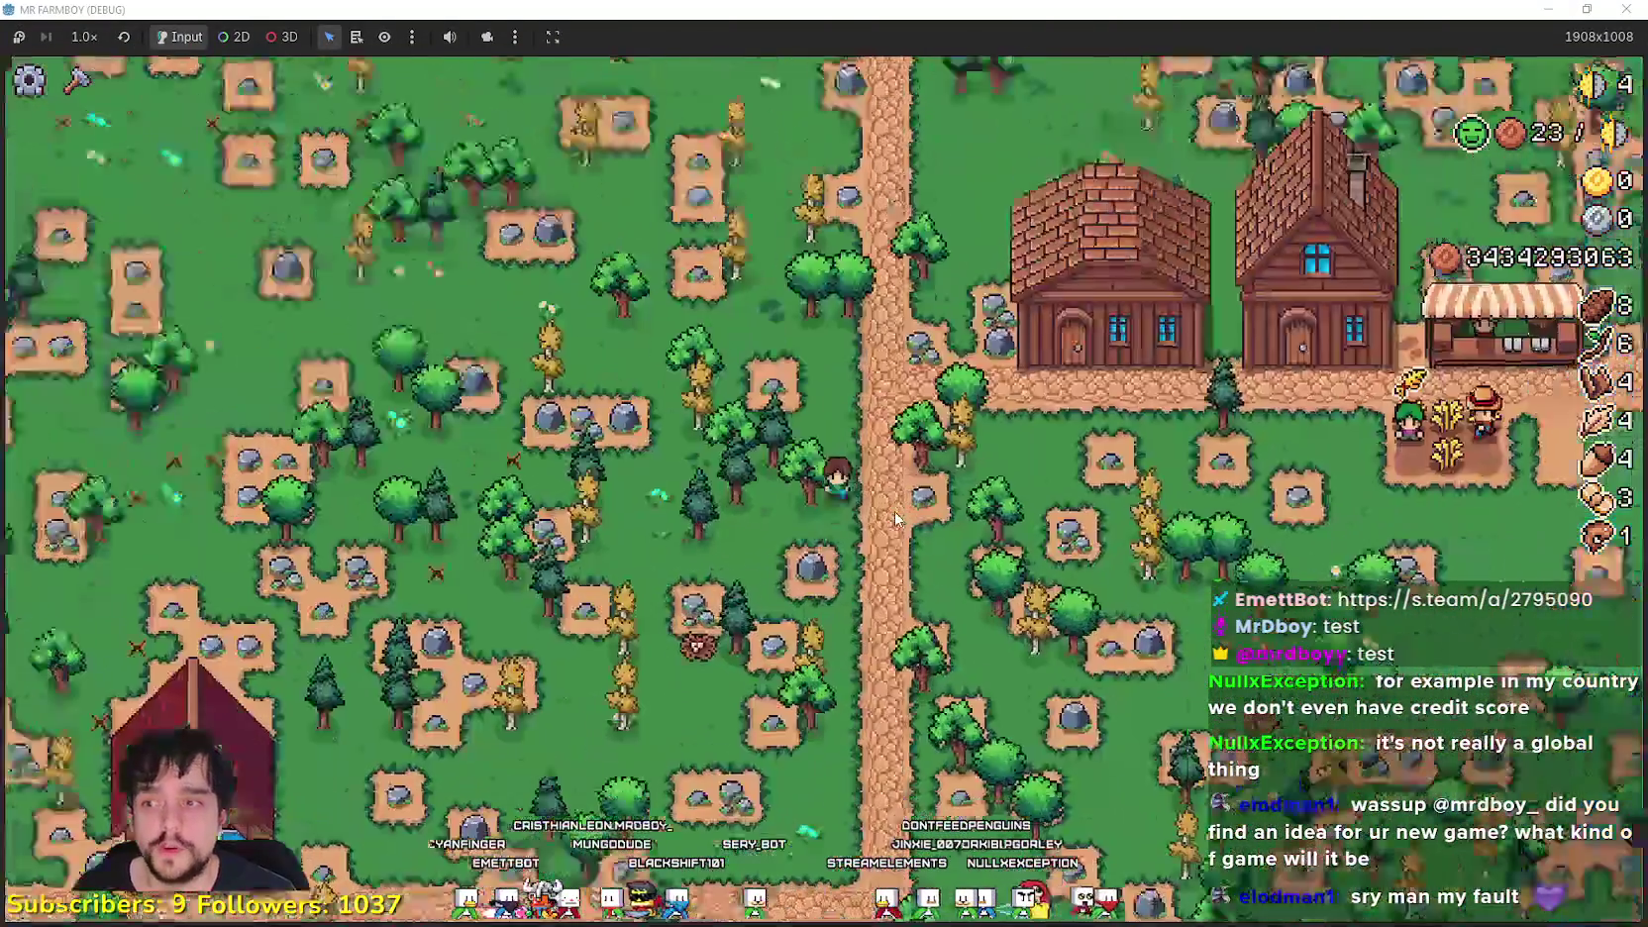
scroll(895, 518, down, 3)
click(1075, 565)
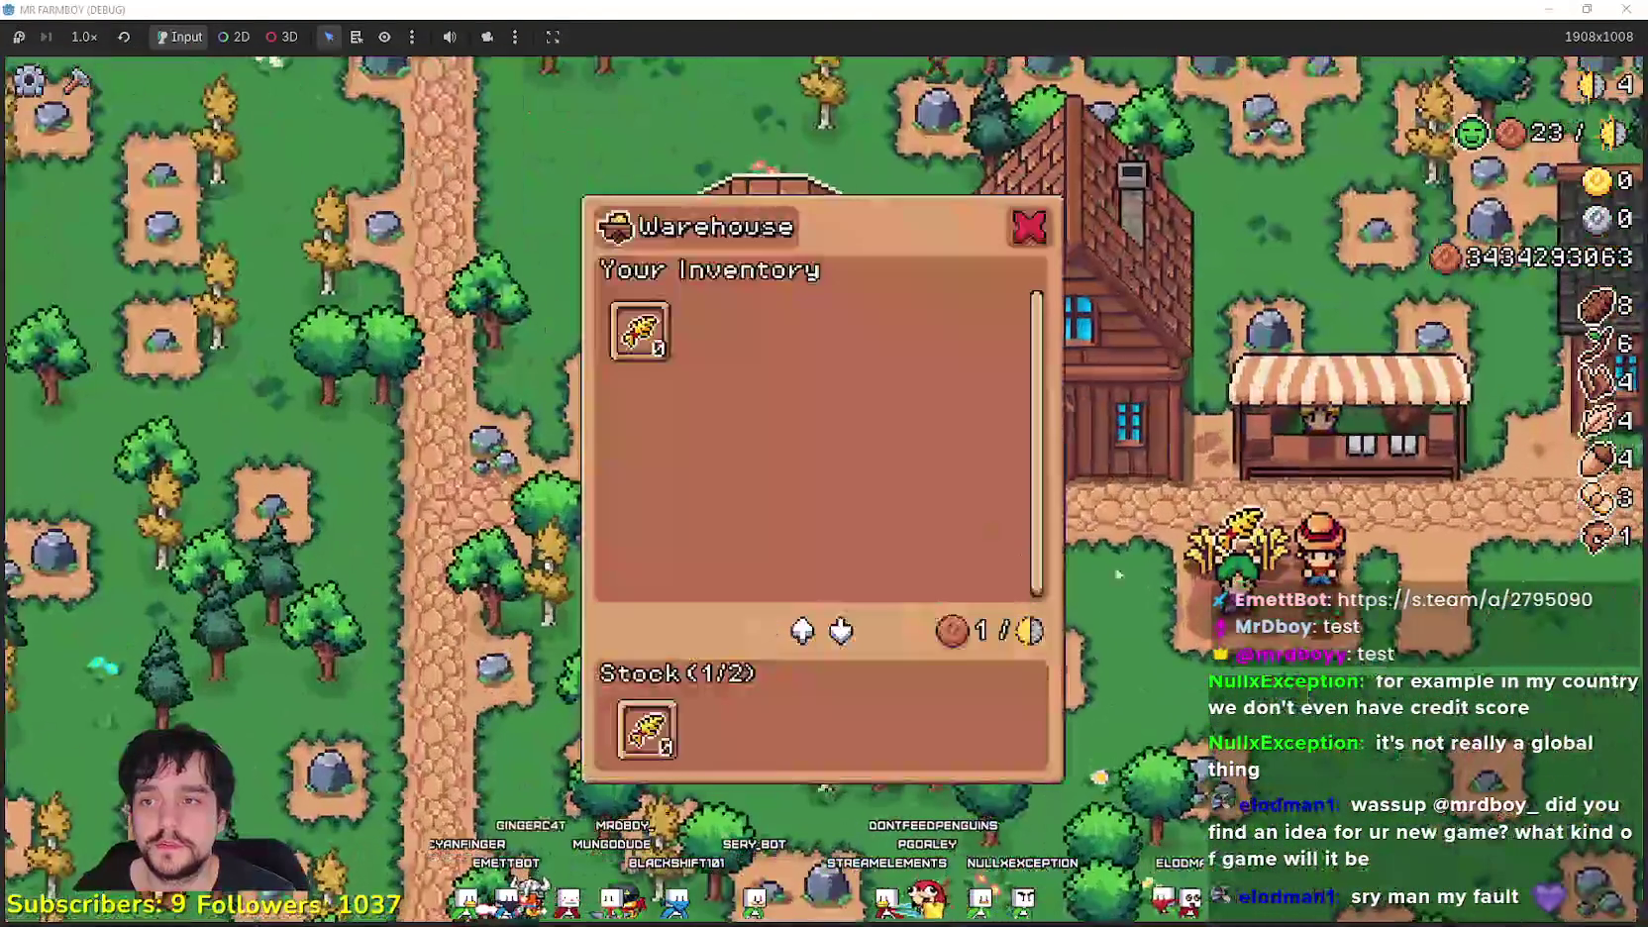
scroll(1074, 564, down, 5)
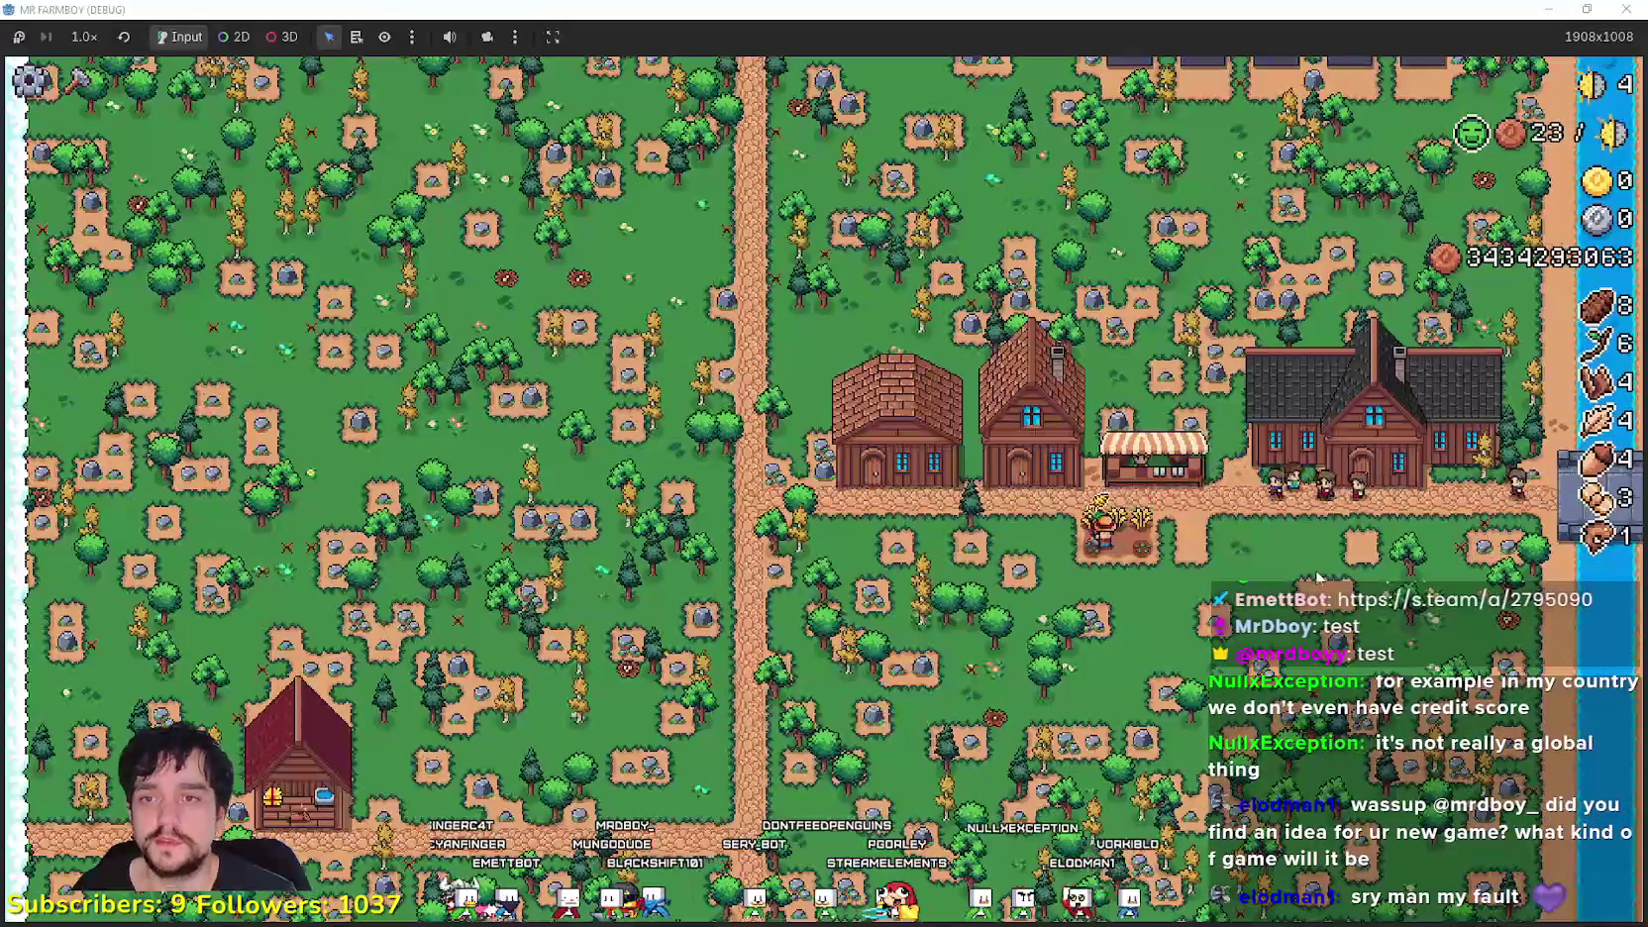
click(826, 538)
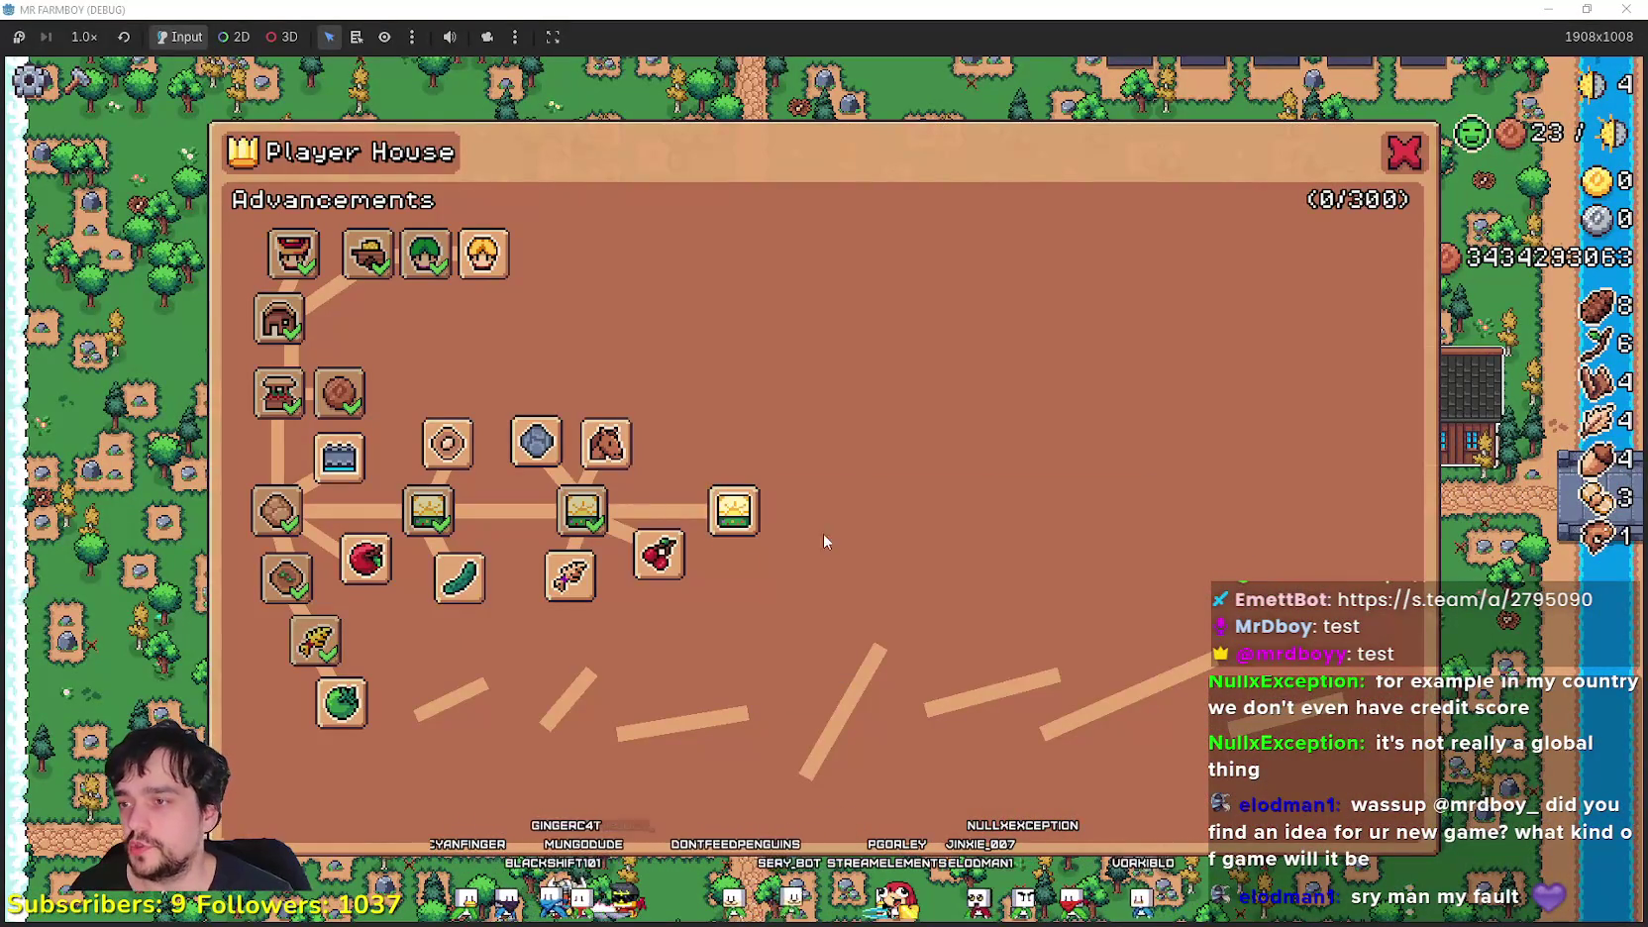
click(723, 518)
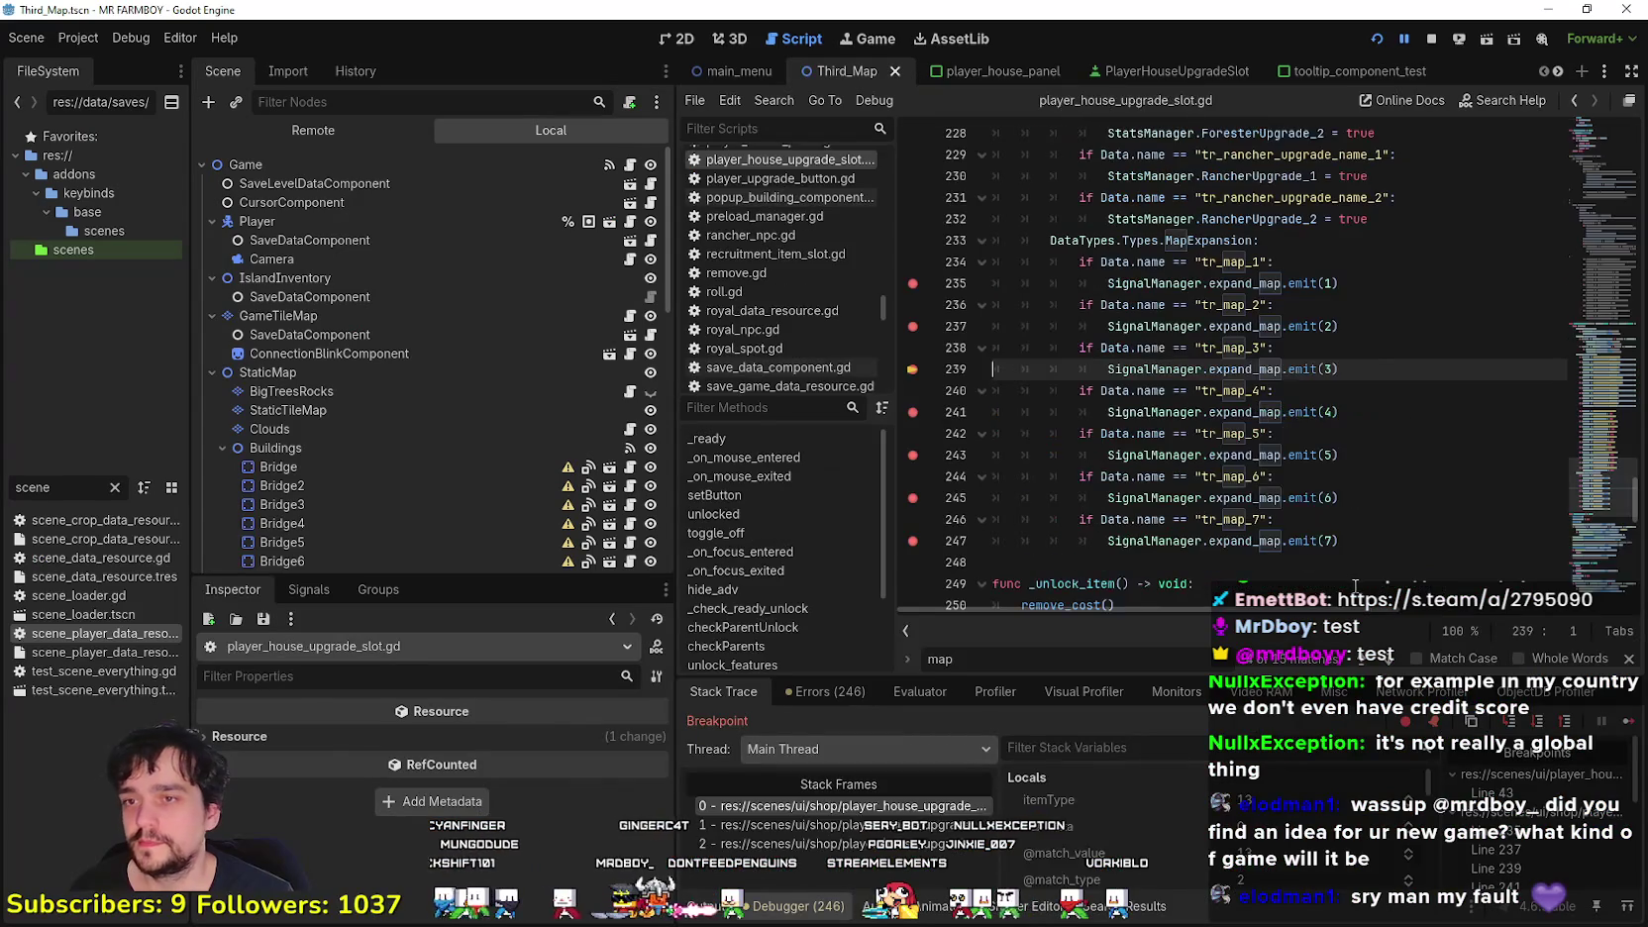
- Resume past breakpoints, buy tr_map_4, close the advancements, and quit the game
key(F12)
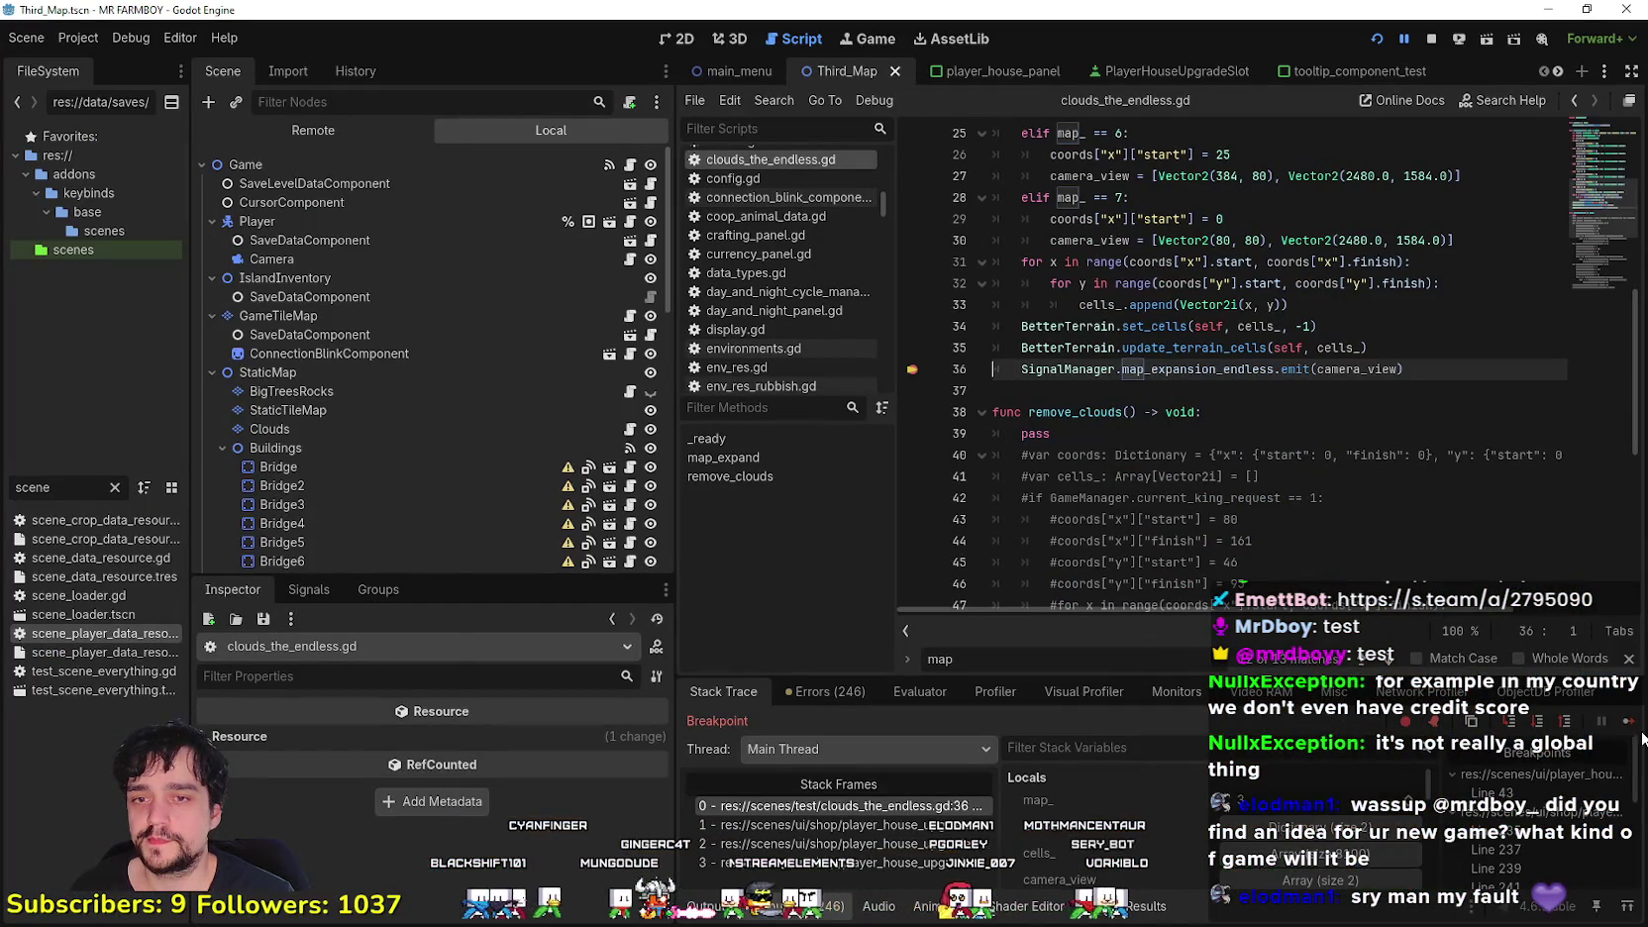
key(F12)
key(F12)
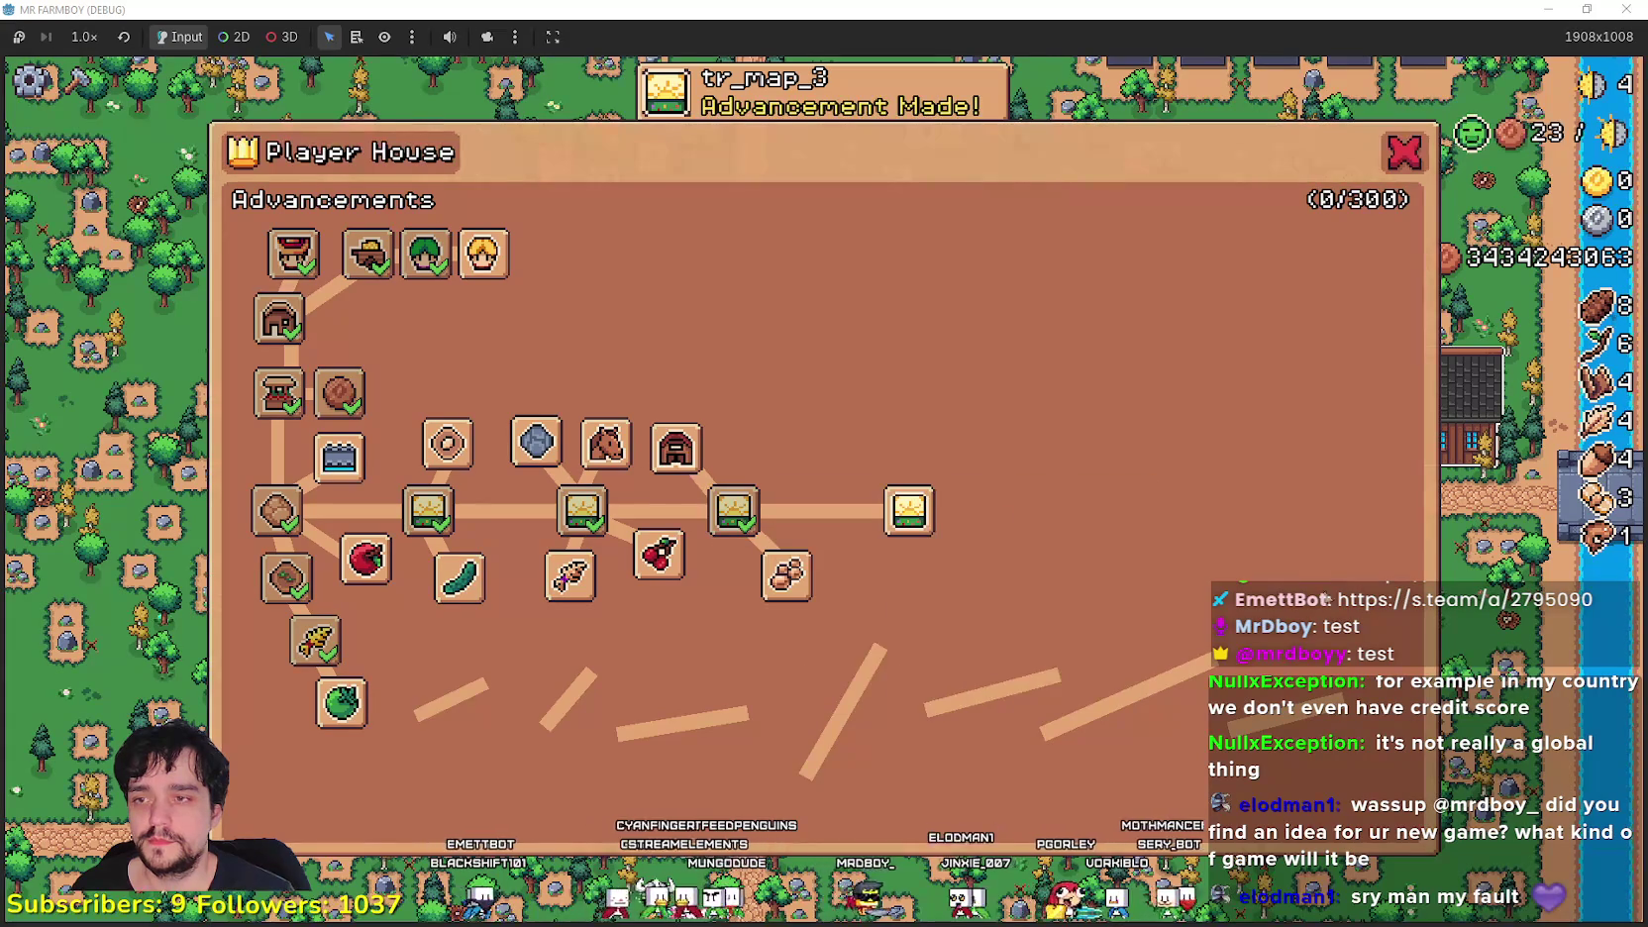
click(908, 524)
key(F12)
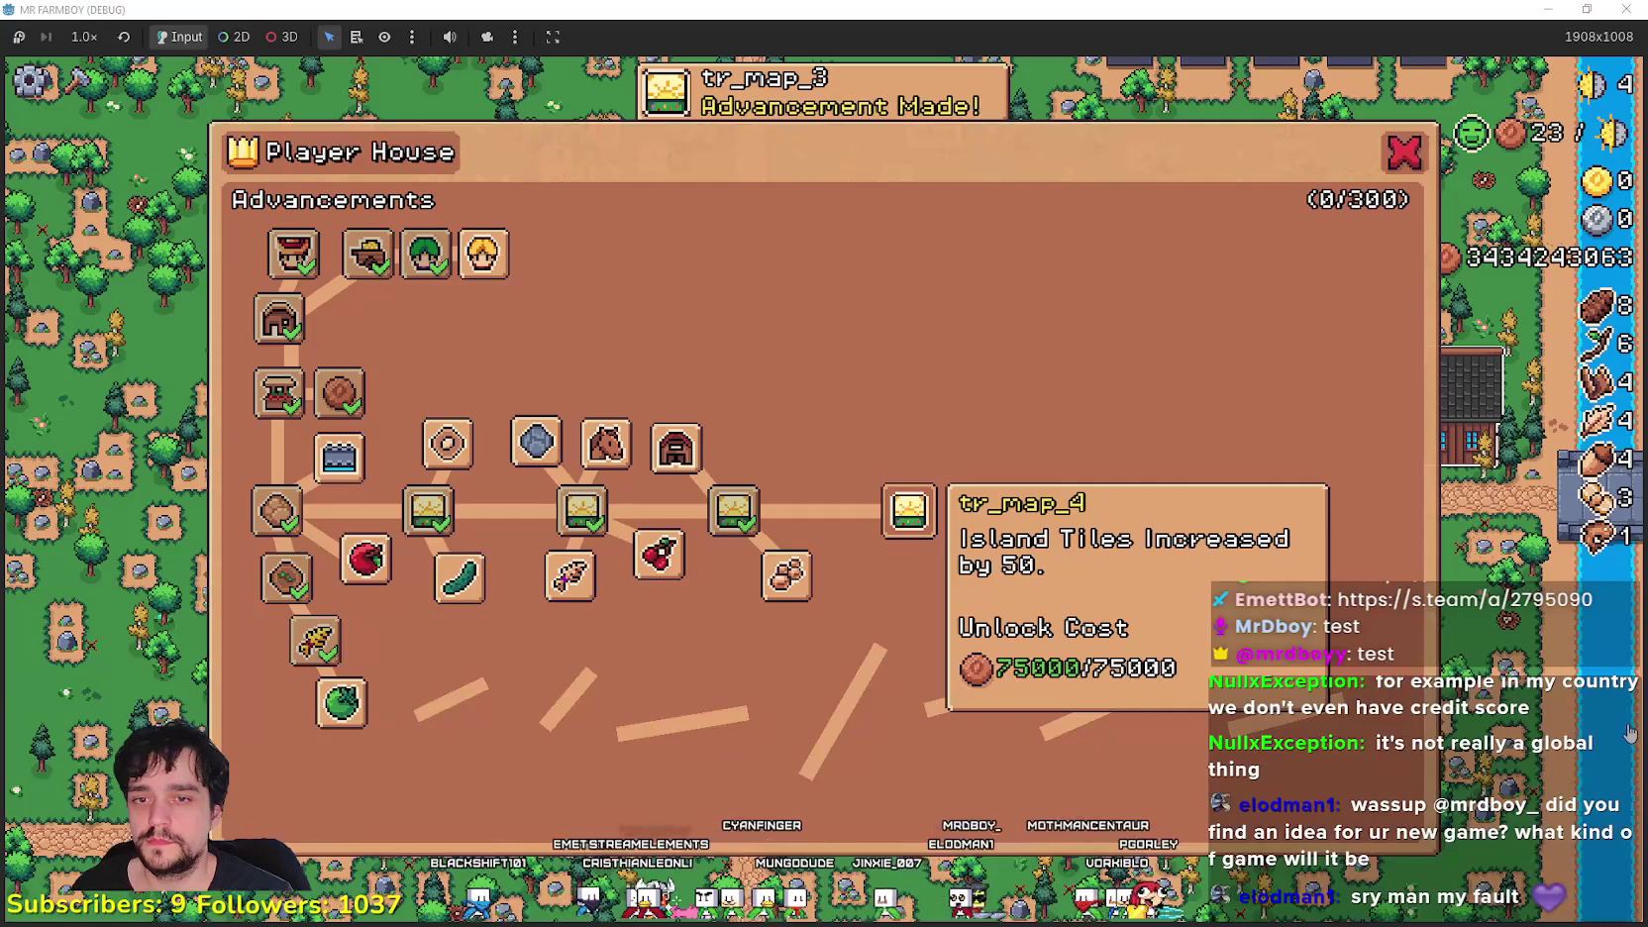
key(F12)
key(F12)
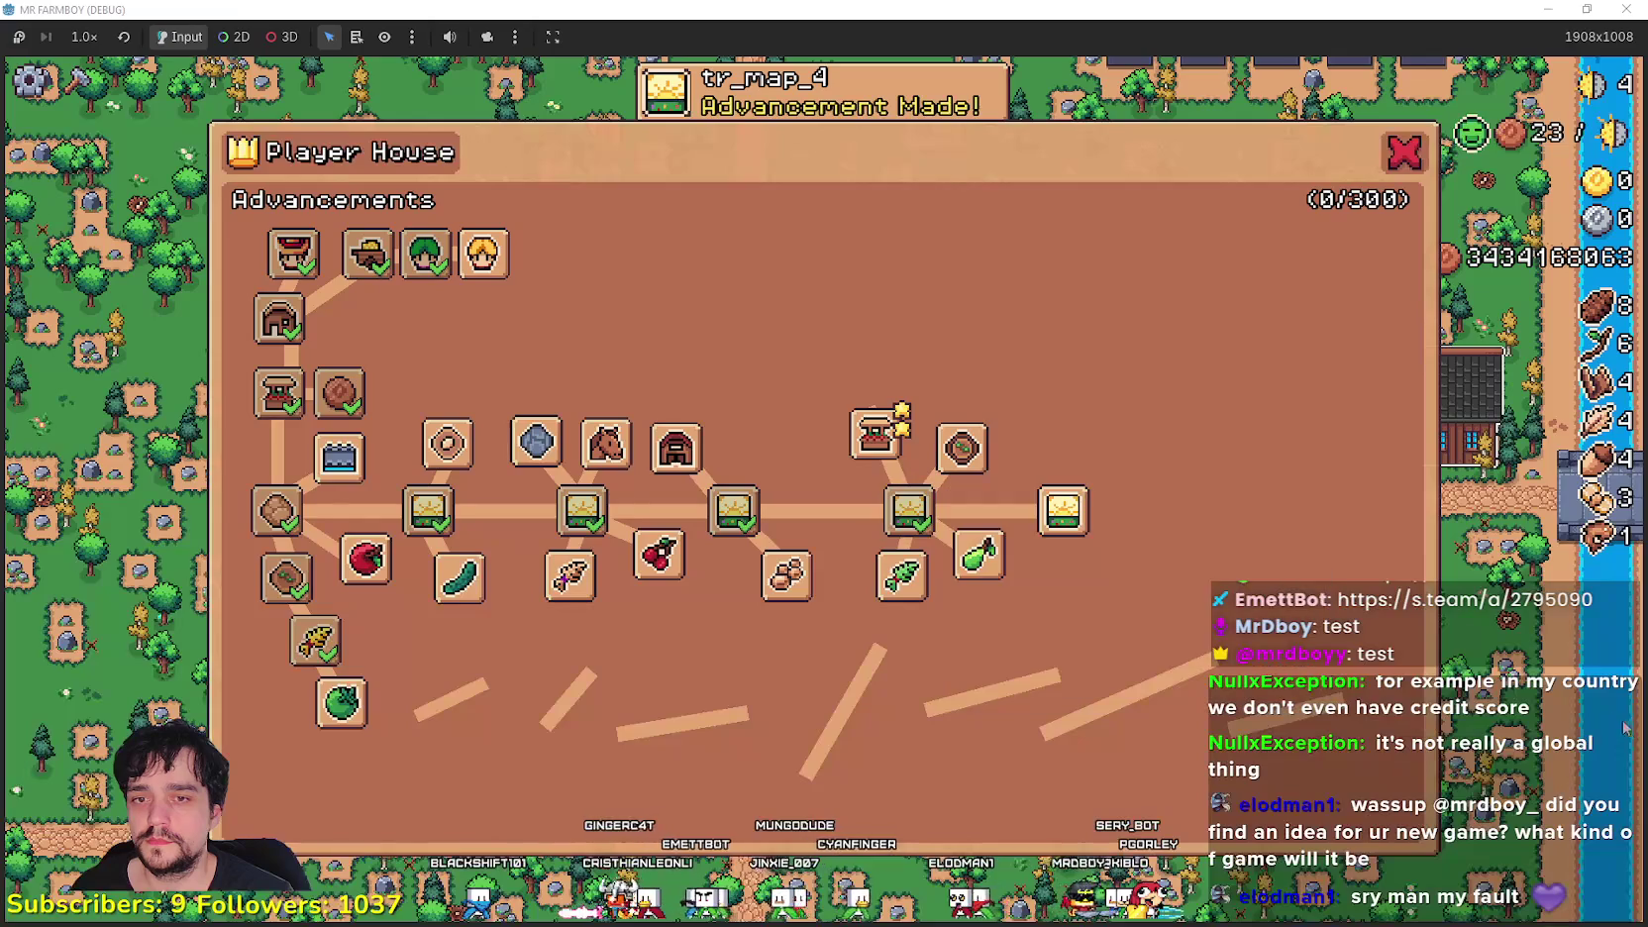
click(1408, 158)
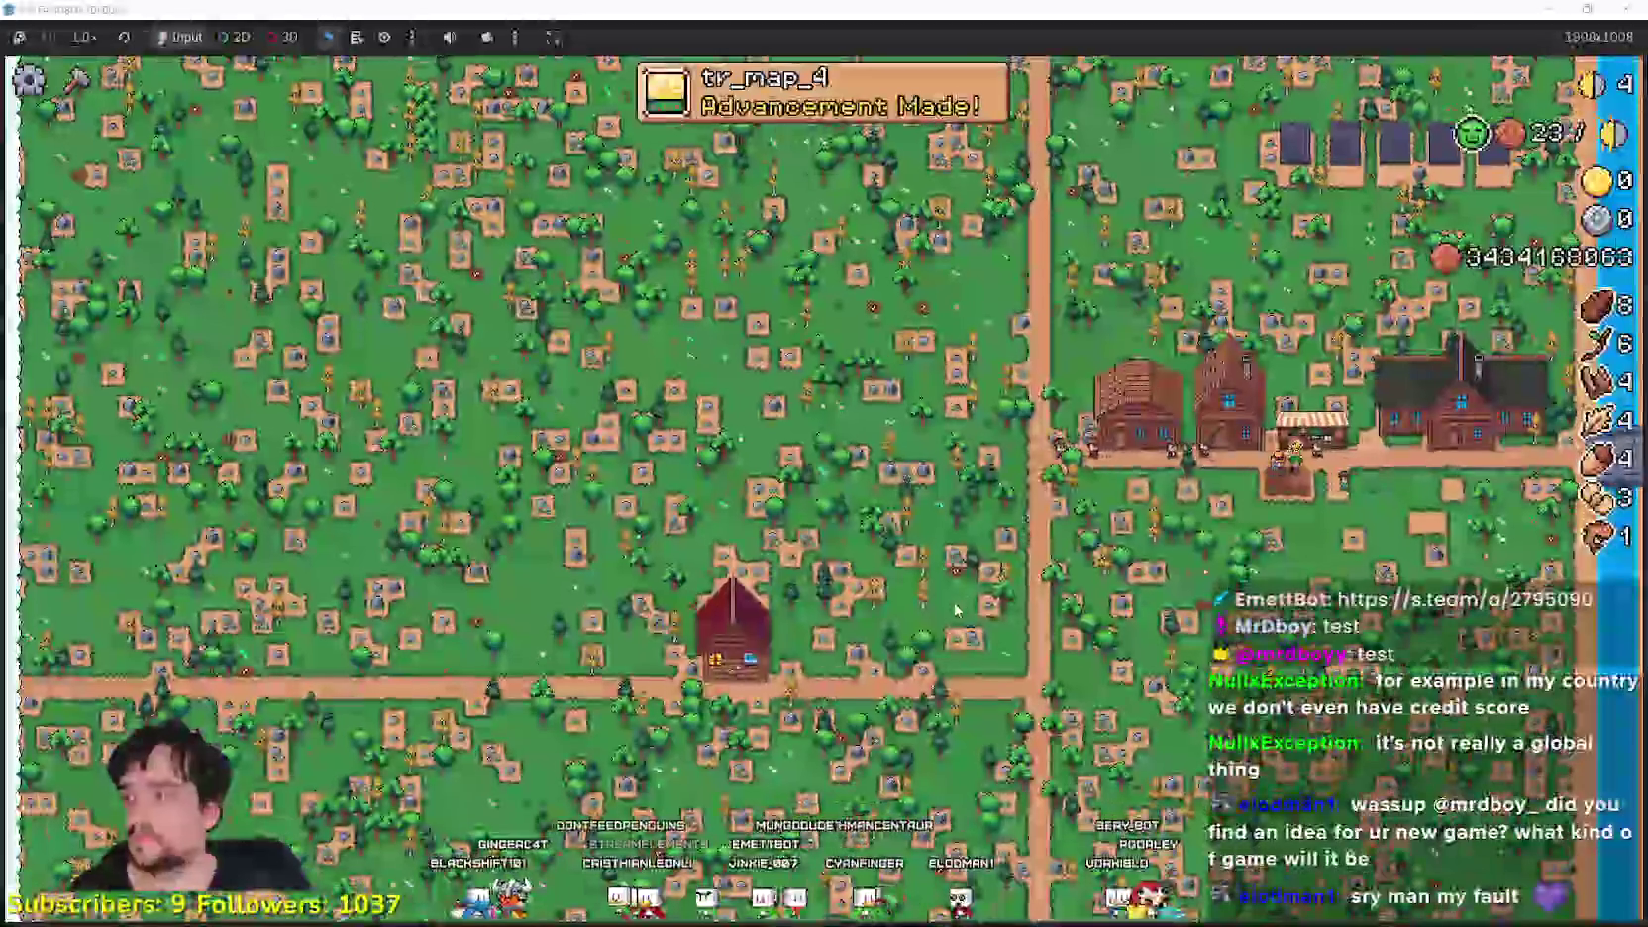
key(Escape)
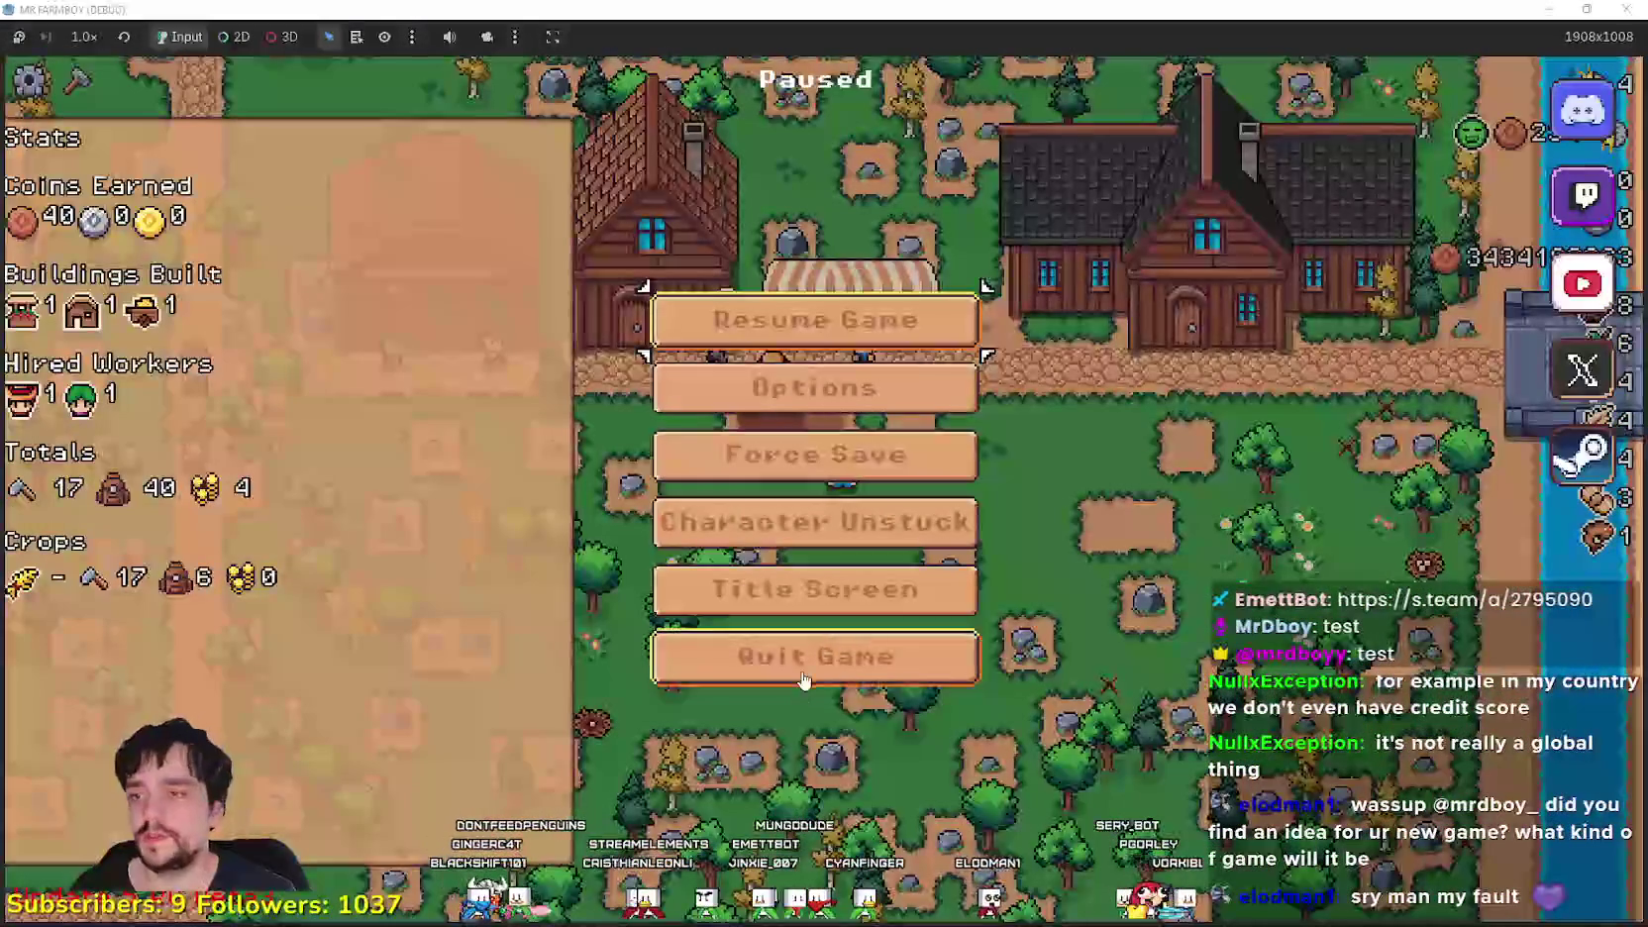
click(850, 654)
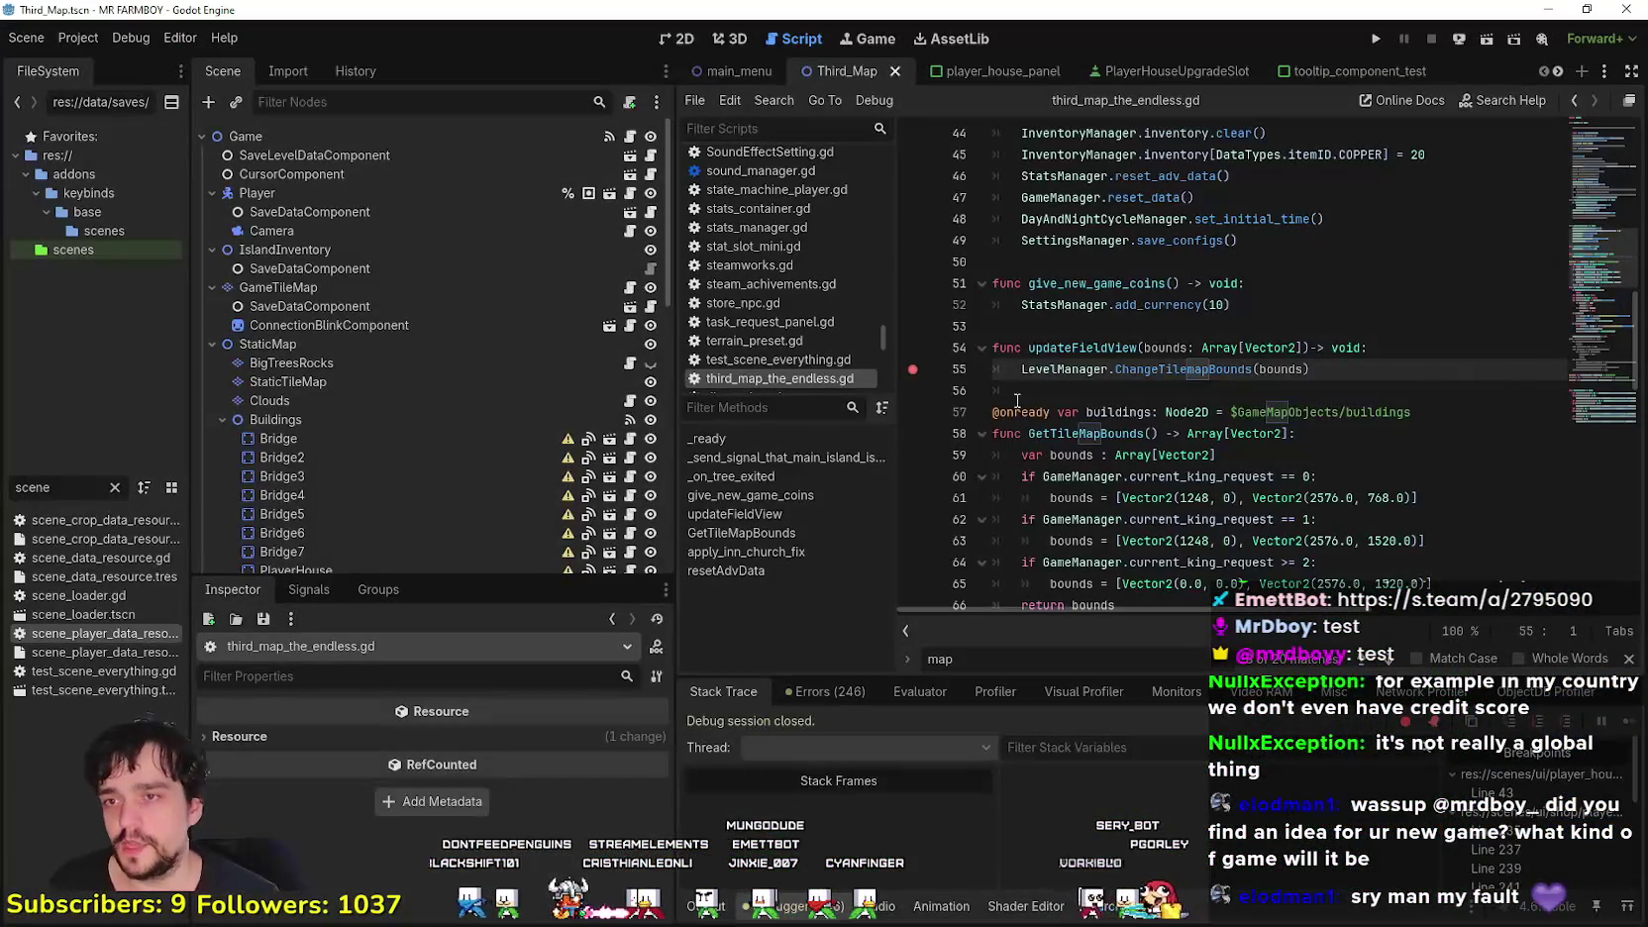
- Relaunch the project for debugging and bring Games.txt in Notepad to the front
click(1040, 394)
click(1379, 39)
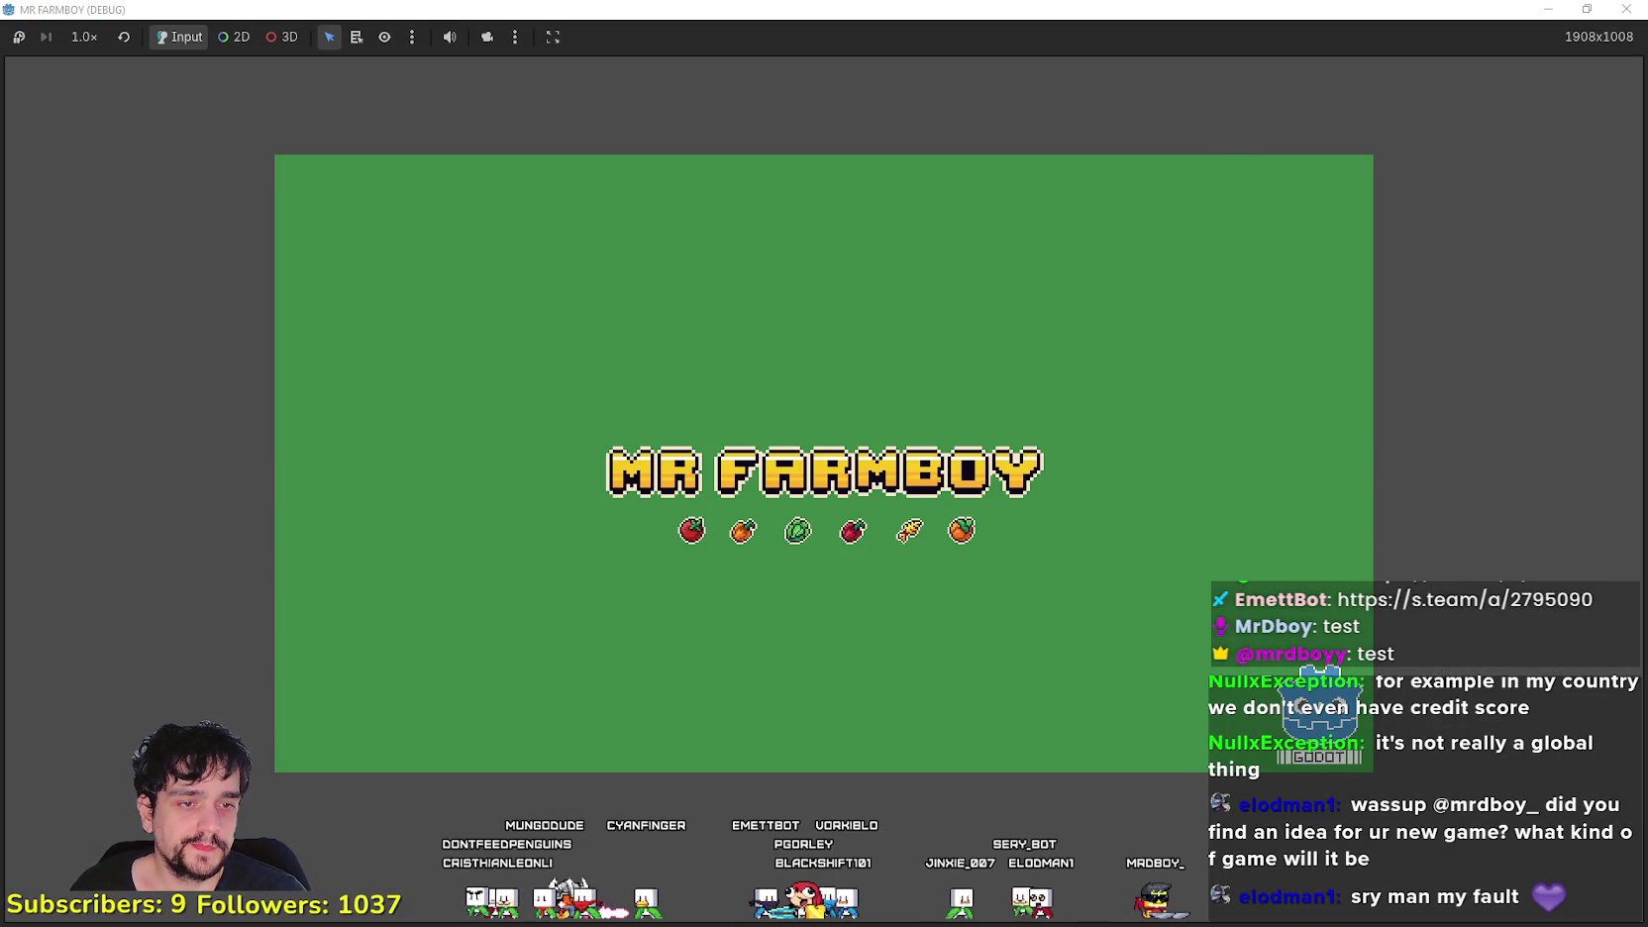
key(alt+Tab)
scroll(1047, 692, up, 3)
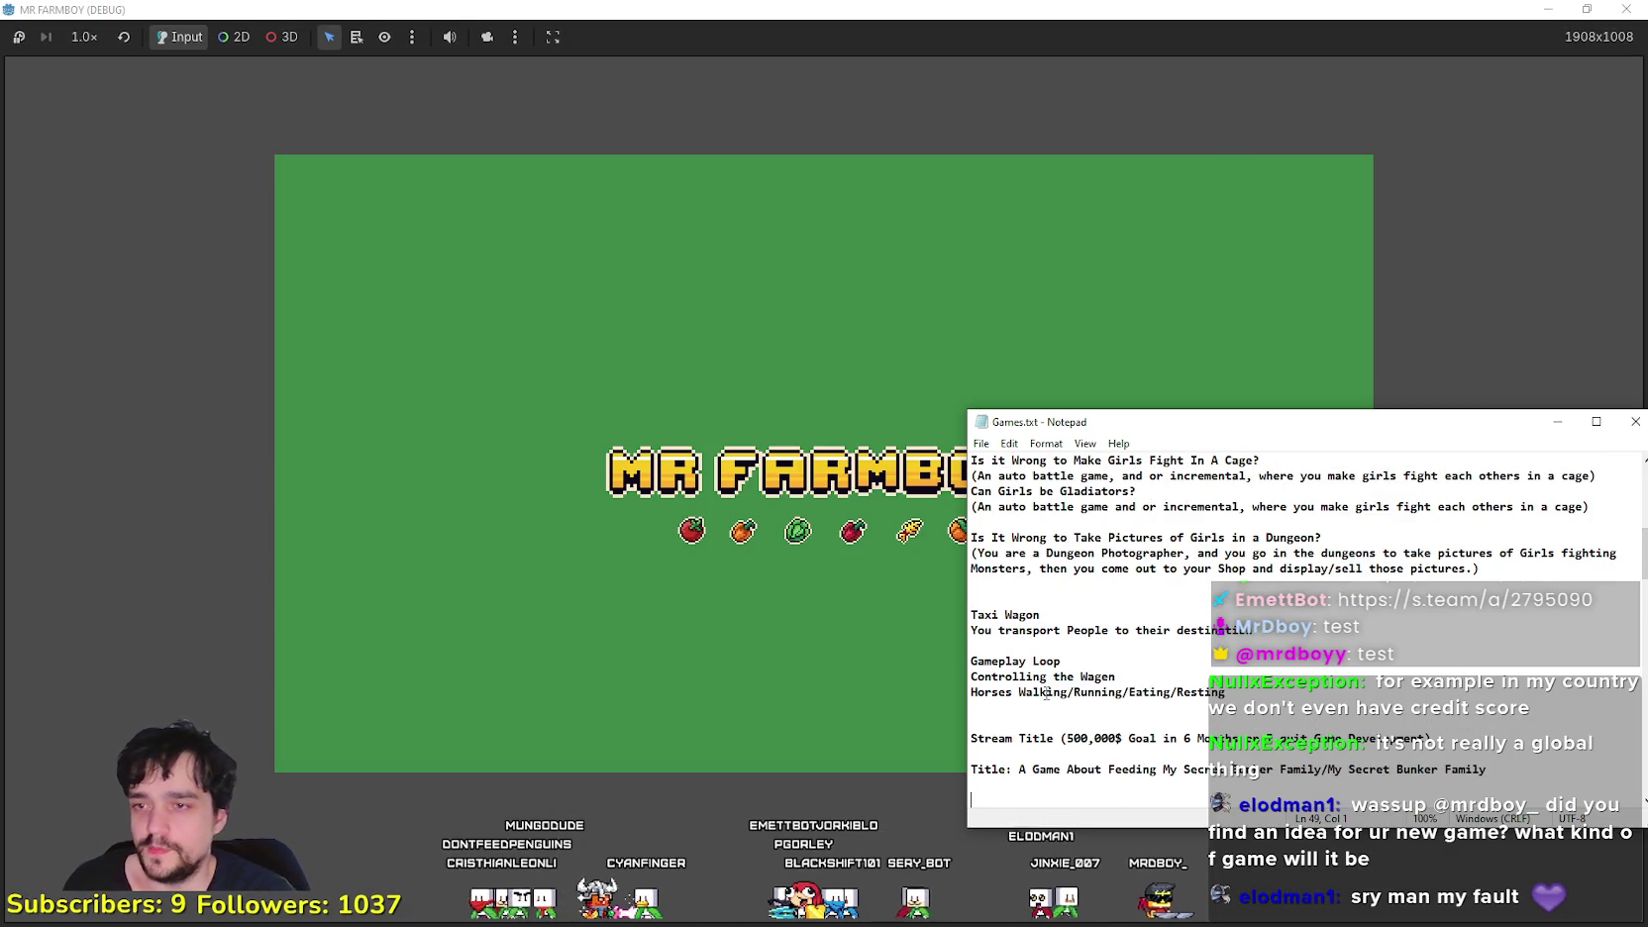
- Scroll up to the early Games.txt ideas and put the caret on empty line 13
scroll(1046, 692, up, 3)
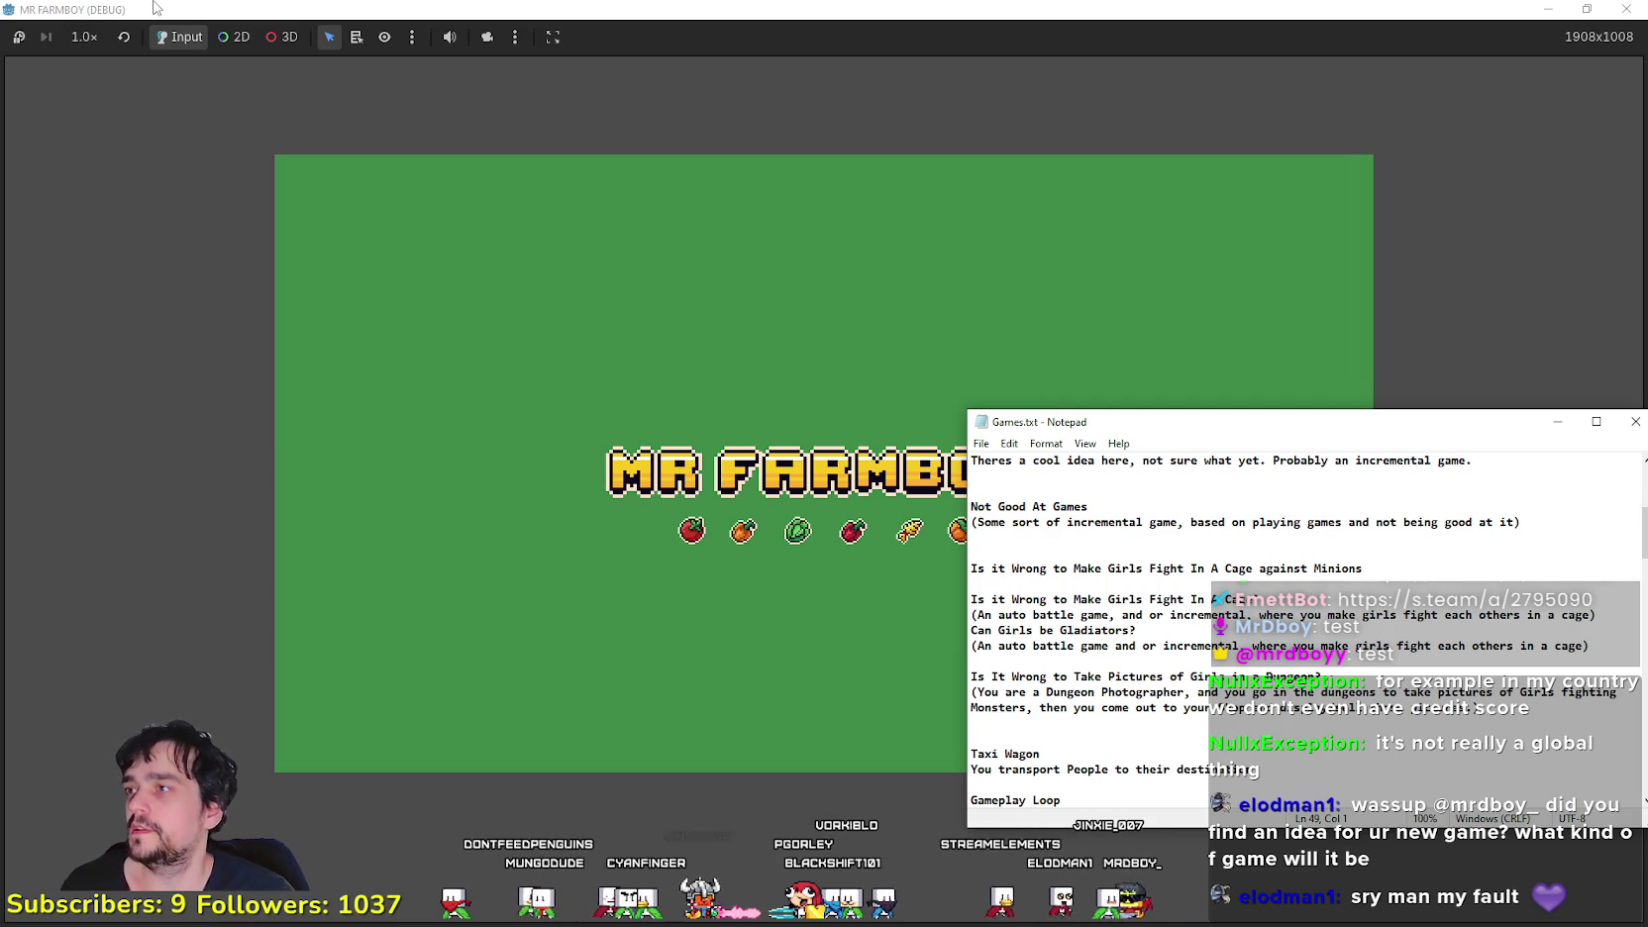
scroll(1070, 589, up, 1)
click(1067, 584)
scroll(1068, 580, up, 4)
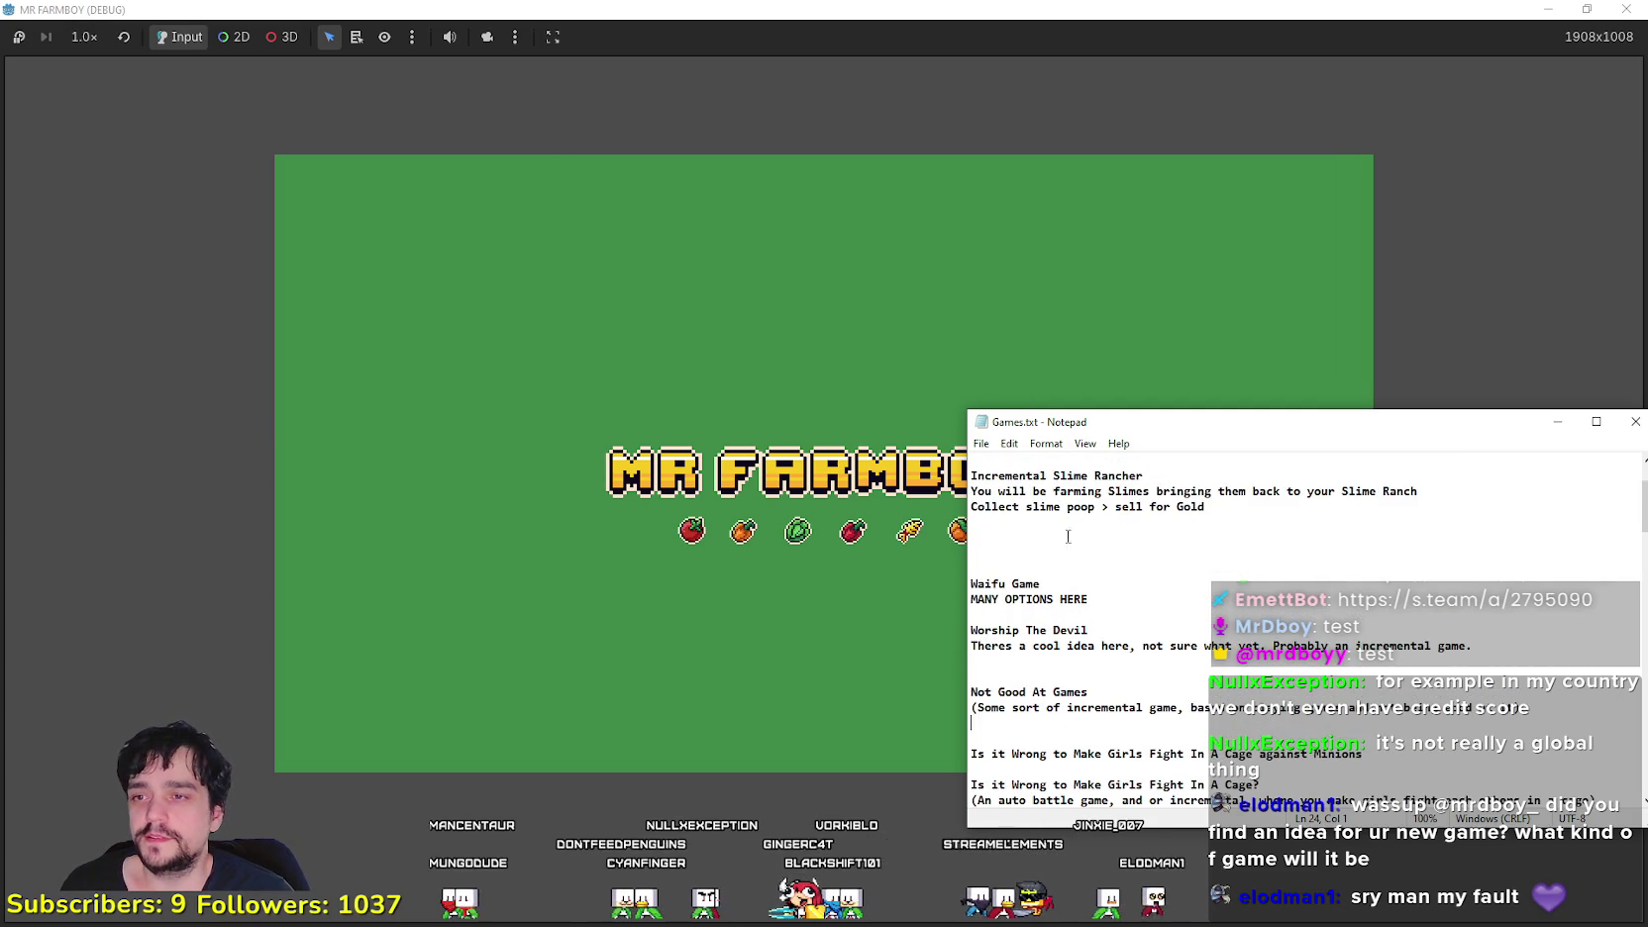
scroll(1064, 596, up, 1)
click(1096, 569)
click(1327, 650)
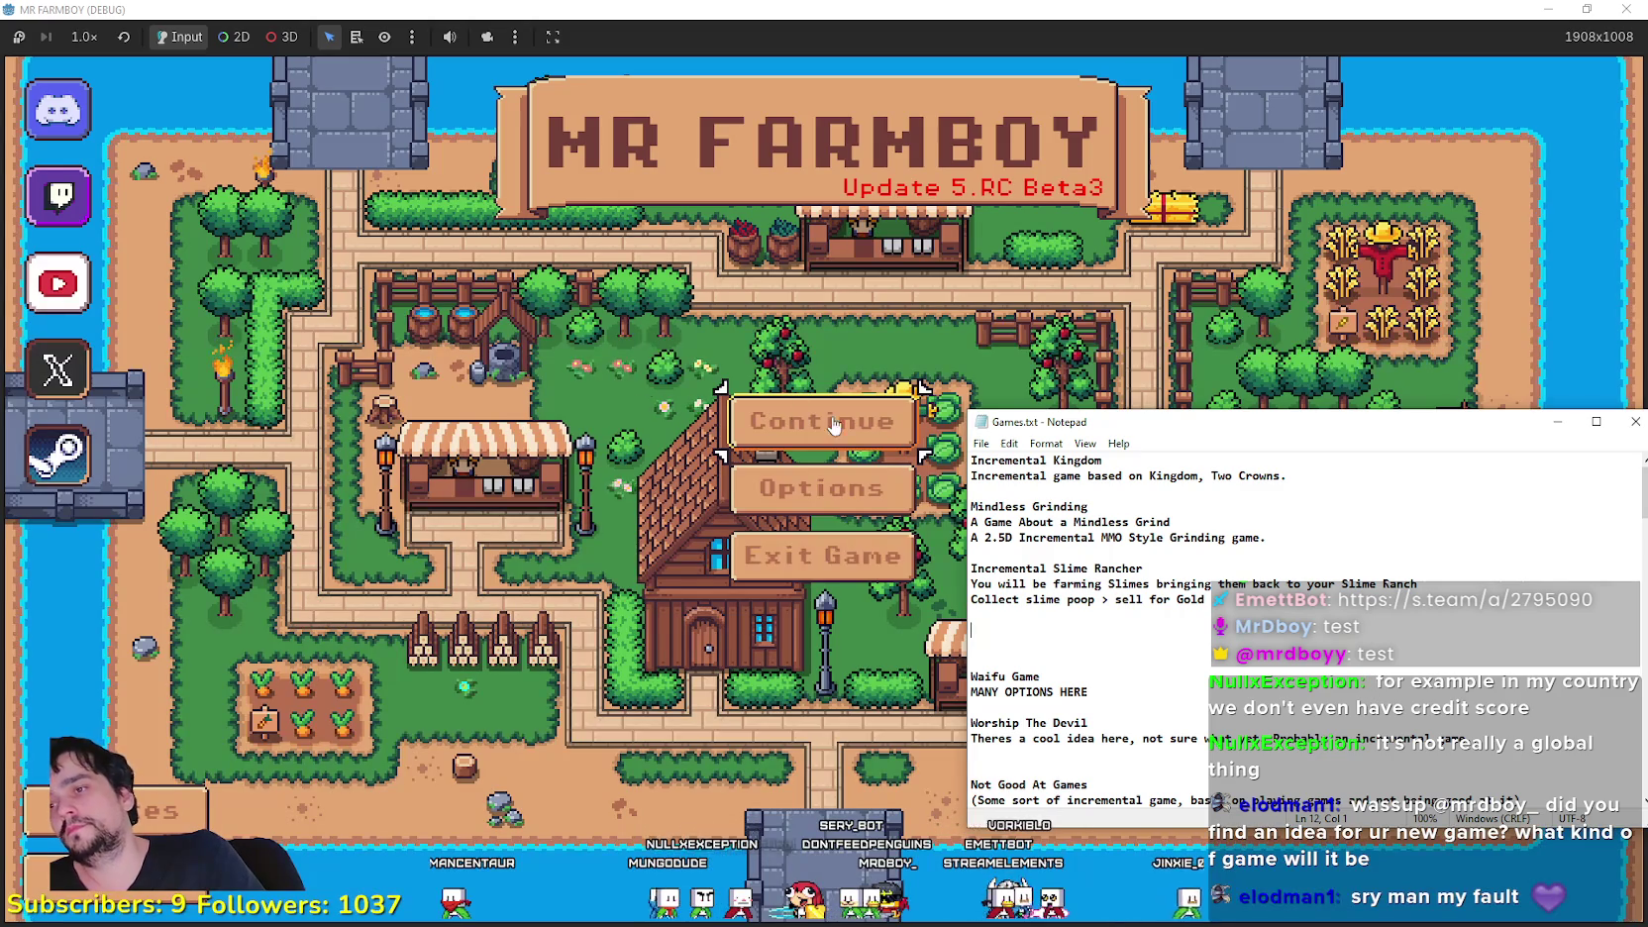
- Continue past the MR FARMBOY title menu and load Save 4
click(798, 416)
scroll(753, 643, down, 2)
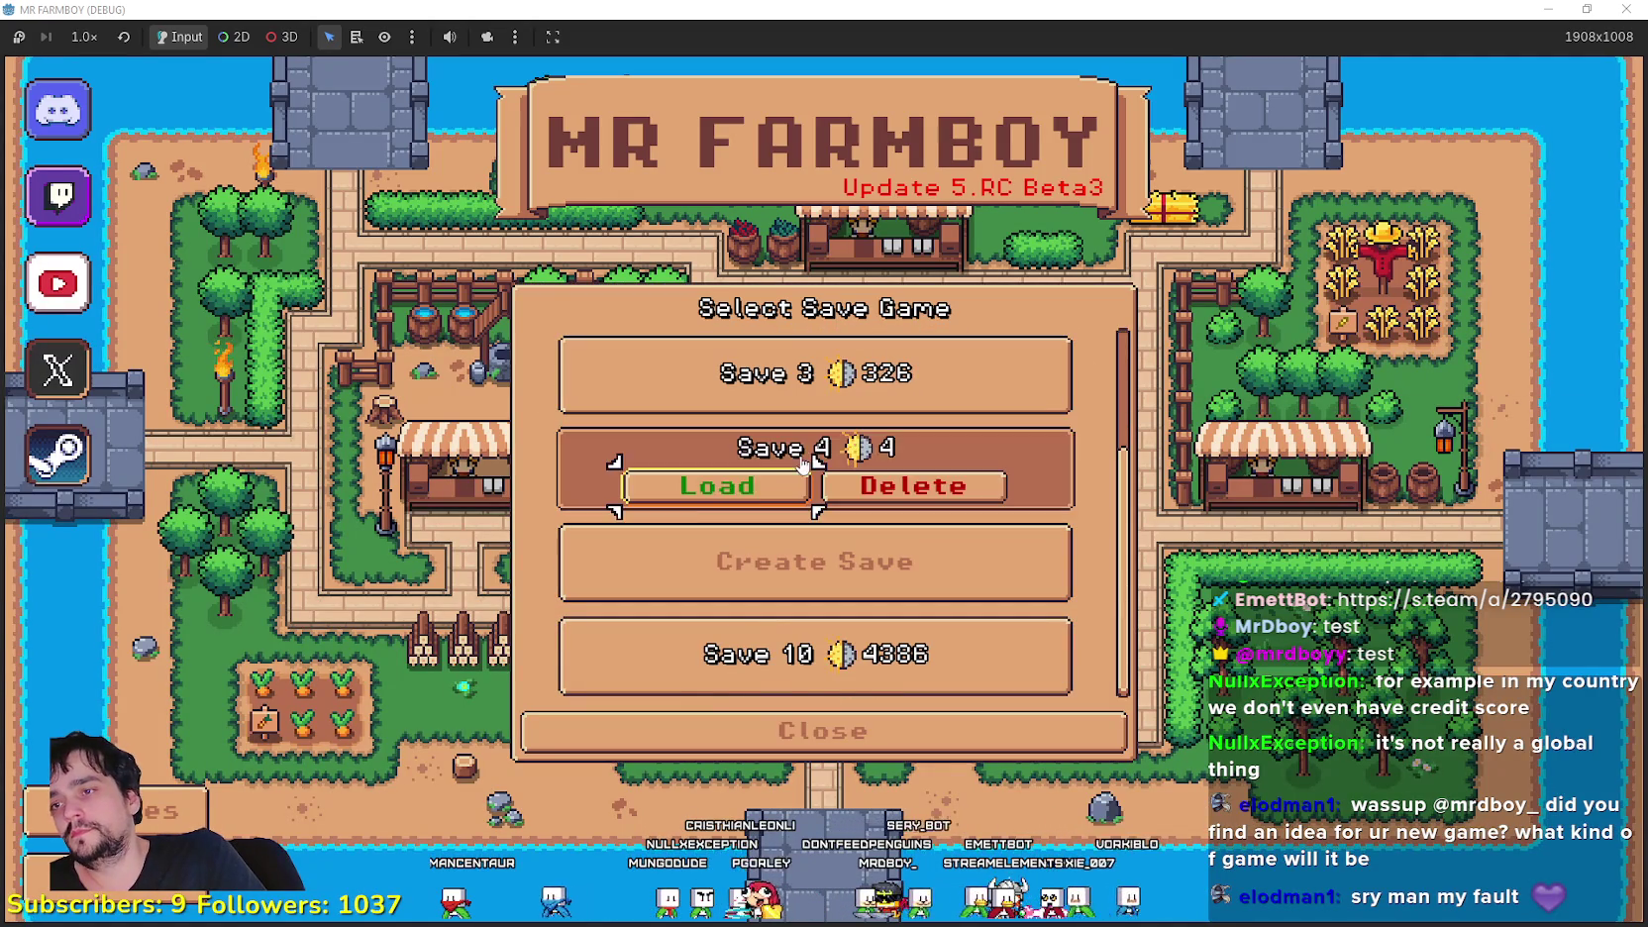
click(839, 458)
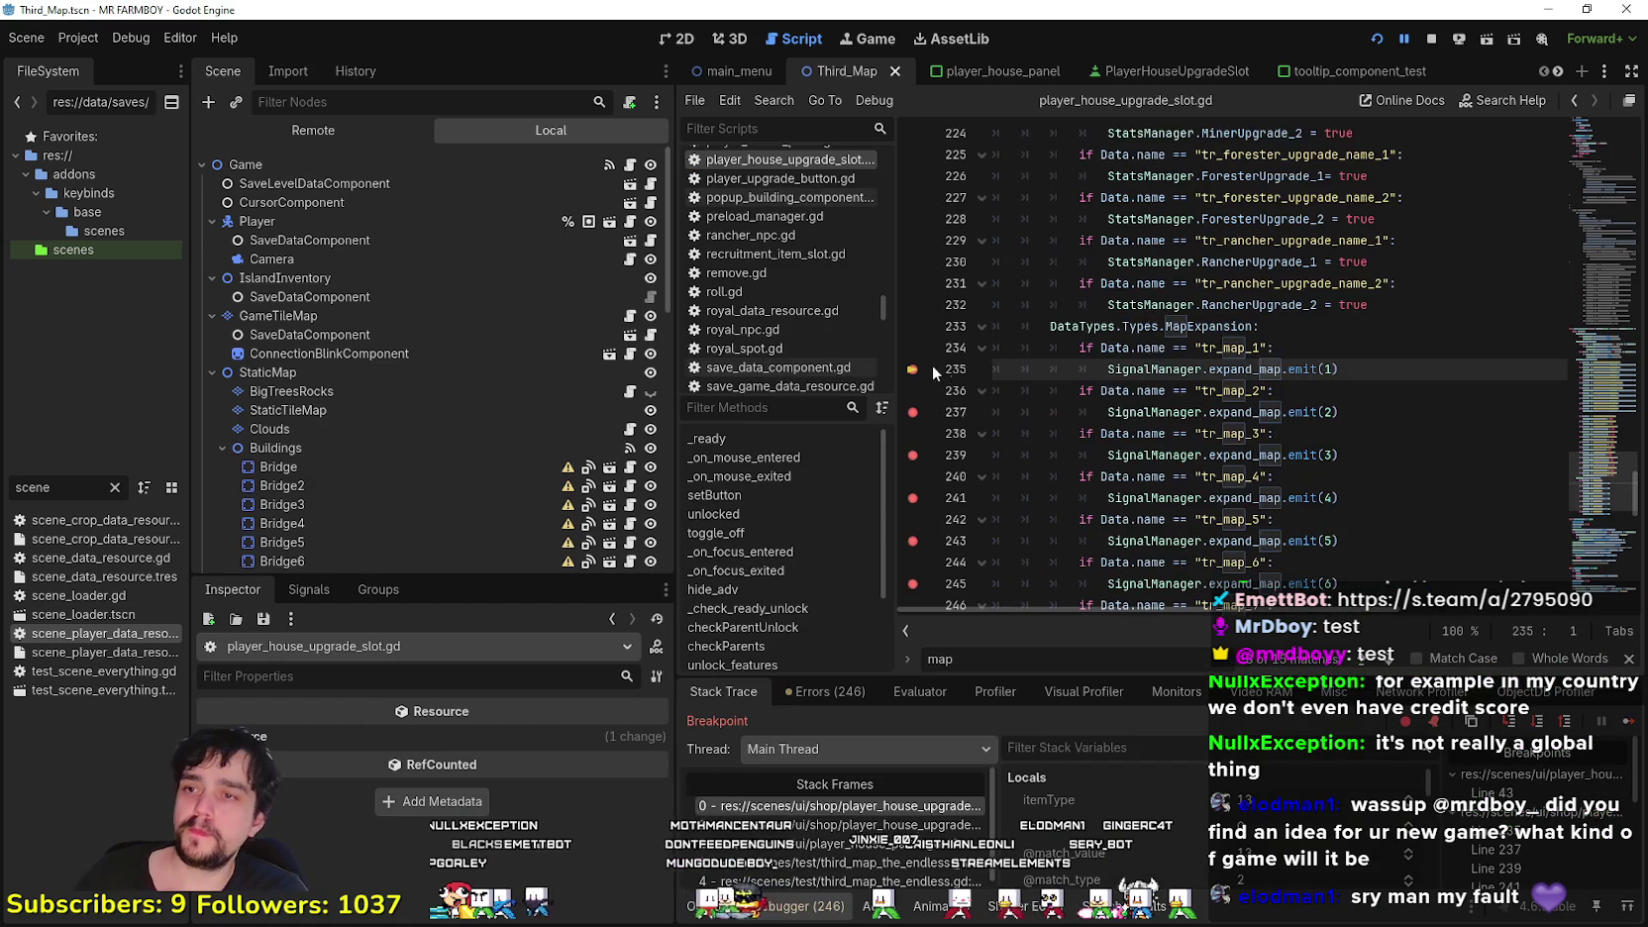
- Remove the breakpoints on lines 235–247, then resume execution twice so the save loads
click(912, 369)
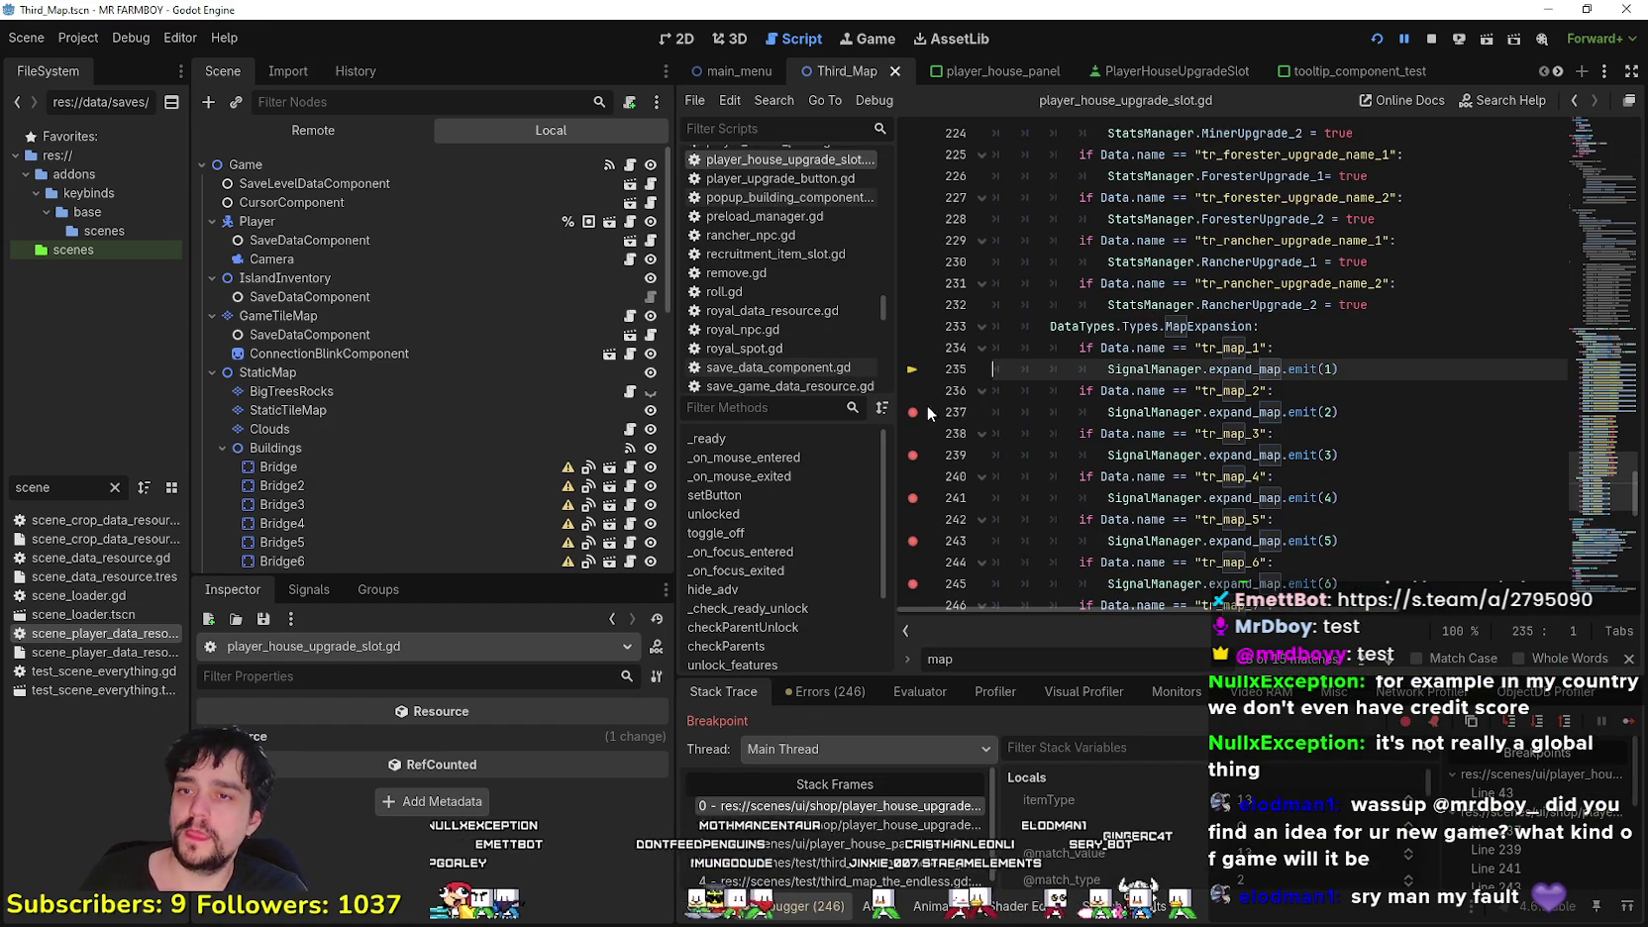
click(912, 412)
click(912, 454)
click(912, 498)
scroll(909, 500, down, 3)
click(912, 347)
click(912, 390)
click(912, 432)
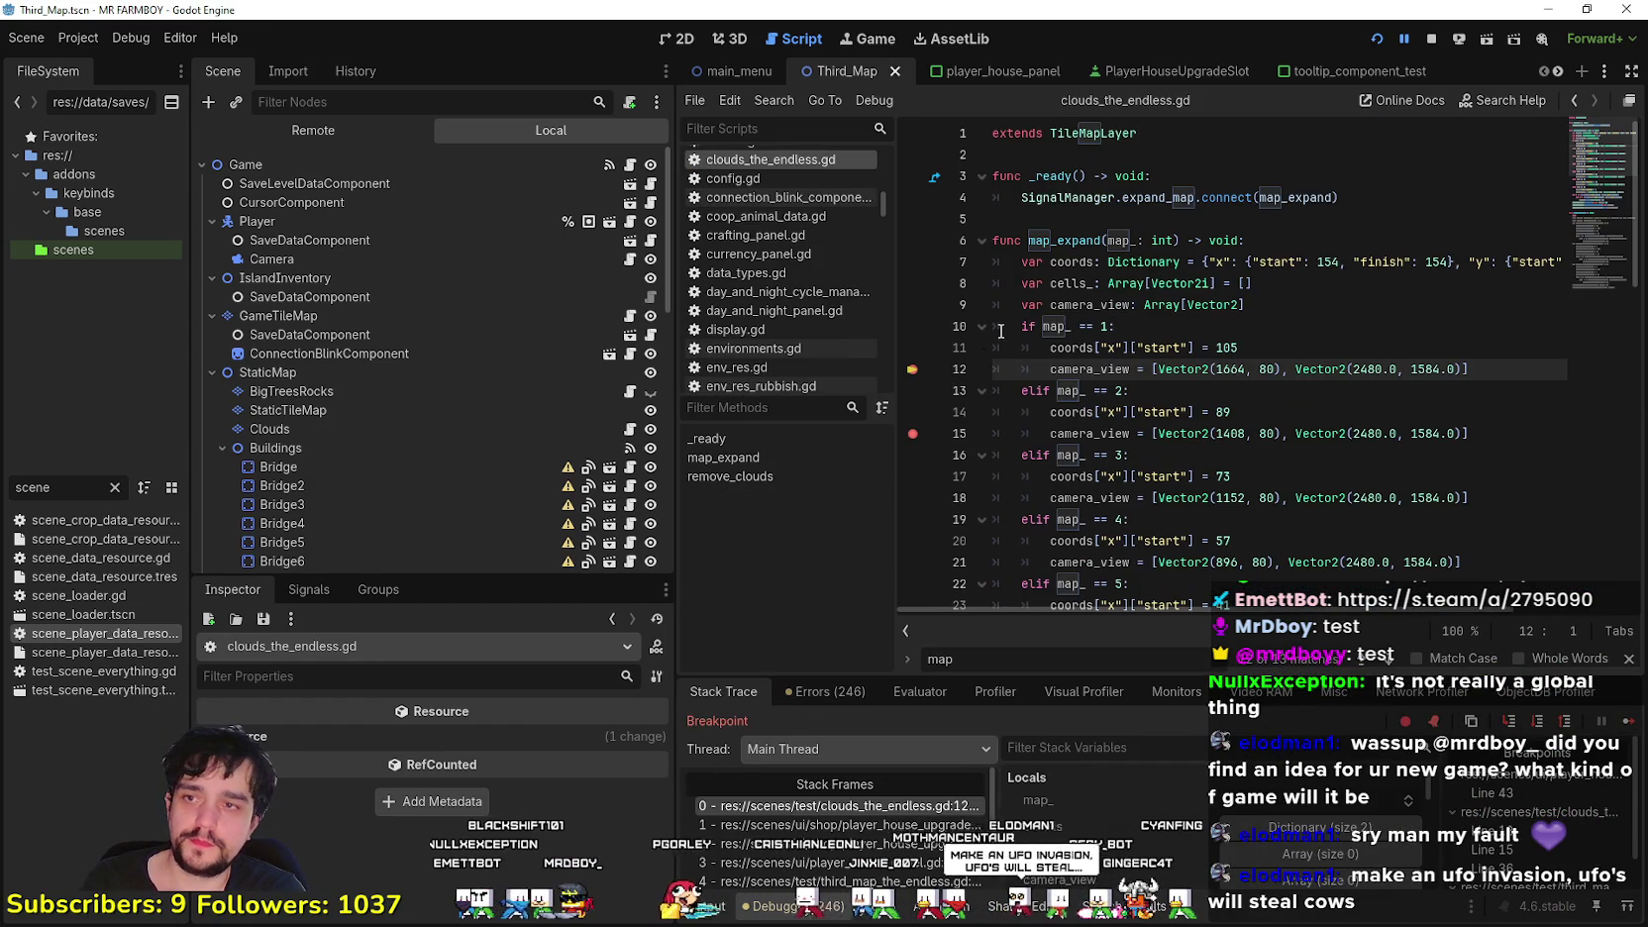
click(1624, 722)
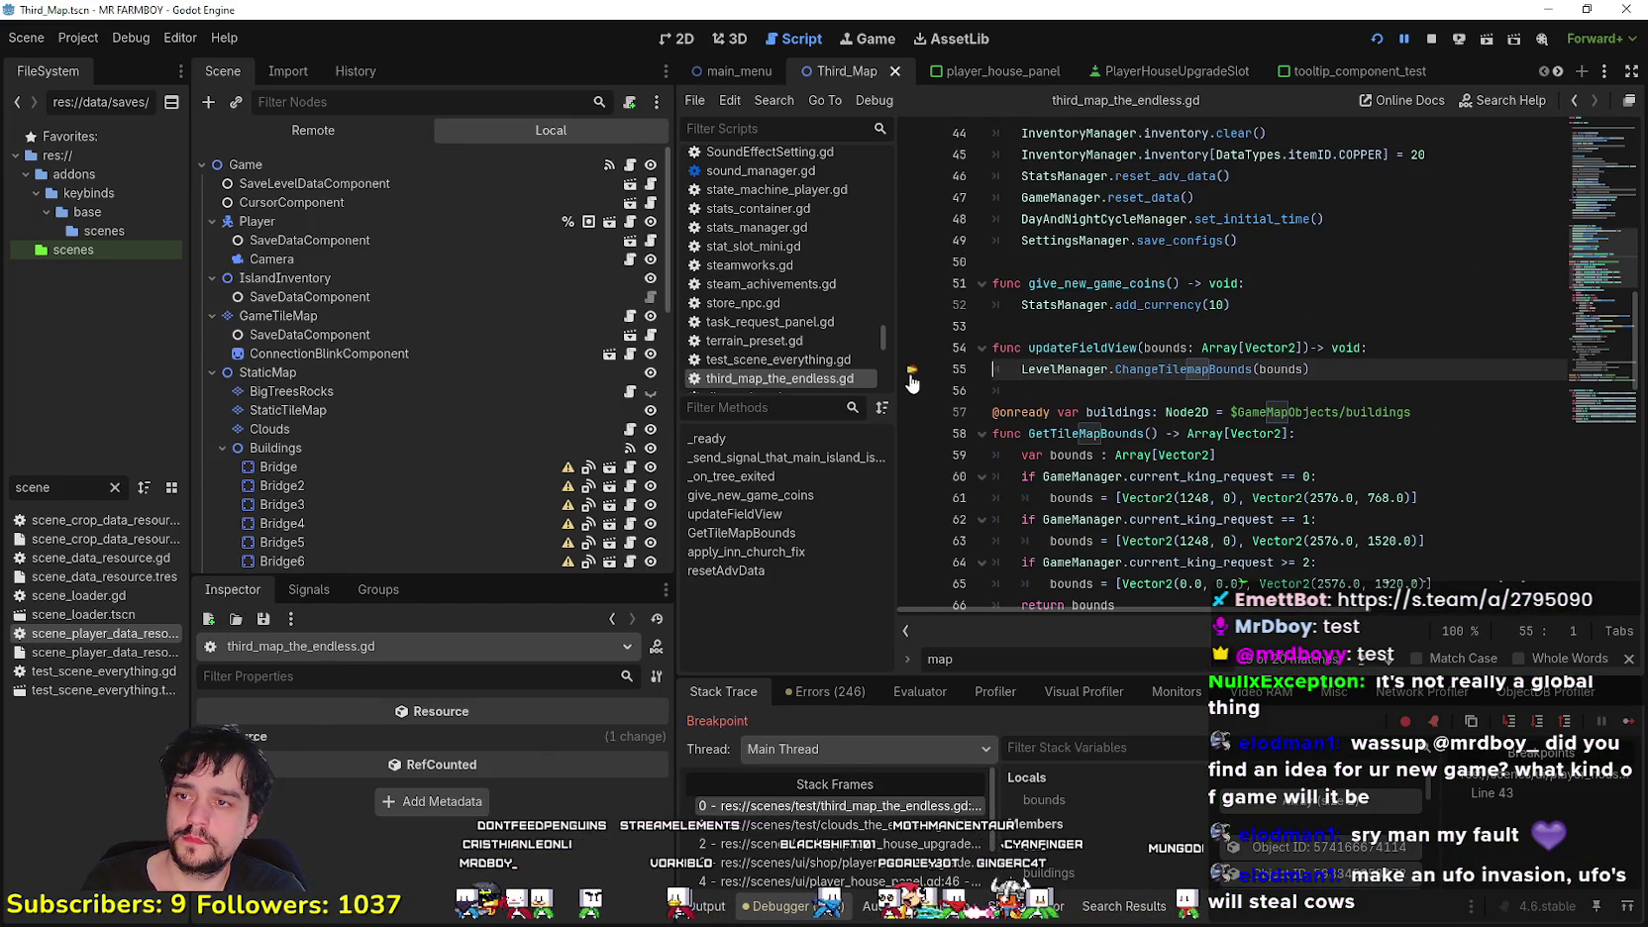
click(1621, 728)
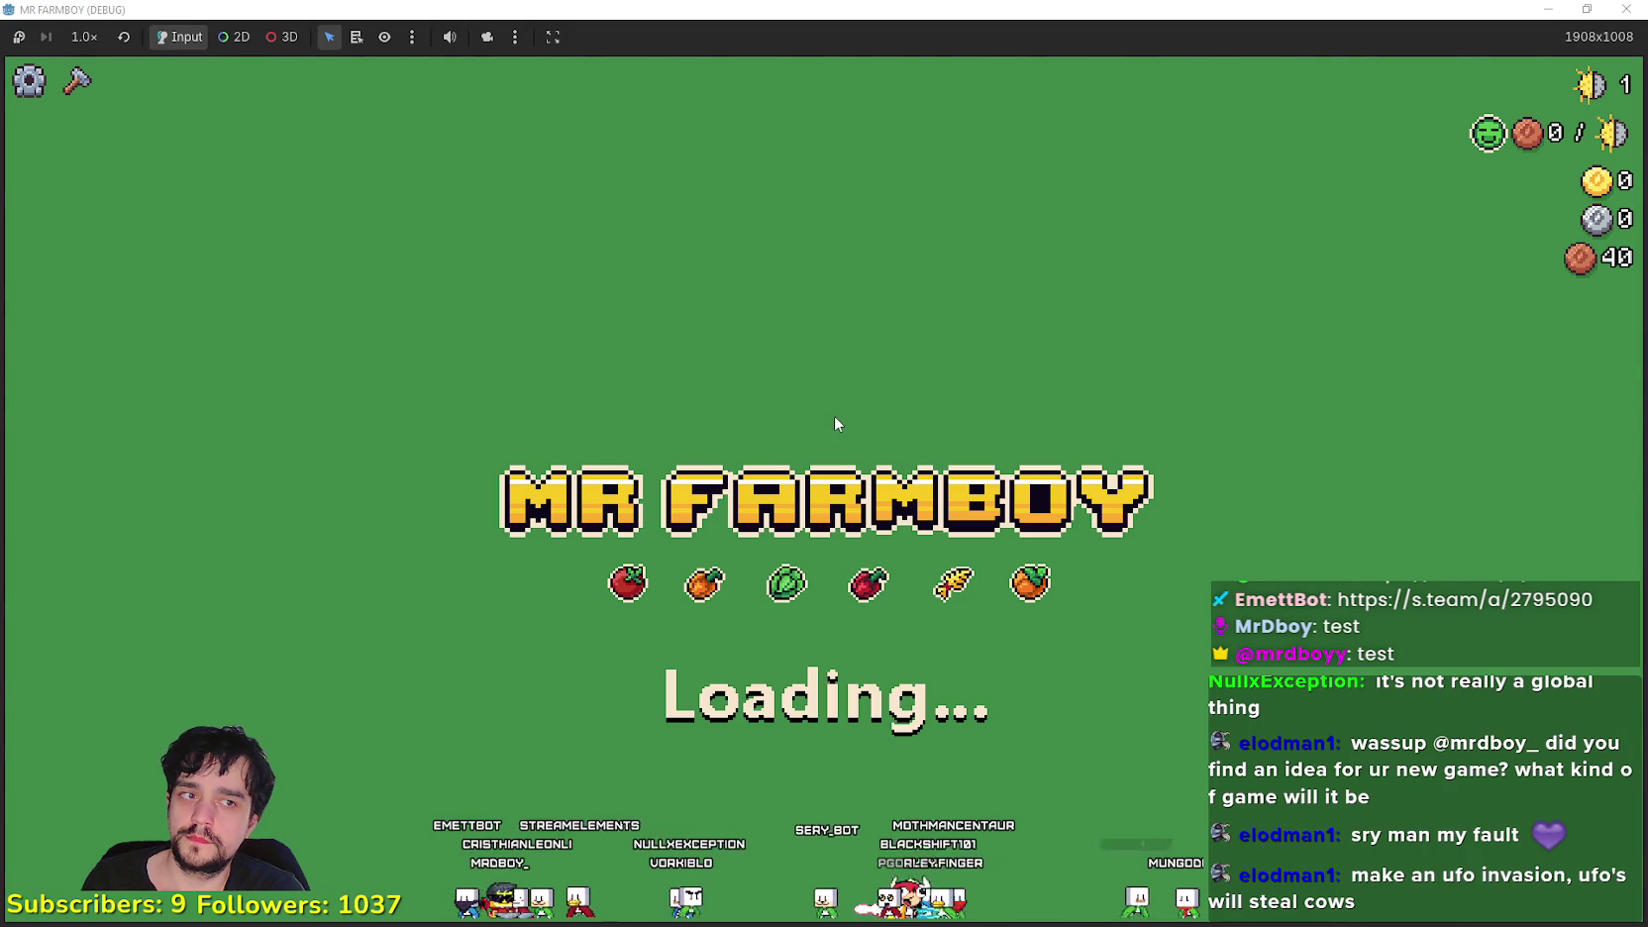
- Walk the farmer right along the village road and open the Player House advancements
scroll(1012, 594, down, 5)
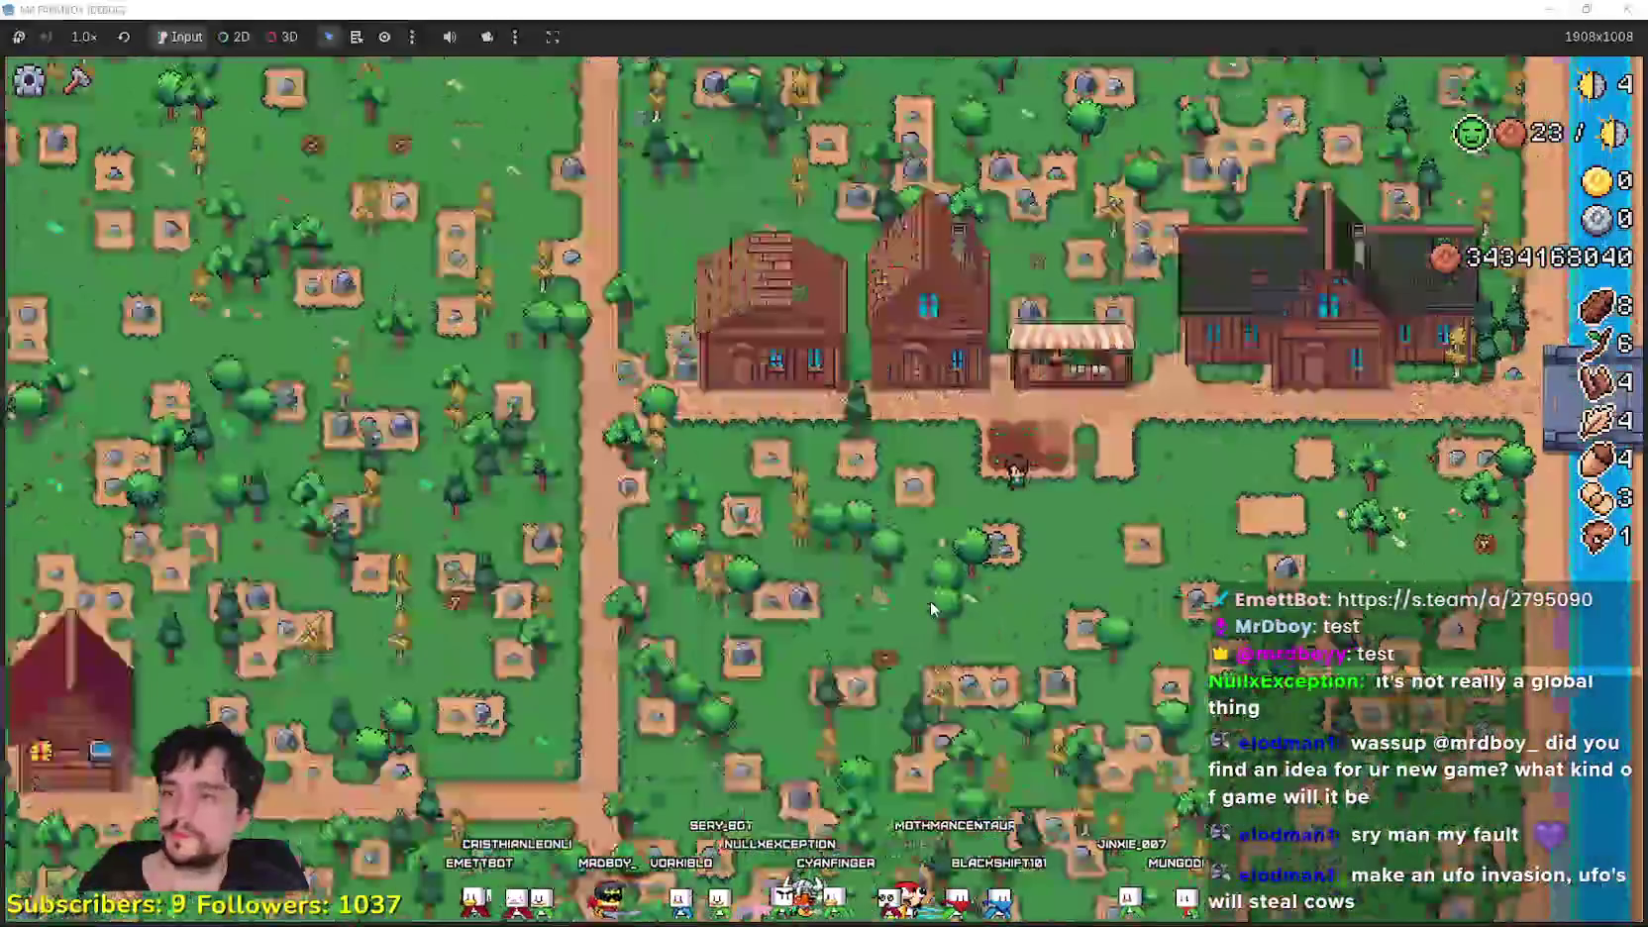
scroll(923, 577, up, 5)
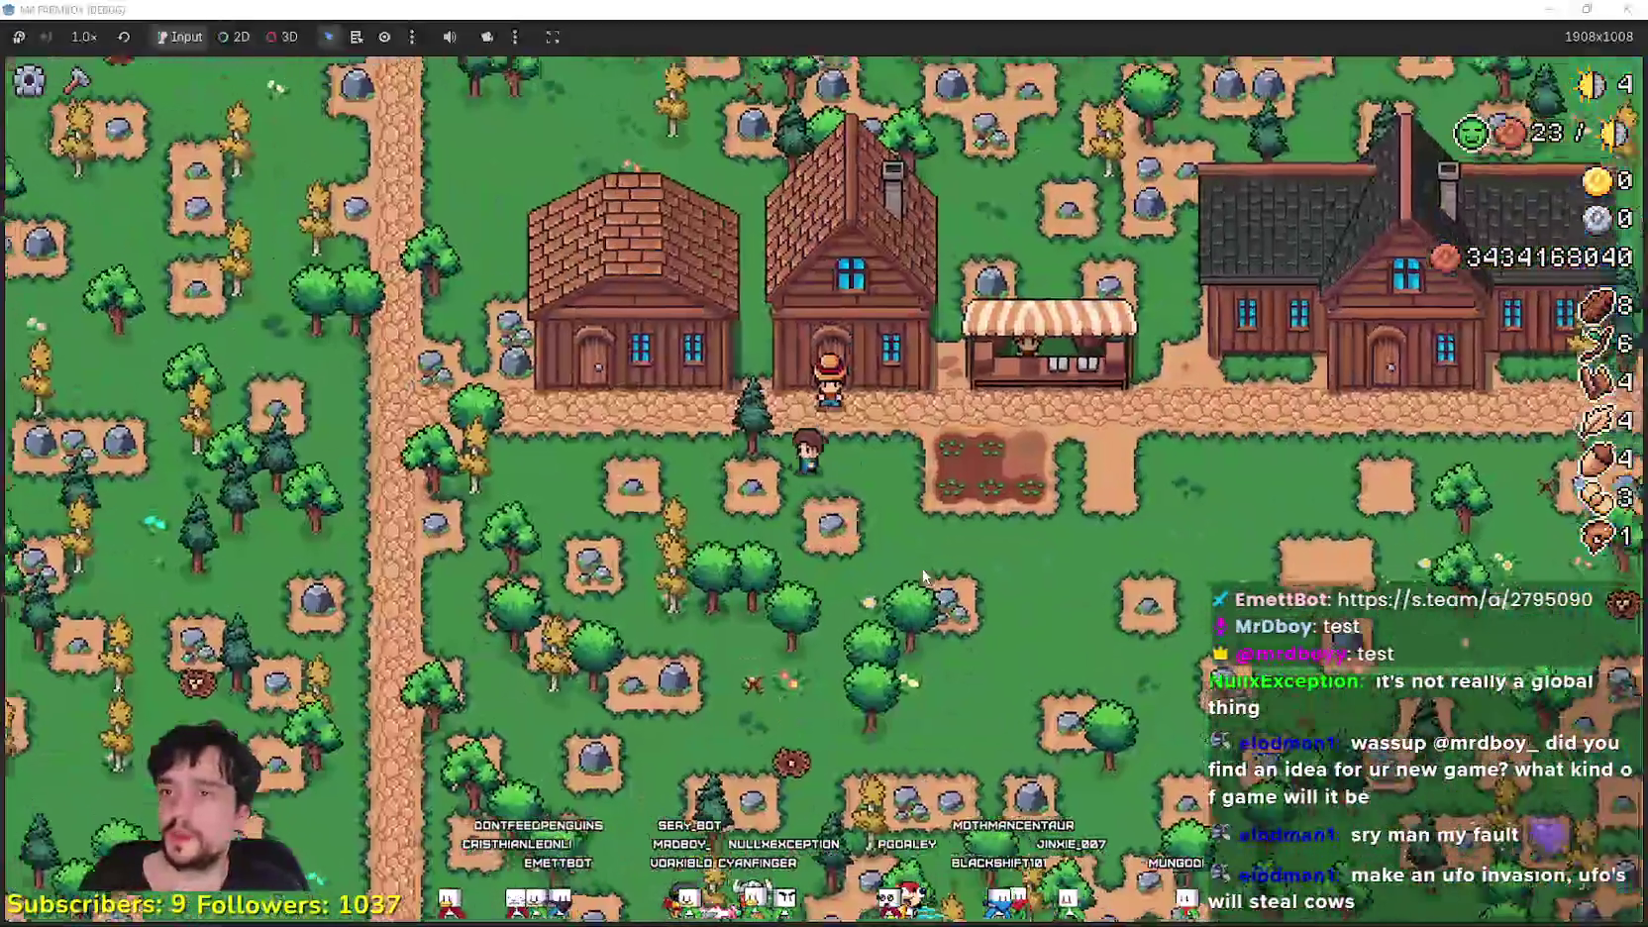
key(d)
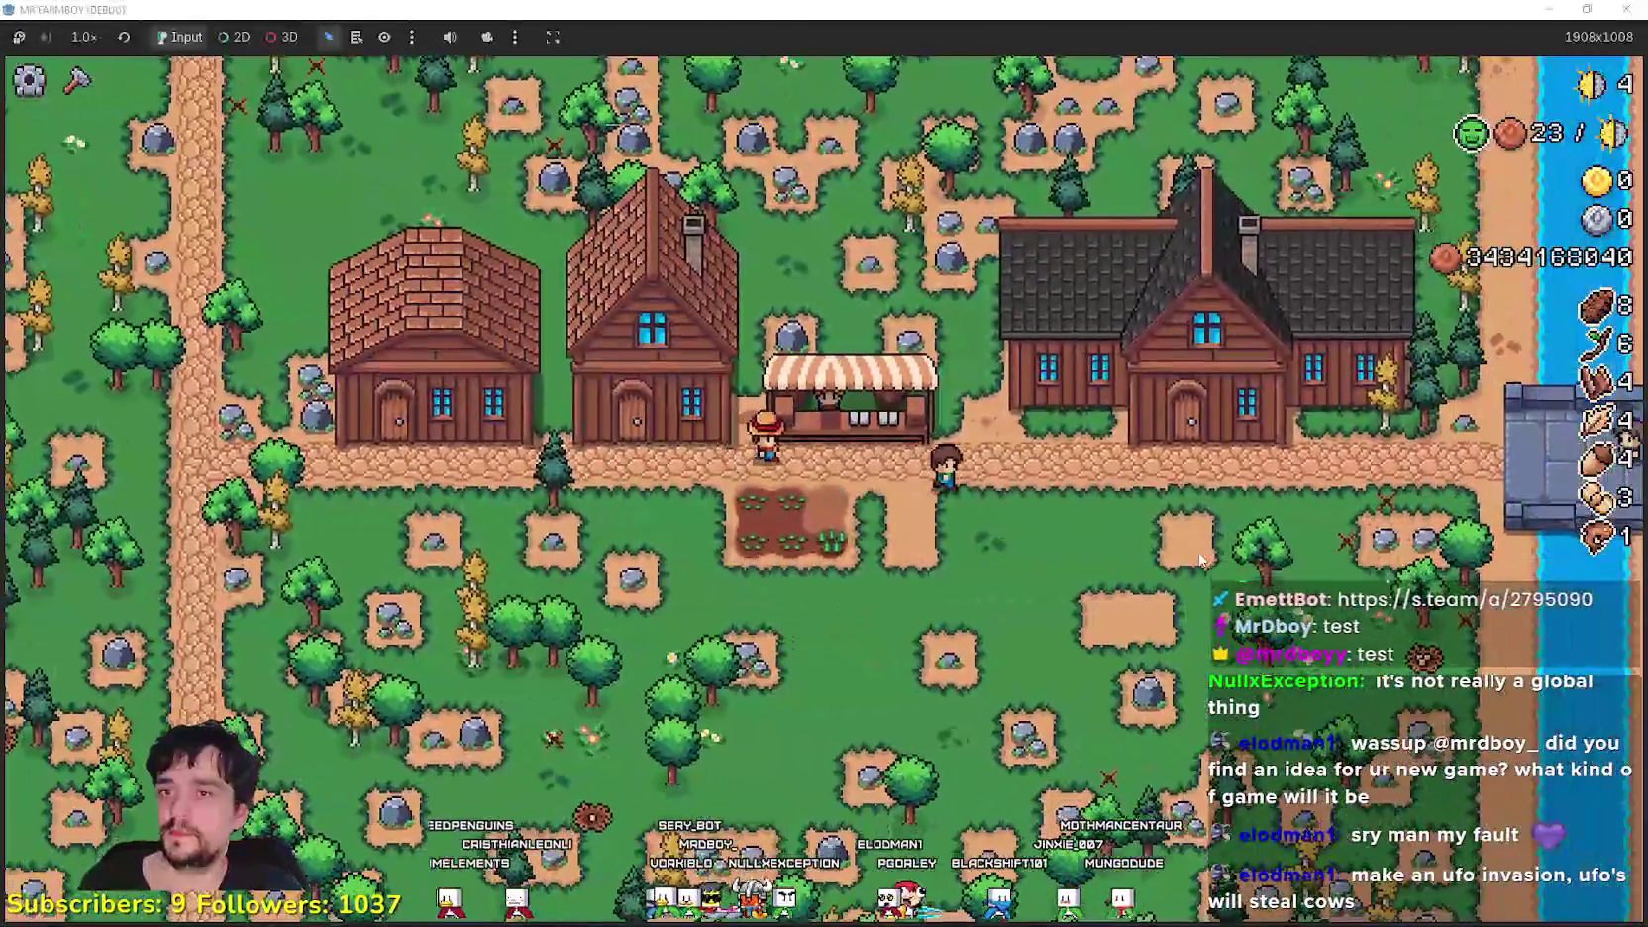
key(e)
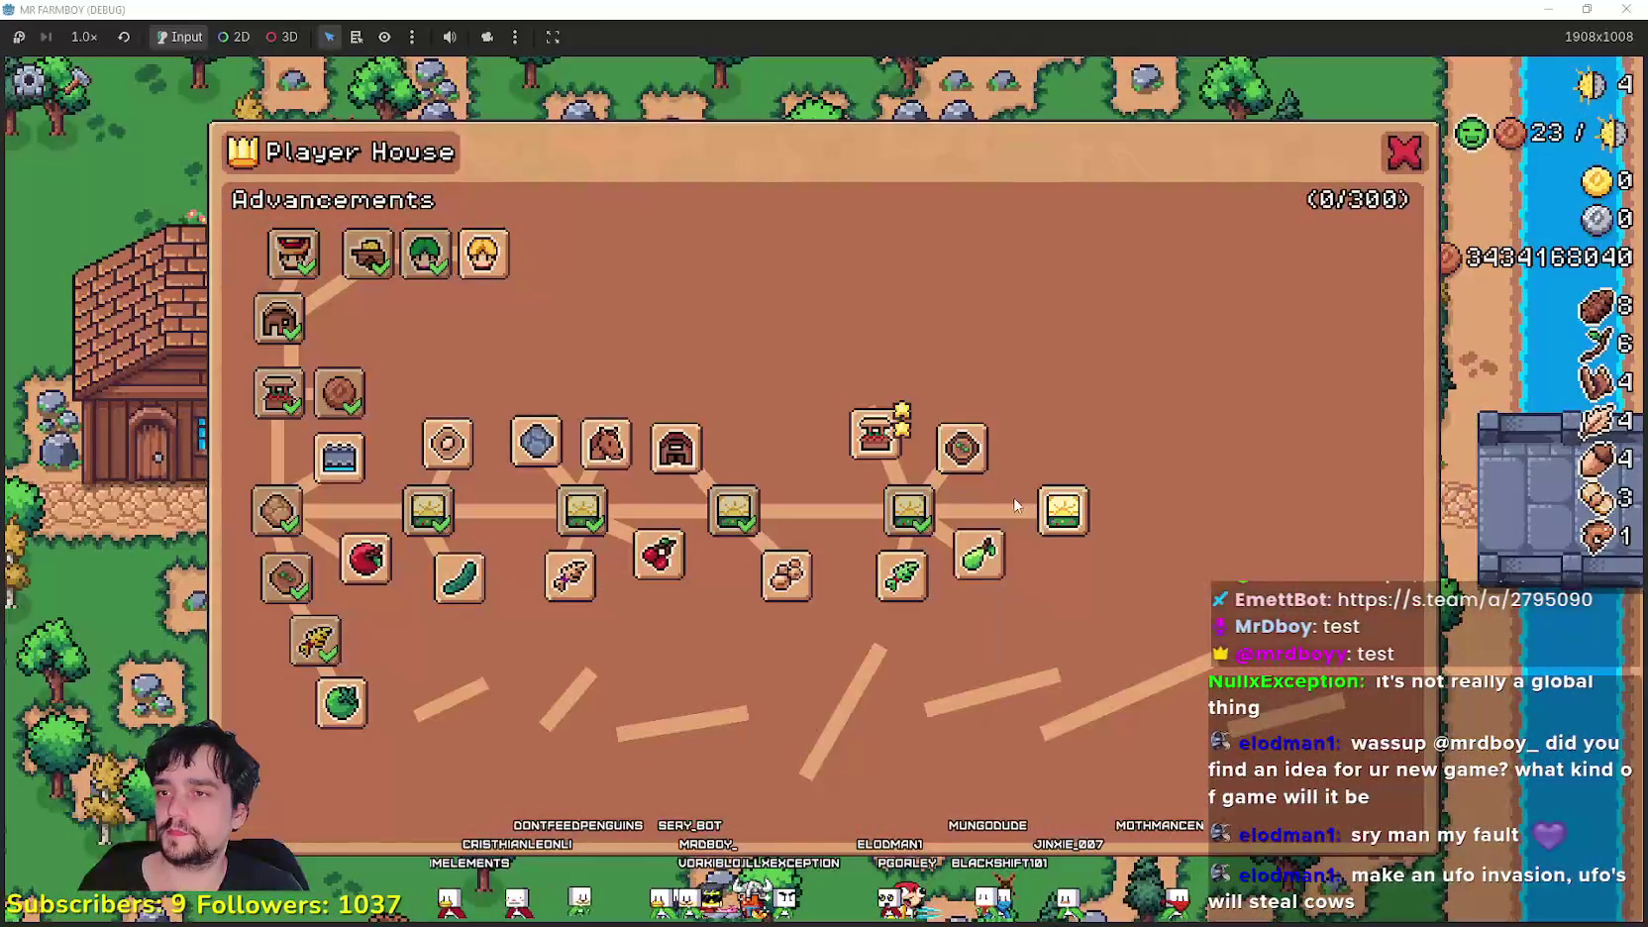
- Unlock Animal Tile, Coop, Chickens, Ranchers, Carriers, Chicken Egg, Horse Stable and Barn
click(476, 447)
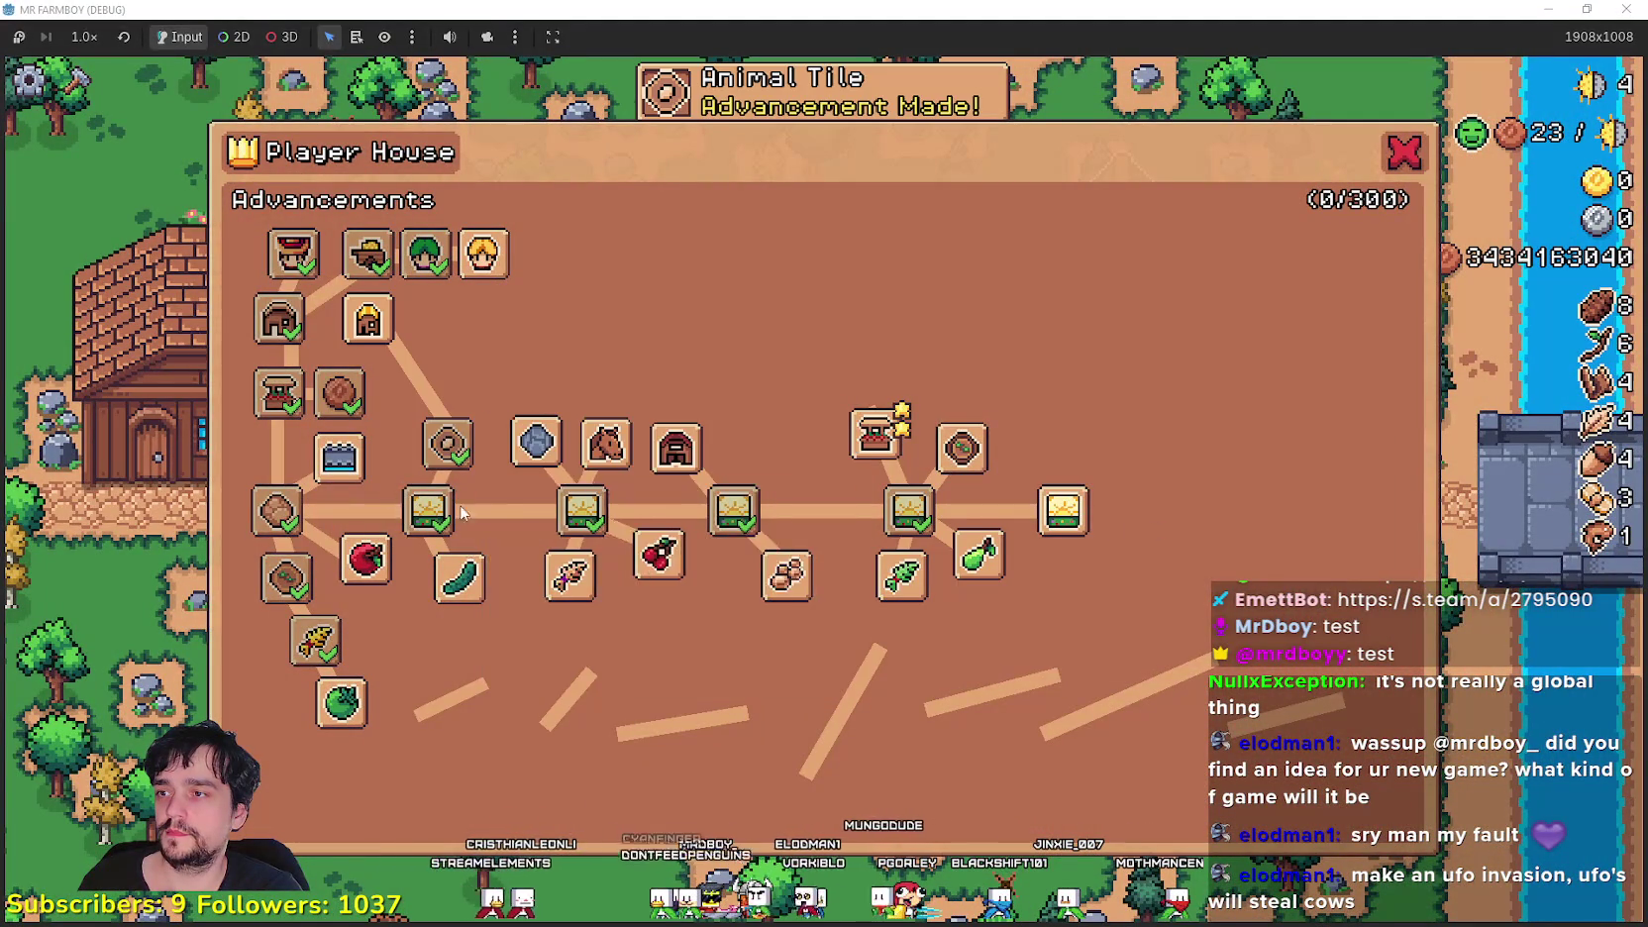
key(c)
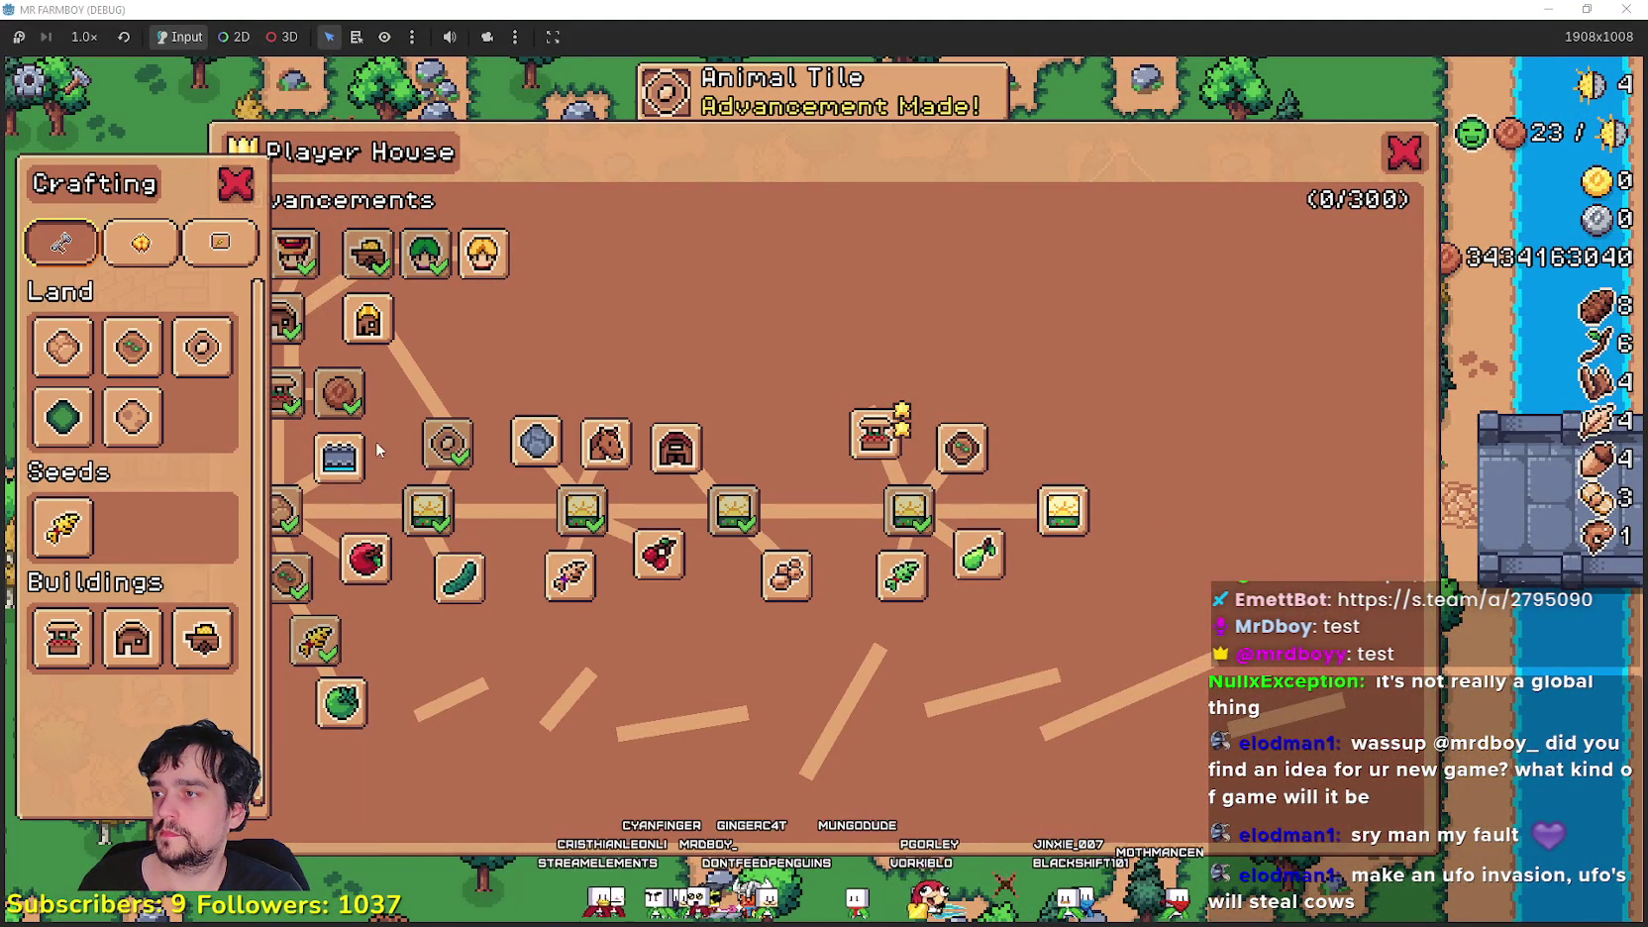
click(367, 325)
key(c)
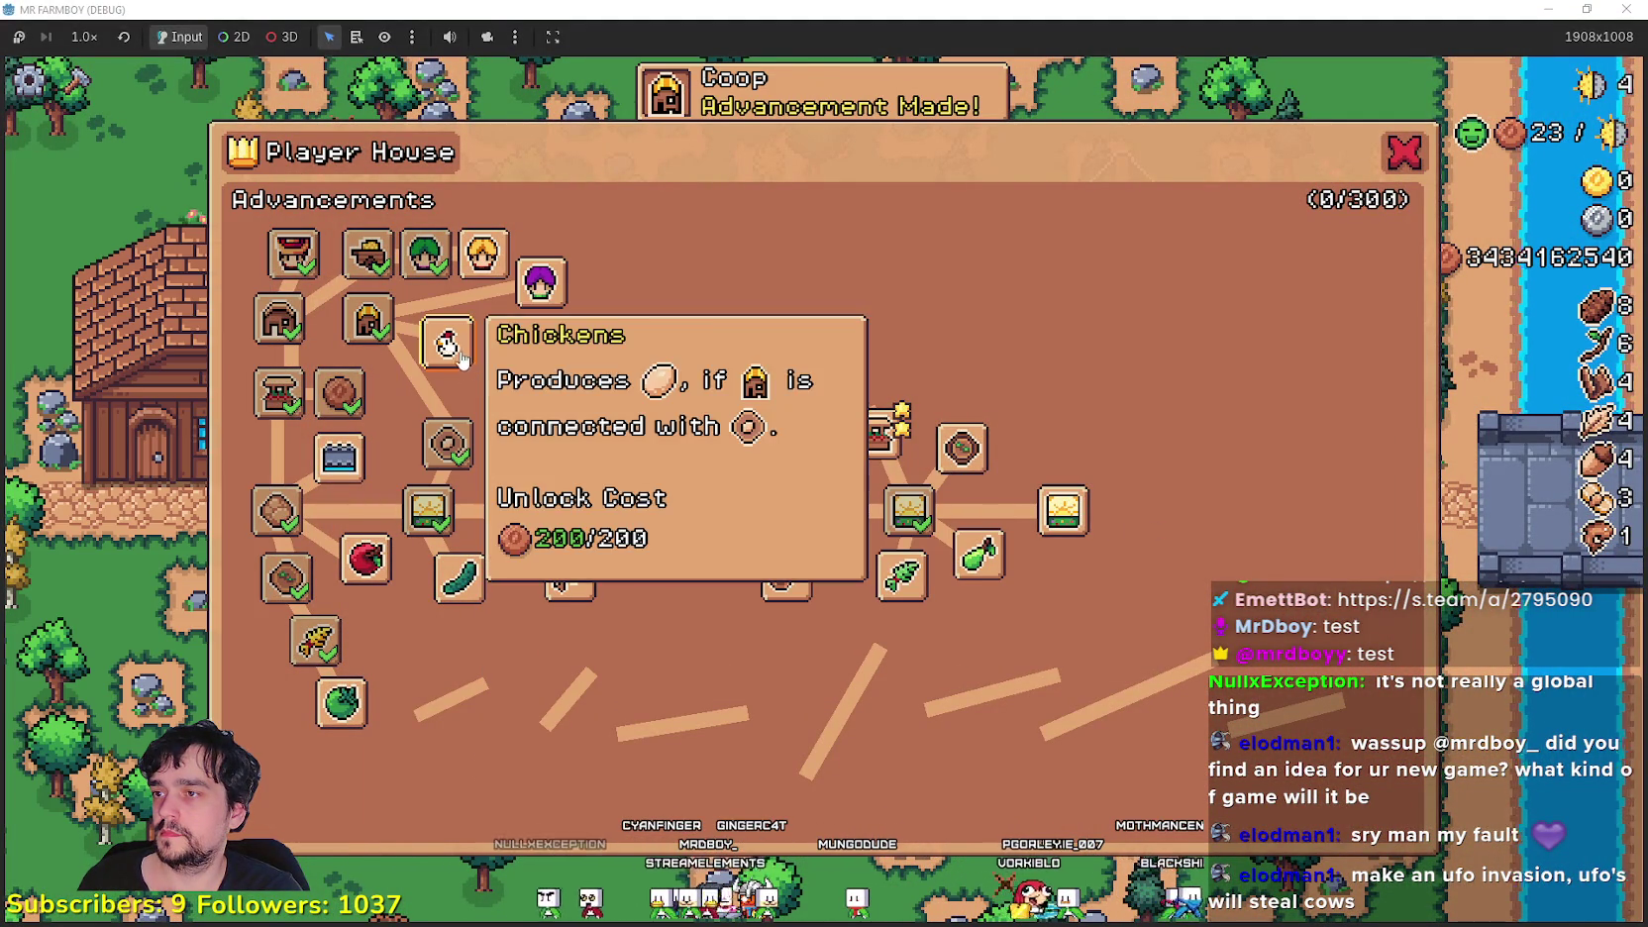
click(447, 343)
click(541, 282)
click(484, 254)
click(505, 343)
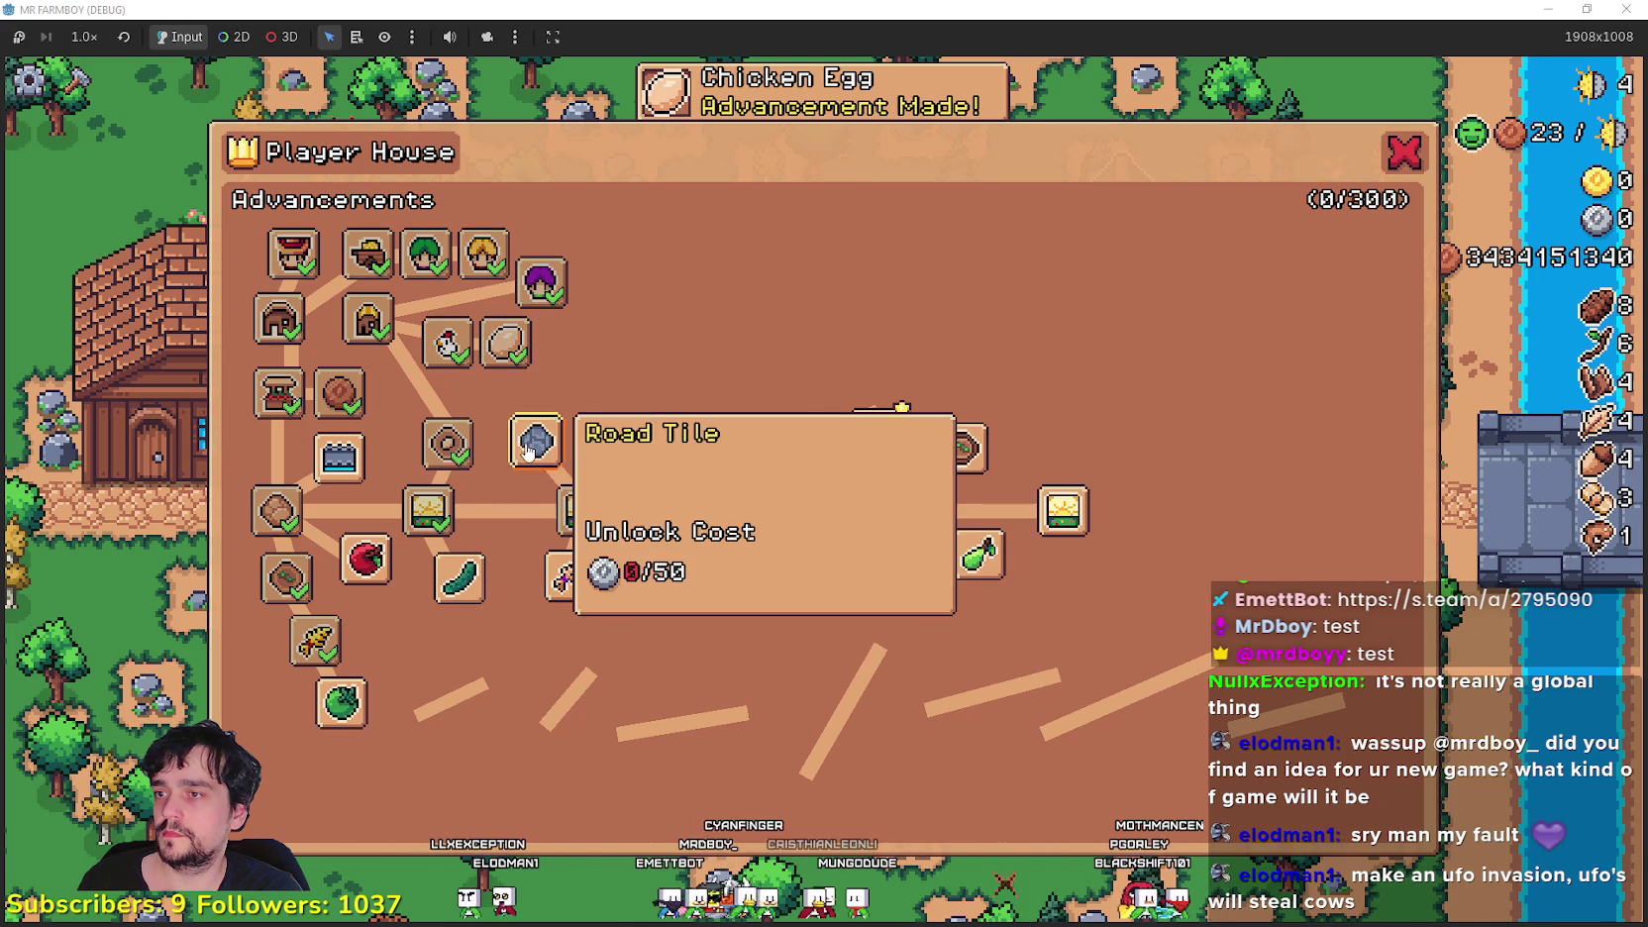
click(605, 443)
click(675, 448)
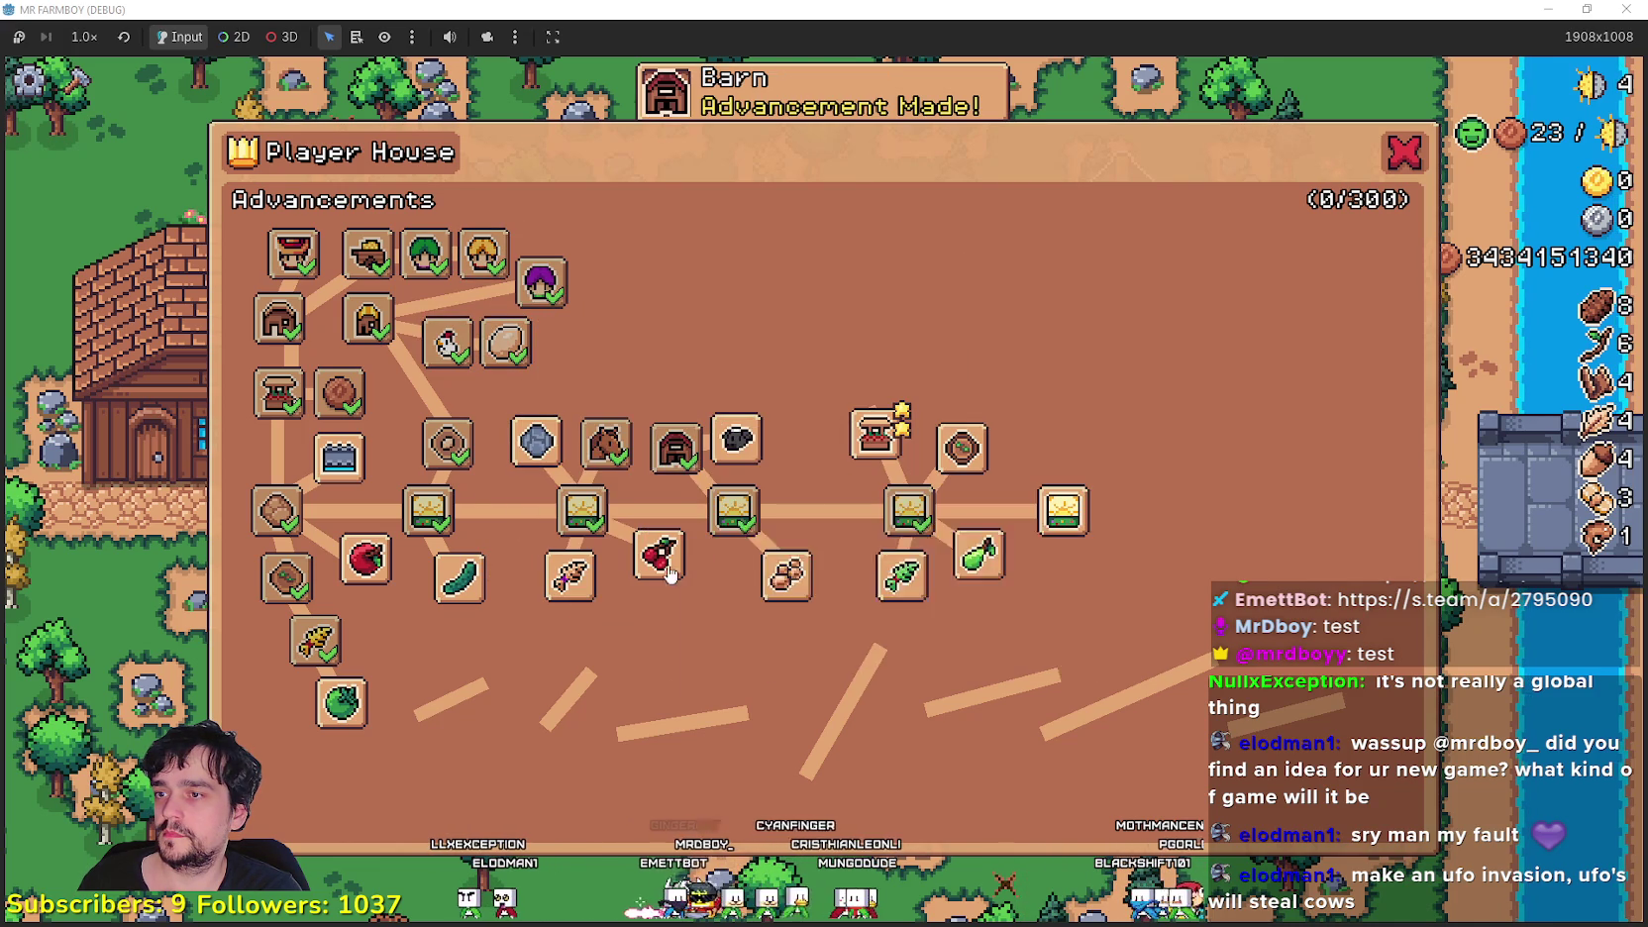
- Unlock the Cucumber, Grapes, Broccoli, White Corn, Garlic, Turnip, Strawberry, Green Pepper, Pinto Beans and Parsnip crops
click(459, 577)
click(428, 639)
click(347, 720)
click(498, 670)
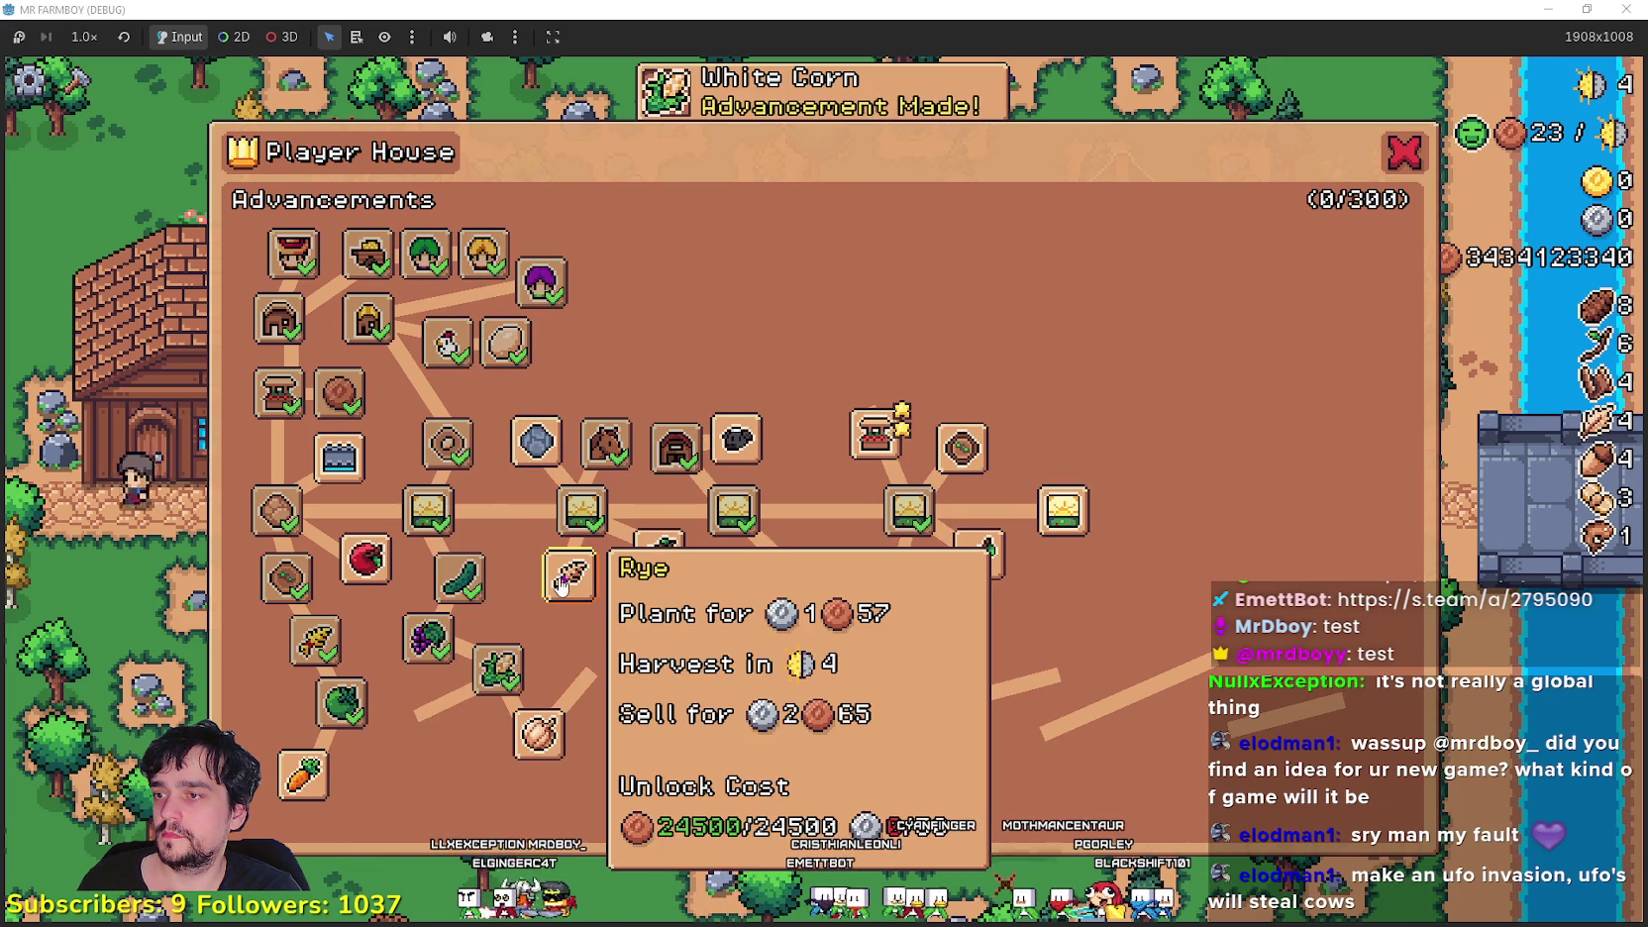
click(539, 735)
click(473, 774)
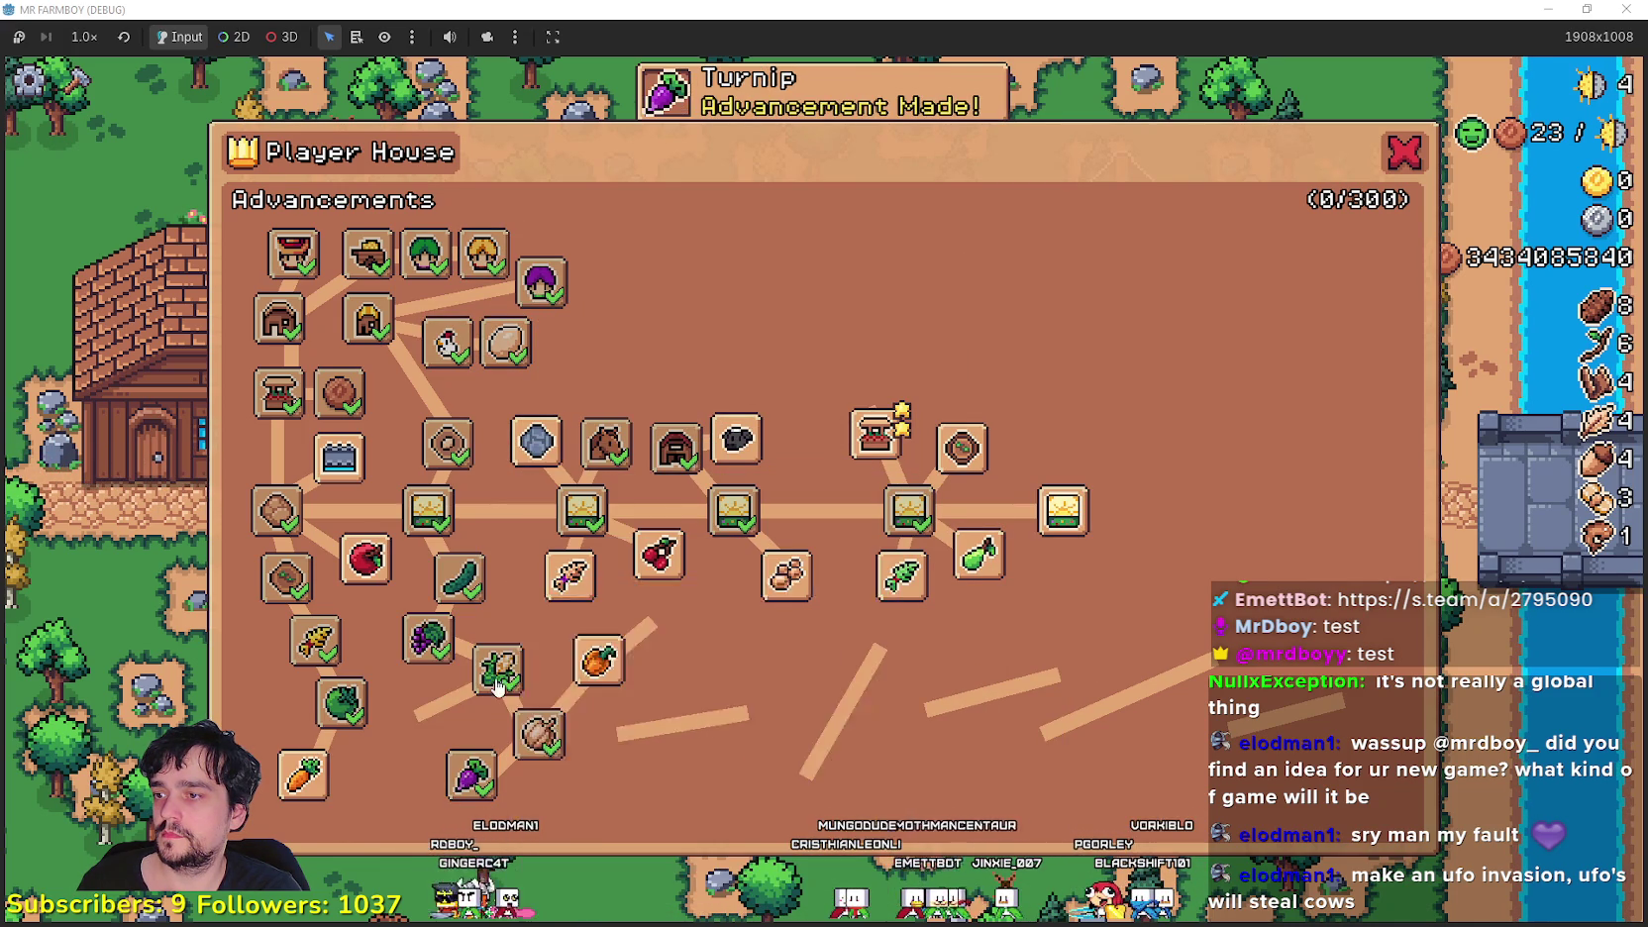
click(387, 775)
click(416, 711)
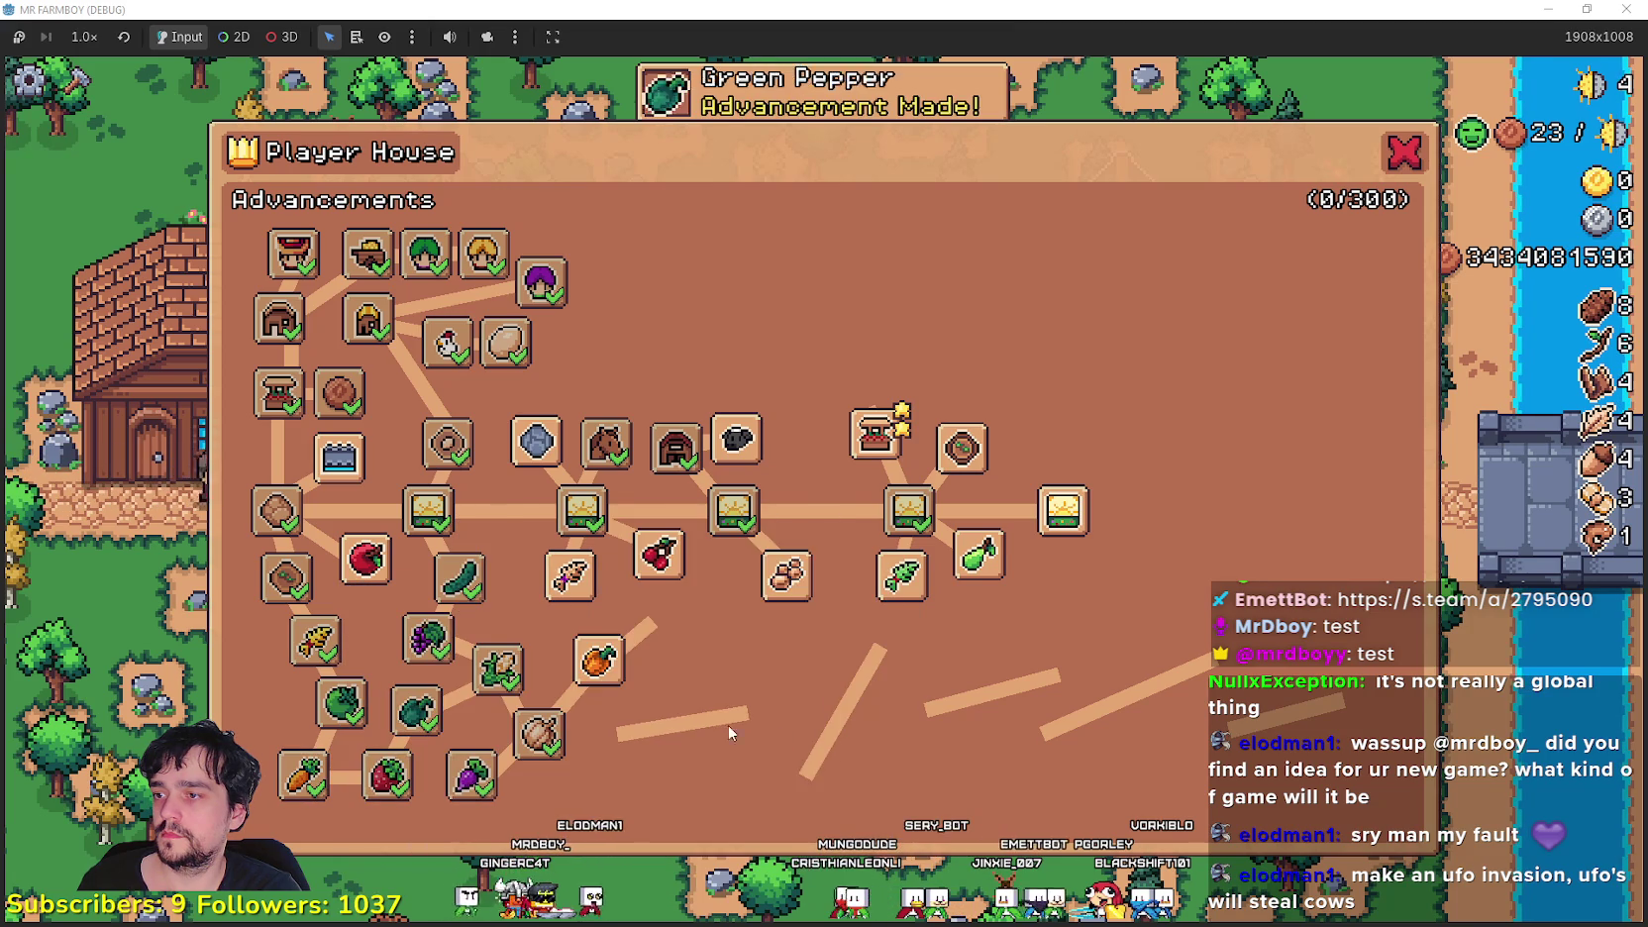
click(786, 575)
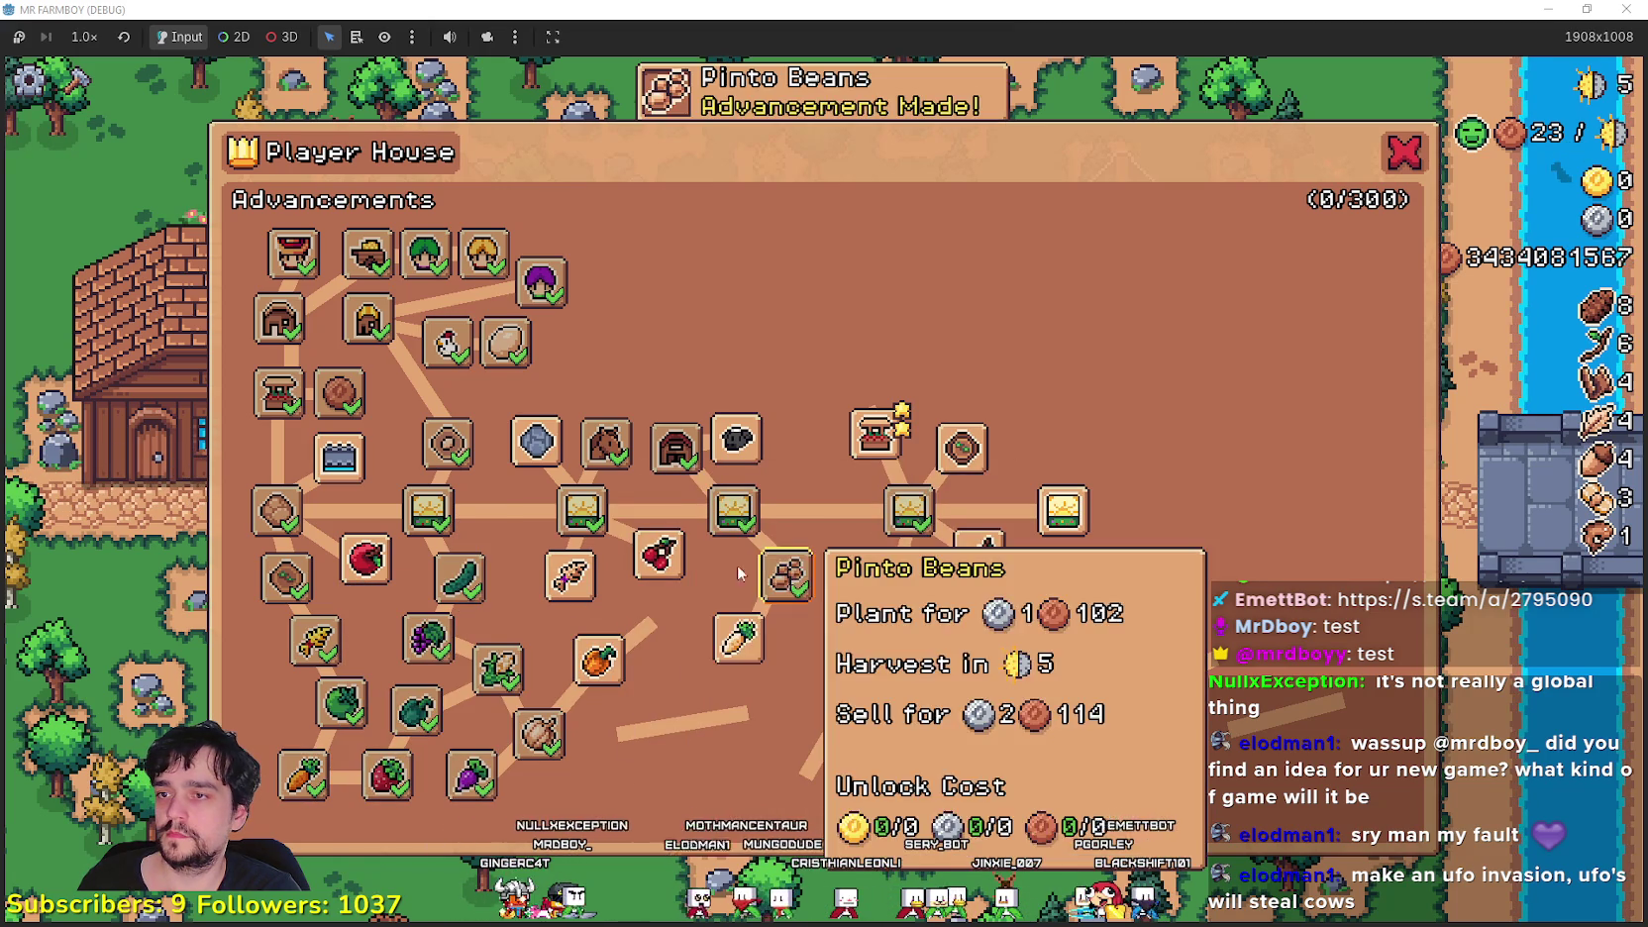
click(749, 634)
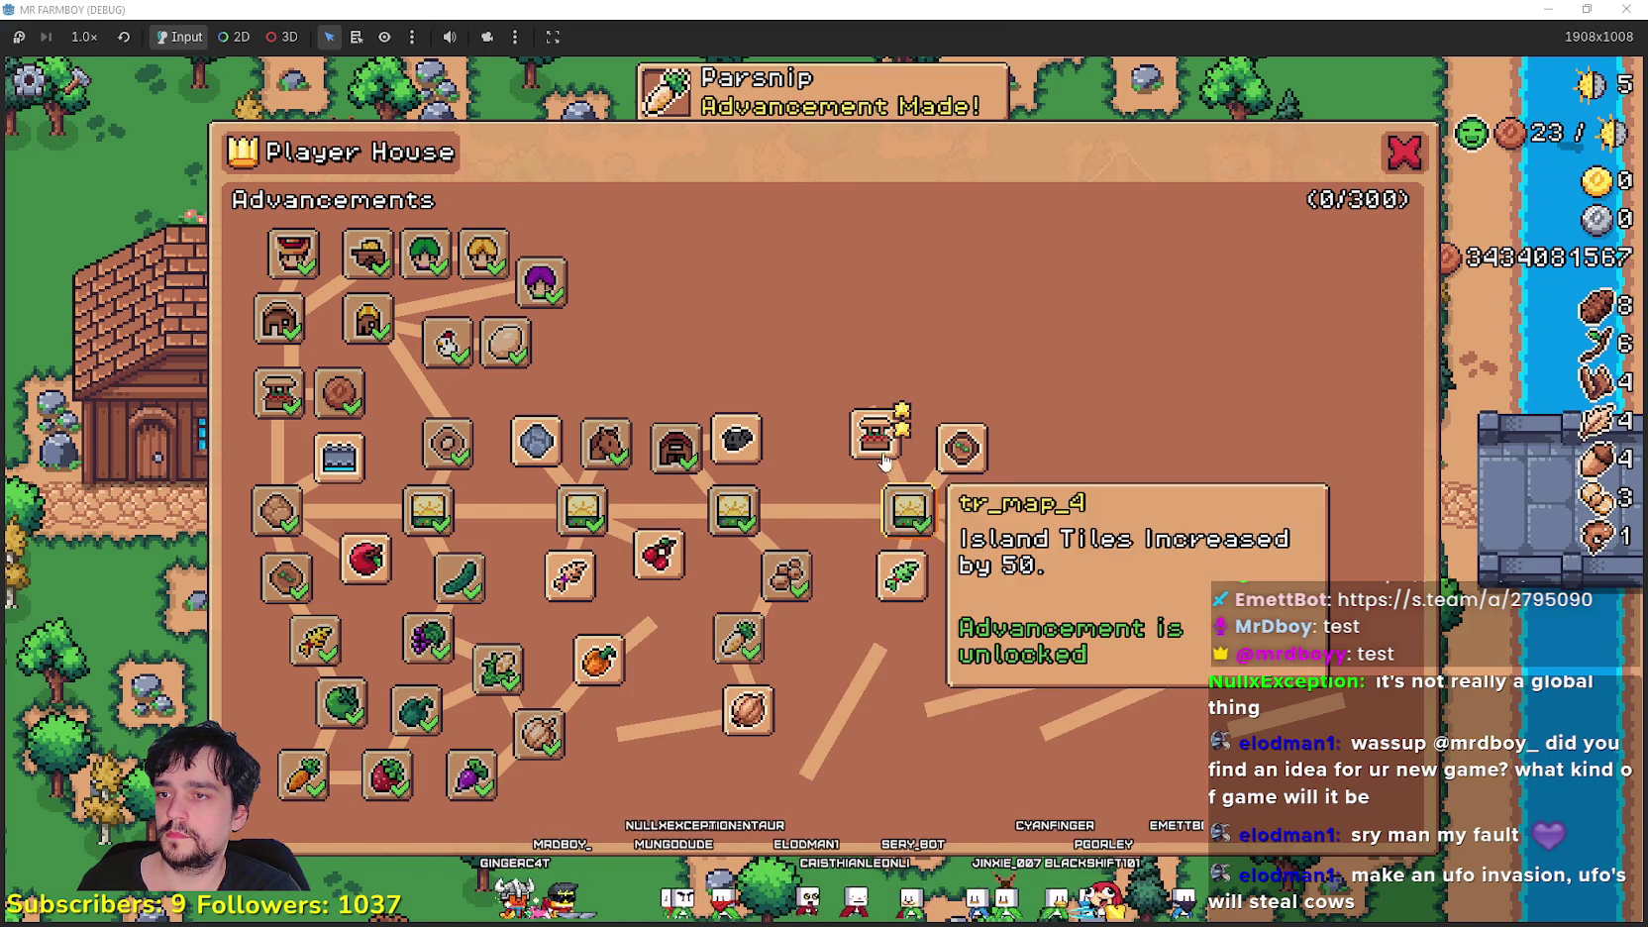
- Unlock Enchanted Farm Tile, Pigs, manure, Sheep, farm tile and Pear advancements
click(963, 451)
click(966, 387)
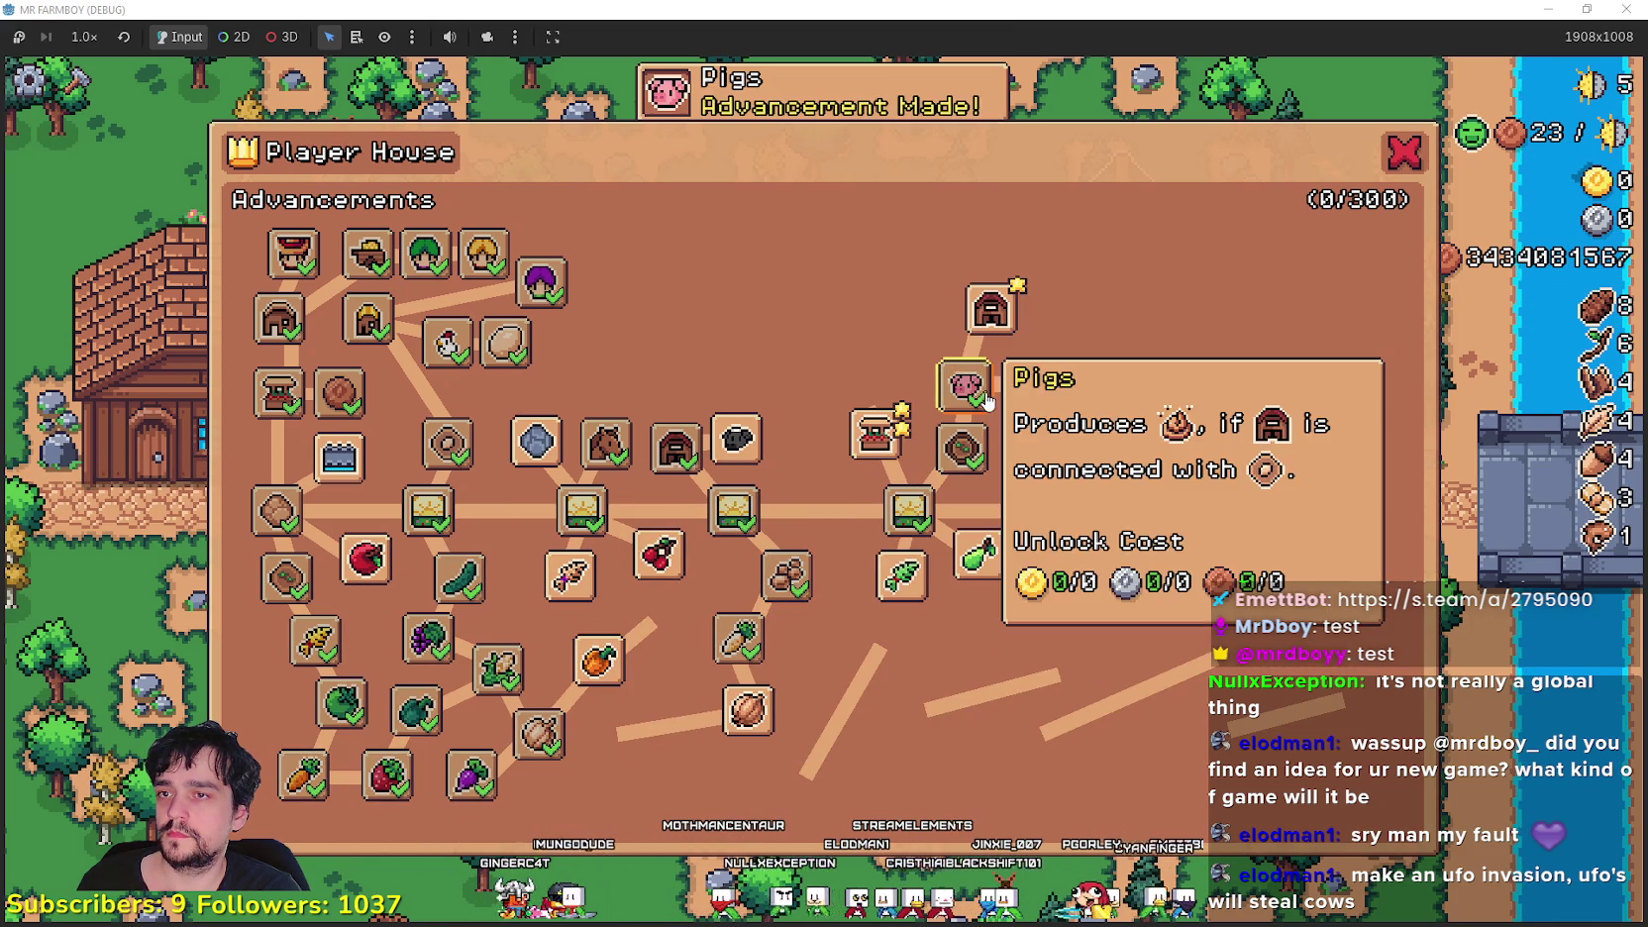
click(1027, 384)
click(736, 438)
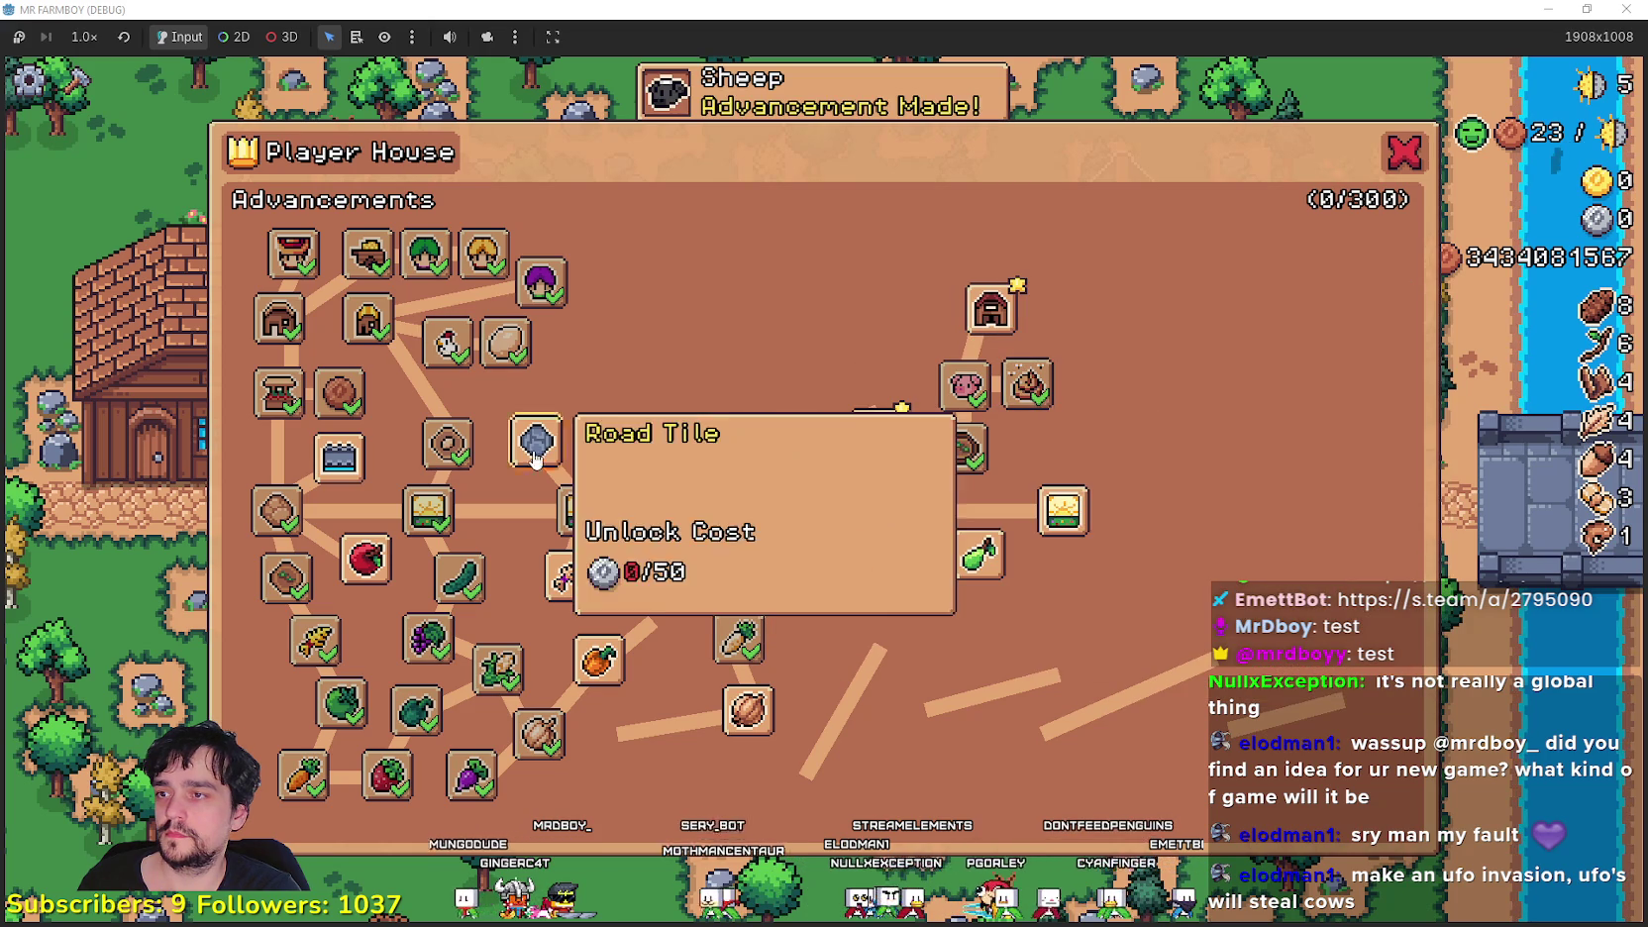
click(1063, 510)
click(979, 555)
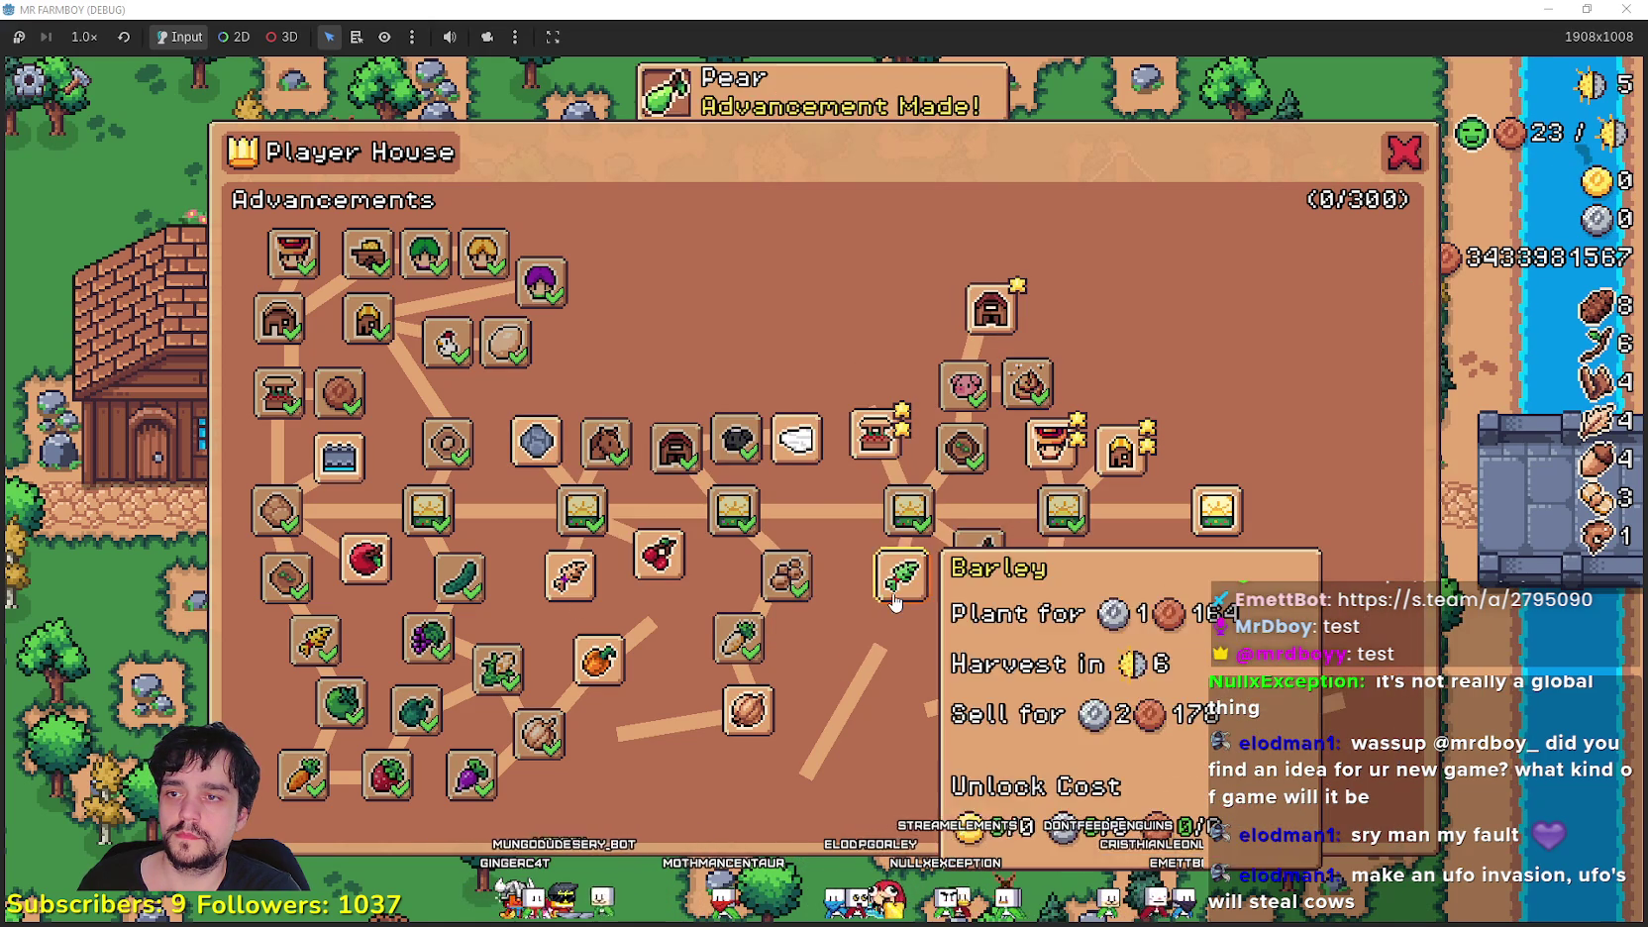
- Unlock two map expansions, Cows, Milk, Corn, Radish, Tomato, Sunflower, Green Grapes, Watermelon, Red Cabbage and Wool
click(1217, 534)
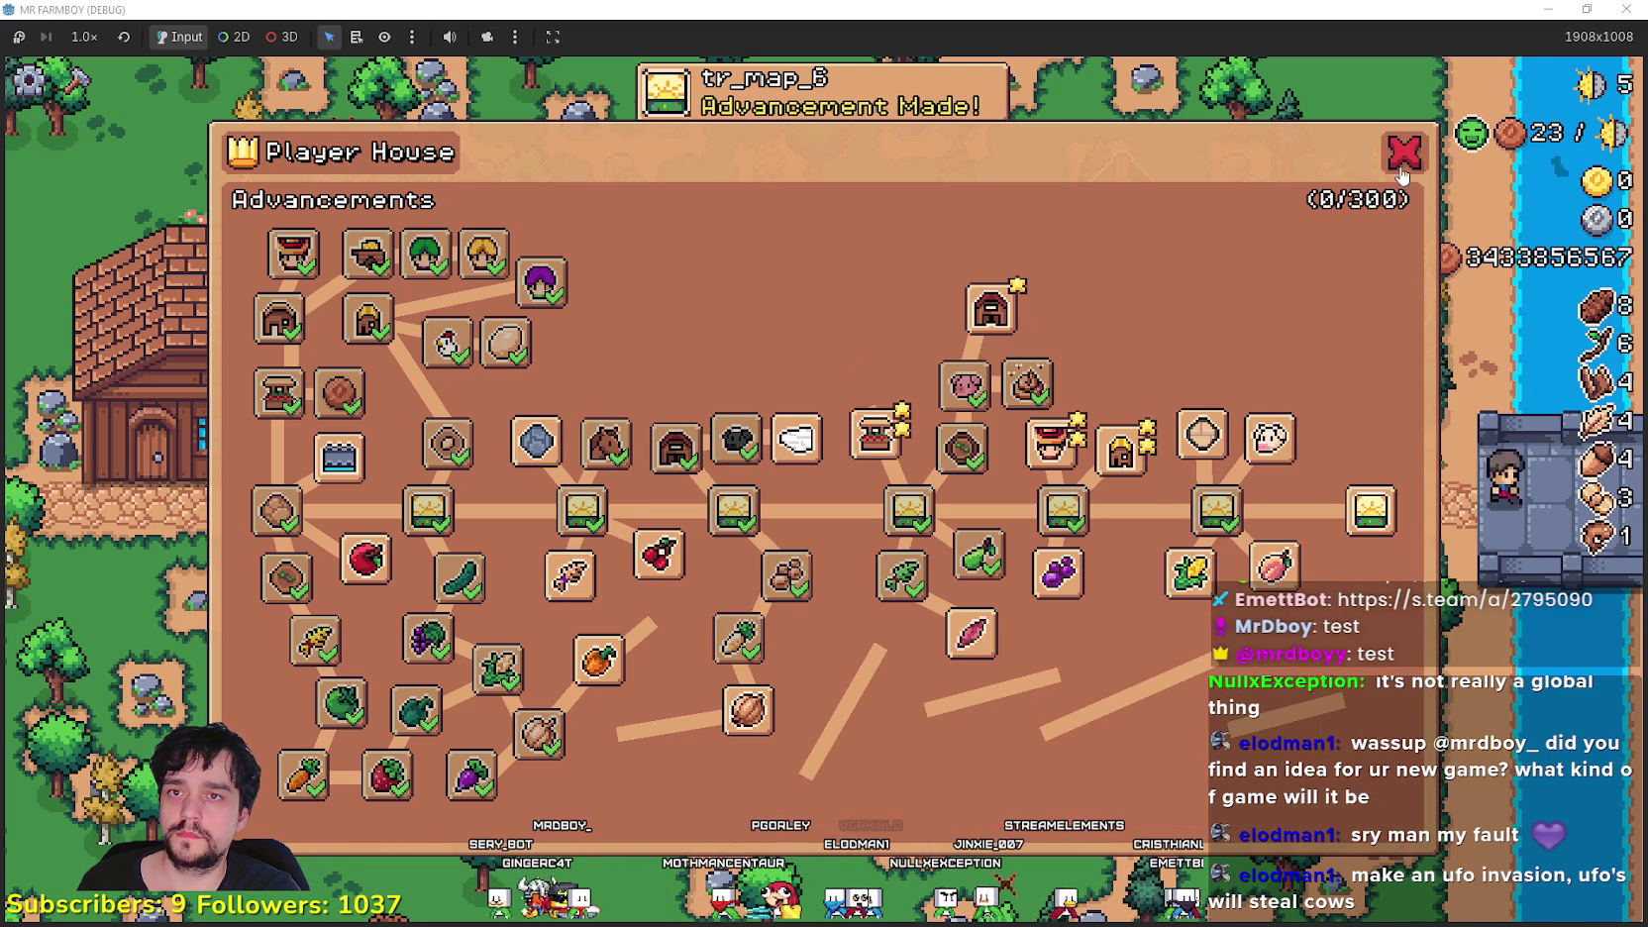
click(1371, 510)
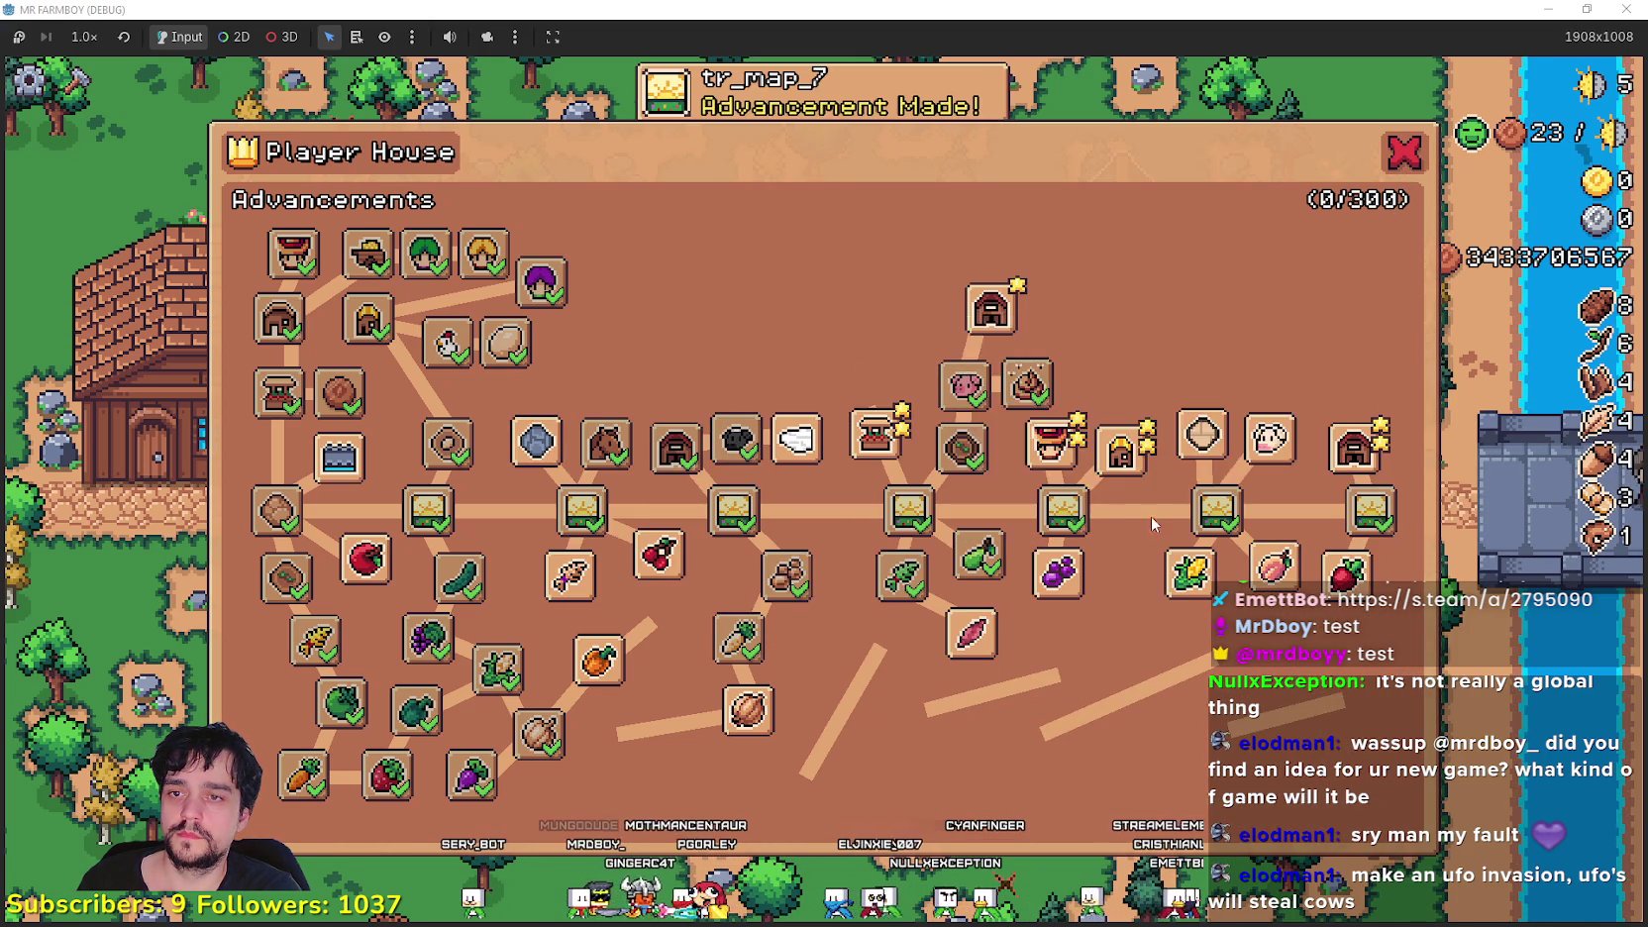
click(1281, 457)
click(1286, 367)
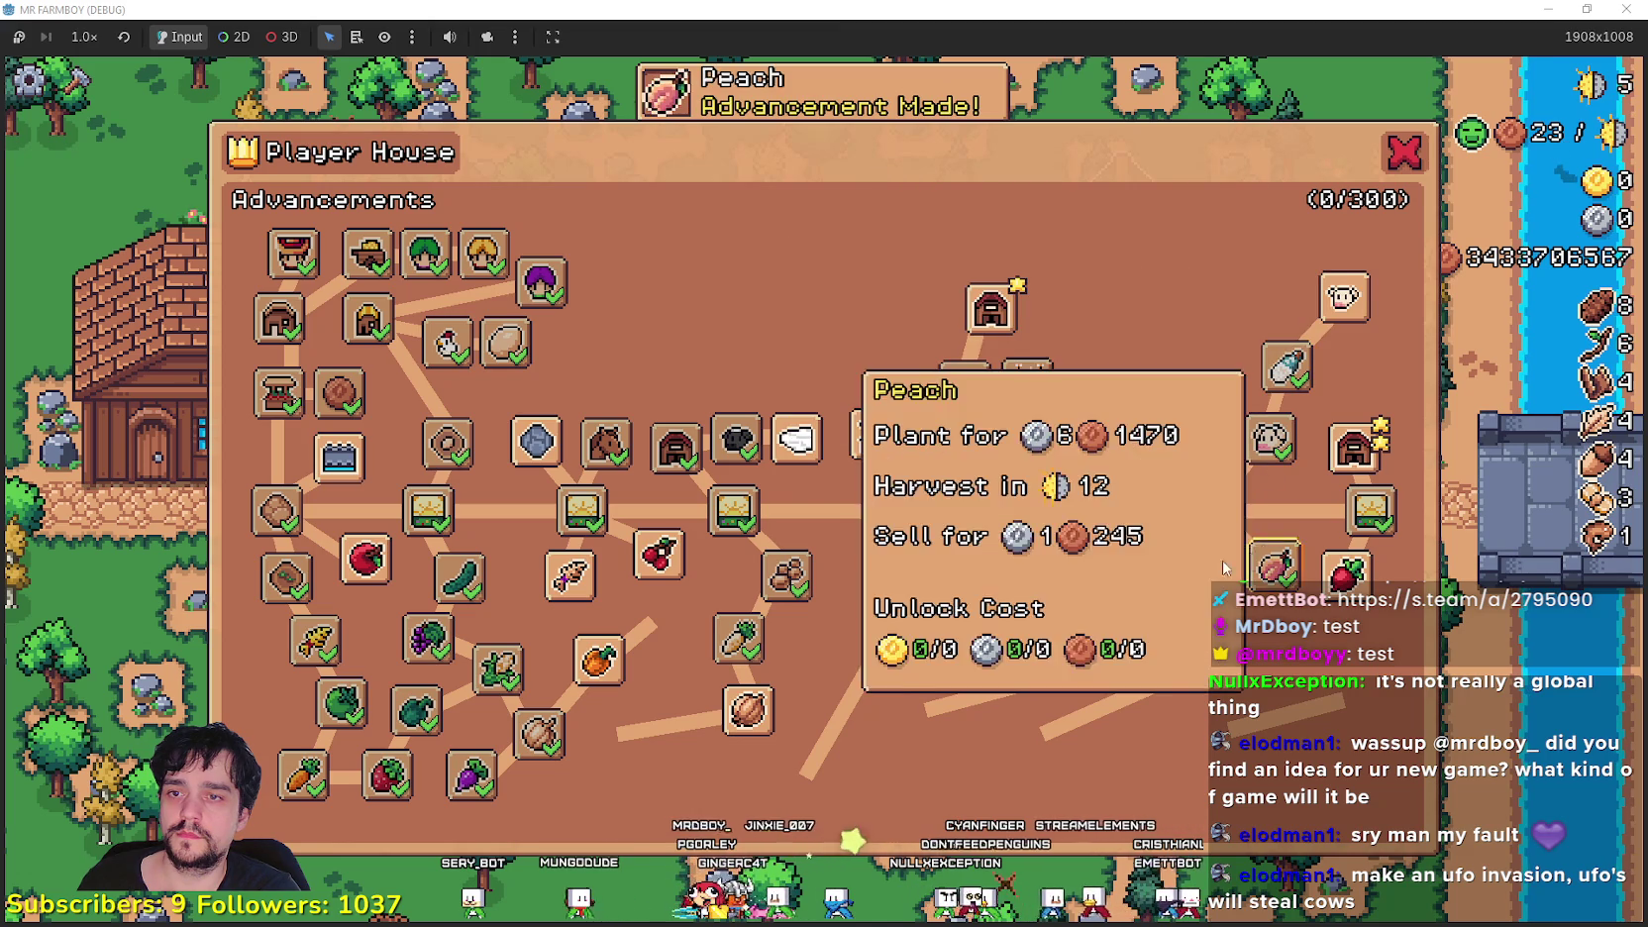
click(1347, 573)
click(1278, 639)
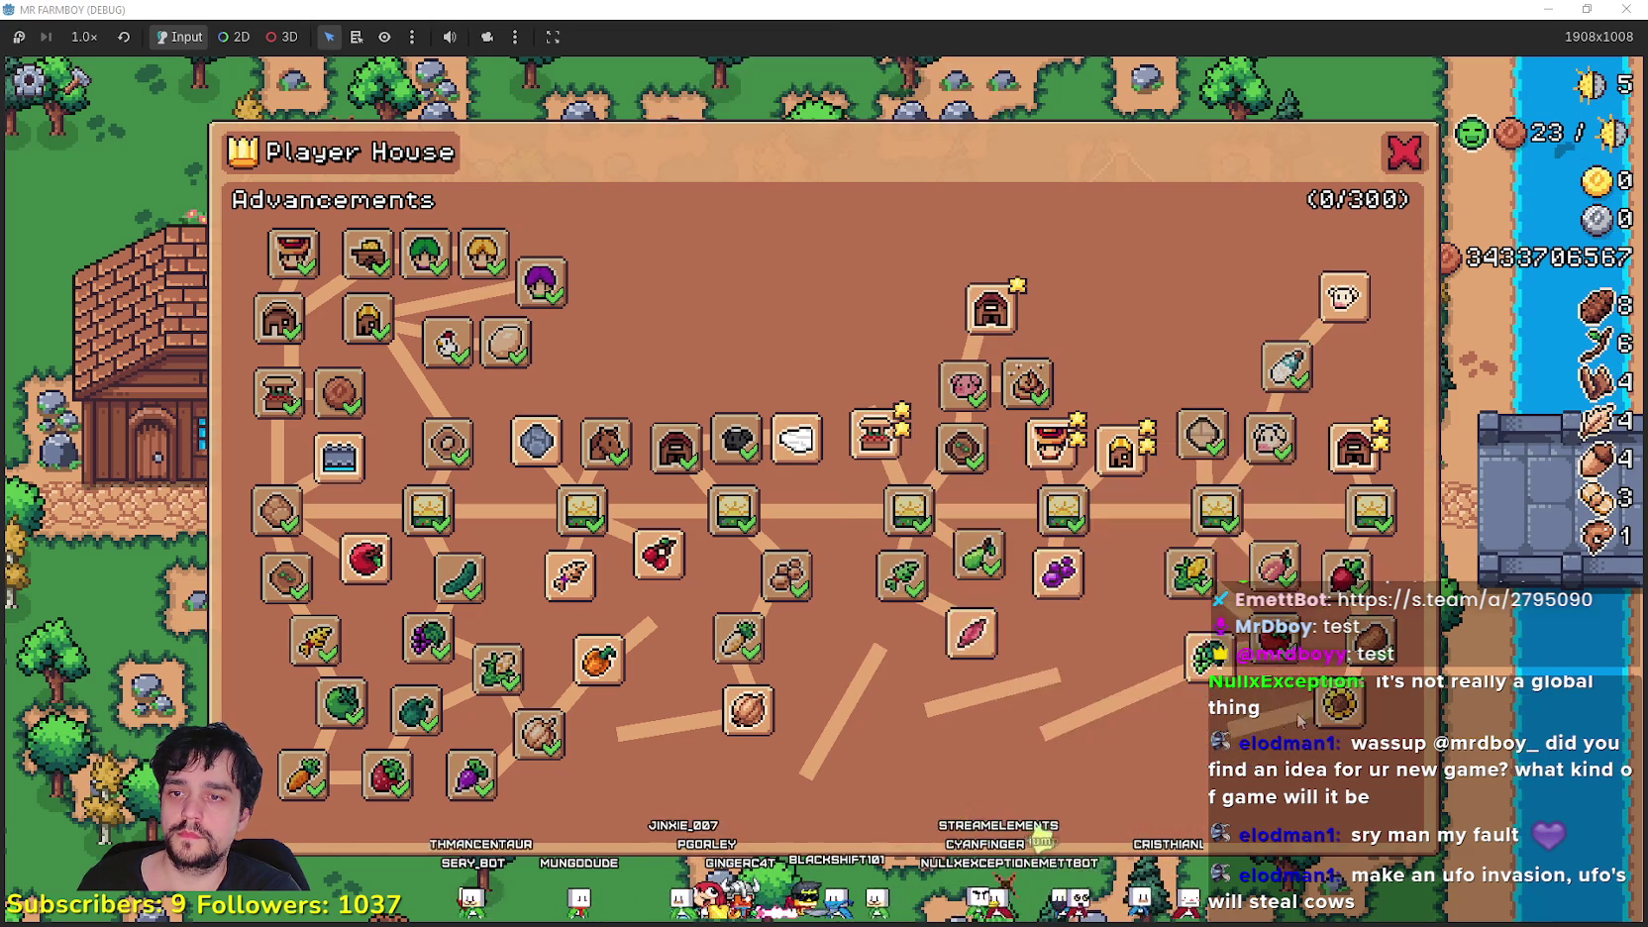
click(1337, 705)
click(1211, 653)
click(1369, 761)
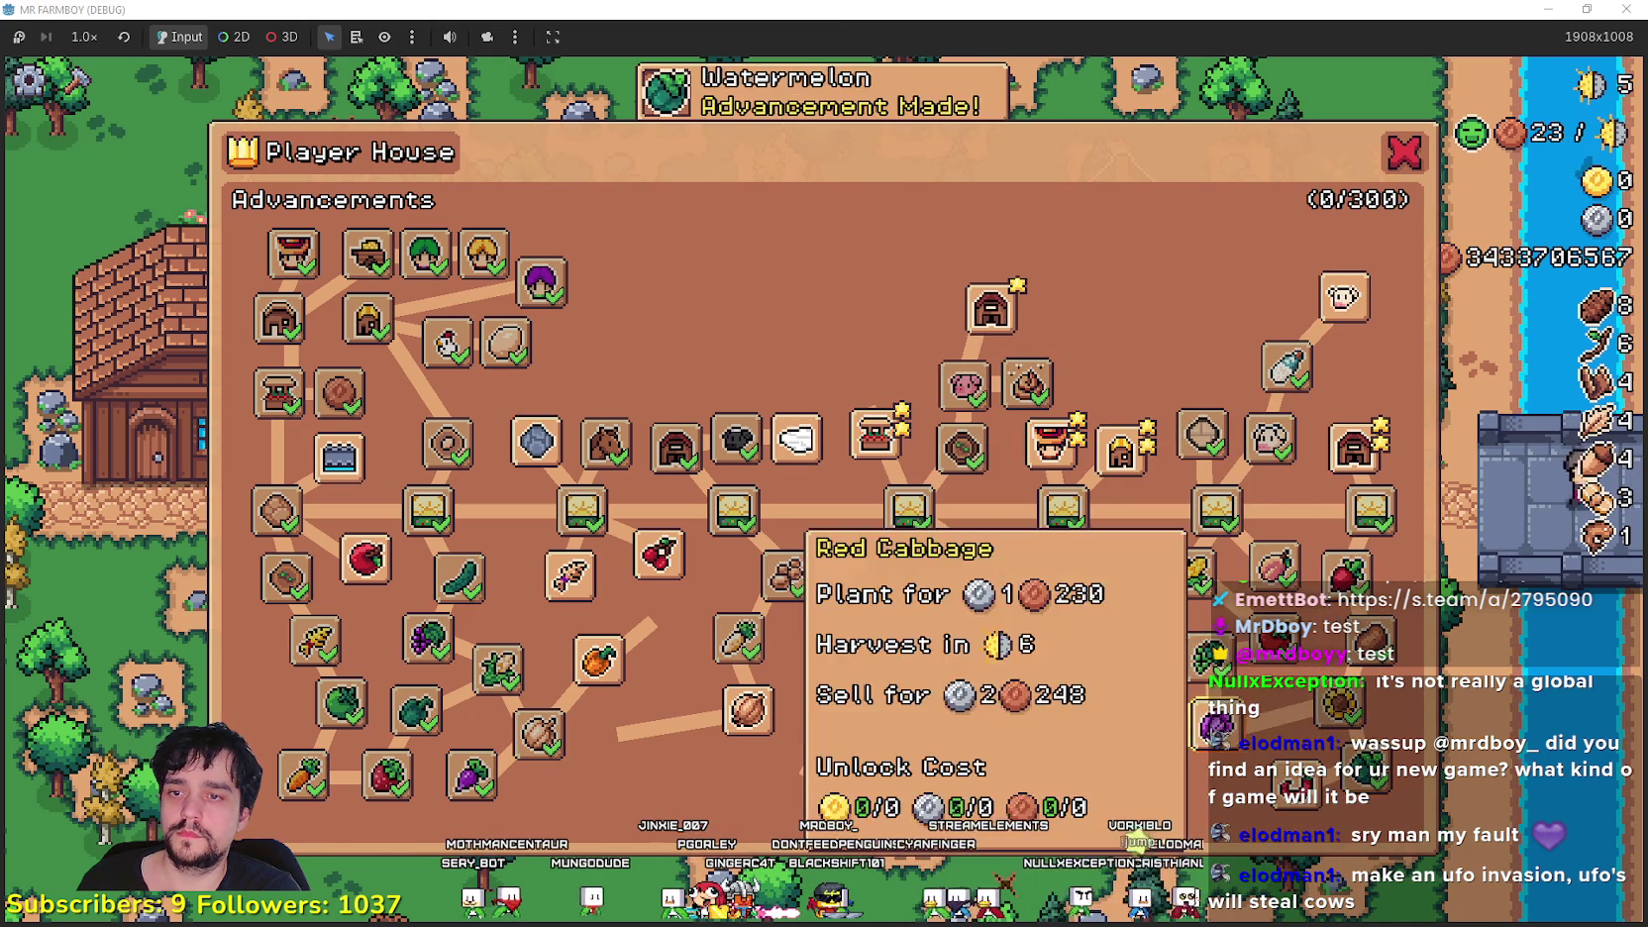
click(1216, 728)
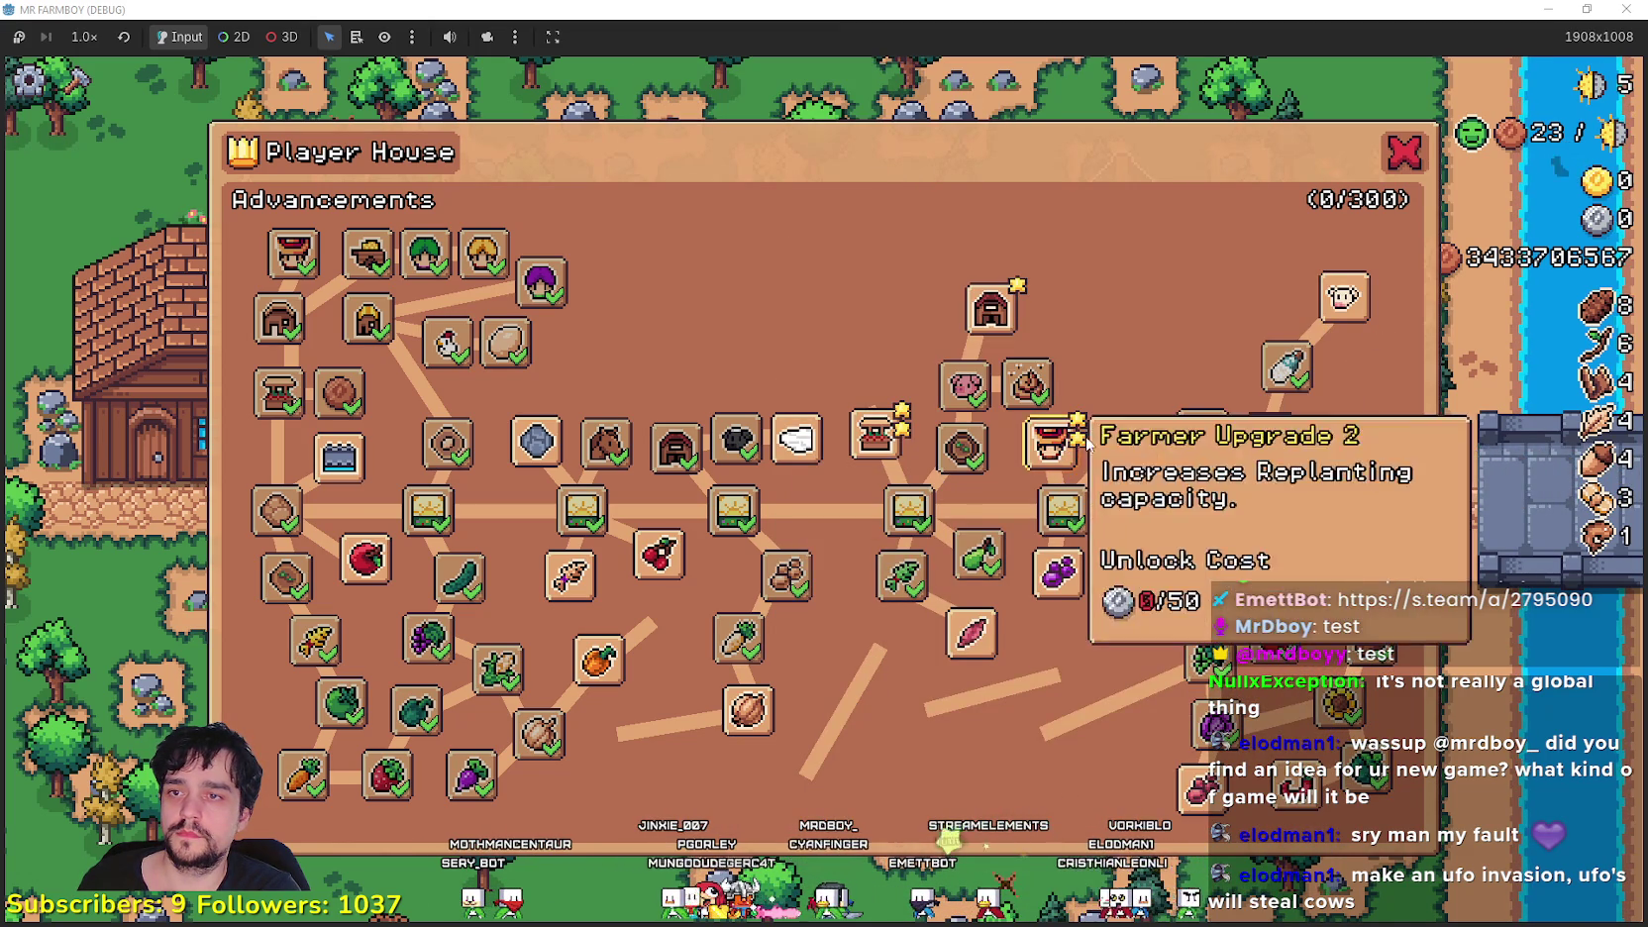
click(797, 438)
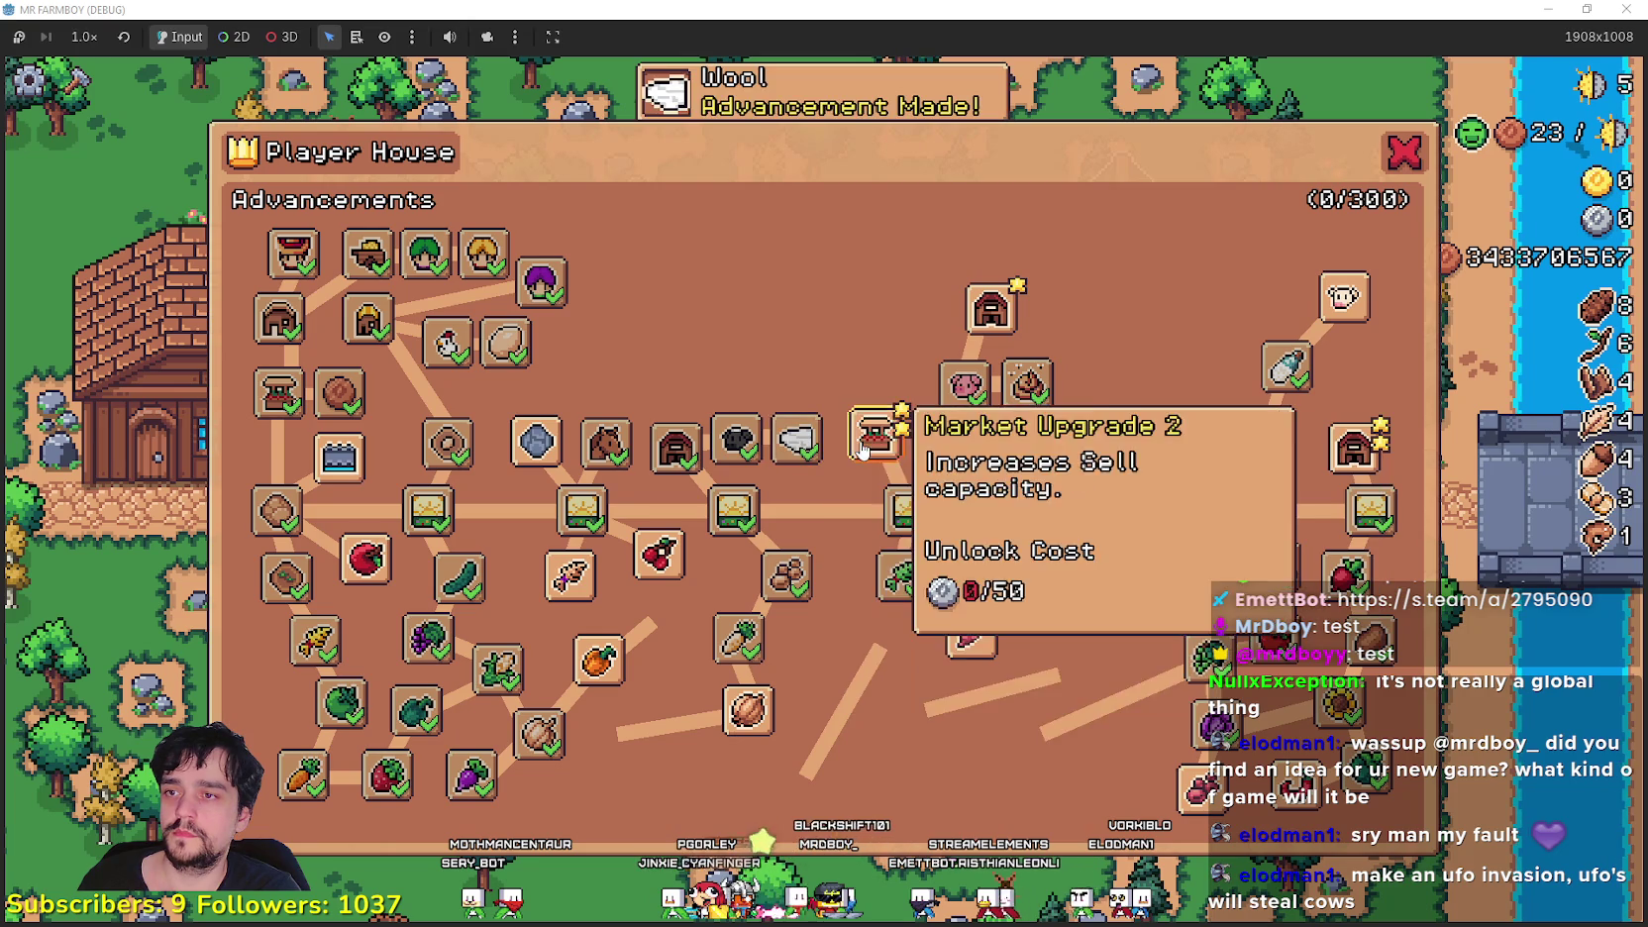
- Close the advancements panel, check the crafting list, and pause then resume the game
key(Escape)
key(c)
scroll(957, 609, down, 5)
key(c)
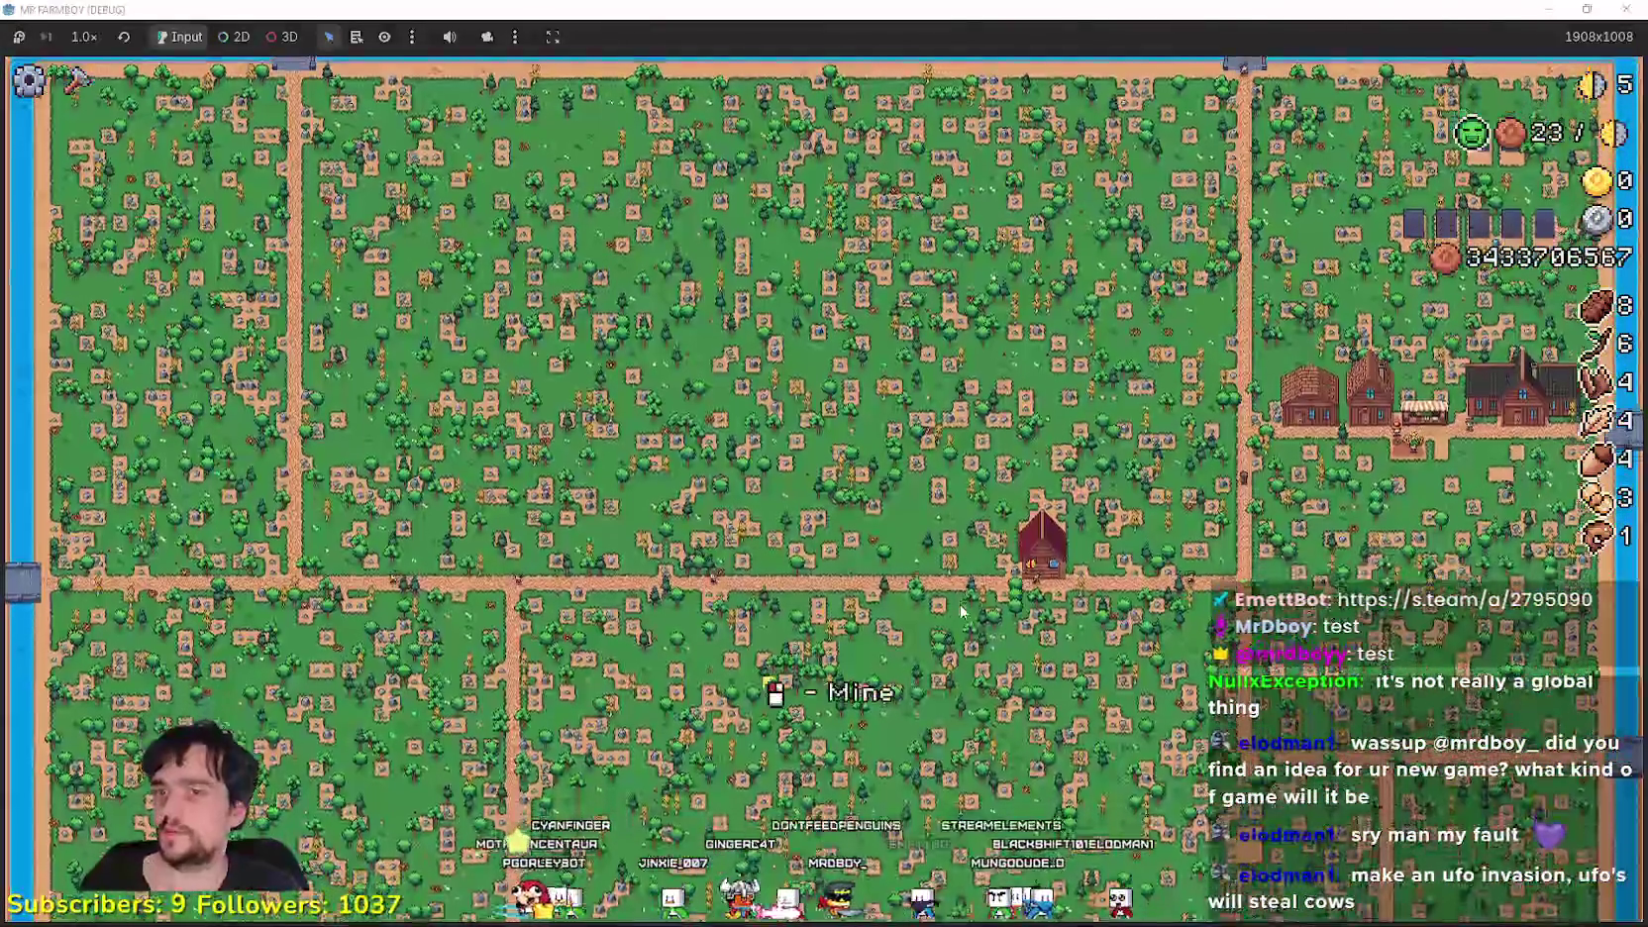
scroll(958, 618, up, 5)
key(Escape)
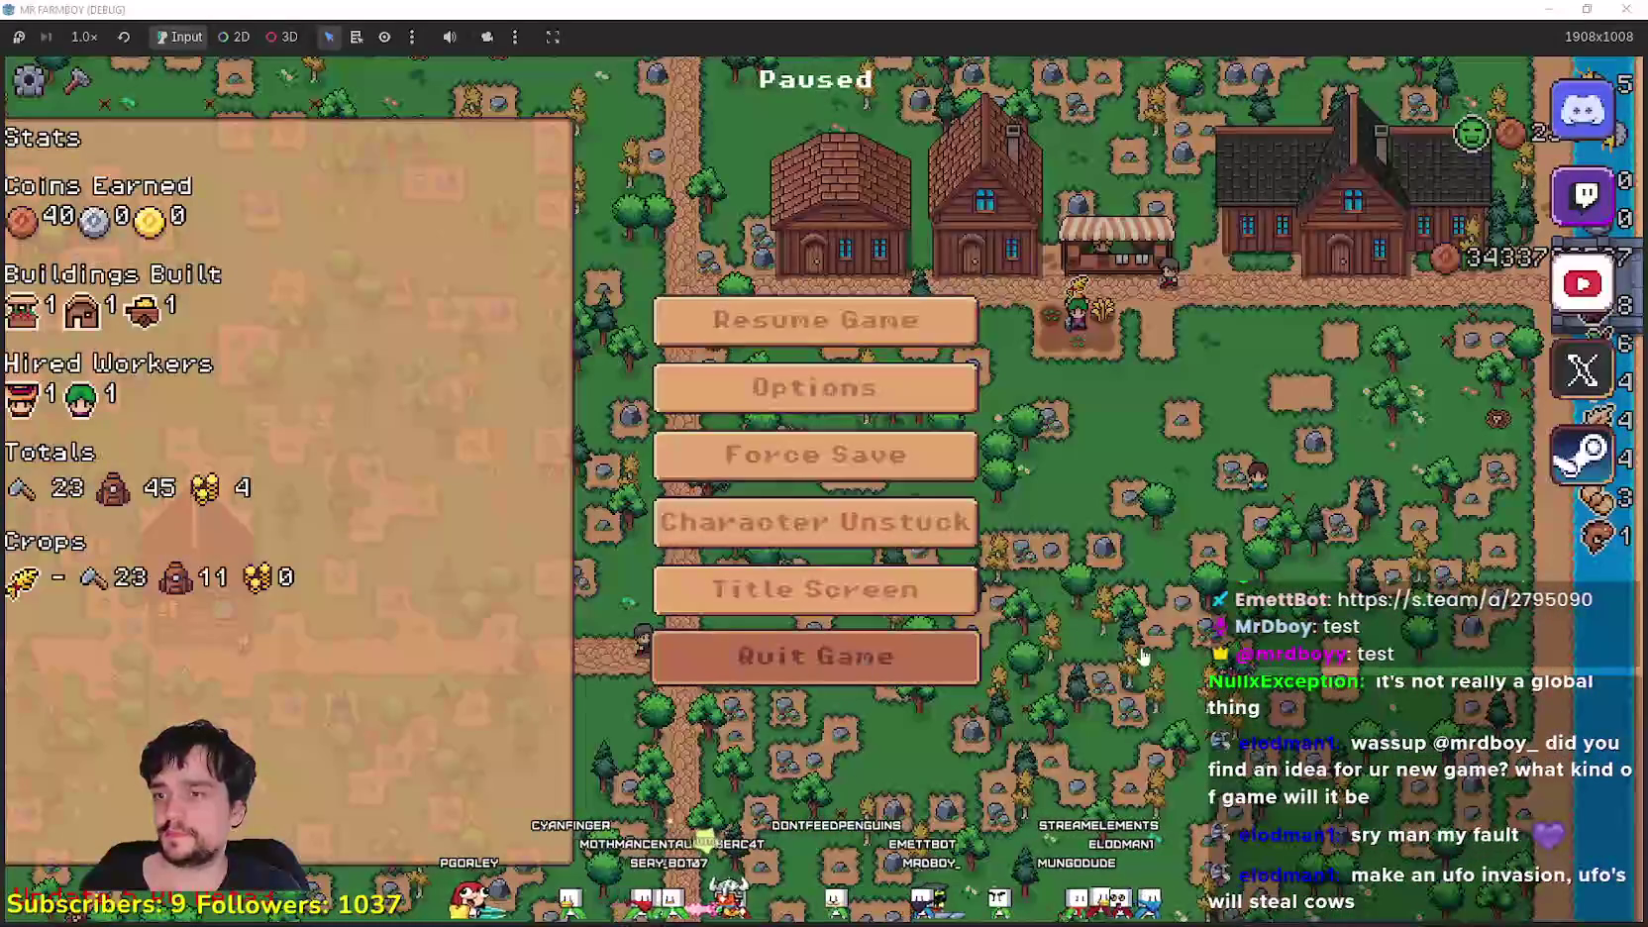
key(Escape)
- Stop the debug session with F8, relaunch the game, and switch back to Games.txt
key(F8)
click(1377, 39)
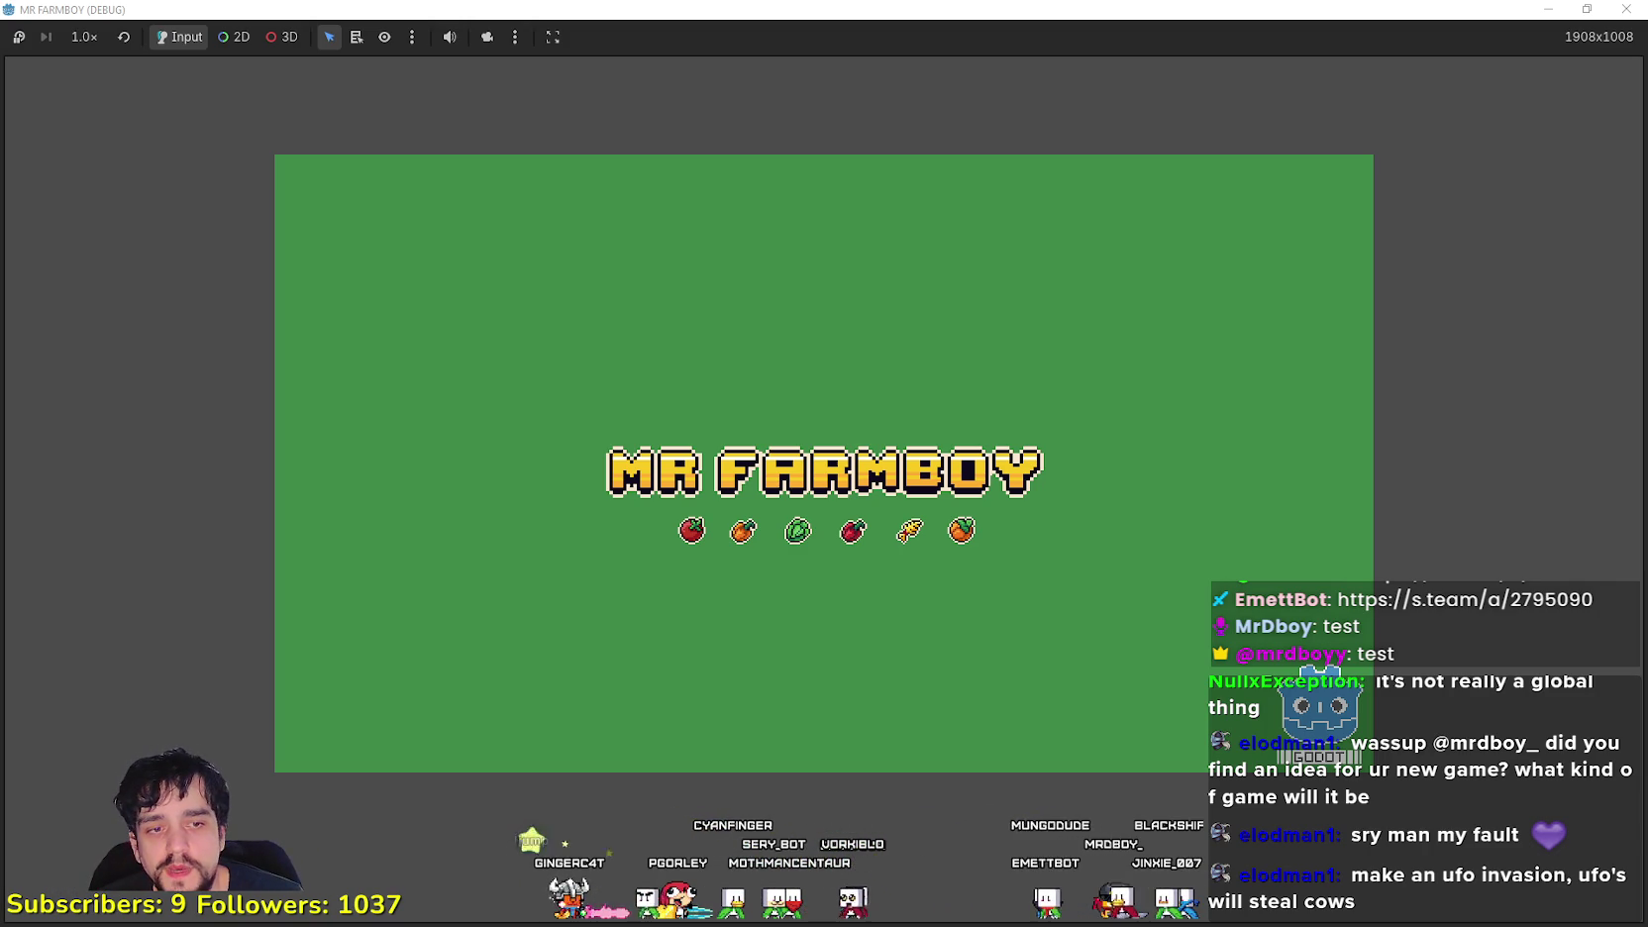
key(alt+Tab)
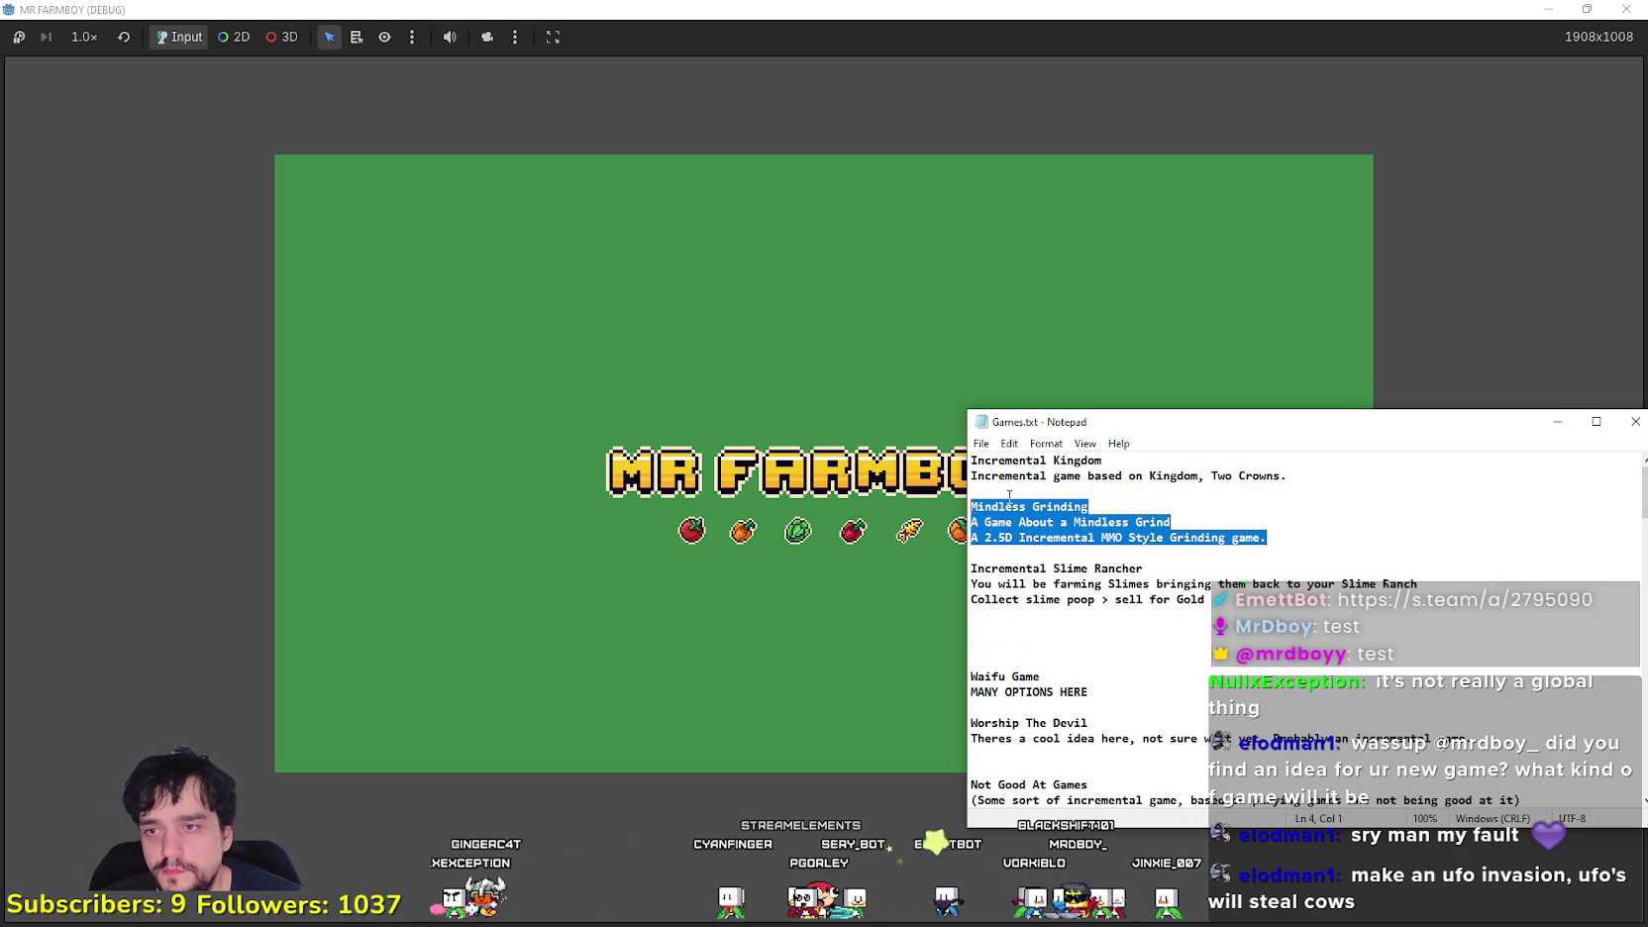
- Move the Mindless Grinding idea block to the top of Games.txt with blank lines
key(BackSpace)
key(BackSpace)
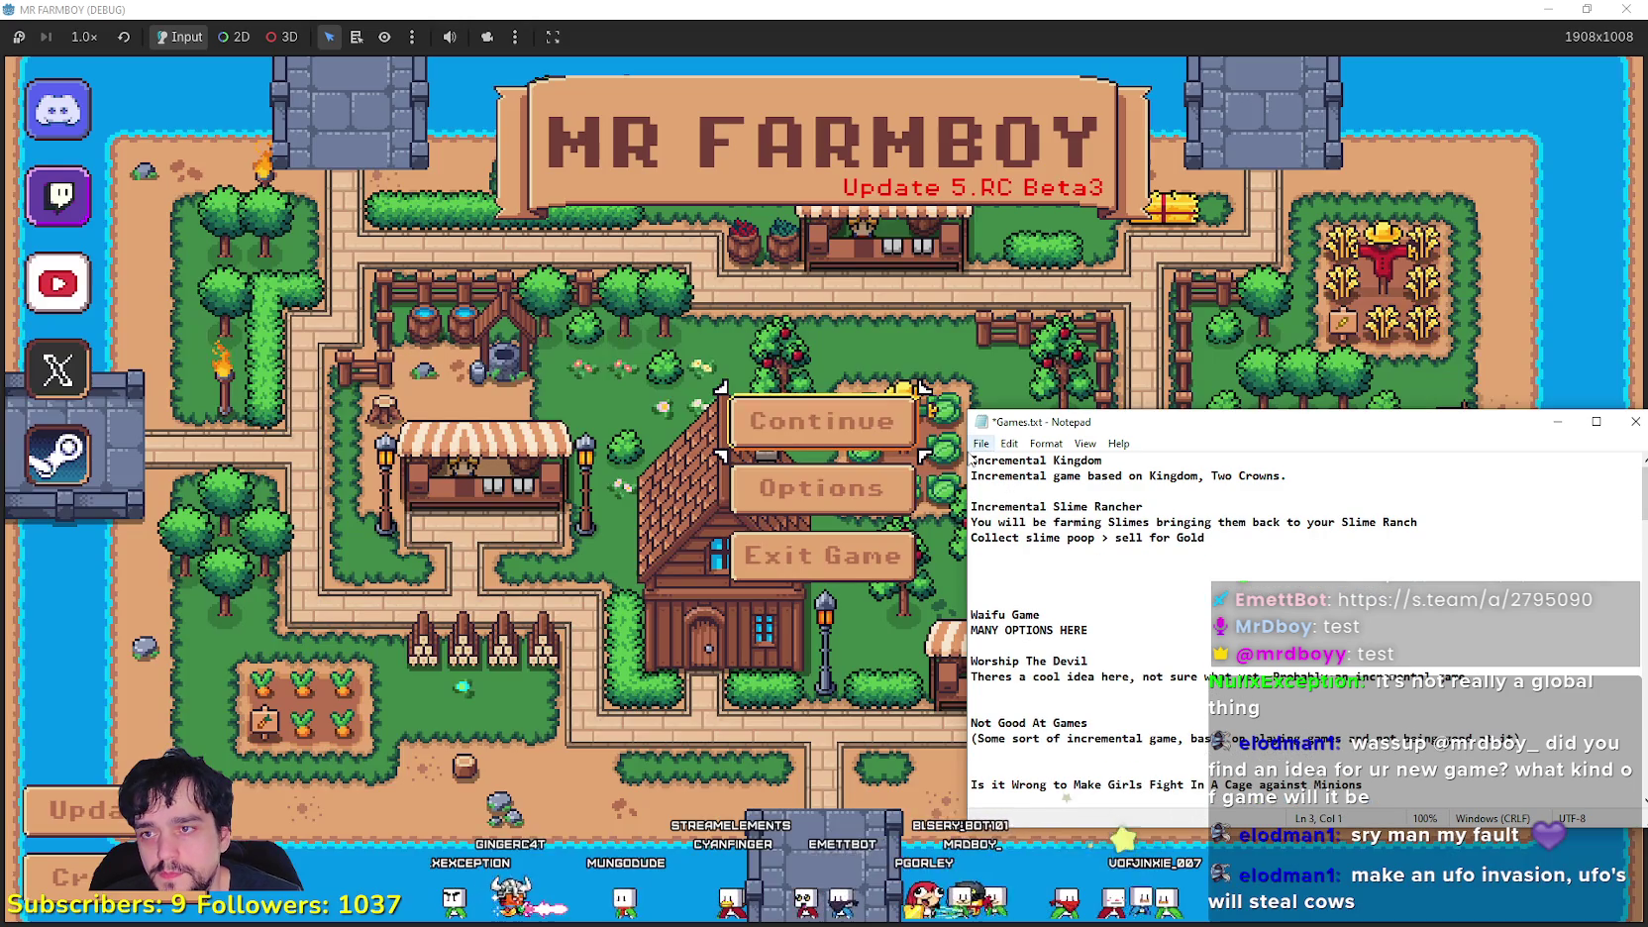
key(Return)
key(Return)
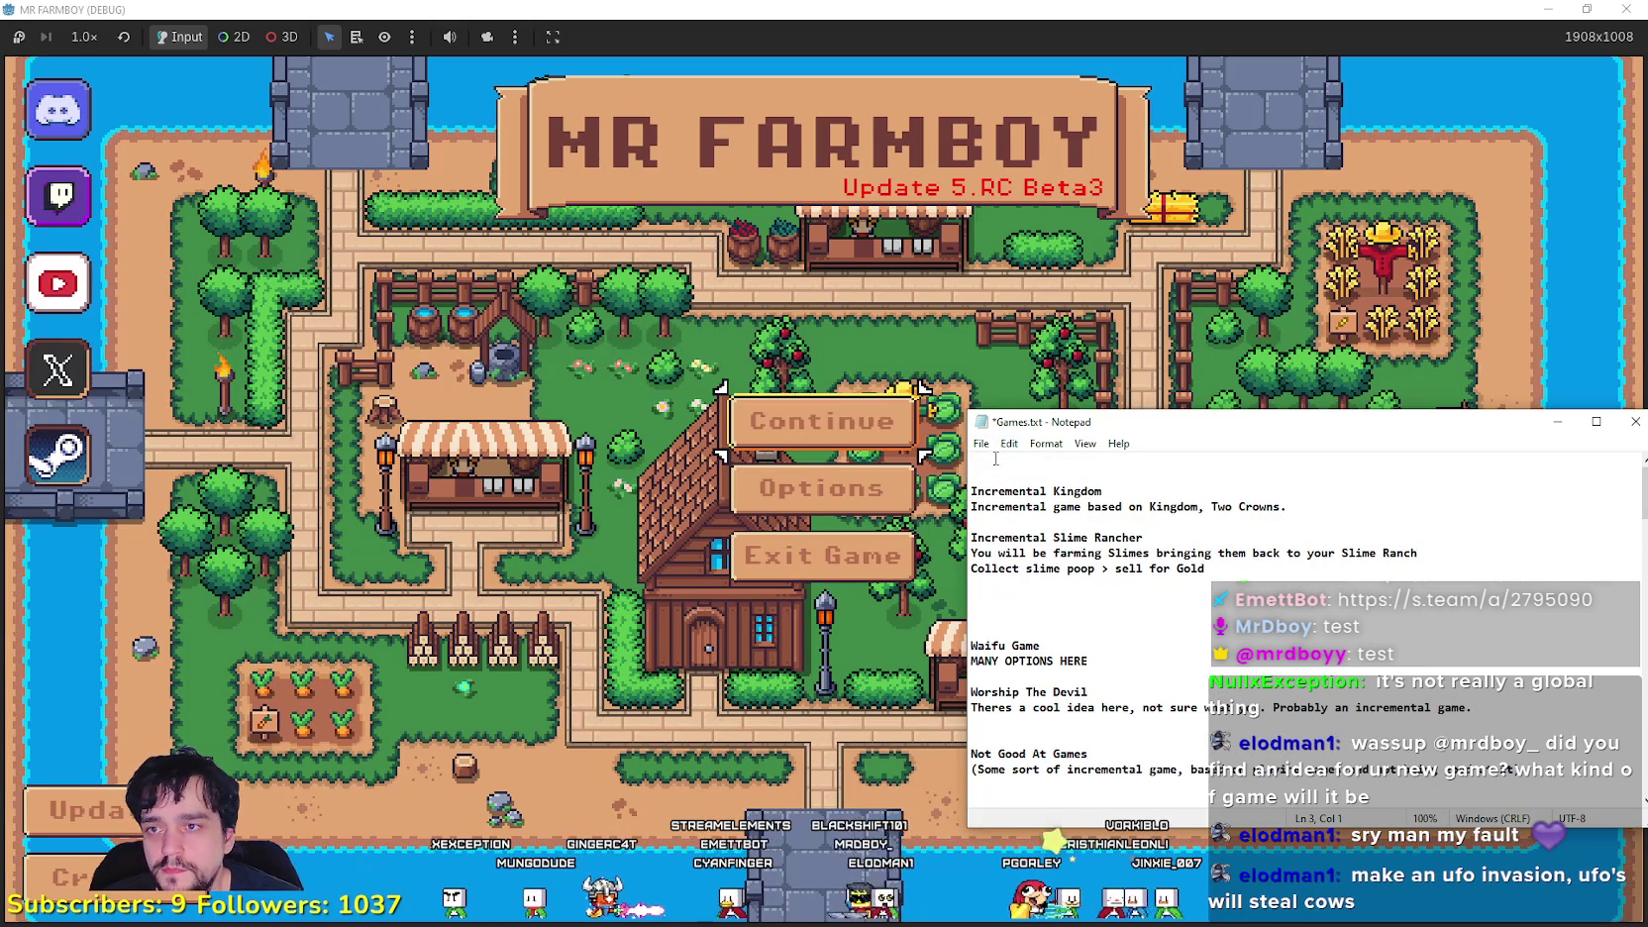
text(Mindless Grinding A Game About a Mindless Grind A 2.5D Incremental MMO Style Grinding game.)
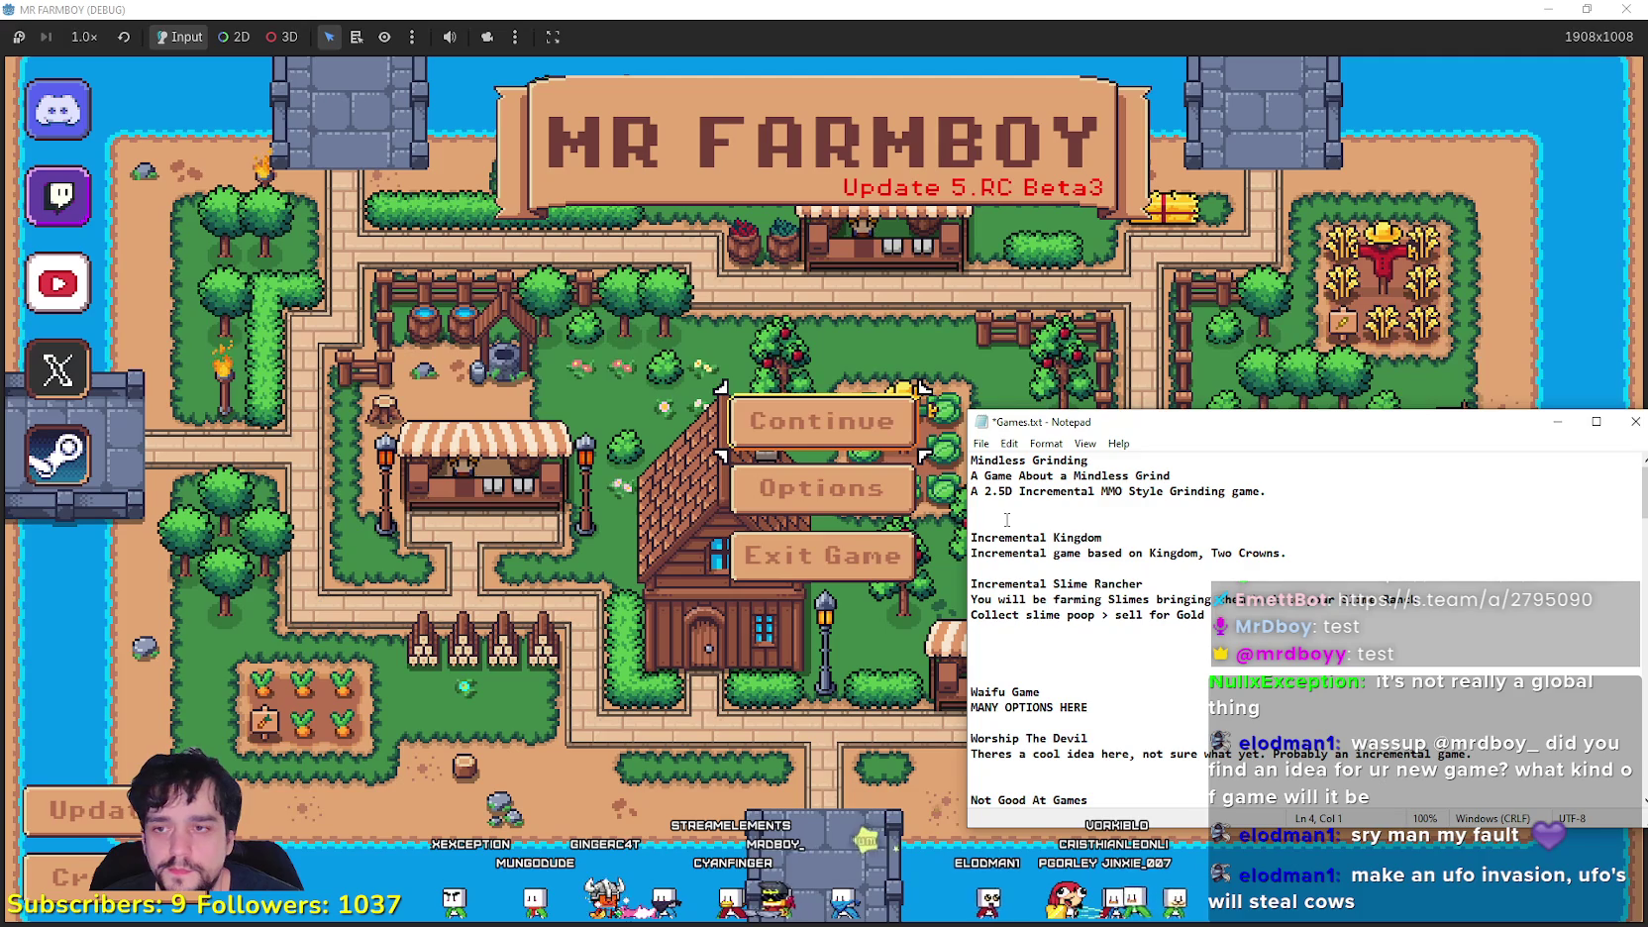
key(Down)
- Cut the Incremental Kingdom block and paste it below Incremental Slime Rancher
drag(1290, 553, 973, 535)
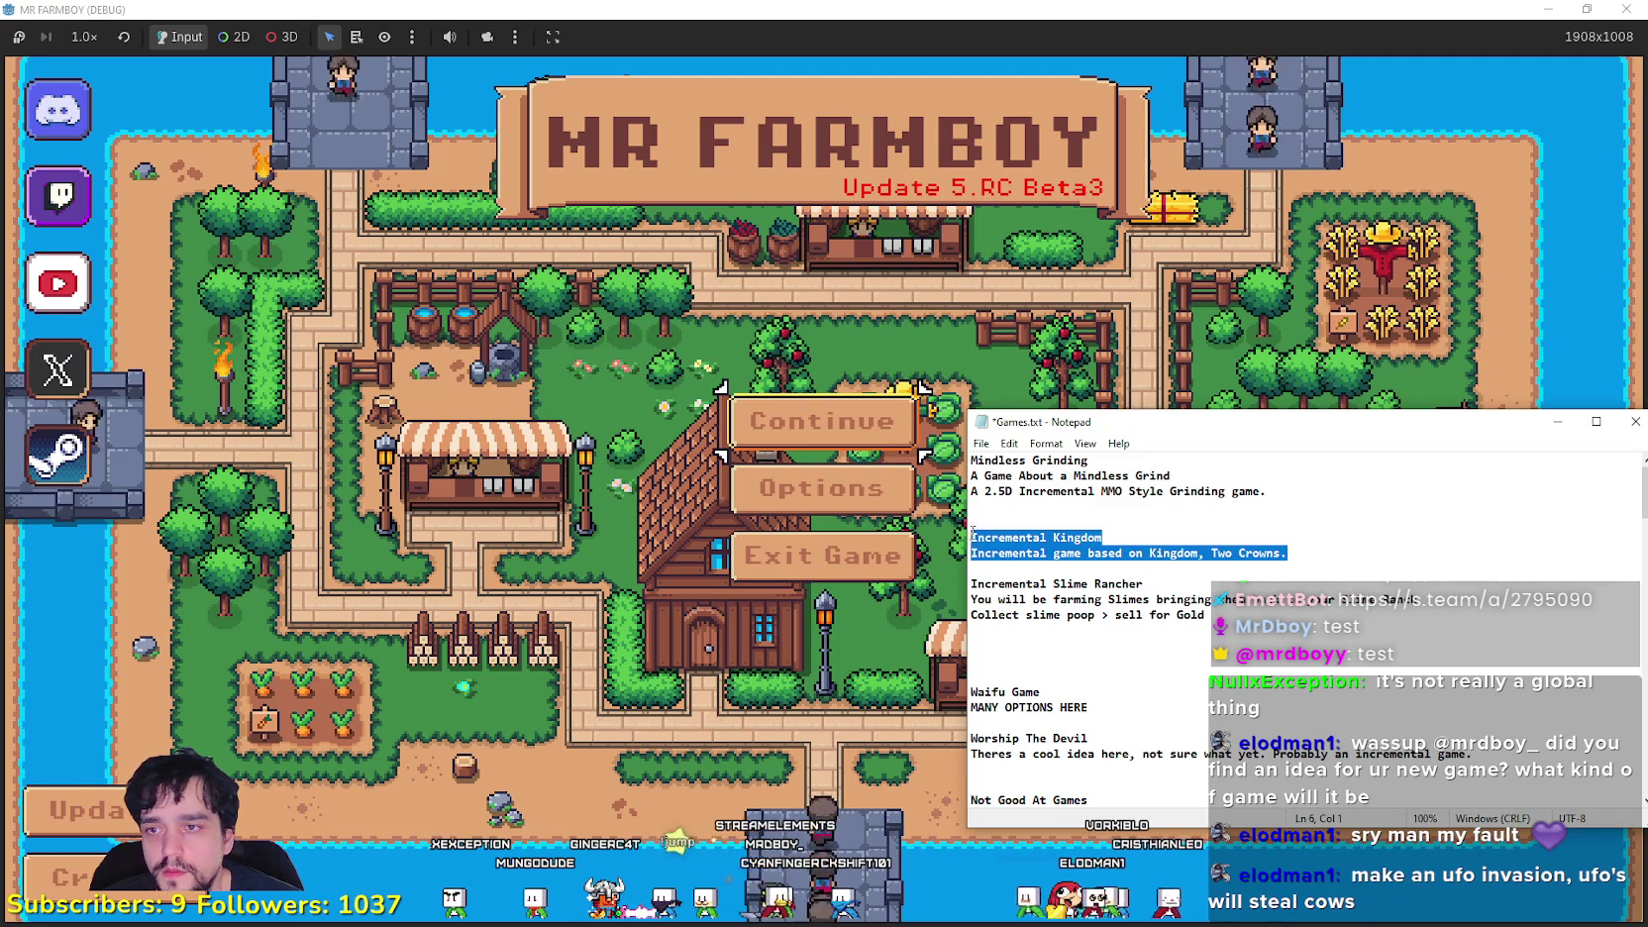
key(ctrl+x)
click(1027, 582)
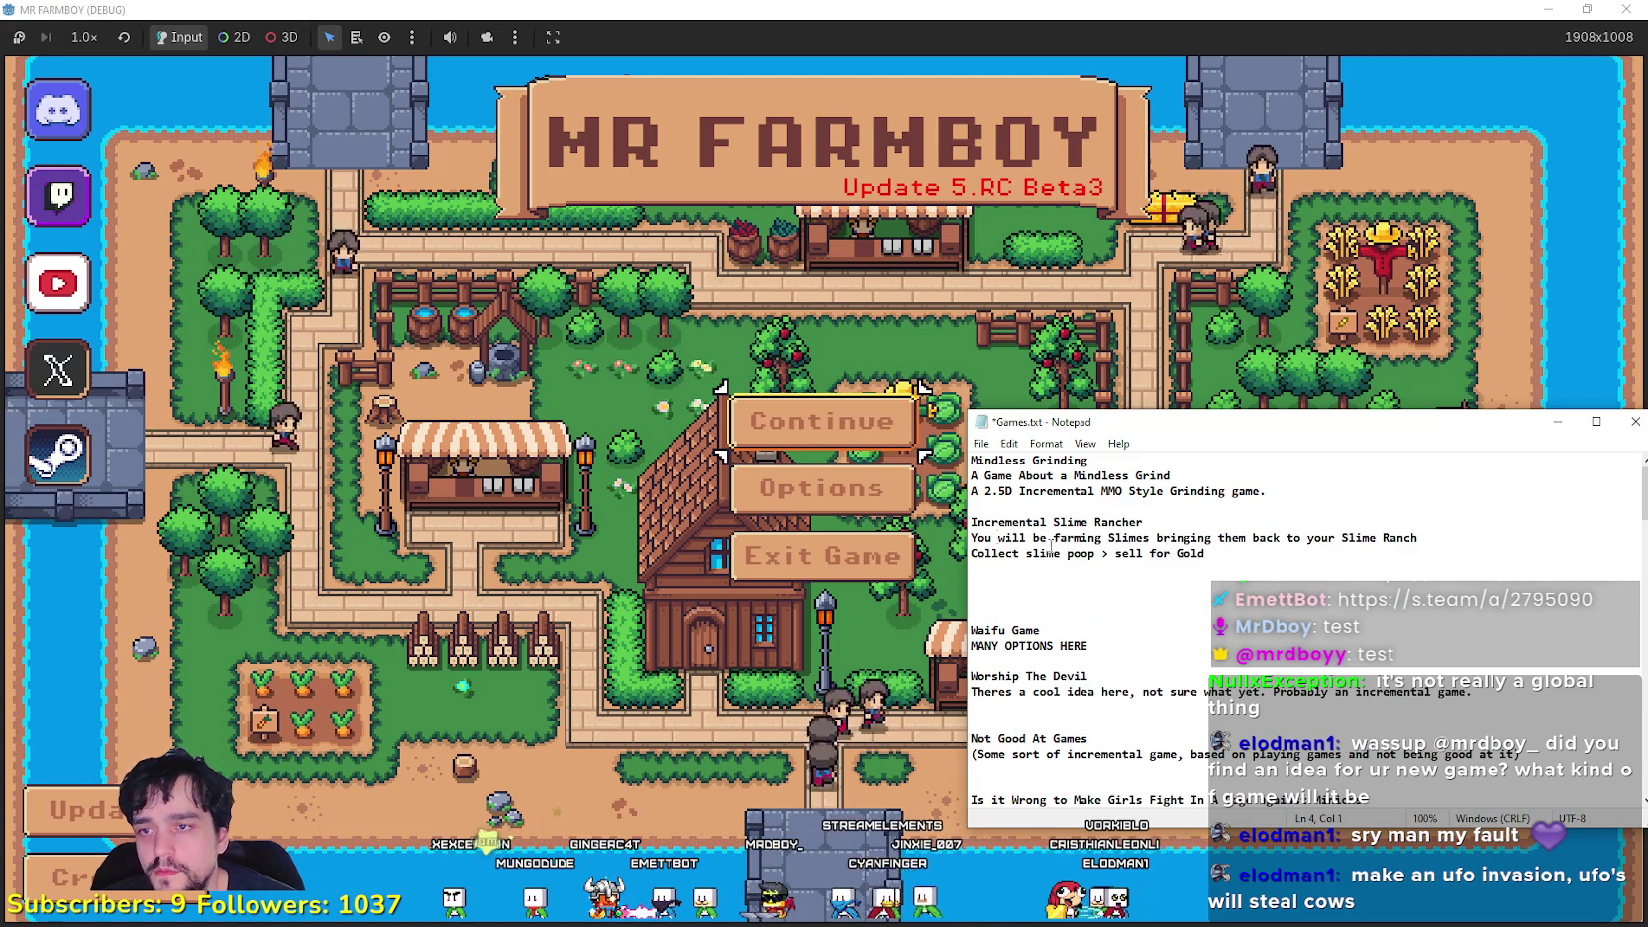
key(ctrl+v)
key(Up)
key(Up)
key(Up)
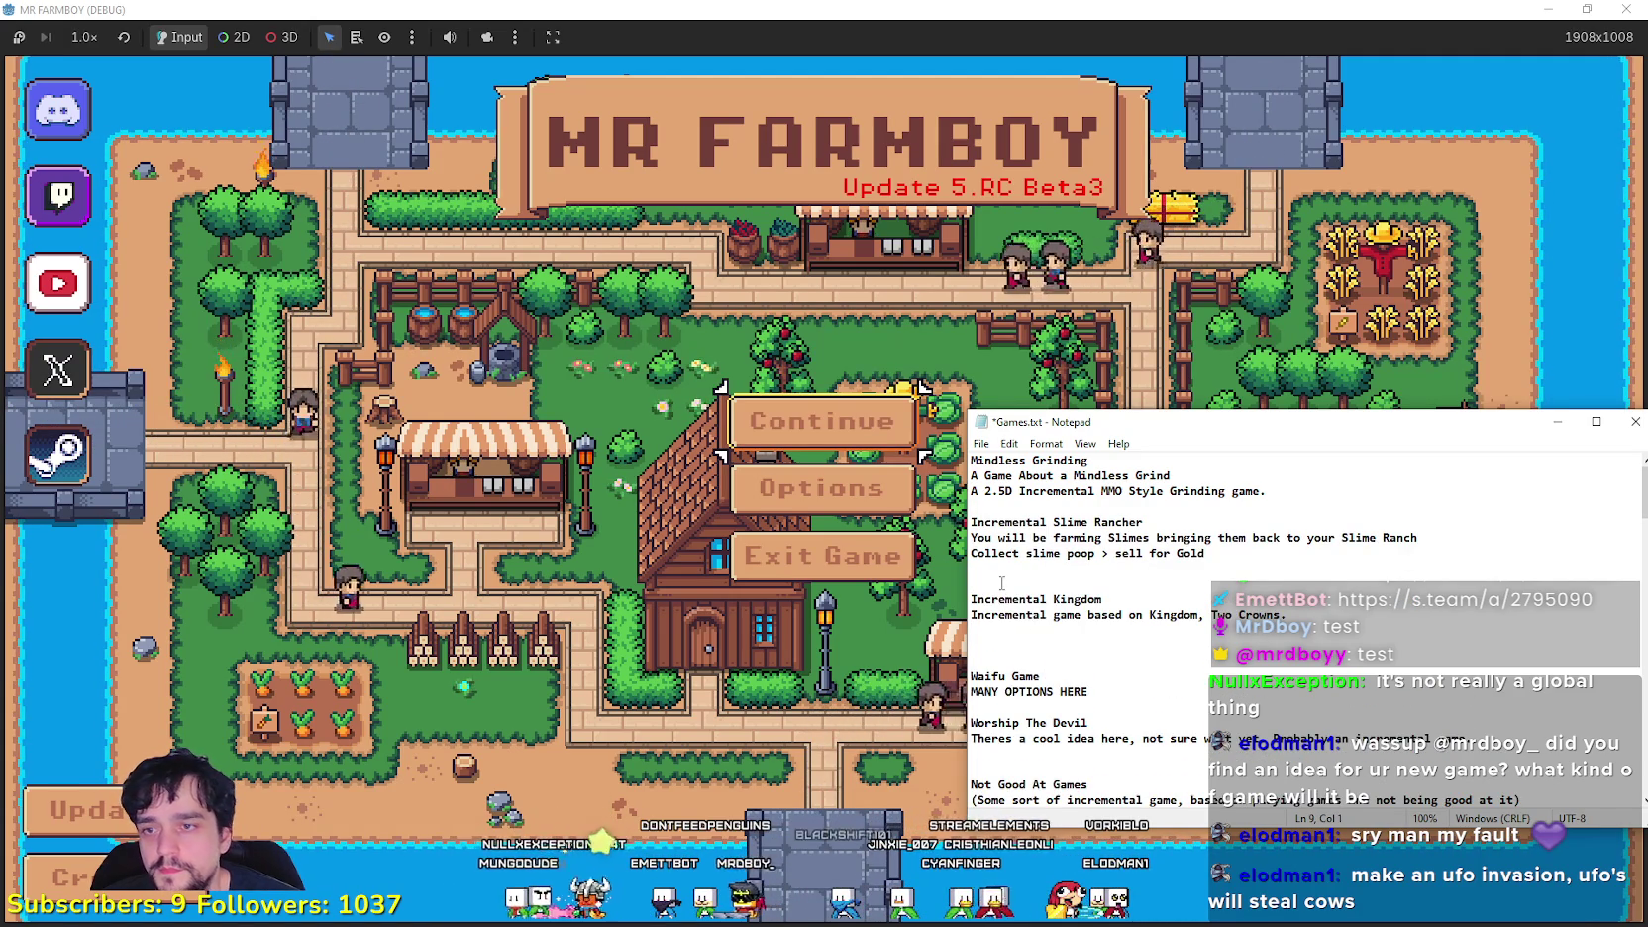
key(Down)
key(Down)
key(Down)
- Scroll through the notes and place the caret at the end of the Food Gameplay Mechanic line
scroll(1001, 583, down, 4)
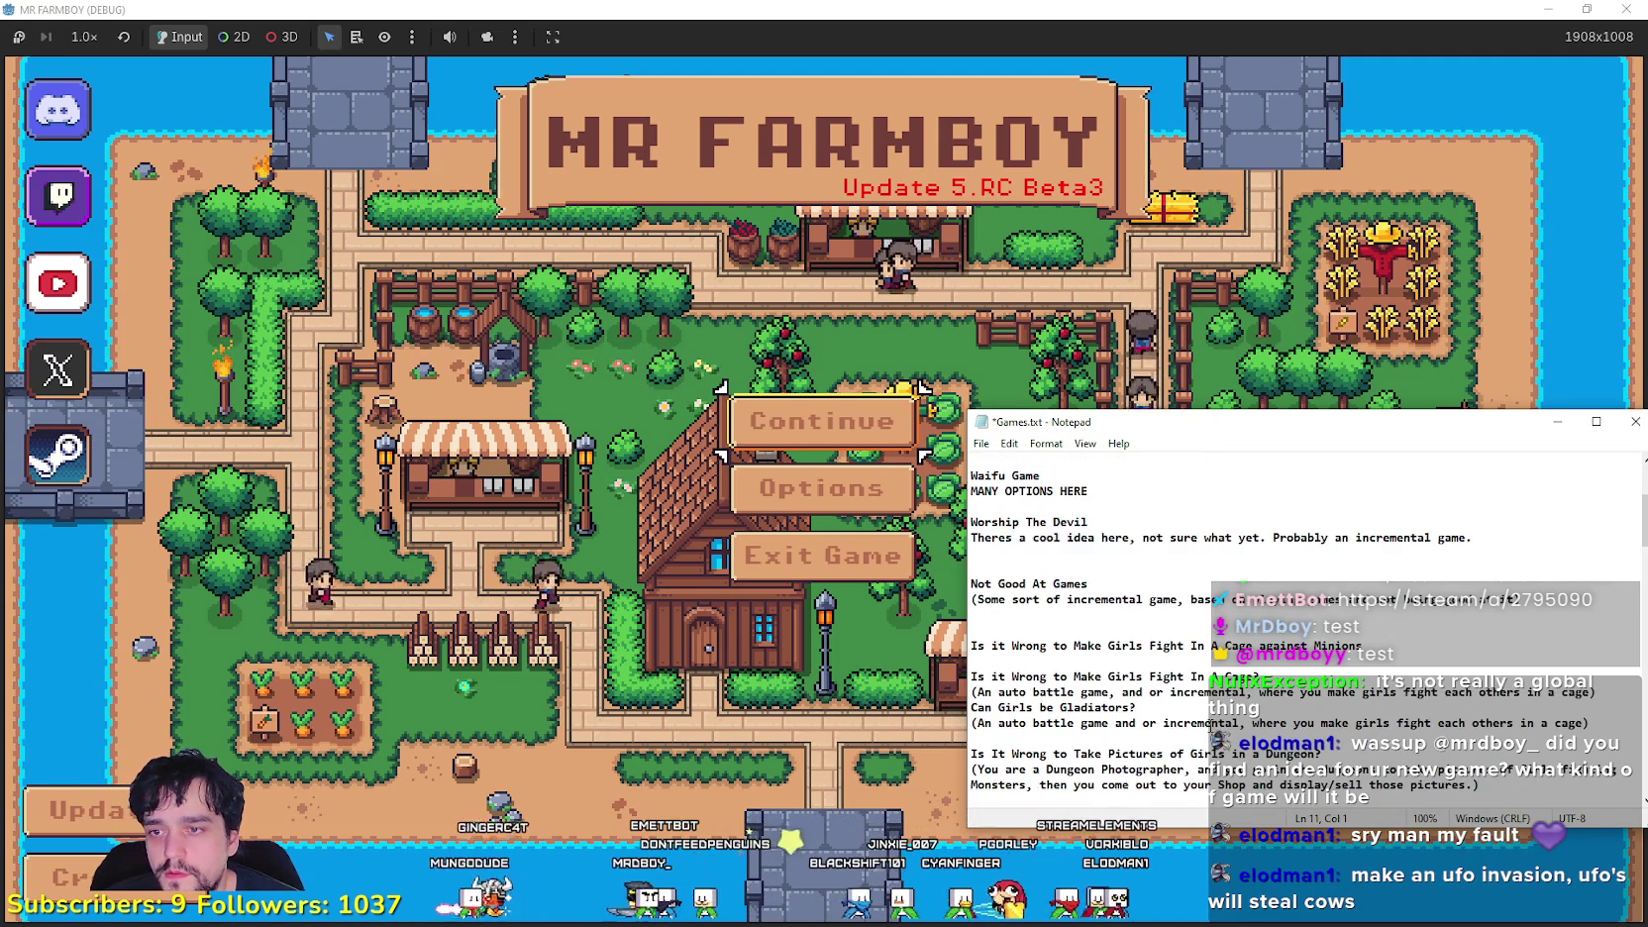
scroll(1097, 647, down, 6)
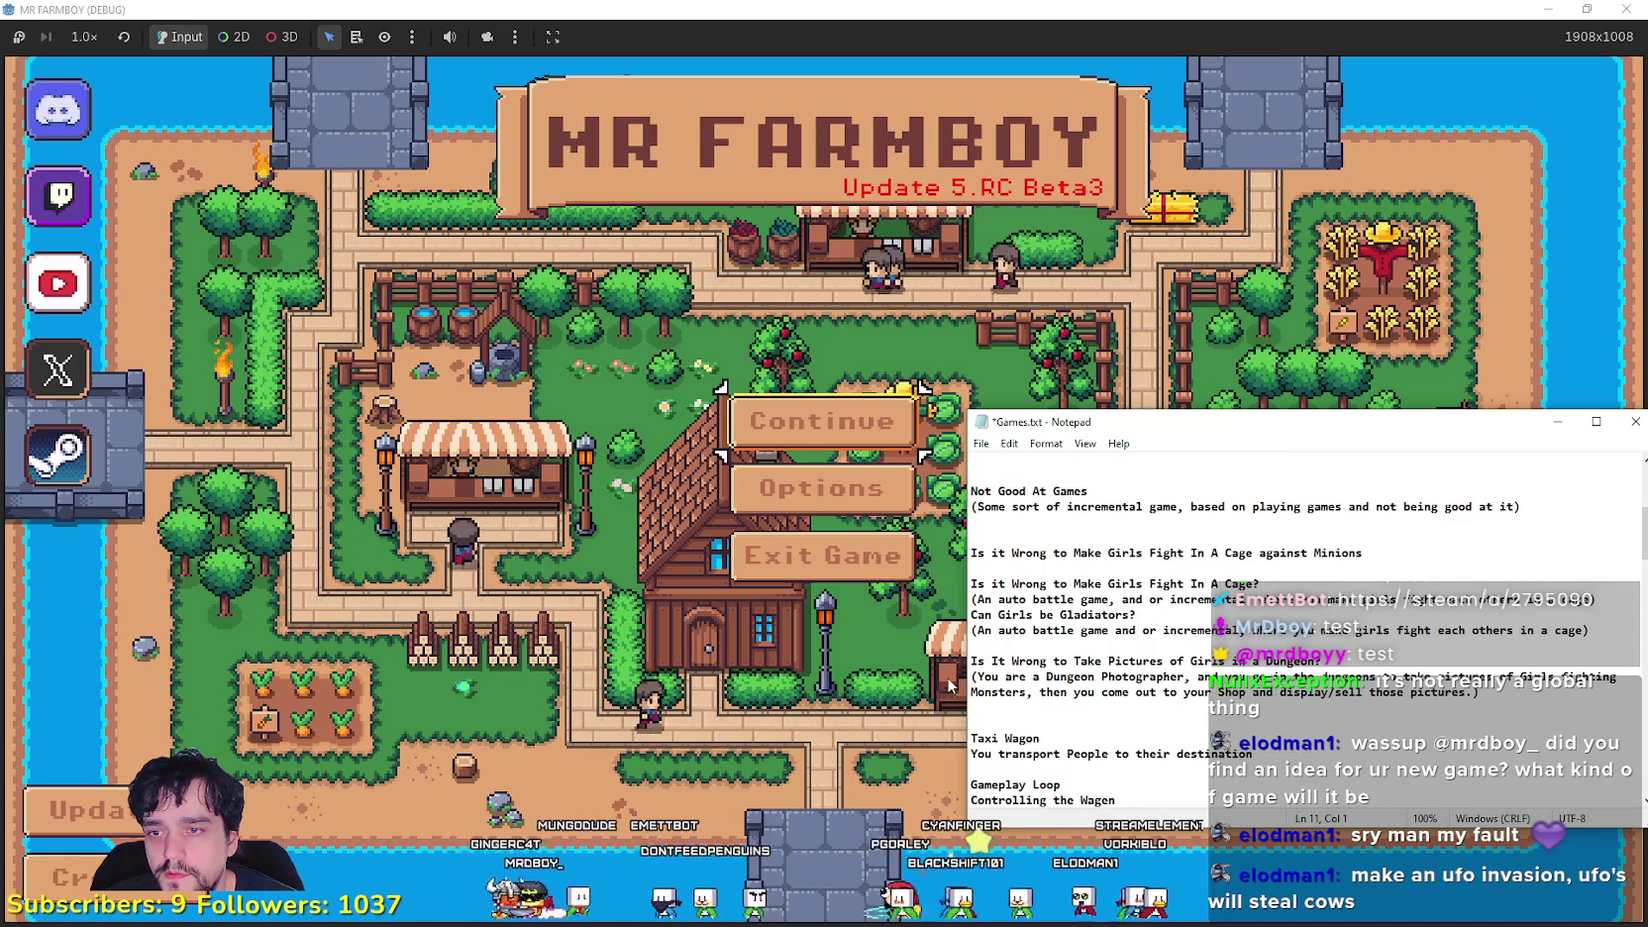
scroll(1097, 647, down, 11)
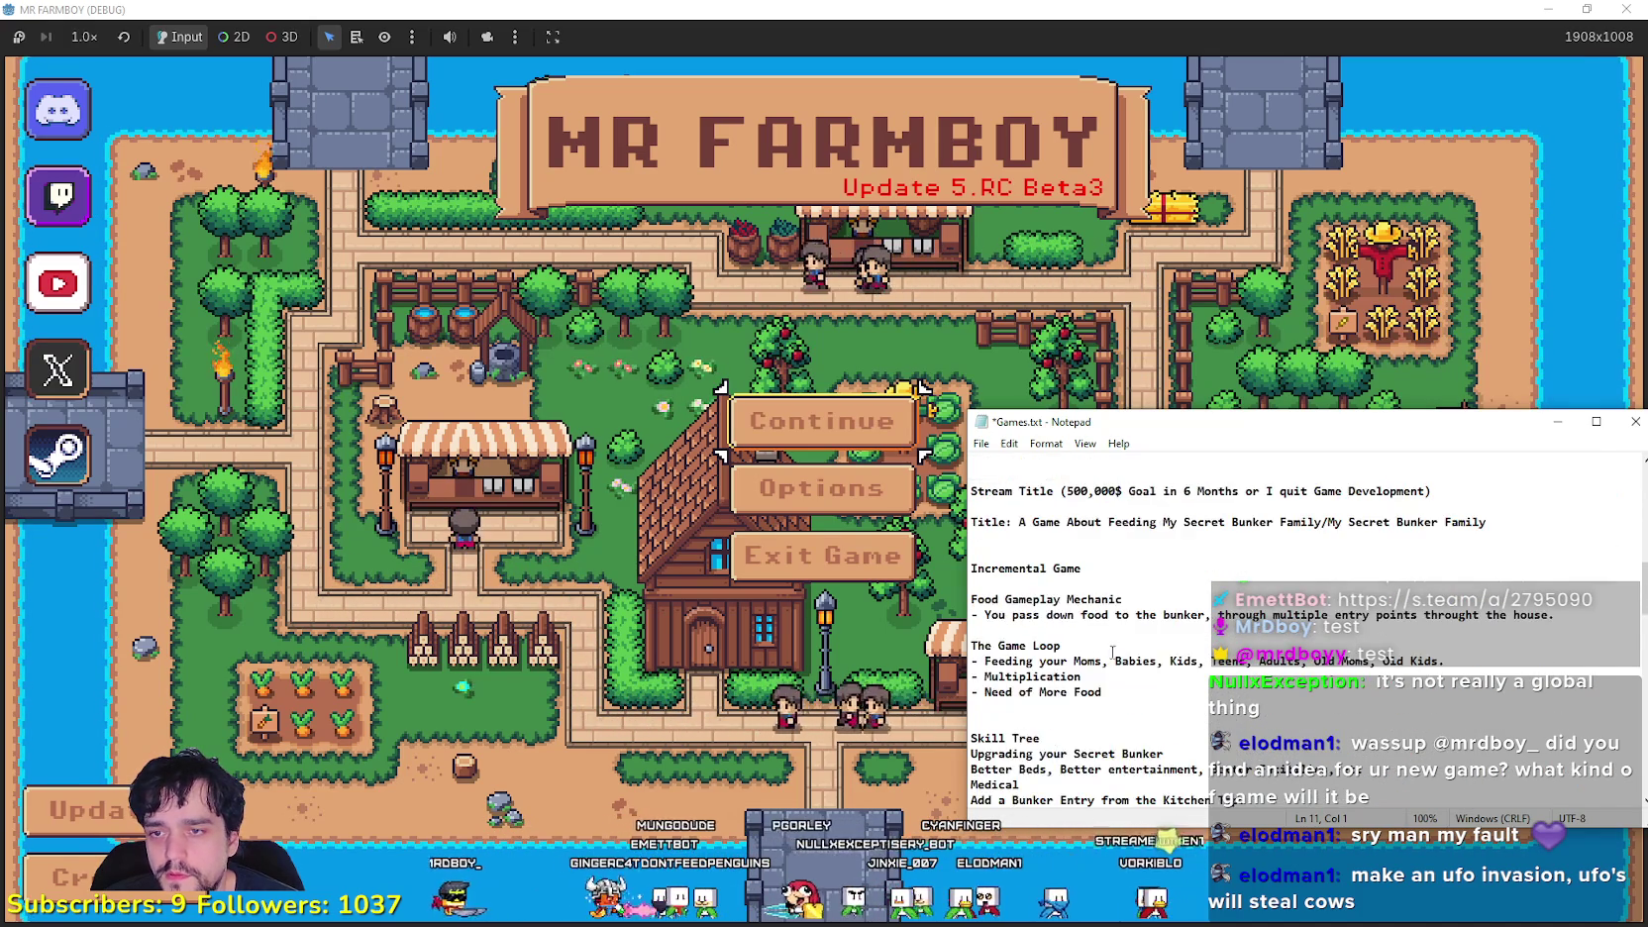
scroll(1110, 650, down, 4)
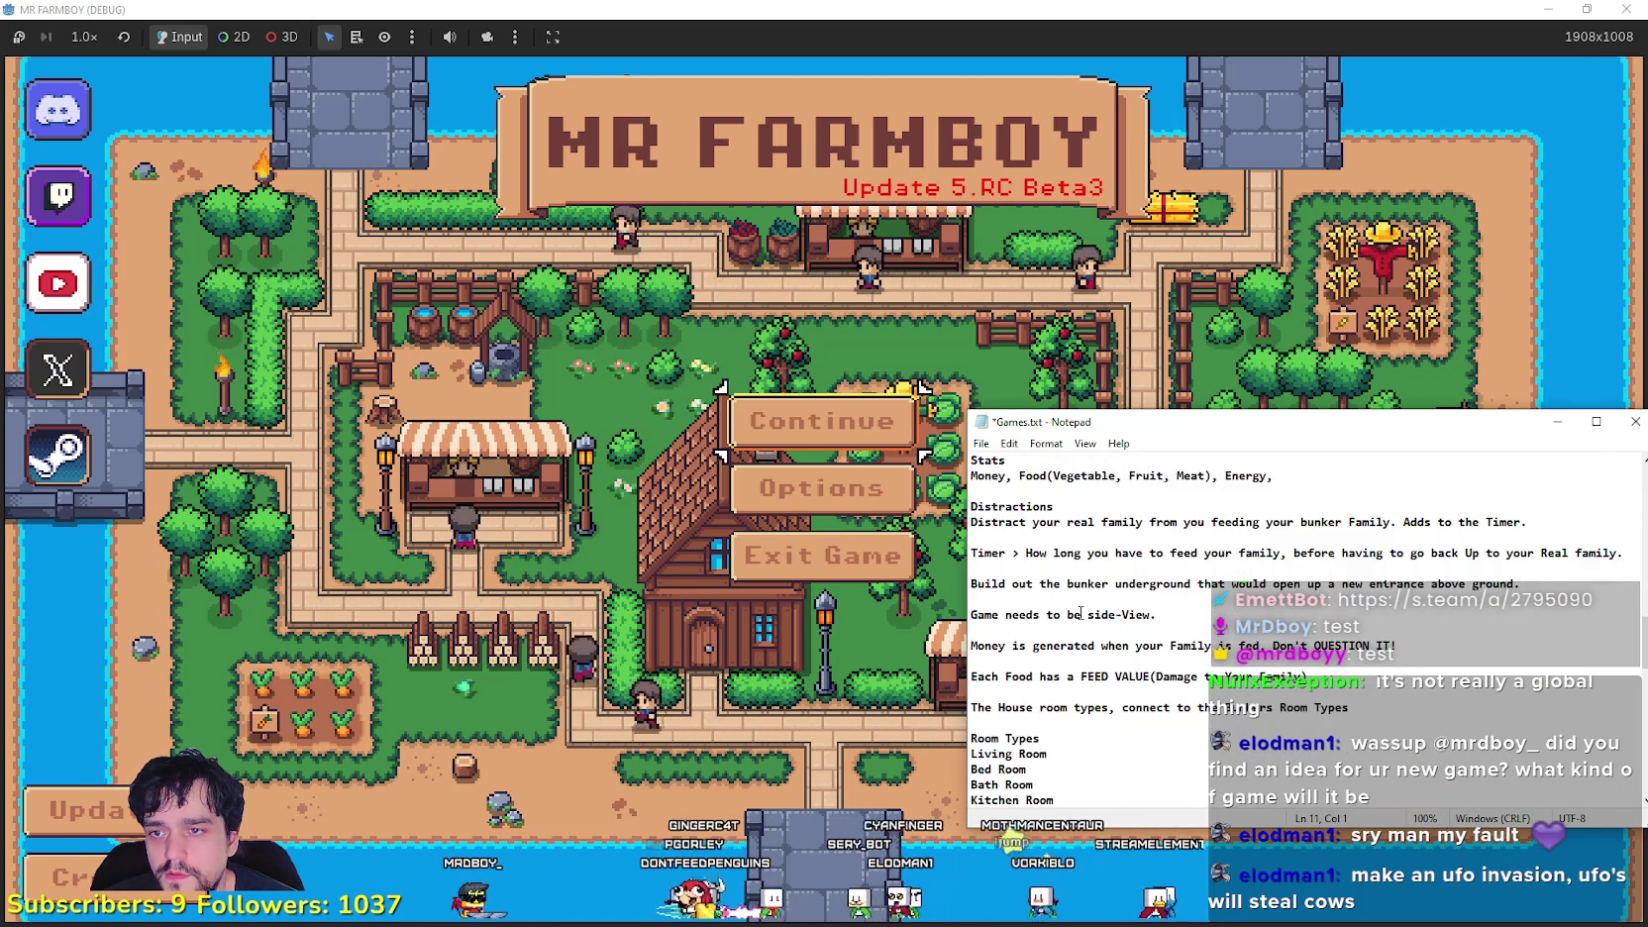
scroll(1079, 600, up, 1)
scroll(1079, 599, up, 3)
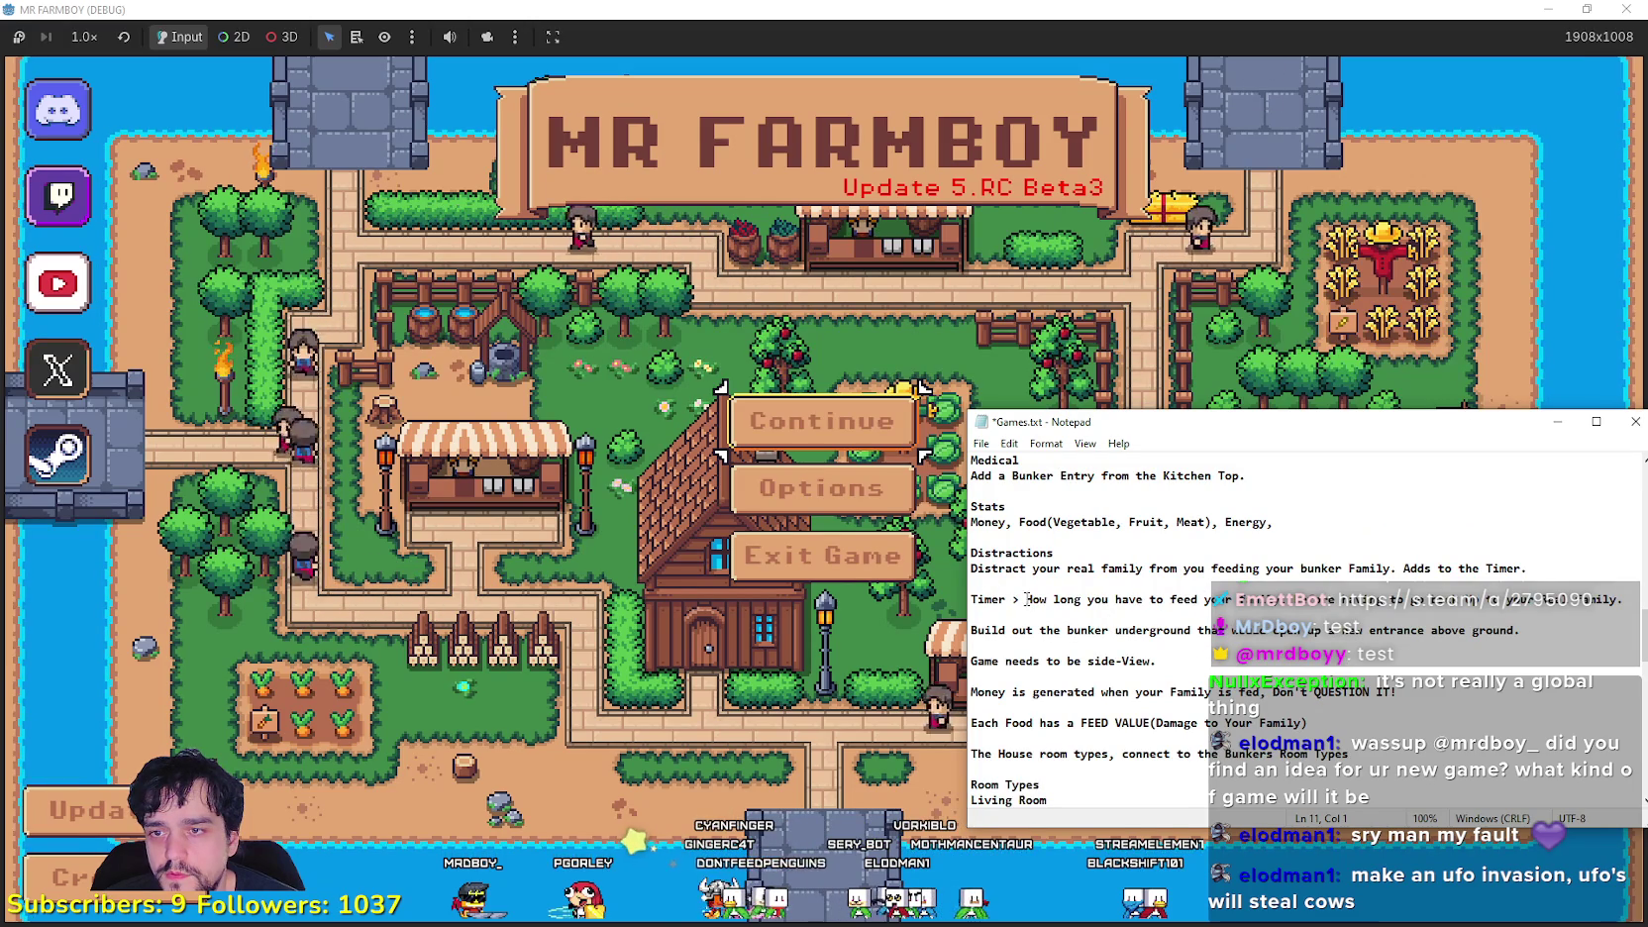
scroll(1132, 608, up, 5)
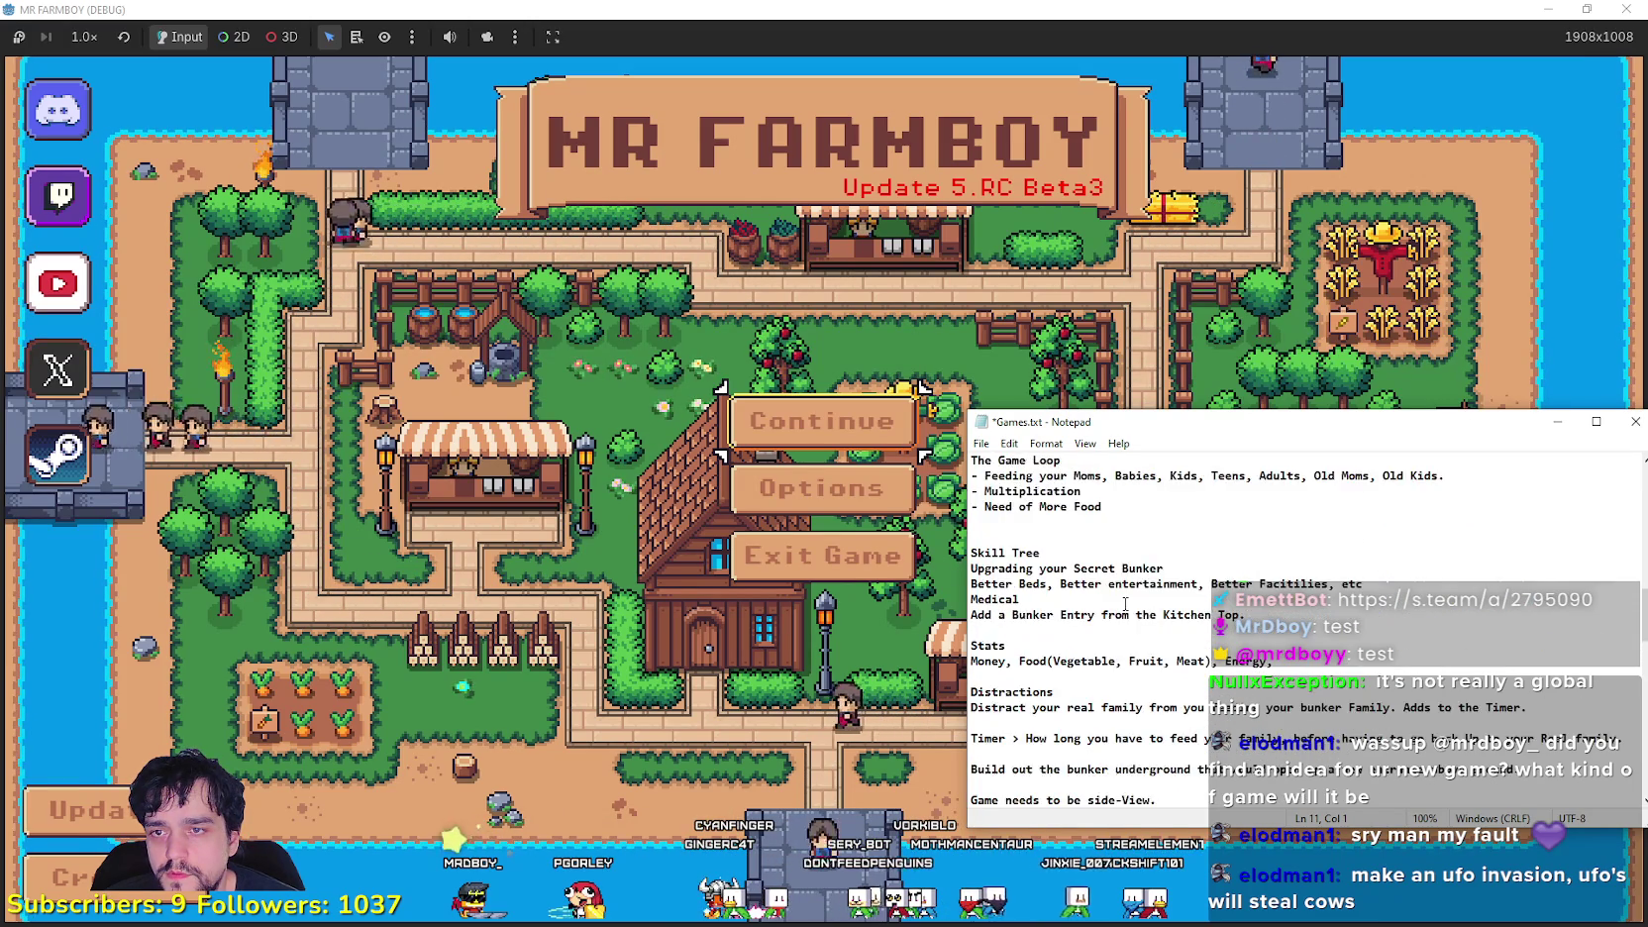
scroll(1147, 658, up, 3)
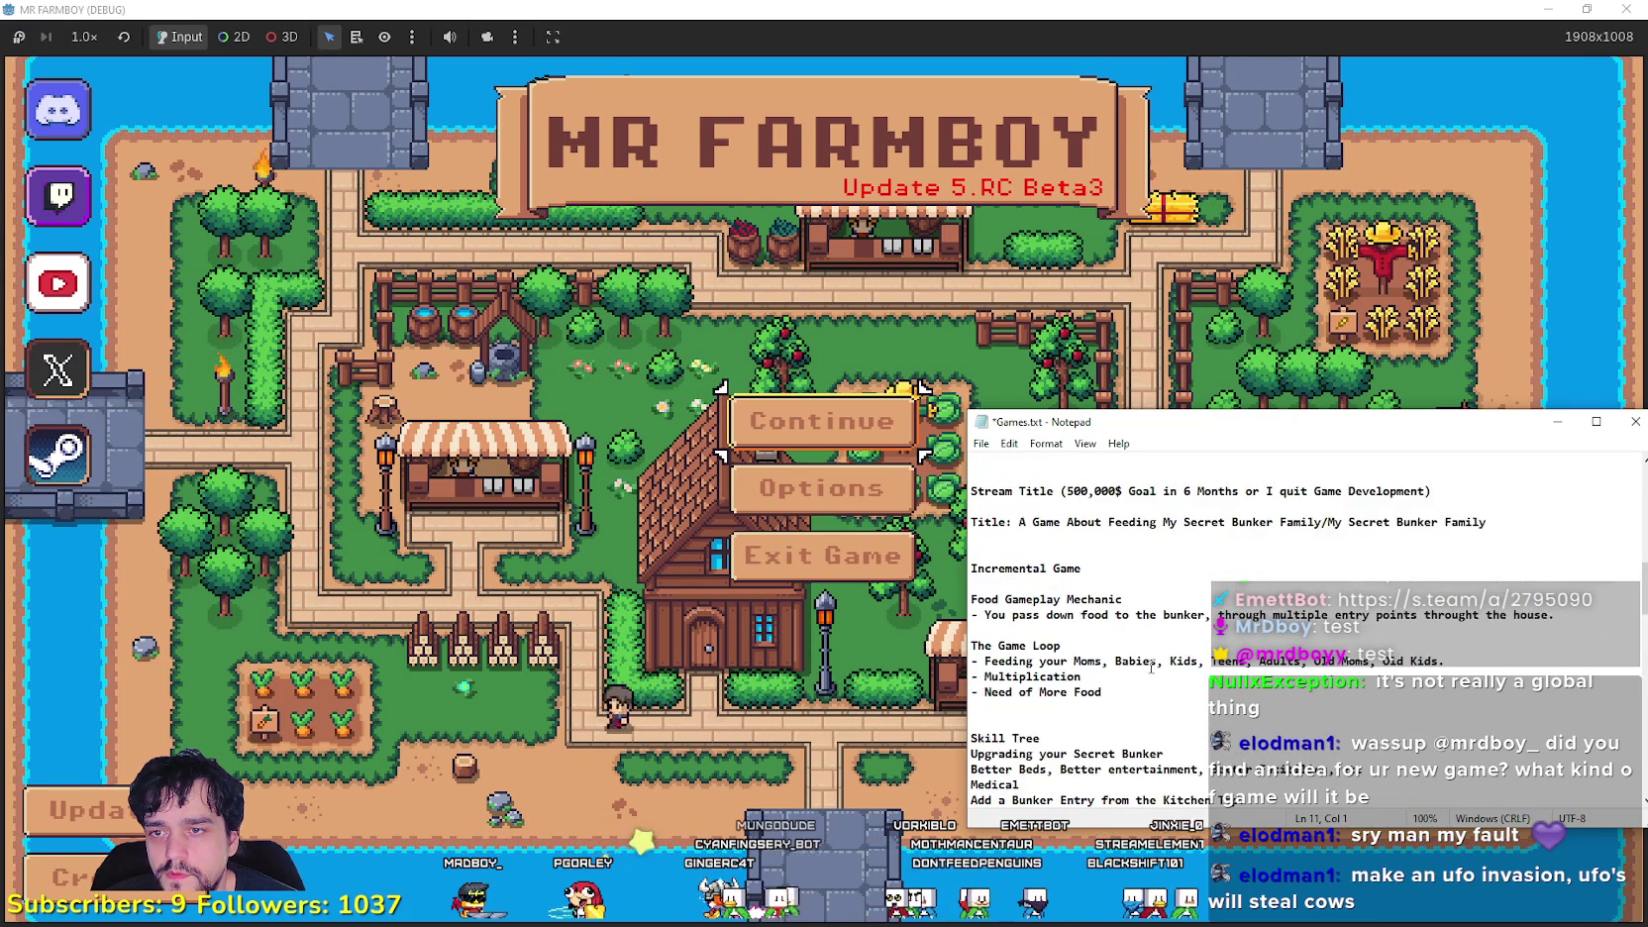
click(1168, 629)
- Select the Secret Bunker Family game title and move to the empty line below Incremental Kingdom
scroll(1168, 629, up, 1)
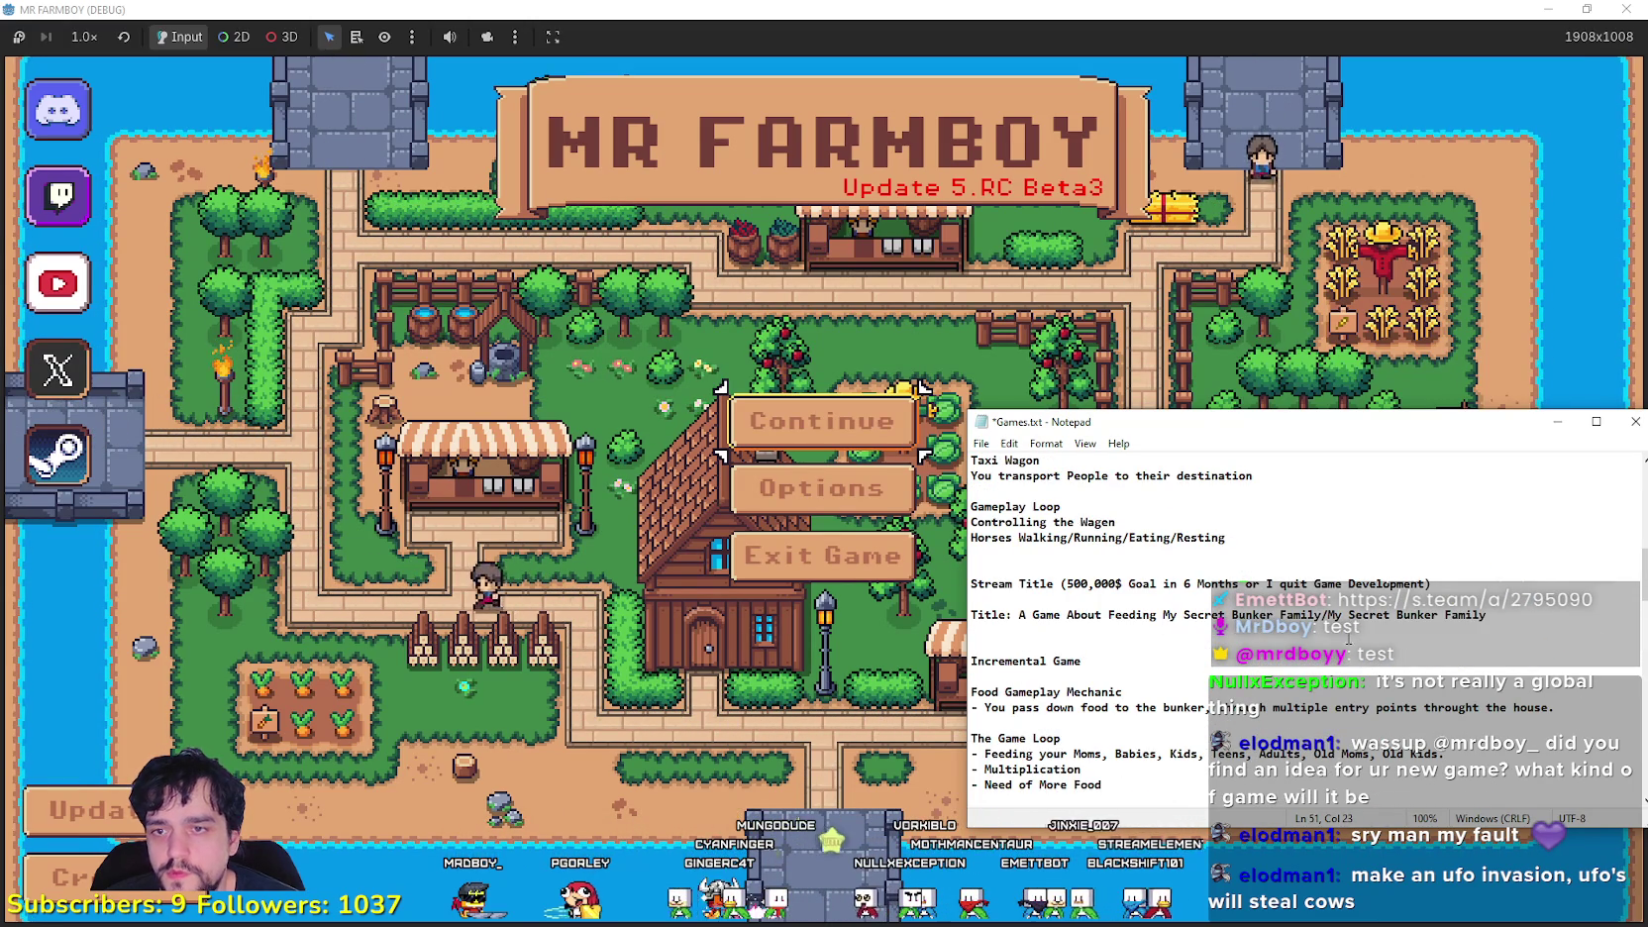
mouse_move(1280, 615)
mouse_down()
mouse_move(1102, 628)
mouse_move(1320, 615)
mouse_move(991, 608)
mouse_move(1019, 615)
mouse_up()
scroll(1094, 551, up, 11)
scroll(1094, 552, up, 1)
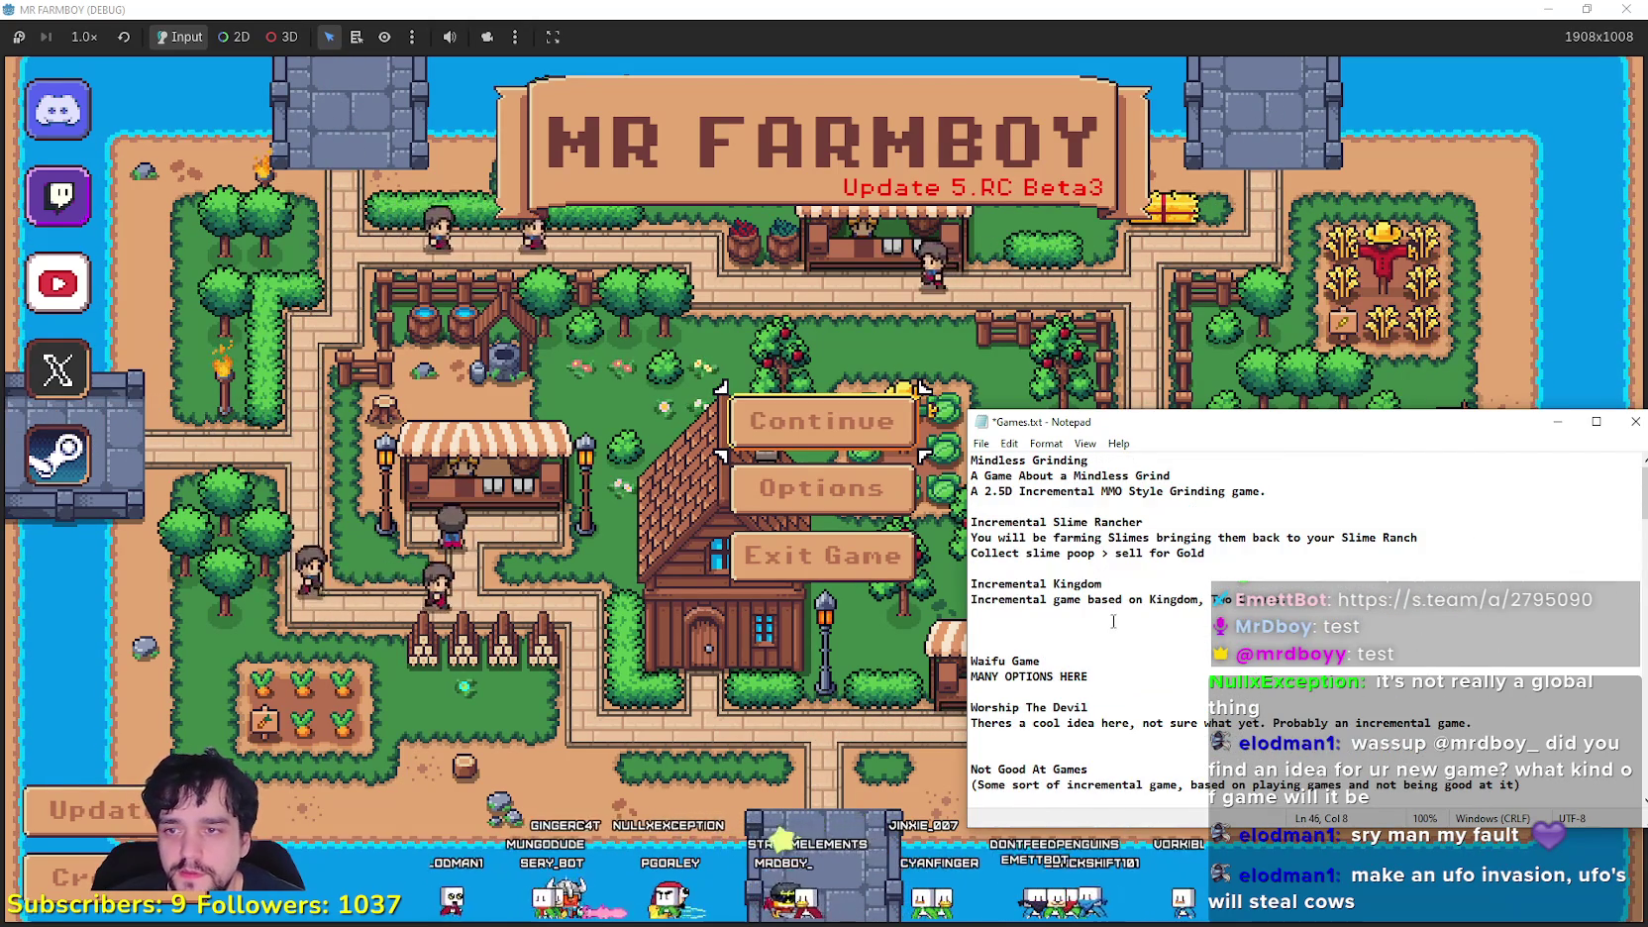
click(1095, 629)
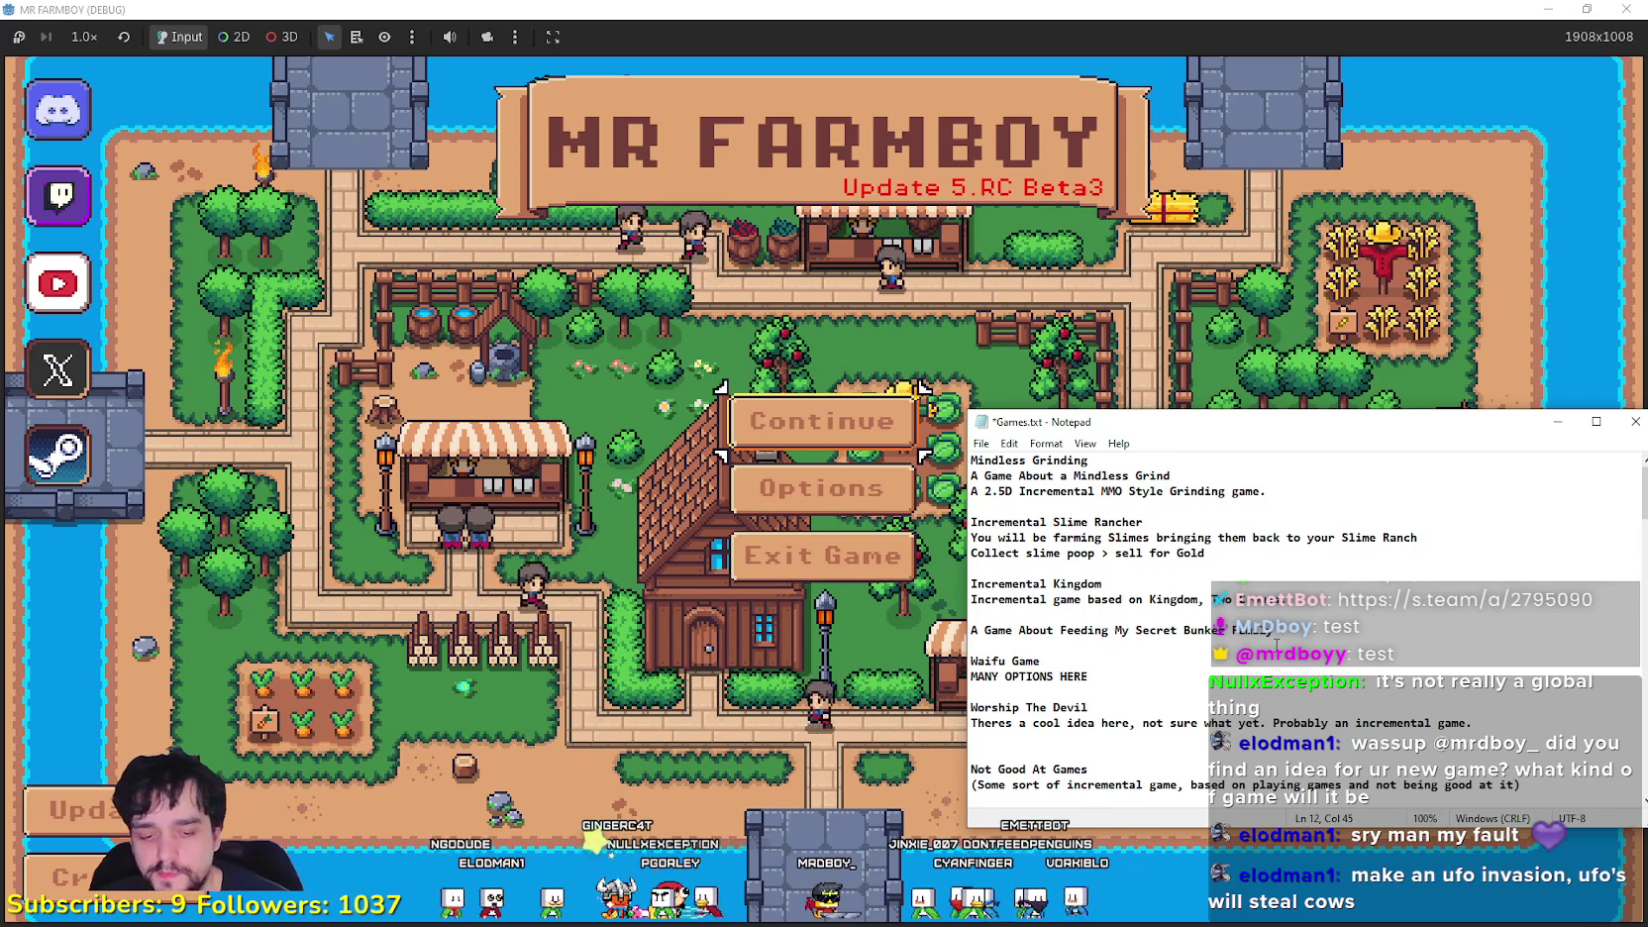
- Add an 'Incremental game' description line beneath the Secret Bunker Family title
key(Return)
text(Increment)
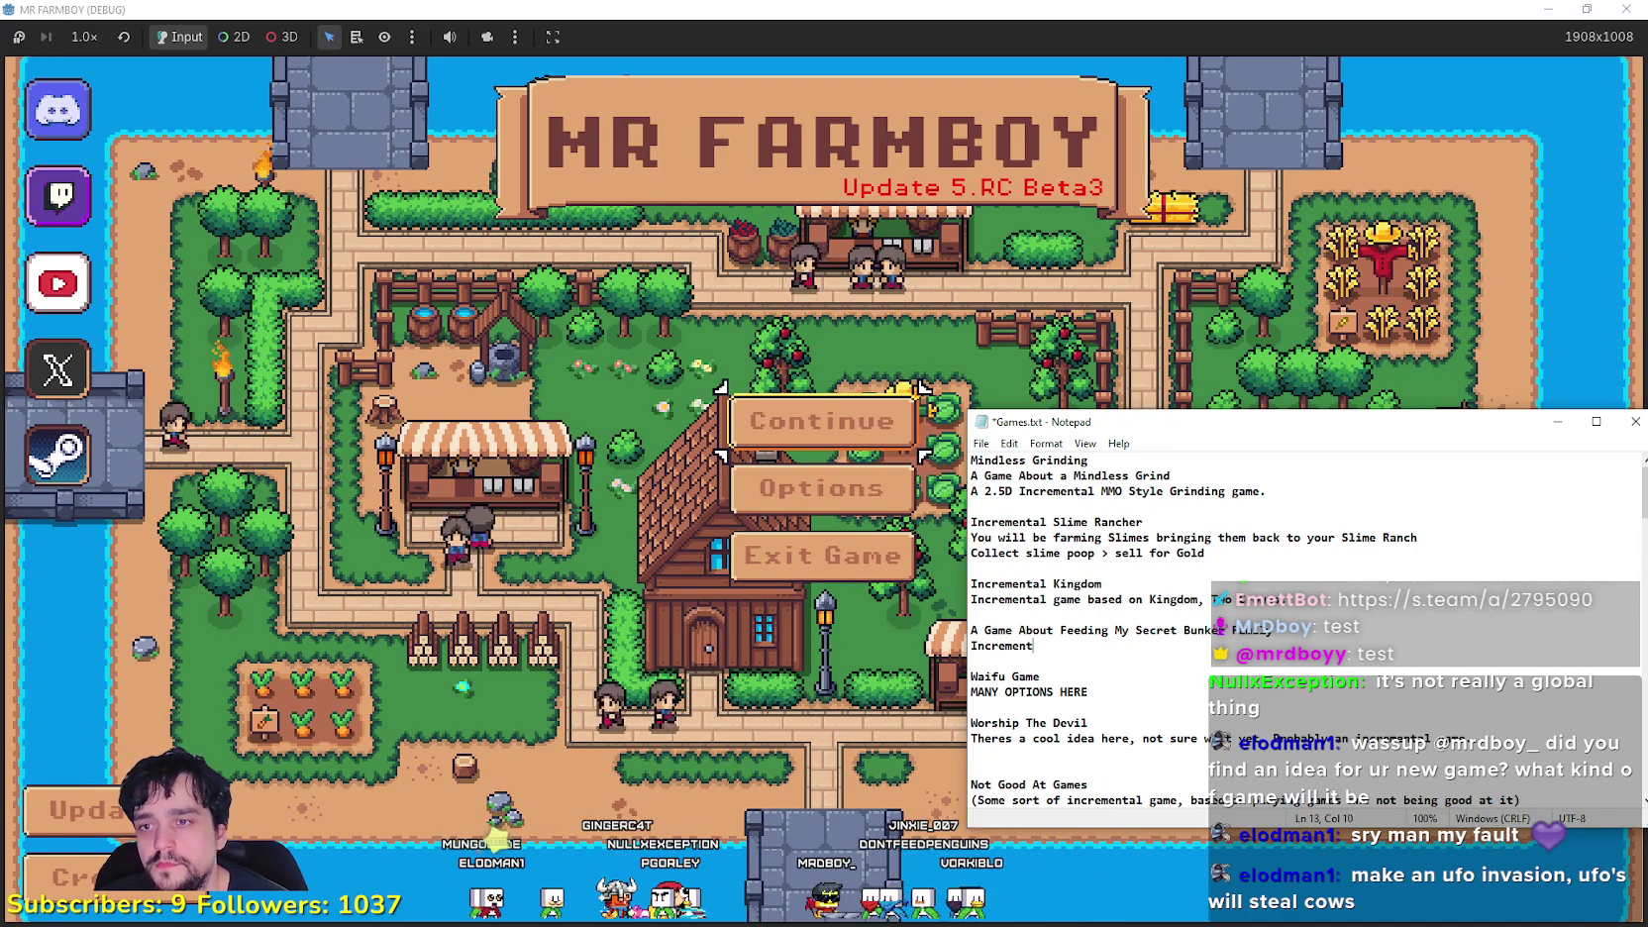
text(al game)
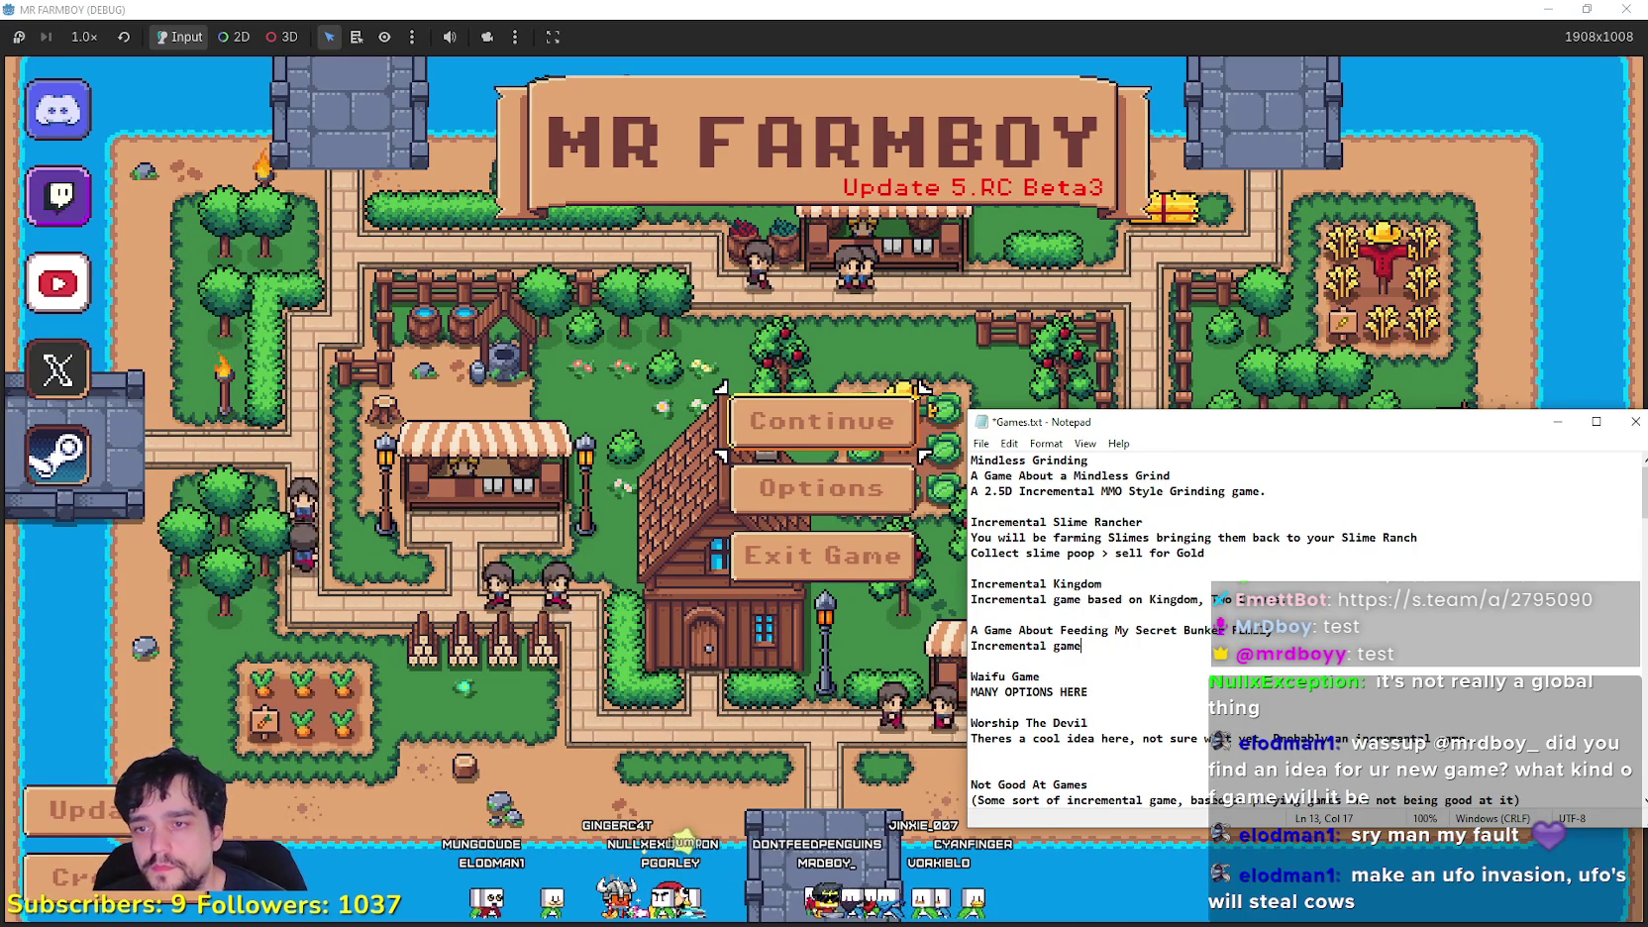
key(BackSpace)
text(, y)
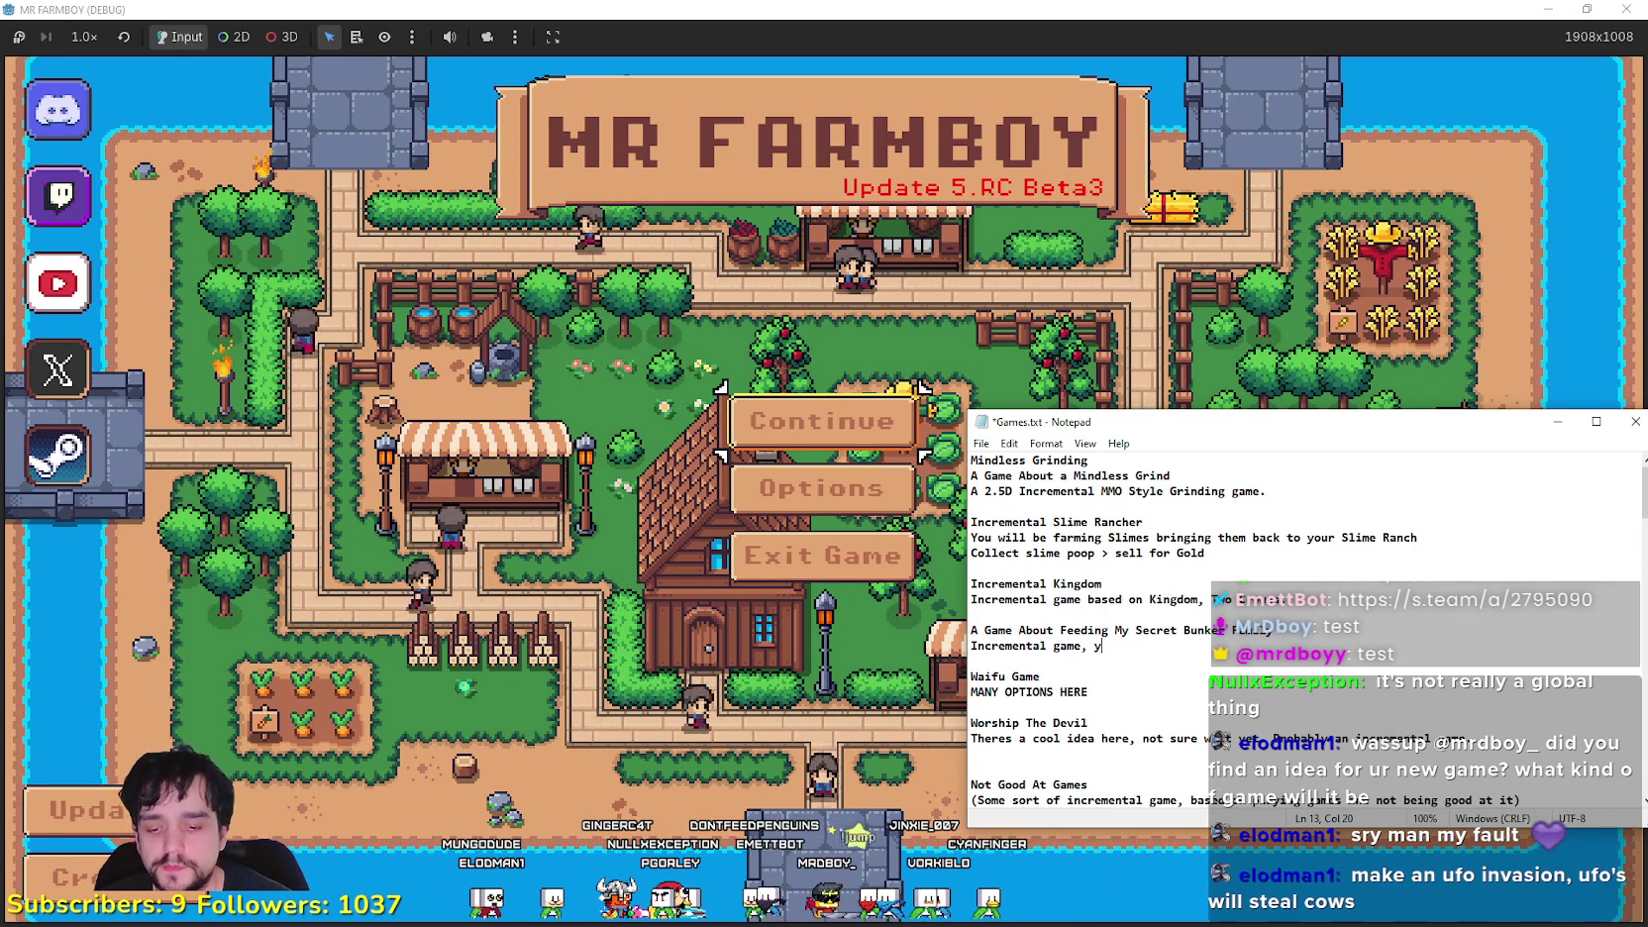
text(feedyour)
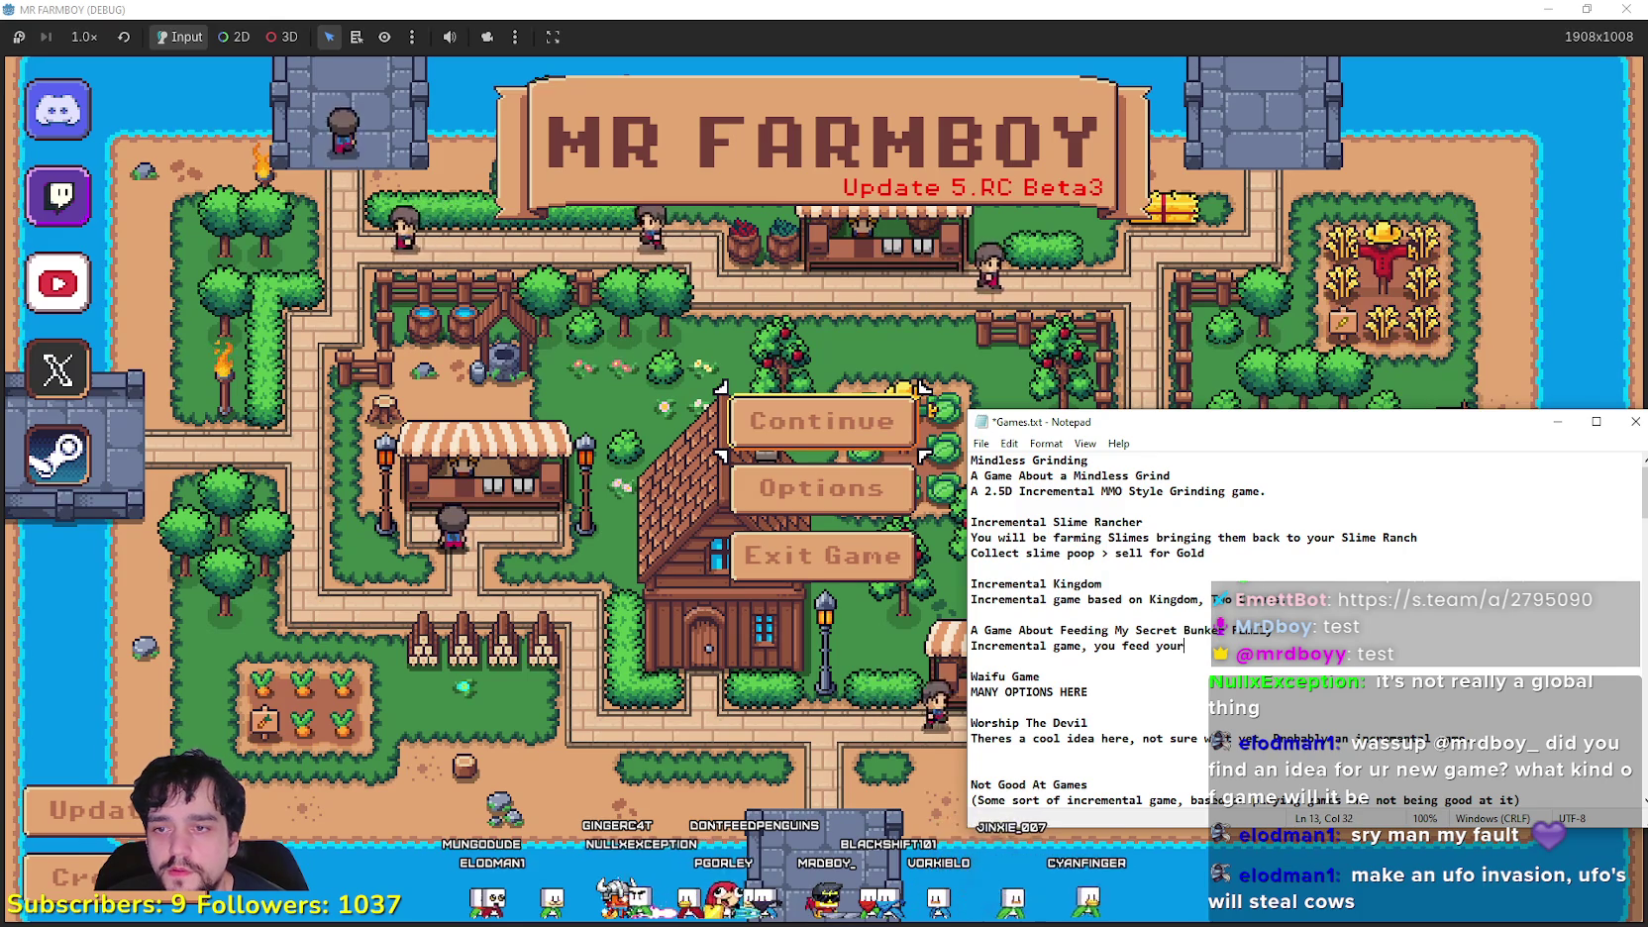
text(nker f)
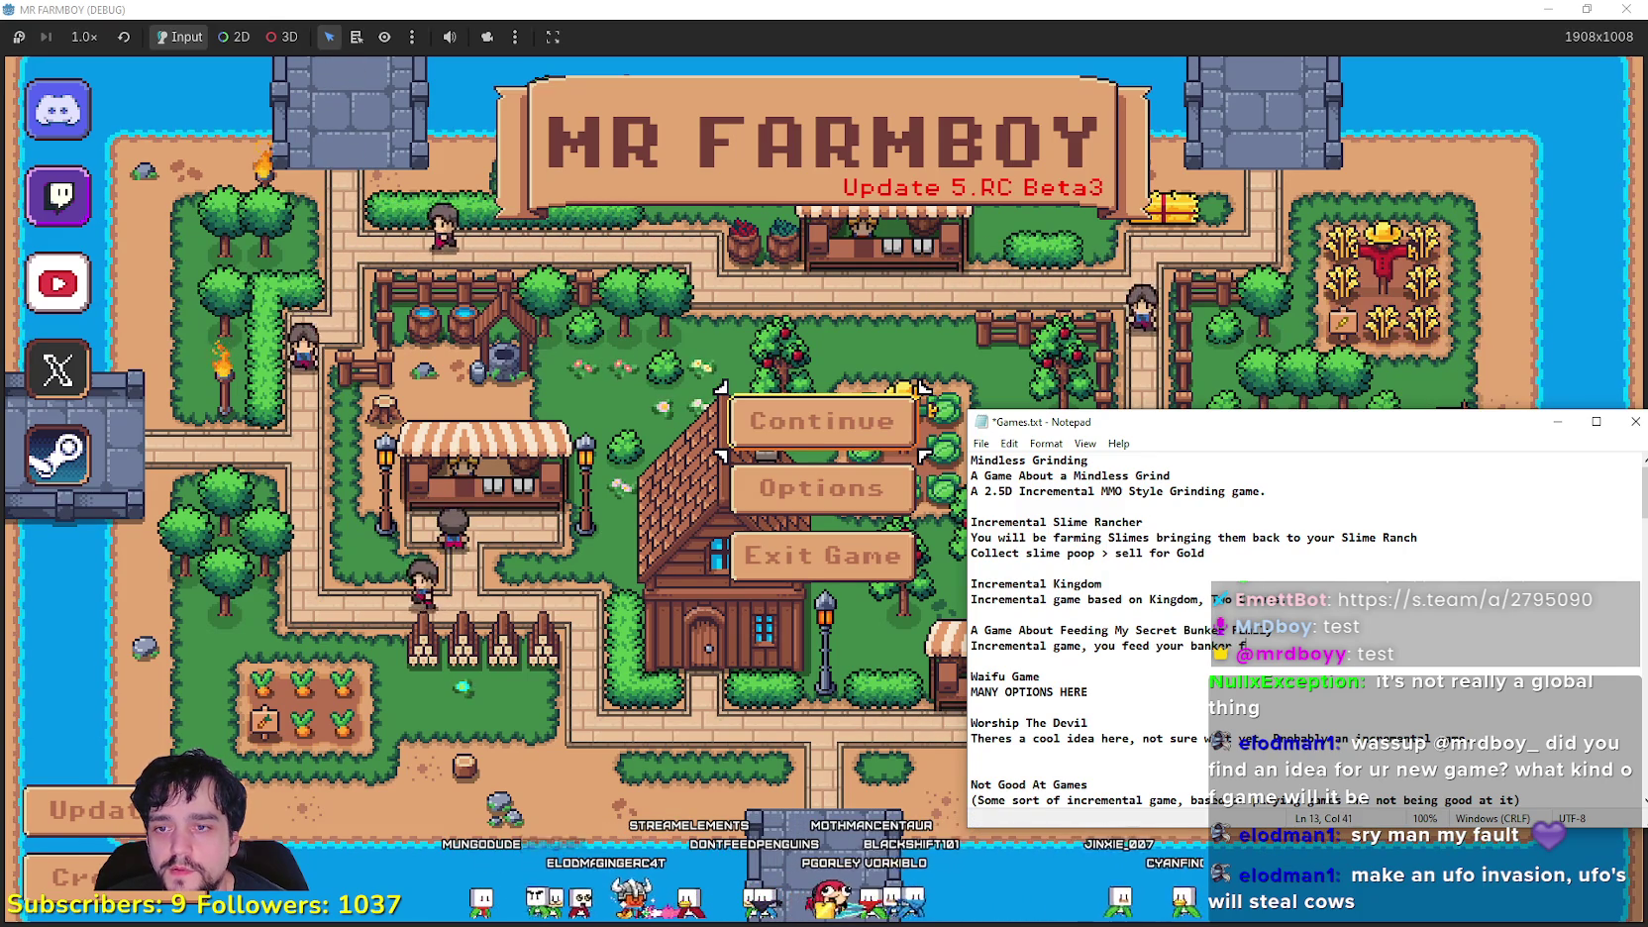
text(y wh)
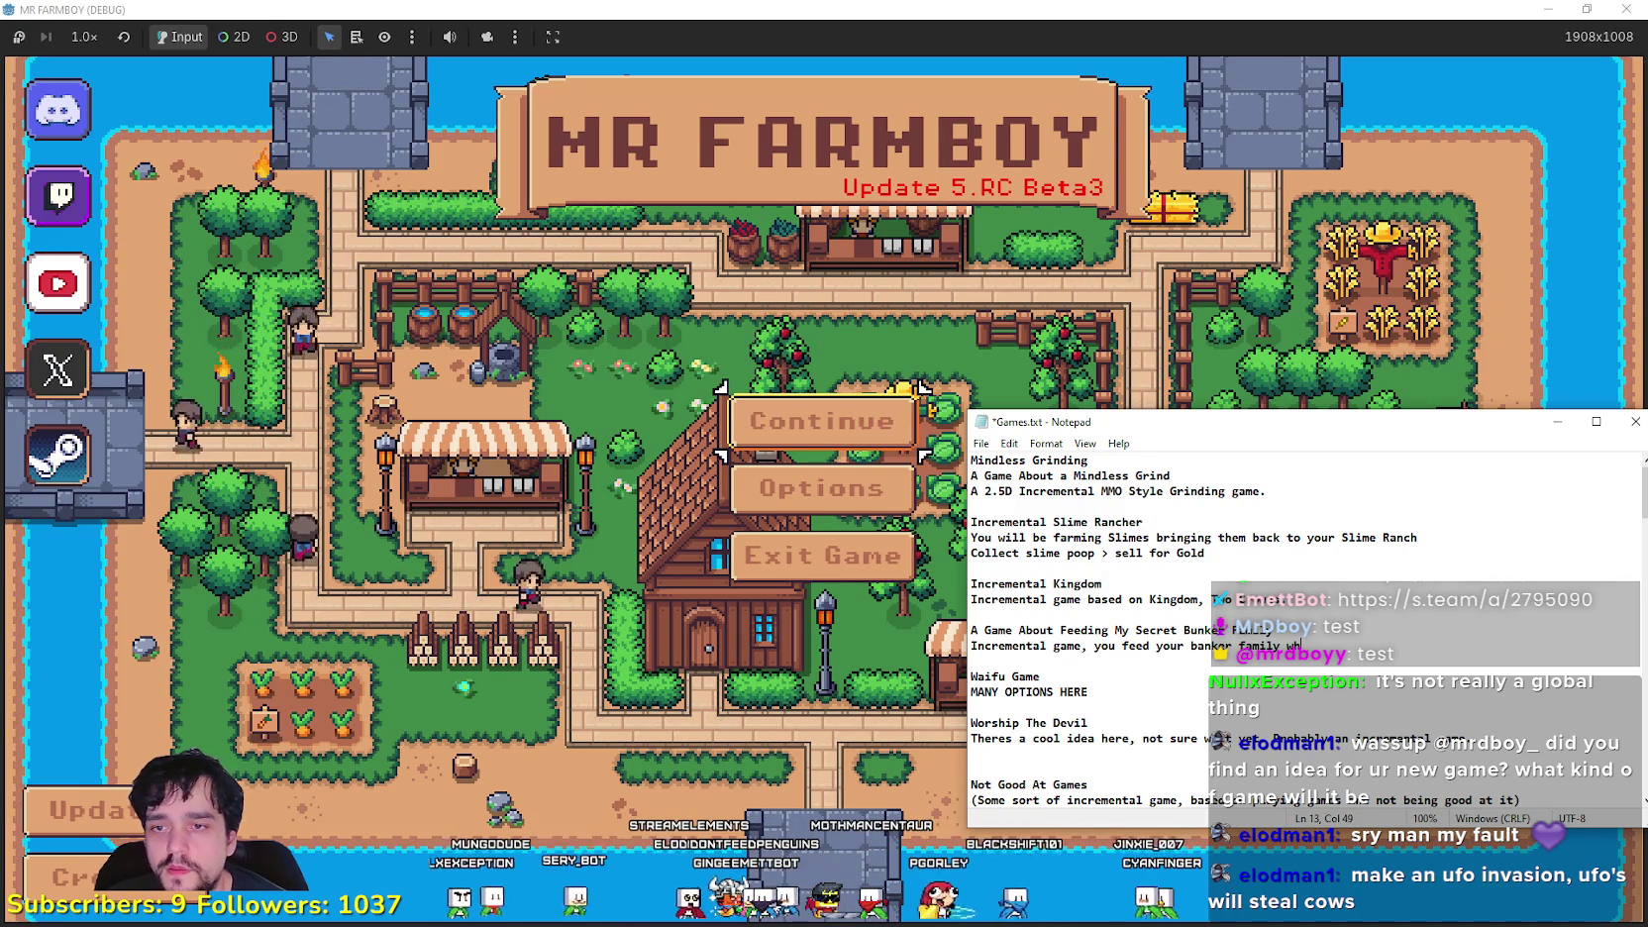
text(abo)
text(ile avoi)
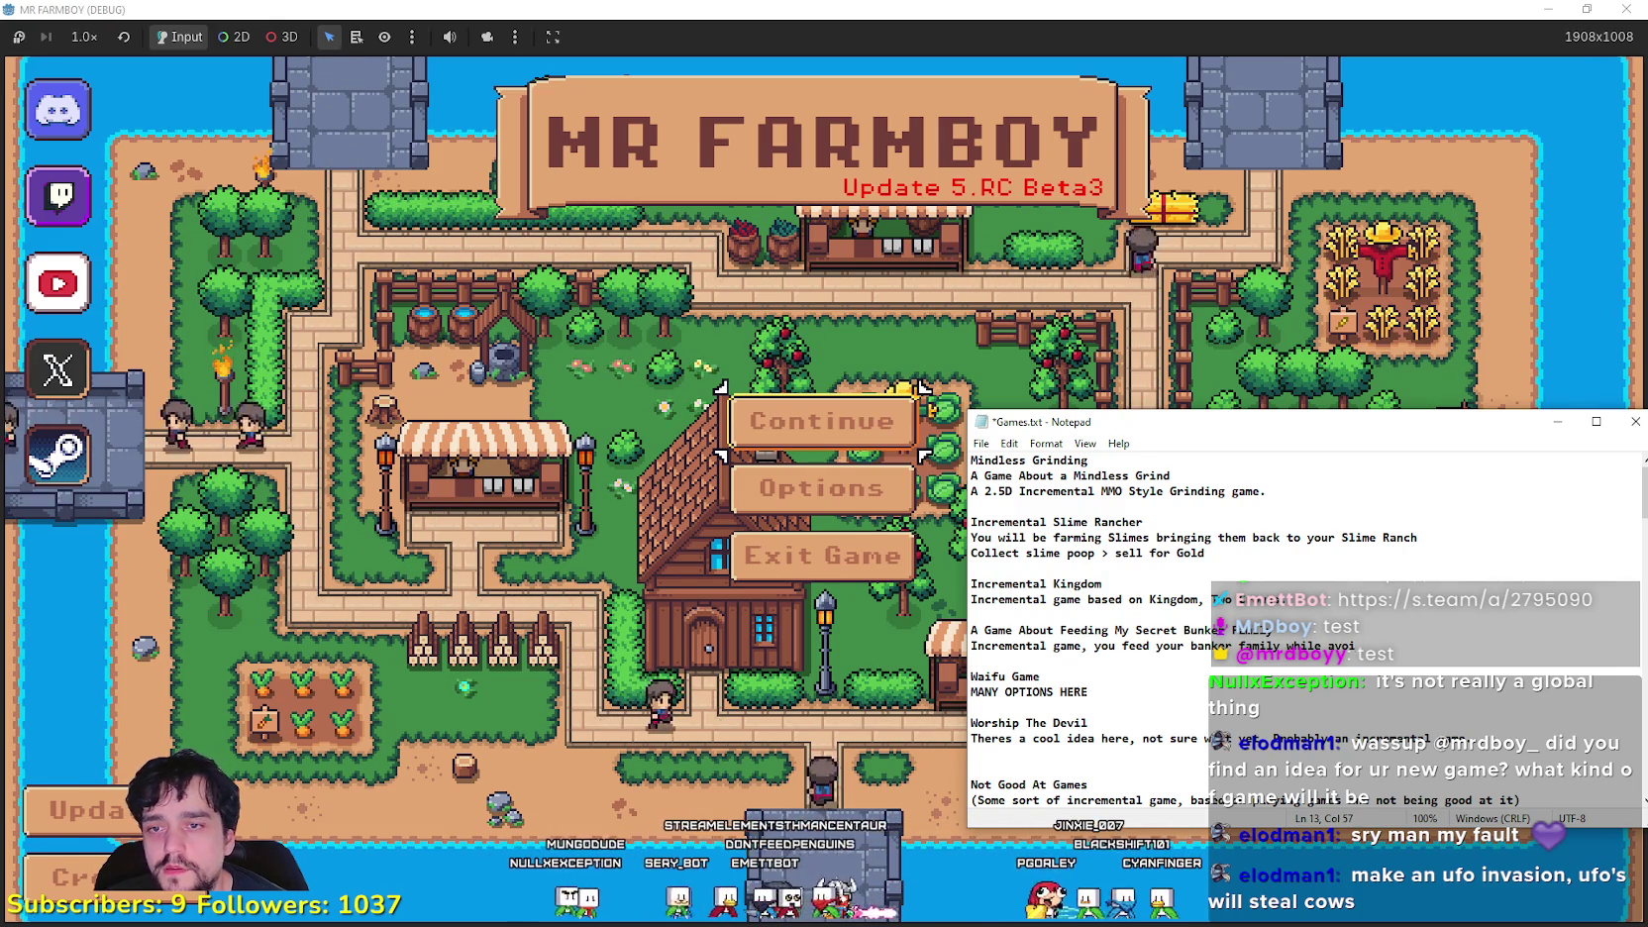
text( your real family.)
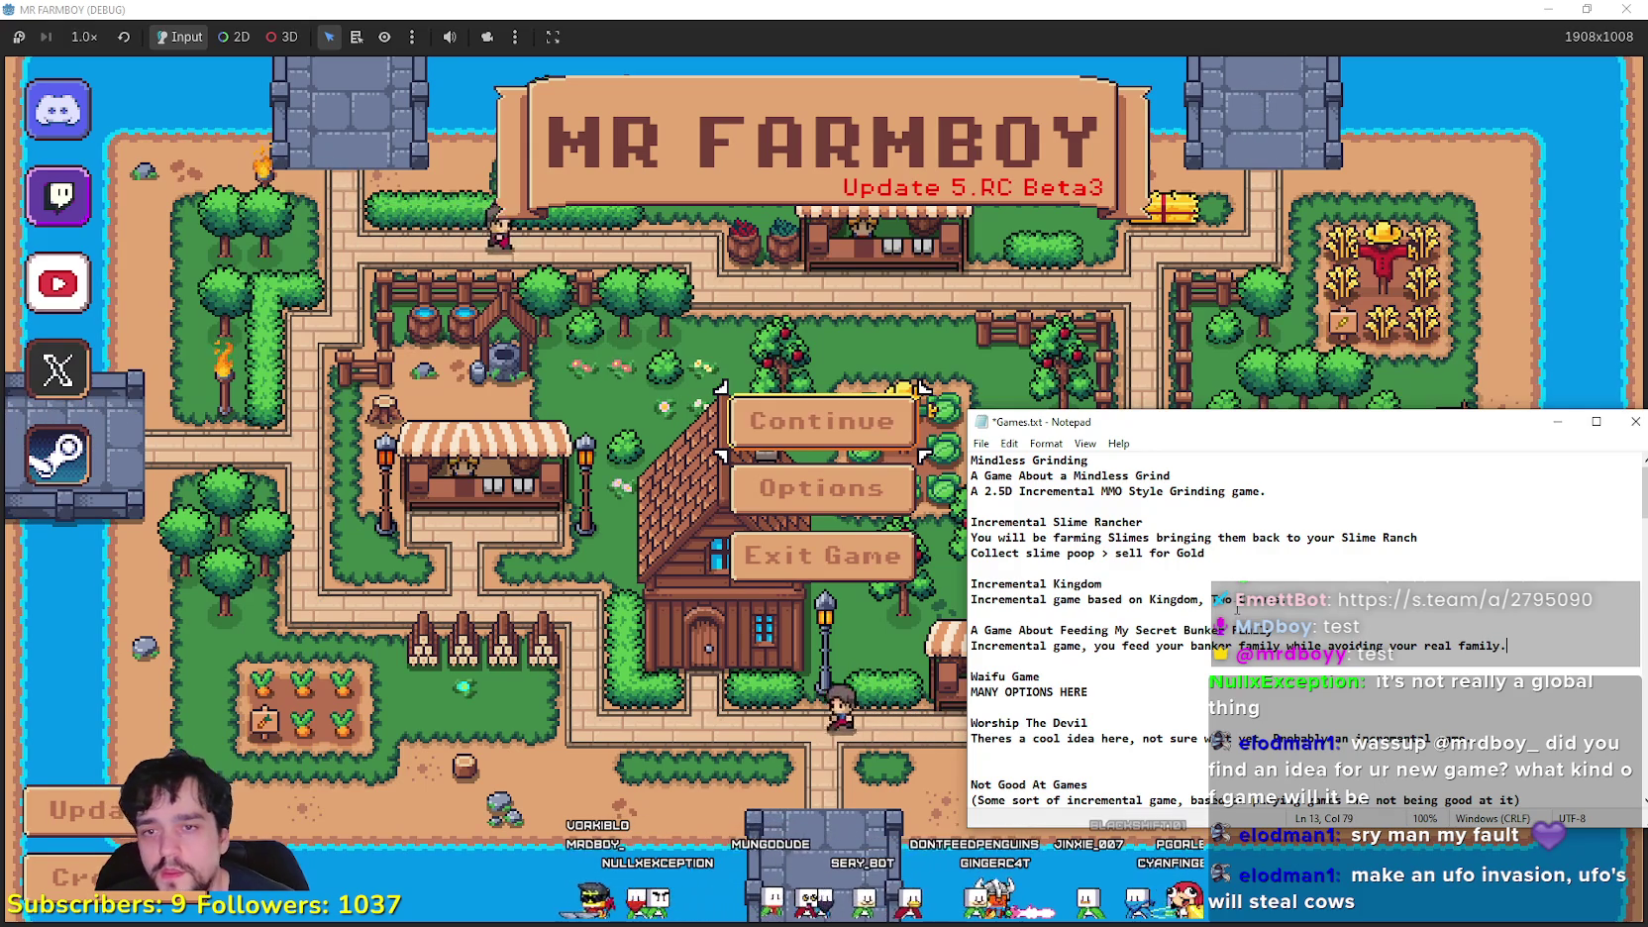
key(Return)
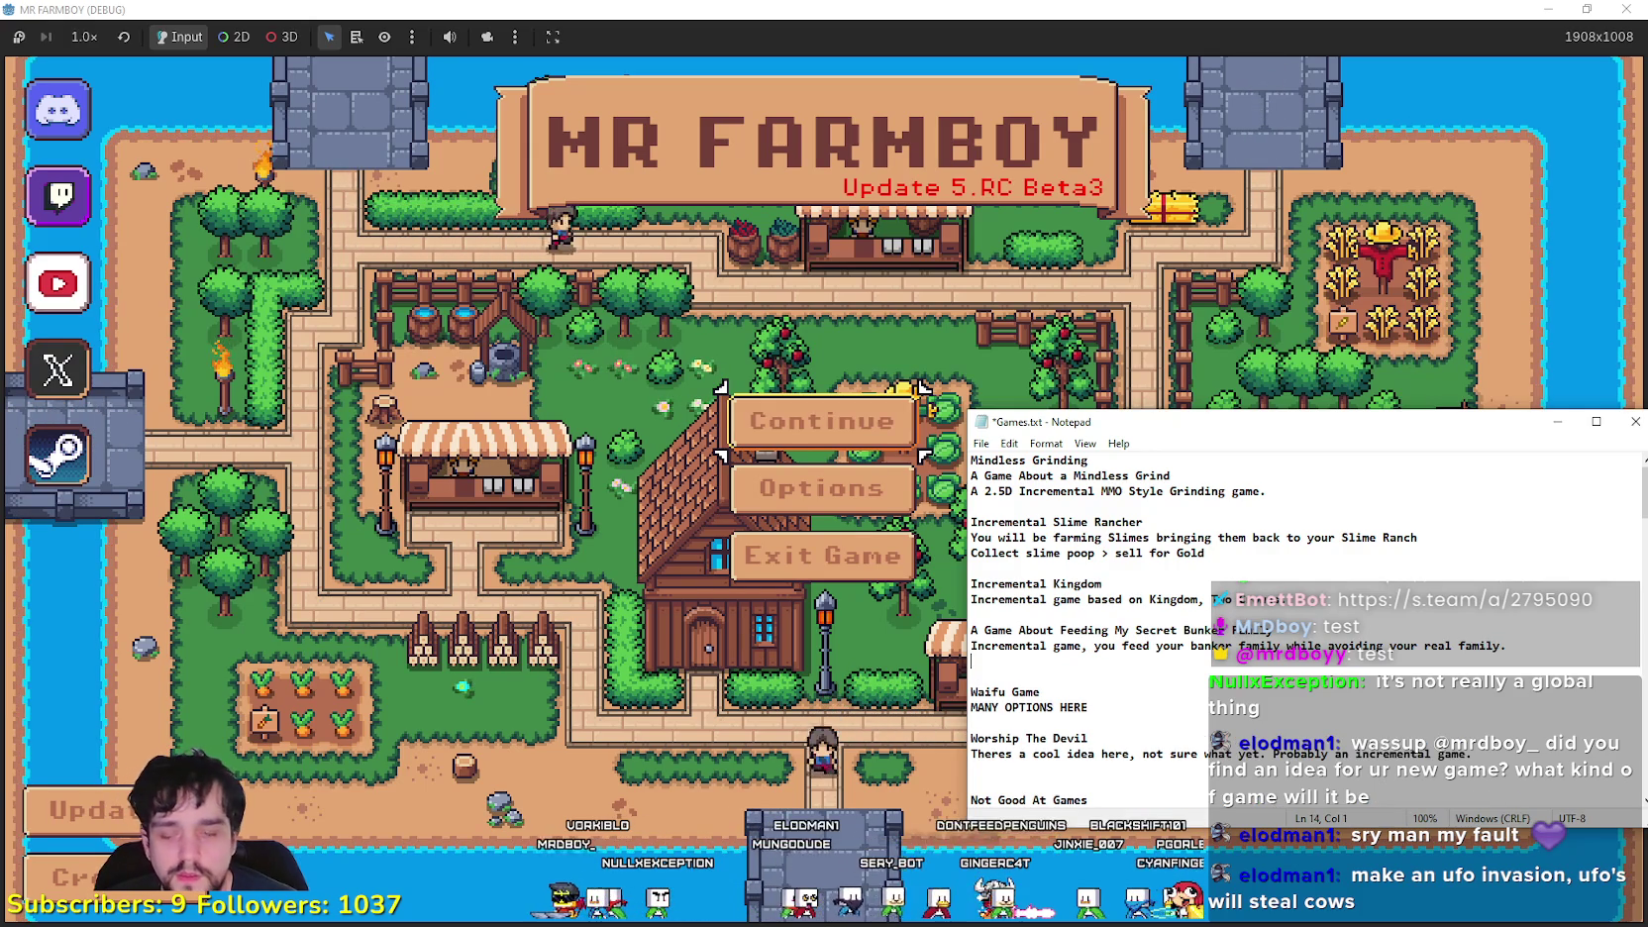
- Copy the Worship The Devil entry and paste it above Waifu Game, followed by a blank line
scroll(1101, 605, down, 5)
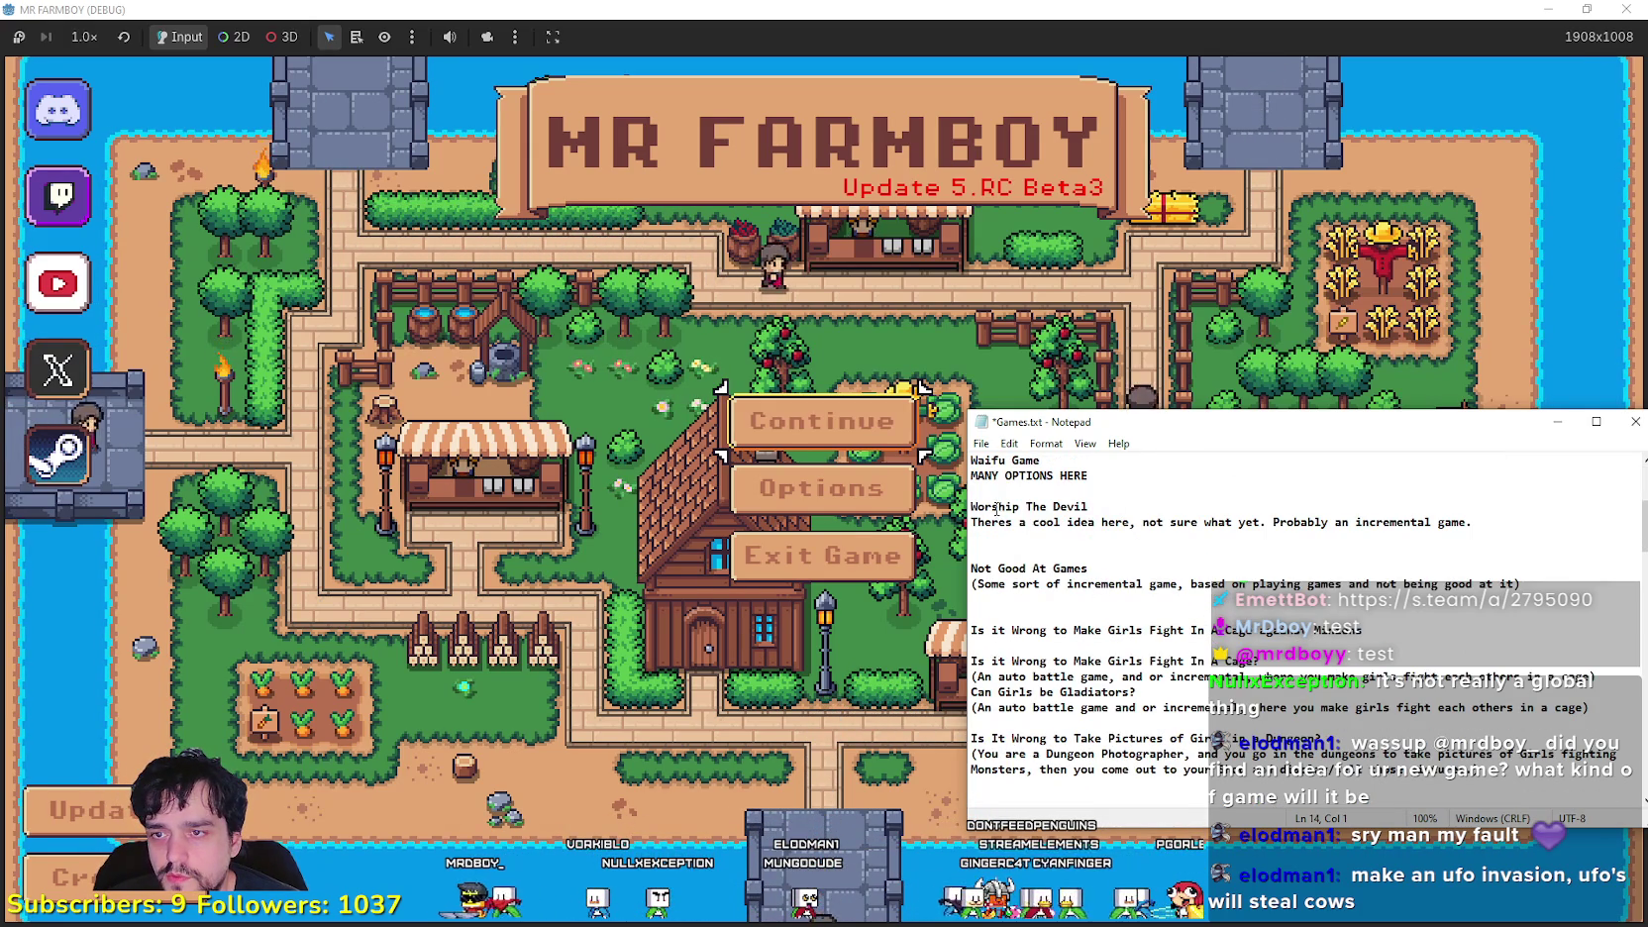
scroll(1098, 601, up, 3)
drag(1476, 661, 841, 647)
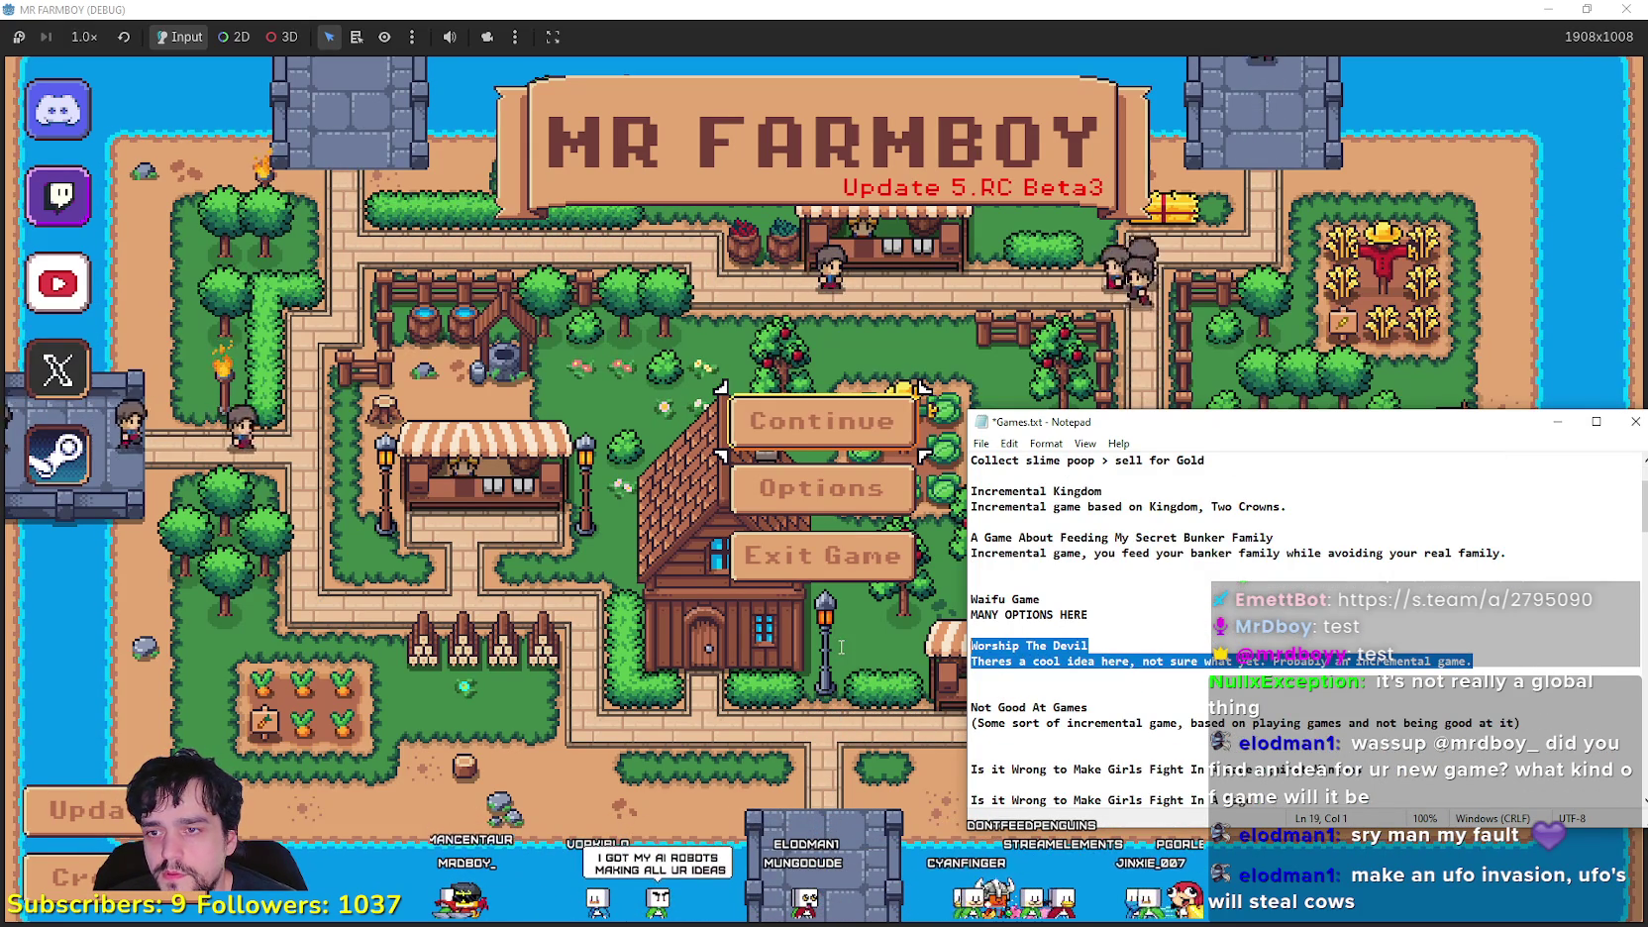
key(ctrl+c)
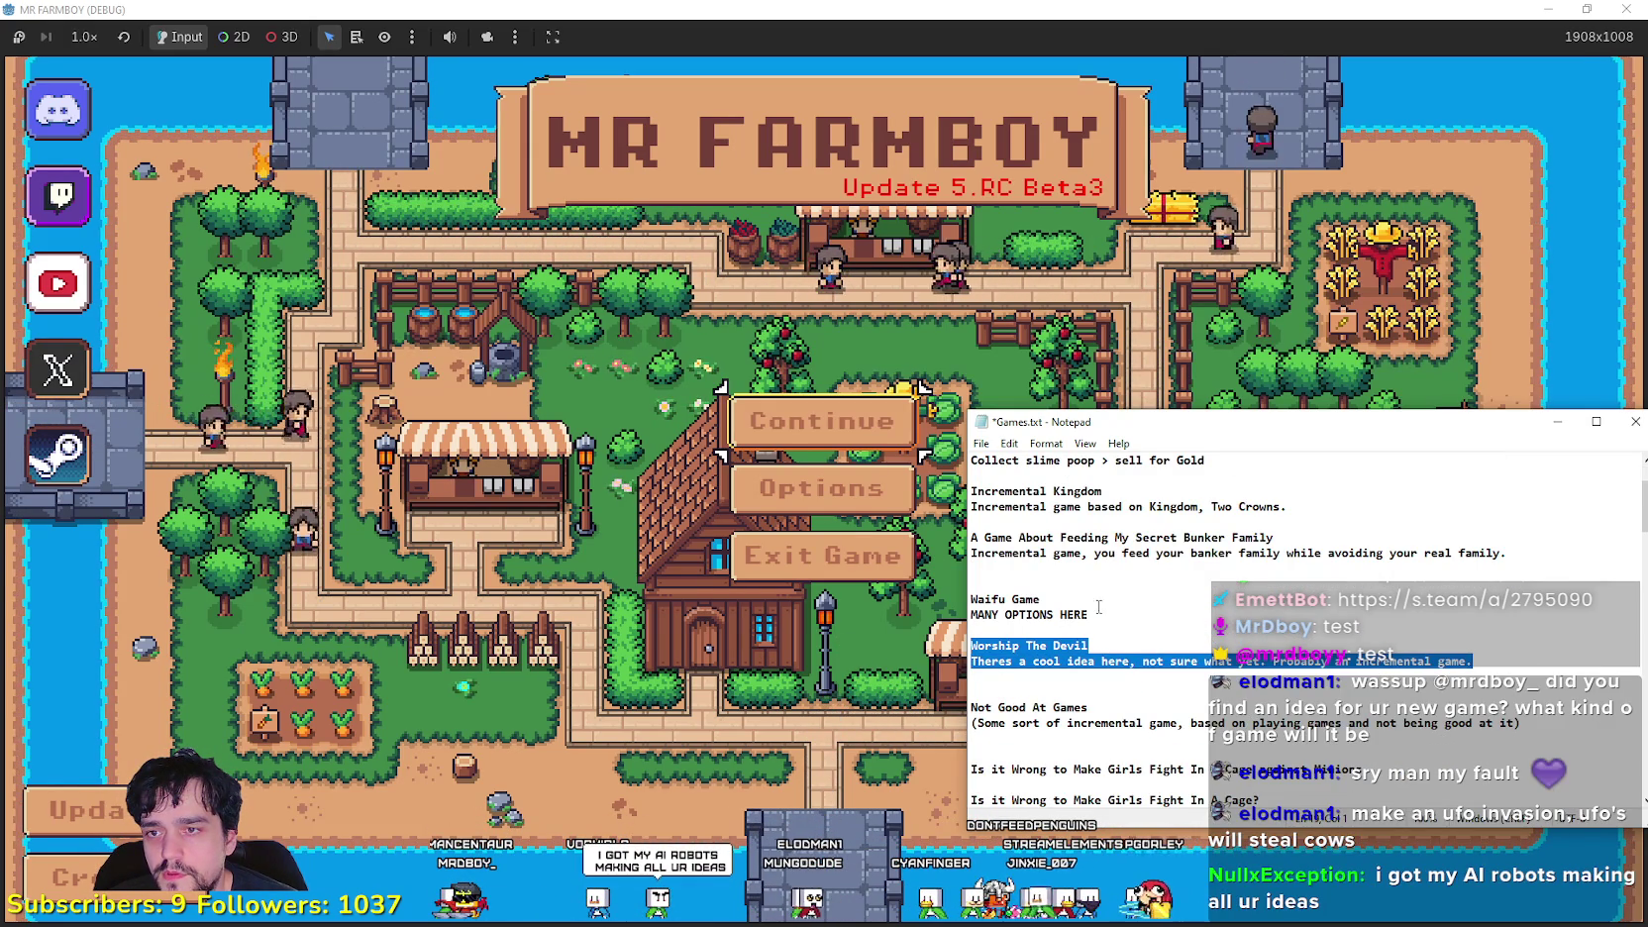
click(991, 584)
key(ctrl+v)
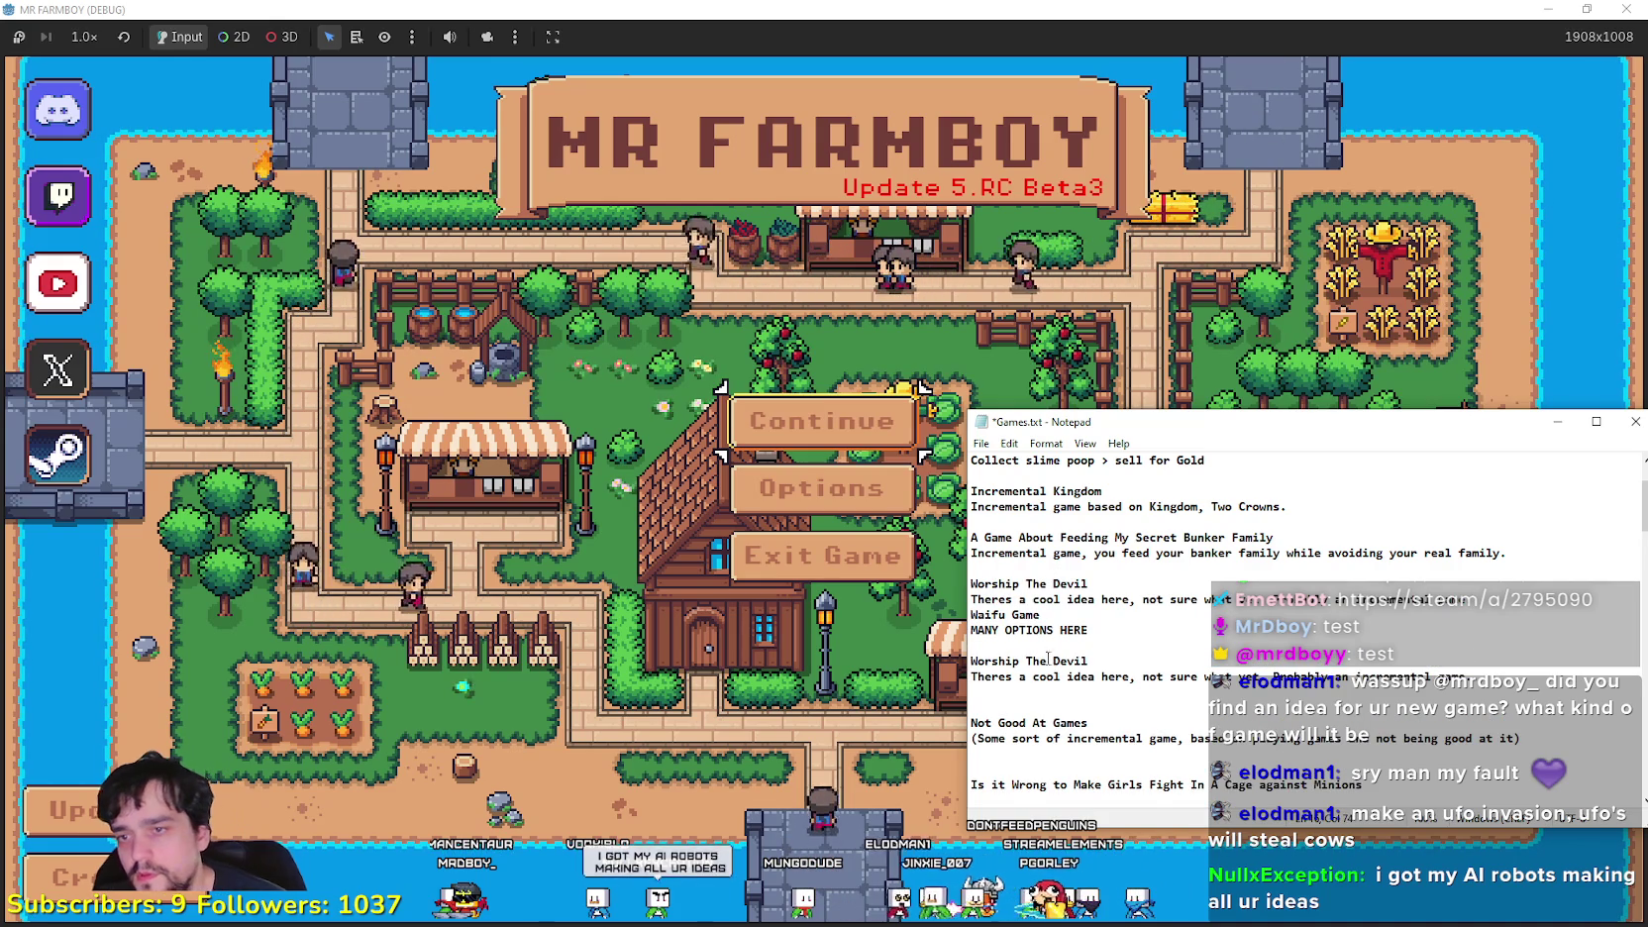
key(Return)
- Select the ideas from the cage-fight entries through Taxi Wagon and paste them before Not Good At Games
scroll(1093, 656, down, 2)
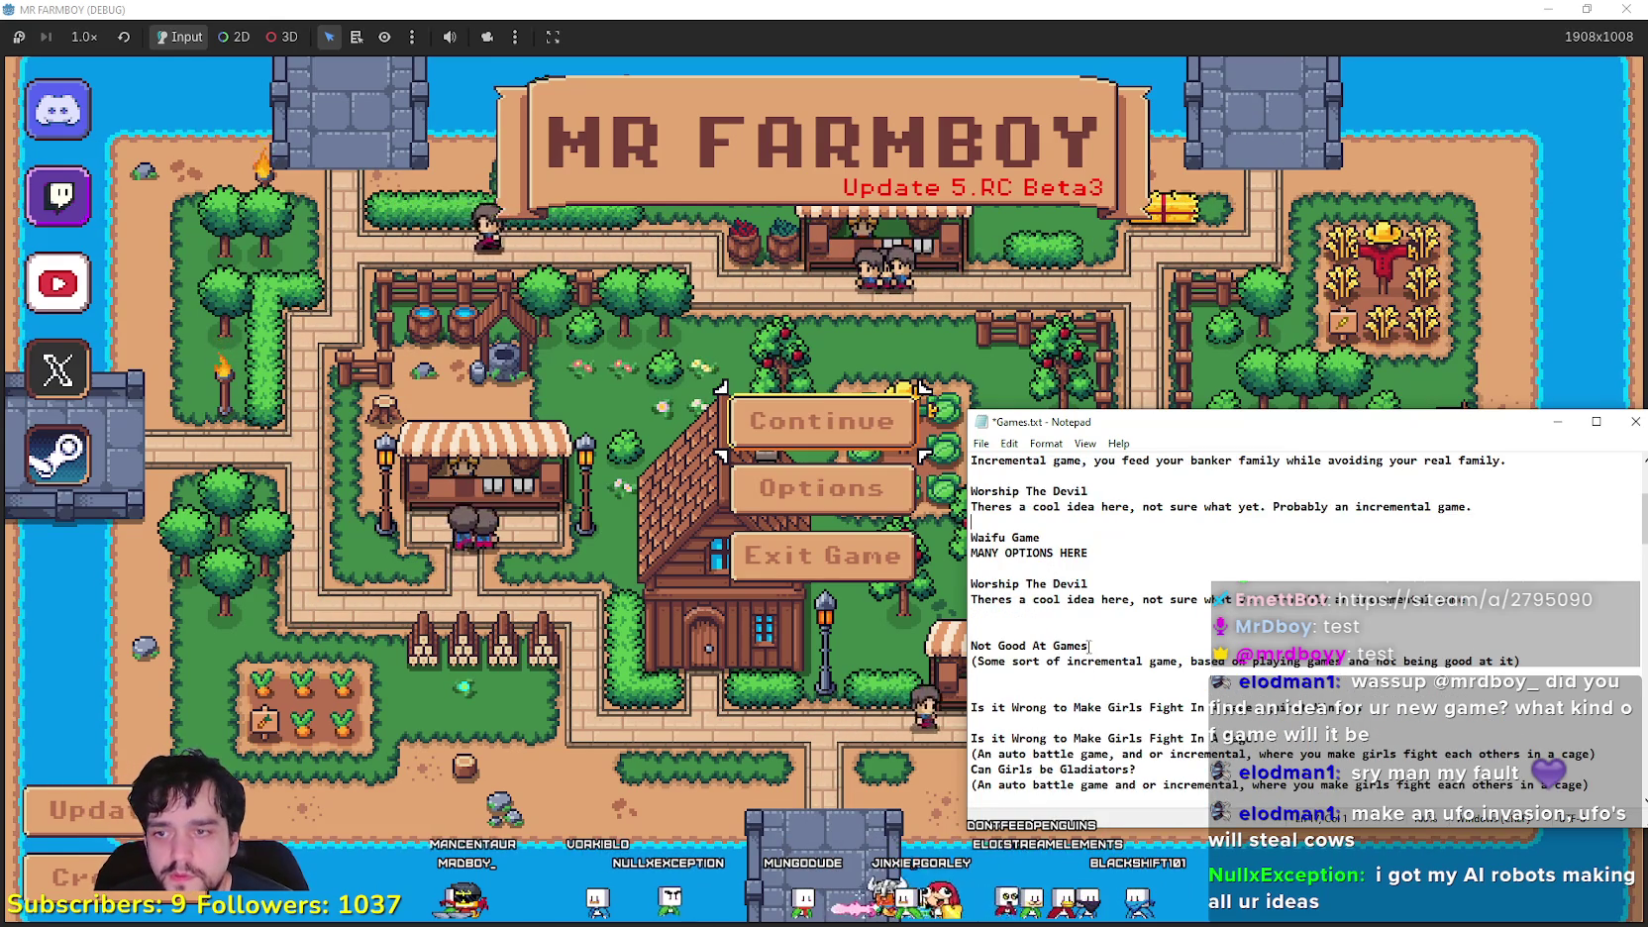
scroll(1116, 609, down, 2)
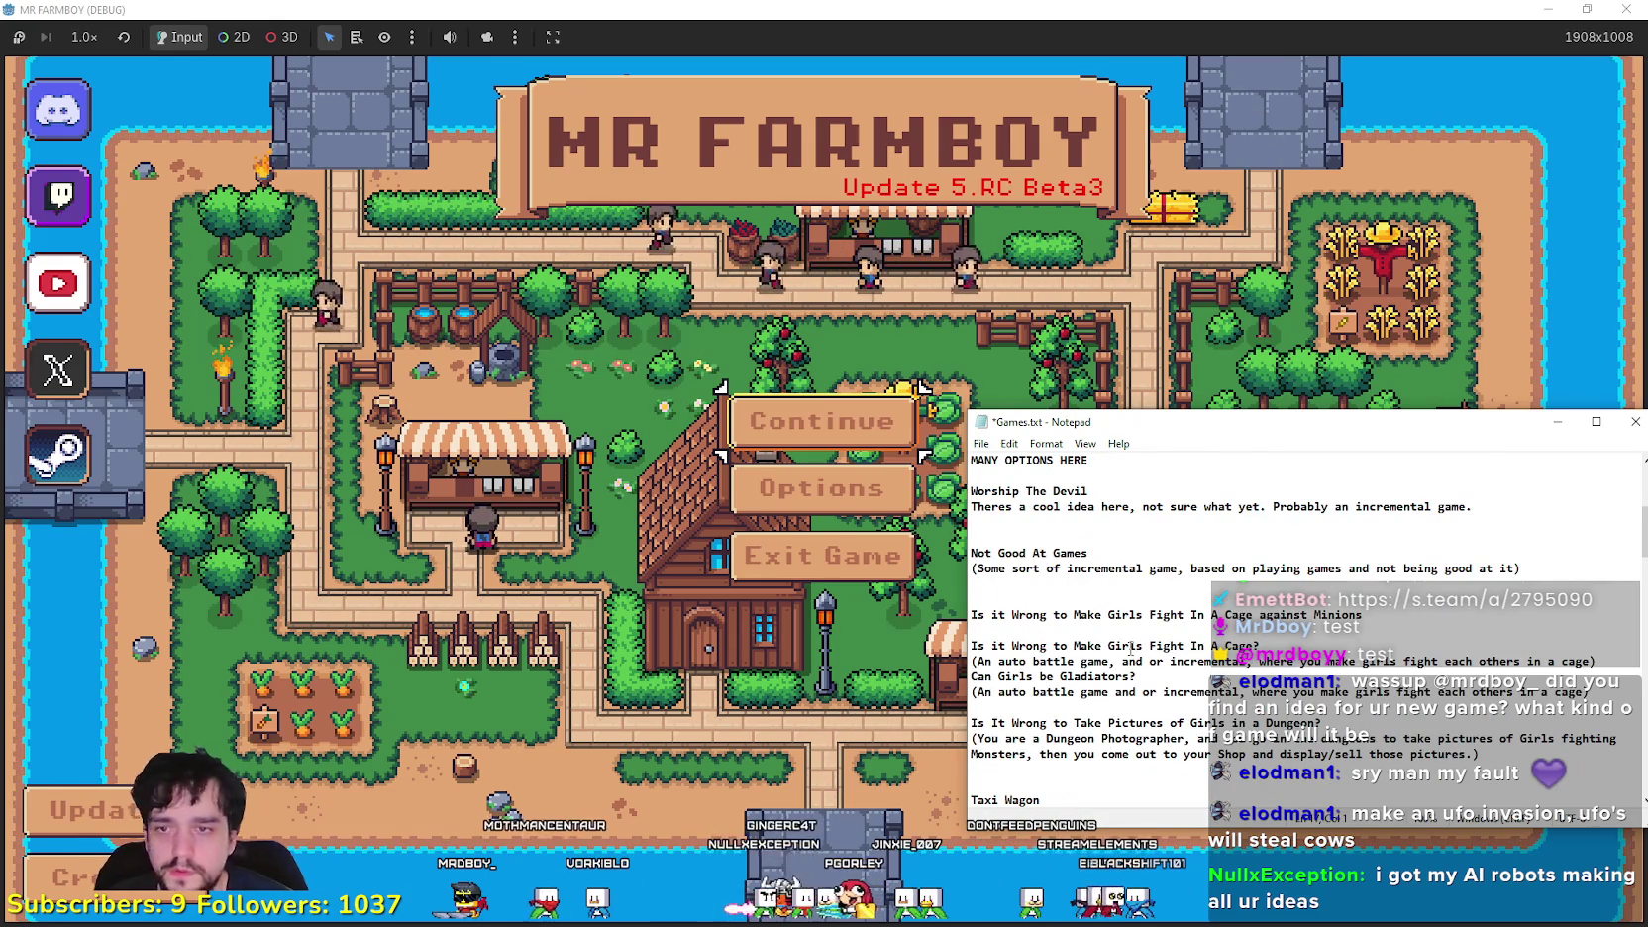
drag(970, 644, 1262, 645)
click(1136, 676)
drag(1593, 692, 963, 645)
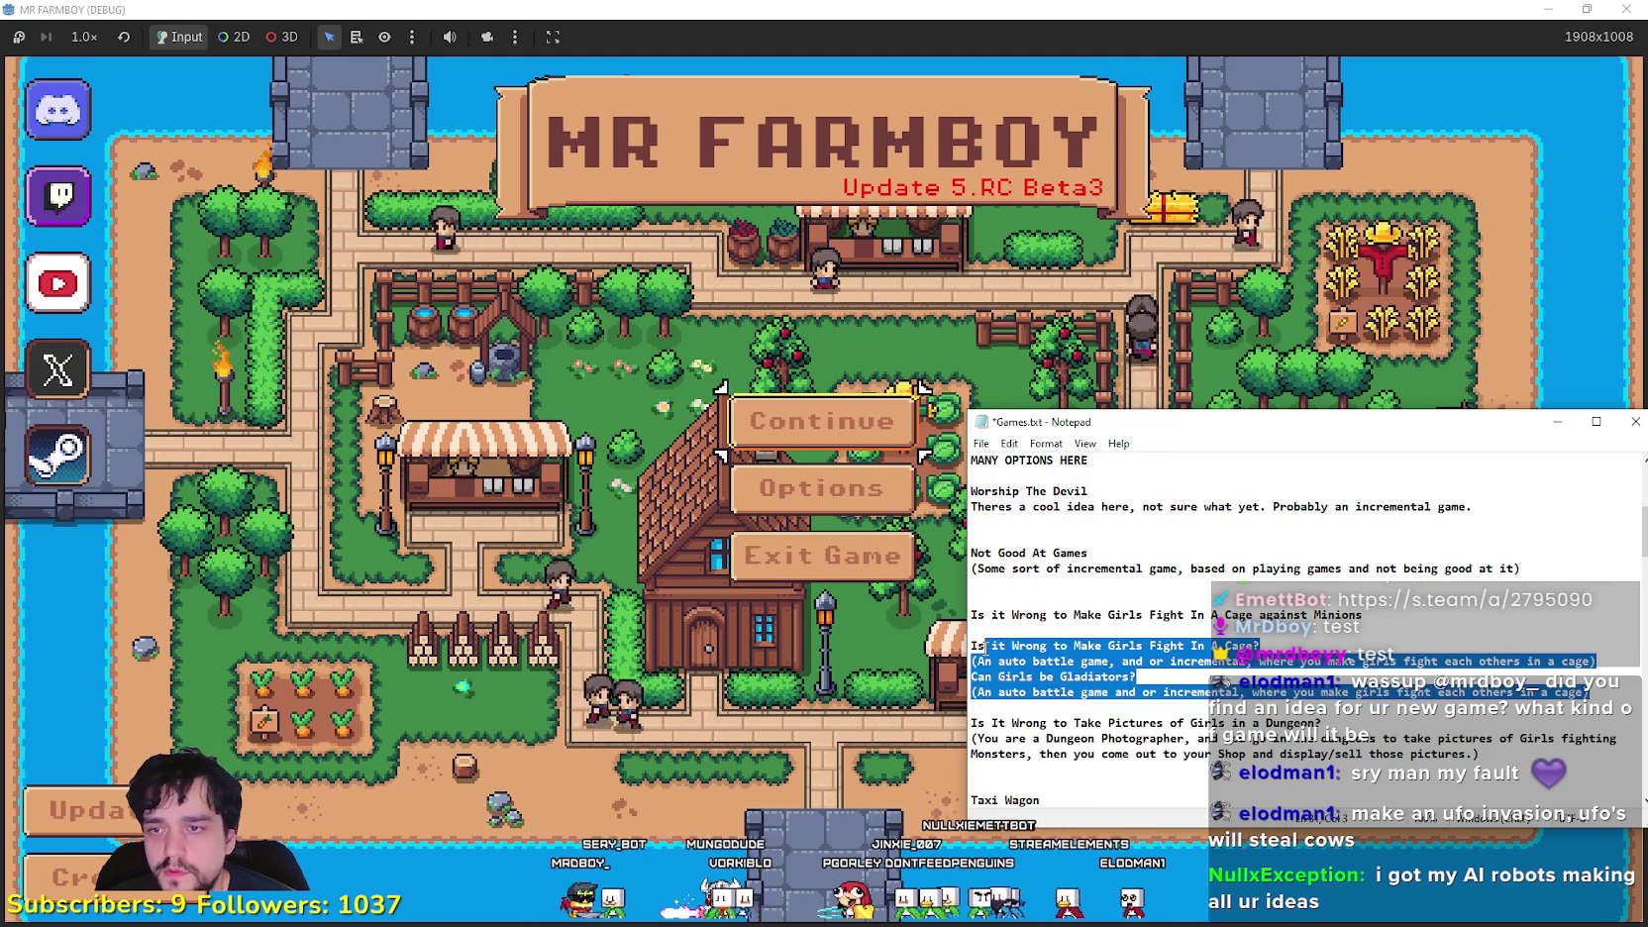
scroll(990, 645, down, 3)
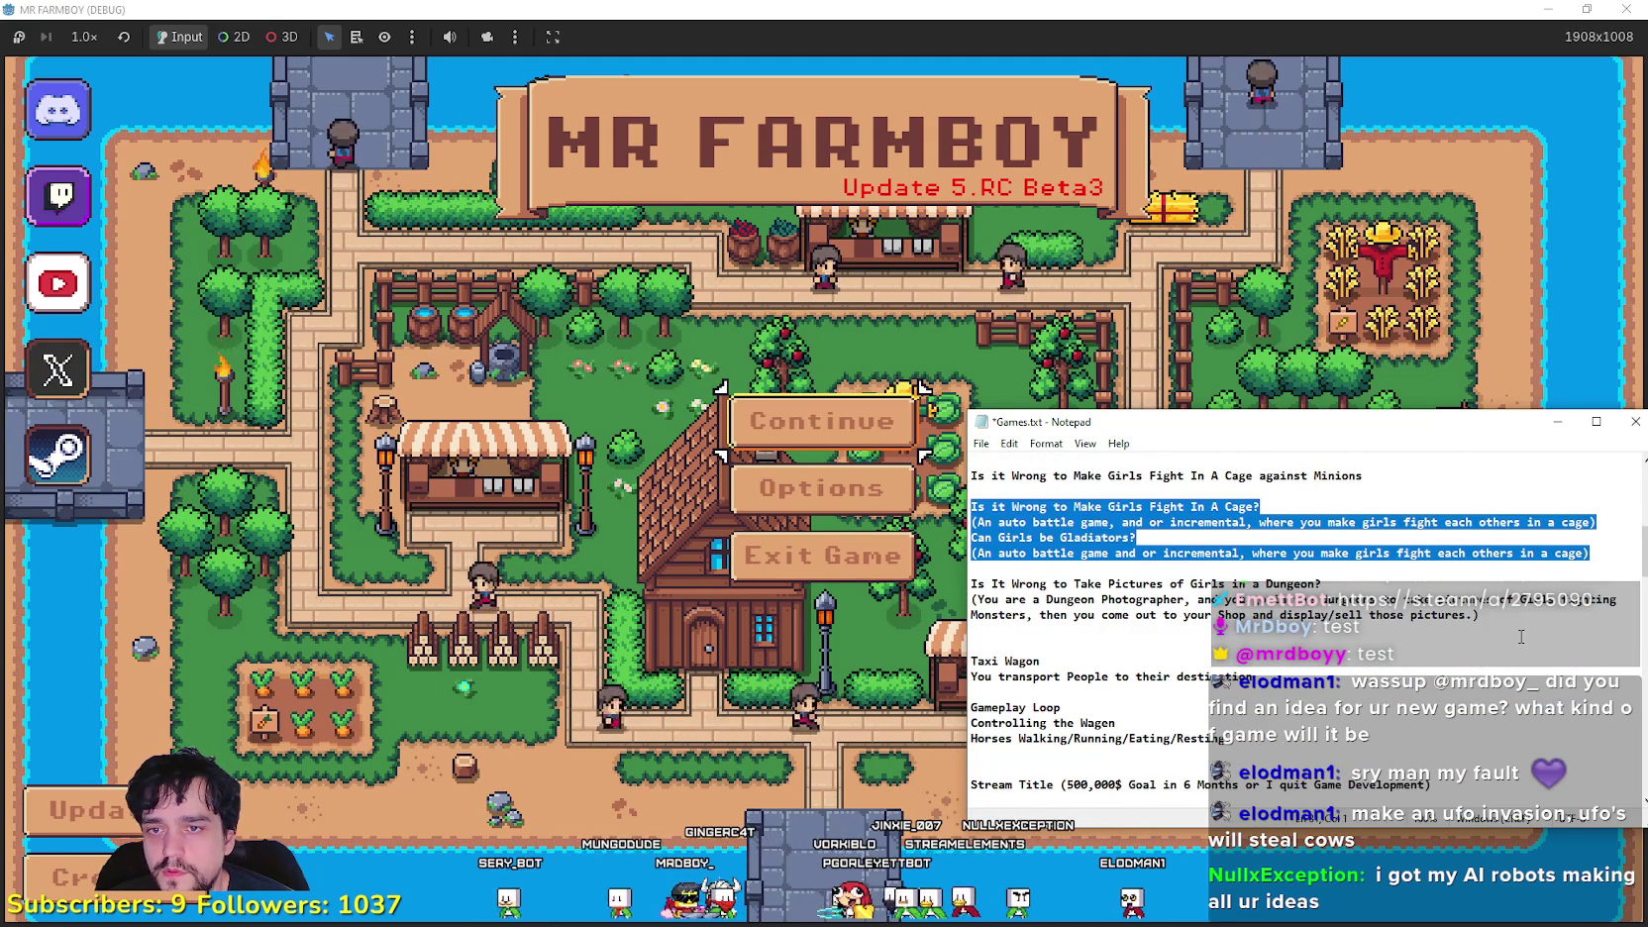
drag(1478, 615, 970, 553)
mouse_move(1253, 676)
mouse_down()
mouse_move(1225, 583)
mouse_move(1006, 571)
mouse_up()
scroll(1218, 584, up, 2)
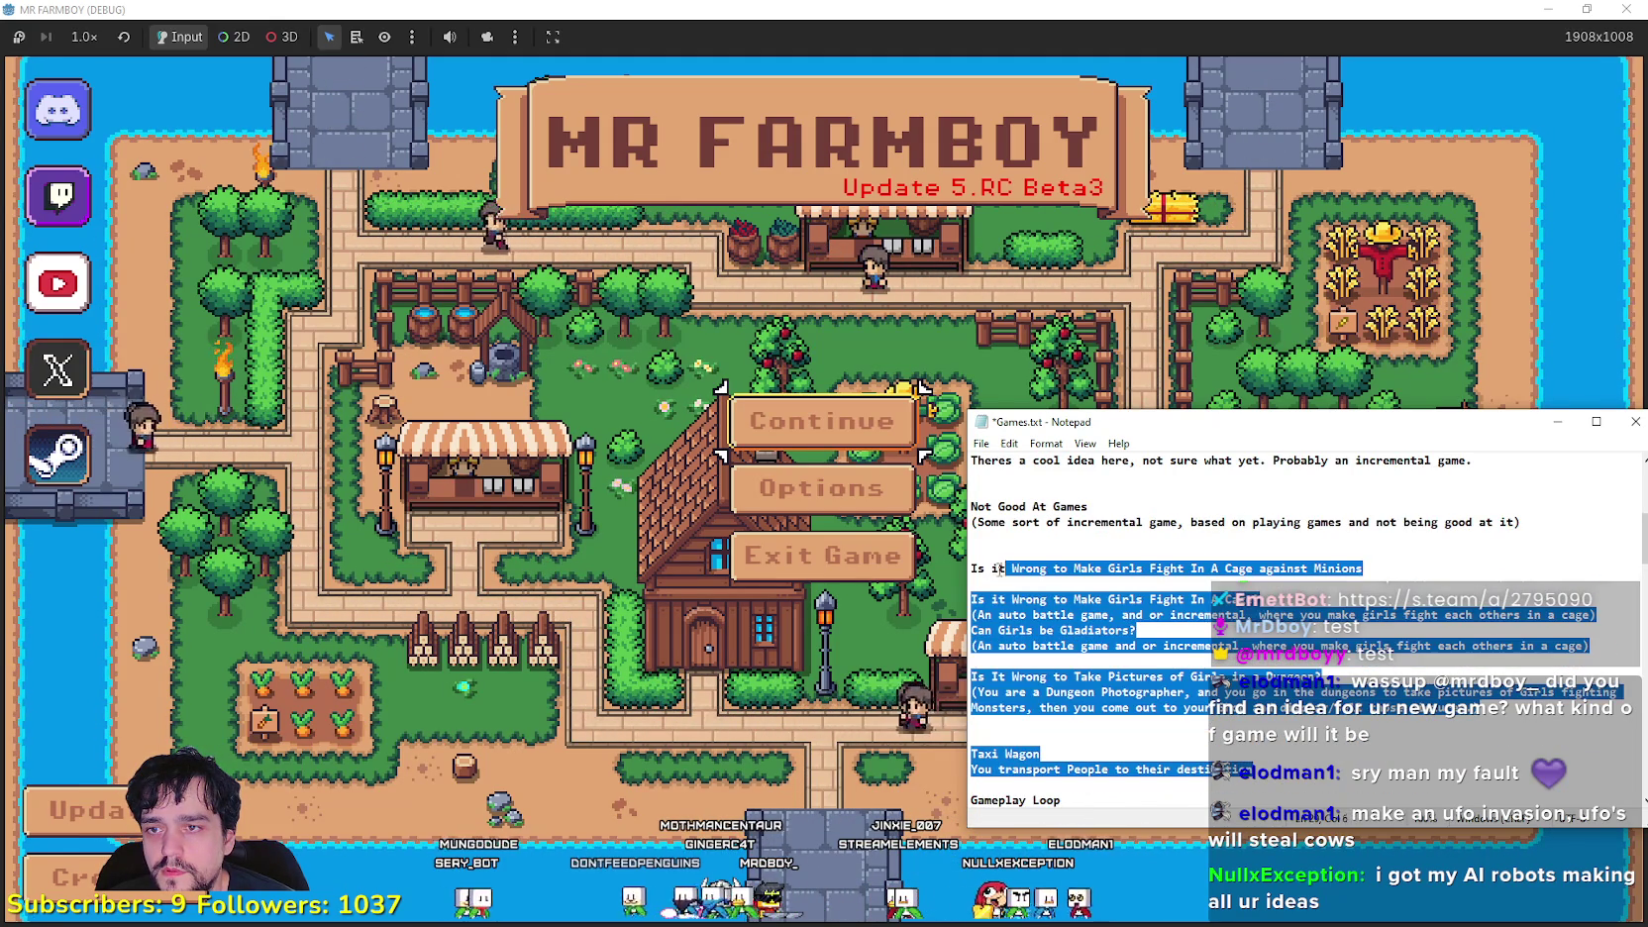
scroll(986, 644, up, 5)
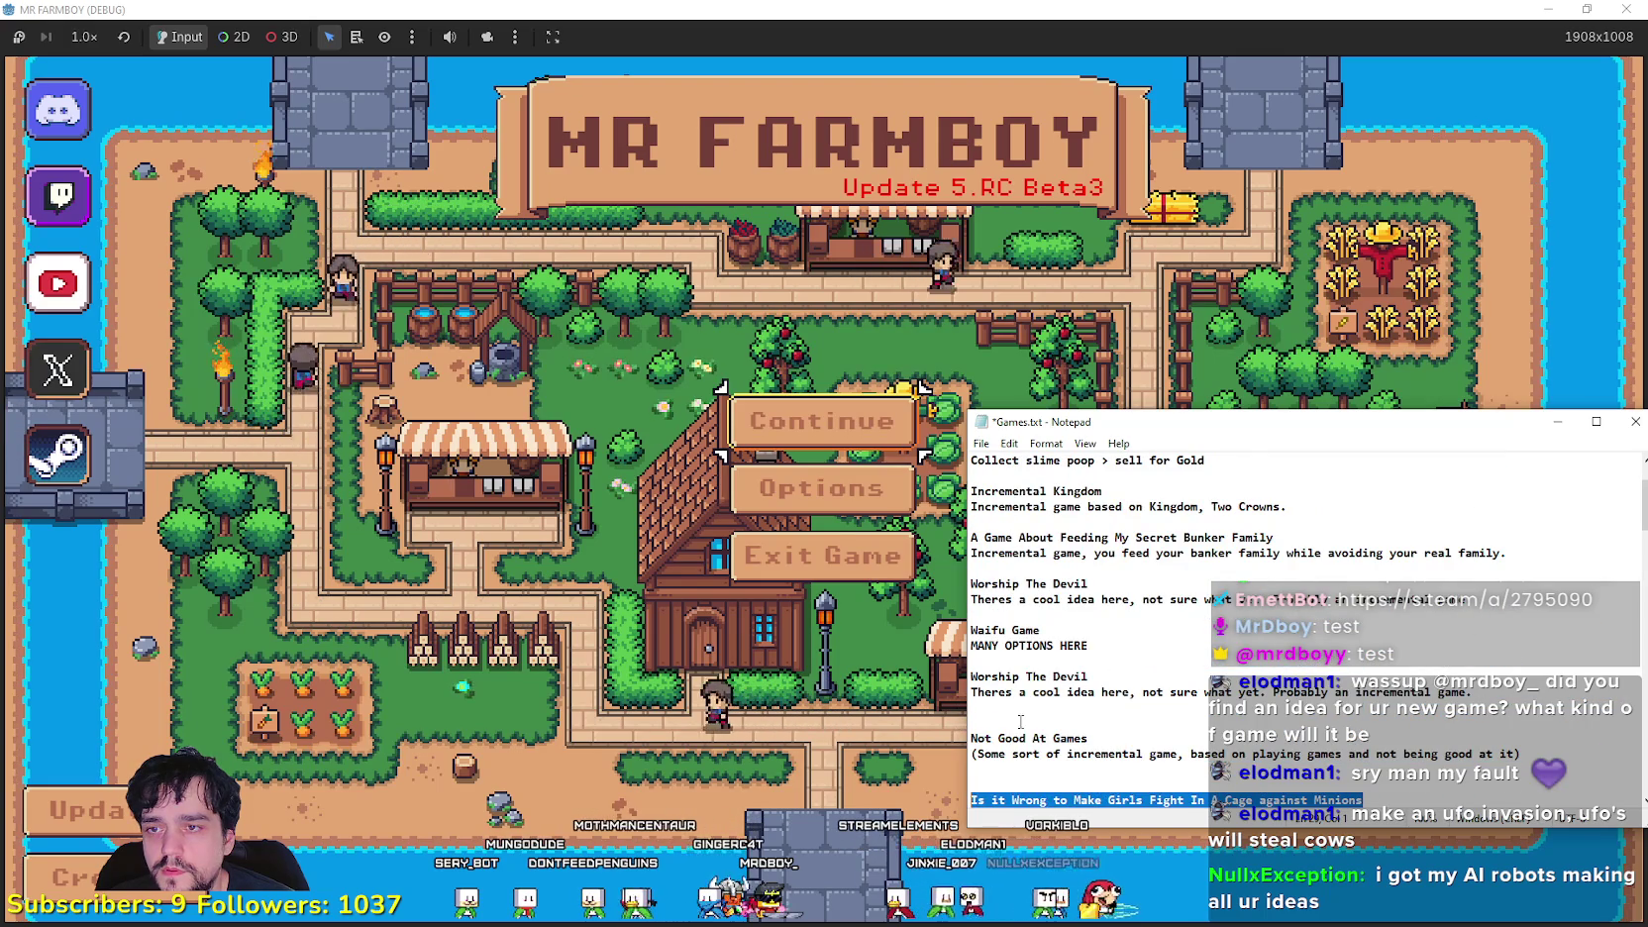
key(ctrl+v)
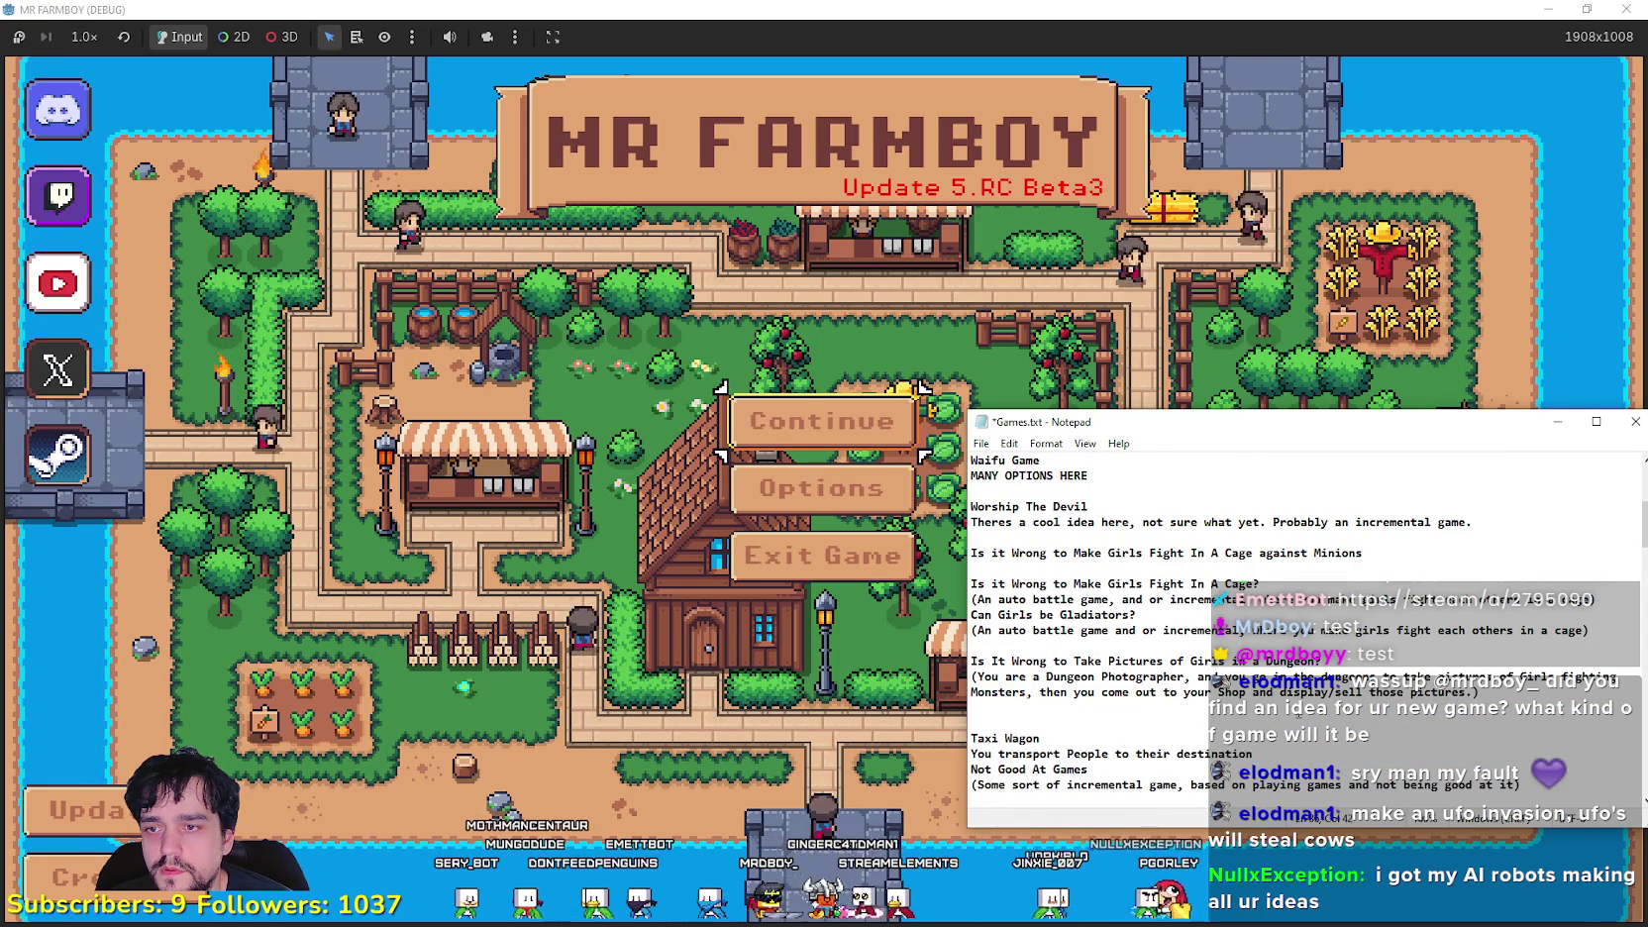
- Tidy the spacing around Taxi Wagon and add blank lines before Not Good At Games
scroll(1208, 757, down, 1)
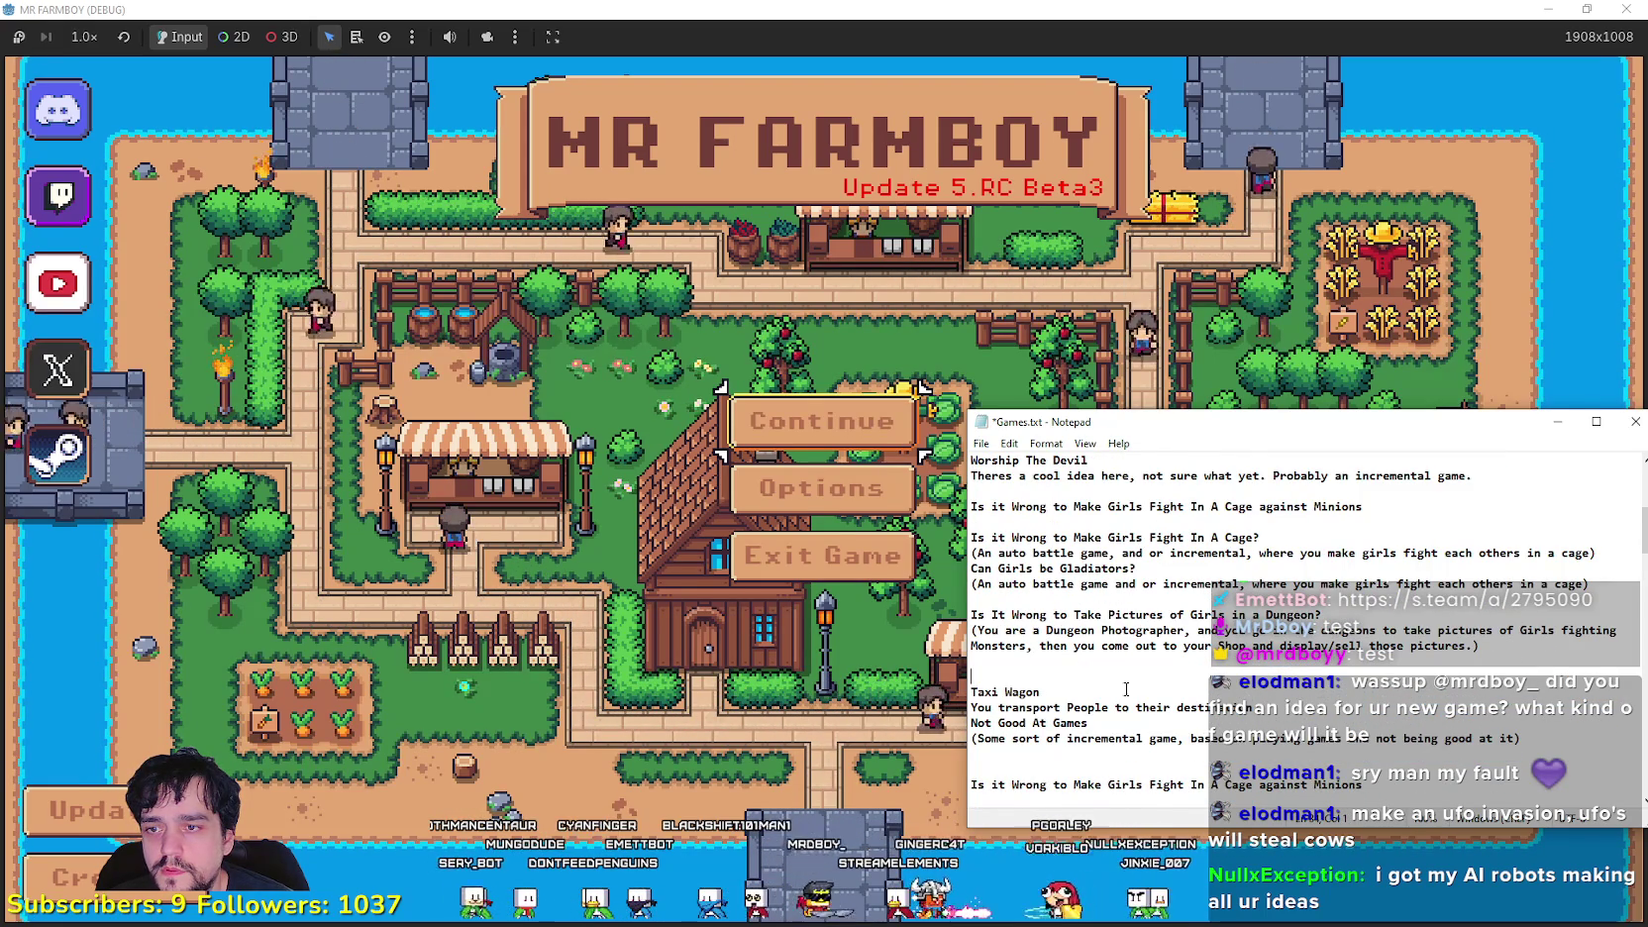
click(1209, 758)
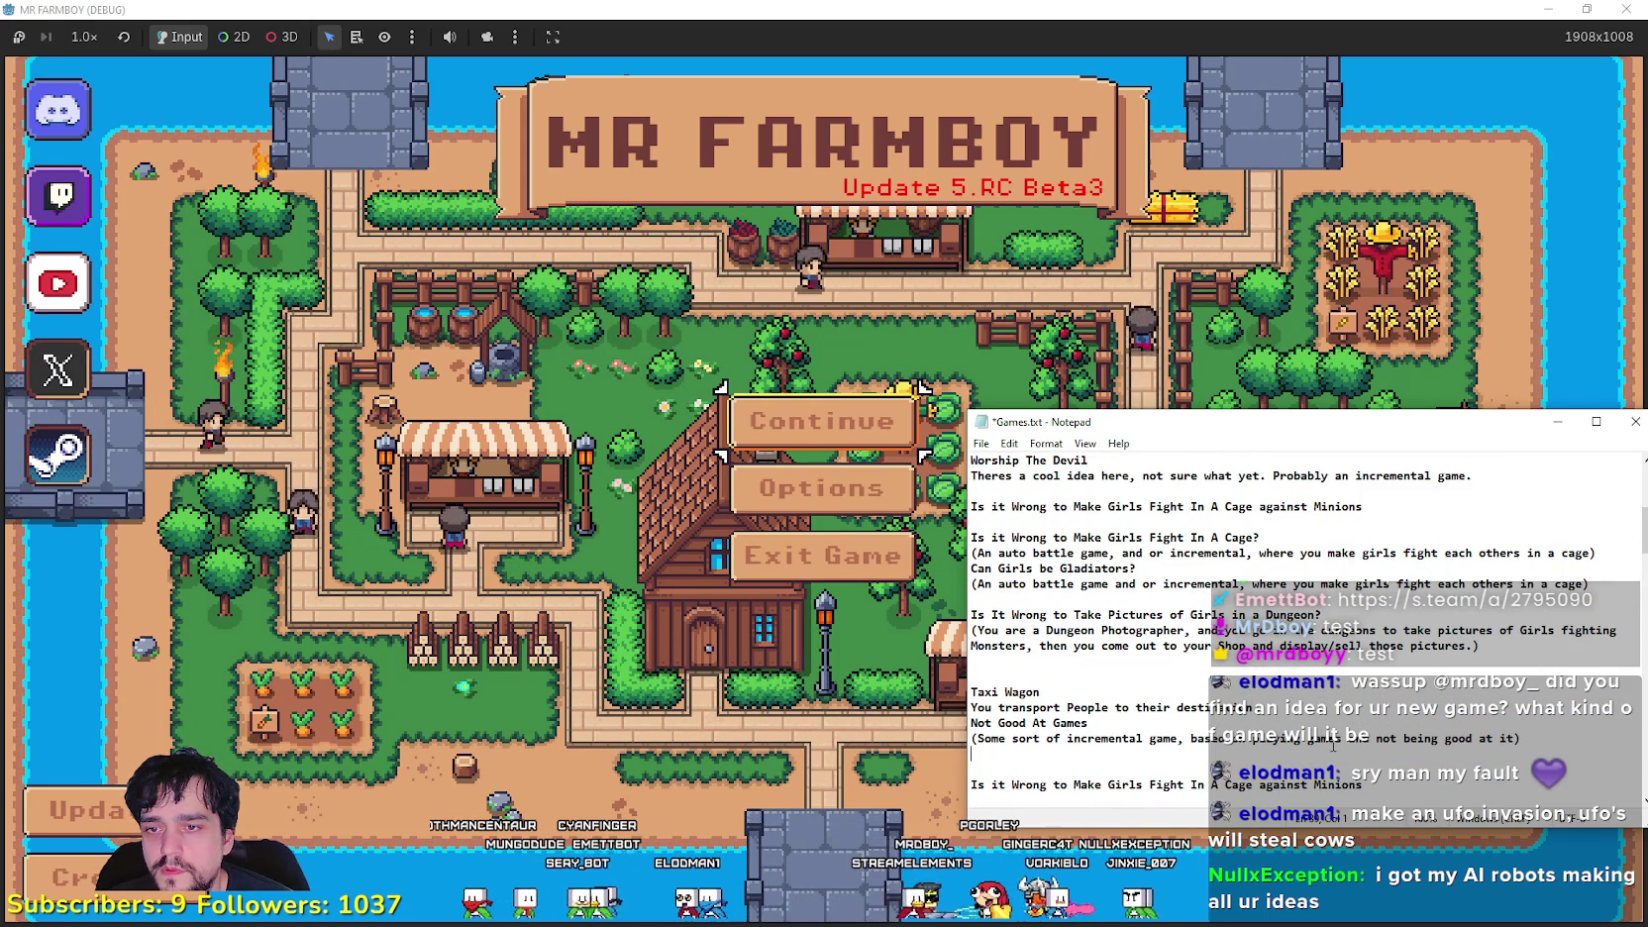
key(Return)
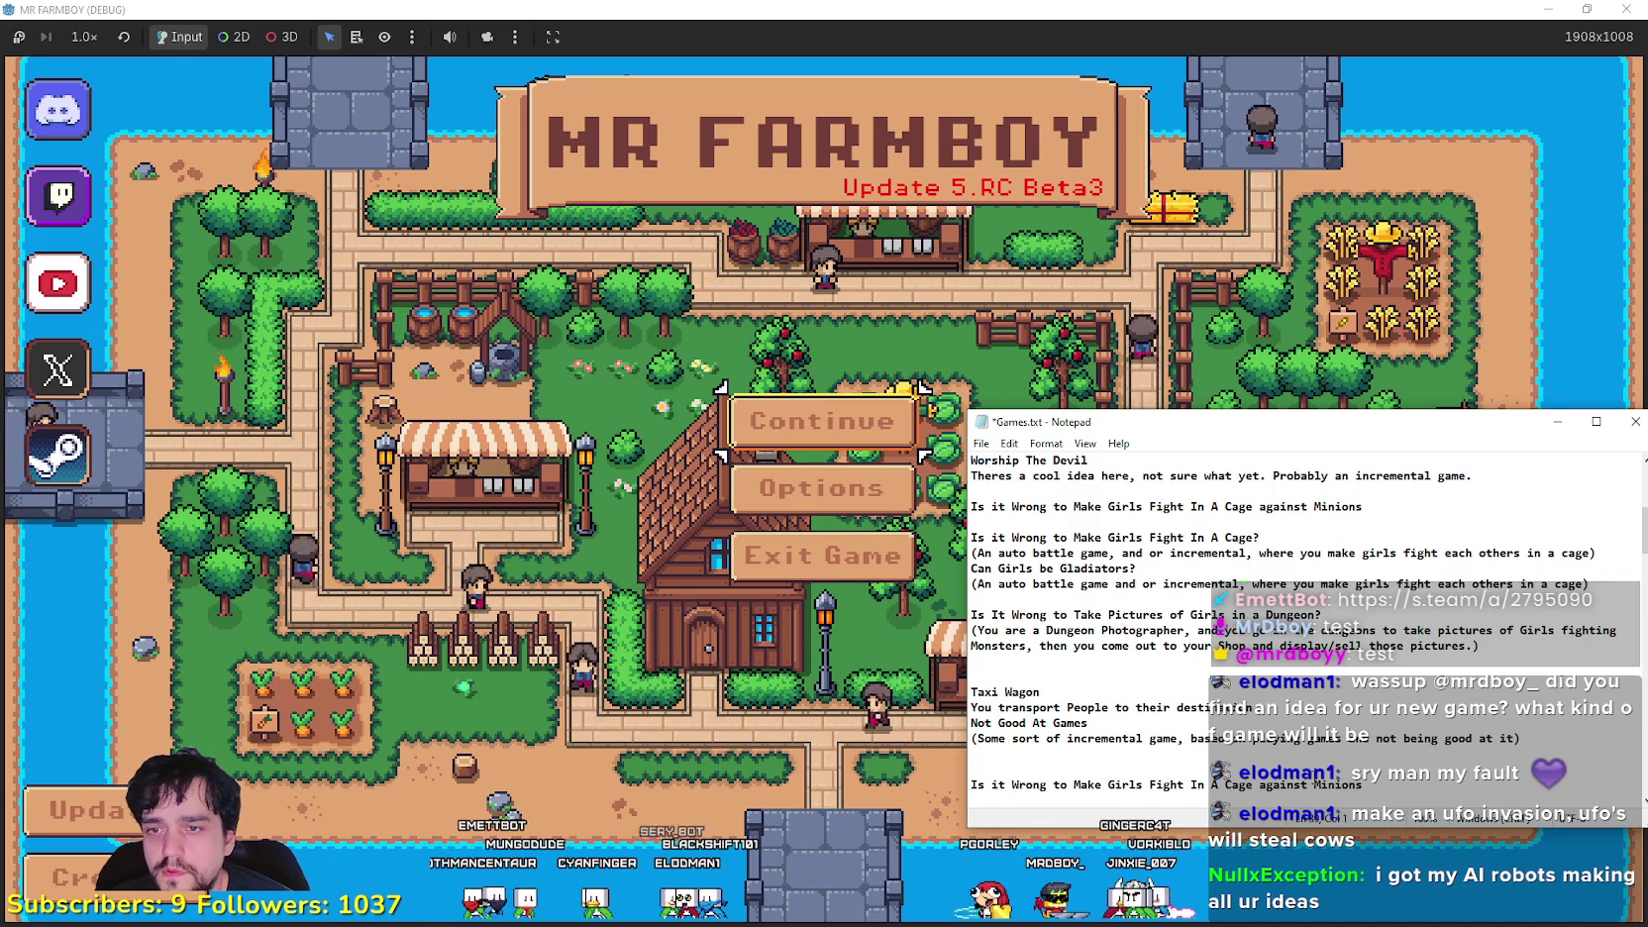
click(1183, 673)
key(BackSpace)
click(1252, 692)
key(Return)
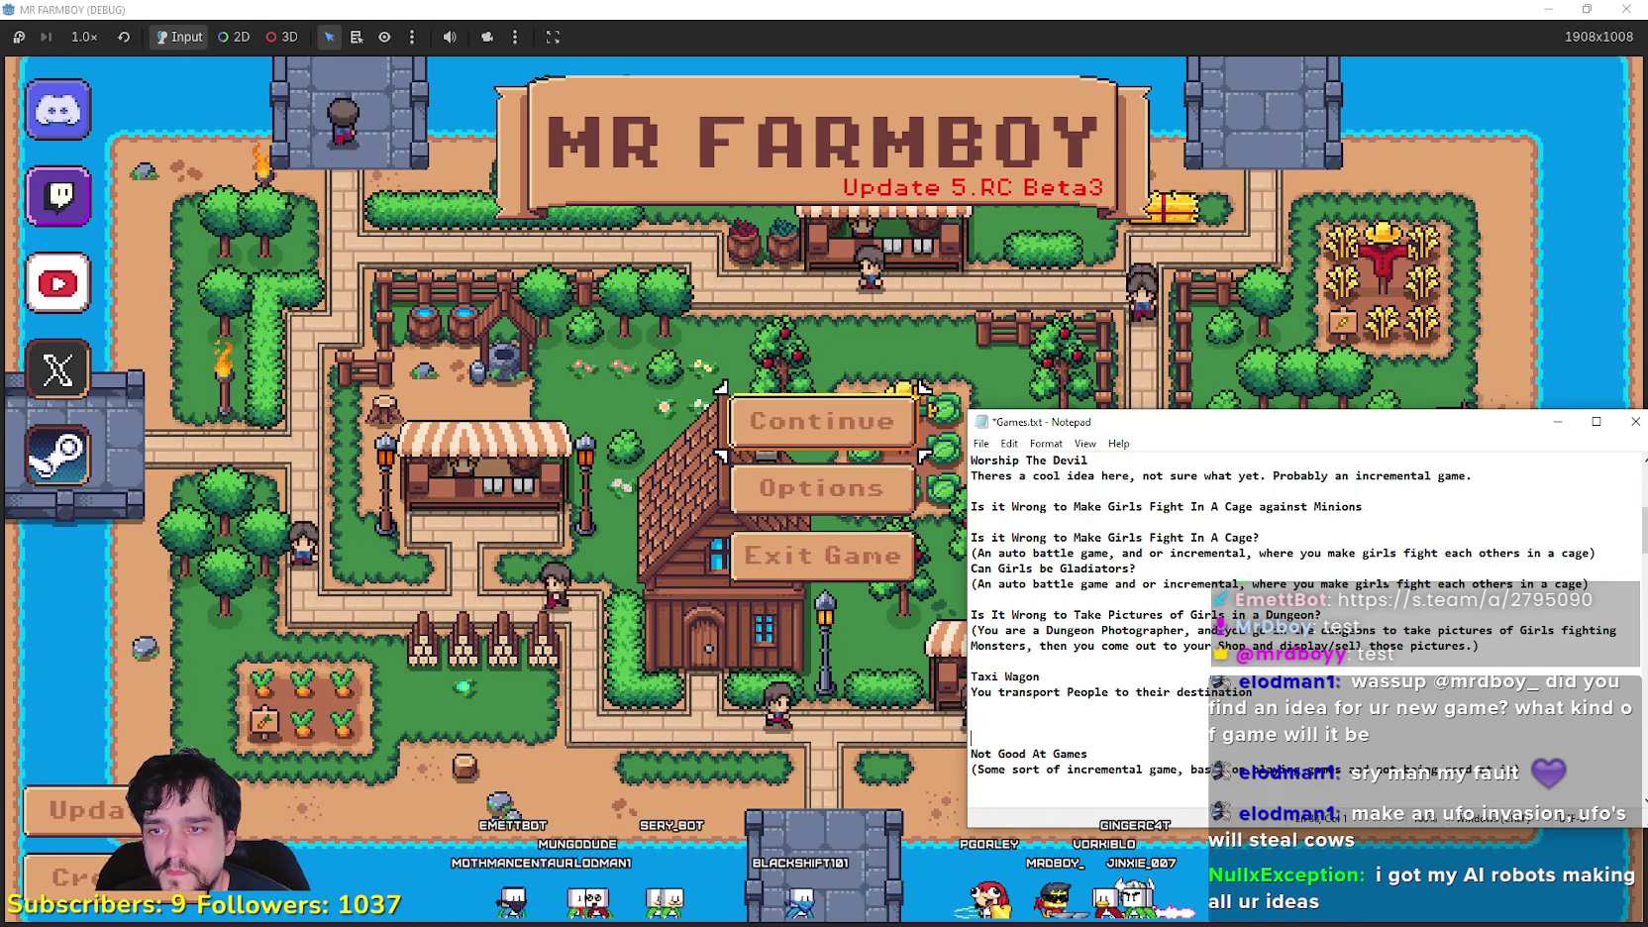
key(Return)
key(Return)
key(Return)
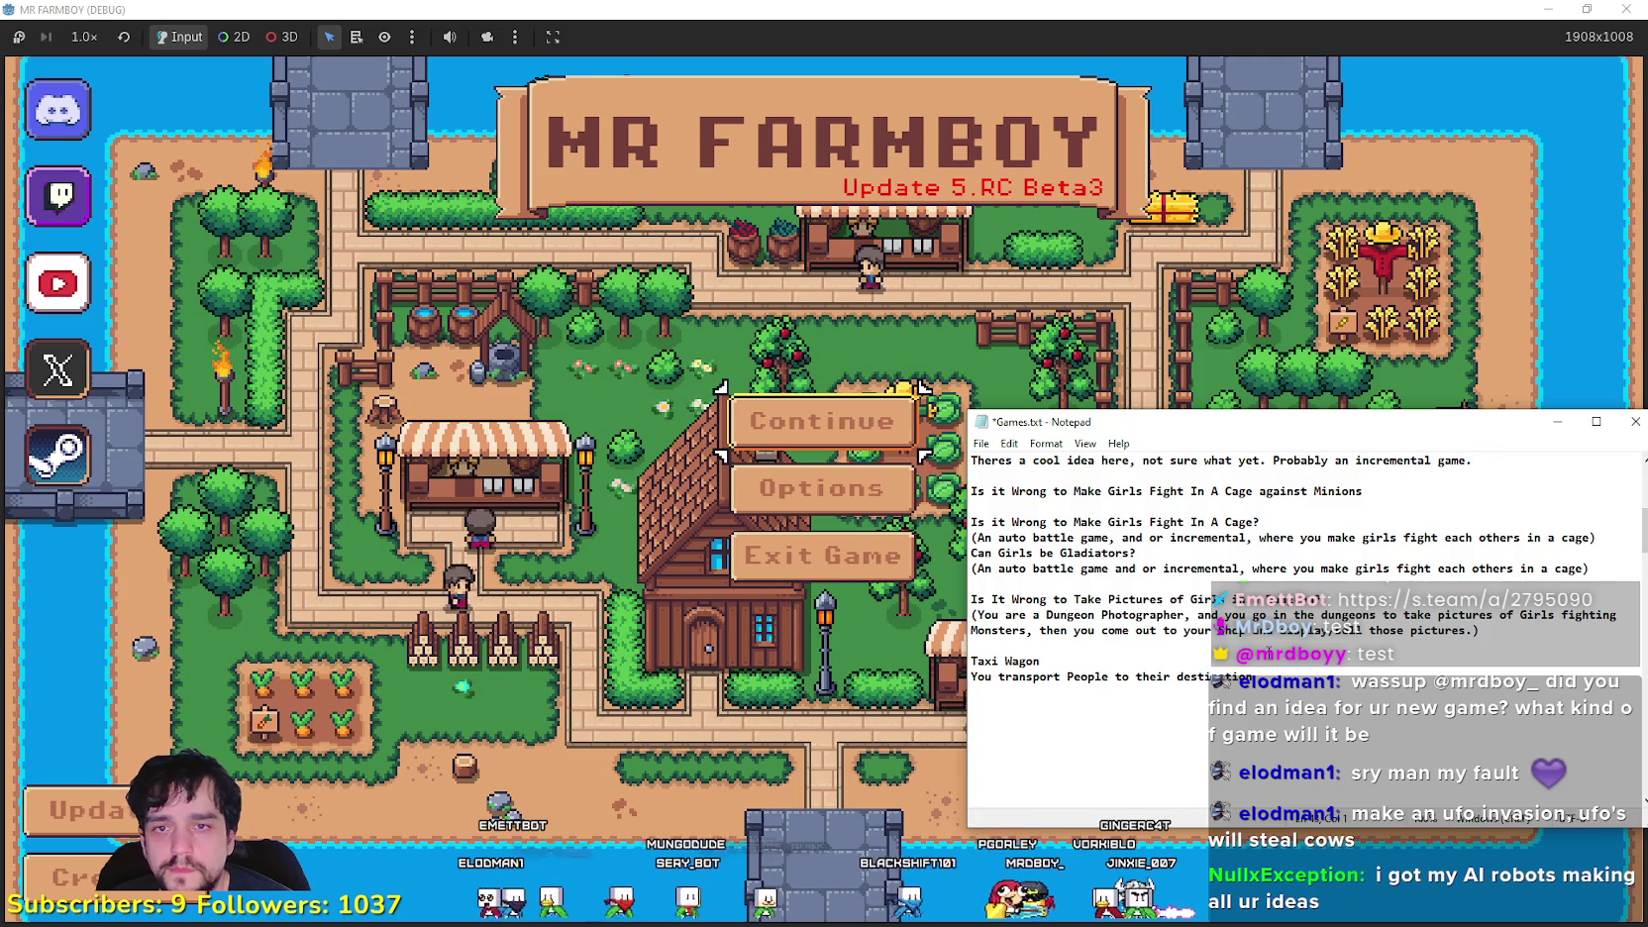
scroll(1139, 594, up, 3)
drag(1141, 409, 1141, 2)
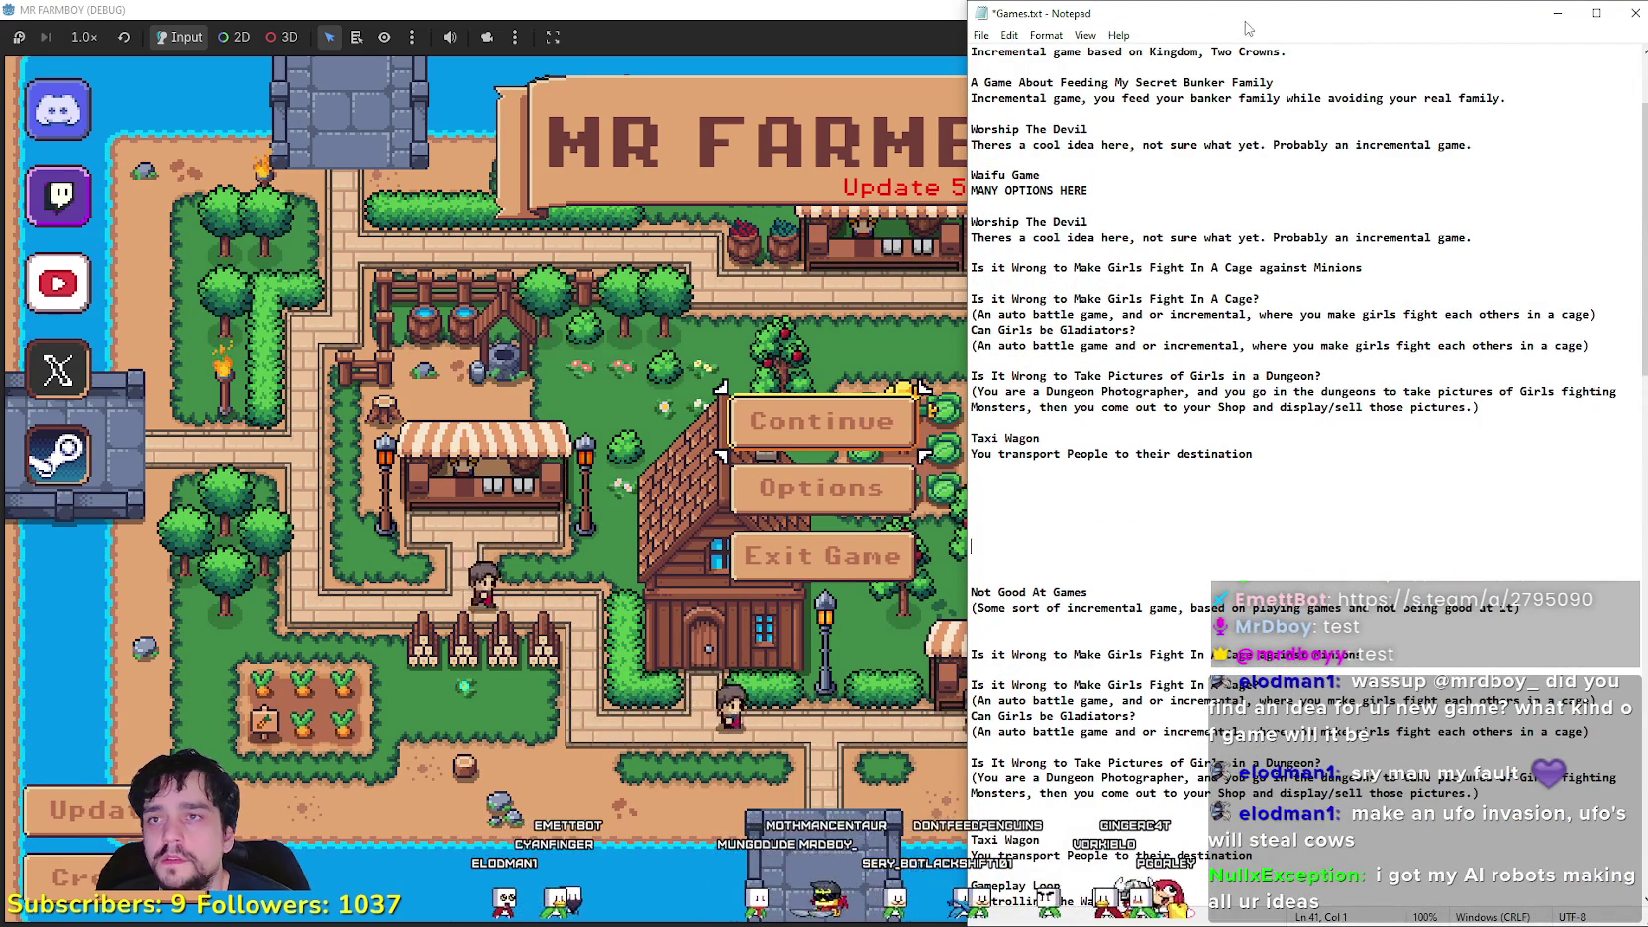
- Delete the lines from the Waifu Game entry through the duplicate Worship The Devil description
drag(1288, 13, 766, 13)
scroll(763, 569, up, 3)
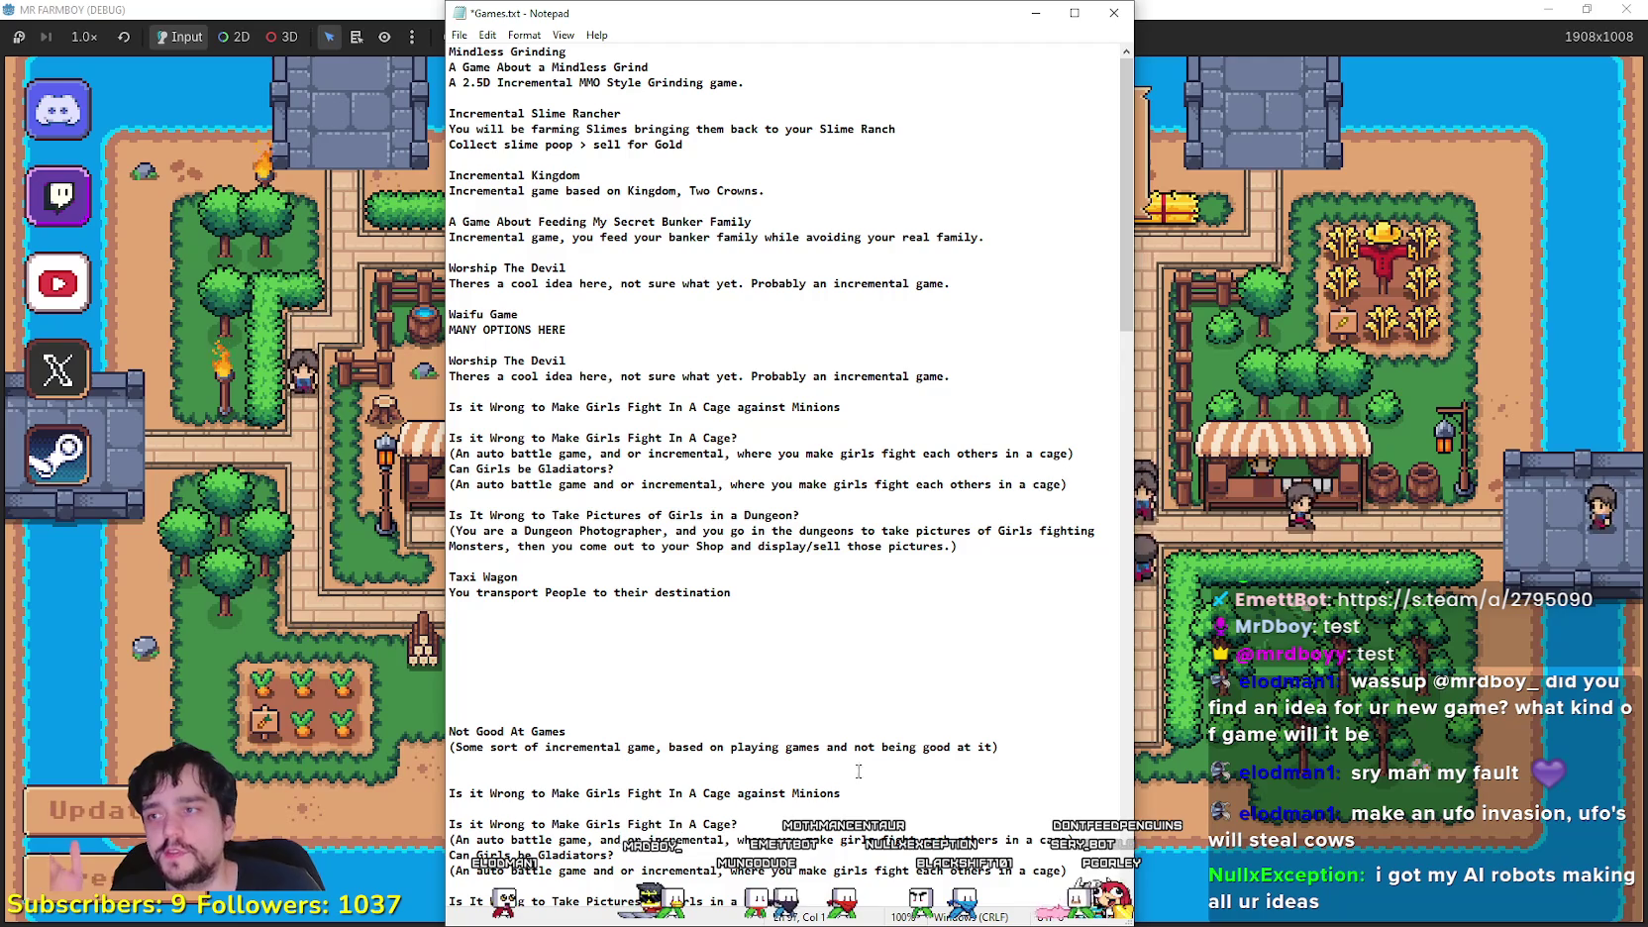
drag(584, 329, 522, 315)
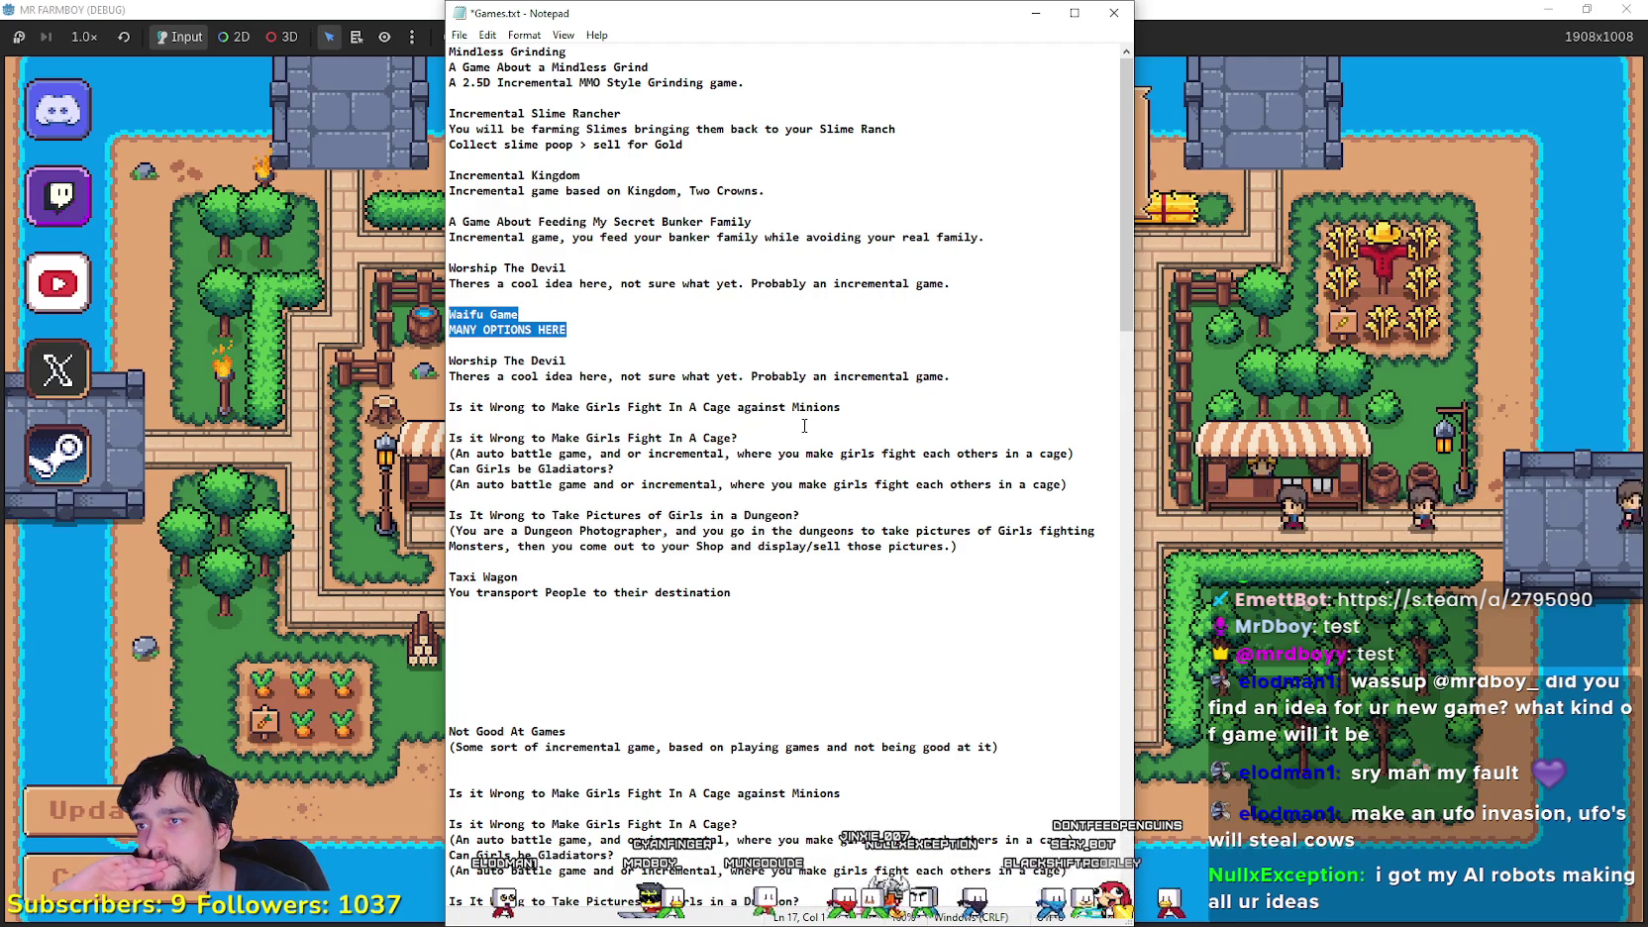
click(889, 402)
click(761, 601)
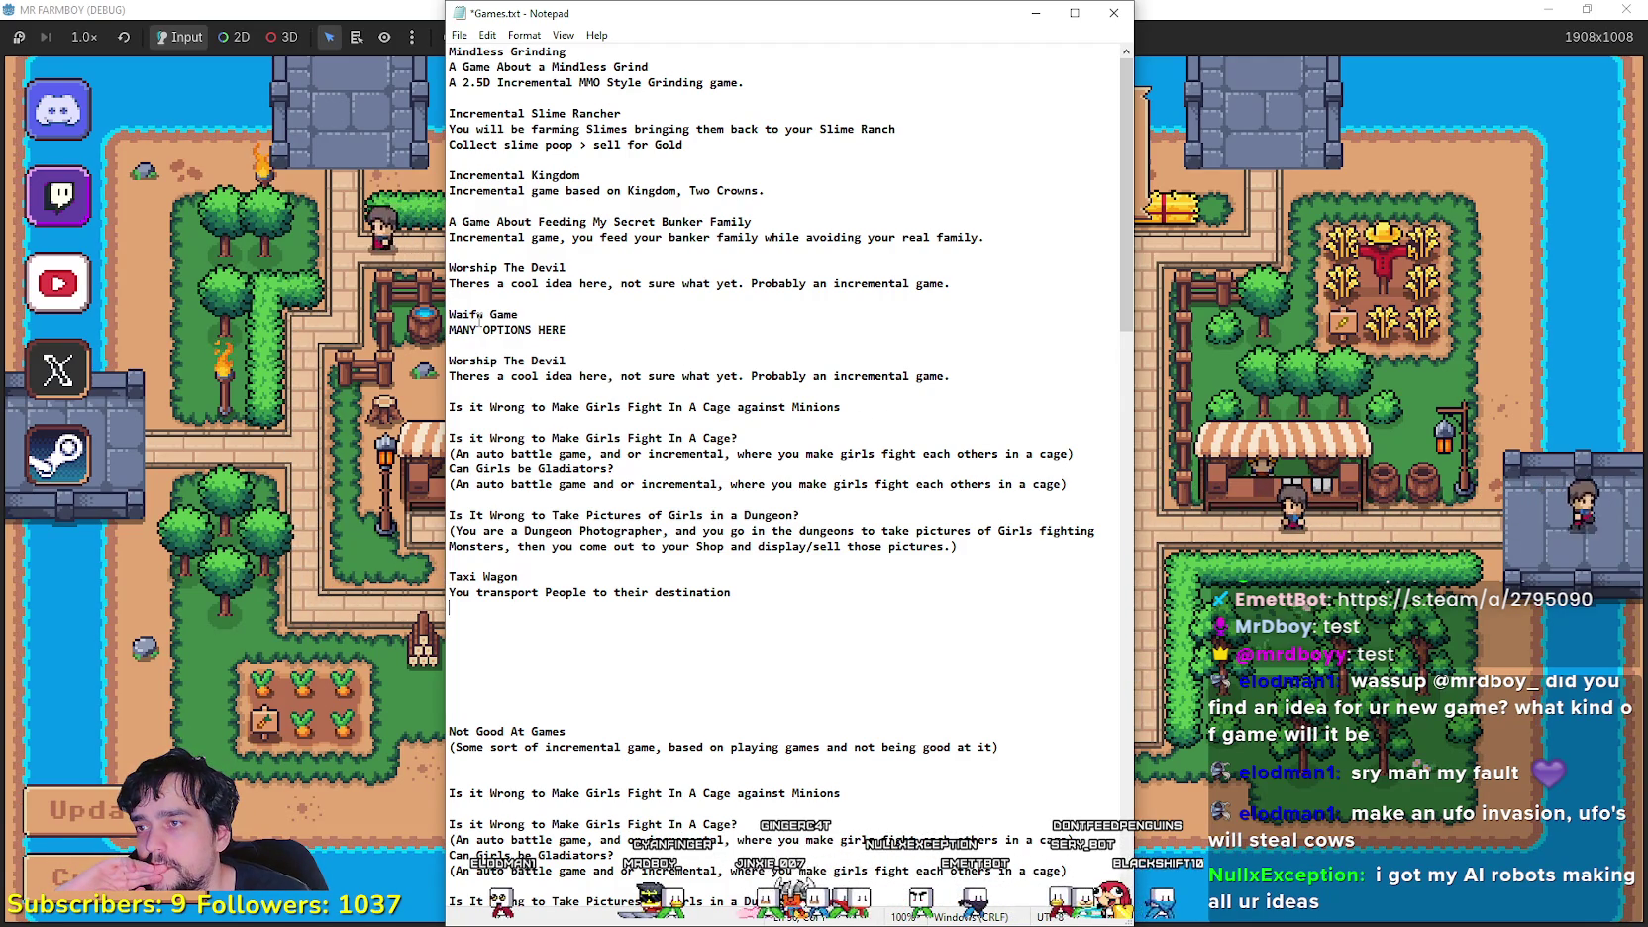
drag(955, 386, 451, 300)
key(Delete)
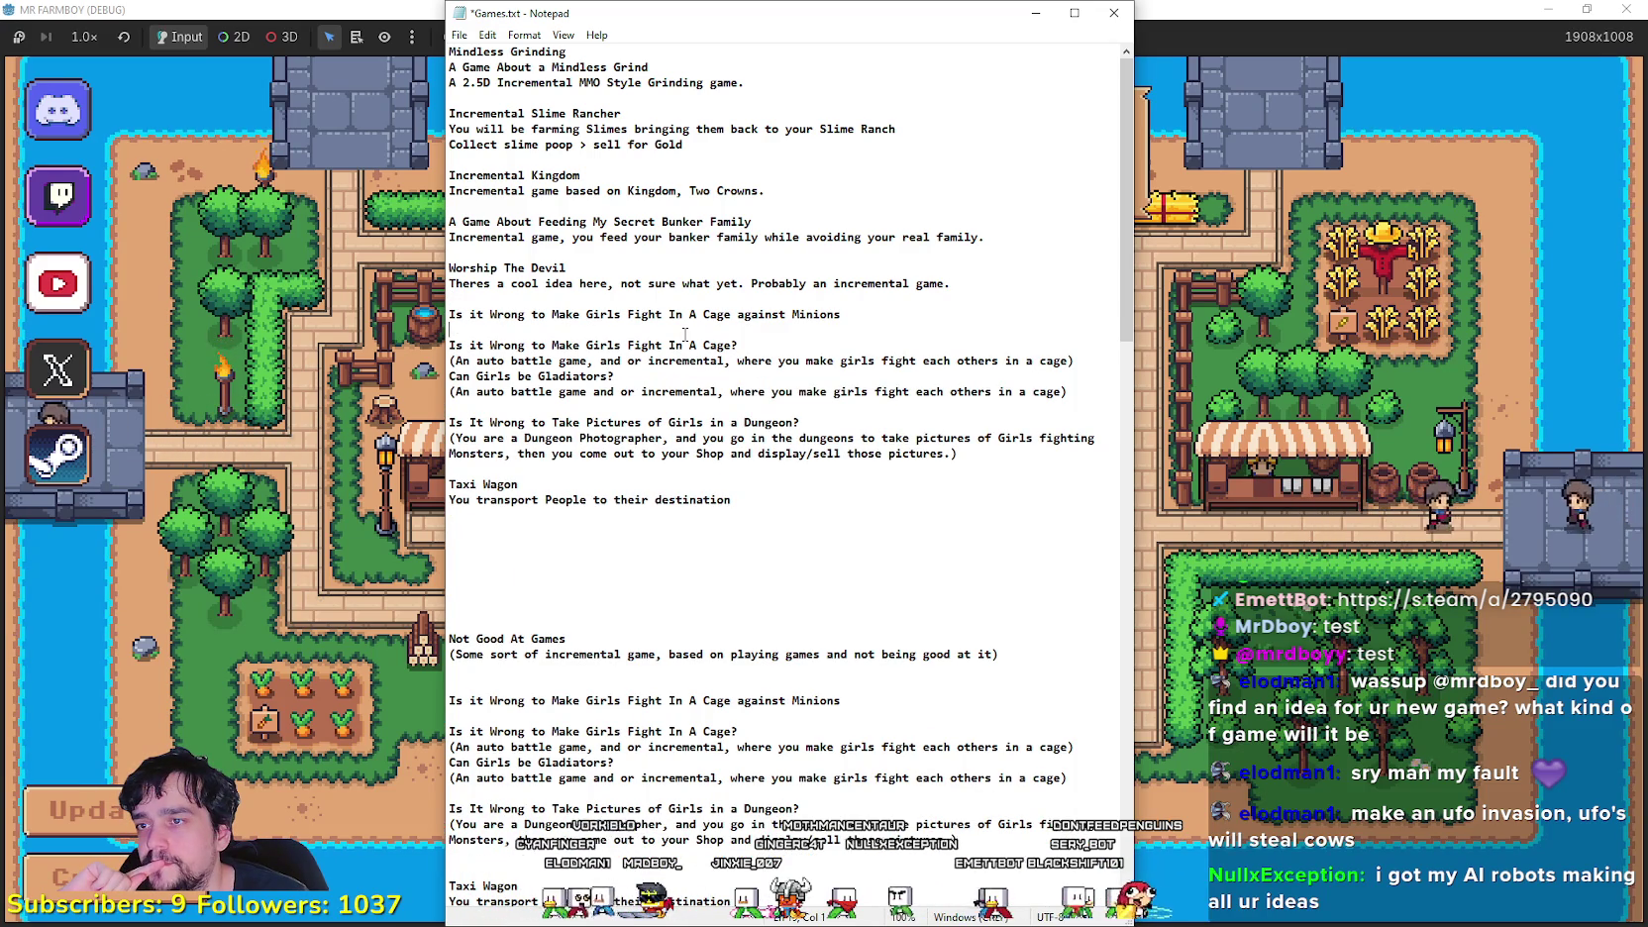
click(820, 520)
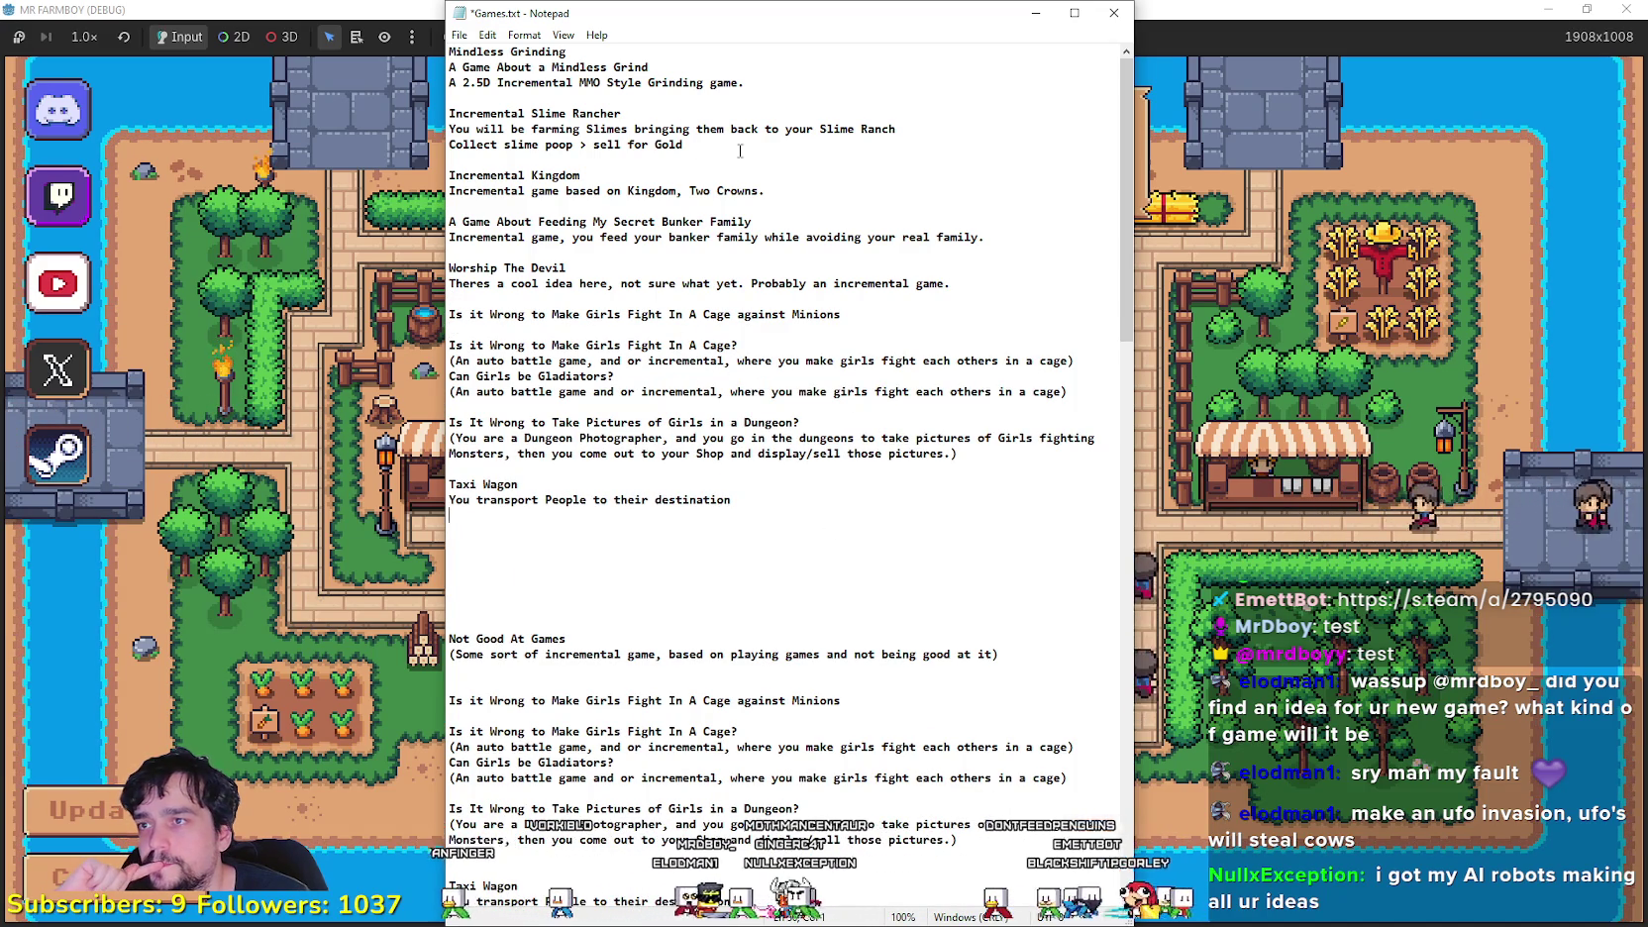
- Check the Format > Font settings, close them unchanged, and return the cursor to the file's start
click(491, 36)
mouse_move(525, 36)
click(545, 73)
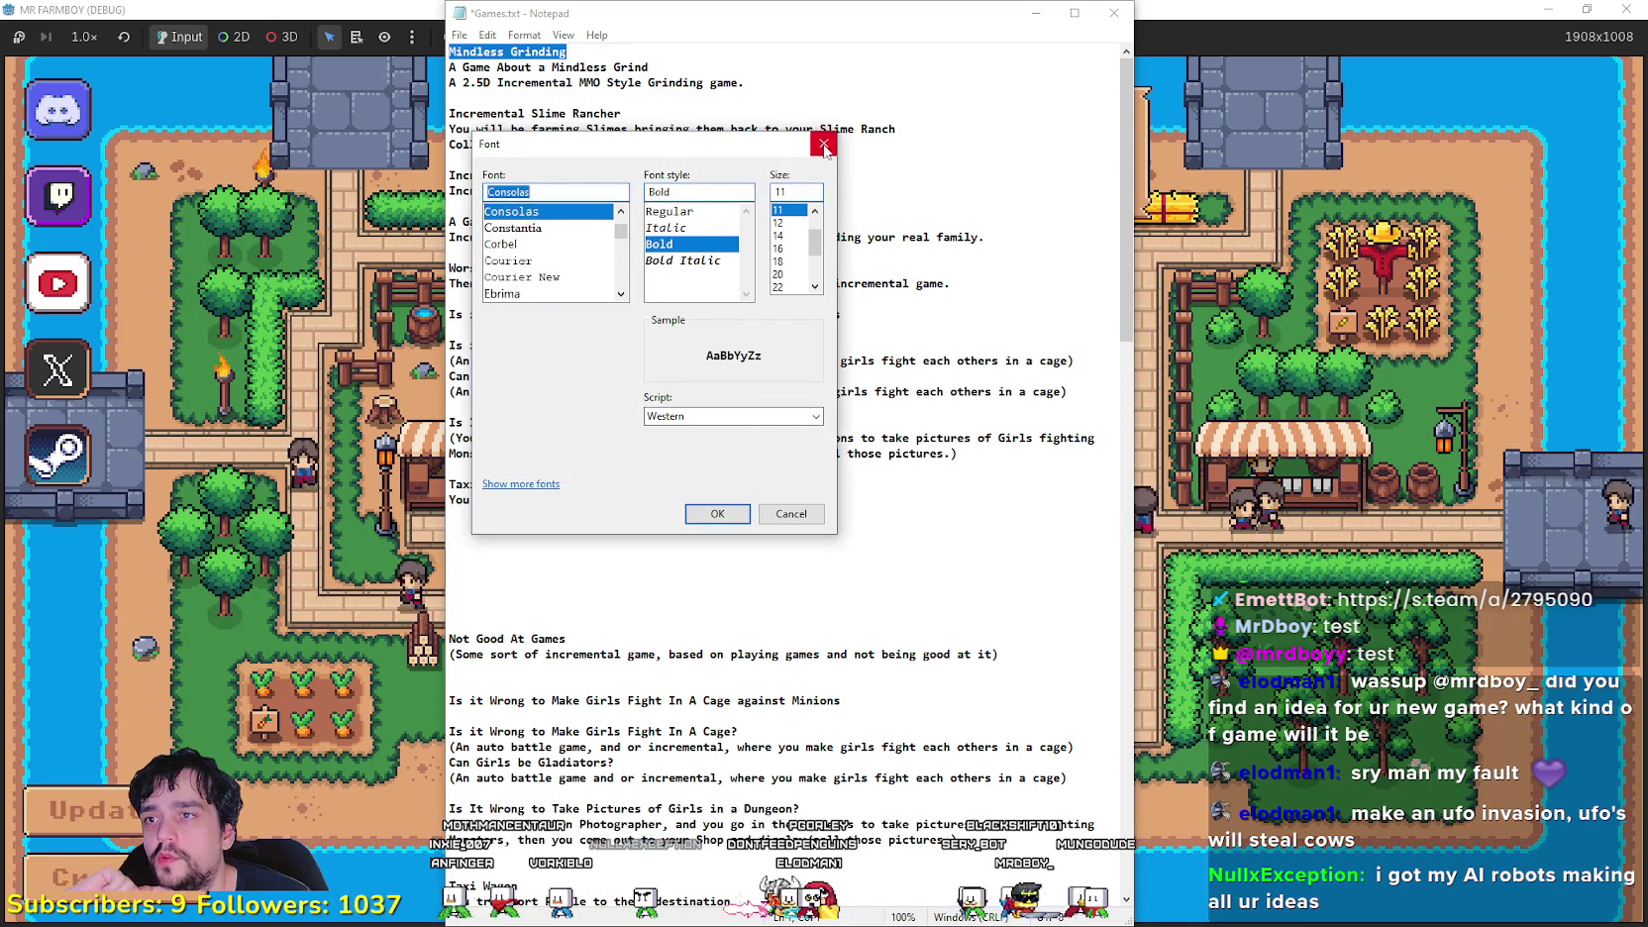
click(823, 144)
click(539, 51)
drag(556, 67, 448, 52)
click(943, 586)
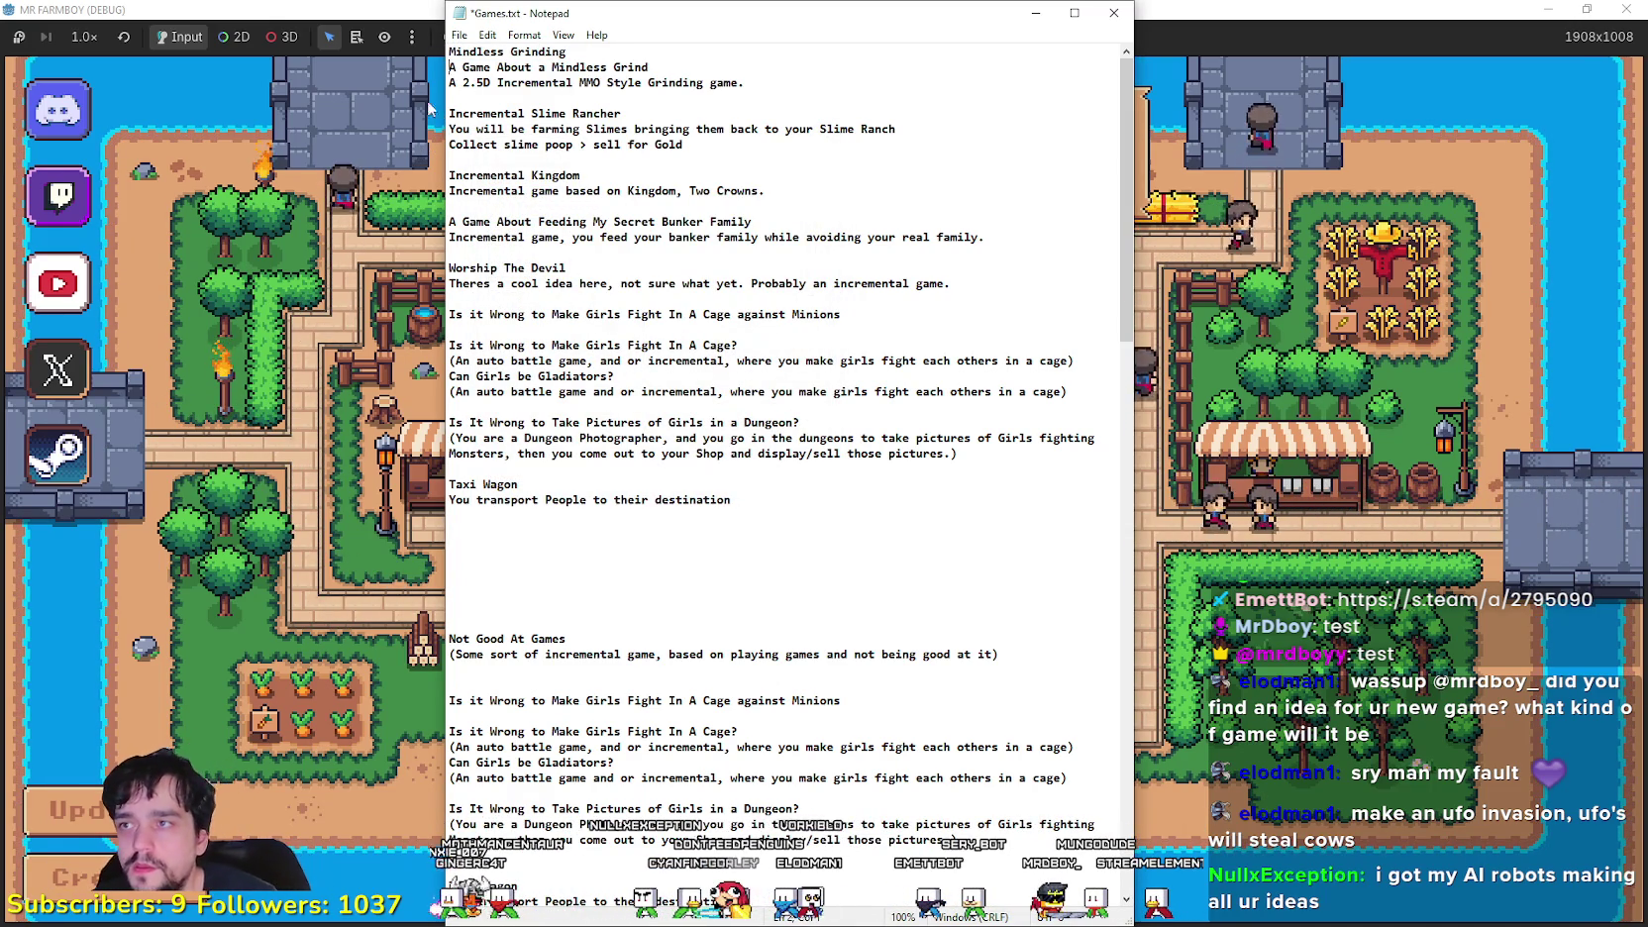
click(451, 52)
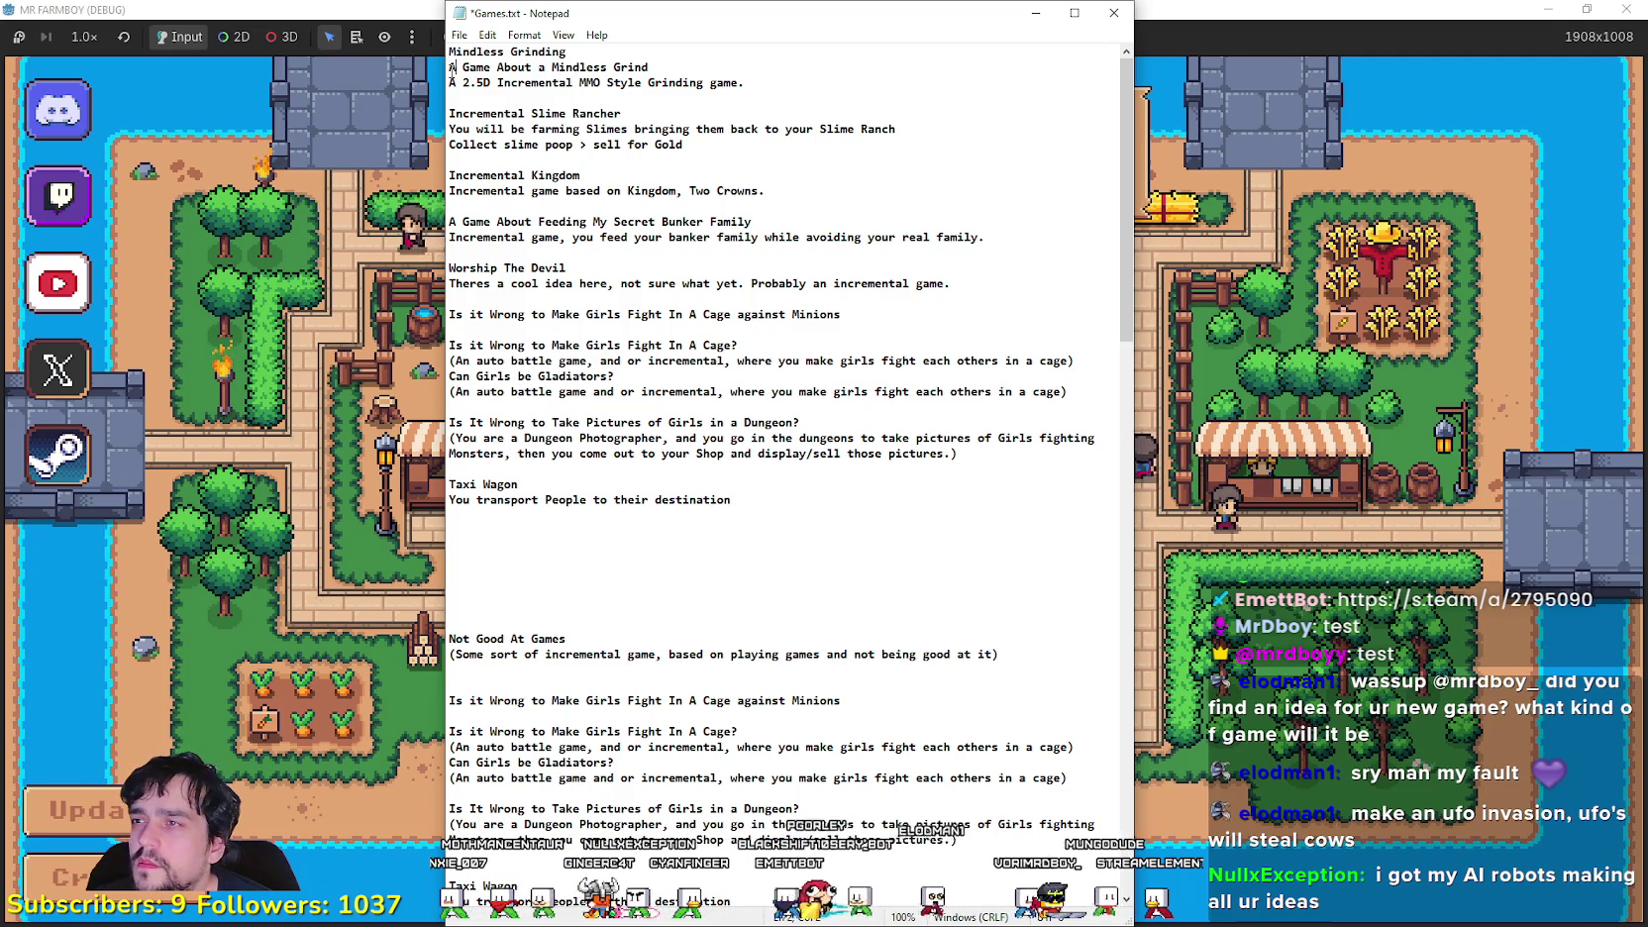
- Tab-indent the Mindless Grind, 2.5D Incremental, slime farming, slime poop, Kingdom and bunker family descriptions
key(Down)
key(Tab)
click(452, 83)
key(Tab)
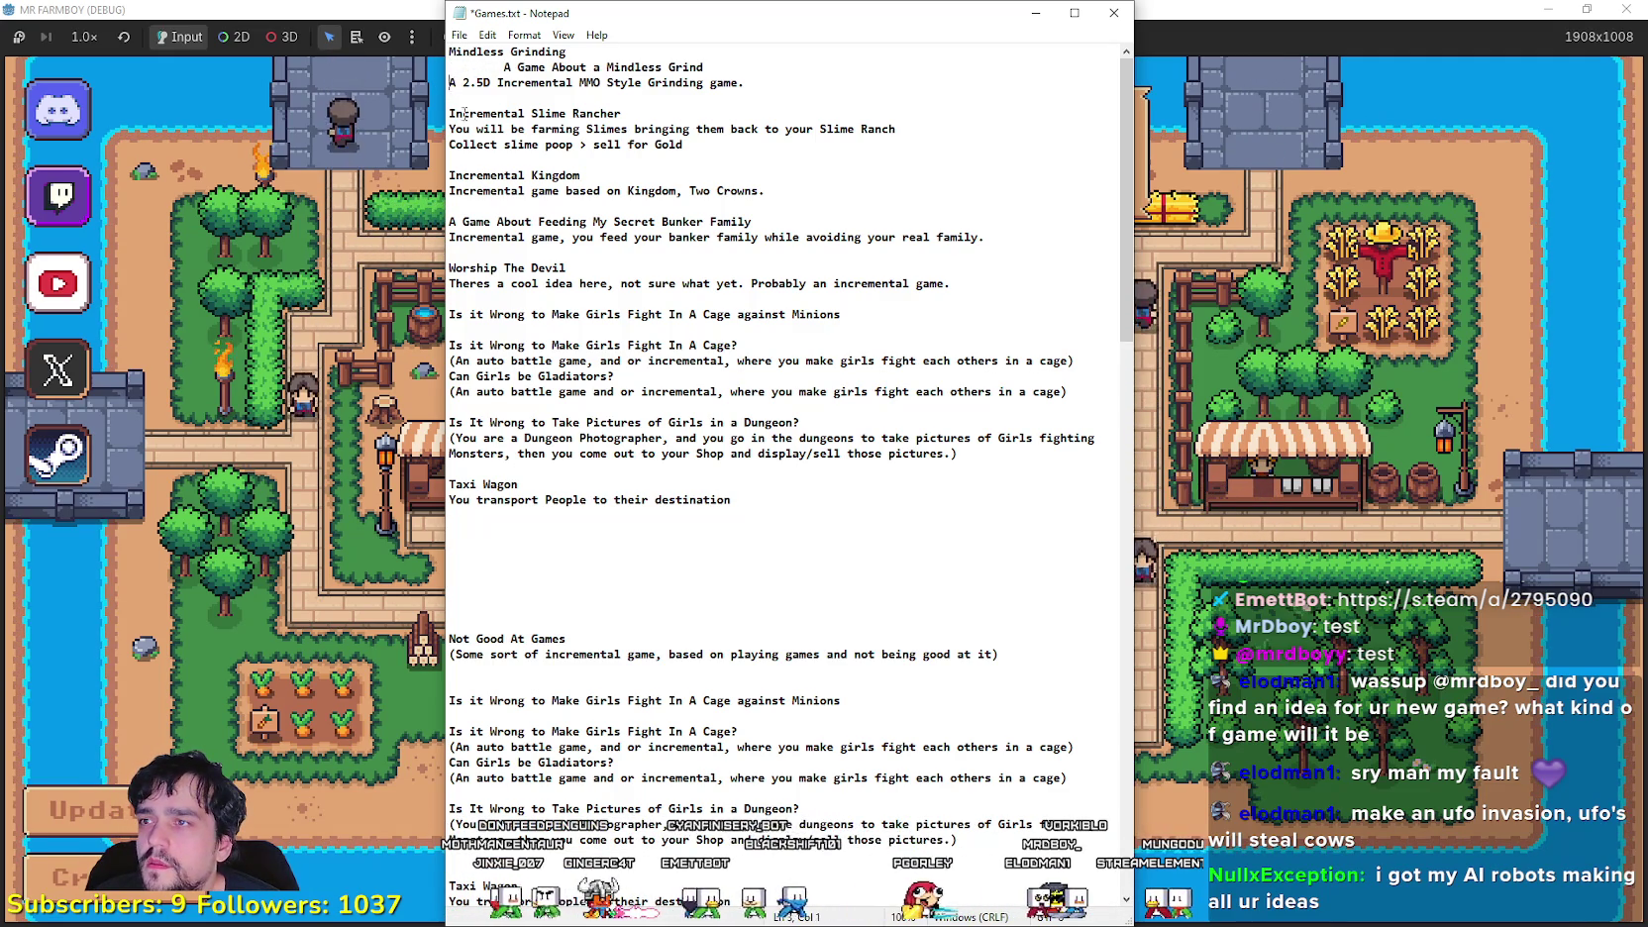
click(451, 128)
key(Tab)
click(455, 146)
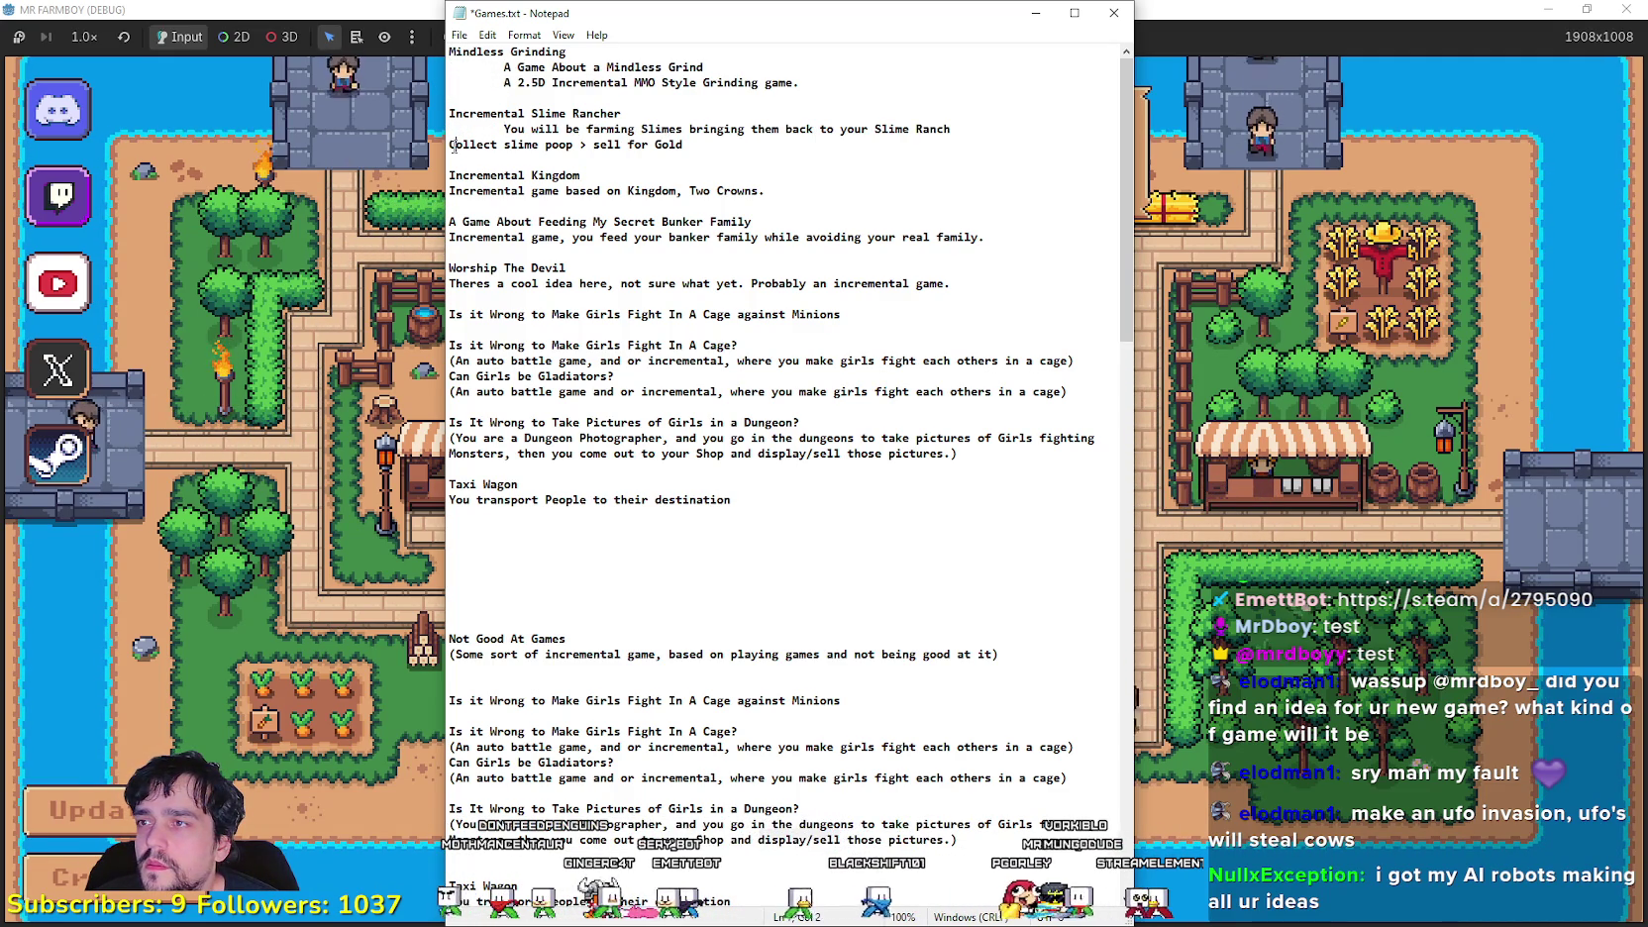
key(Tab)
click(451, 192)
key(Tab)
click(452, 236)
key(Tab)
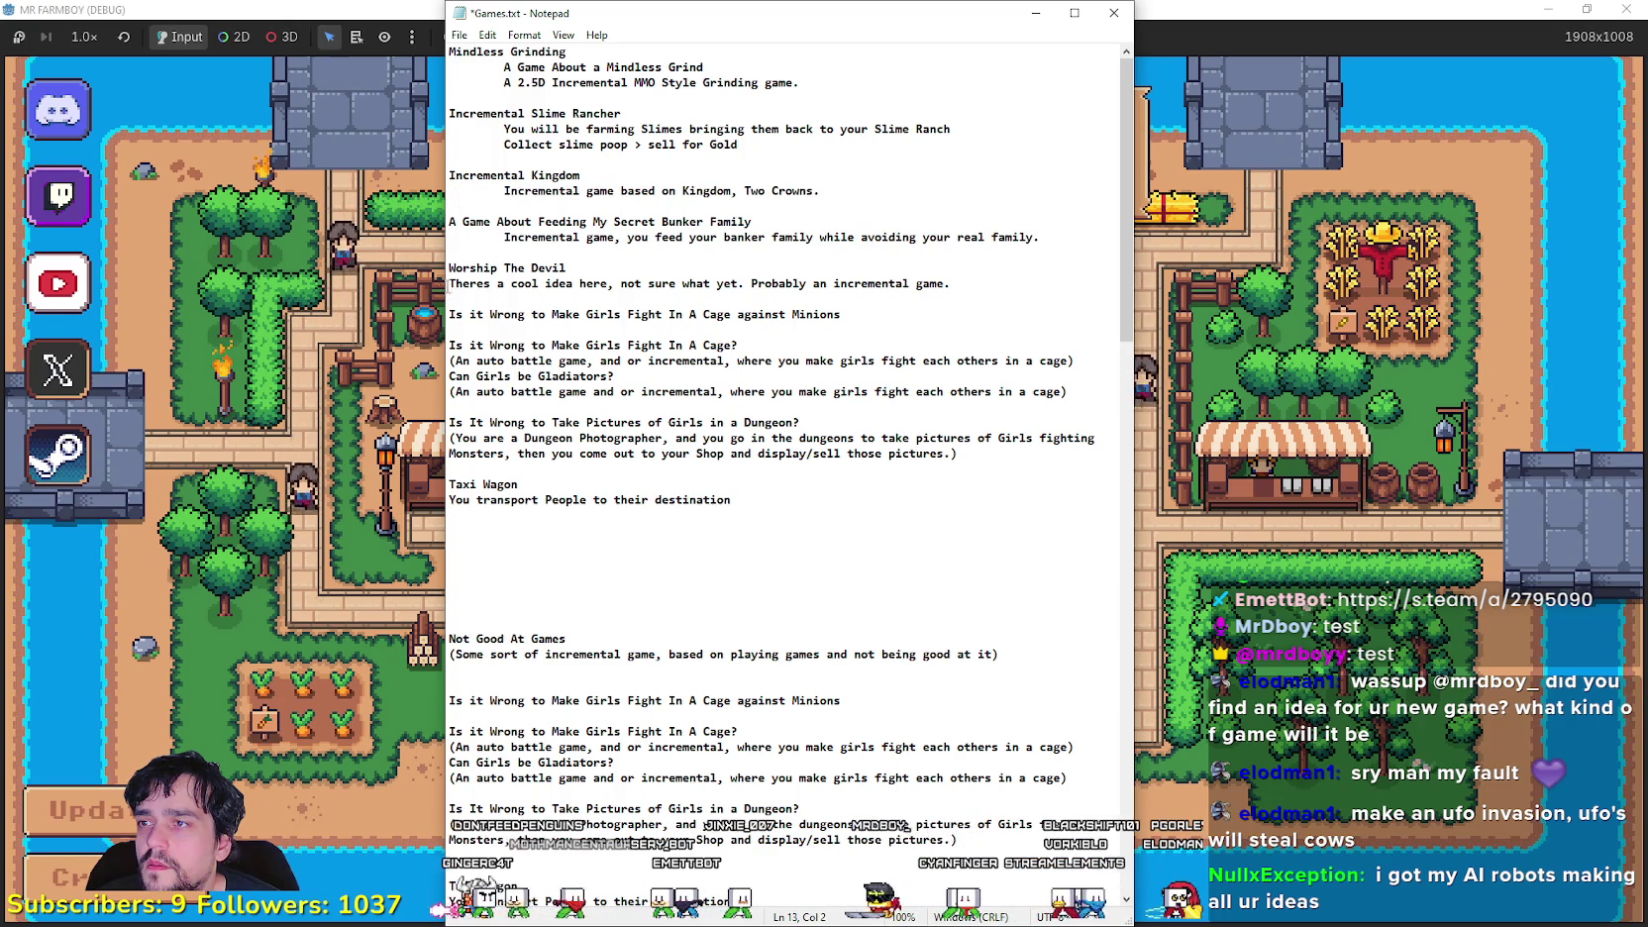
- Tab-indent the cool idea description and both auto battle descriptions
key(Tab)
click(452, 332)
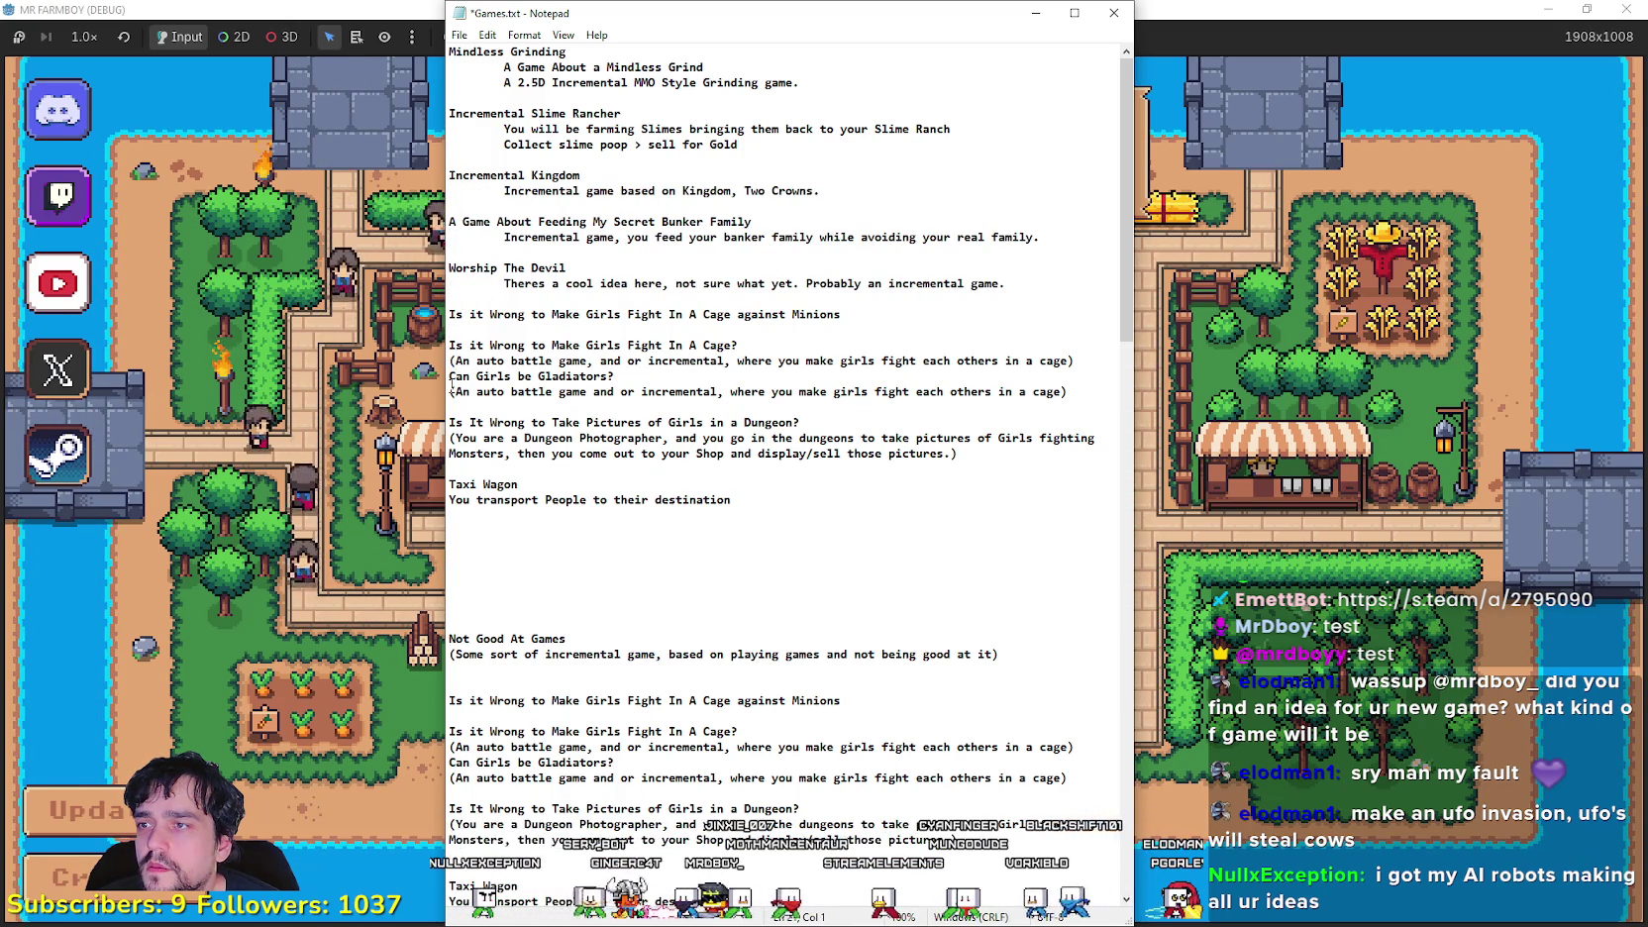
key(Tab)
key(Down)
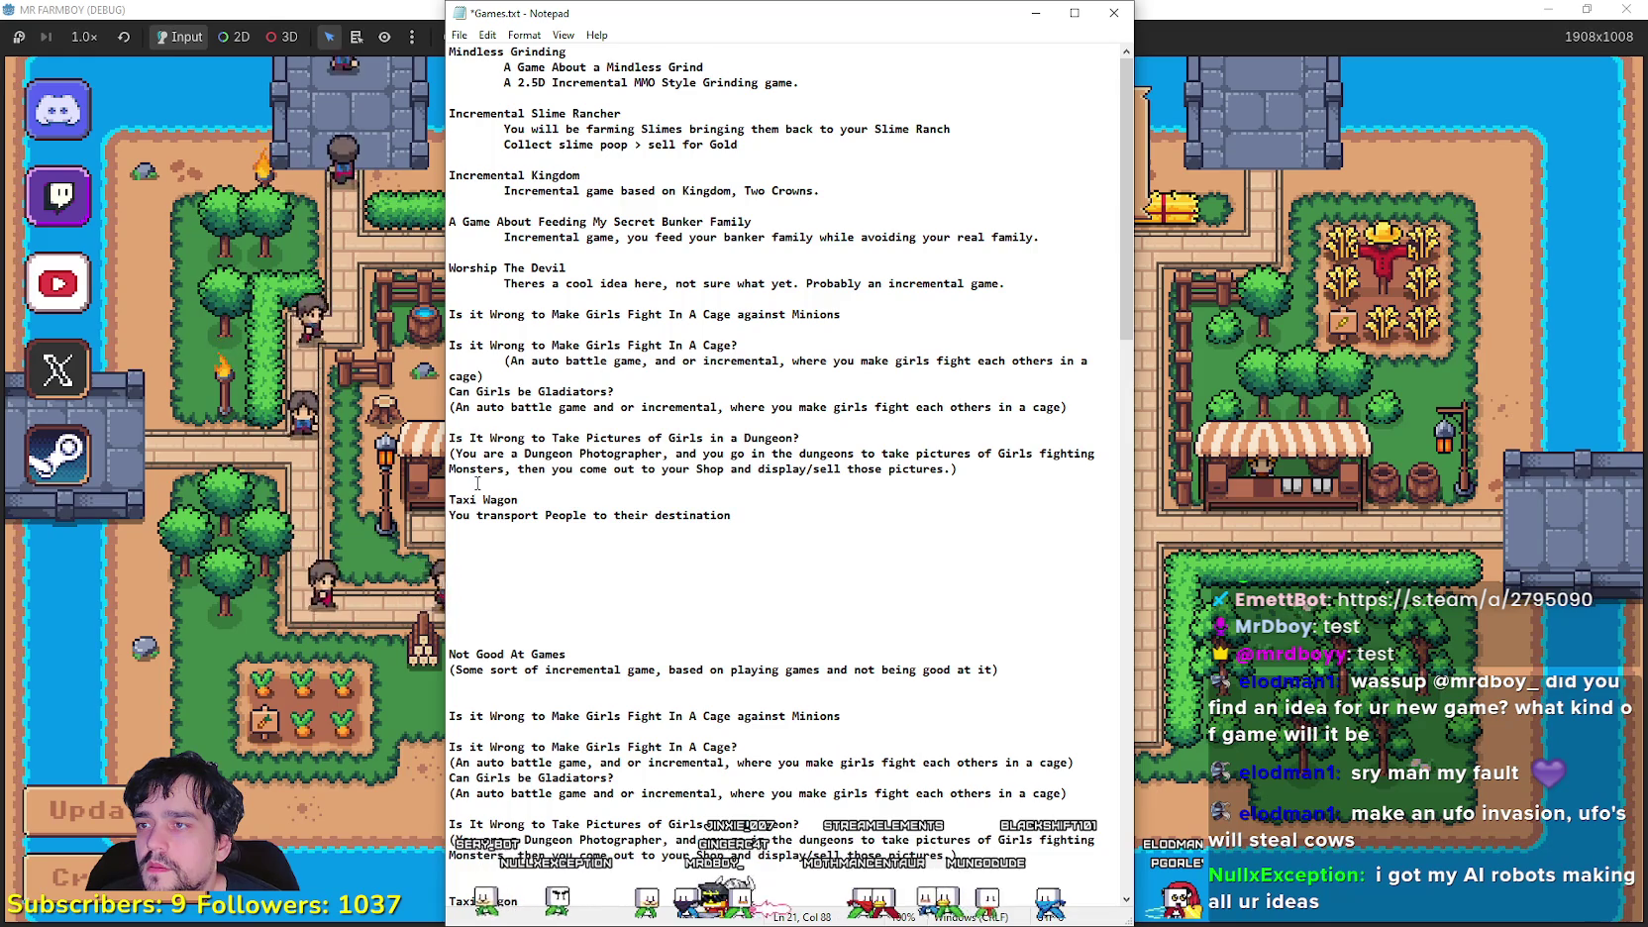
click(450, 407)
key(Tab)
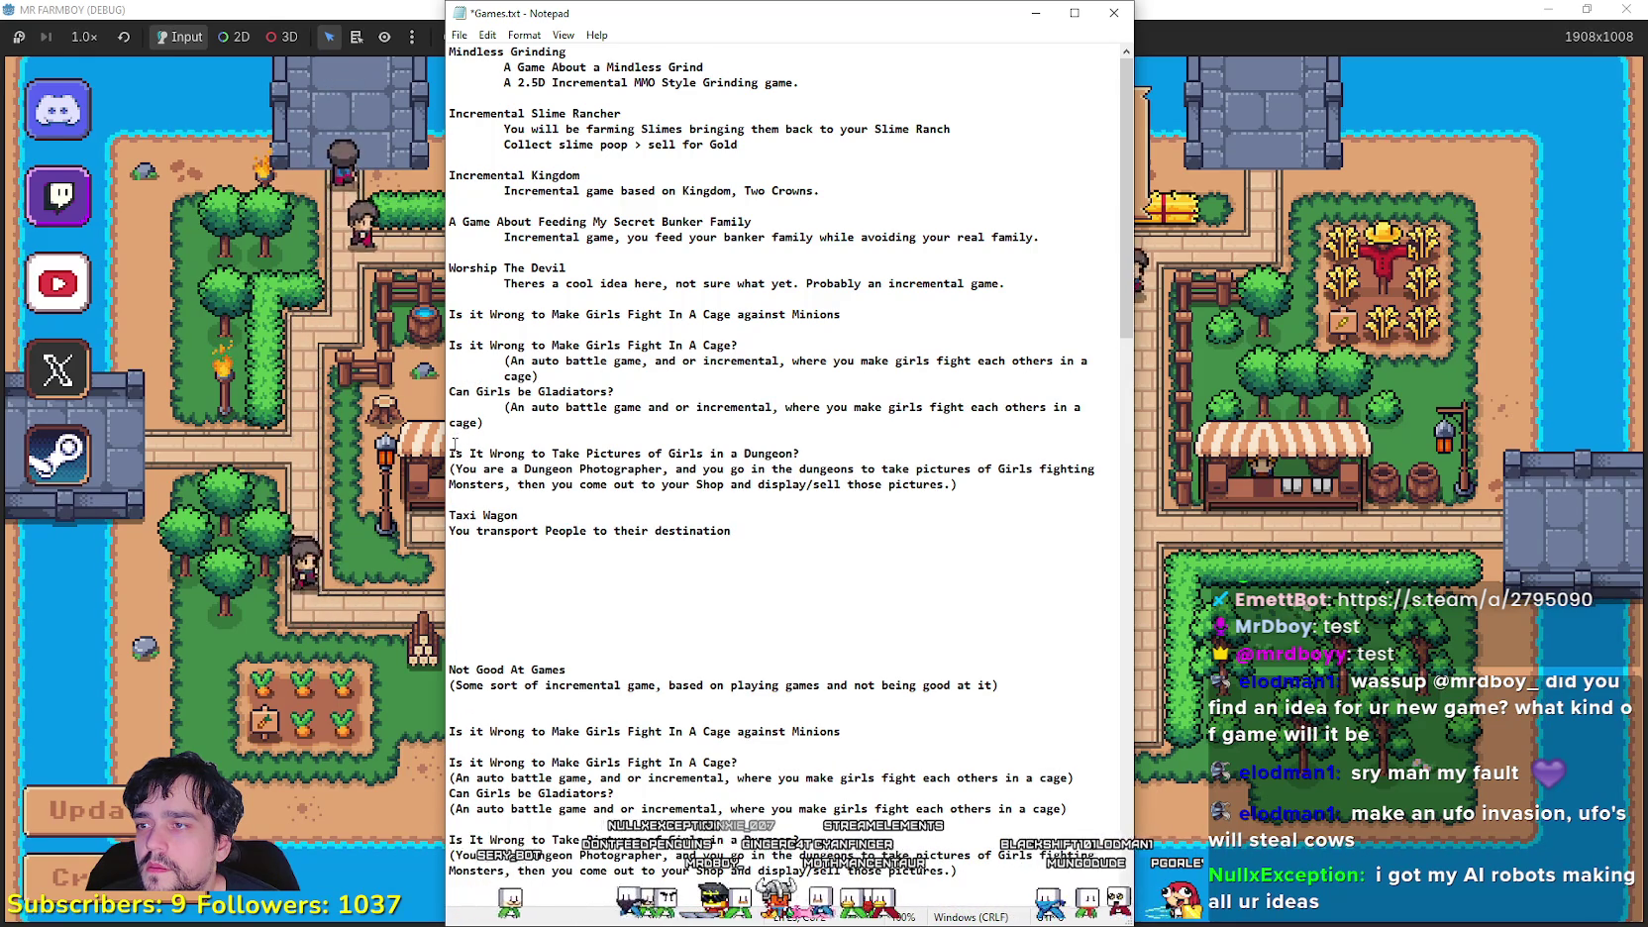
- Widen Notepad, add a blank line after the first cage entry, and indent the Dungeon Photographer lines
drag(1134, 452, 1284, 436)
key(Return)
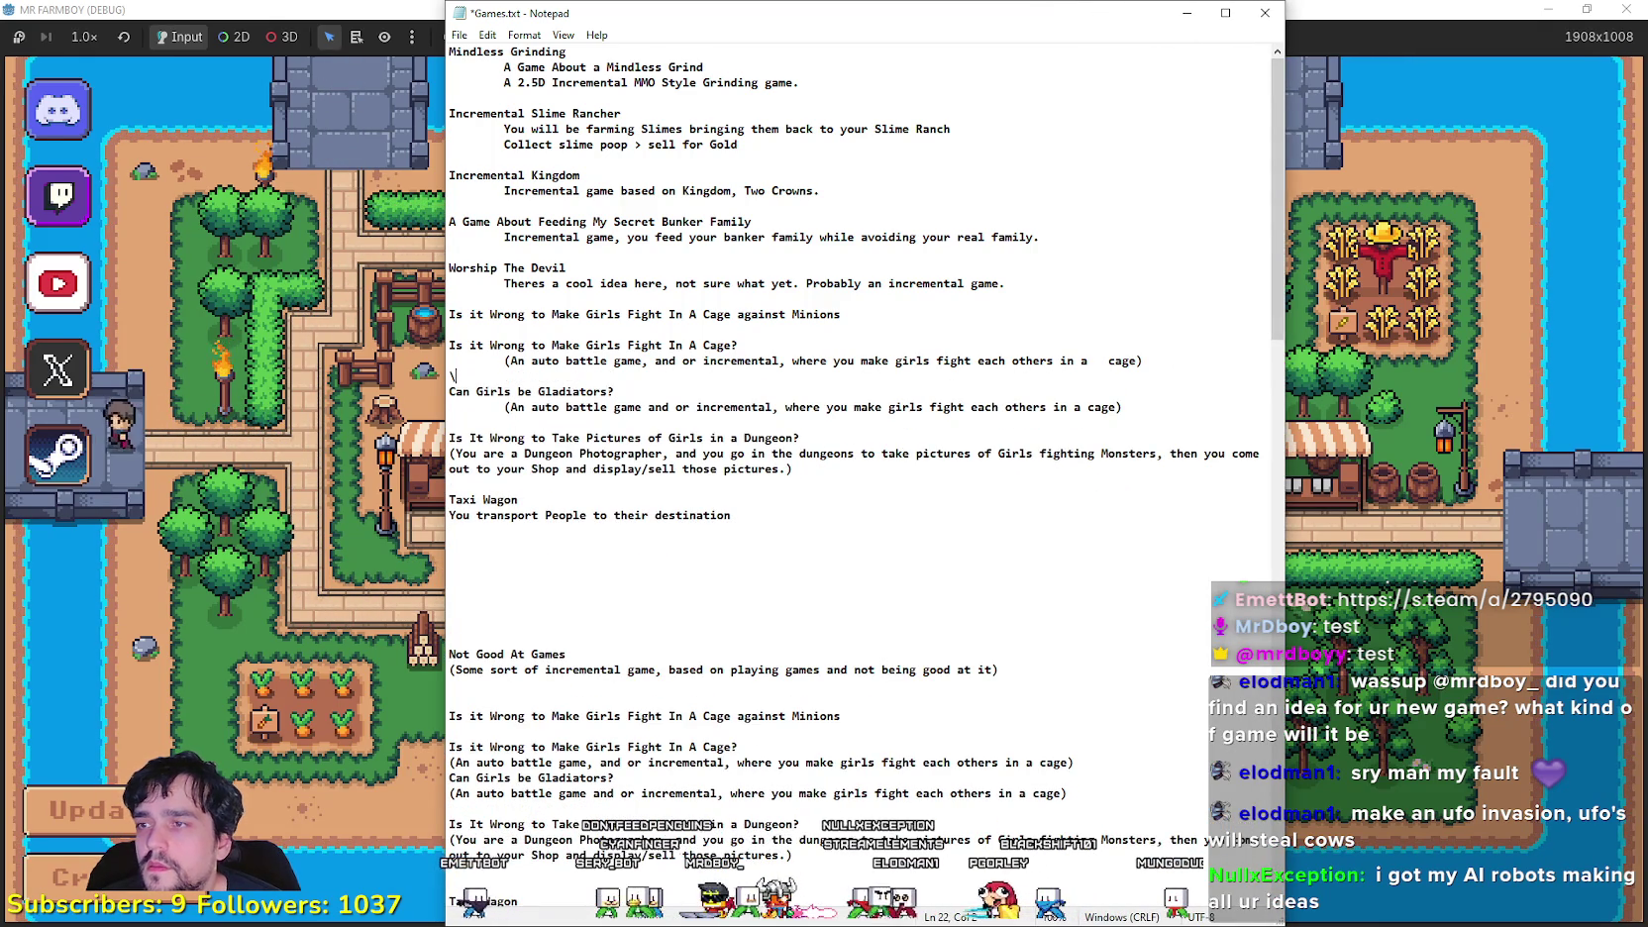
click(450, 452)
key(Tab)
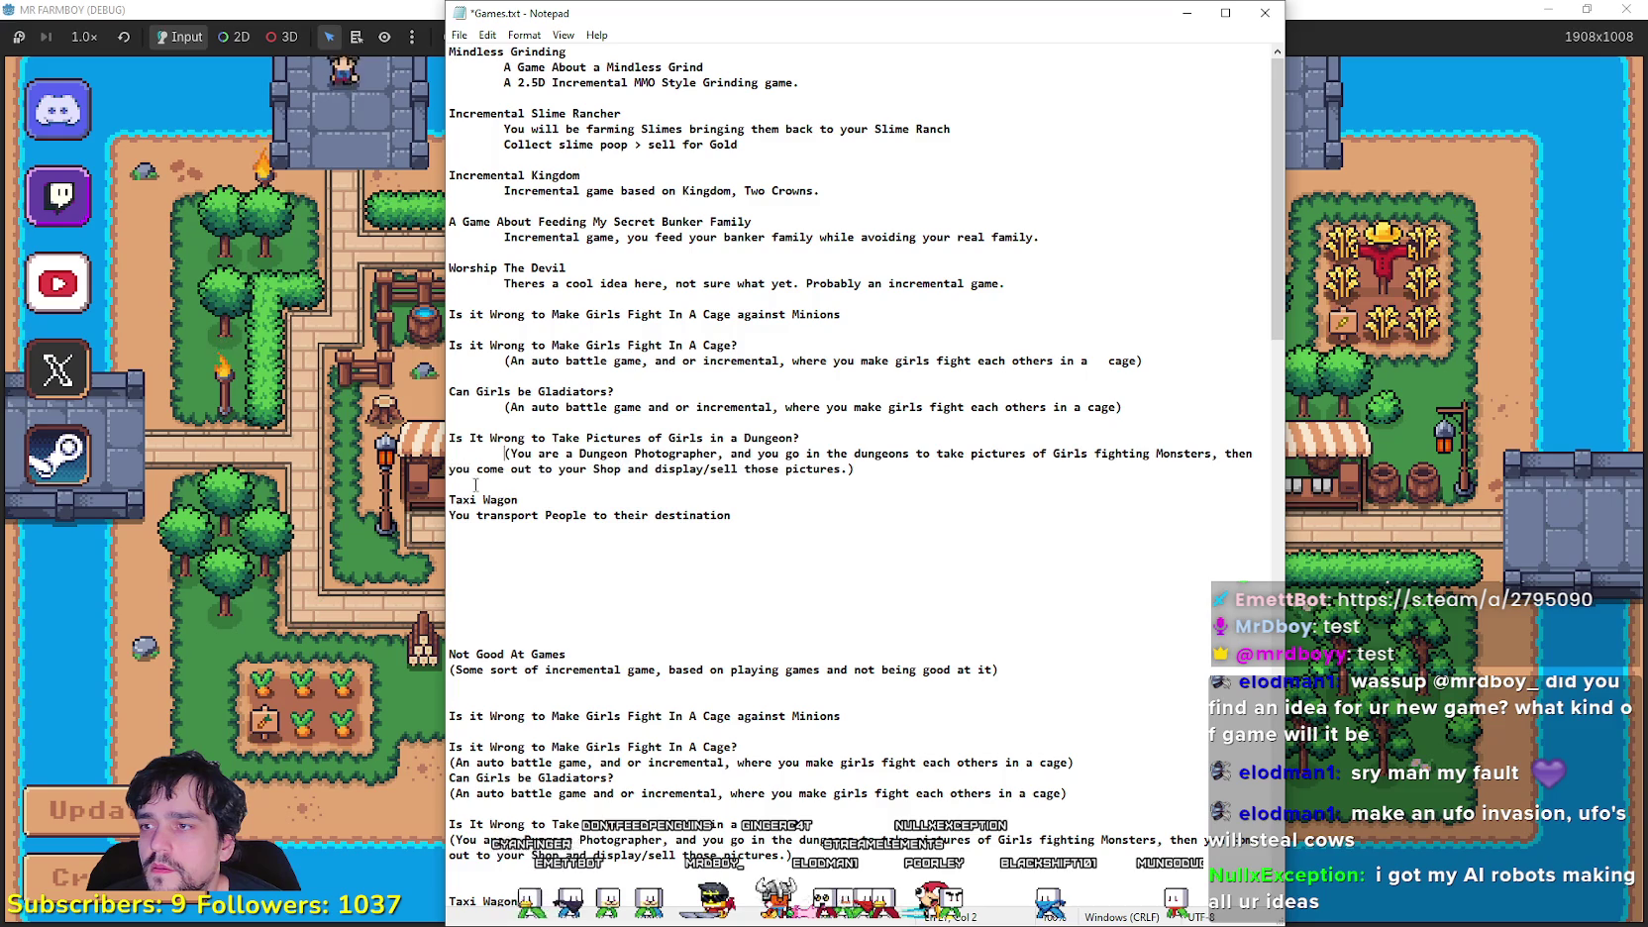
drag(451, 469, 854, 470)
click(451, 470)
key(Tab)
click(535, 516)
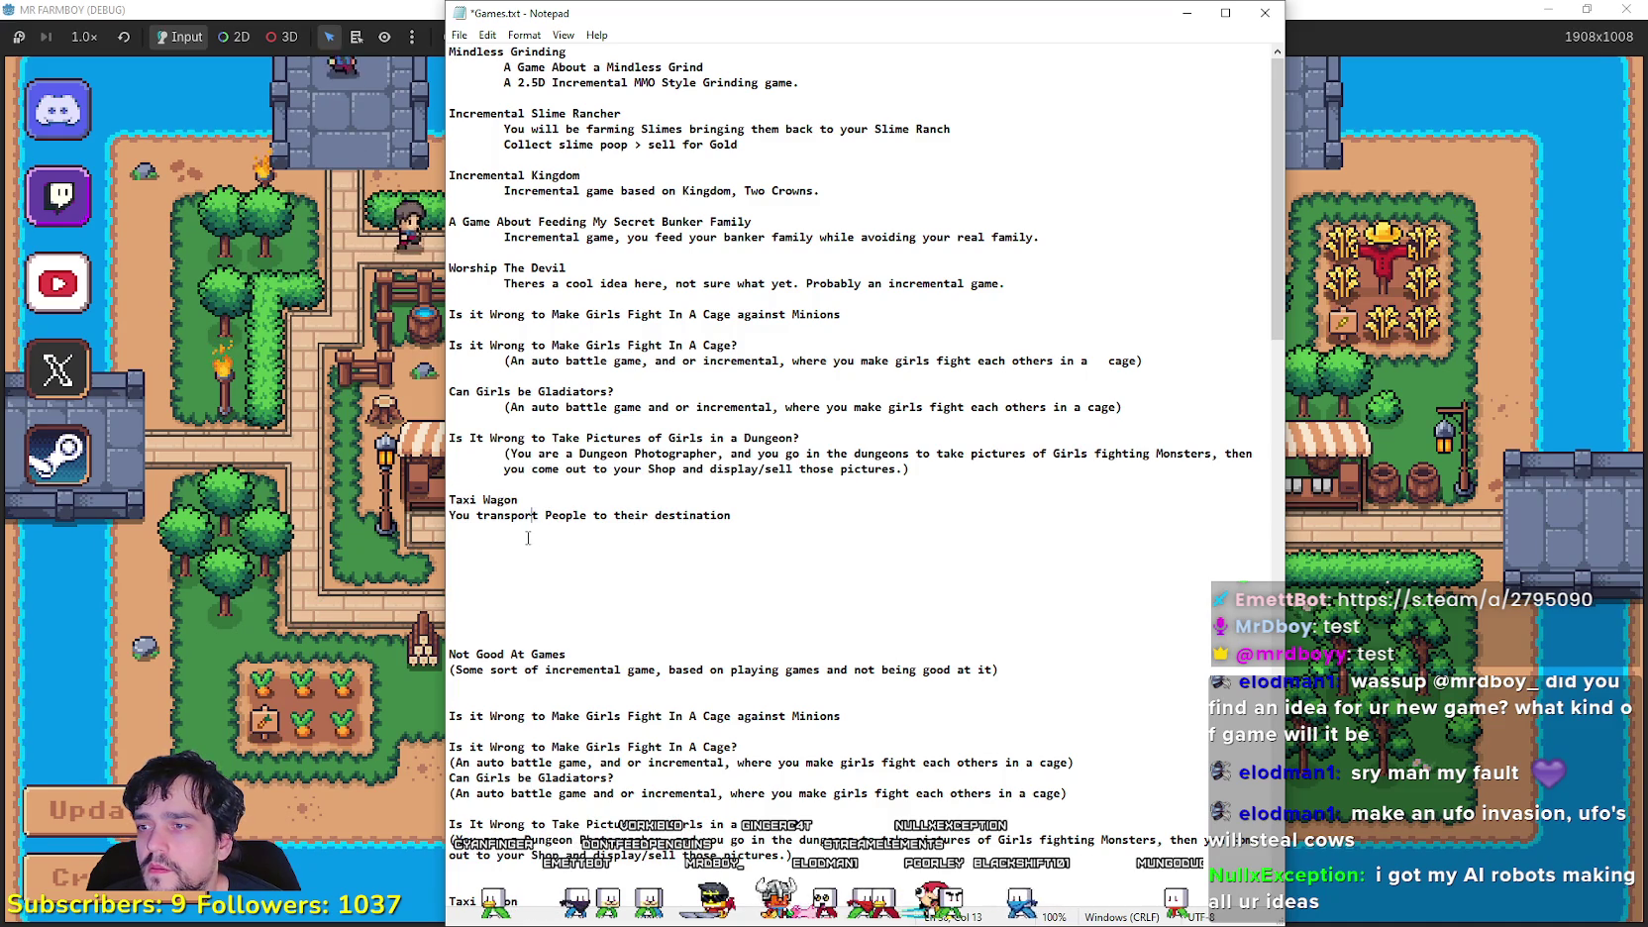
click(452, 516)
click(830, 546)
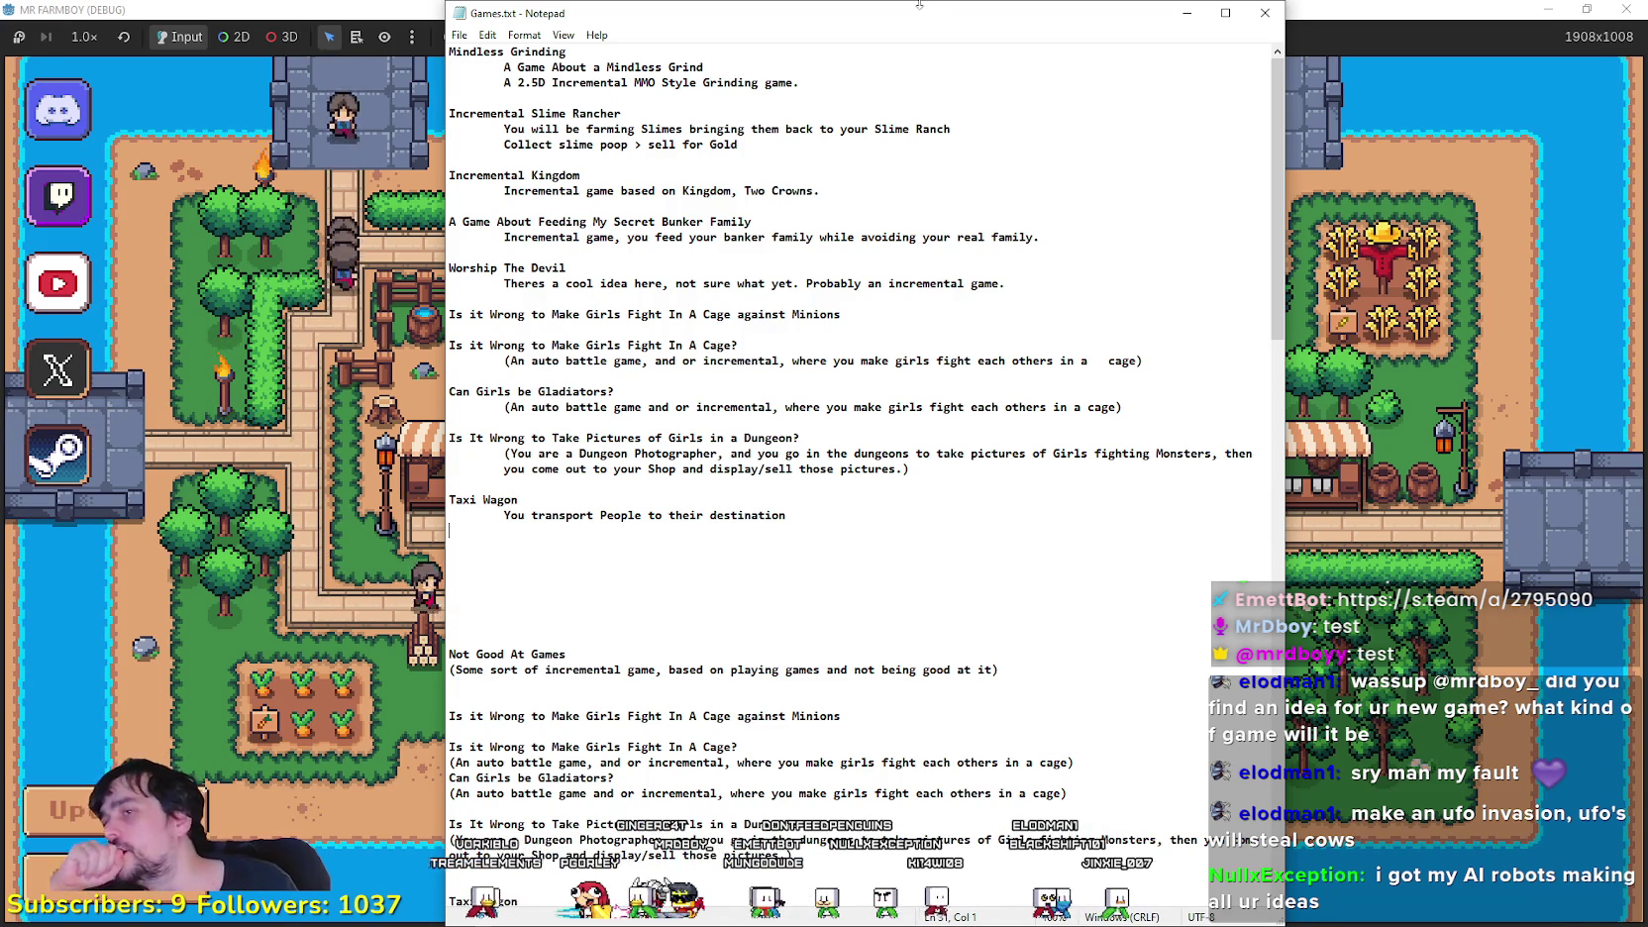
- Switch from Games.txt to the running MR FARMBOY game and open its save-game list
click(549, 500)
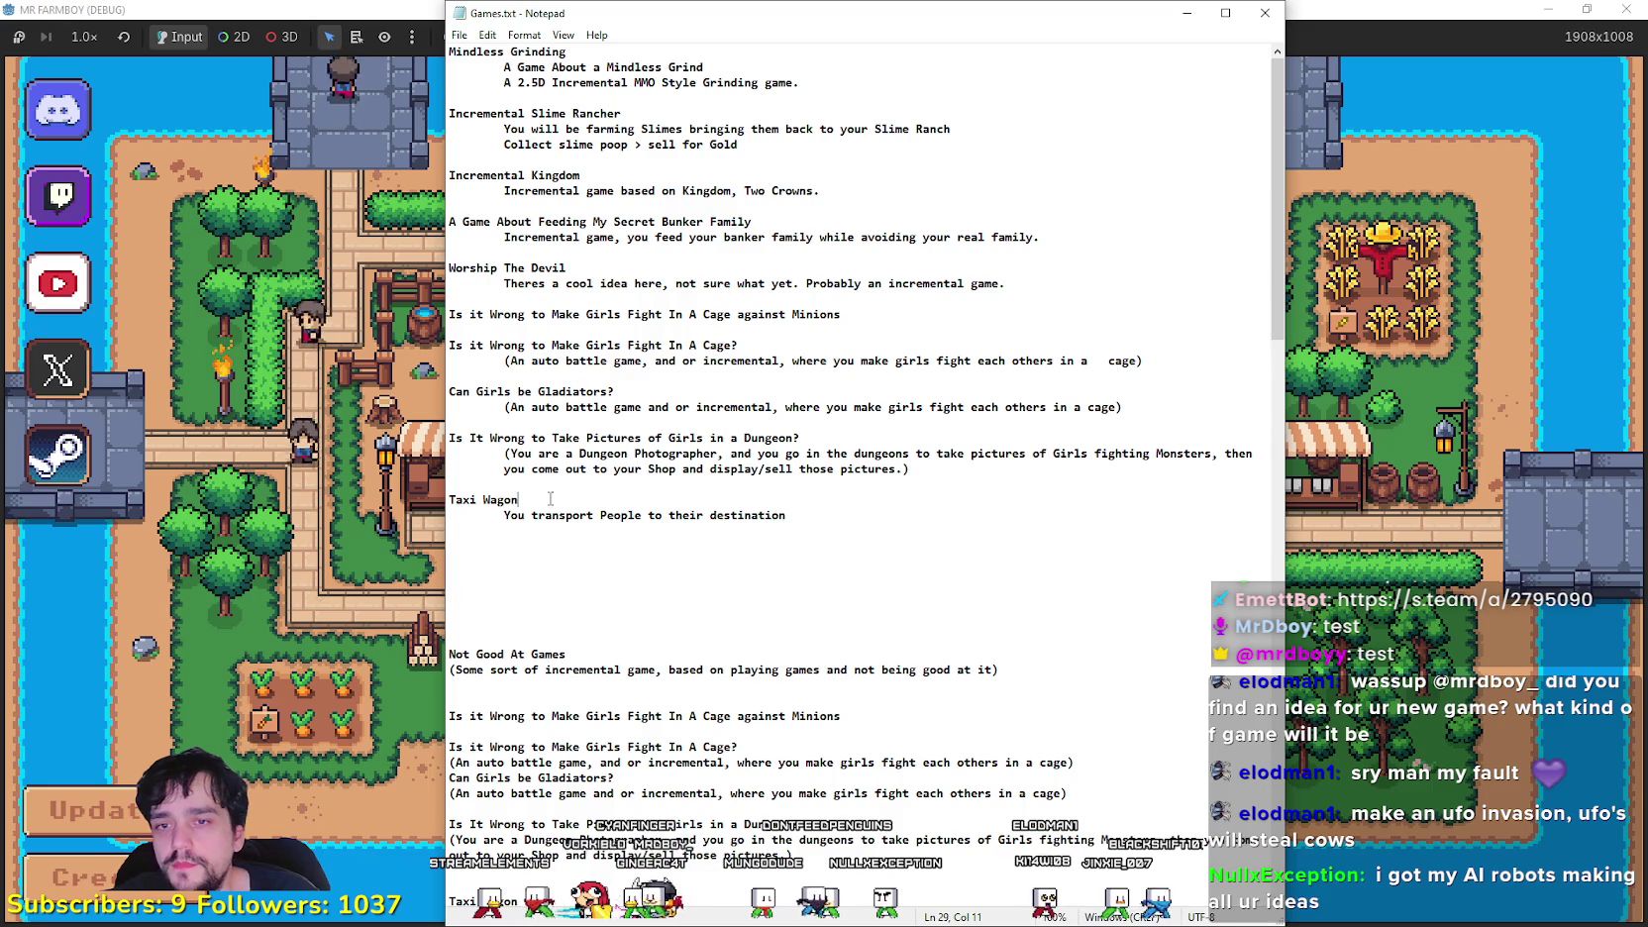
click(1441, 510)
click(820, 420)
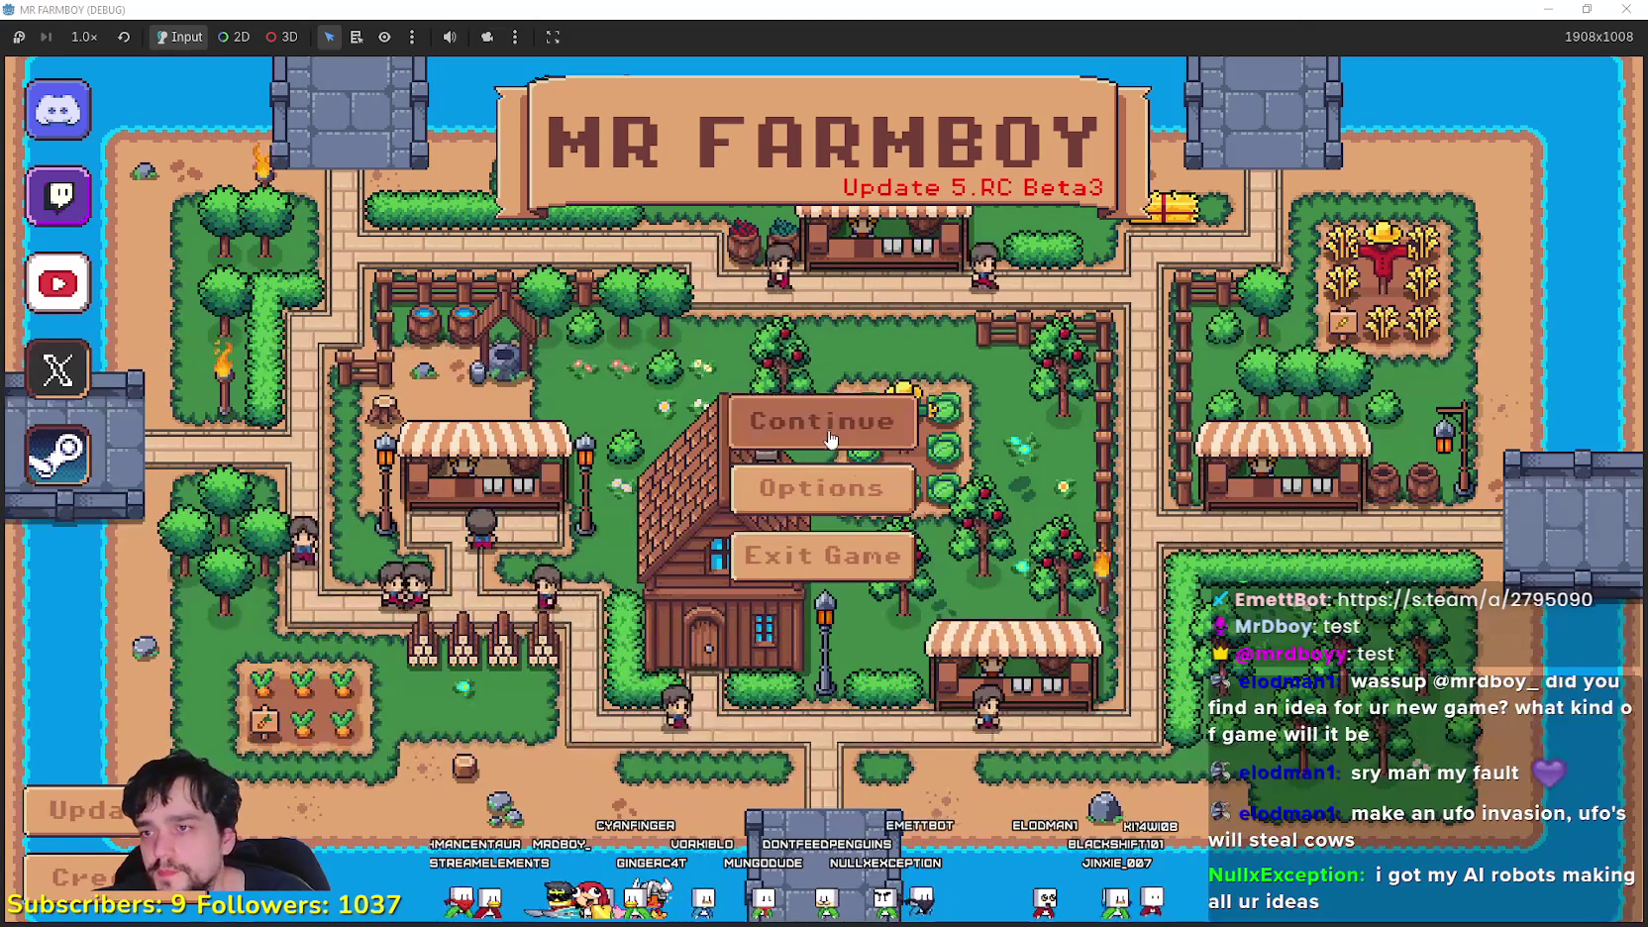
- Load Save 4 from the Select Save Game list
click(850, 495)
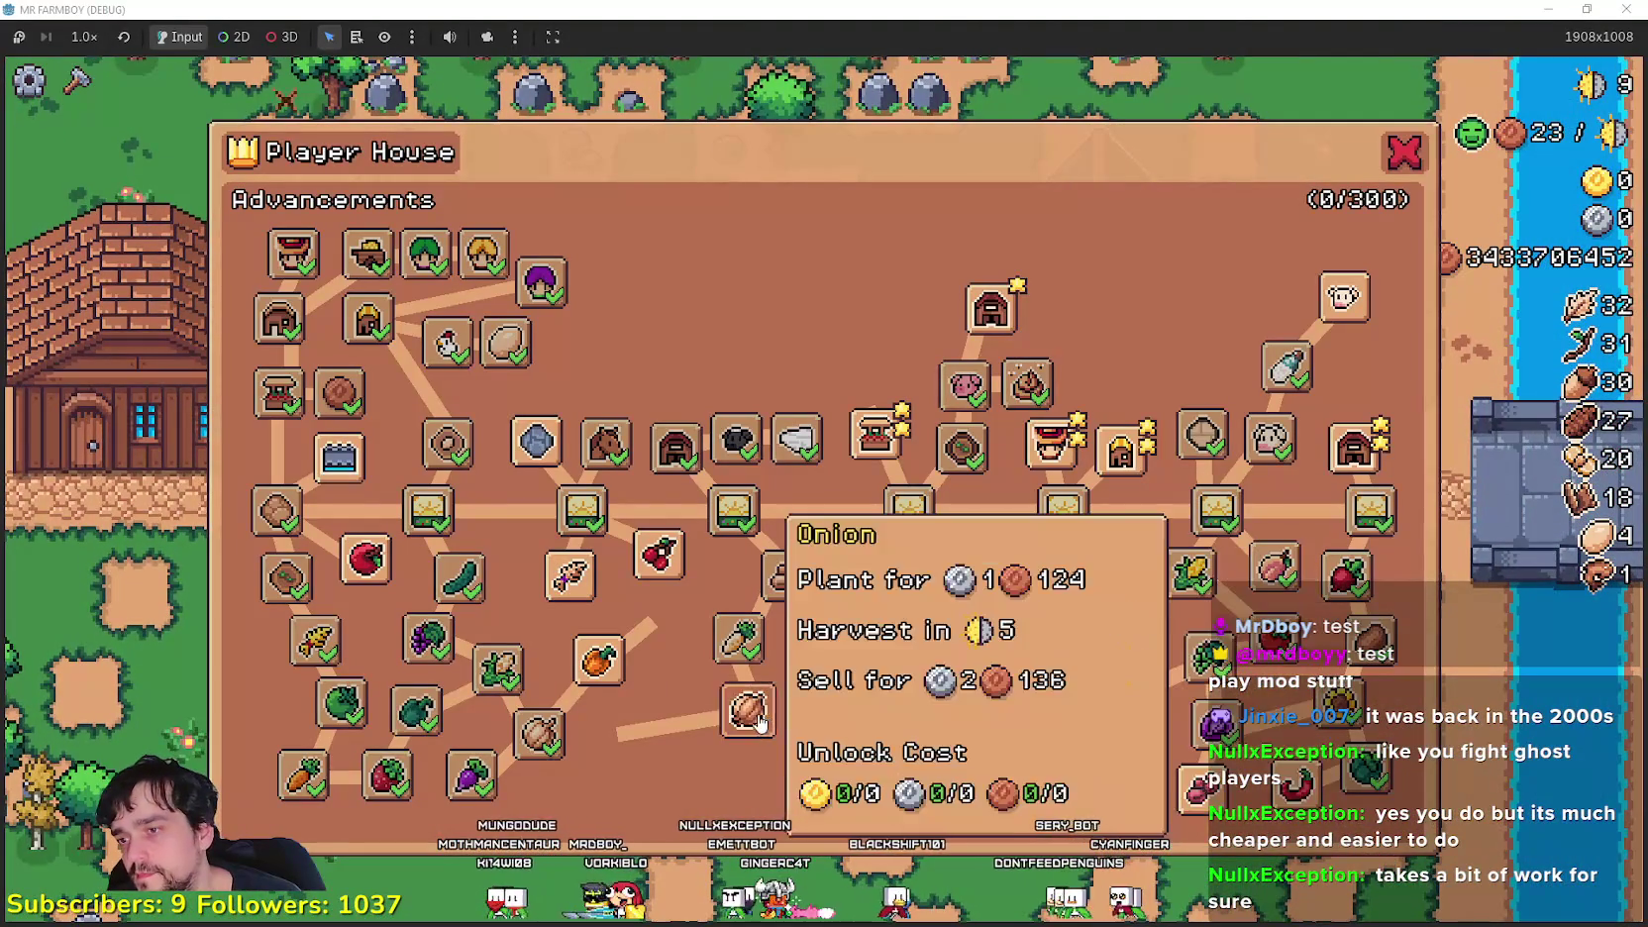
- Unlock the Onion advancement, close the panel, and walk around picking up a resource
click(748, 710)
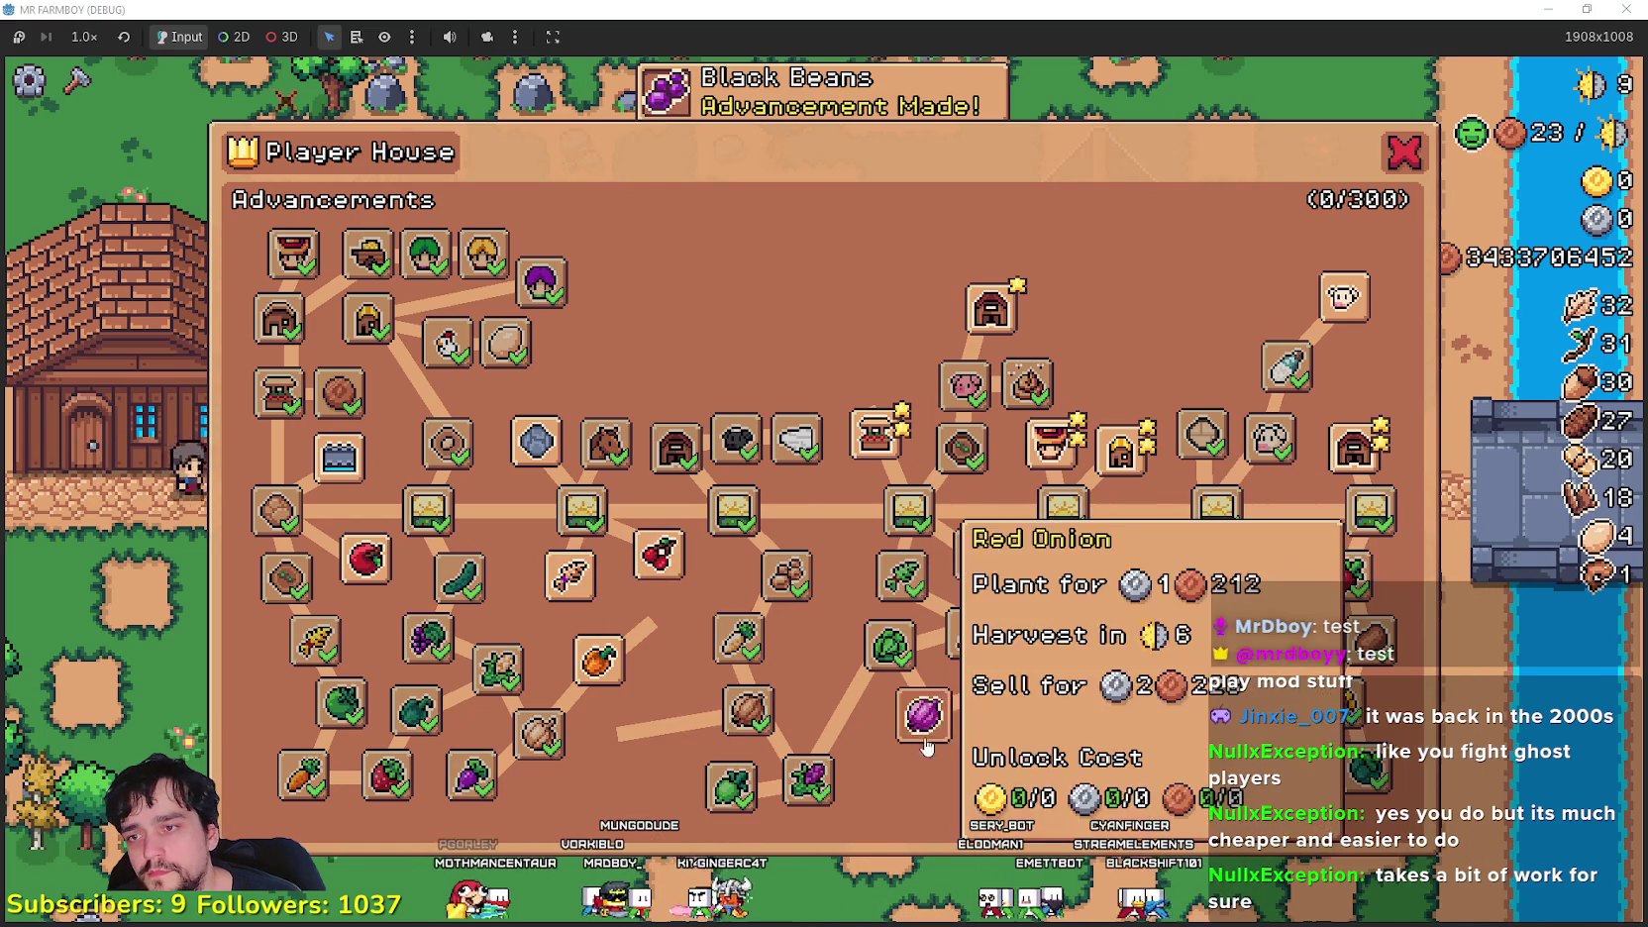
key(Escape)
key(w)
key(a)
key(s)
key(a)
key(d)
key(a)
key(s)
- Walk past the farm plot to the forest to gather wood, then fish at the river
key(d)
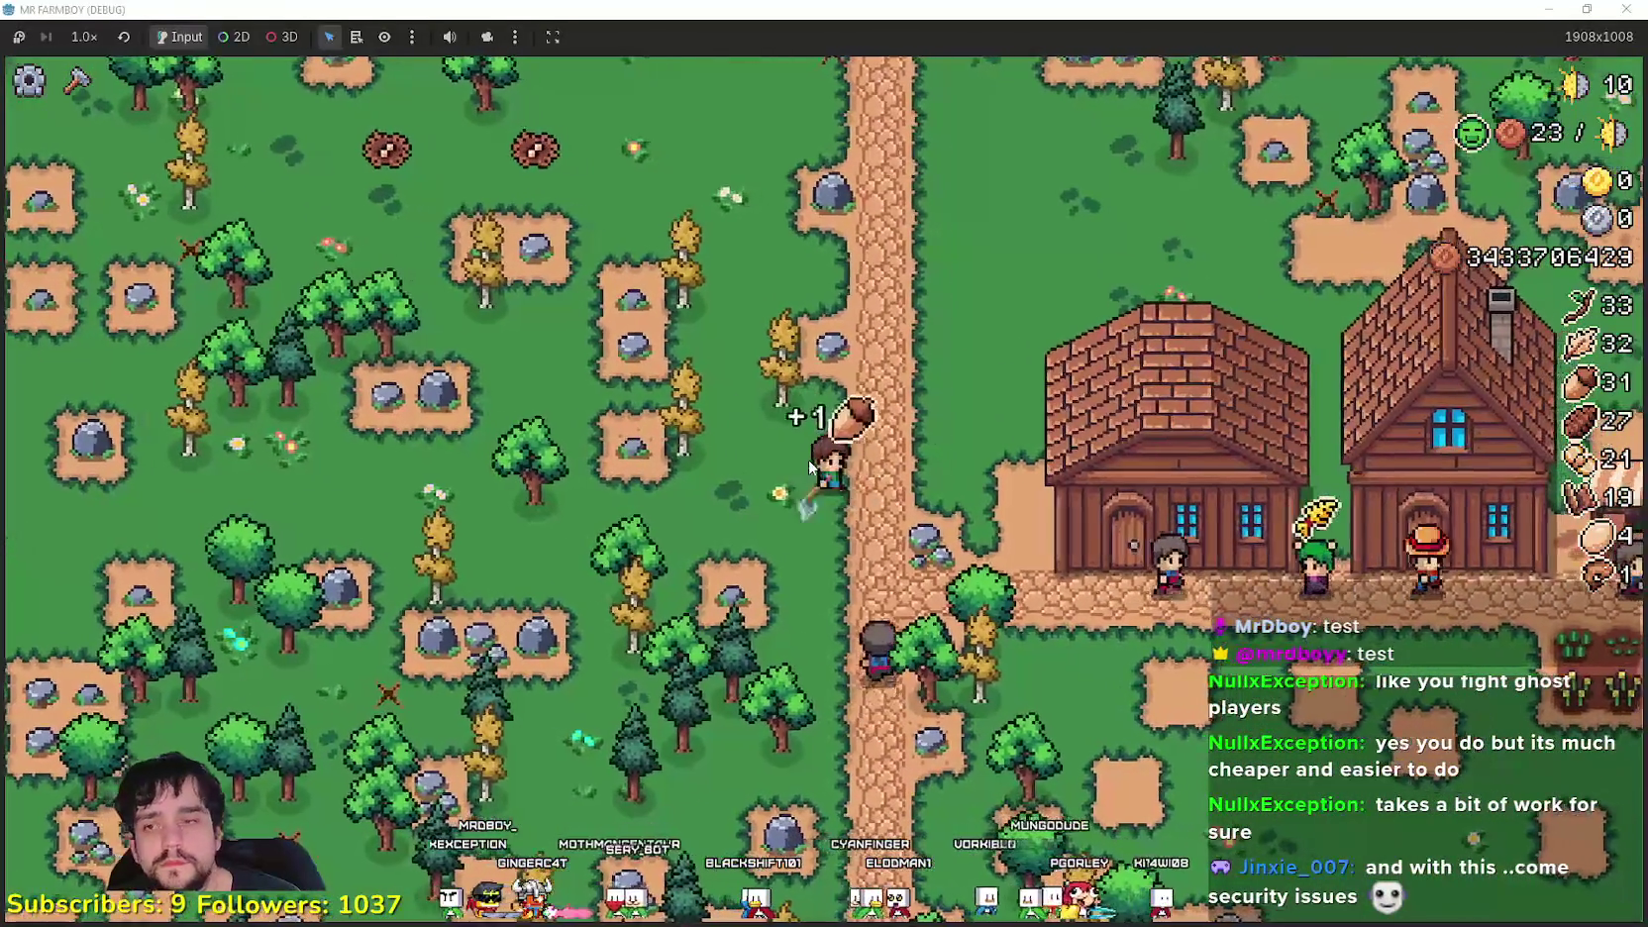
key(s)
key(d)
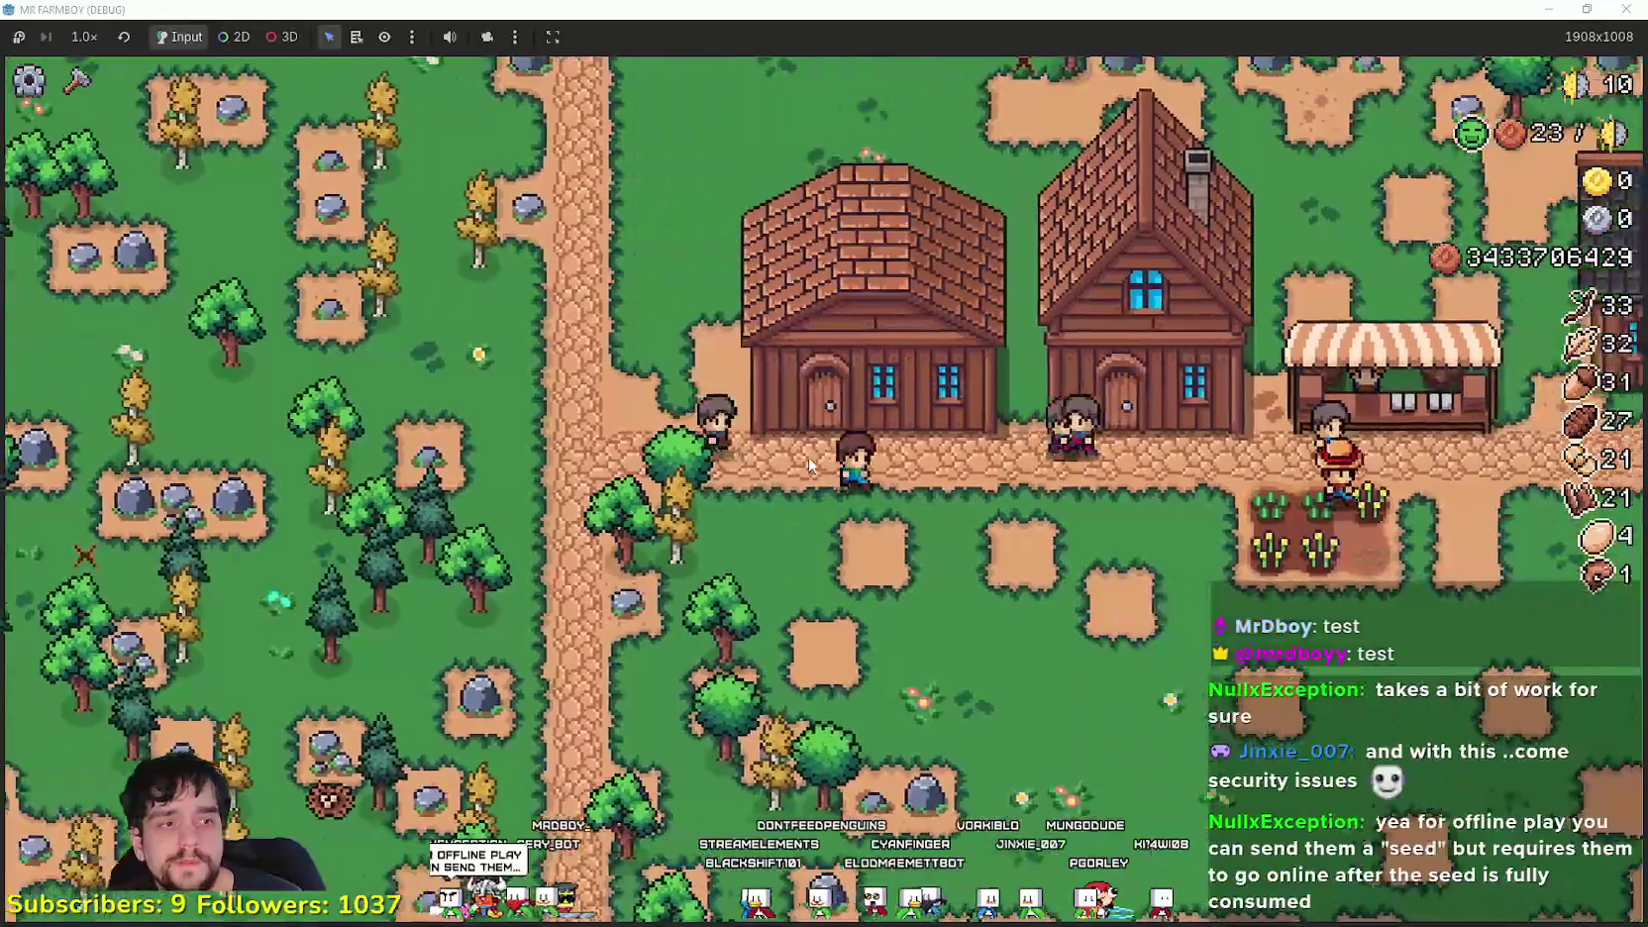
key(d)
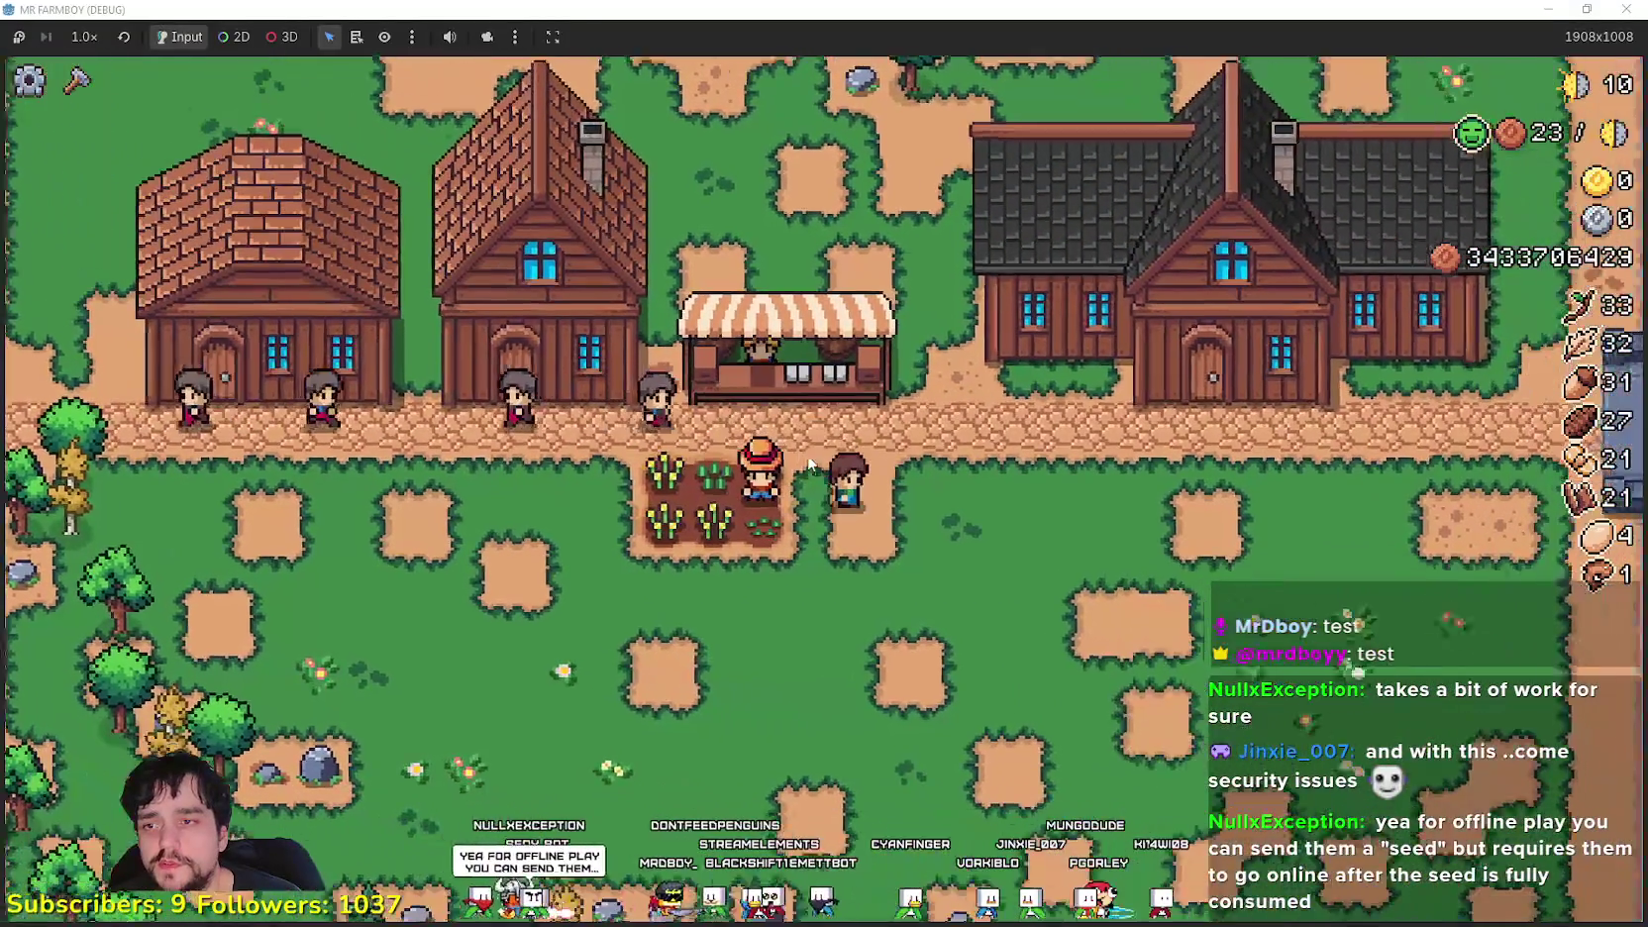
key(w)
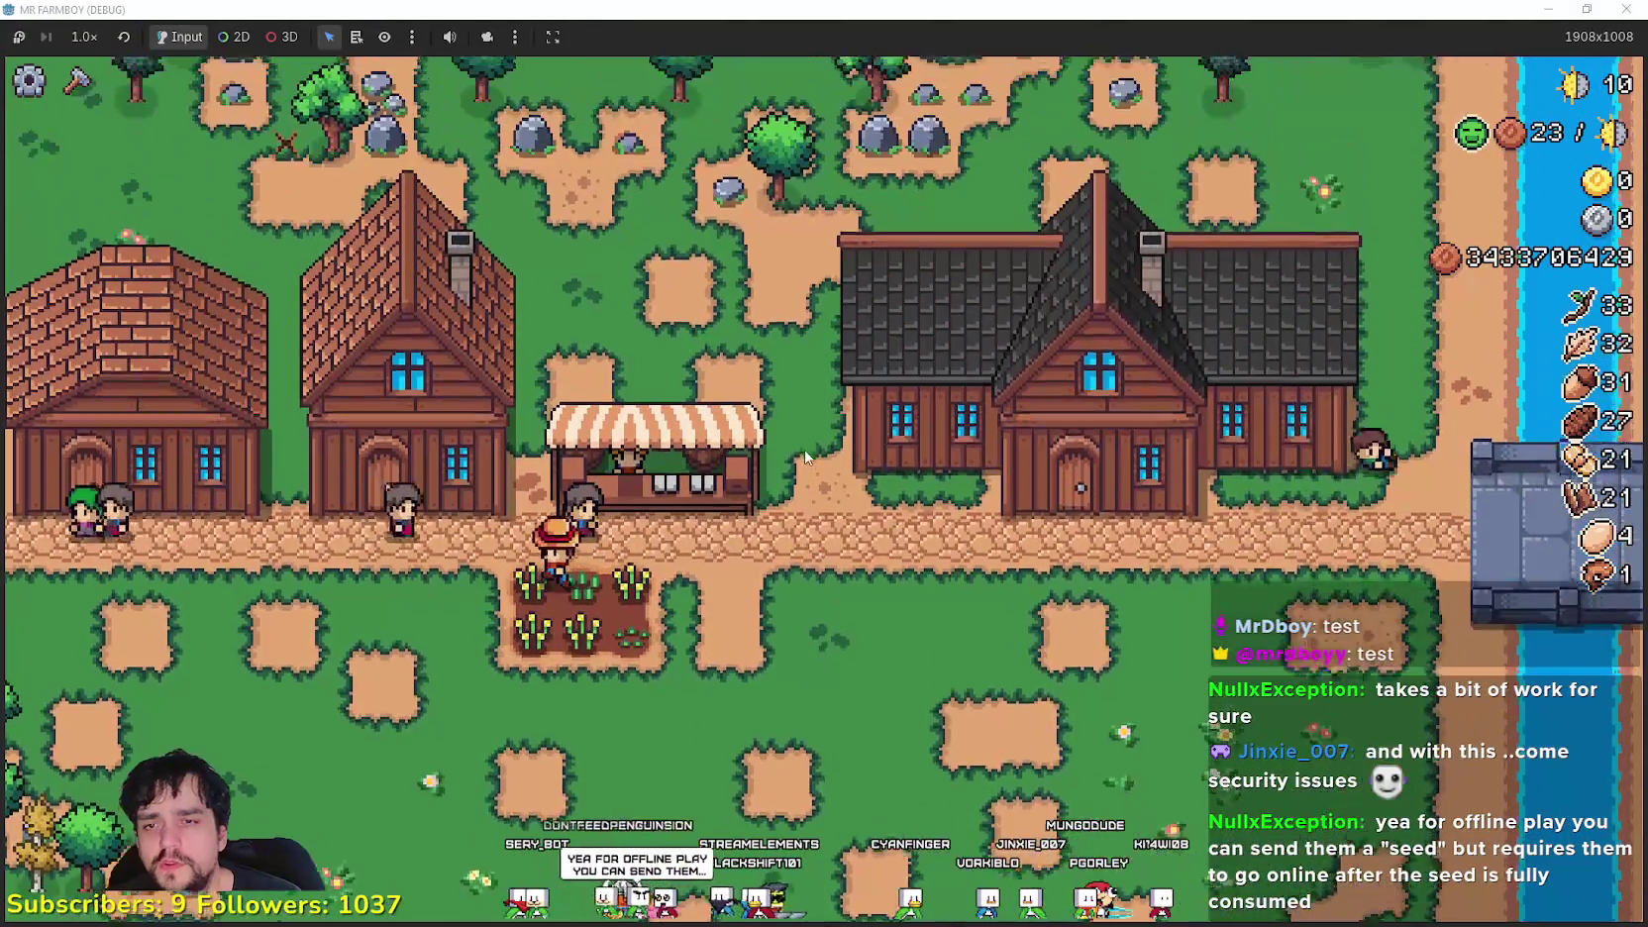
key(a)
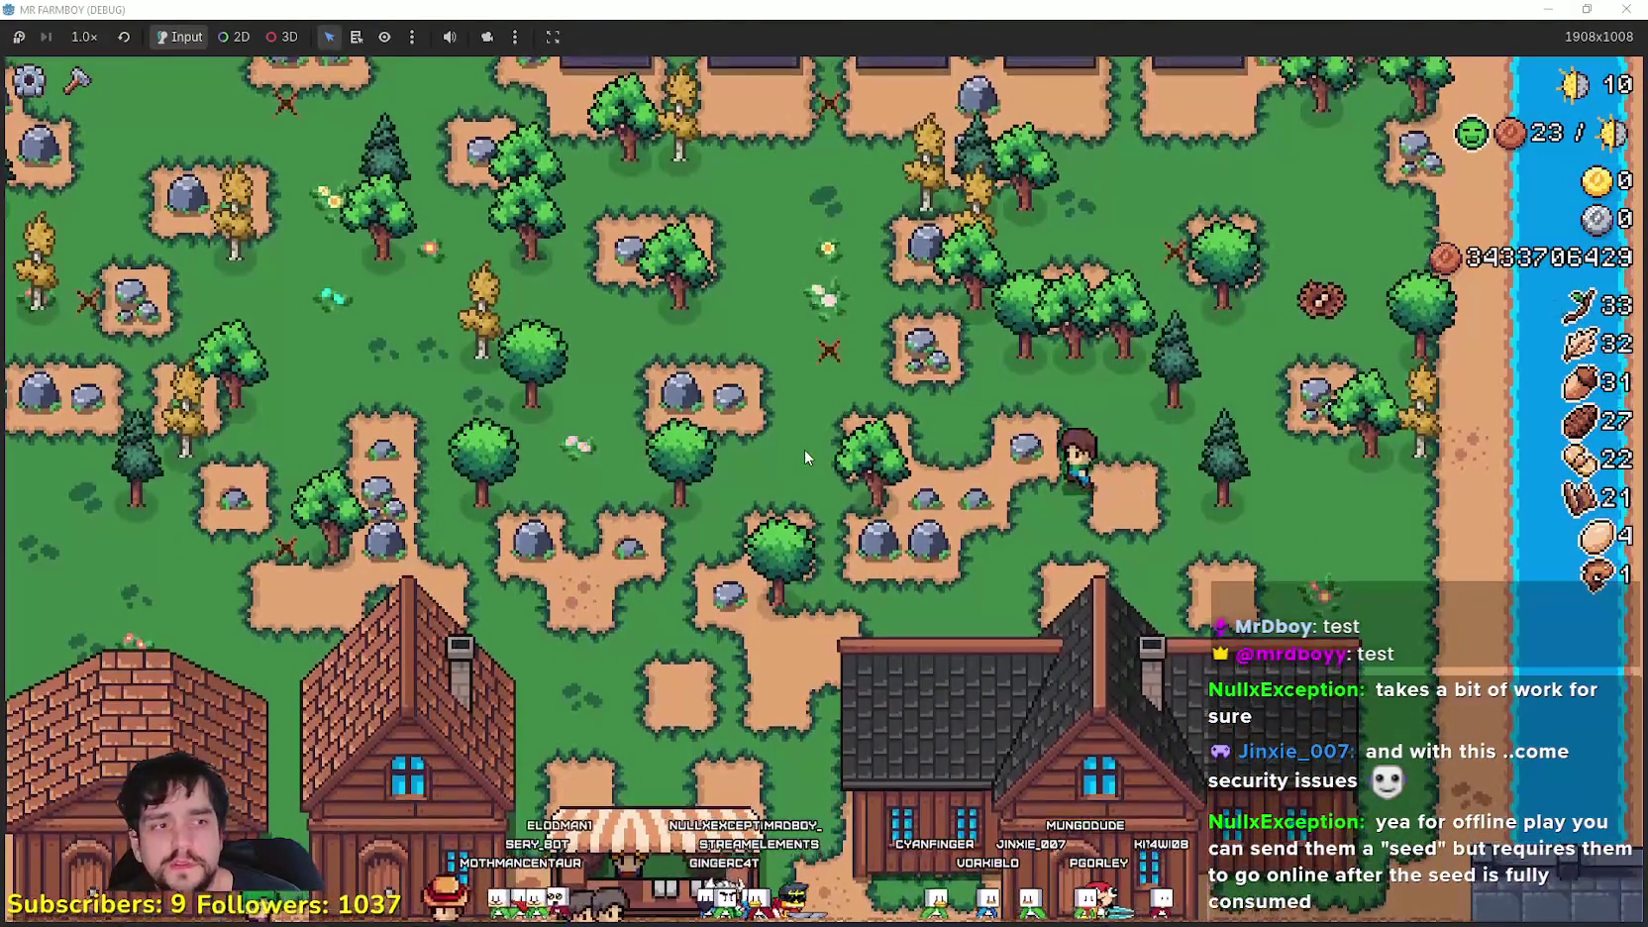
key(s)
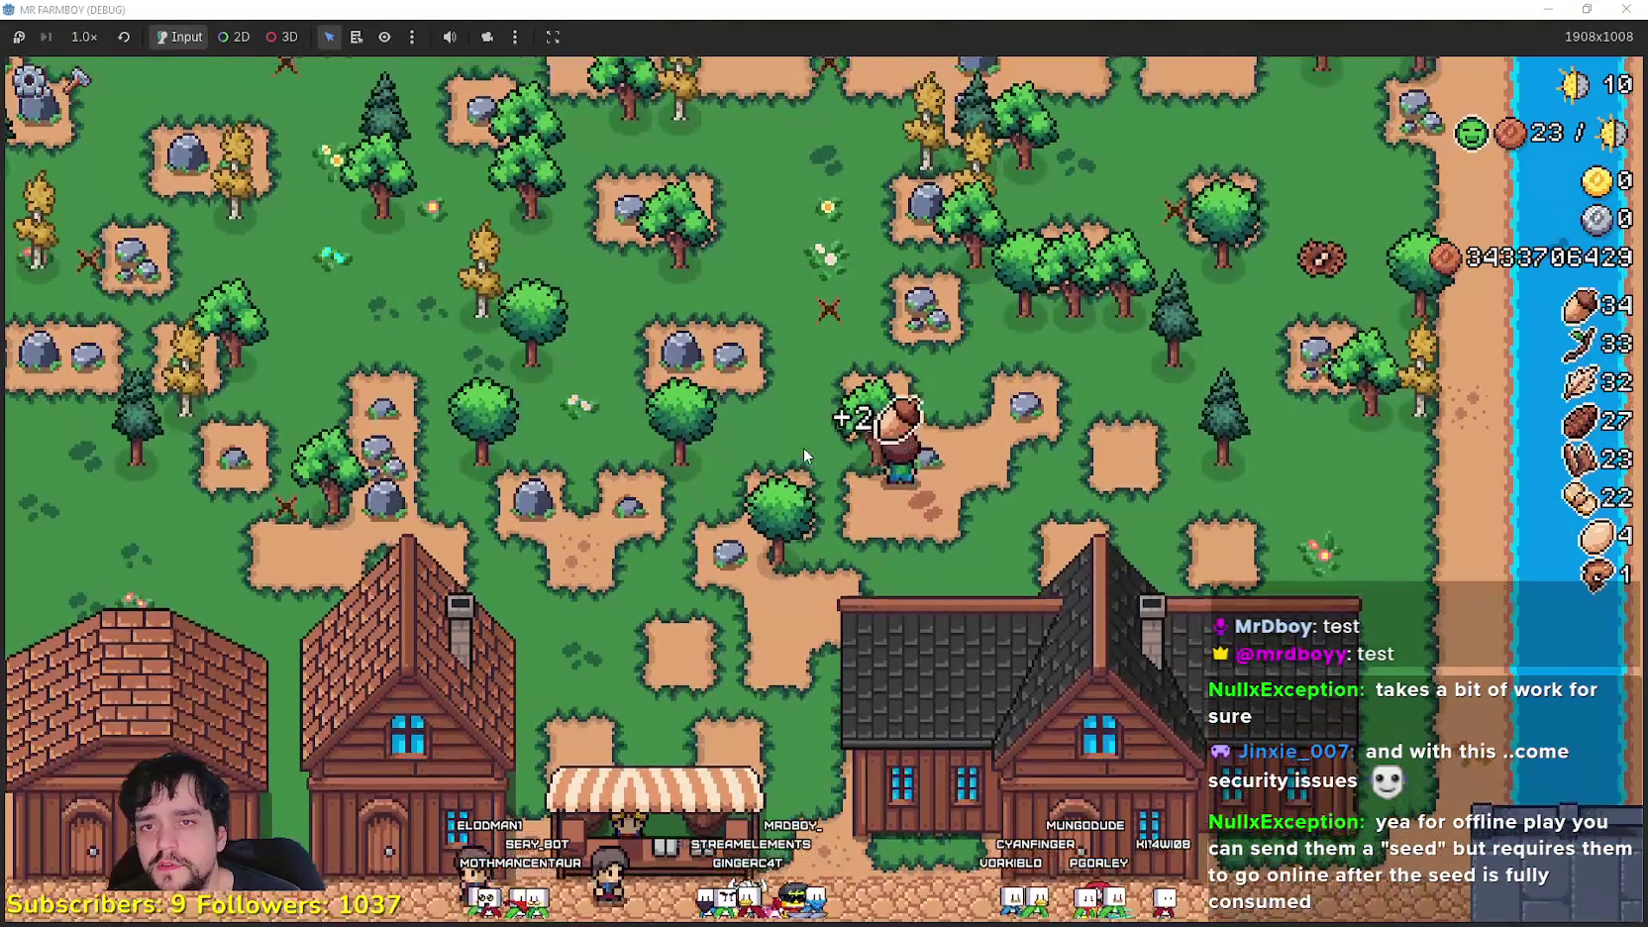
click(1320, 415)
key(d)
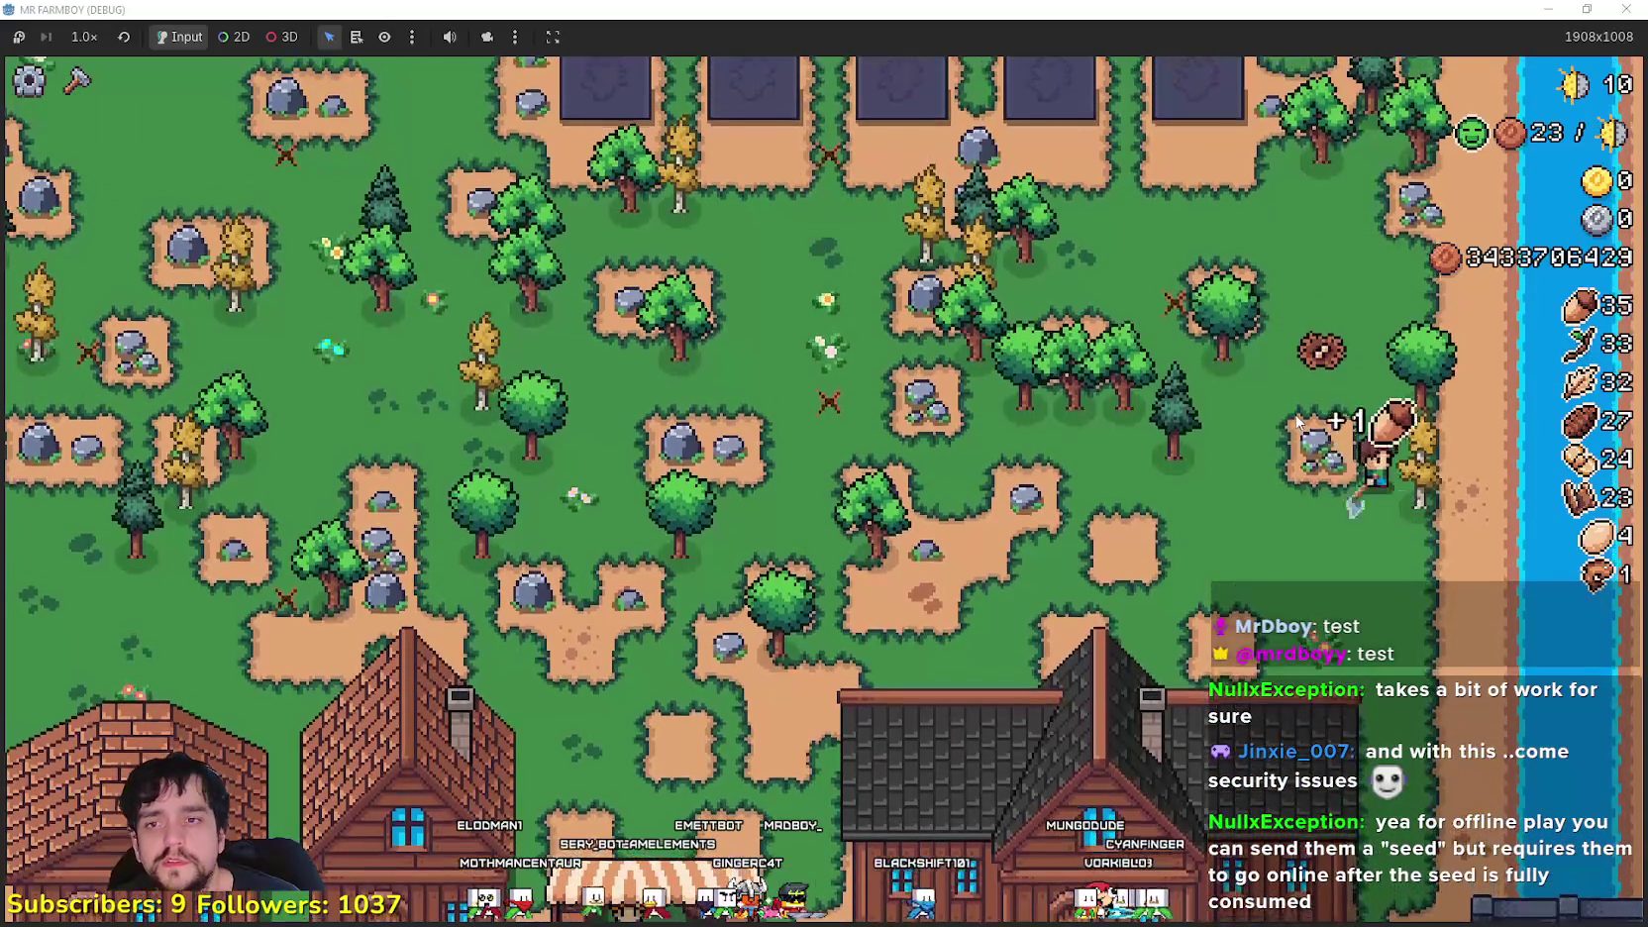
key(w)
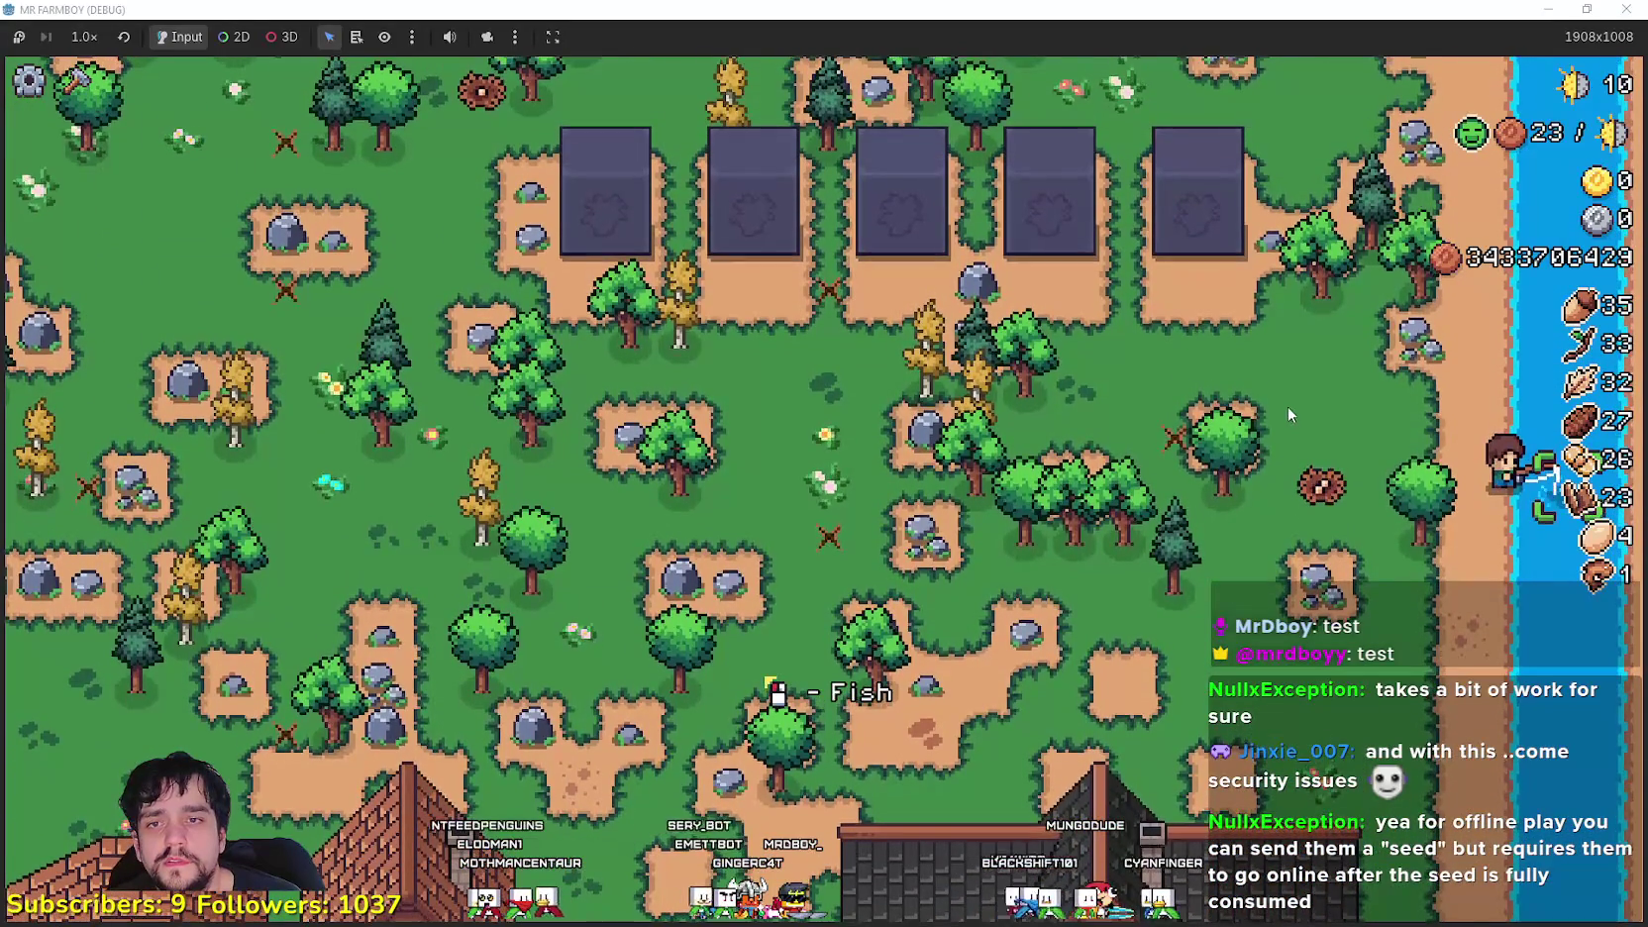
- Harvest wheat on the crop plot, then walk the dirt road north and back toward the village
key(s)
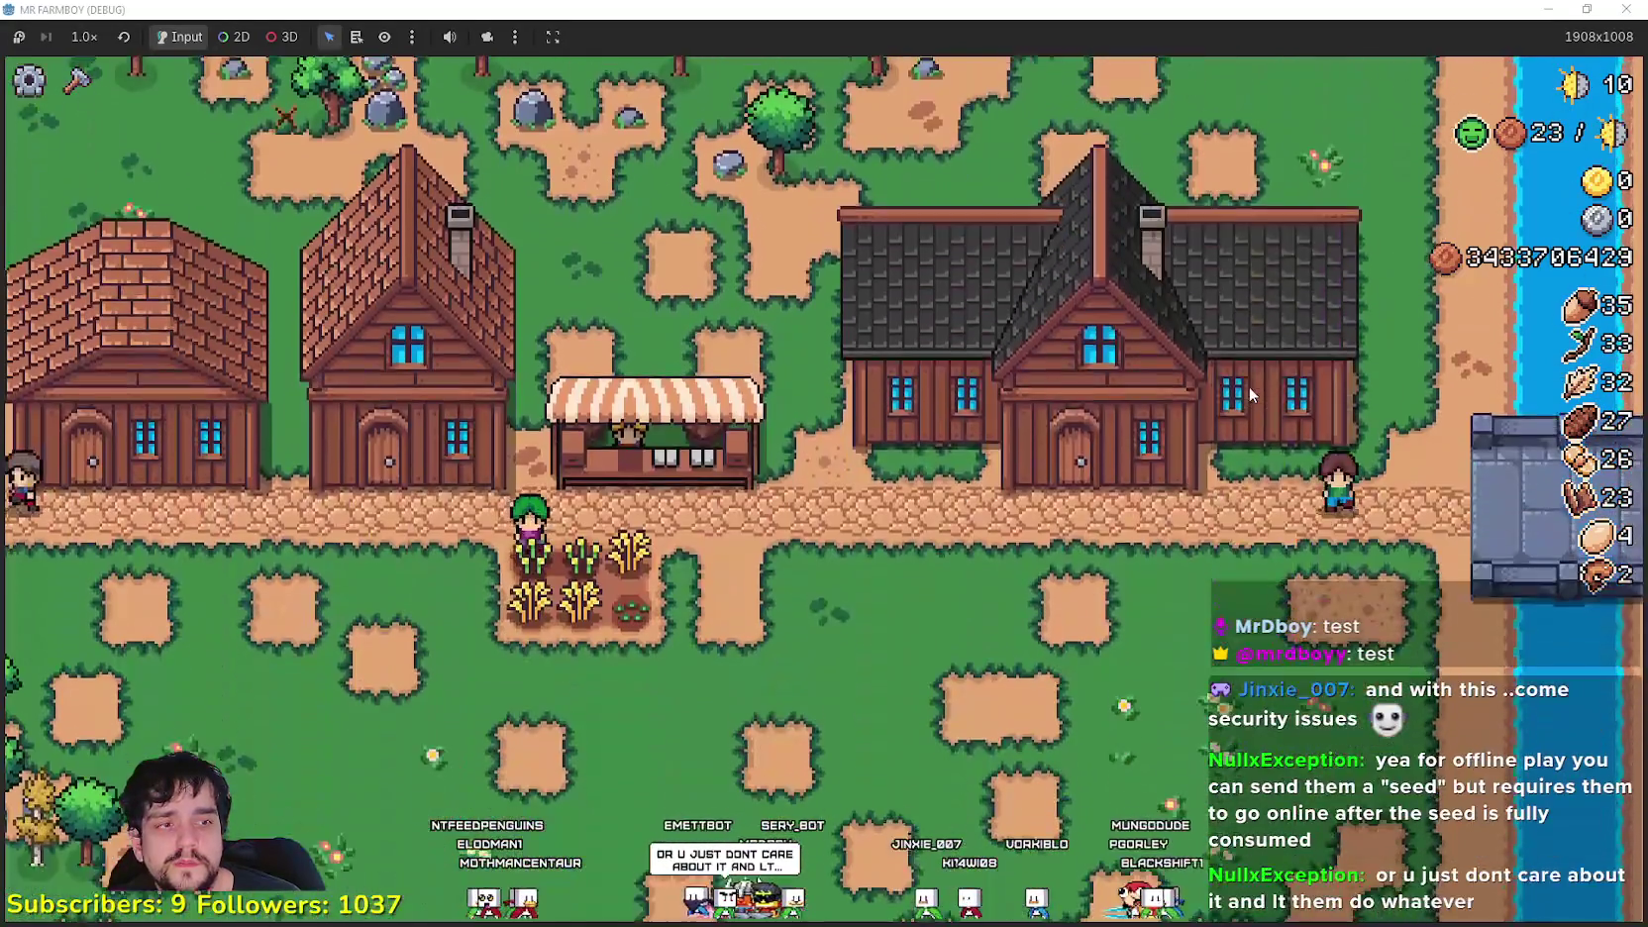
key(s)
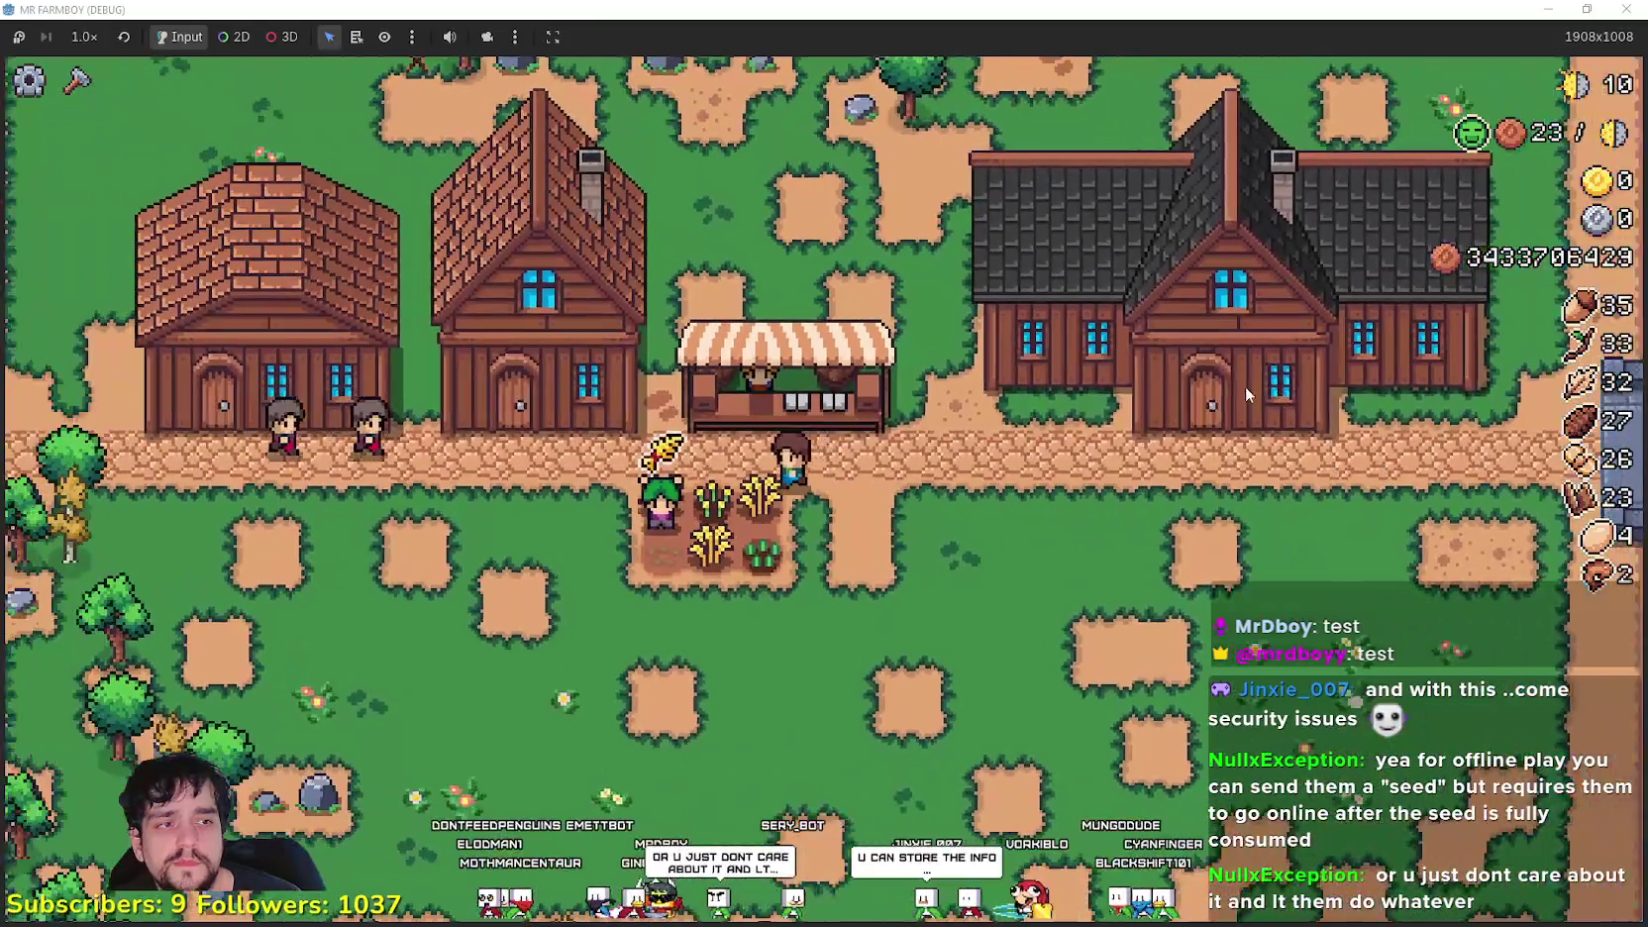
key(a)
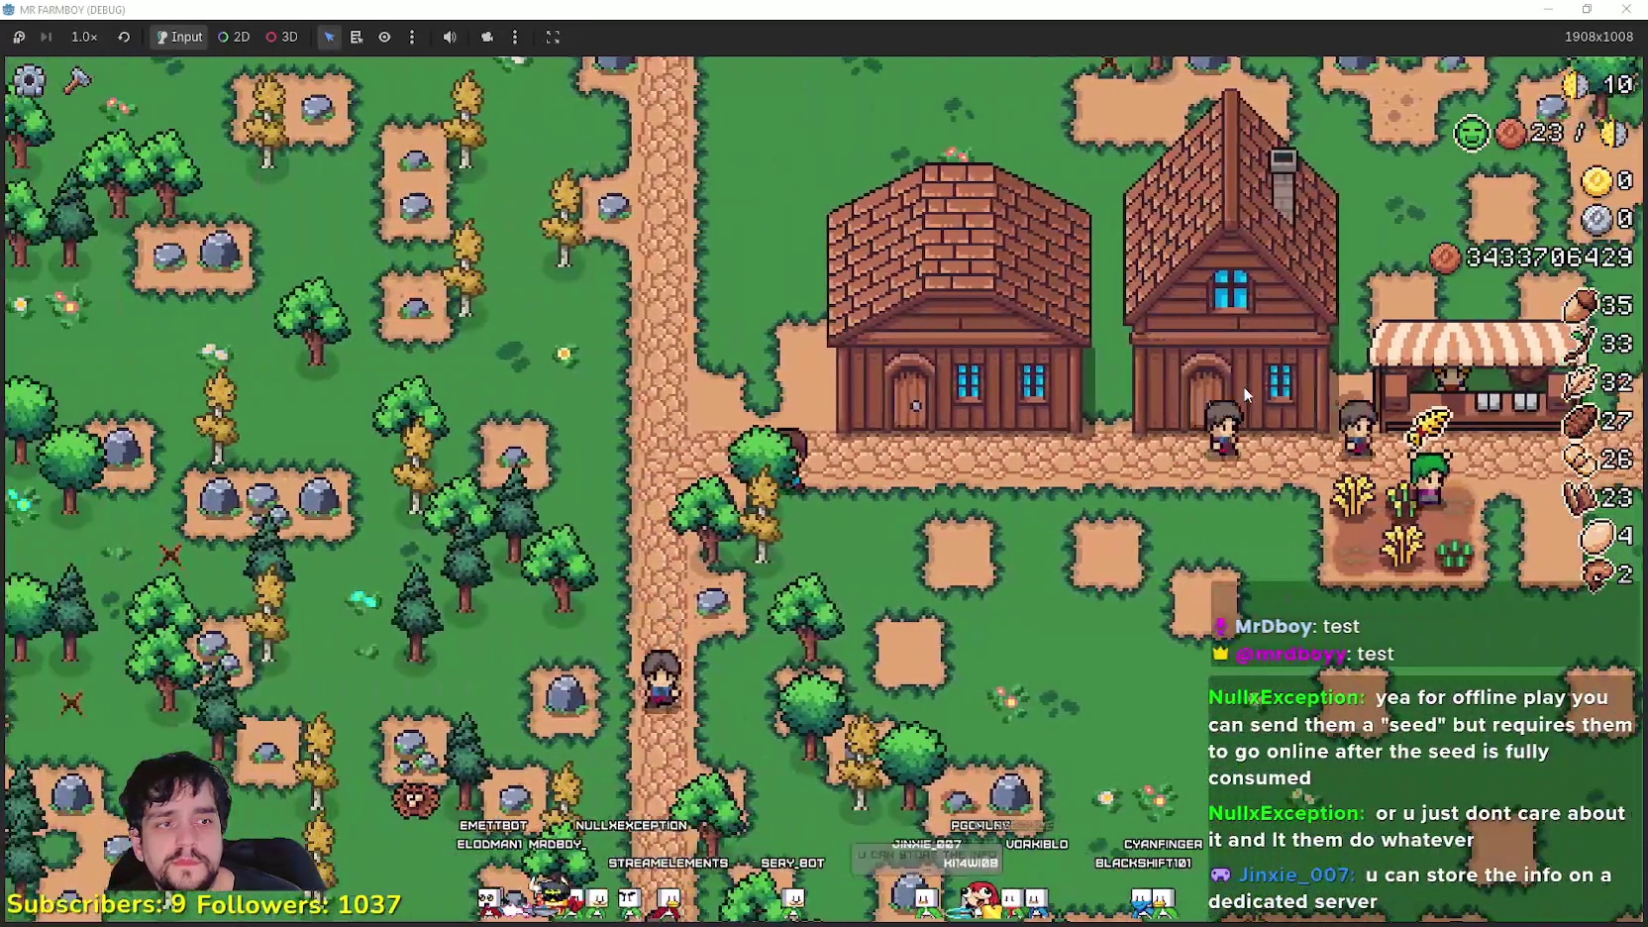
key(w)
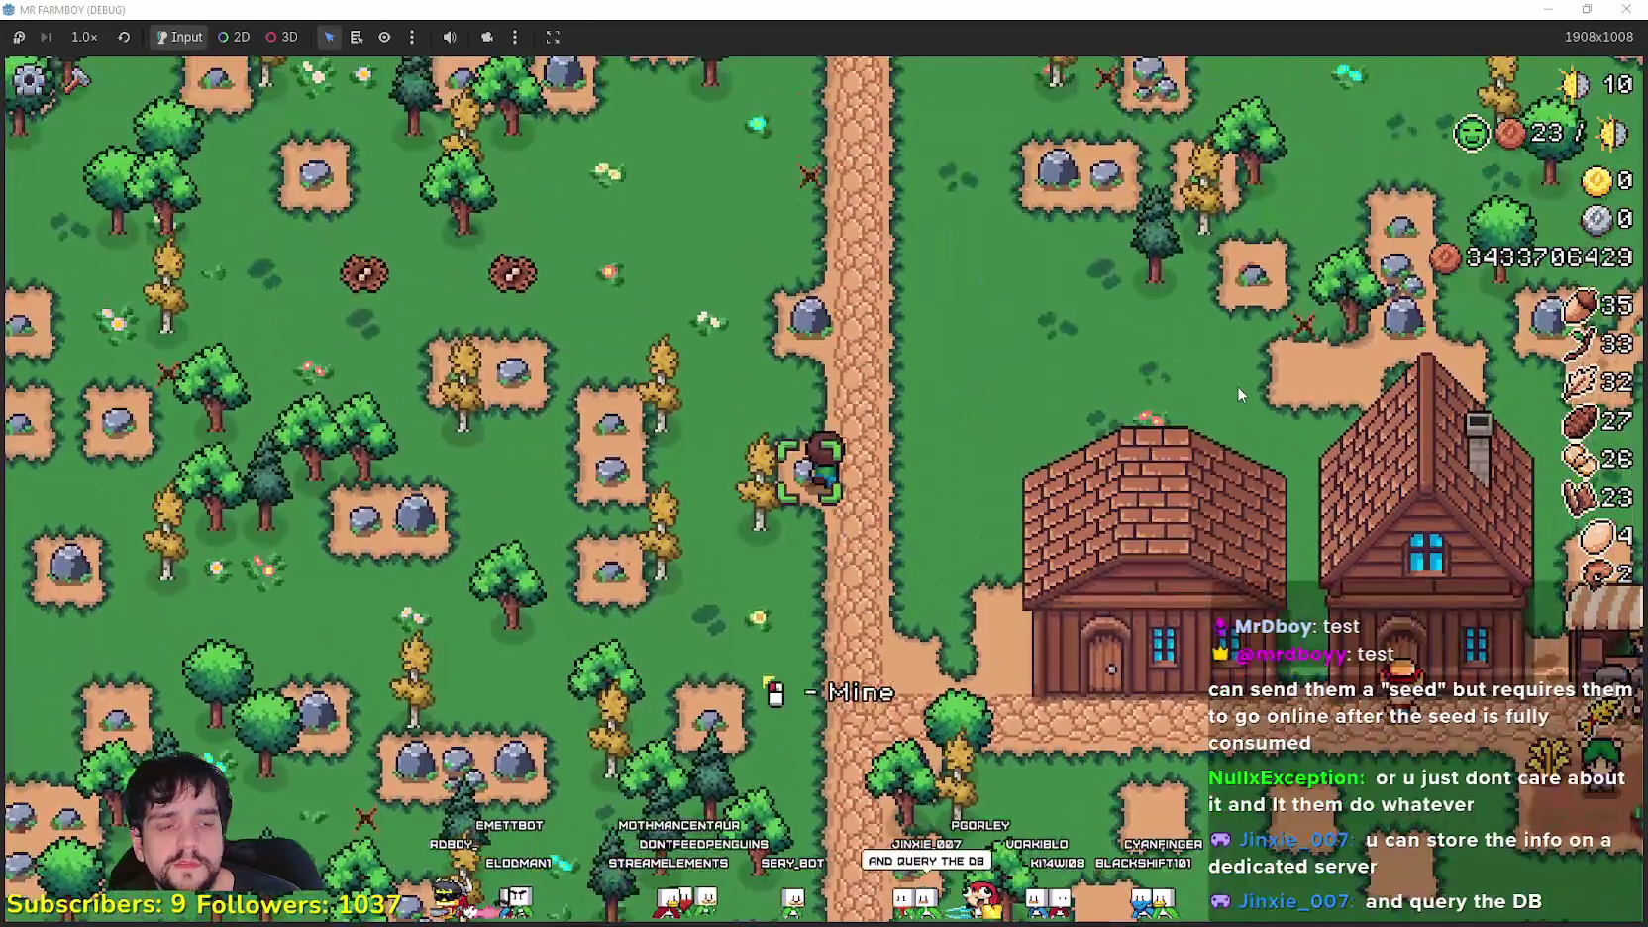
key(w)
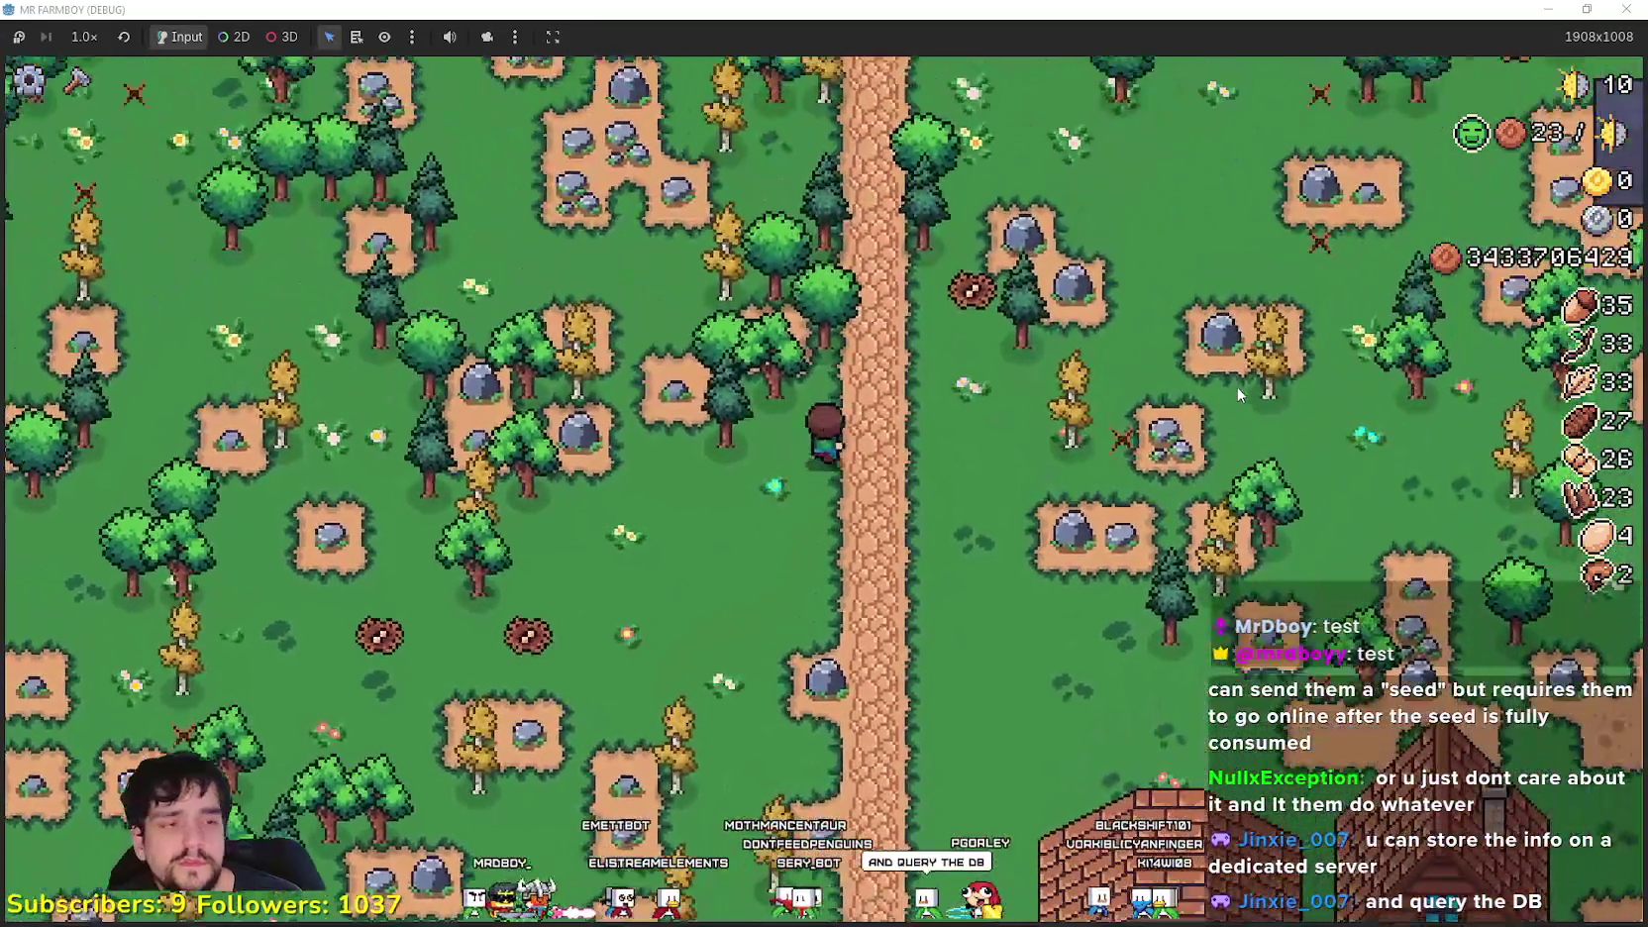
key(s)
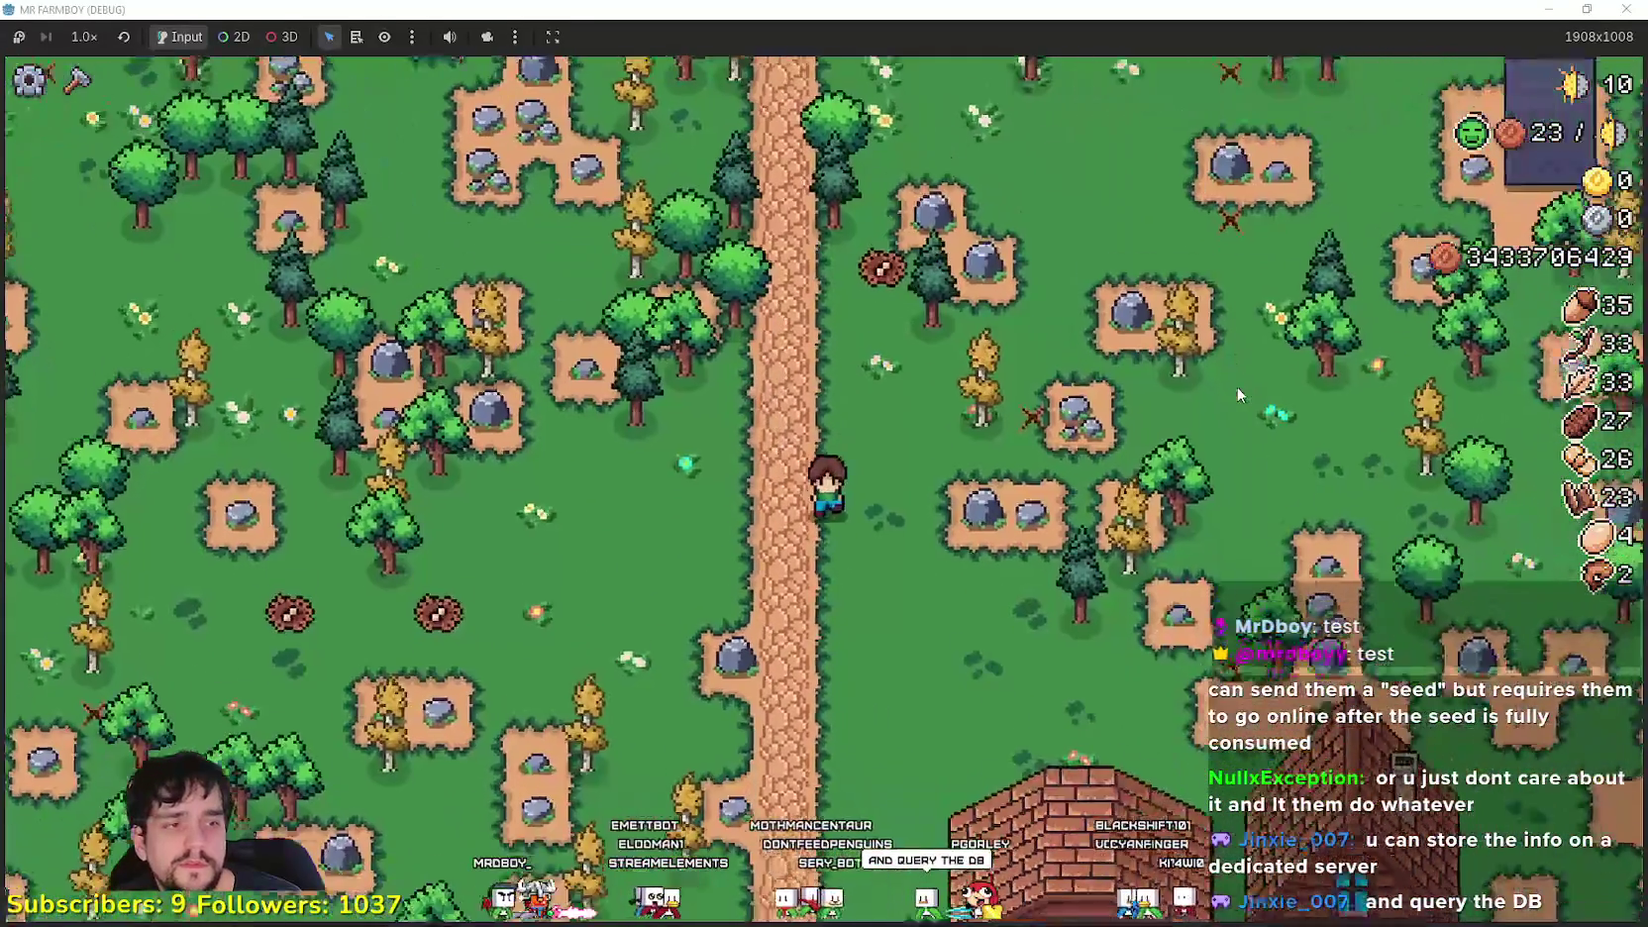
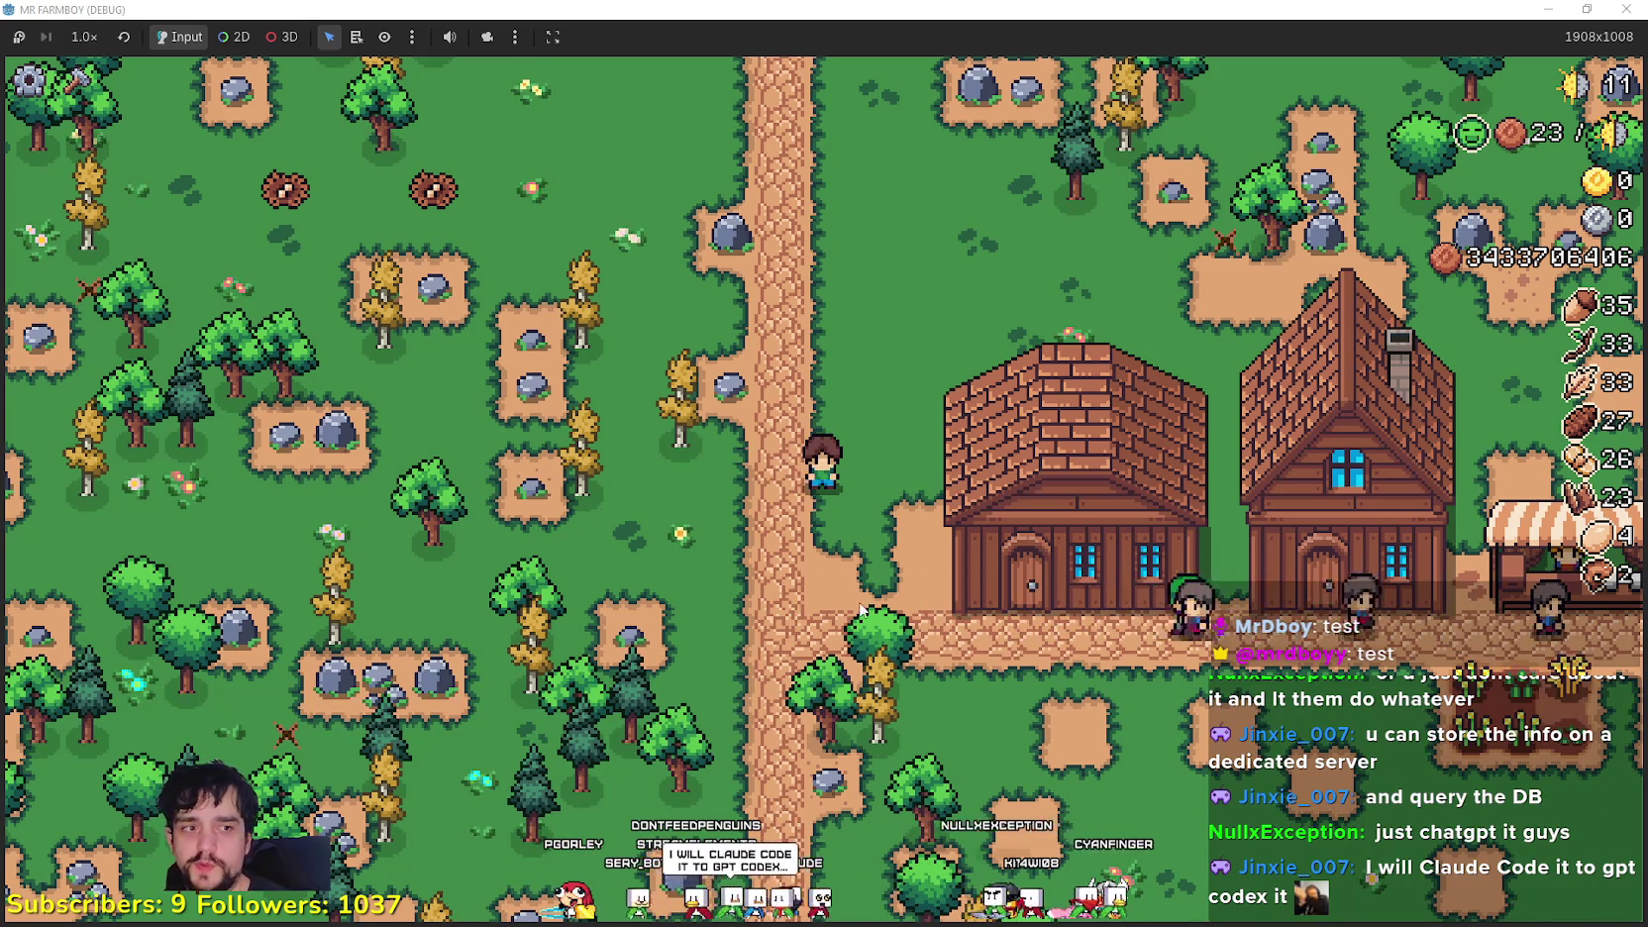
- Collect acorns up-left, then pick up feathers down-left and up-right near the houses
key(w)
key(a)
key(s)
key(a)
key(d)
key(w)
key(d)
key(w)
- Circle down and right of the houses, then head back up-left through the village
key(s)
key(d)
key(s)
key(d)
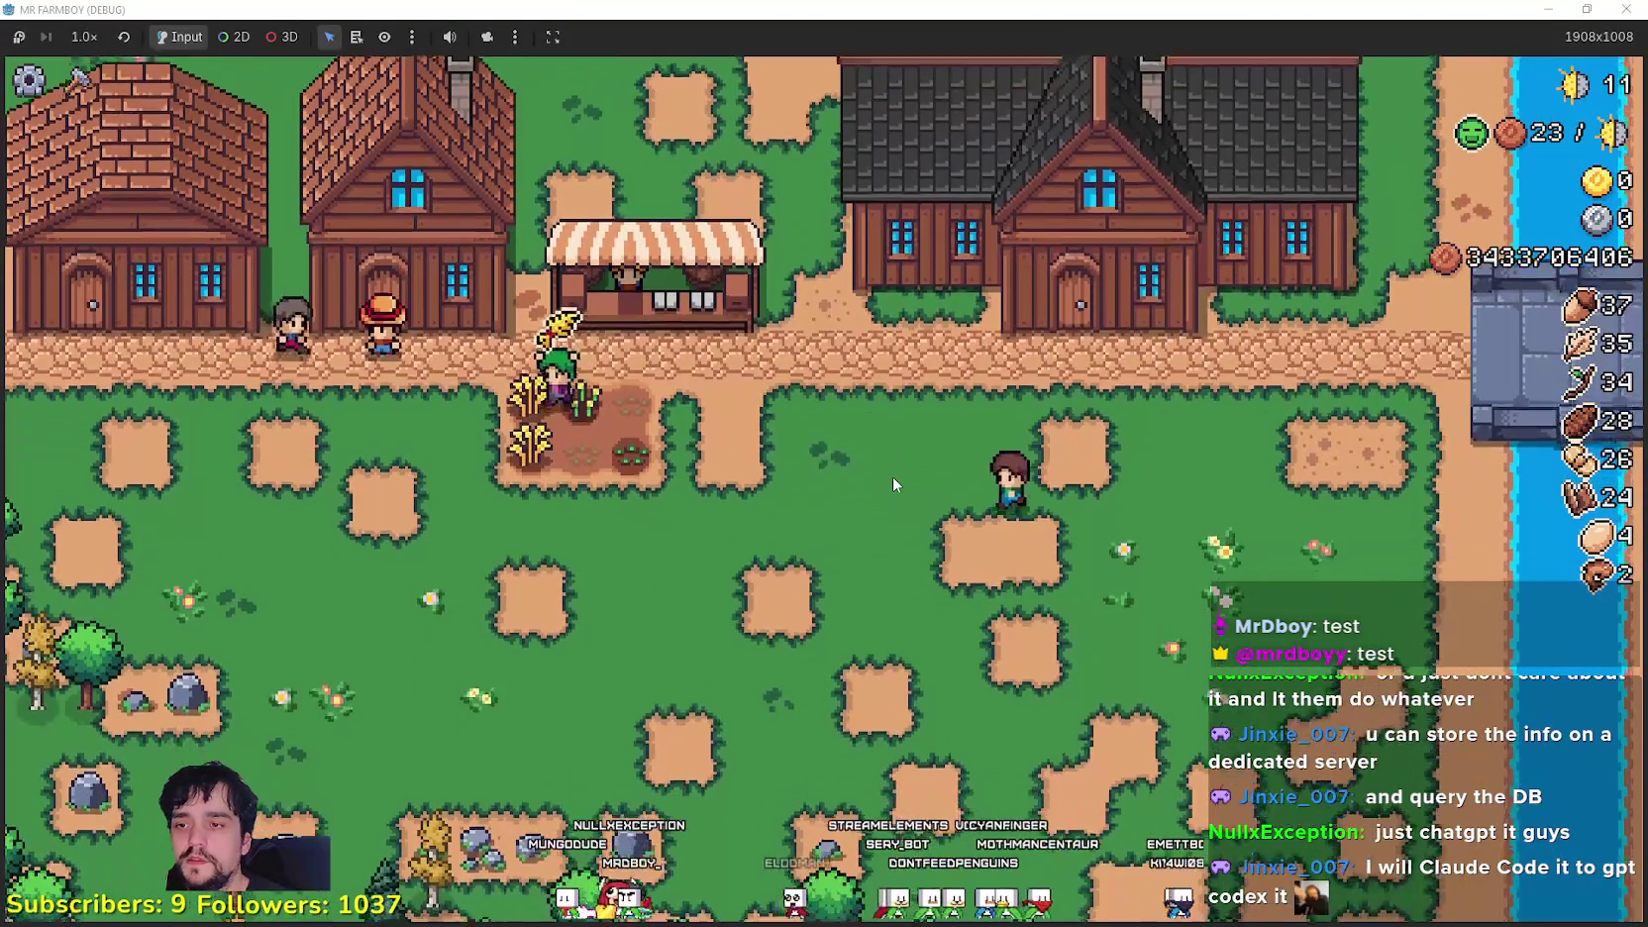
key(s)
key(a)
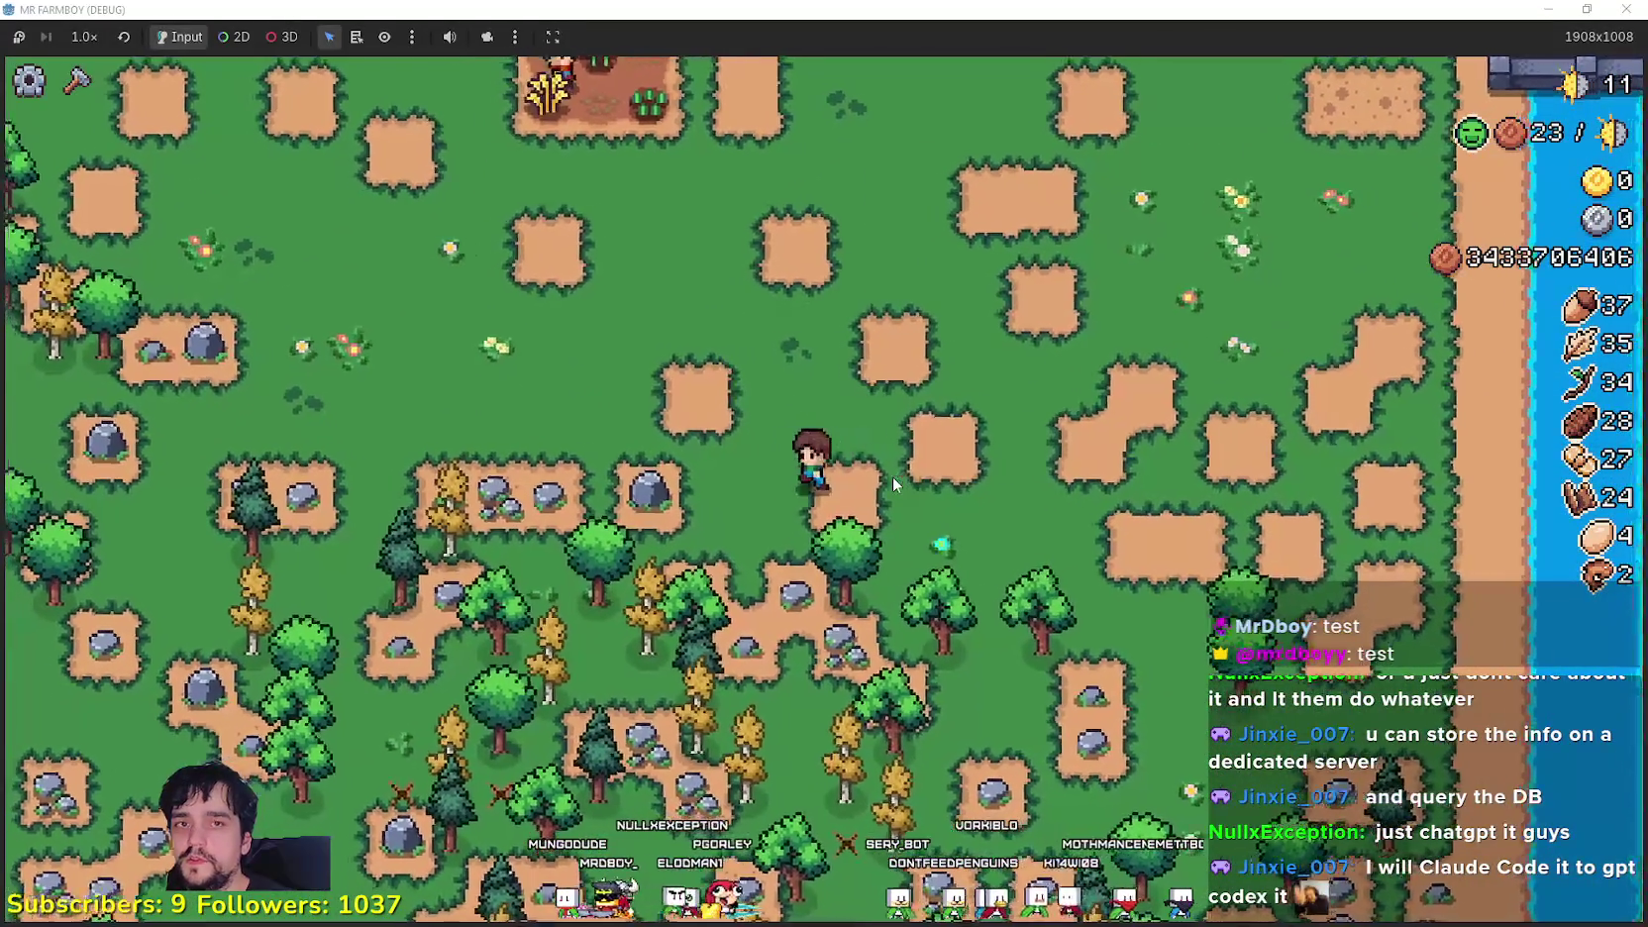
key(a)
key(w)
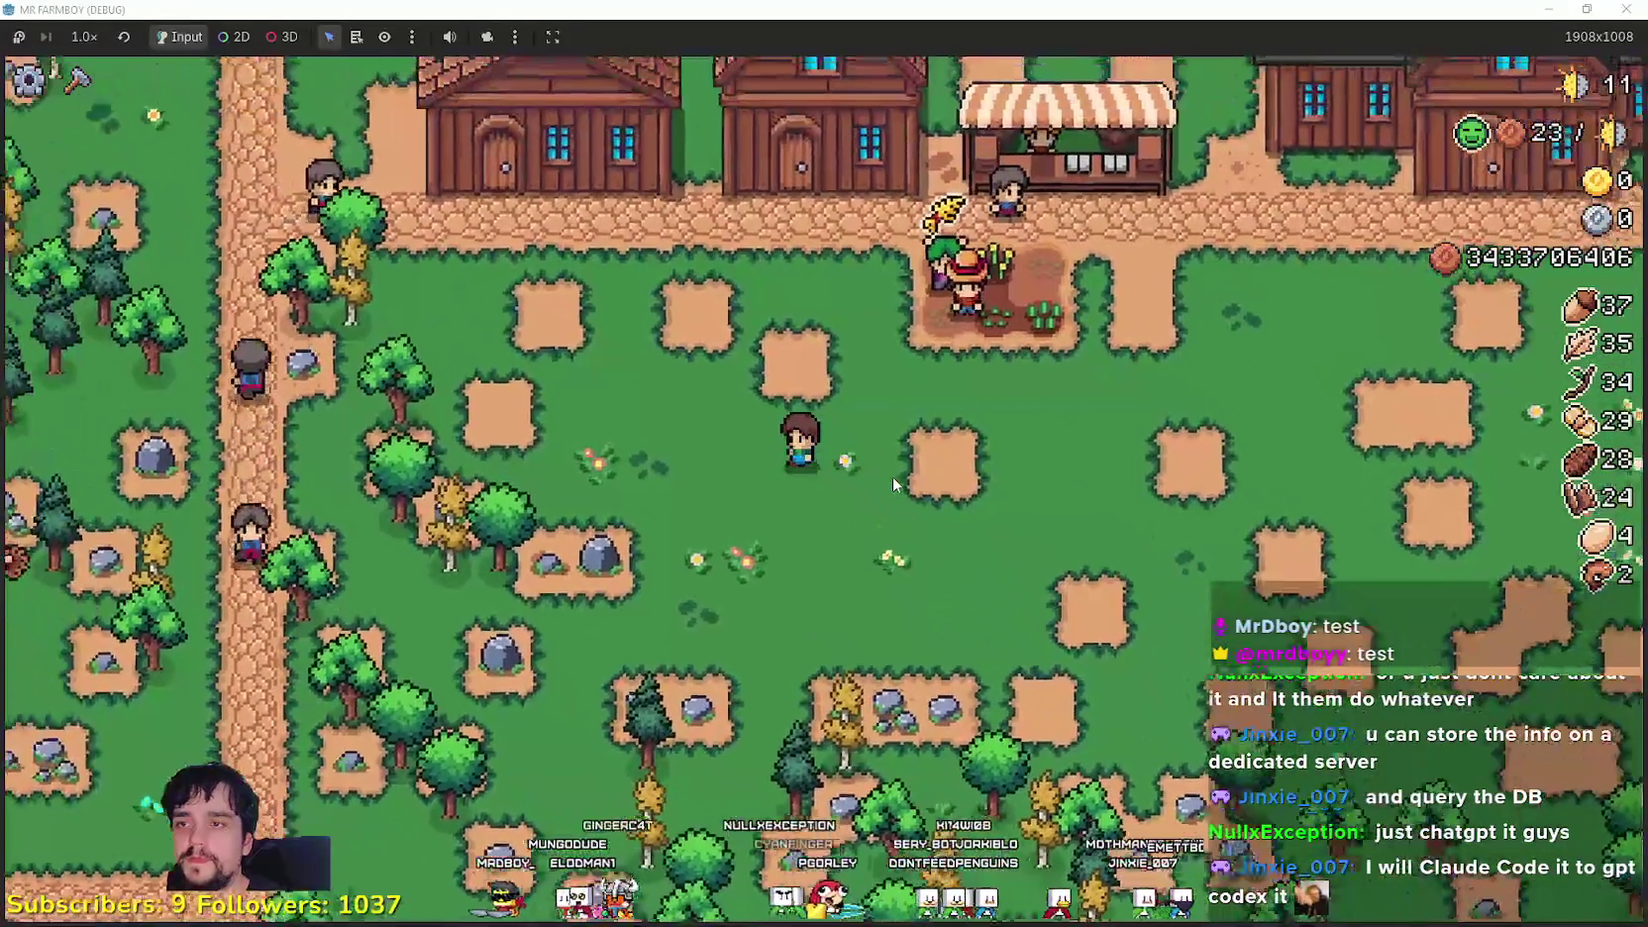
key(w)
key(a)
key(w)
key(a)
- Cross the grass to the forest, gathering a feather, sticks, acorns and logs
key(d)
key(s)
key(s)
key(a)
key(a)
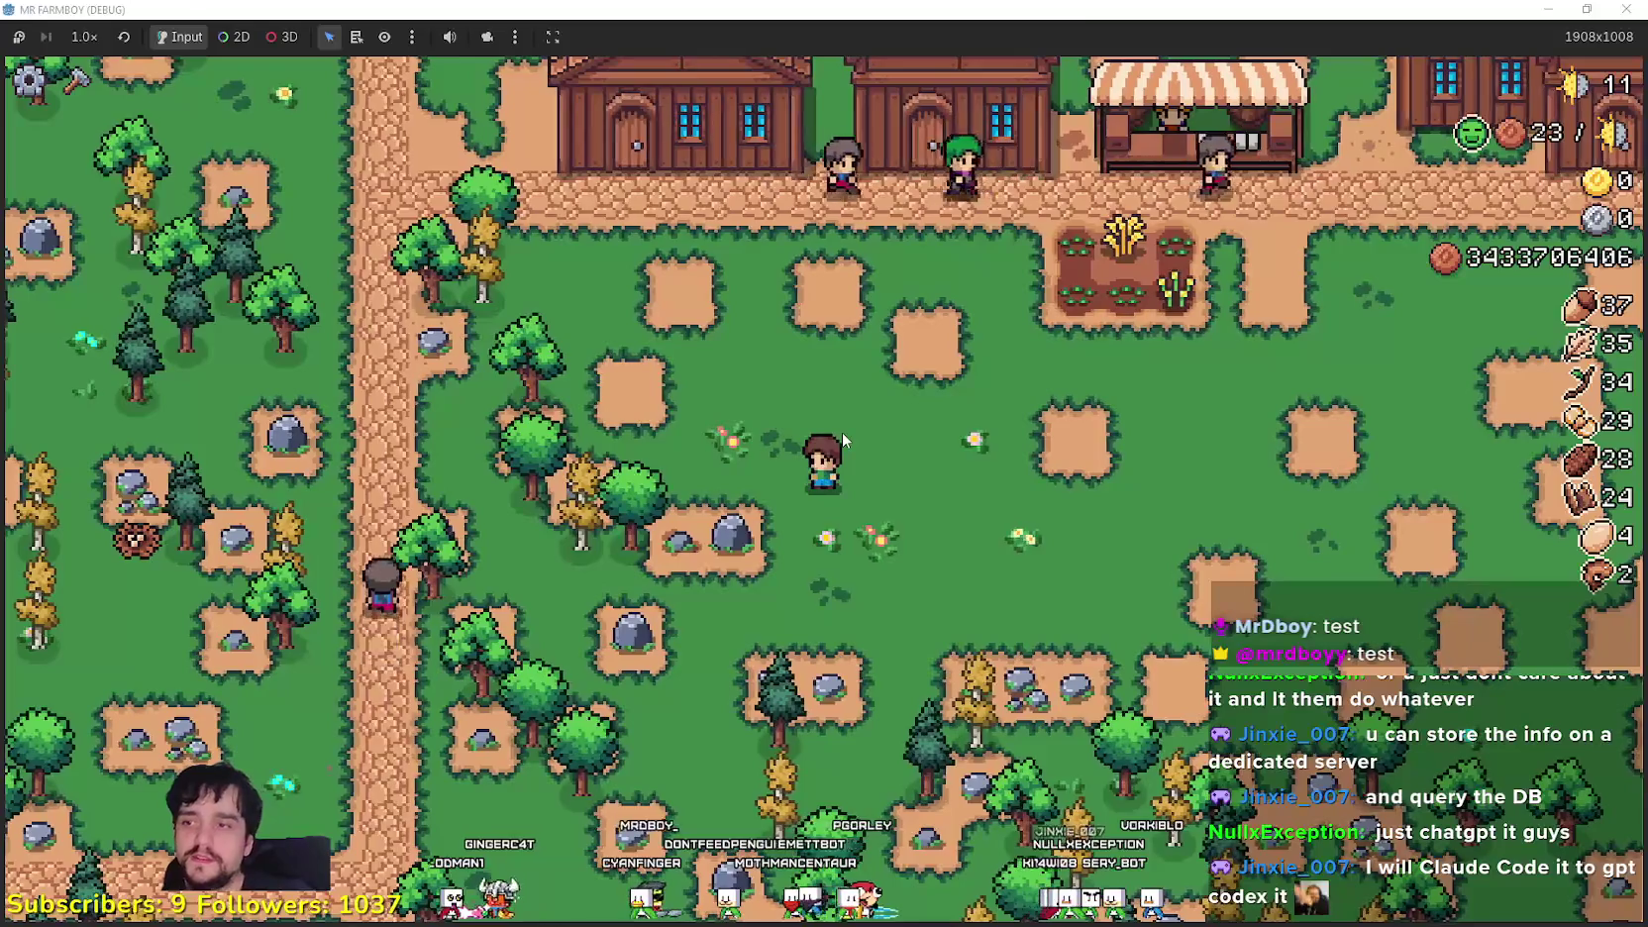
key(w)
key(a)
key(w)
key(d)
key(d)
key(w)
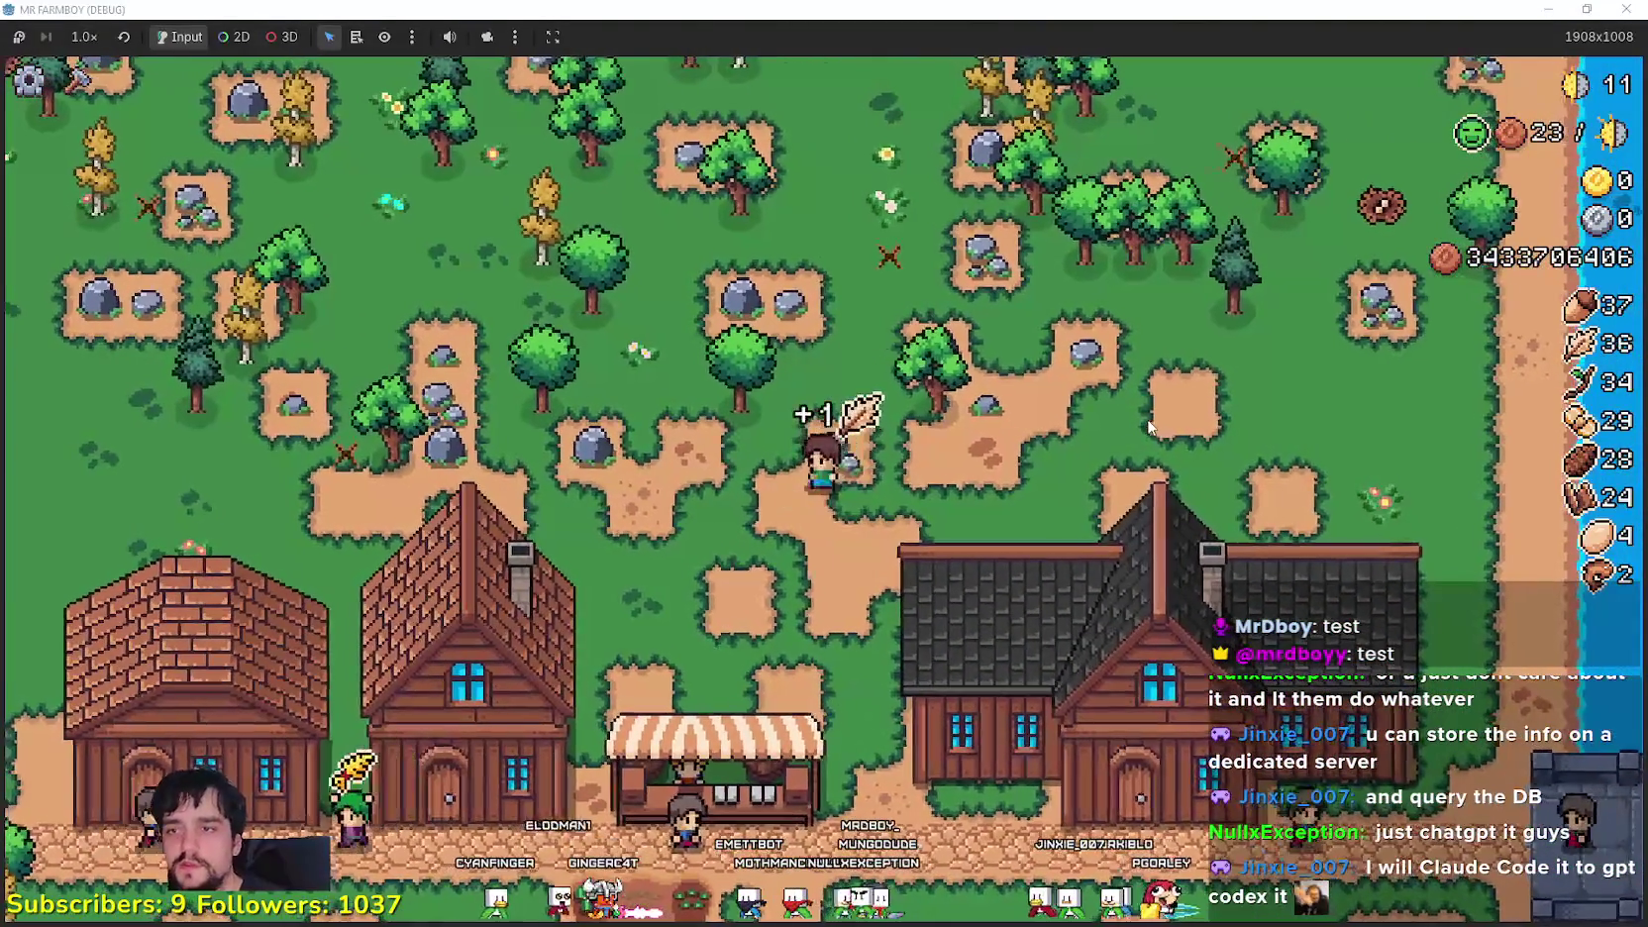
key(w)
key(d)
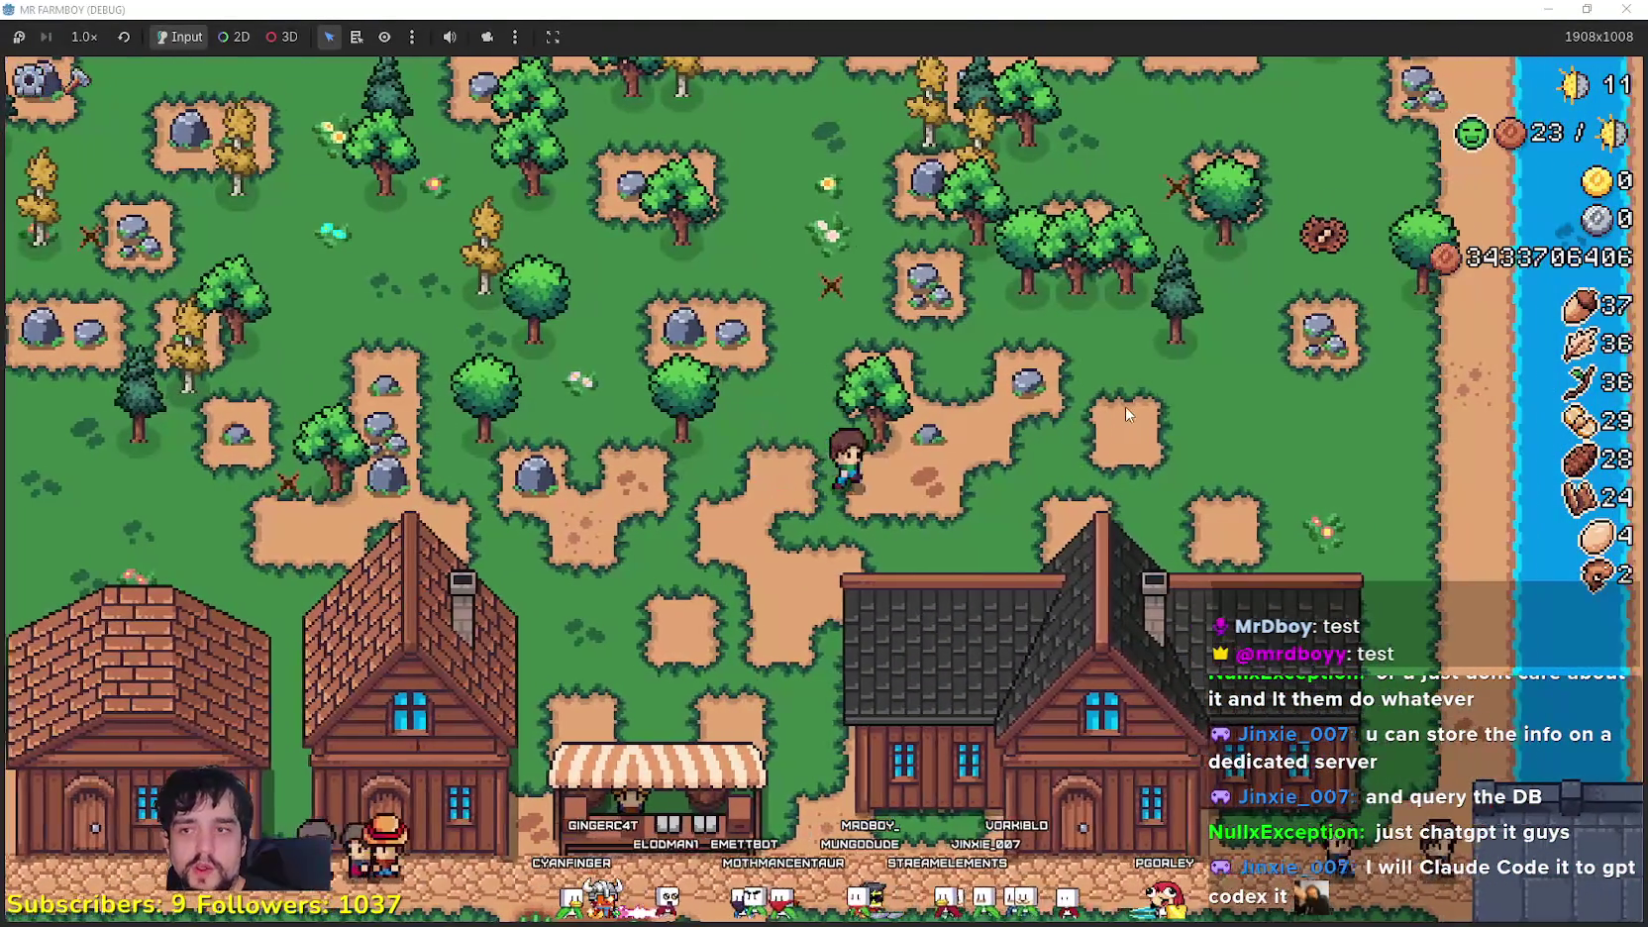
key(w)
key(d)
- Mine a rock, then gather acorns and logs among the trees to the left
key(a)
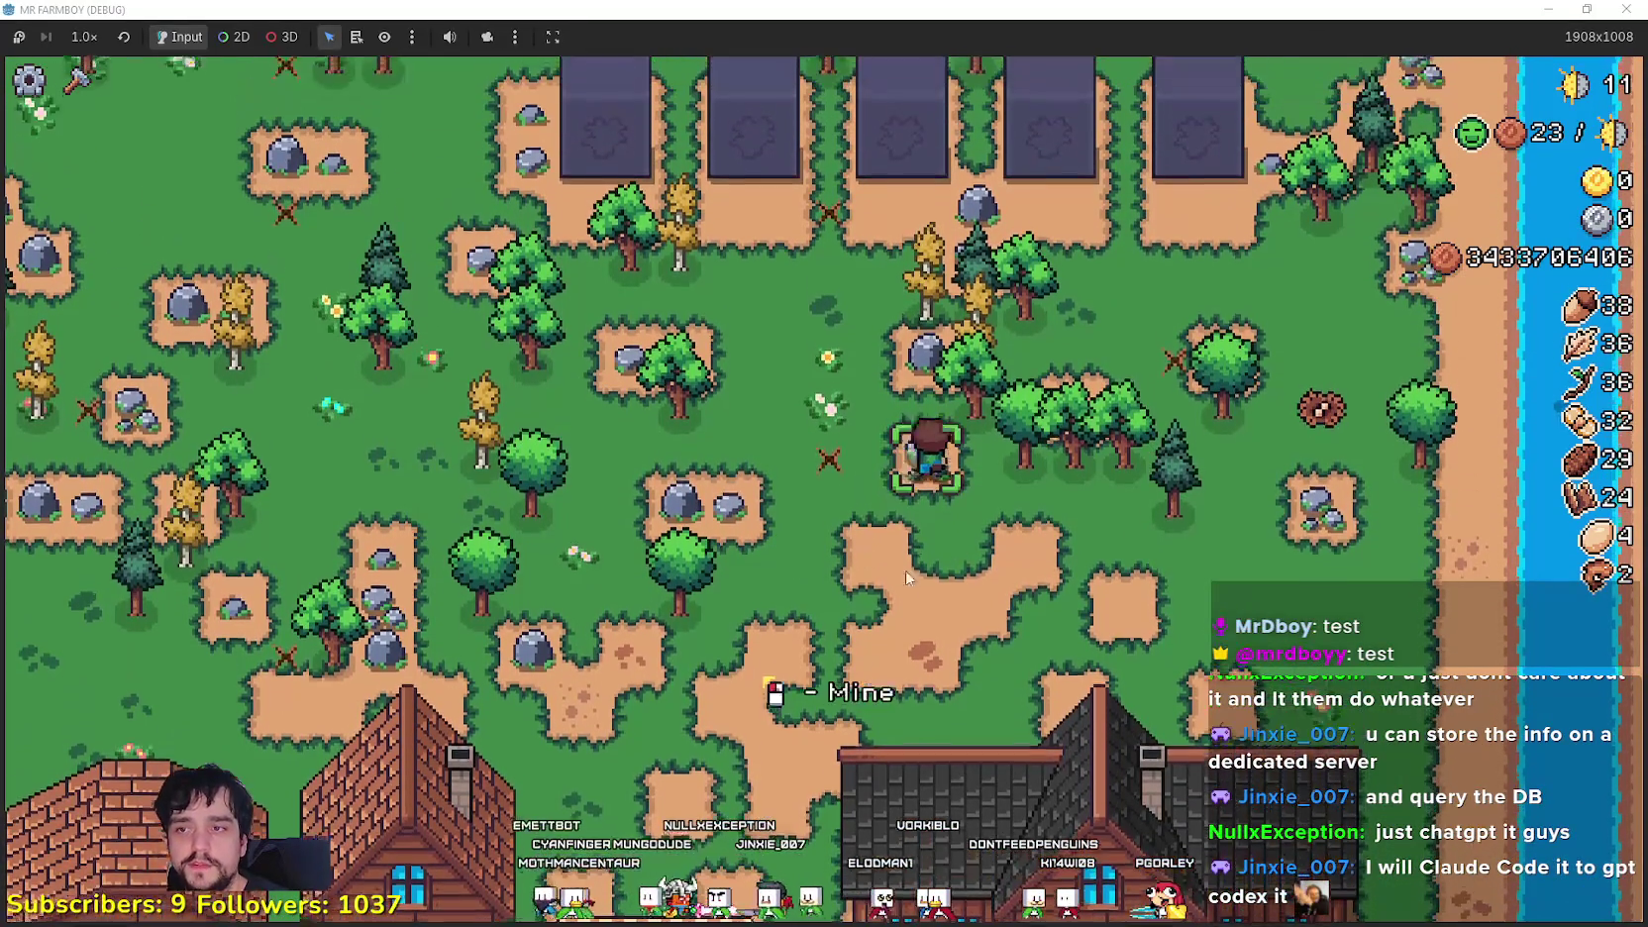
key(w)
key(a)
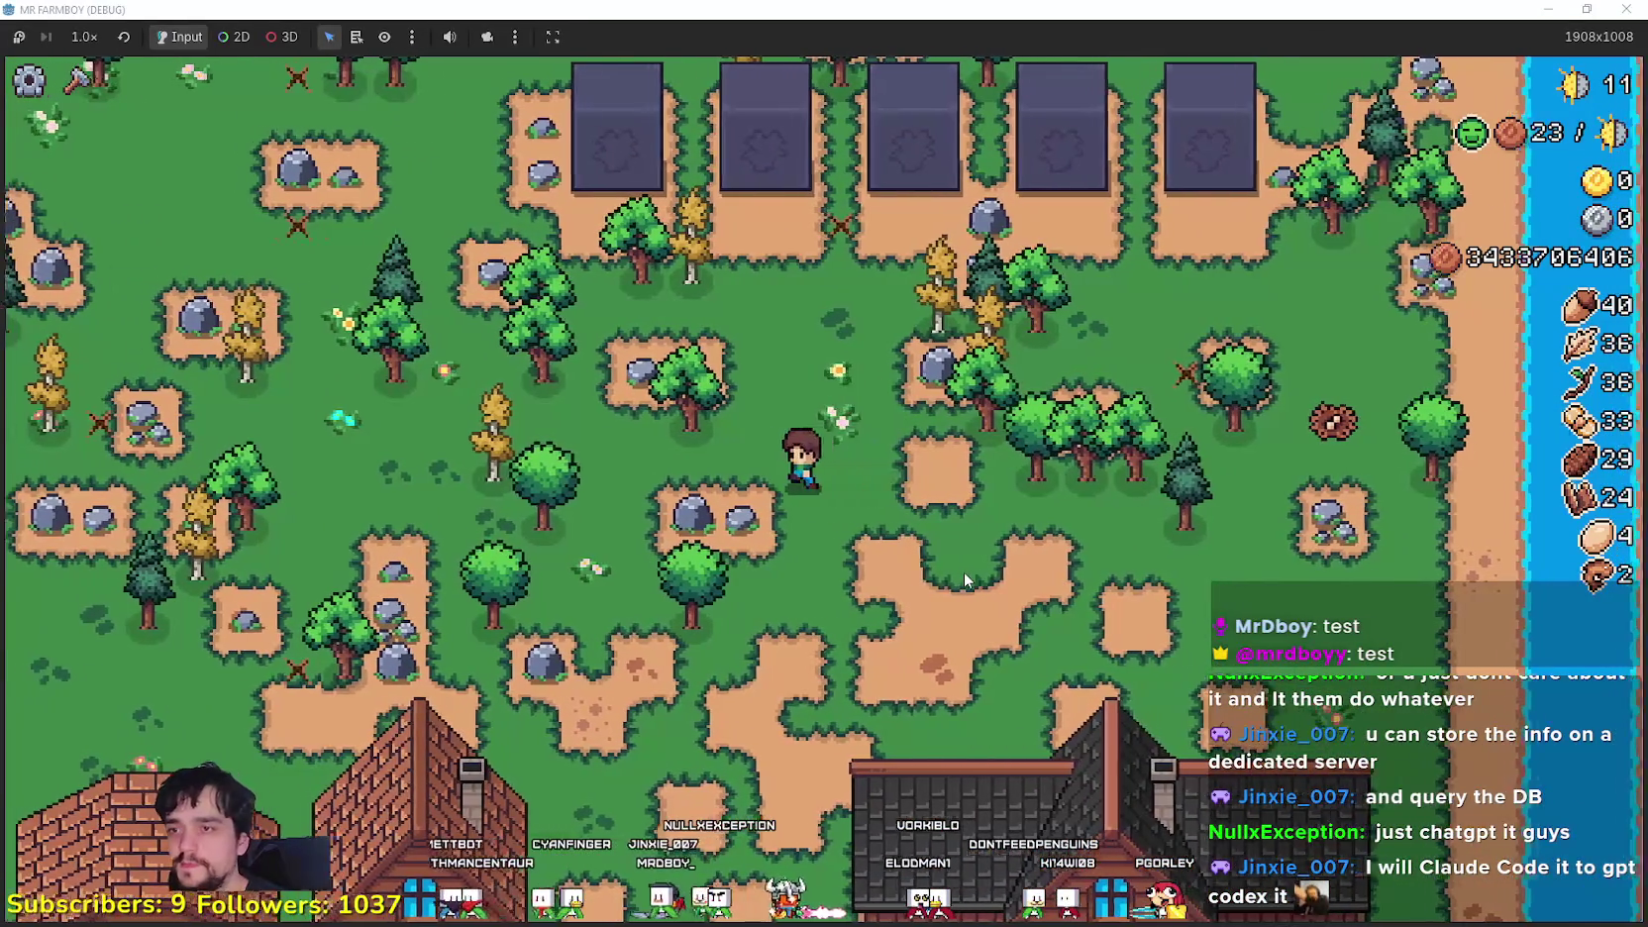
key(a)
key(s)
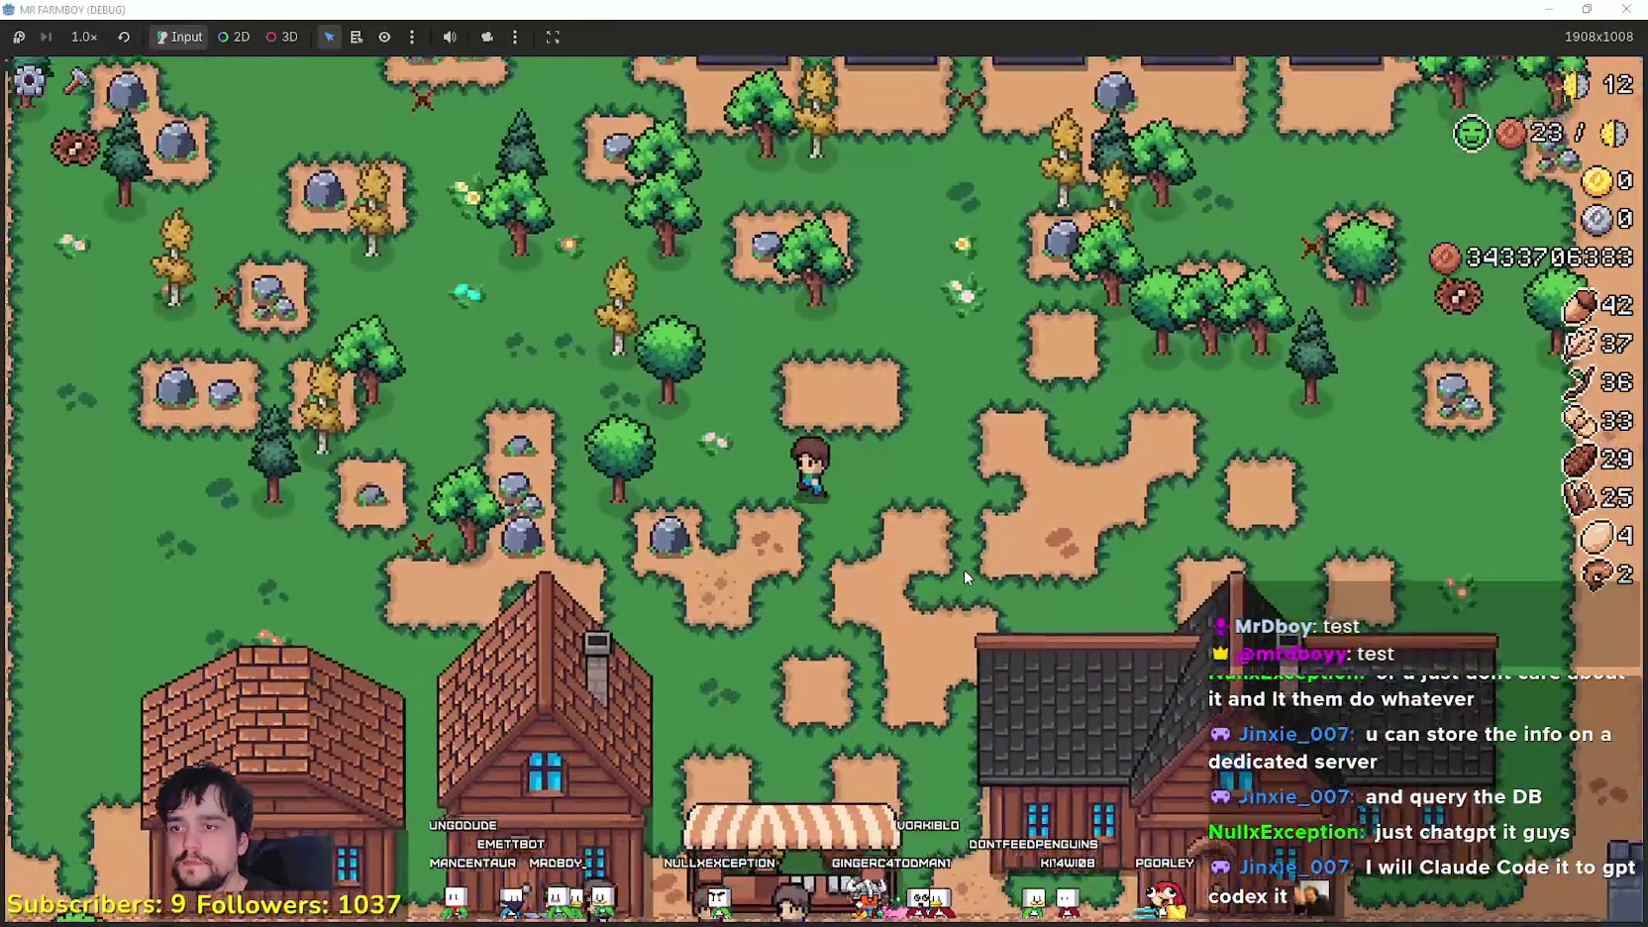
key(a)
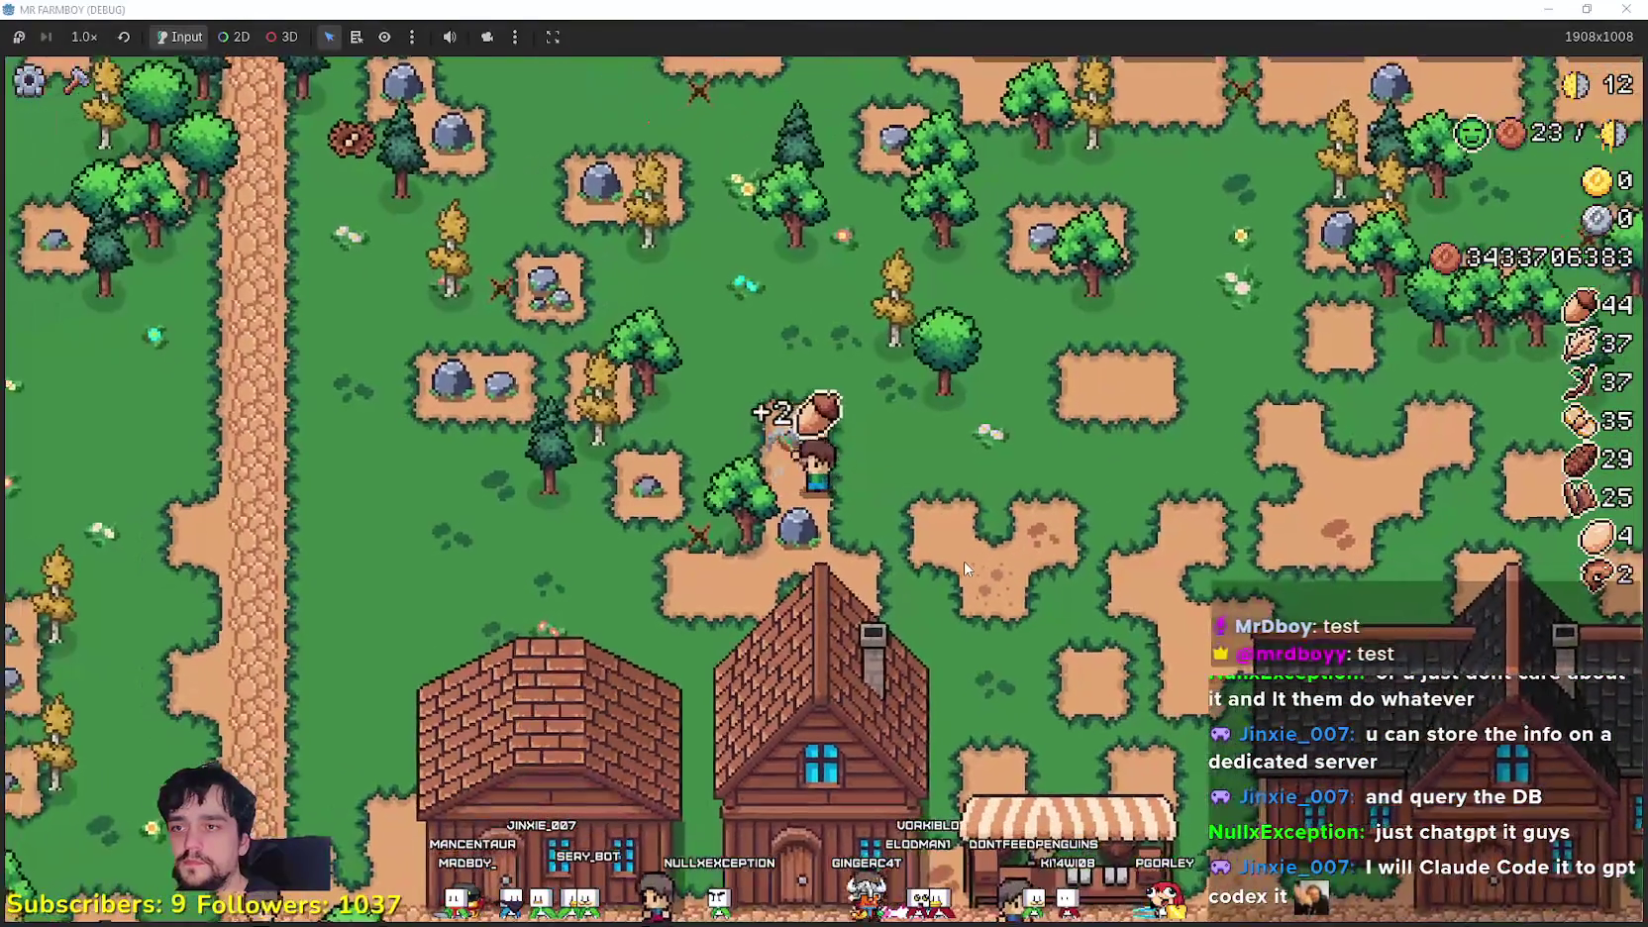
key(s)
key(a)
- Chop more logs up and to the right, then return down into the village
key(d)
key(w)
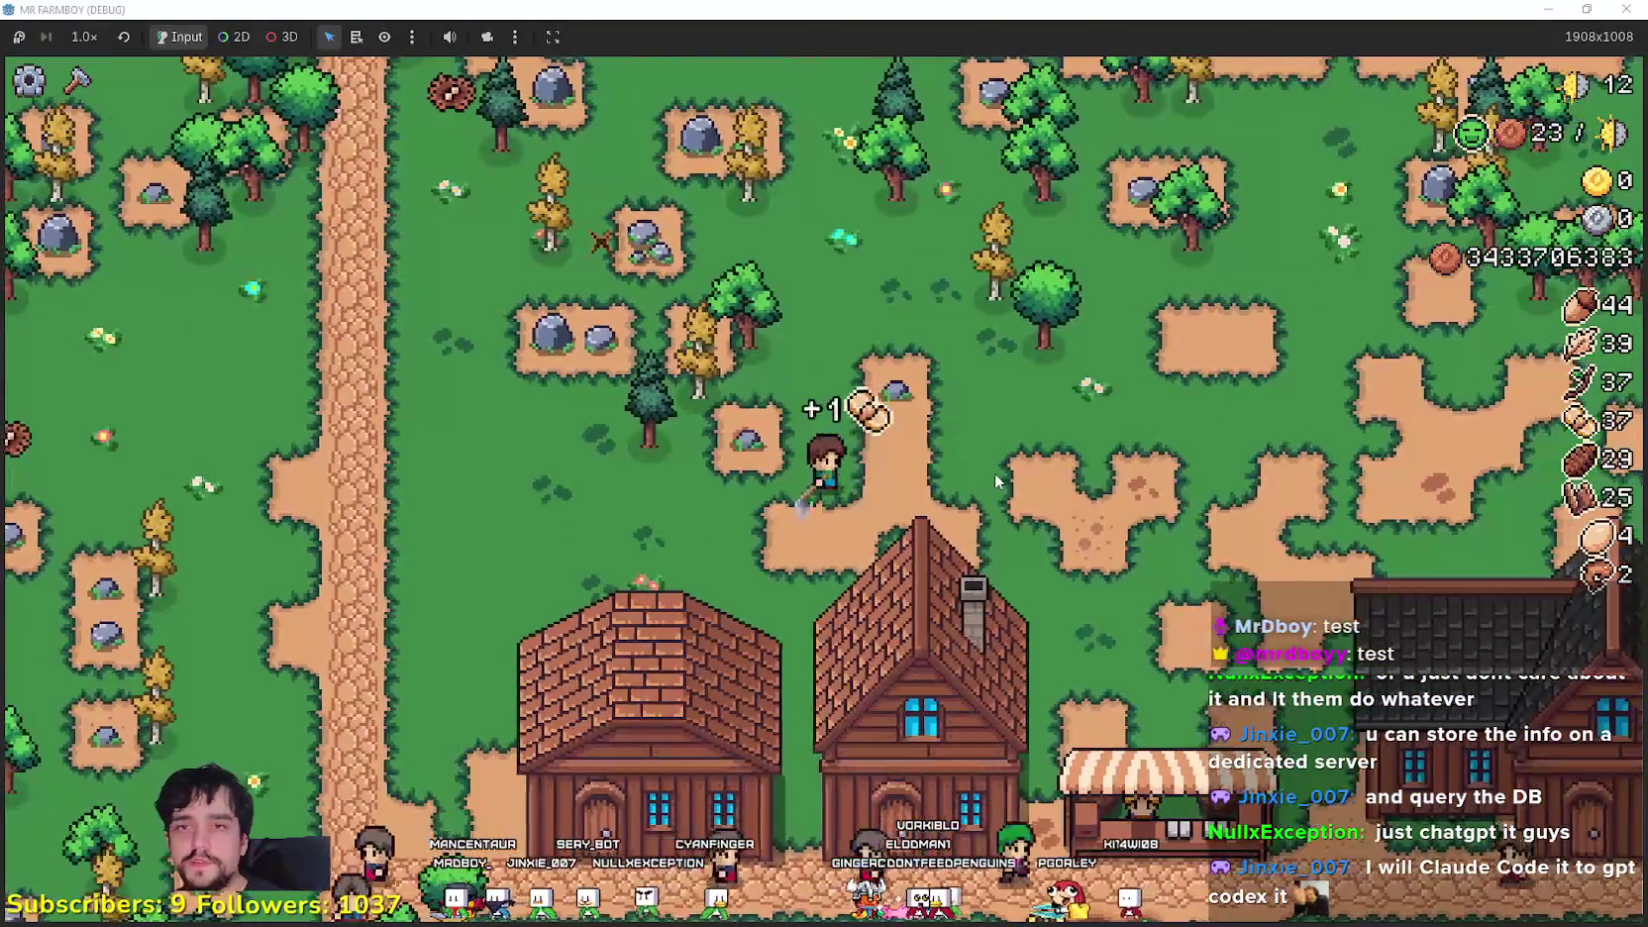
key(w)
key(d)
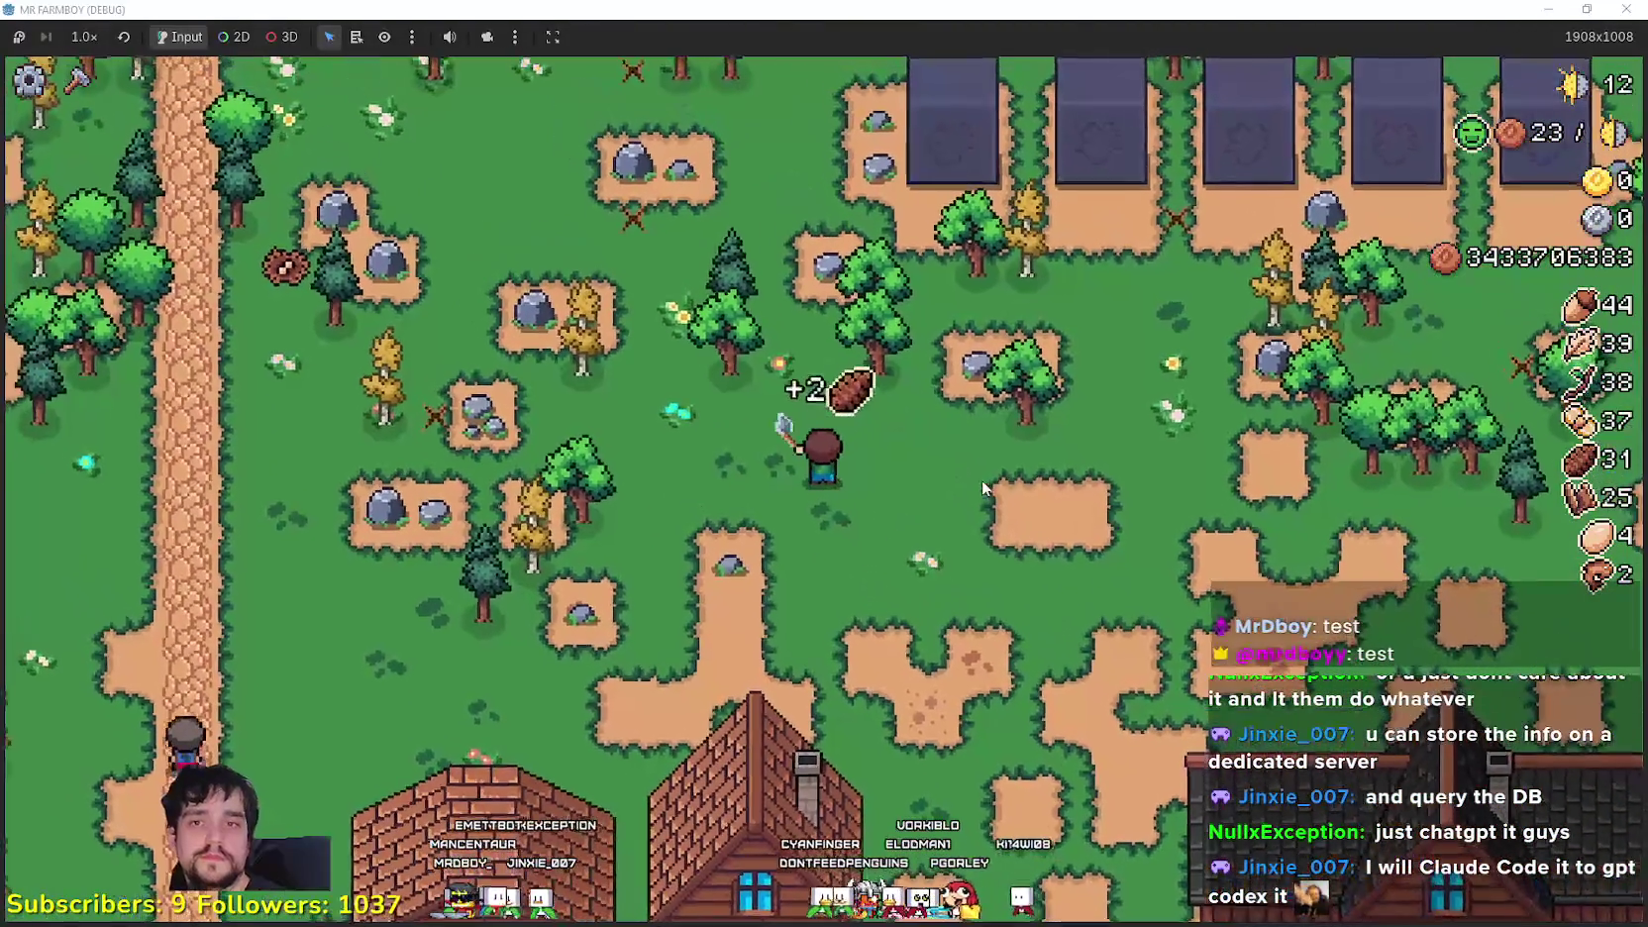
key(d)
key(w)
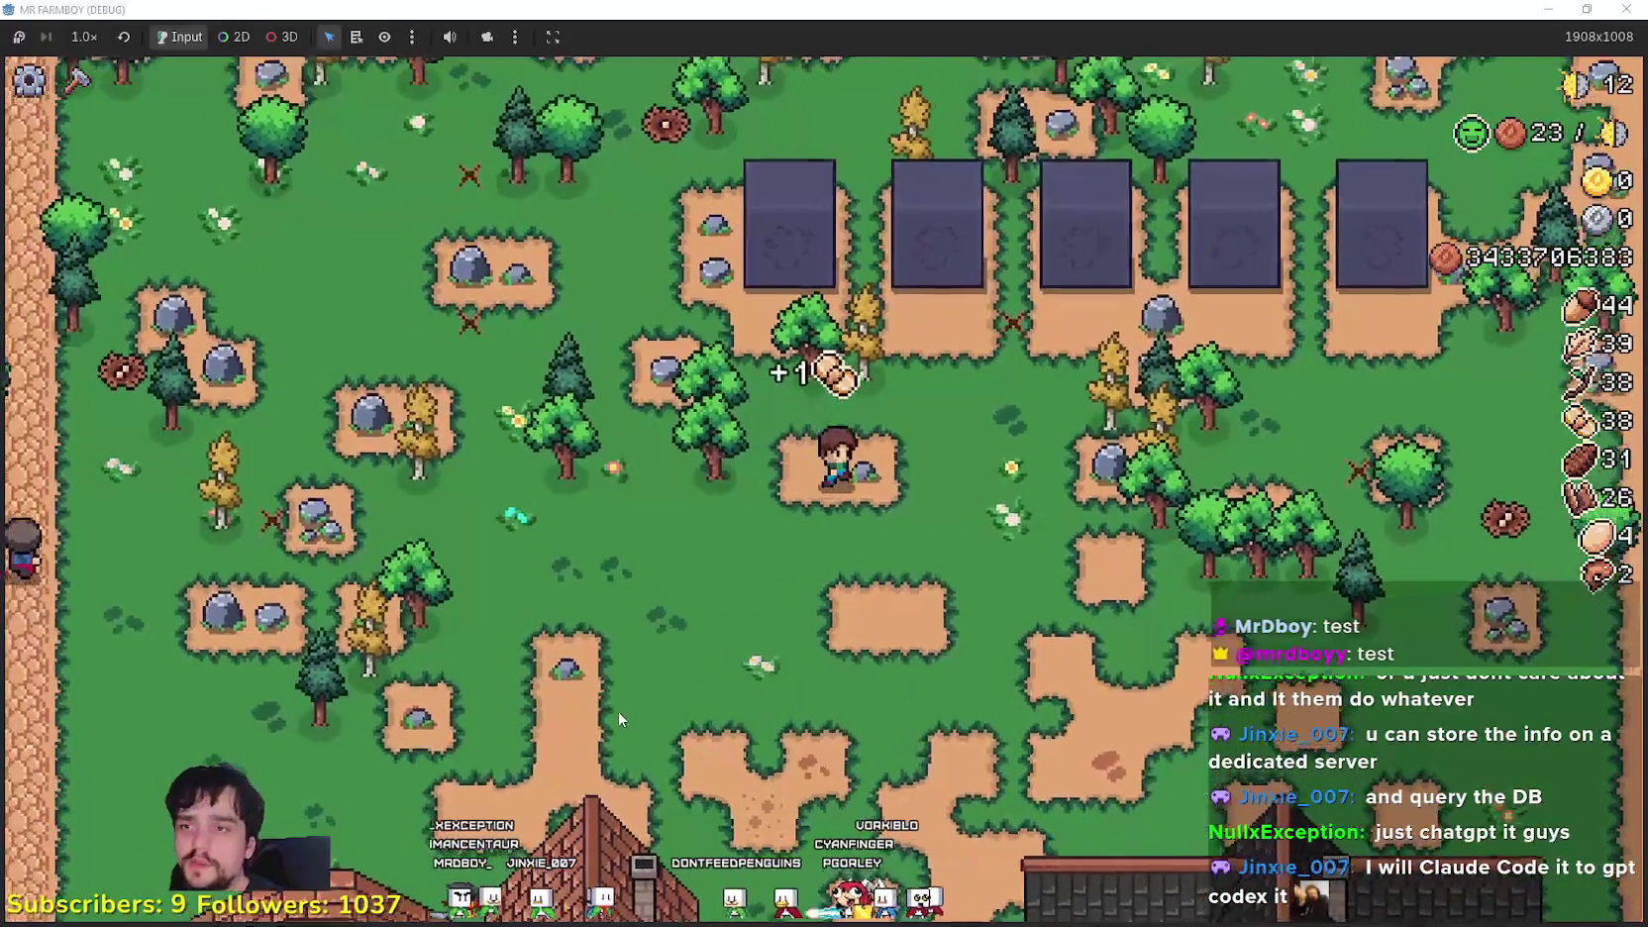
key(d)
key(w)
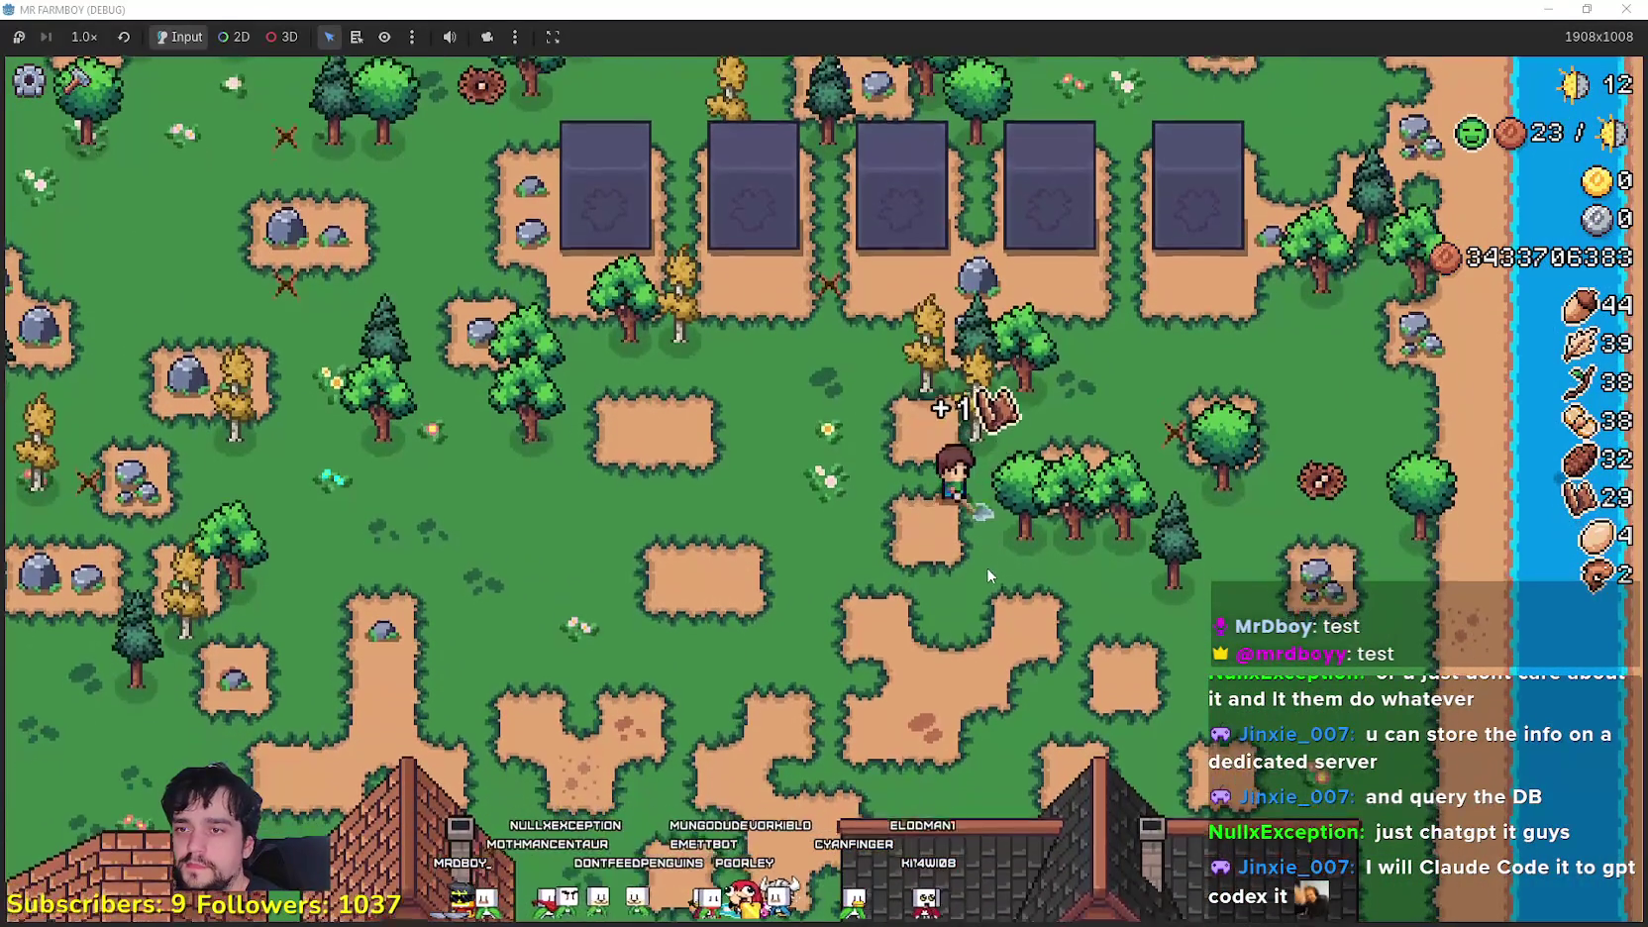
key(s)
key(a)
- At the player house, view the Player House Advancements panel, then close it
key(d)
key(s)
key(e)
key(Escape)
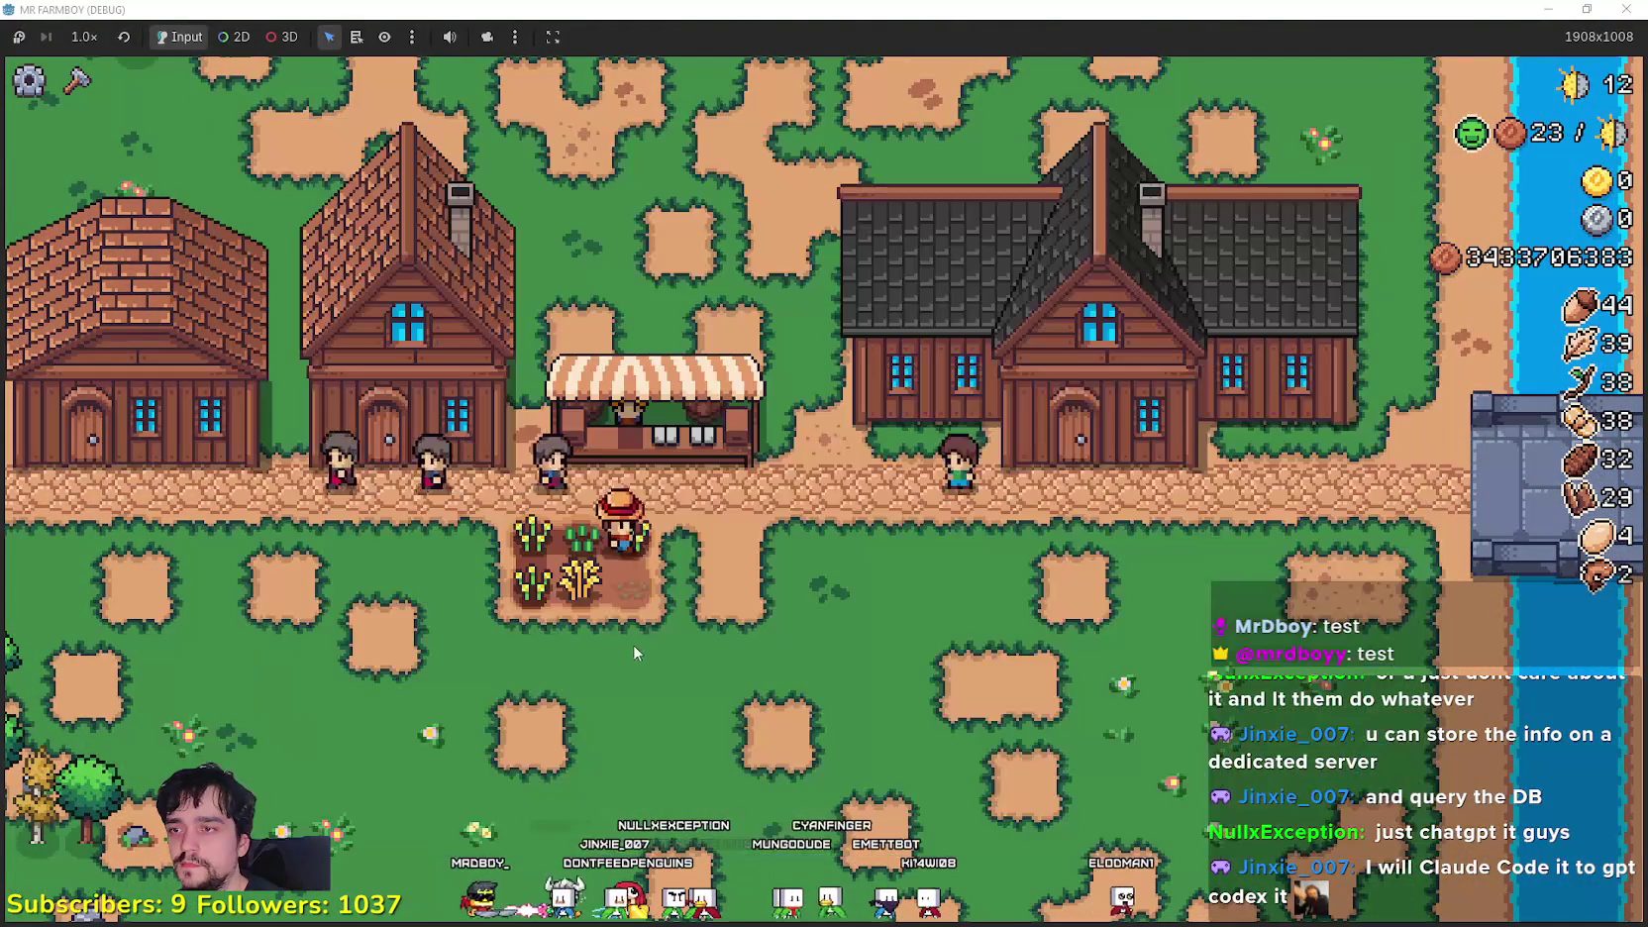
key(e)
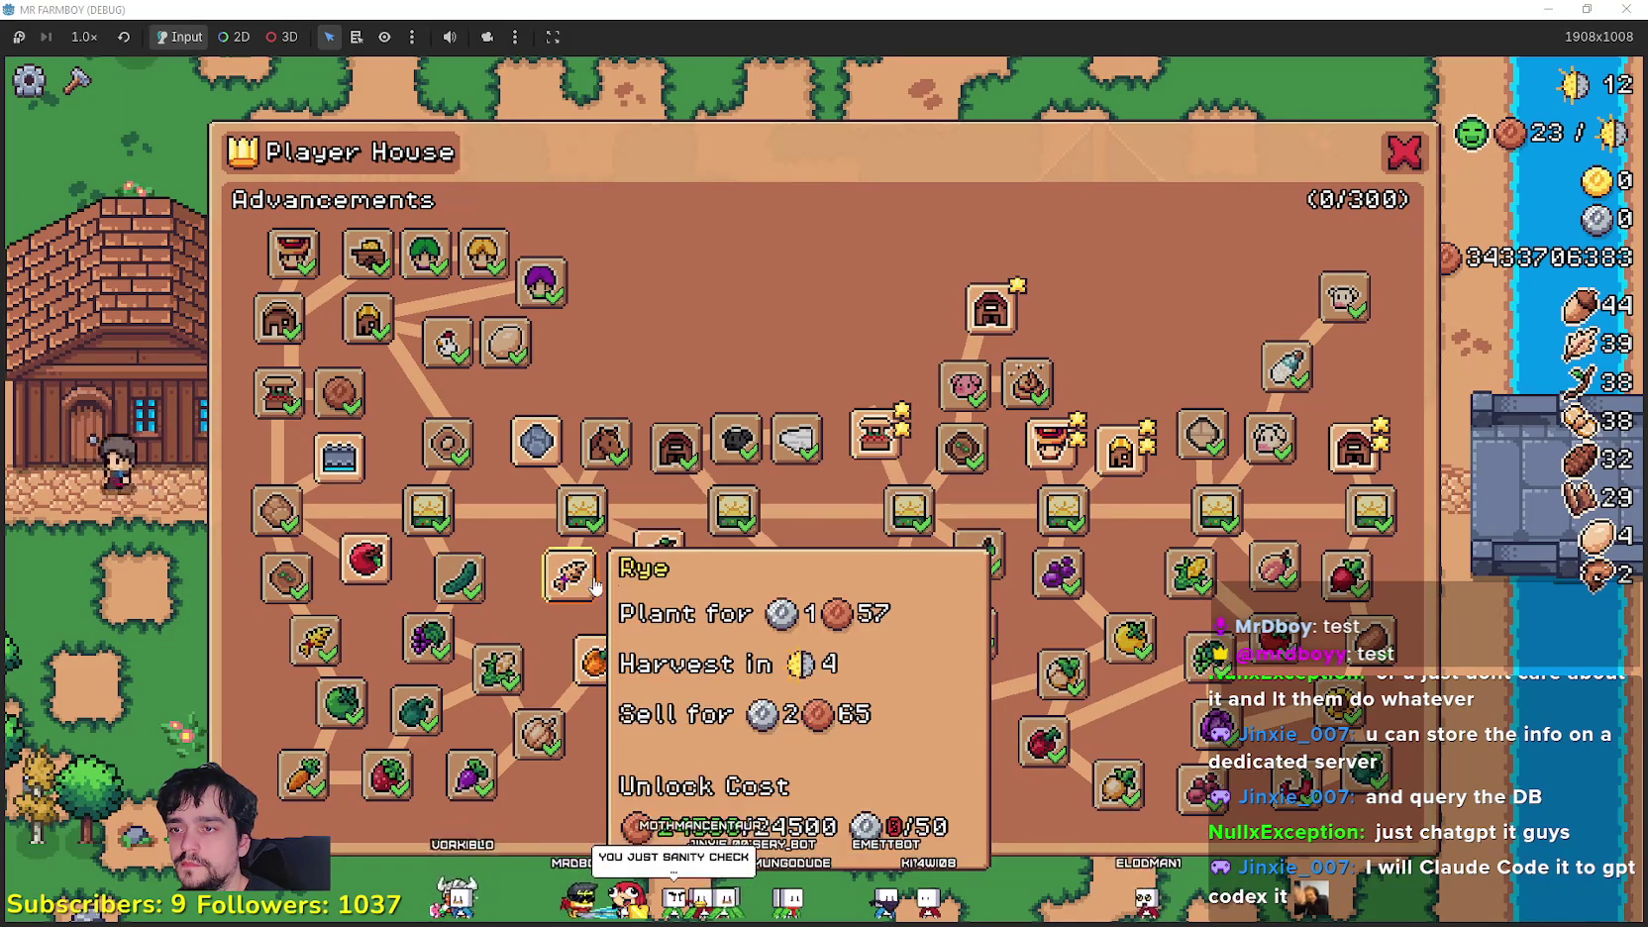
key(Escape)
key(e)
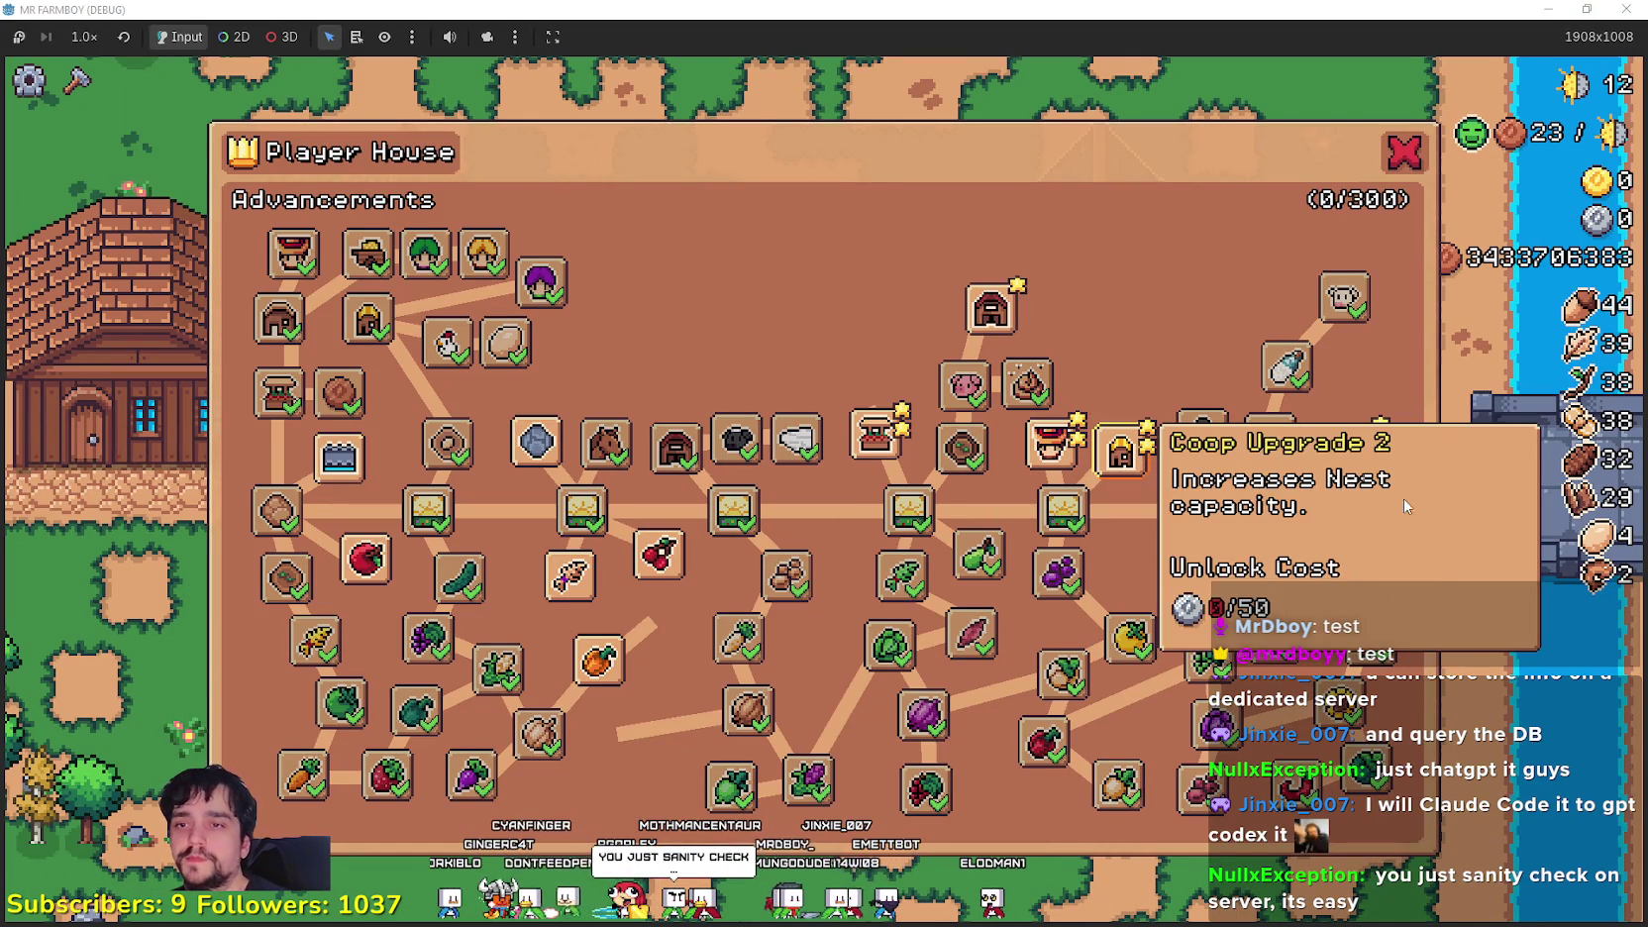
key(Escape)
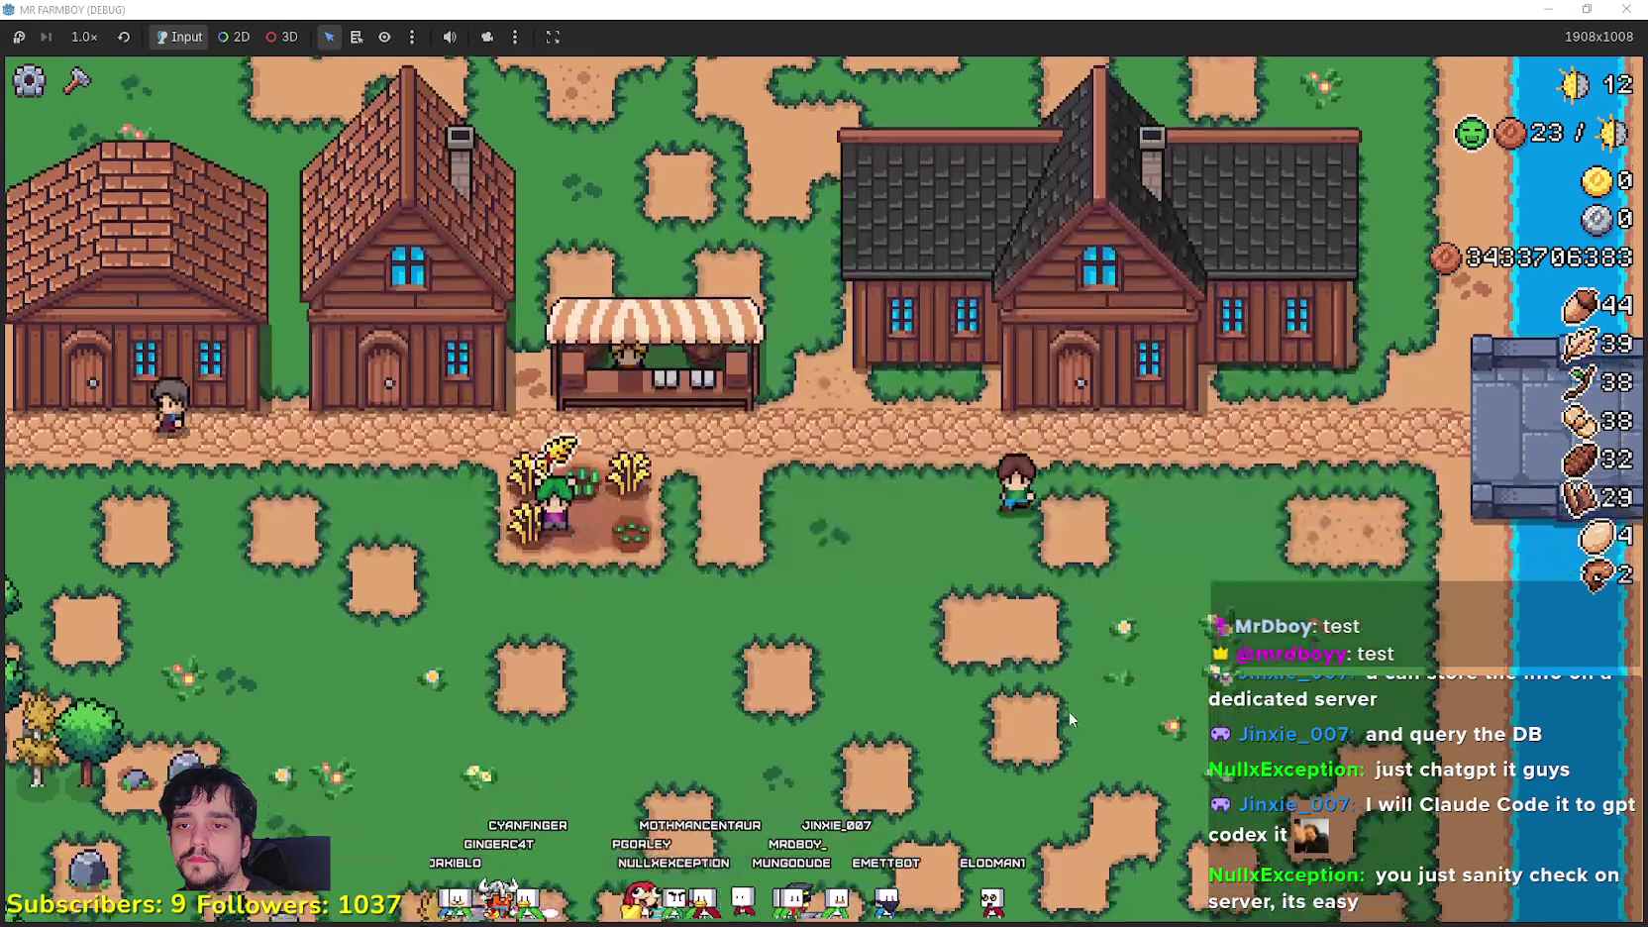
- Walk the farmer past the houses into the forest, chopping trees, then back down to the road
key(s)
key(a)
key(a)
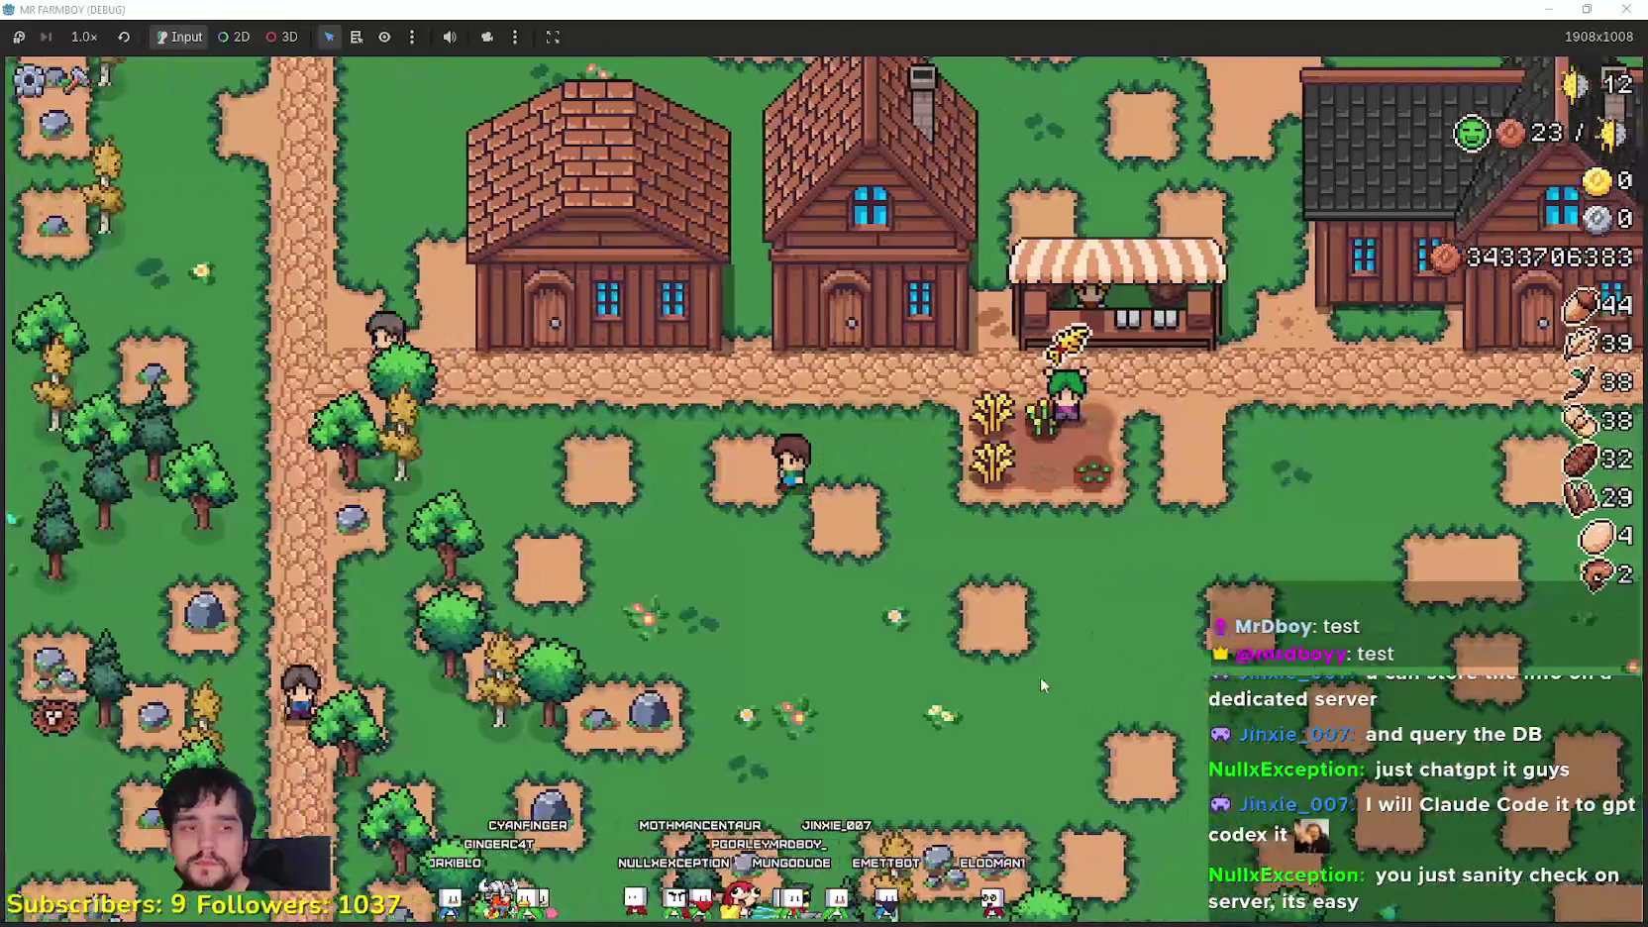
key(w)
key(w)
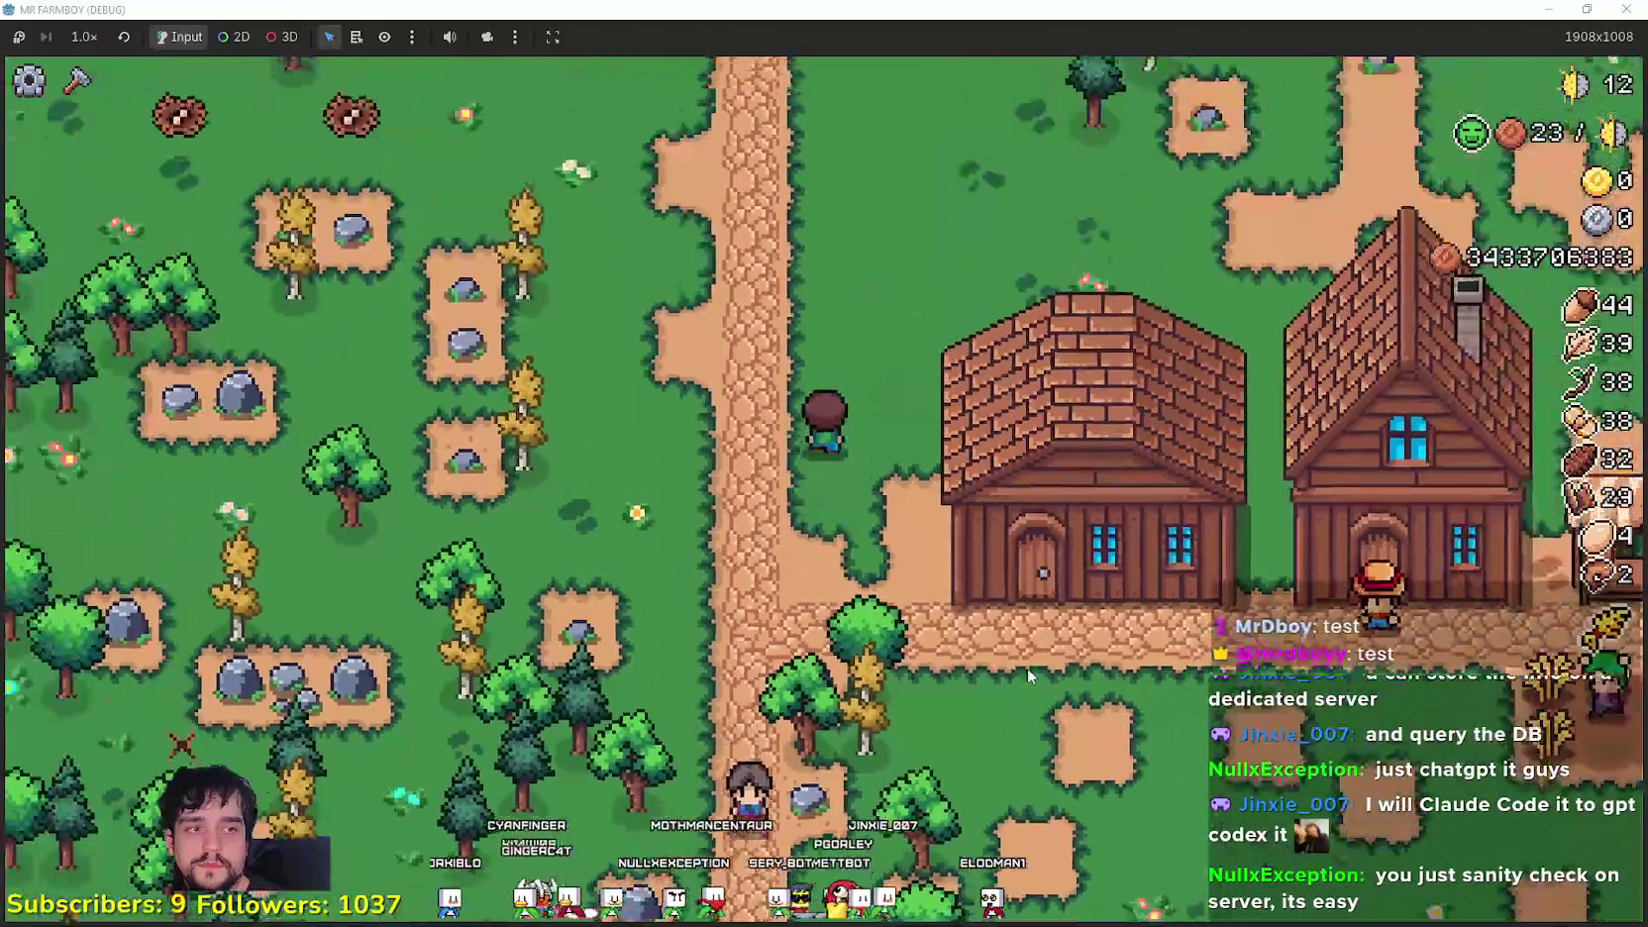
key(w)
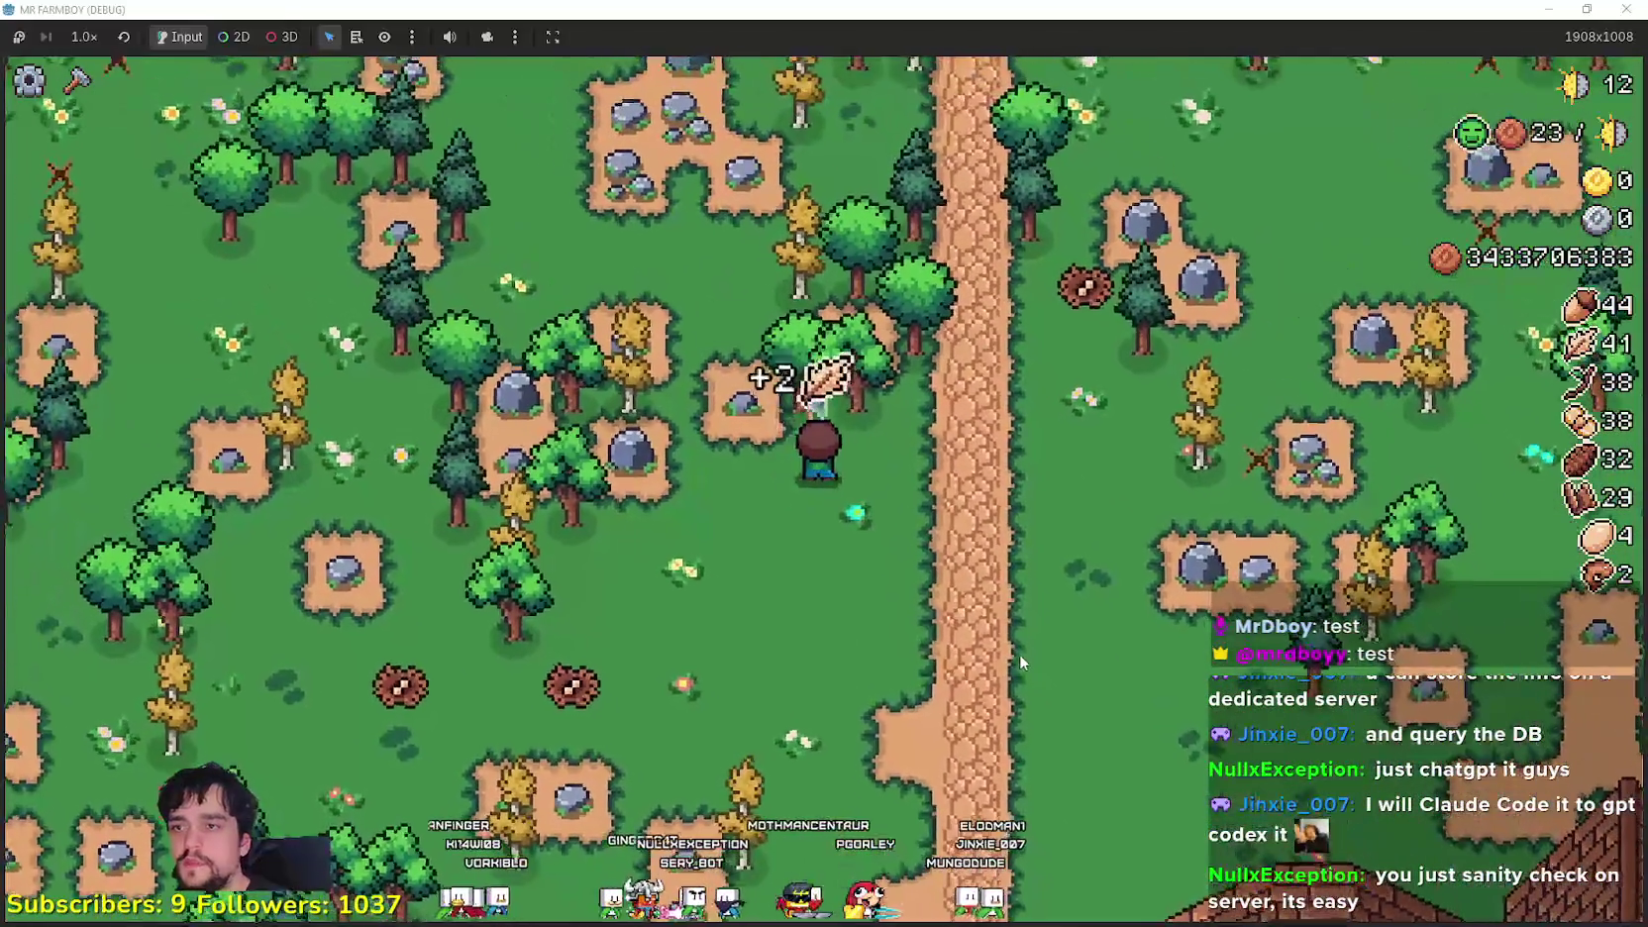
key(a)
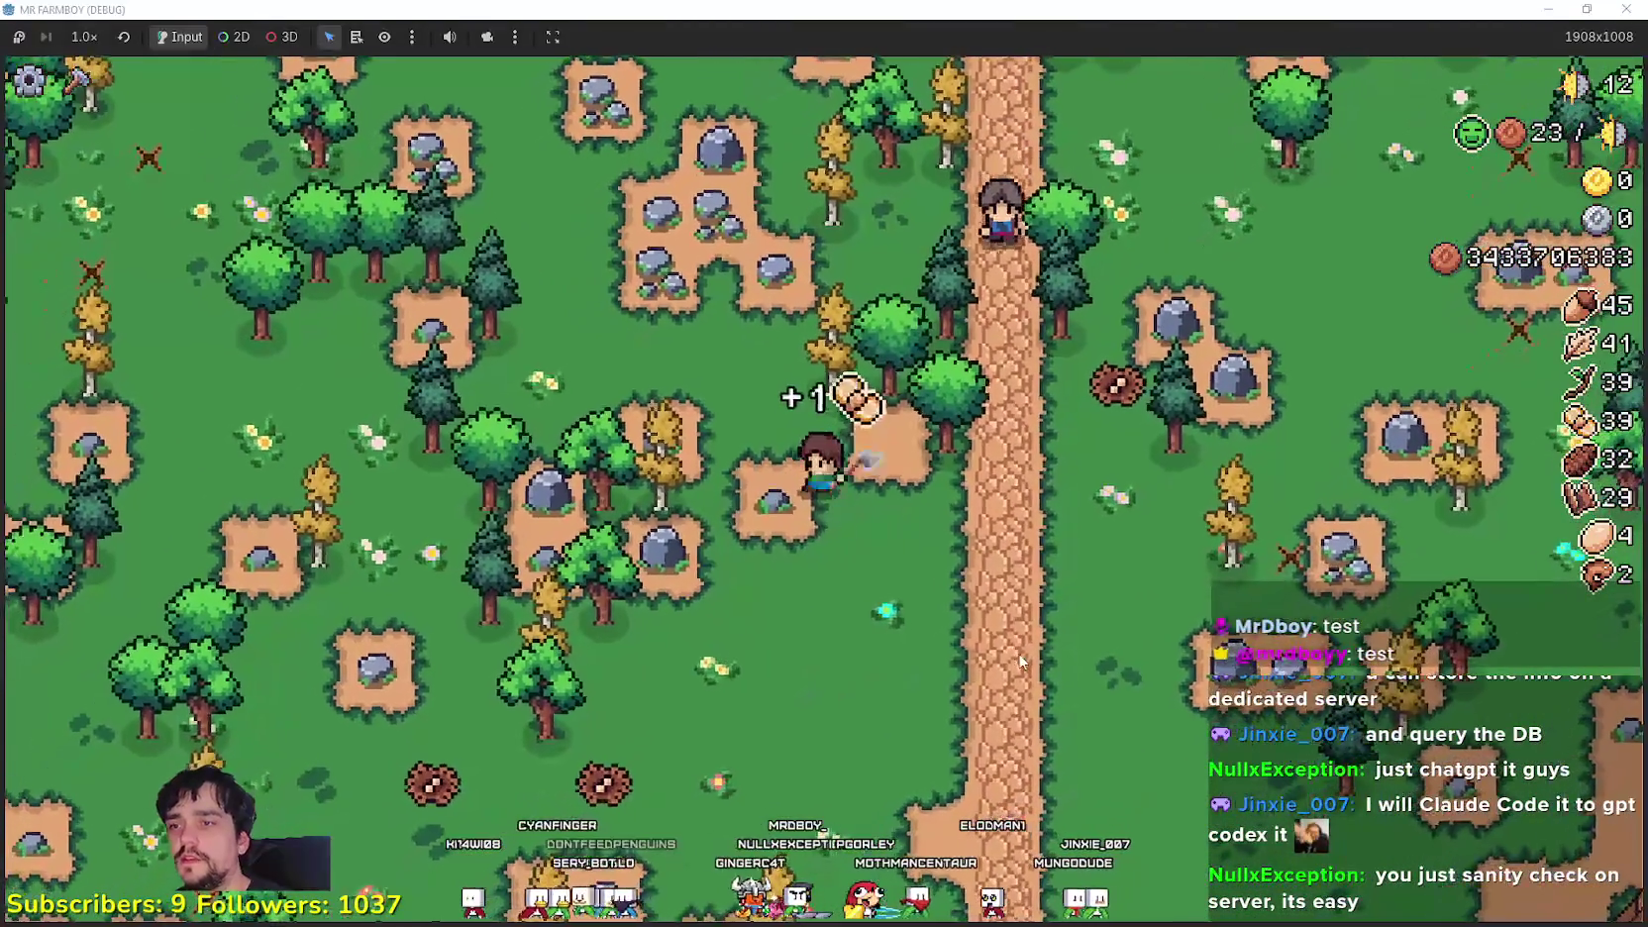
key(s)
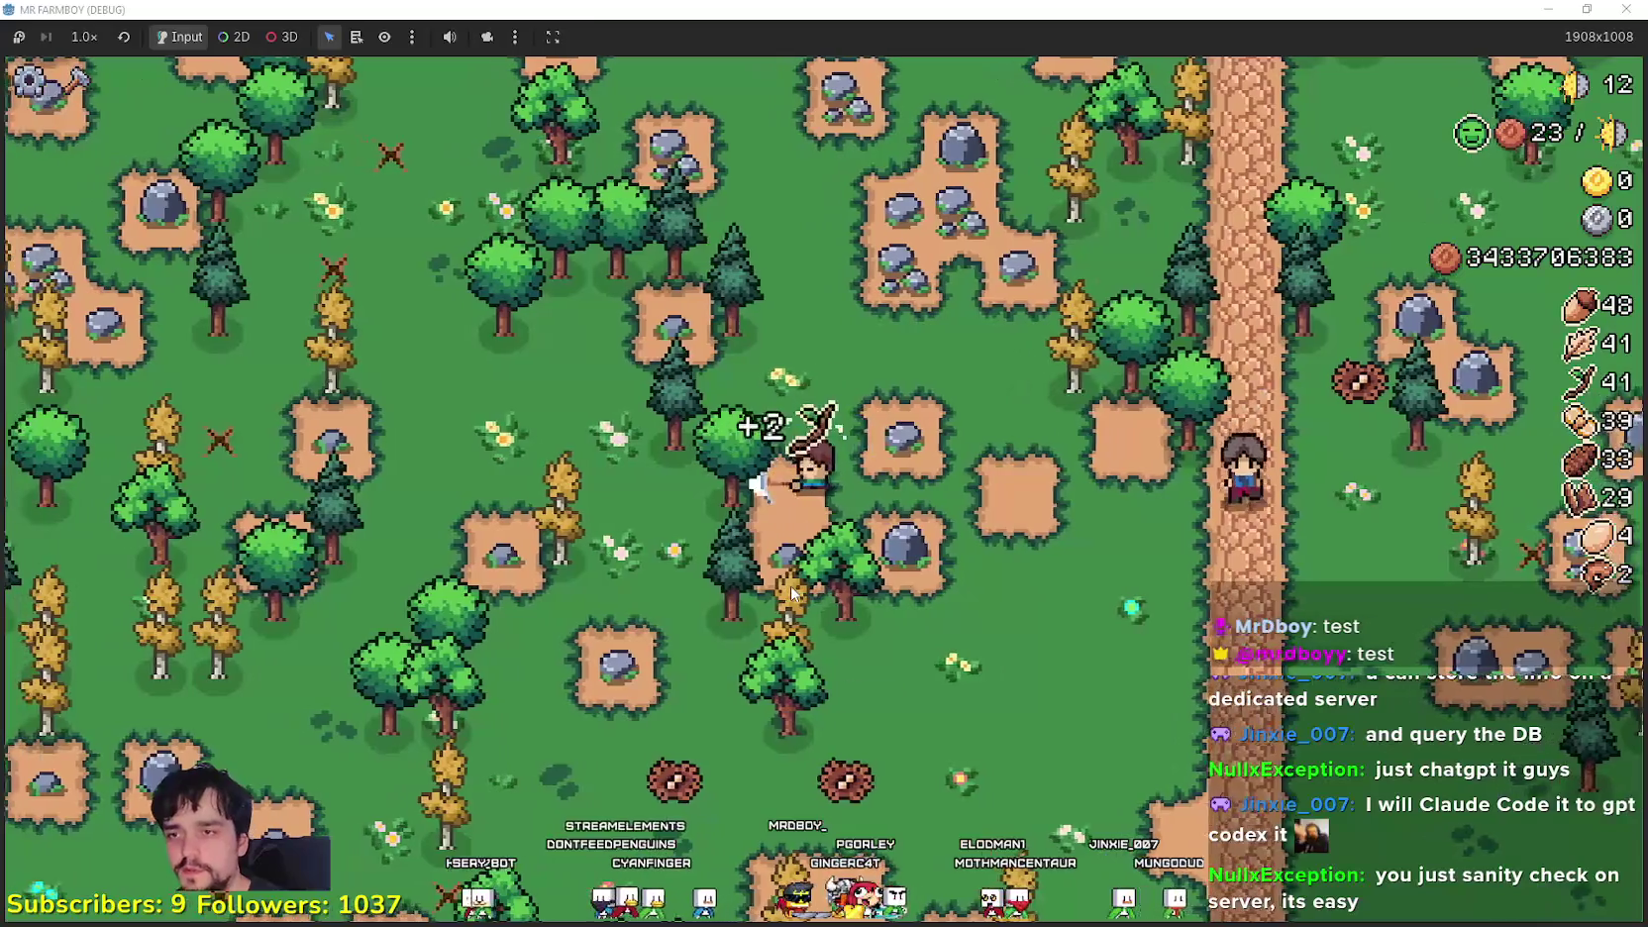
key(w)
key(a)
key(s)
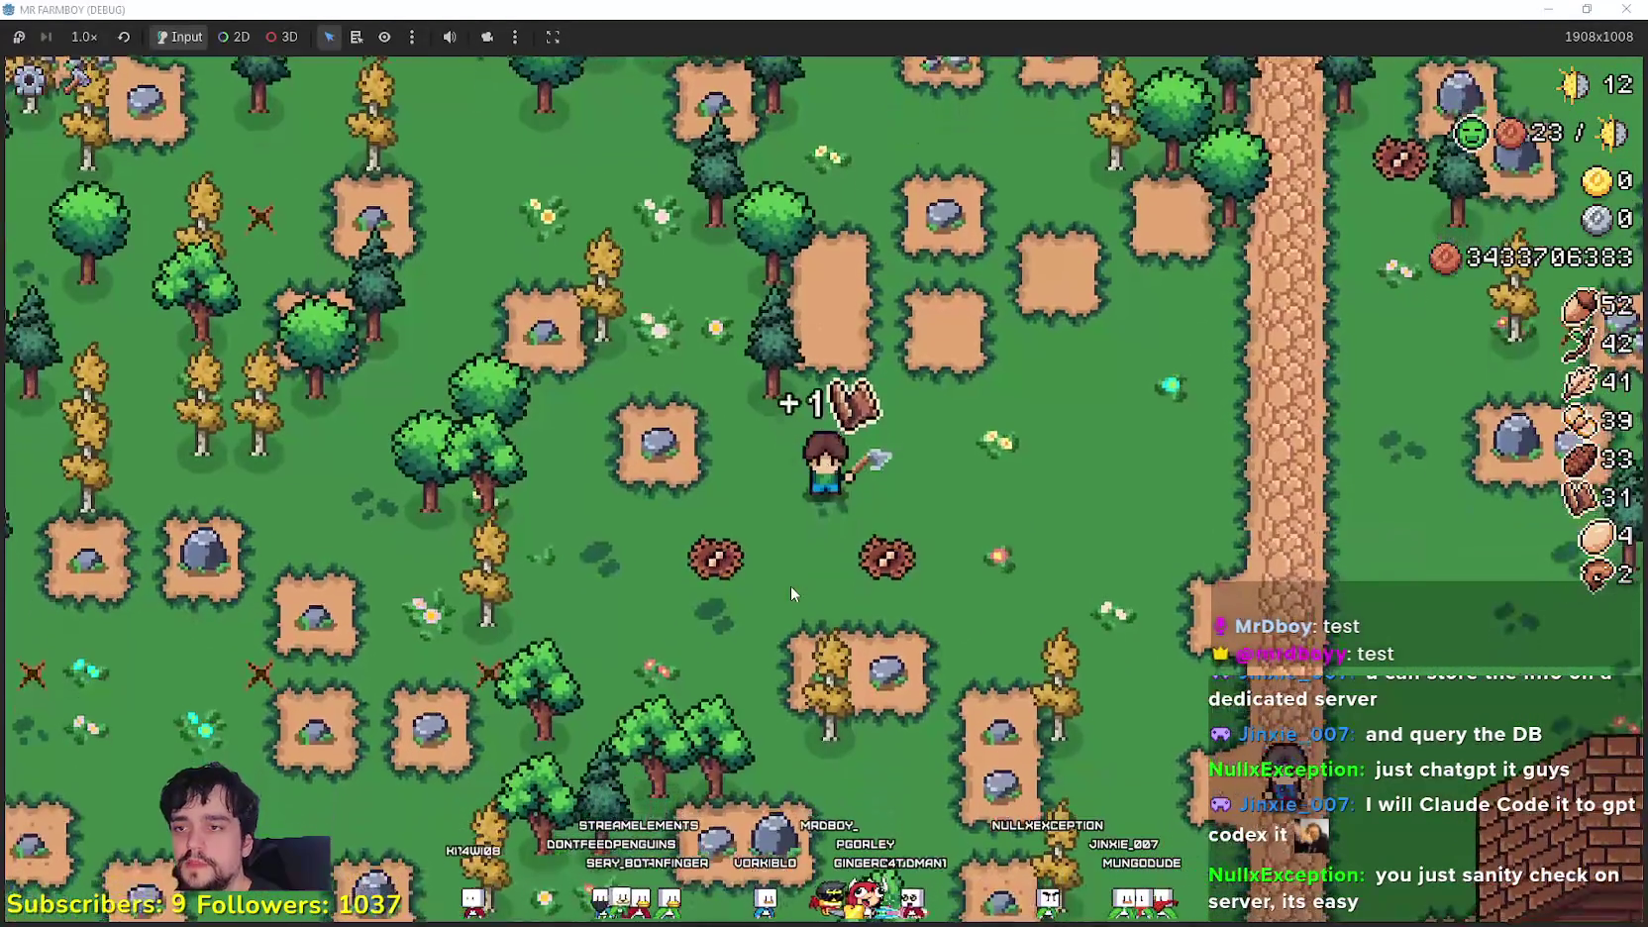
key(s)
key(d)
key(s)
key(d)
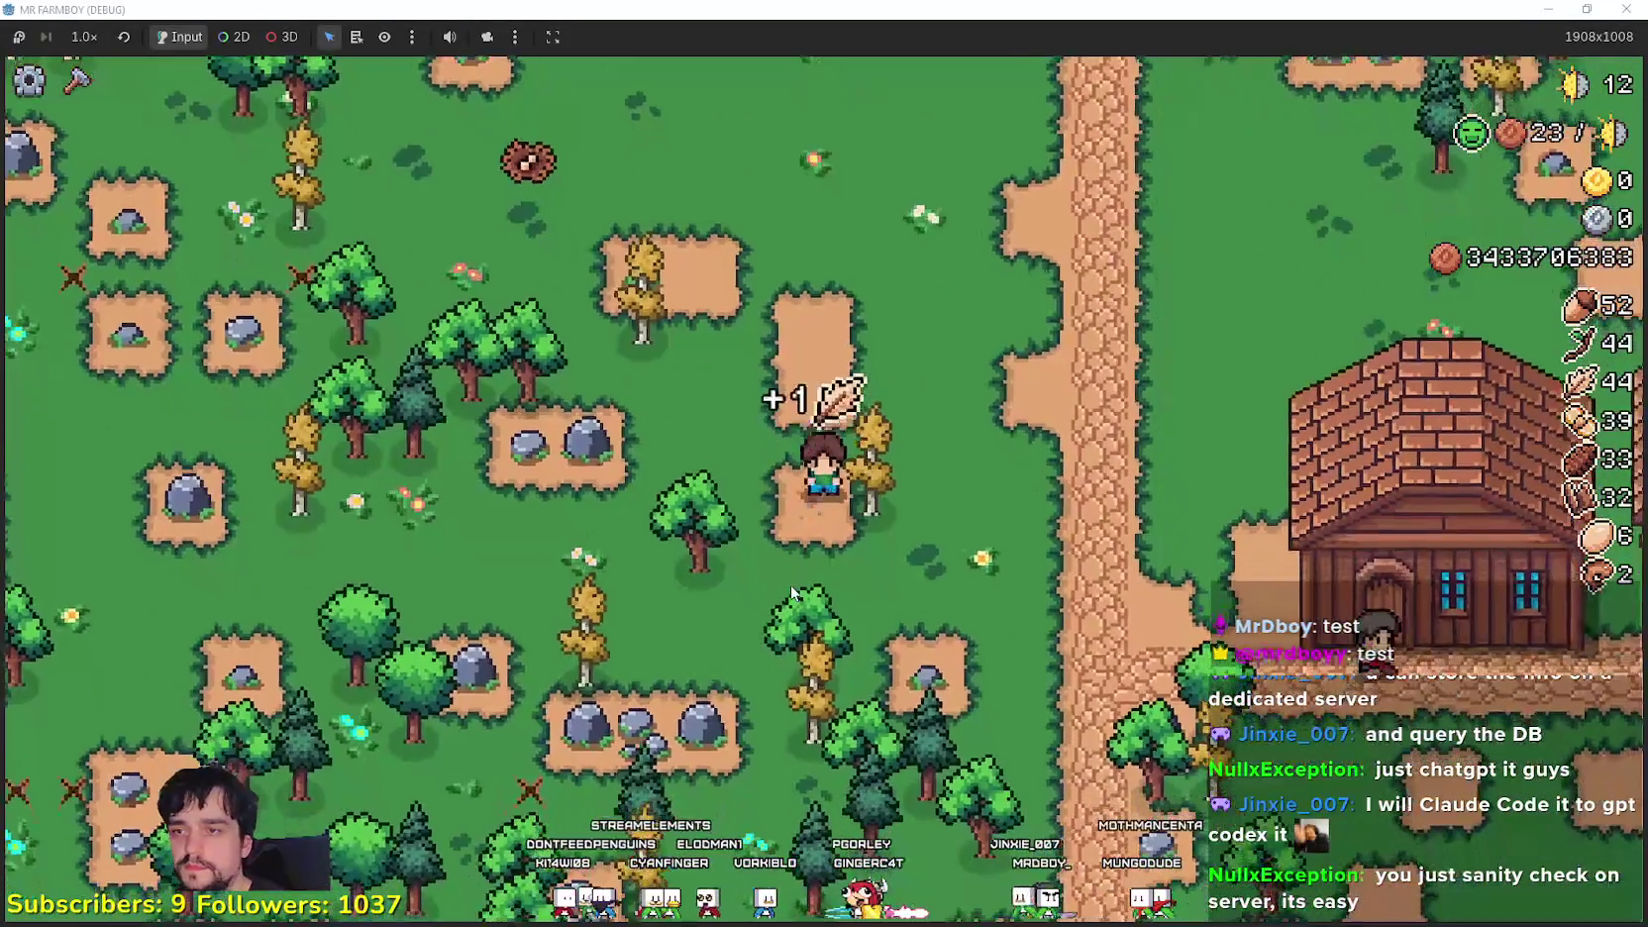
key(d)
key(s)
key(s)
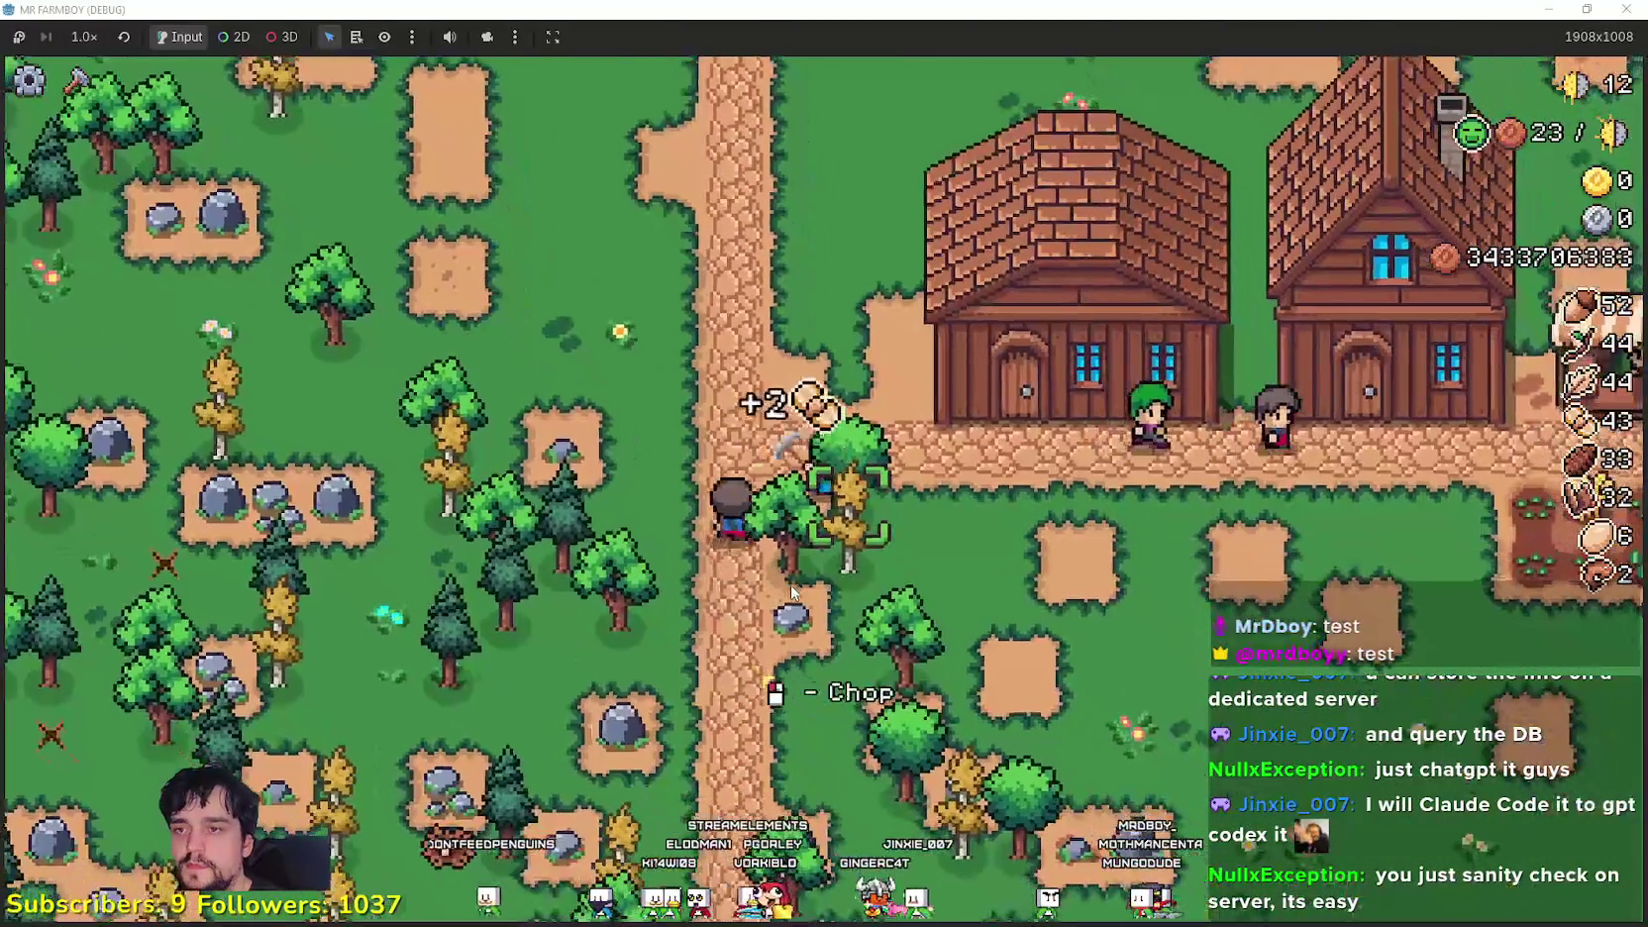
key(d)
key(s)
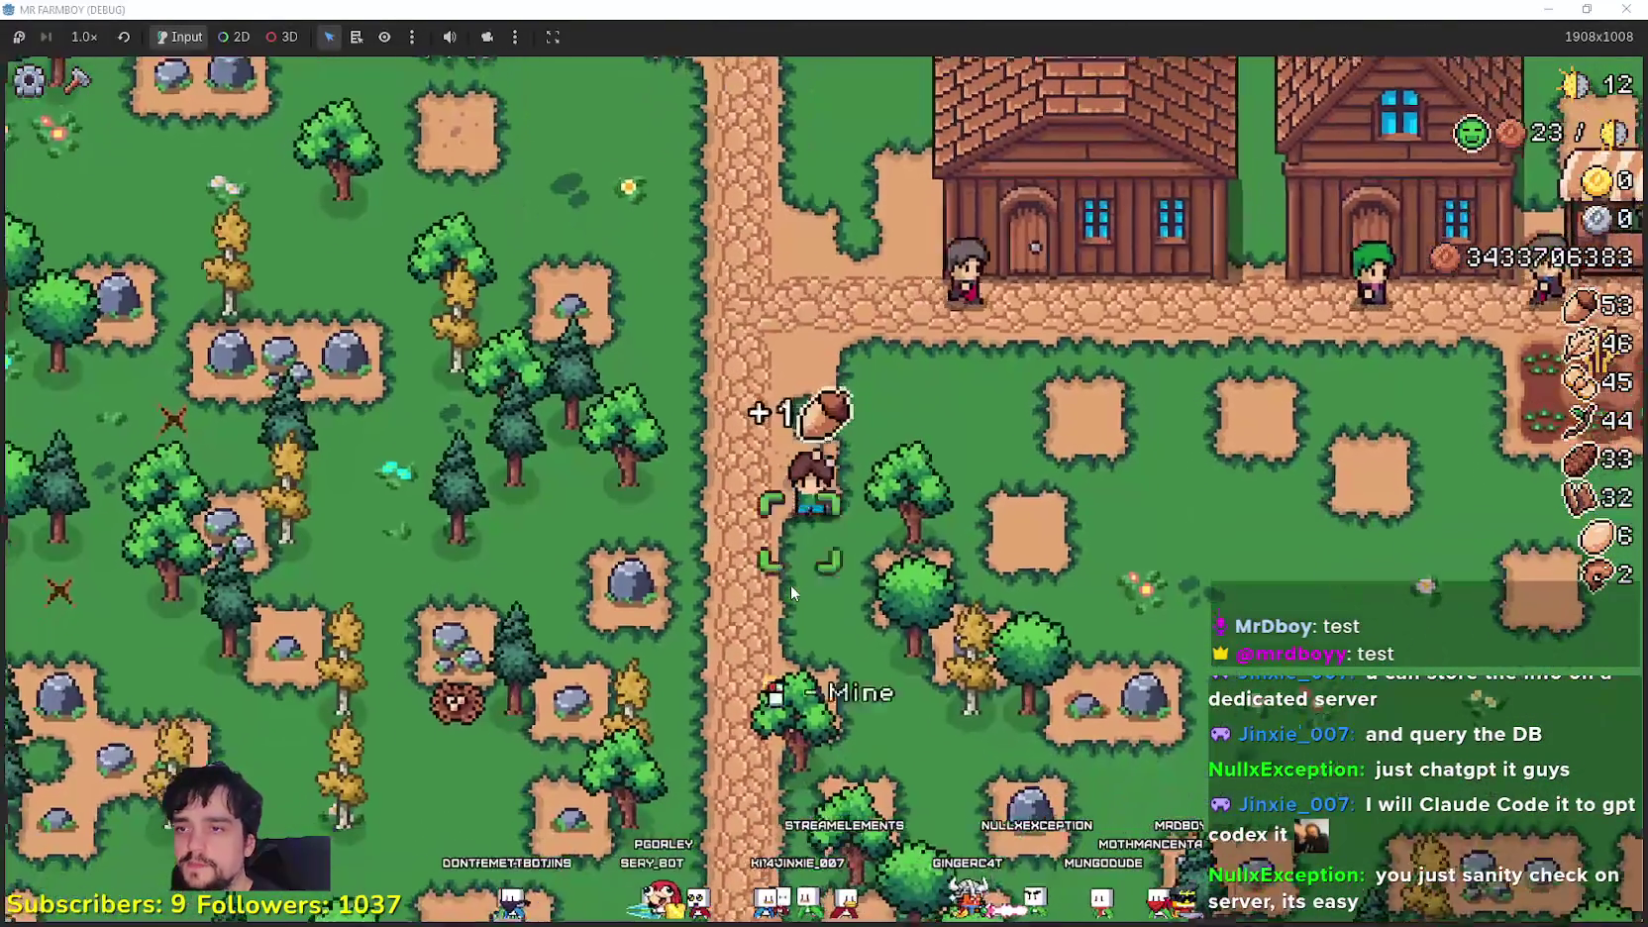
key(d)
key(d)
- Chop trees near the houses and gather wood, eggs and sticks up toward the dark buildings
key(w)
key(w)
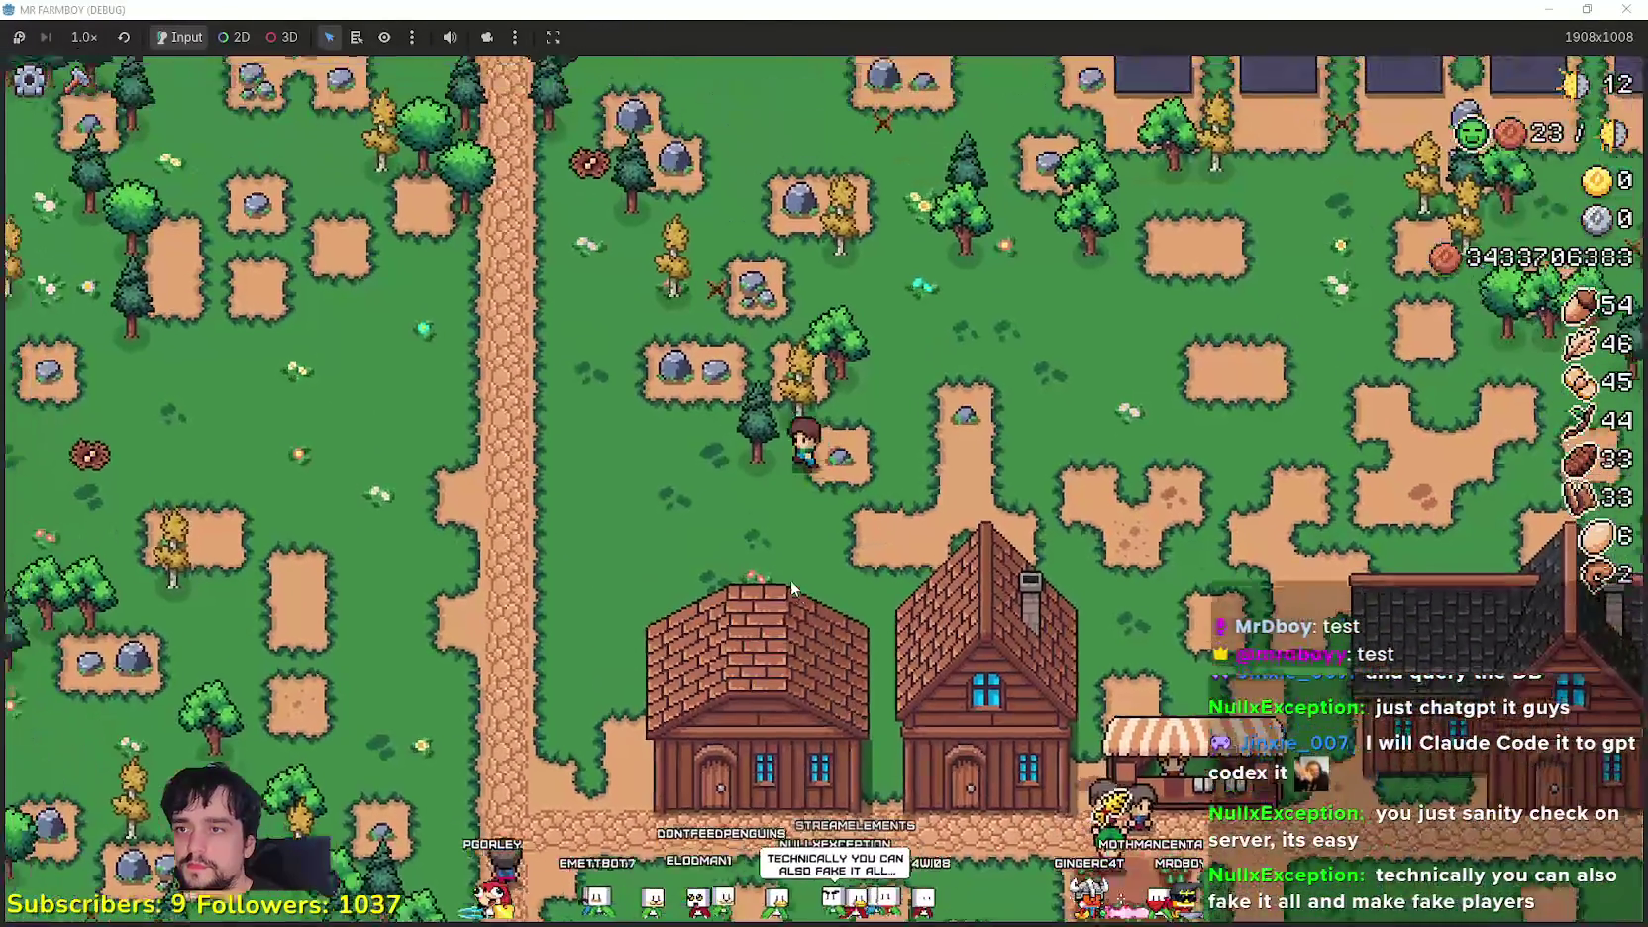
key(w)
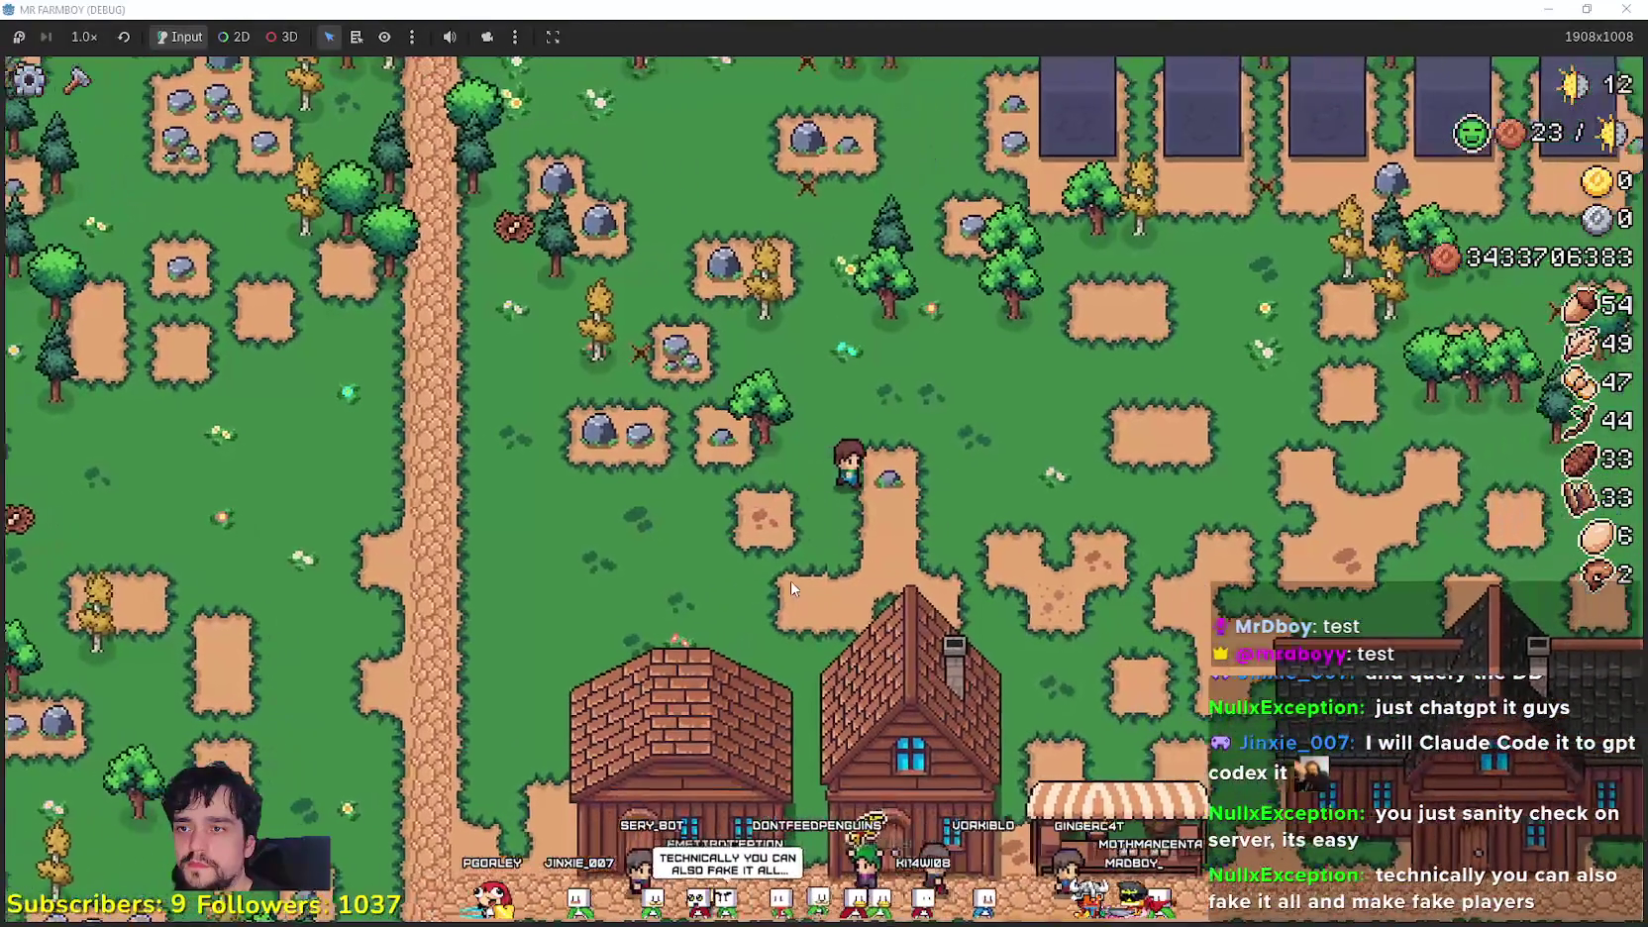
key(a)
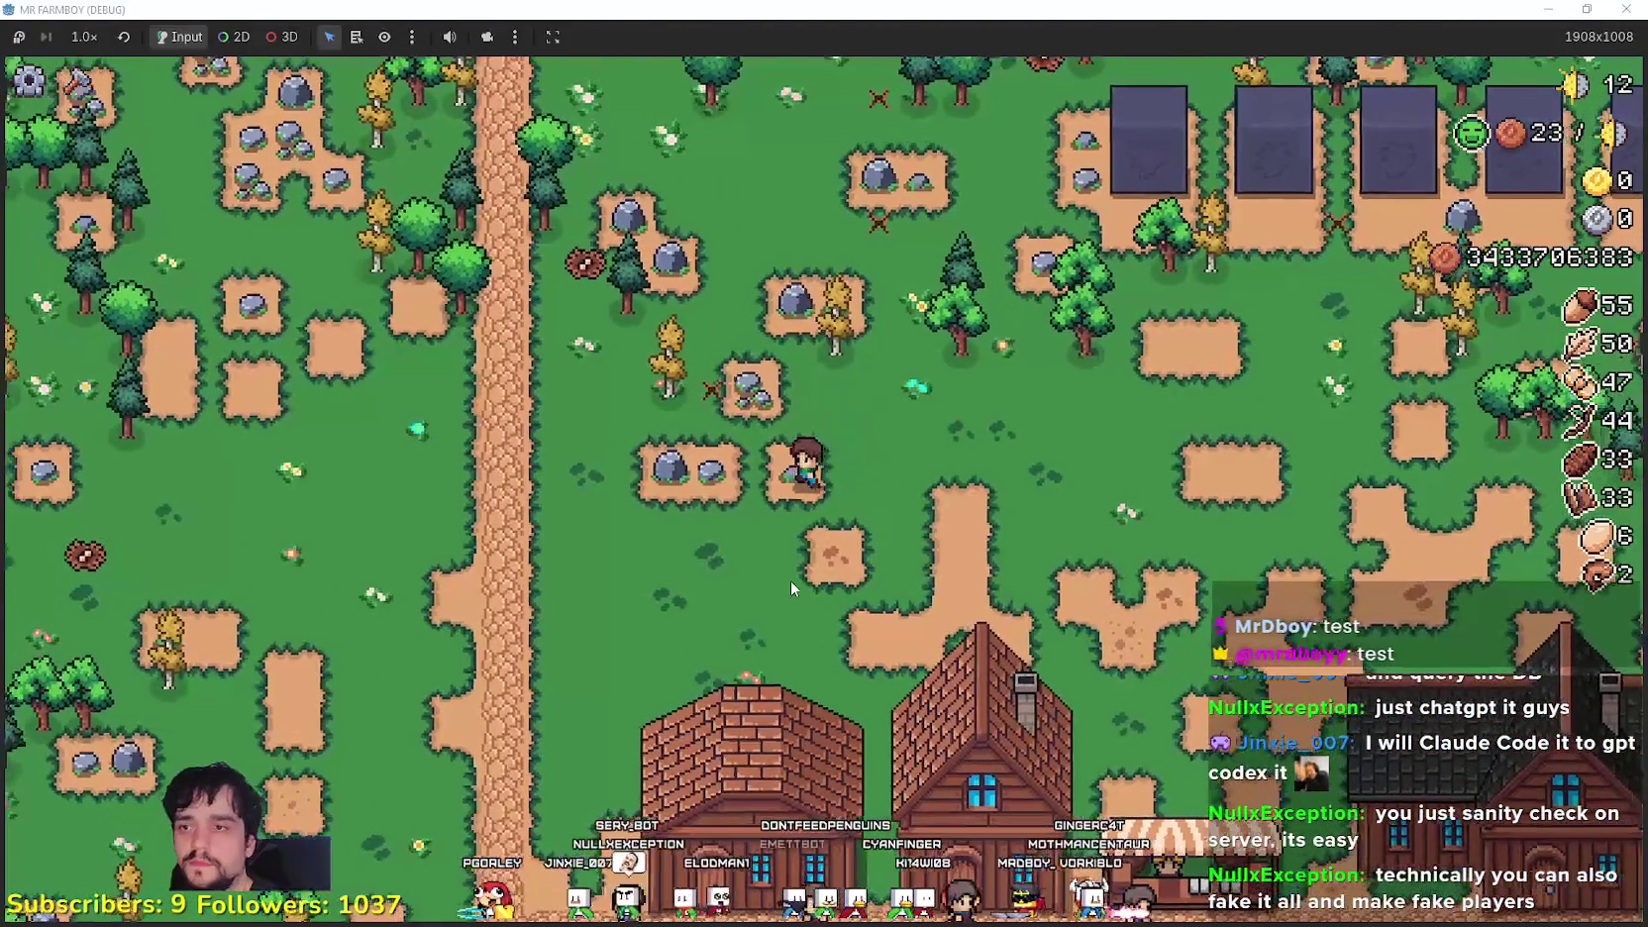
key(w)
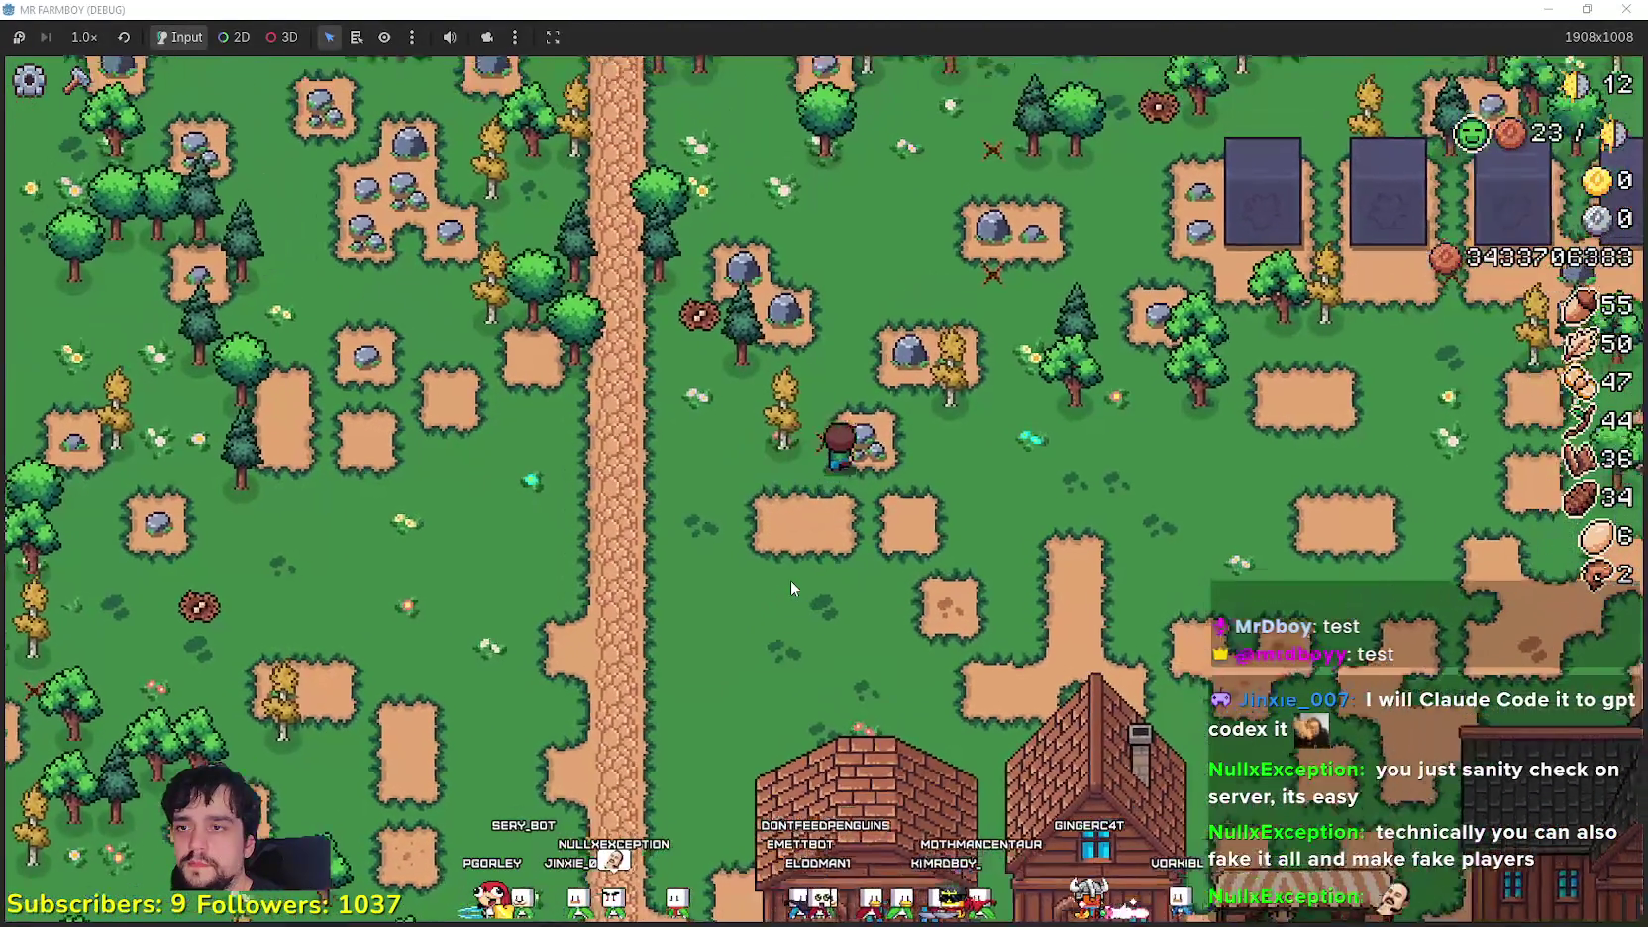
key(w)
key(d)
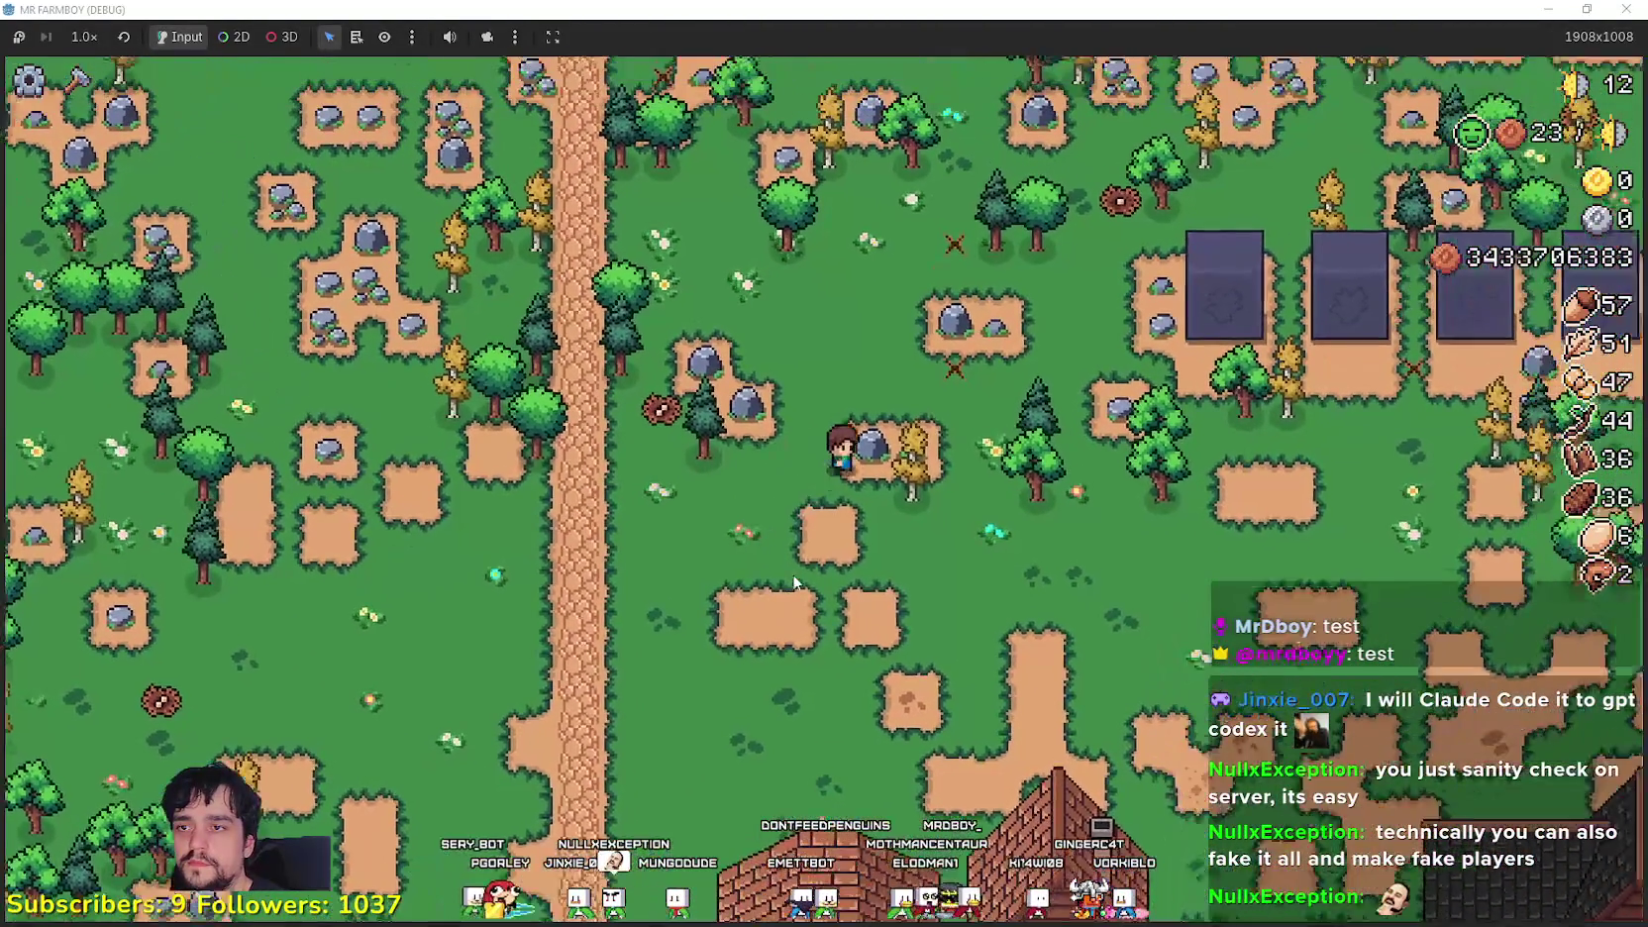
key(d)
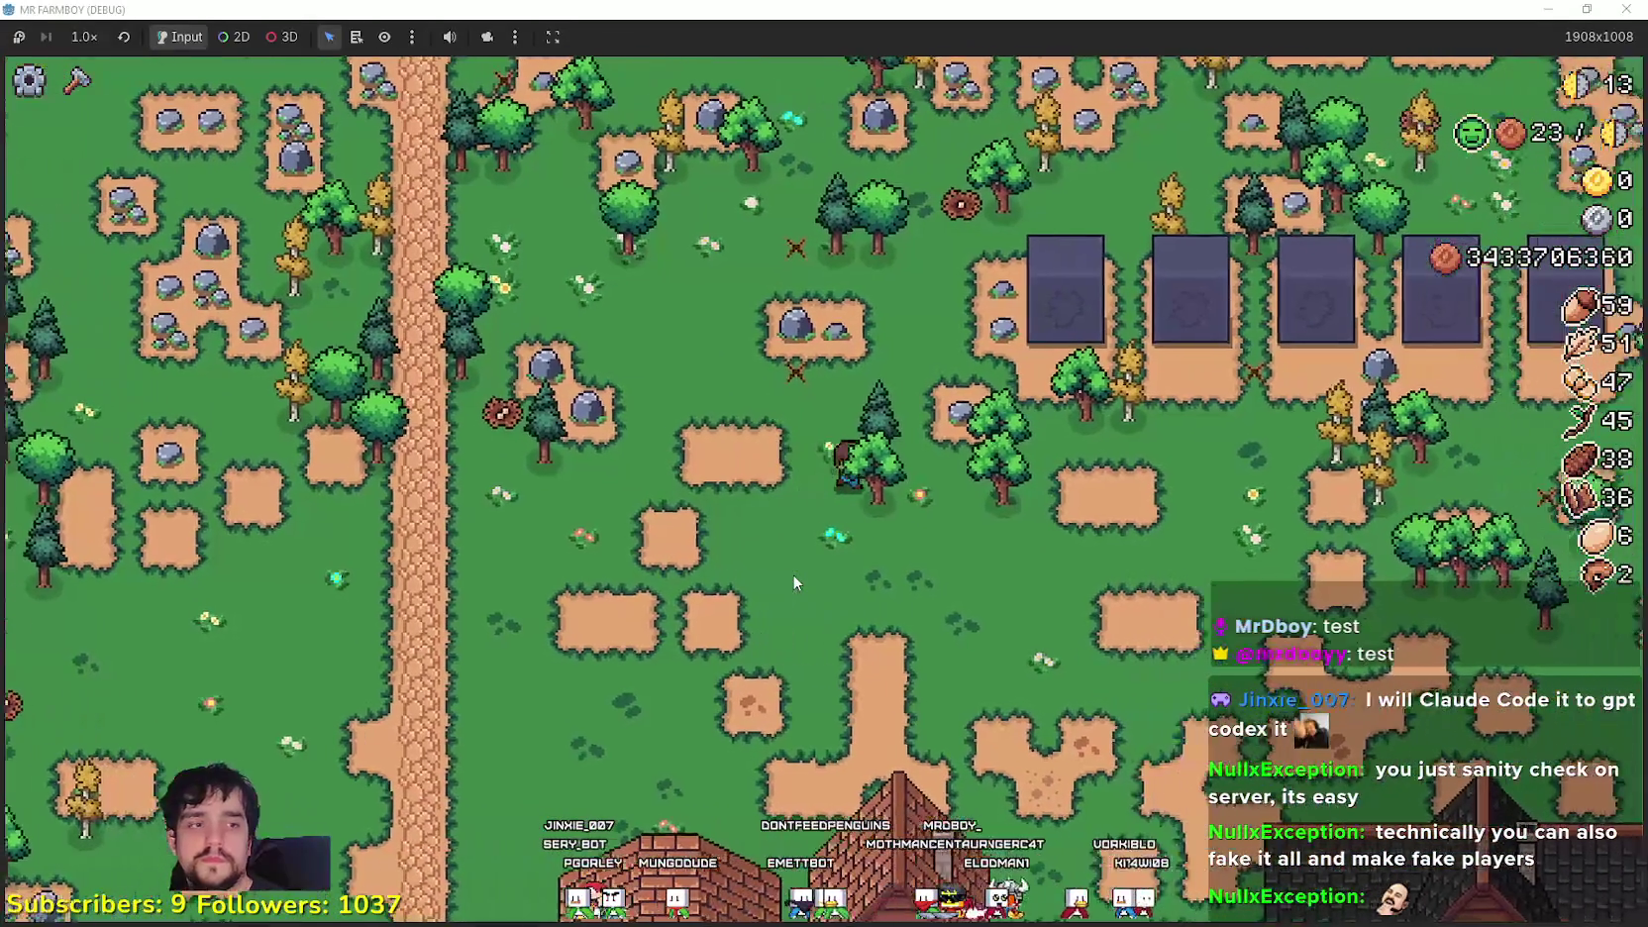
key(s)
key(d)
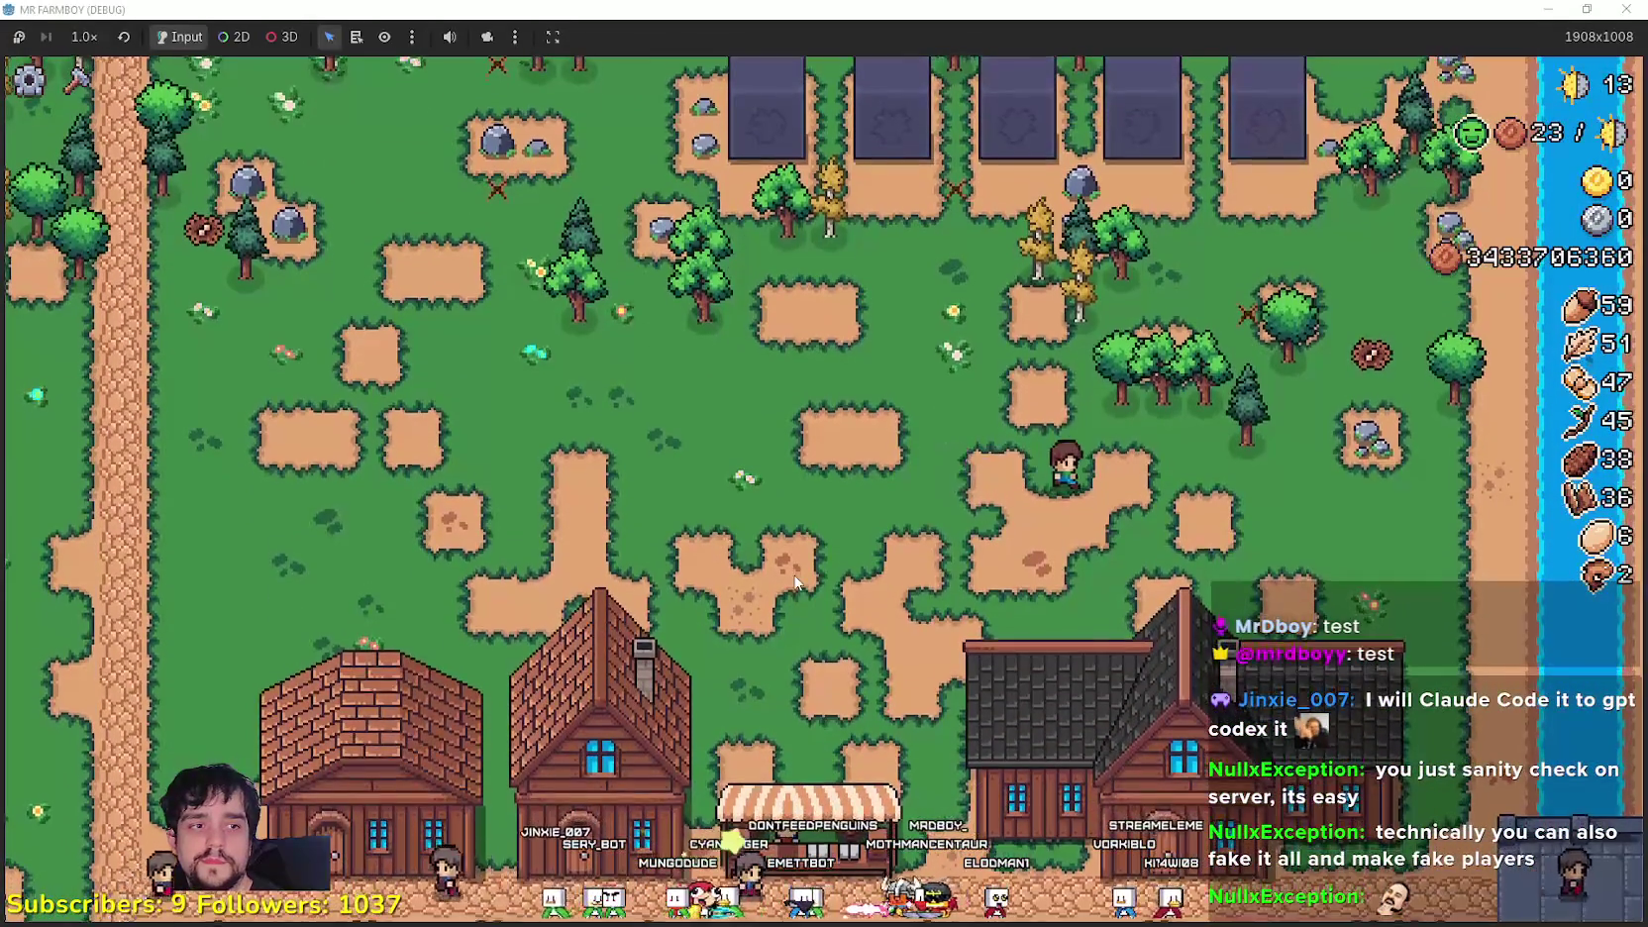
key(w)
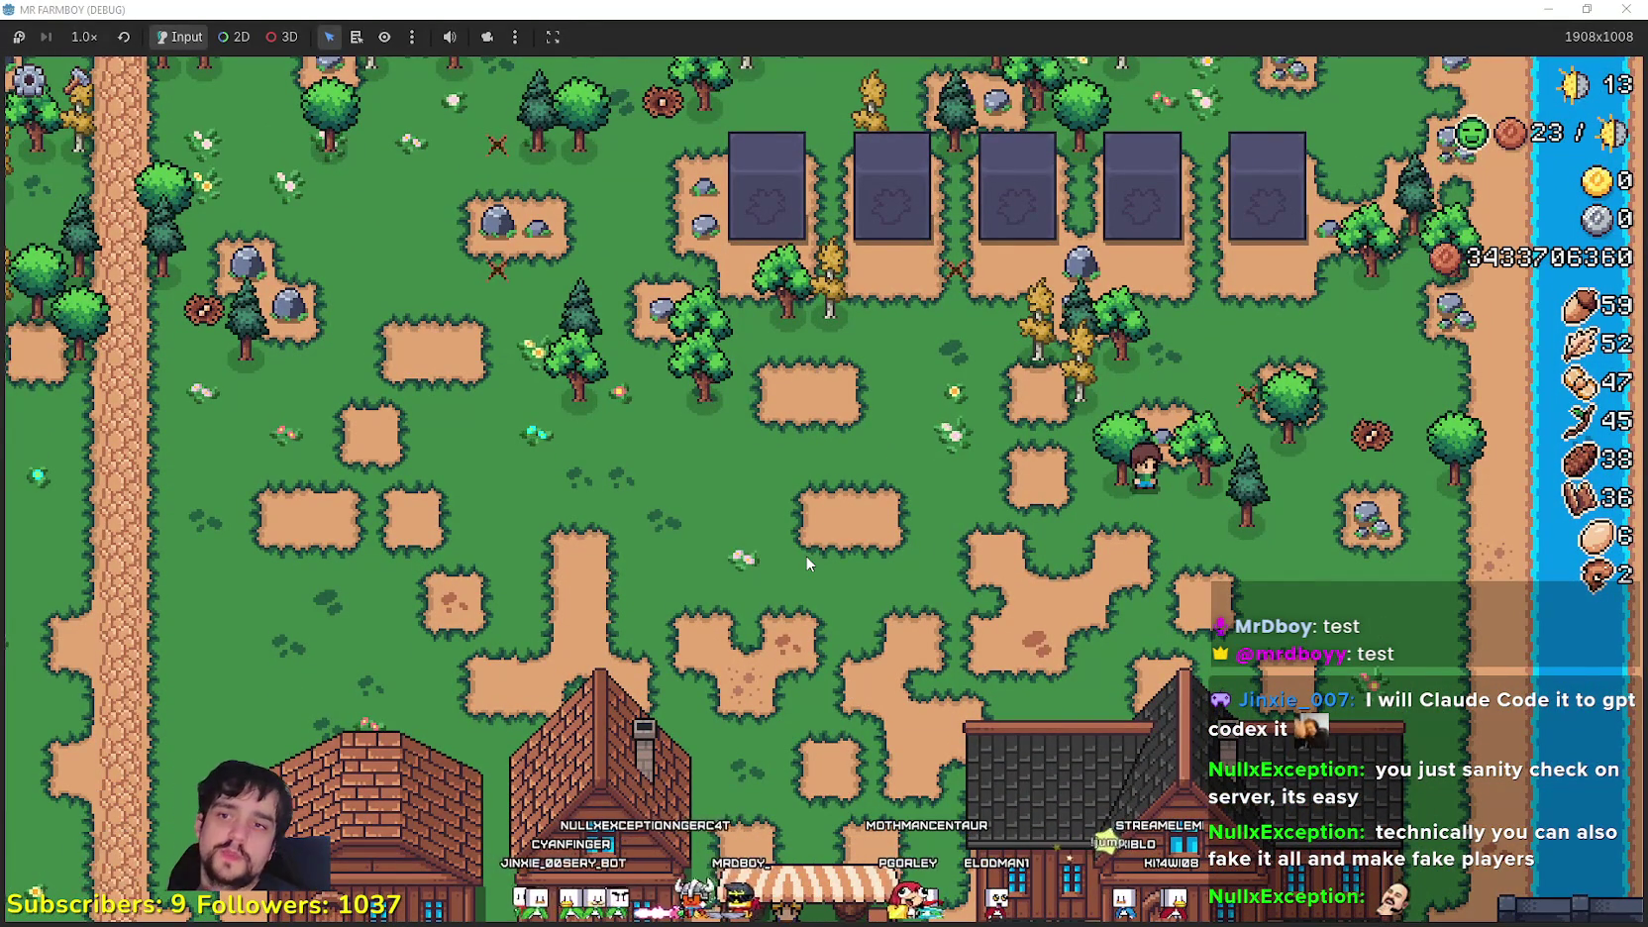
scroll(970, 489, up, 2)
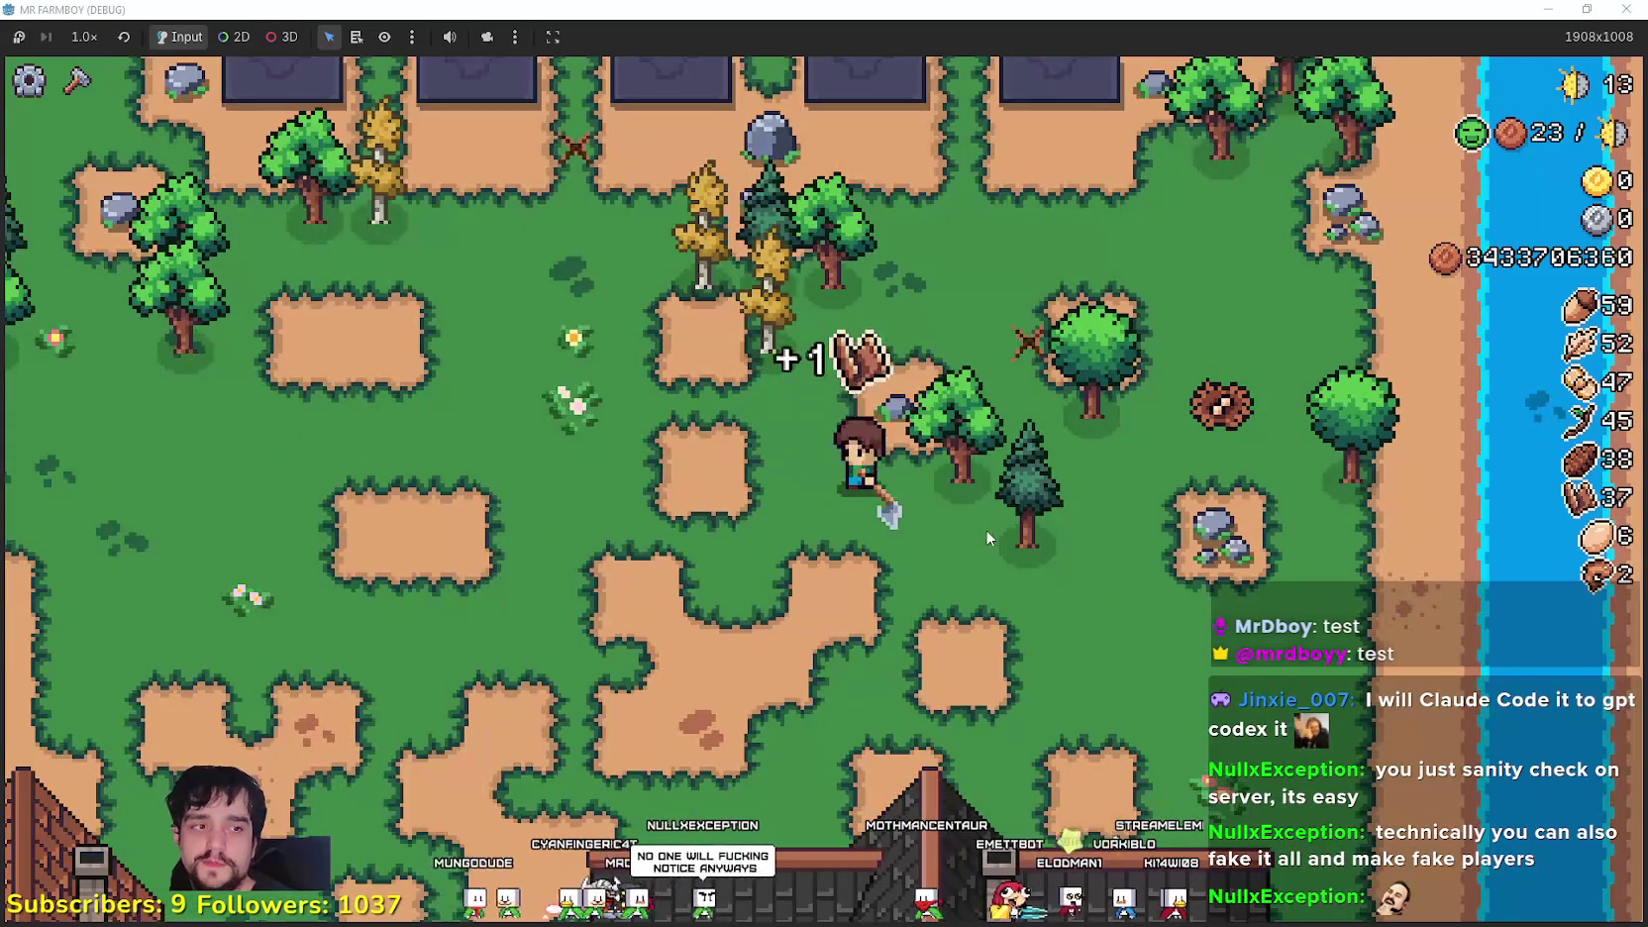
key(w)
key(d)
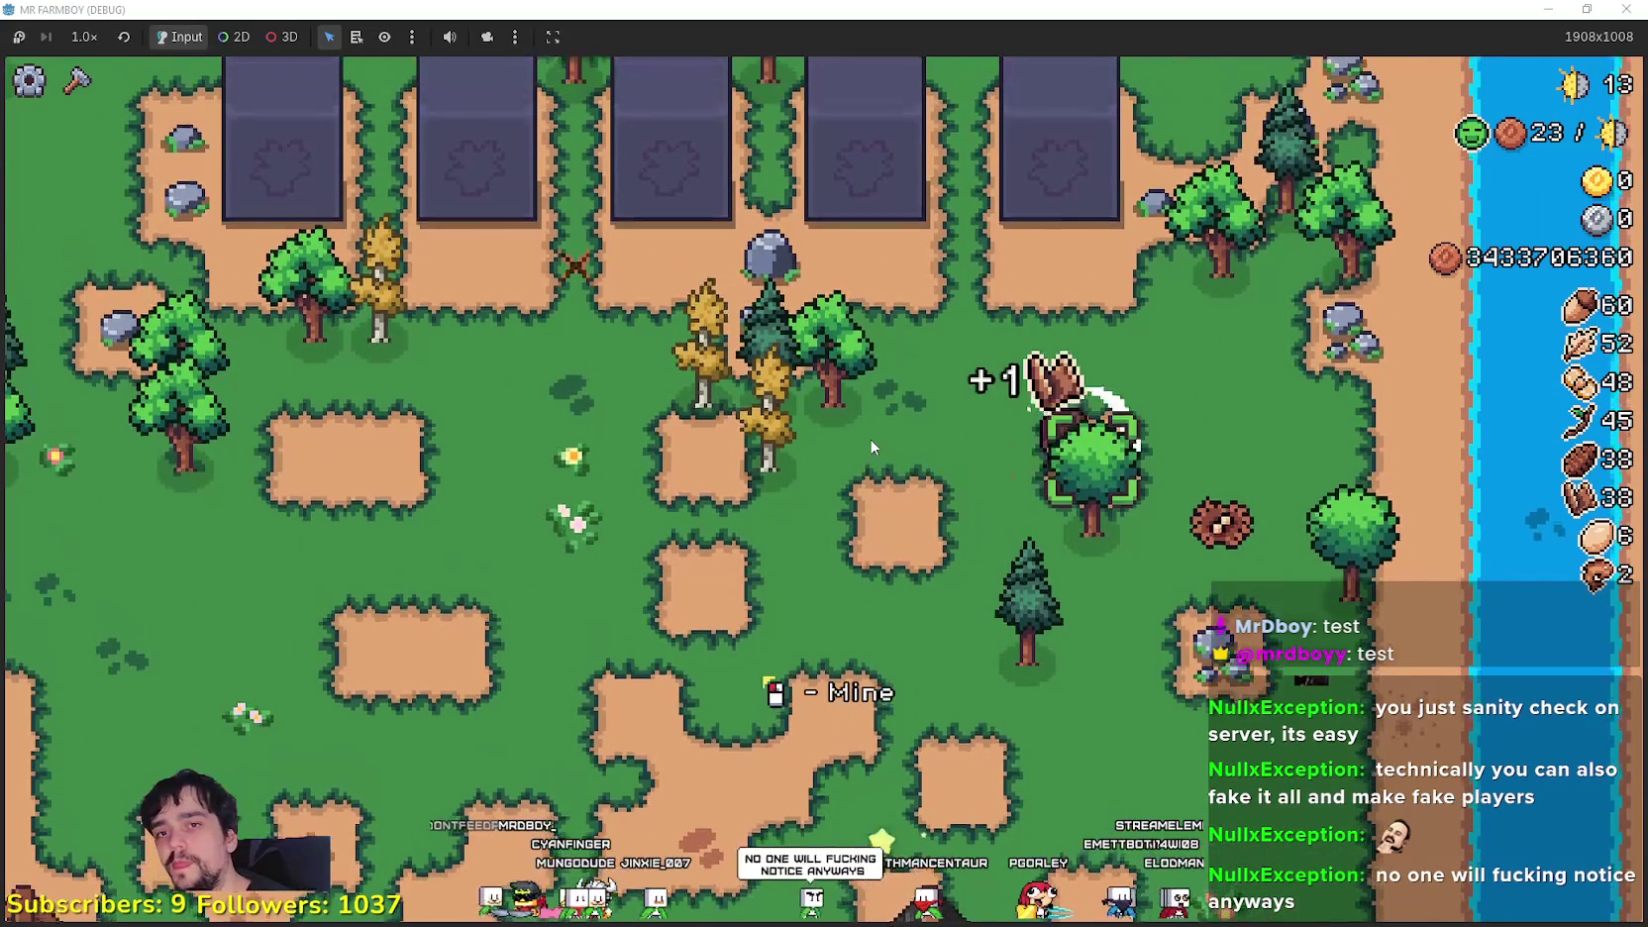
key(s)
key(d)
key(w)
key(d)
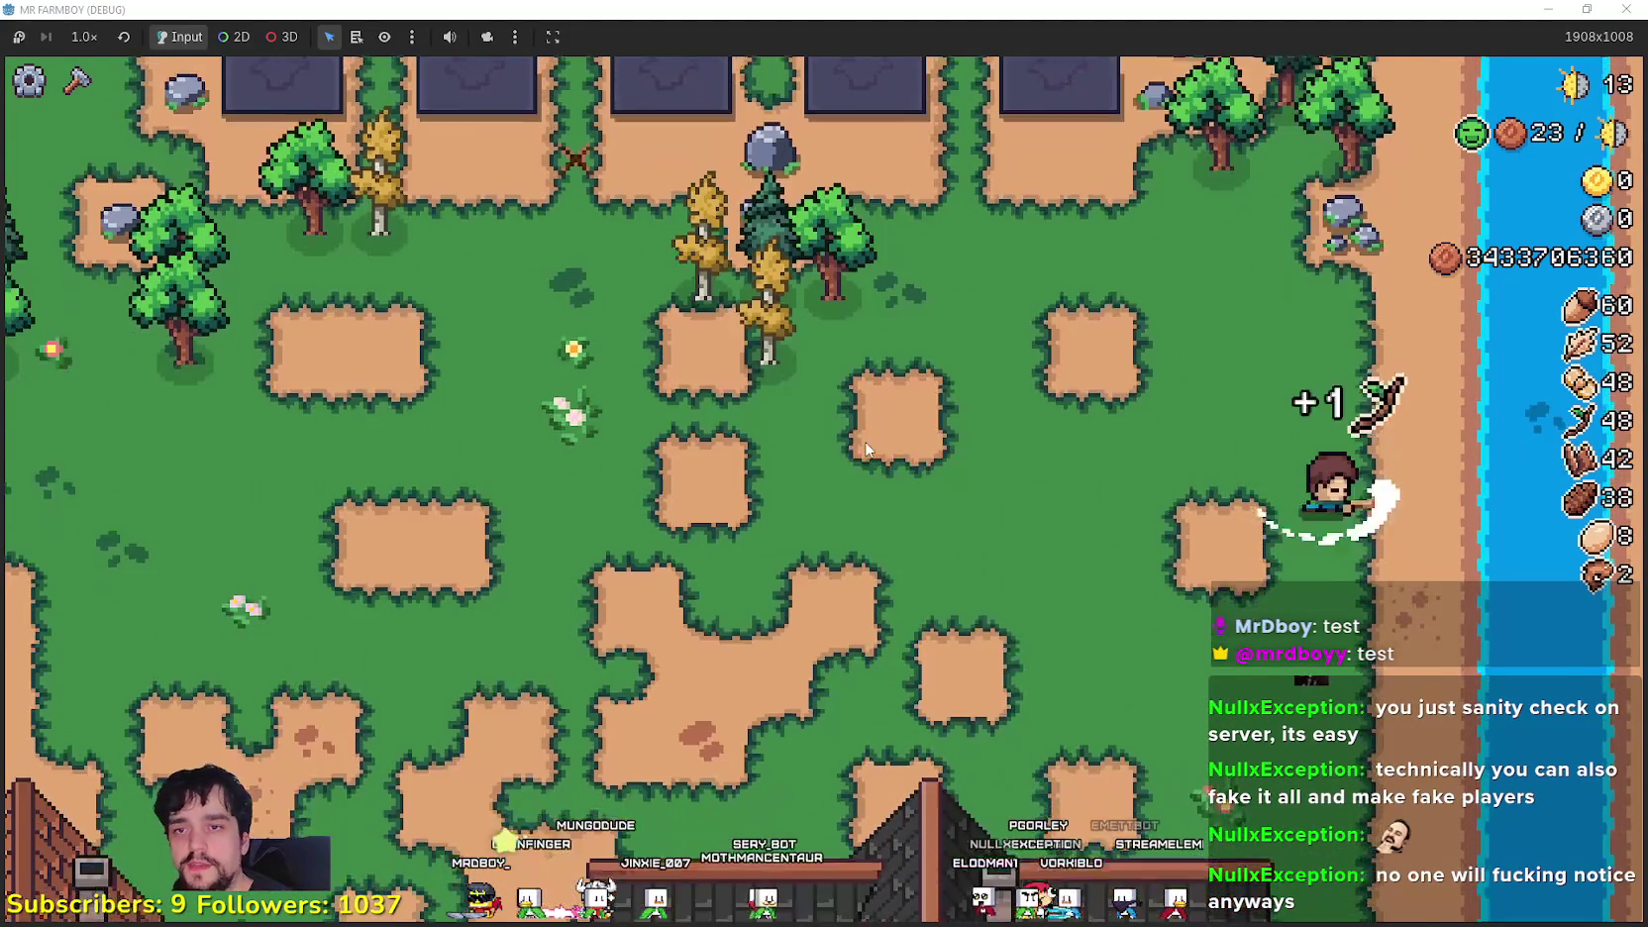
key(w)
key(a)
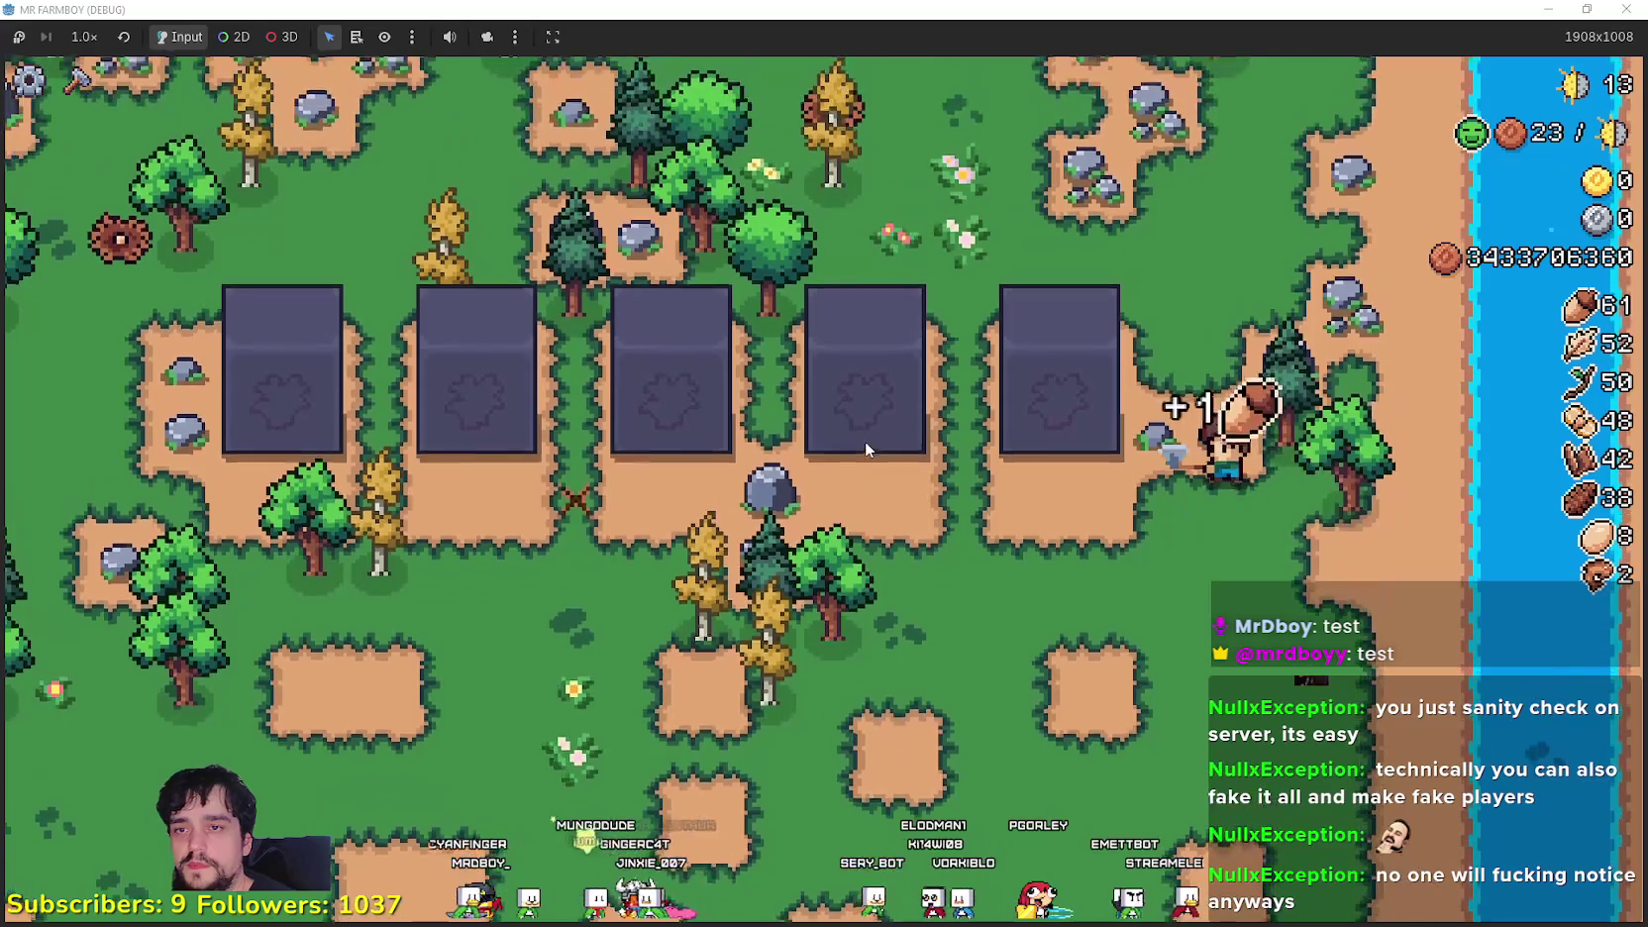
key(d)
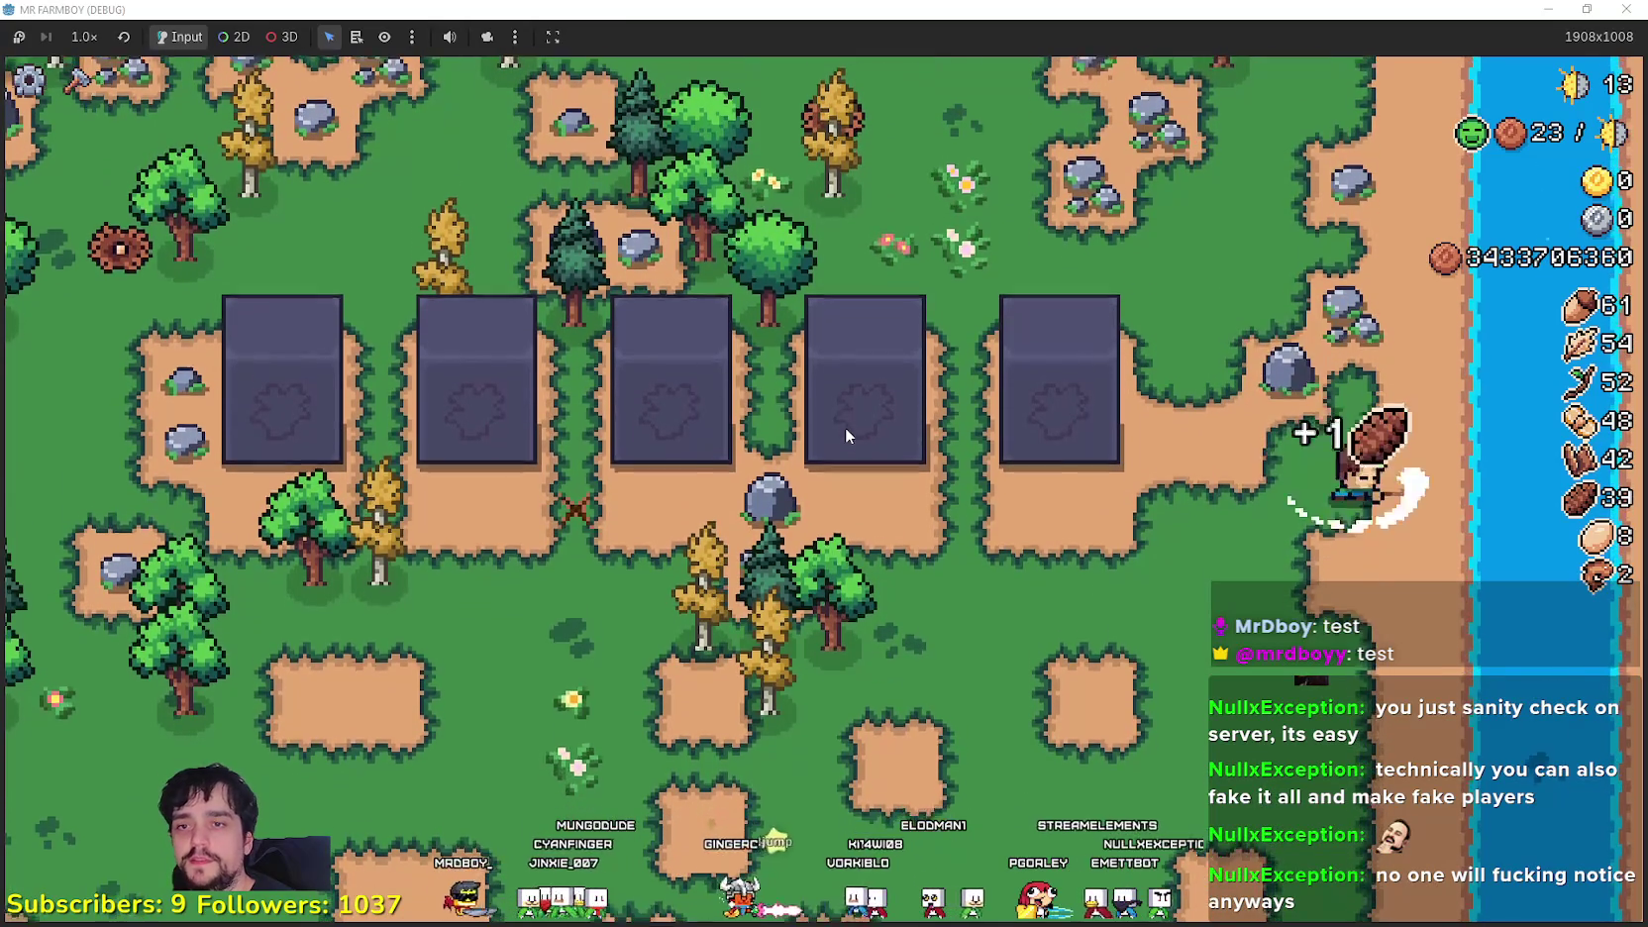
key(w)
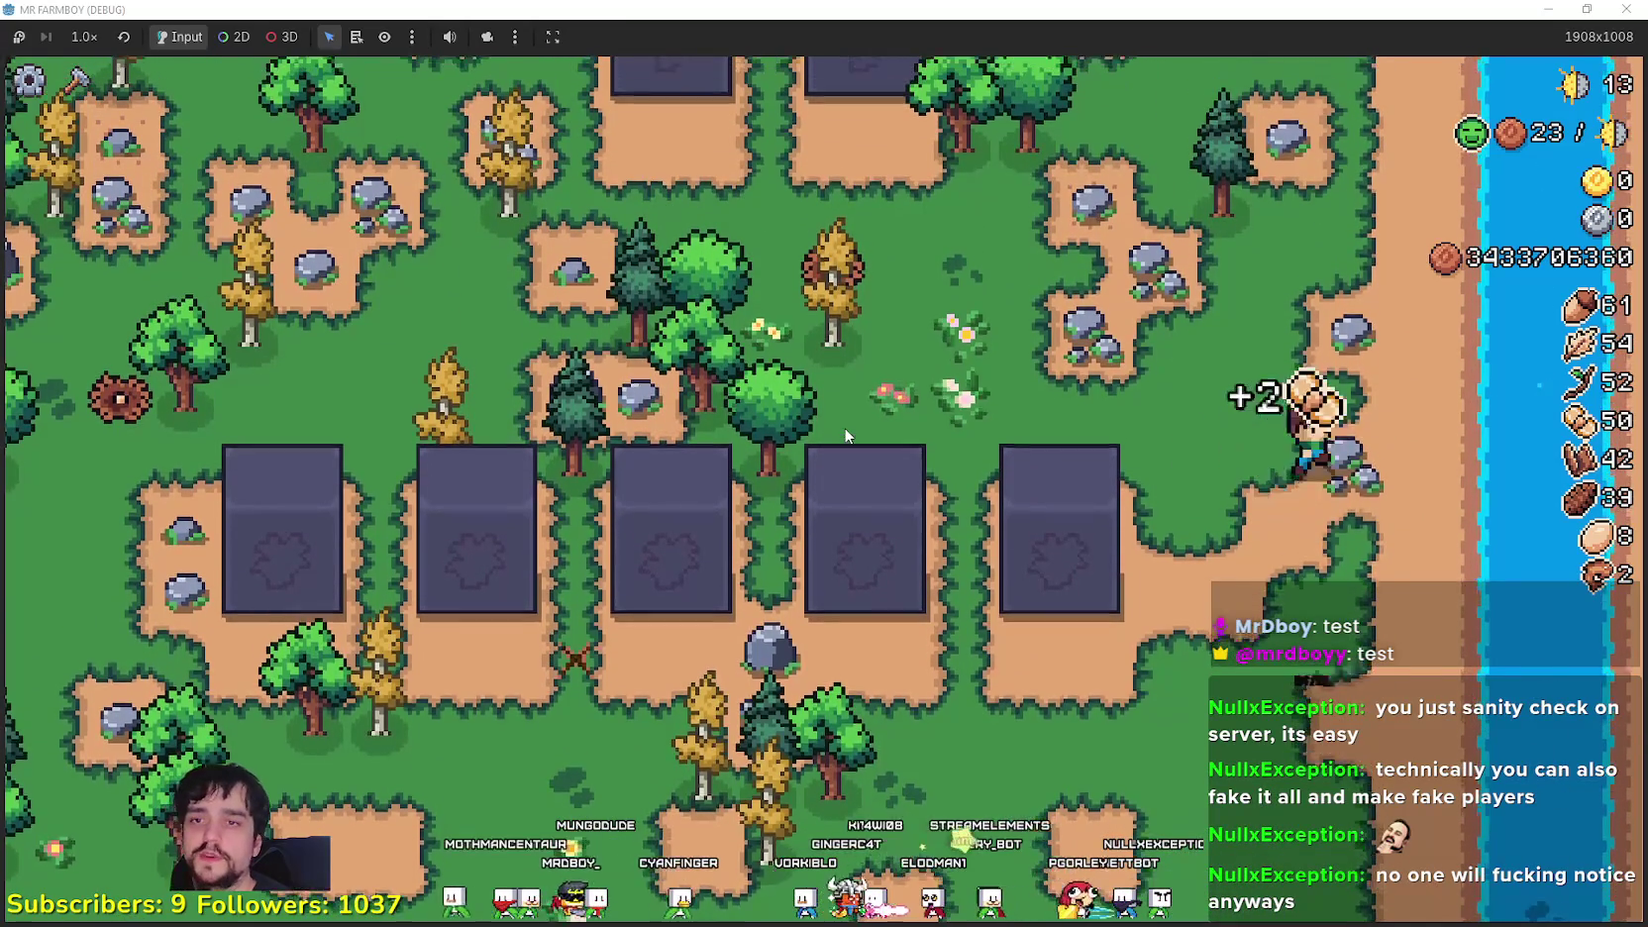
key(w)
key(a)
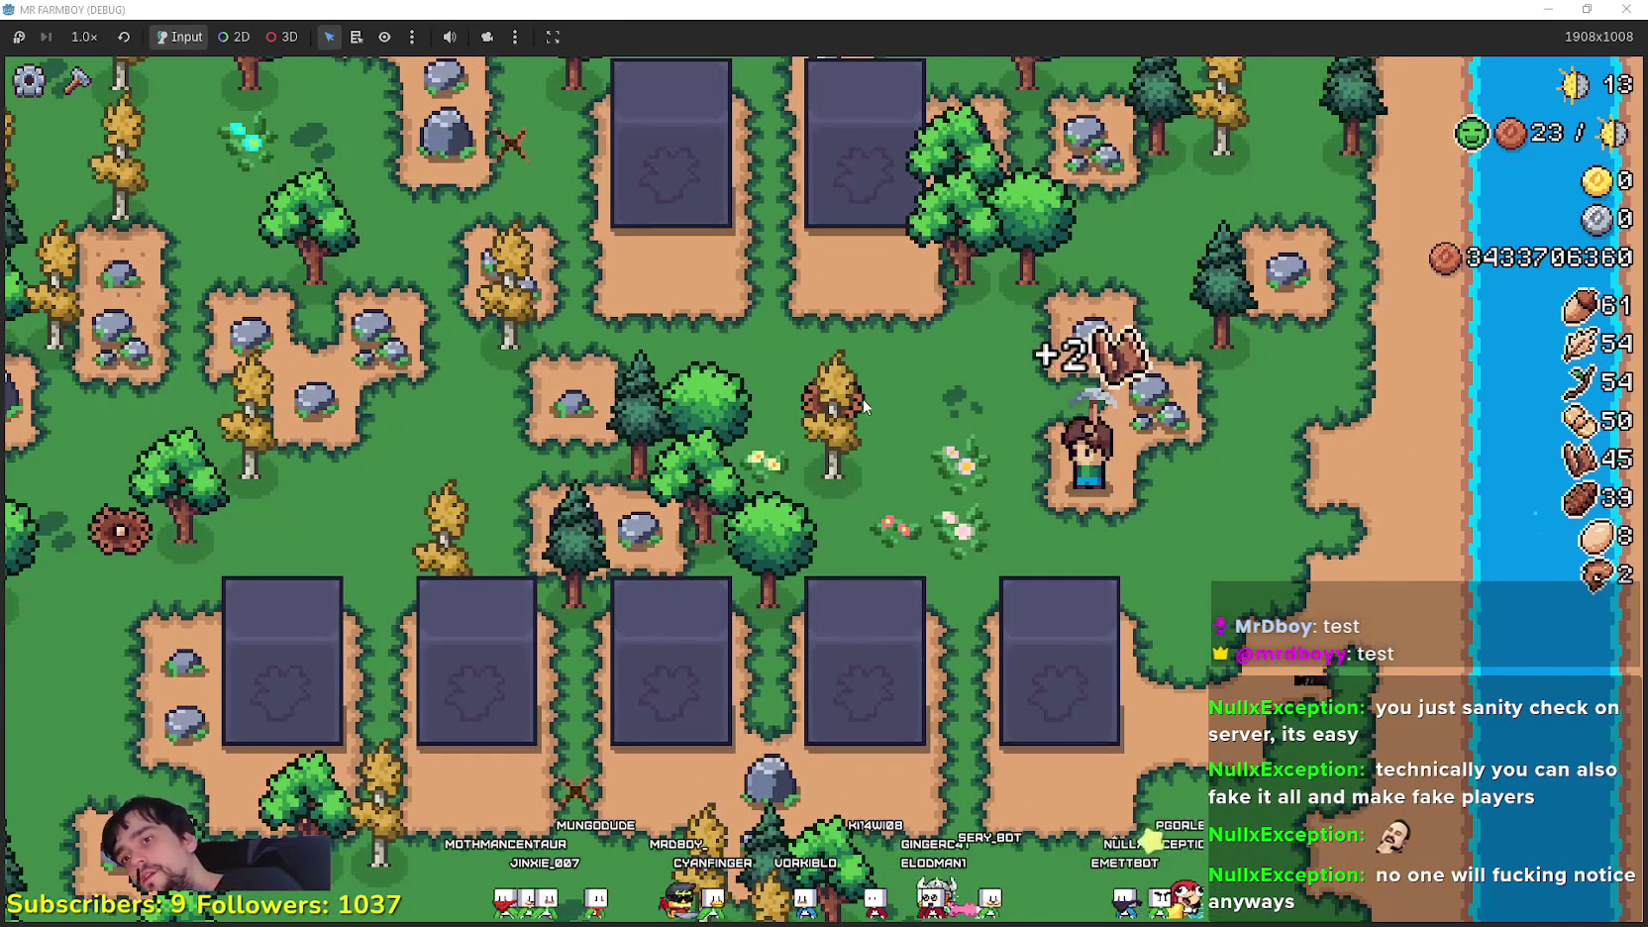
- Chop the yellow tree, pines and nearby trees by the dark buildings, picking up eggs and wood
click(861, 396)
key(a)
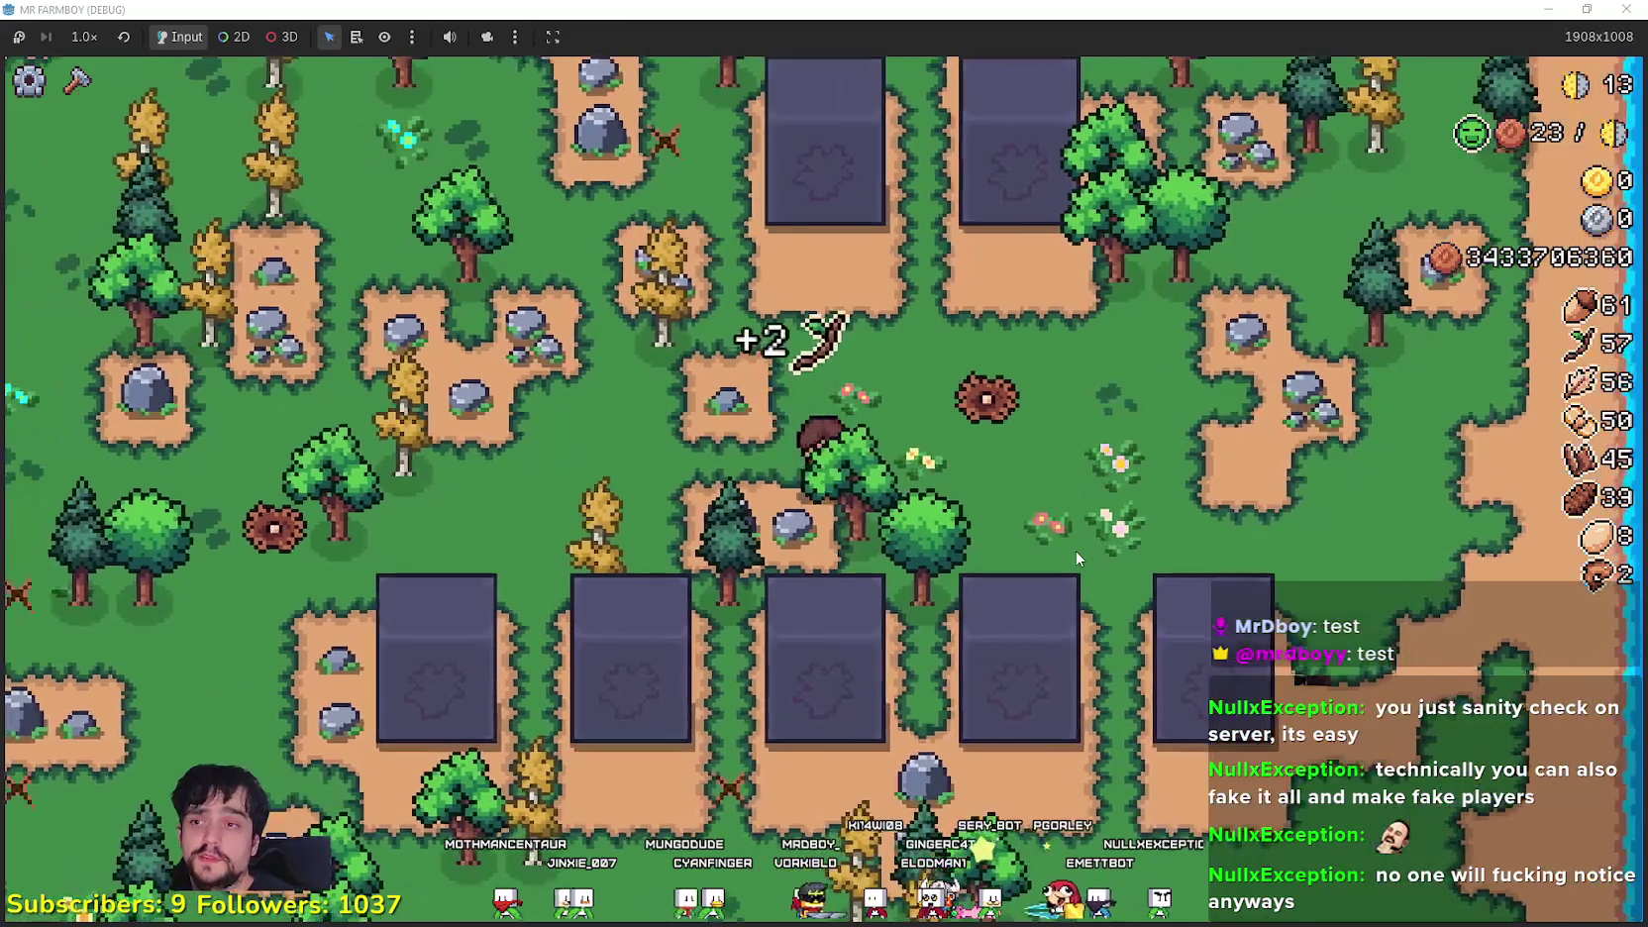
key(d)
click(953, 503)
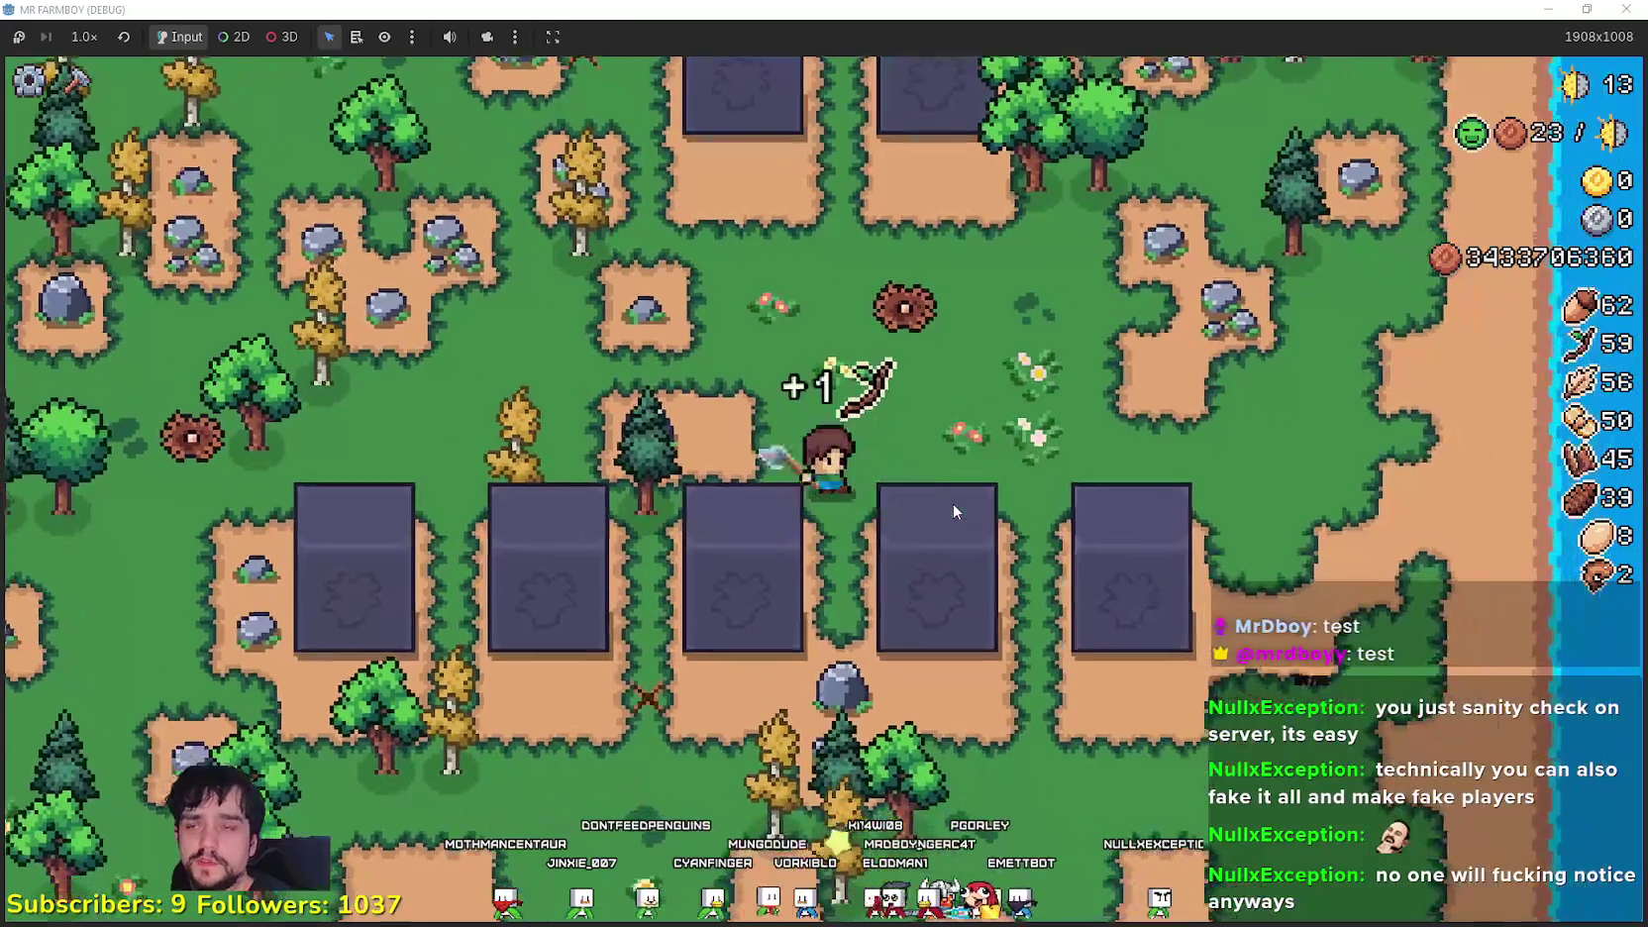
key(w)
key(a)
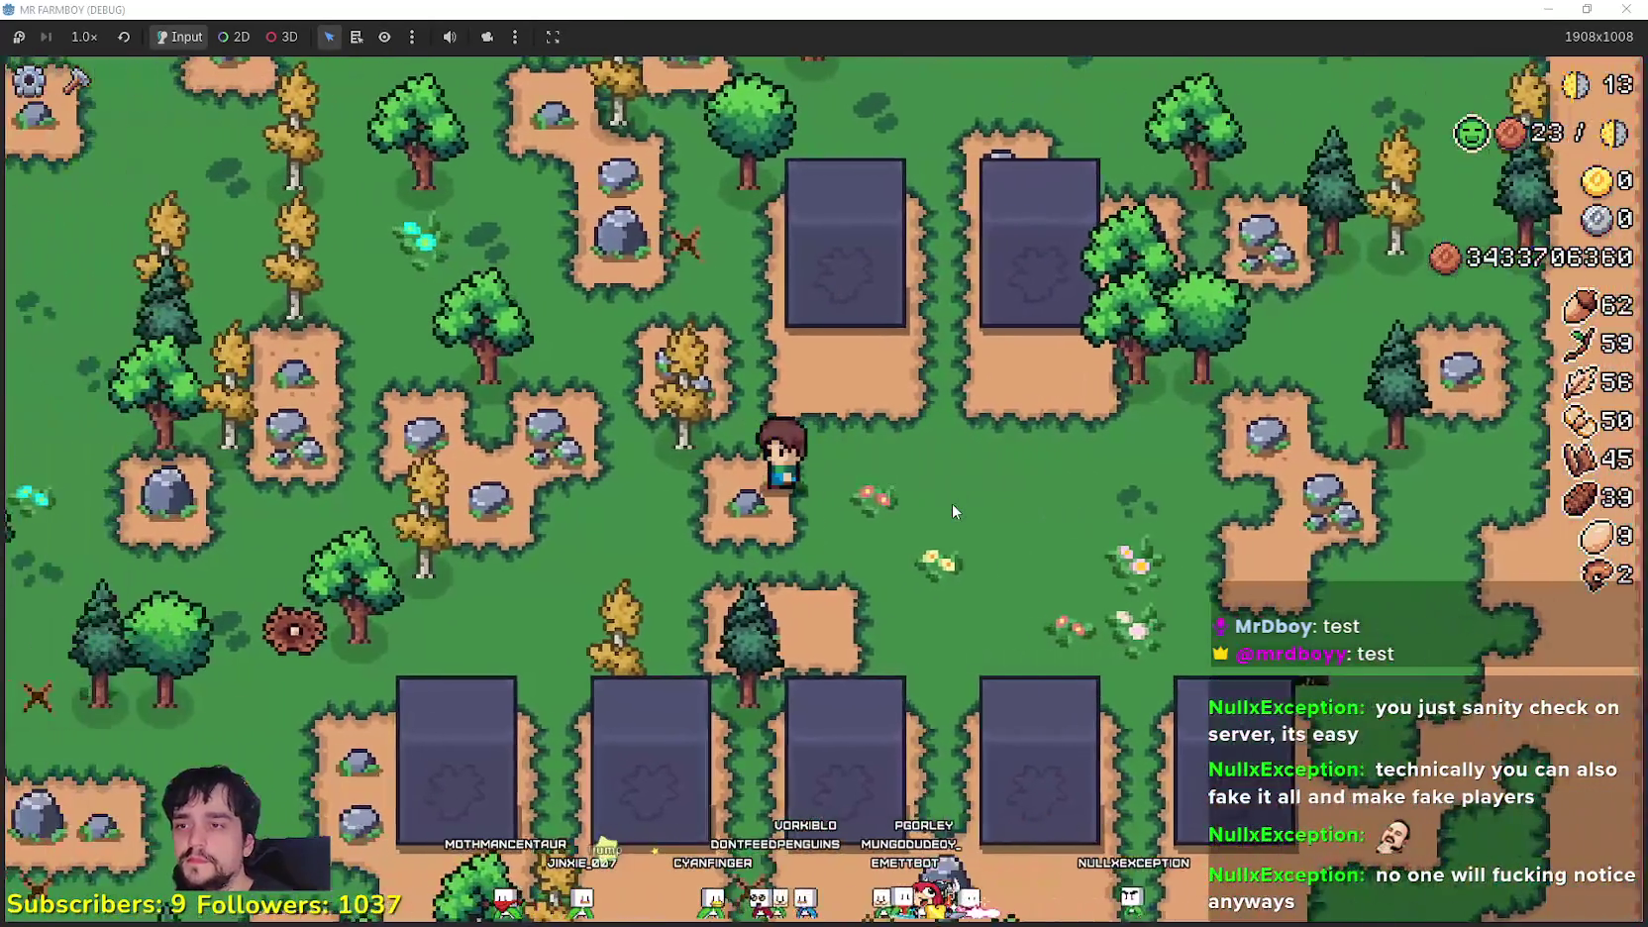
key(s)
click(952, 503)
key(a)
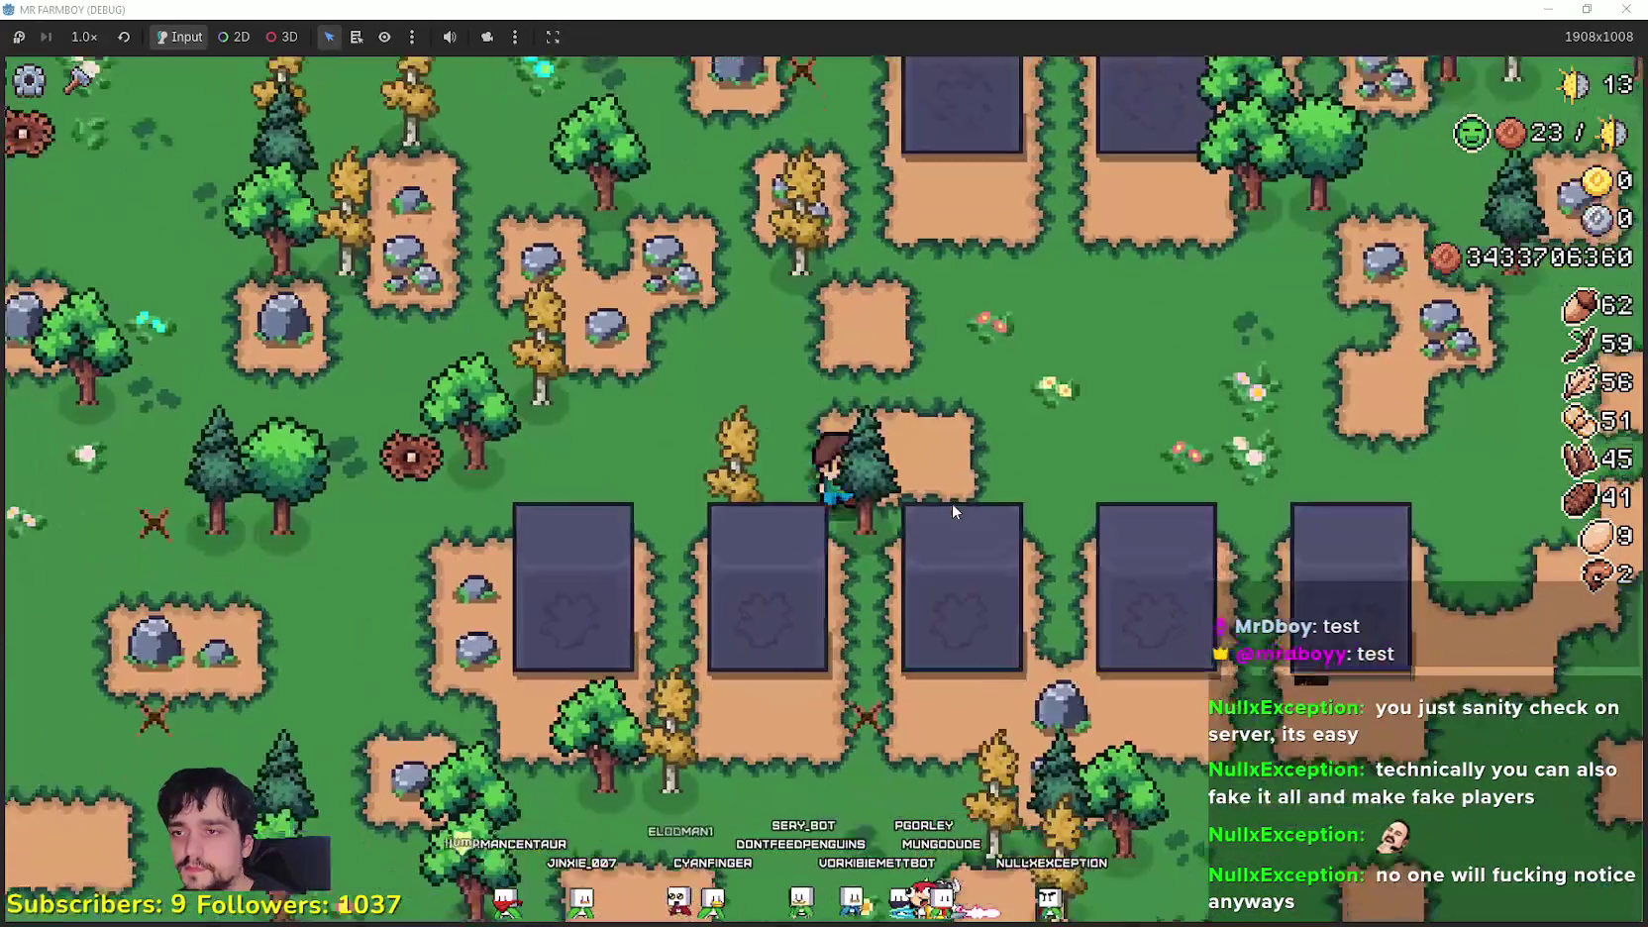
key(a)
key(w)
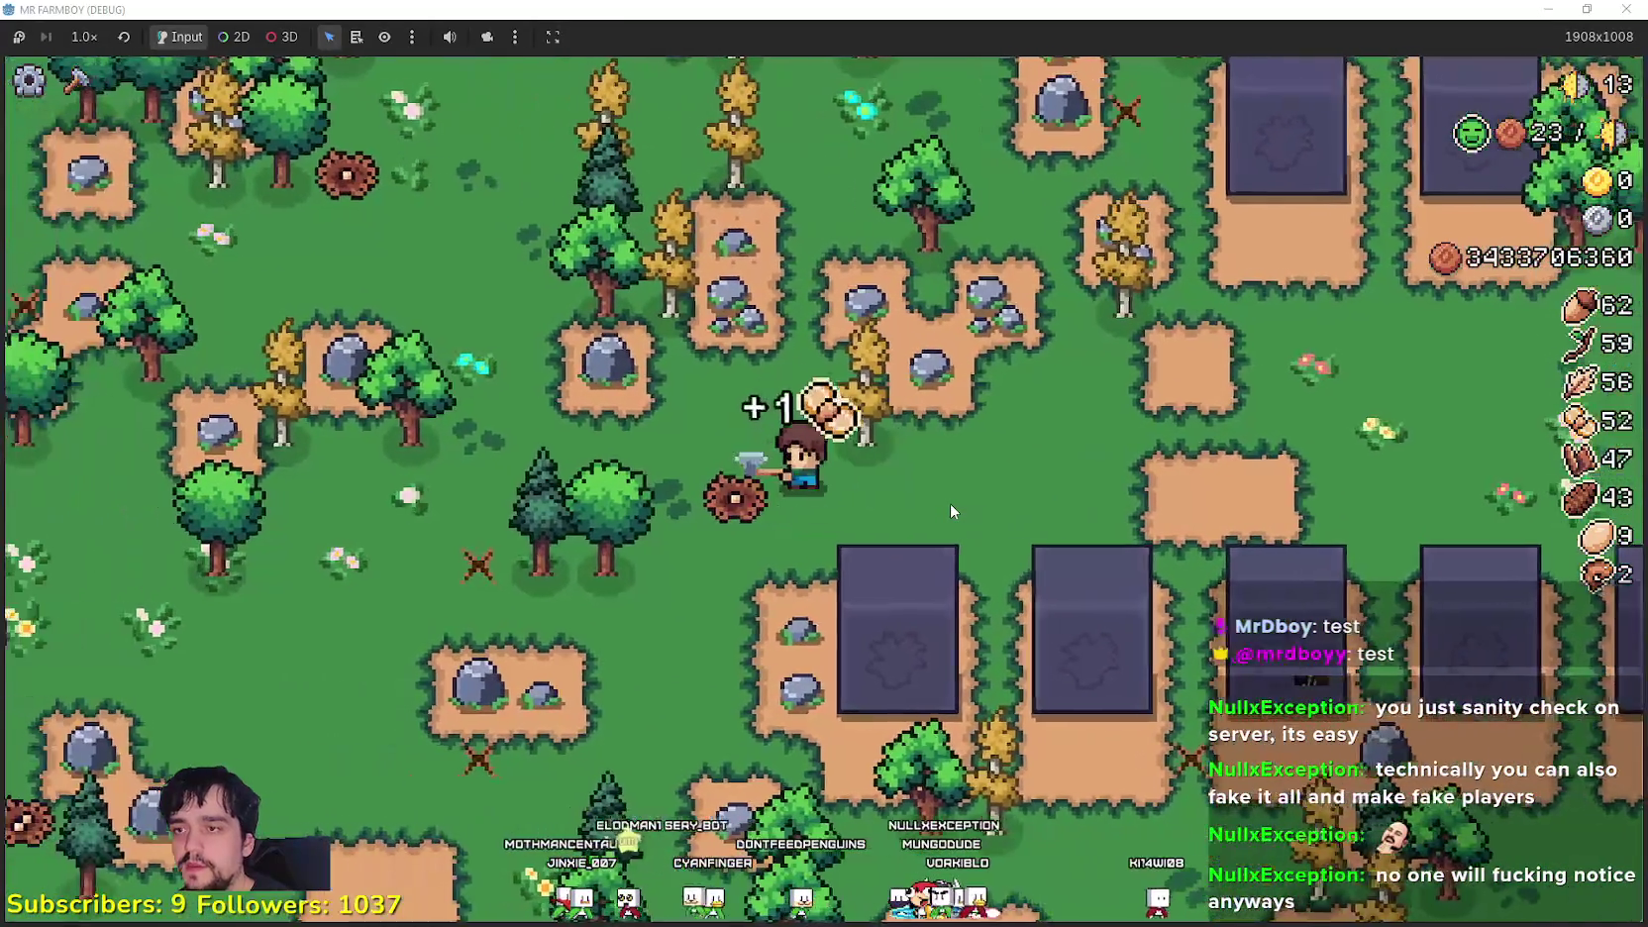
click(950, 503)
key(s)
key(a)
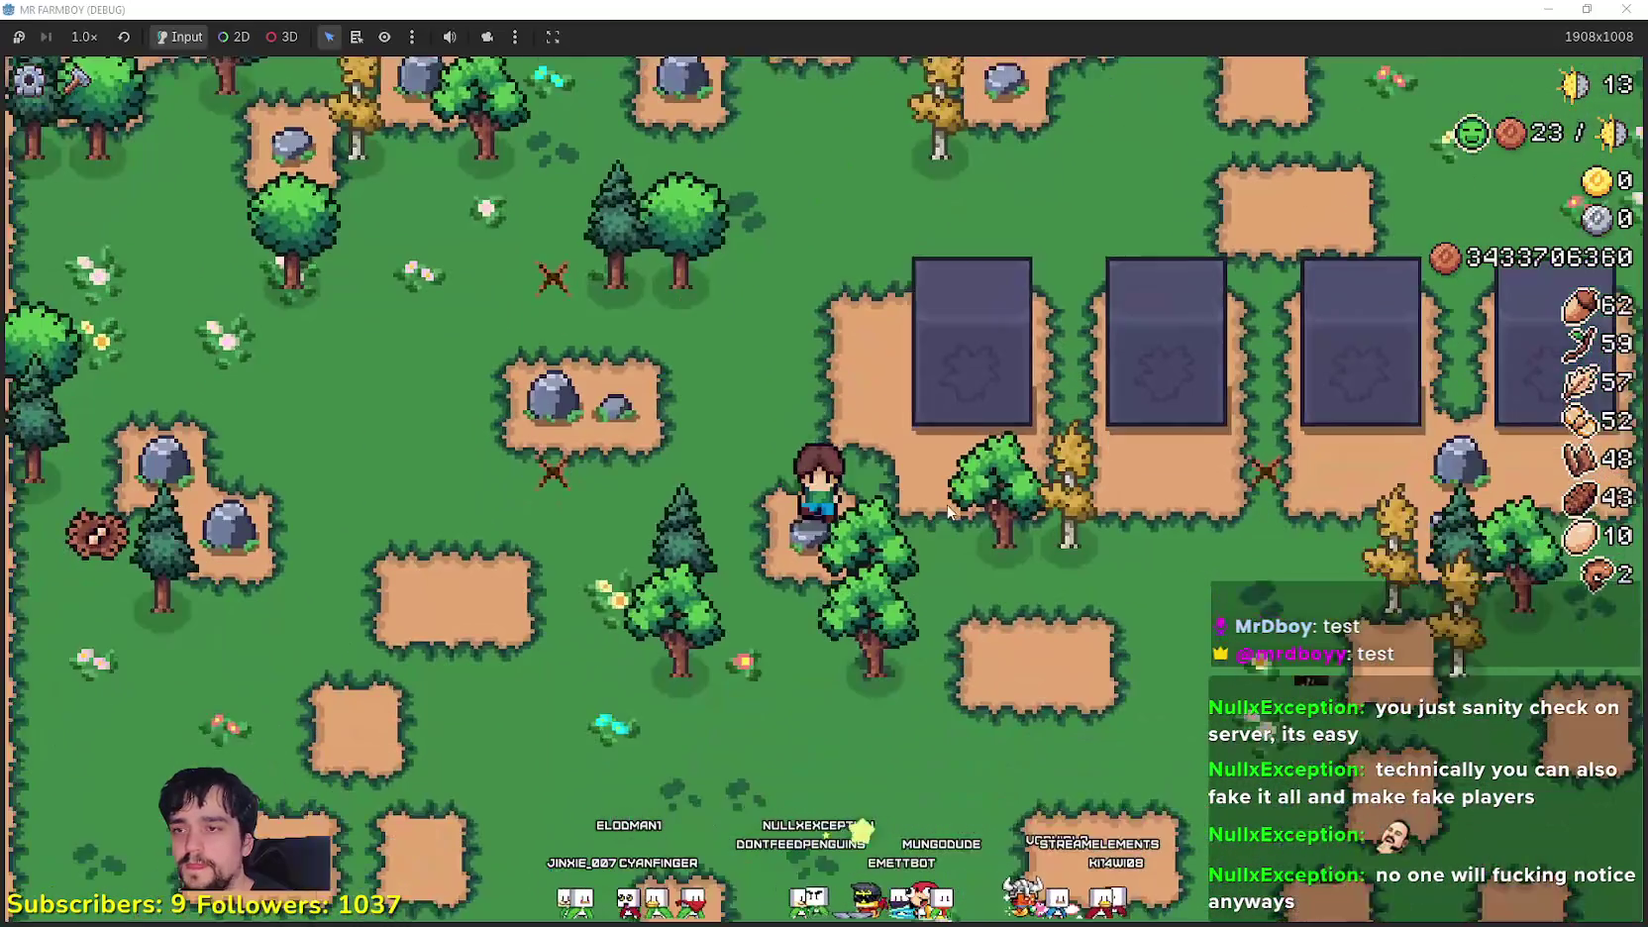
key(s)
click(947, 505)
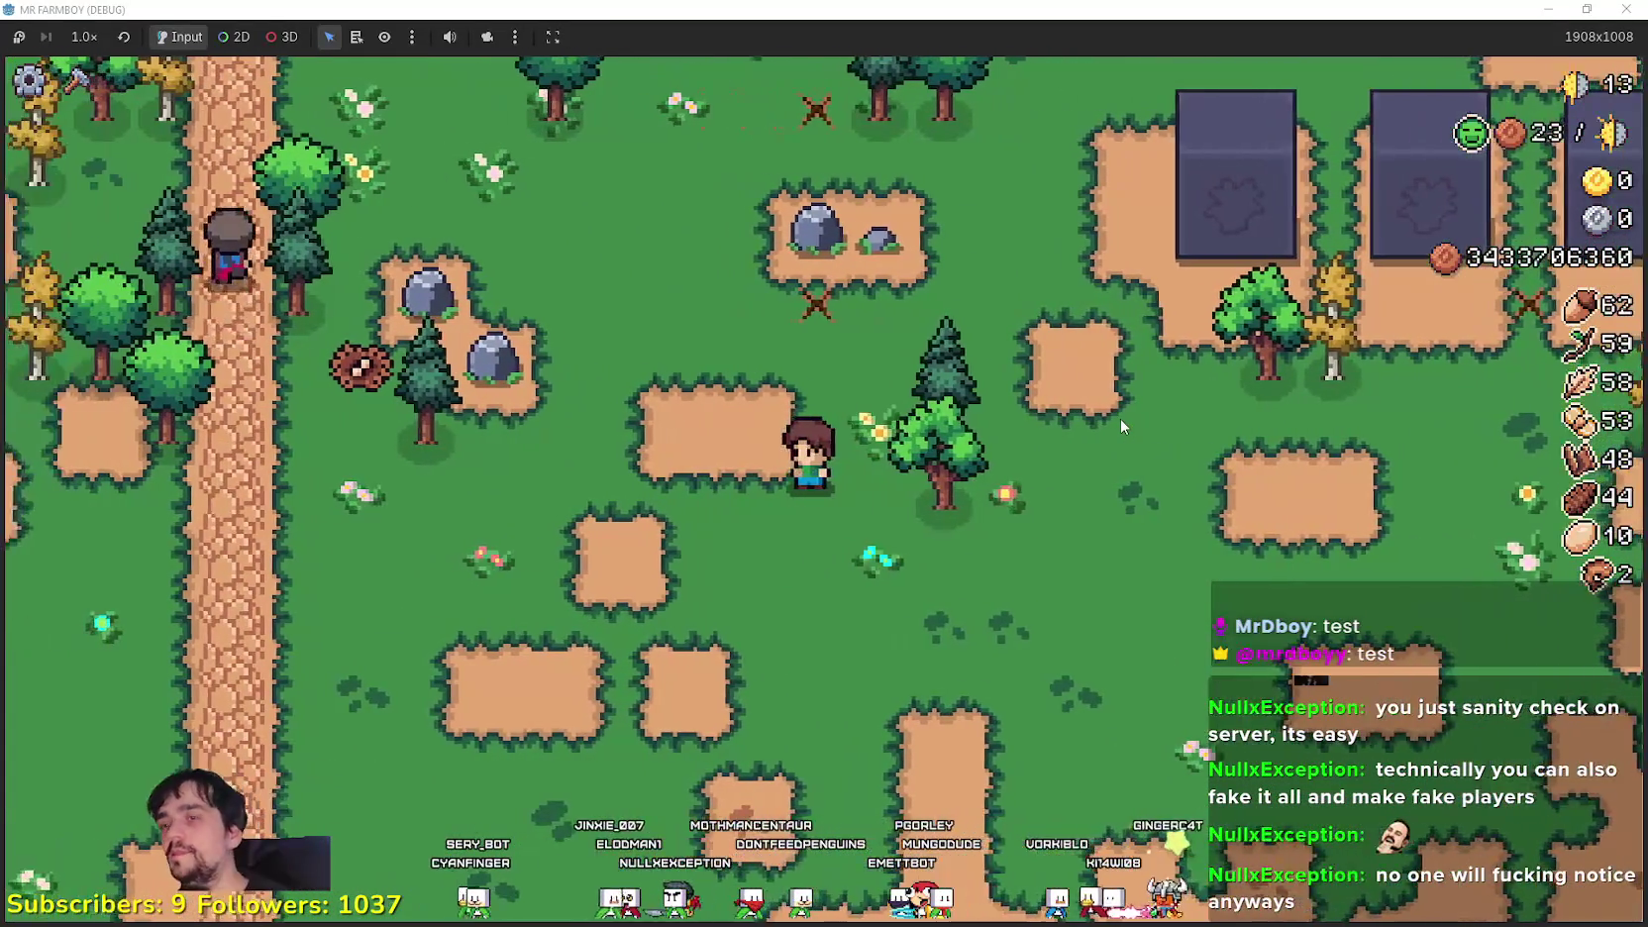
click(1120, 418)
key(w)
key(d)
key(w)
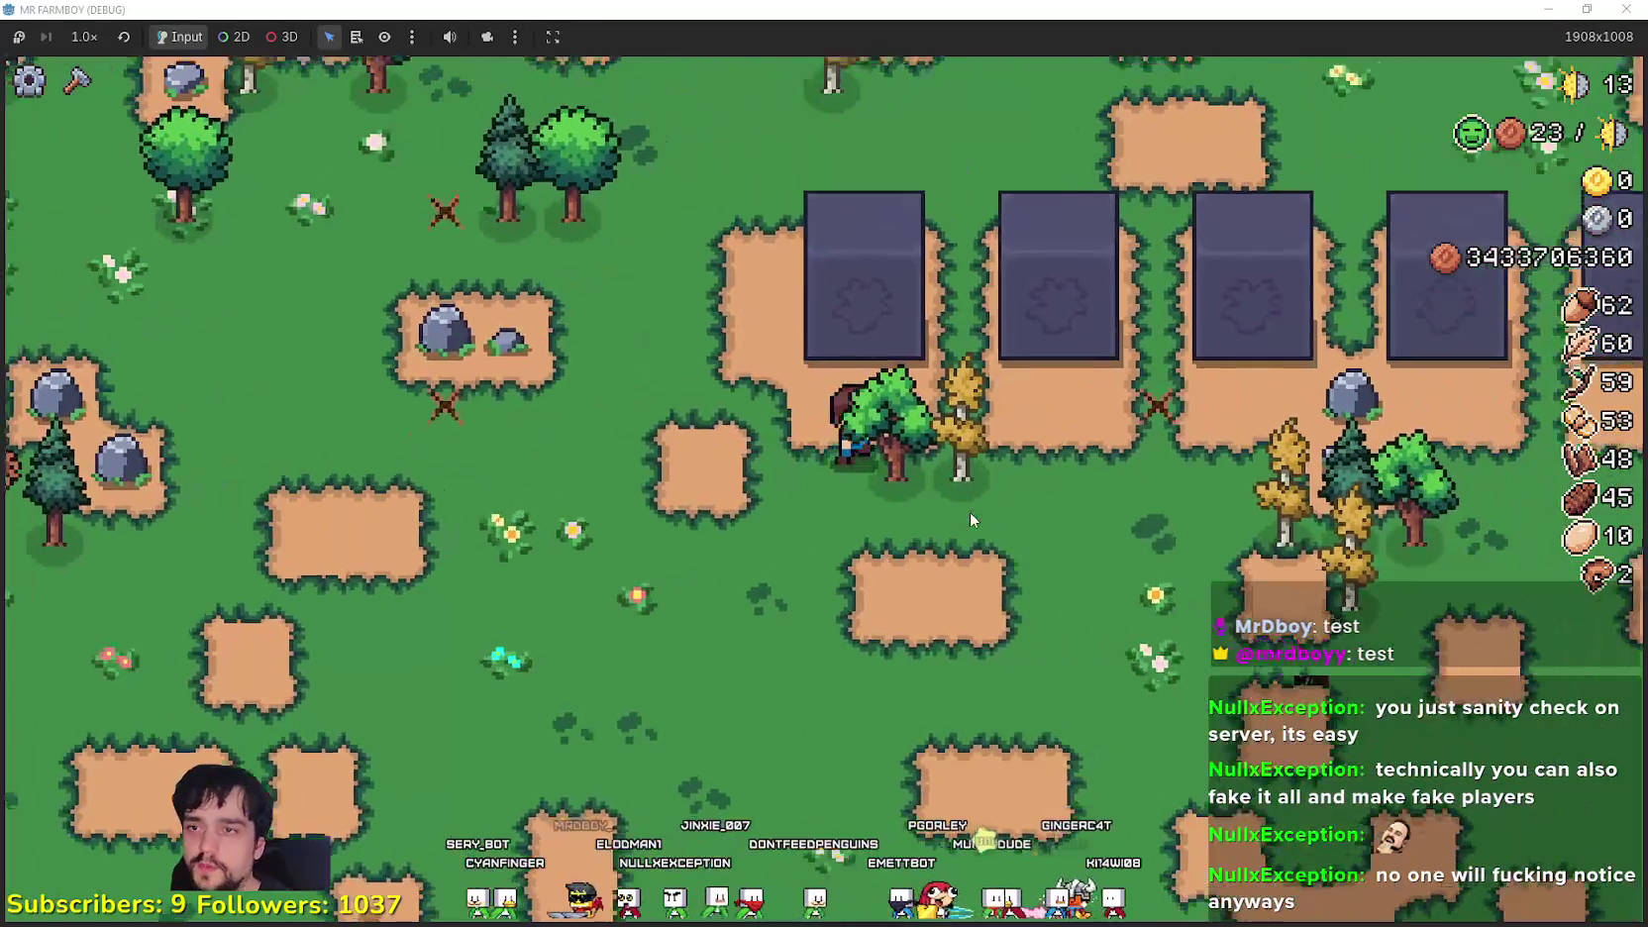
key(w)
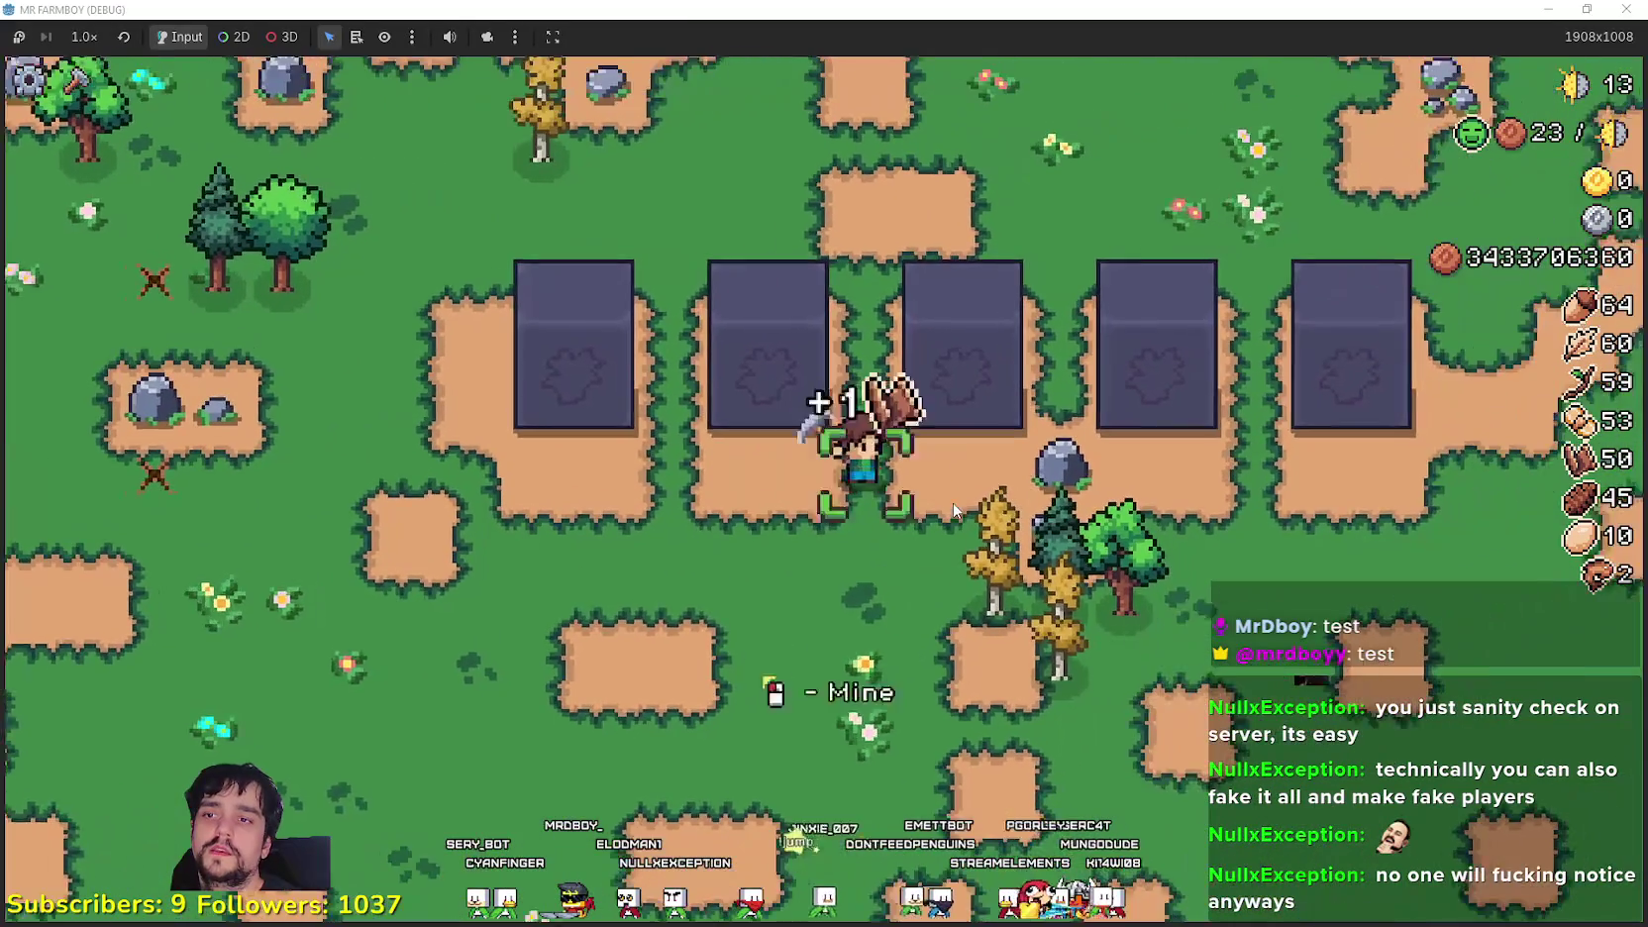
key(d)
key(s)
click(895, 454)
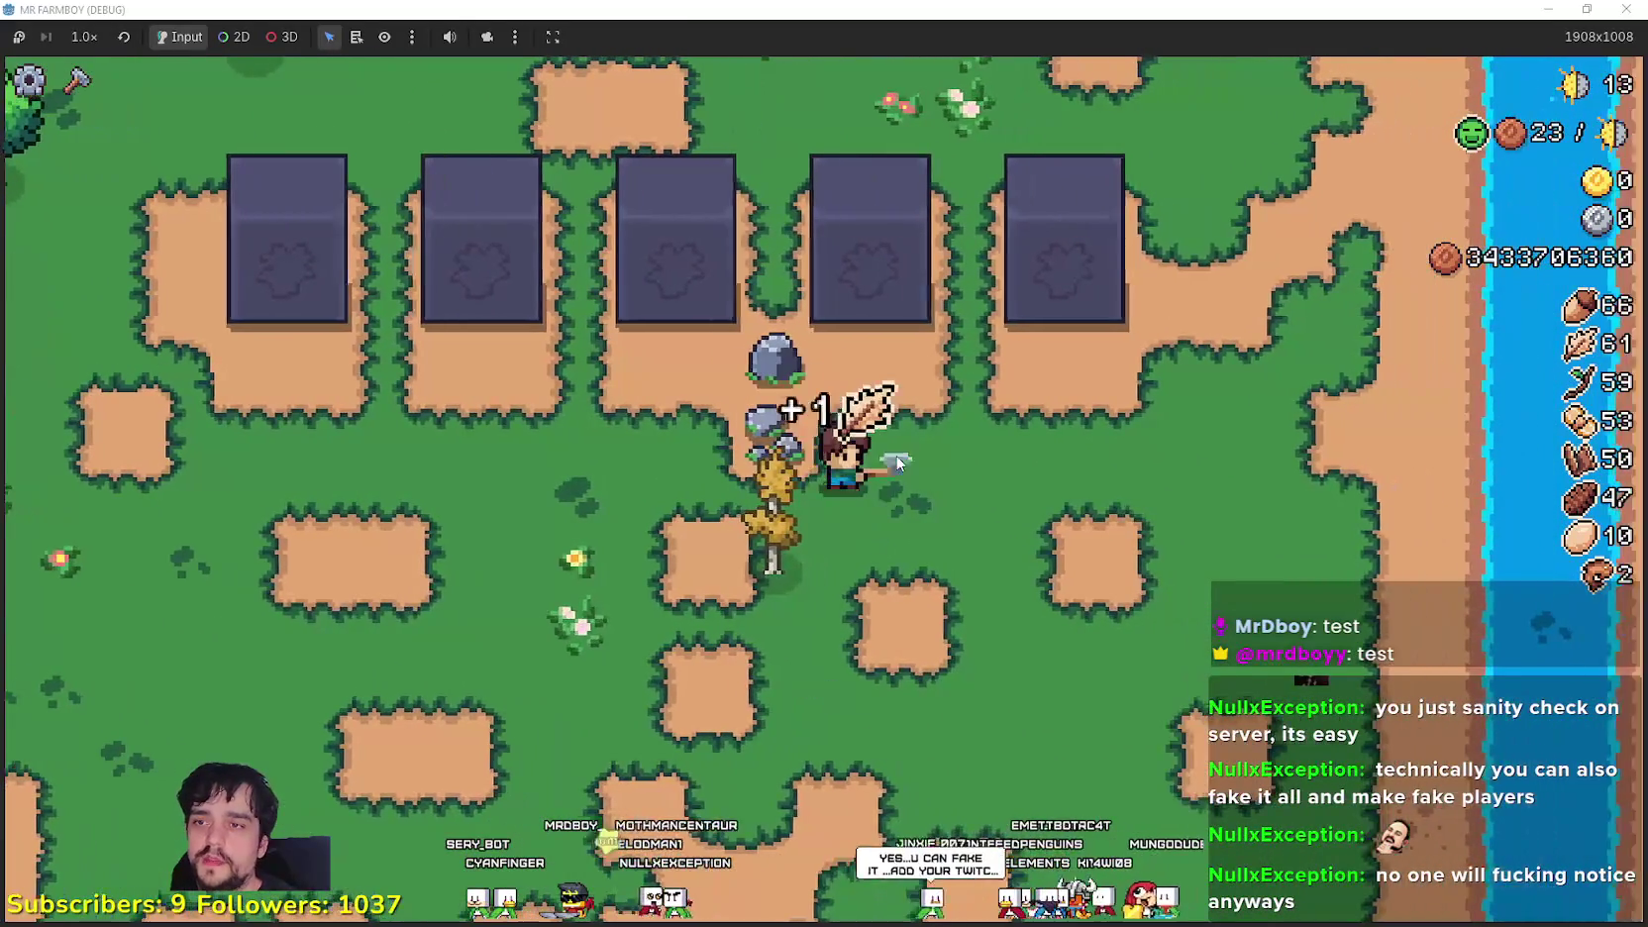
key(w)
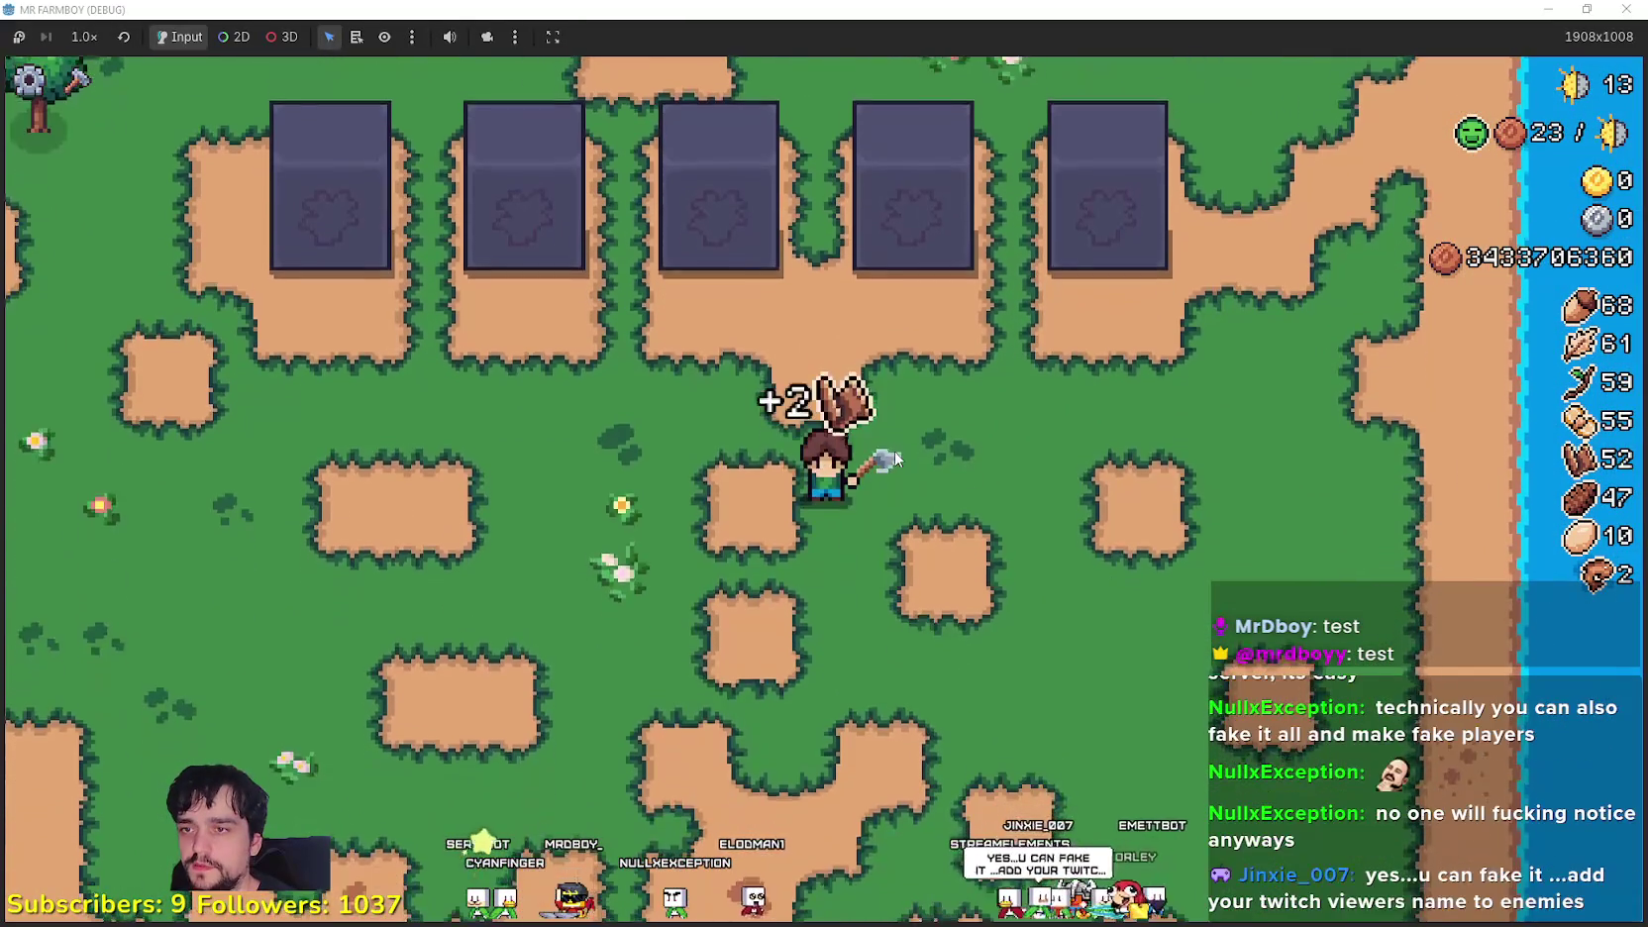
key(d)
- Walk up to the river shore, then back left across the farm gathering acorns
scroll(892, 452, down, 2)
key(w)
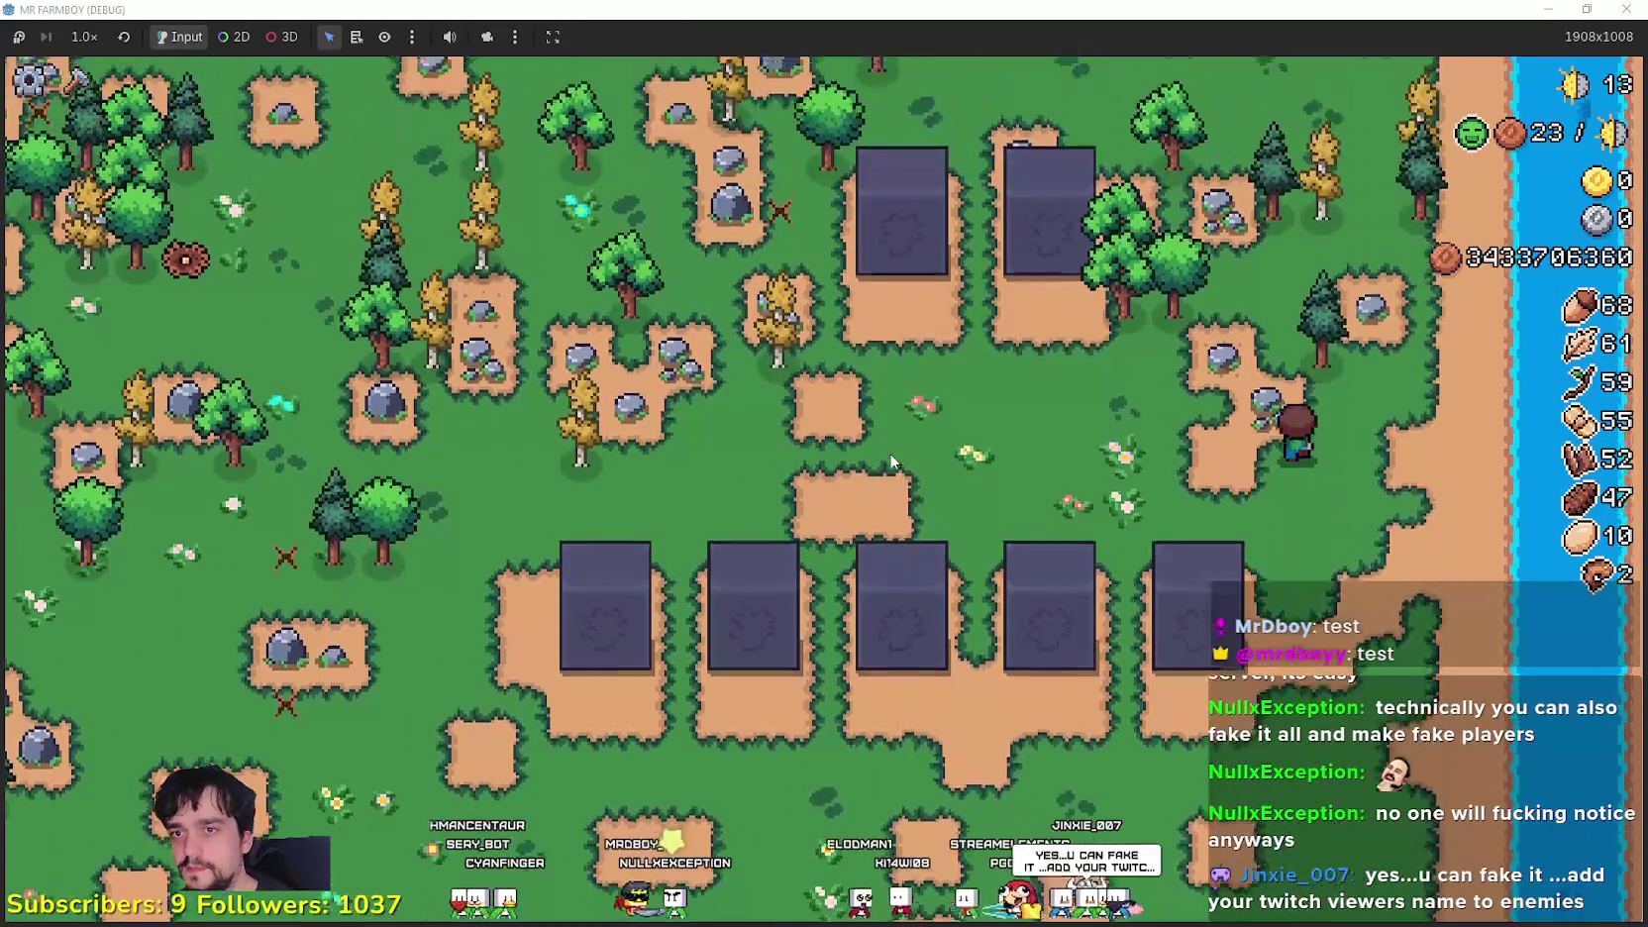
key(d)
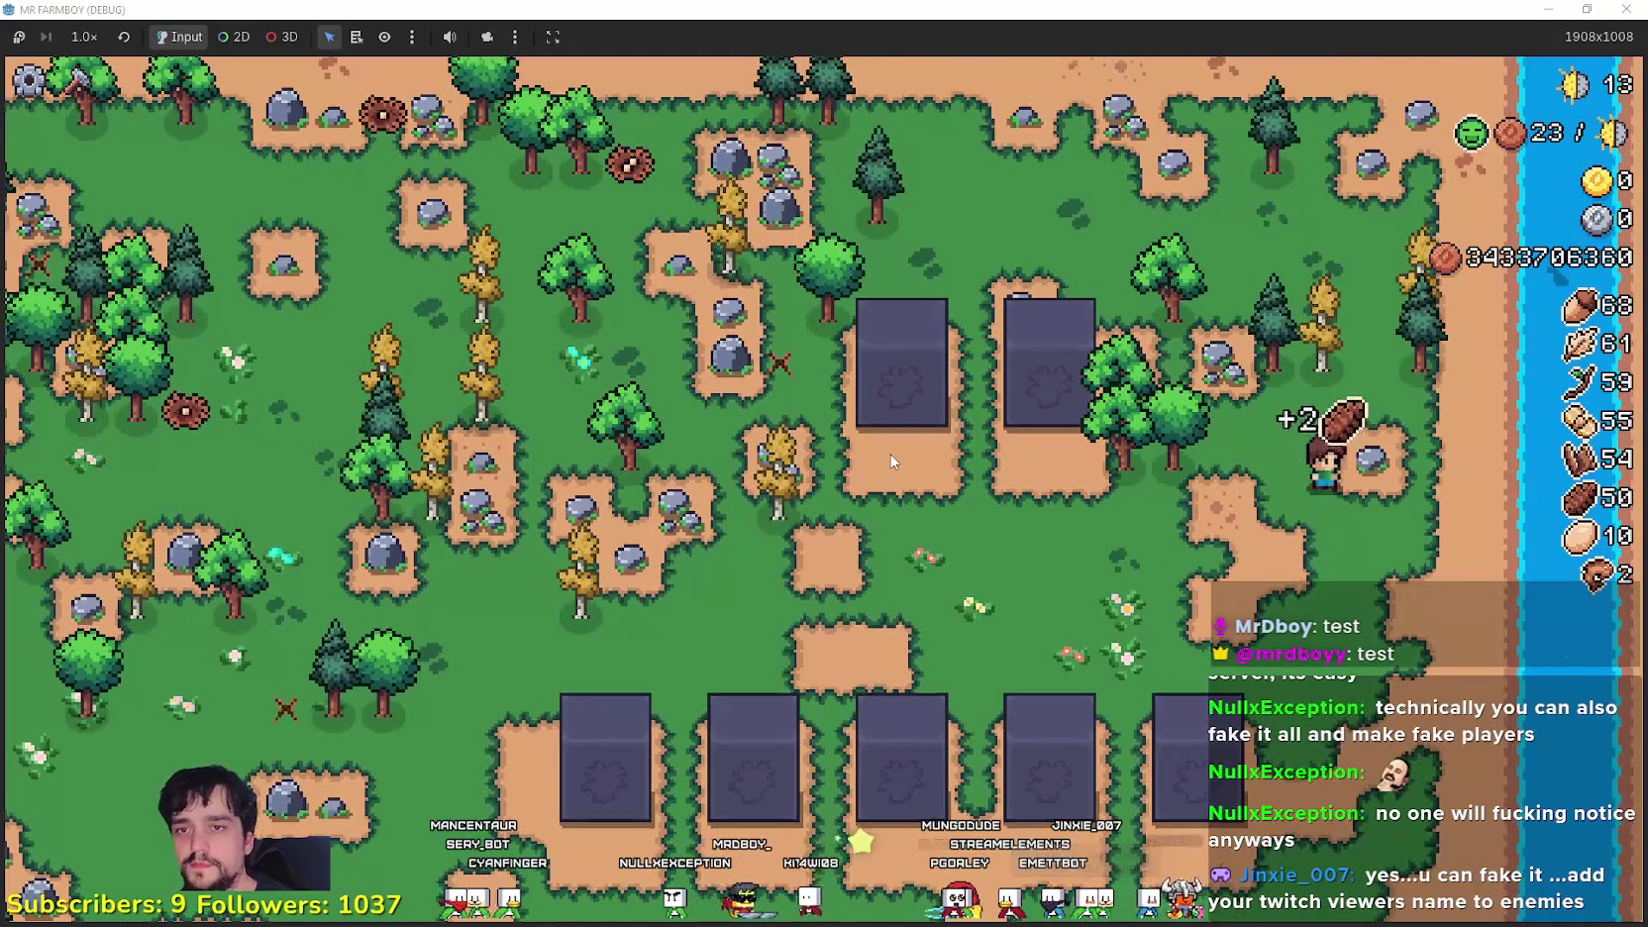
key(w)
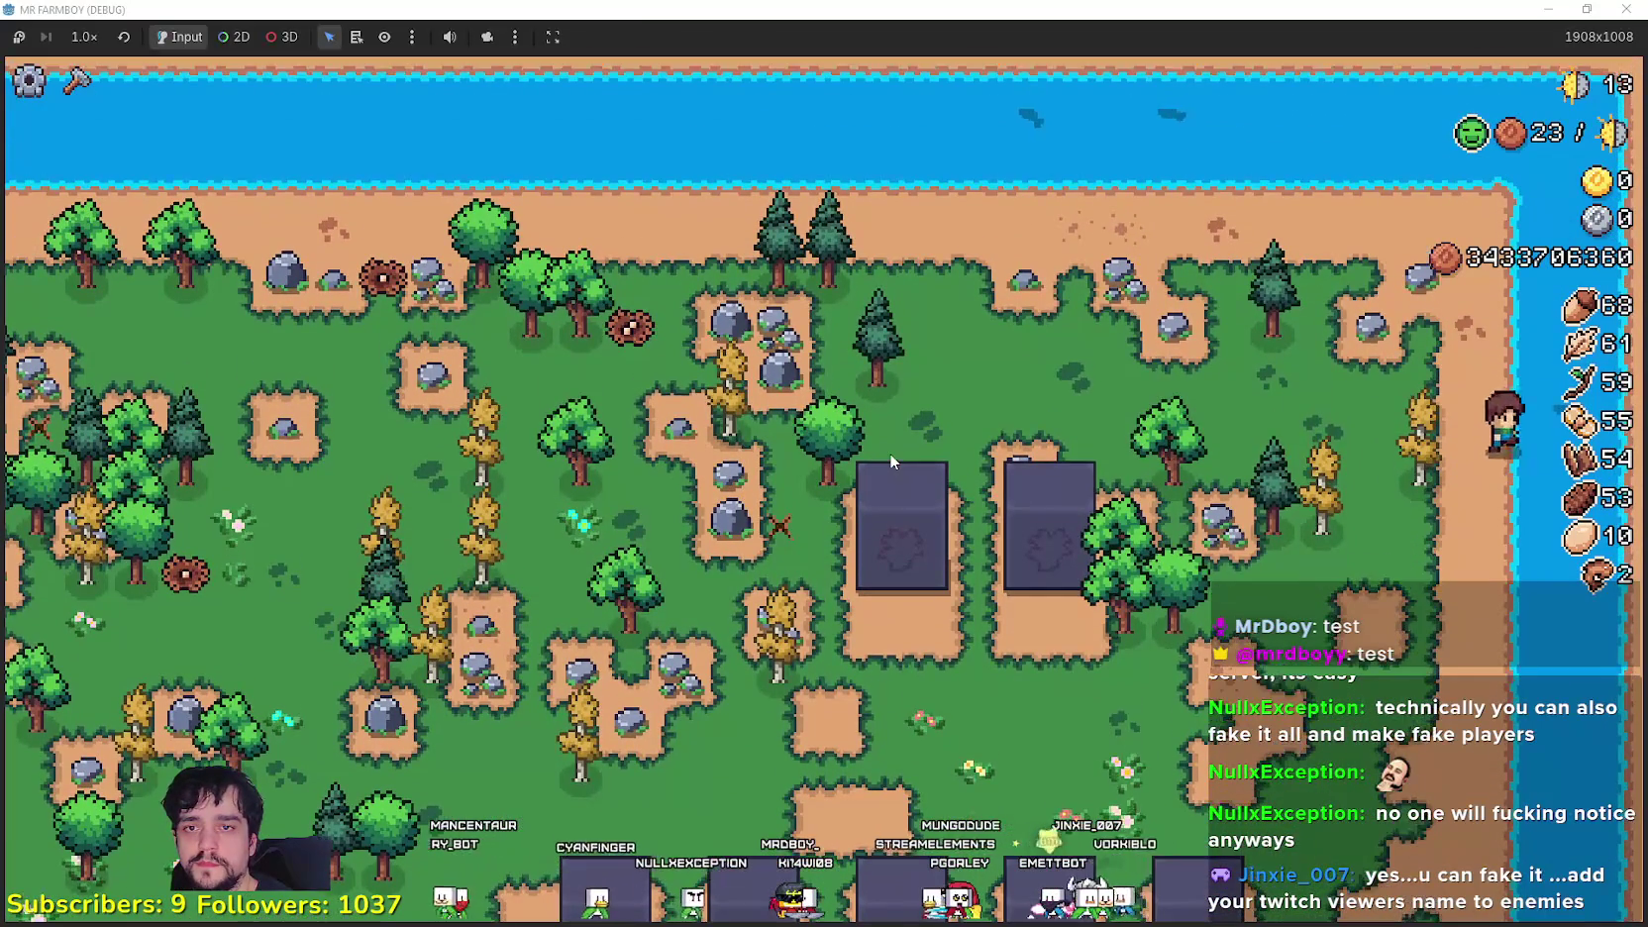
scroll(889, 453, up, 2)
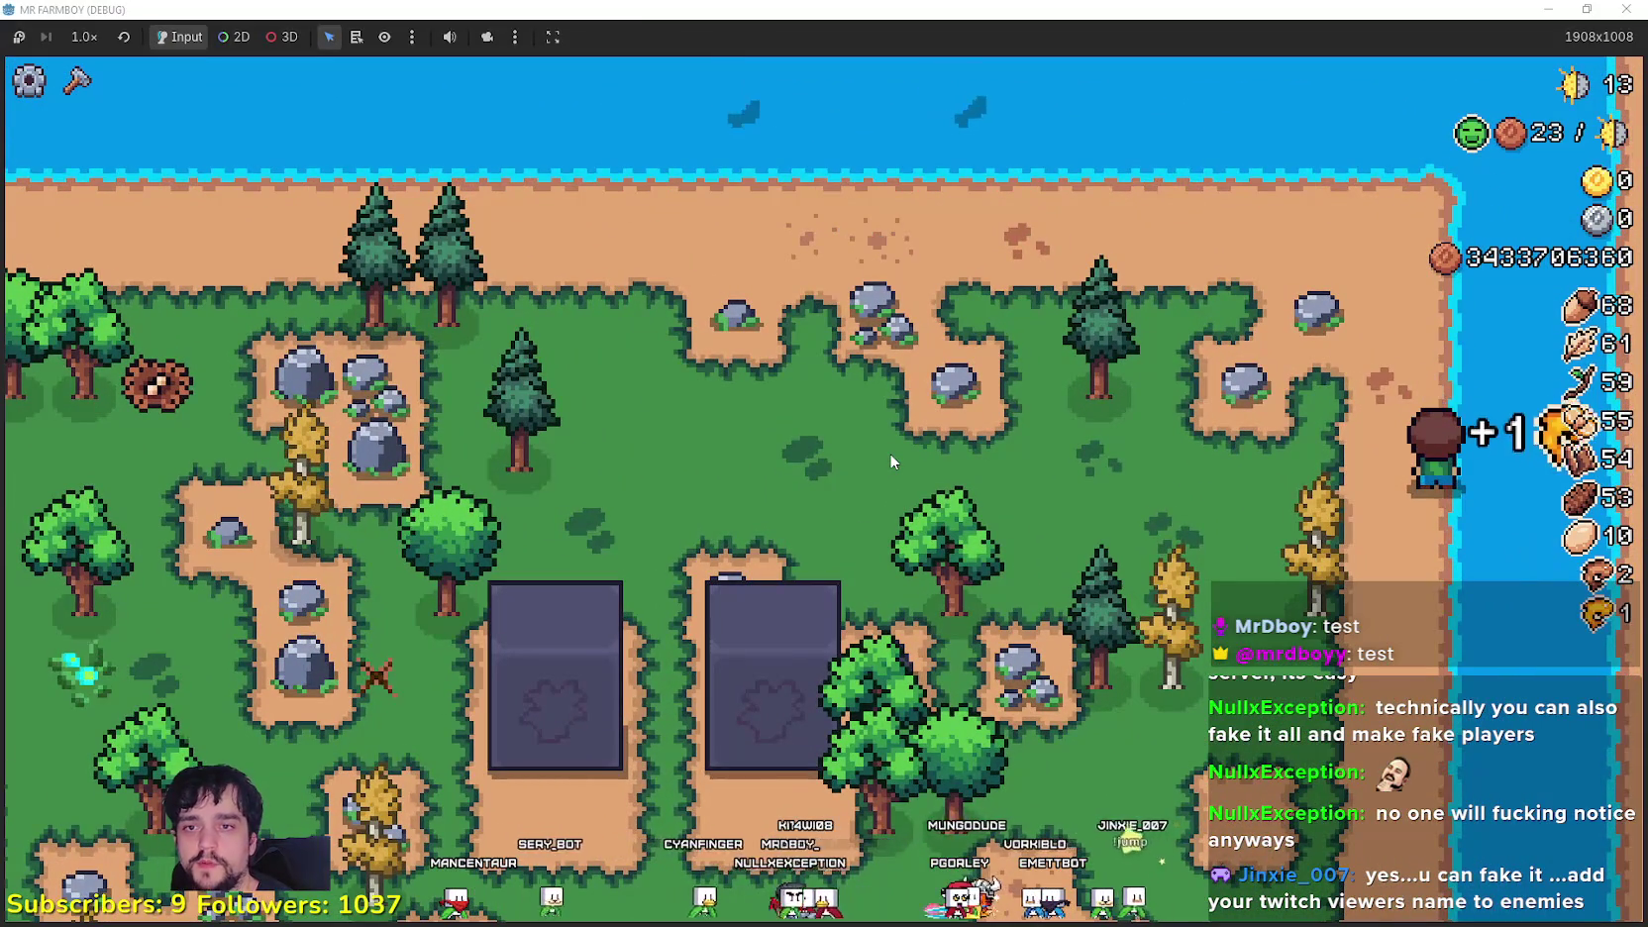
scroll(890, 454, down, 2)
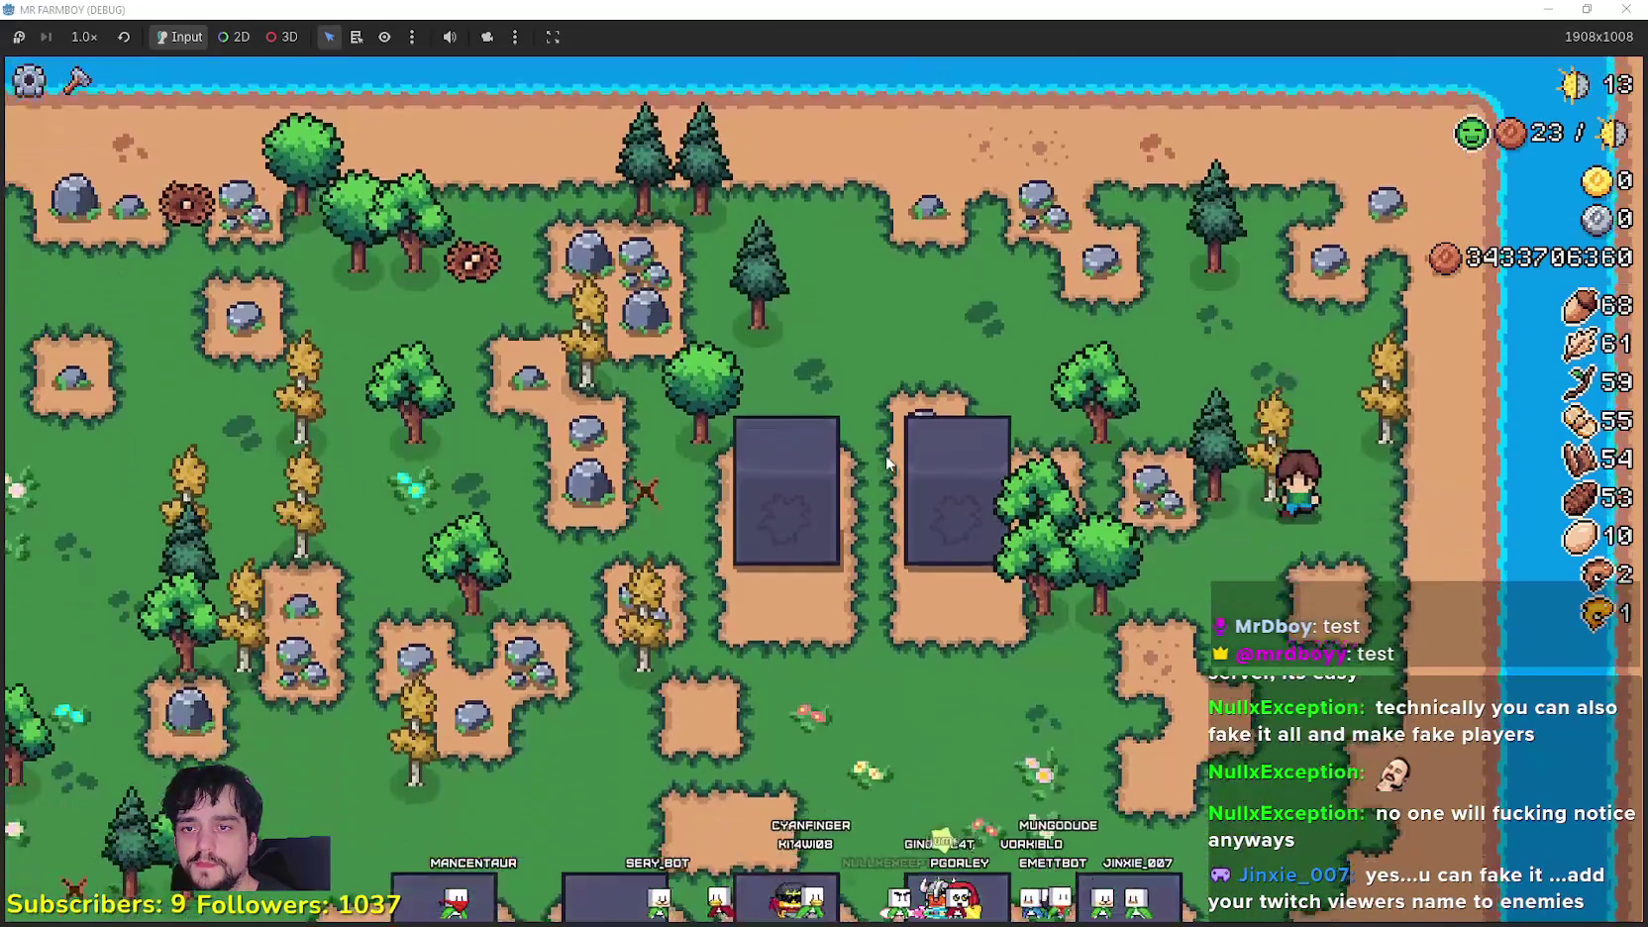
key(s)
key(a)
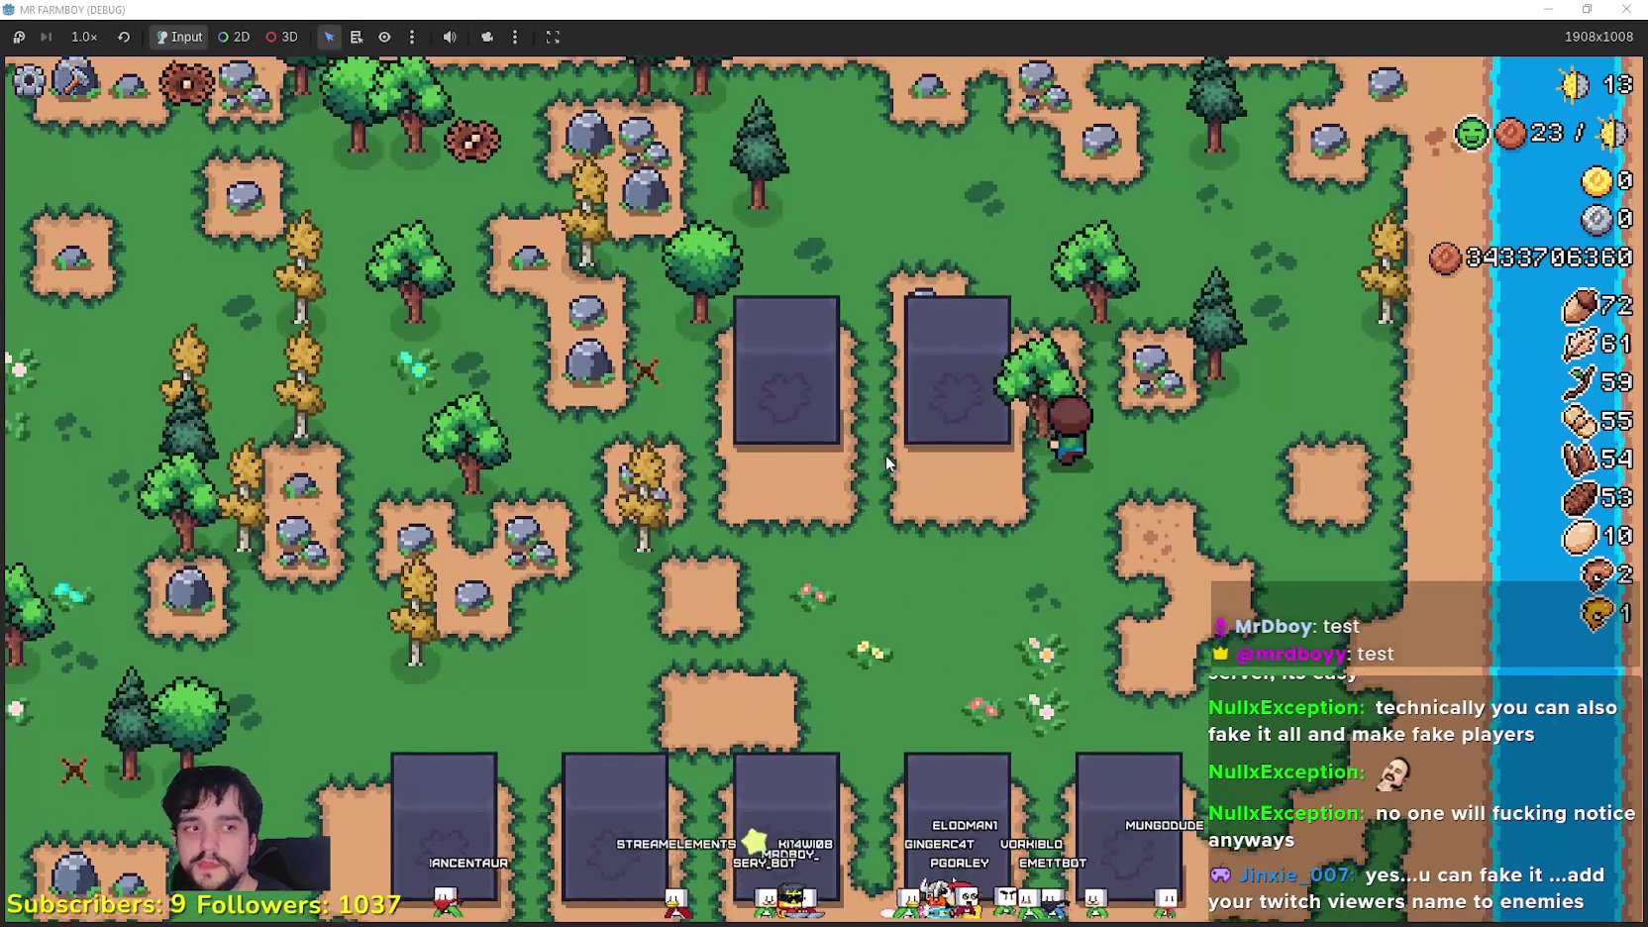
key(a)
key(s)
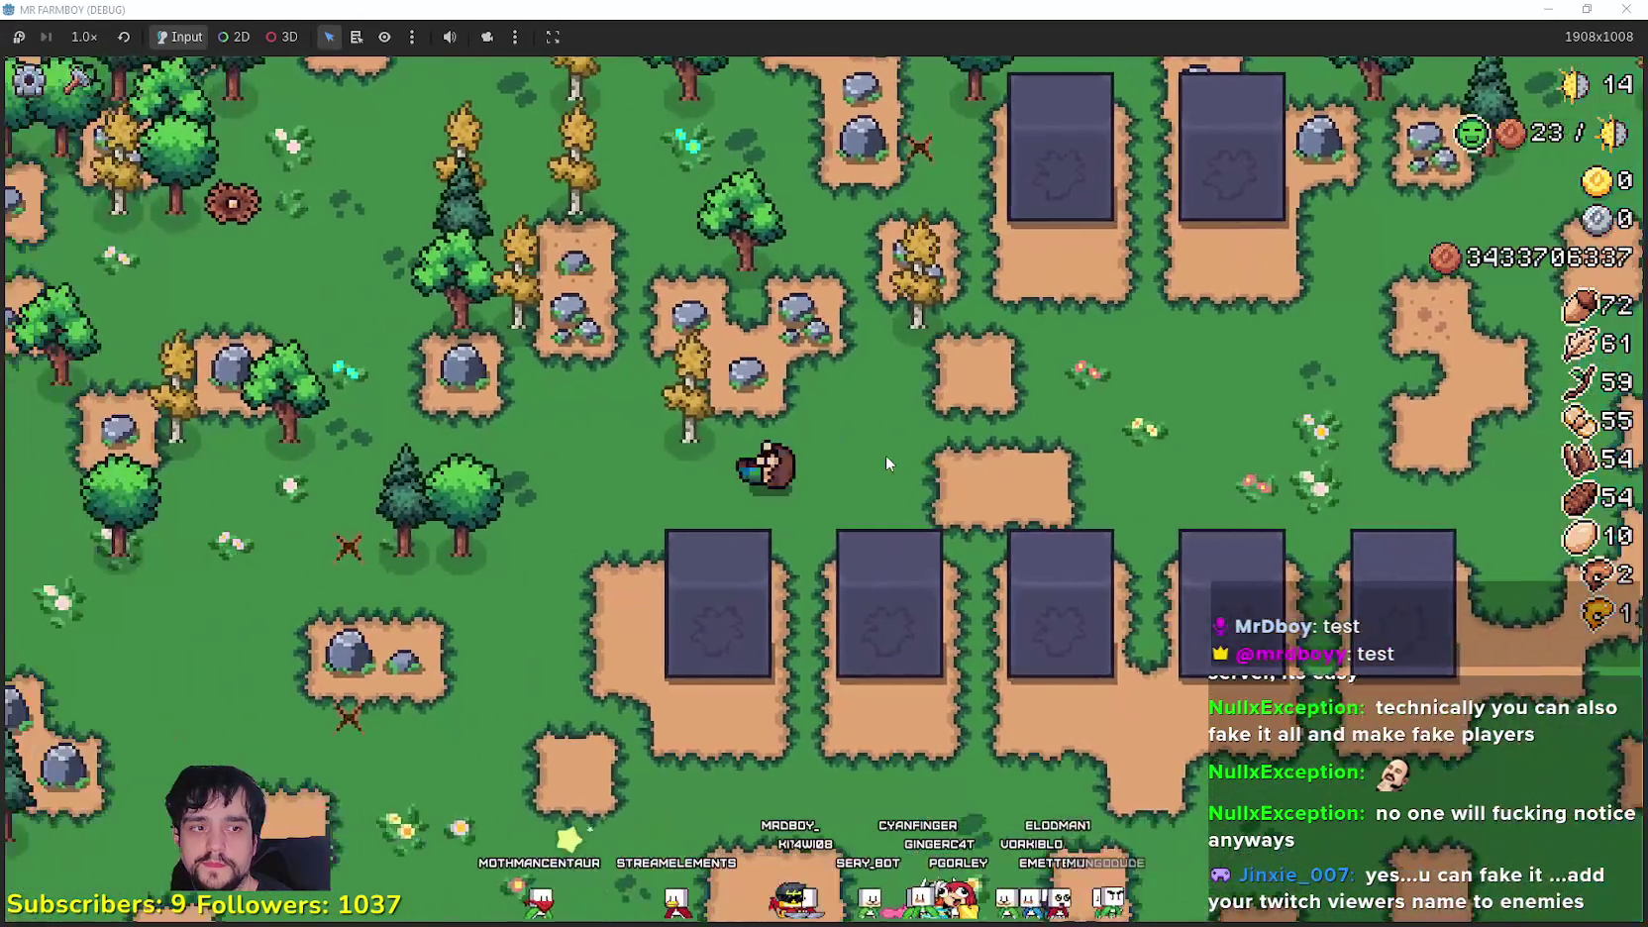
key(a)
key(s)
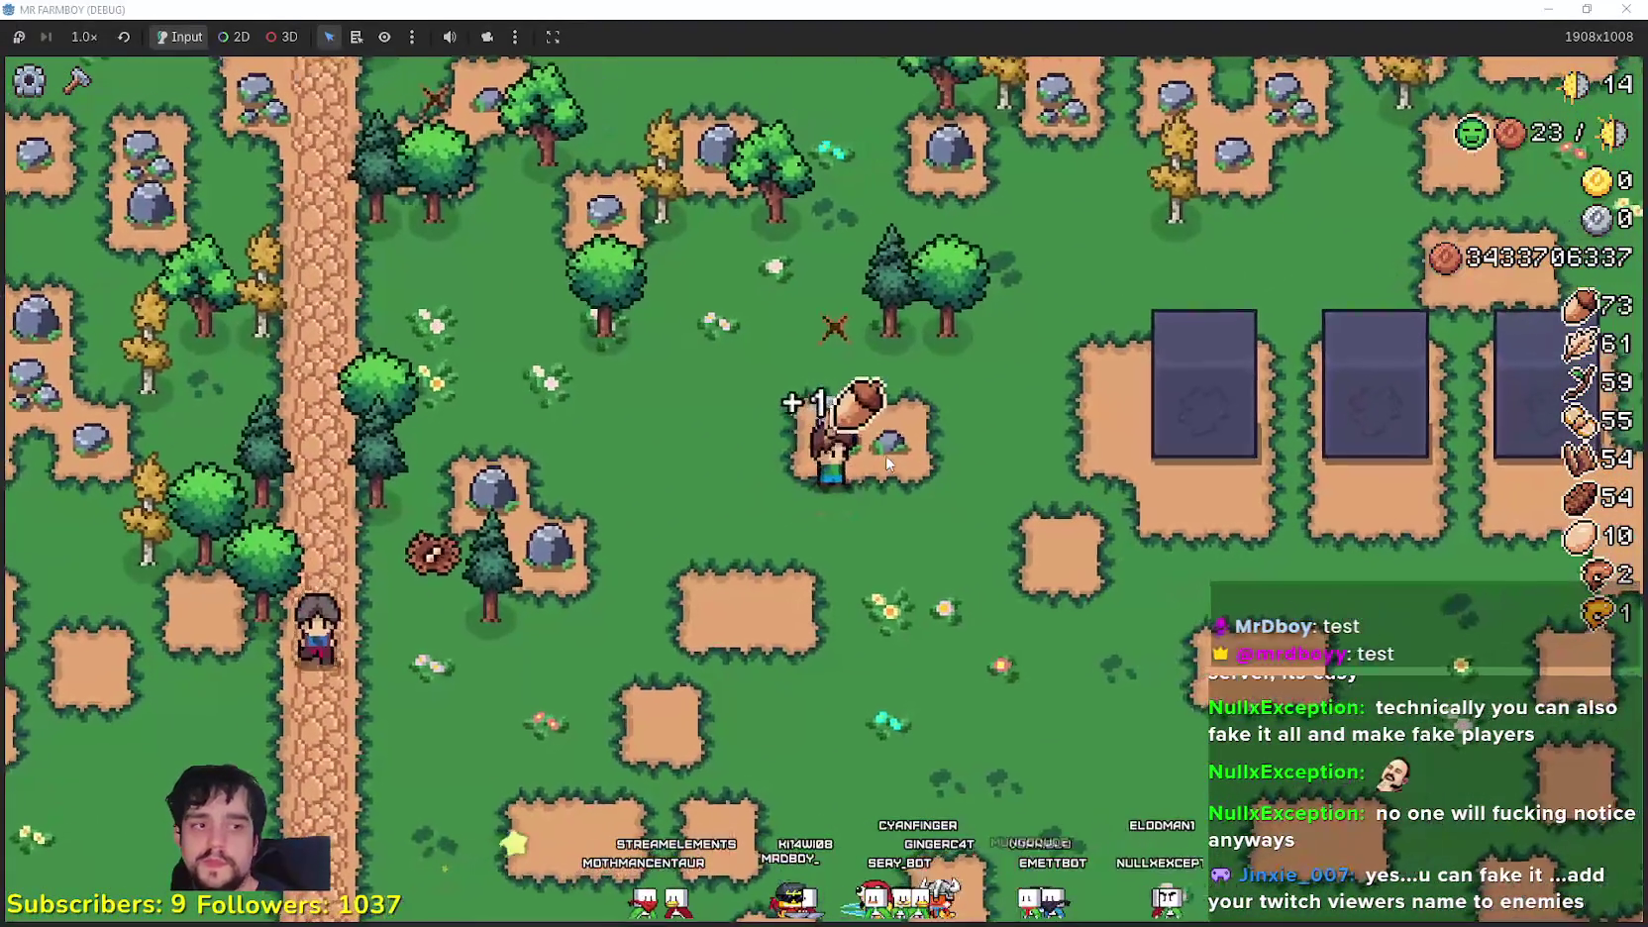
key(a)
key(w)
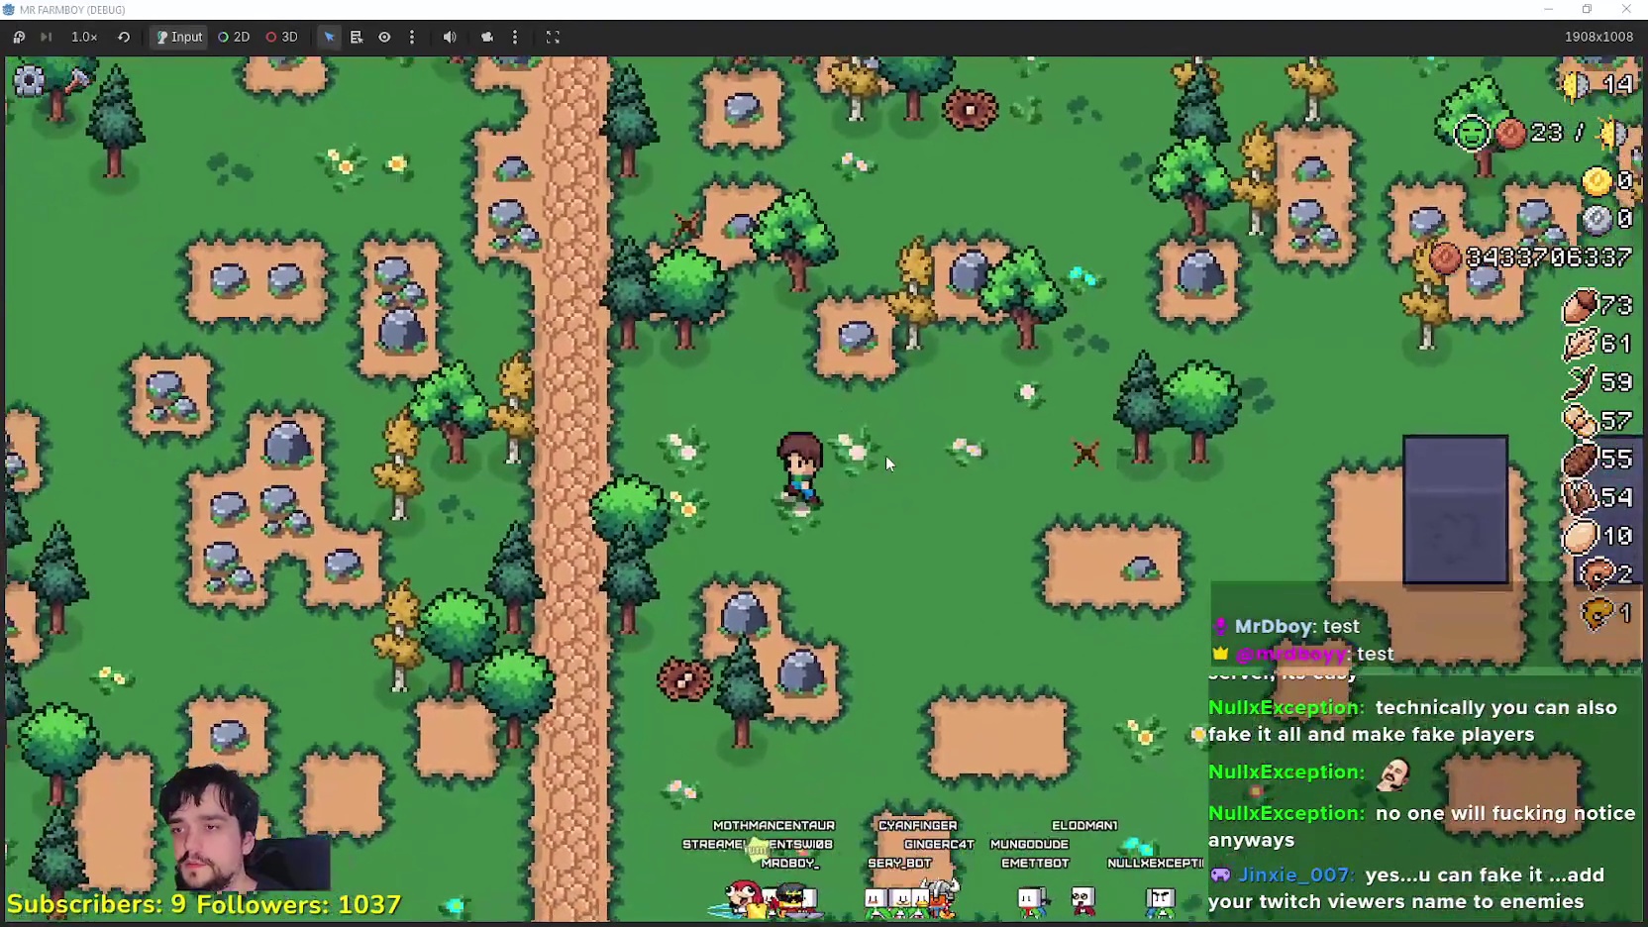
key(a)
key(s)
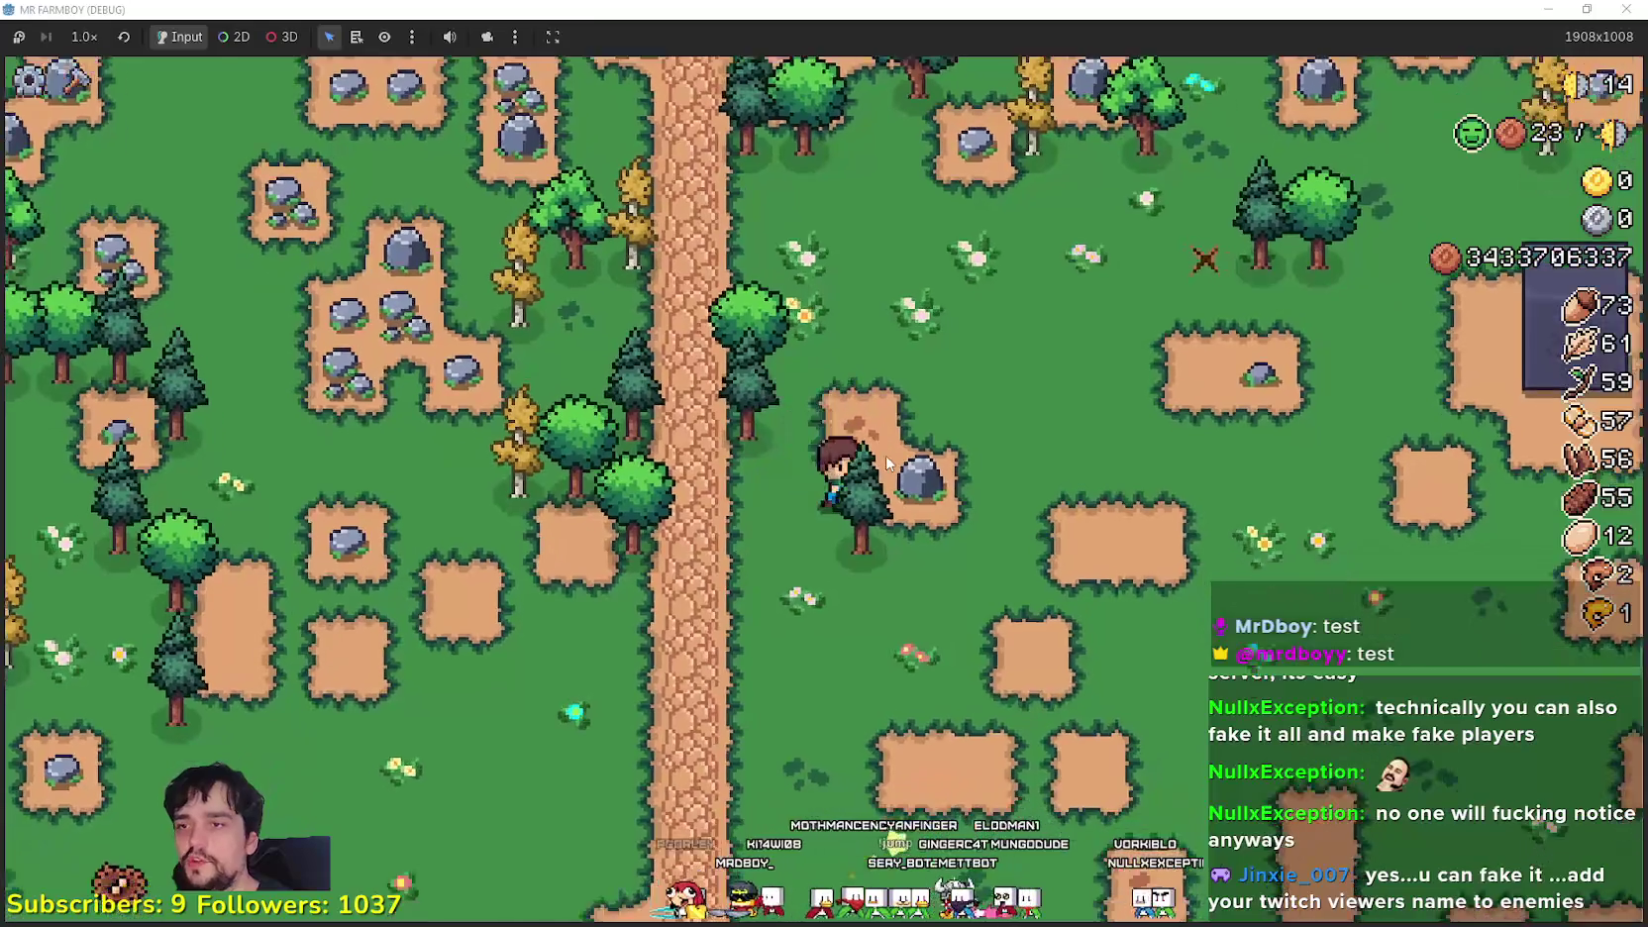
key(w)
key(a)
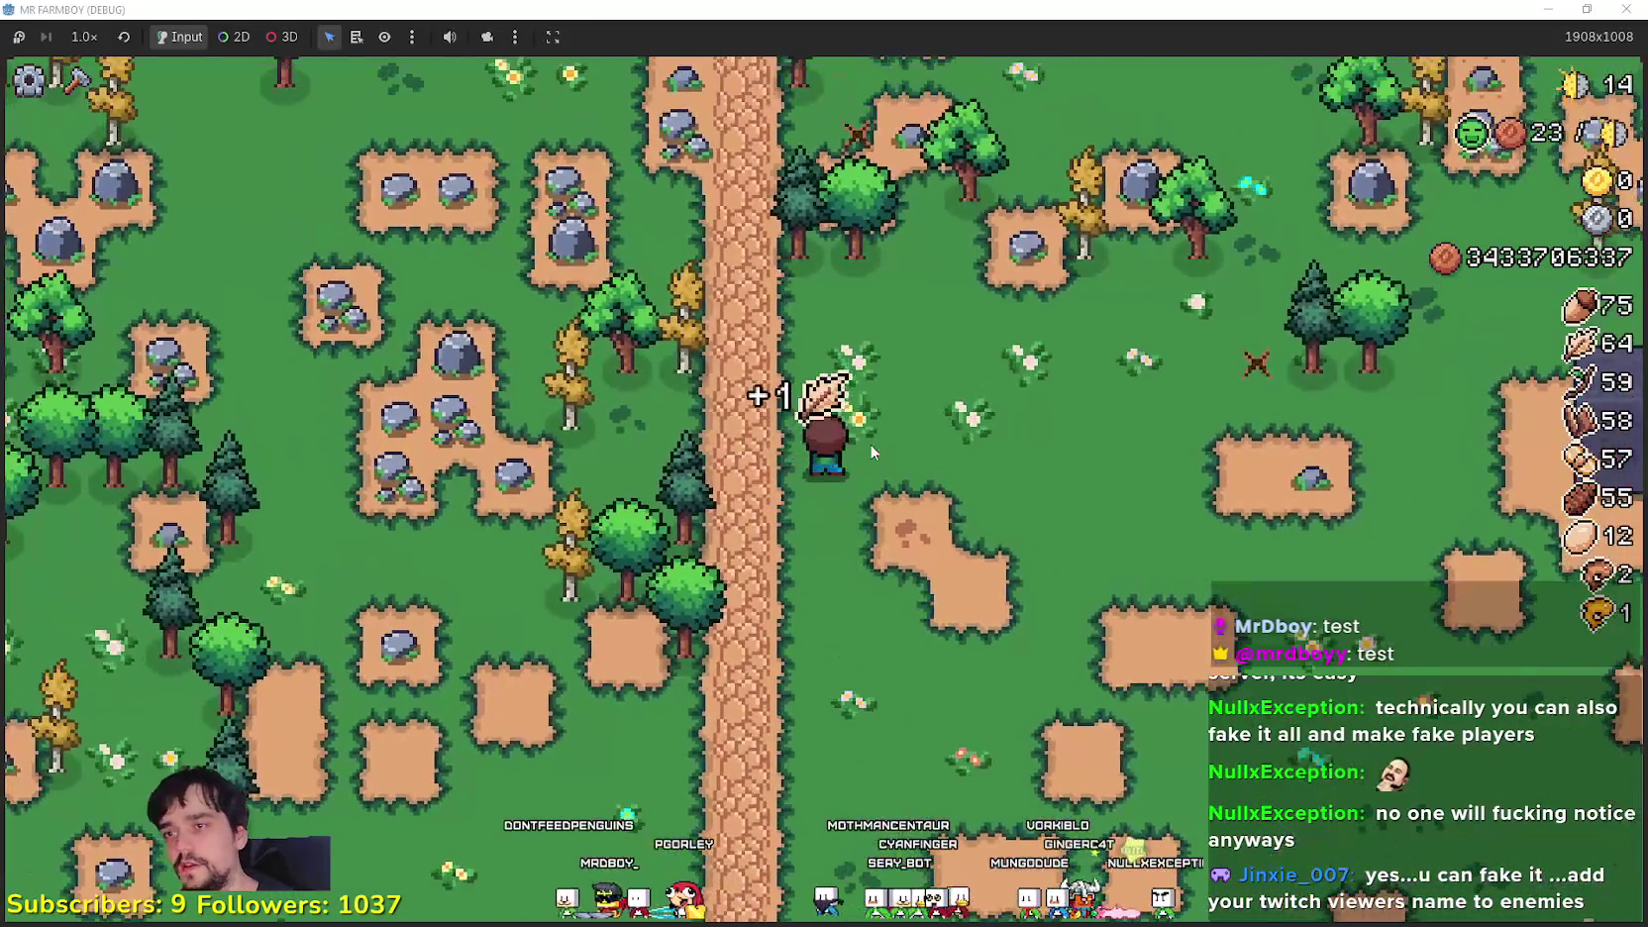
key(s)
key(d)
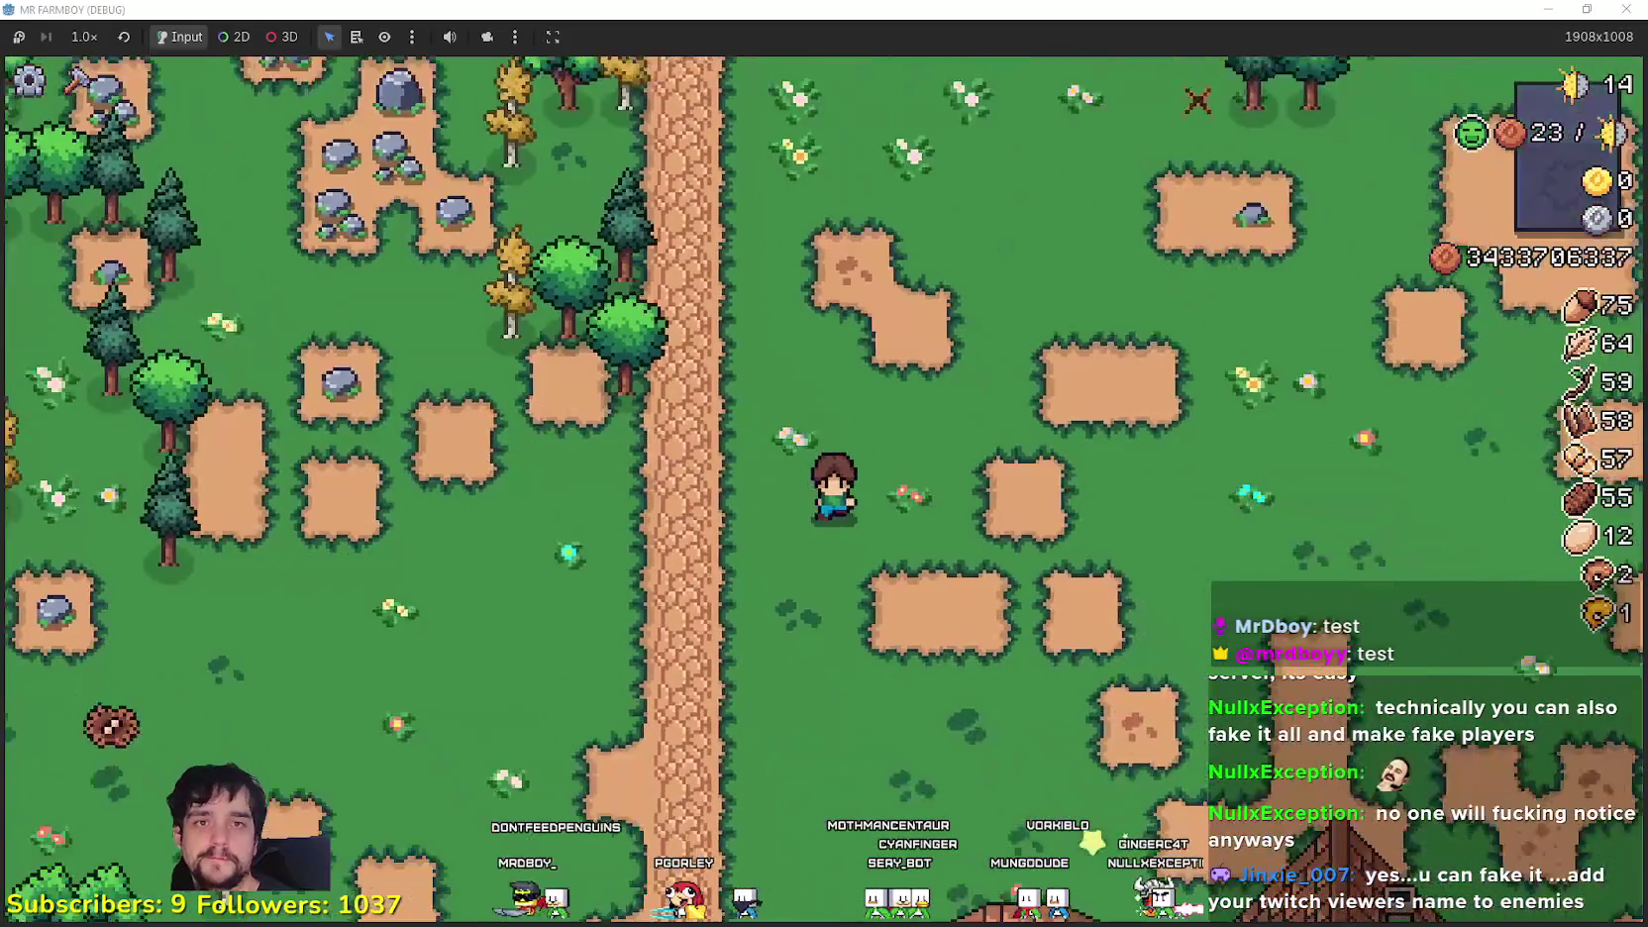
key(s)
key(d)
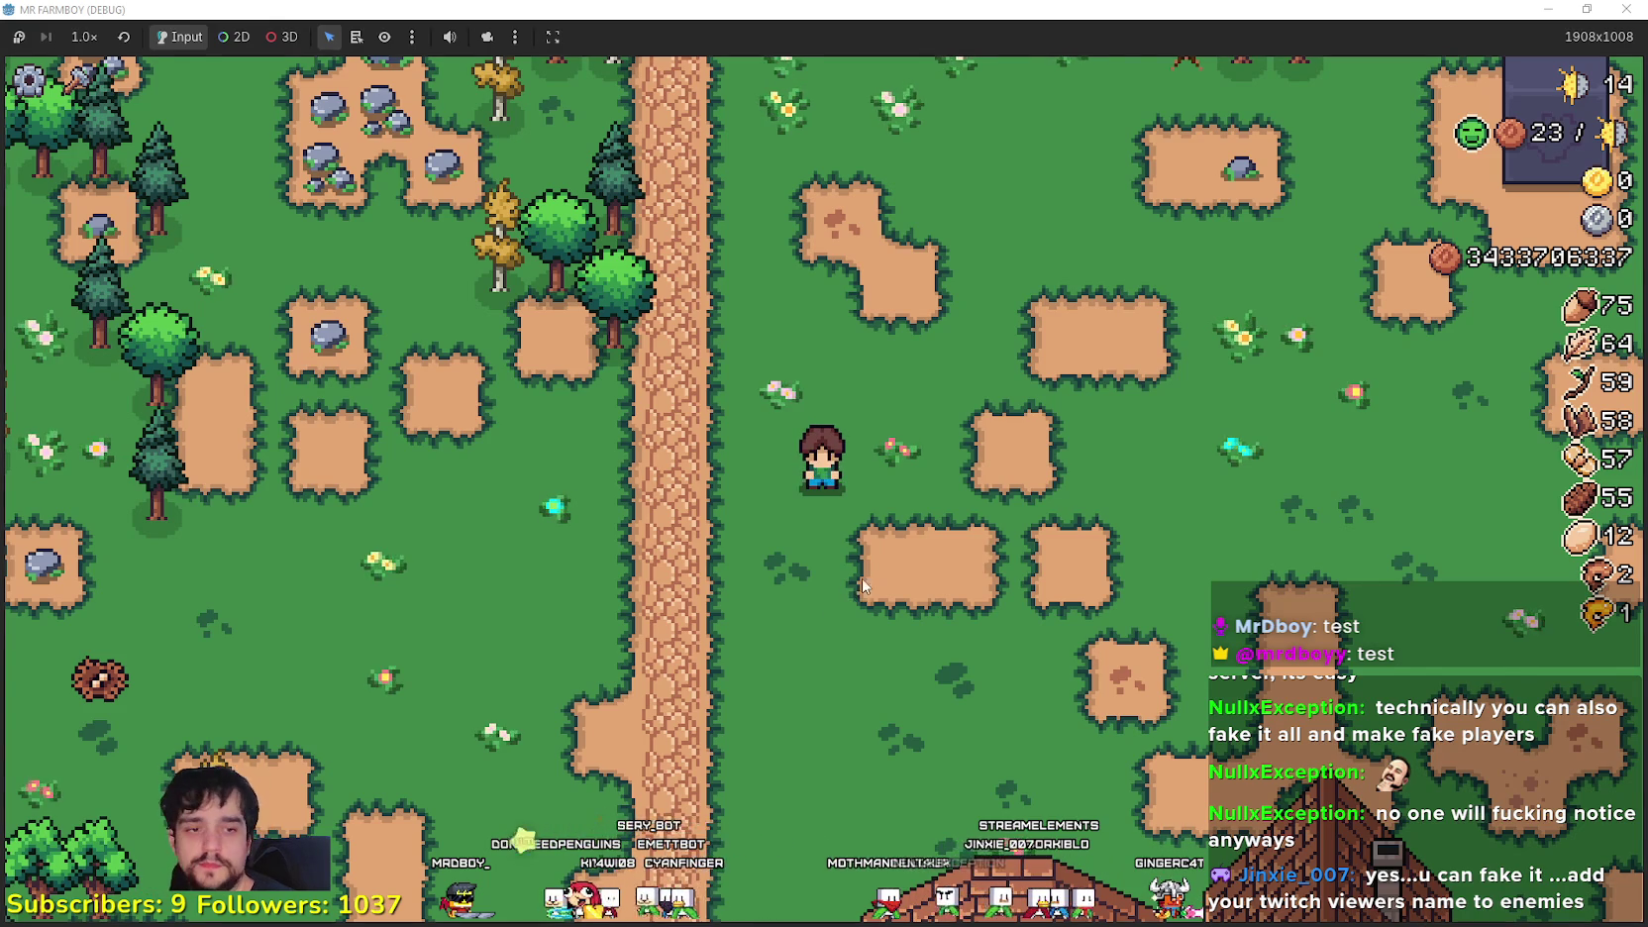
- Chop one more tree for wood, then walk down to the village house door
key(s)
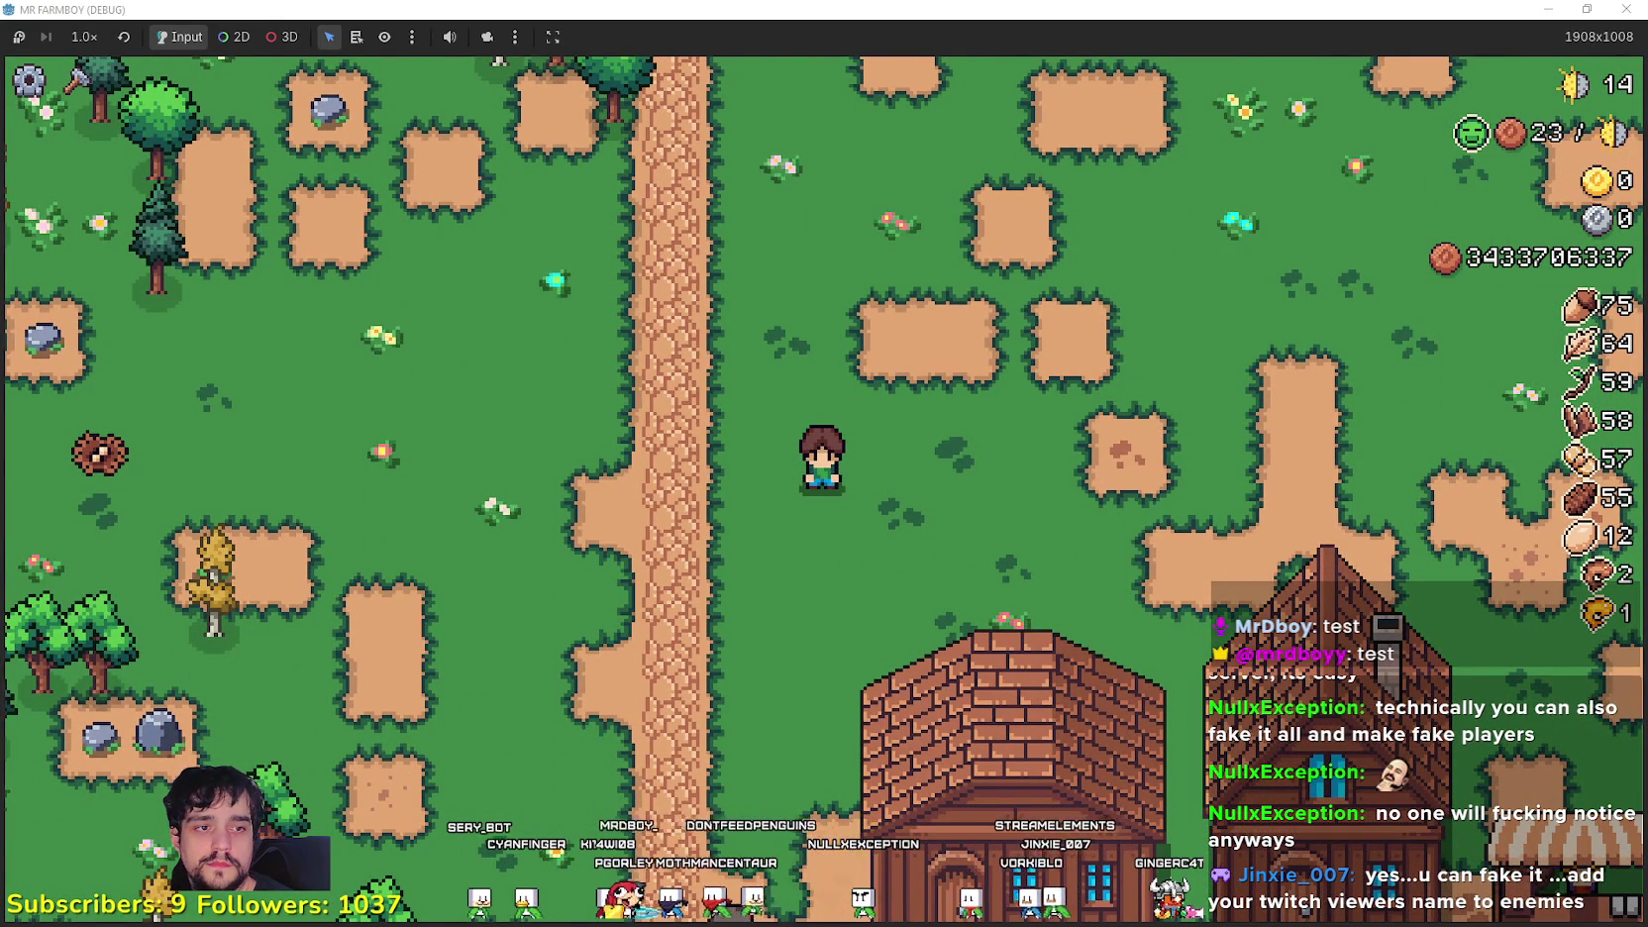
key(a)
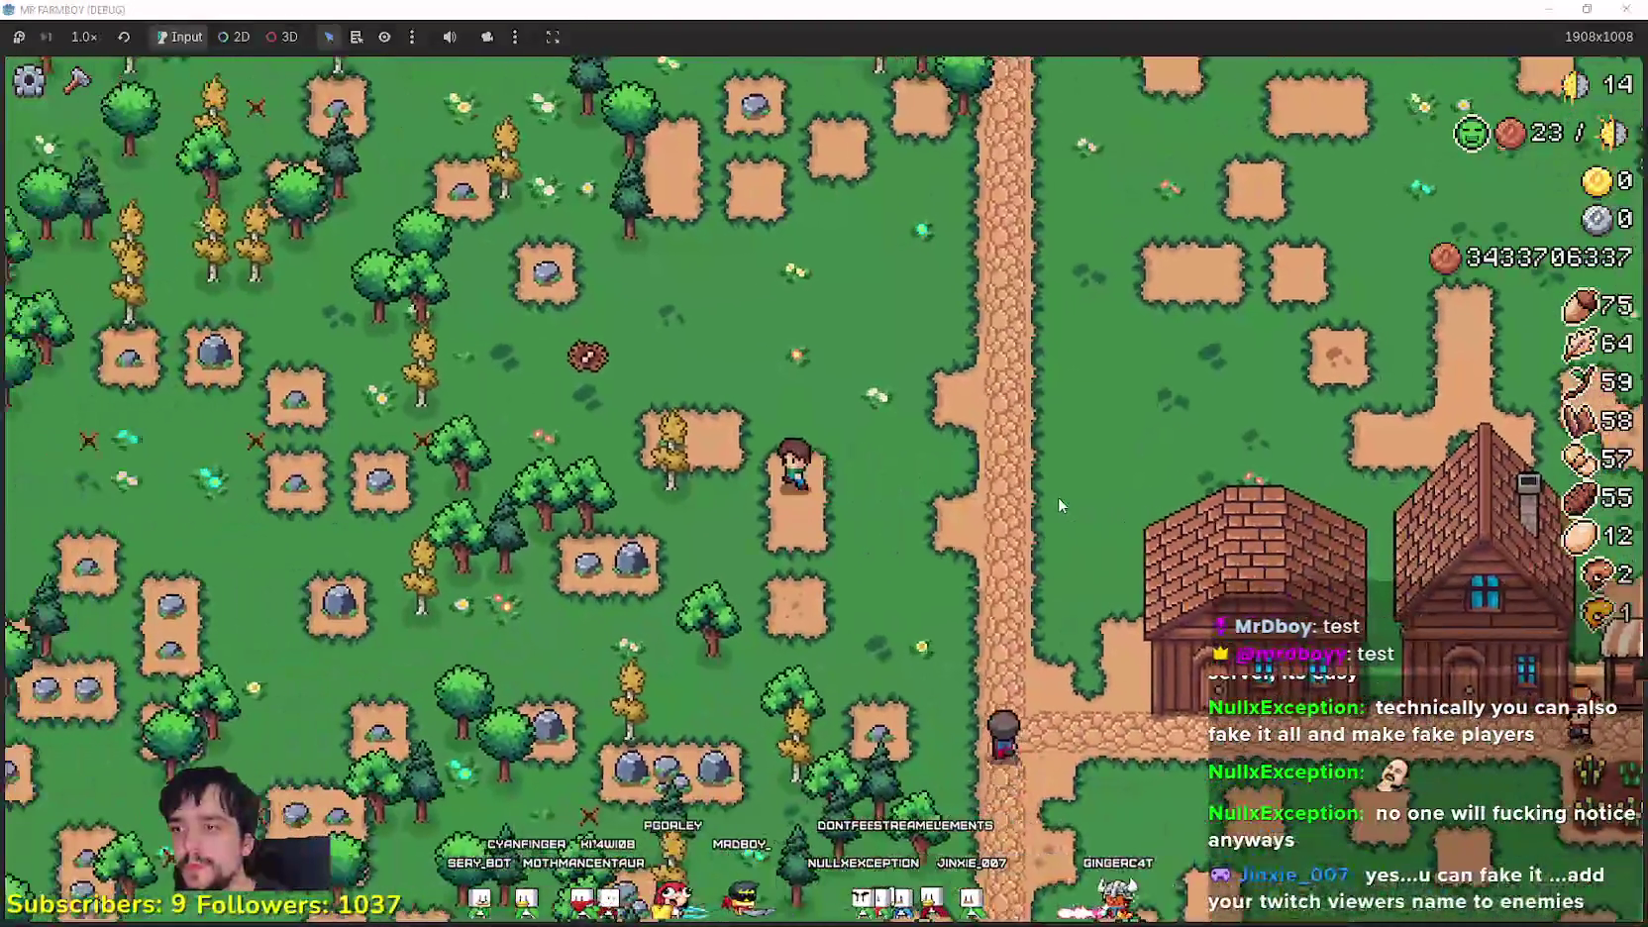
click(1059, 498)
key(d)
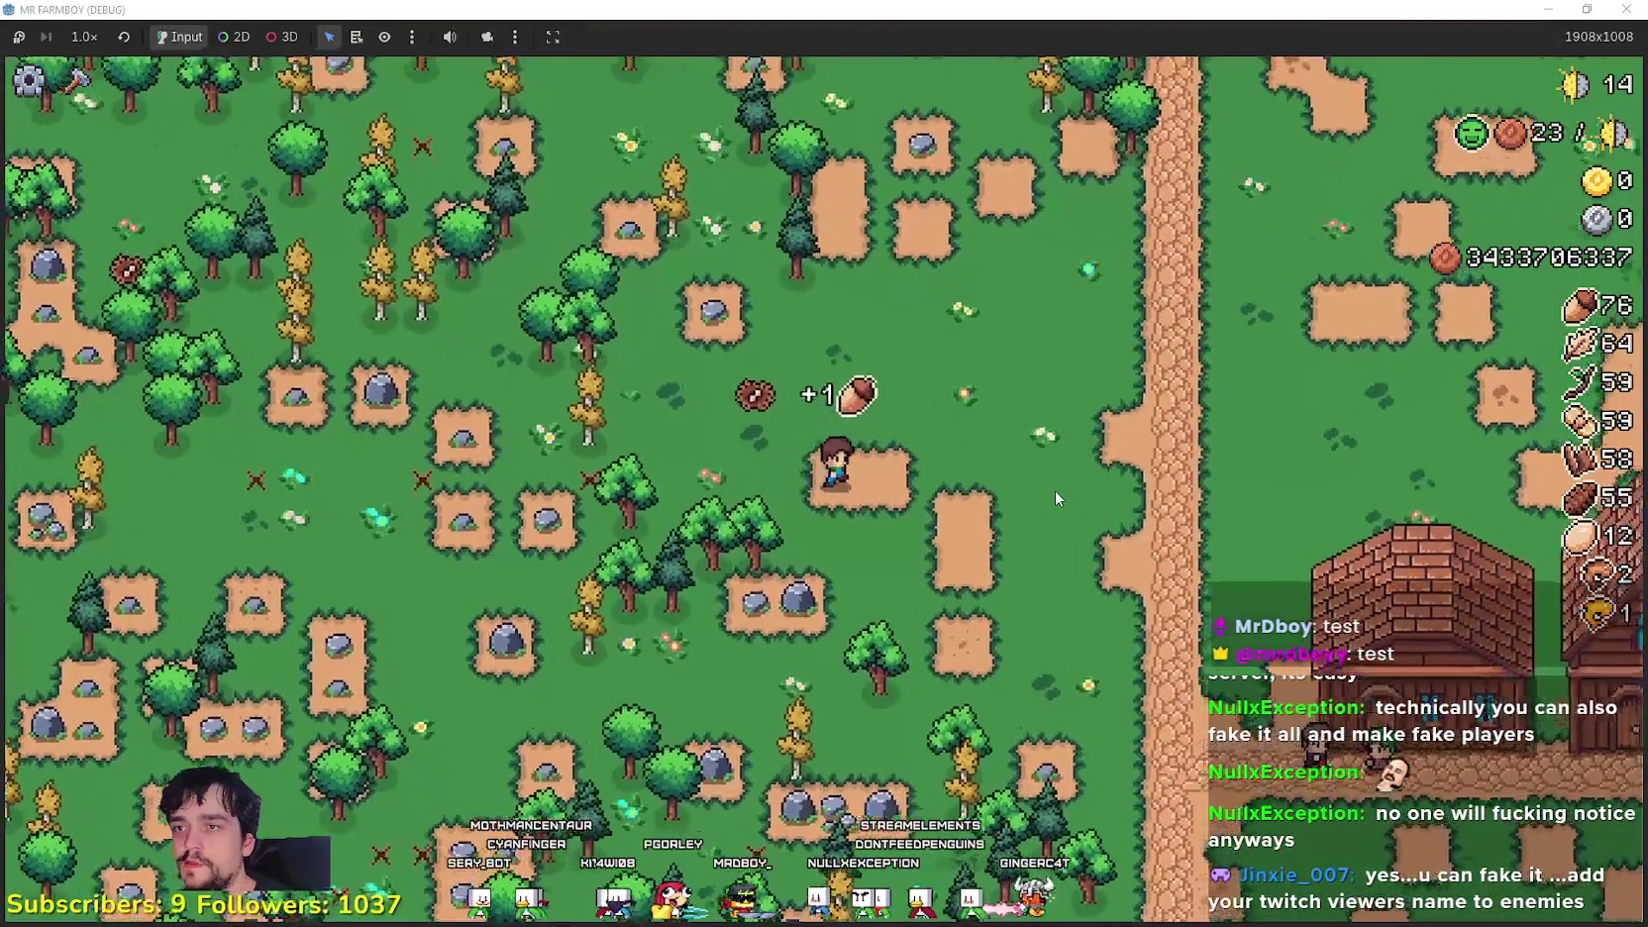
scroll(1055, 490, down, 2)
key(s)
key(d)
scroll(1053, 490, up, 2)
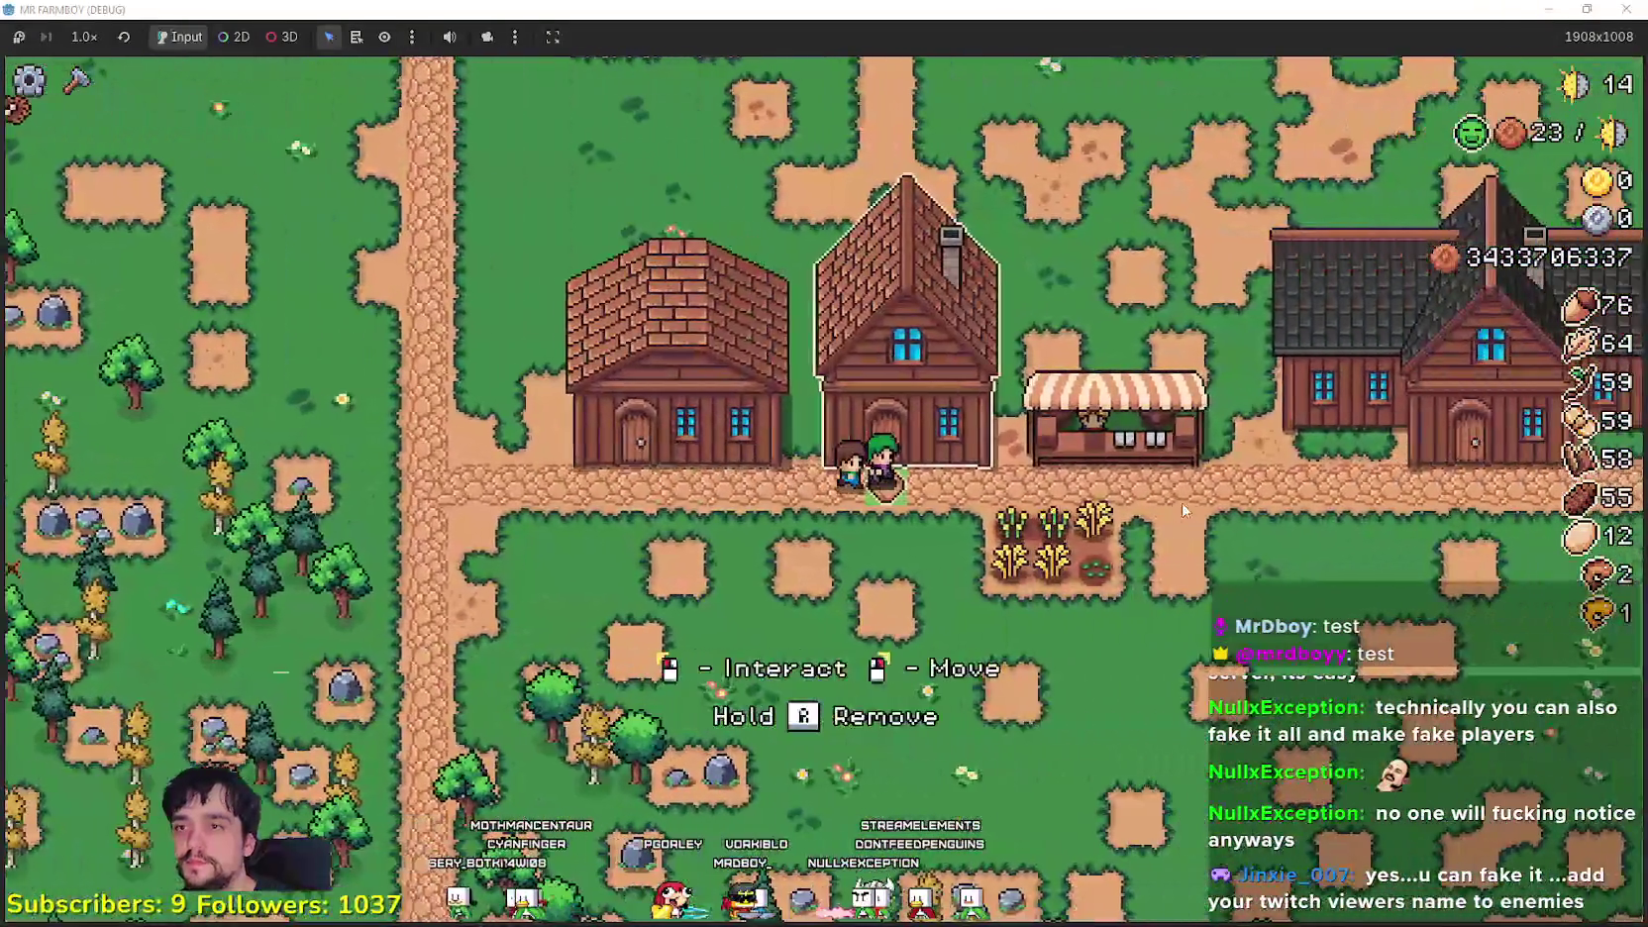
key(d)
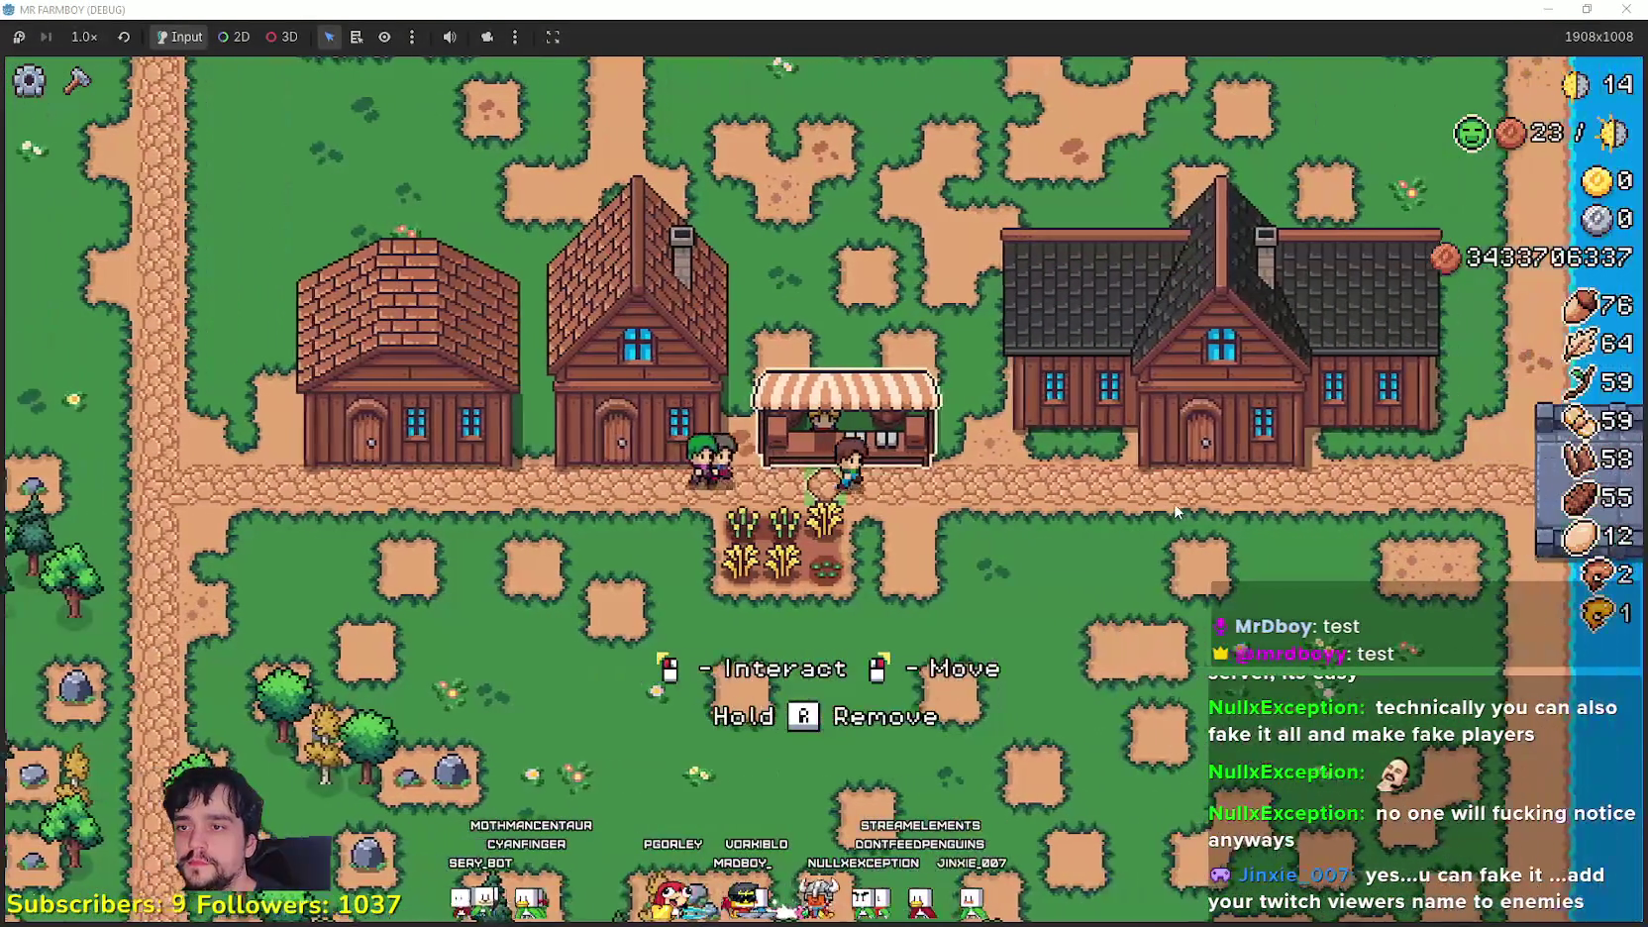
key(e)
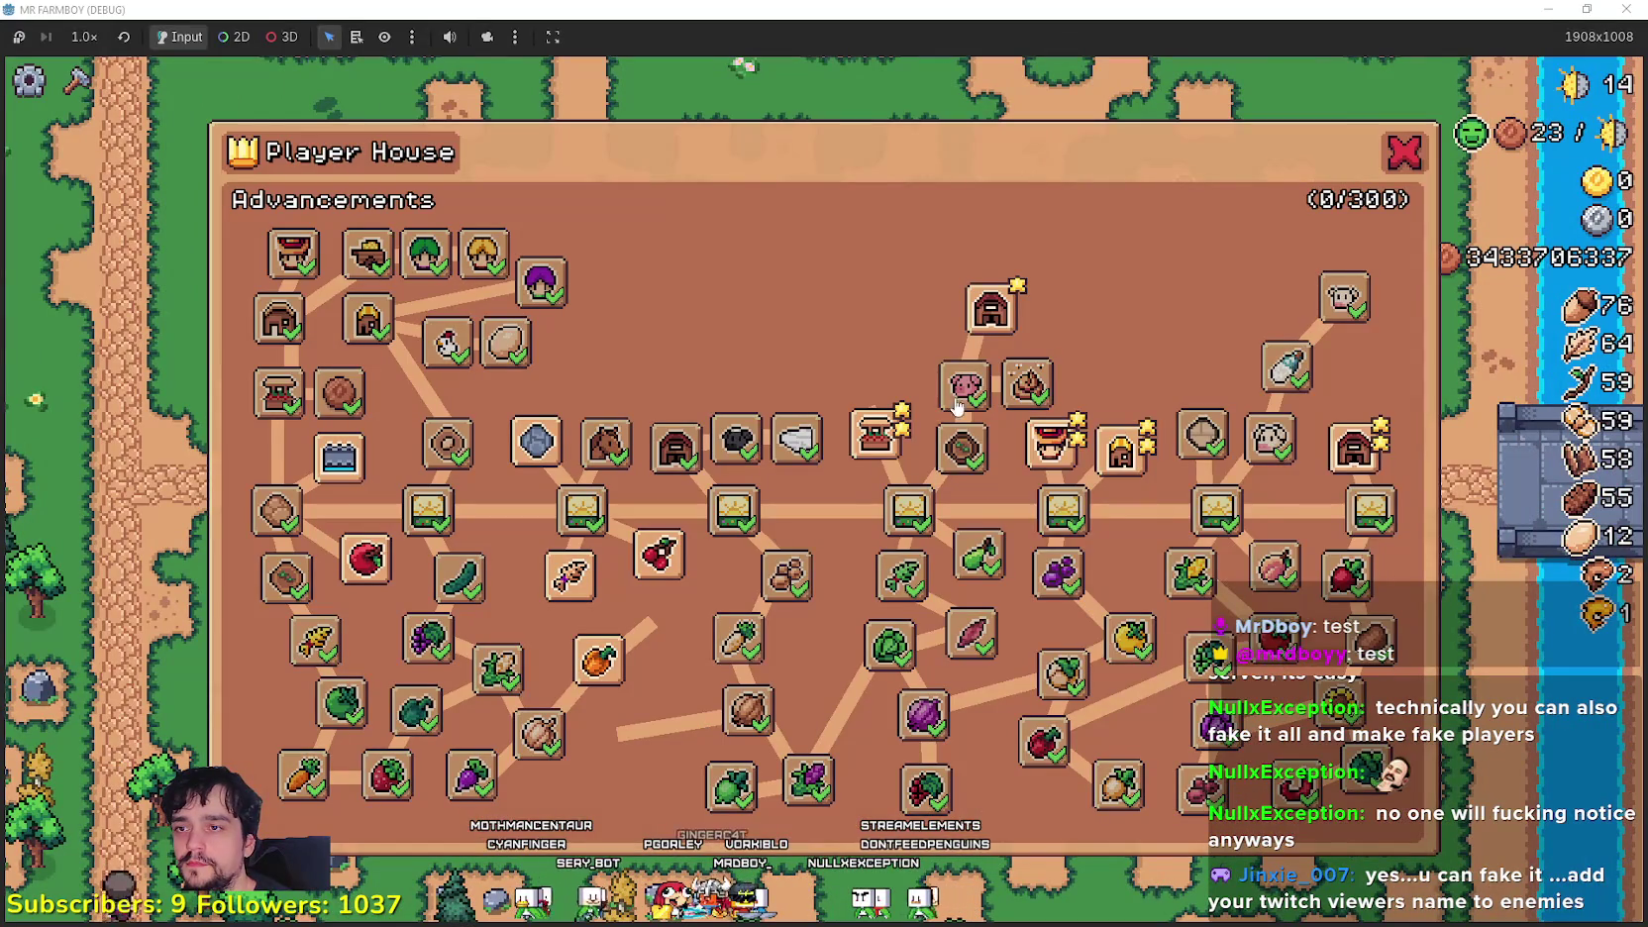
key(Escape)
key(w)
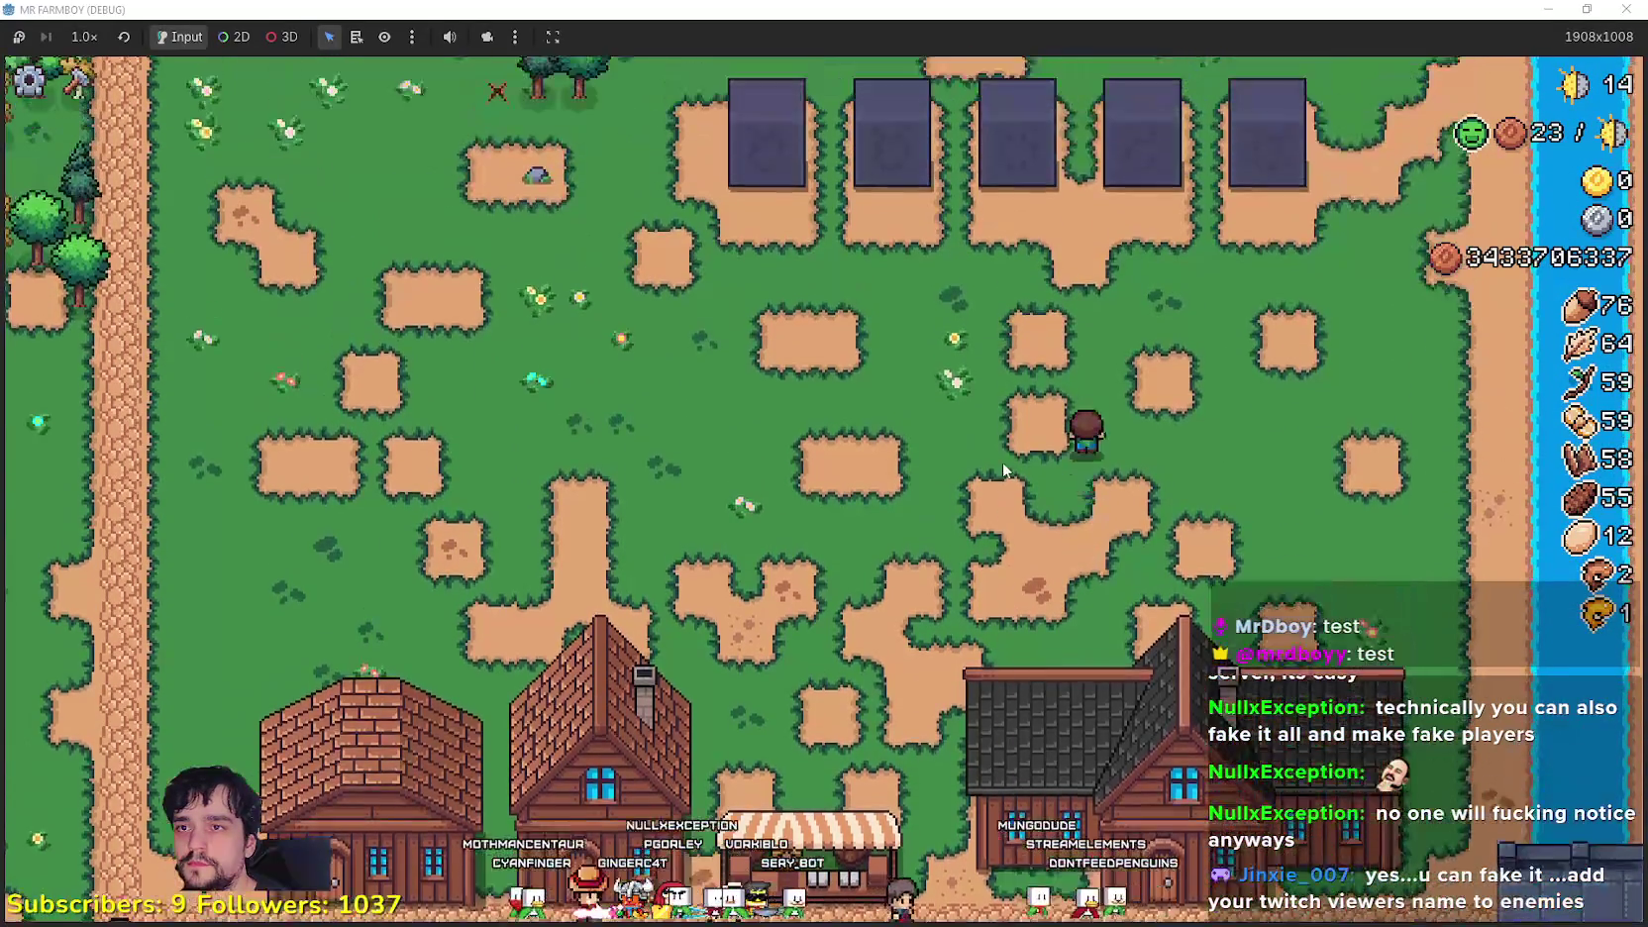
key(d)
key(e)
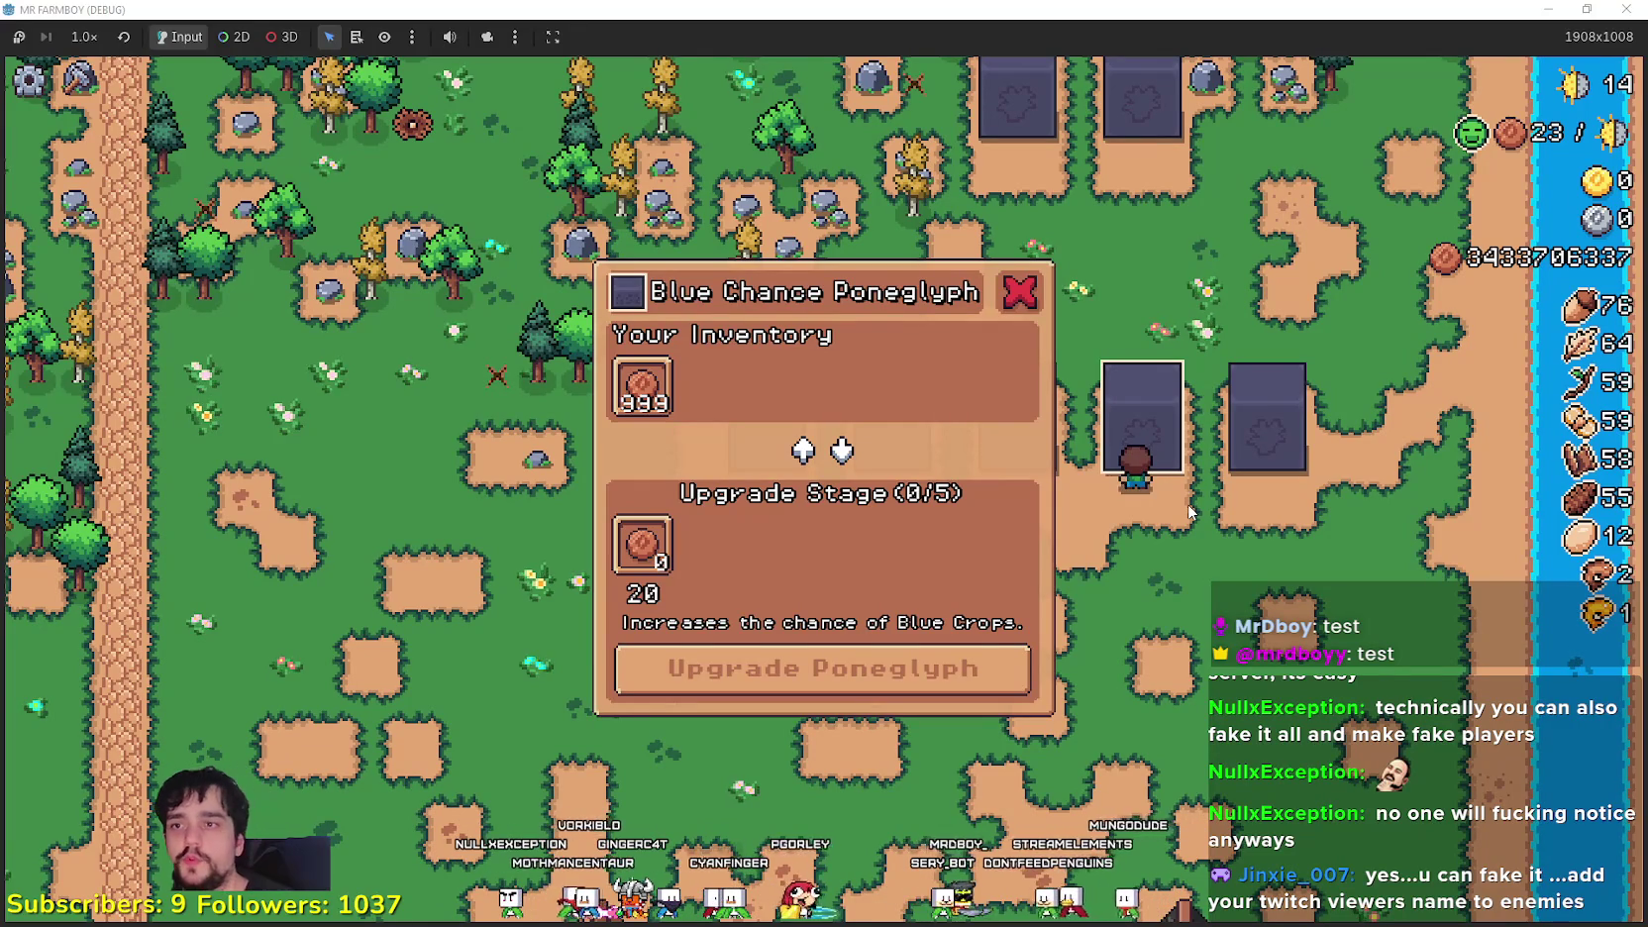
key(Escape)
key(s)
key(a)
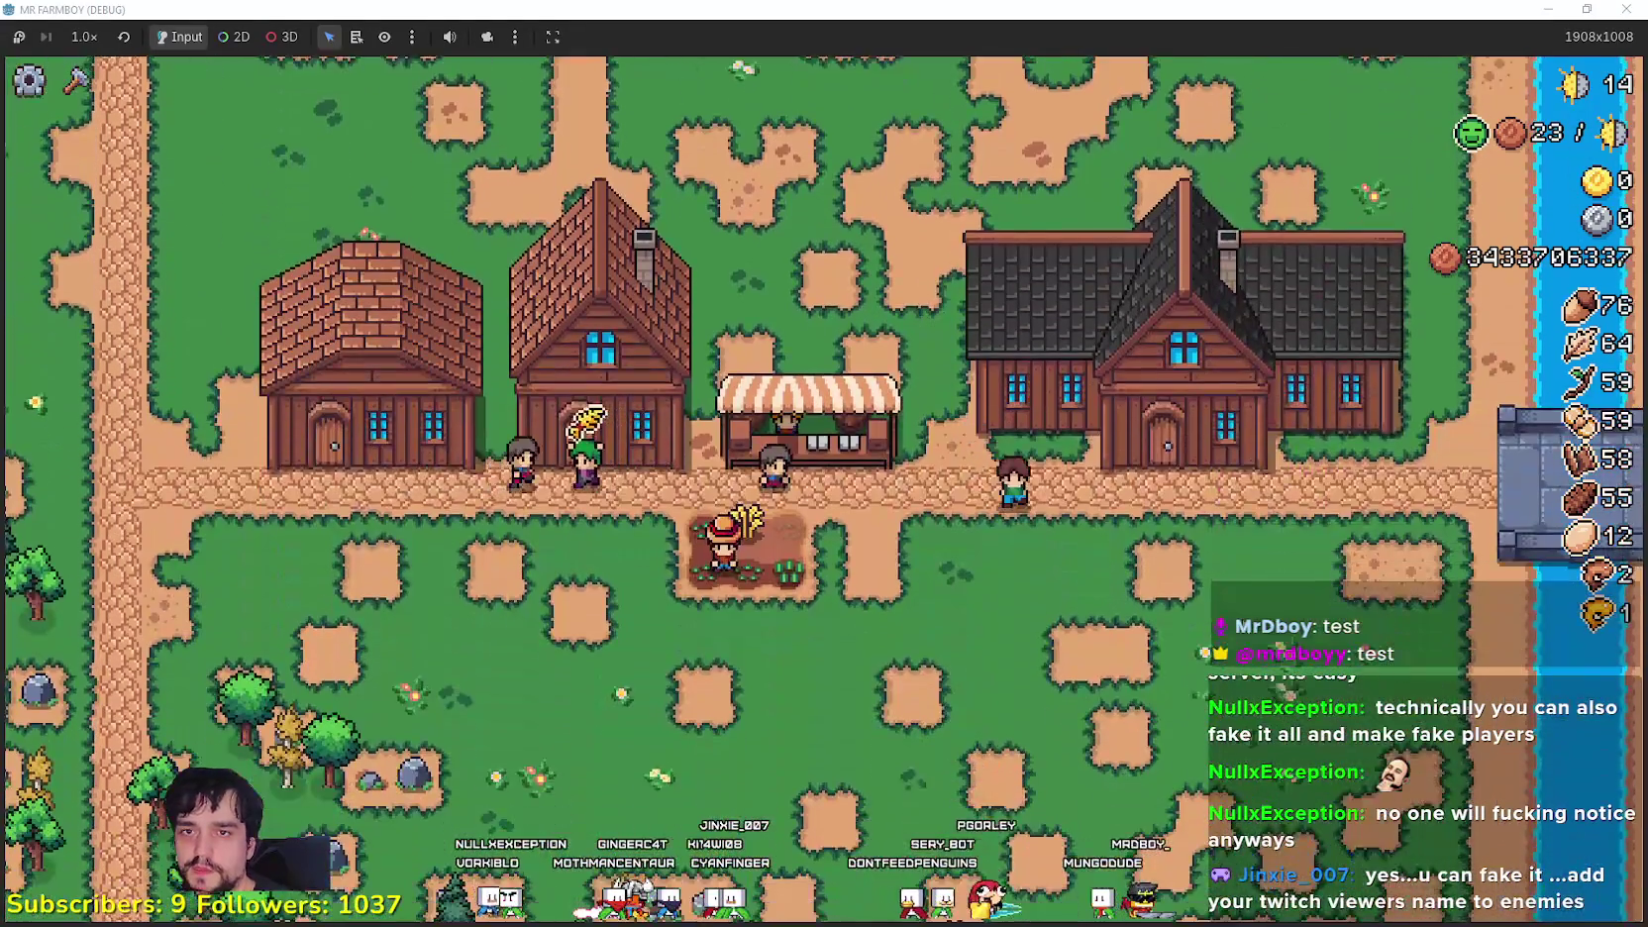
key(w)
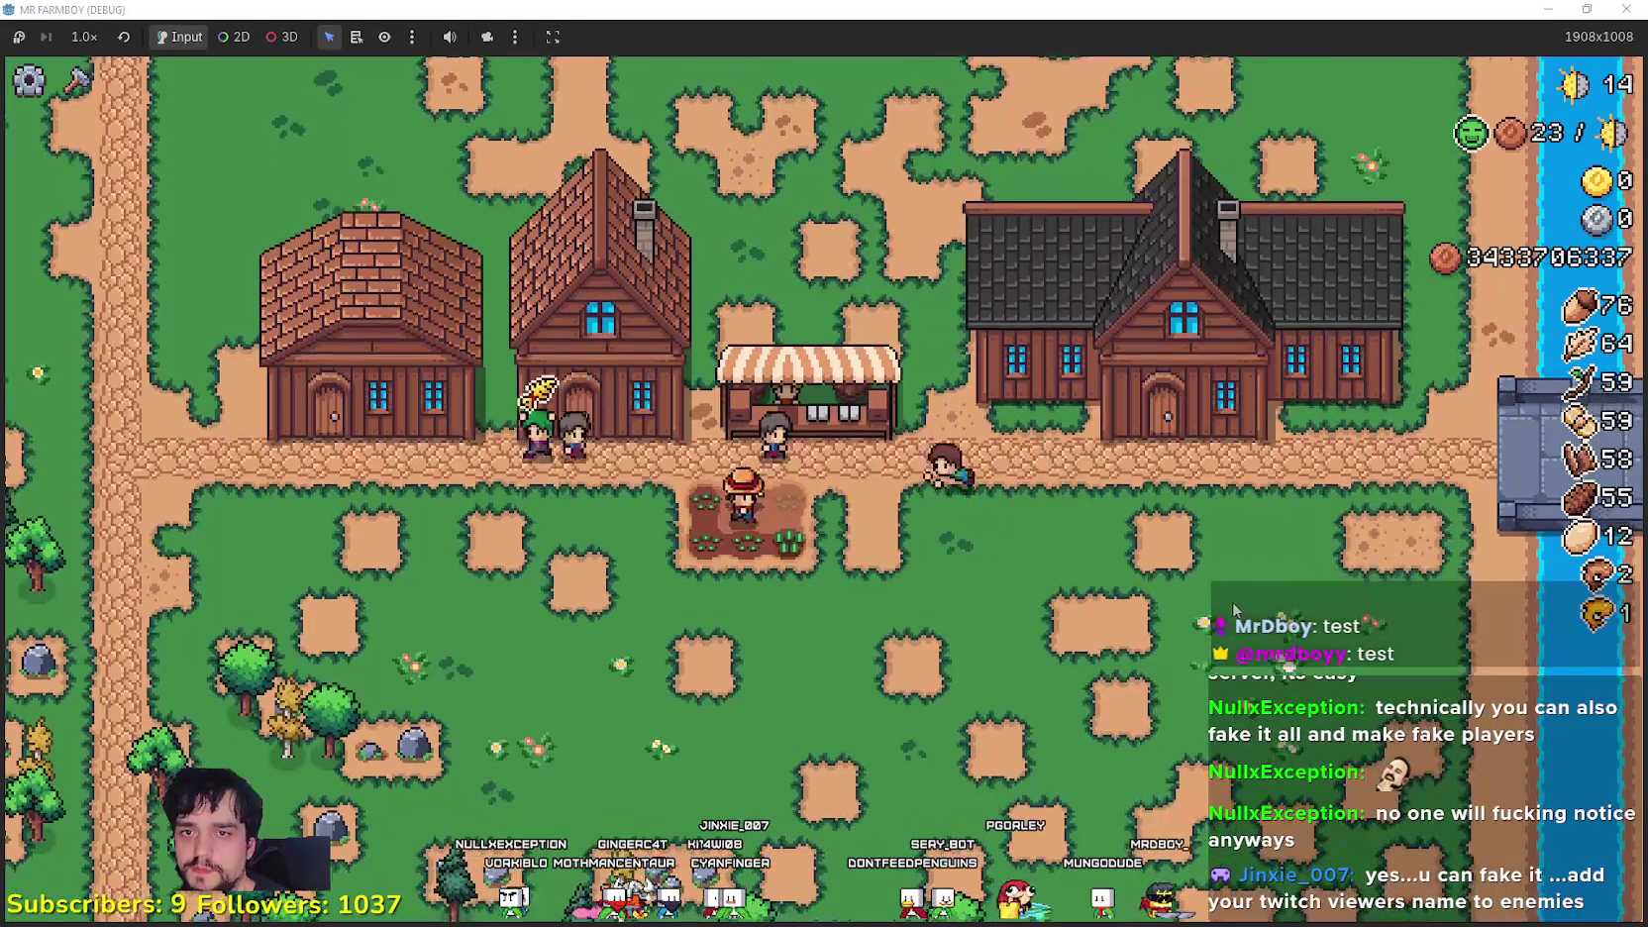
- Put fish into the market's sell slots, then close the market
key(e)
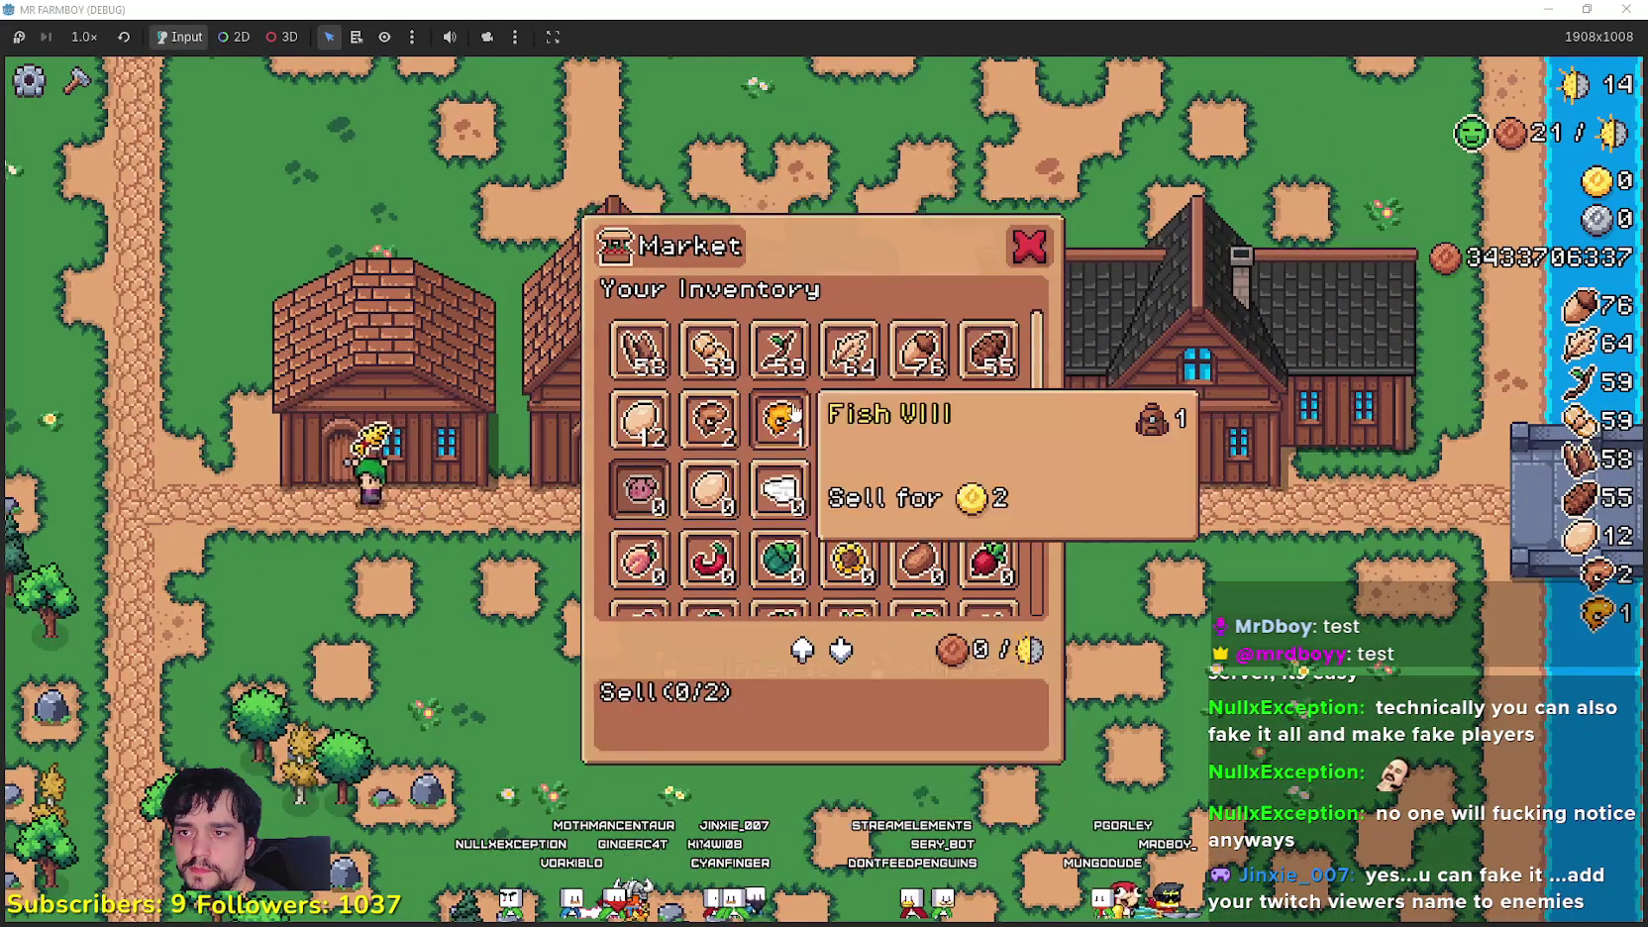
click(711, 416)
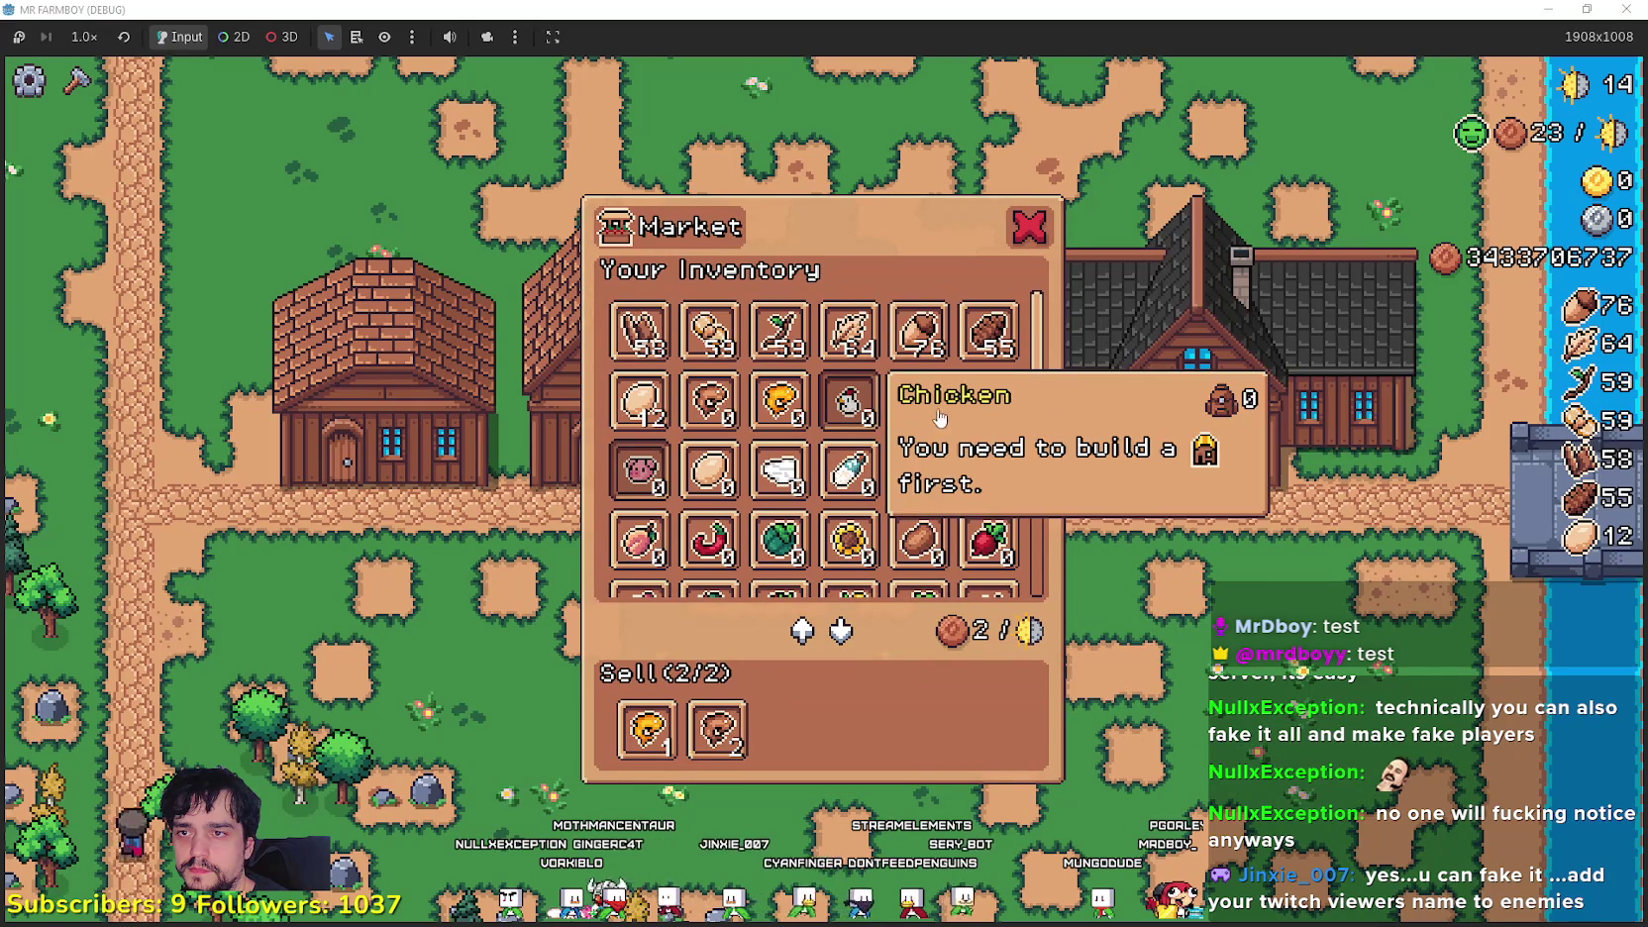
click(715, 735)
key(Escape)
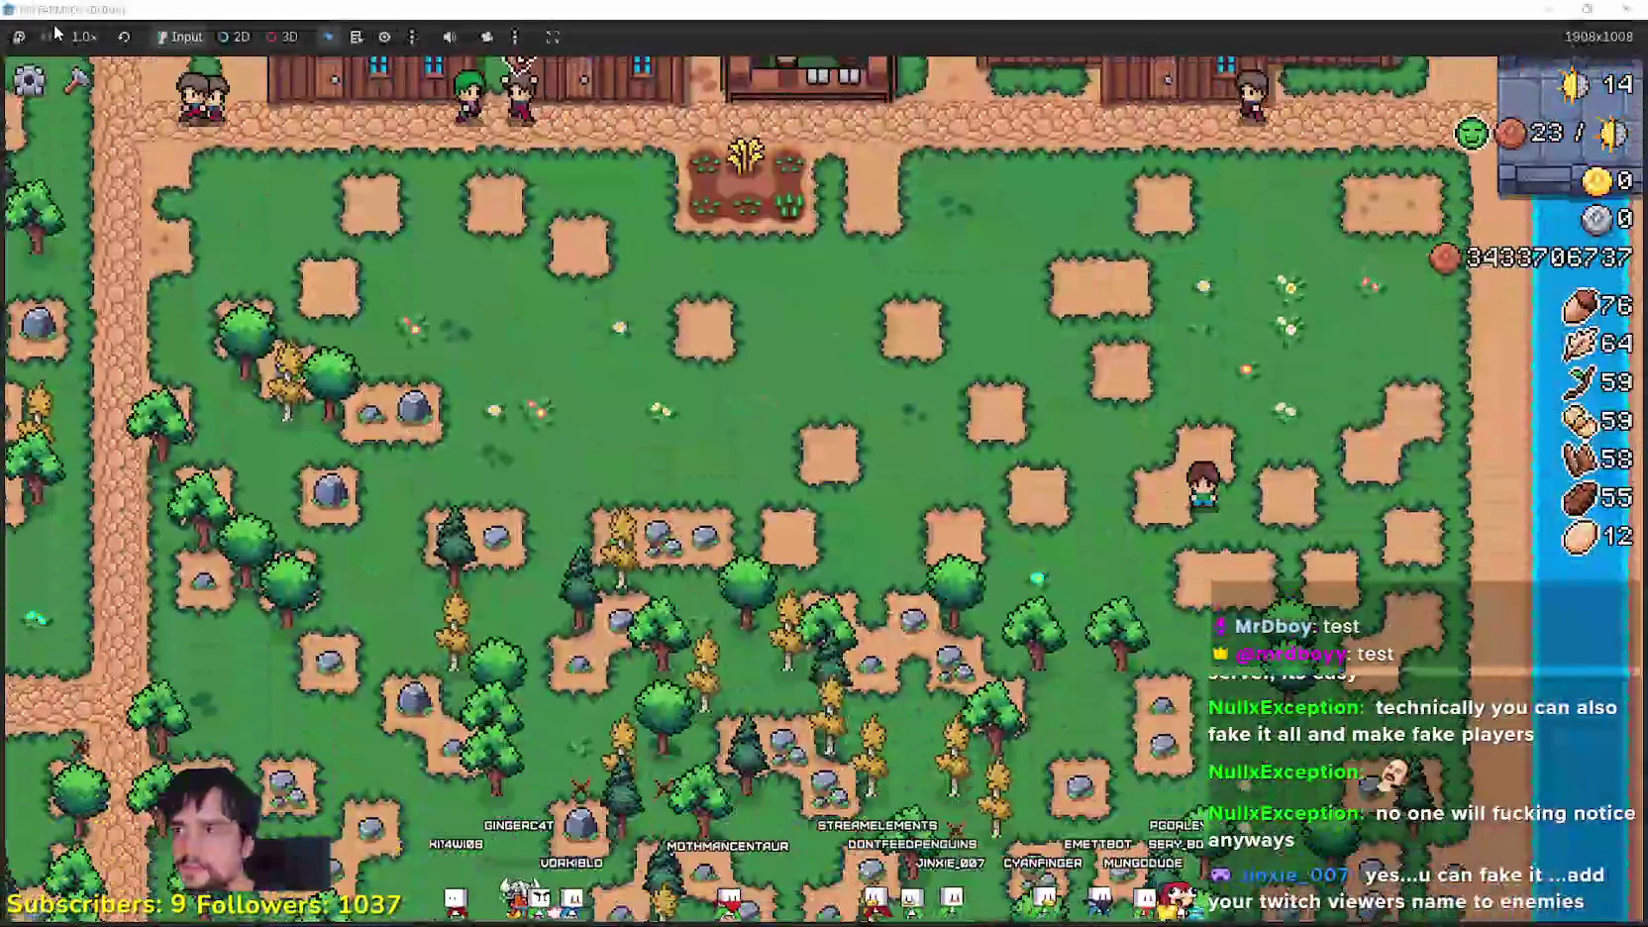
- Set the game speed to 2.0x and briefly reopen the market stall
click(85, 37)
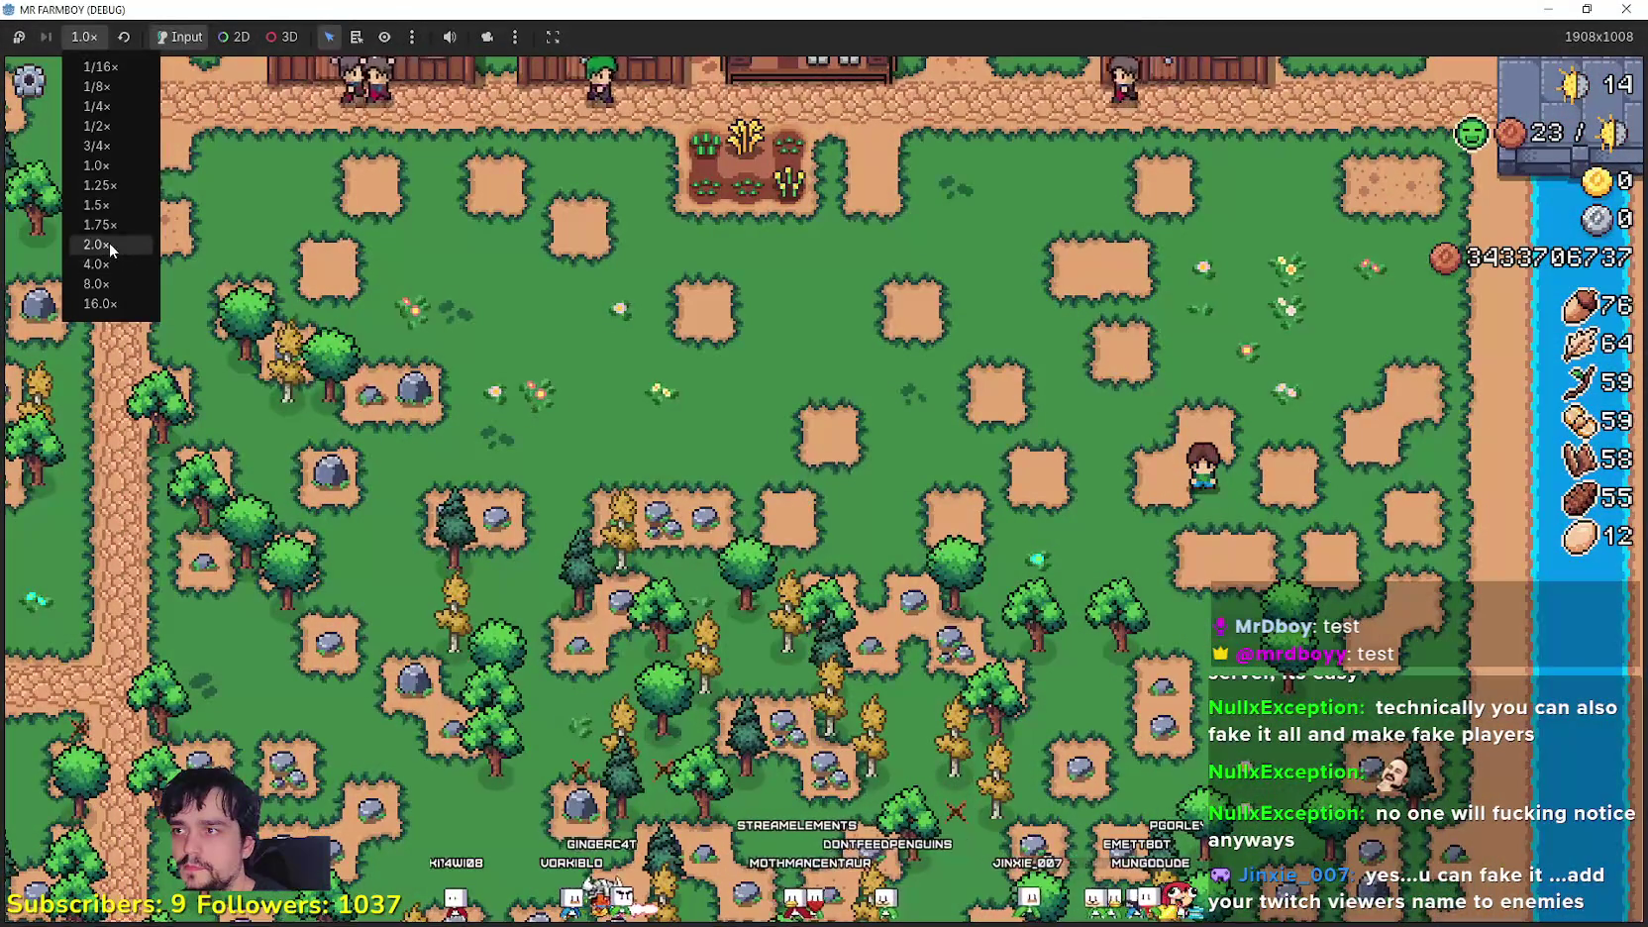
click(96, 244)
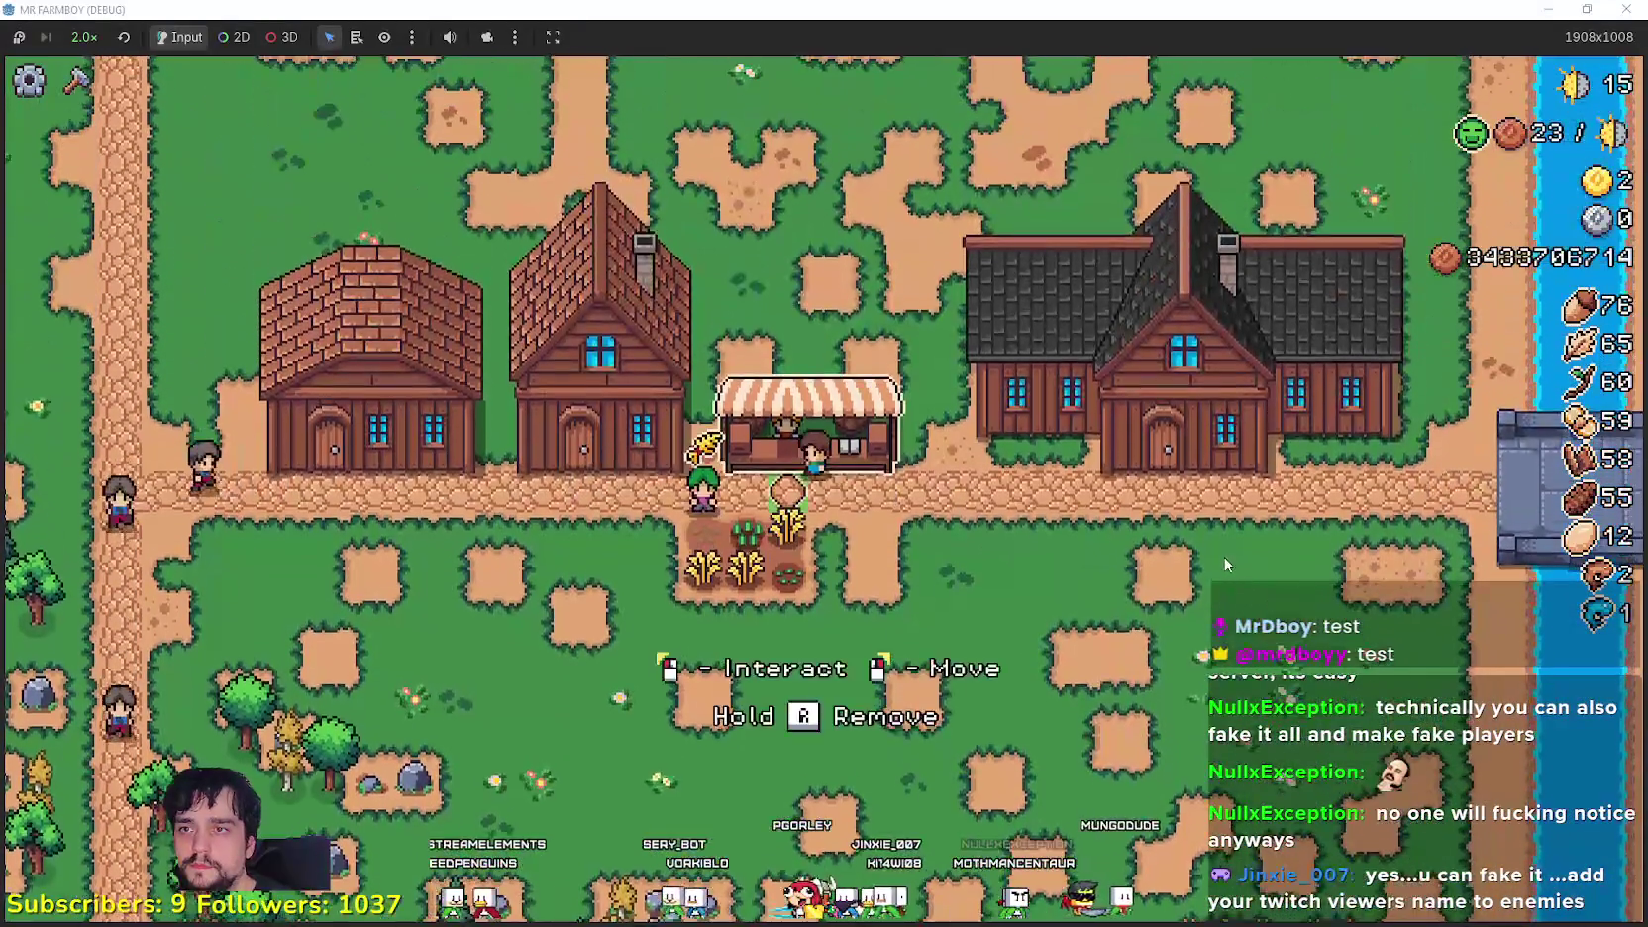
key(e)
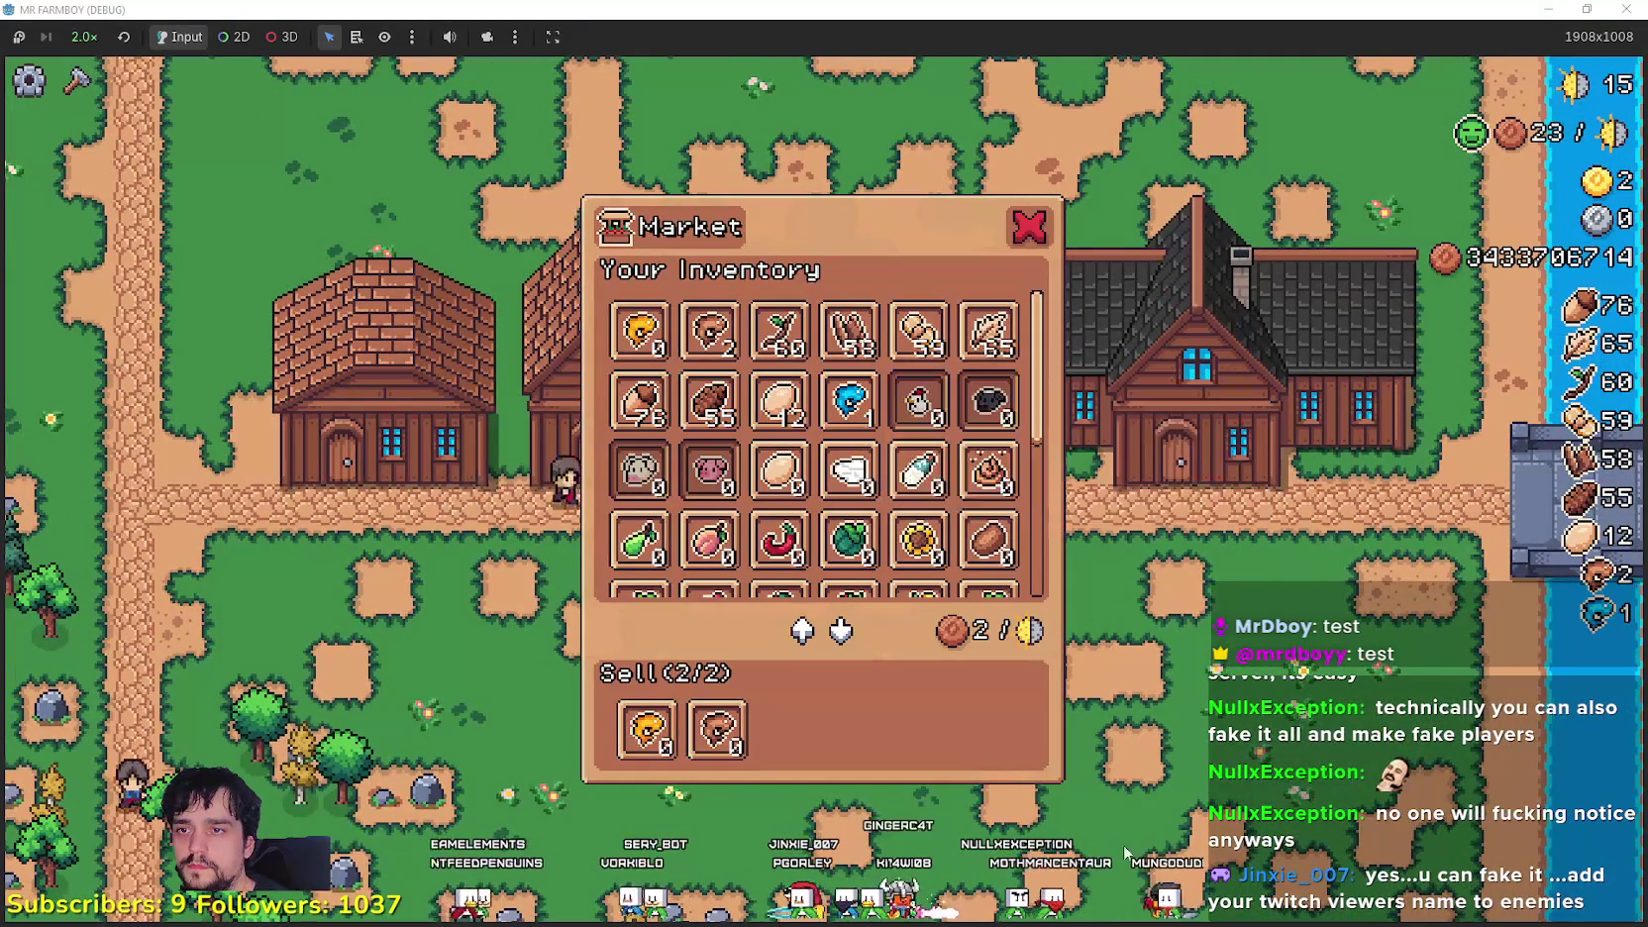
key(Escape)
scroll(919, 670, down, 3)
- Walk south-west through the forest, west along the beach, then north along the river
key(a)
key(s)
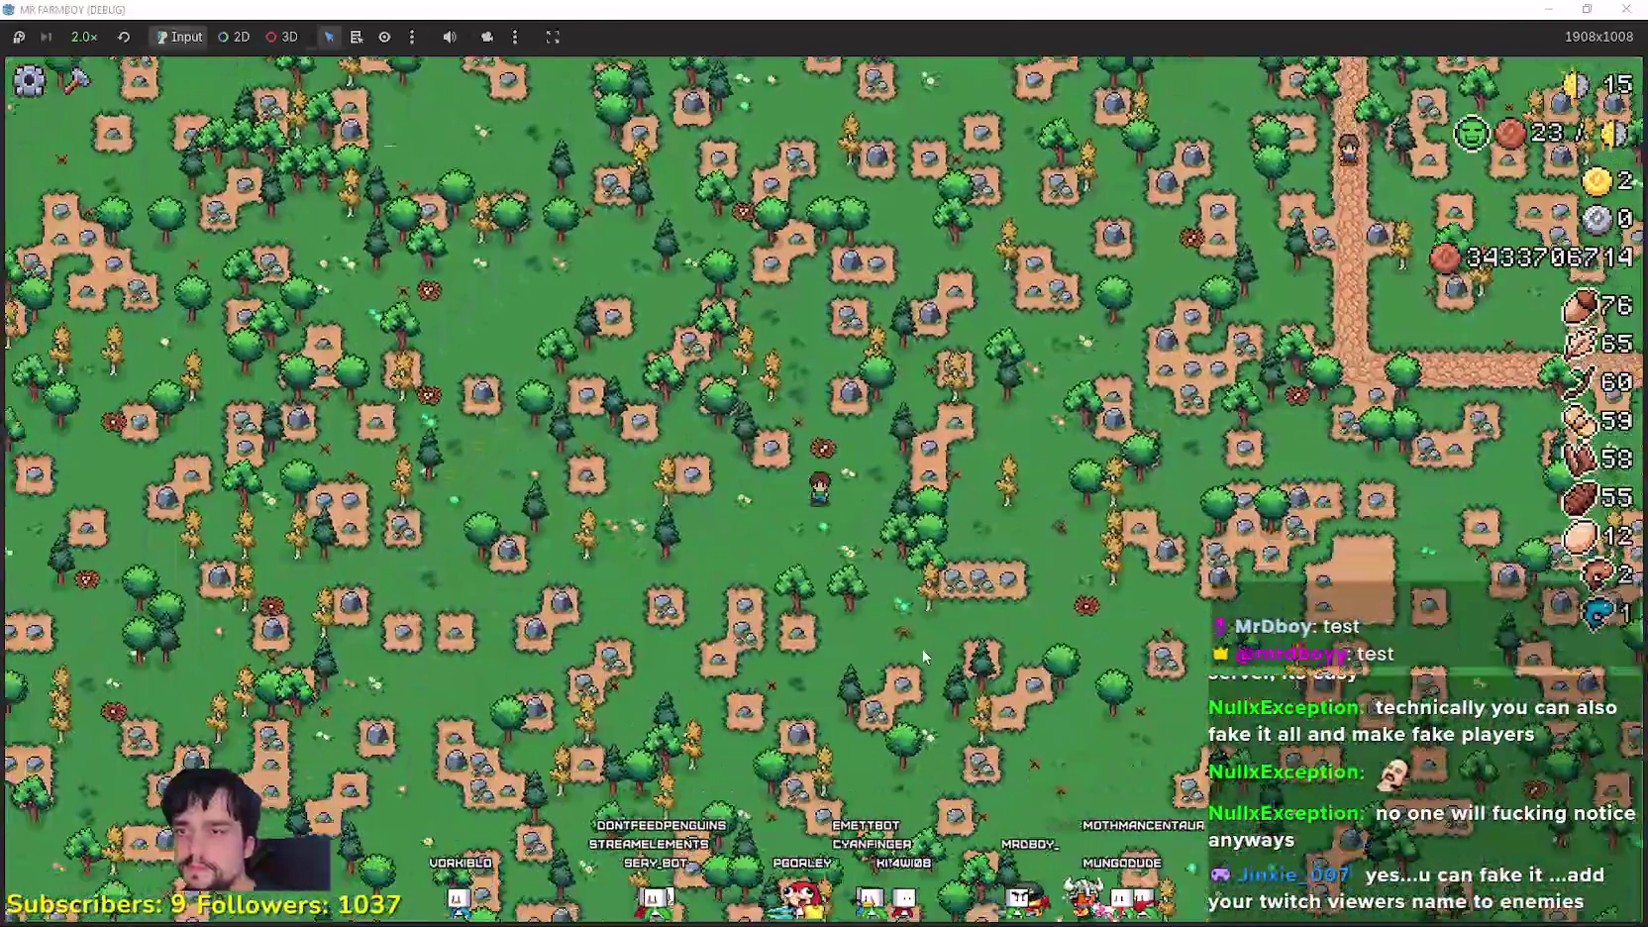
key(a)
key(s)
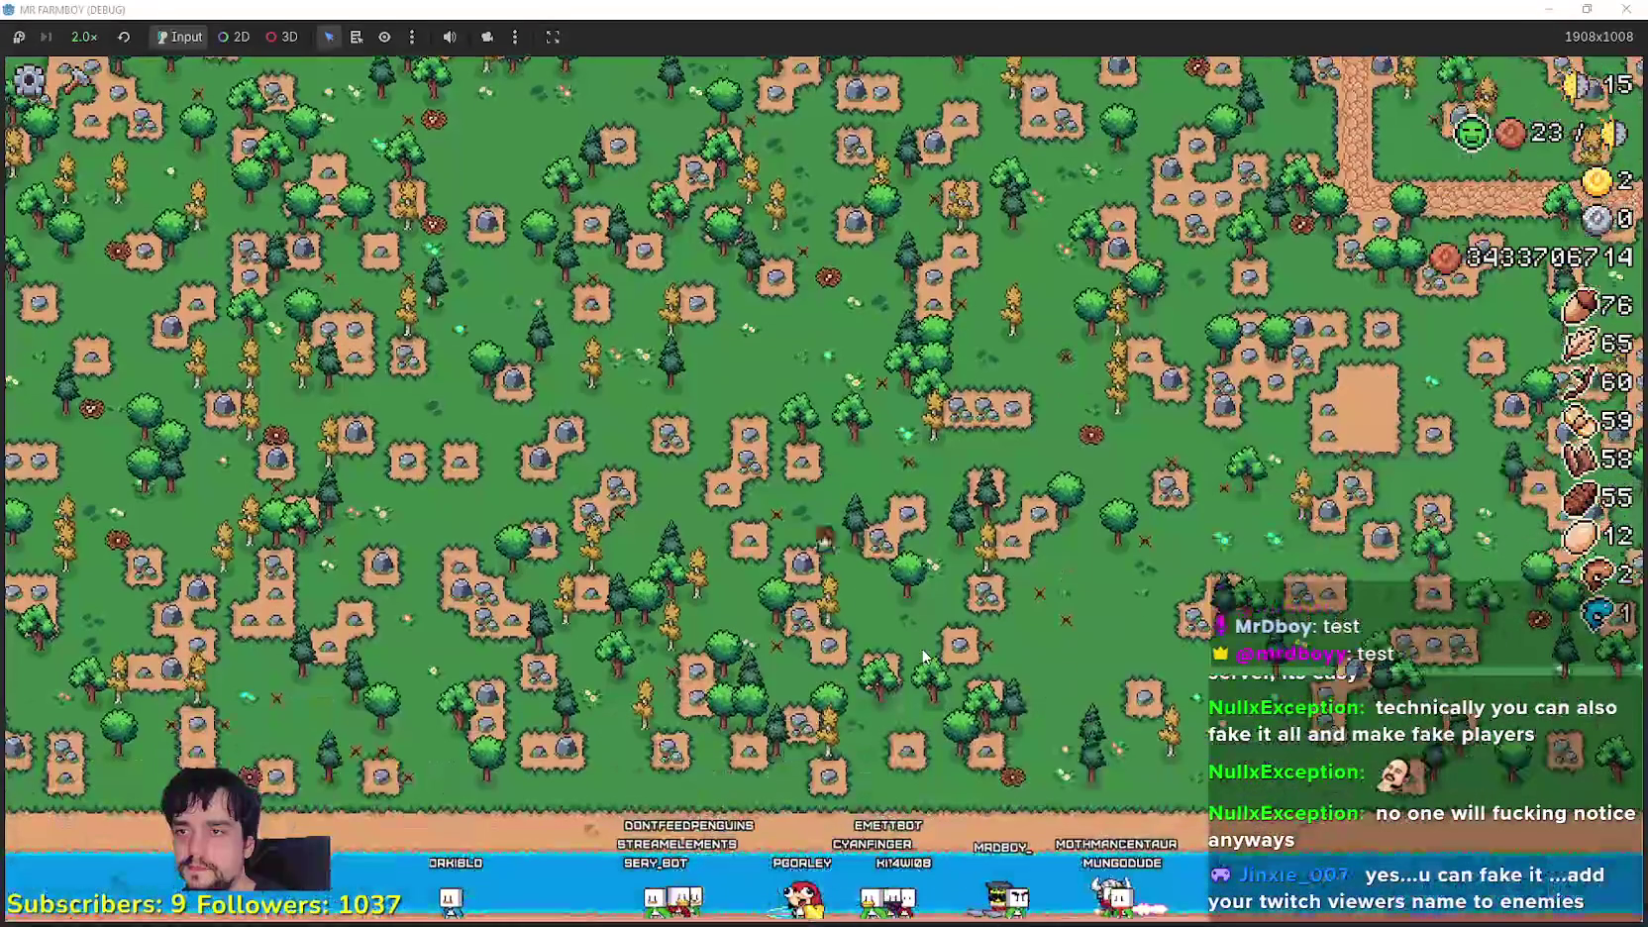
scroll(919, 646, up, 5)
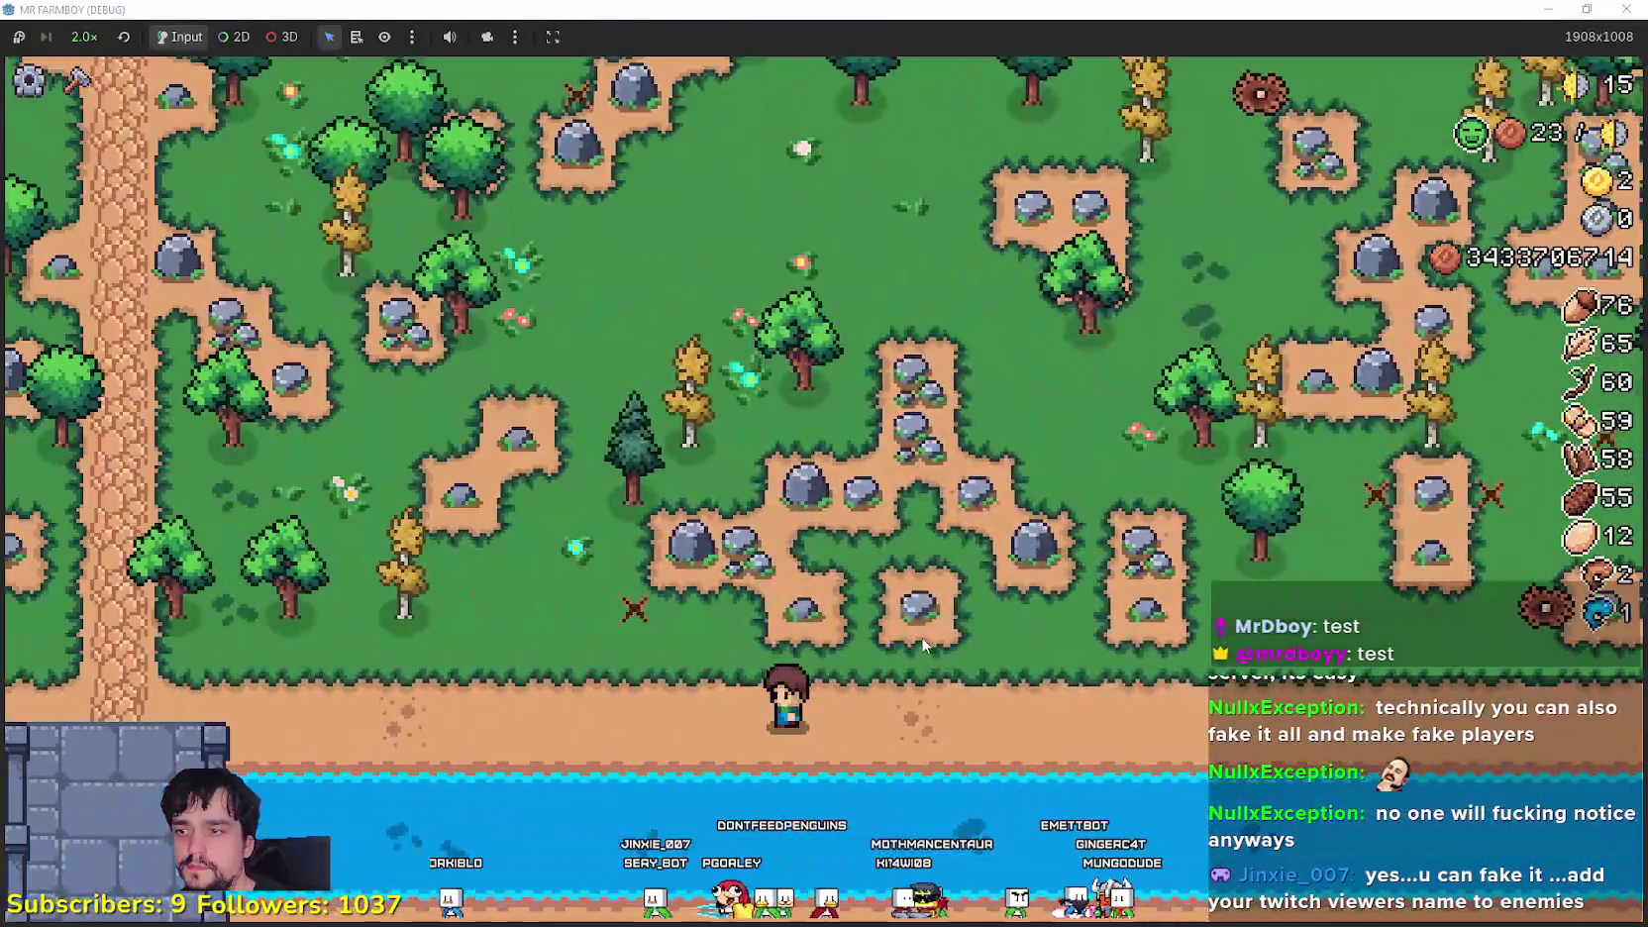
key(a)
key(s)
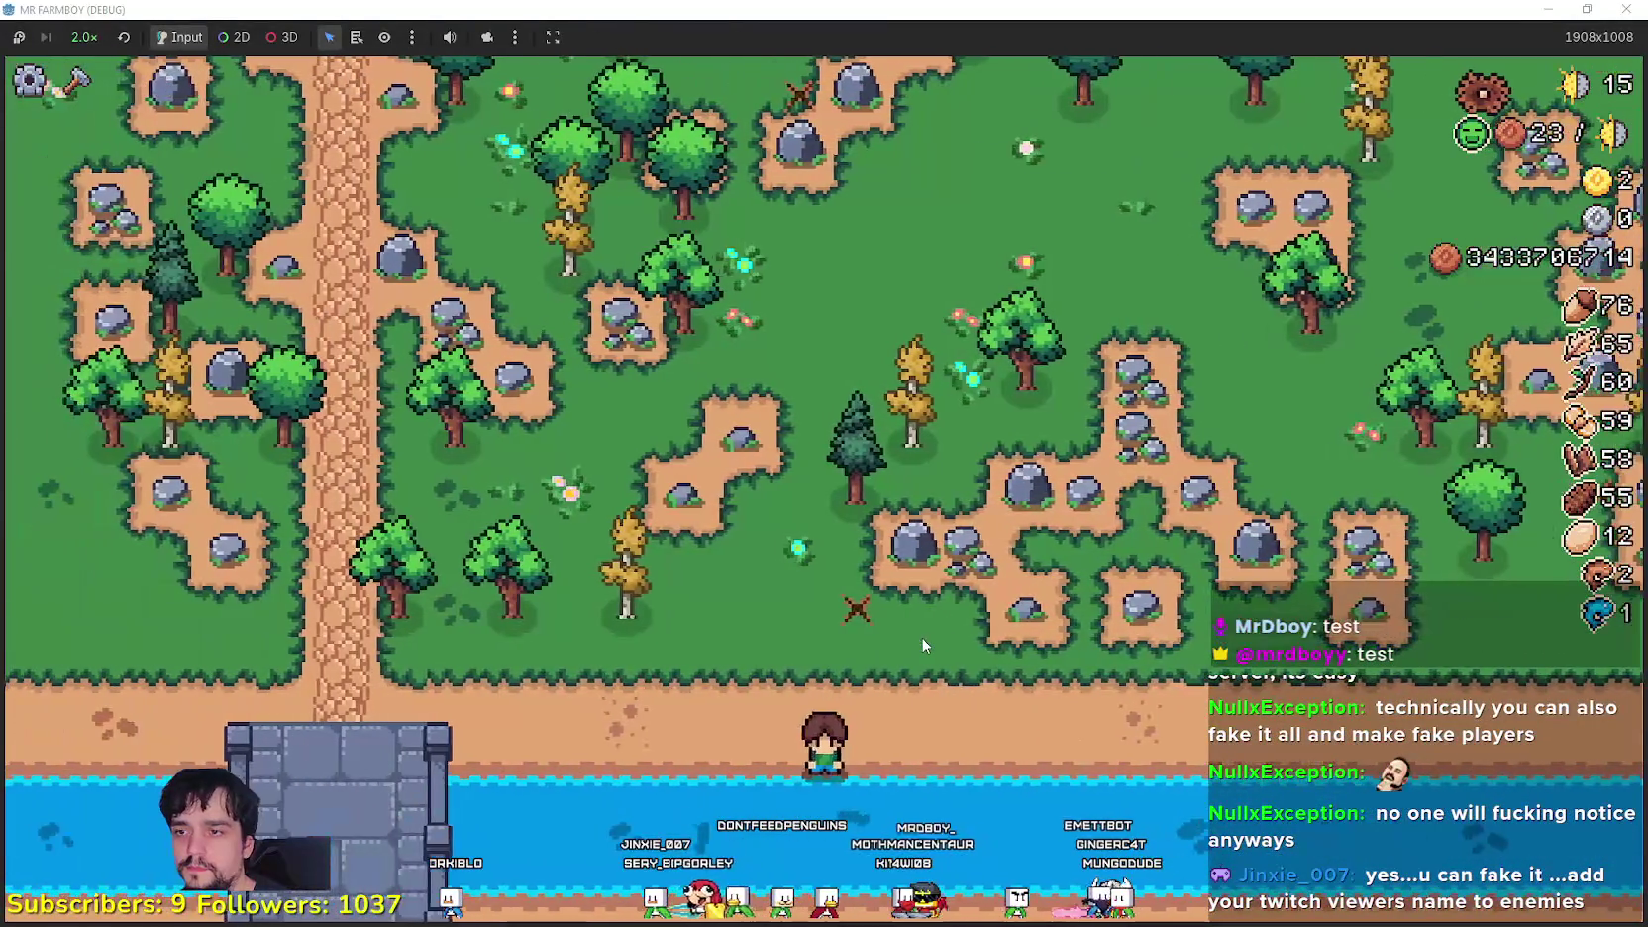
key(a)
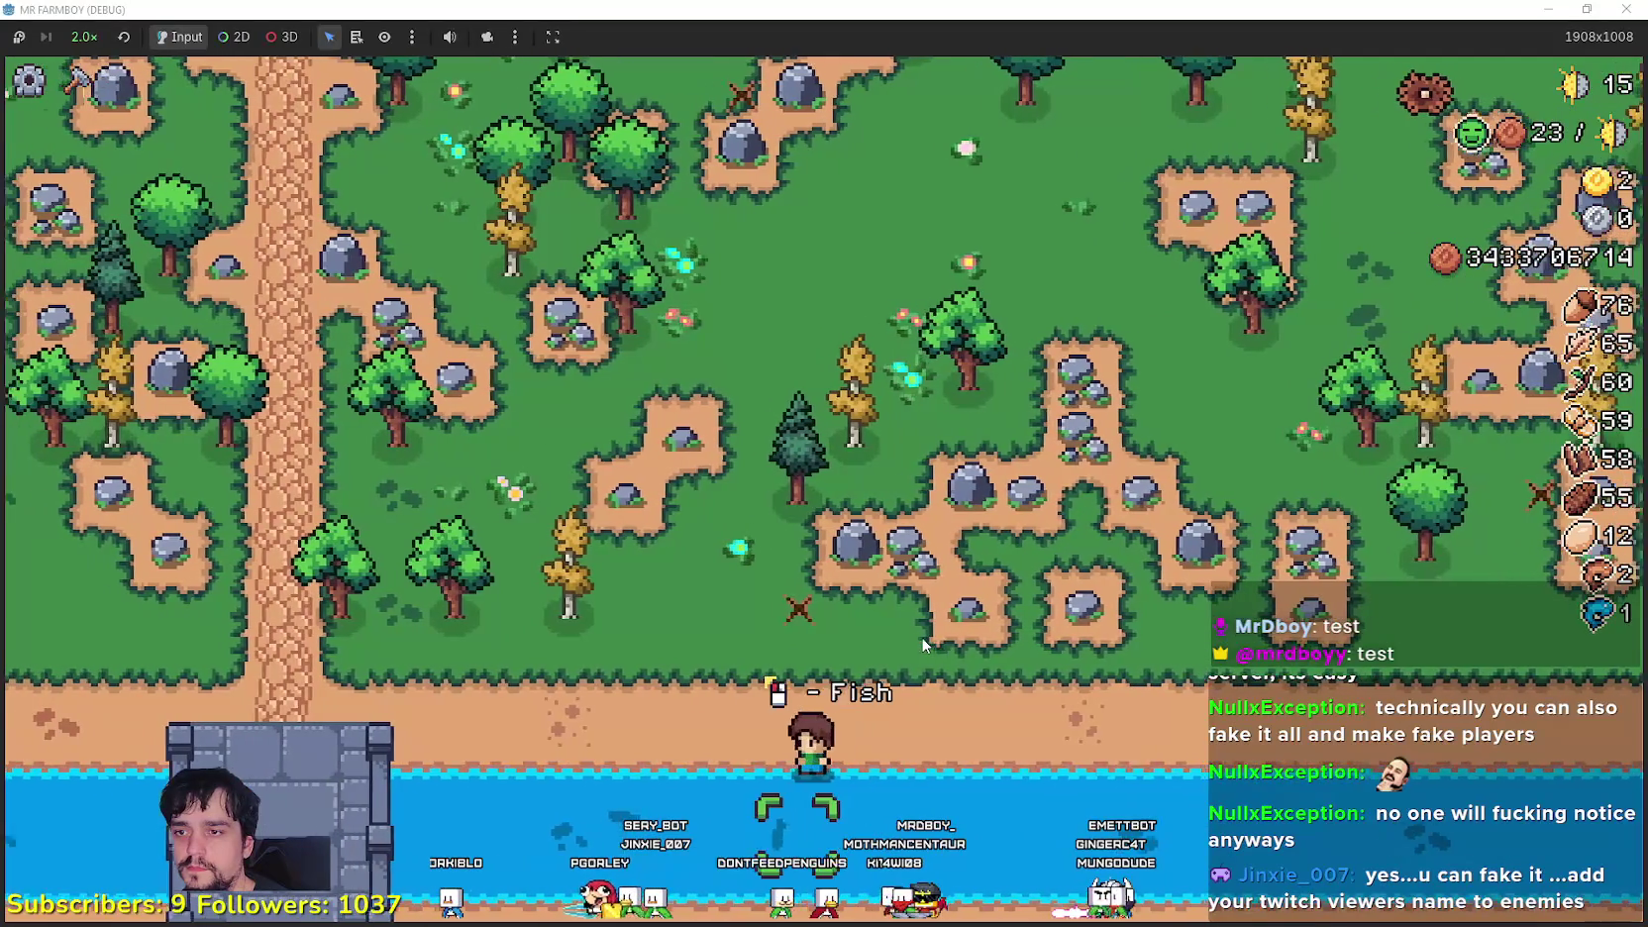
key(a)
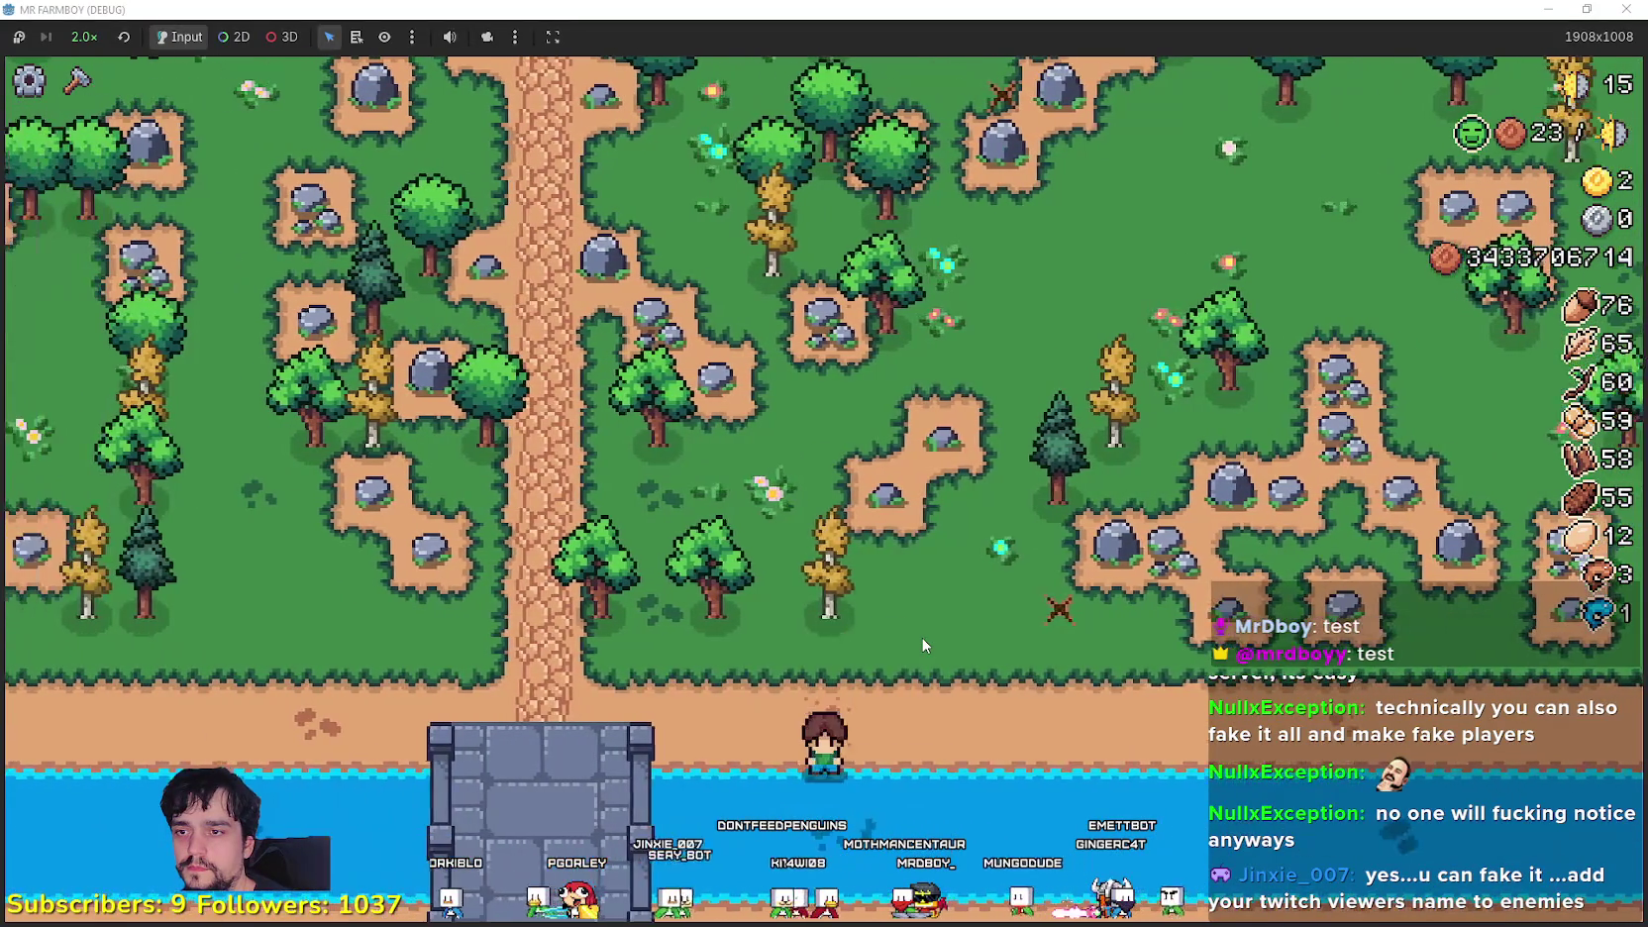
key(a)
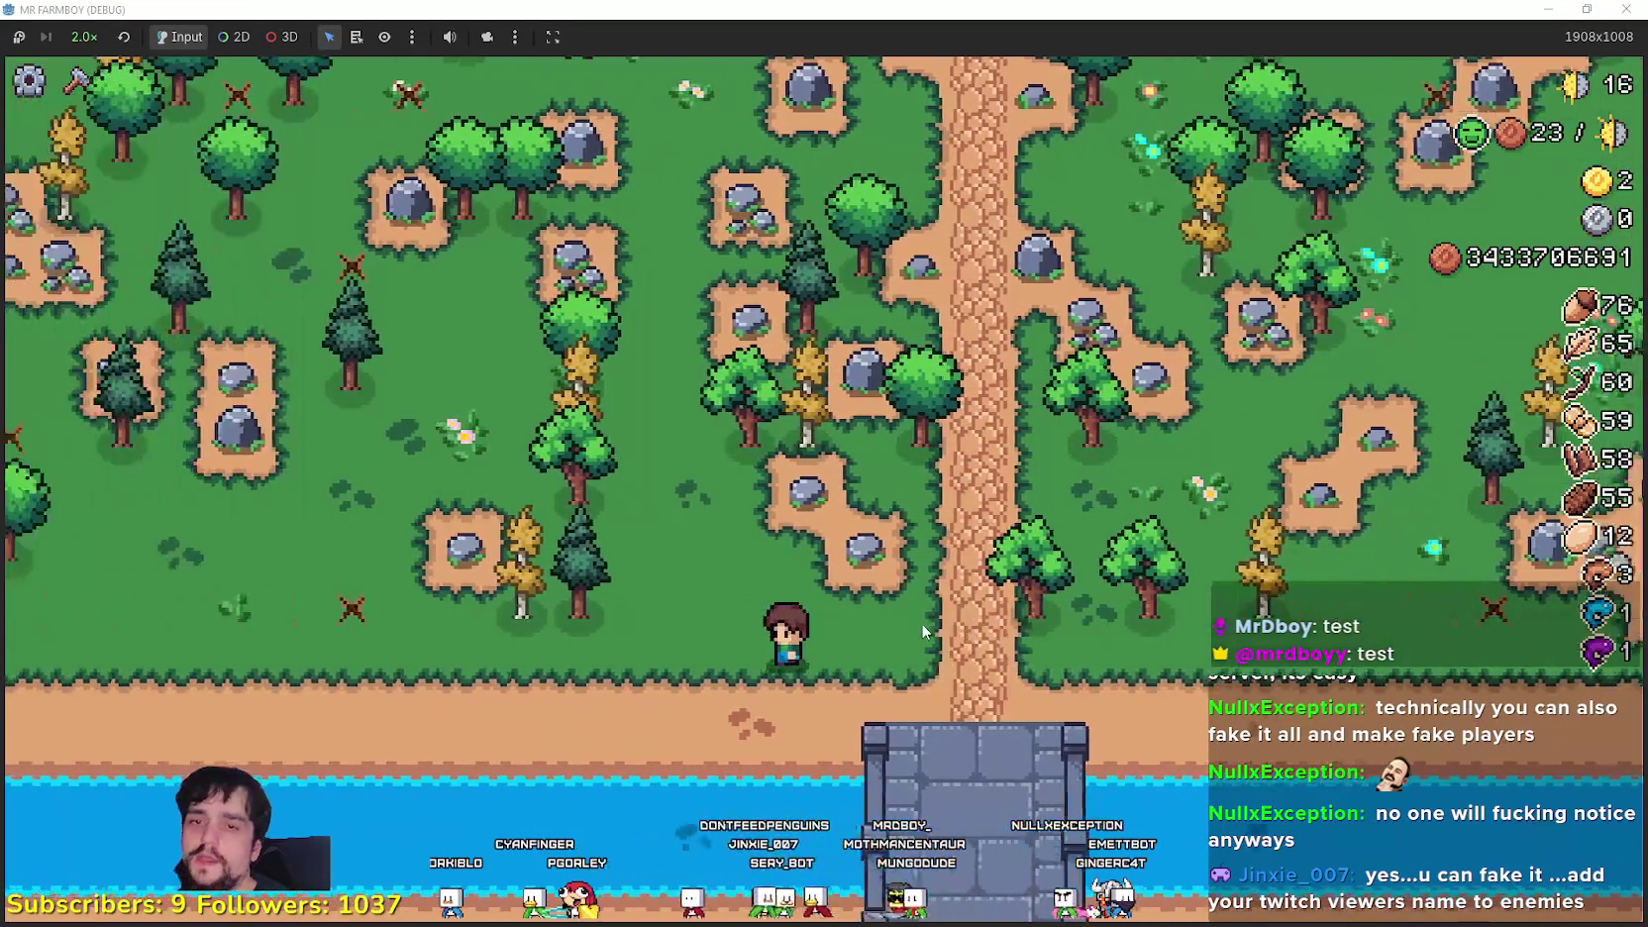
key(a)
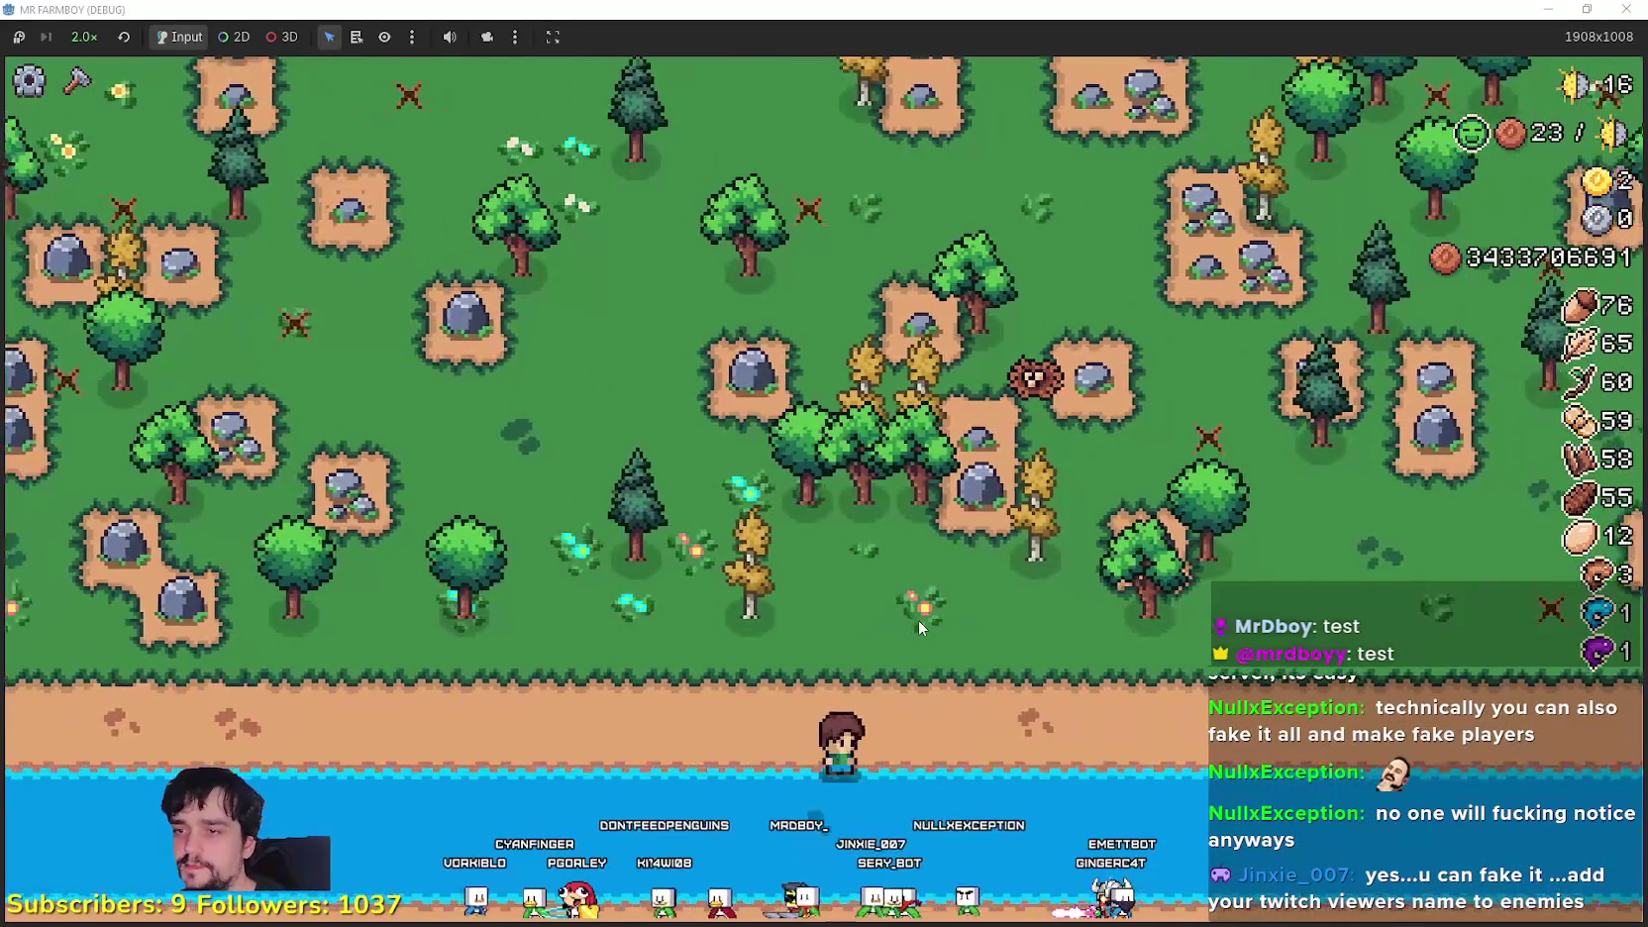
key(a)
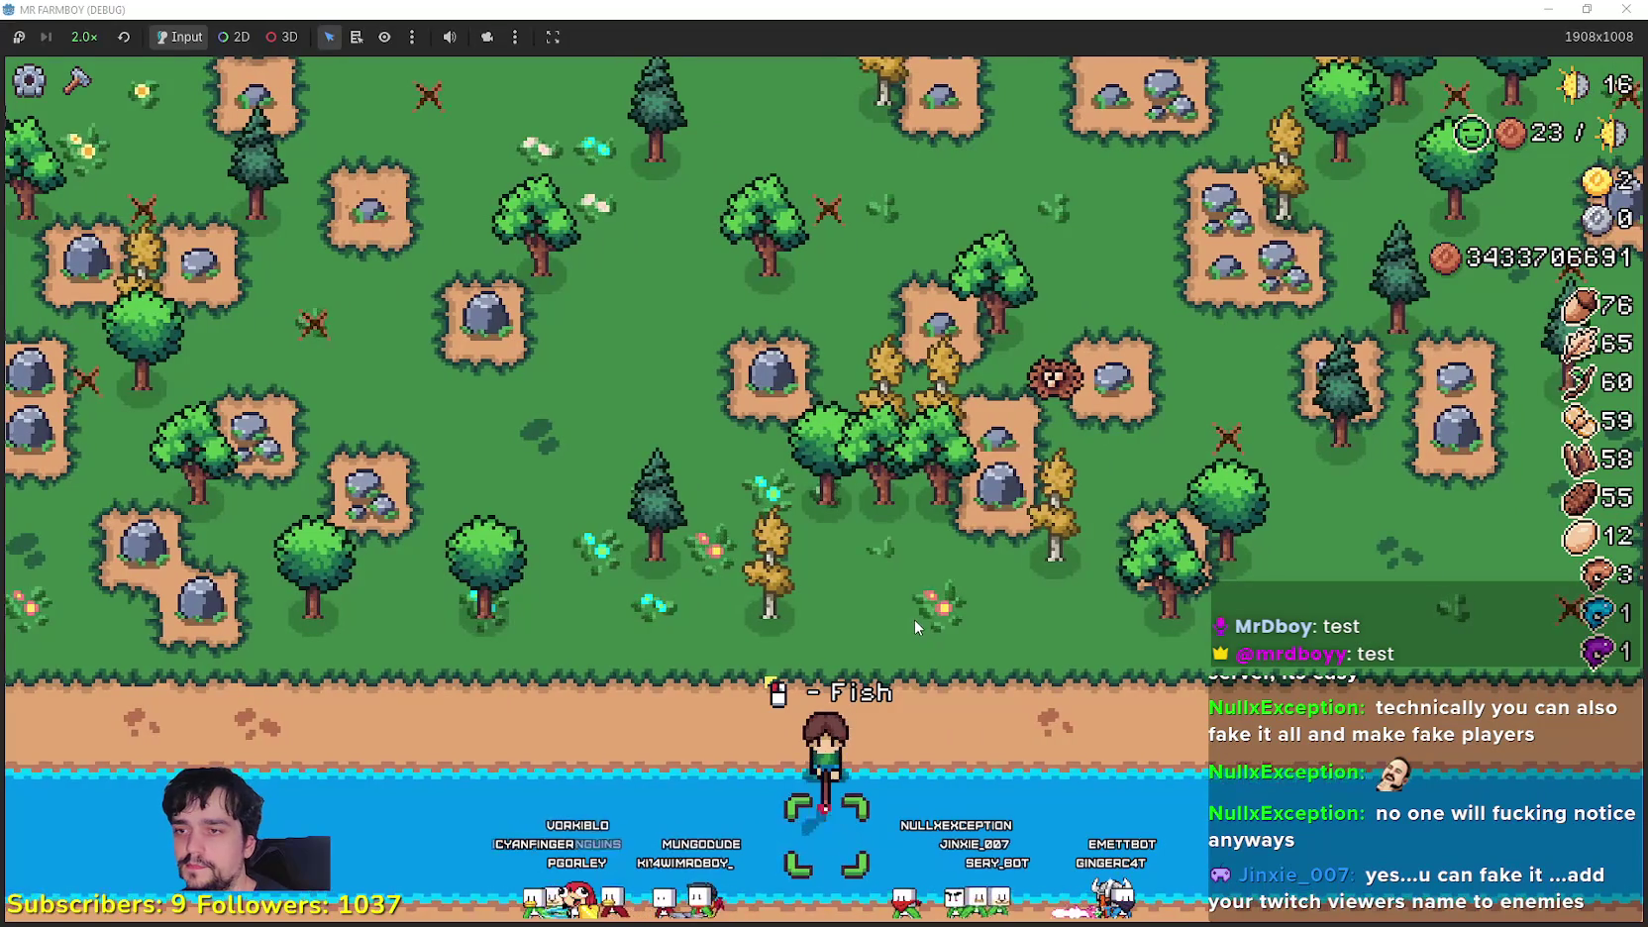
key(a)
key(a)
key(w)
key(w)
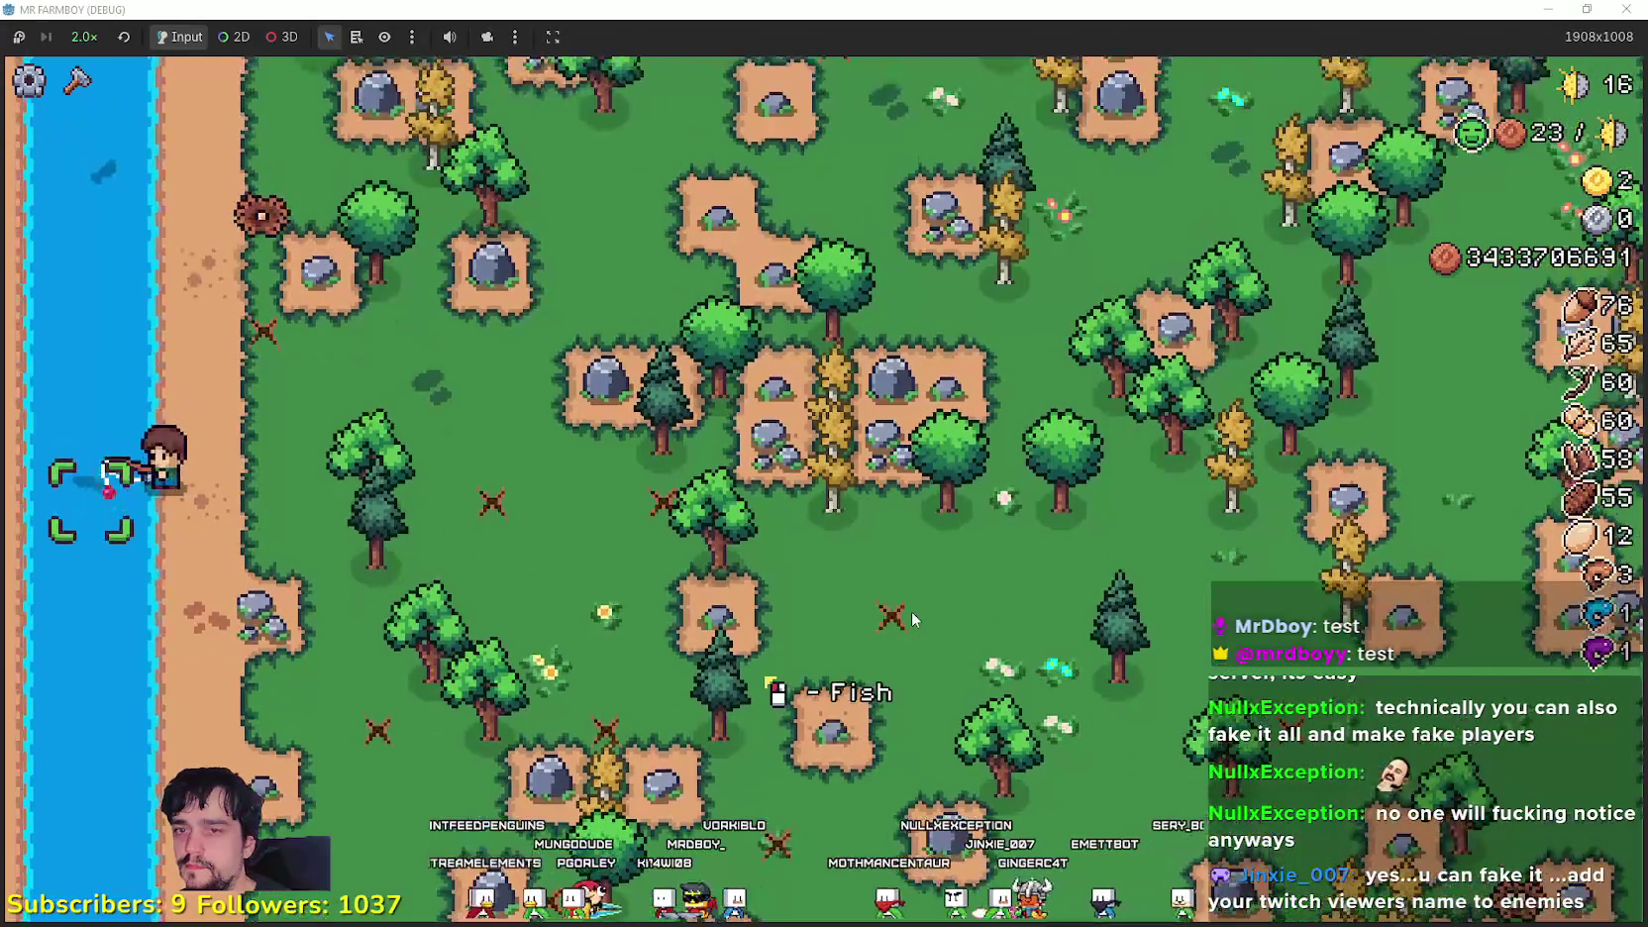
key(w)
key(w)
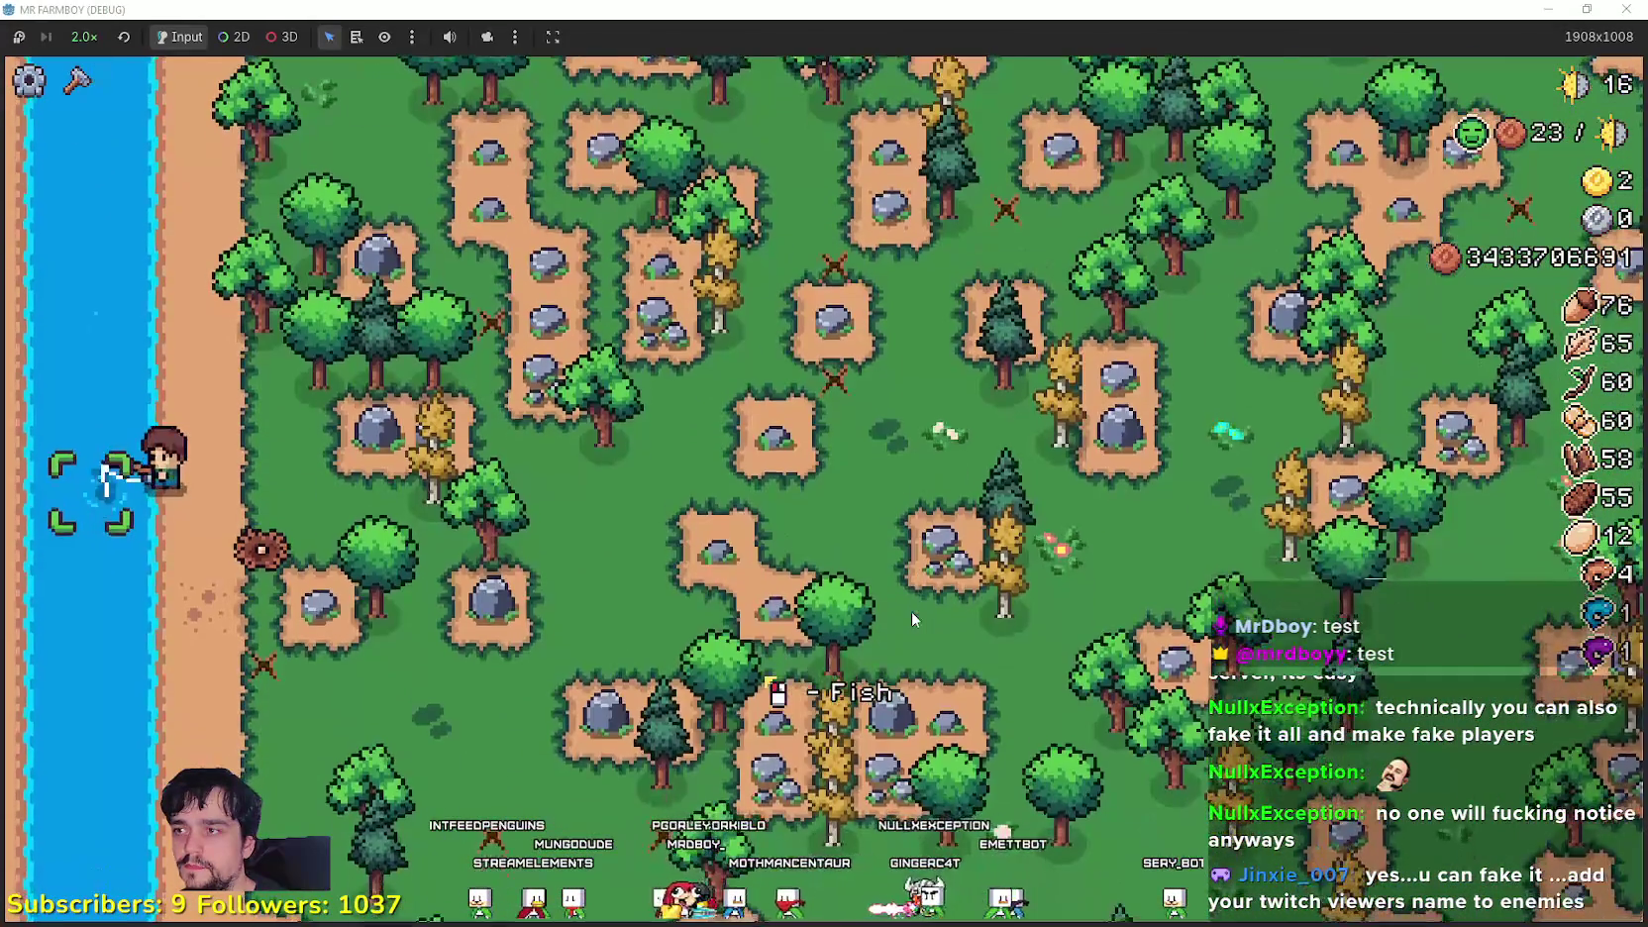
key(w)
key(w)
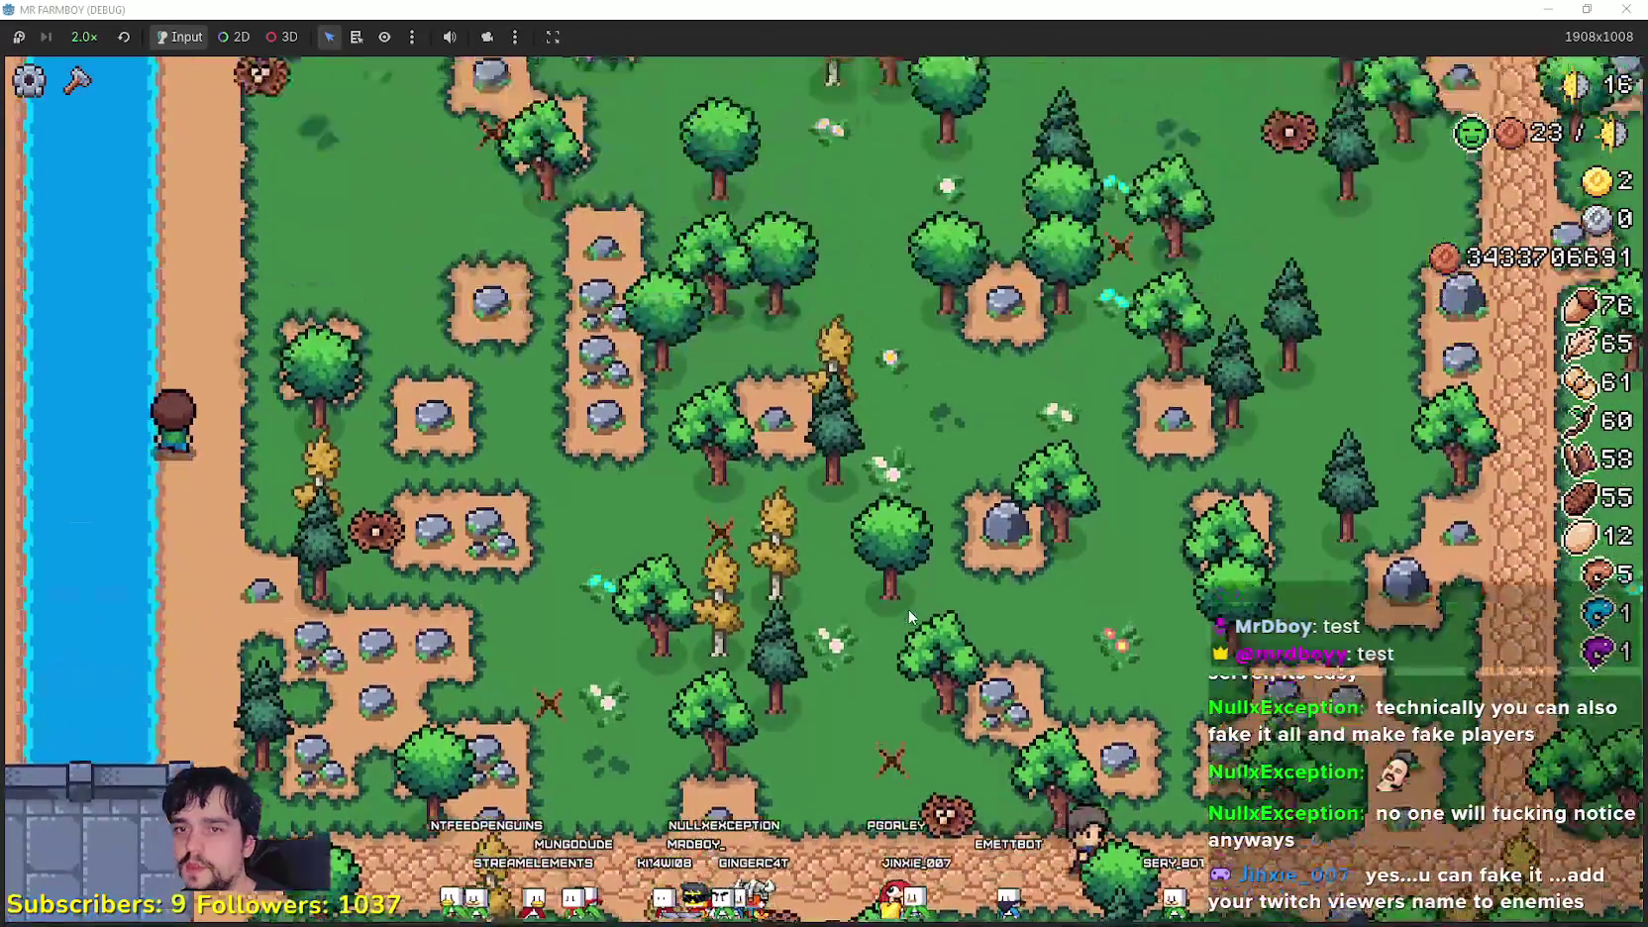
key(w)
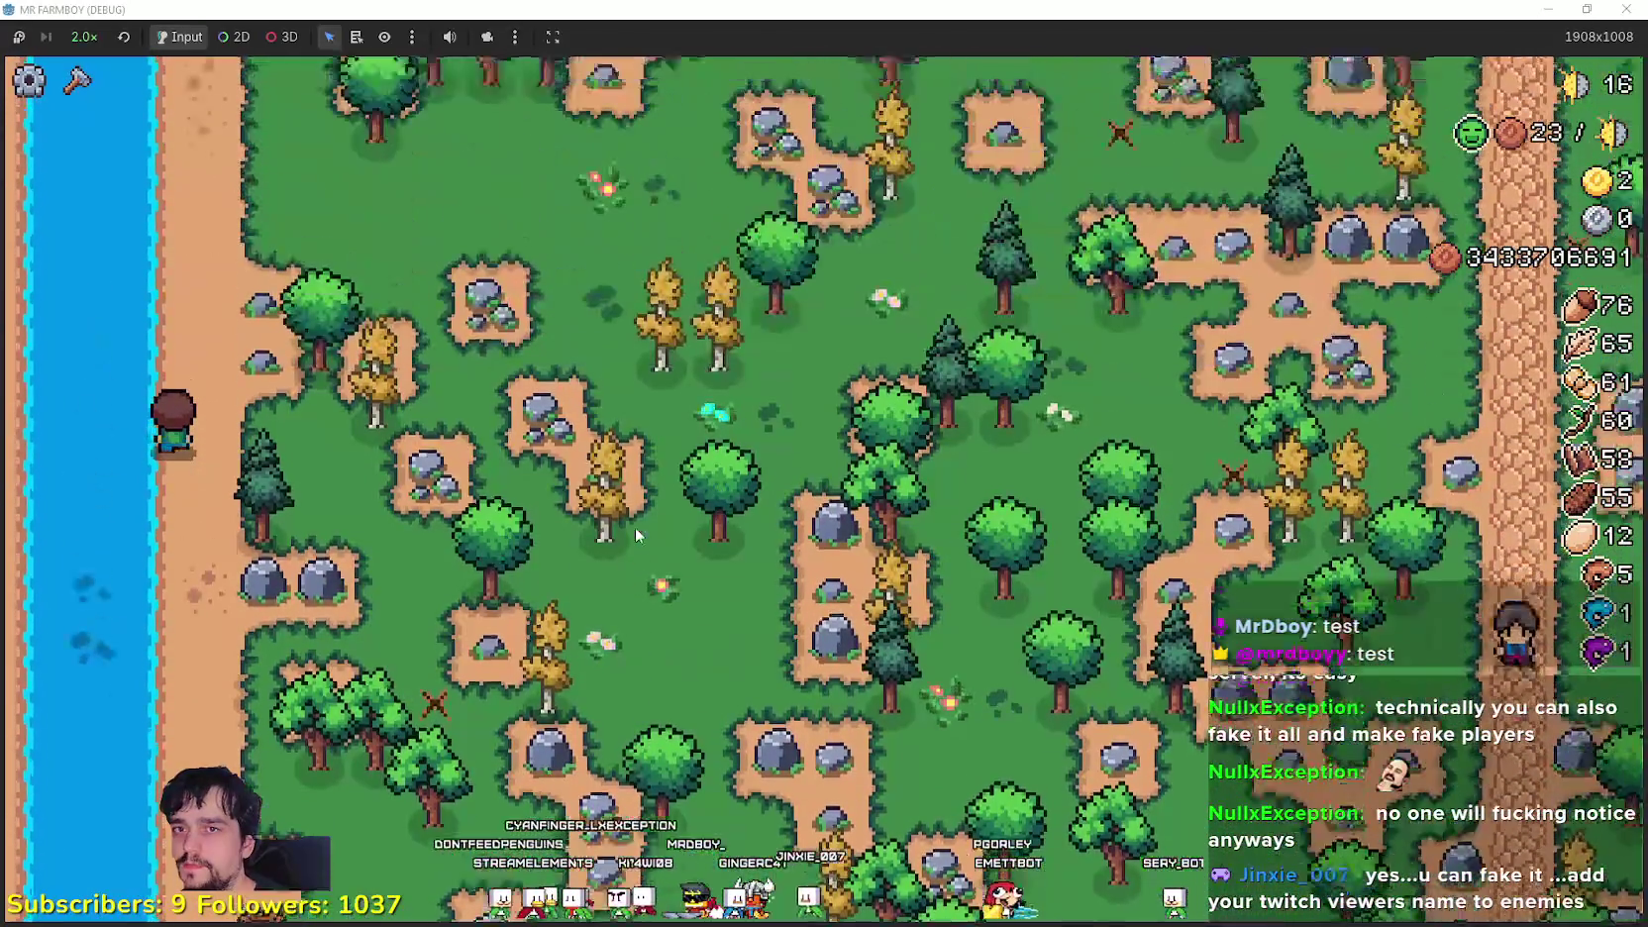
key(w)
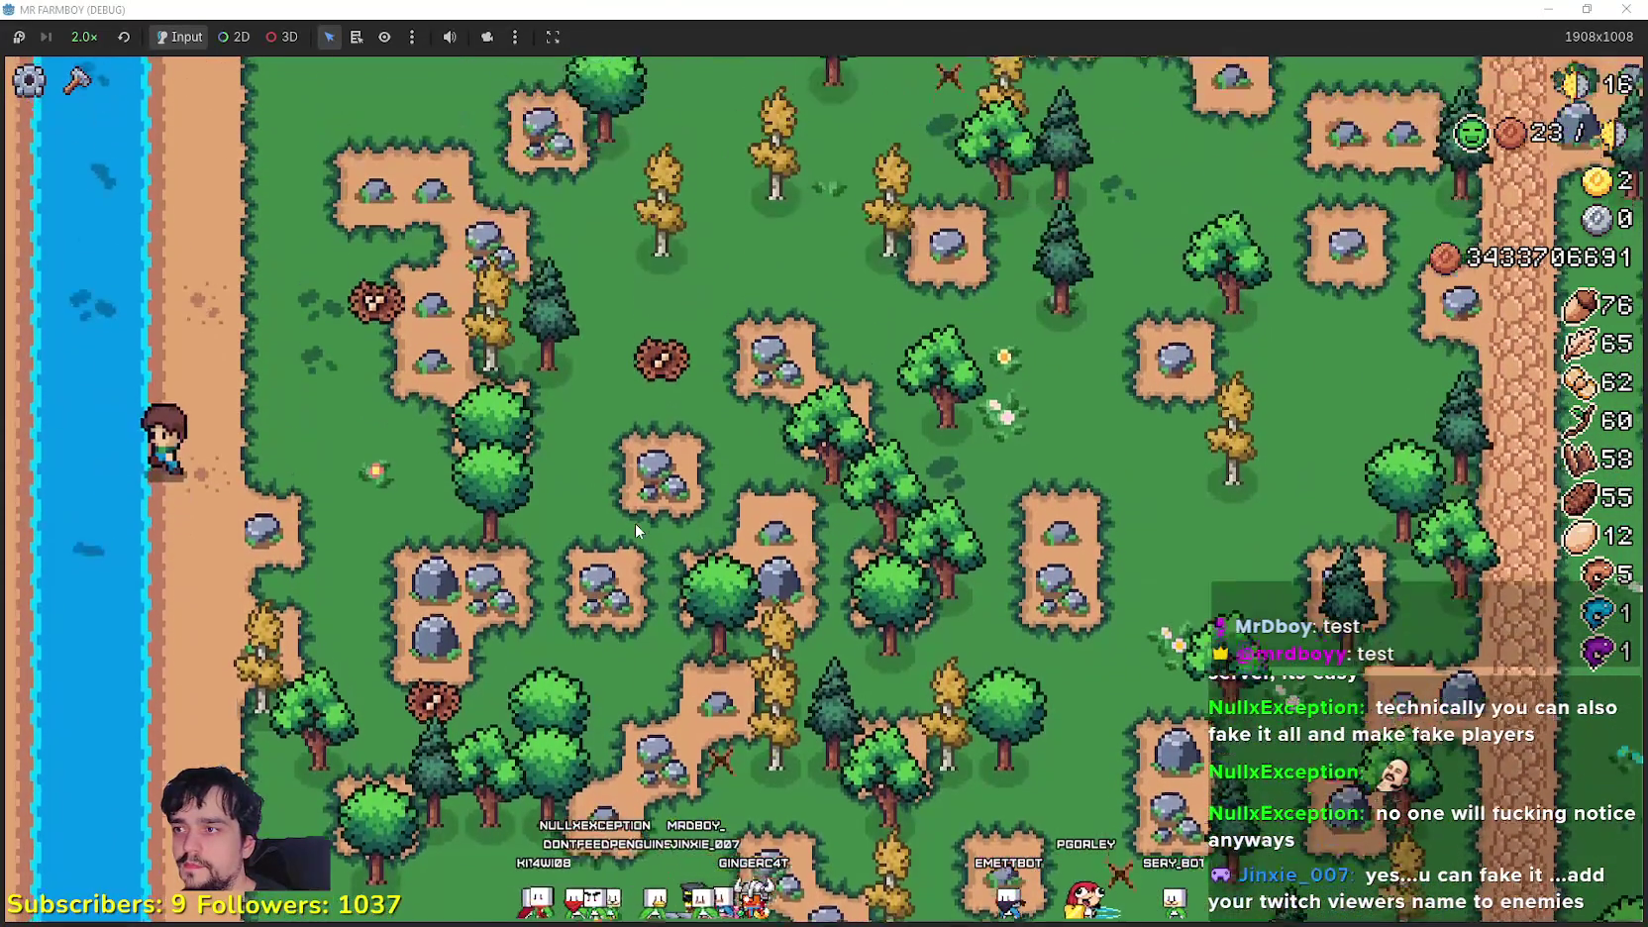
key(w)
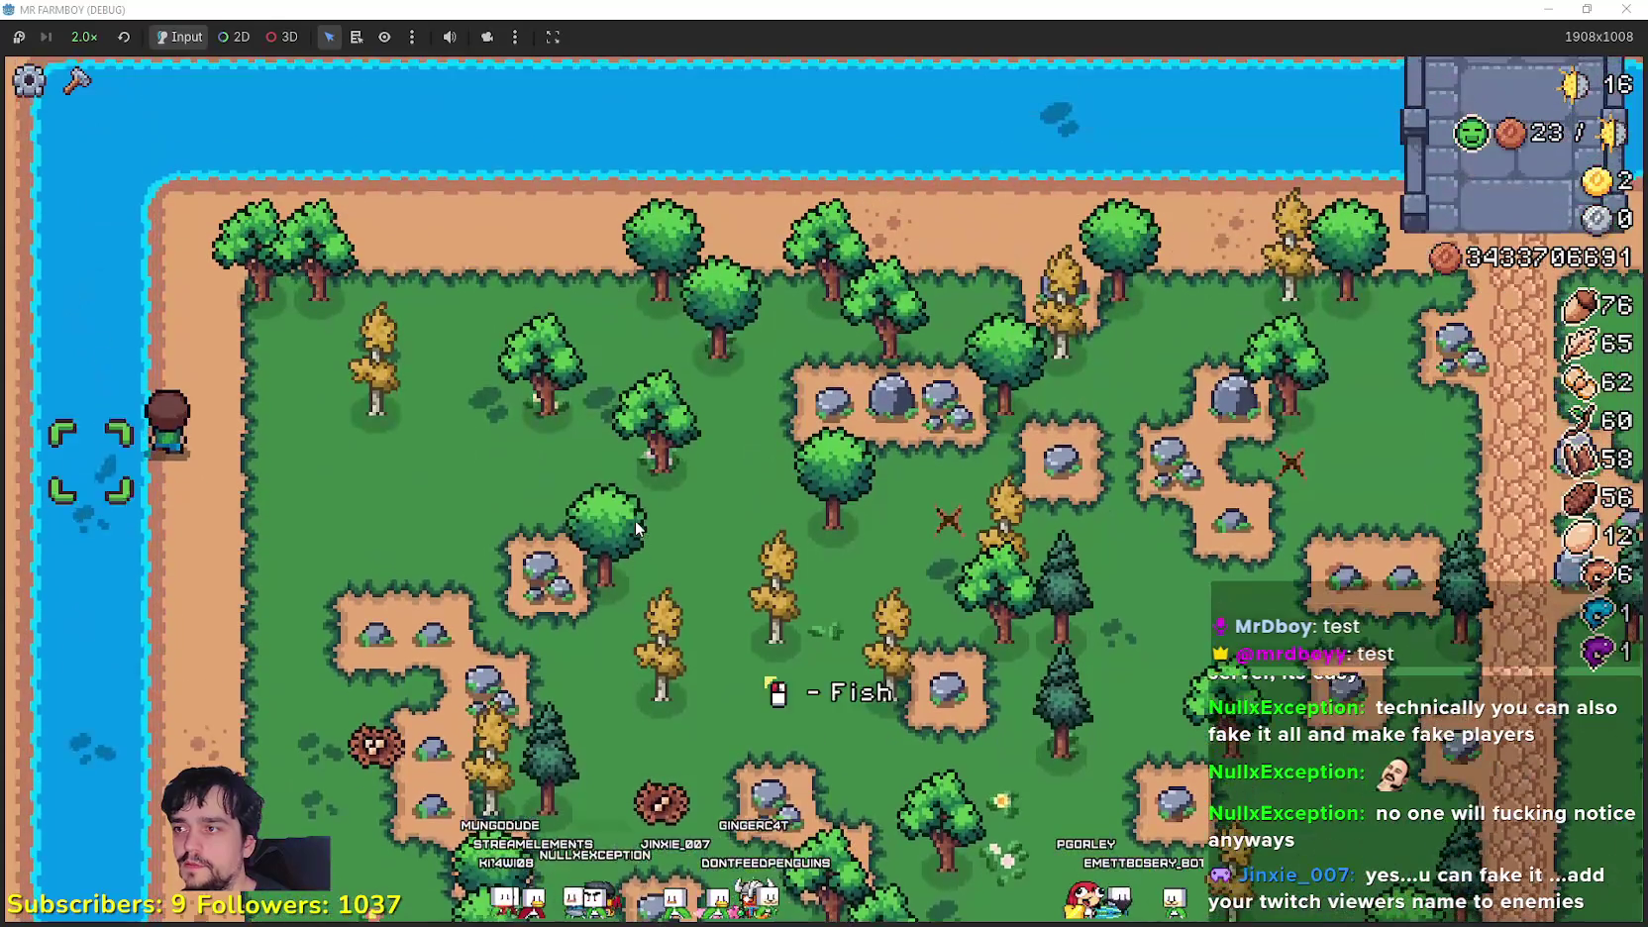
- Catch several fish along the riverbank, then walk east back to the village farm plots
click(635, 520)
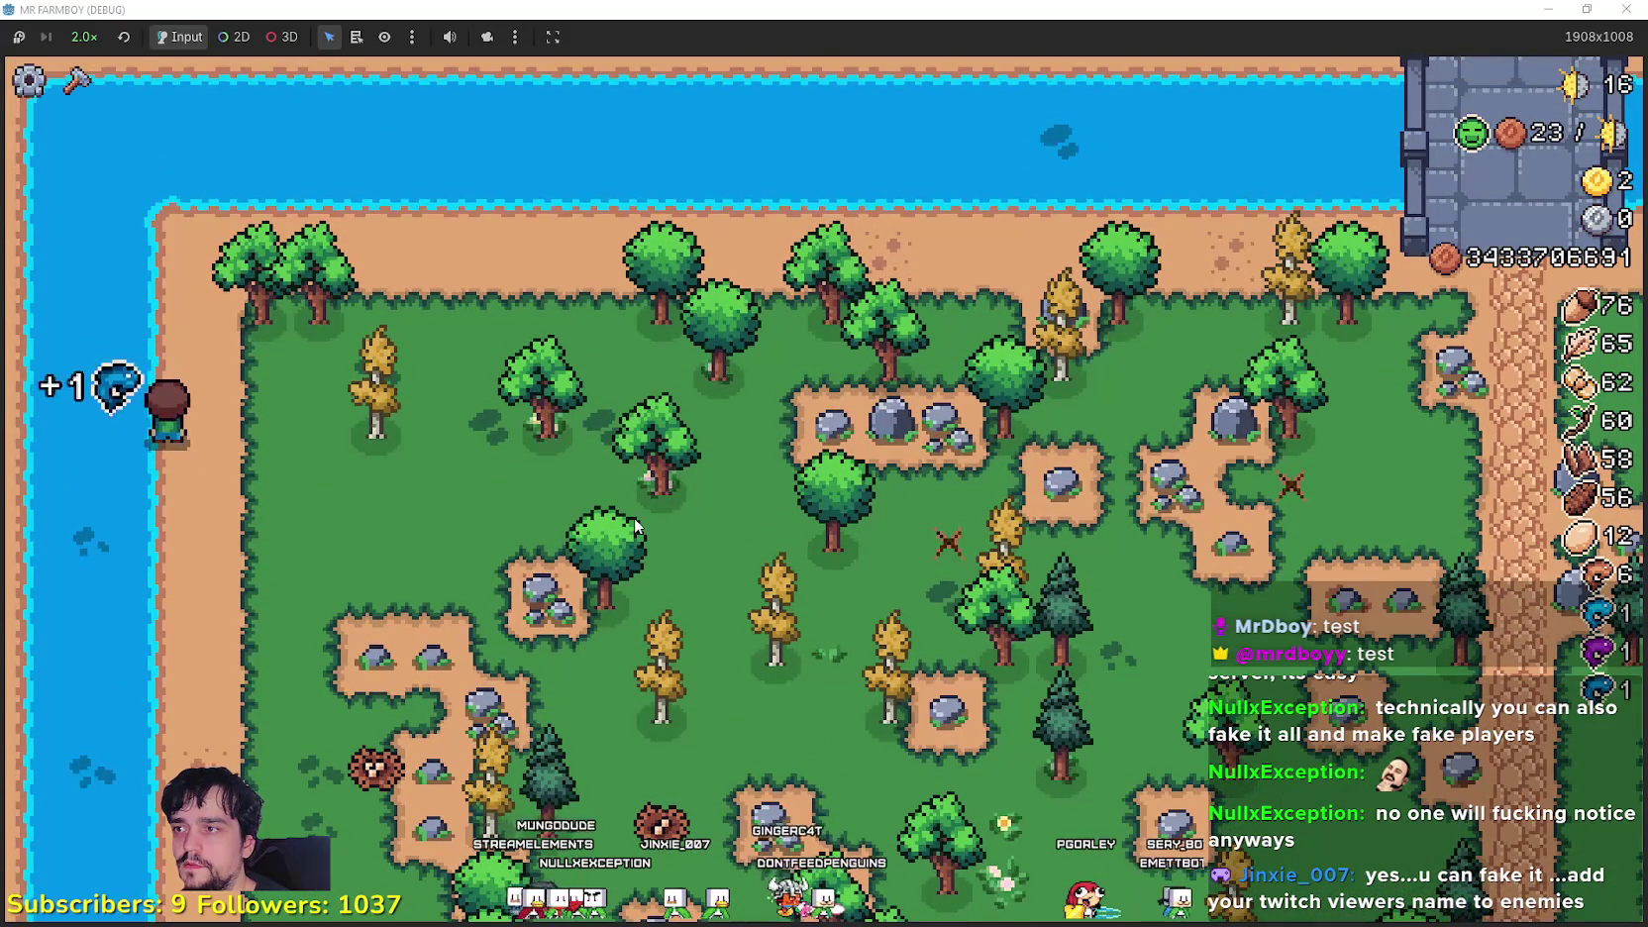
key(d)
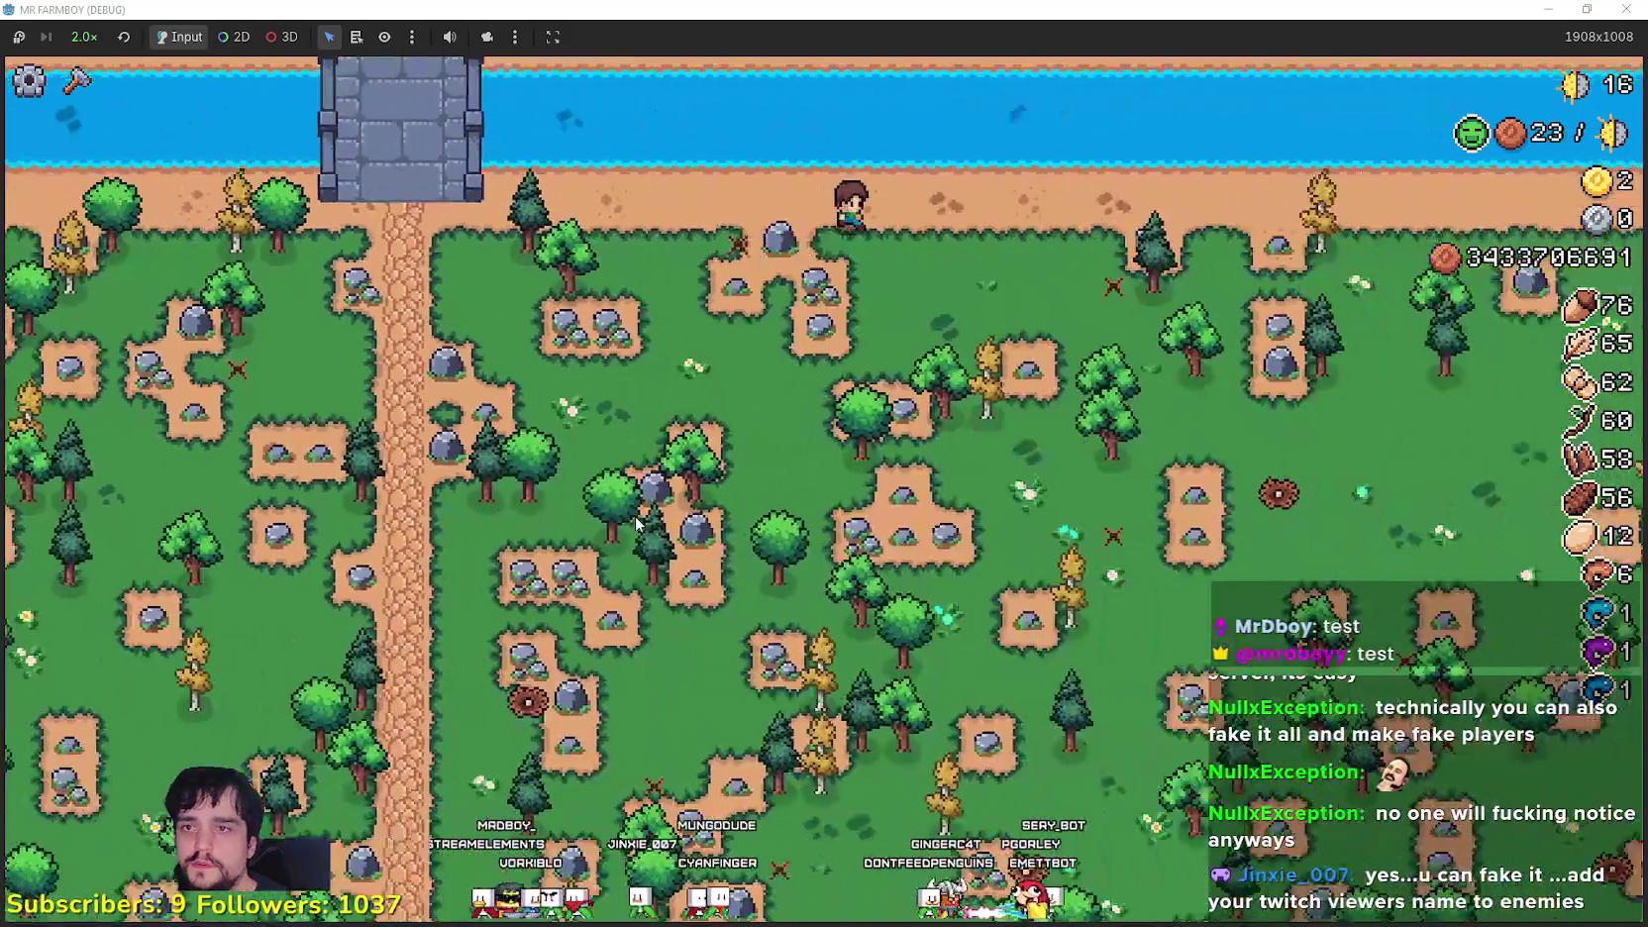
key(d)
key(w)
click(635, 520)
key(d)
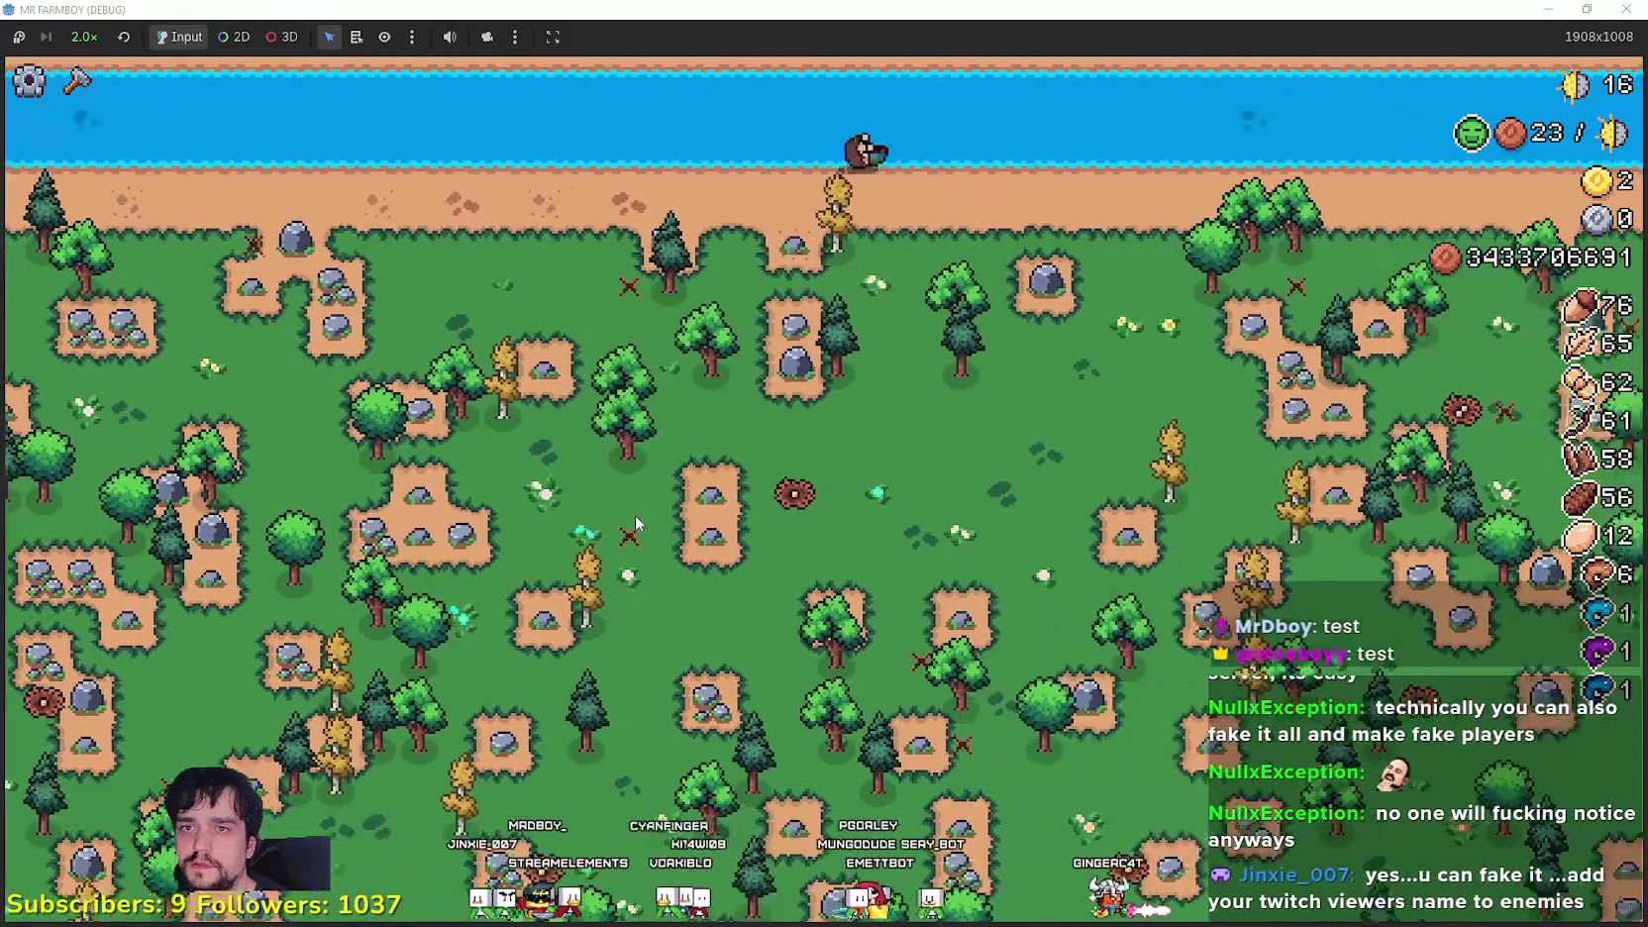
key(a)
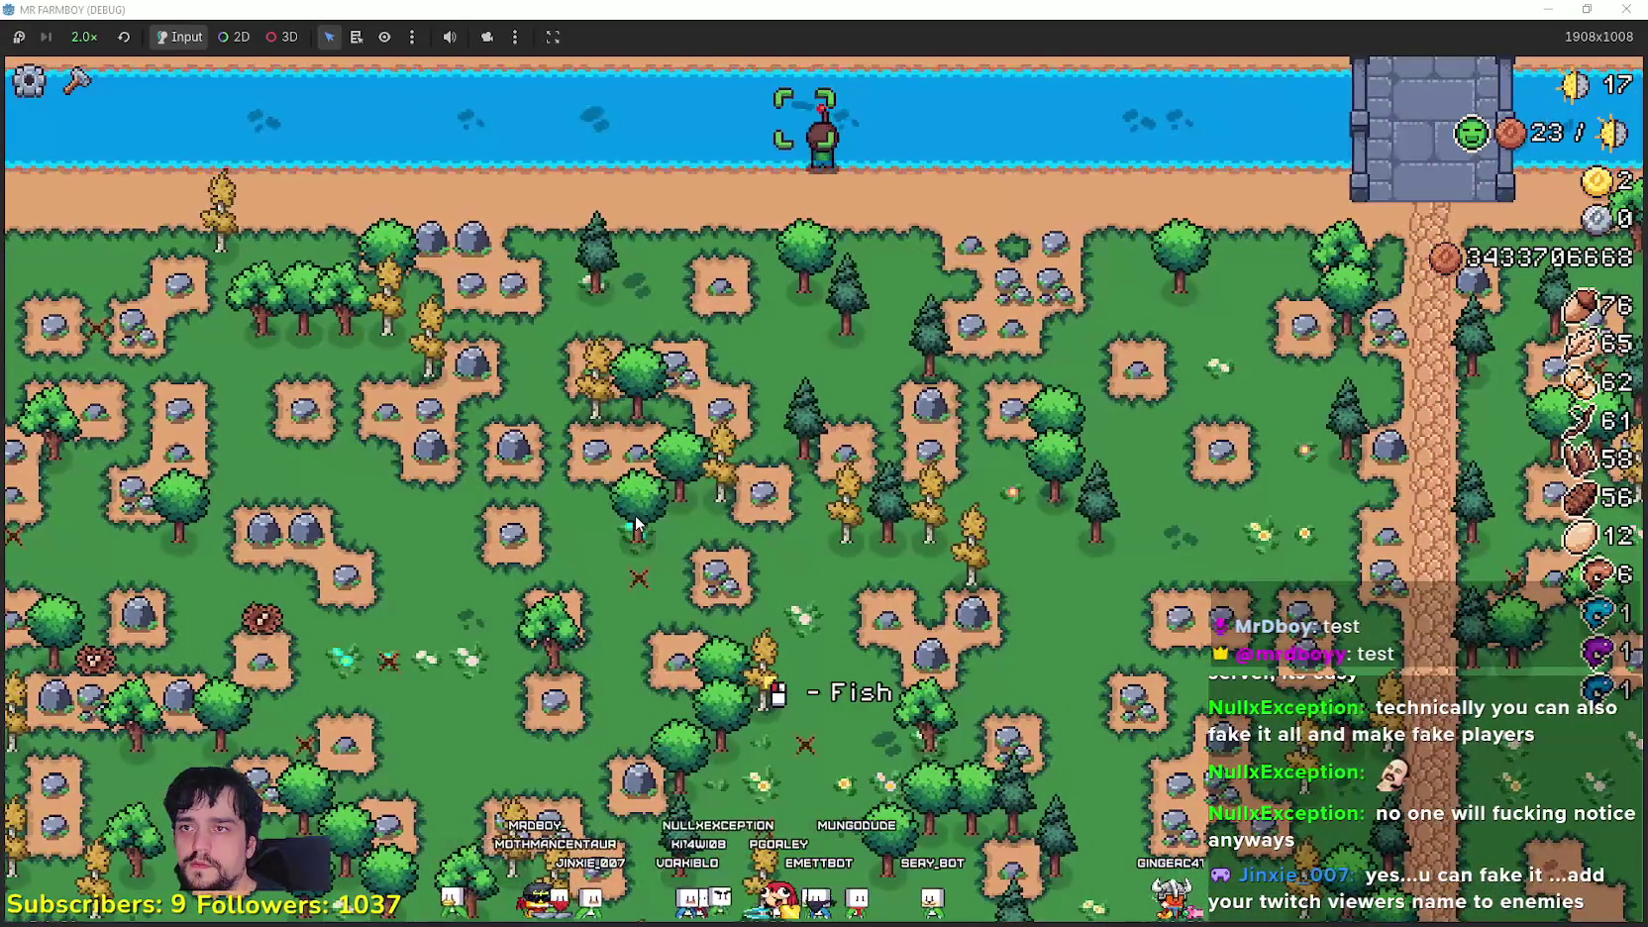
key(a)
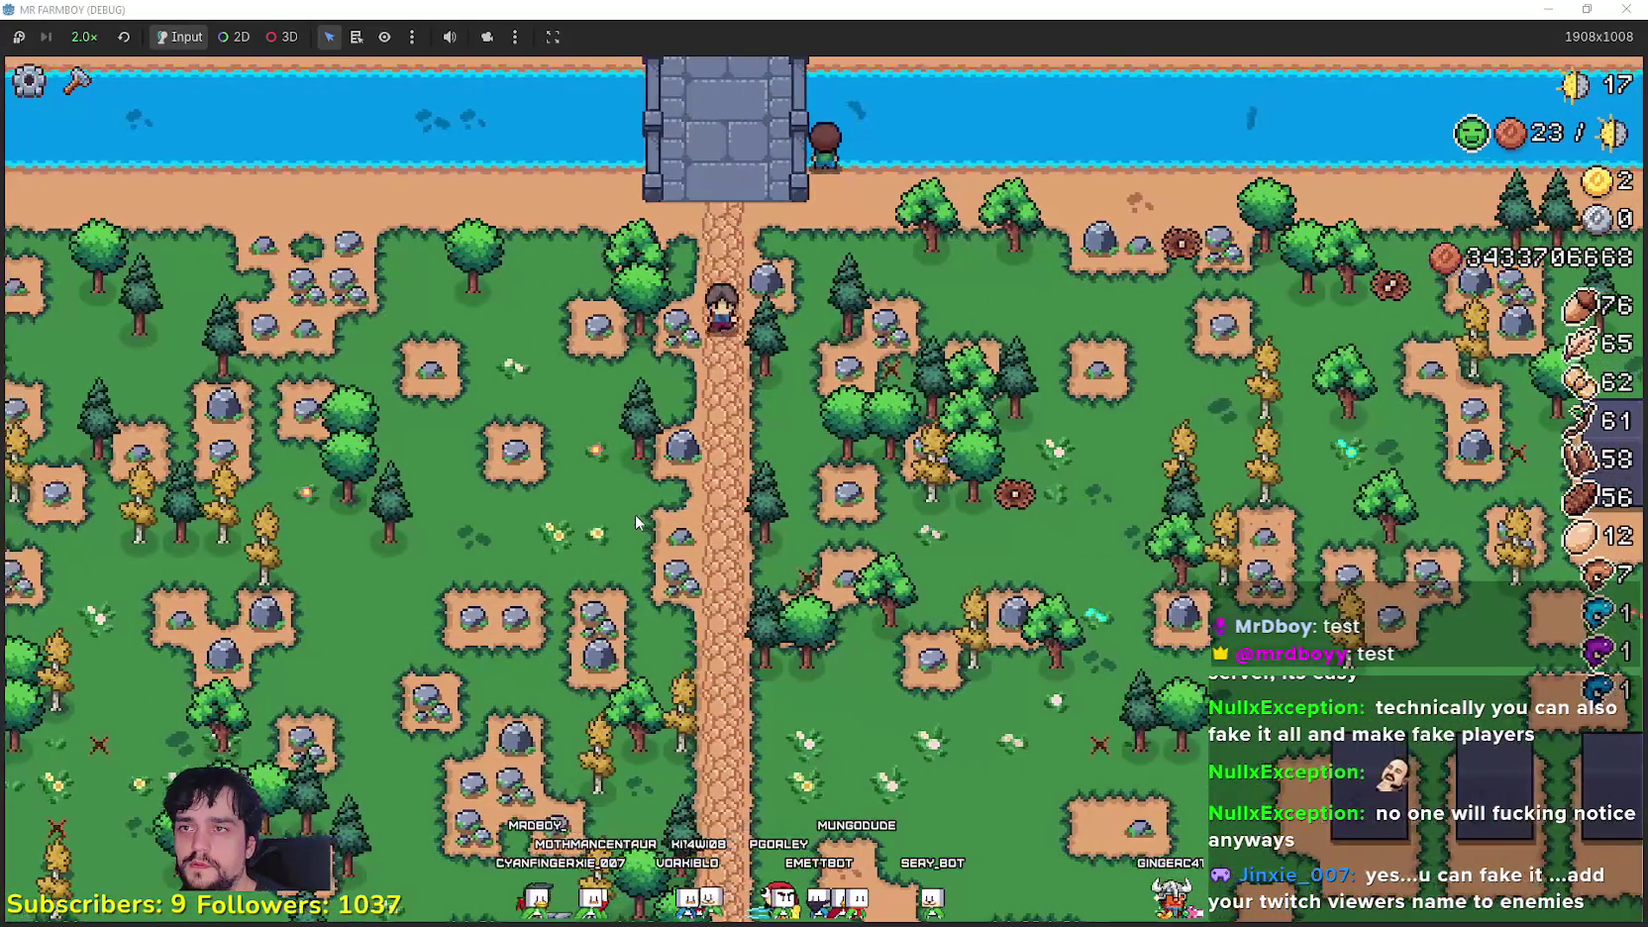
key(d)
key(d)
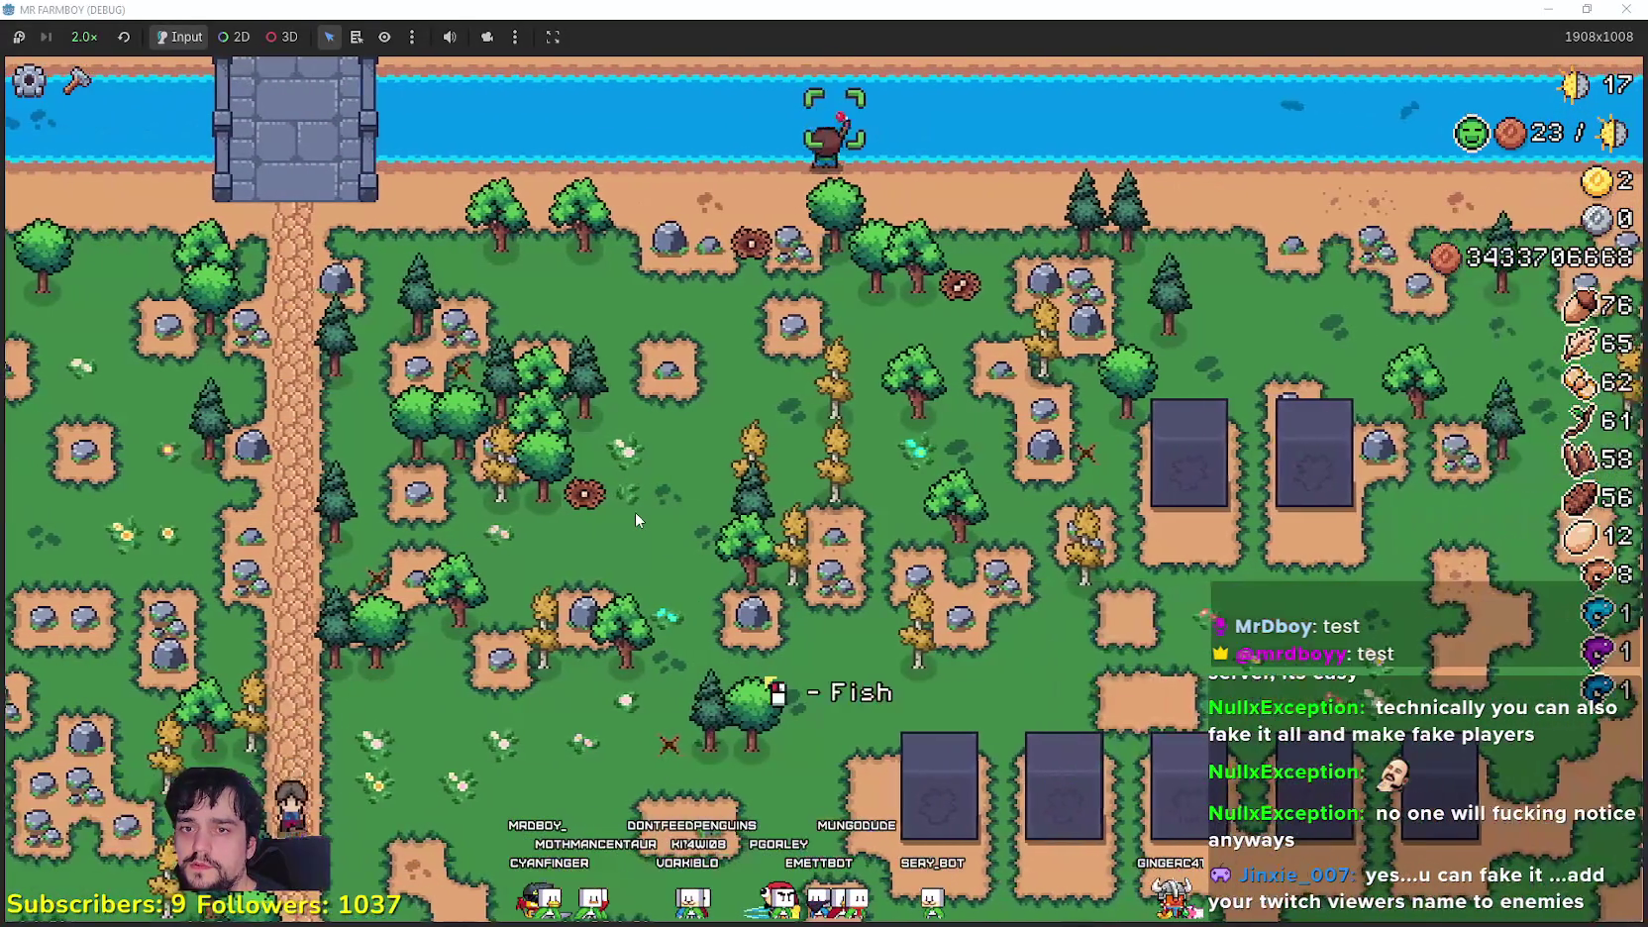
key(d)
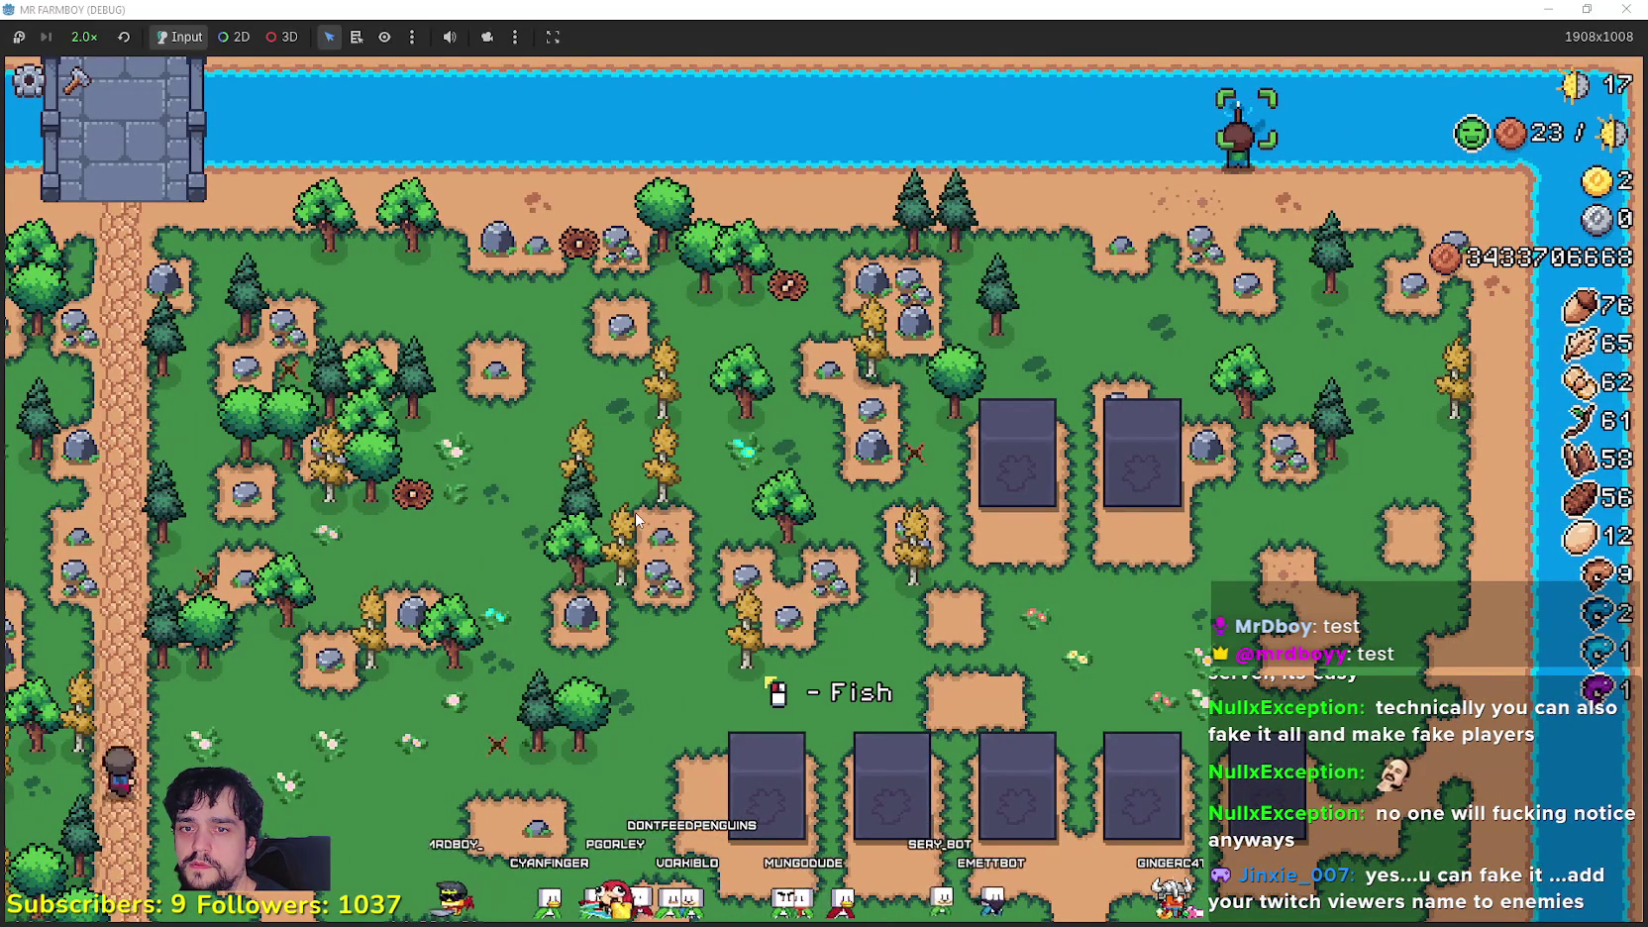
scroll(636, 508, down, 5)
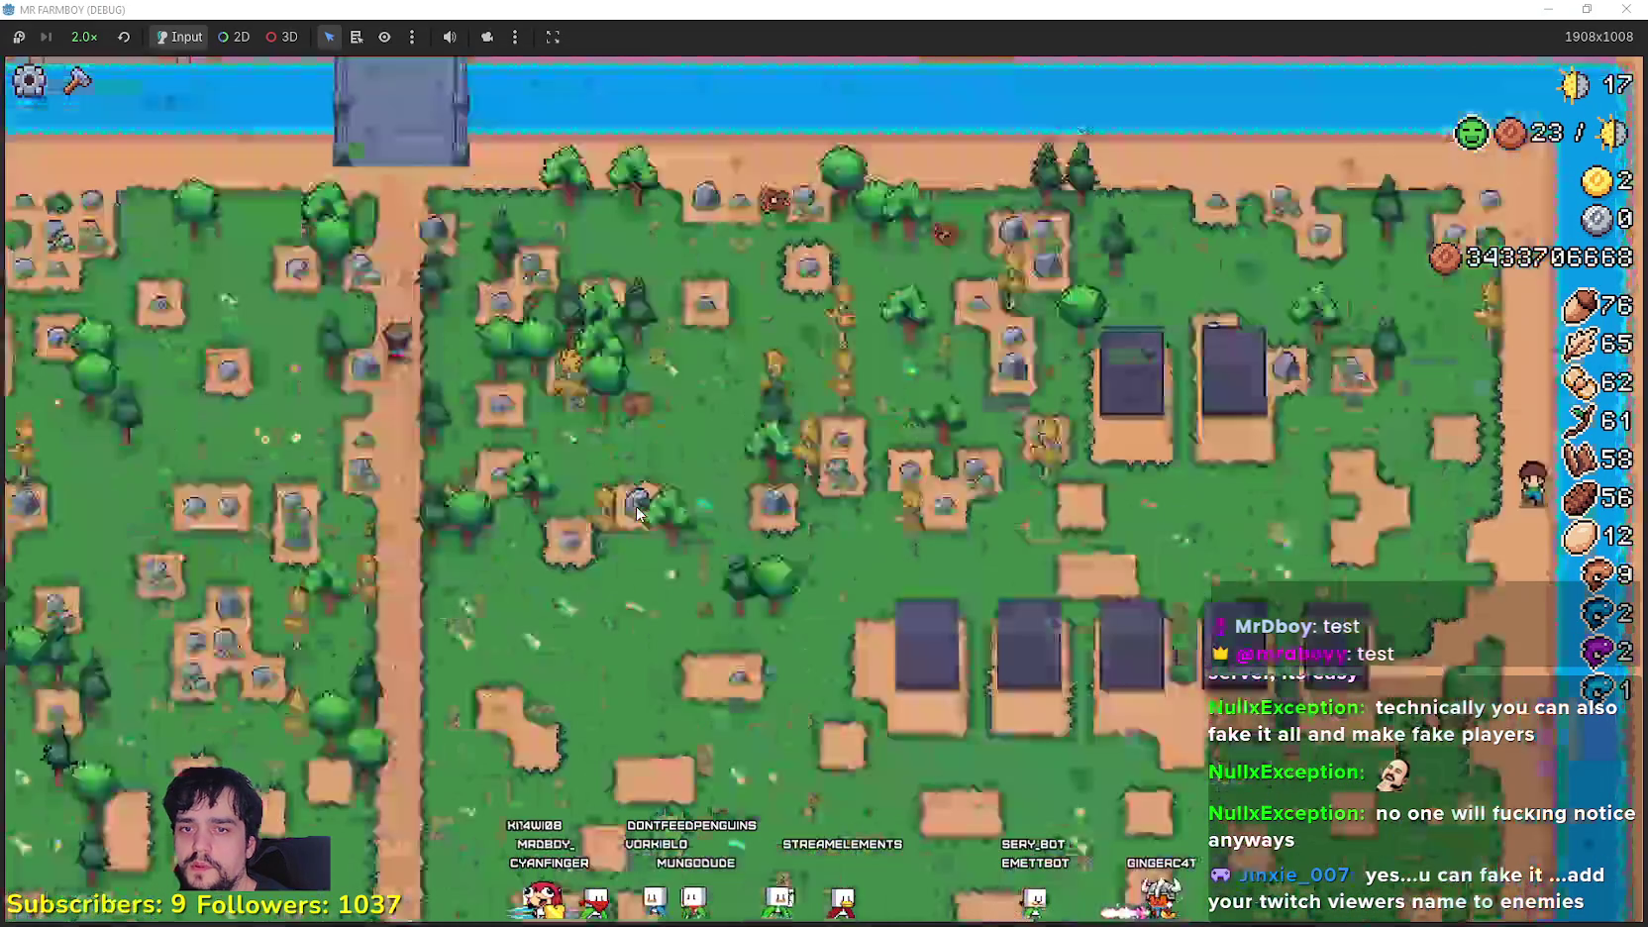
scroll(636, 505, up, 5)
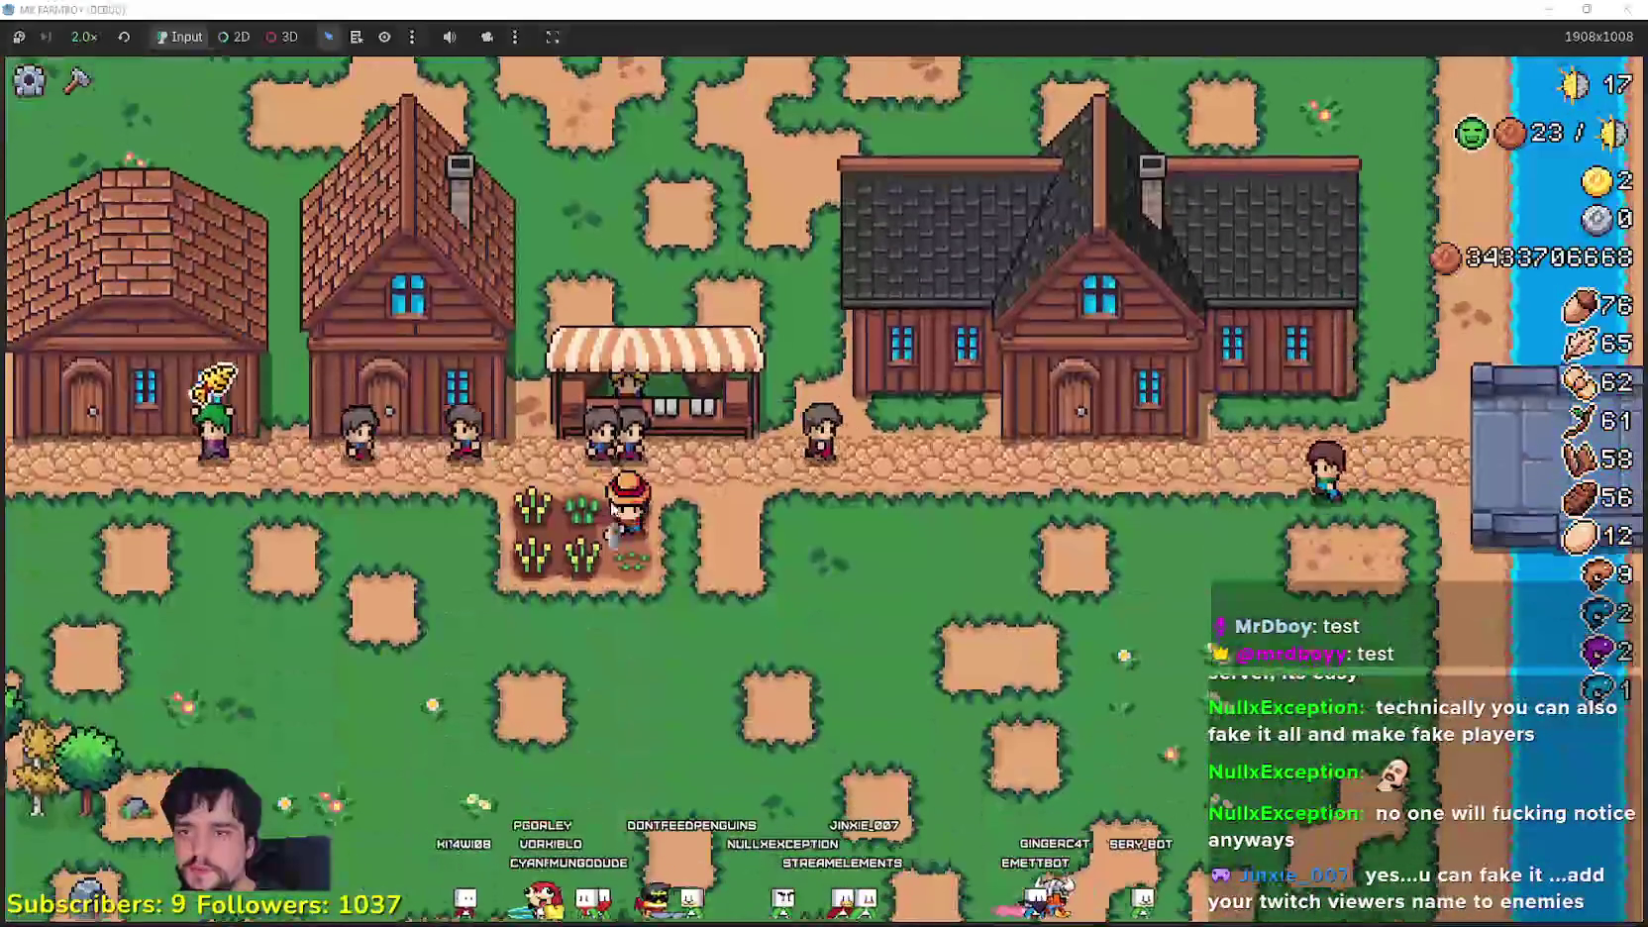
- Put both purple Fish VII into the market's Sell slot and close the market
key(e)
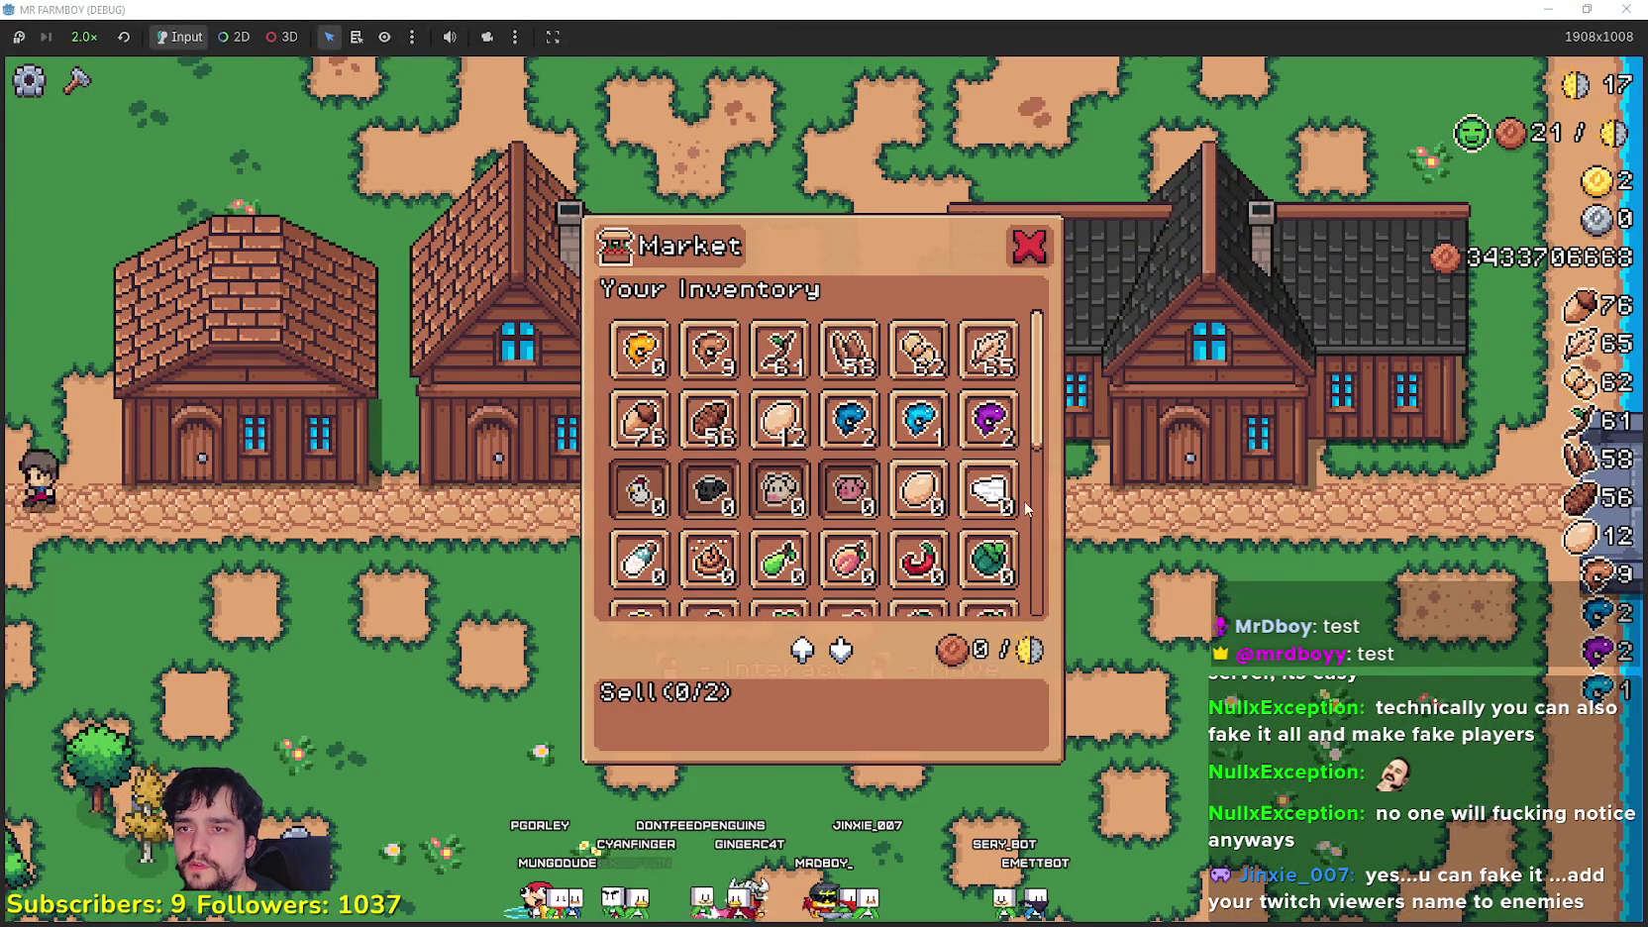
click(986, 403)
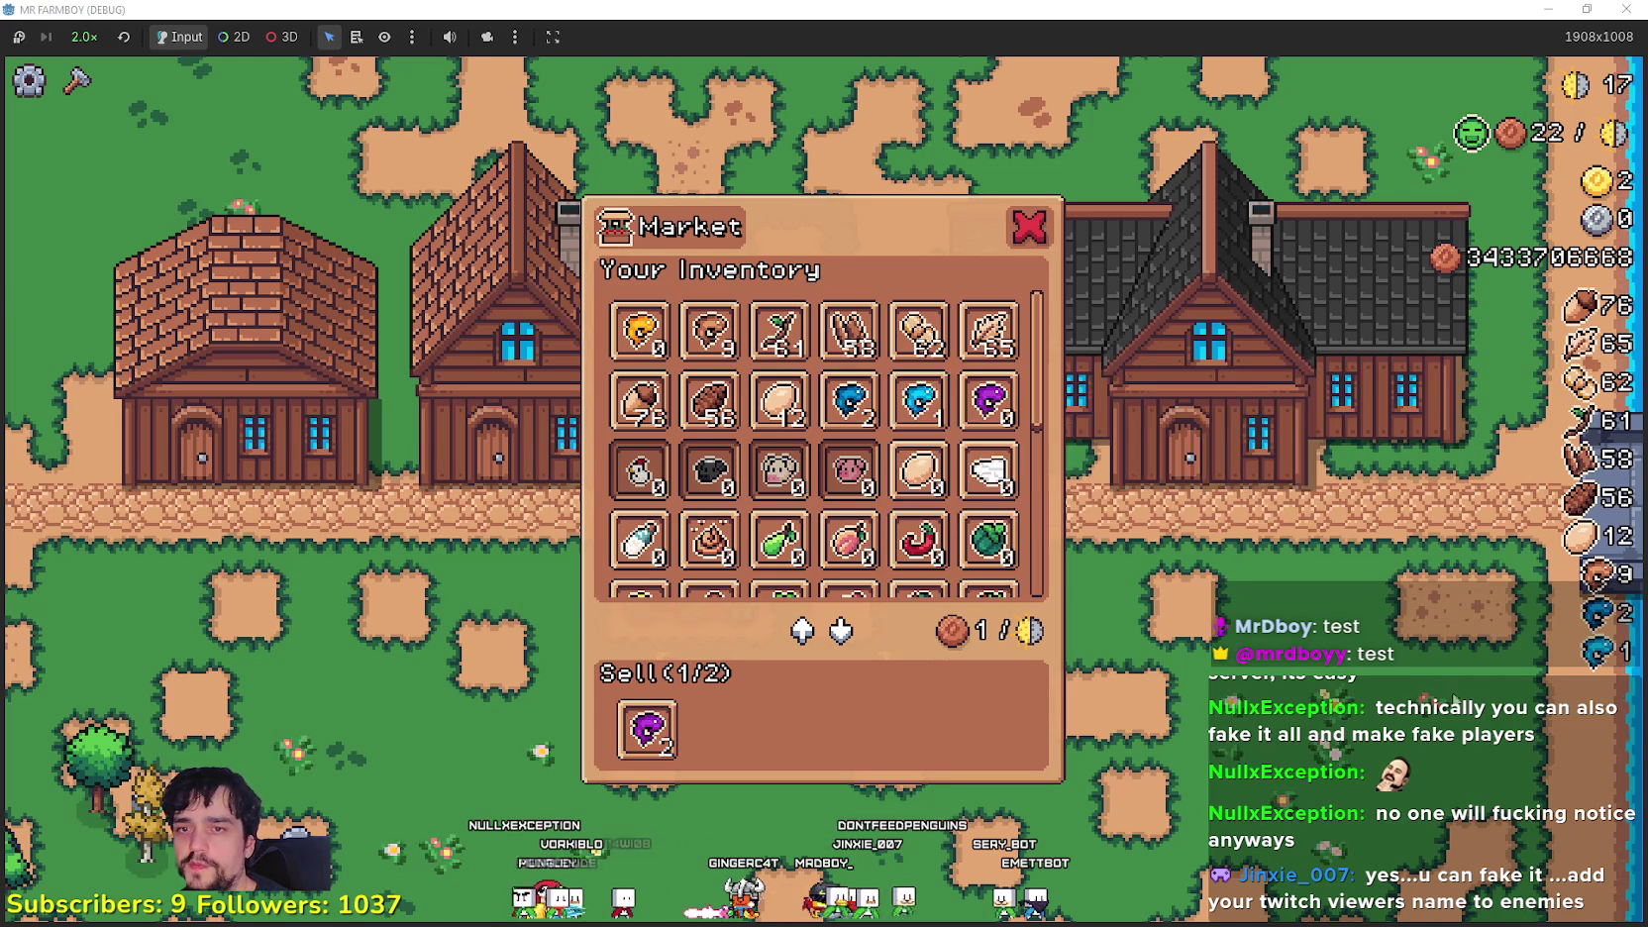
key(Escape)
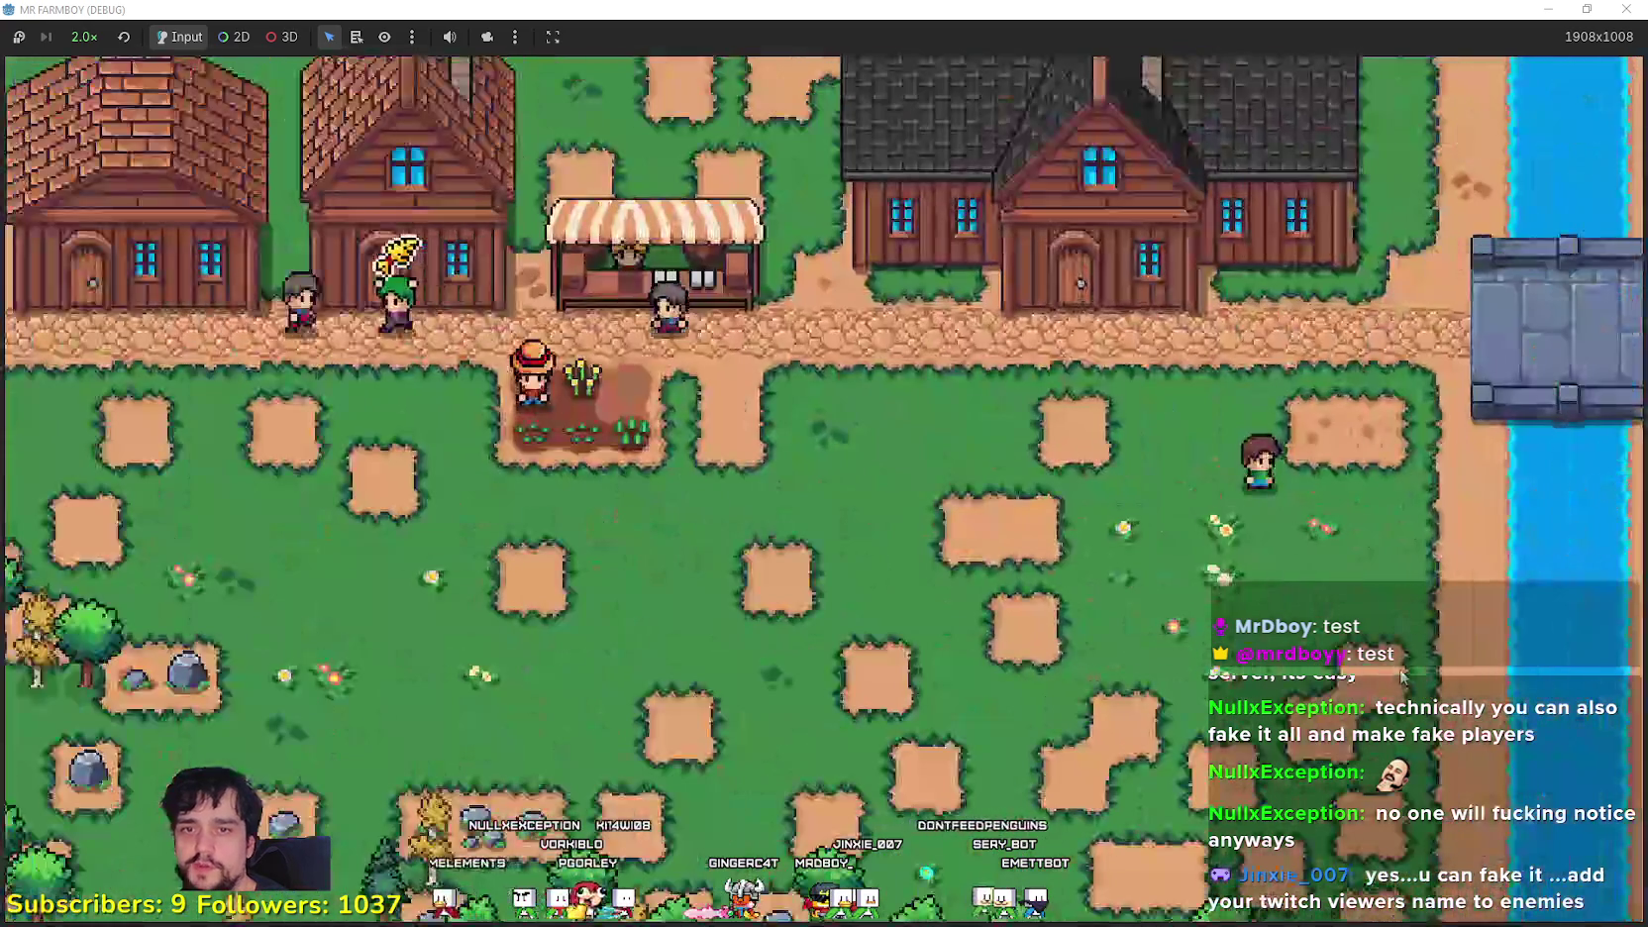
scroll(1399, 673, down, 5)
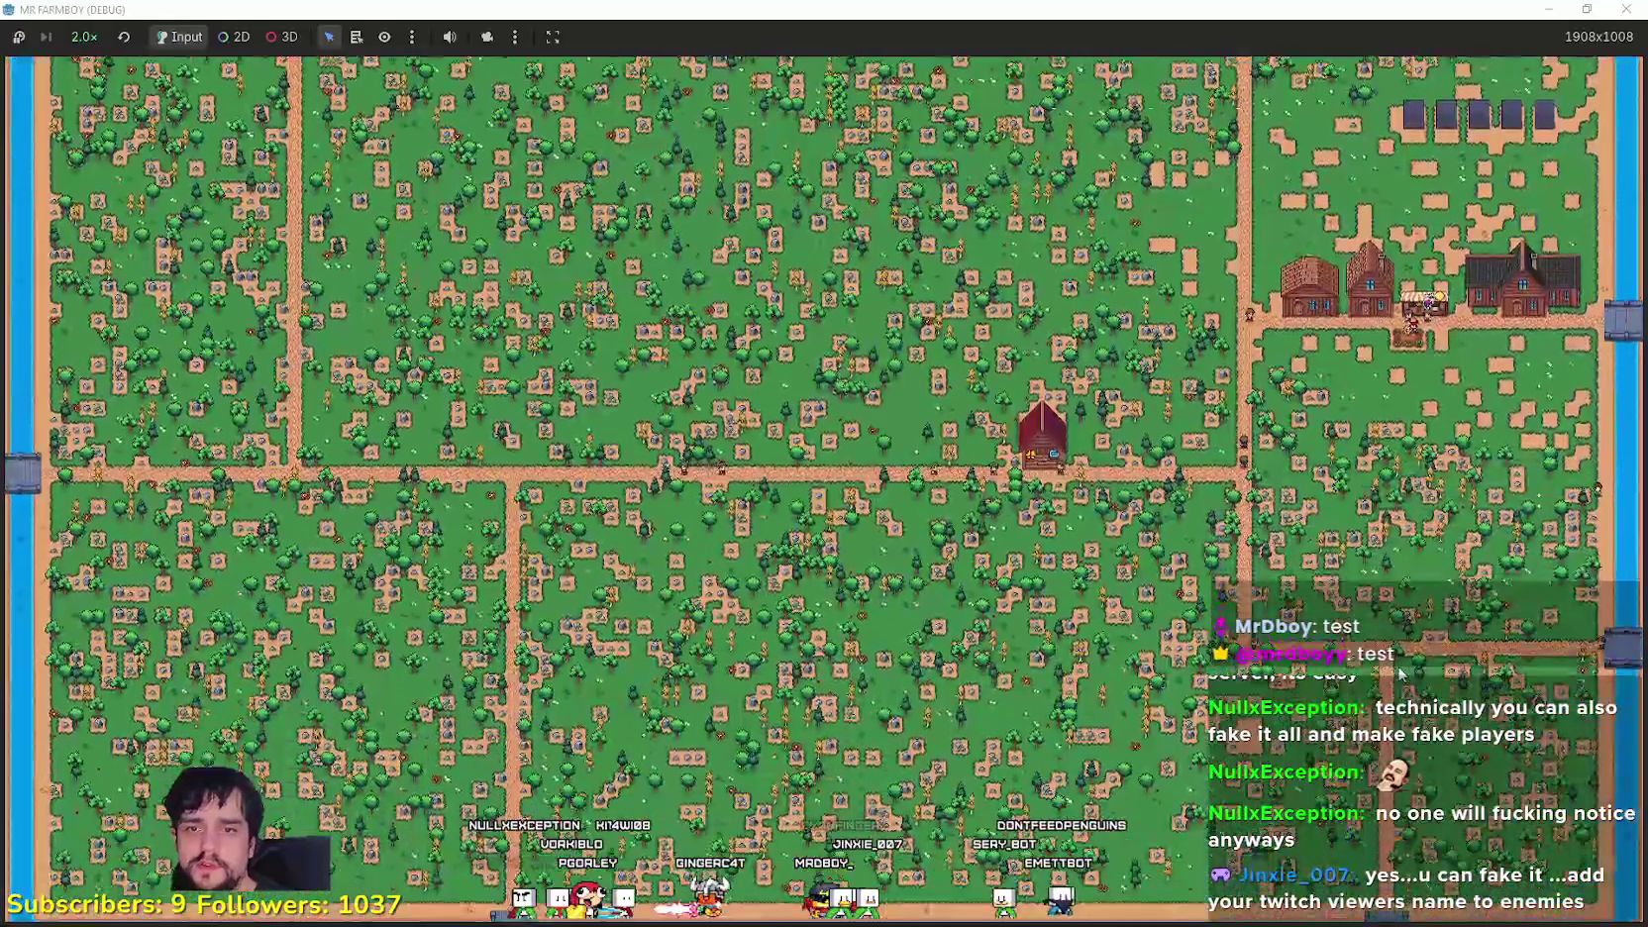
- Cast the fishing line into the river beside the beach
scroll(1399, 673, up, 5)
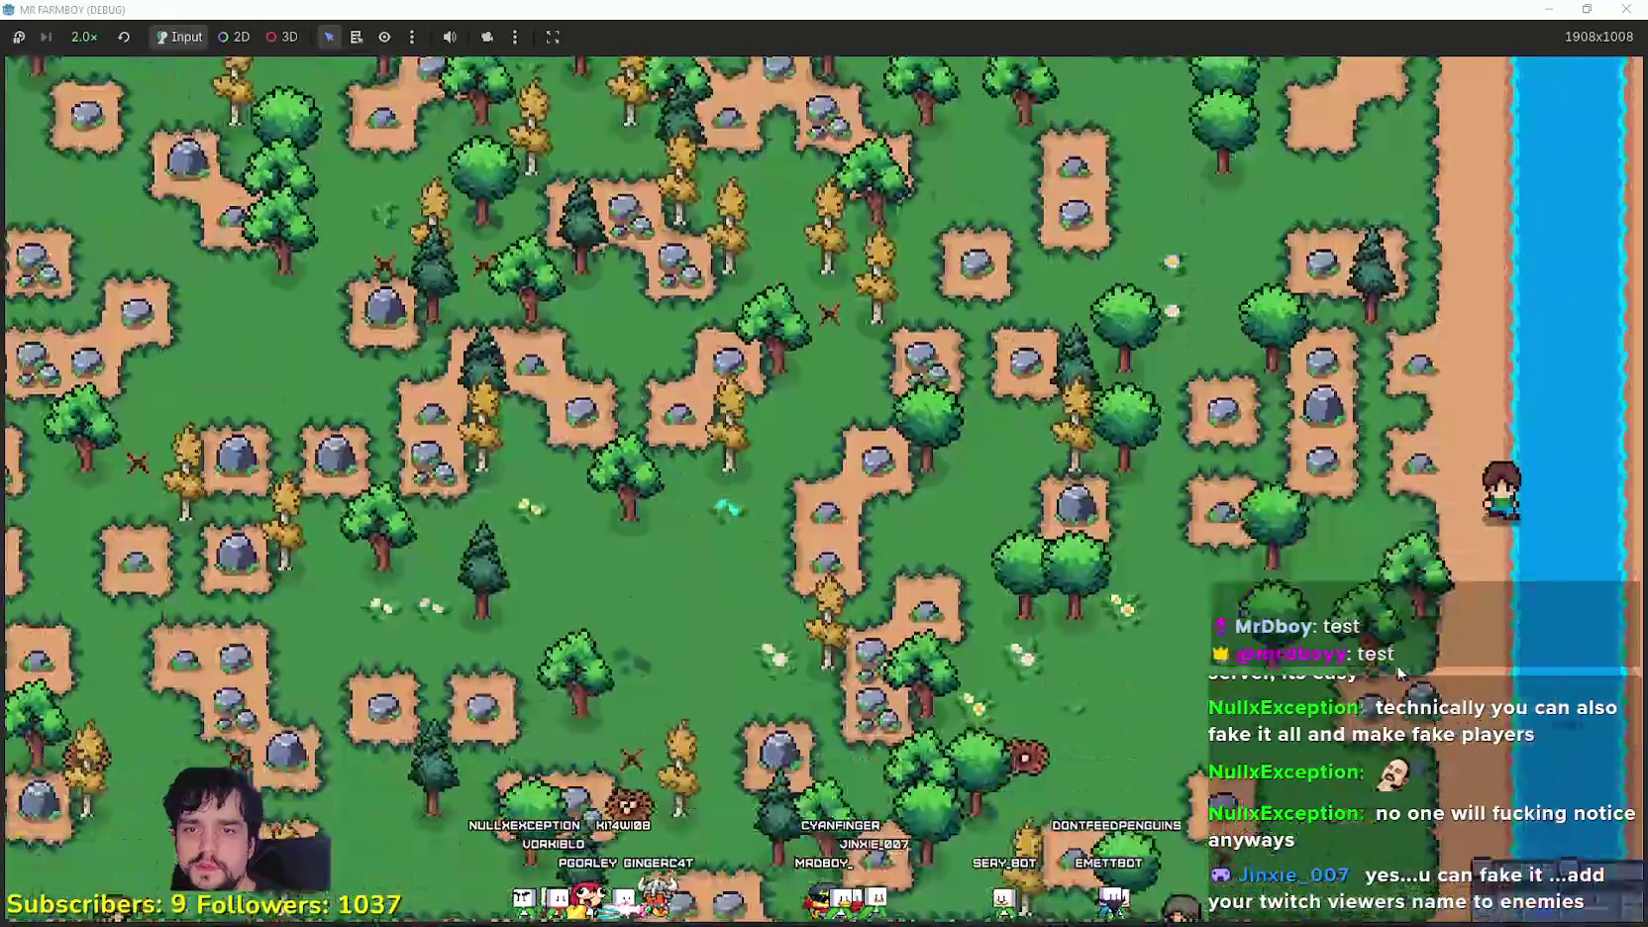
key(s)
click(1397, 664)
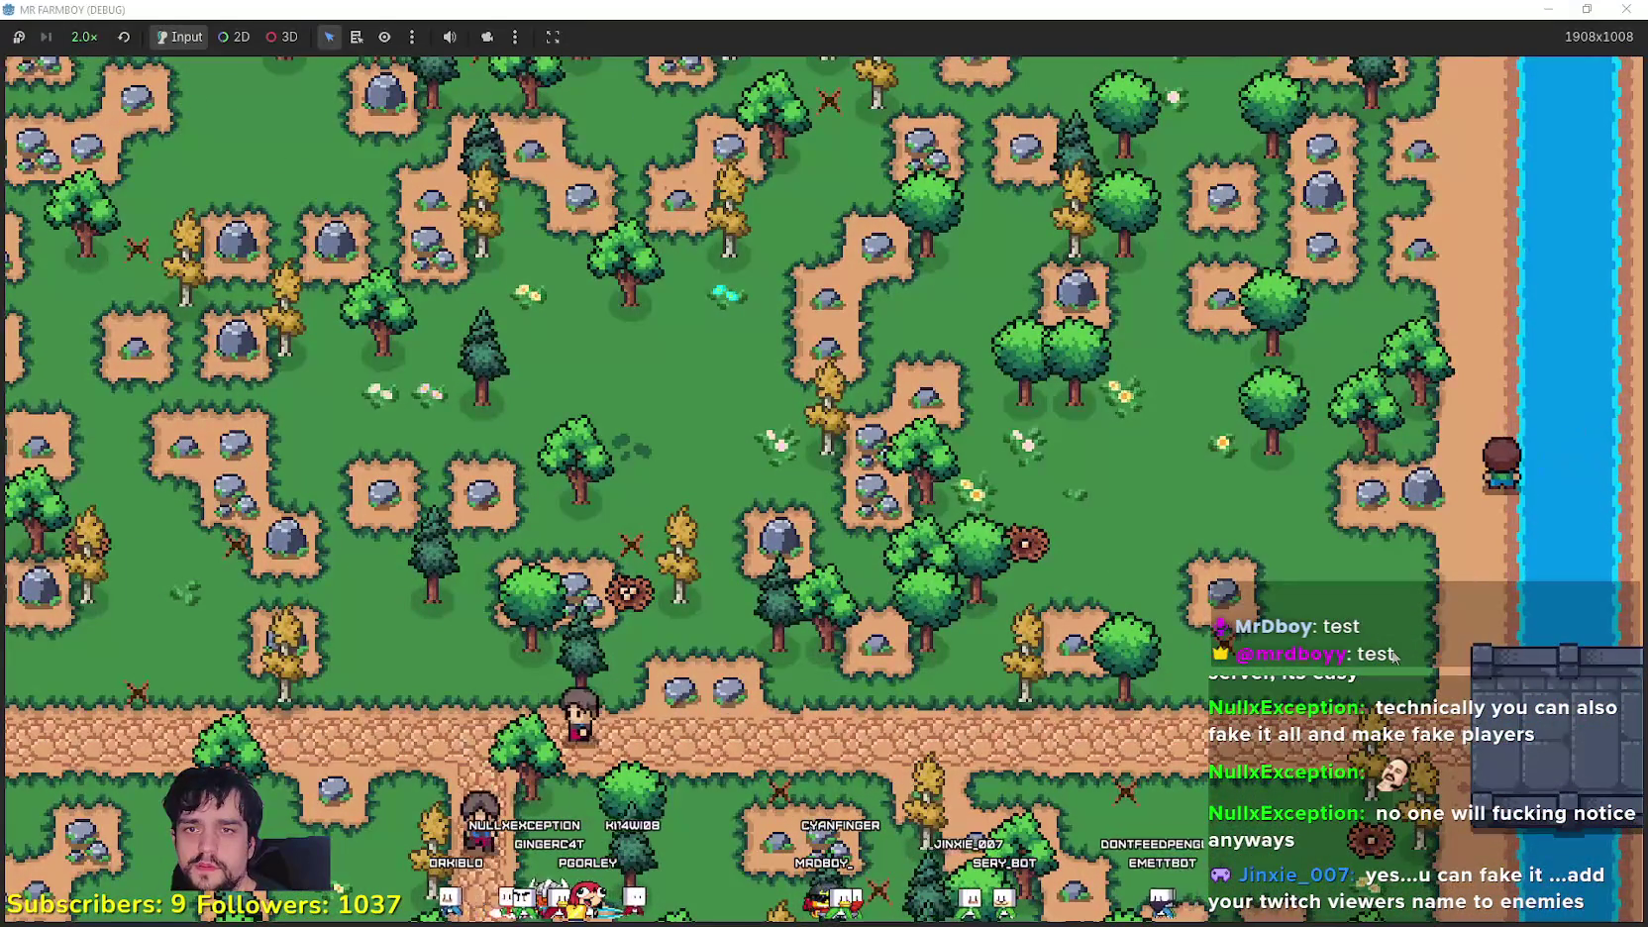
scroll(1394, 655, down, 5)
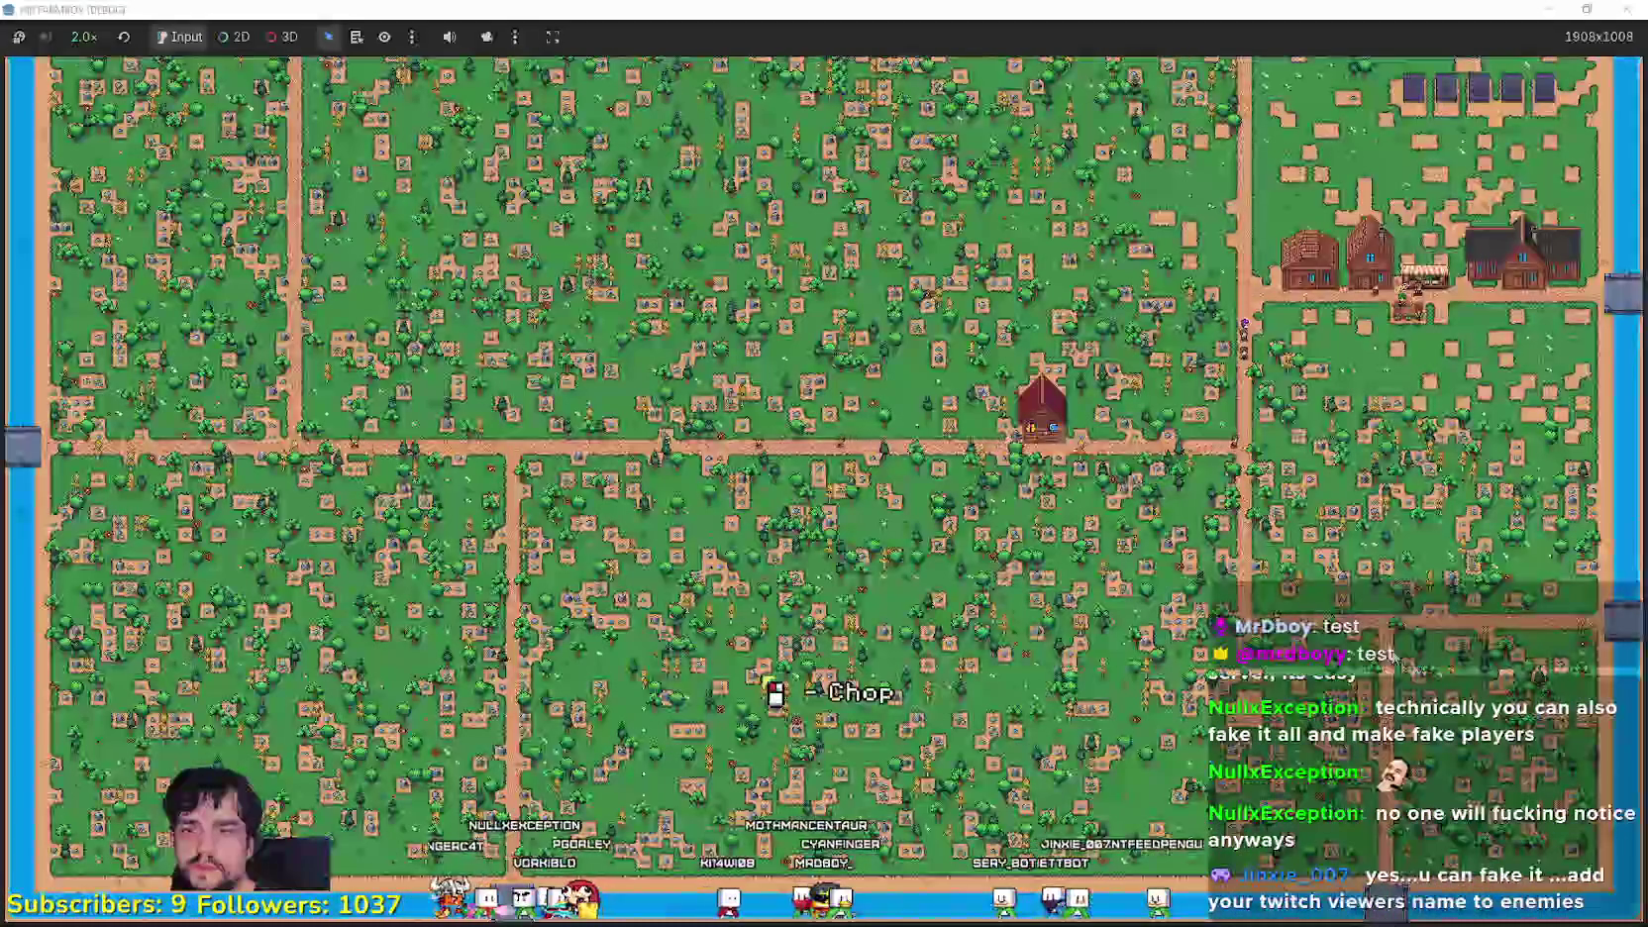
scroll(908, 555, up, 5)
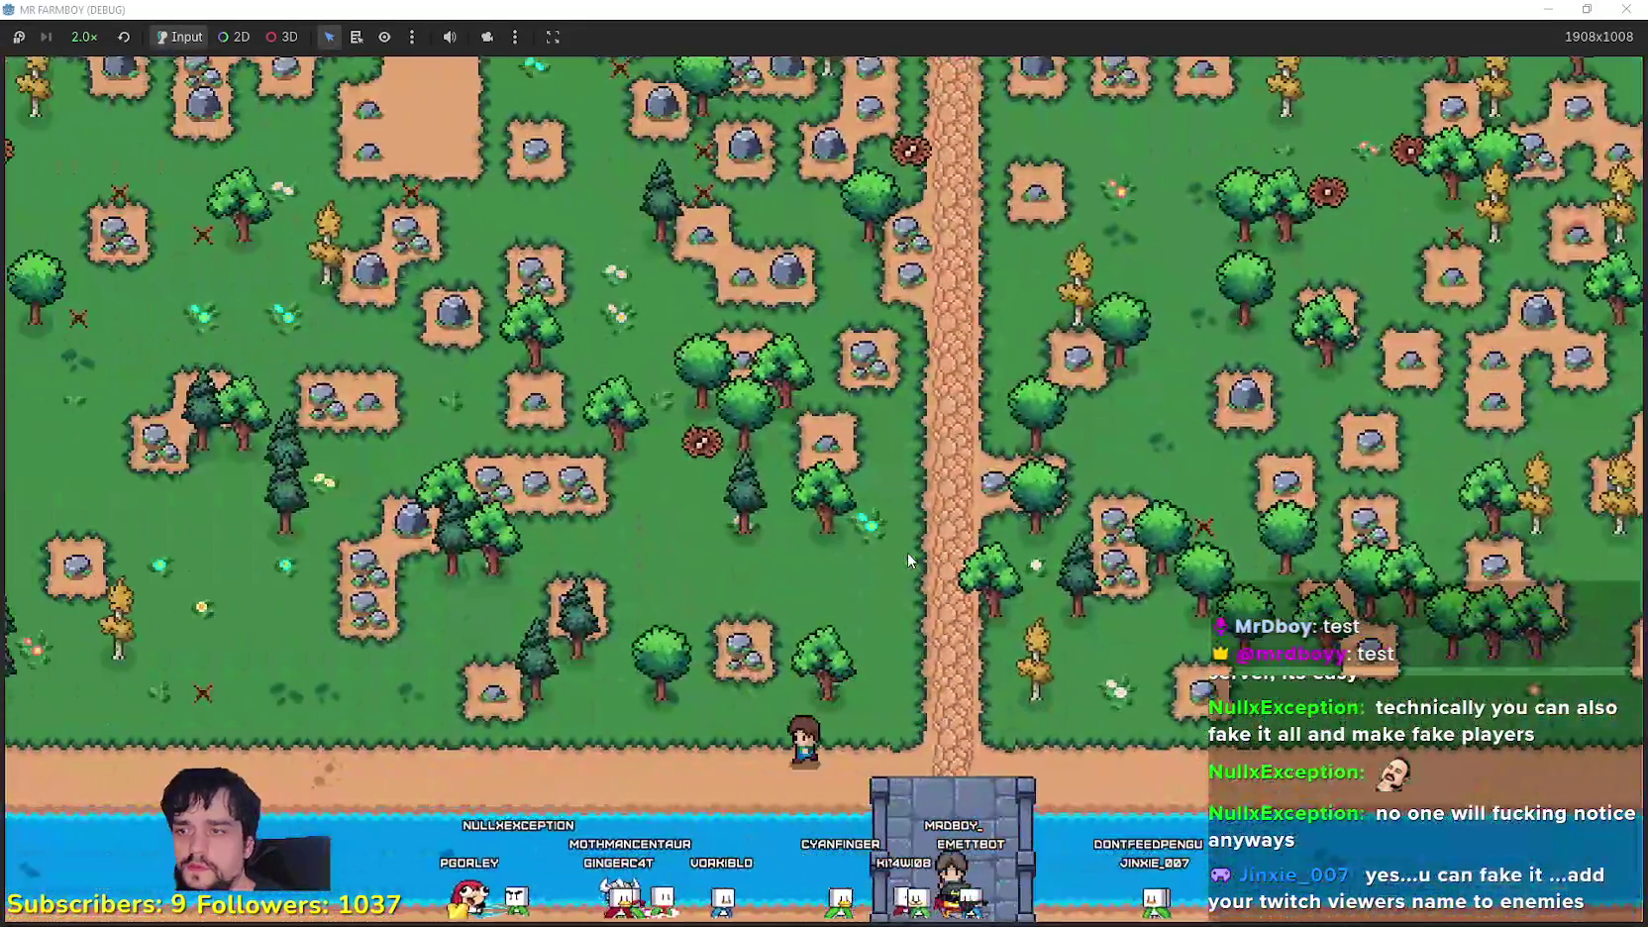
- Walk the farmer left along the beach and up into the forest
key(a)
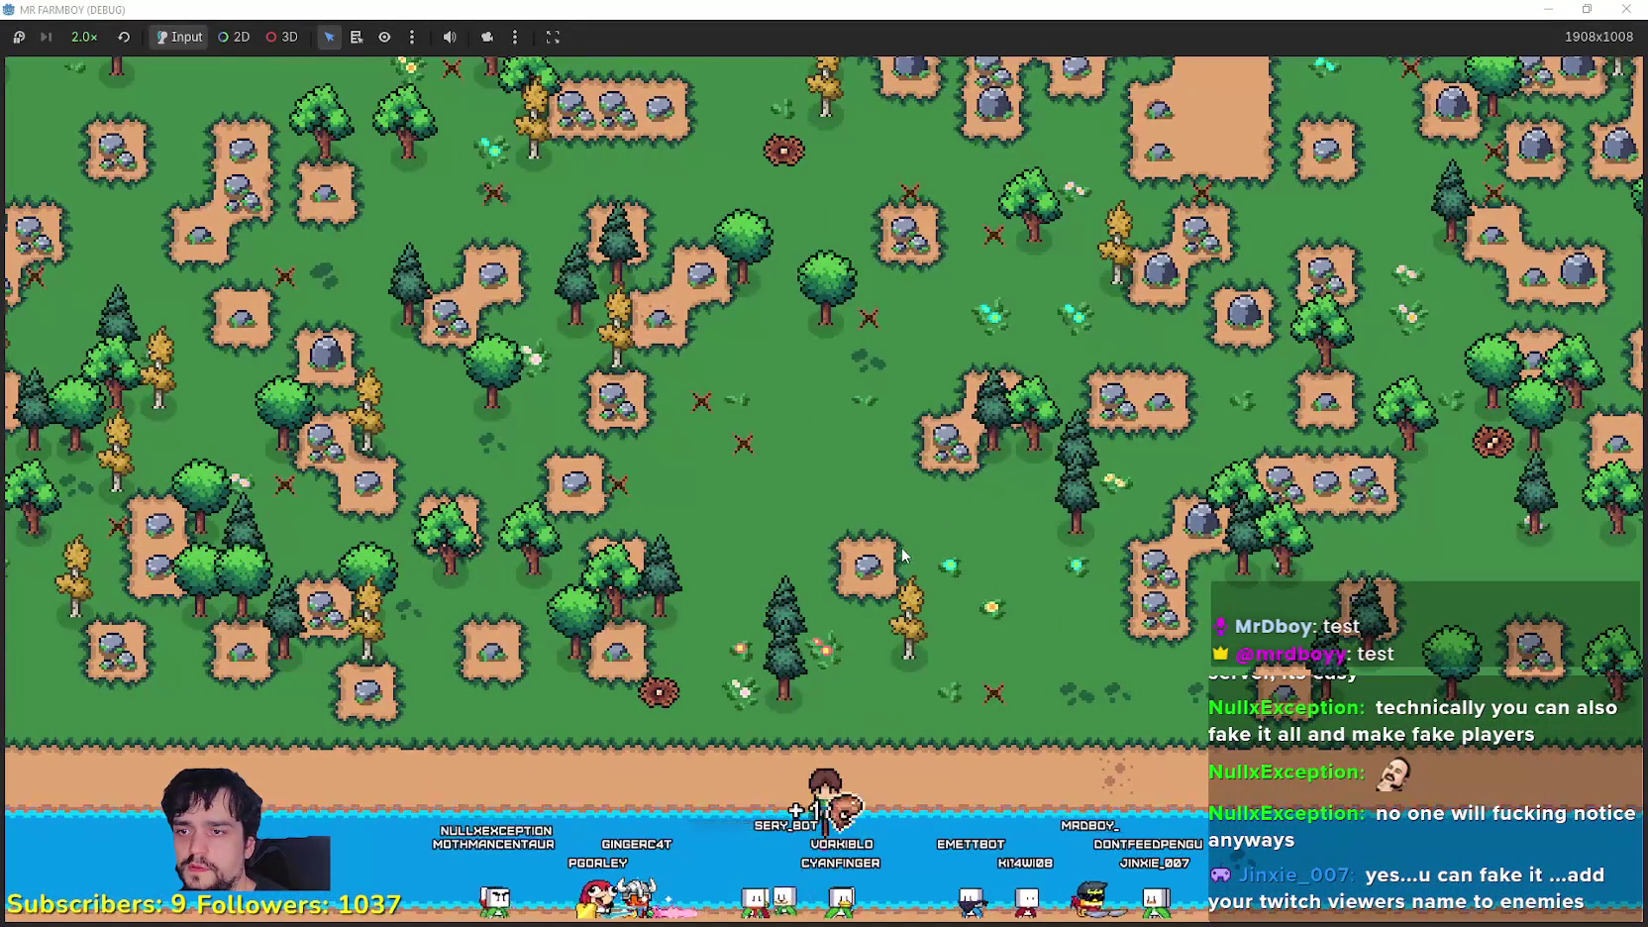
key(a)
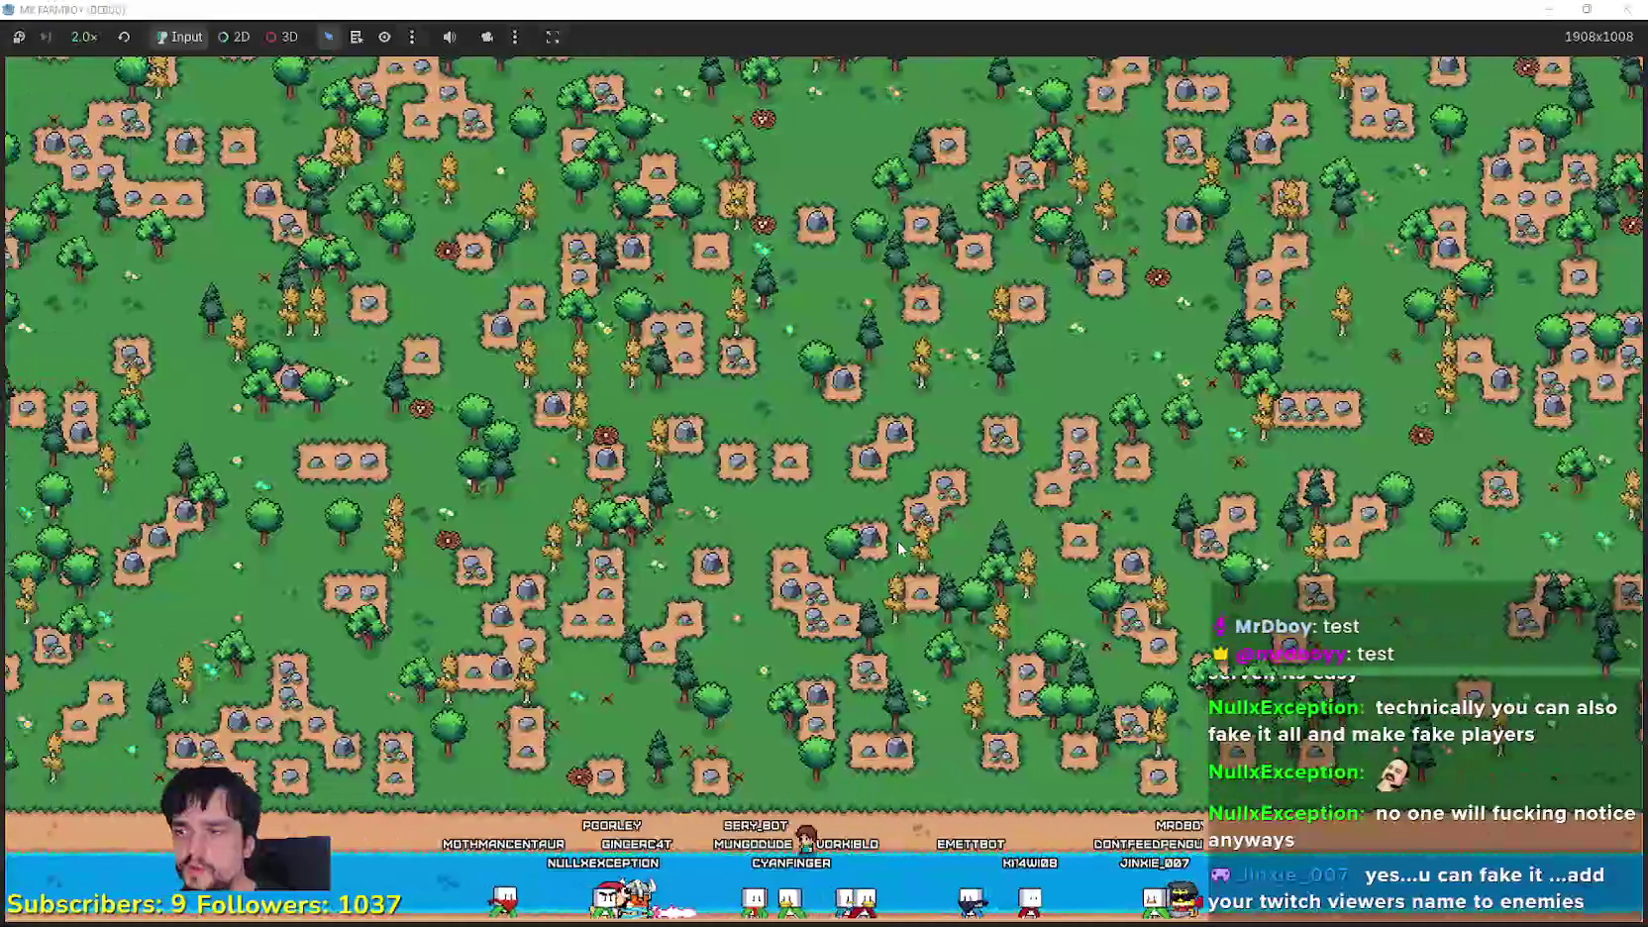
scroll(901, 545, down, 5)
scroll(900, 544, up, 5)
key(a)
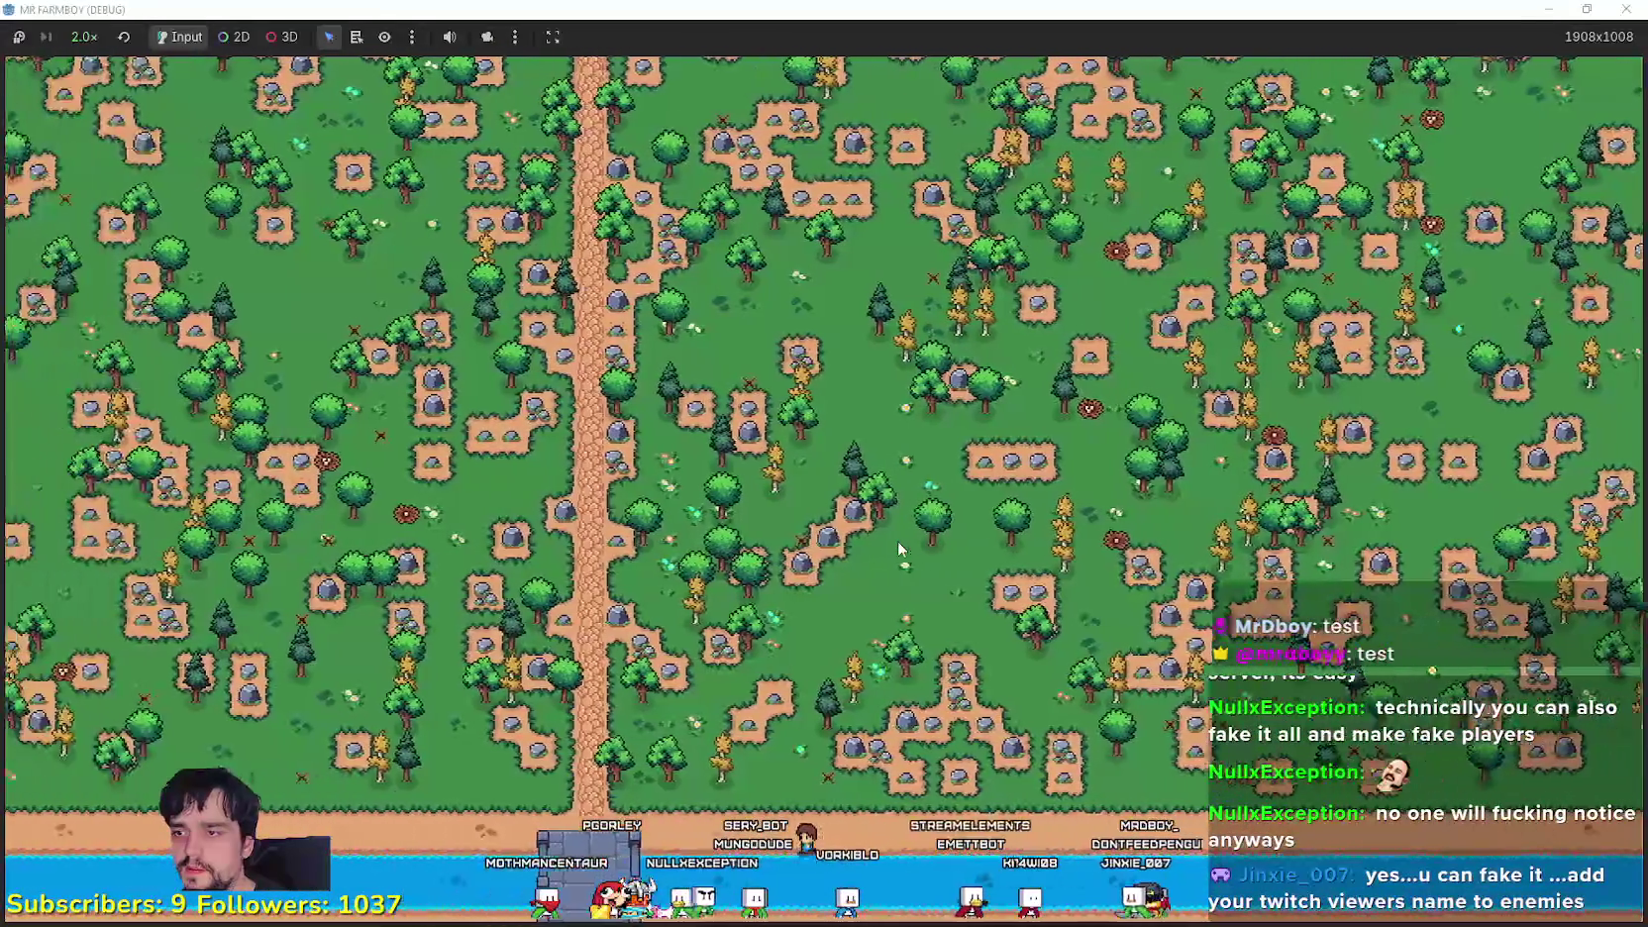
key(a)
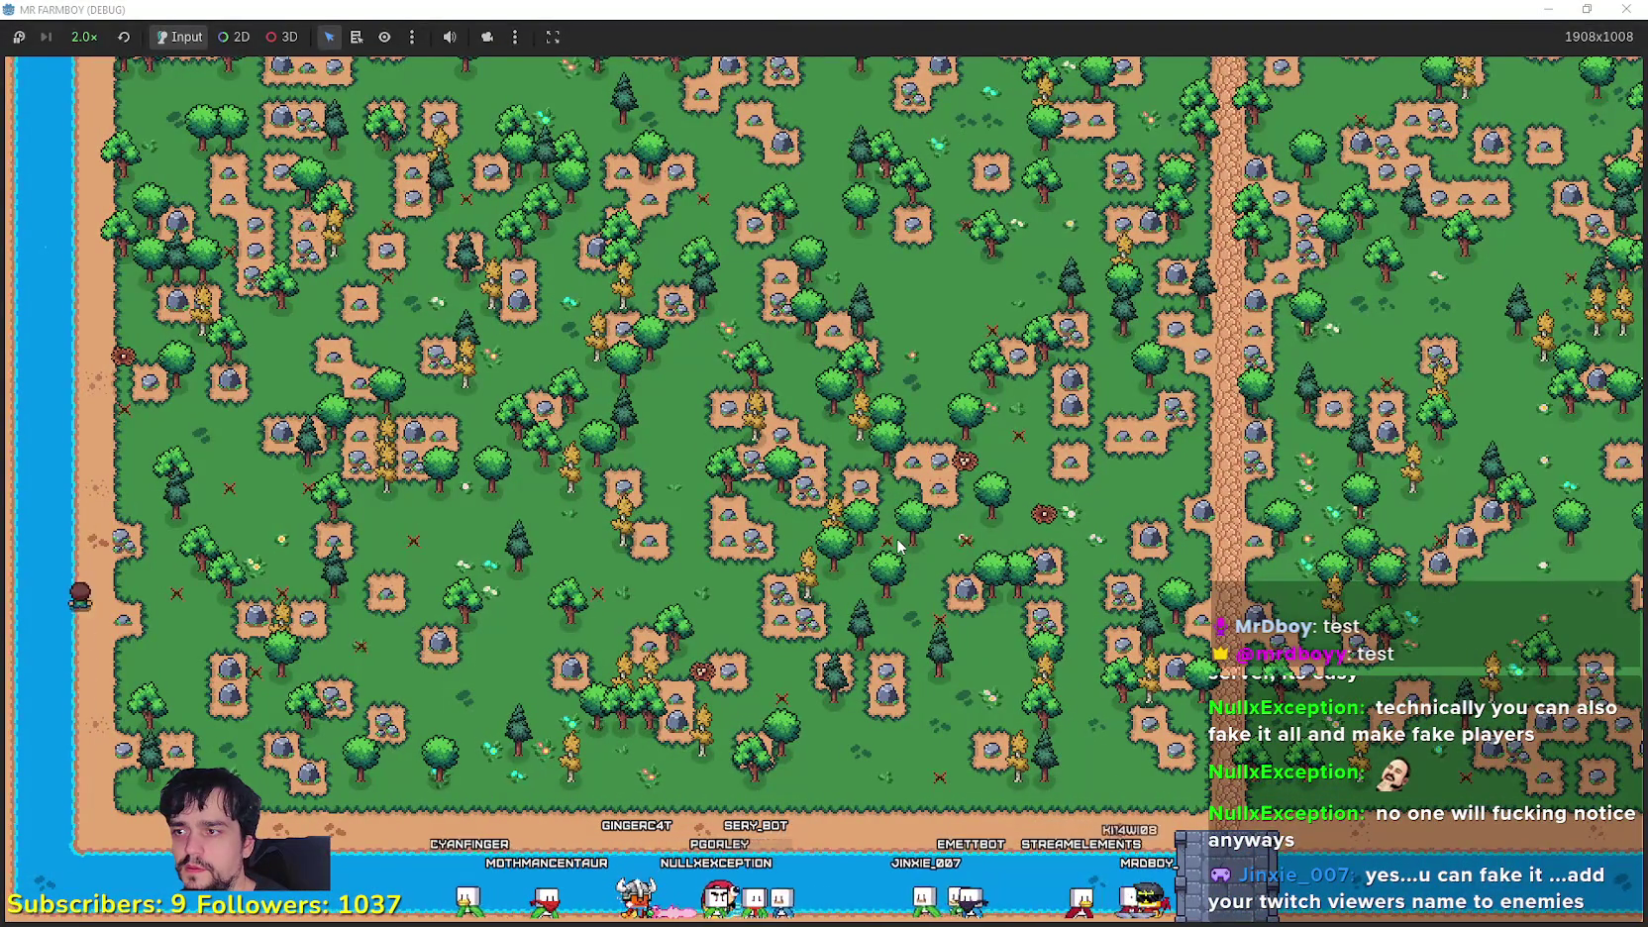
scroll(901, 545, down, 3)
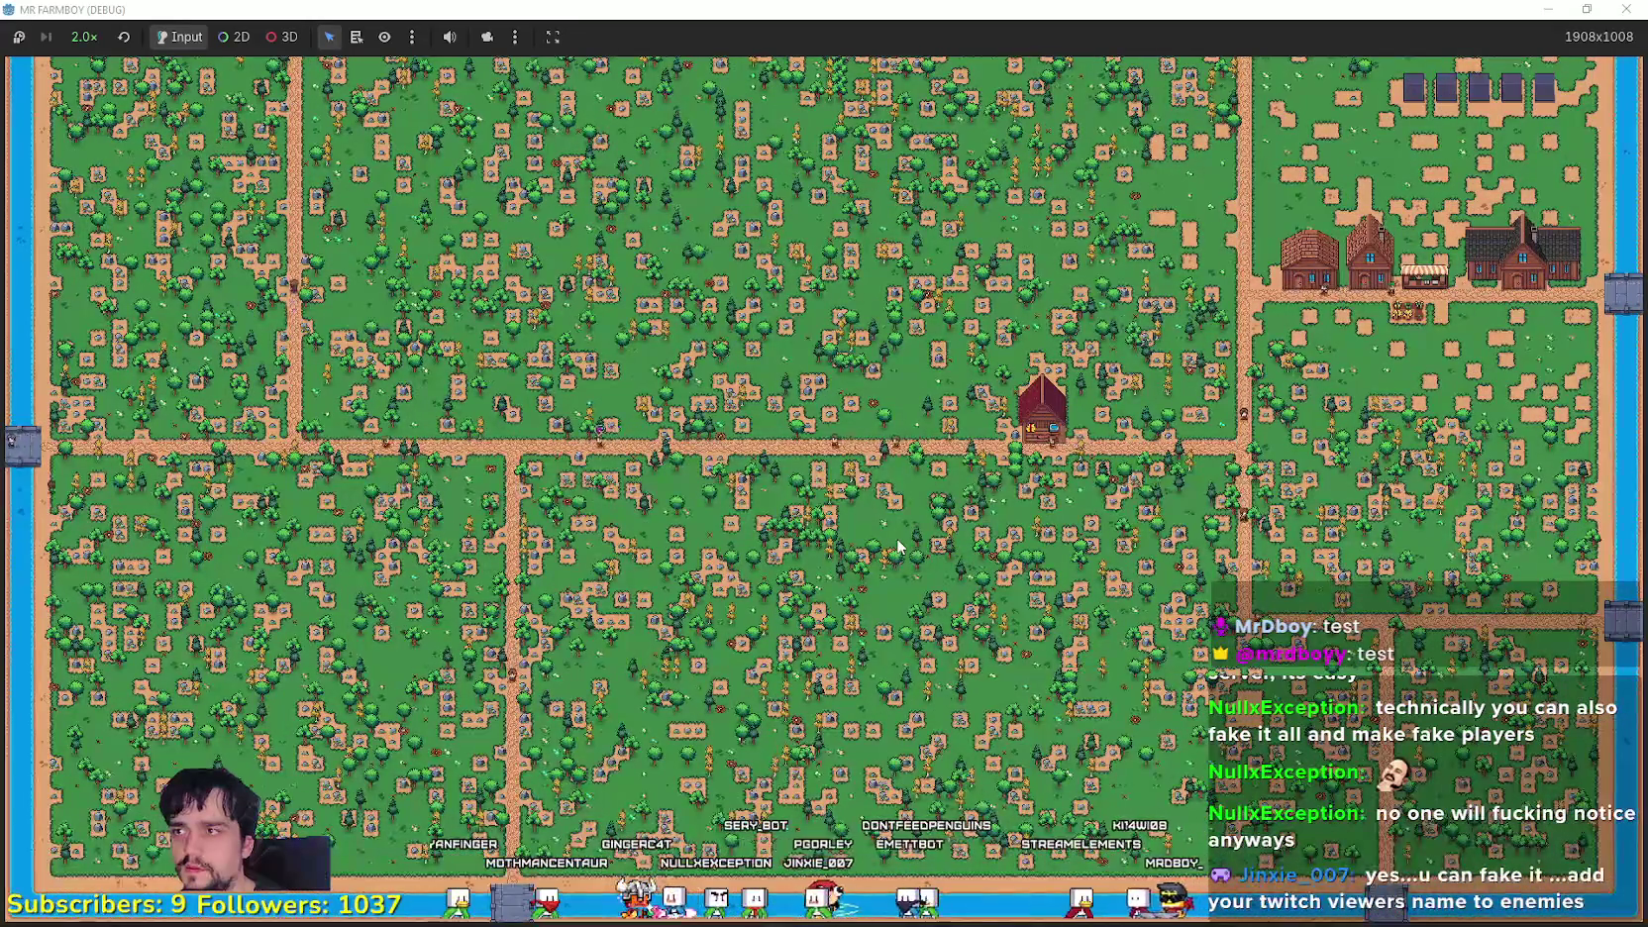
key(w)
key(w)
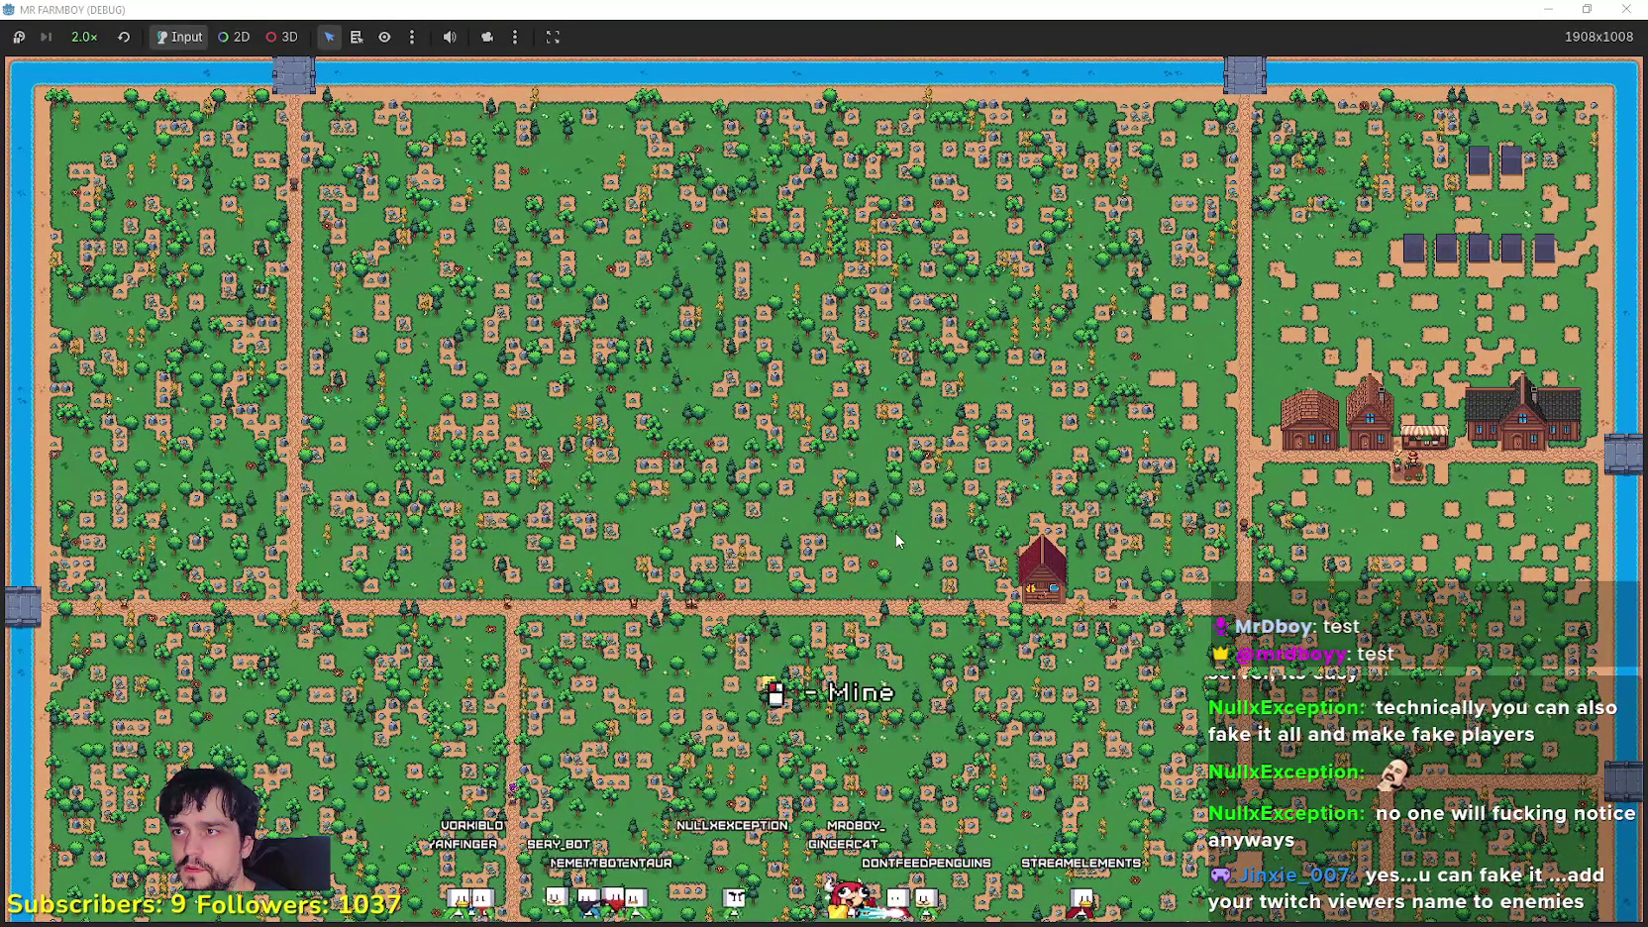
scroll(895, 539, up, 3)
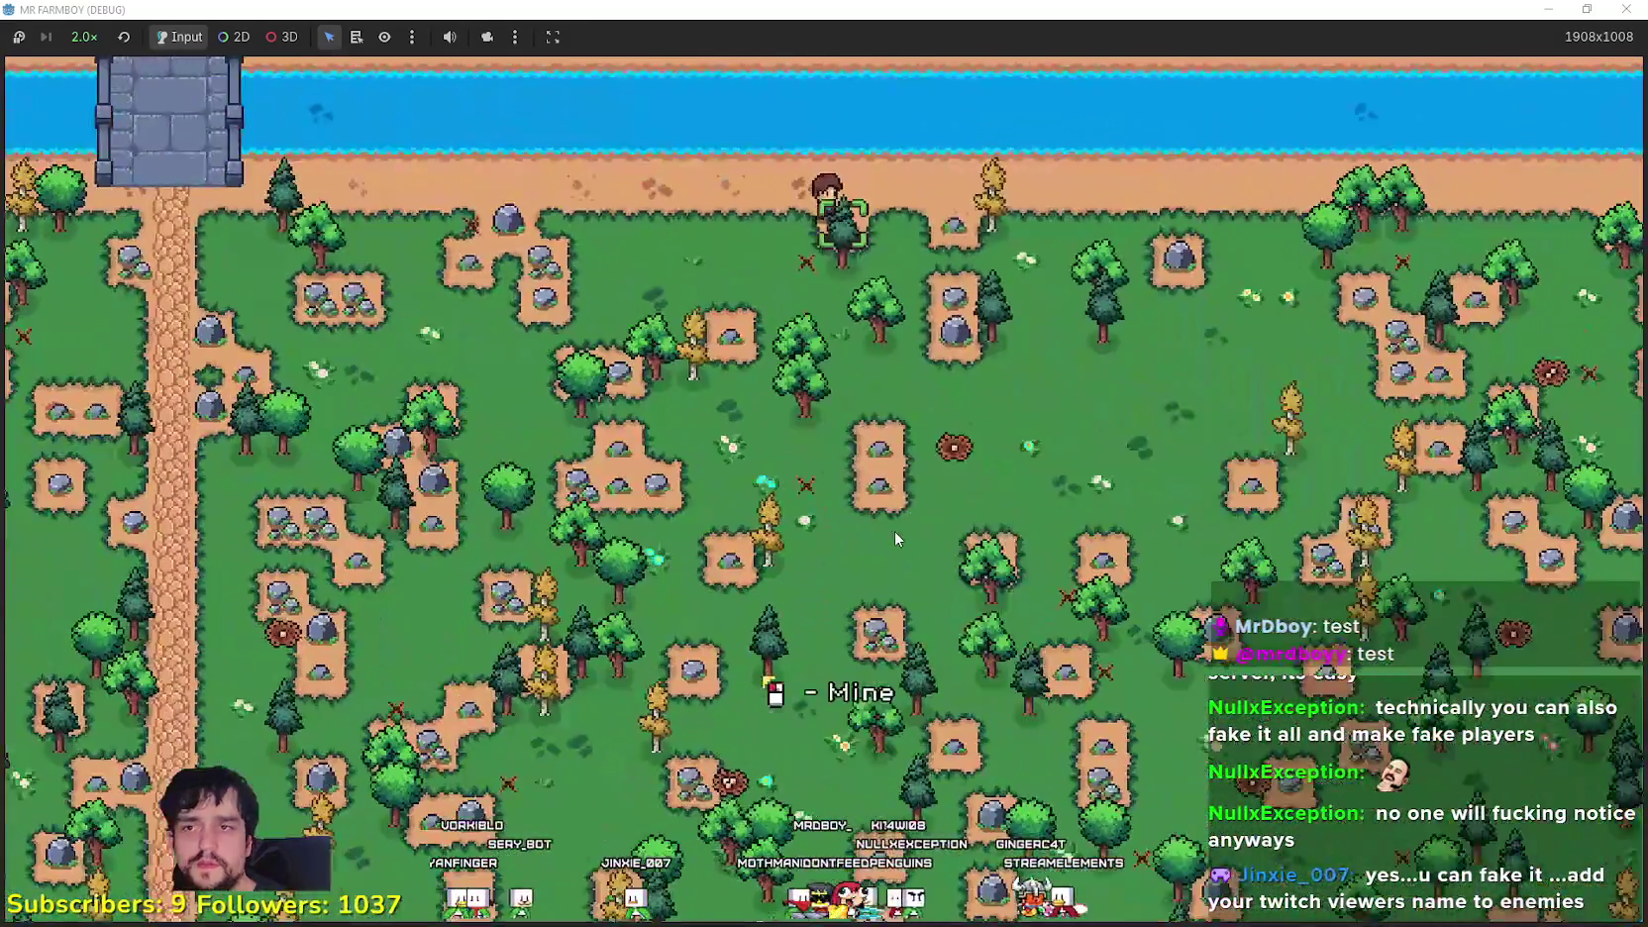
scroll(895, 535, down, 3)
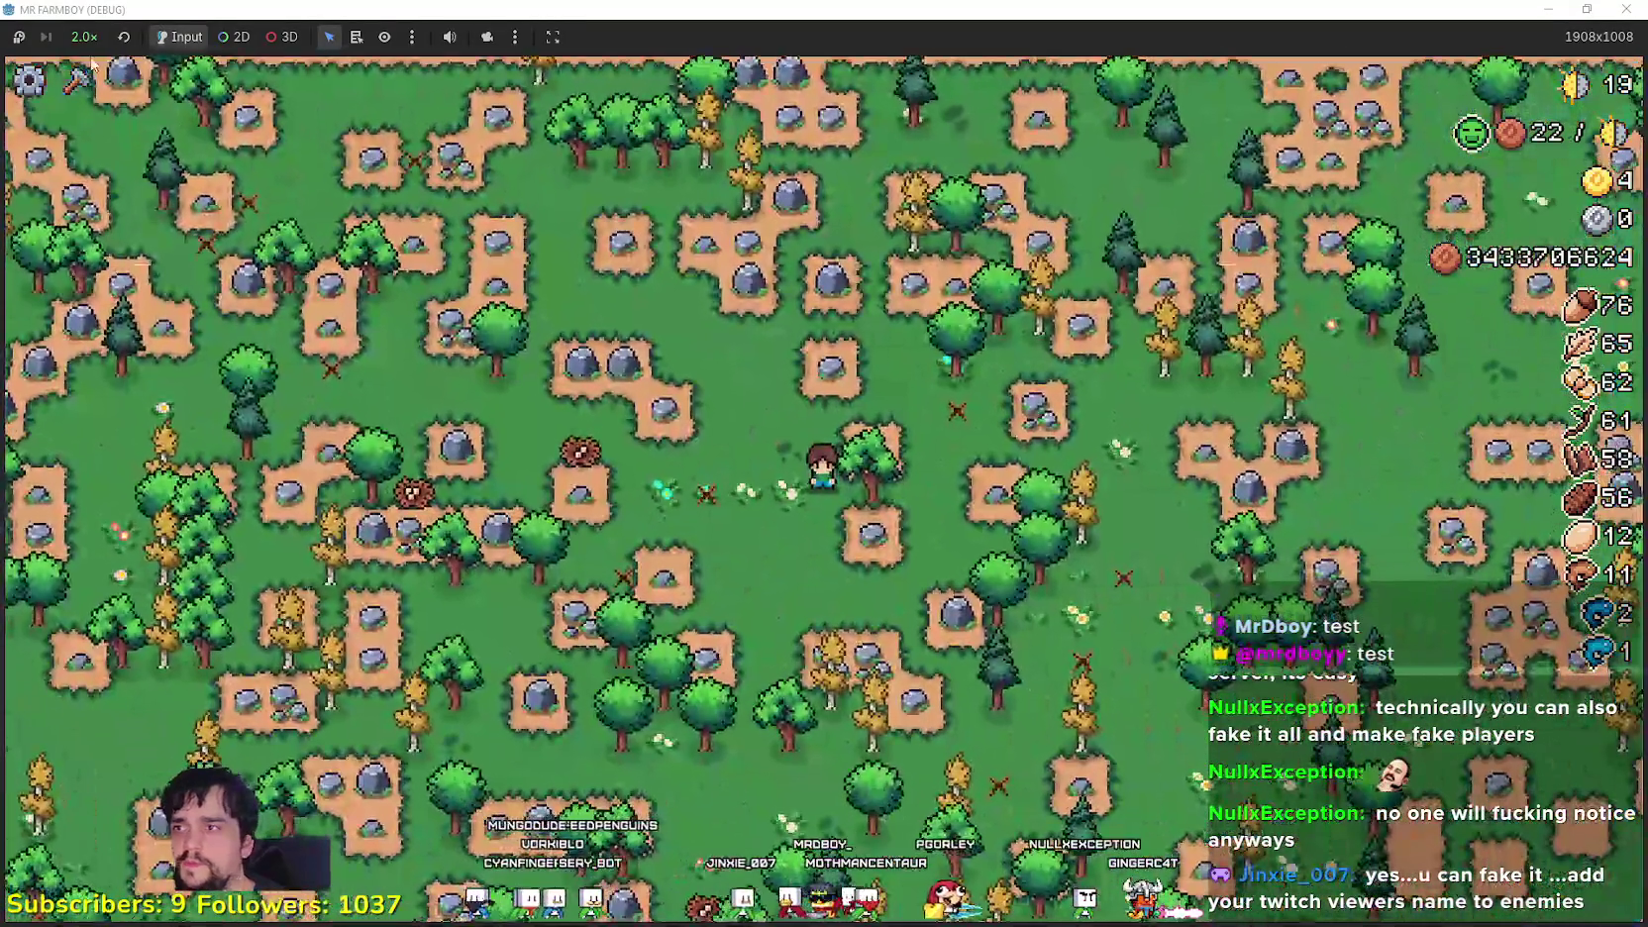
- Fast-forward at 16.0× speed, then drop to 1.0× and settle on 2.0×
click(84, 37)
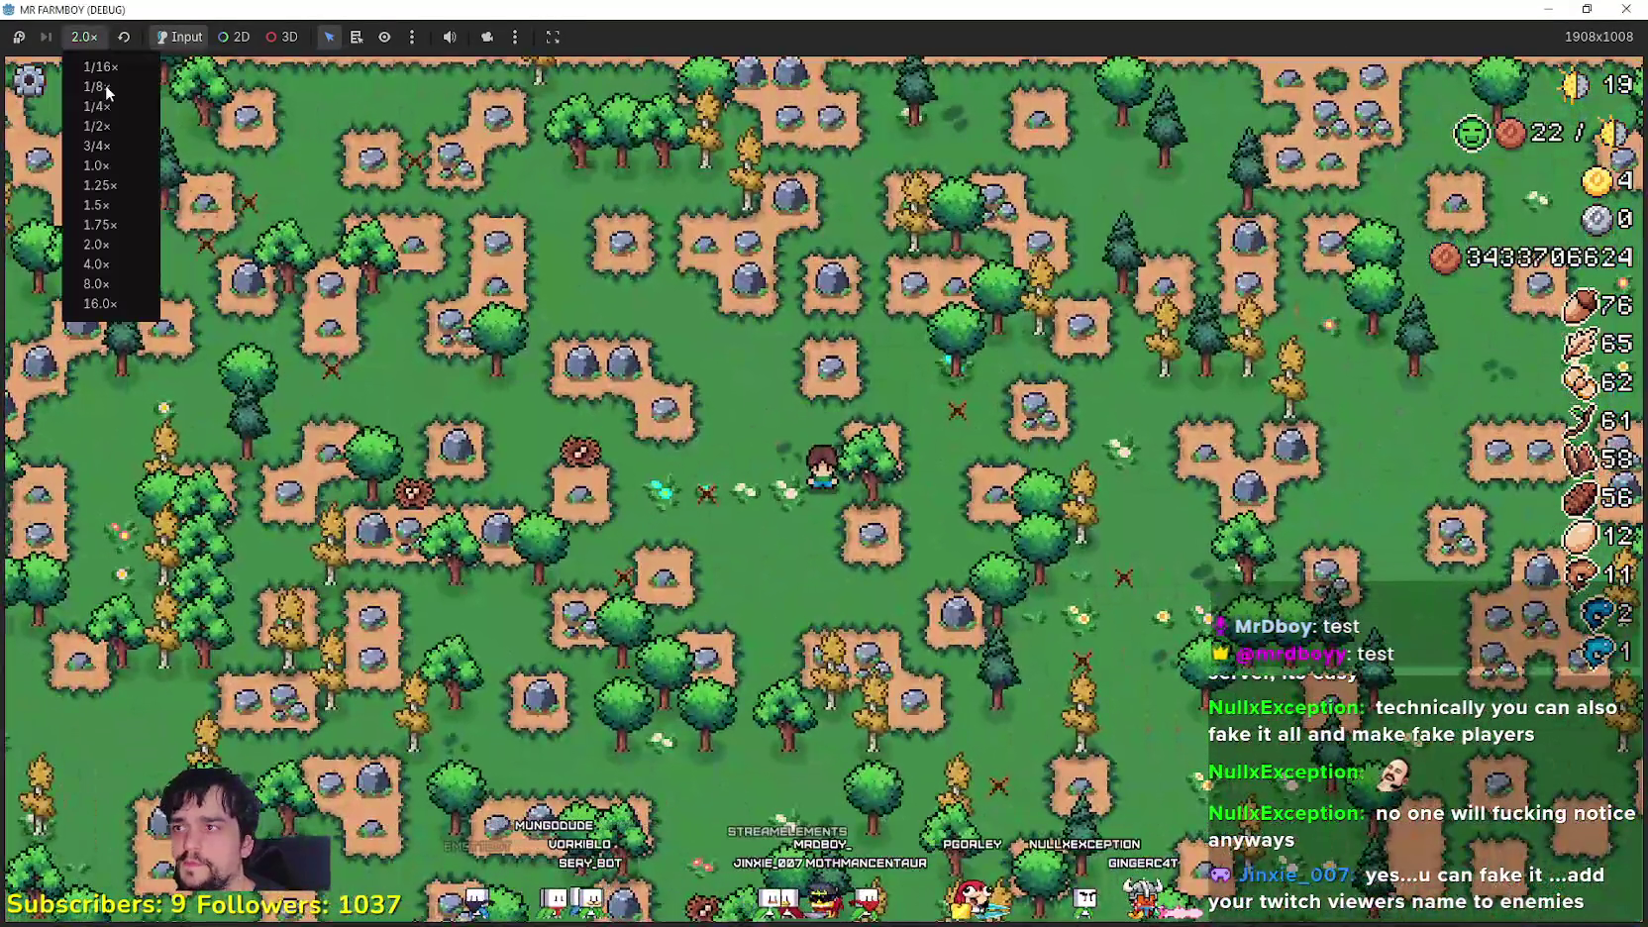
click(125, 301)
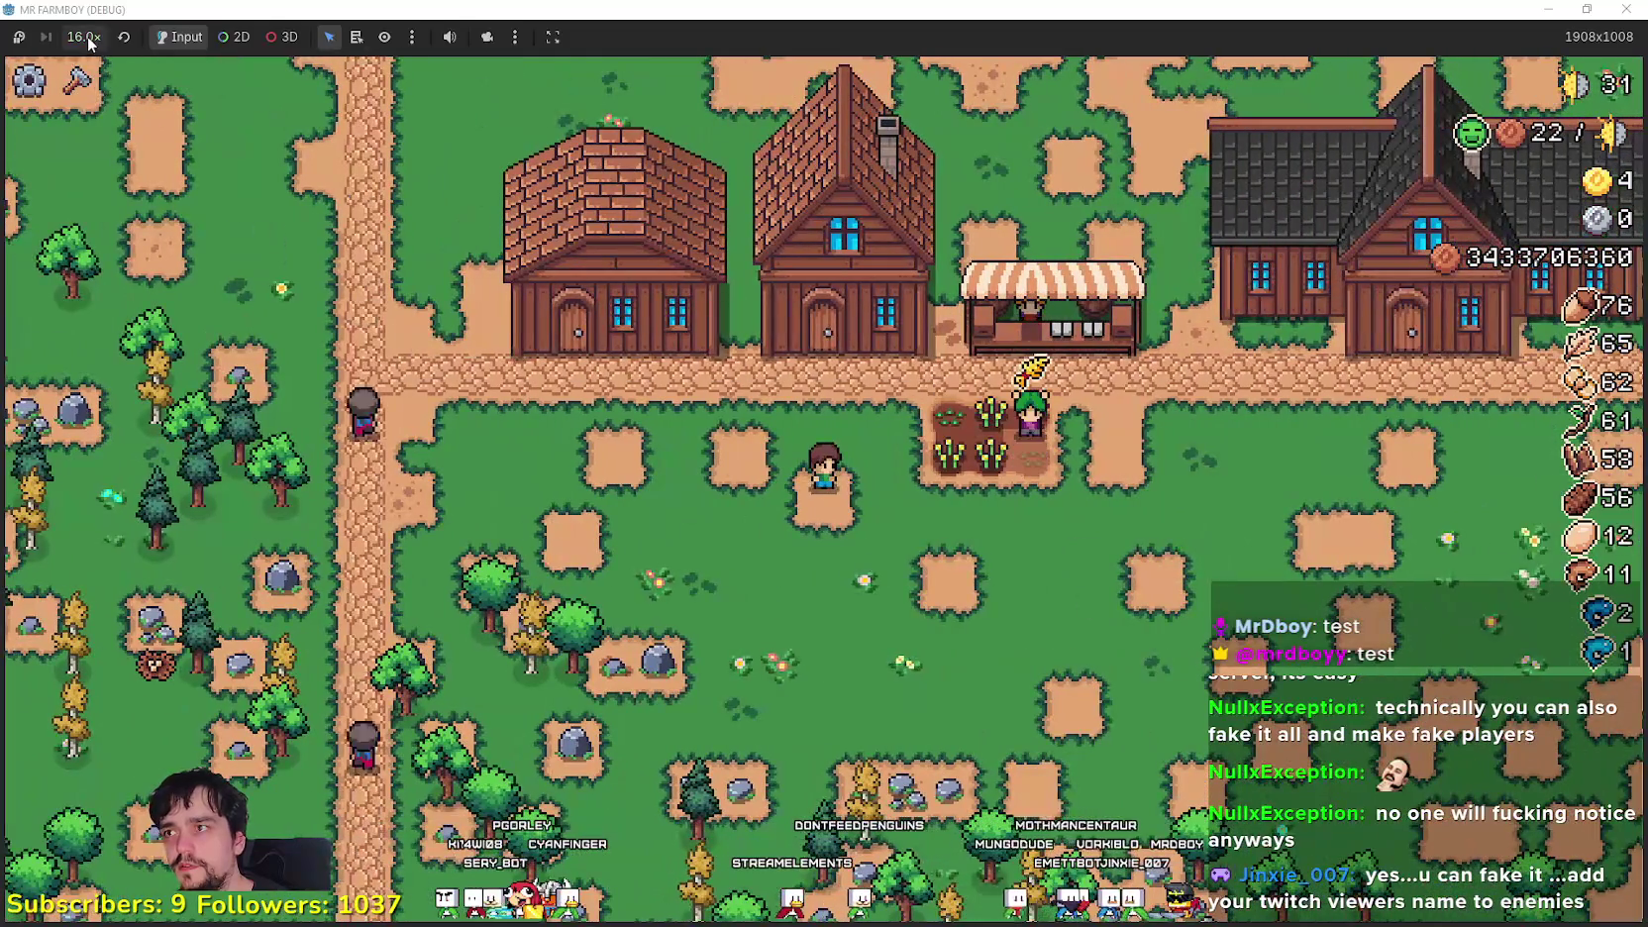
click(87, 40)
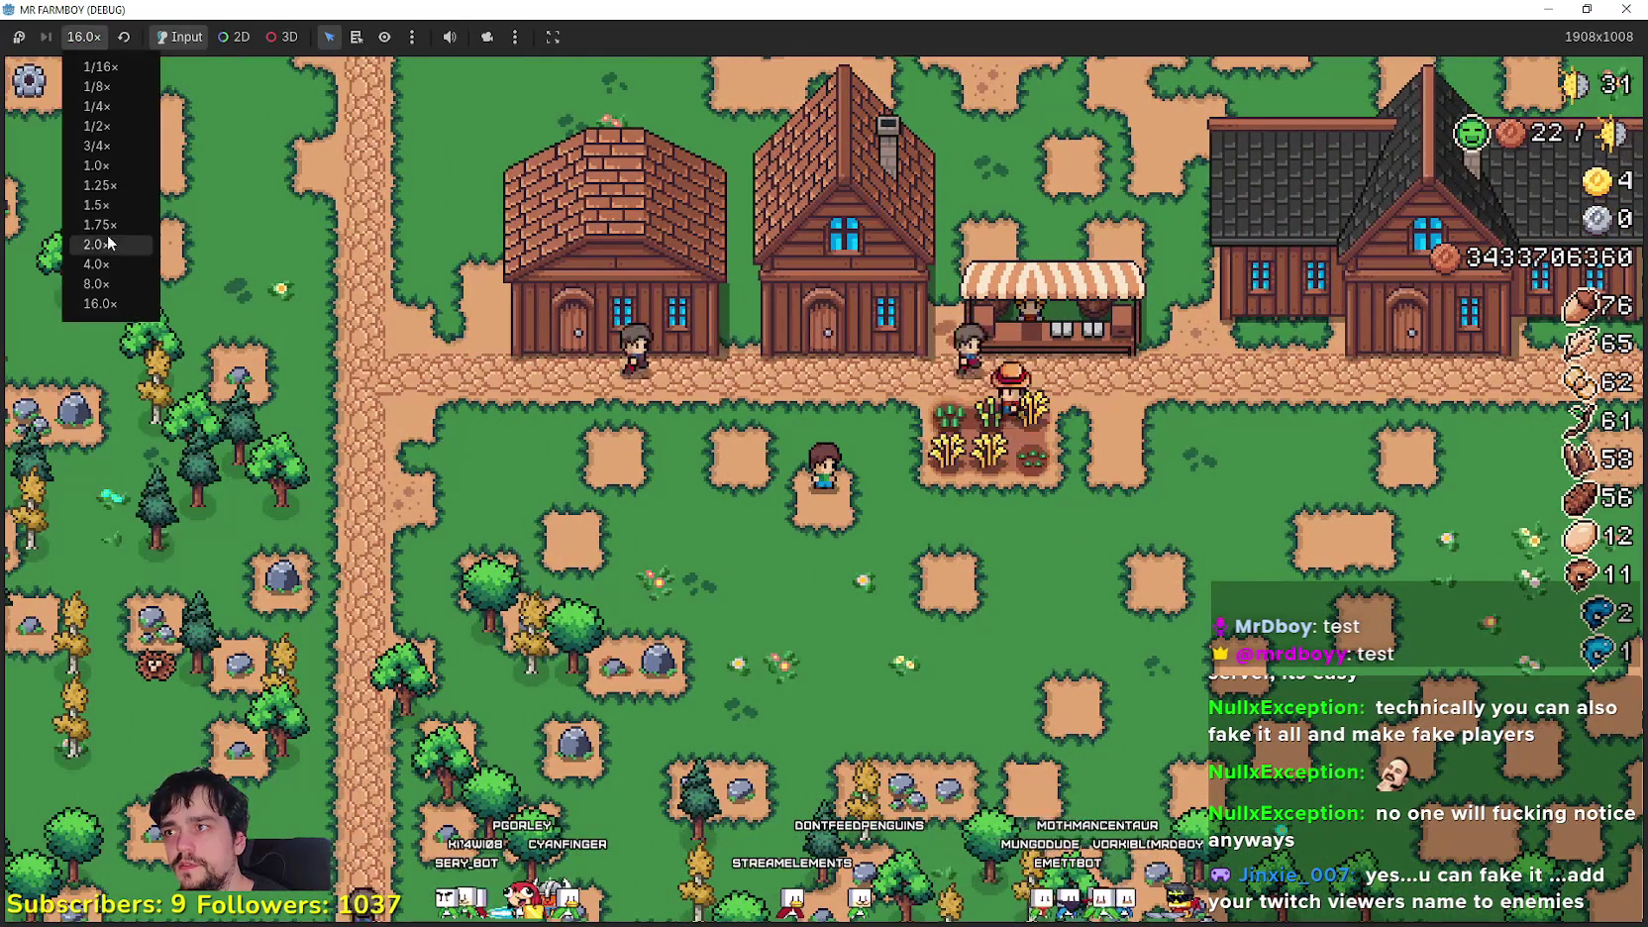
click(99, 166)
click(69, 37)
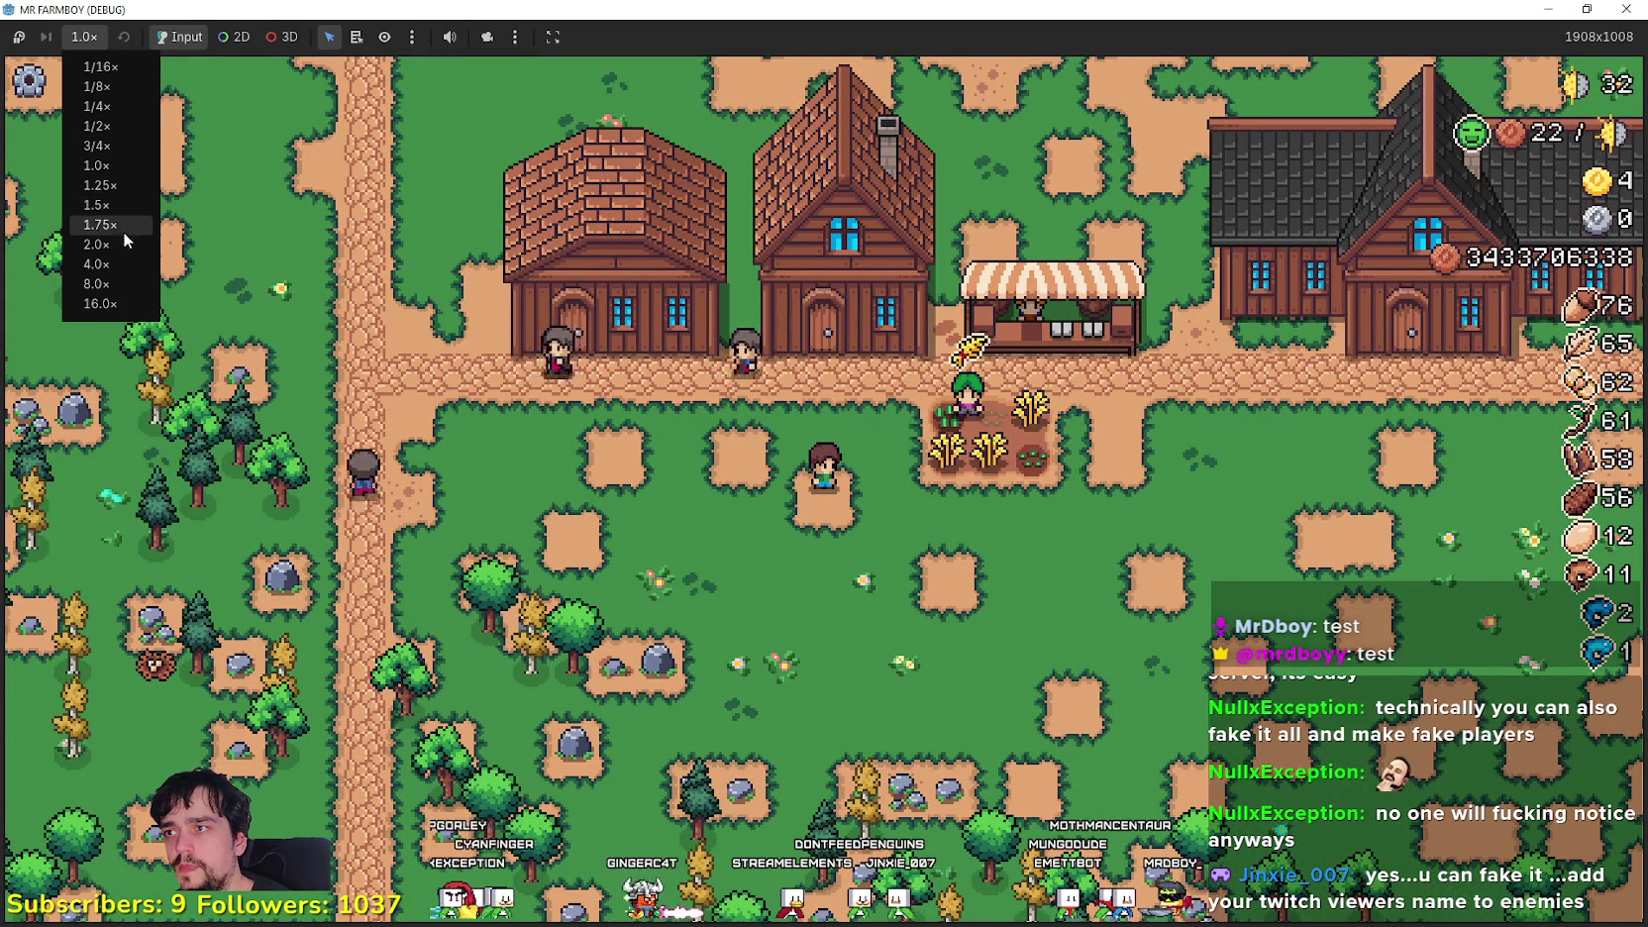
click(114, 245)
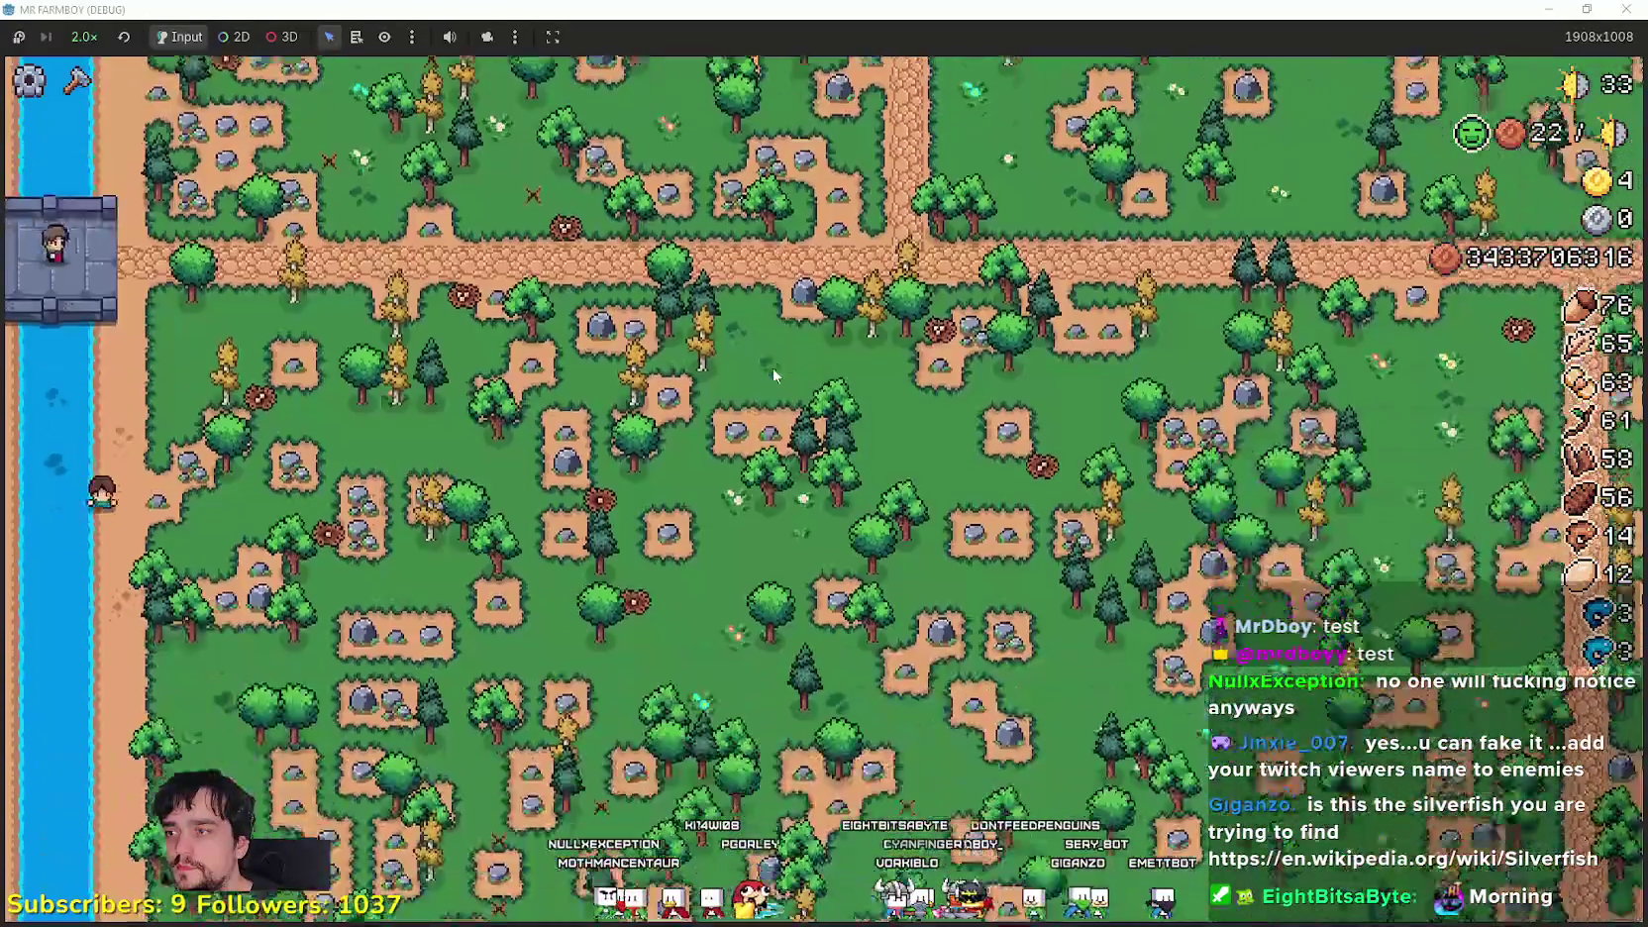
- Turn the farmer left to face the river and fish
key(a)
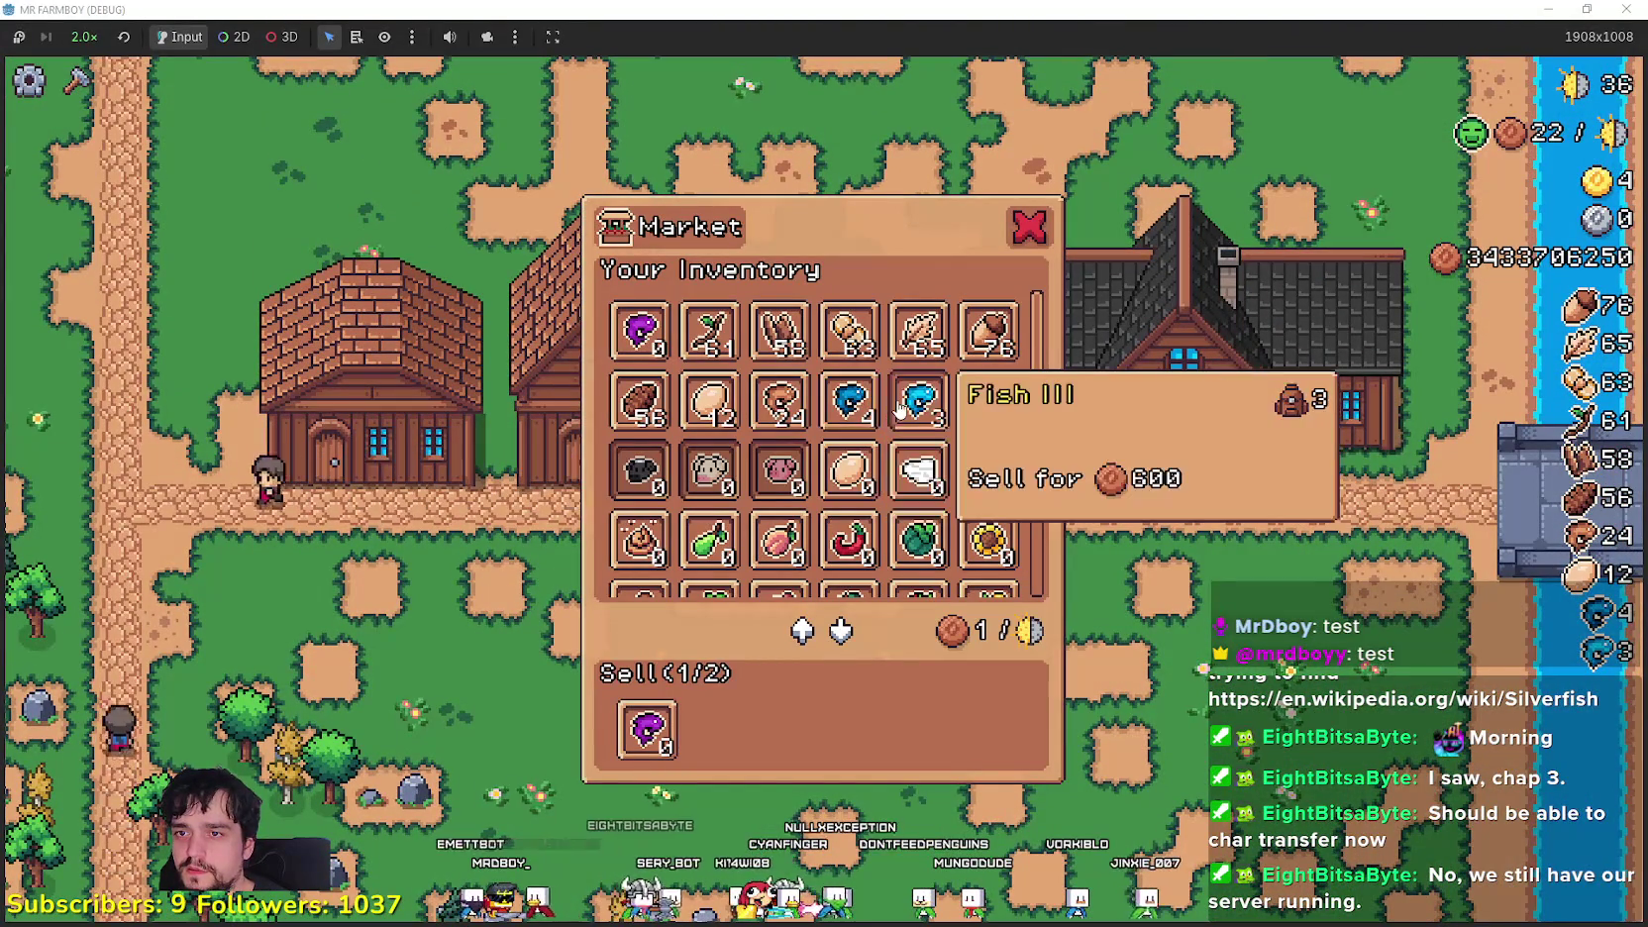
- Close the market and pick turnip seeds from the Crafting menu's seeds list
key(Escape)
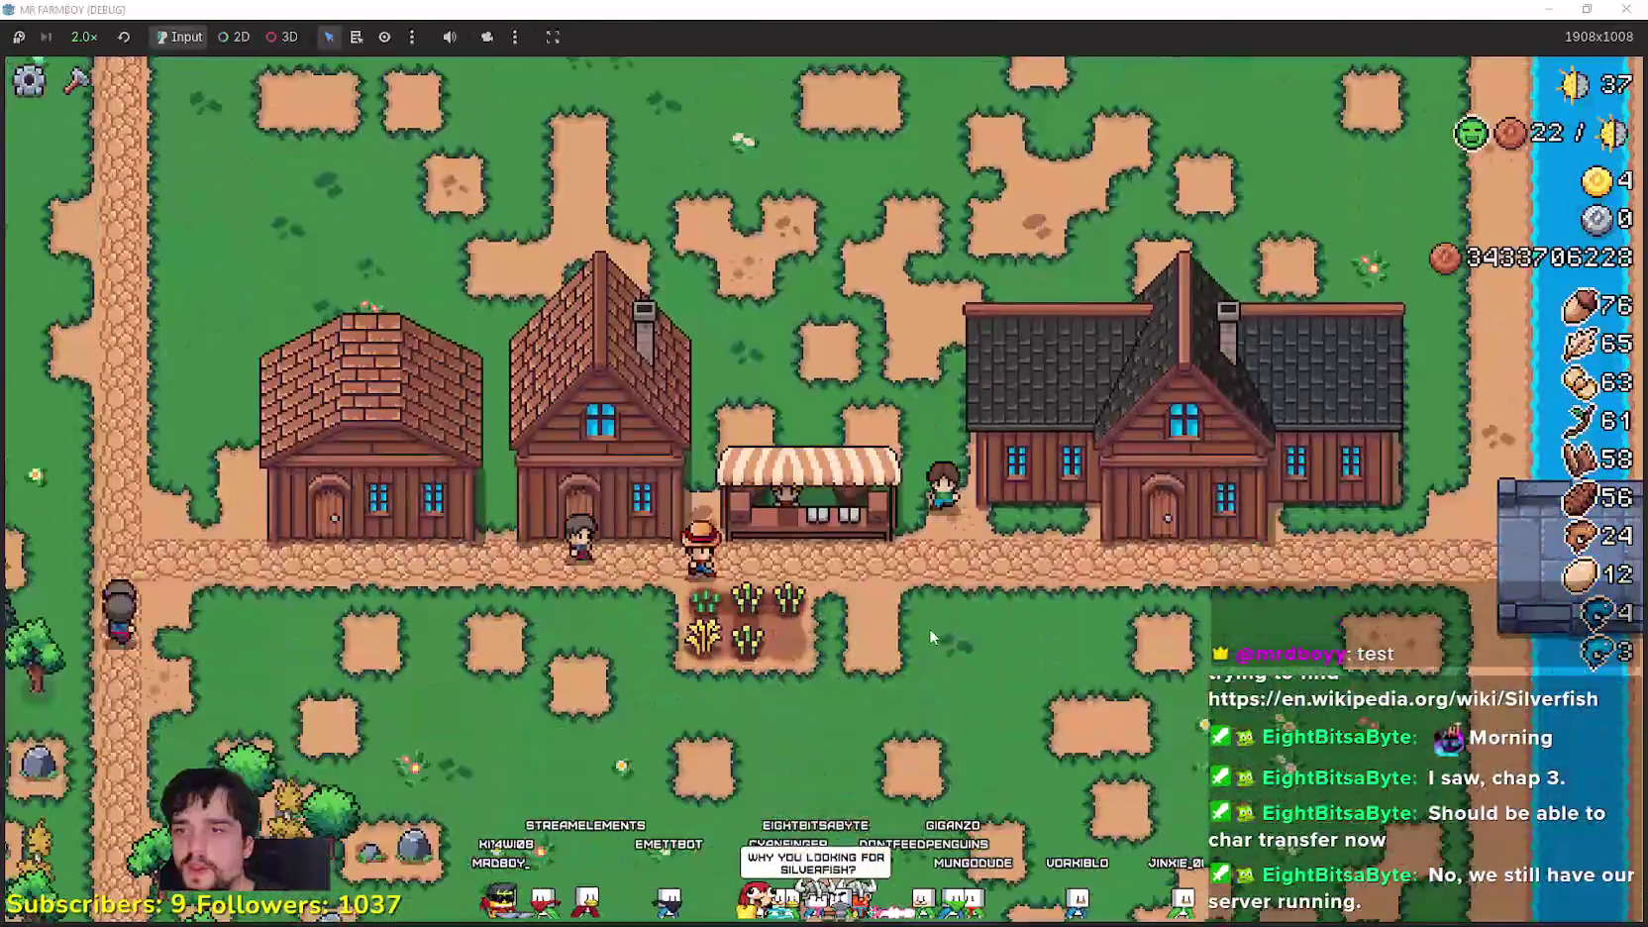
key(c)
click(61, 241)
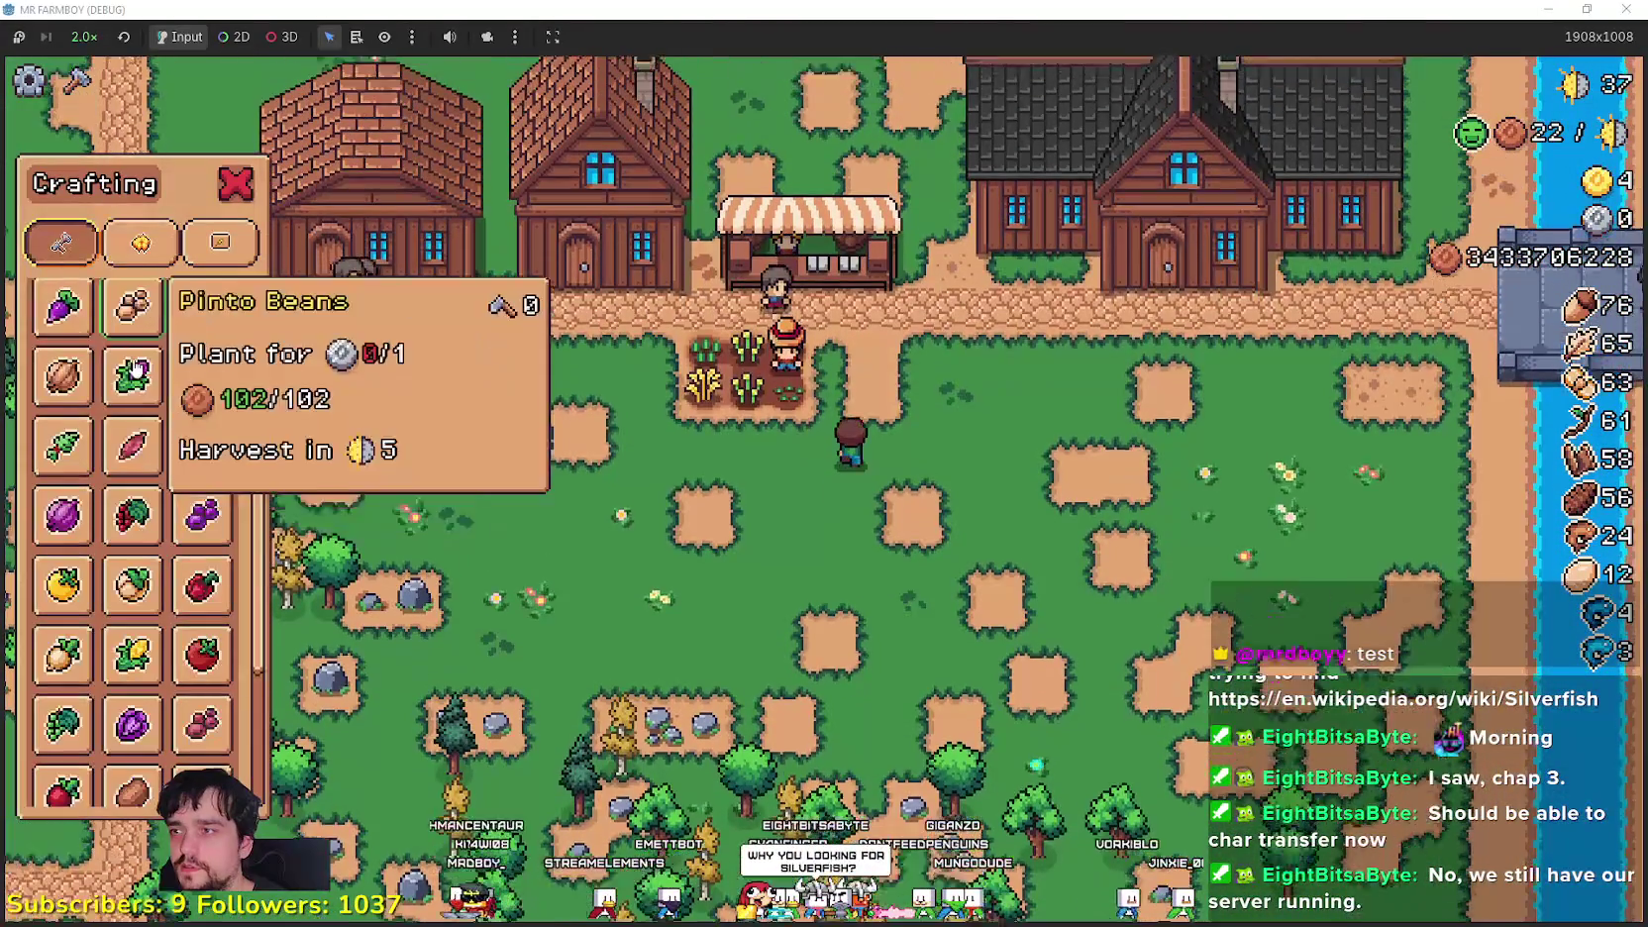
scroll(146, 424, up, 3)
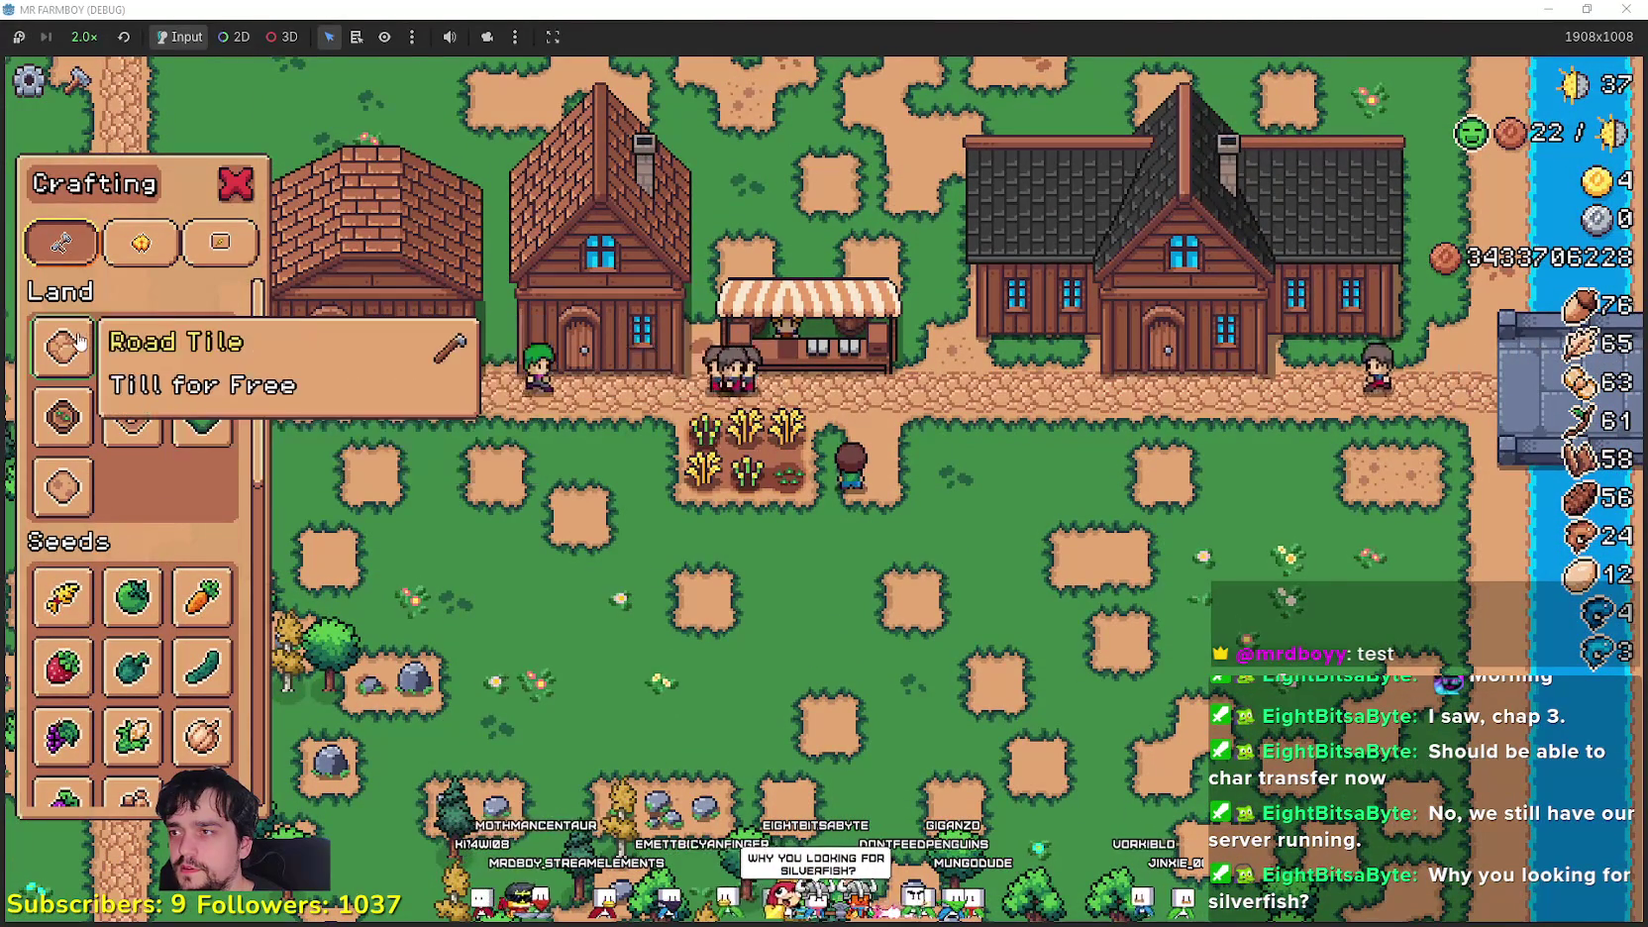
click(186, 355)
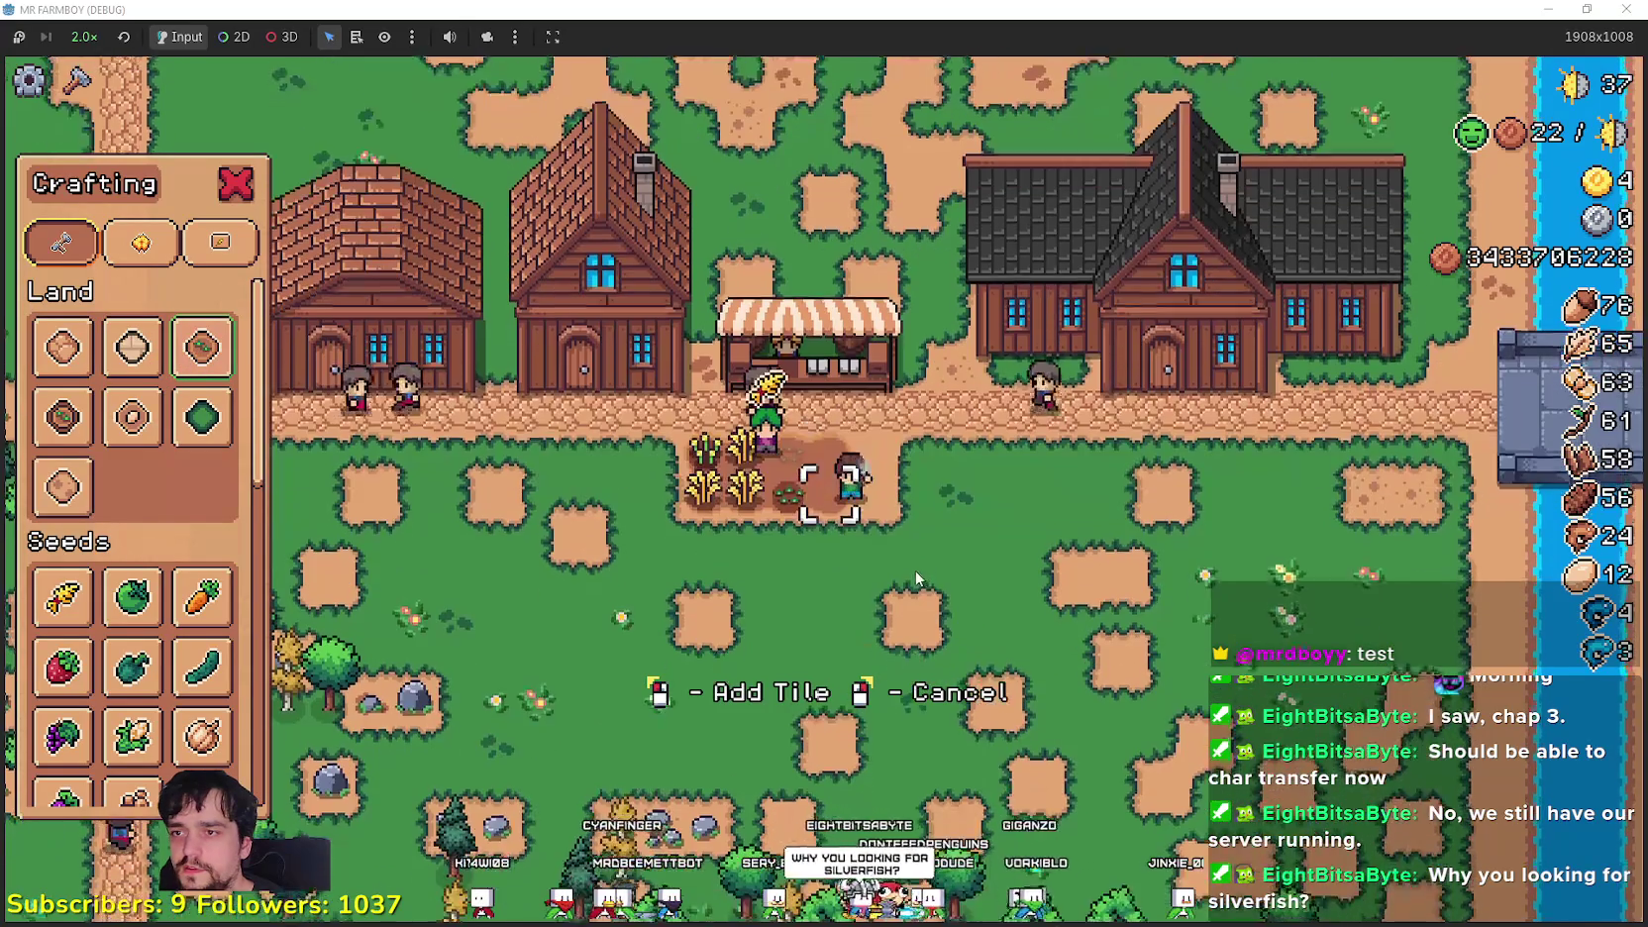
- Sow turnip seeds along the lower rows of the tilled plot
key(s)
key(w)
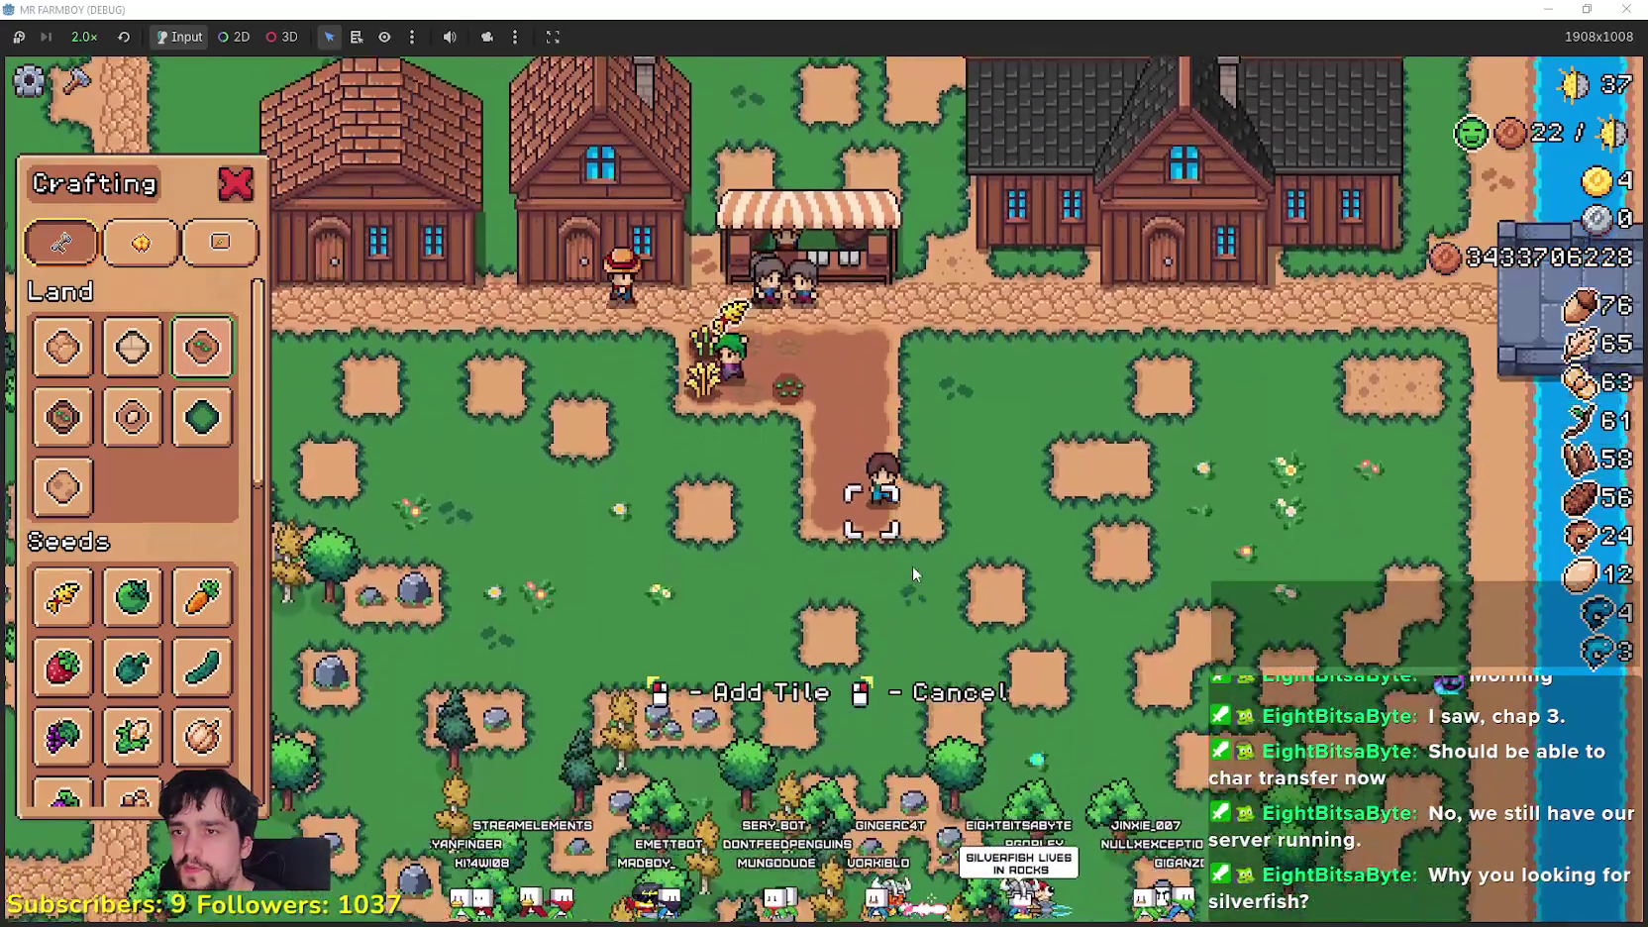
key(d)
key(w)
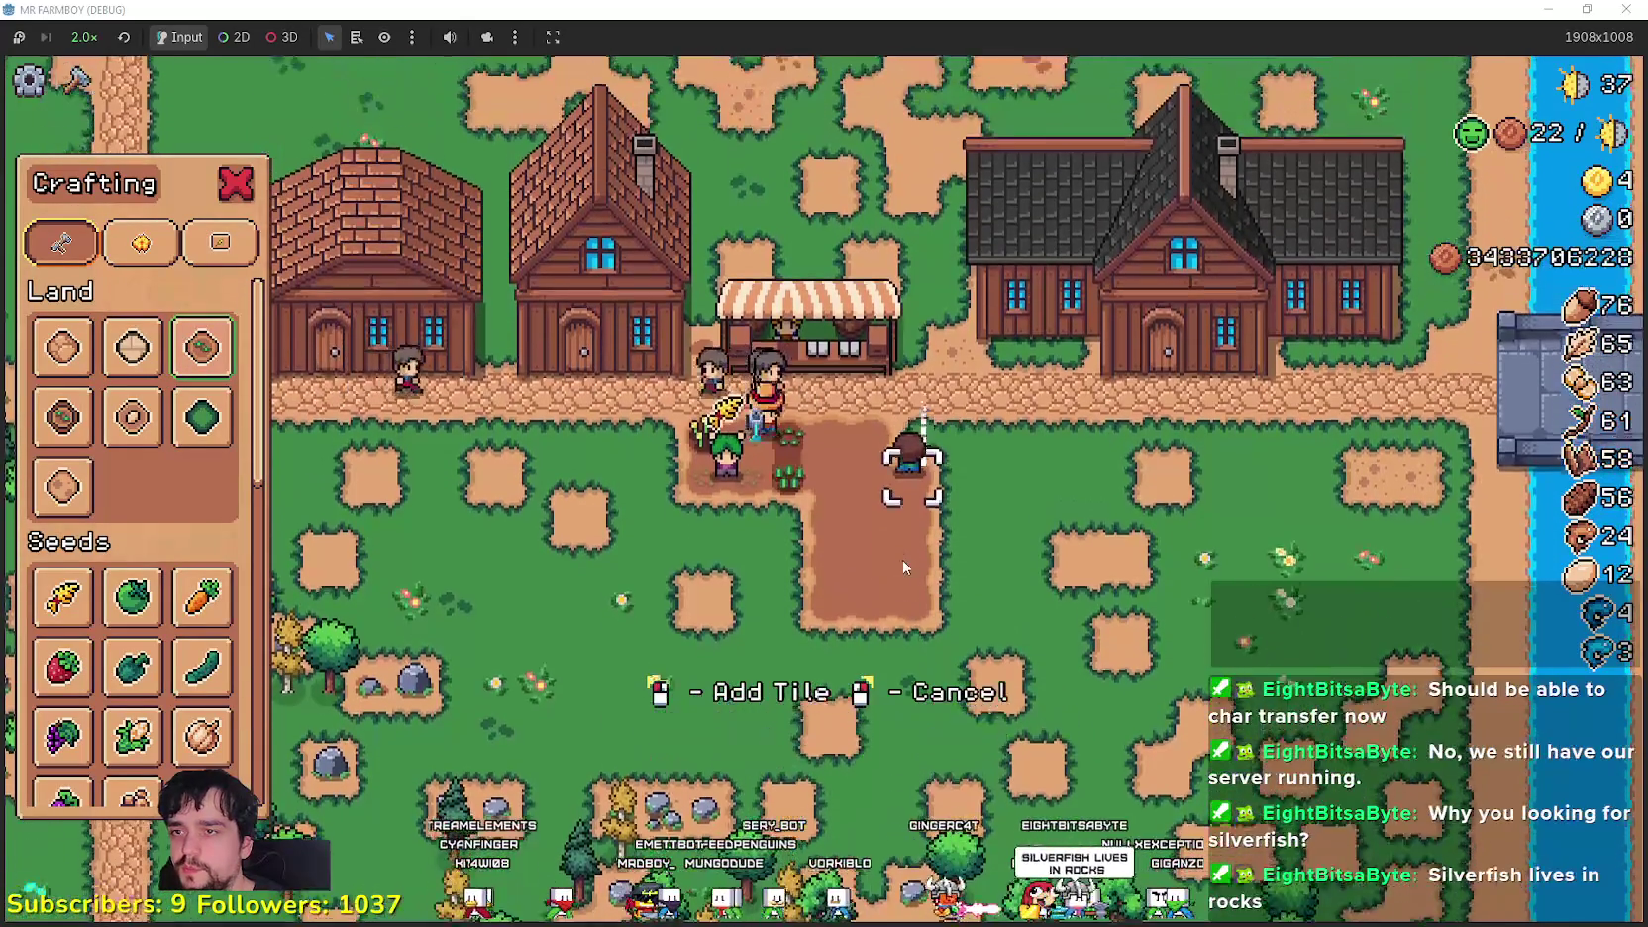
key(s)
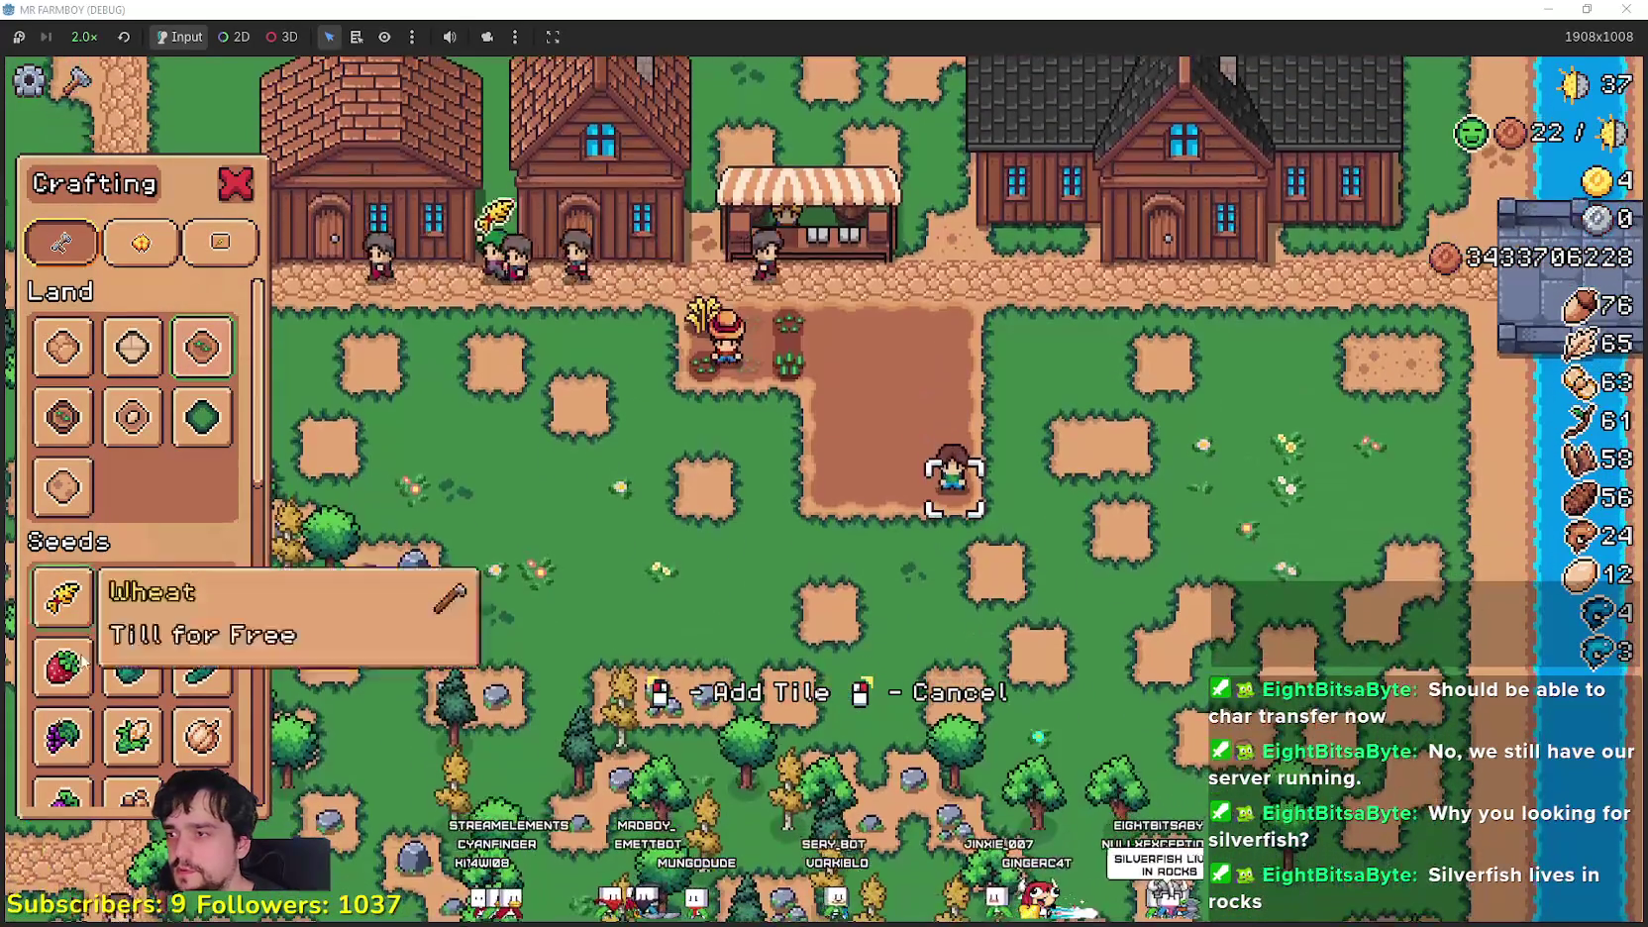
scroll(89, 703, down, 1)
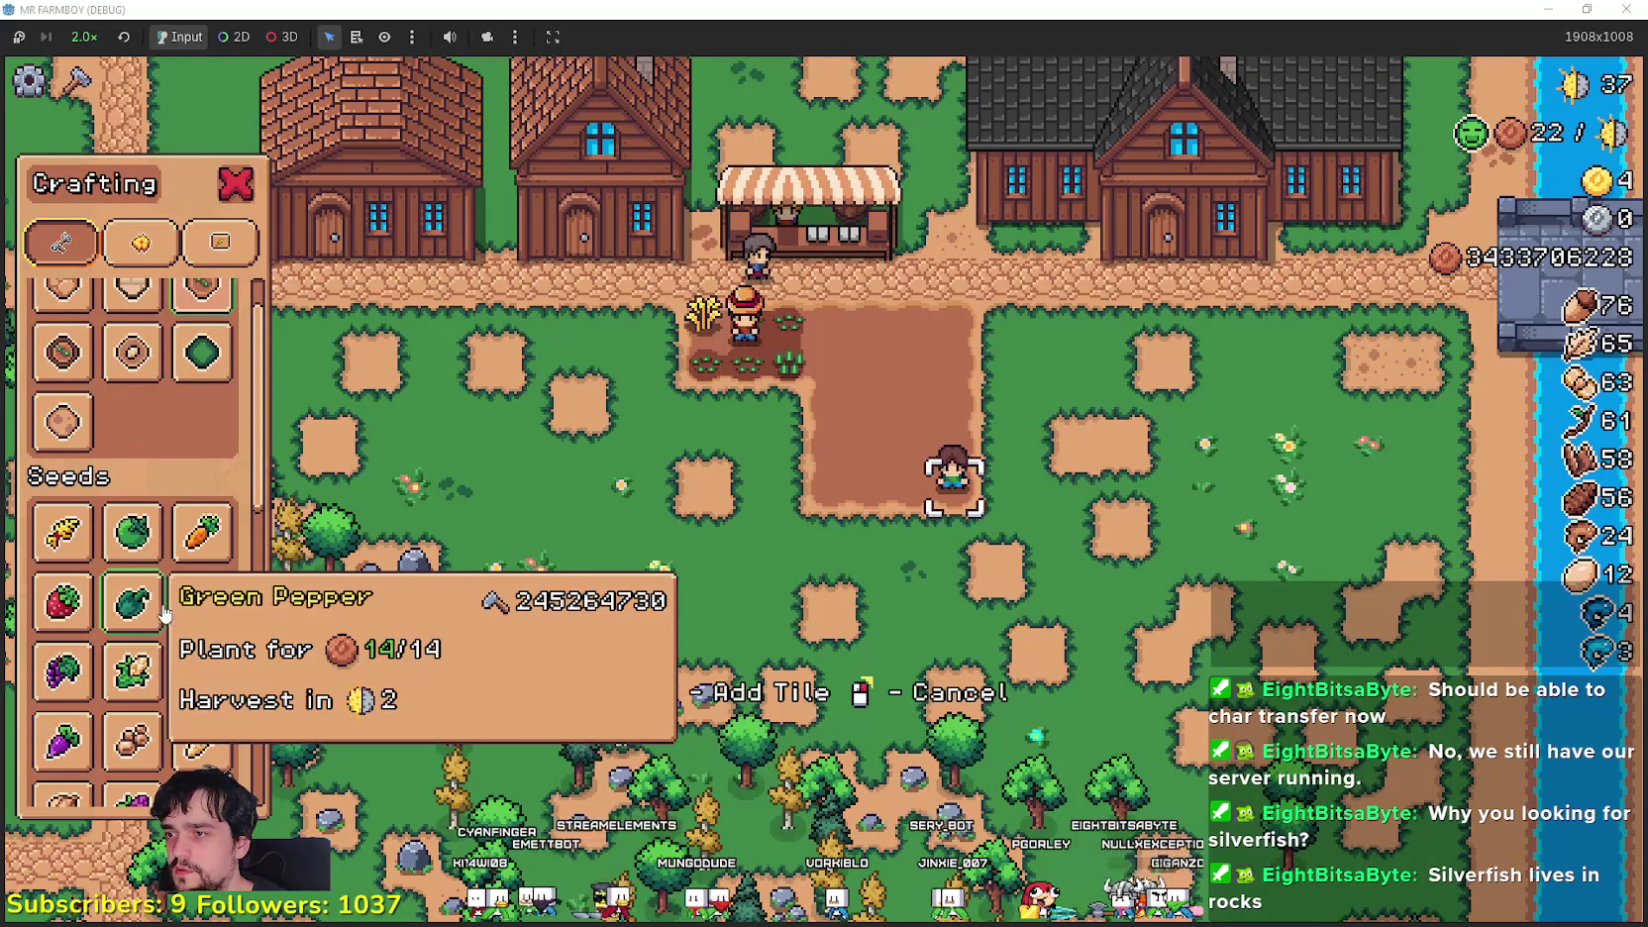
scroll(190, 608, down, 1)
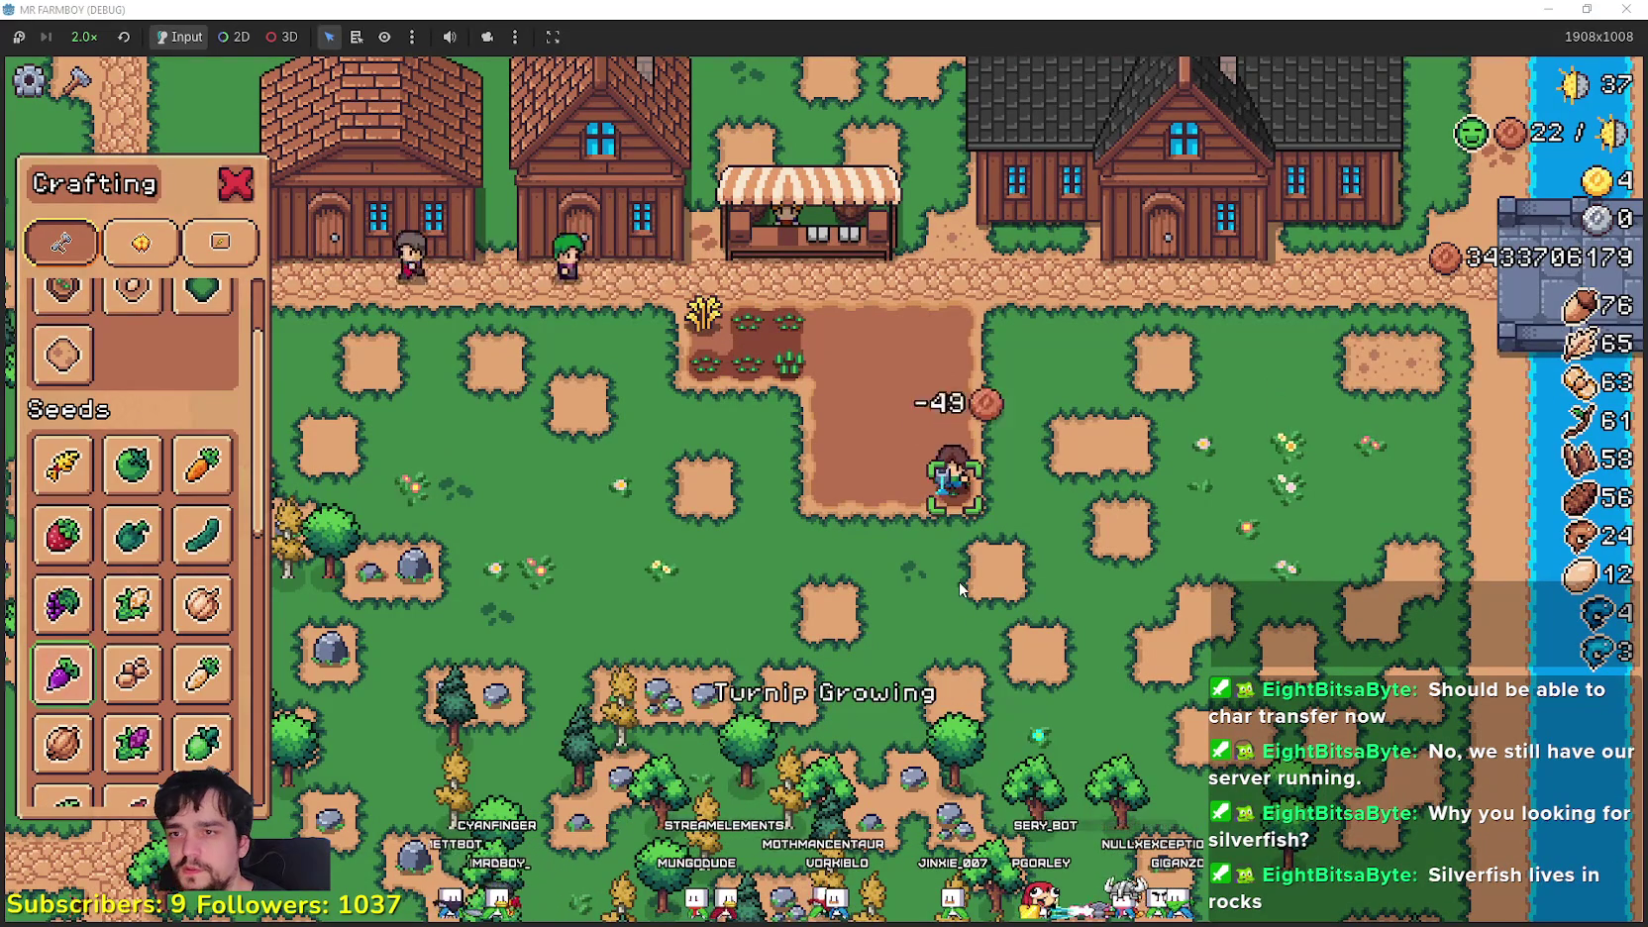
- Plant and water turnips across the rest of the field, ending on the path
key(w)
key(d)
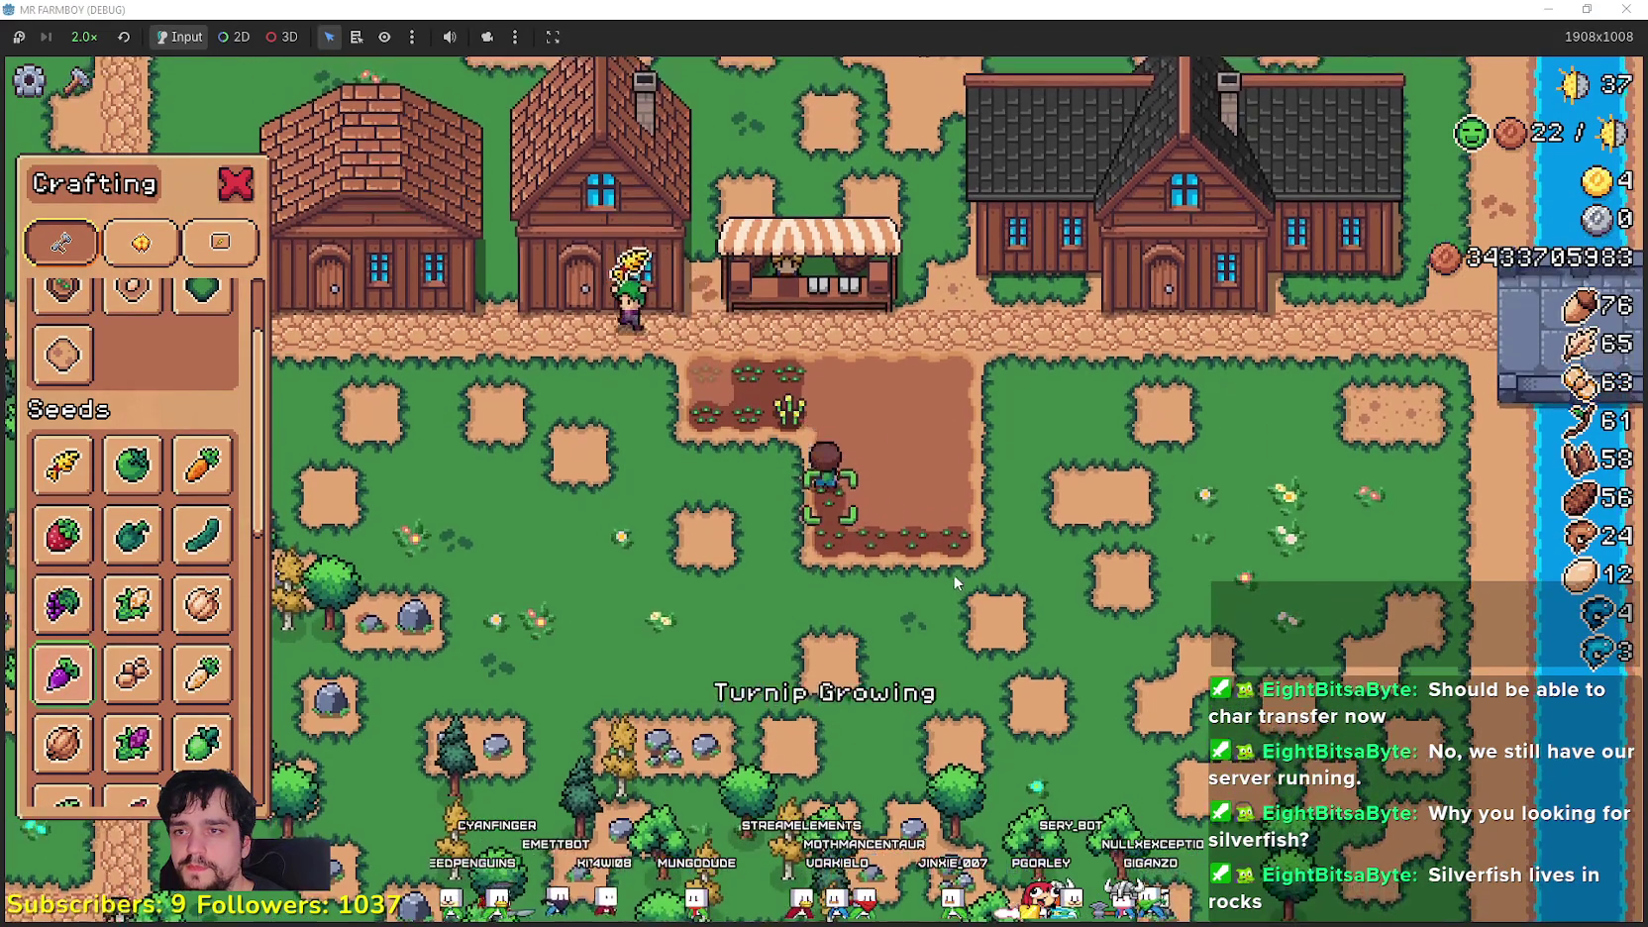
key(w)
key(a)
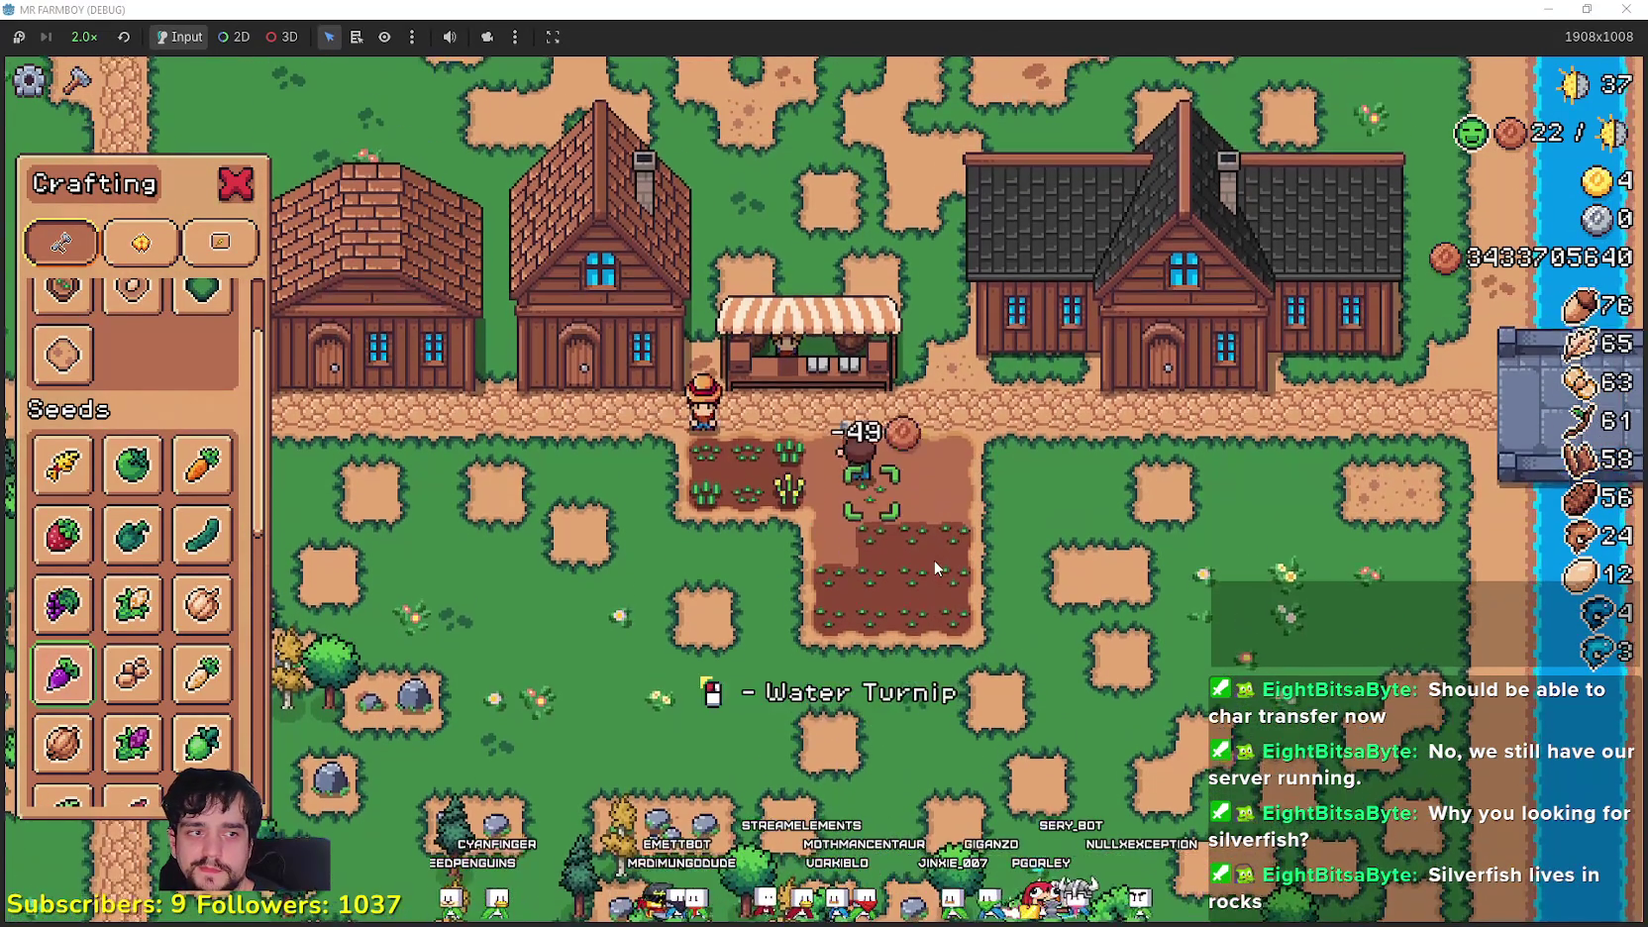
key(d)
key(a)
key(s)
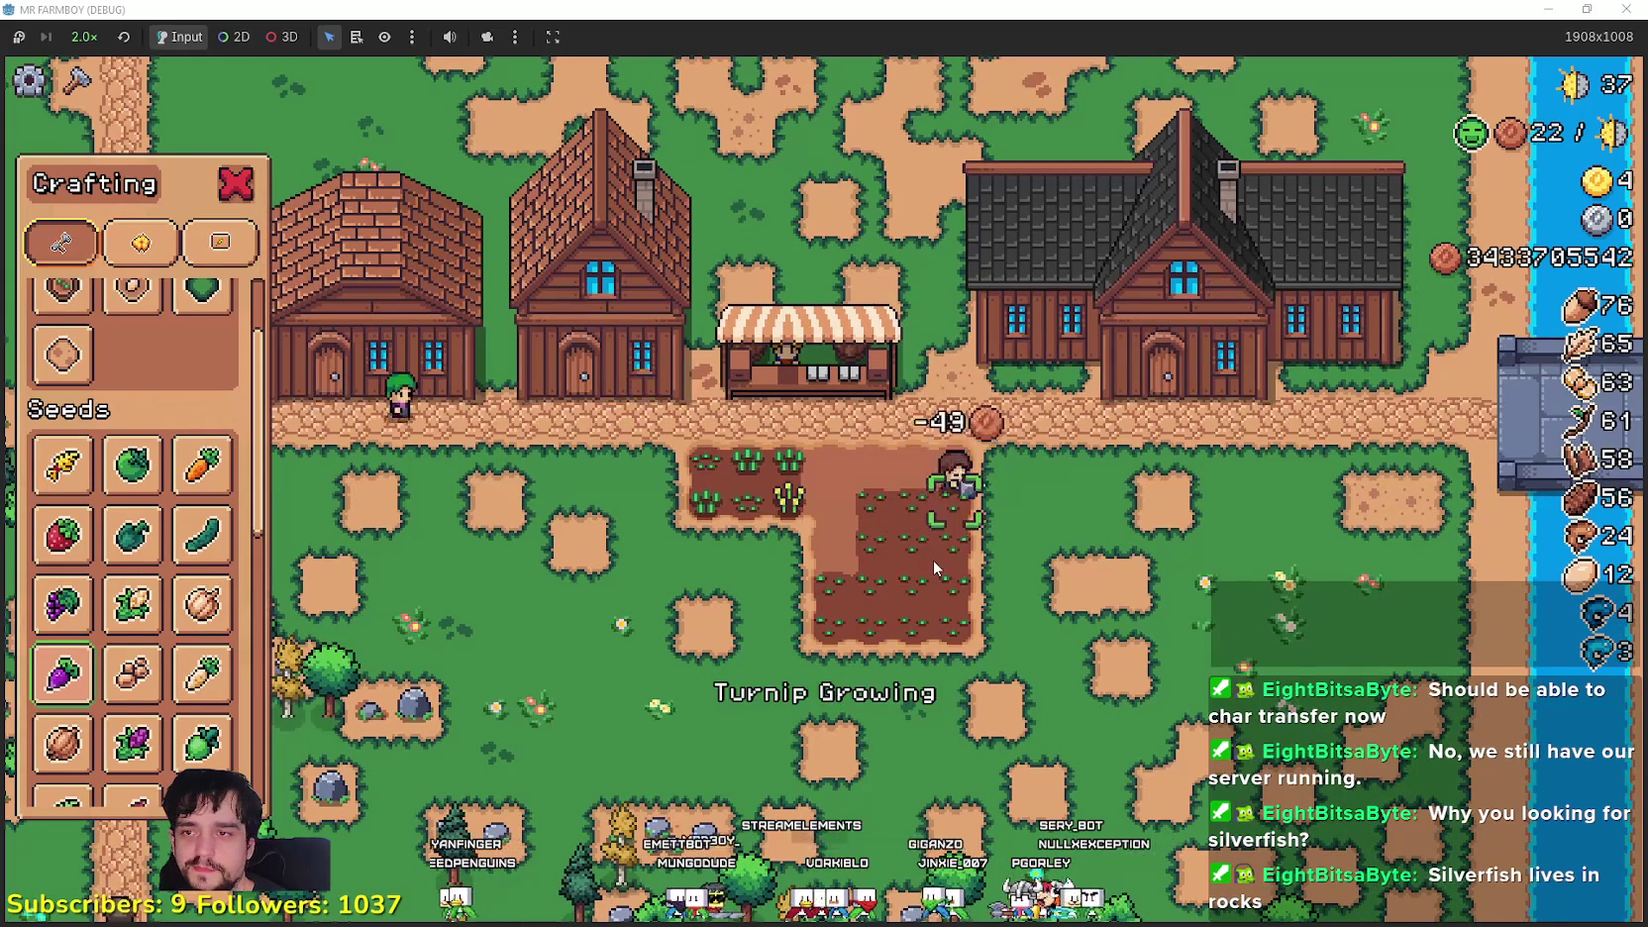
key(w)
key(d)
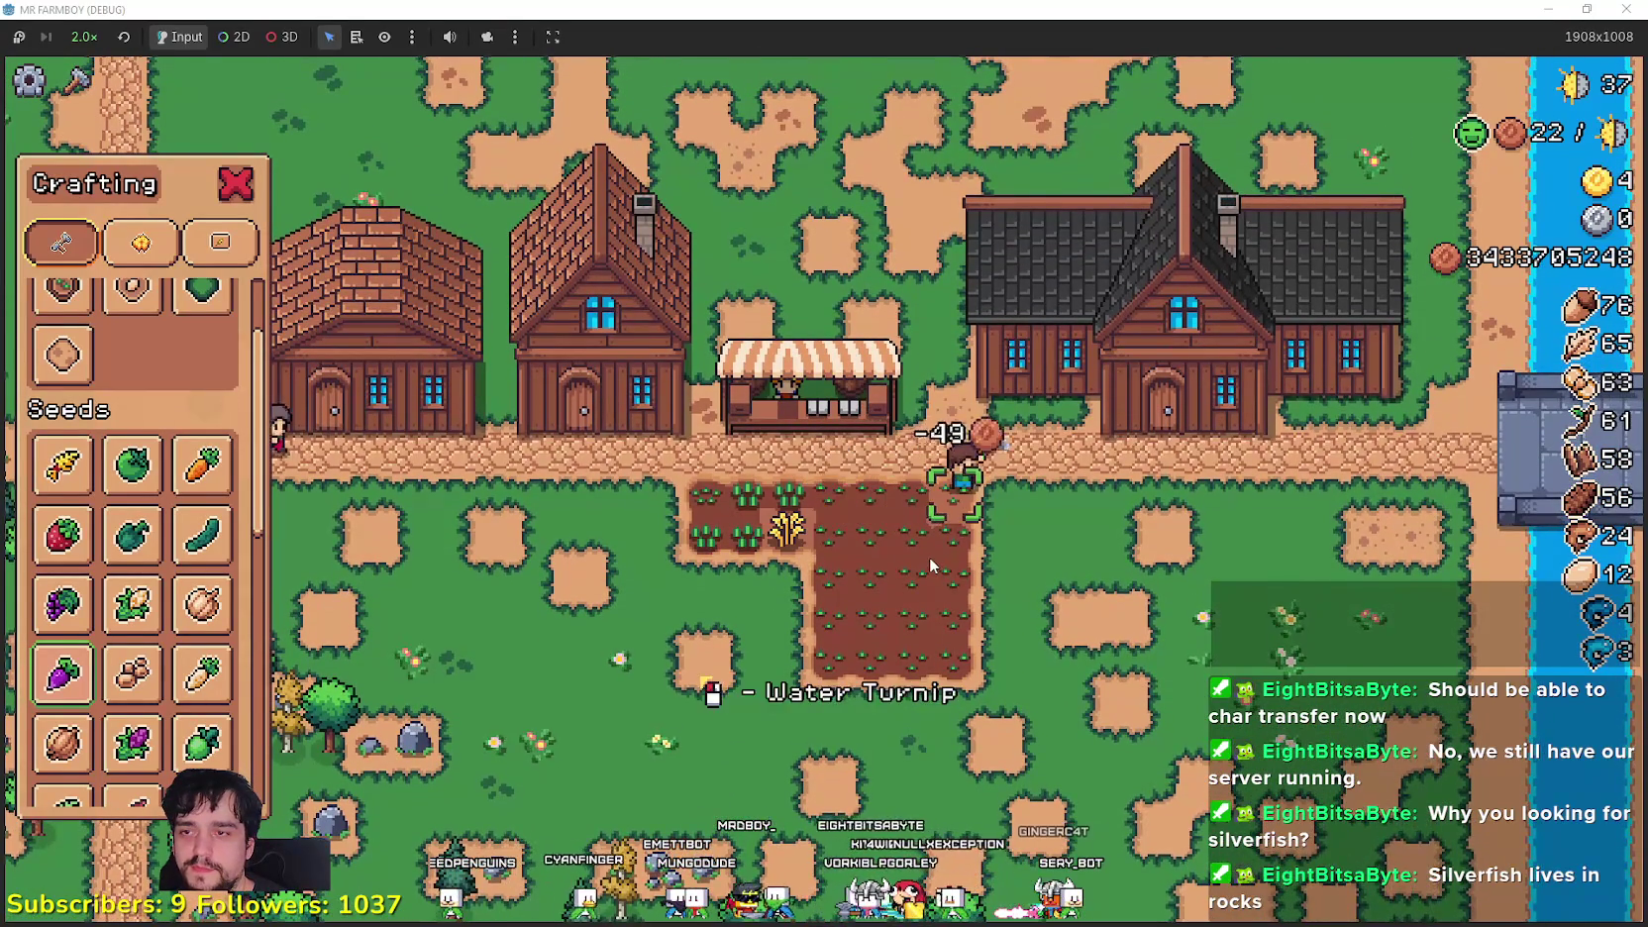
- Close the Crafting panel and walk to the warehouse stall to open it
key(Escape)
key(a)
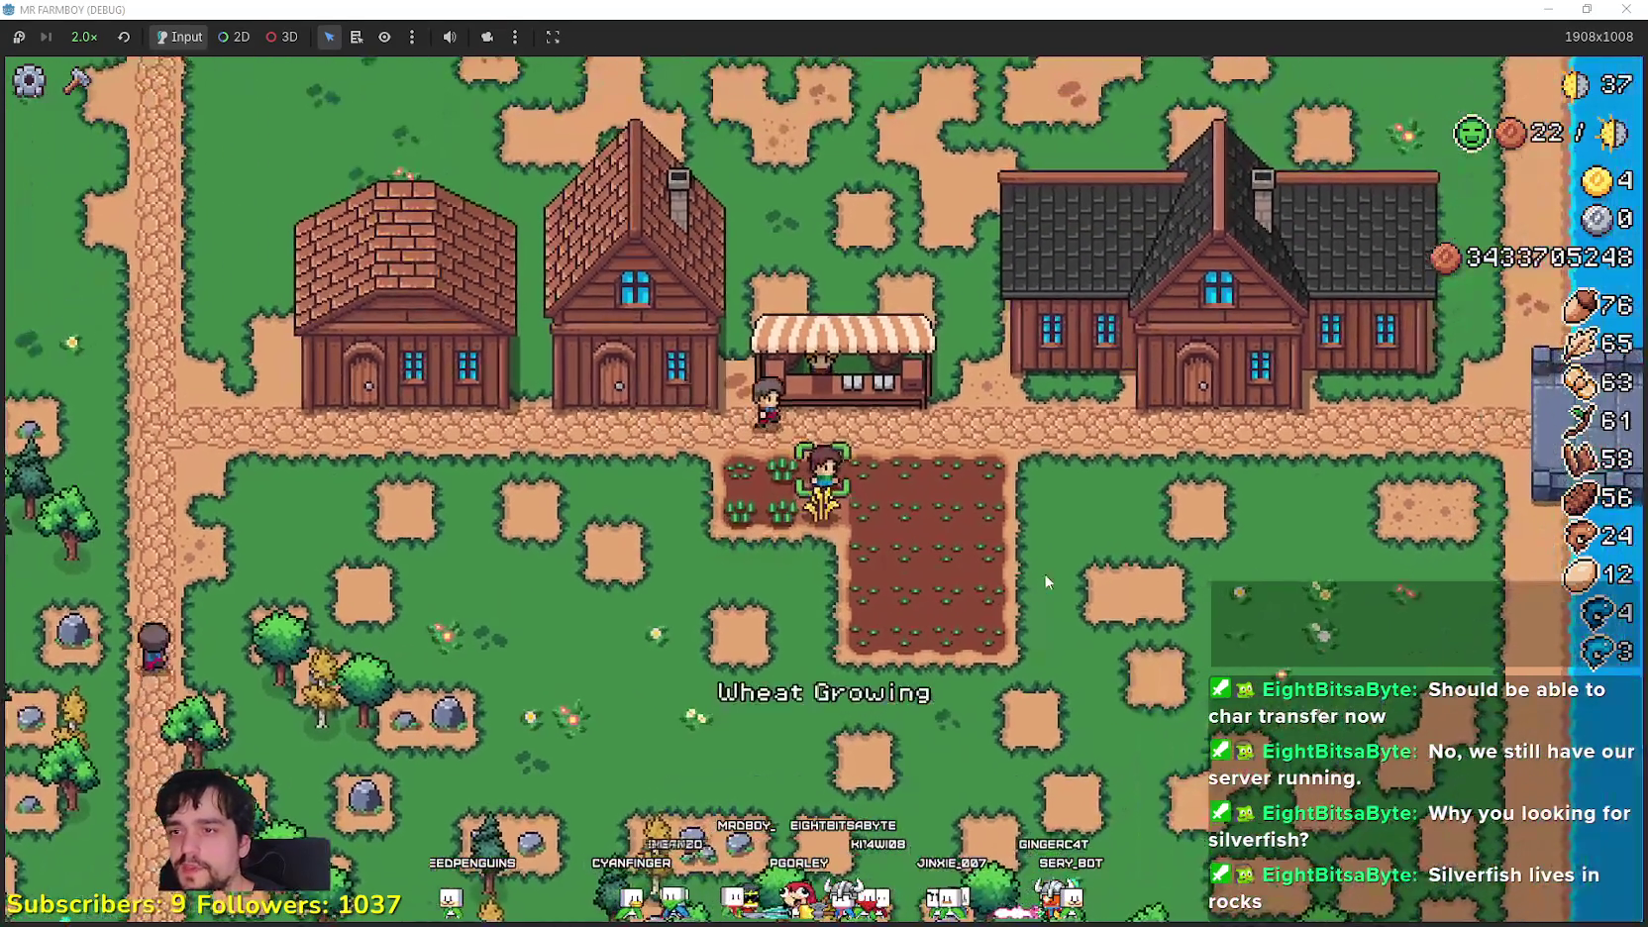
key(w)
key(a)
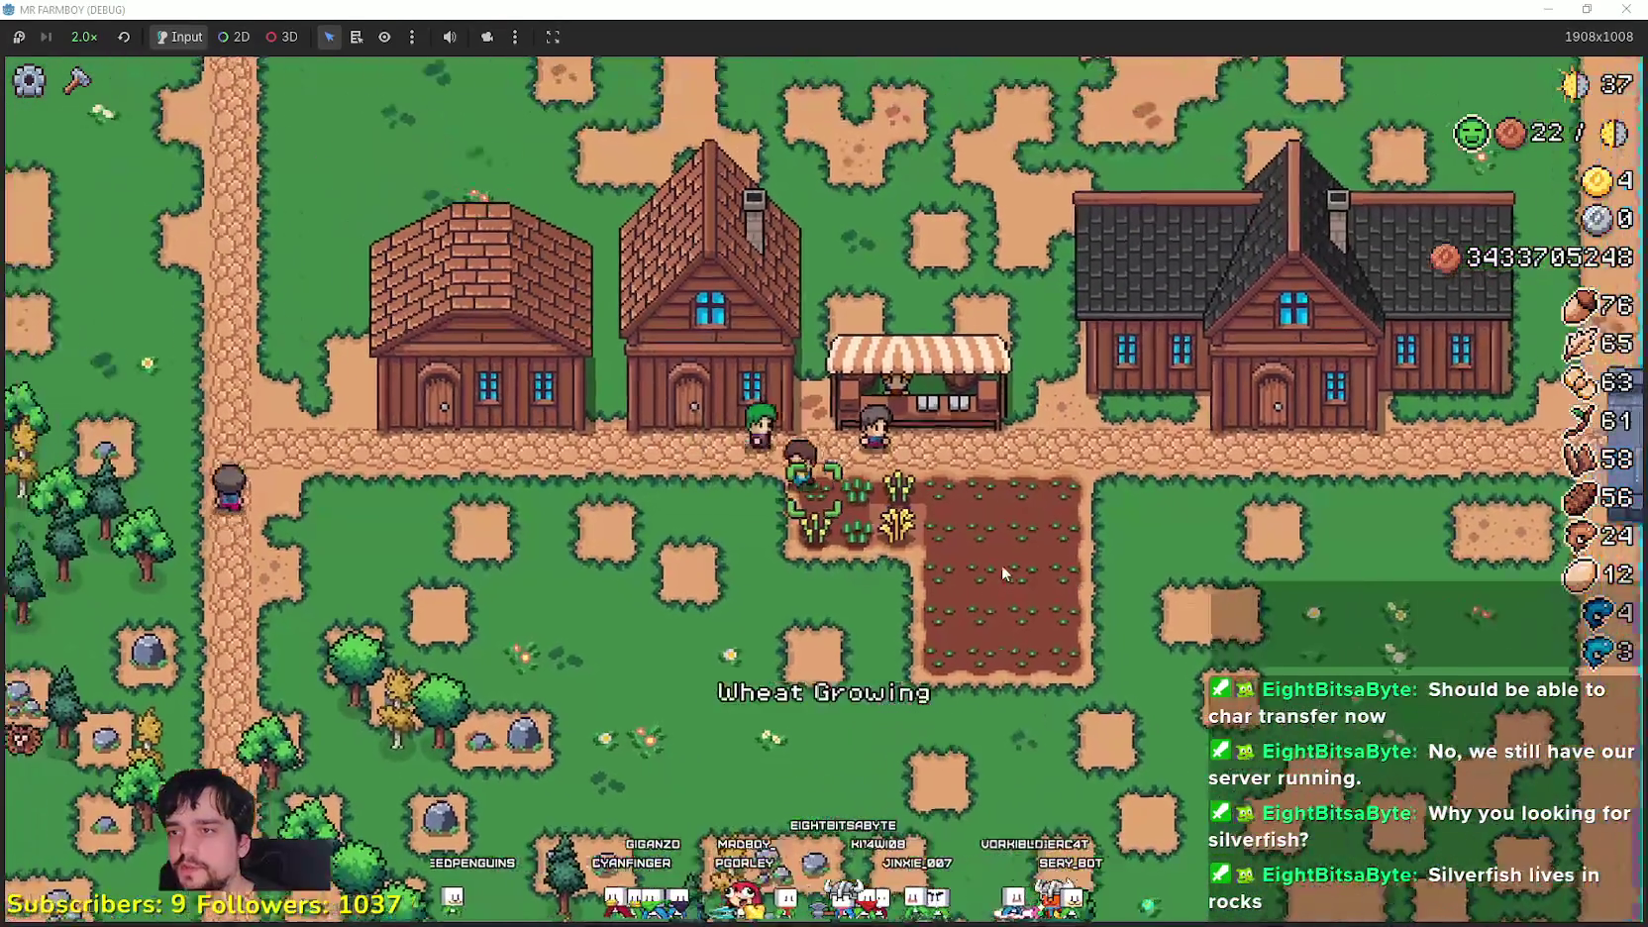
key(e)
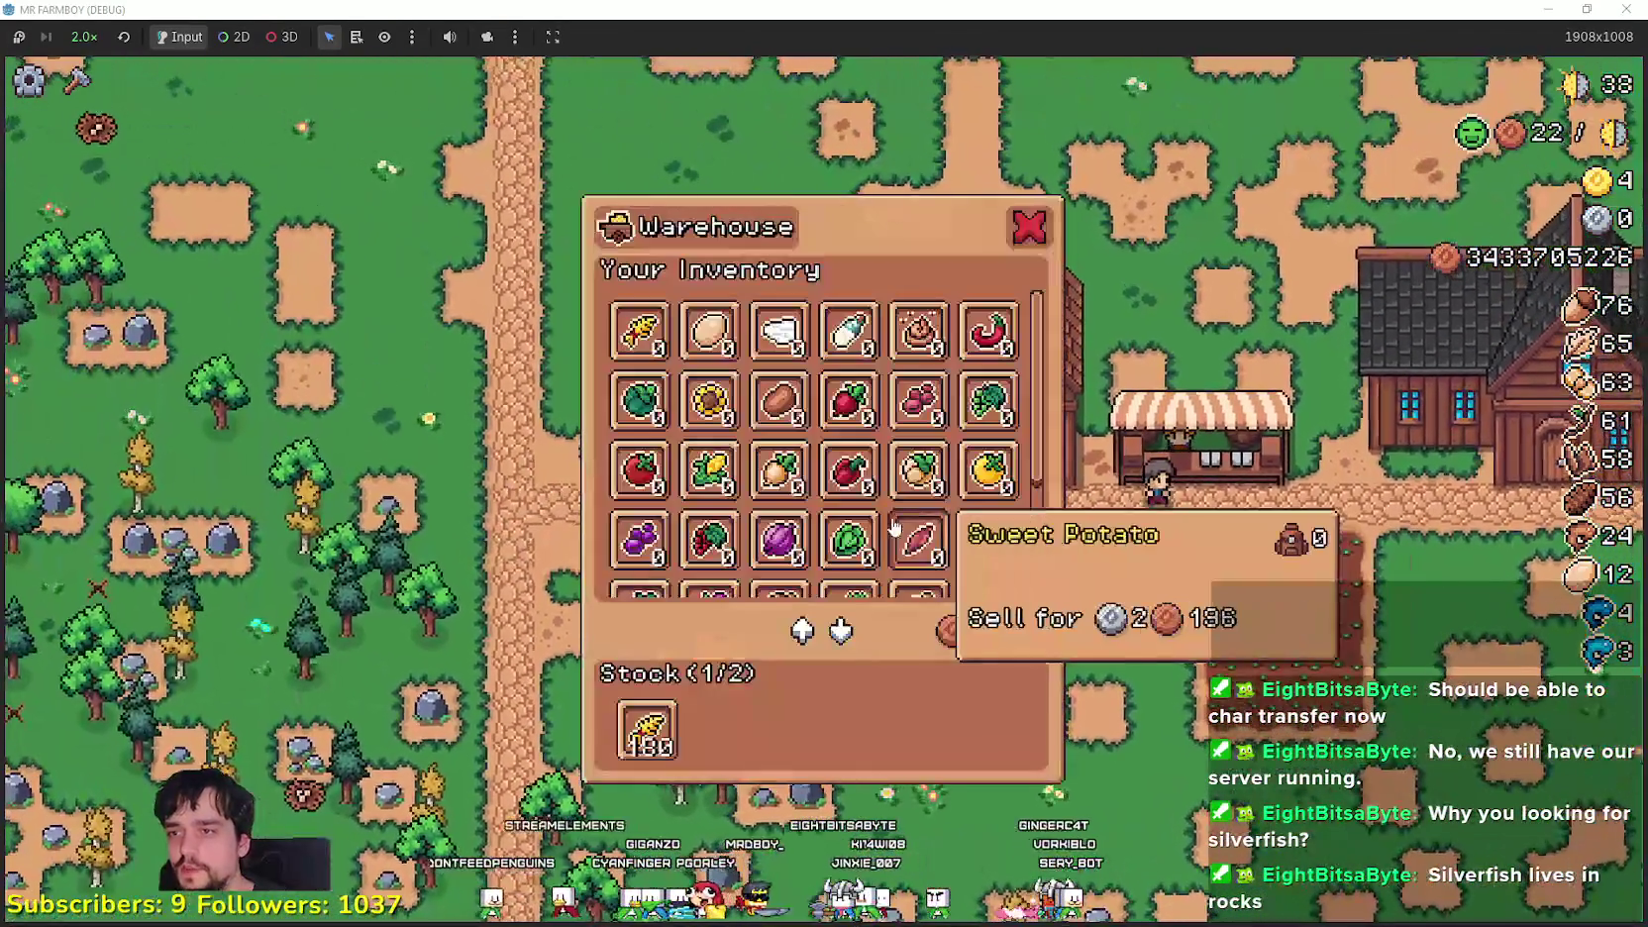
scroll(950, 515, down, 2)
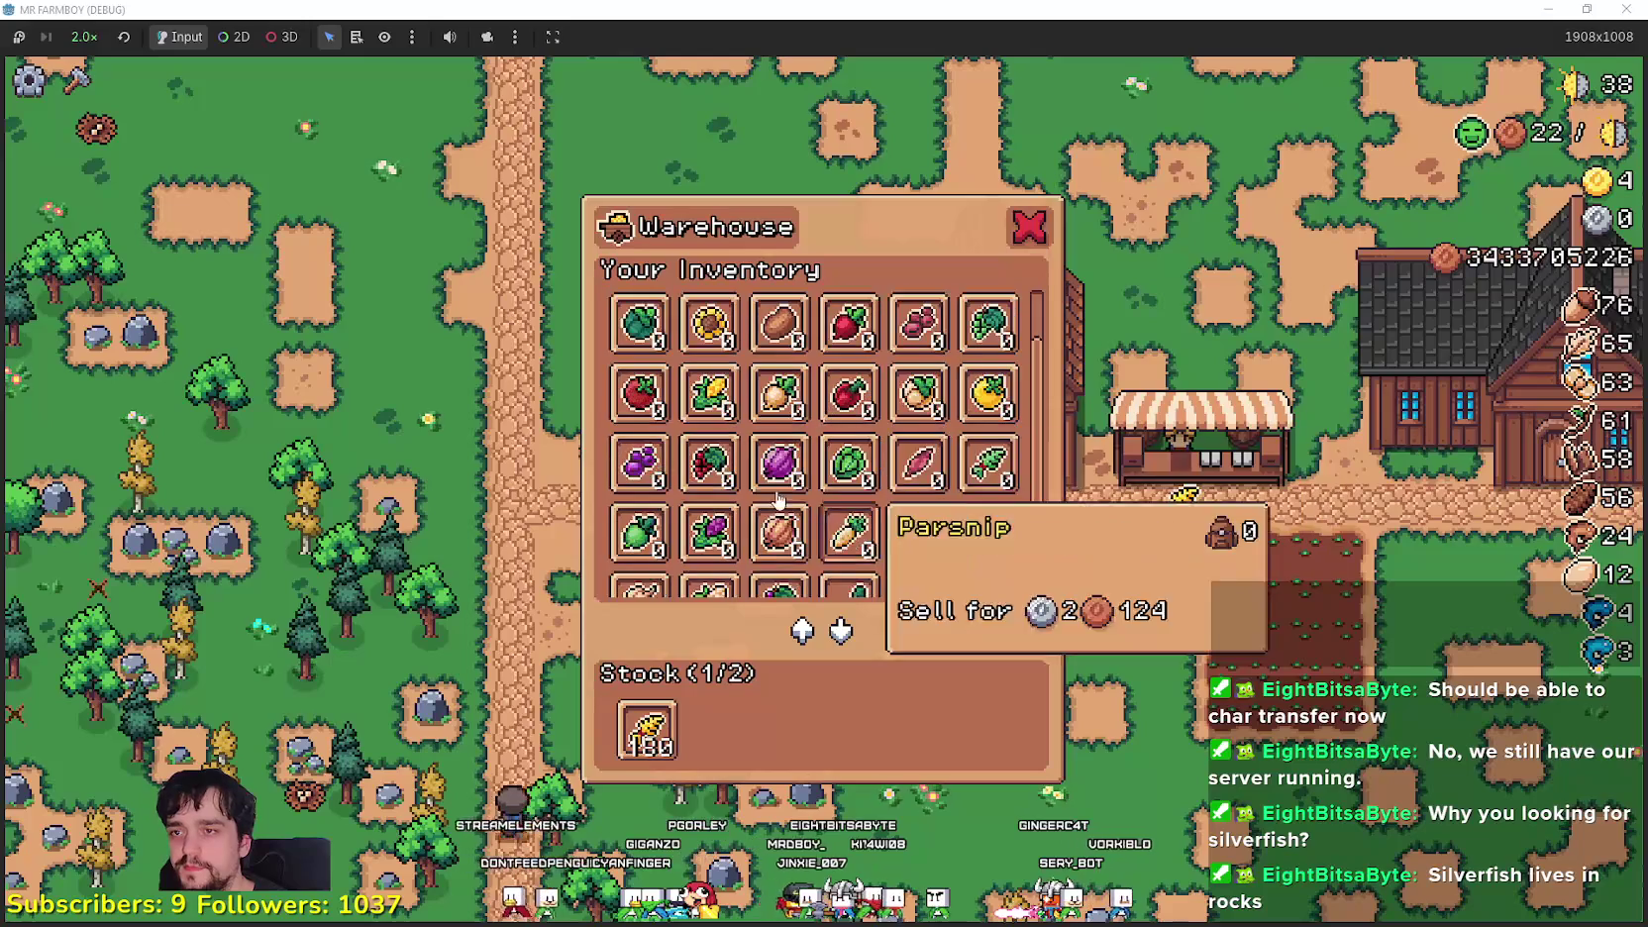
- Add the turnip stack to warehouse stock beside the wheat, then close the Warehouse
key(s)
scroll(892, 515, down, 1)
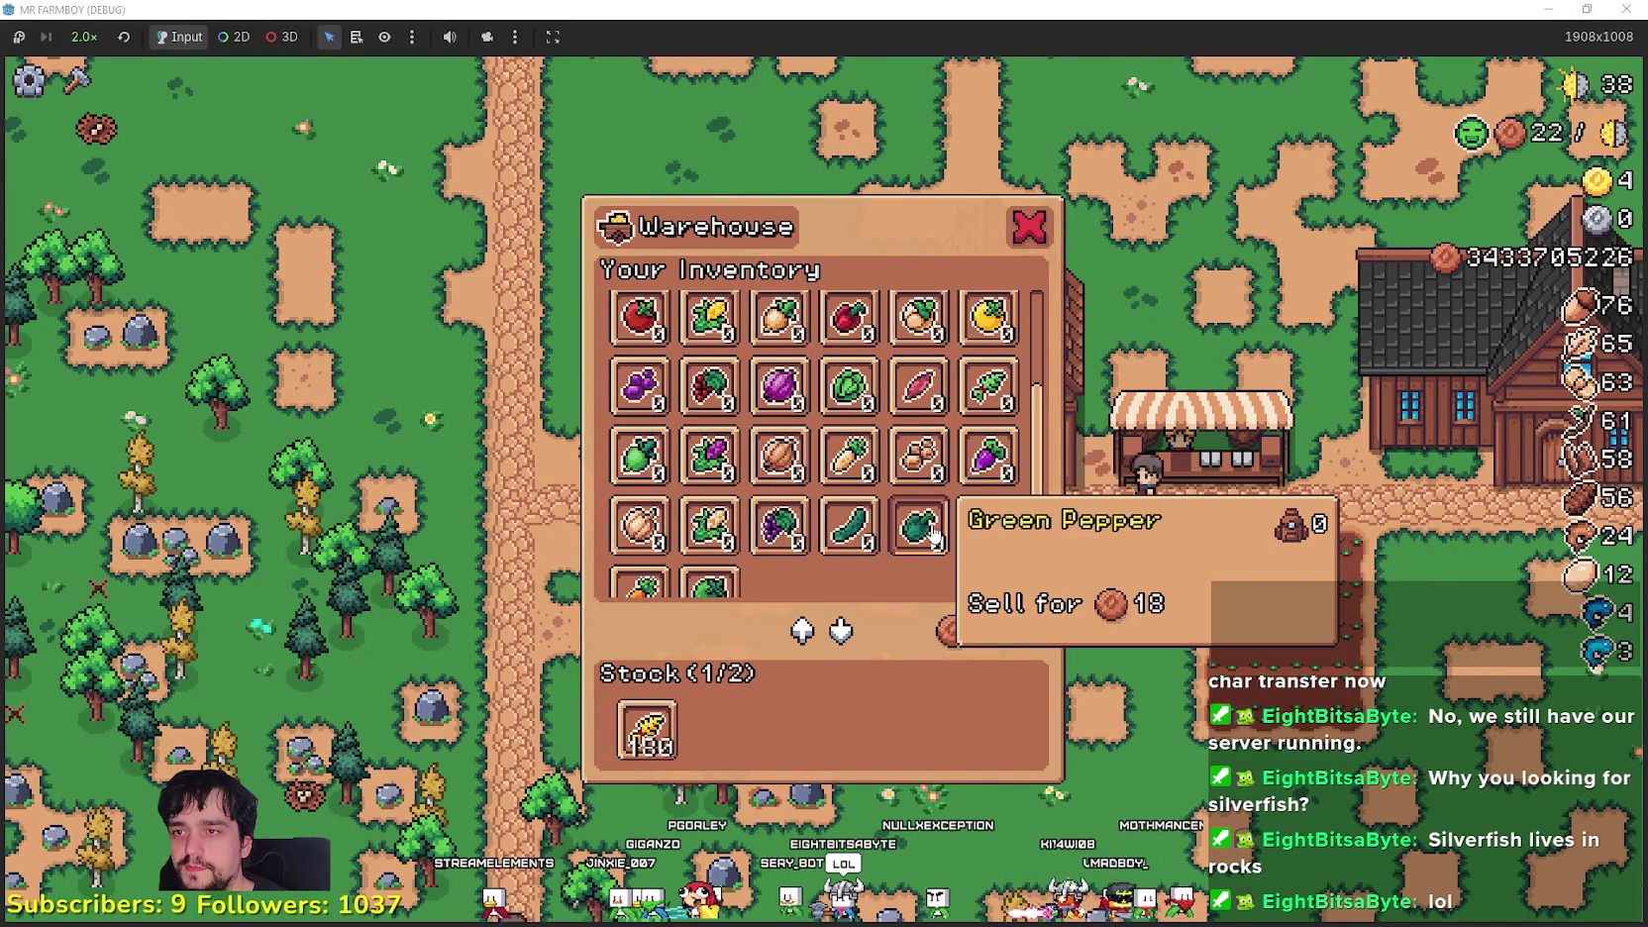
scroll(921, 531, down, 1)
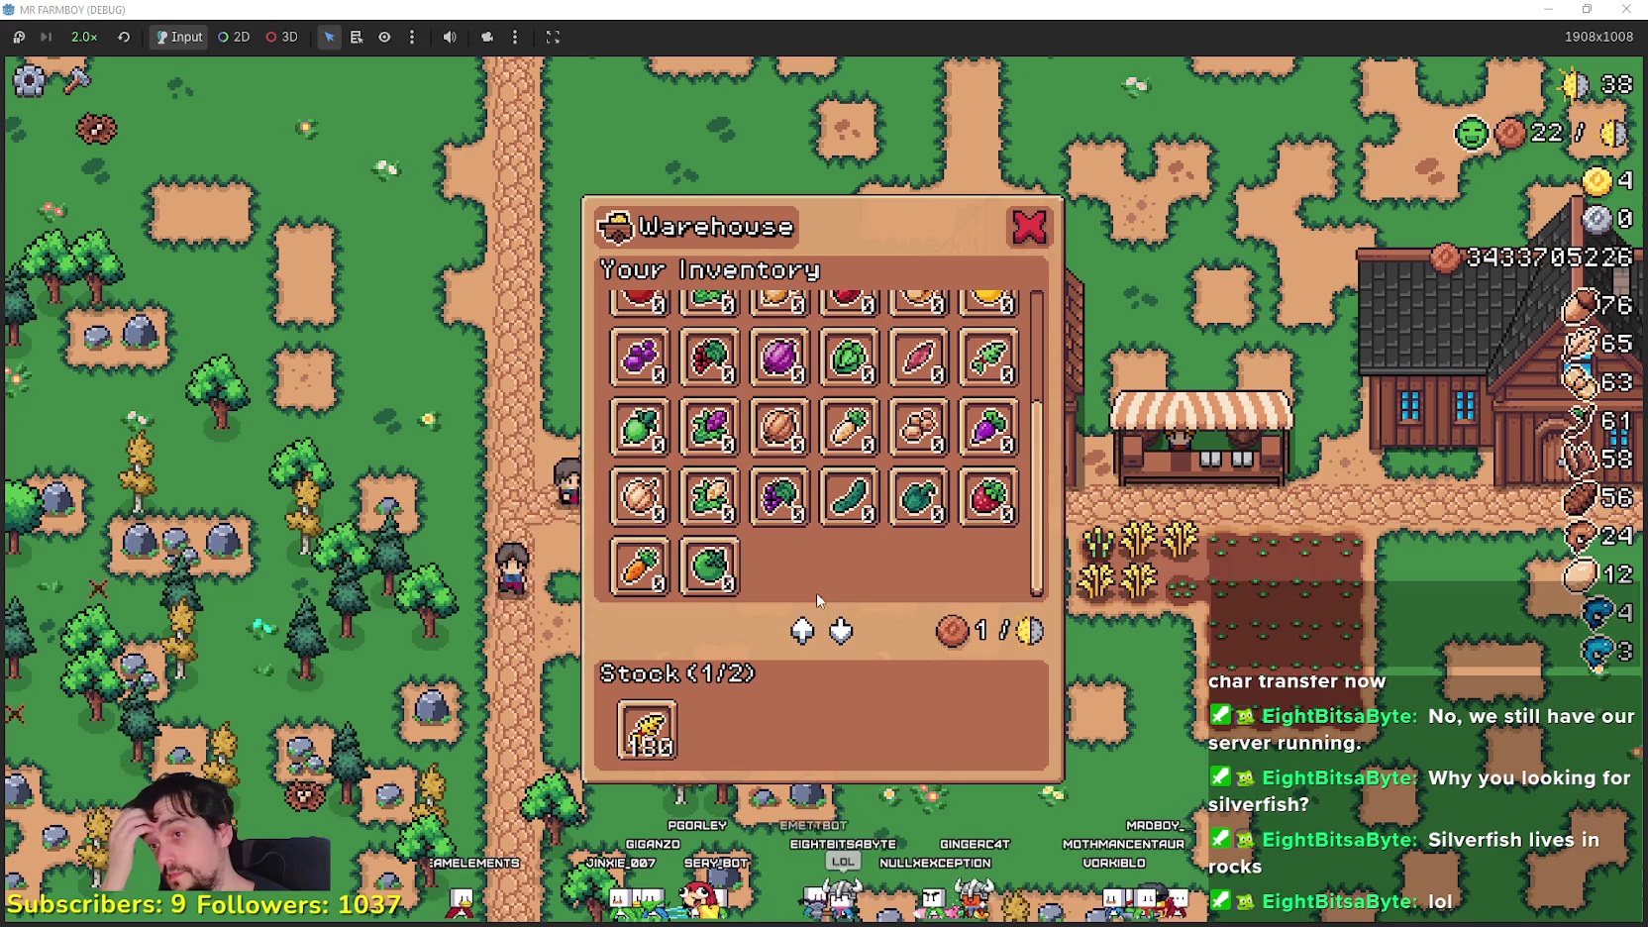
click(988, 436)
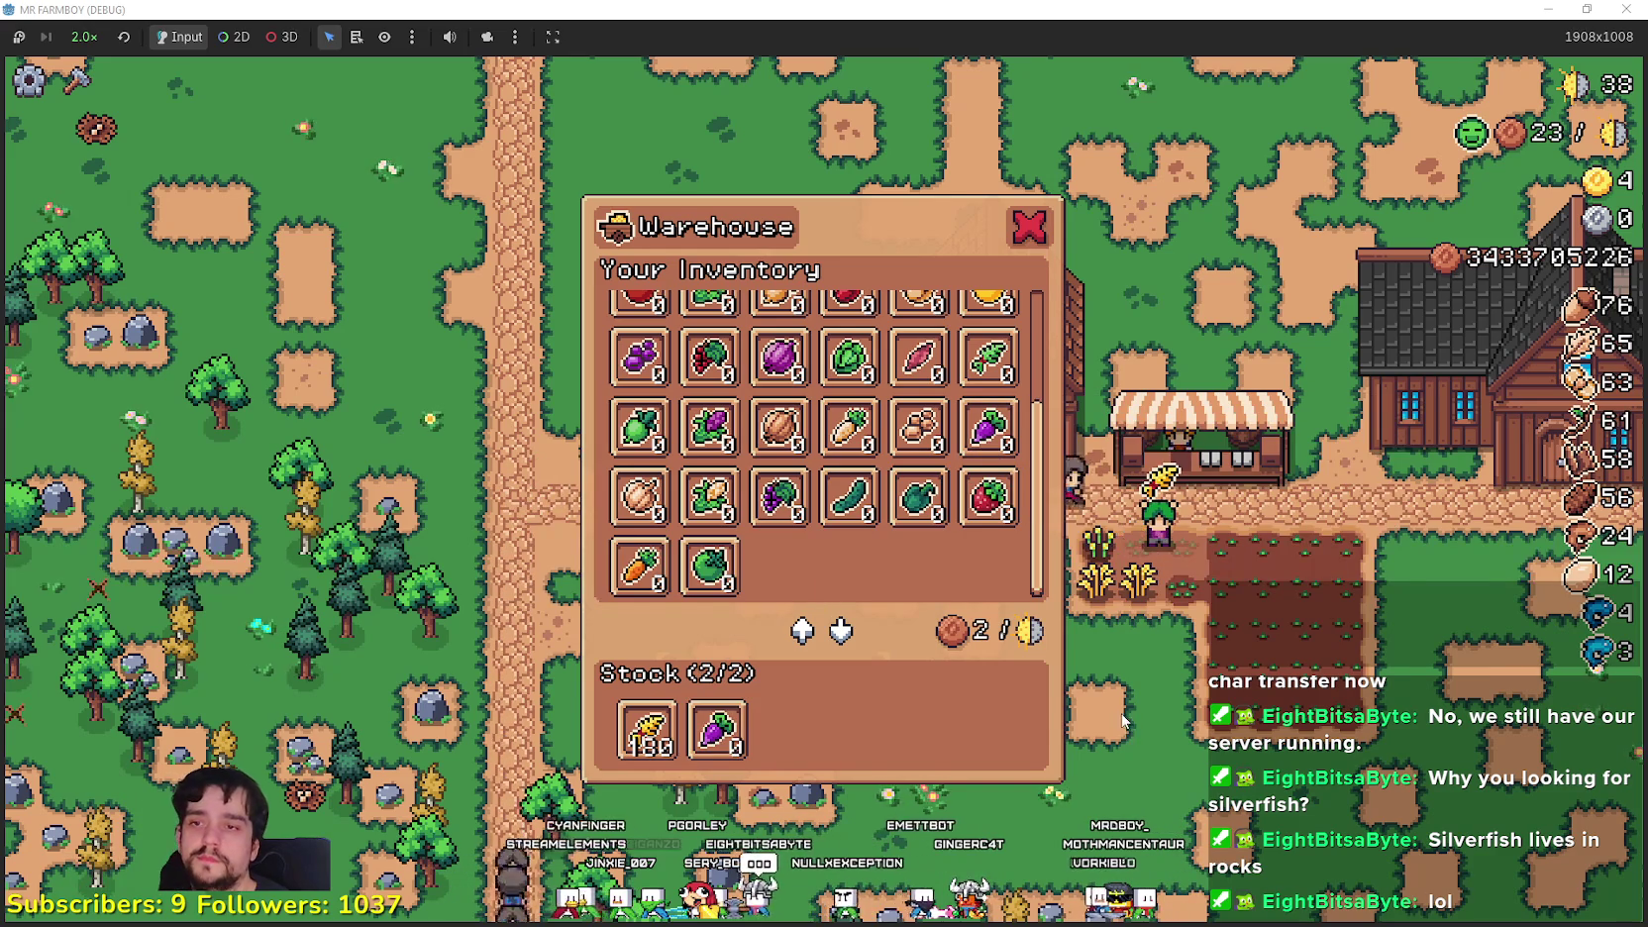
key(Escape)
scroll(1111, 623, down, 5)
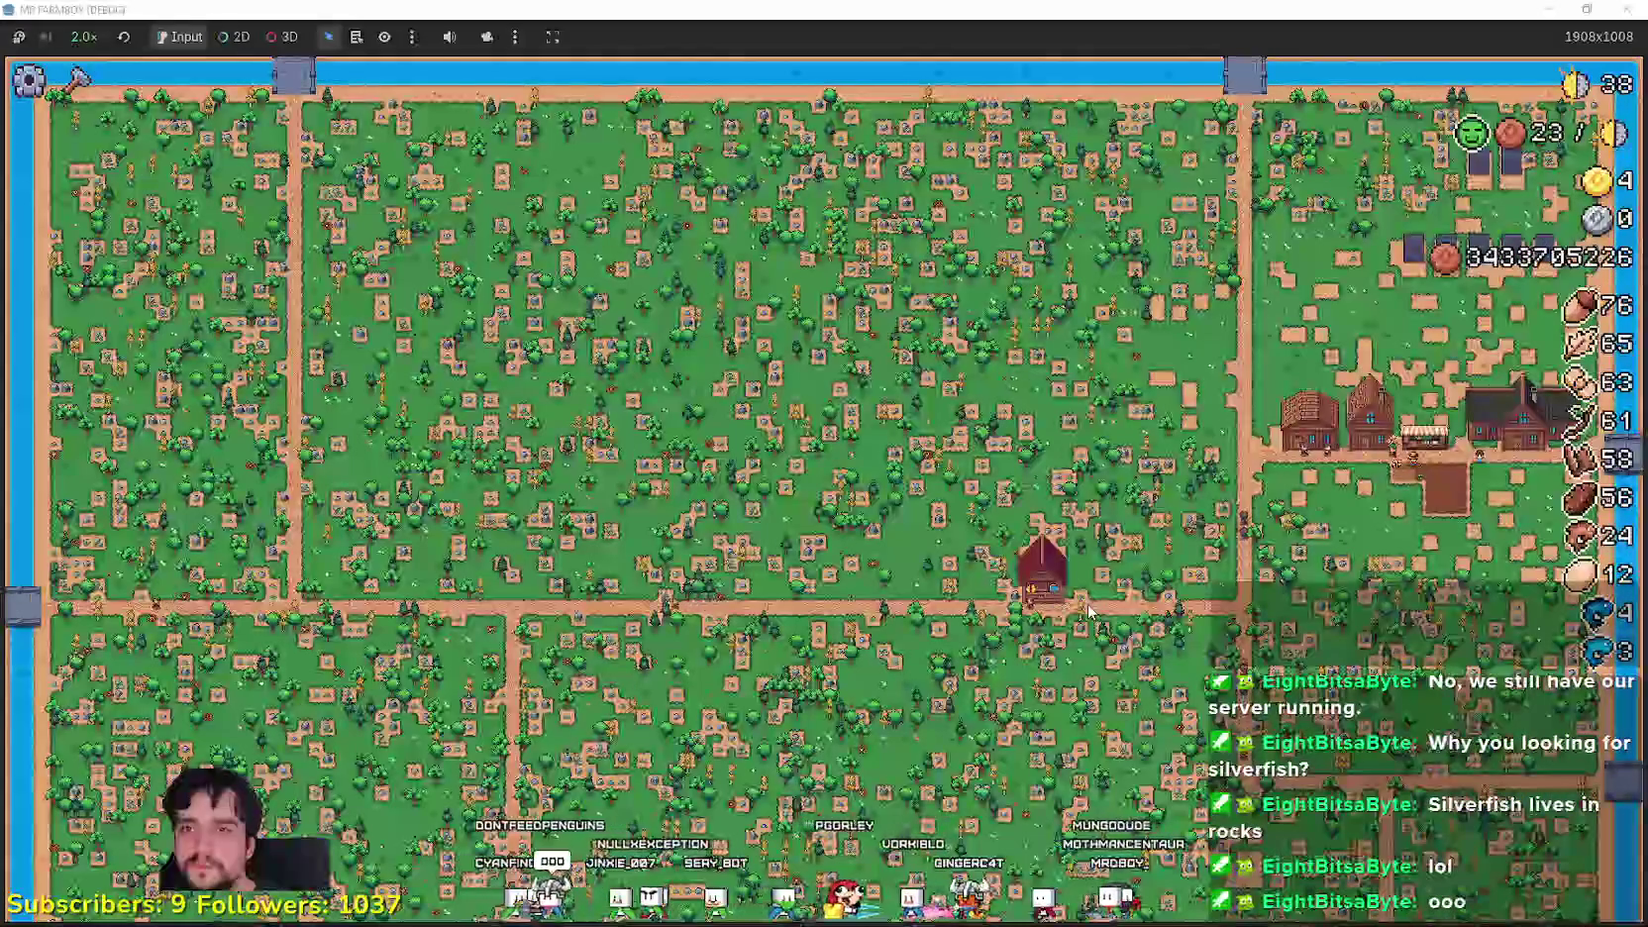
- Walk the farmer right toward the river, then left into the meadow collecting wood
scroll(1090, 609, up, 5)
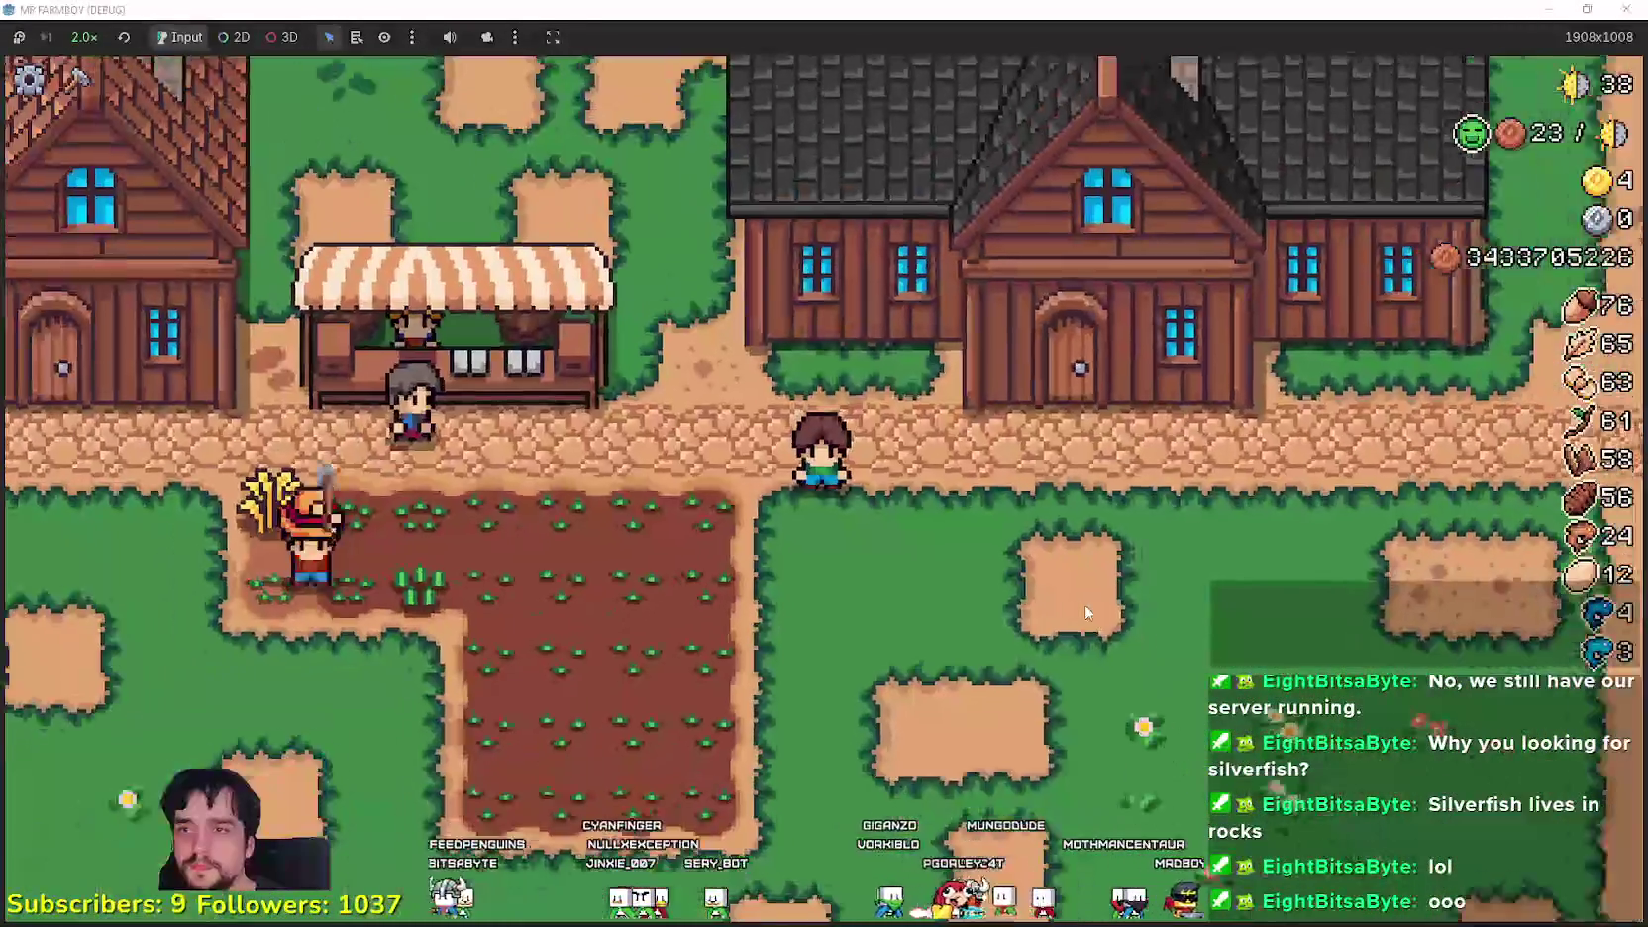
scroll(1091, 607, down, 2)
scroll(1093, 602, up, 2)
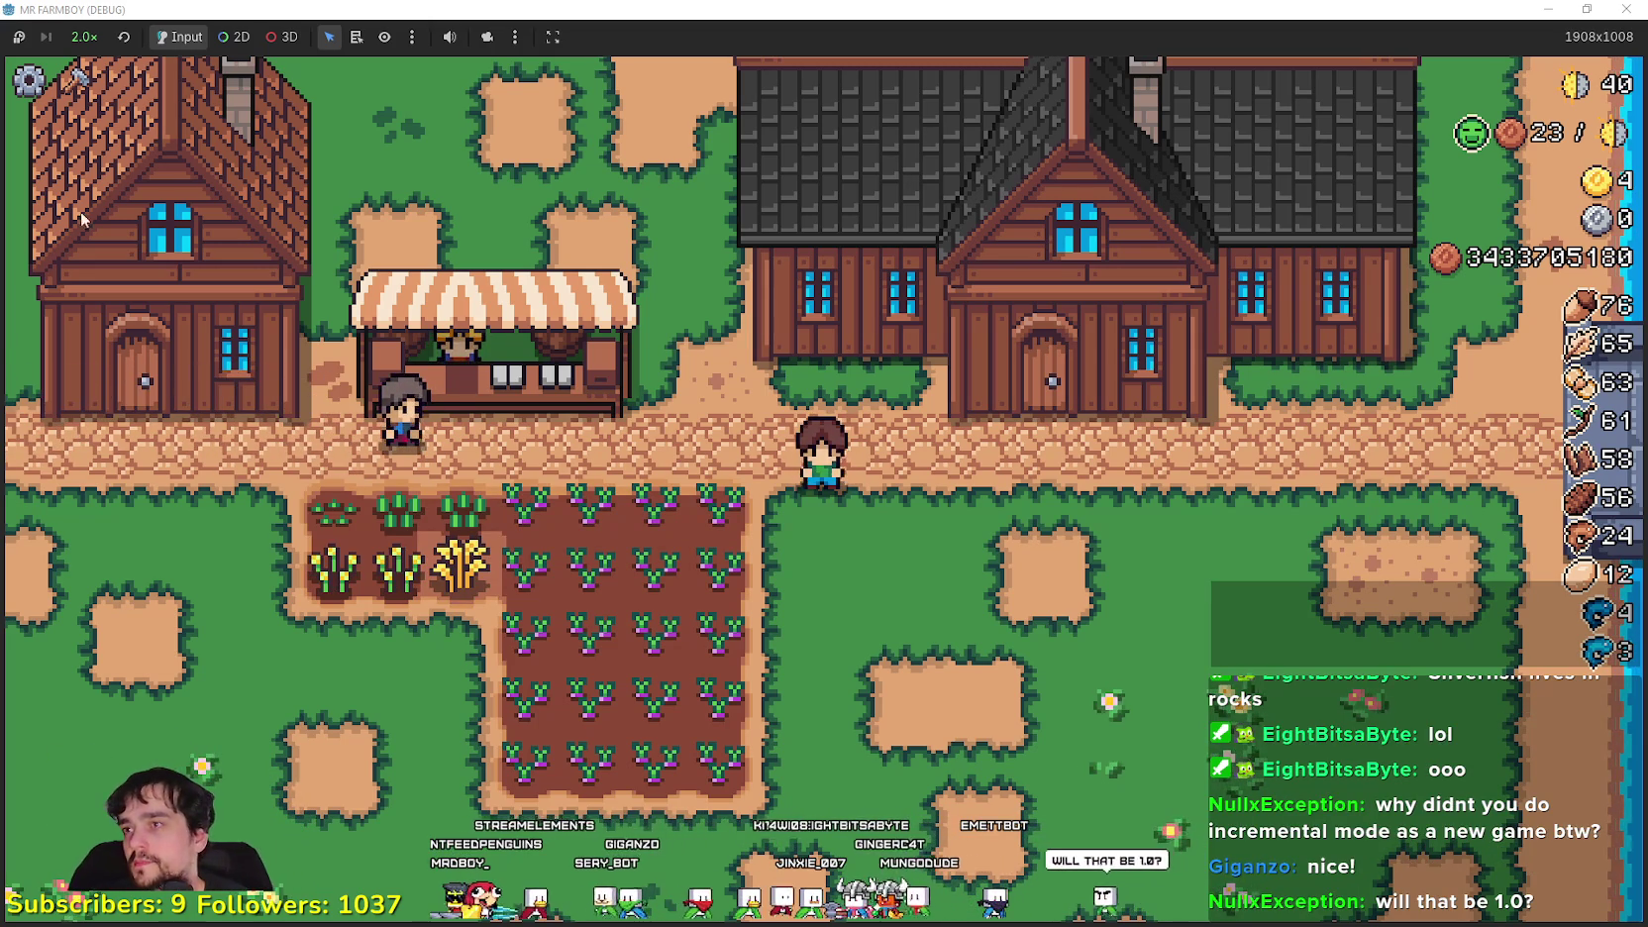
key(d)
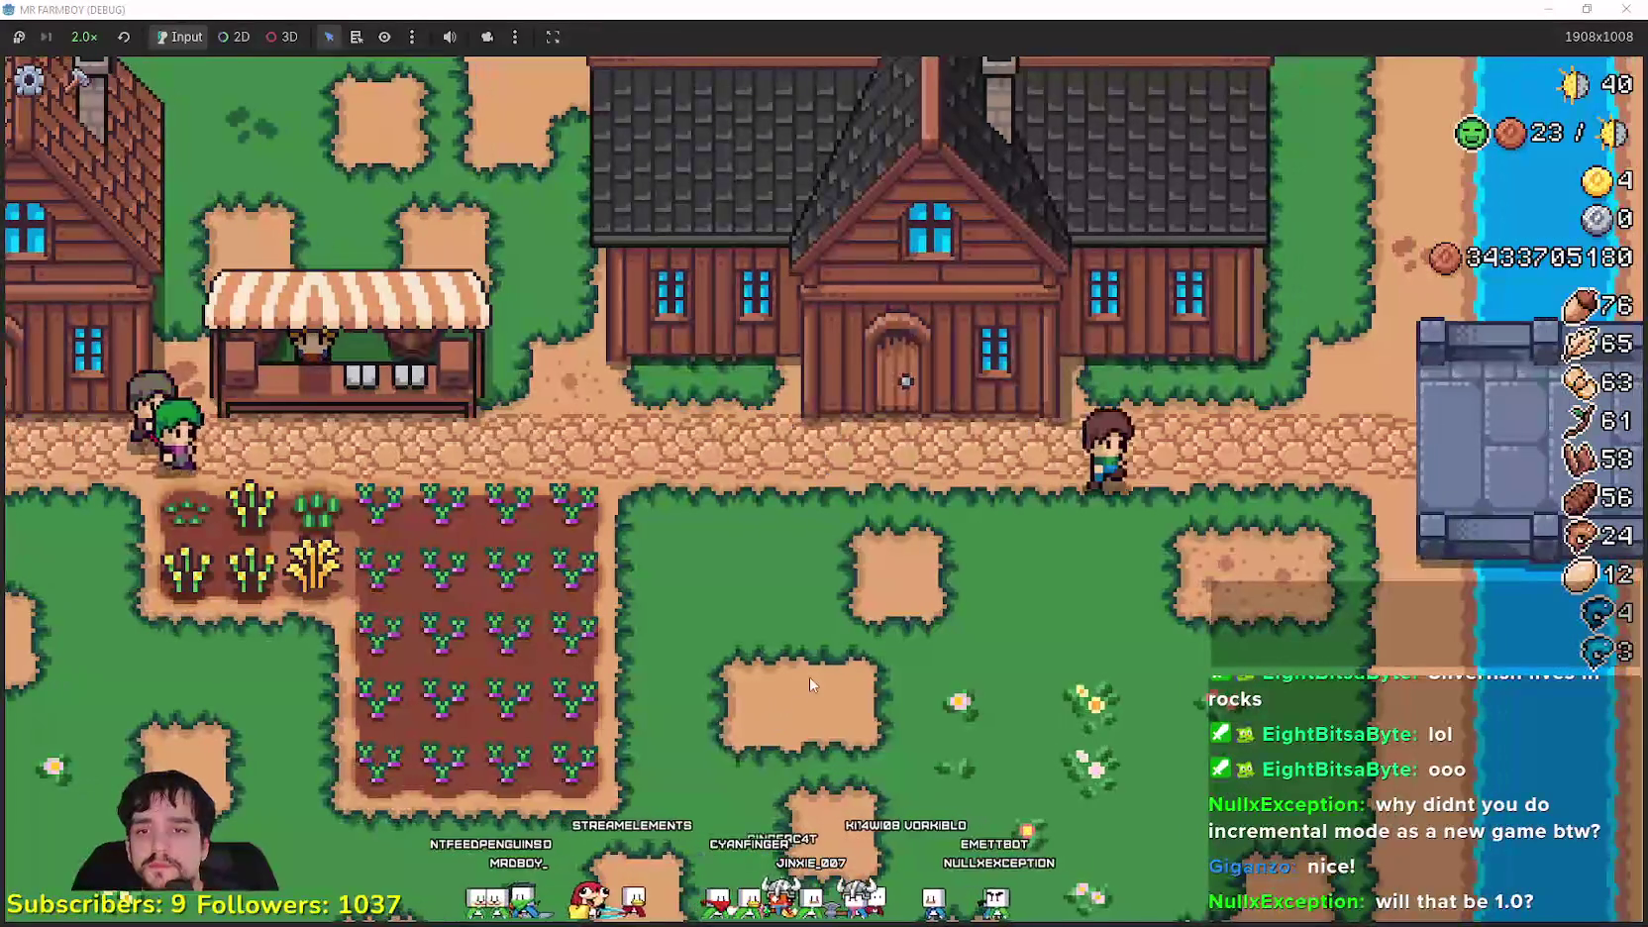
scroll(934, 701, down, 5)
scroll(923, 680, up, 5)
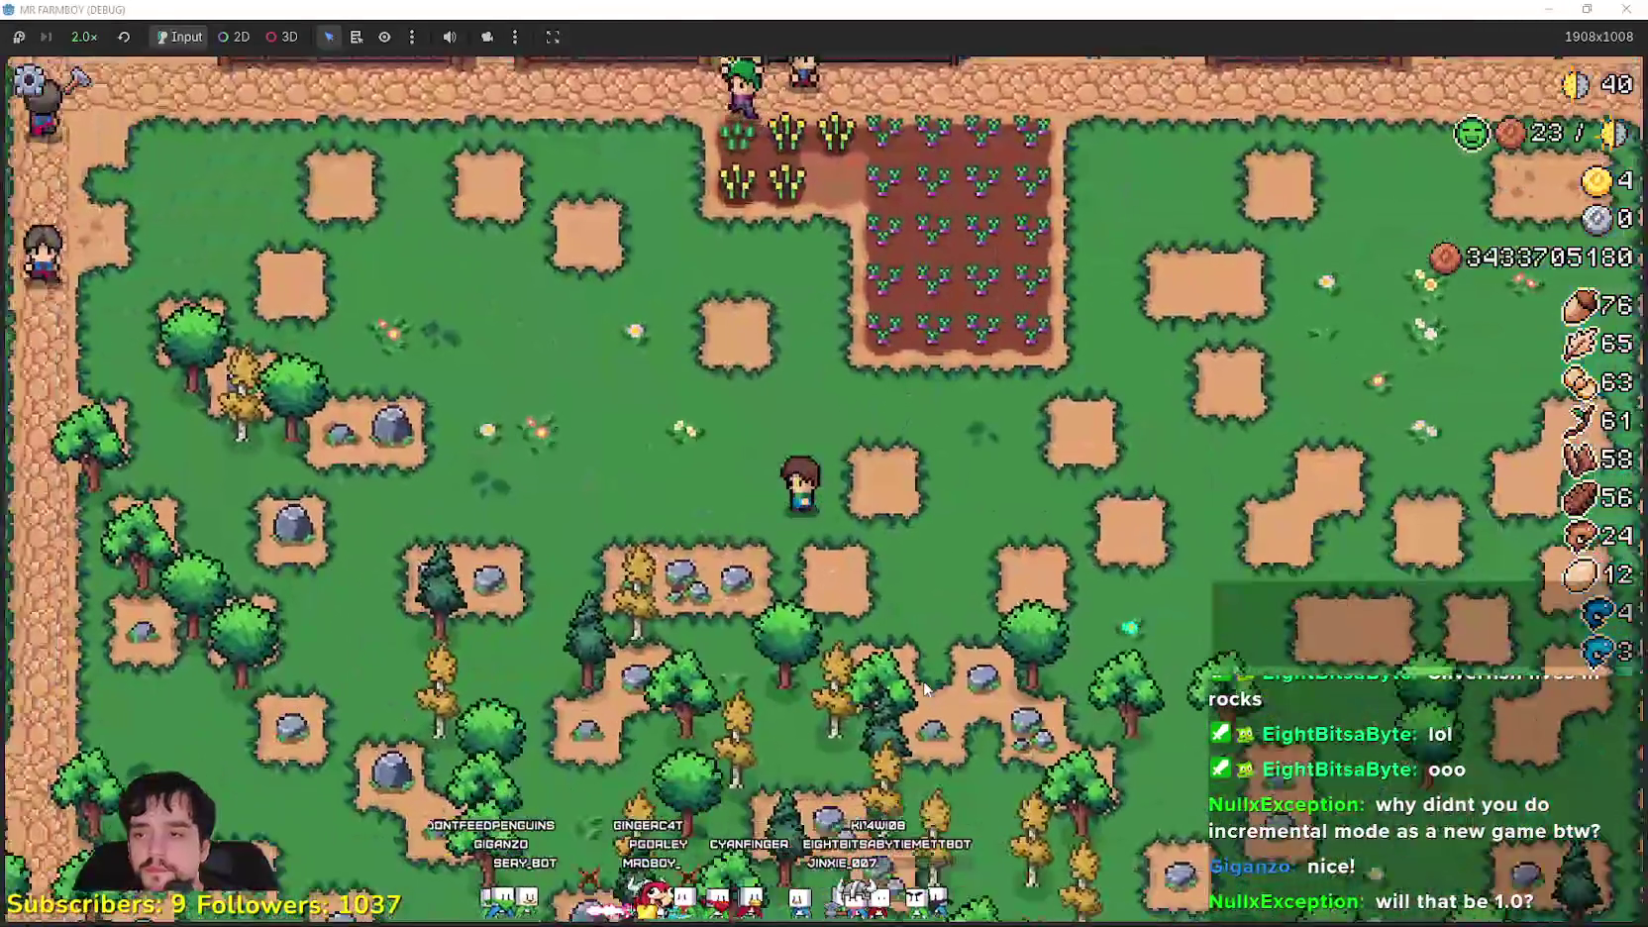
key(a)
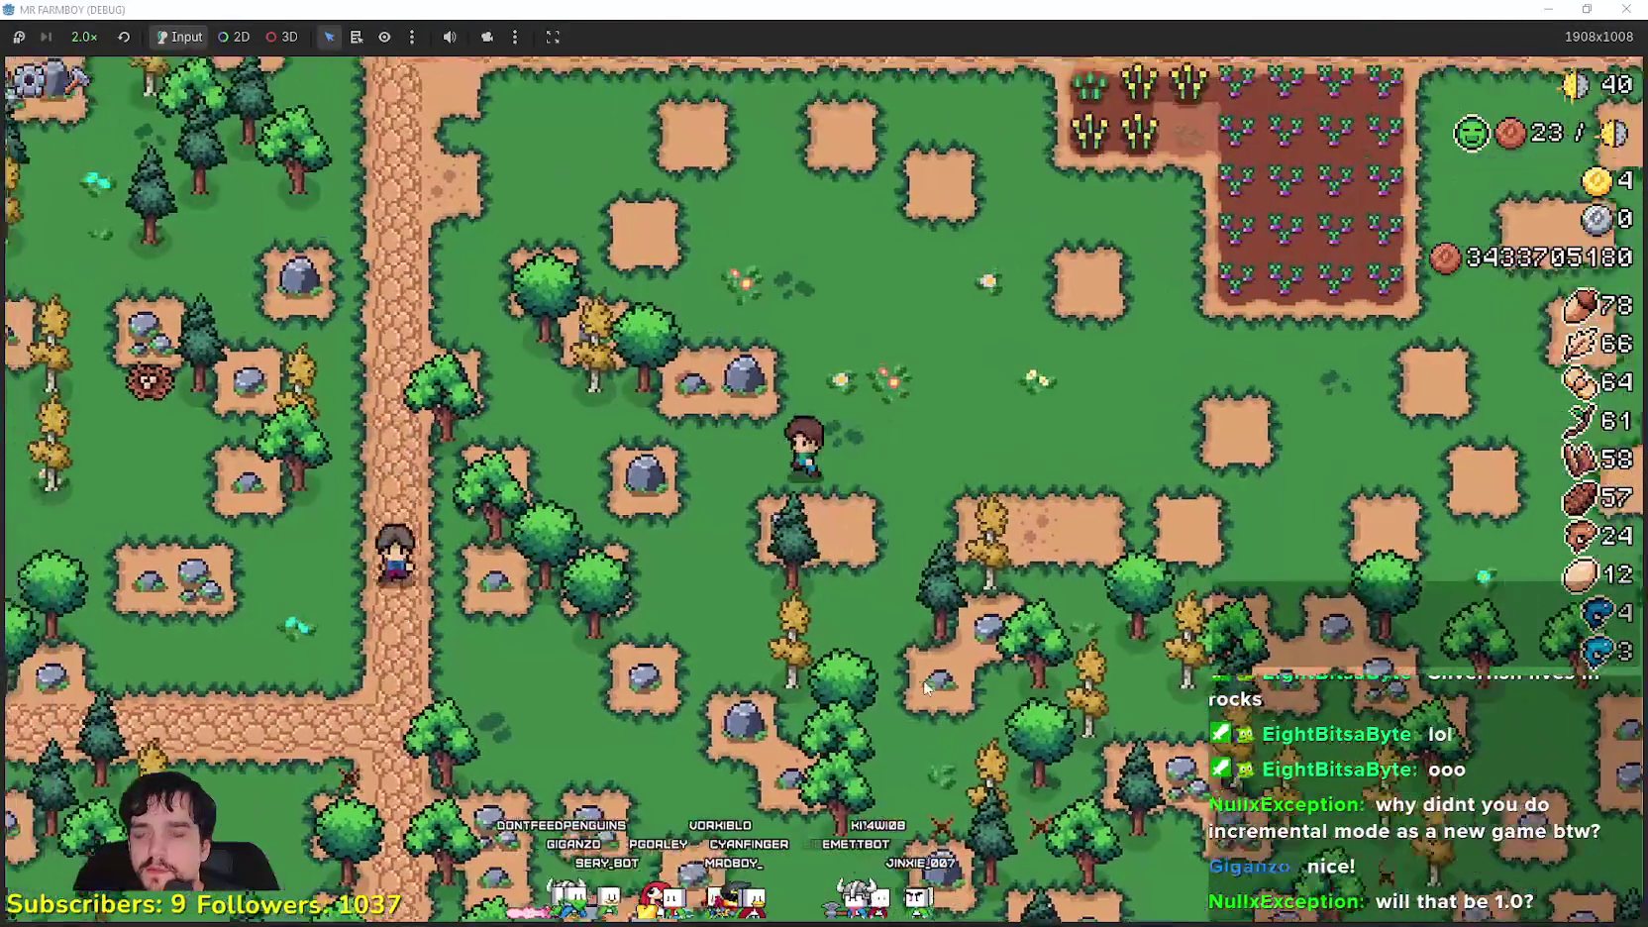
- Walk left and up past the trees gathering wood, then head right toward the farm
key(a)
key(w)
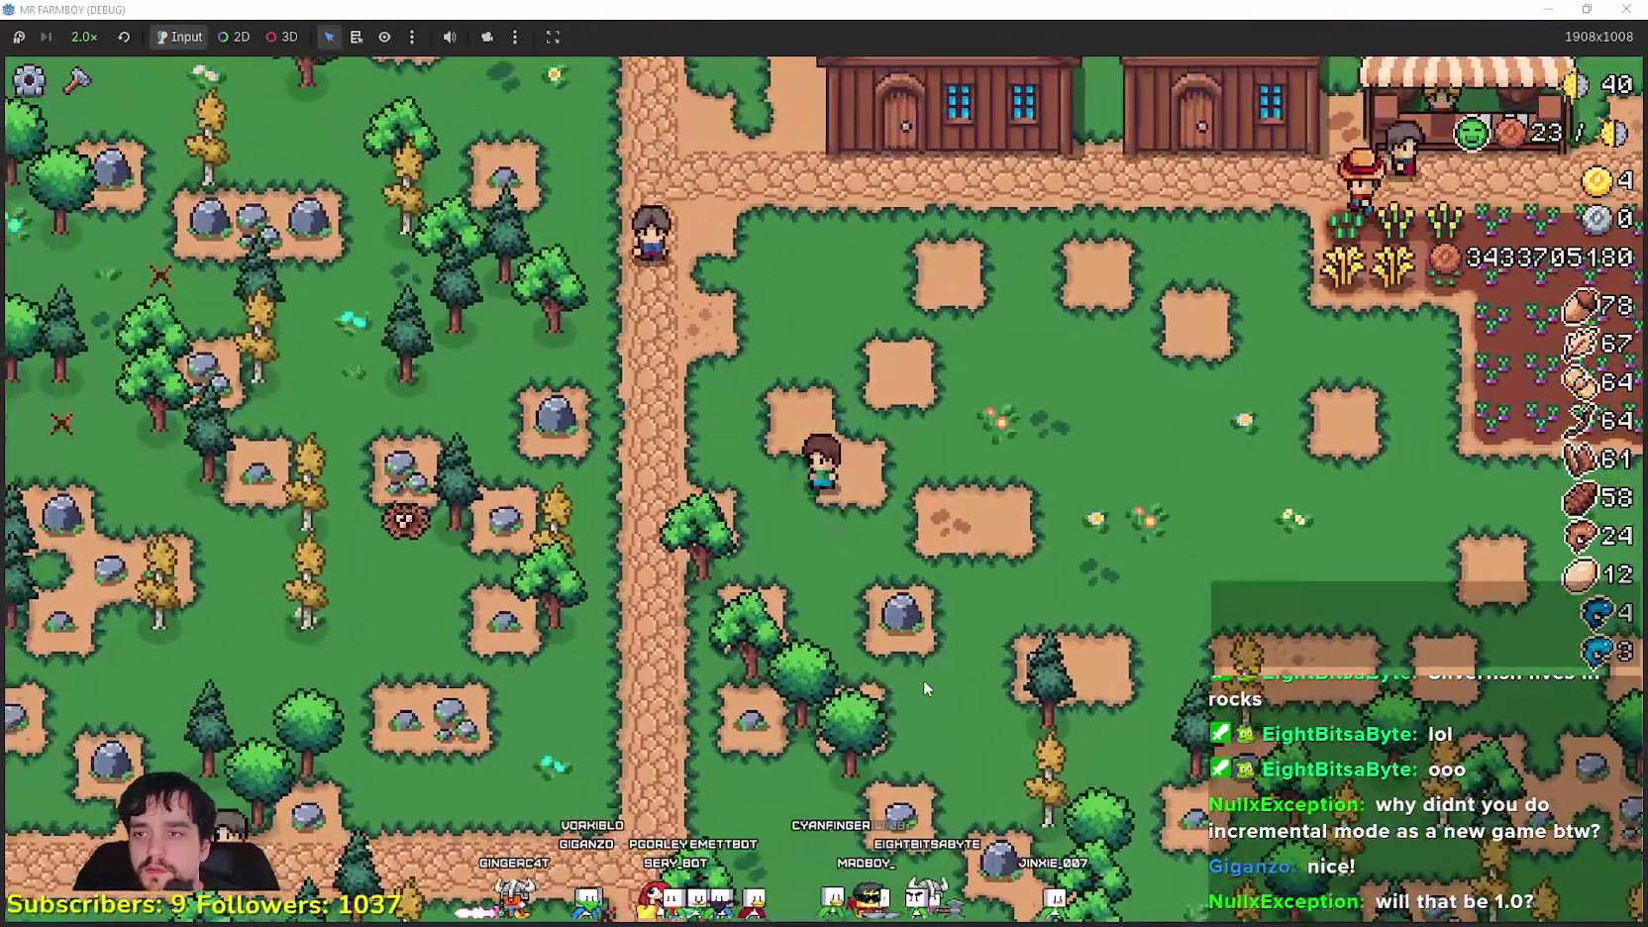
key(d)
key(w)
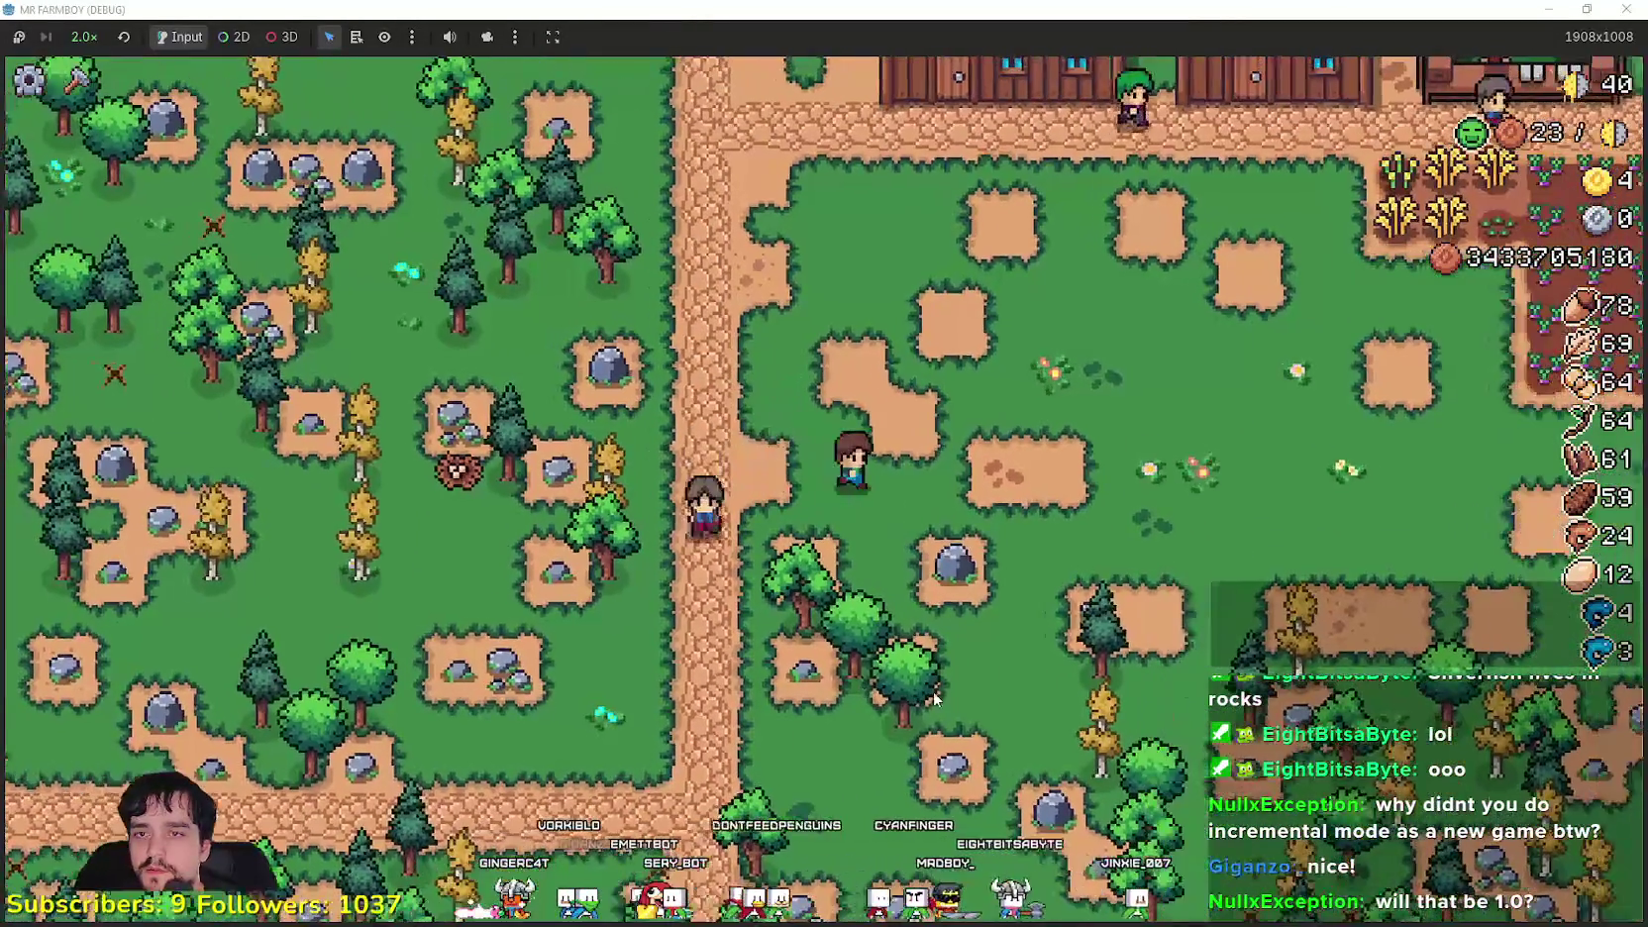
key(d)
key(w)
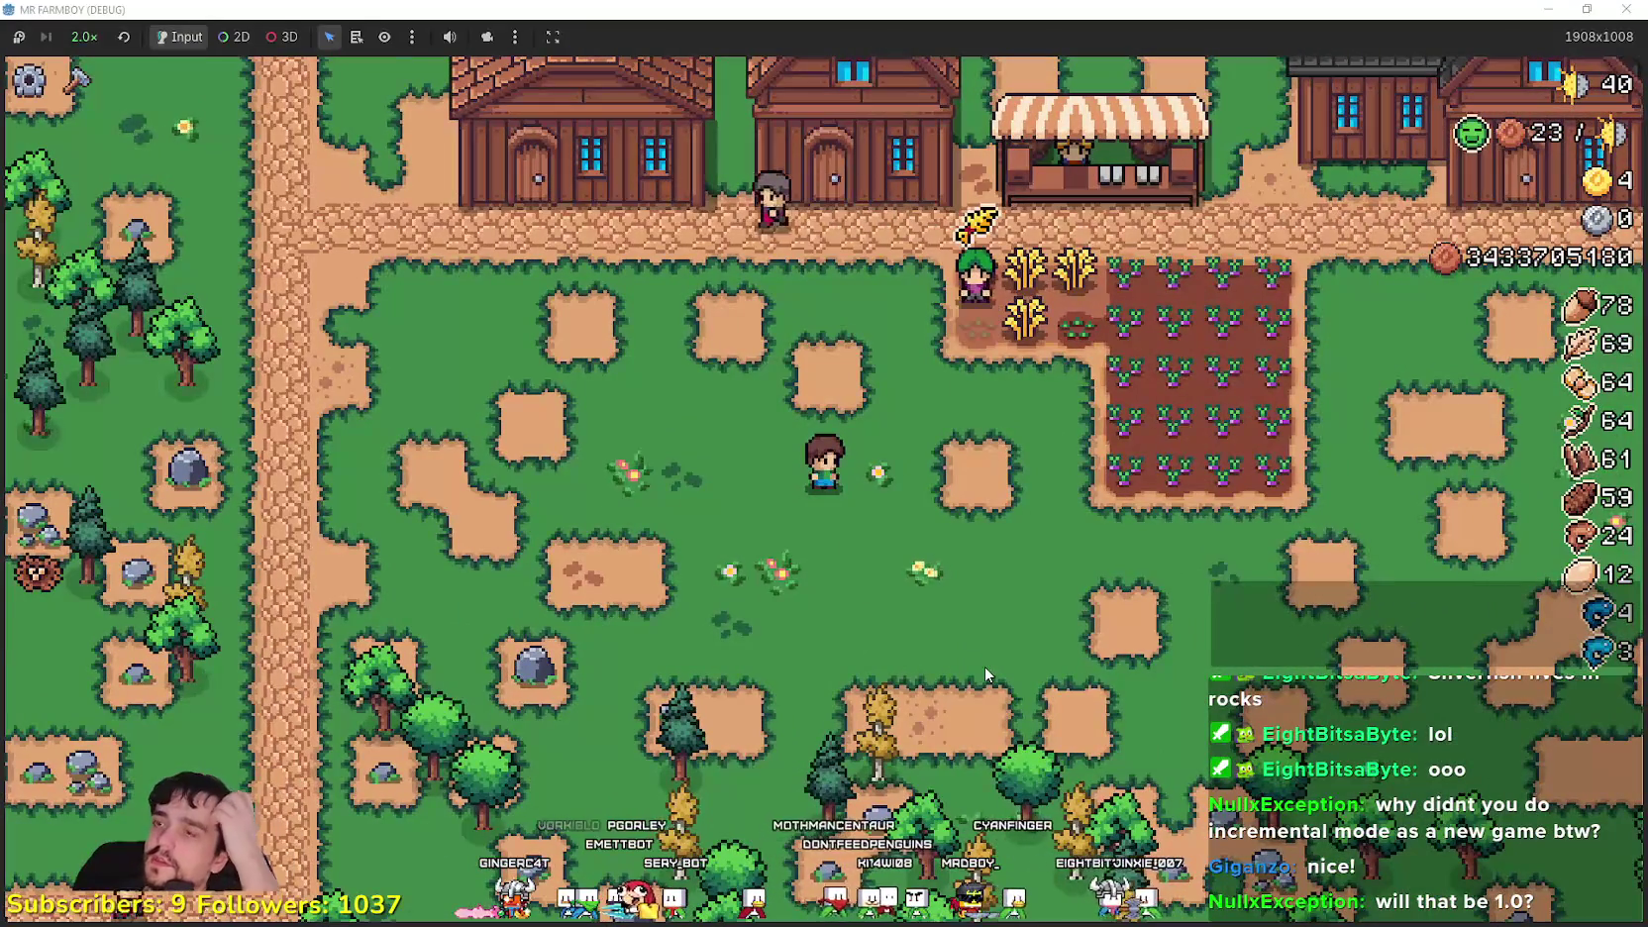
key(d)
scroll(982, 649, up, 2)
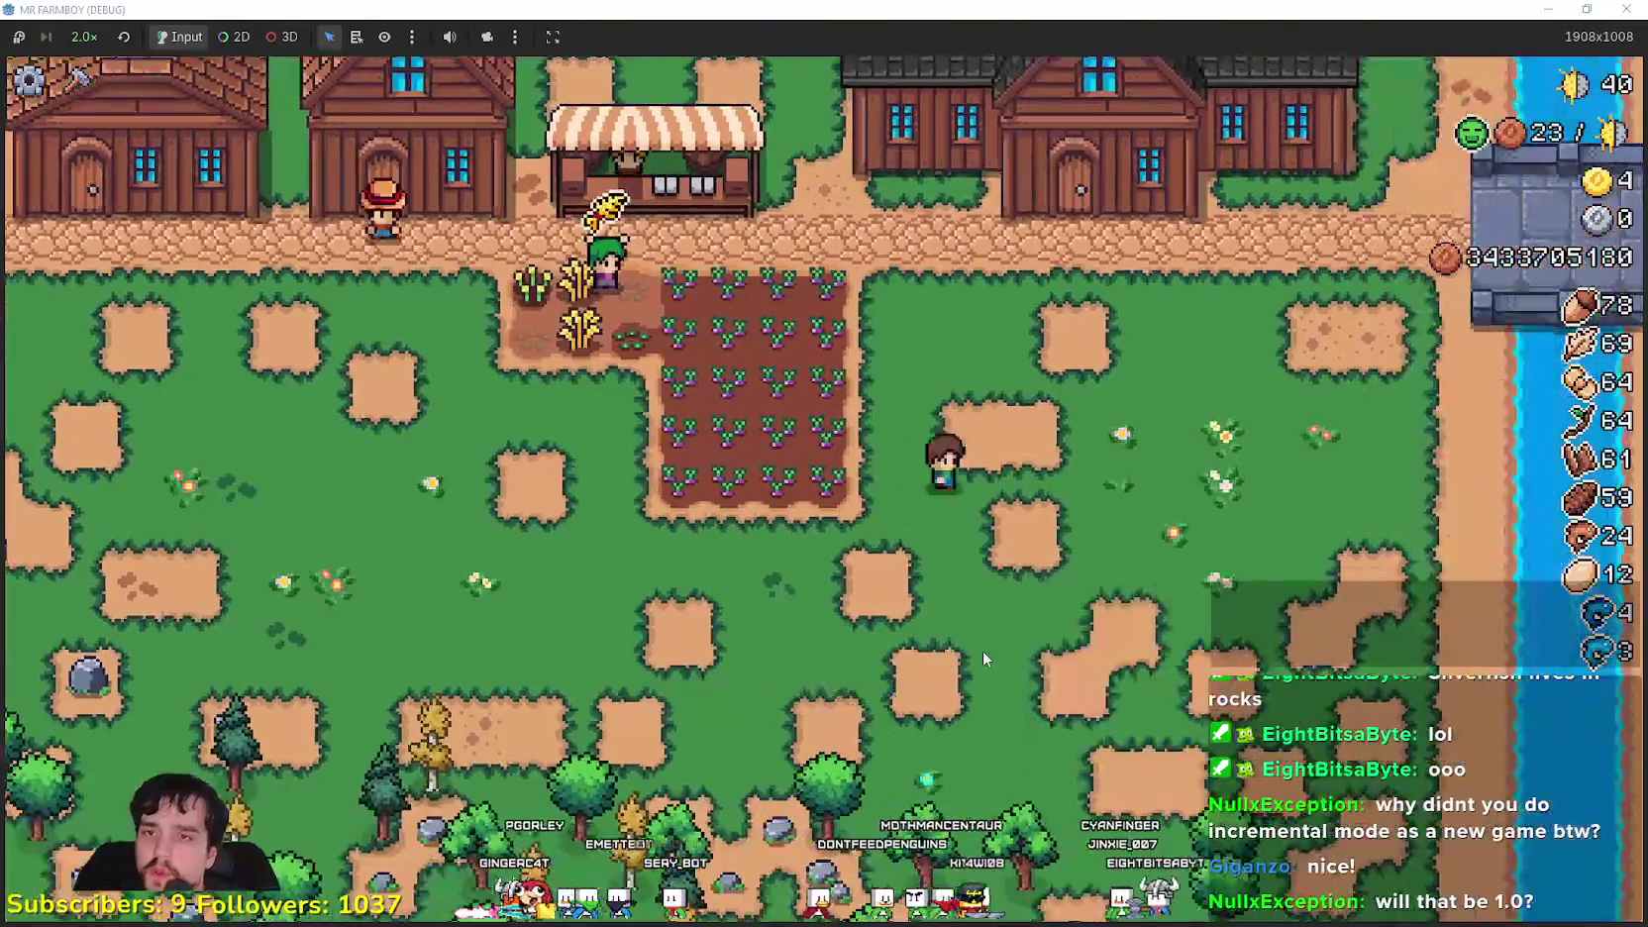
scroll(983, 650, down, 3)
- Cross the meadow above the village and come down to the turnip field's right edge
key(w)
key(a)
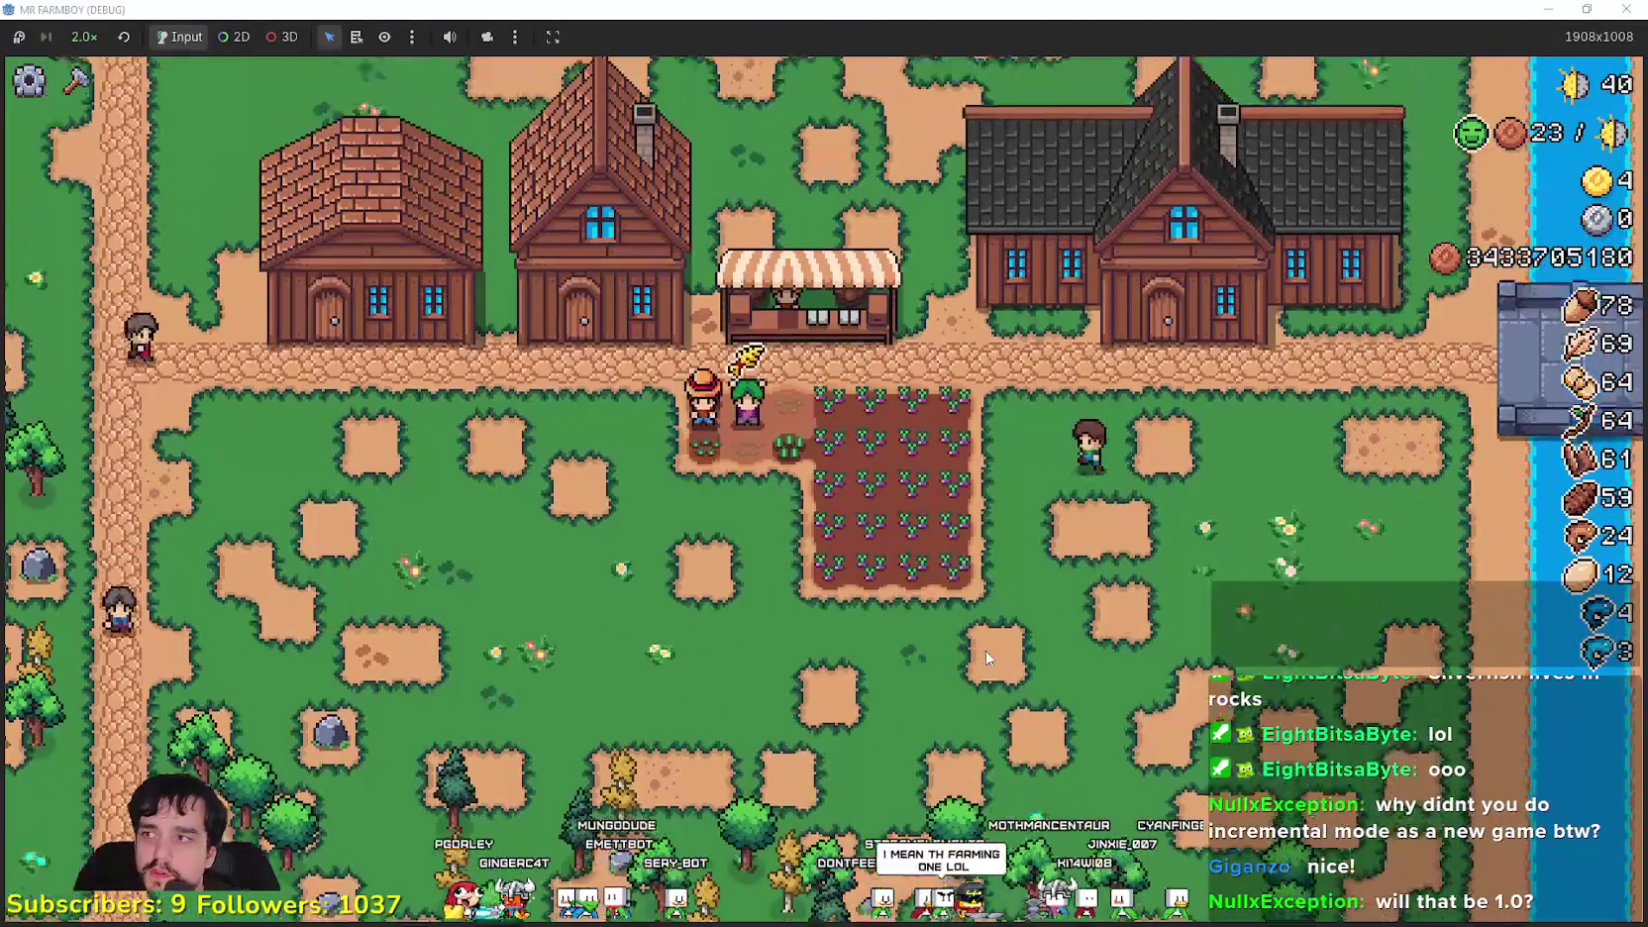
key(d)
key(w)
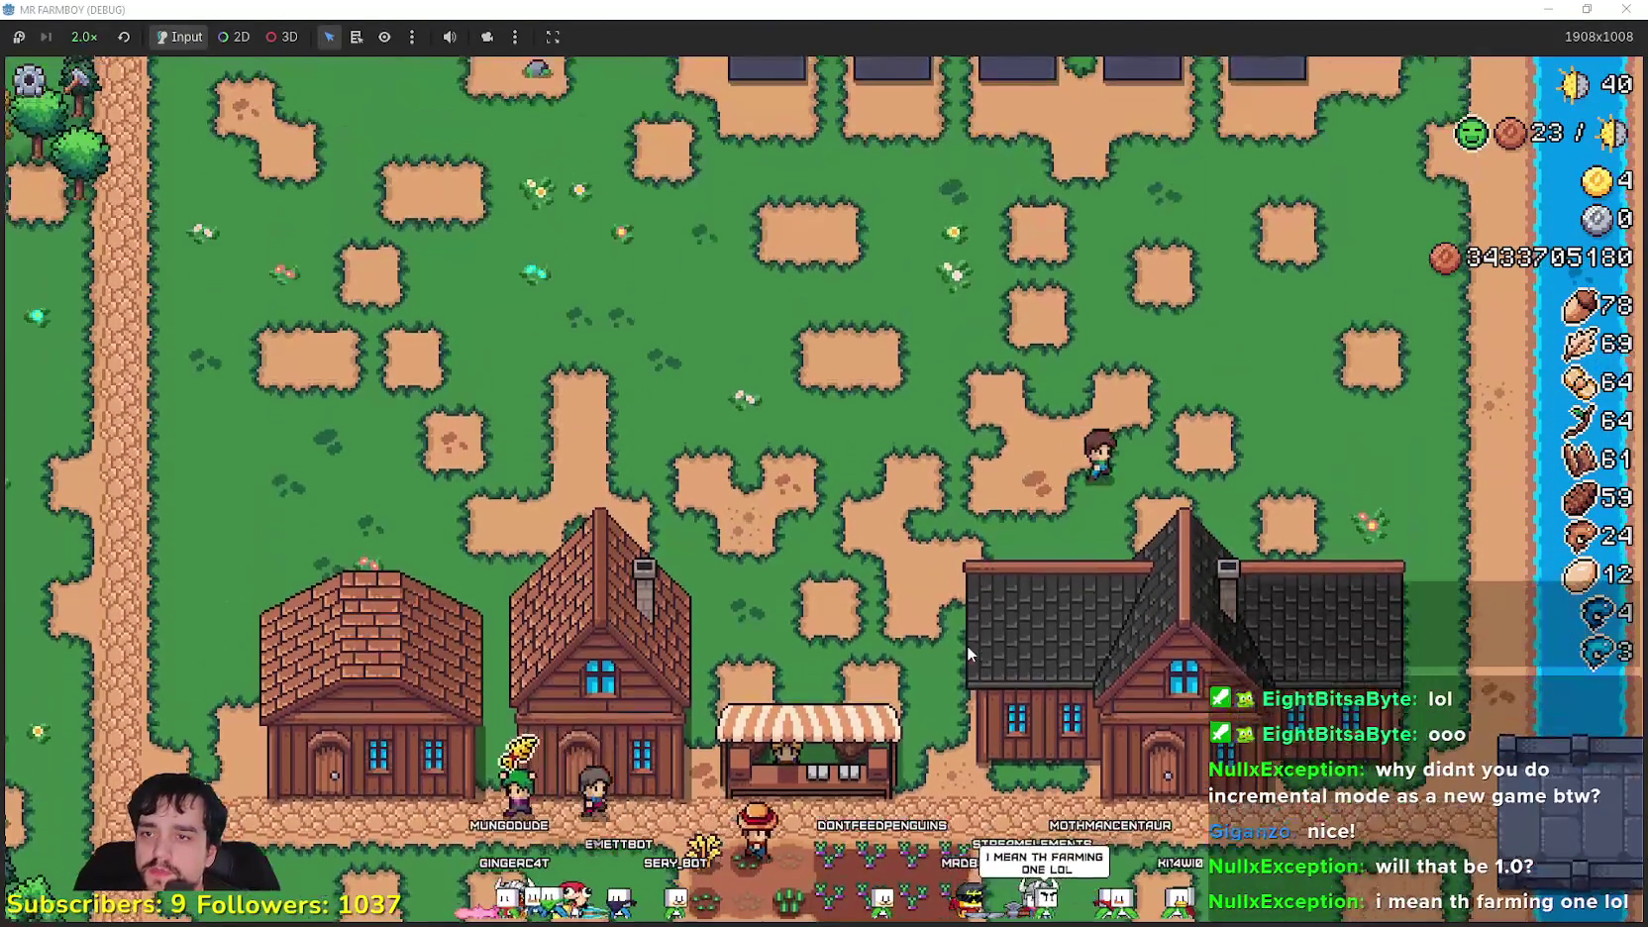
key(a)
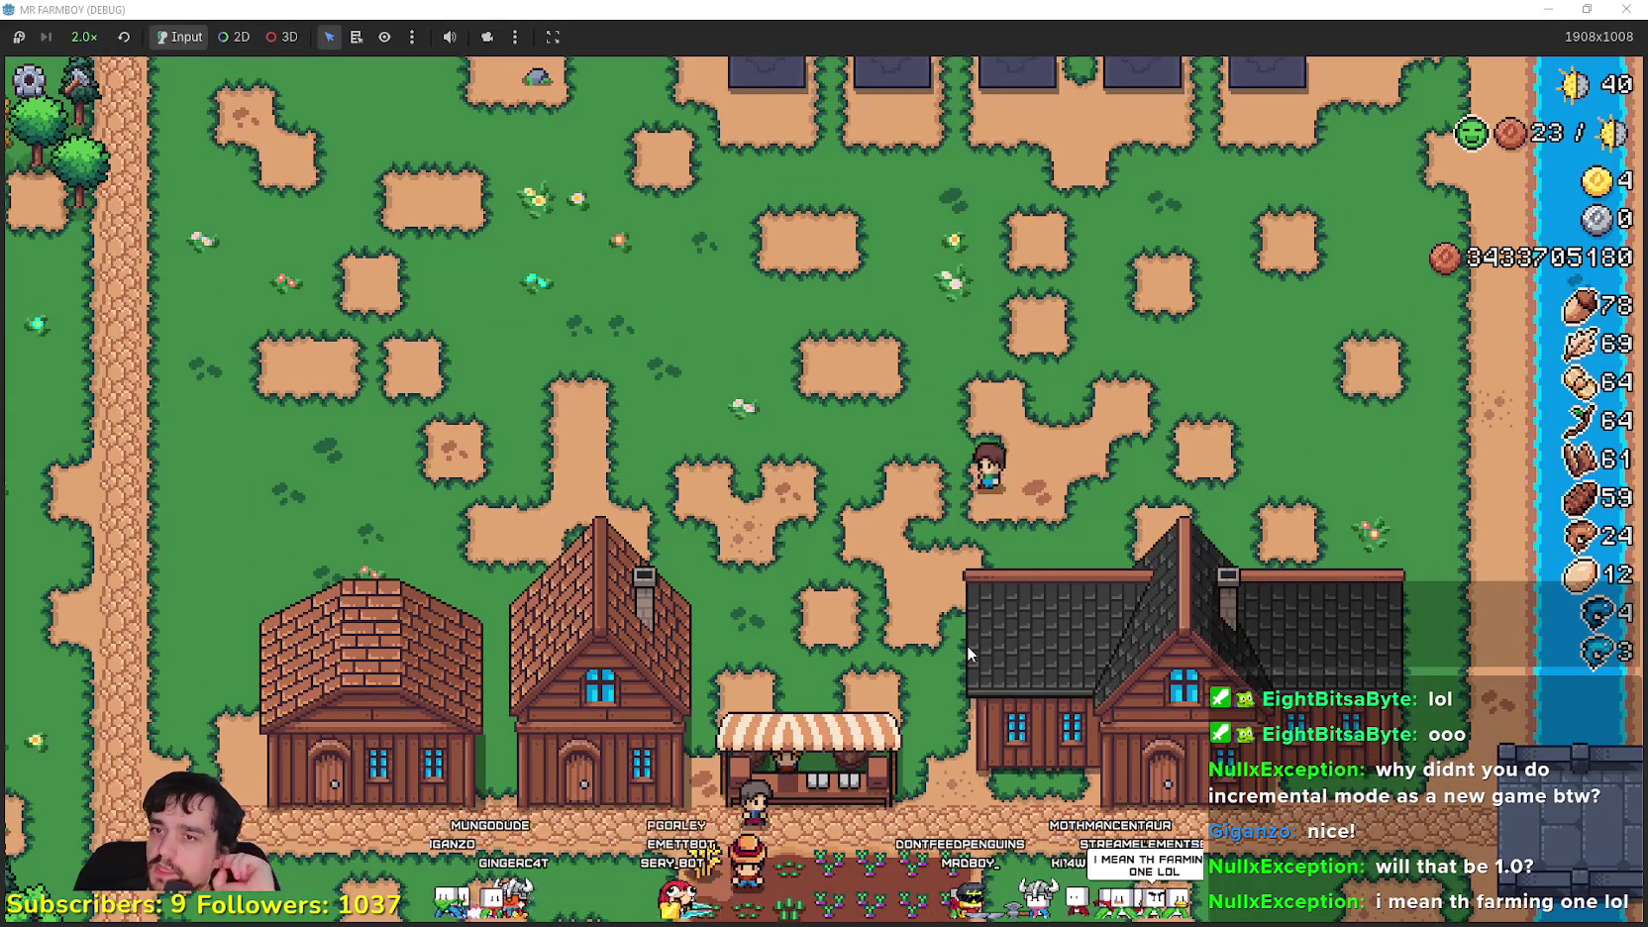
key(s)
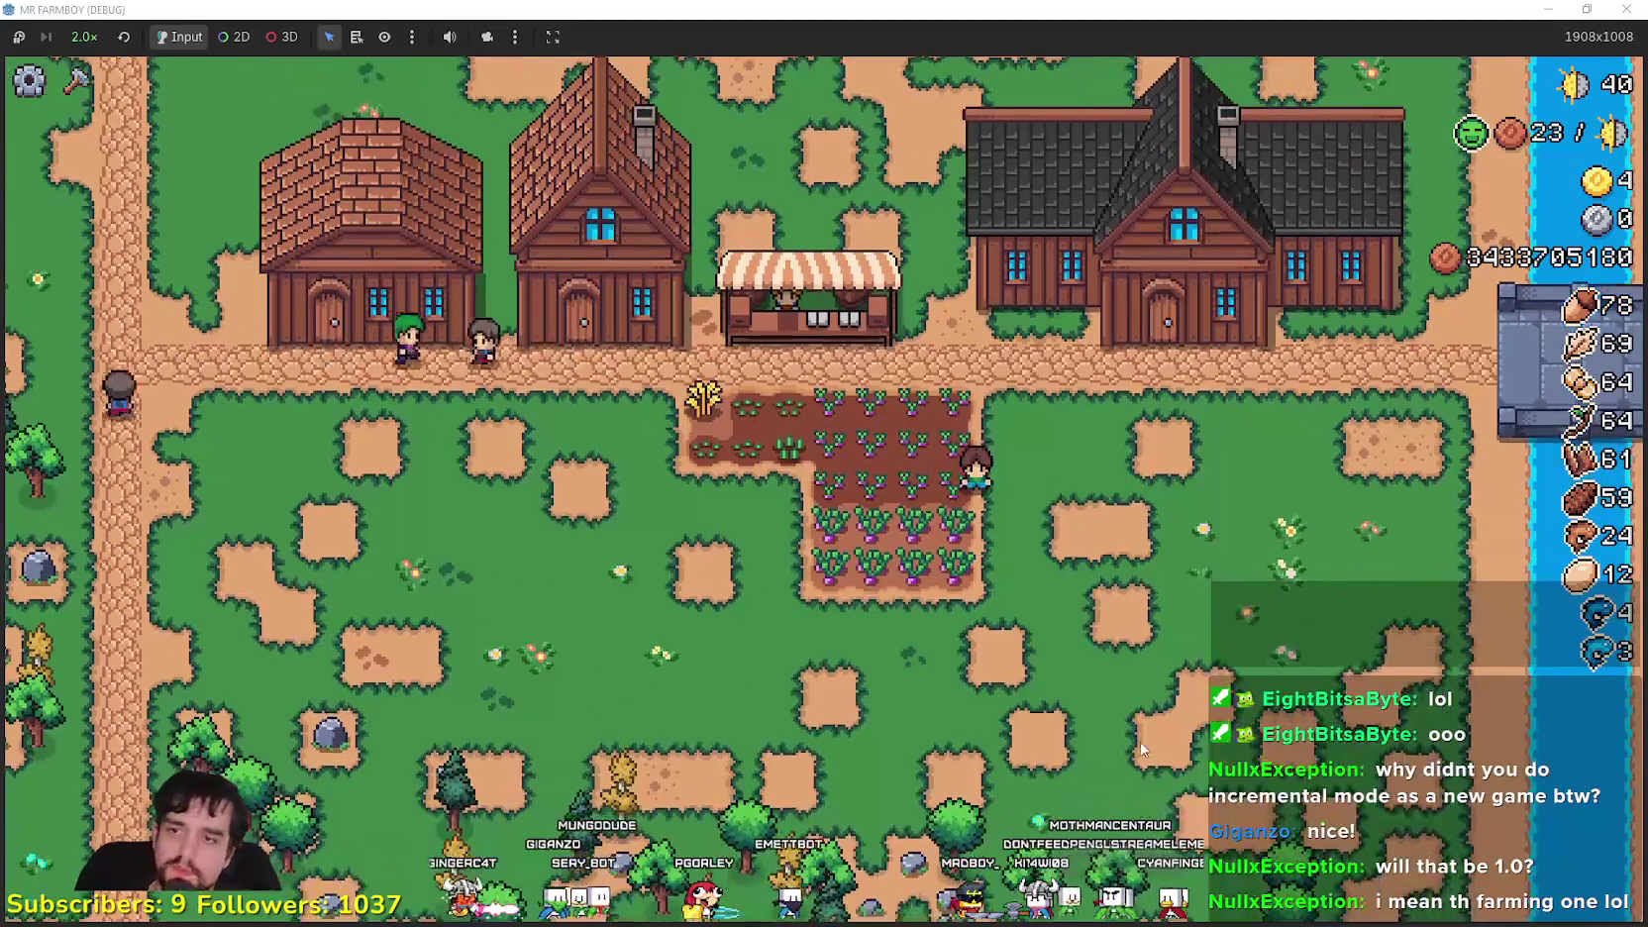
scroll(1050, 684, up, 3)
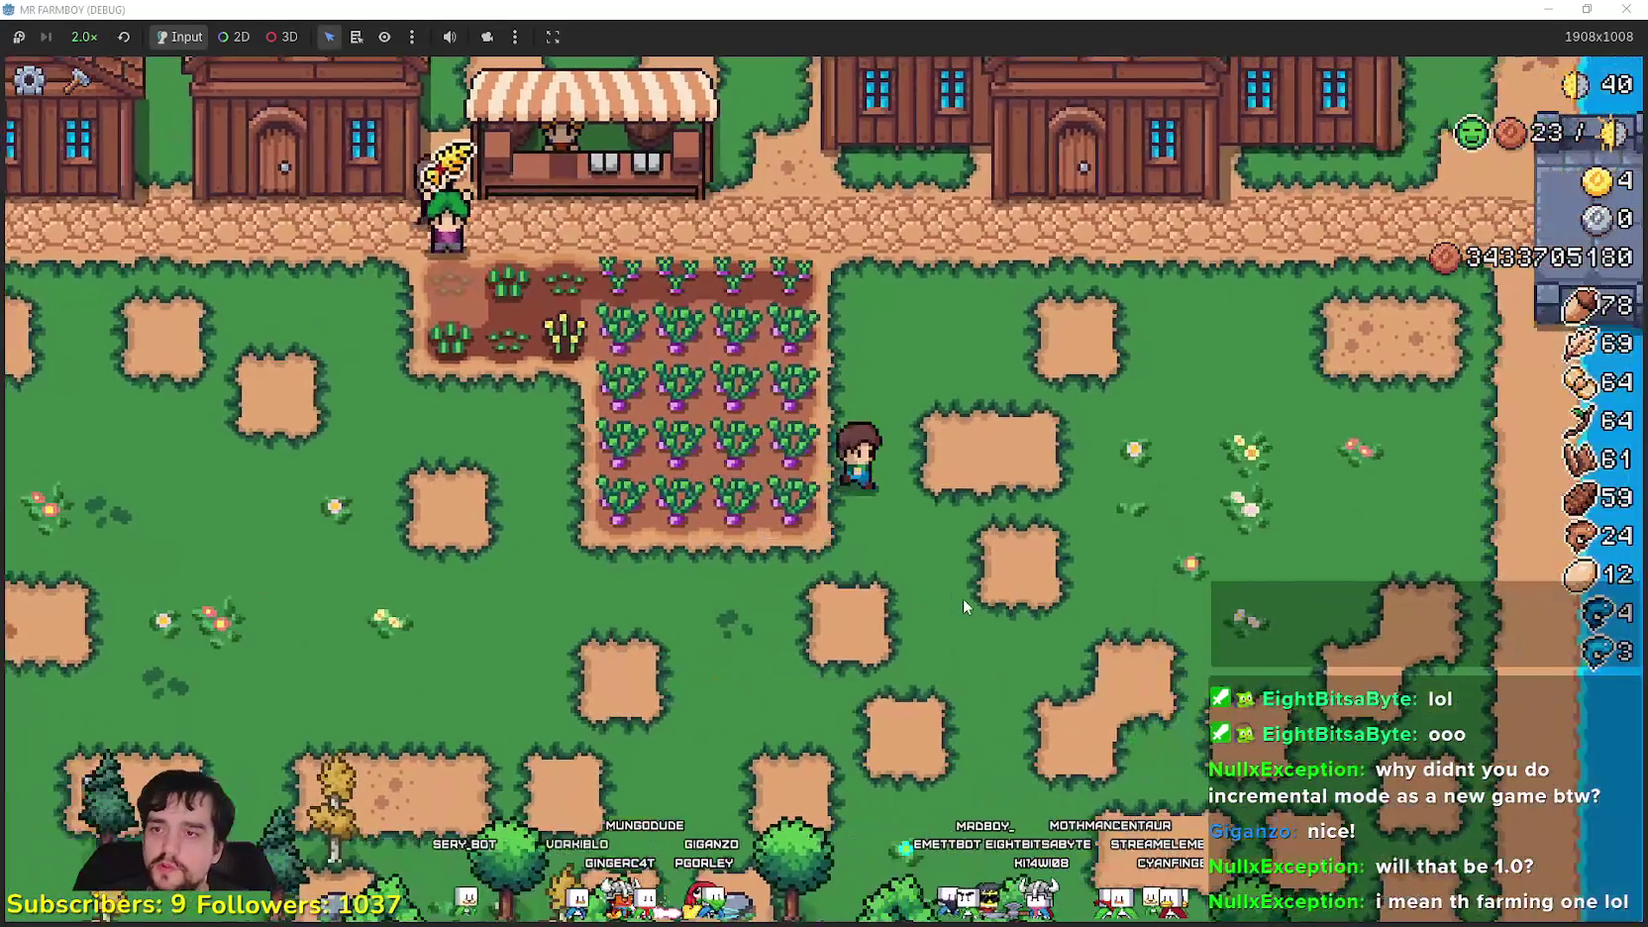
- Harvest the ripe turnips row by row across the field
key(a)
key(e)
key(a)
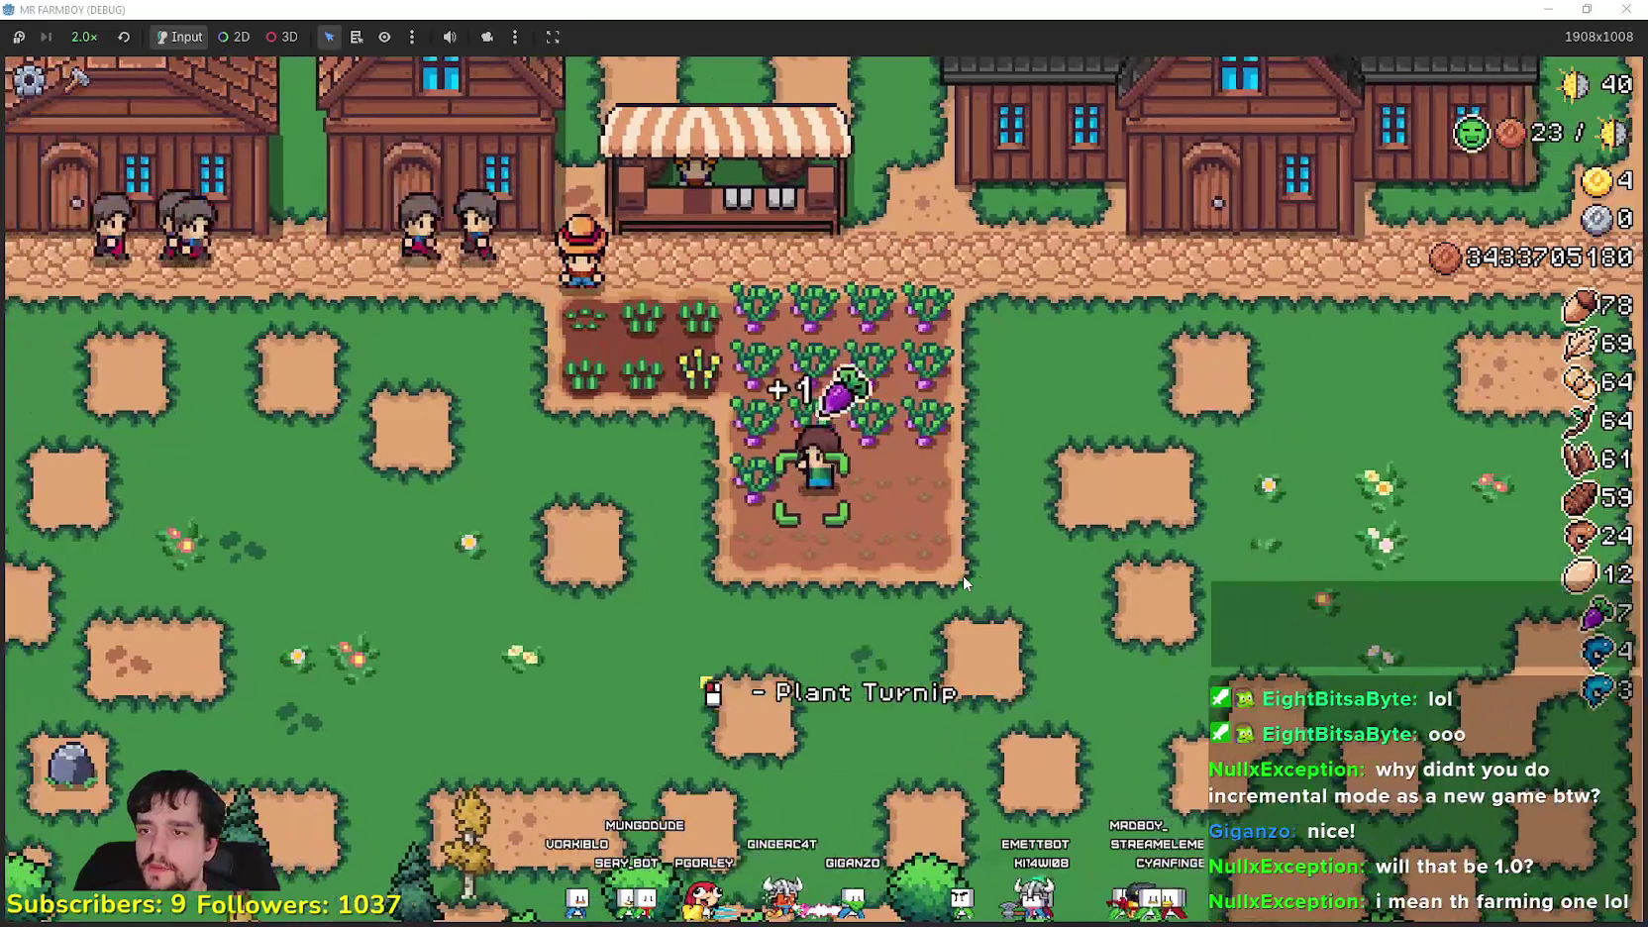
key(w)
key(d)
key(w)
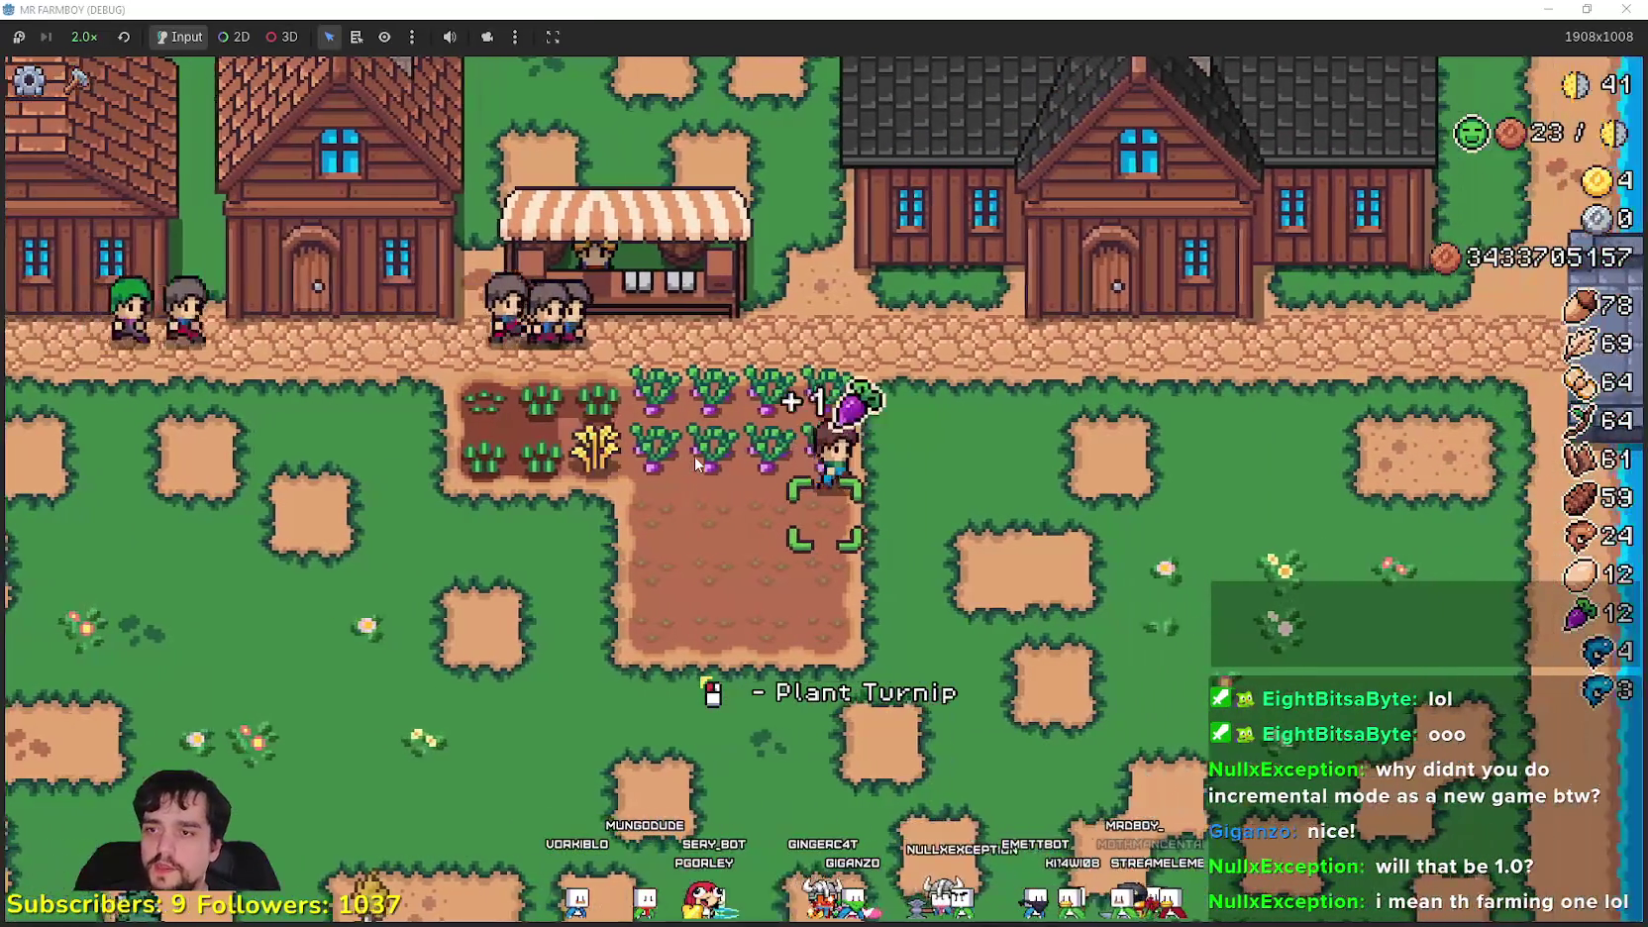
key(s)
key(a)
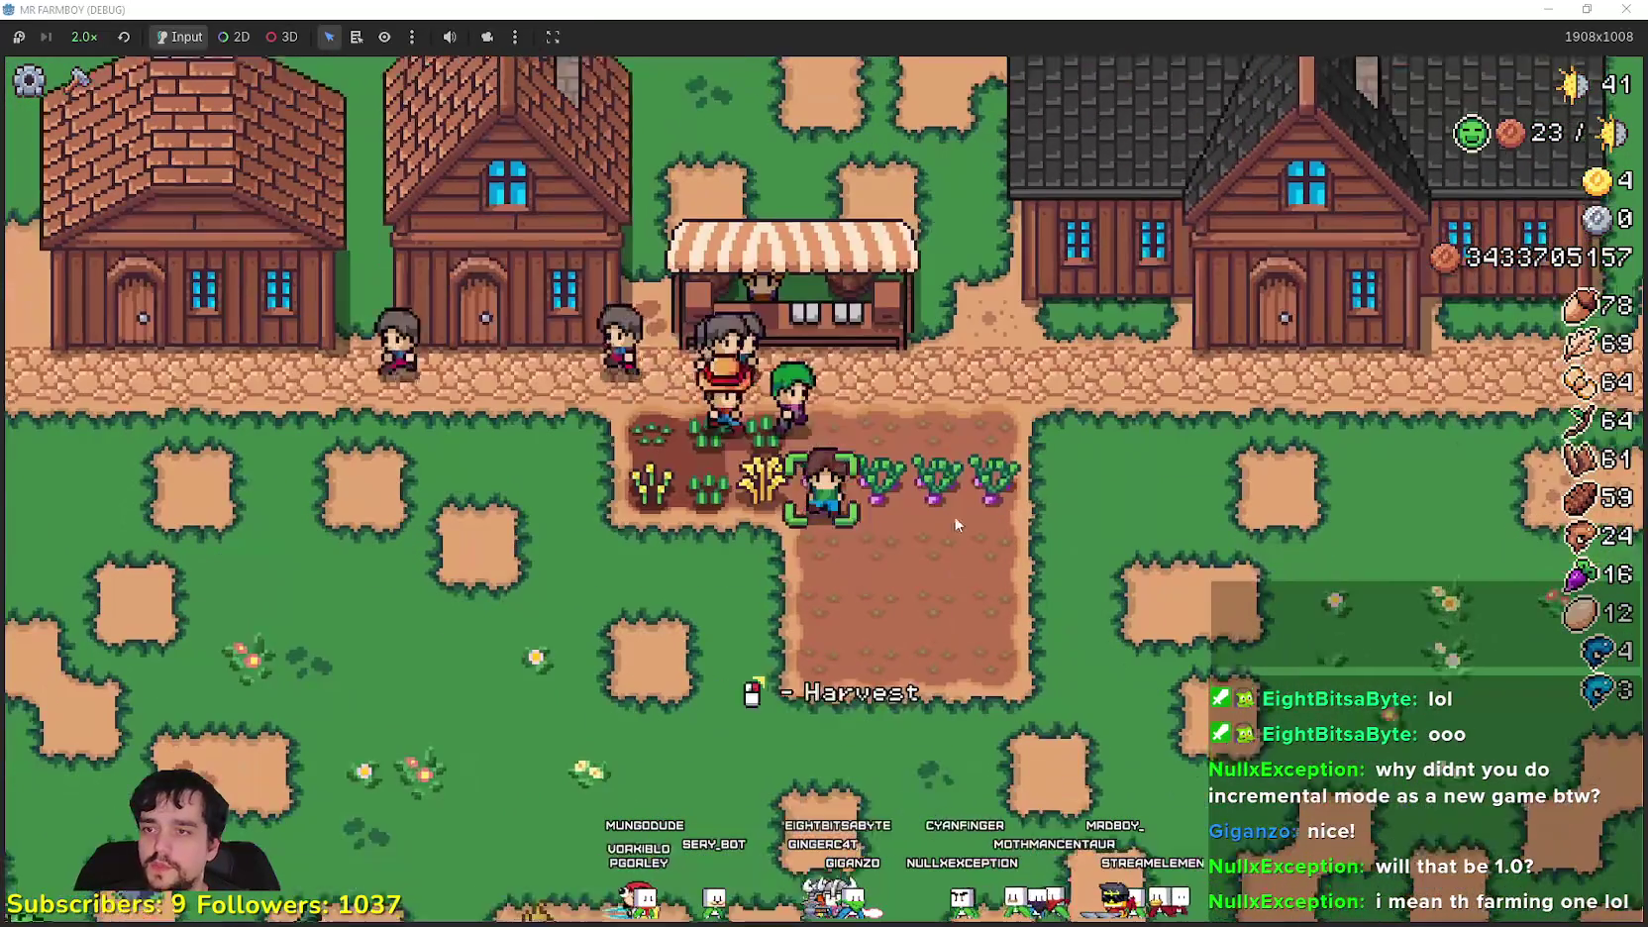
key(d)
key(s)
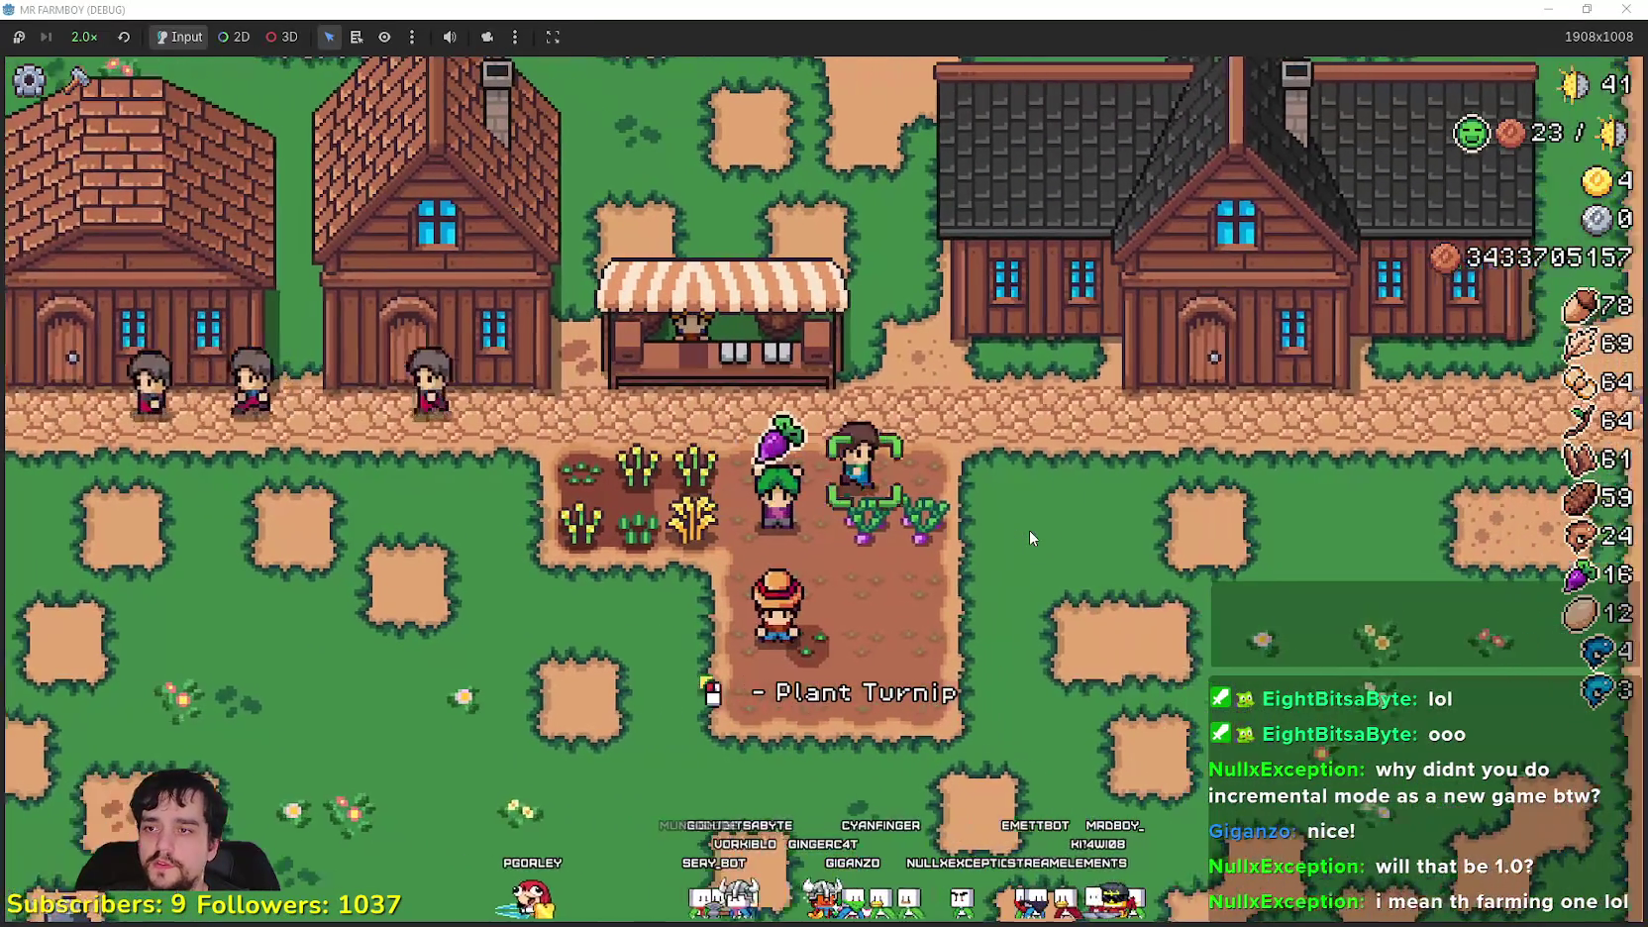
- Open the market with M, move the 15 turnips into the Sell slot, and close it
key(m)
scroll(776, 475, down, 3)
scroll(832, 456, up, 5)
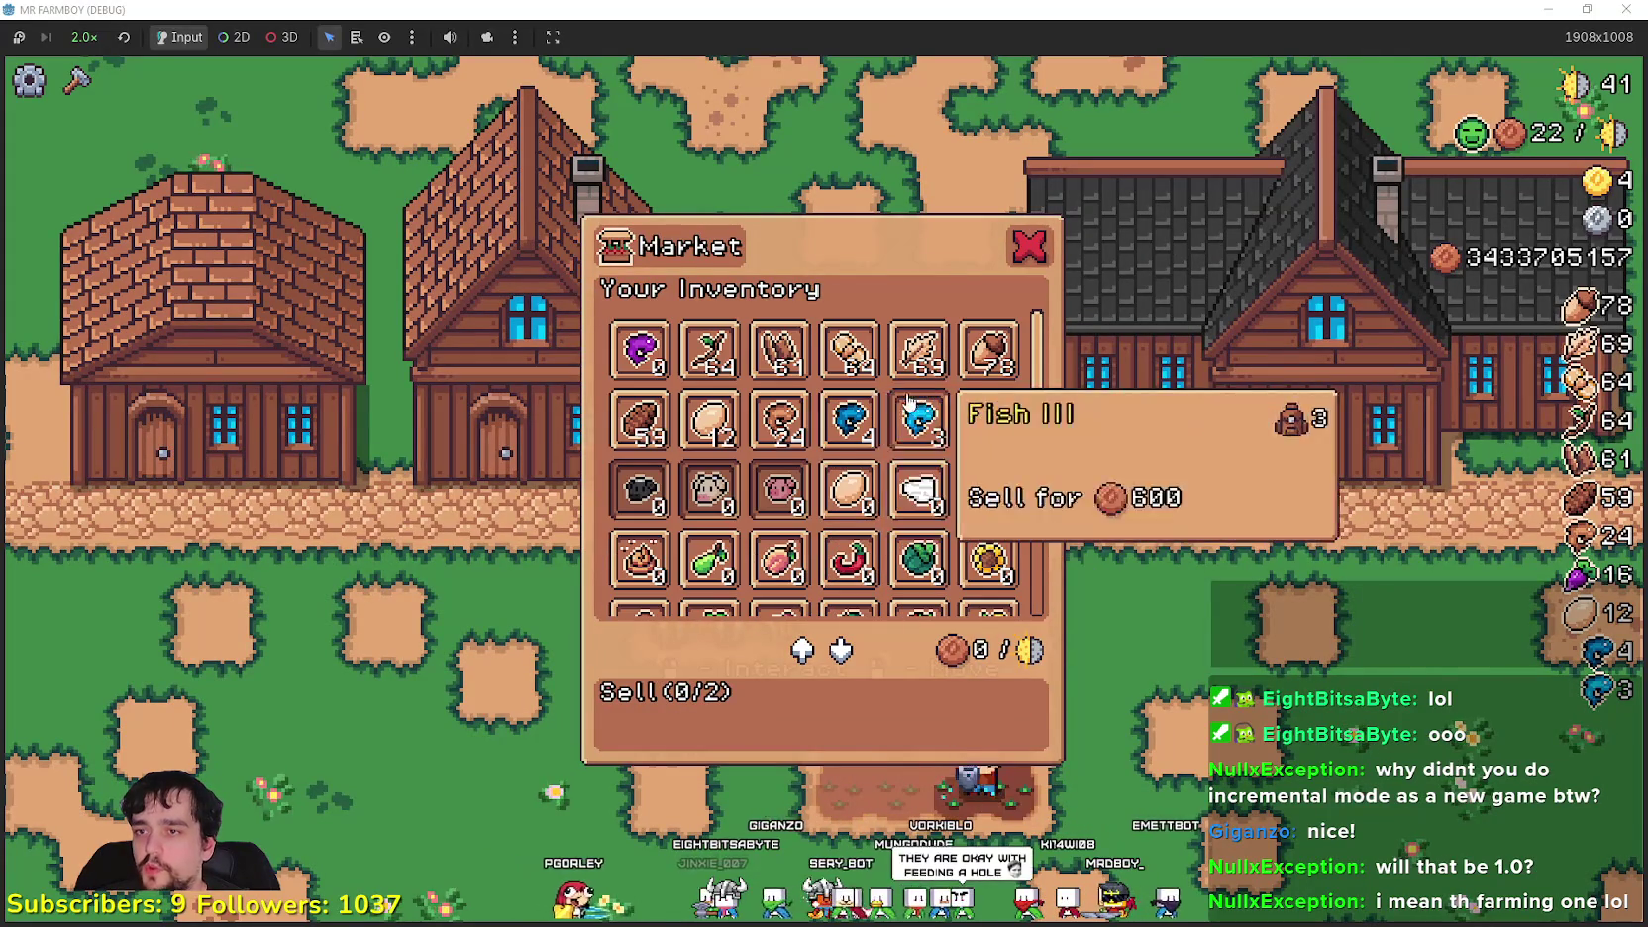
scroll(1030, 376, down, 2)
scroll(1042, 329, up, 2)
mouse_move(1038, 328)
mouse_down()
mouse_move(1035, 515)
mouse_move(1023, 330)
mouse_up()
mouse_move(1021, 330)
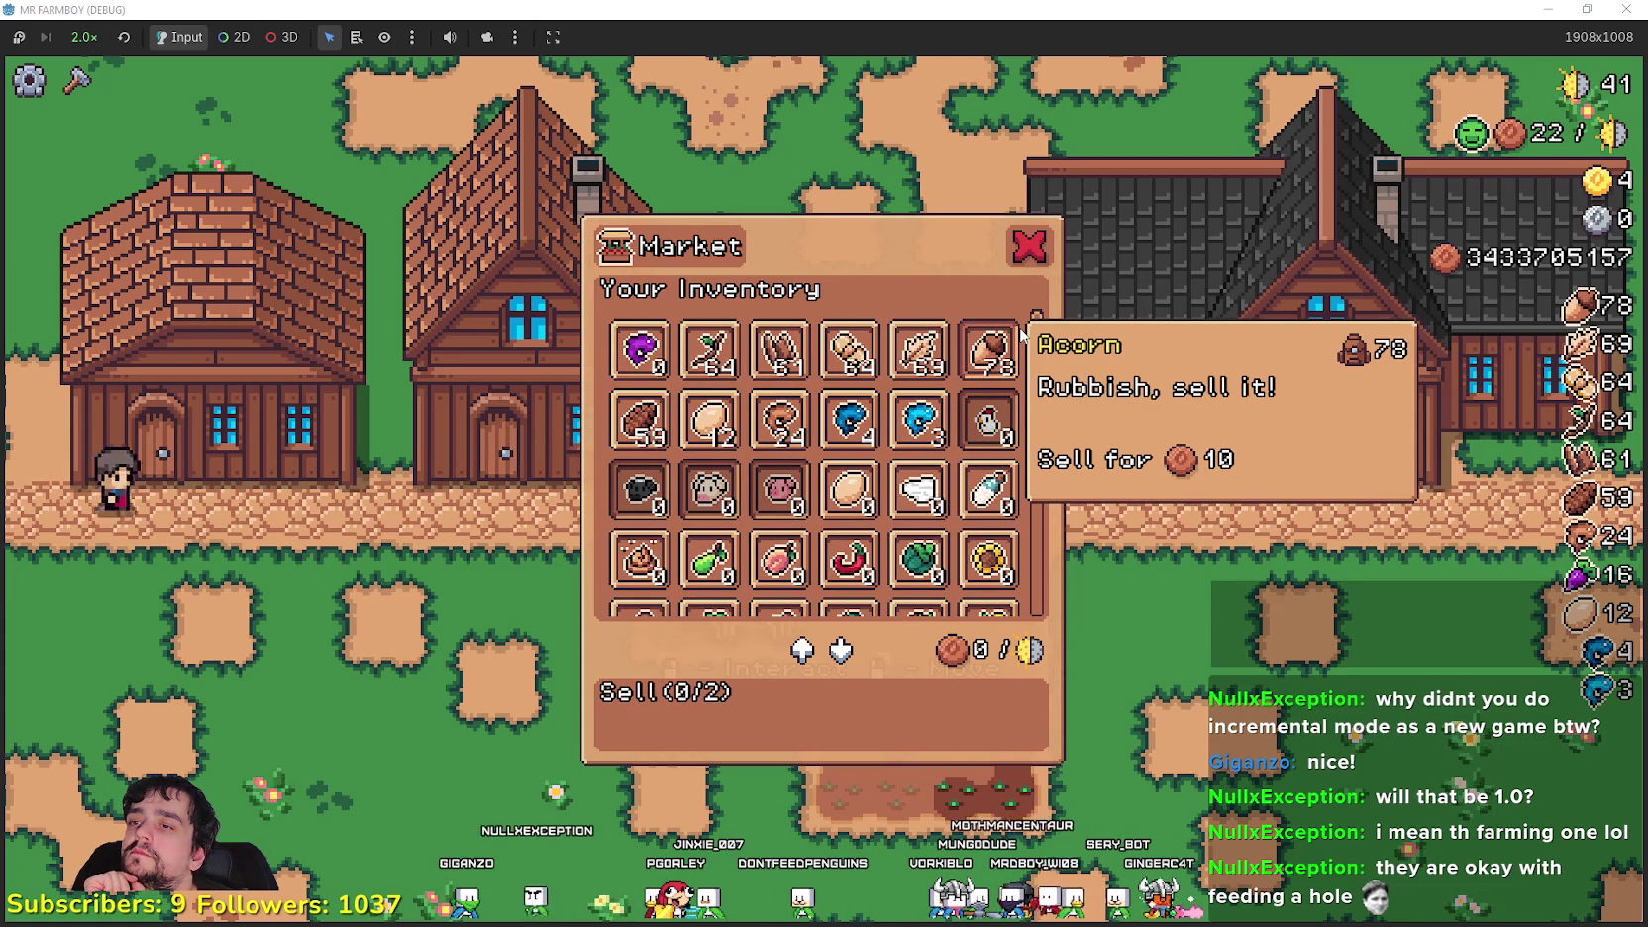
mouse_move(1047, 330)
mouse_down()
mouse_move(1052, 522)
mouse_move(1040, 297)
mouse_move(1037, 594)
mouse_up()
mouse_move(1020, 503)
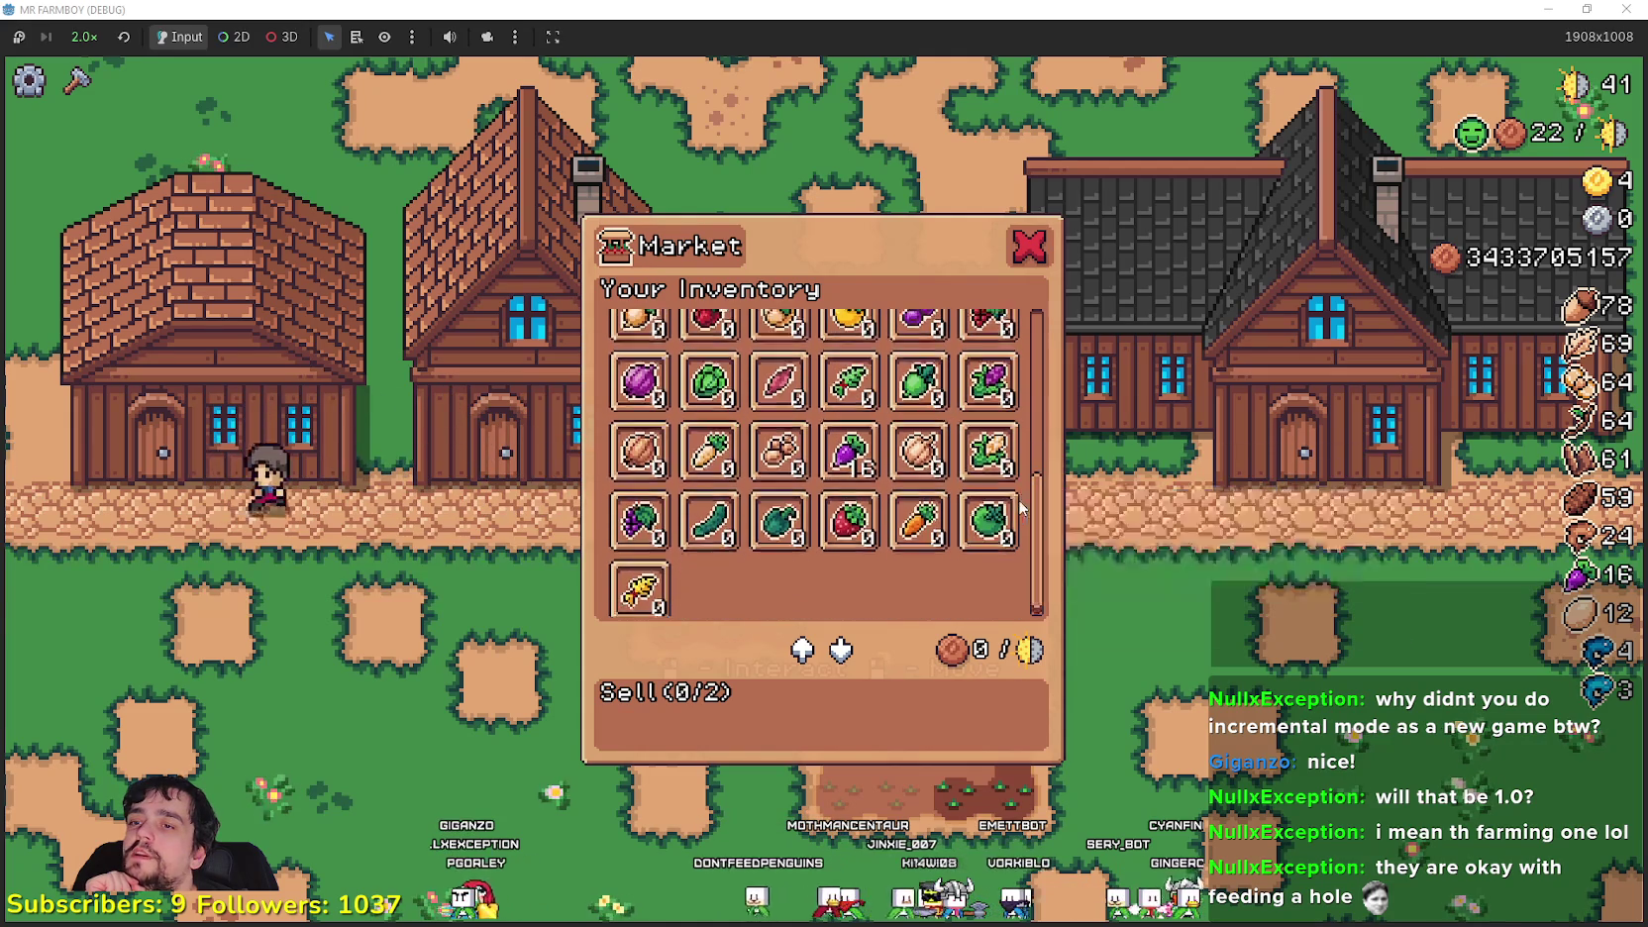
click(854, 454)
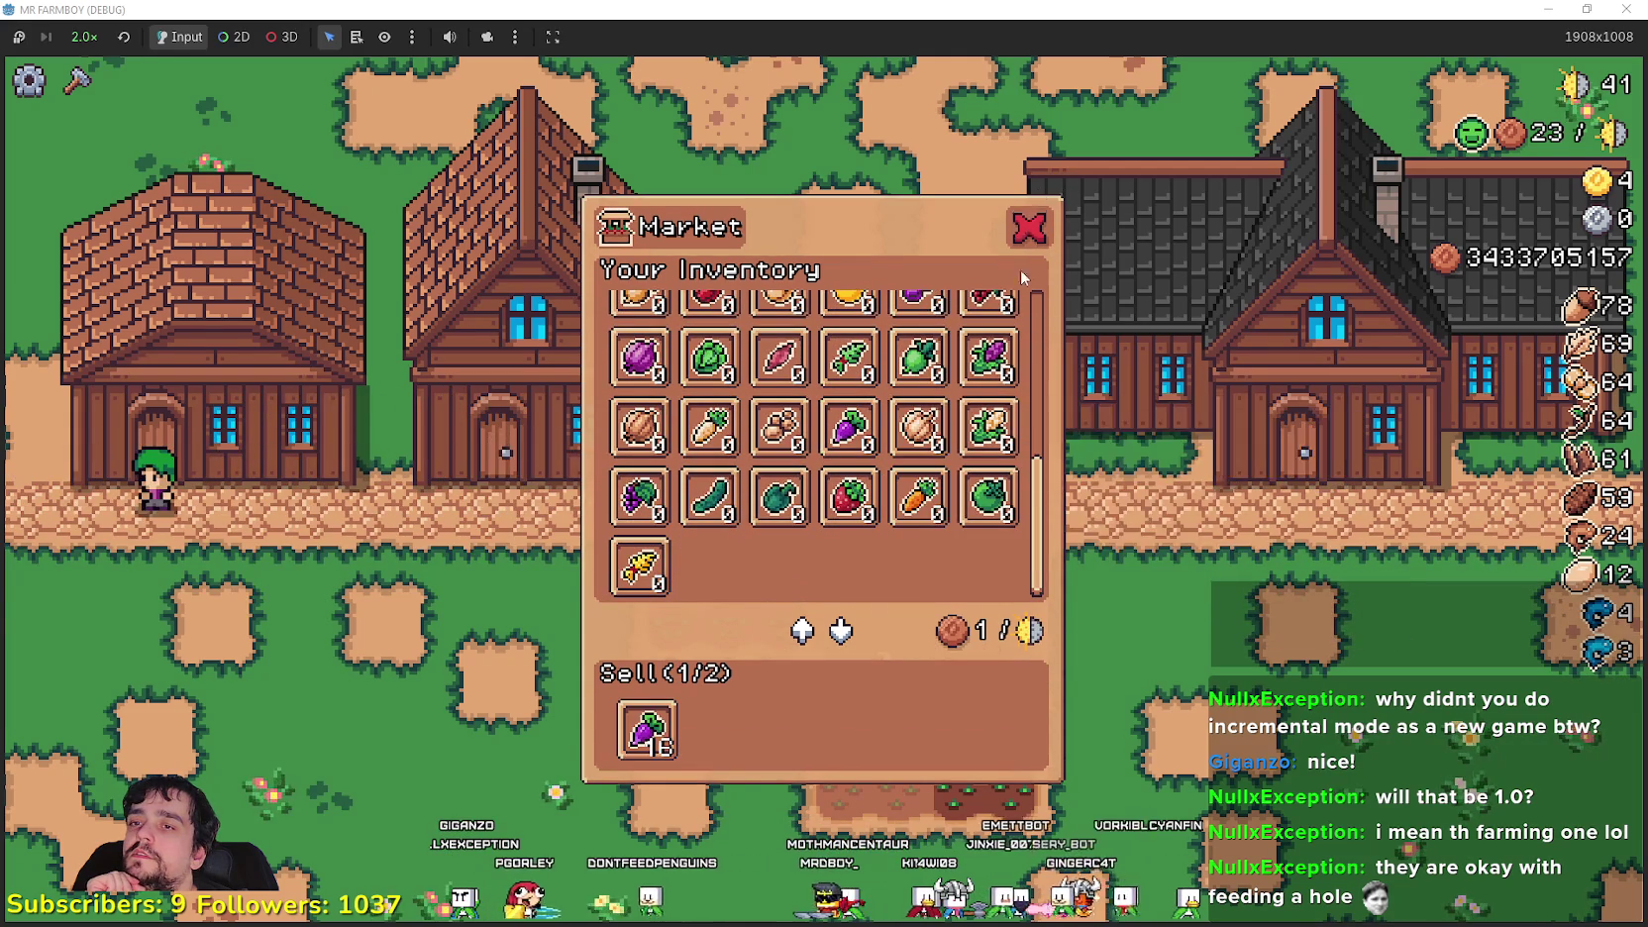
click(1029, 229)
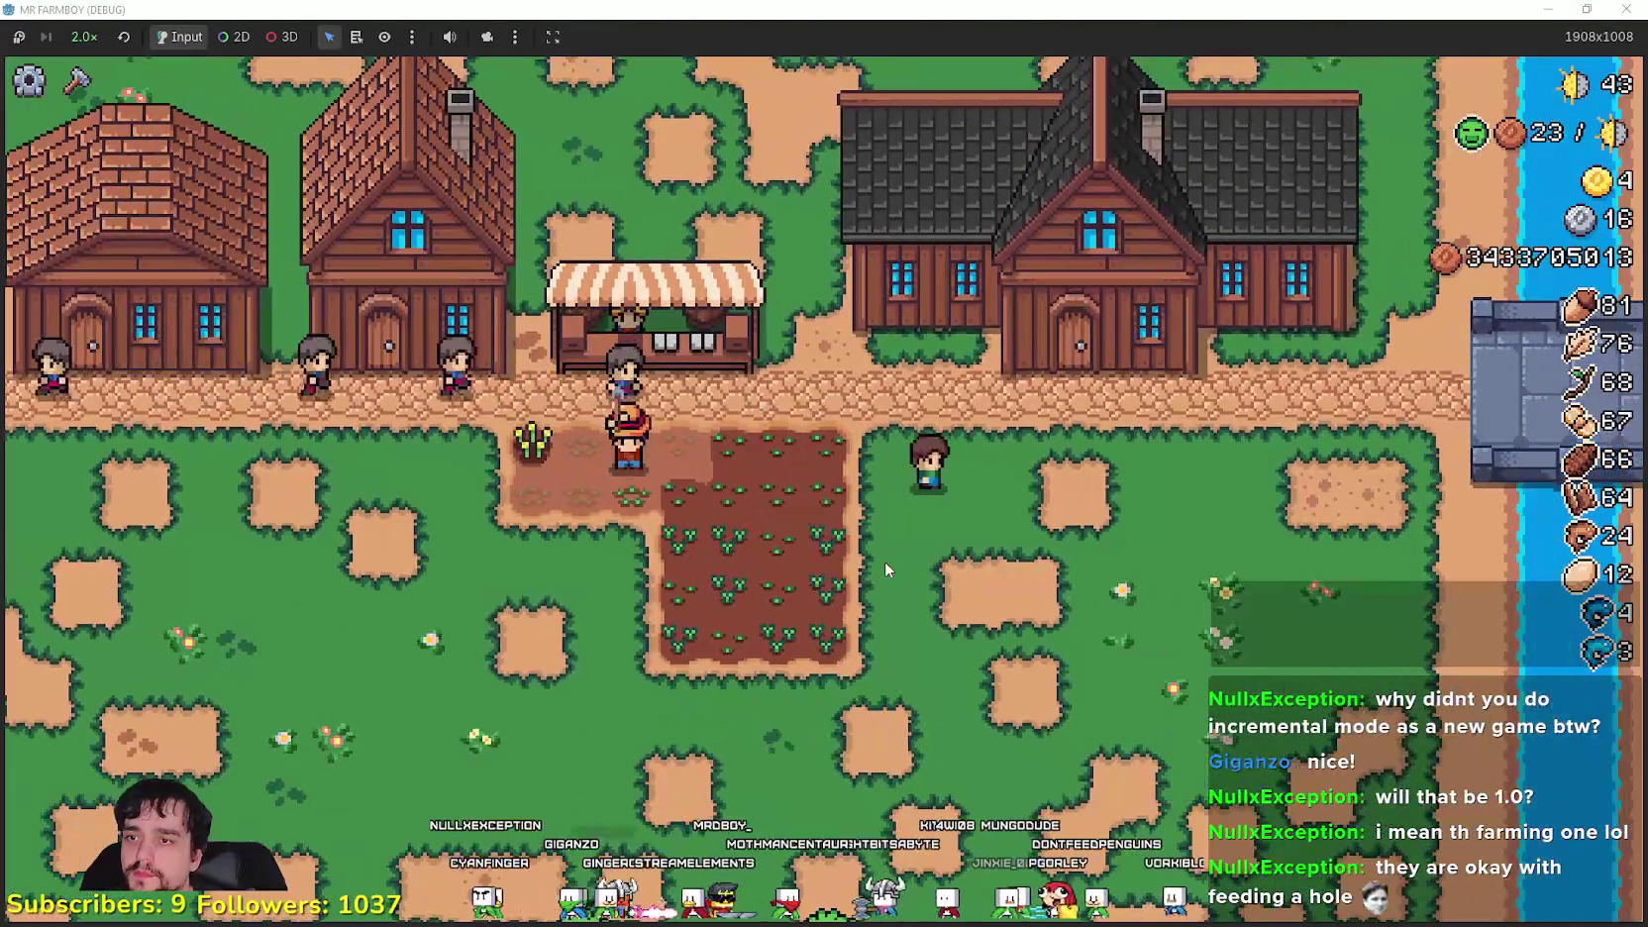
- Close the crafting panel, open the Player House advancements with H, then close them
key(c)
key(Escape)
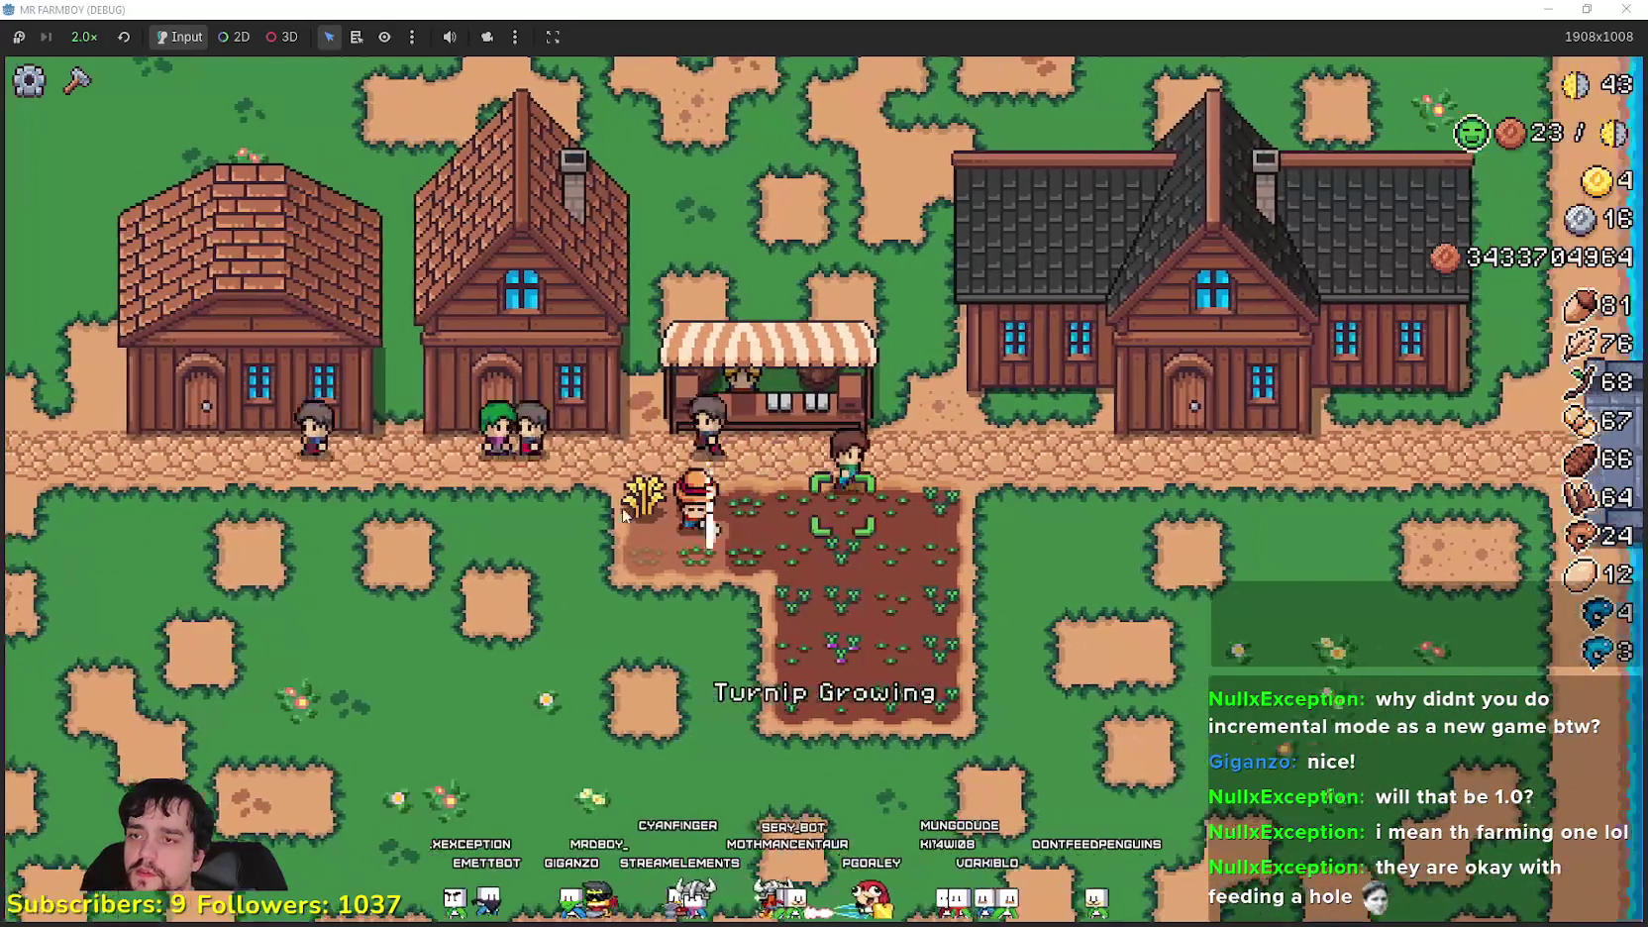
key(h)
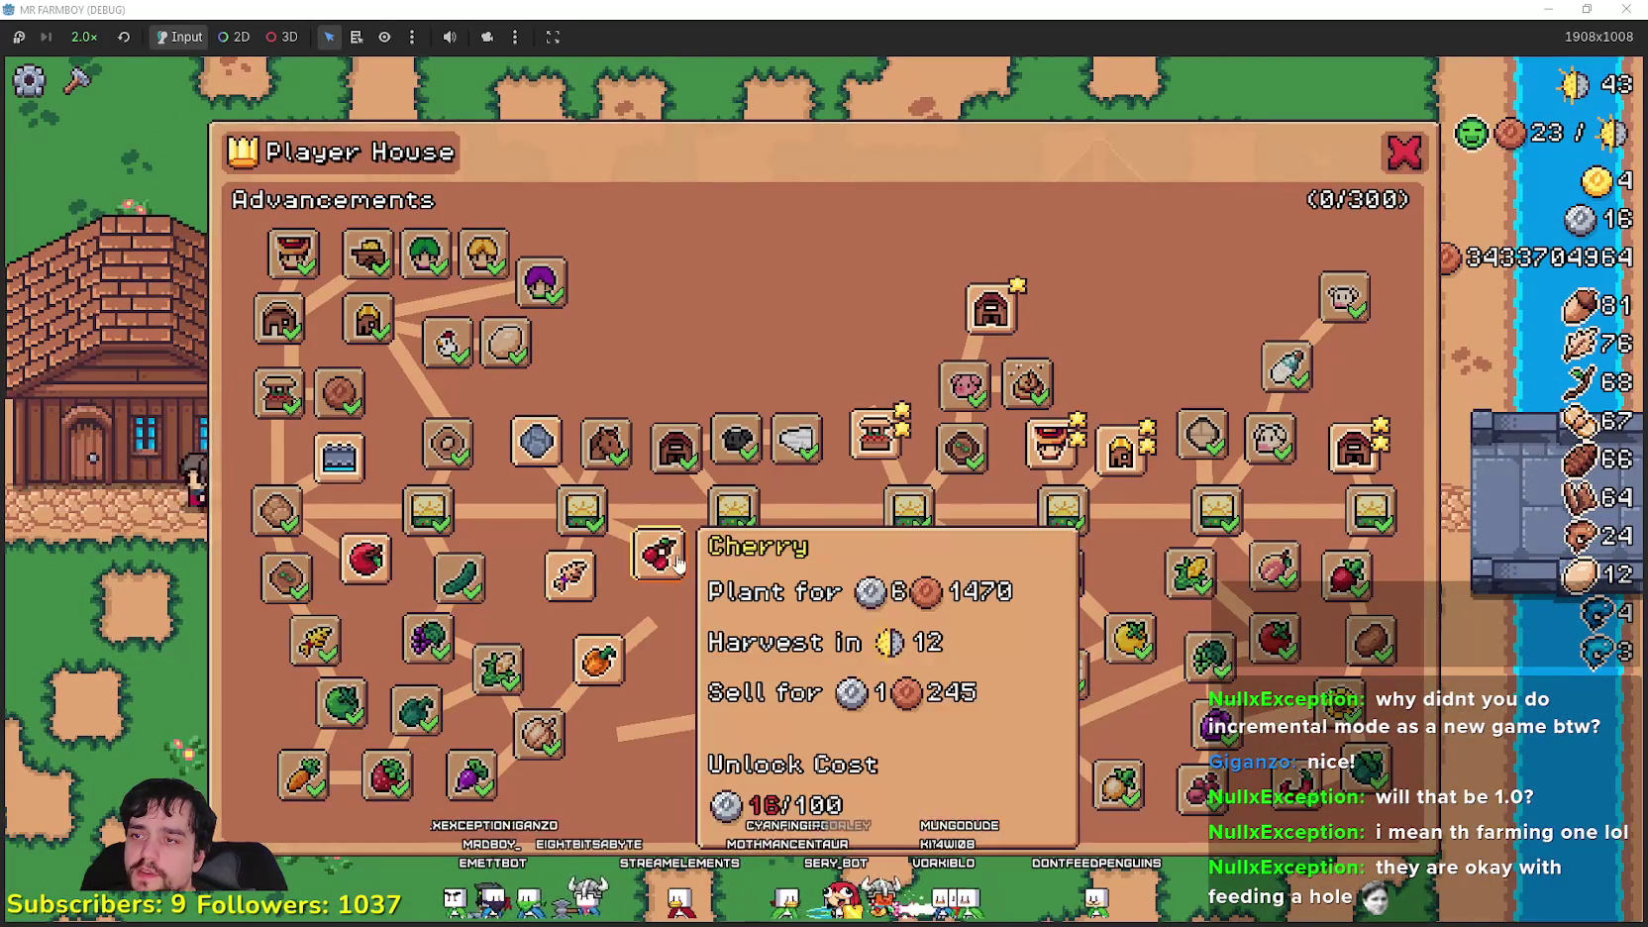
click(1404, 154)
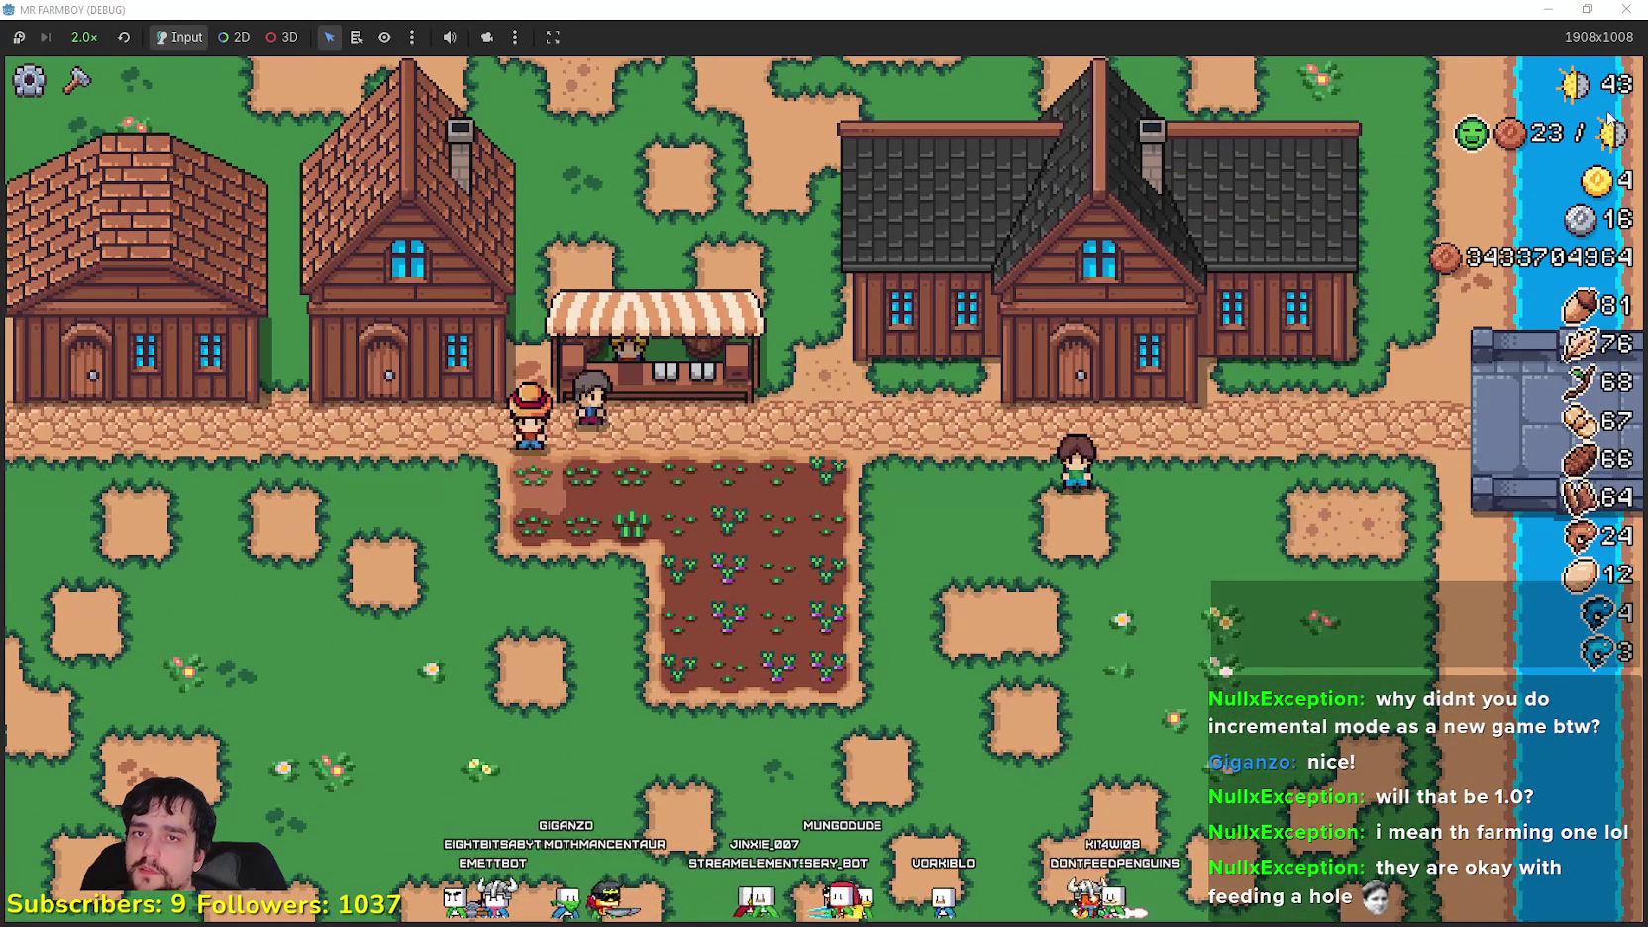
- Walk up to the big house, reopen the advancements to review a node, and close them
key(a)
key(a)
key(d)
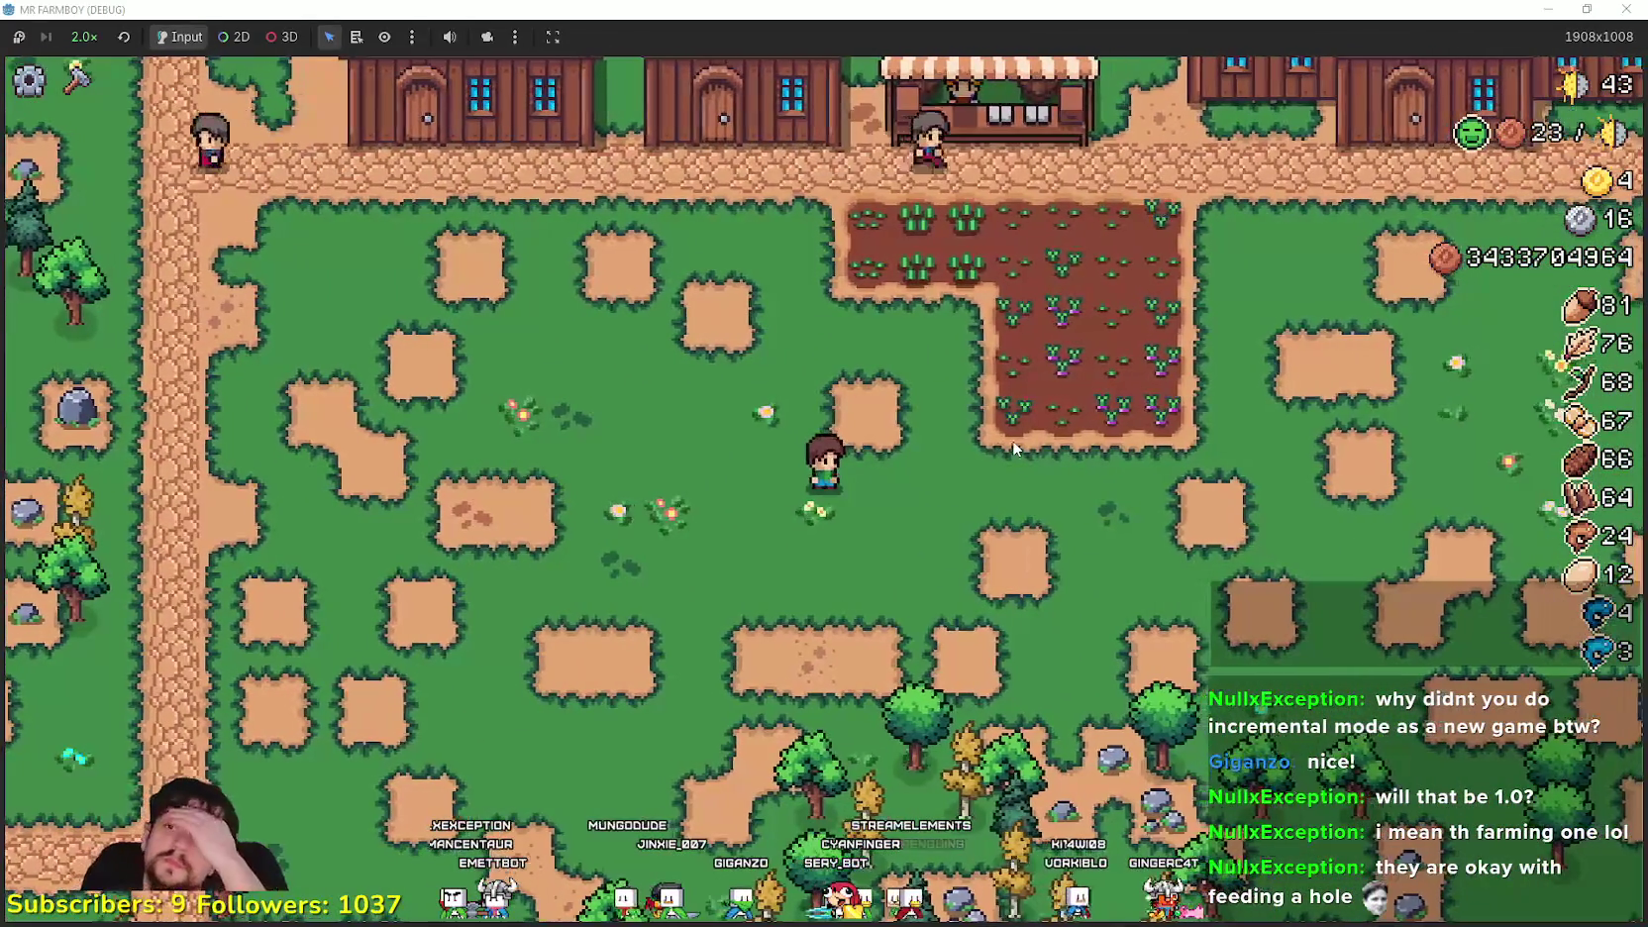
key(d)
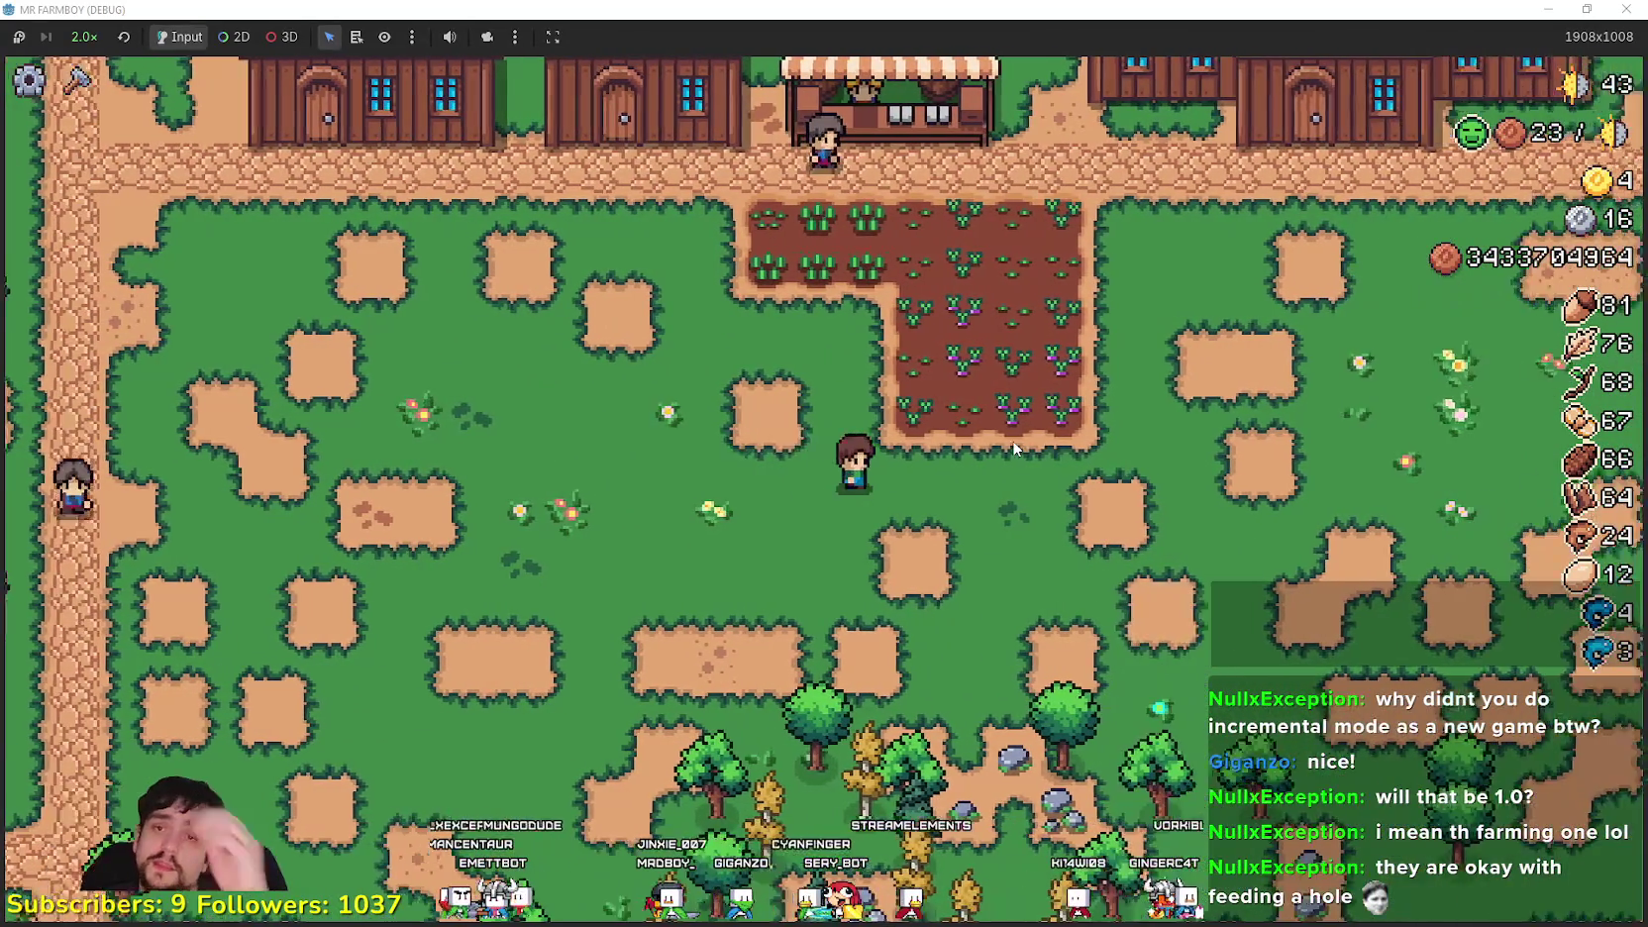
key(w)
key(e)
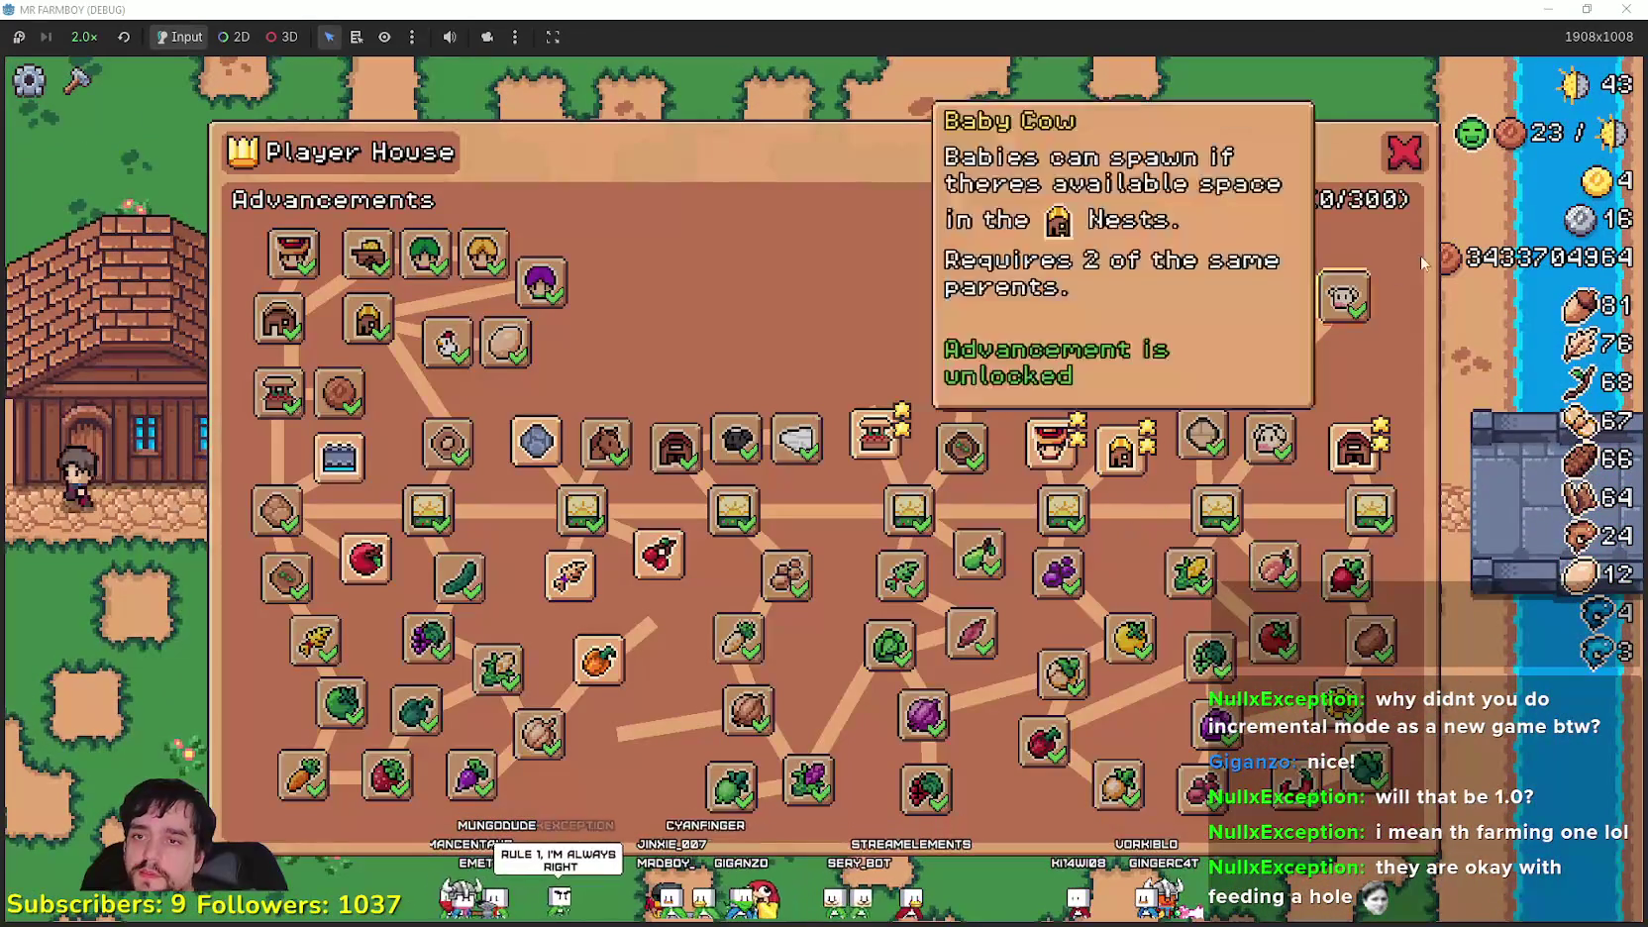
mouse_move(310, 556)
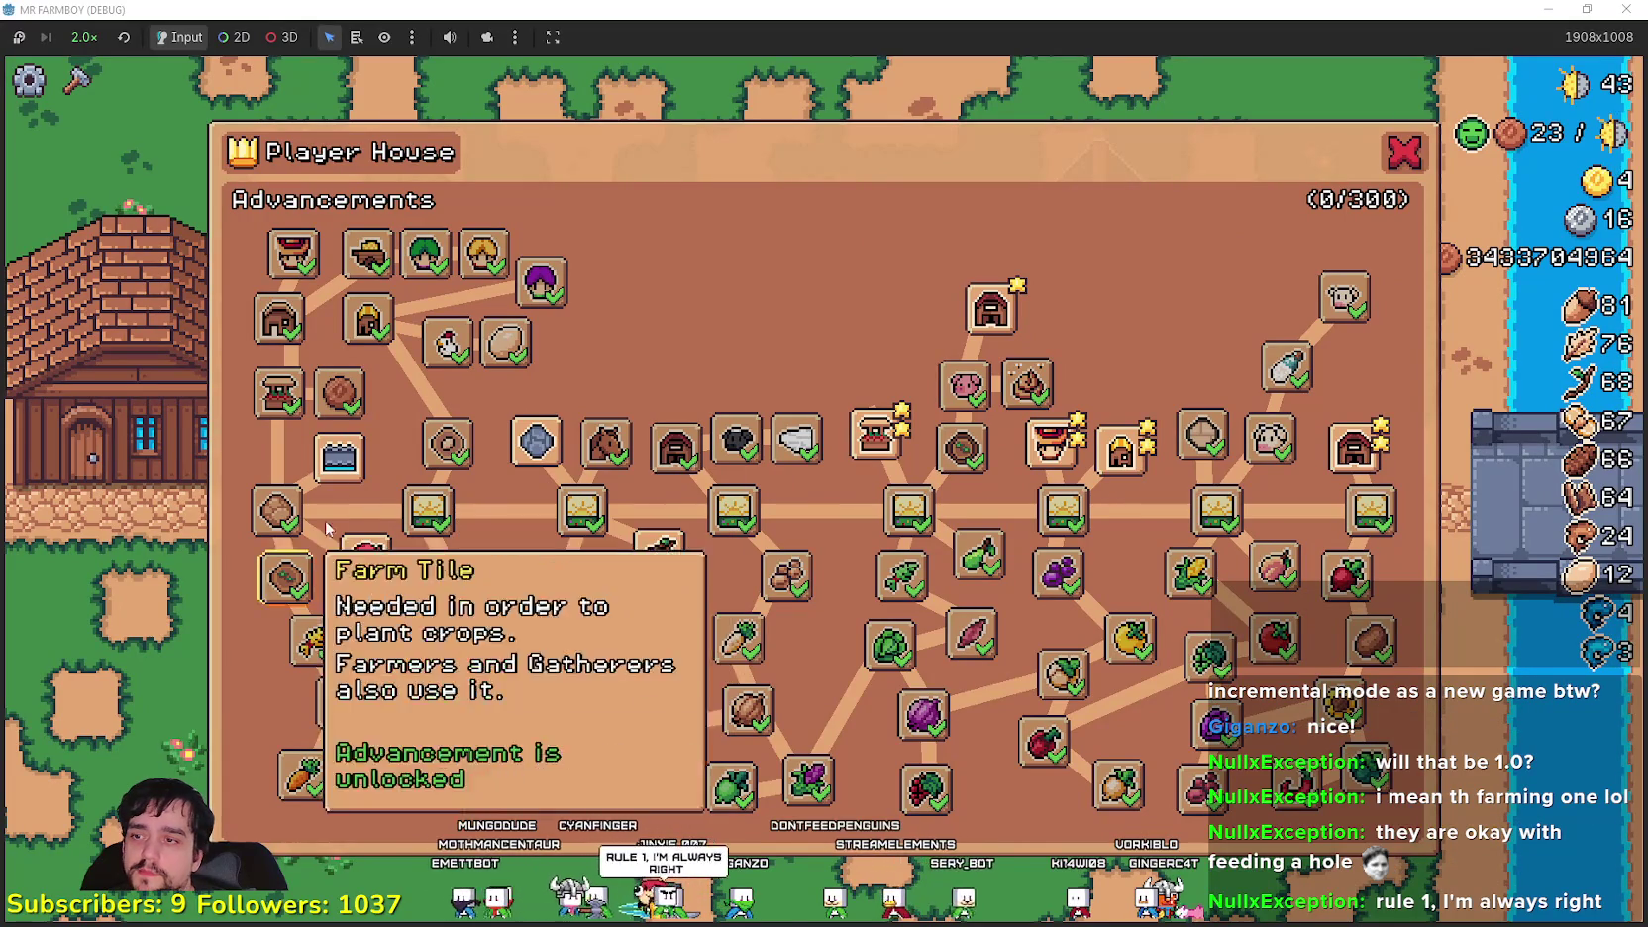
key(Escape)
- Gather more wood in the forest, then restore the game window and pause the game
key(a)
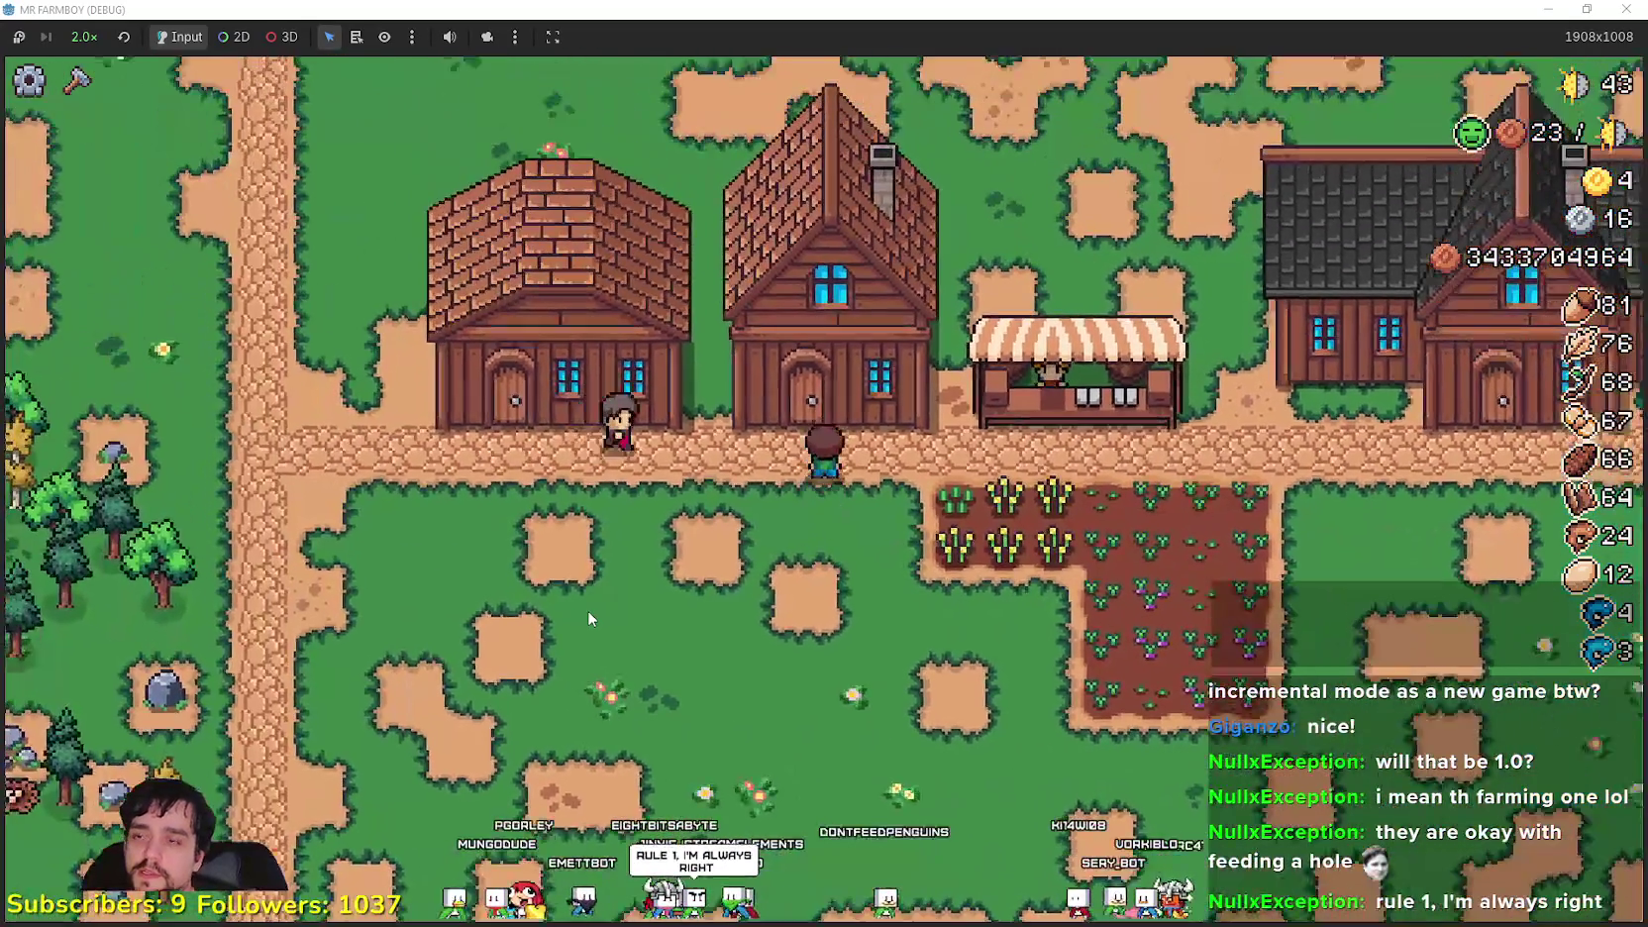
key(s)
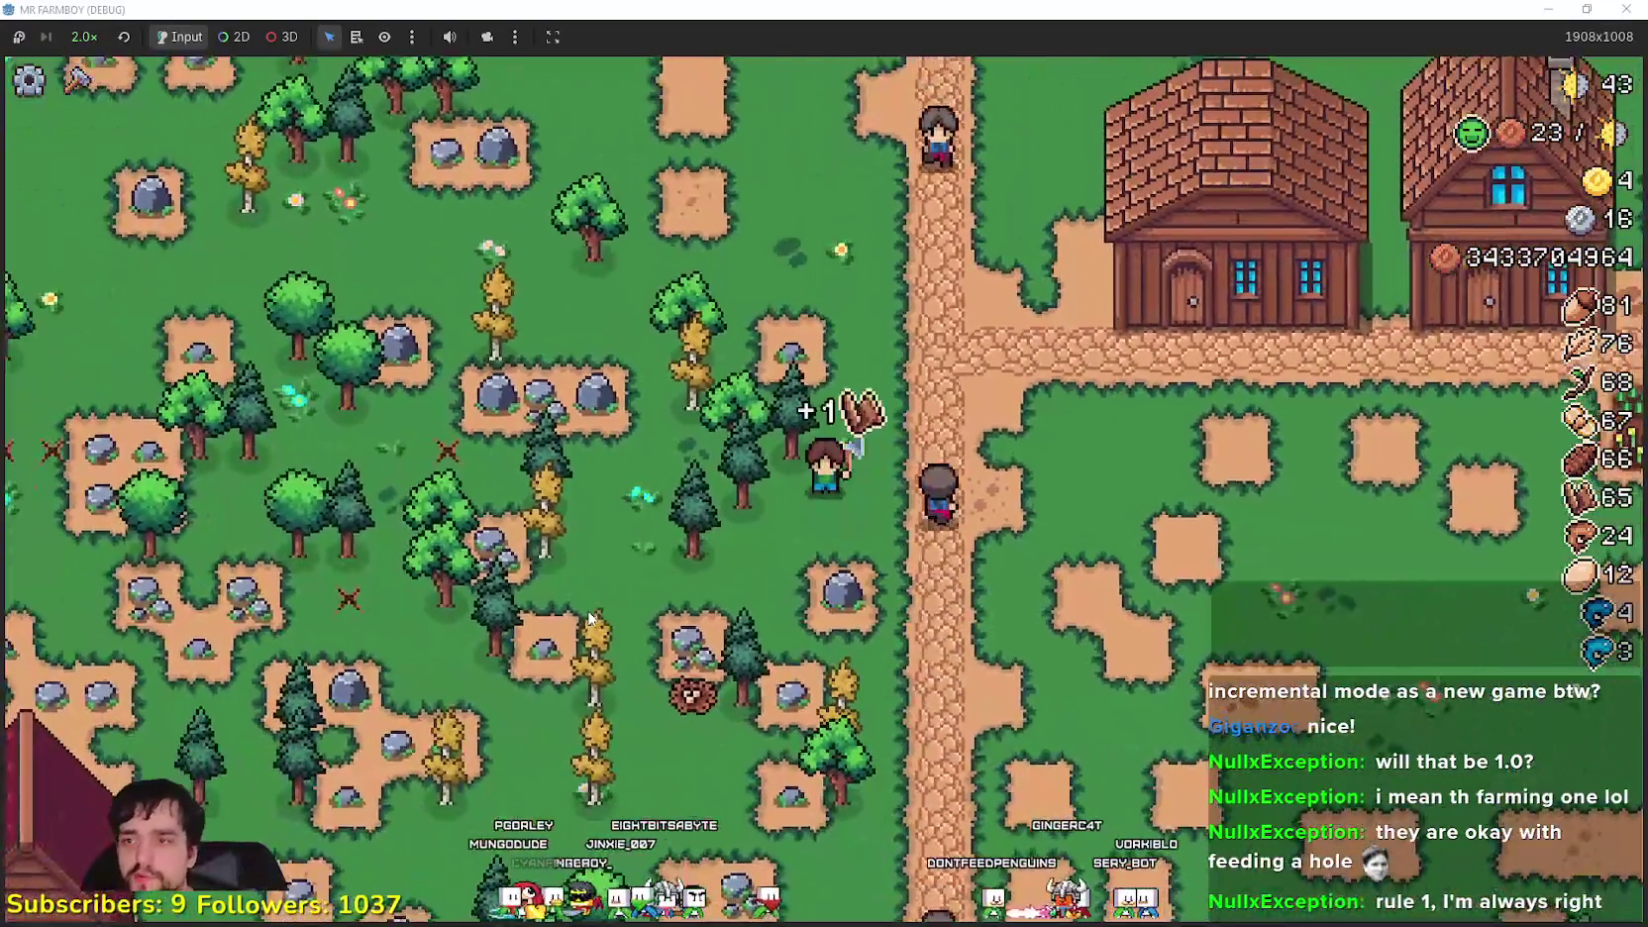
key(s)
key(a)
key(d)
key(s)
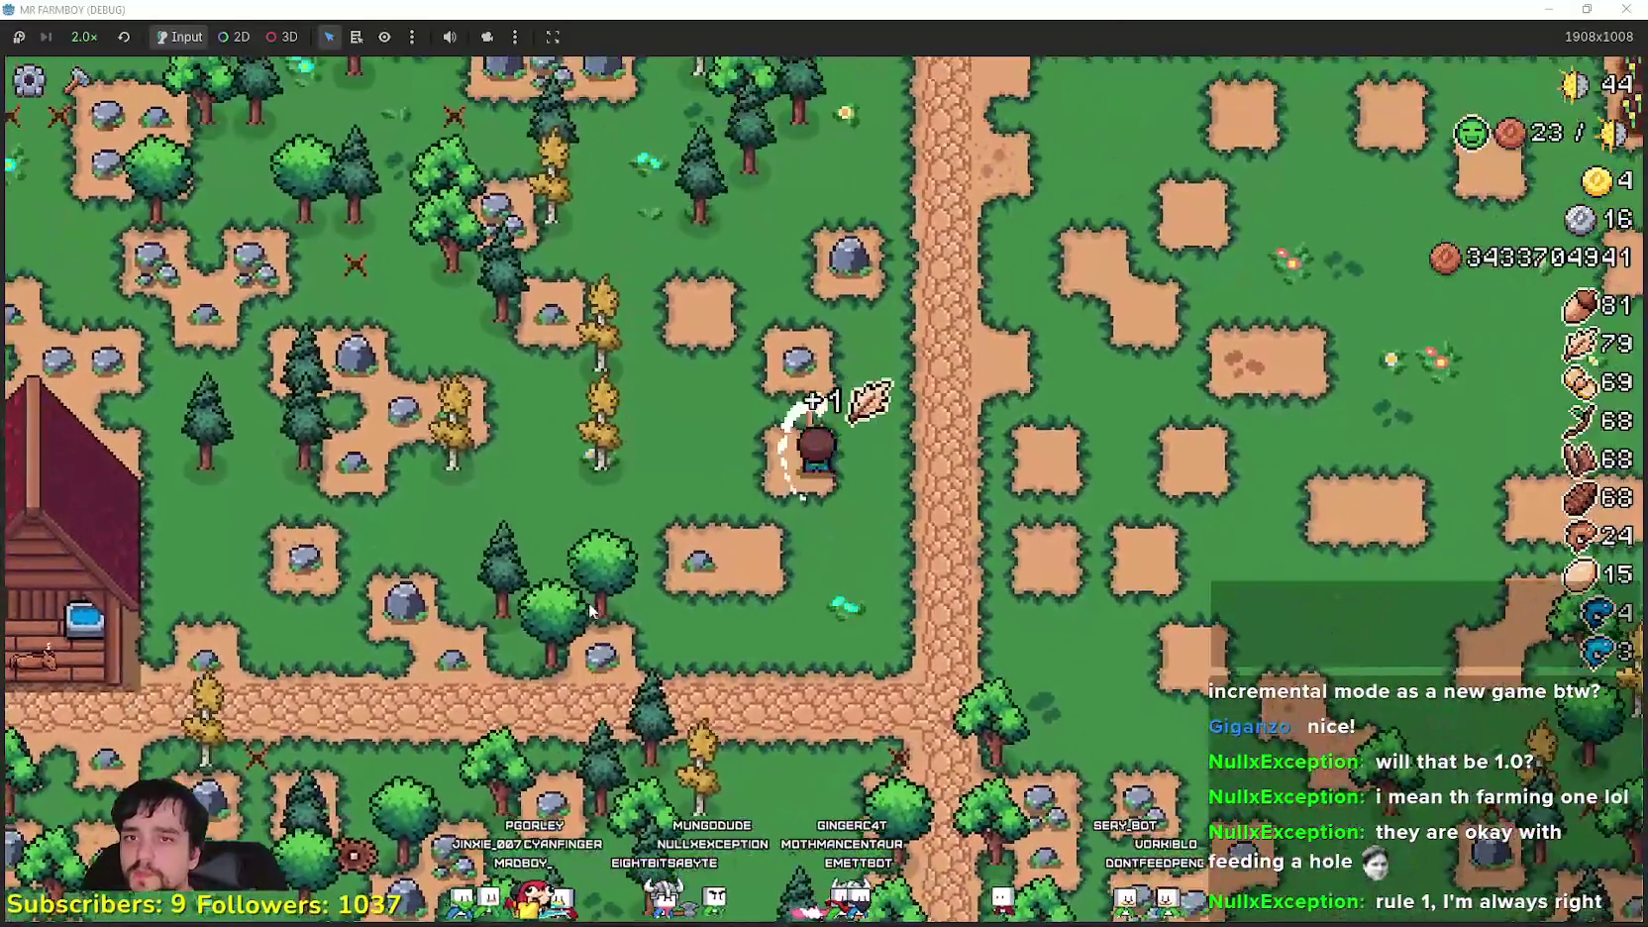
key(w)
key(d)
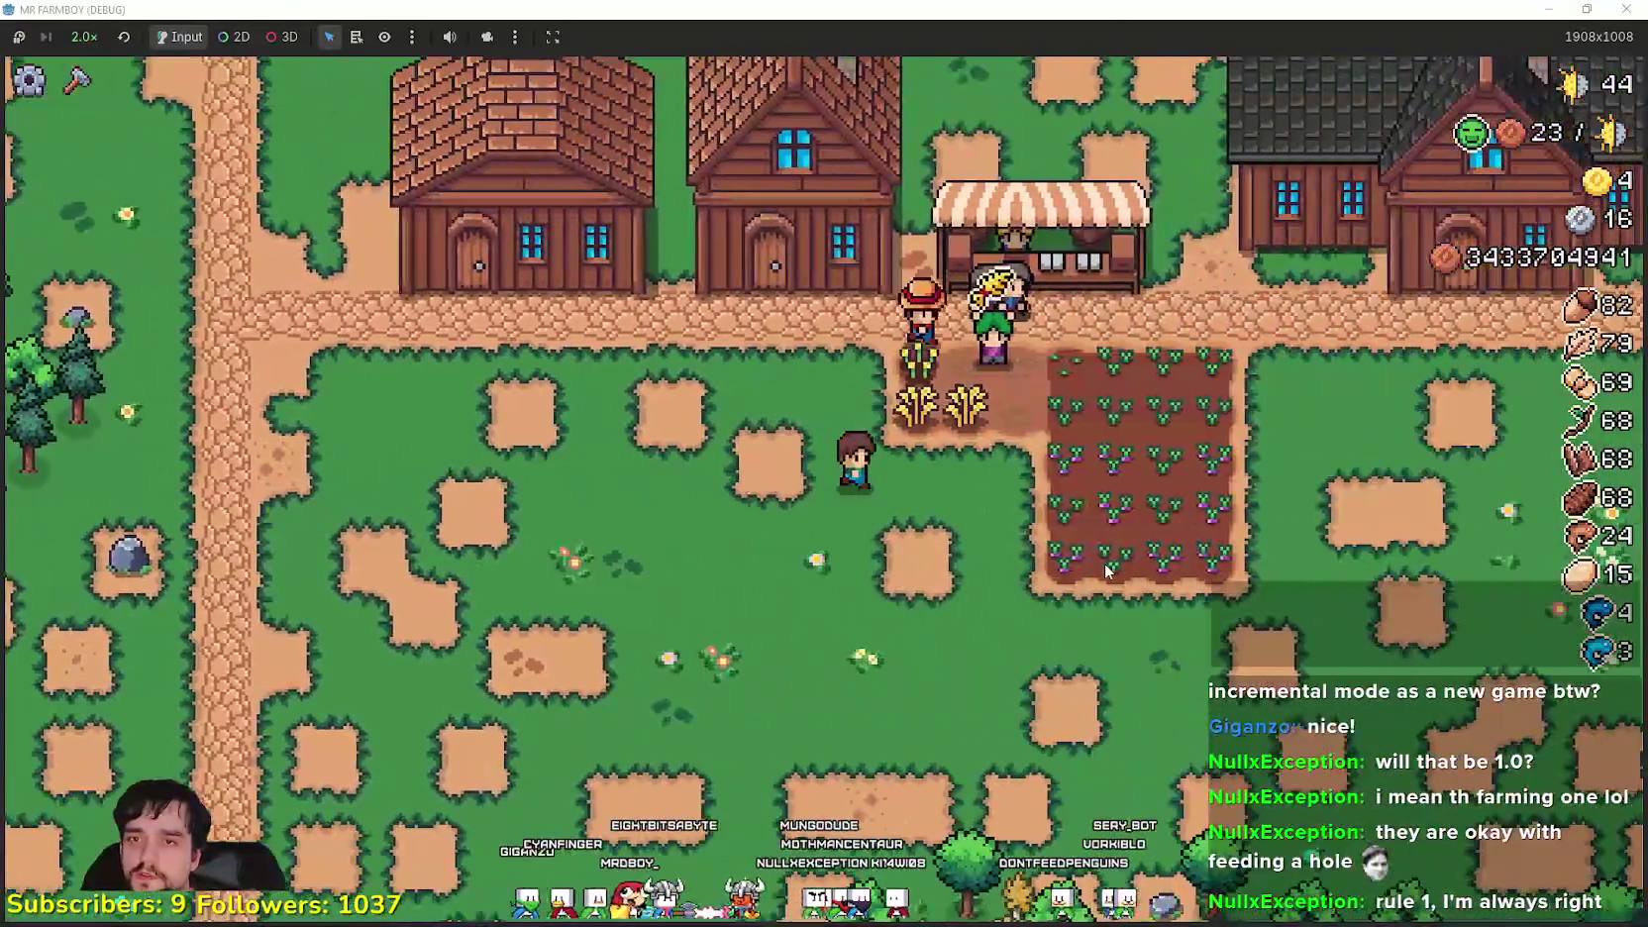
key(d)
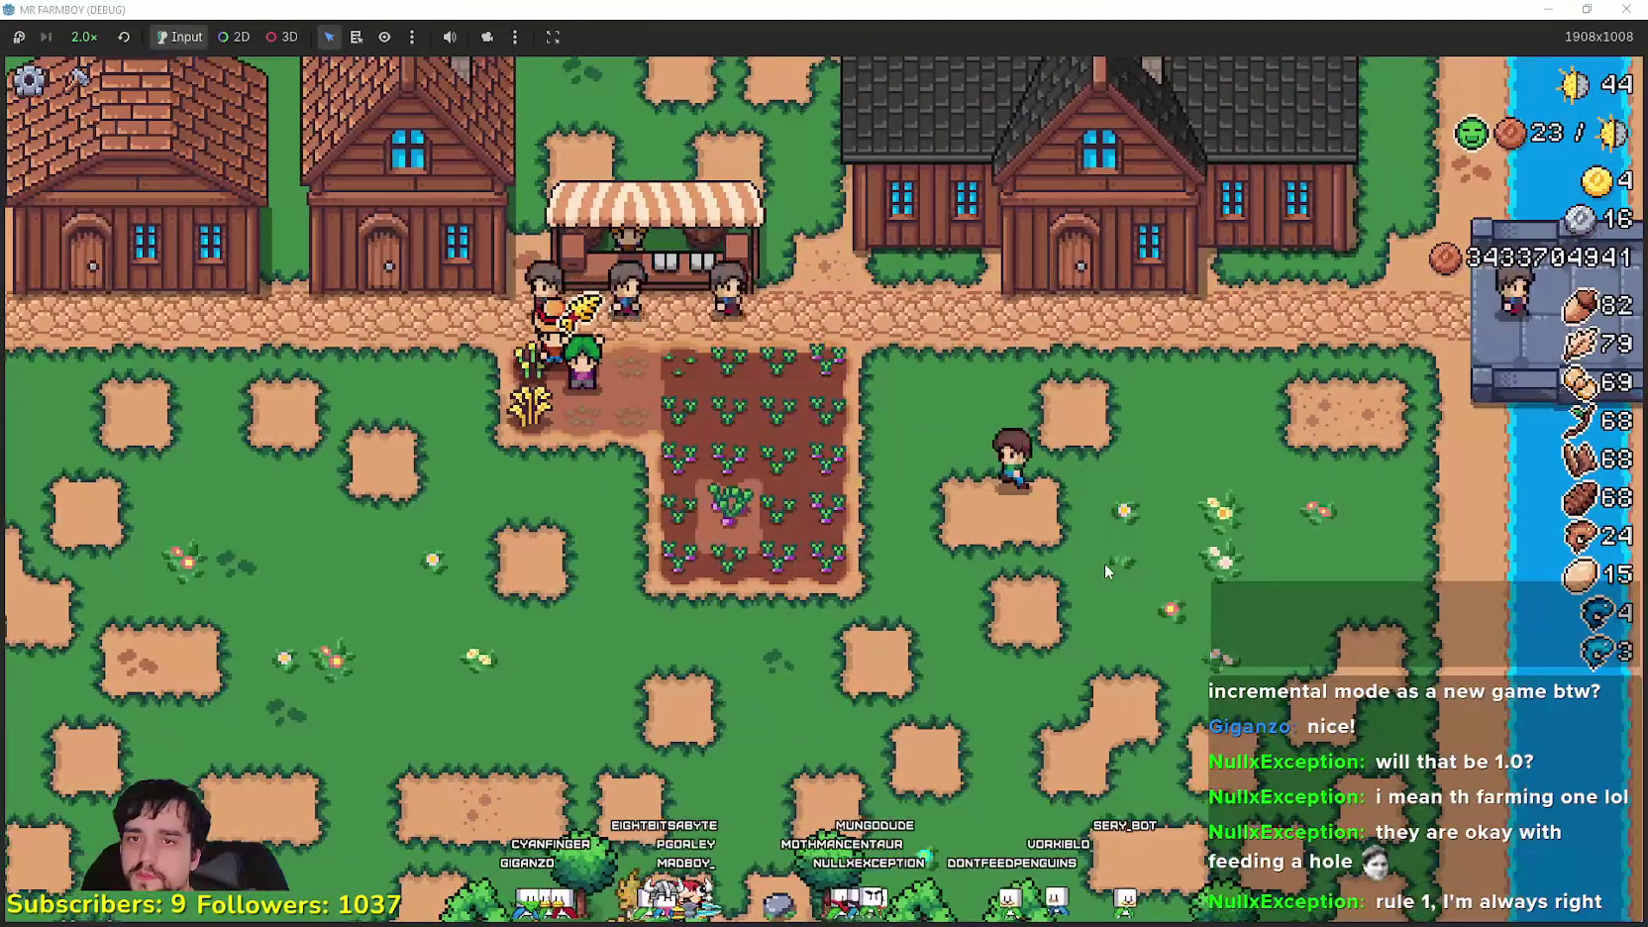
double_click(917, 6)
key(Escape)
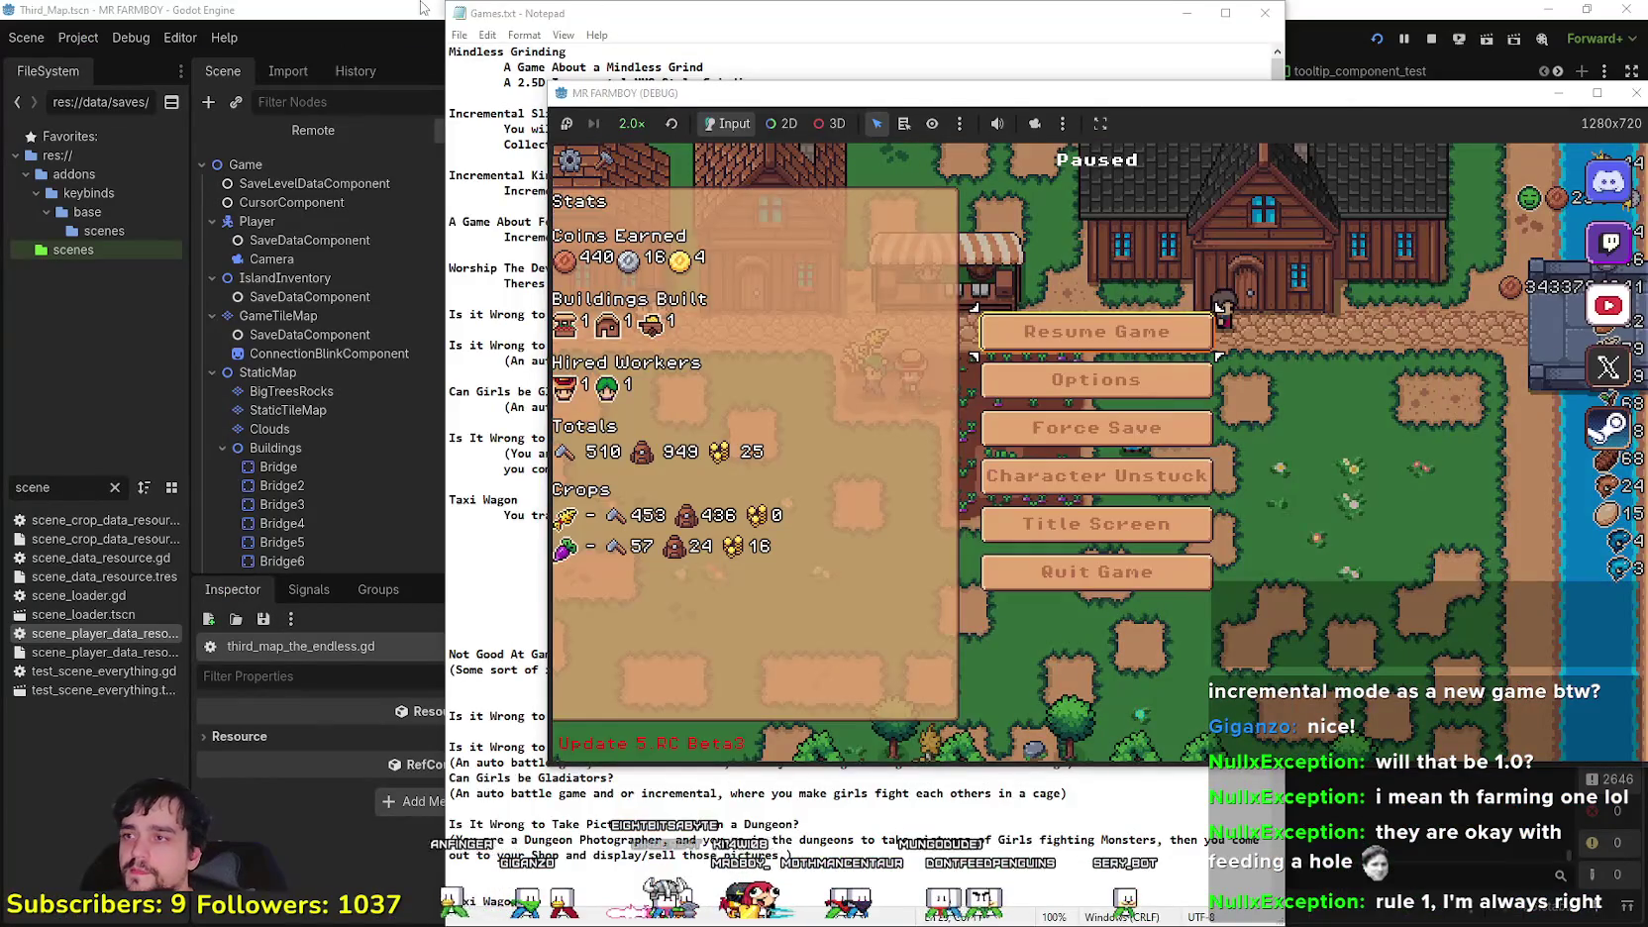
- Switch the Scene dock to Remote, select InventoryManager, and page through its inventory entries
click(282, 193)
click(312, 128)
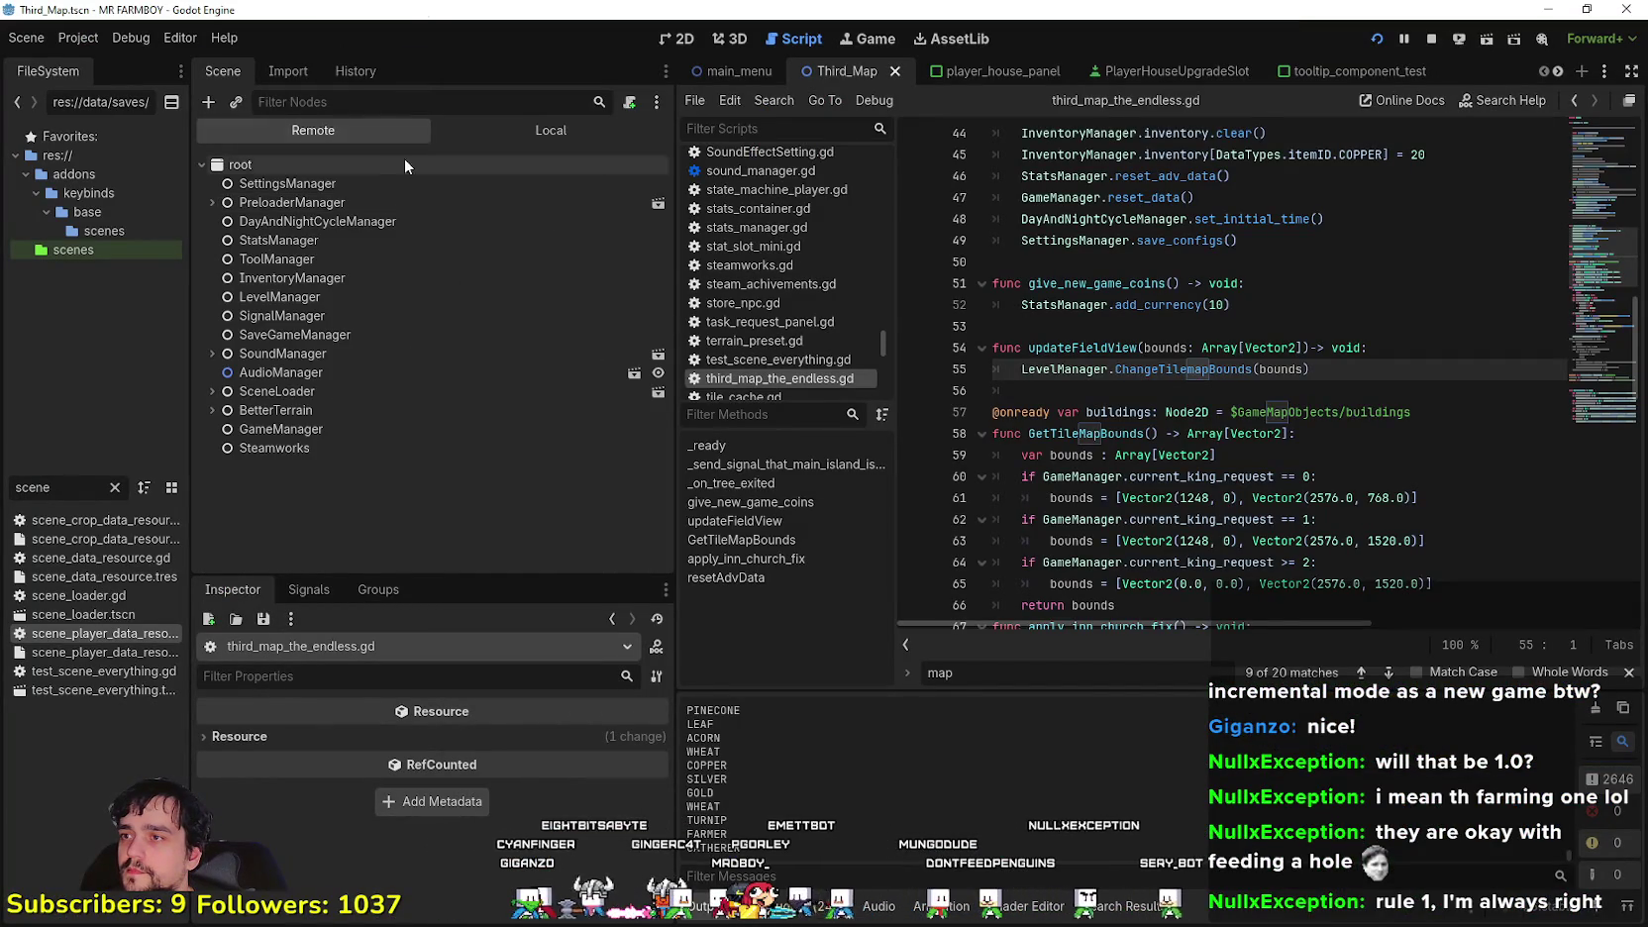
click(322, 278)
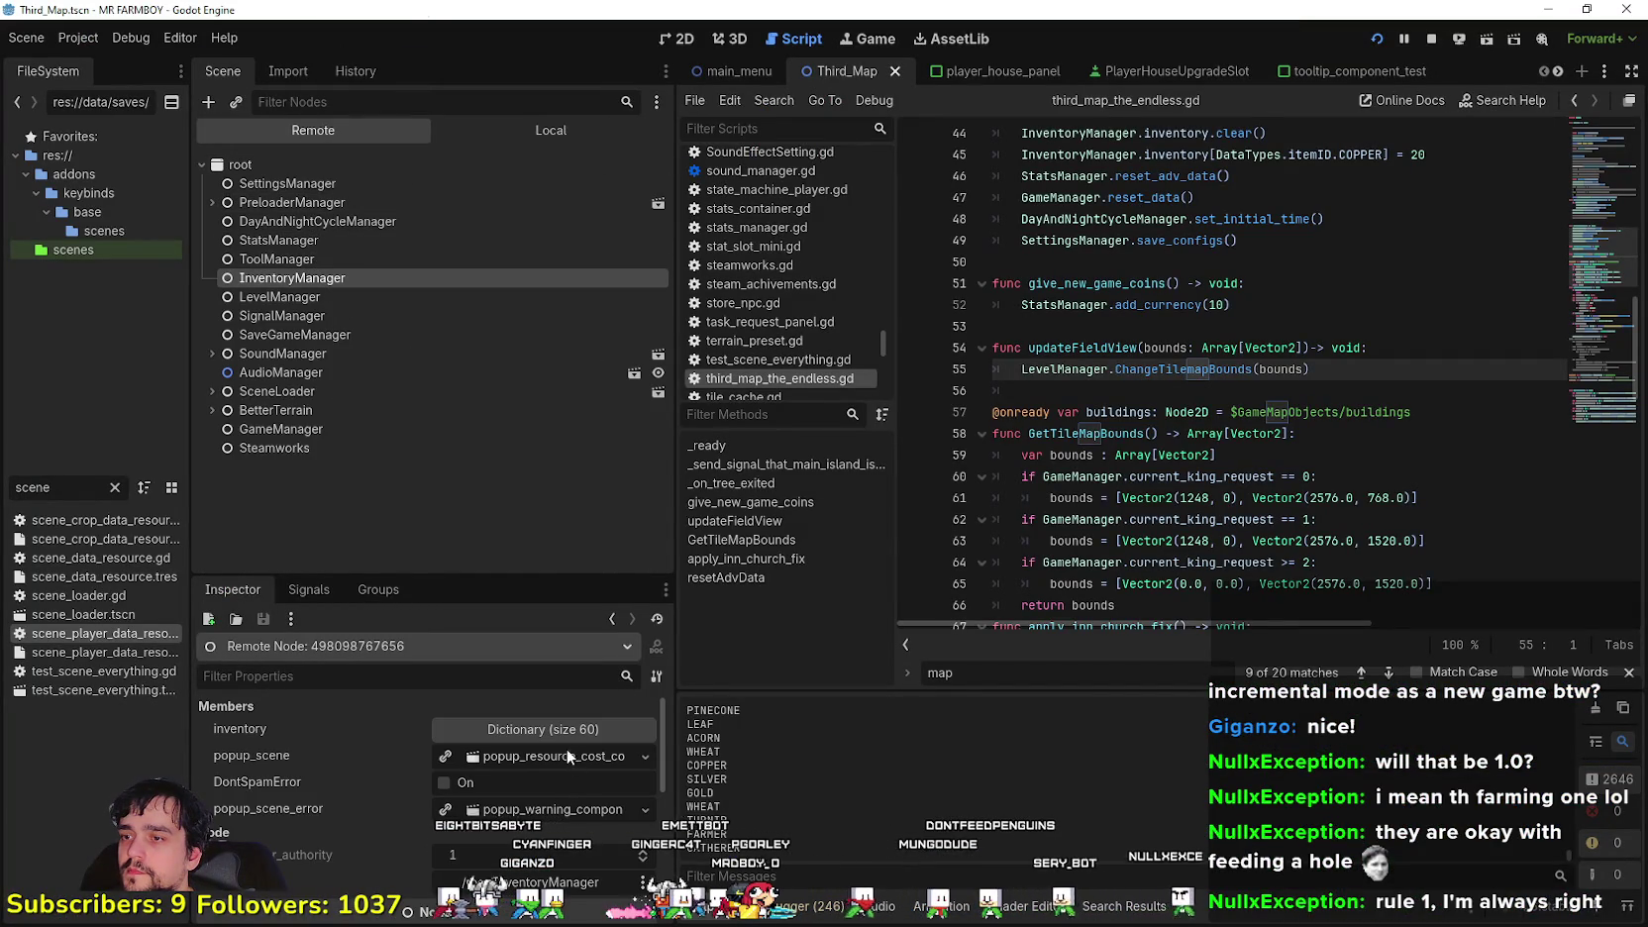
scroll(366, 814, down, 10)
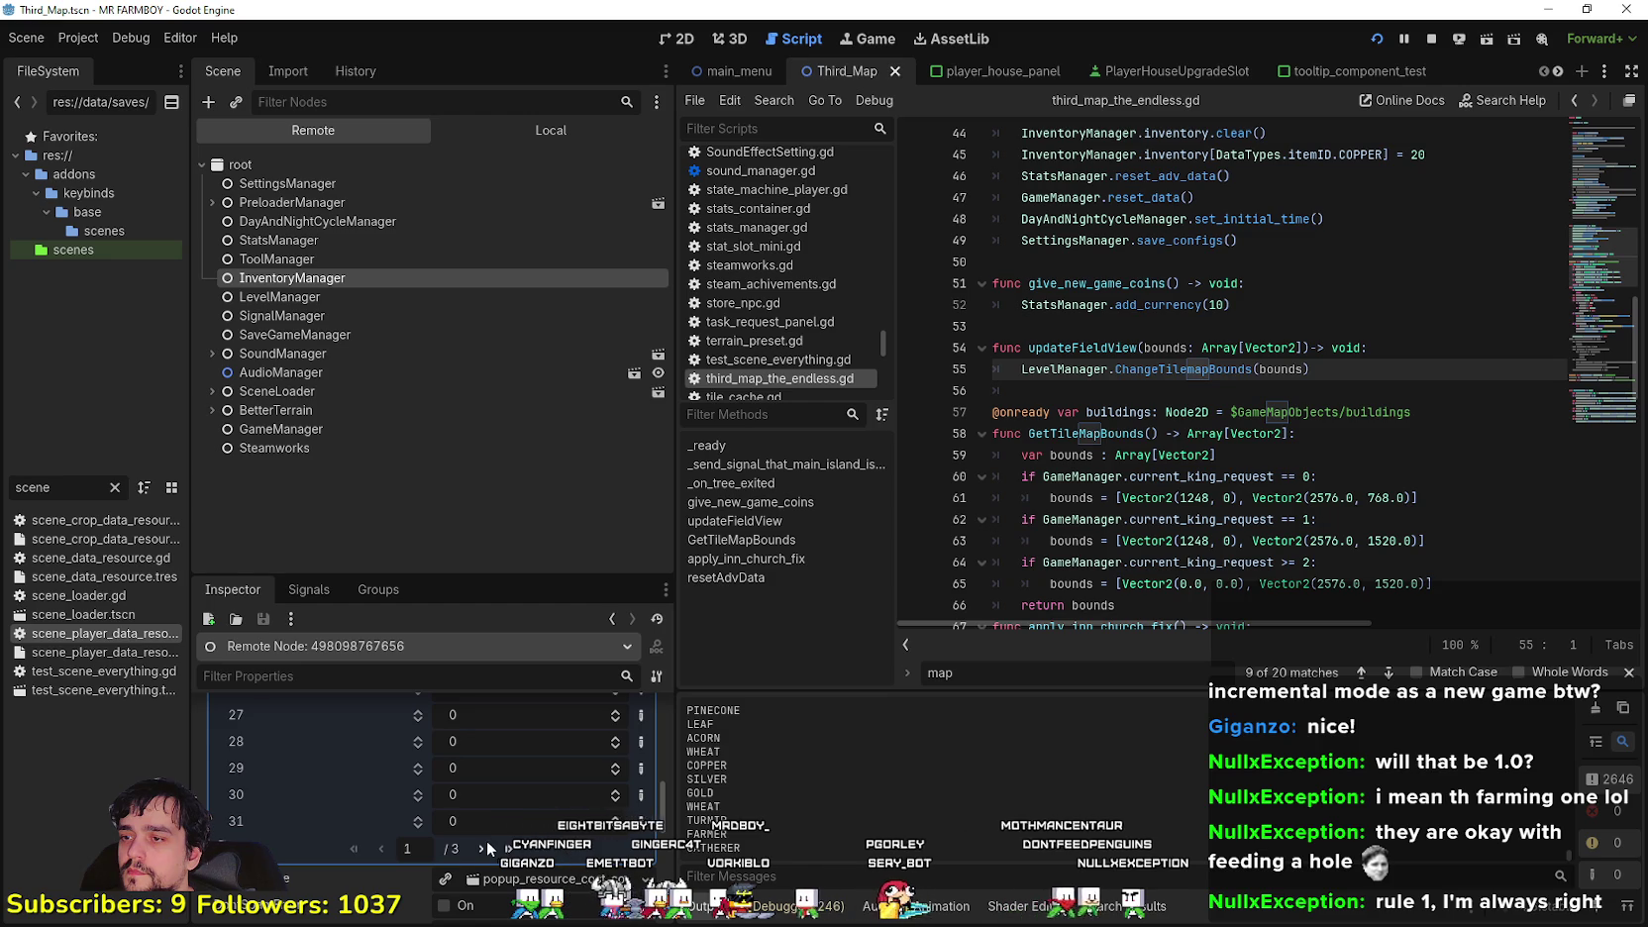
click(483, 847)
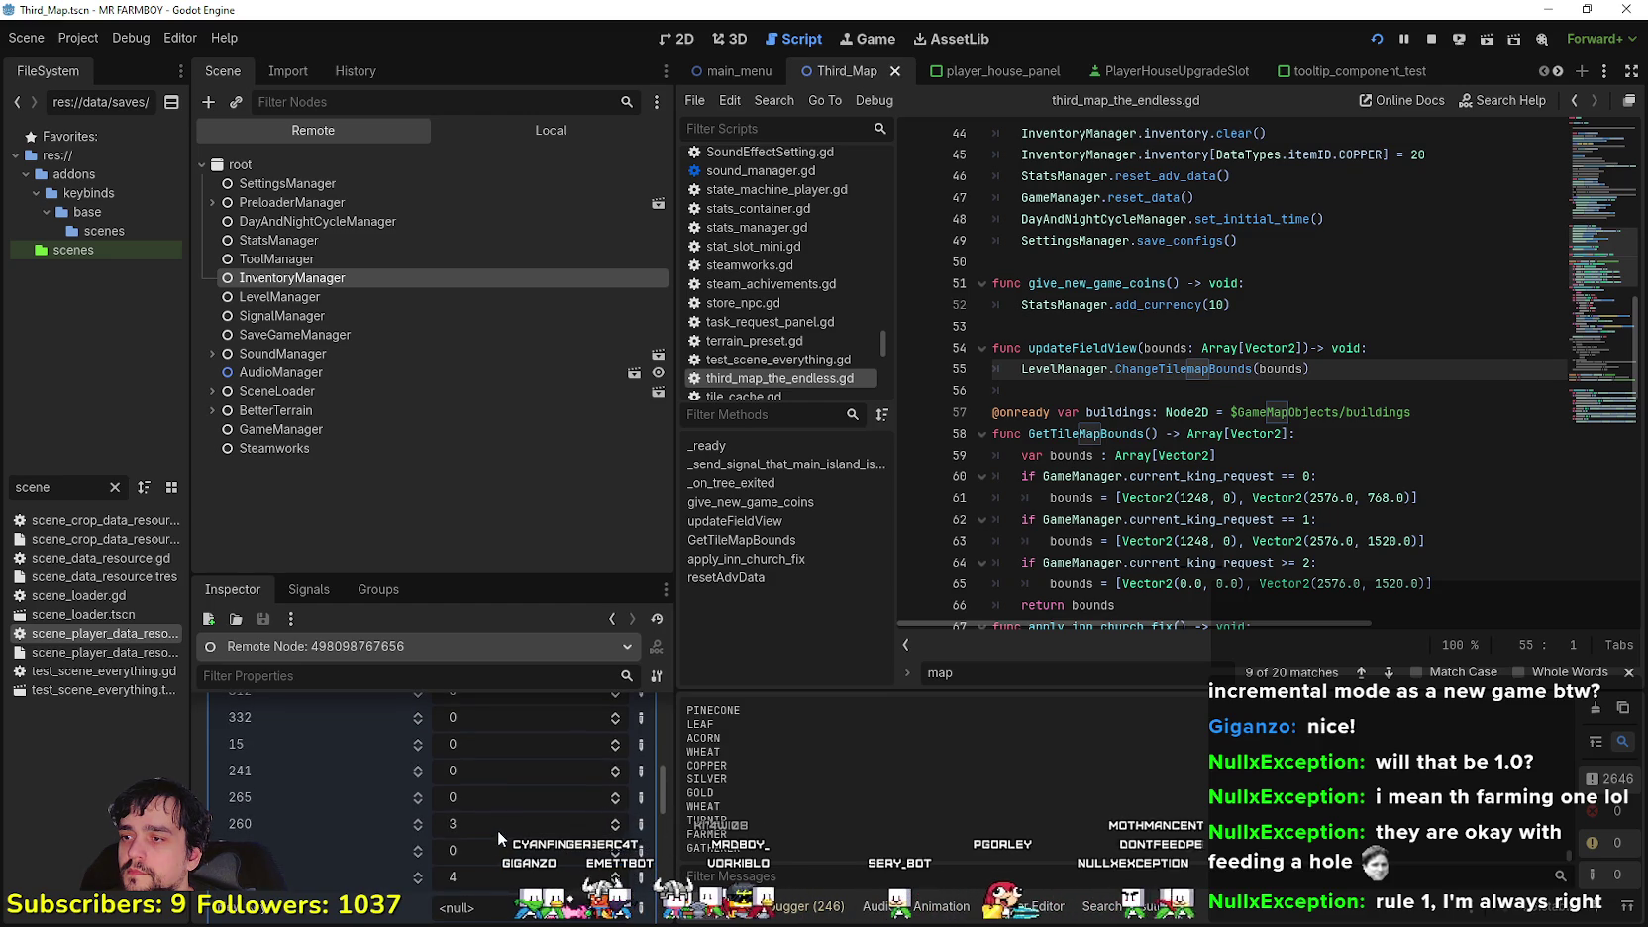
- Enlarge the Inspector by dragging its splitter up to show more inventory rows
scroll(505, 832, down, 2)
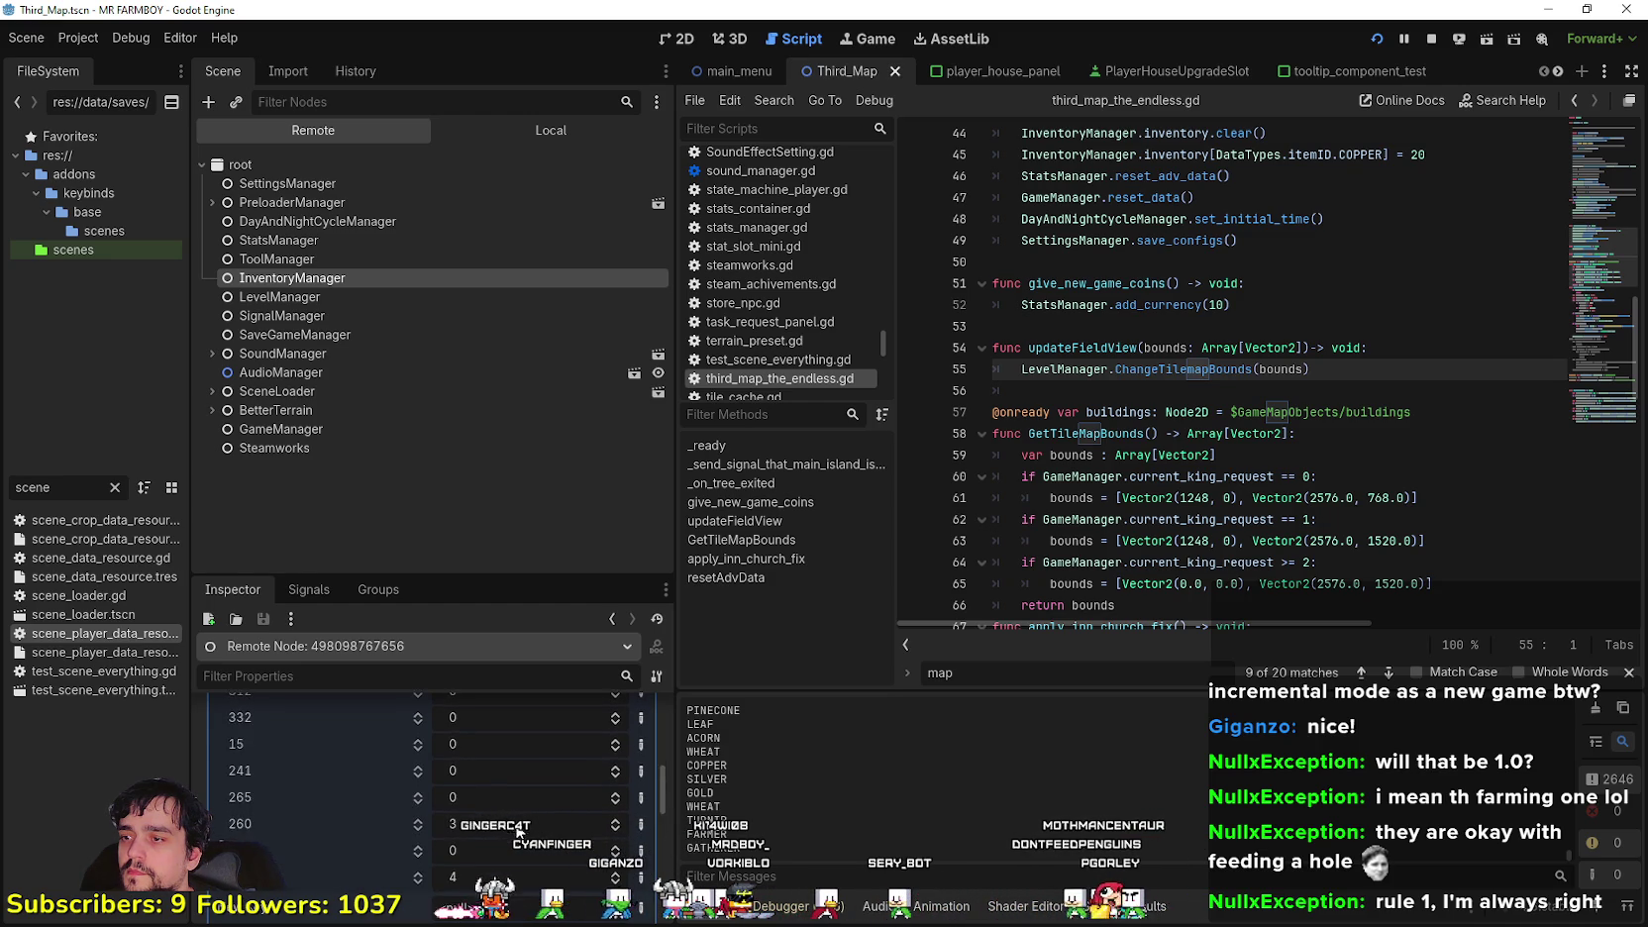
scroll(510, 841, down, 2)
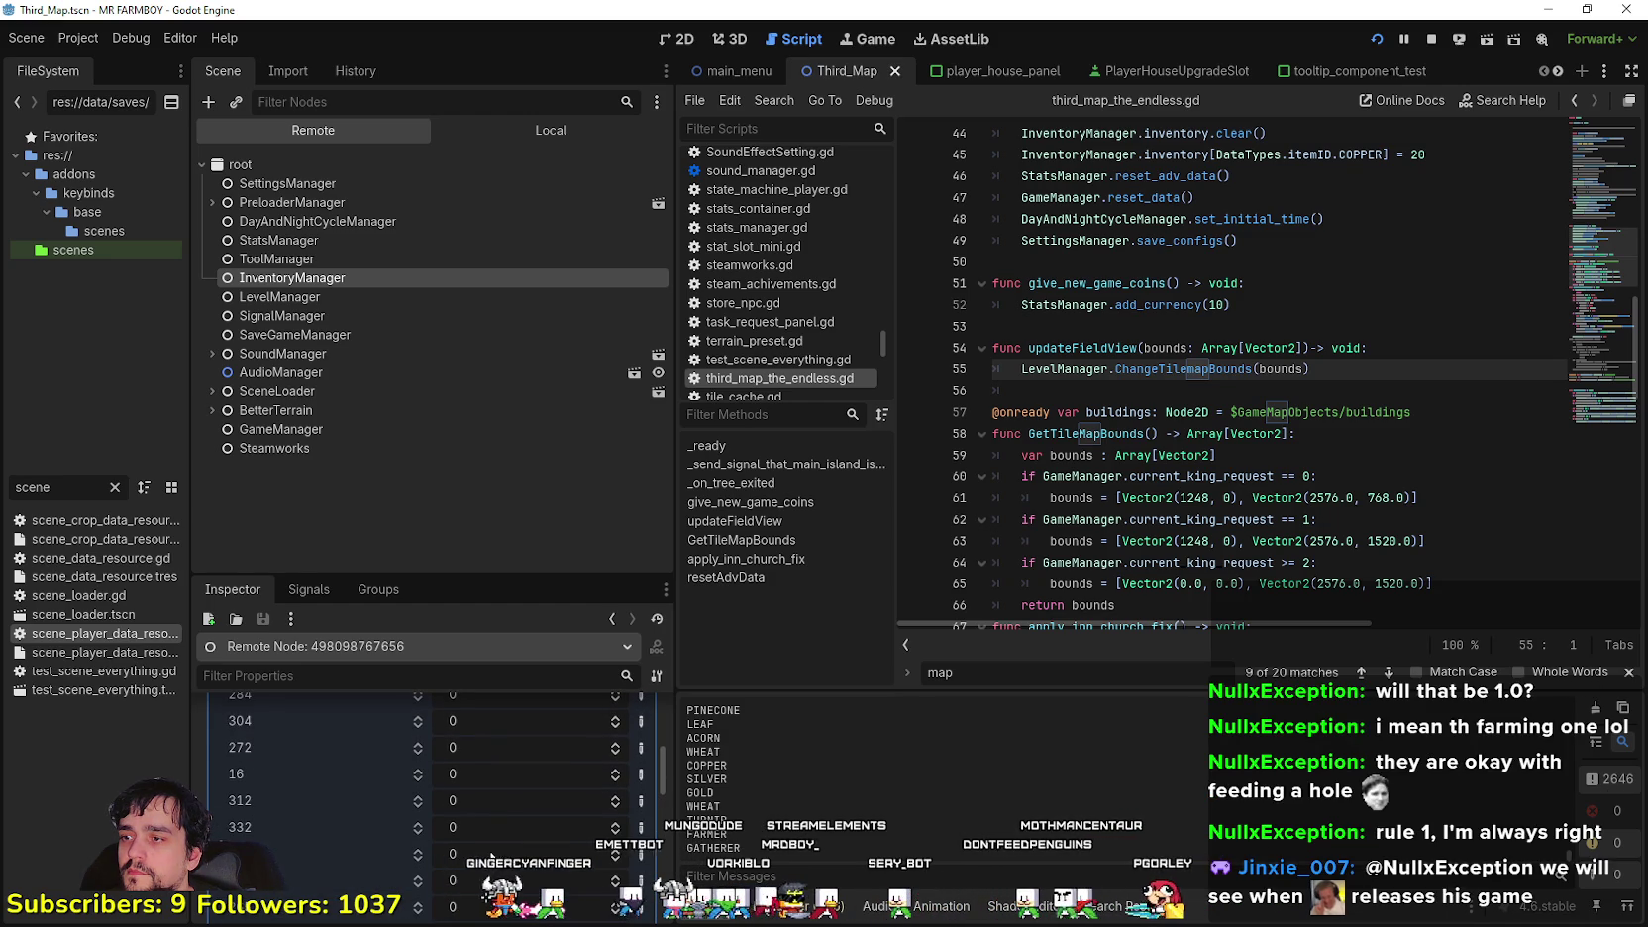
scroll(493, 838, up, 2)
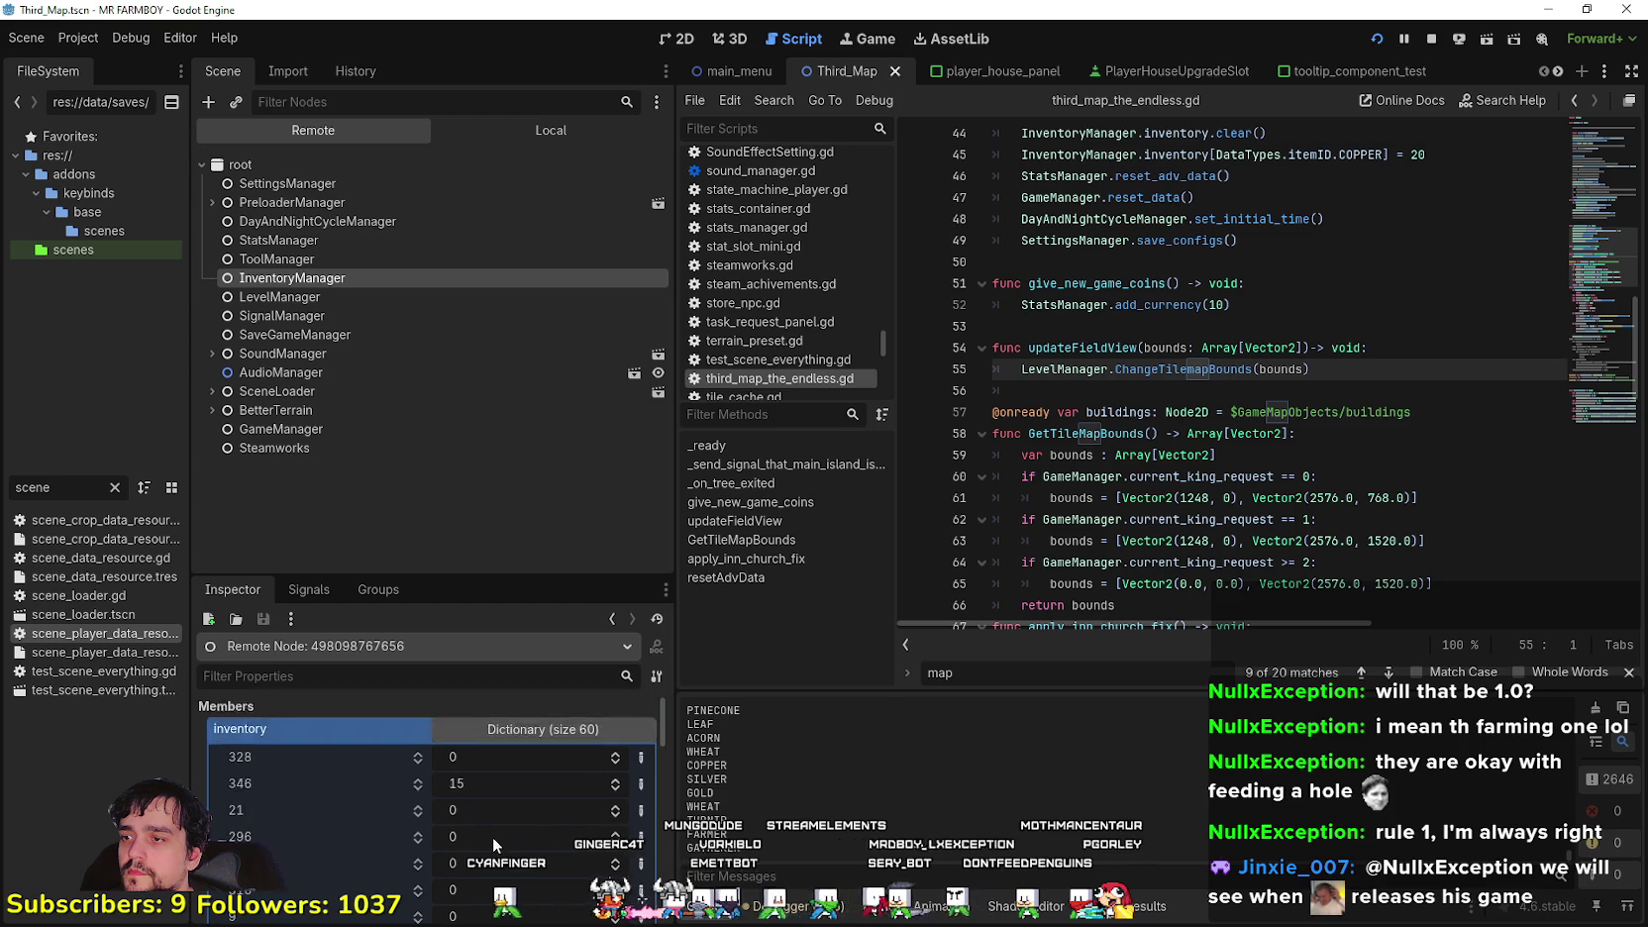
scroll(492, 837, down, 3)
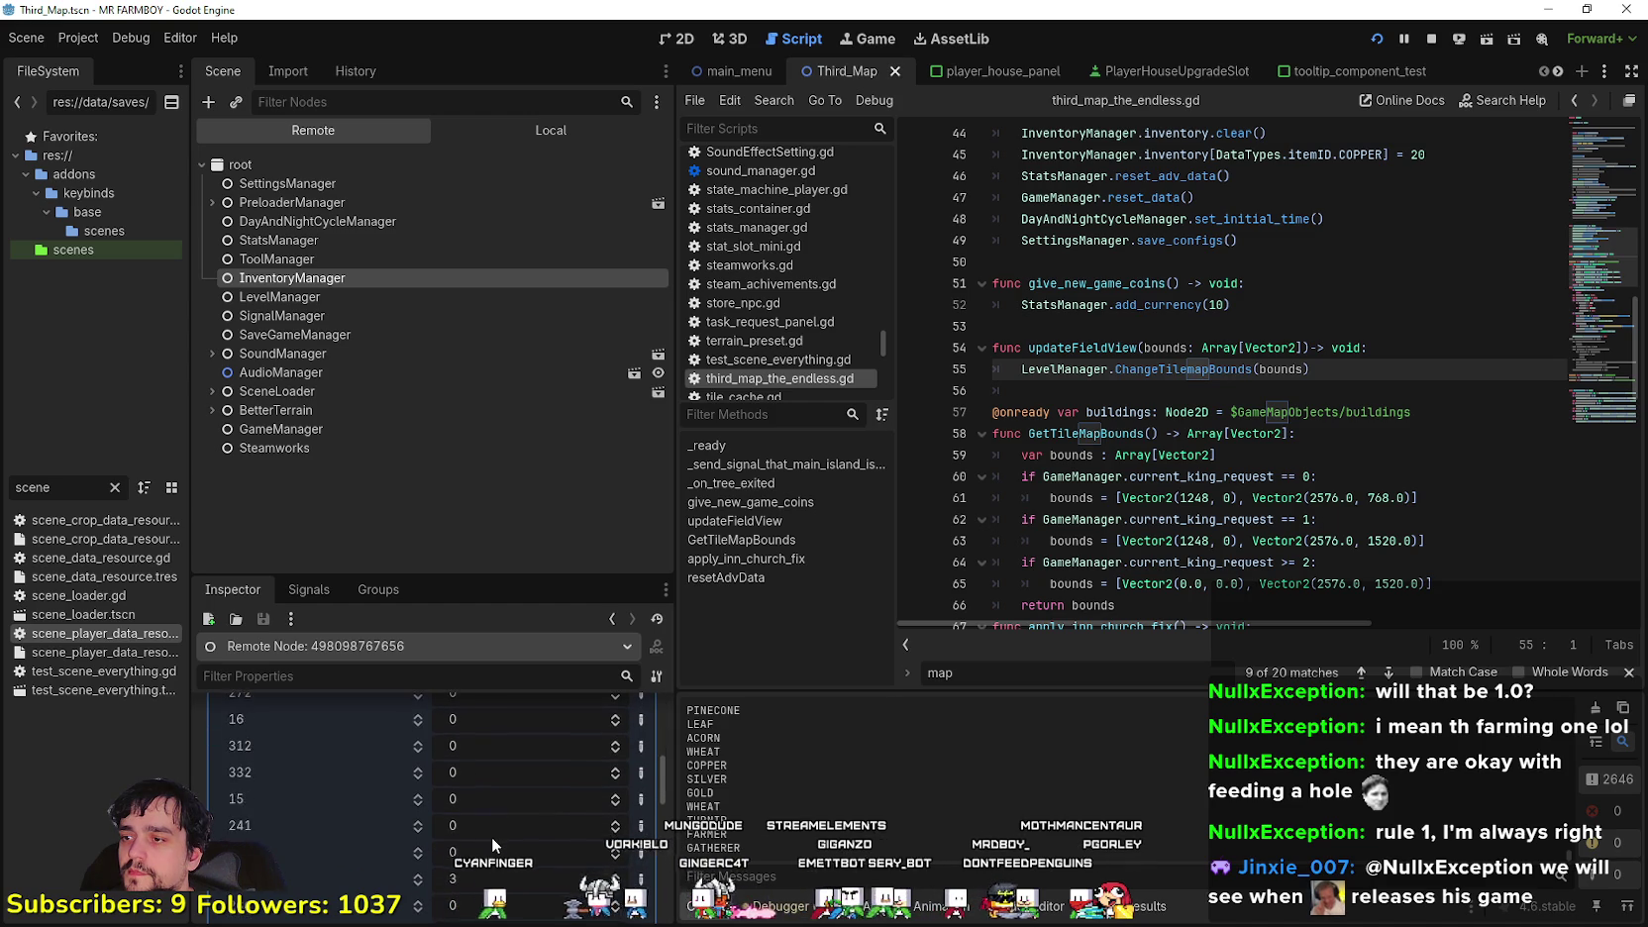
scroll(490, 834, up, 2)
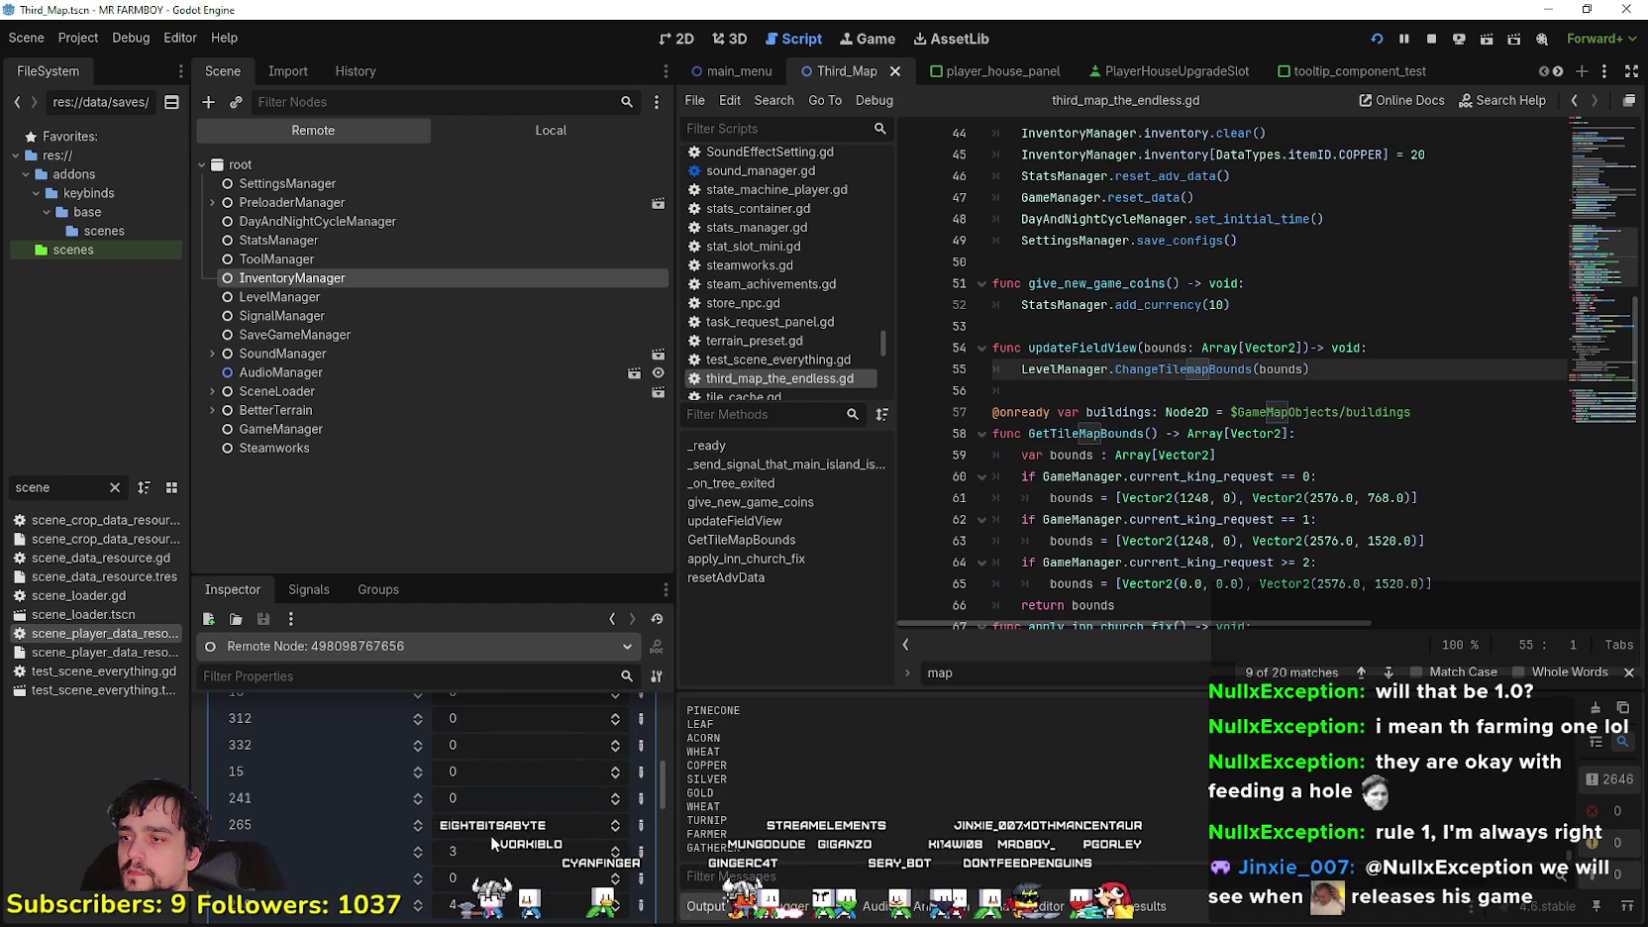
mouse_move(432, 575)
mouse_down()
mouse_move(436, 455)
mouse_move(465, 347)
mouse_up()
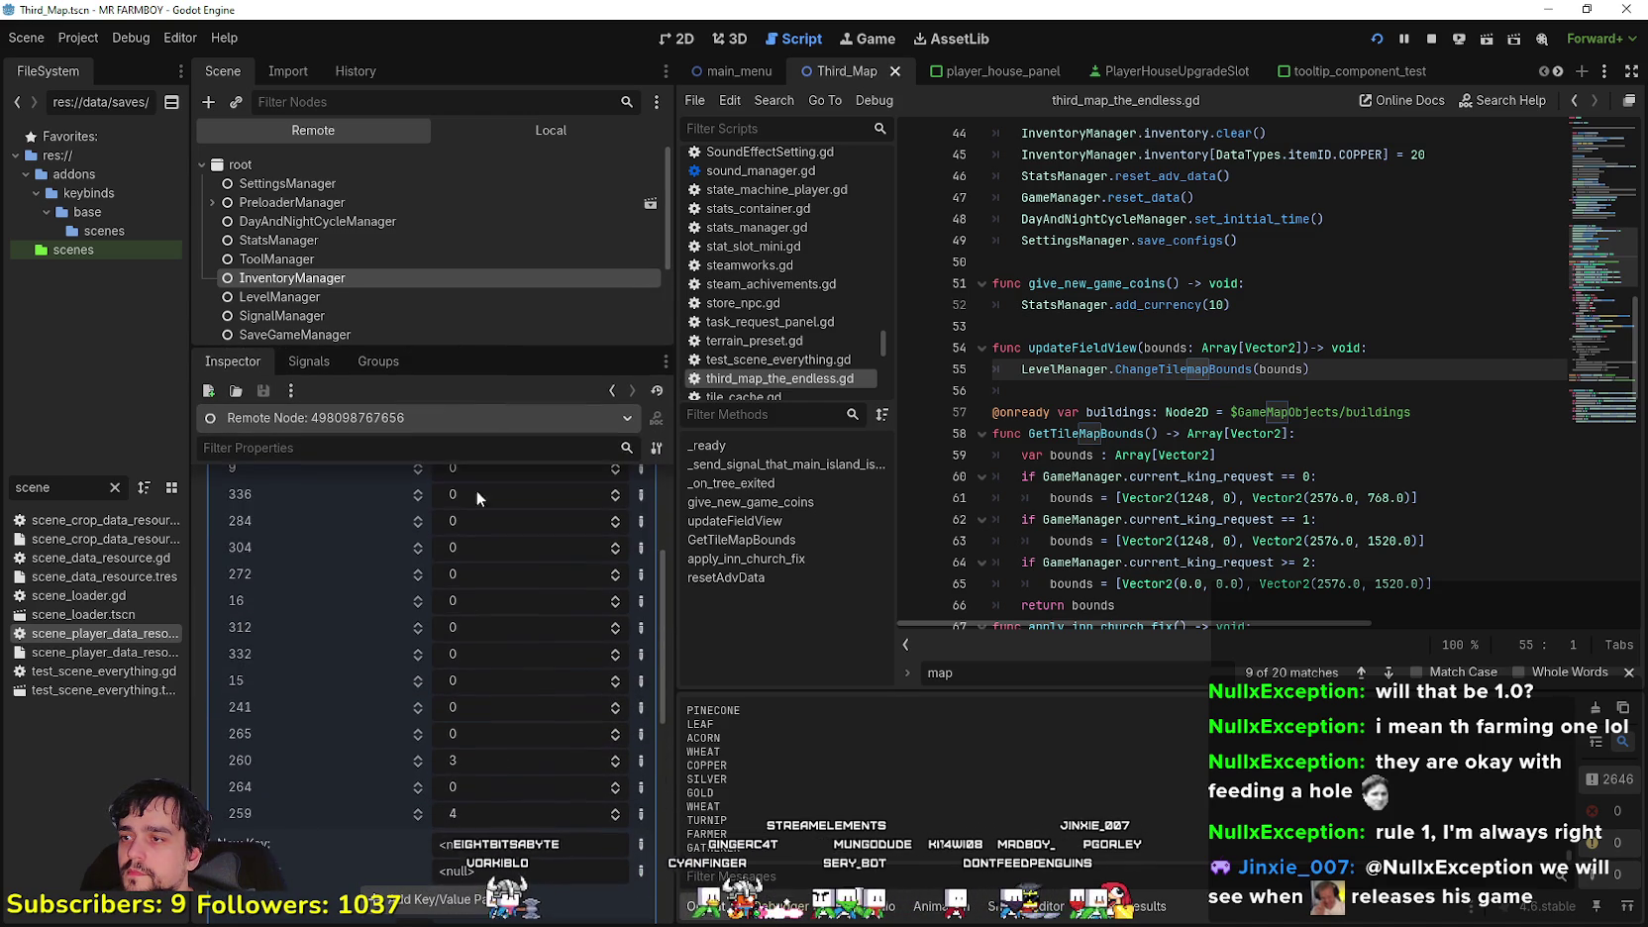
scroll(502, 769, down, 3)
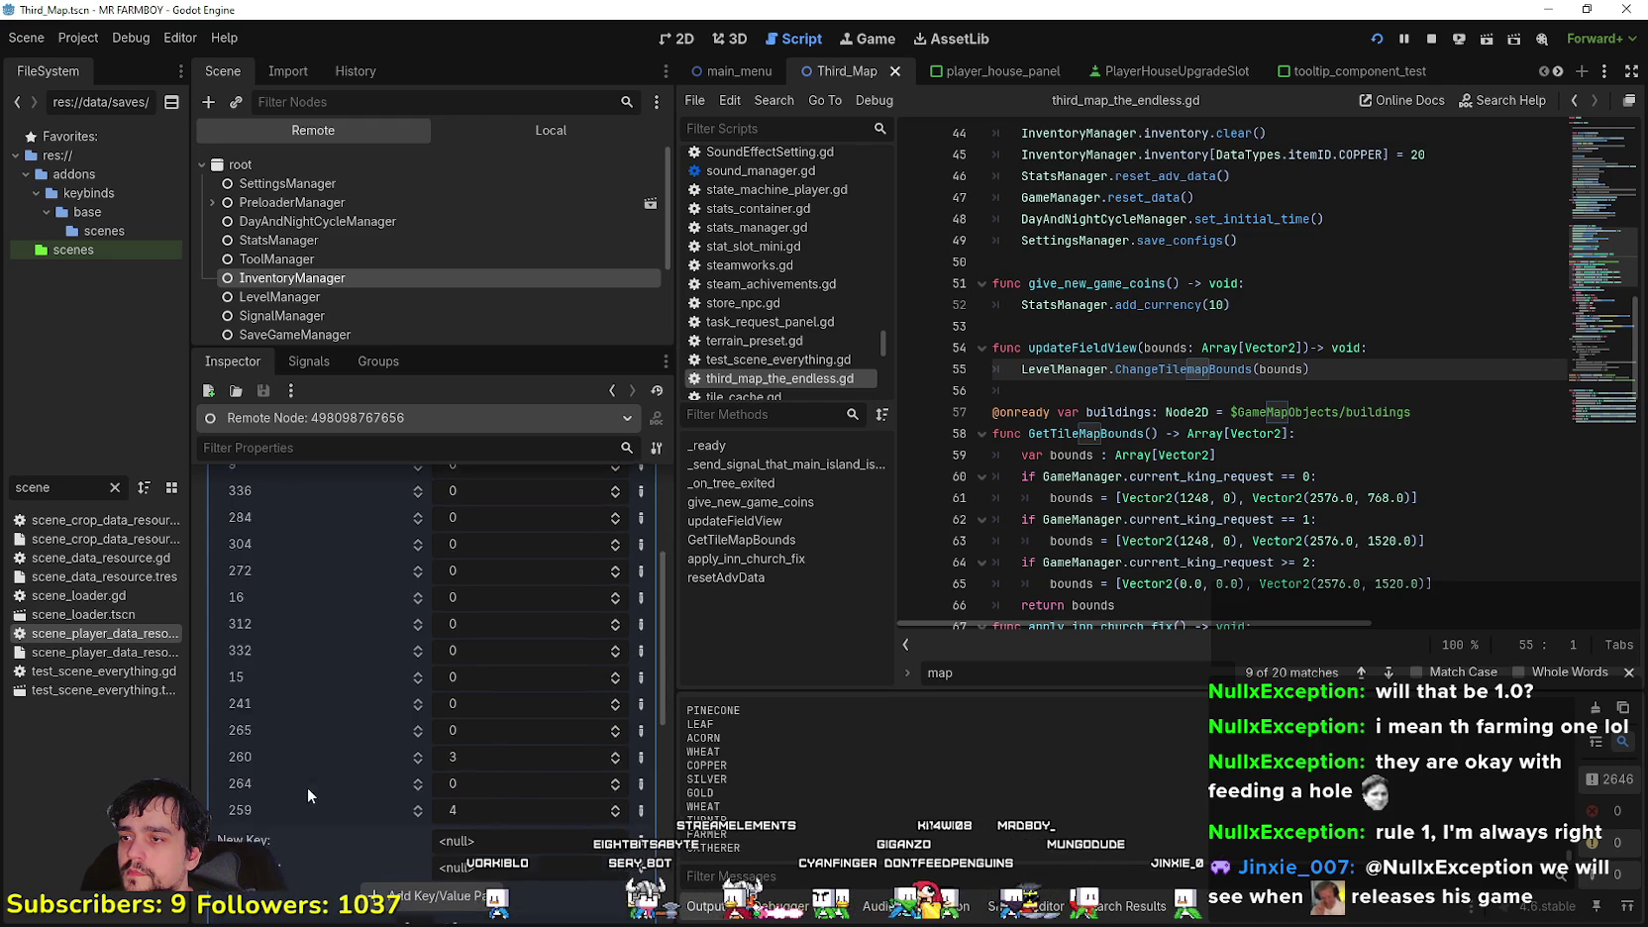
scroll(476, 665, up, 2)
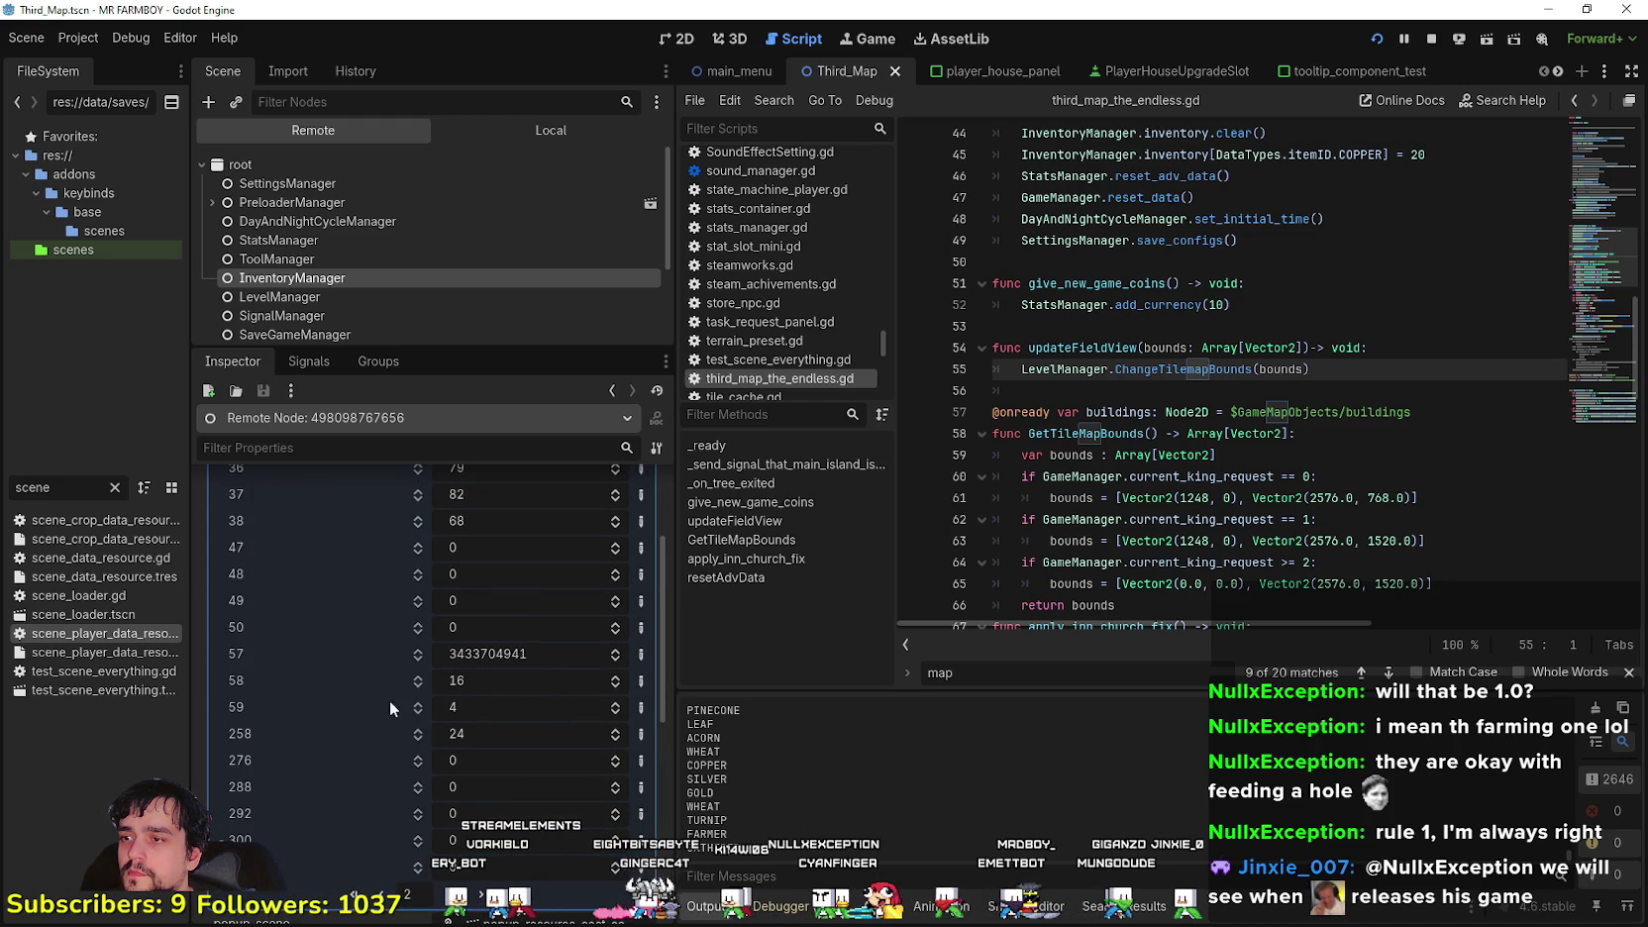
click(511, 681)
text(343432432)
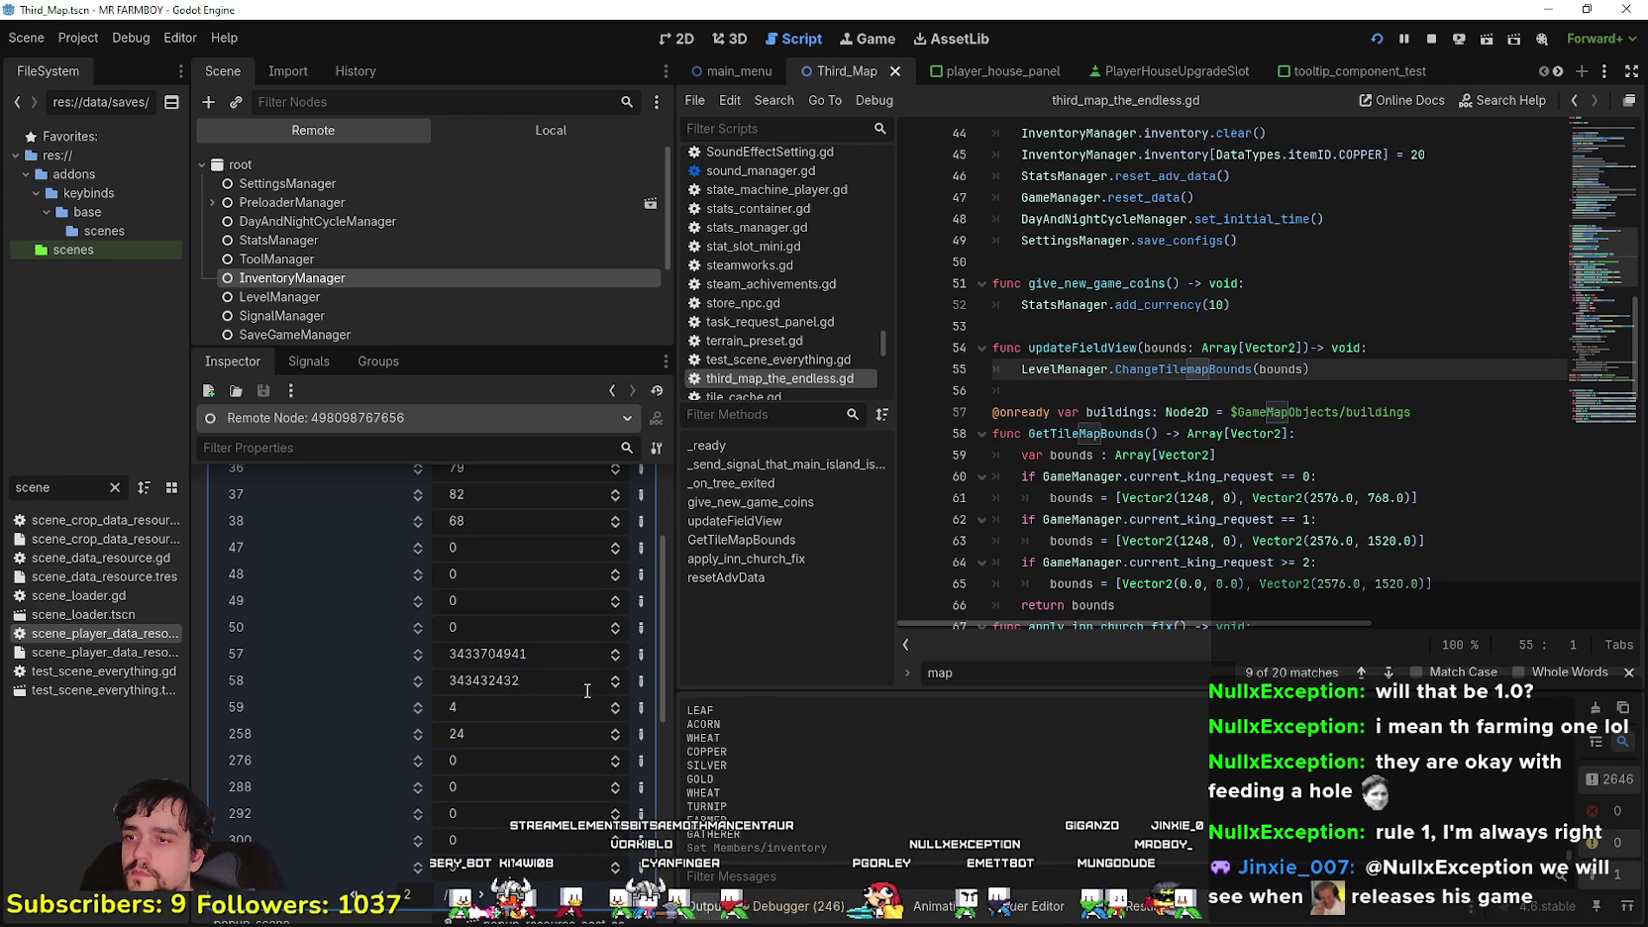
click(556, 703)
text(4324324324)
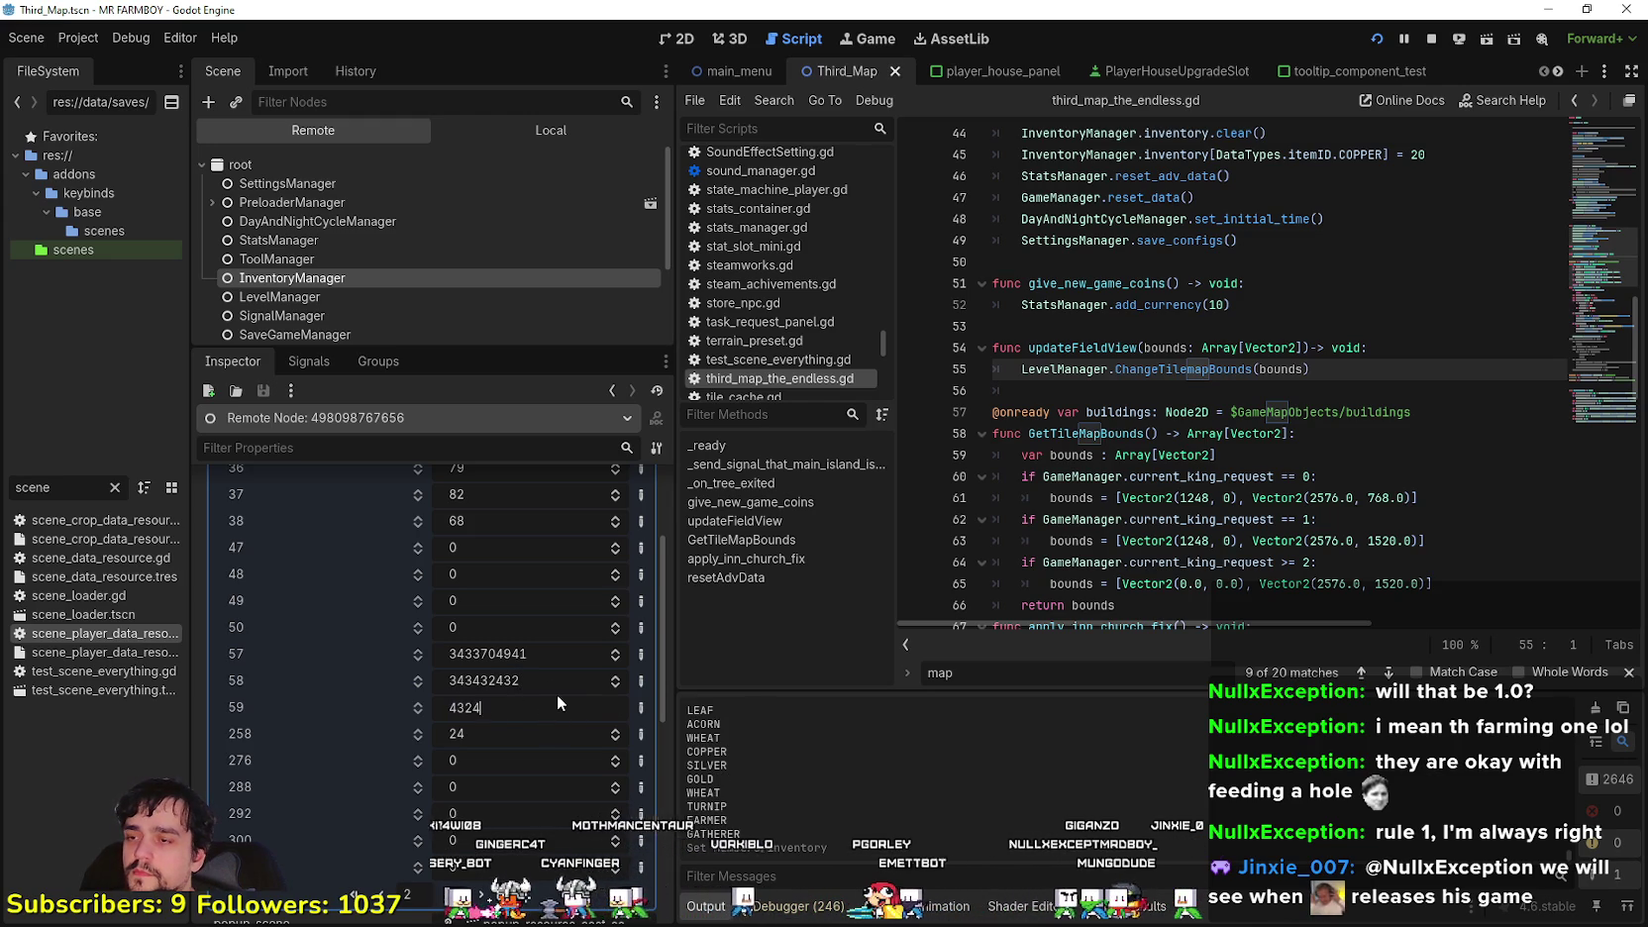
key(Return)
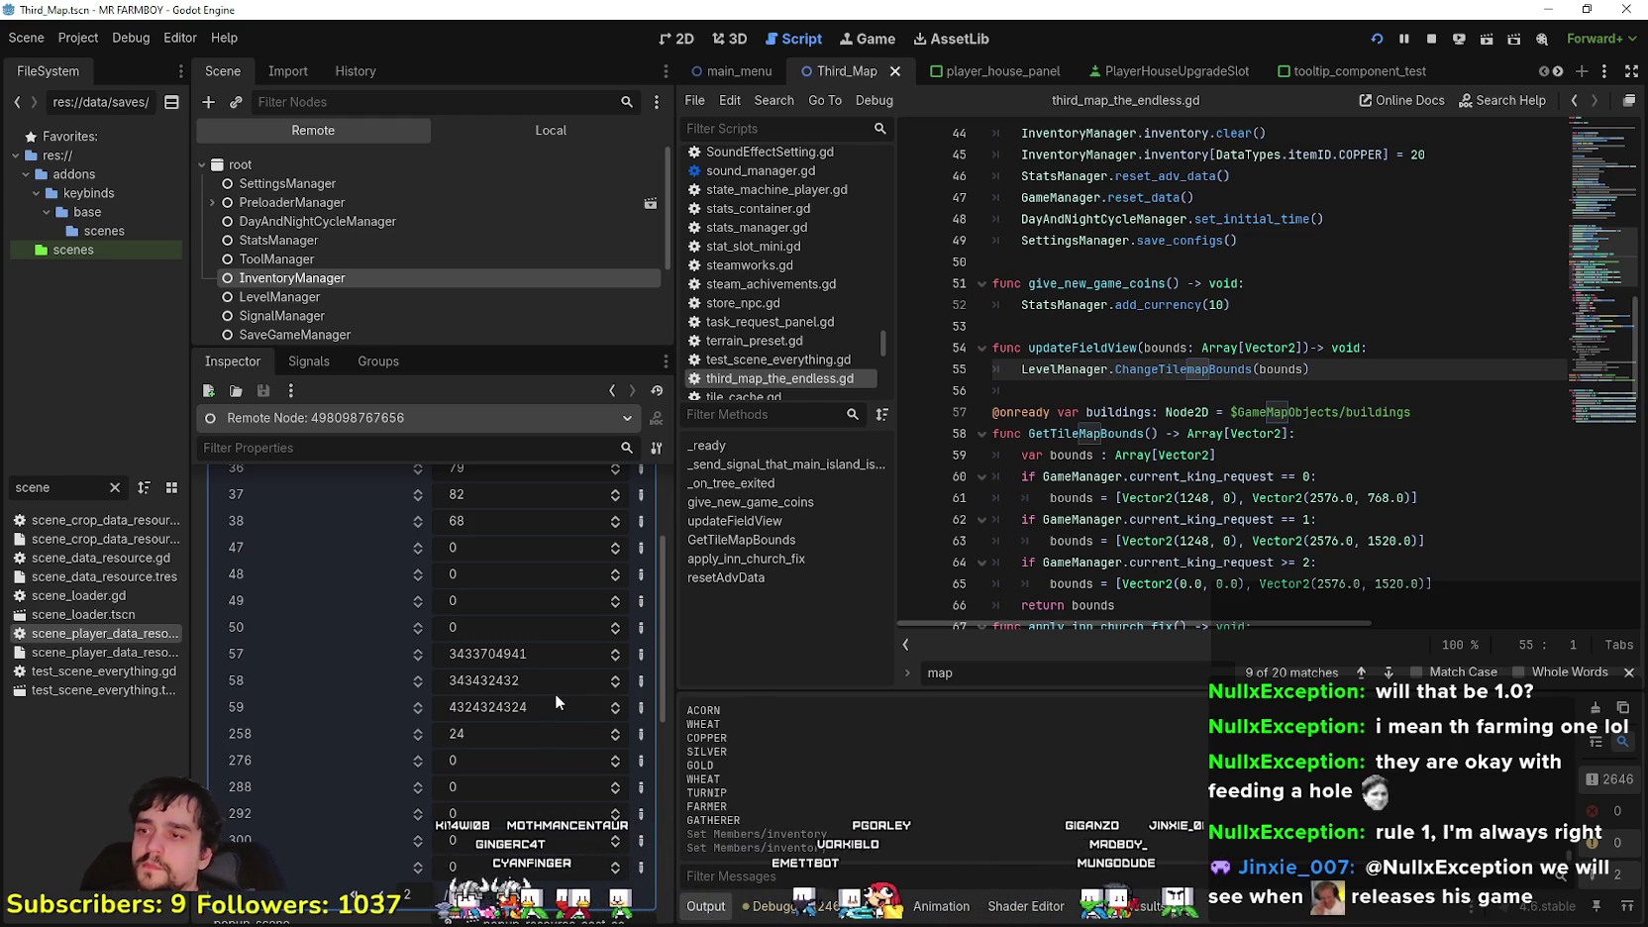
key(ctrl+s)
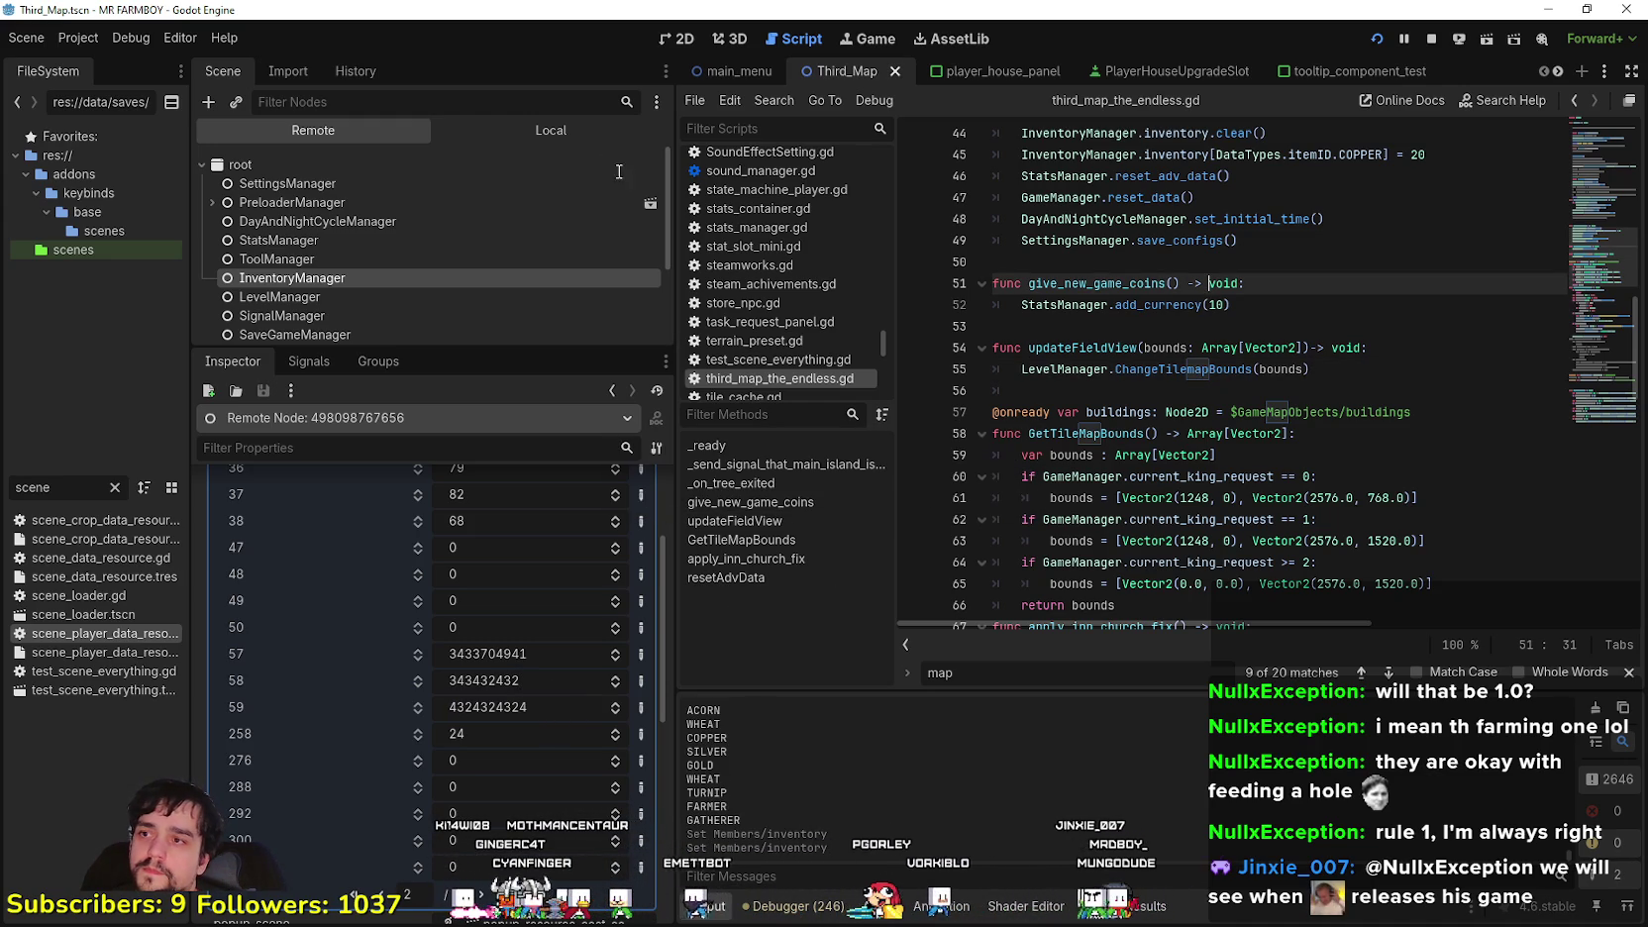
click(480, 204)
key(alt+Tab)
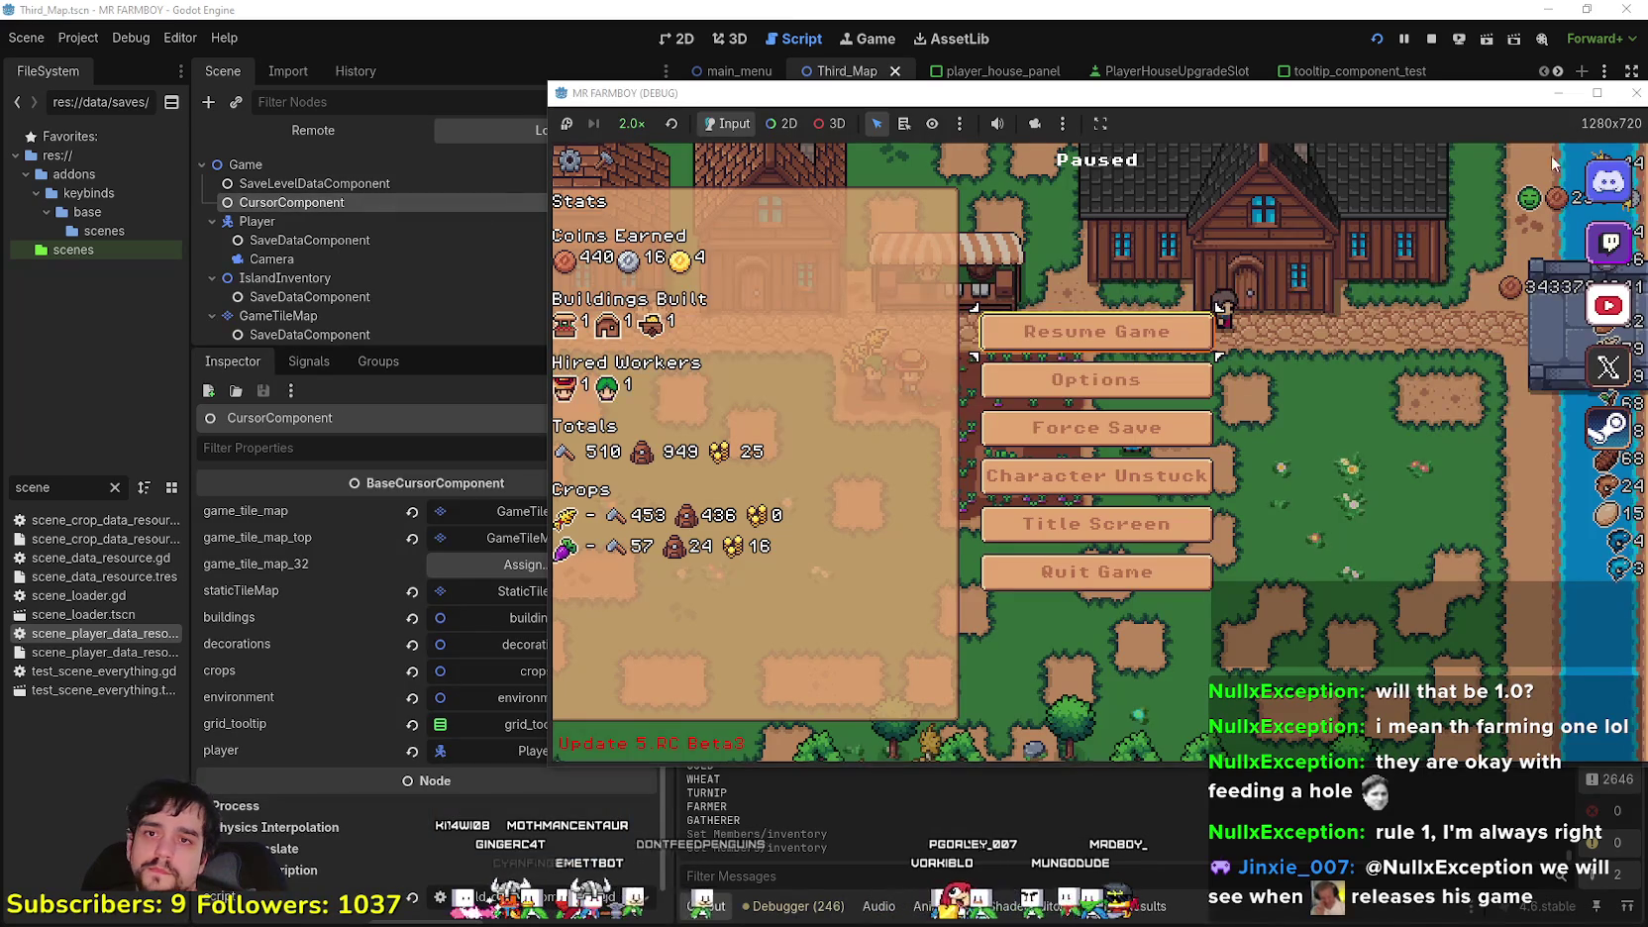
- Resume the game full-screen, walk the farmer to the Player House, and open its Advancements
click(1139, 333)
double_click(1419, 98)
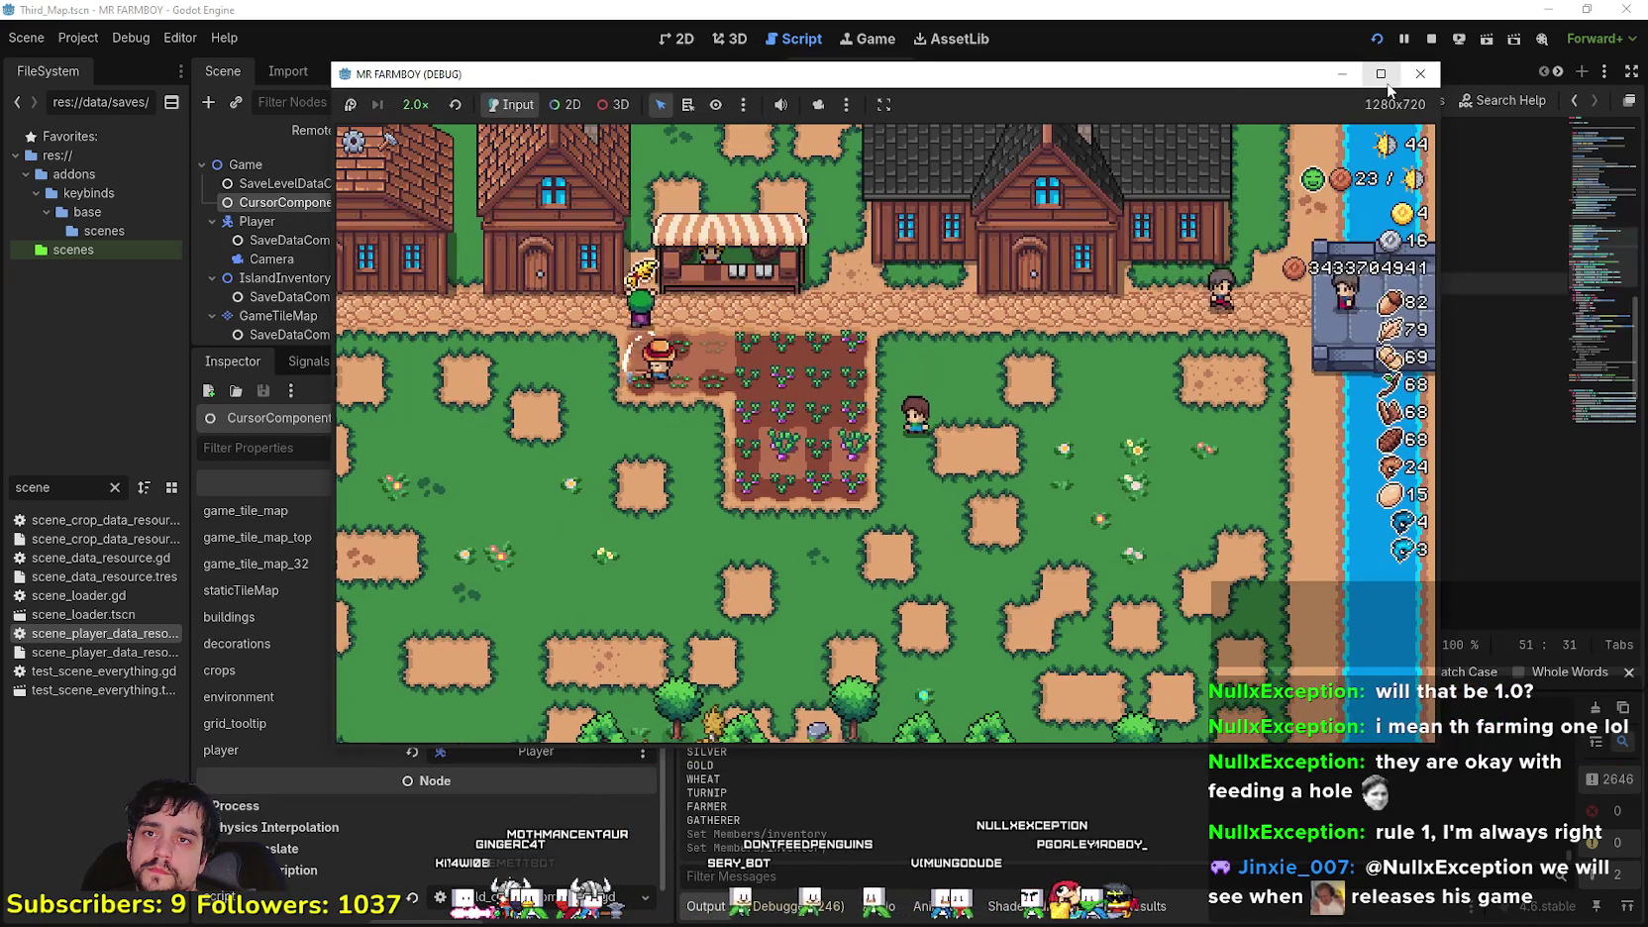
key(s)
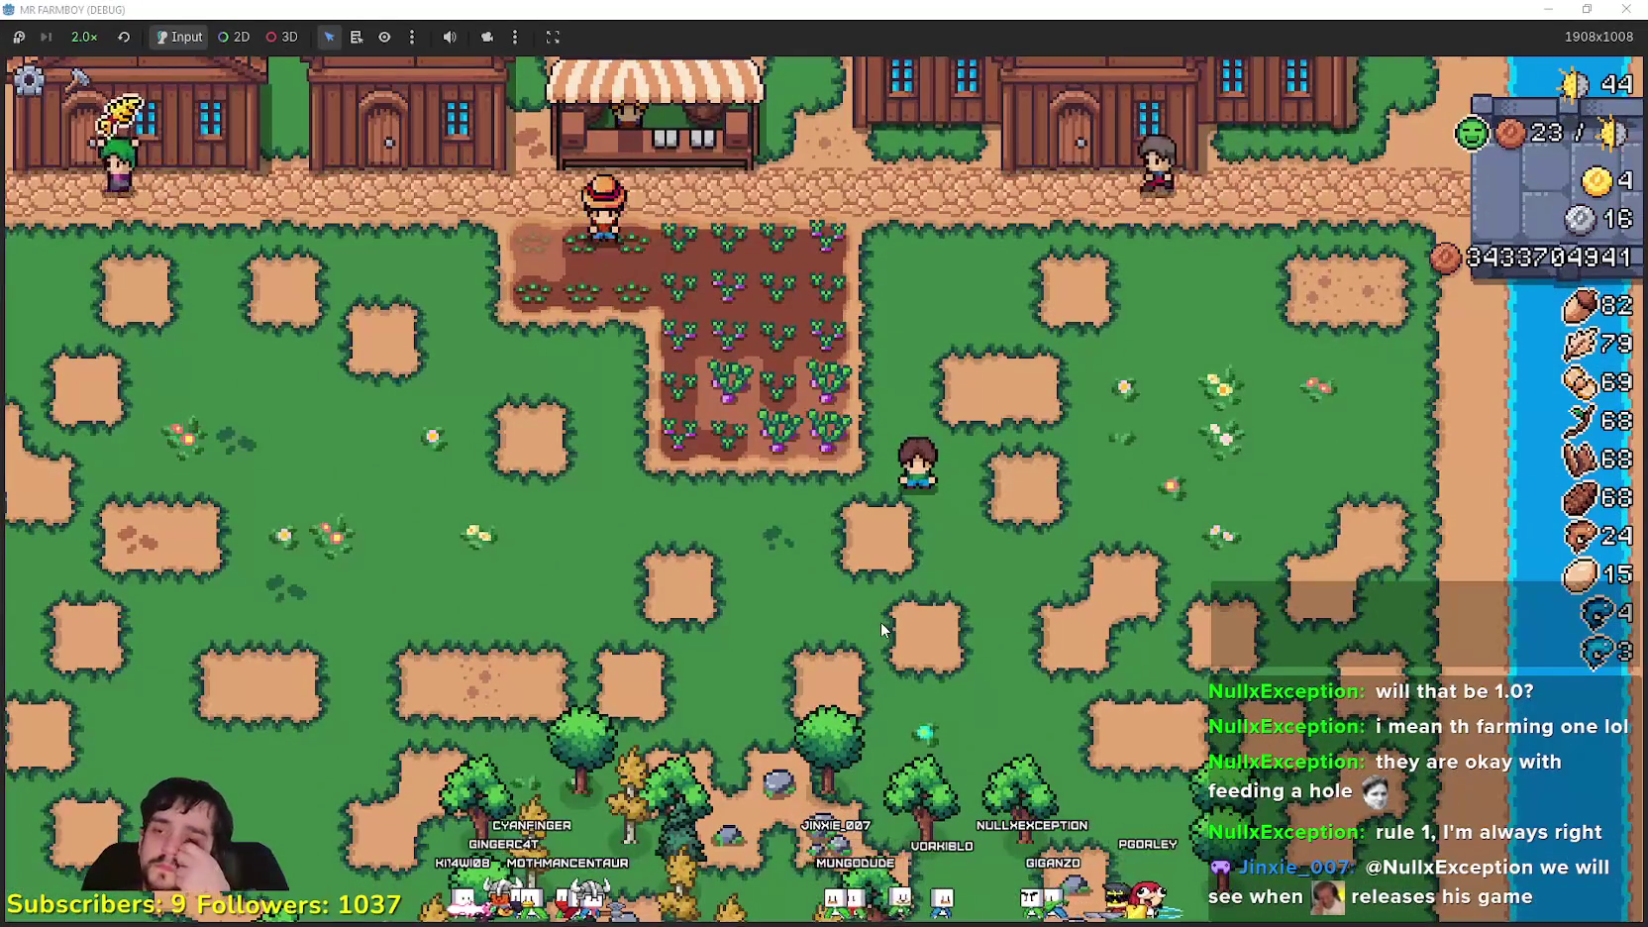
key(a)
key(s)
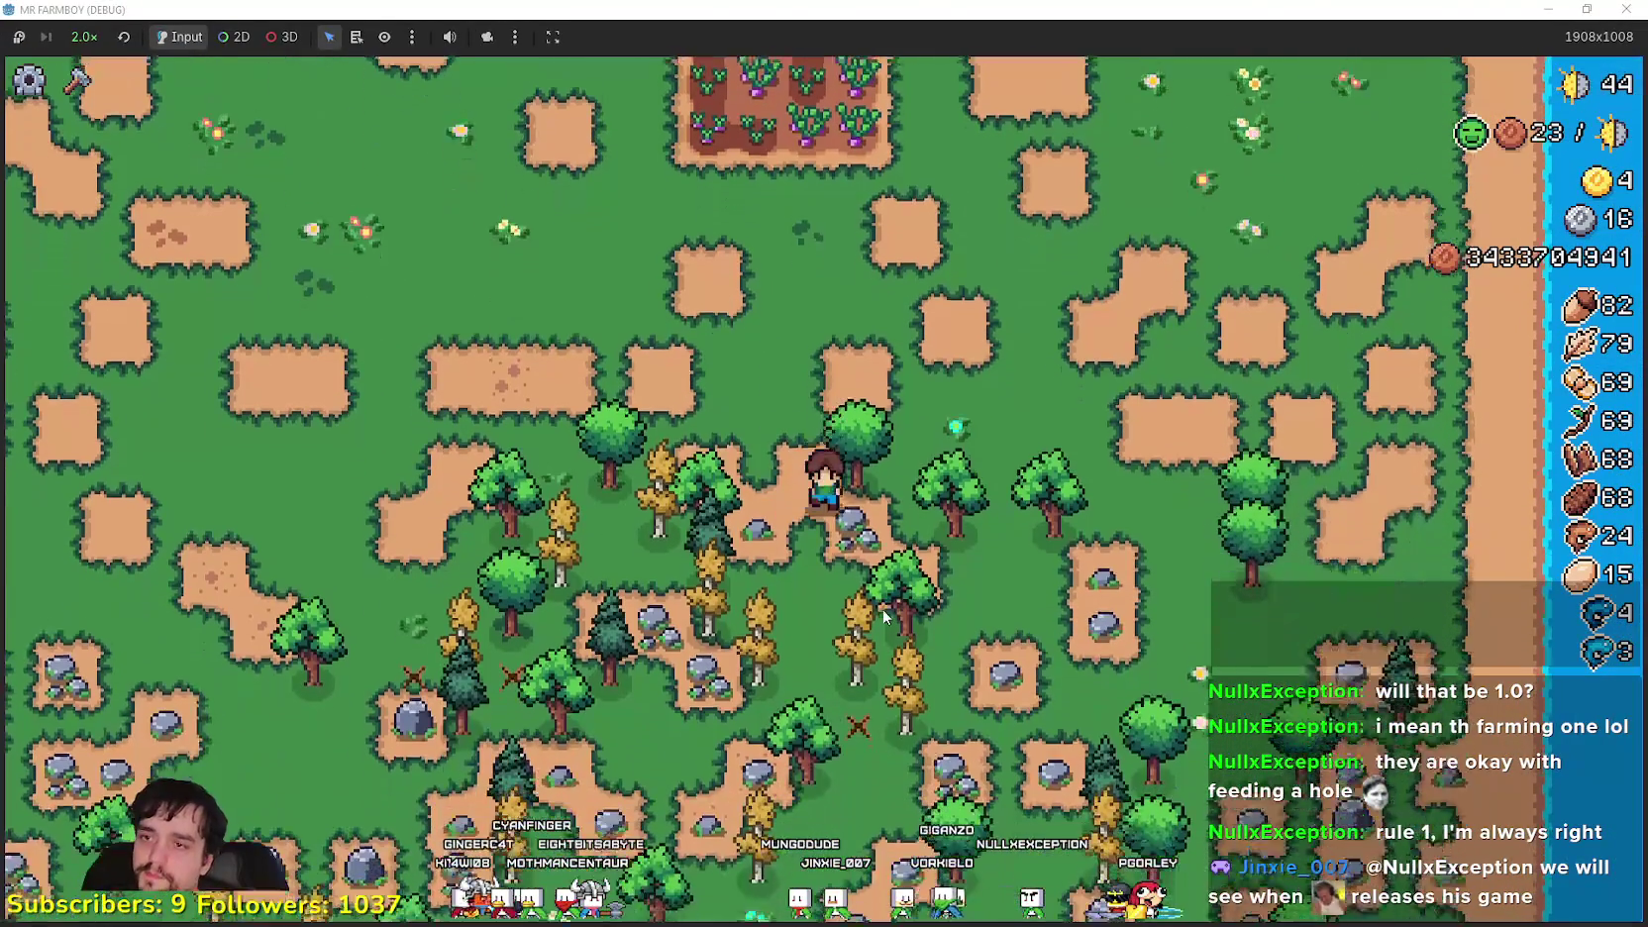
key(a)
key(w)
key(s)
key(w)
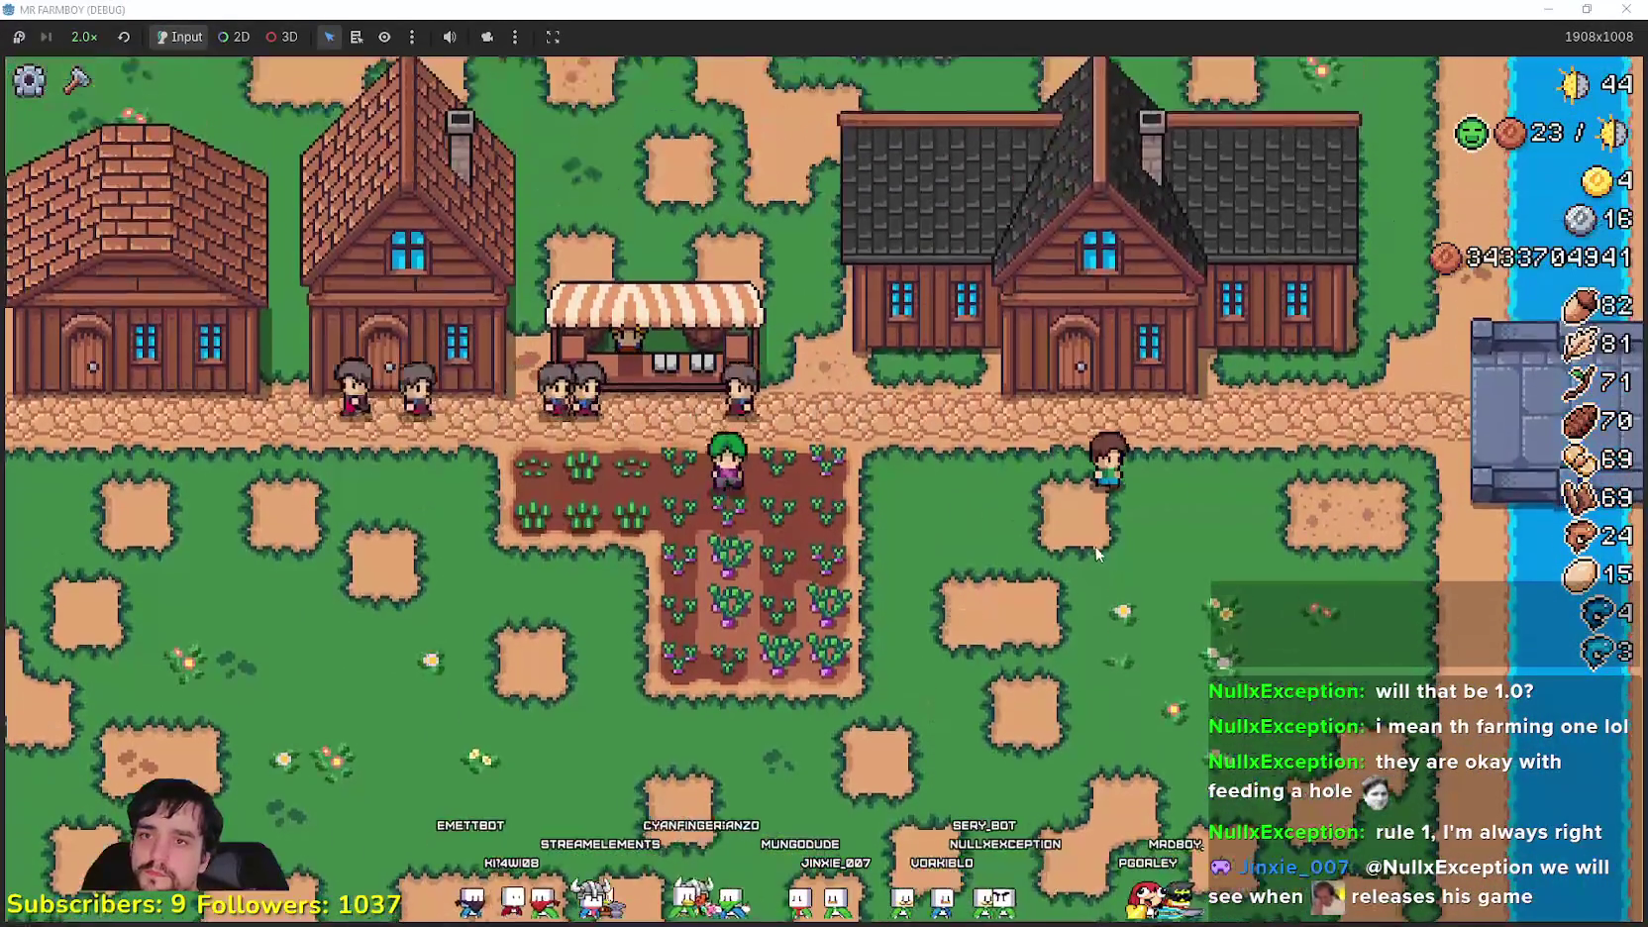
key(e)
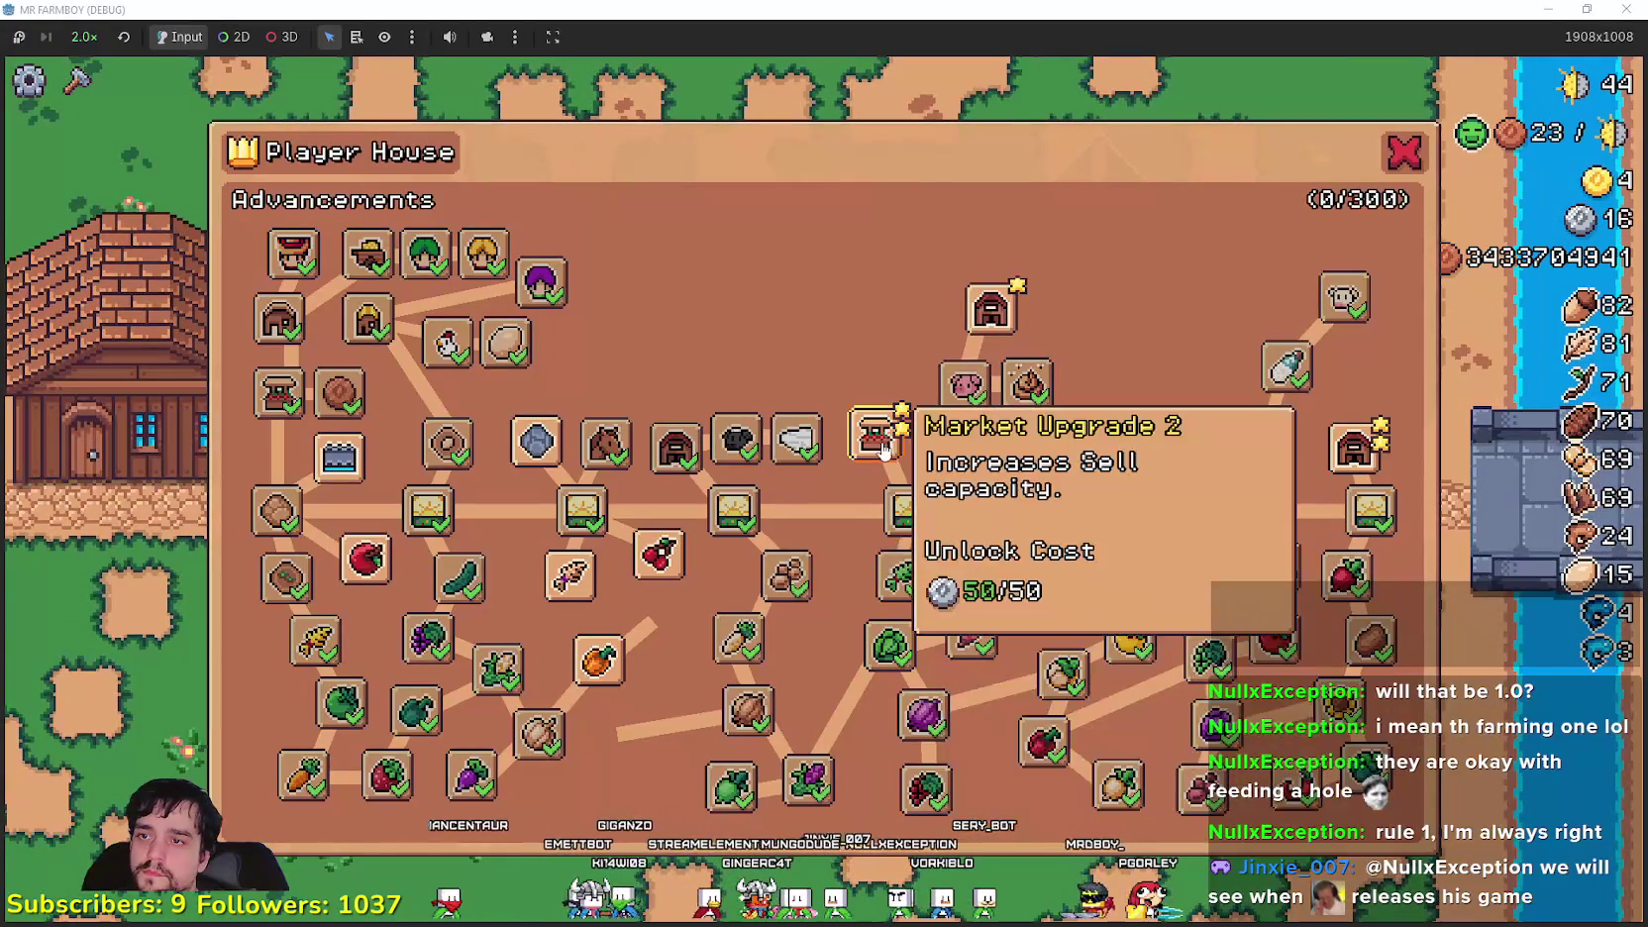
- Unlock Road Tile, Market Upgrade 1, Bridge, and the Rye, Pepper, Cherry, Pumpkin and Apple crops
click(558, 454)
click(566, 376)
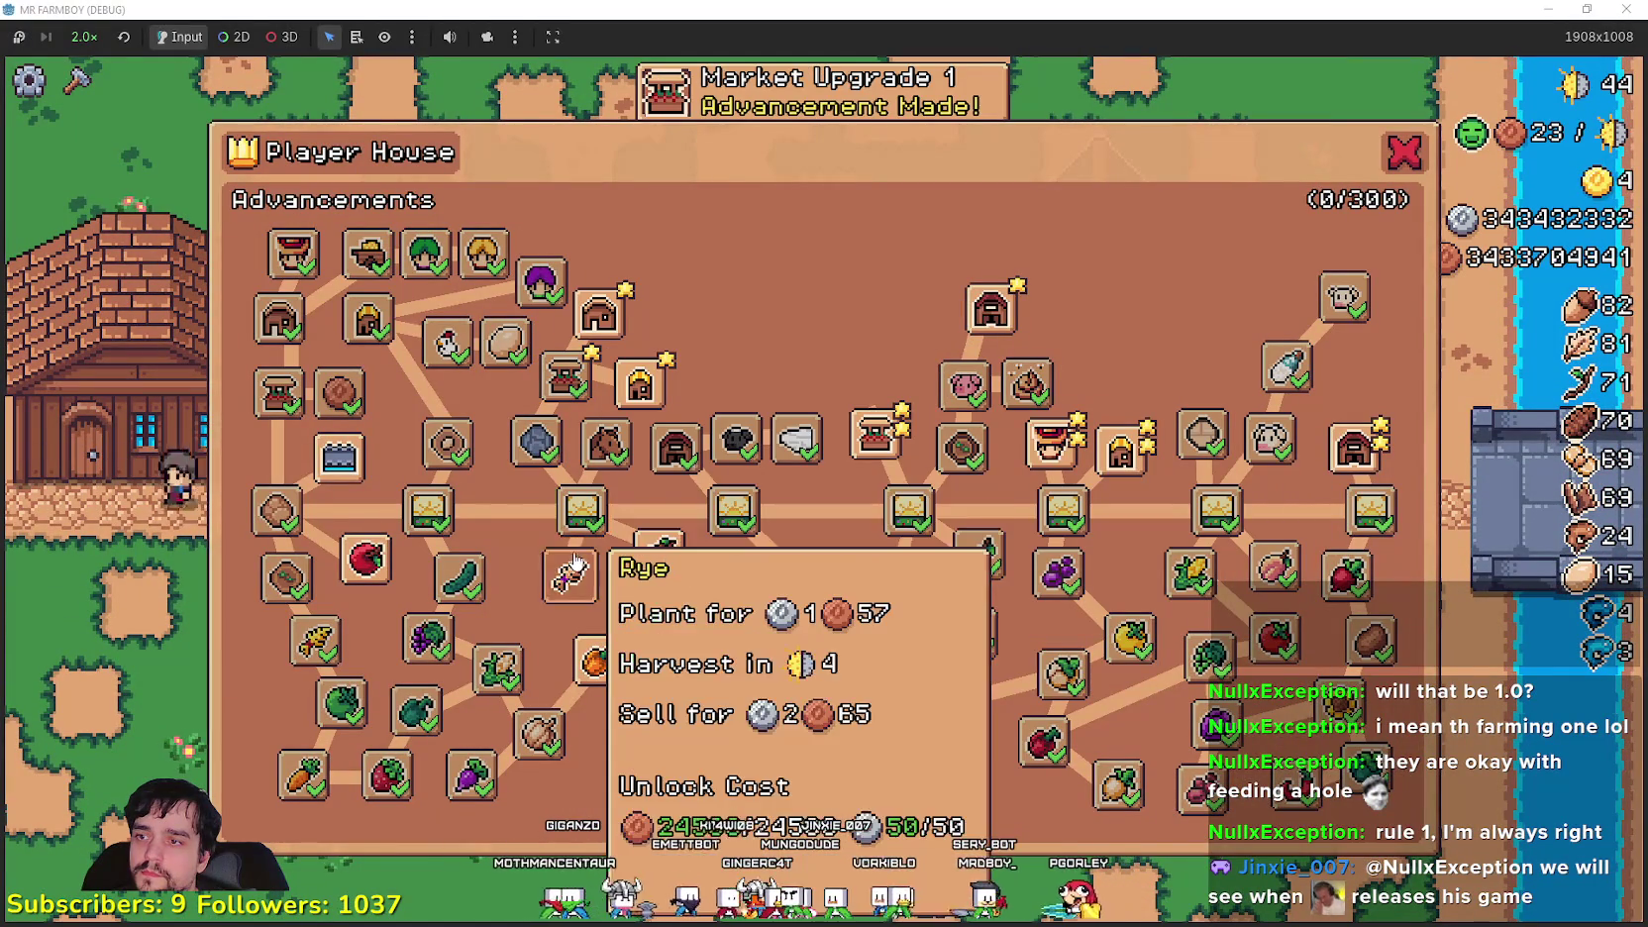
click(571, 574)
click(599, 662)
click(683, 634)
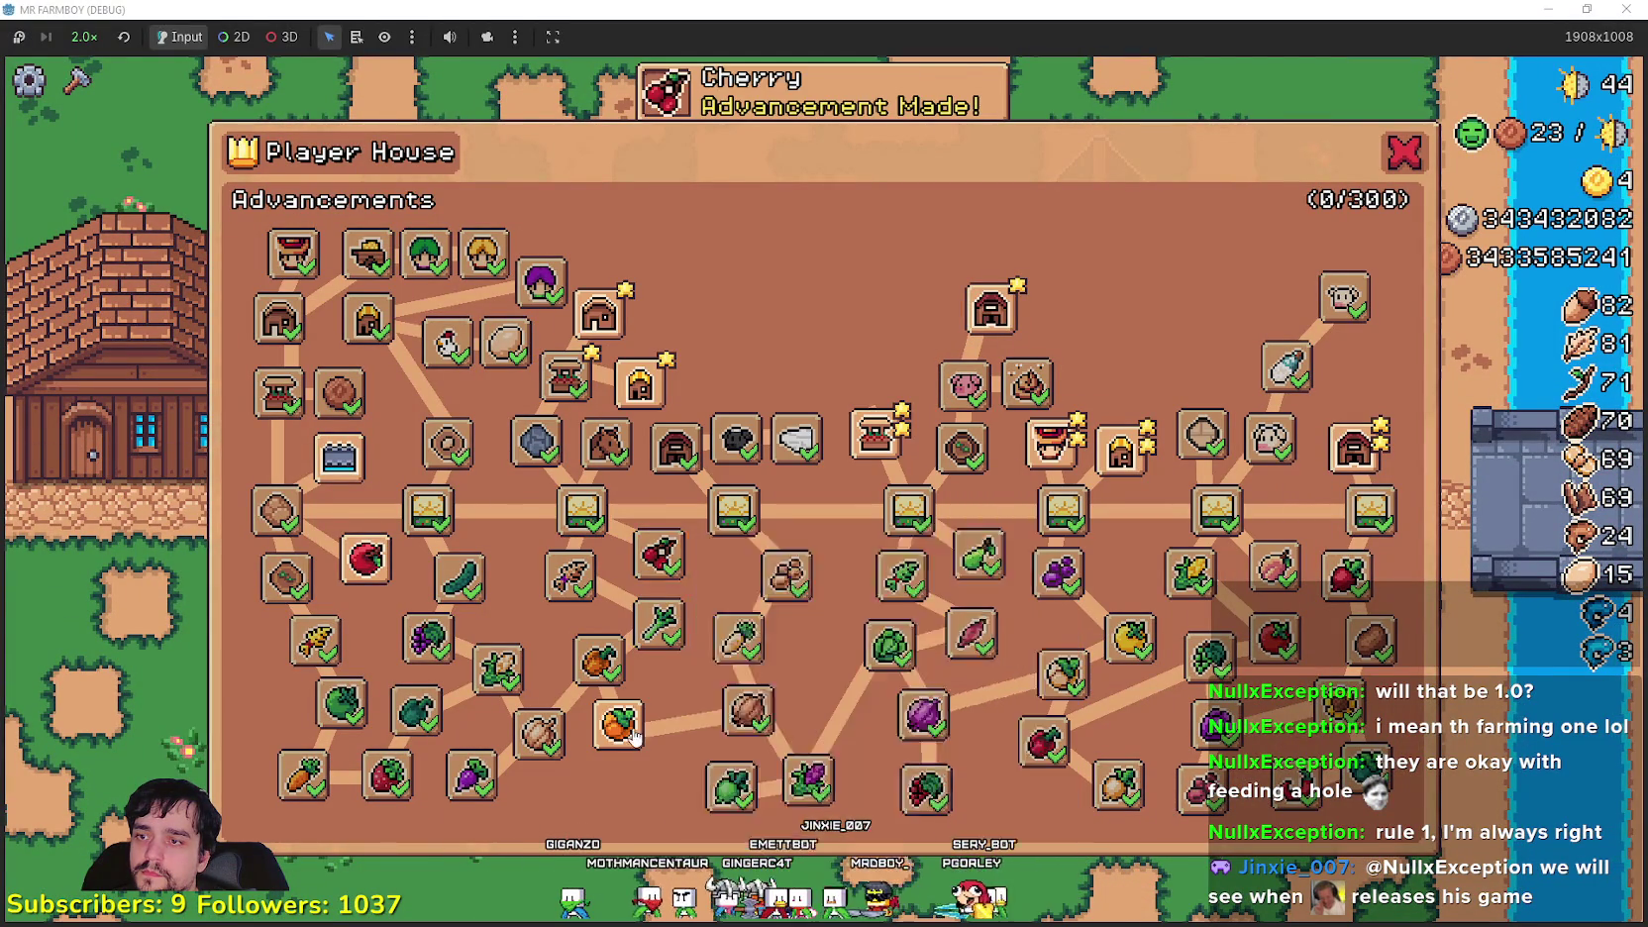
click(616, 726)
click(369, 559)
click(630, 622)
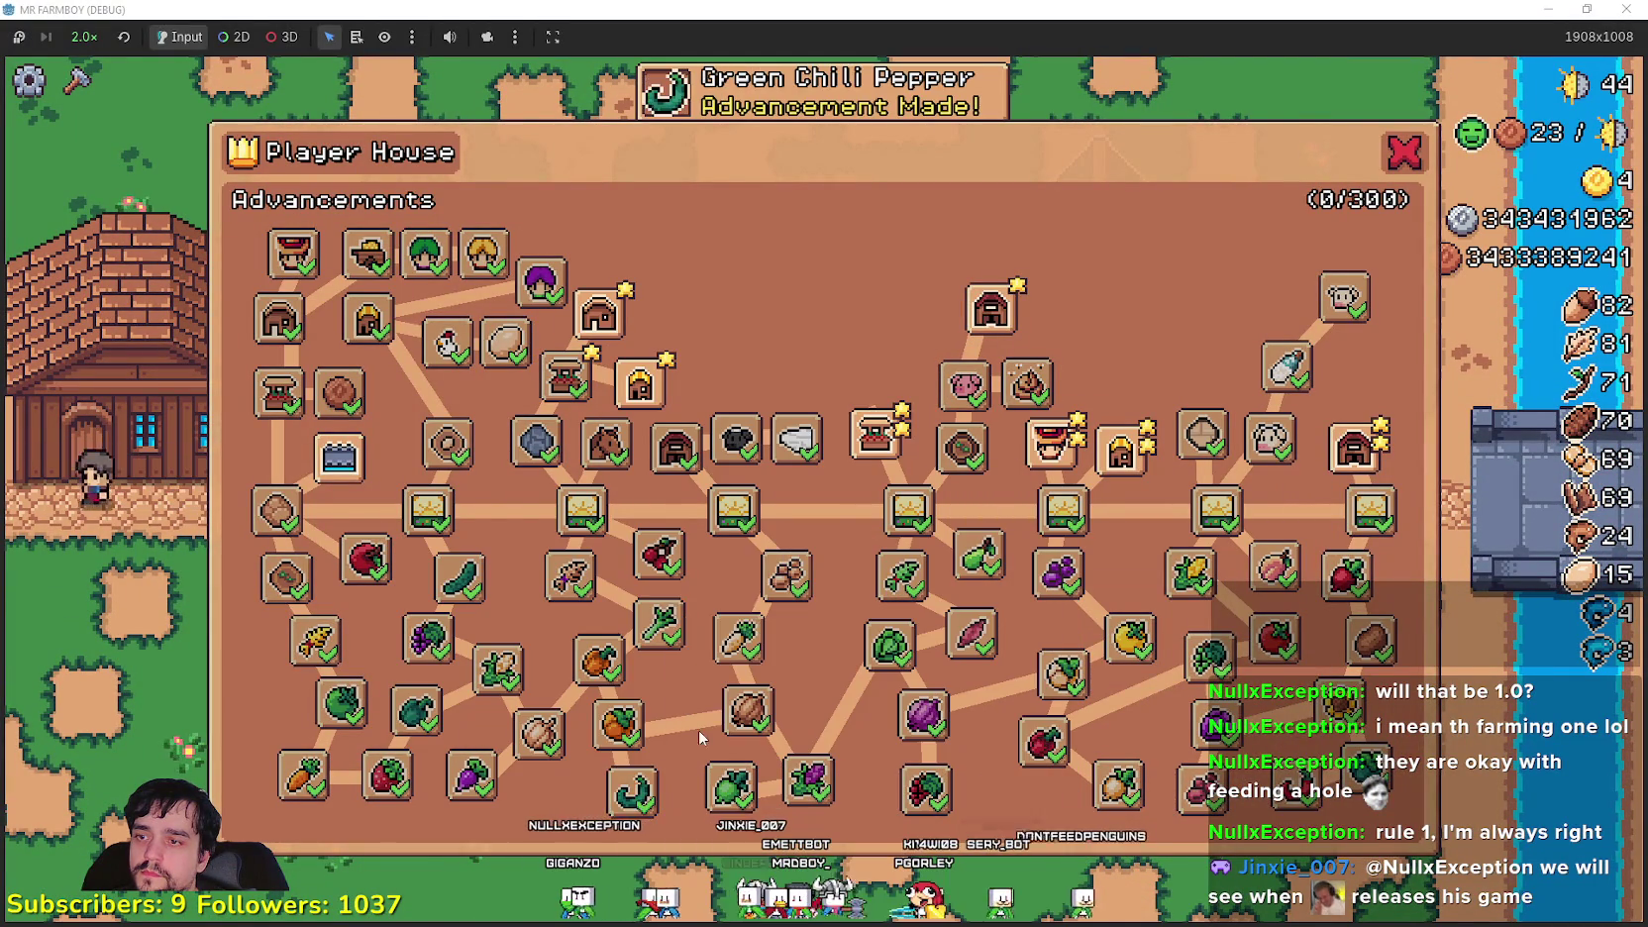
click(334, 457)
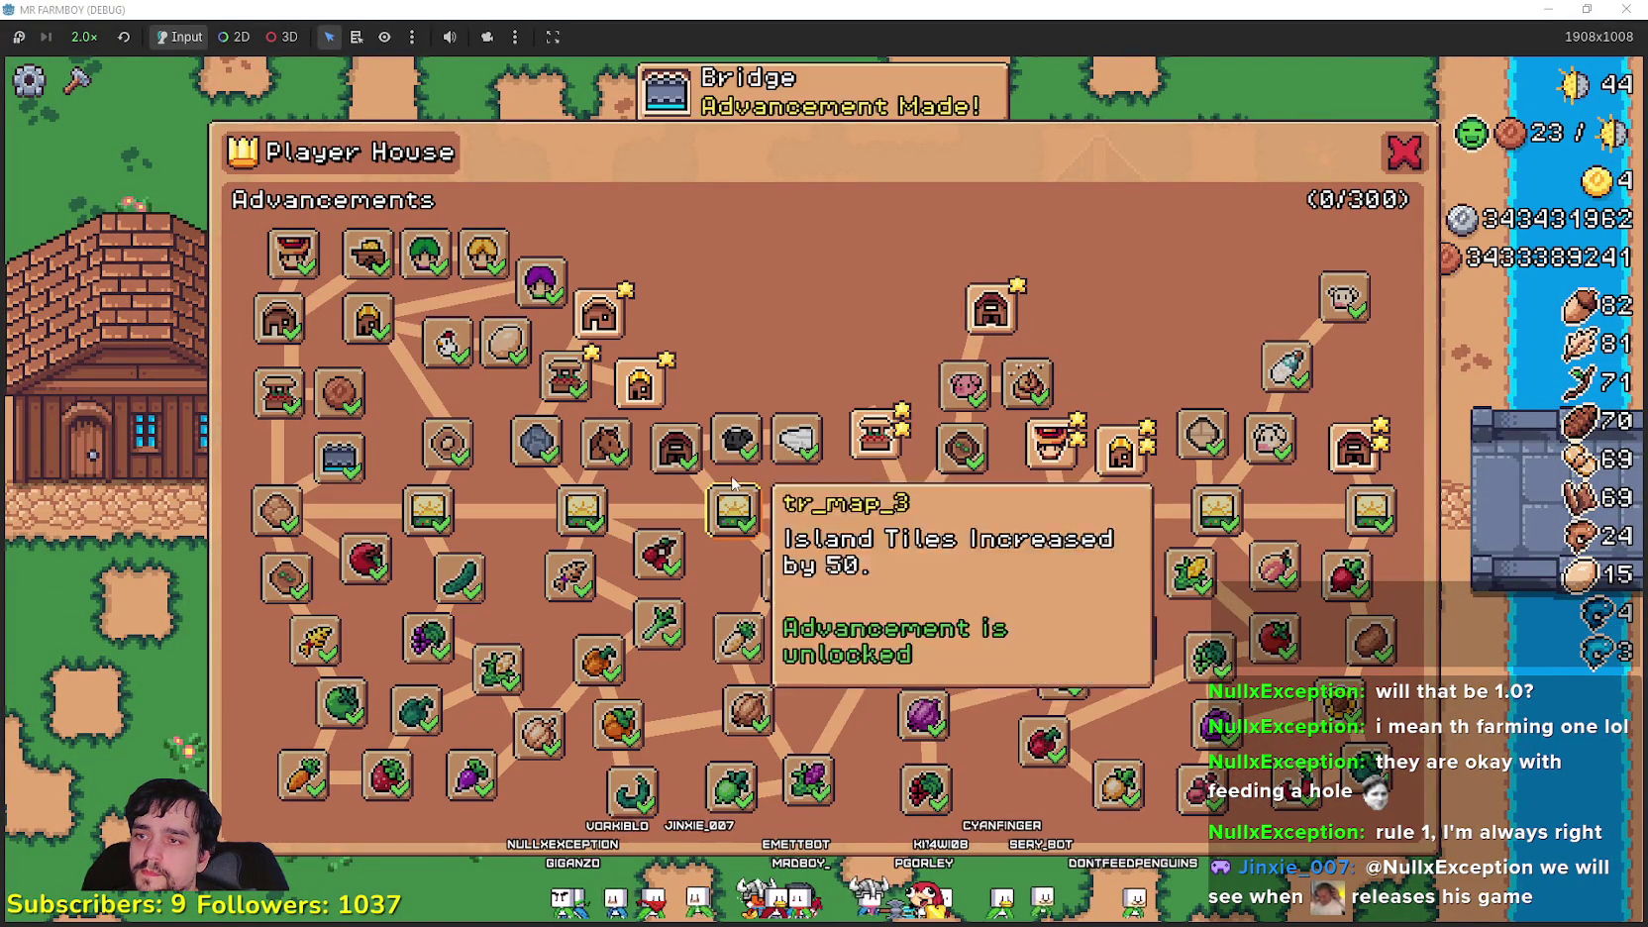
- Unlock Market 2, House 1–2, Warehouse 1–2, Barn 1, Coop 1, Farmer 1, Gatherer 1 and Baby Chickens
click(876, 436)
click(896, 365)
click(923, 285)
click(992, 312)
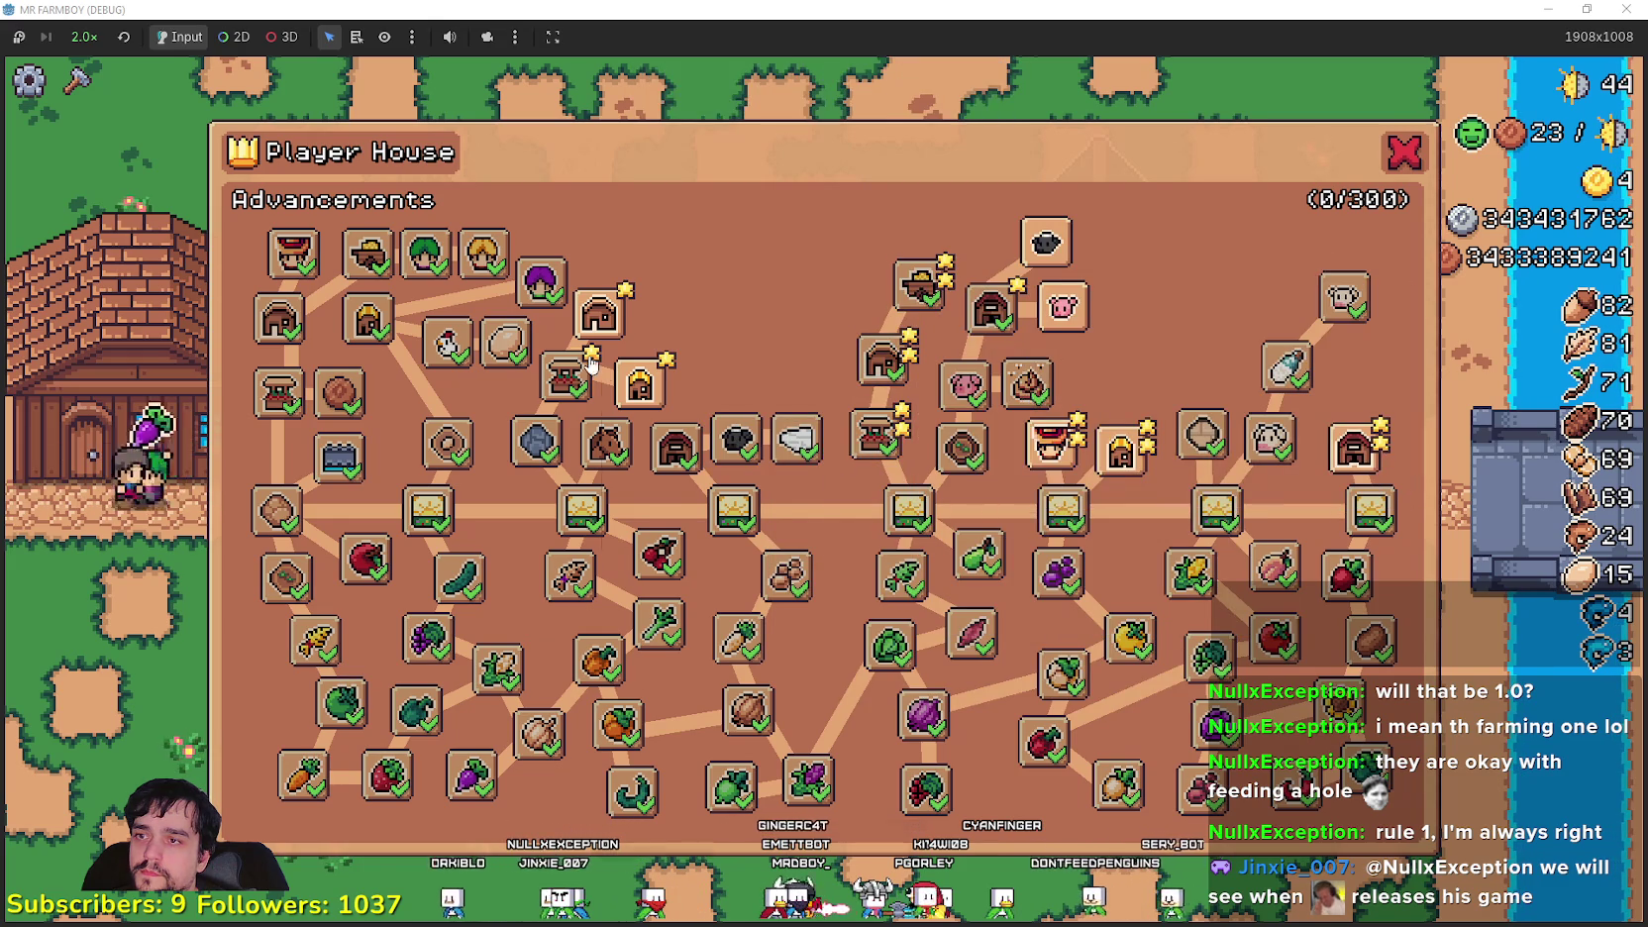
click(649, 381)
click(599, 315)
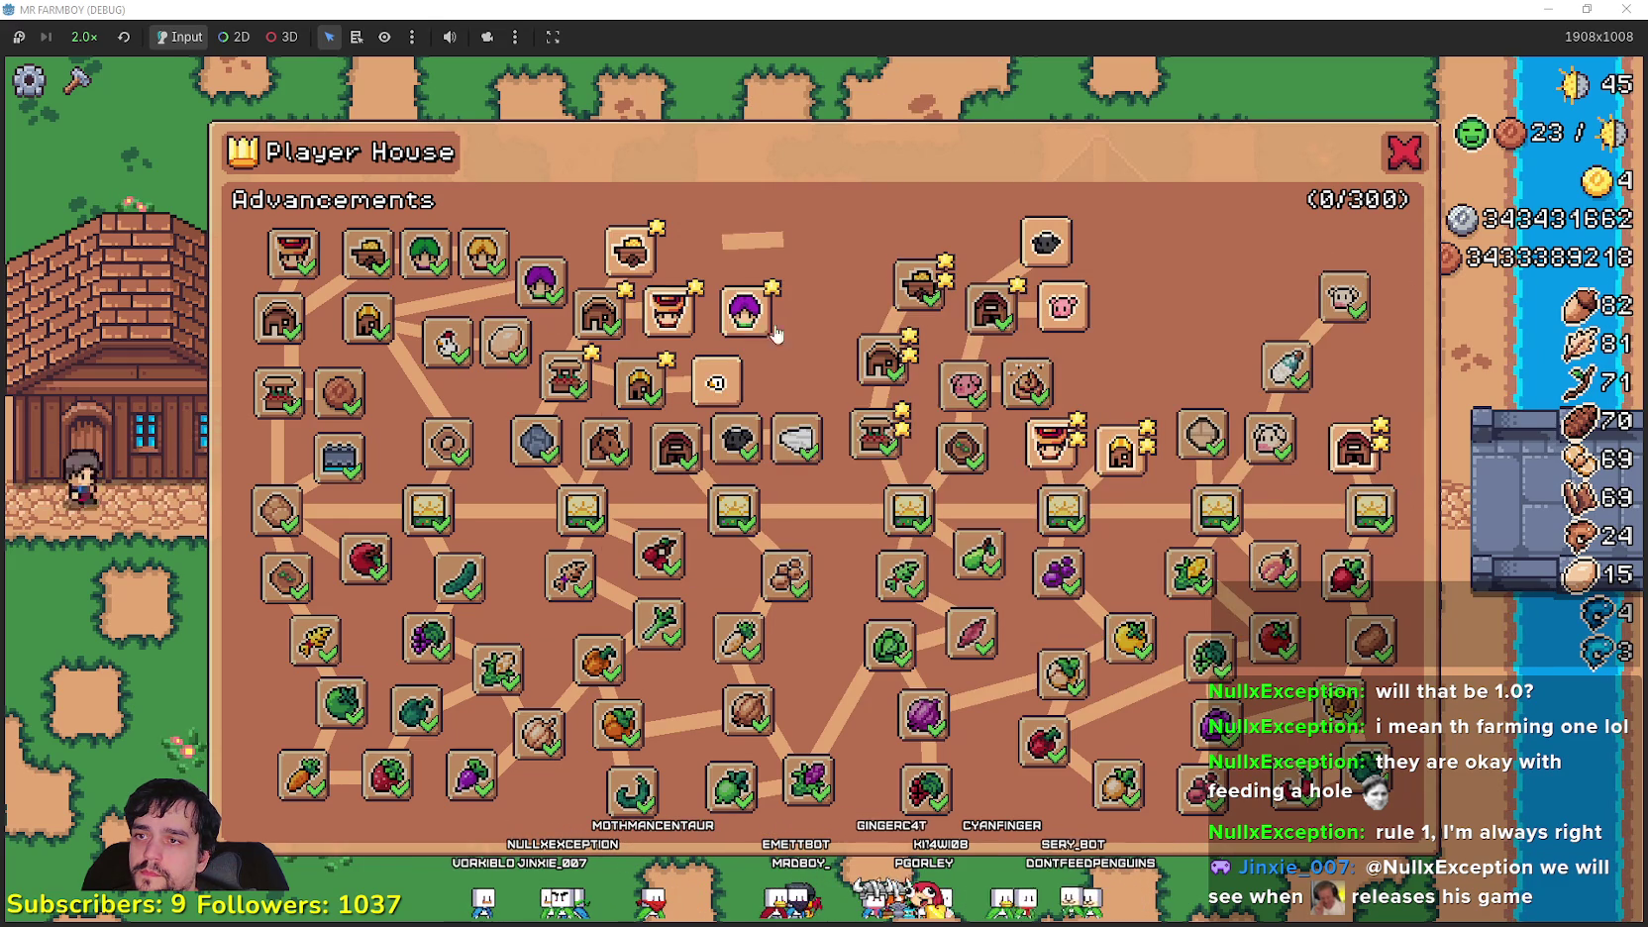
click(716, 382)
click(744, 310)
click(669, 310)
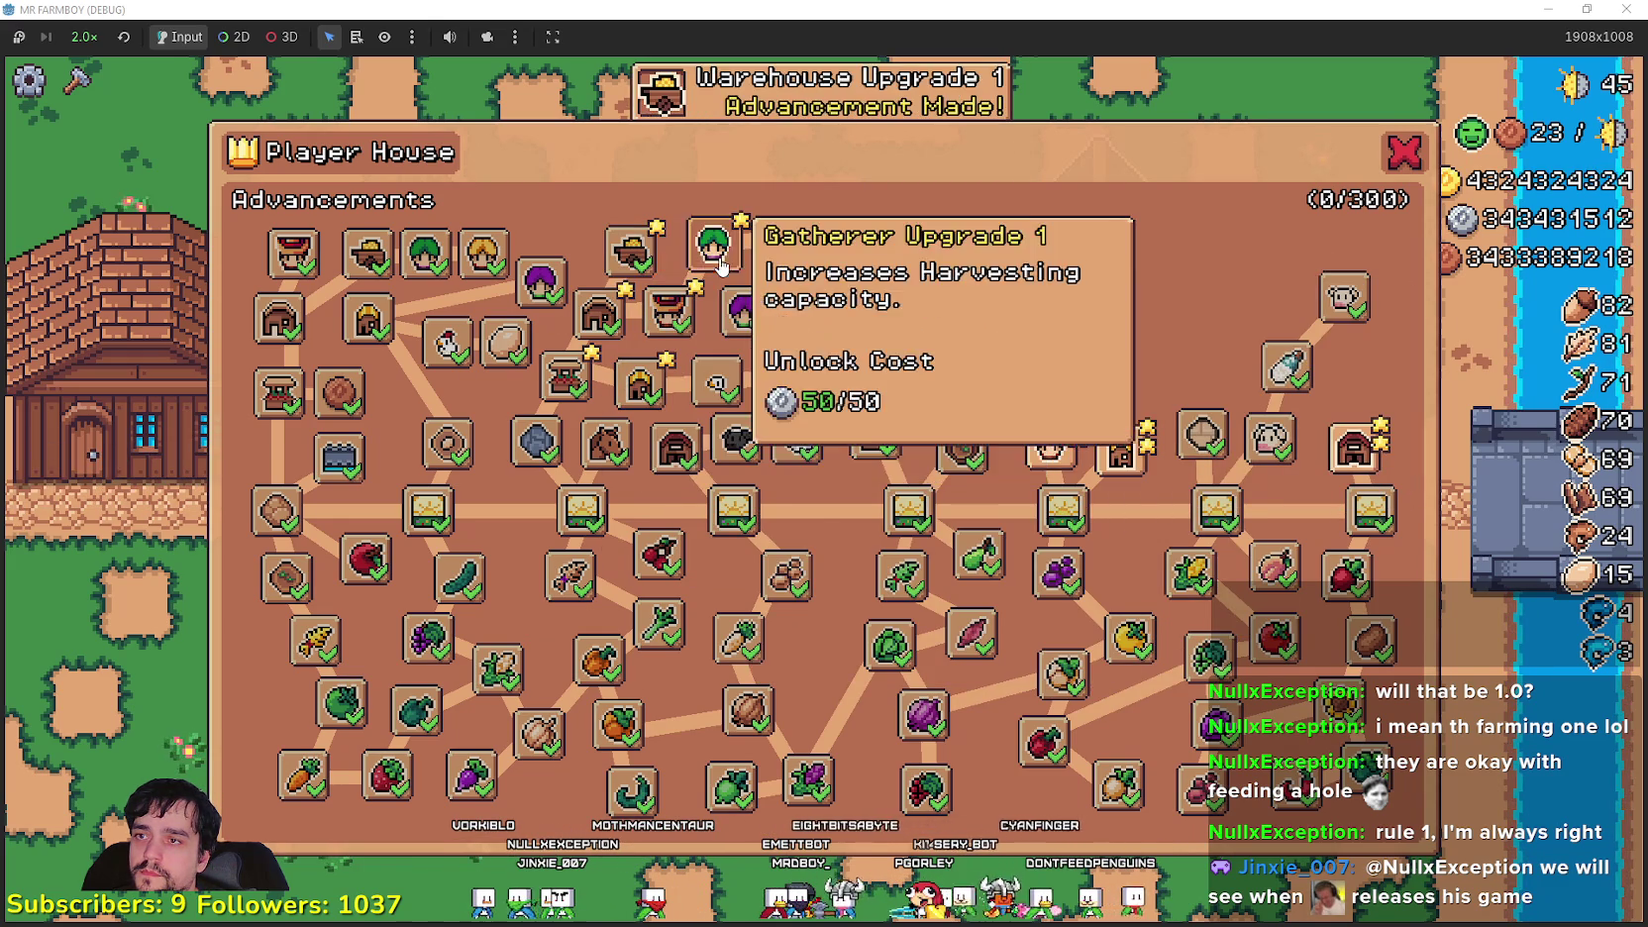
click(715, 247)
- Unlock Duck, Baby Duck, Baby Pig, Goose, Goose Egg, Carrier 1, Shop 2, Gatherer 2, Barn 2 and Rancher 2
click(780, 377)
click(782, 243)
click(852, 262)
click(1046, 243)
click(1062, 307)
click(1053, 442)
click(1120, 450)
click(1177, 372)
click(1096, 371)
click(1204, 305)
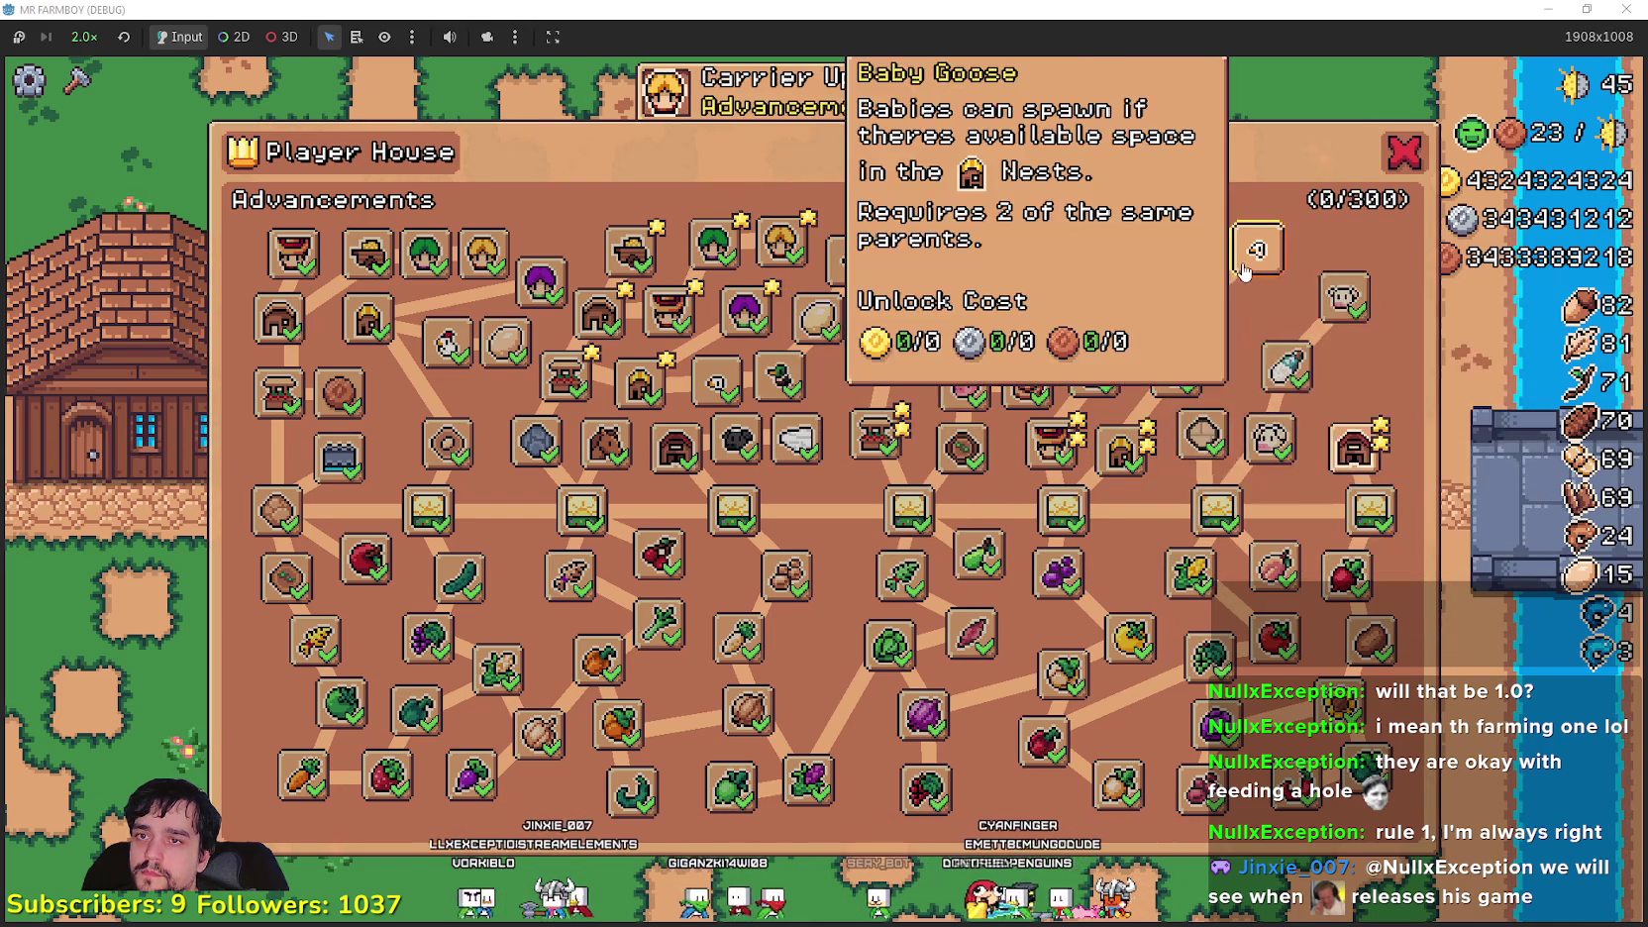
click(1257, 247)
click(1348, 454)
click(1379, 377)
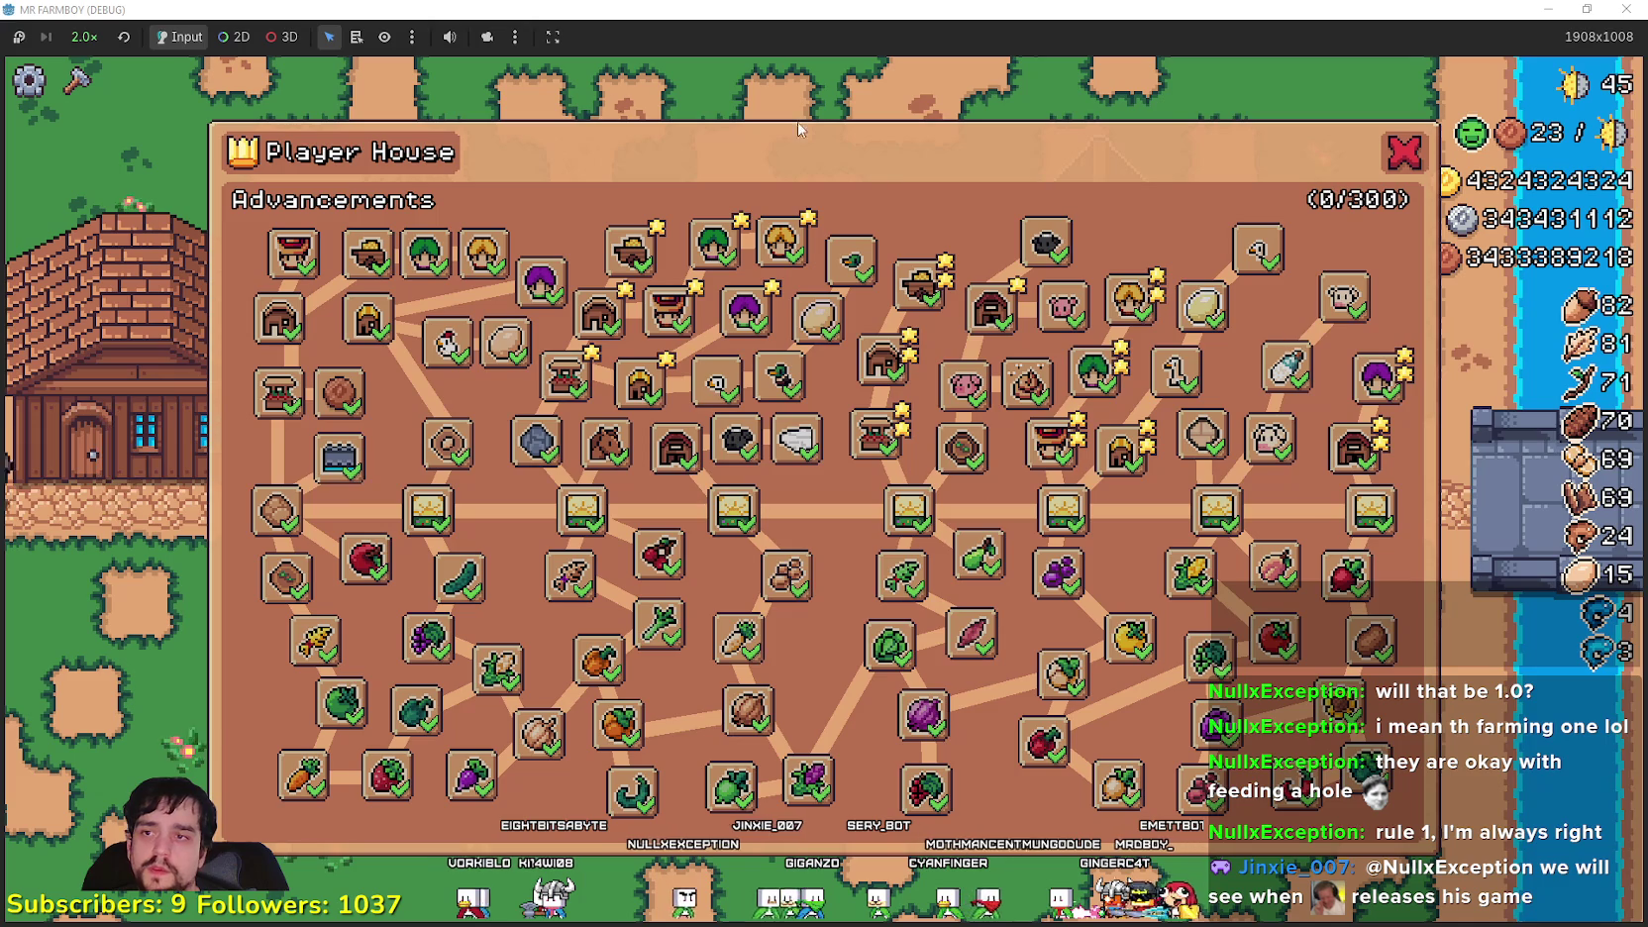
key(Escape)
- Browse the crafting recipes and check the Warehouse, House and market around the farm
key(c)
scroll(203, 621, down, 6)
key(s)
key(a)
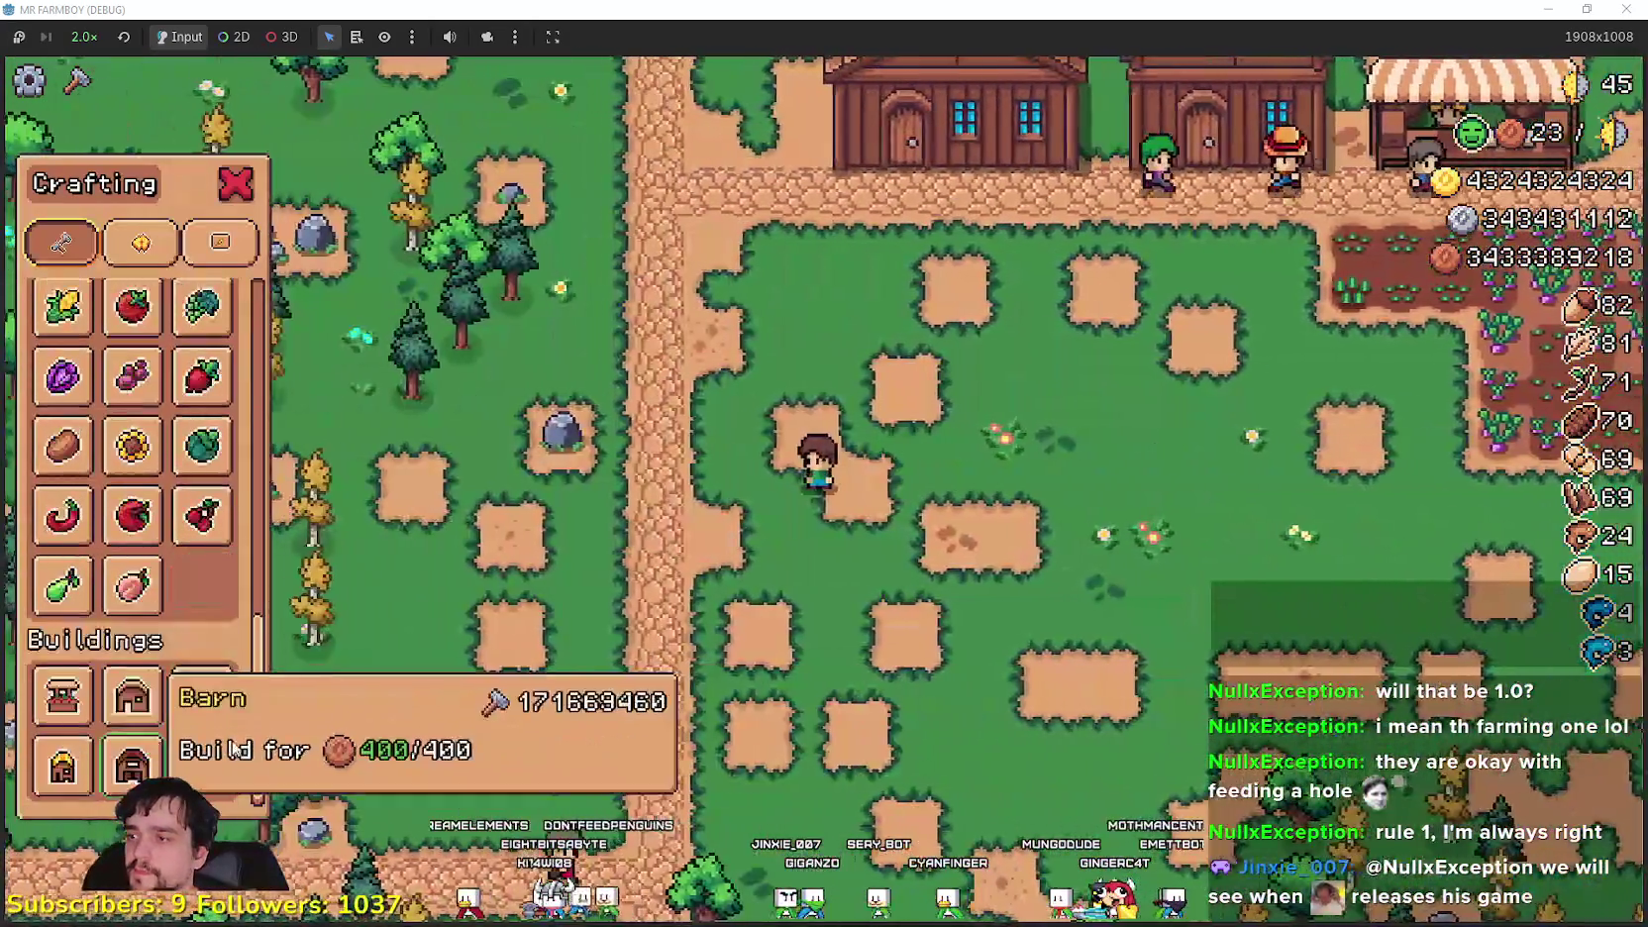
key(c)
key(w)
click(1143, 274)
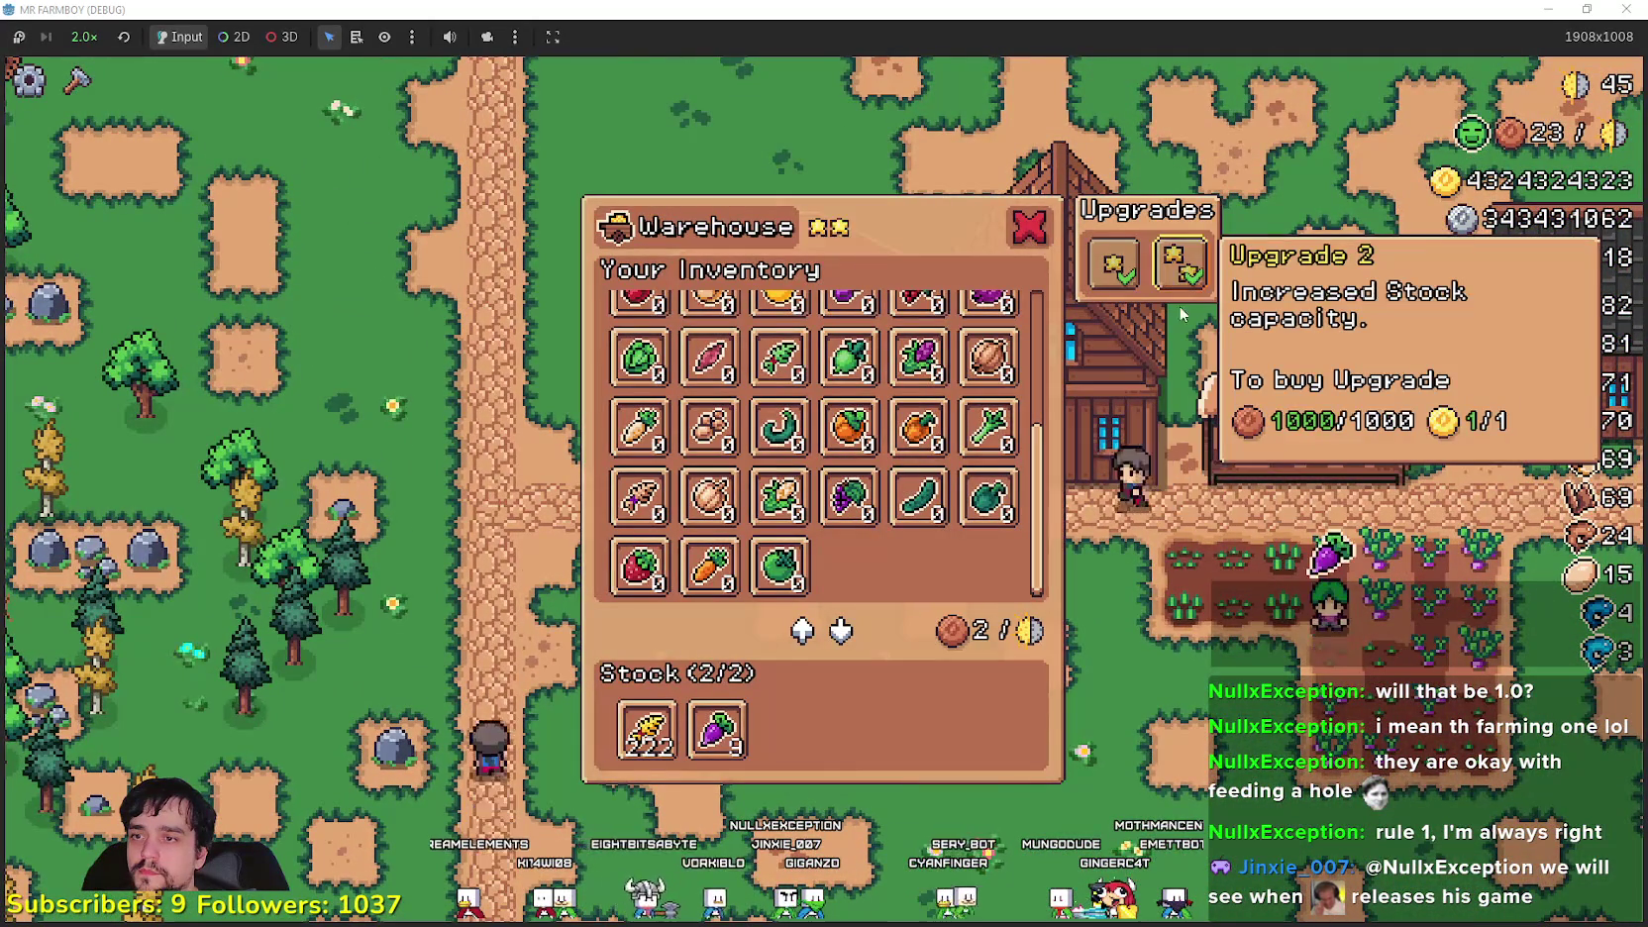
key(a)
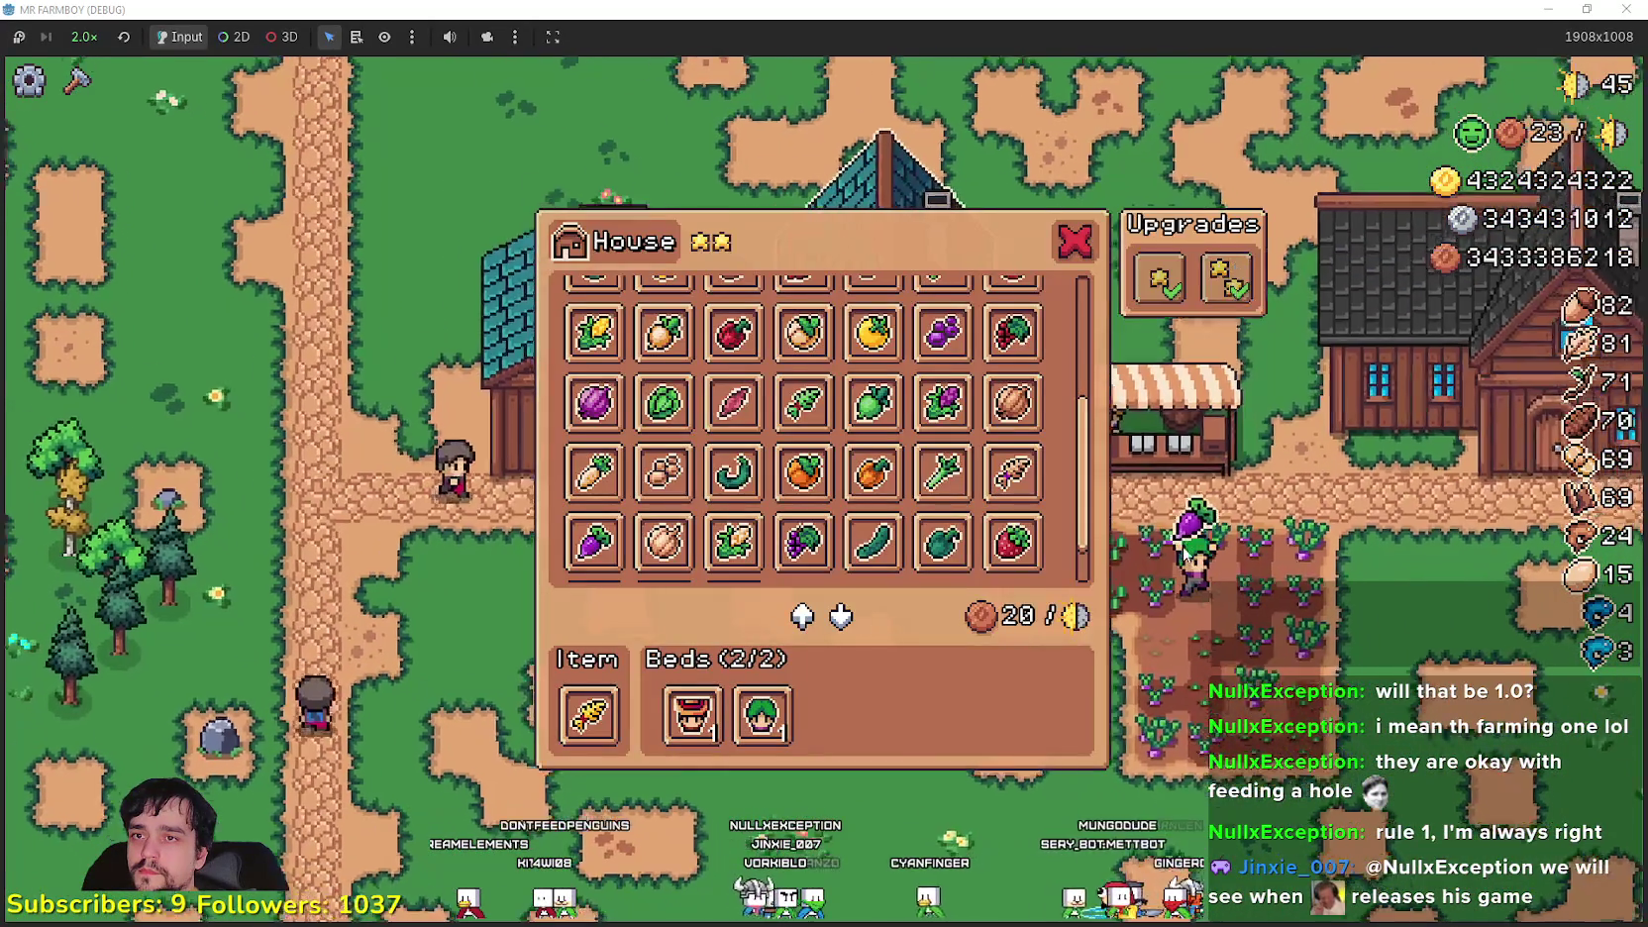
key(w)
key(s)
- Place two barns side by side on the grass west of the farm
key(c)
click(62, 765)
click(1329, 712)
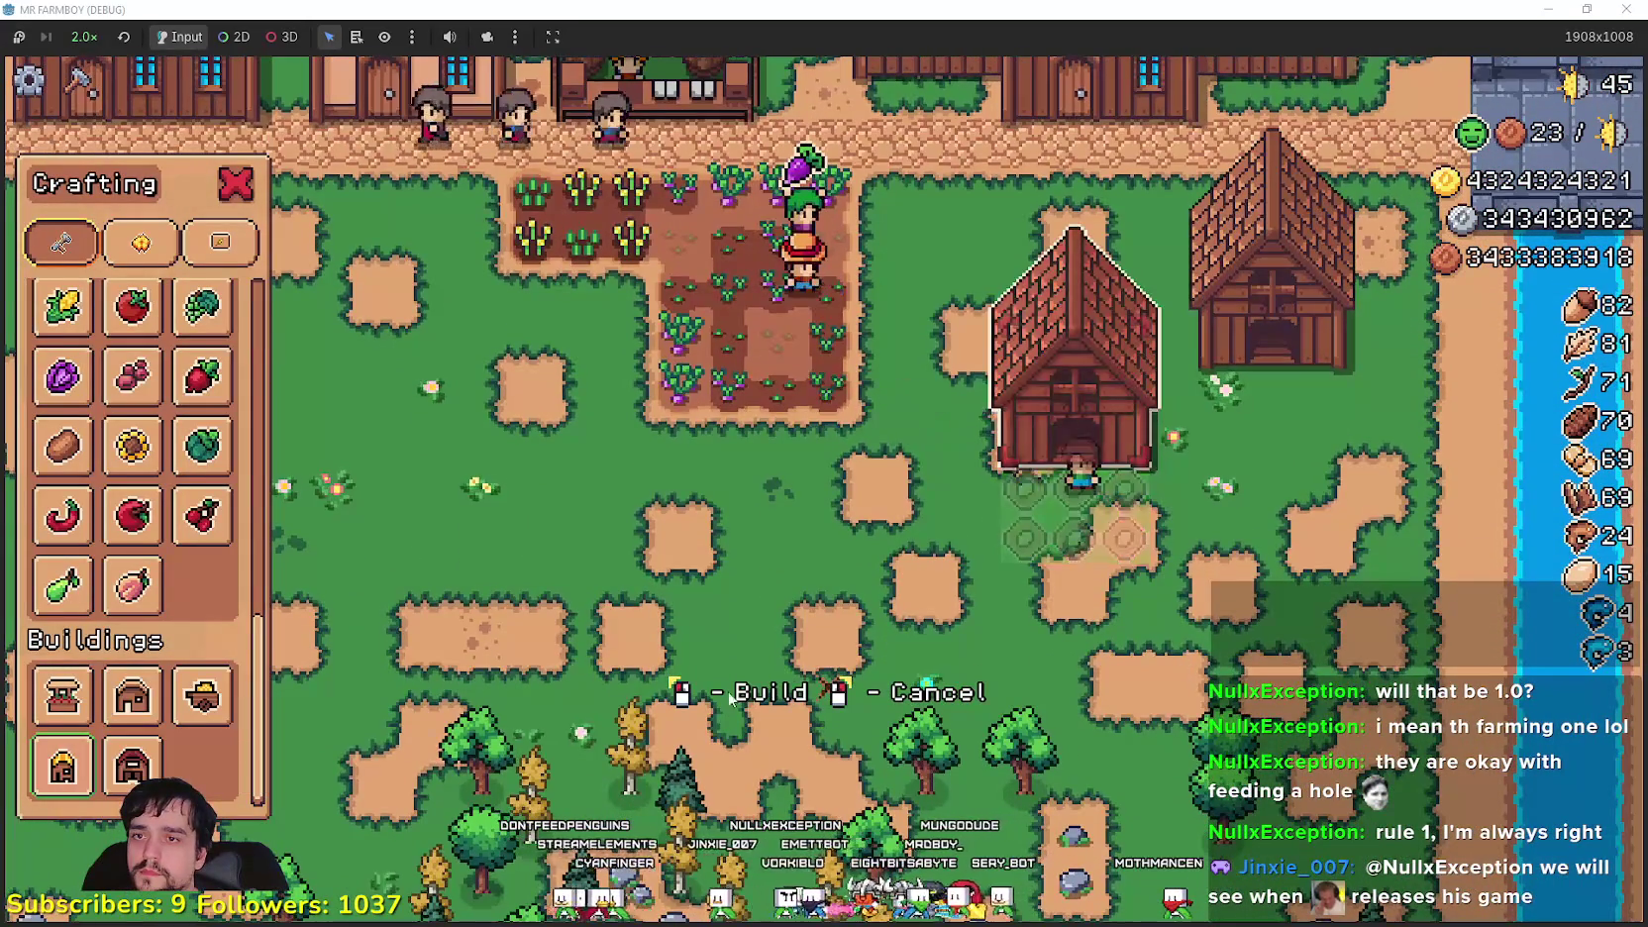
key(a)
click(132, 766)
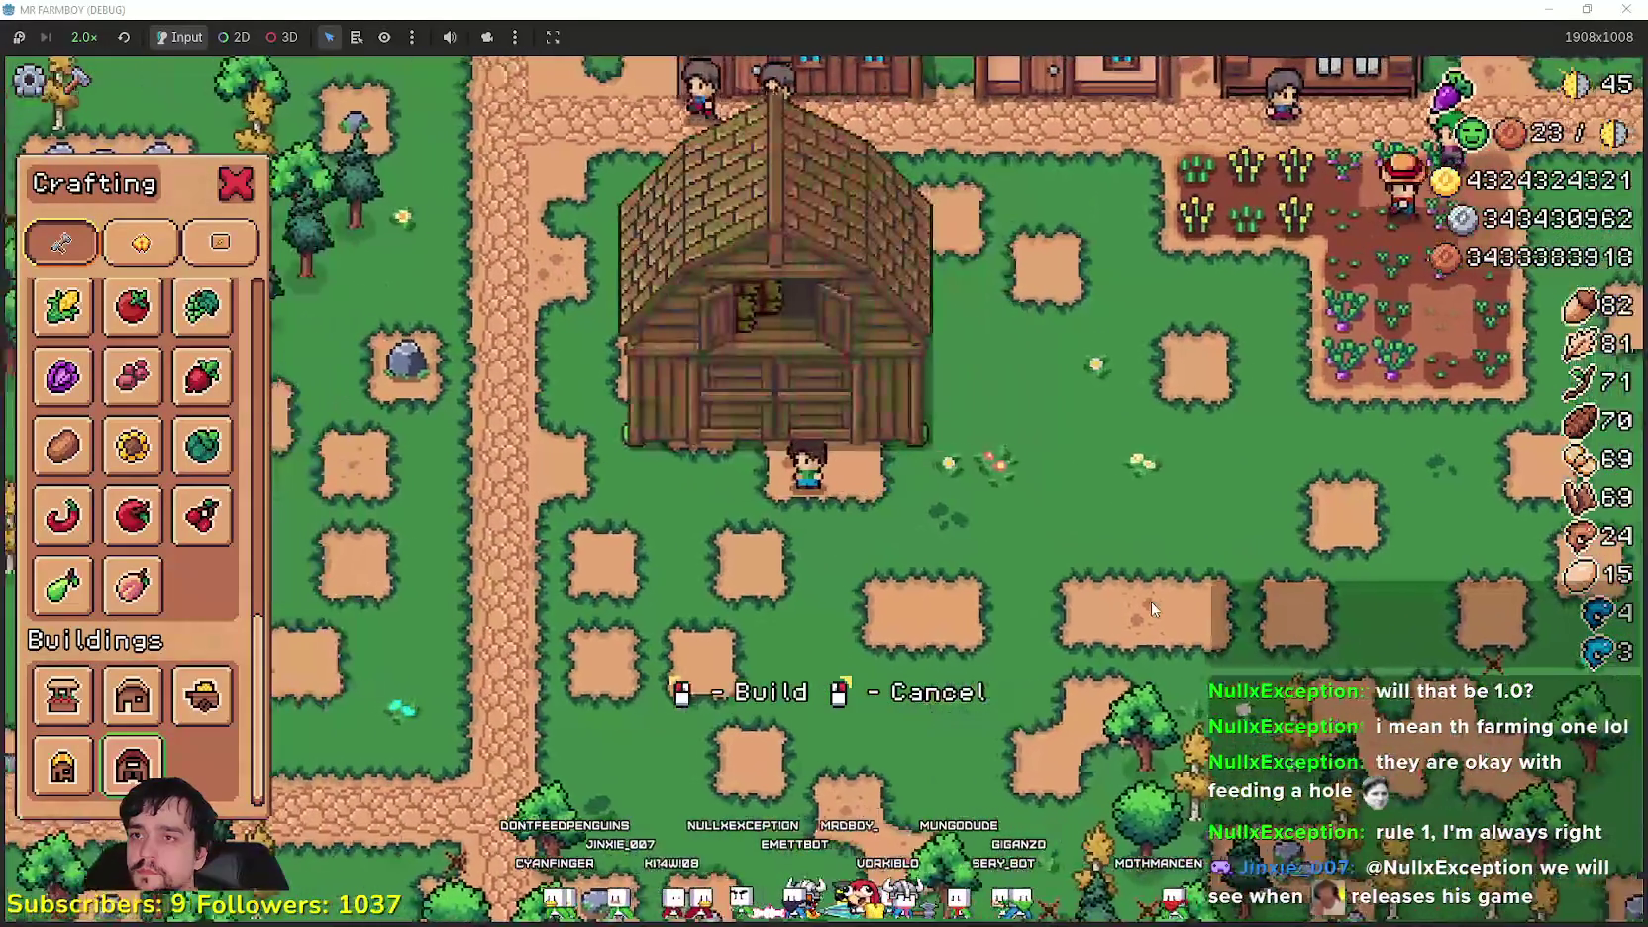
click(1152, 606)
key(d)
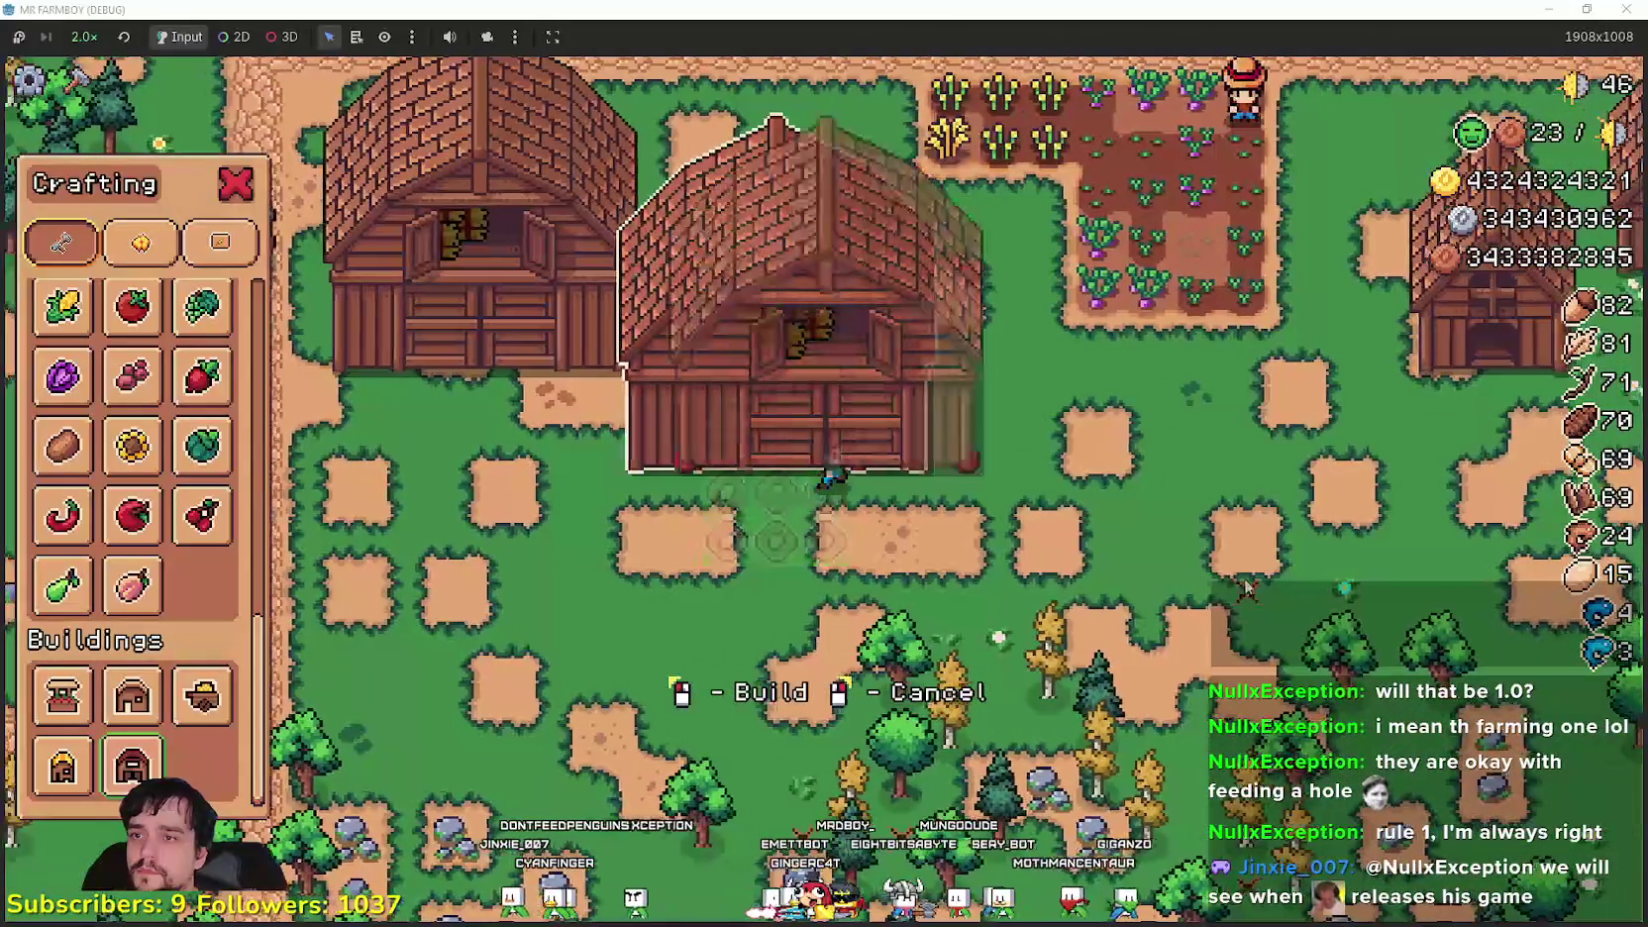
key(Escape)
- Select the Animal Tile from the Land recipes and lay two tiles near the barn
key(c)
scroll(153, 379, down, 5)
scroll(208, 373, up, 1)
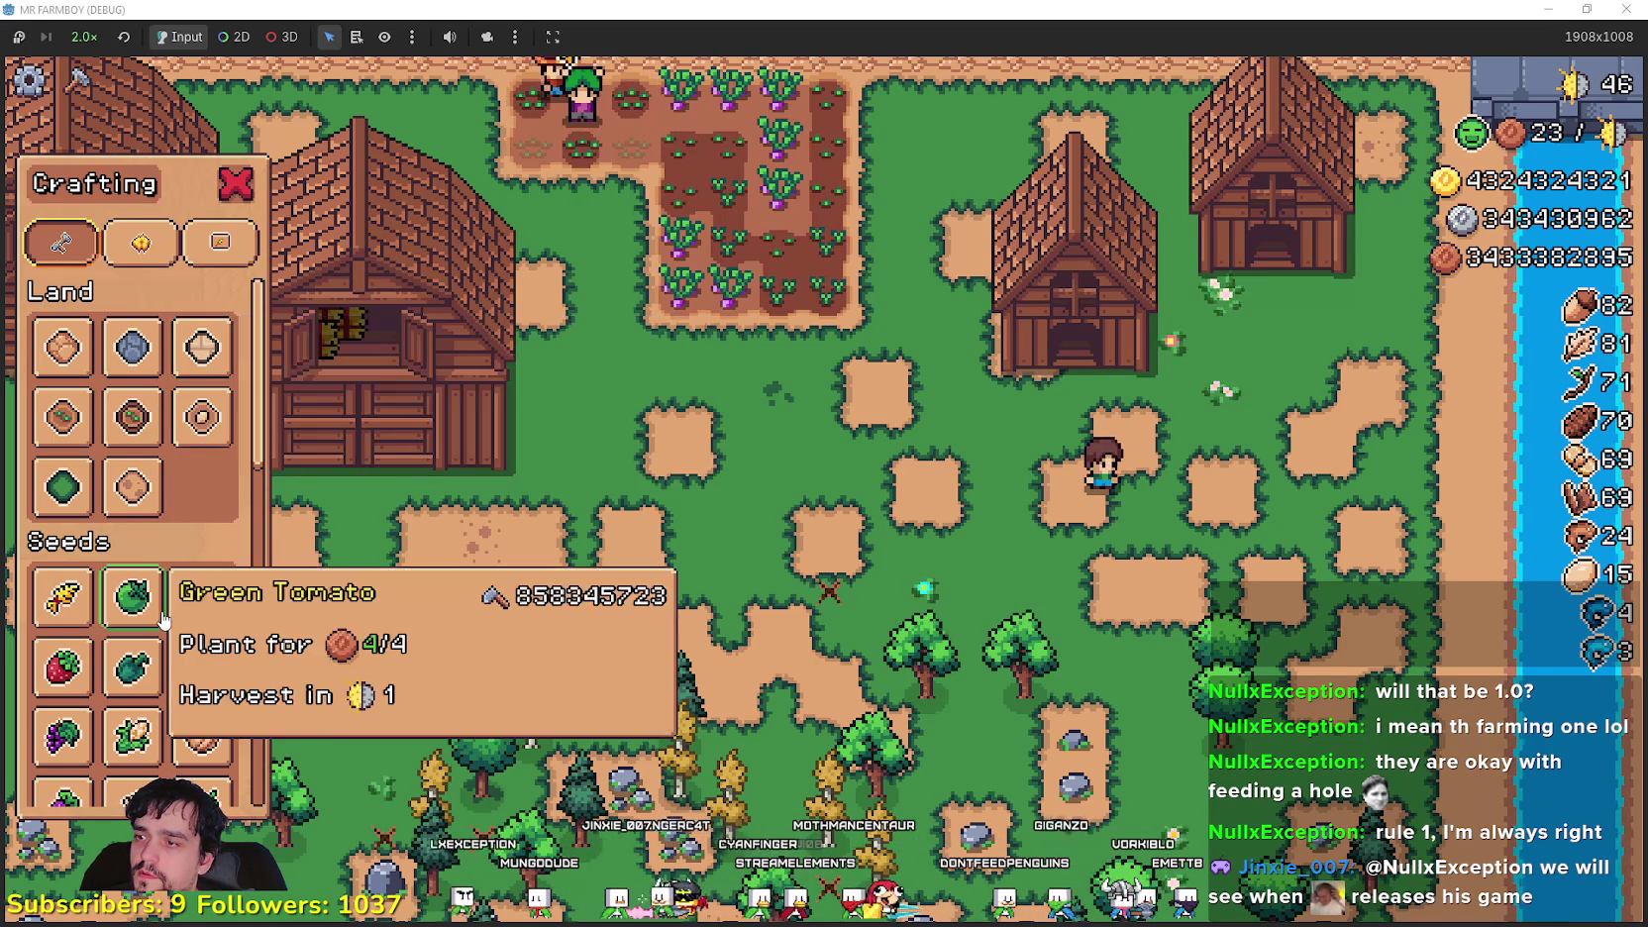
scroll(258, 357, down, 5)
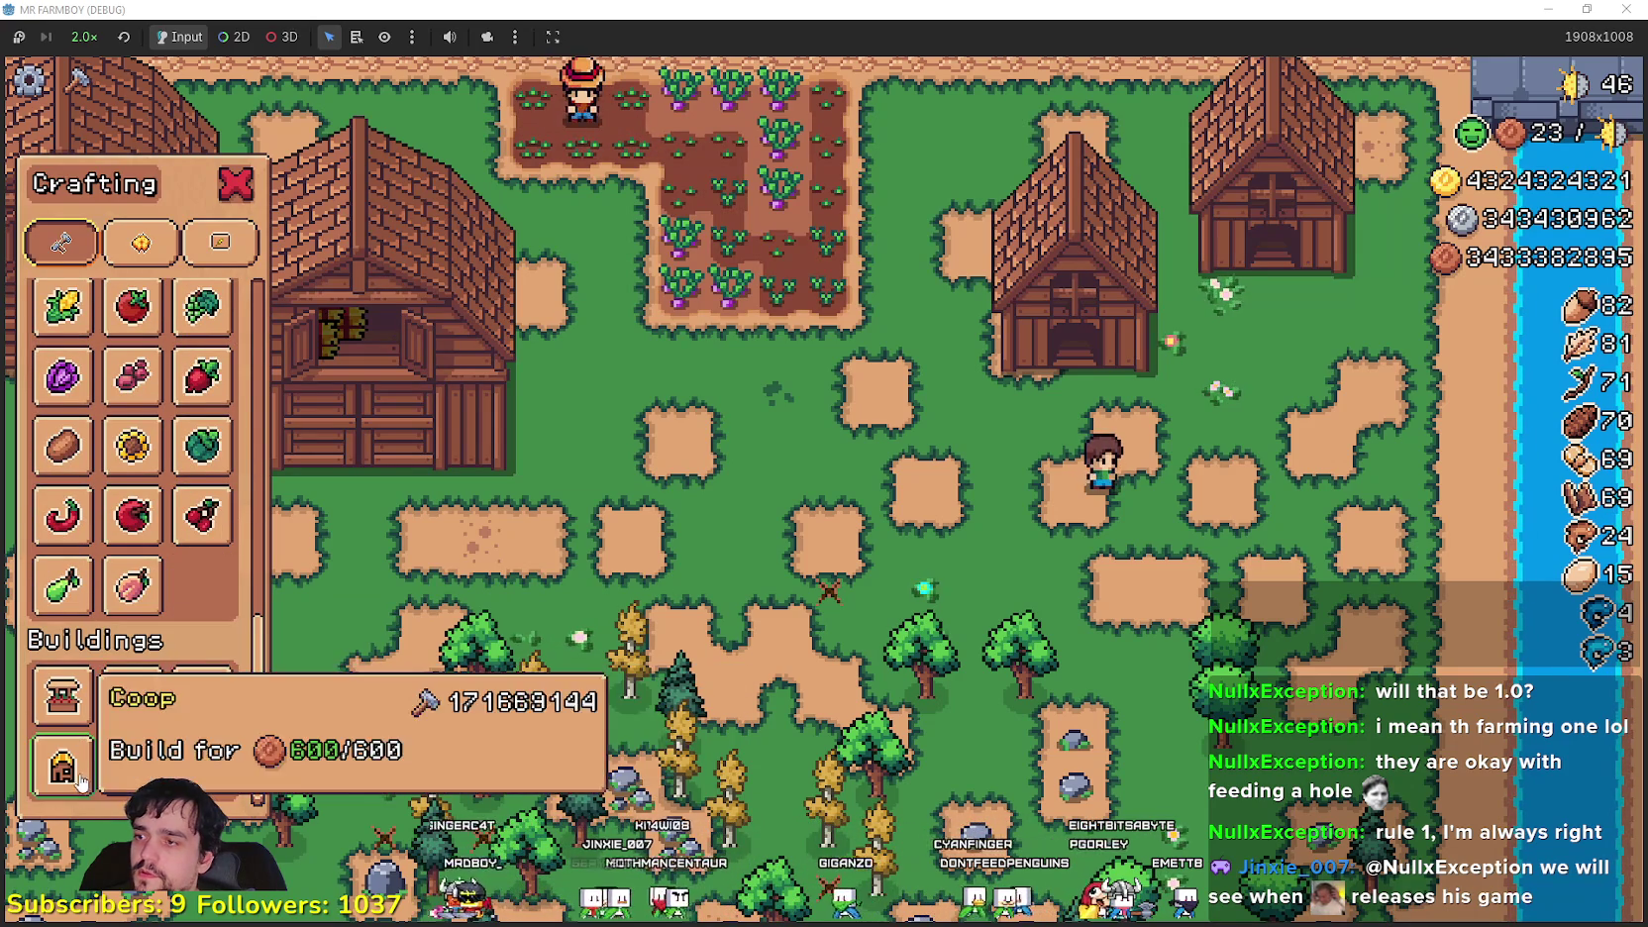
scroll(262, 745, up, 5)
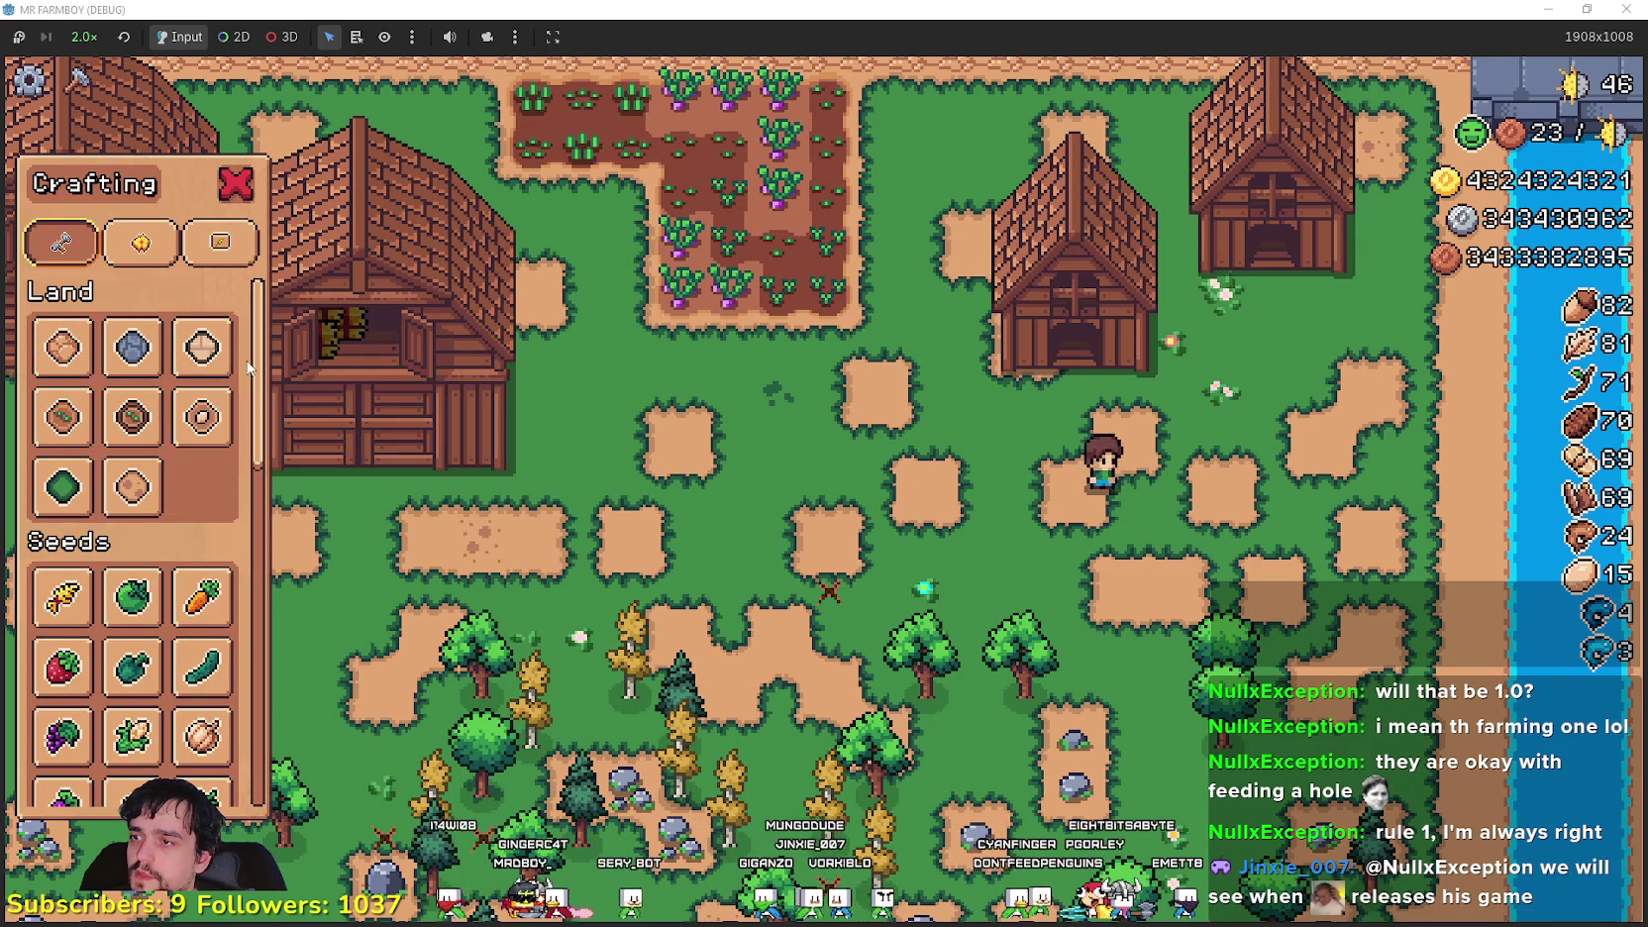
scroll(272, 632, down, 4)
scroll(268, 654, down, 3)
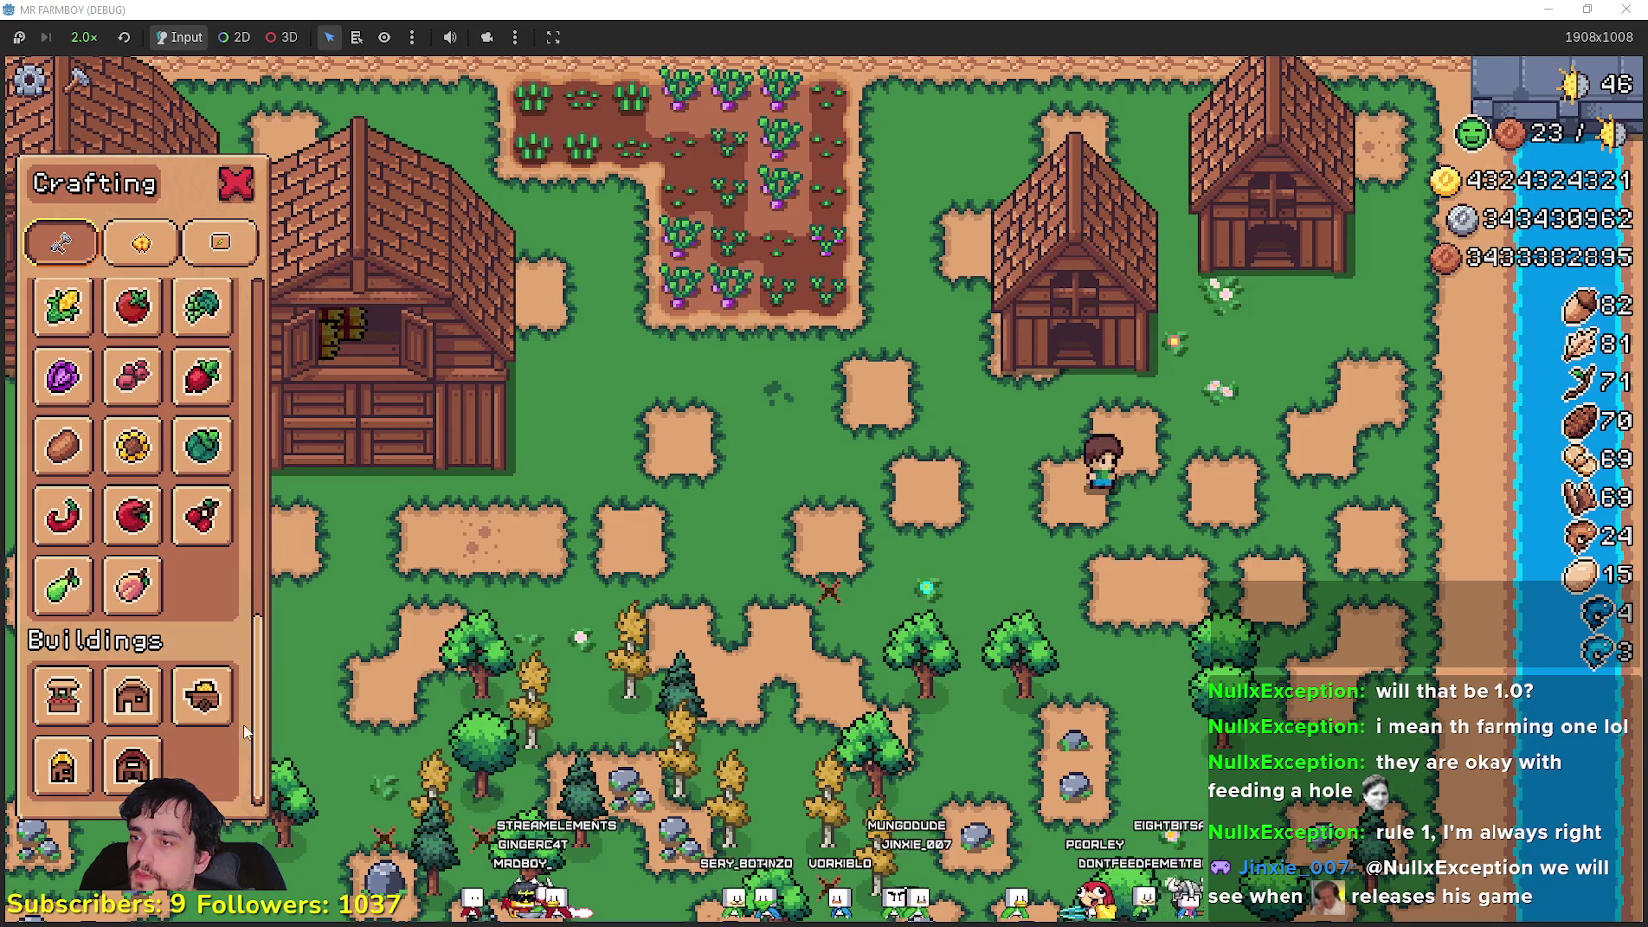
scroll(252, 735, up, 7)
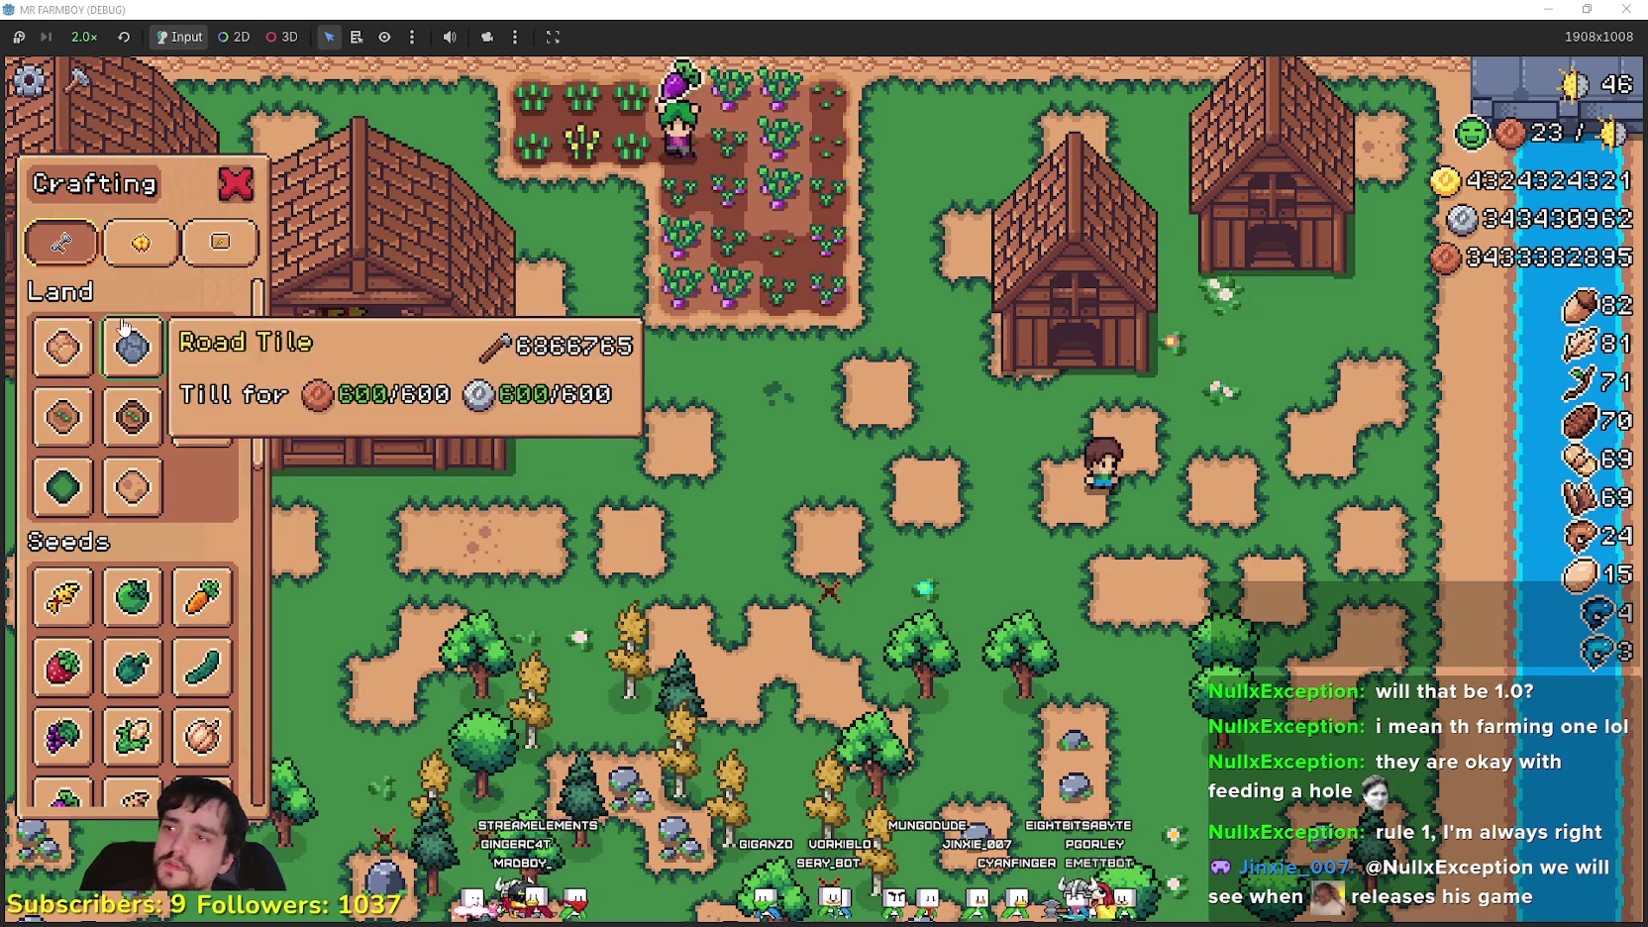
click(202, 416)
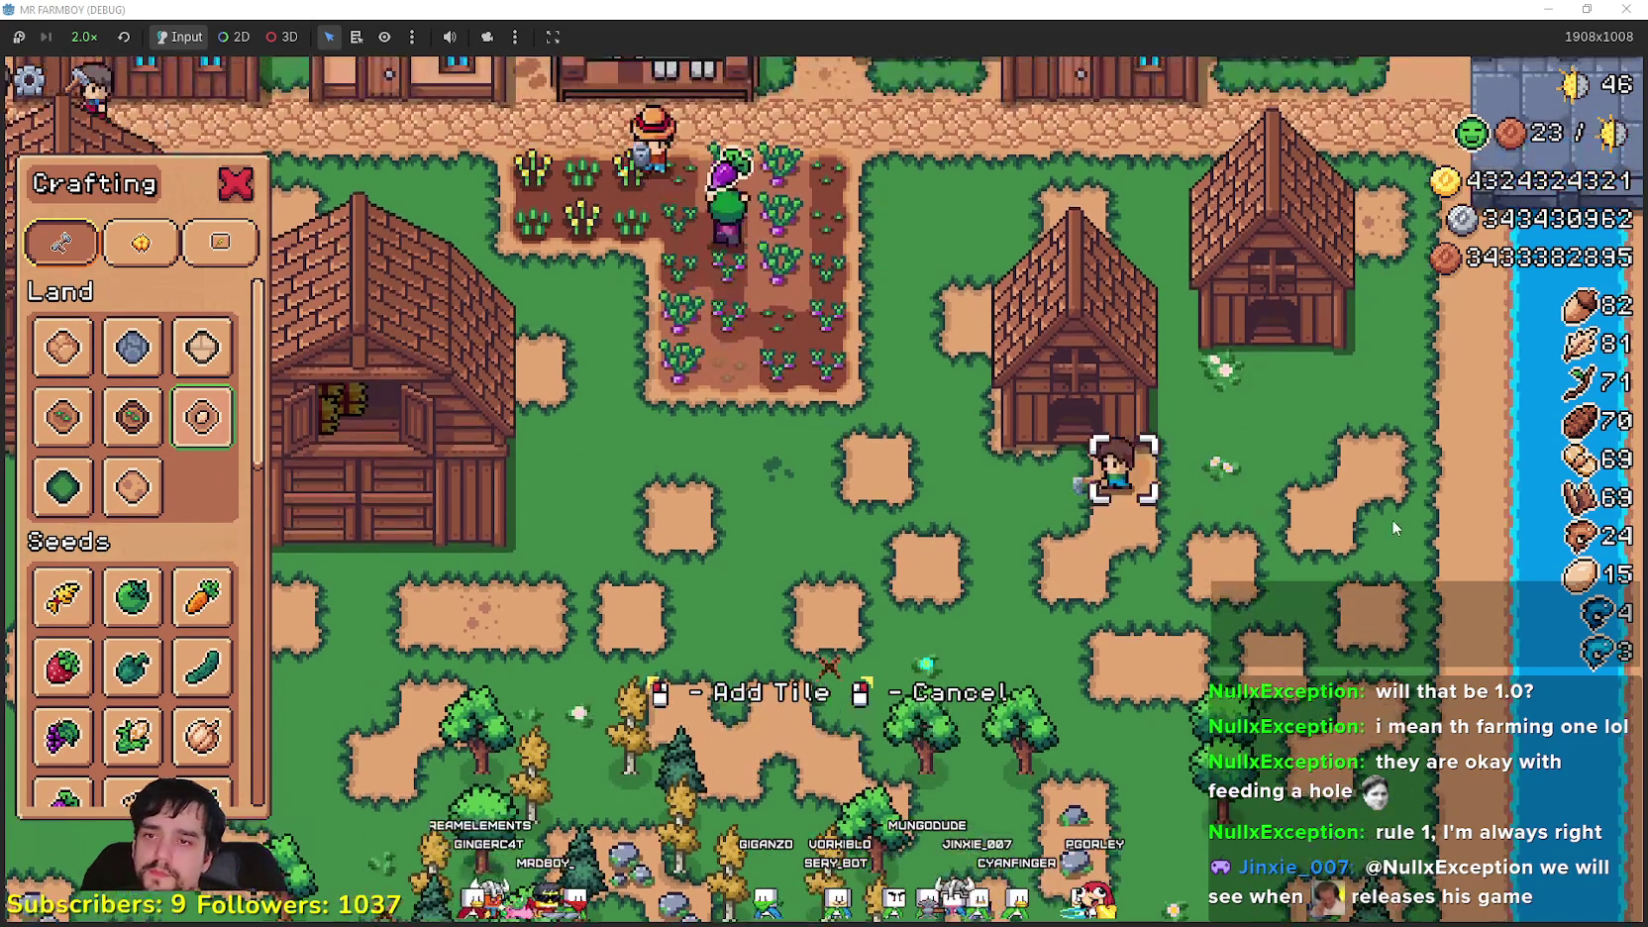
key(a)
click(1180, 459)
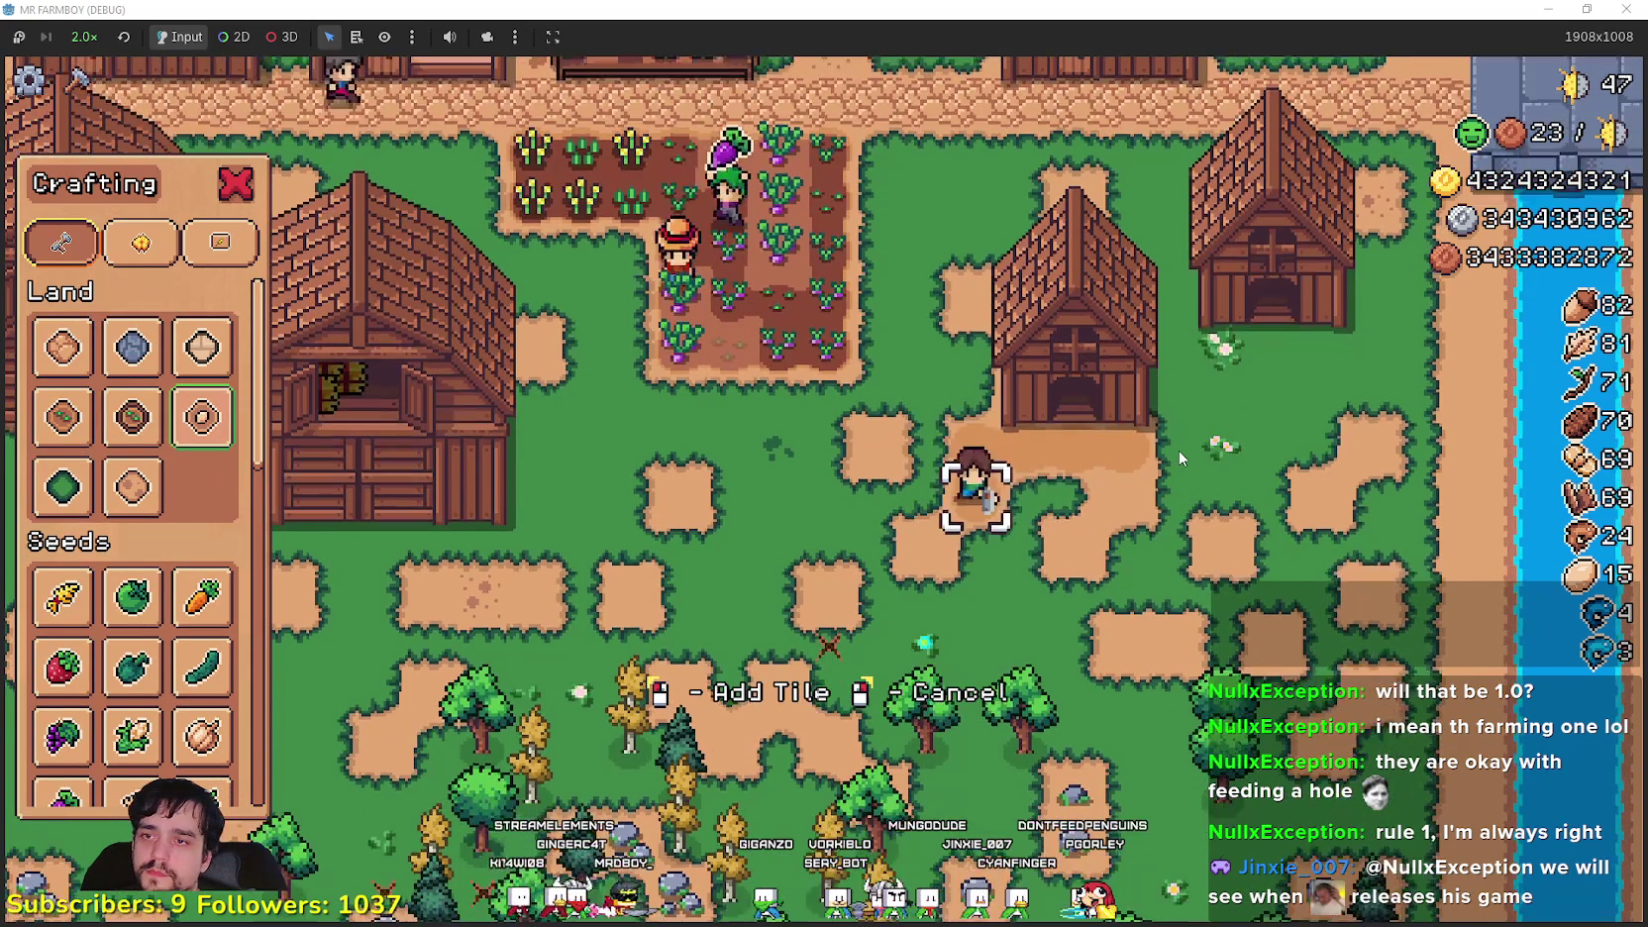
key(d)
key(w)
key(s)
click(1179, 459)
- Lay three more dirt animal tiles beside the right-hand building
key(a)
key(a)
key(w)
key(d)
click(1323, 483)
key(d)
click(1322, 483)
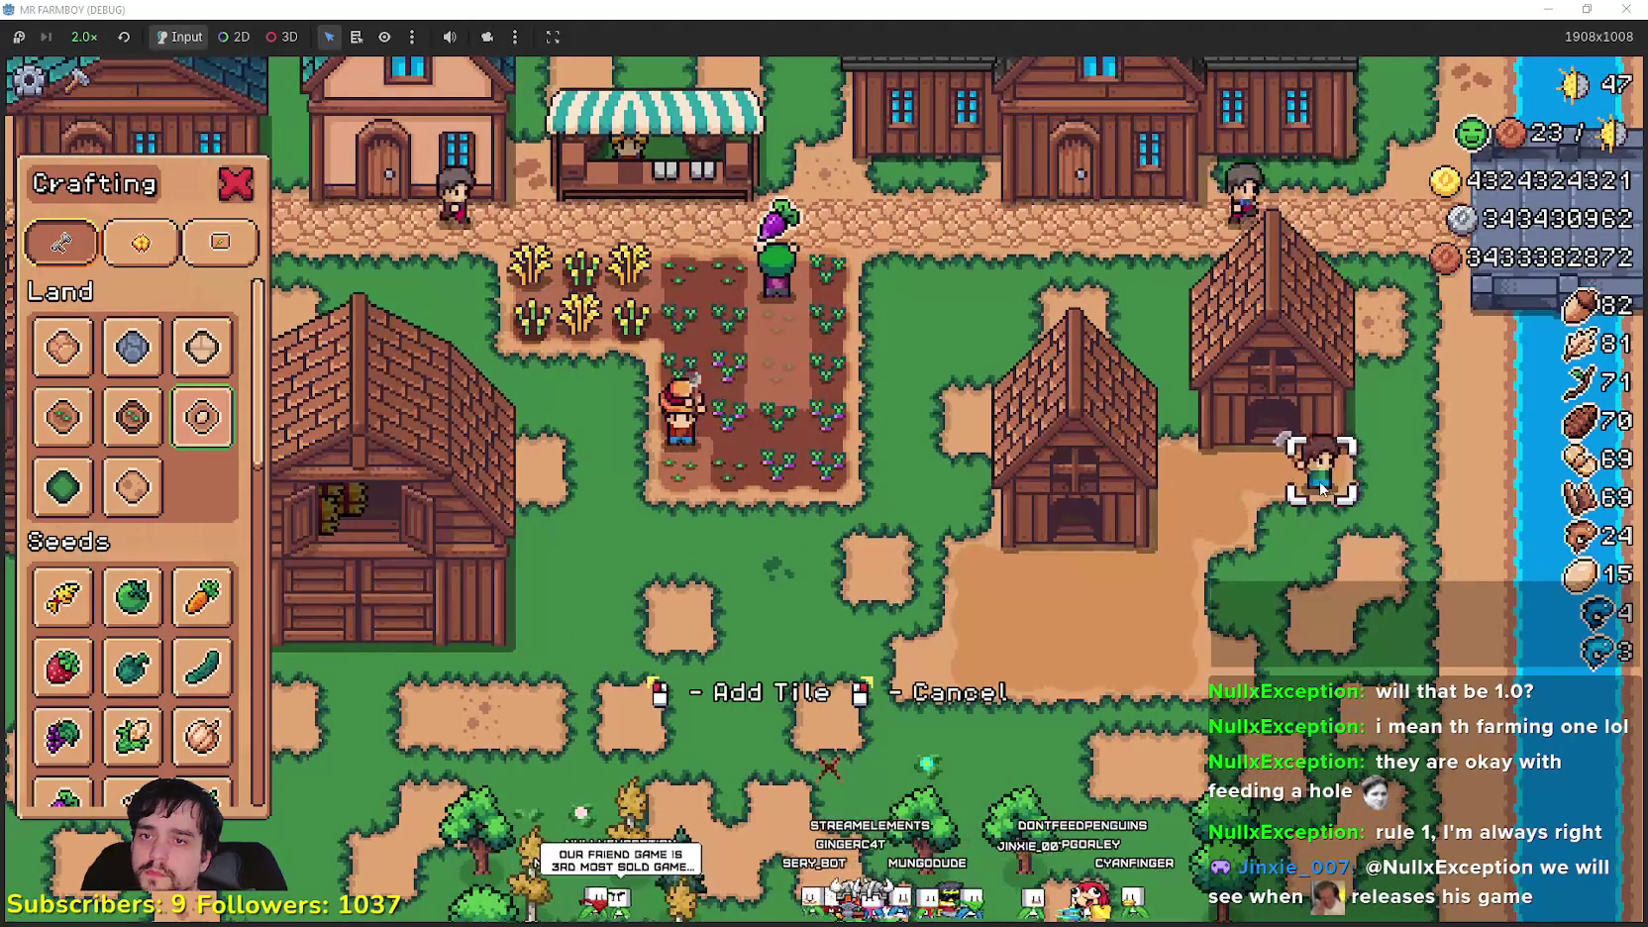
key(s)
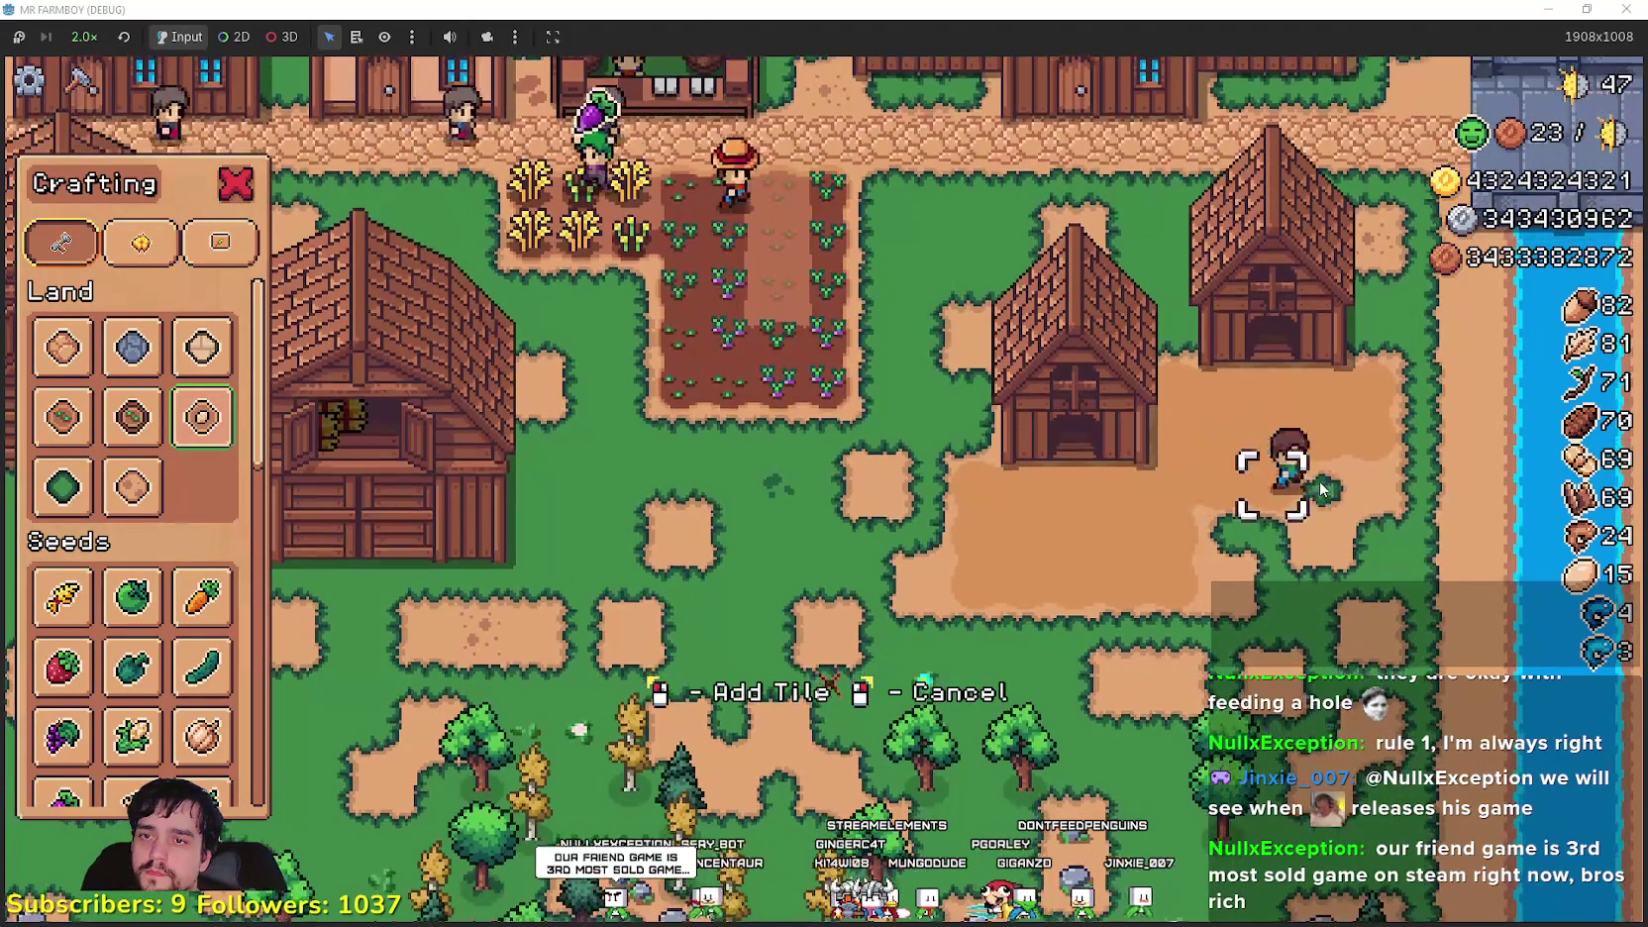
click(1319, 483)
- Close the recipes, walk to the Coop, and open its animal shop
key(a)
key(Escape)
key(d)
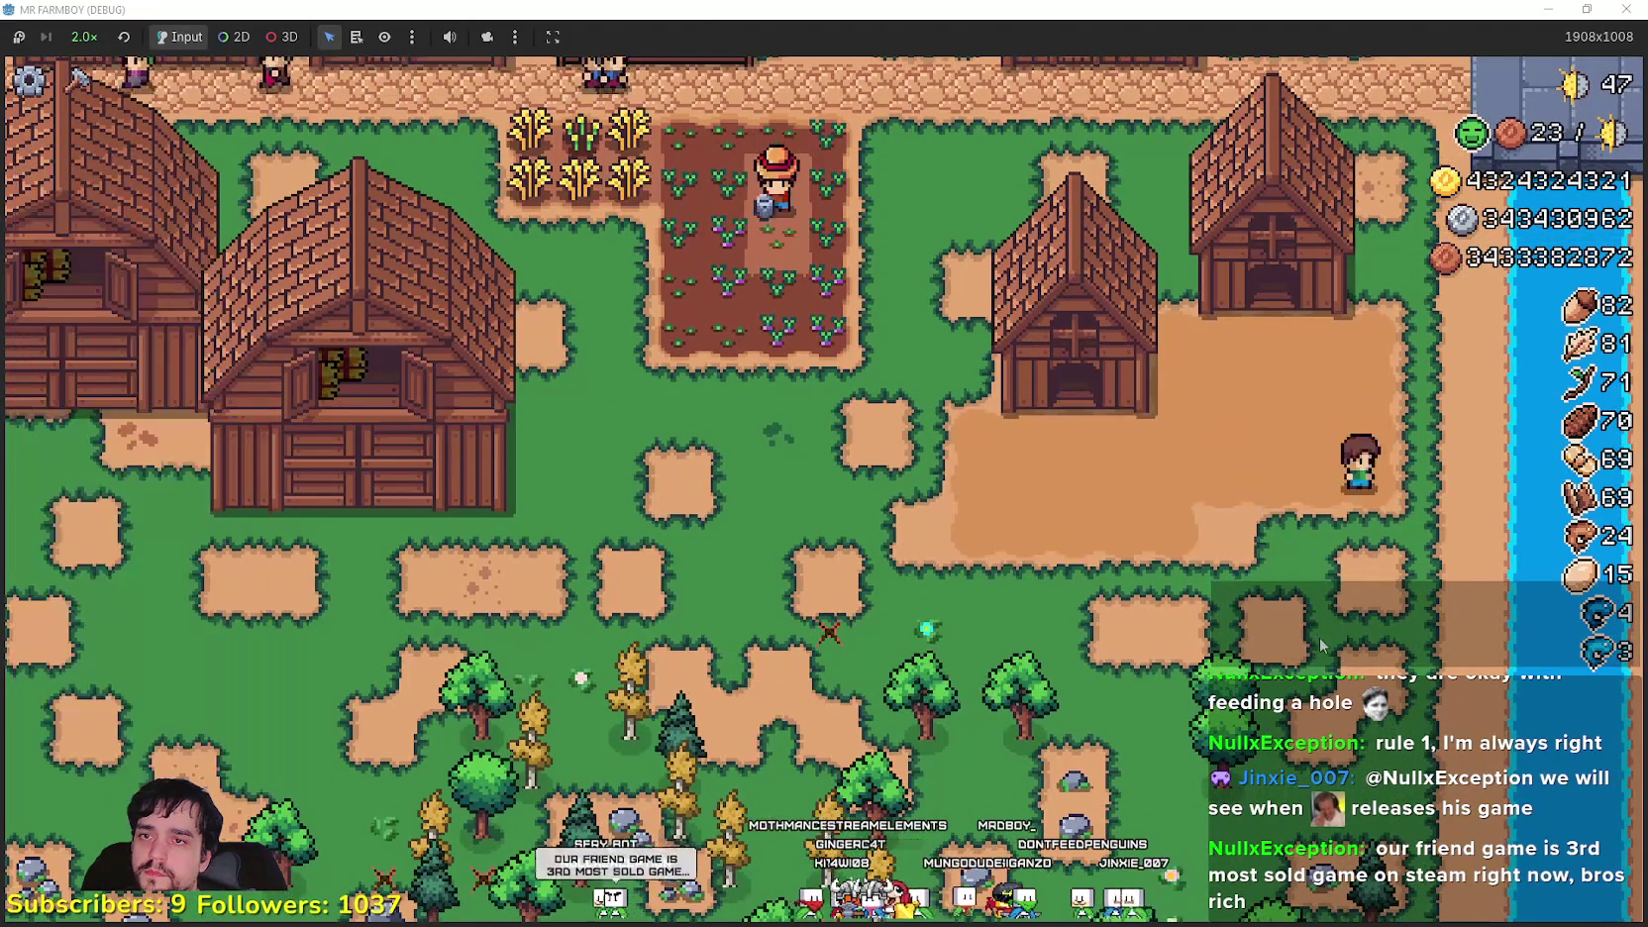
key(w)
scroll(605, 345, up, 2)
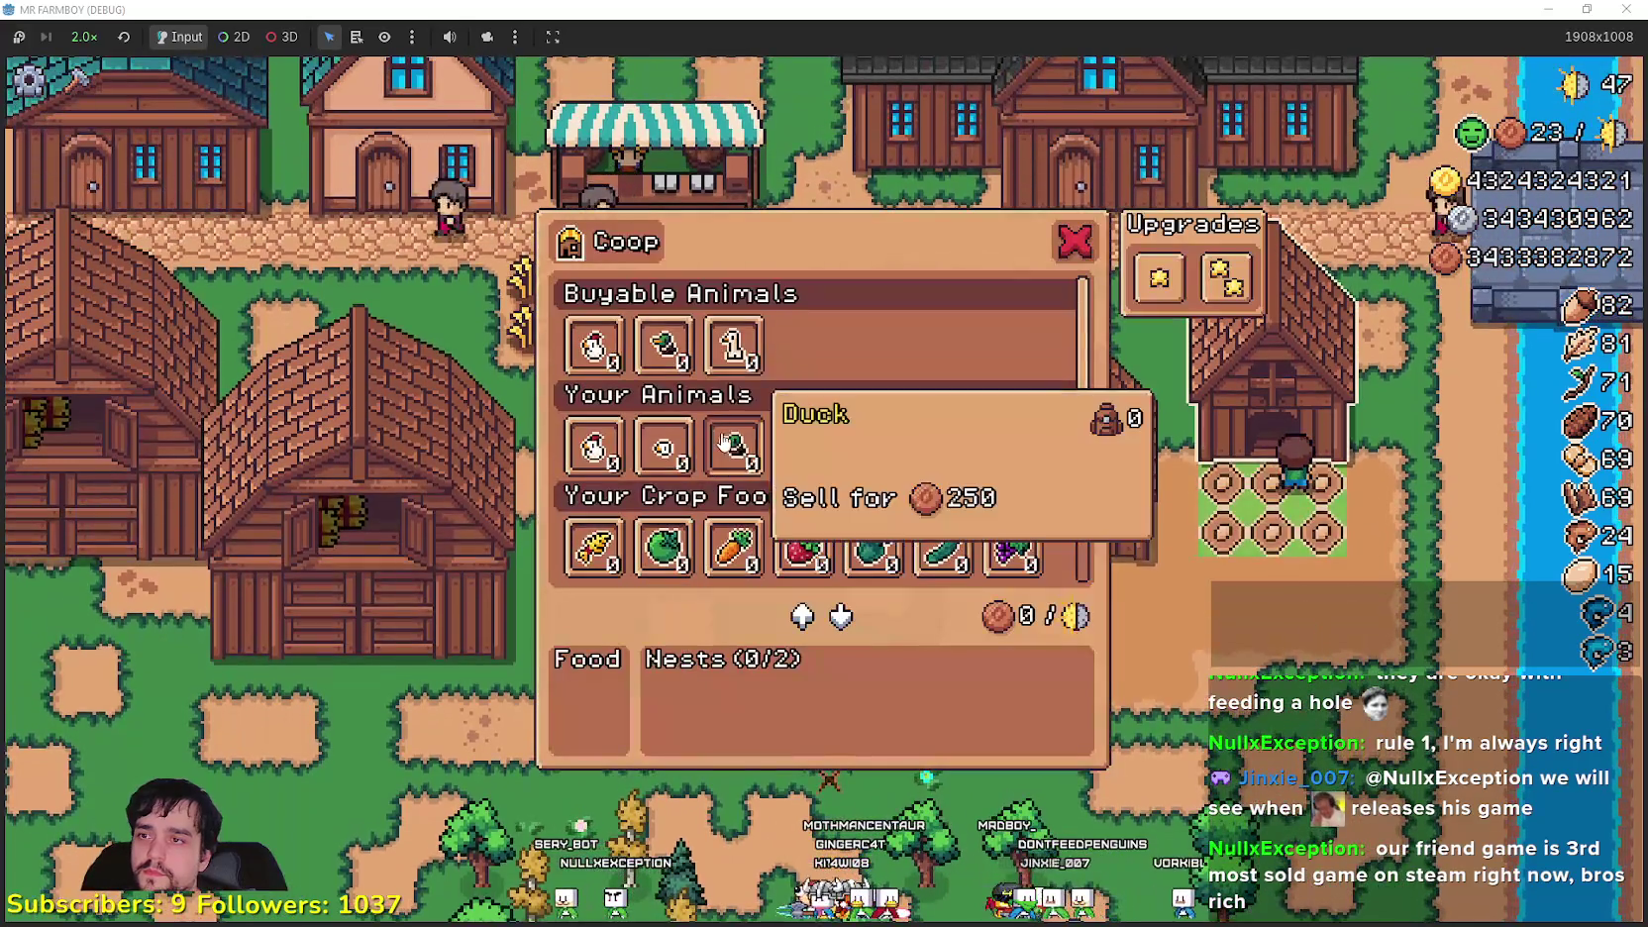
- Buy a chicken, both Coop upgrades, another chicken, two ducks and a goose, then reset with F5
click(599, 347)
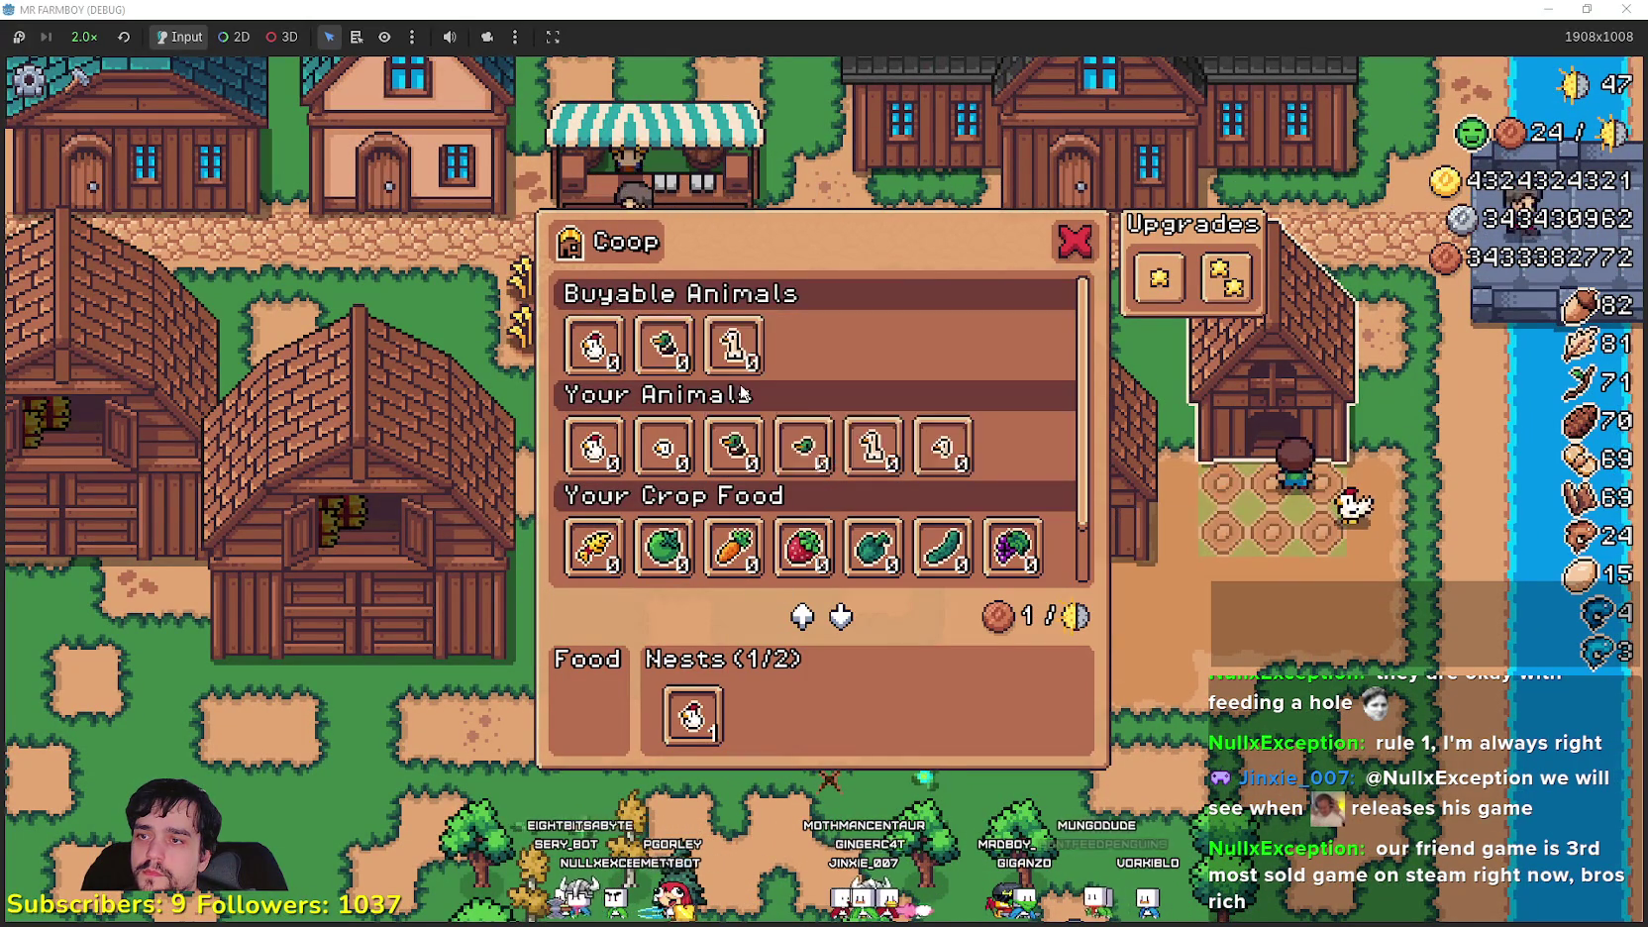
click(1159, 279)
click(1233, 283)
click(594, 347)
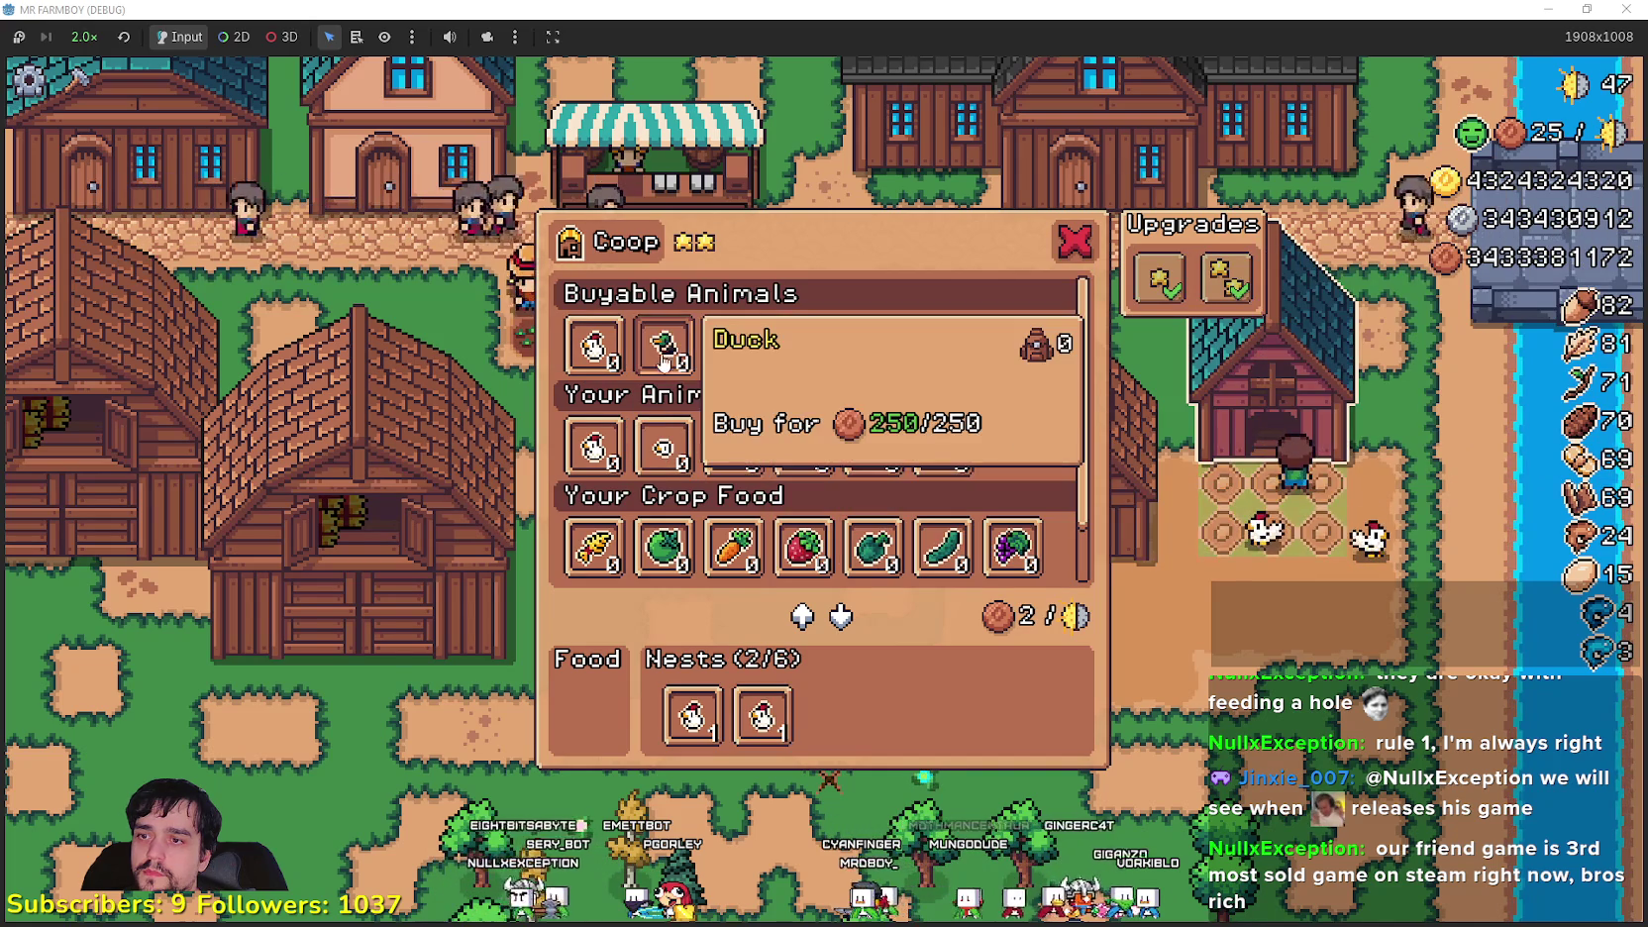
double_click(662, 359)
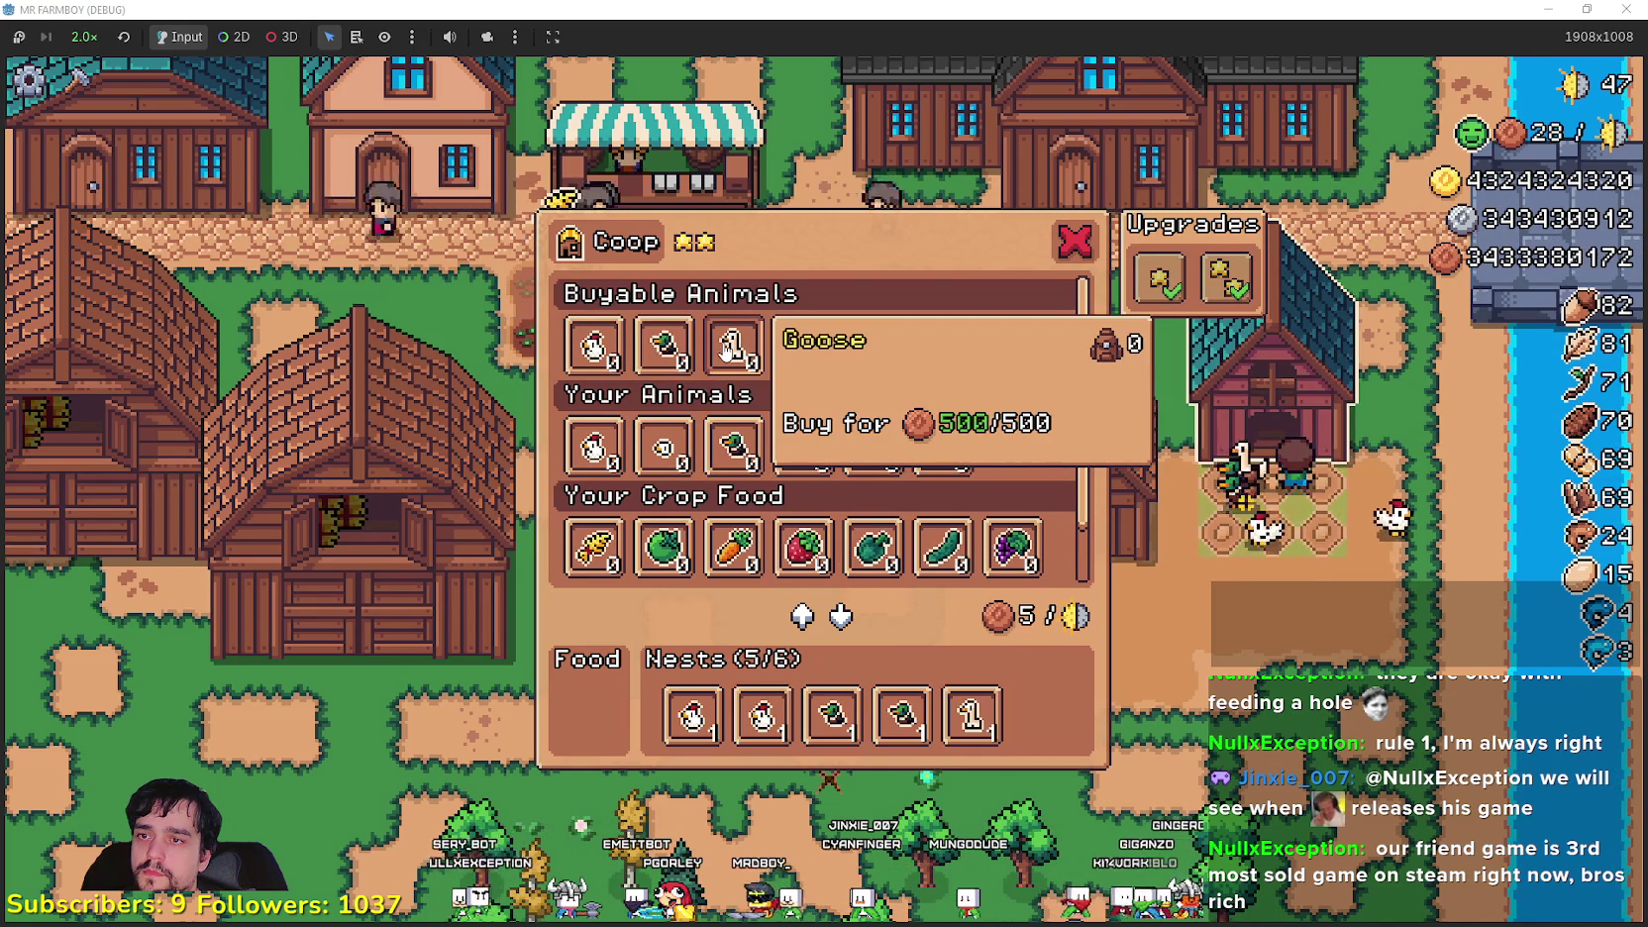
click(733, 346)
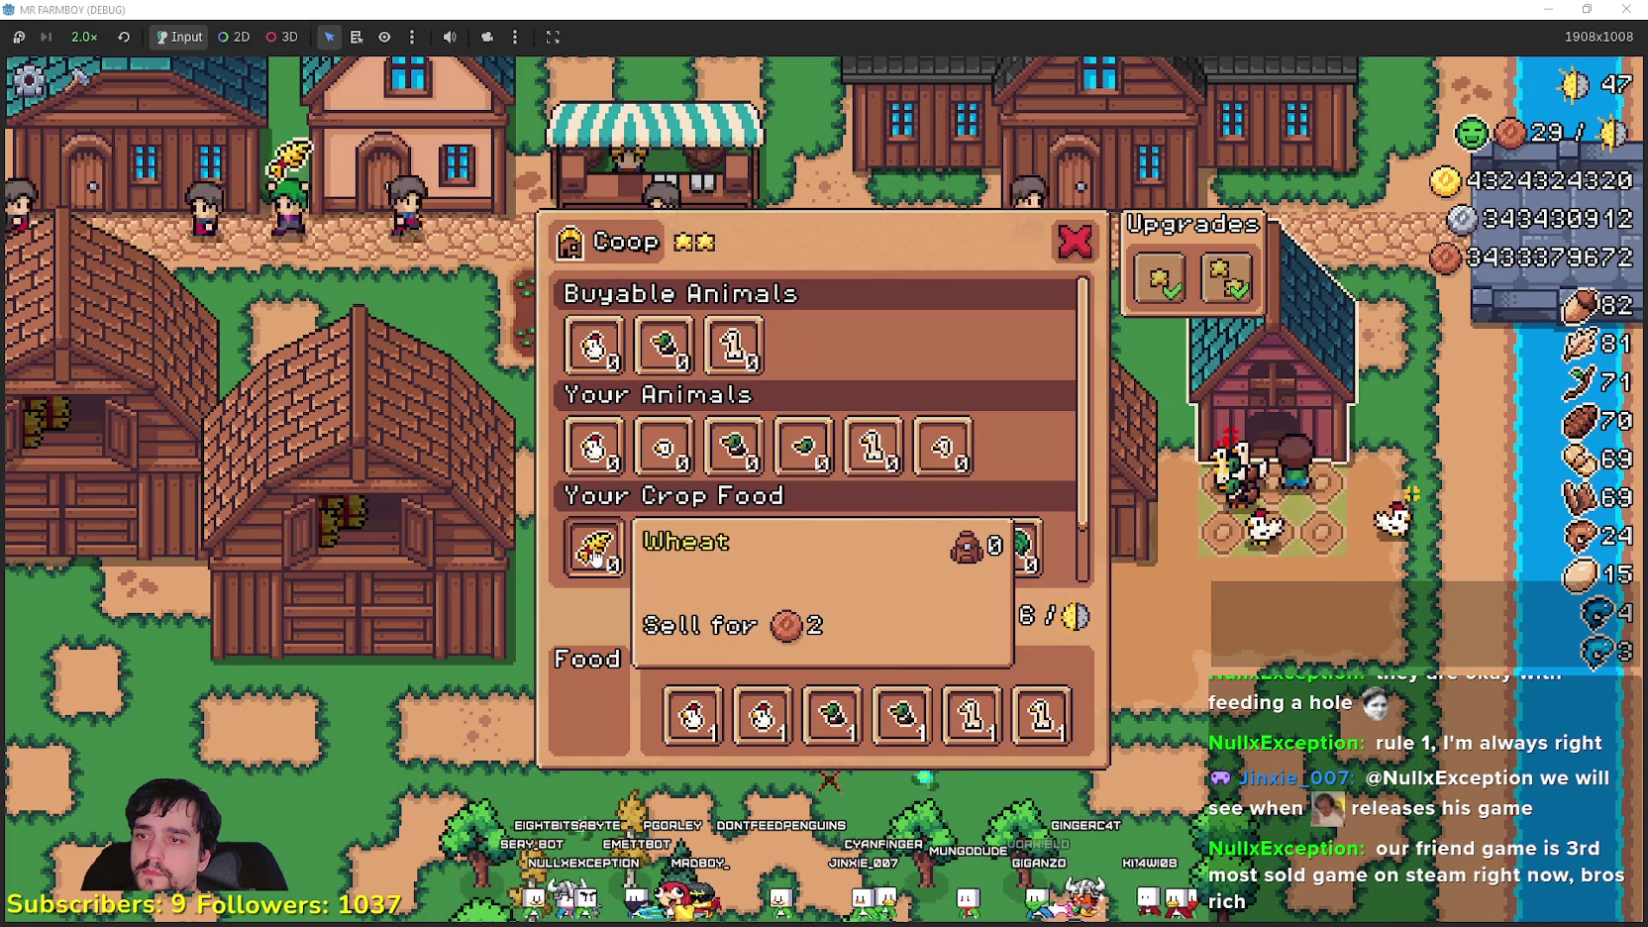
key(F5)
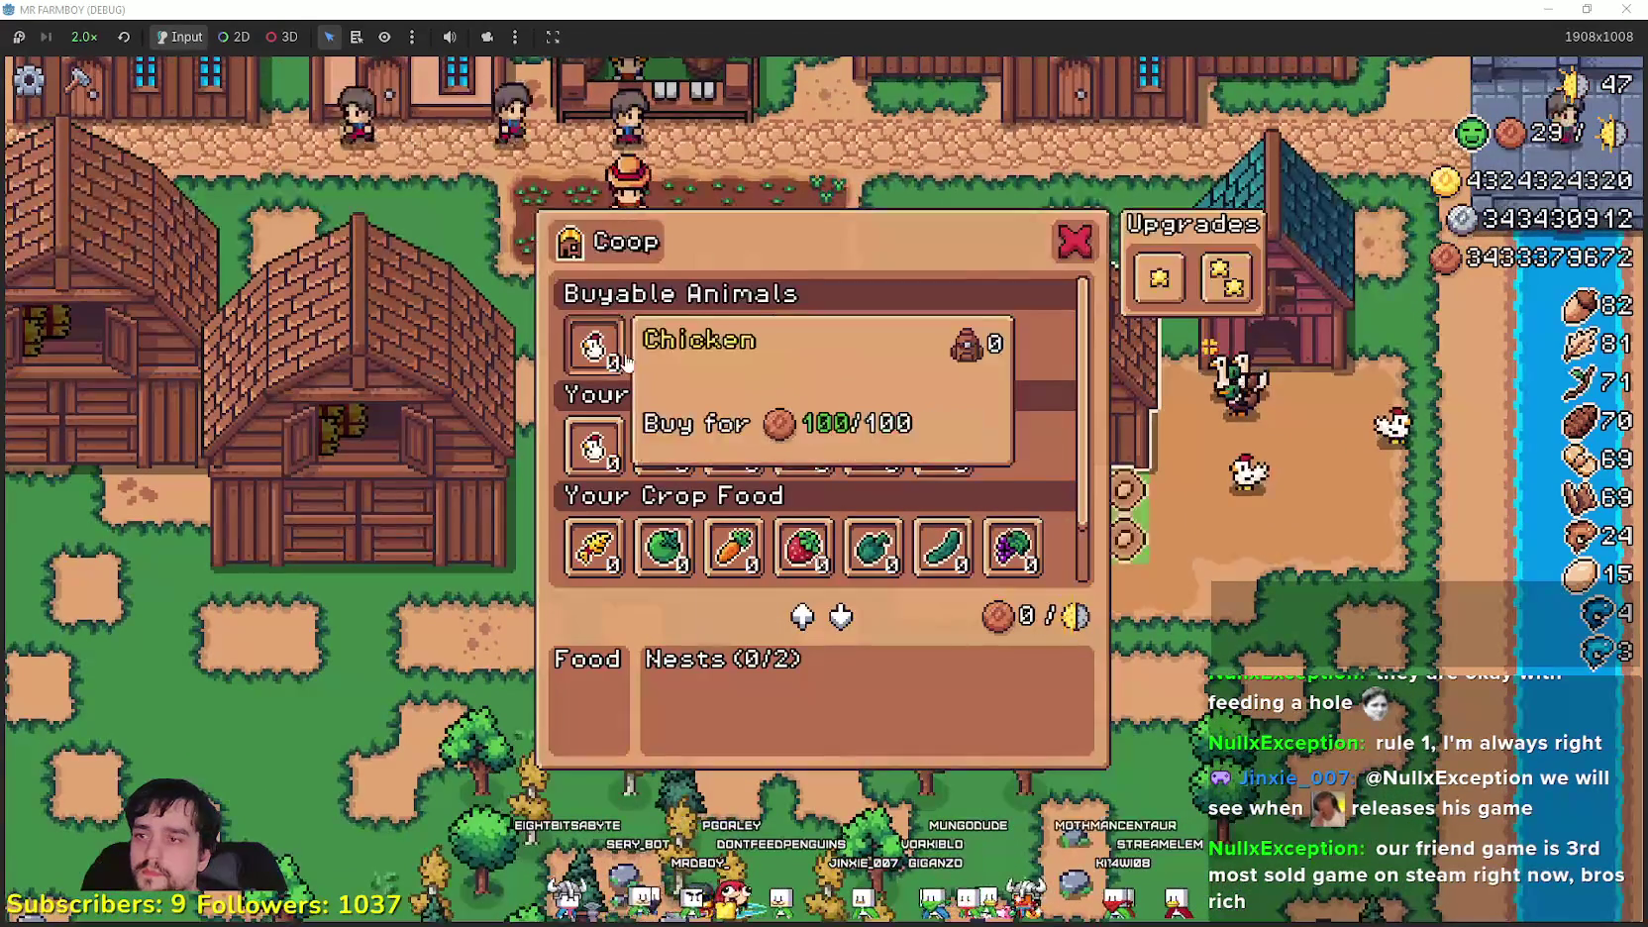
- After the reset, buy both Coop upgrades and fill all six nests with chickens, ducks and geese
click(595, 346)
click(1161, 282)
click(1164, 282)
click(594, 346)
double_click(663, 347)
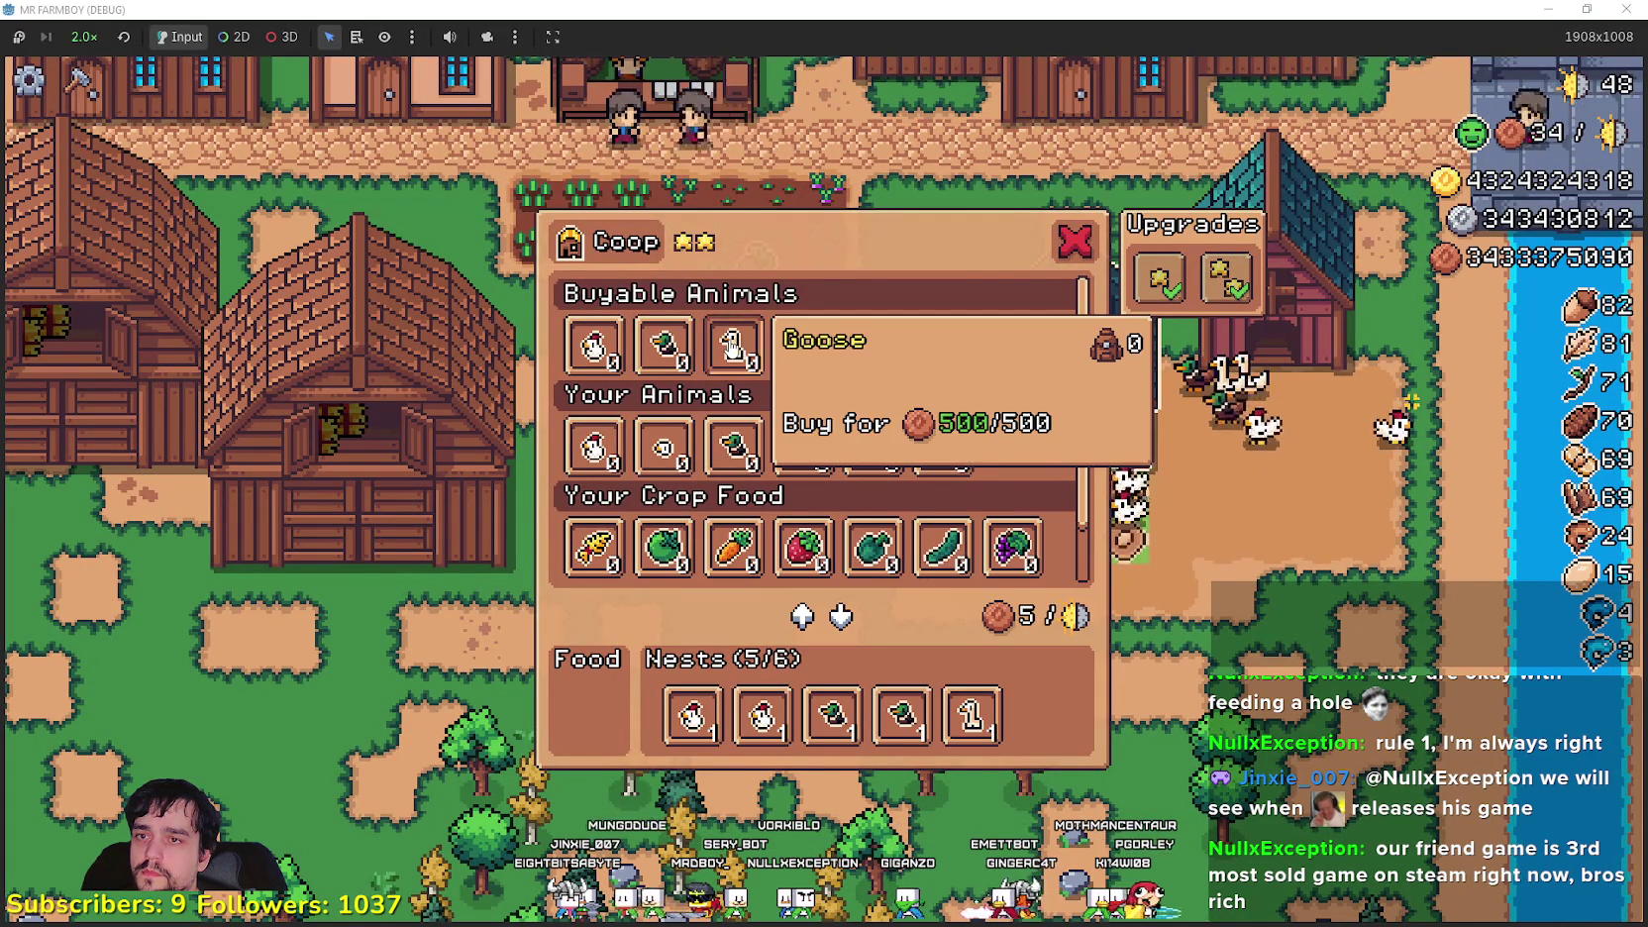
click(733, 346)
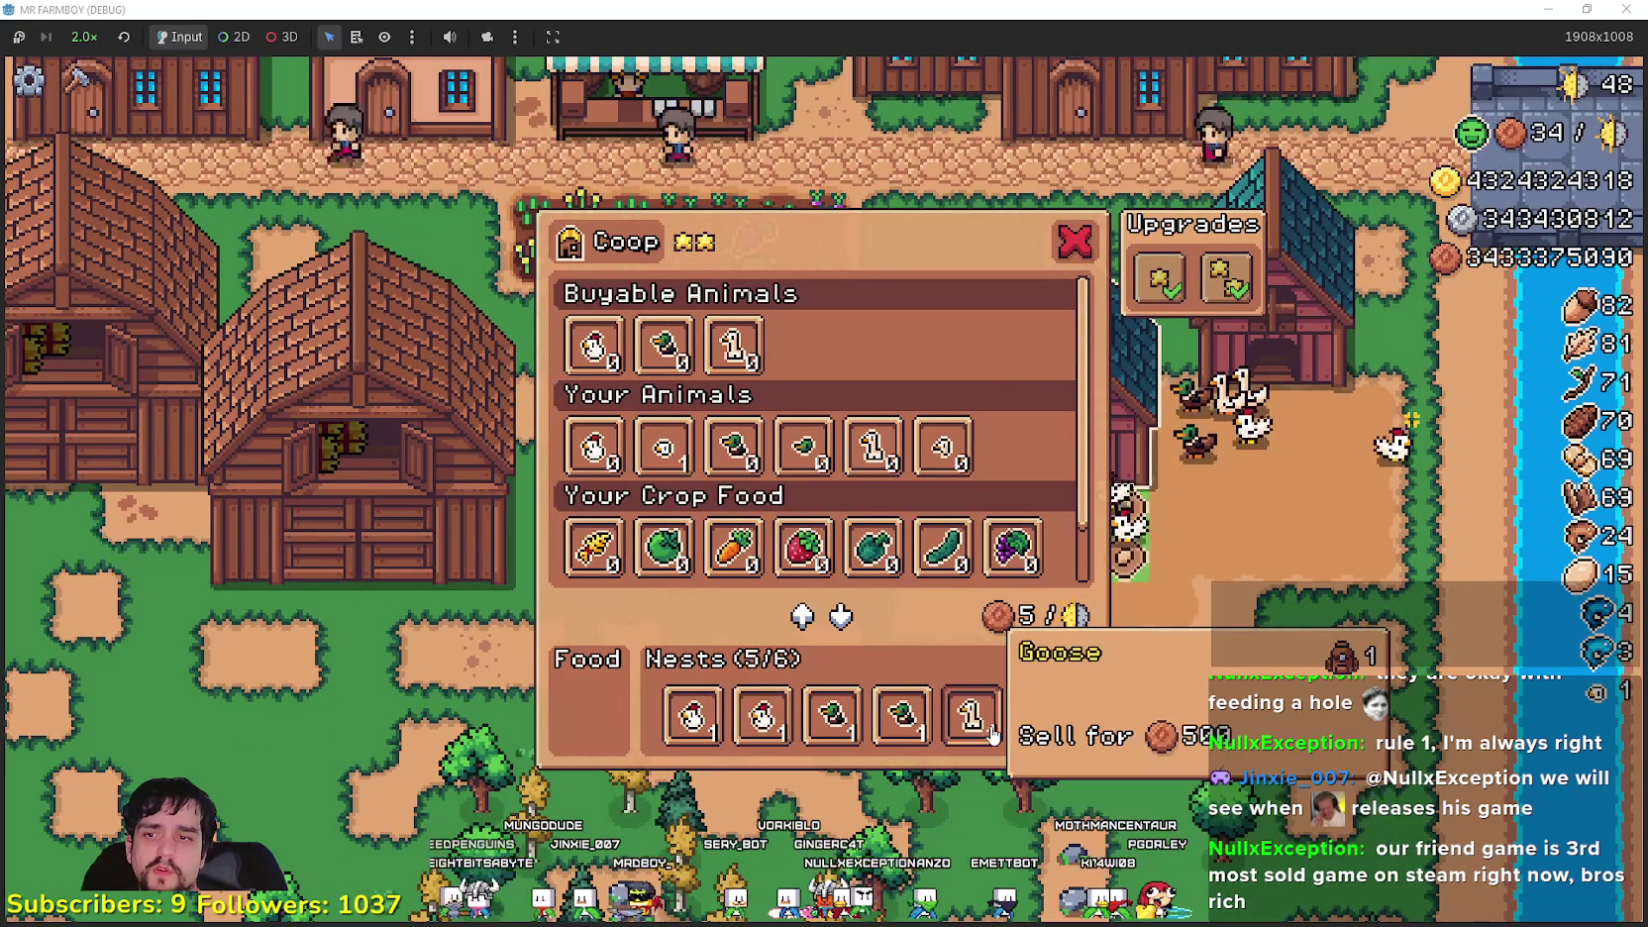
click(733, 346)
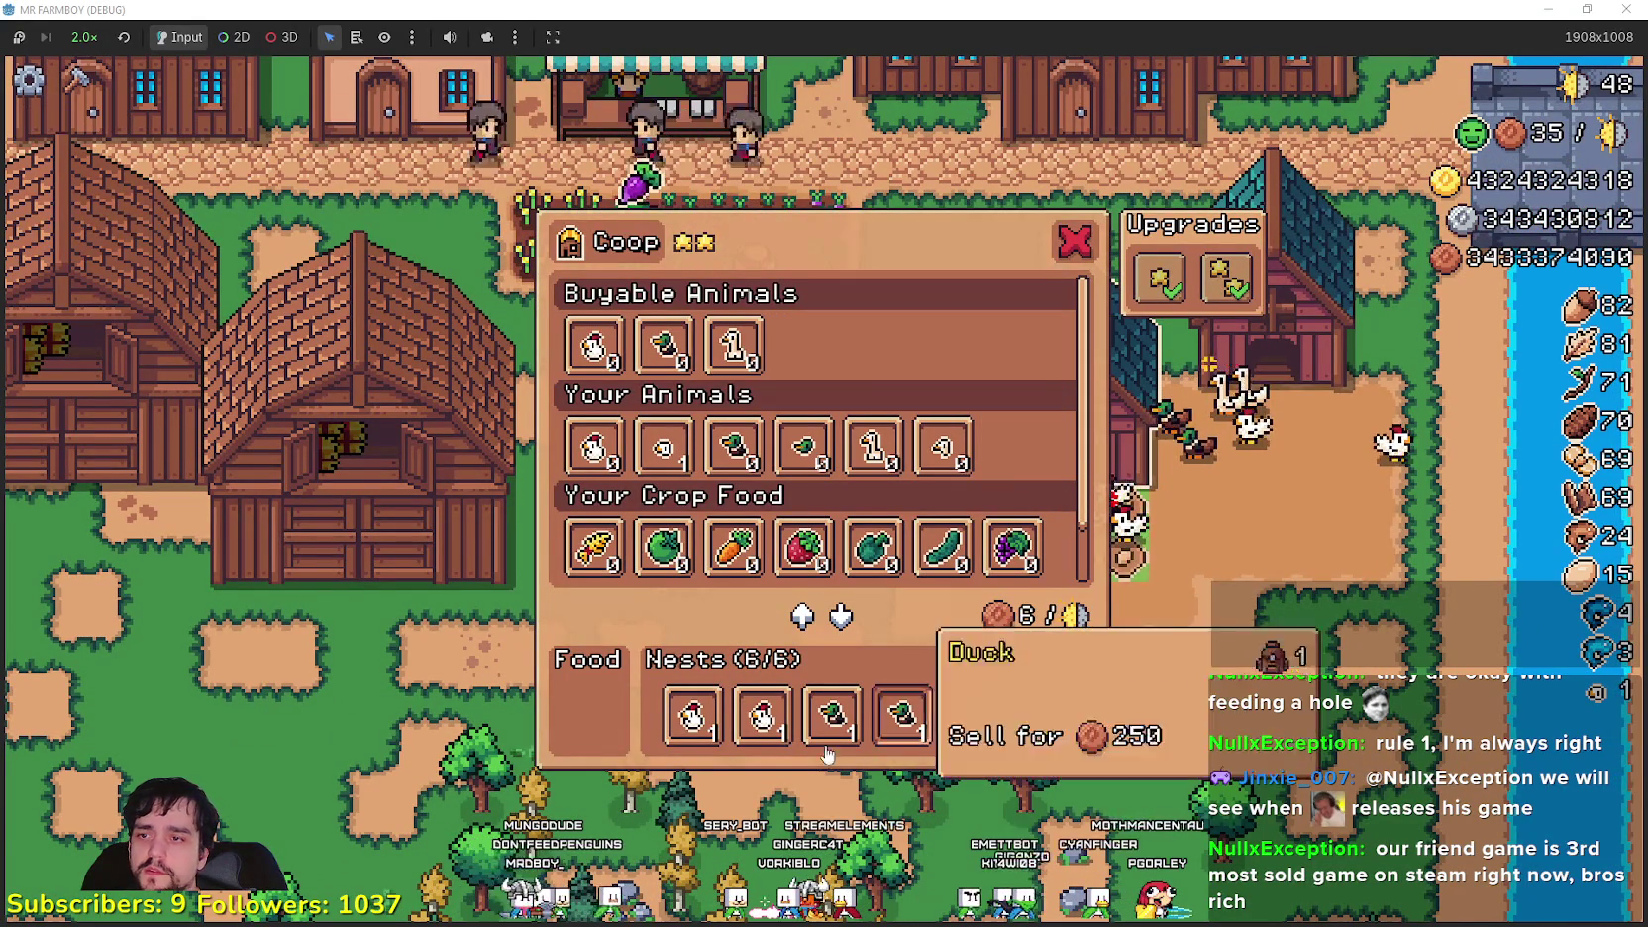
- Lay cobblestone path tiles in the grass gap from the Crafting menu
key(Escape)
key(c)
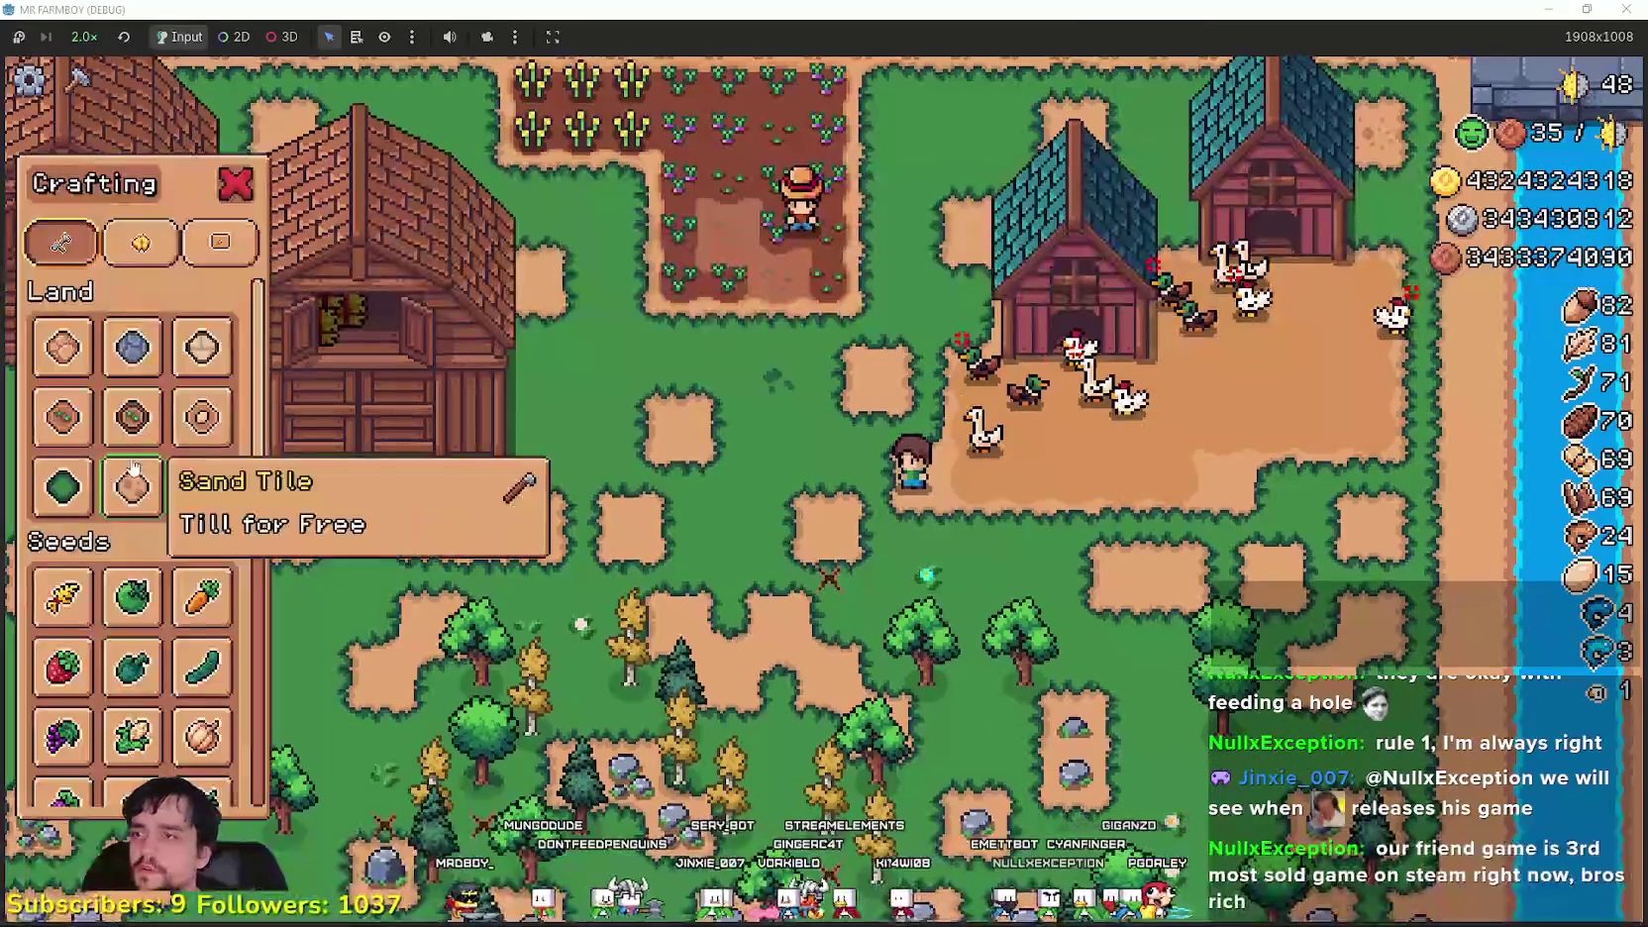
key(w)
drag(776, 489, 768, 490)
key(s)
click(766, 488)
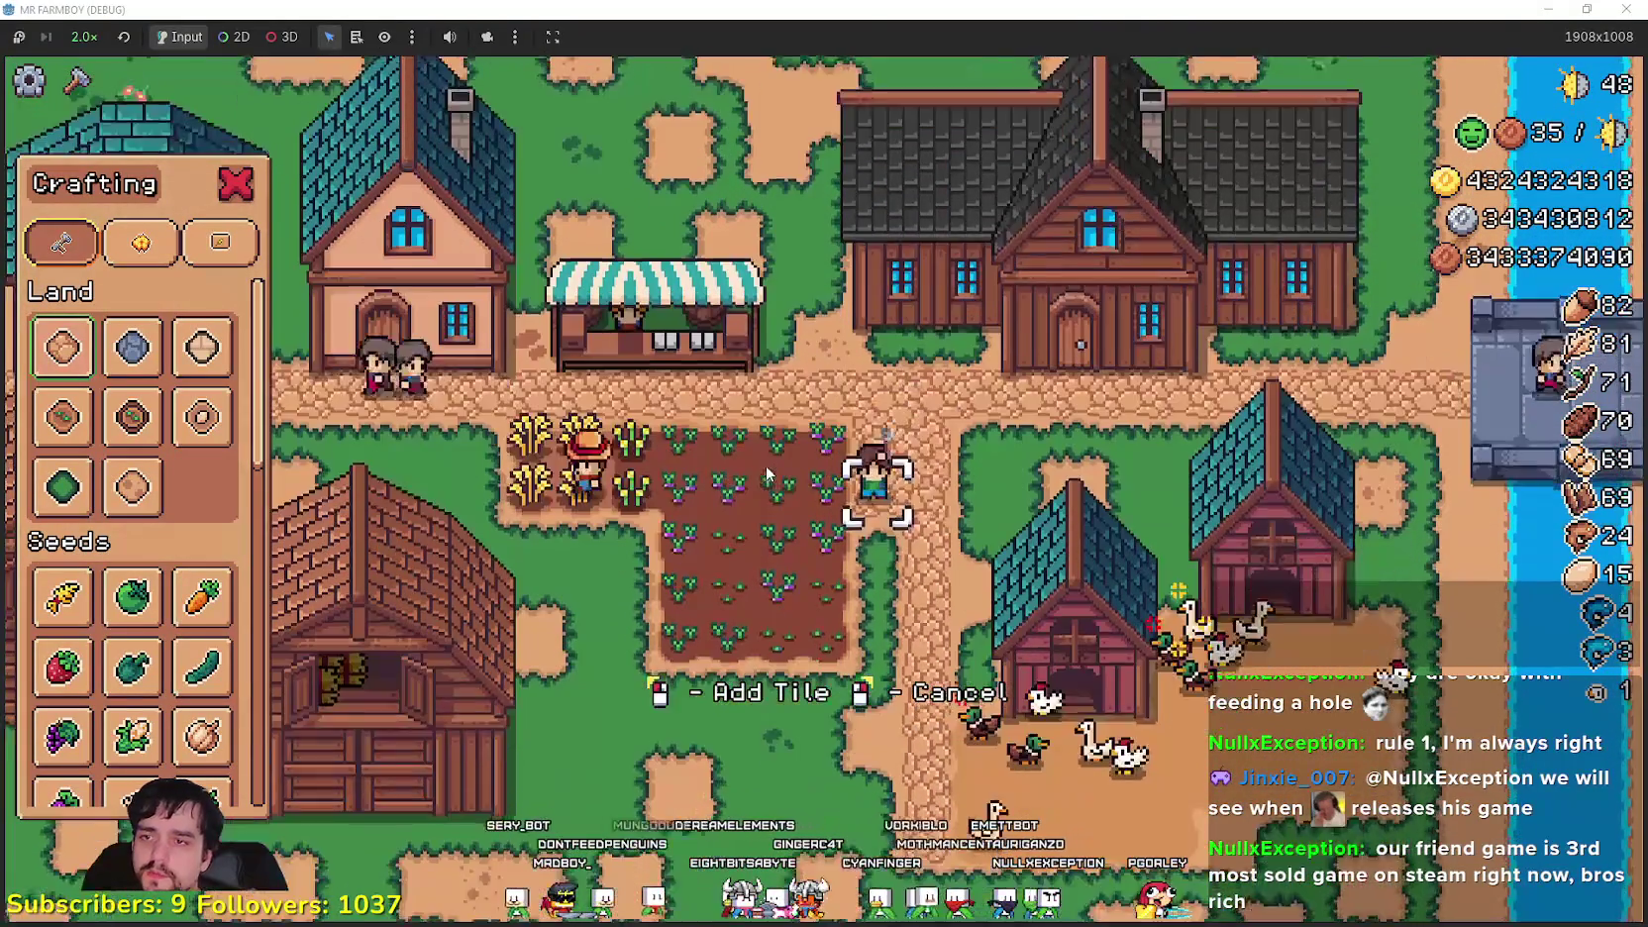
key(a)
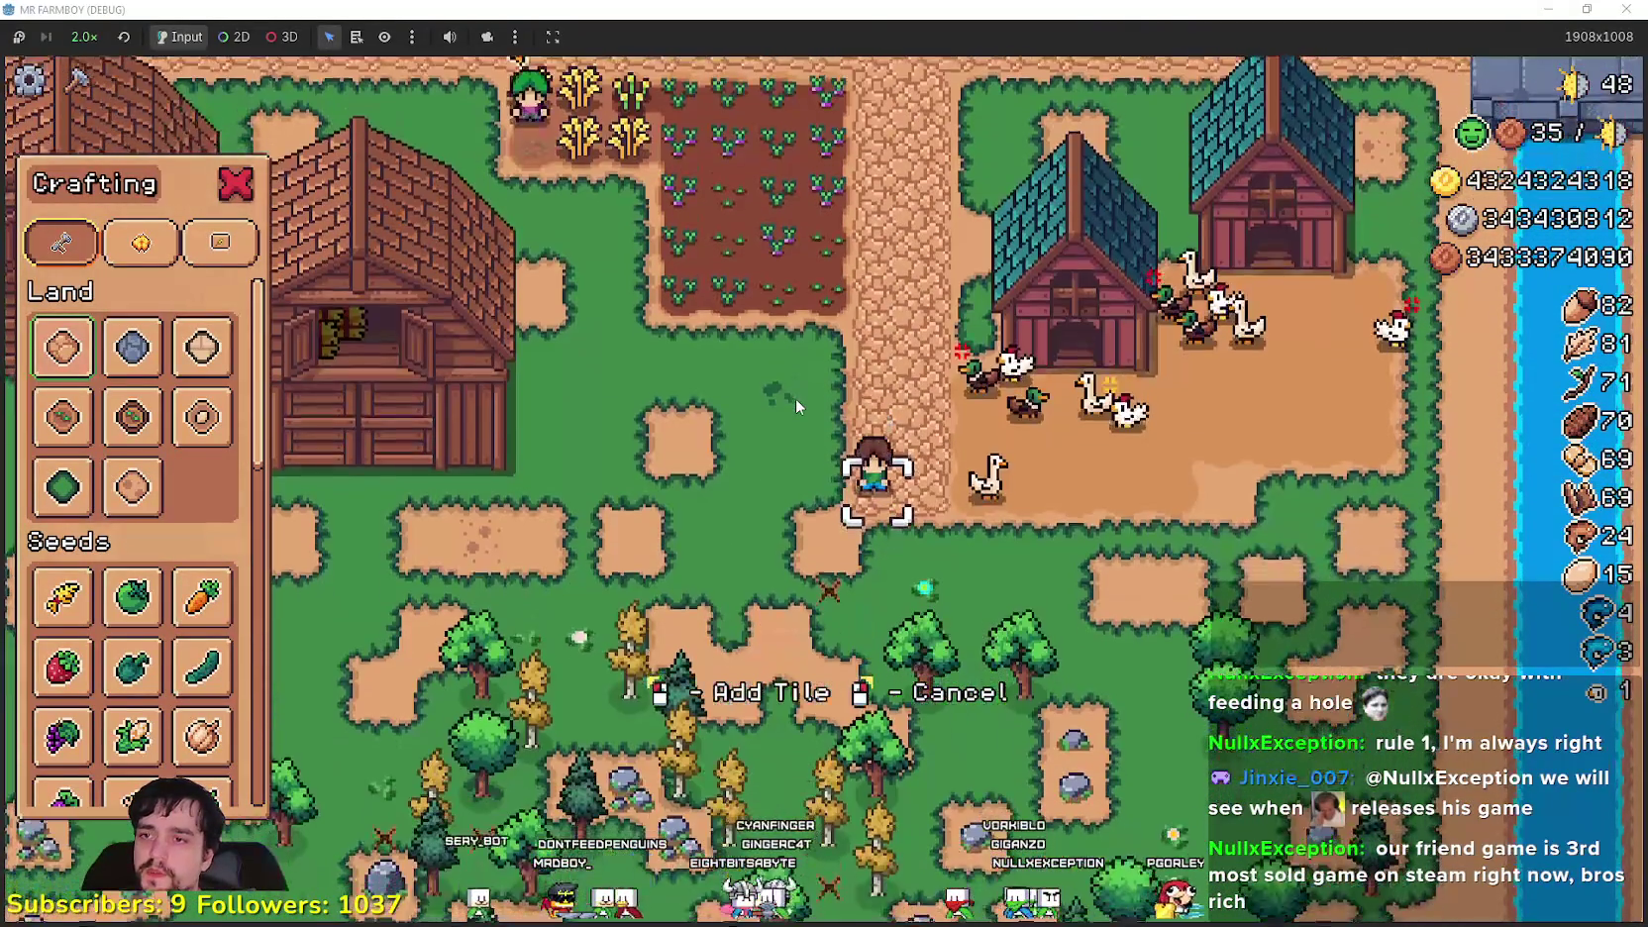
key(Escape)
- Check the house panel, then return to Crafting with the farmer beside the barns
key(w)
click(889, 365)
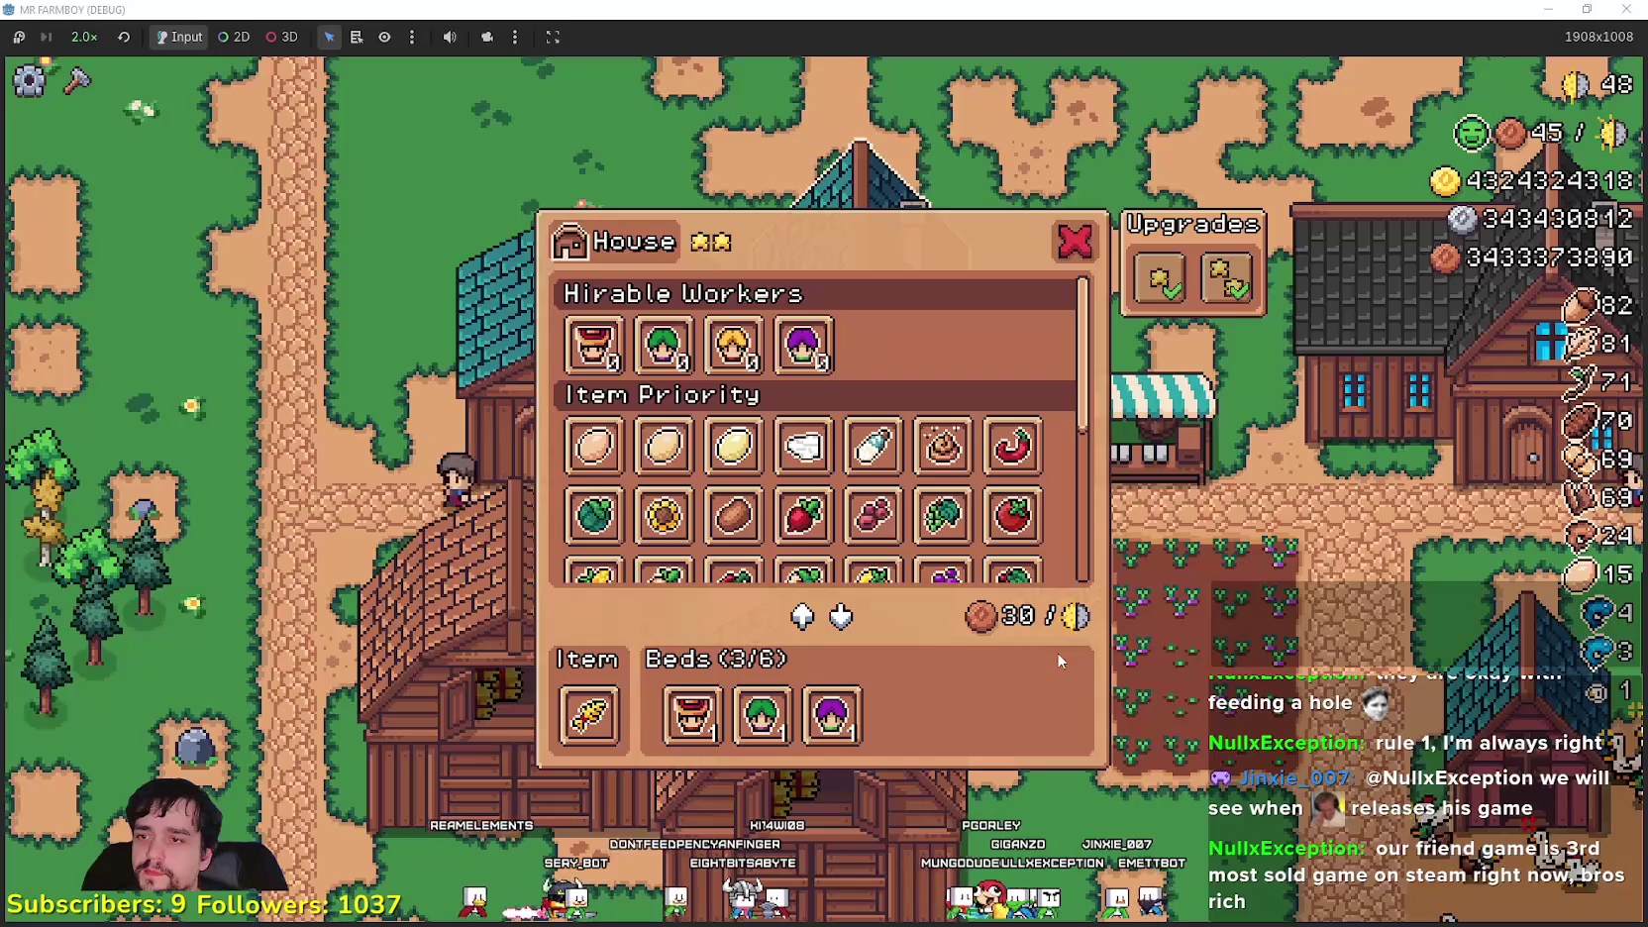
key(Escape)
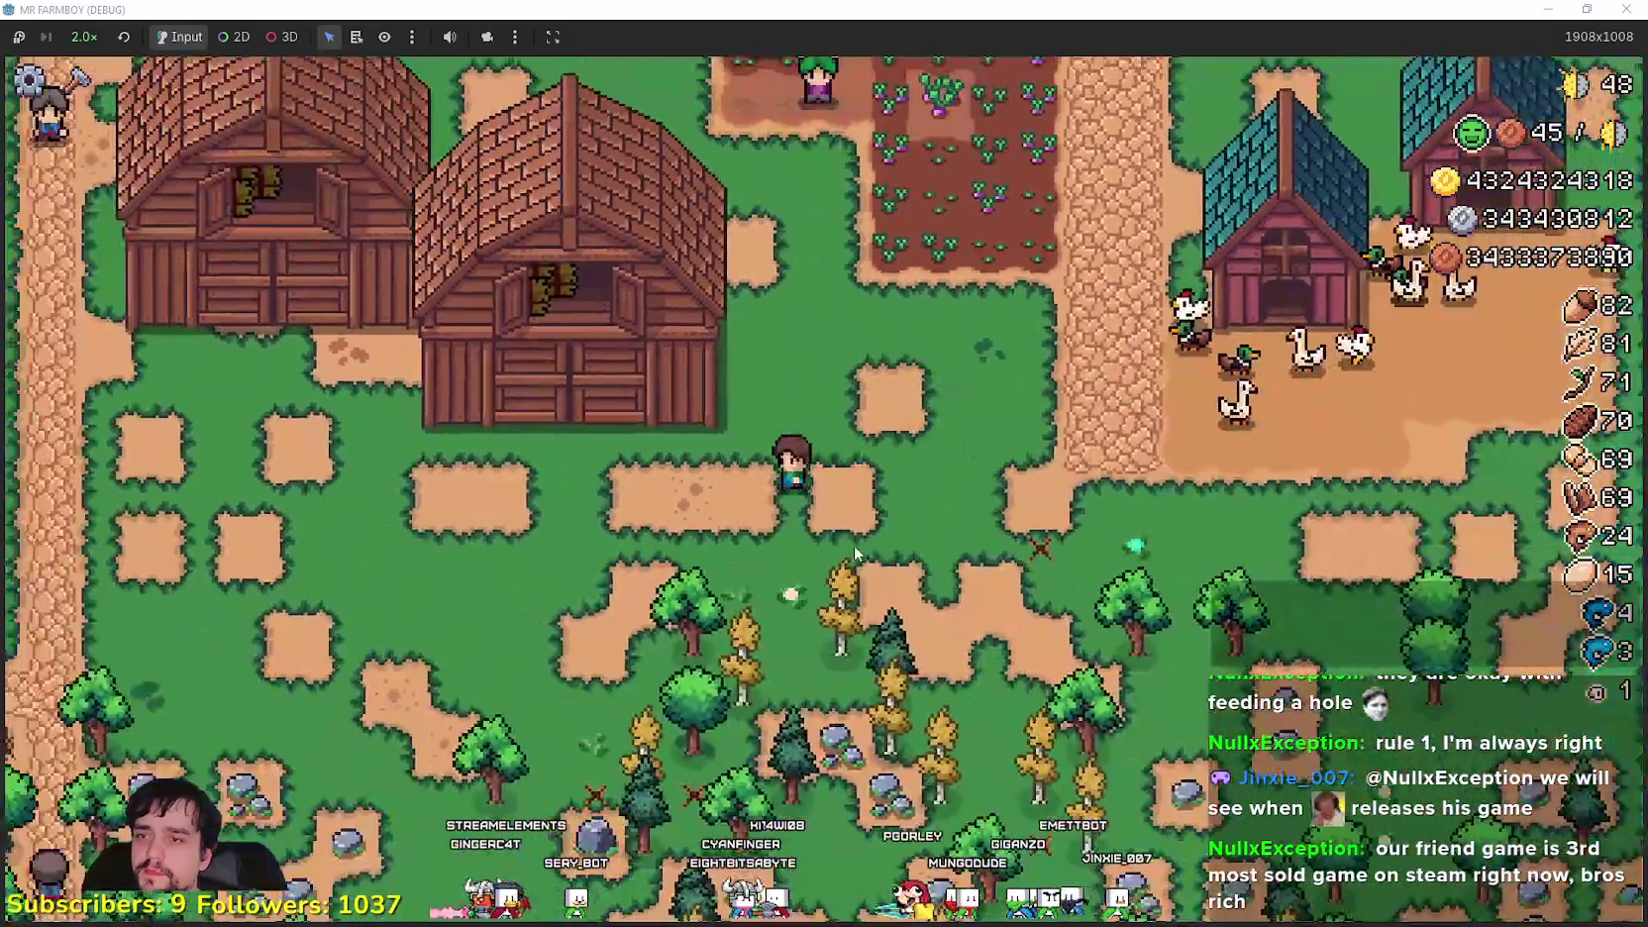
key(c)
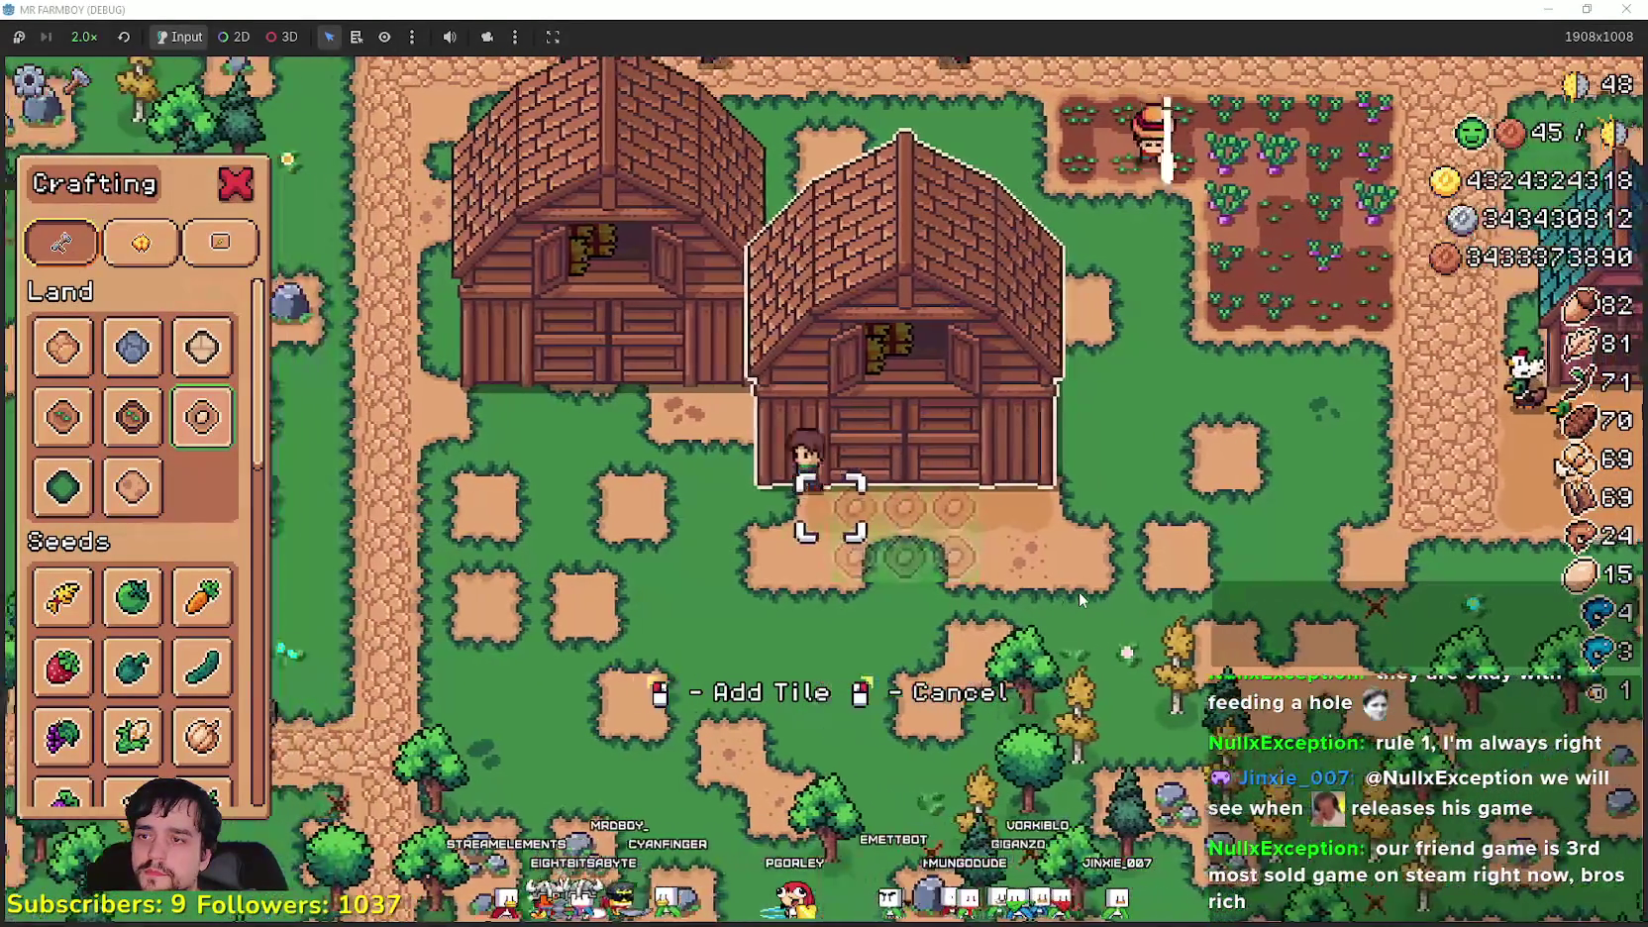
key(a)
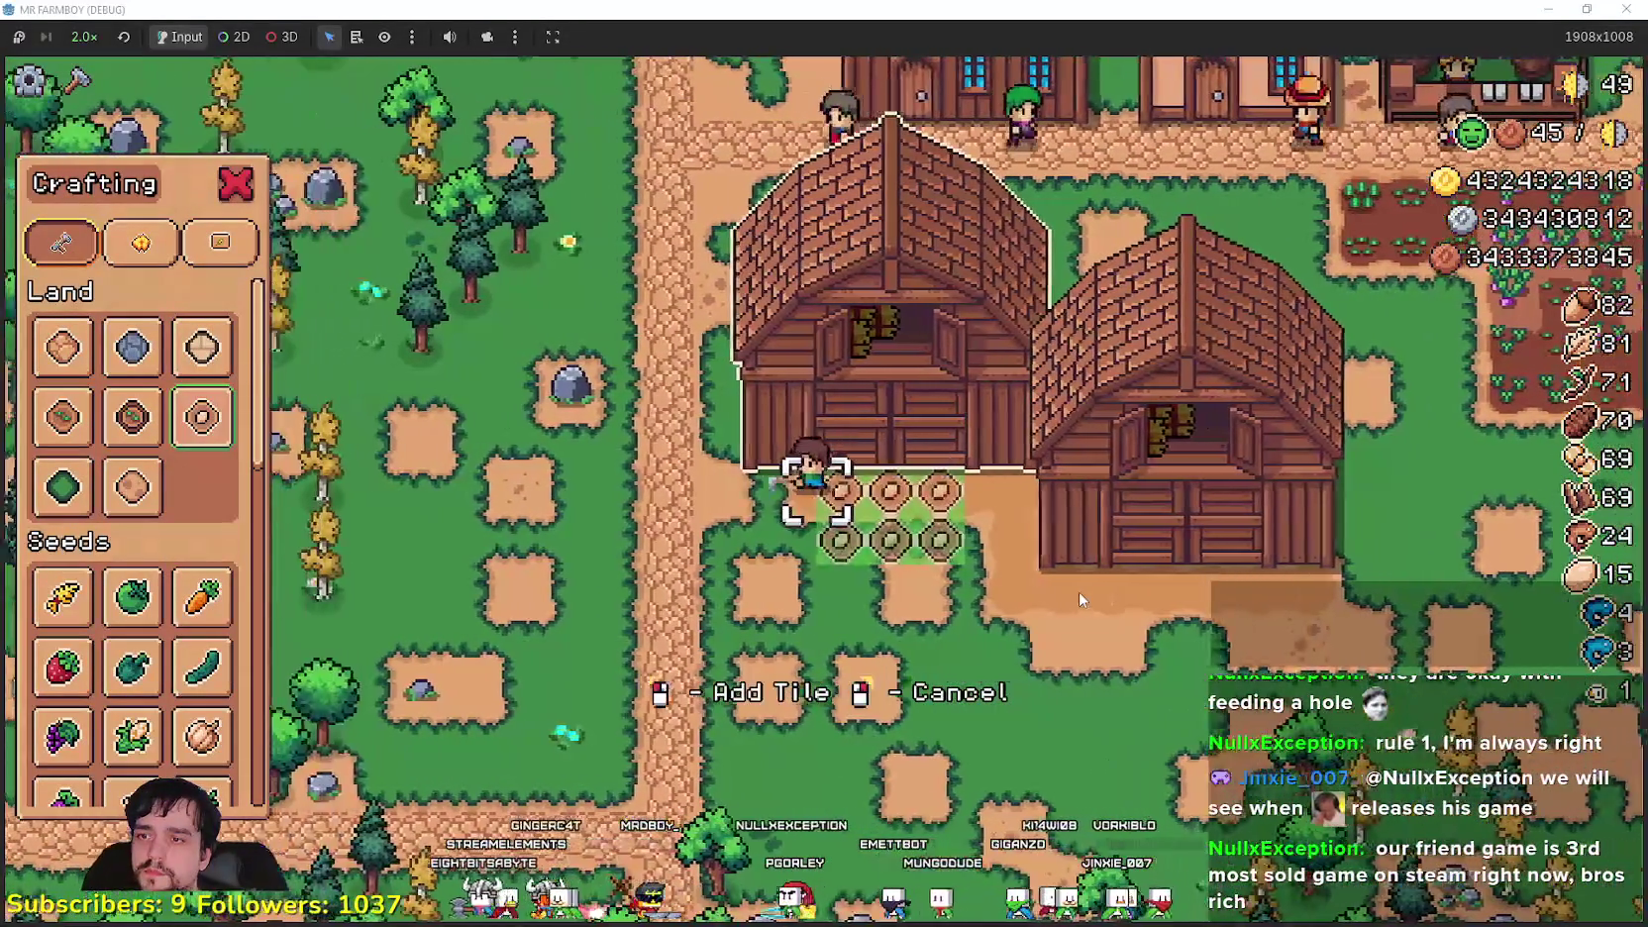
key(d)
key(s)
key(a)
key(d)
key(w)
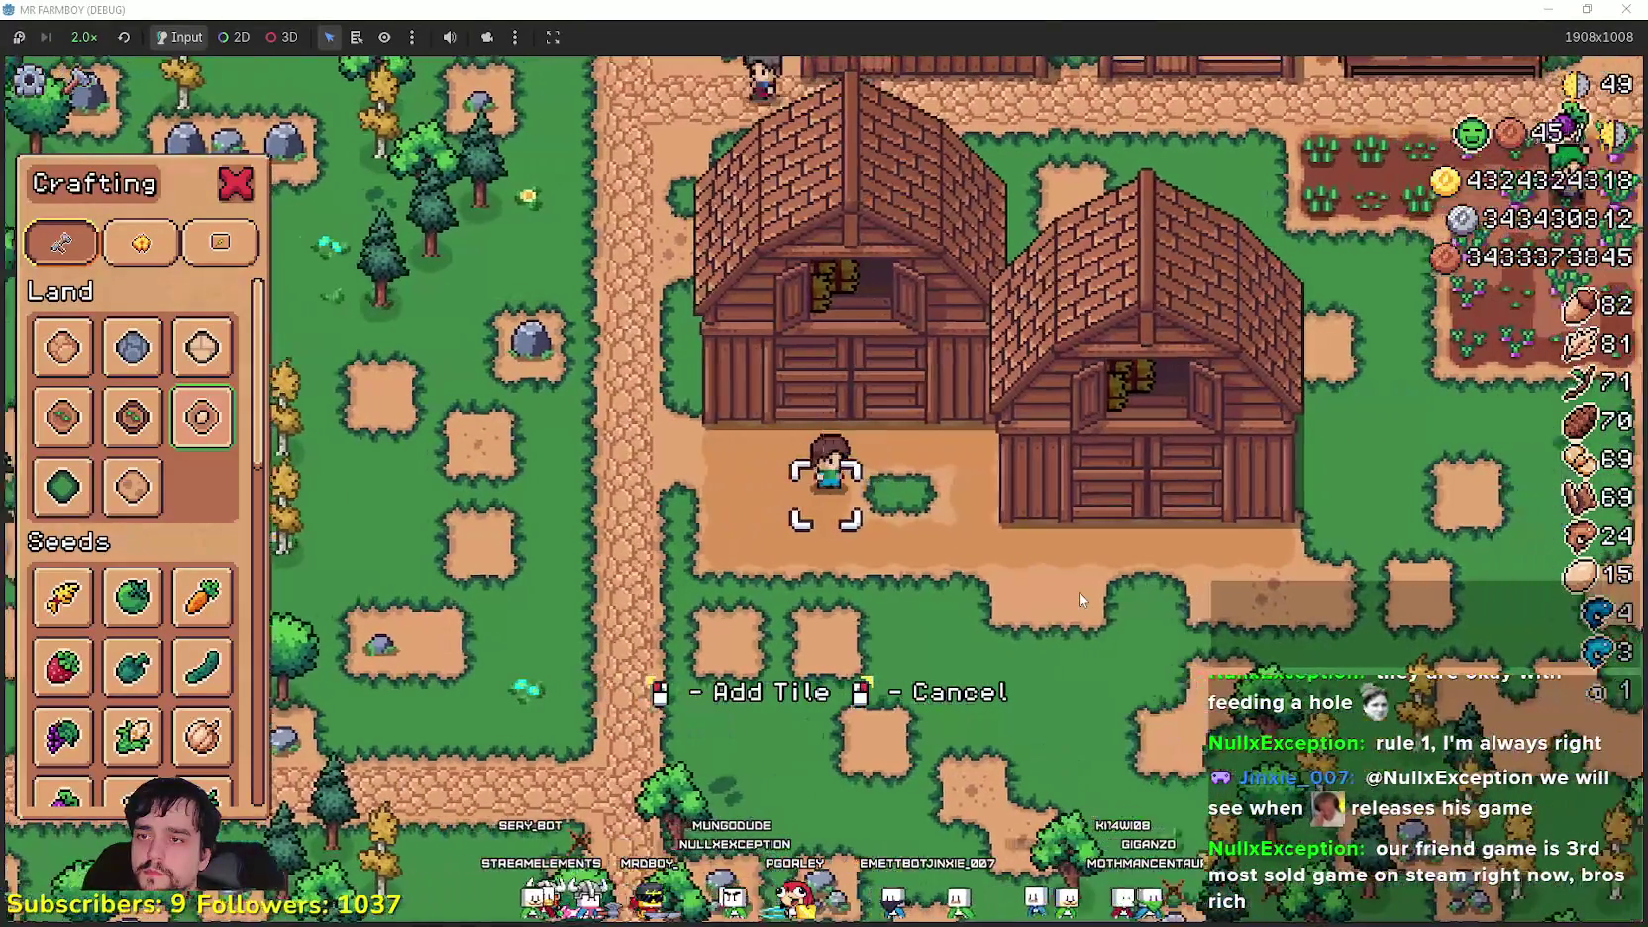
- Lay wider sandy pen ground in front of the barns
key(d)
key(s)
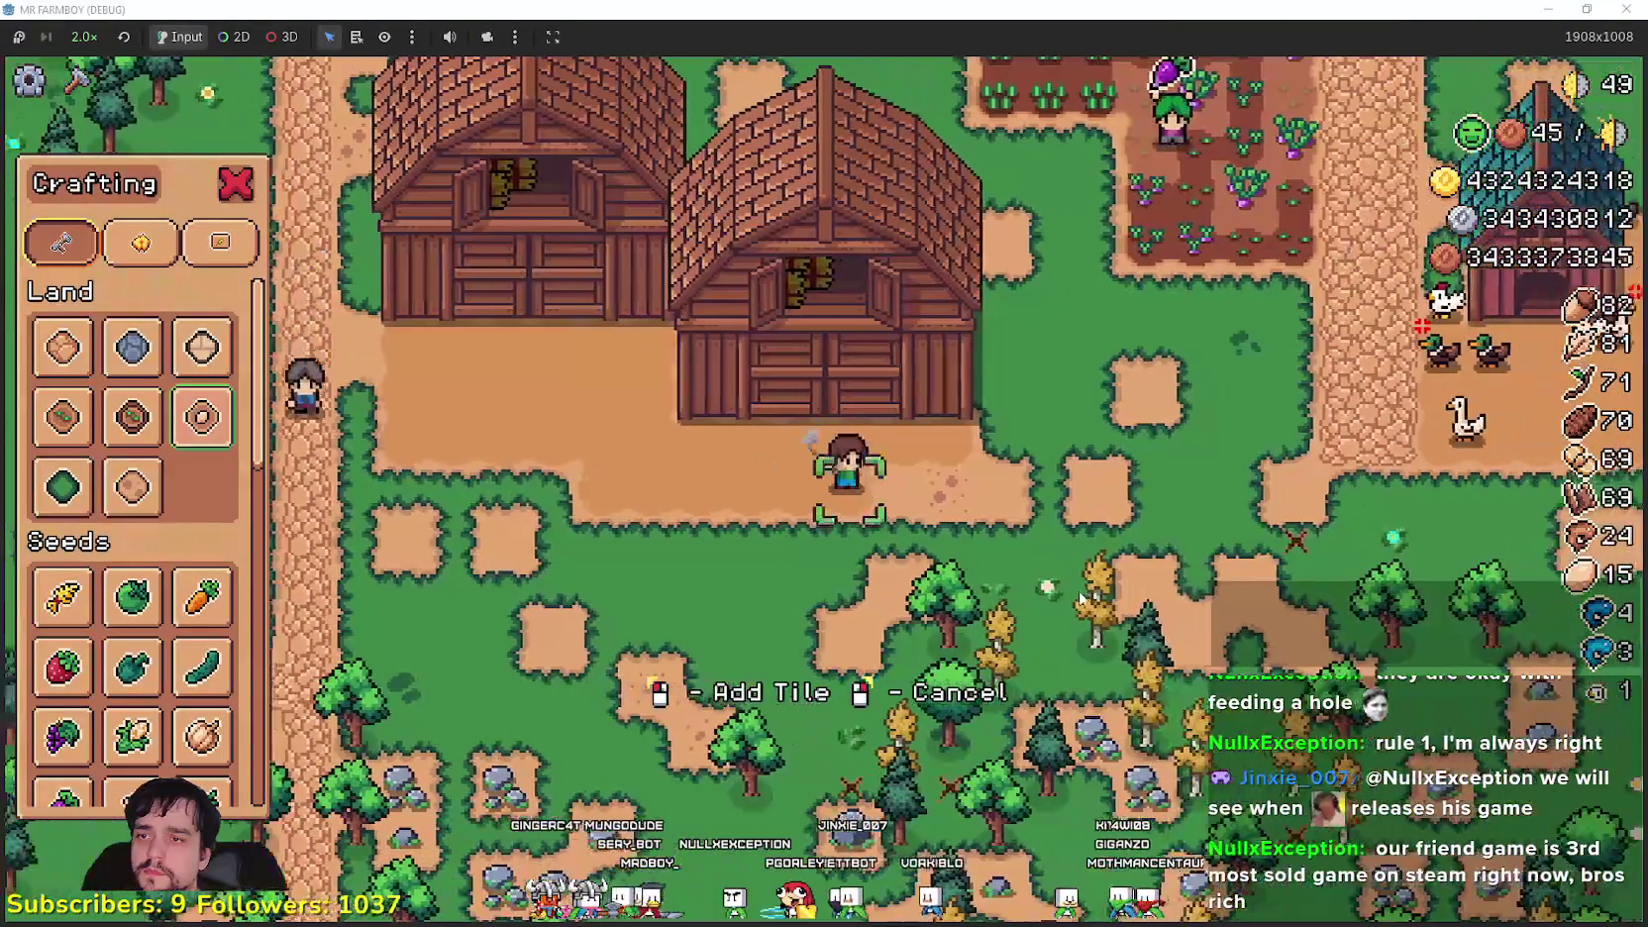
key(d)
key(s)
key(a)
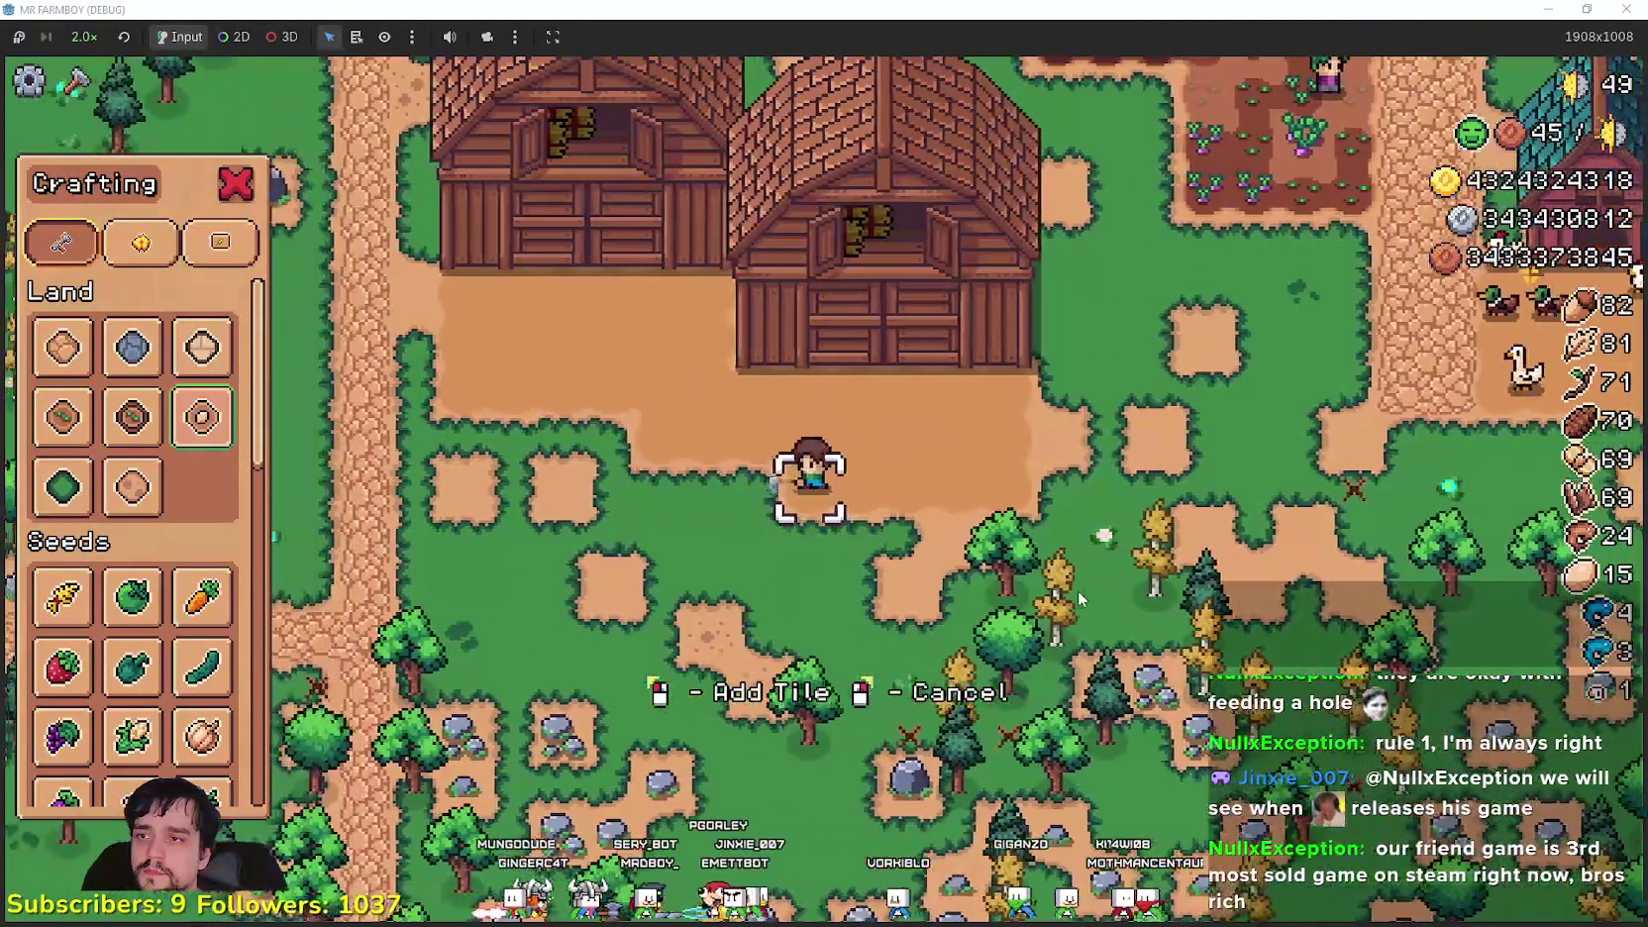
key(a)
key(s)
key(d)
key(w)
key(1)
key(a)
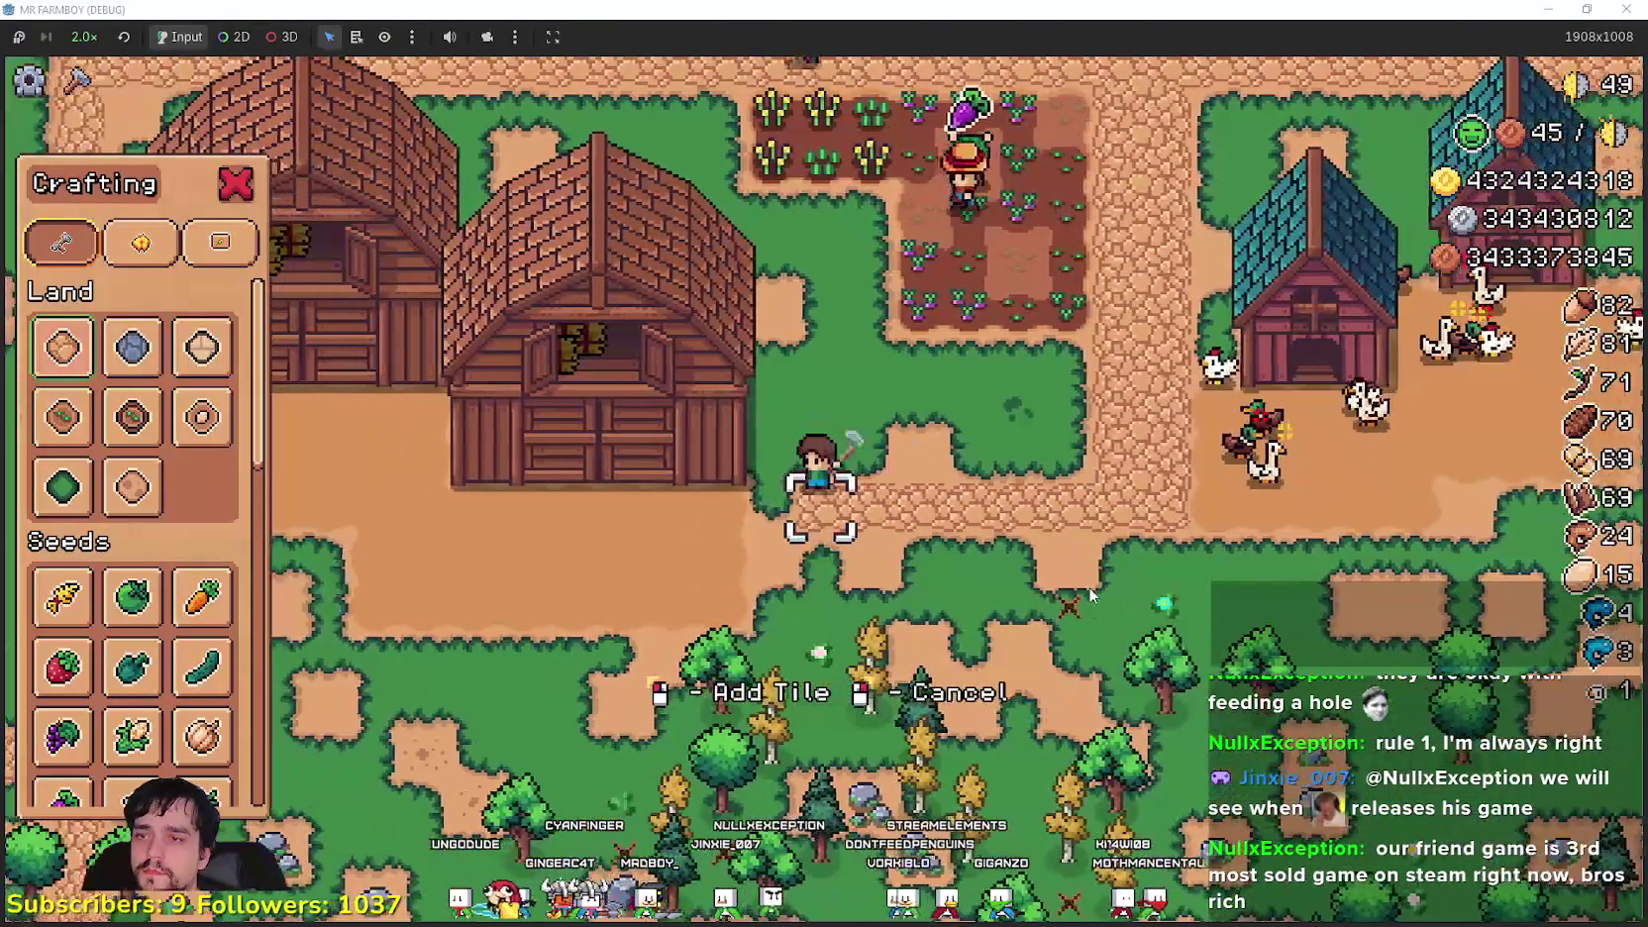
- Close Crafting and open the two-star Barn panel at its door
key(a)
key(w)
key(e)
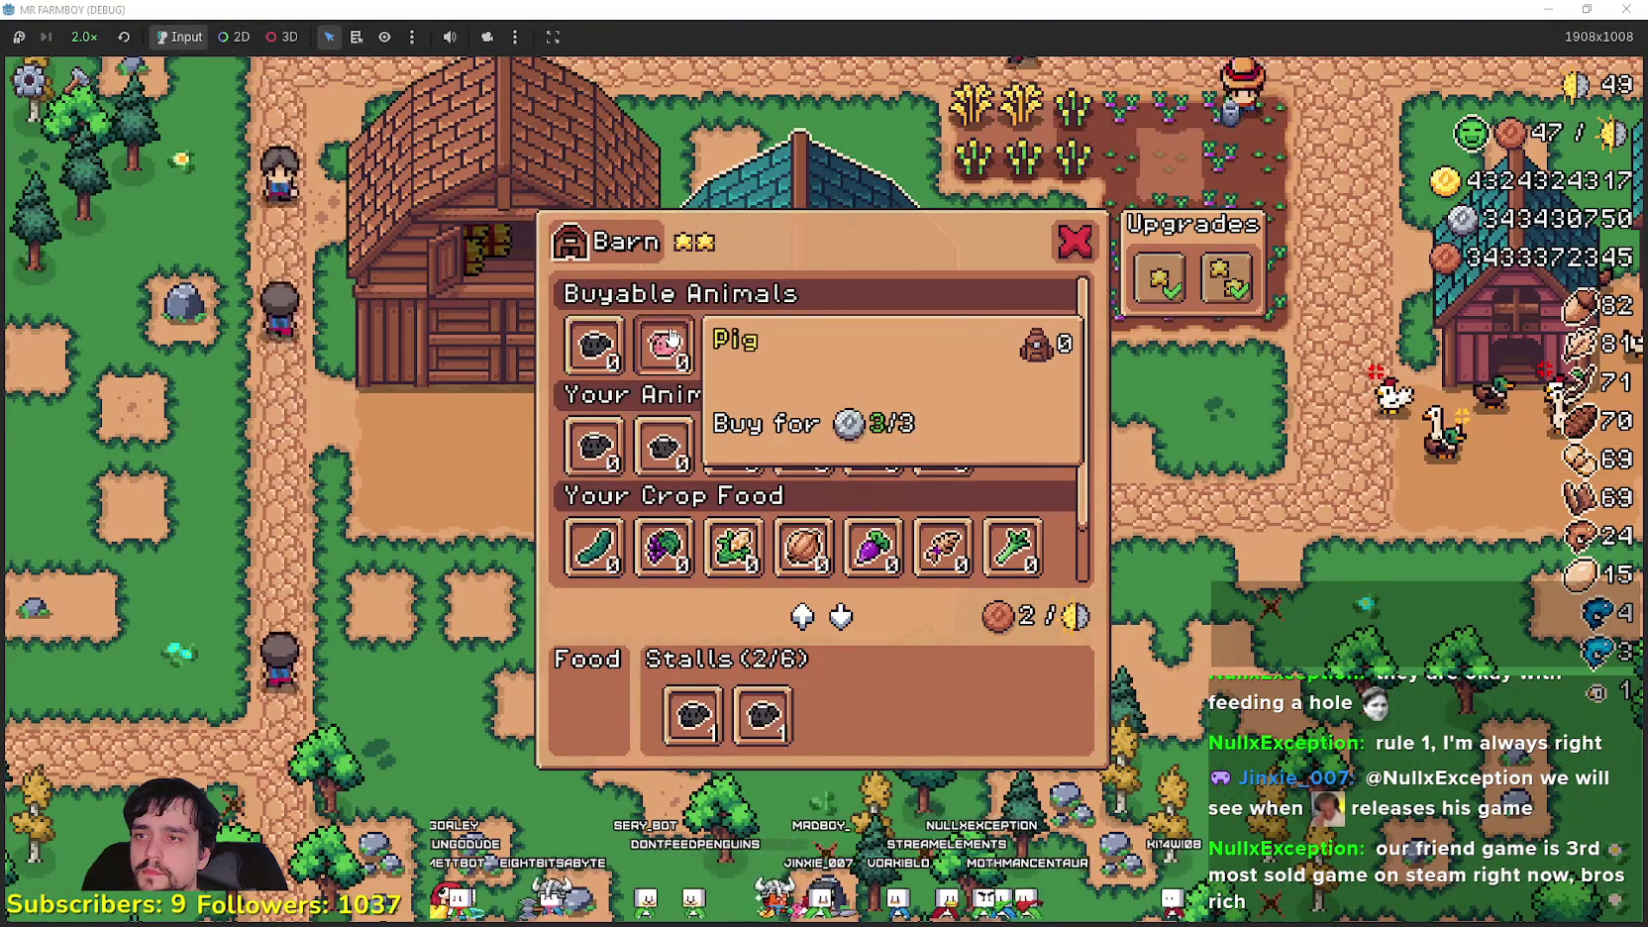
- Buy cows, sheep and pigs until both barns' stalls are full at 6/6
click(734, 347)
click(733, 346)
scroll(580, 506, down, 1)
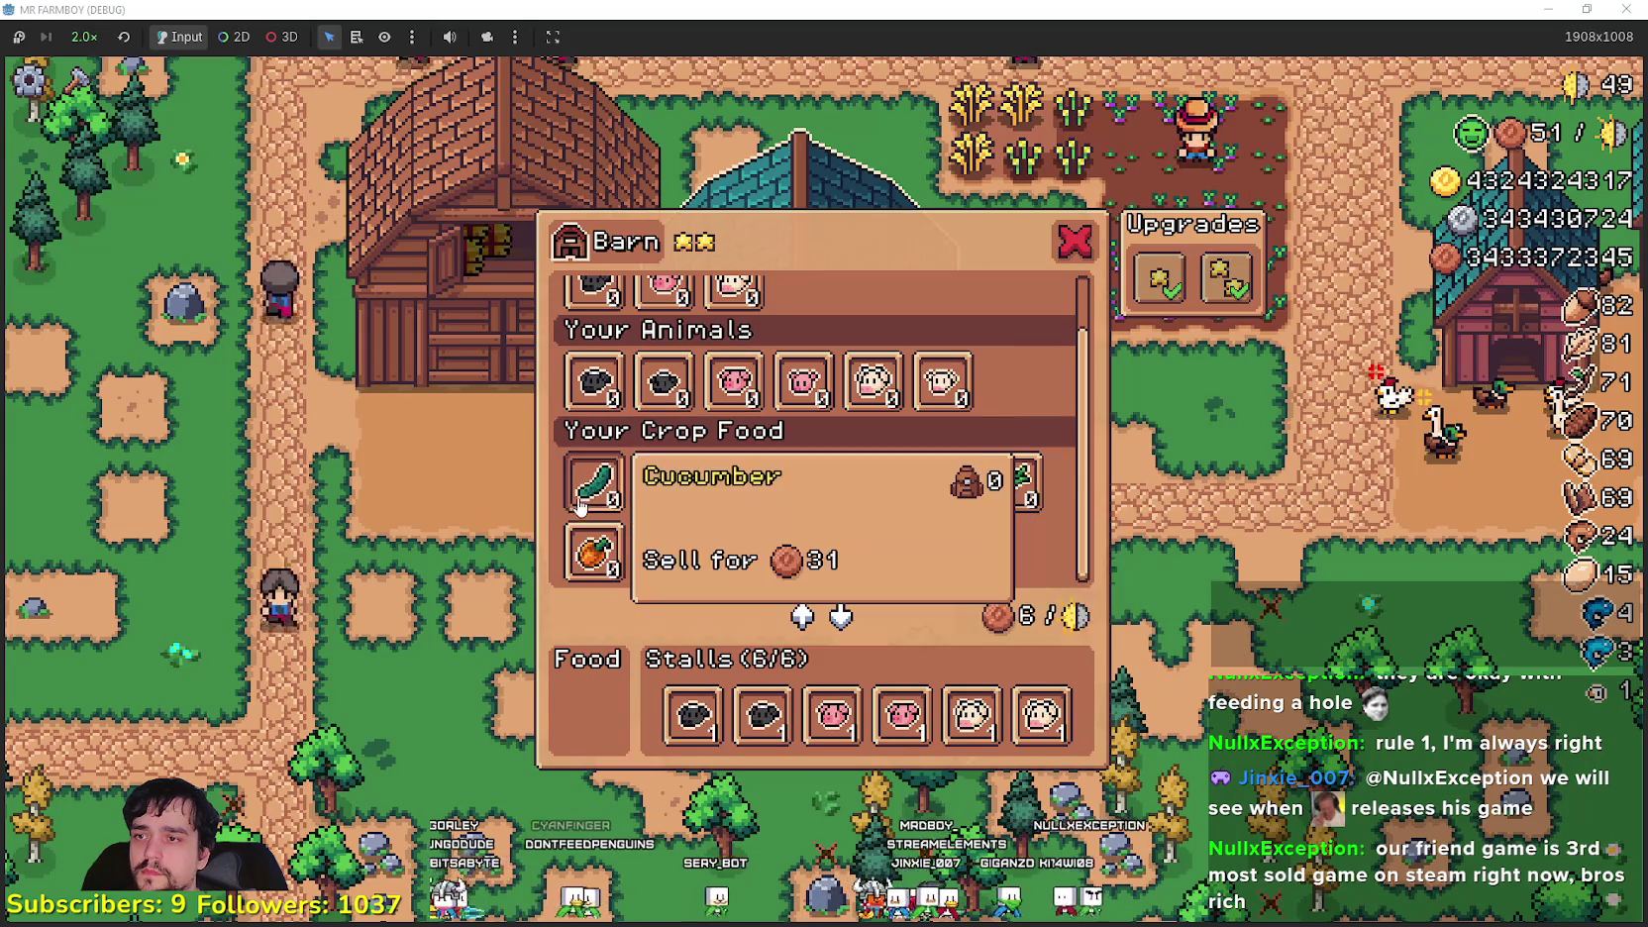
key(e)
key(e)
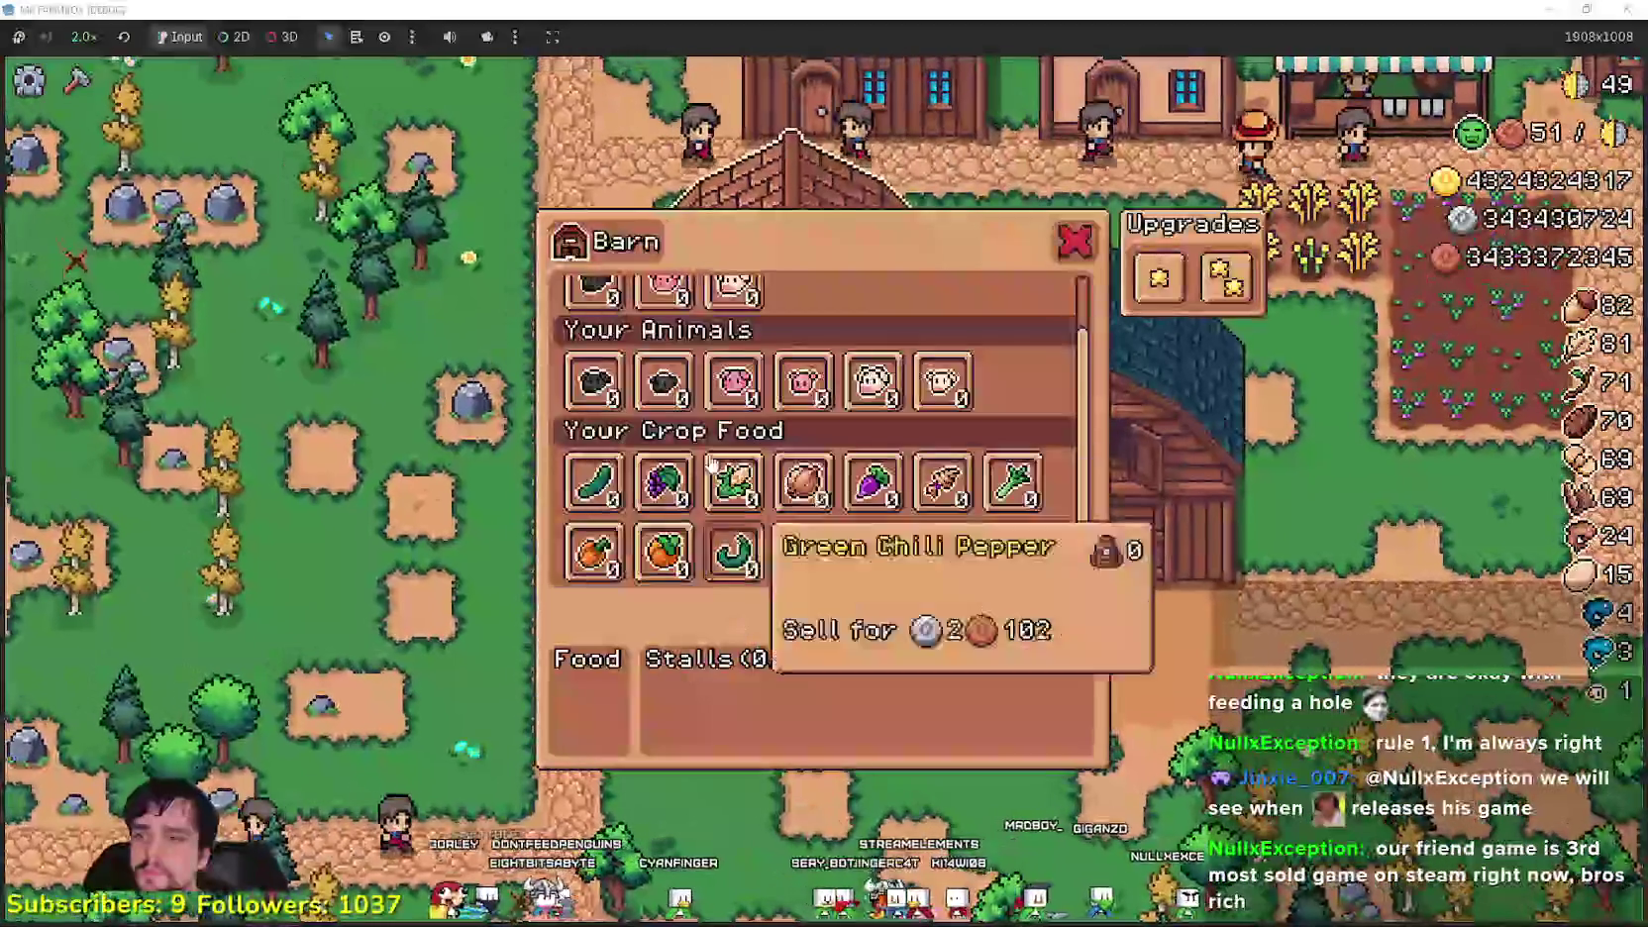
click(610, 336)
click(610, 336)
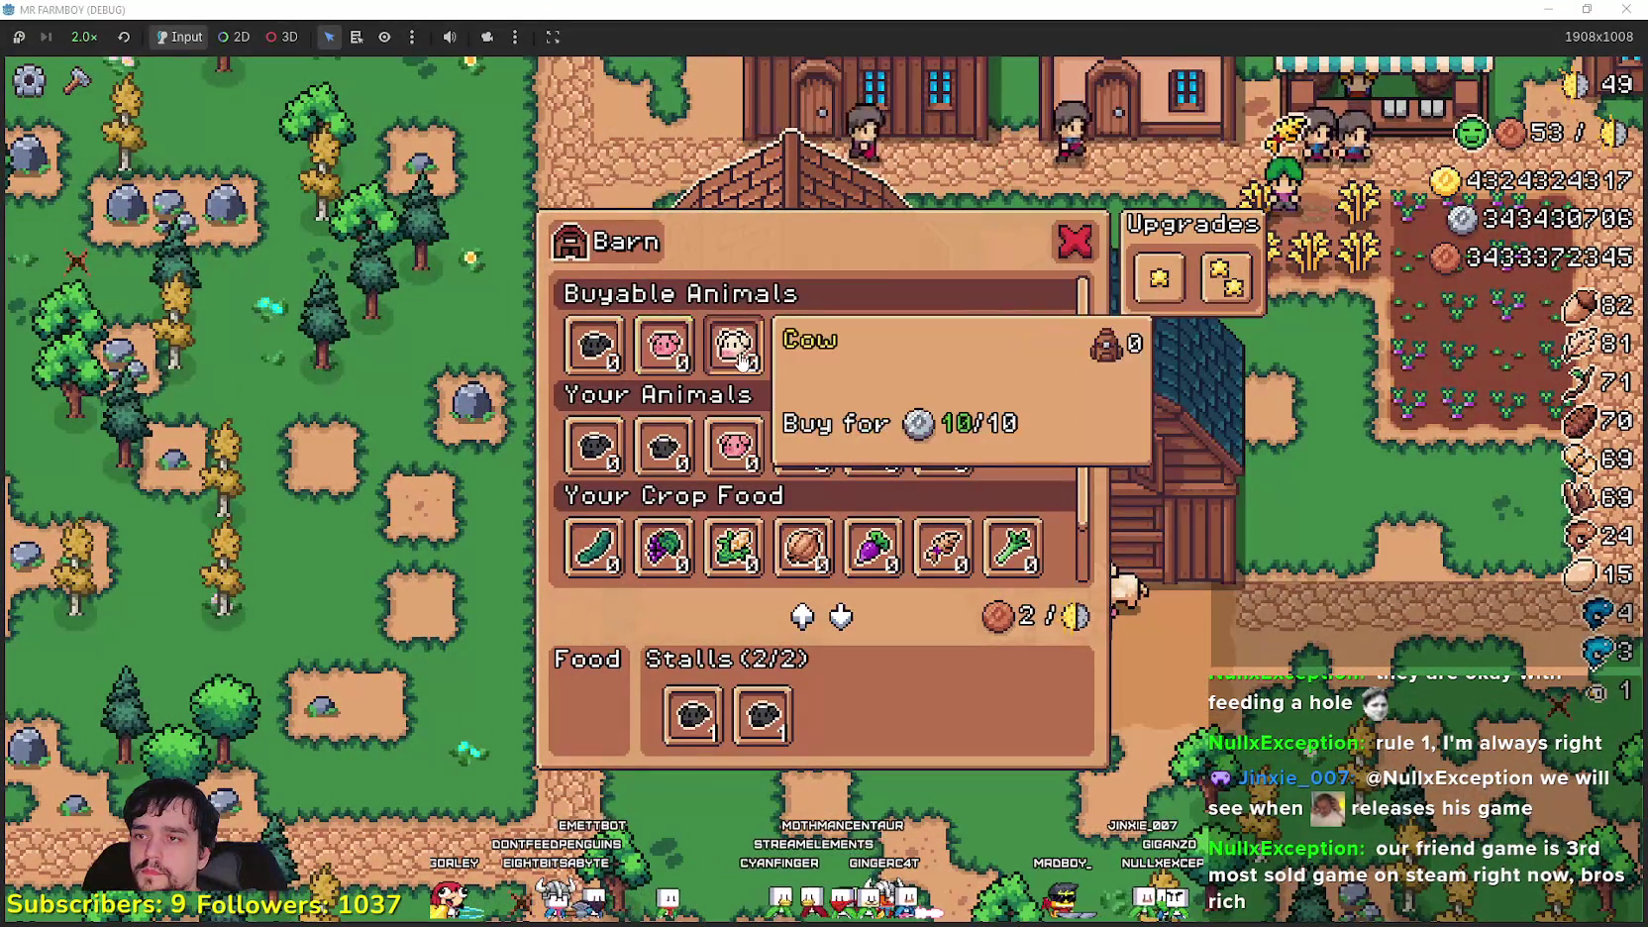
click(642, 354)
click(643, 354)
click(643, 355)
key(e)
- Take the stocked wheat and turnips from the Warehouse into inventory
key(d)
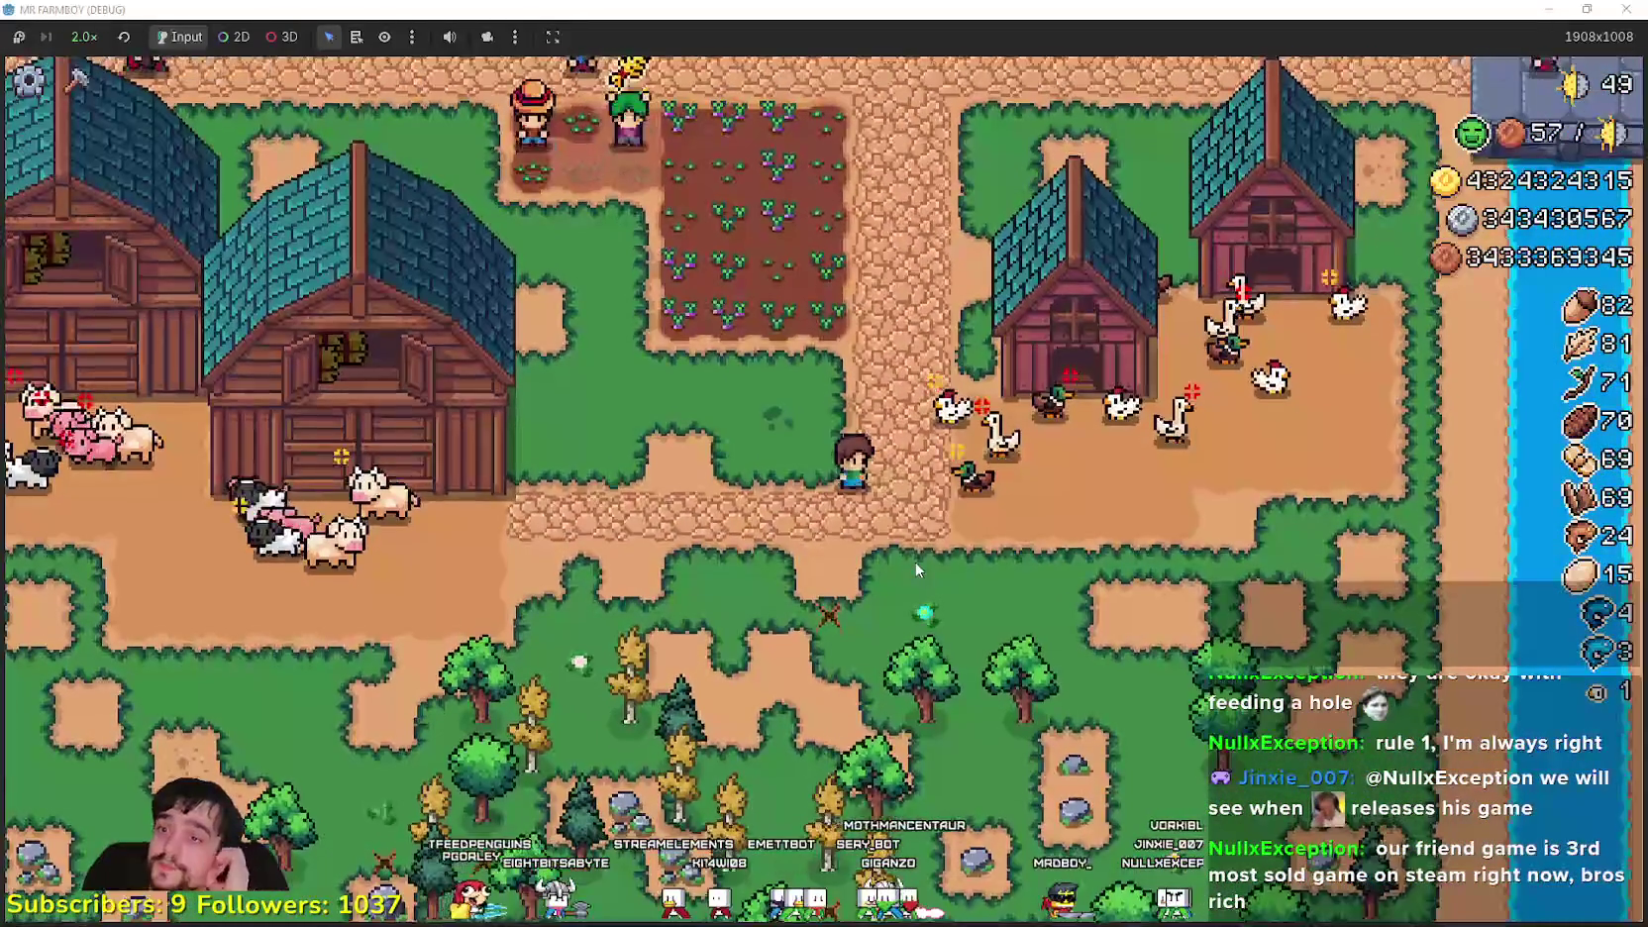
key(w)
key(d)
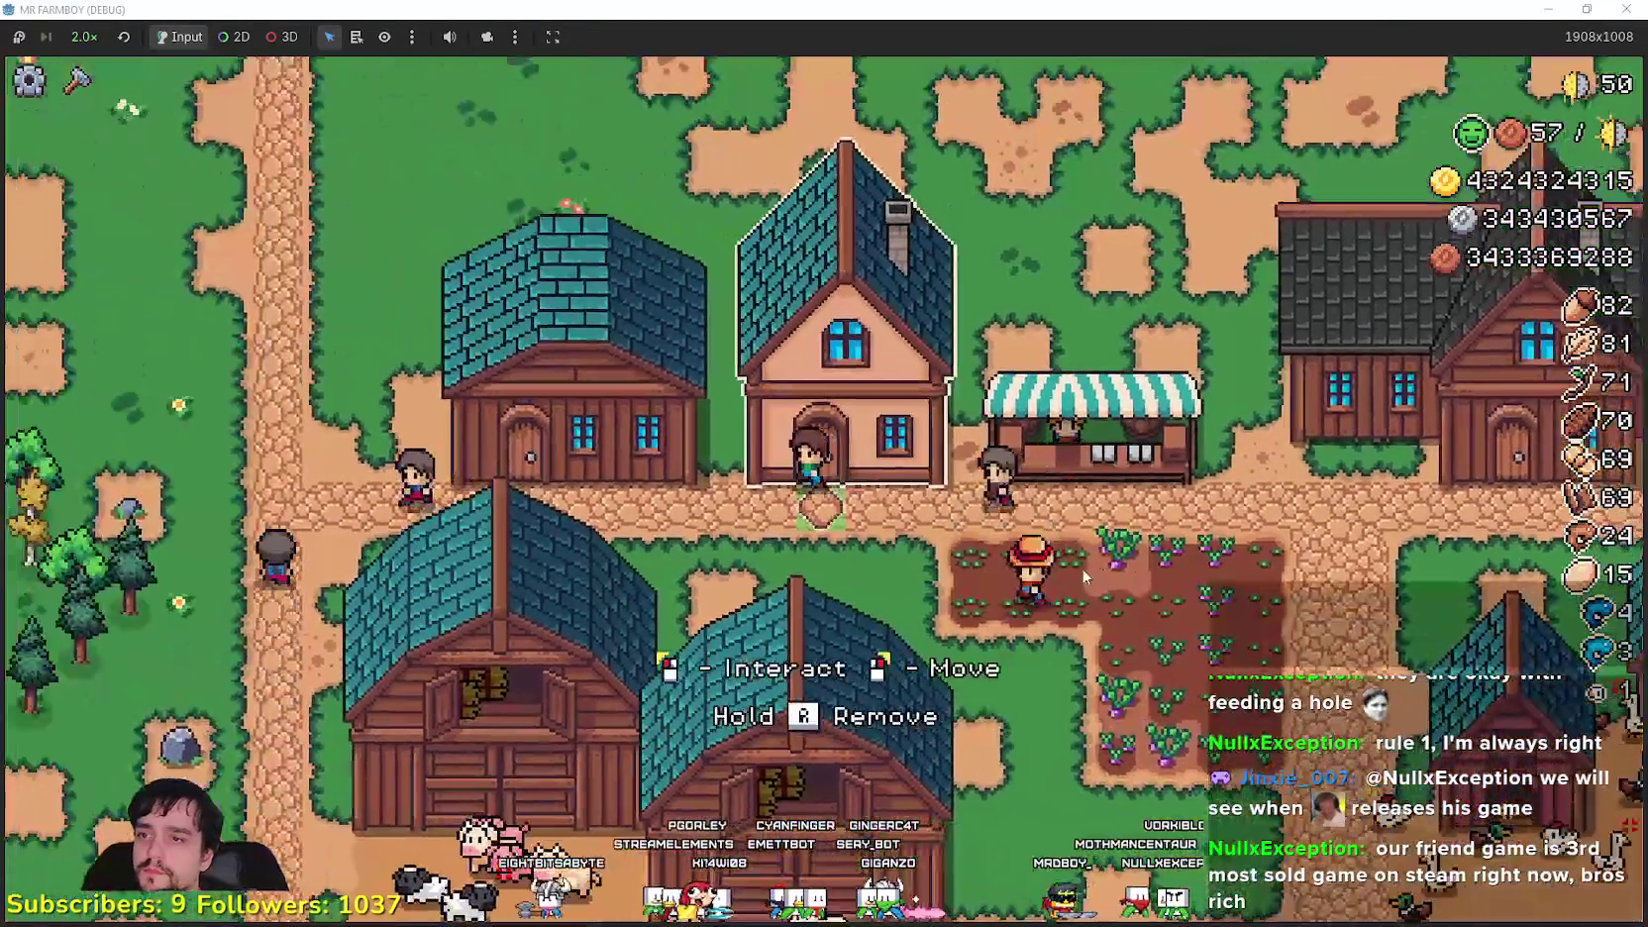
key(e)
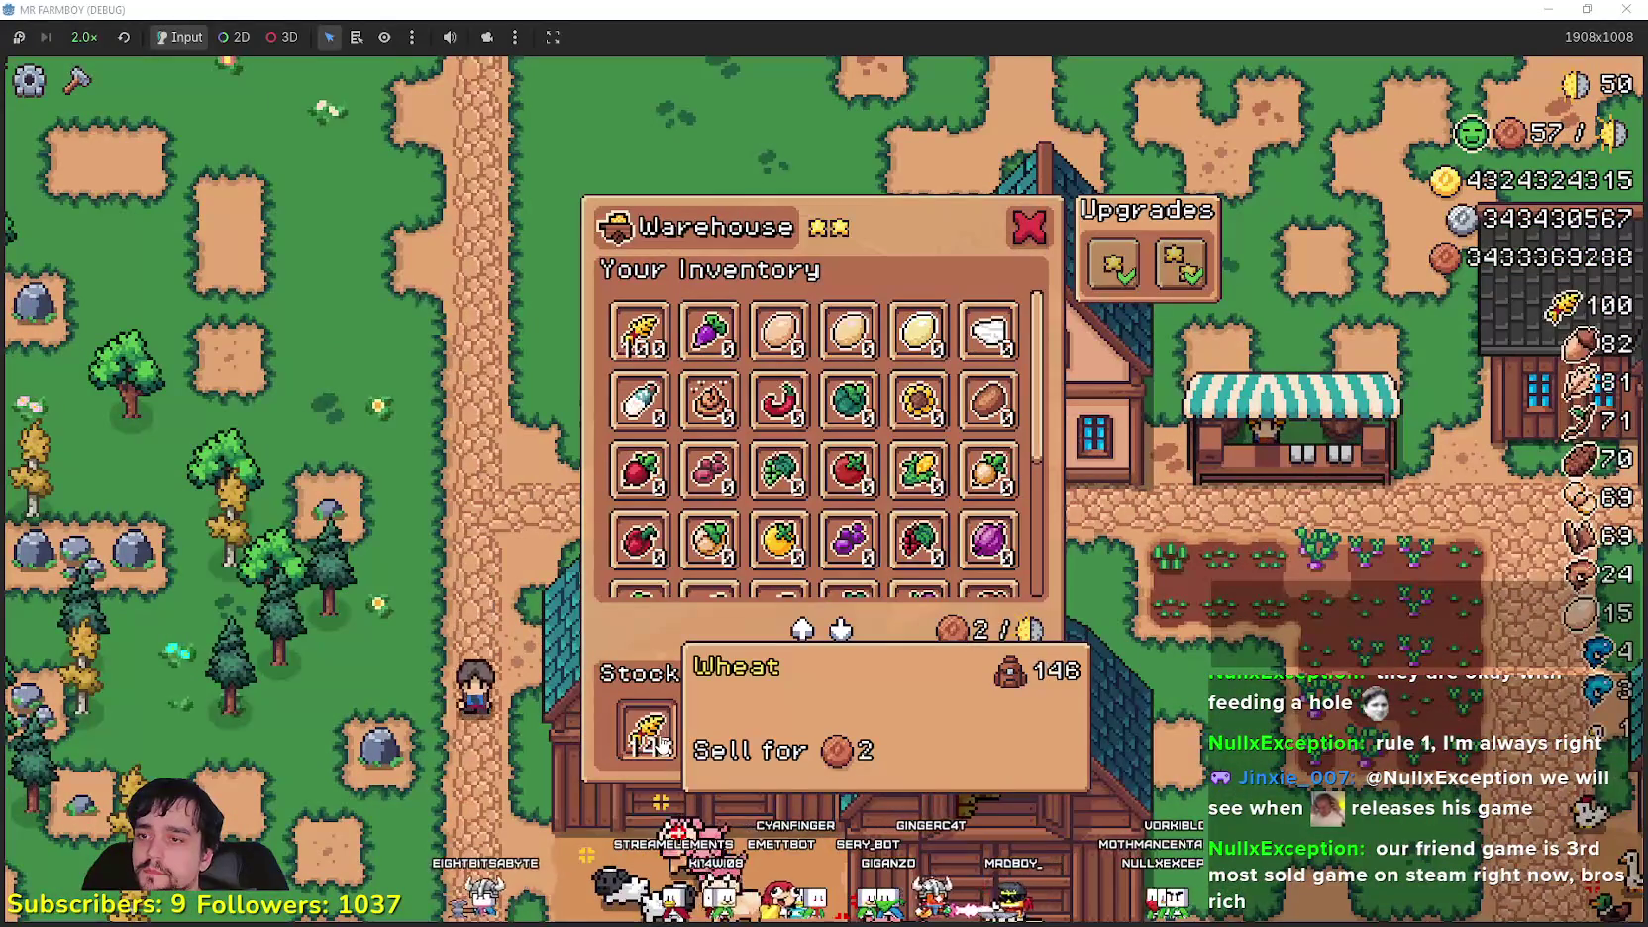
click(661, 744)
click(661, 745)
key(Escape)
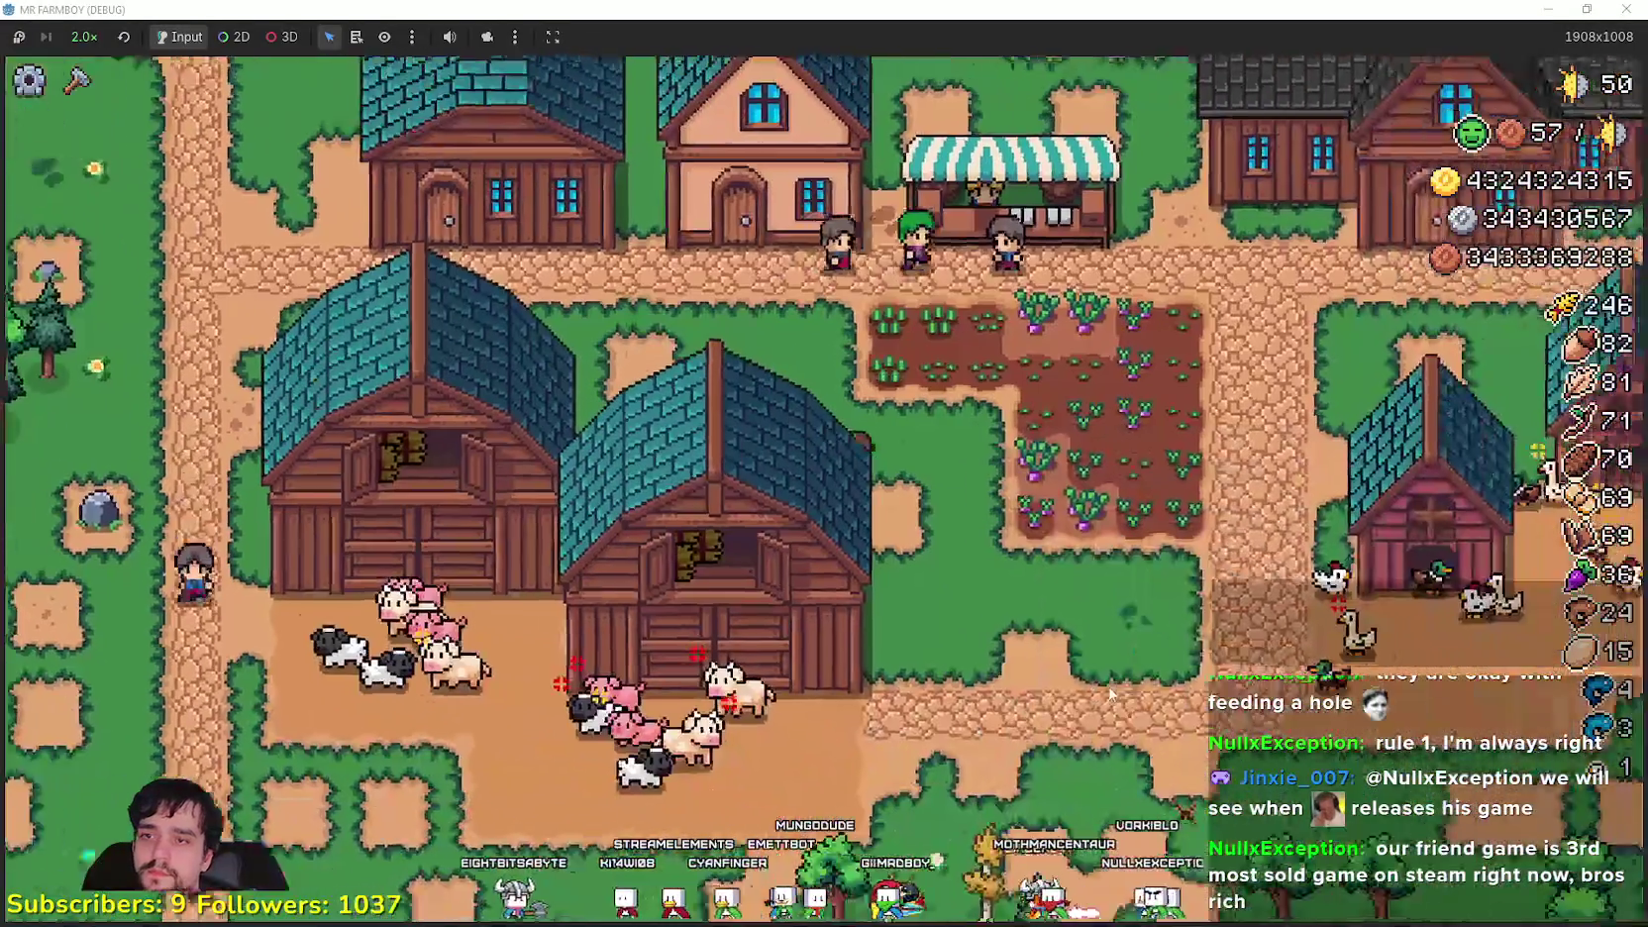
- Put 100 wheat into the coop's food, then review the barn panel
key(e)
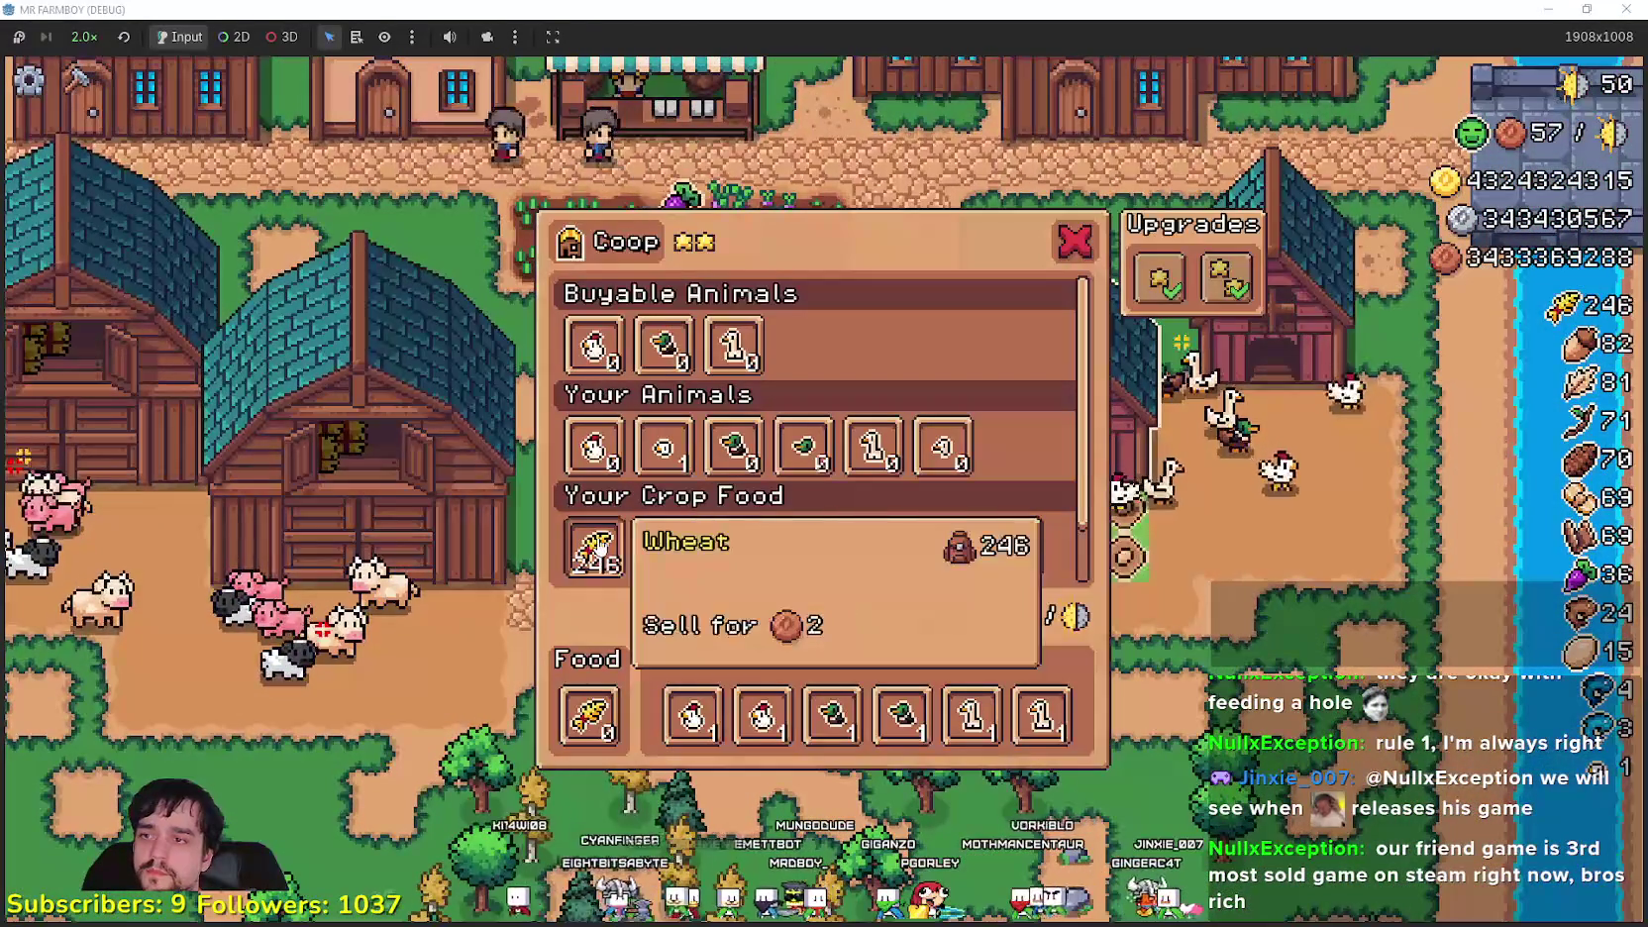
click(603, 543)
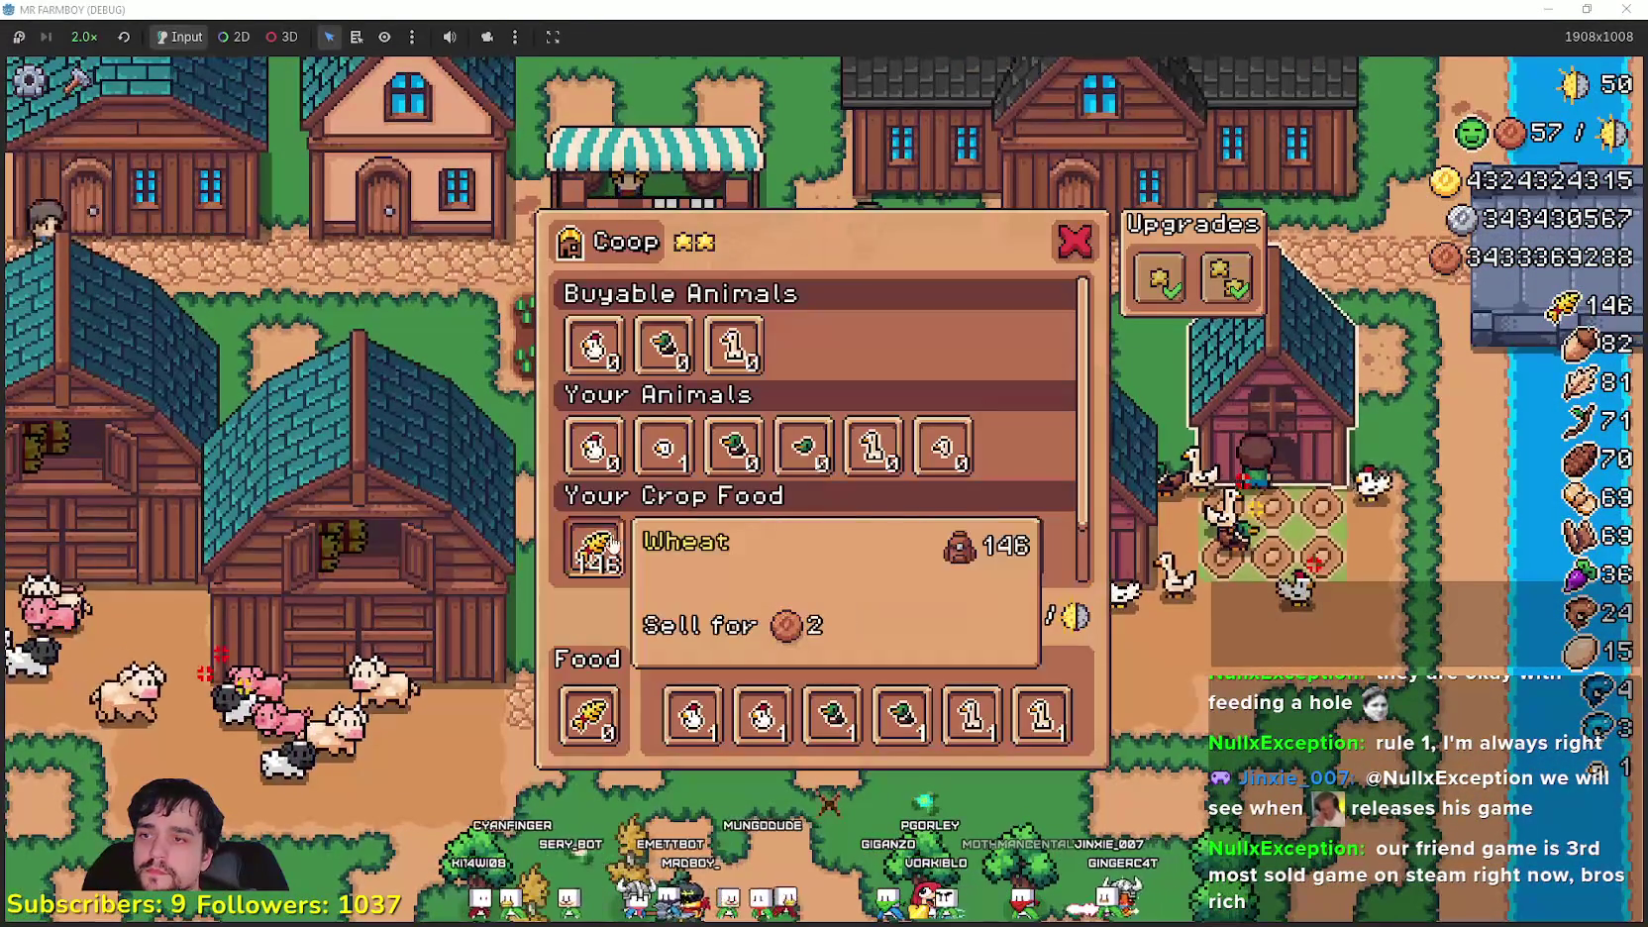
key(Escape)
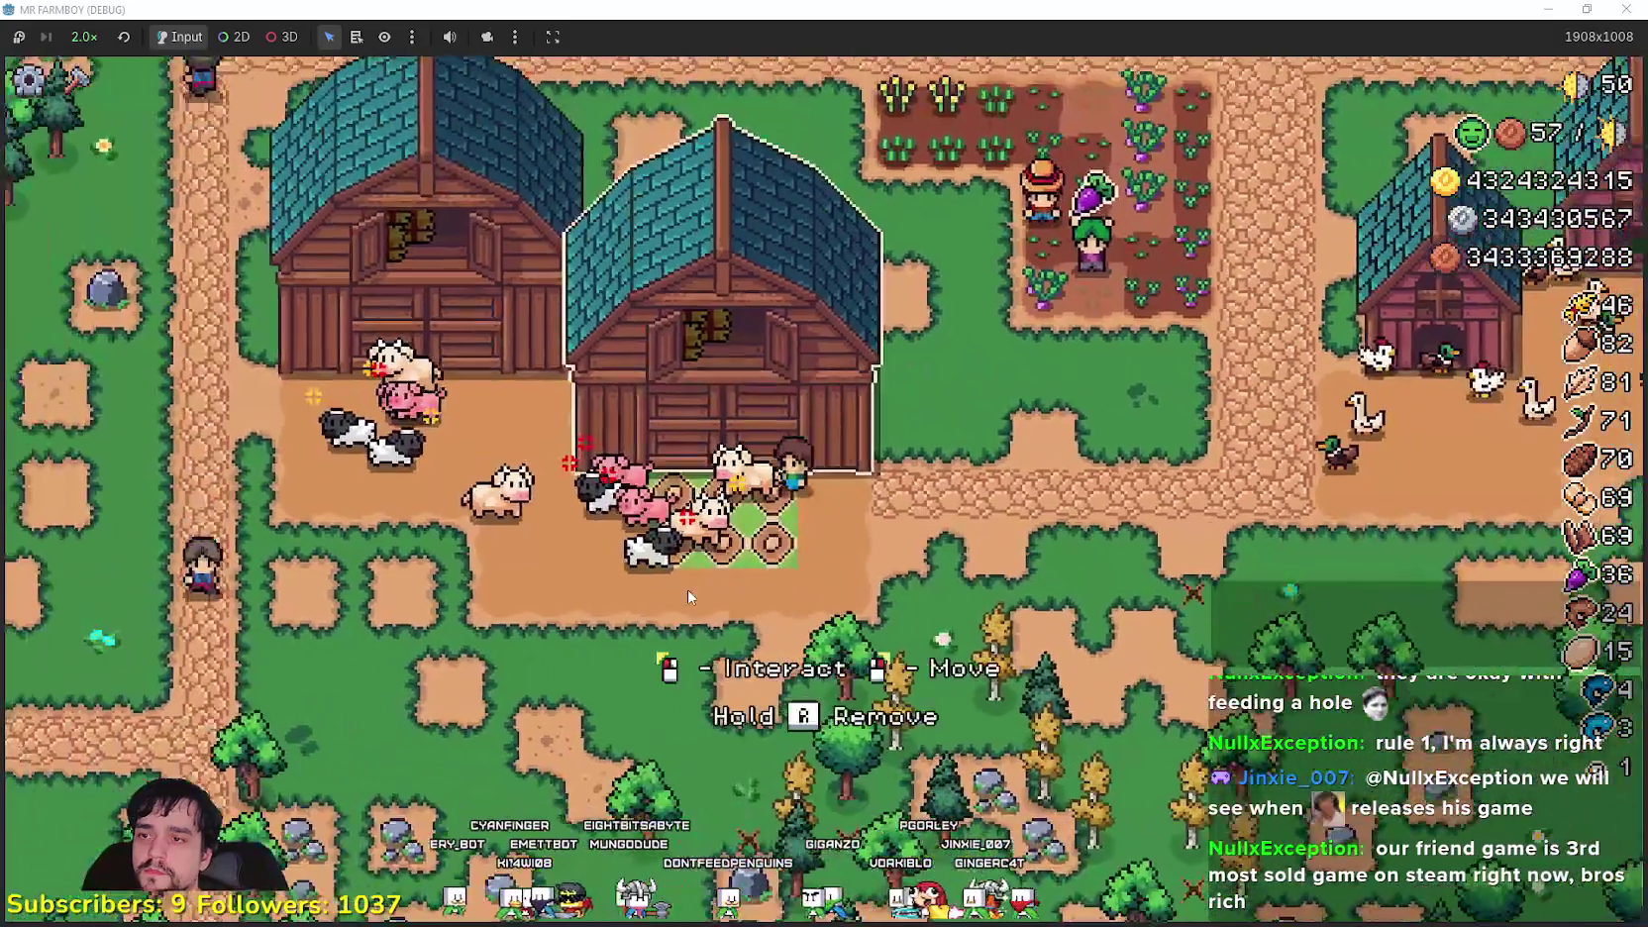
key(e)
scroll(738, 490, down, 2)
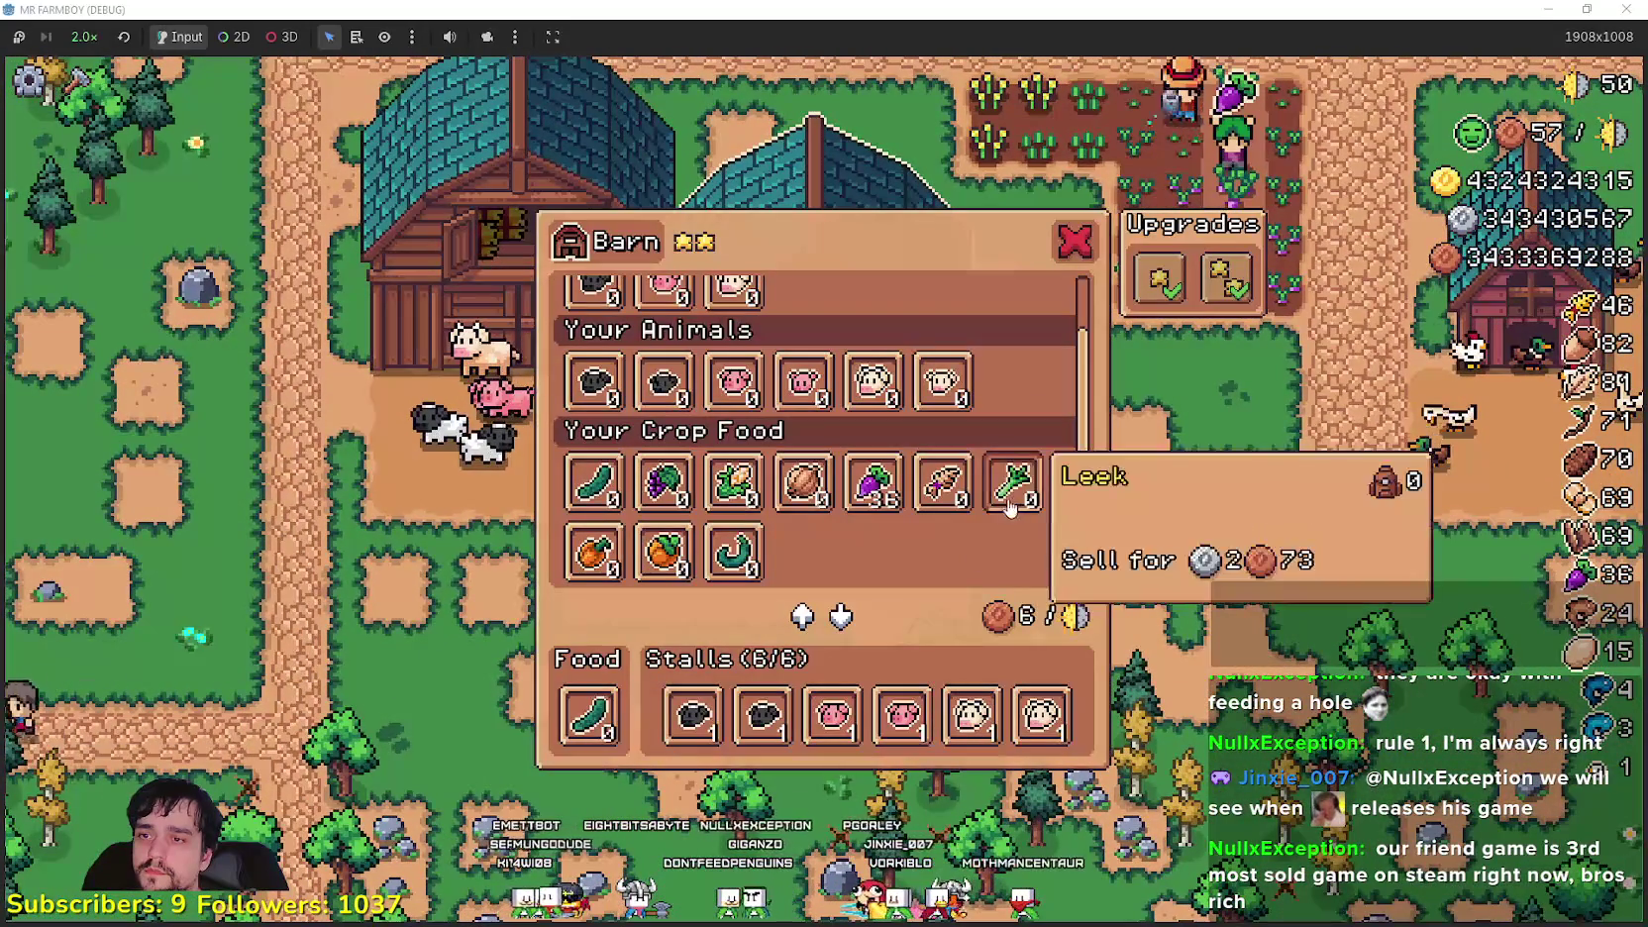
key(Escape)
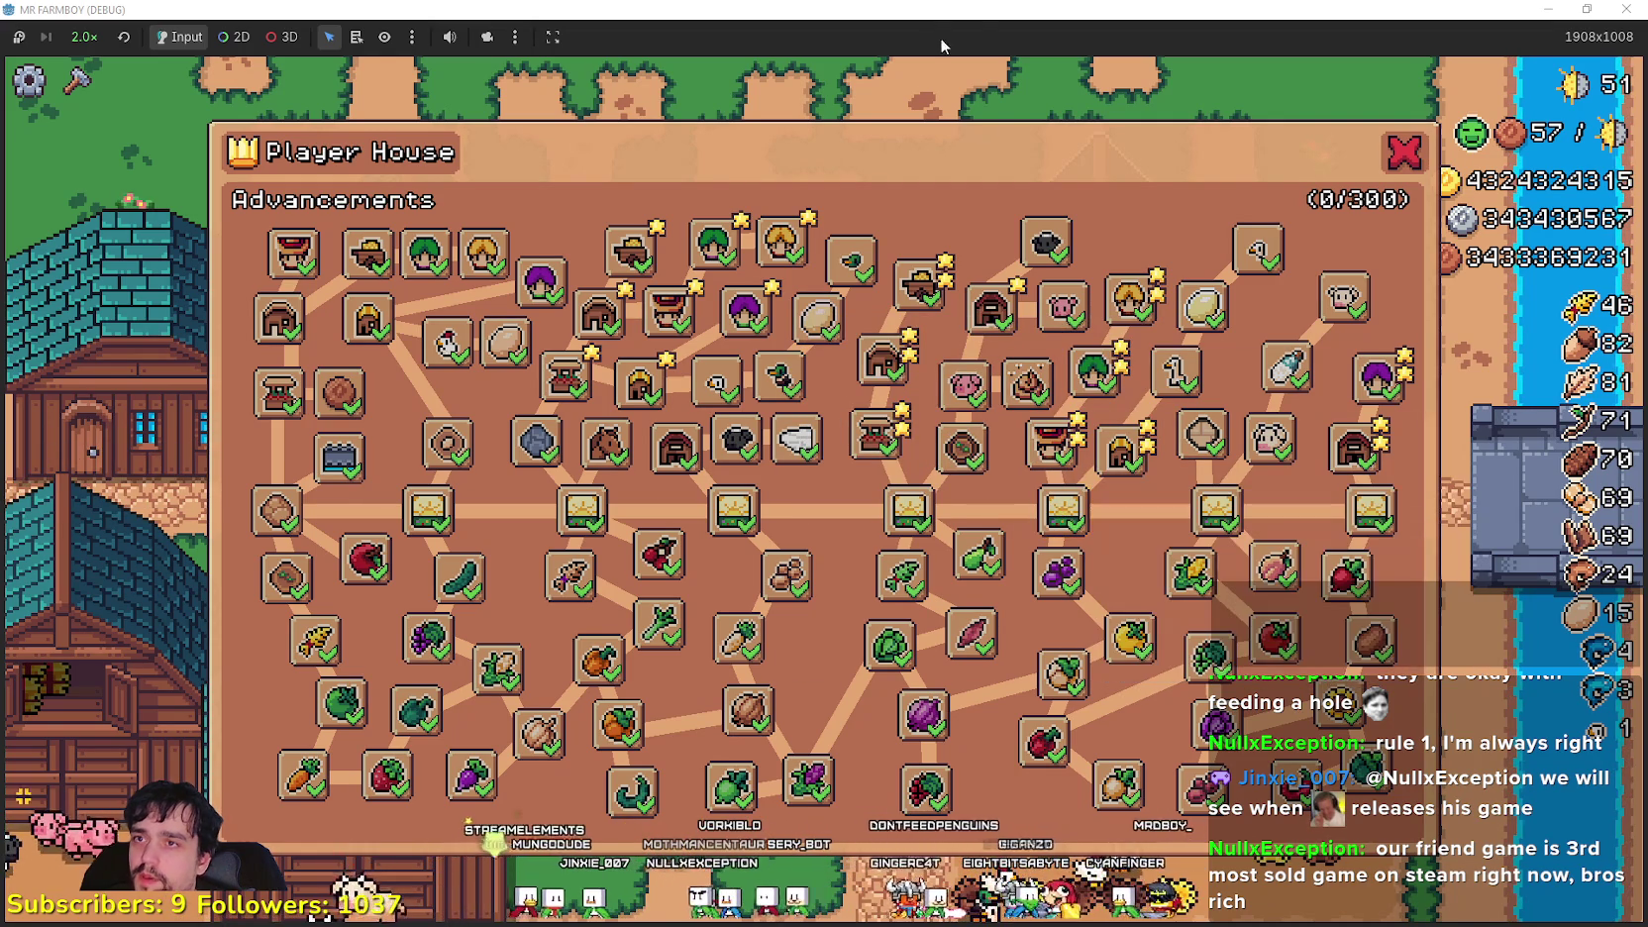
- Take the game out of fullscreen and bring up Godot's 2D map view
double_click(978, 22)
click(909, 89)
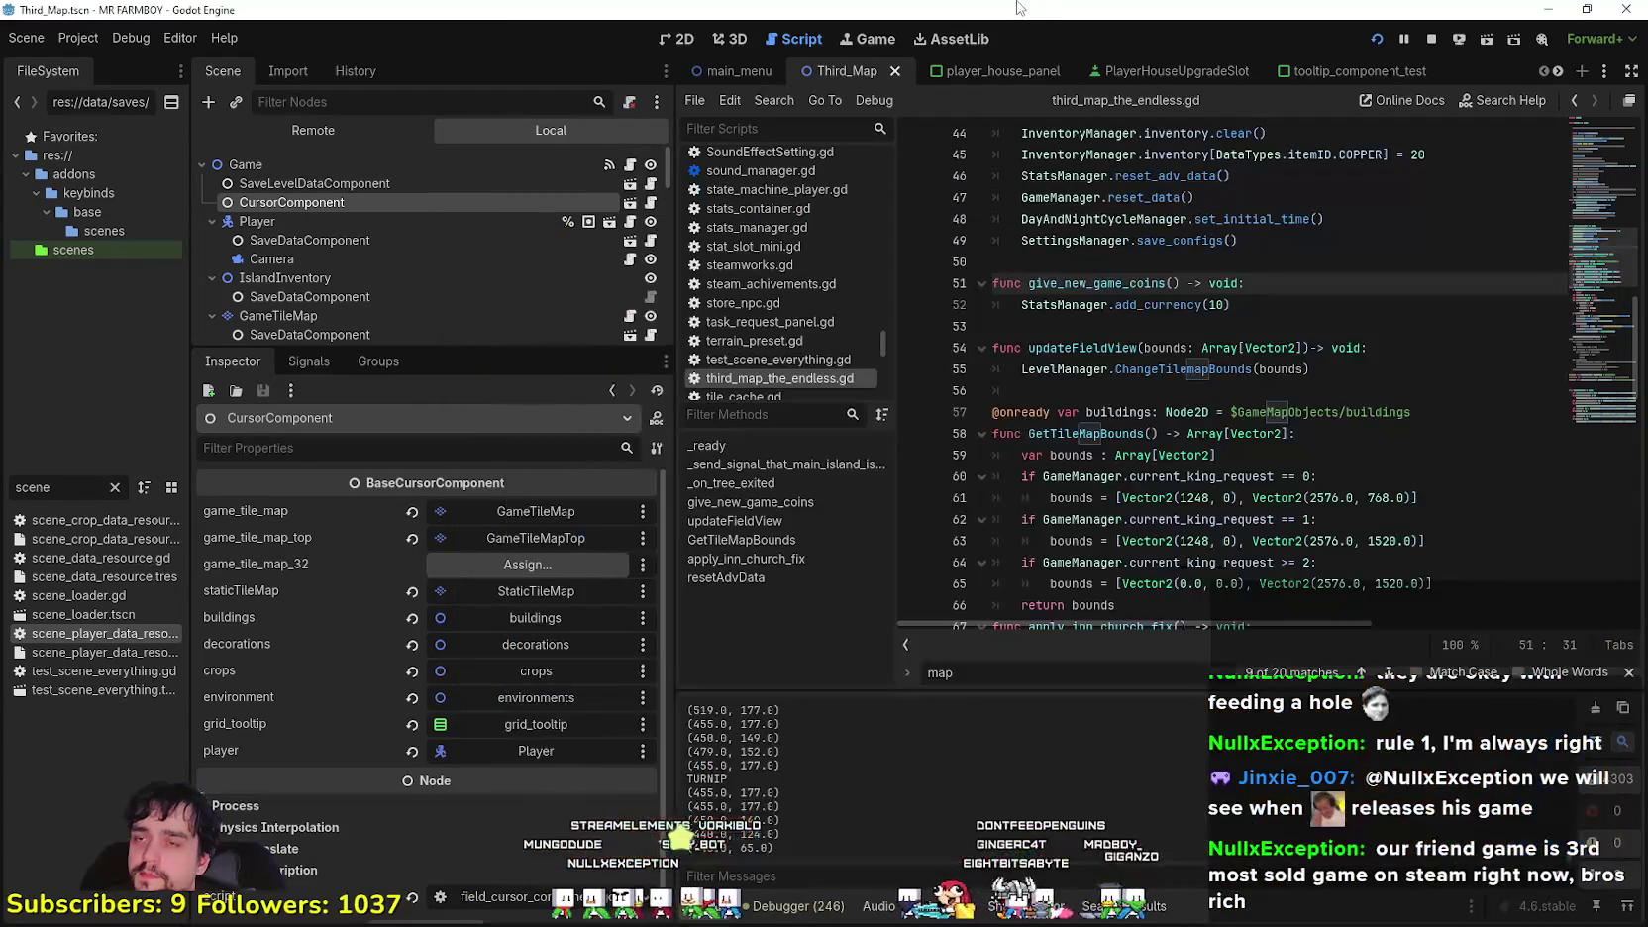
click(683, 39)
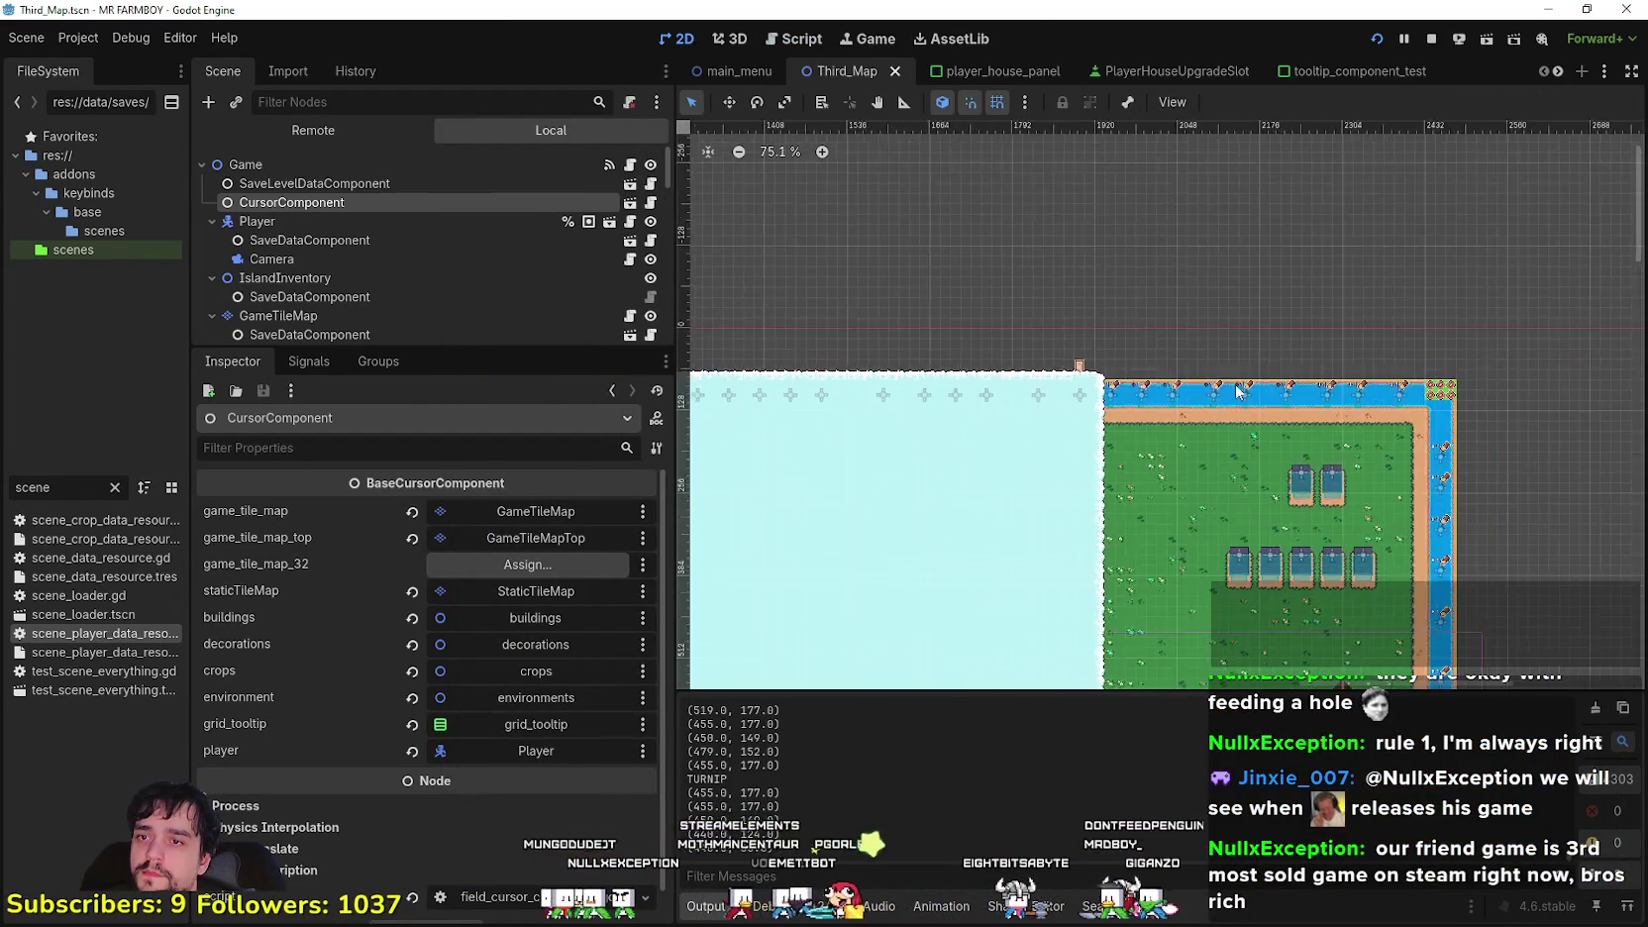
scroll(1204, 442, up, 4)
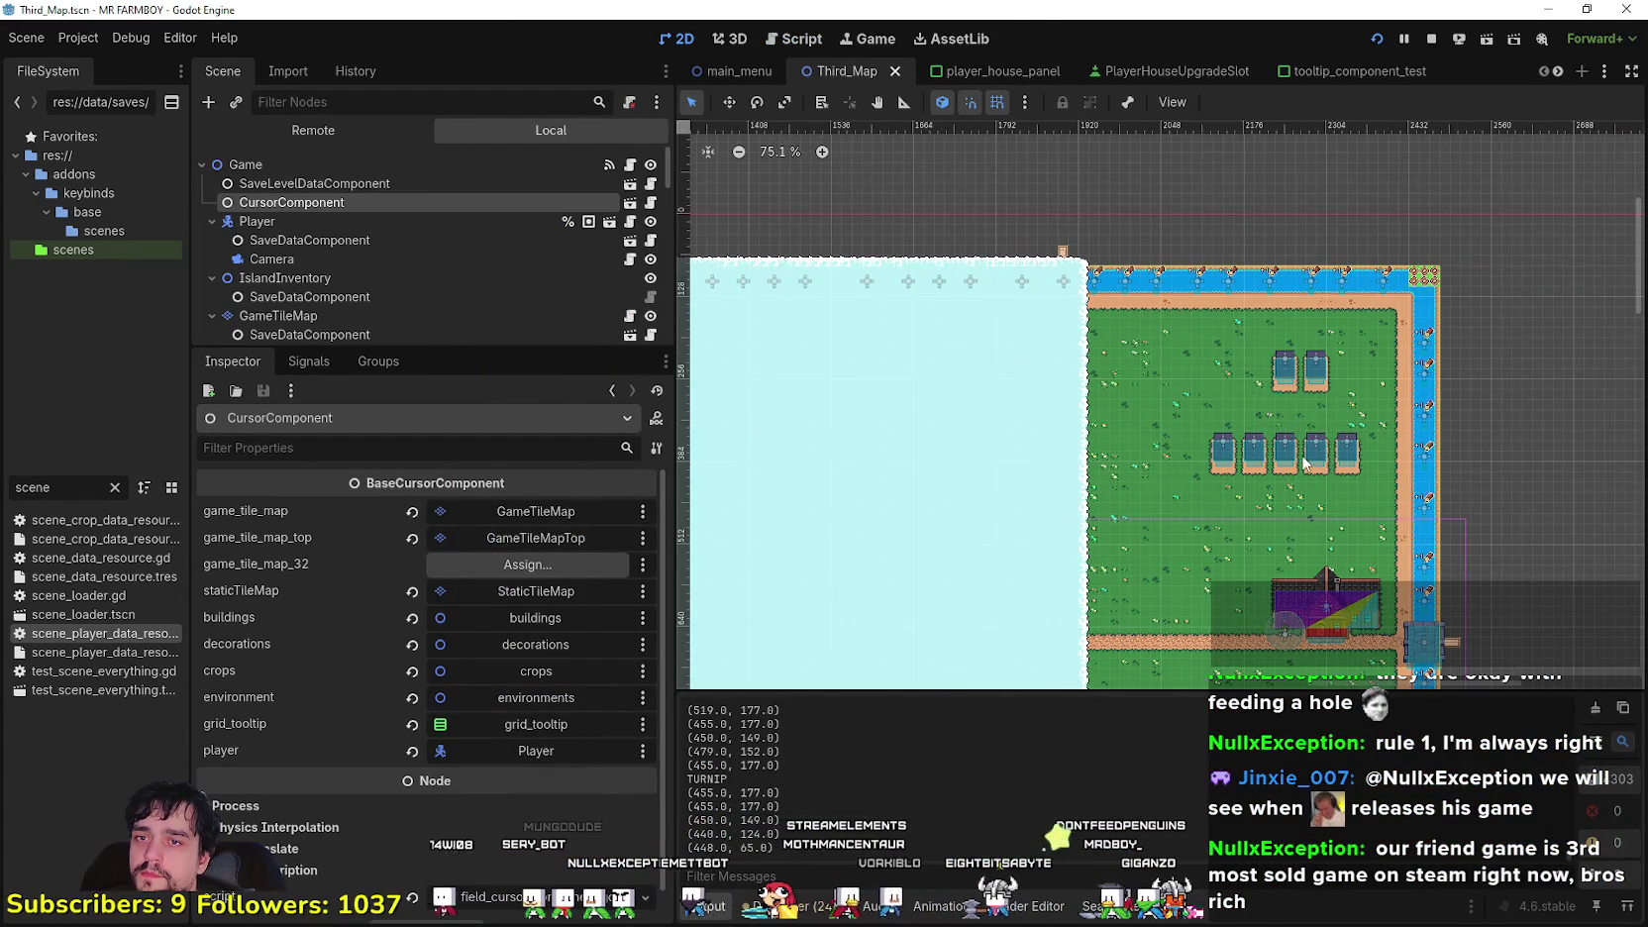
- Select Obelisk4, then Obelisk3 (Gold Crops Drop) on the canvas, and hide the game
click(1318, 465)
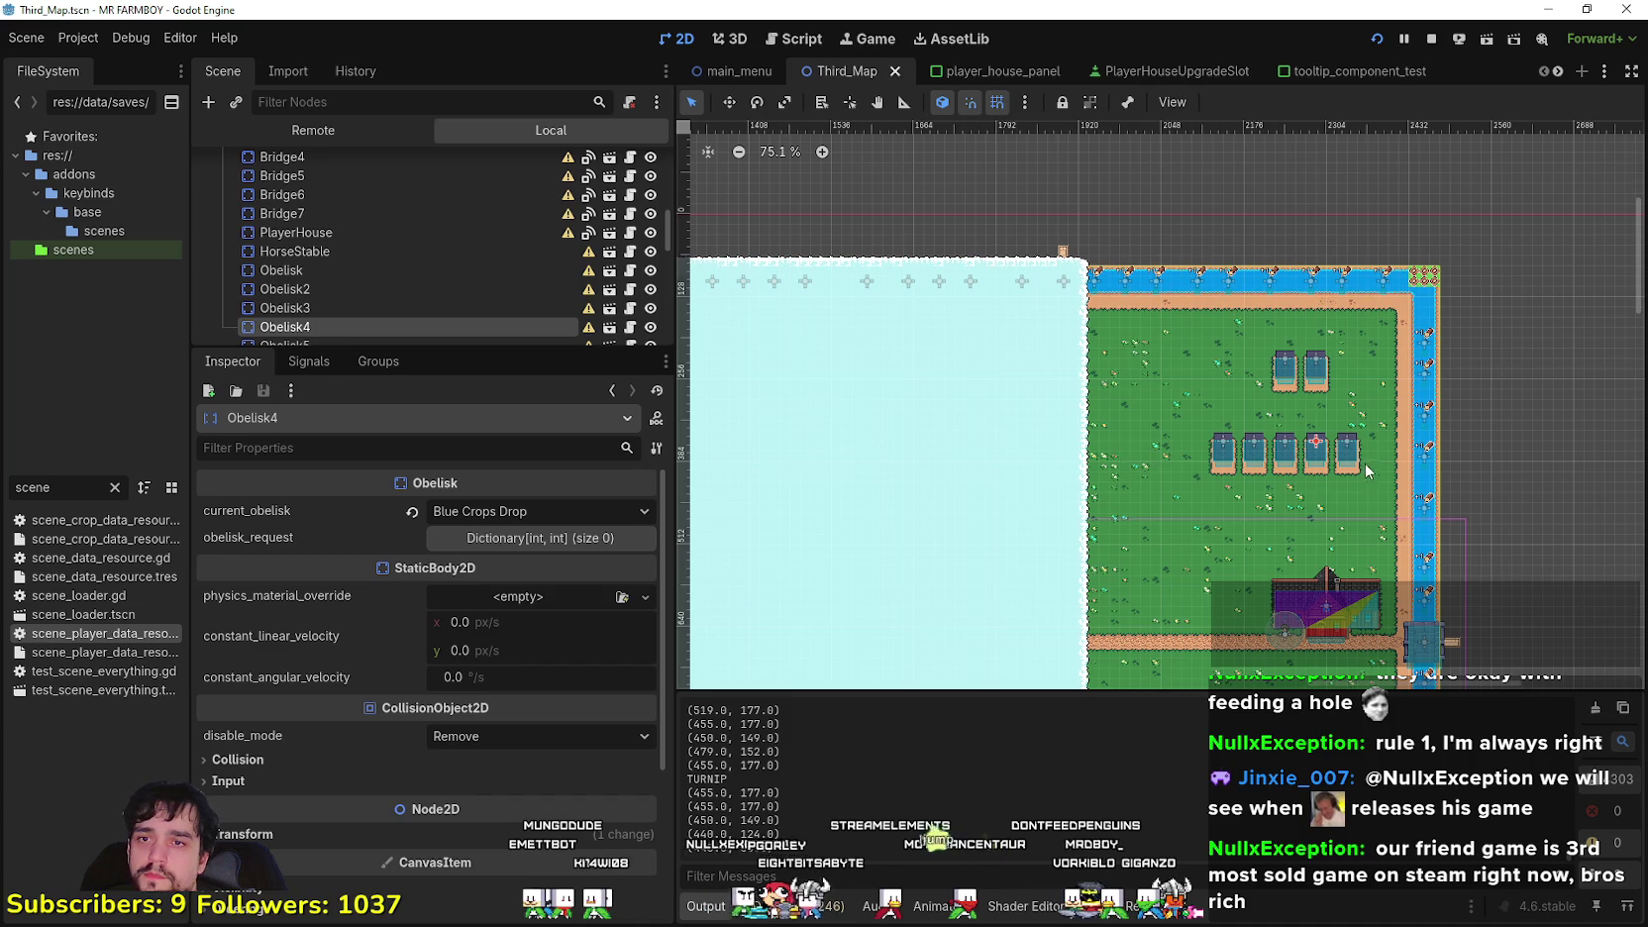
click(1352, 461)
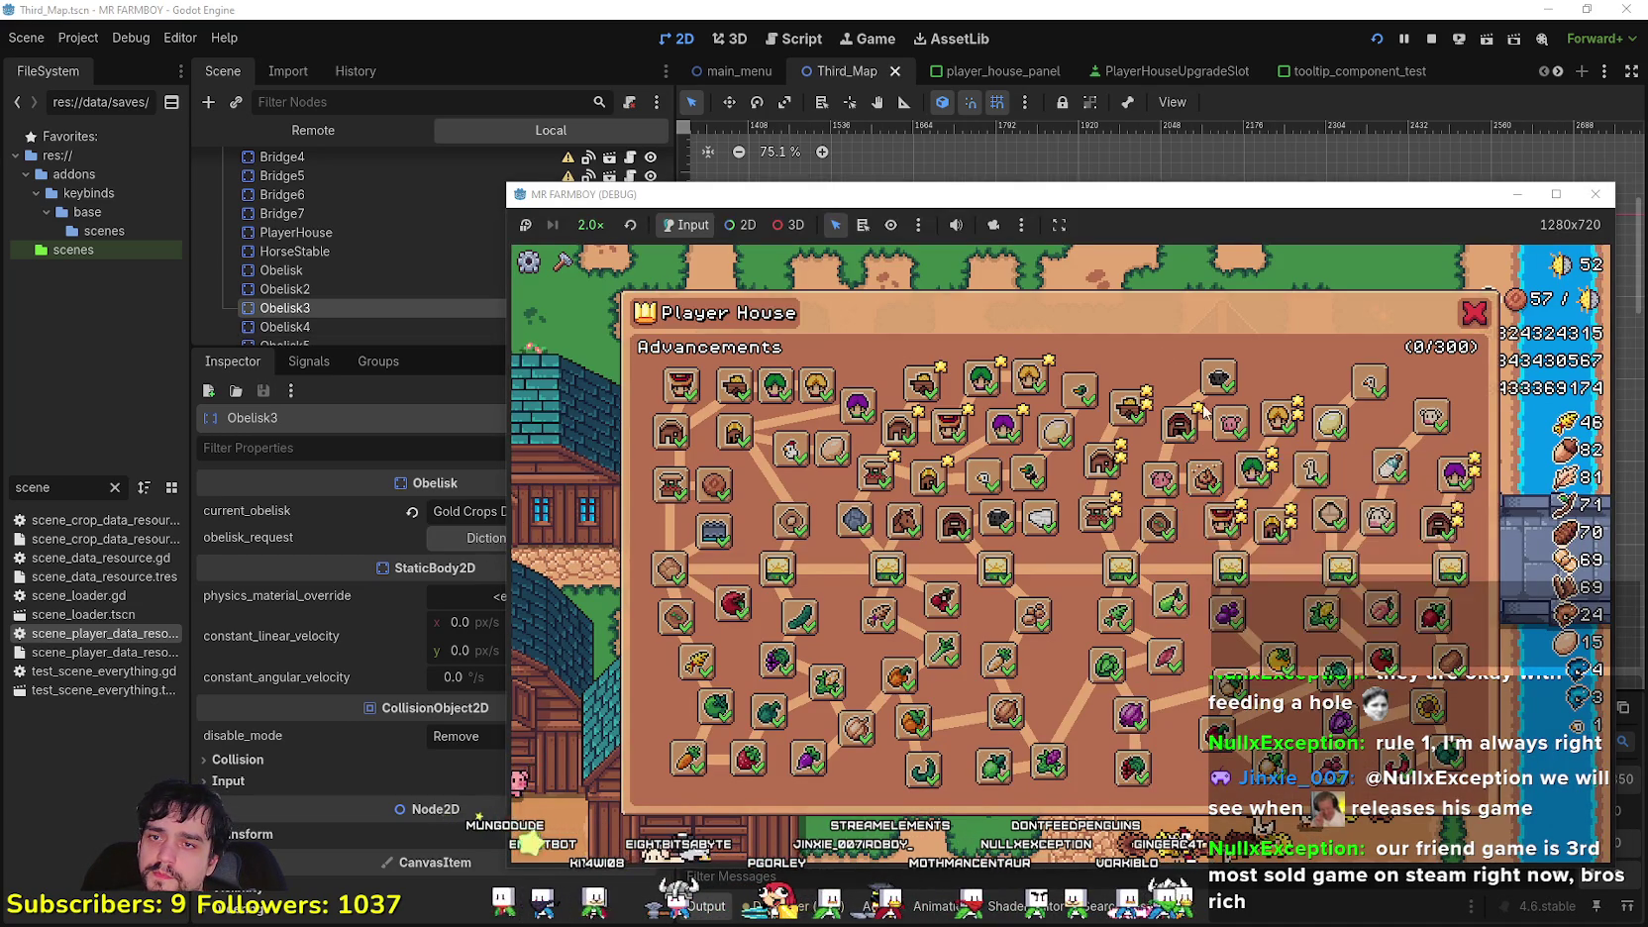
mouse_move(1121, 563)
mouse_move(1235, 564)
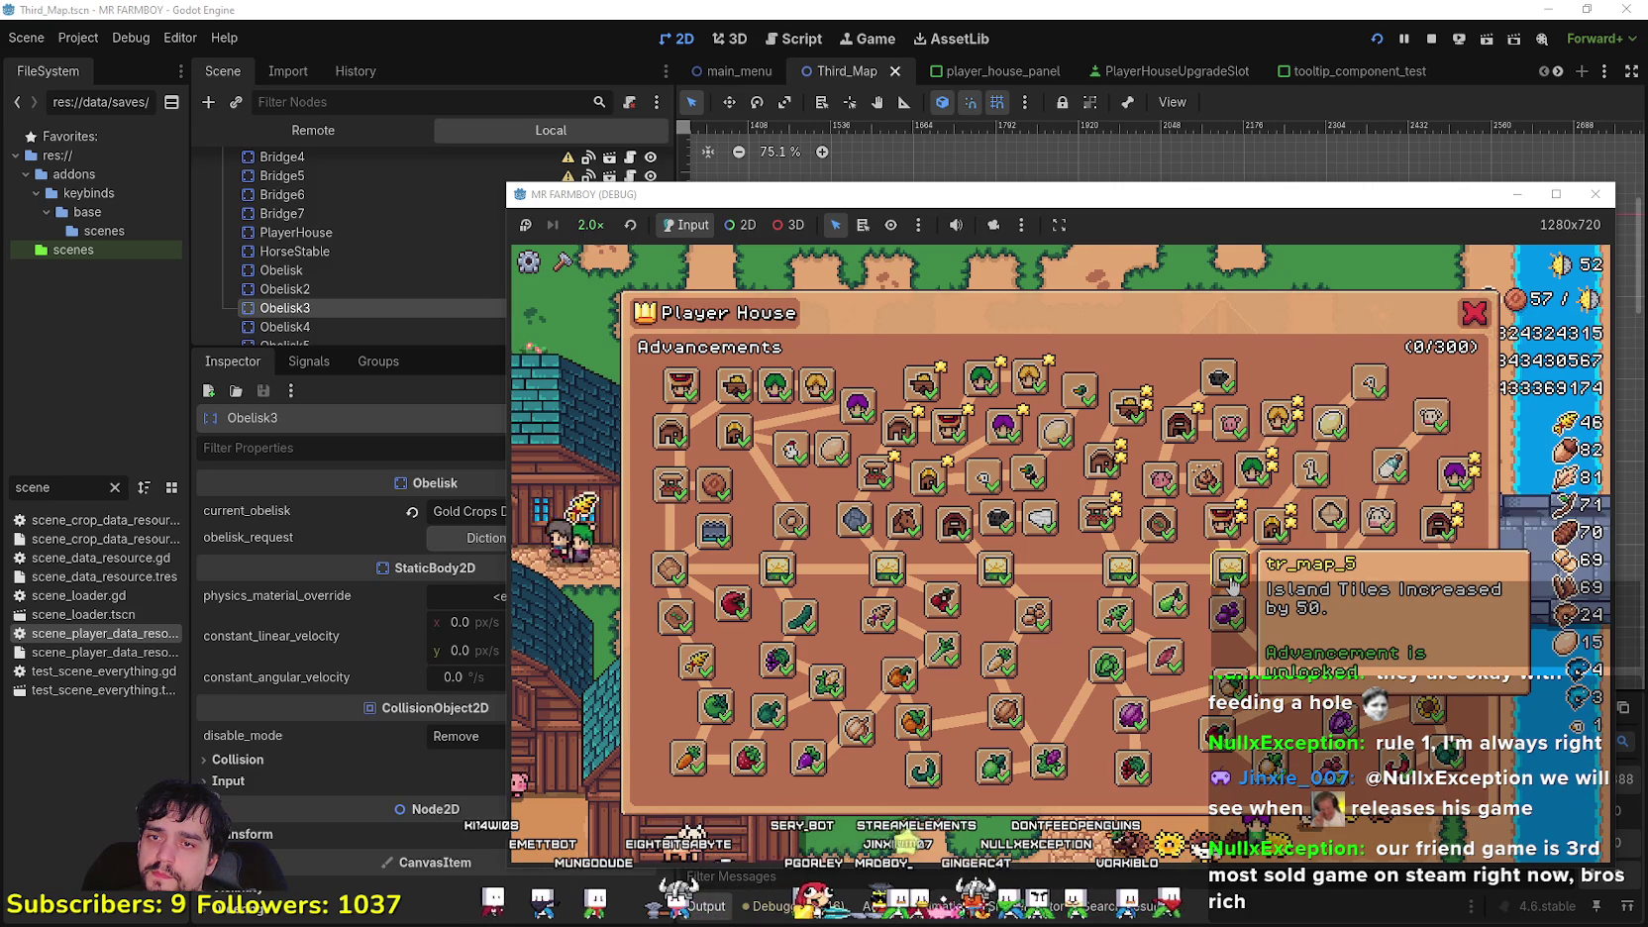
key(alt+Tab)
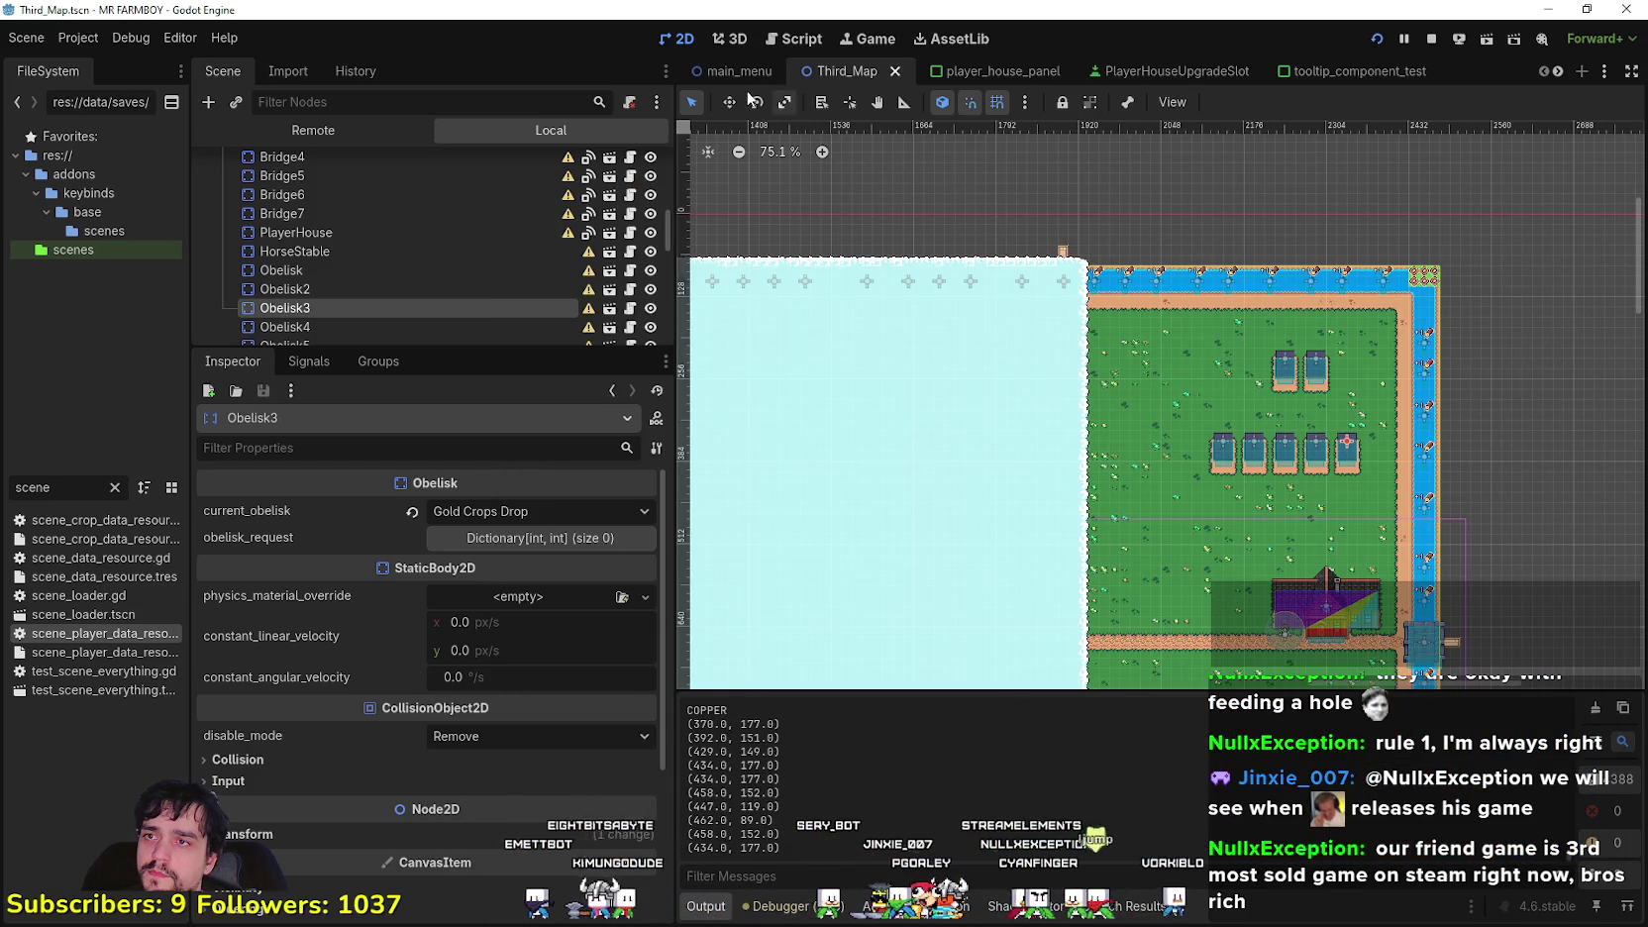
- Drag Obelisk3 leftward and hide the Clouds layer
drag(844, 390, 753, 396)
scroll(991, 396, down, 1)
drag(1271, 378, 929, 399)
scroll(515, 278, up, 4)
scroll(535, 257, up, 1)
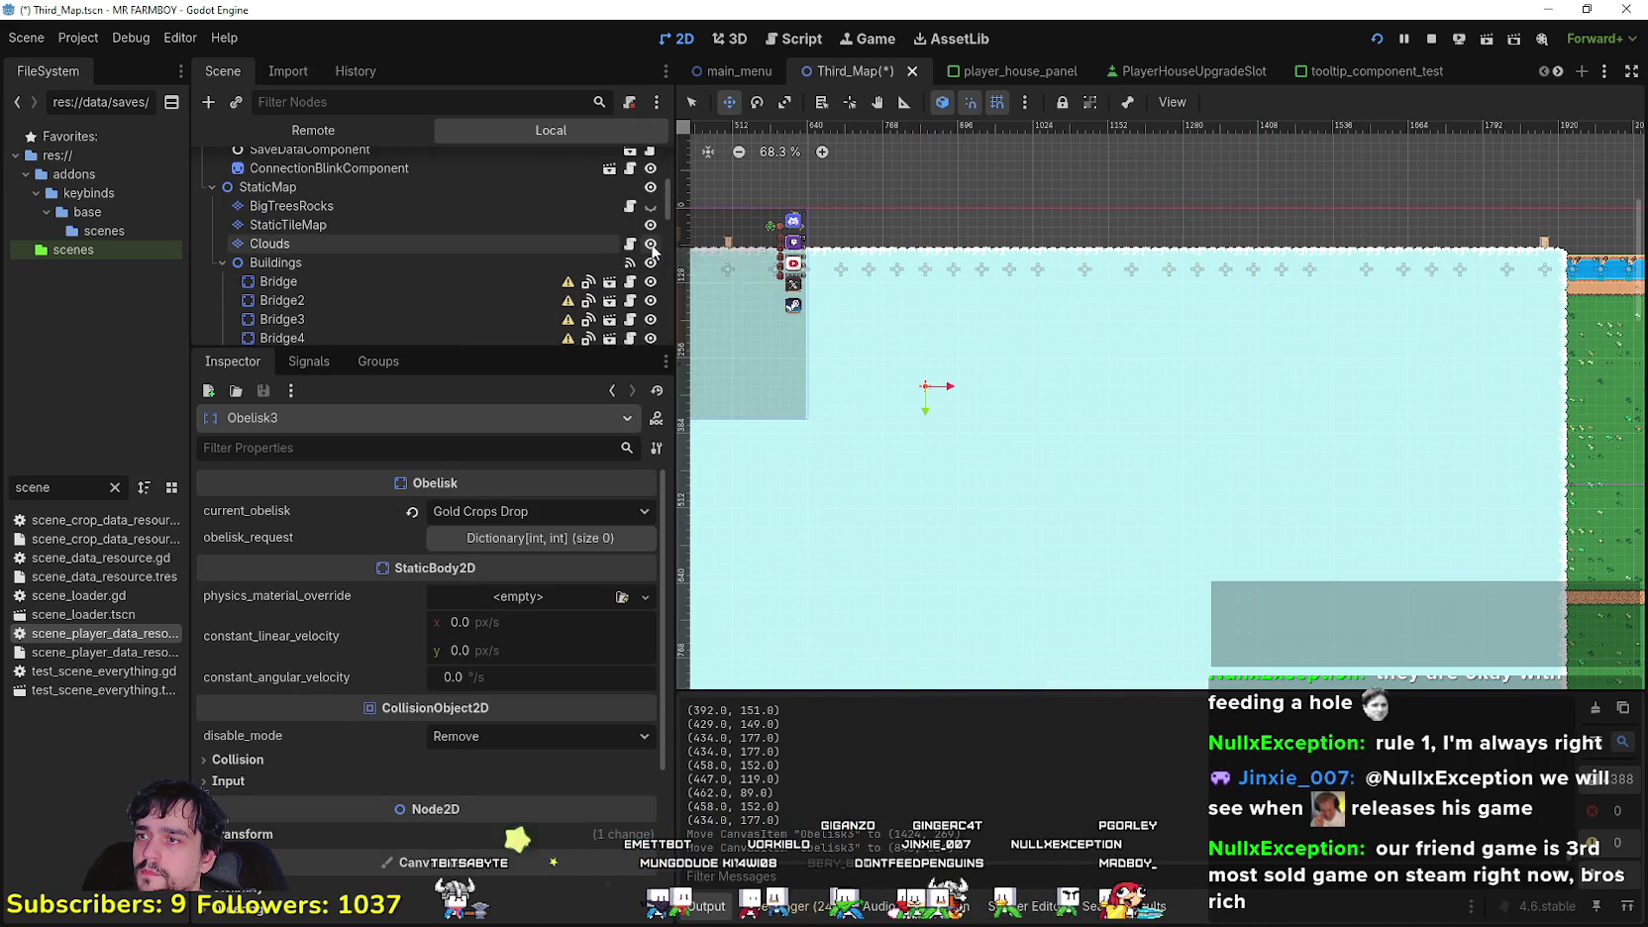
click(651, 243)
- Place Obelisk3 in the open field on the map's left side
drag(812, 503, 812, 503)
scroll(891, 257, down, 1)
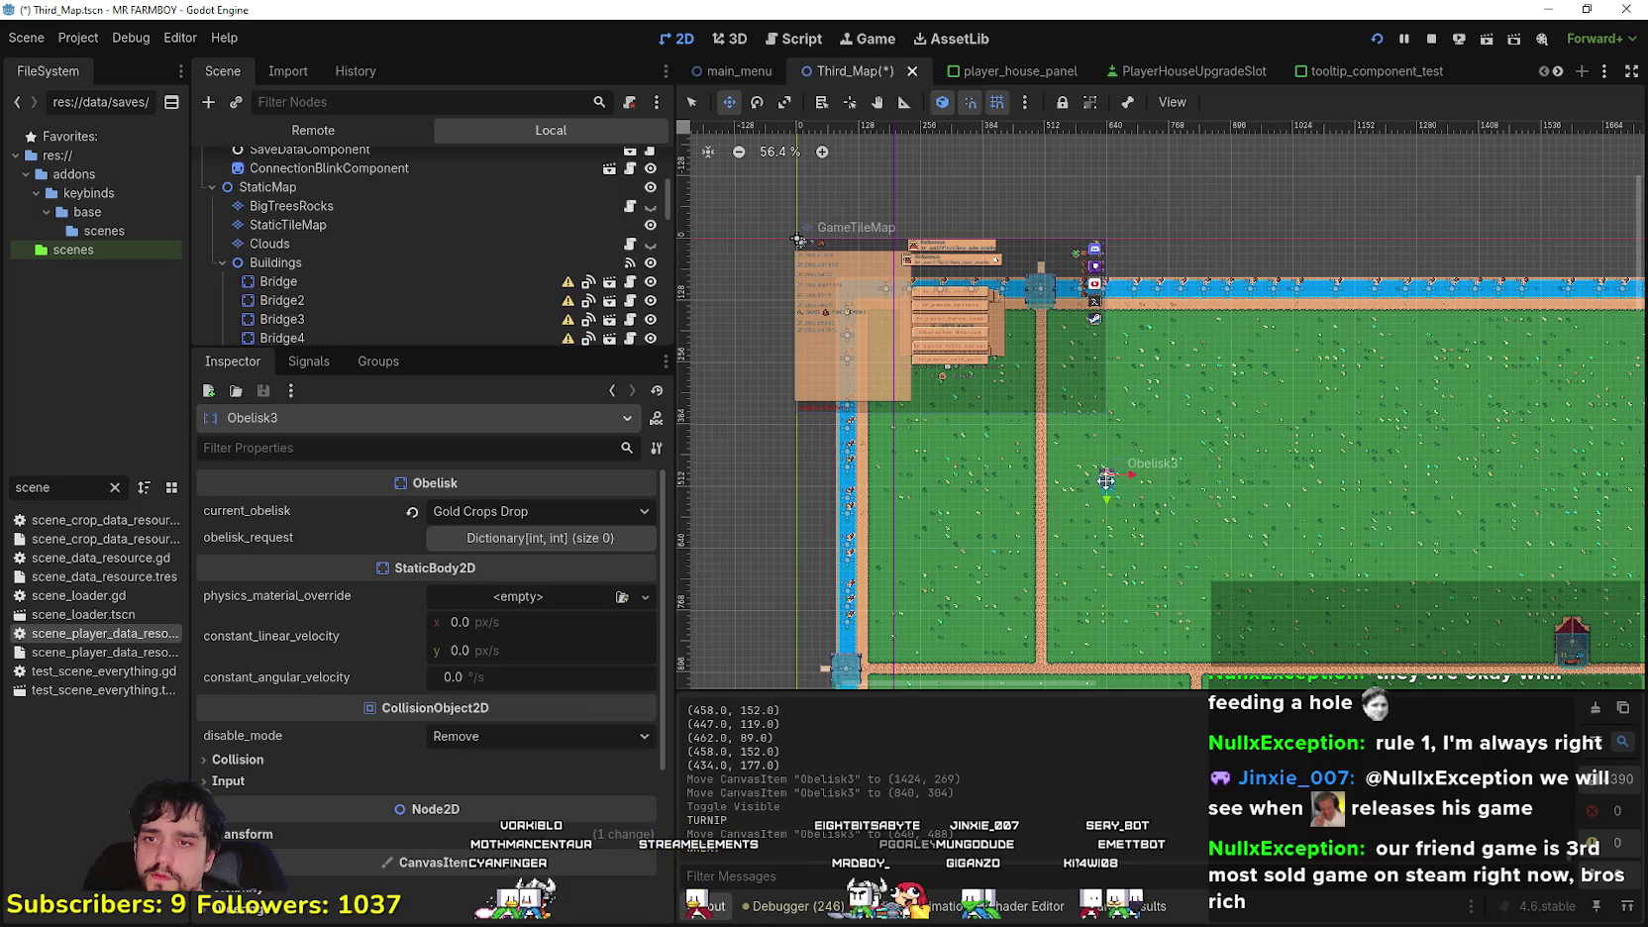
scroll(1185, 525, up, 4)
mouse_move(1186, 525)
mouse_down()
mouse_move(1063, 470)
mouse_move(1140, 397)
mouse_move(1088, 350)
mouse_move(1033, 362)
mouse_move(1030, 396)
mouse_move(1014, 356)
mouse_up()
scroll(1034, 410, up, 7)
scroll(1014, 356, down, 2)
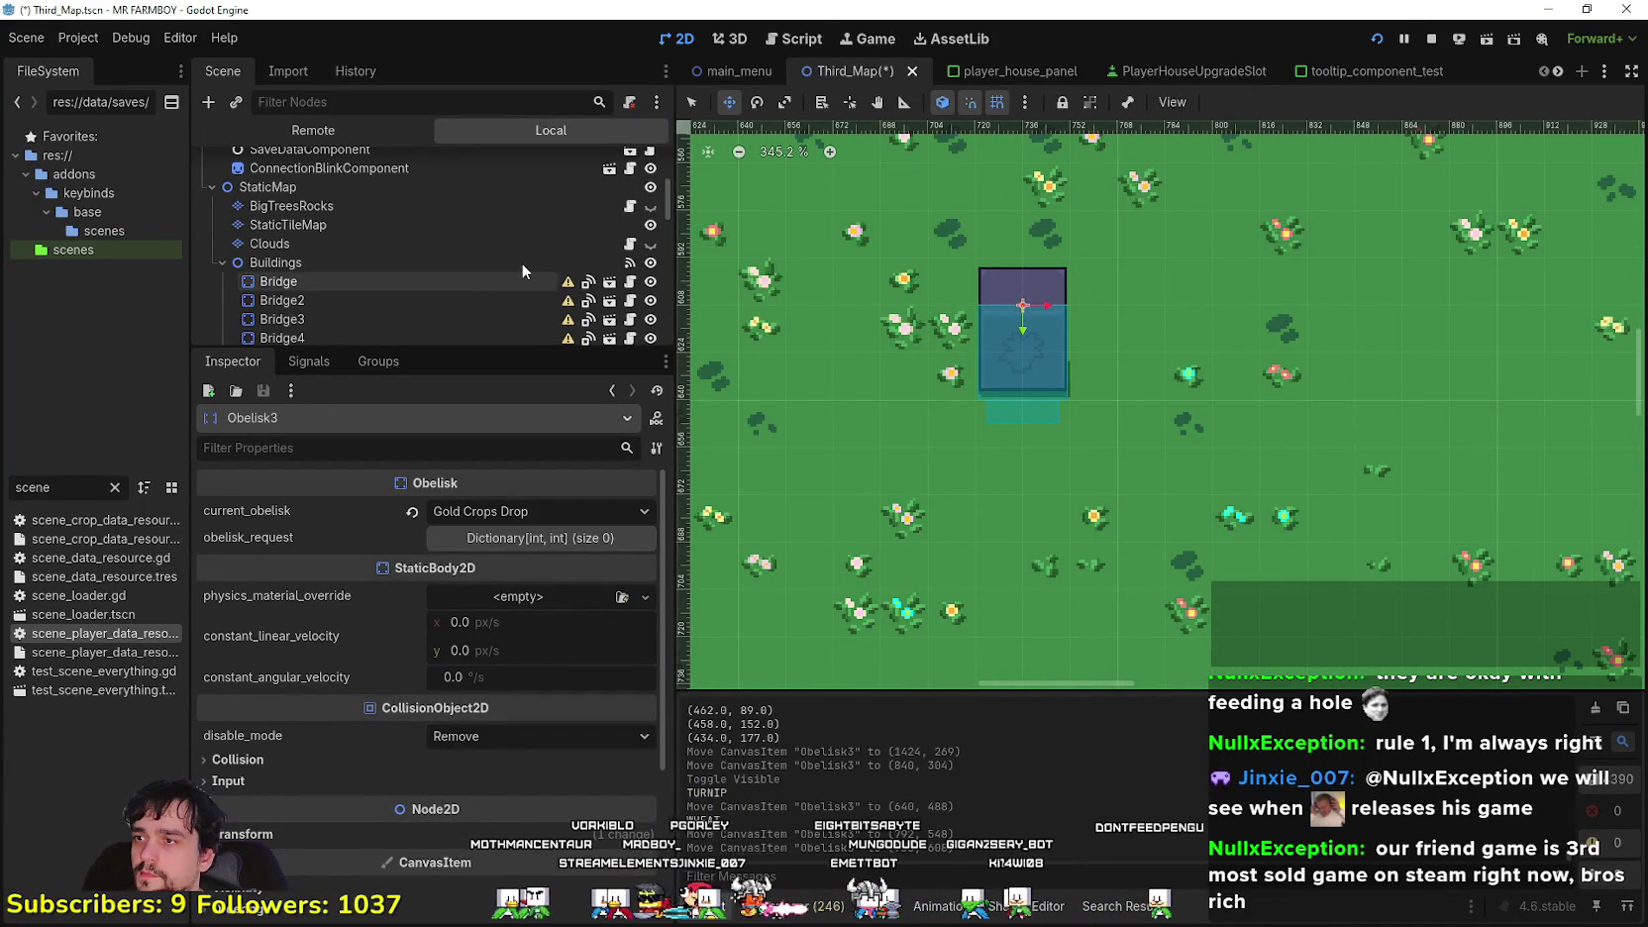
scroll(529, 256, down, 4)
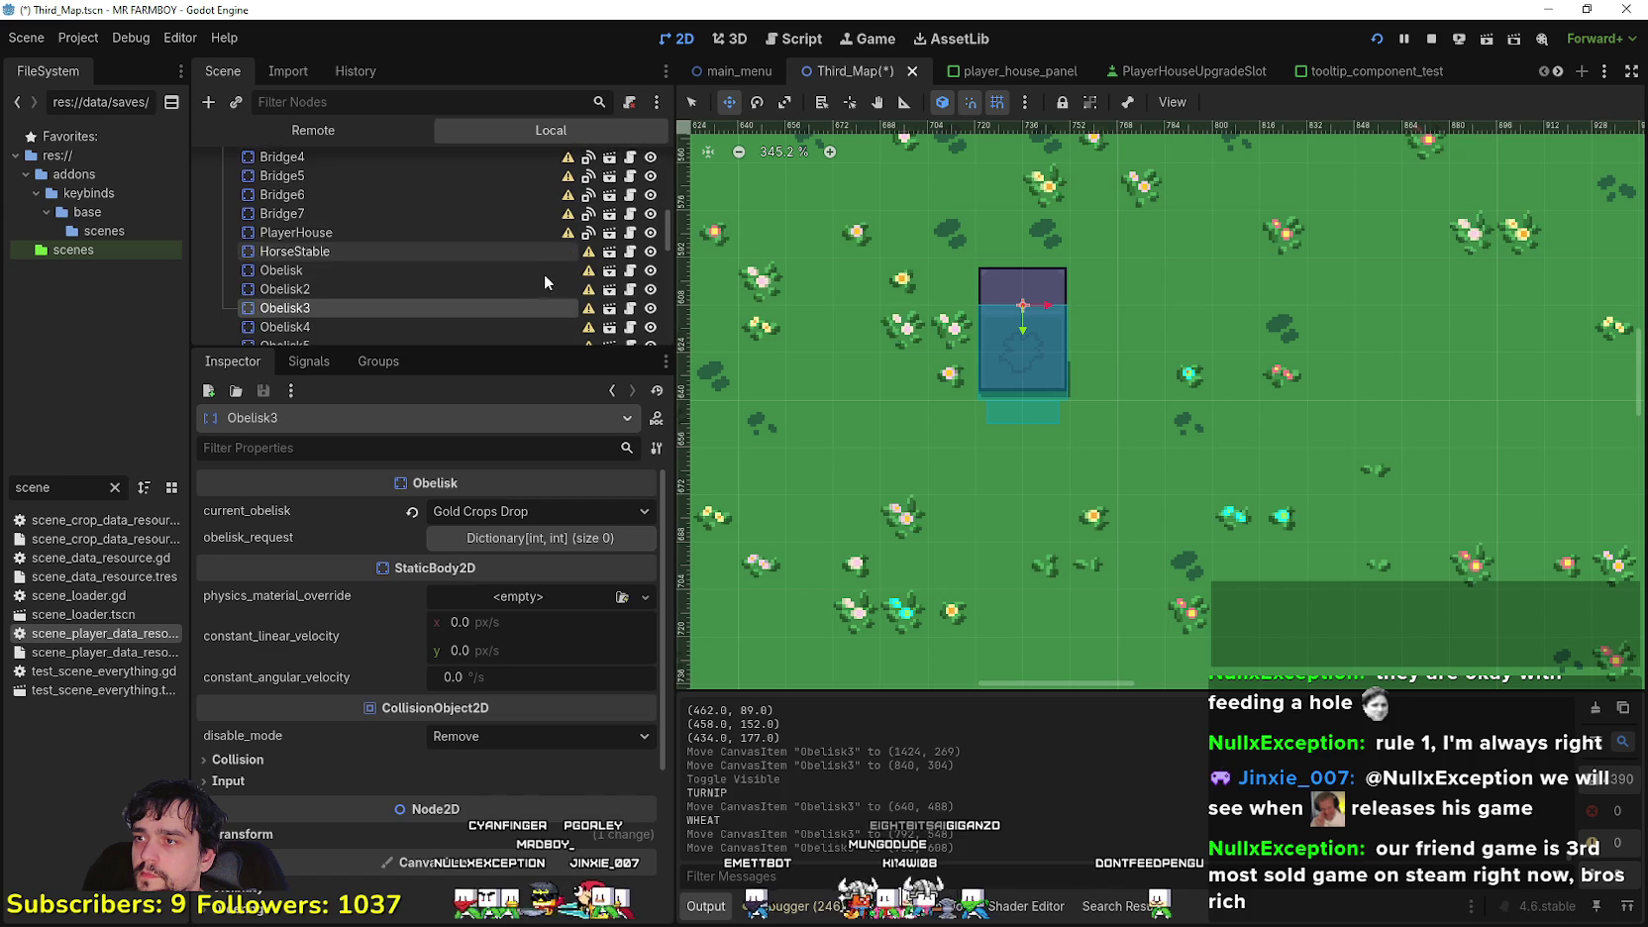
scroll(540, 258, up, 3)
scroll(1163, 392, down, 10)
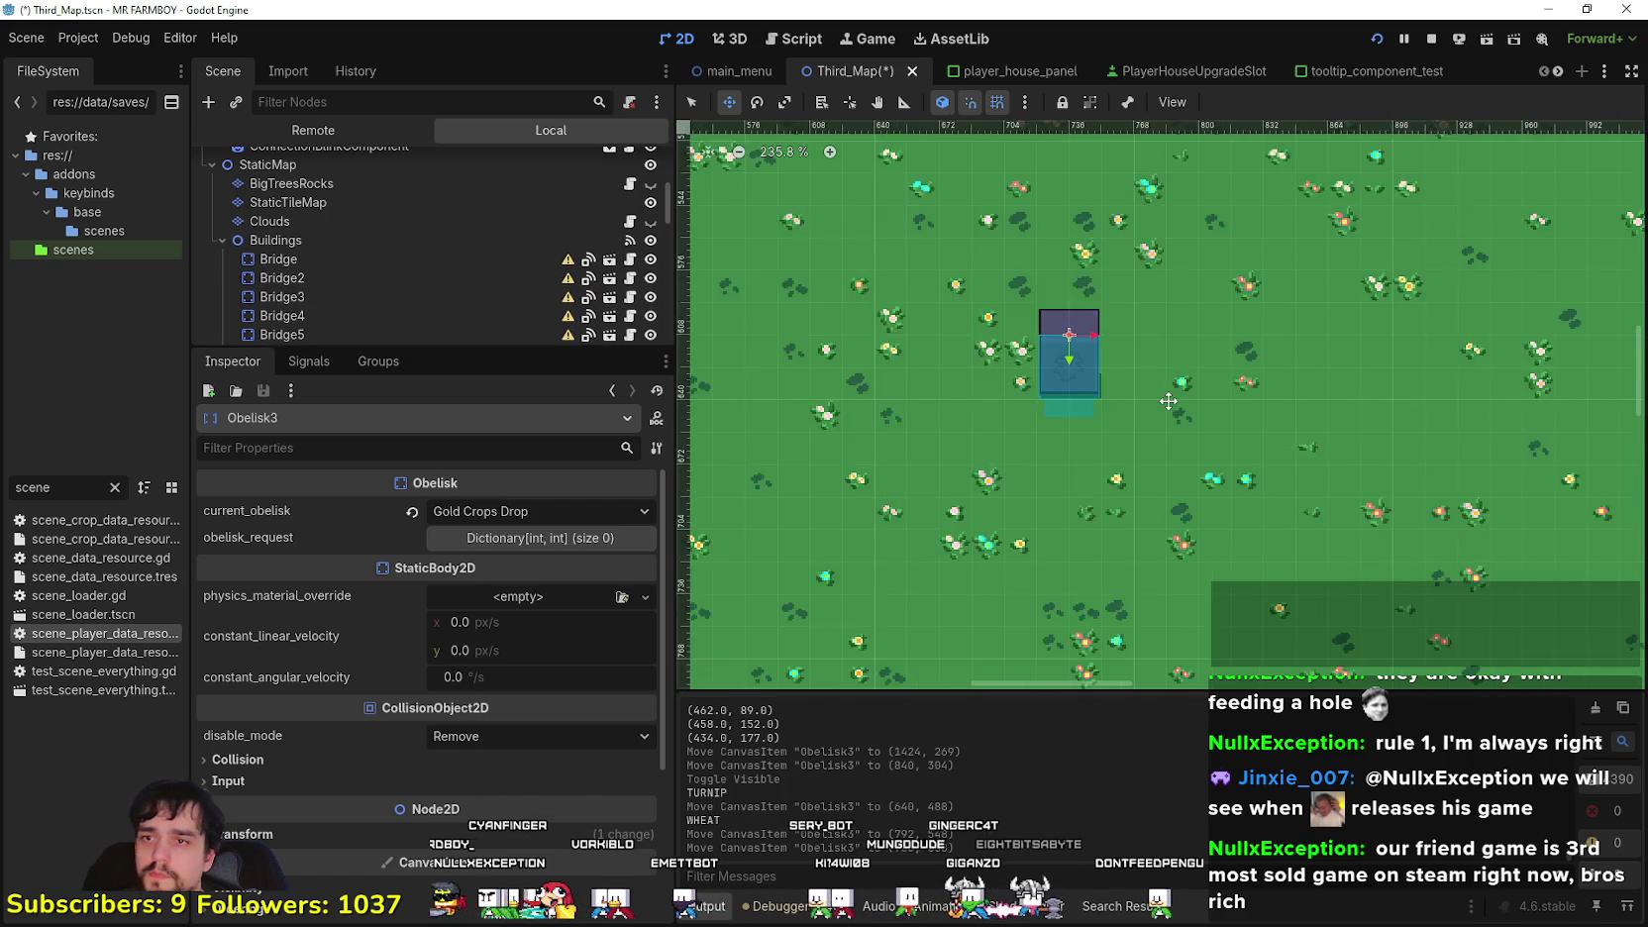
scroll(1162, 392, down, 2)
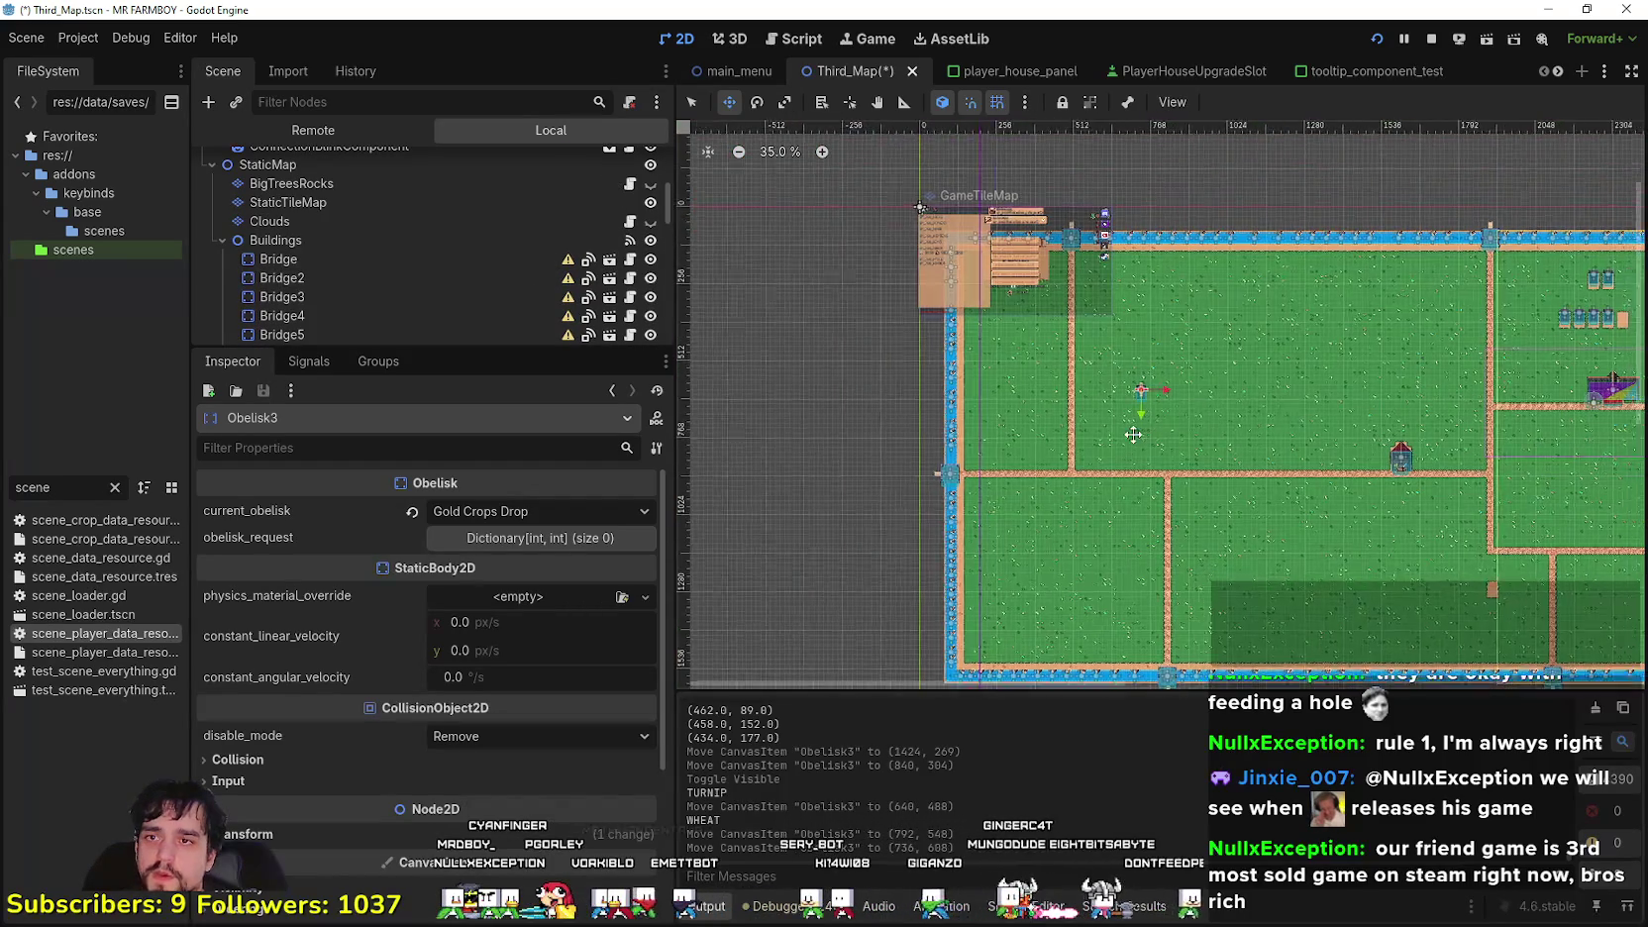
drag(1218, 433, 998, 436)
key(alt+Tab)
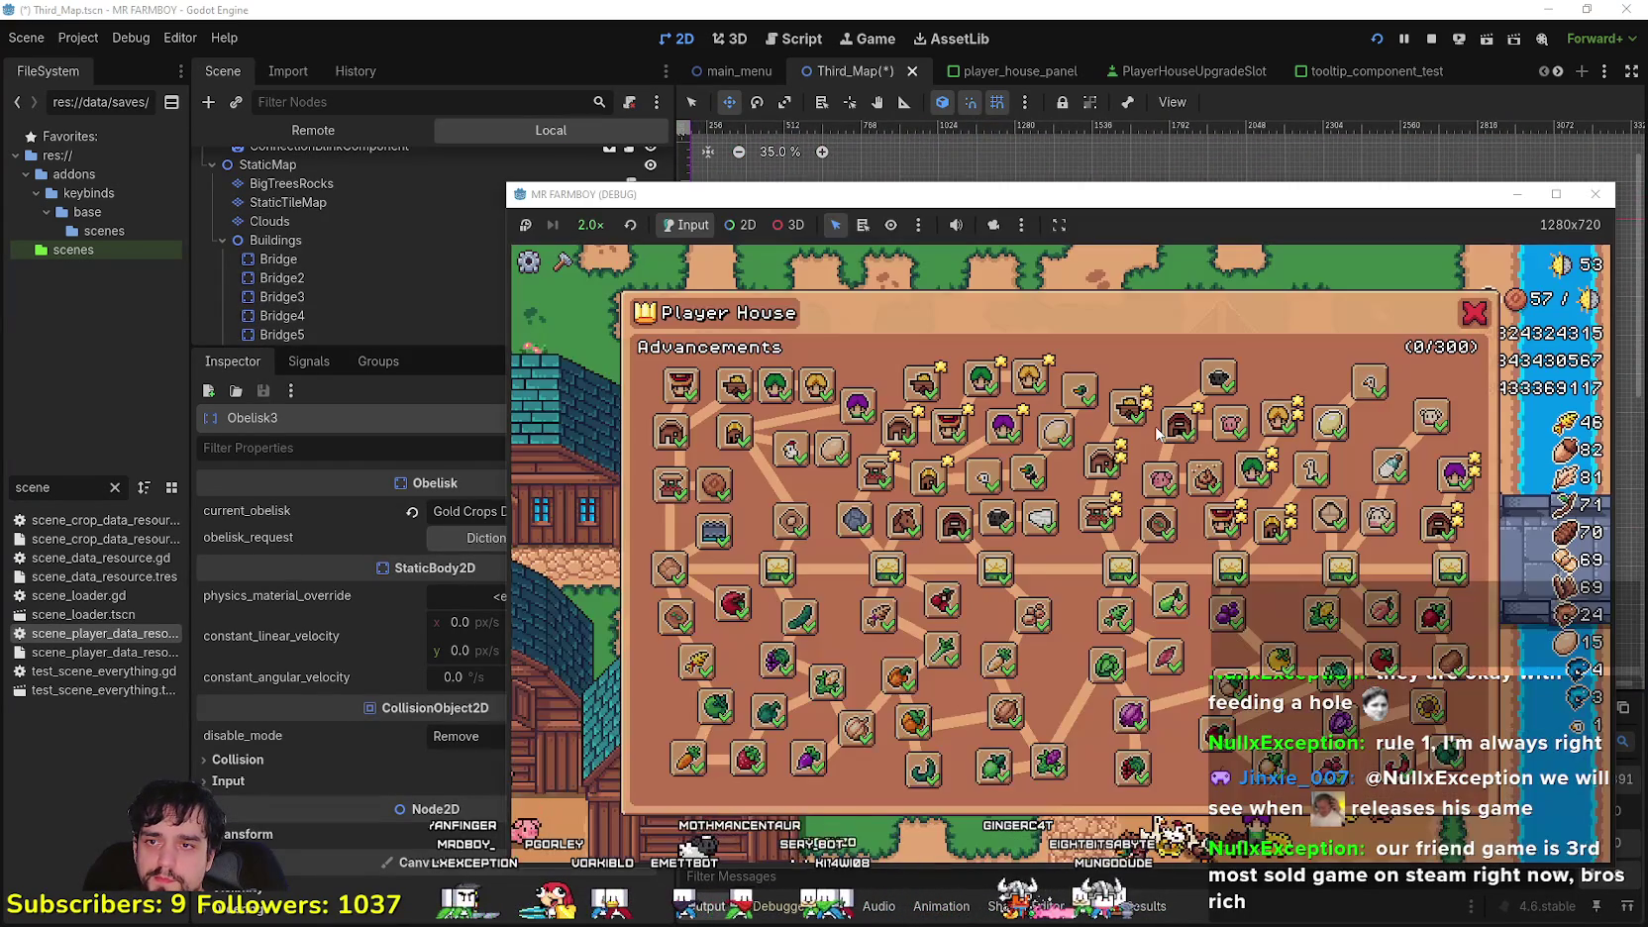
- Select Obelisk4 by the buildings and drag it away from the building row
key(alt+Tab)
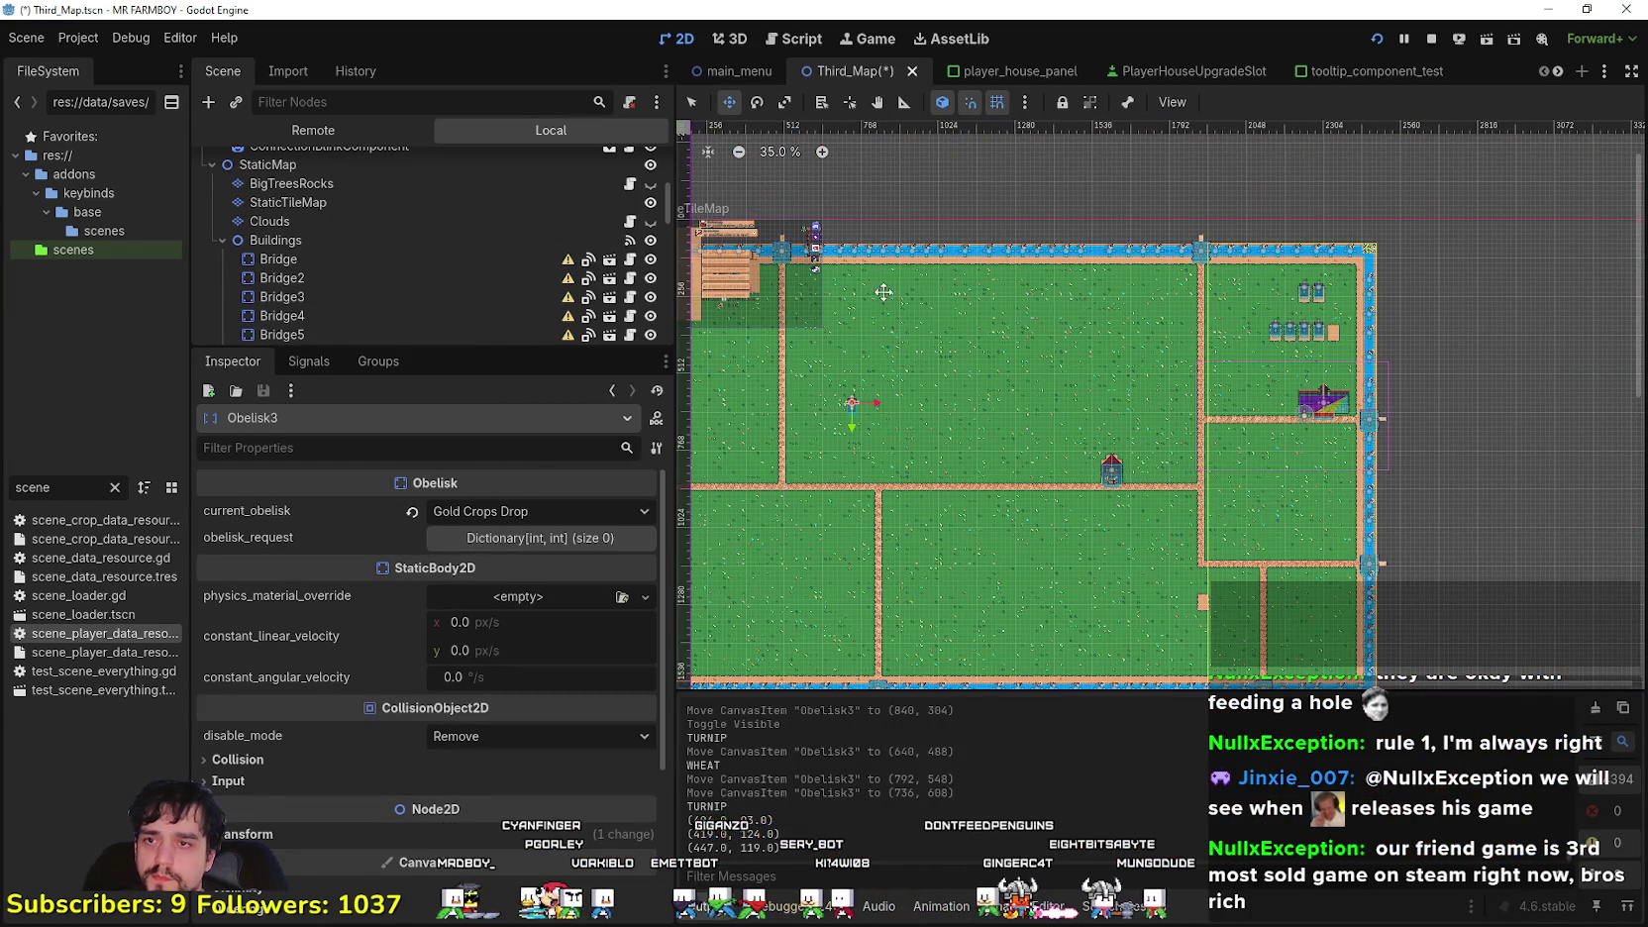
scroll(997, 294, down, 1)
scroll(804, 151, down, 1)
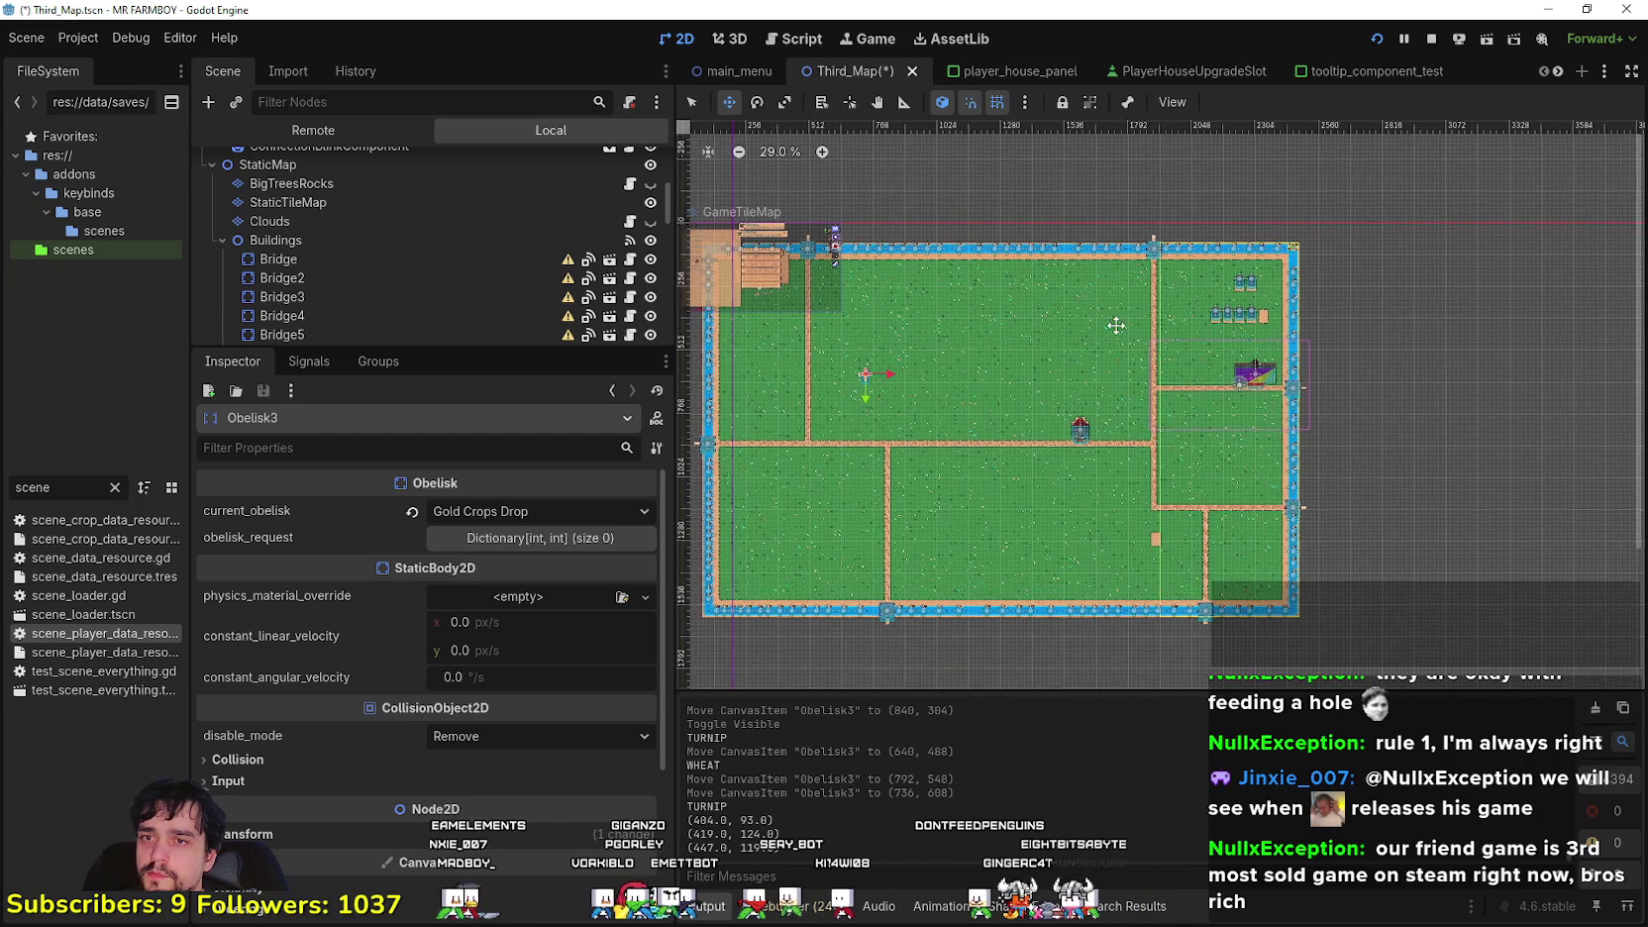
scroll(1090, 313, up, 1)
scroll(1338, 340, up, 2)
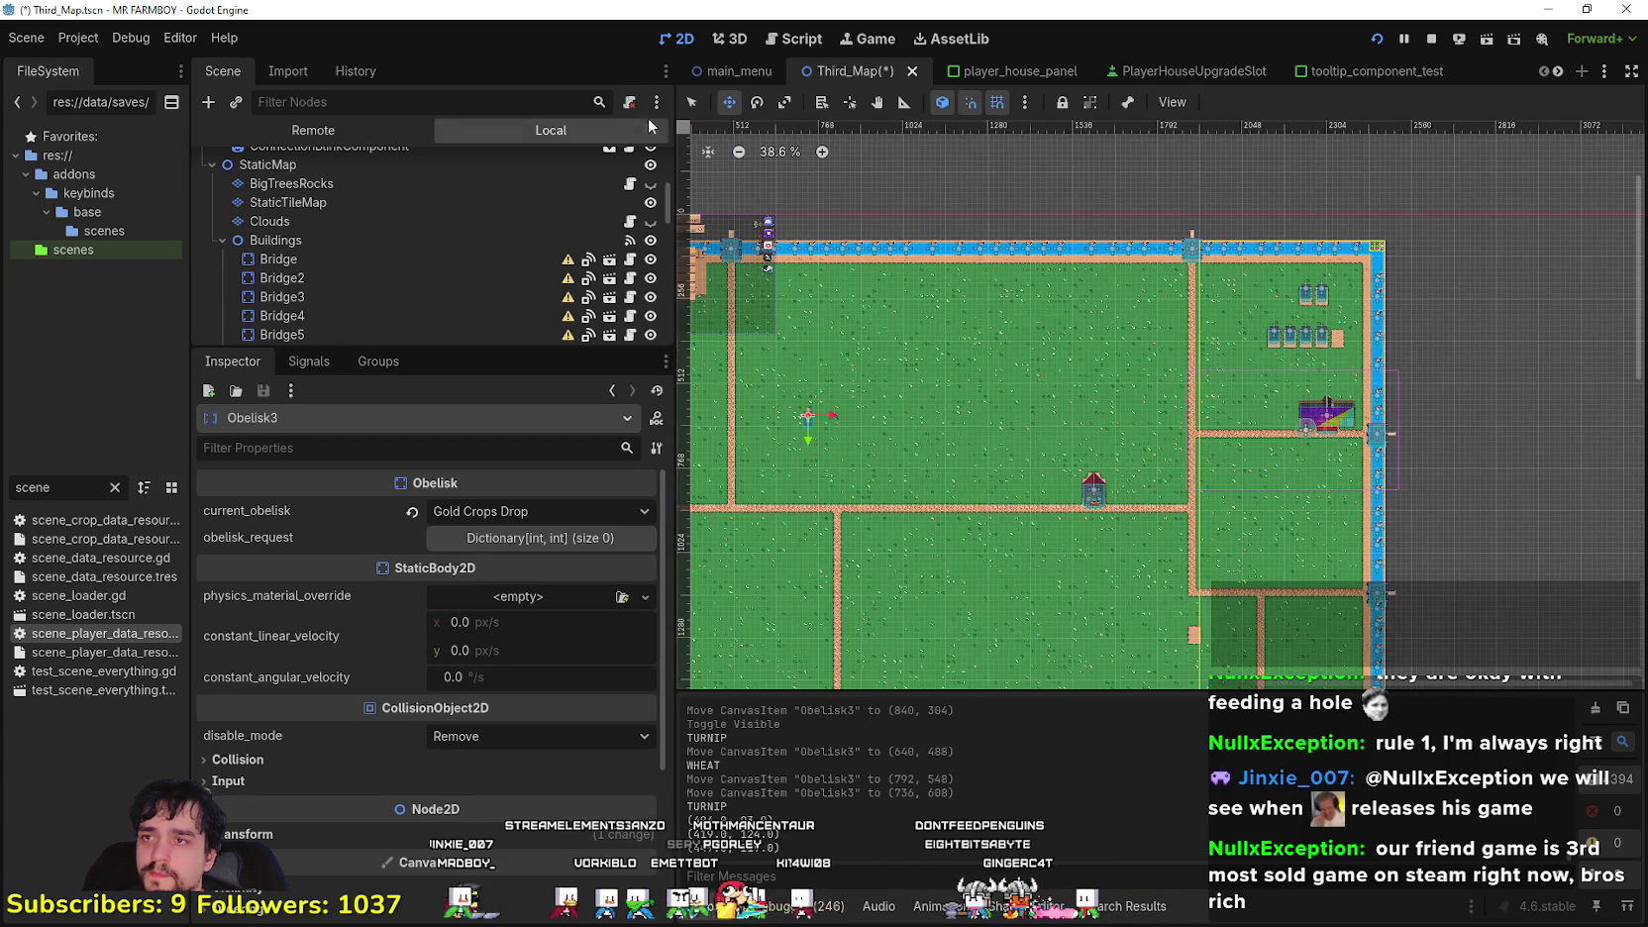
scroll(1351, 375, up, 8)
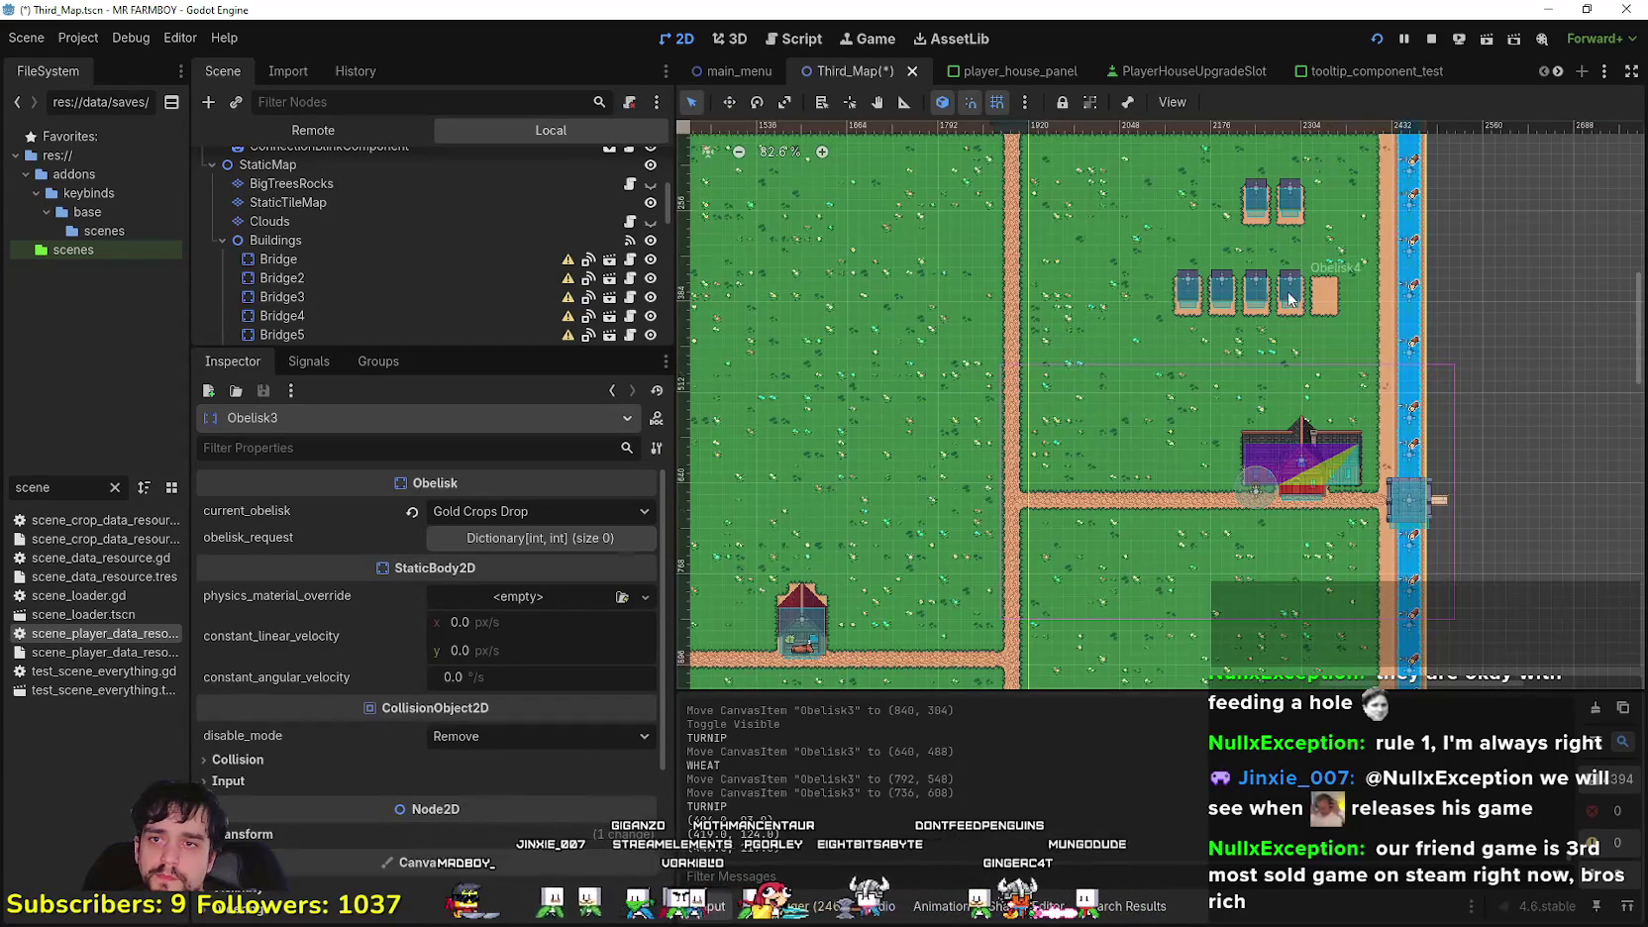
click(1290, 295)
scroll(395, 287, down, 2)
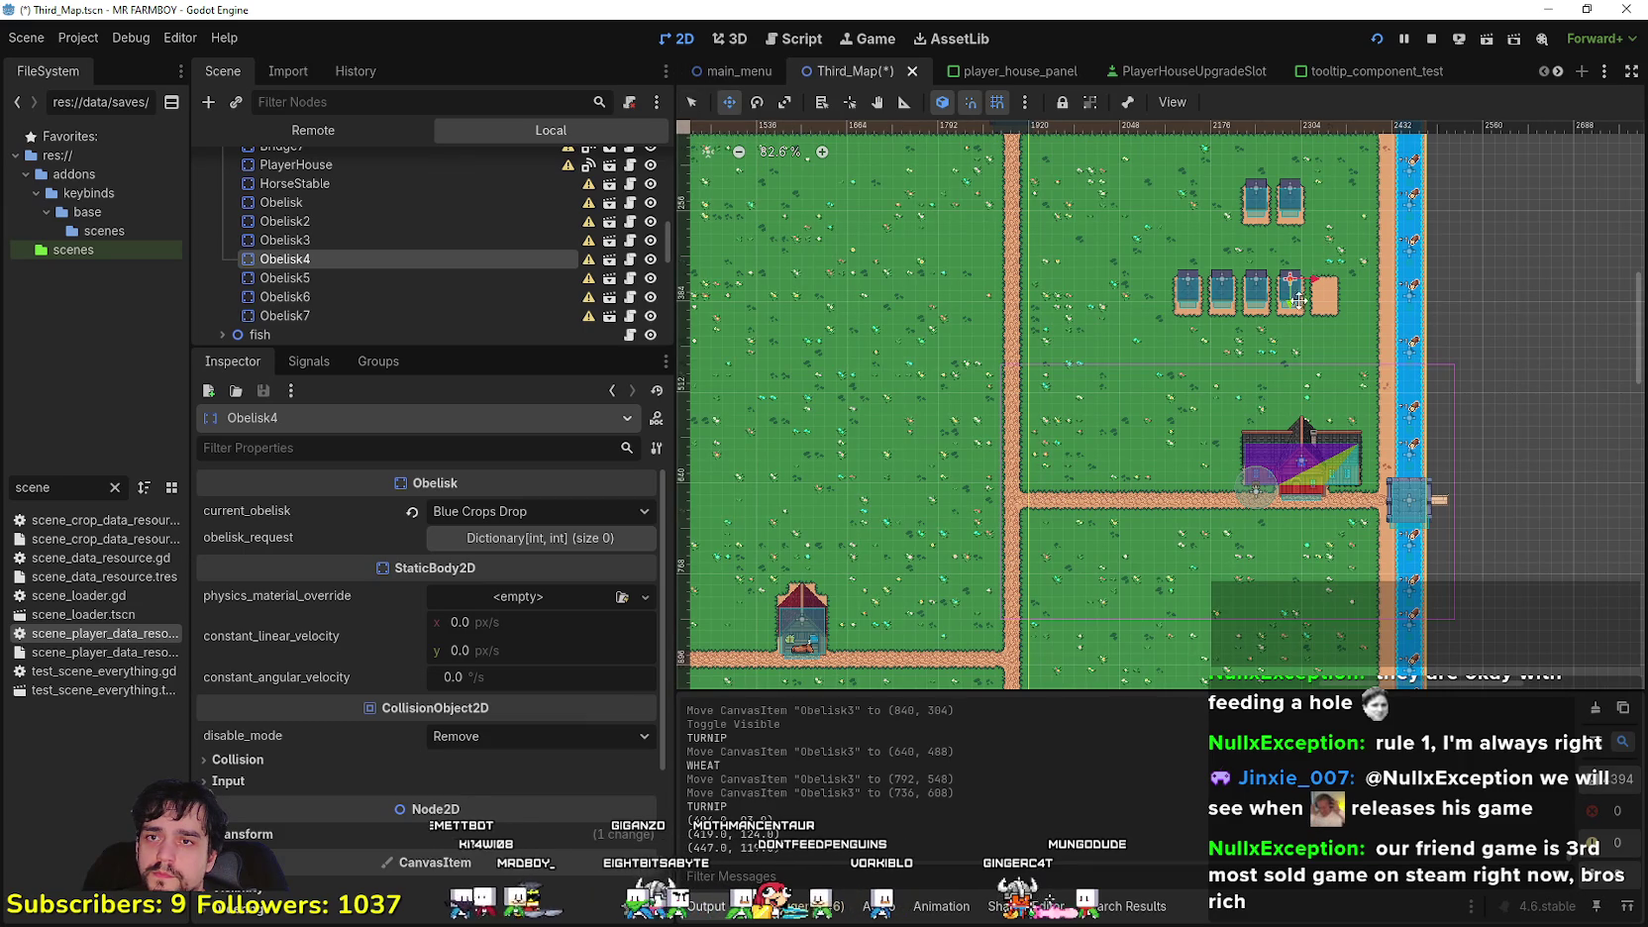
drag(1090, 349, 1089, 349)
scroll(1205, 371, down, 5)
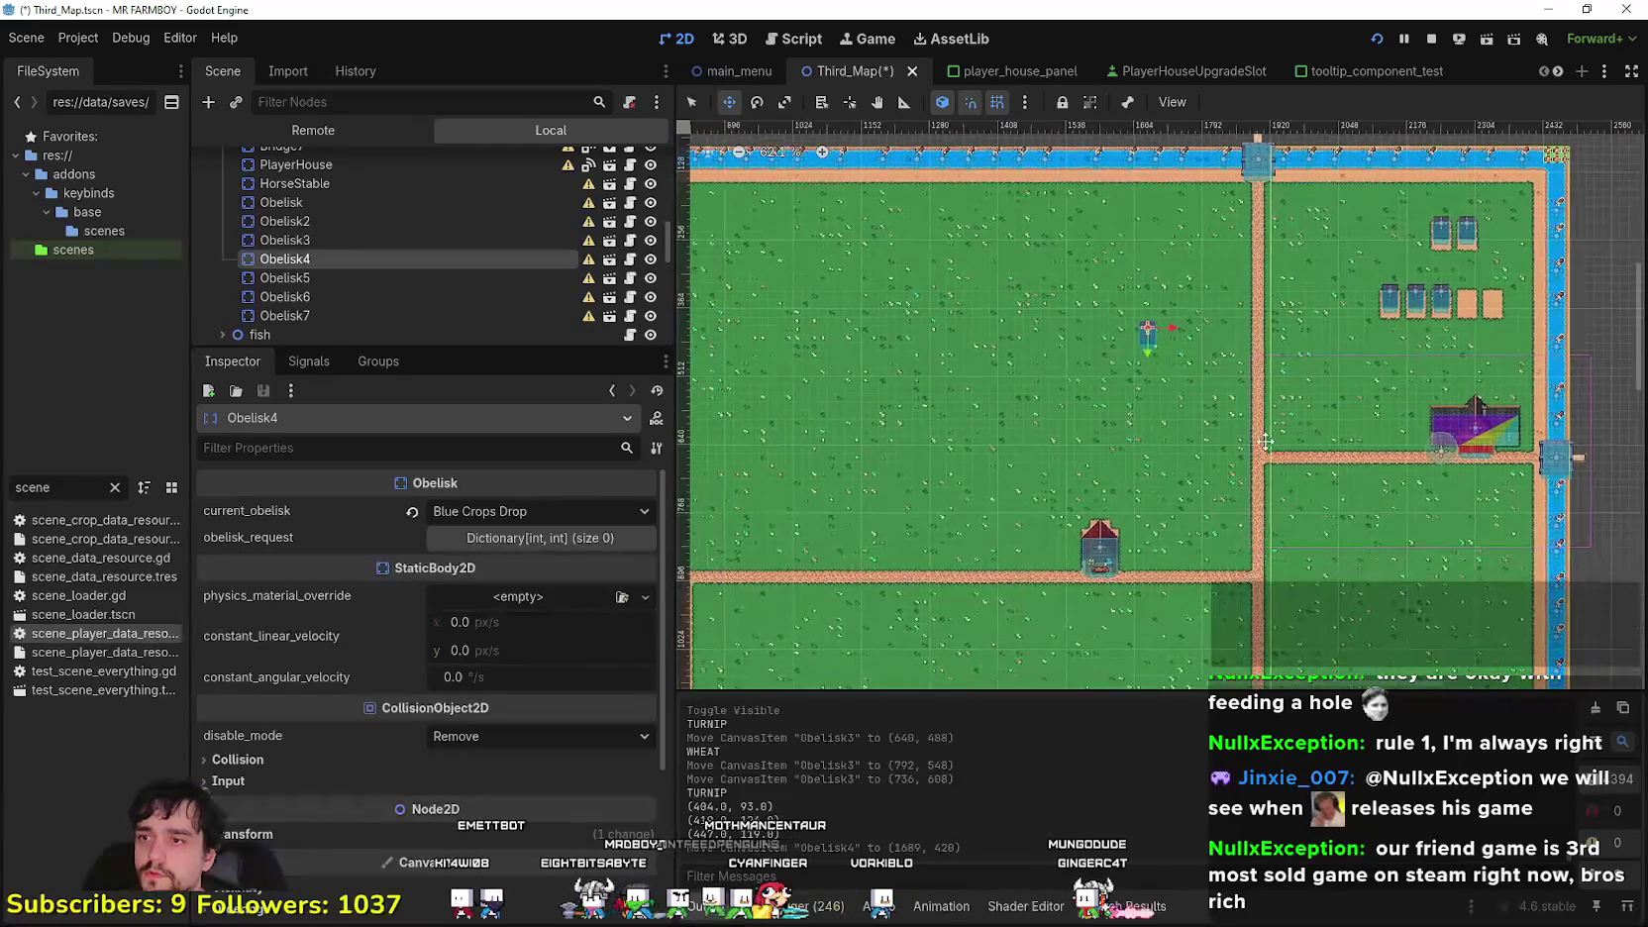
drag(827, 419, 1276, 424)
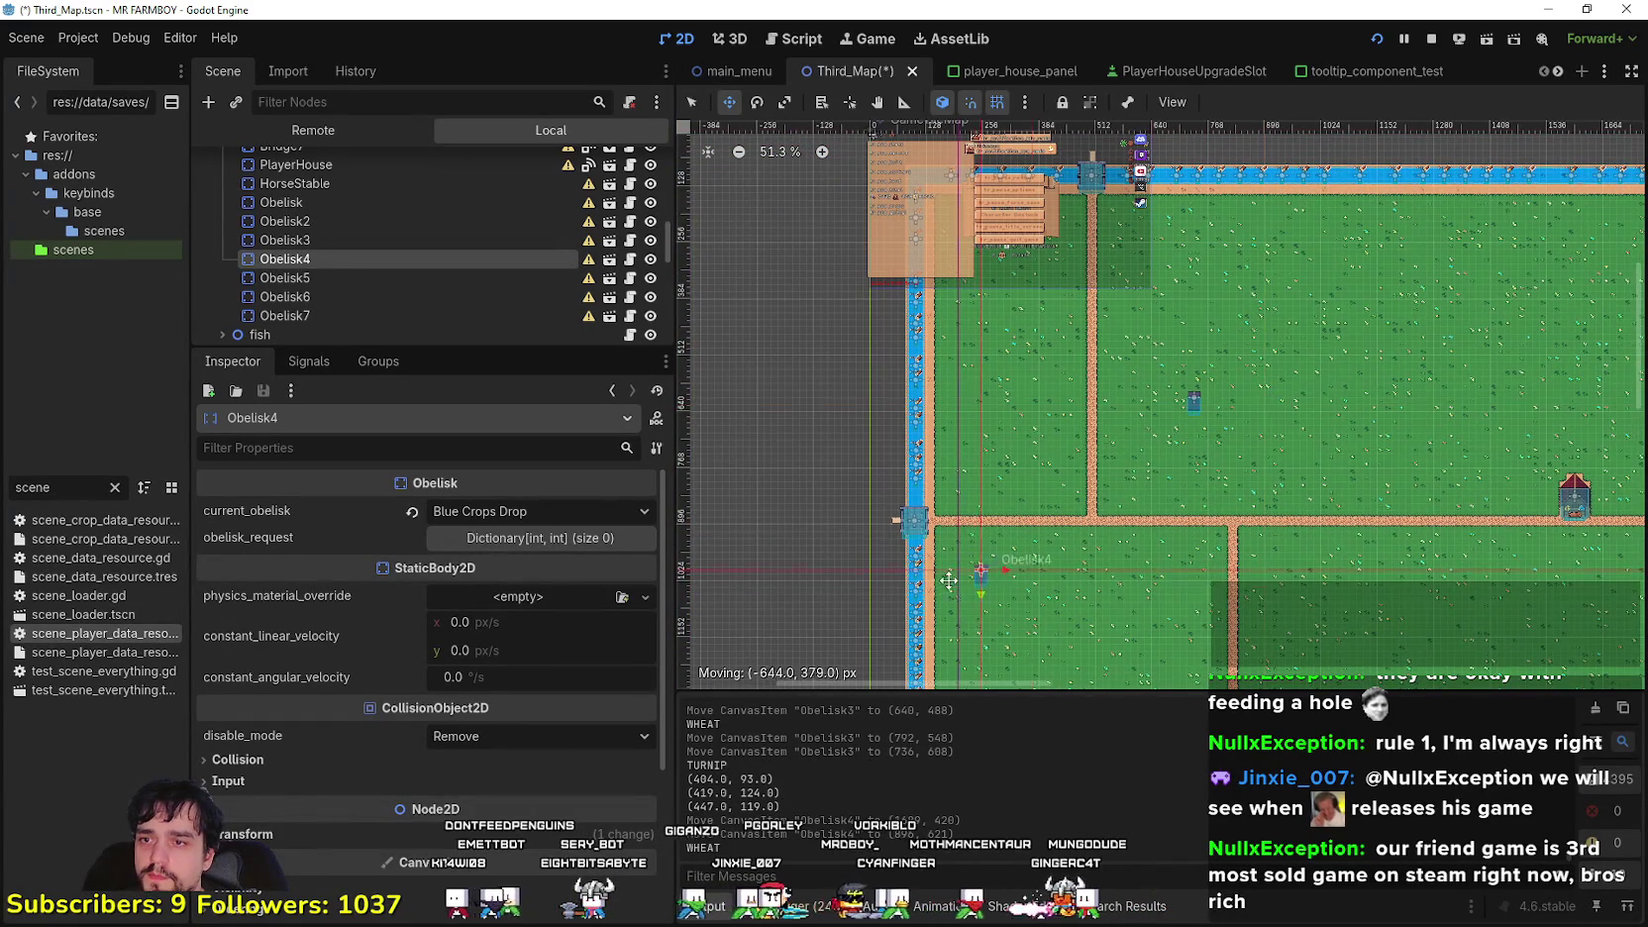
- Settle Obelisk4 in the lower-left field near the river edge, fine-tuned while zoomed
drag(983, 614, 983, 614)
scroll(1080, 416, up, 2)
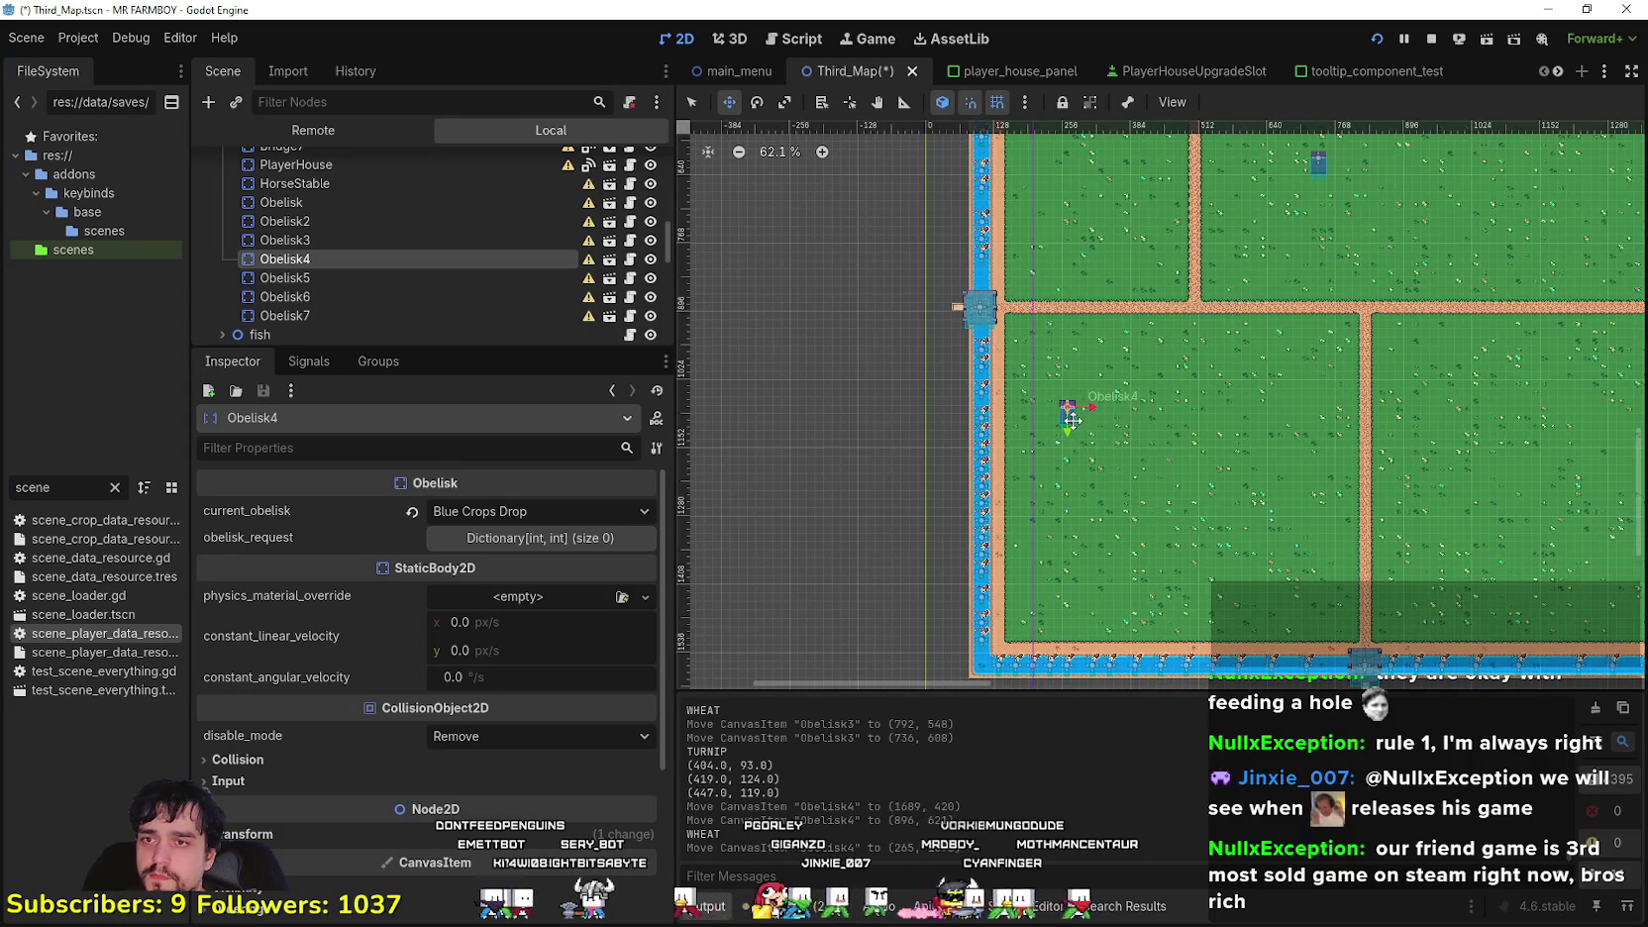
scroll(1097, 497, up, 7)
drag(1089, 418, 1088, 408)
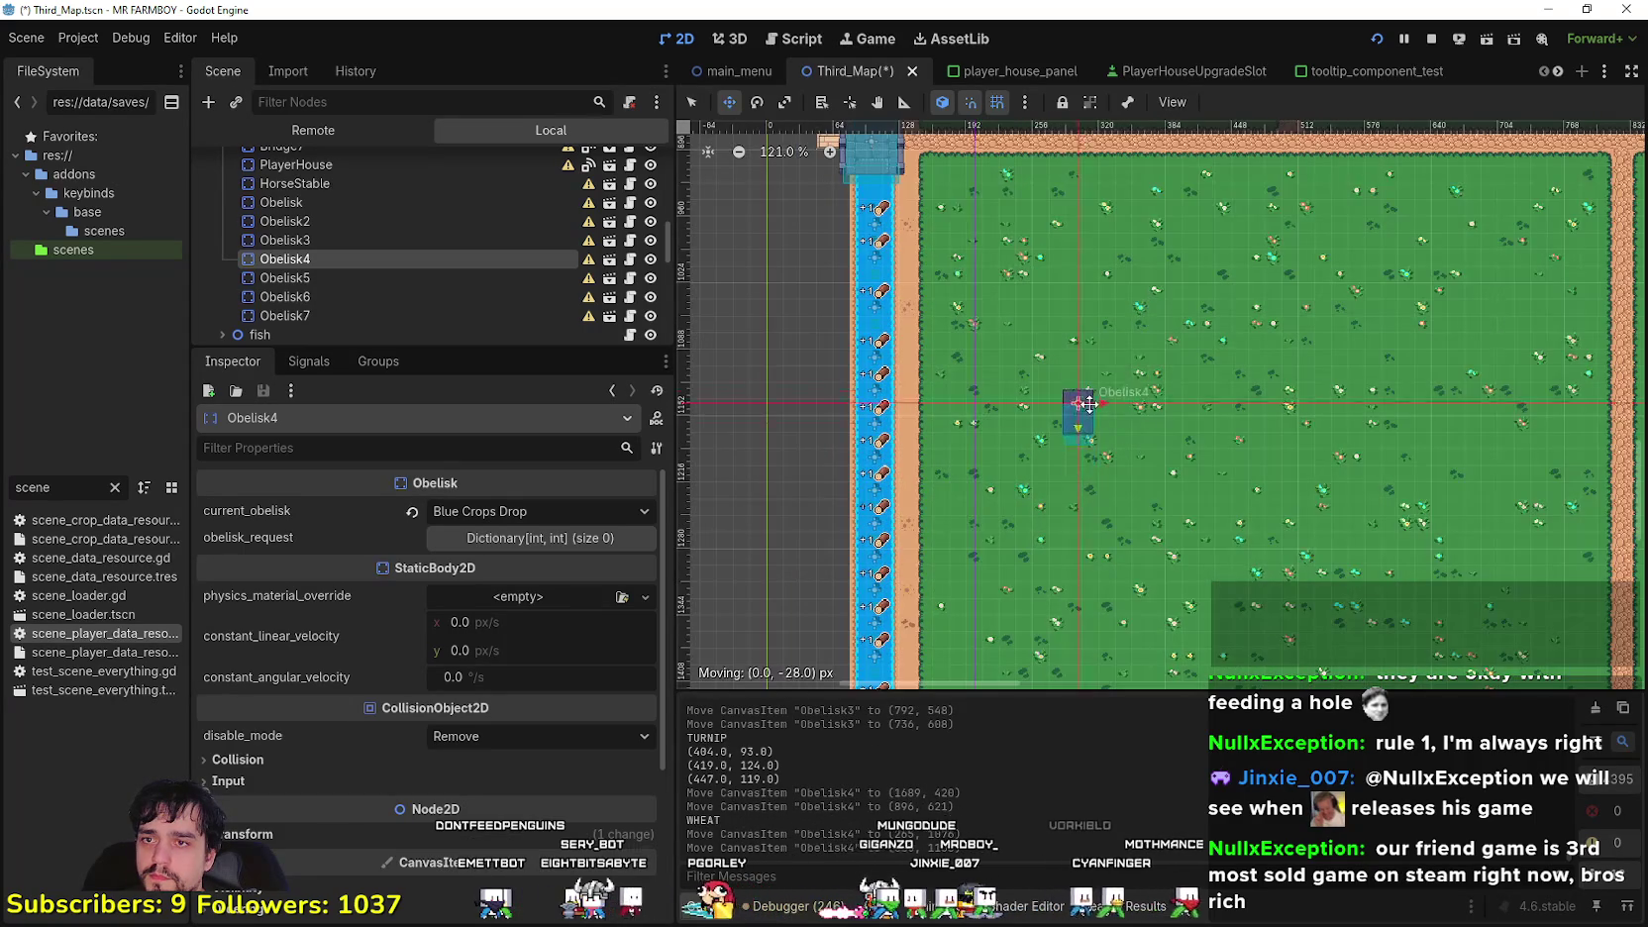
scroll(1103, 455, up, 14)
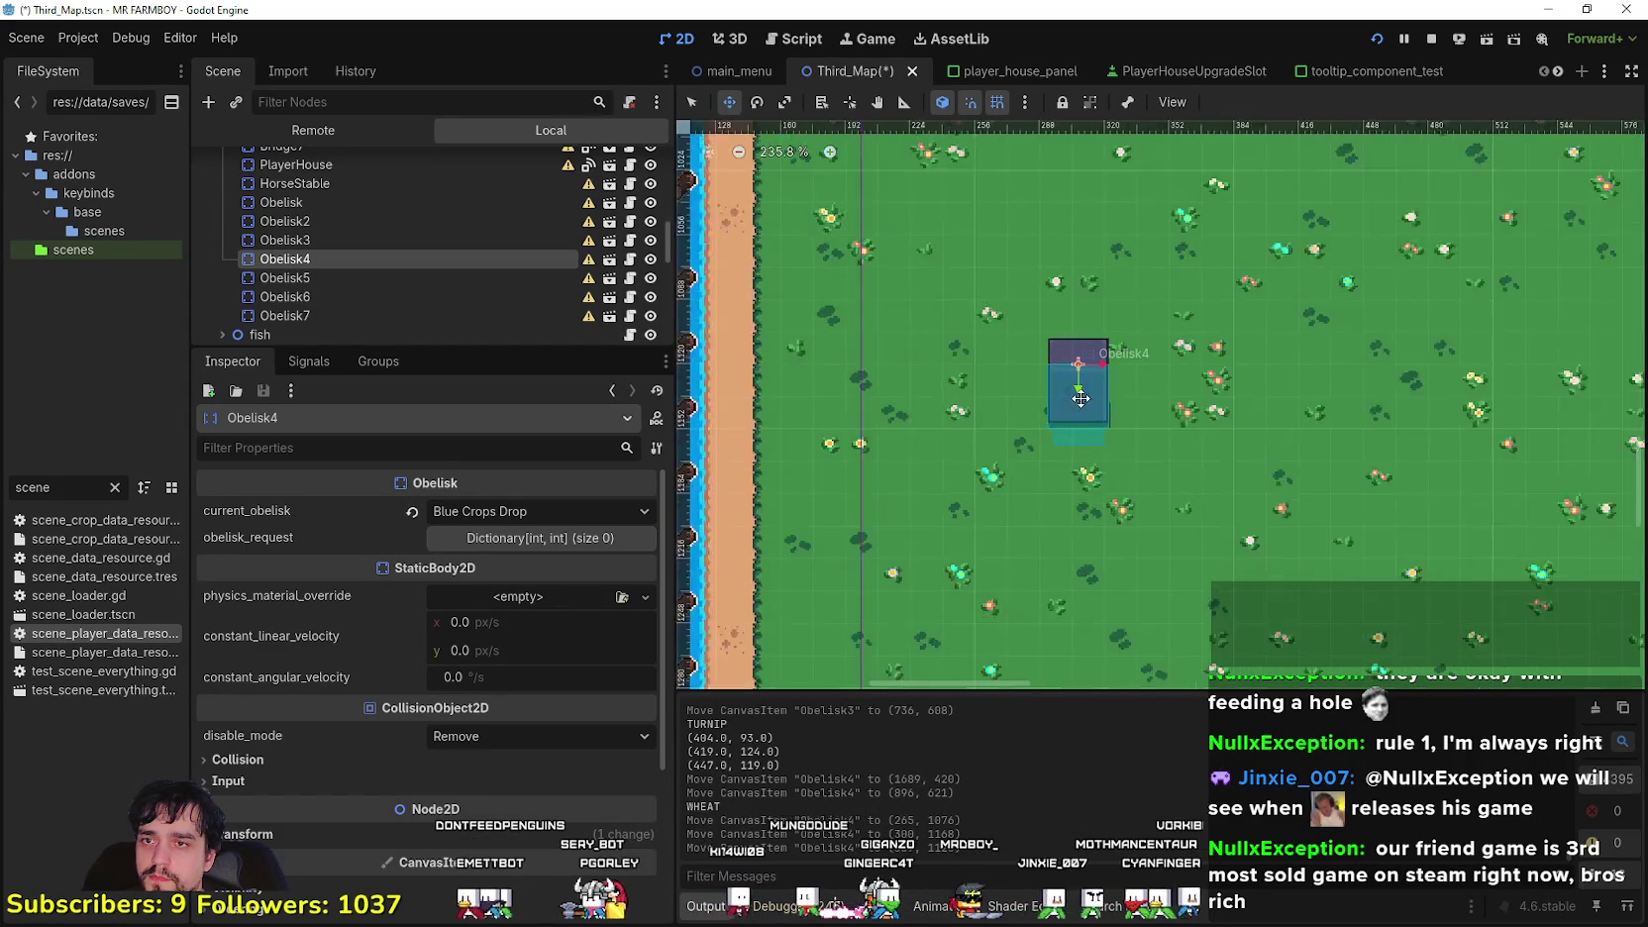
drag(1088, 419, 1065, 428)
scroll(1069, 433, up, 5)
scroll(1064, 427, up, 4)
scroll(1068, 415, down, 15)
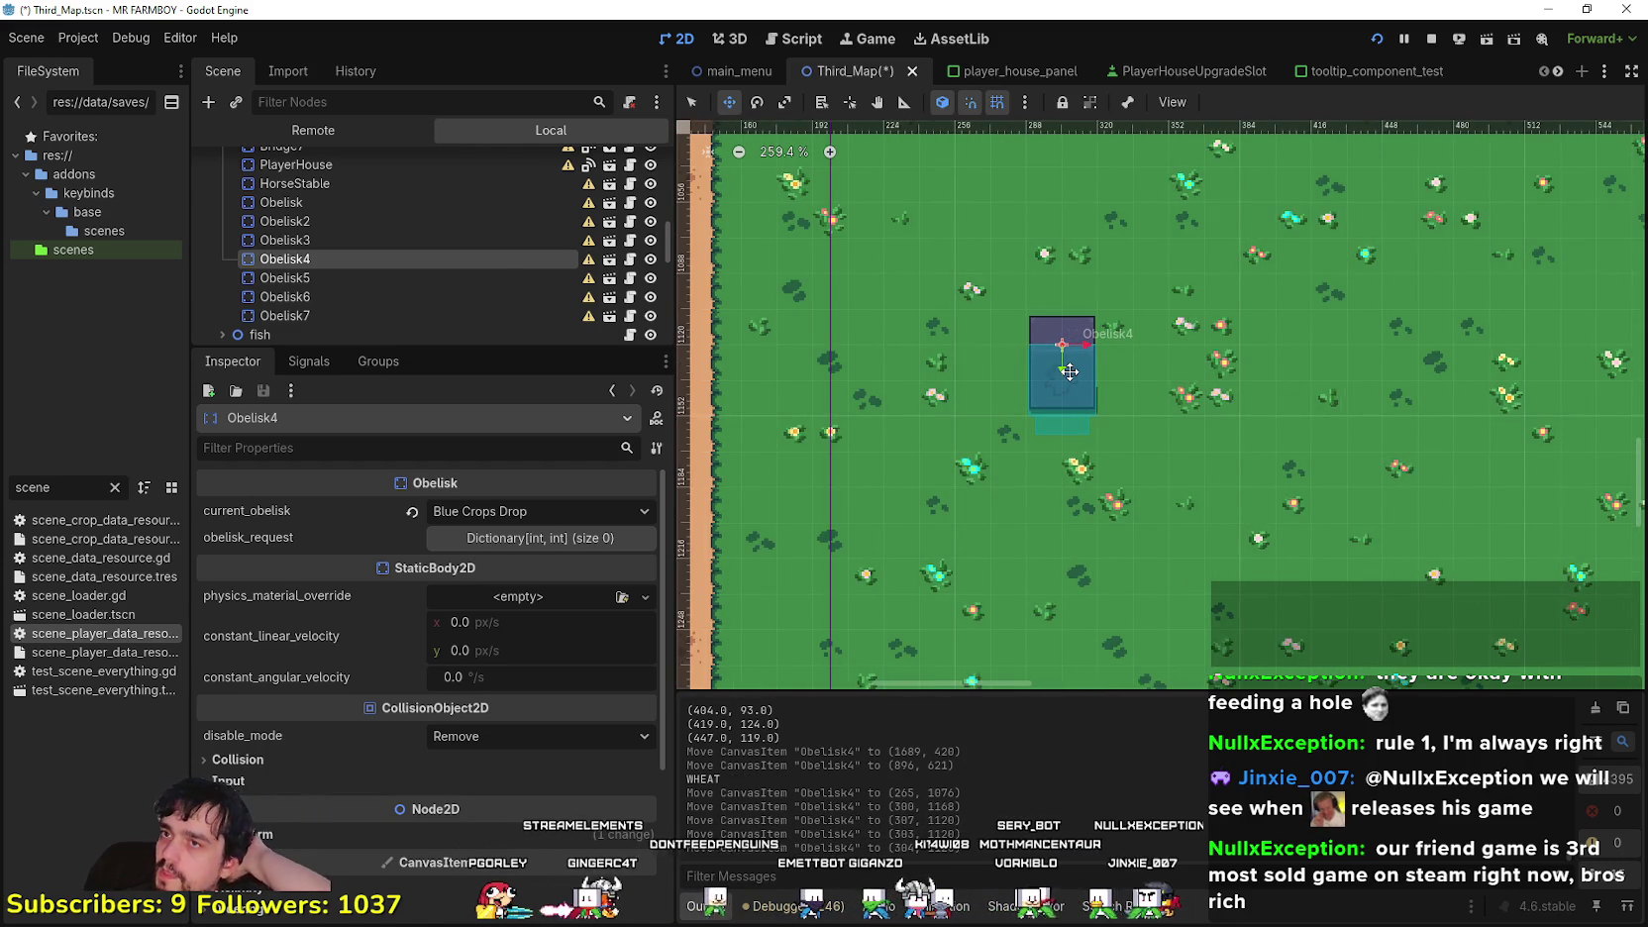
key(alt+Tab)
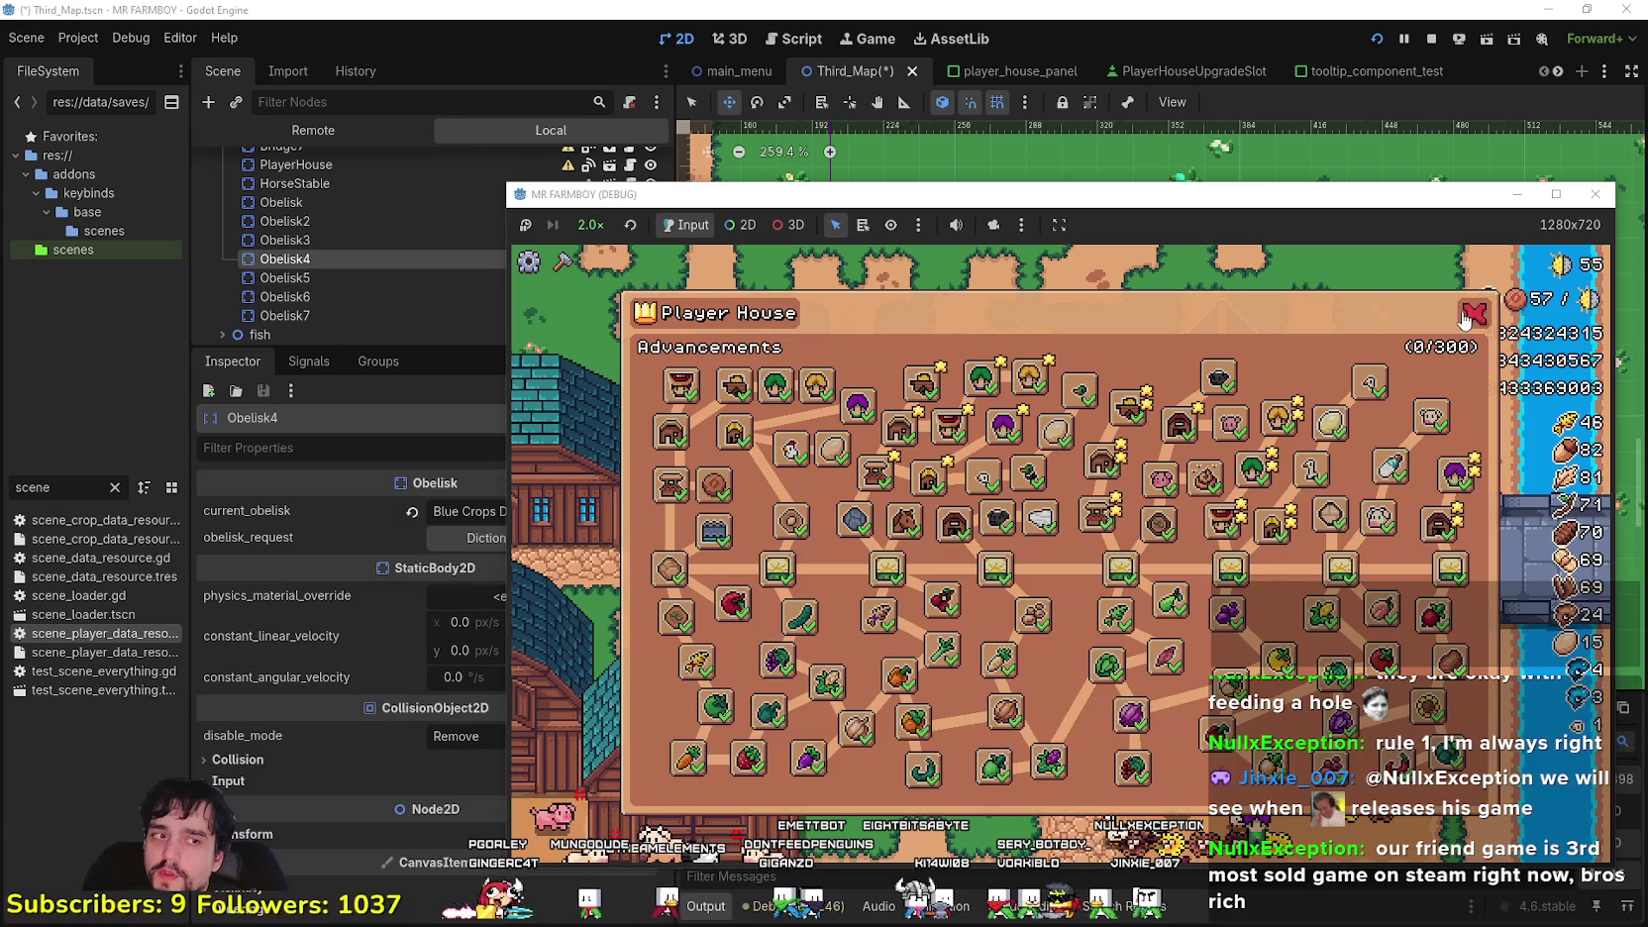
- Close Player House advancements, run the game full screen, and open the Crops Yeild Poneglyph panel
click(1472, 315)
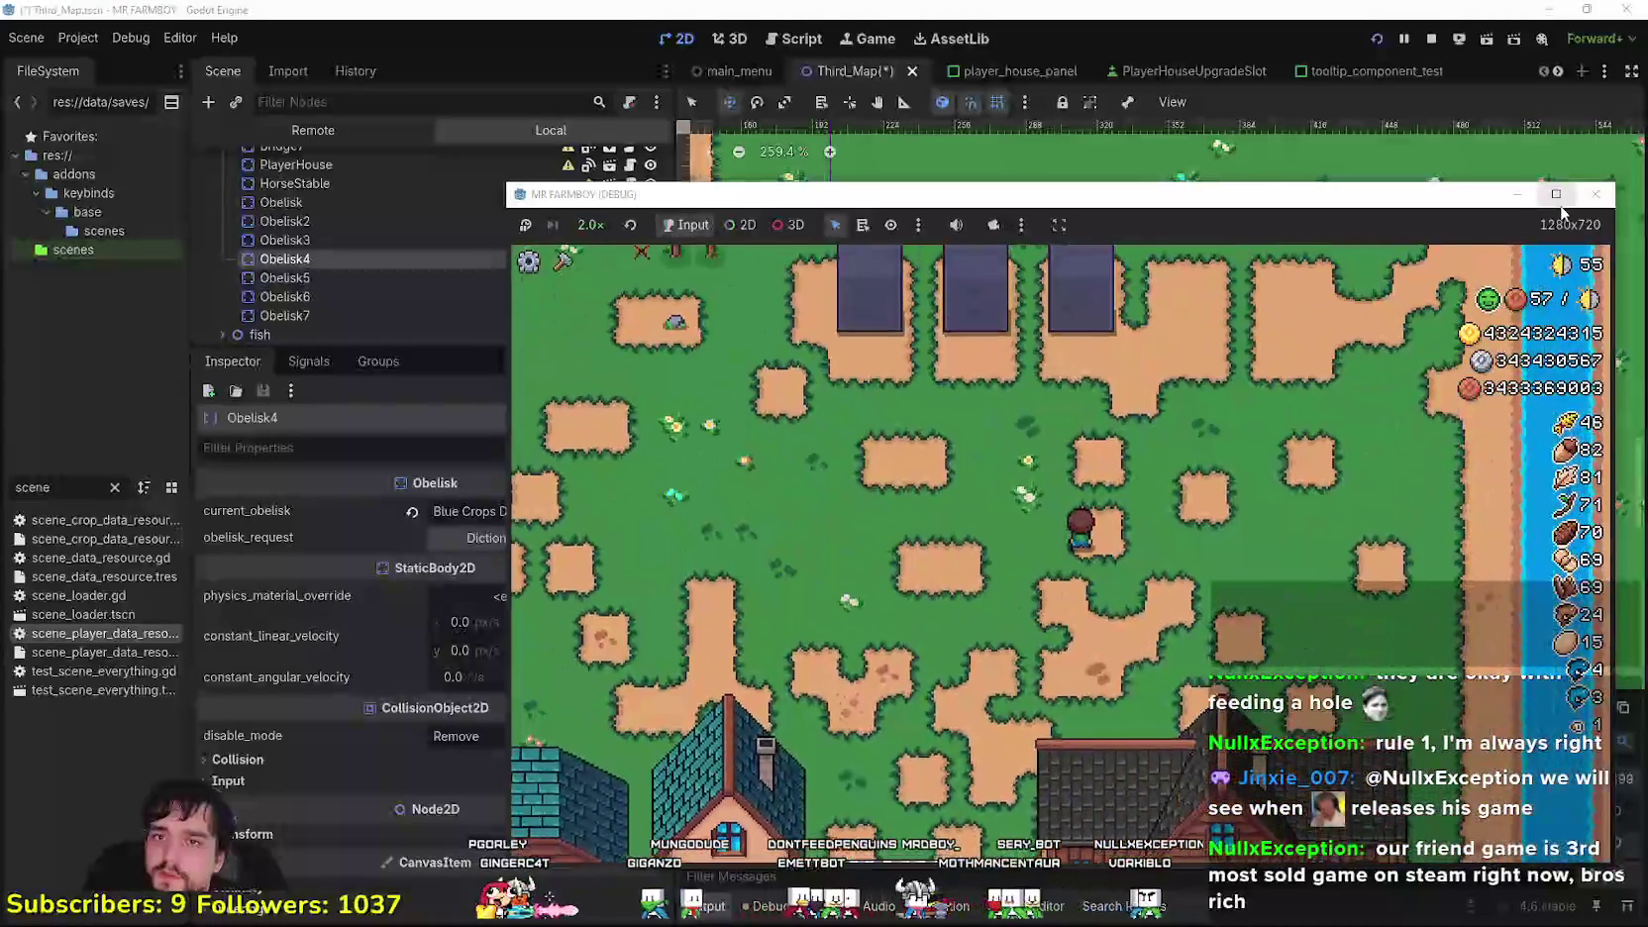
click(1556, 194)
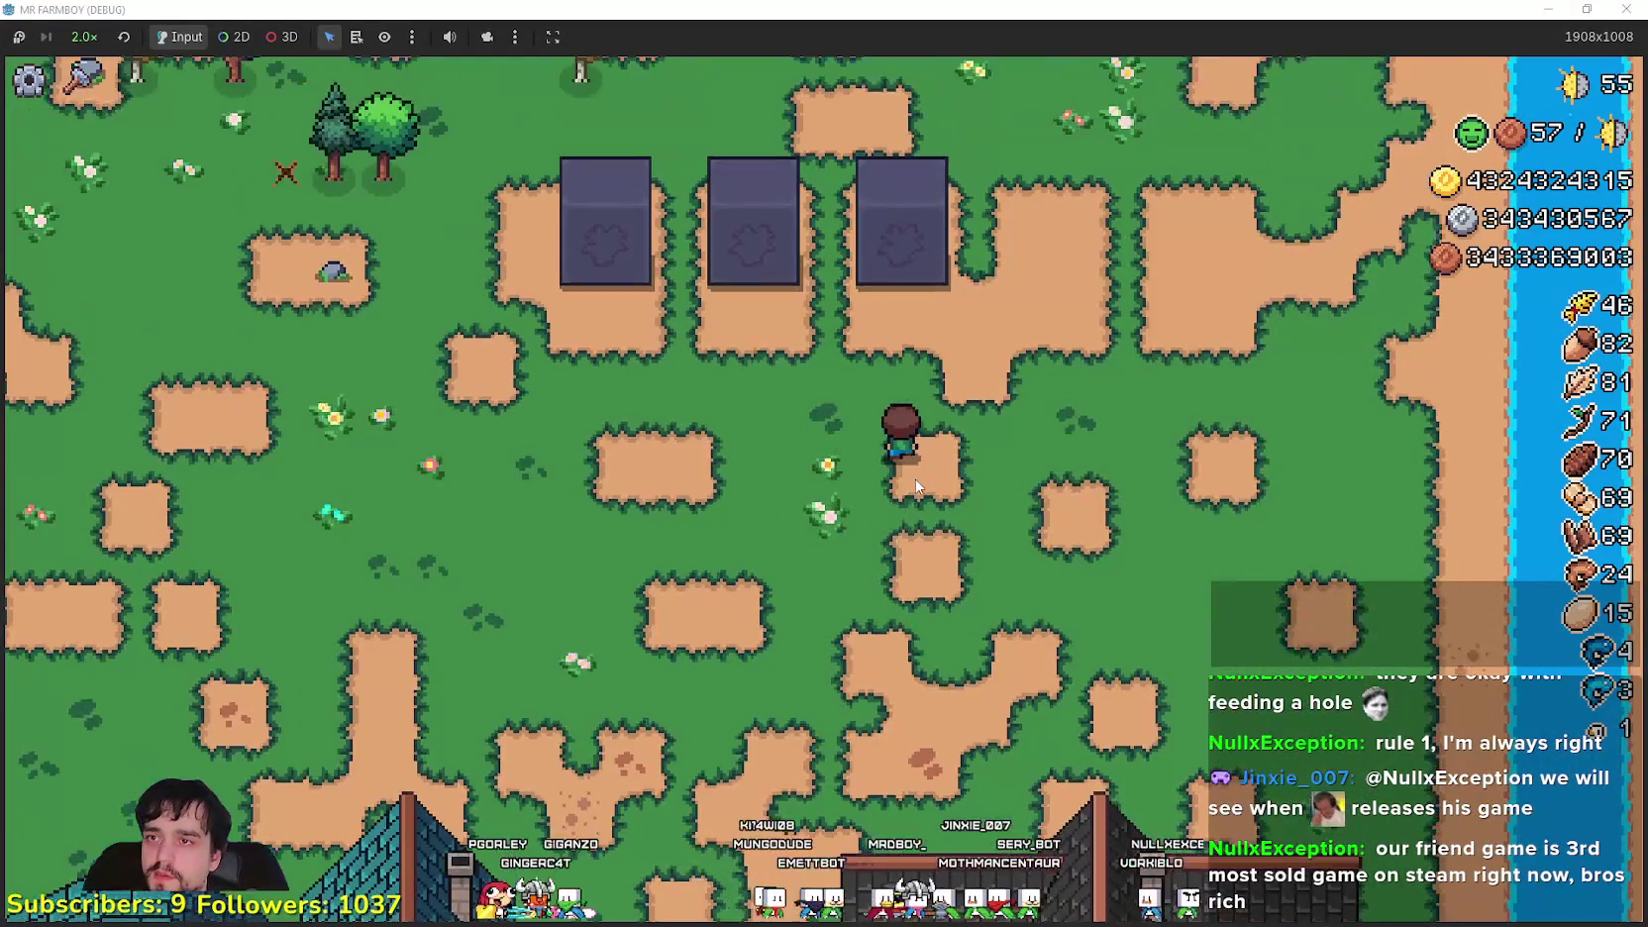
key(e)
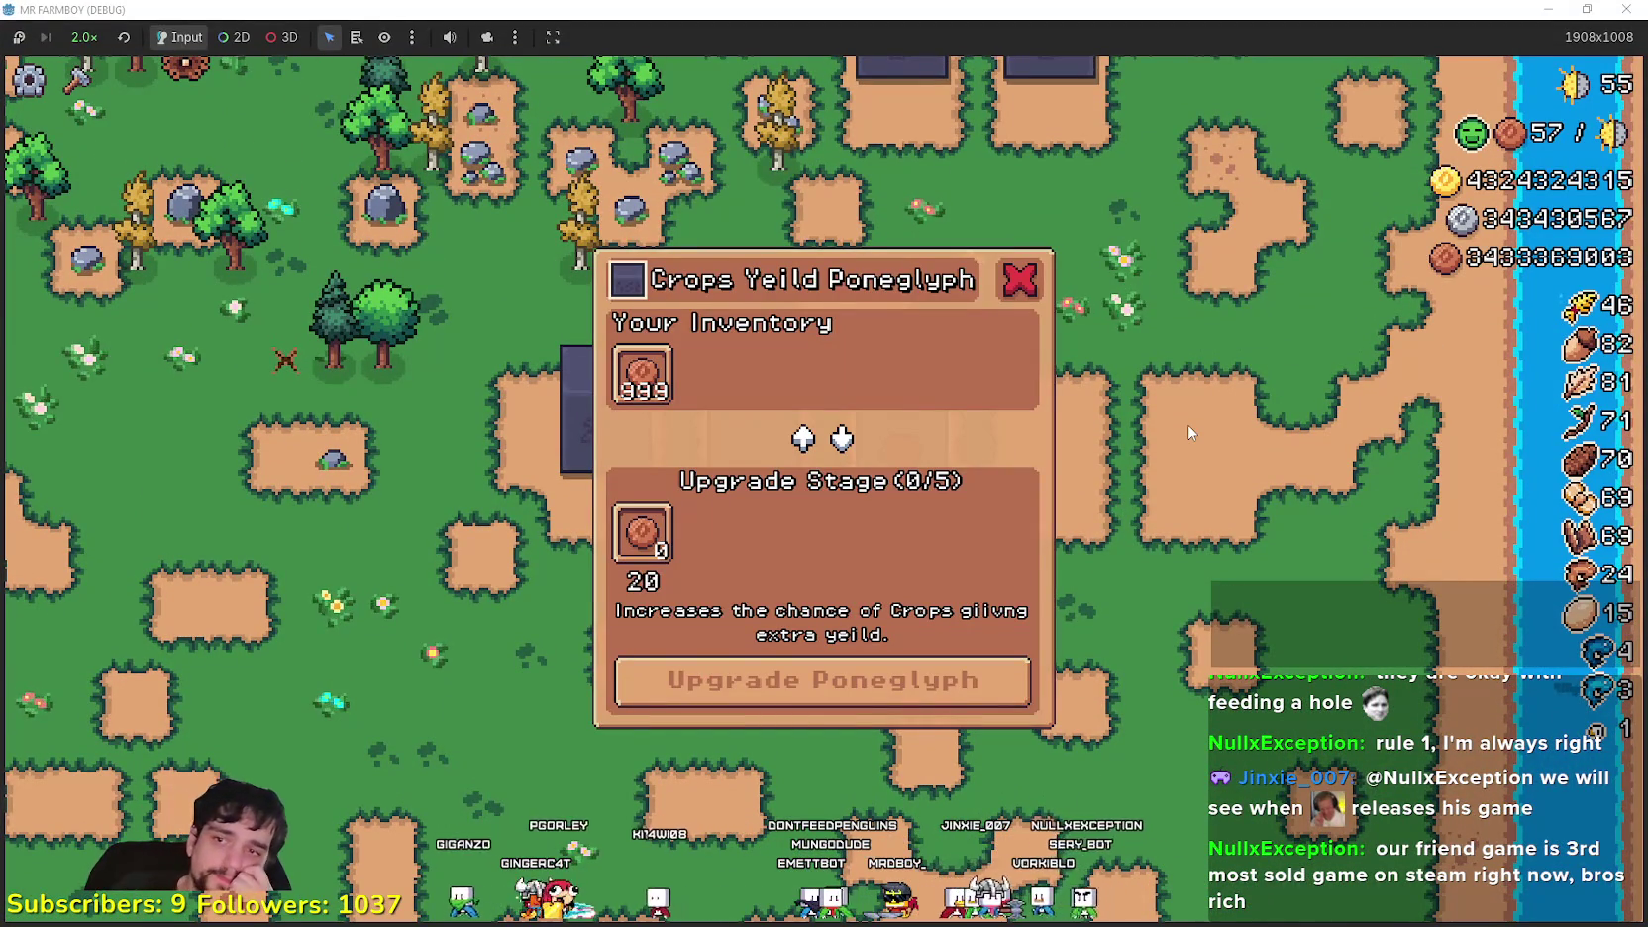
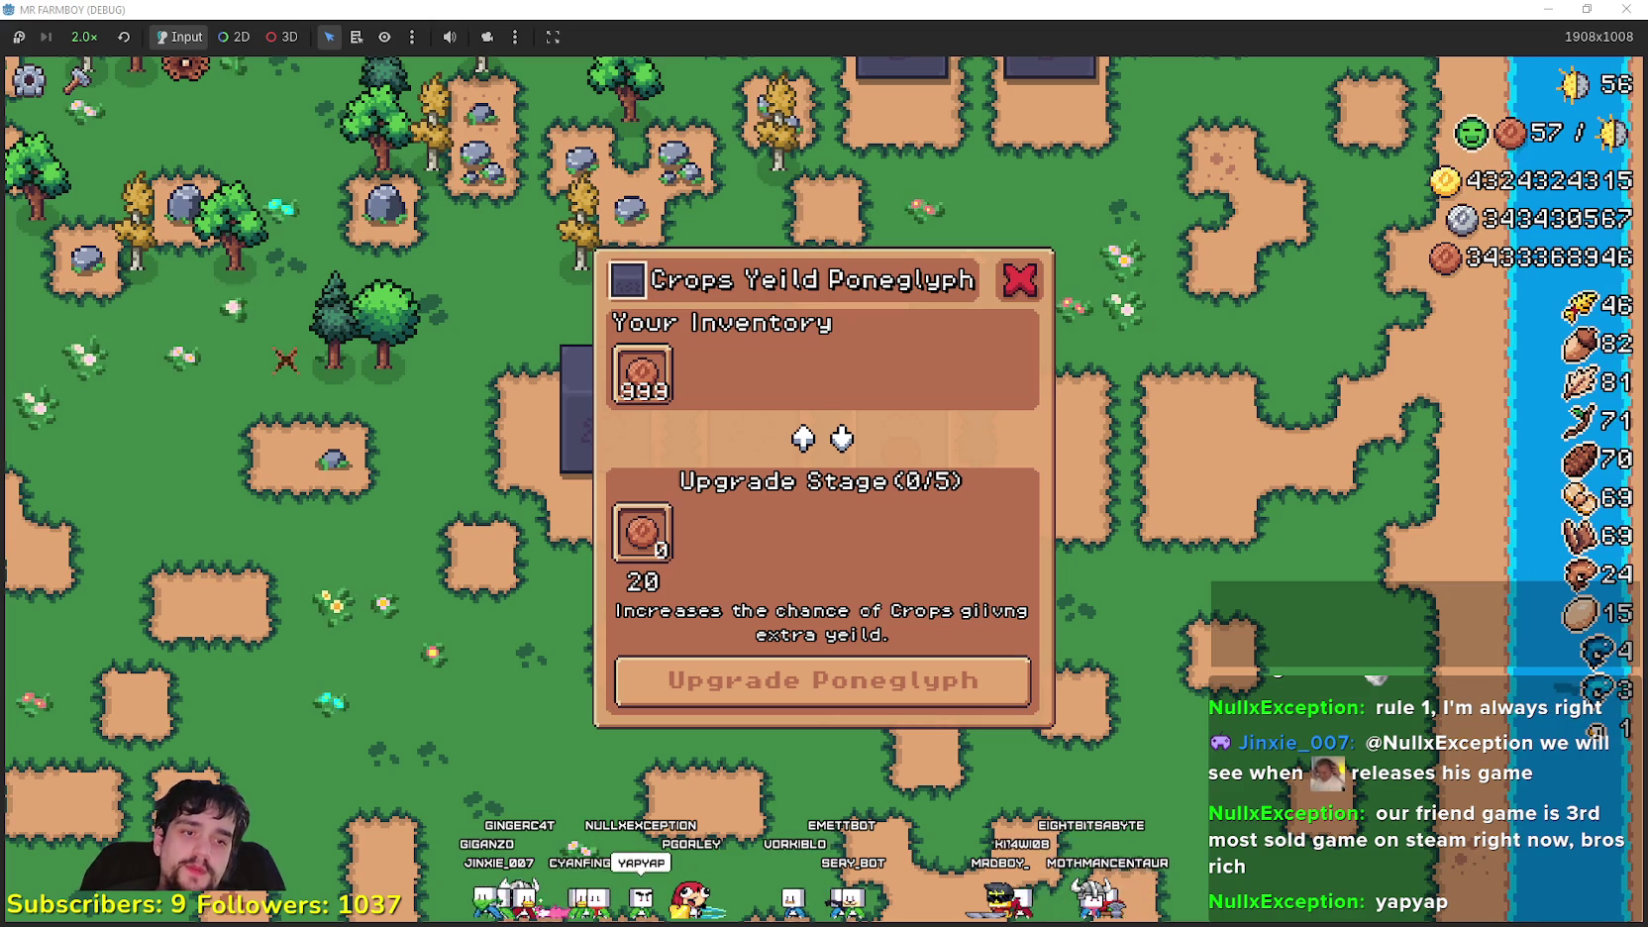
- Bring the Steam window with the MR FARMBOY Discussions page in front of the game
key(alt+Tab)
scroll(752, 495, up, 3)
- Search the Steam store for 'yapyap' and open the YAPYAP result
mouse_move(274, 132)
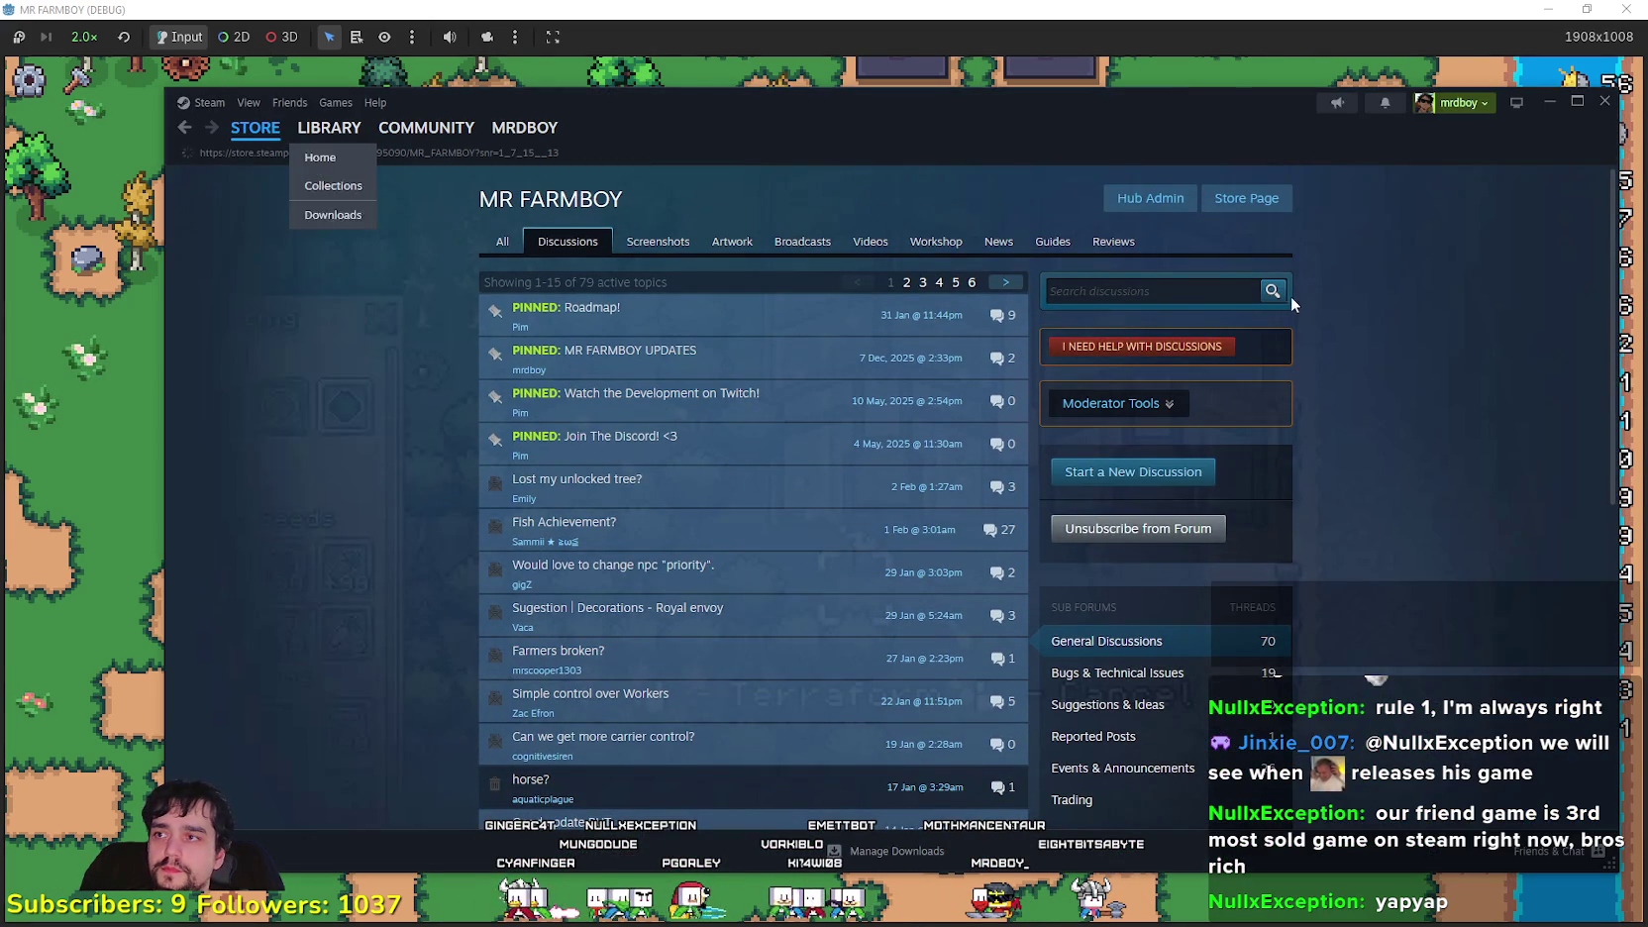
click(1233, 198)
click(1232, 179)
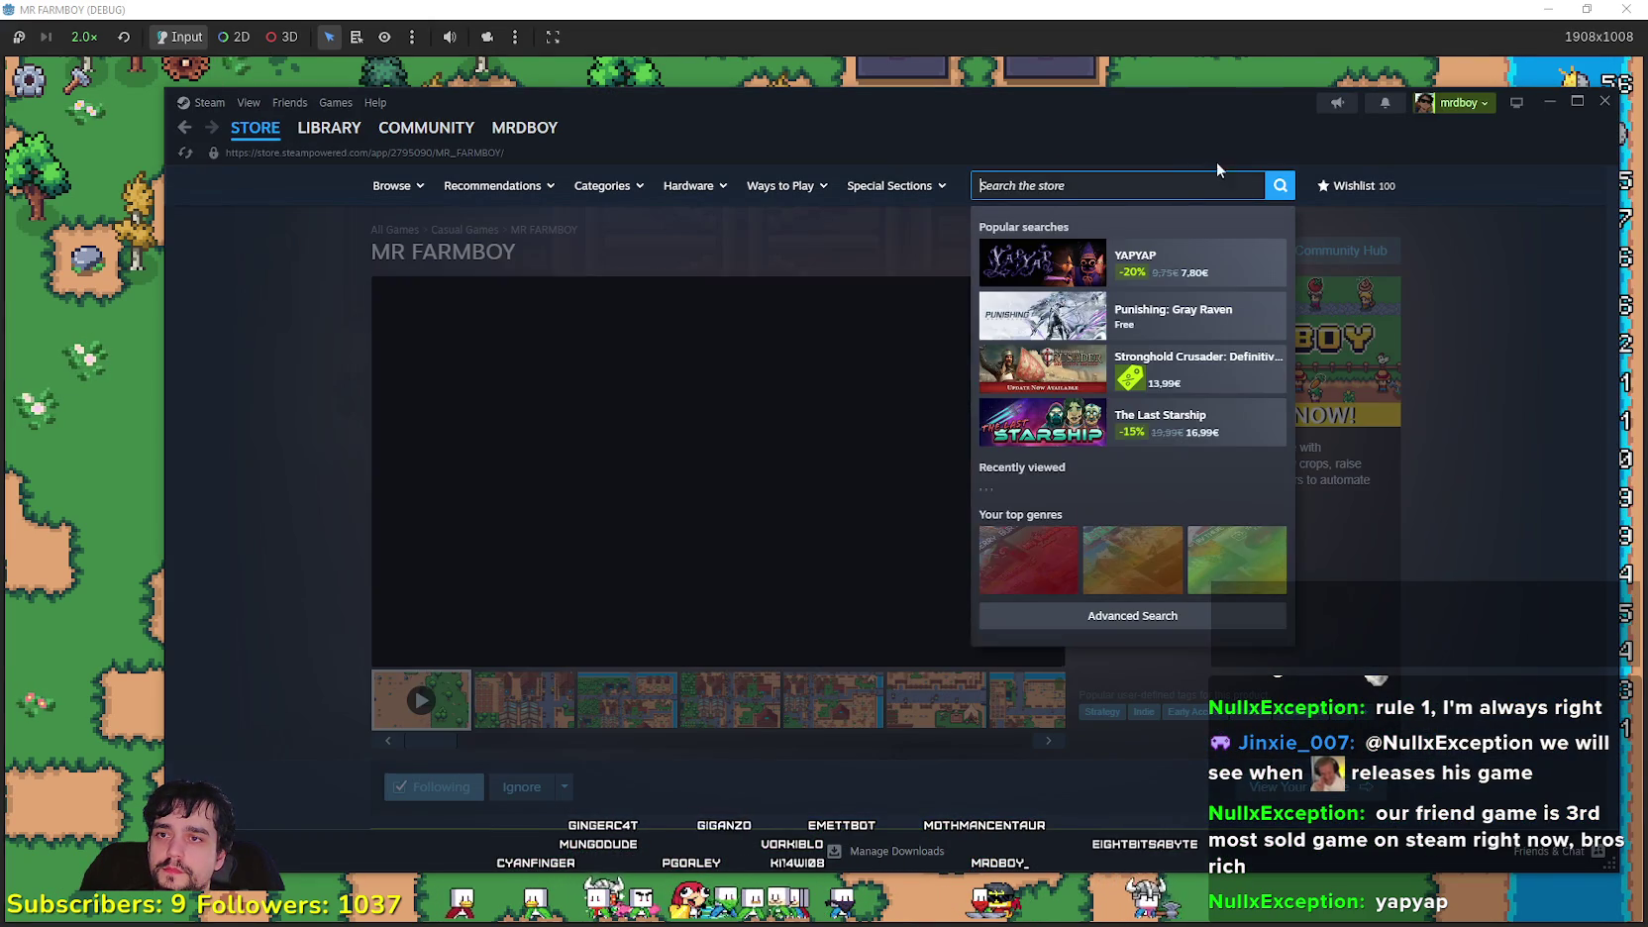
text(yapyap)
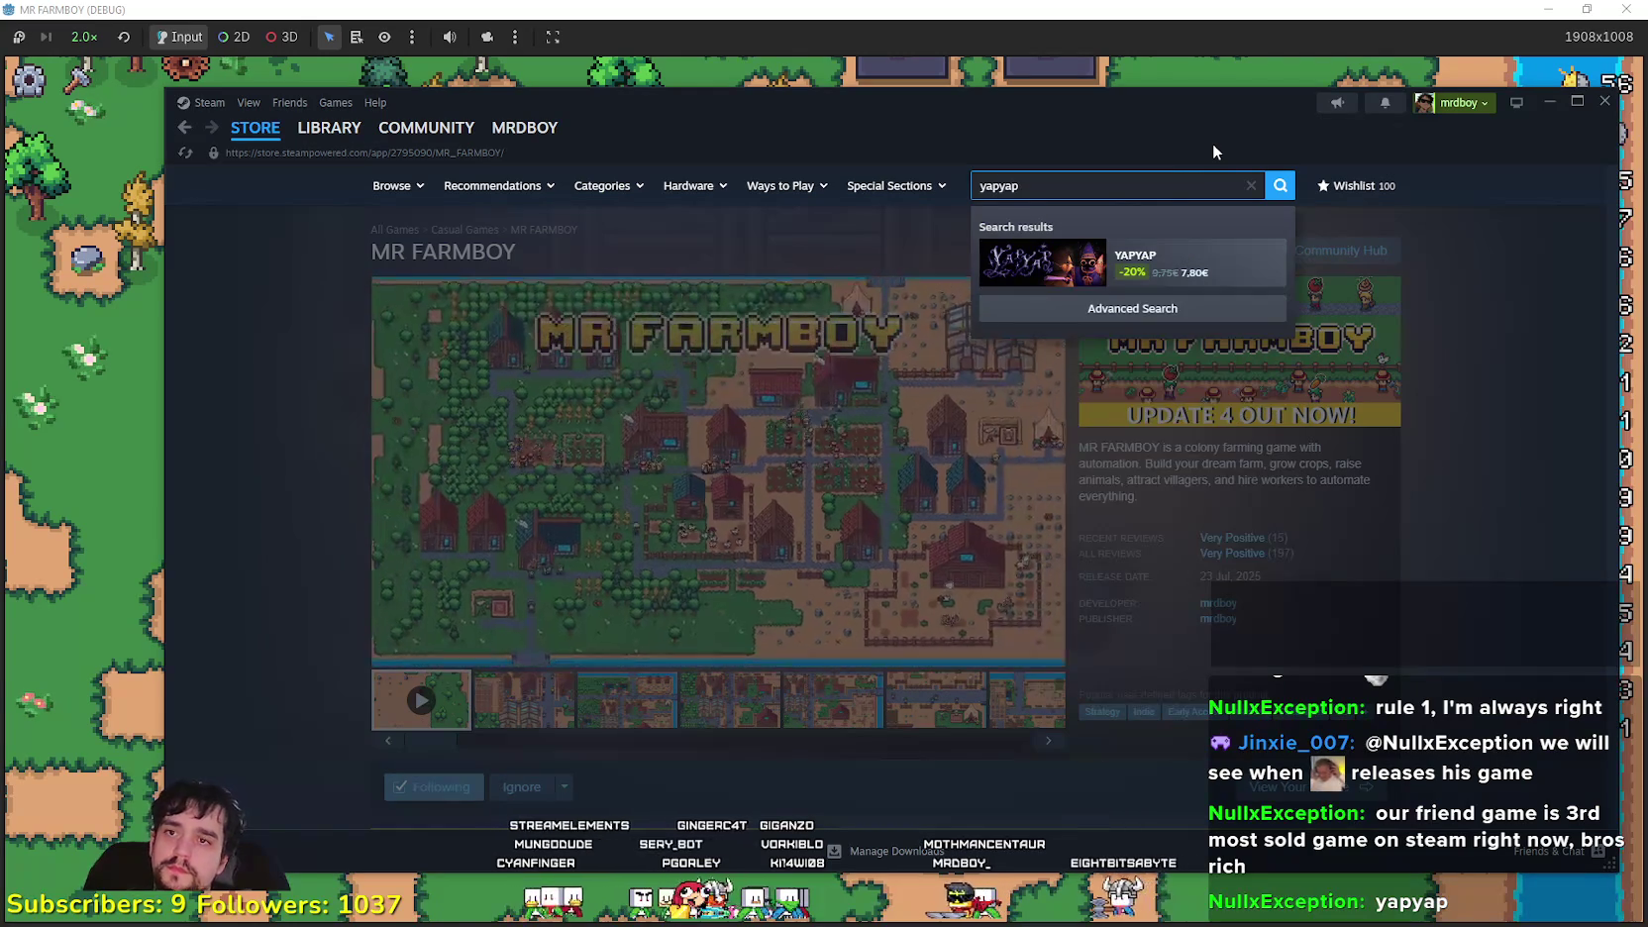
click(1247, 291)
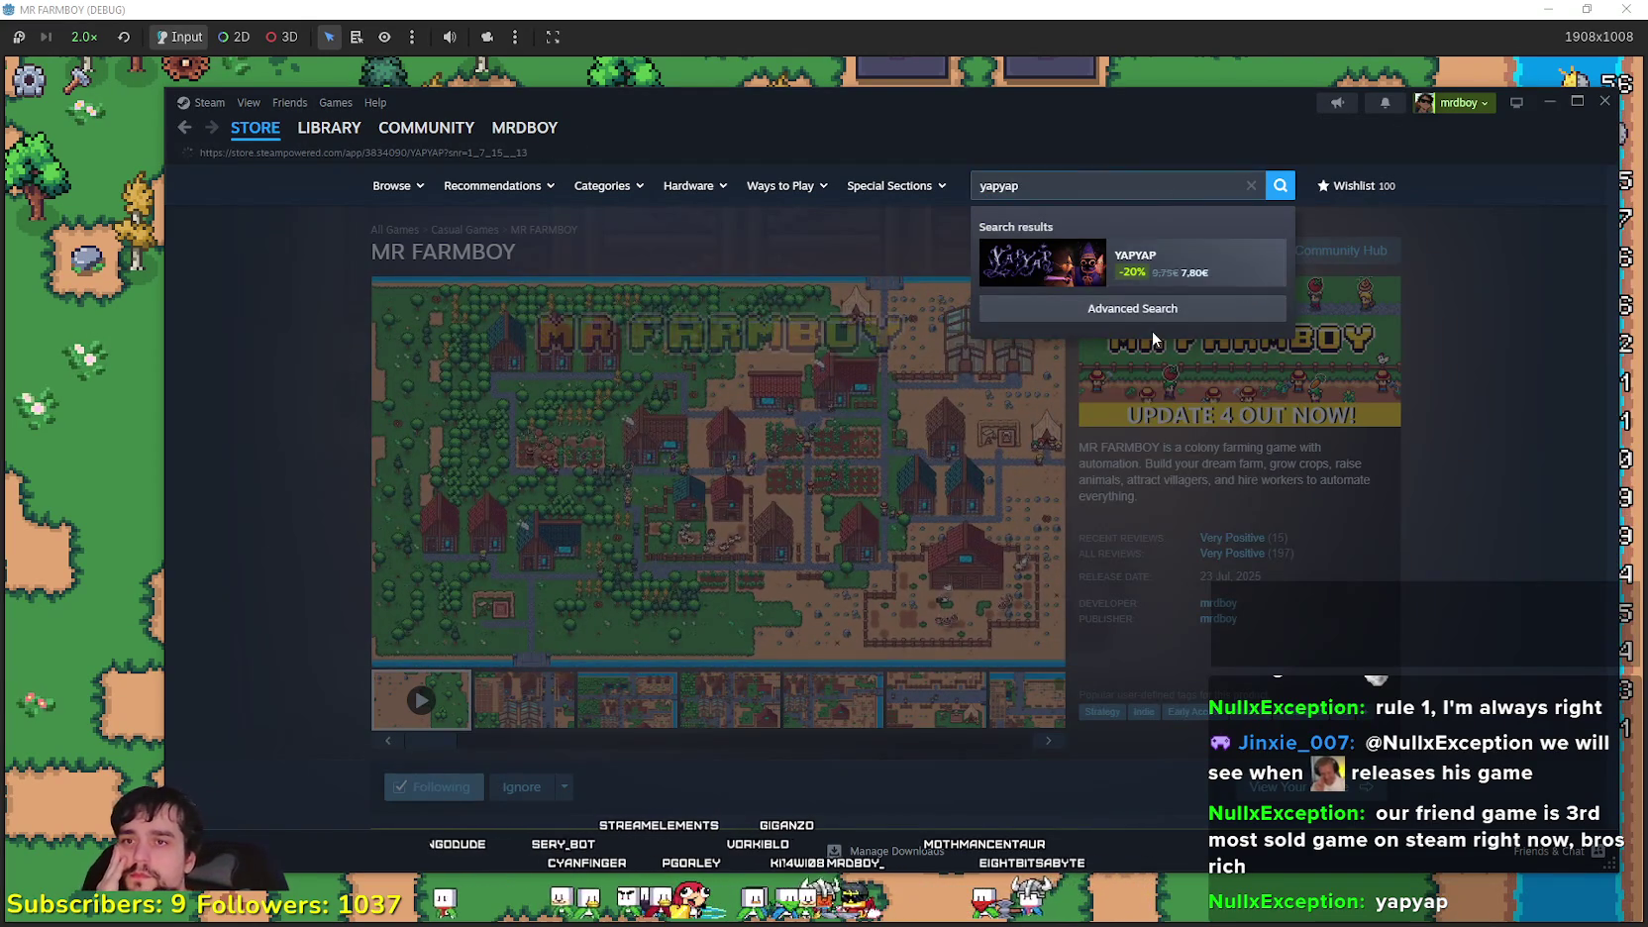
- Browse the YAPYAP Community Hub posts, then return to the YAPYAP store page
click(545, 697)
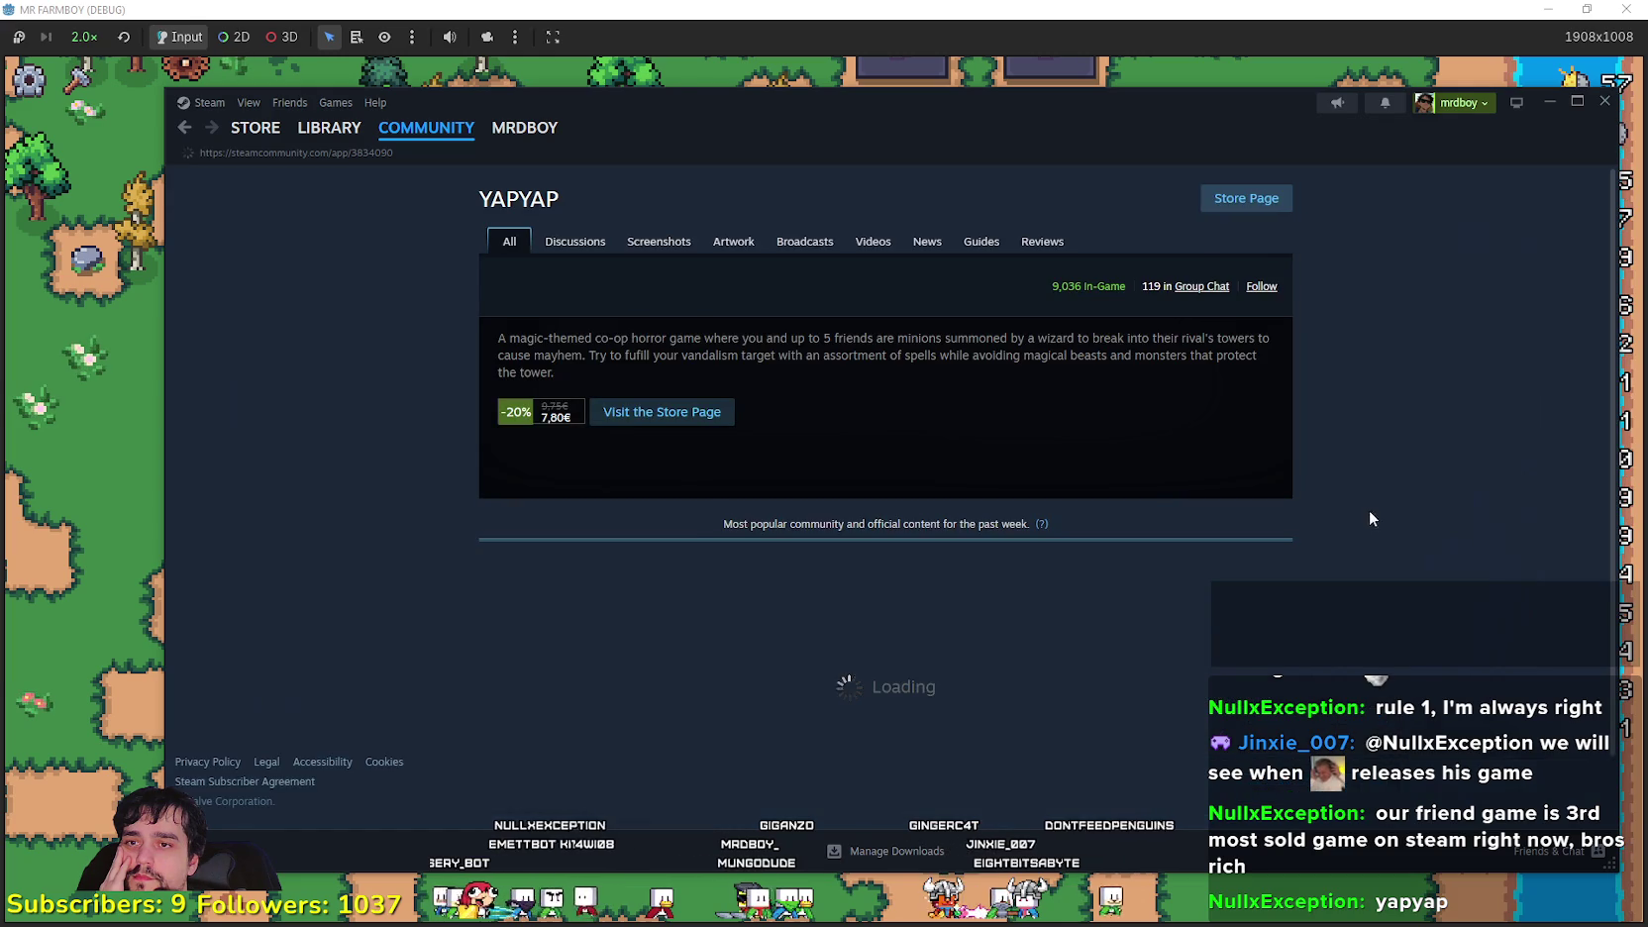
scroll(1407, 550, down, 2)
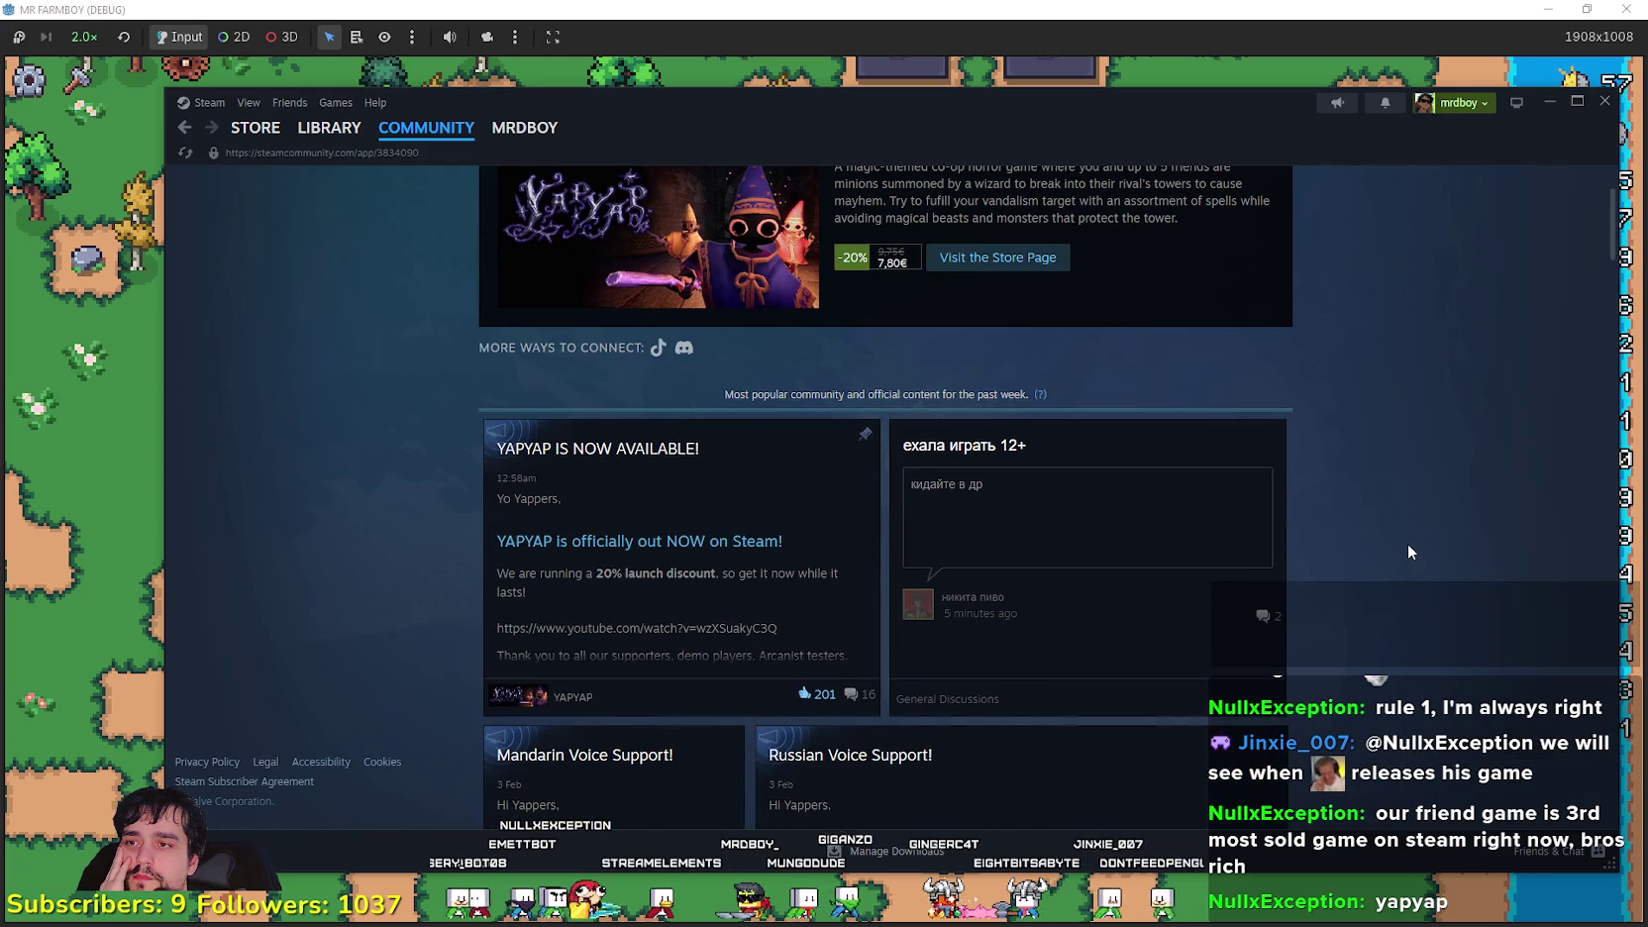
scroll(1404, 540, down, 3)
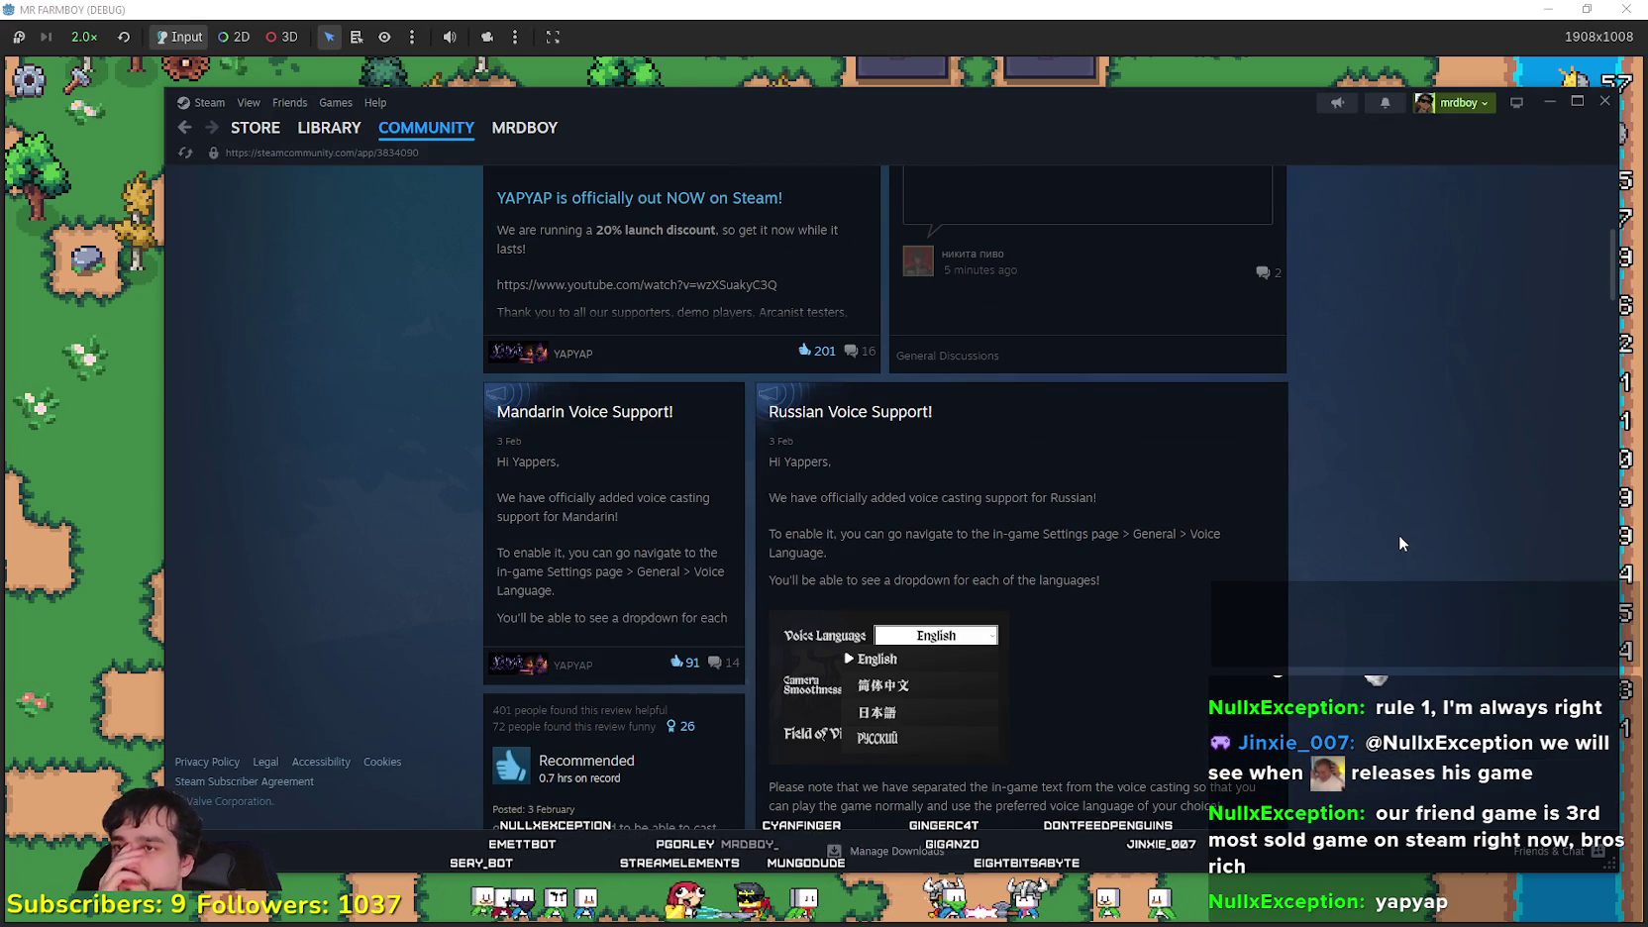
scroll(1396, 534, down, 12)
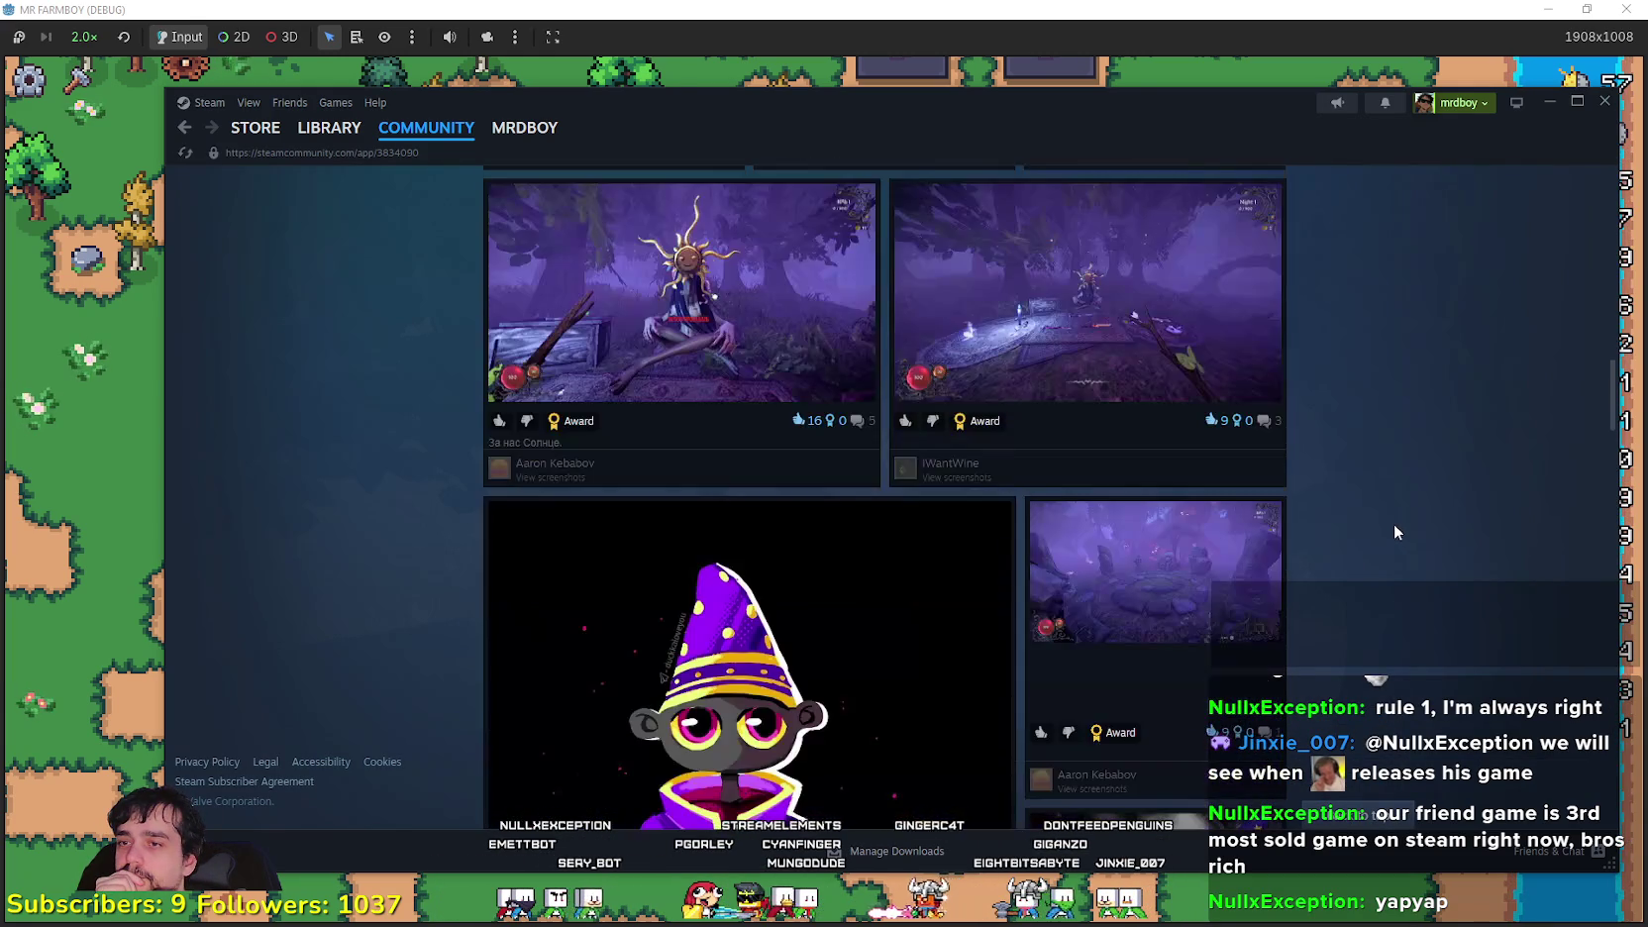
click(256, 128)
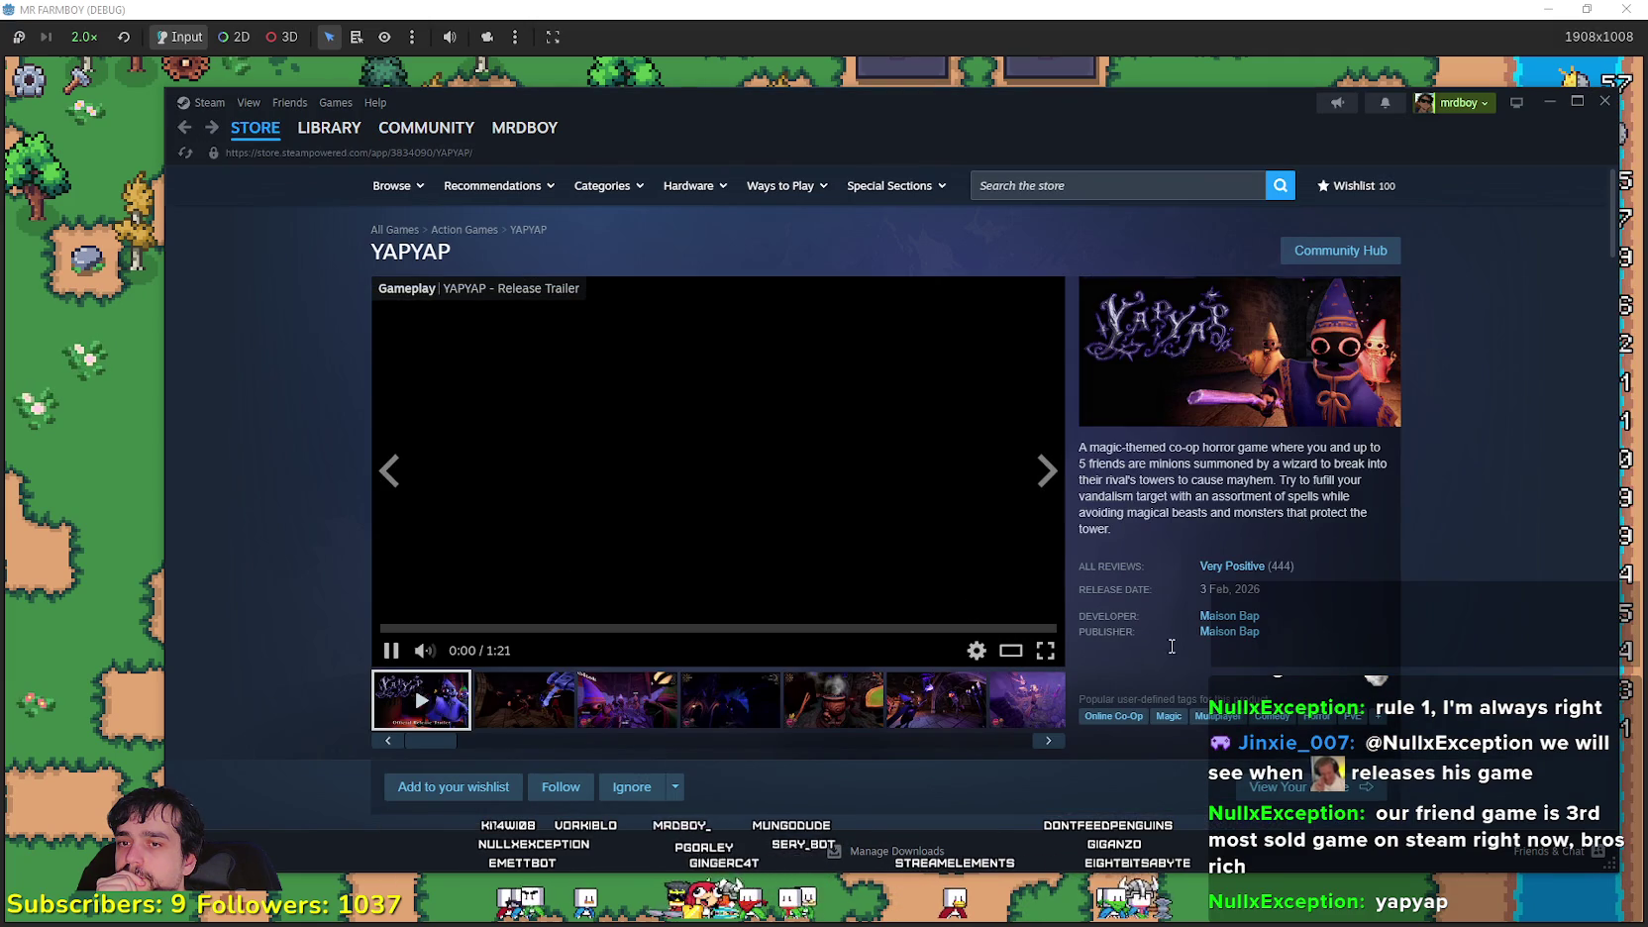
- Watch the YAPYAP trailer full screen, then exit back to the store page
click(1247, 617)
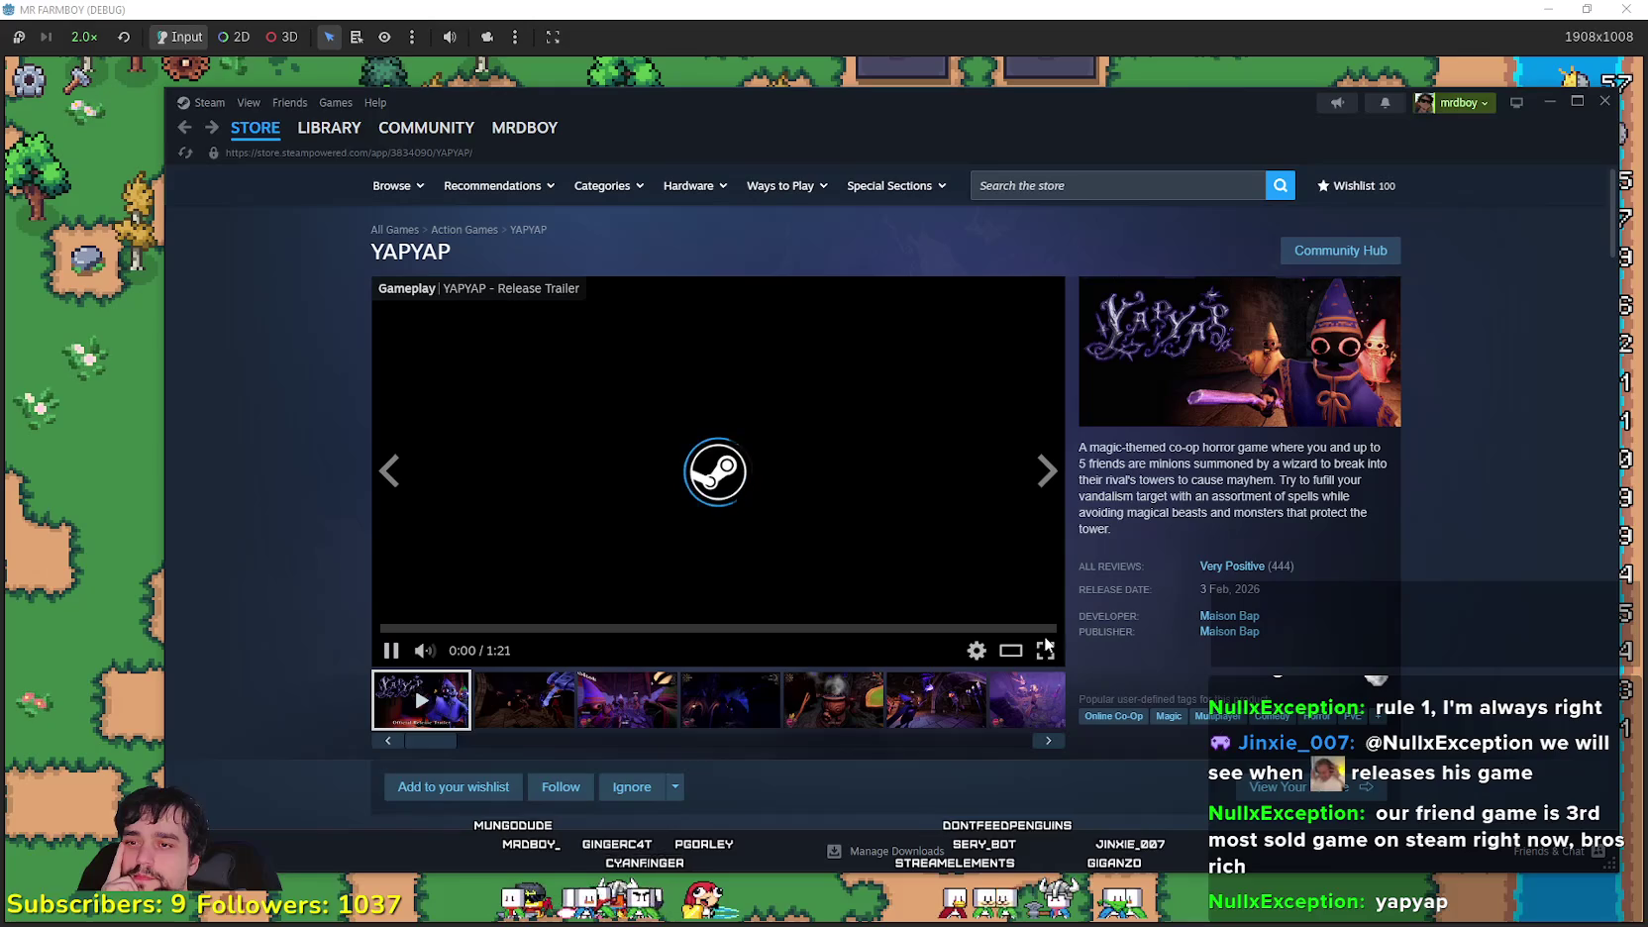
click(1046, 650)
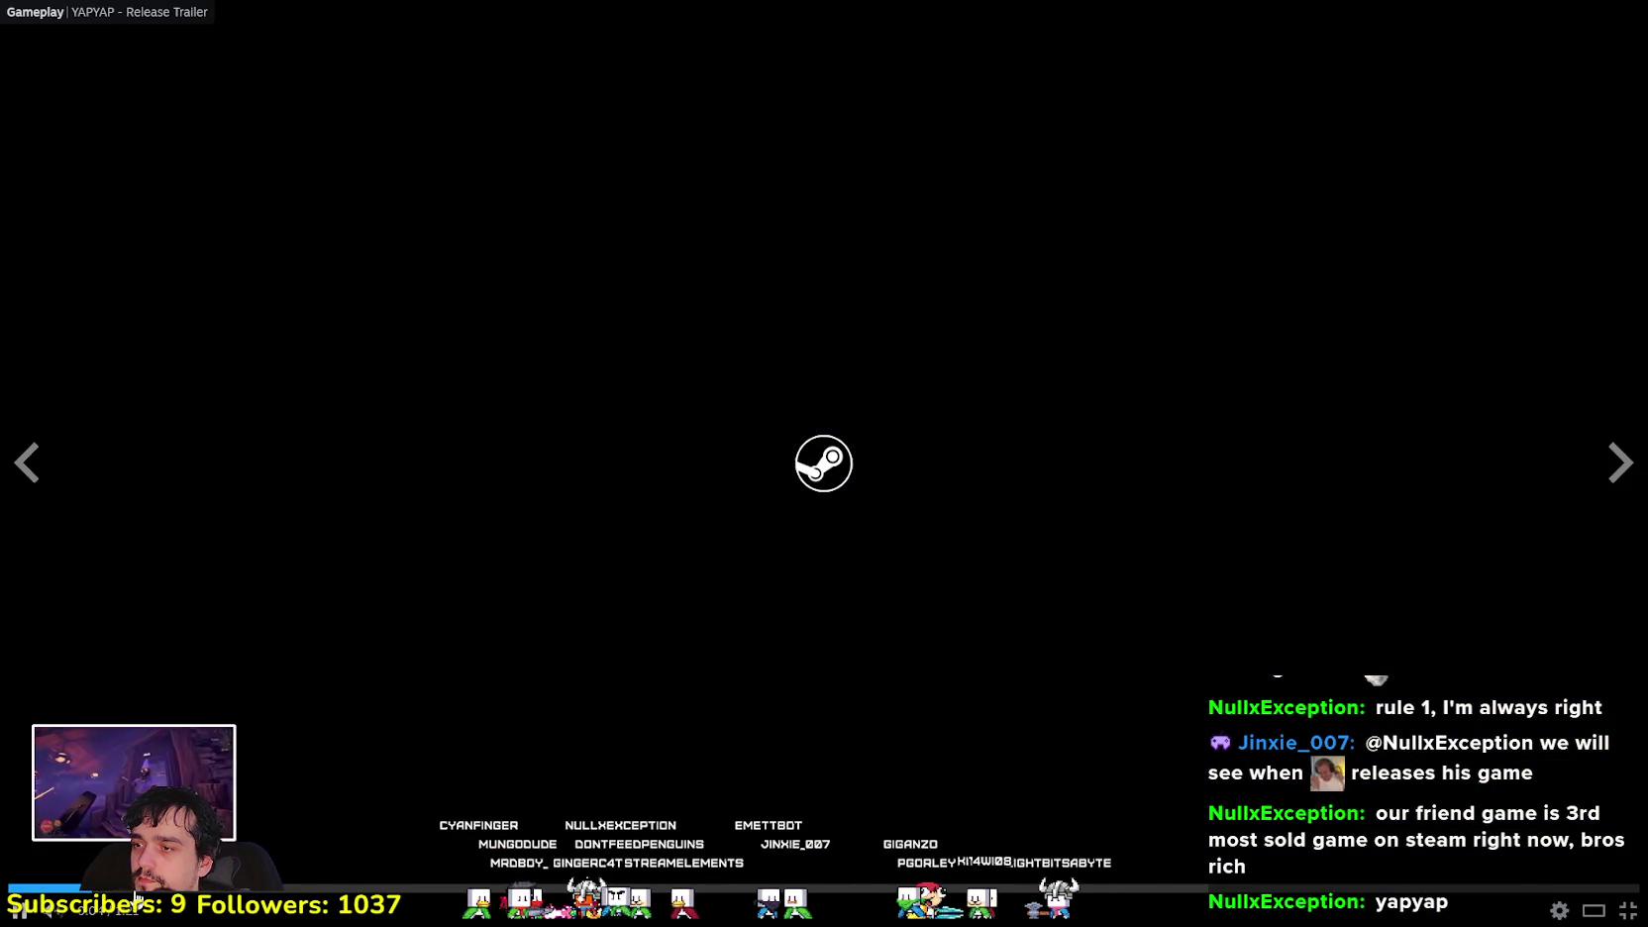
click(1632, 913)
scroll(650, 547, down, 3)
scroll(679, 529, up, 3)
- Page through three YAPYAP screenshots in the gallery viewer, then close it
click(689, 492)
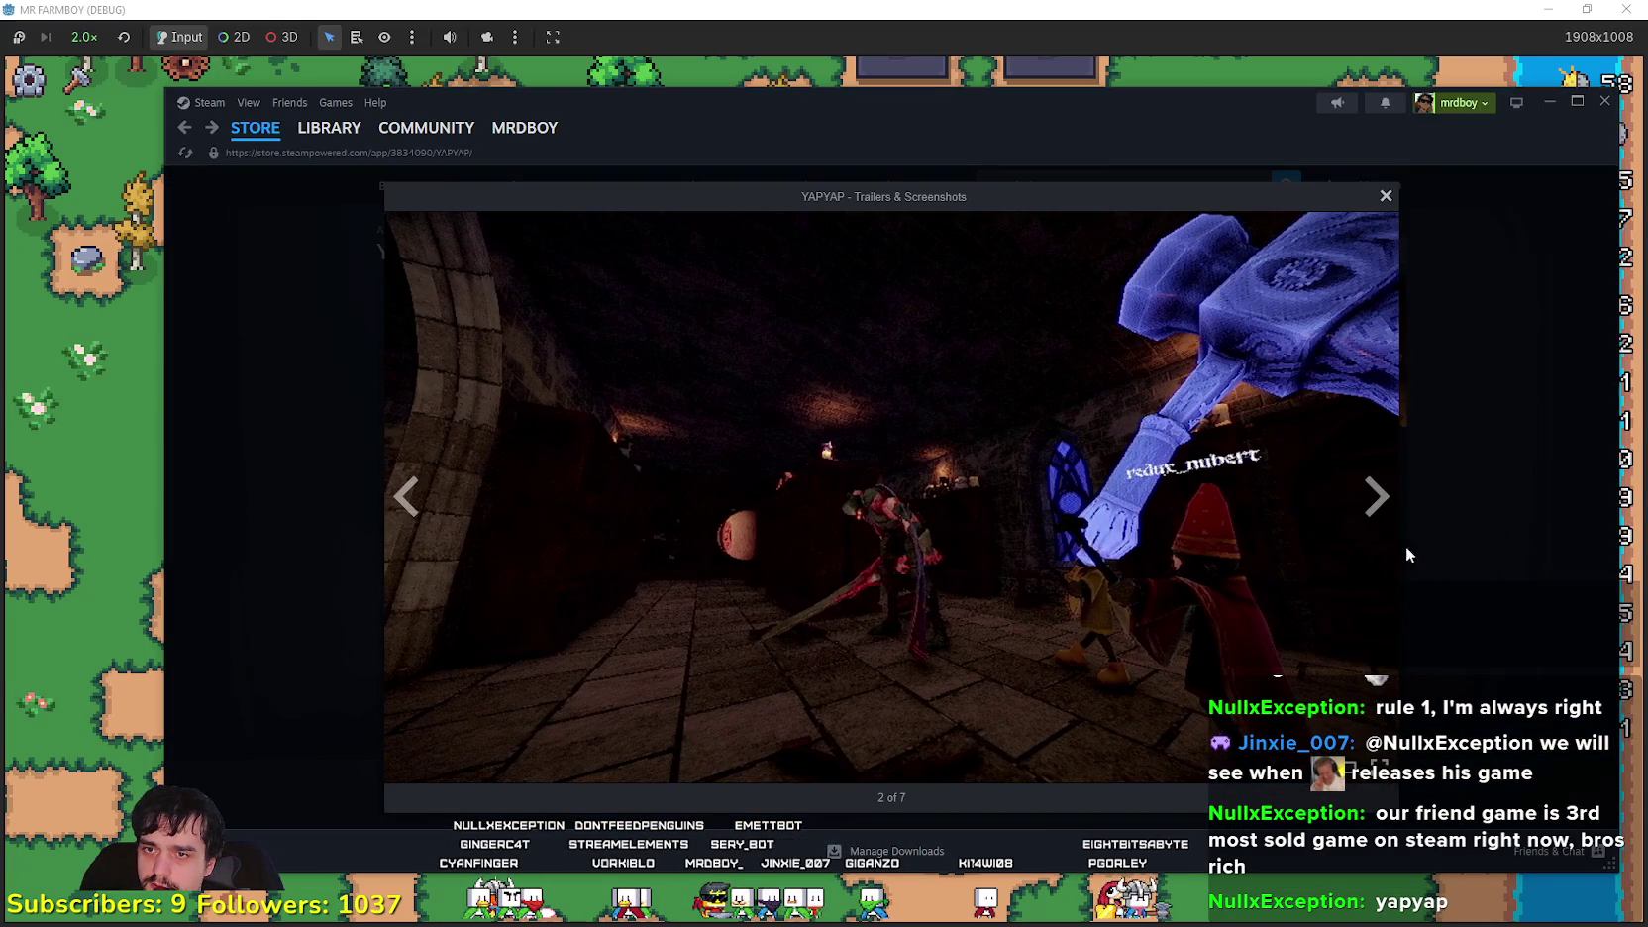
click(1375, 497)
click(1375, 505)
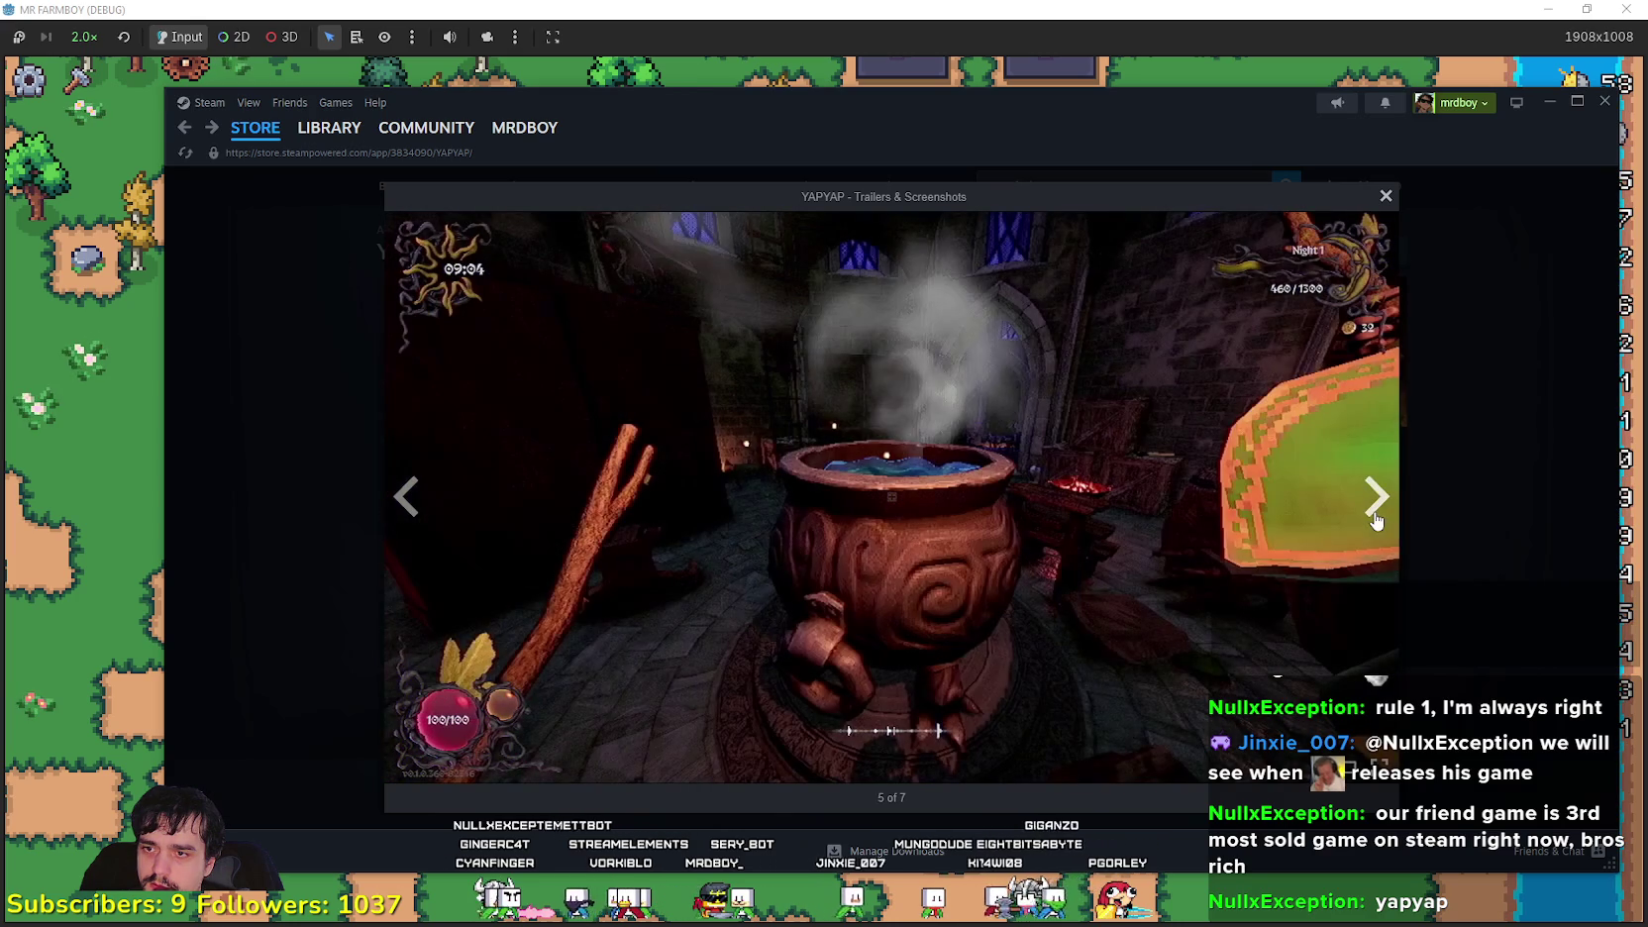
click(1375, 505)
click(1449, 595)
scroll(1449, 595, down, 8)
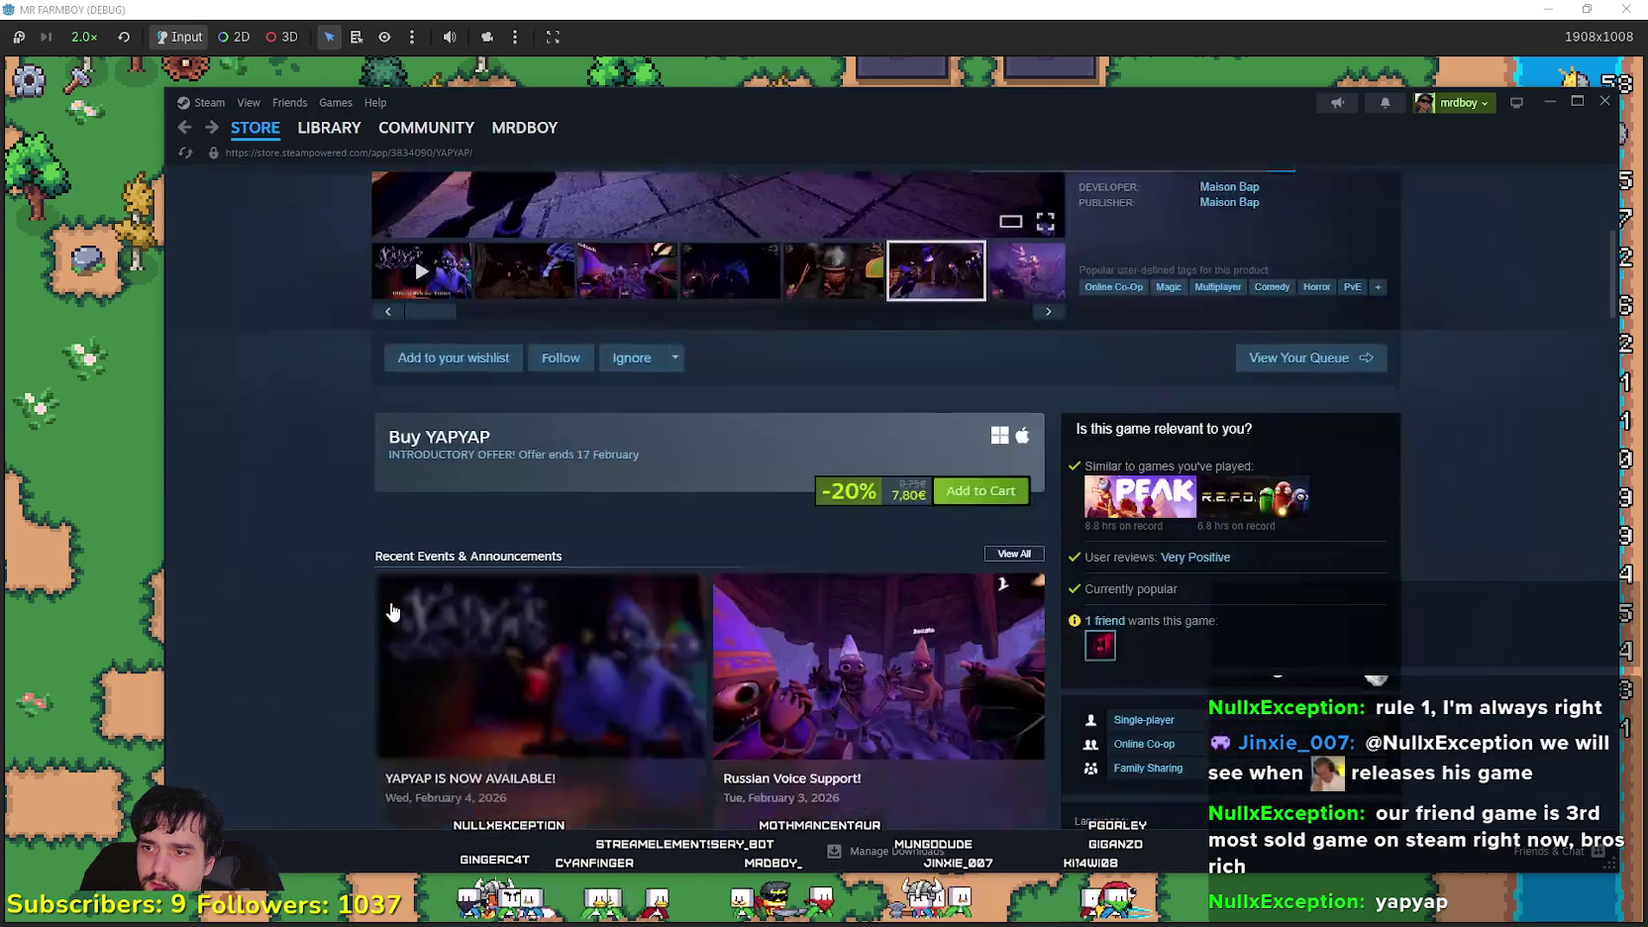
scroll(367, 557, down, 2)
scroll(367, 551, up, 2)
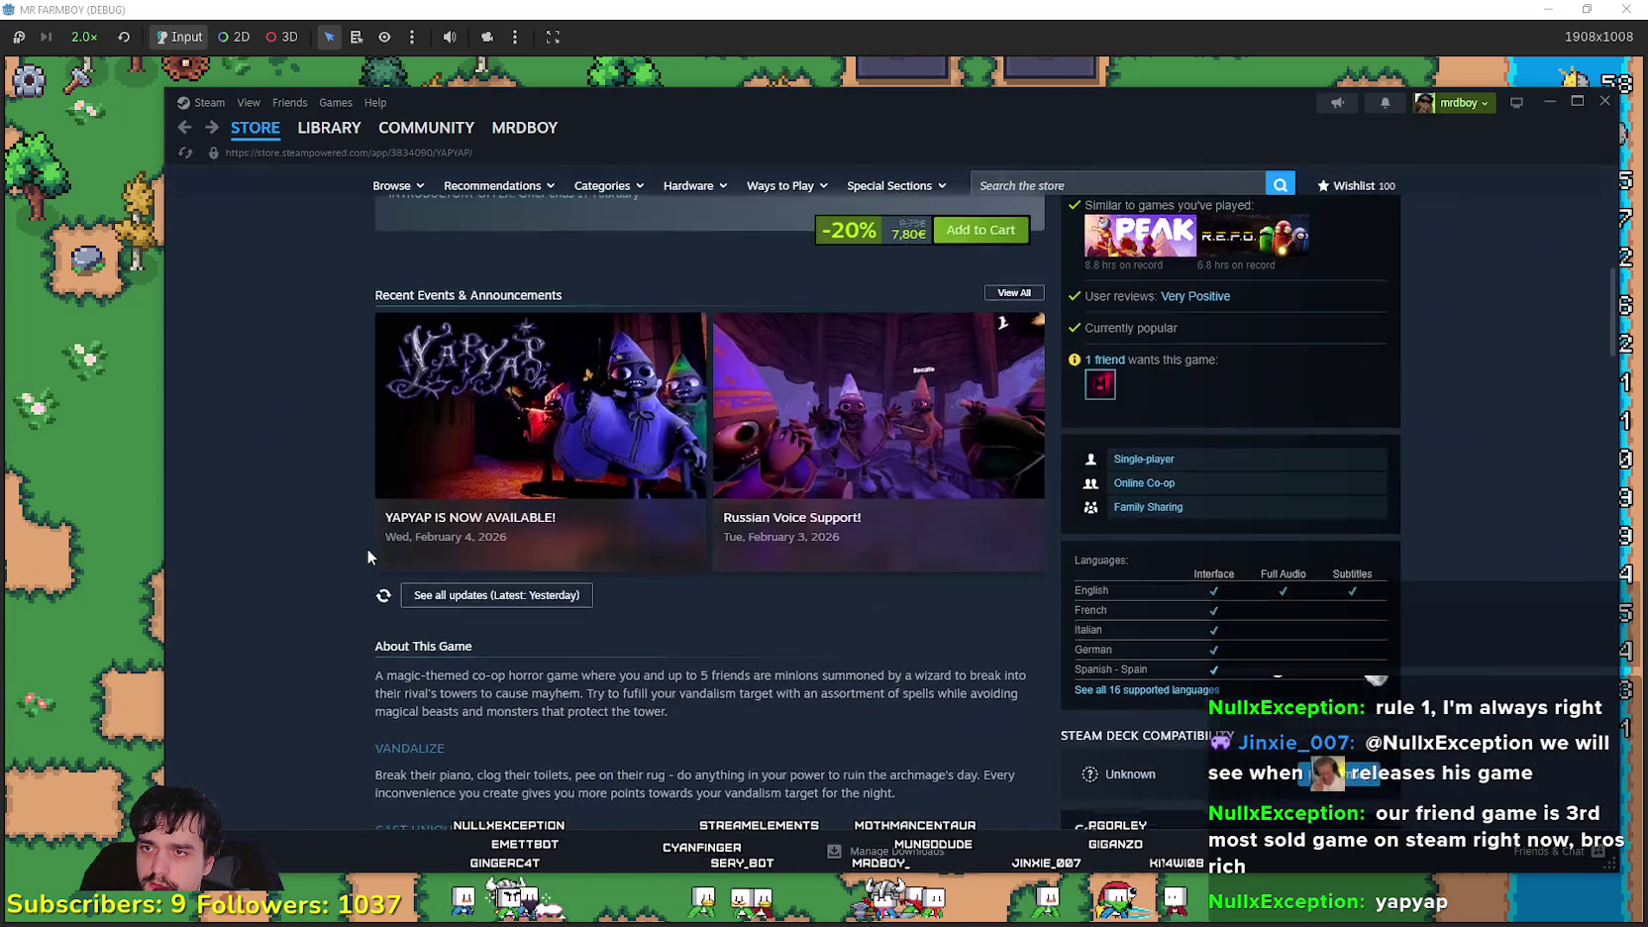
scroll(366, 545, down, 7)
scroll(389, 463, up, 4)
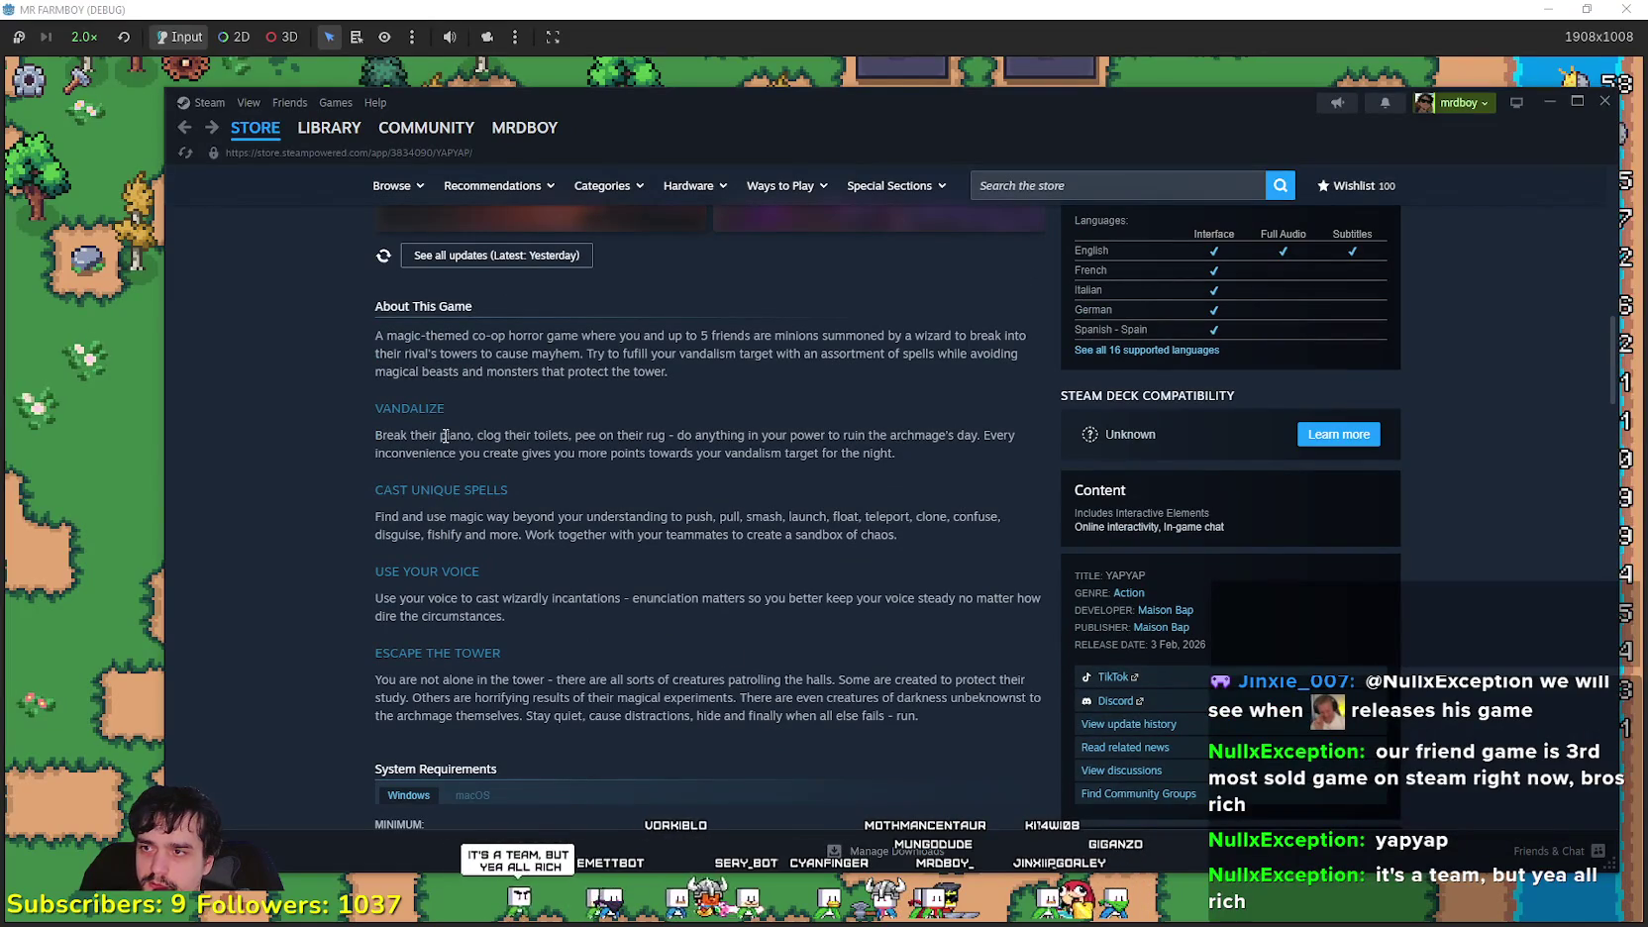
drag(372, 428, 472, 437)
click(454, 448)
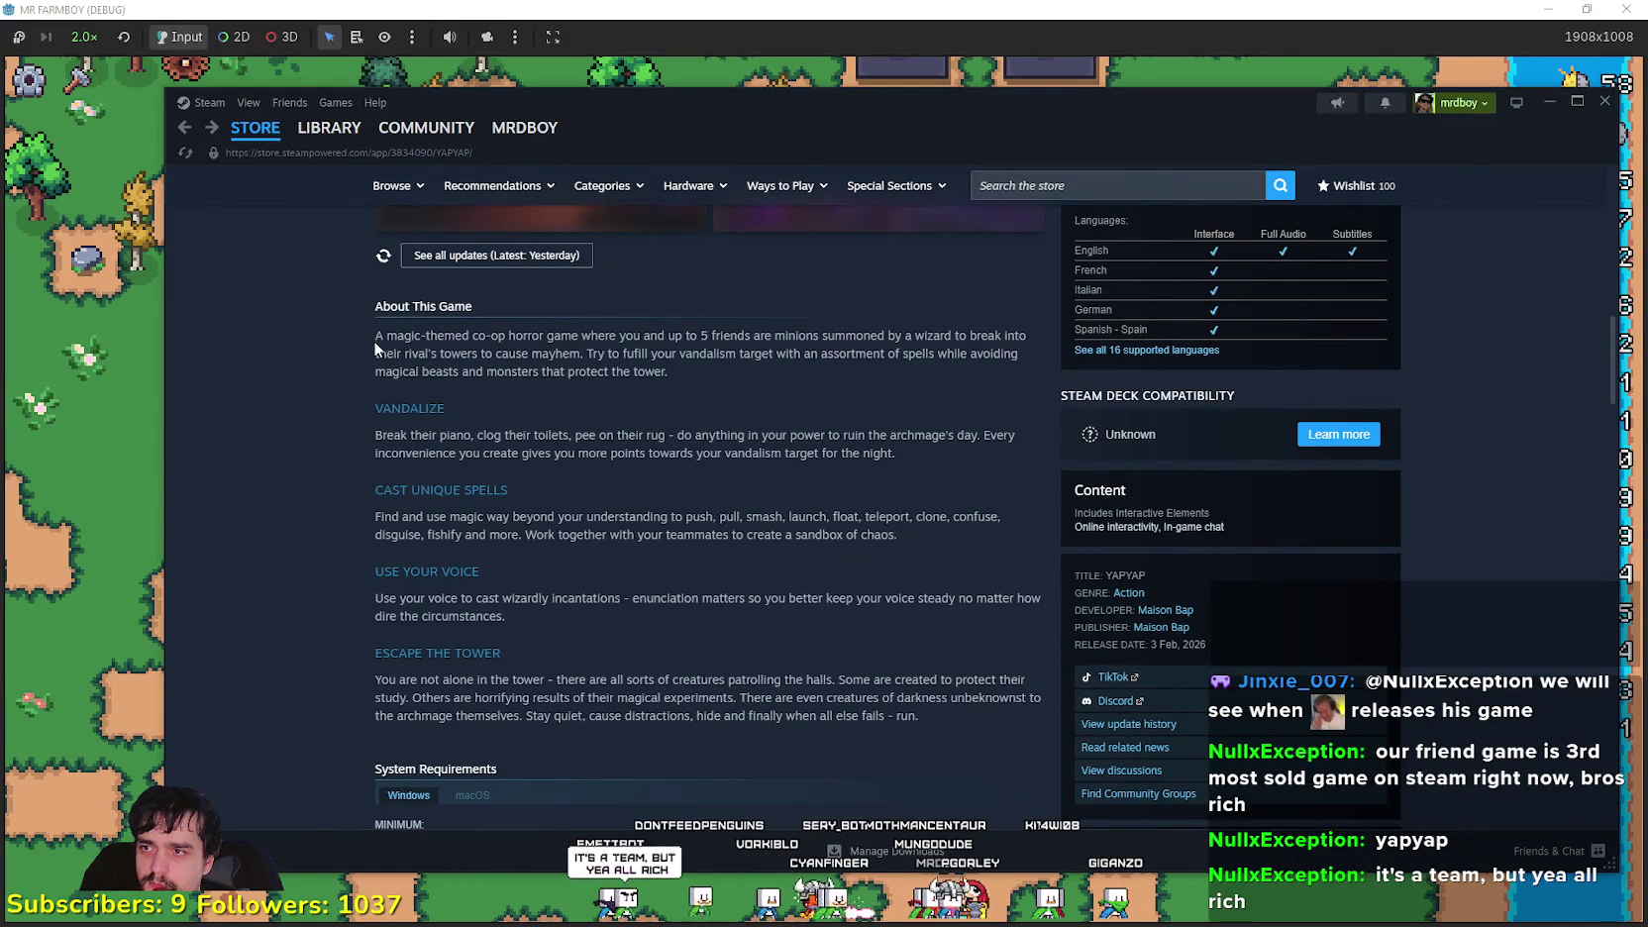
drag(373, 336, 533, 345)
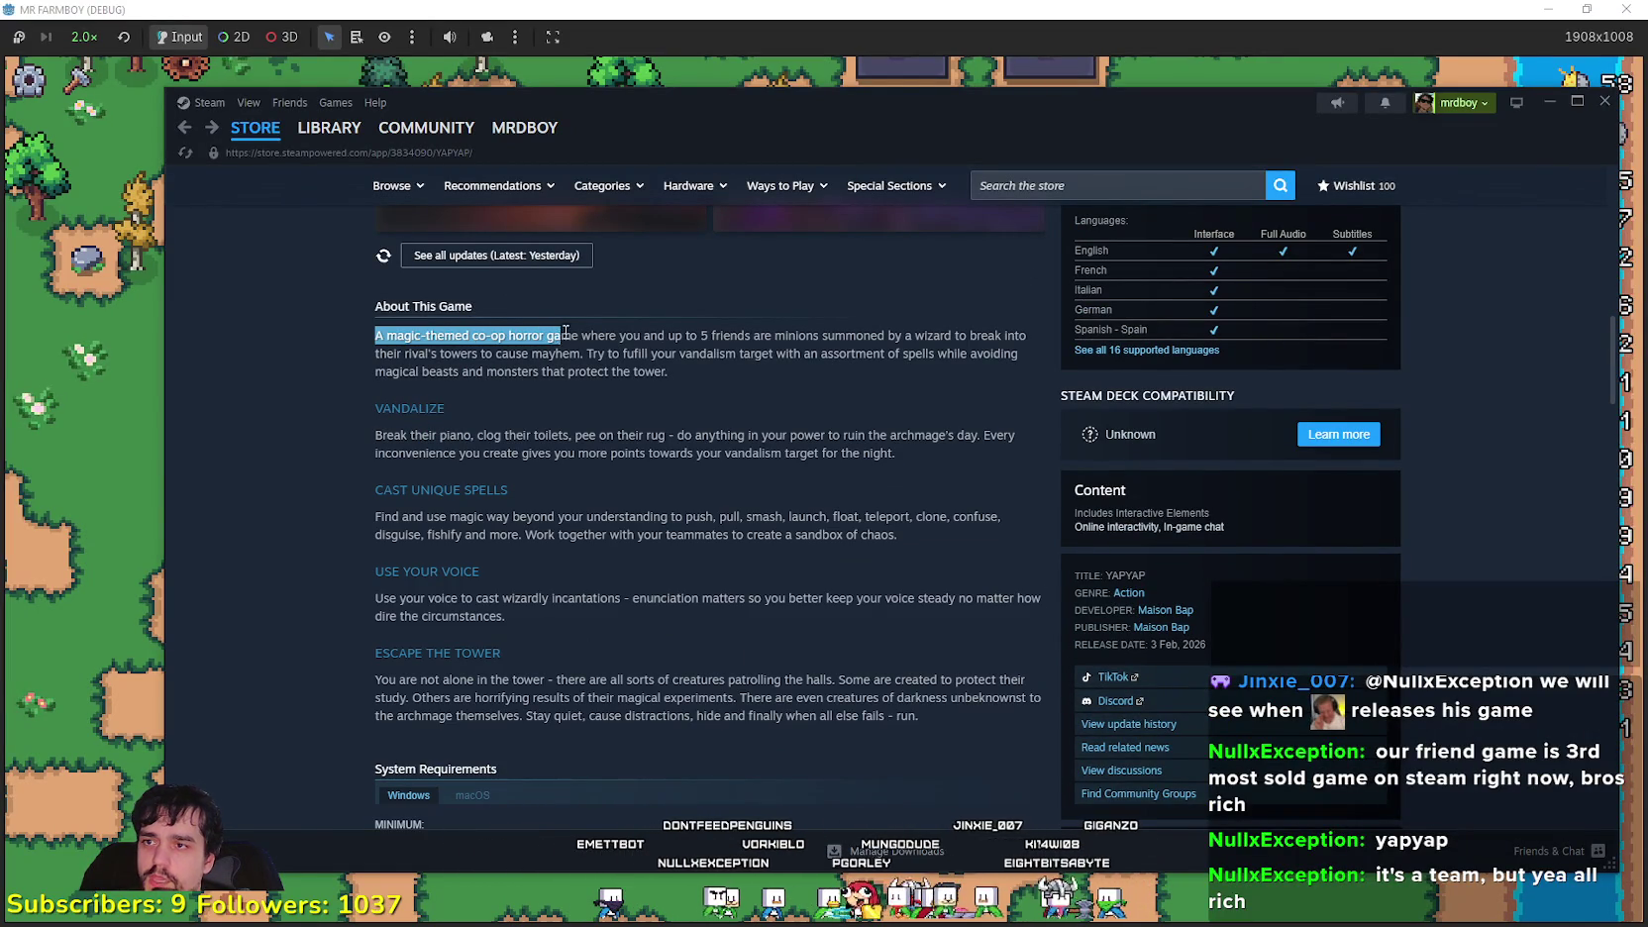
mouse_move(807, 340)
mouse_down()
mouse_move(991, 356)
mouse_move(495, 309)
mouse_move(1033, 342)
mouse_move(1031, 363)
mouse_move(781, 370)
mouse_up()
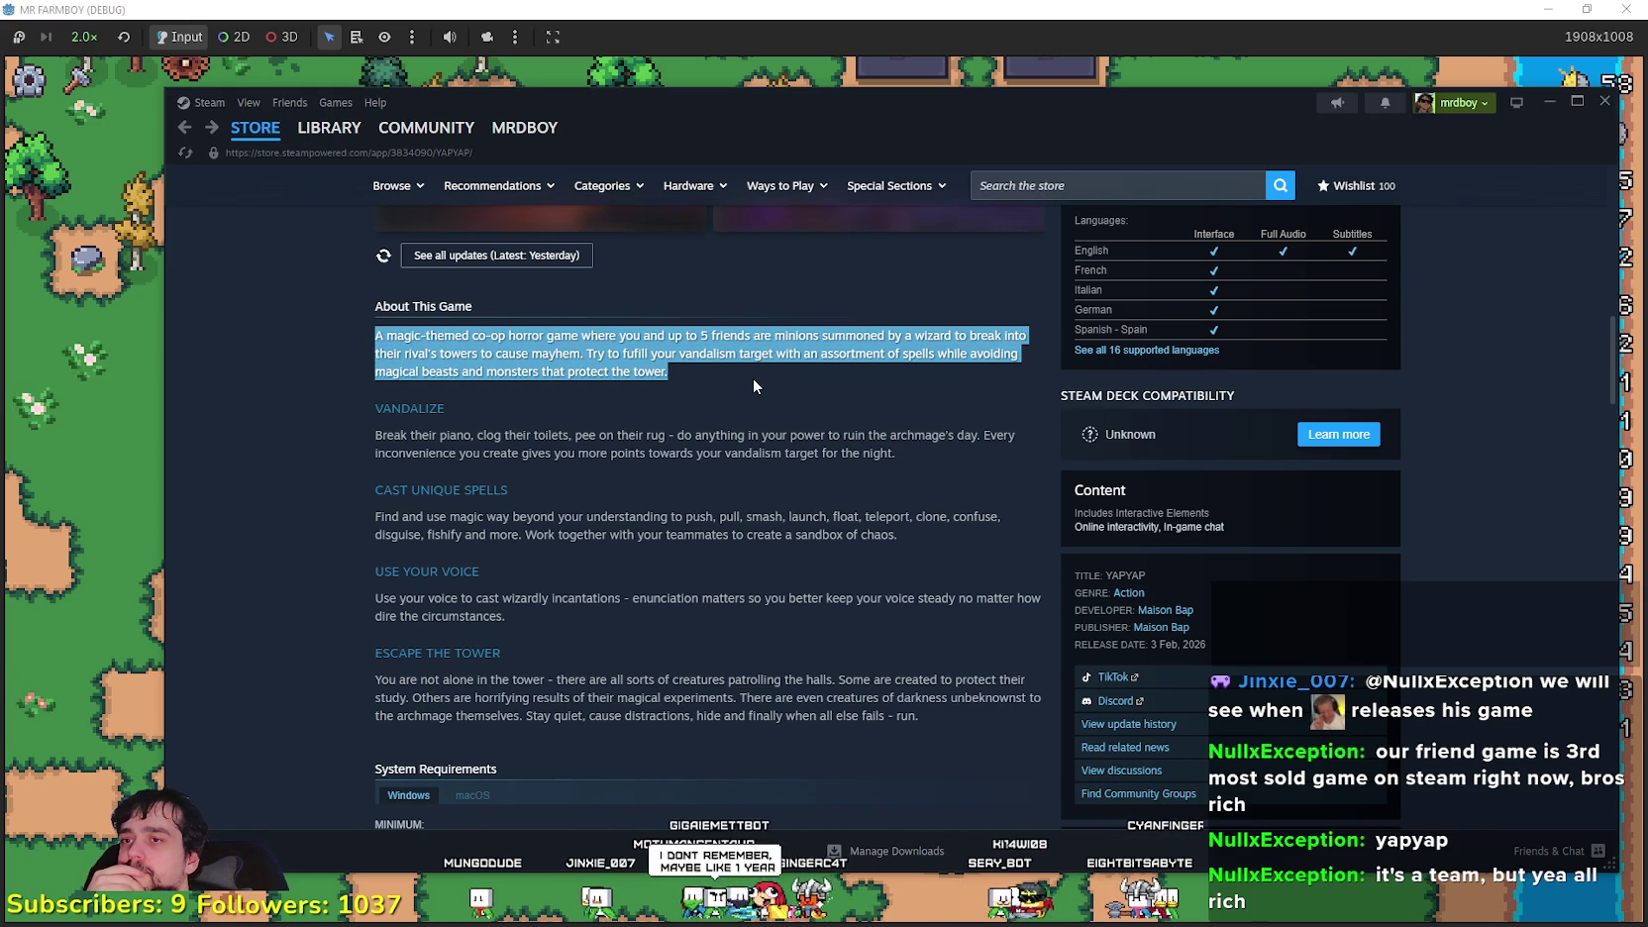
drag(431, 824, 483, 436)
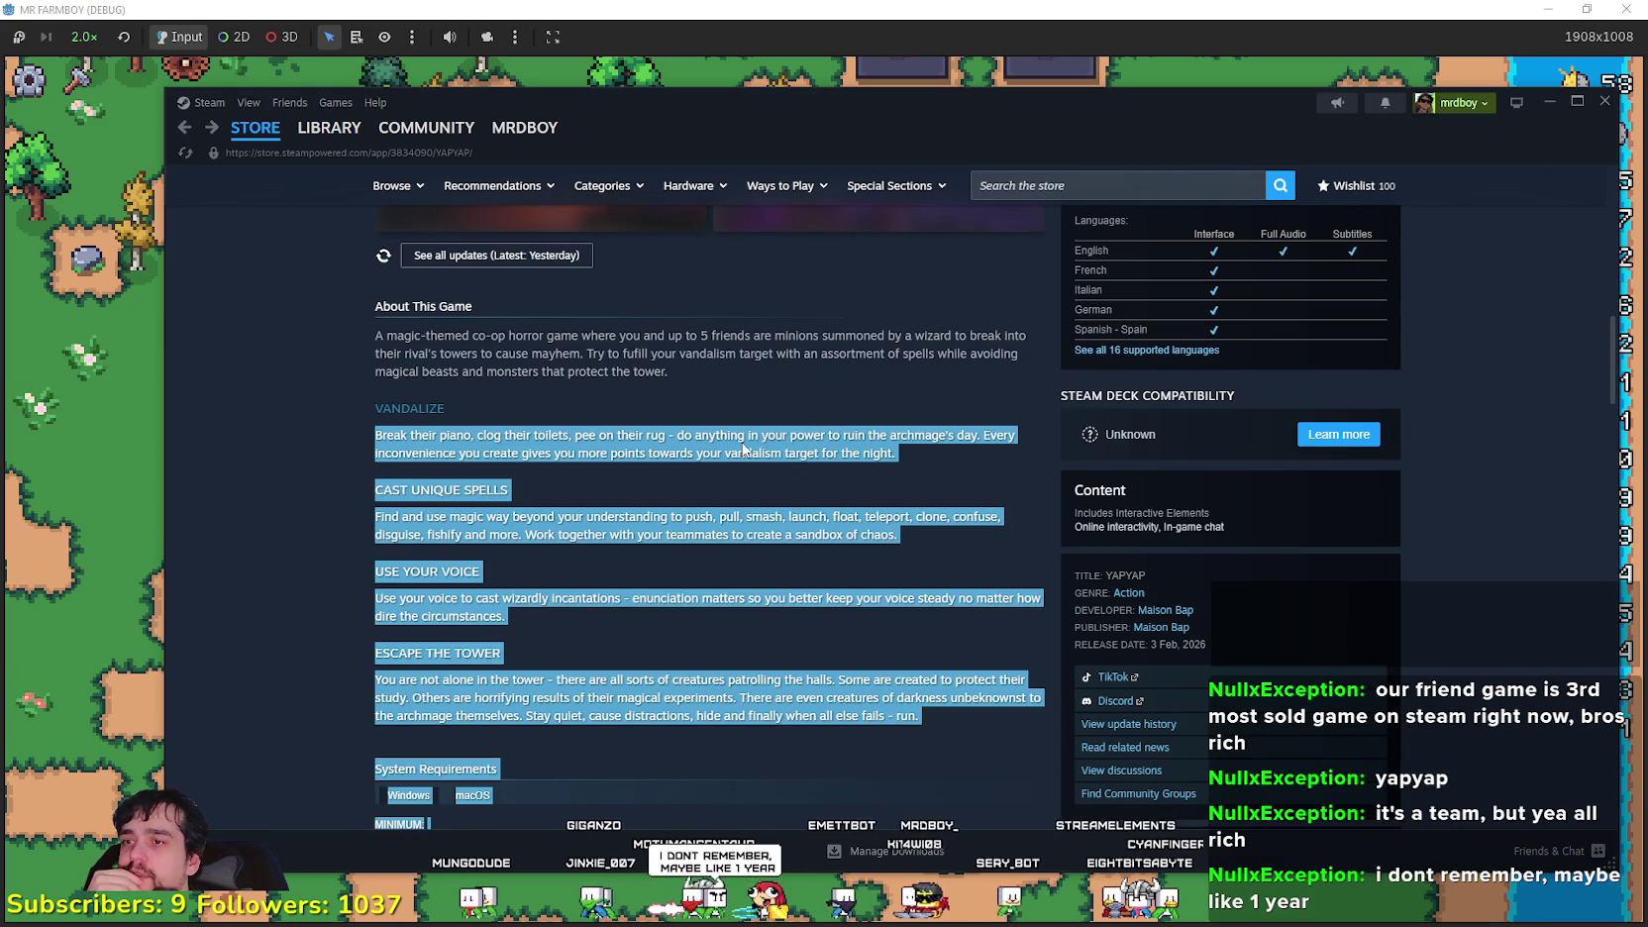
drag(415, 505, 481, 575)
click(634, 648)
drag(363, 586, 921, 717)
click(431, 594)
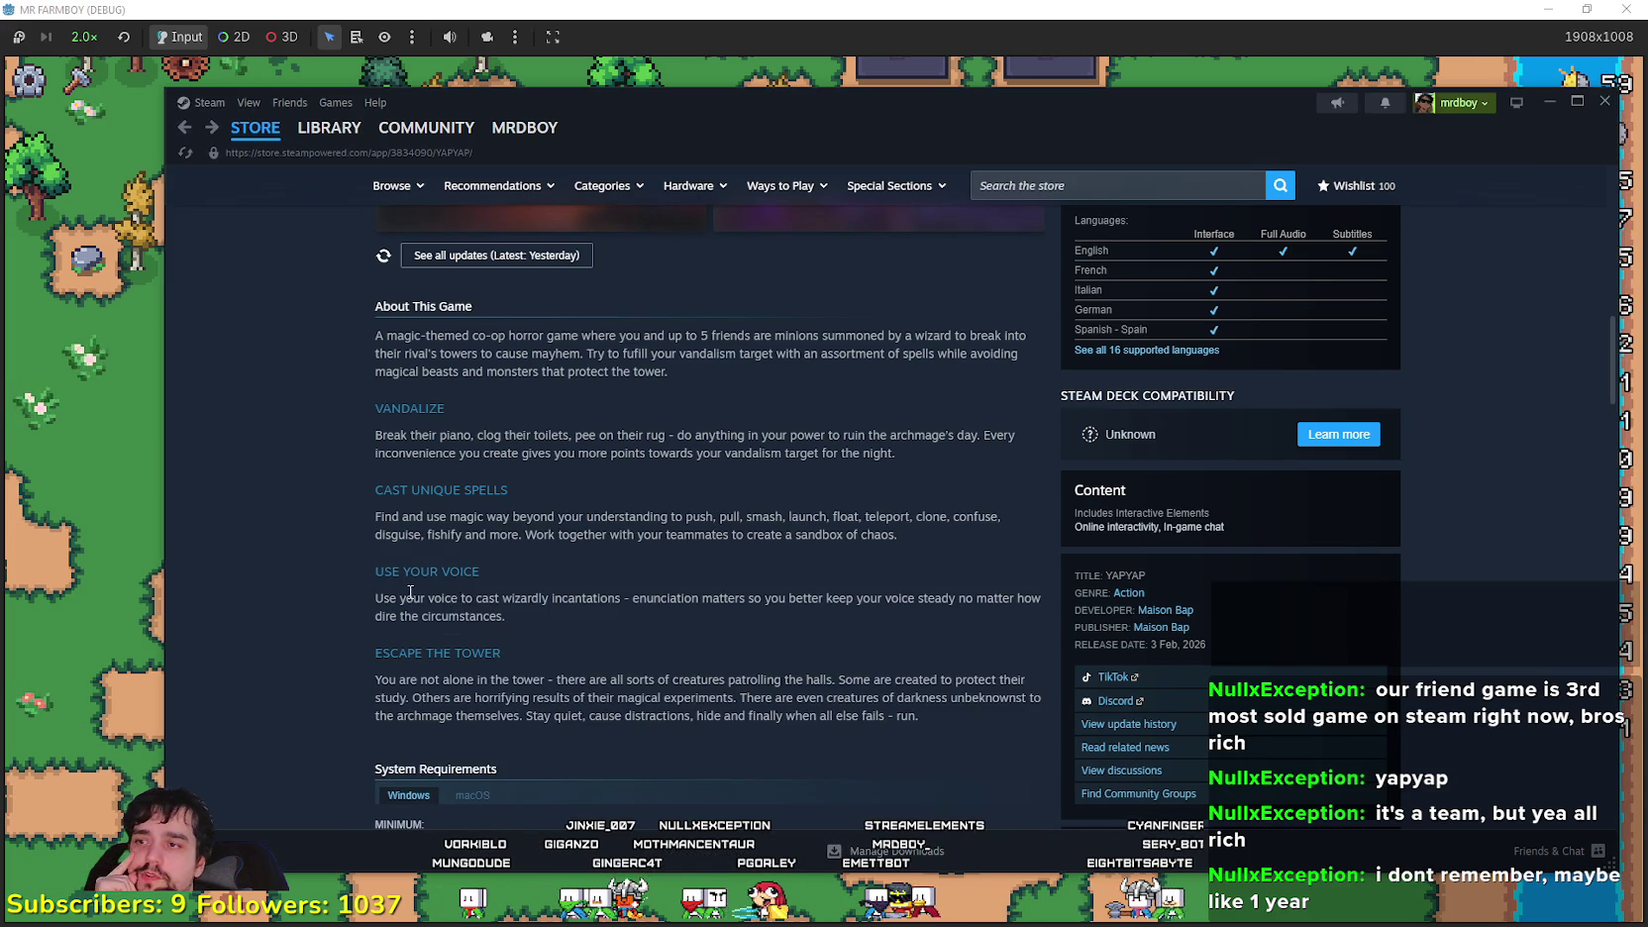
drag(514, 603, 538, 612)
click(538, 612)
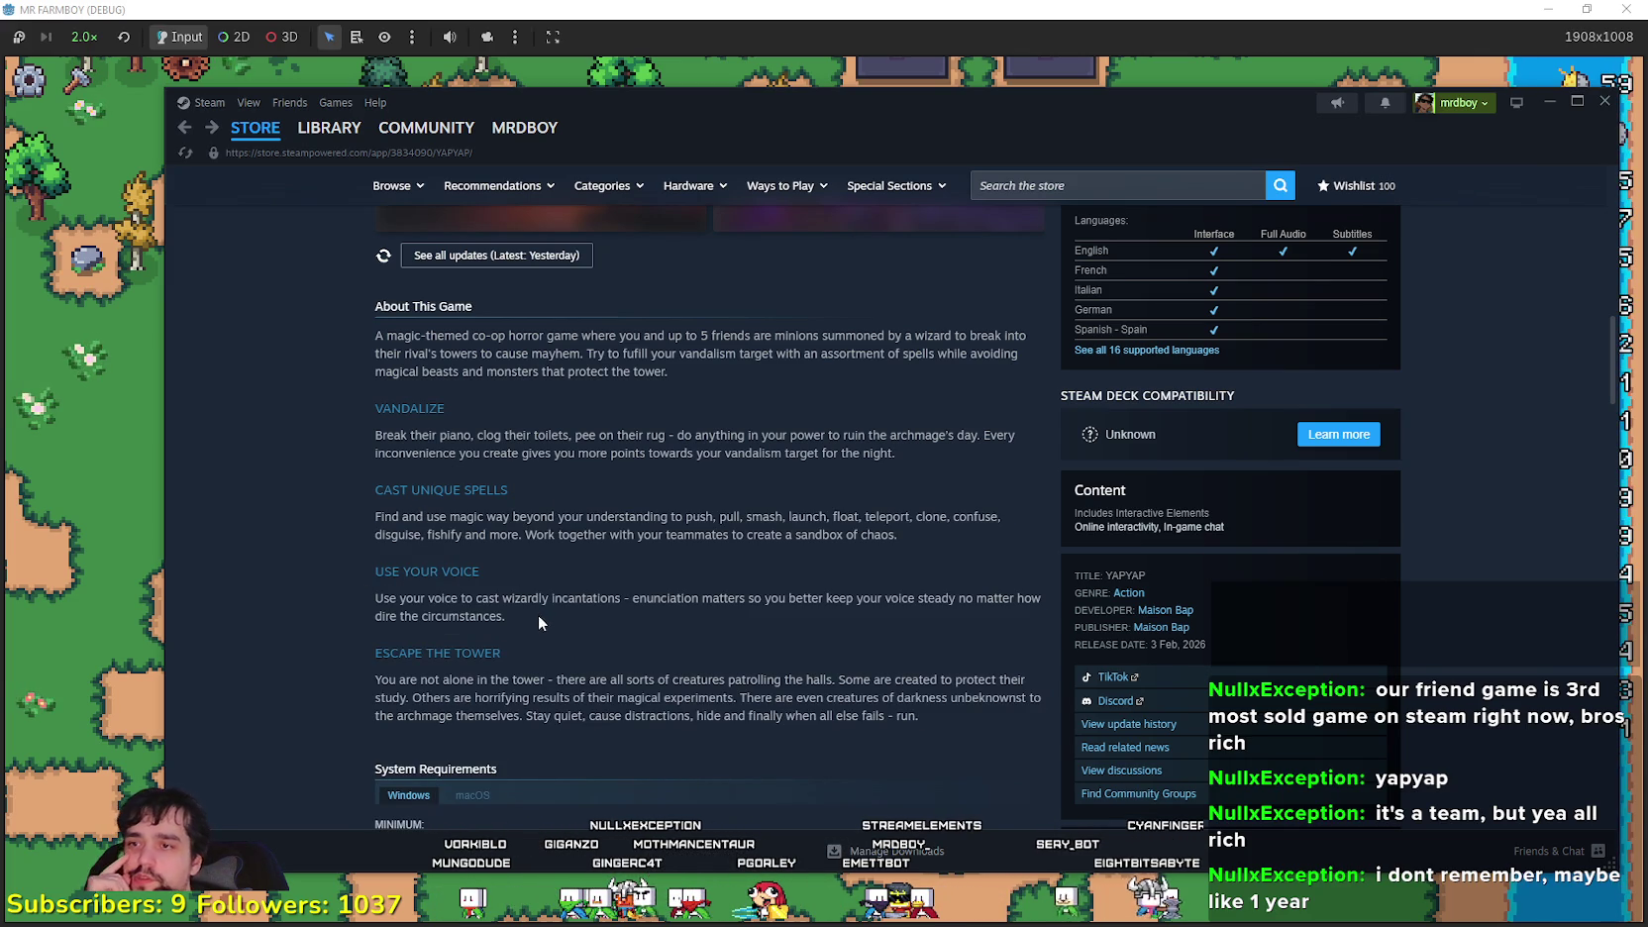
scroll(712, 748, up, 5)
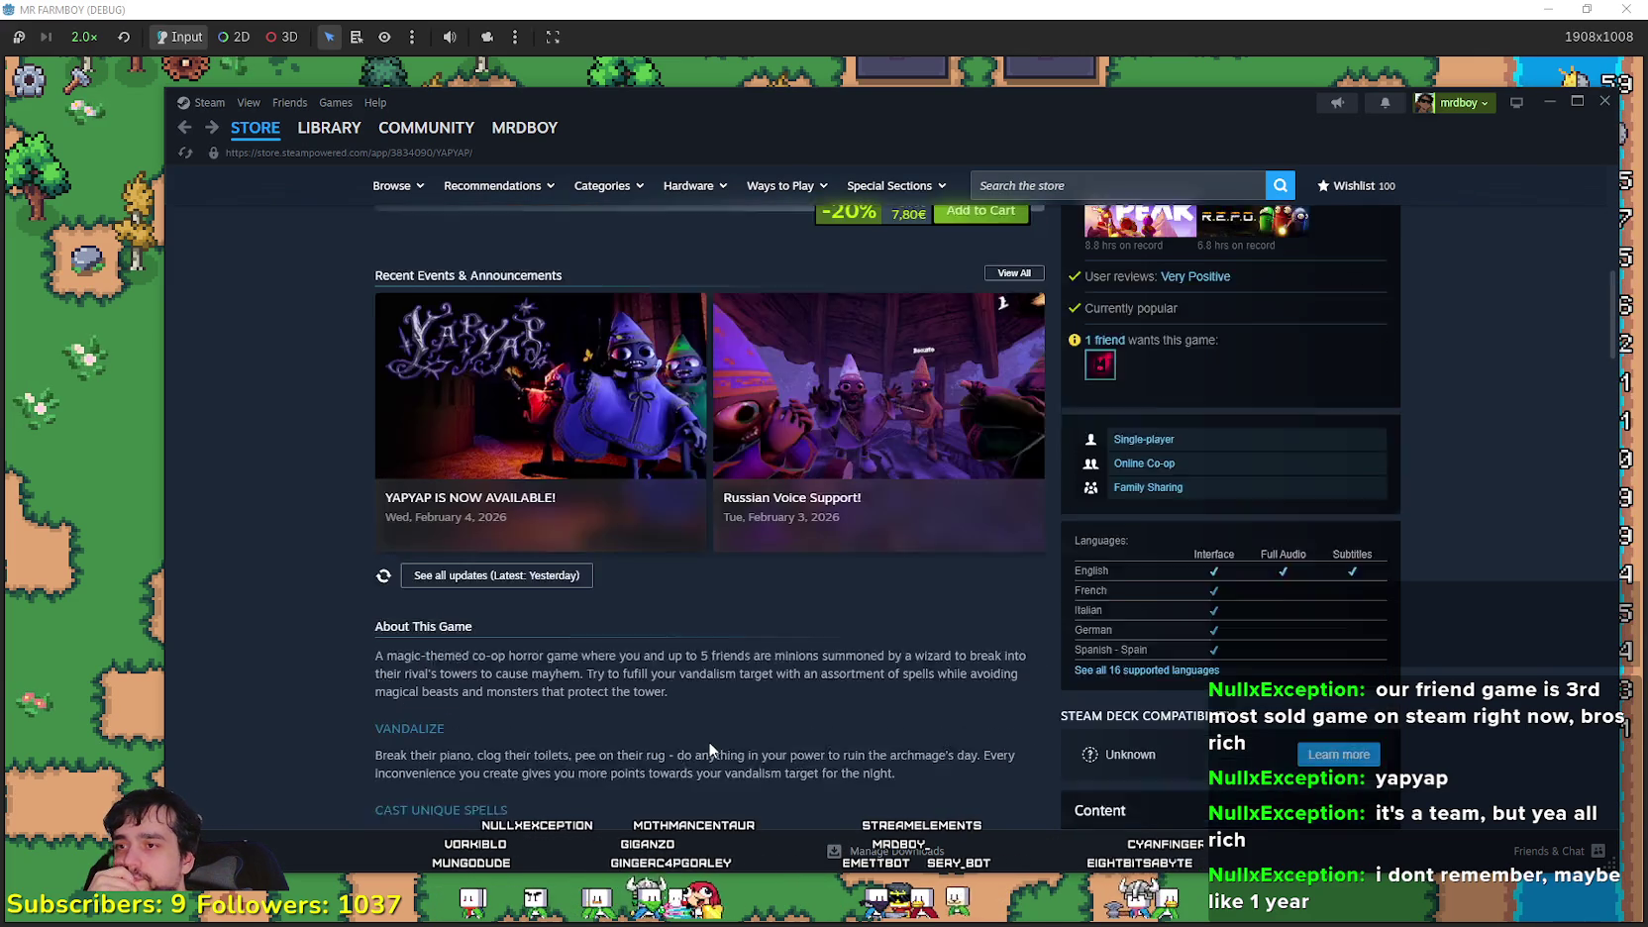
scroll(716, 737, down, 5)
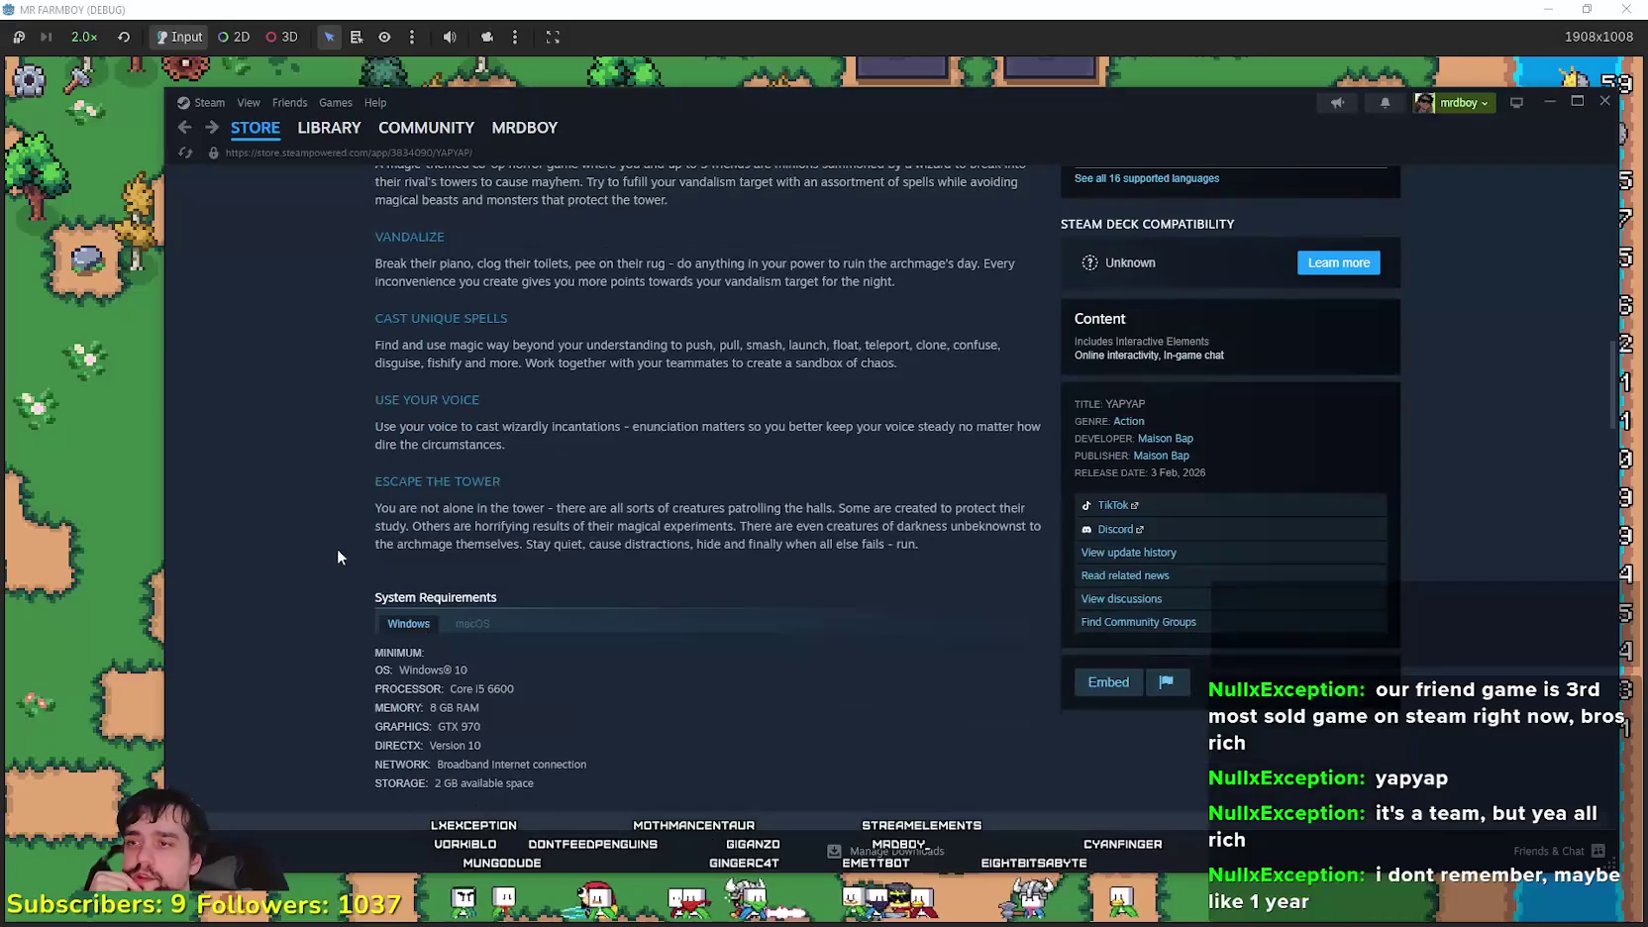
drag(373, 507, 973, 546)
scroll(941, 569, up, 5)
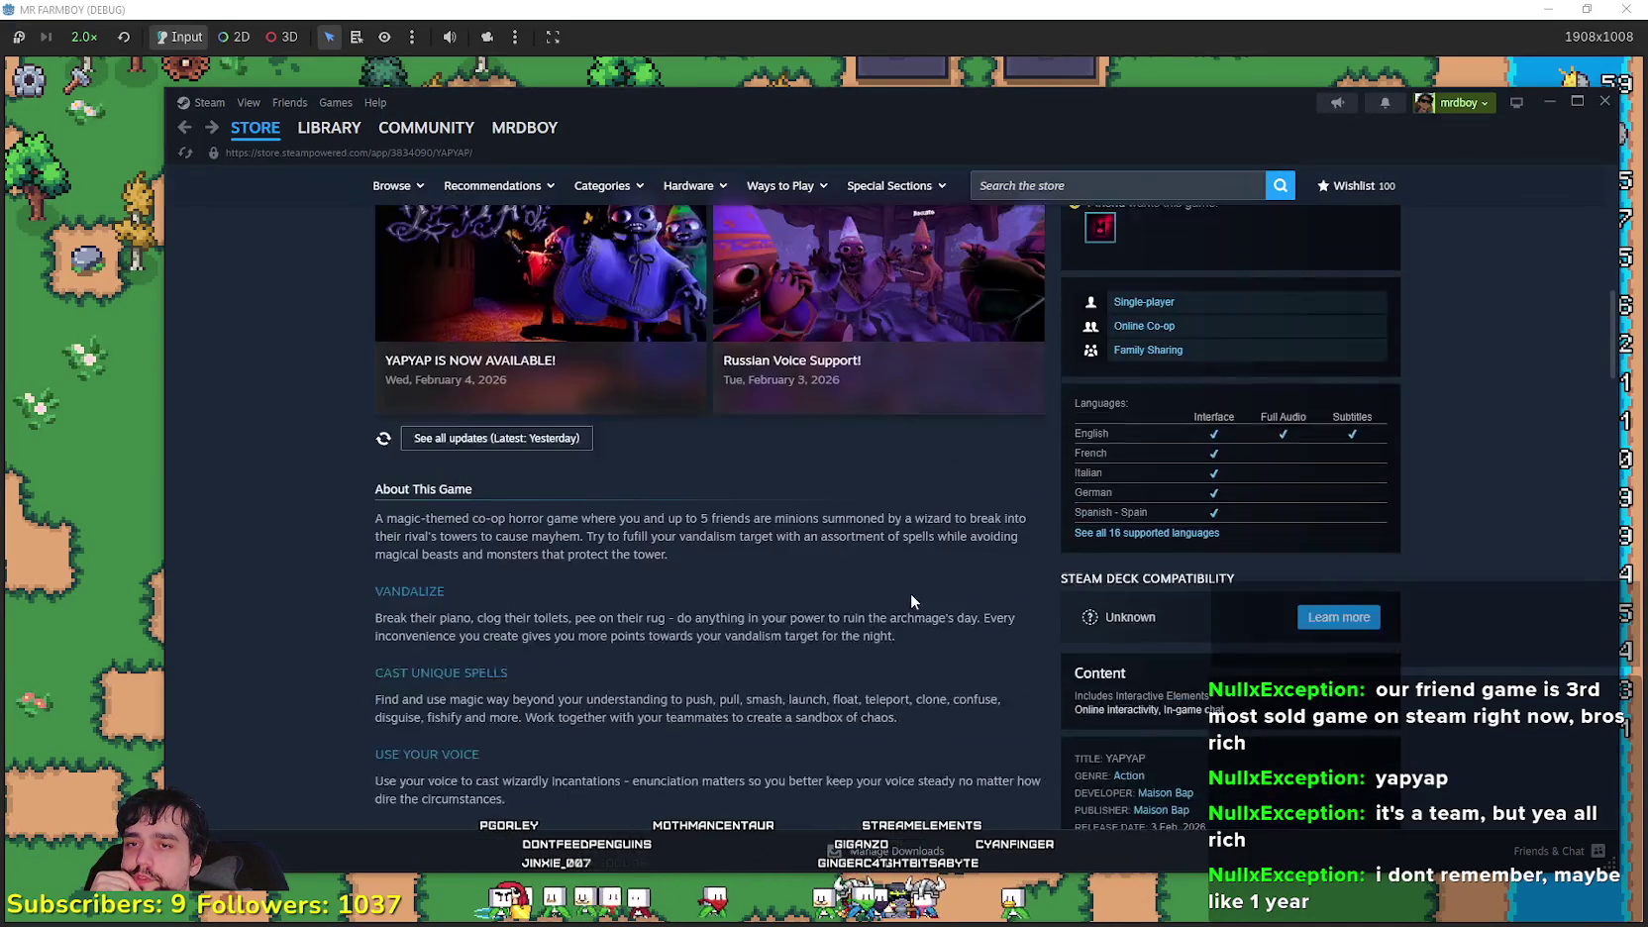
scroll(875, 580, up, 3)
- Watch the YAPYAP trailer full screen, then pause it back on the store page at 1:07
click(1059, 588)
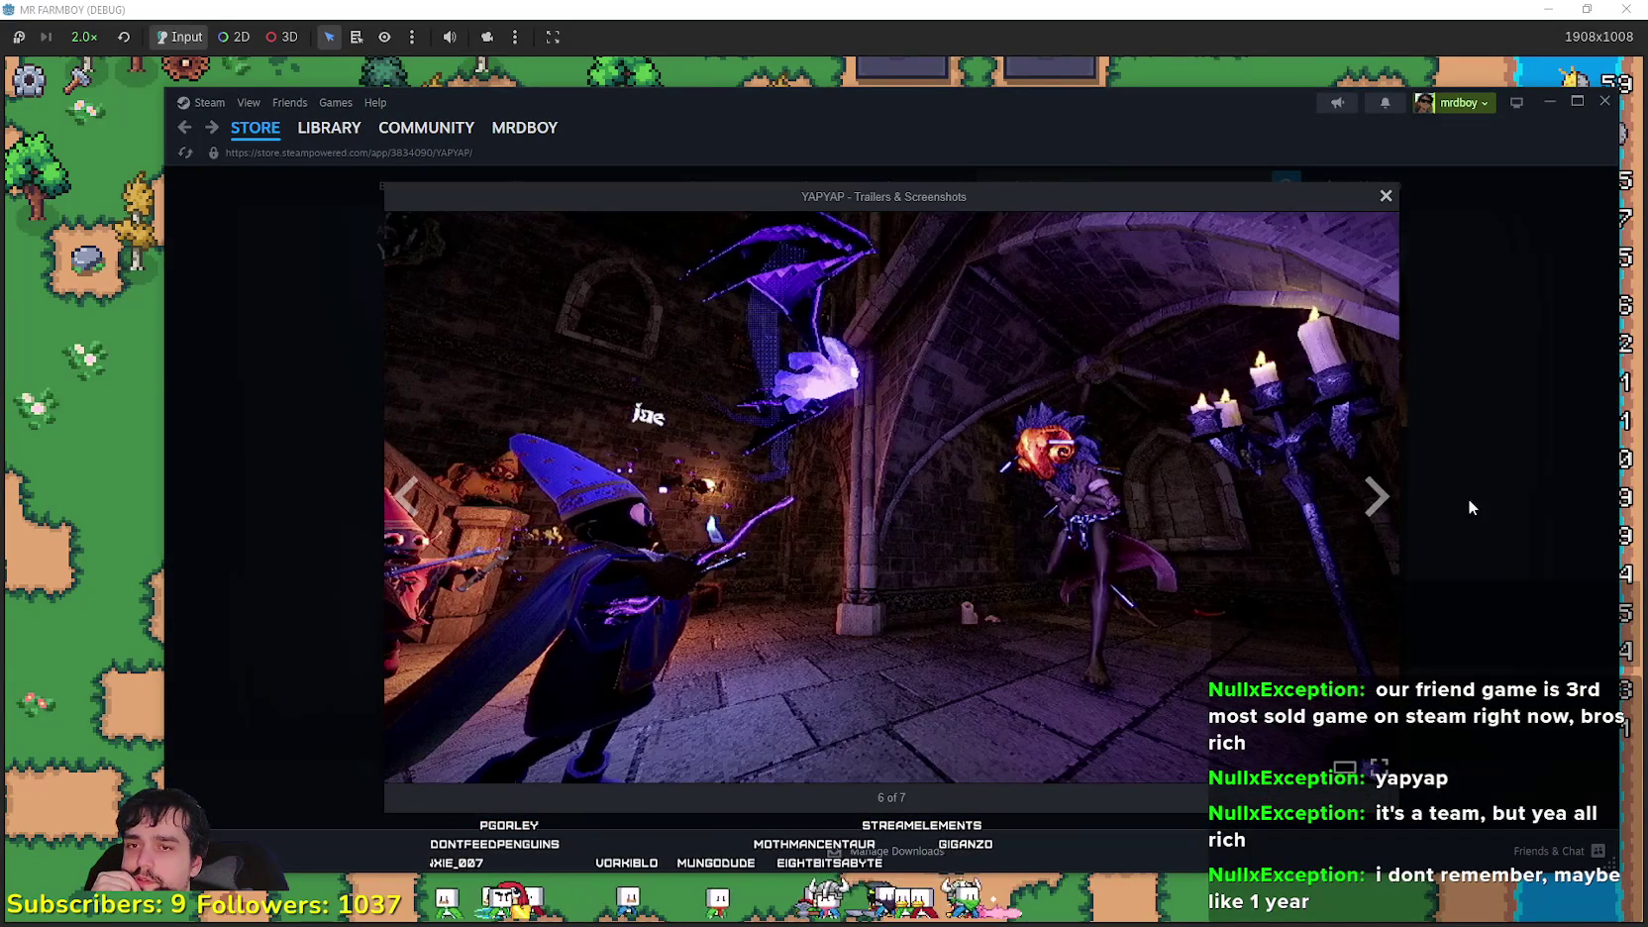
click(1469, 507)
click(421, 698)
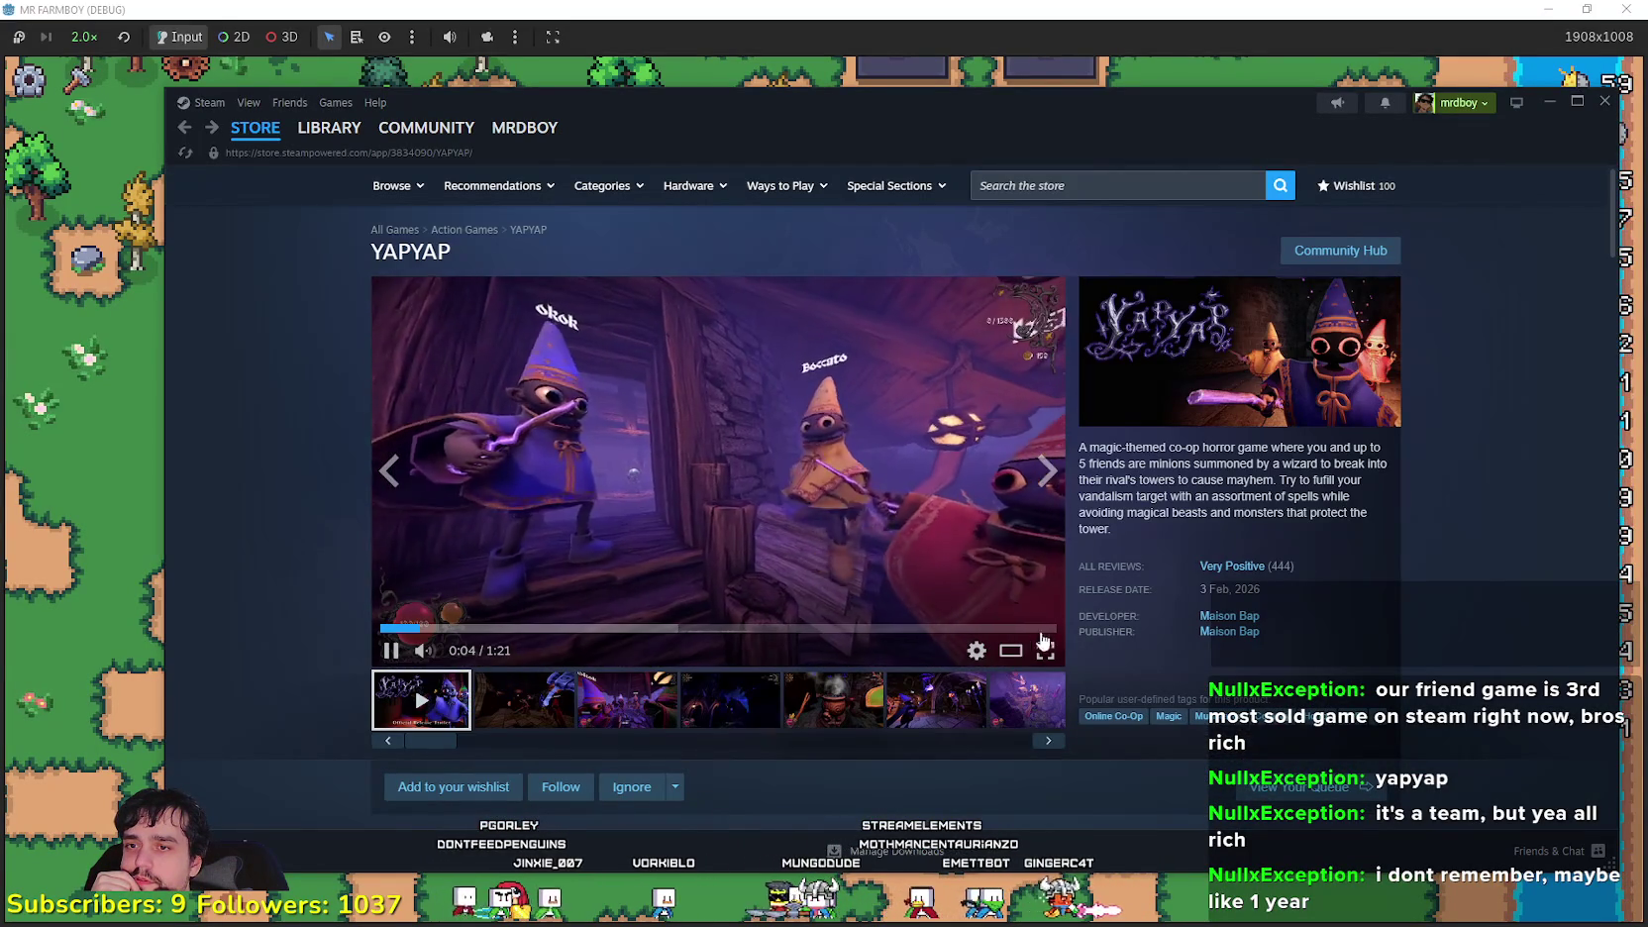
click(1050, 642)
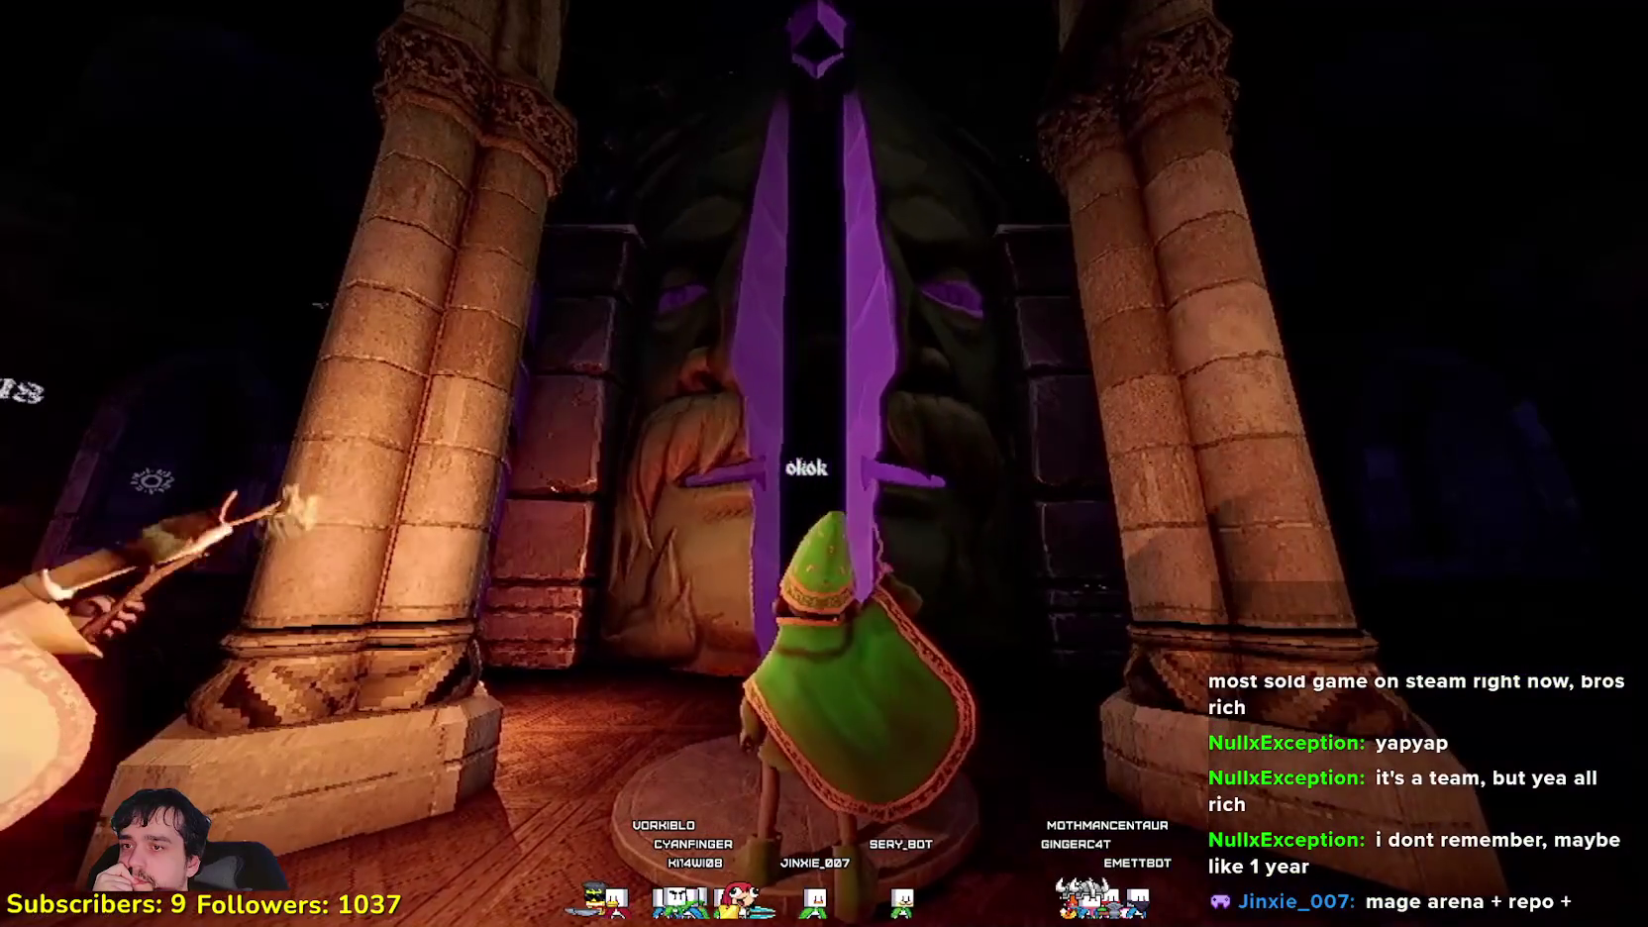
mouse_move(531, 501)
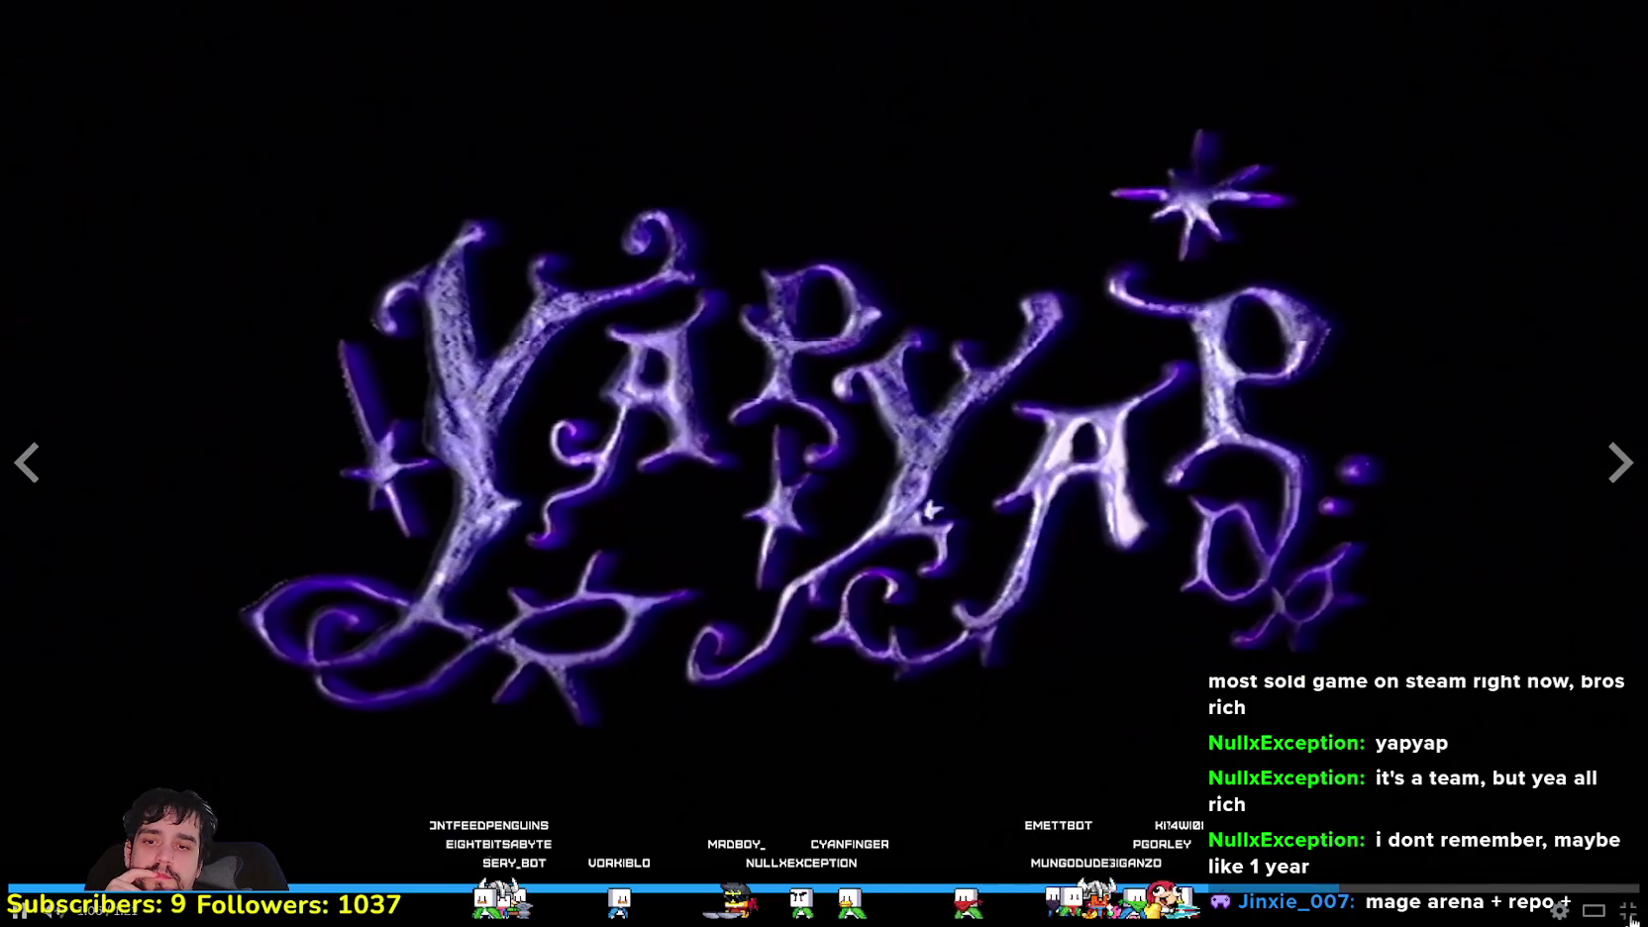
key(Escape)
click(718, 461)
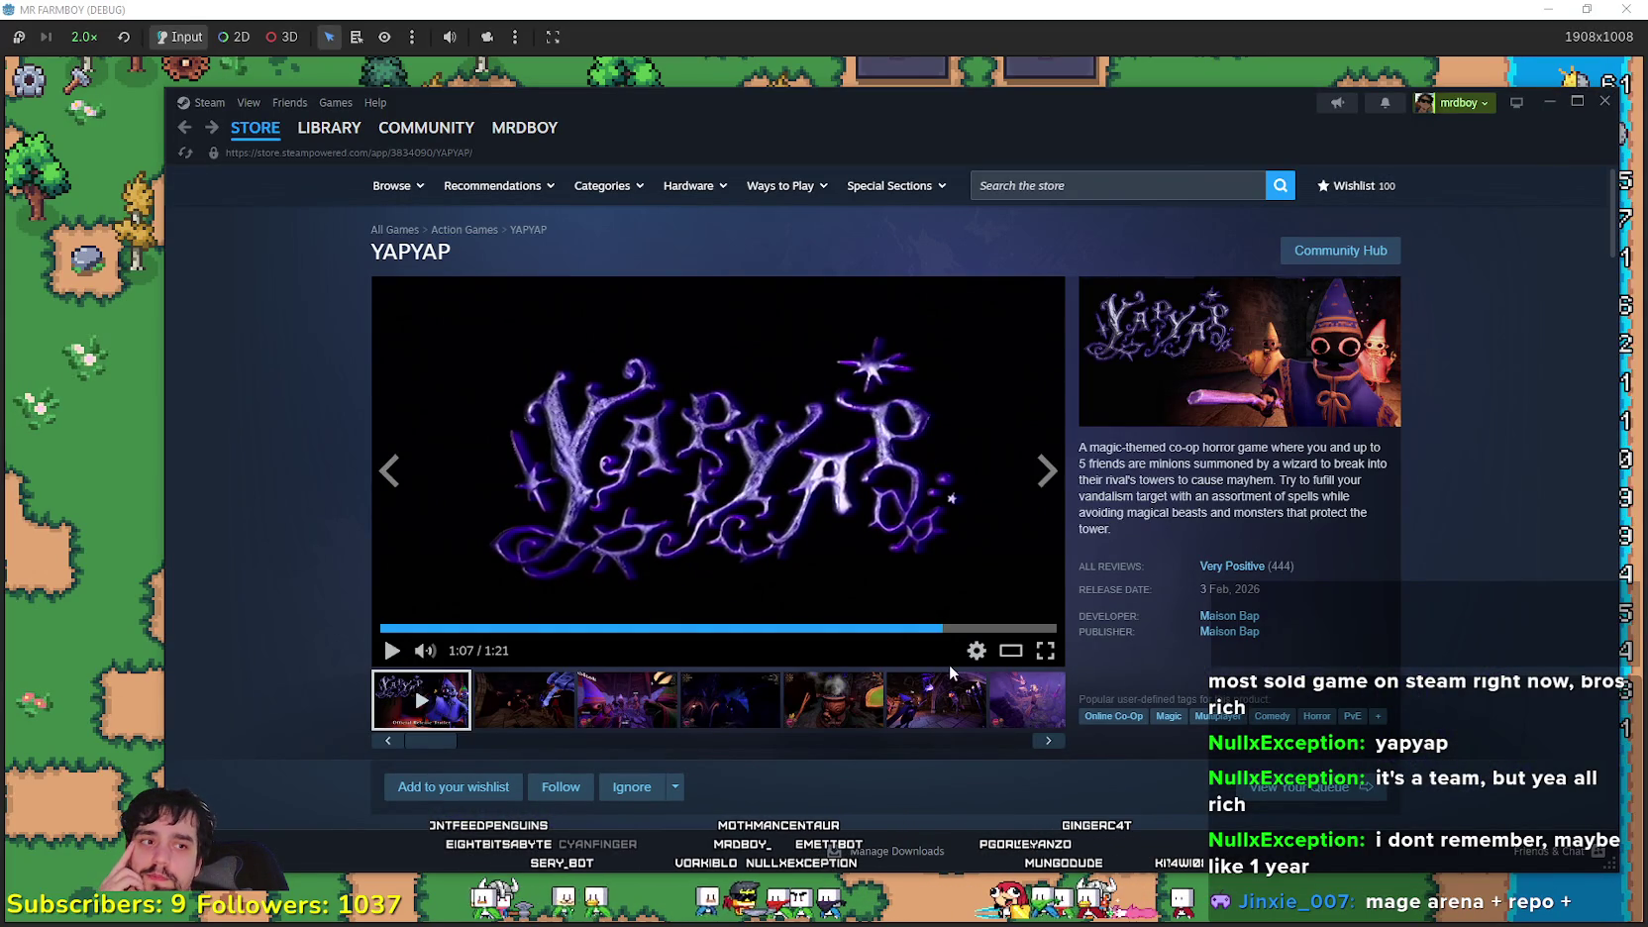
- Look over Maison Bap's YAPYAP and BAPBAP, then return to MR FARMBOY and dismiss the Poneglyph dialog
scroll(705, 495, down, 2)
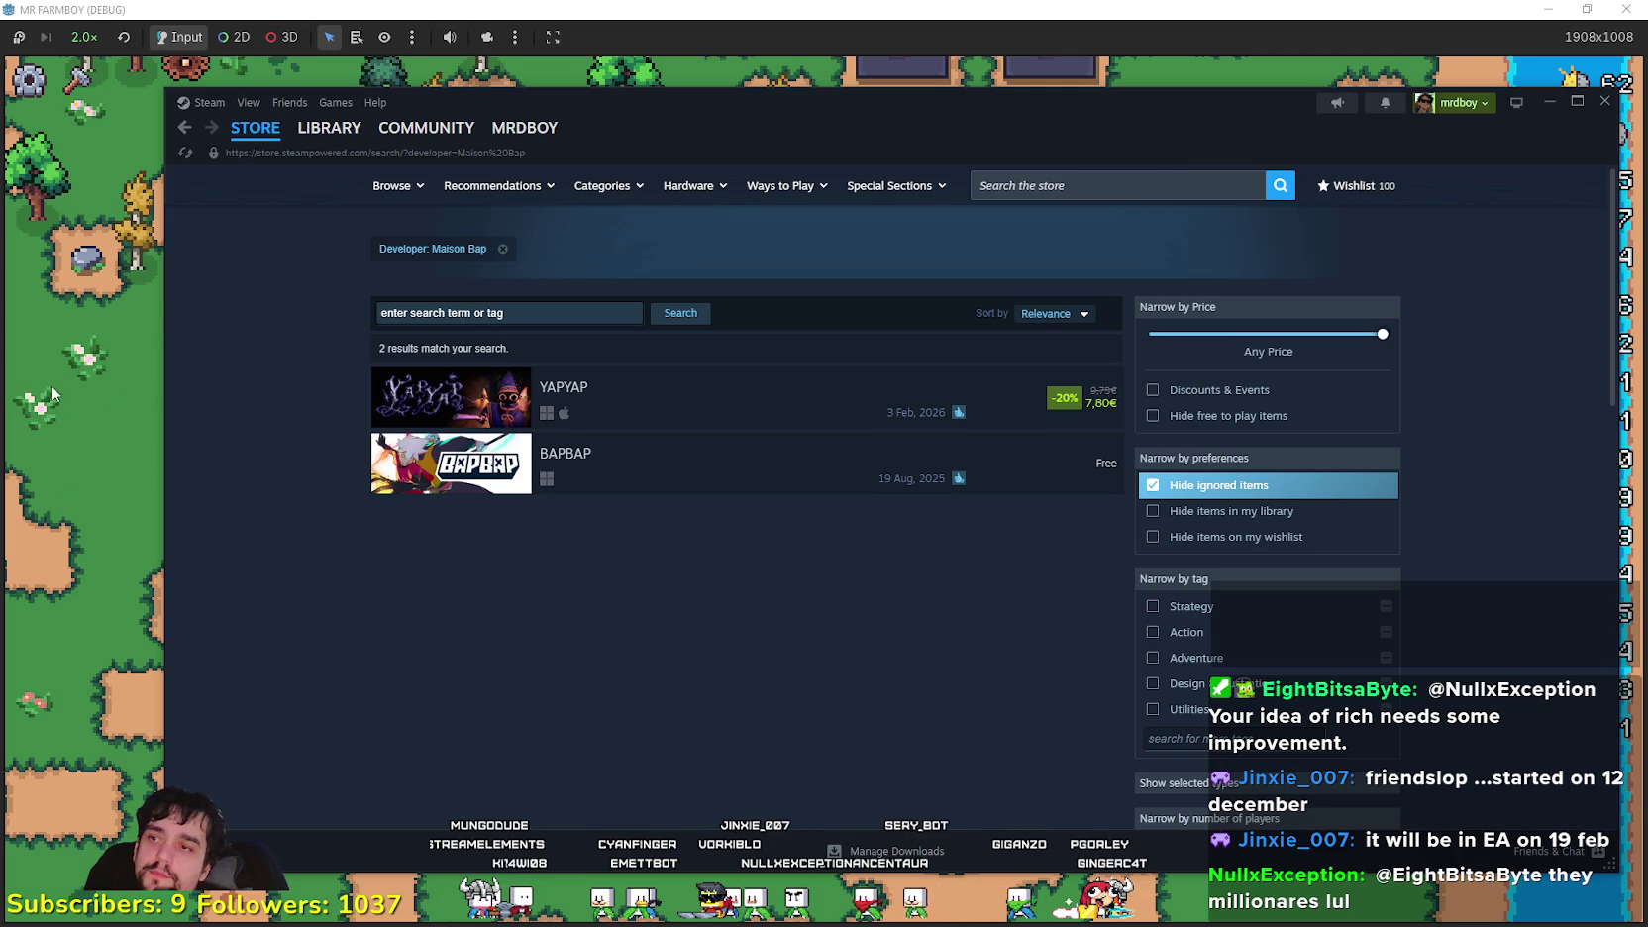
click(2, 562)
click(1136, 558)
- Walk the farmer to the Warehouse and stock the duck eggs in its inventory
key(w)
key(a)
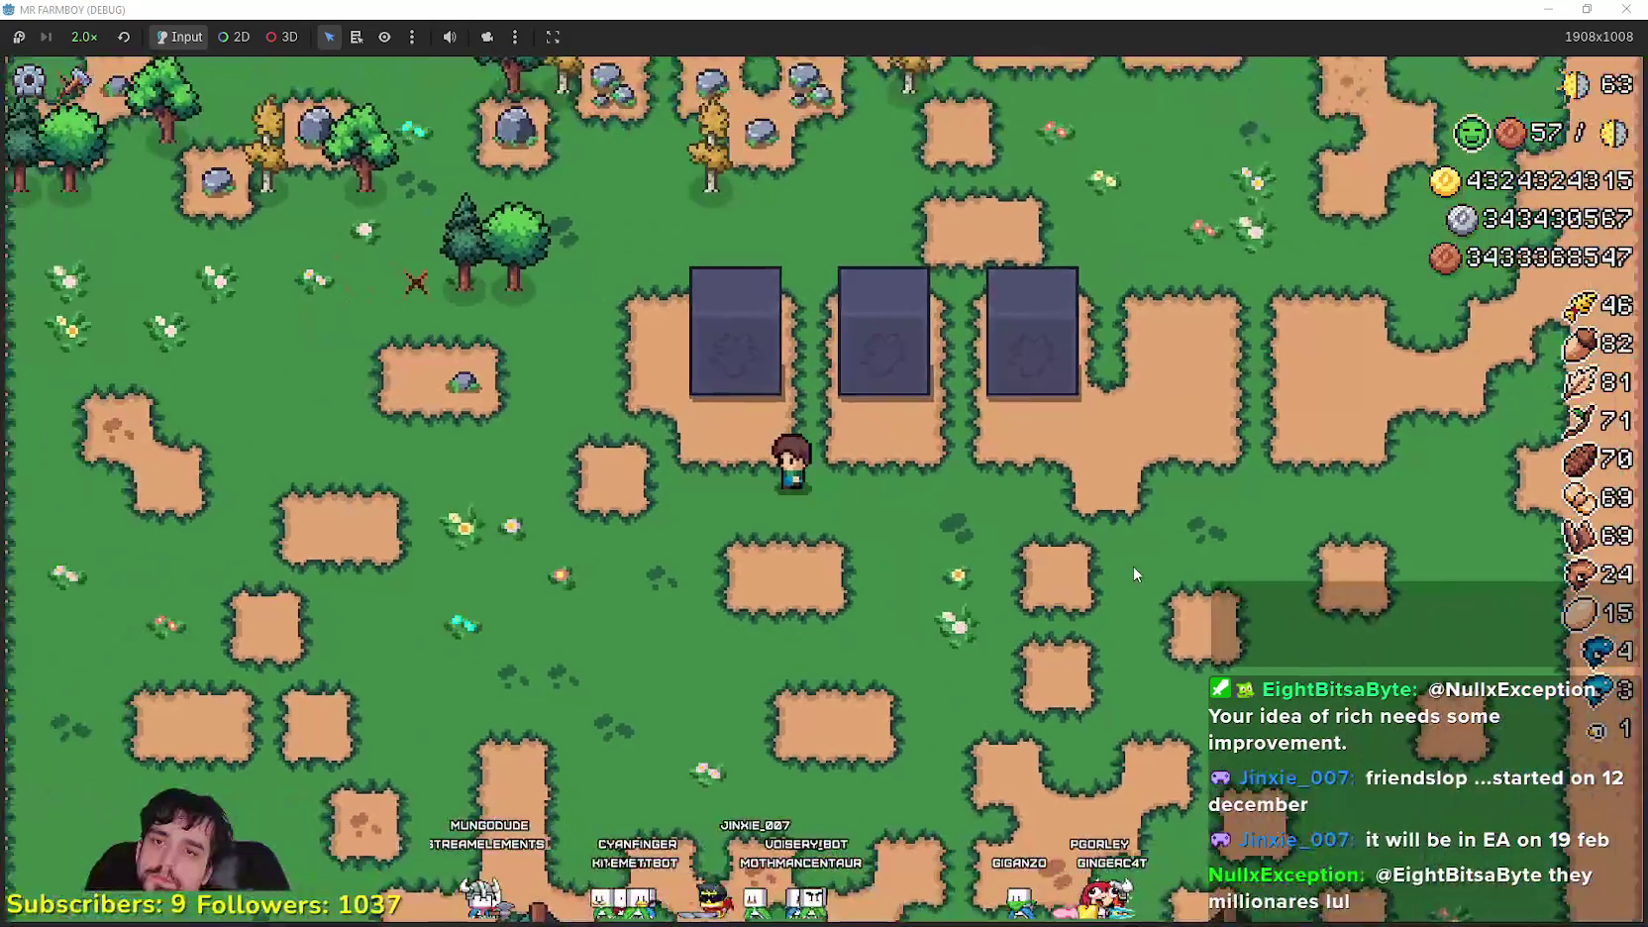
key(s)
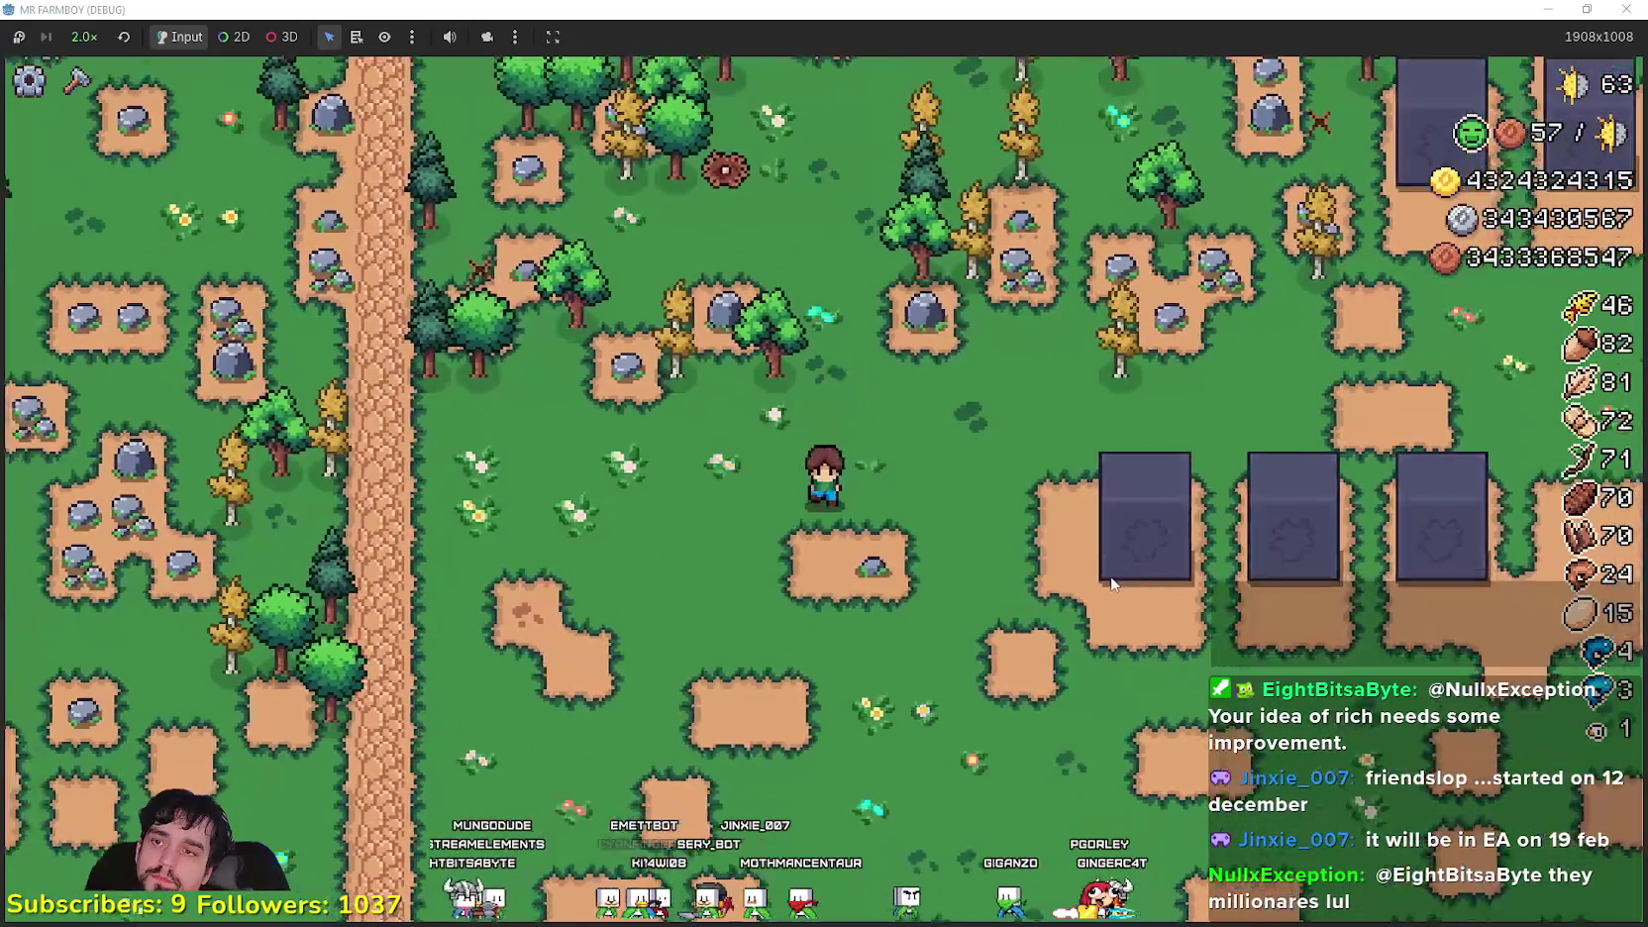
key(s)
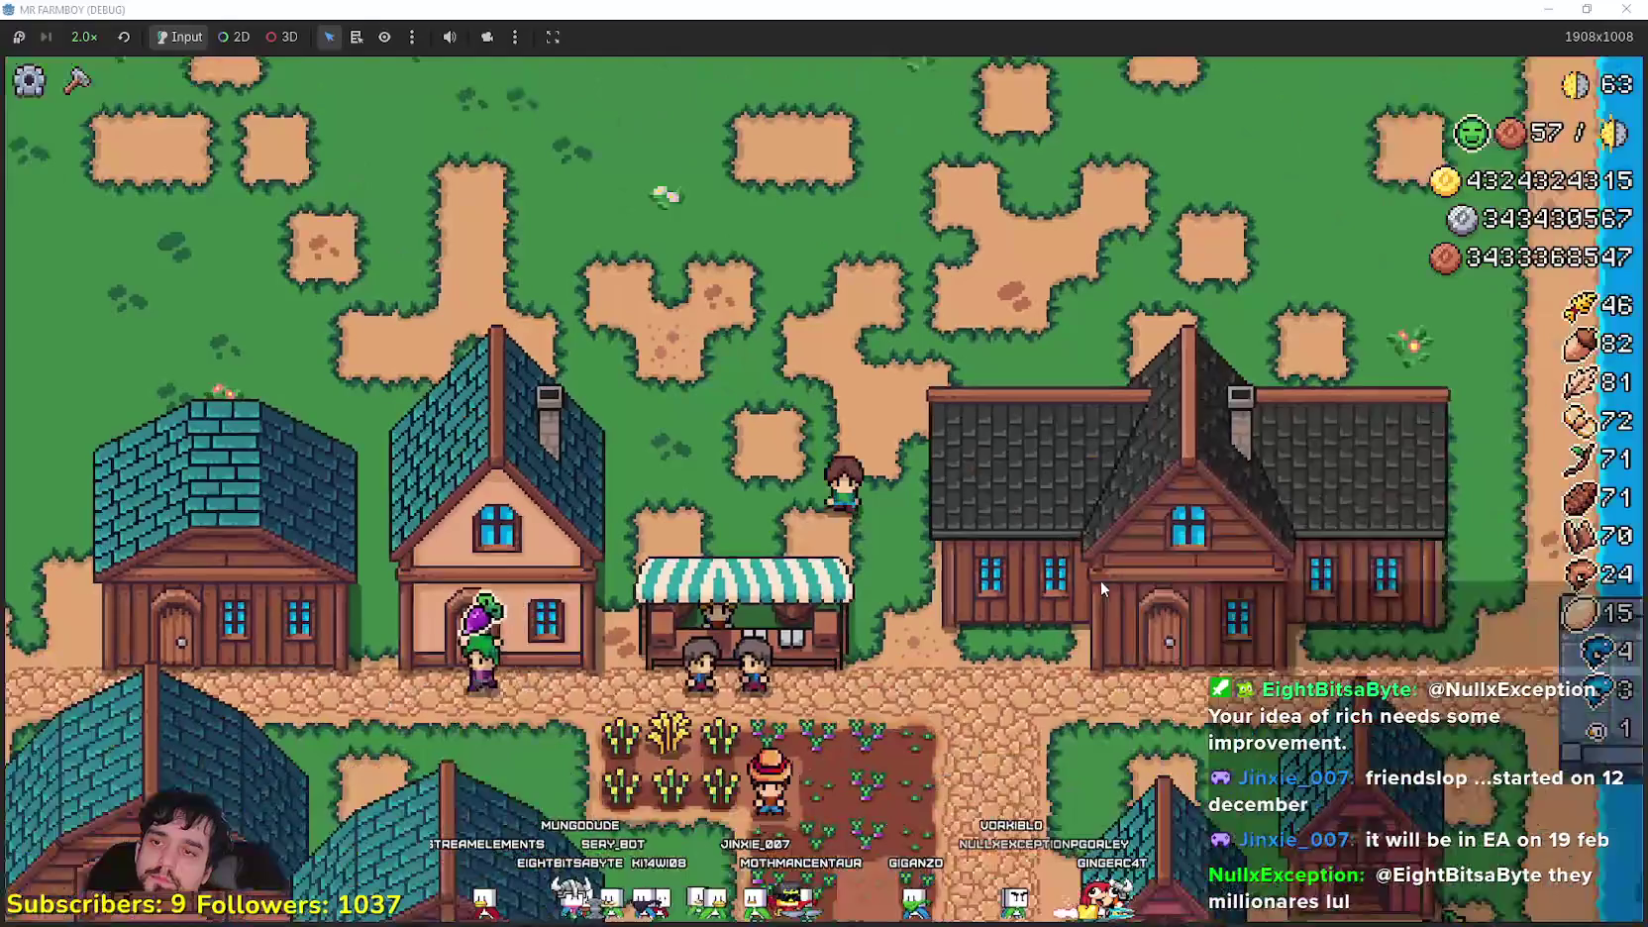
key(s)
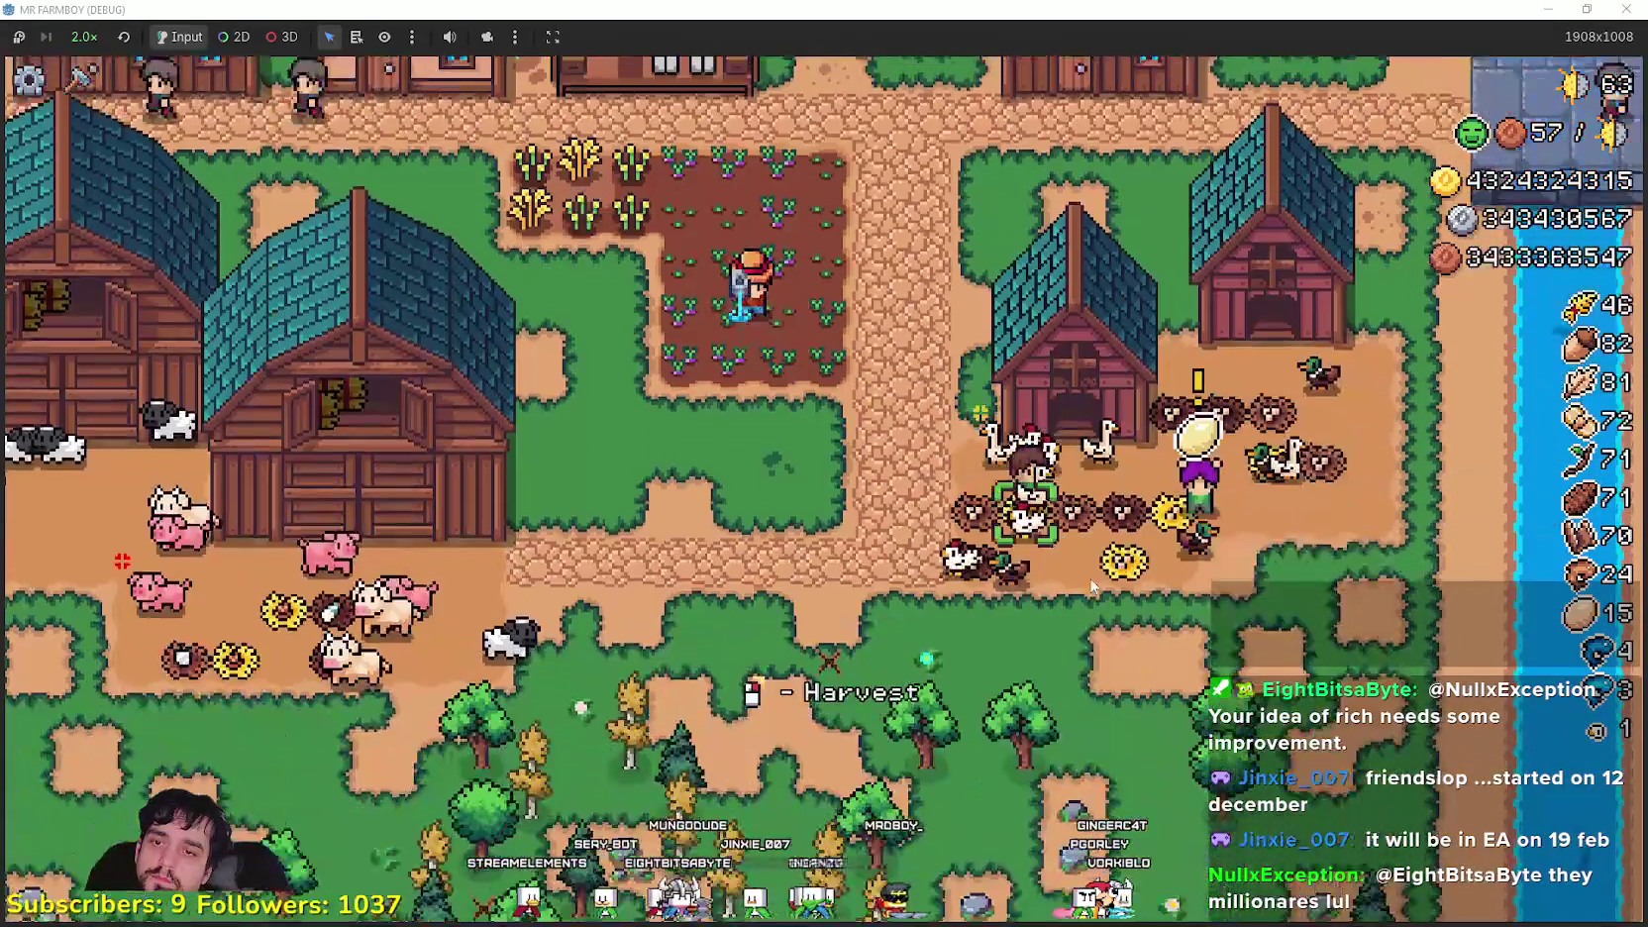
key(a)
key(w)
key(a)
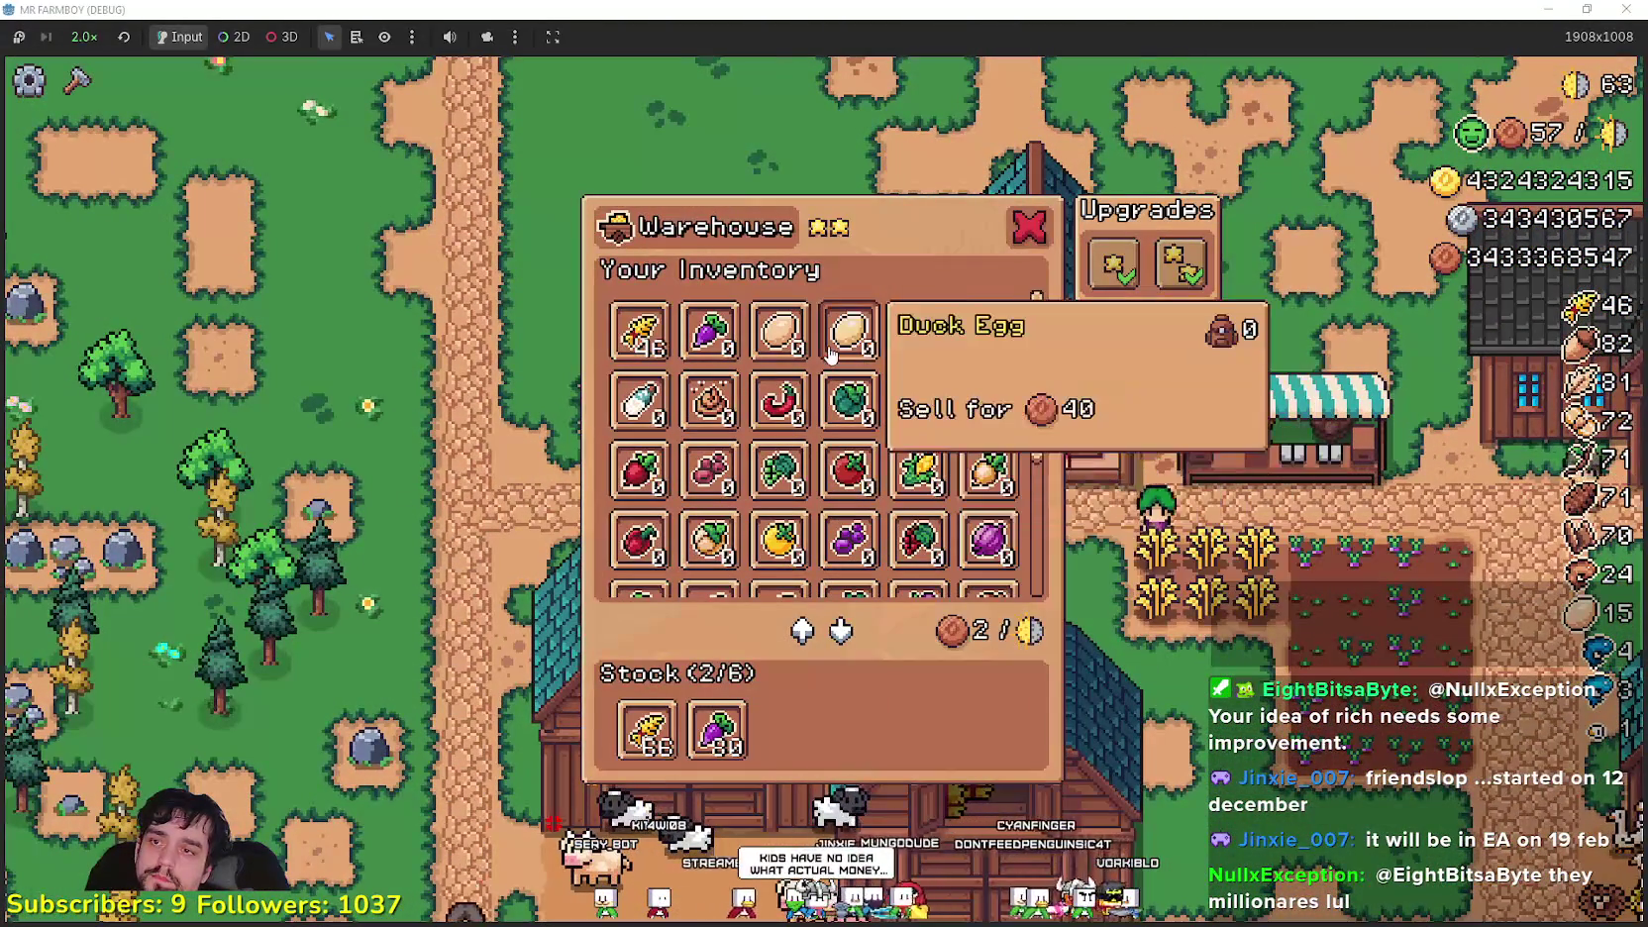
scroll(1322, 604, down, 3)
key(Escape)
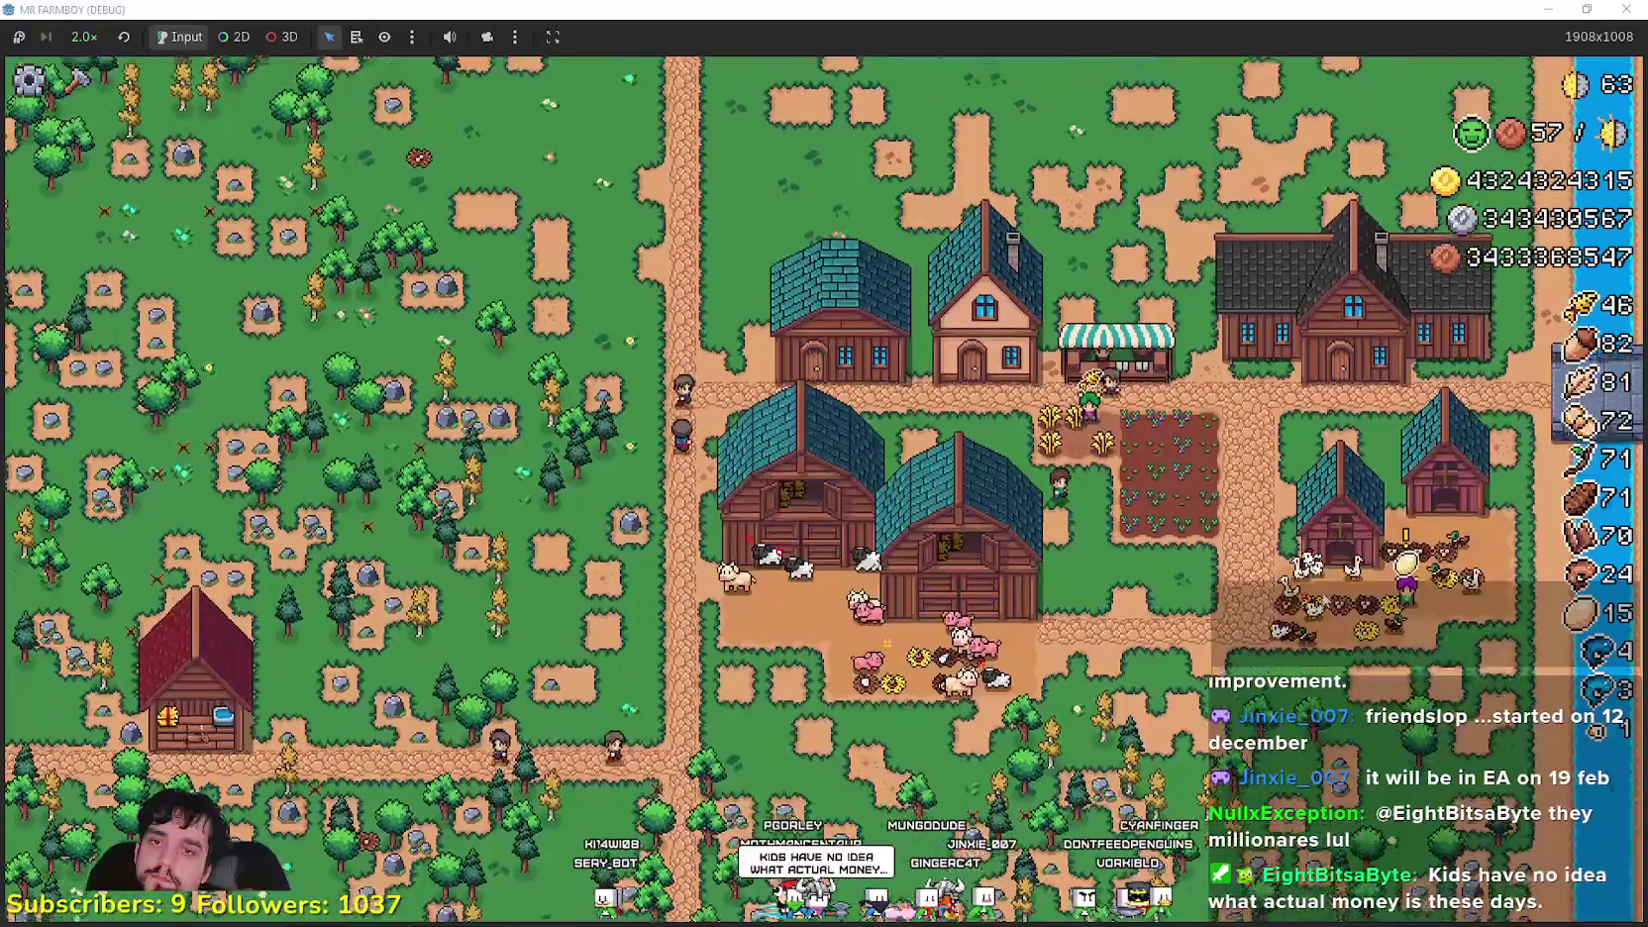
scroll(1278, 584, up, 5)
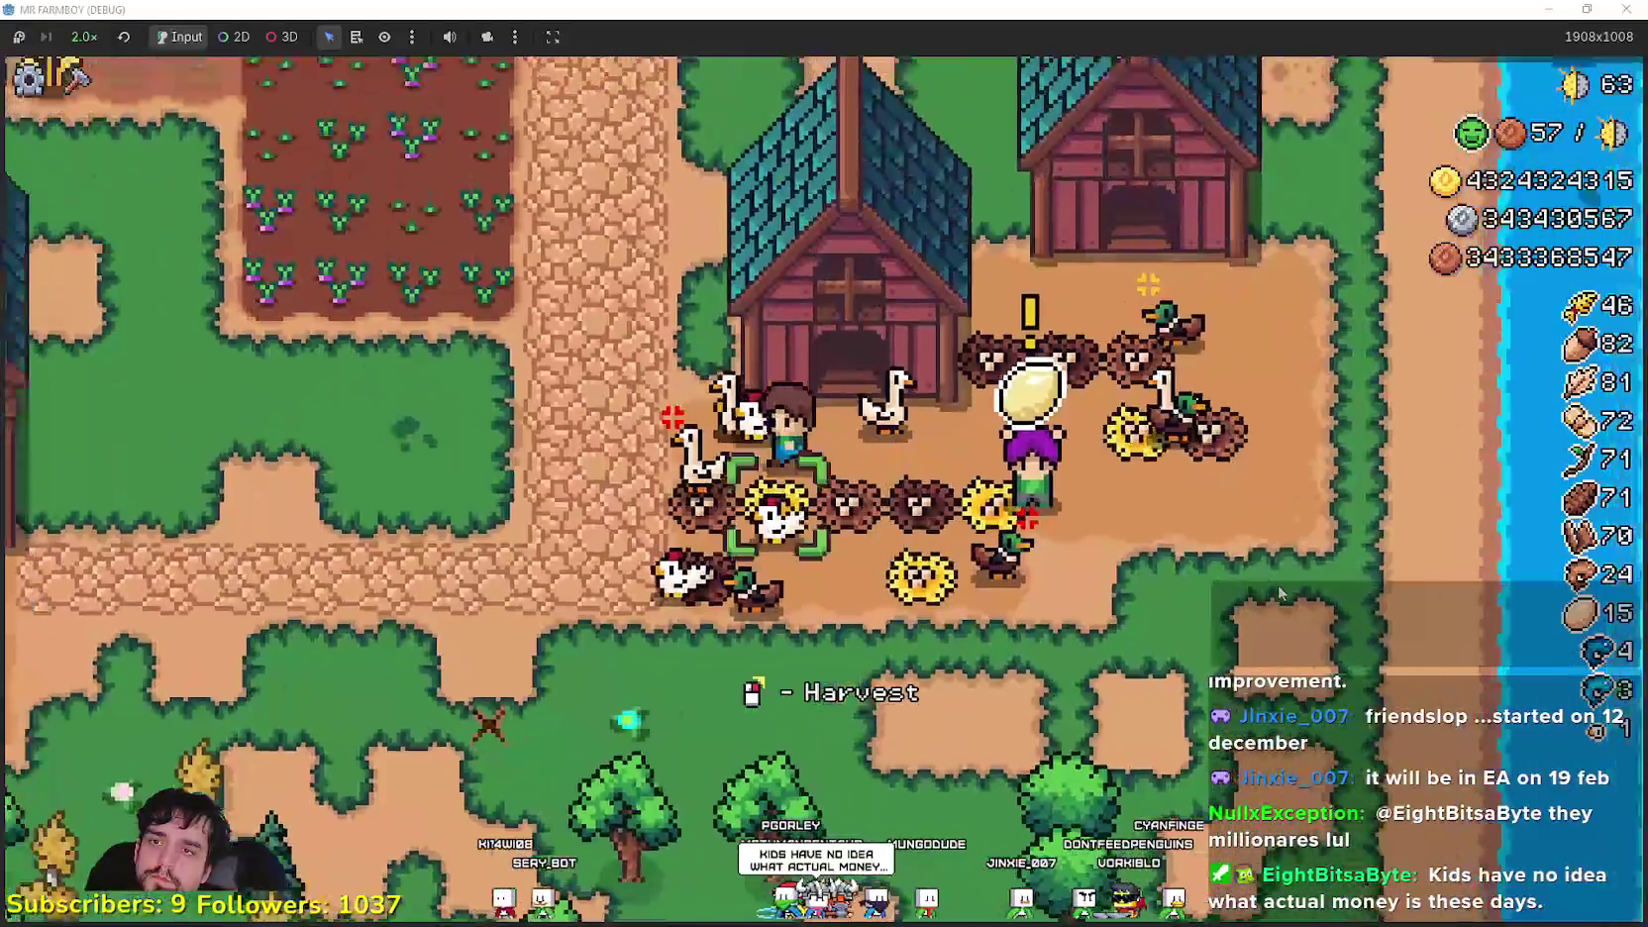
scroll(1279, 593, down, 5)
scroll(1214, 571, up, 2)
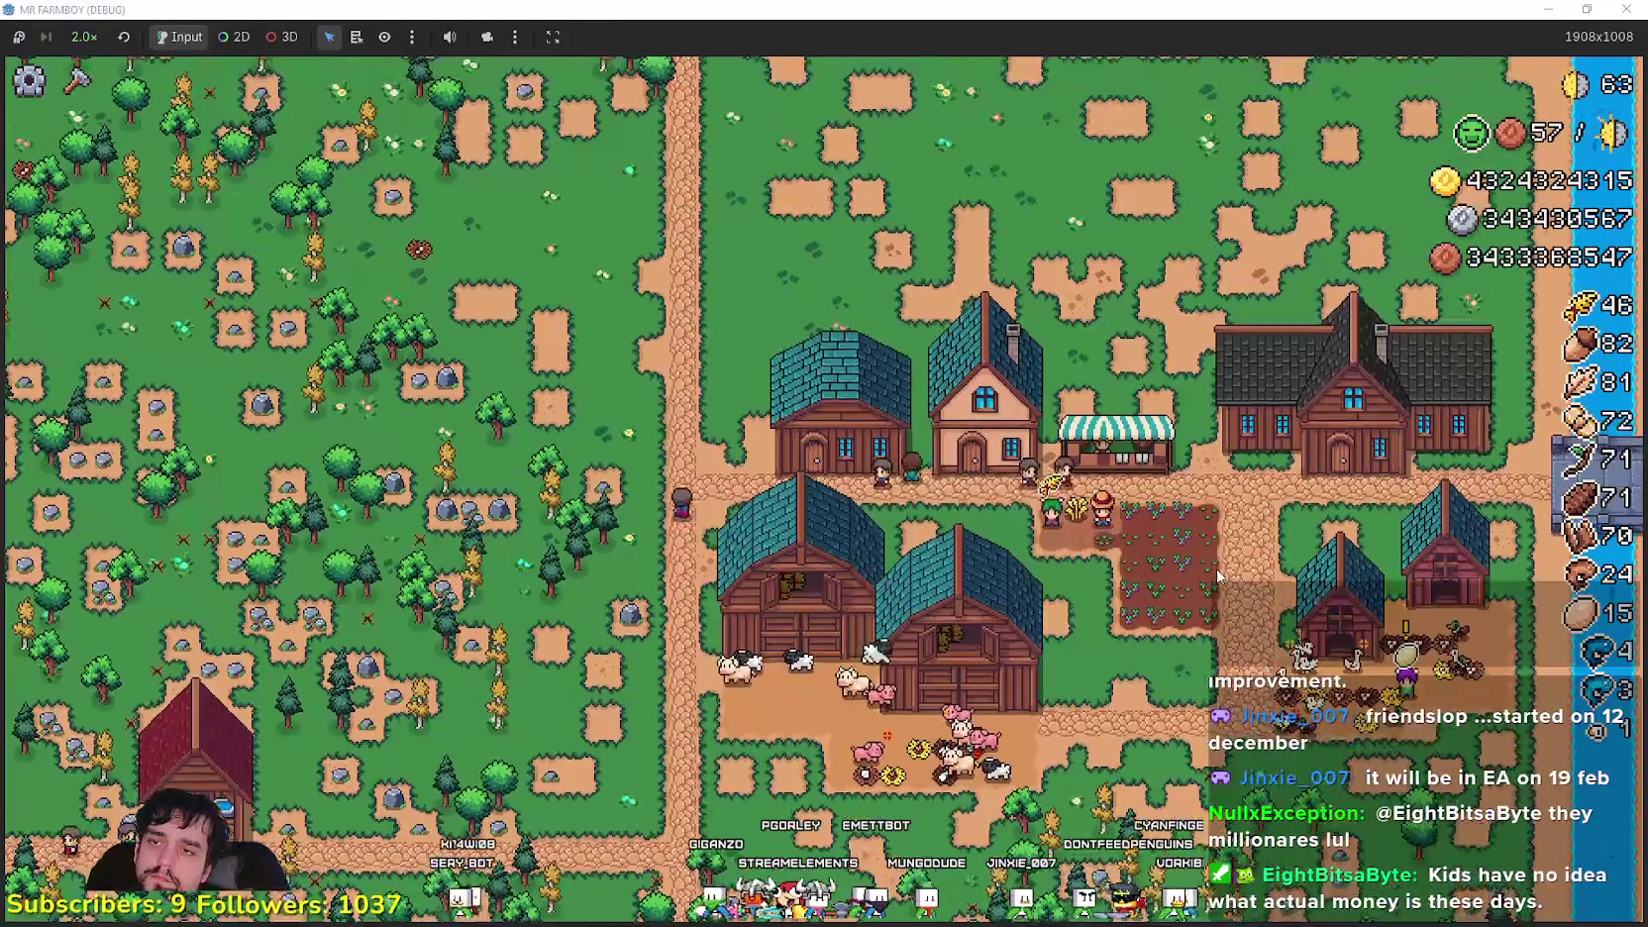
key(i)
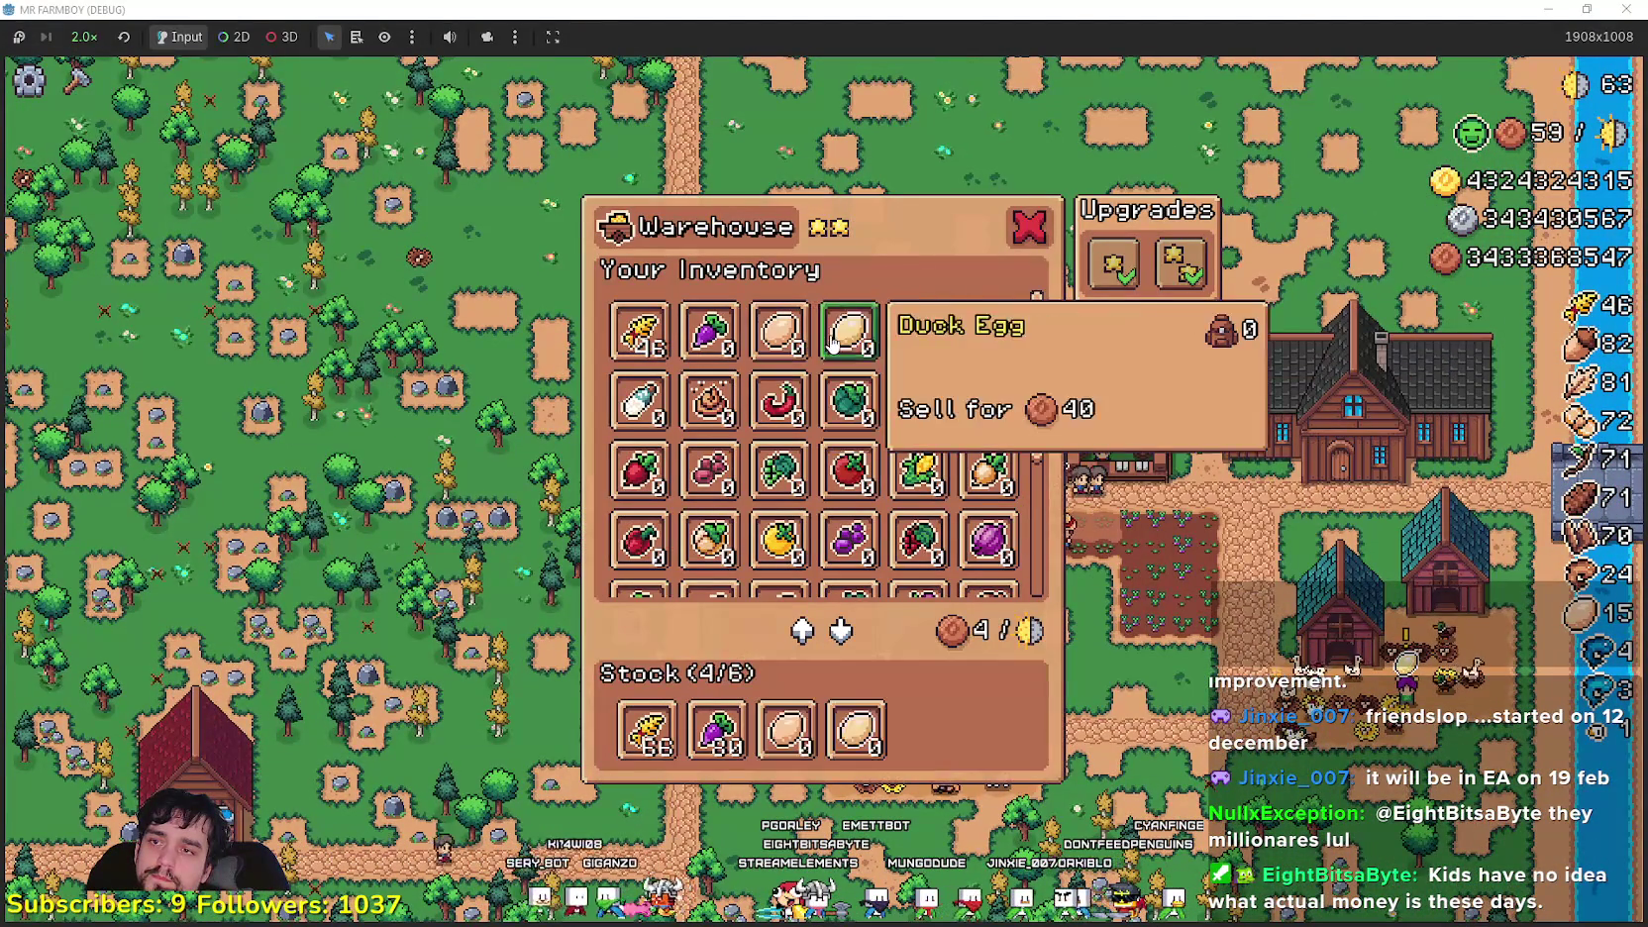
key(Escape)
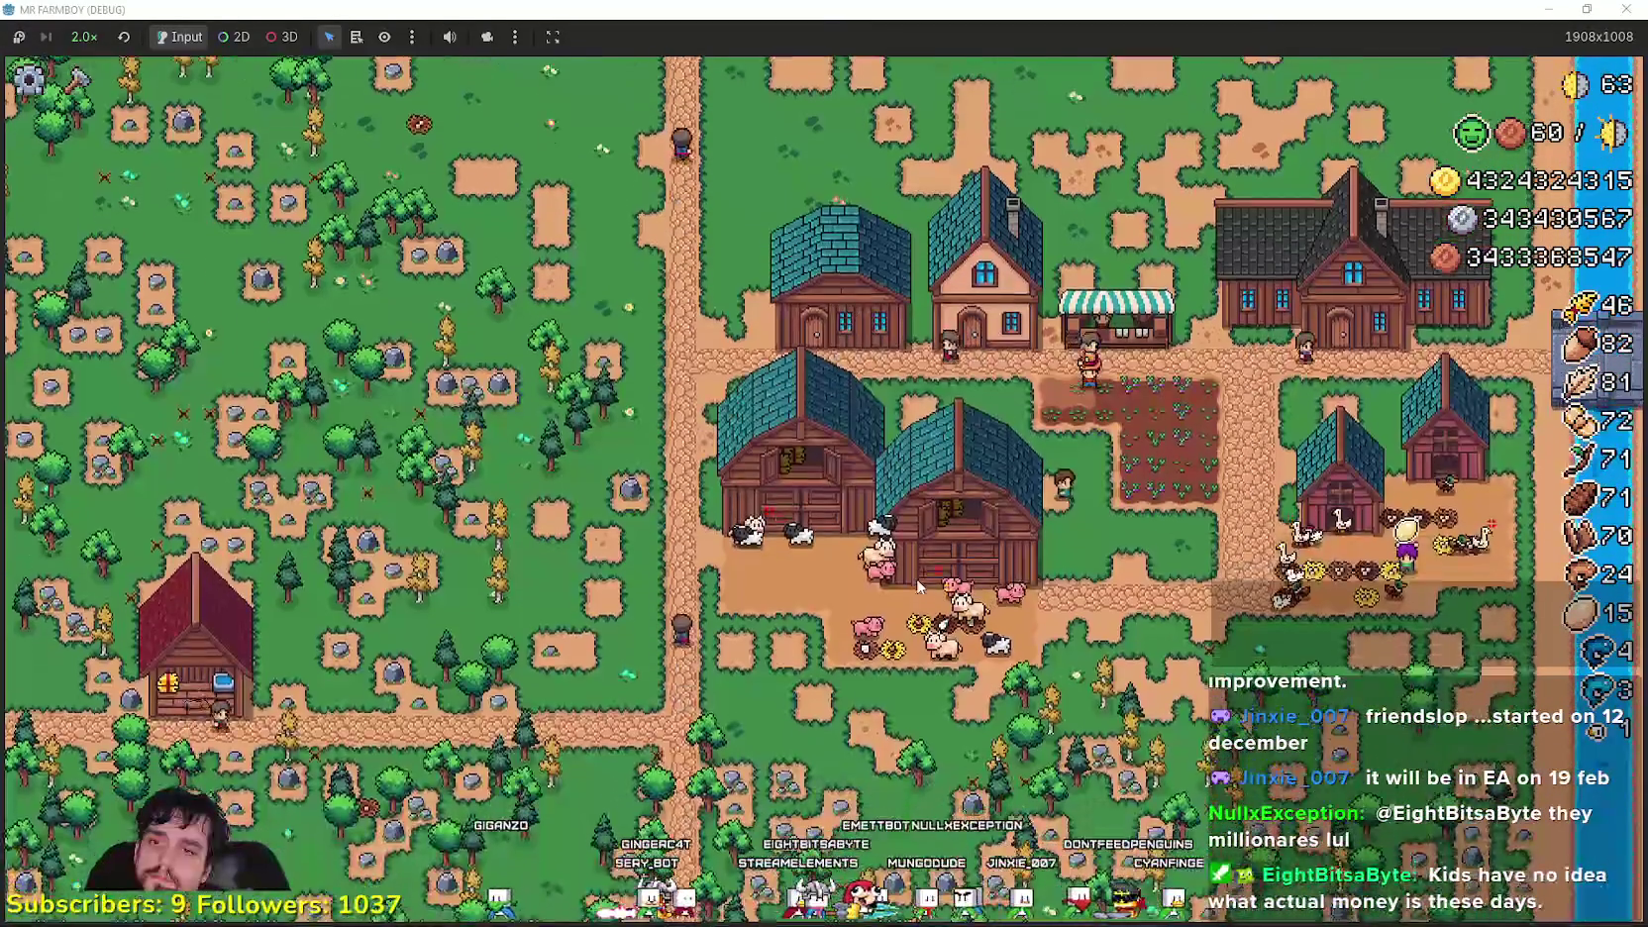
scroll(909, 575, down, 5)
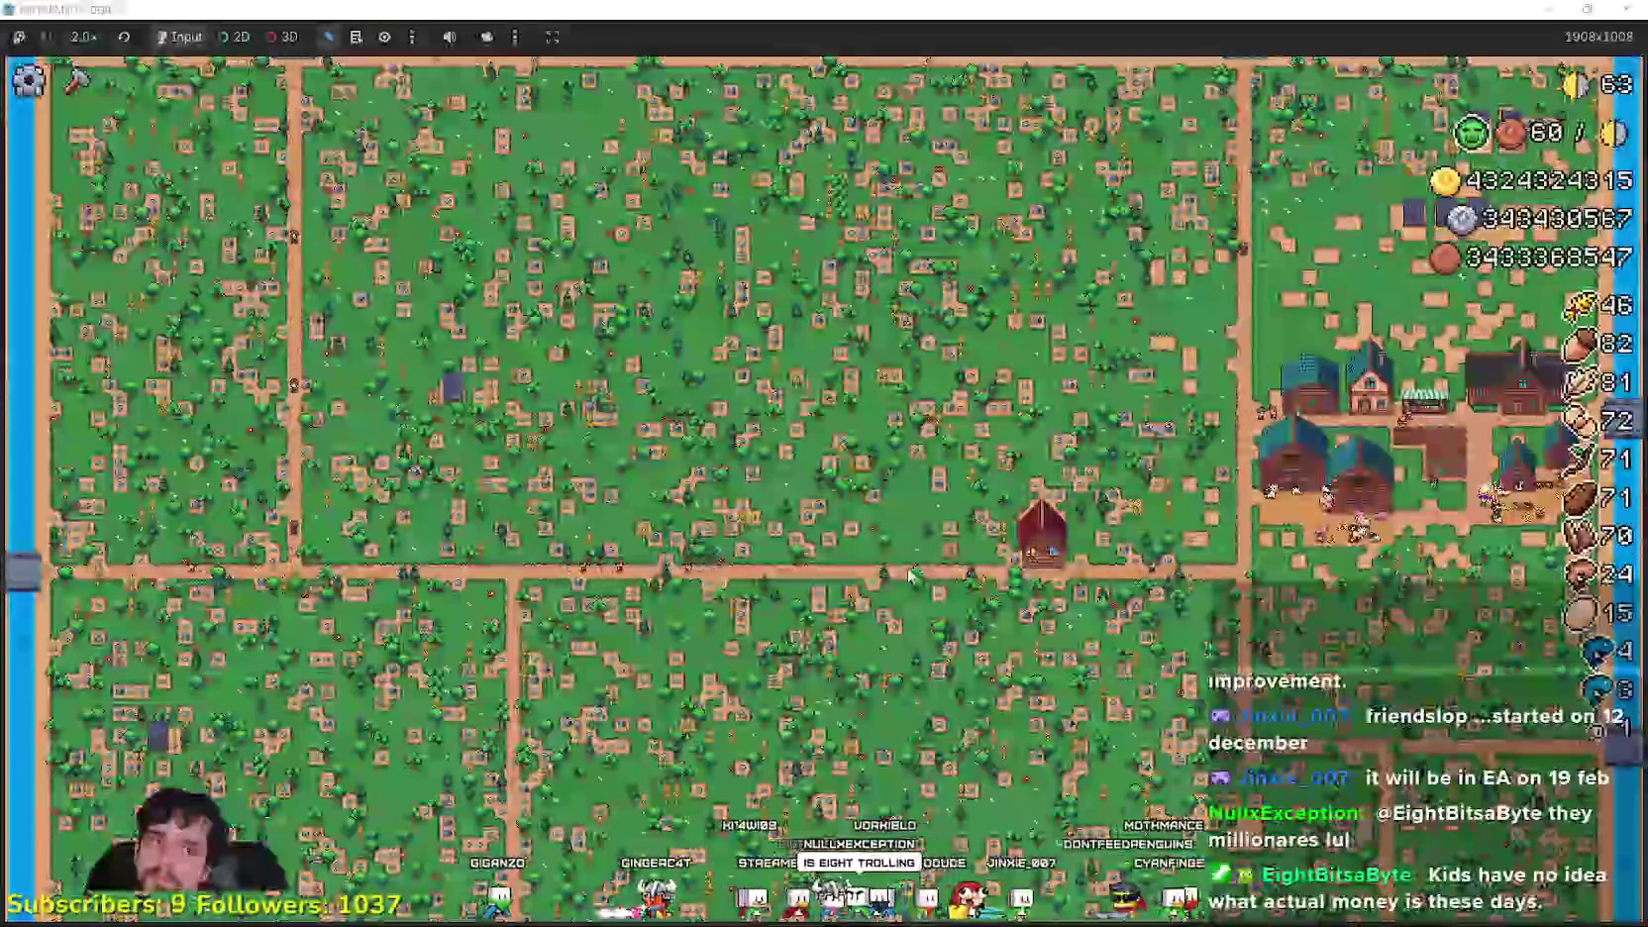
scroll(909, 575, up, 8)
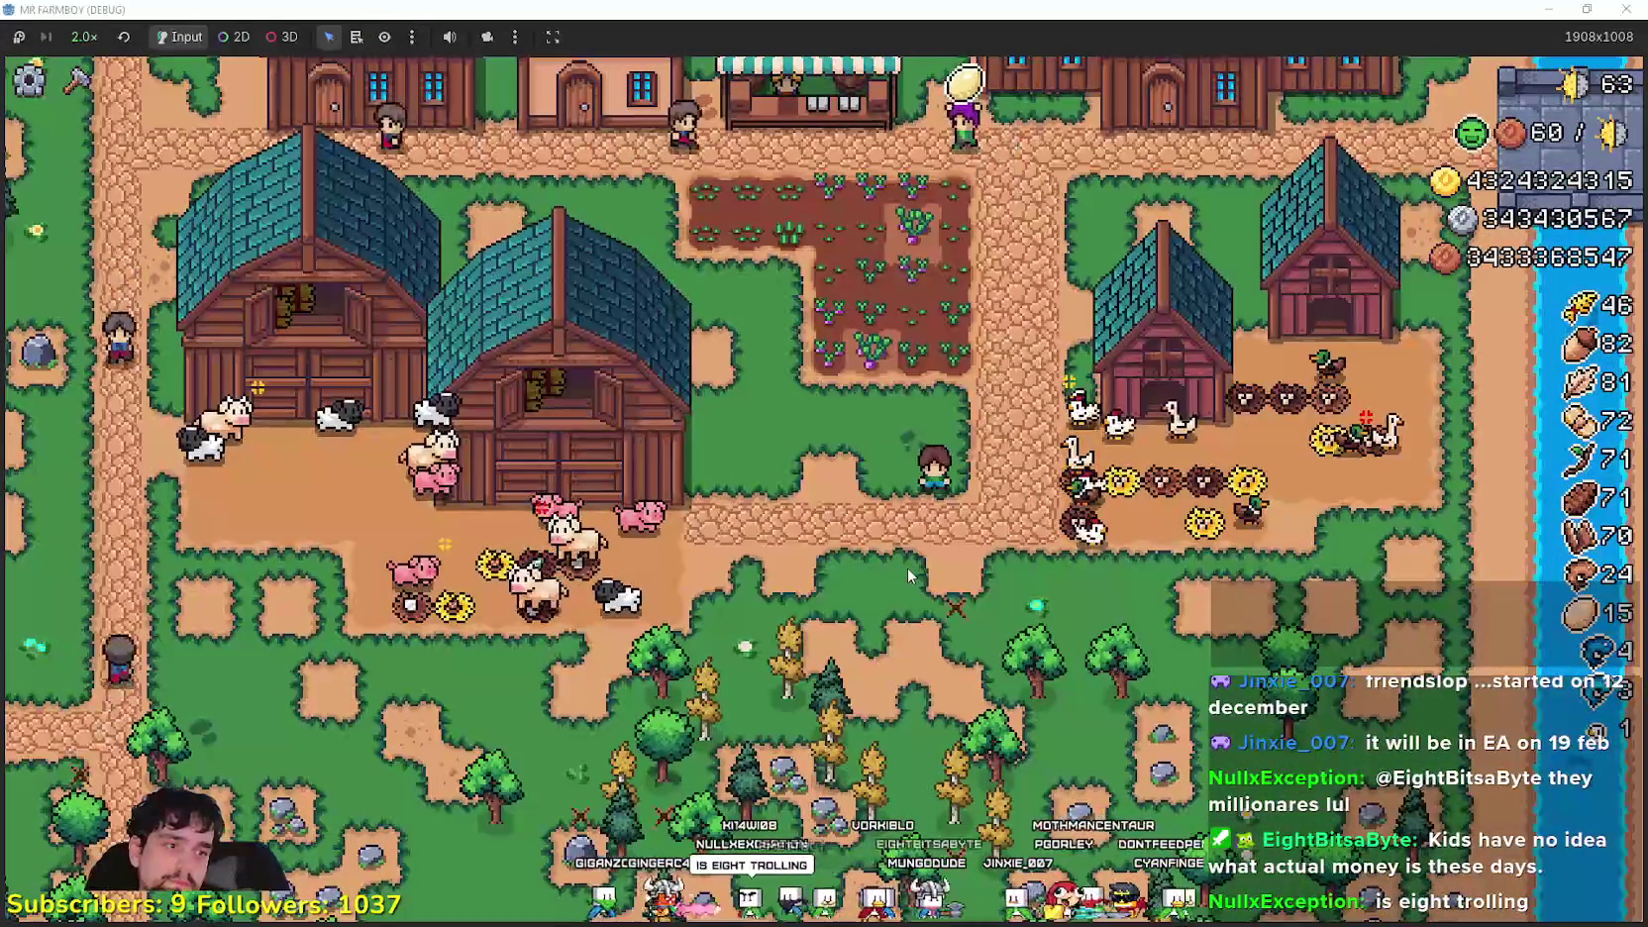
scroll(907, 568, up, 3)
scroll(907, 567, down, 4)
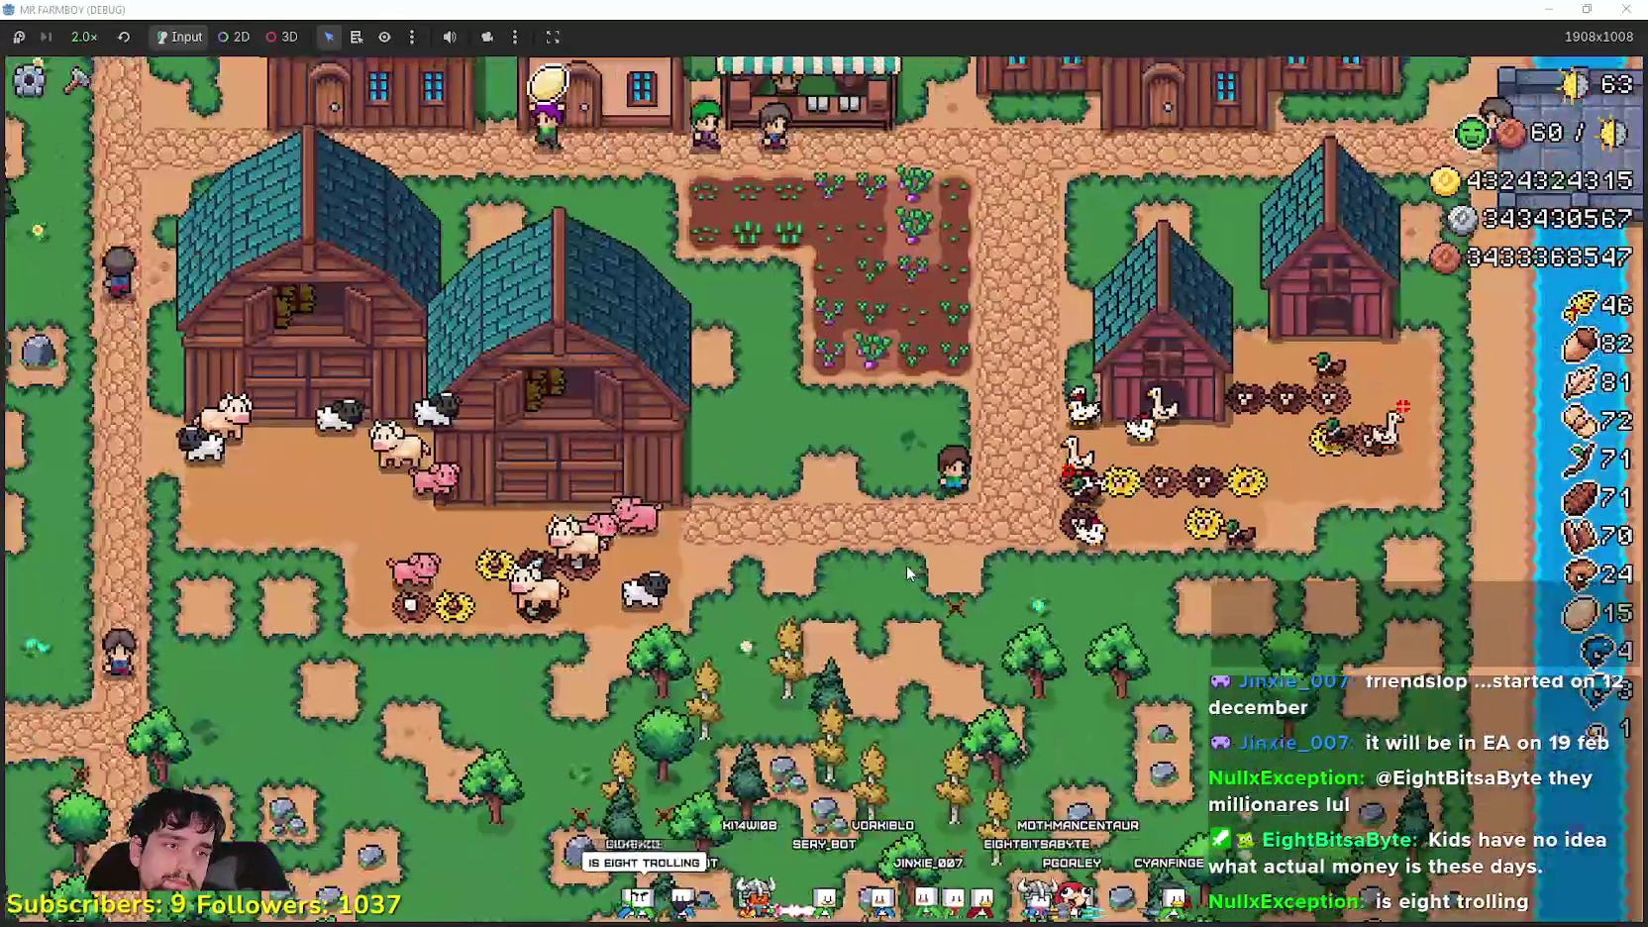
scroll(907, 568, up, 2)
scroll(904, 571, up, 2)
scroll(897, 562, down, 4)
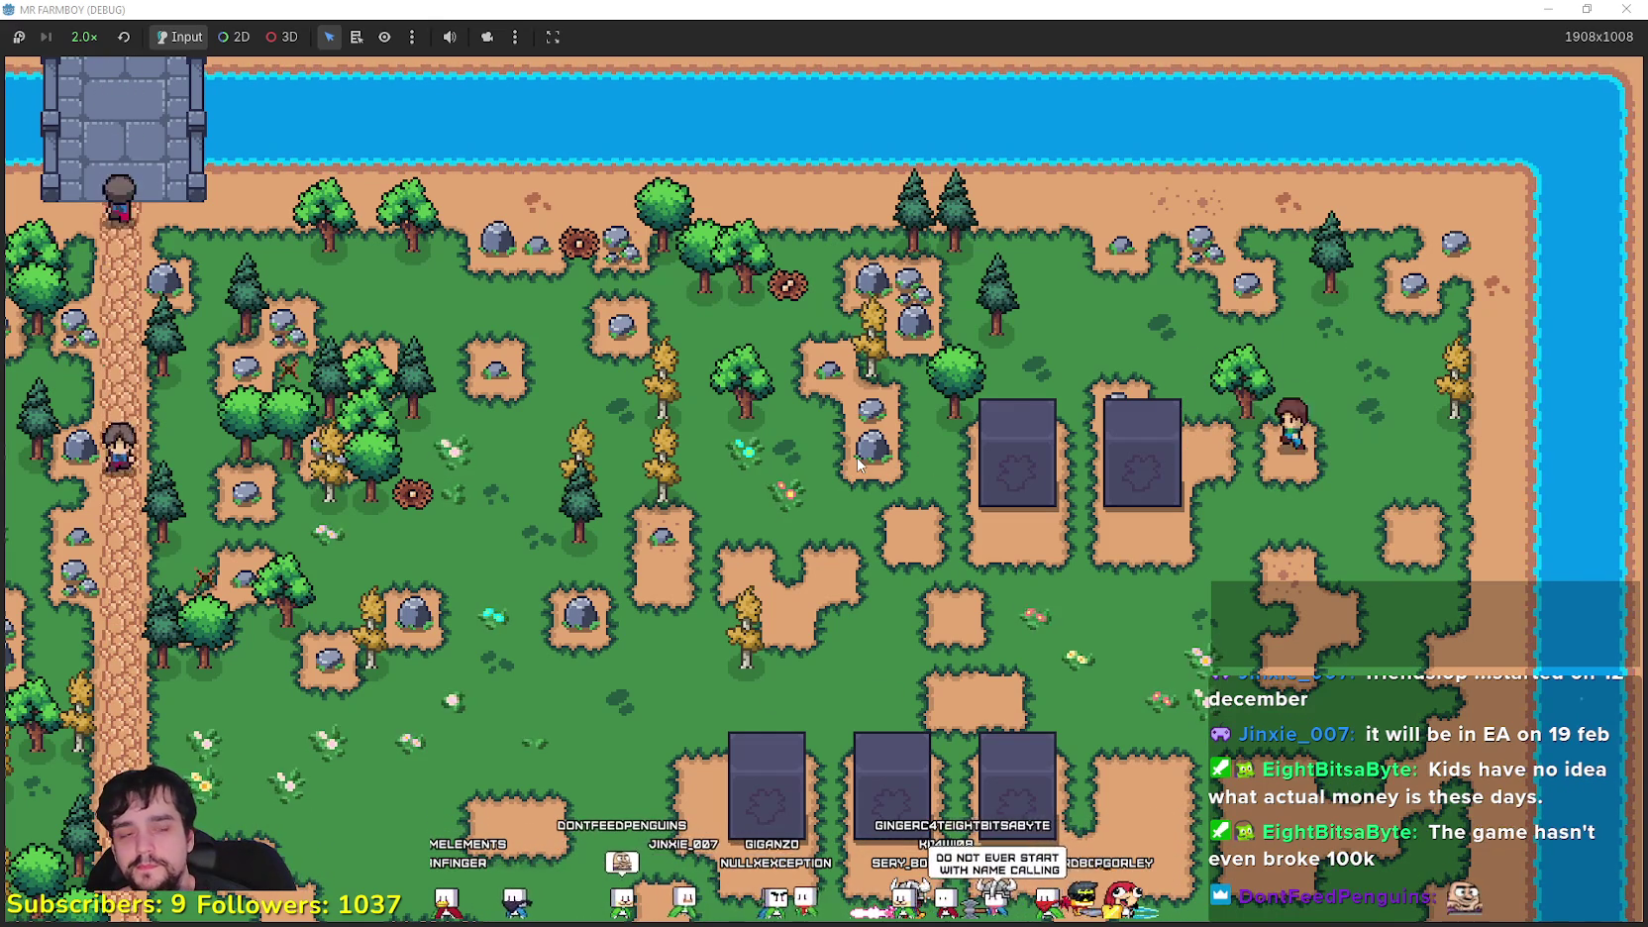
- Chop a tree for a log, then fish at the river
key(a)
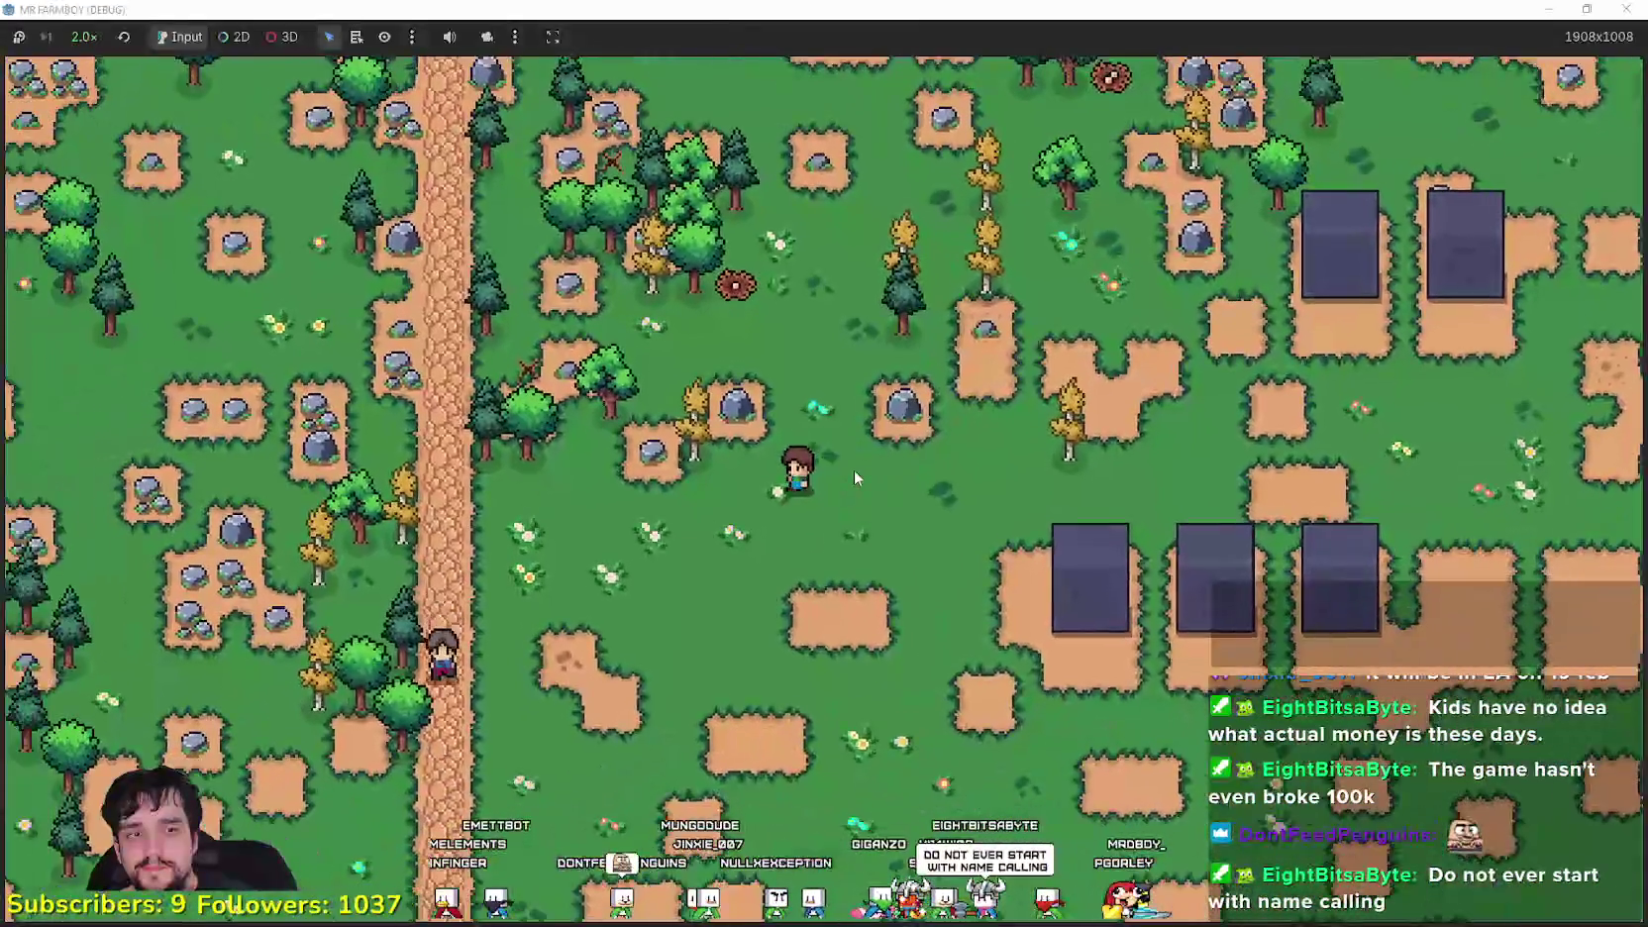
click(853, 470)
key(w)
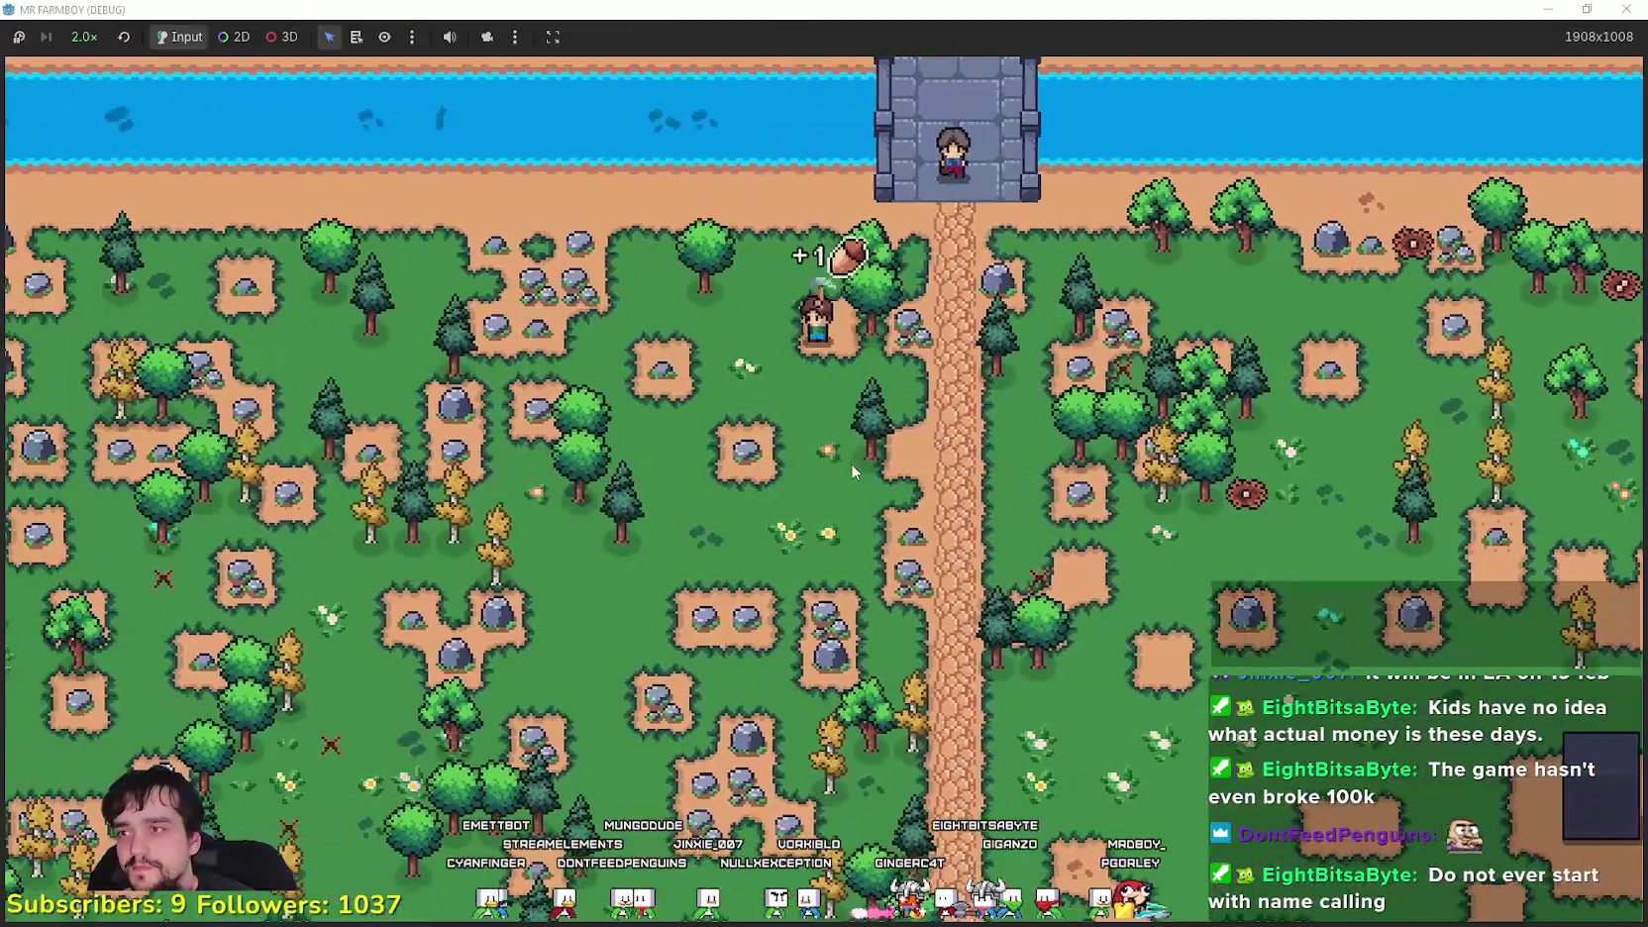
key(a)
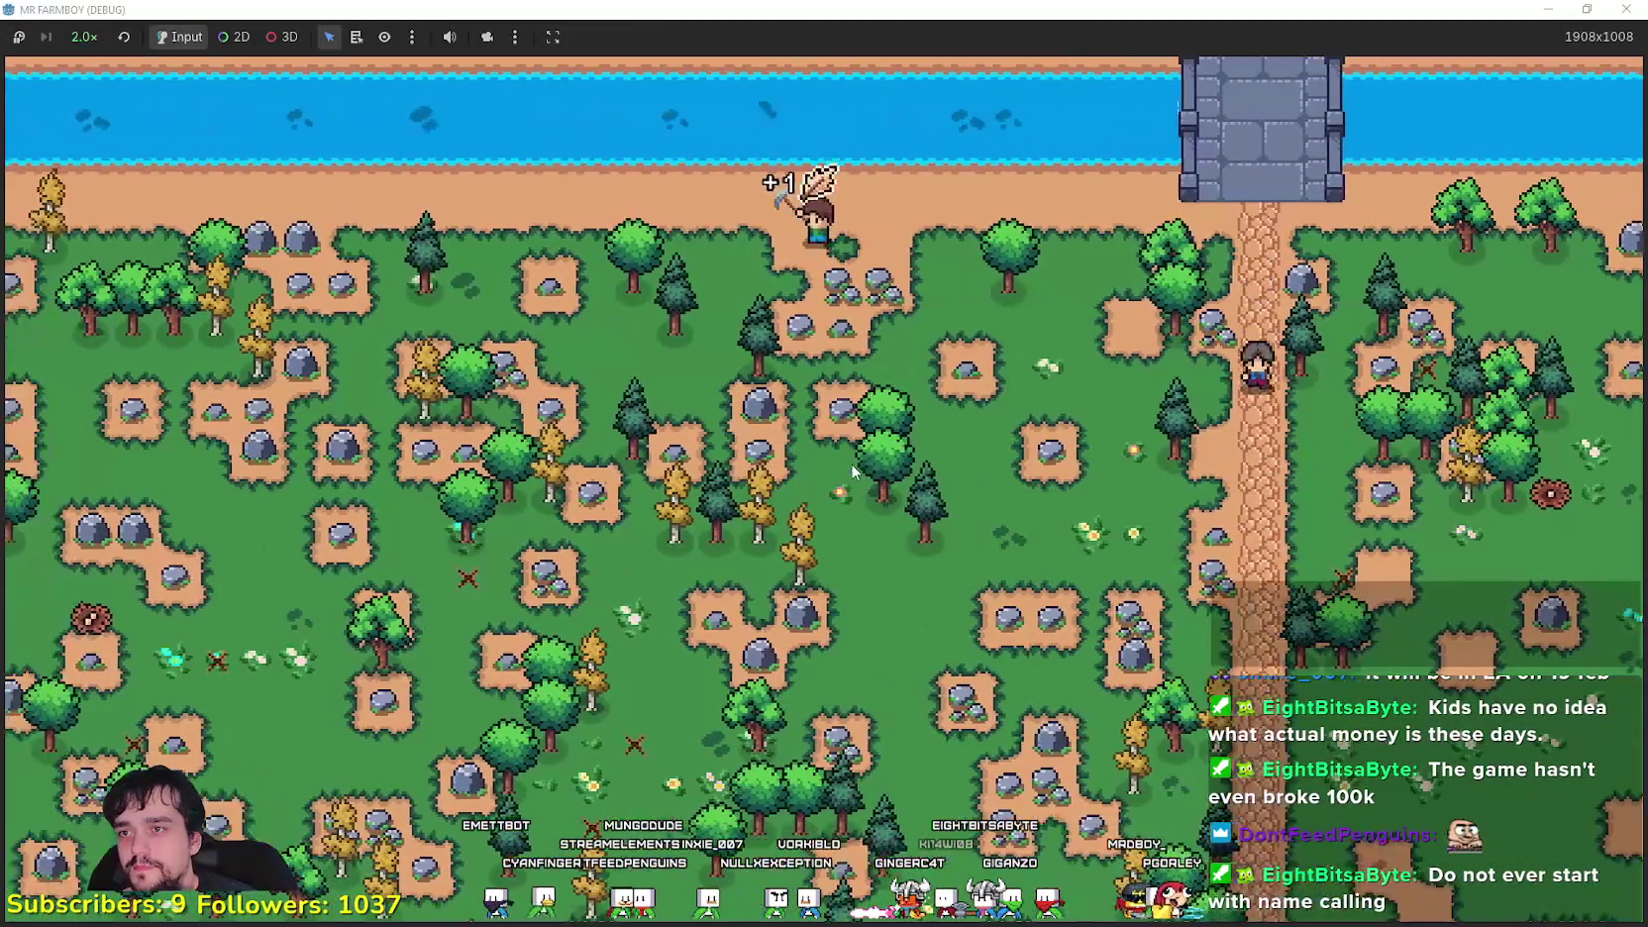
key(w)
click(840, 347)
key(a)
key(s)
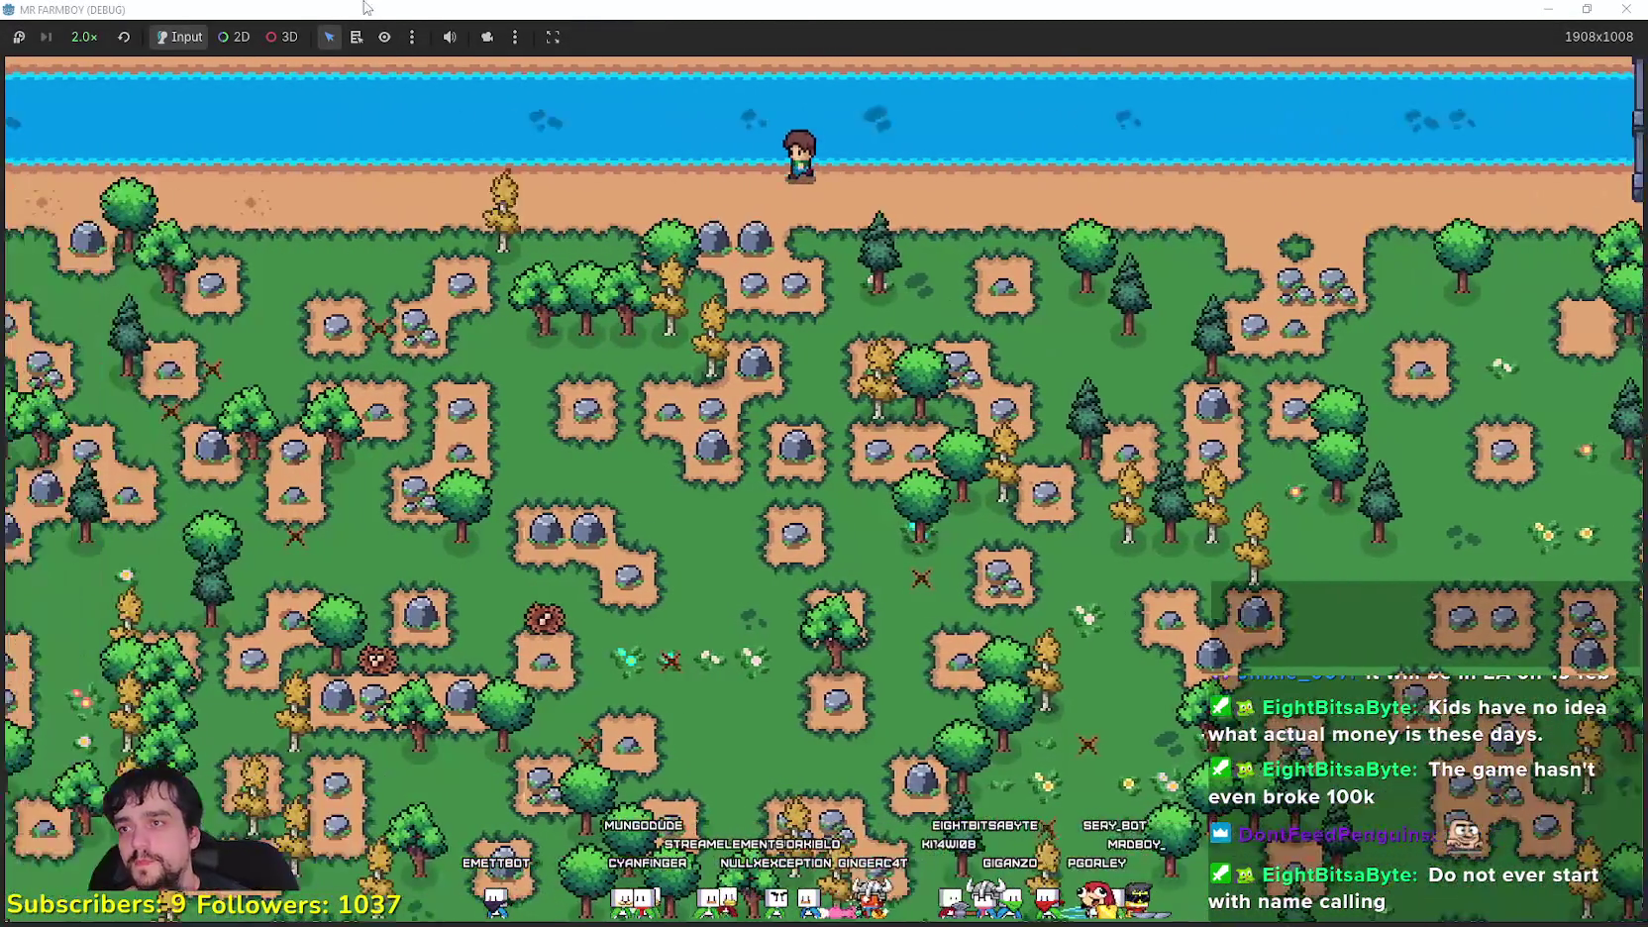
key(w)
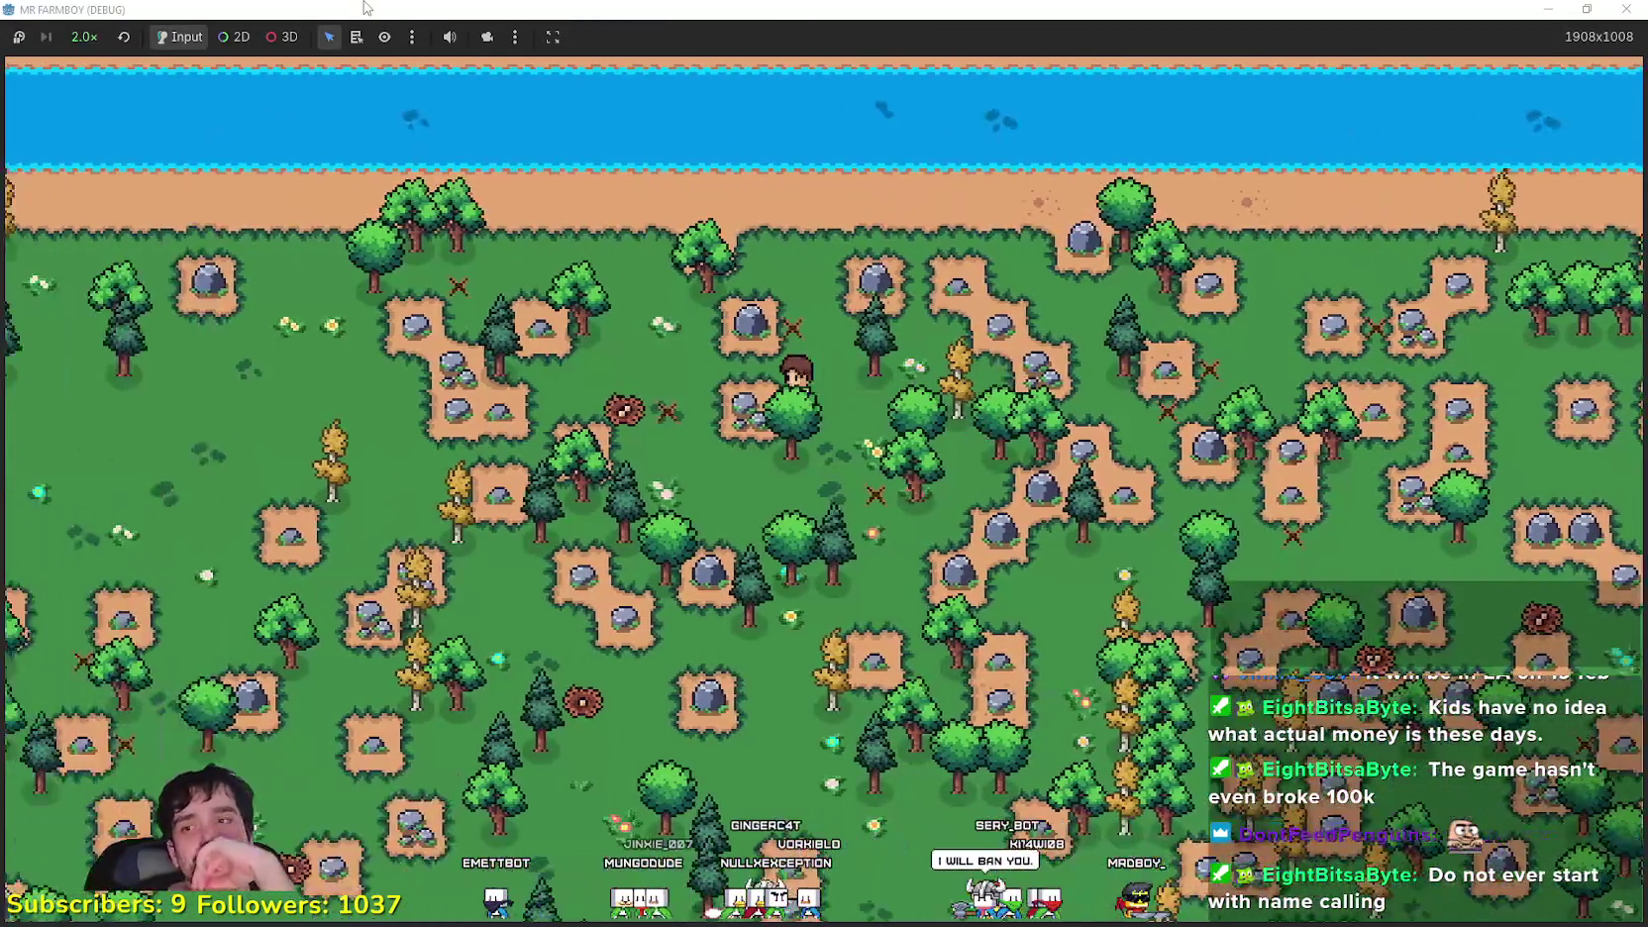
key(w)
key(d)
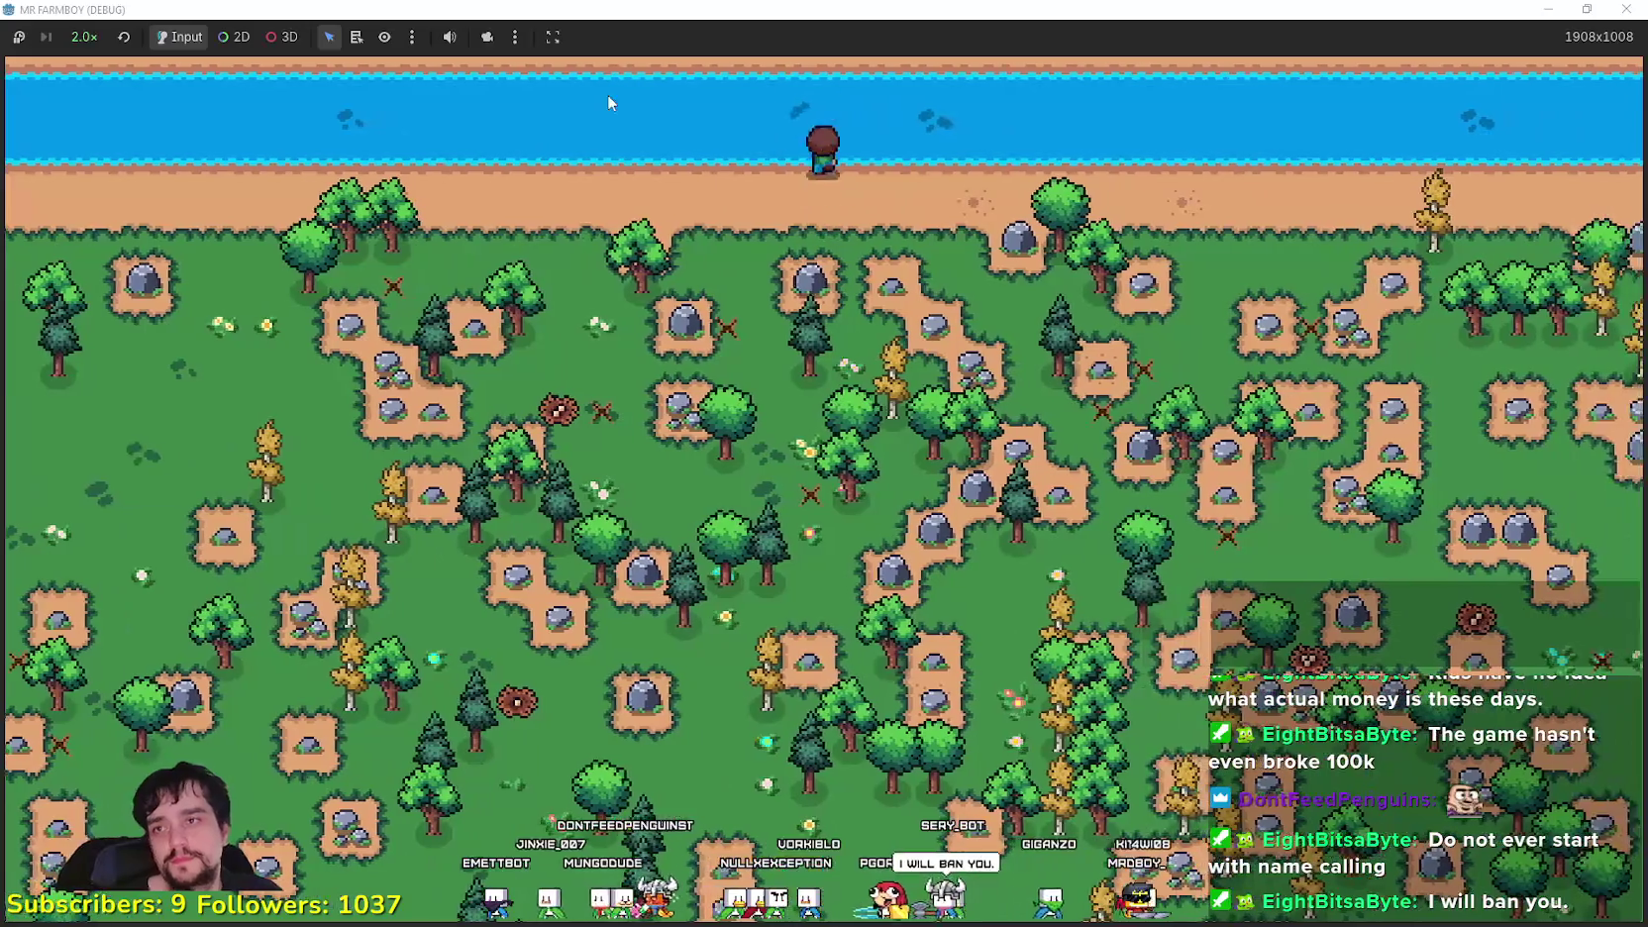
key(a)
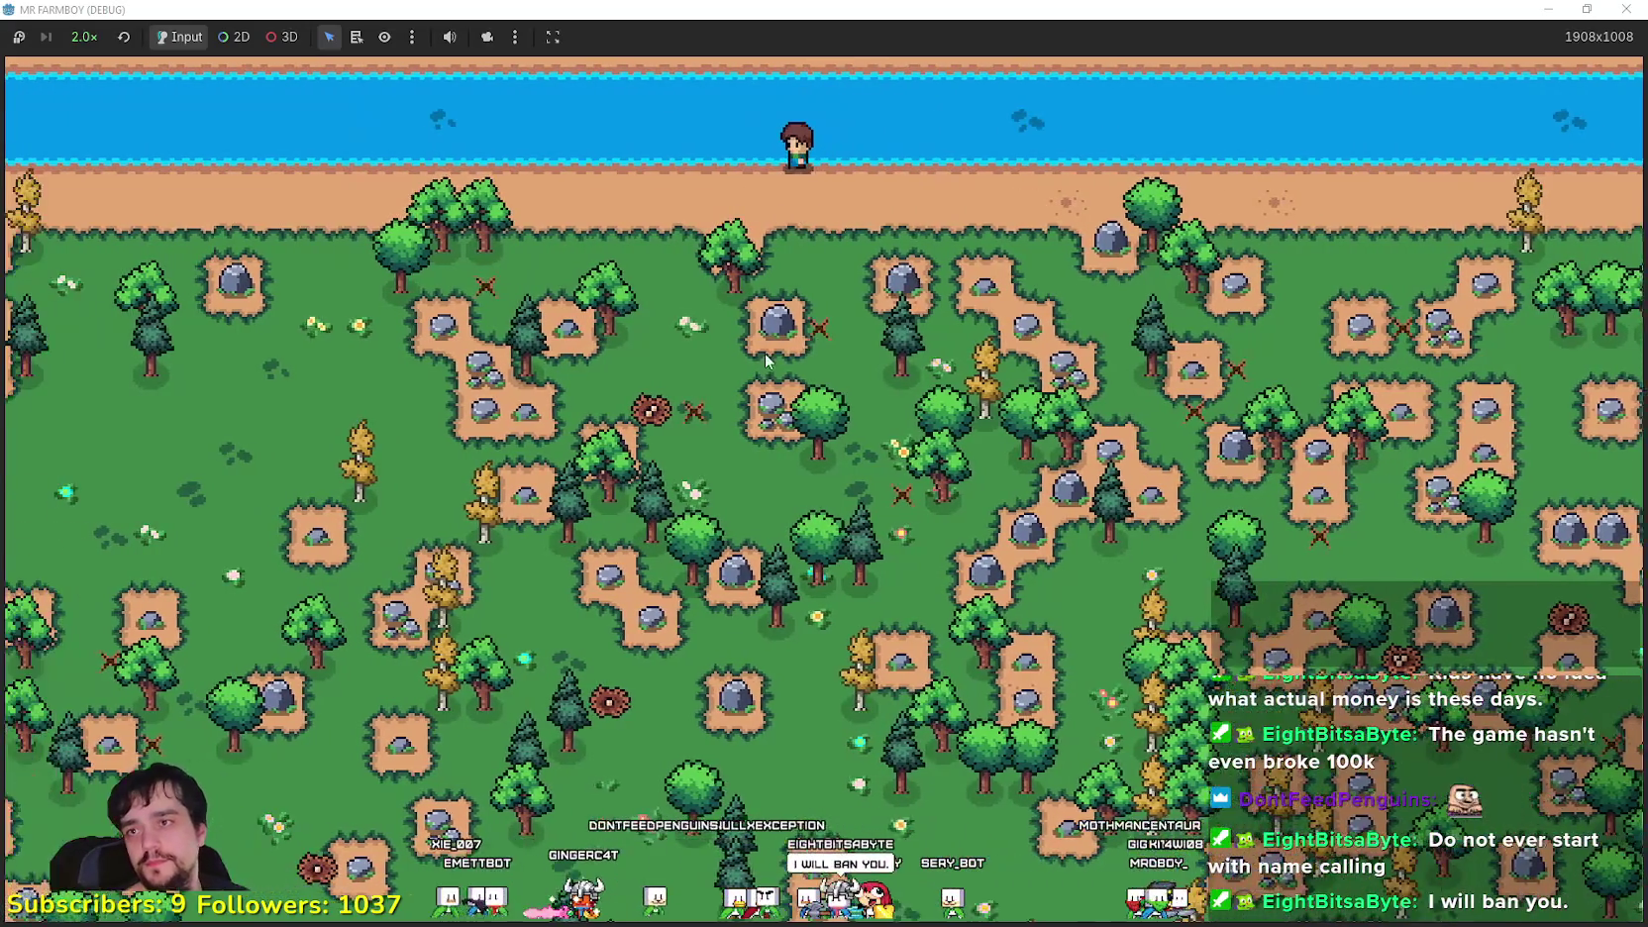
key(s)
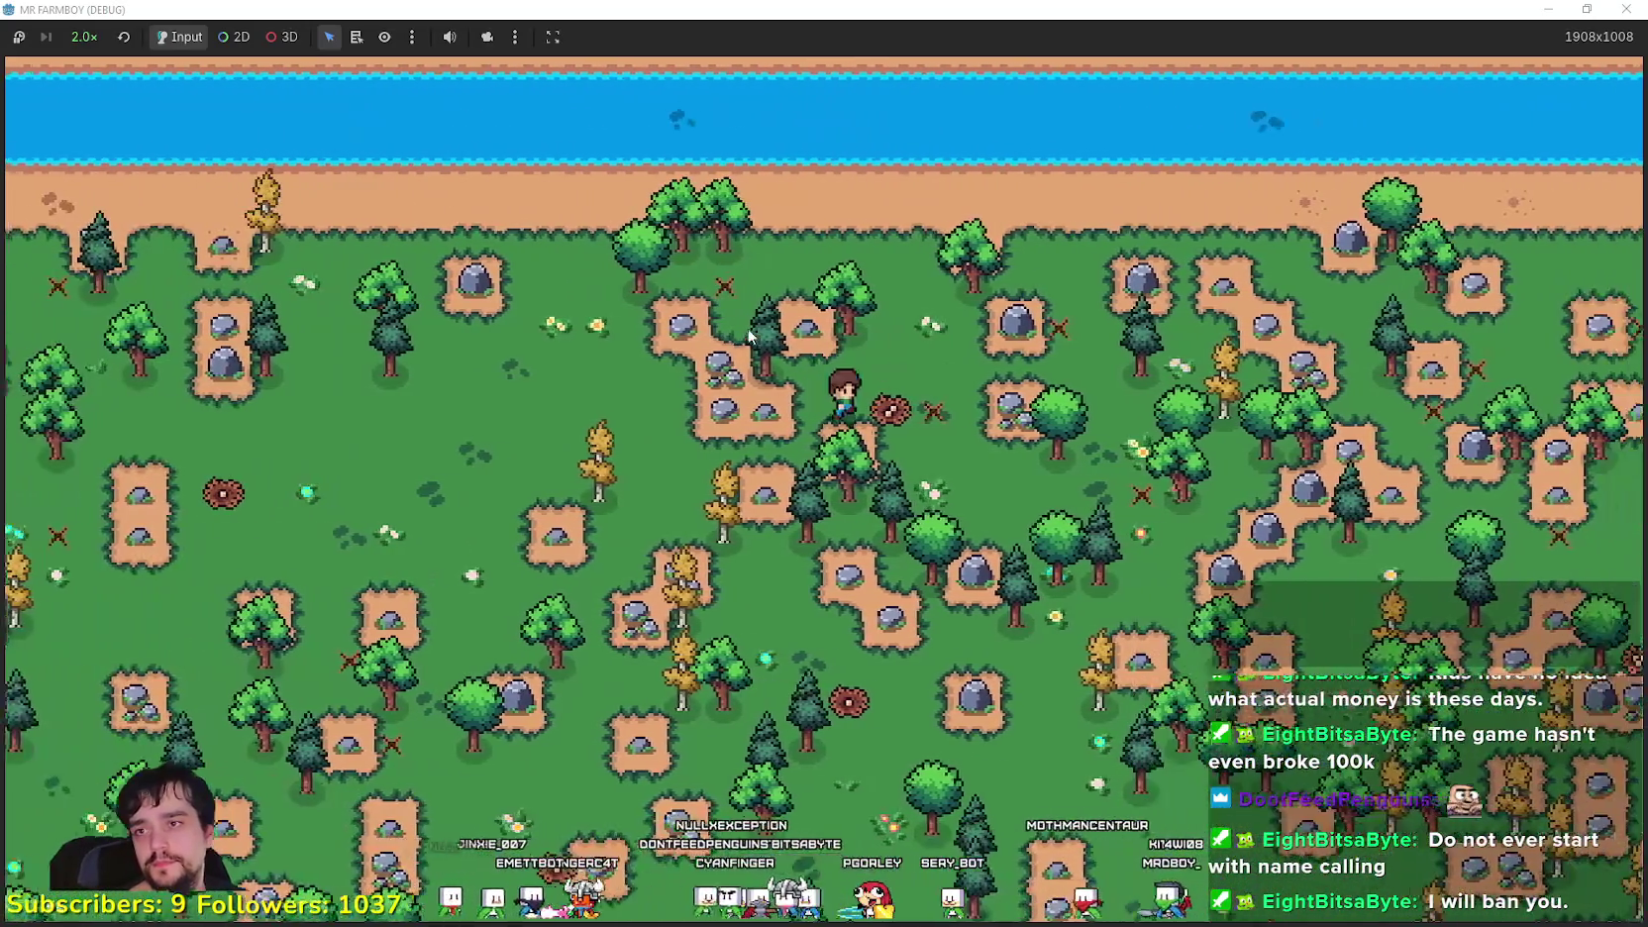
scroll(749, 337, down, 3)
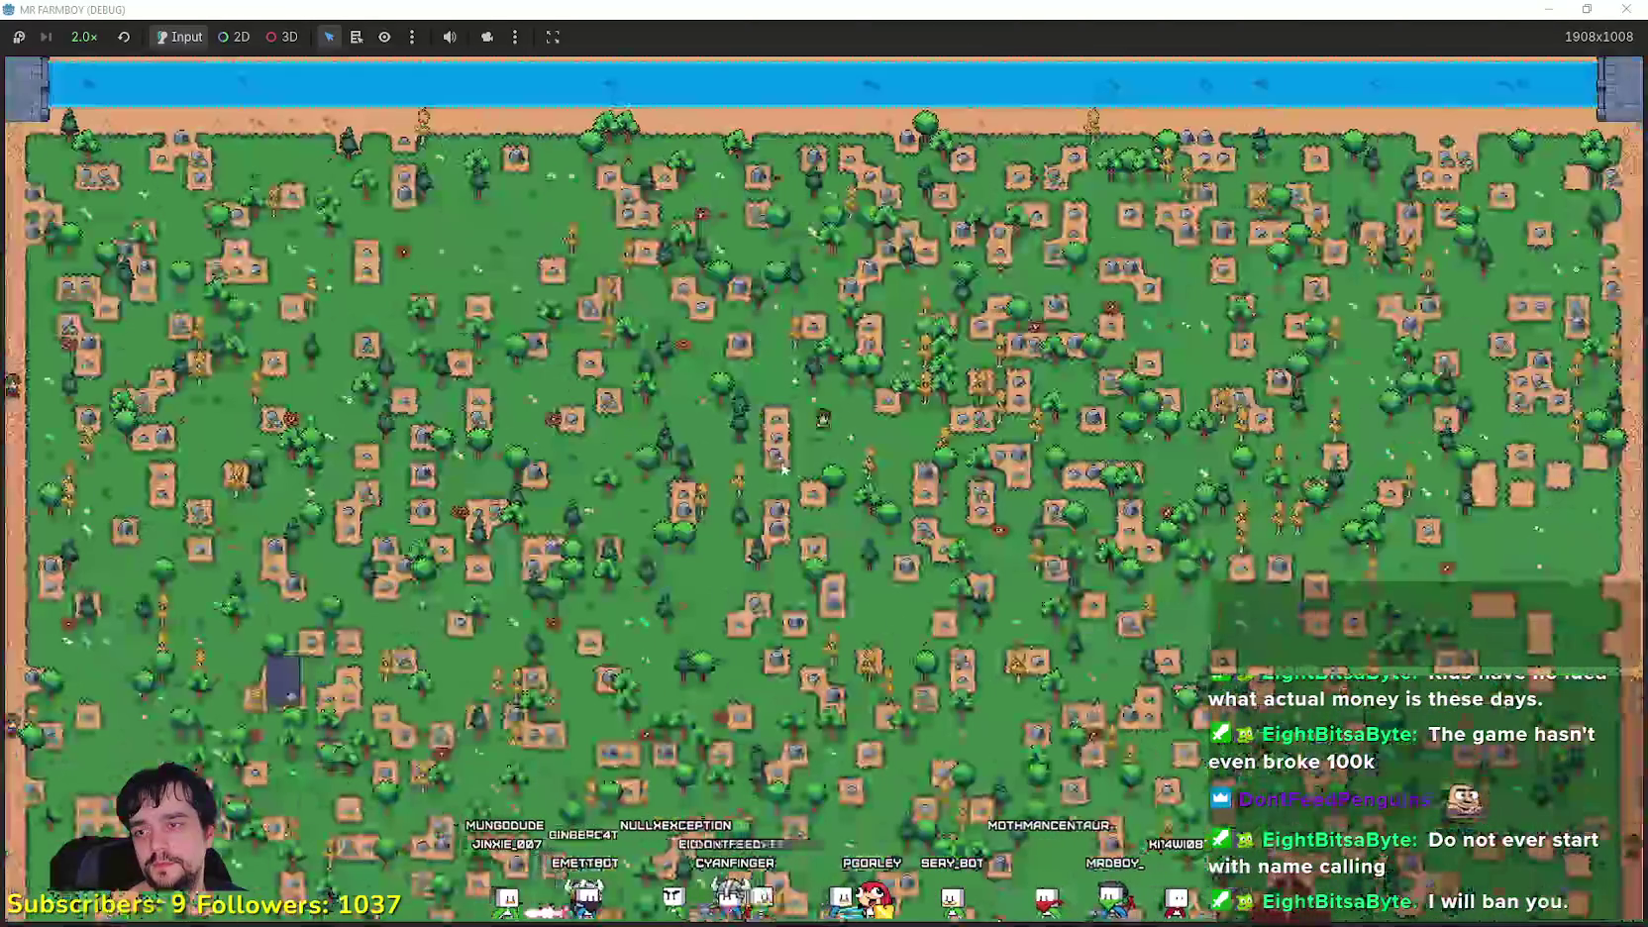
scroll(798, 455, up, 4)
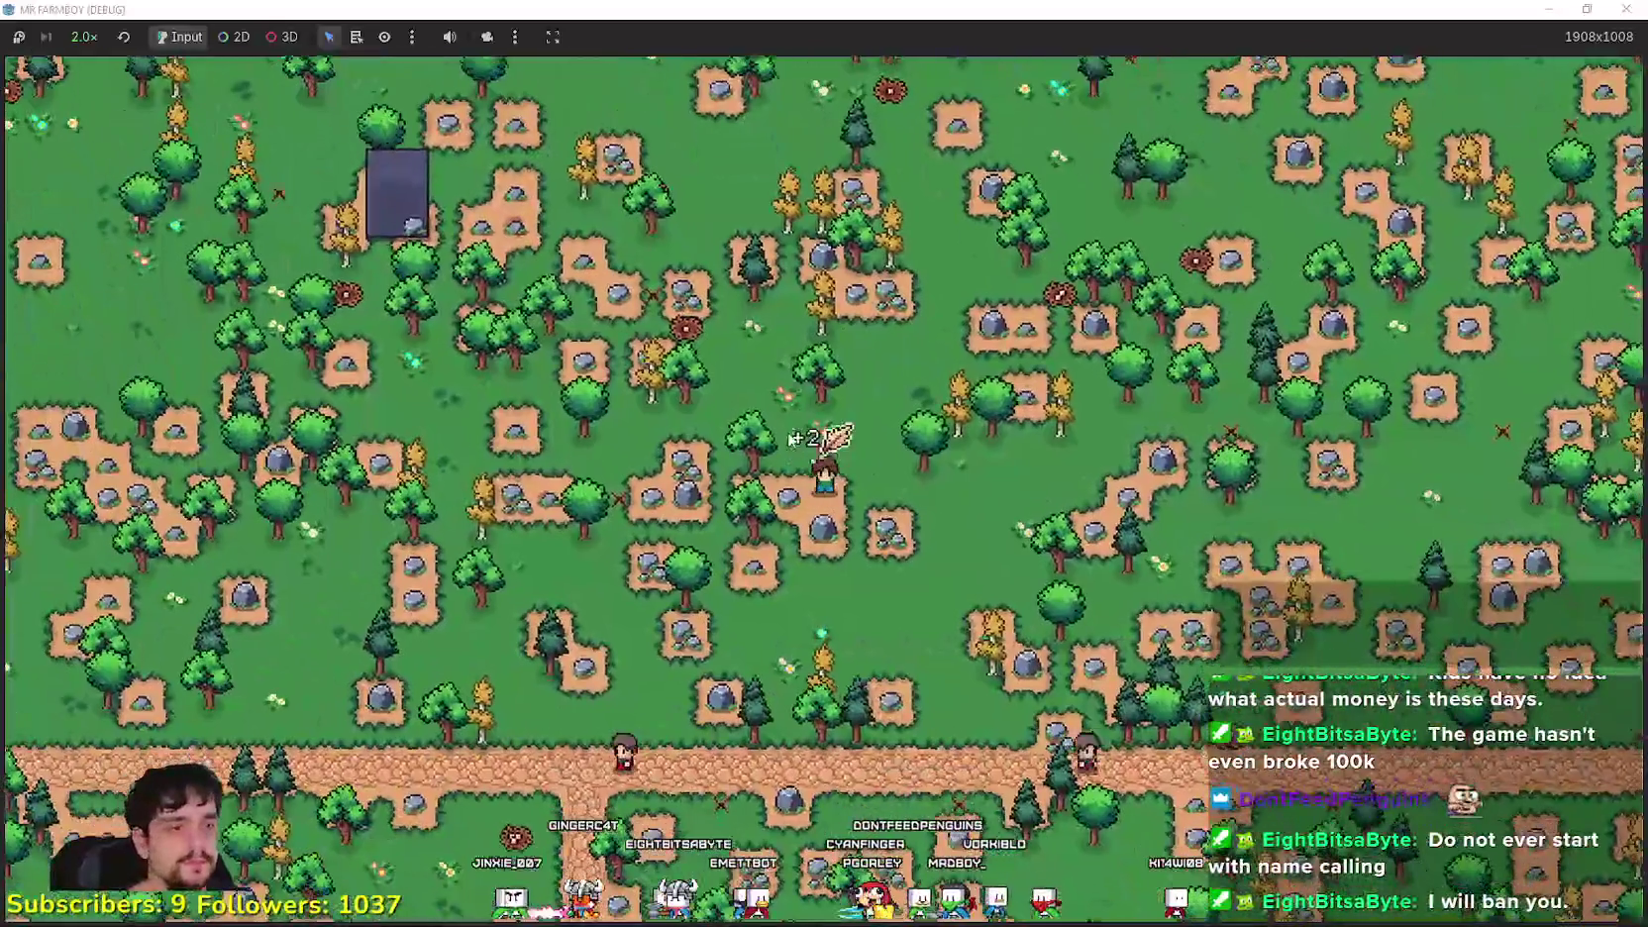
- Walk back to the player house, check its advancements panel, then switch to YouTube Music
key(d)
key(s)
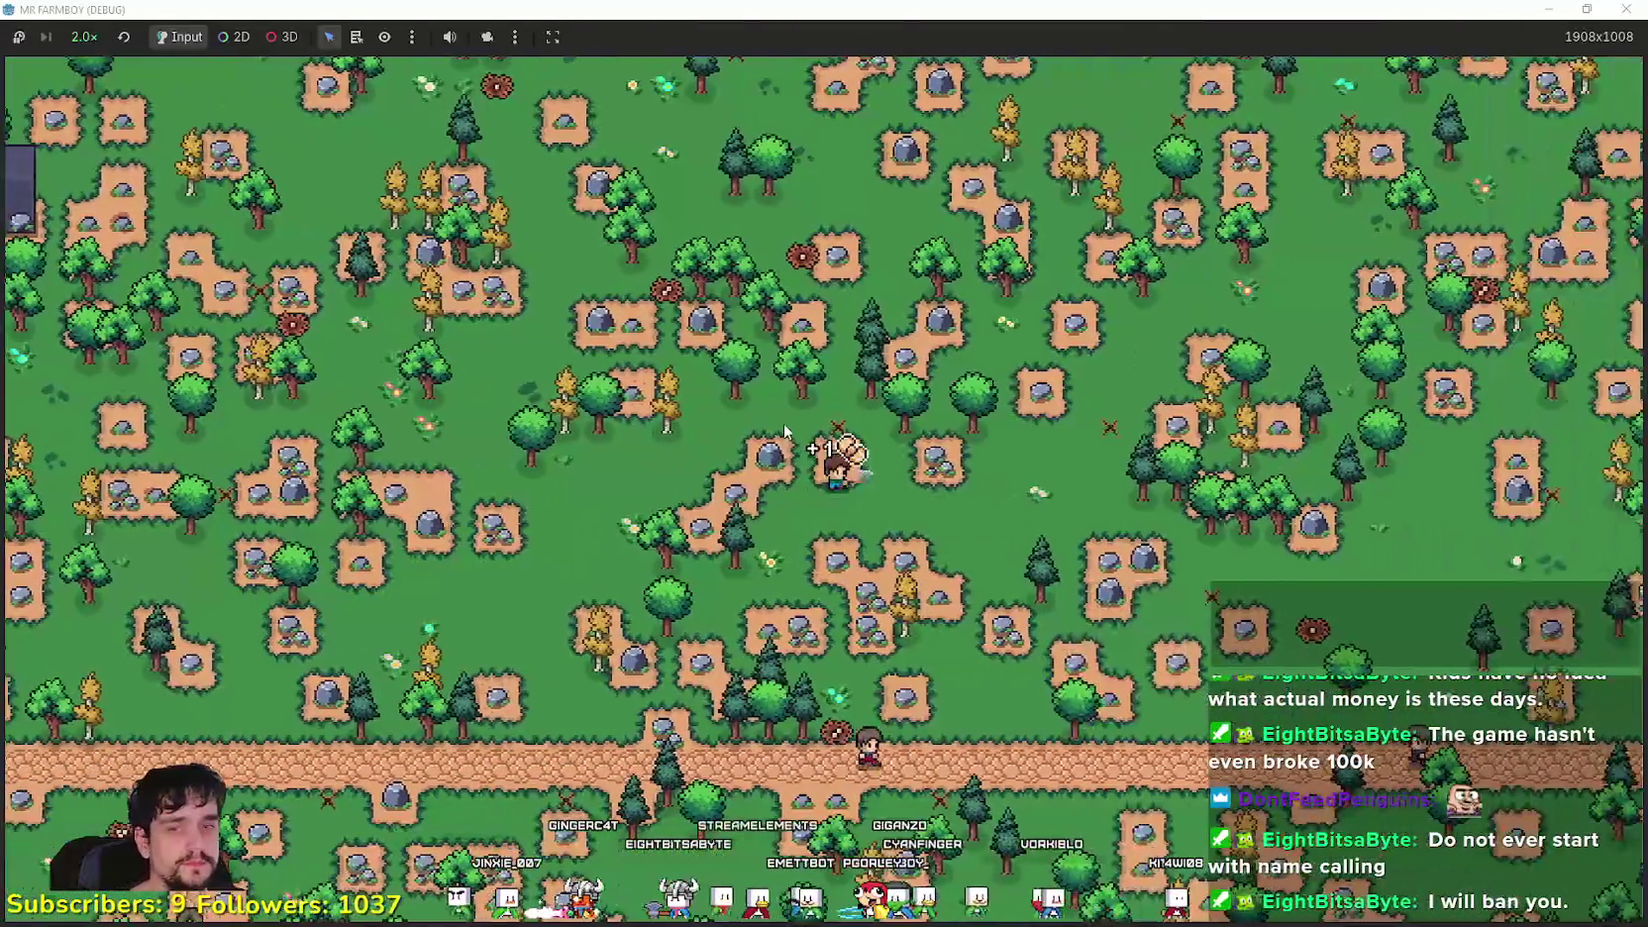
key(d)
key(w)
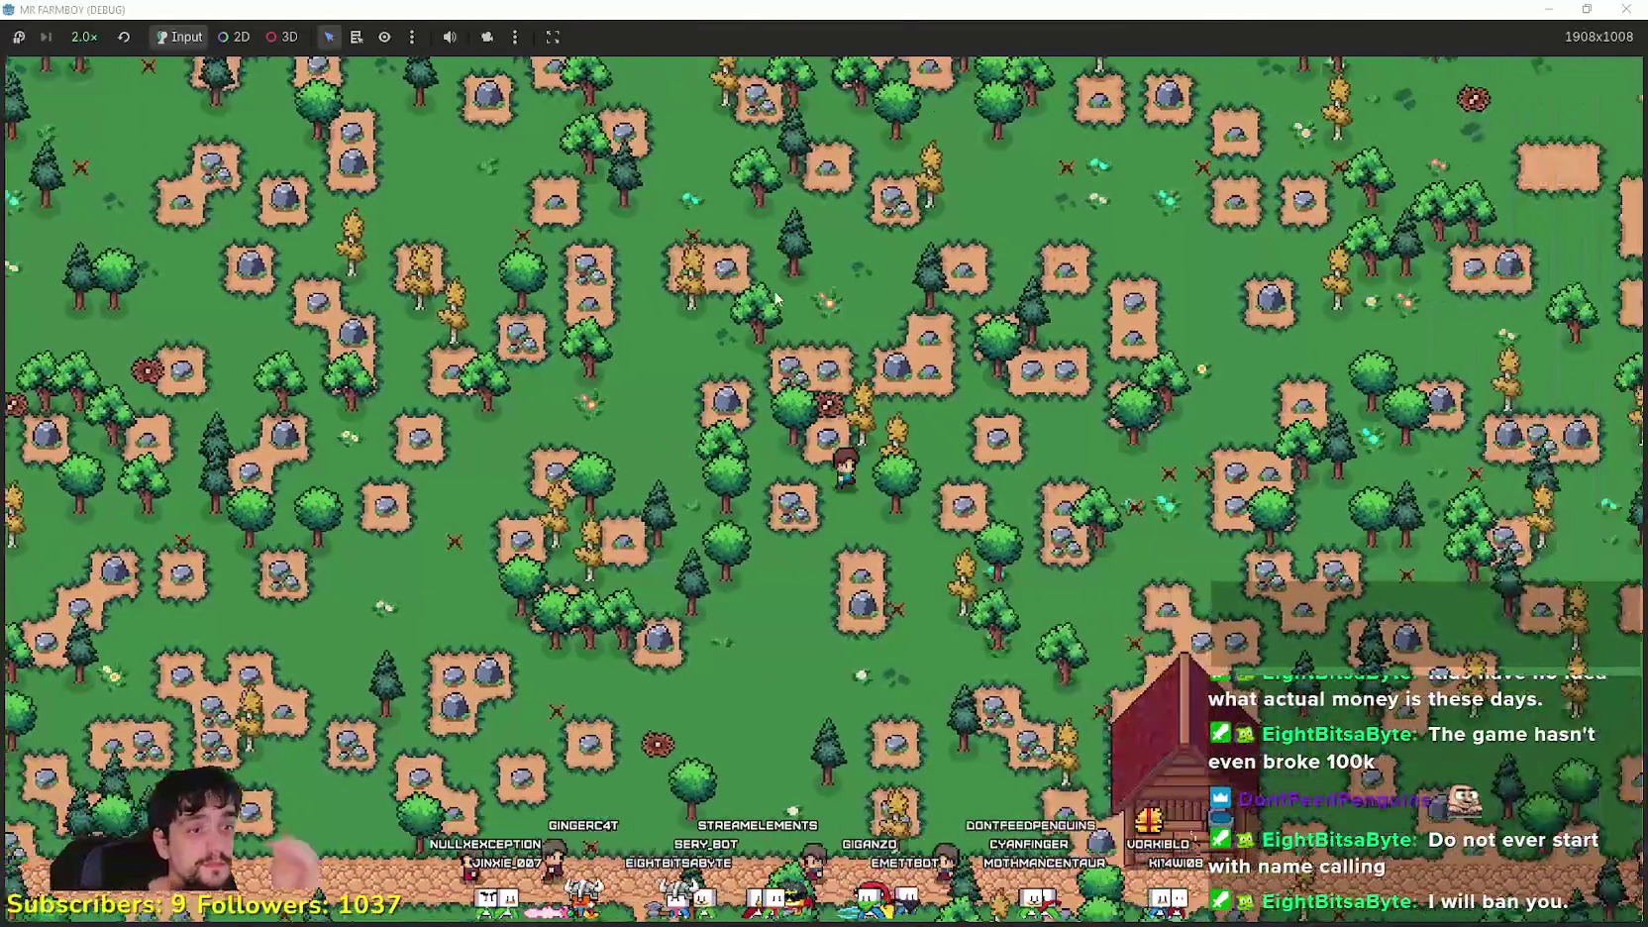
key(d)
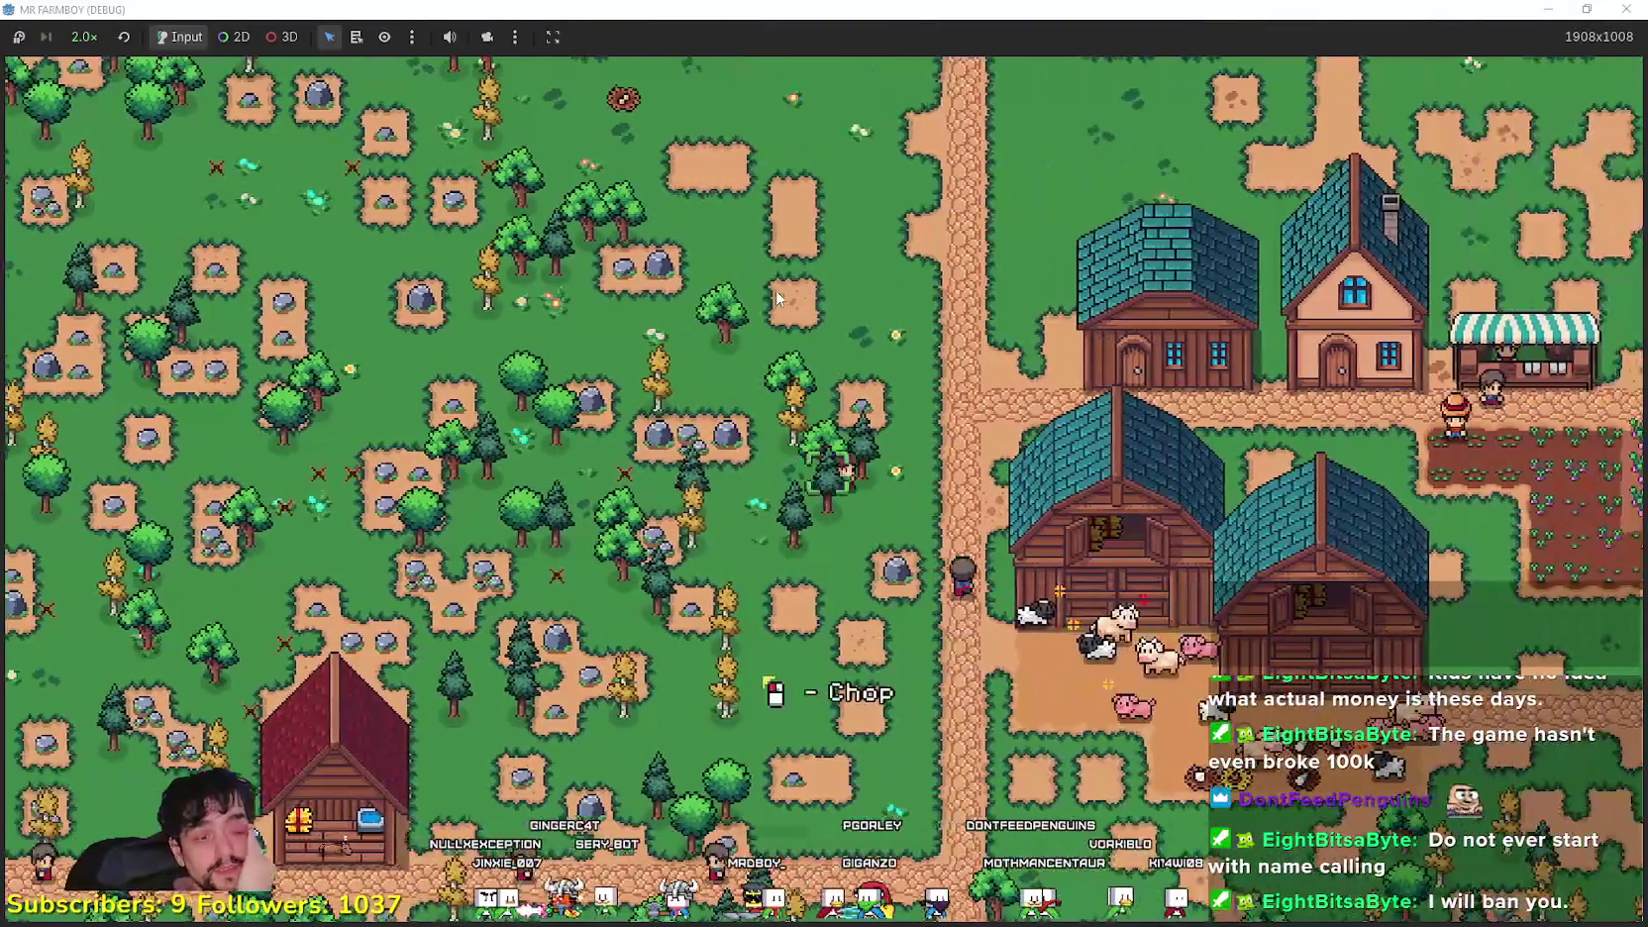
key(d)
key(w)
key(Tab)
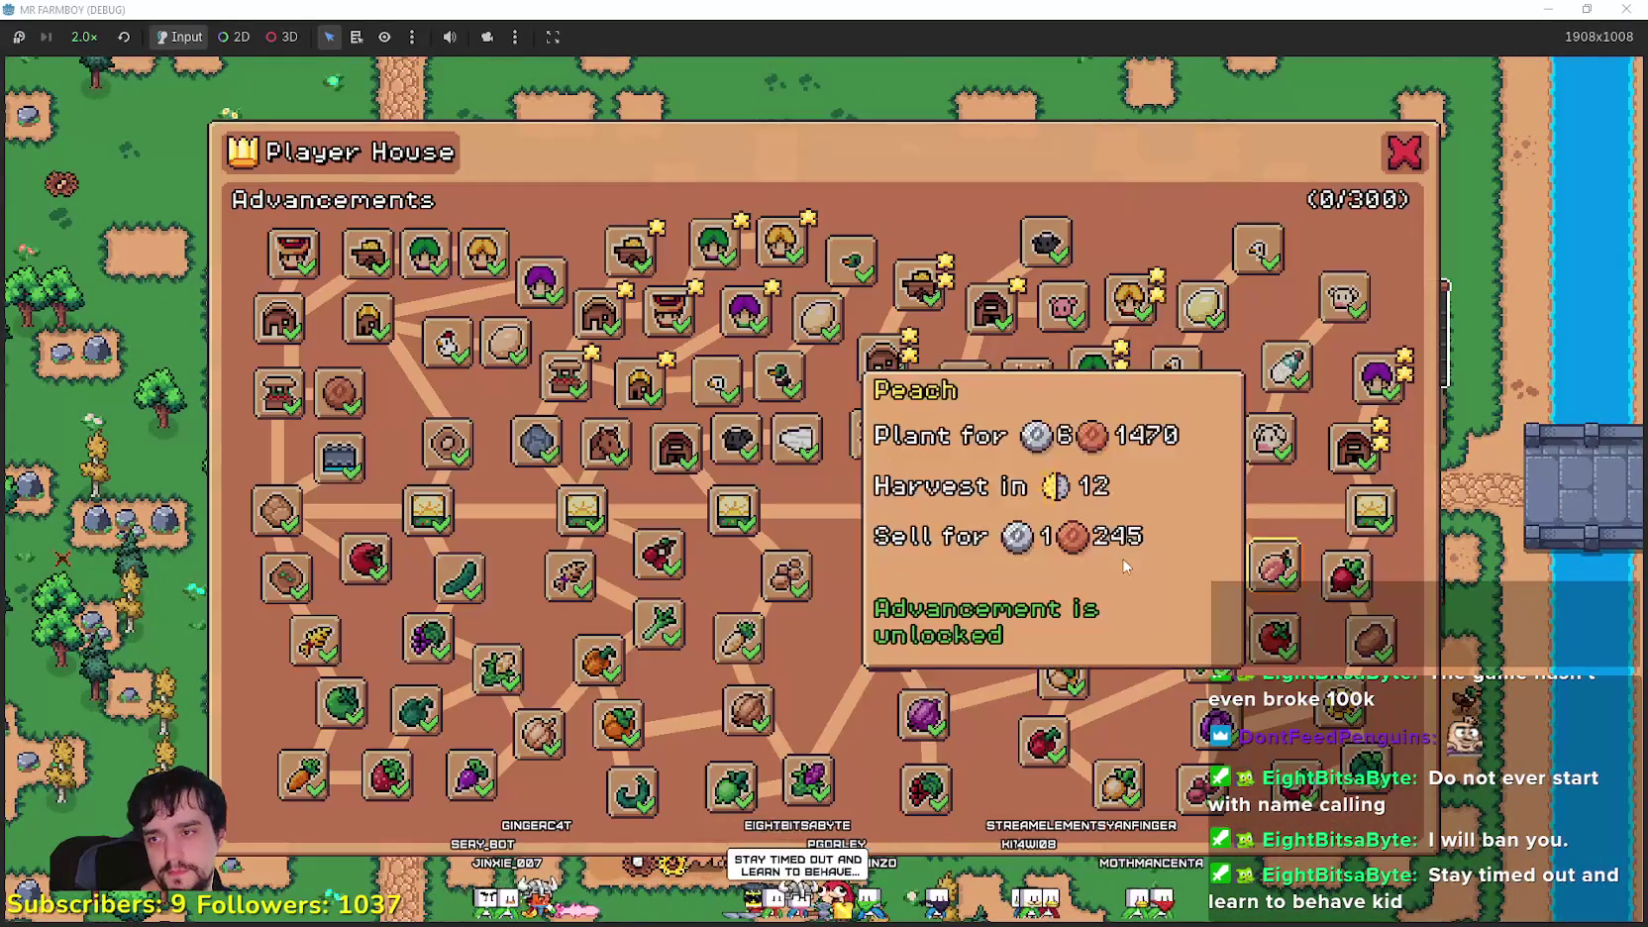
key(Escape)
scroll(1148, 613, down, 5)
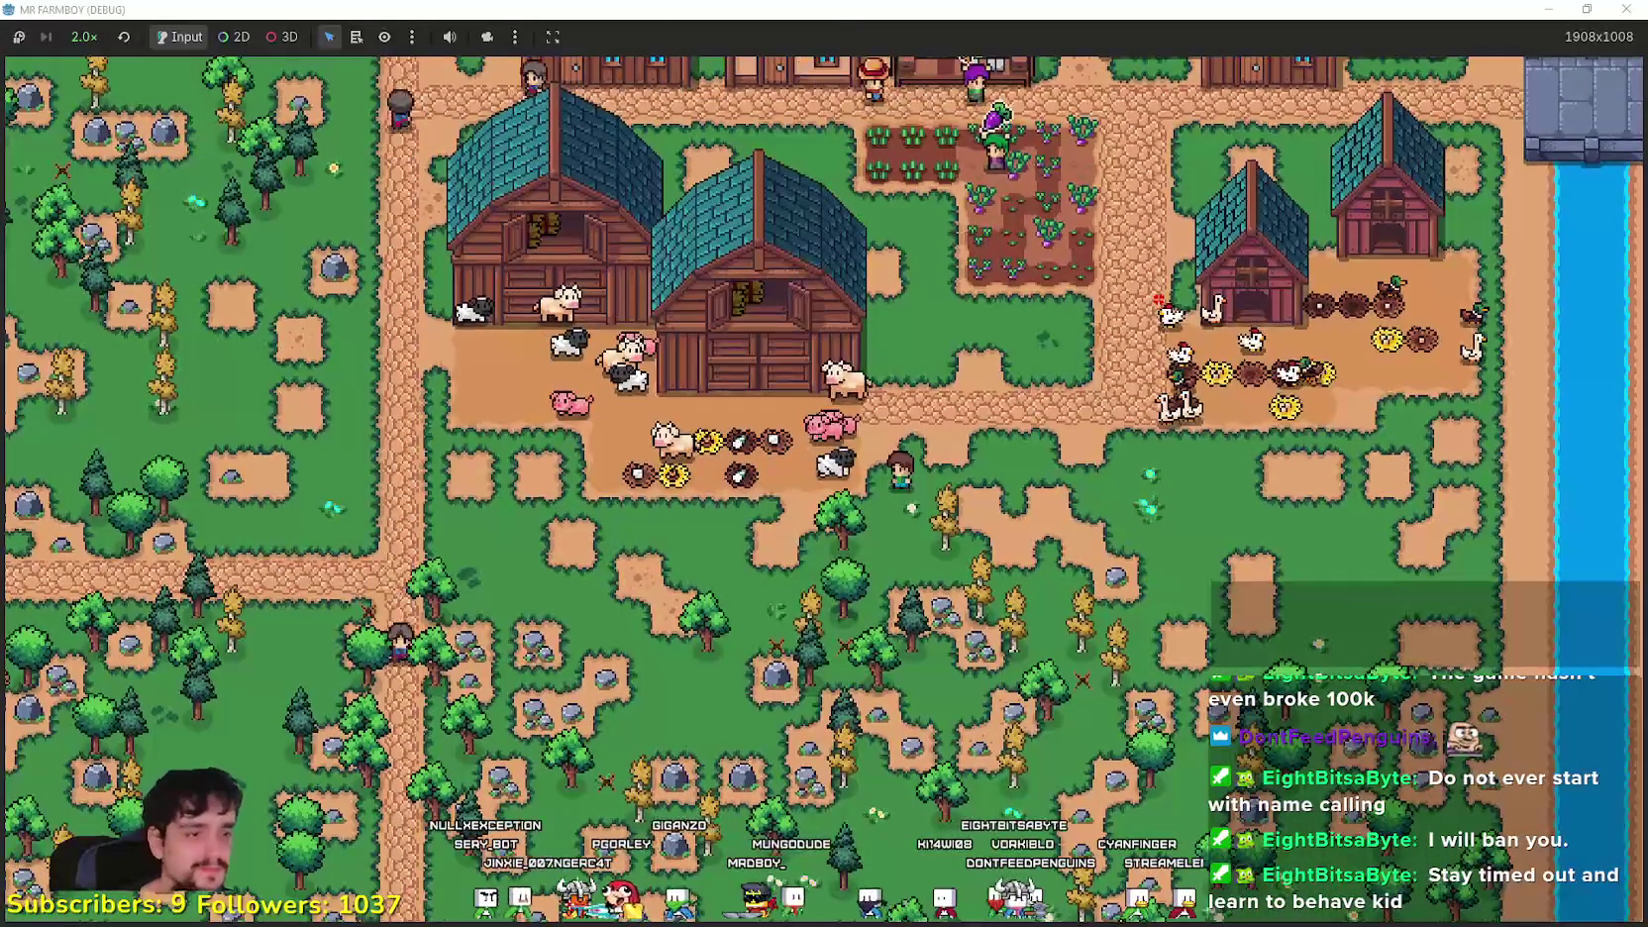
key(alt+Tab)
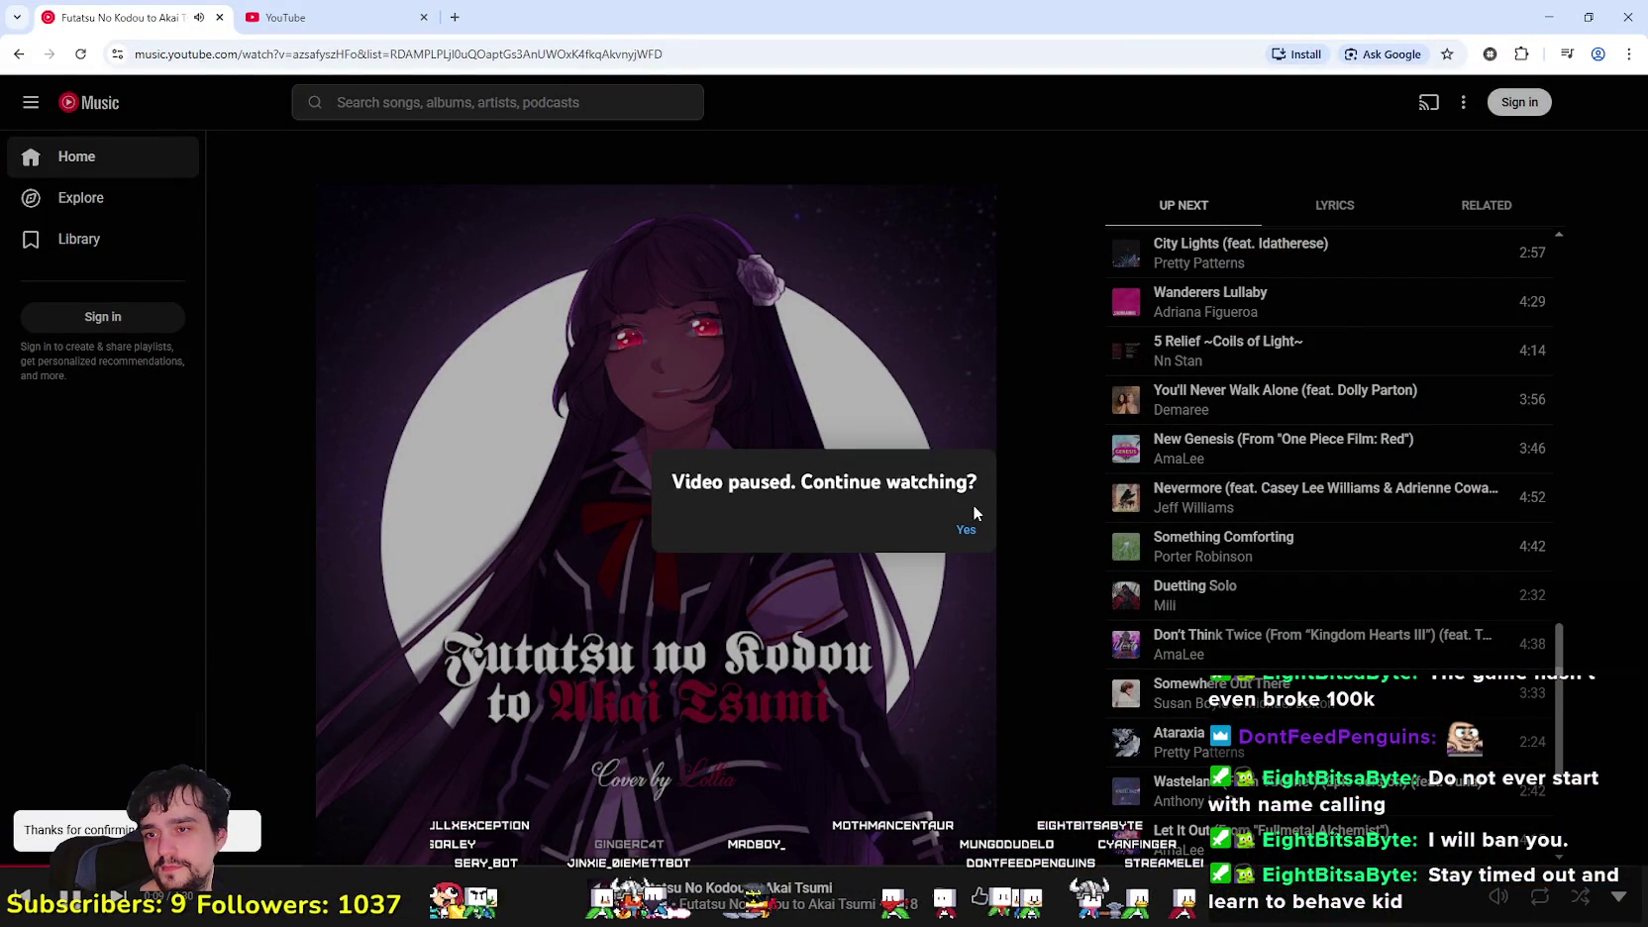
- Resume the paused music video, then minimize YouTube Music to return to the game
click(966, 529)
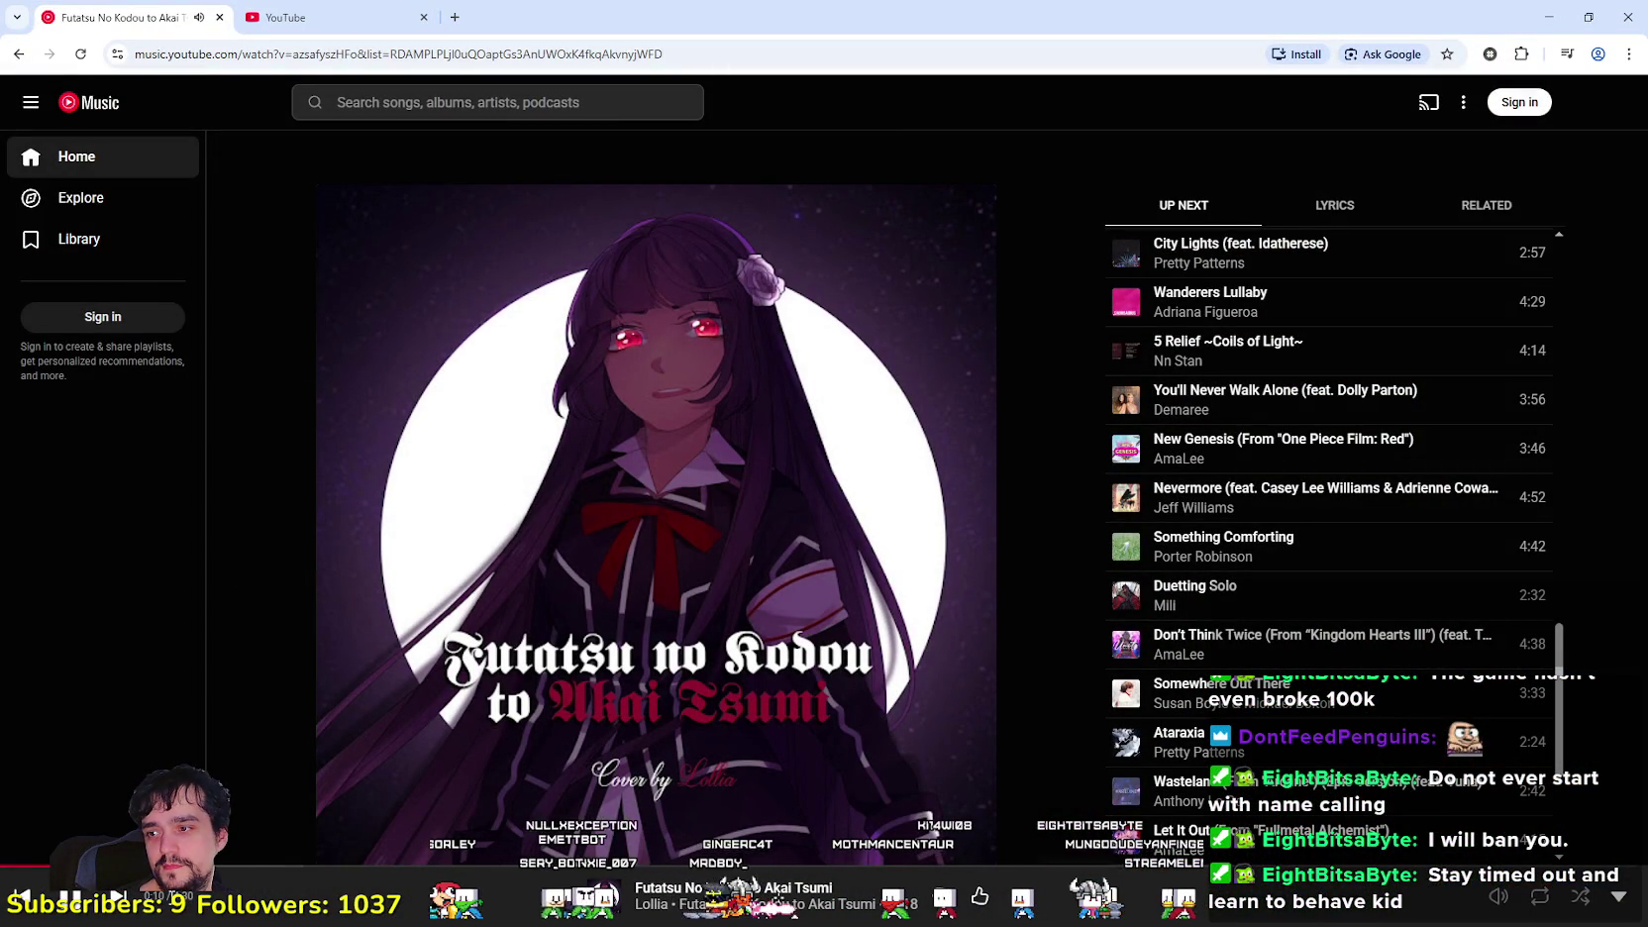
click(1549, 17)
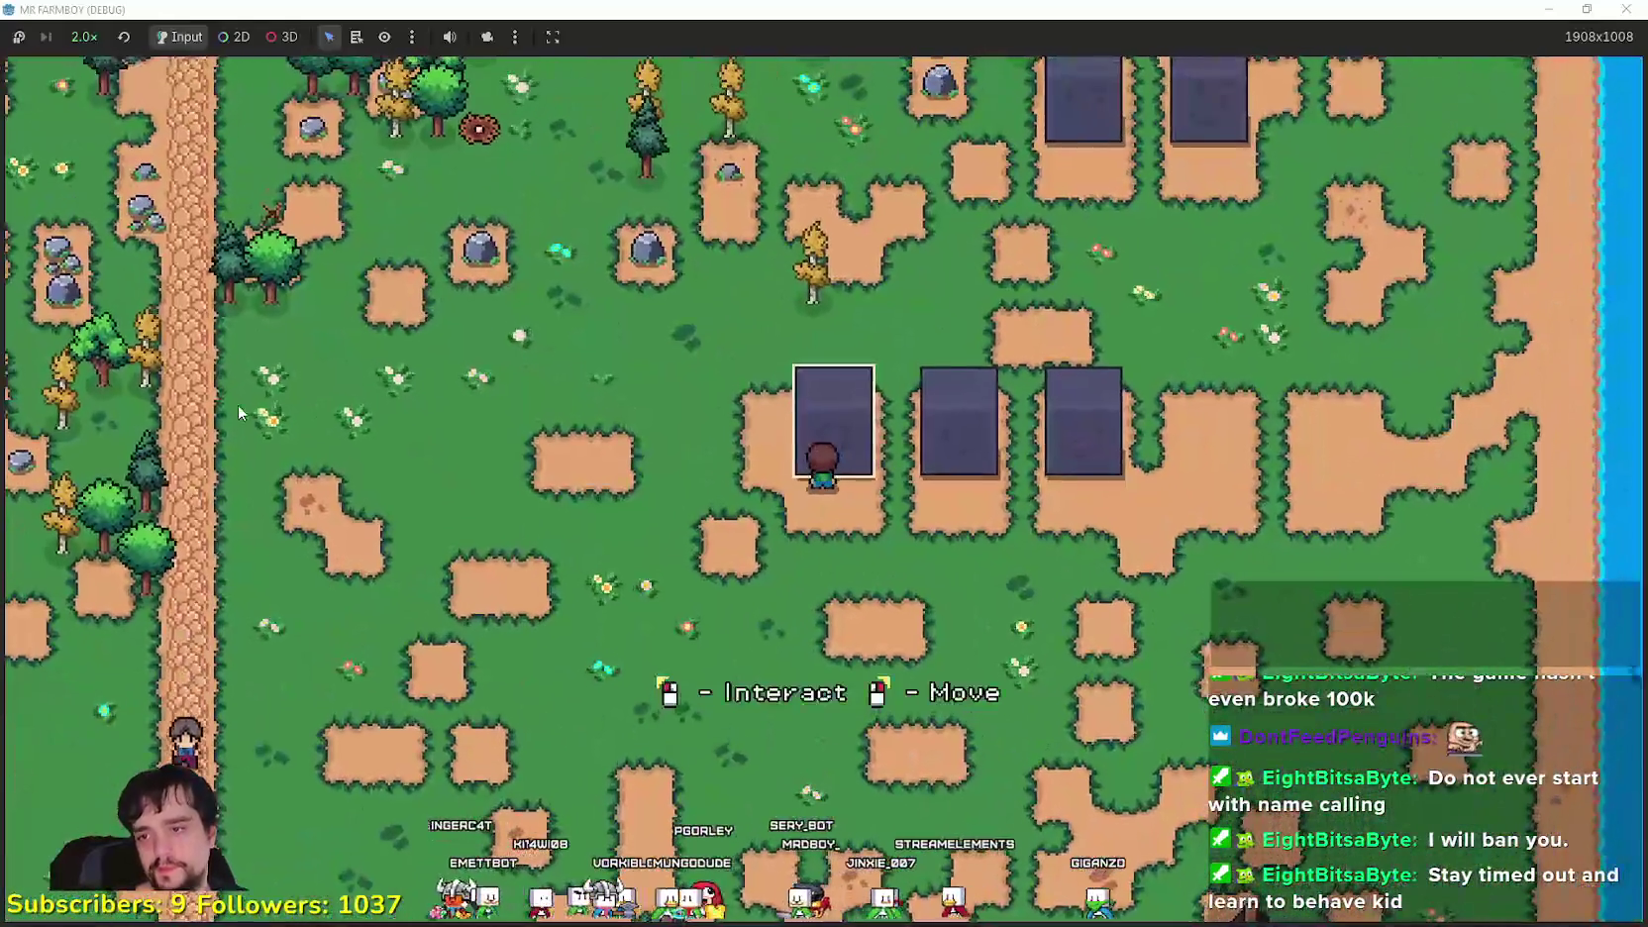
- Review each nearby poneglyph's upgrade panel, then stop the test run with F8
click(238, 404)
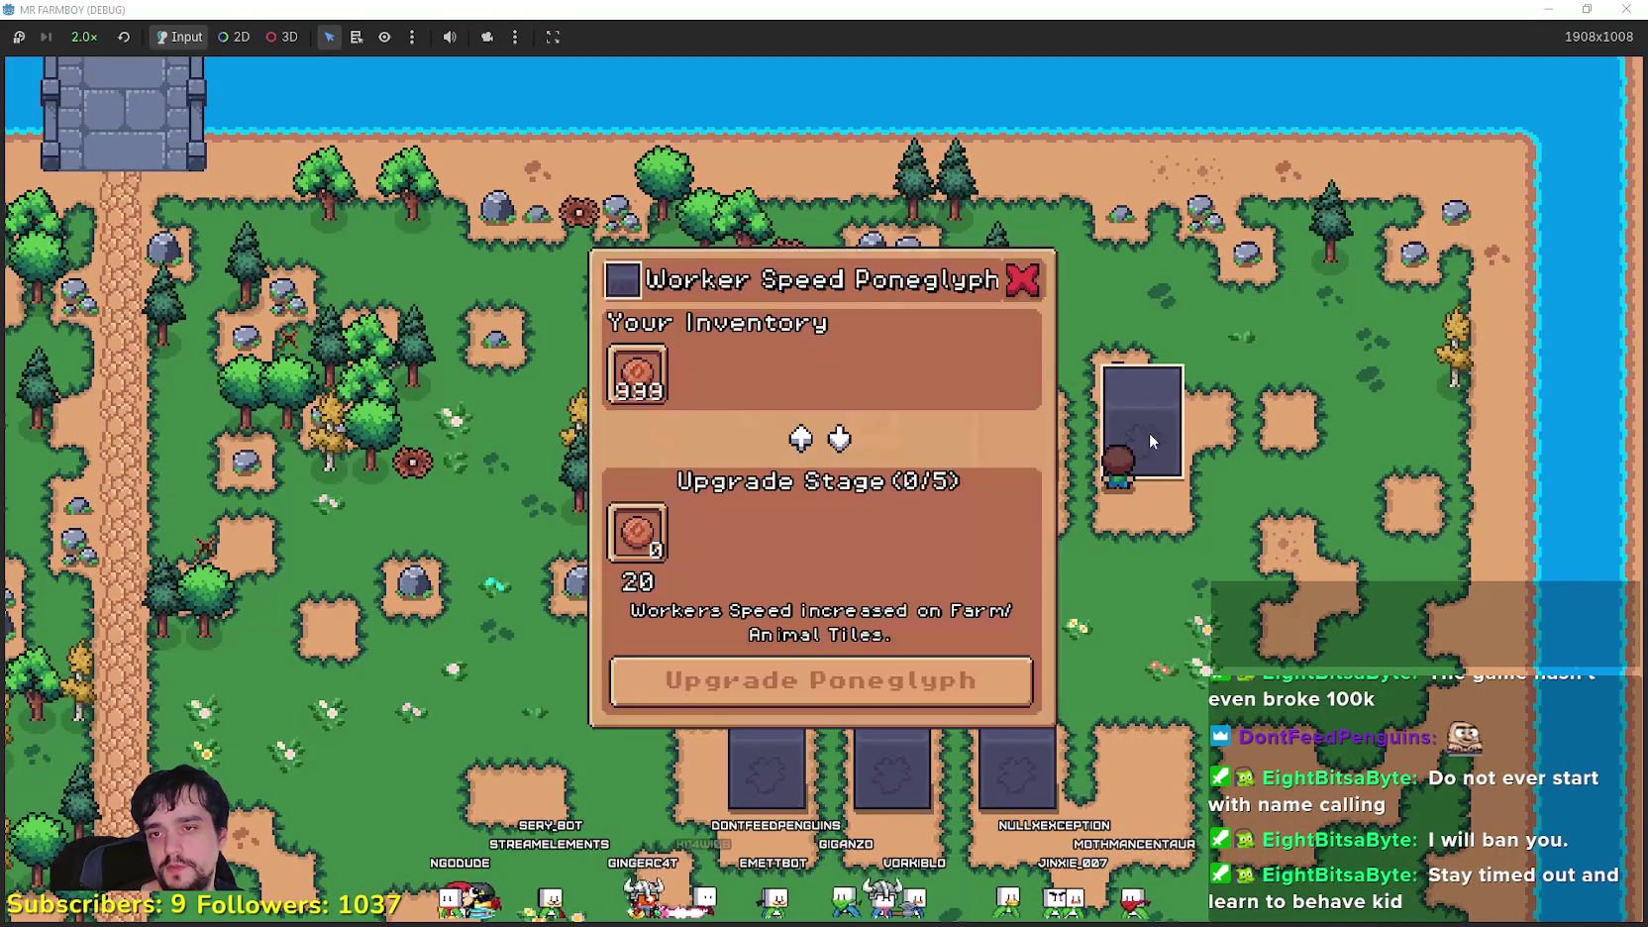
key(a)
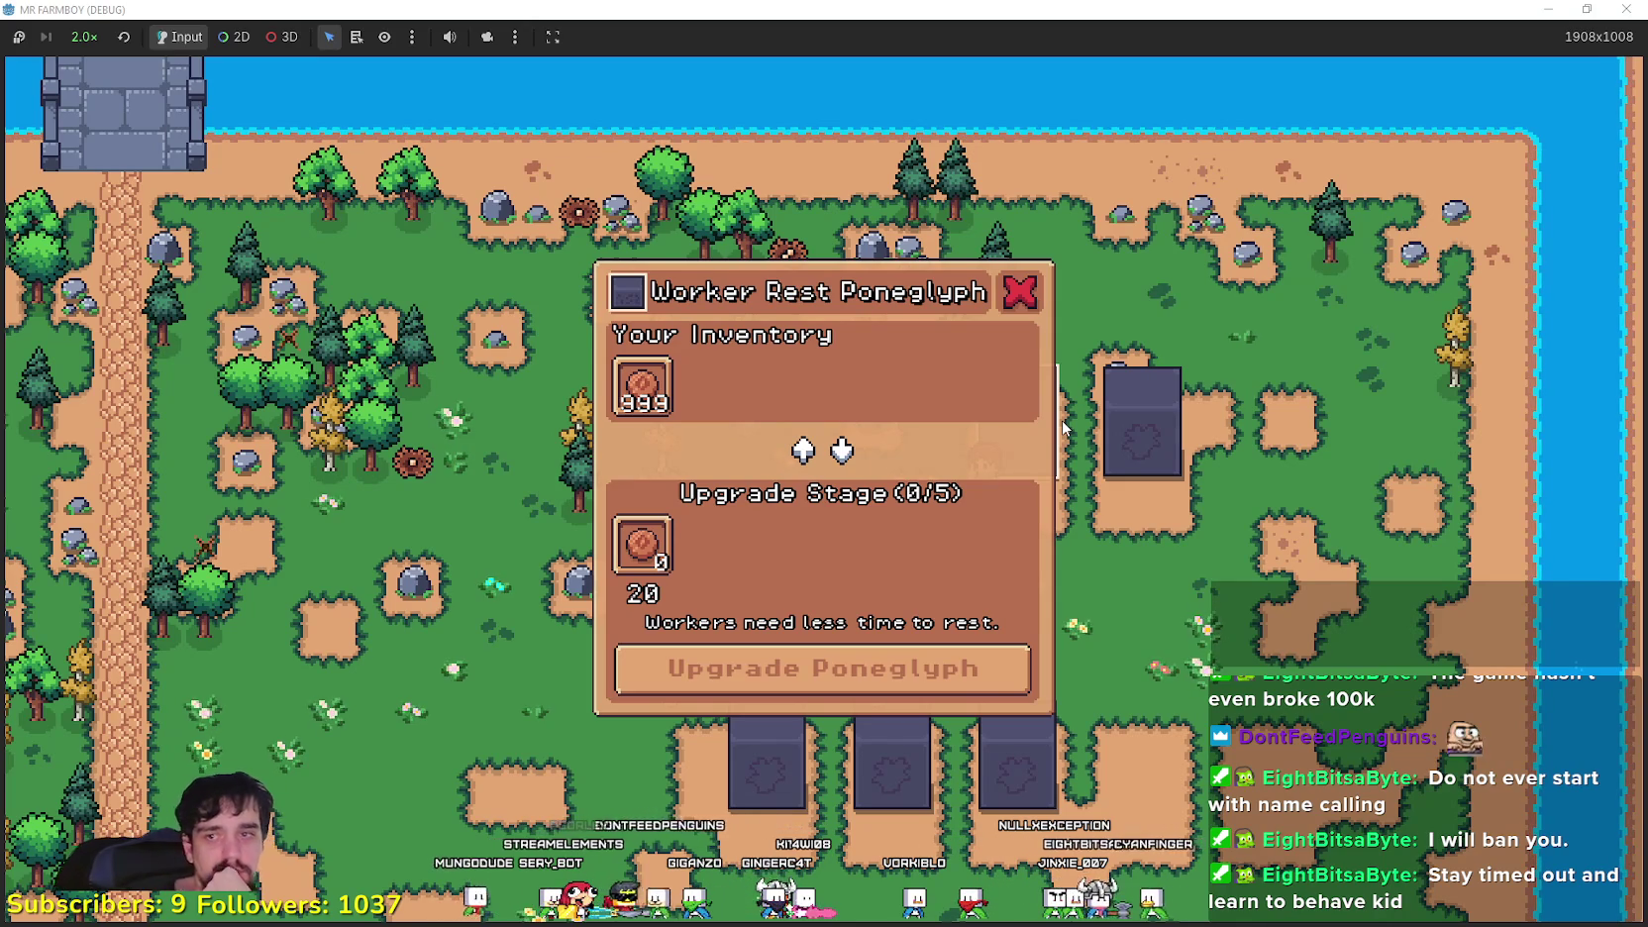
key(s)
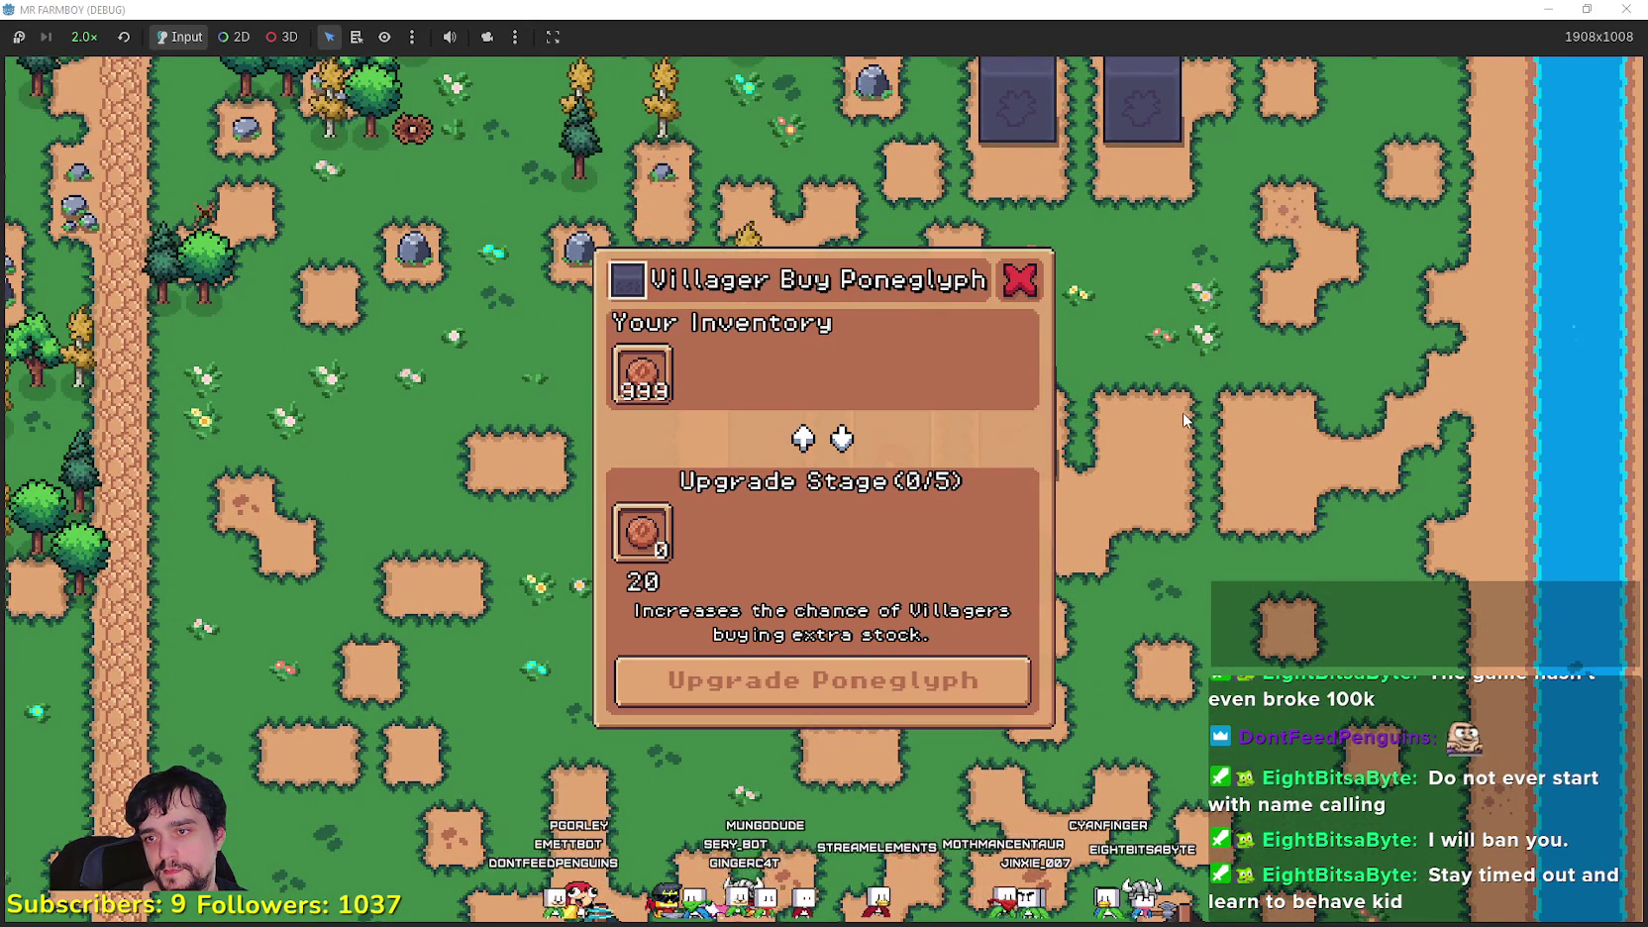
key(a)
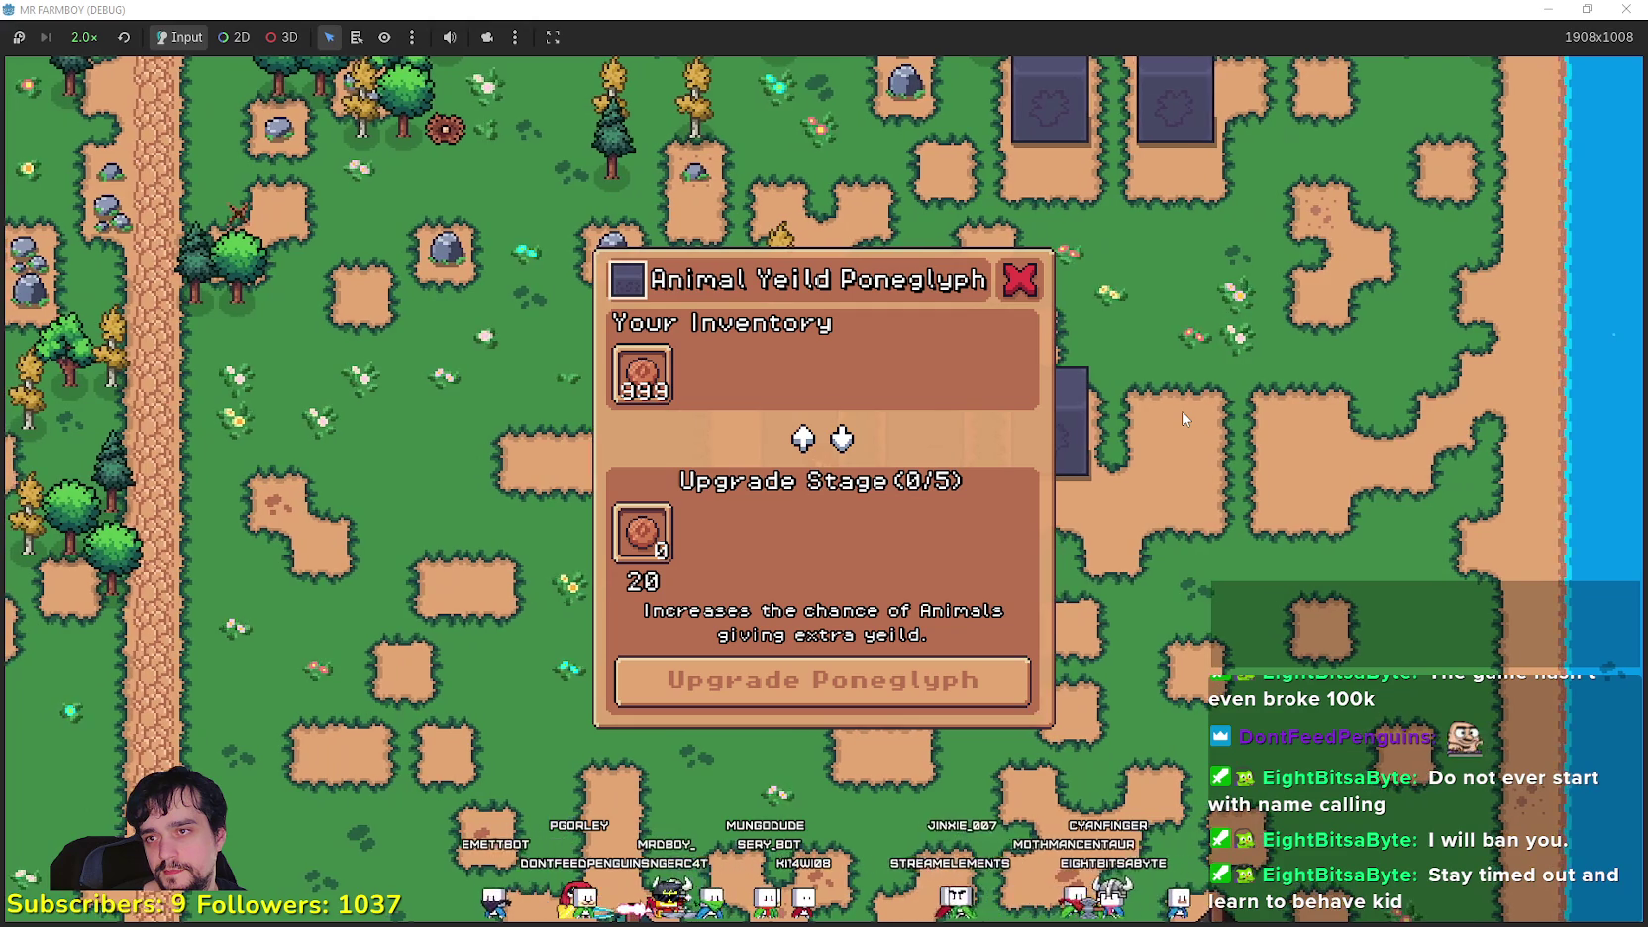
key(d)
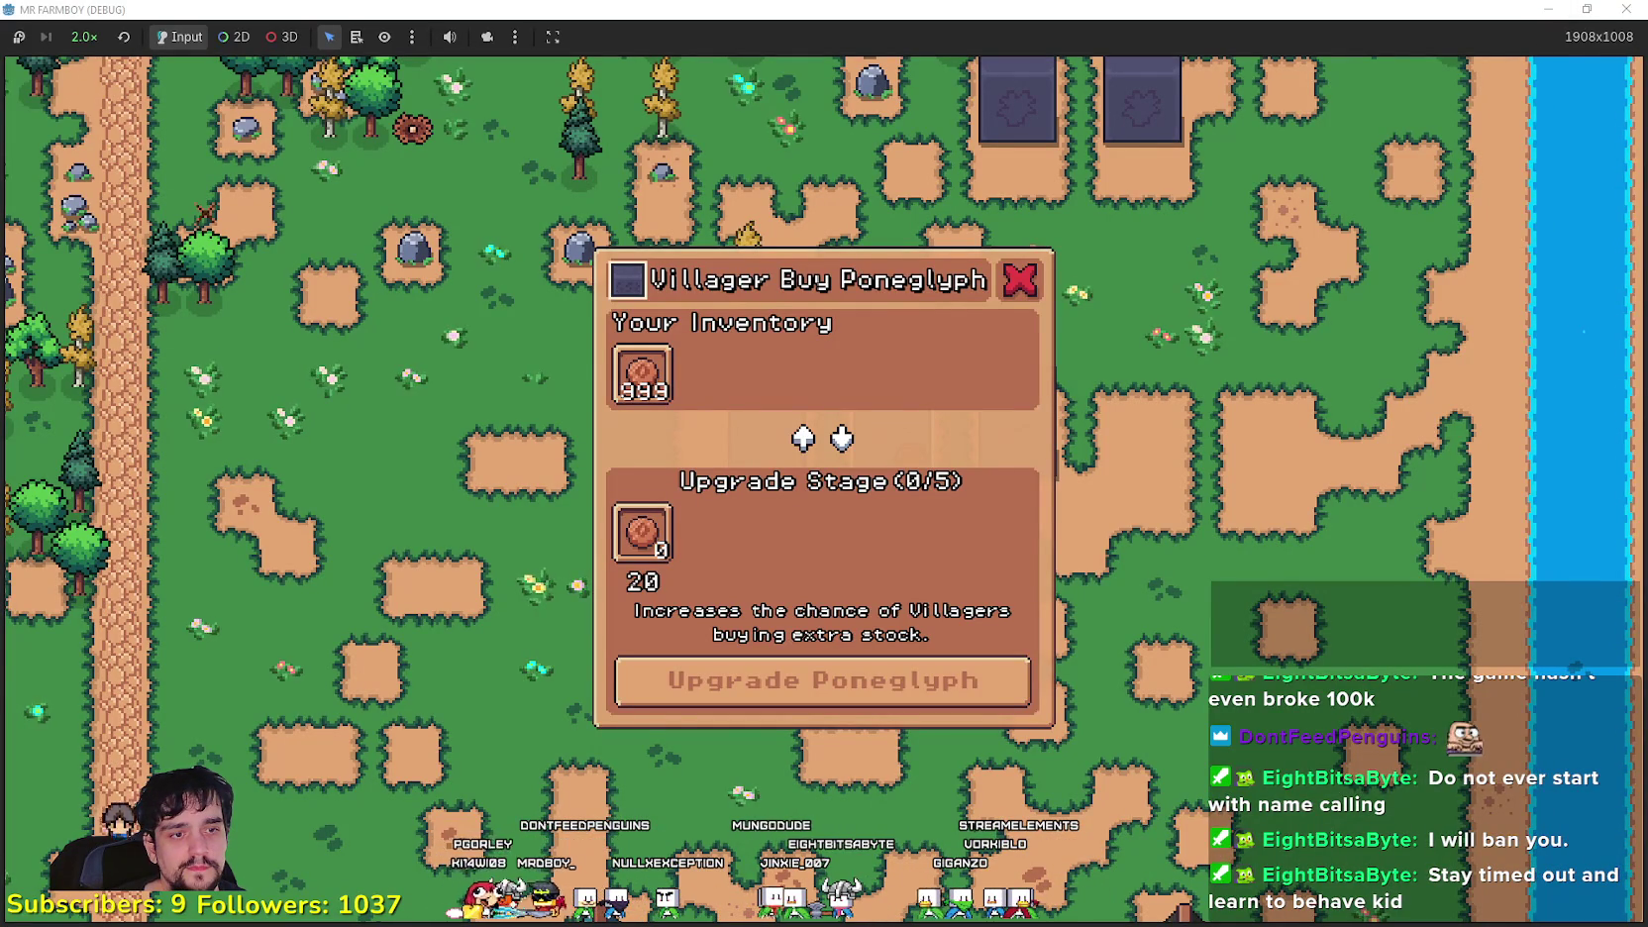
key(F8)
scroll(937, 356, down, 8)
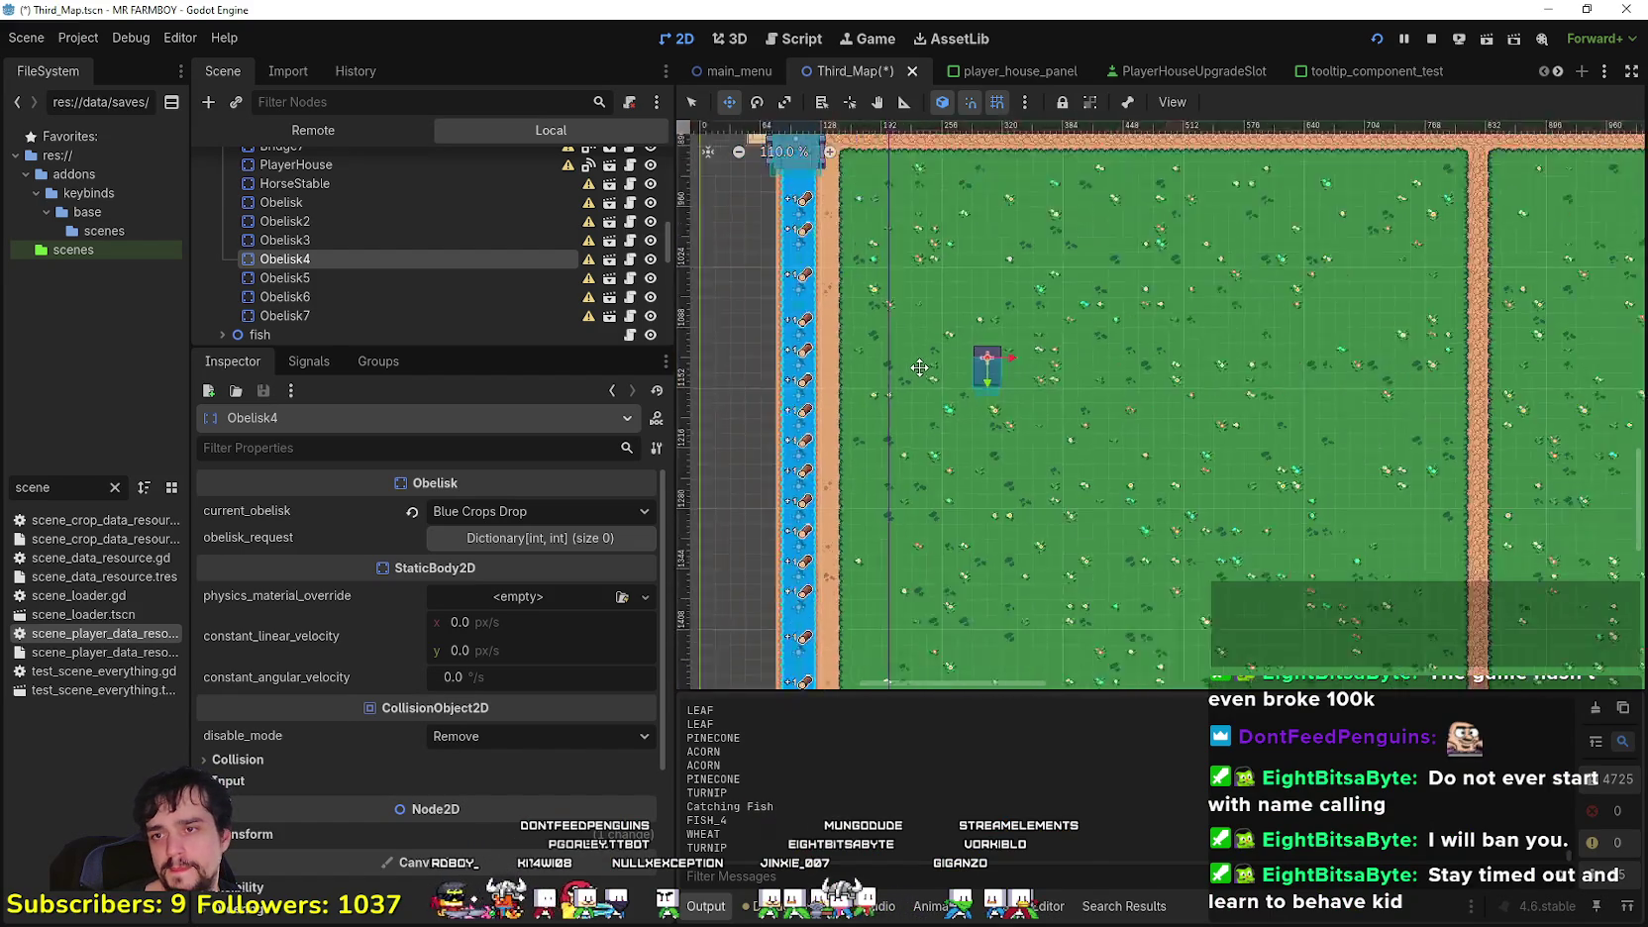
- Select Obelisk6 among the crop plots and drag it into the left field
scroll(1197, 307, down, 1)
mouse_move(1198, 307)
mouse_down()
mouse_move(1060, 426)
mouse_move(973, 436)
mouse_up()
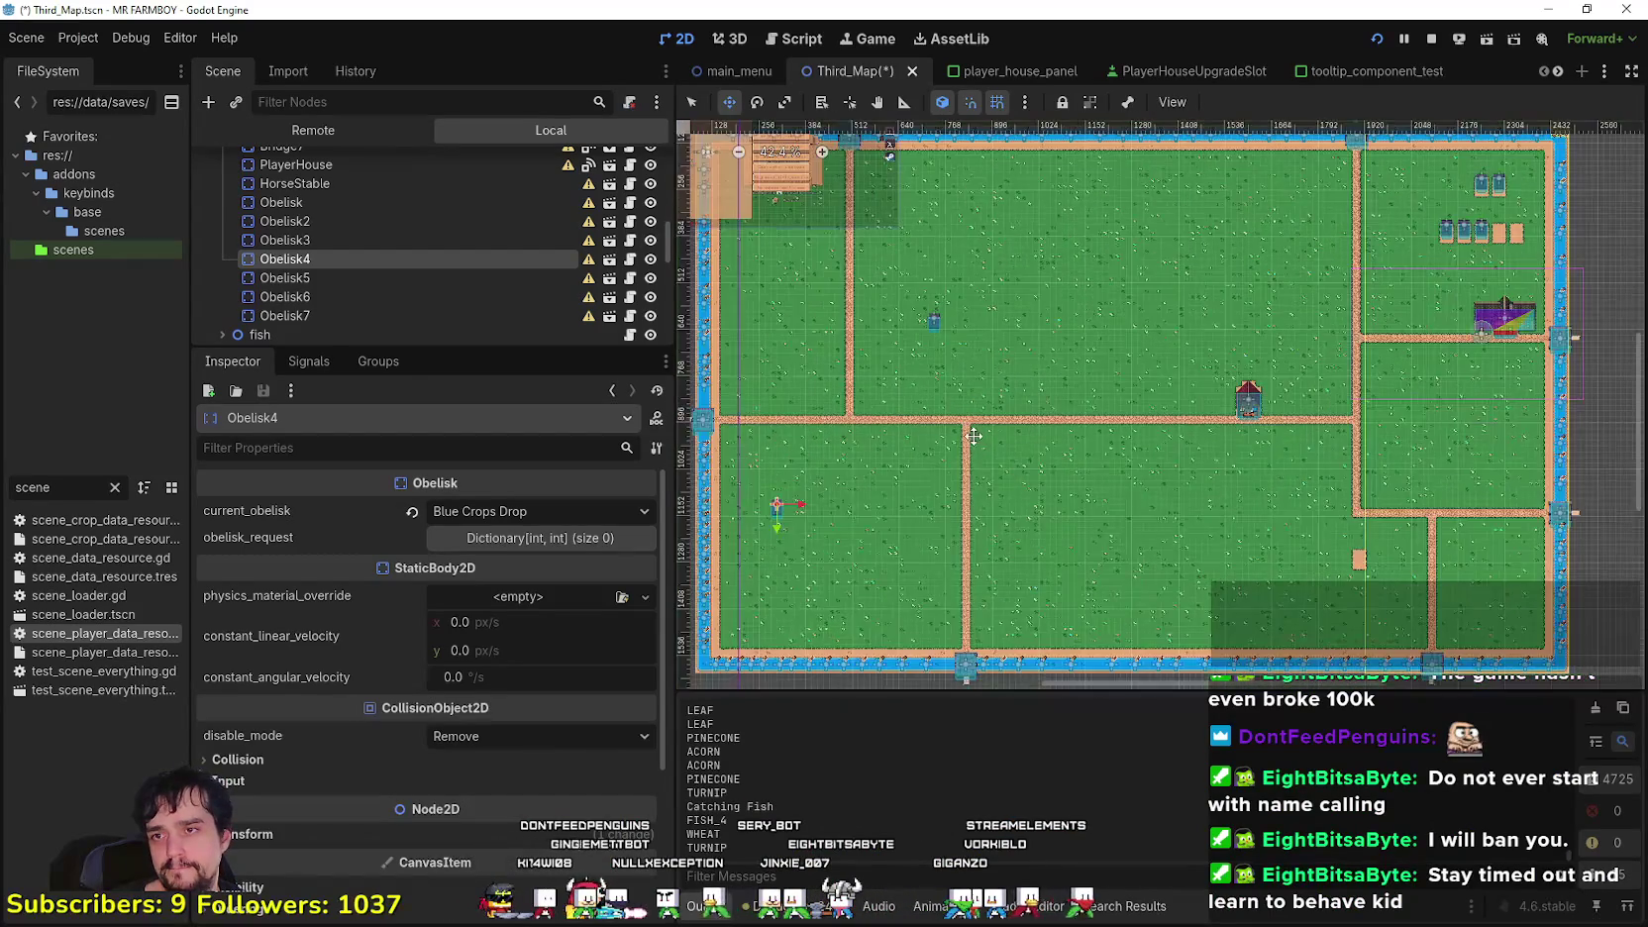
scroll(941, 335, down, 1)
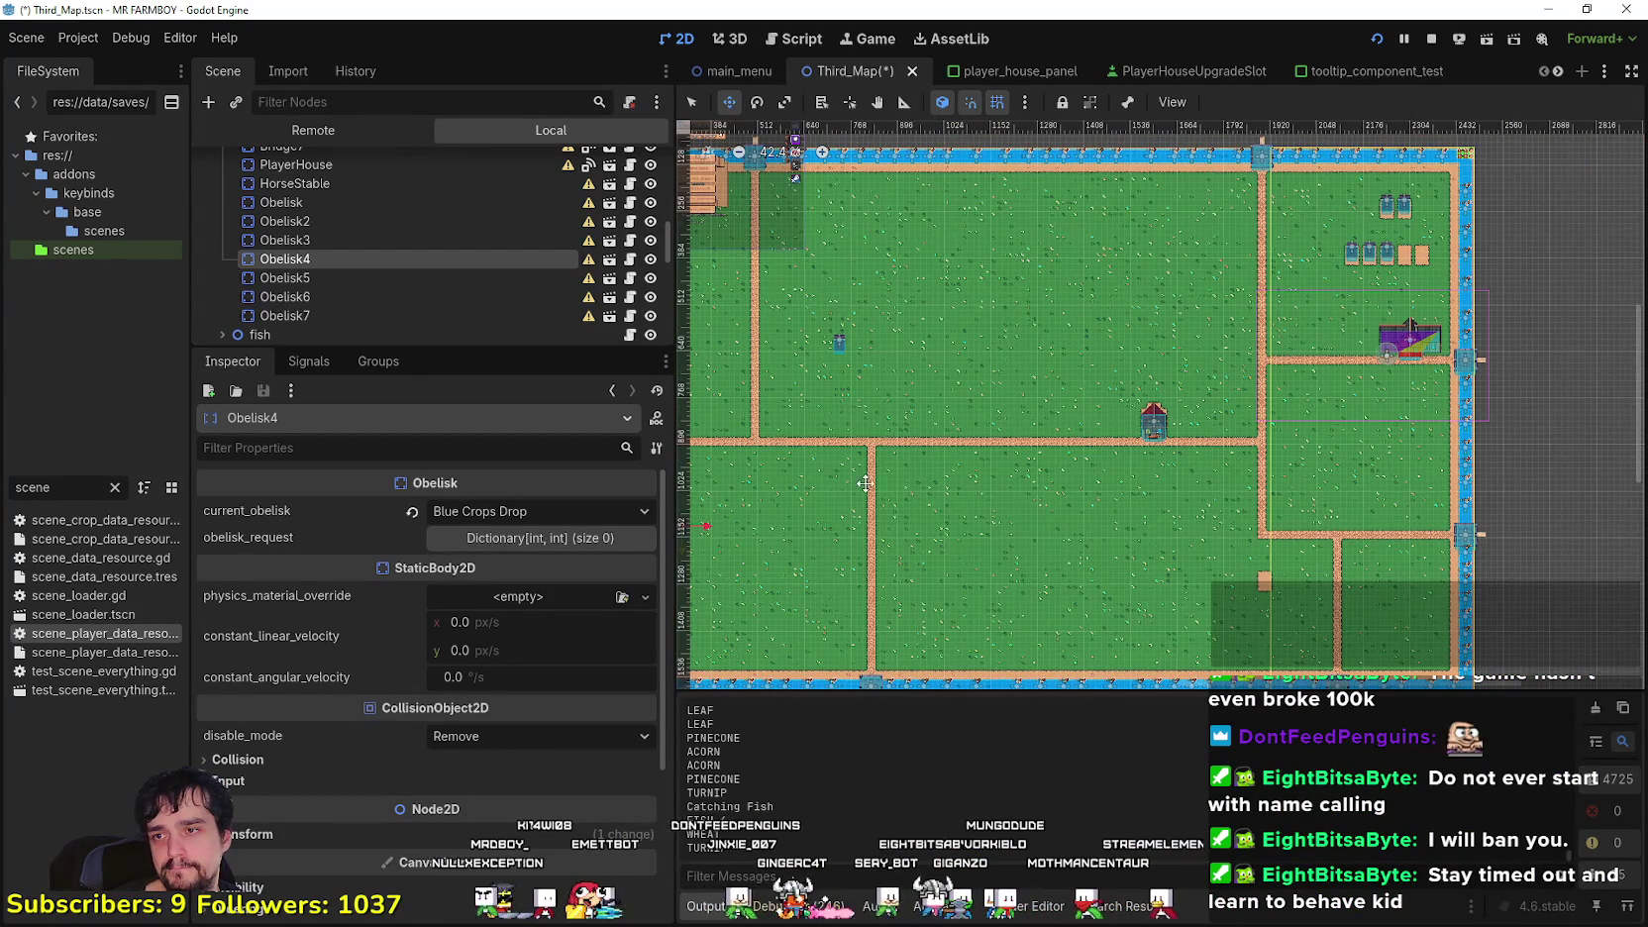
scroll(1194, 311, up, 5)
scroll(1195, 311, up, 3)
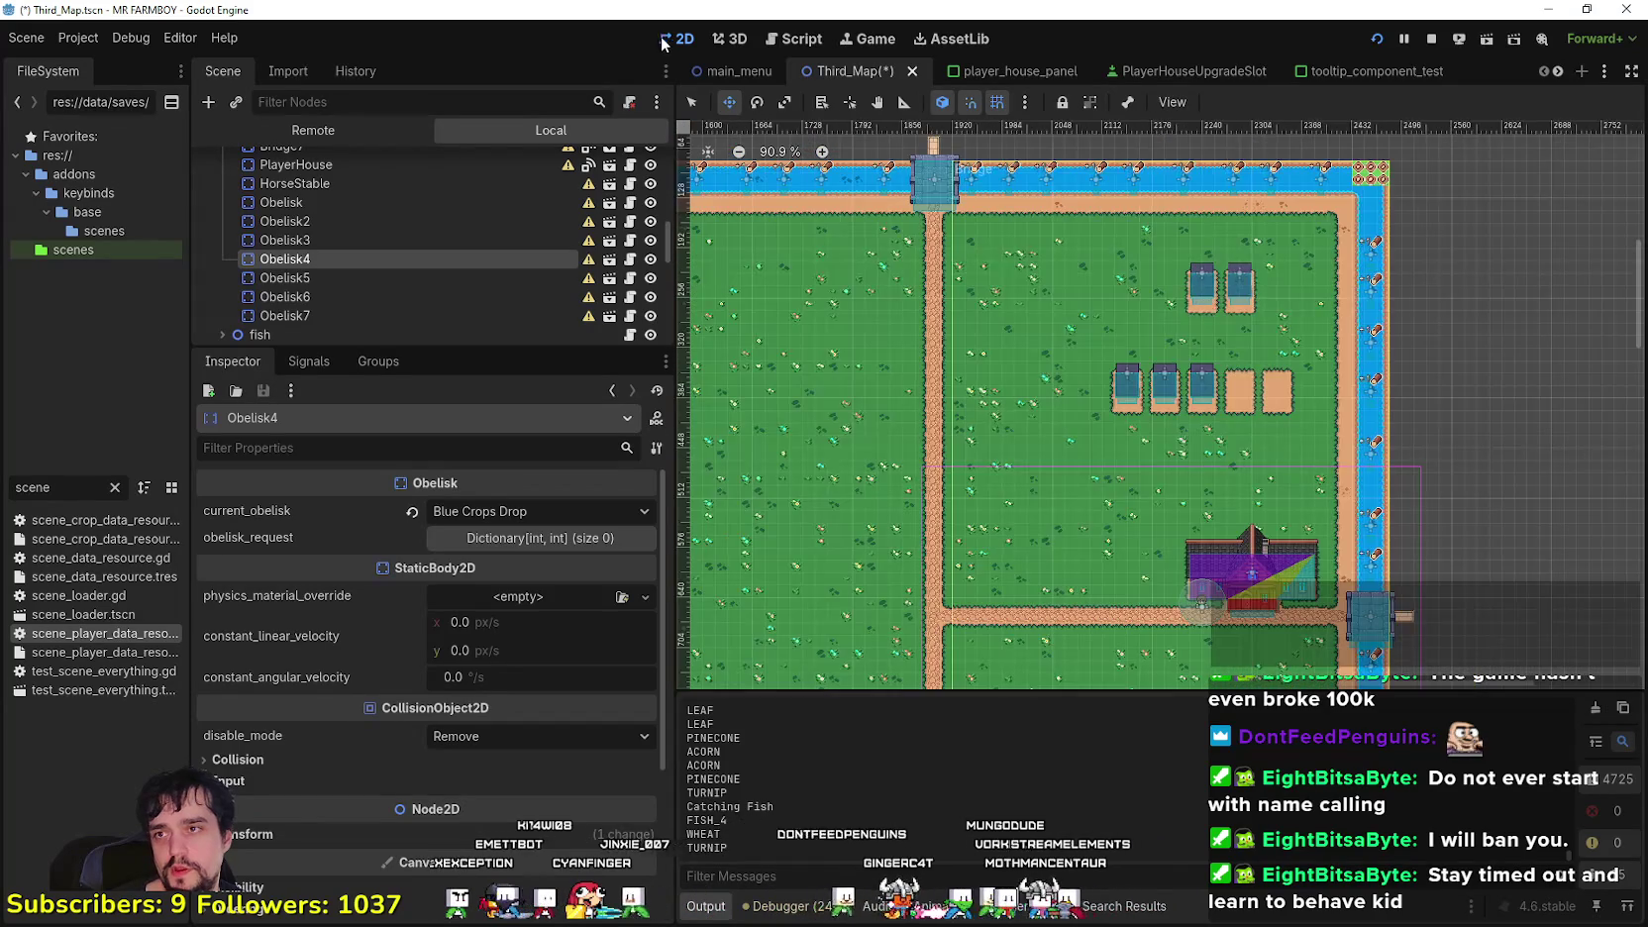
scroll(1317, 414, up, 3)
click(1120, 384)
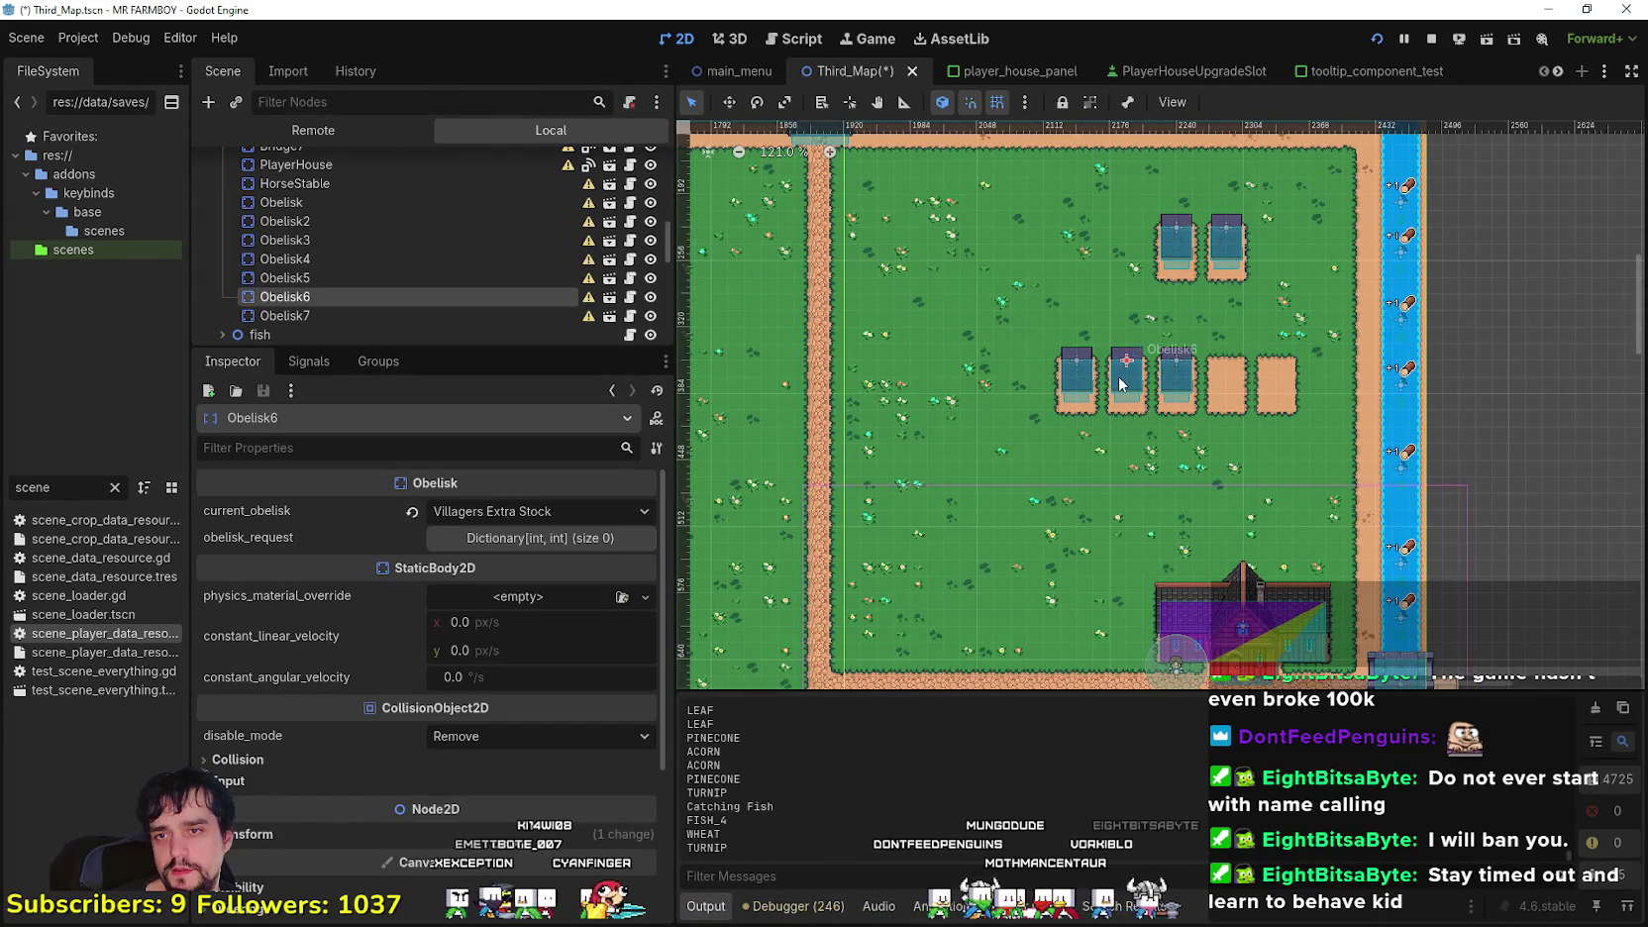
scroll(1120, 384, down, 6)
scroll(1201, 379, right, 3)
scroll(1201, 380, up, 2)
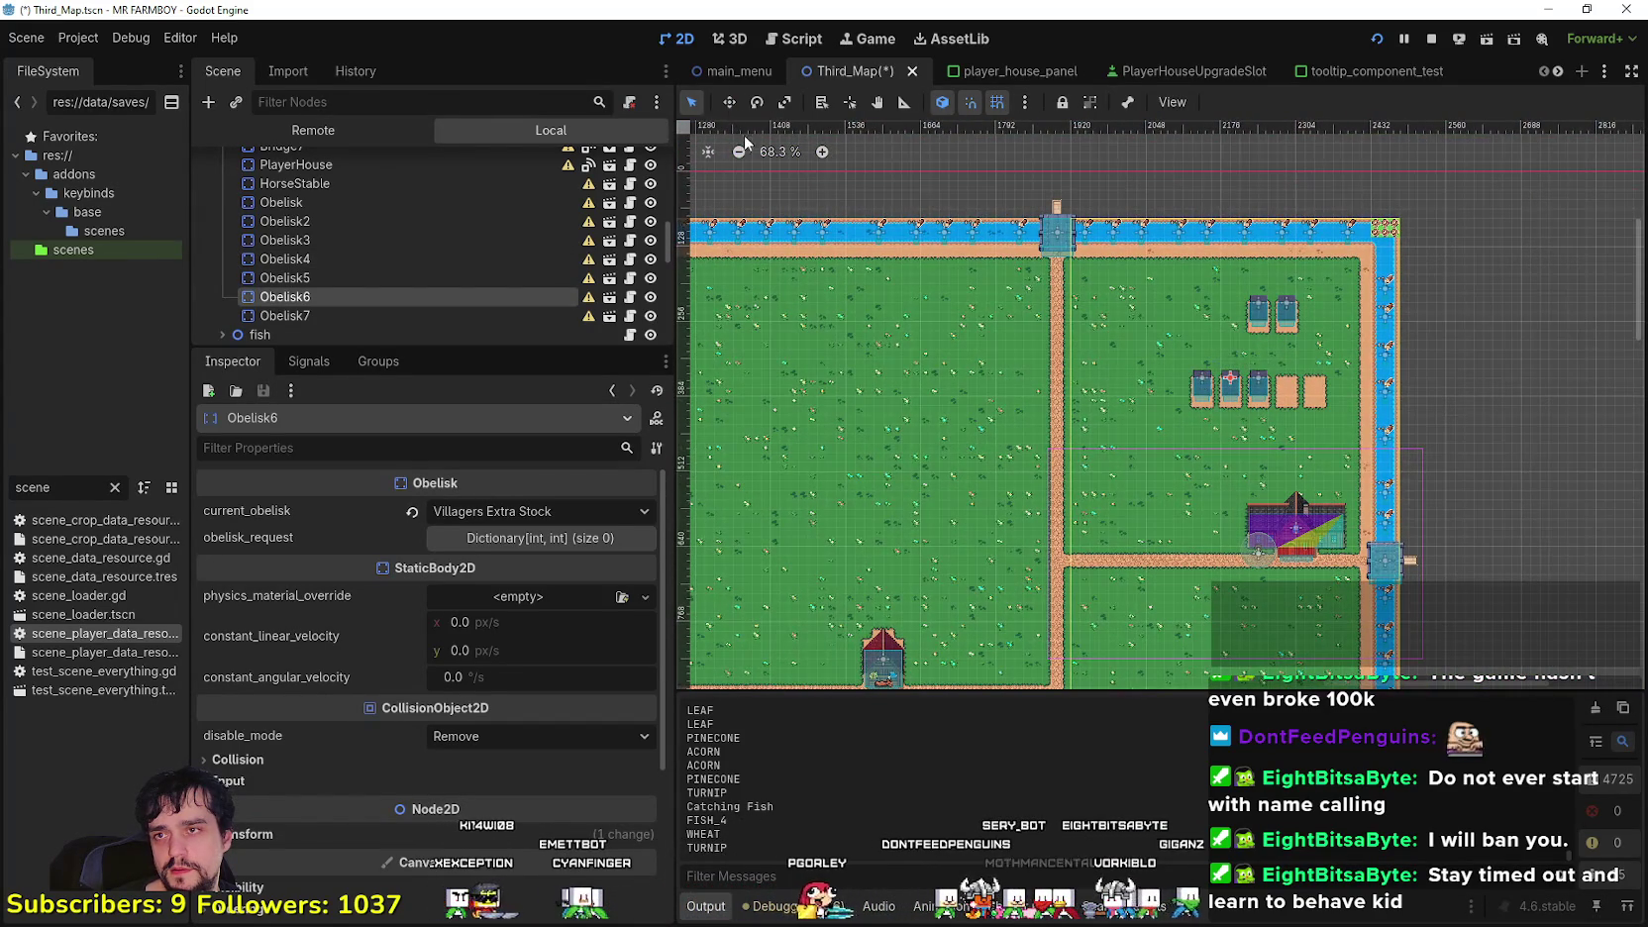
scroll(1228, 416, up, 2)
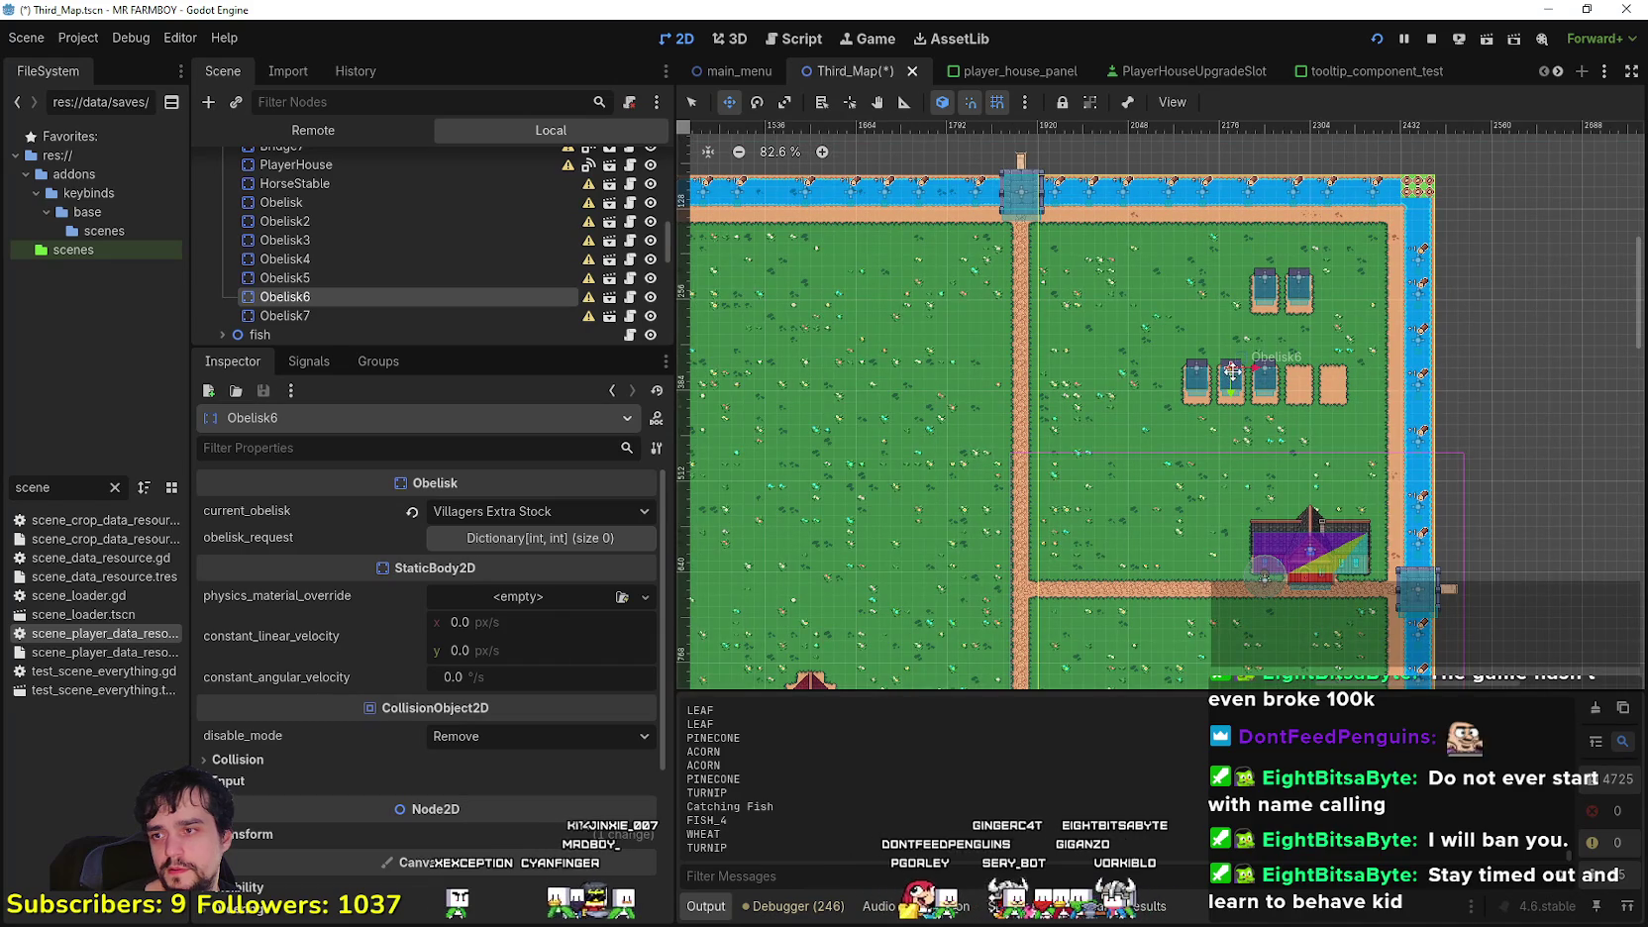
mouse_move(1233, 381)
mouse_down()
mouse_move(802, 356)
mouse_move(1026, 465)
mouse_up()
scroll(802, 357, down, 2)
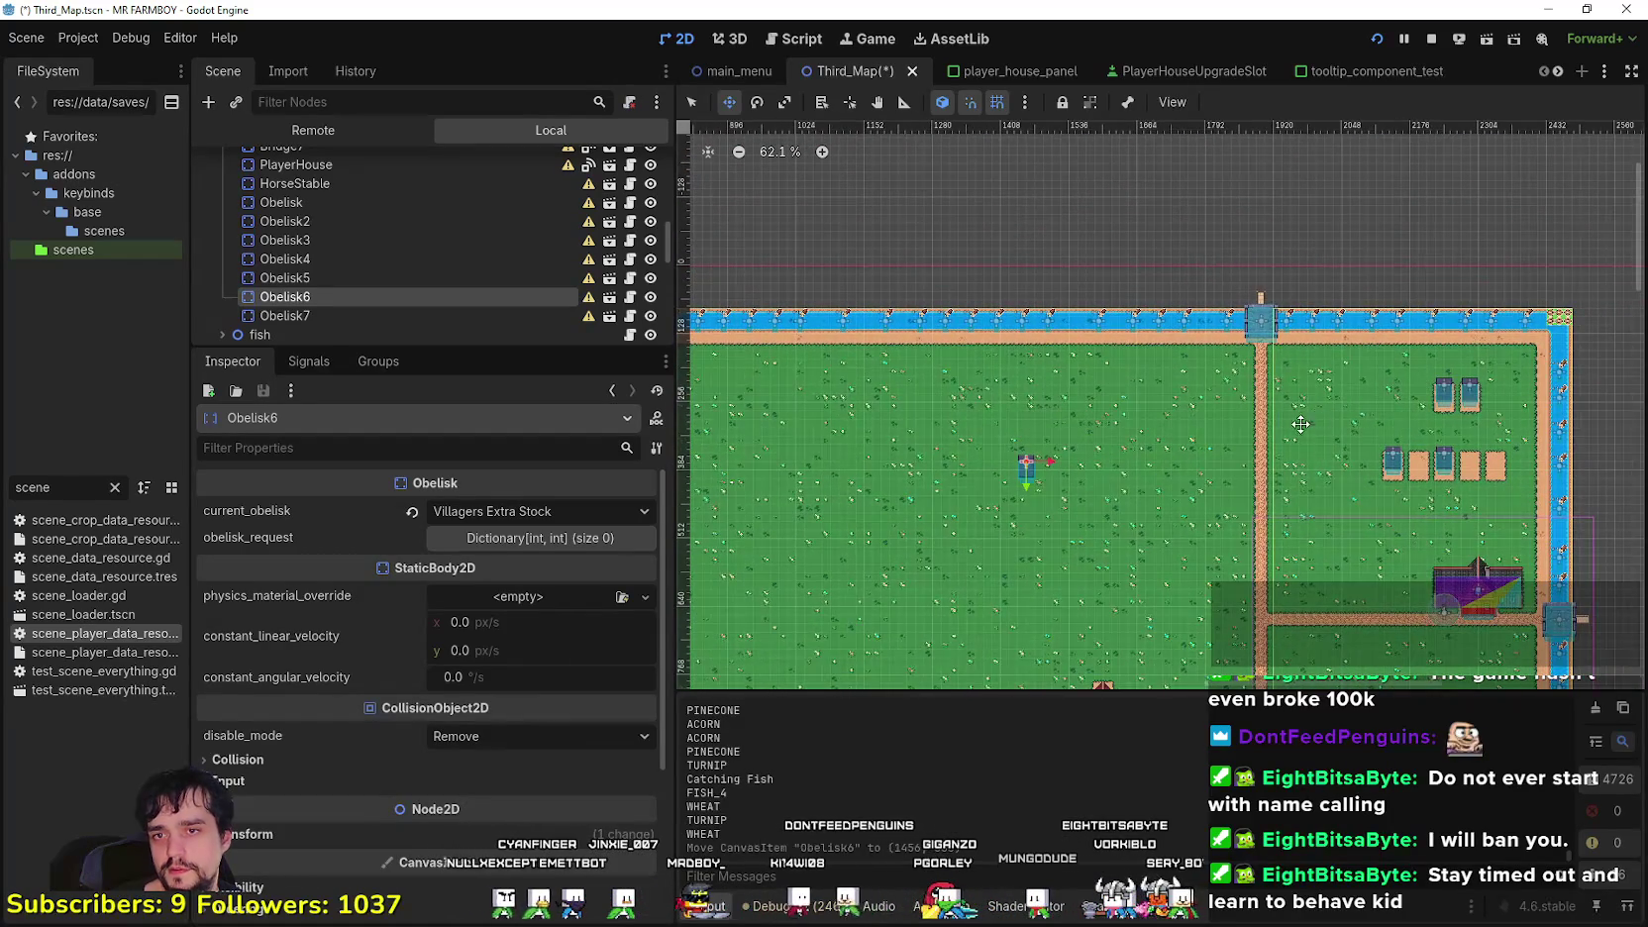
scroll(1310, 418, down, 2)
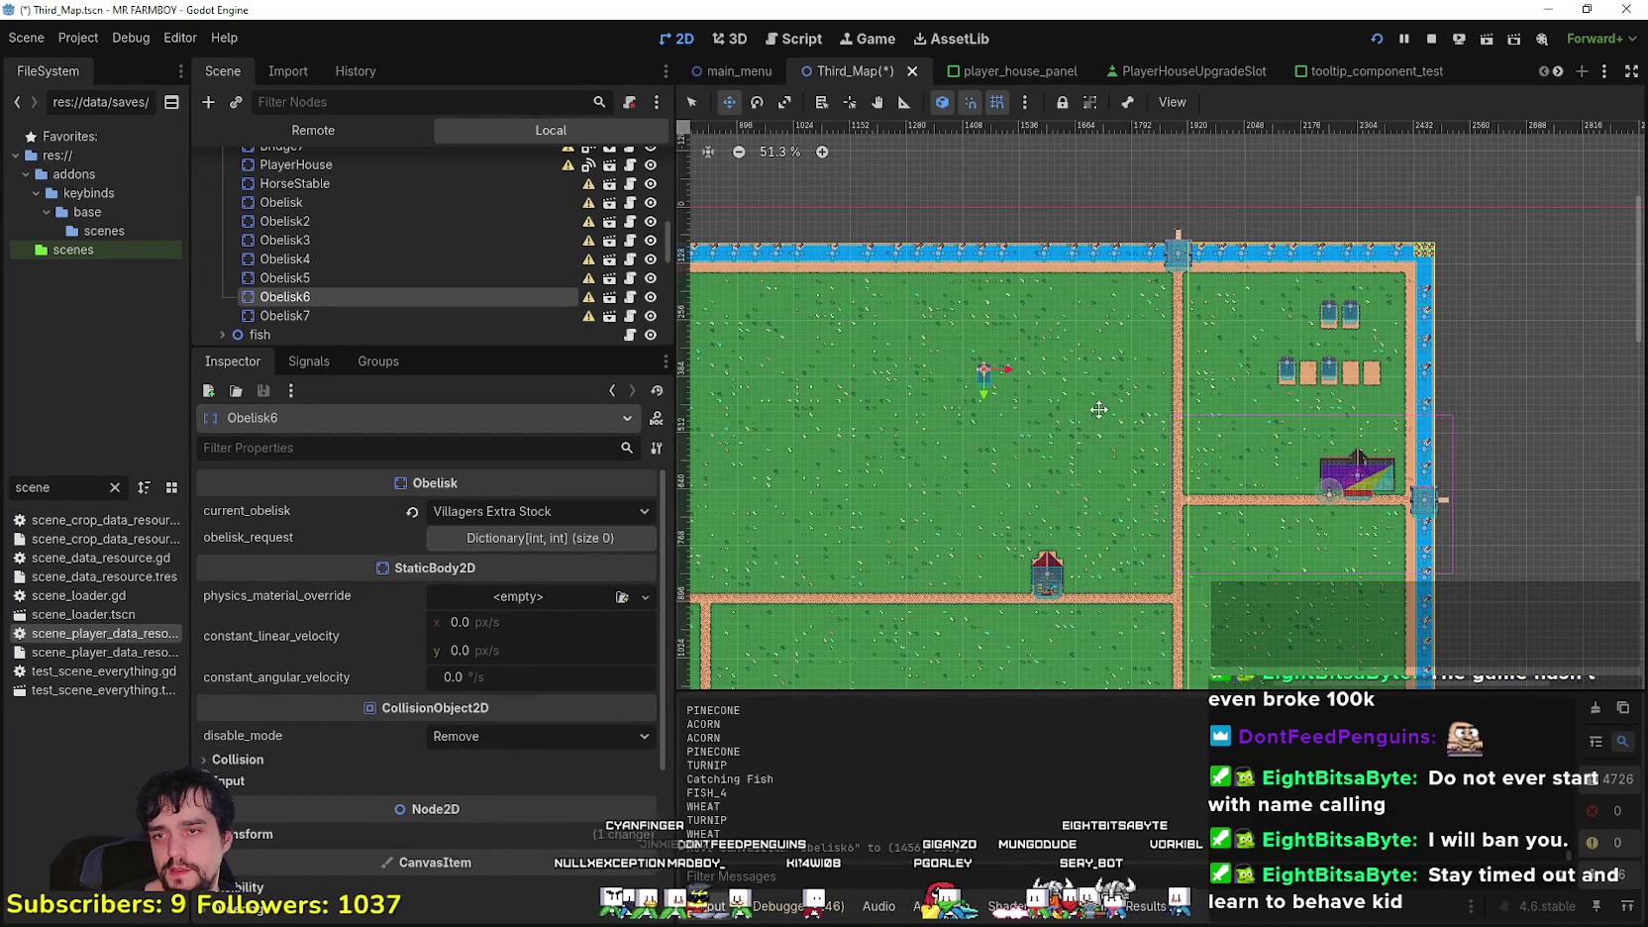
- Fine-tune Obelisk6's spot in the left field, settling it at (1248, 608)
mouse_move(1094, 405)
mouse_down()
mouse_move(1137, 331)
mouse_move(876, 399)
mouse_move(877, 457)
mouse_move(939, 376)
mouse_up()
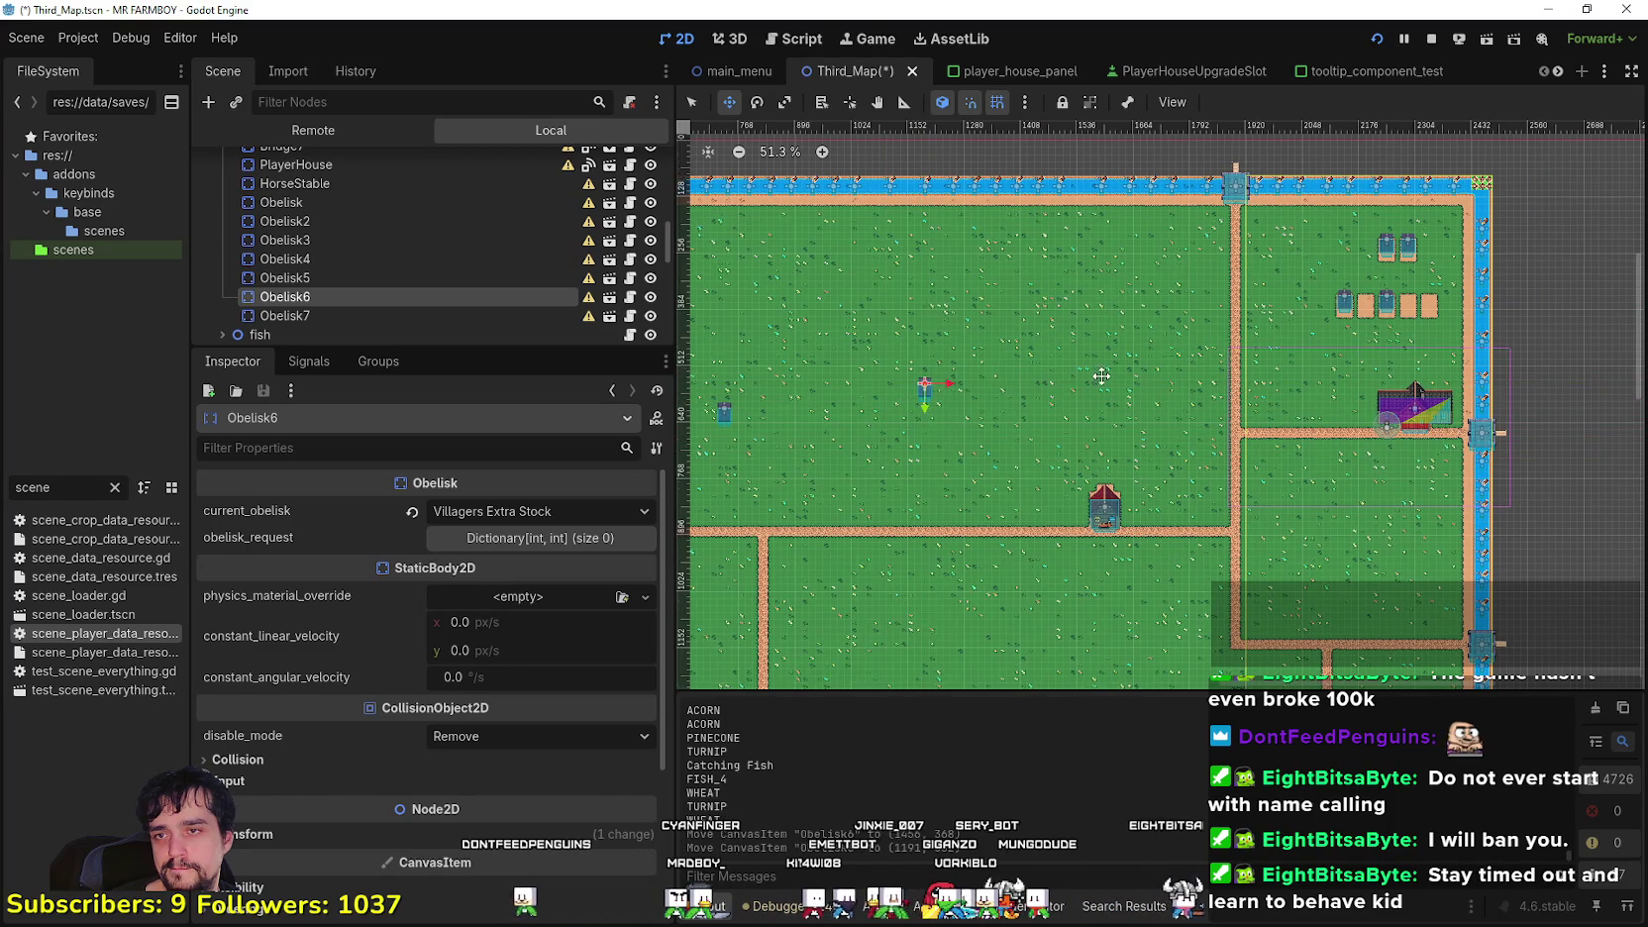
scroll(1238, 297, right, 1)
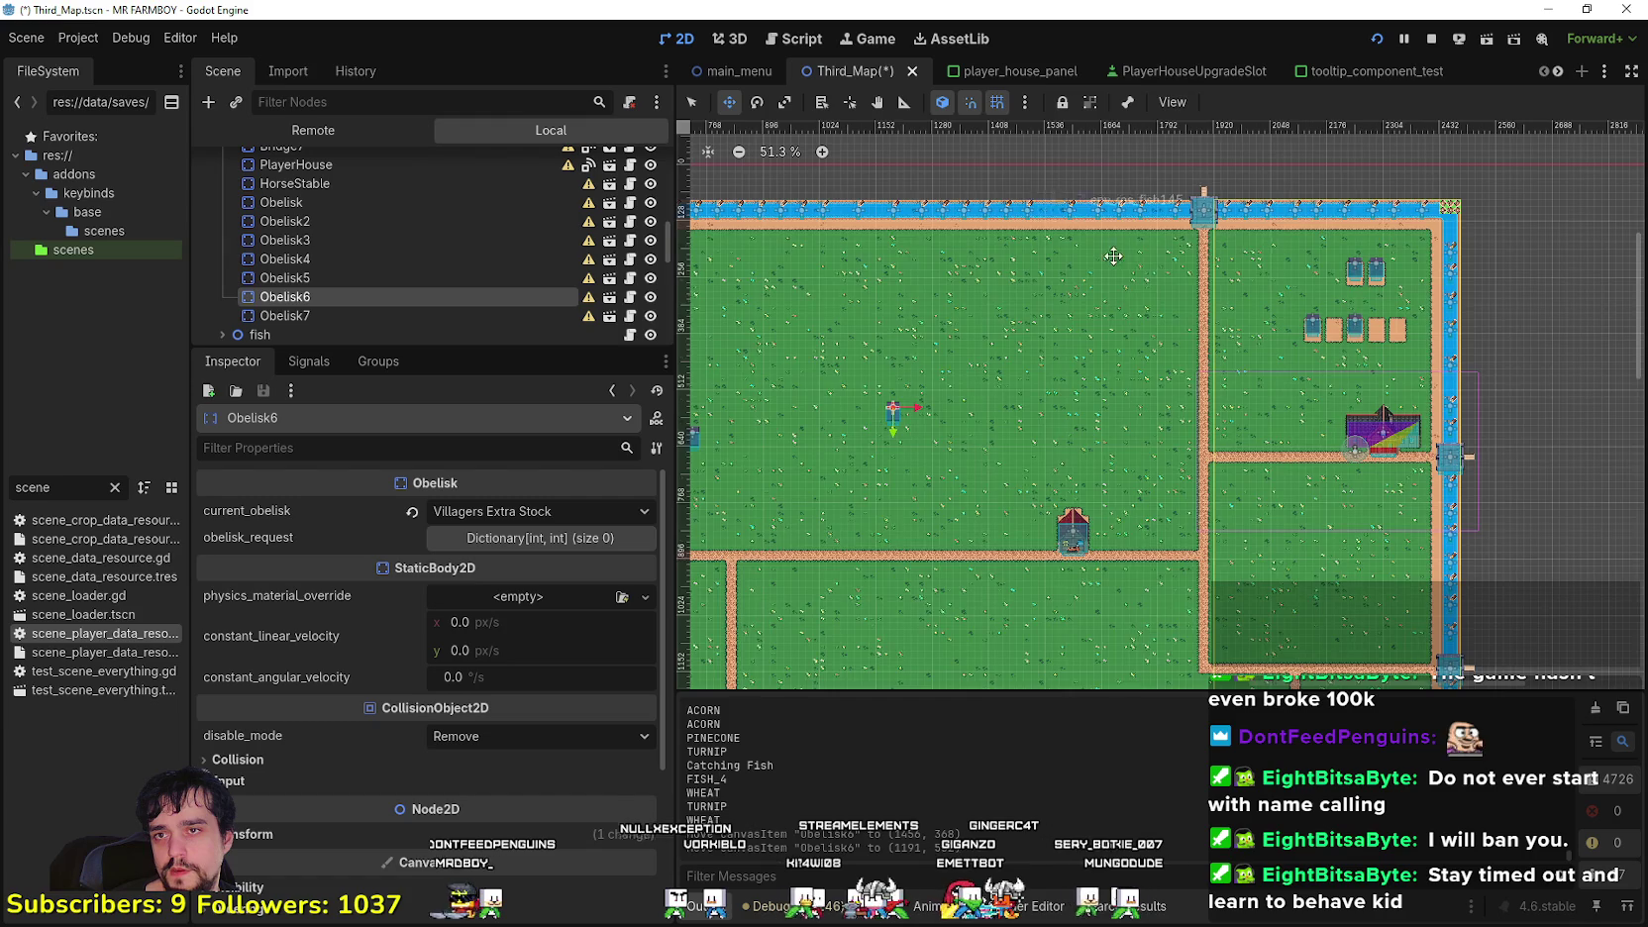
scroll(1095, 234, up, 1)
scroll(1096, 235, left, 1)
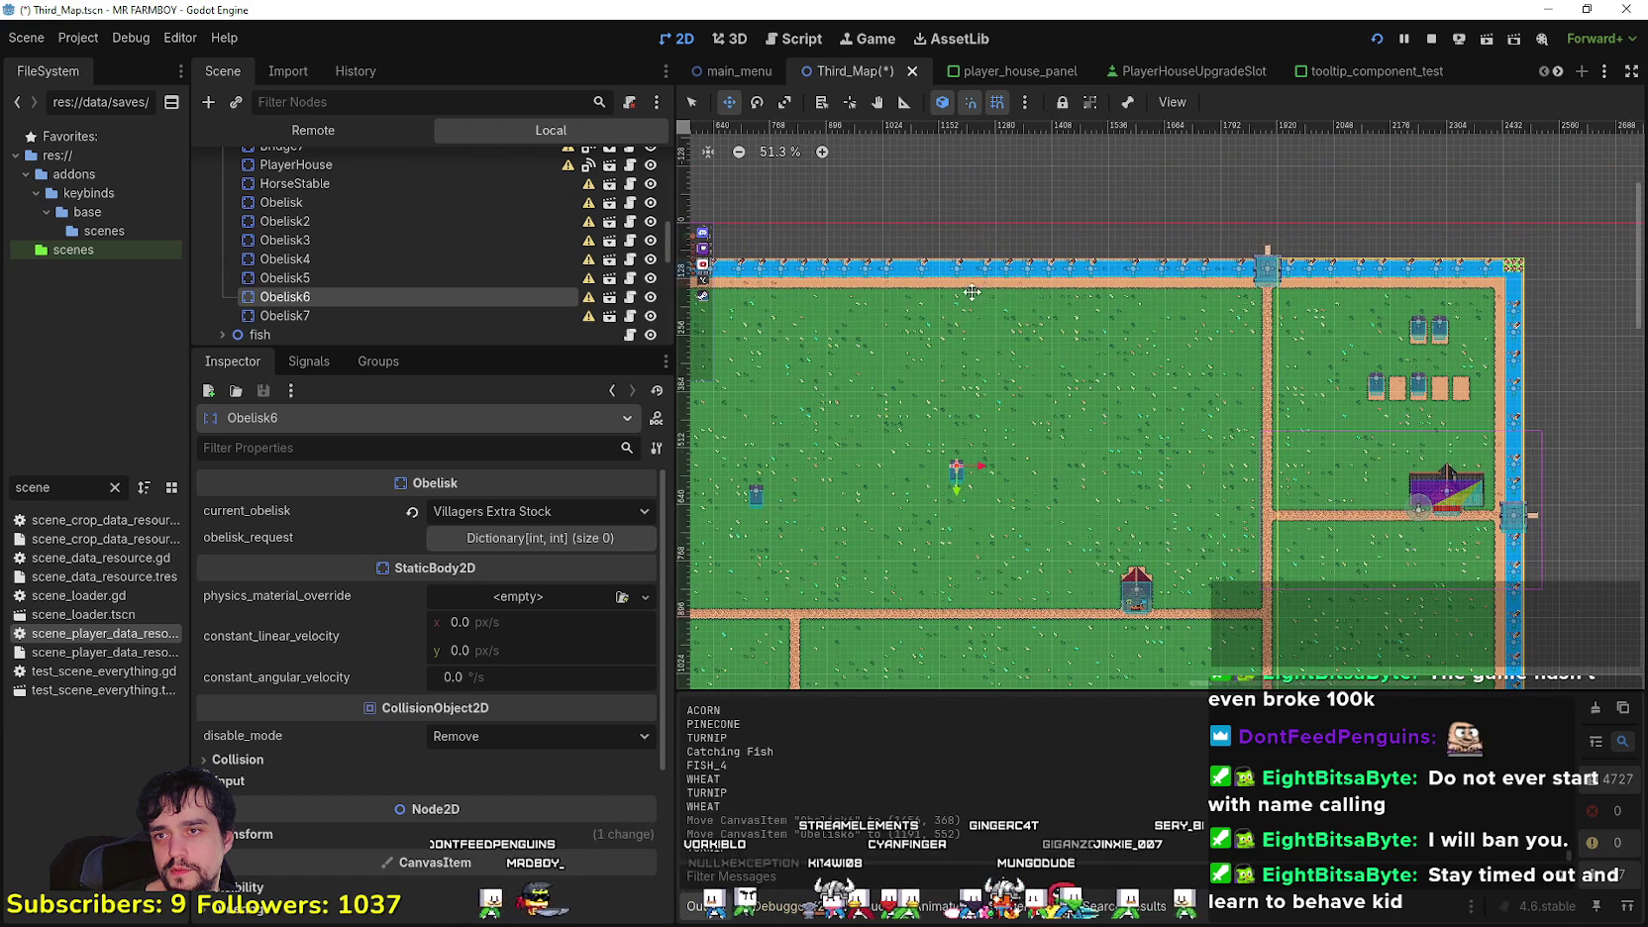
scroll(971, 530, up, 1)
mouse_move(951, 462)
mouse_down()
mouse_move(1012, 476)
mouse_move(912, 491)
mouse_up()
scroll(1000, 455, up, 4)
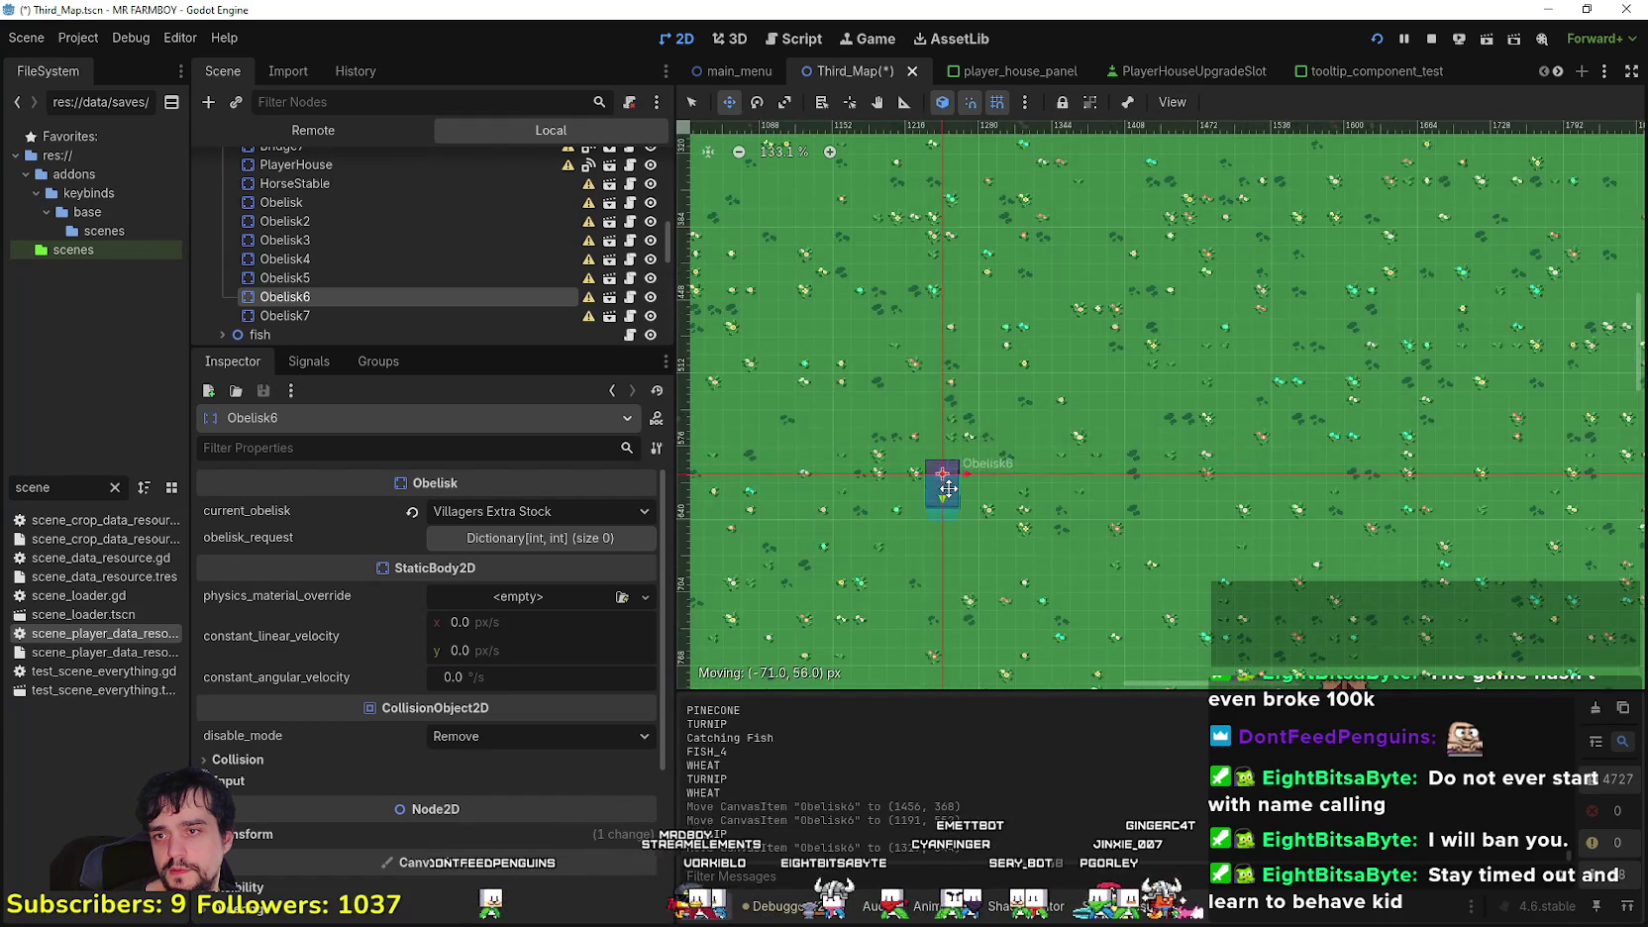
scroll(971, 525, up, 5)
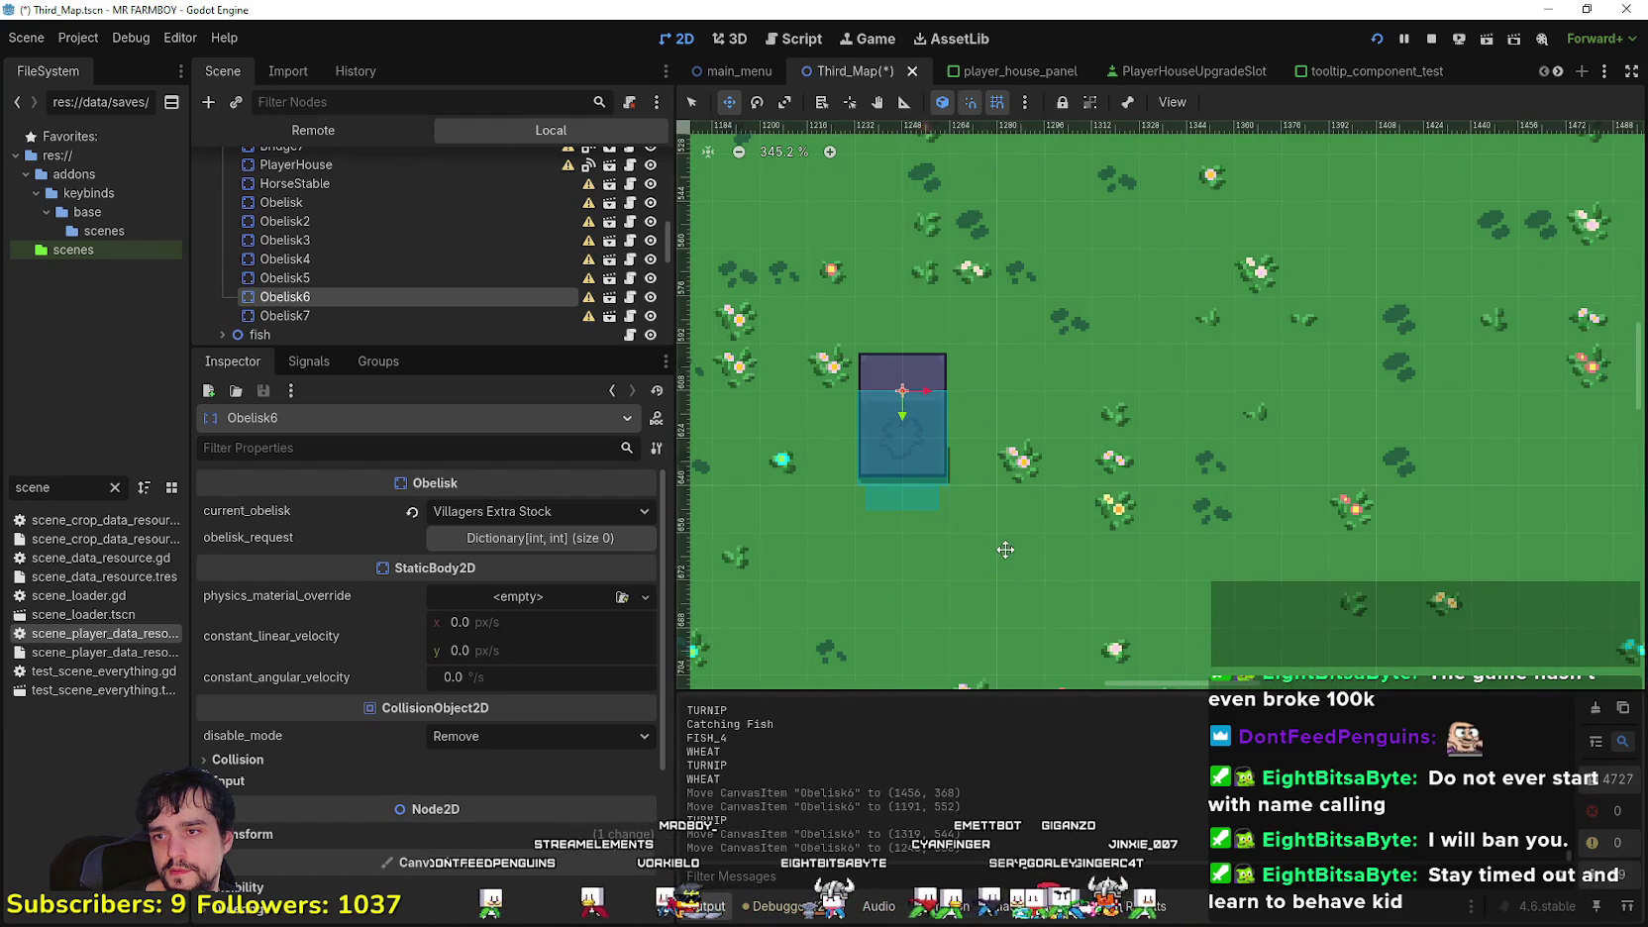
scroll(999, 550, down, 9)
scroll(1001, 519, down, 2)
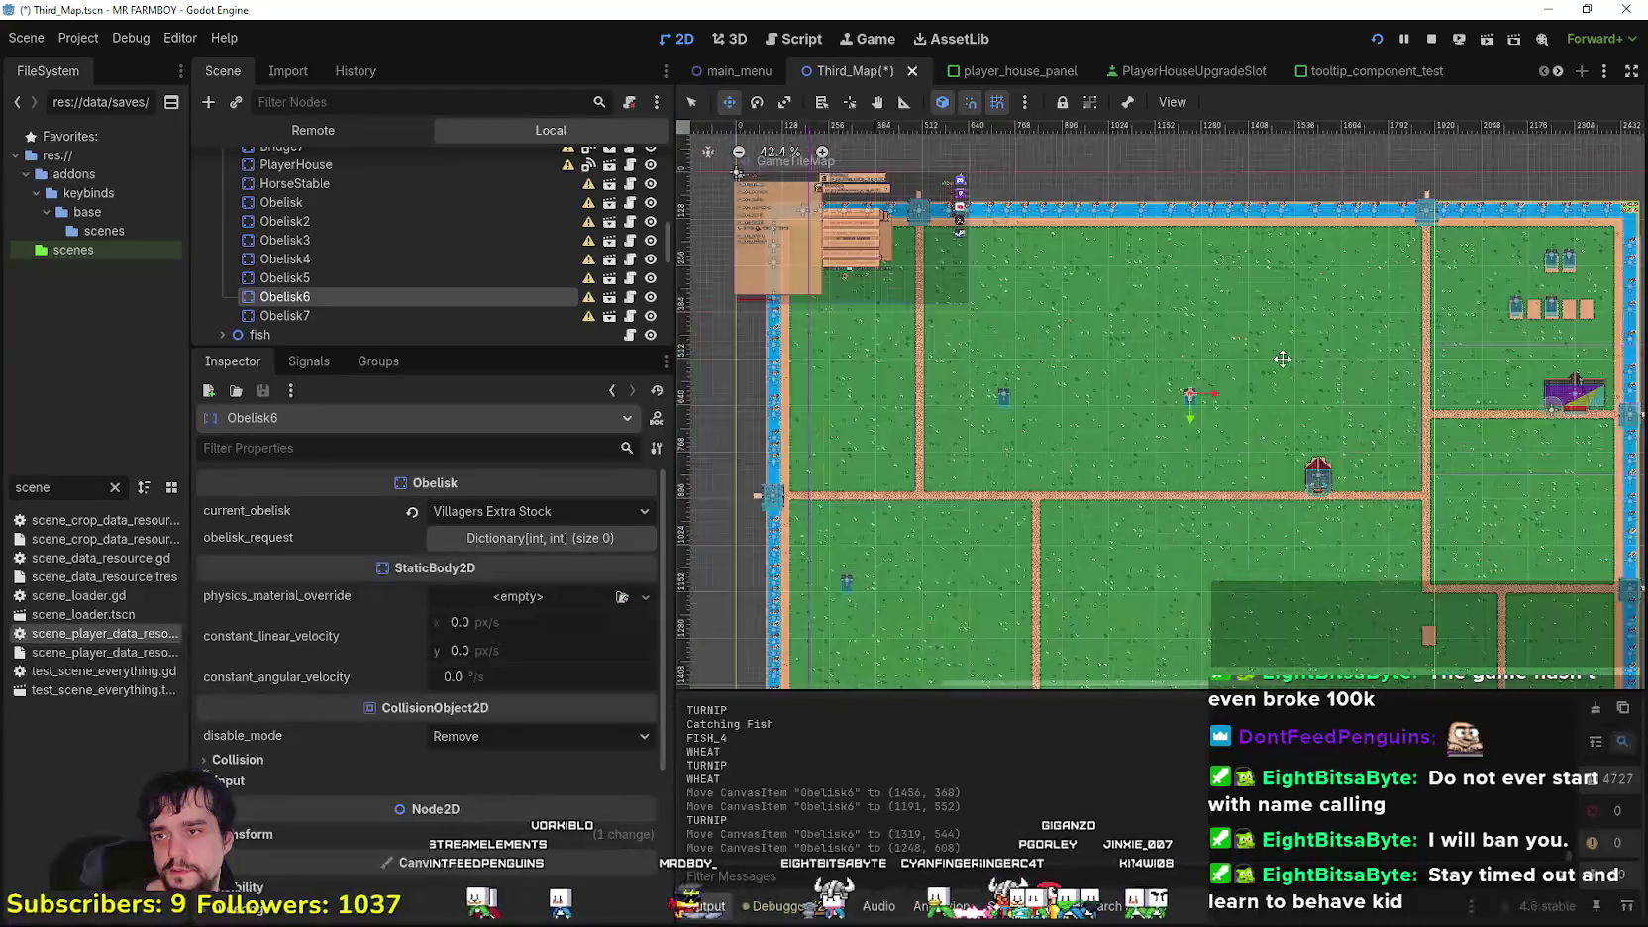
scroll(1168, 539, up, 4)
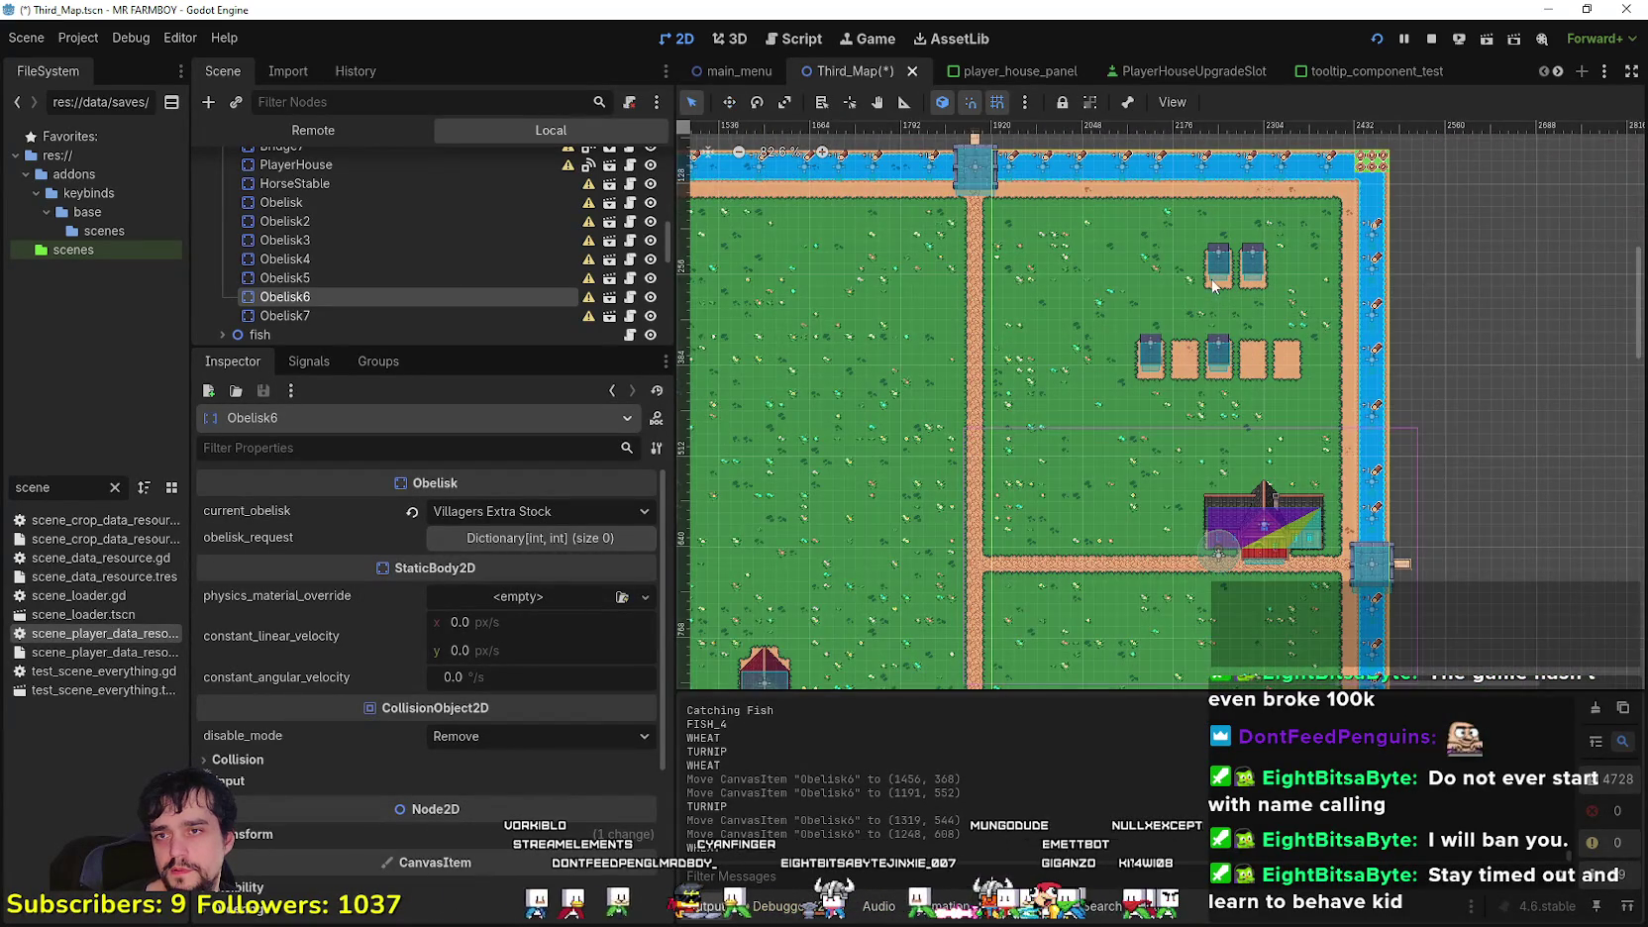
scroll(1250, 266, up, 1)
click(1249, 267)
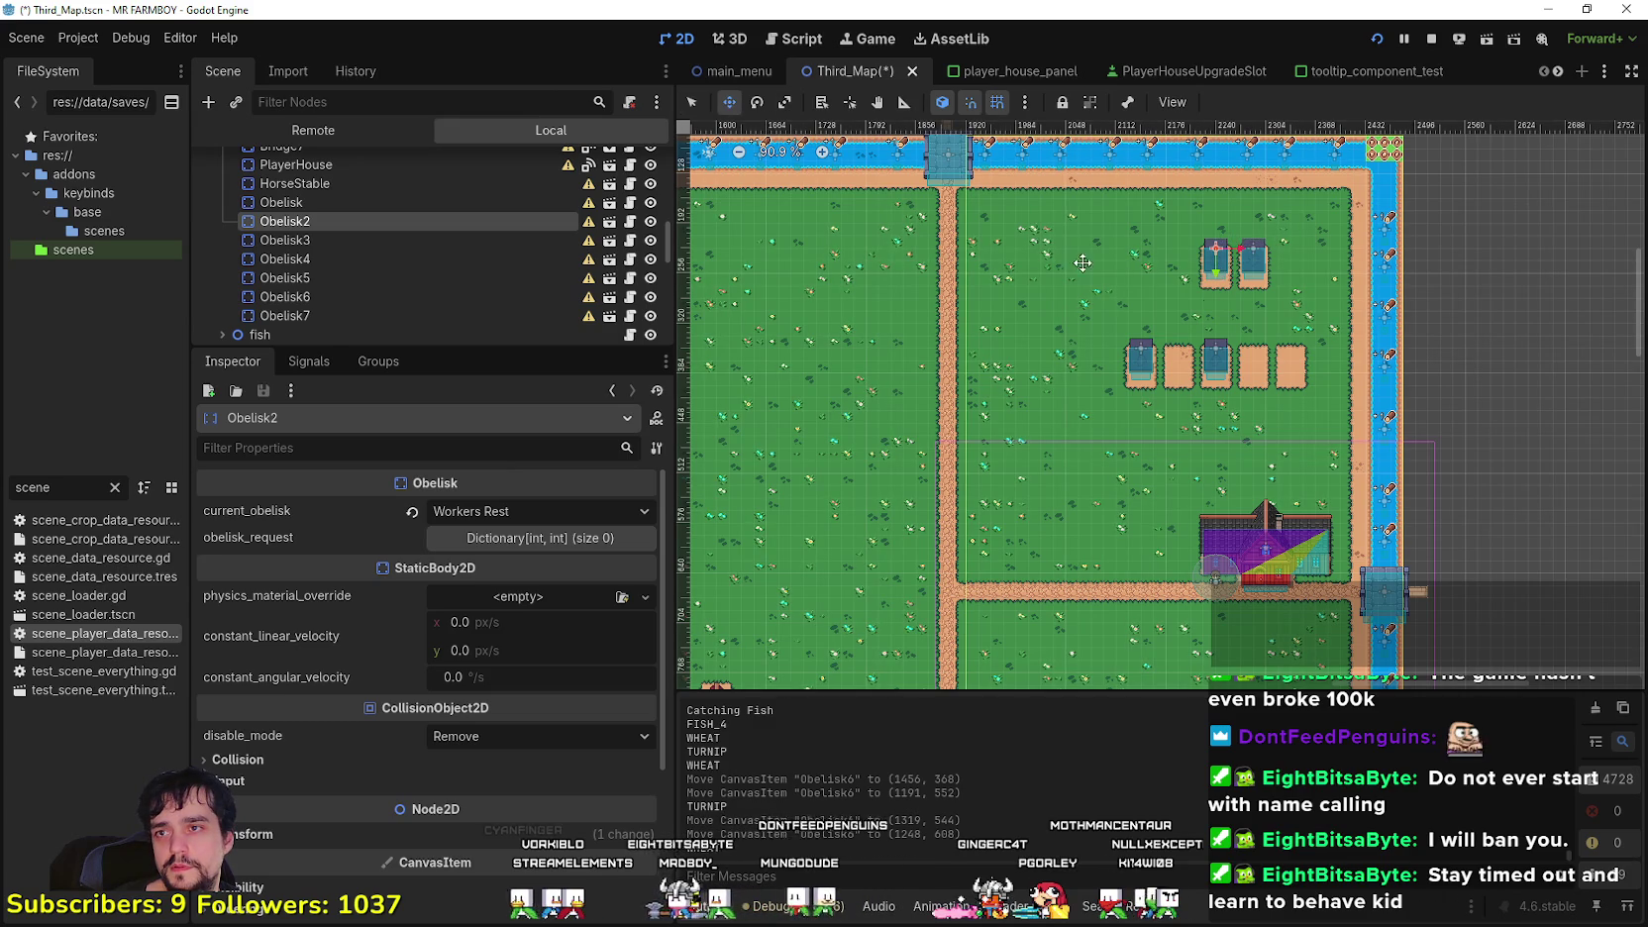
- Drag the Workers Rest obelisk (Obelisk2) to the road corner in the field
mouse_move(1240, 239)
mouse_down()
mouse_move(976, 332)
mouse_move(878, 478)
mouse_up()
scroll(879, 479, down, 4)
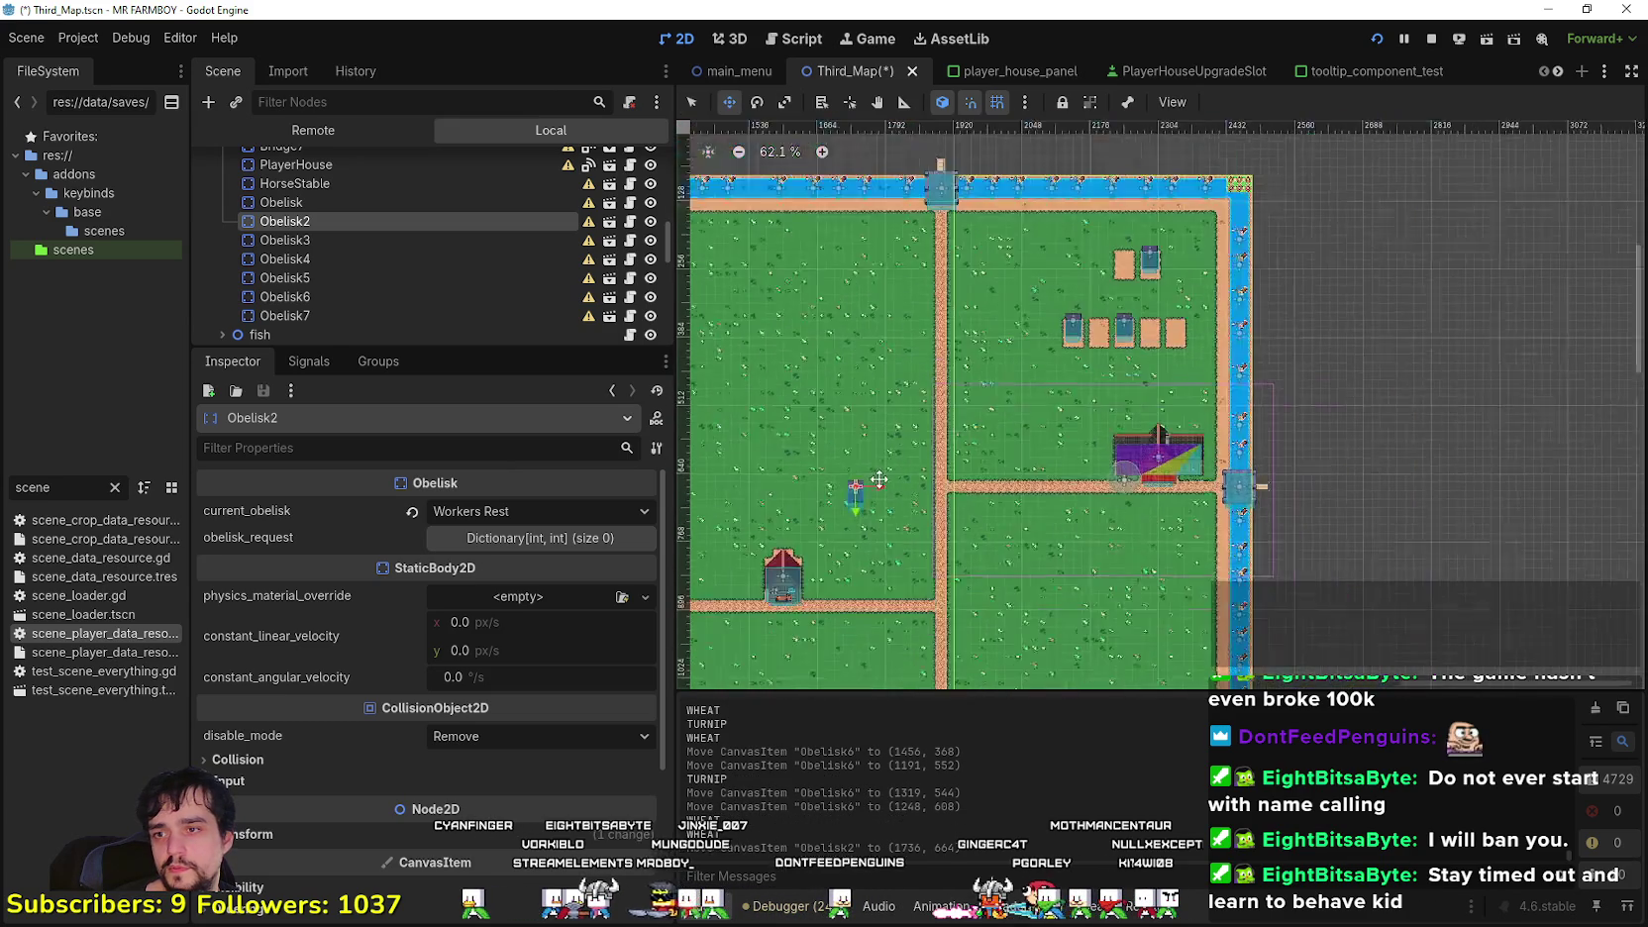
scroll(878, 479, down, 5)
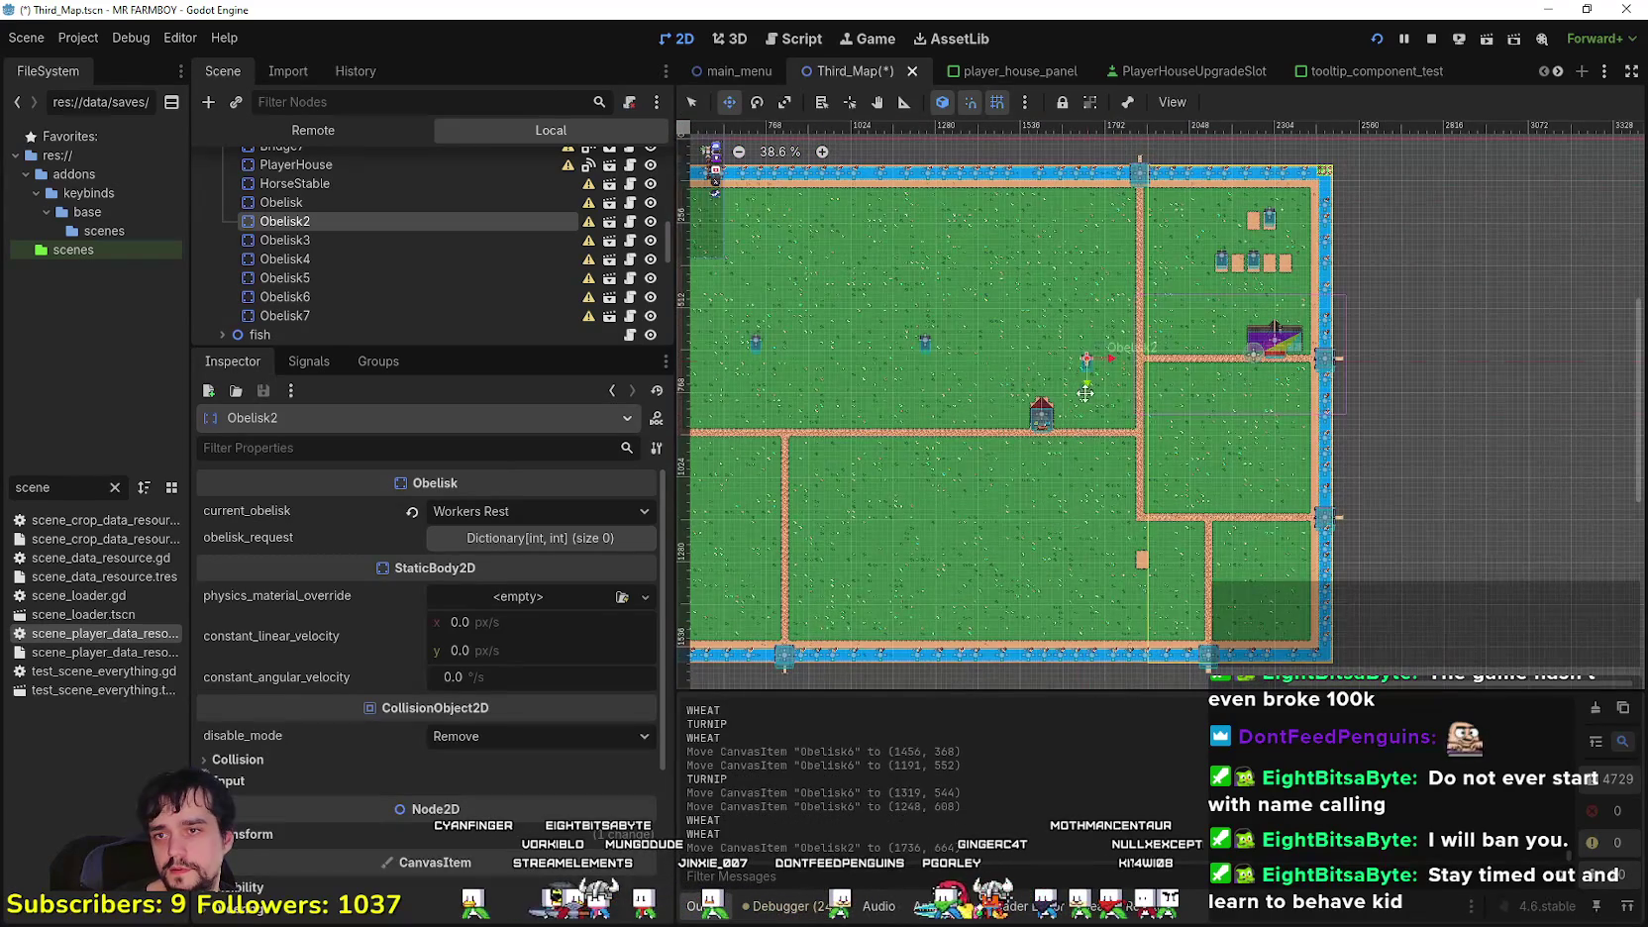
drag(1103, 542, 1111, 516)
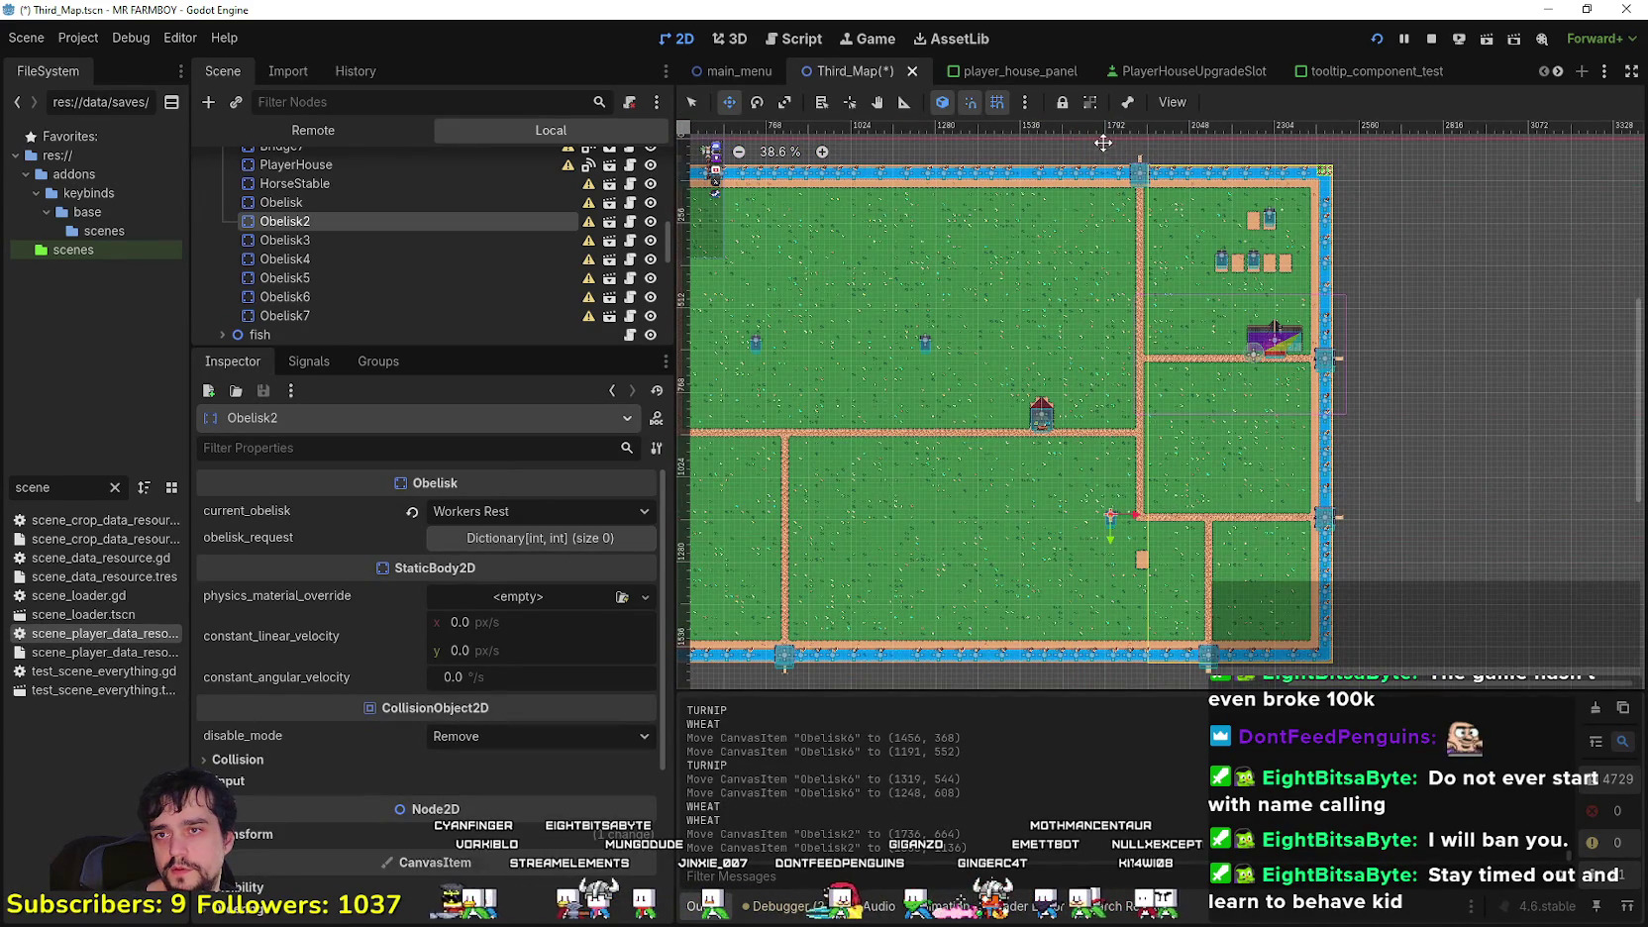
scroll(1117, 515, up, 6)
- Nudge Obelisk2 off the road into the lower field beside the dirt path
mouse_move(1109, 508)
mouse_down()
mouse_move(1052, 566)
mouse_move(1147, 582)
mouse_up()
scroll(1149, 569, down, 6)
scroll(1147, 567, up, 18)
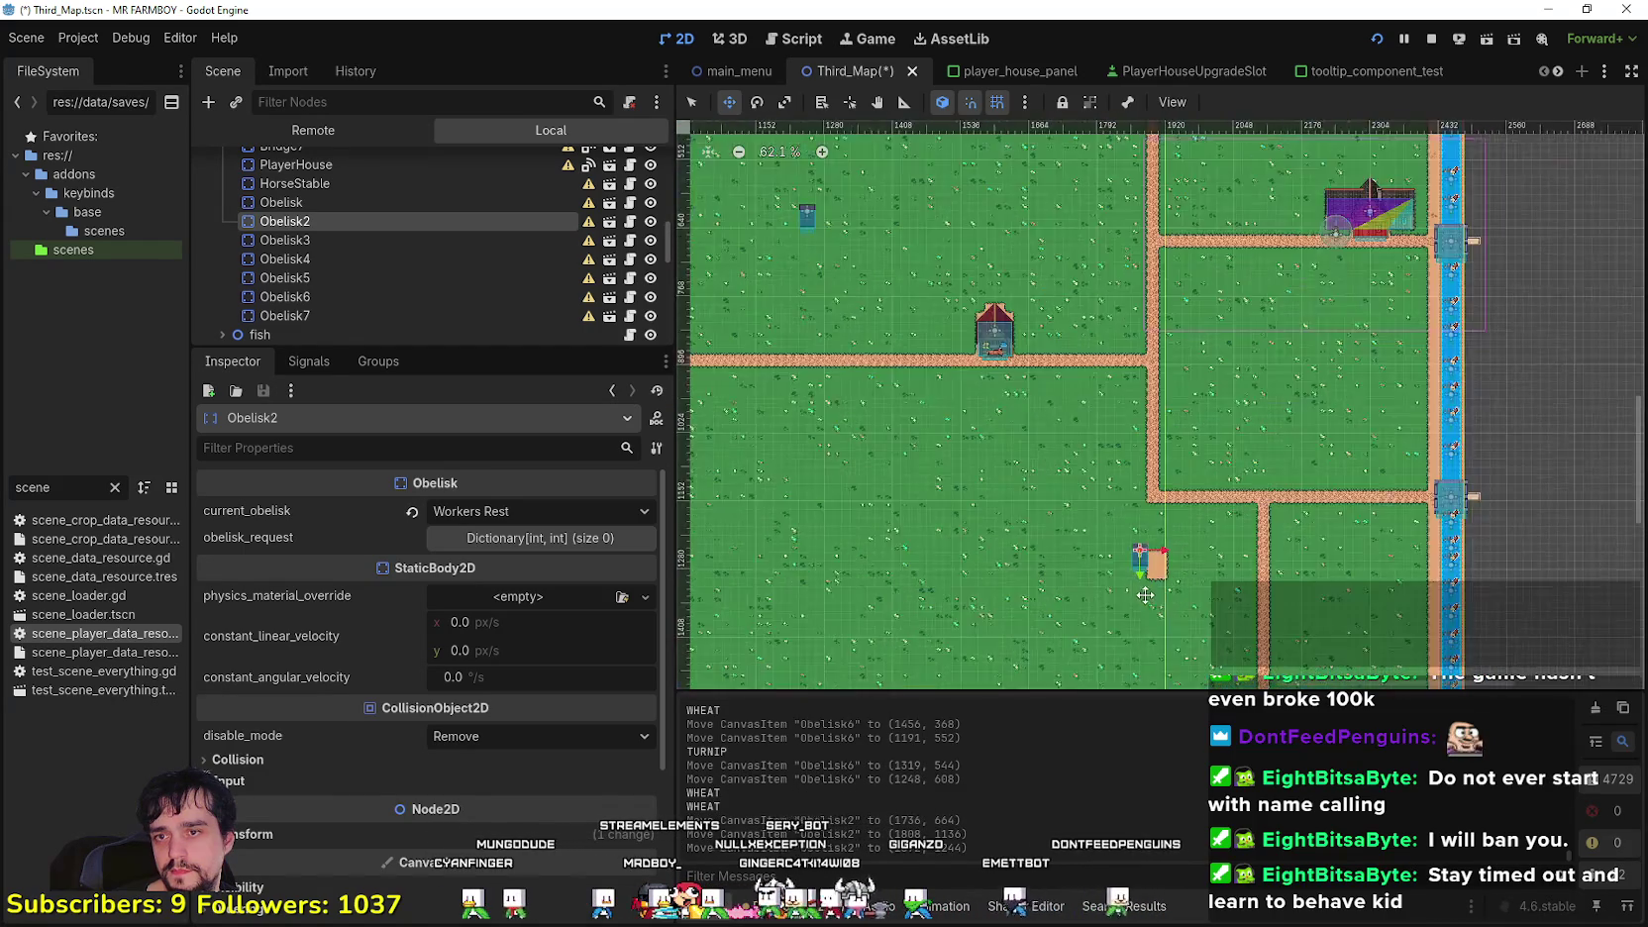
drag(1114, 507, 1182, 514)
scroll(1182, 514, down, 10)
scroll(1183, 514, down, 6)
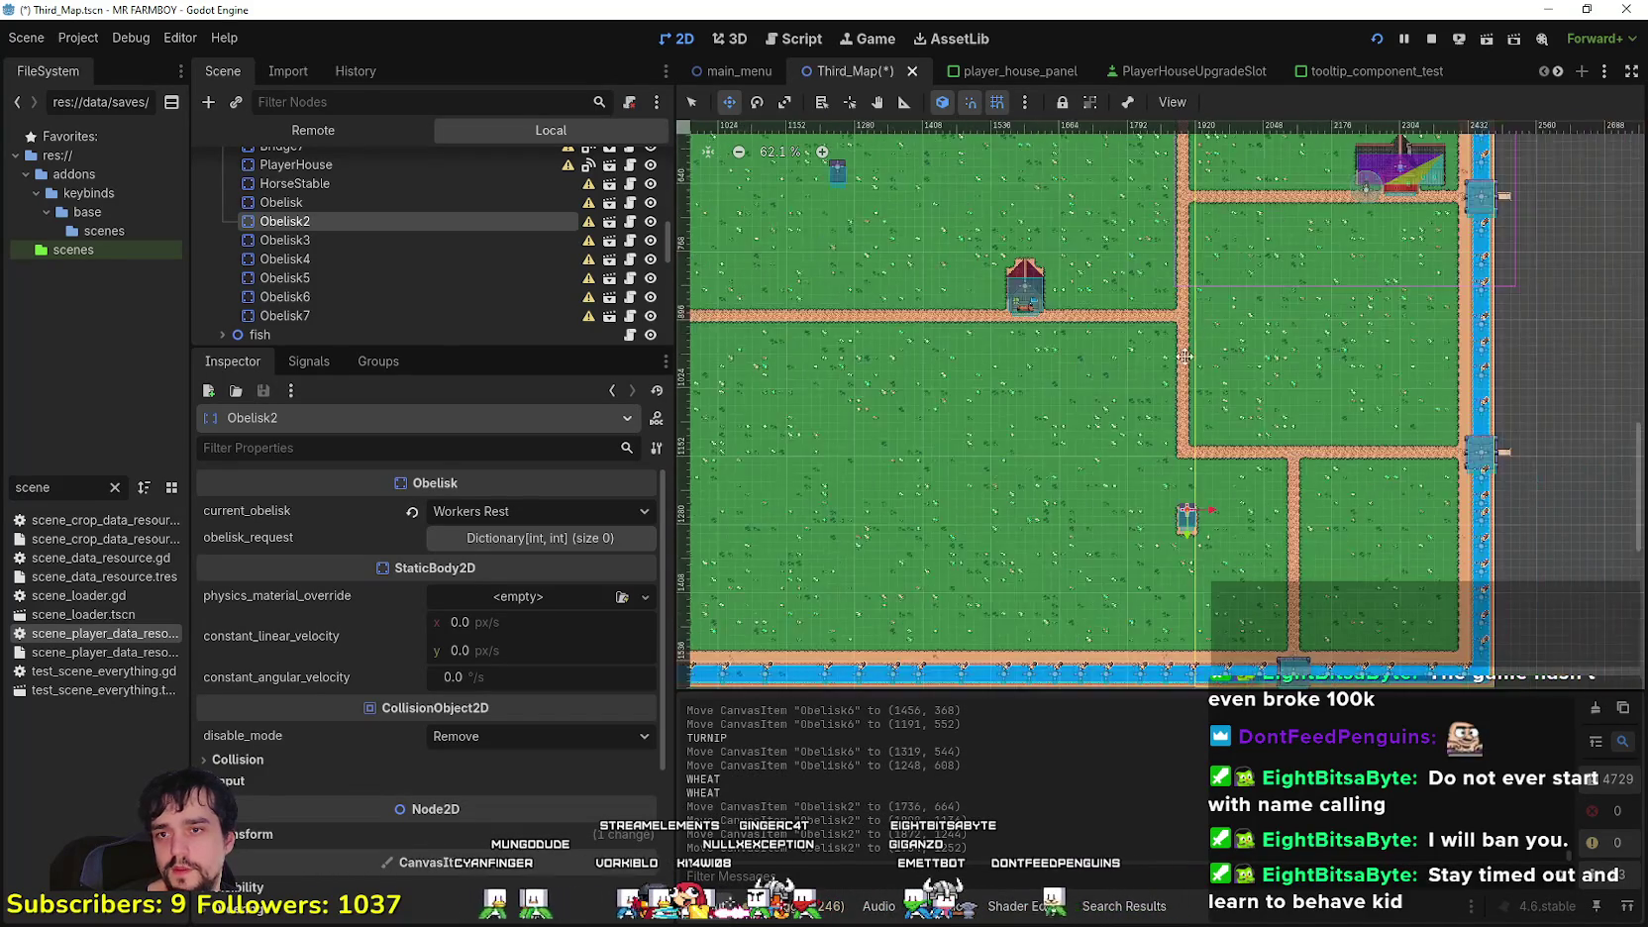
scroll(1170, 248, up, 7)
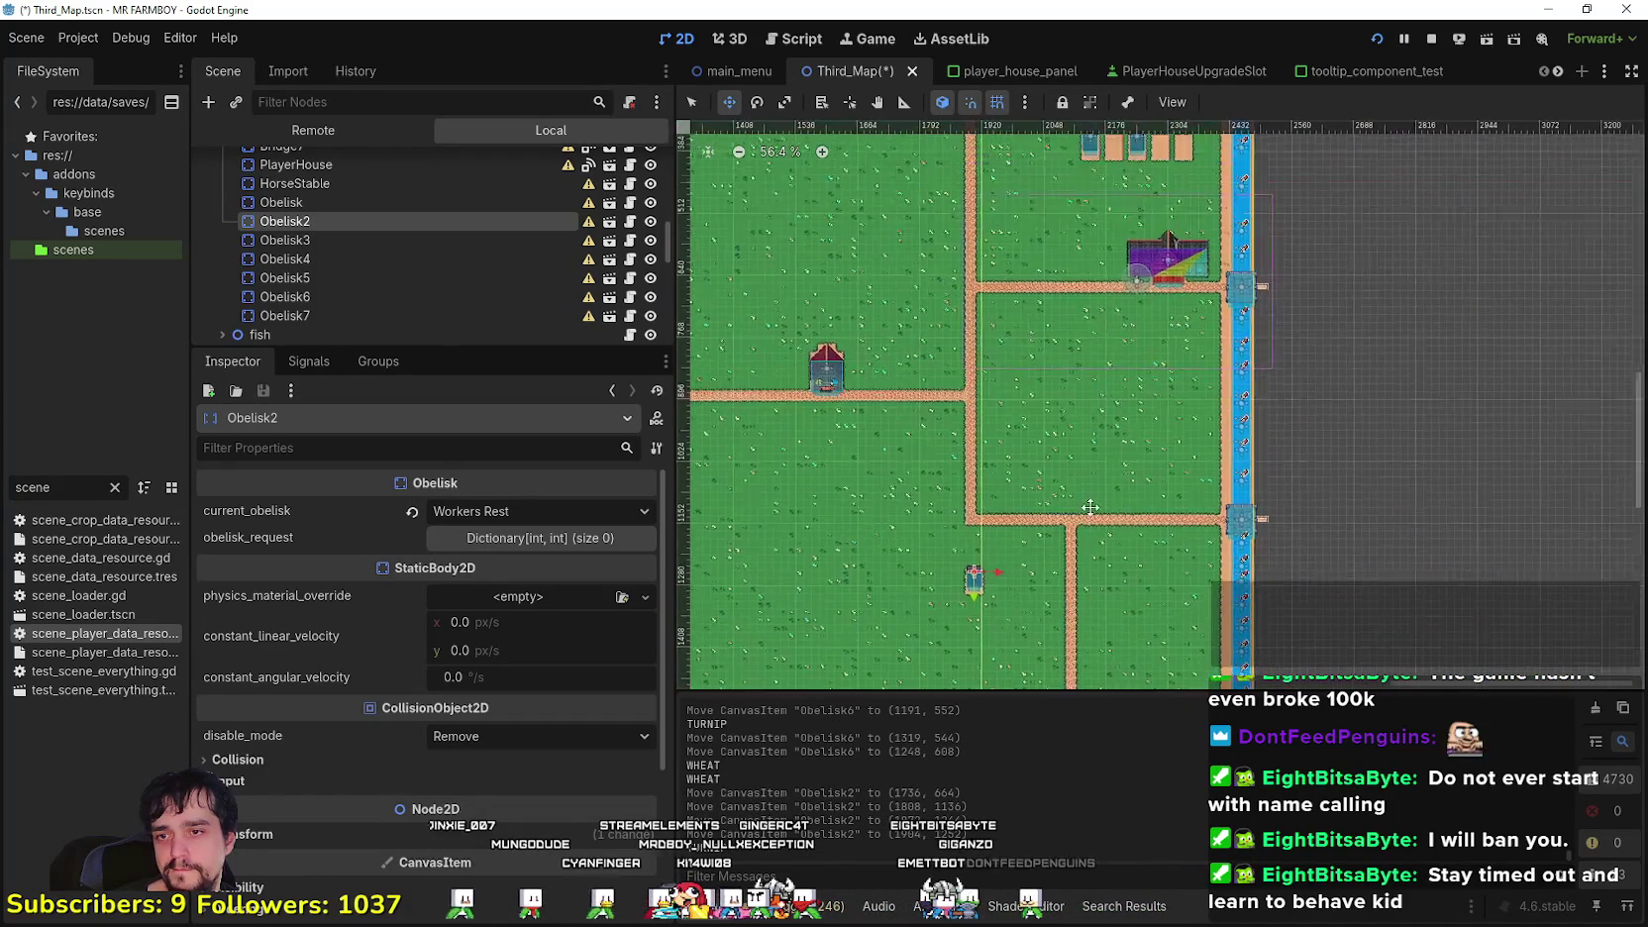
scroll(1060, 278, up, 4)
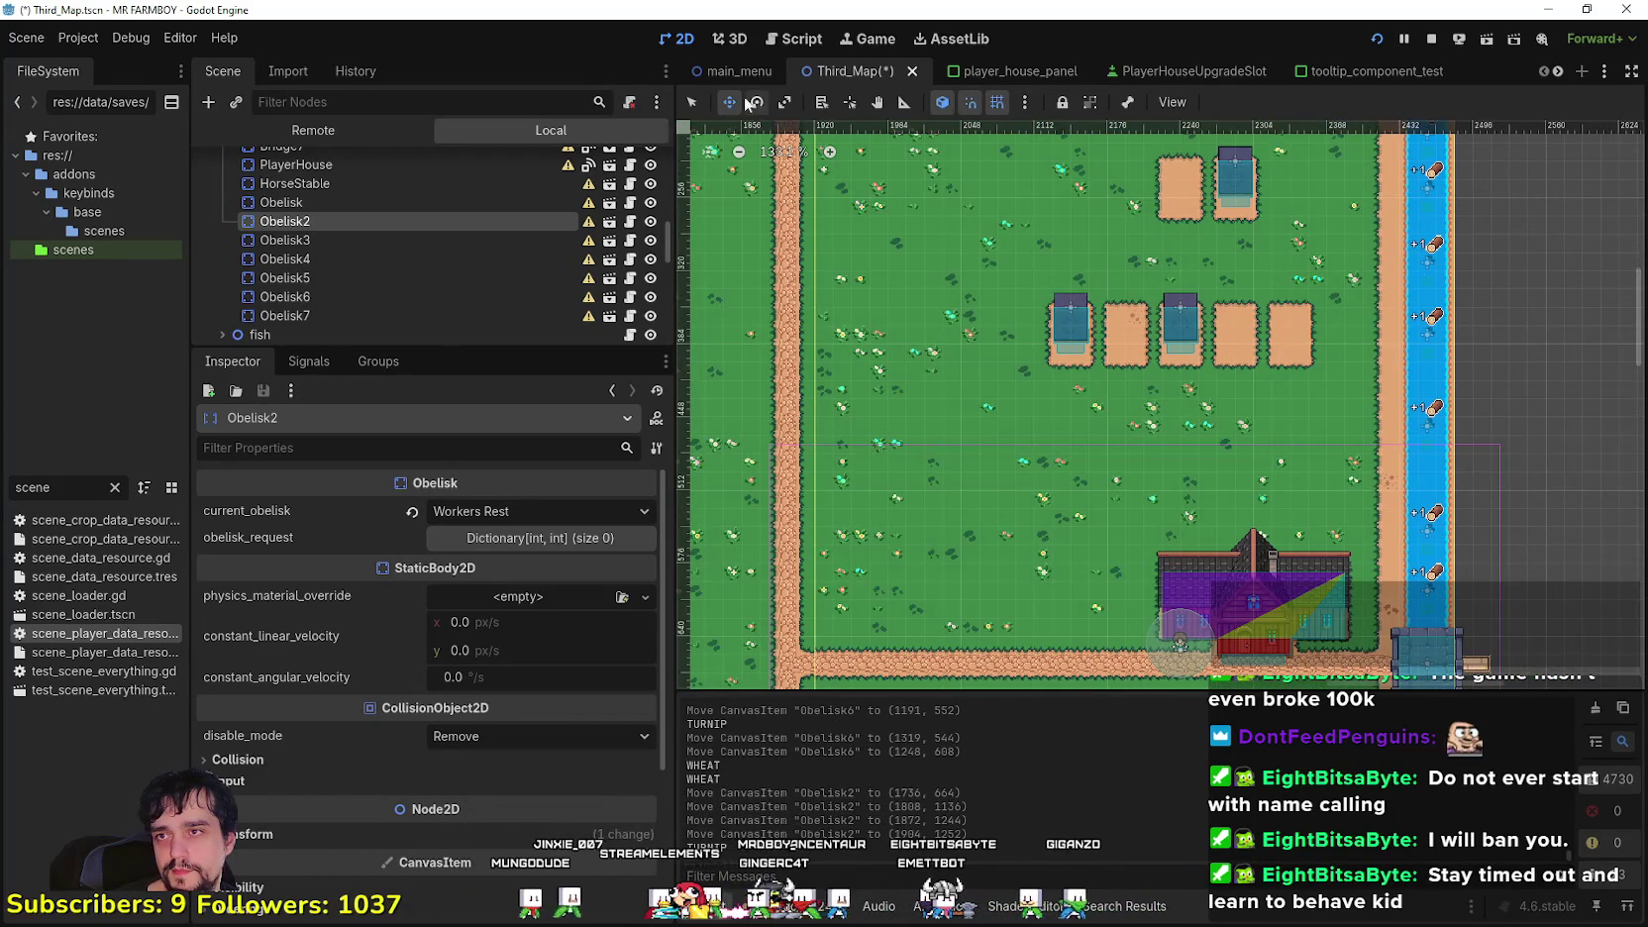
click(1073, 319)
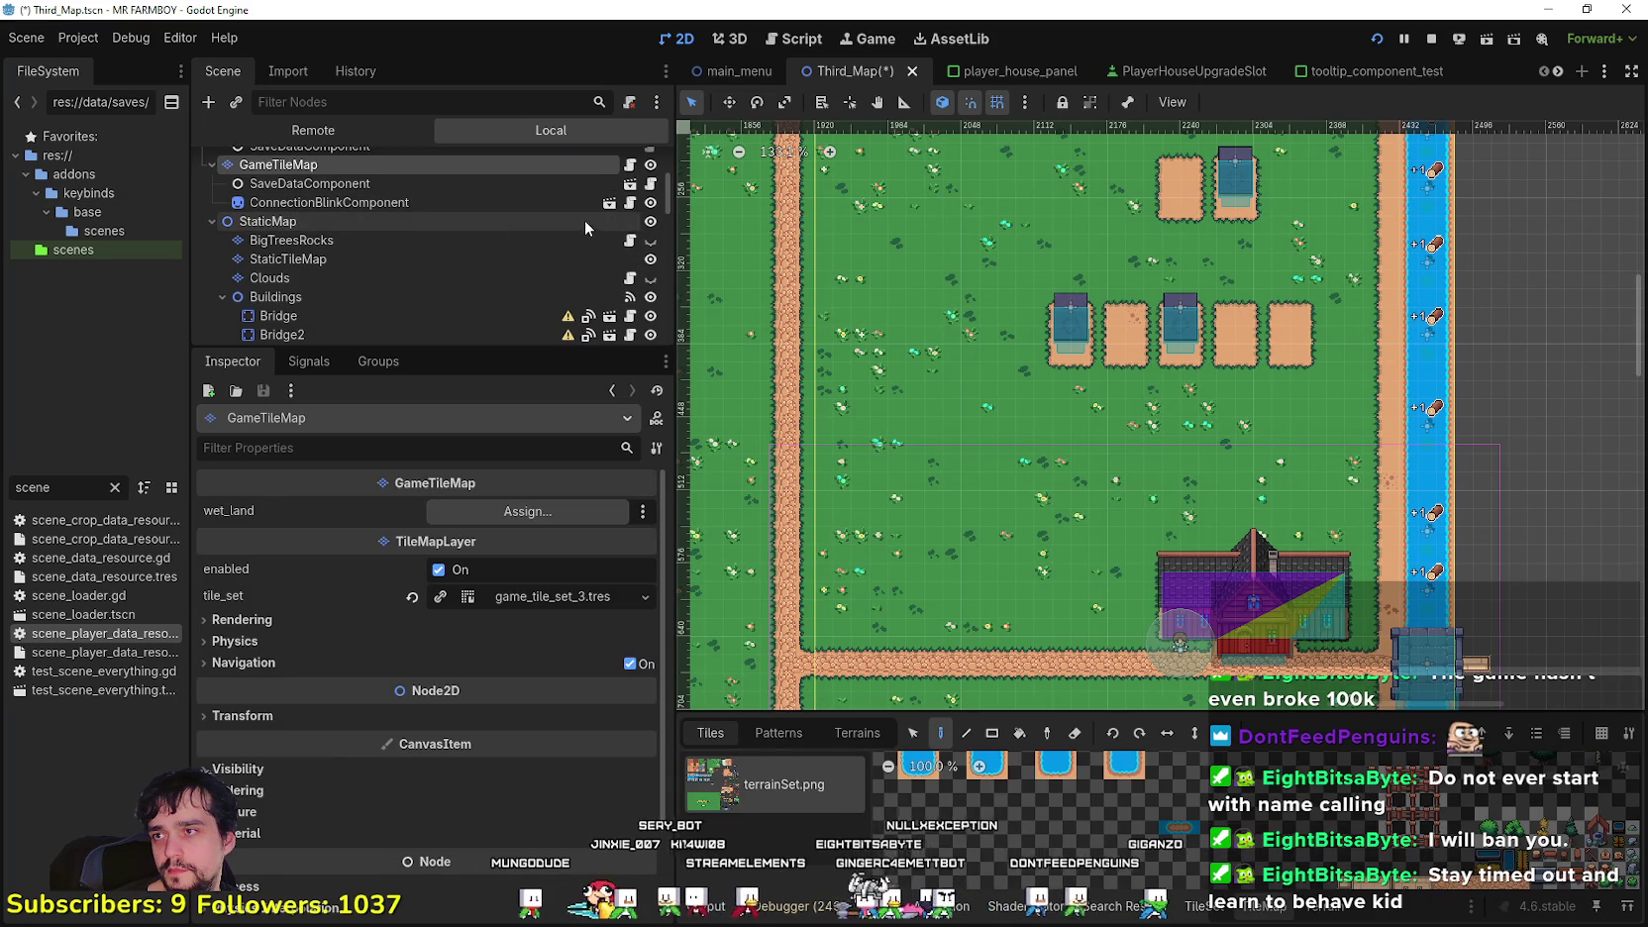
- Move the Animal Extra Yeild obelisk (Obelisk7) out of the plot row into the lower-middle field
scroll(485, 278, down, 3)
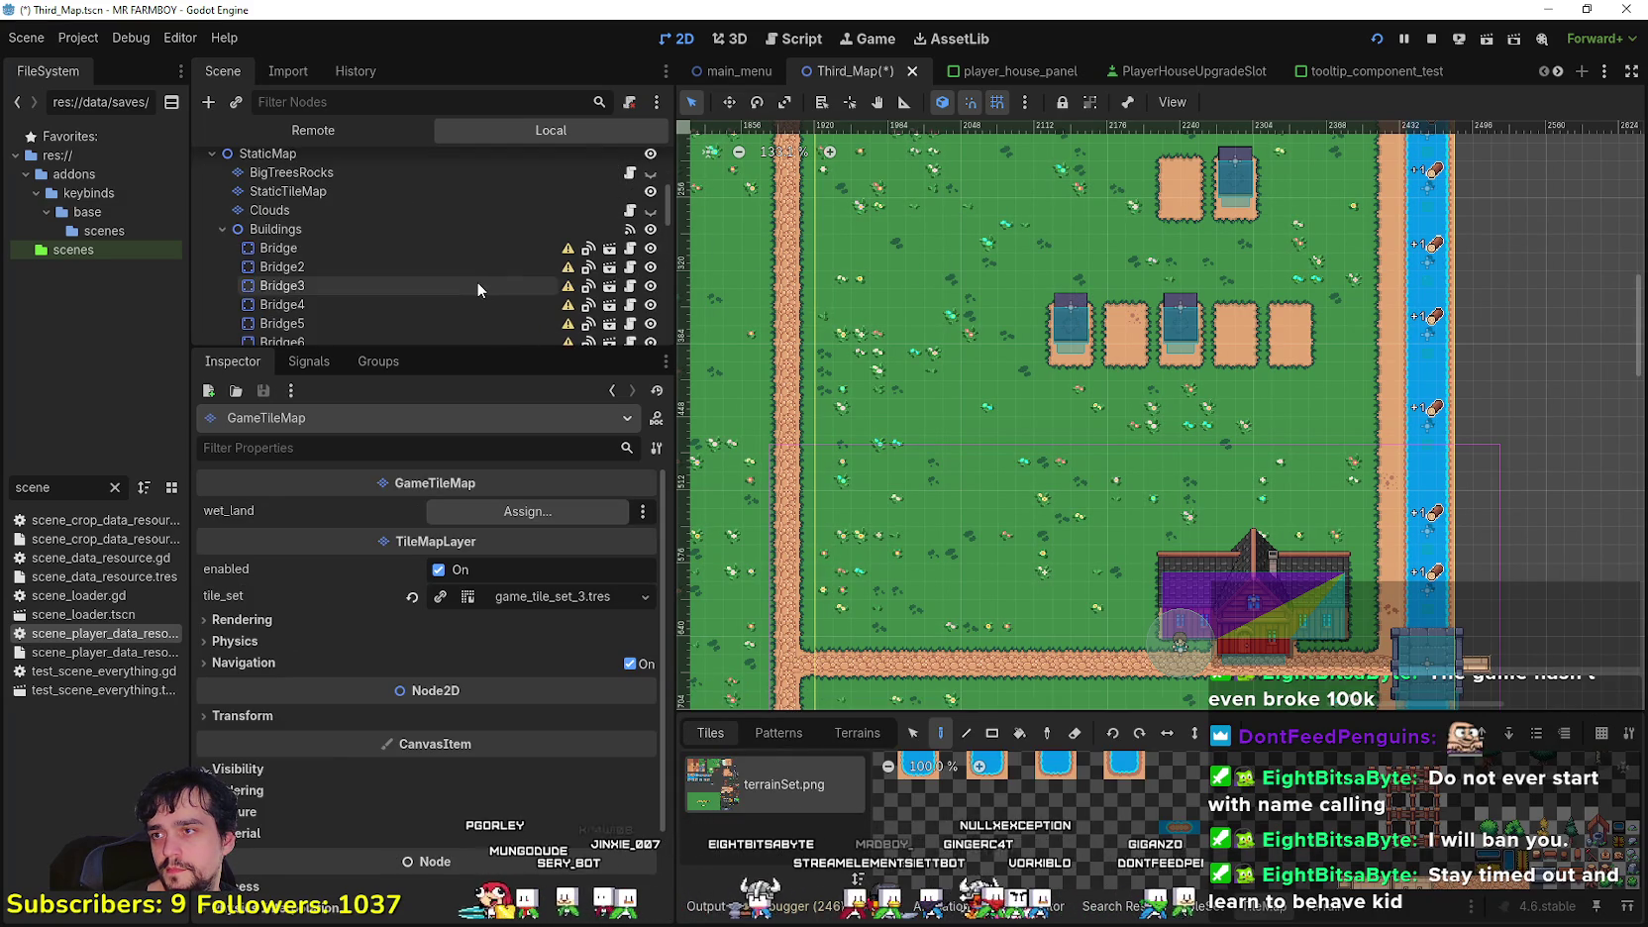
click(1069, 315)
scroll(1169, 297, up, 2)
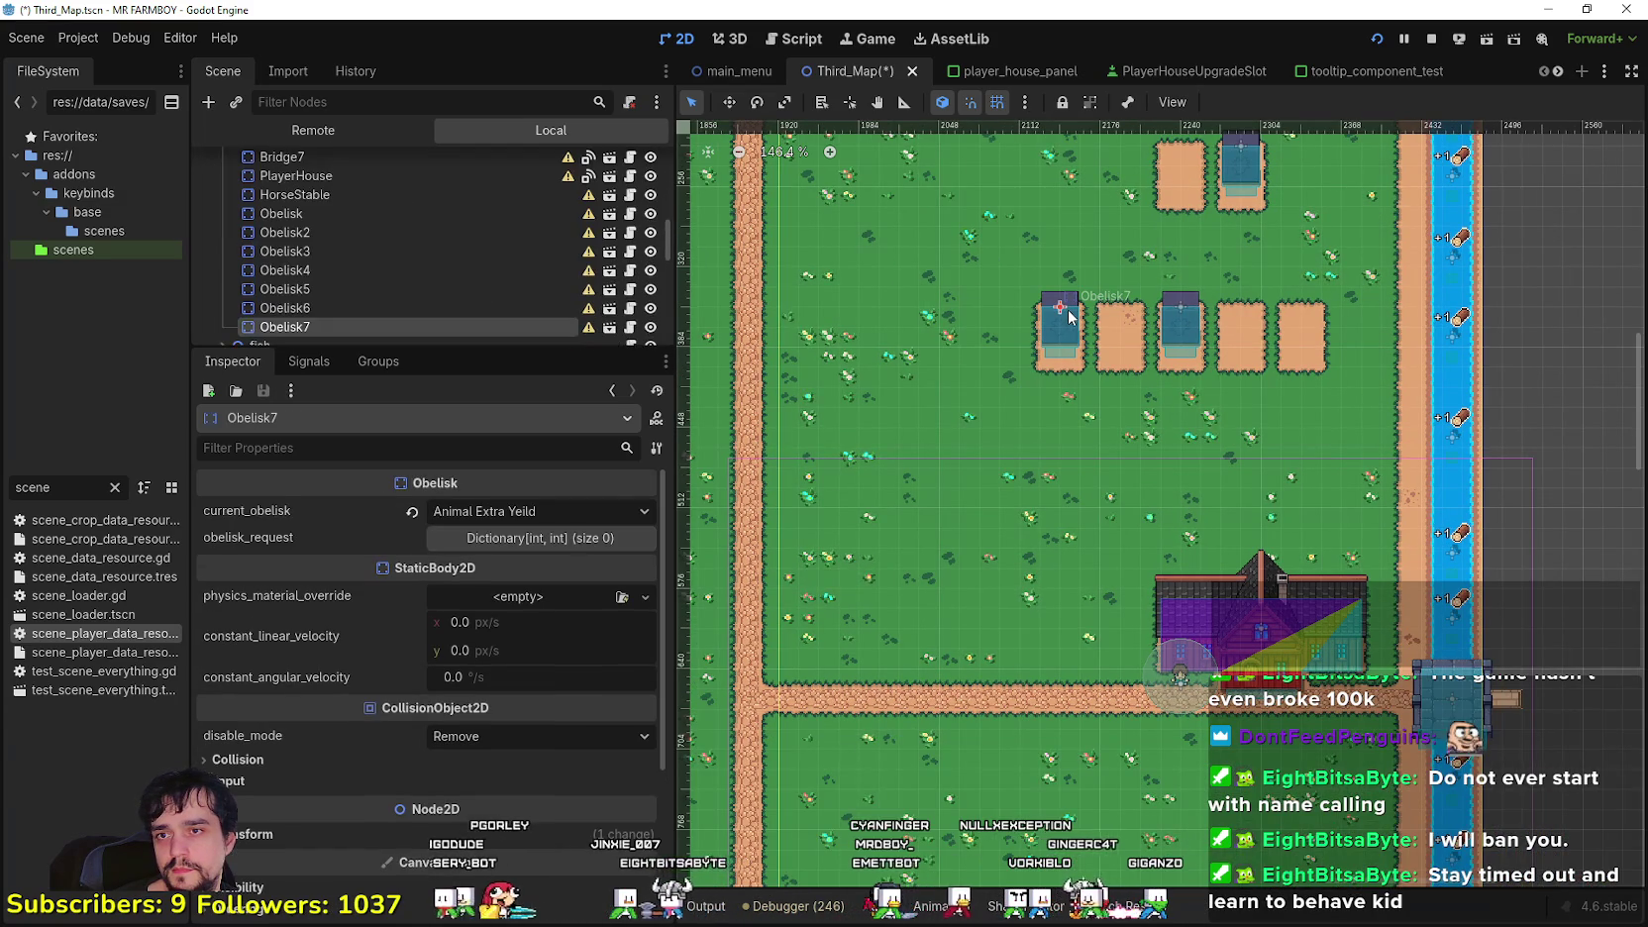
click(730, 103)
scroll(1077, 441, down, 20)
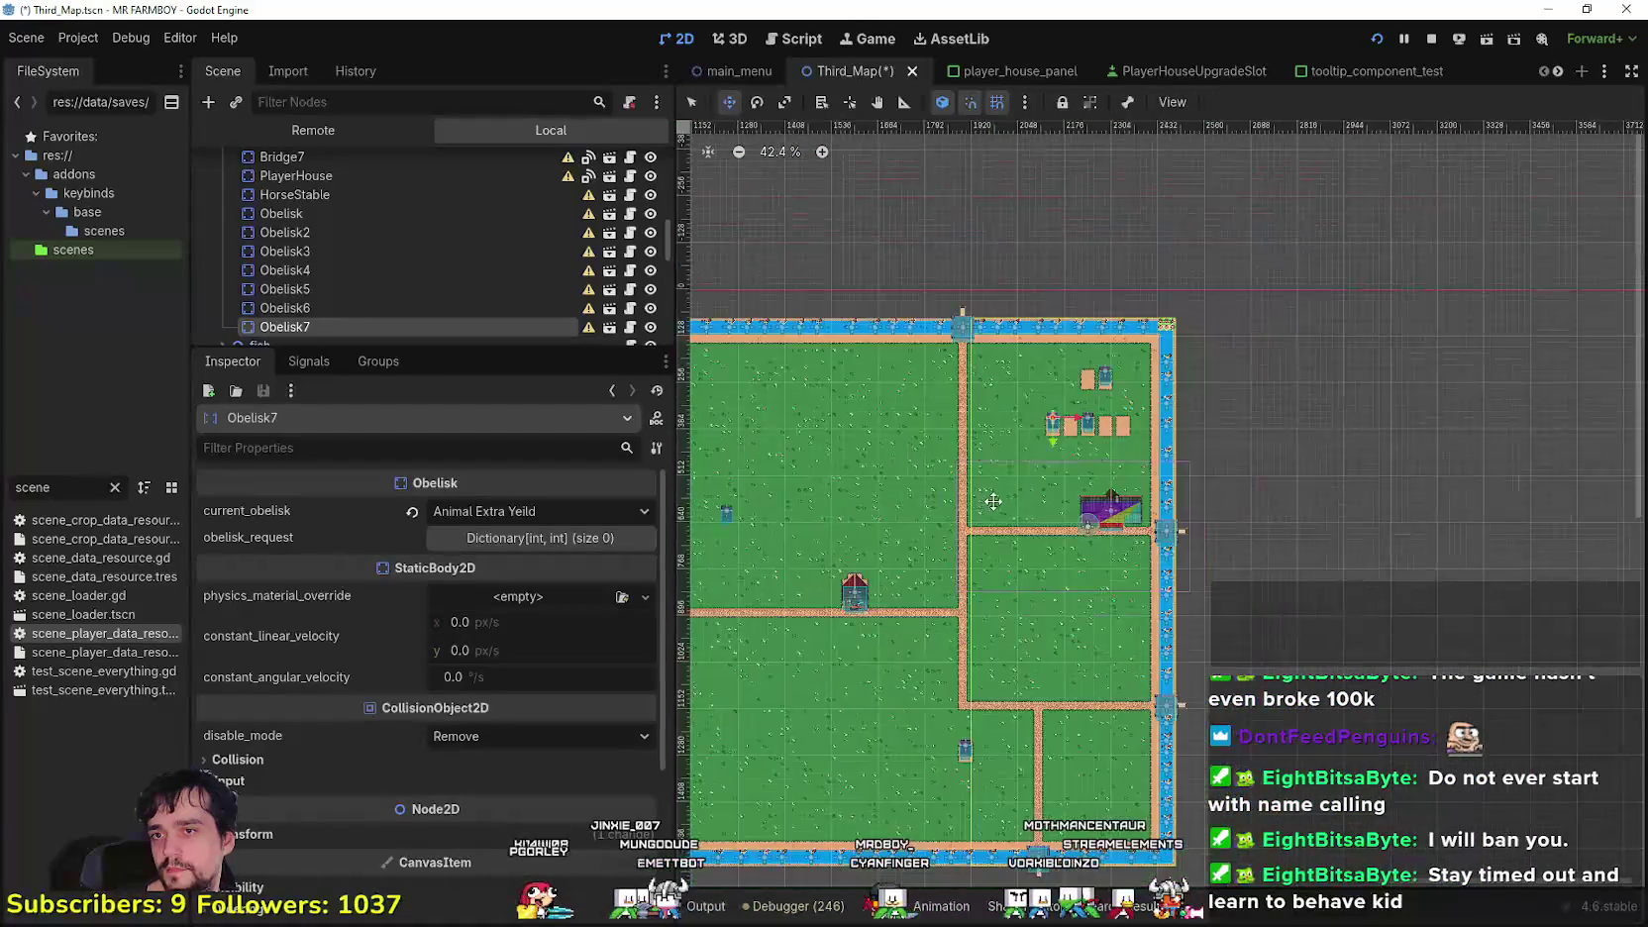
scroll(993, 501, up, 6)
mouse_move(1327, 414)
mouse_down()
mouse_move(837, 566)
mouse_move(1161, 580)
mouse_move(1062, 616)
mouse_up()
scroll(990, 574, down, 2)
scroll(1089, 550, down, 2)
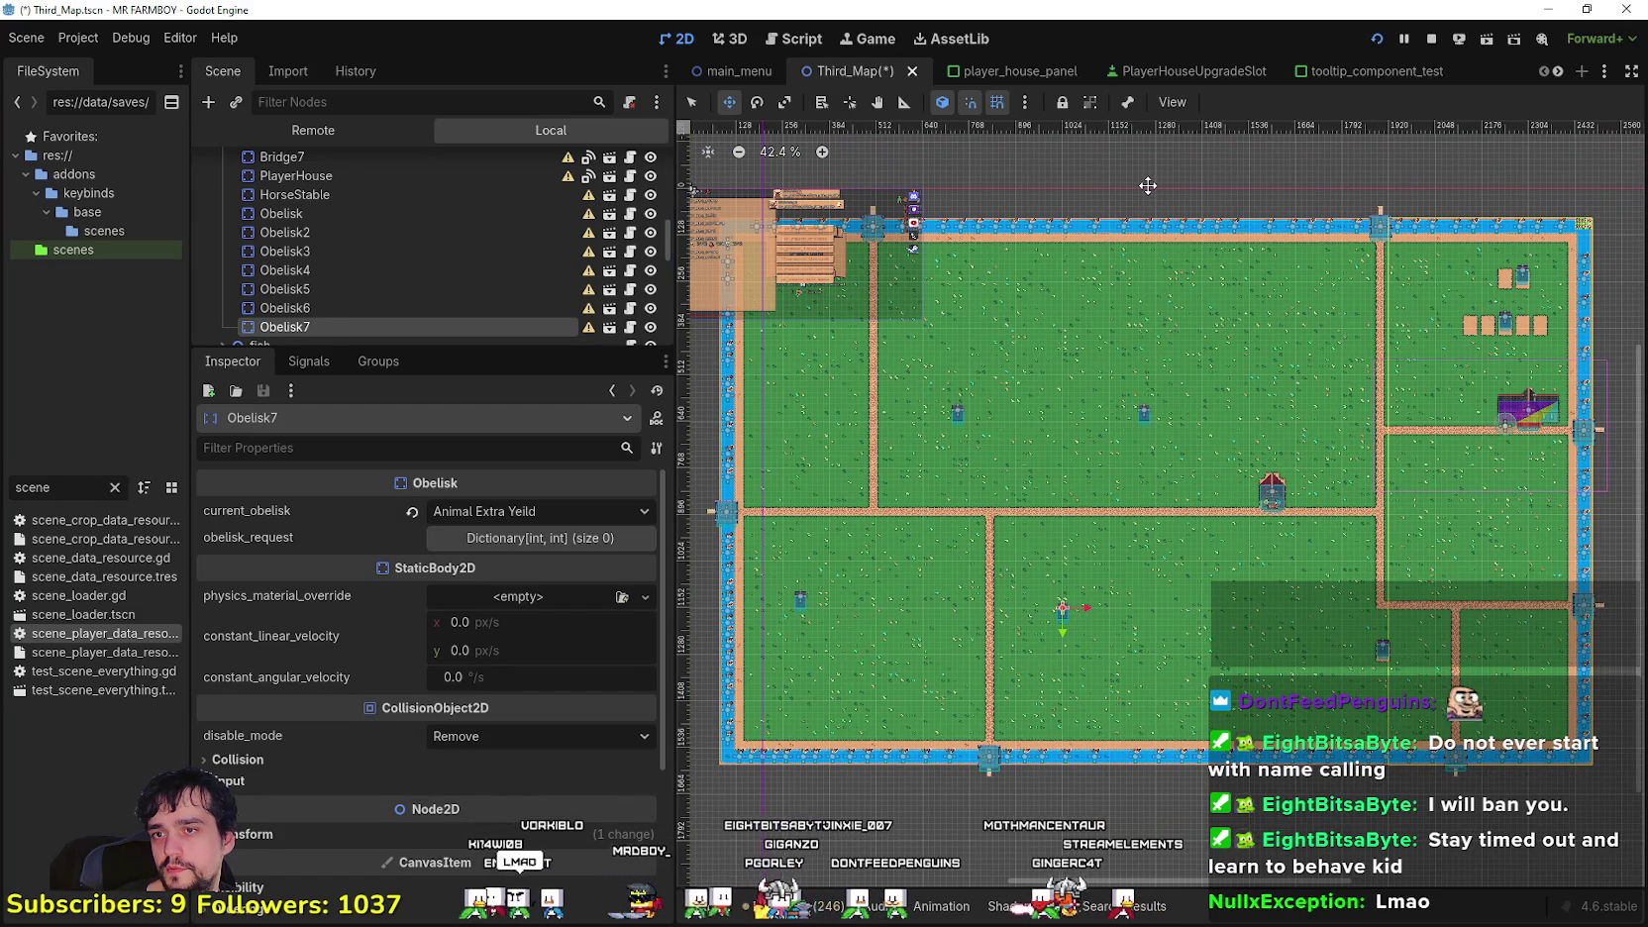
scroll(1075, 619, up, 1)
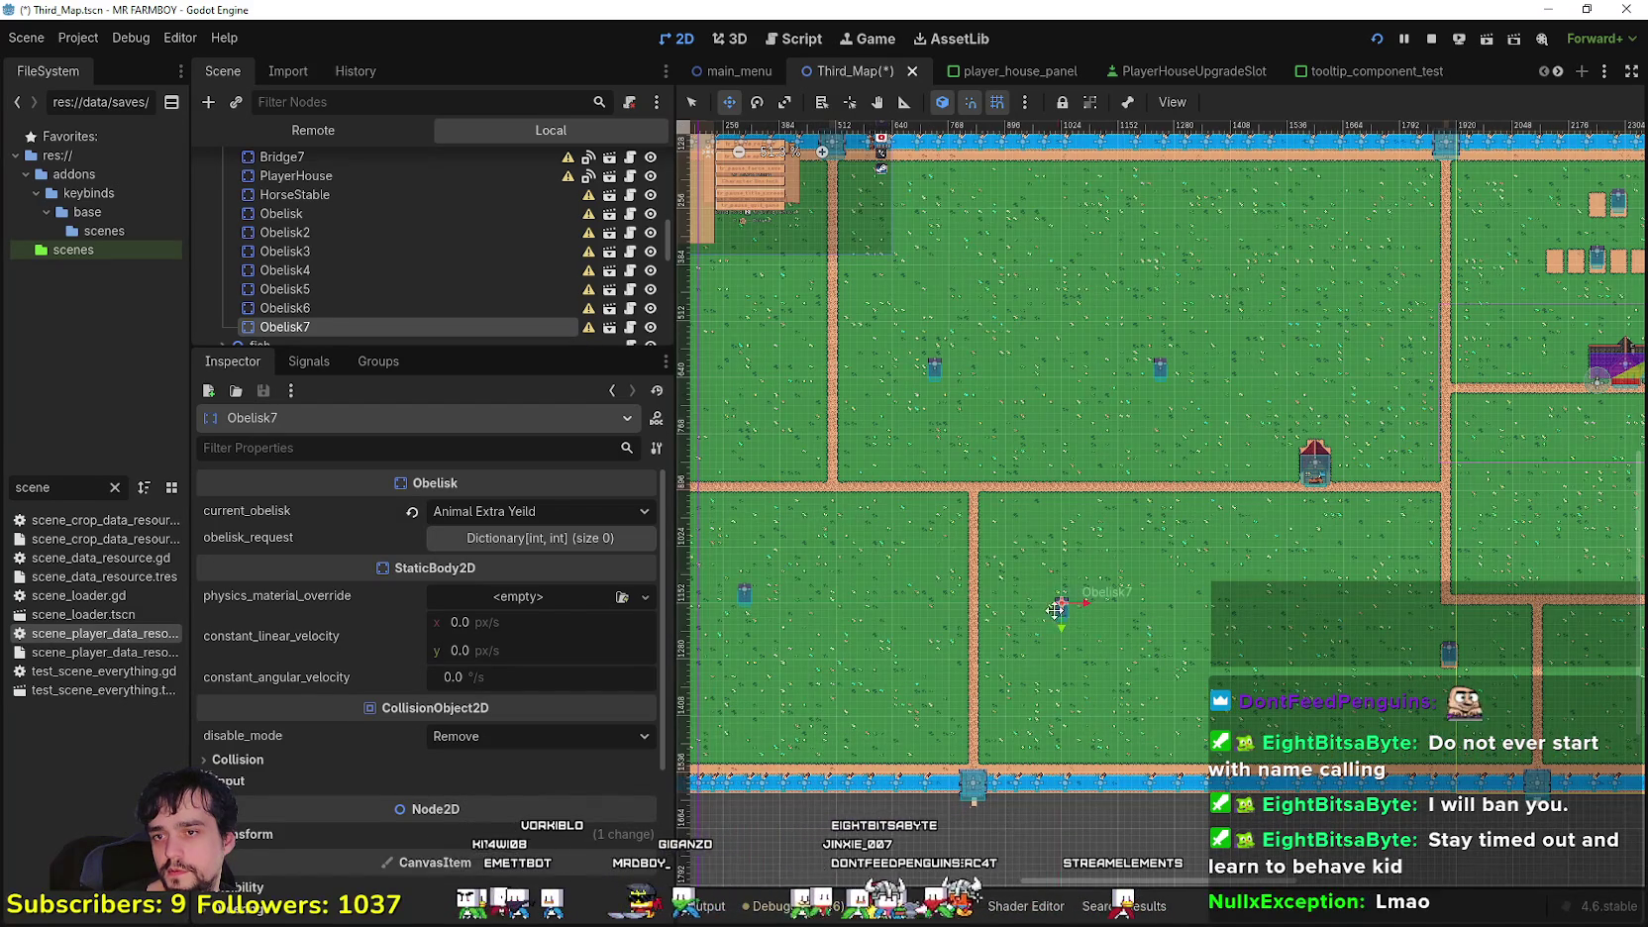
scroll(1061, 584, up, 8)
scroll(1066, 476, up, 2)
scroll(1074, 496, down, 6)
scroll(1083, 510, down, 6)
scroll(1375, 297, up, 4)
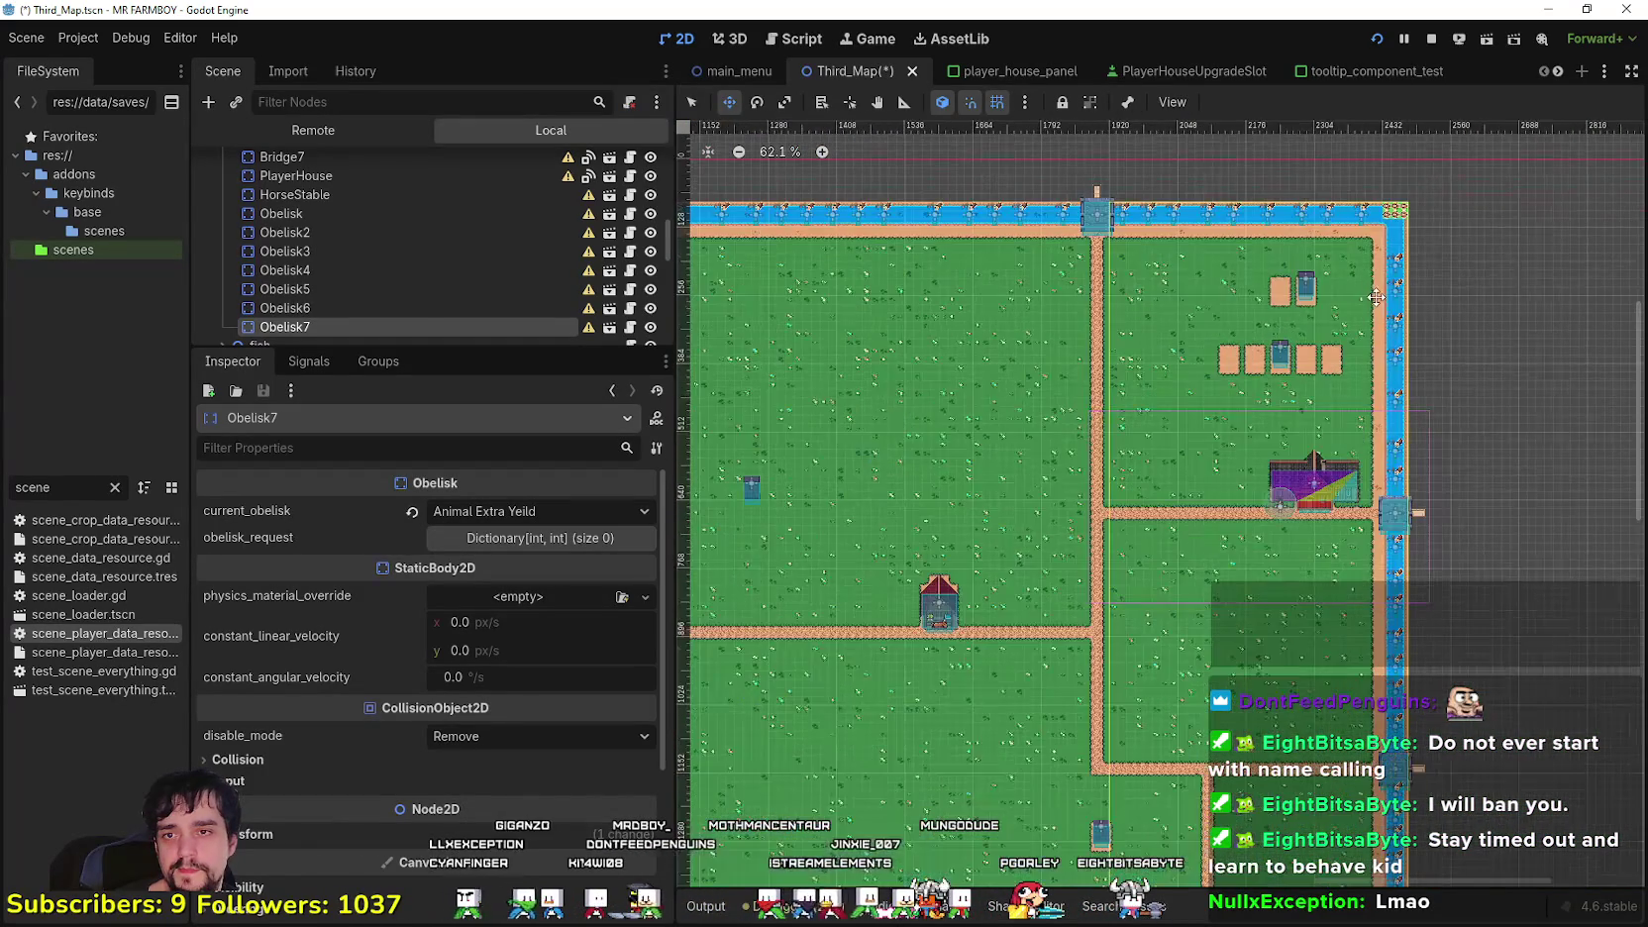
- Select Obelisk5 and drag it out of the plot row into the upper-middle grass field
scroll(420, 303, down, 2)
click(376, 262)
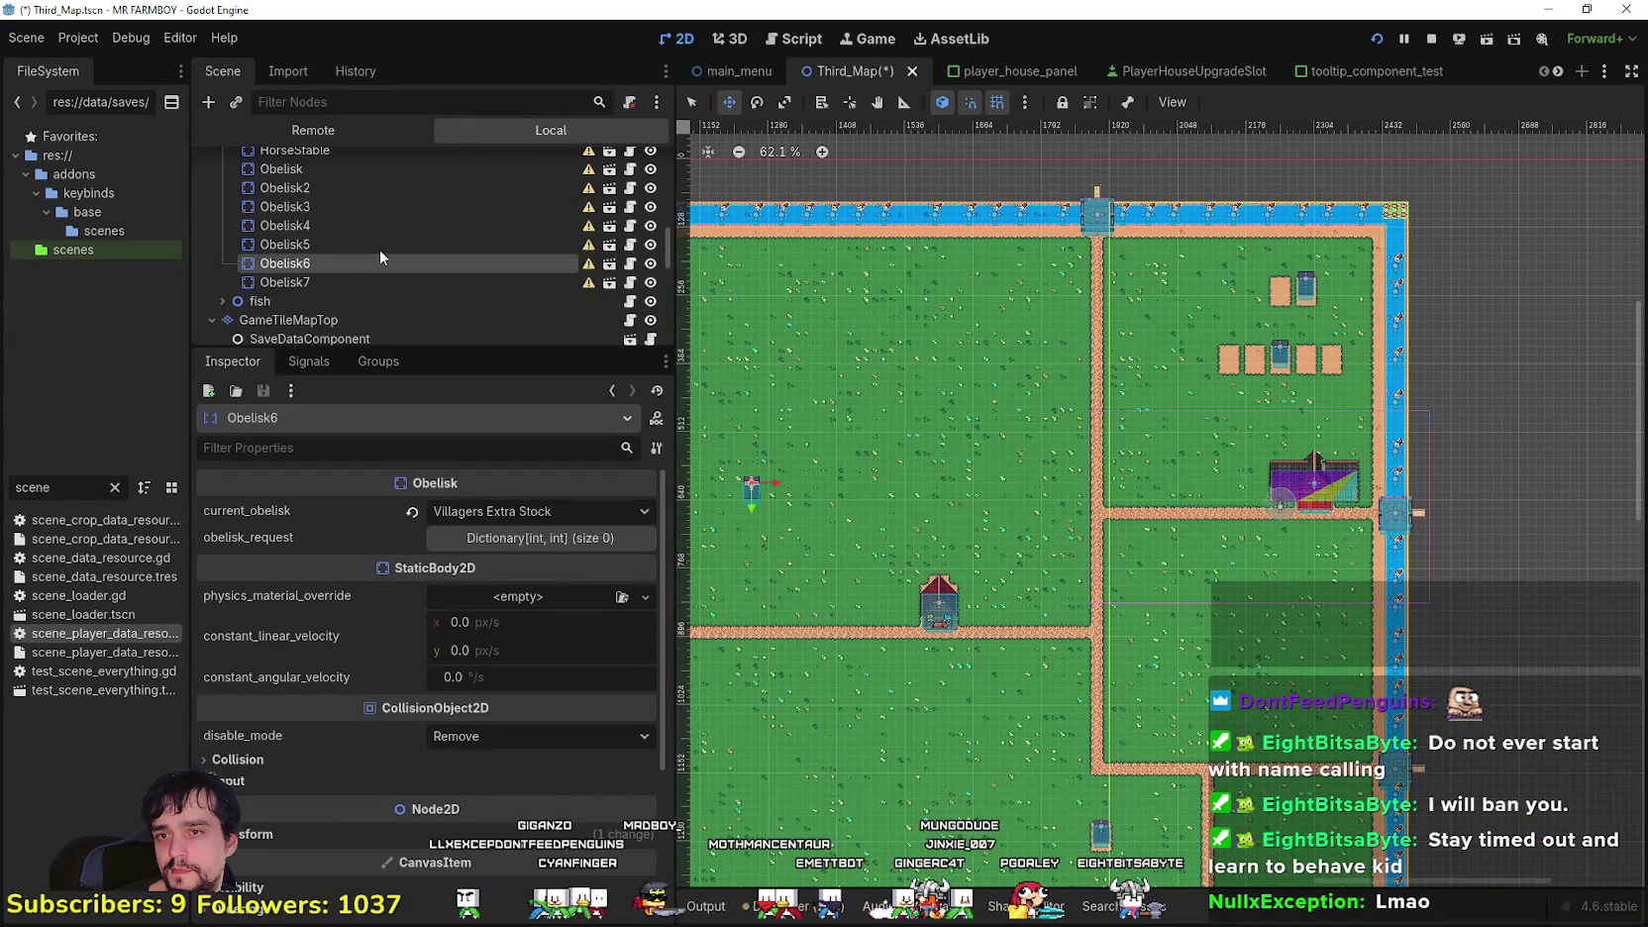
click(378, 226)
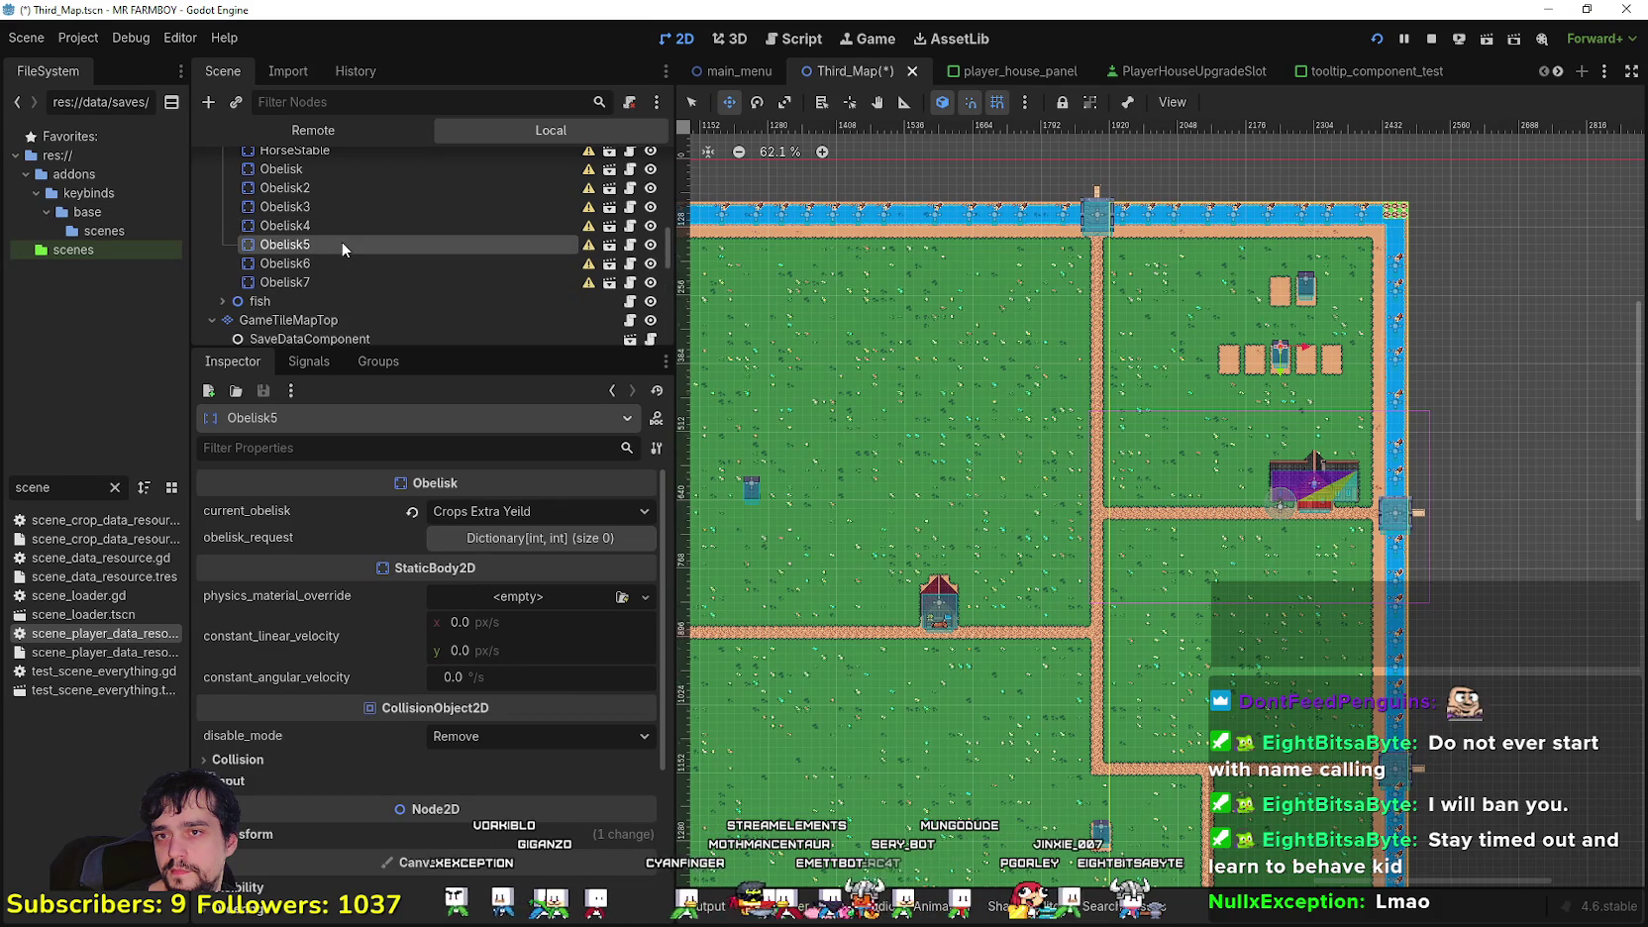
drag(1209, 355, 1190, 351)
scroll(1199, 476, down, 5)
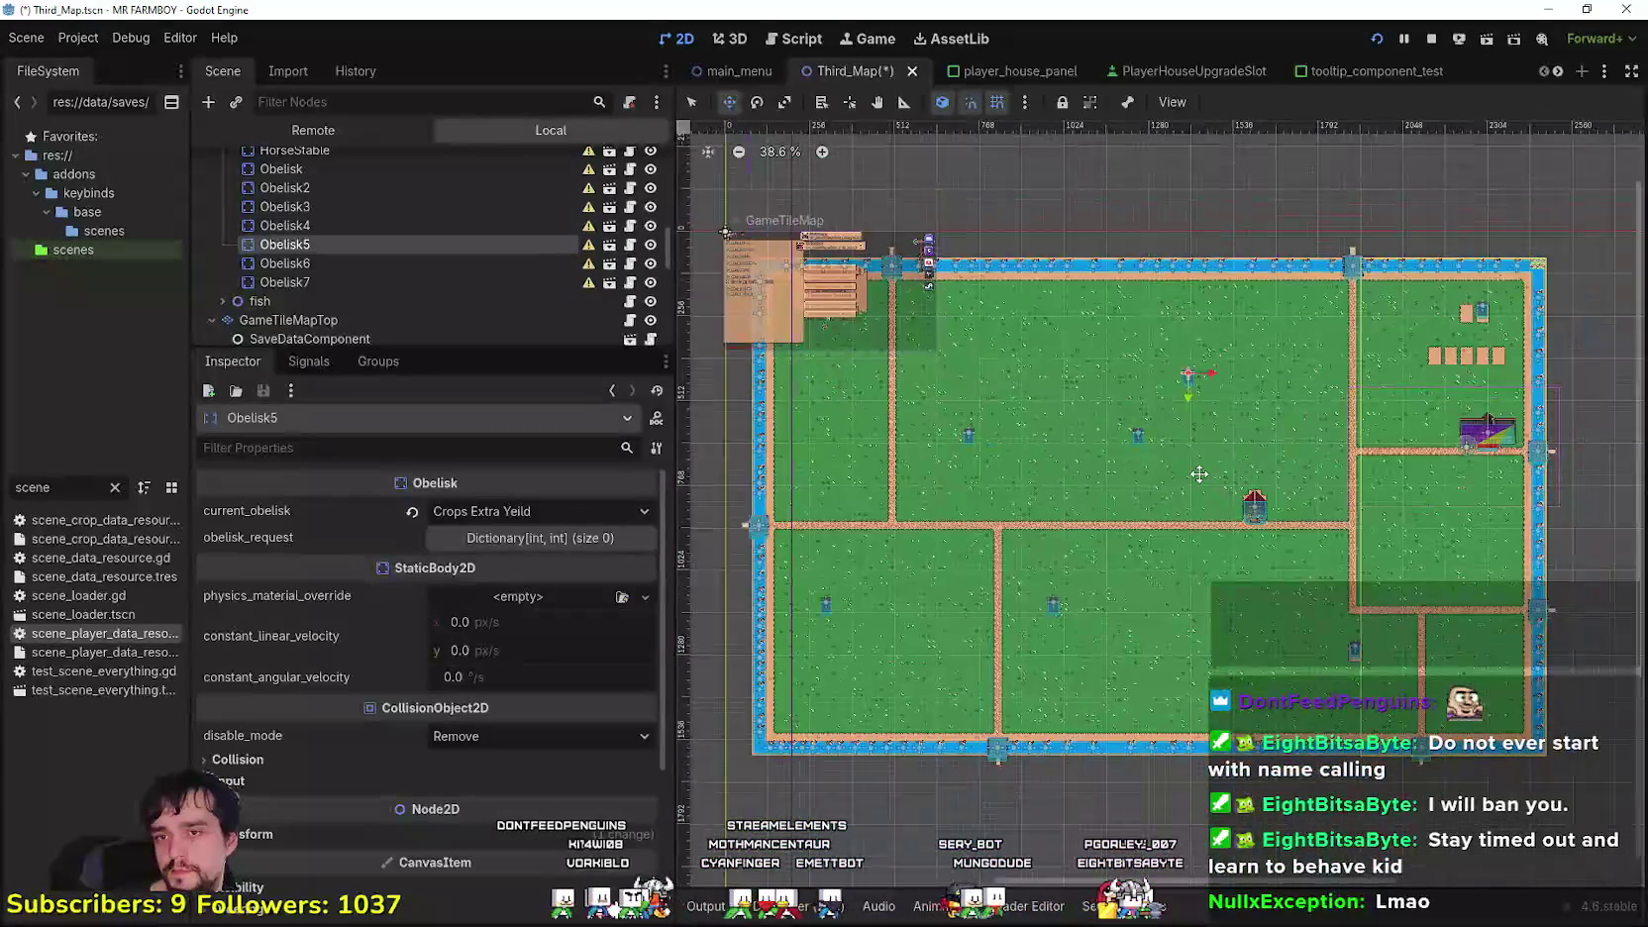
mouse_move(1180, 391)
mouse_down()
mouse_move(1177, 377)
mouse_move(1032, 370)
mouse_move(1241, 388)
mouse_move(1228, 397)
mouse_up()
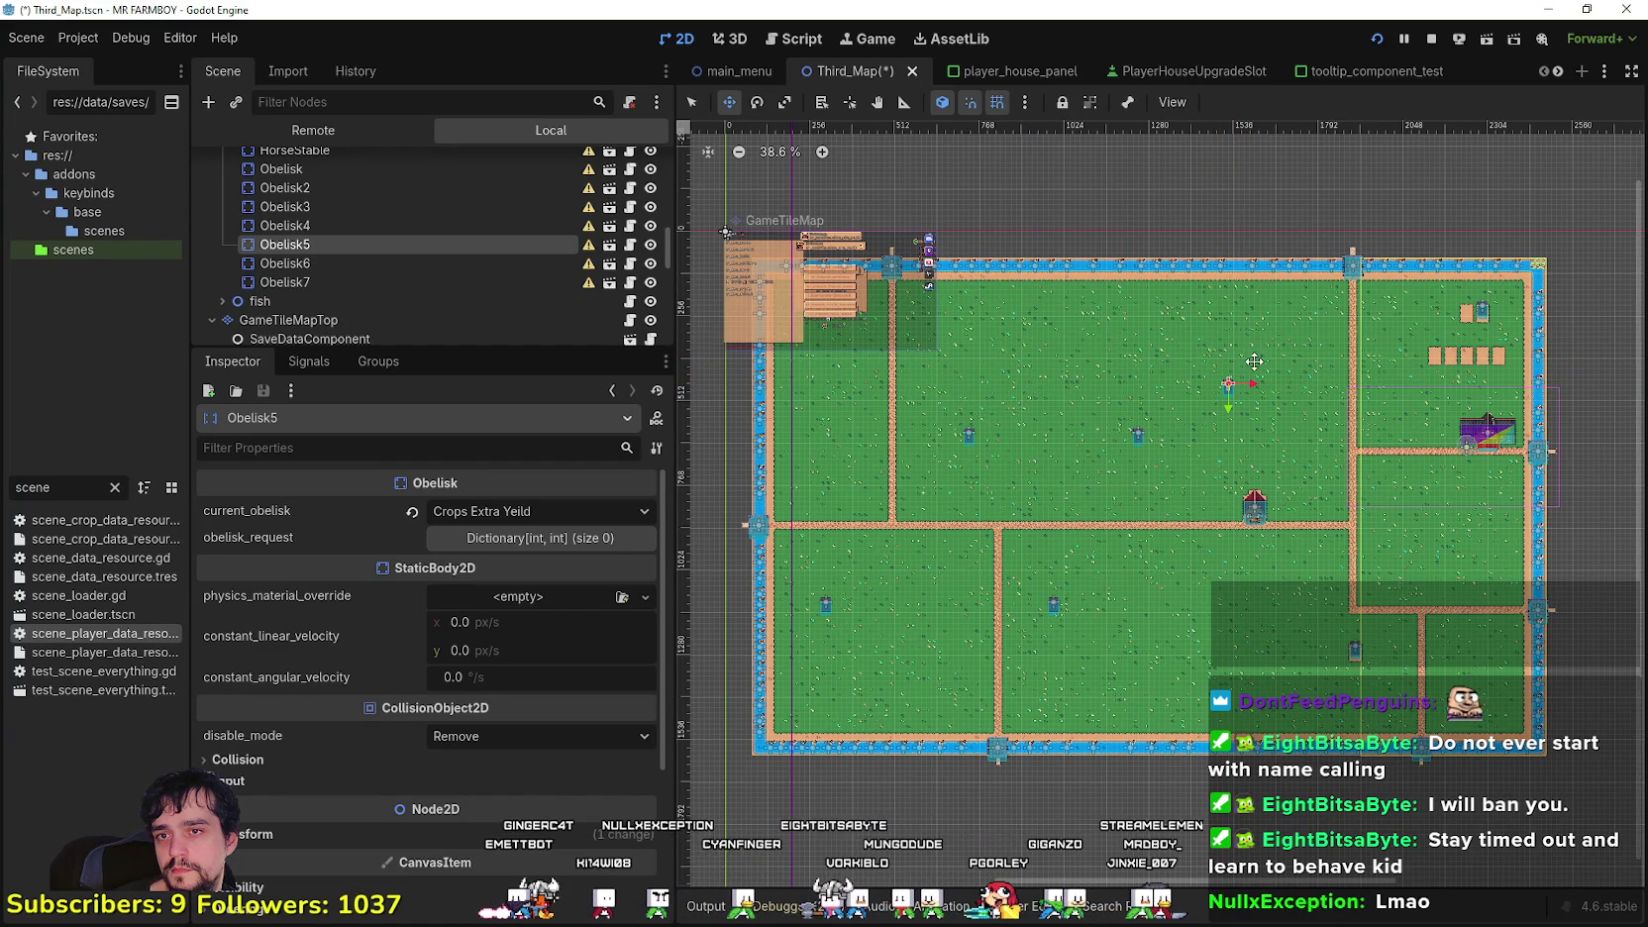
- Zoom in and fine-tune Obelisk5's position on the grass, nudging it slightly upward
scroll(1252, 362, up, 1)
drag(1231, 347, 1221, 354)
scroll(1222, 355, up, 15)
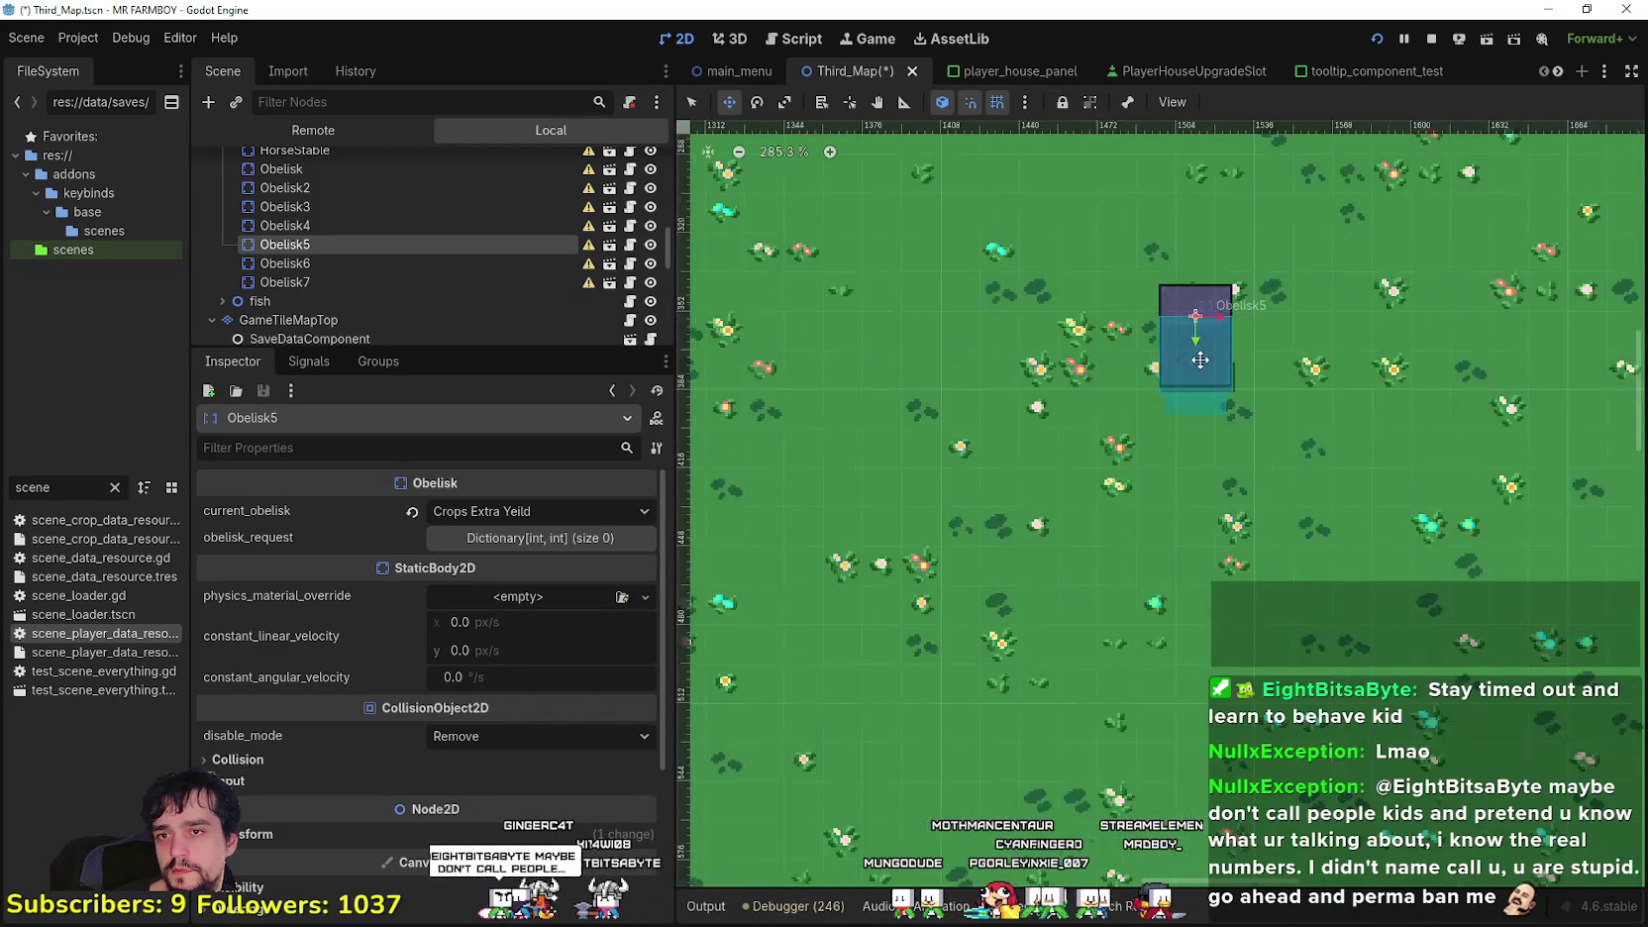
scroll(1205, 367, up, 8)
drag(1203, 368, 1218, 372)
scroll(1218, 380, up, 8)
scroll(1218, 376, down, 10)
scroll(1218, 381, up, 18)
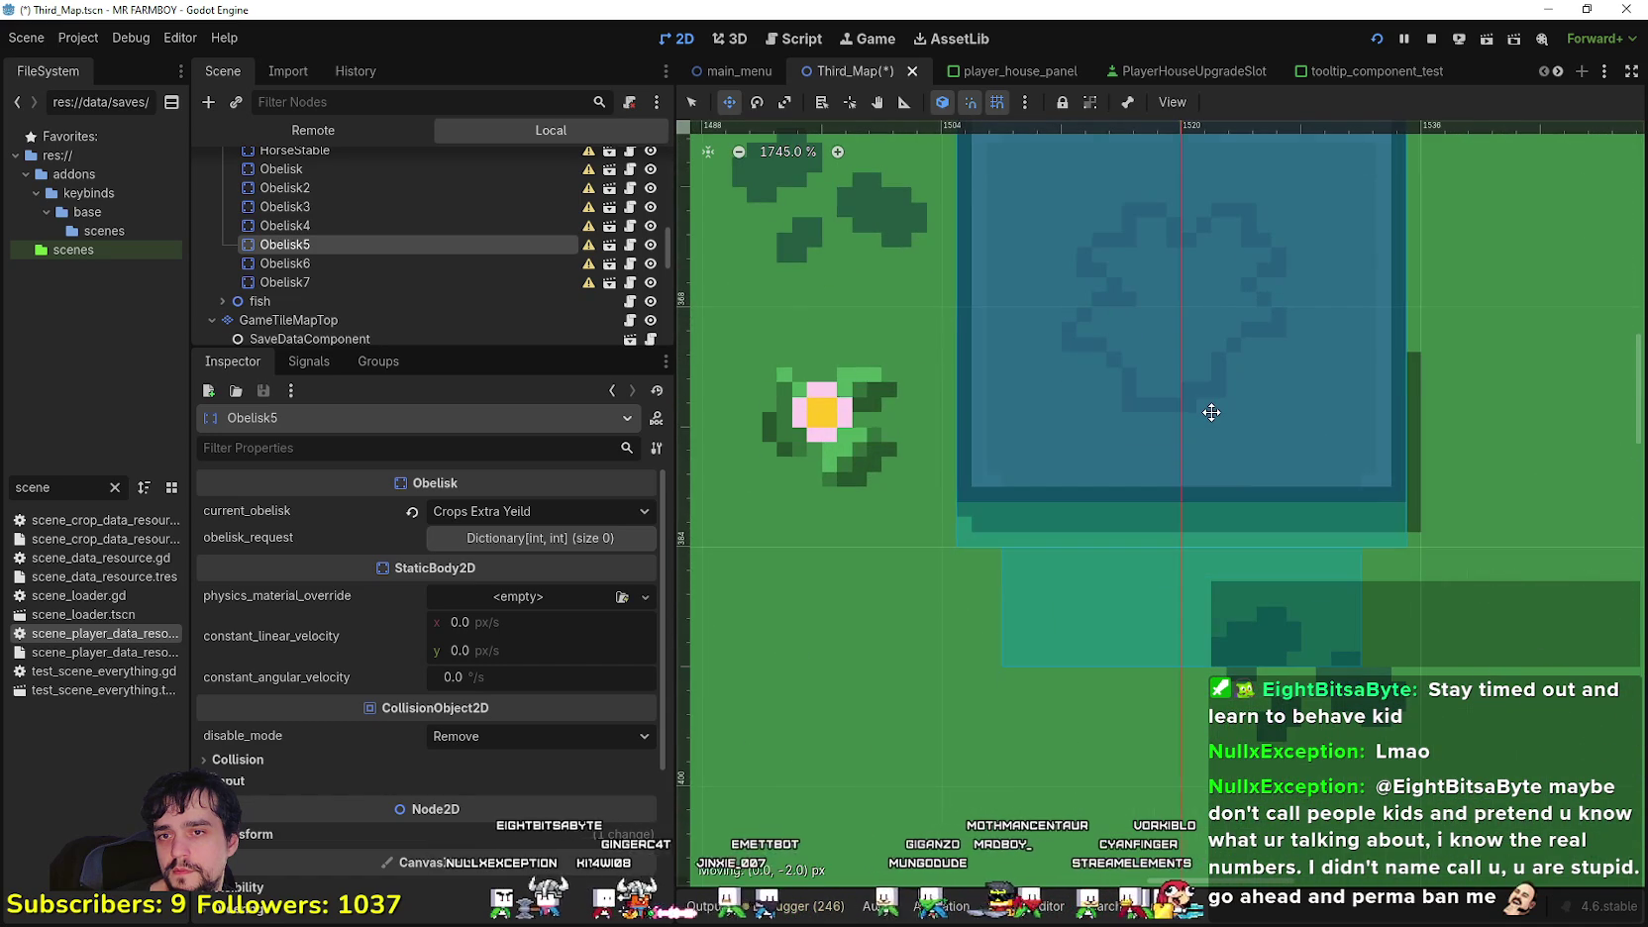
scroll(1208, 396, down, 7)
scroll(1168, 436, down, 3)
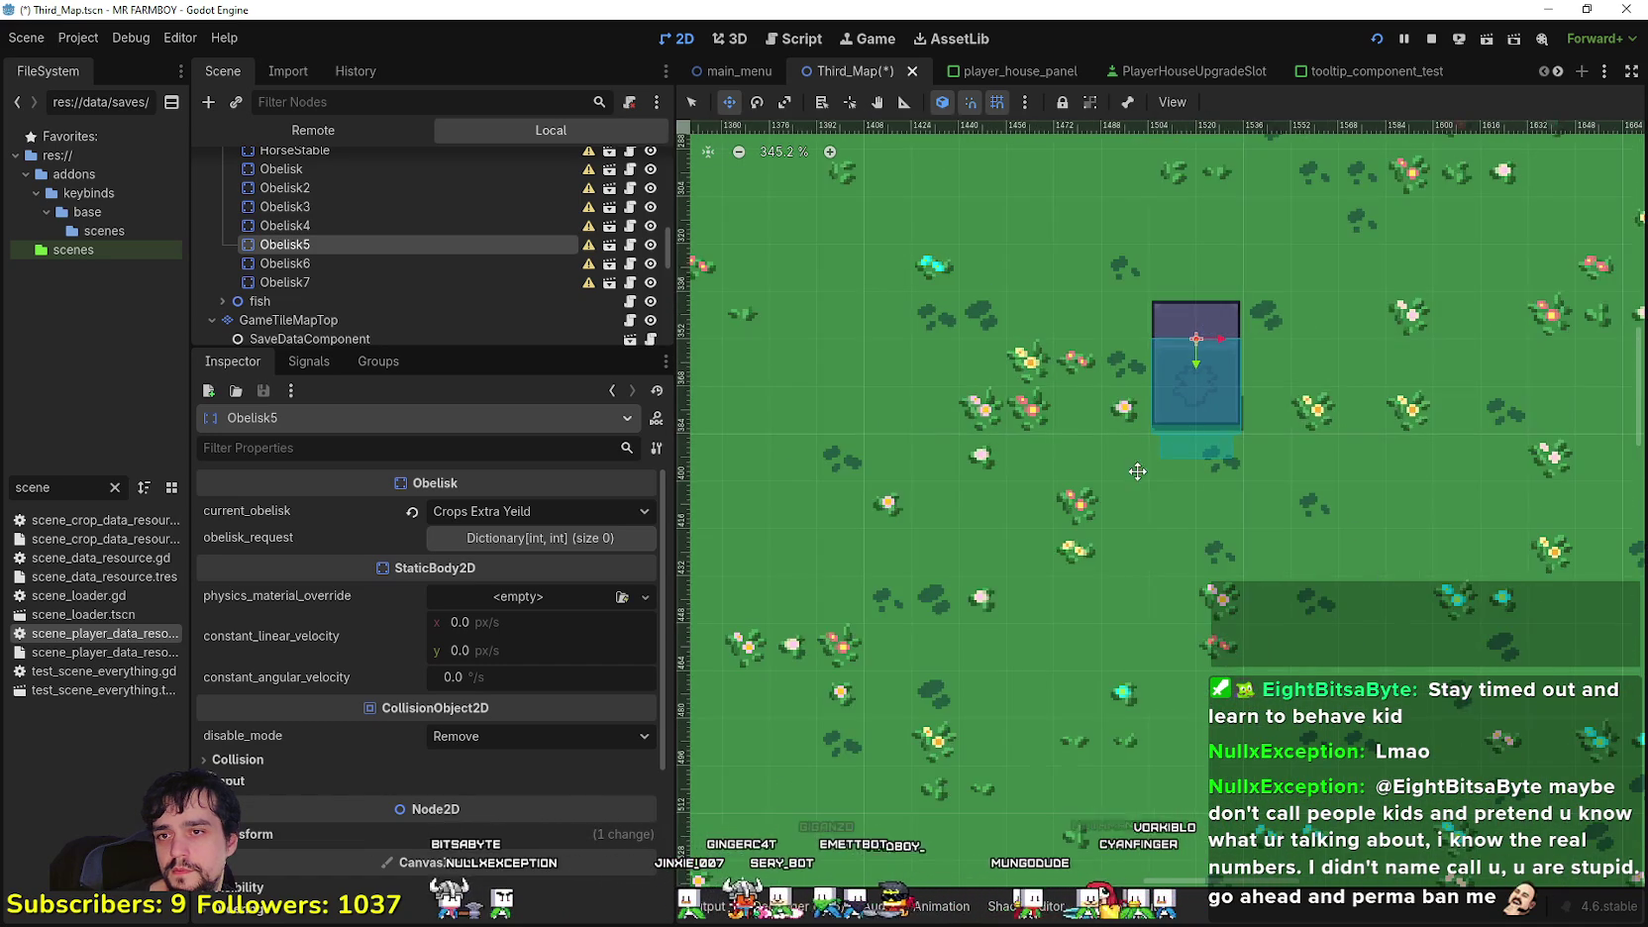
scroll(1129, 495, up, 7)
scroll(1104, 545, down, 6)
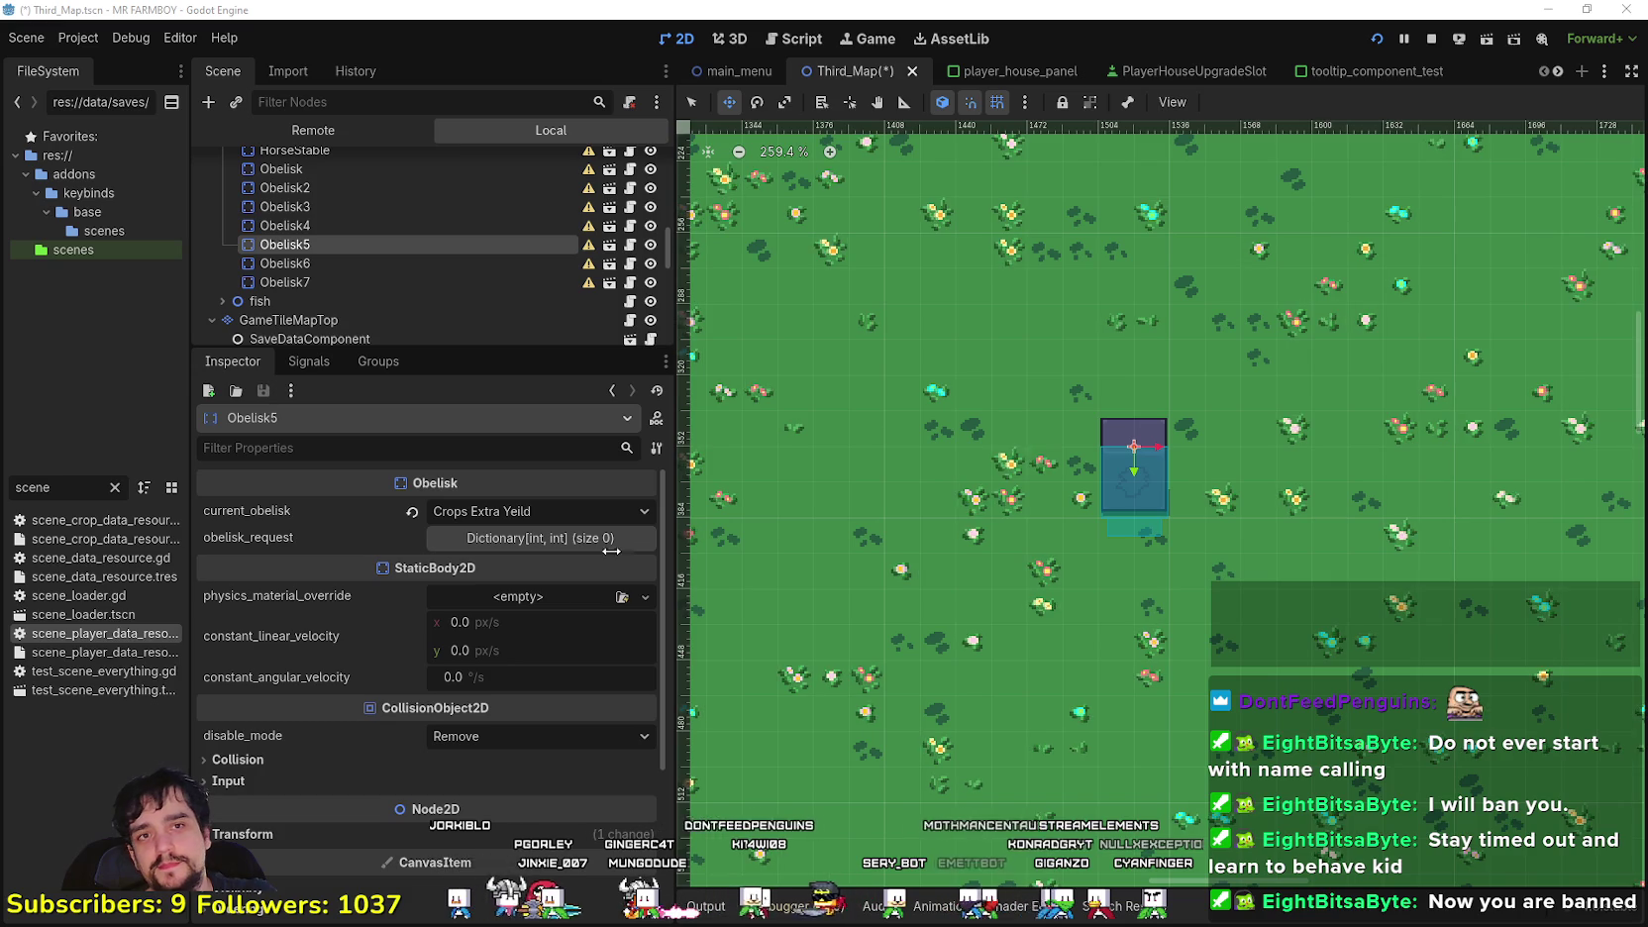
- Zoom the viewport out and select the Buildings node in the Scene tree
scroll(1177, 605, down, 4)
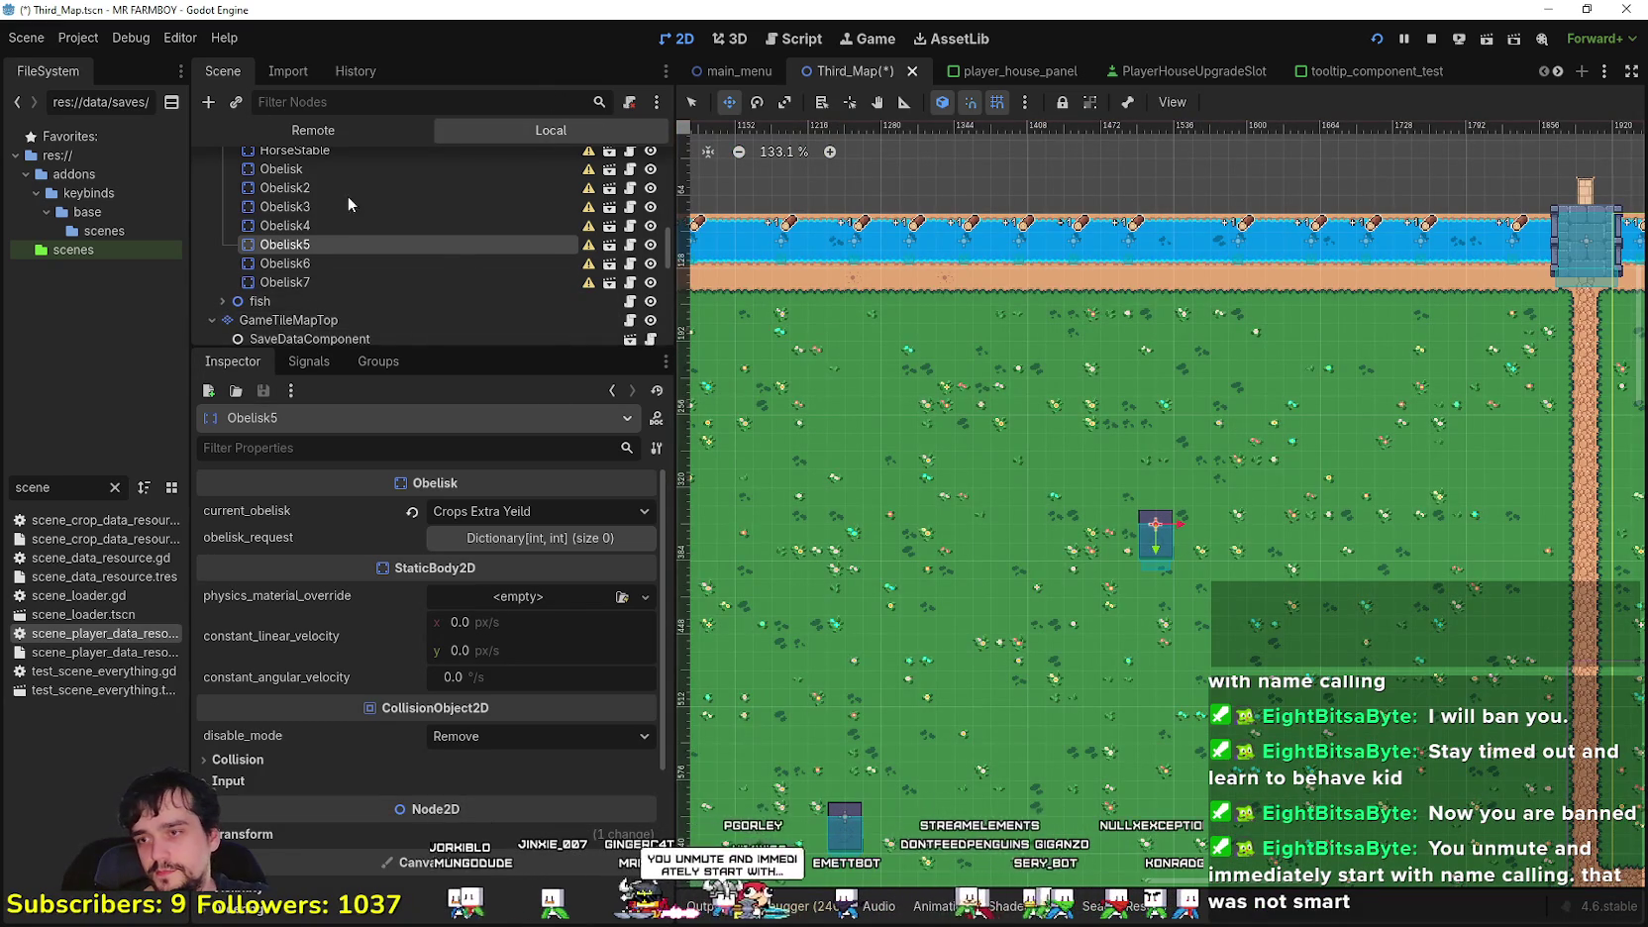
scroll(422, 249, up, 8)
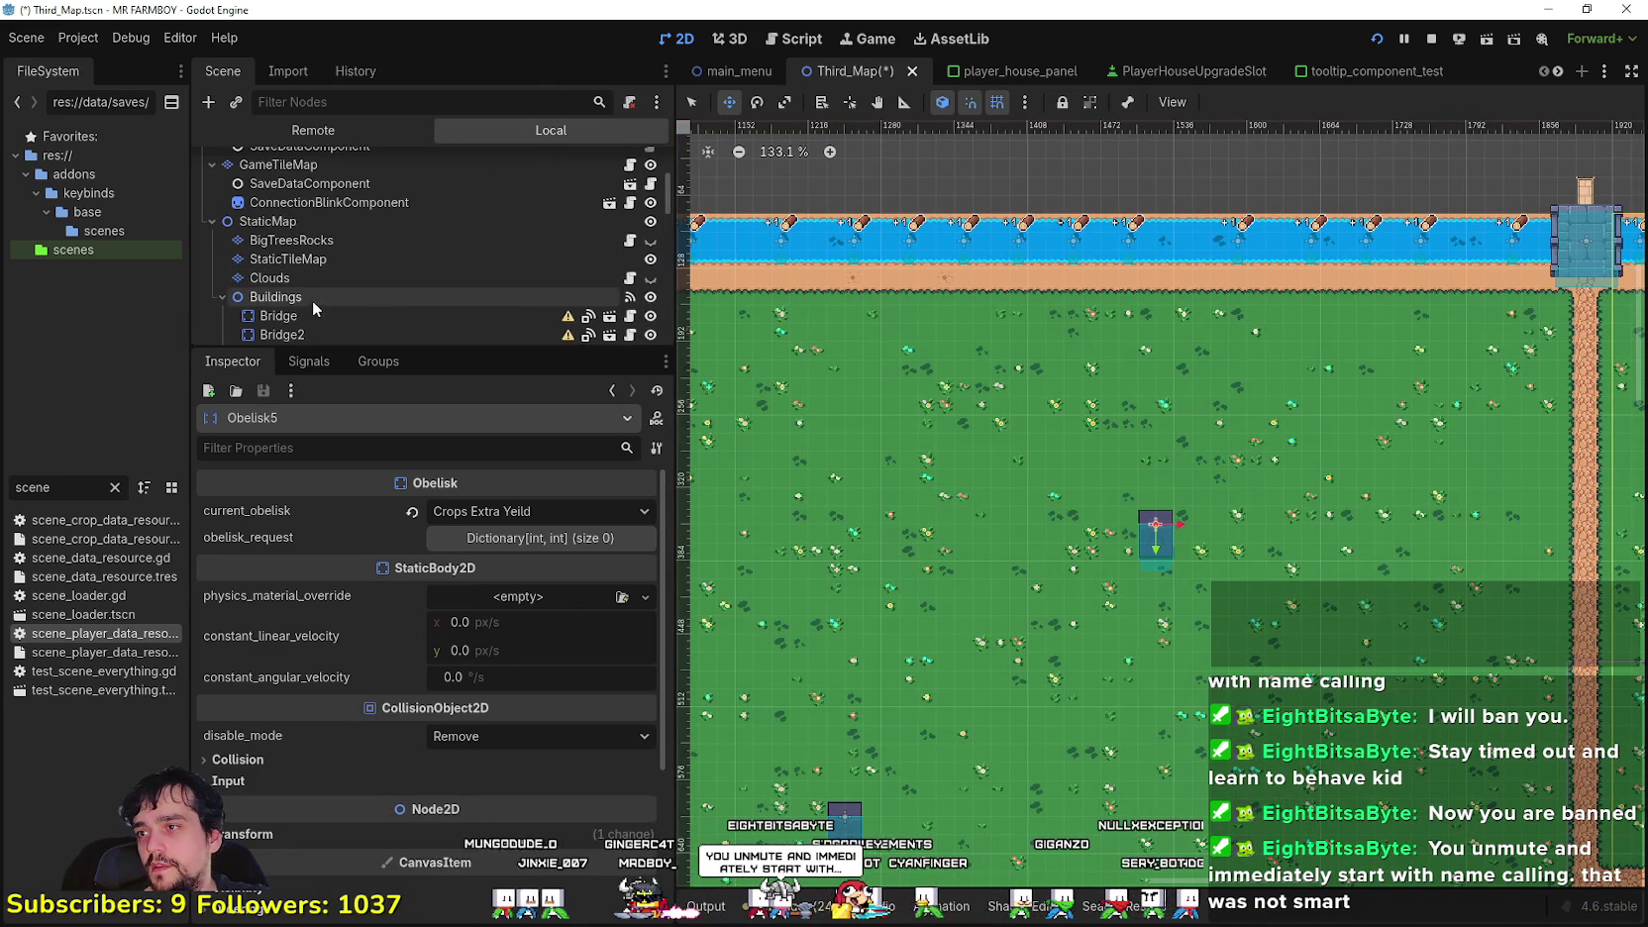
click(312, 301)
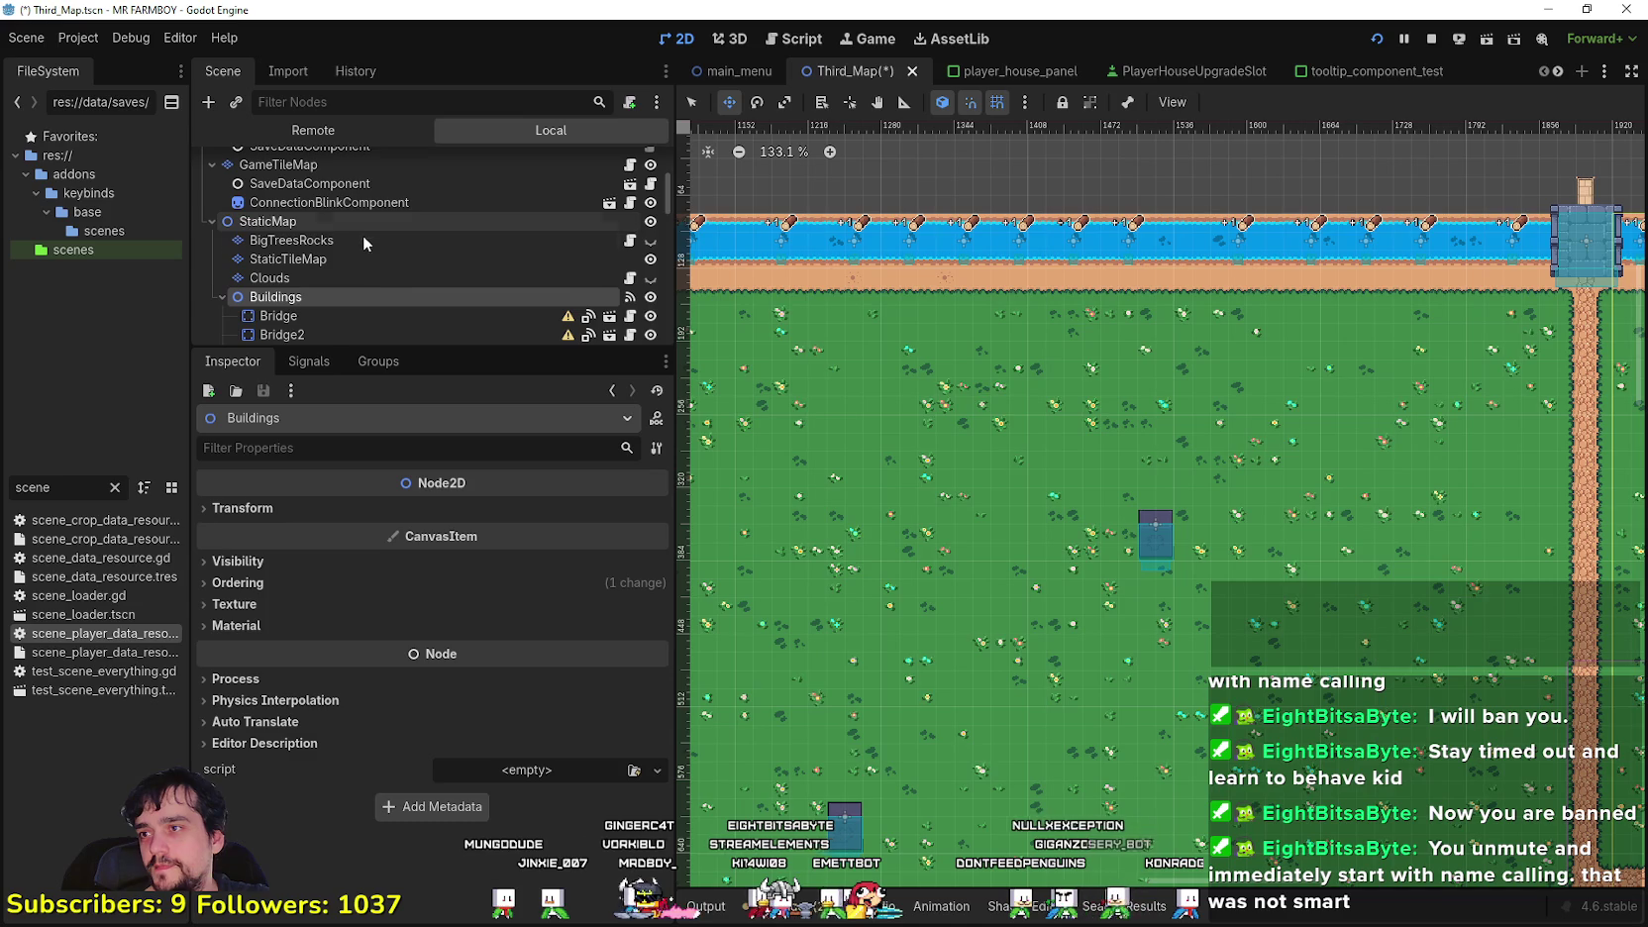
click(406, 280)
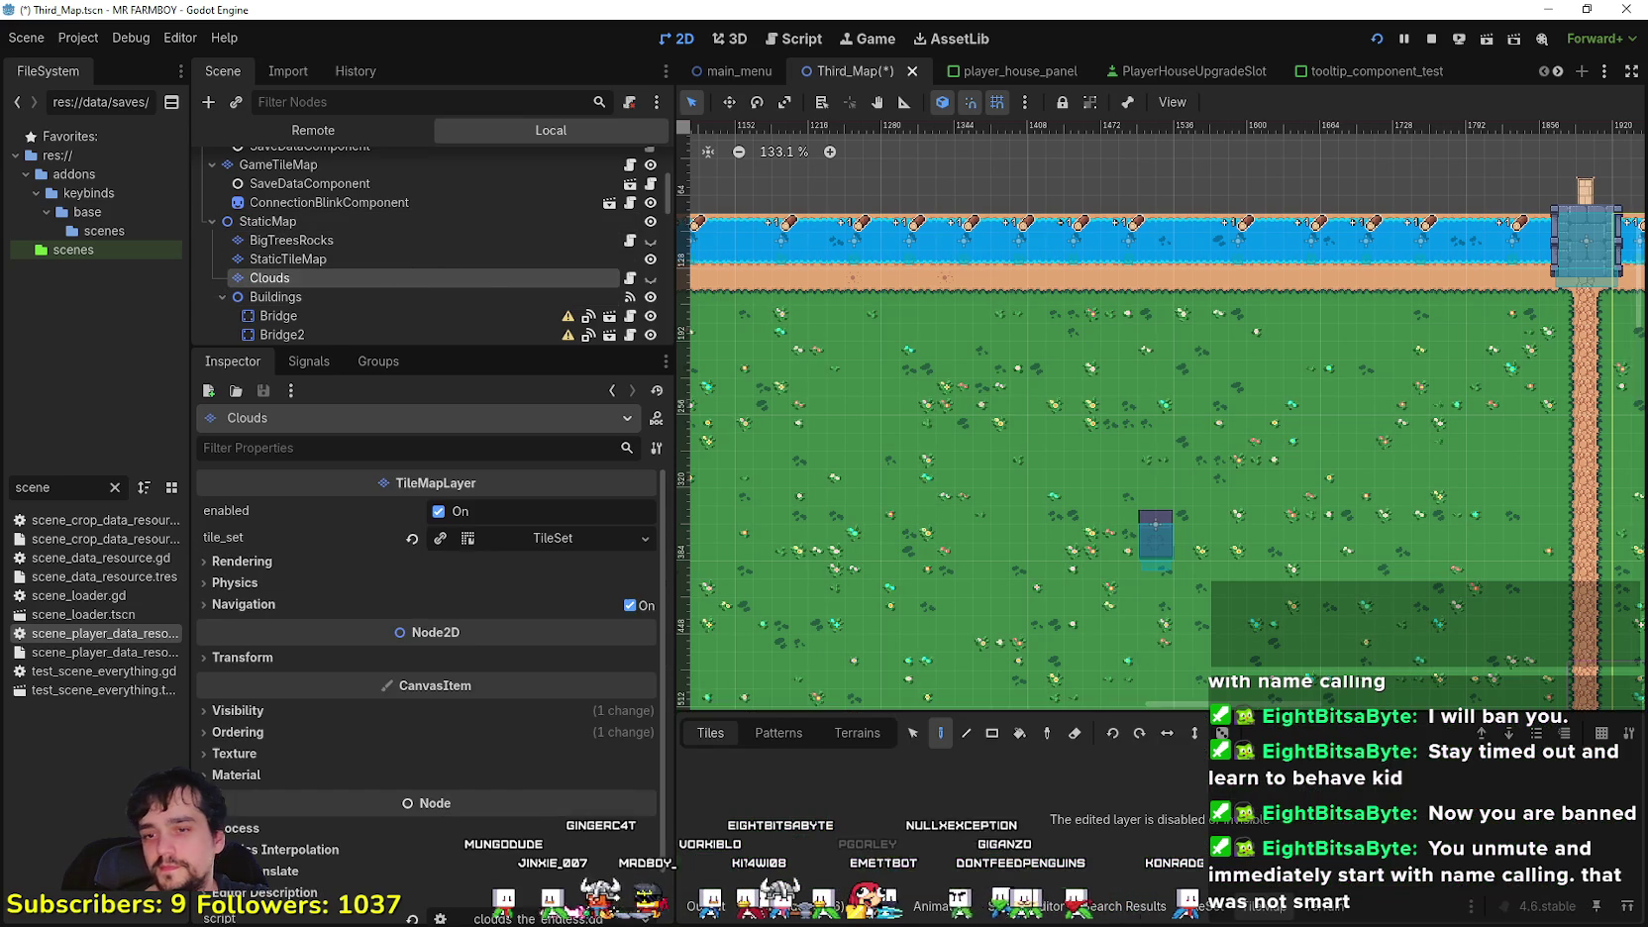
scroll(413, 285, up, 3)
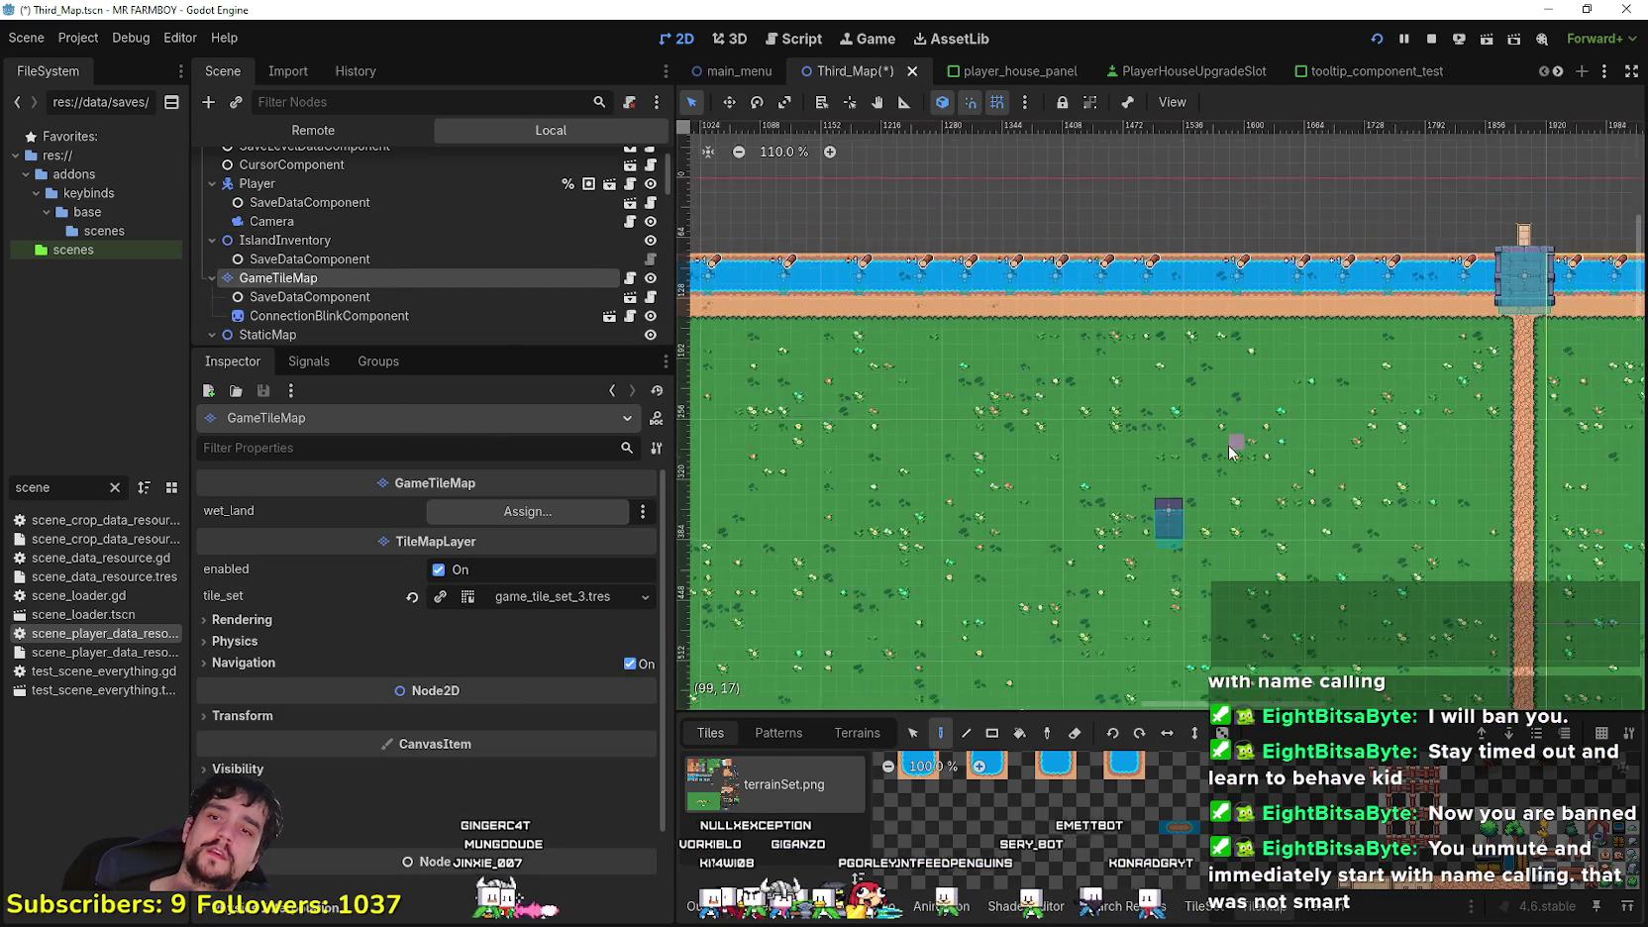
click(857, 732)
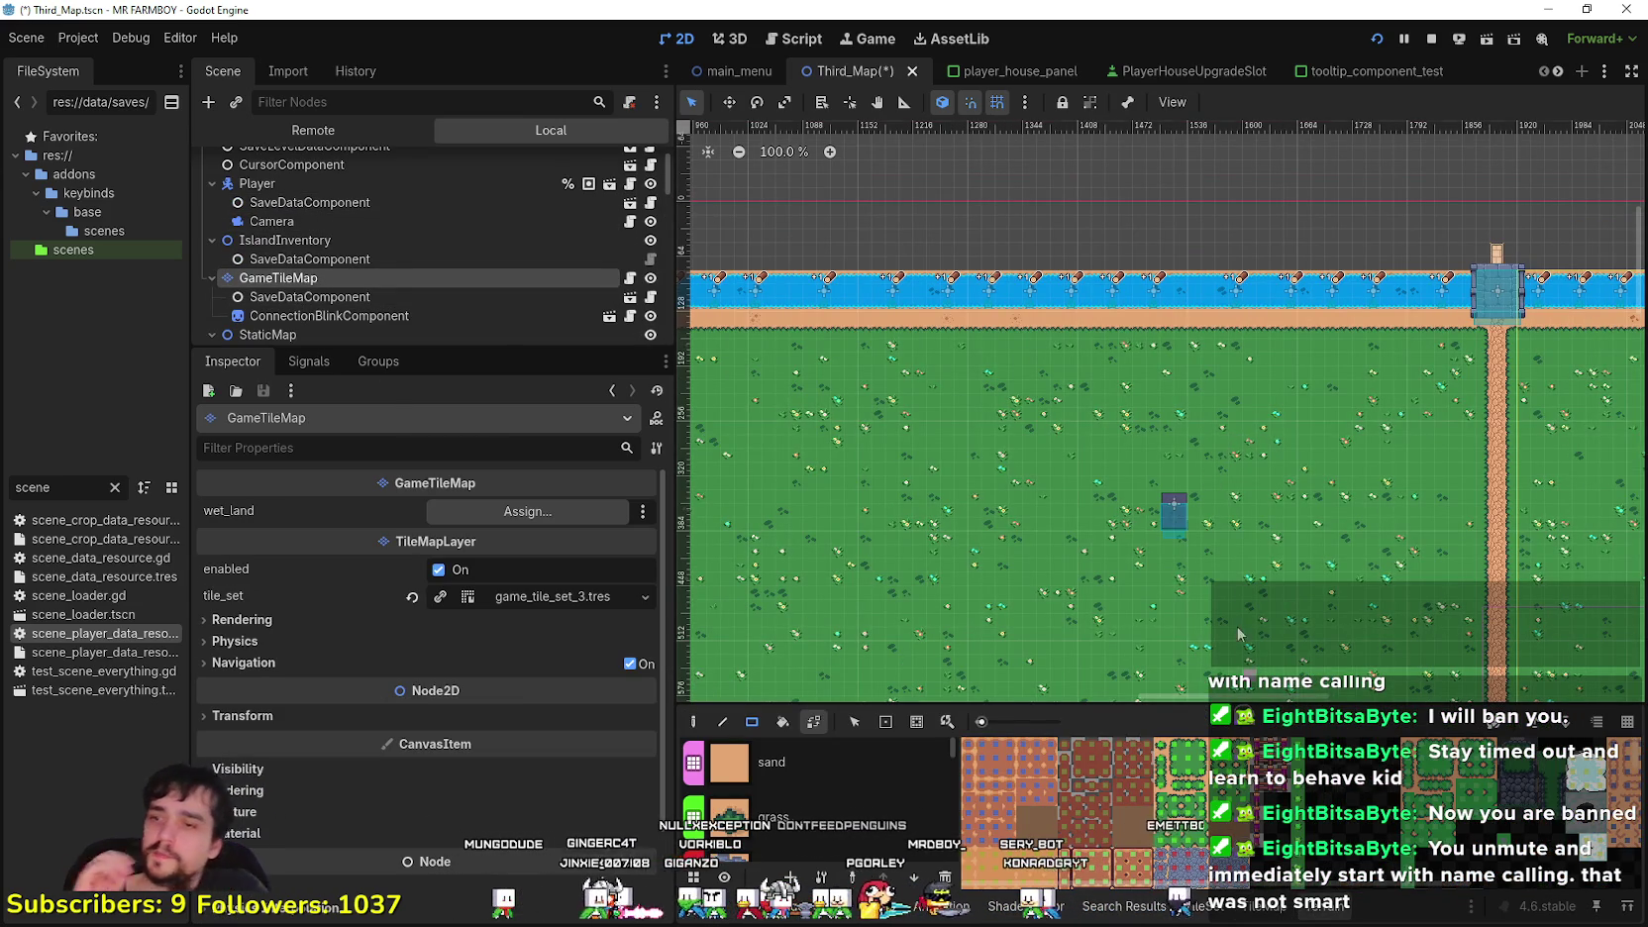
click(793, 787)
scroll(1129, 507, up, 3)
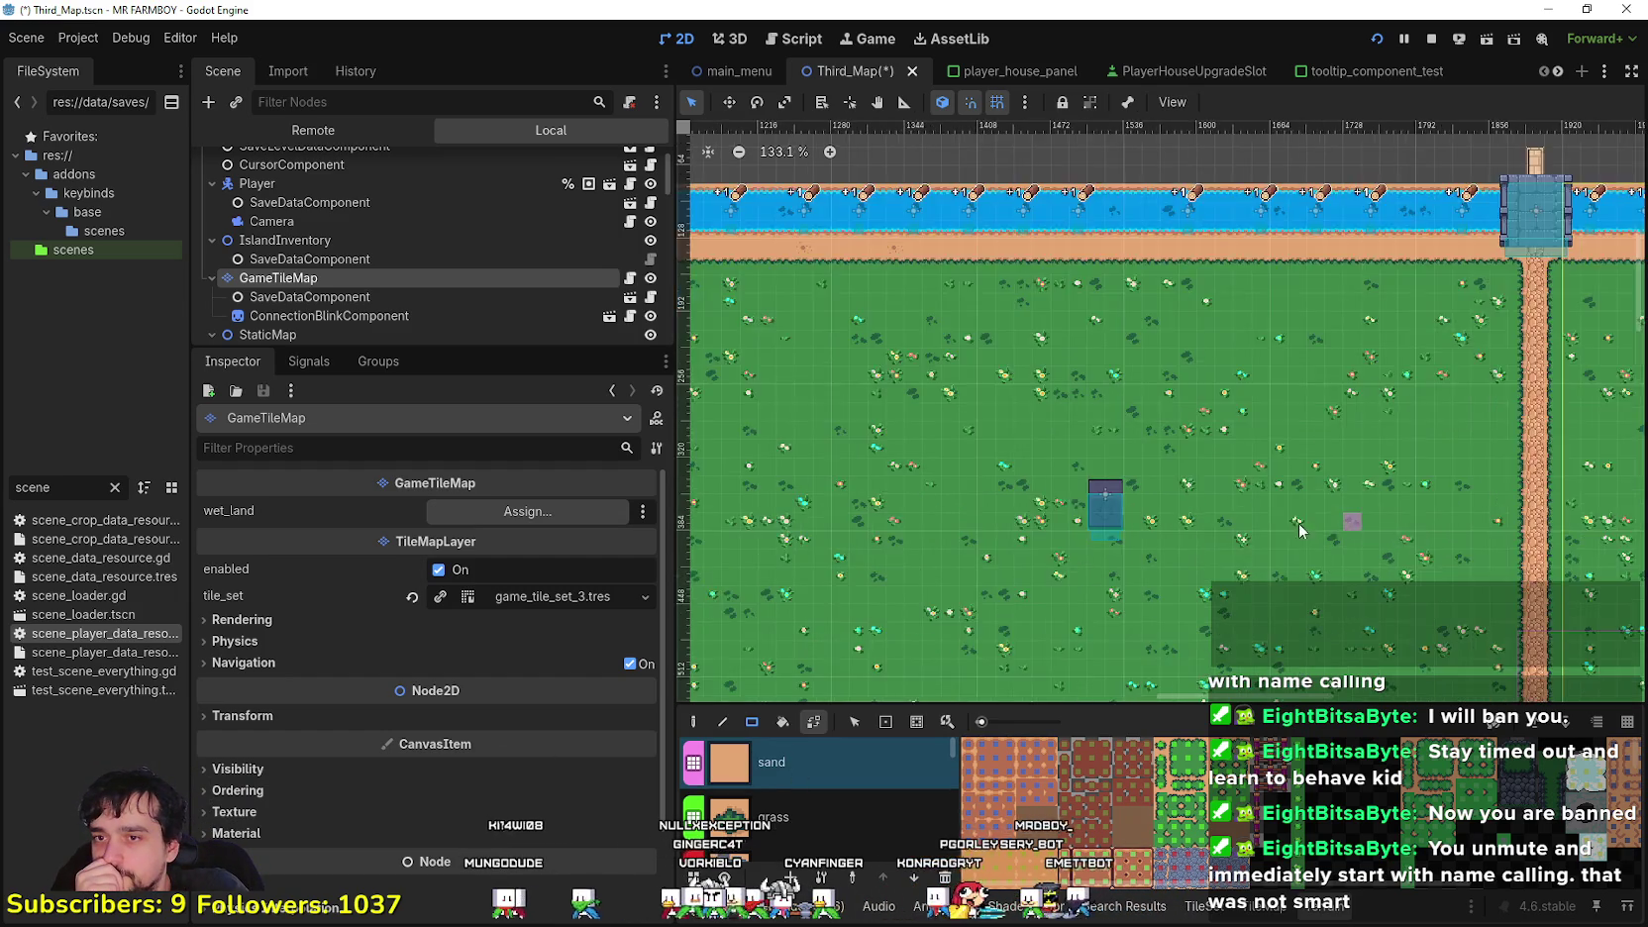
drag(1057, 512, 1060, 497)
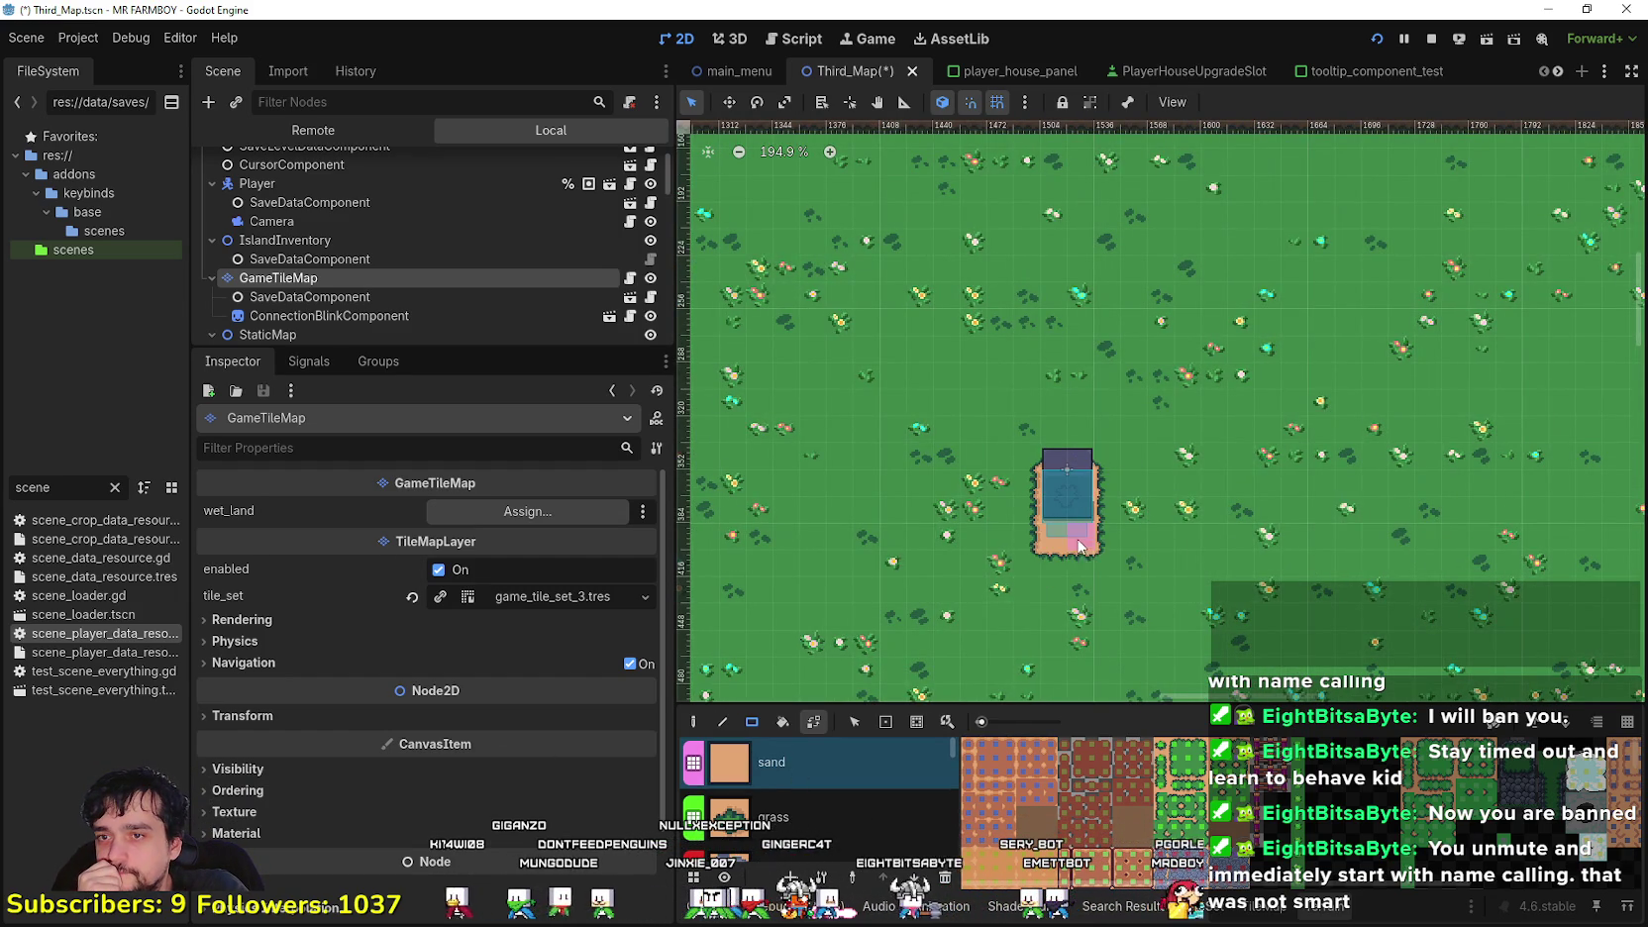
scroll(1069, 525, down, 4)
scroll(1075, 548, up, 3)
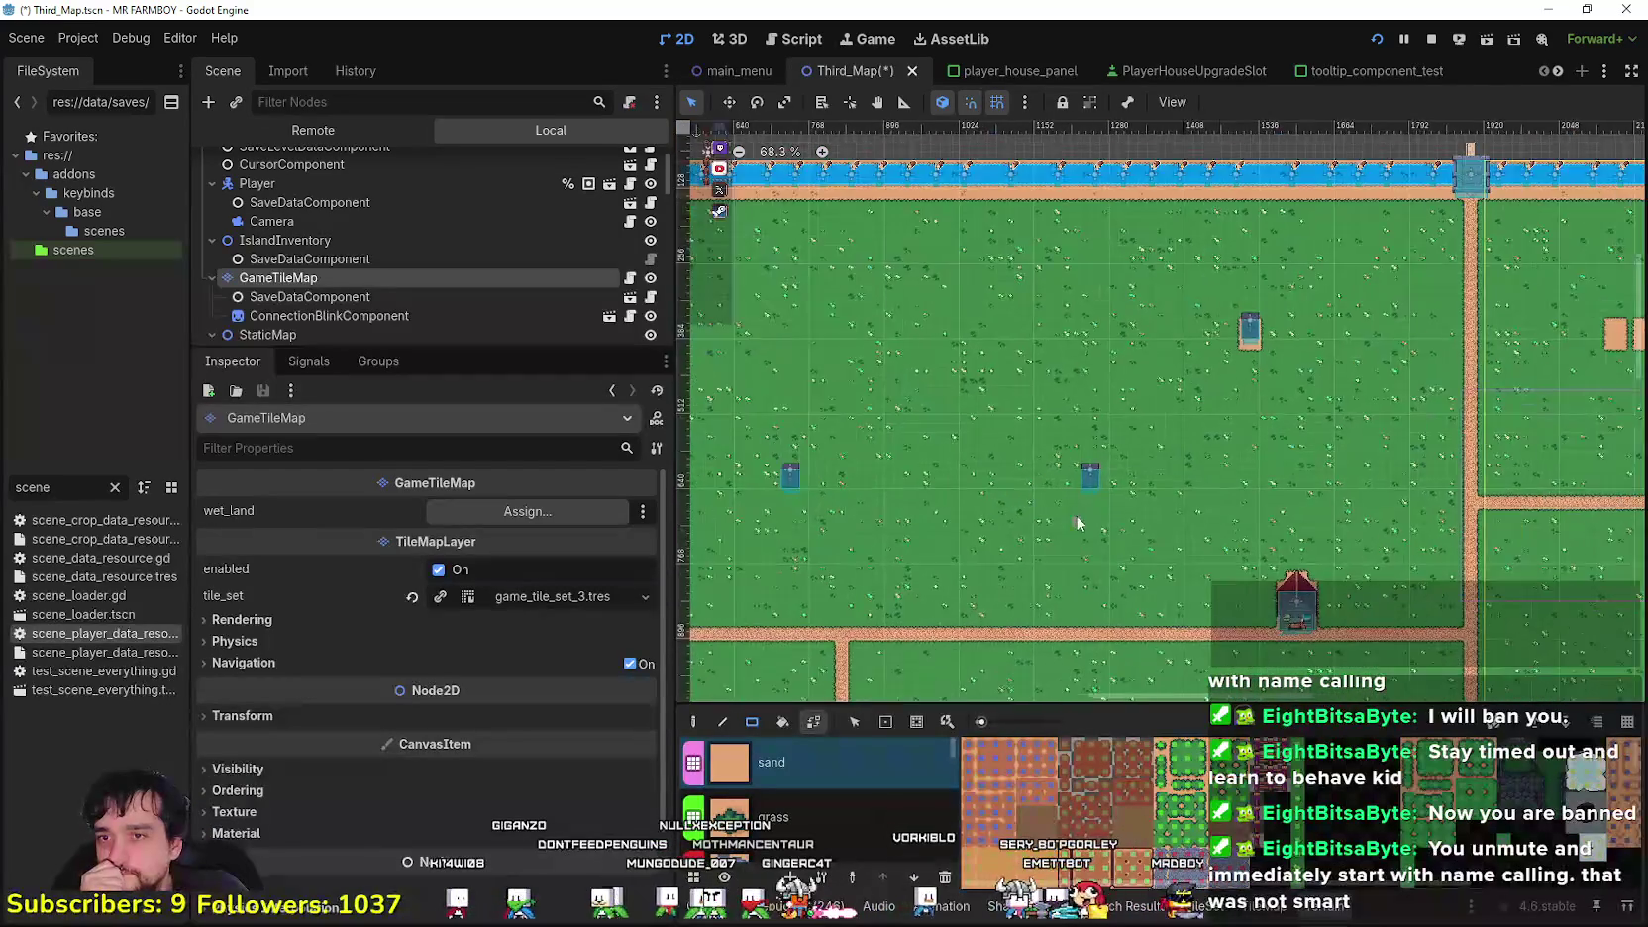
scroll(1098, 492, up, 6)
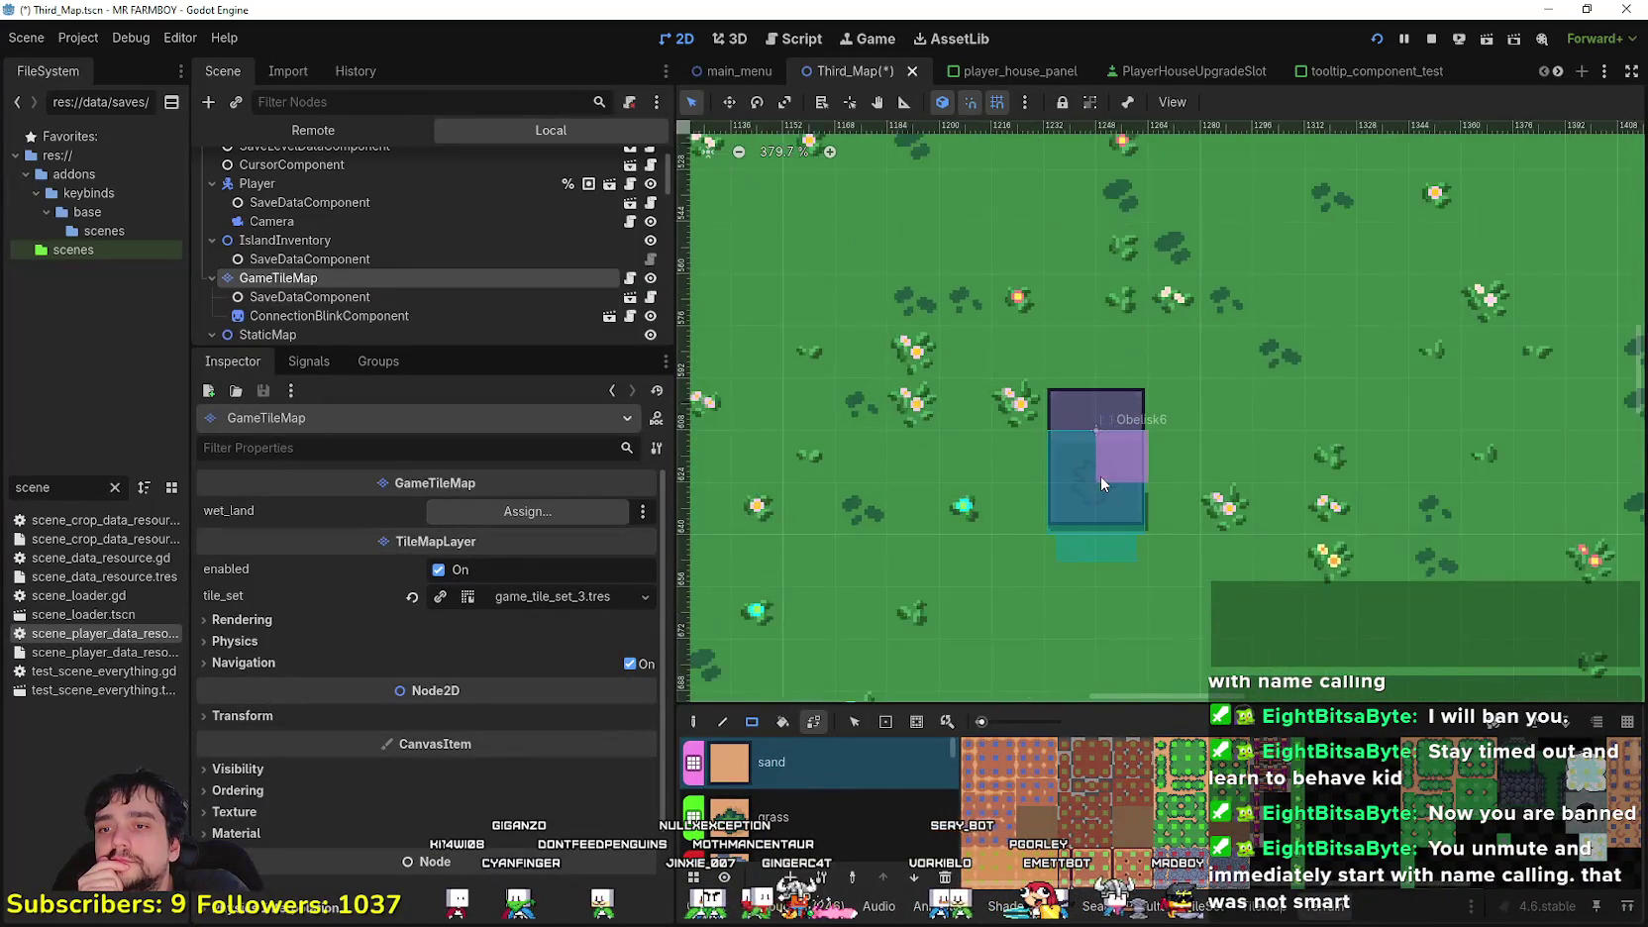
click(1057, 506)
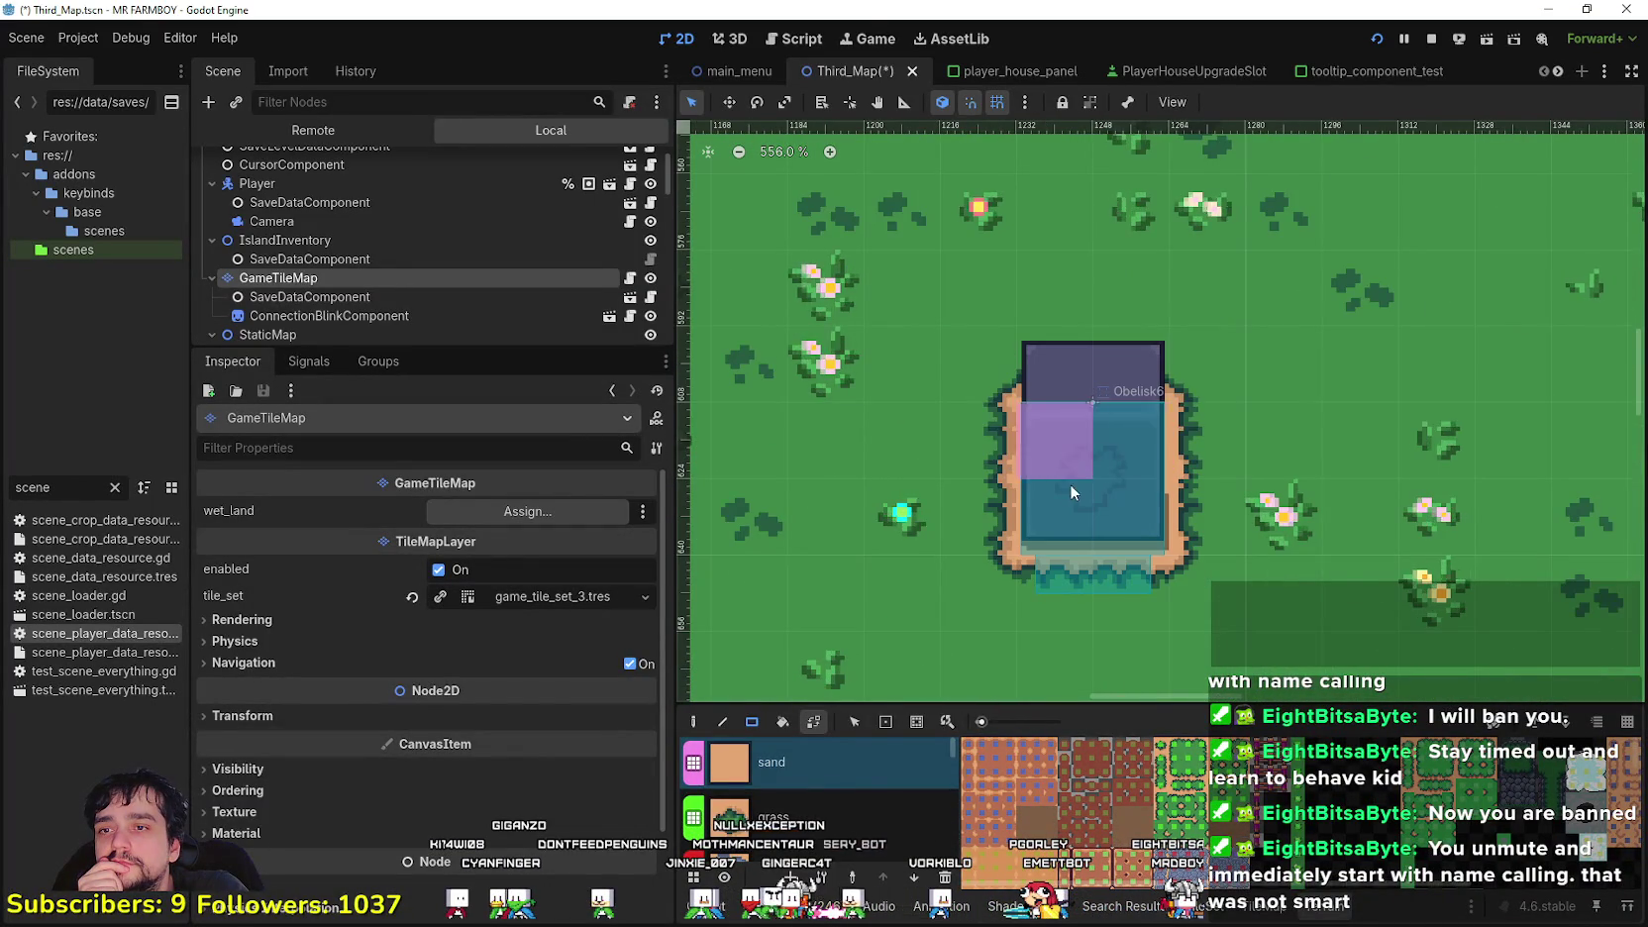
scroll(1072, 481, down, 2)
scroll(1057, 549, down, 8)
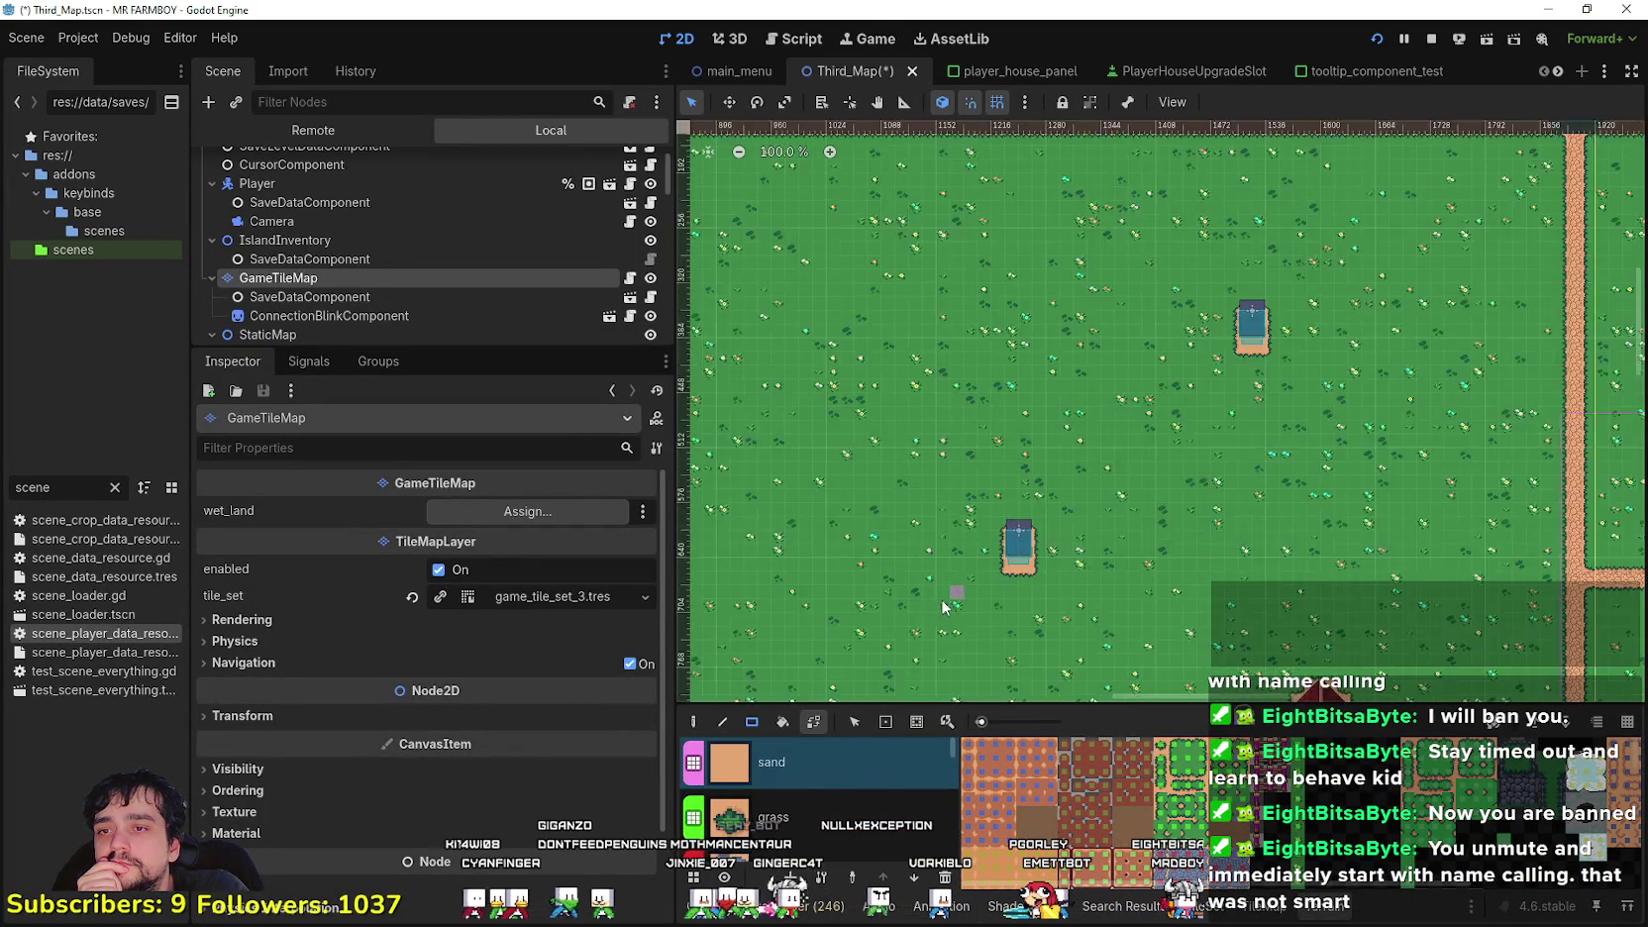
scroll(1107, 614, up, 5)
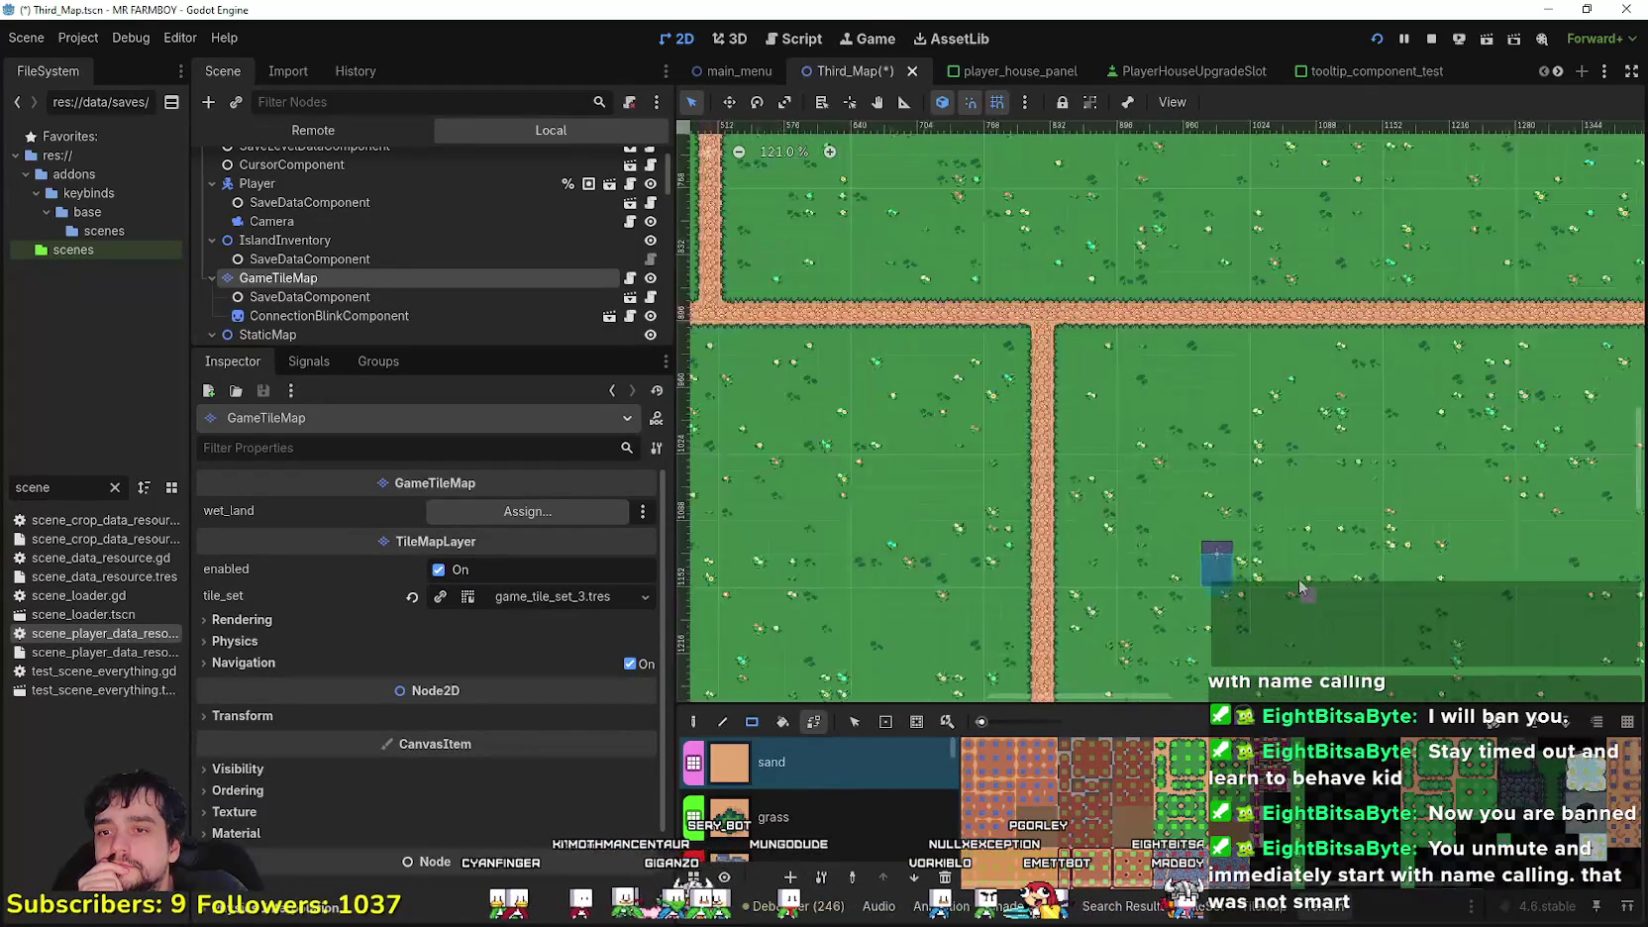
drag(1136, 533, 1136, 534)
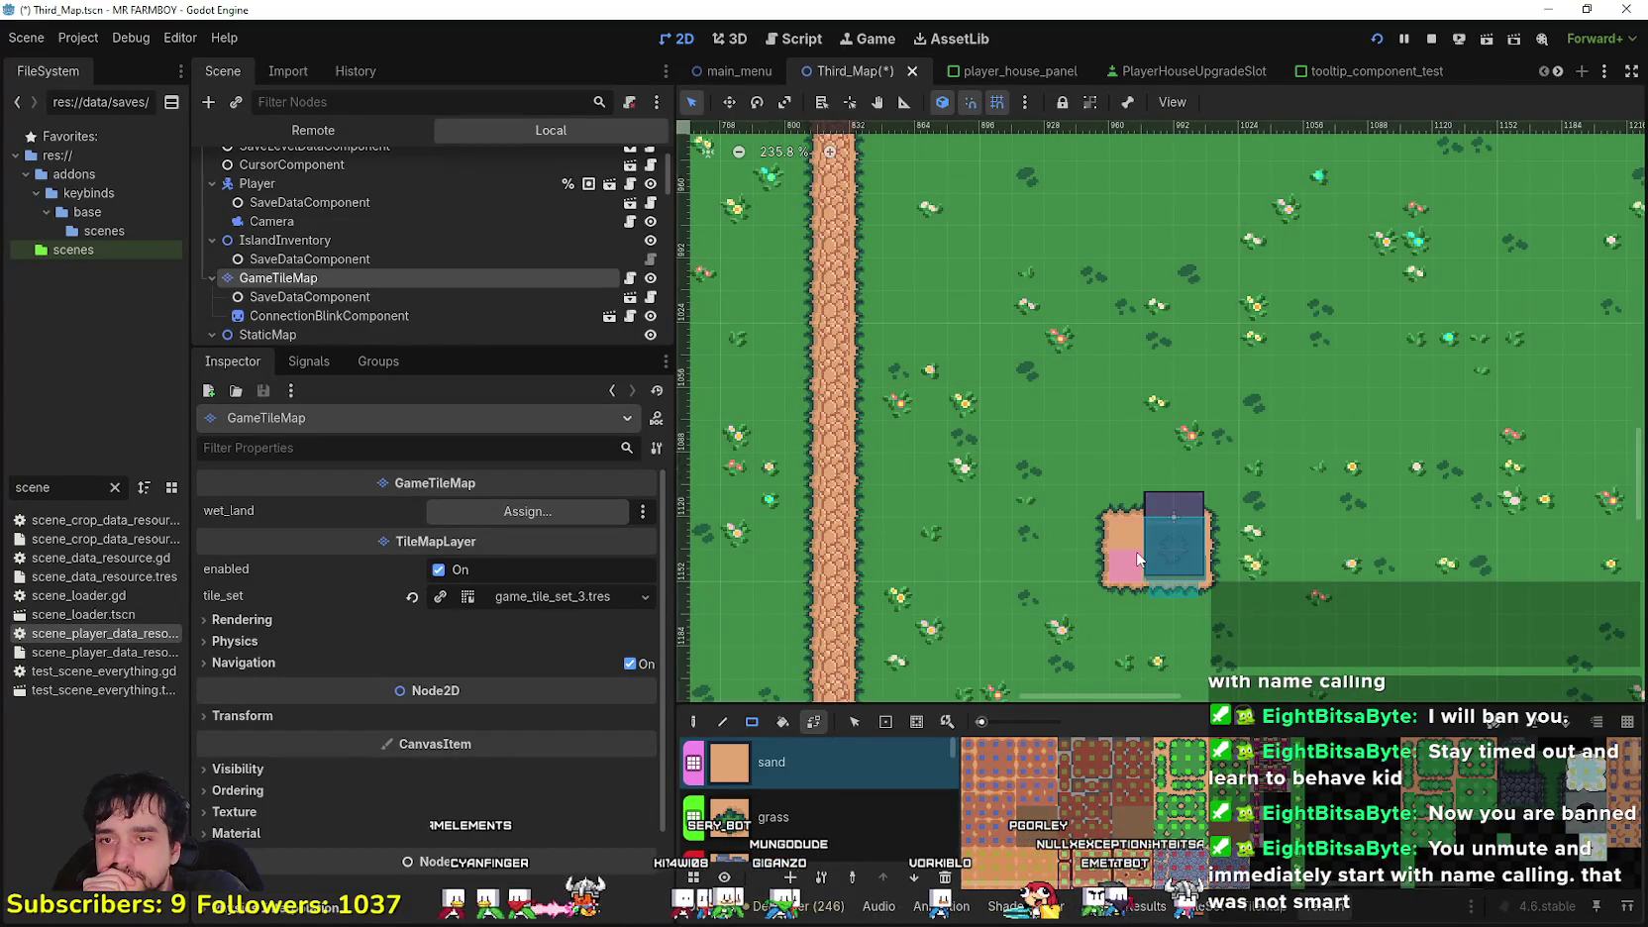
key(ctrl+z)
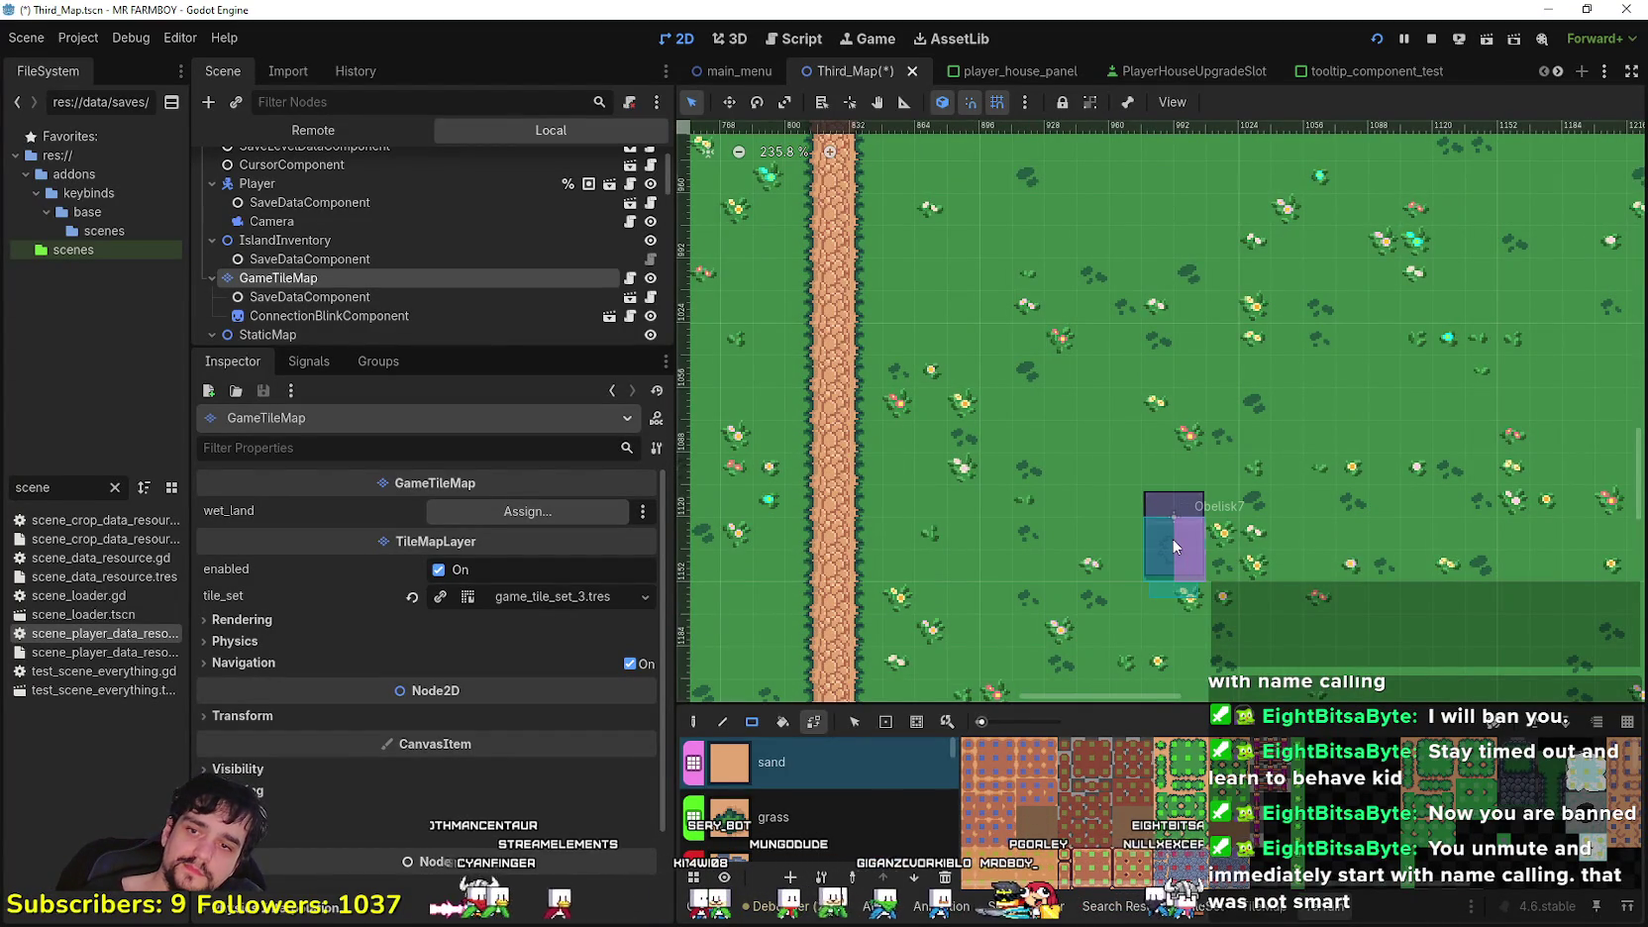
scroll(1163, 599, down, 8)
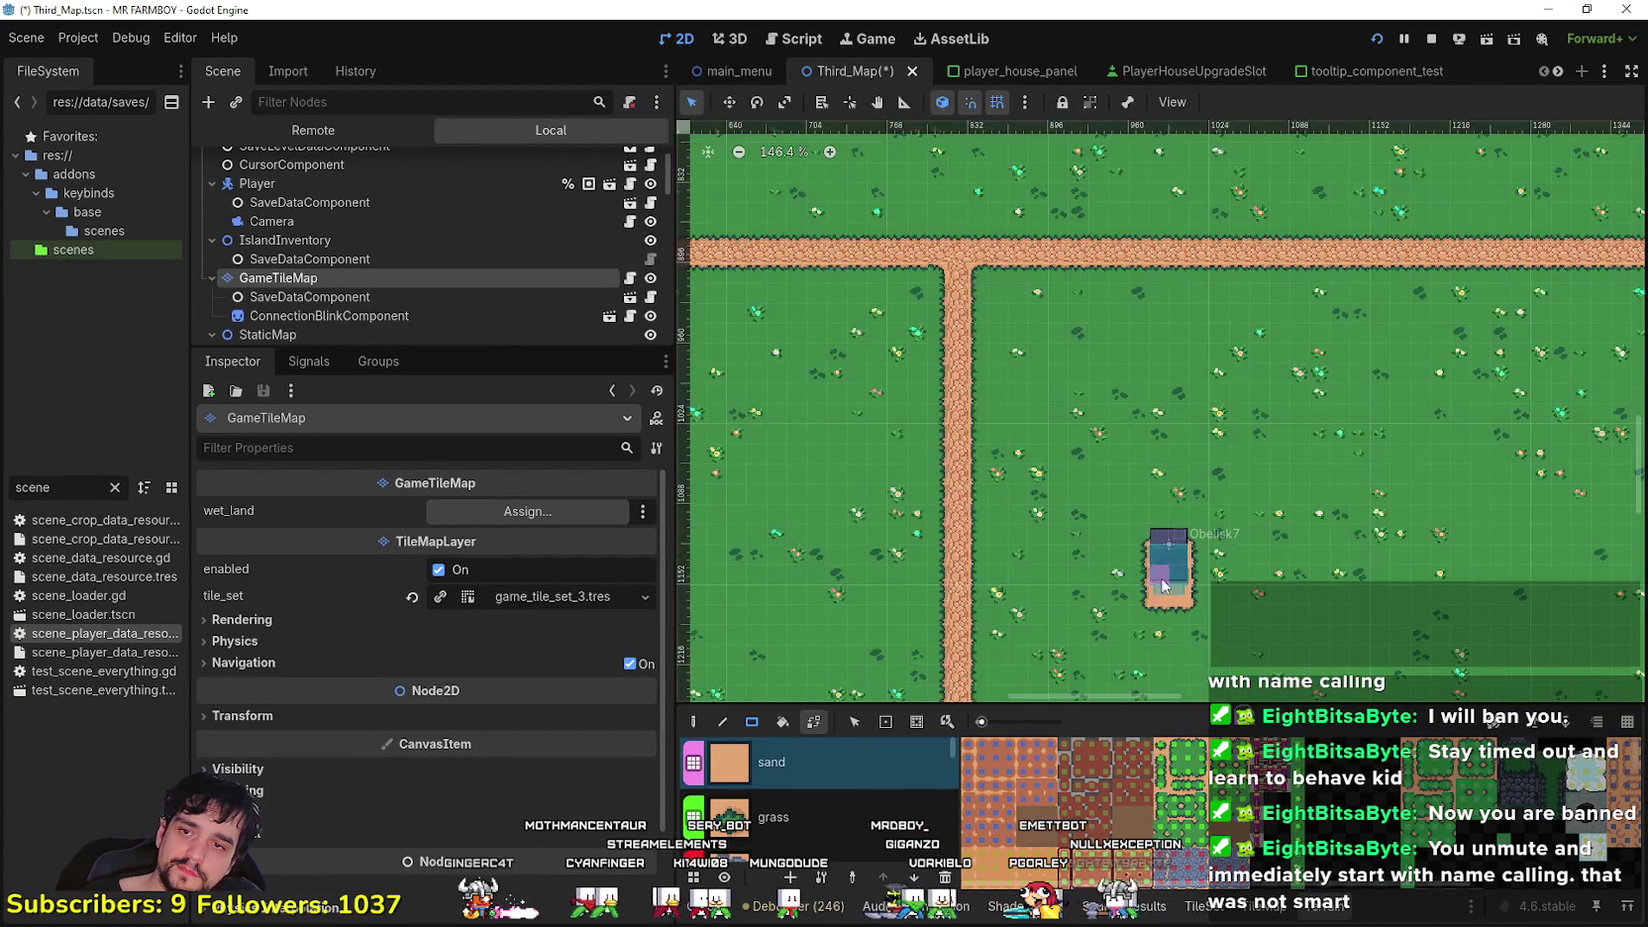
scroll(1306, 526, up, 3)
scroll(1305, 526, down, 5)
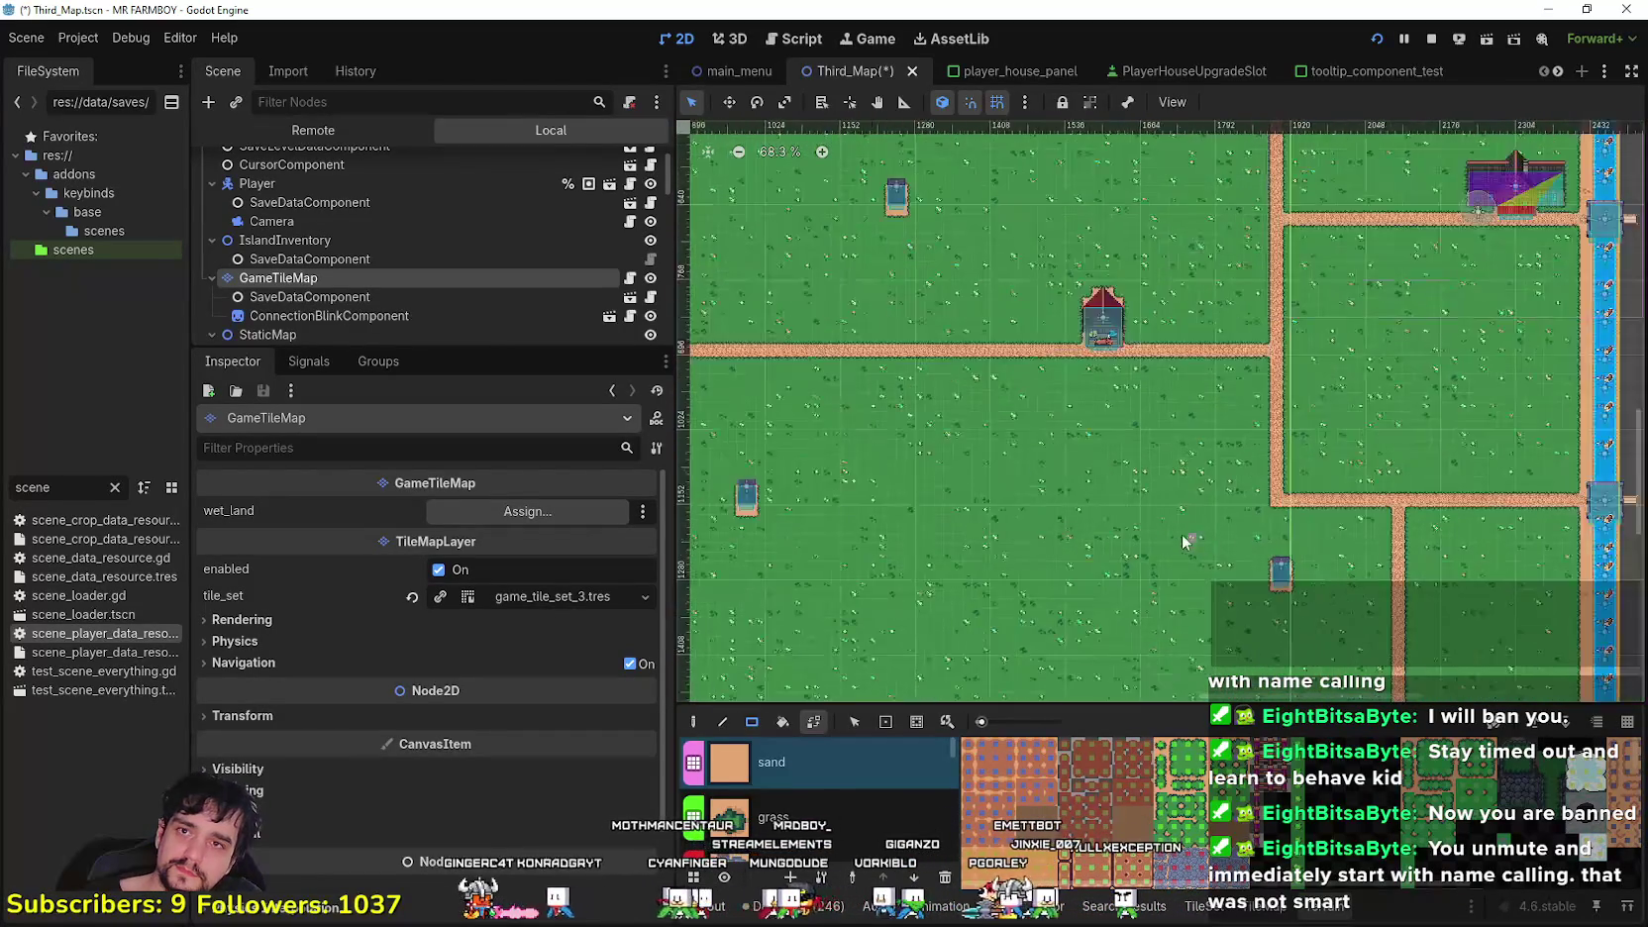
scroll(1026, 585, up, 6)
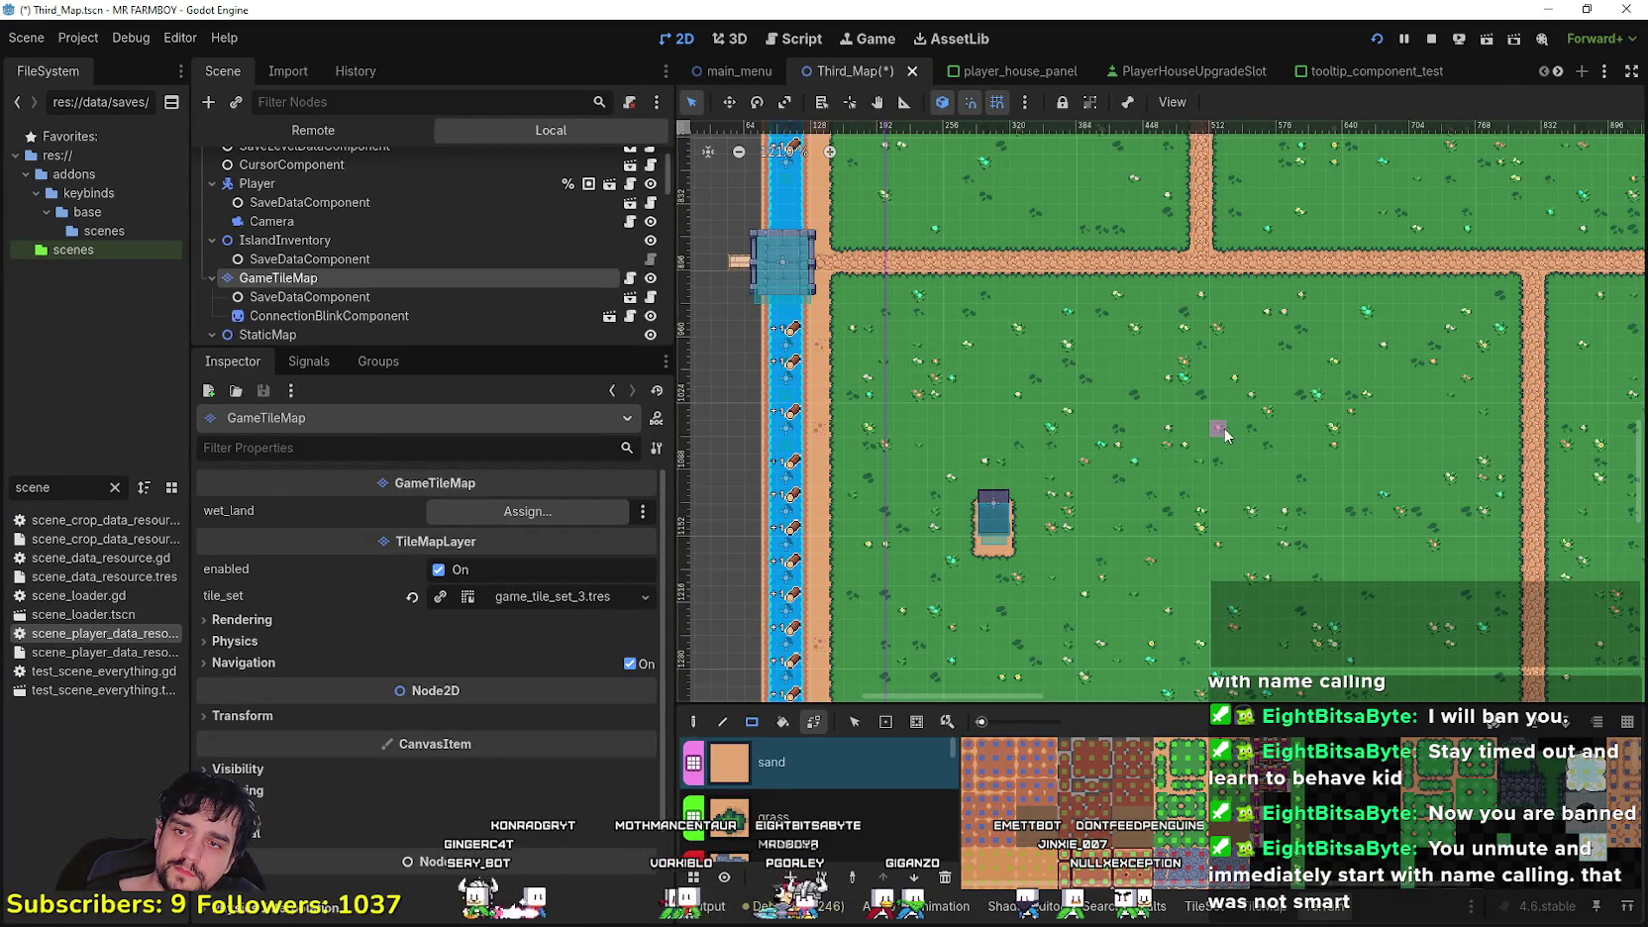
scroll(1200, 335, up, 2)
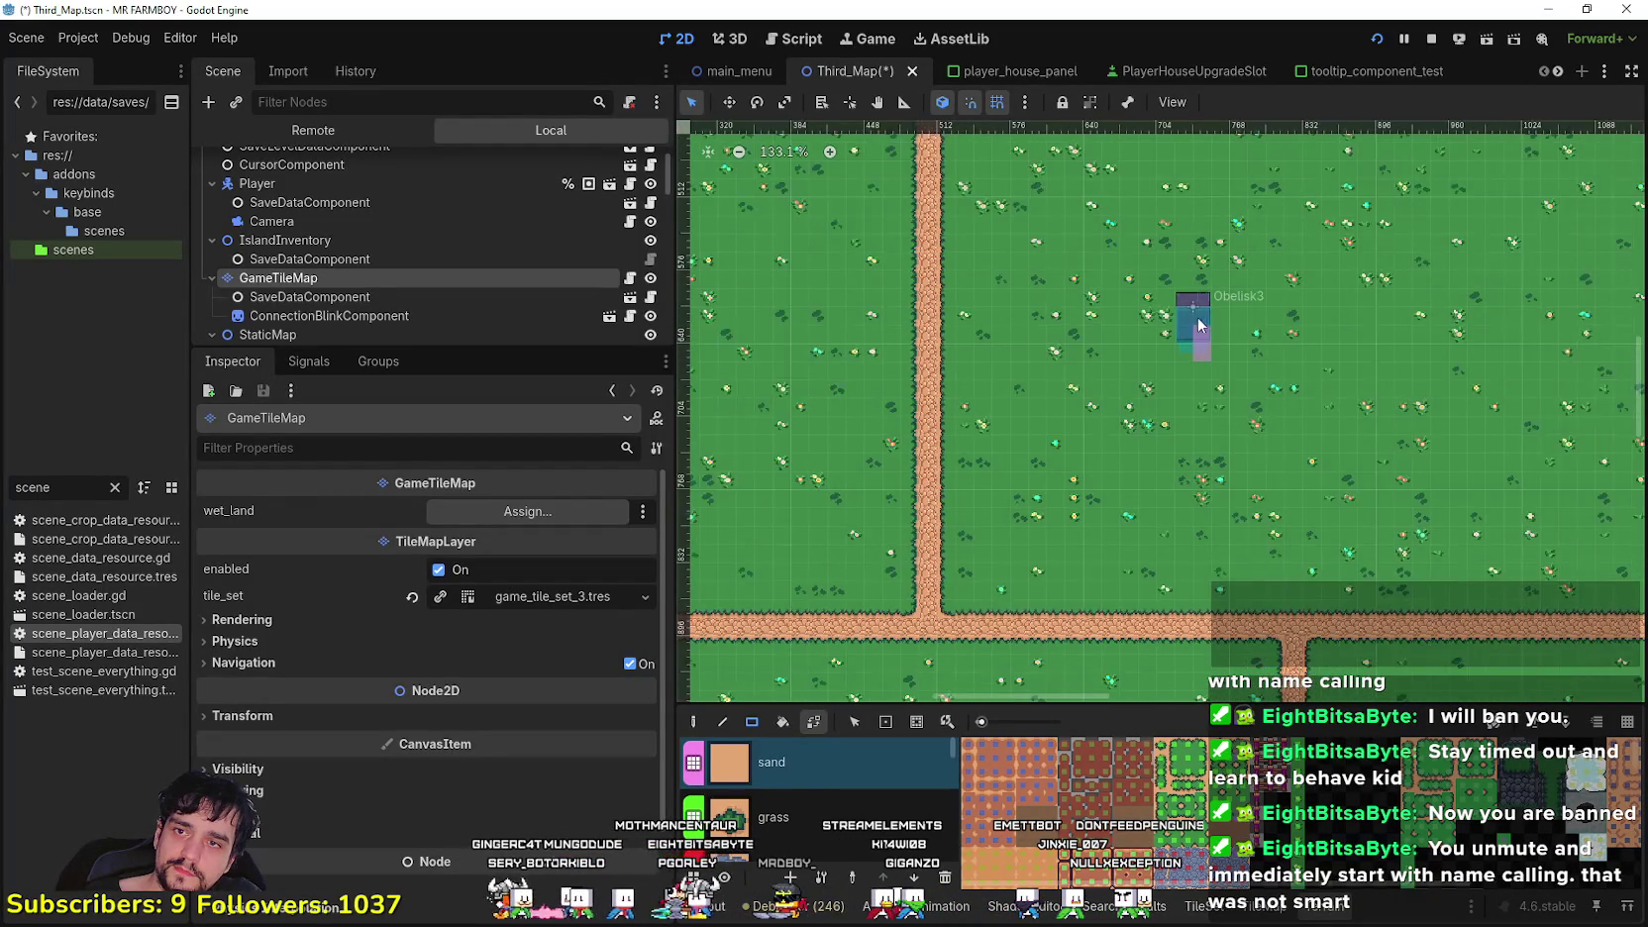
scroll(1189, 332, up, 7)
scroll(1188, 352, down, 5)
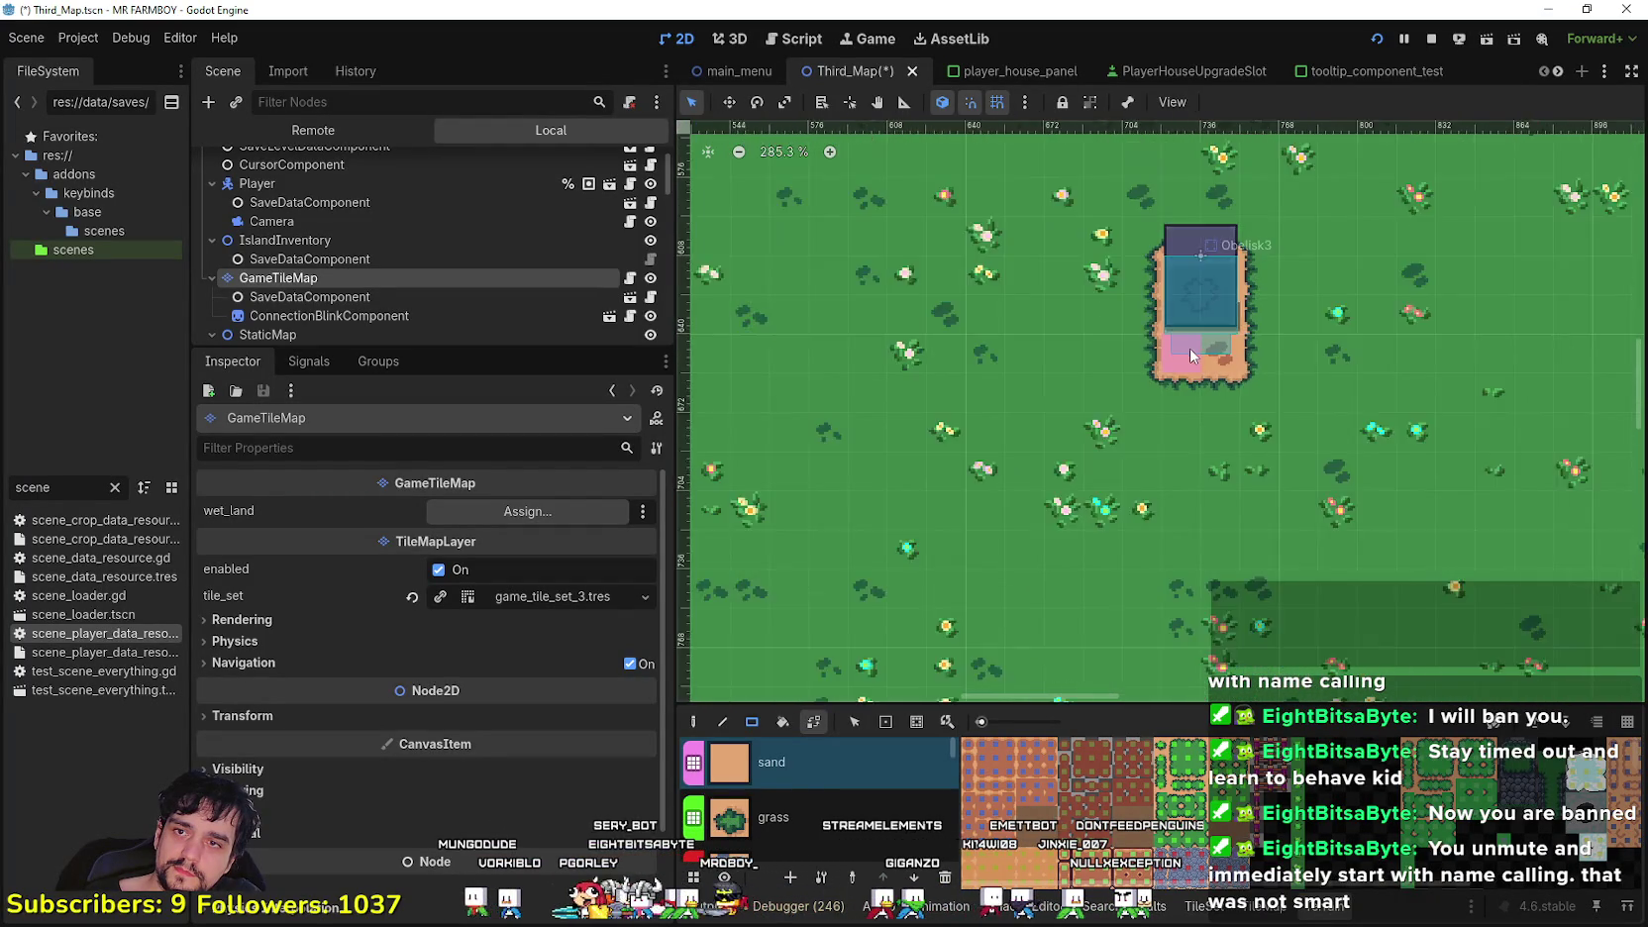
scroll(1185, 356, down, 12)
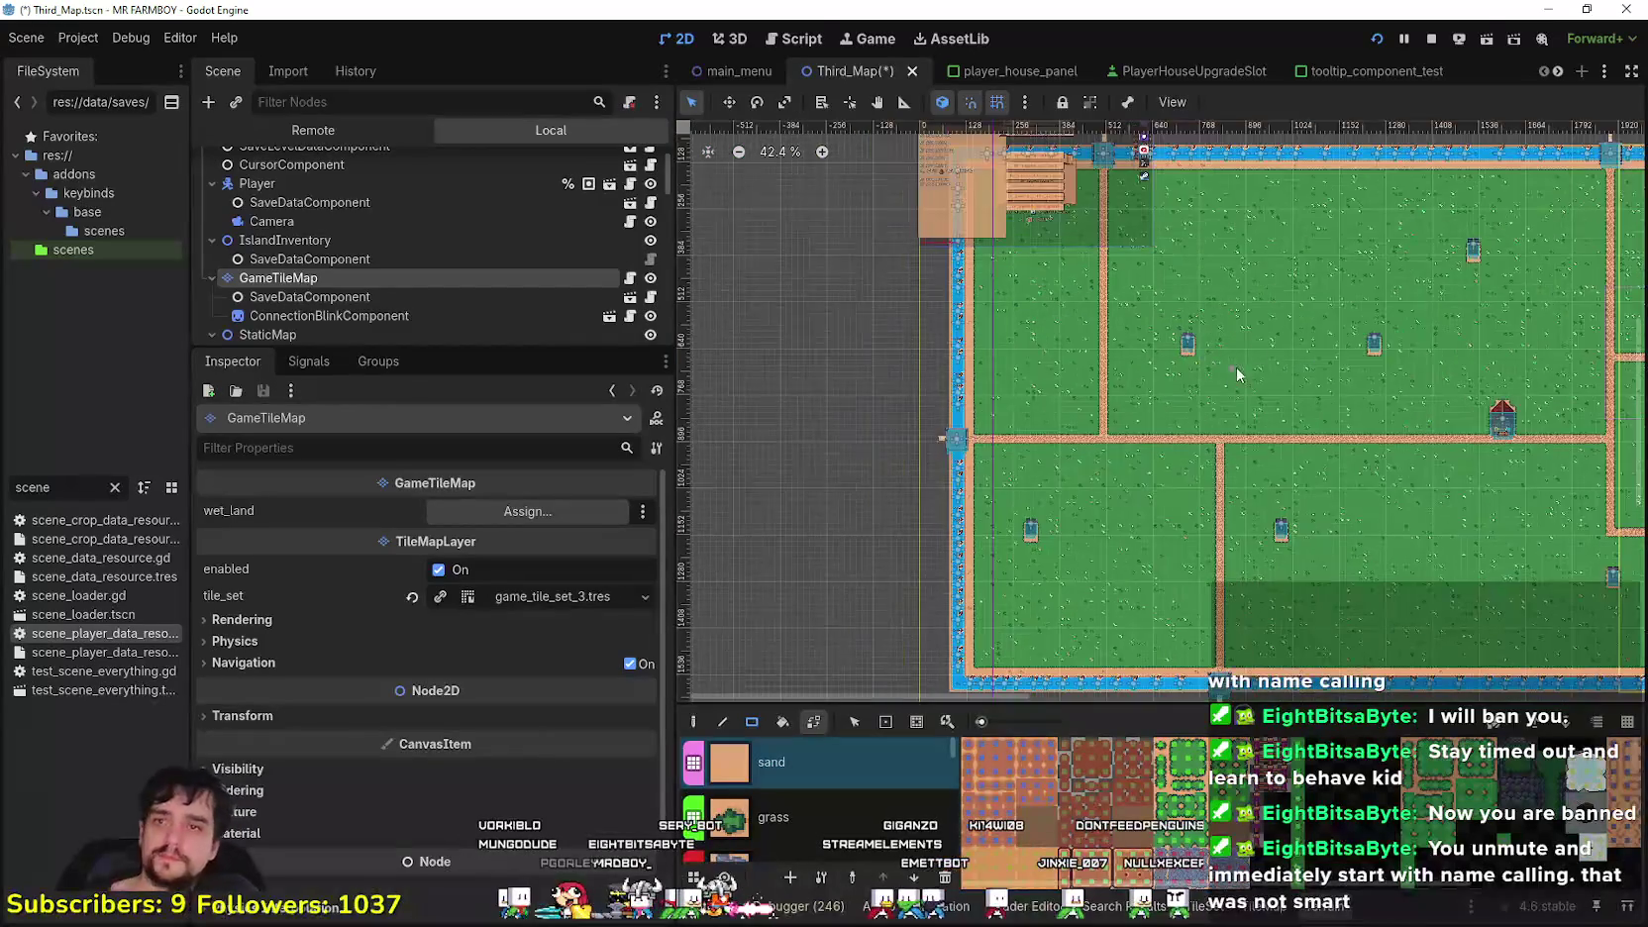
- Pan the map to bring the farm plots and farmhouse into view, then save Third_Map
drag(1316, 378, 1062, 461)
scroll(1062, 461, down, 1)
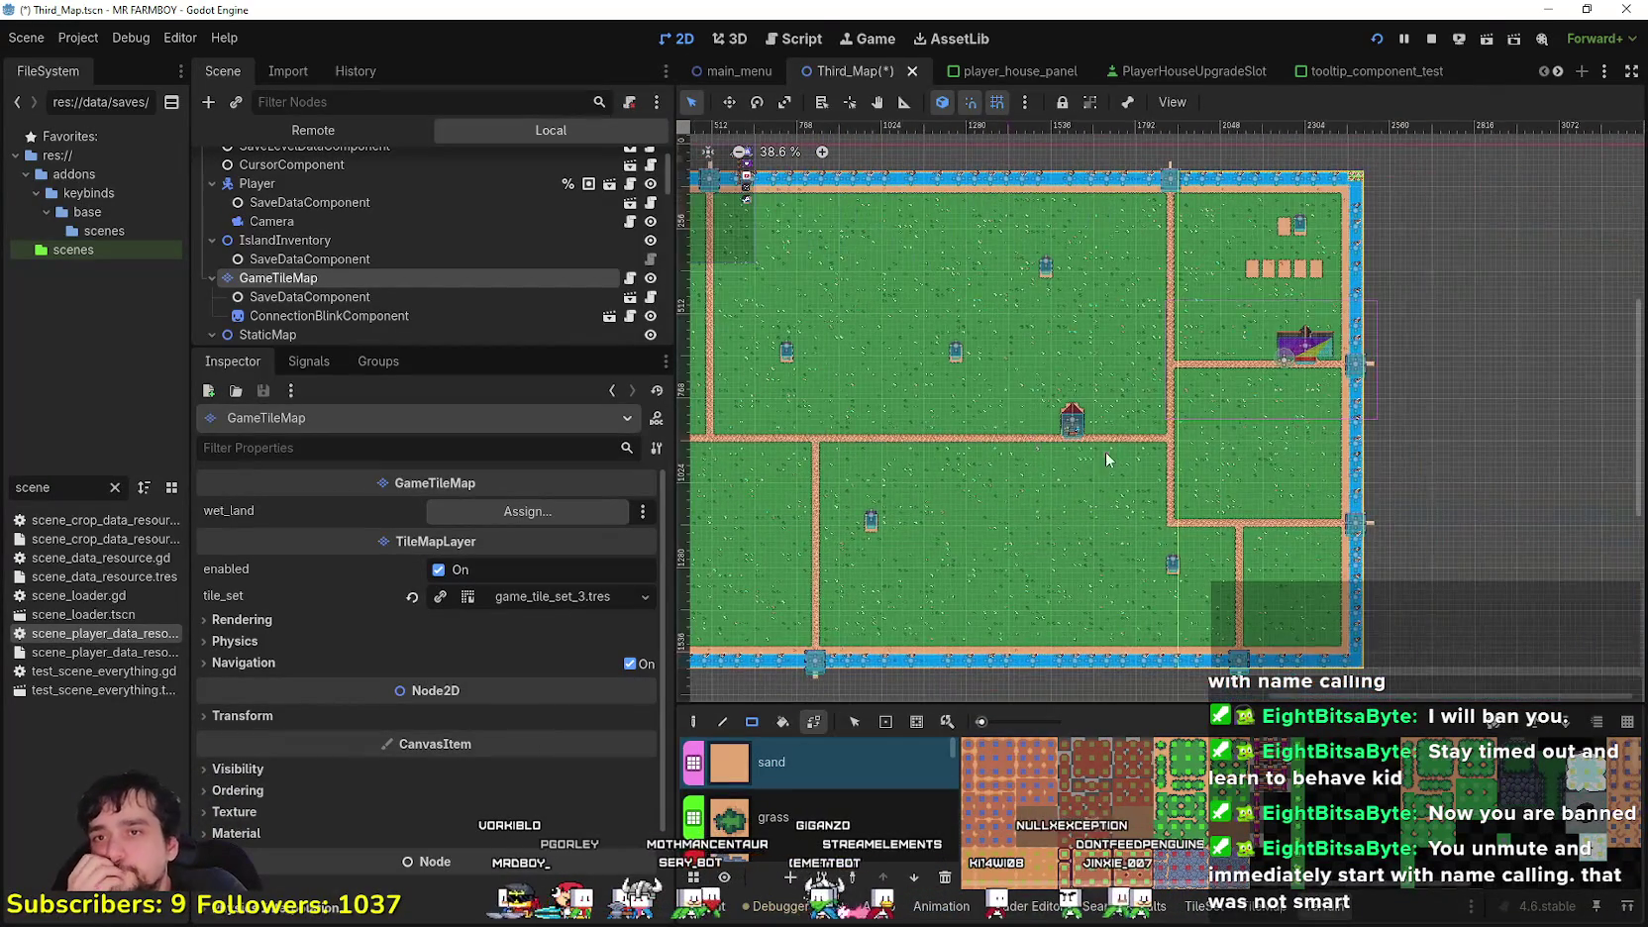
scroll(1062, 462, up, 1)
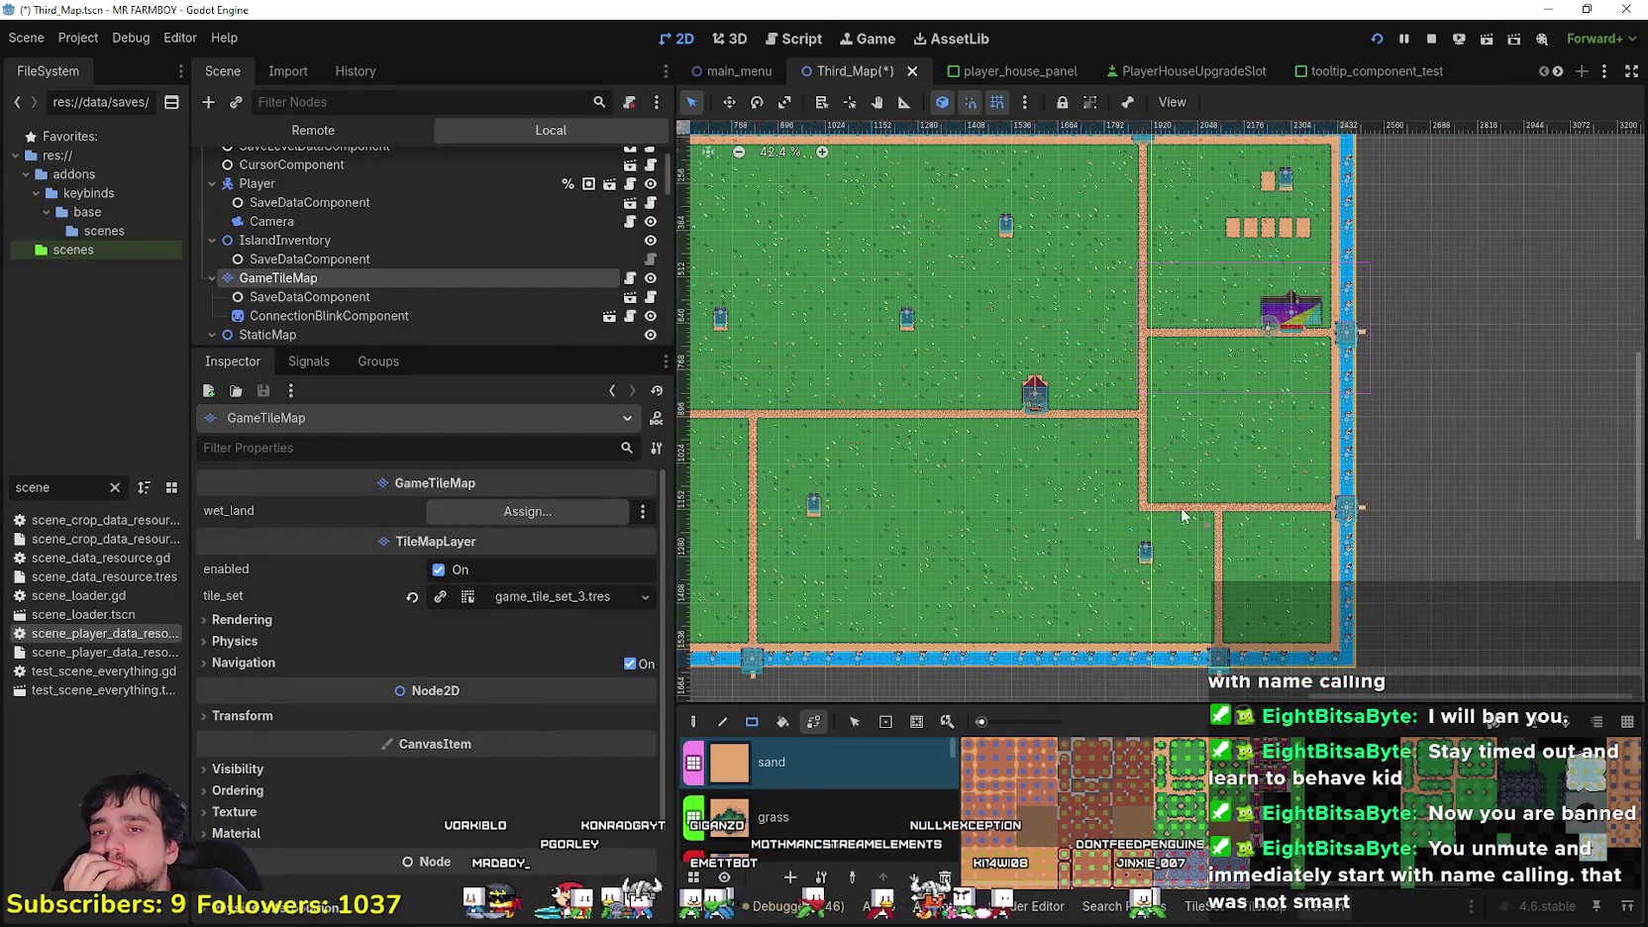
mouse_move(1156, 470)
mouse_down()
mouse_move(1278, 397)
mouse_move(1307, 347)
mouse_move(1416, 465)
mouse_move(1428, 503)
mouse_move(1270, 503)
mouse_move(985, 589)
mouse_up()
drag(1168, 400, 1196, 456)
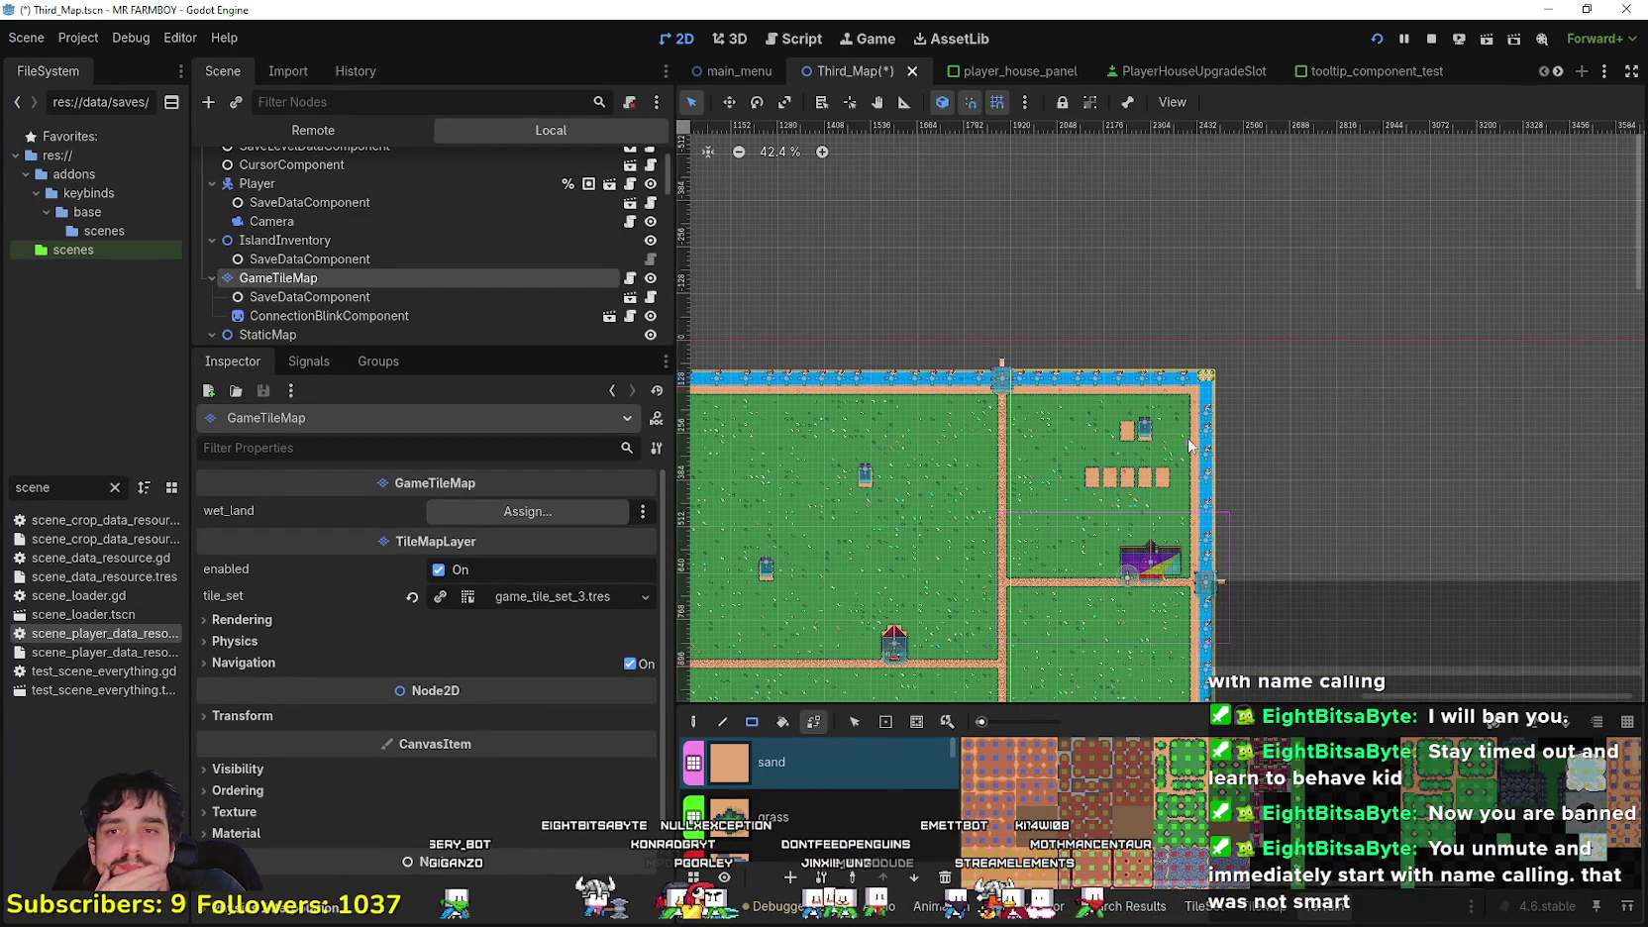
scroll(1186, 443, up, 6)
scroll(1161, 449, down, 1)
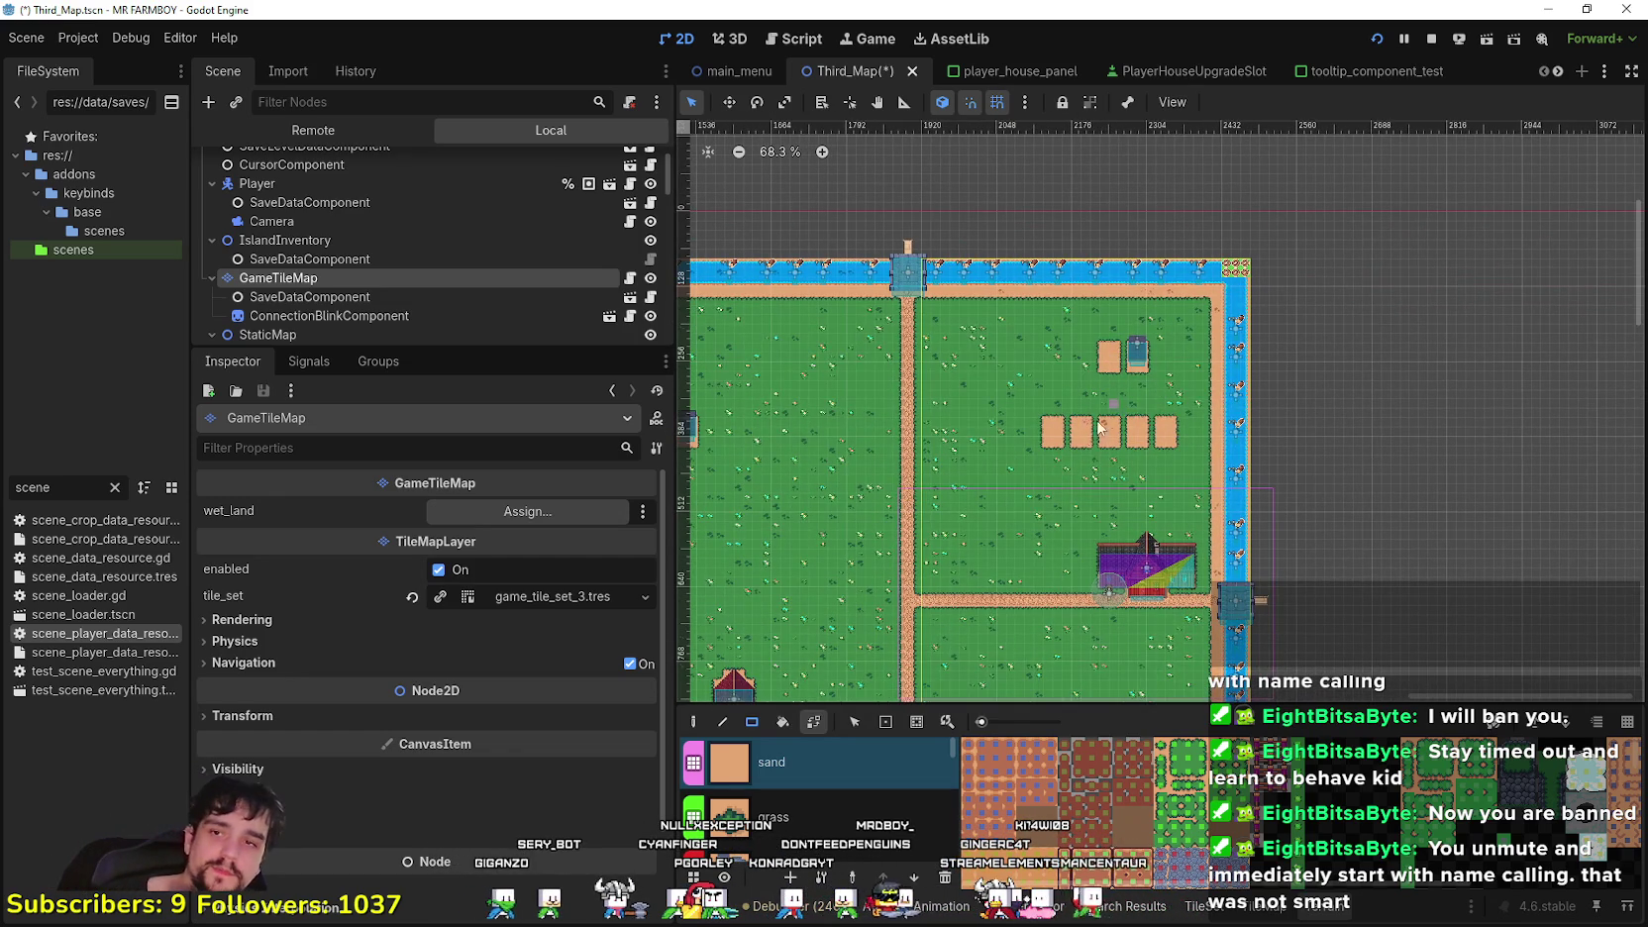
drag(1052, 400, 1083, 346)
scroll(1162, 370, down, 1)
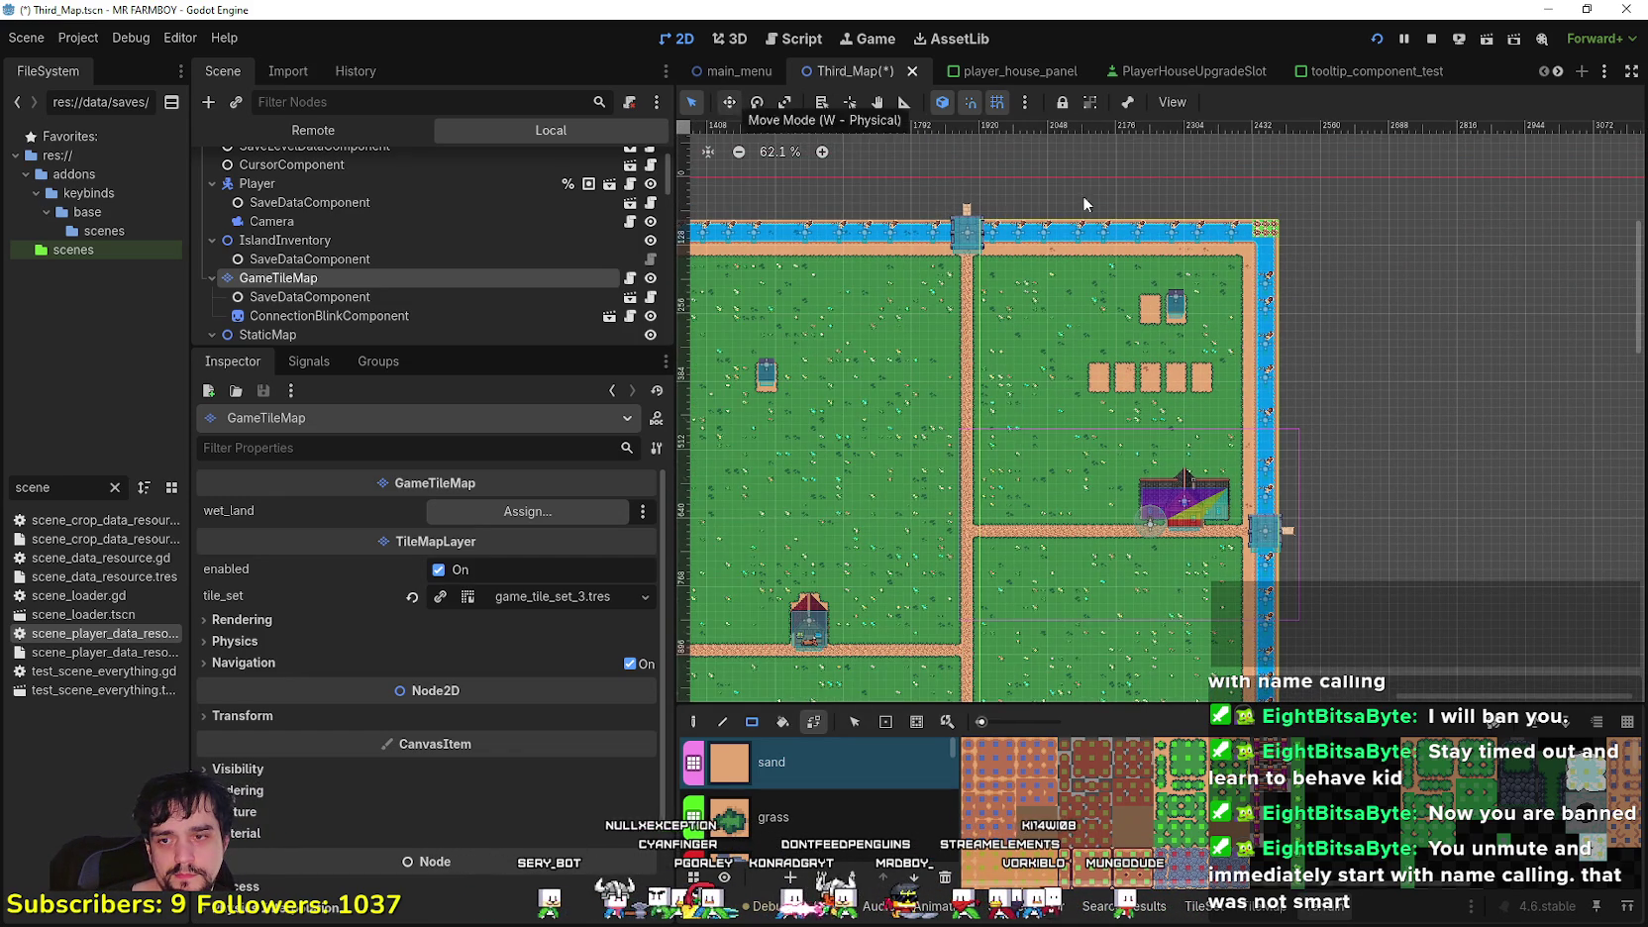
scroll(1139, 325, down, 1)
key(ctrl+s)
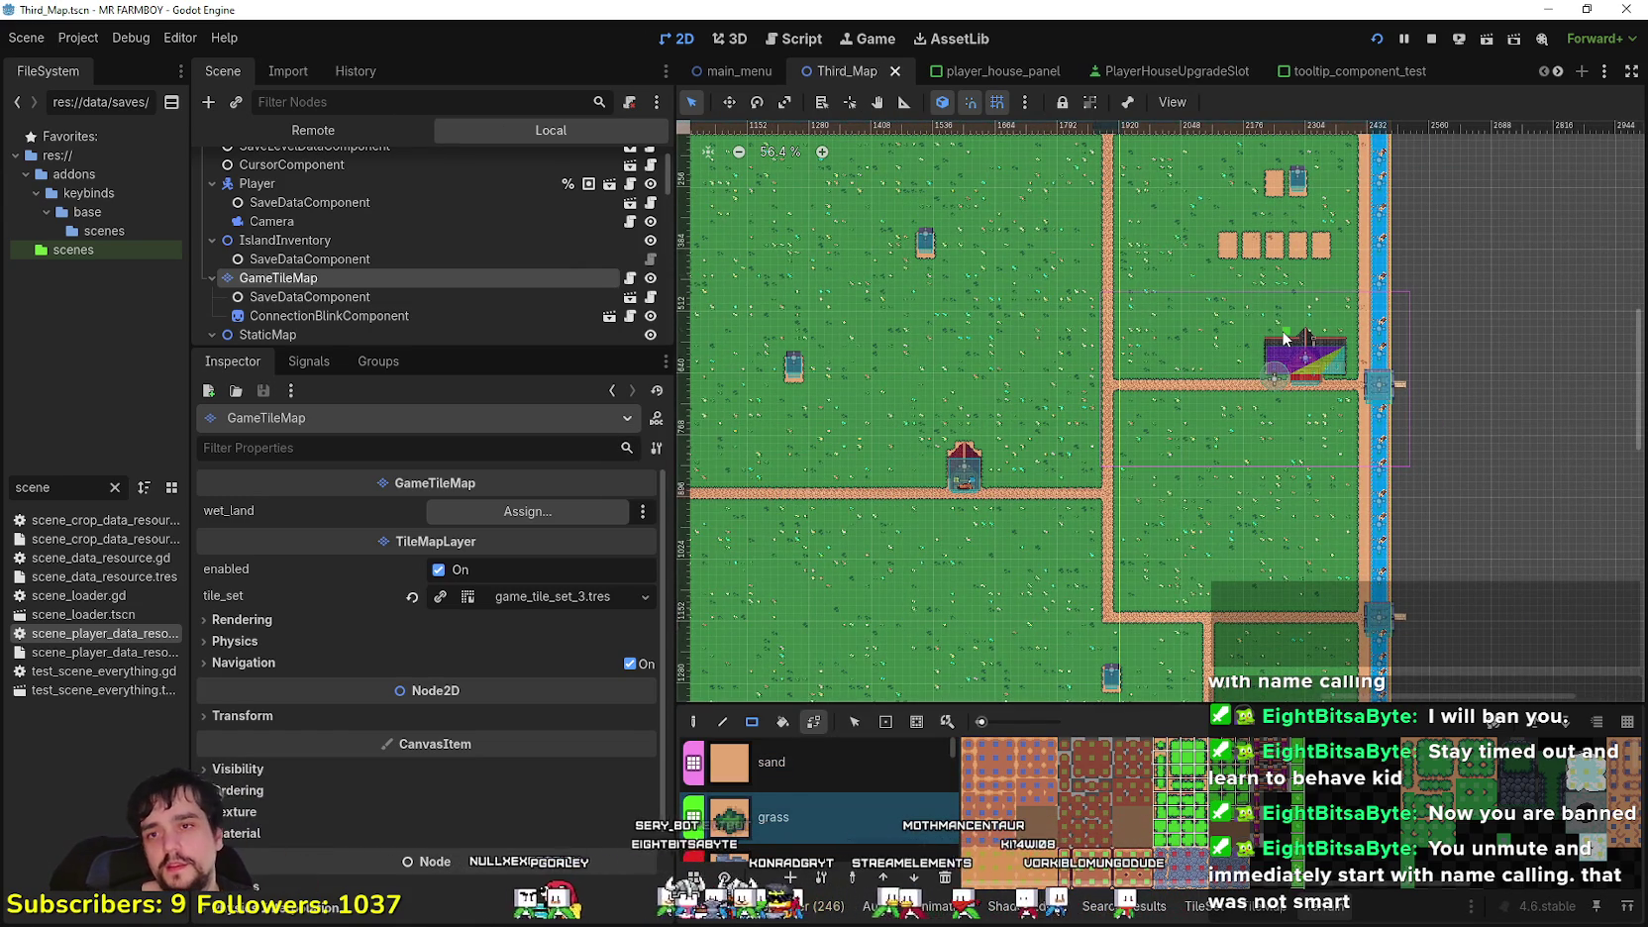
- Paint a grass terrain tile beside the farm plots and save the scene
scroll(1154, 346, down, 2)
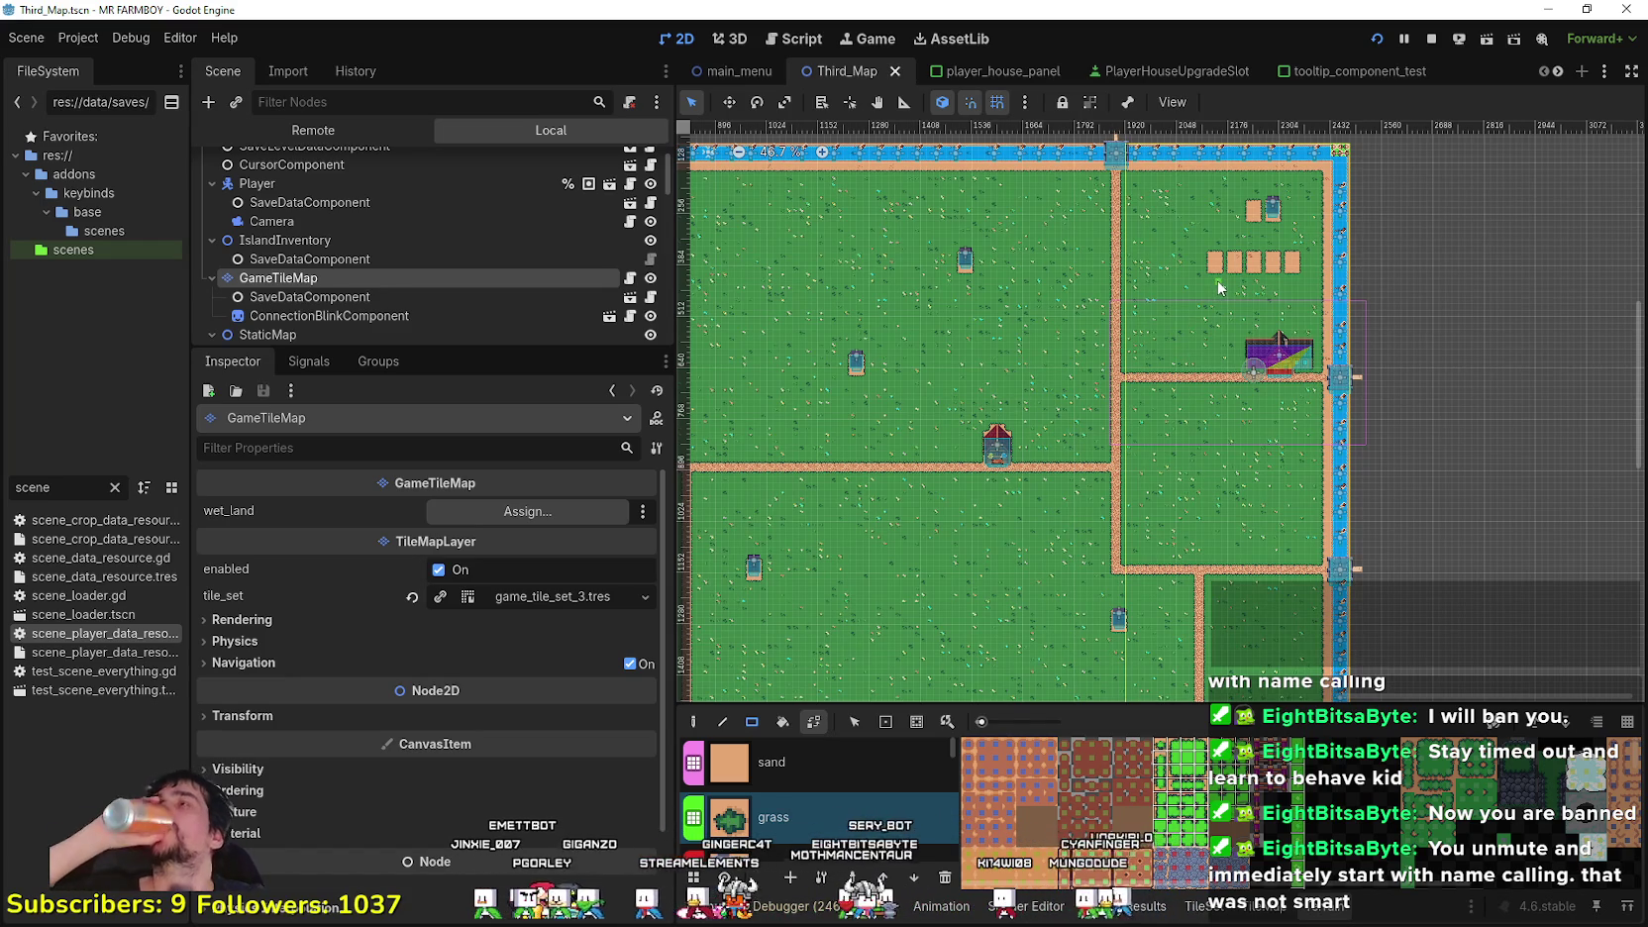
scroll(1215, 285, down, 3)
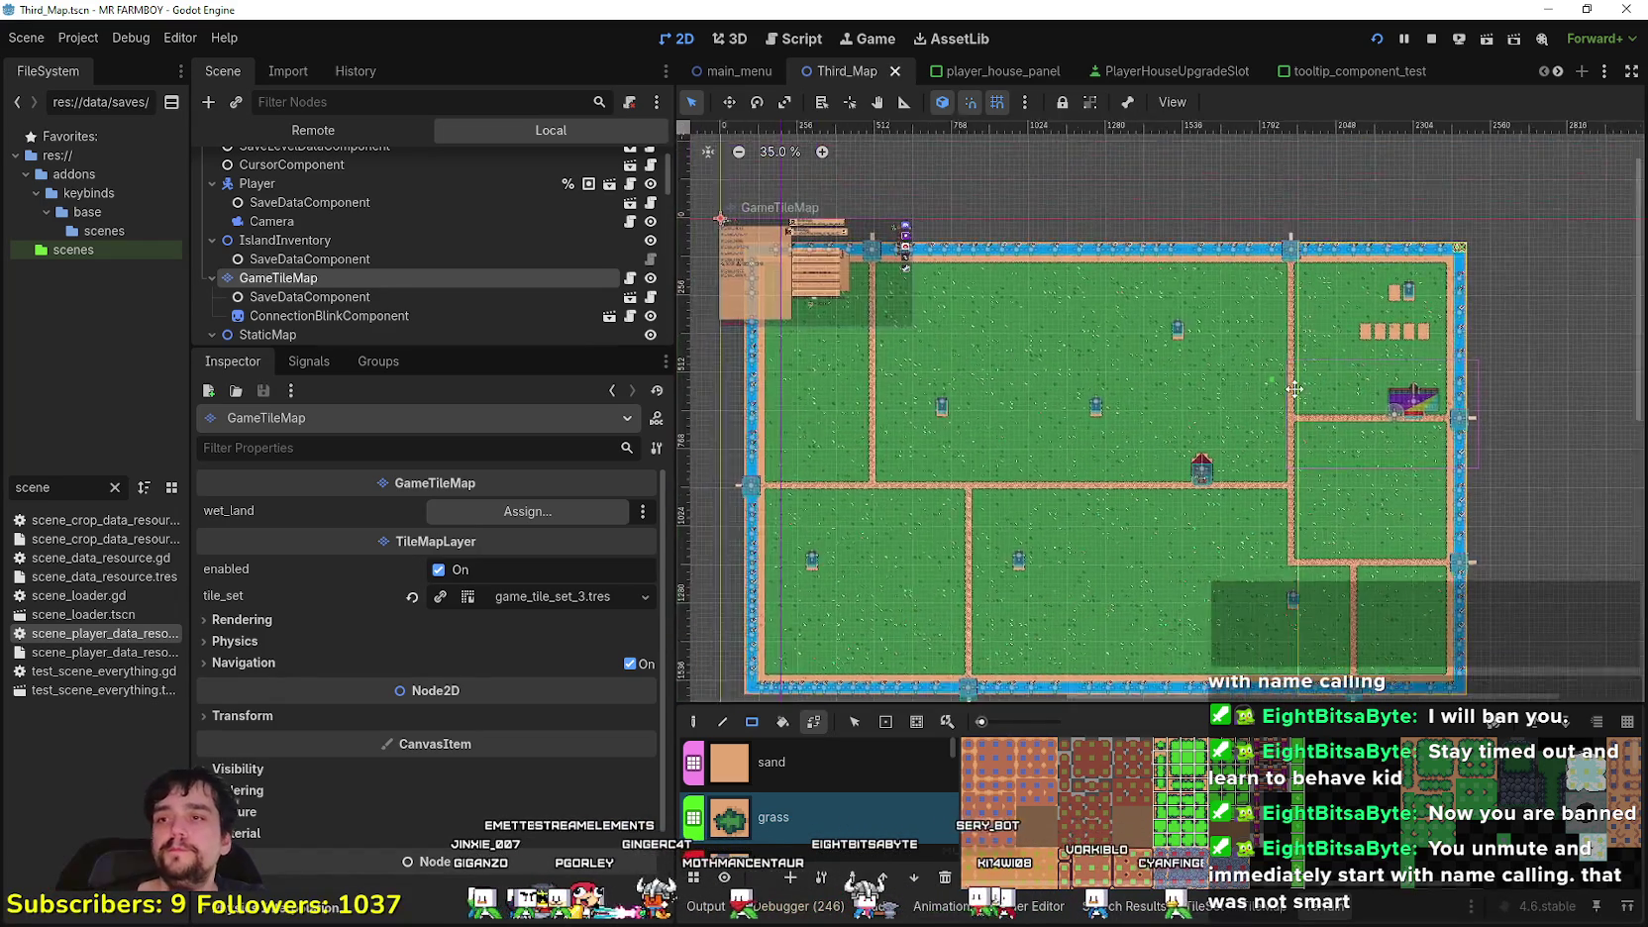
scroll(1208, 313, up, 2)
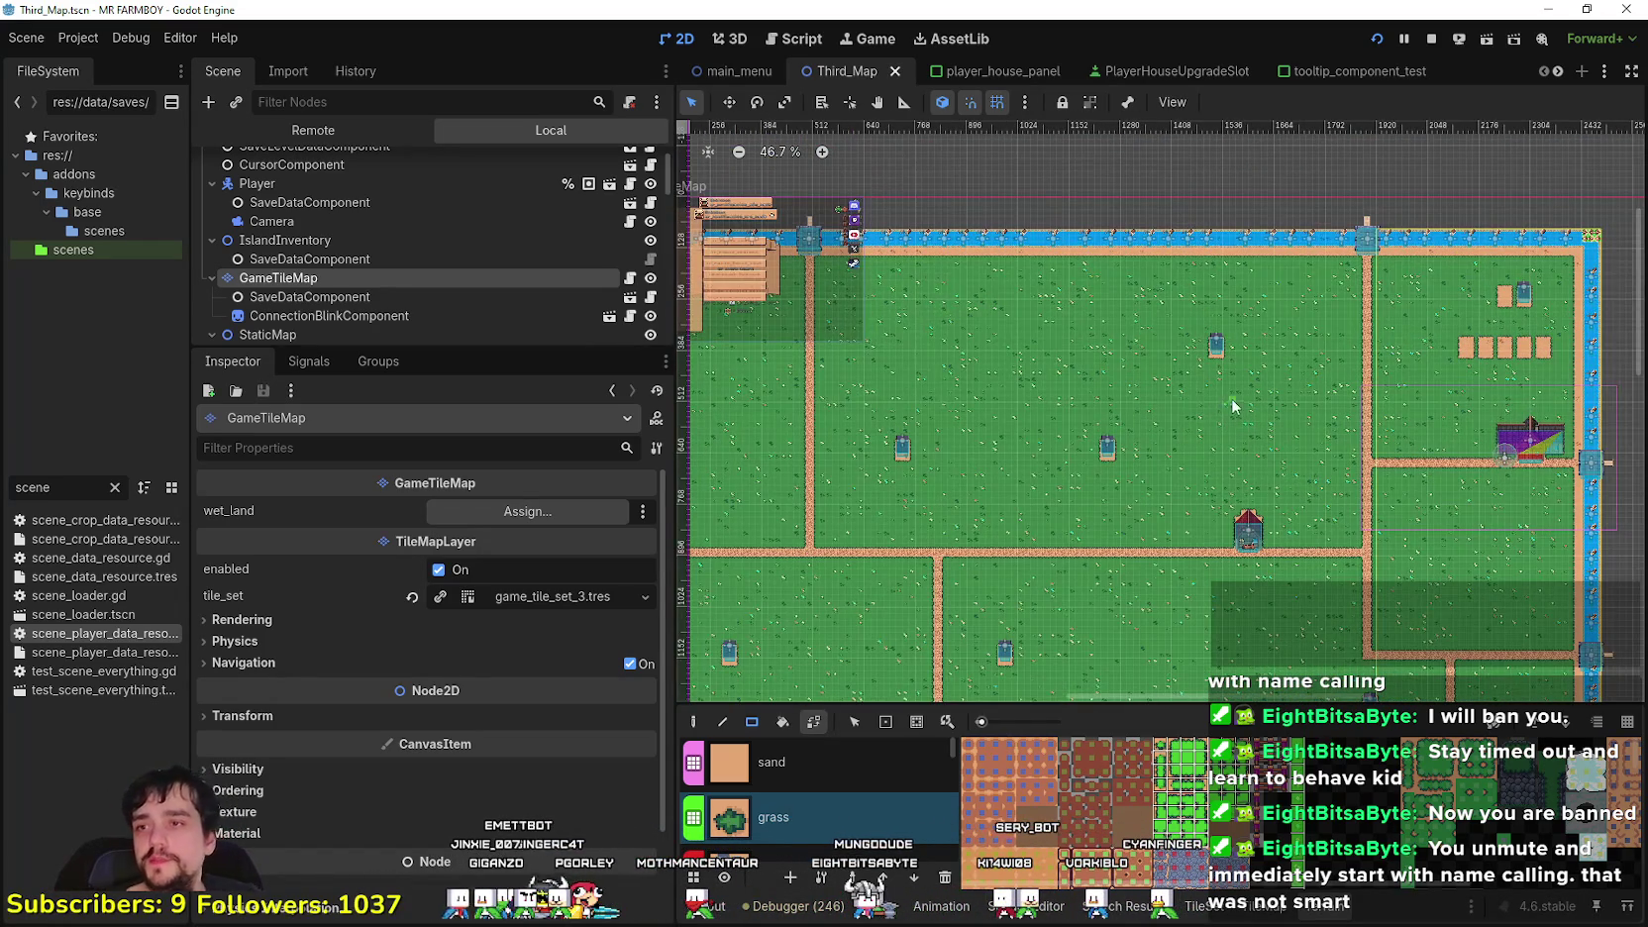
scroll(1233, 406, down, 4)
scroll(1183, 382, up, 3)
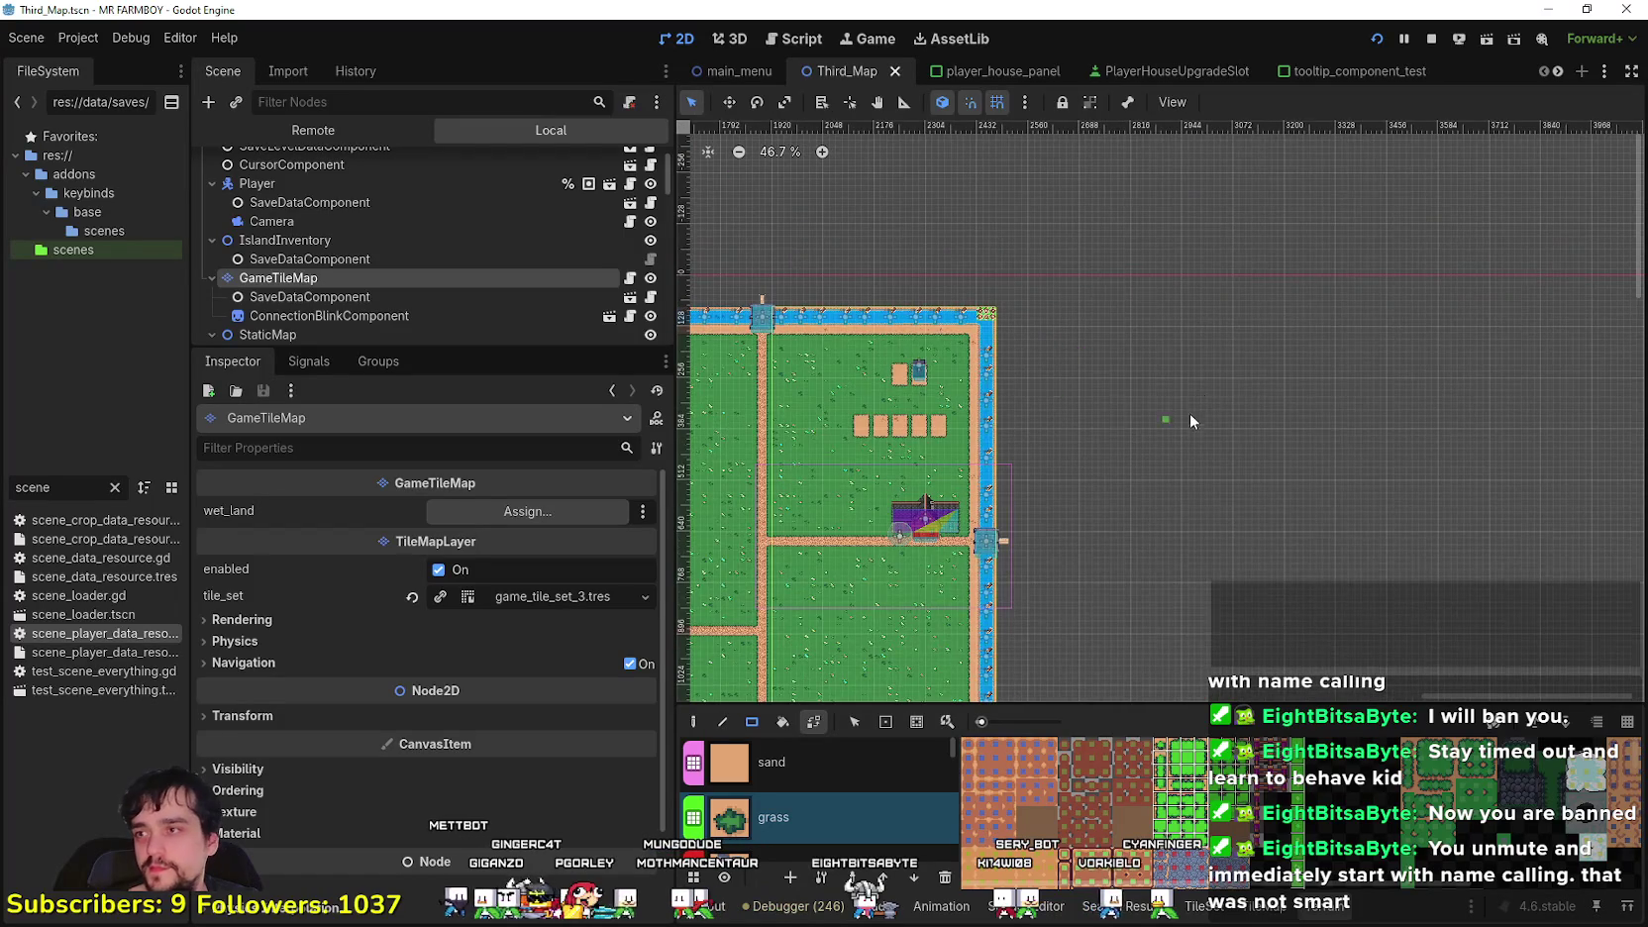
scroll(1191, 424, left, 5)
scroll(1306, 481, down, 2)
scroll(1200, 413, up, 5)
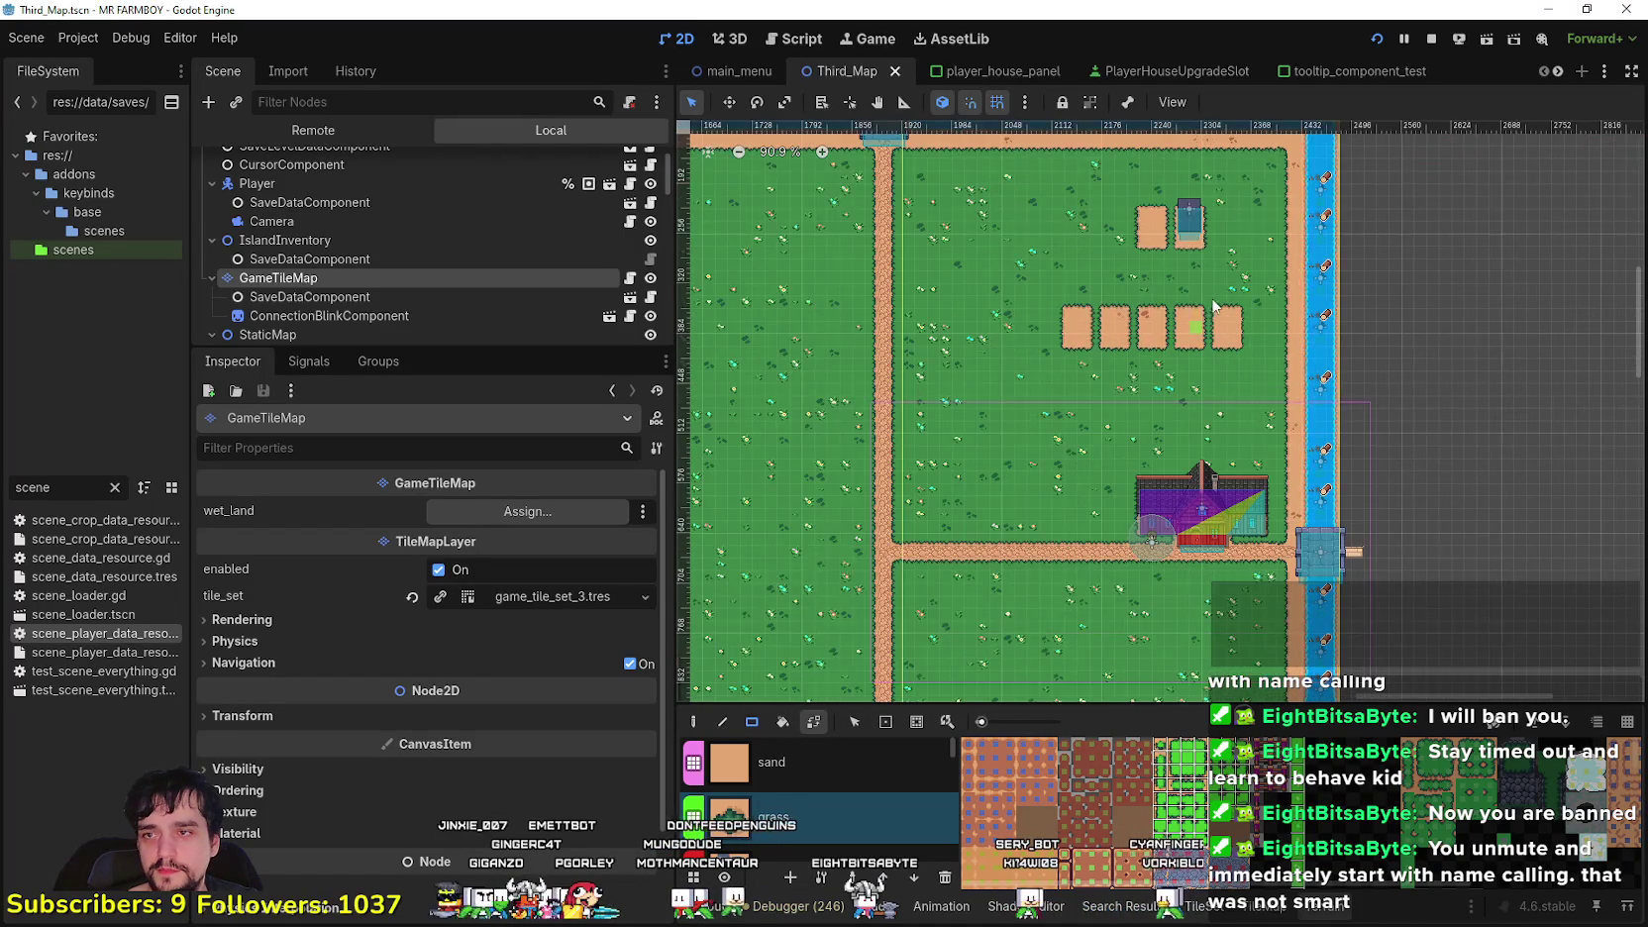
scroll(1183, 269, up, 3)
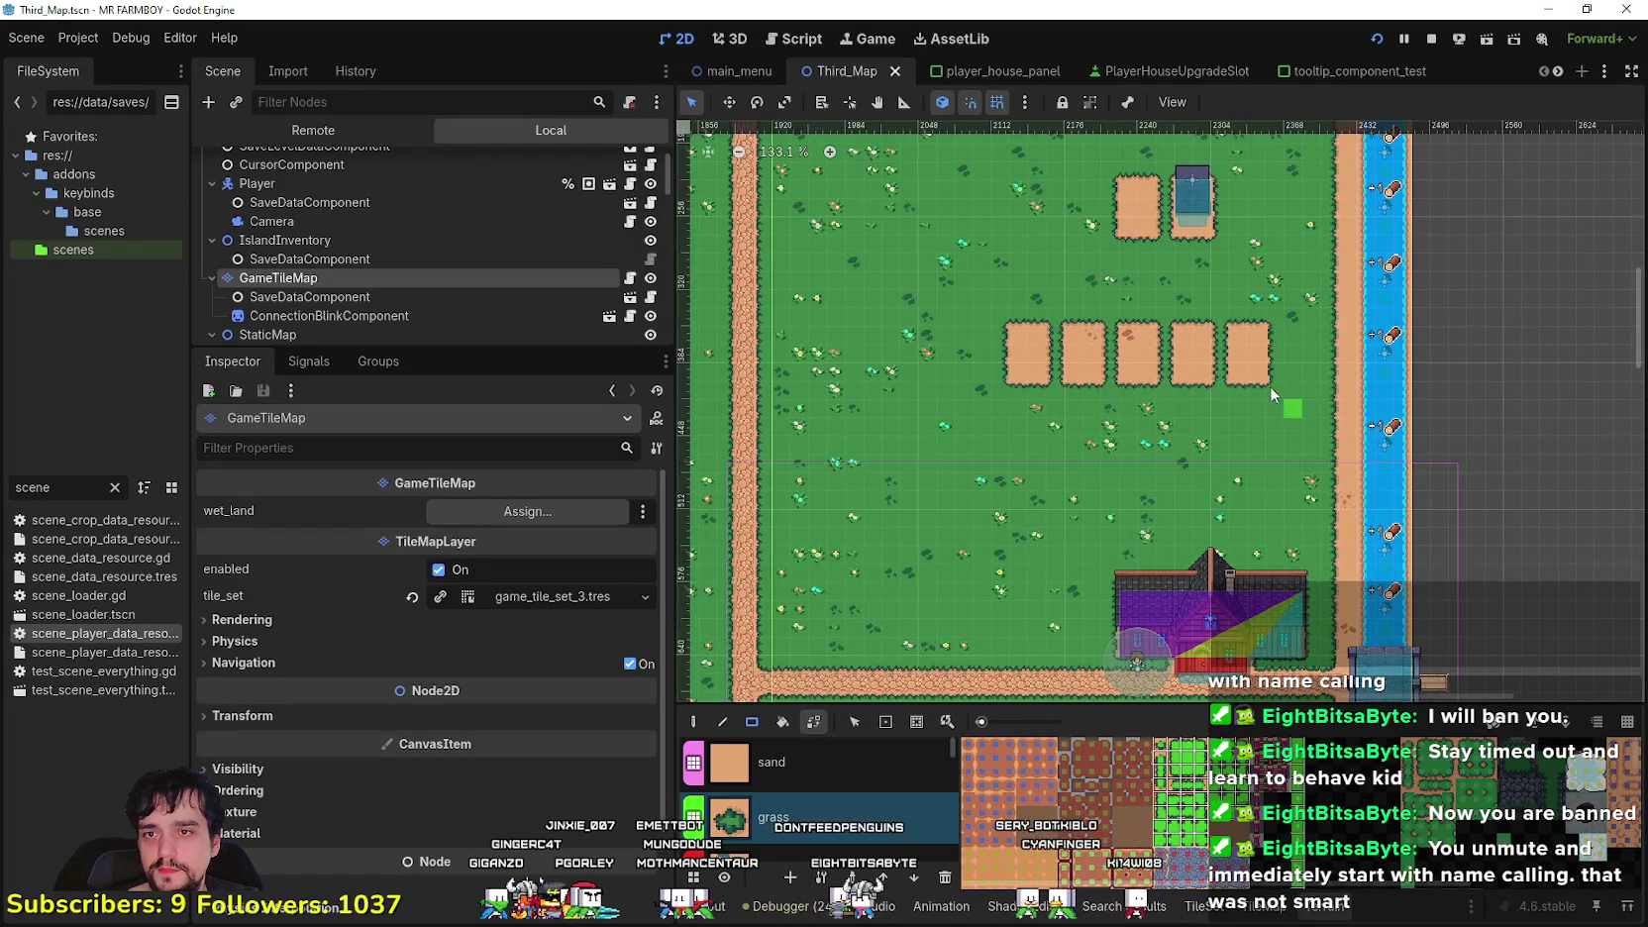
click(936, 339)
key(ctrl+s)
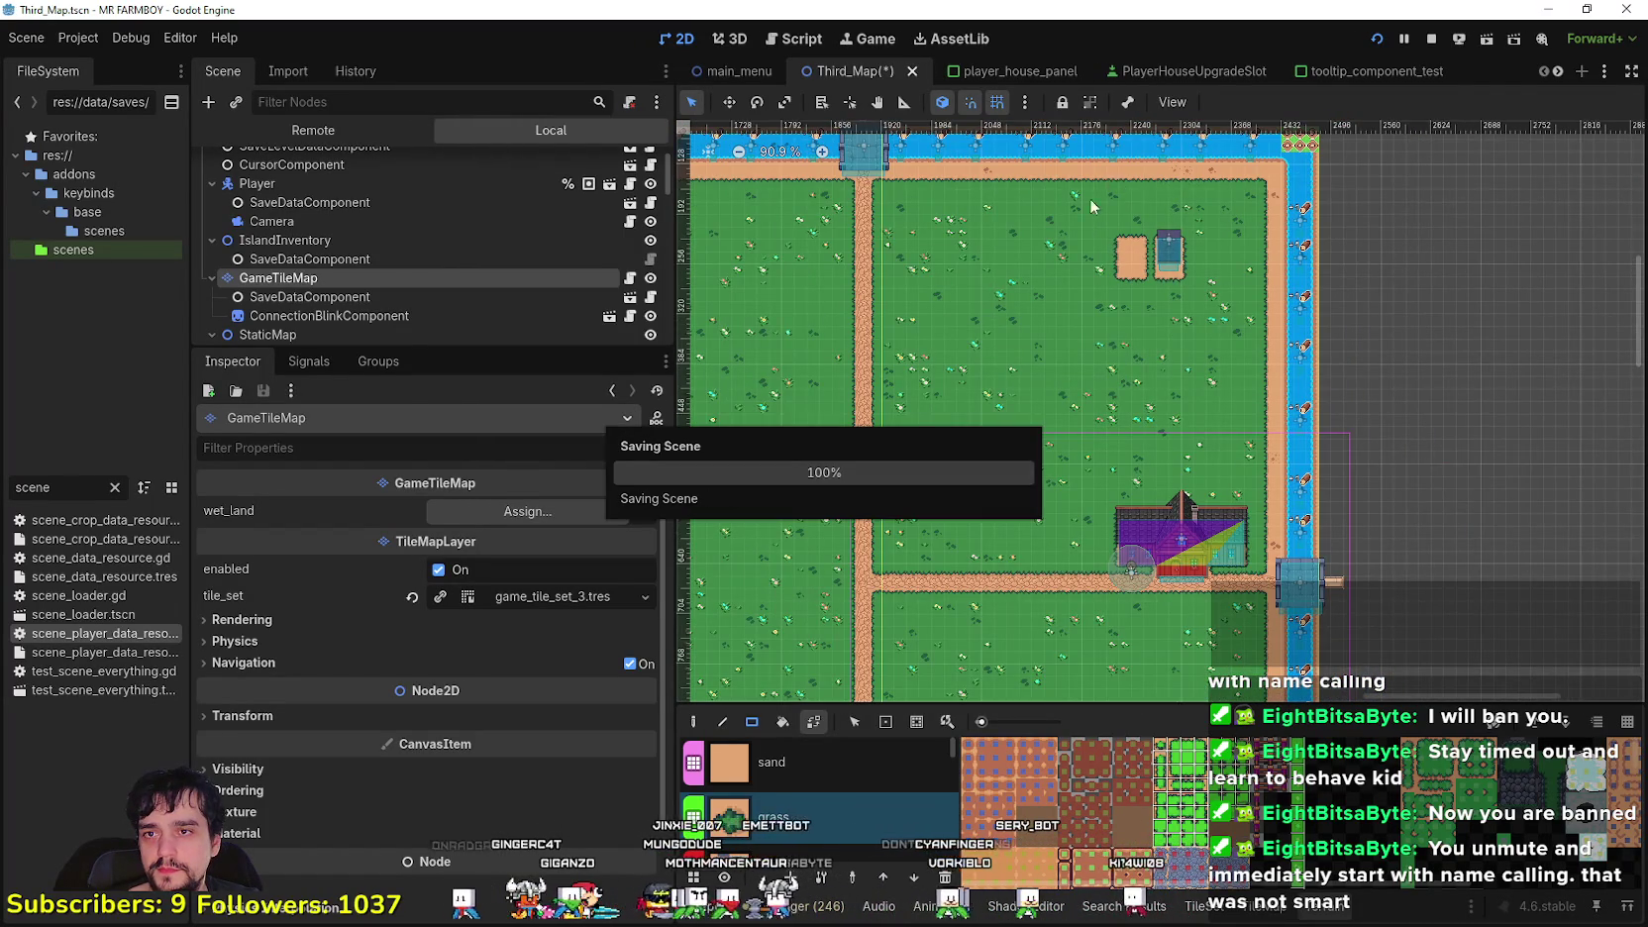
- Paint a second terrain tile, save again, and show the Output log
scroll(1129, 327, down, 3)
click(1139, 294)
scroll(990, 347, down, 5)
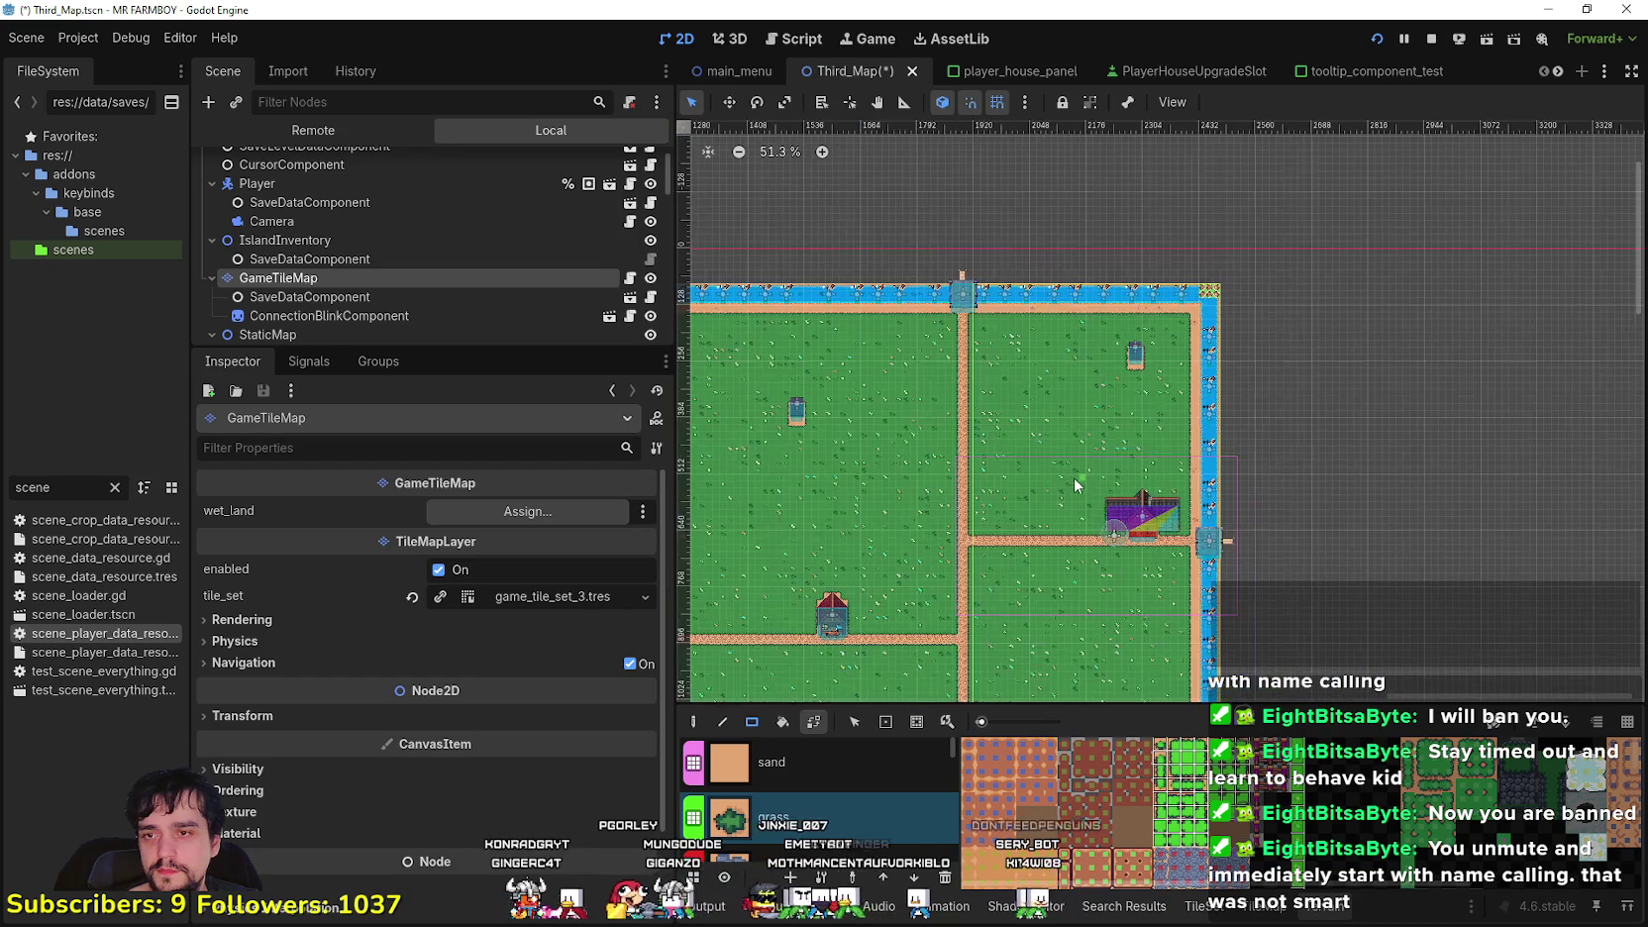
key(ctrl+s)
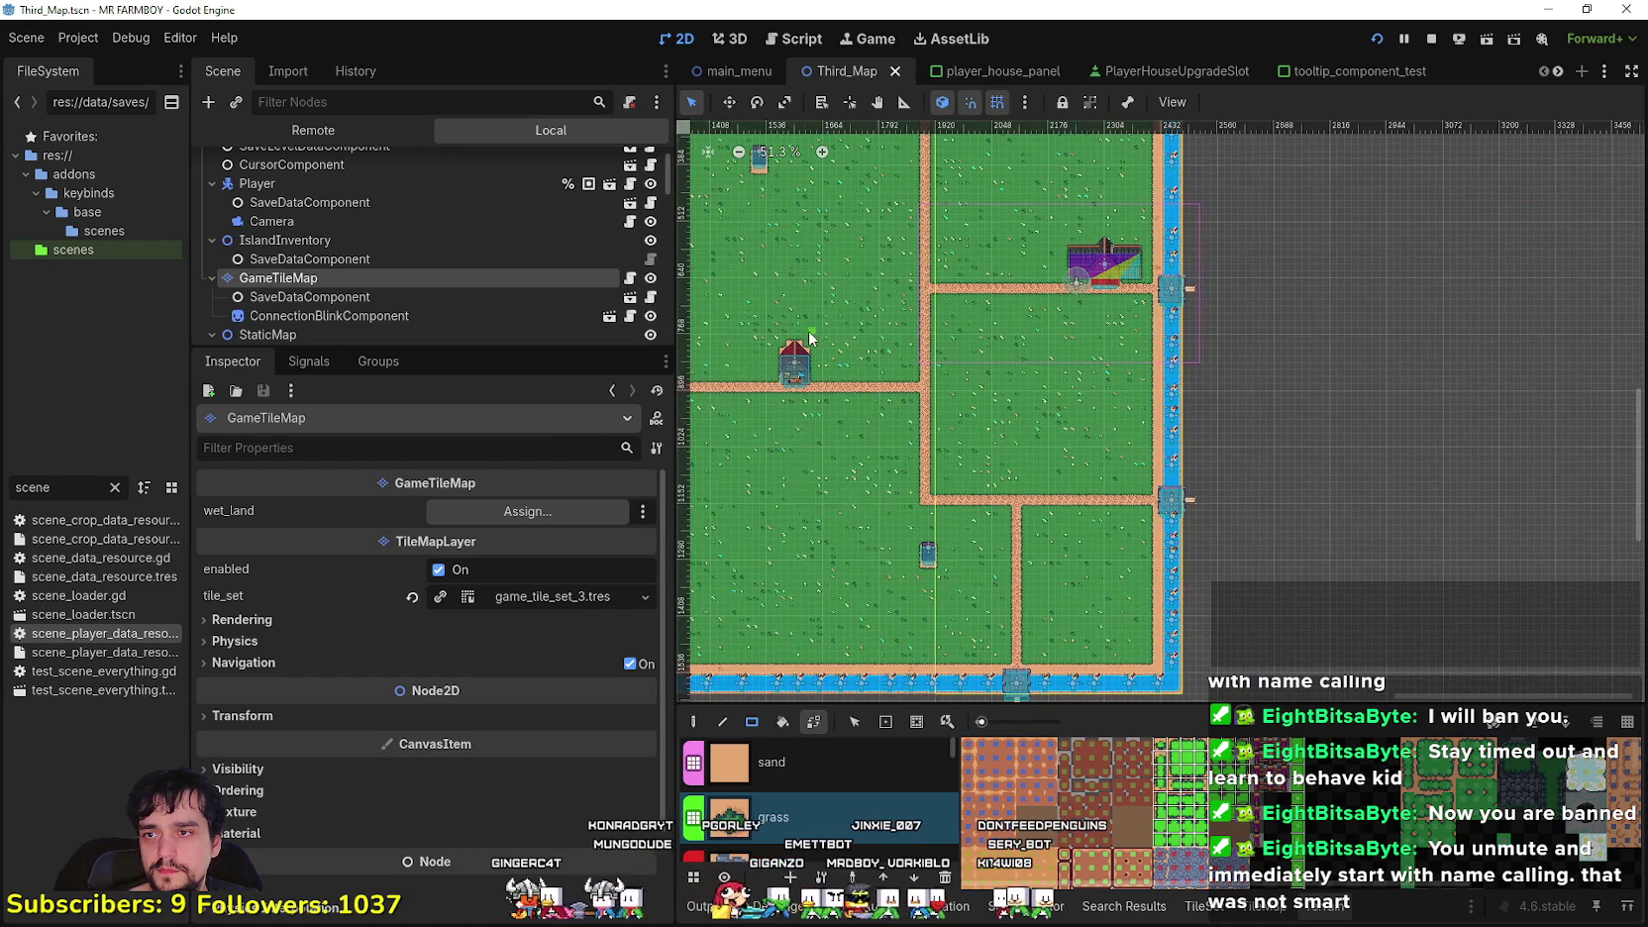
key(f)
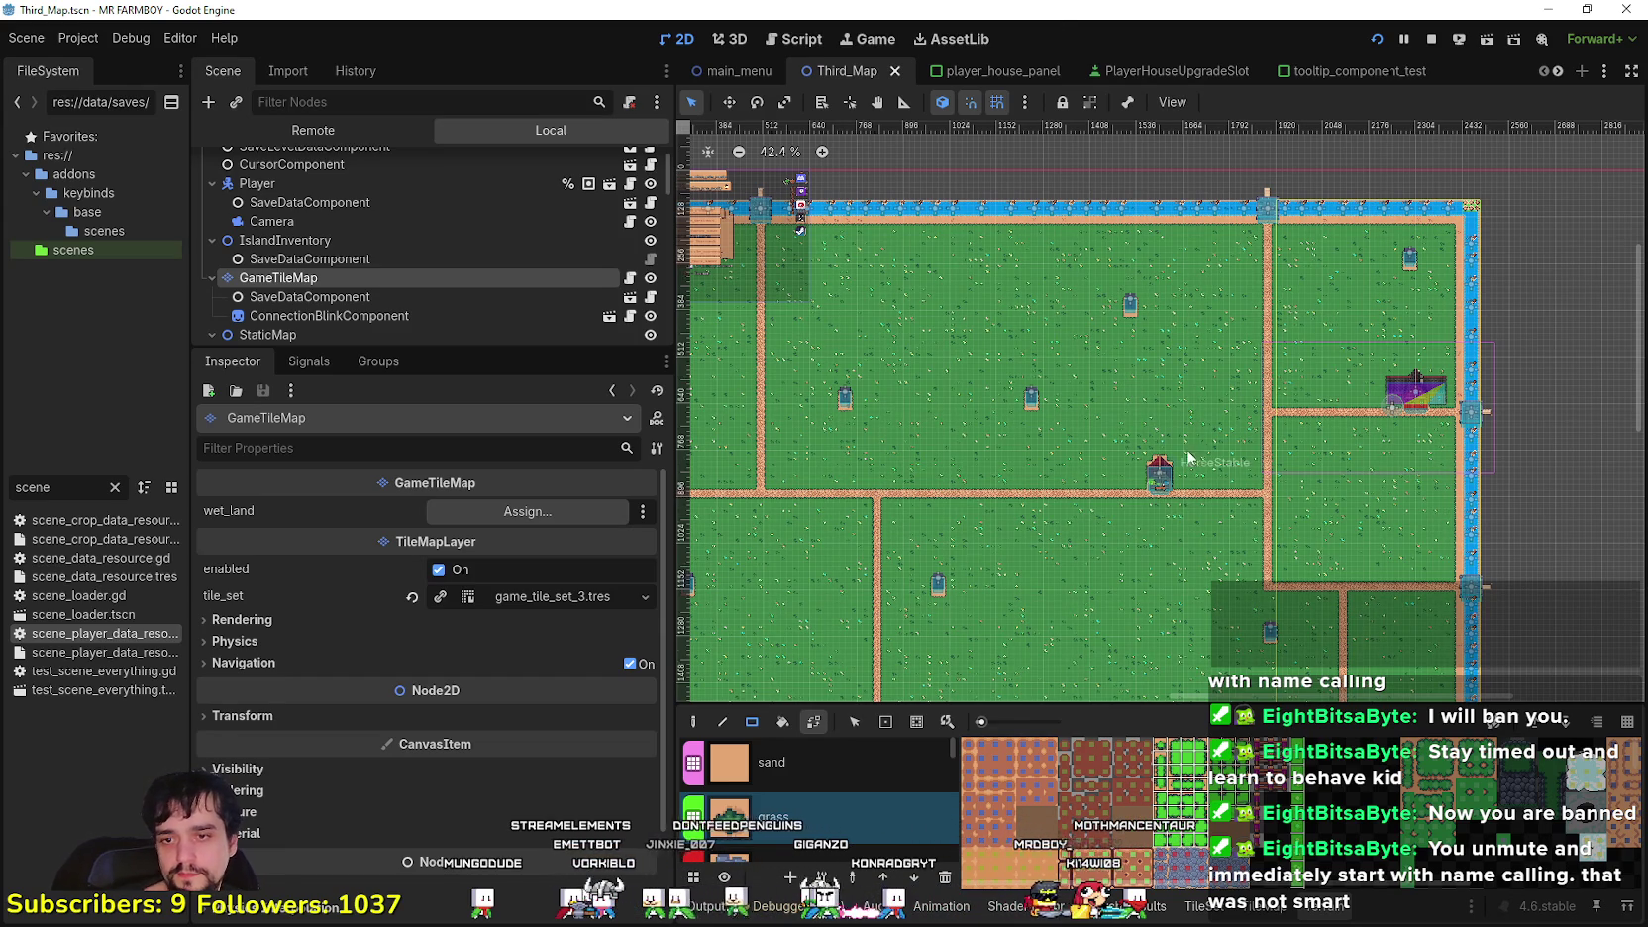
click(706, 906)
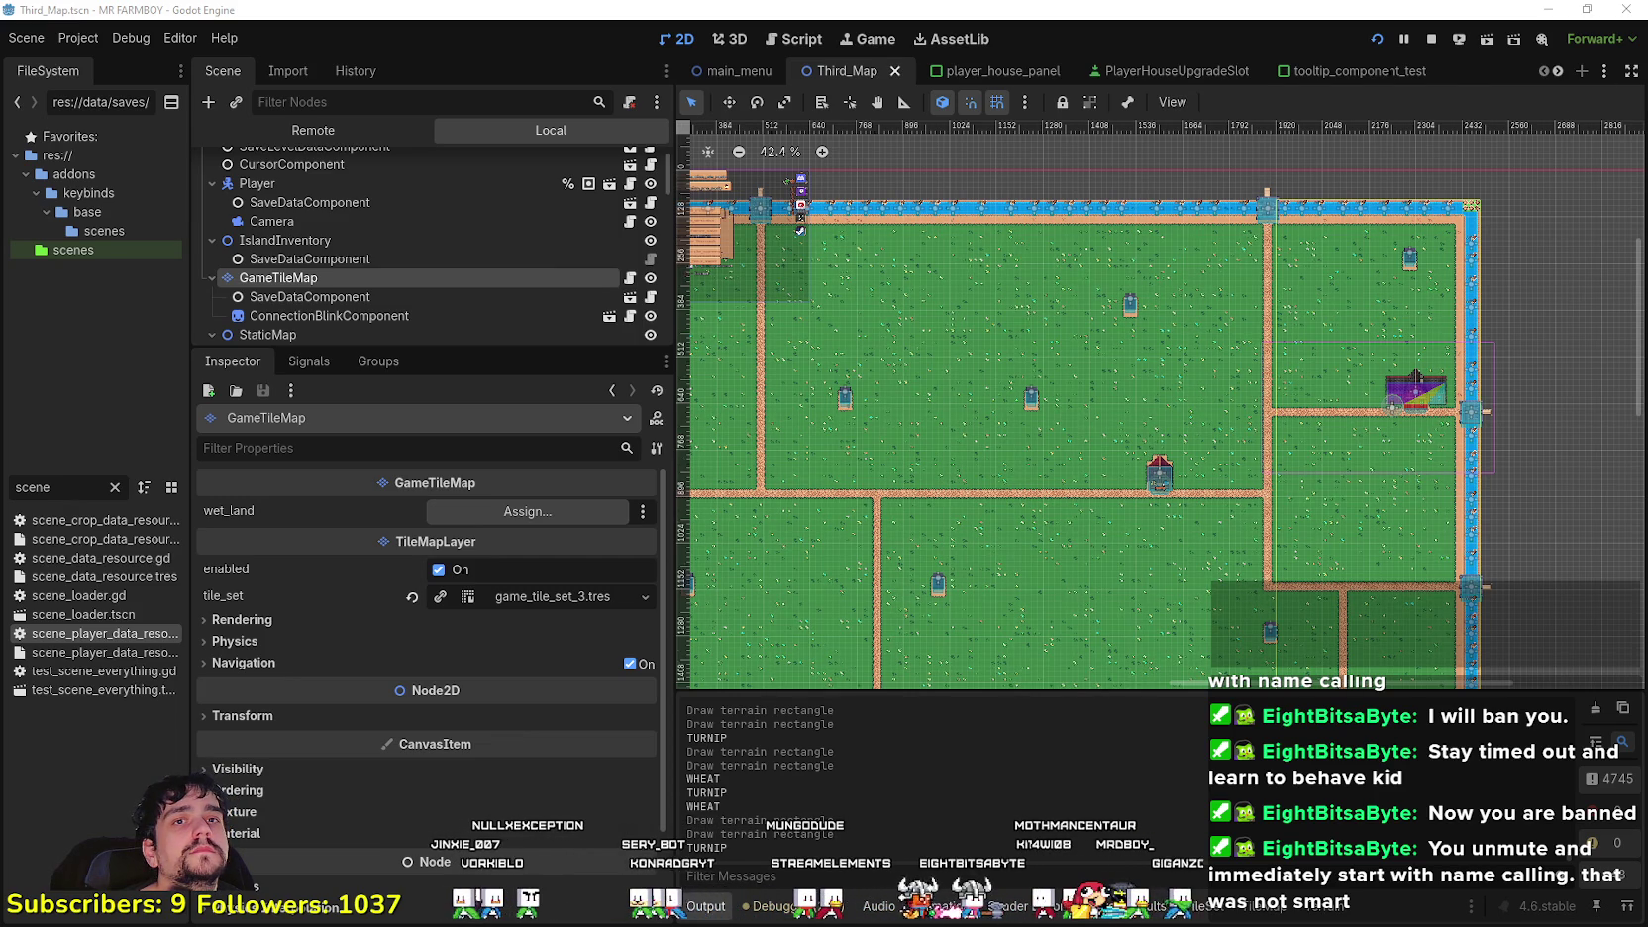
- Return to the TileMap panel with the sand and grass terrains listed
scroll(1093, 394, down, 4)
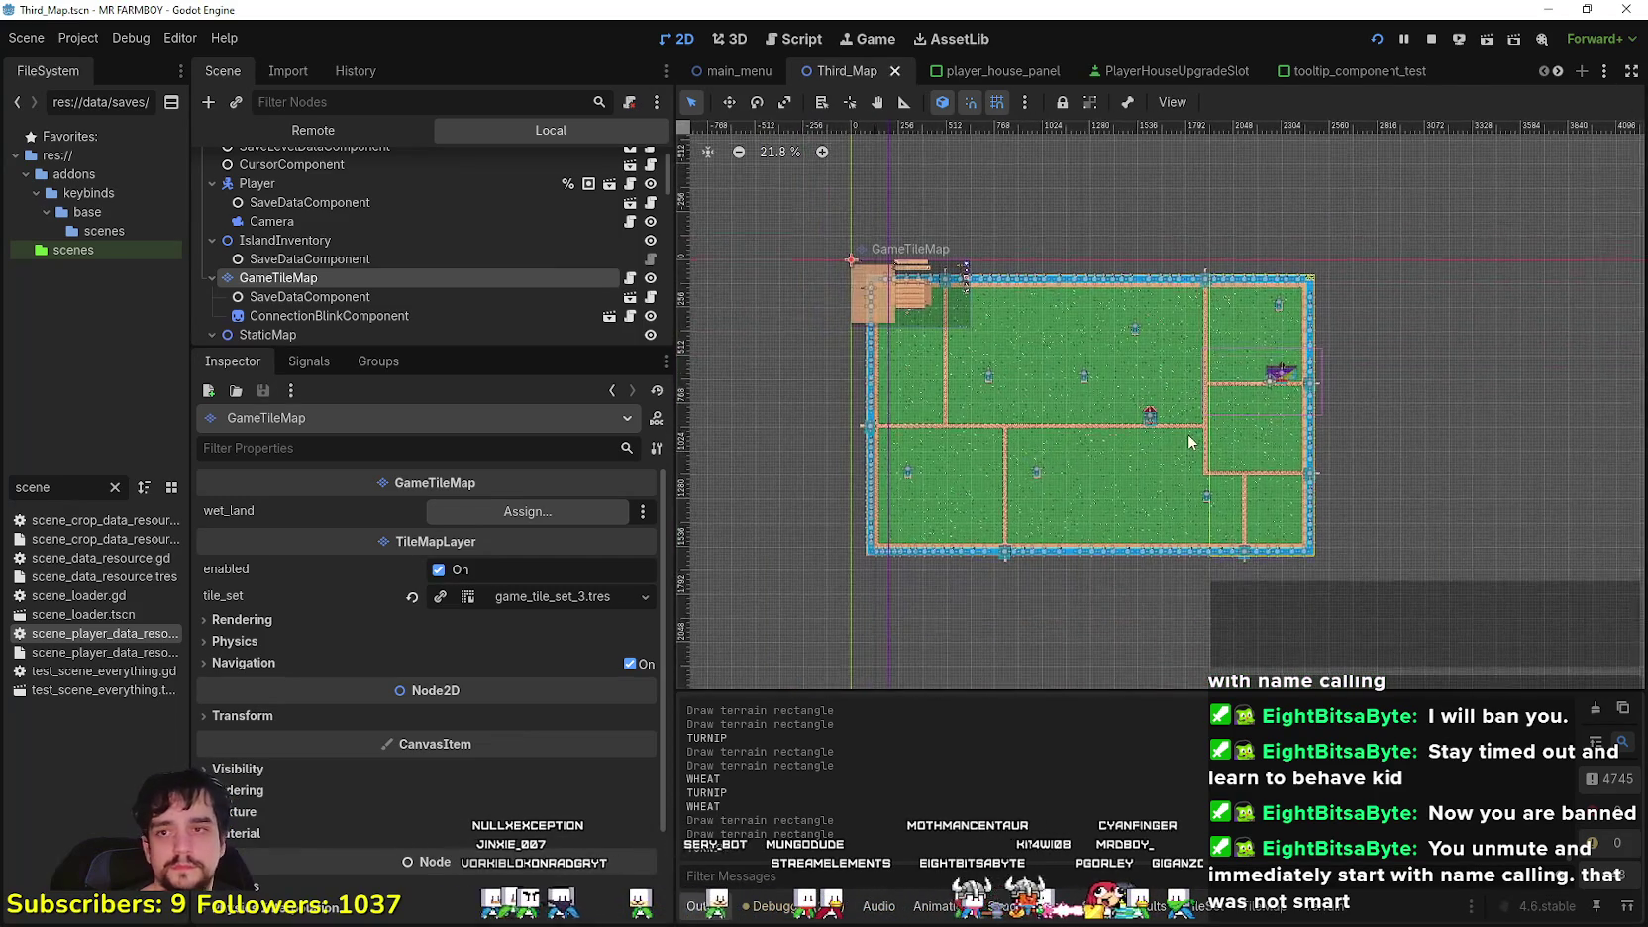
scroll(1325, 203, up, 2)
scroll(1327, 203, up, 3)
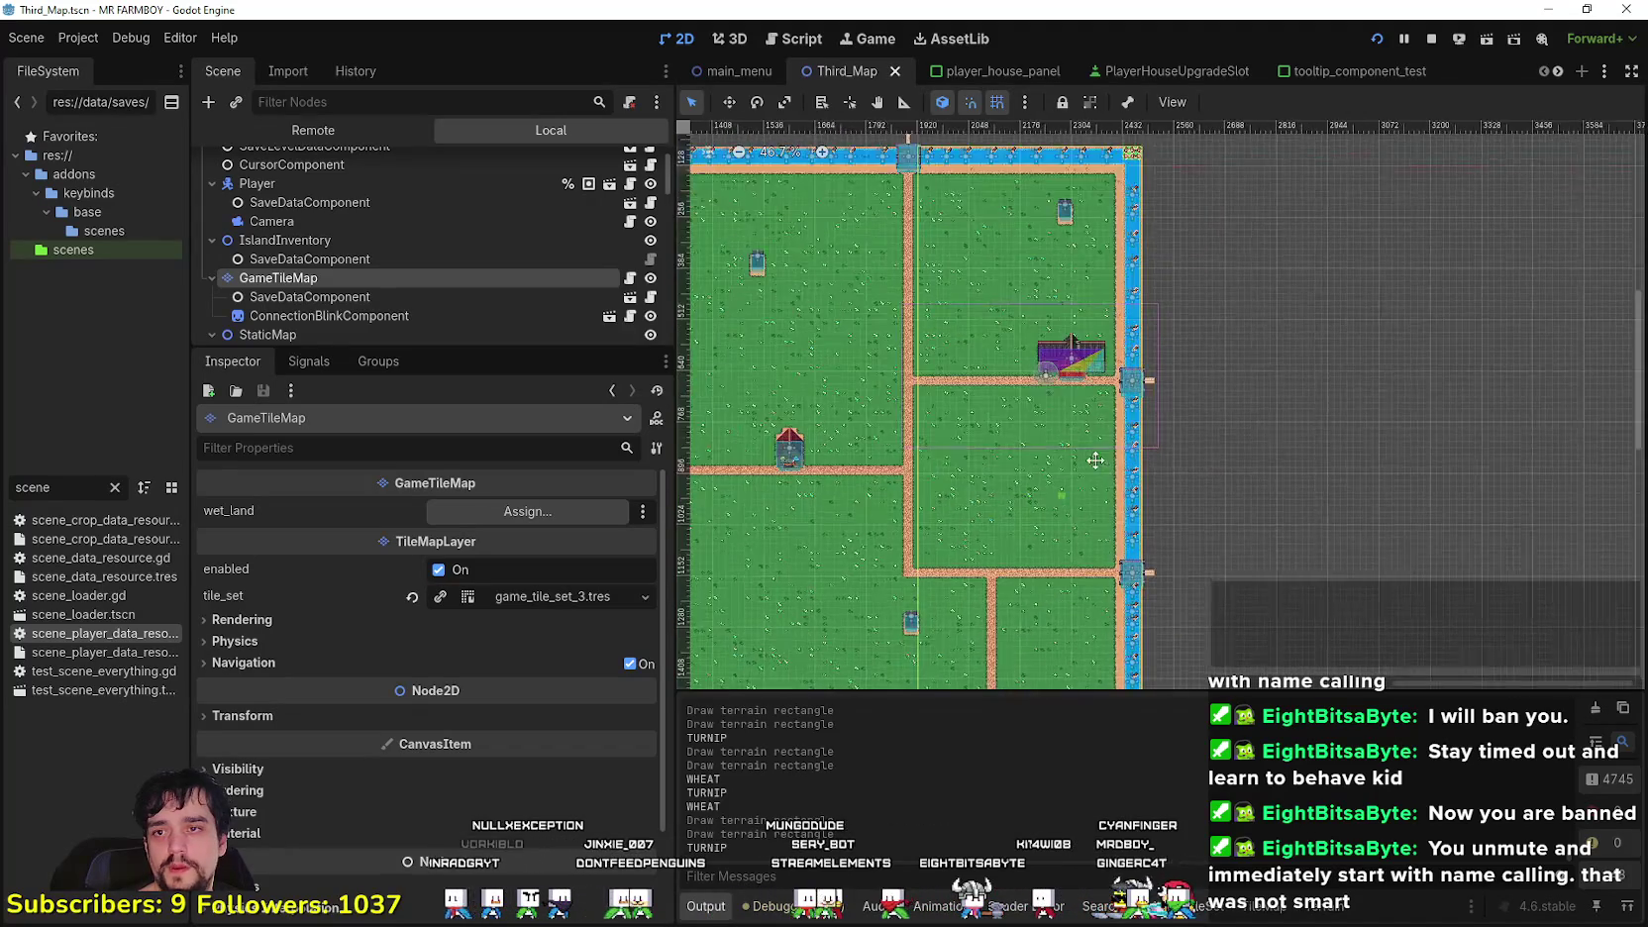
scroll(1127, 292, up, 6)
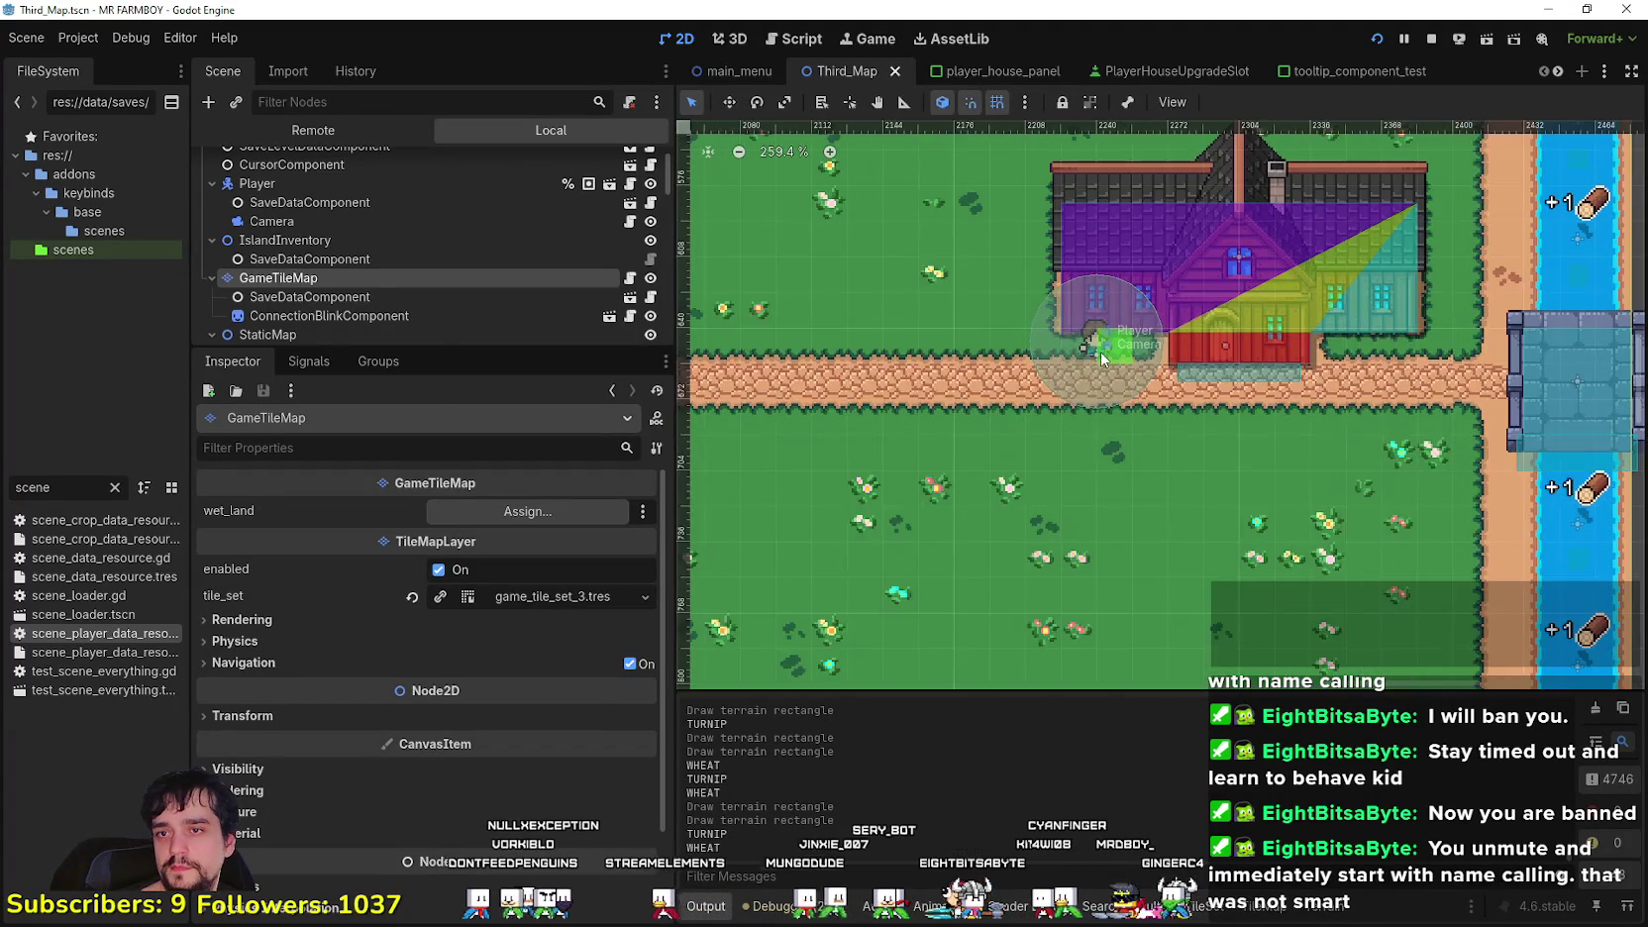
scroll(1189, 470, up, 2)
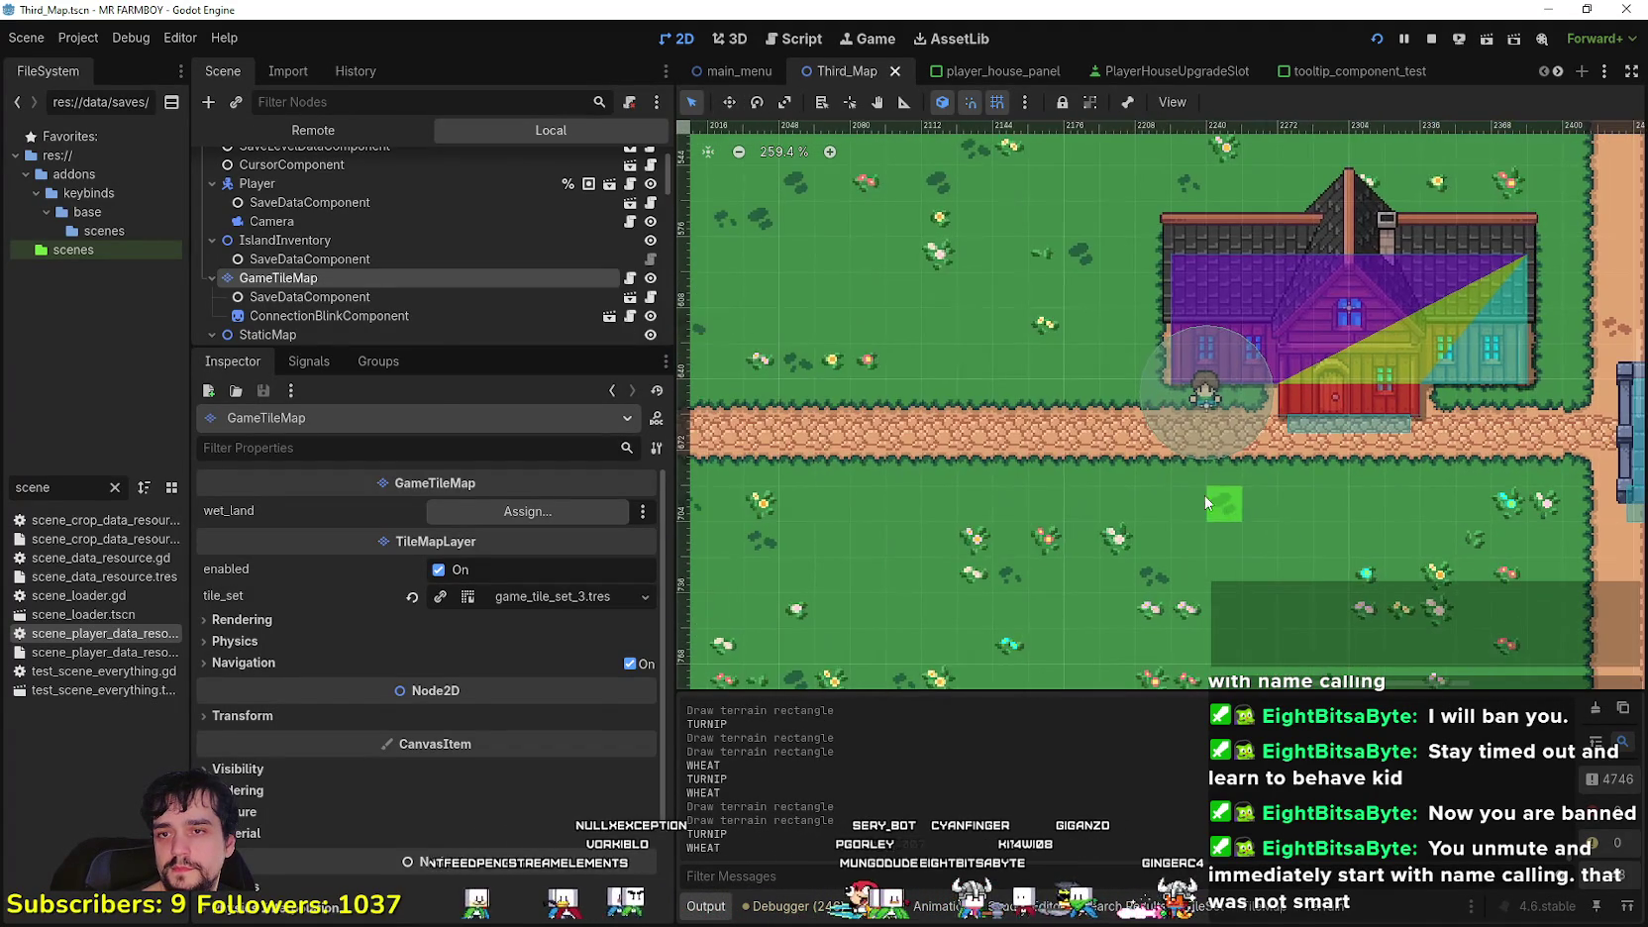
scroll(1179, 478, up, 1)
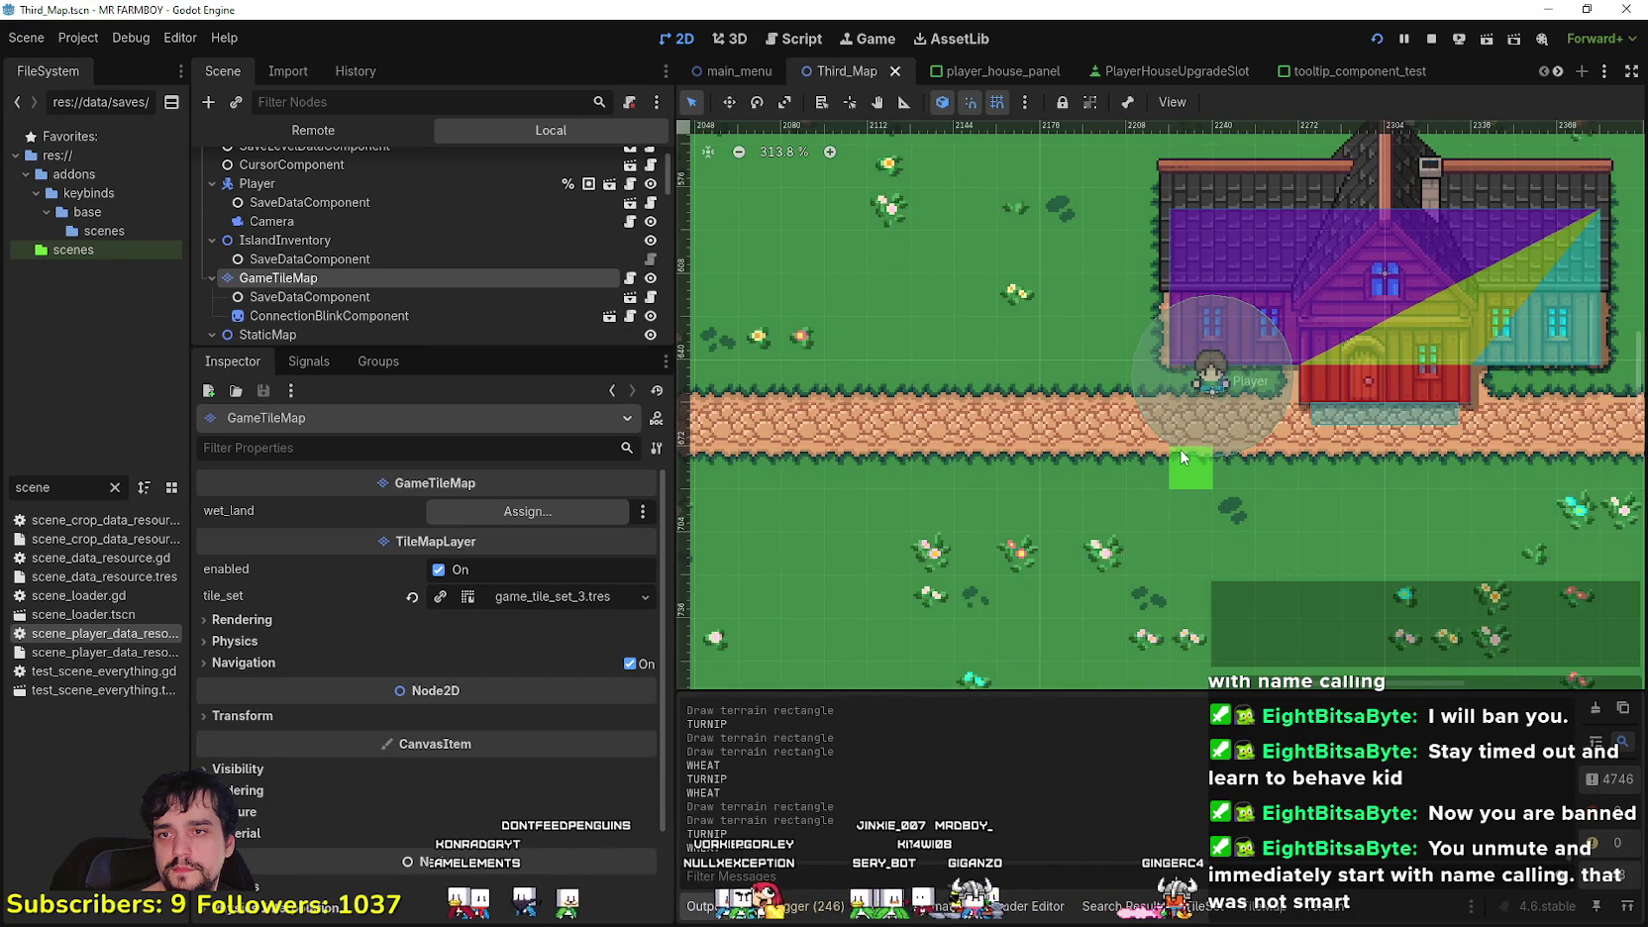
scroll(1180, 457, down, 2)
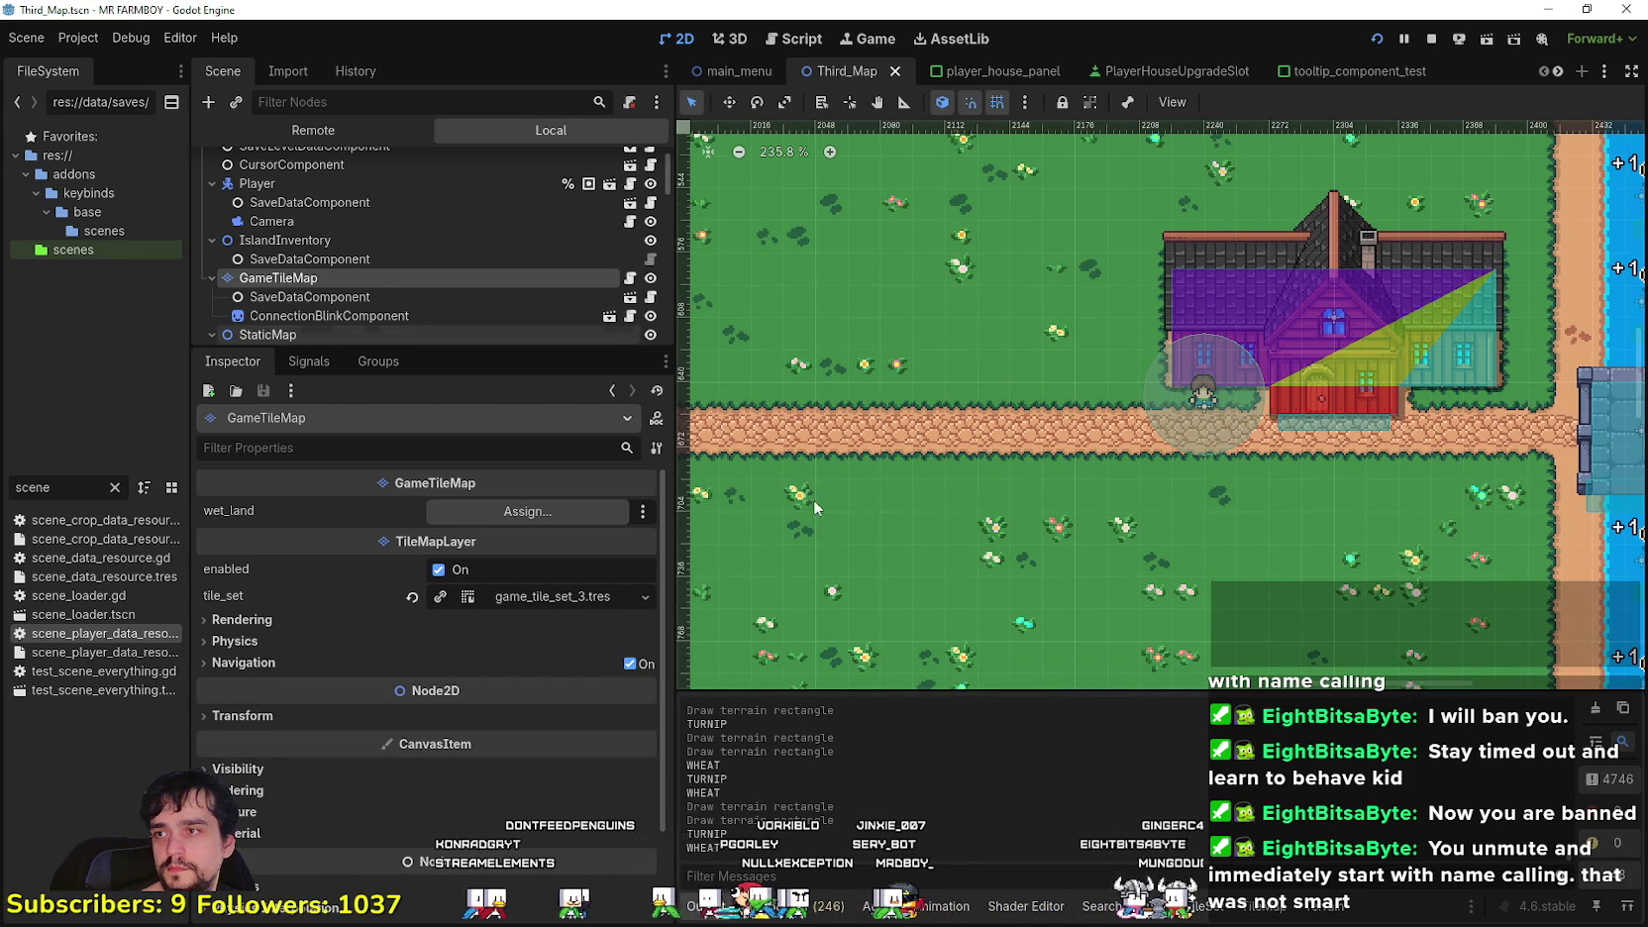
click(1308, 909)
click(857, 733)
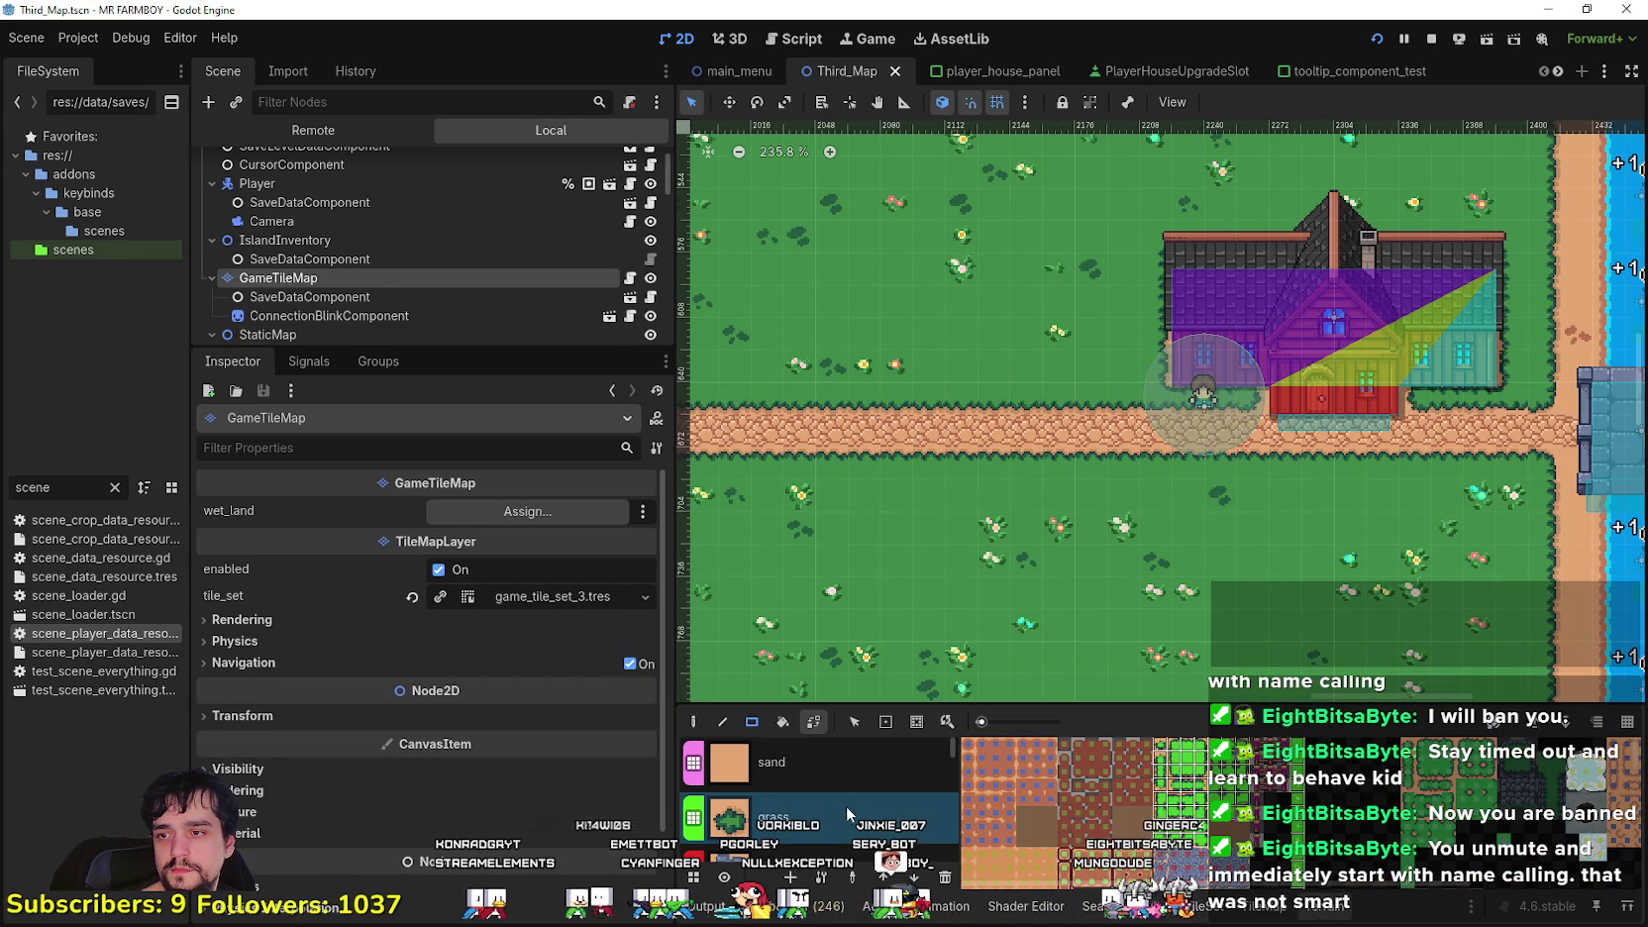
scroll(1224, 491, up, 1)
click(1253, 421)
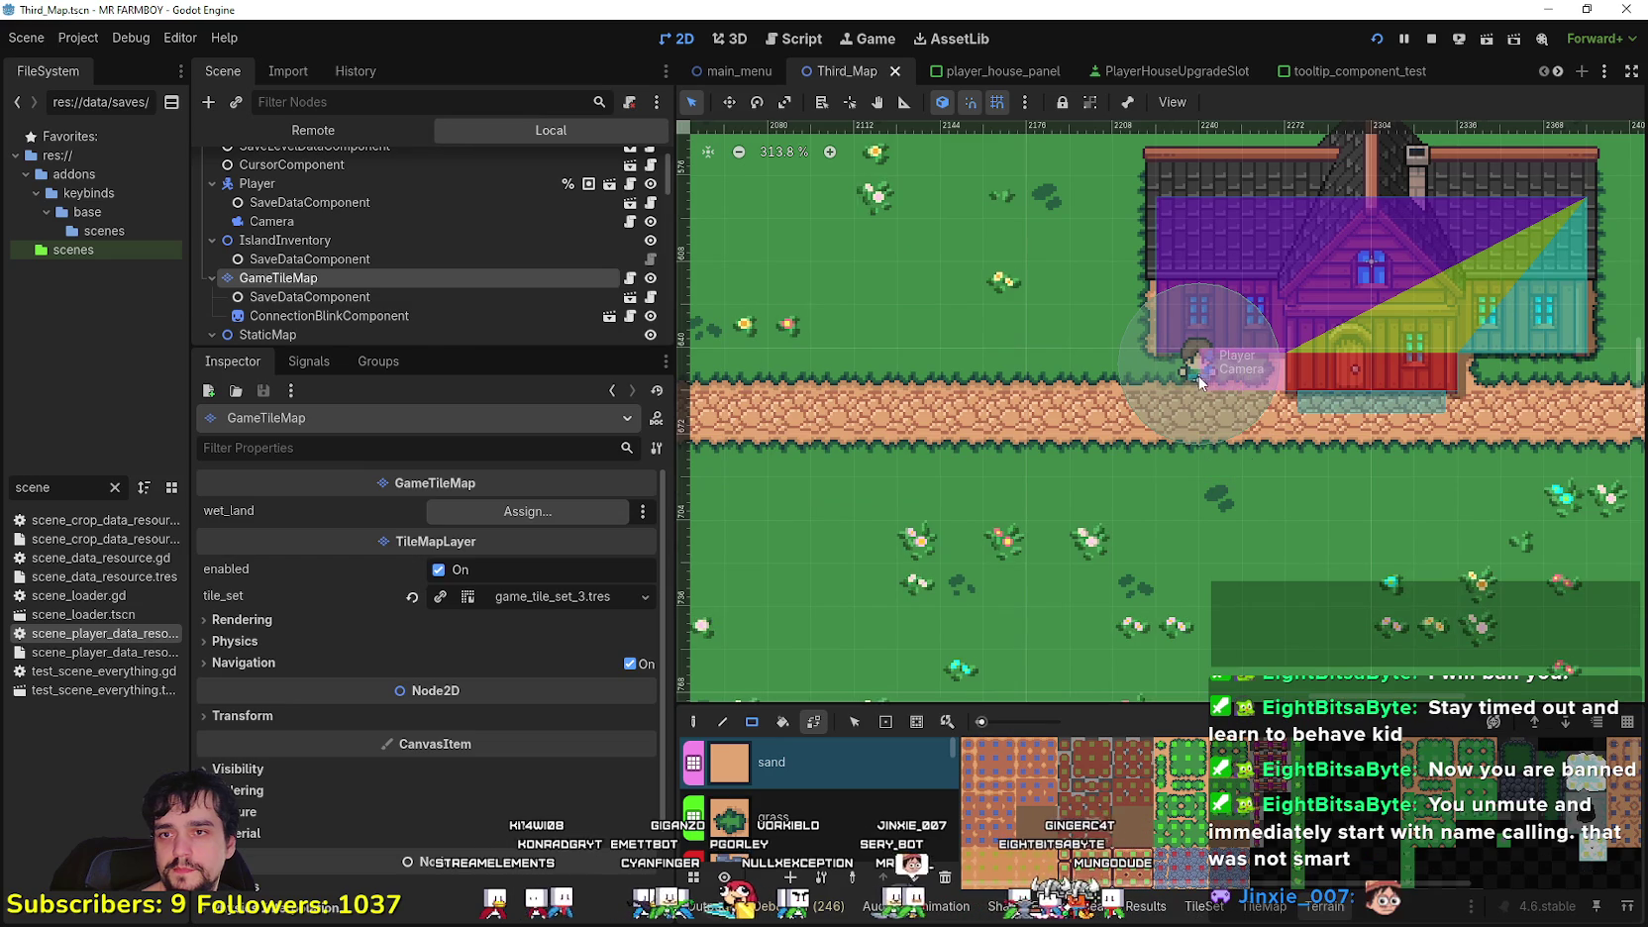
scroll(1061, 498, up, 1)
scroll(1061, 498, down, 1)
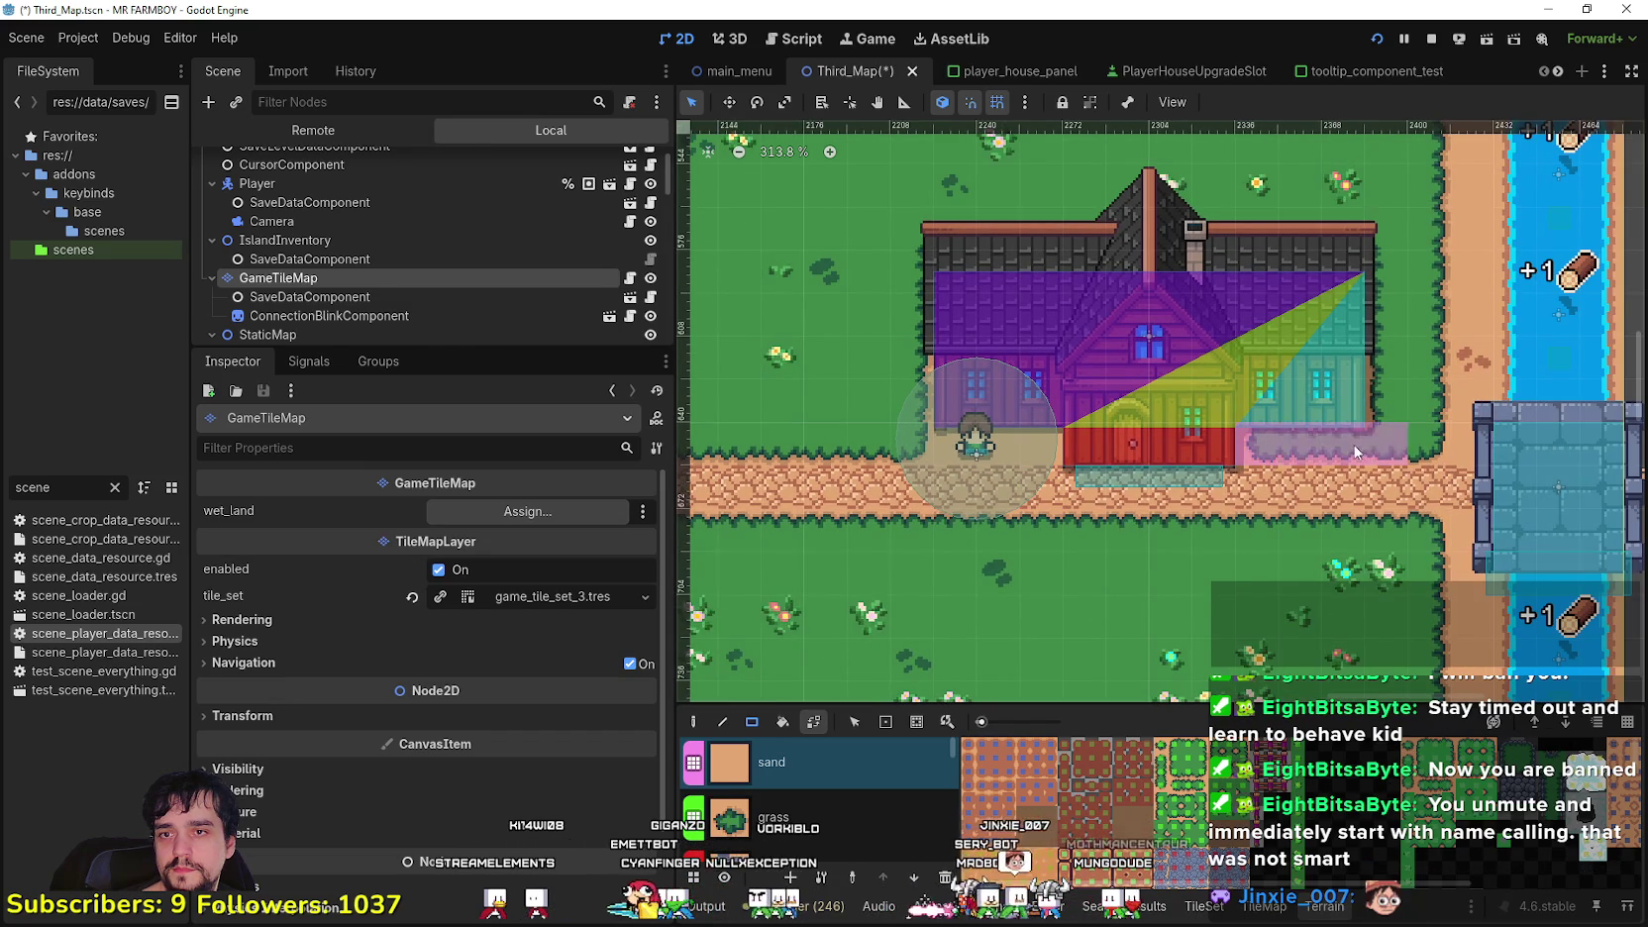
scroll(1201, 564, down, 1)
drag(1202, 564, 1226, 537)
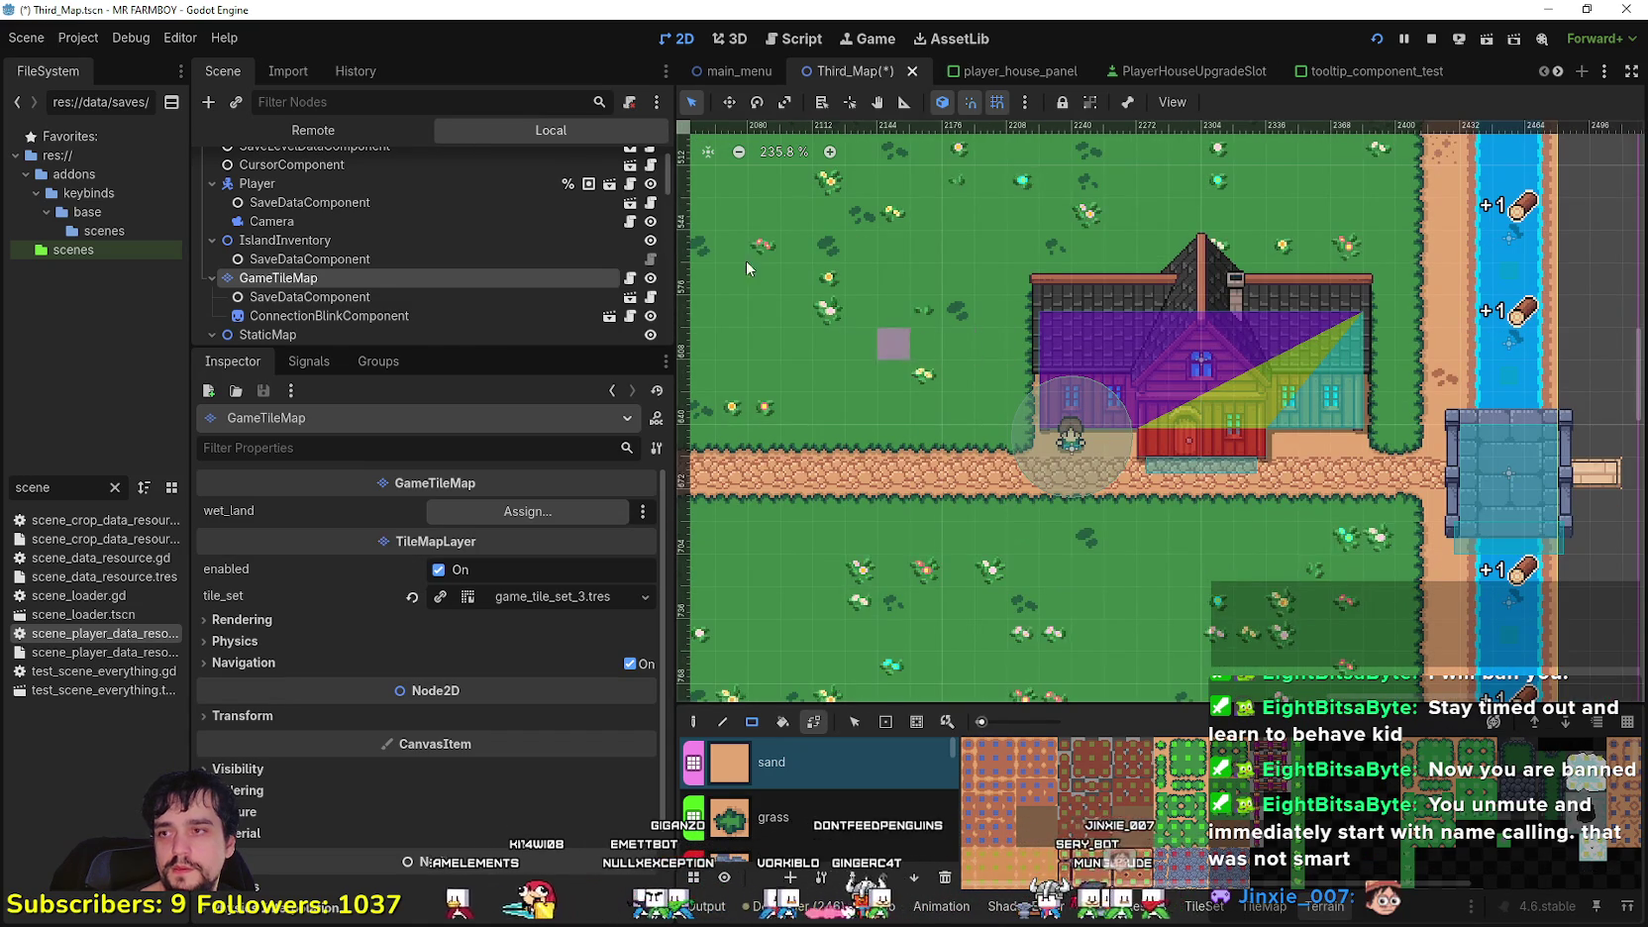
scroll(336, 294, up, 1)
- Move the Player spawn onto the path beside the farmhouse, about (2240, 663), and save
click(495, 222)
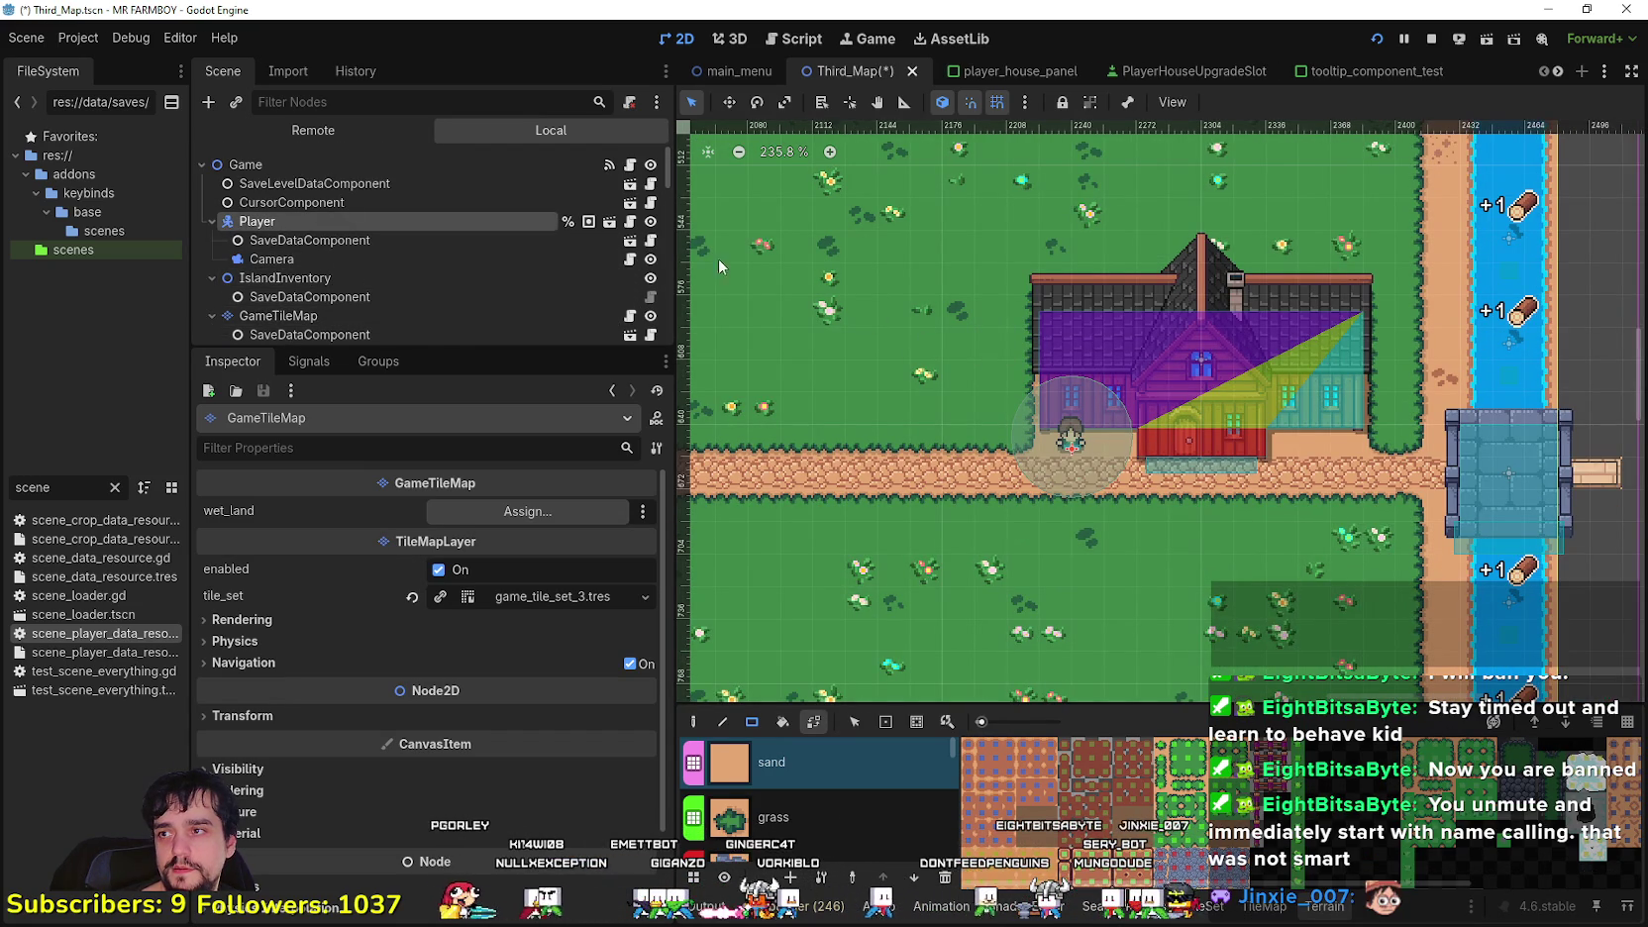
click(729, 102)
scroll(1069, 445, up, 3)
mouse_move(1068, 448)
mouse_down()
mouse_move(1077, 460)
mouse_move(1065, 424)
mouse_move(1031, 449)
mouse_up()
scroll(1069, 448, up, 6)
scroll(1064, 424, down, 2)
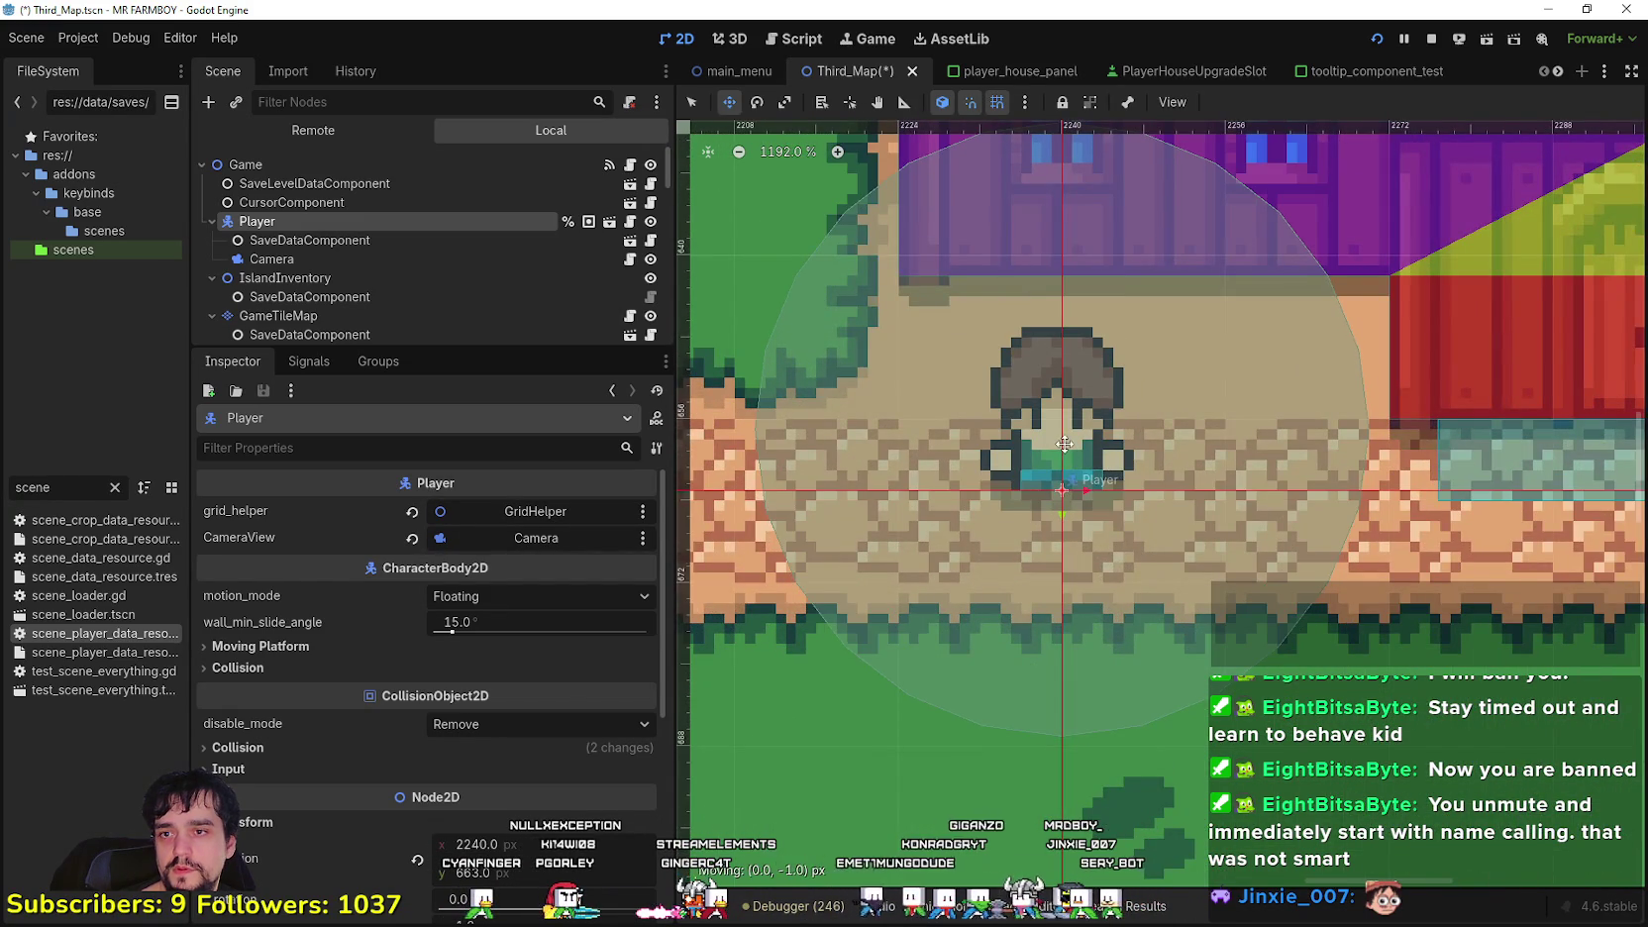
scroll(1030, 449, down, 3)
scroll(1031, 448, down, 3)
key(ctrl+s)
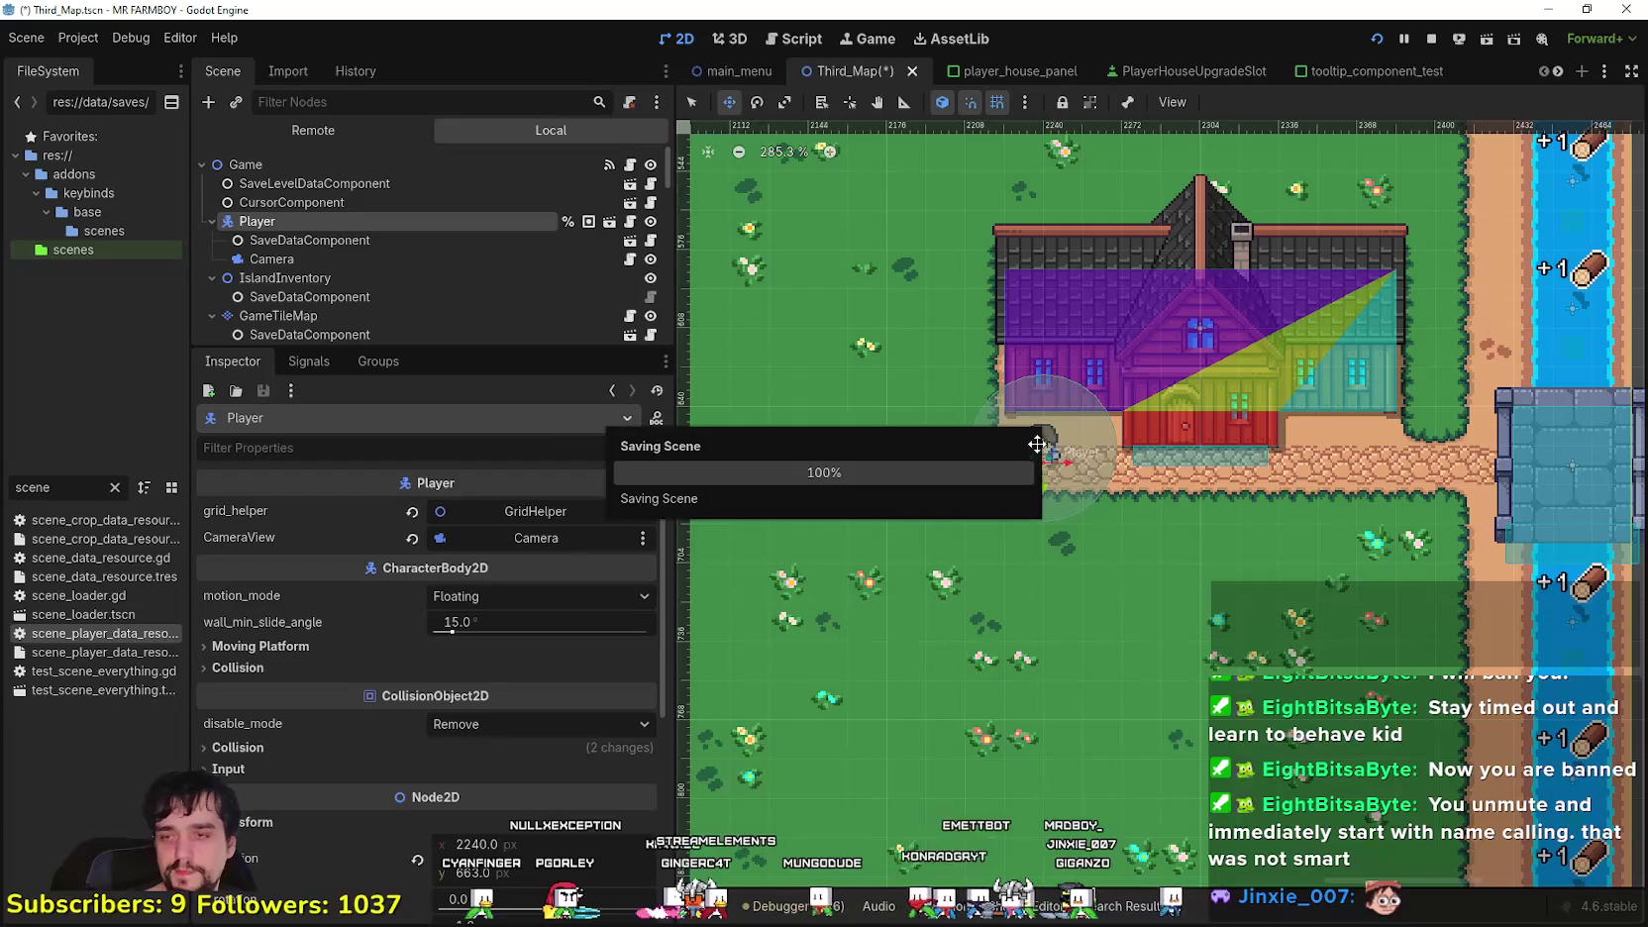
scroll(1004, 479, down, 4)
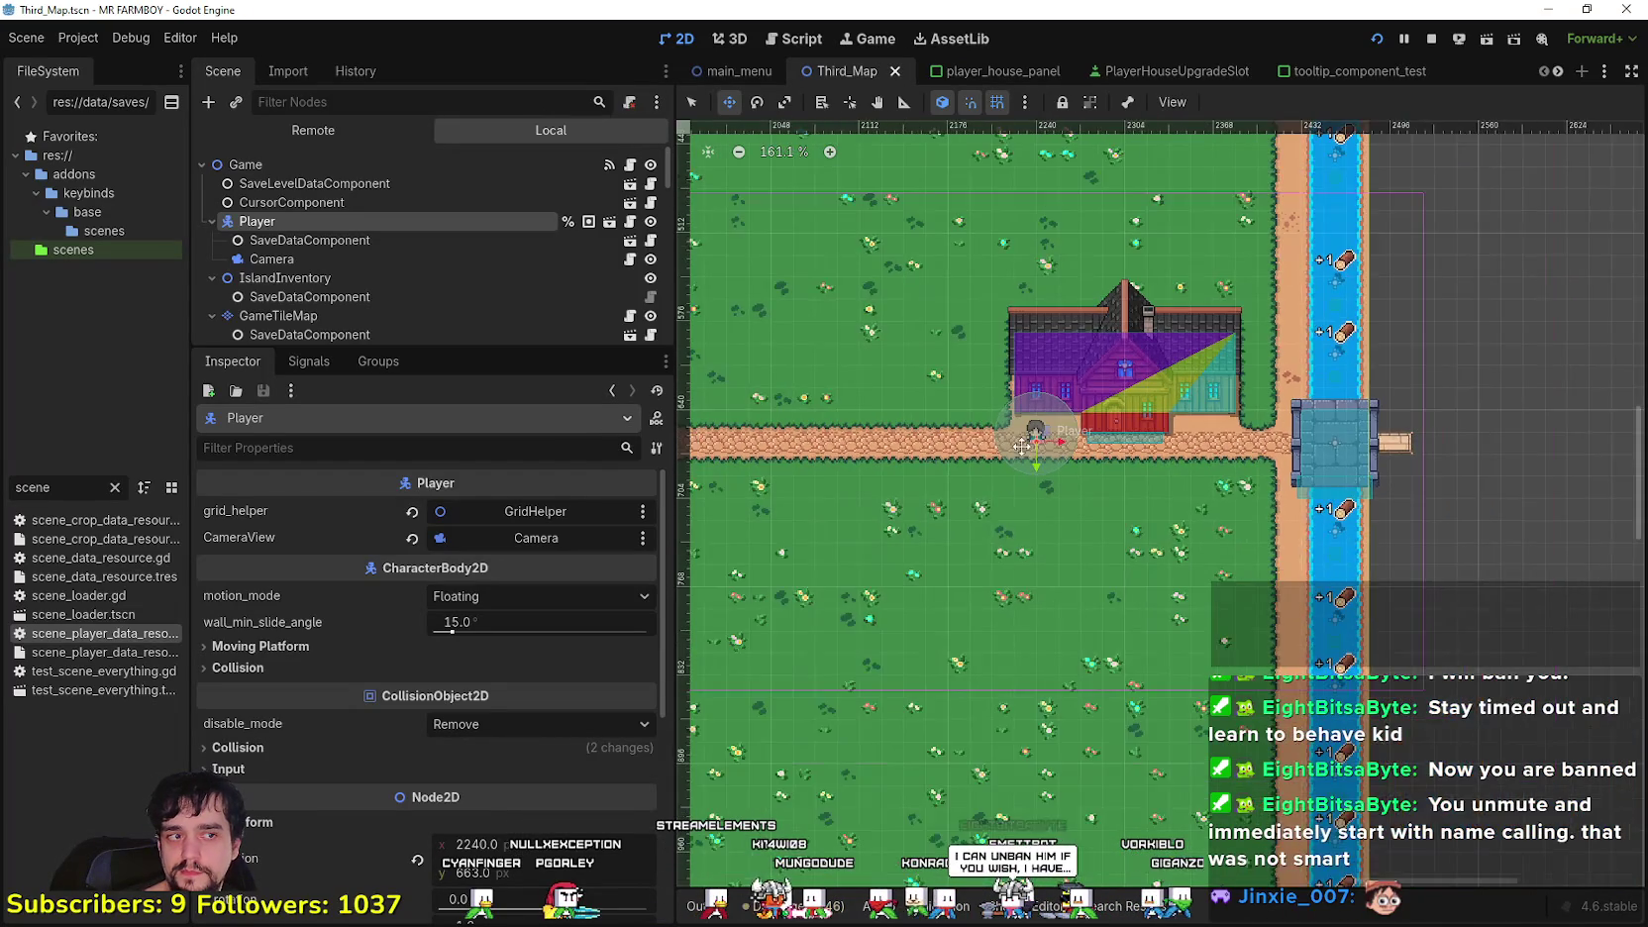
scroll(1005, 480, down, 4)
- Zoom out over the whole map and select the Buildings group under StaticMap
scroll(1104, 427, up, 1)
scroll(1103, 427, down, 3)
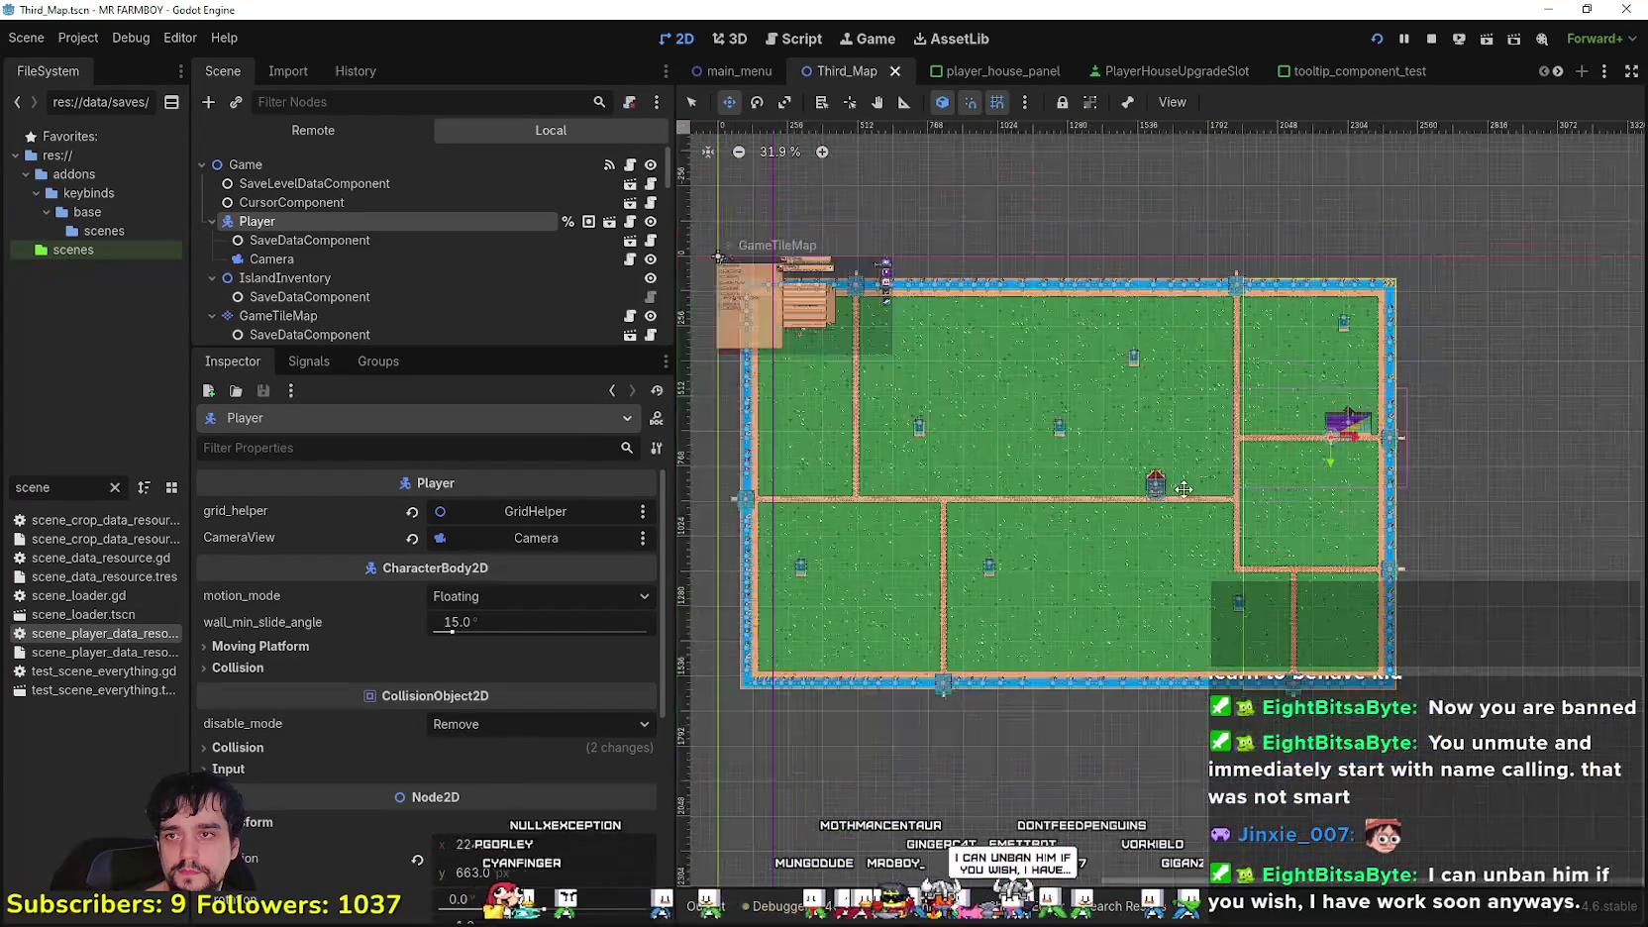
scroll(1180, 487, up, 1)
scroll(1180, 487, down, 1)
scroll(1181, 487, up, 1)
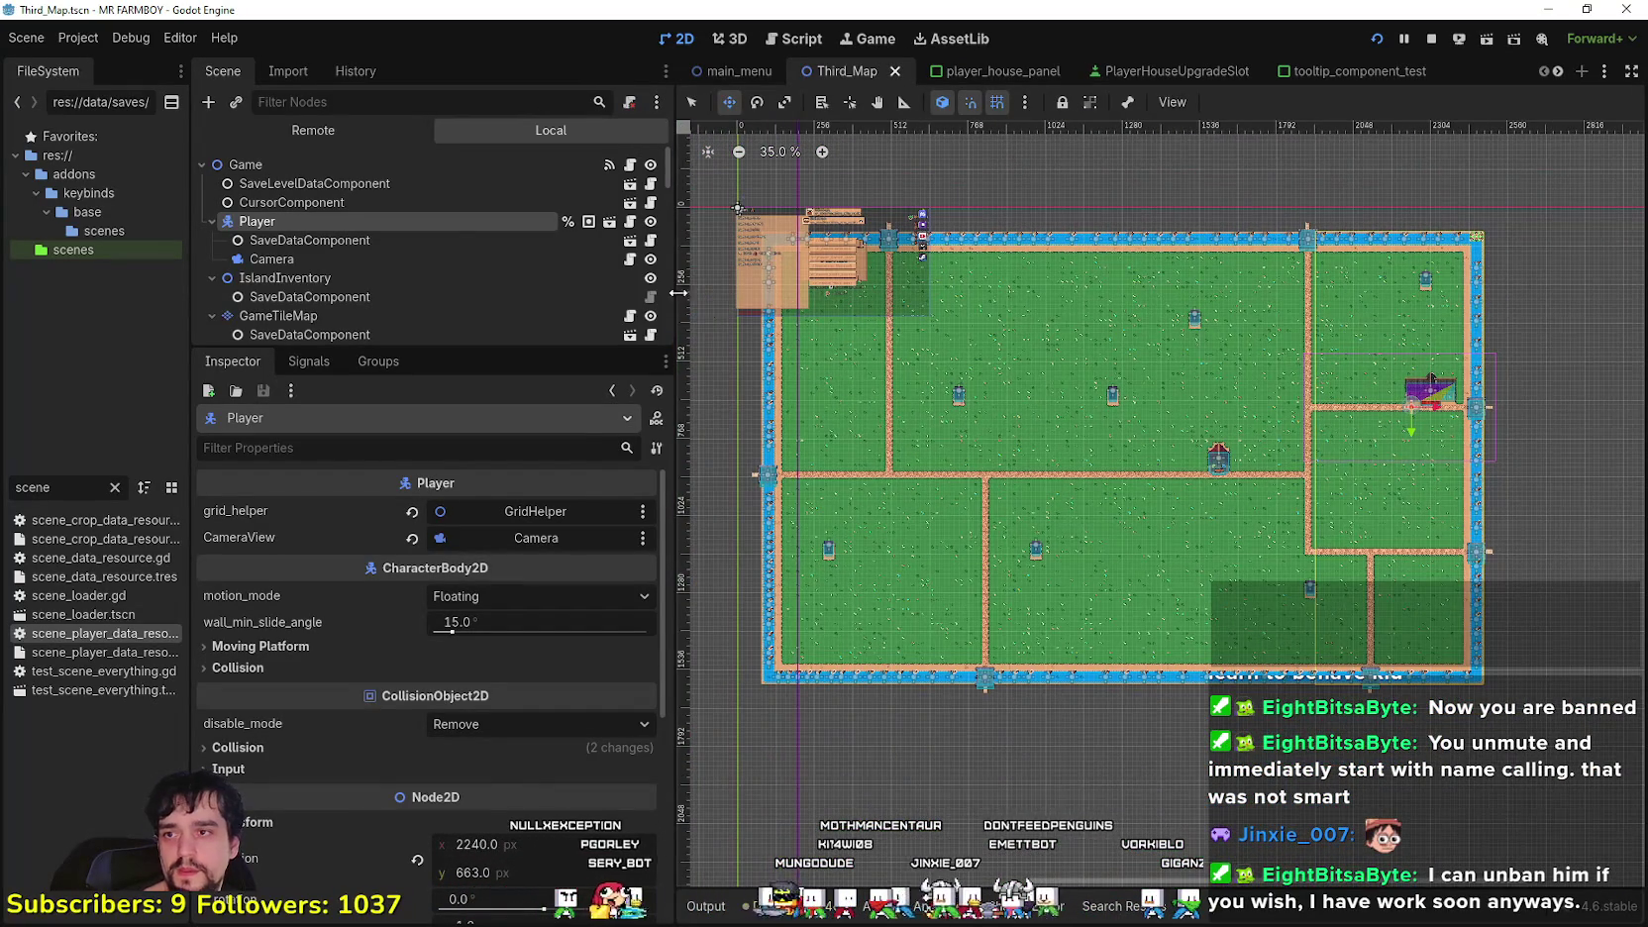
scroll(855, 278, up, 2)
scroll(485, 293, down, 5)
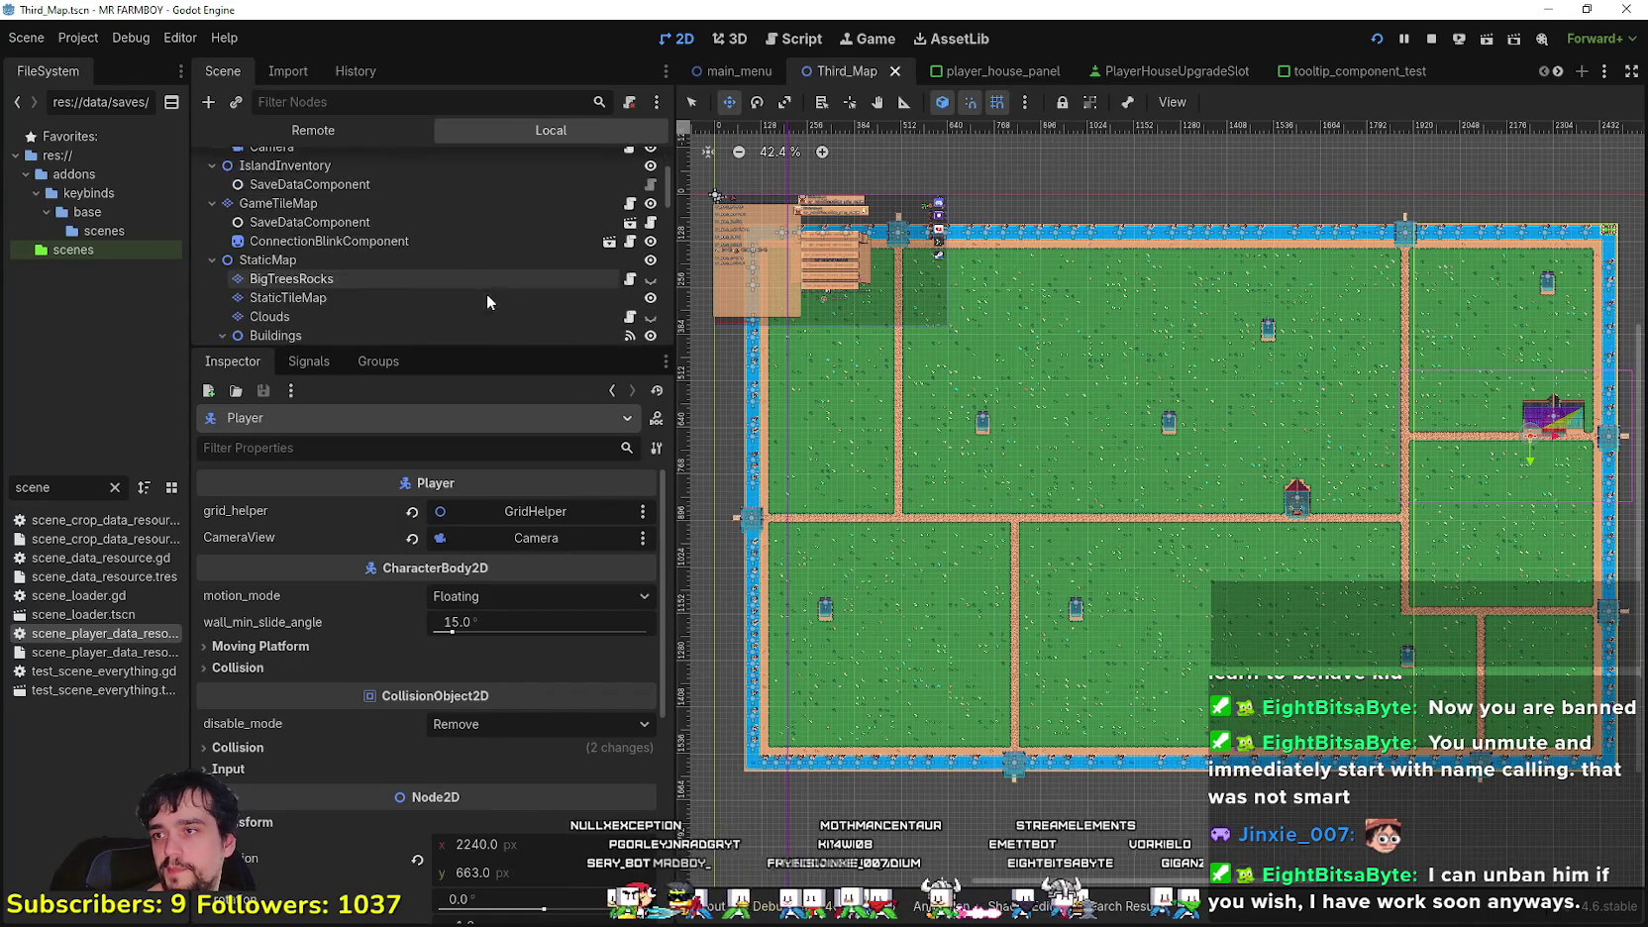
scroll(315, 229, up, 2)
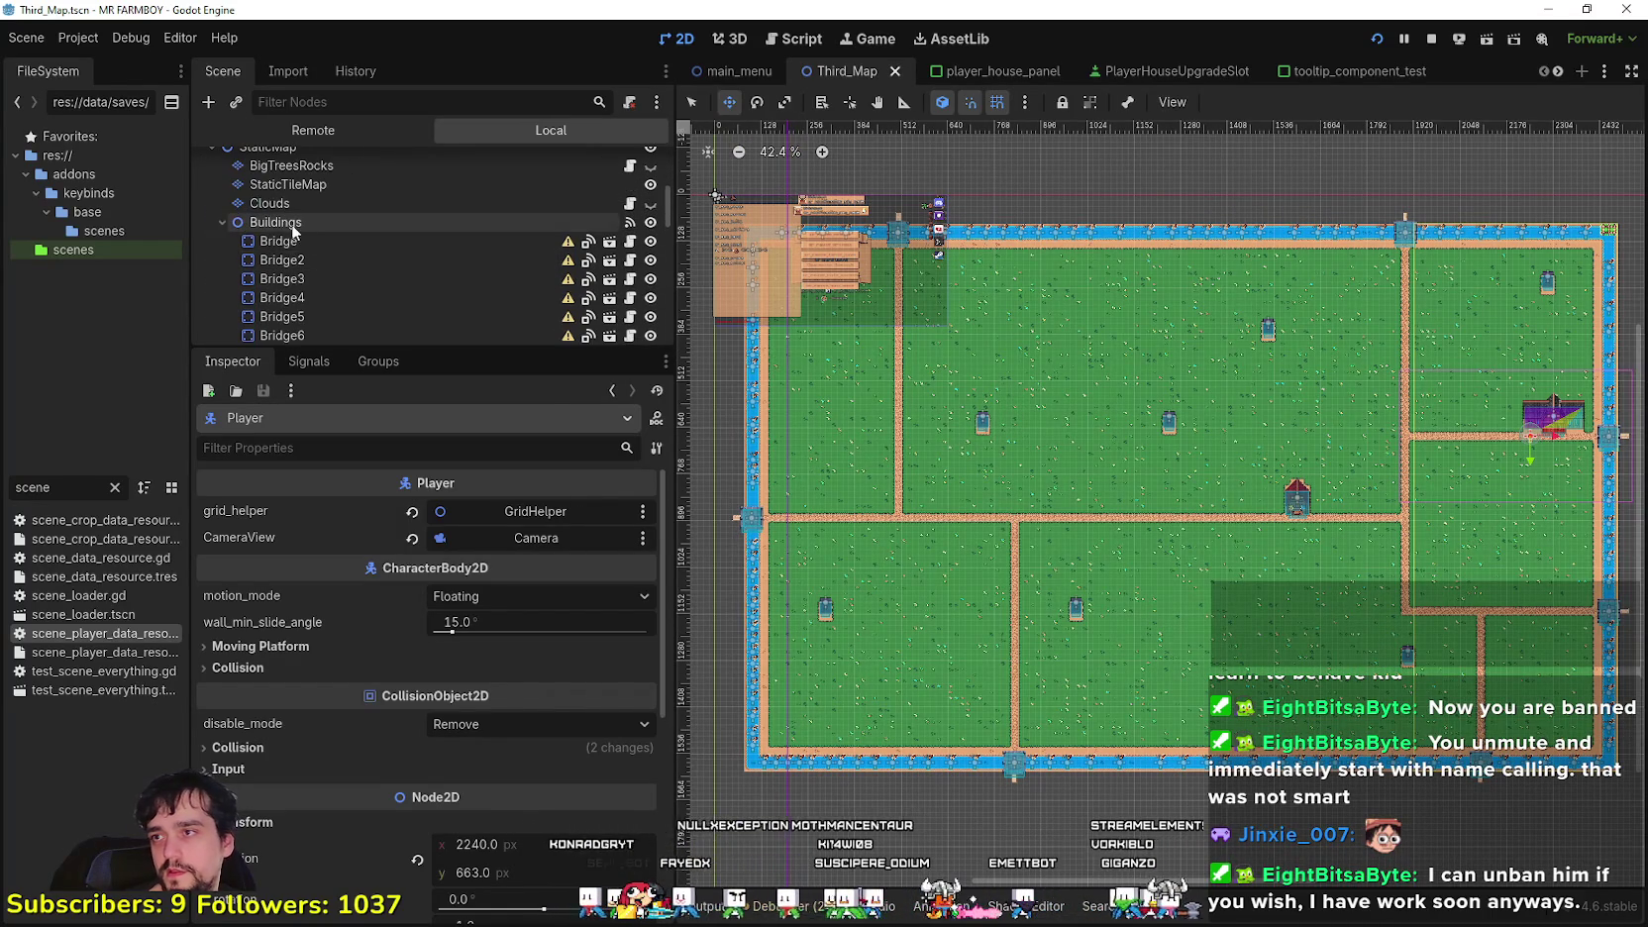
click(204, 222)
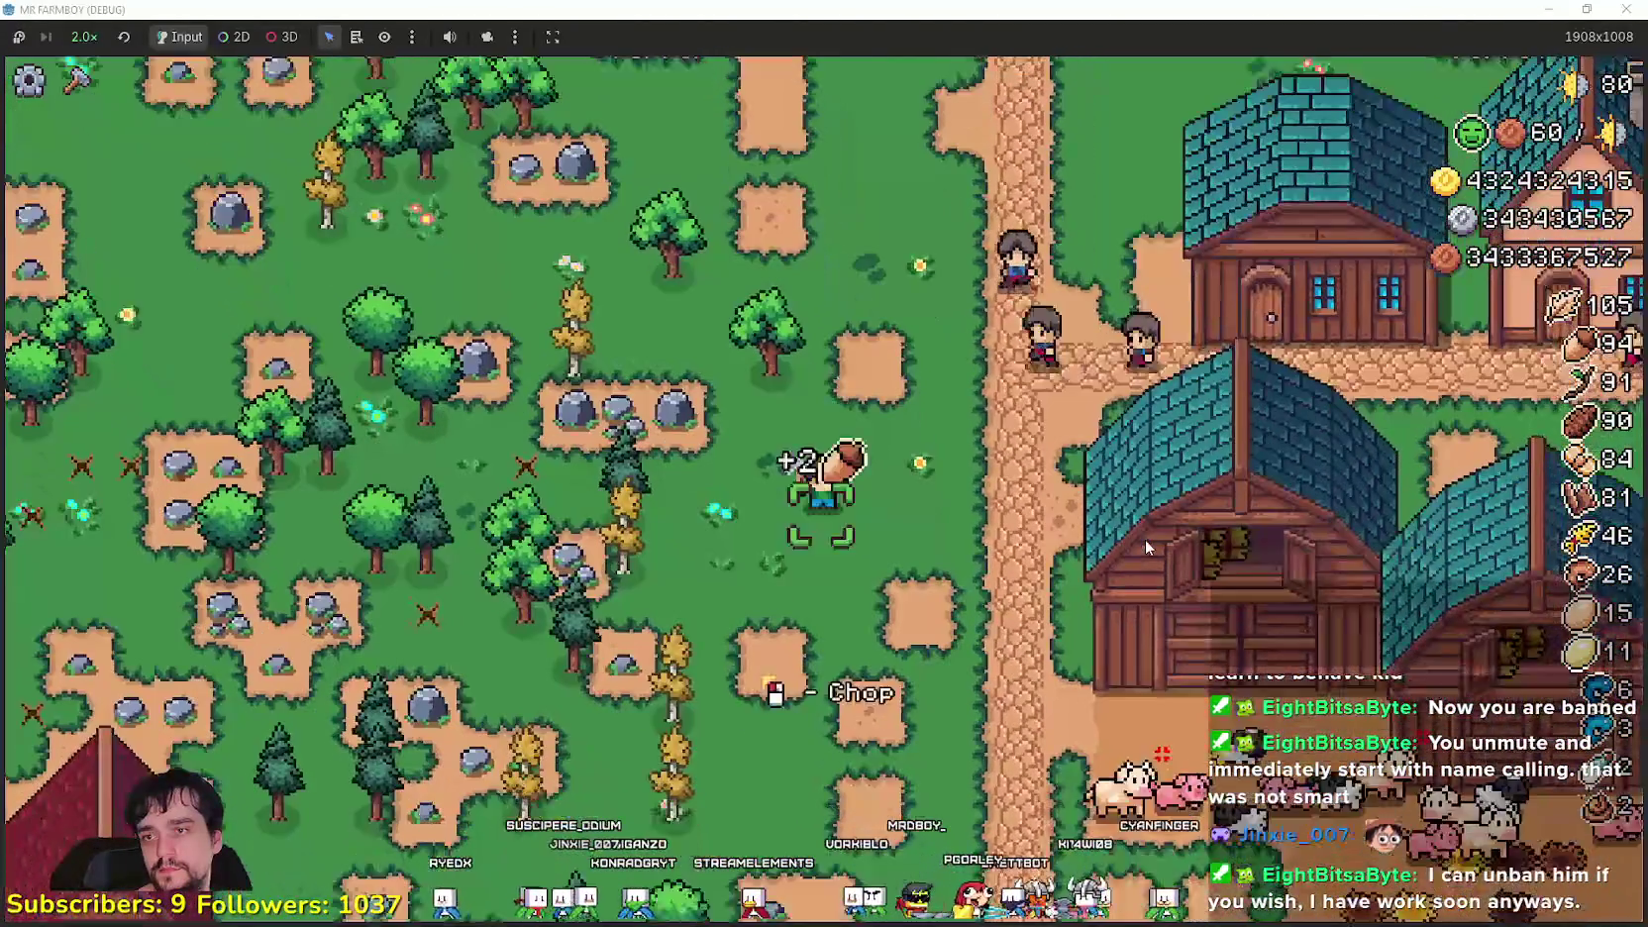
- Pause the Mr Farmboy debug game with Esc and close it with F8
scroll(1145, 538, down, 10)
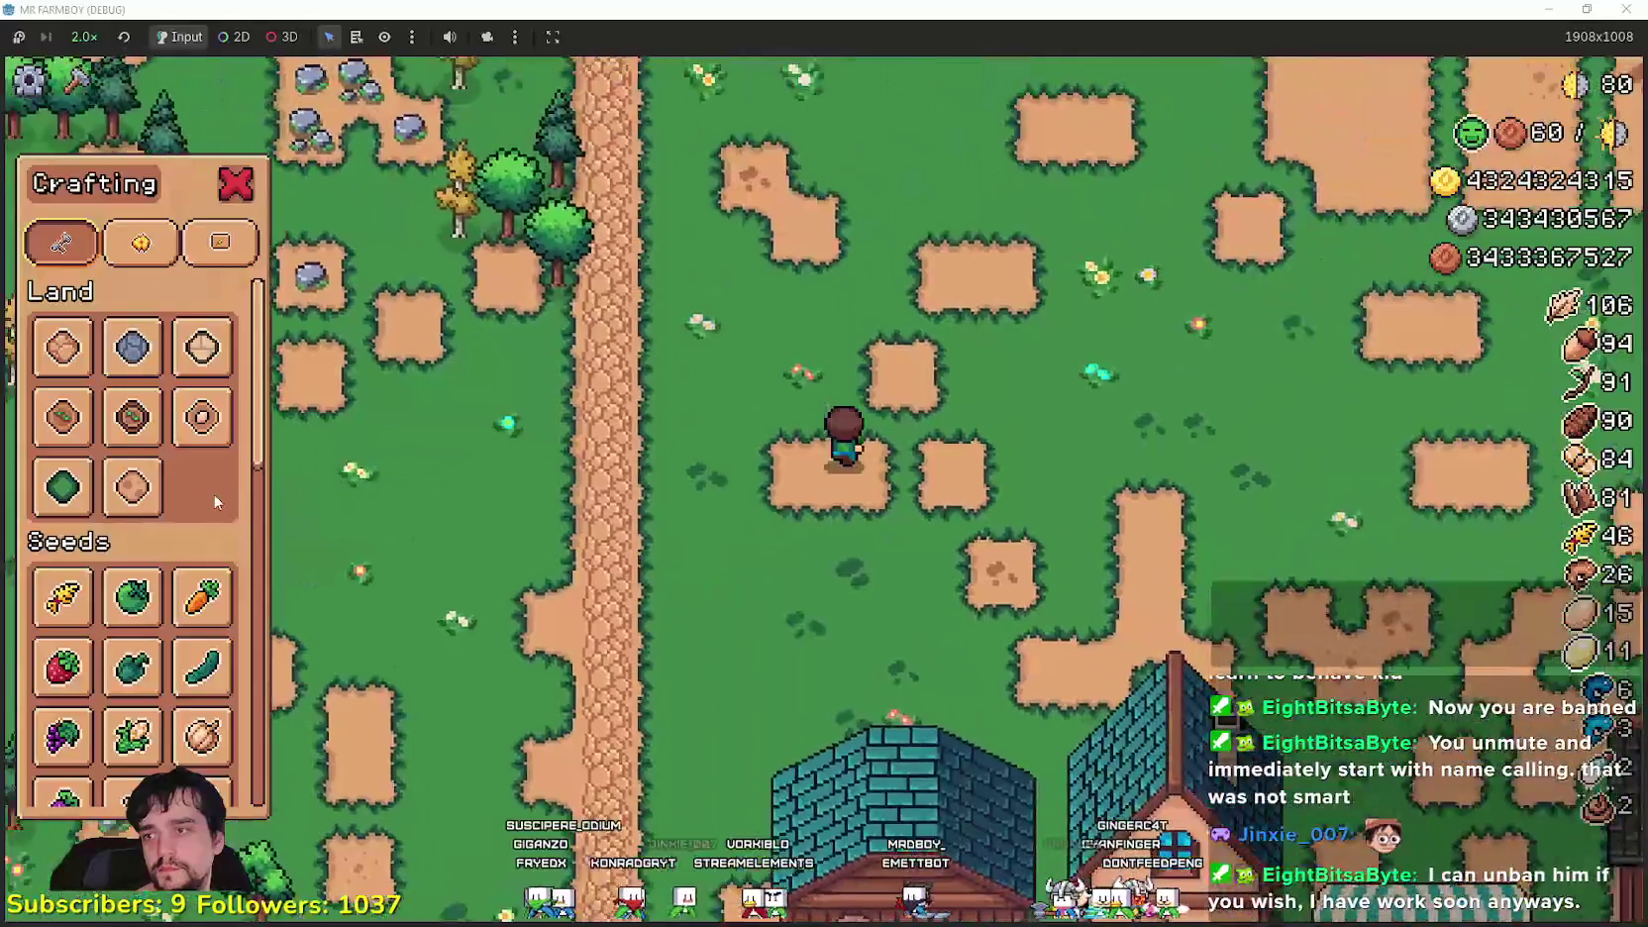
key(Escape)
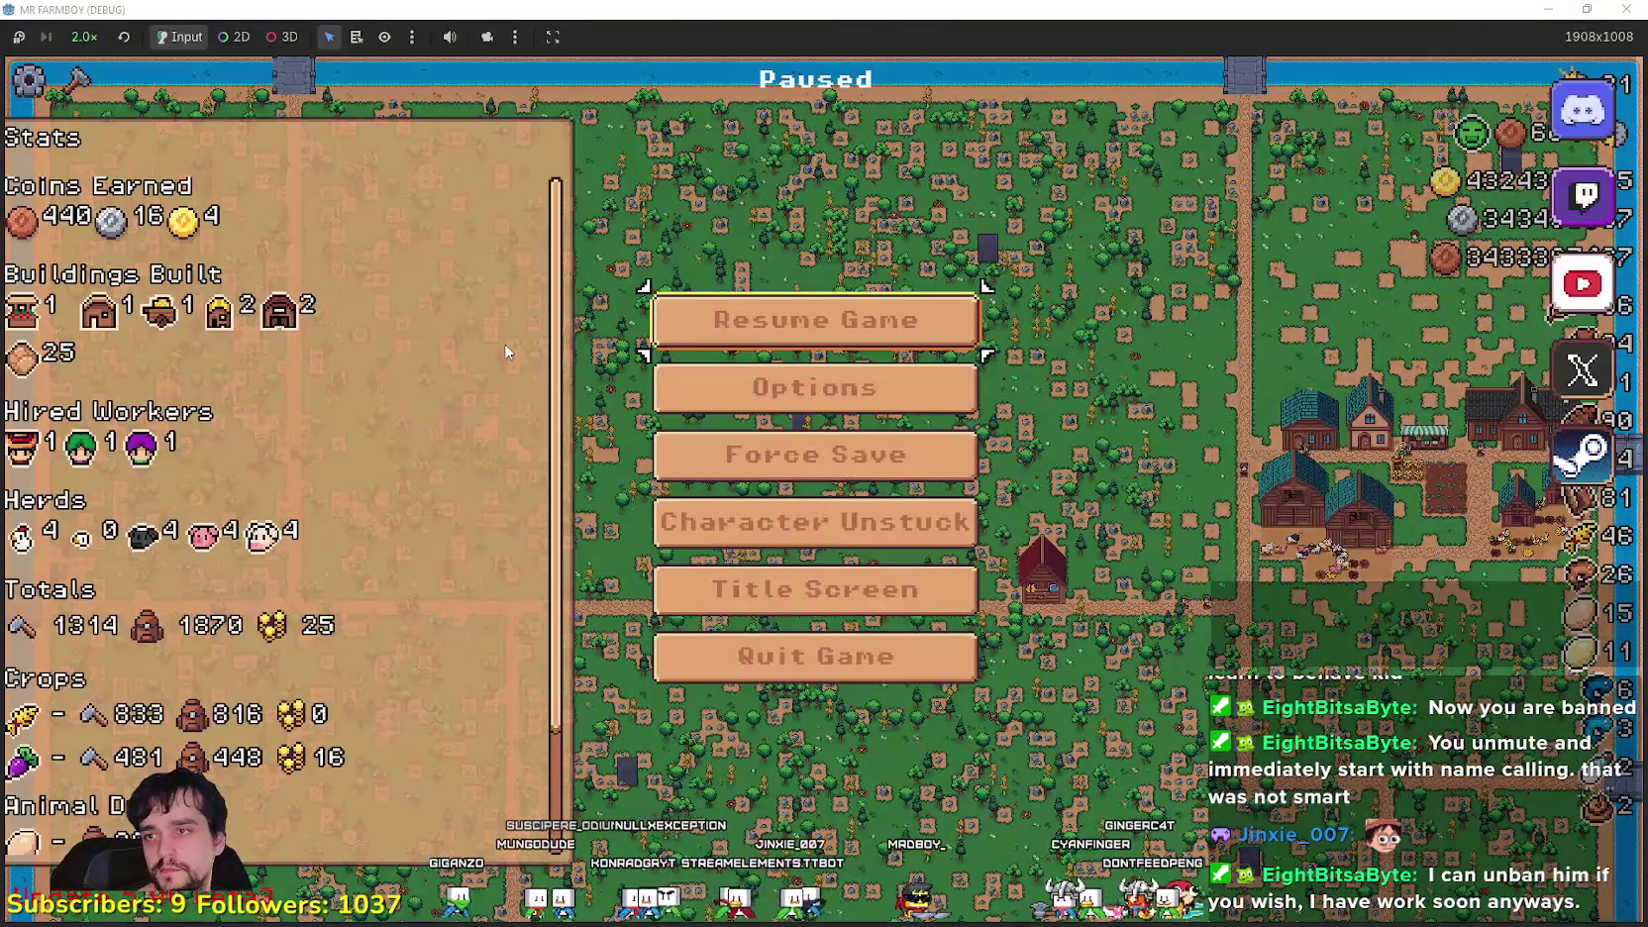
key(F8)
scroll(554, 262, up, 1)
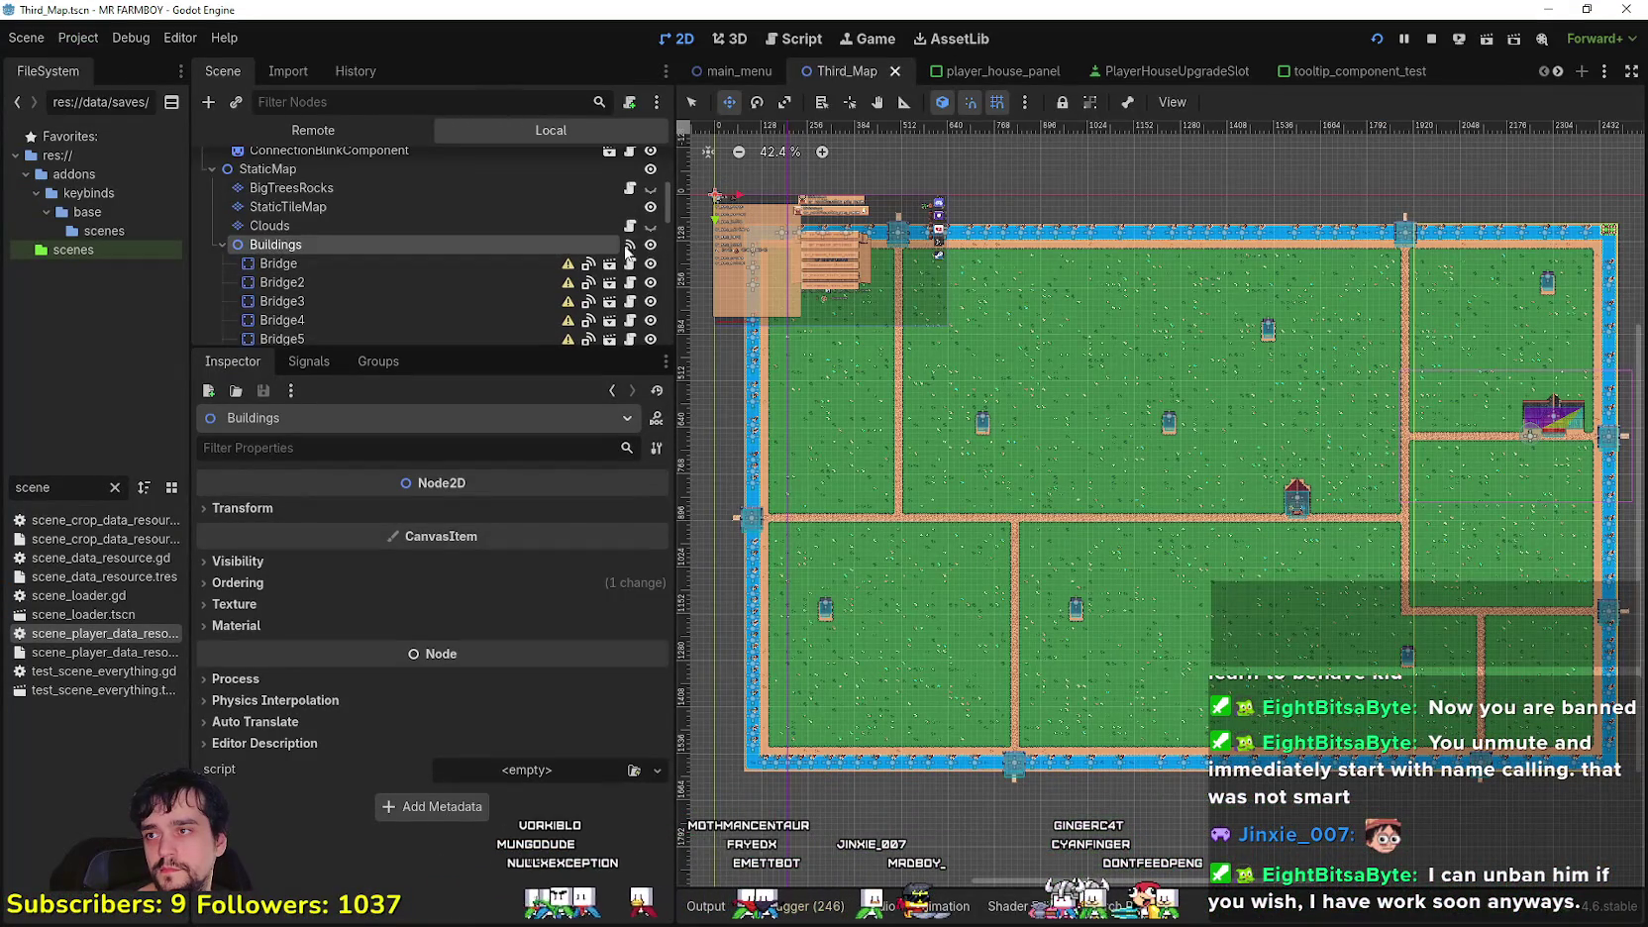
- Make the Clouds layer visible, save Third_Map, and switch back to the running game
click(650, 226)
key(ctrl+s)
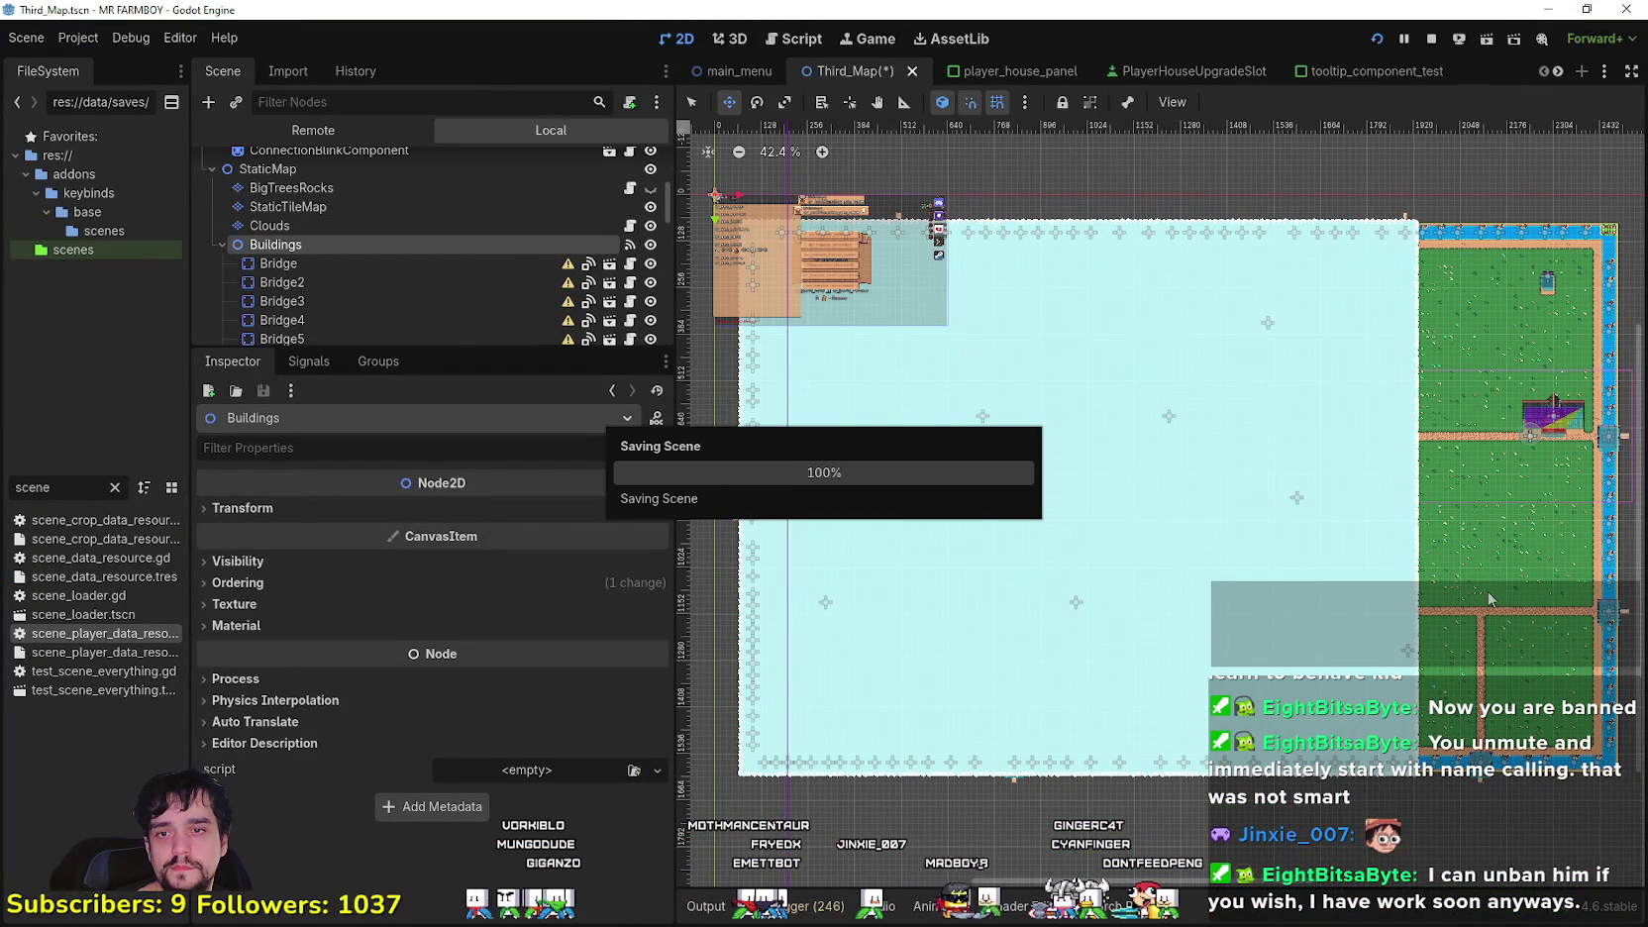
scroll(1357, 512, down, 1)
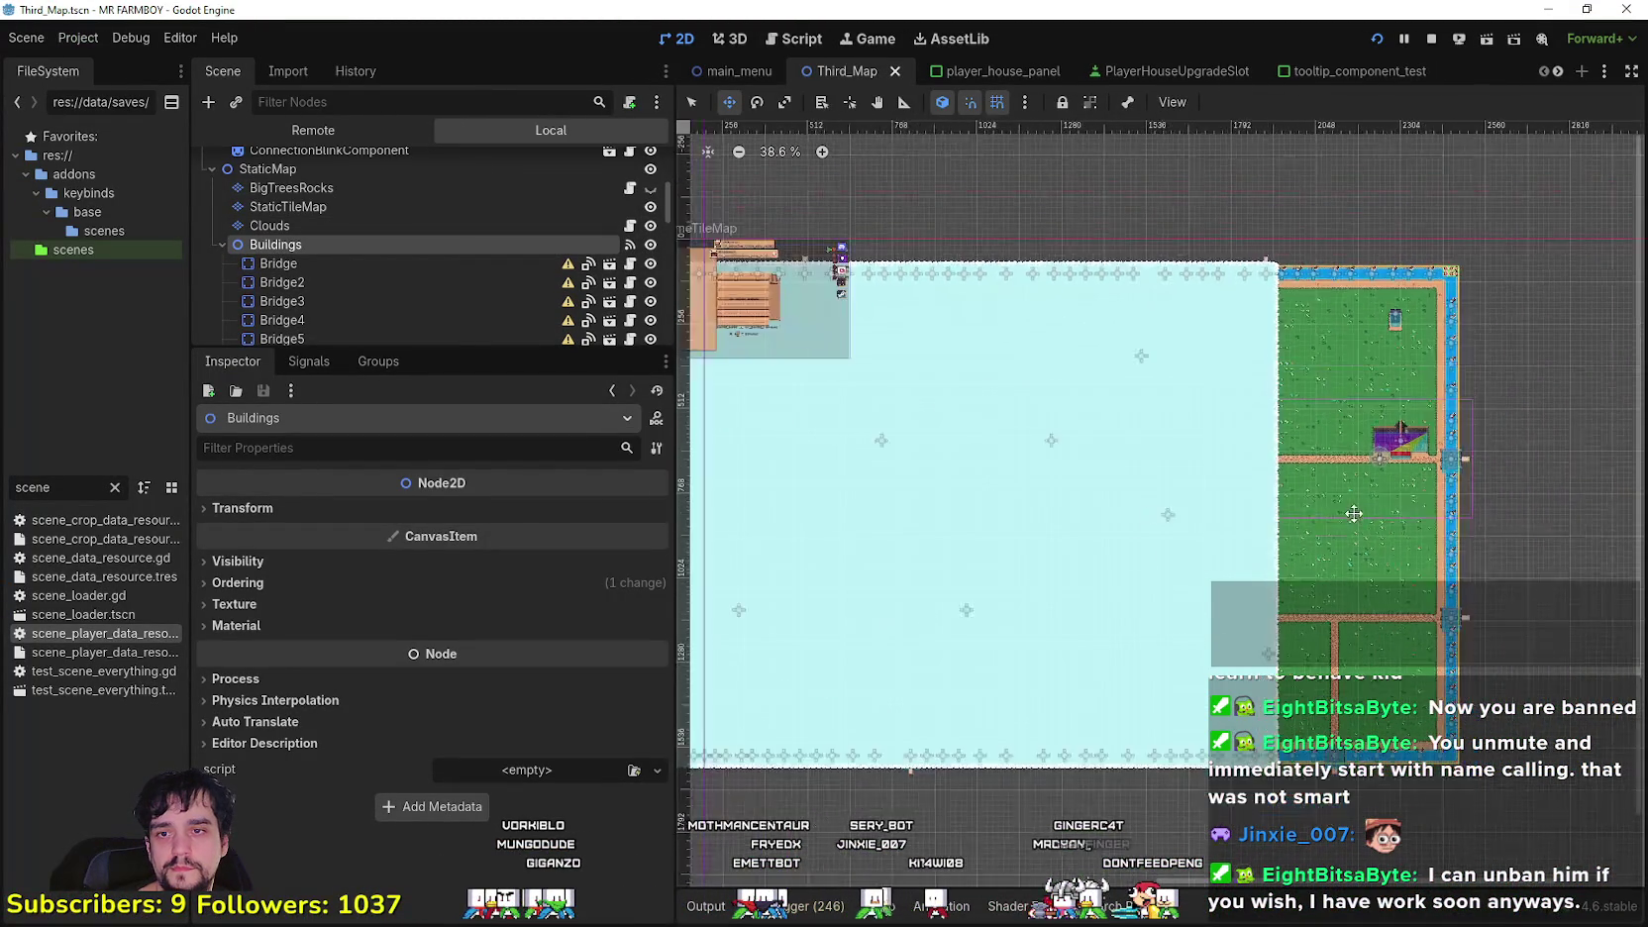
scroll(1357, 512, up, 4)
scroll(1054, 463, up, 1)
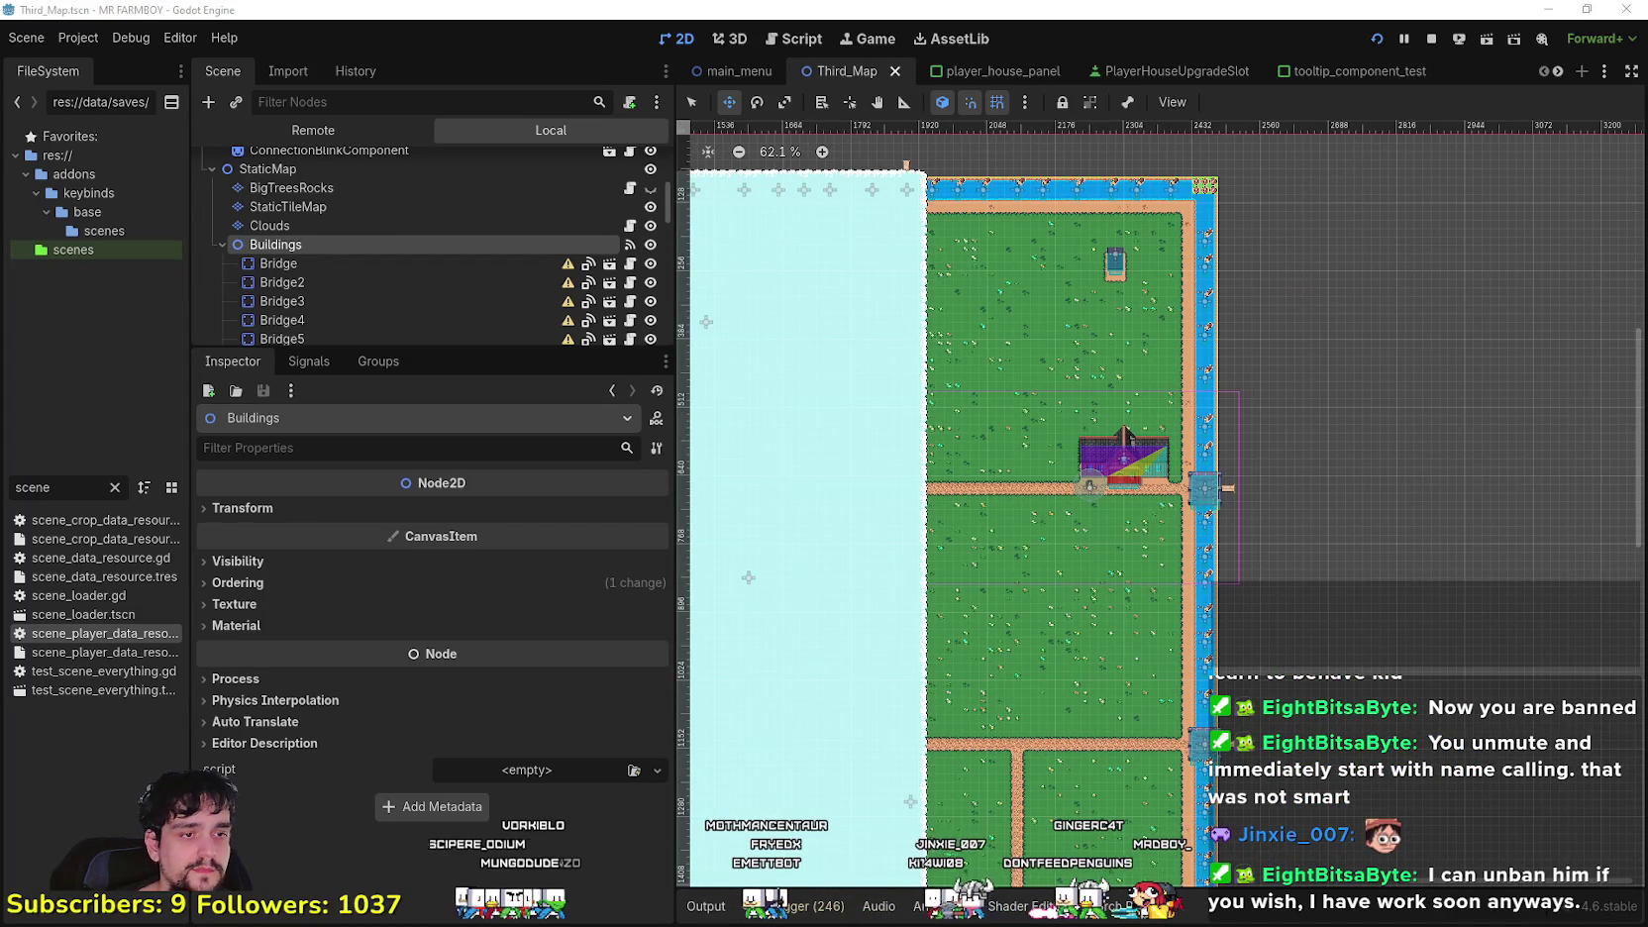
key(alt+Tab)
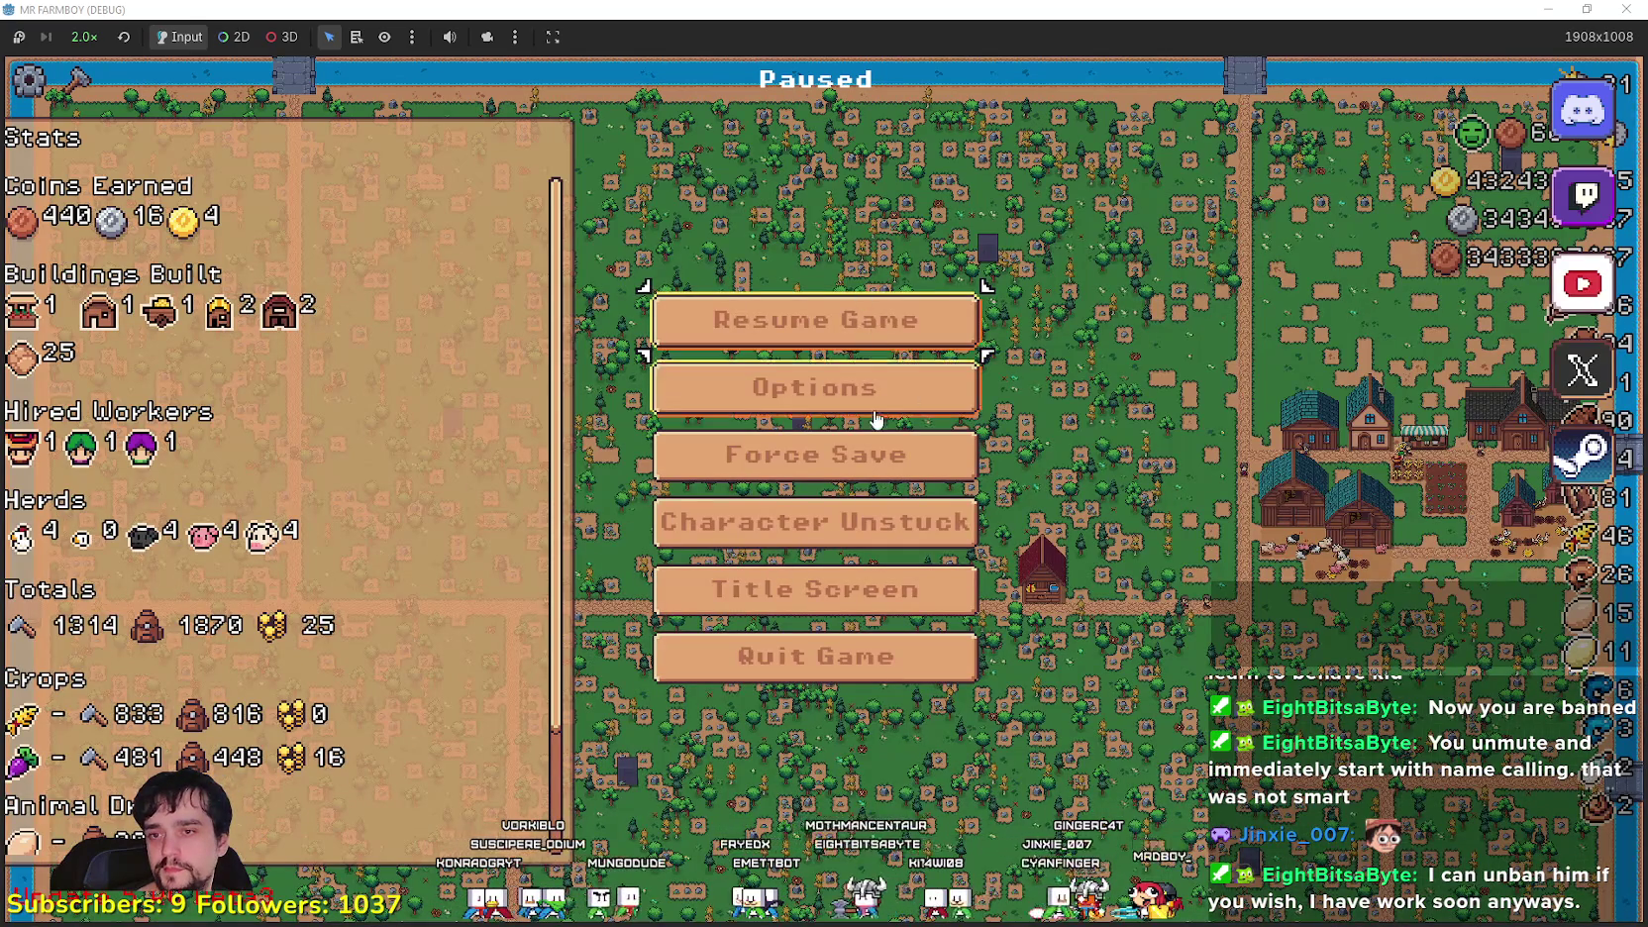
- Resume the game, move the camera over the farm, toggle the pause menu, then quit with F8
key(Escape)
scroll(1062, 400, up, 5)
scroll(1062, 400, down, 5)
key(Escape)
key(Escape)
scroll(1222, 281, up, 5)
scroll(1222, 280, down, 5)
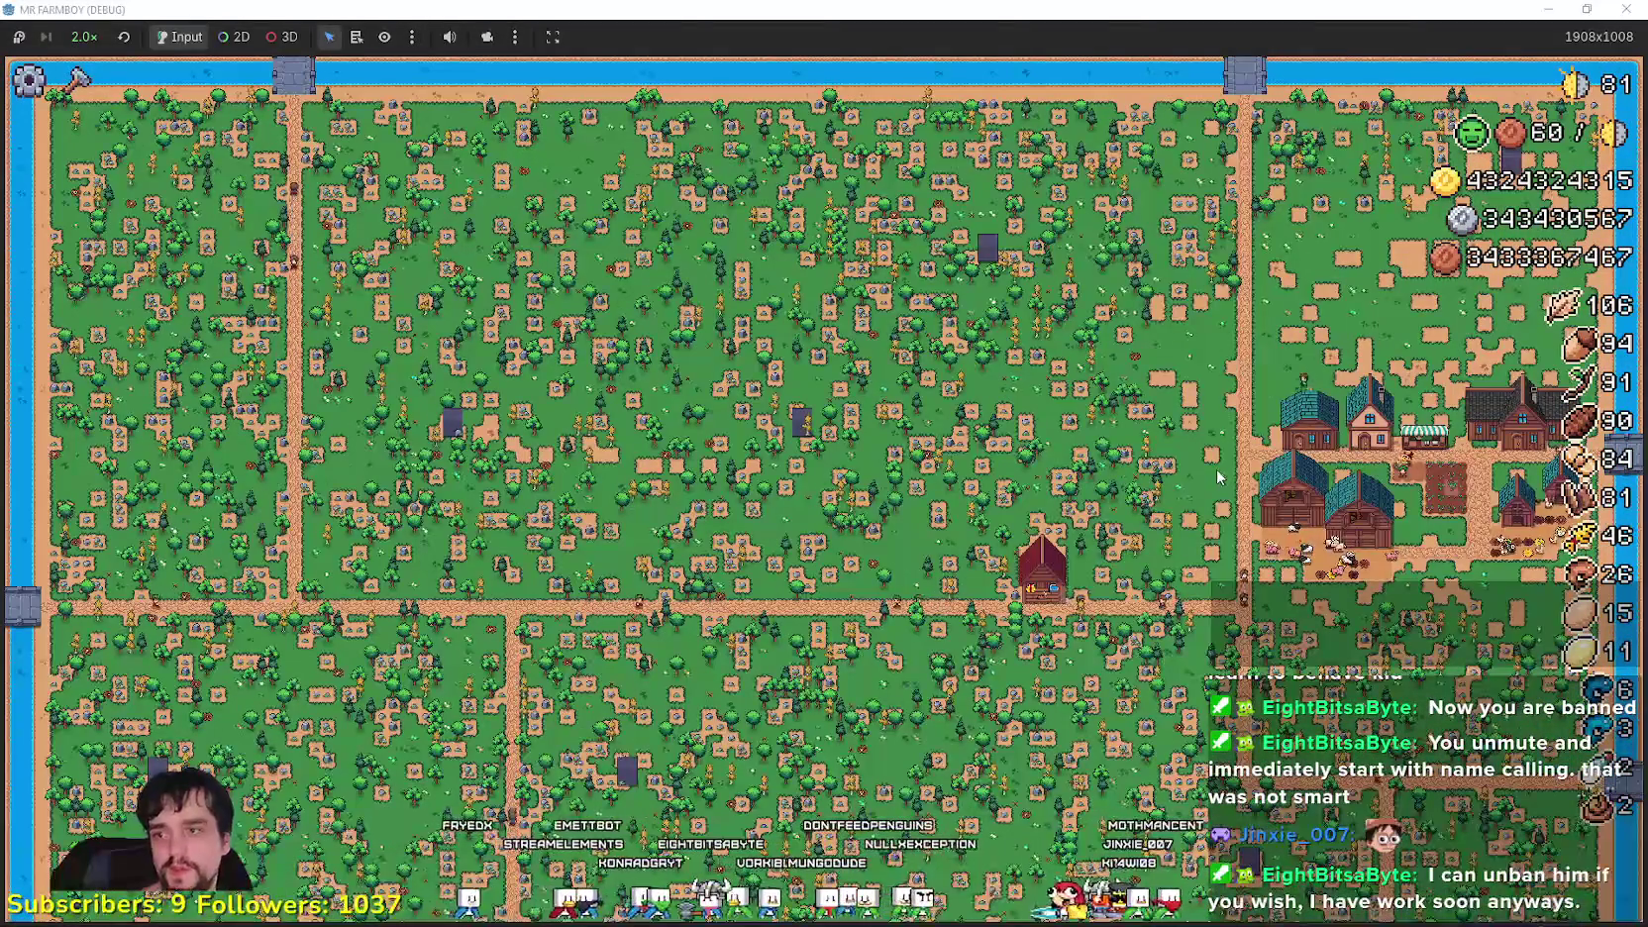
key(s)
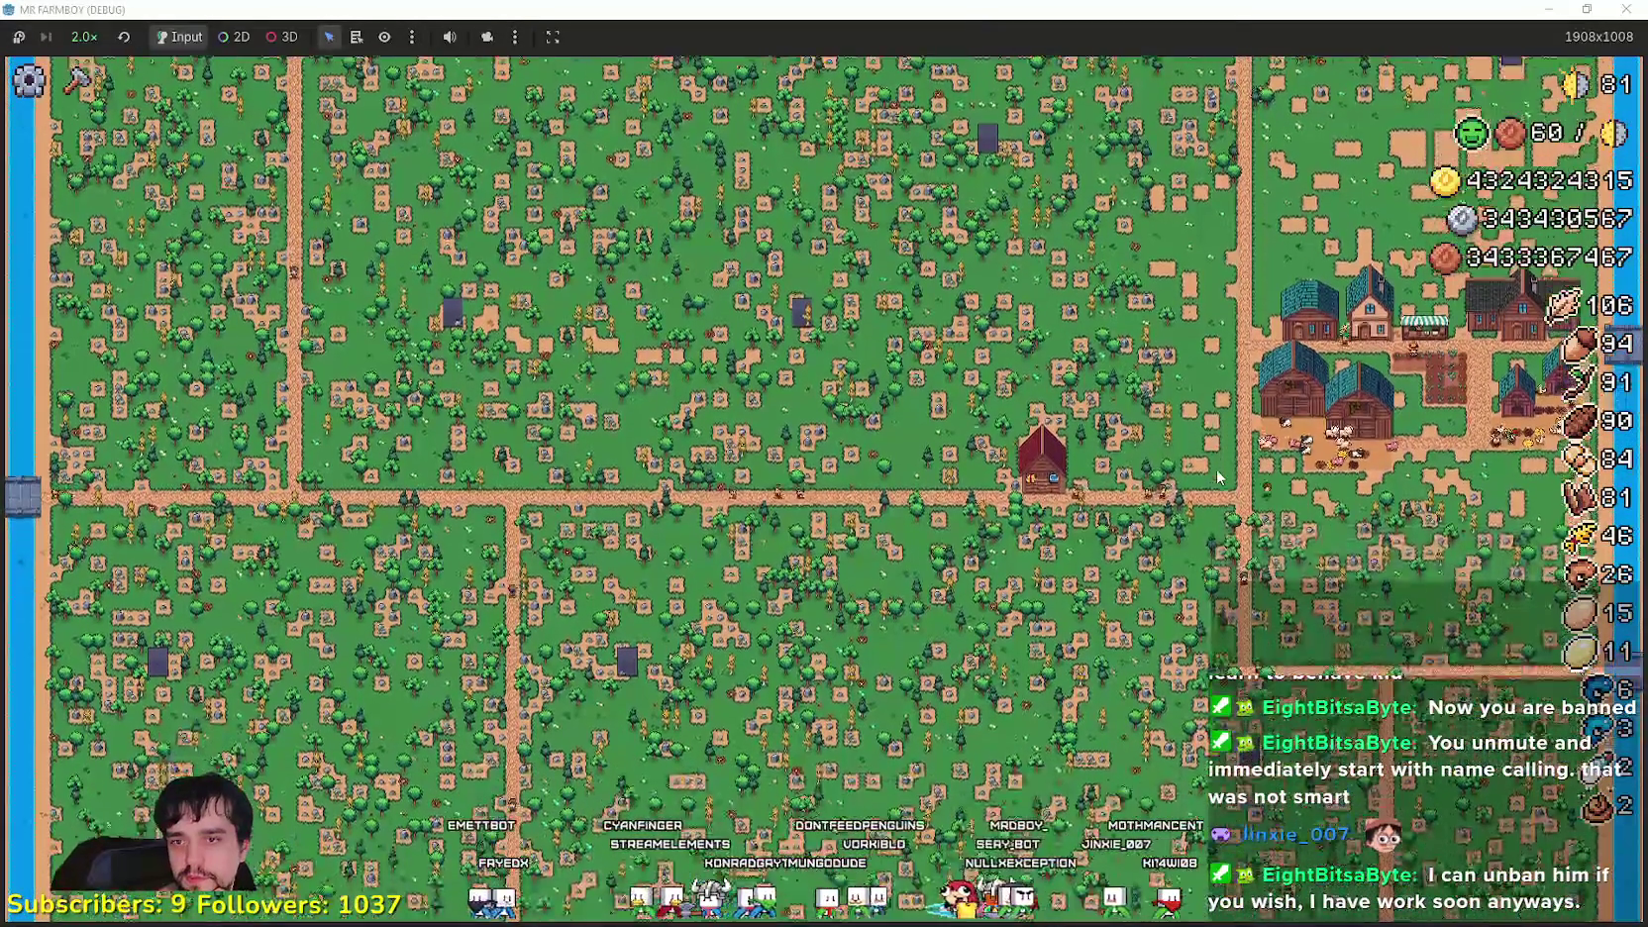
key(Escape)
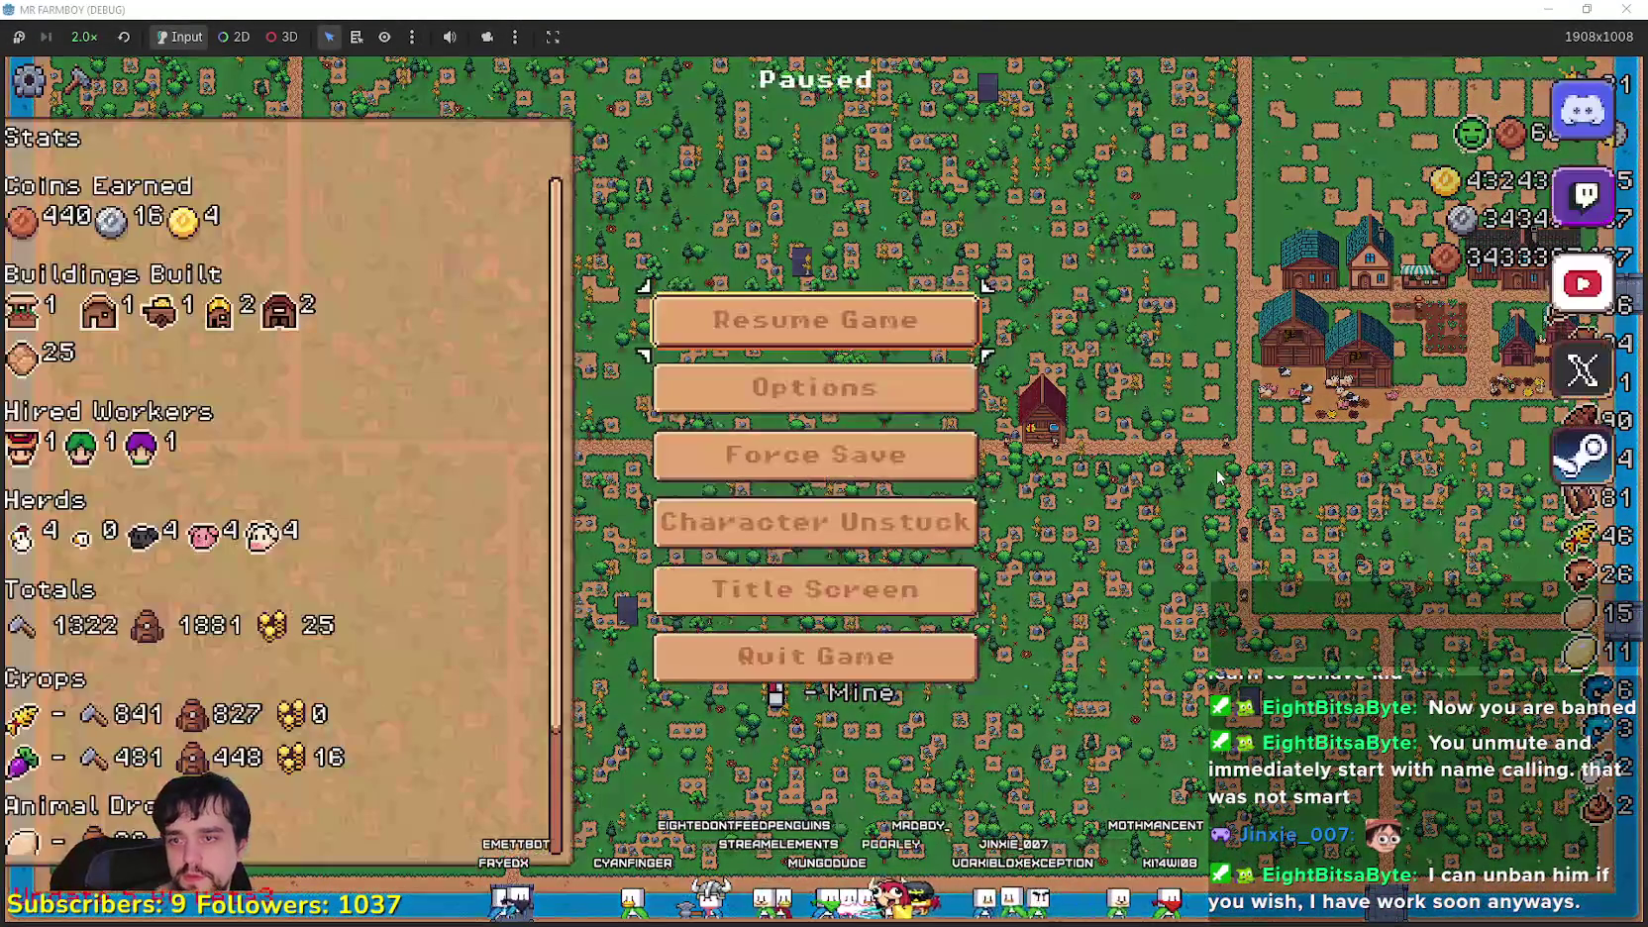
key(Escape)
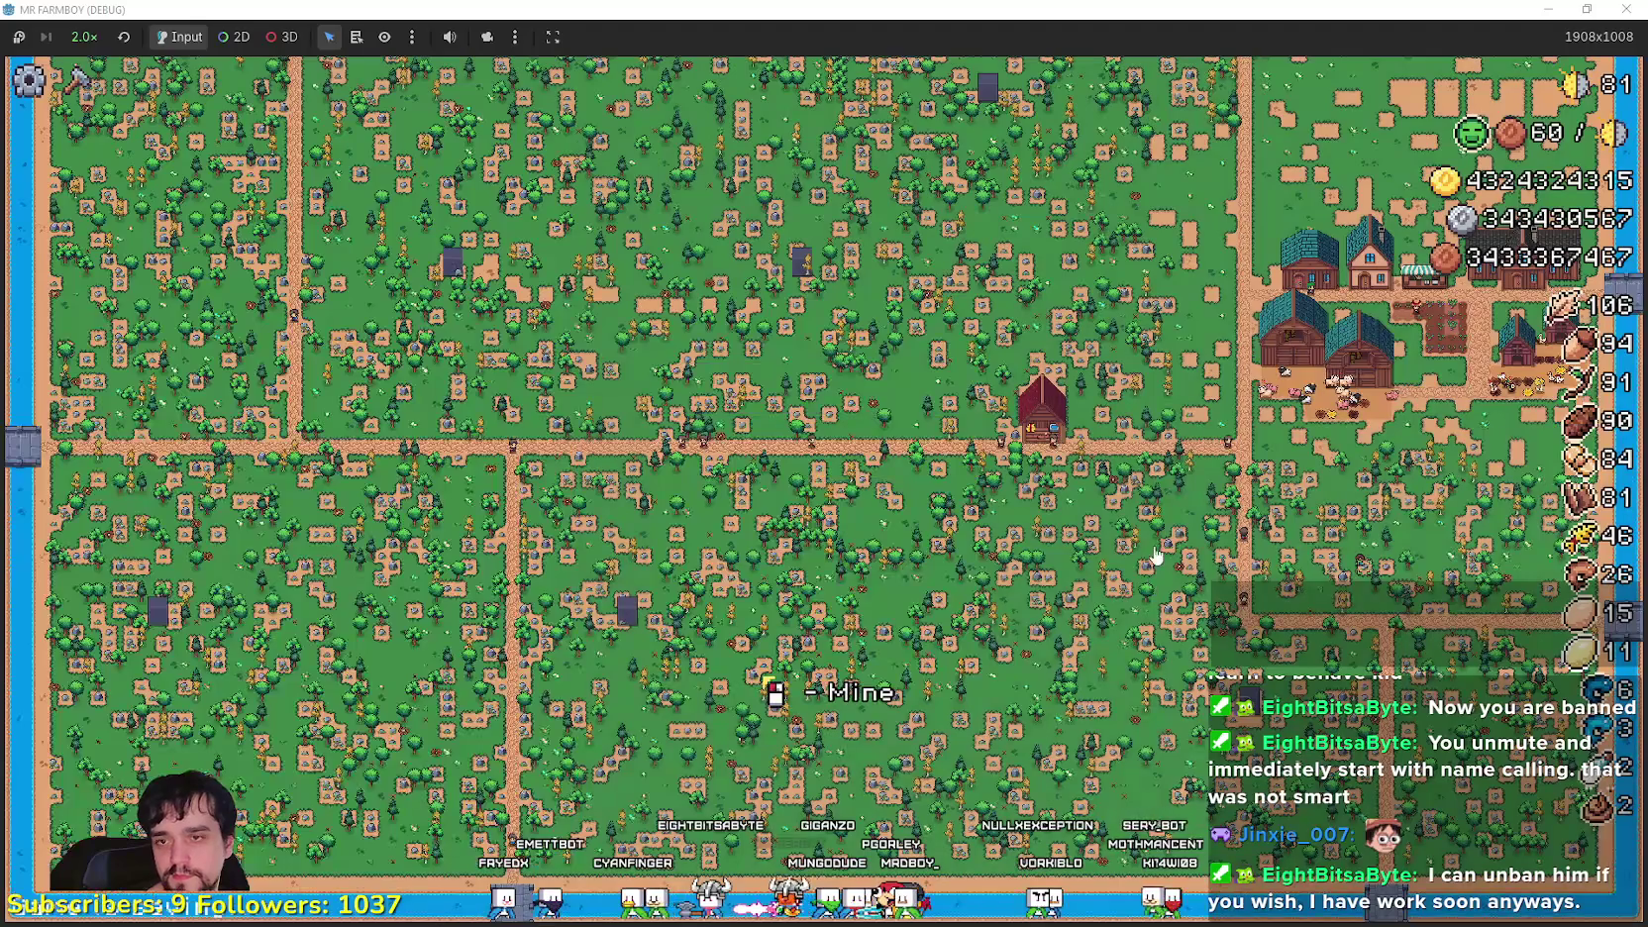
key(F8)
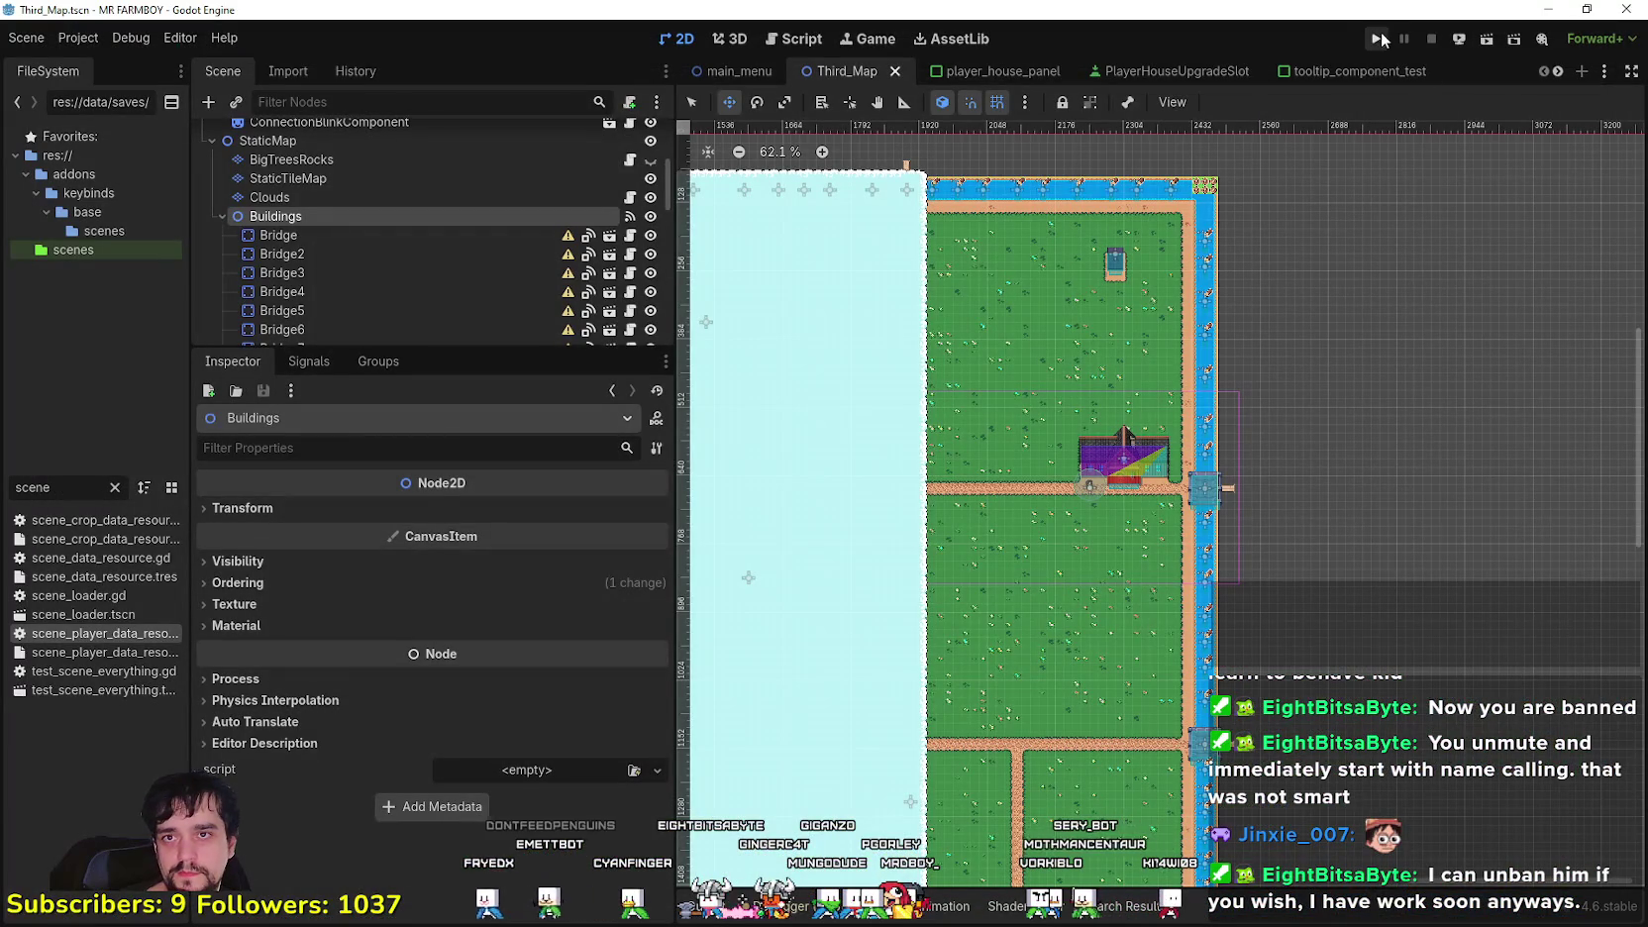
- Run the project to launch Mr Farmboy at its title screen
click(1376, 41)
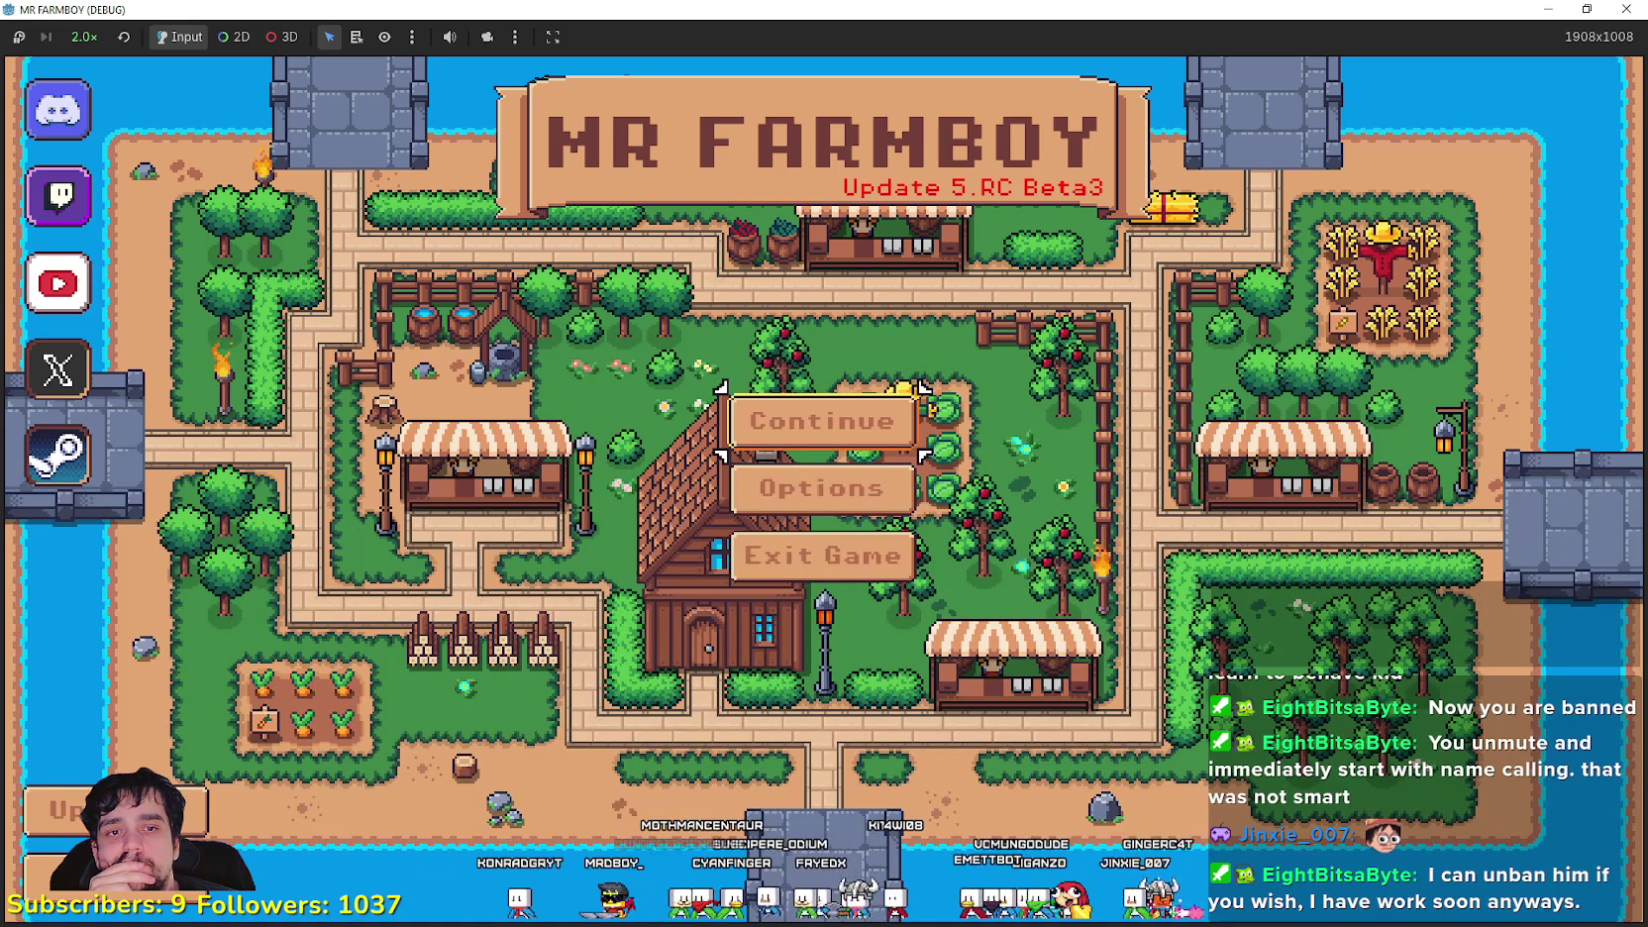
- From the save game selection, begin creating a new save in the Save 4 slot
key(Return)
scroll(915, 574, down, 2)
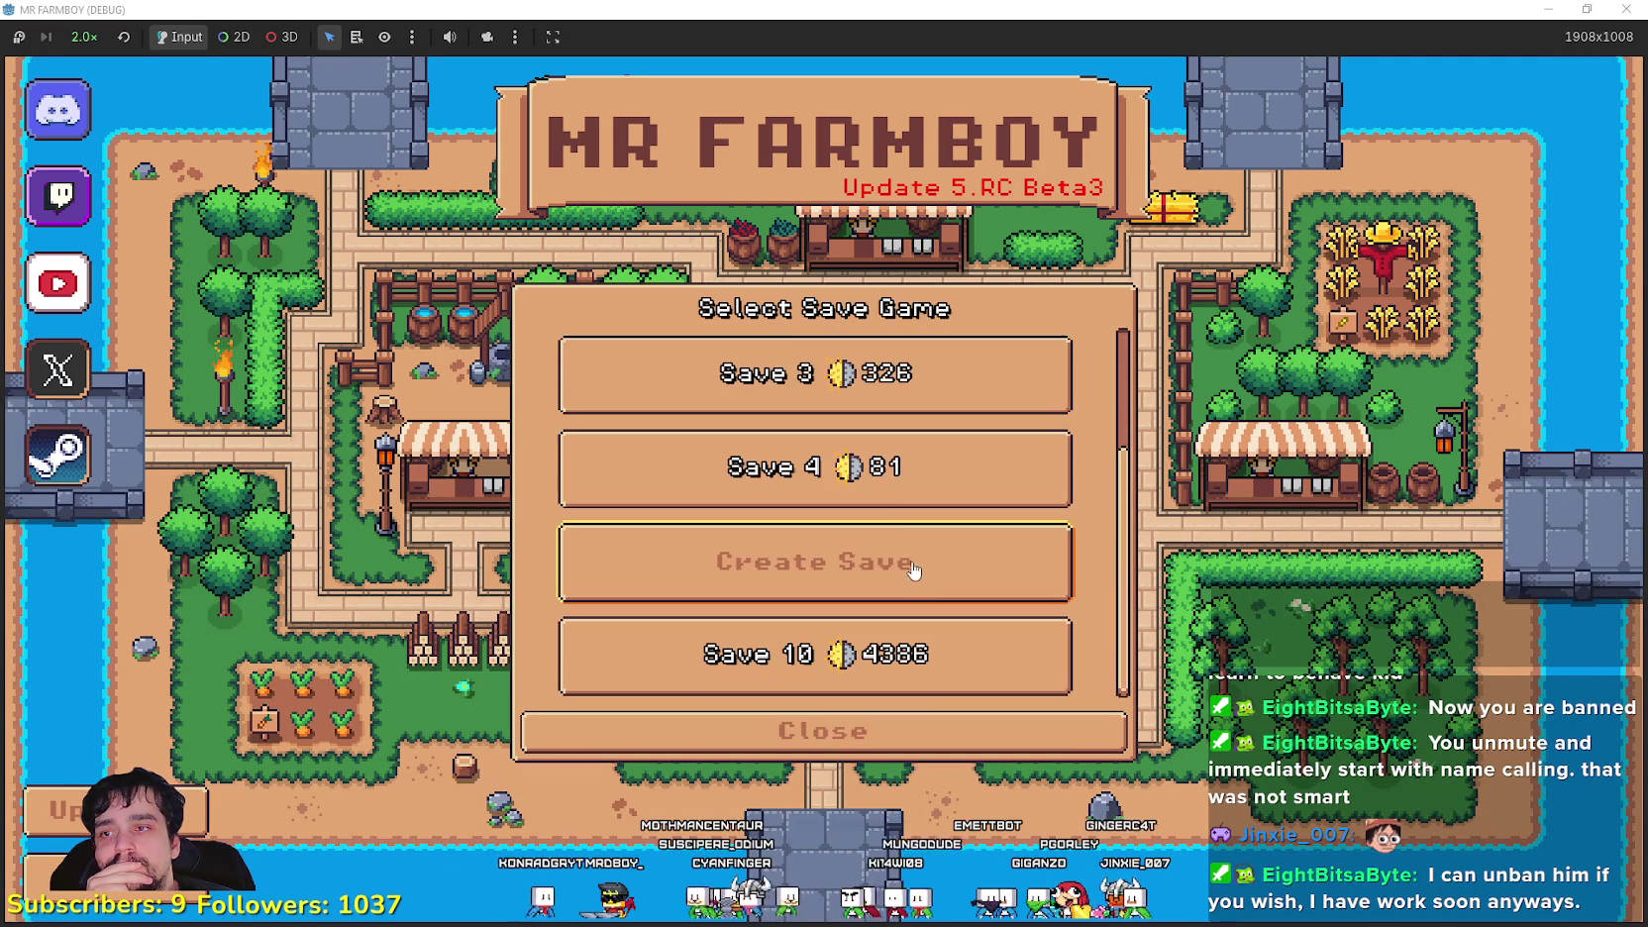
click(881, 473)
click(896, 484)
click(715, 547)
click(810, 488)
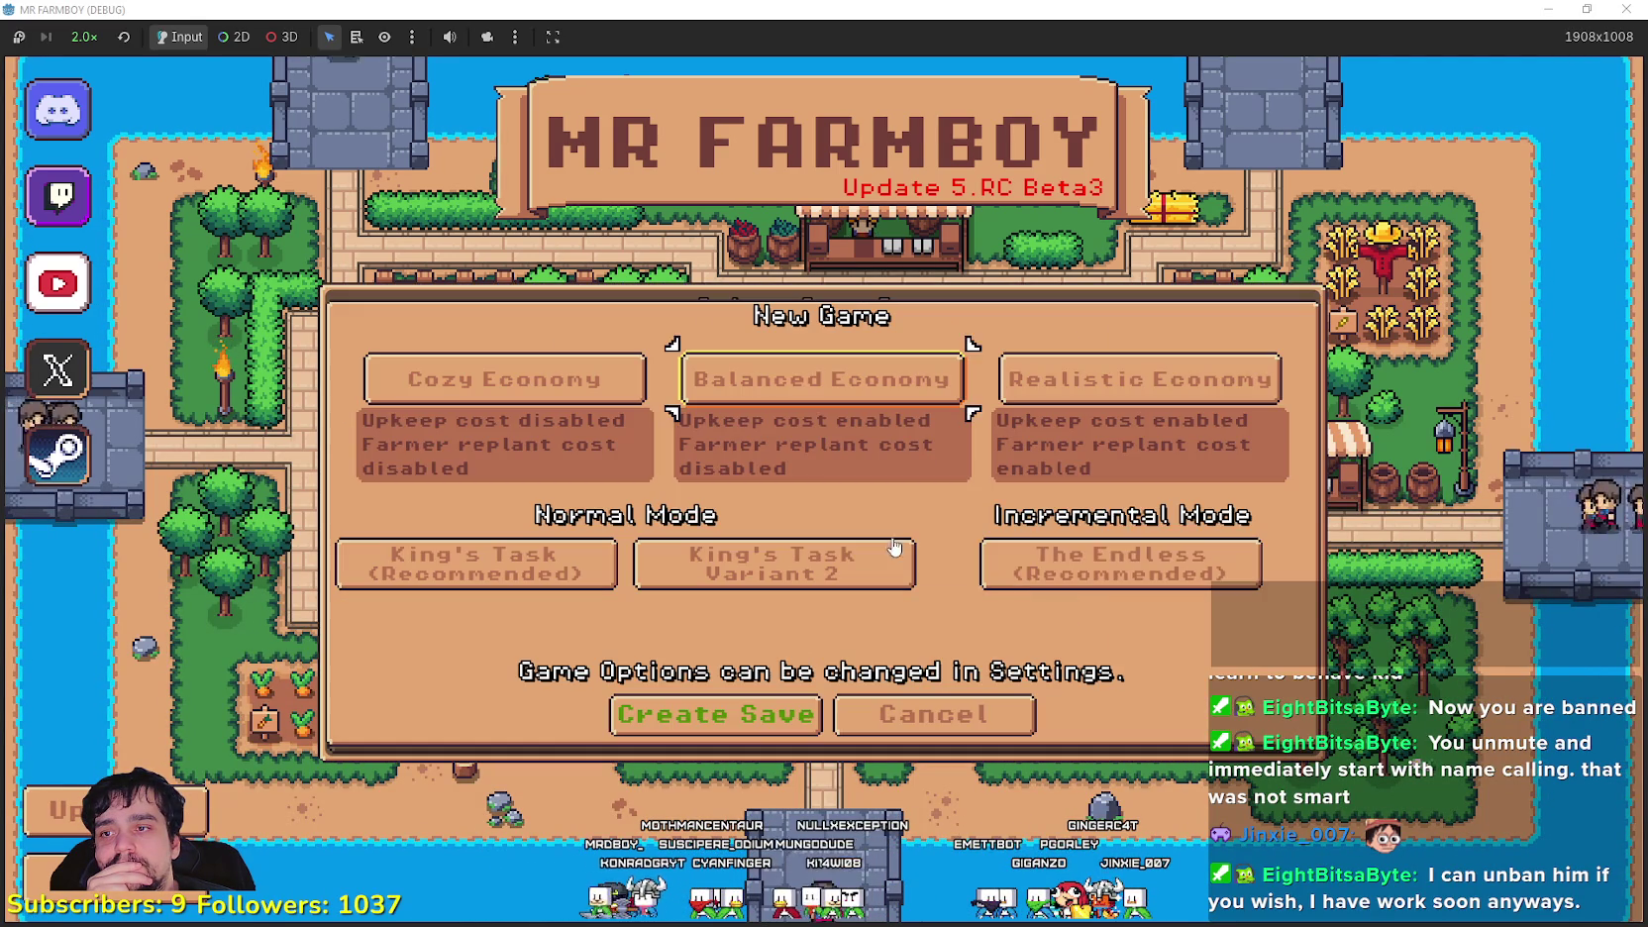
- Create the save in The Endless mode and resume execution from the Godot breakpoint
click(1120, 564)
click(715, 714)
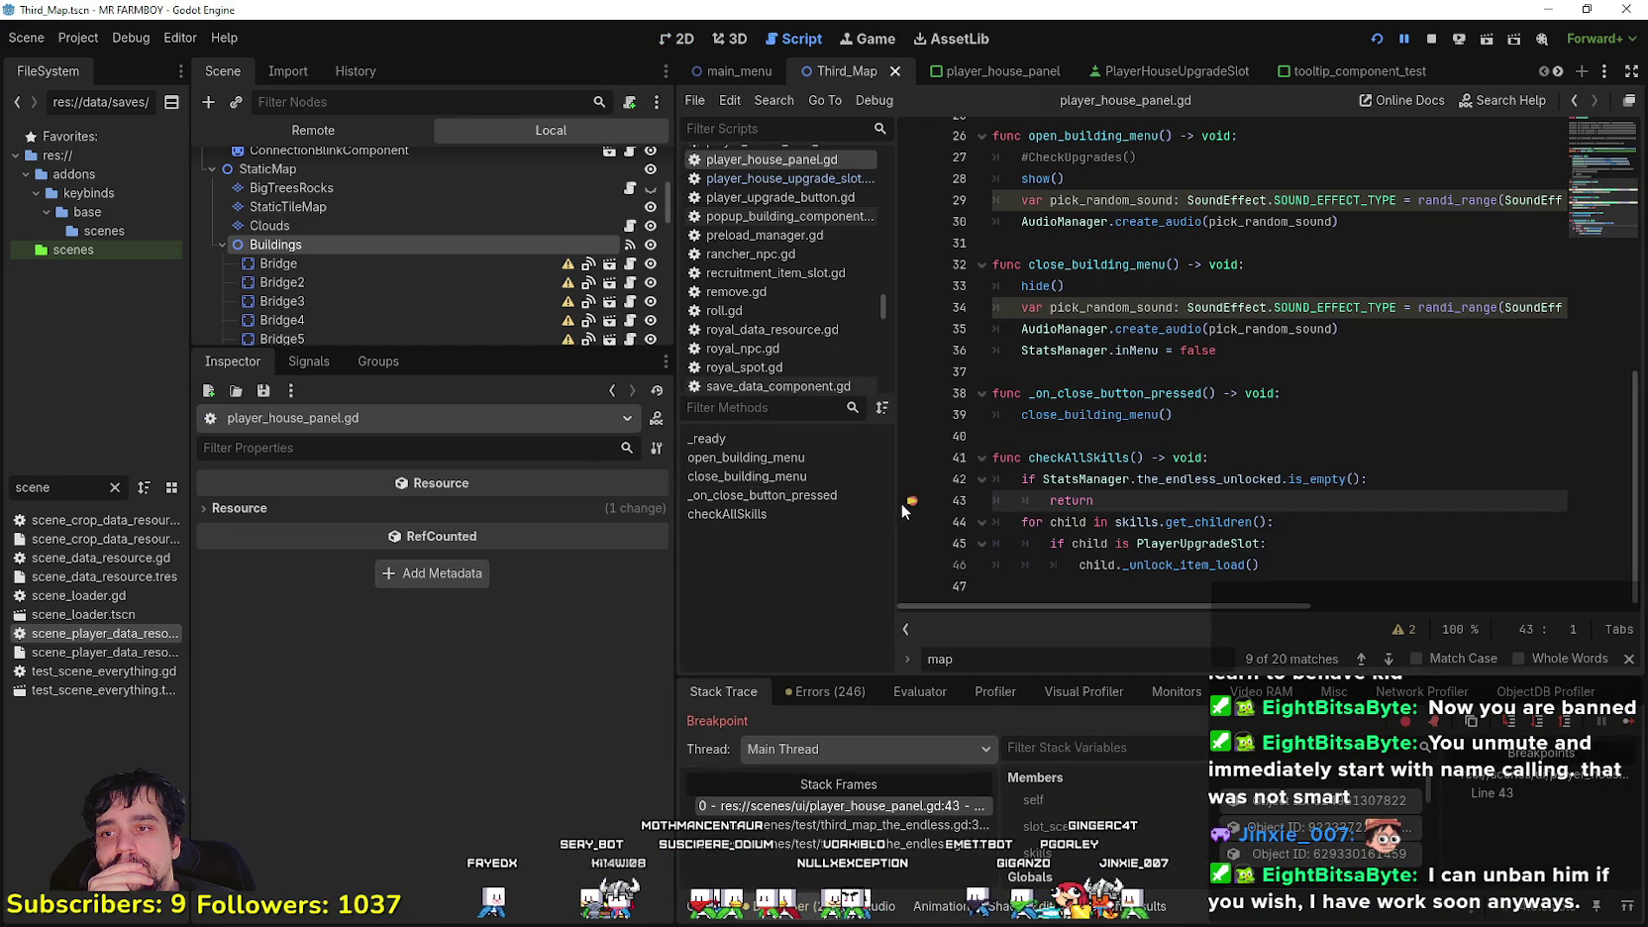
click(1631, 719)
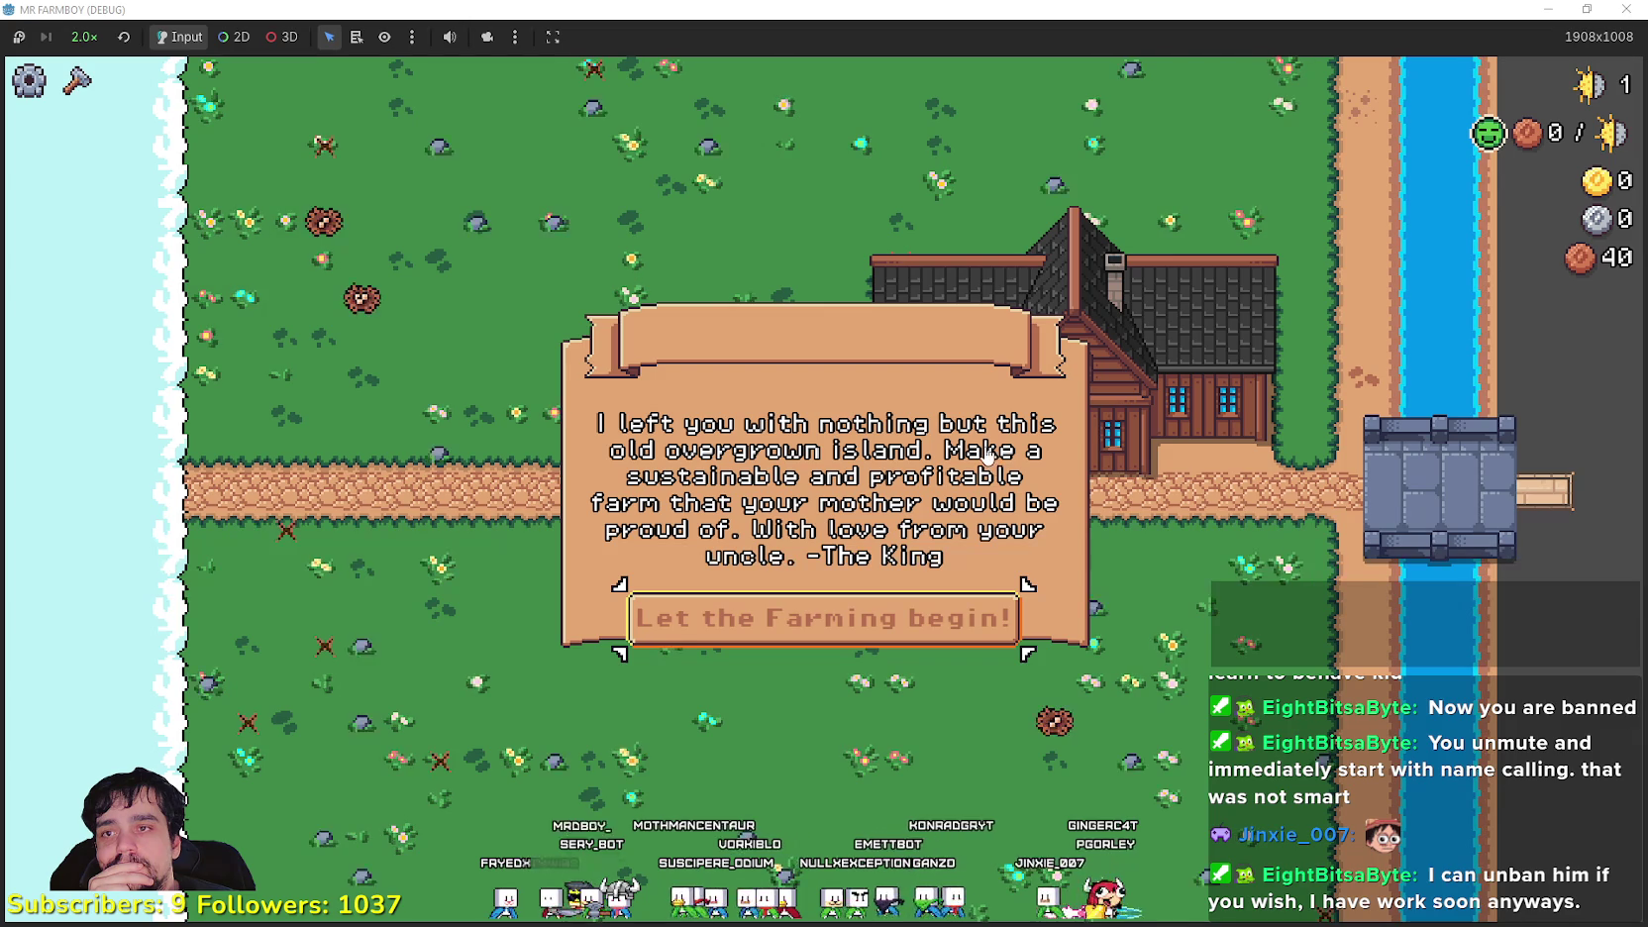